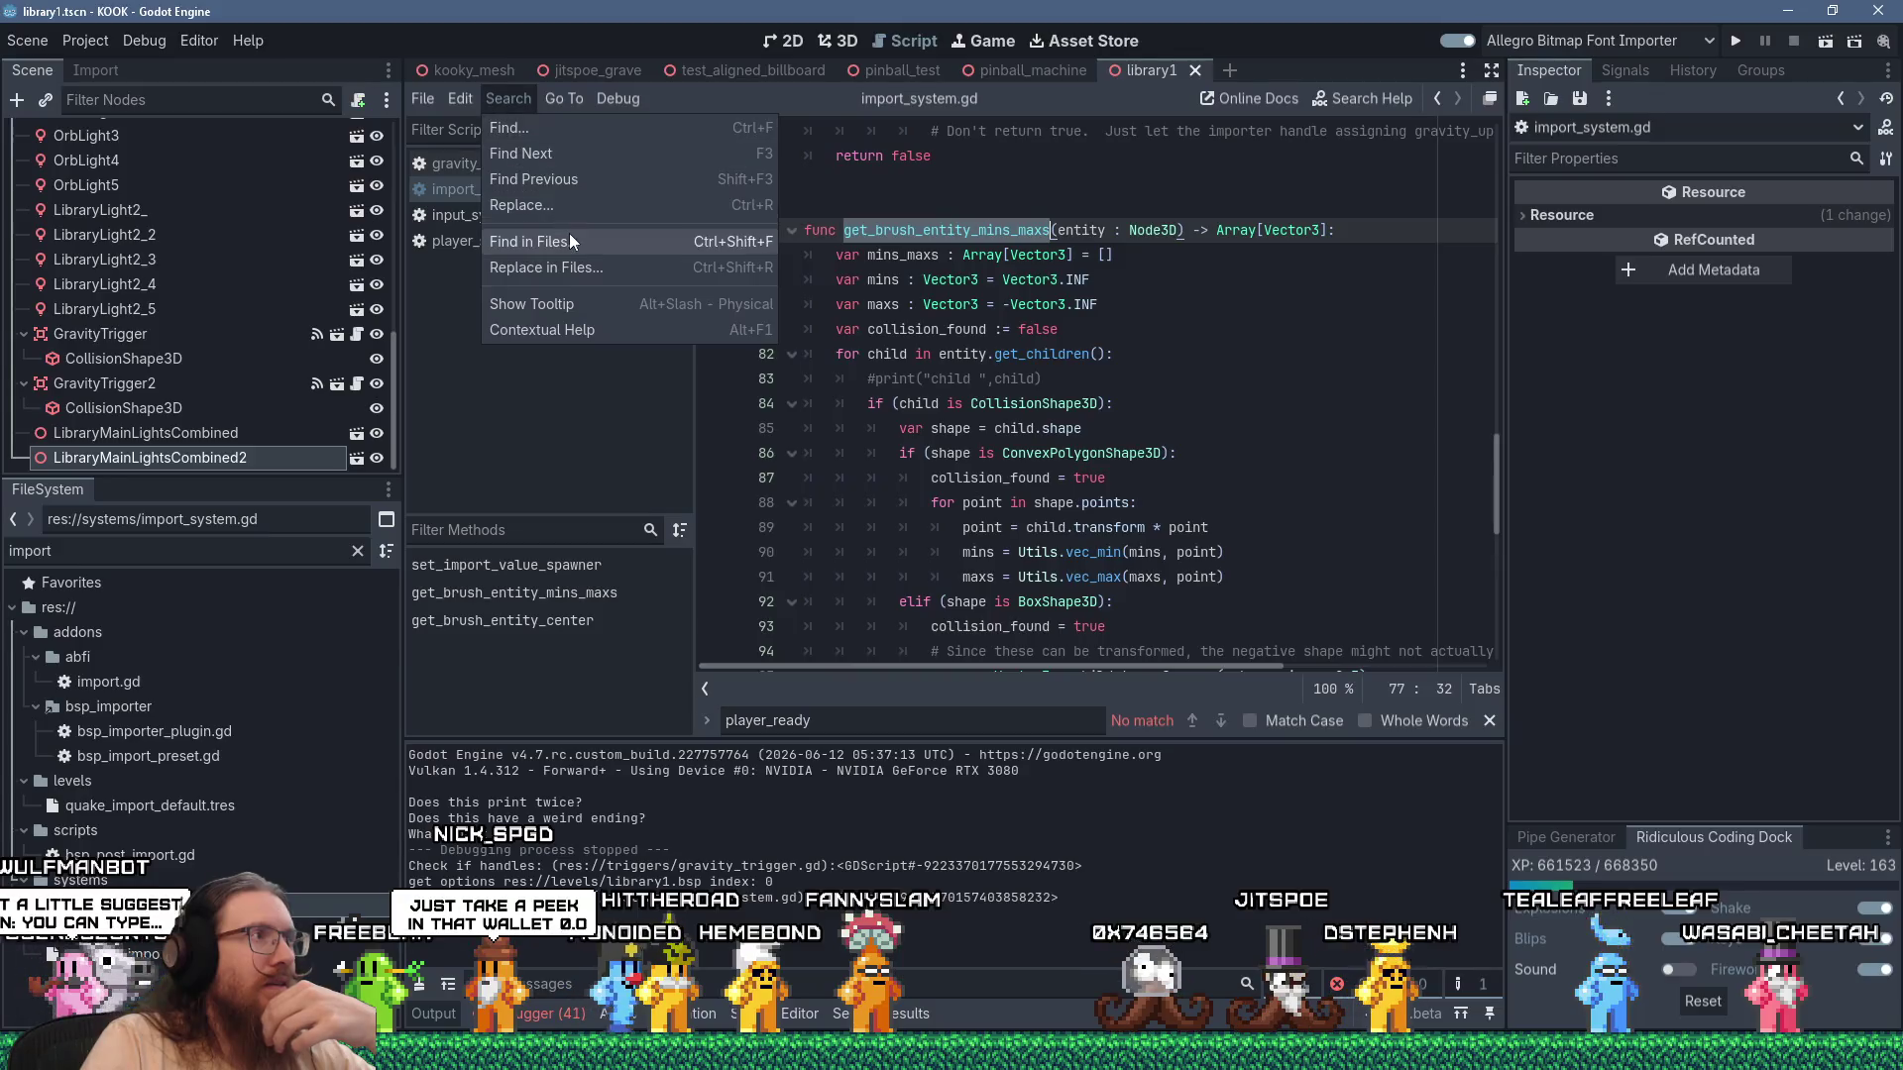
# Search the whole project for get_brush_entity_mins_maxs, listing 5 matches in 4 files.
pyautogui.click(936, 626)
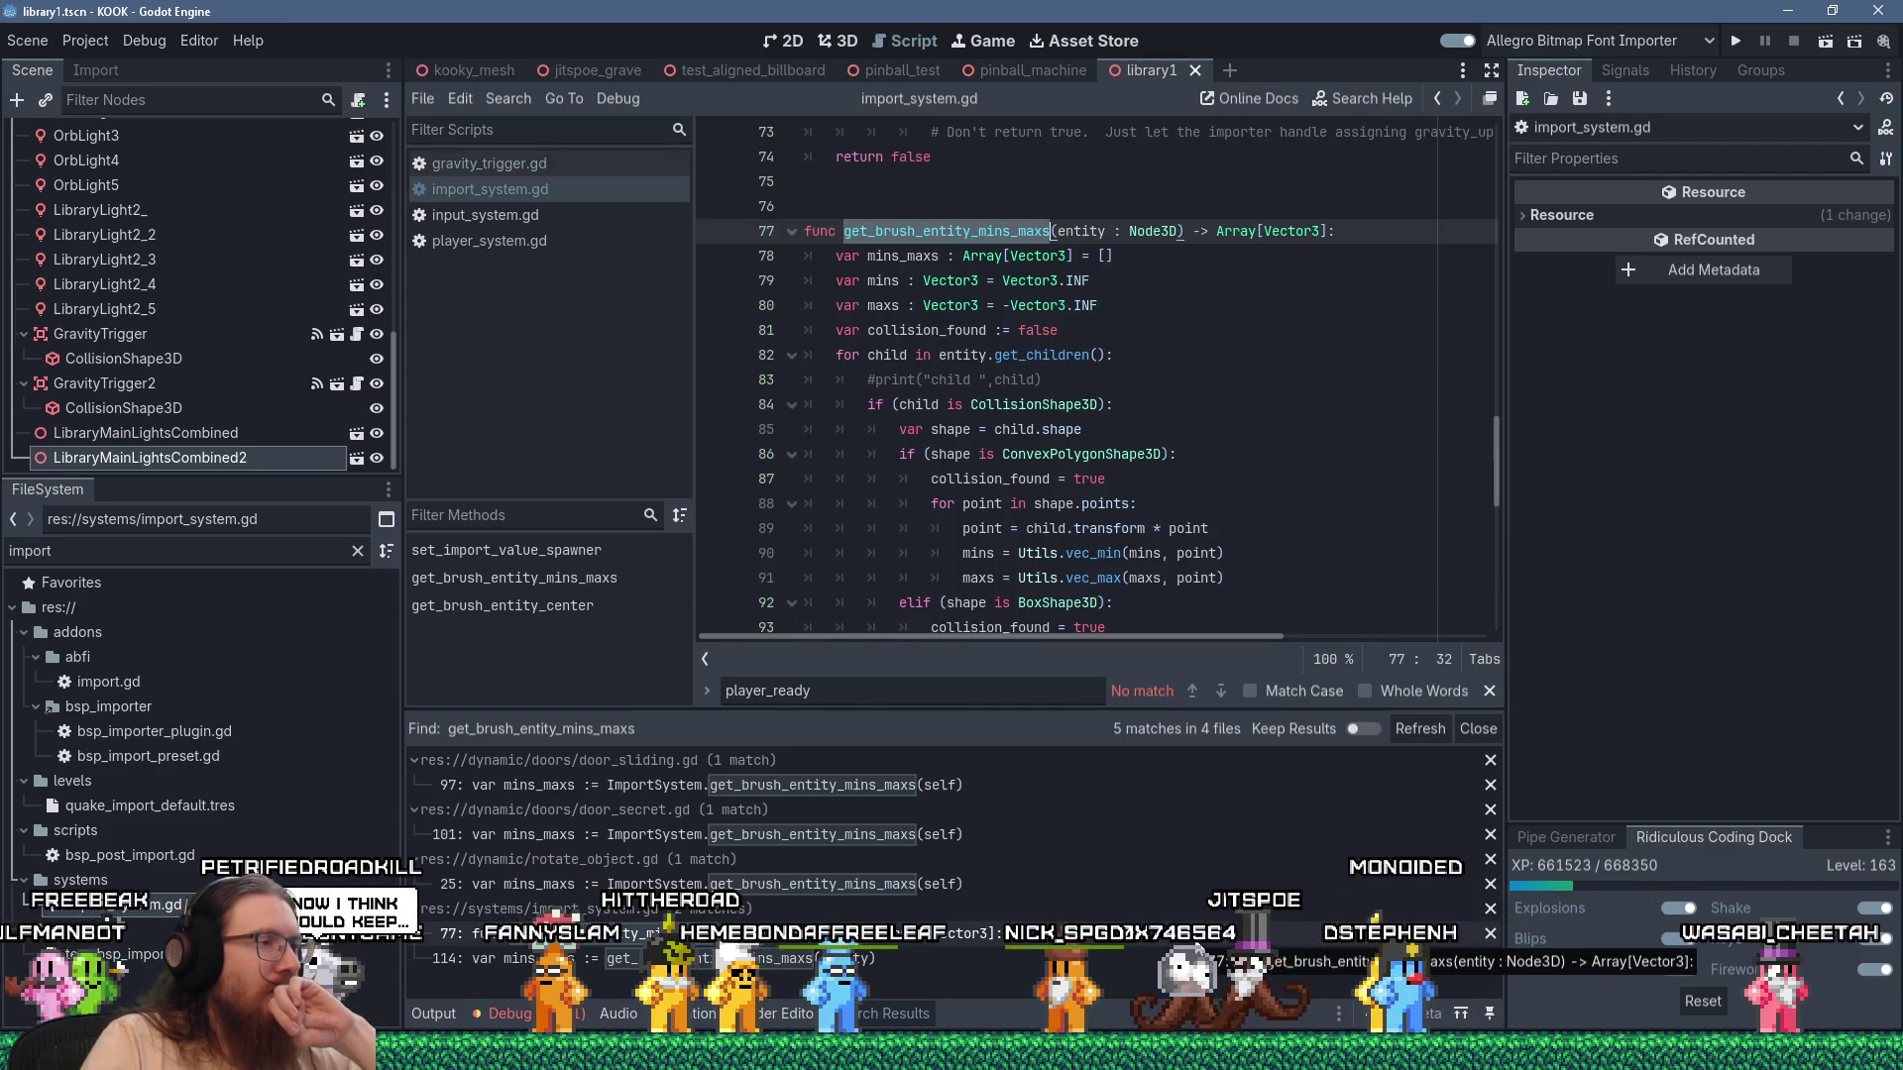
pyautogui.scroll(-4, 1265, 521)
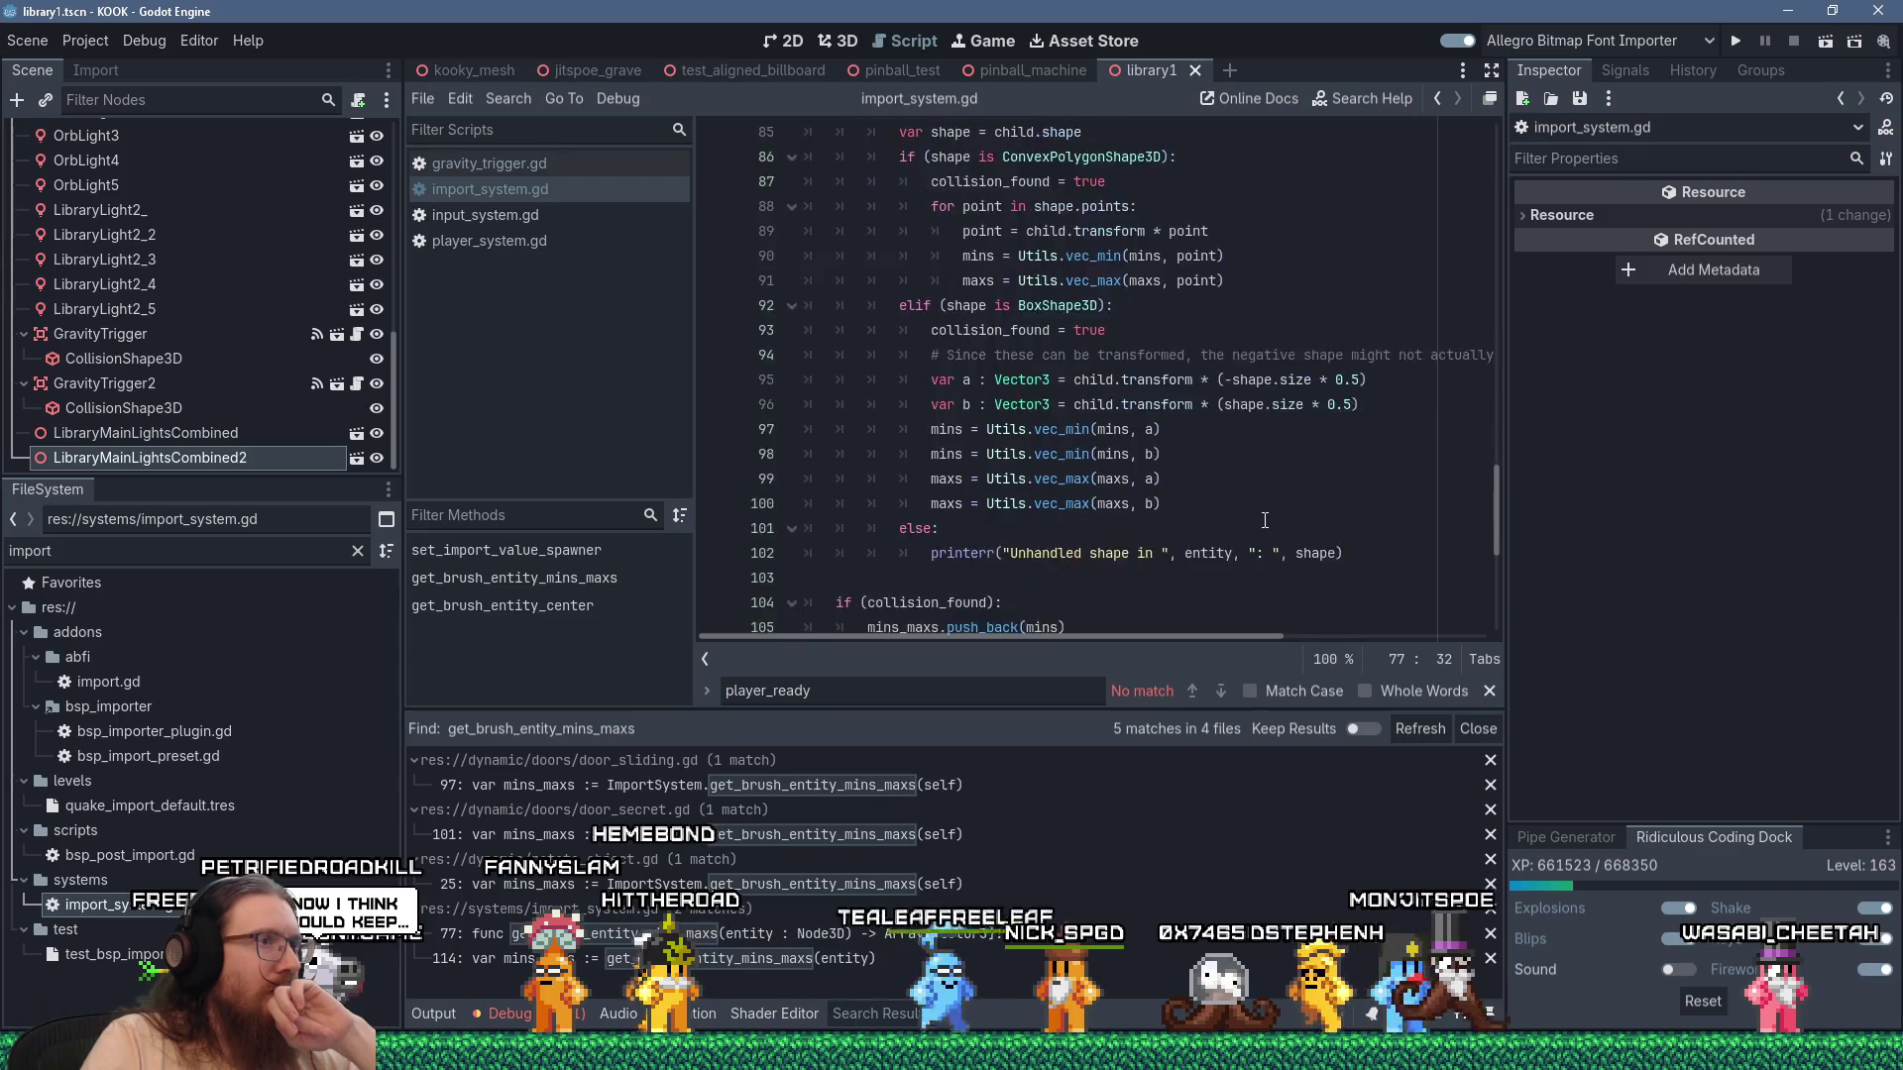
pyautogui.scroll(-4, 1265, 521)
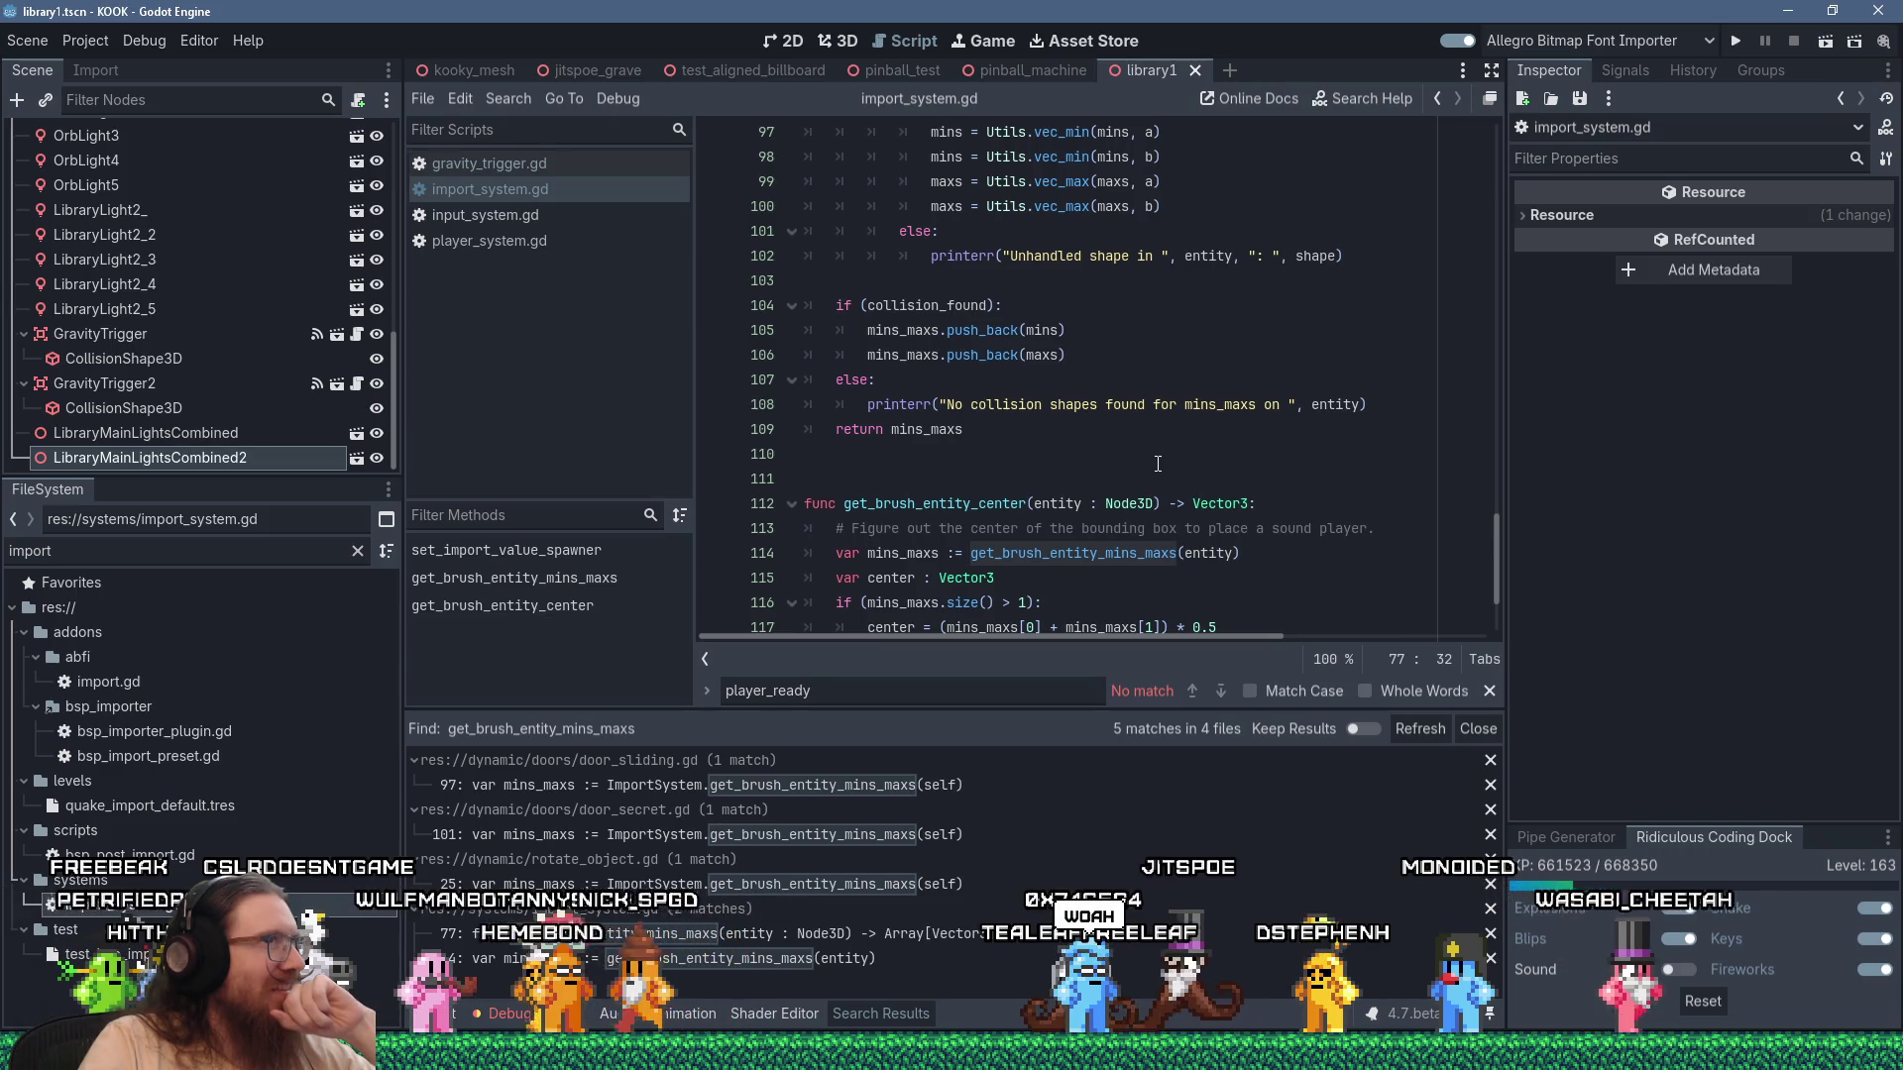
# Copy the name get_brush_entity_mins_maxs from its header on line 77 of import_system.gd.
pyautogui.moveTo(1157, 464); pyautogui.dragTo(1037, 407)
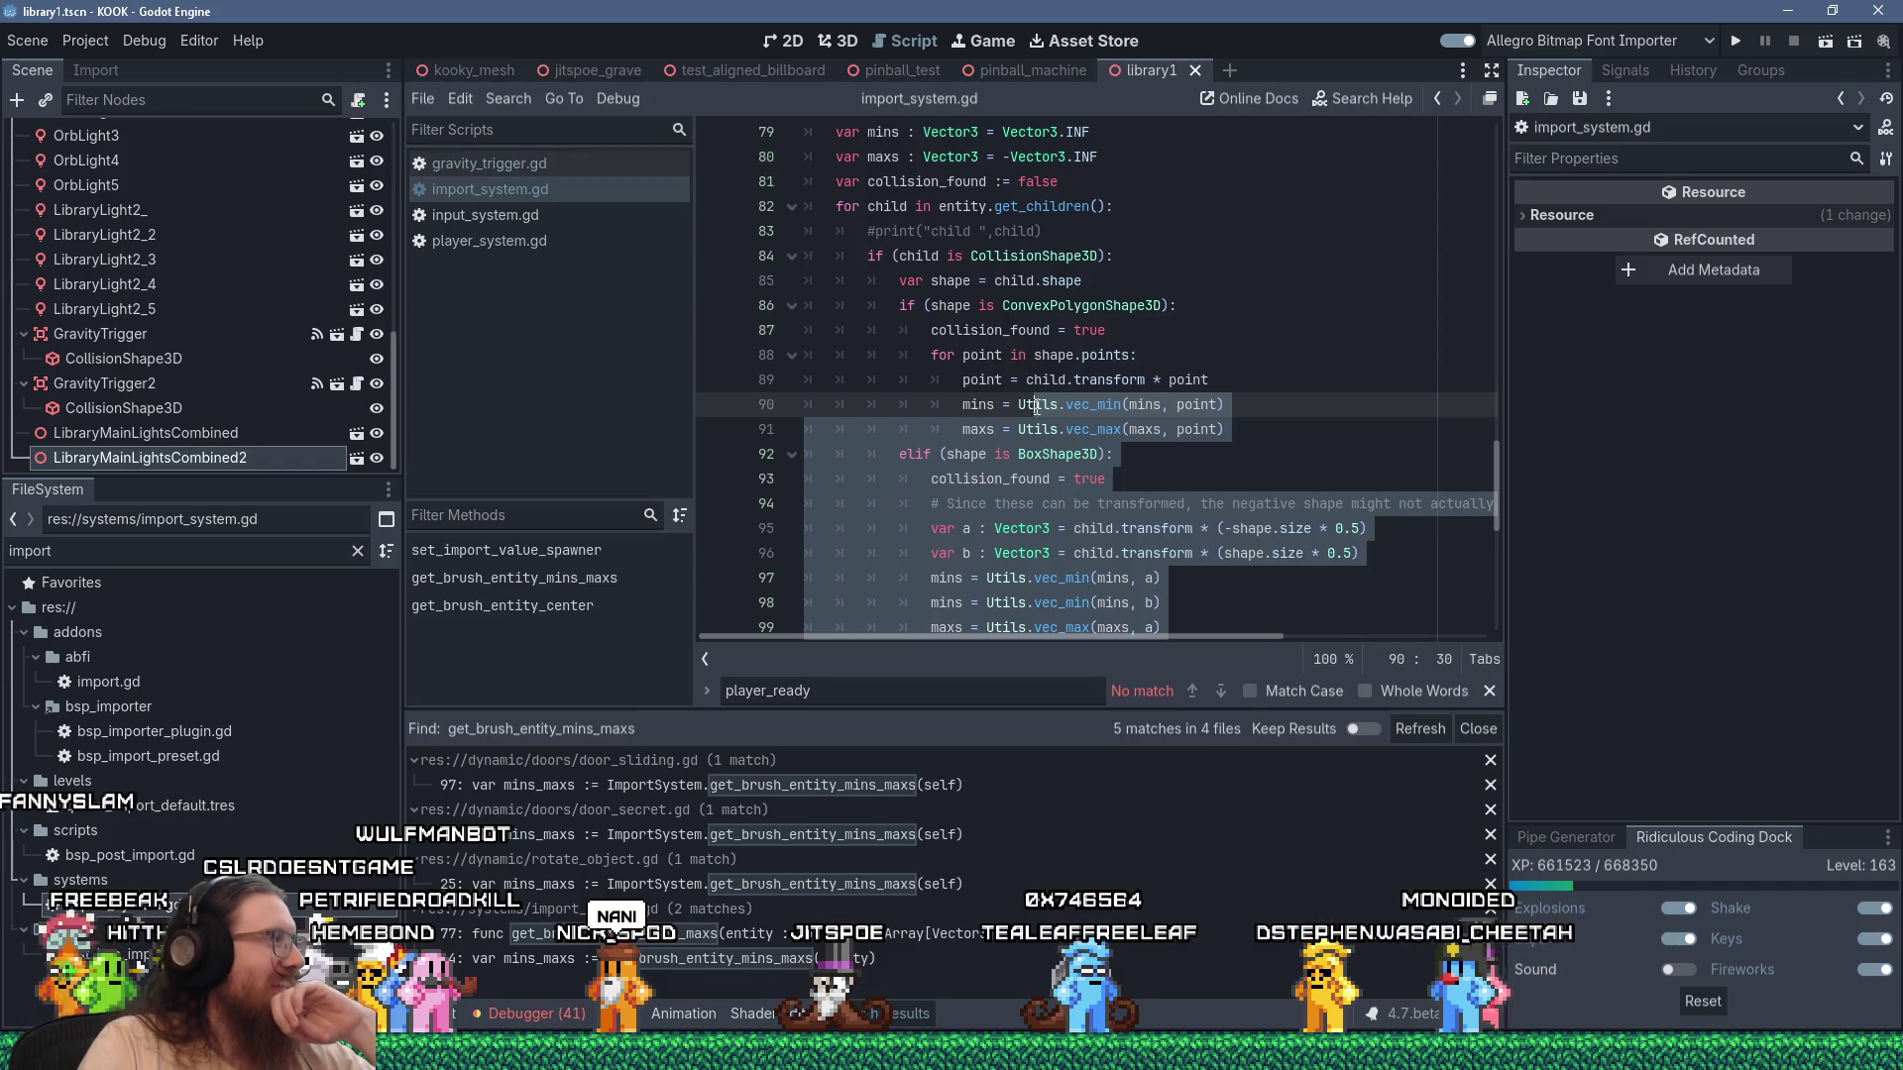
pyautogui.moveTo(1037, 407); pyautogui.dragTo(1037, 408)
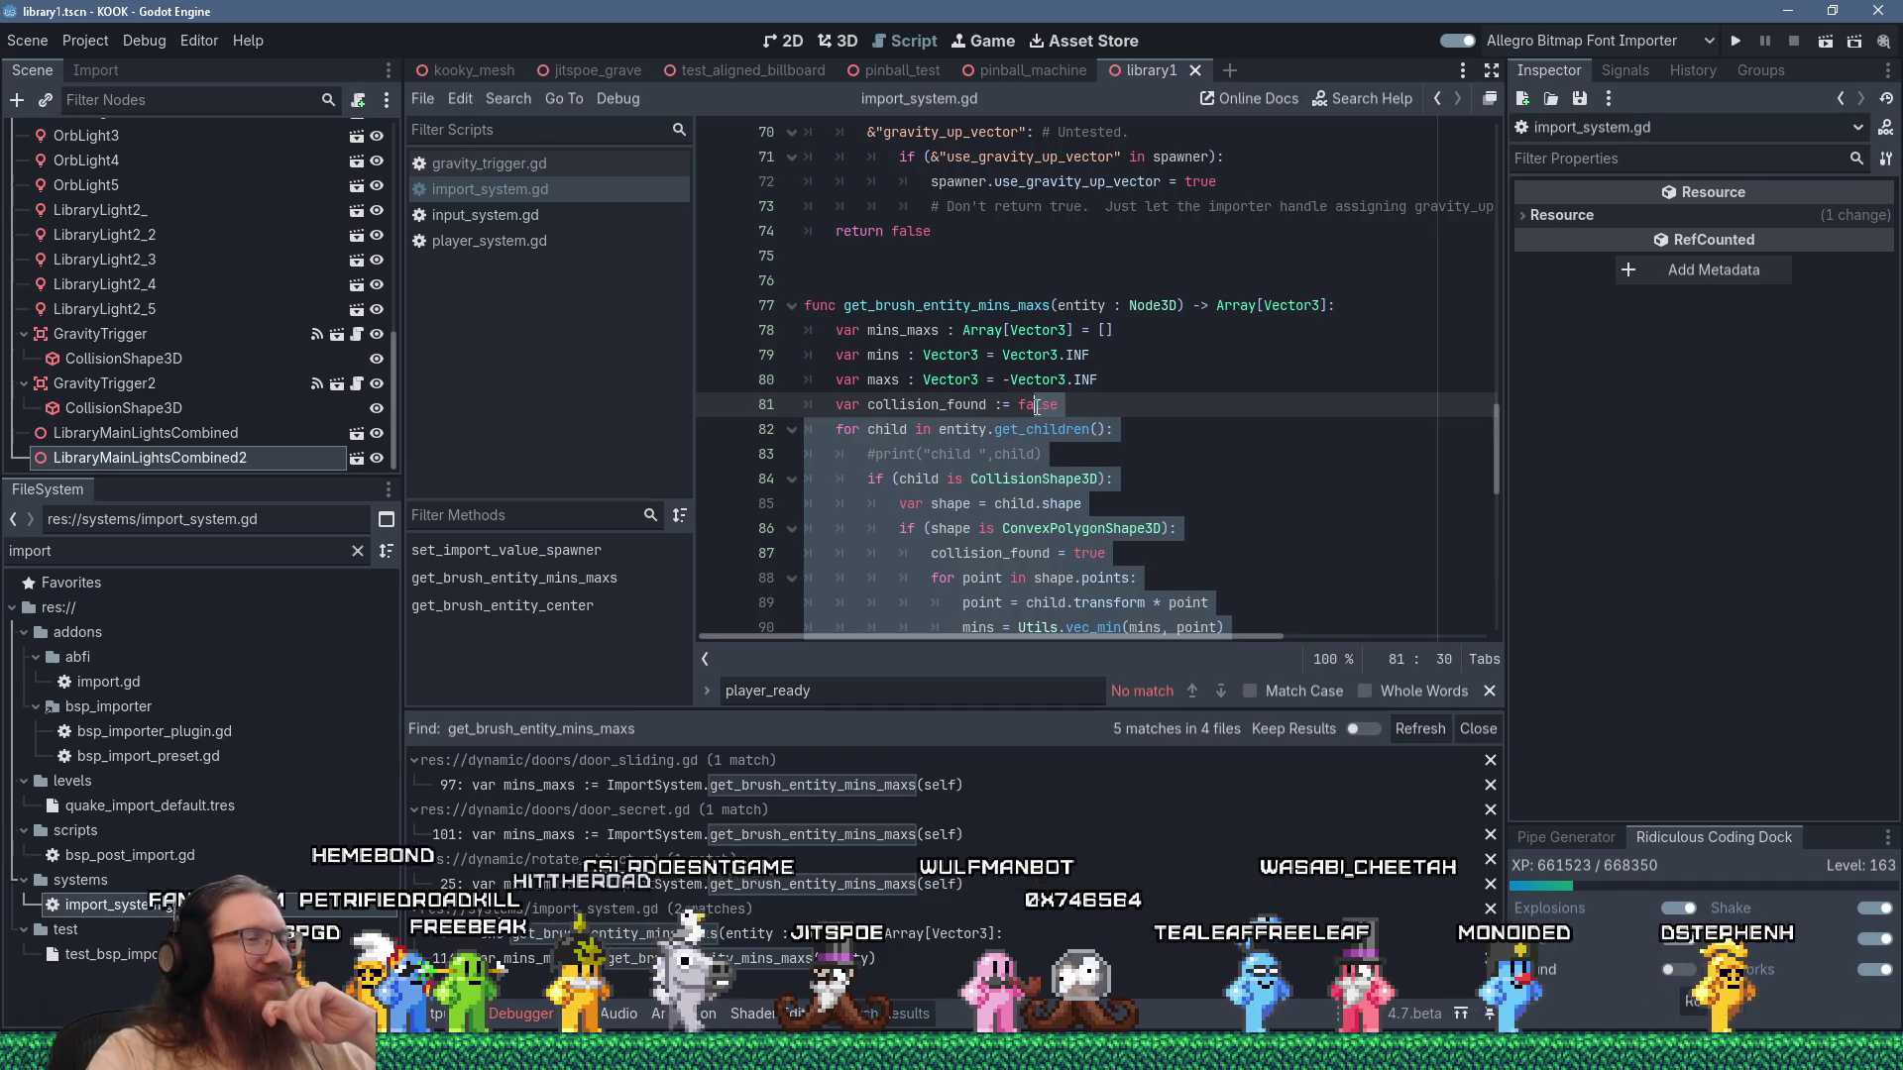
pyautogui.moveTo(1037, 408); pyautogui.dragTo(800, 311)
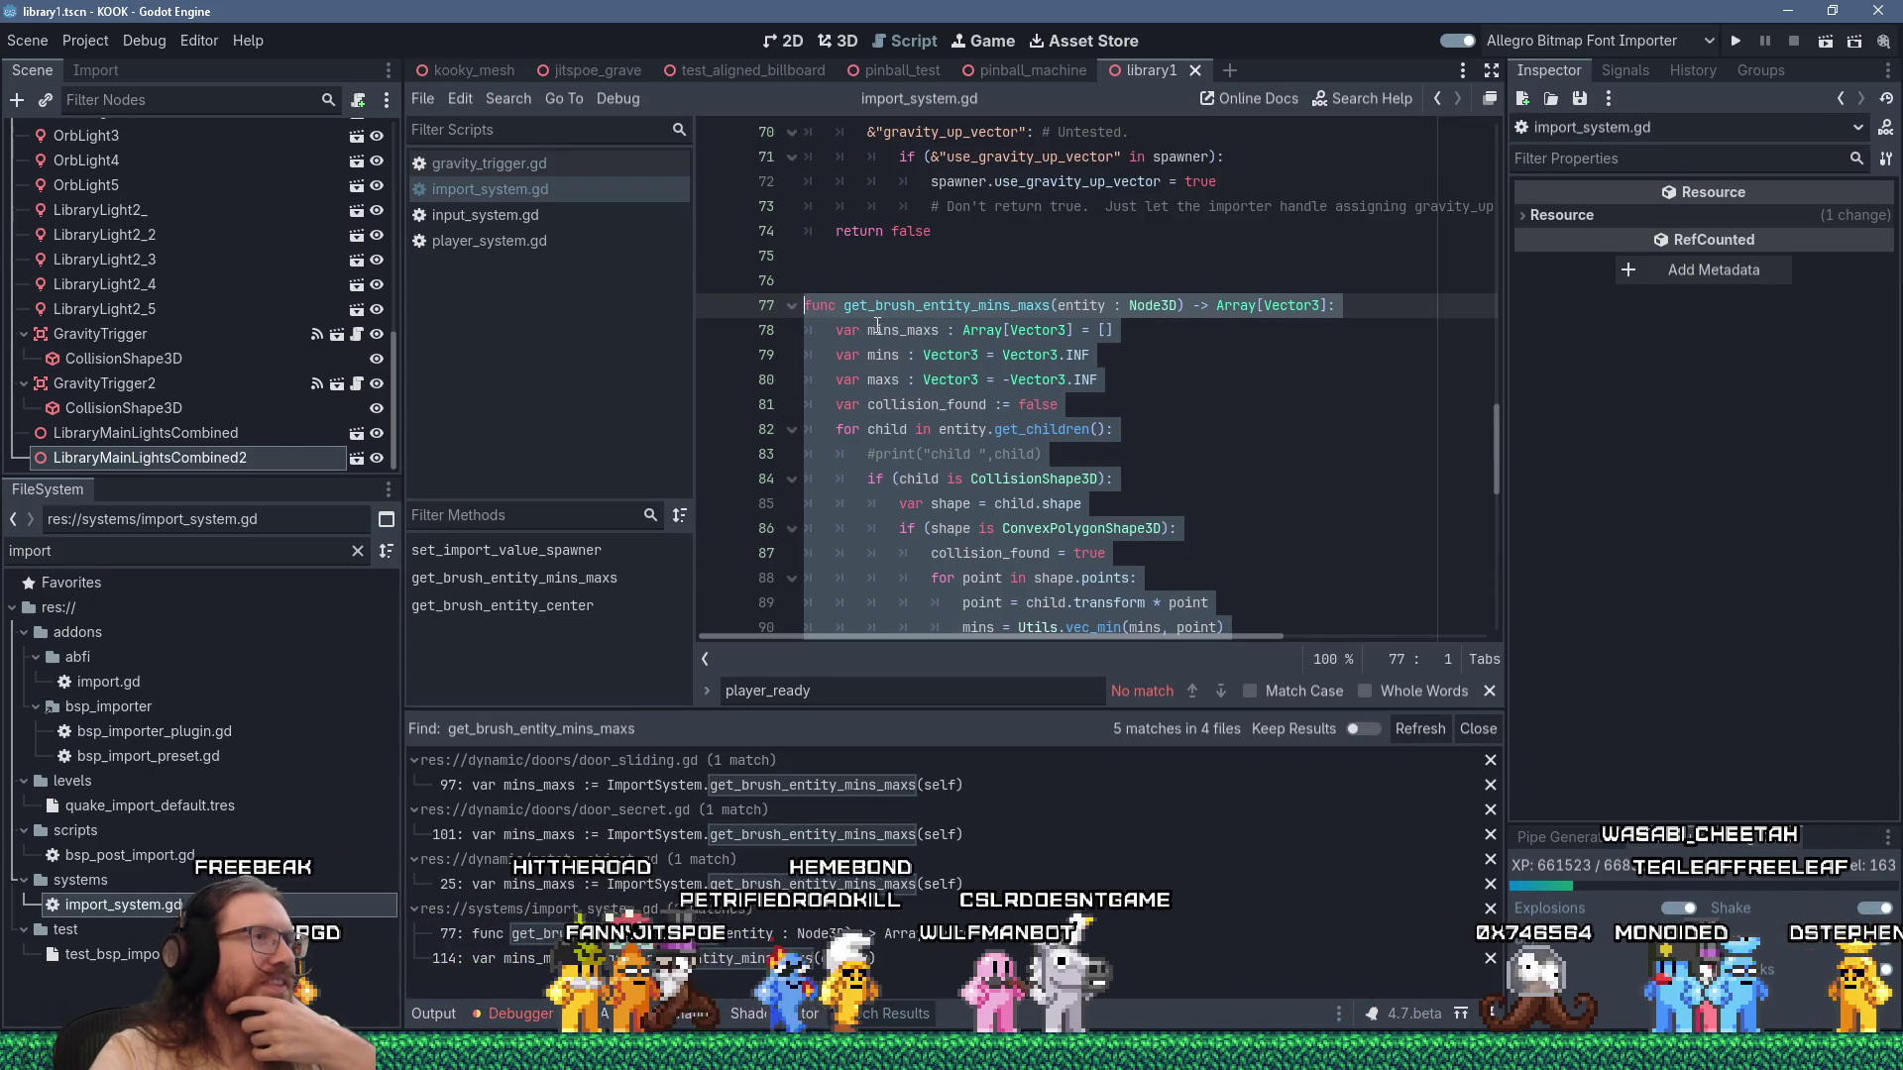
pyautogui.doubleClick(920, 308)
pyautogui.rightClick(919, 311)
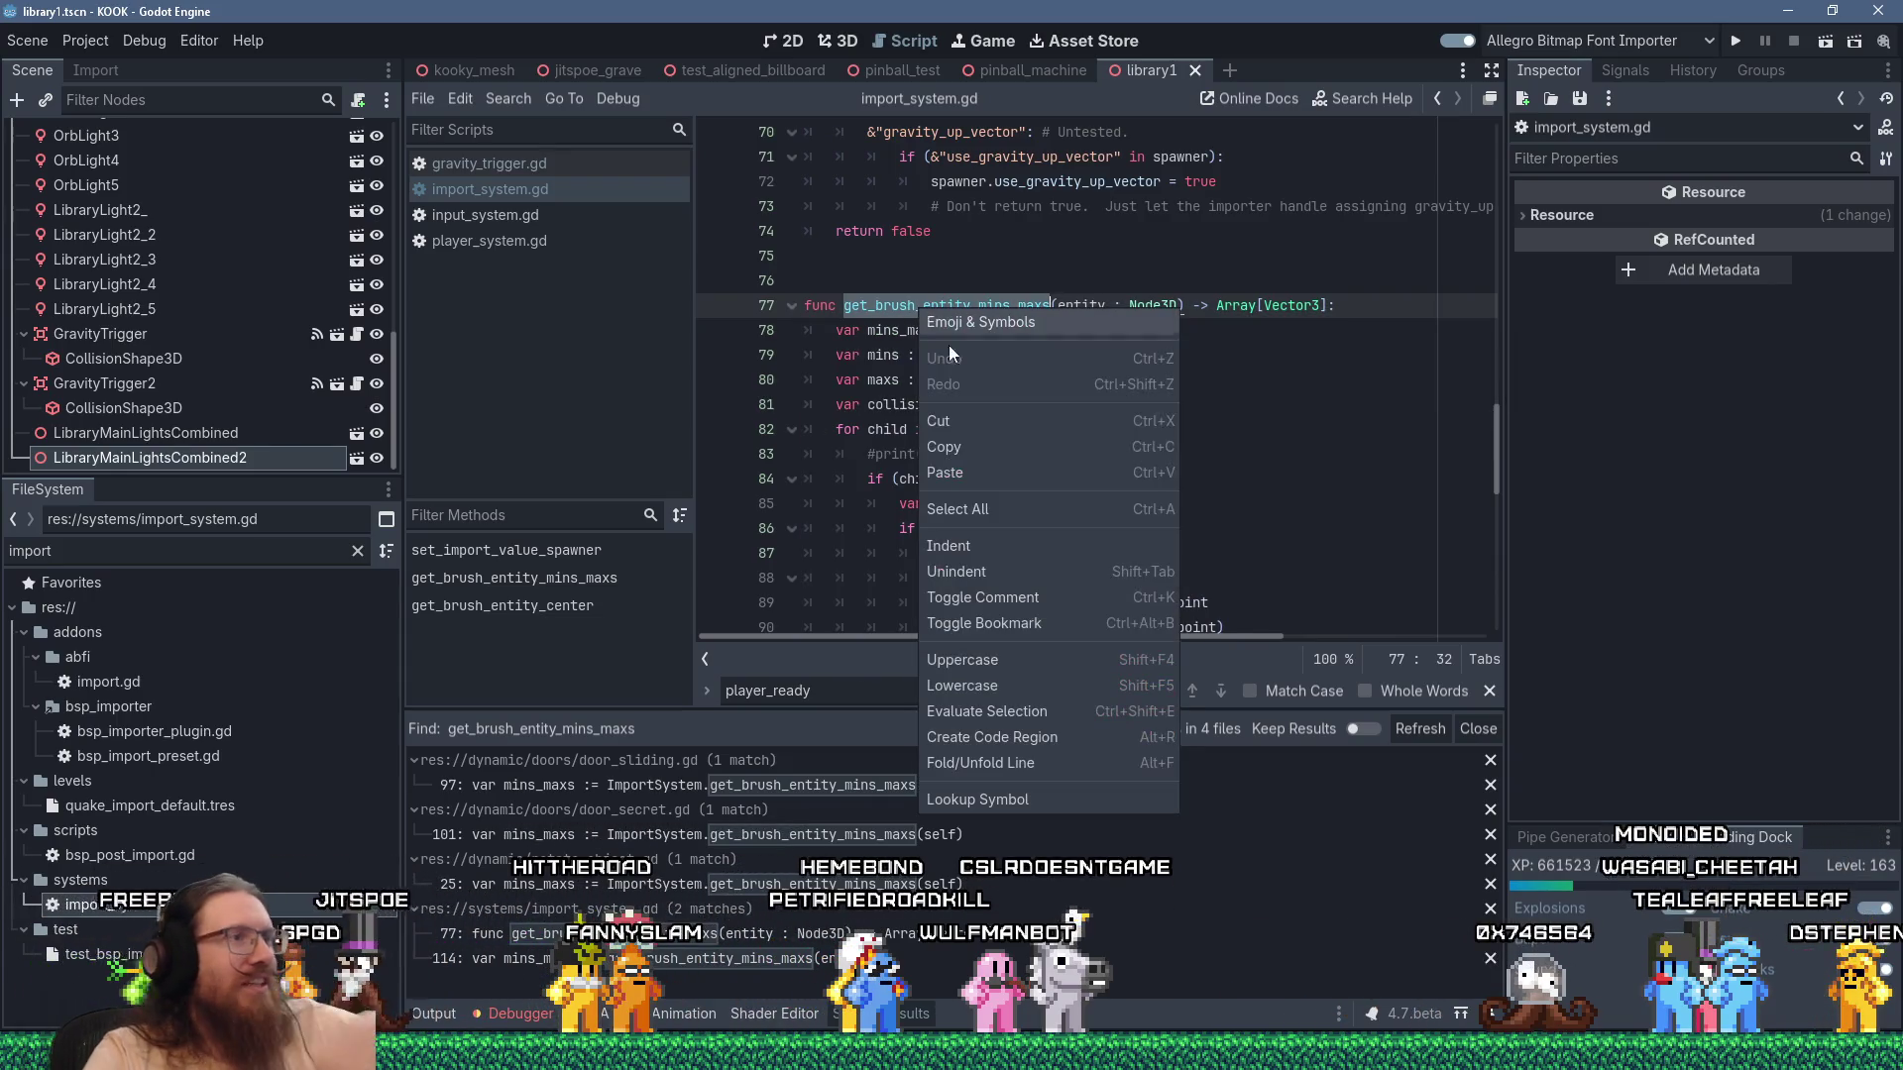
pyautogui.click(984, 446)
# Add a top to-do line 'Put get_brush_entity_mins_maxs in bsp importer' to kook_todo.txt, then return to Godot.
pyautogui.hotkey('alt', 'Tab')
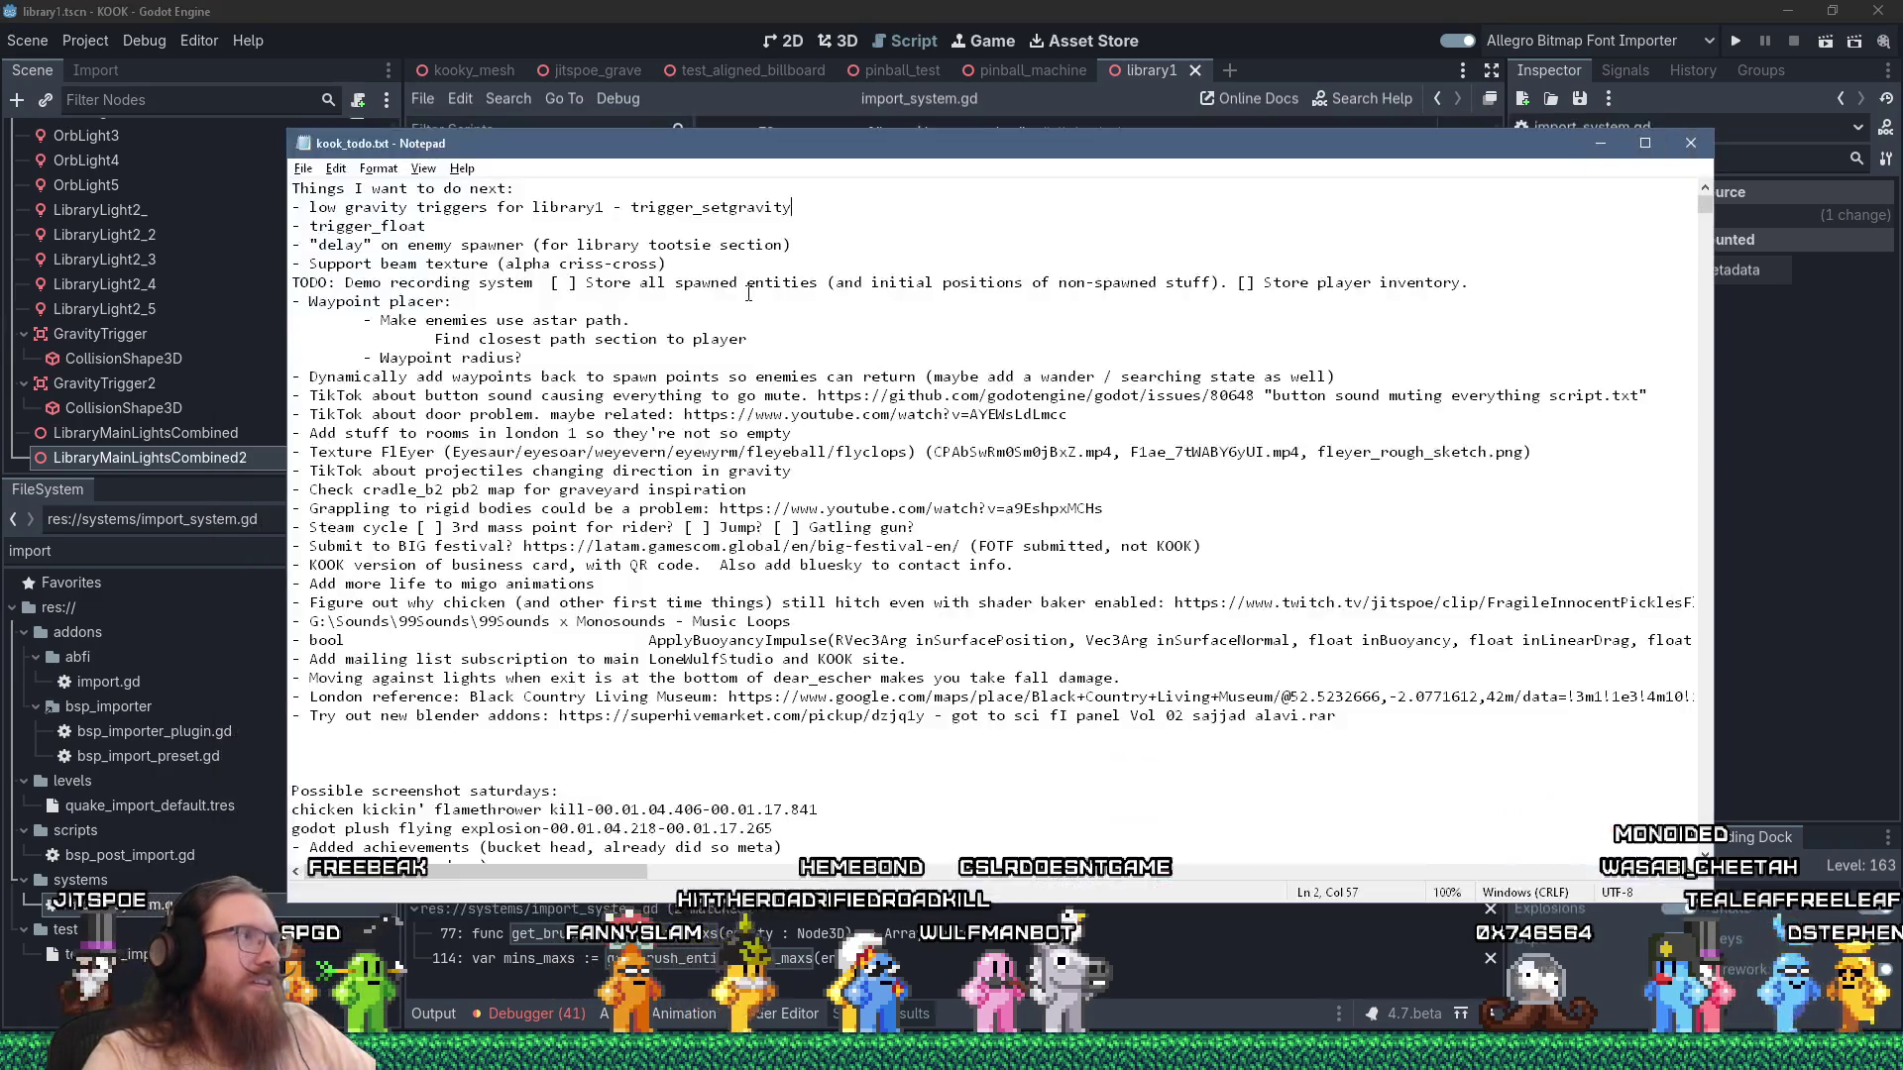
pyautogui.press('Return')
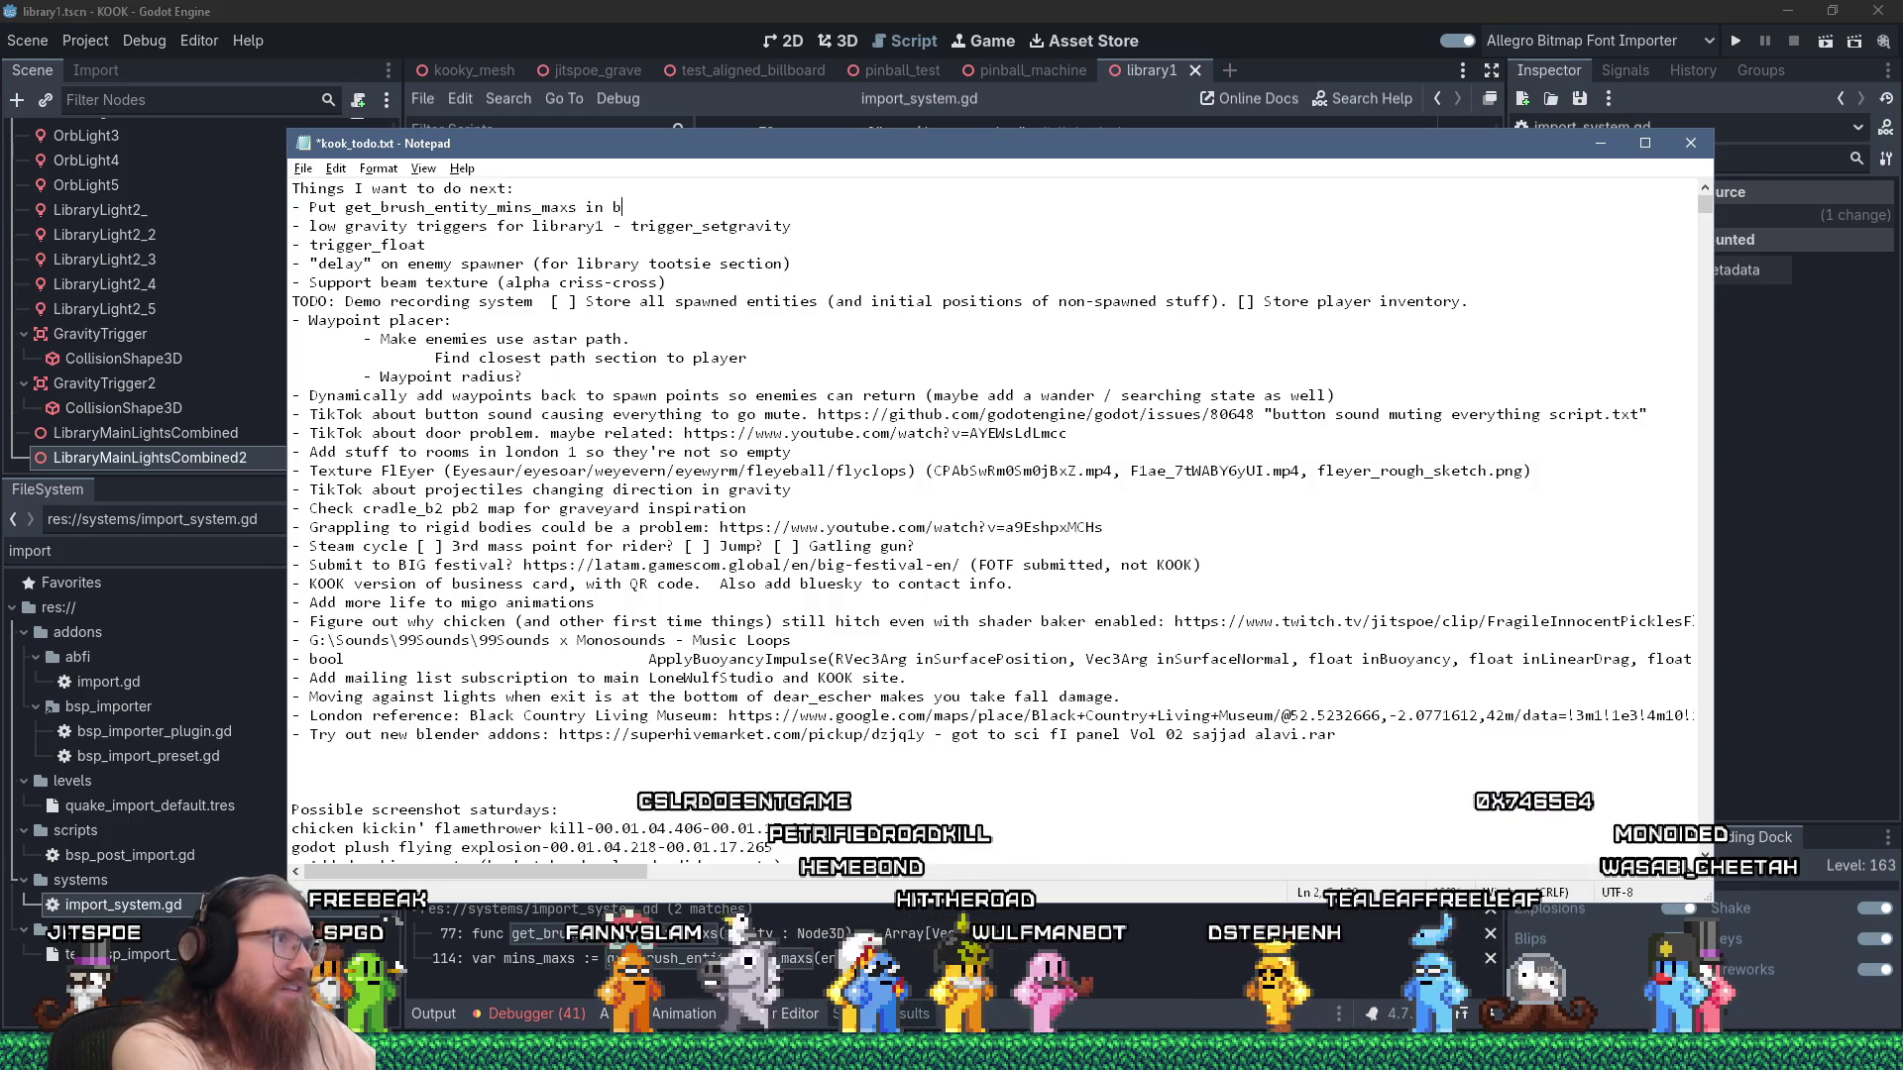
pyautogui.write('sp imorte')
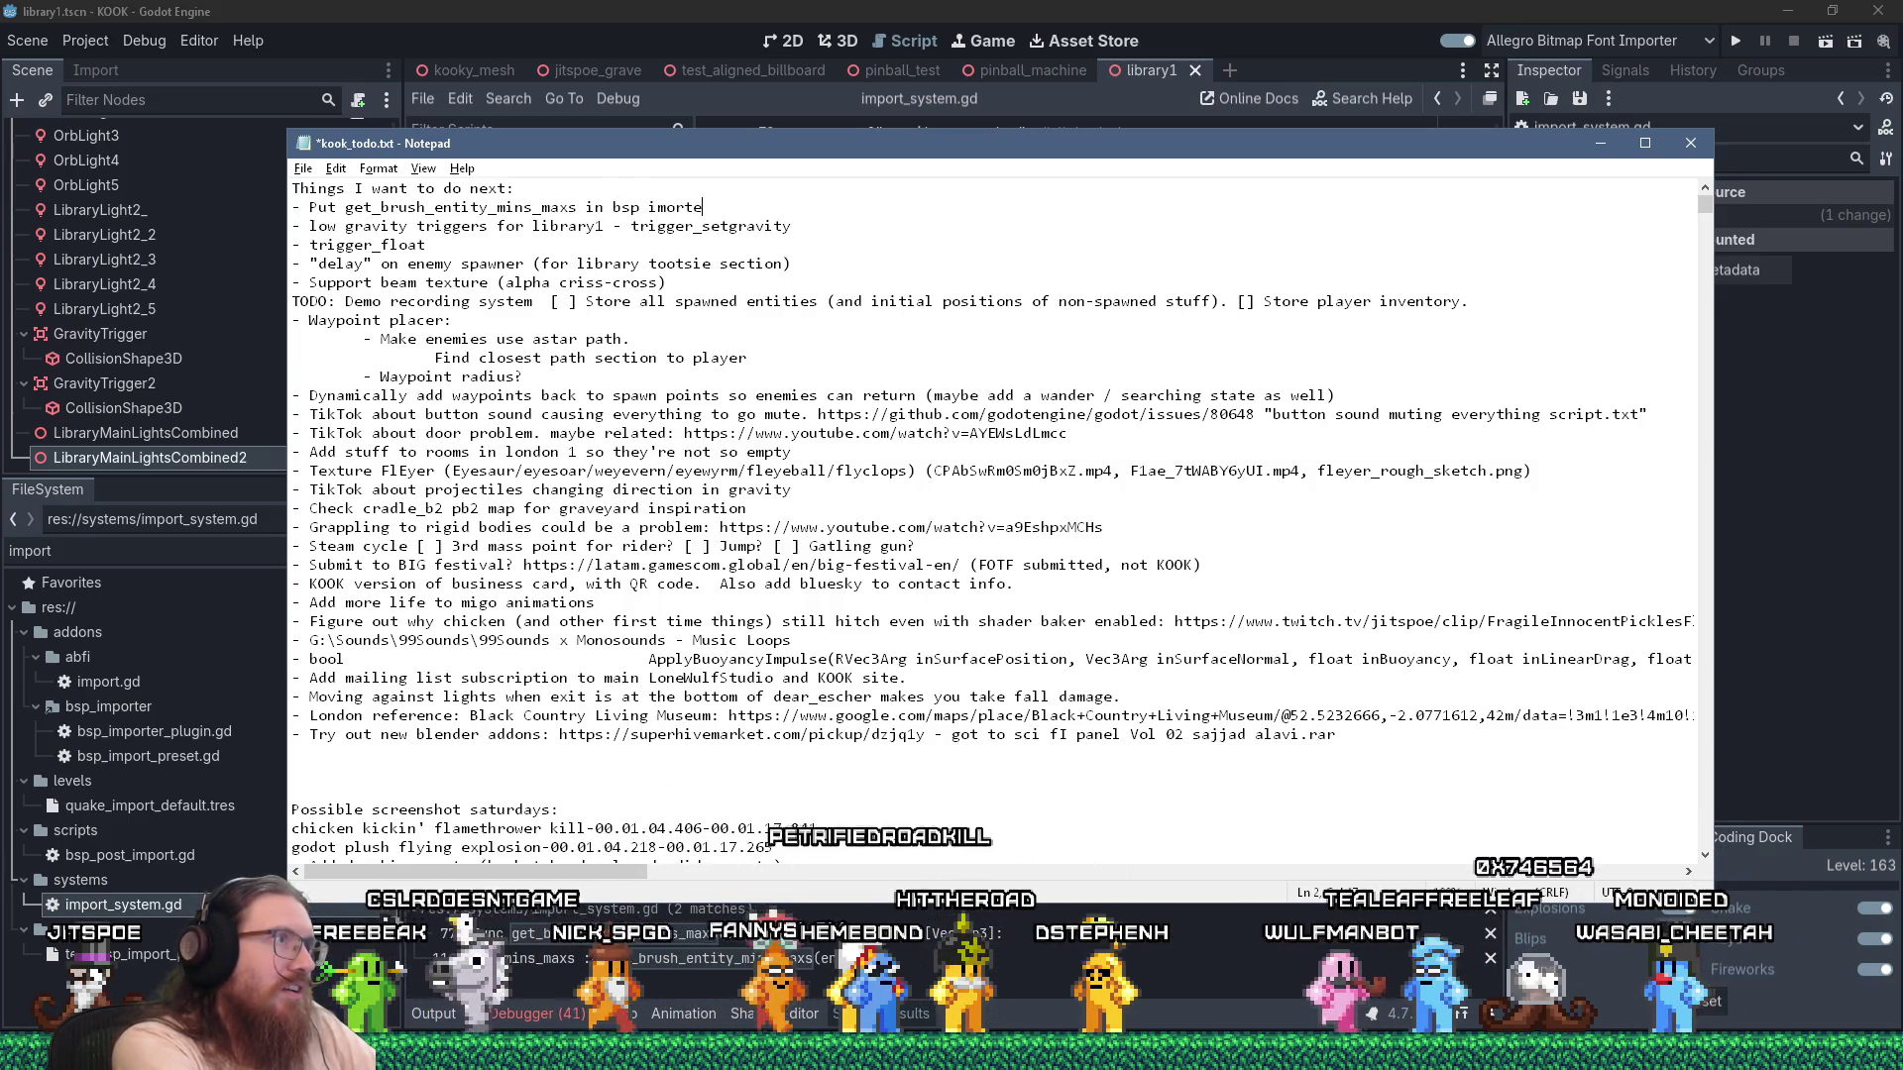
pyautogui.write('r')
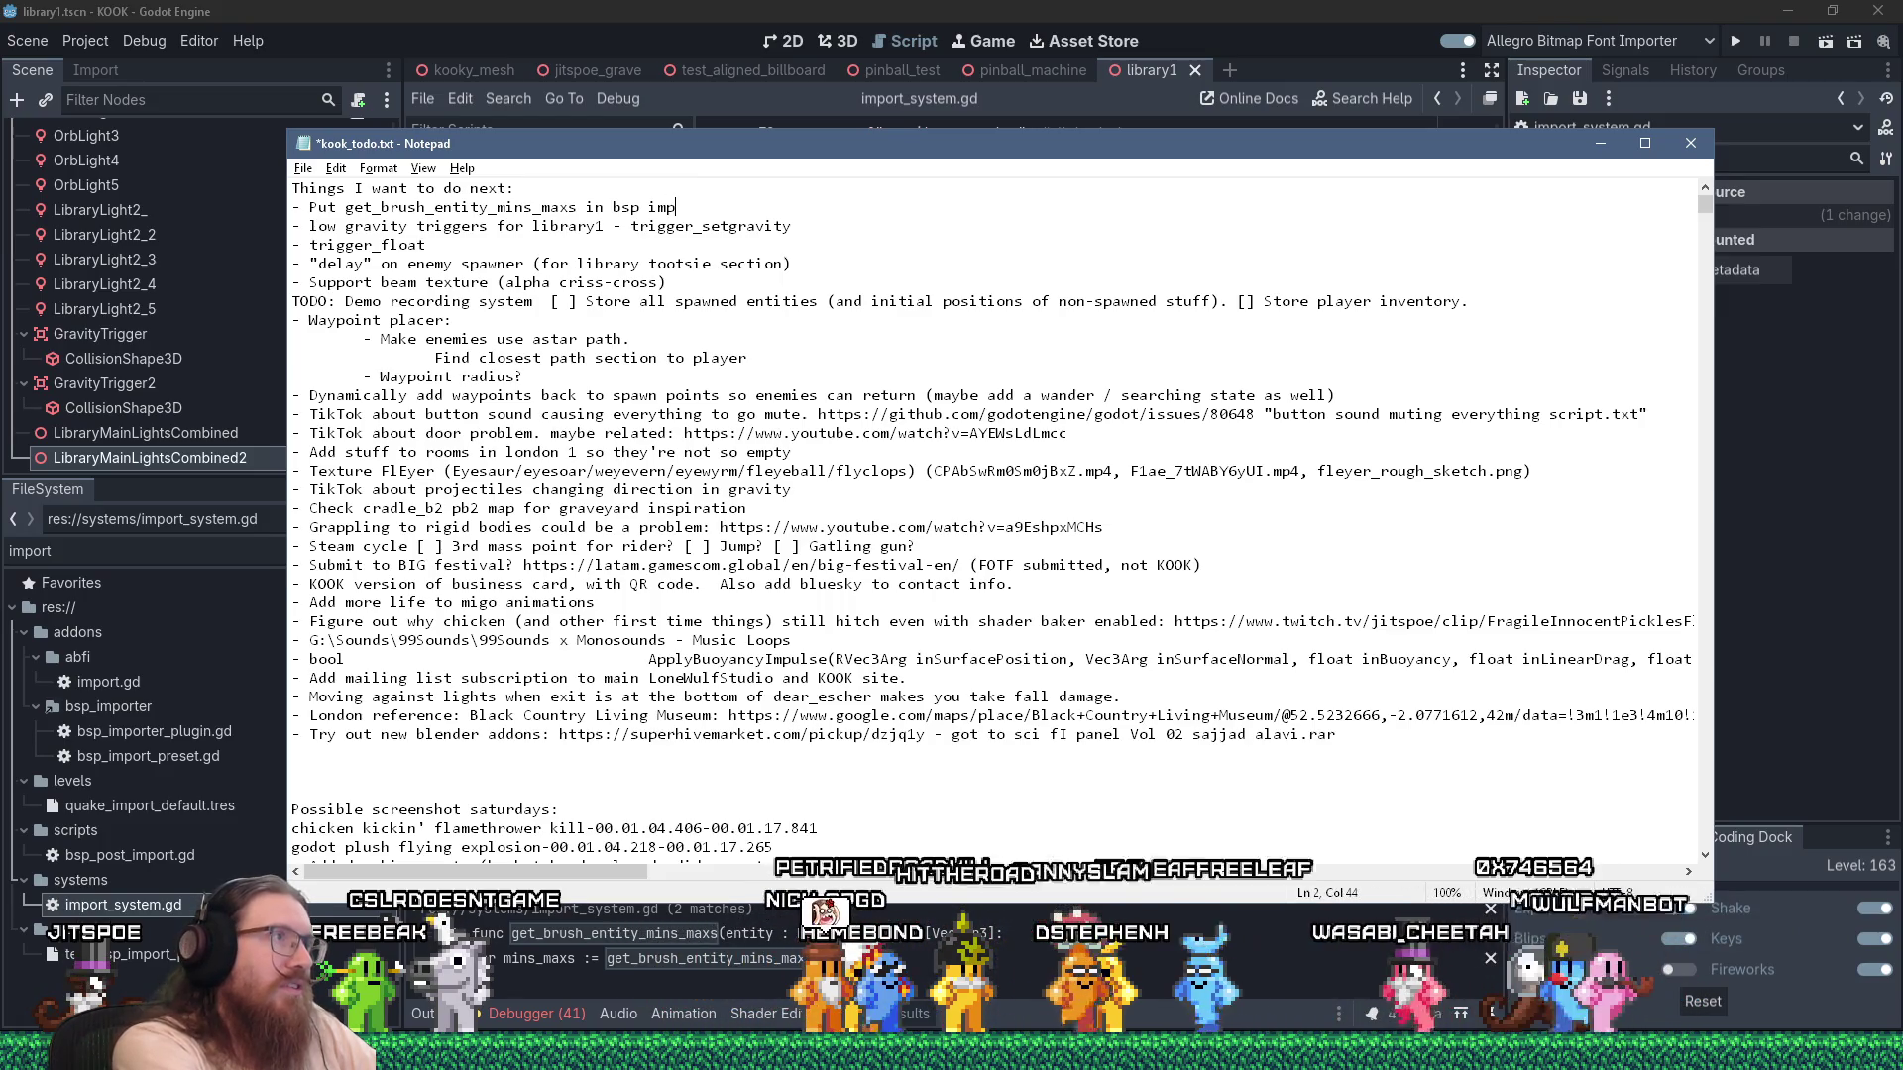
pyautogui.hotkey('alt', 'Tab')
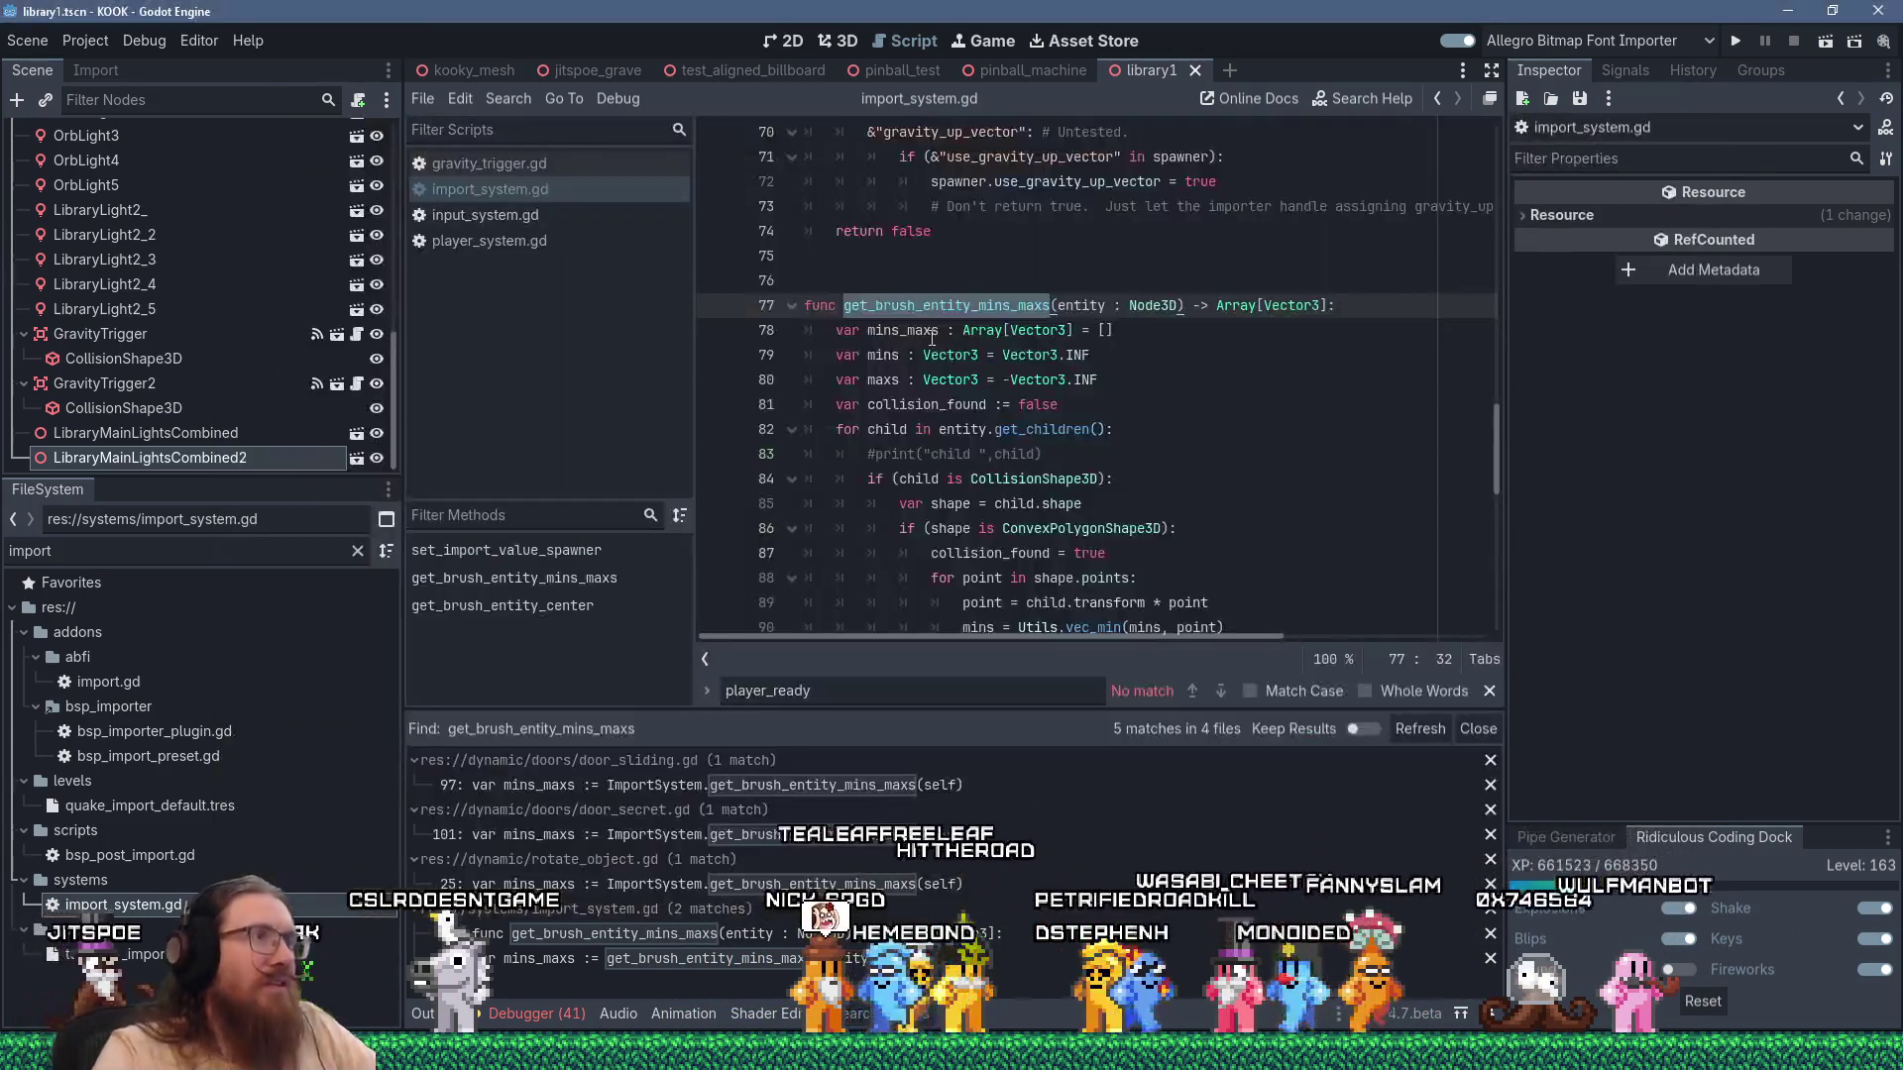
pyautogui.click(1172, 281)
# Cut the whole get_brush_entity_mins_maxs function from import_system.gd and delete the leftover blank lines.
pyautogui.scroll(-8, 1173, 280)
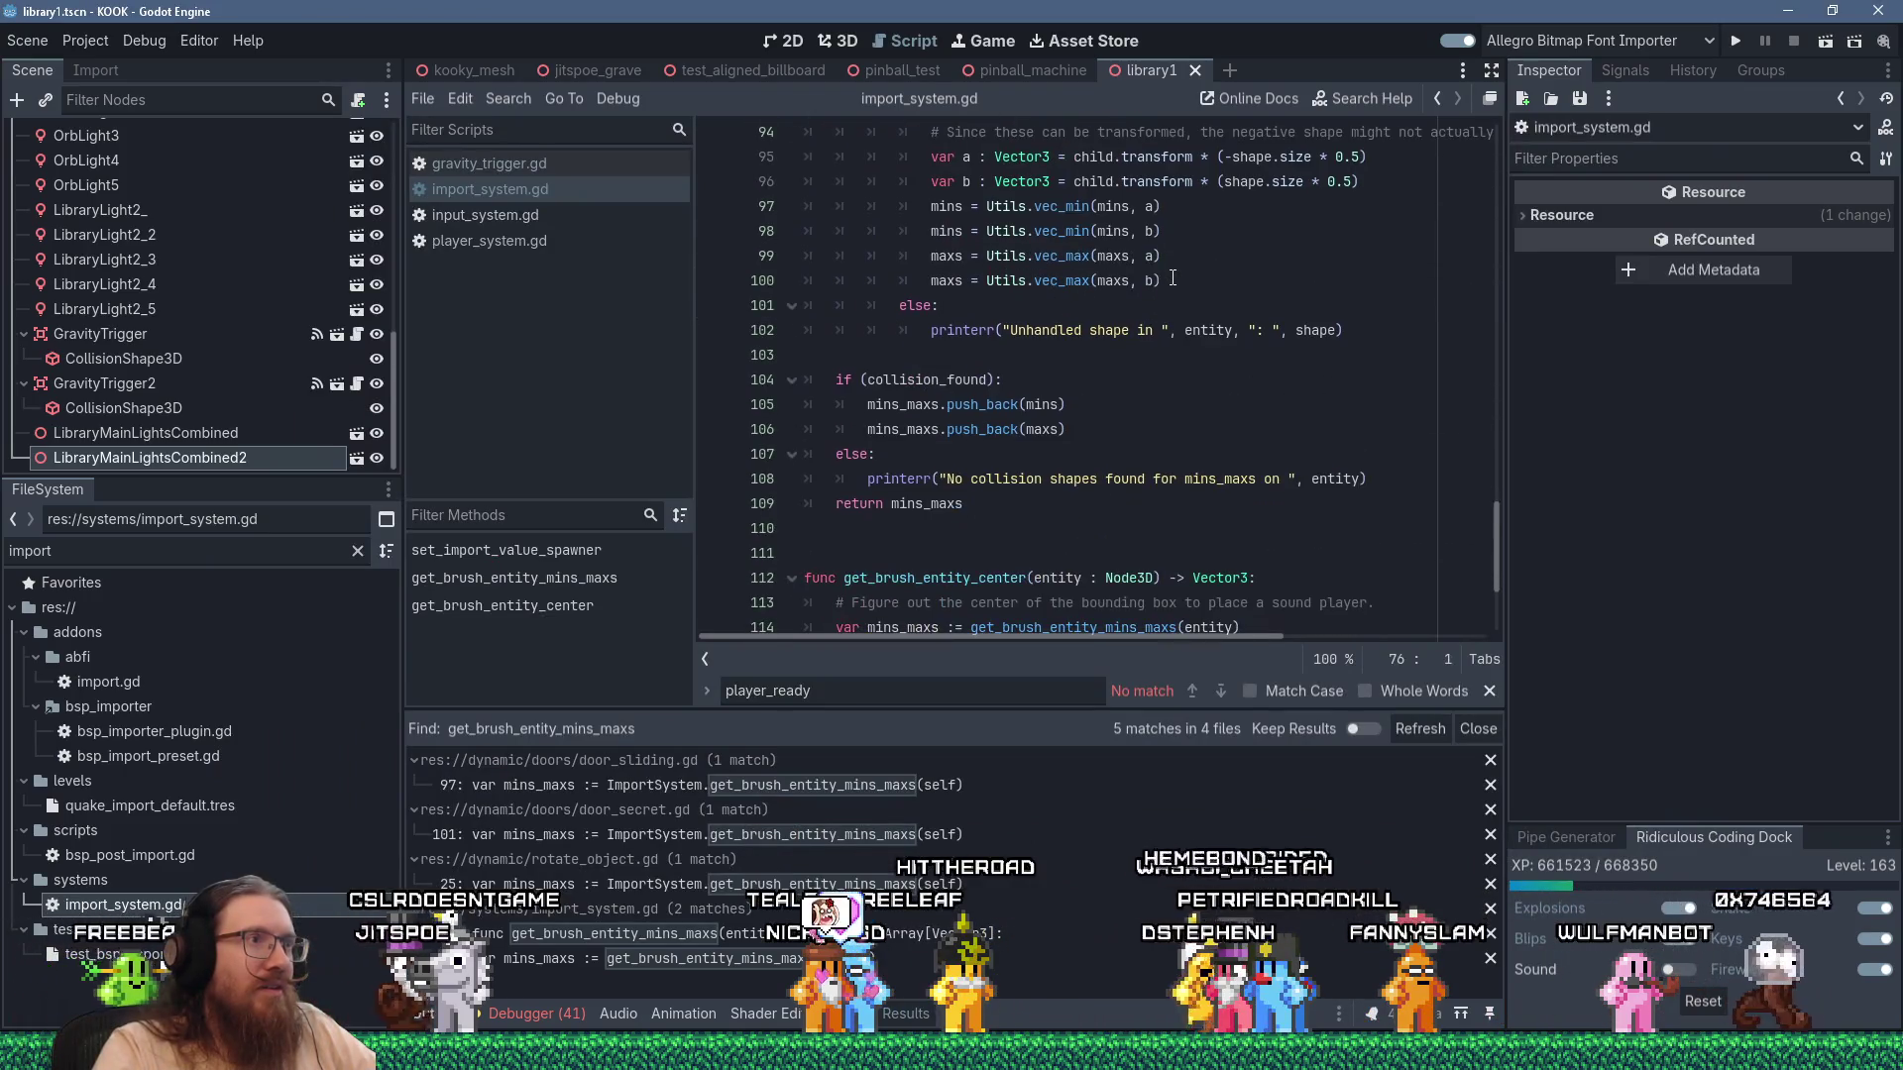
pyautogui.keyDown('shift'); pyautogui.click(1022, 504); pyautogui.keyUp('shift')
pyautogui.scroll(8, 1023, 502)
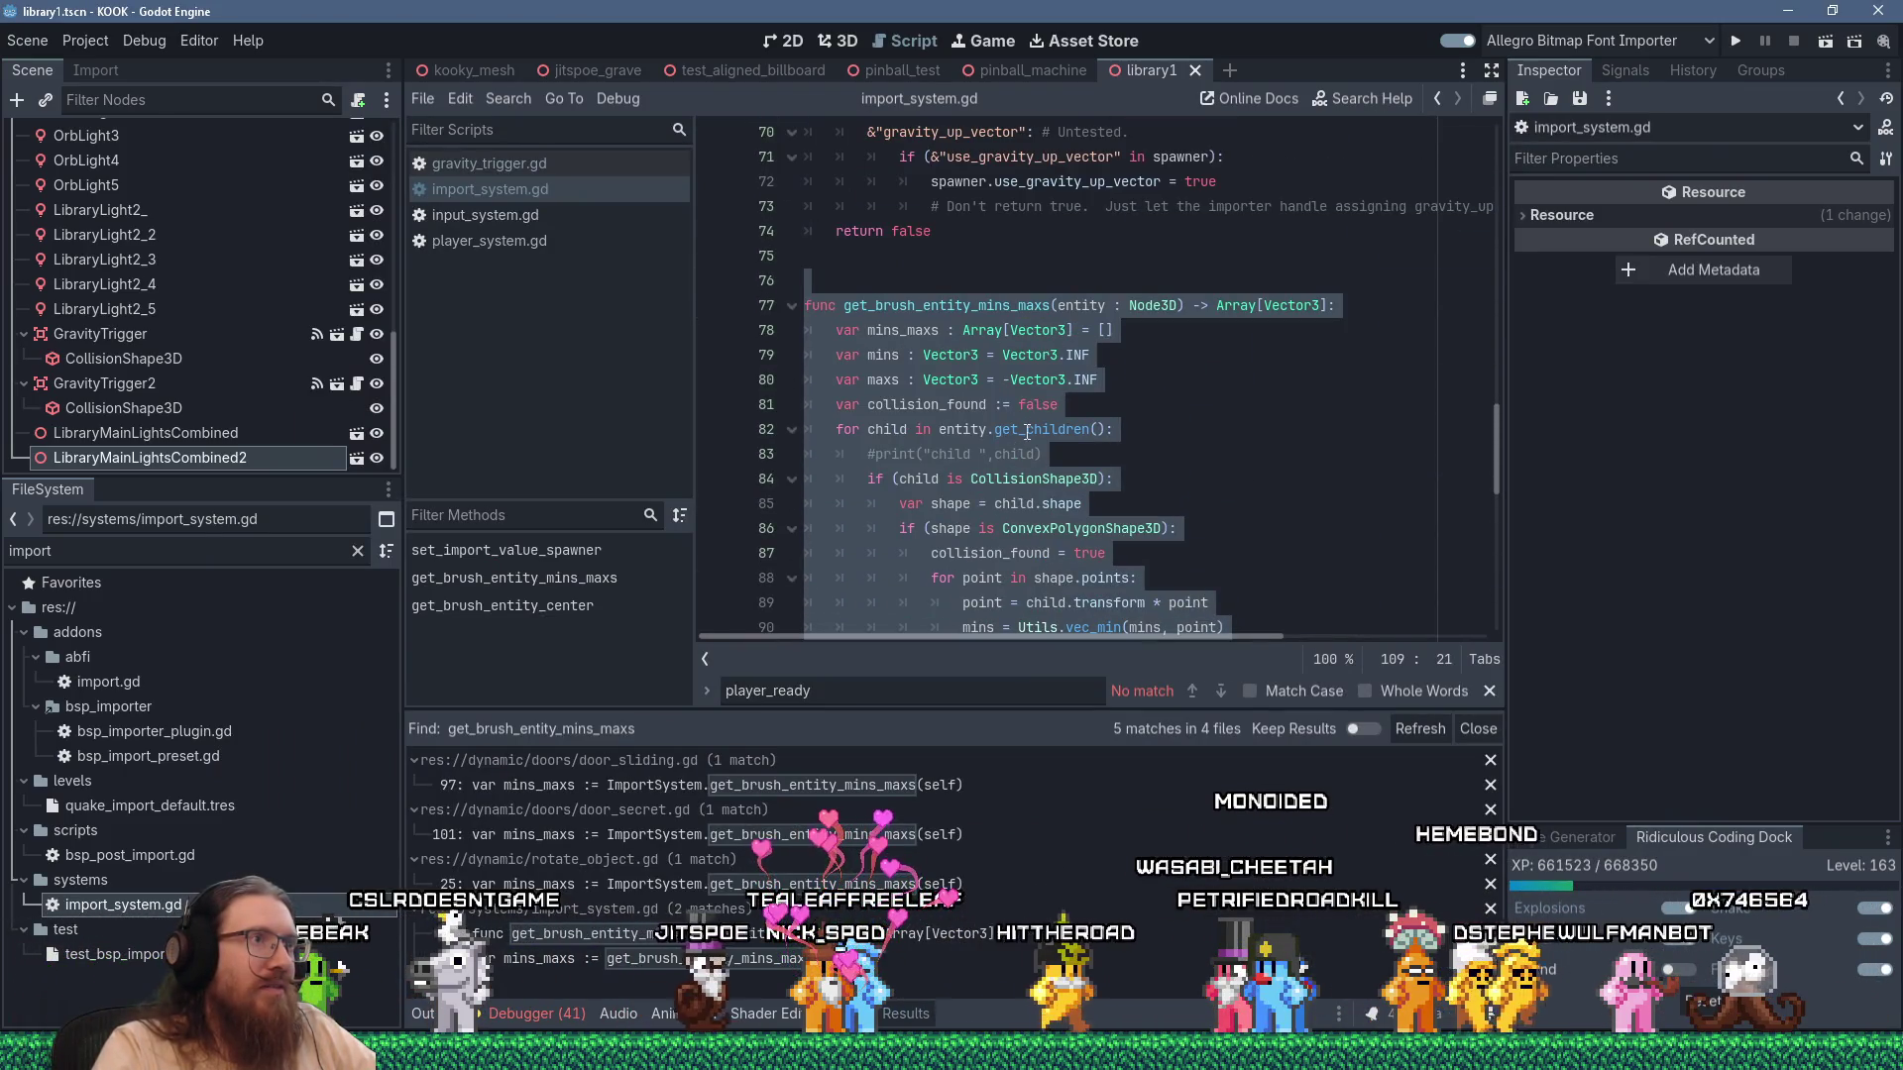
pyautogui.rightClick(1018, 318)
pyautogui.click(1080, 430)
pyautogui.press('Delete')
pyautogui.press('Delete')
pyautogui.press('Delete')
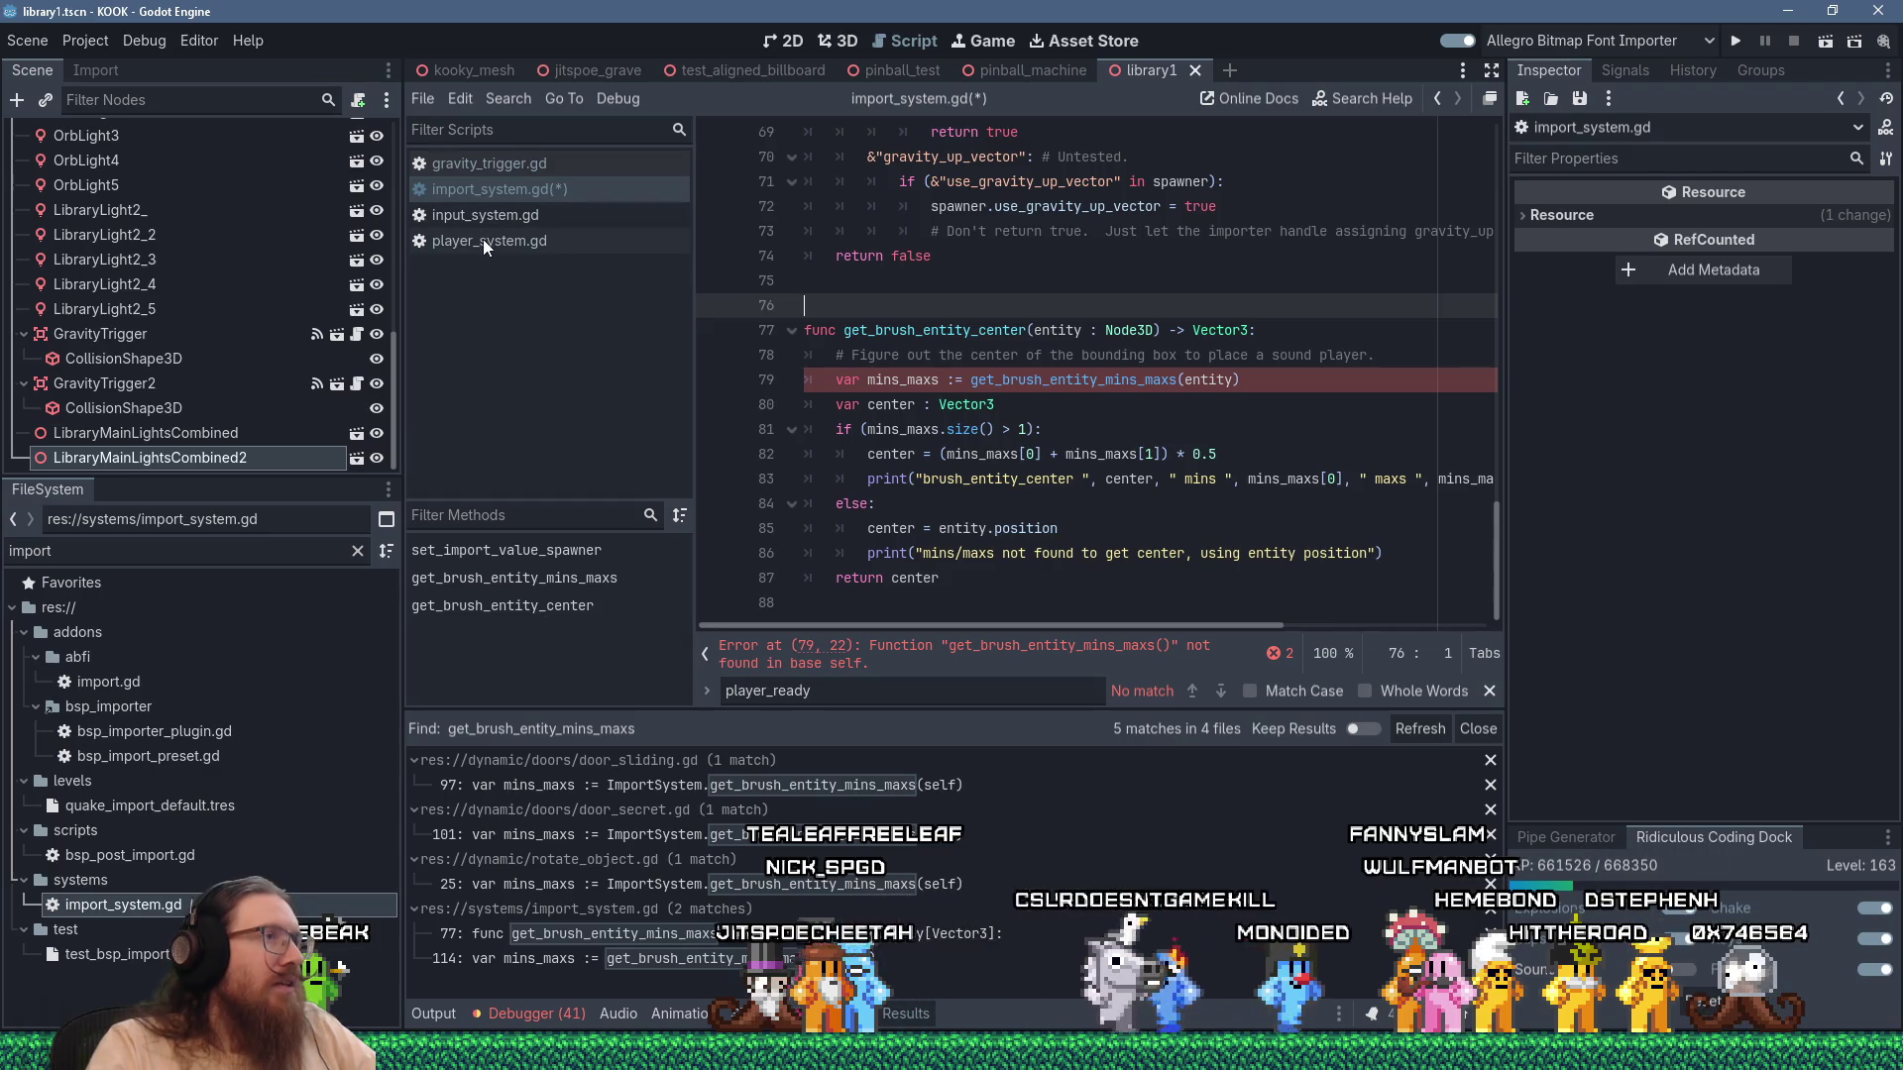
# Filter the FileSystem for bsp_reader and open bsp_reader.gd at its last line.
pyautogui.click(544, 165)
pyautogui.doubleClick(29, 551)
pyautogui.write('bsp')
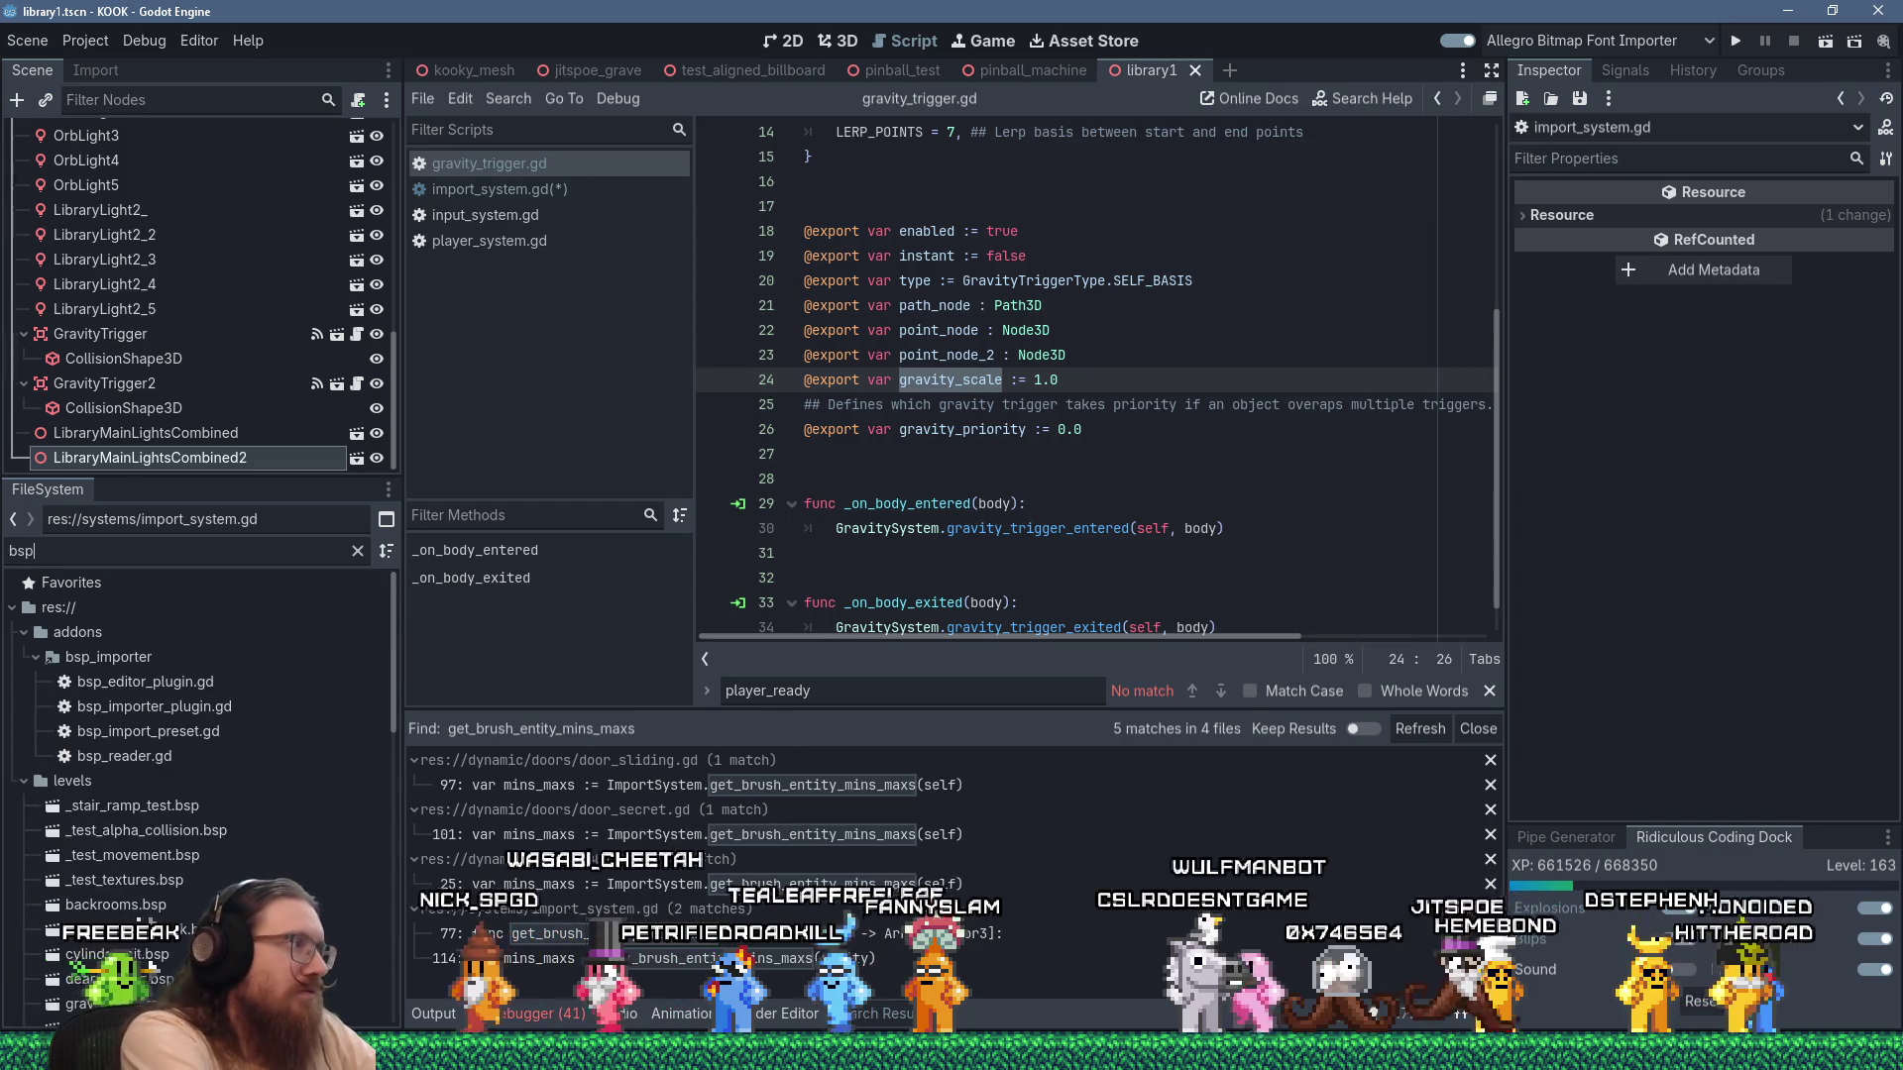
pyautogui.write('_reader')
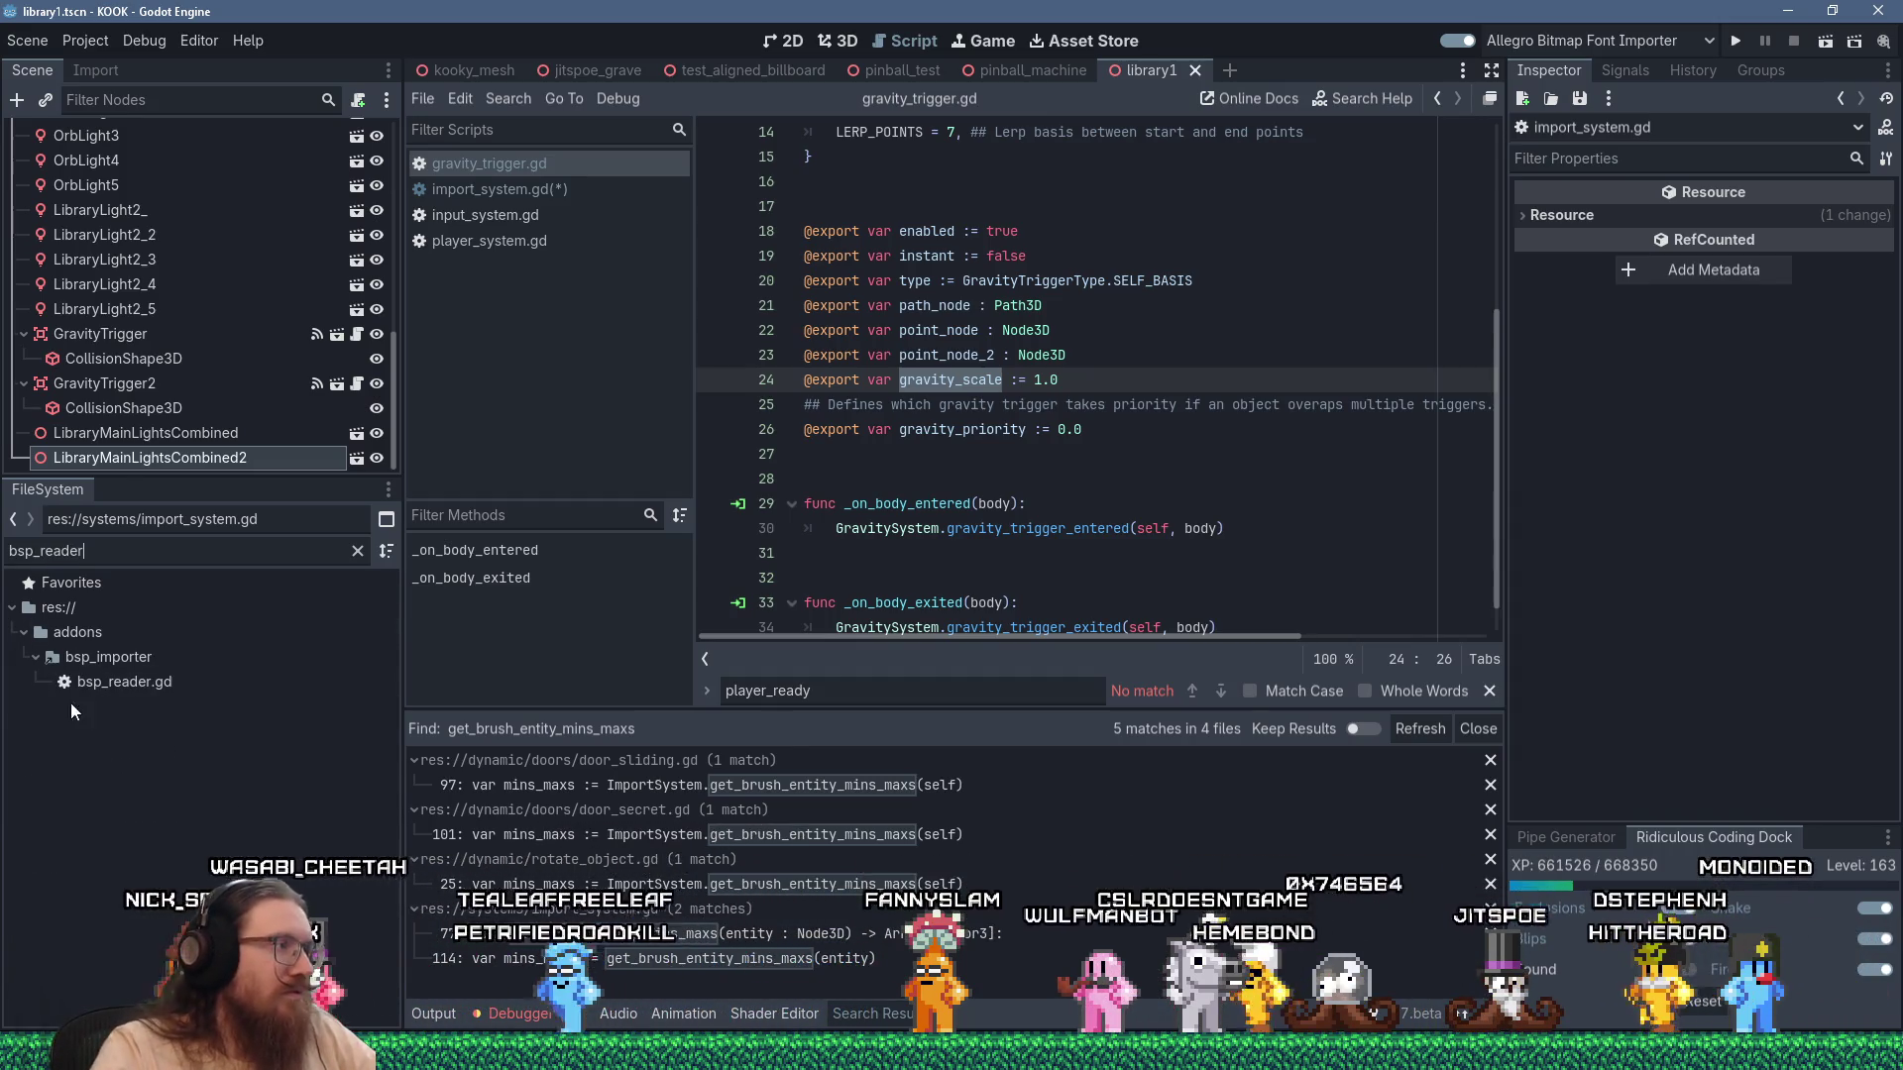
pyautogui.doubleClick(99, 684)
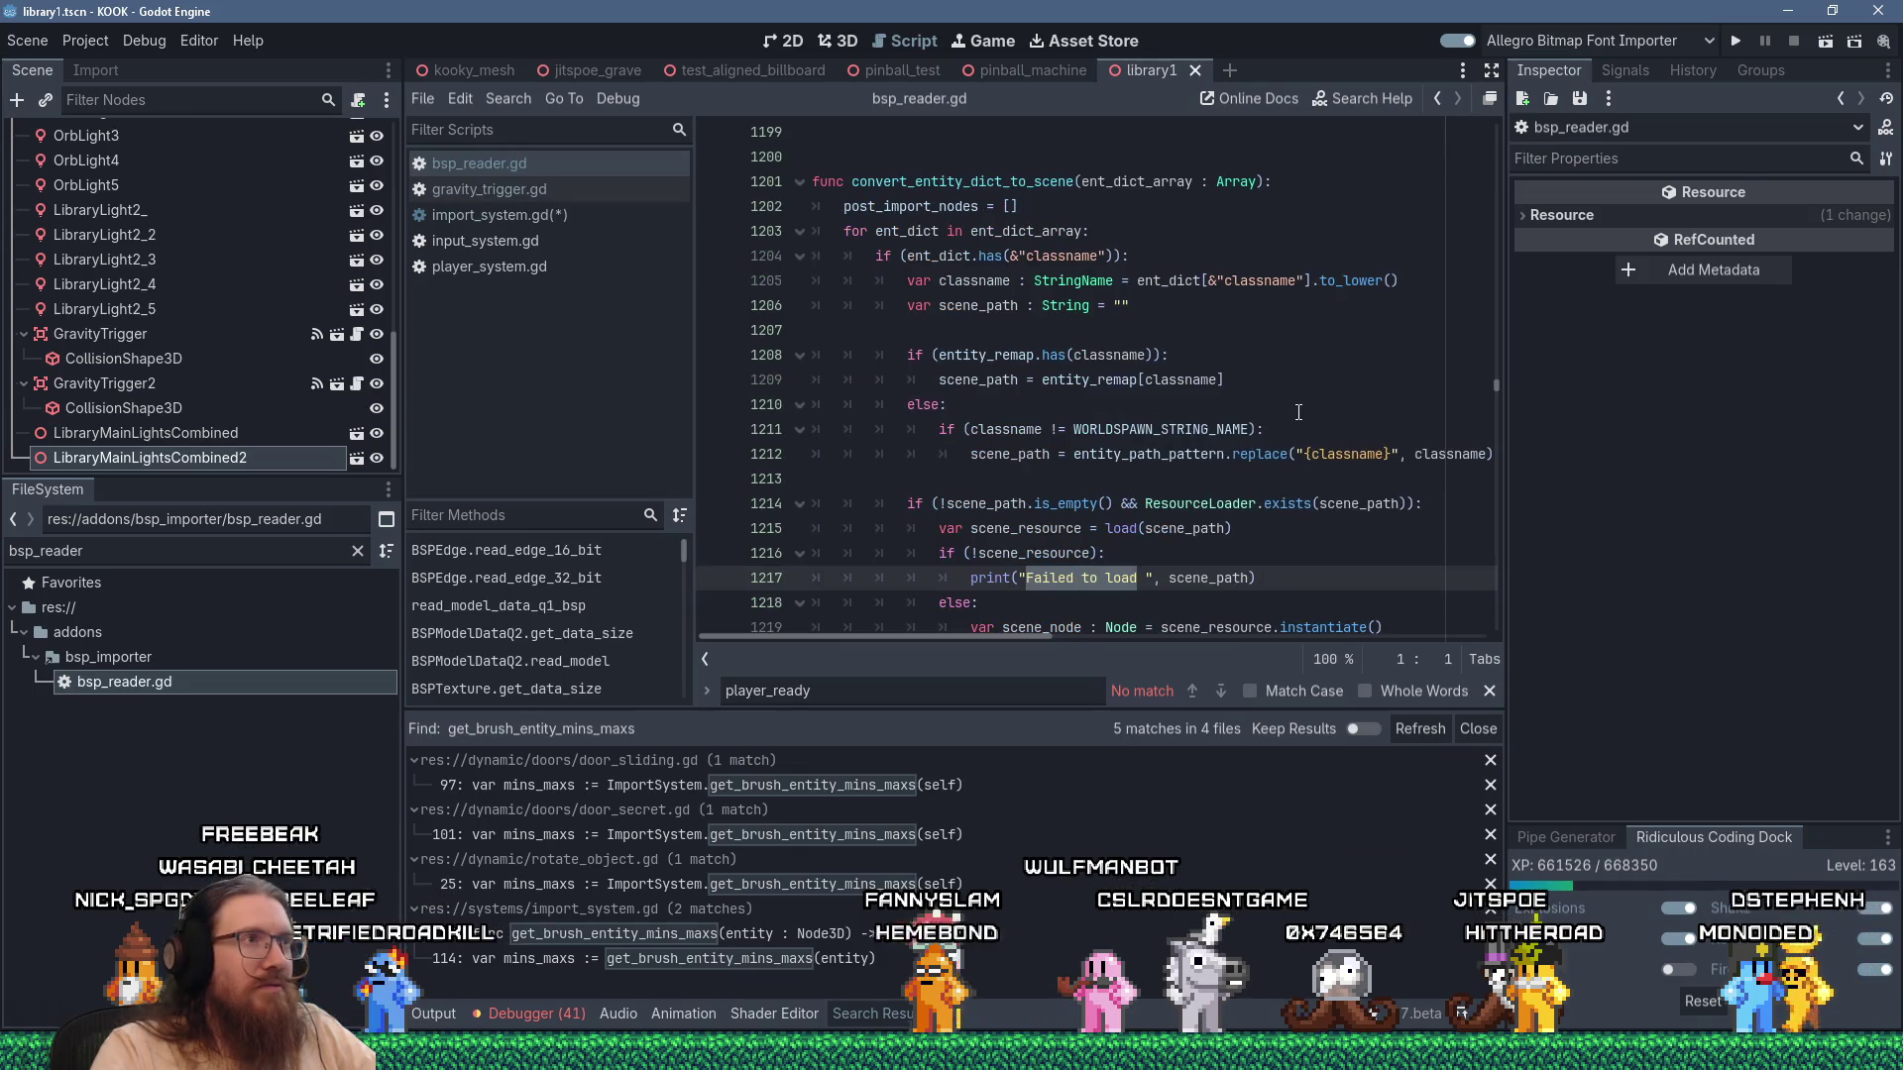
pyautogui.moveTo(1495, 382); pyautogui.dragTo(1490, 627)
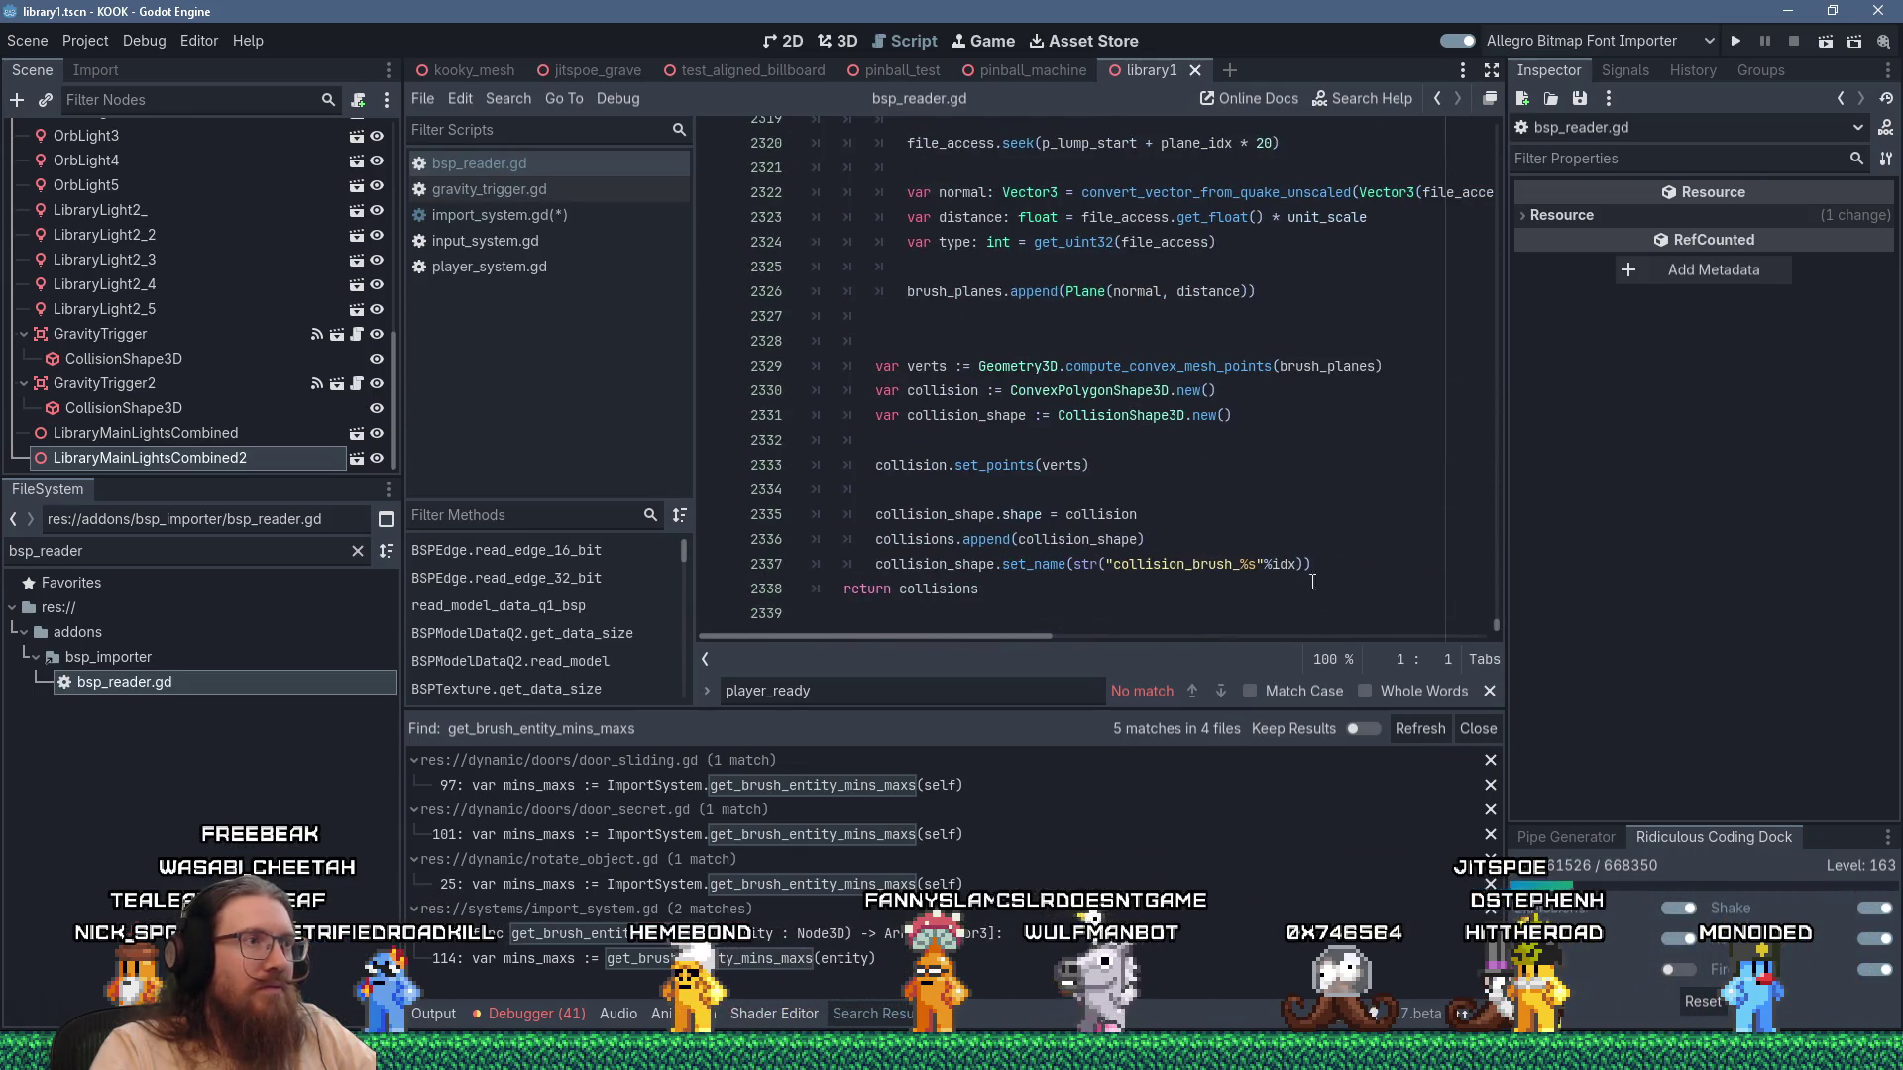
pyautogui.scroll(3, 1243, 552)
pyautogui.scroll(-10, 1210, 506)
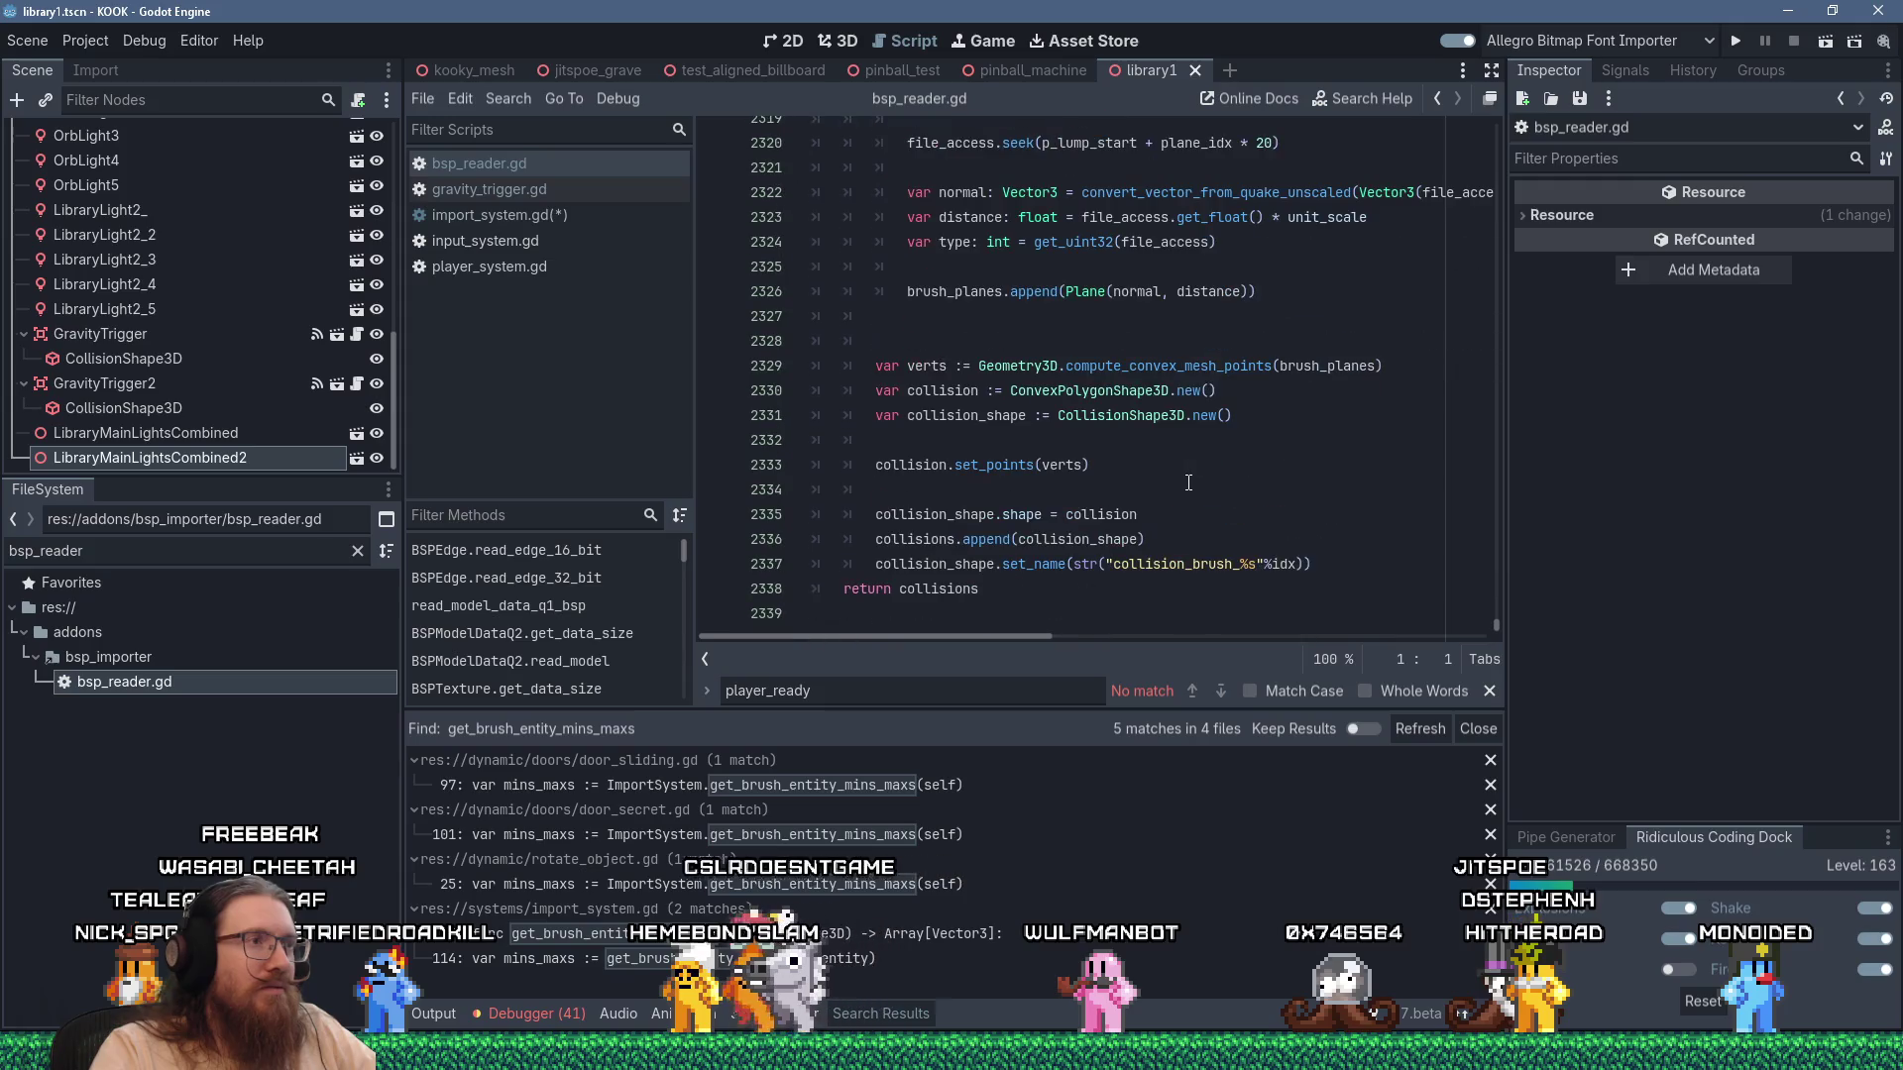
pyautogui.click(1045, 616)
# Paste the function at the end of bsp_reader.gd with a ## comment about calculating a brush entity center.
pyautogui.press('Return')
pyautogui.press('shift+Insert')
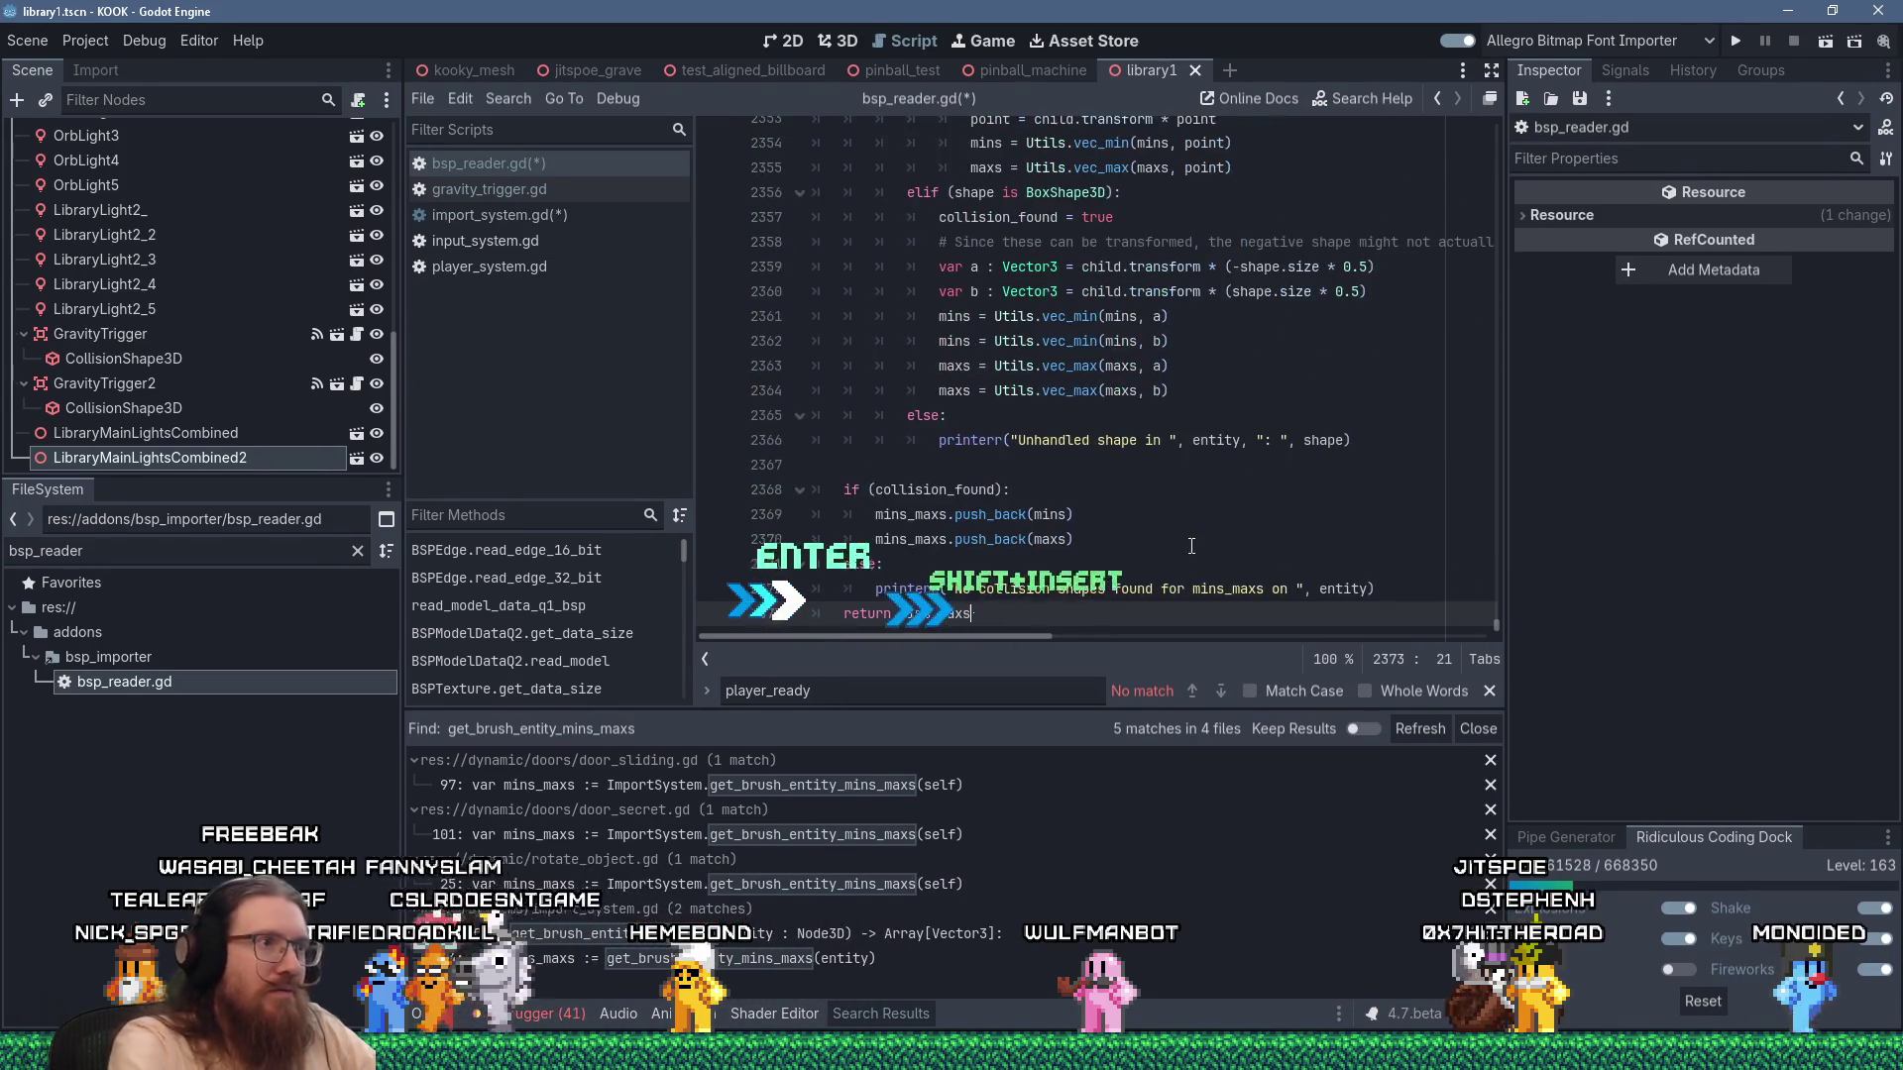
pyautogui.scroll(7, 1190, 540)
pyautogui.click(888, 327)
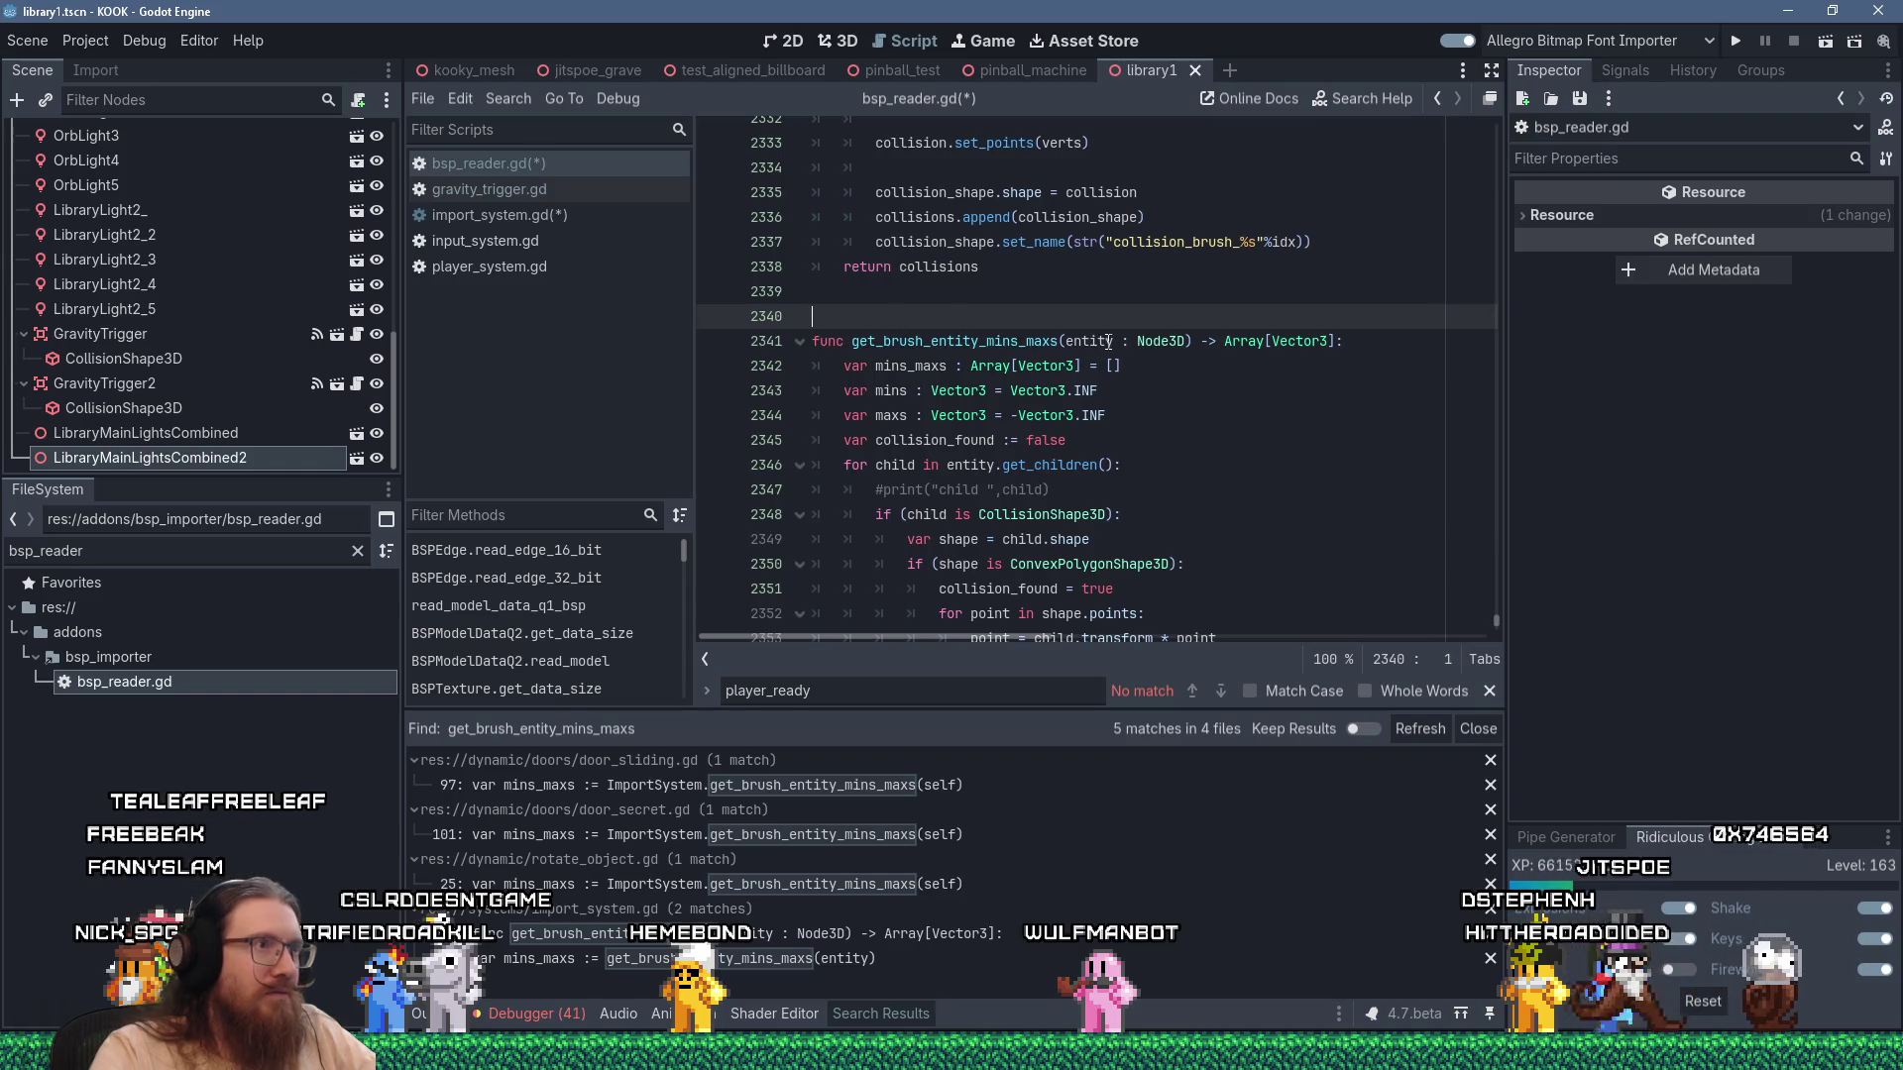
pyautogui.write('#A helpful func')
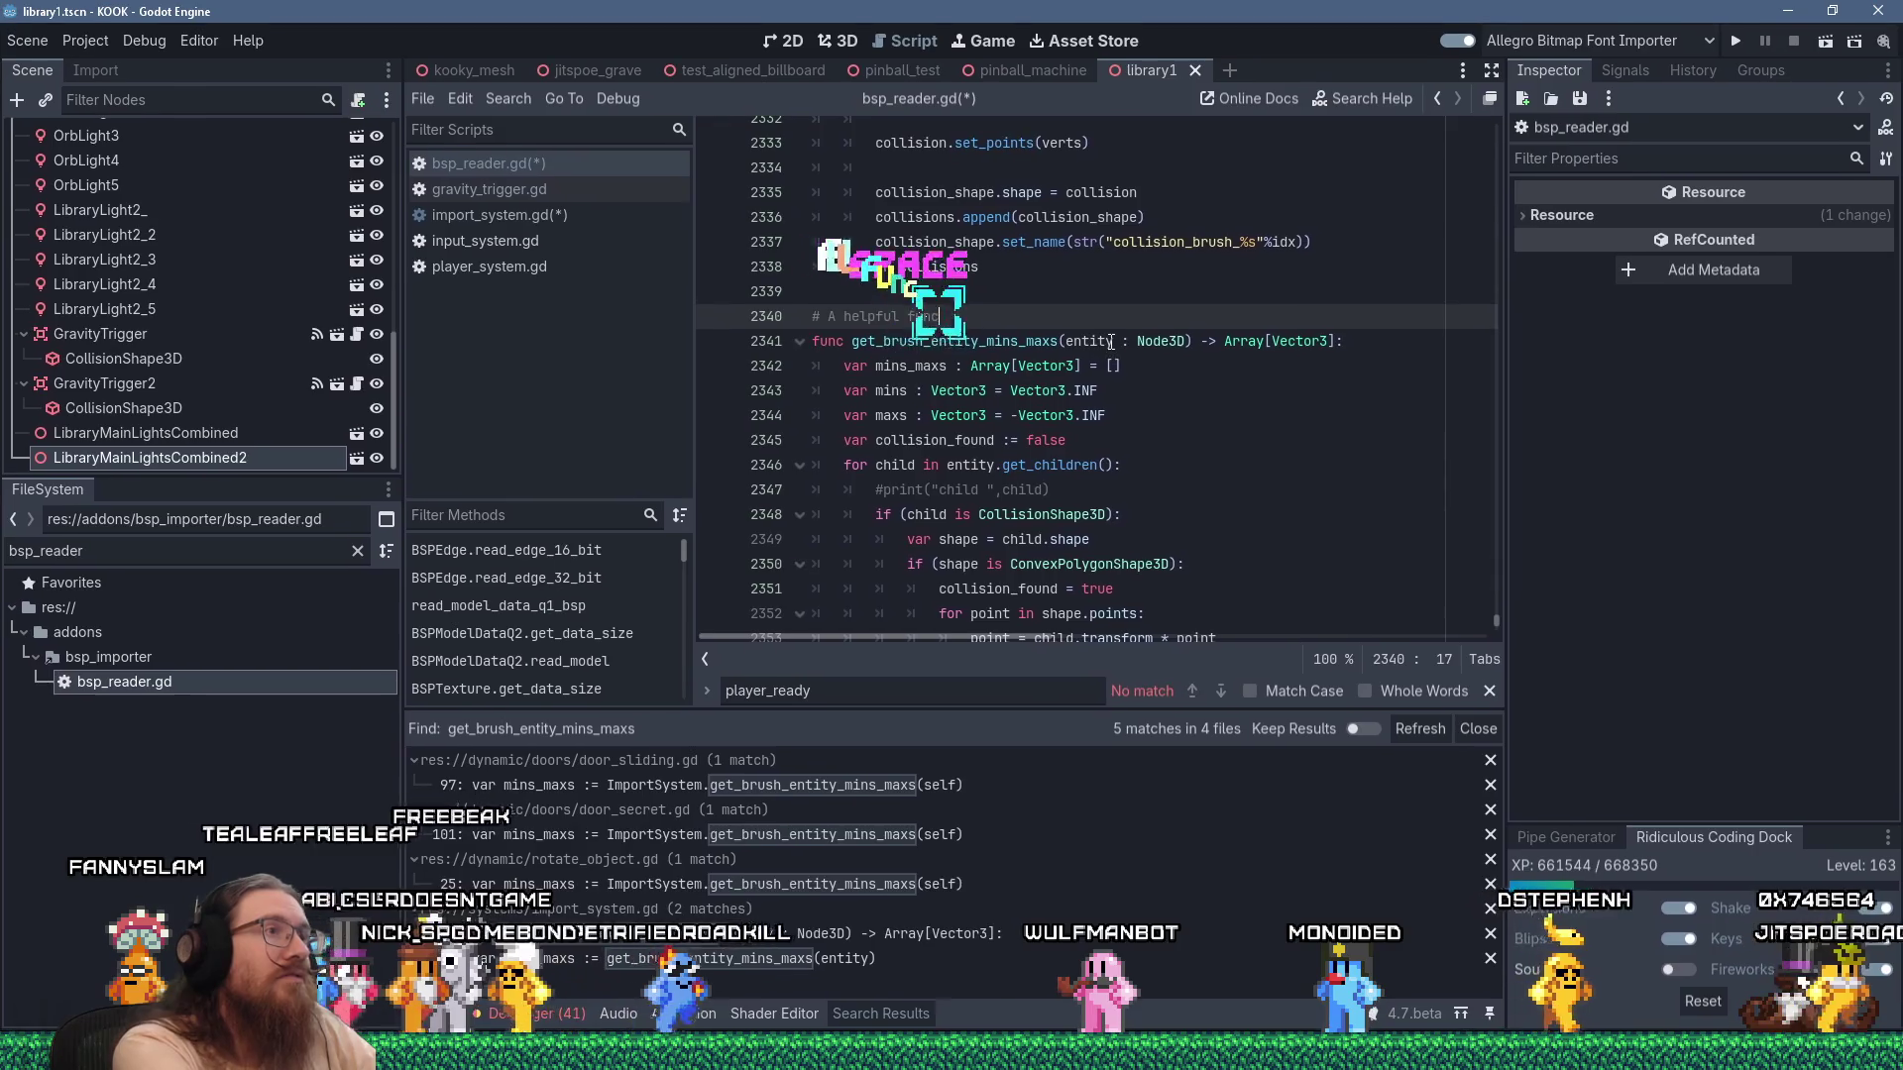
pyautogui.write('tion to use')
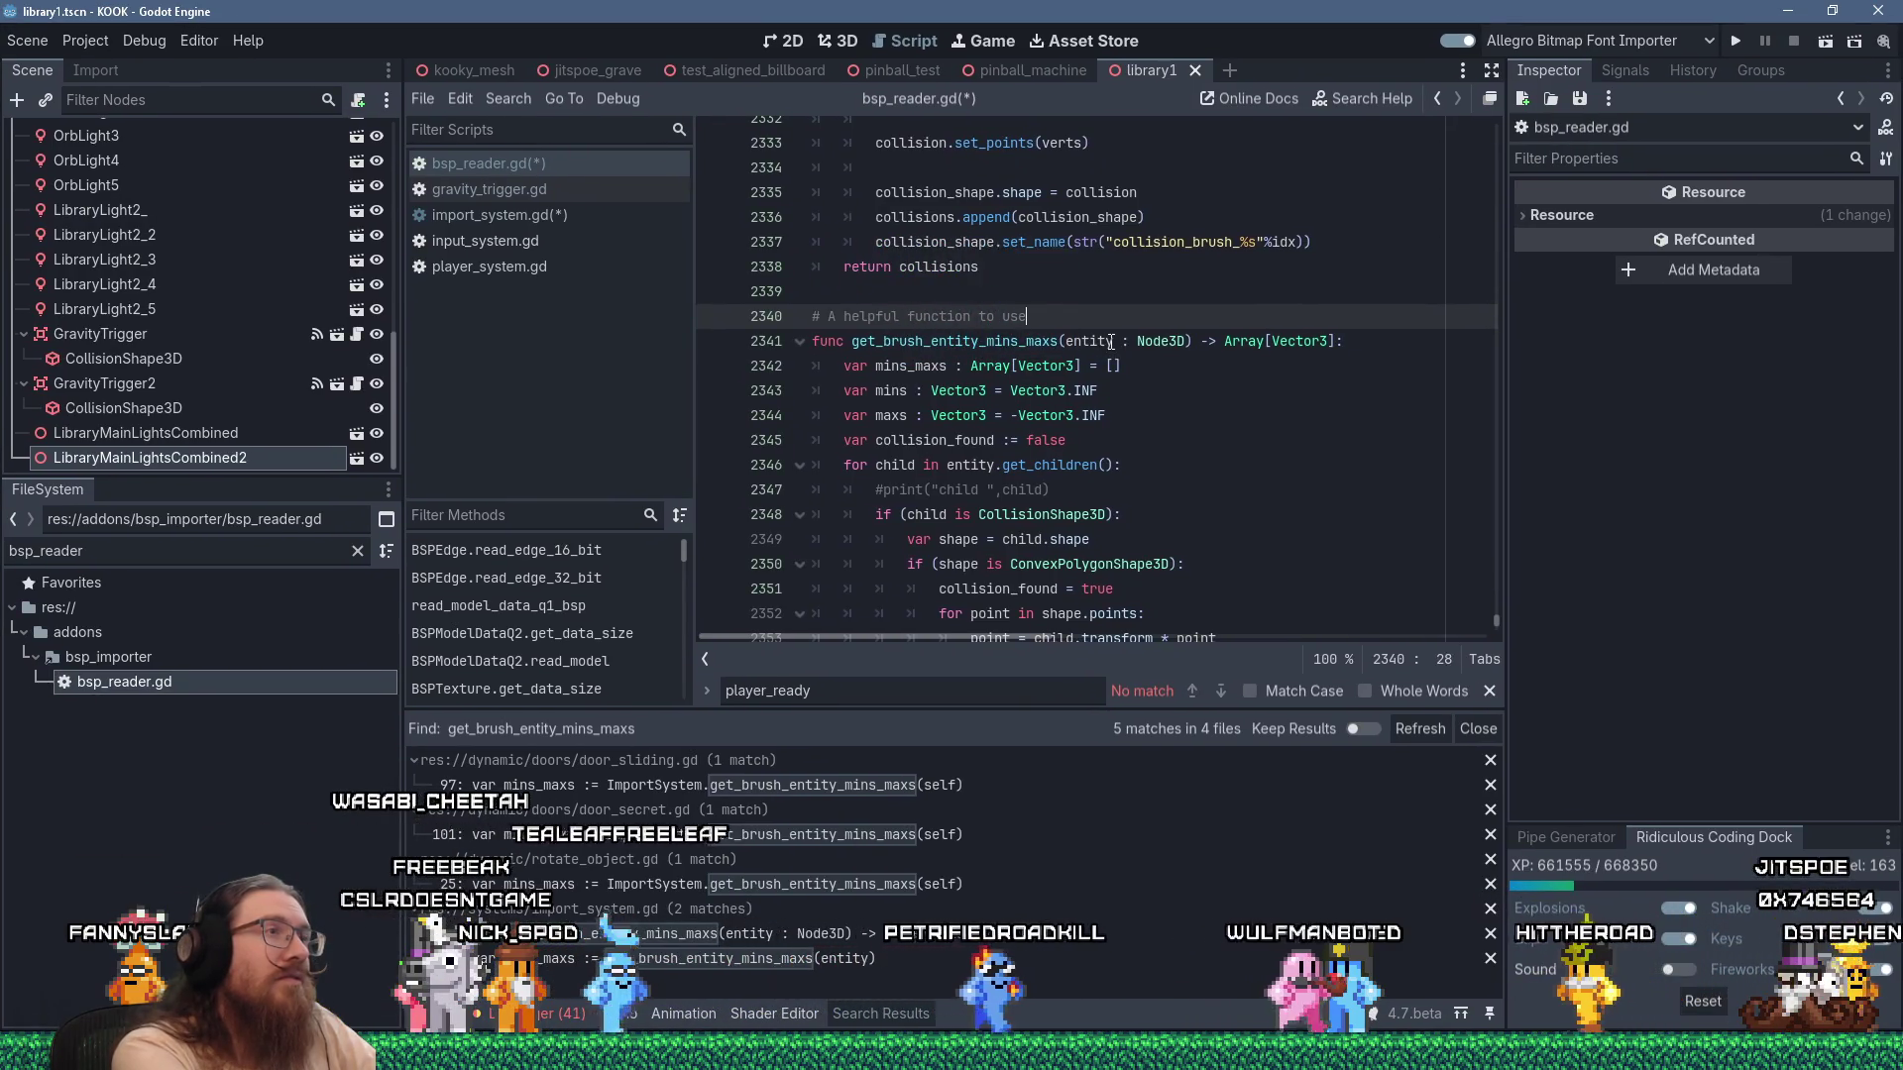
pyautogui.hotkey('shift', 'Left')
pyautogui.hotkey('shift', 'Left')
pyautogui.hotkey('shift', 'Left')
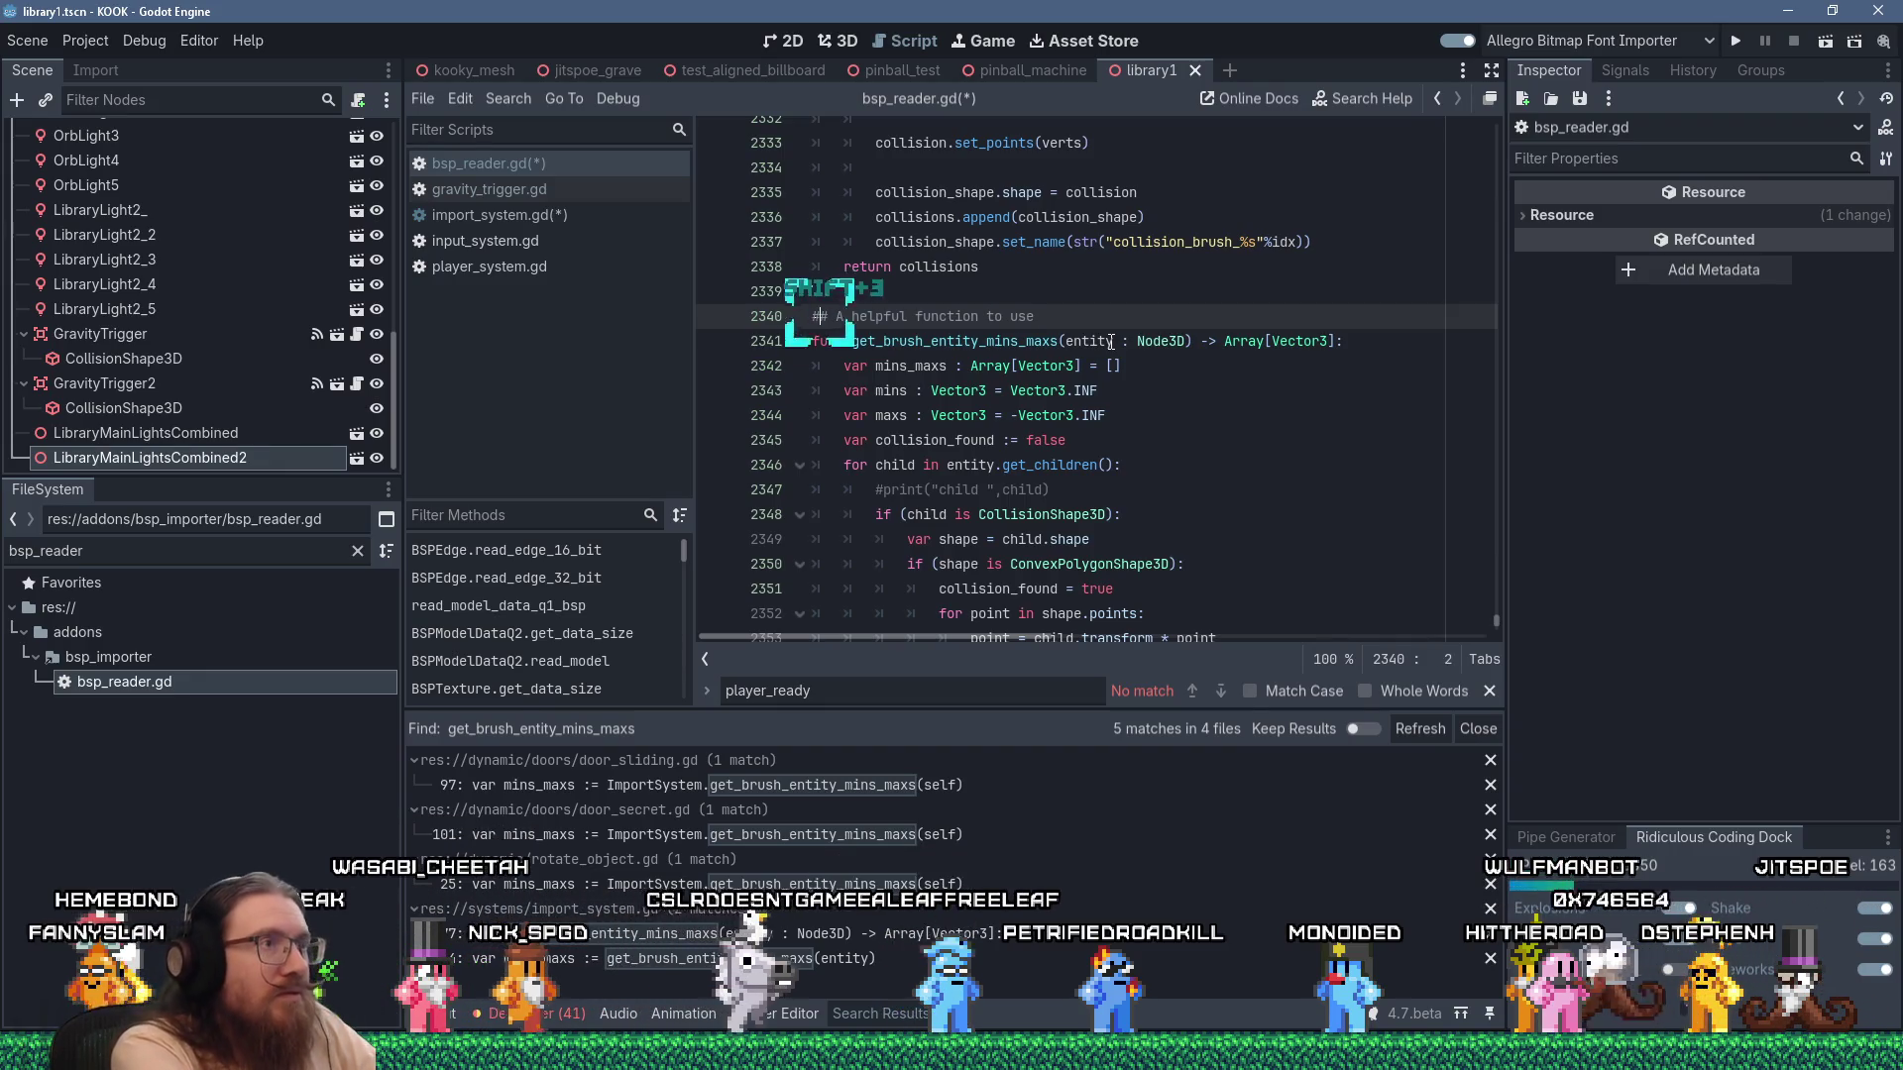
pyautogui.hotkey('shift', 'Left')
pyautogui.hotkey('shift', 'Left')
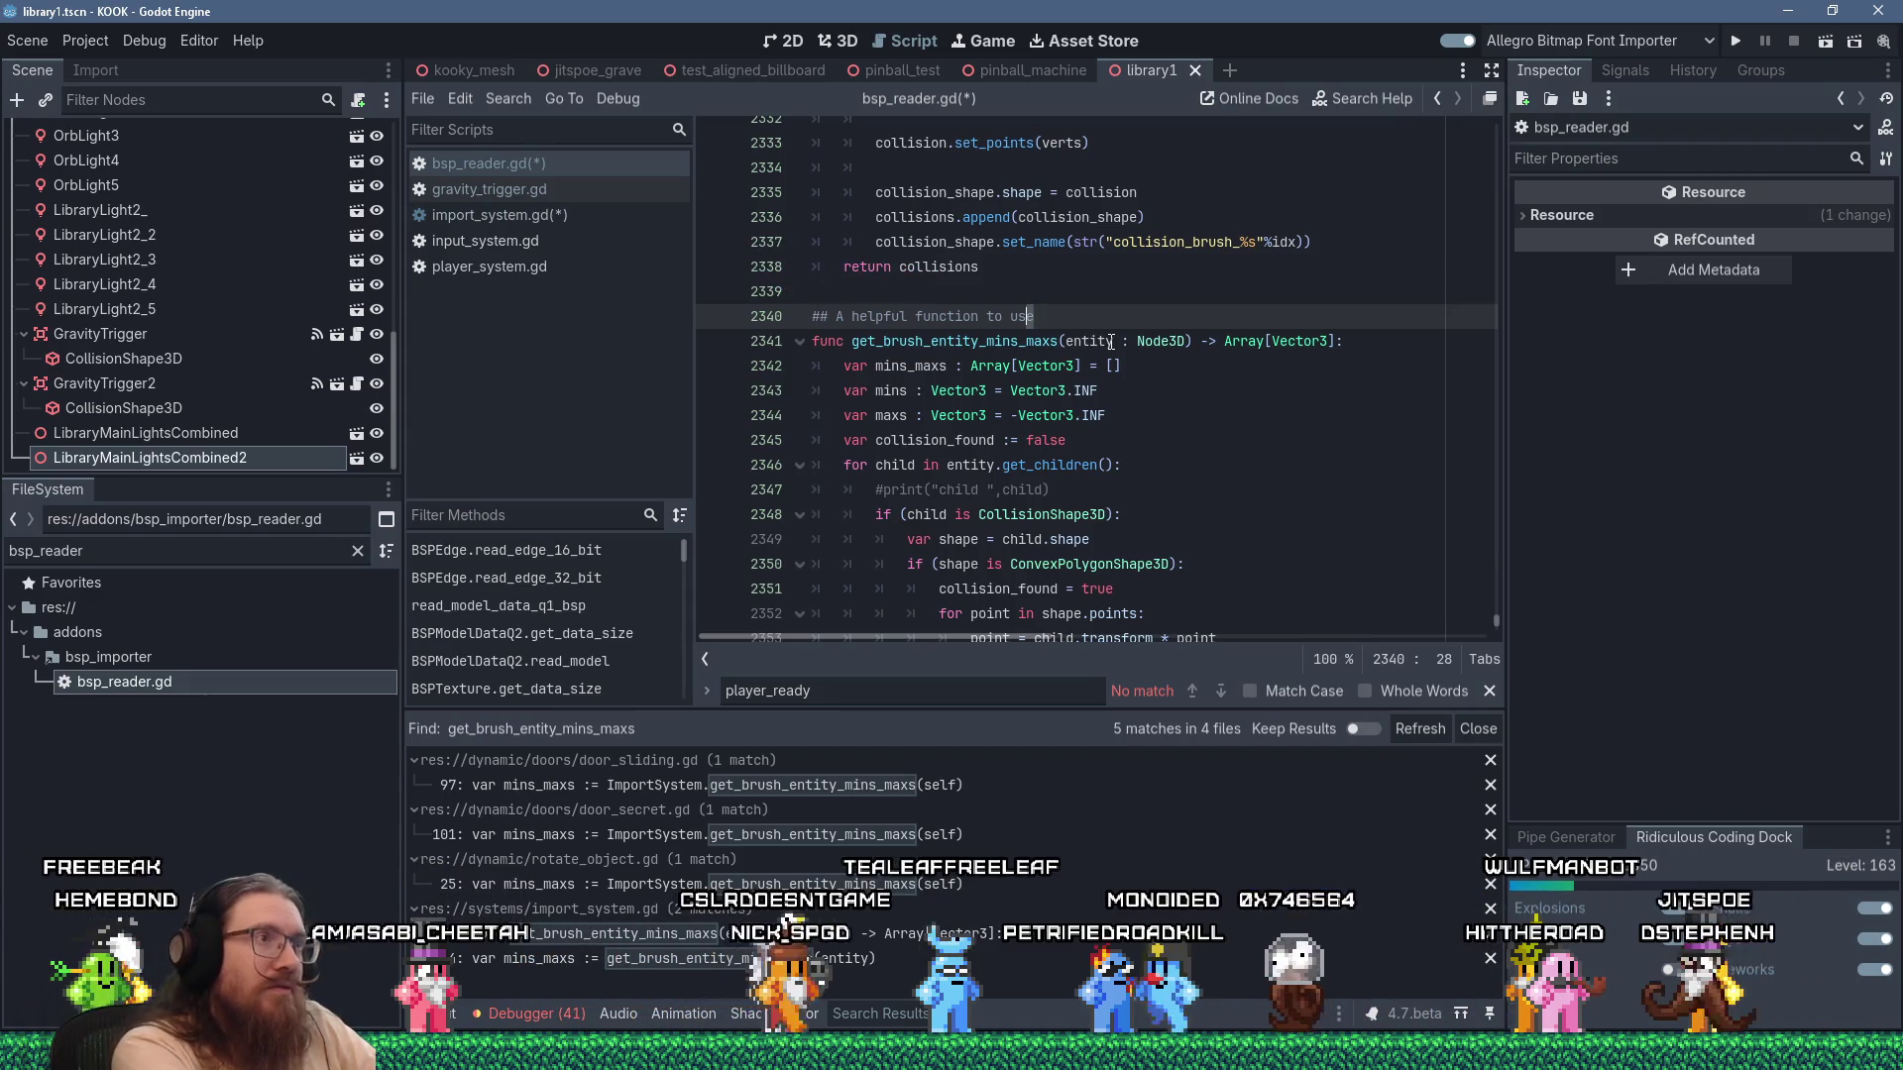
pyautogui.write('that can be used')
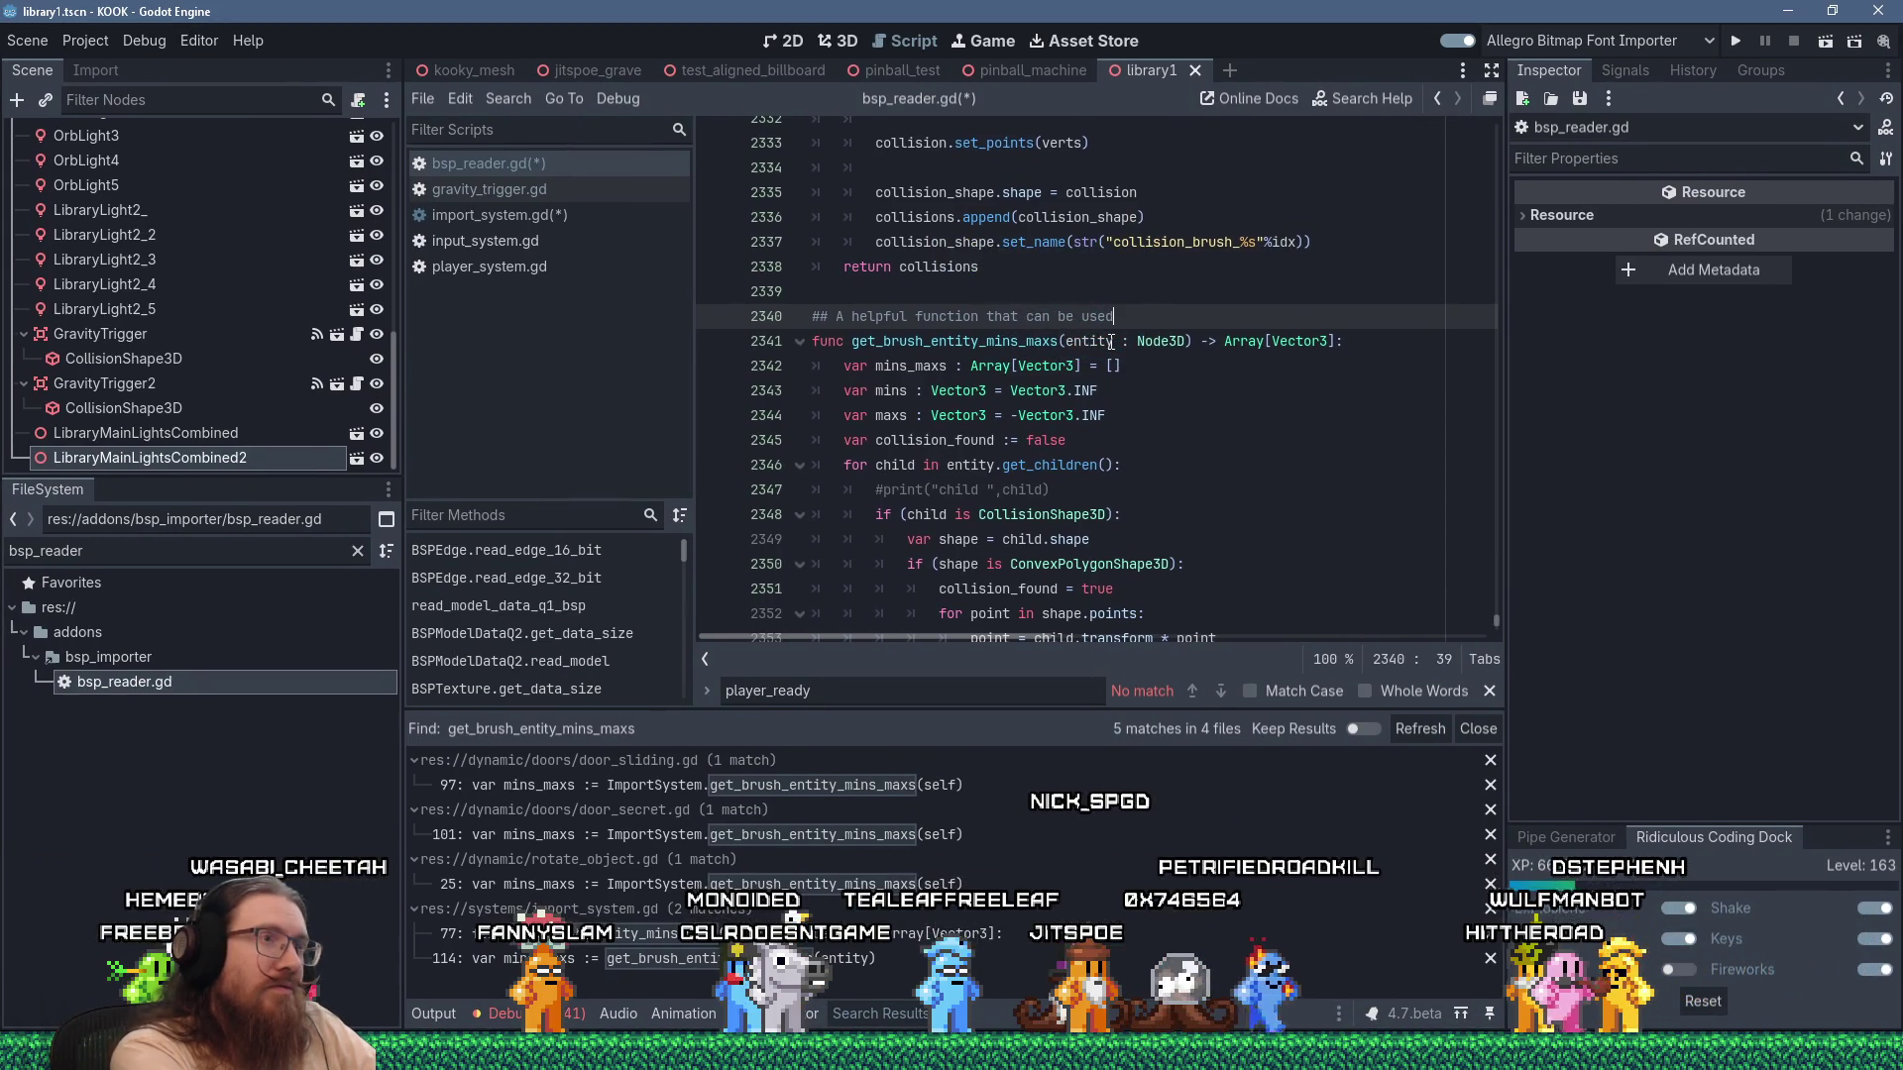
pyautogui.write(' for things like co')
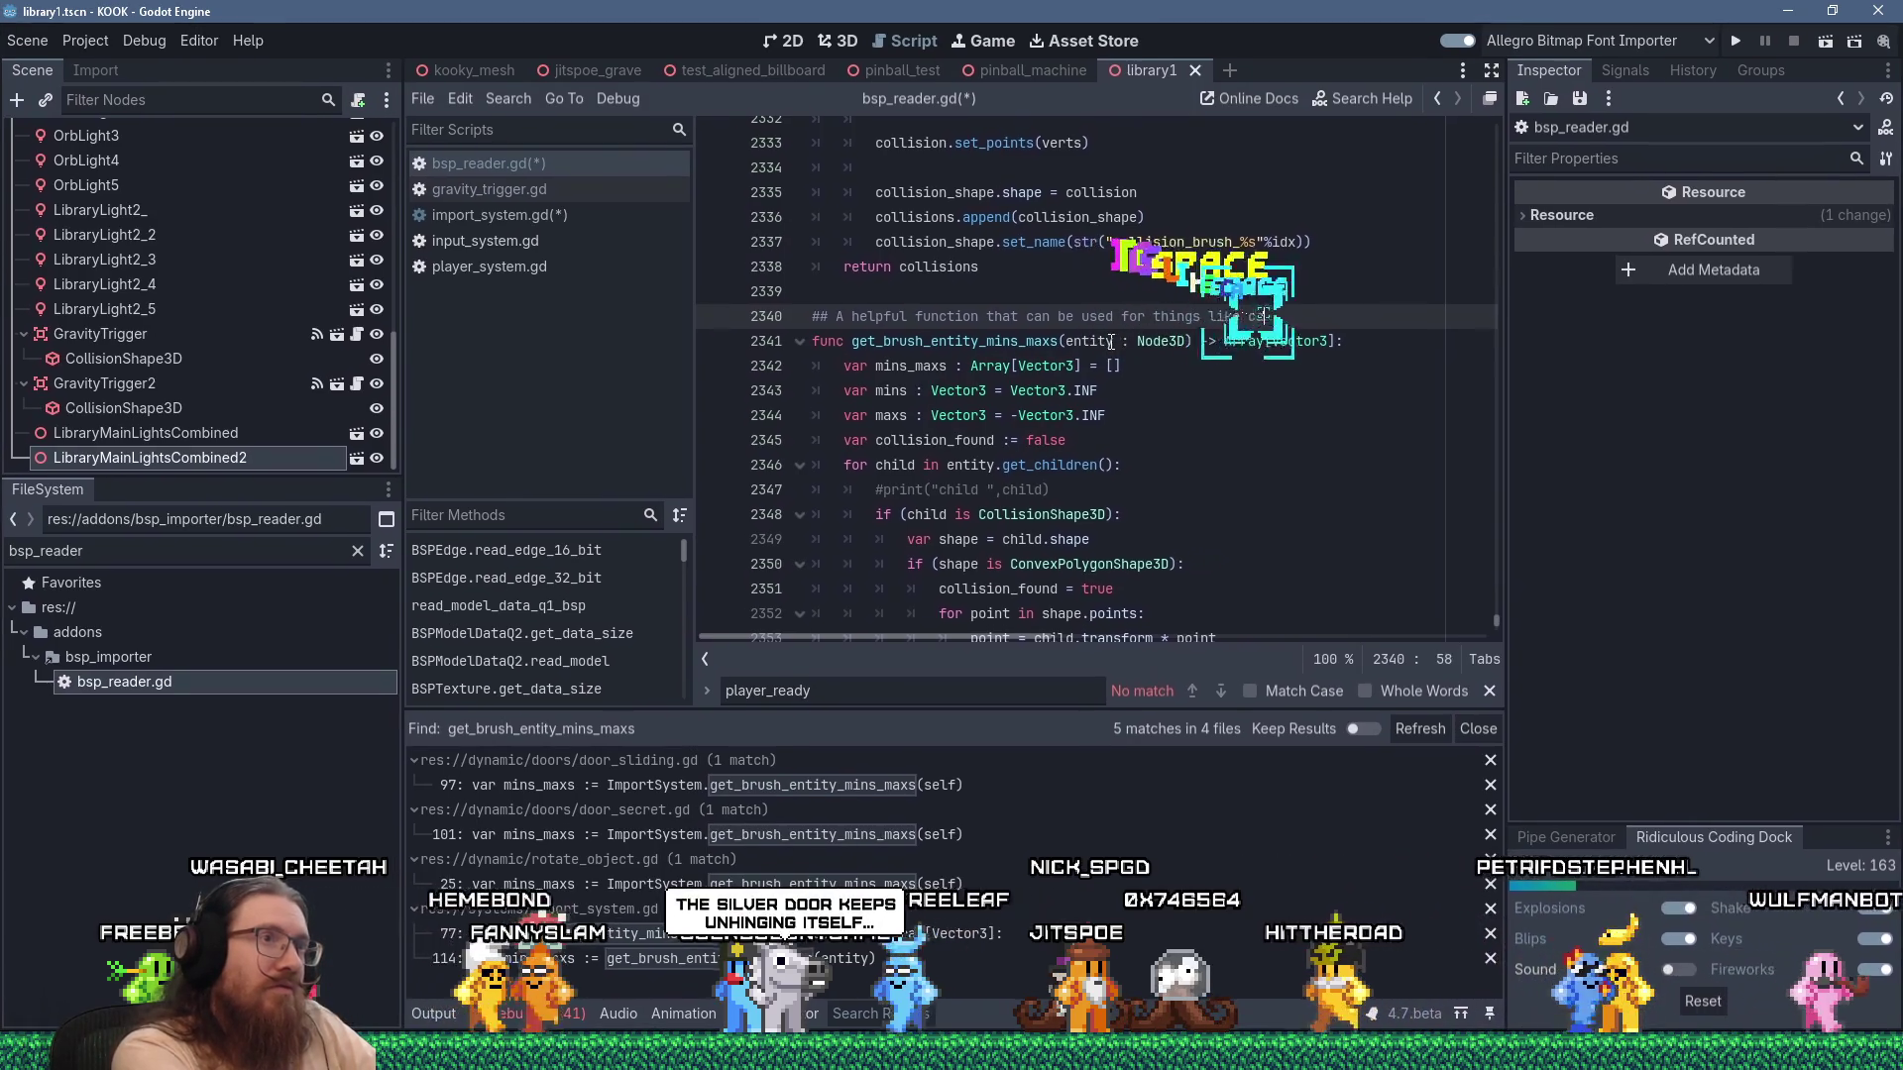
pyautogui.write('lculating a ')
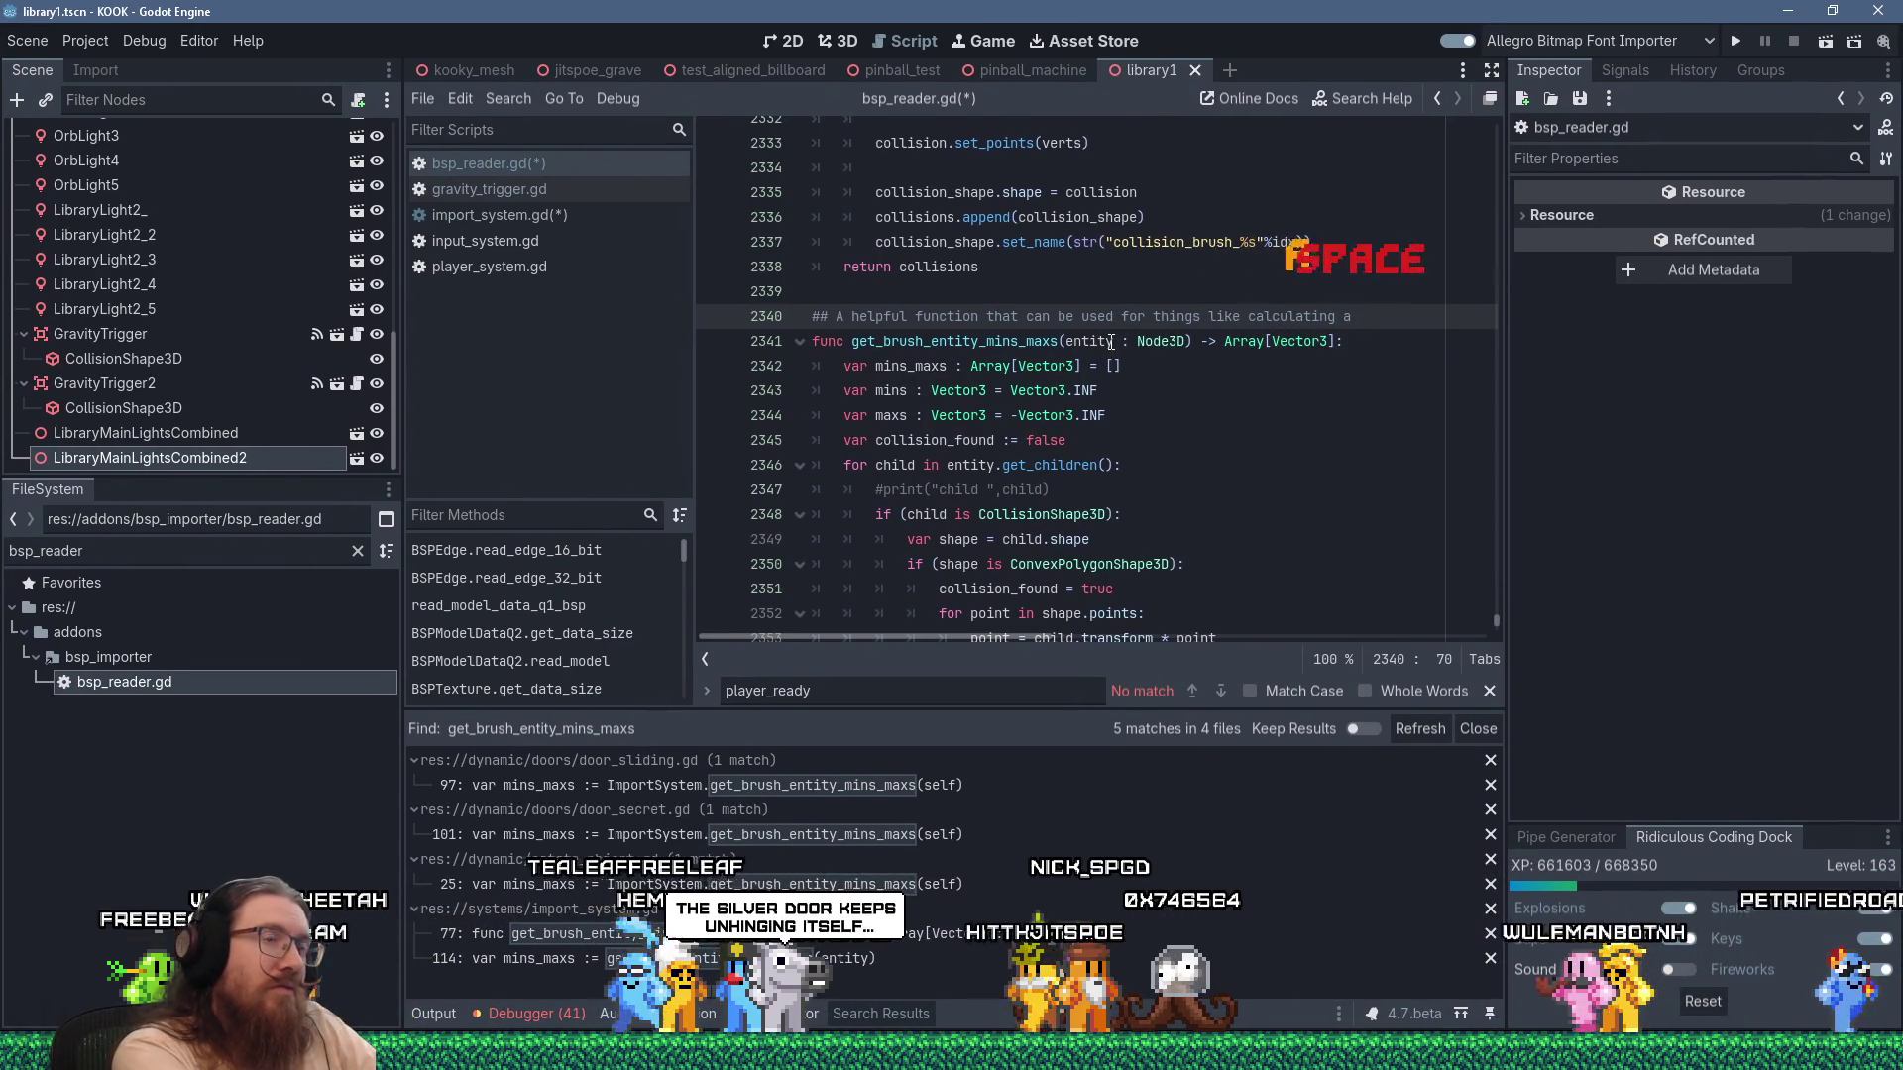
pyautogui.write('brush entity center')
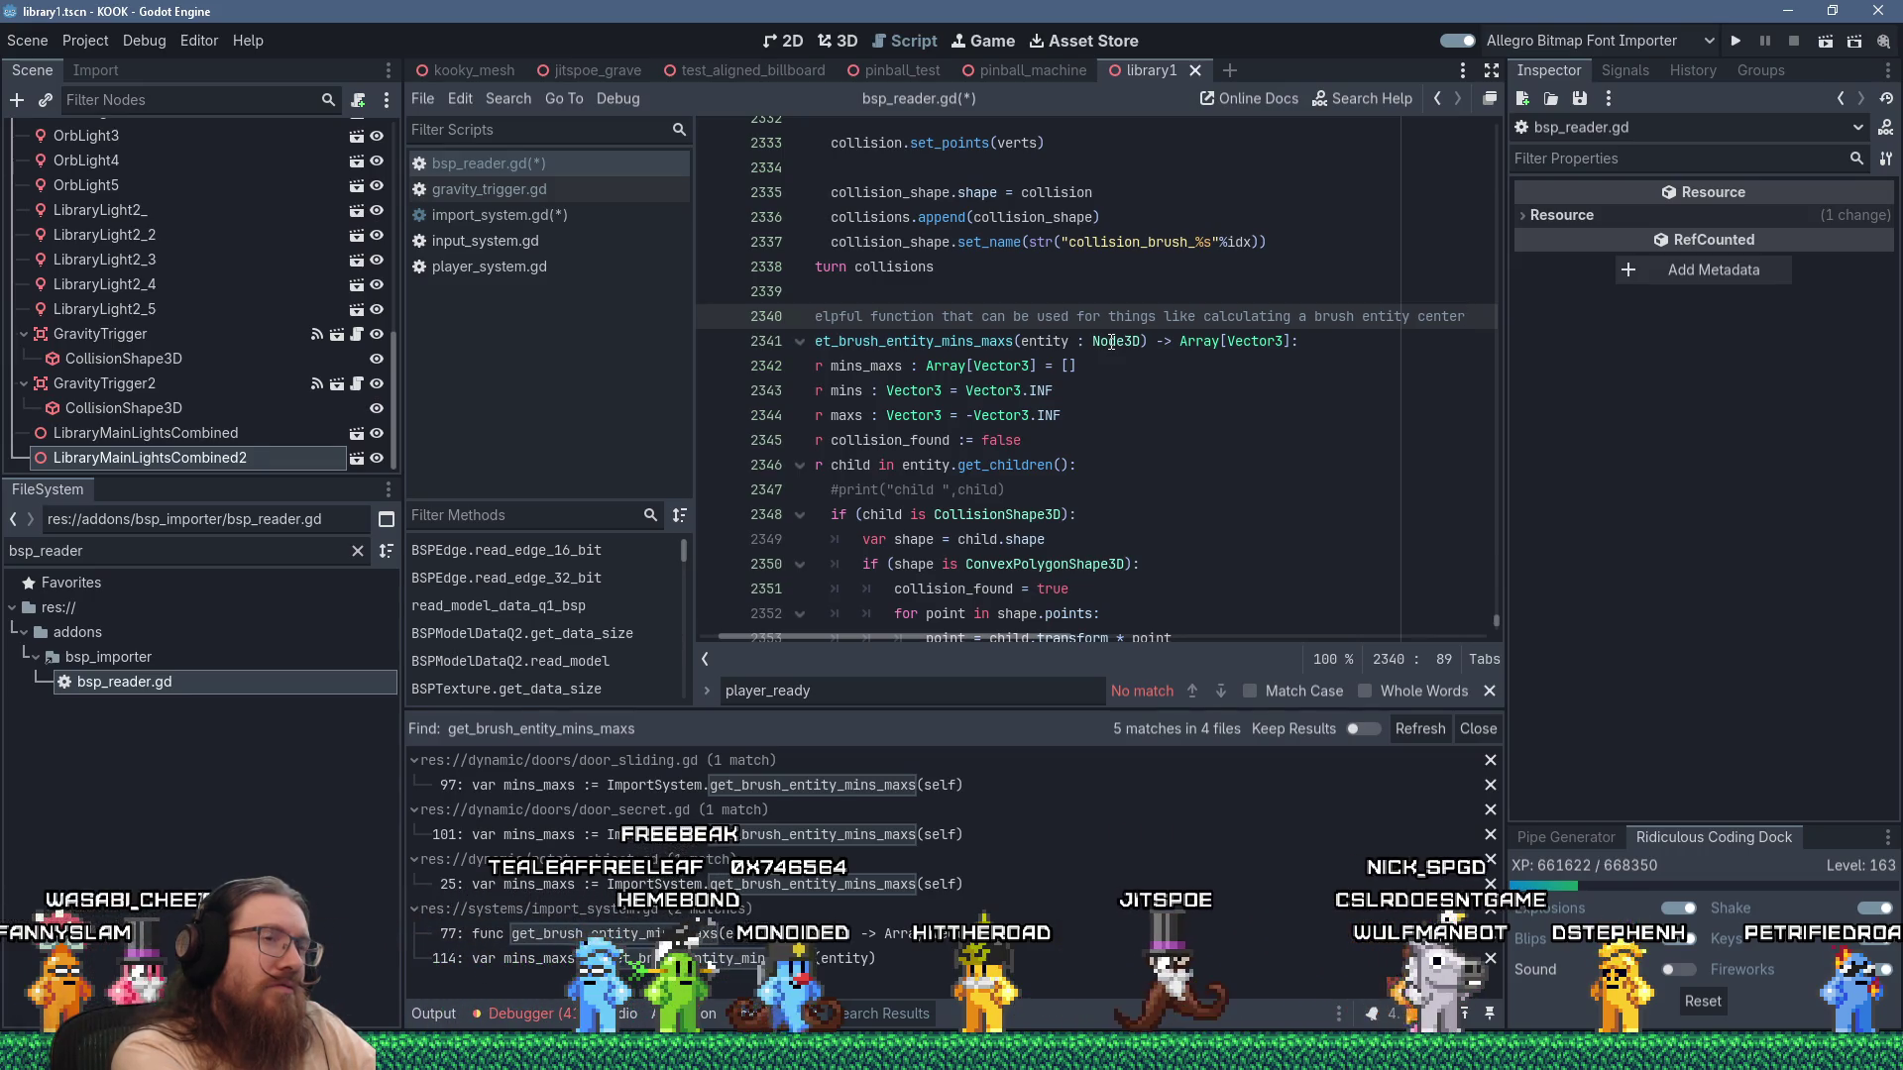
pyautogui.press('Home')
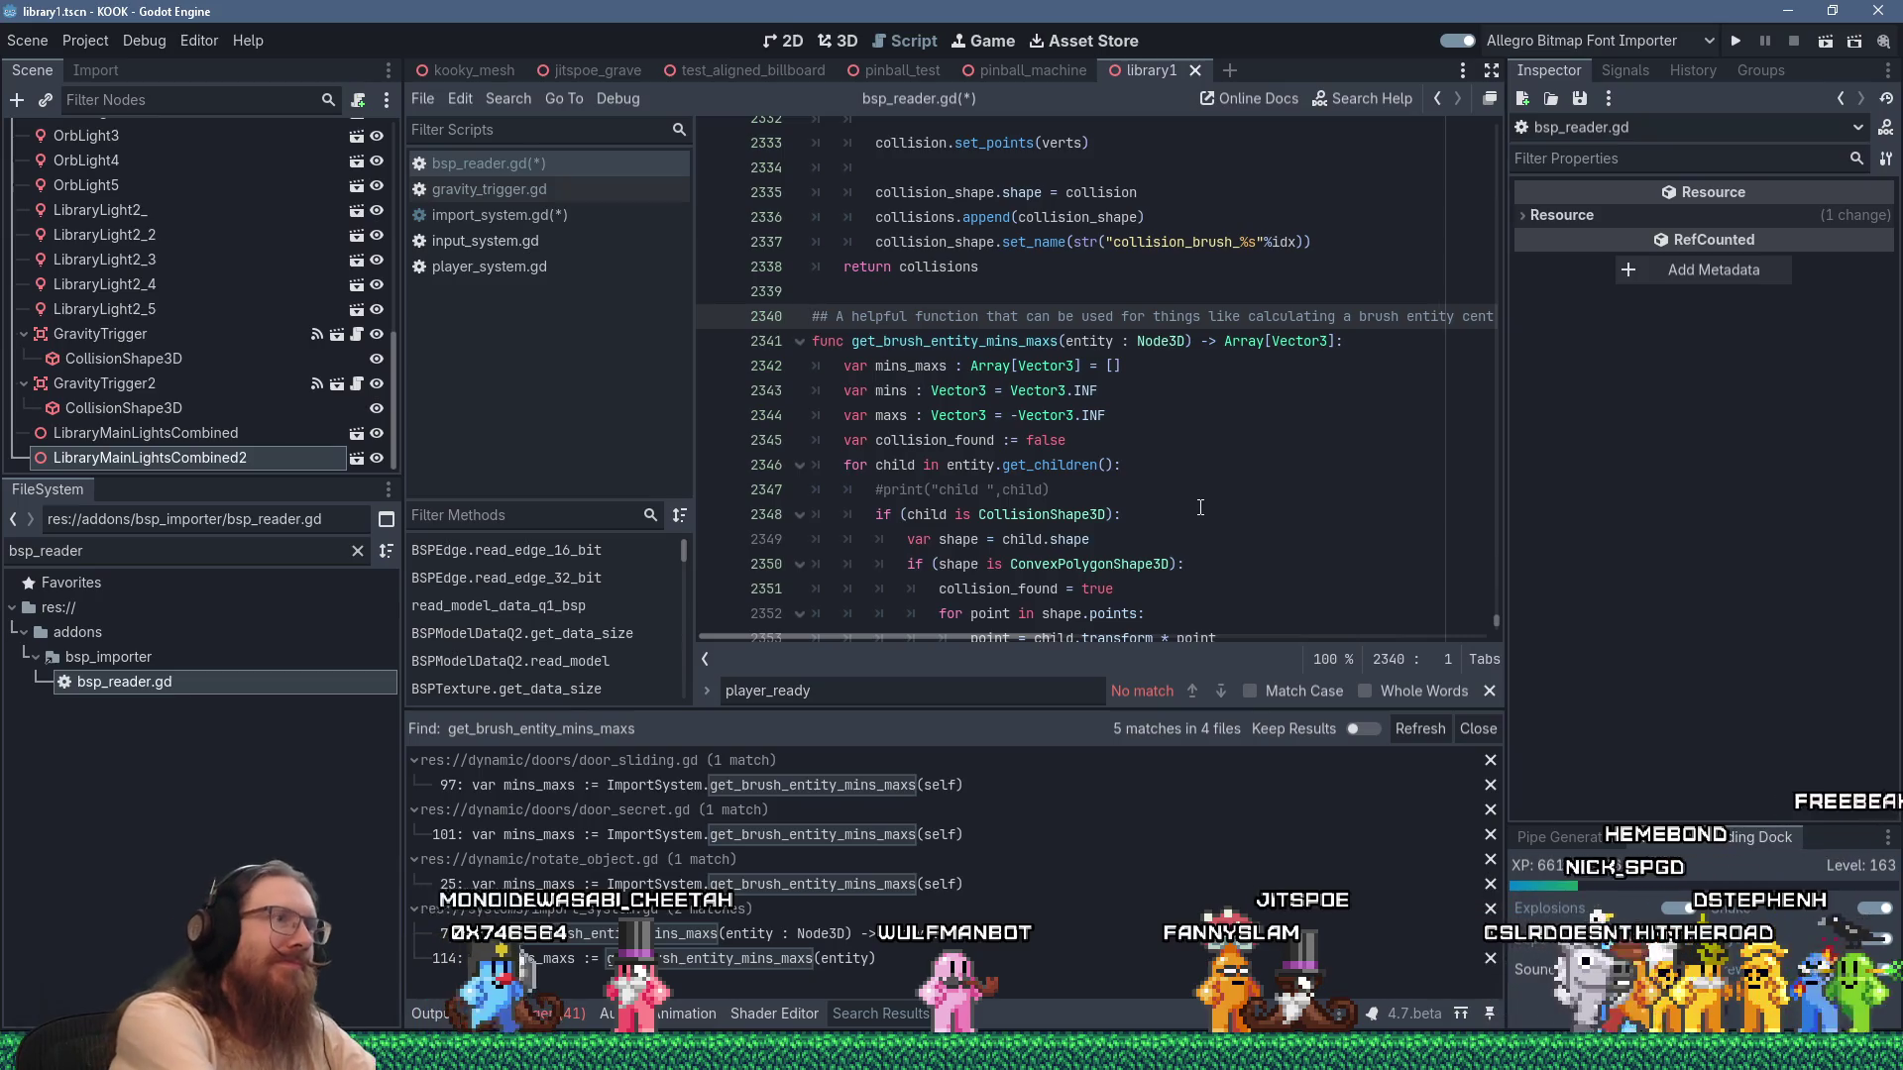
# Save bsp_reader.gd and import_system.gd with Ctrl+S.
pyautogui.hotkey('ctrl', 's')
pyautogui.hotkey('ctrl', 's')
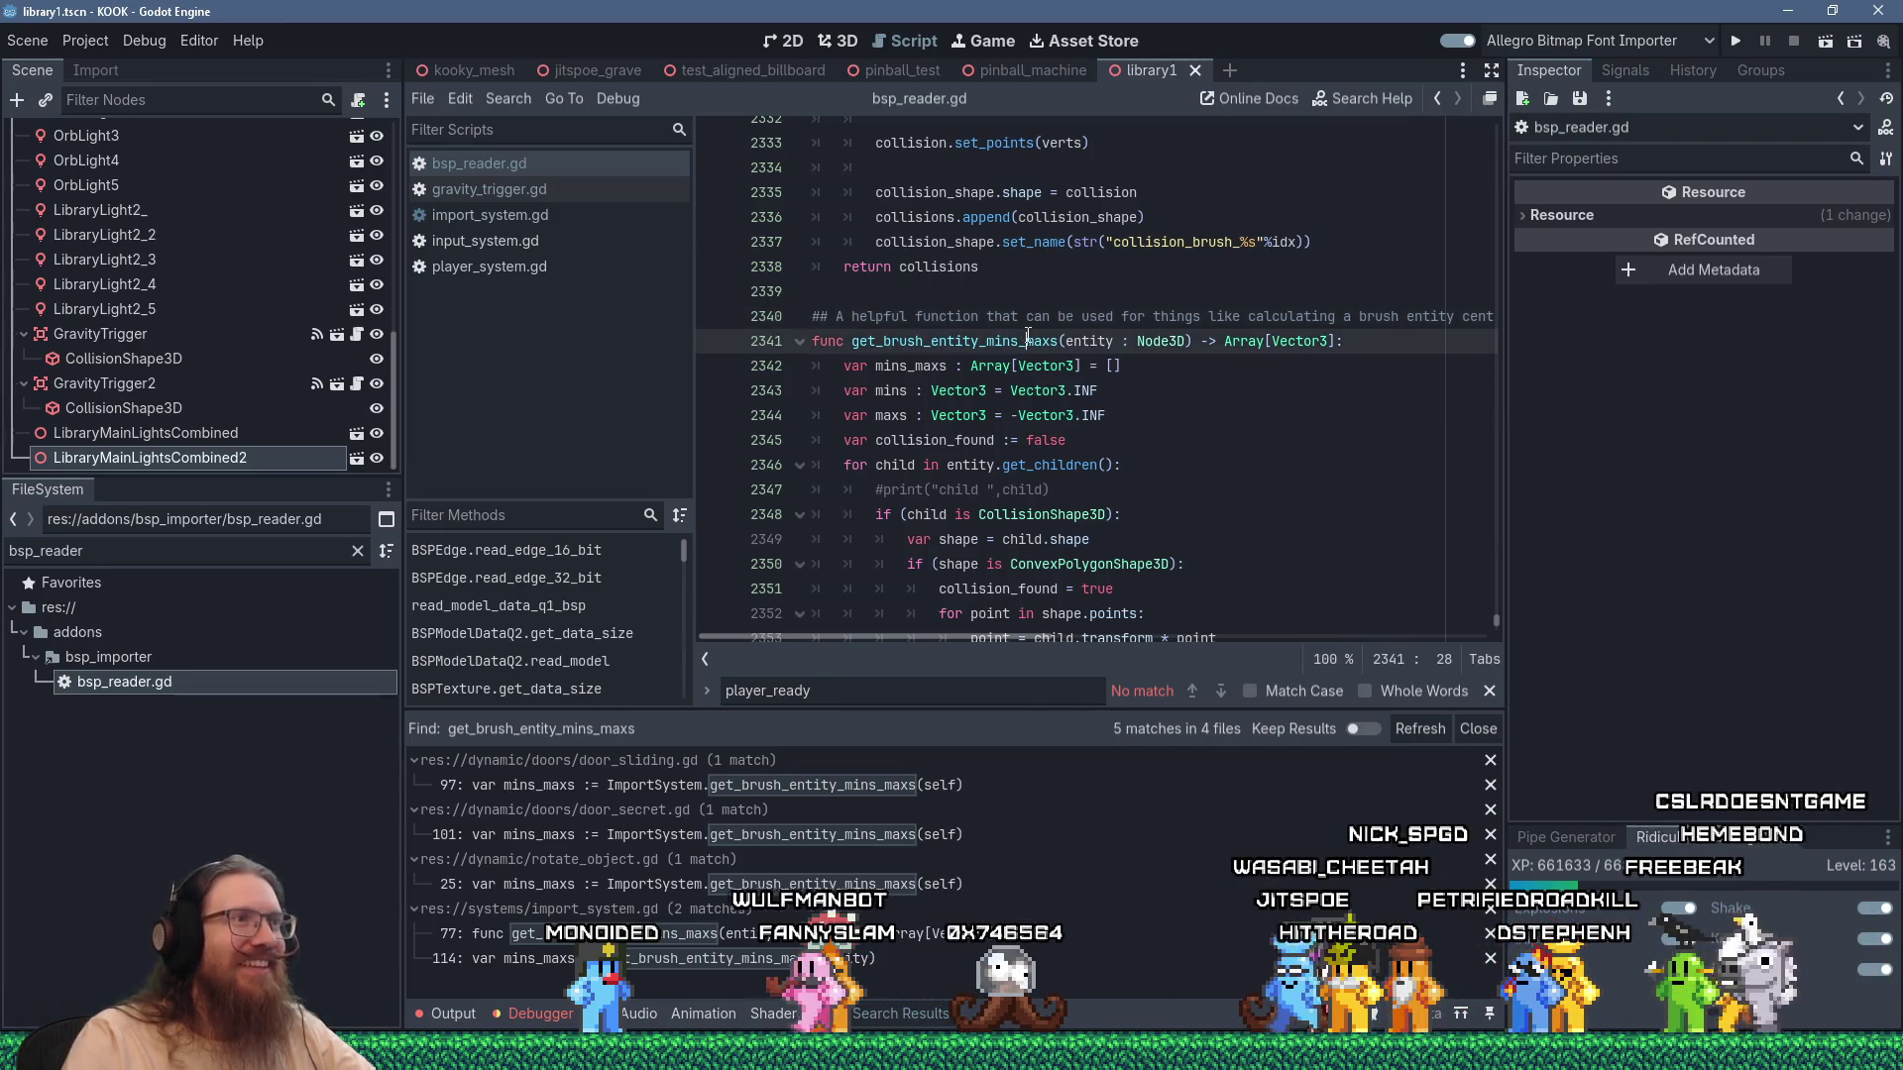
# Open the door_sliding.gd line 97 match for get_brush_entity_mins_maxs from the search results.
pyautogui.rightClick(1026, 341)
pyautogui.click(1074, 391)
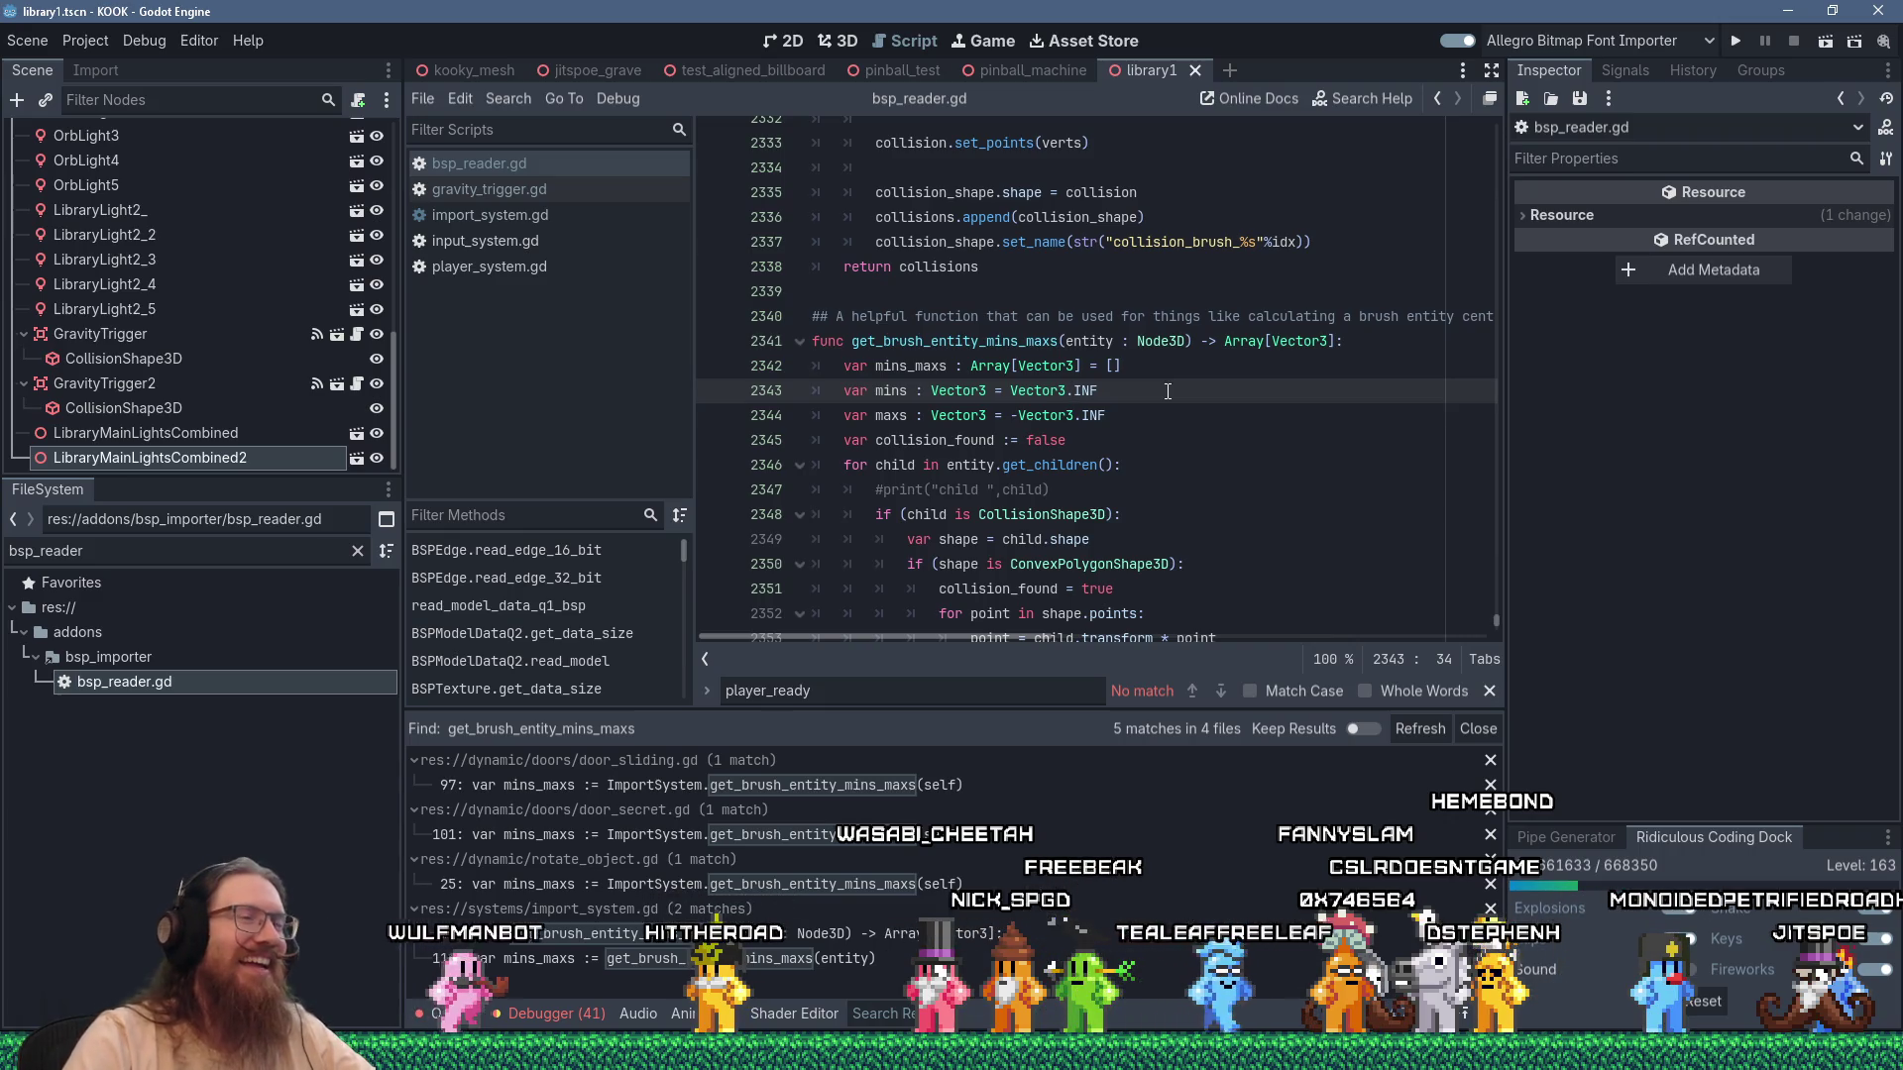
pyautogui.doubleClick(985, 344)
pyautogui.rightClick(986, 342)
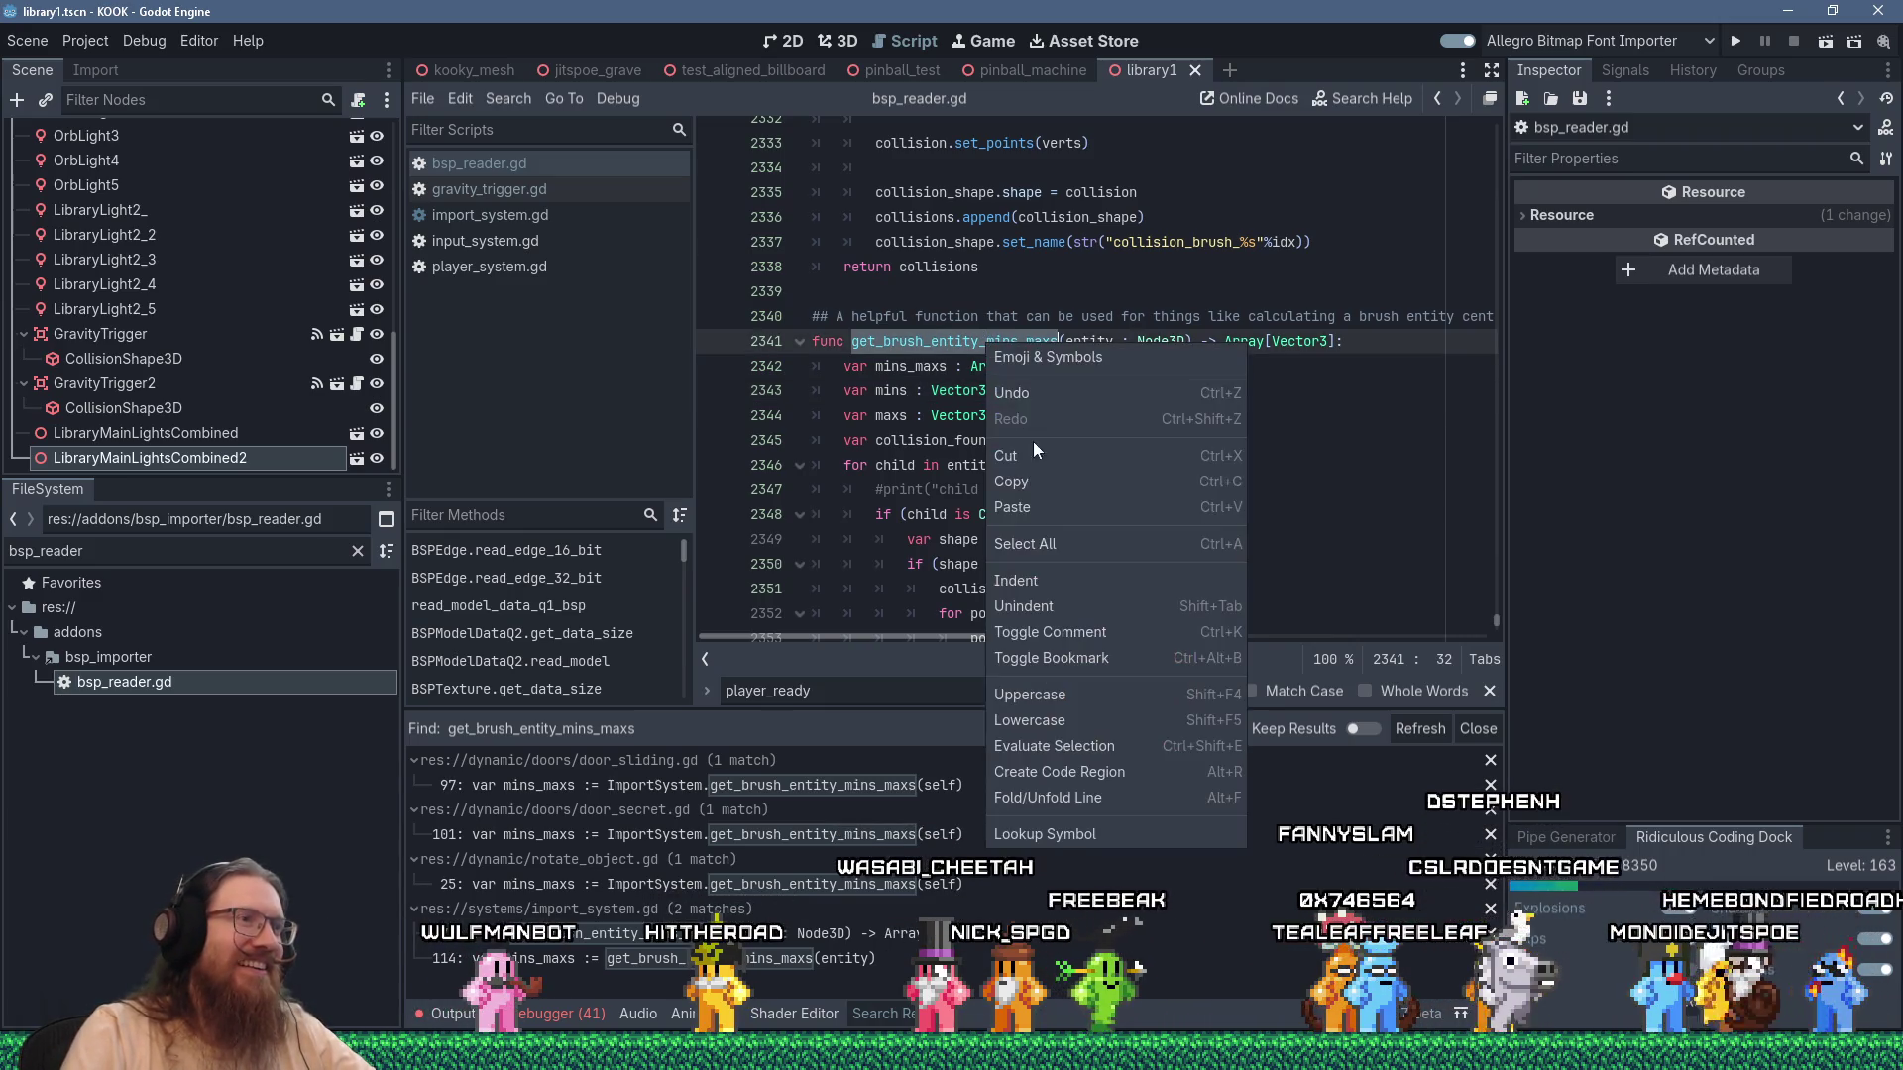
pyautogui.click(1047, 473)
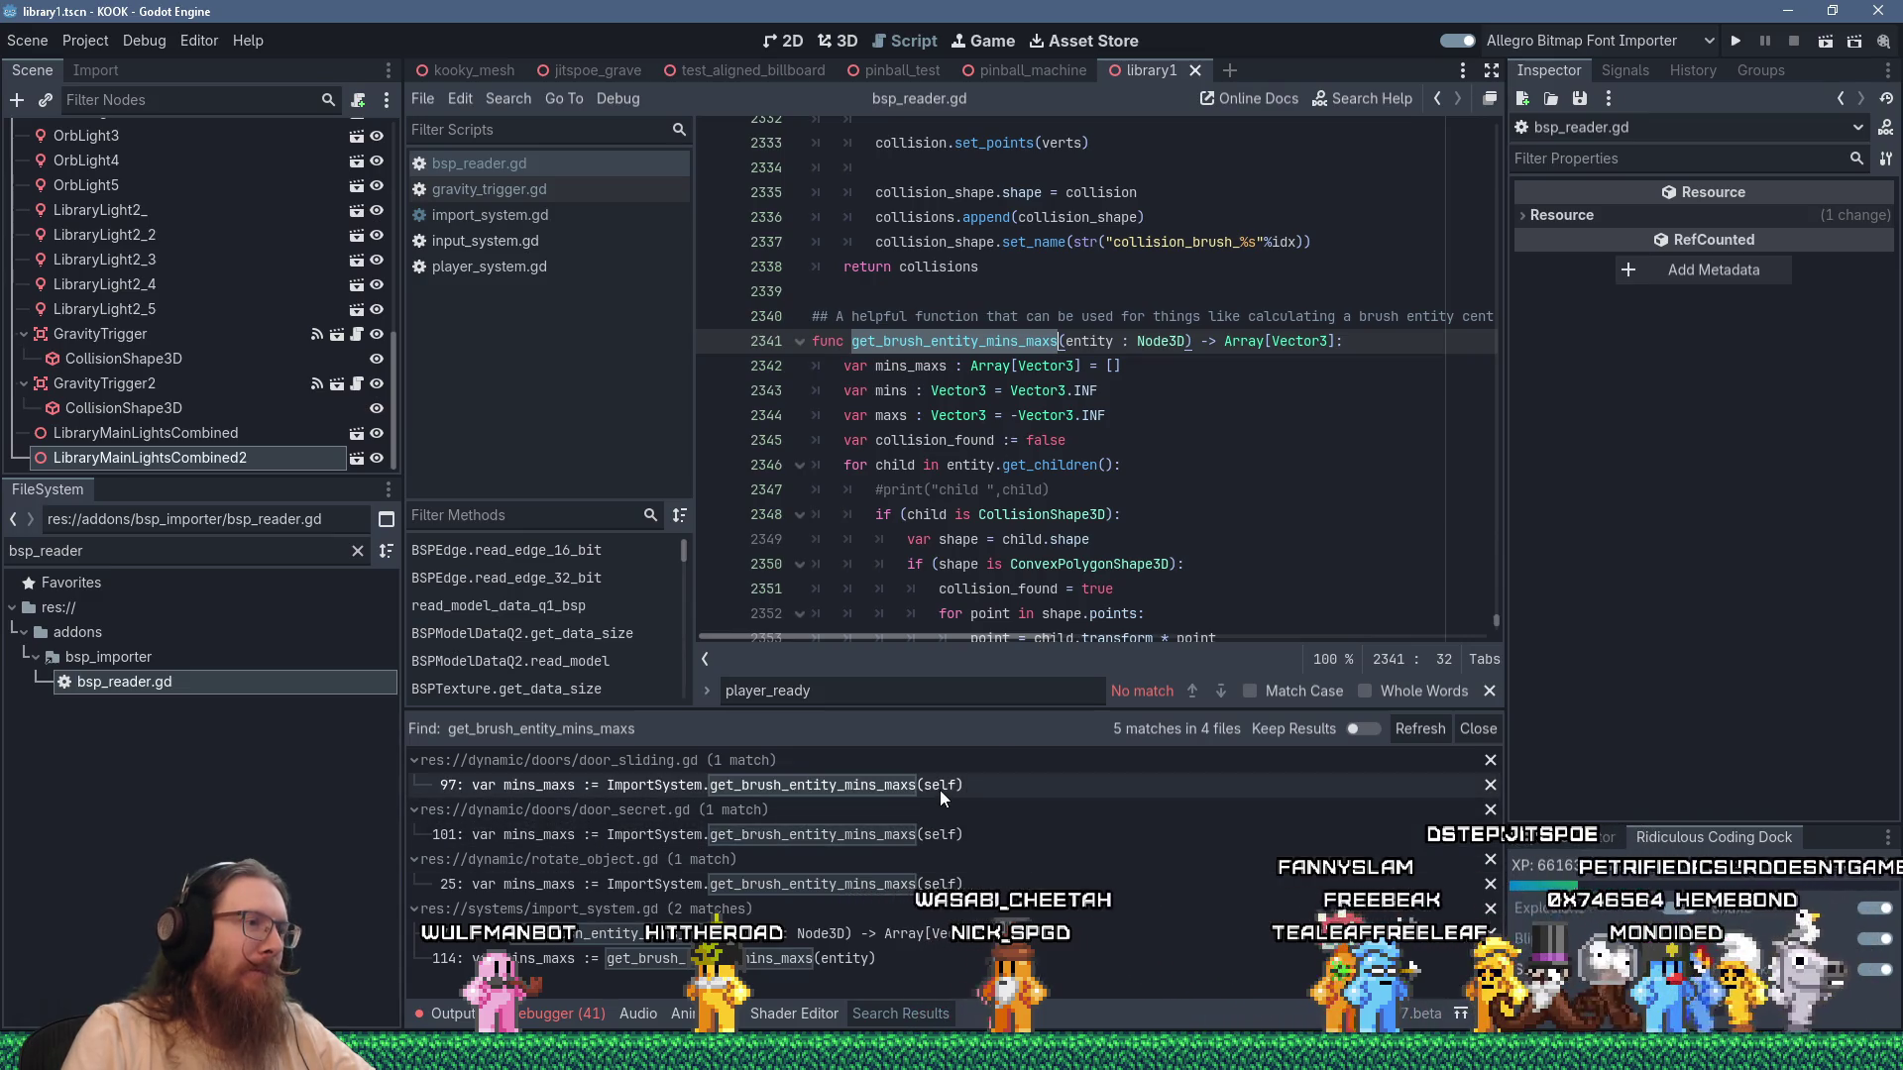
pyautogui.click(939, 786)
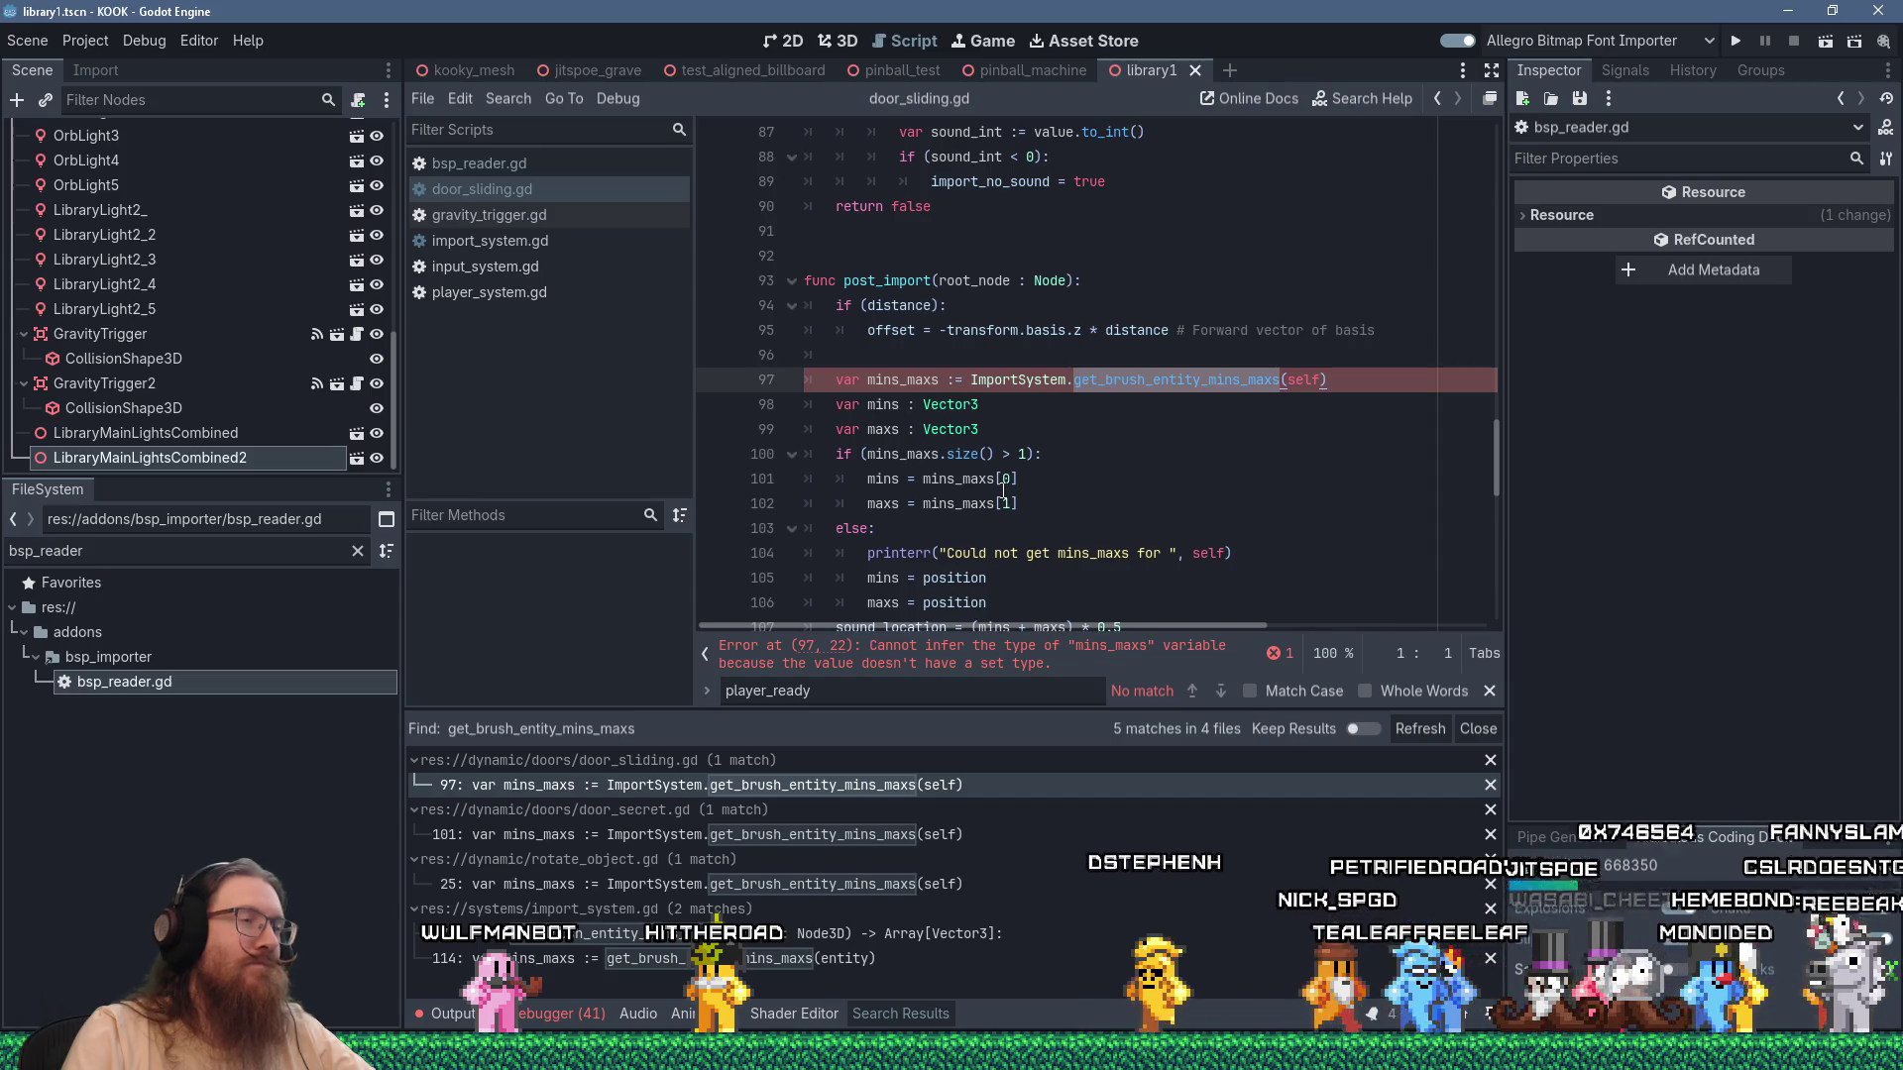
# Inspect door_sliding.gd's post_import code around the mins_maxs type-inference error.
pyautogui.scroll(15, 1004, 491)
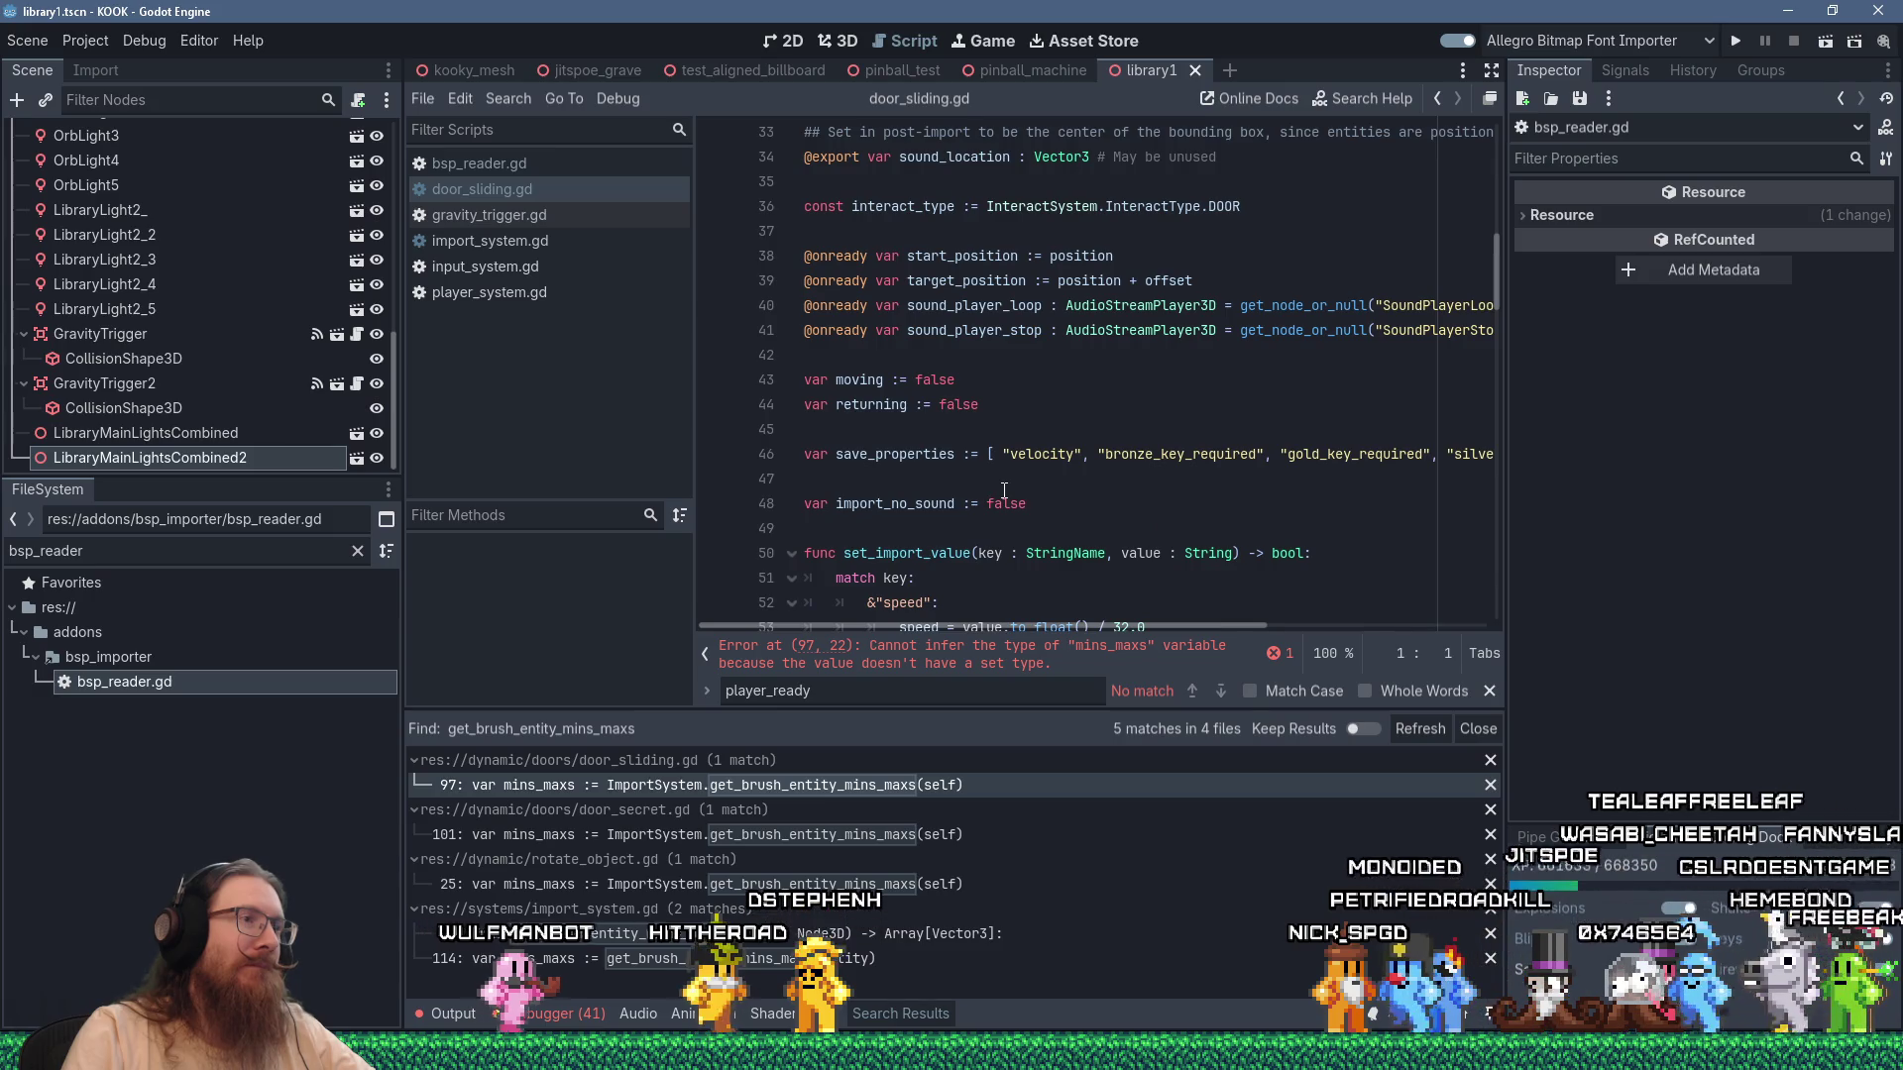
pyautogui.scroll(5, 1004, 491)
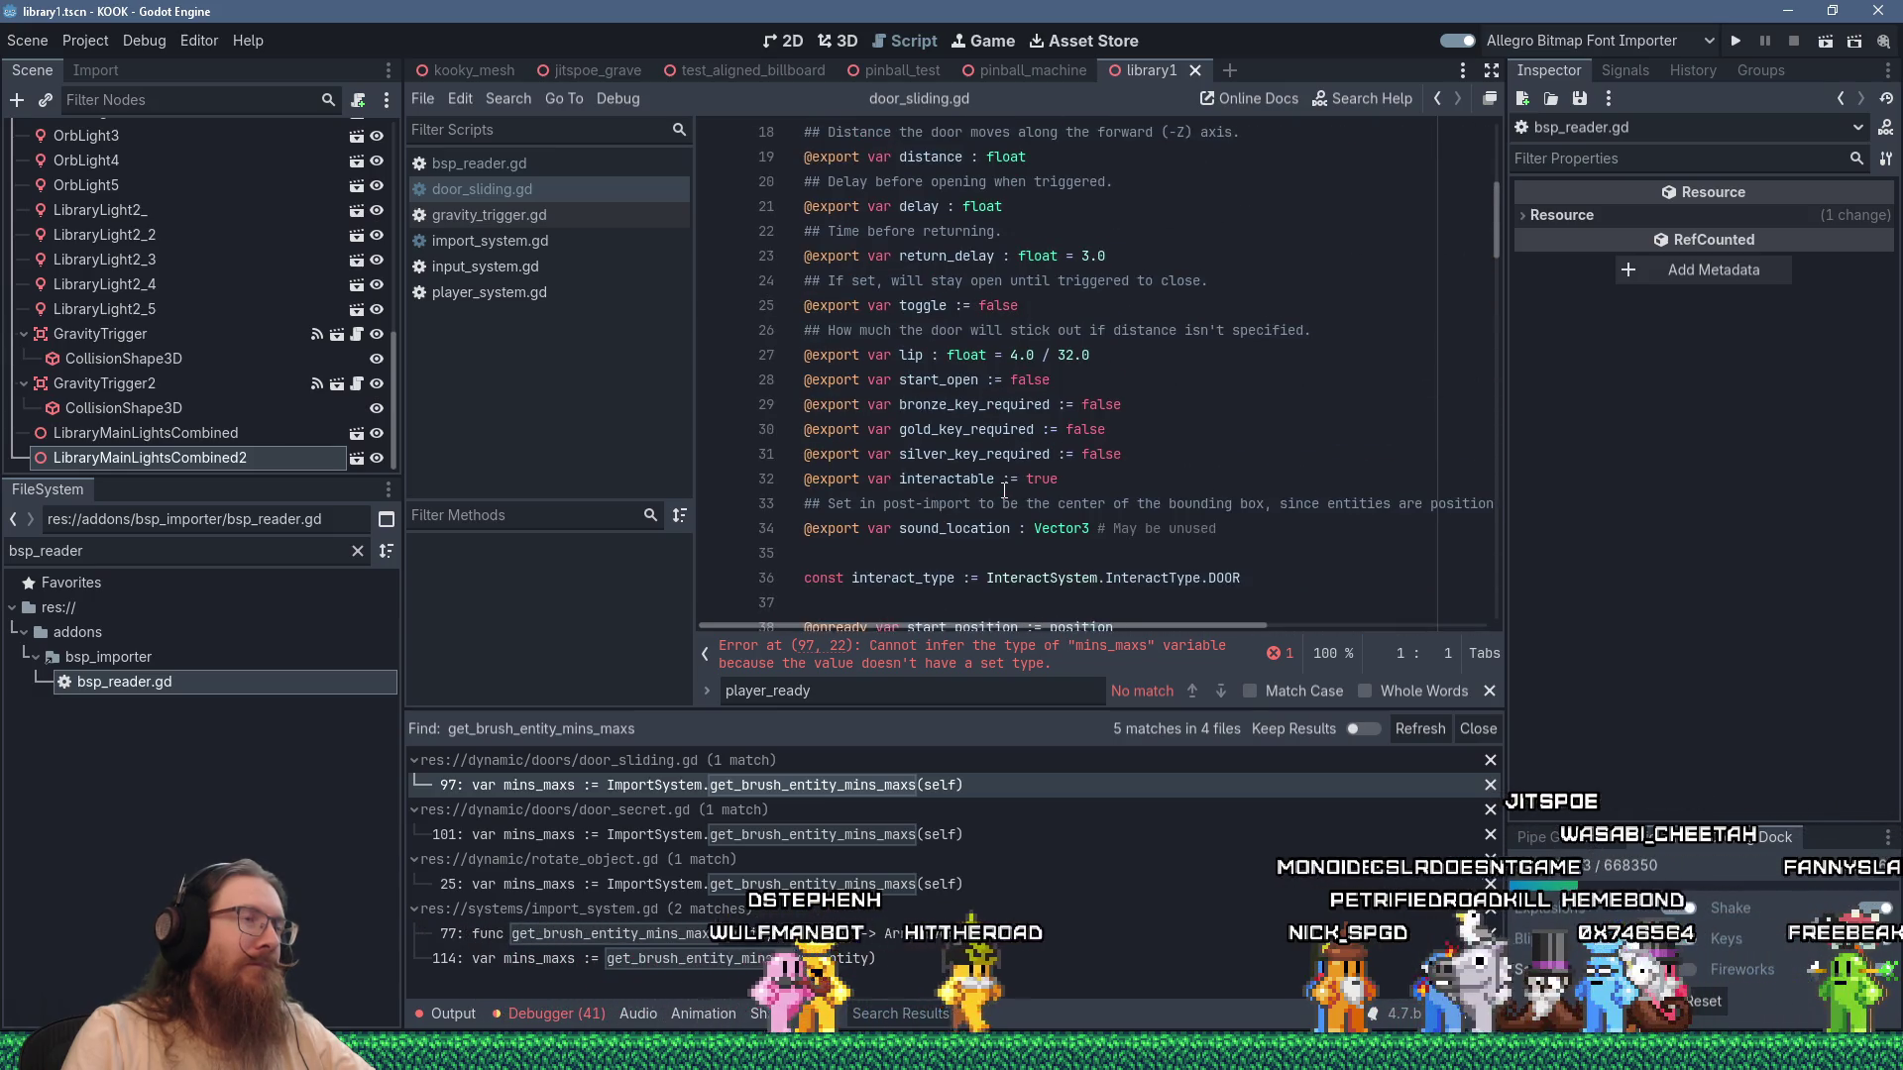
pyautogui.scroll(5, 1004, 491)
pyautogui.scroll(-20, 1004, 491)
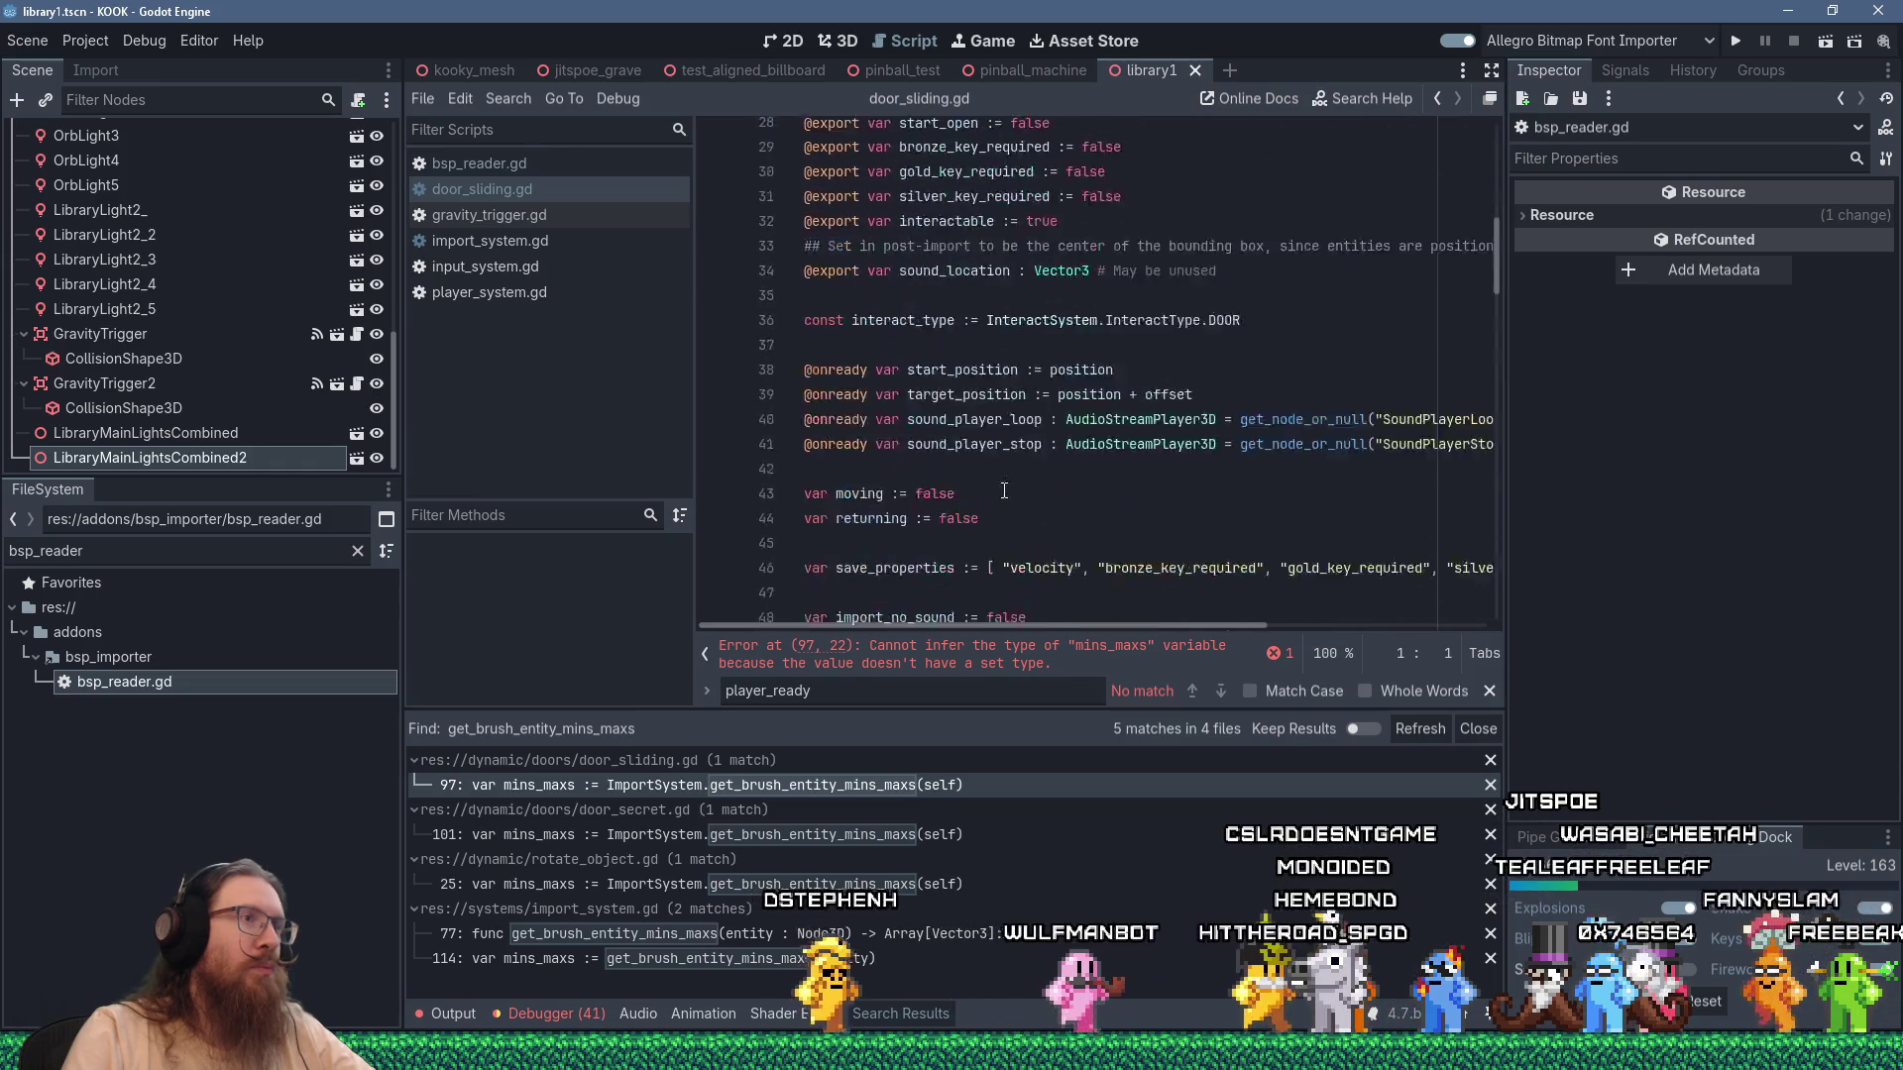
pyautogui.scroll(-5, 1004, 490)
pyautogui.scroll(4, 1004, 490)
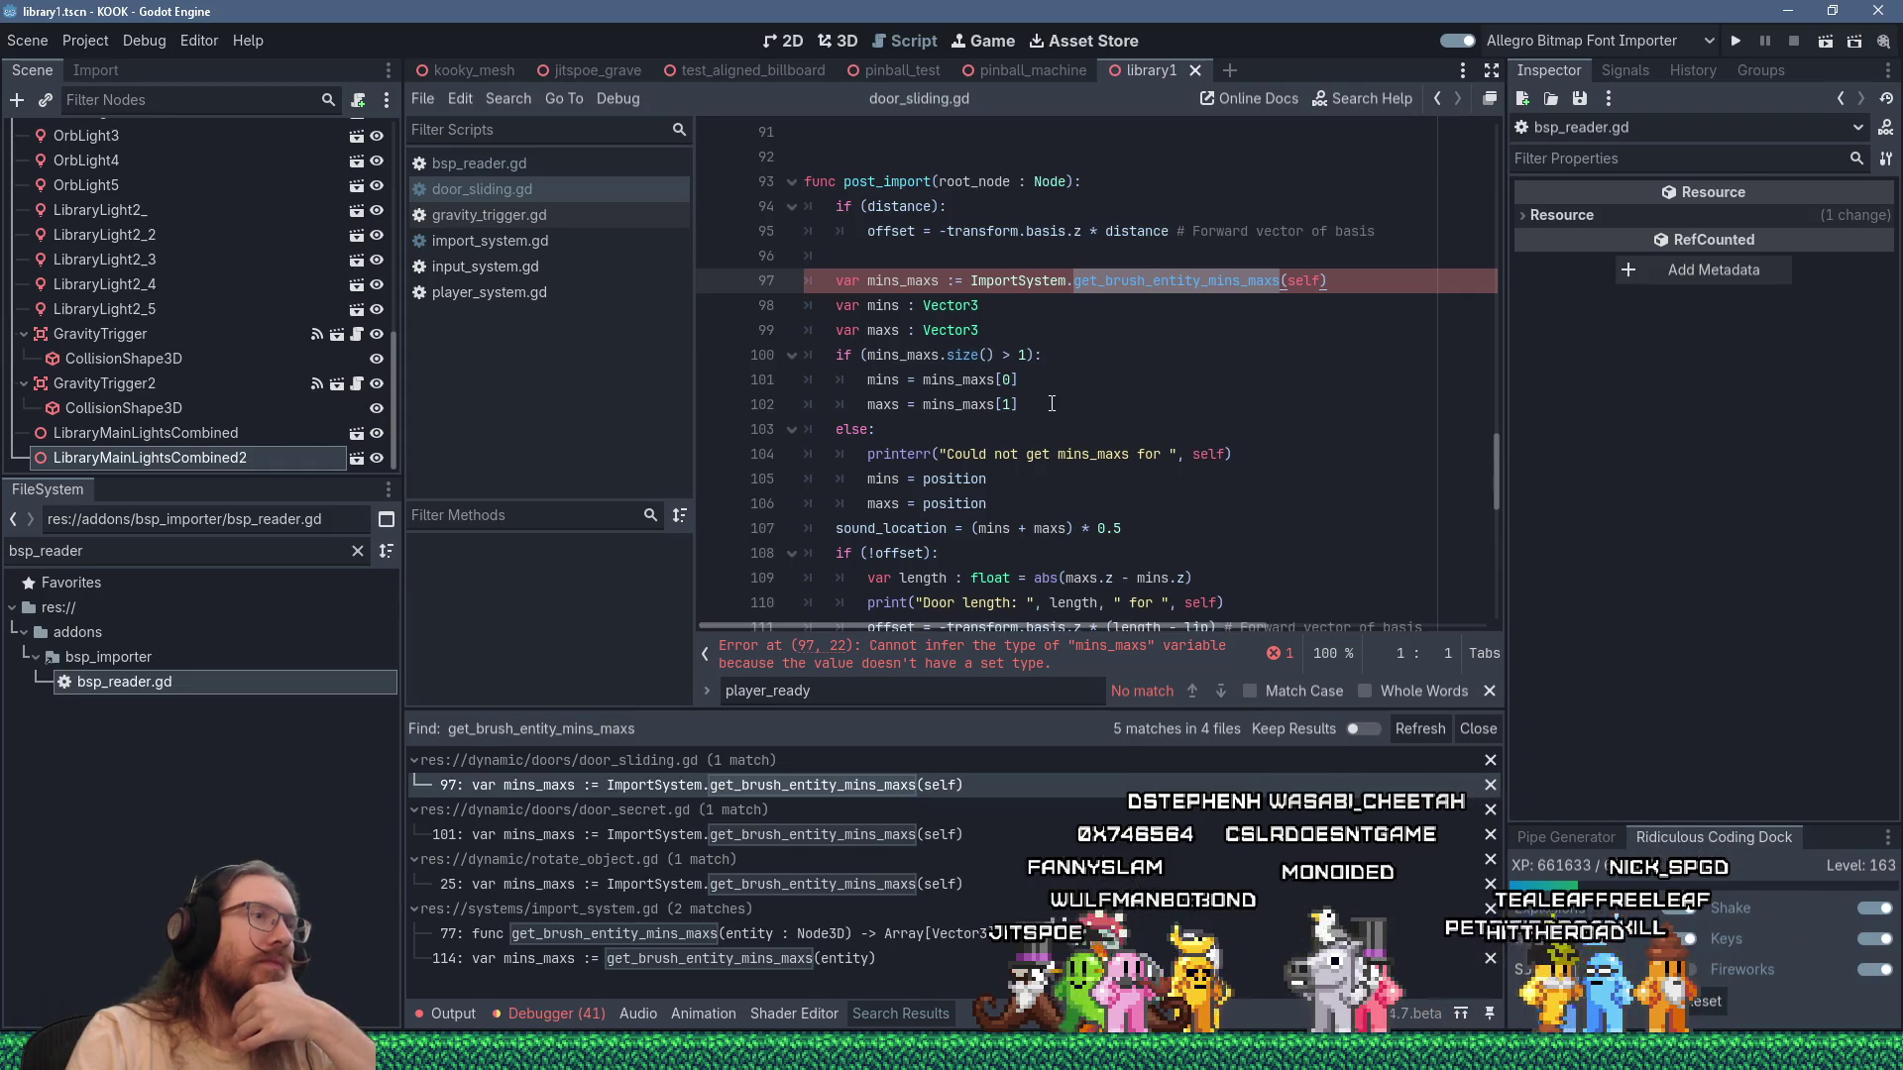
pyautogui.click(884, 181)
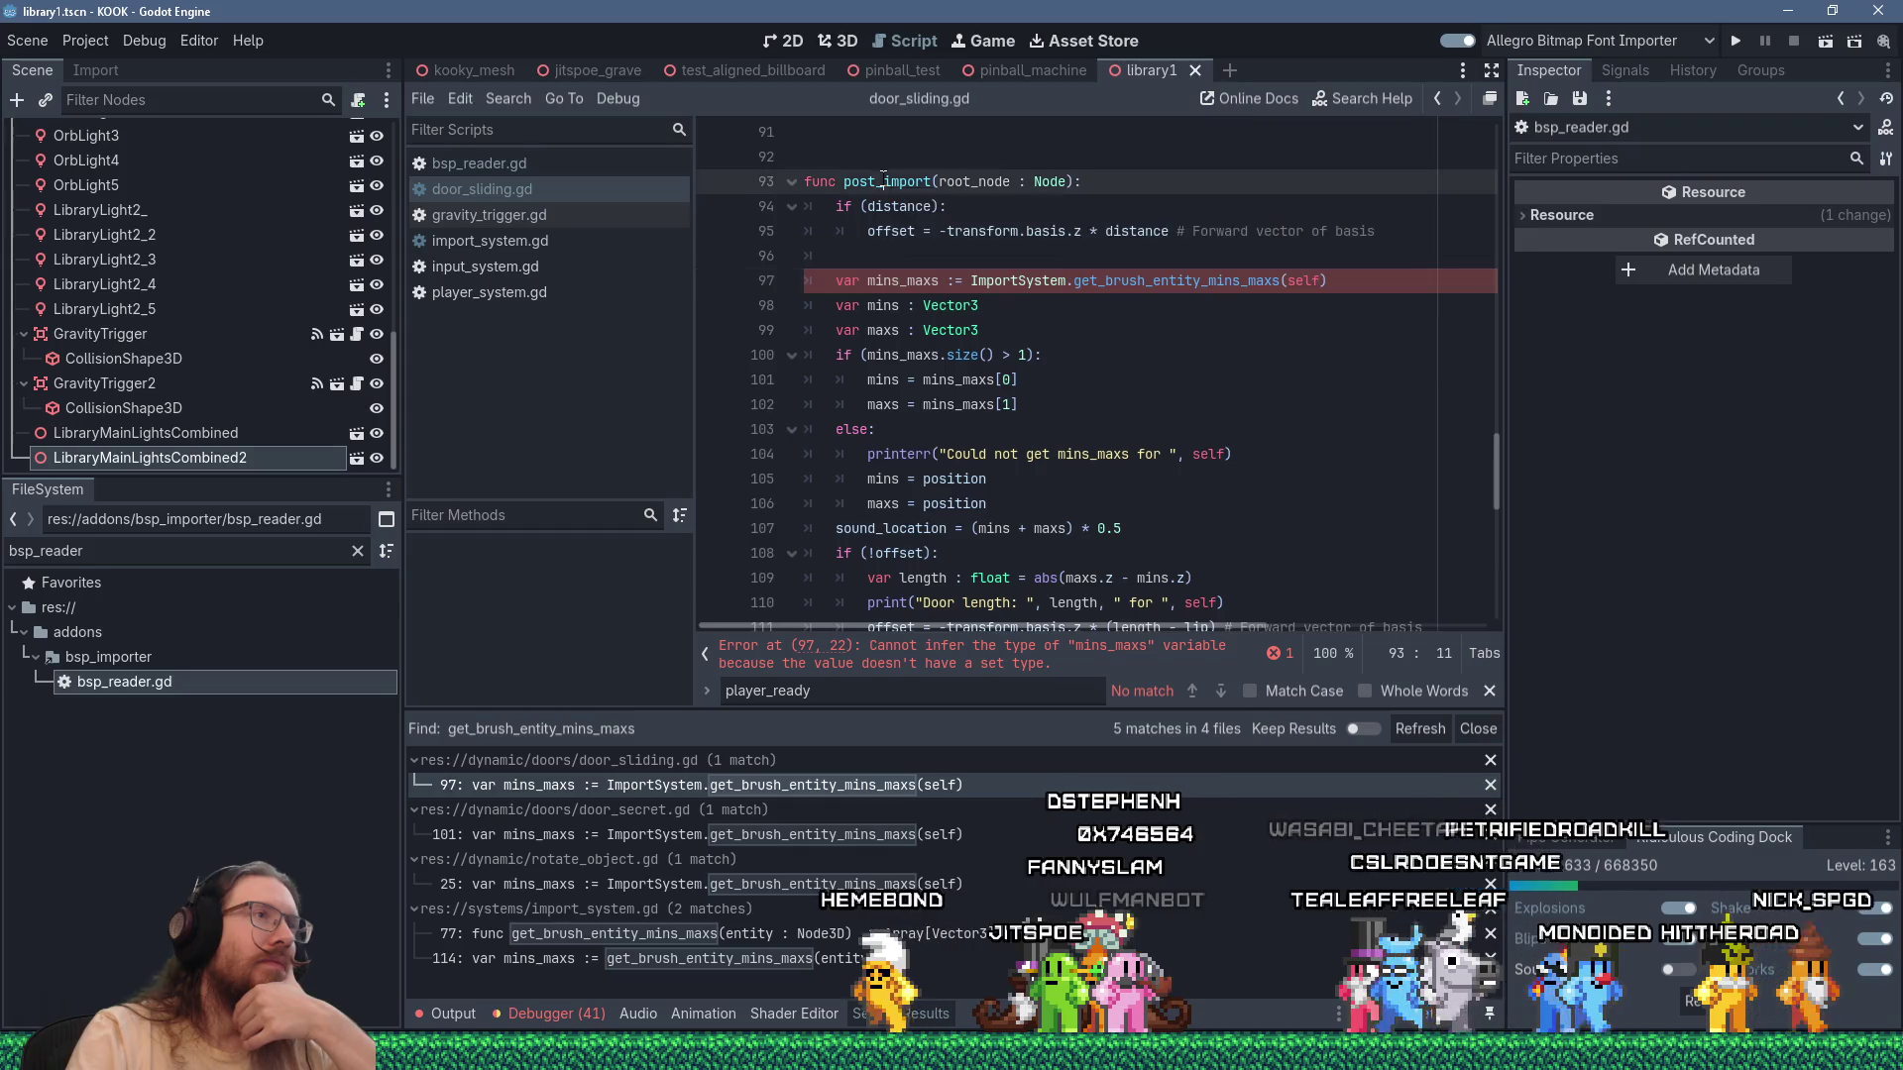
pyautogui.click(508, 99)
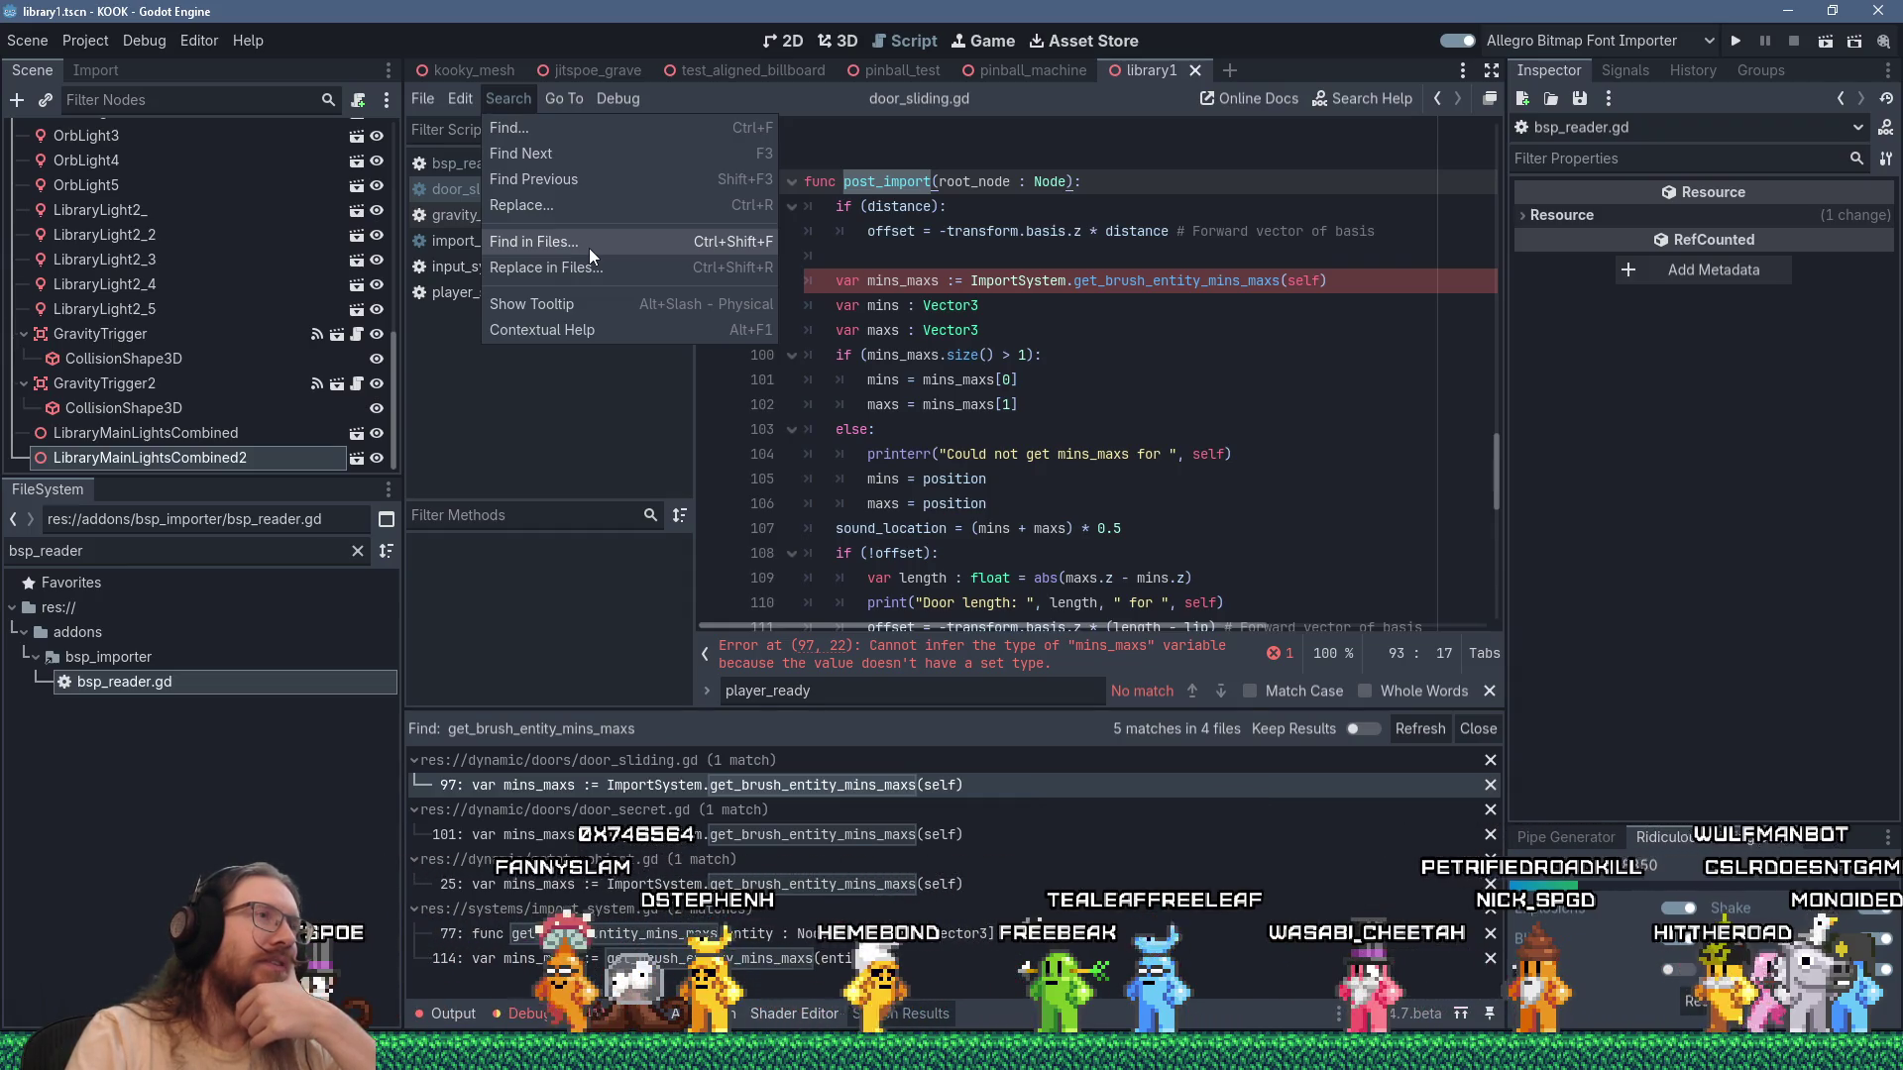
pyautogui.click(977, 200)
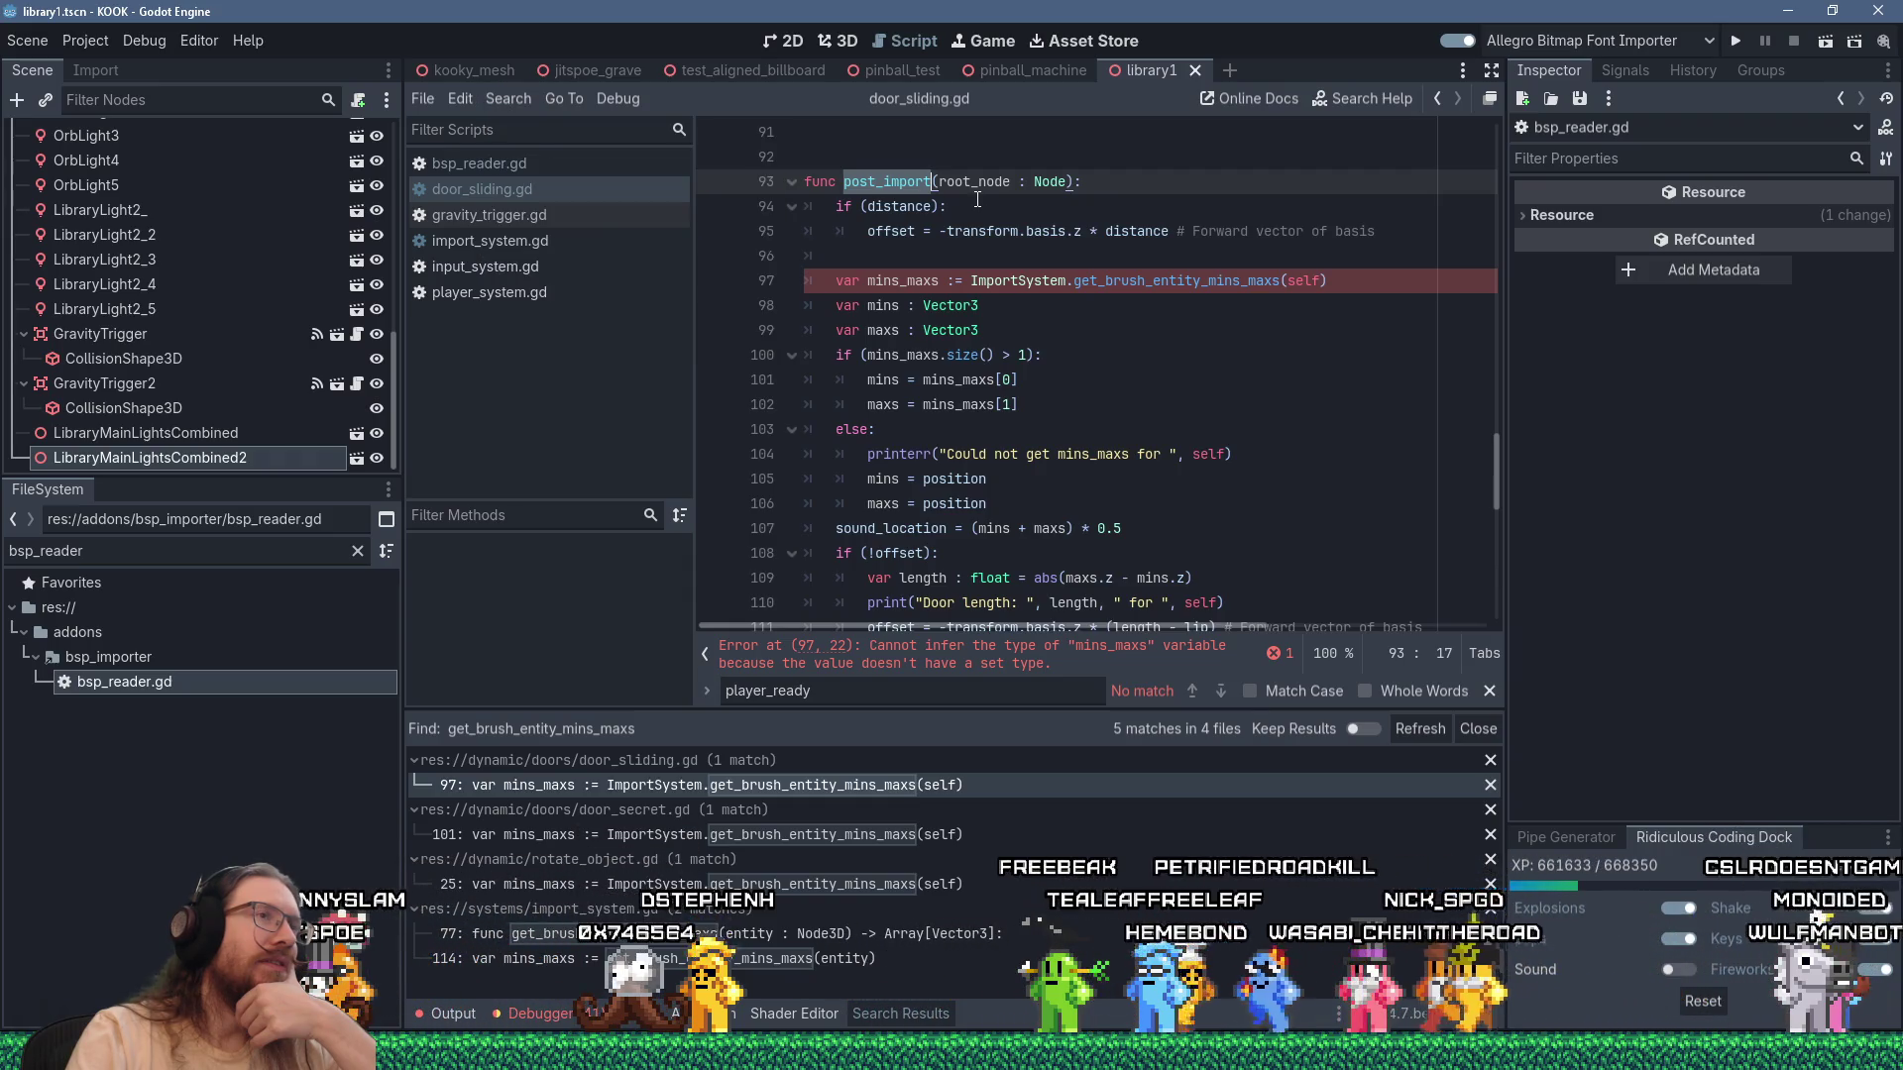
# Make get_brush_entity_mins_maxs in bsp_reader.gd a static func and save the script.
pyautogui.click(553, 165)
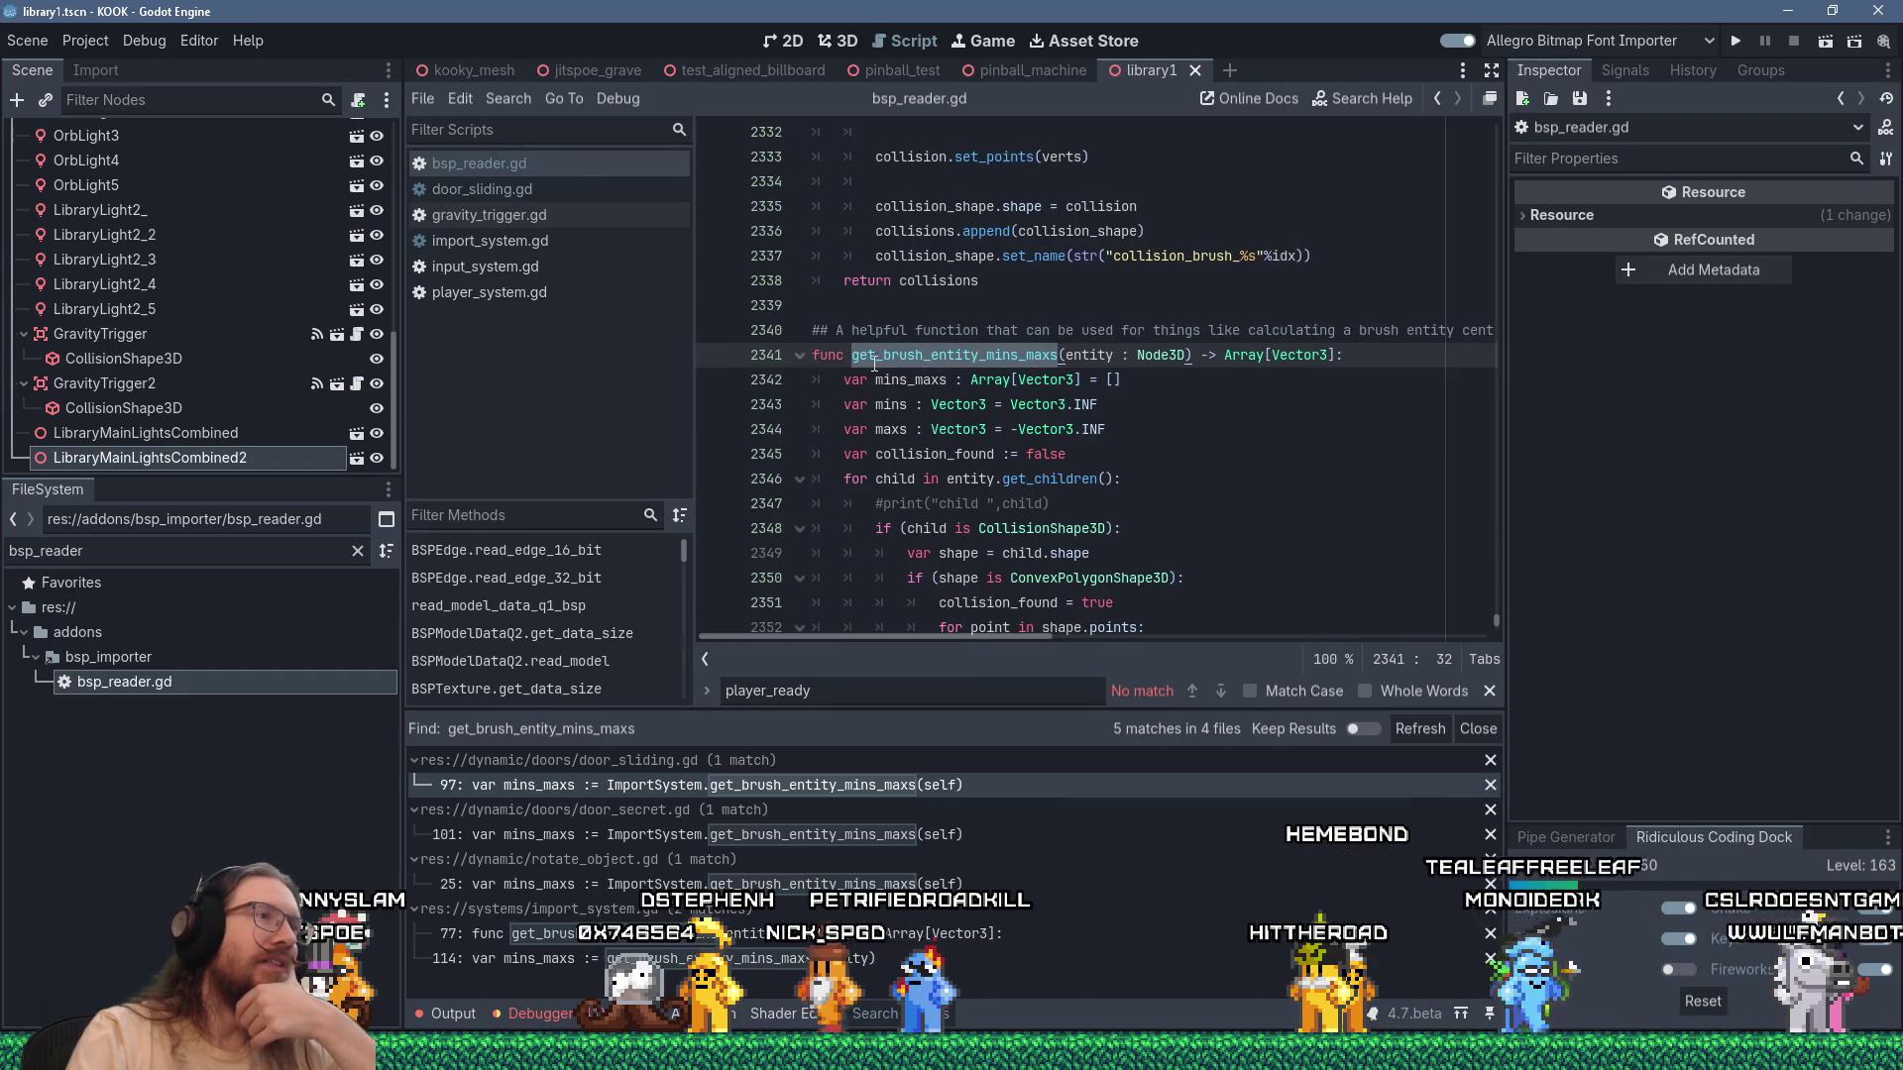
pyautogui.click(816, 355)
pyautogui.write('stat')
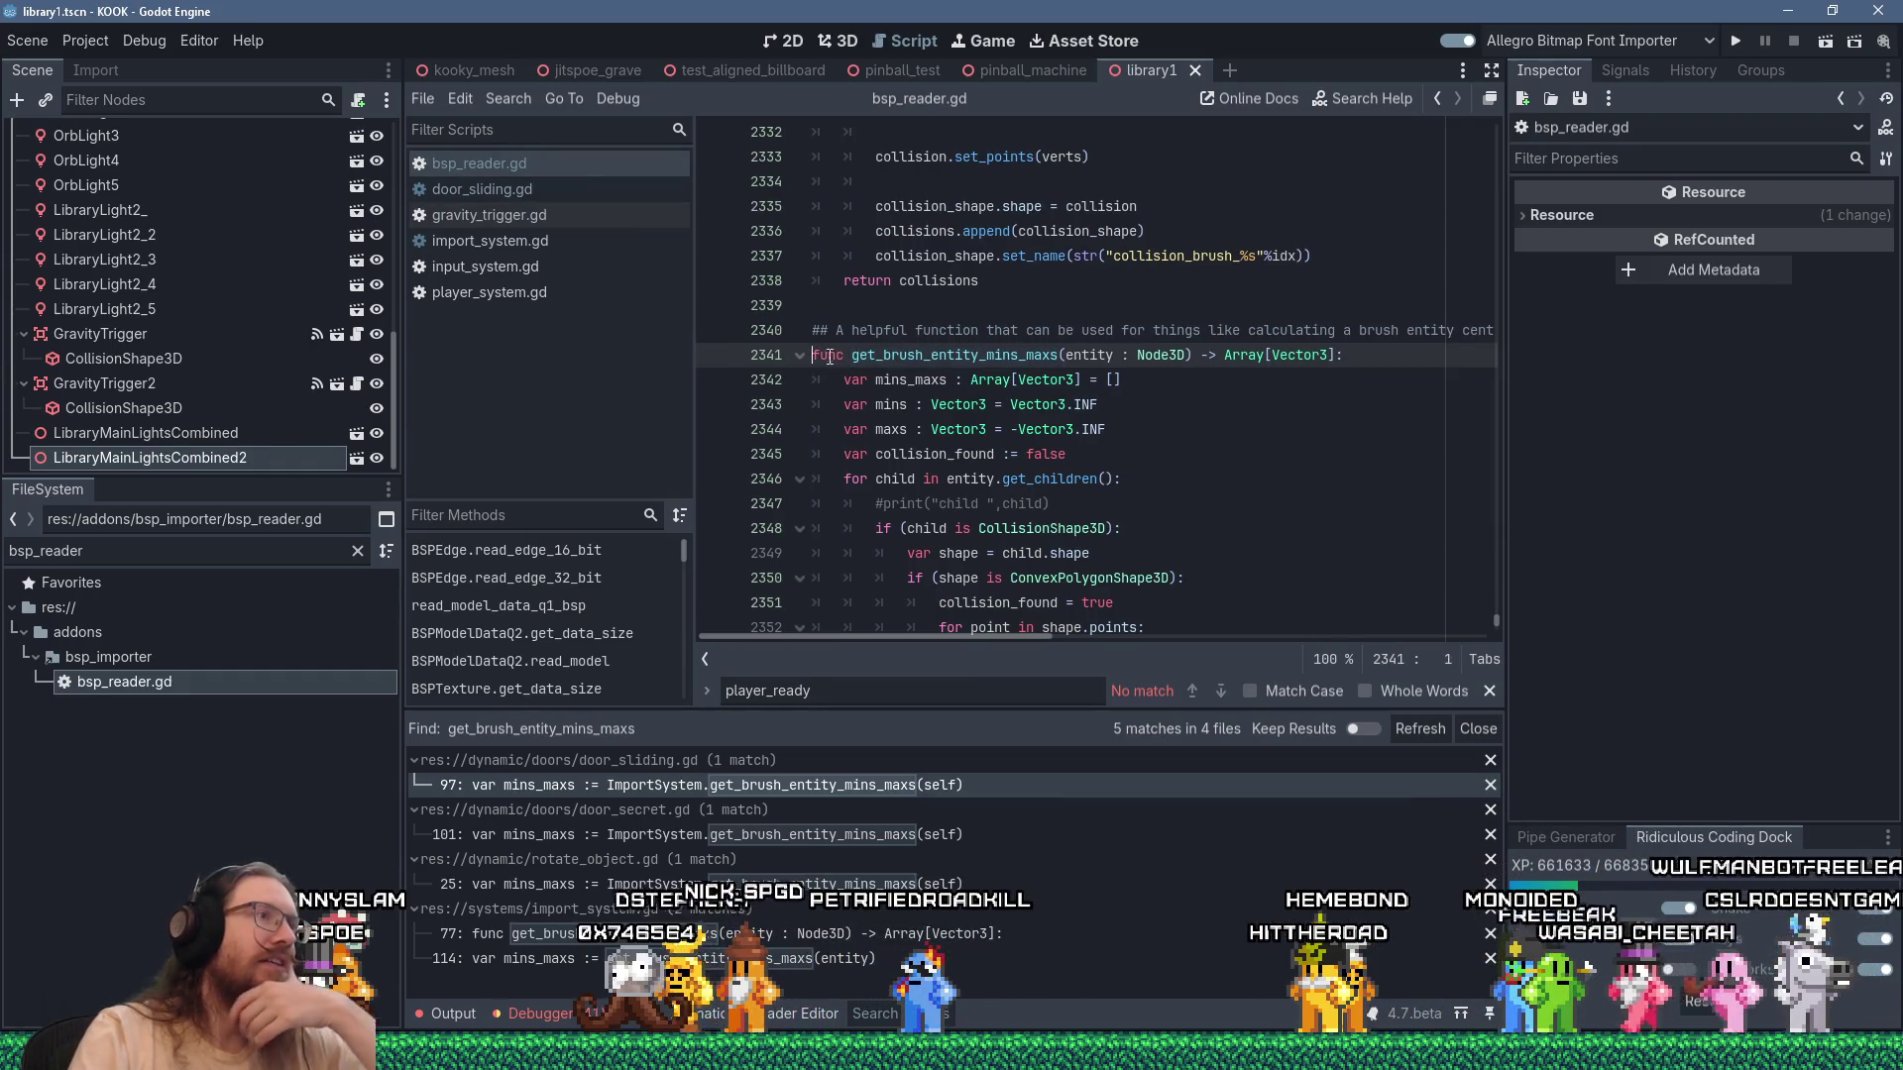
pyautogui.write('ic')
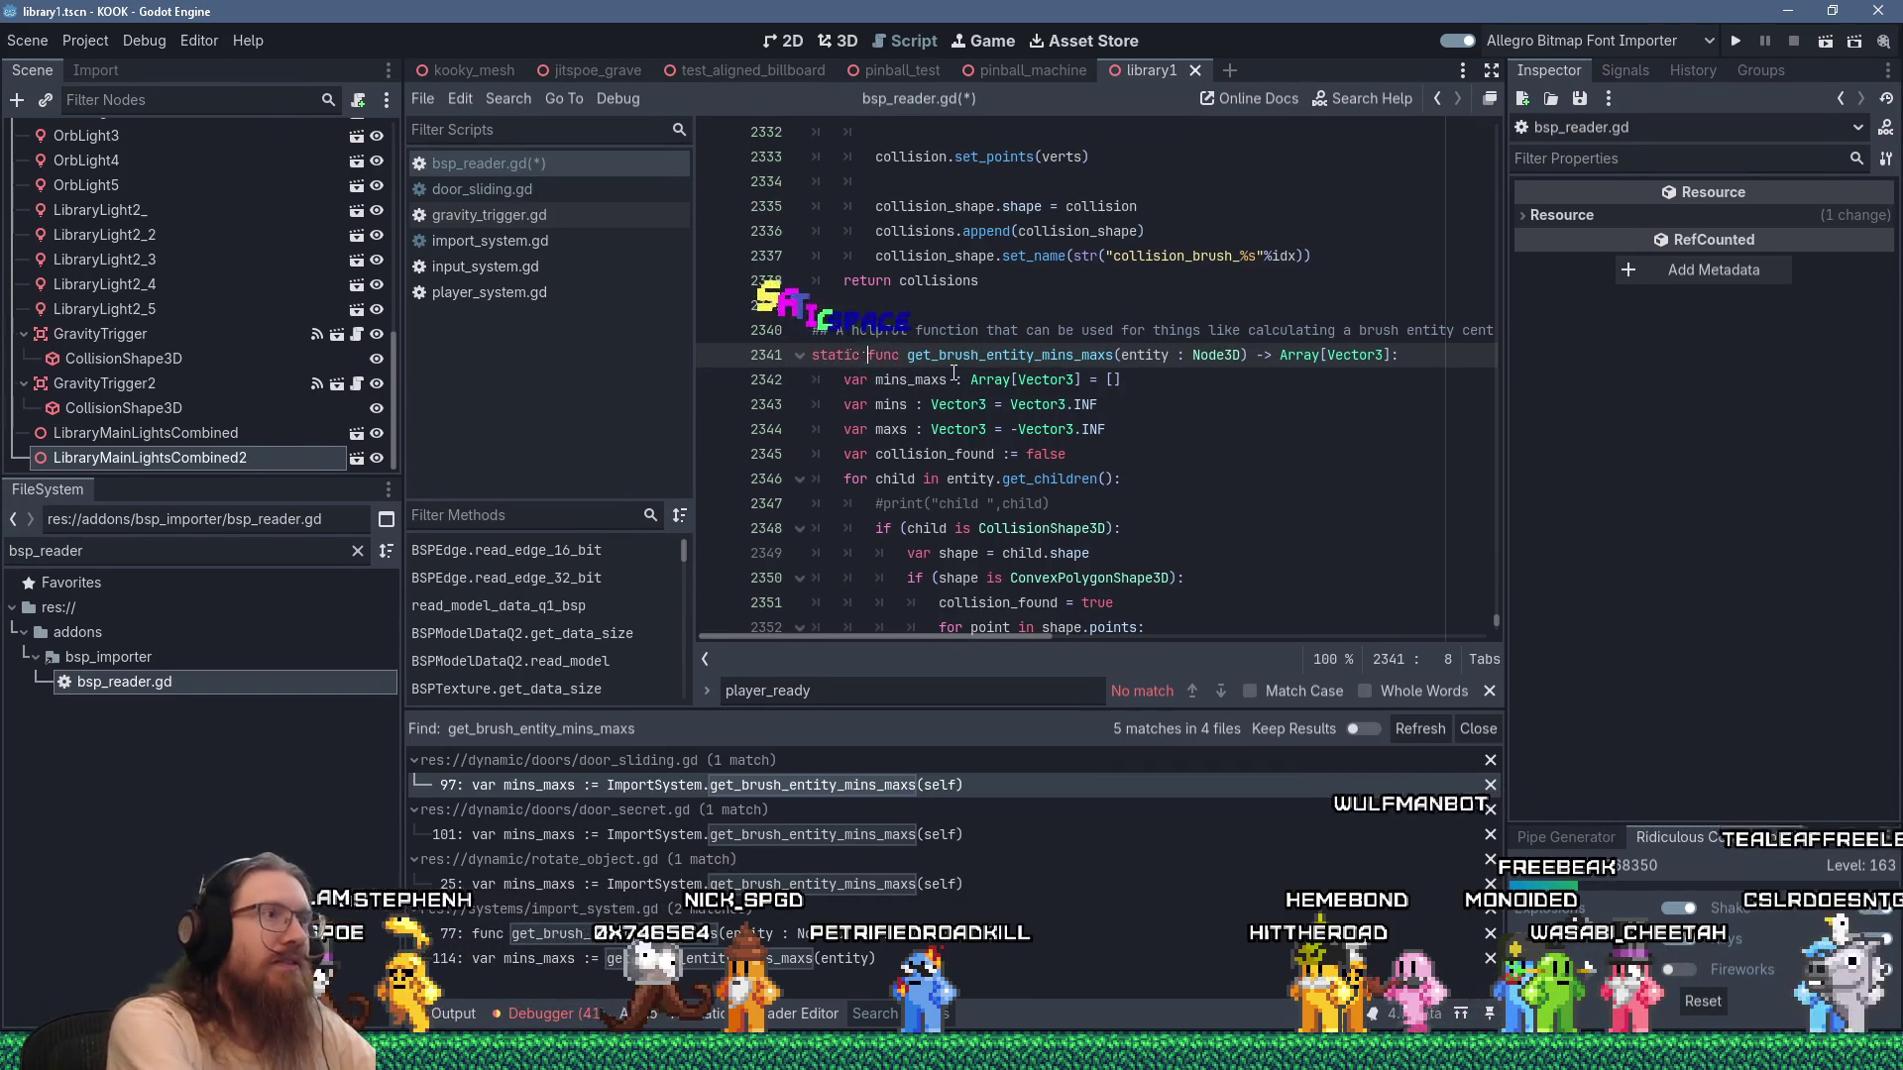
pyautogui.rightClick(999, 350)
pyautogui.press('Escape')
pyautogui.scroll(-5, 849, 340)
pyautogui.click(1077, 333)
pyautogui.scroll(3, 1078, 337)
pyautogui.hotkey('ctrl', 's')
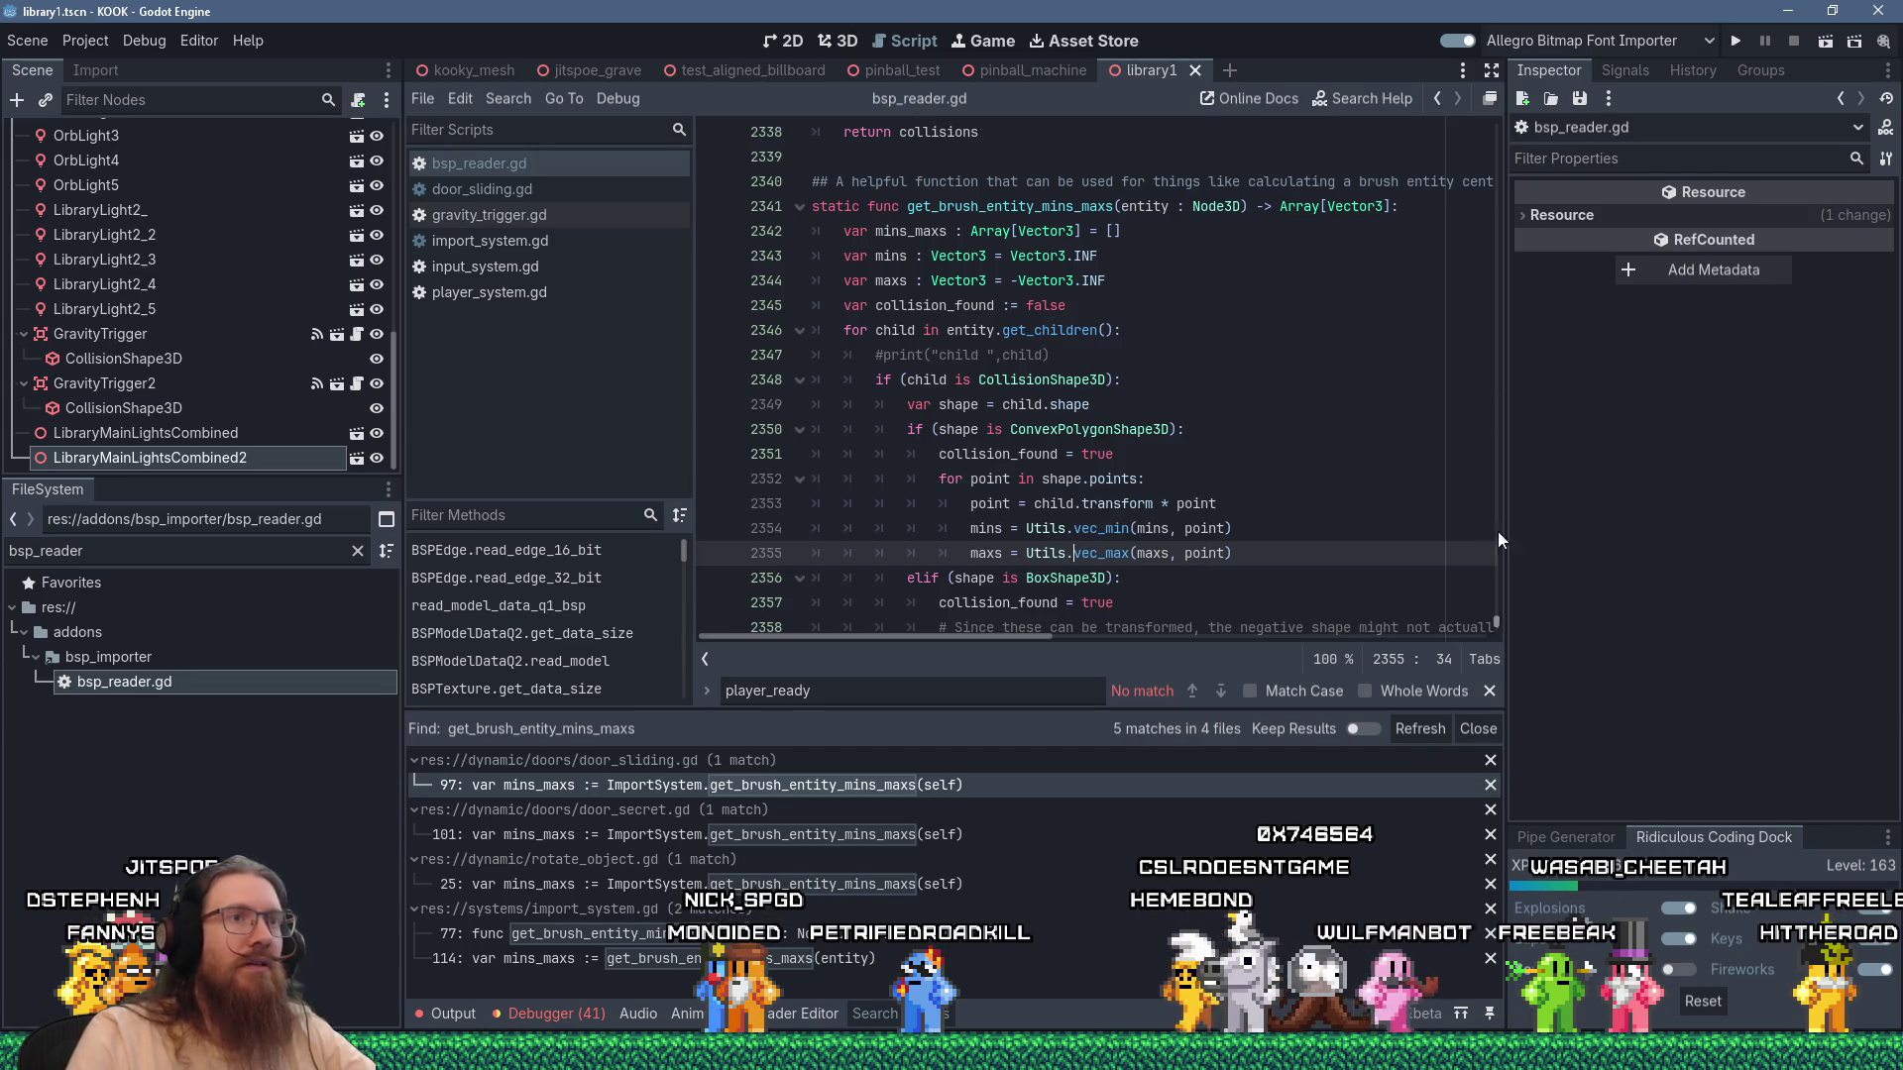
pyautogui.moveTo(1498, 539); pyautogui.dragTo(1483, 117)
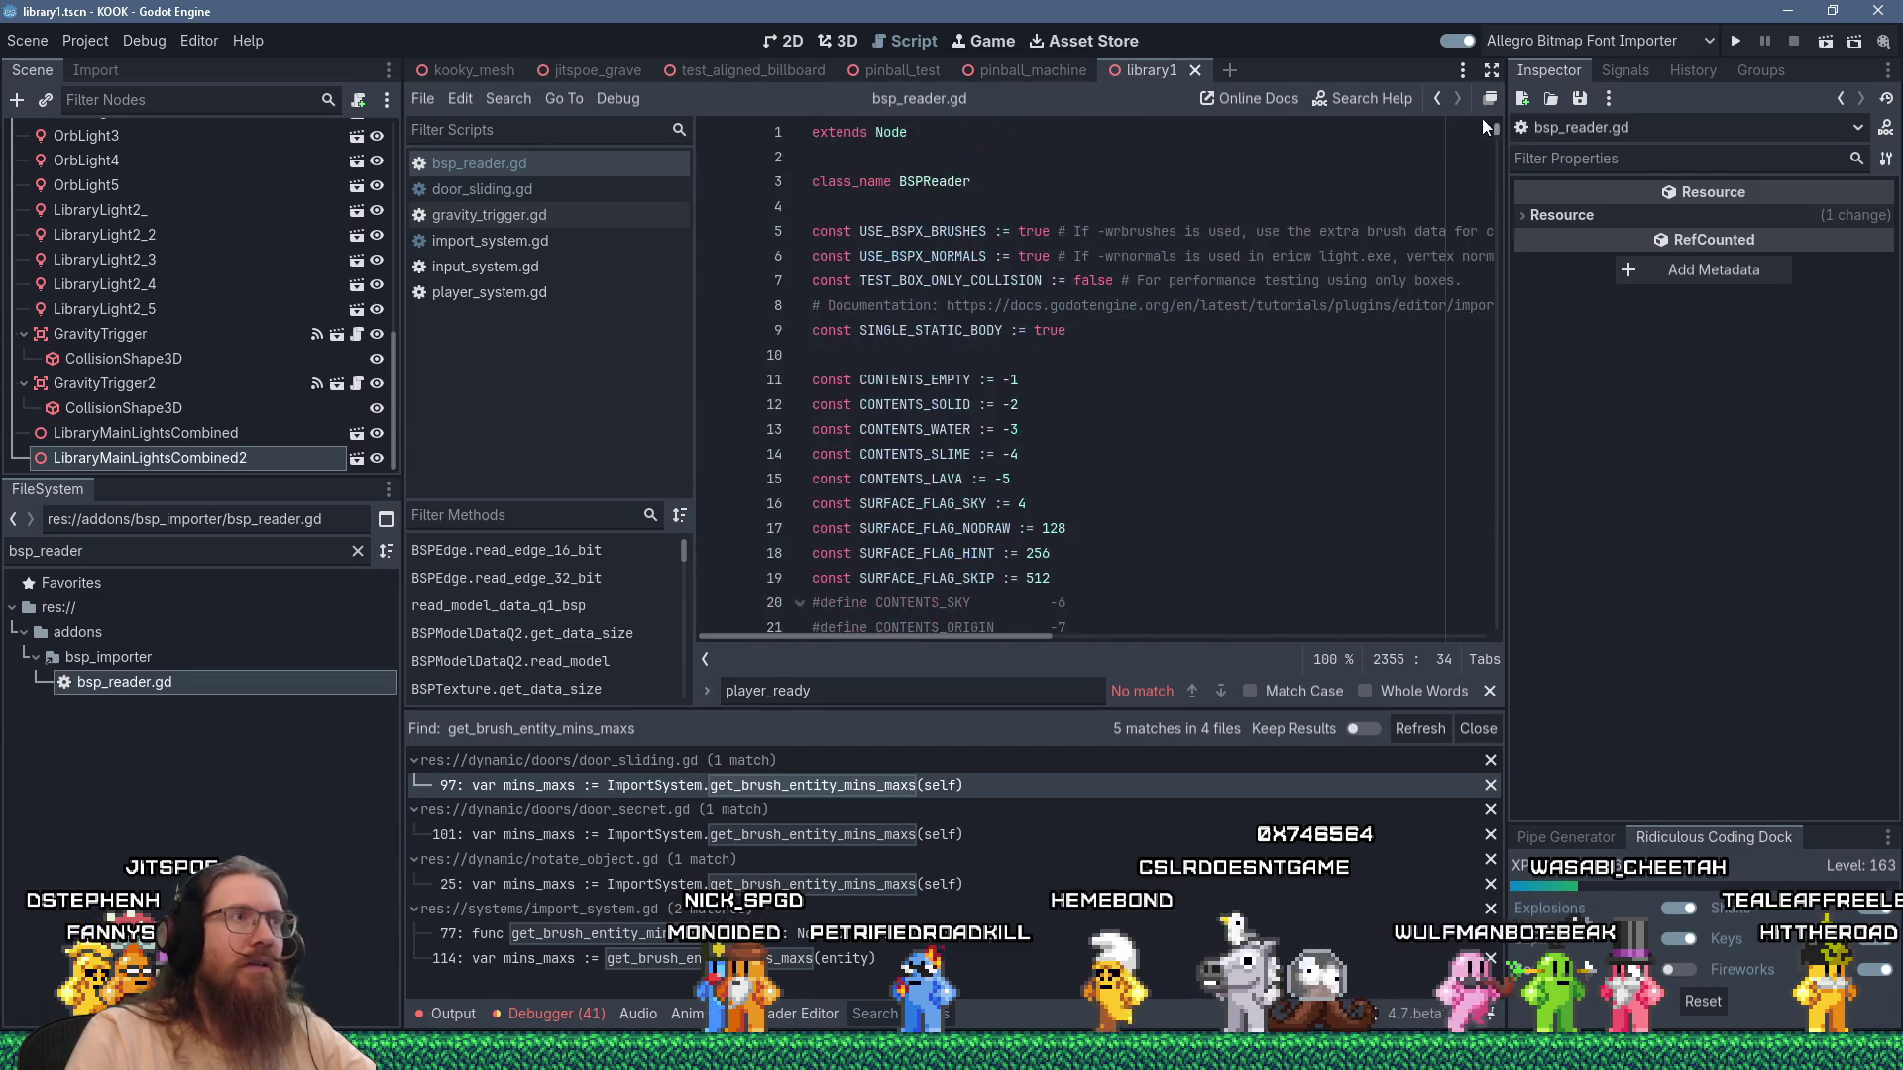
pyautogui.click(562, 192)
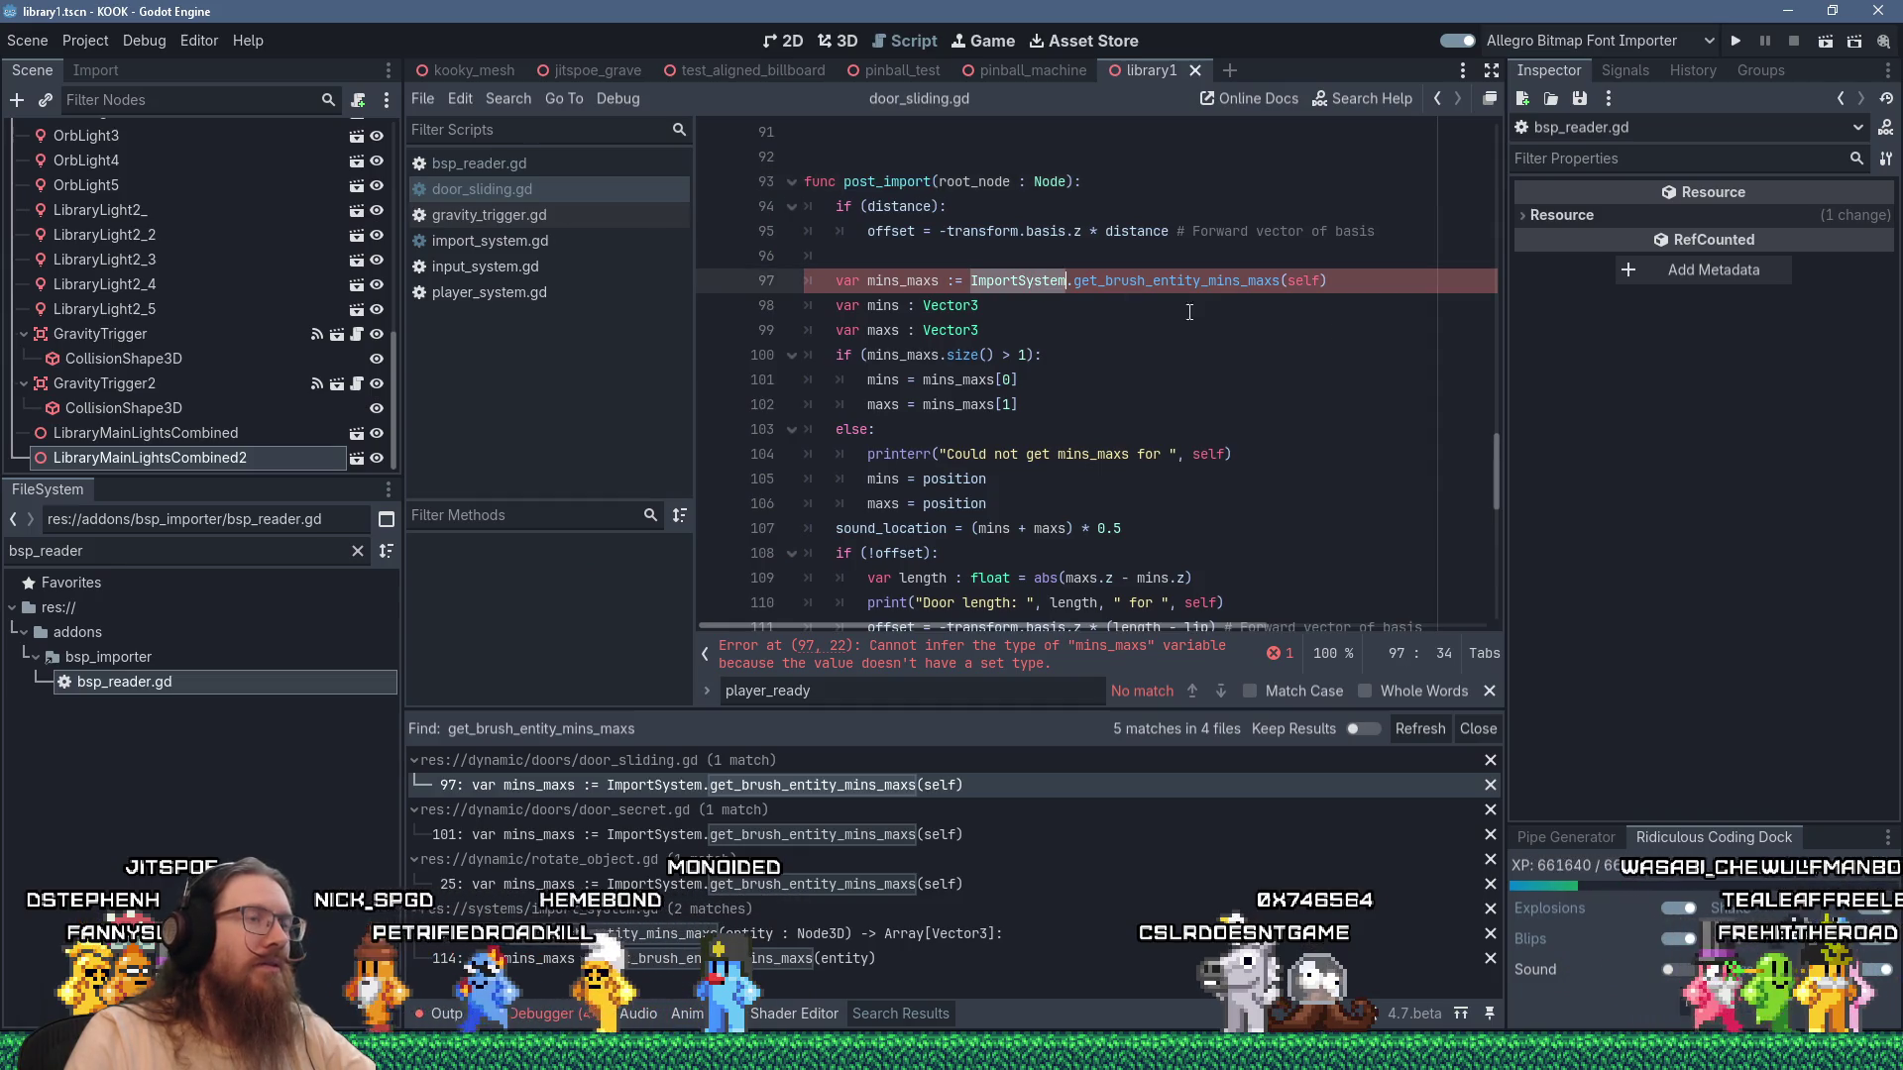
# Change the calls in door_sliding.gd, door_secret.gd and rotate_object.gd to BSPReader, saving each.
pyautogui.write('BSPReader')
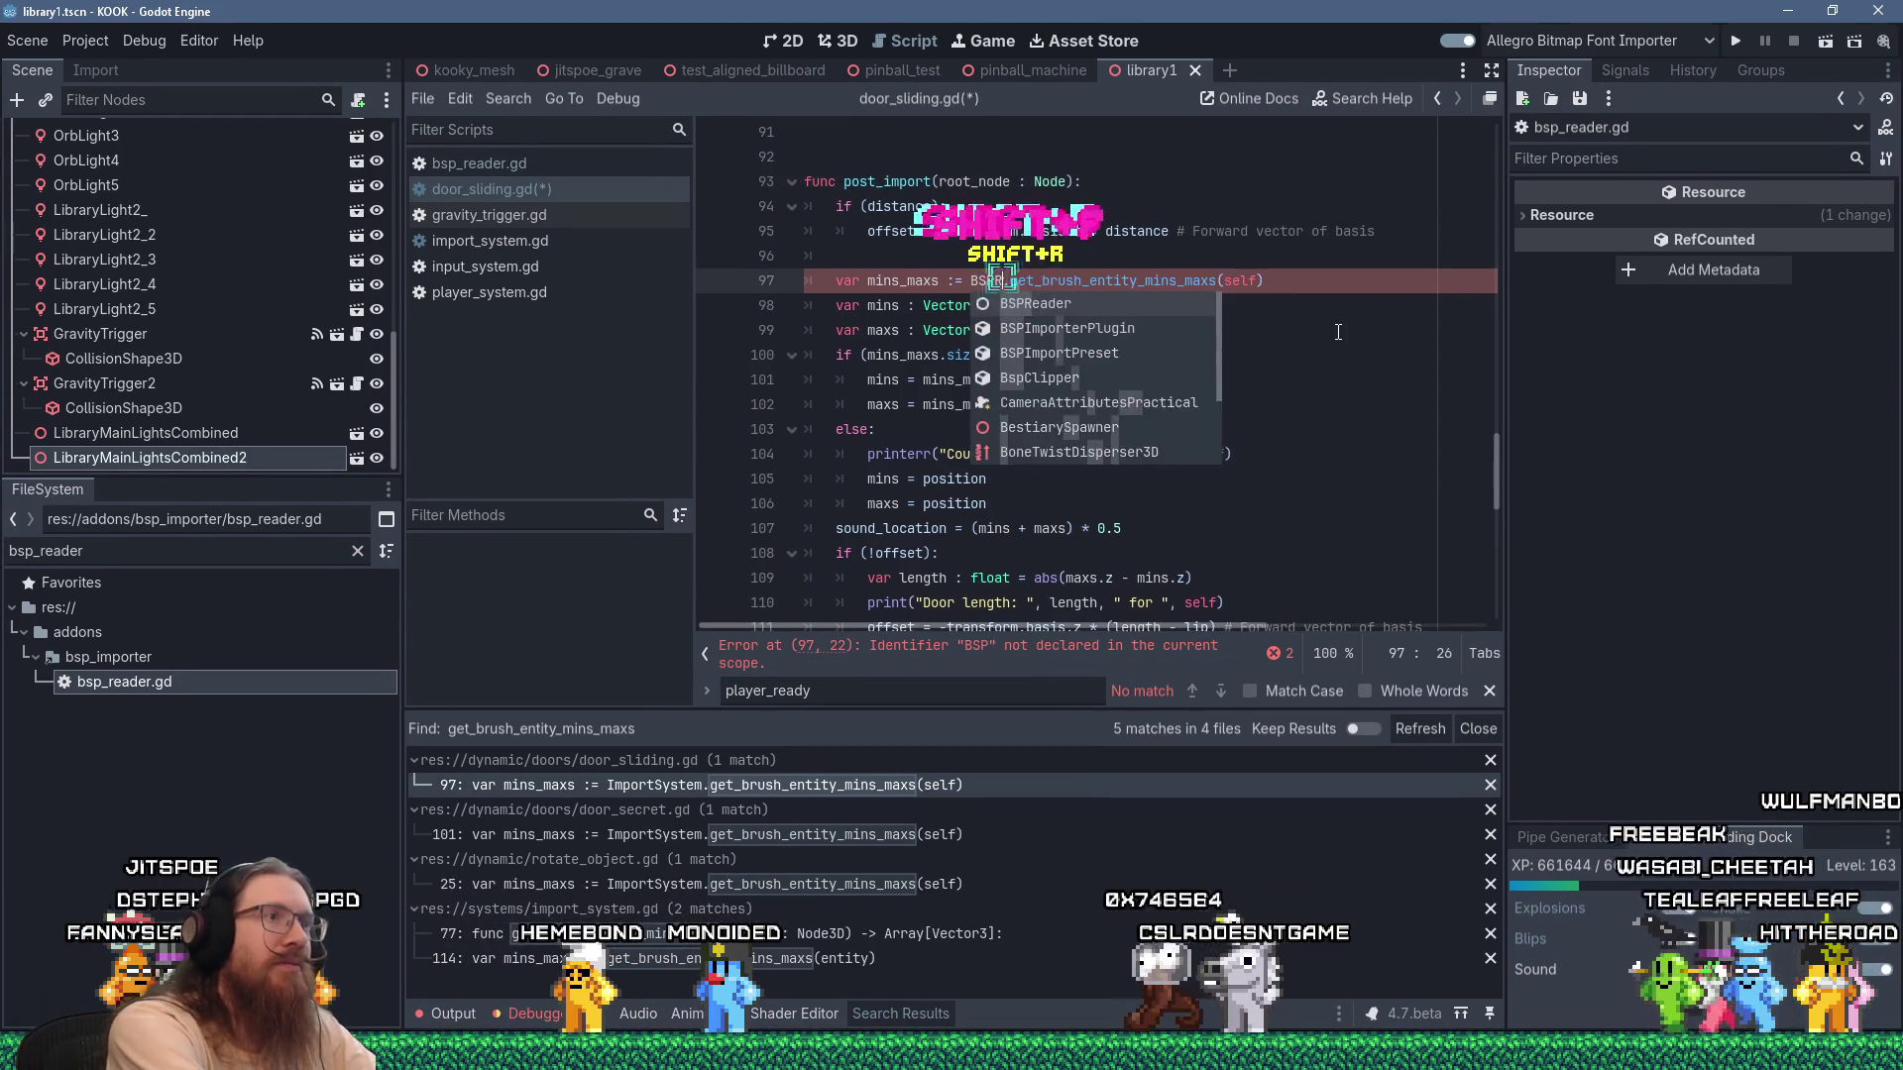
pyautogui.click(991, 429)
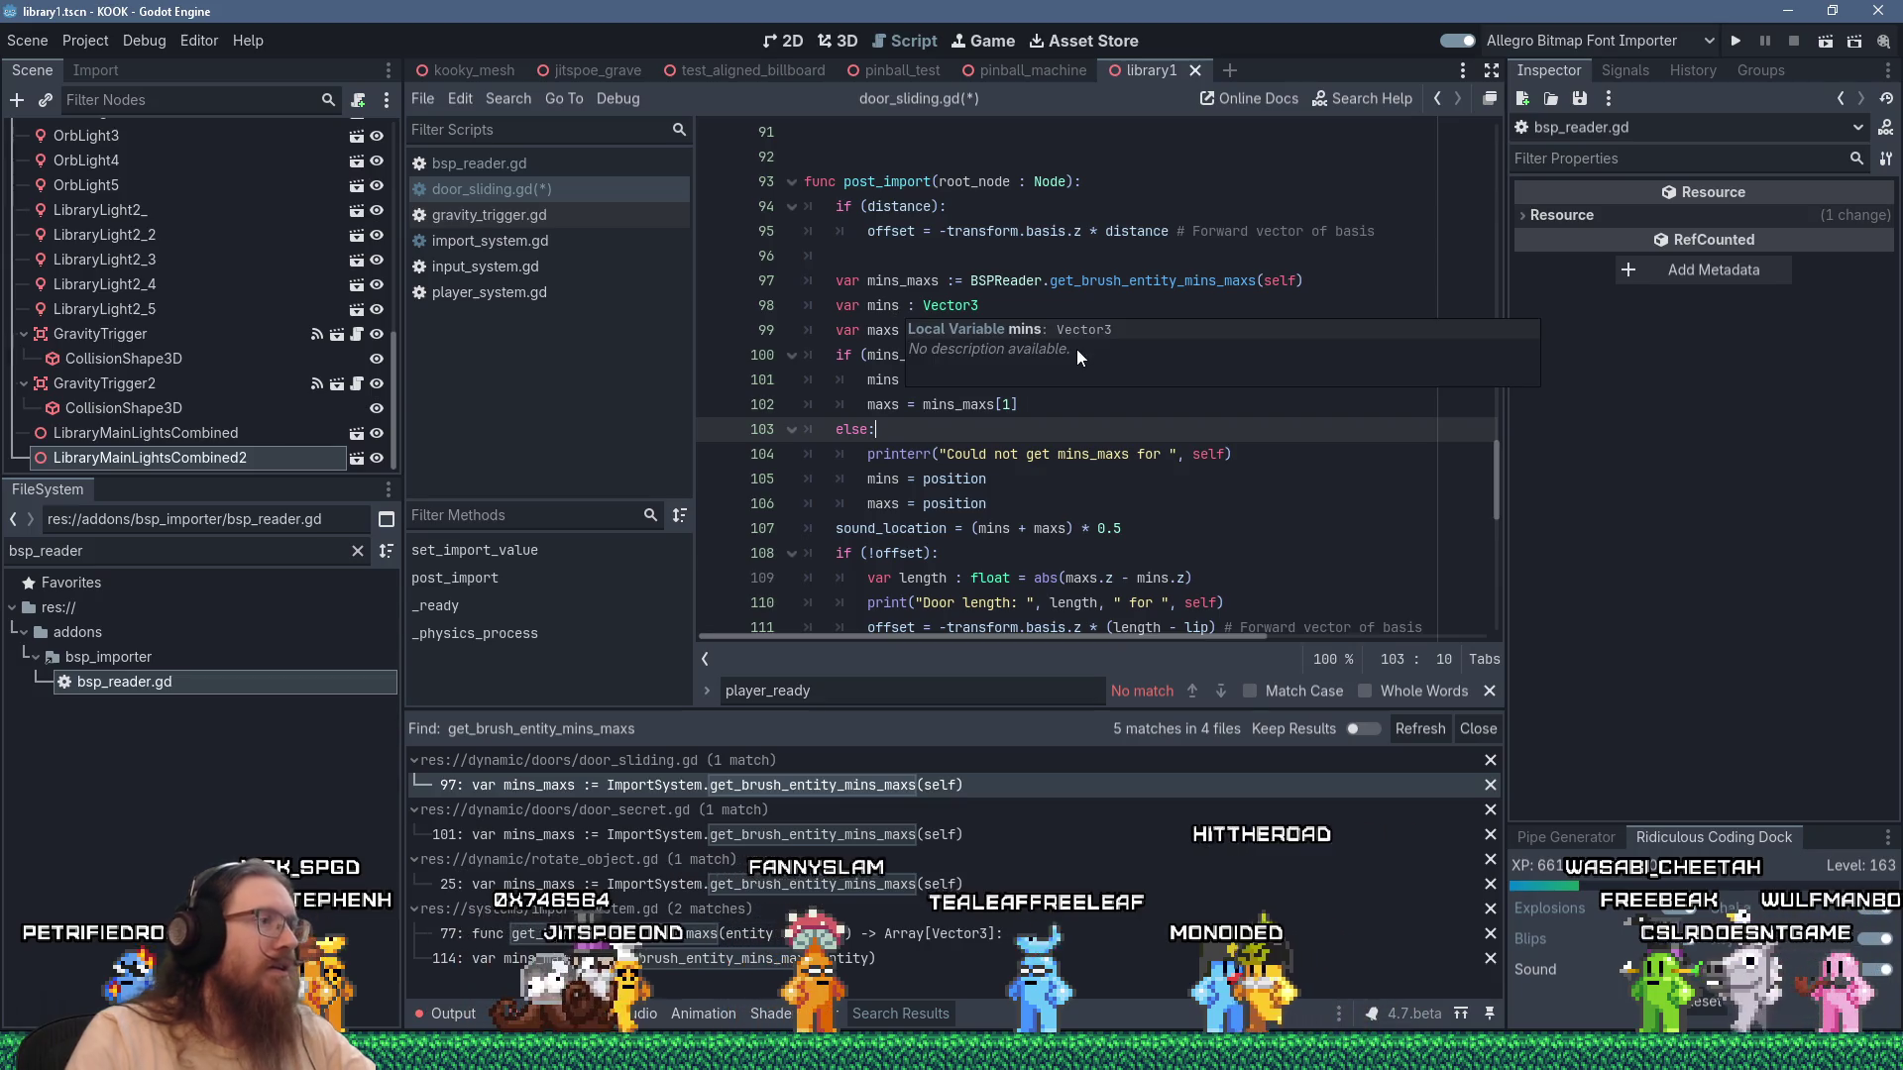
pyautogui.hotkey('ctrl', 's')
pyautogui.click(928, 826)
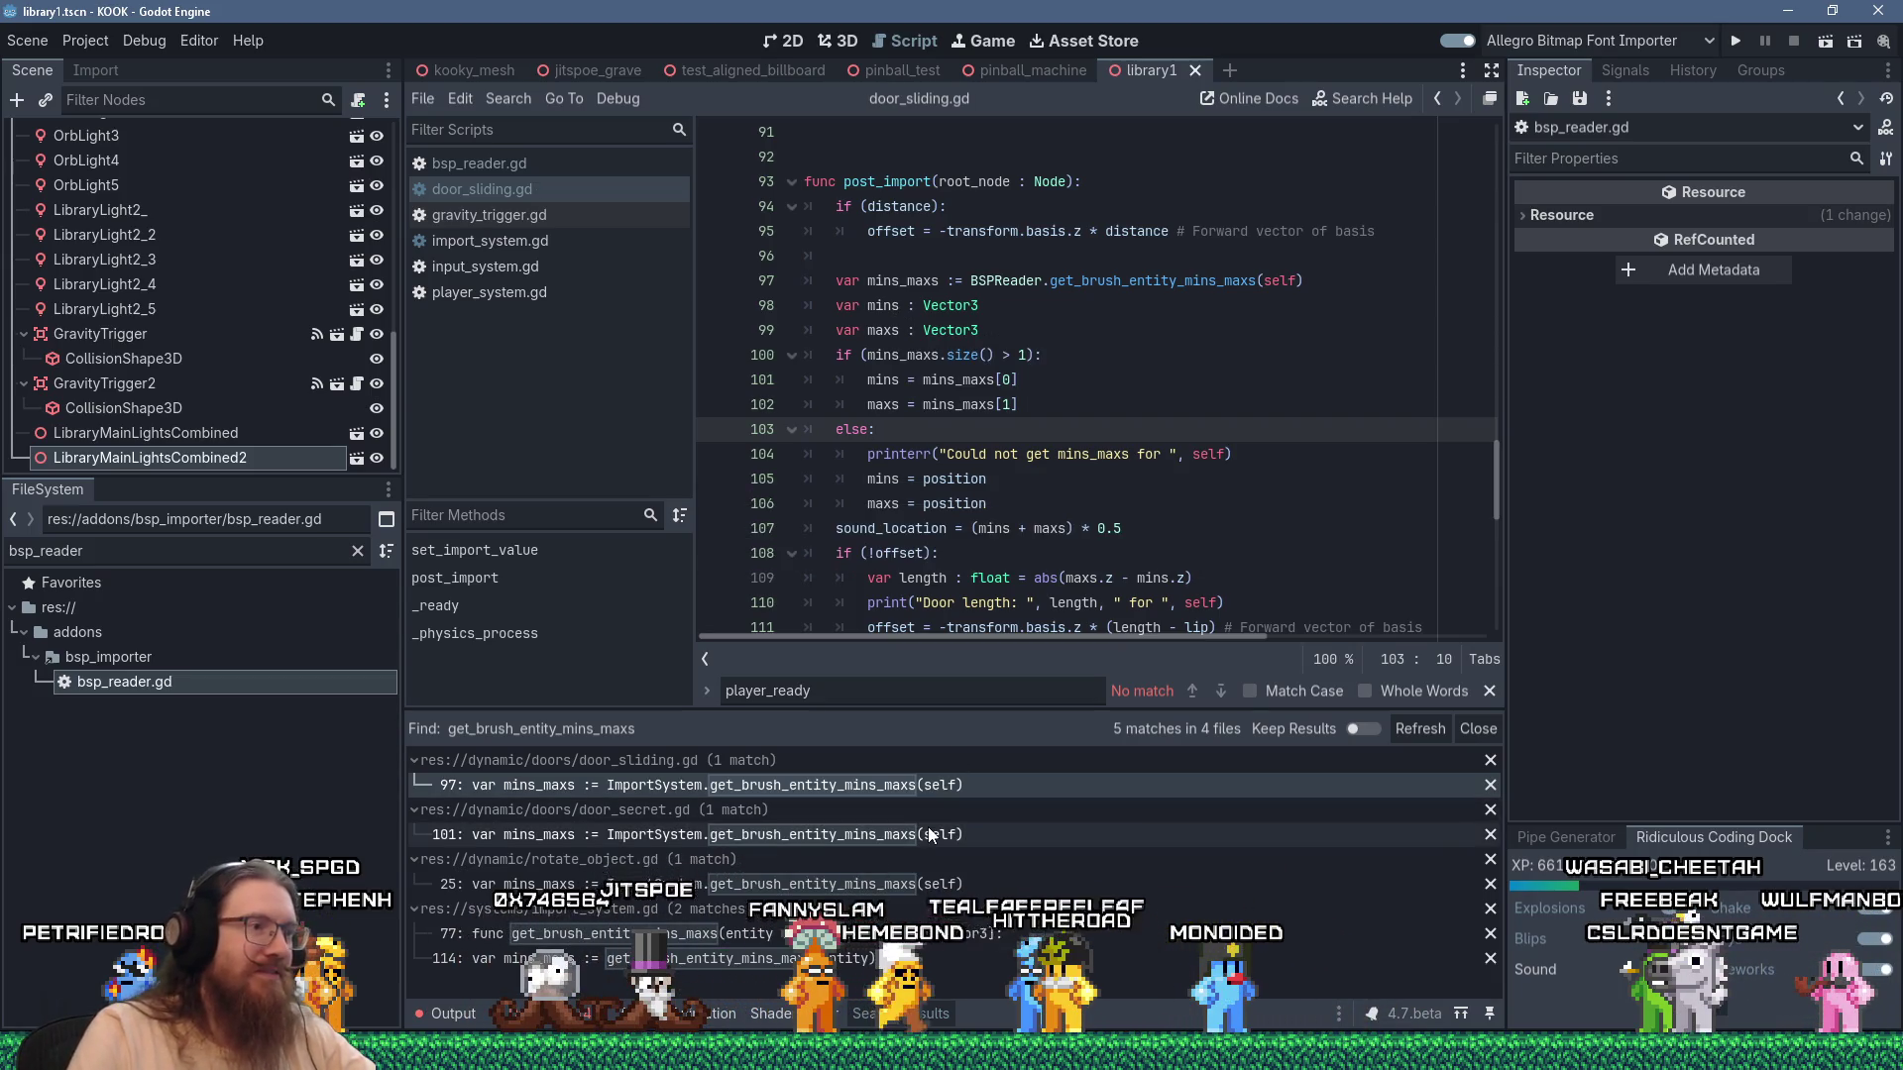
pyautogui.scroll(-2, 1091, 385)
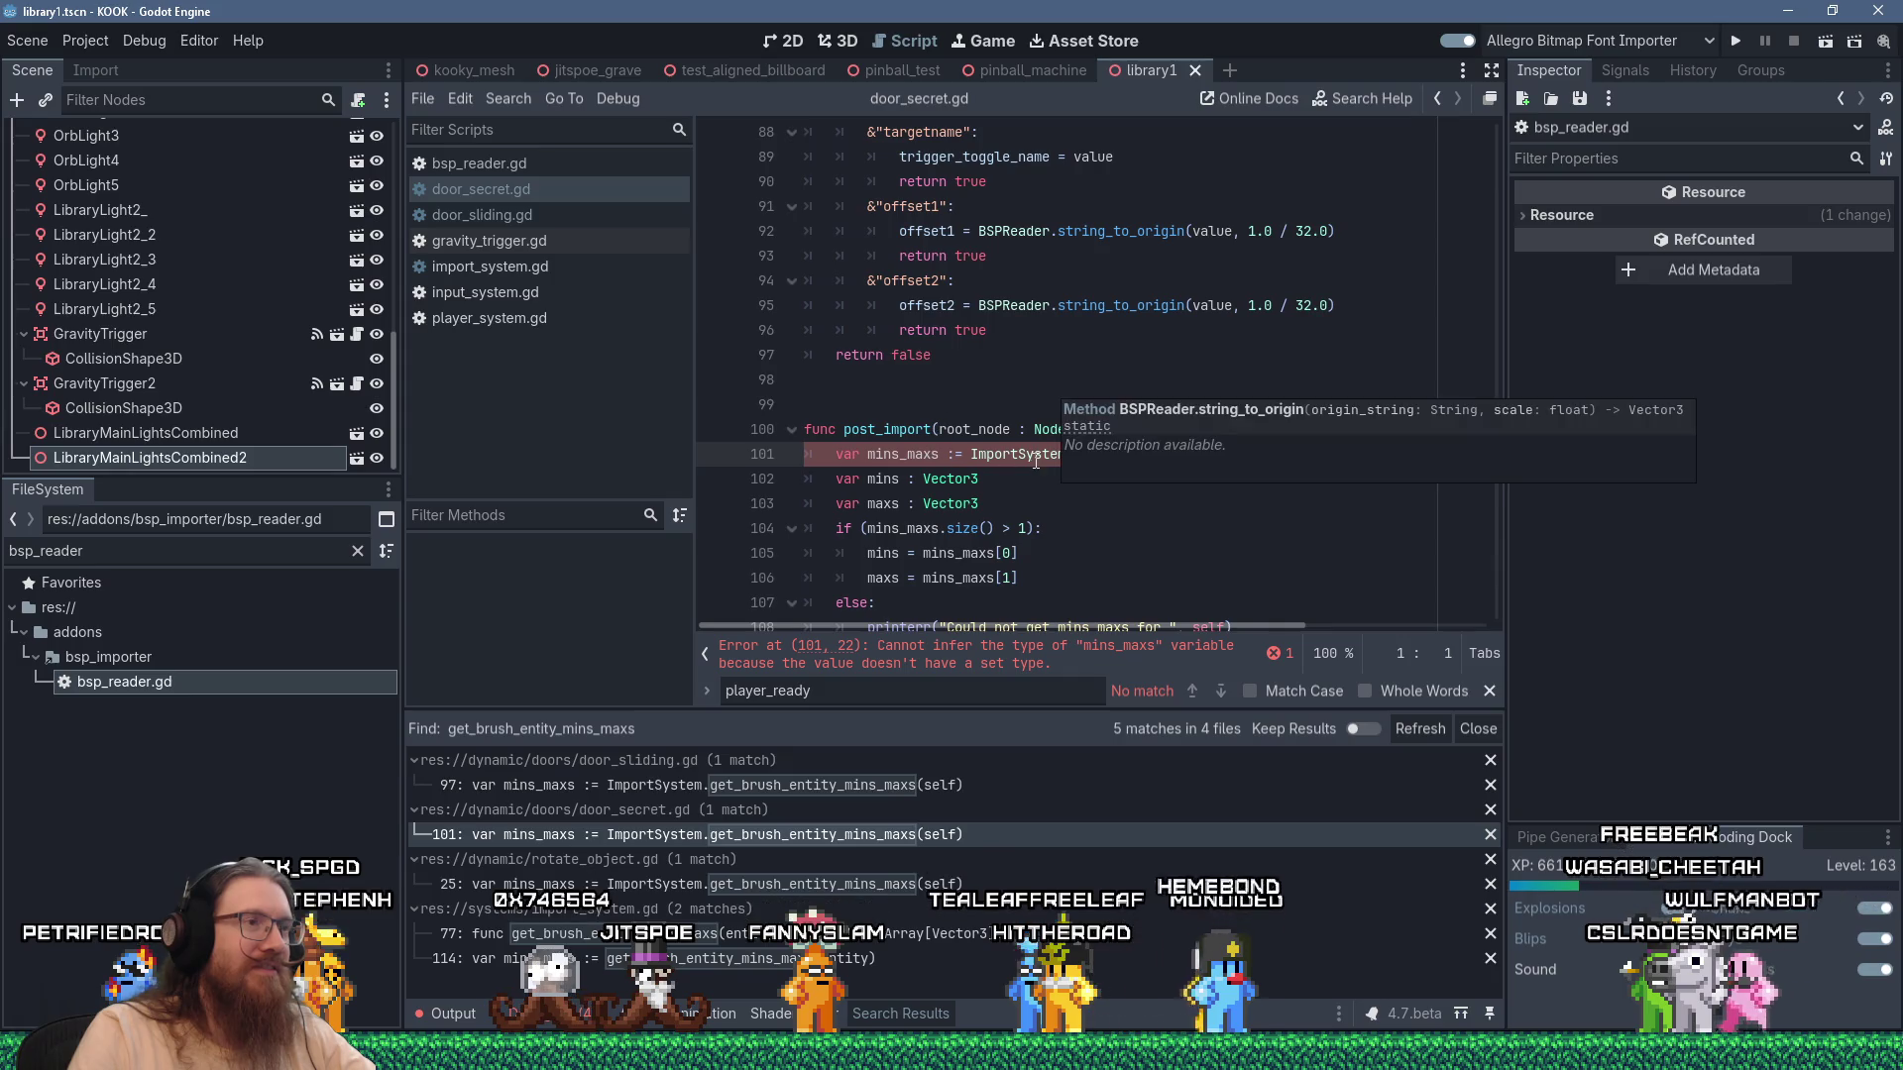
pyautogui.write('BSPReader')
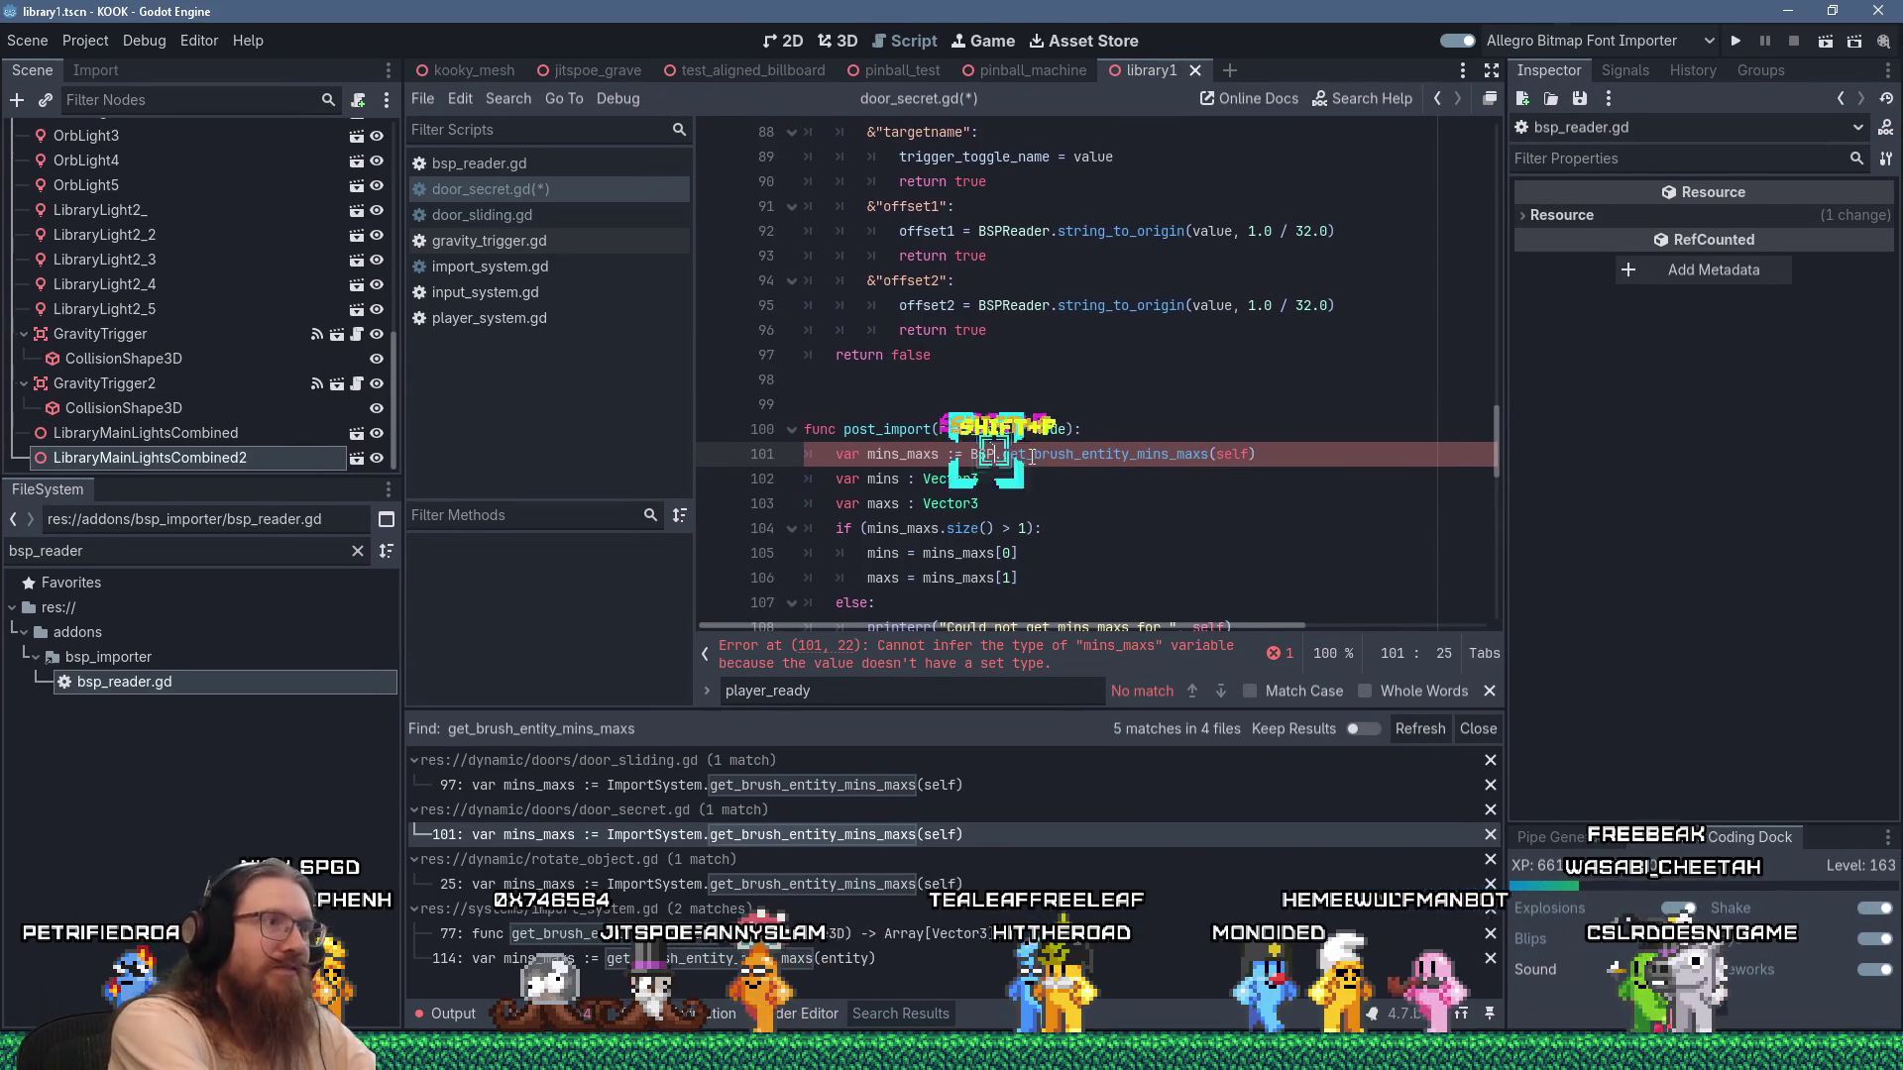
pyautogui.scroll(-1, 1038, 450)
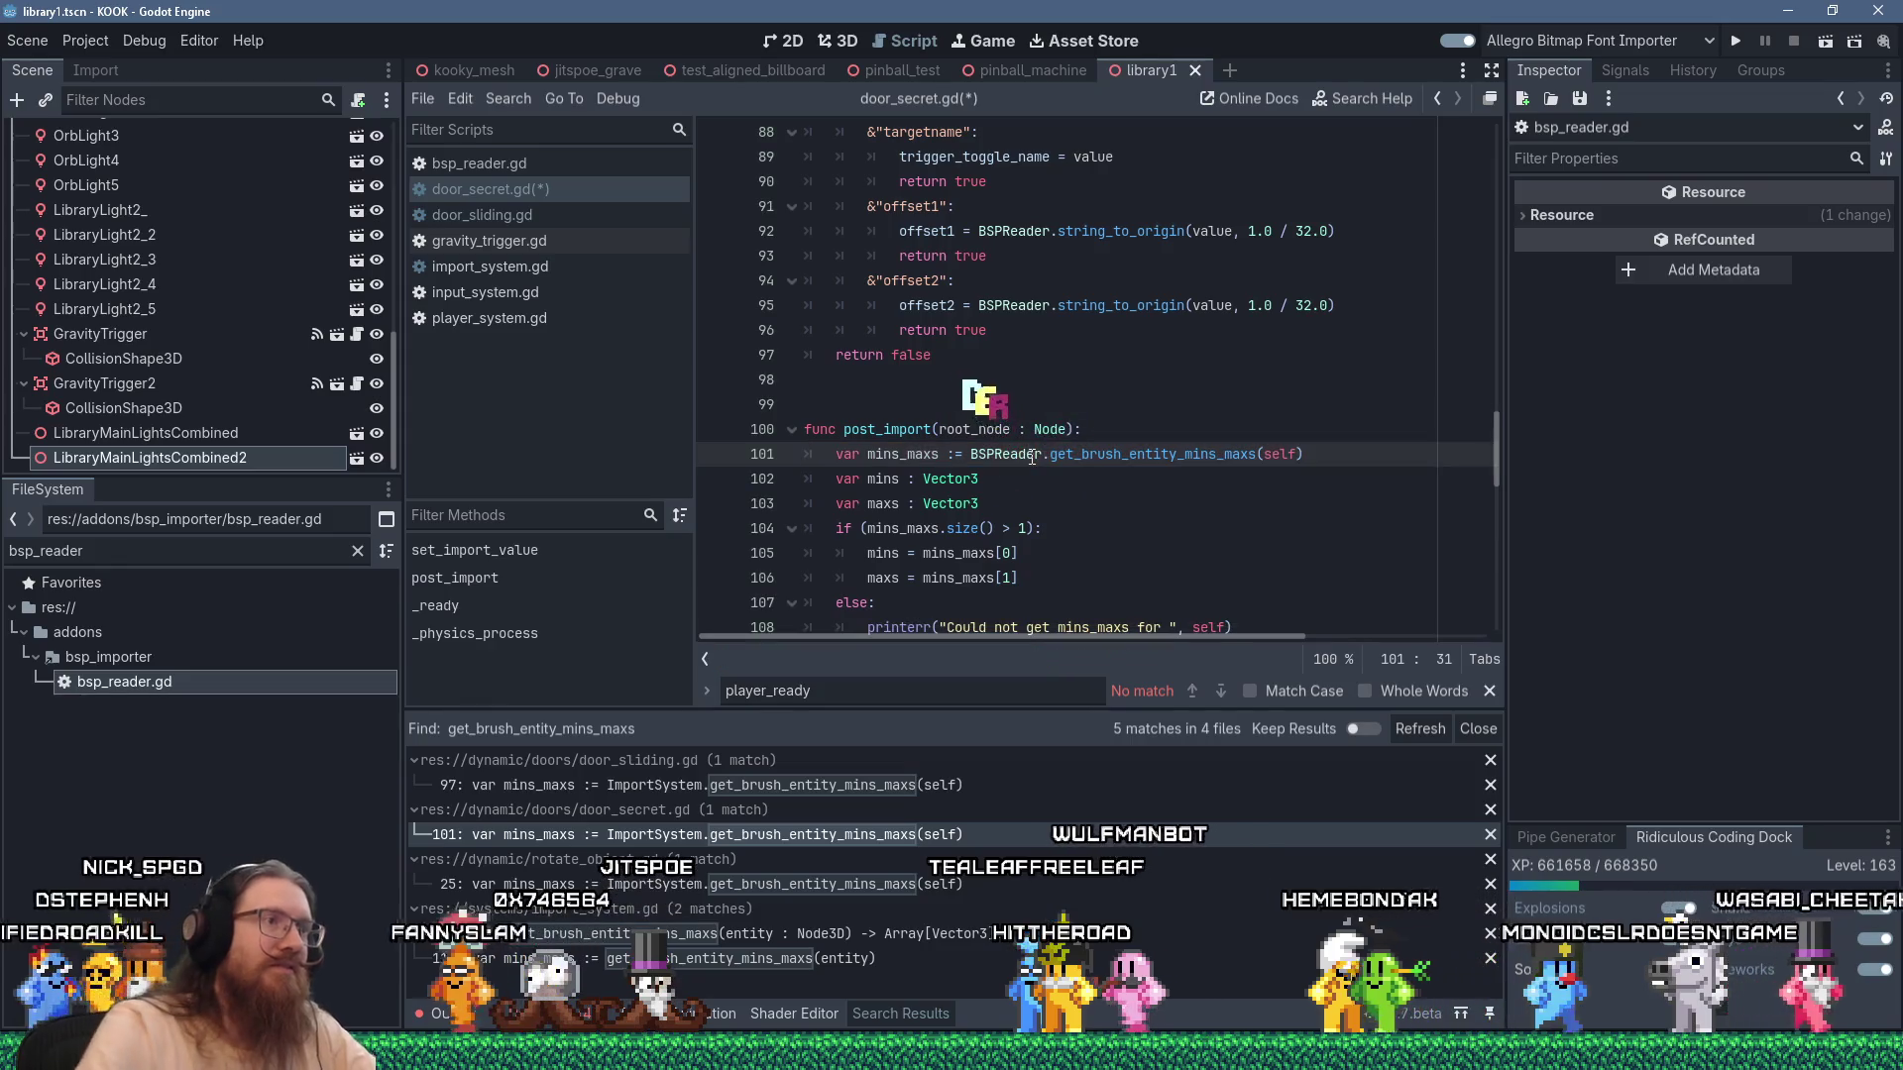
pyautogui.click(1088, 432)
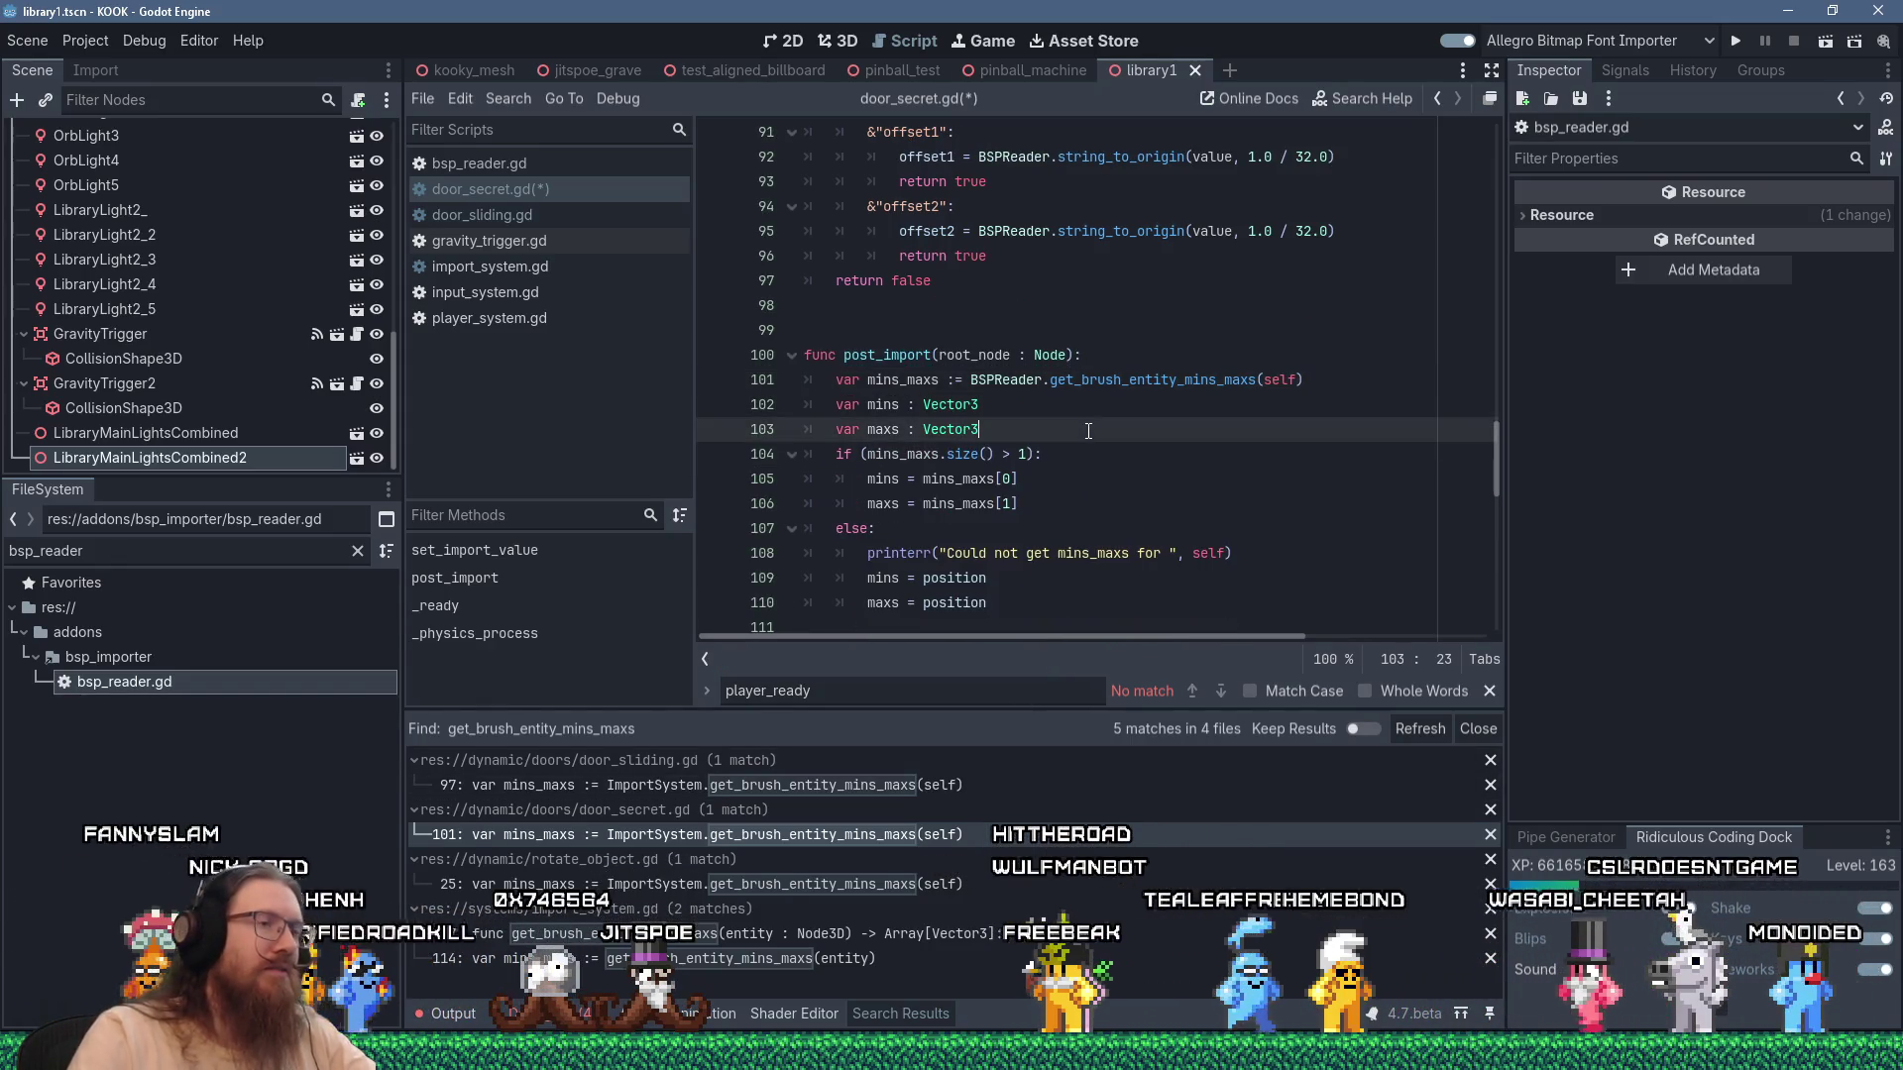
pyautogui.hotkey('ctrl', 's')
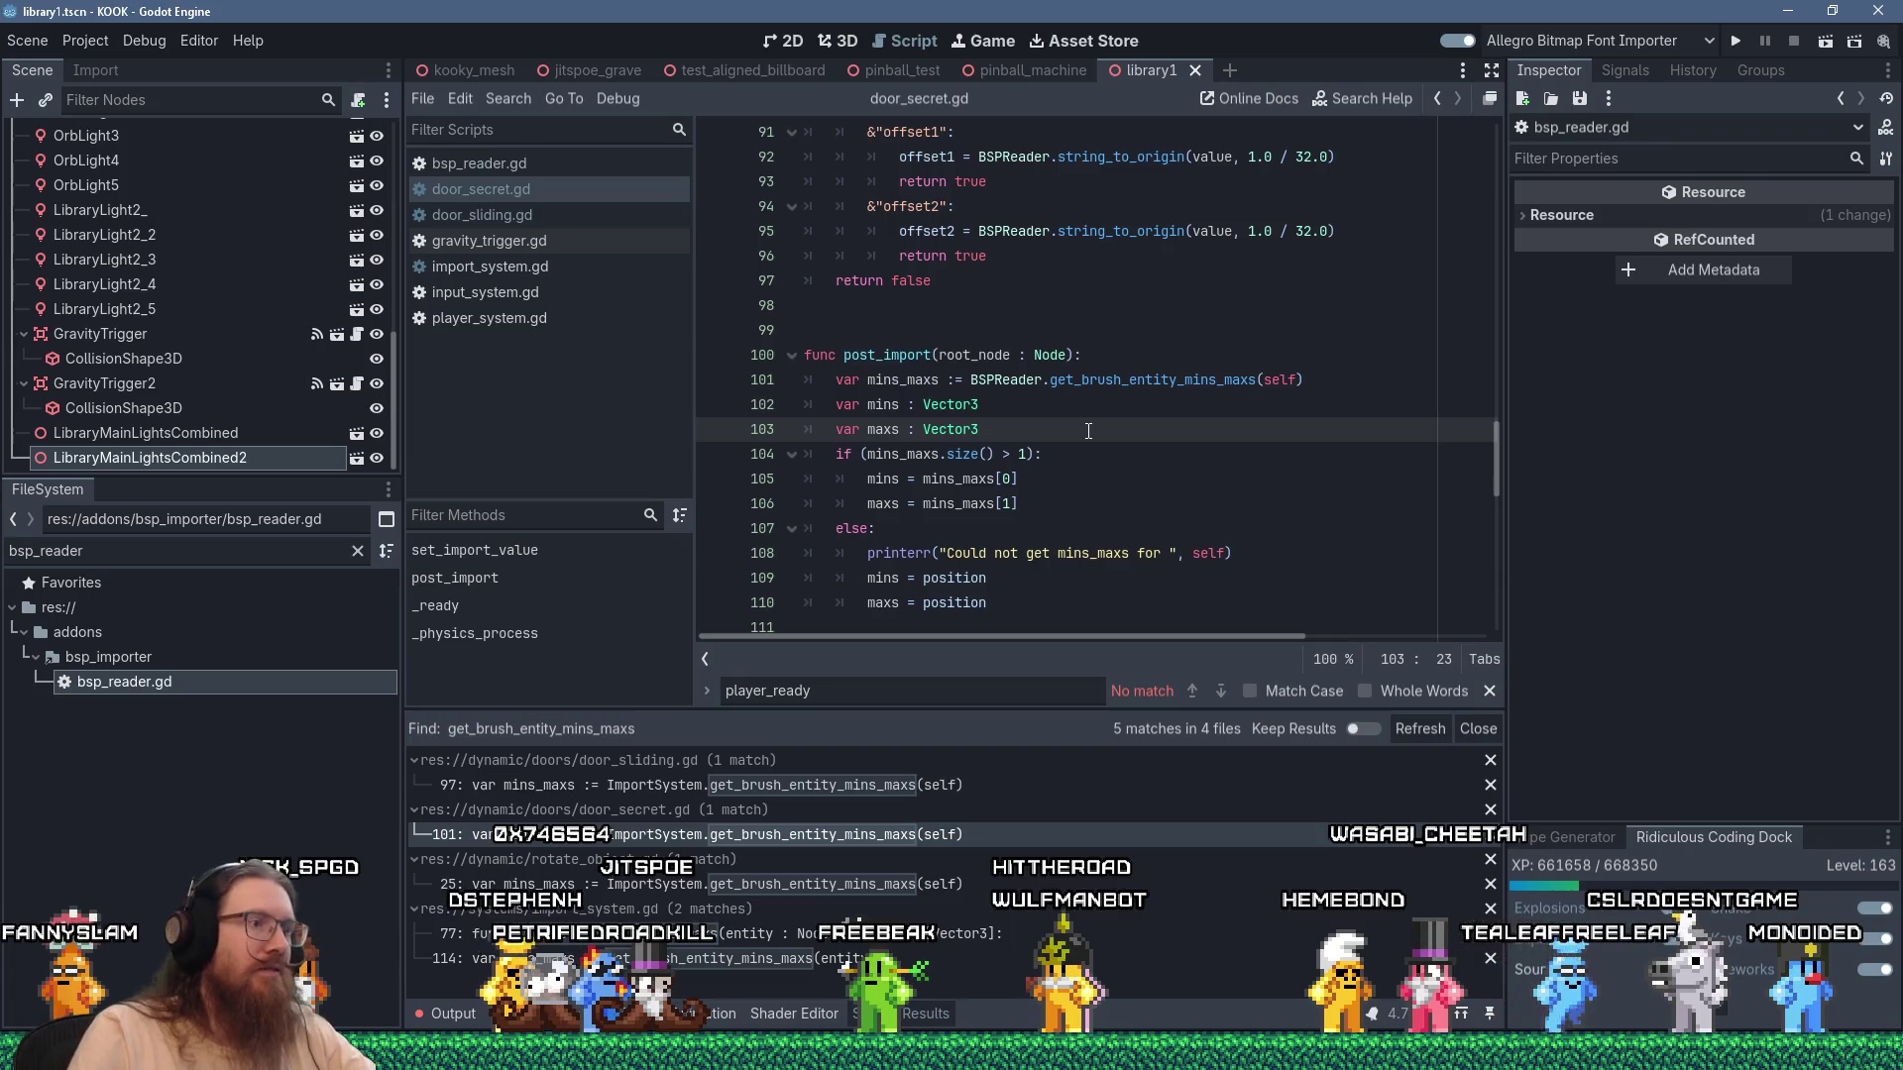
pyautogui.click(960, 881)
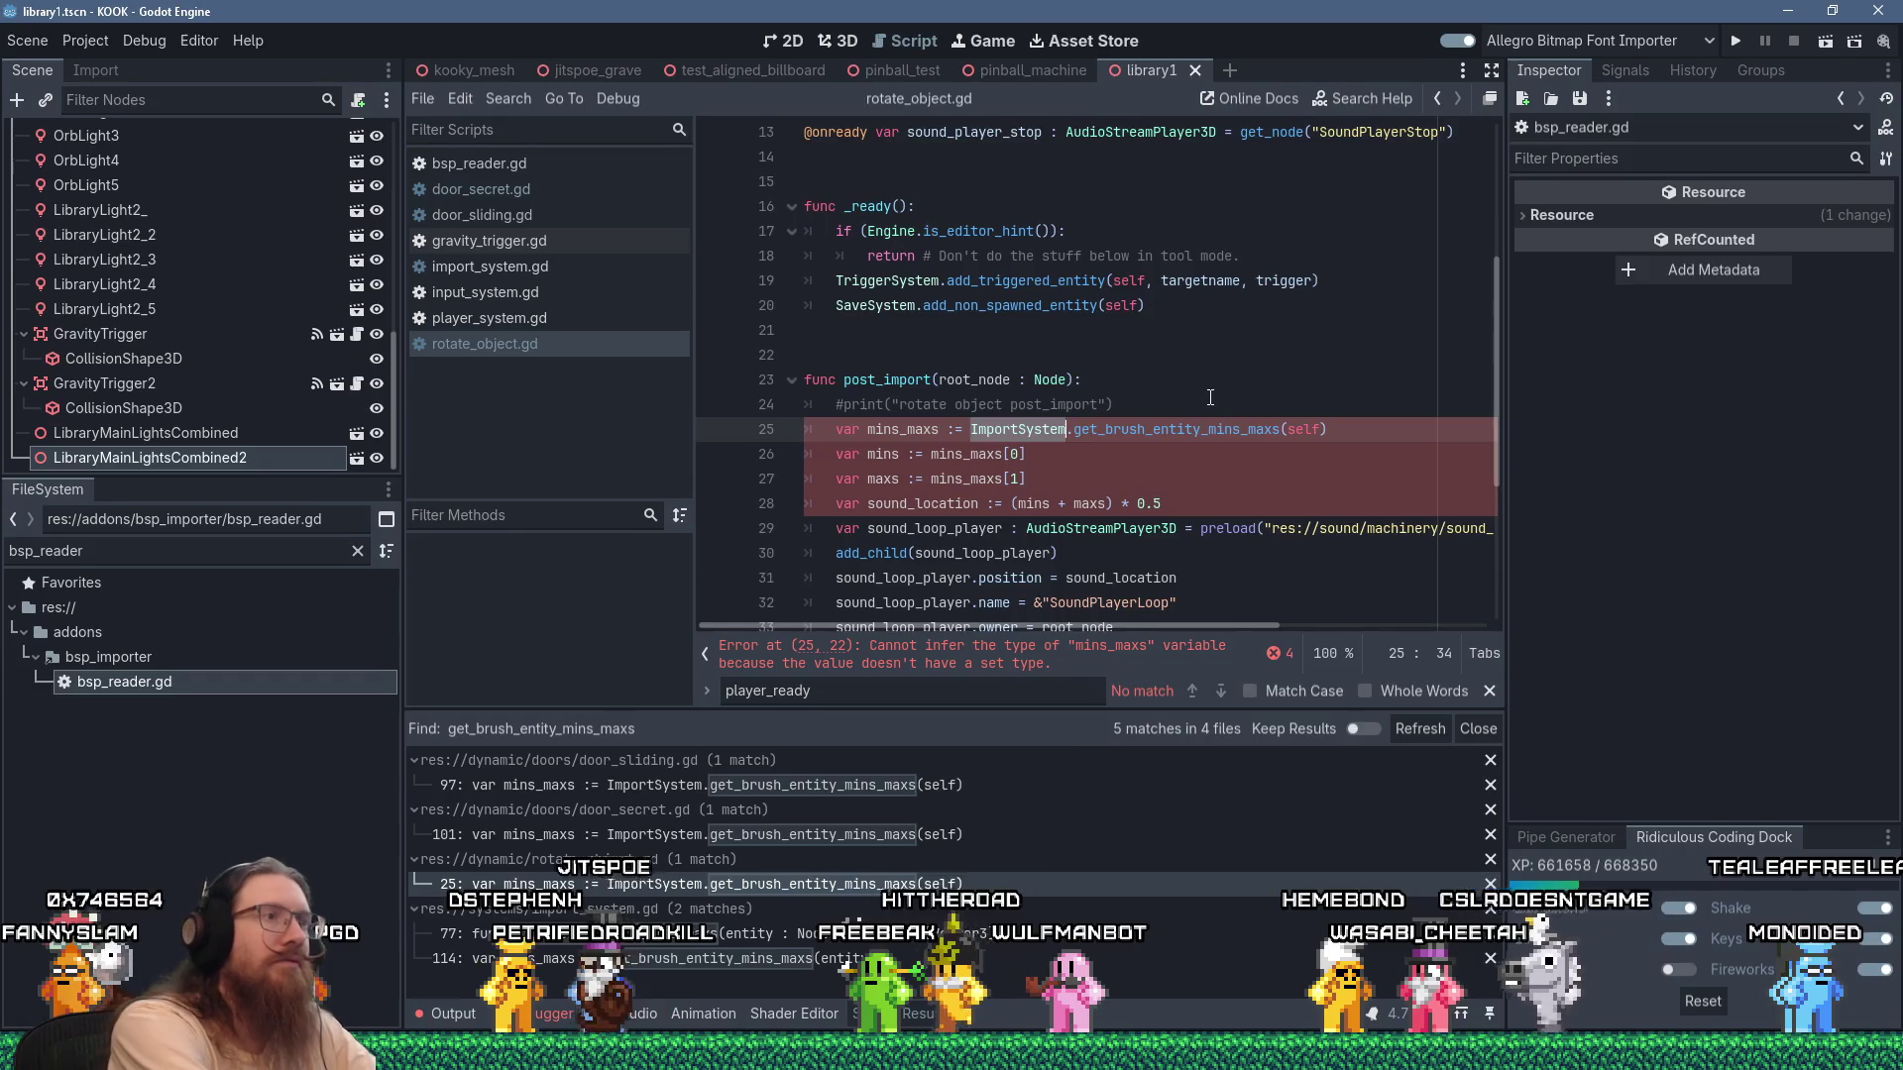
pyautogui.write('BSPReader')
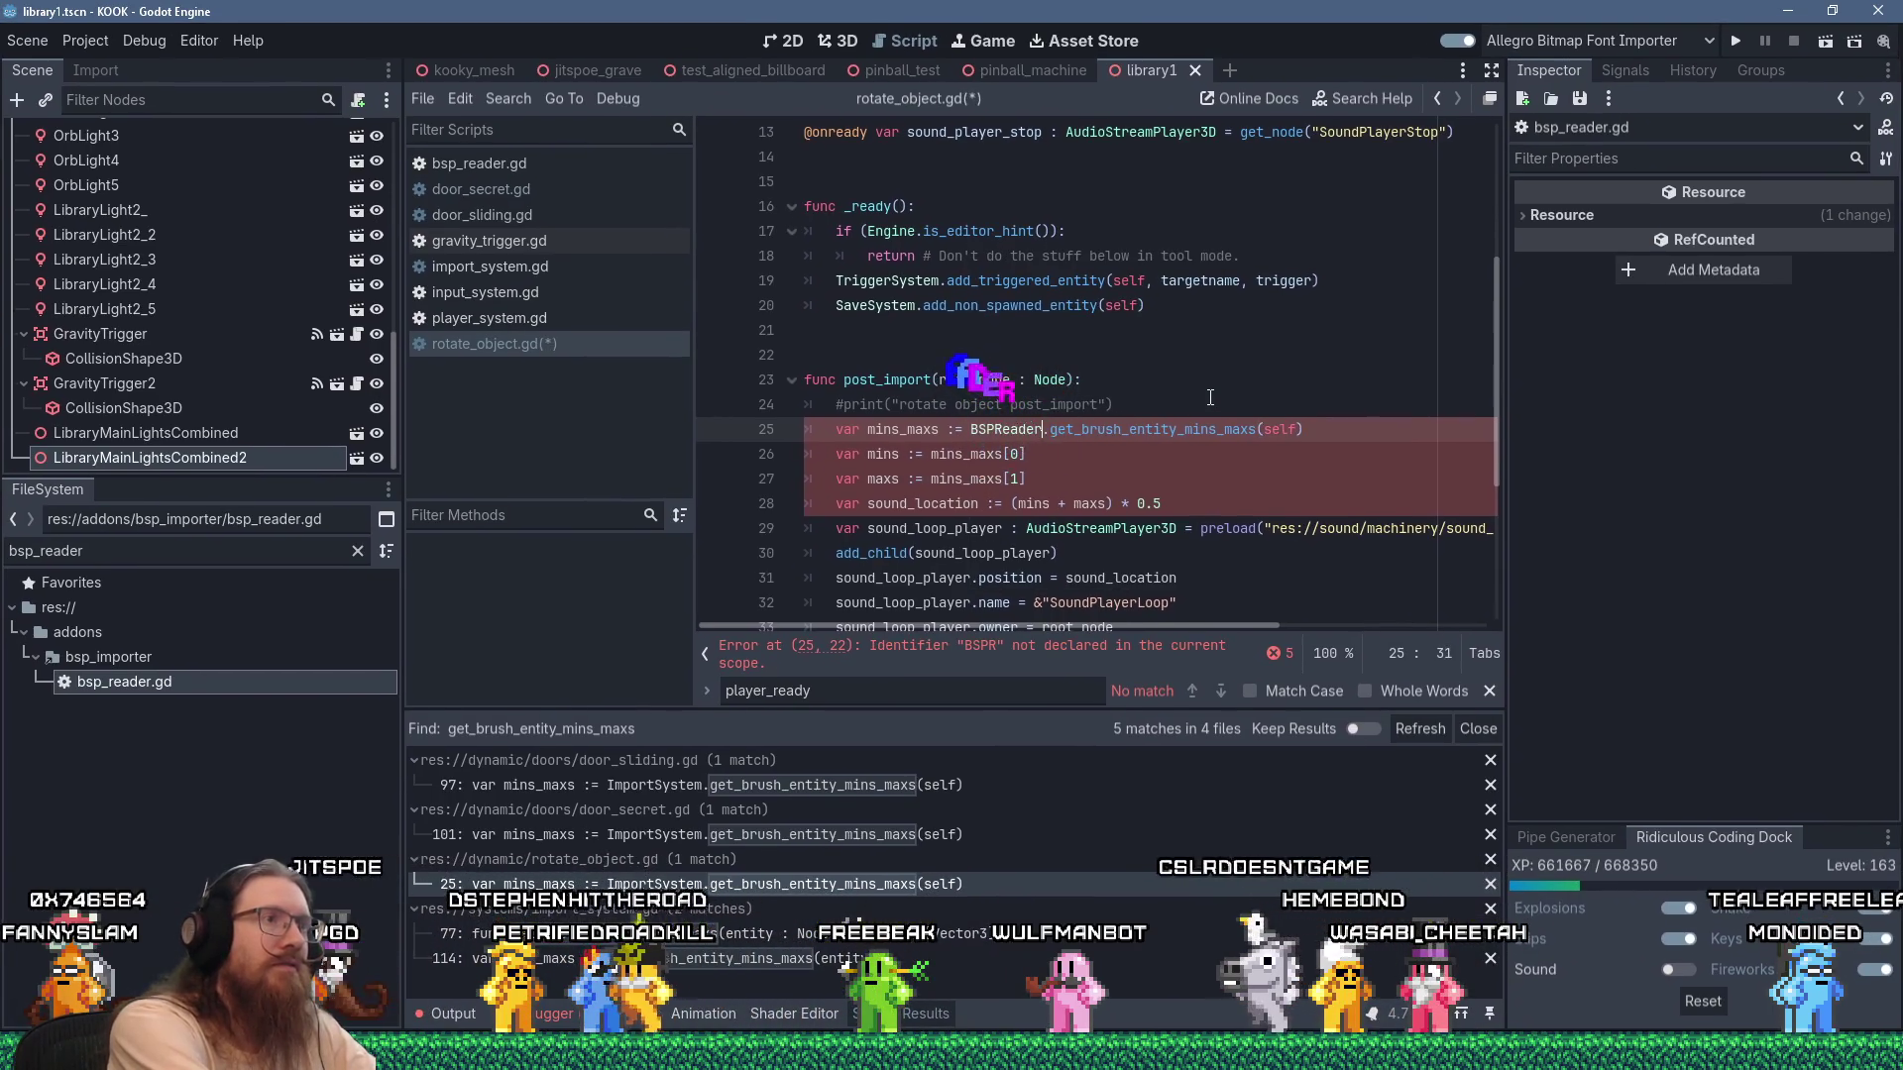
pyautogui.hotkey('ctrl', 's')
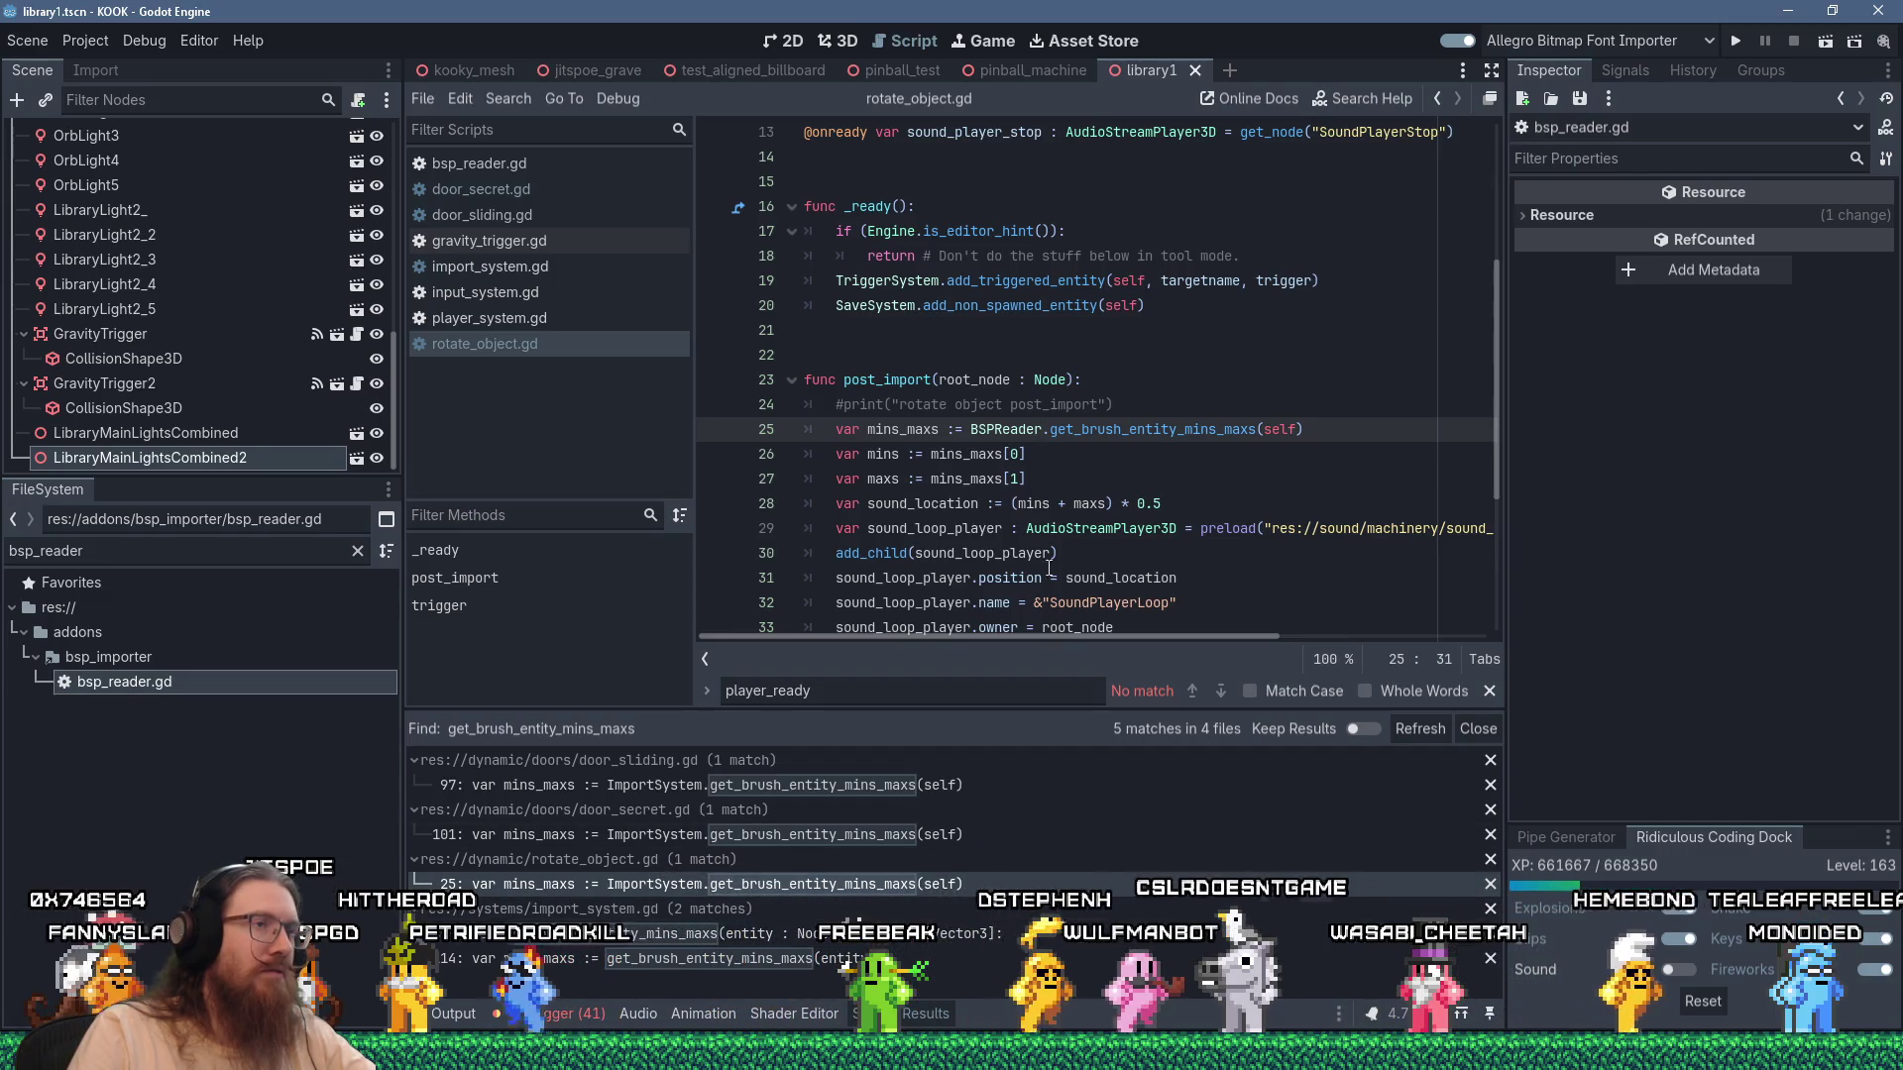
# Review rotate_object.gd line 25, then jump to the get_brush_entity_mins_maxs definition.
pyautogui.scroll(-1, 1058, 536)
pyautogui.doubleClick(902, 355)
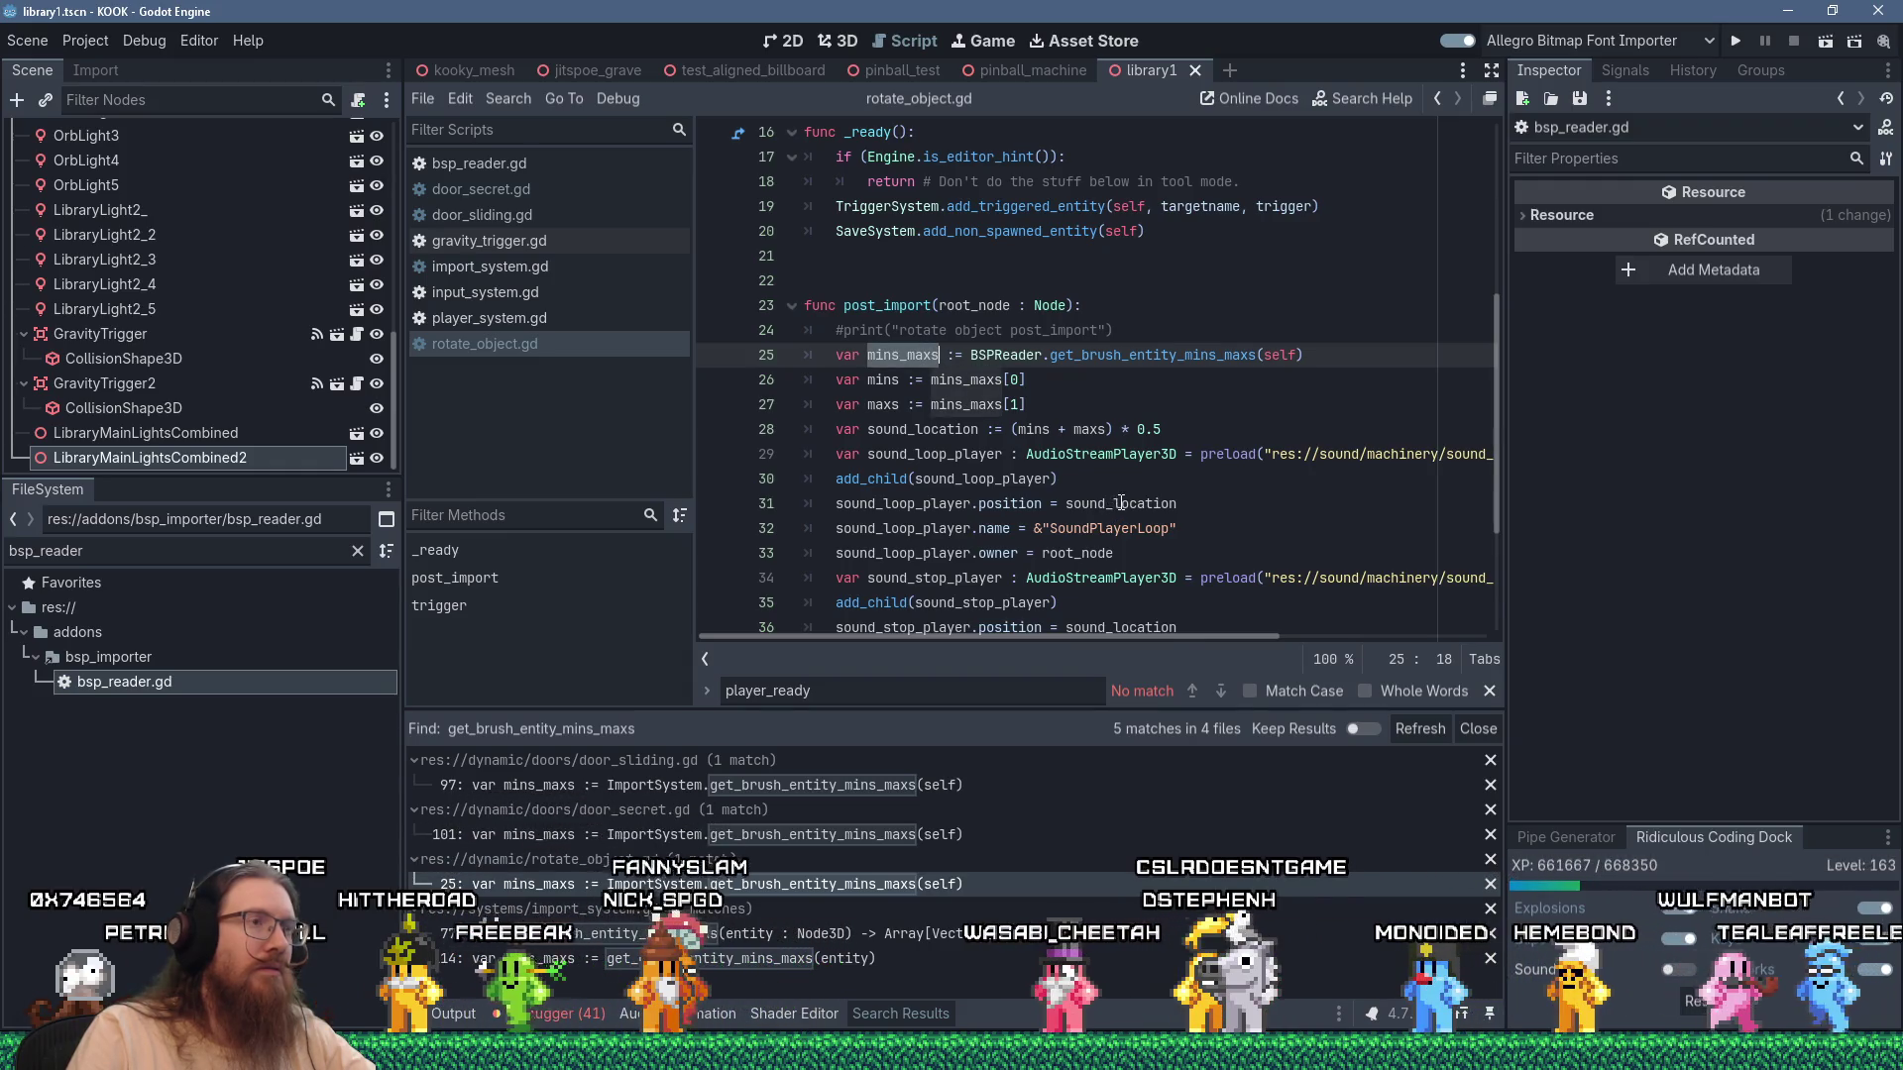
pyautogui.scroll(-2, 1115, 507)
pyautogui.scroll(1, 1121, 502)
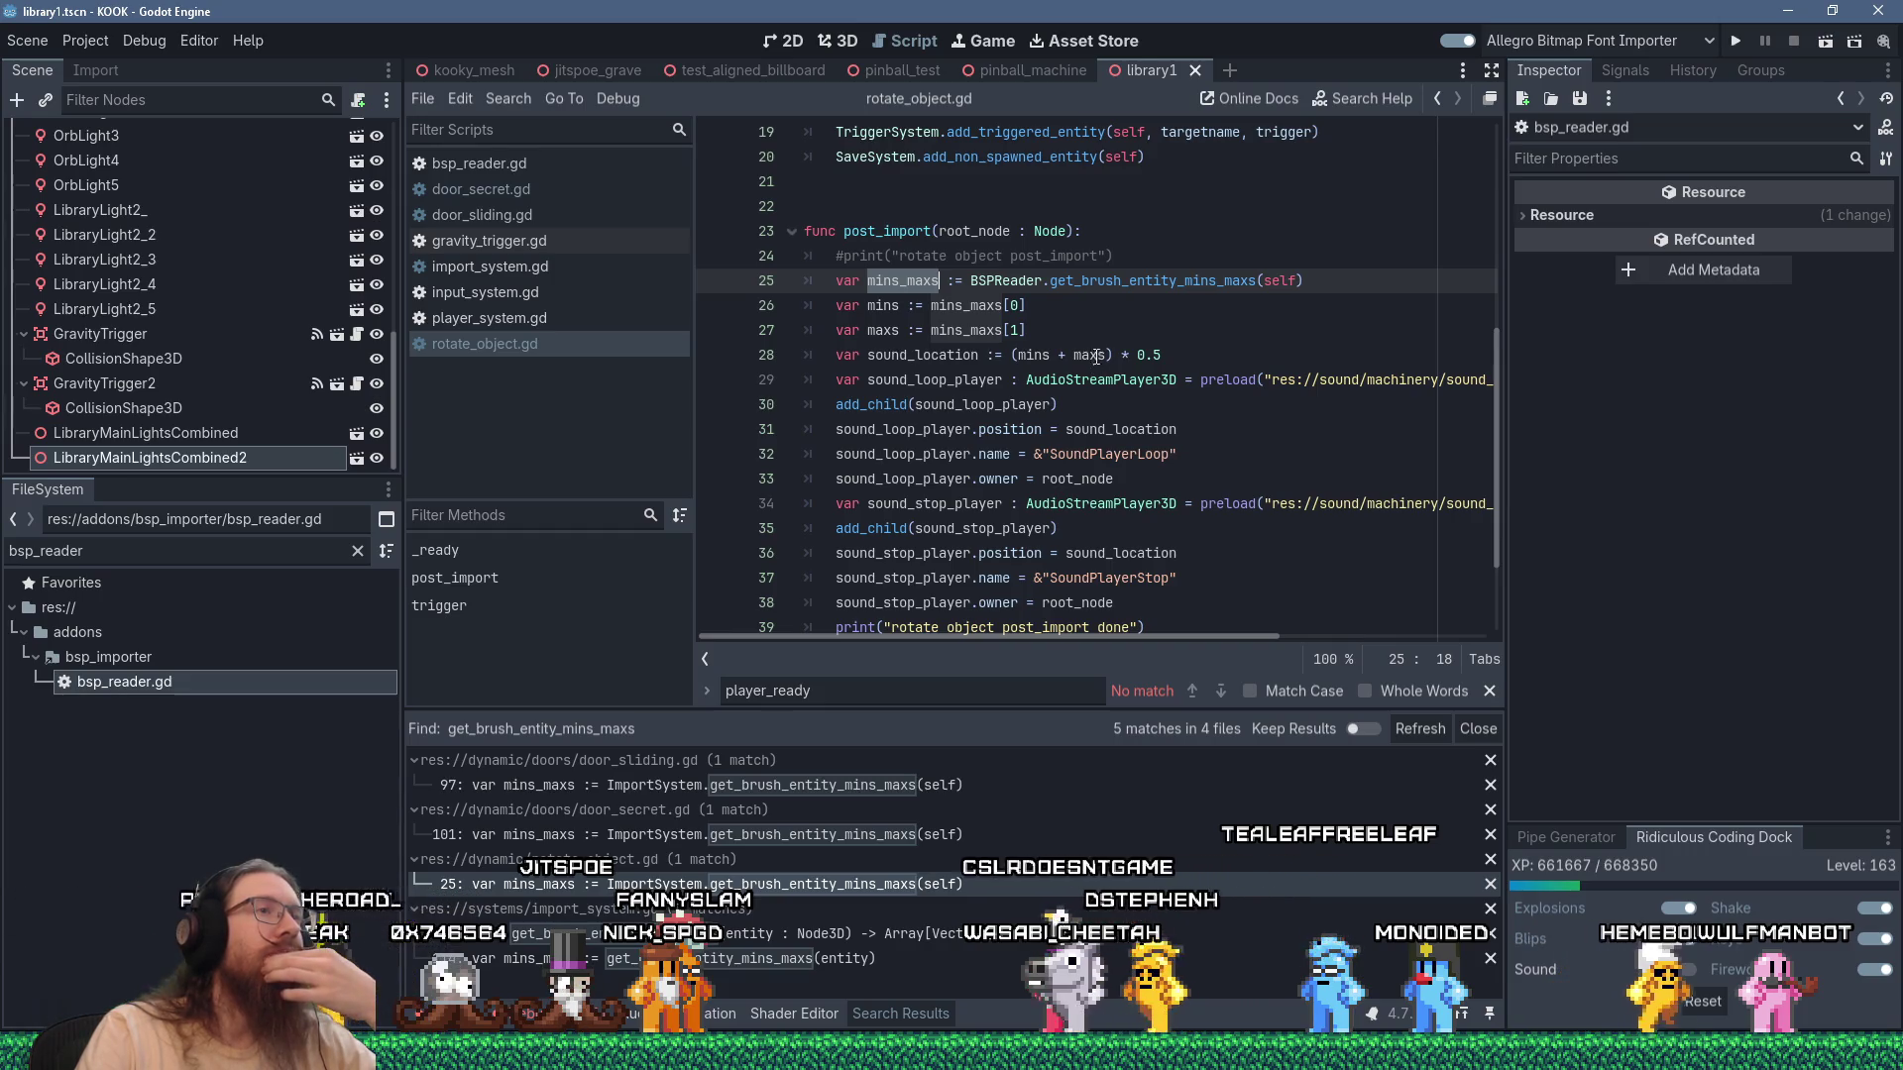
pyautogui.moveTo(1129, 281)
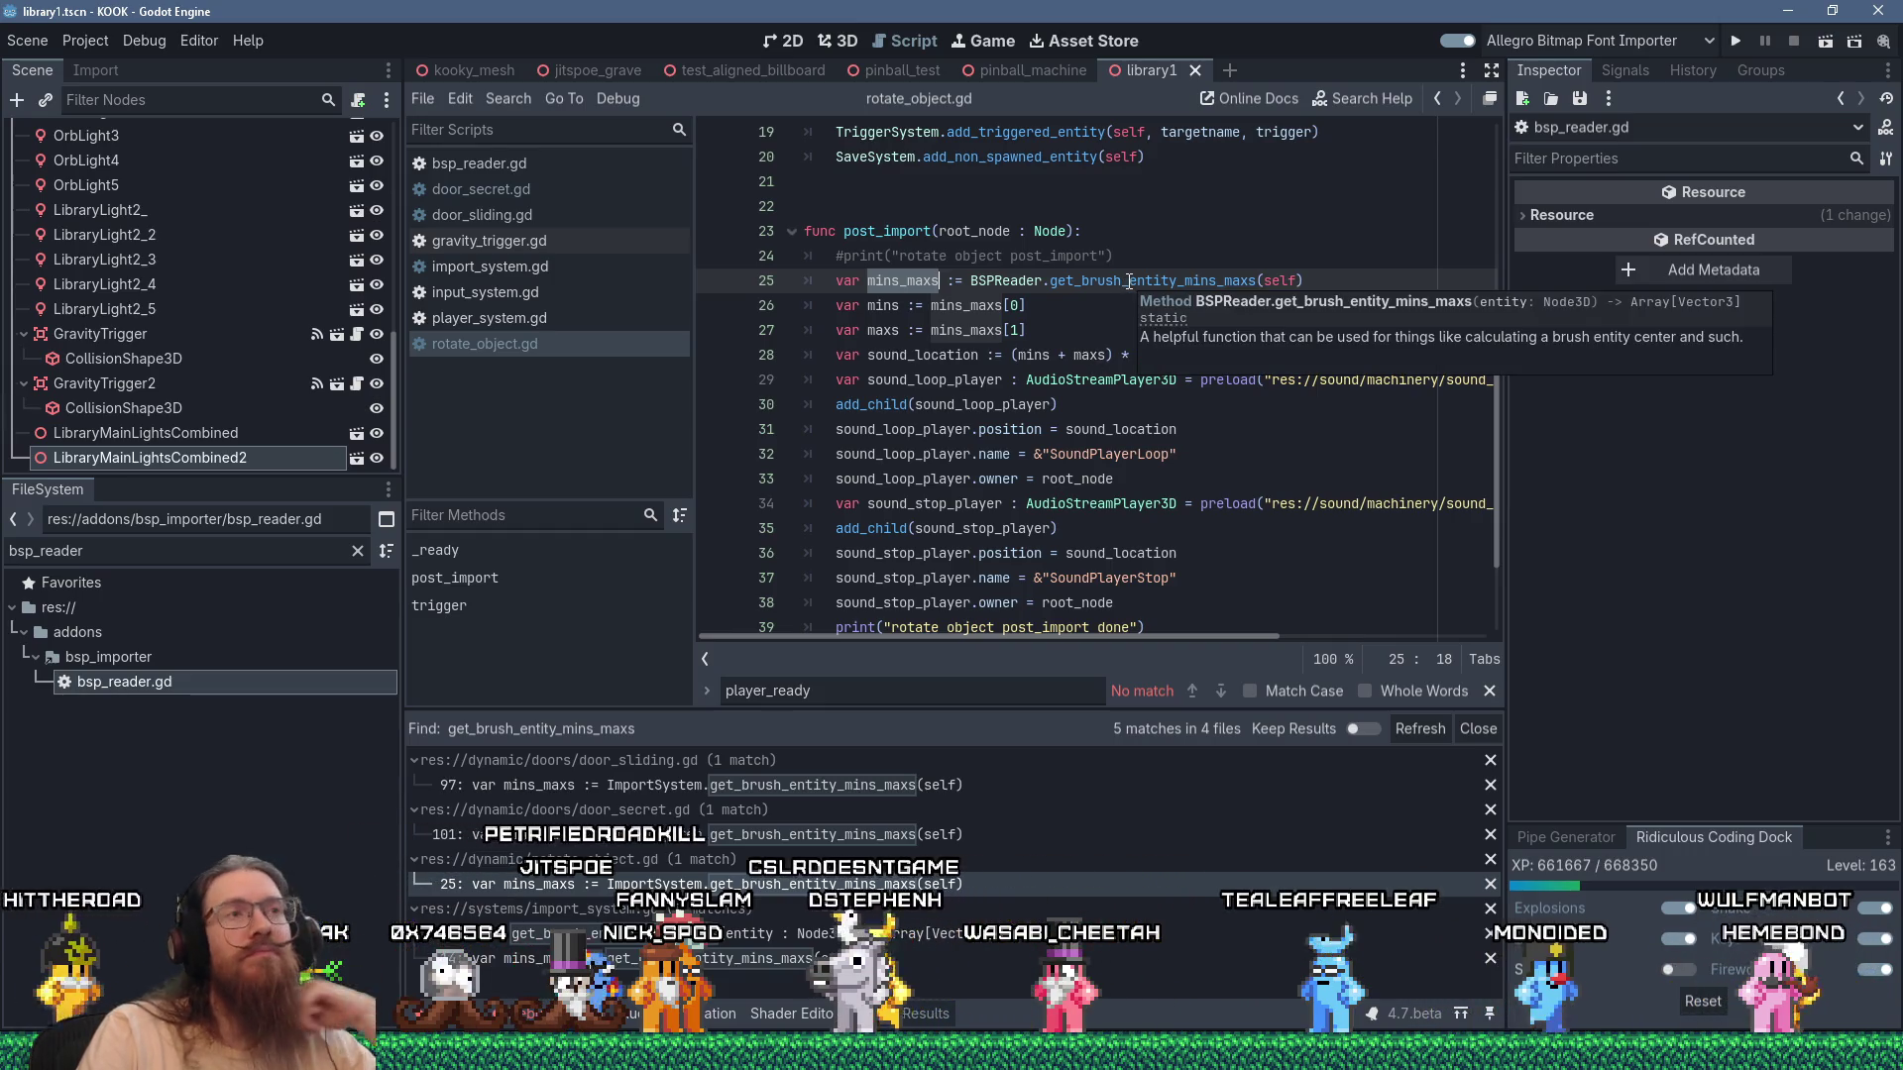
pyautogui.click(1129, 282)
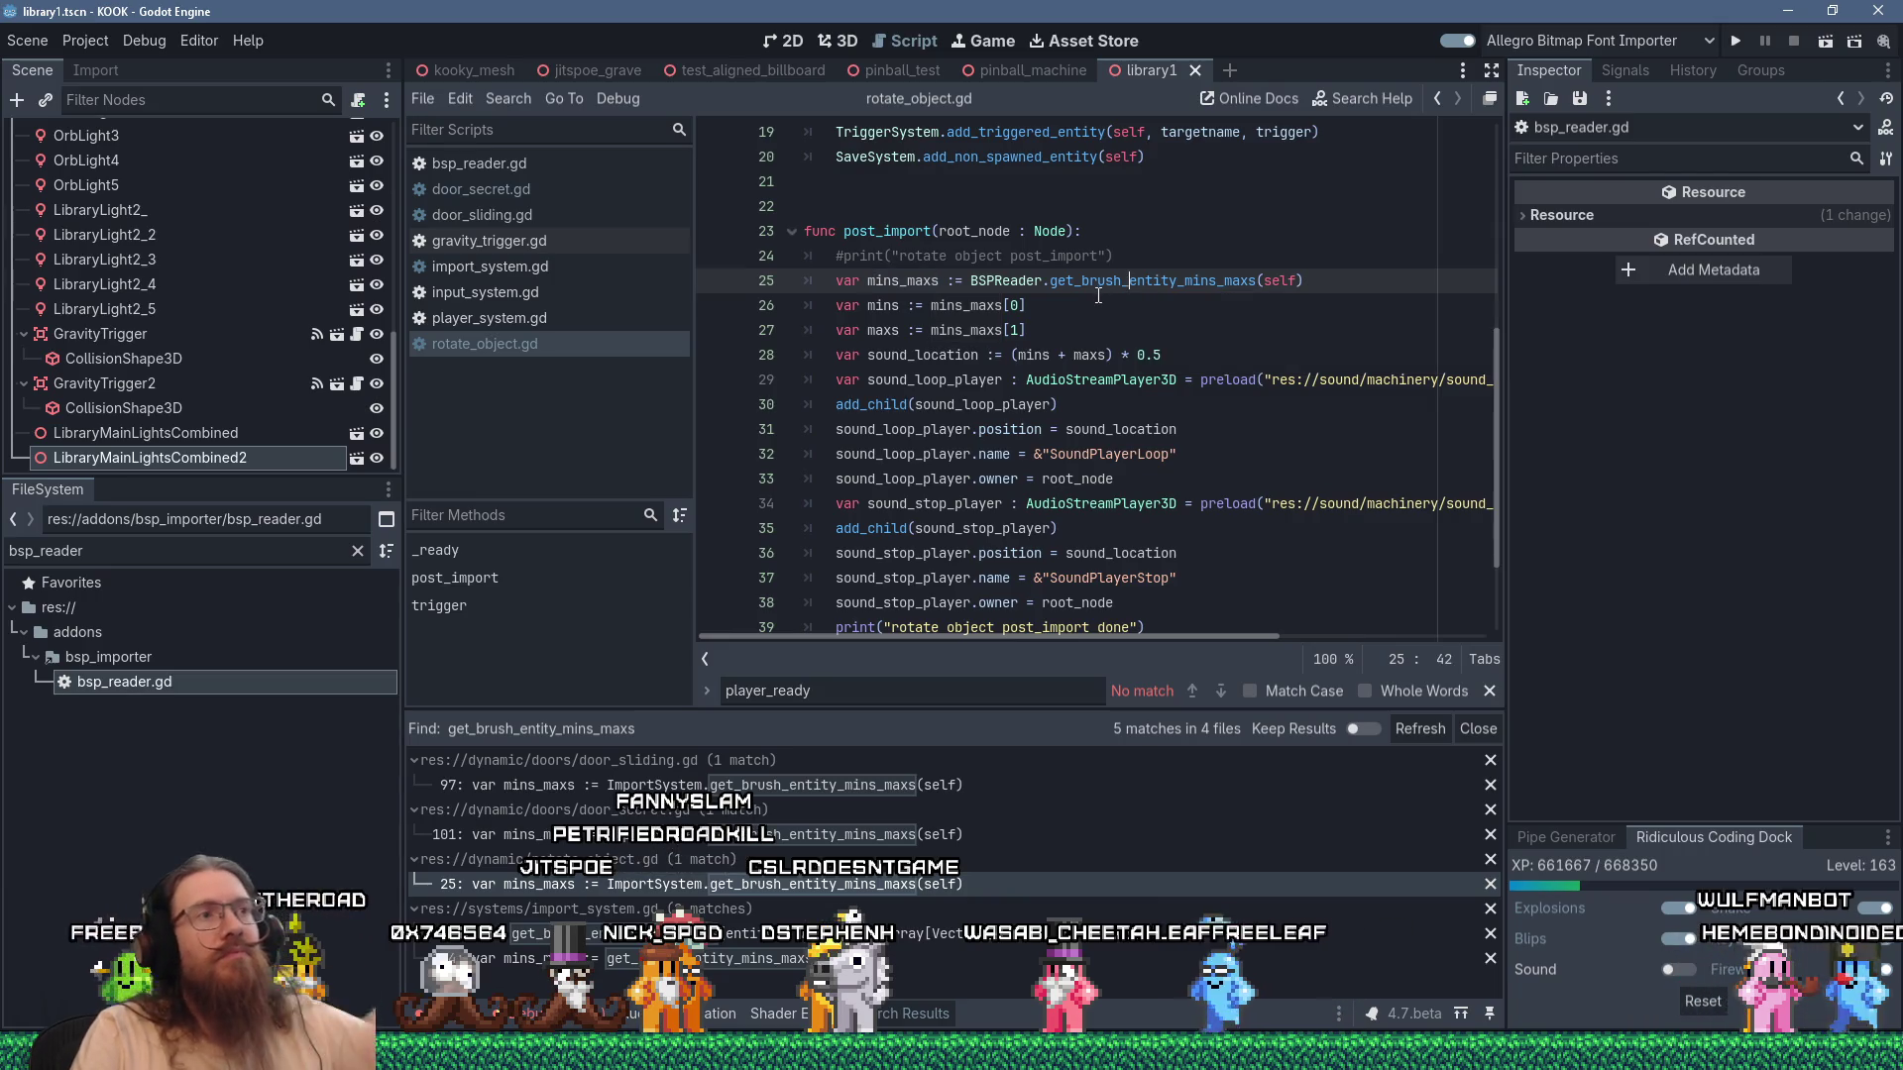
pyautogui.keyDown('ctrl'); pyautogui.click(1131, 284); pyautogui.keyUp('ctrl')
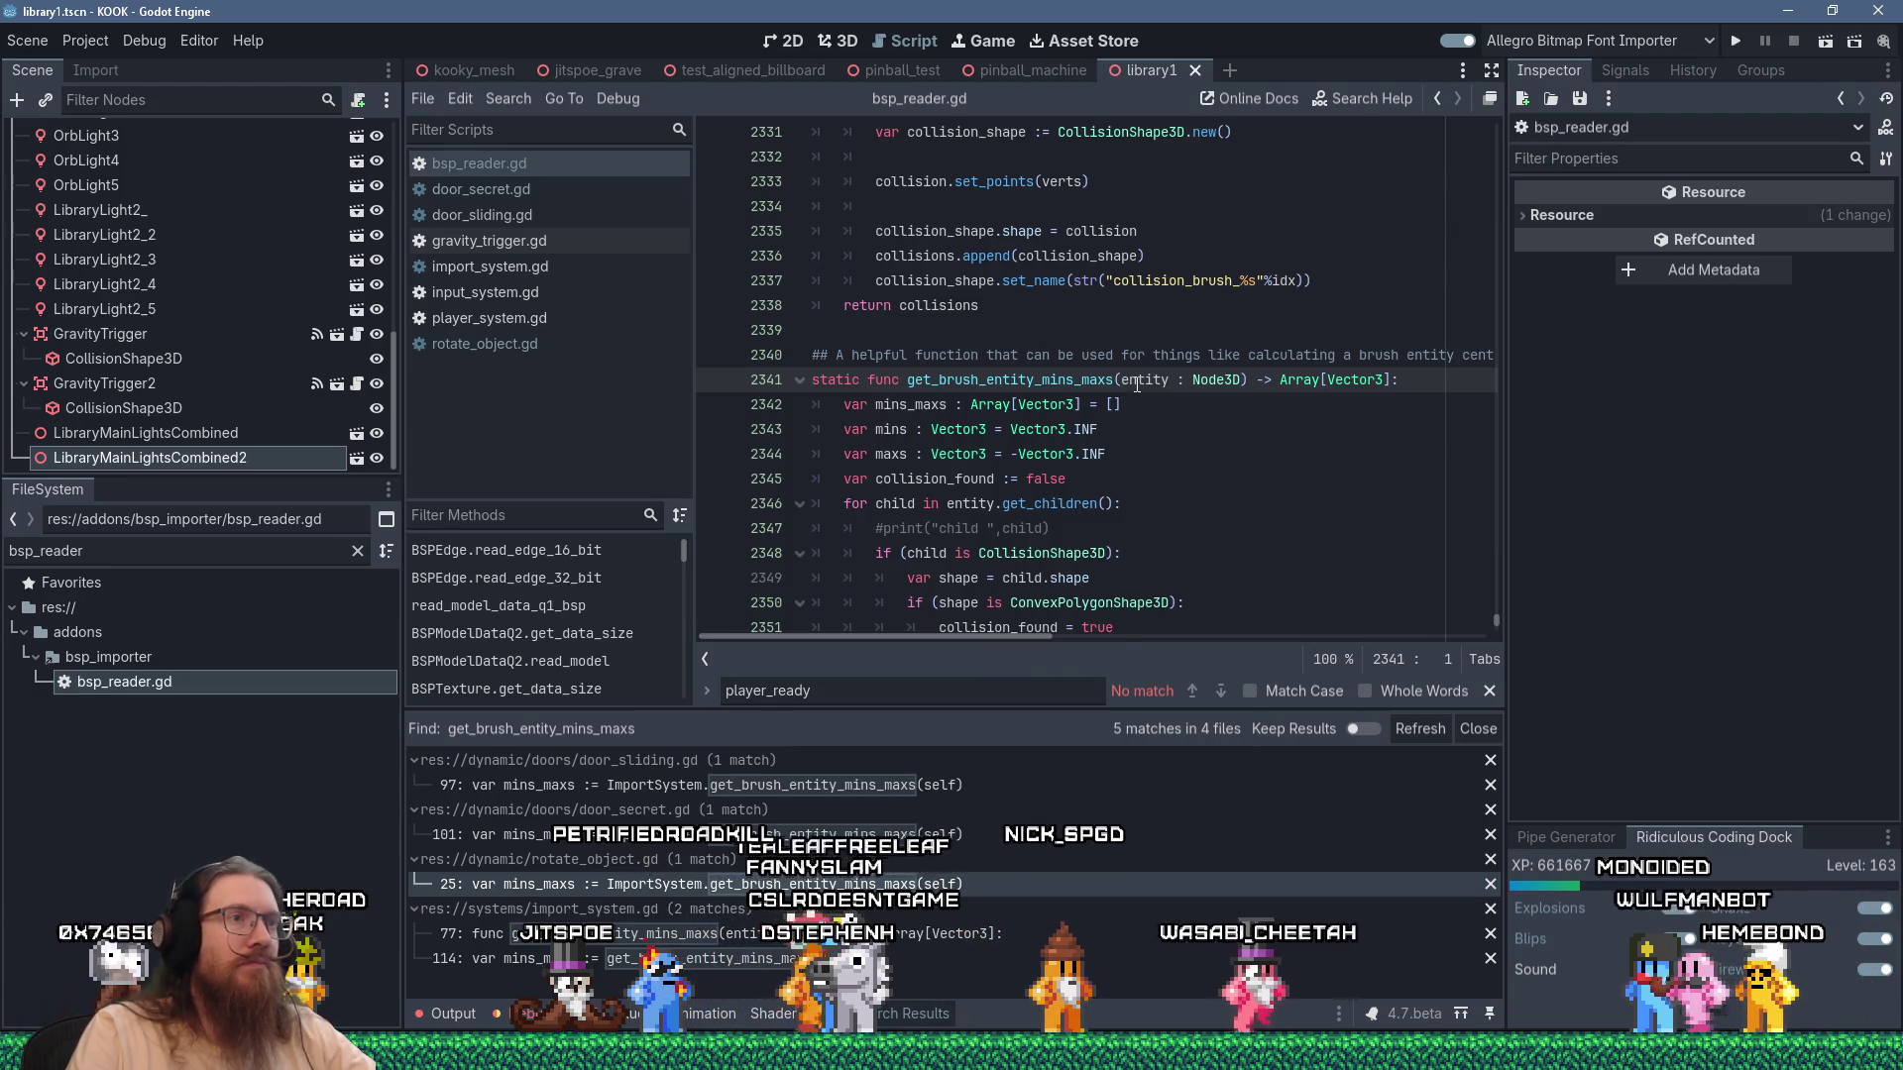
# Reword the ## comment to say the function determines a brush entity's bounds in post_import.
pyautogui.moveTo(1021, 636)
pyautogui.mouseDown()
pyautogui.moveTo(1103, 635)
pyautogui.moveTo(1027, 614)
pyautogui.mouseUp()
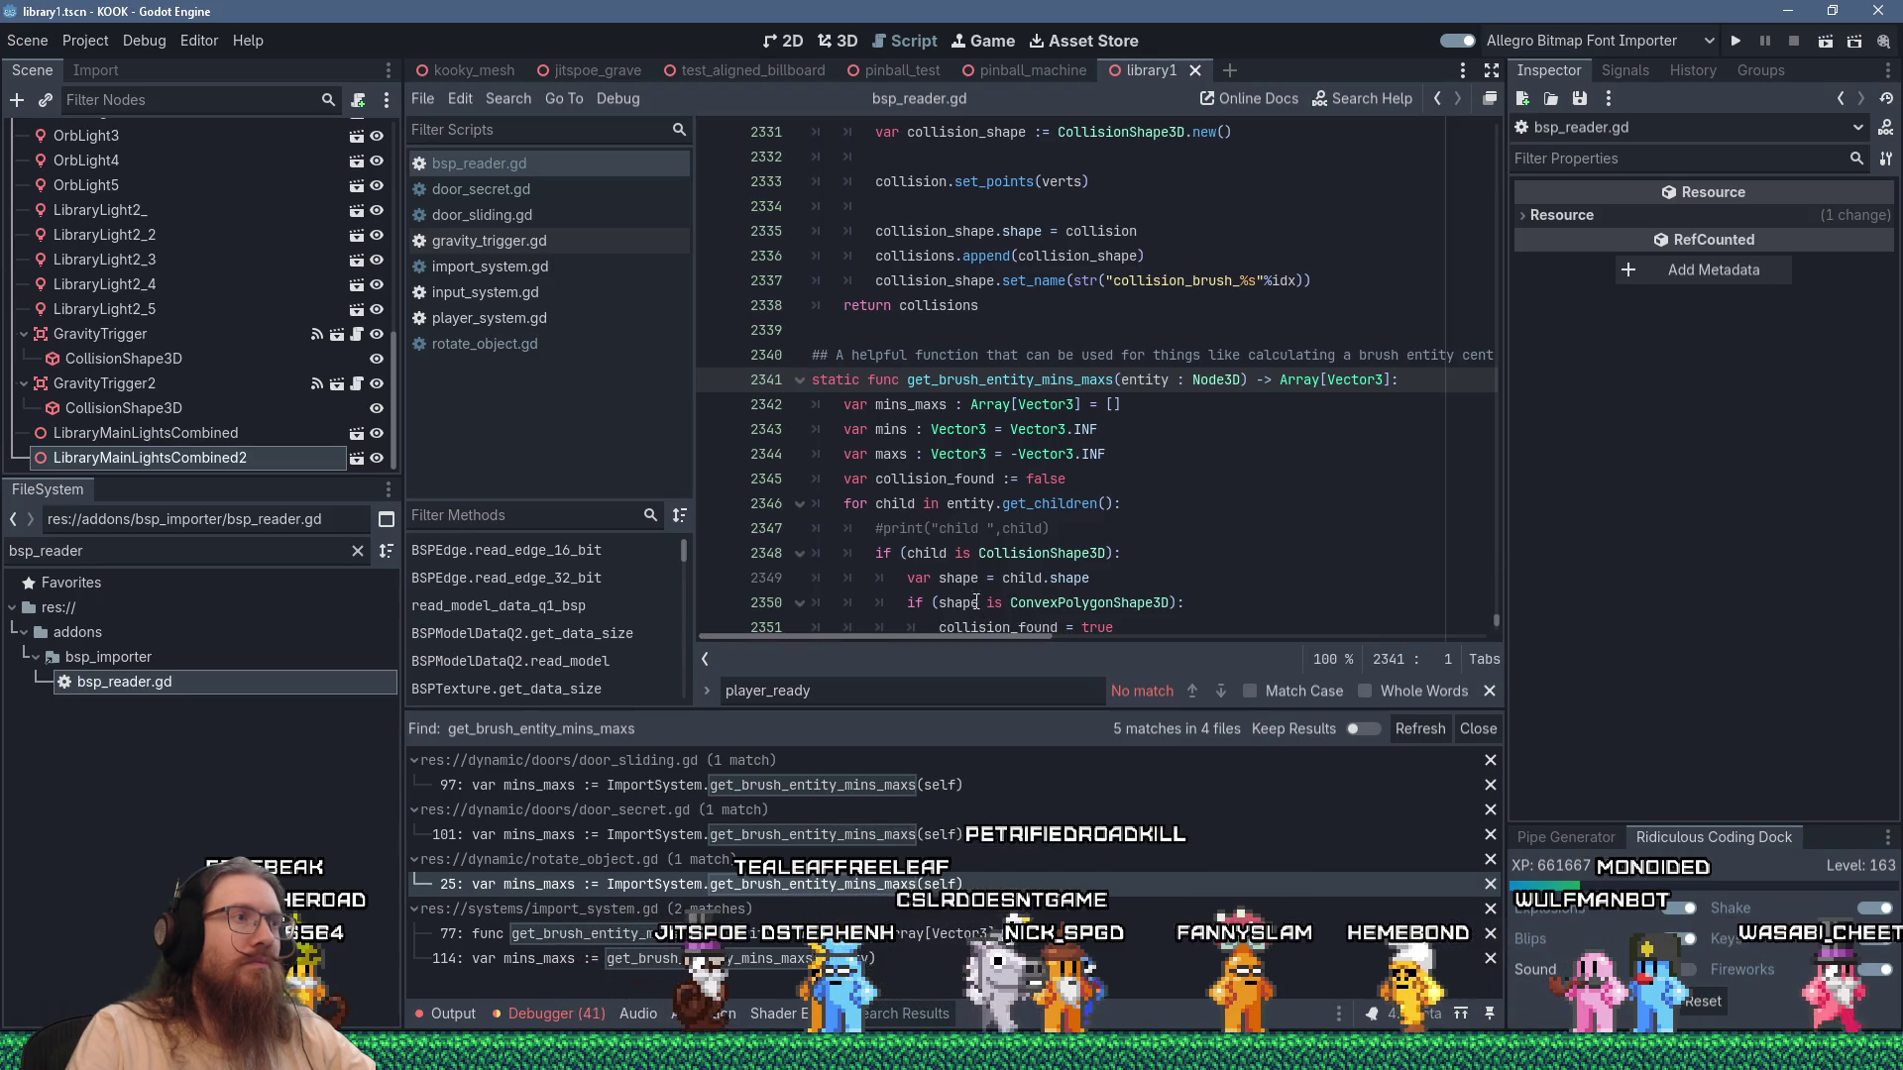
pyautogui.click(838, 356)
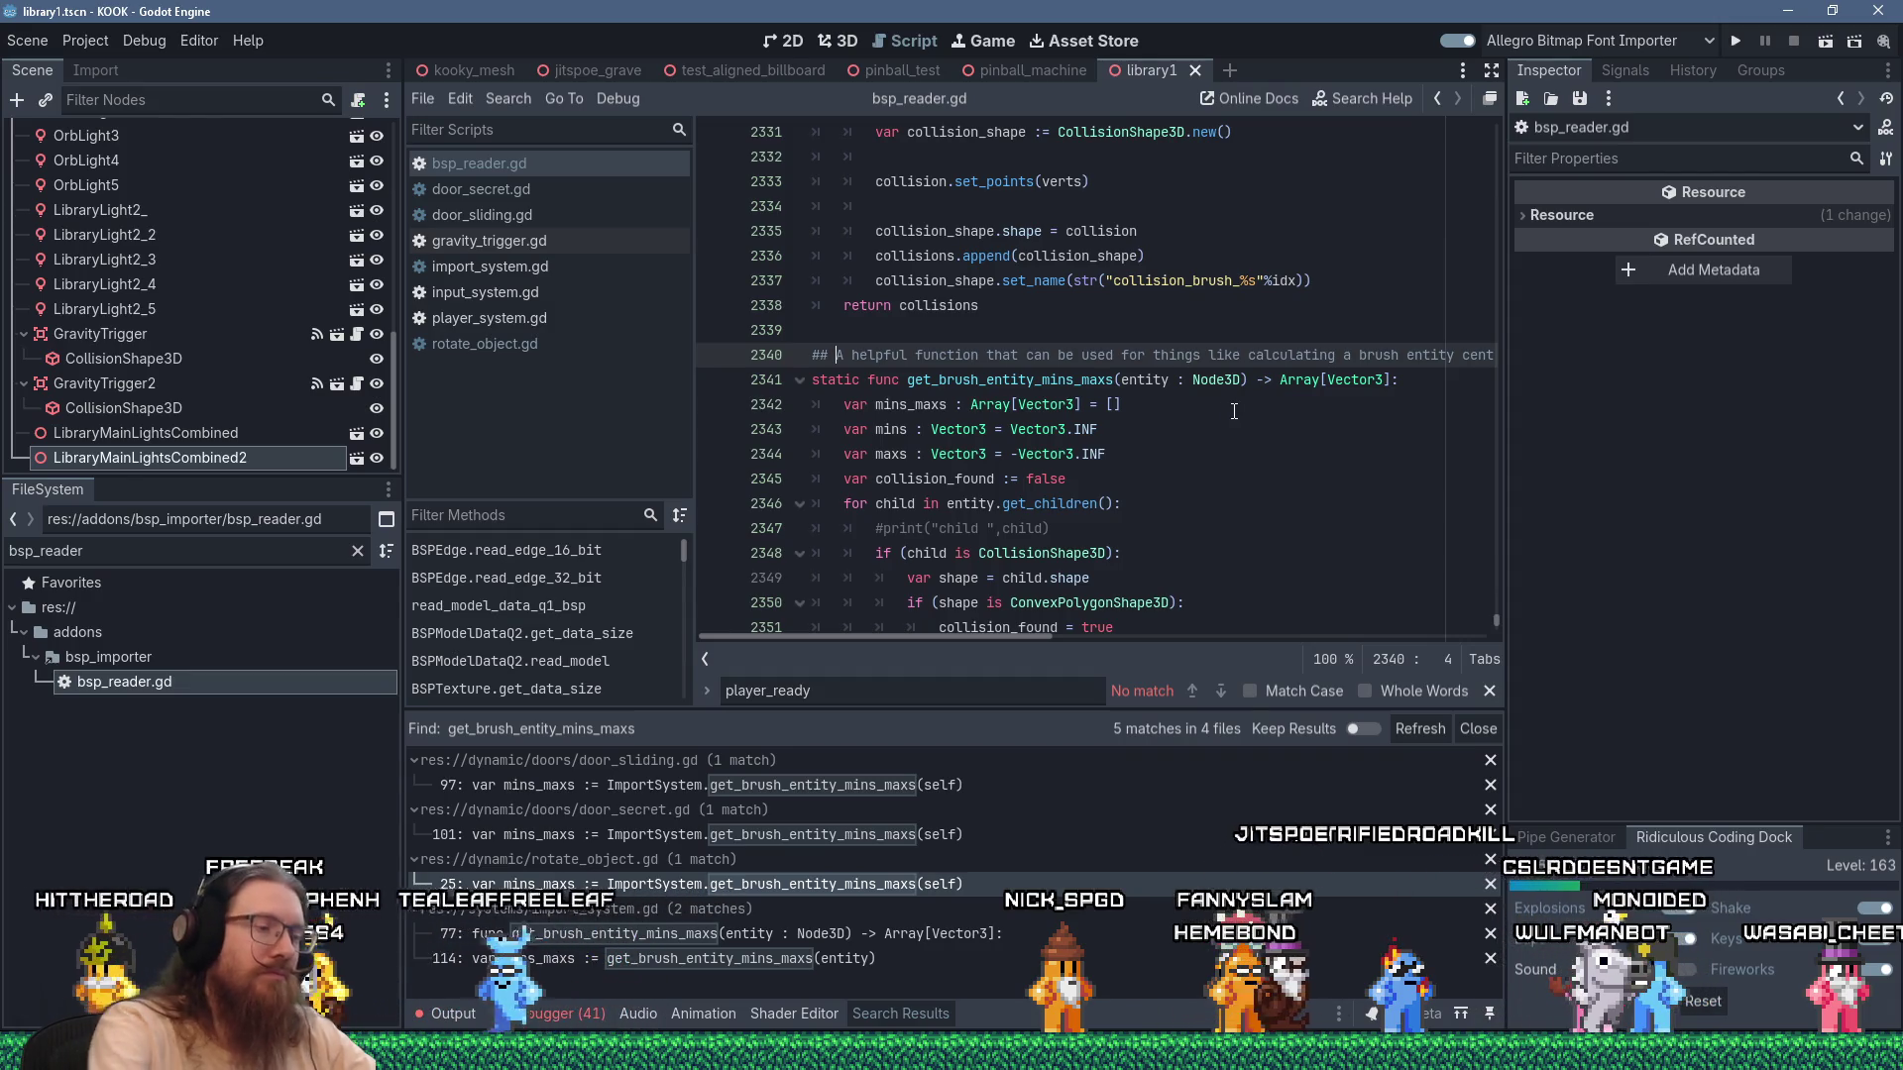
pyautogui.hotkey('shift', 'End')
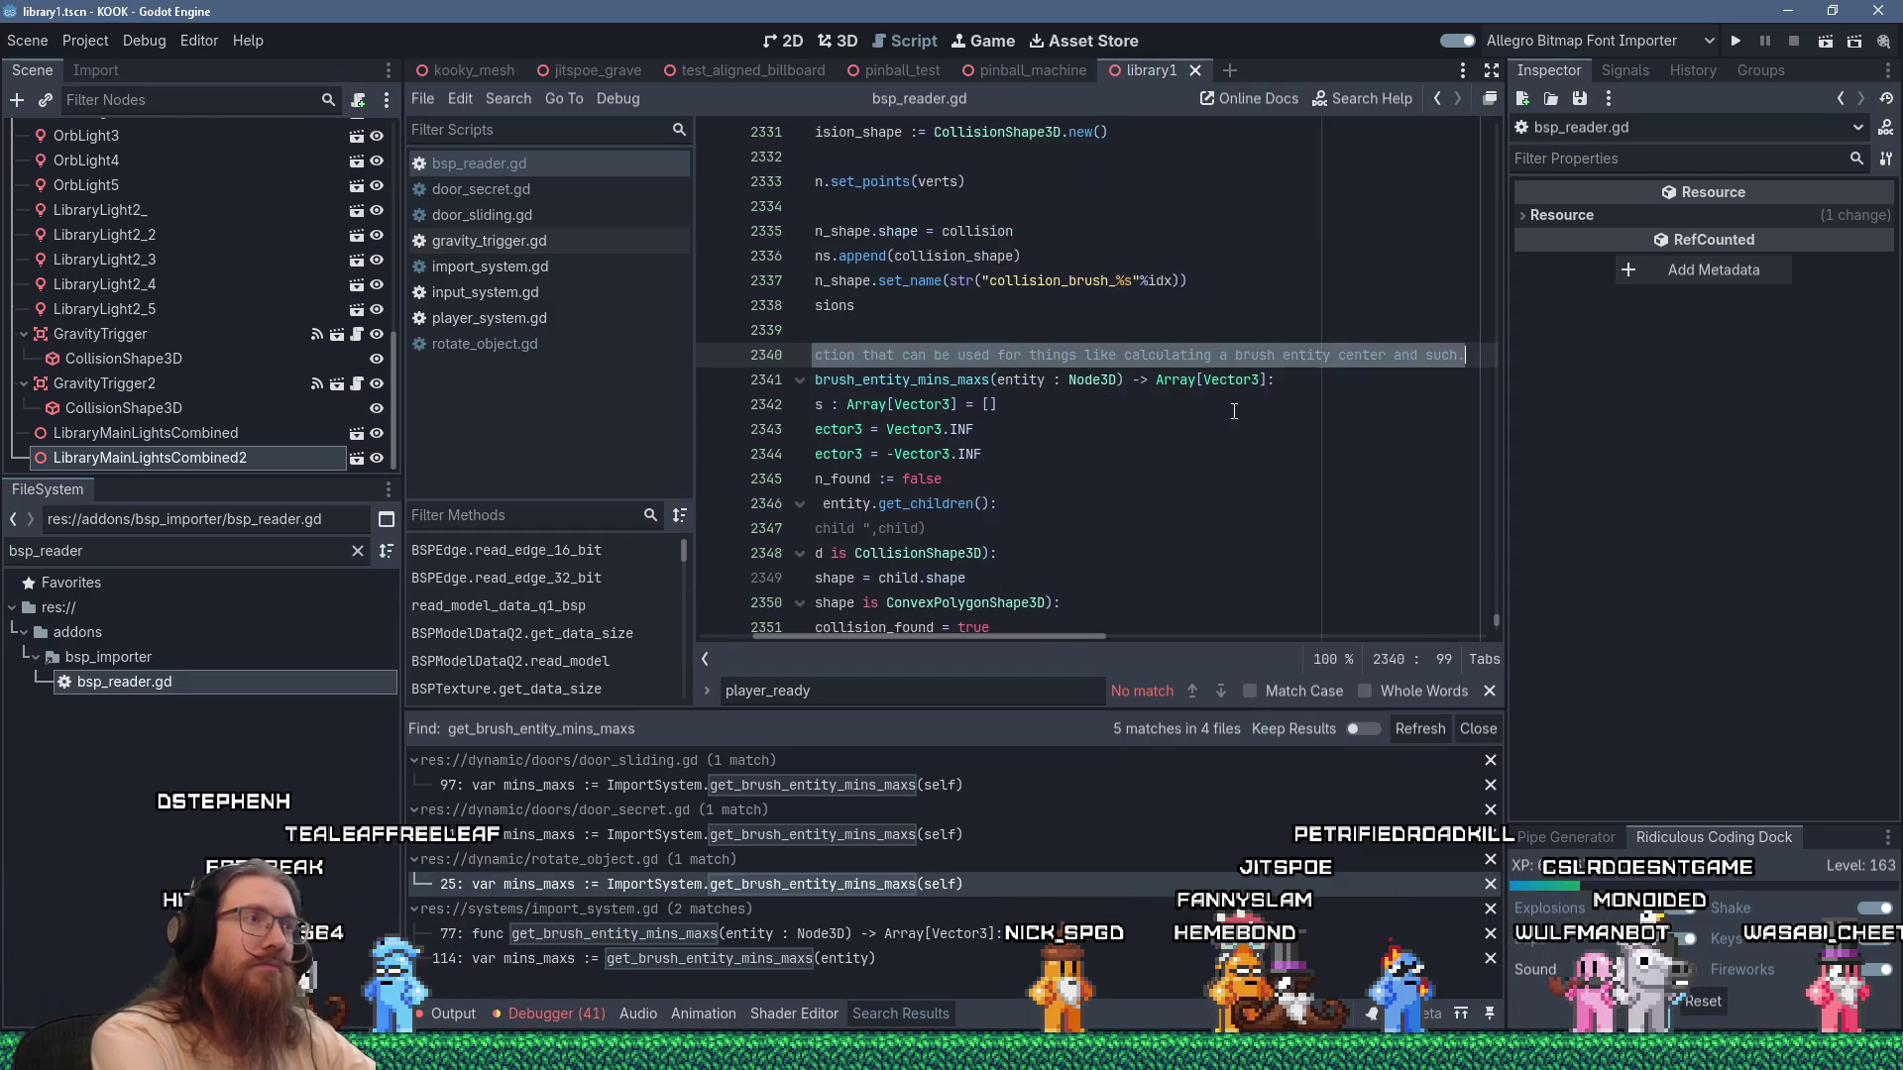
pyautogui.write('A helpful f')
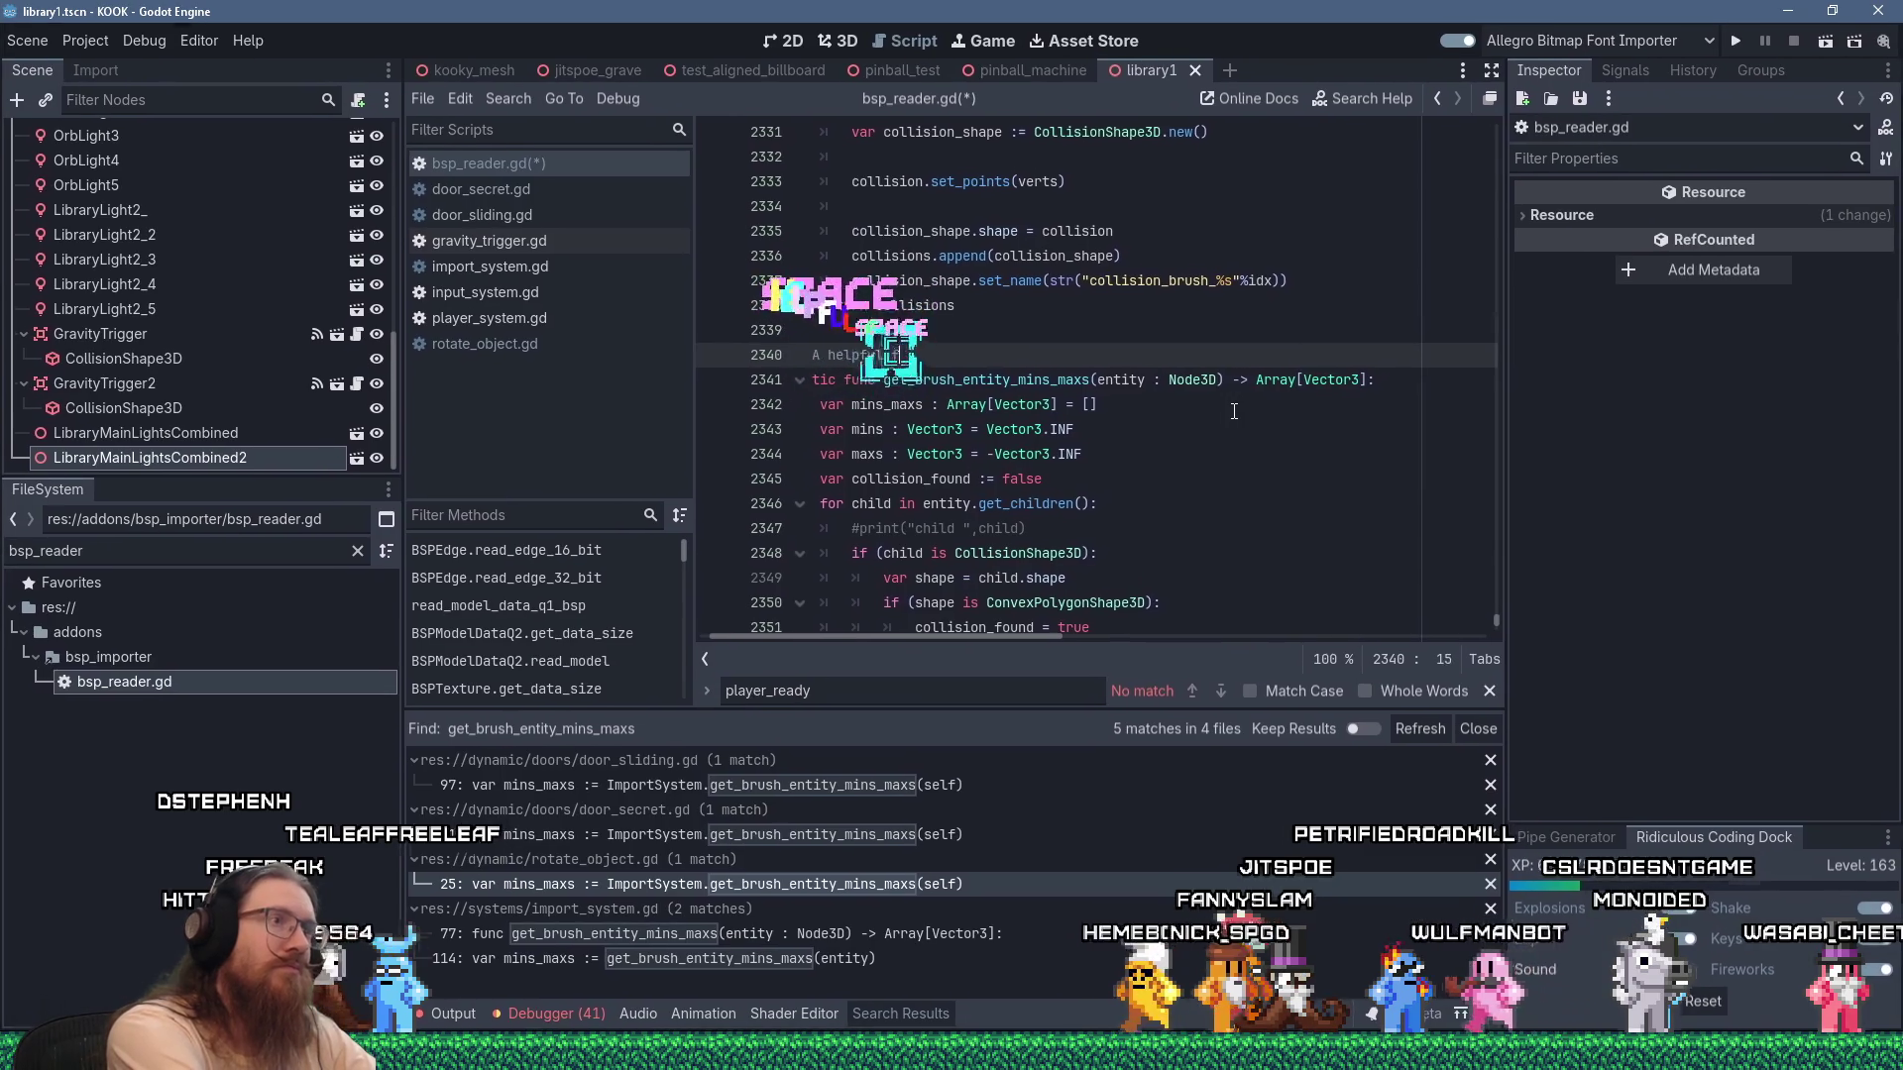
pyautogui.write('unctionthat can b')
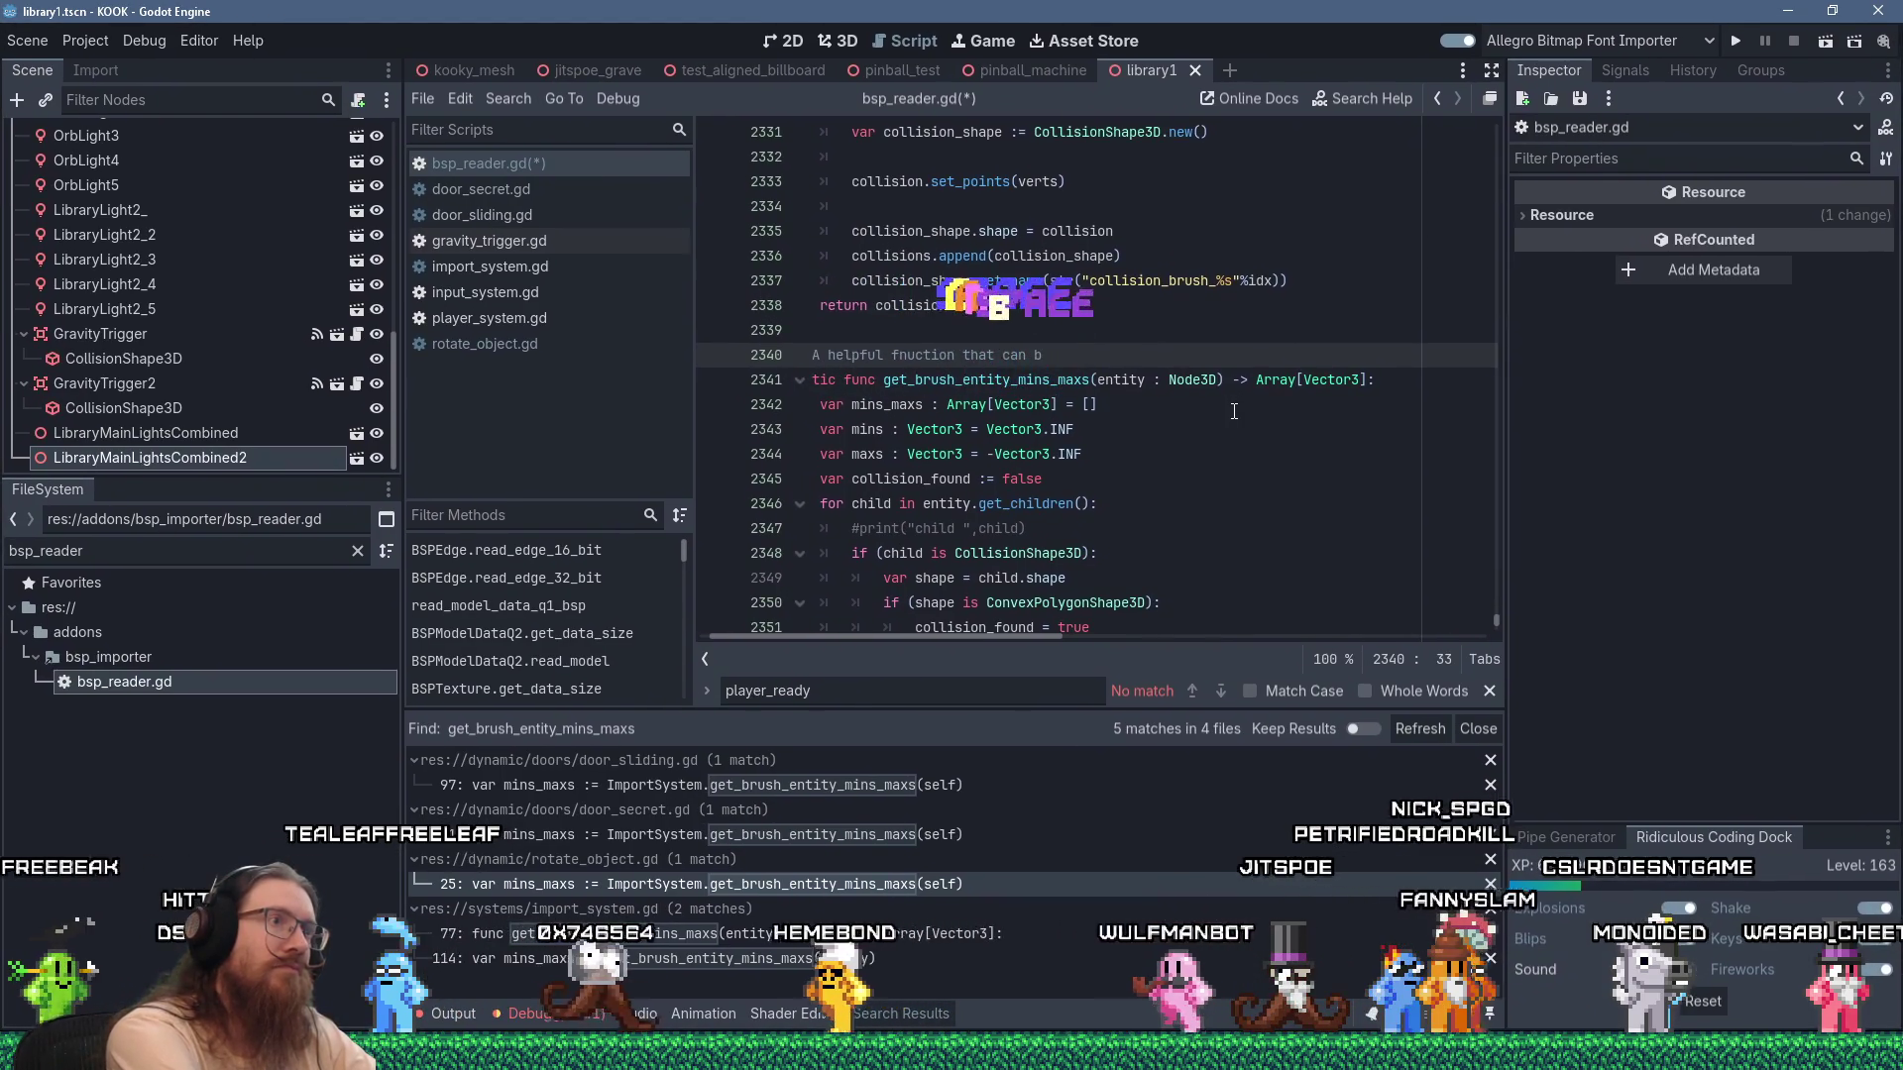
pyautogui.hotkey('ctrl', 'shift', 'Left')
pyautogui.hotkey('ctrl', 'shift', 'Left')
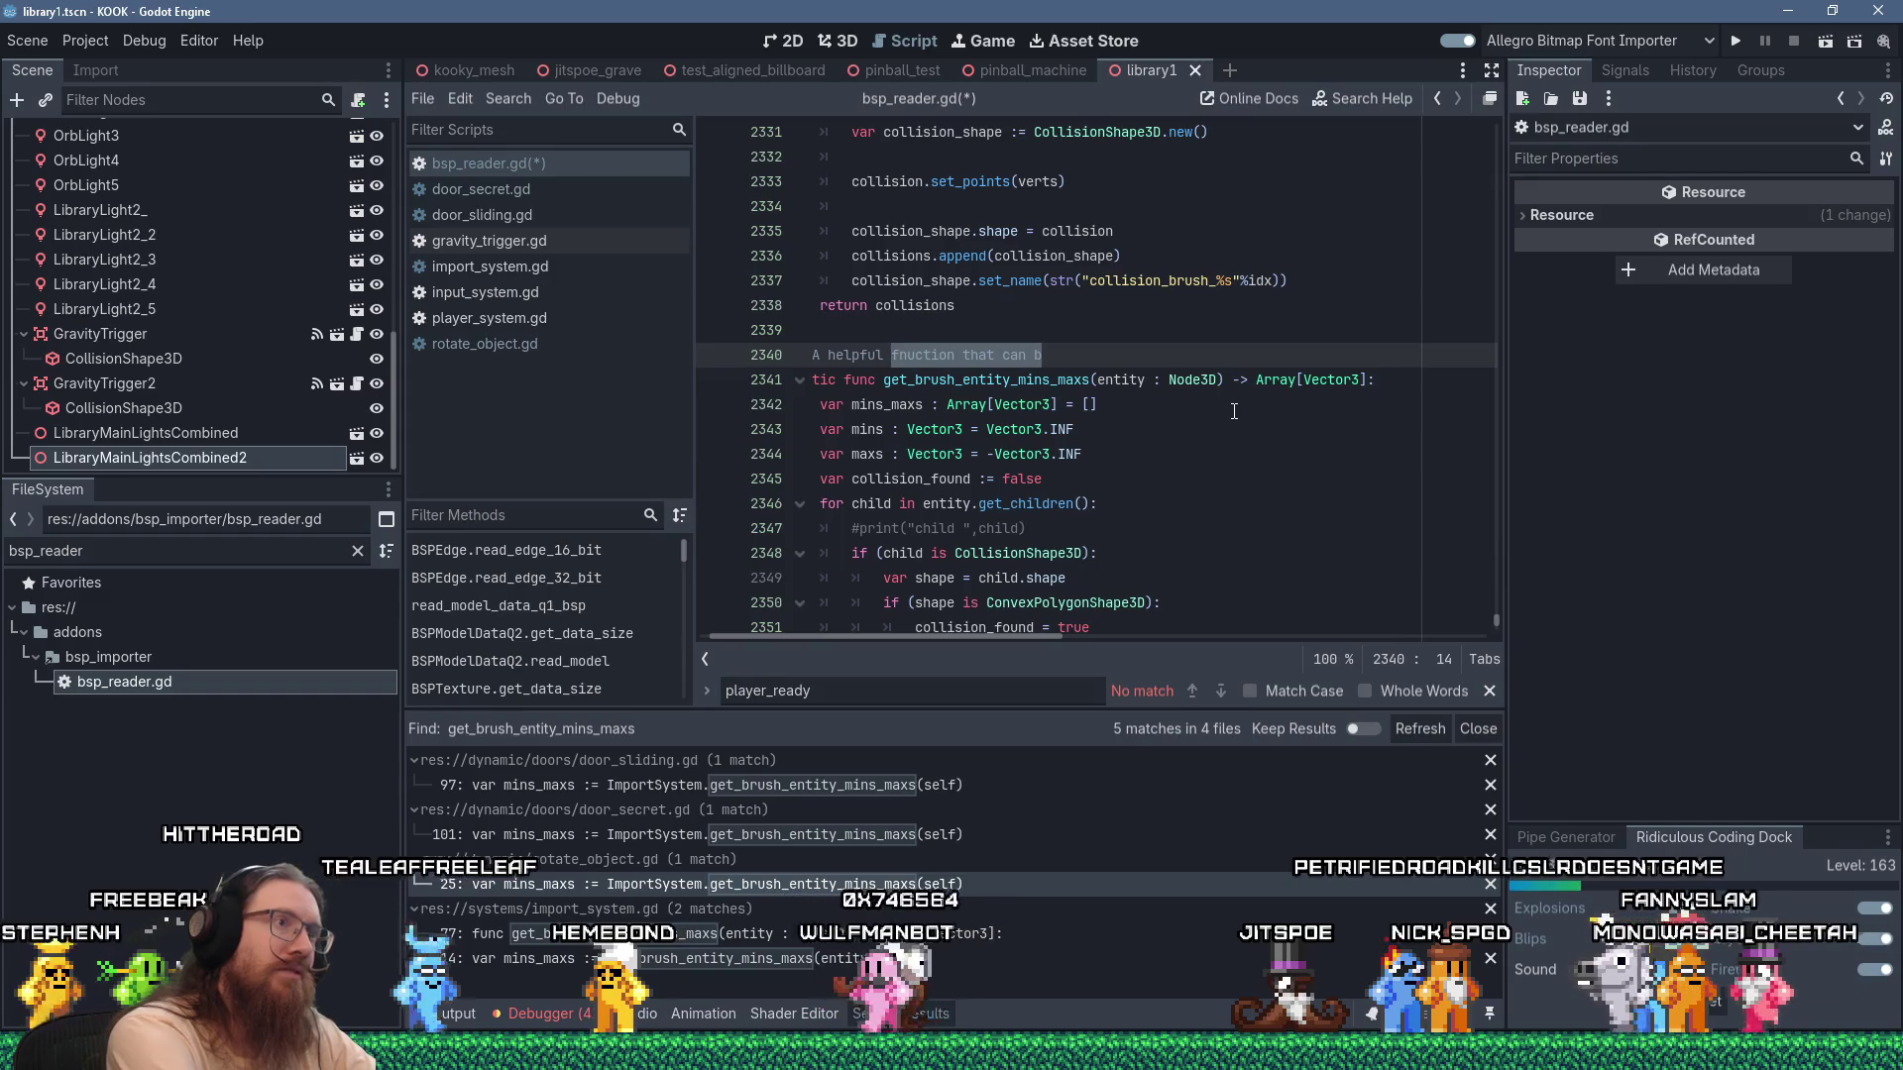
pyautogui.write('function that can be')
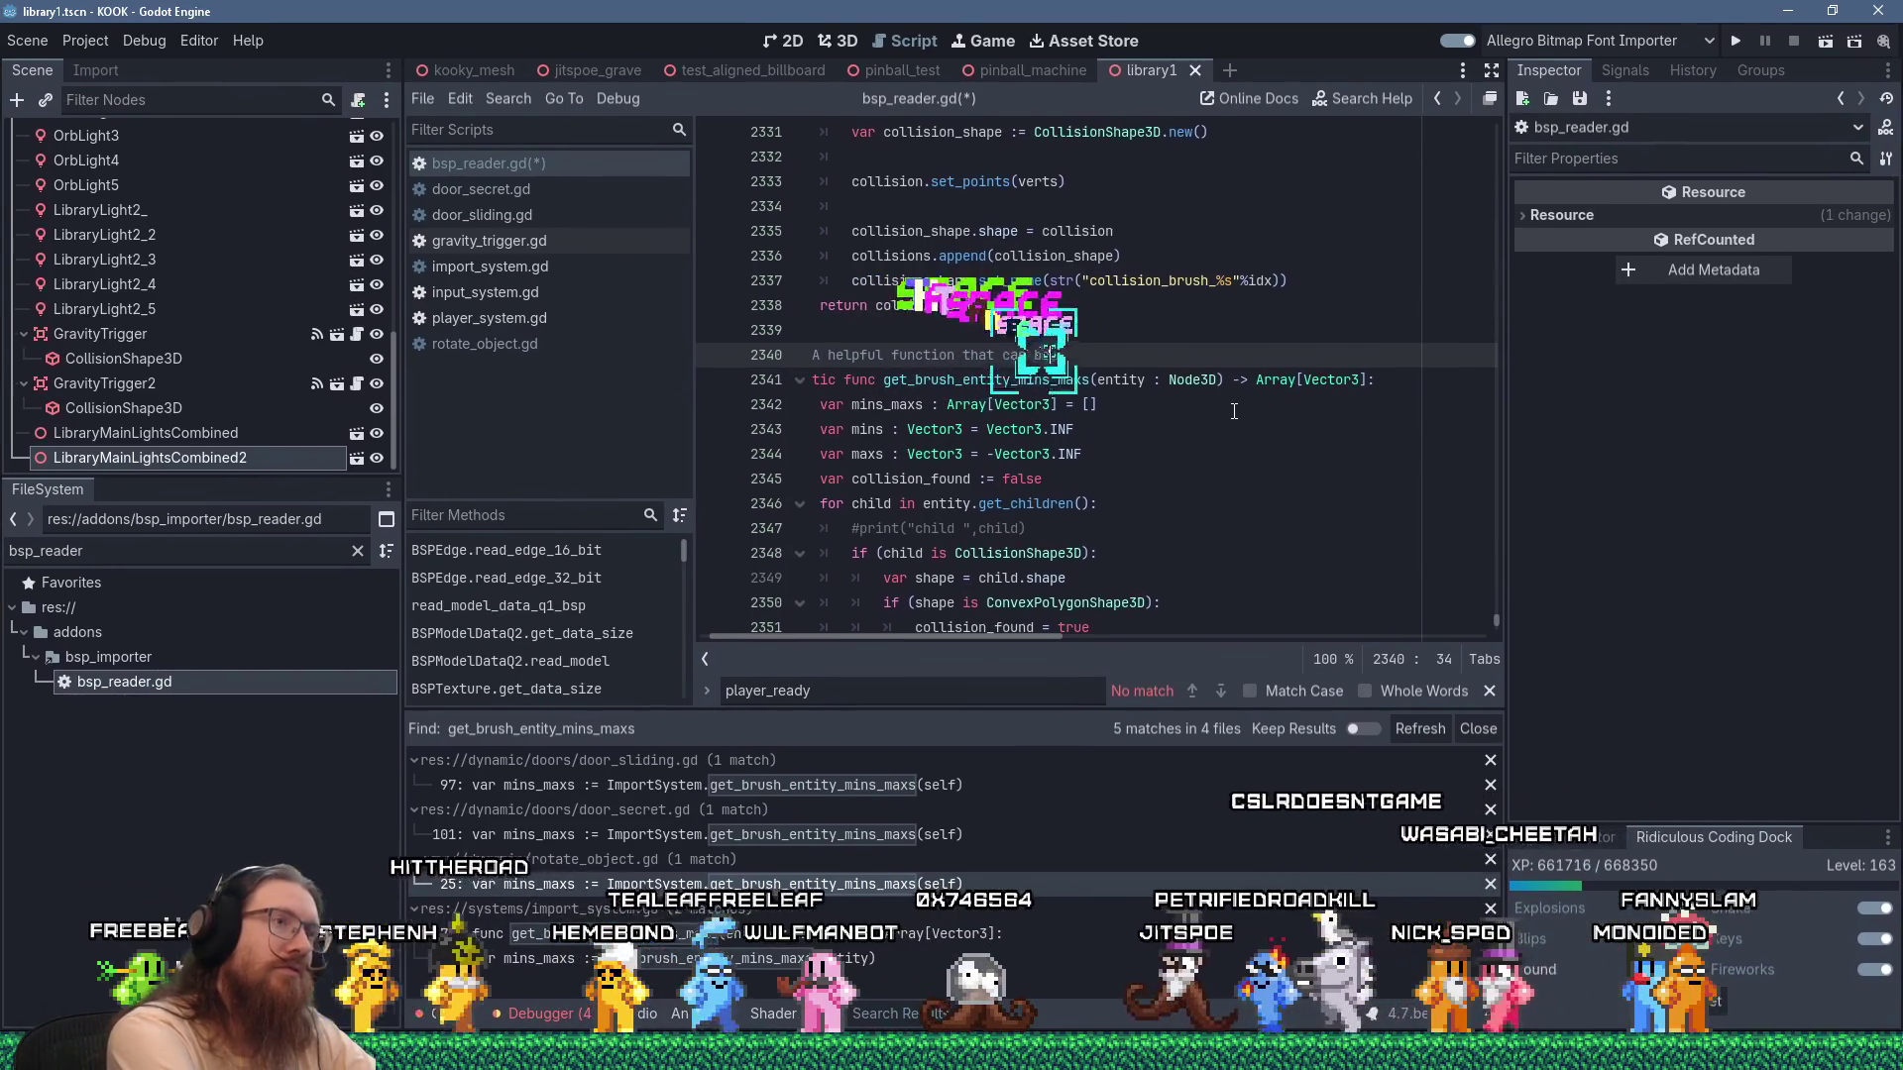
pyautogui.write(' used in post_import')
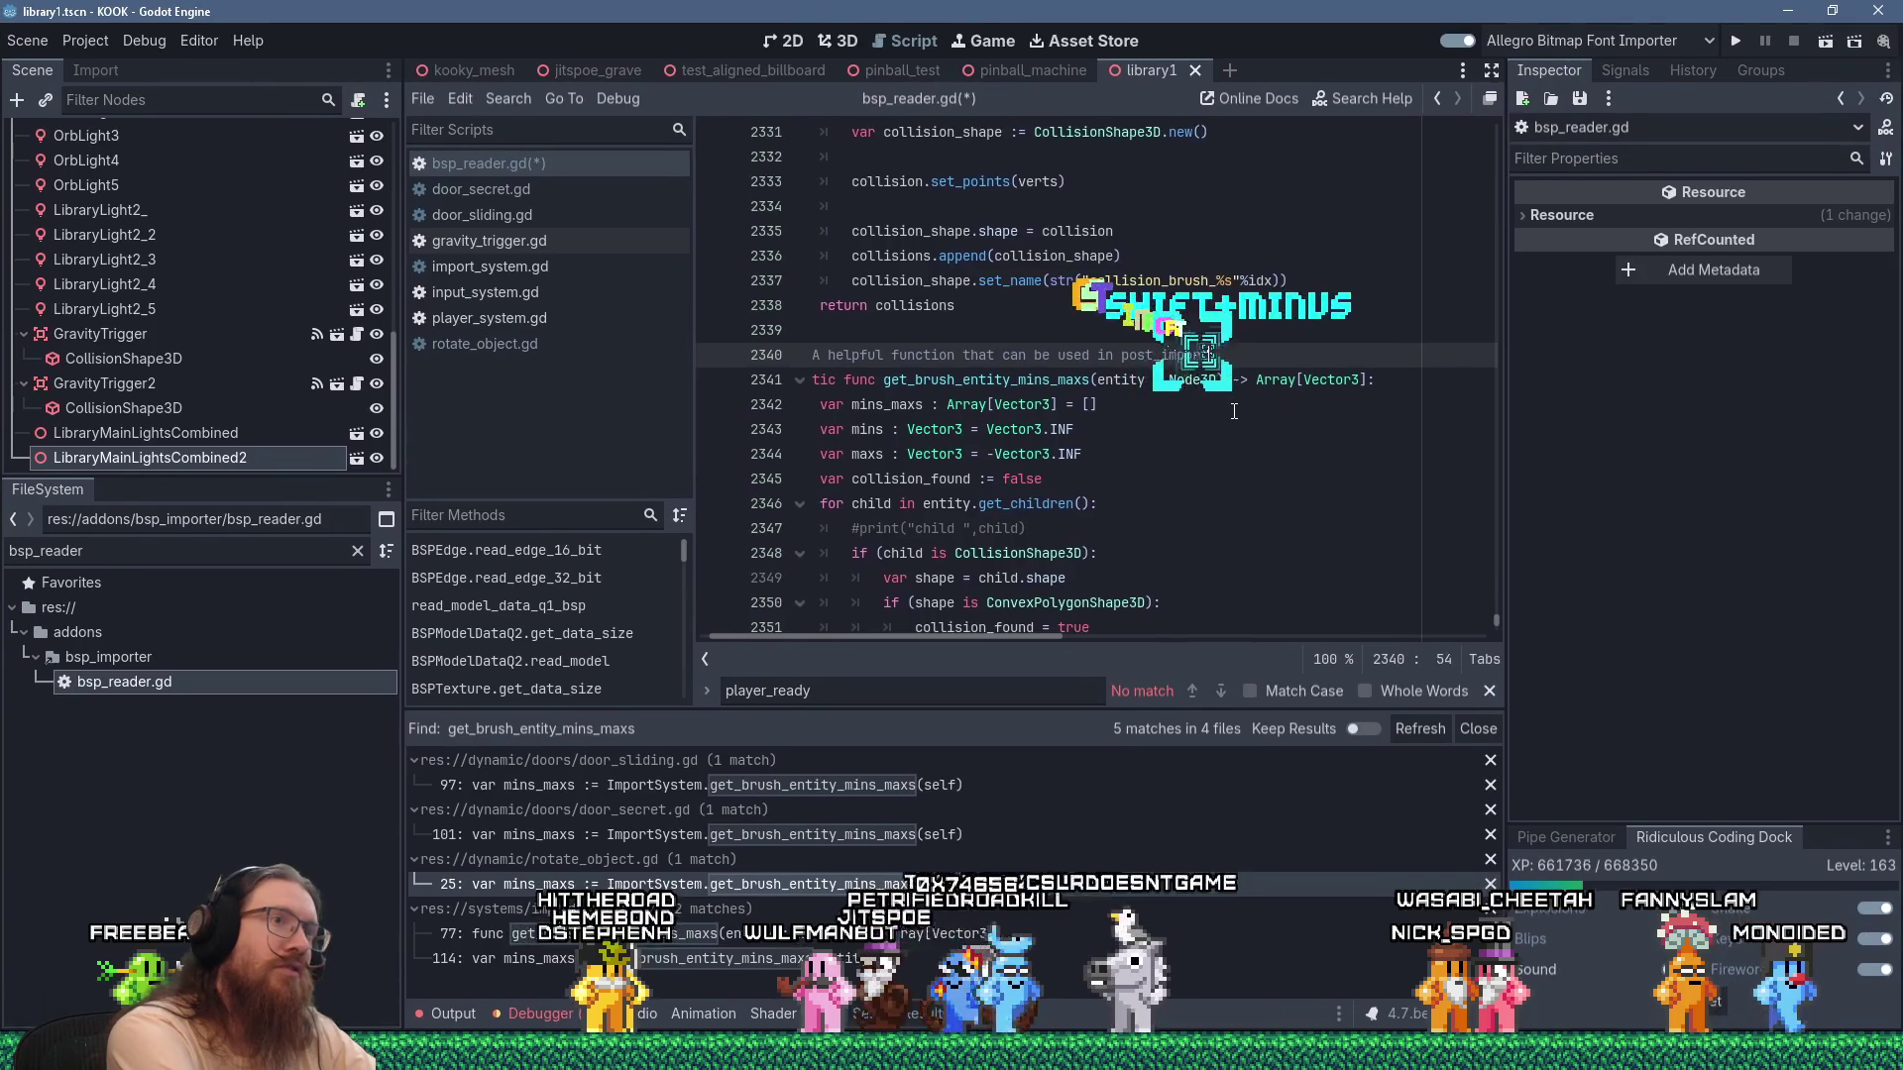
pyautogui.write(' to h')
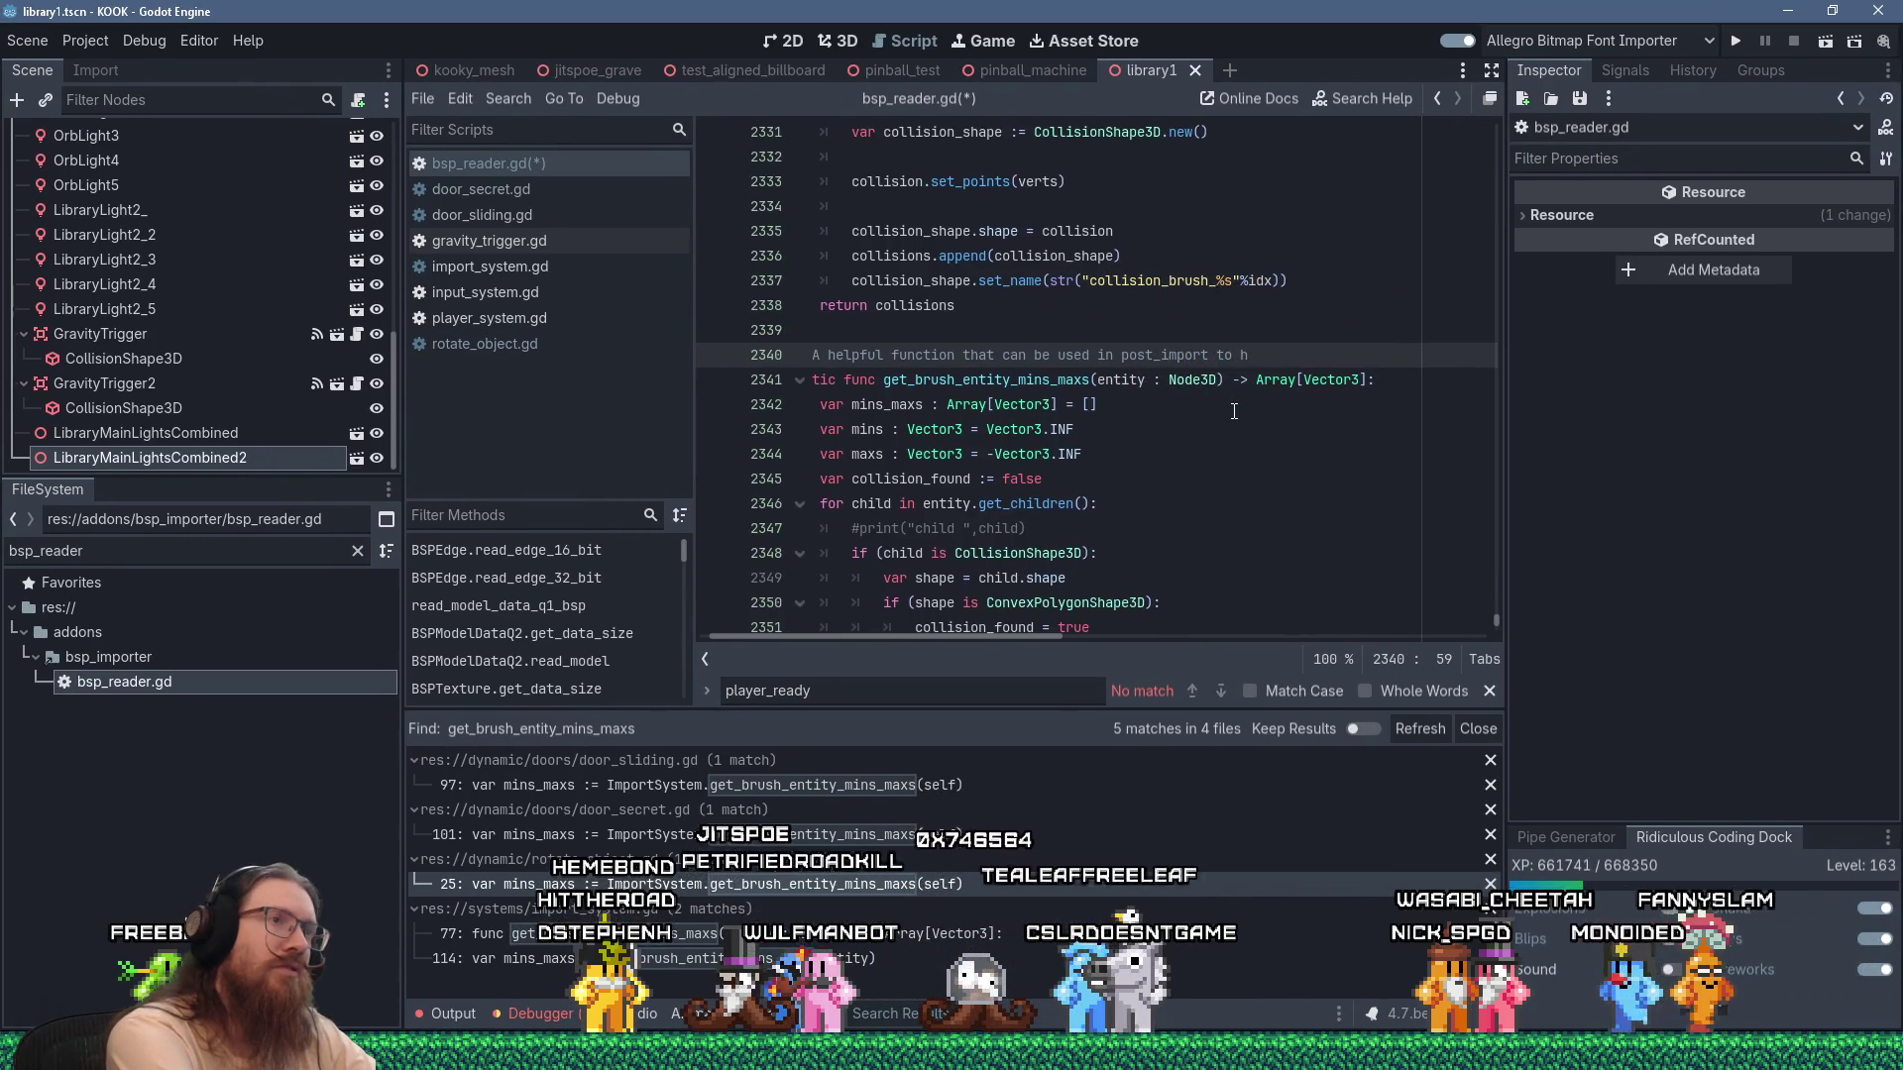
pyautogui.press('BackSpace')
pyautogui.press('BackSpace')
pyautogui.press('BackSpace')
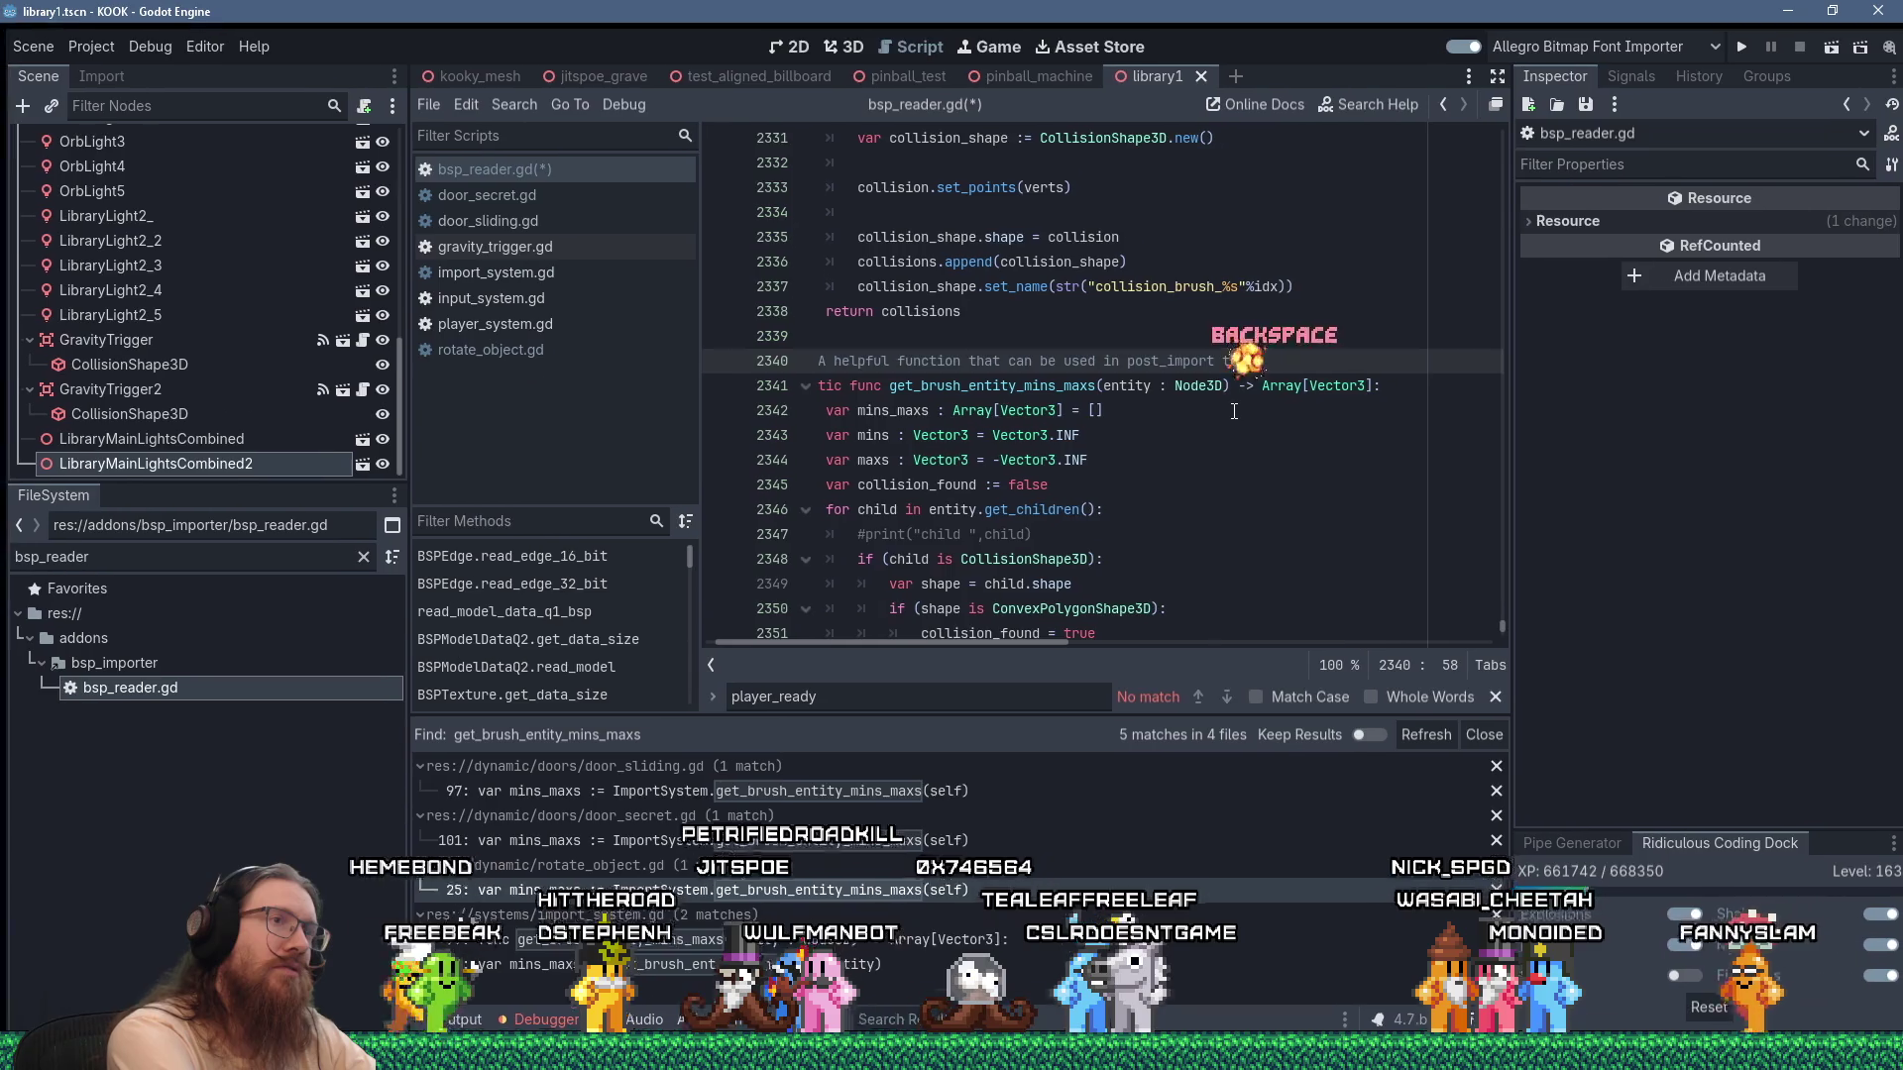
pyautogui.press('BackSpace')
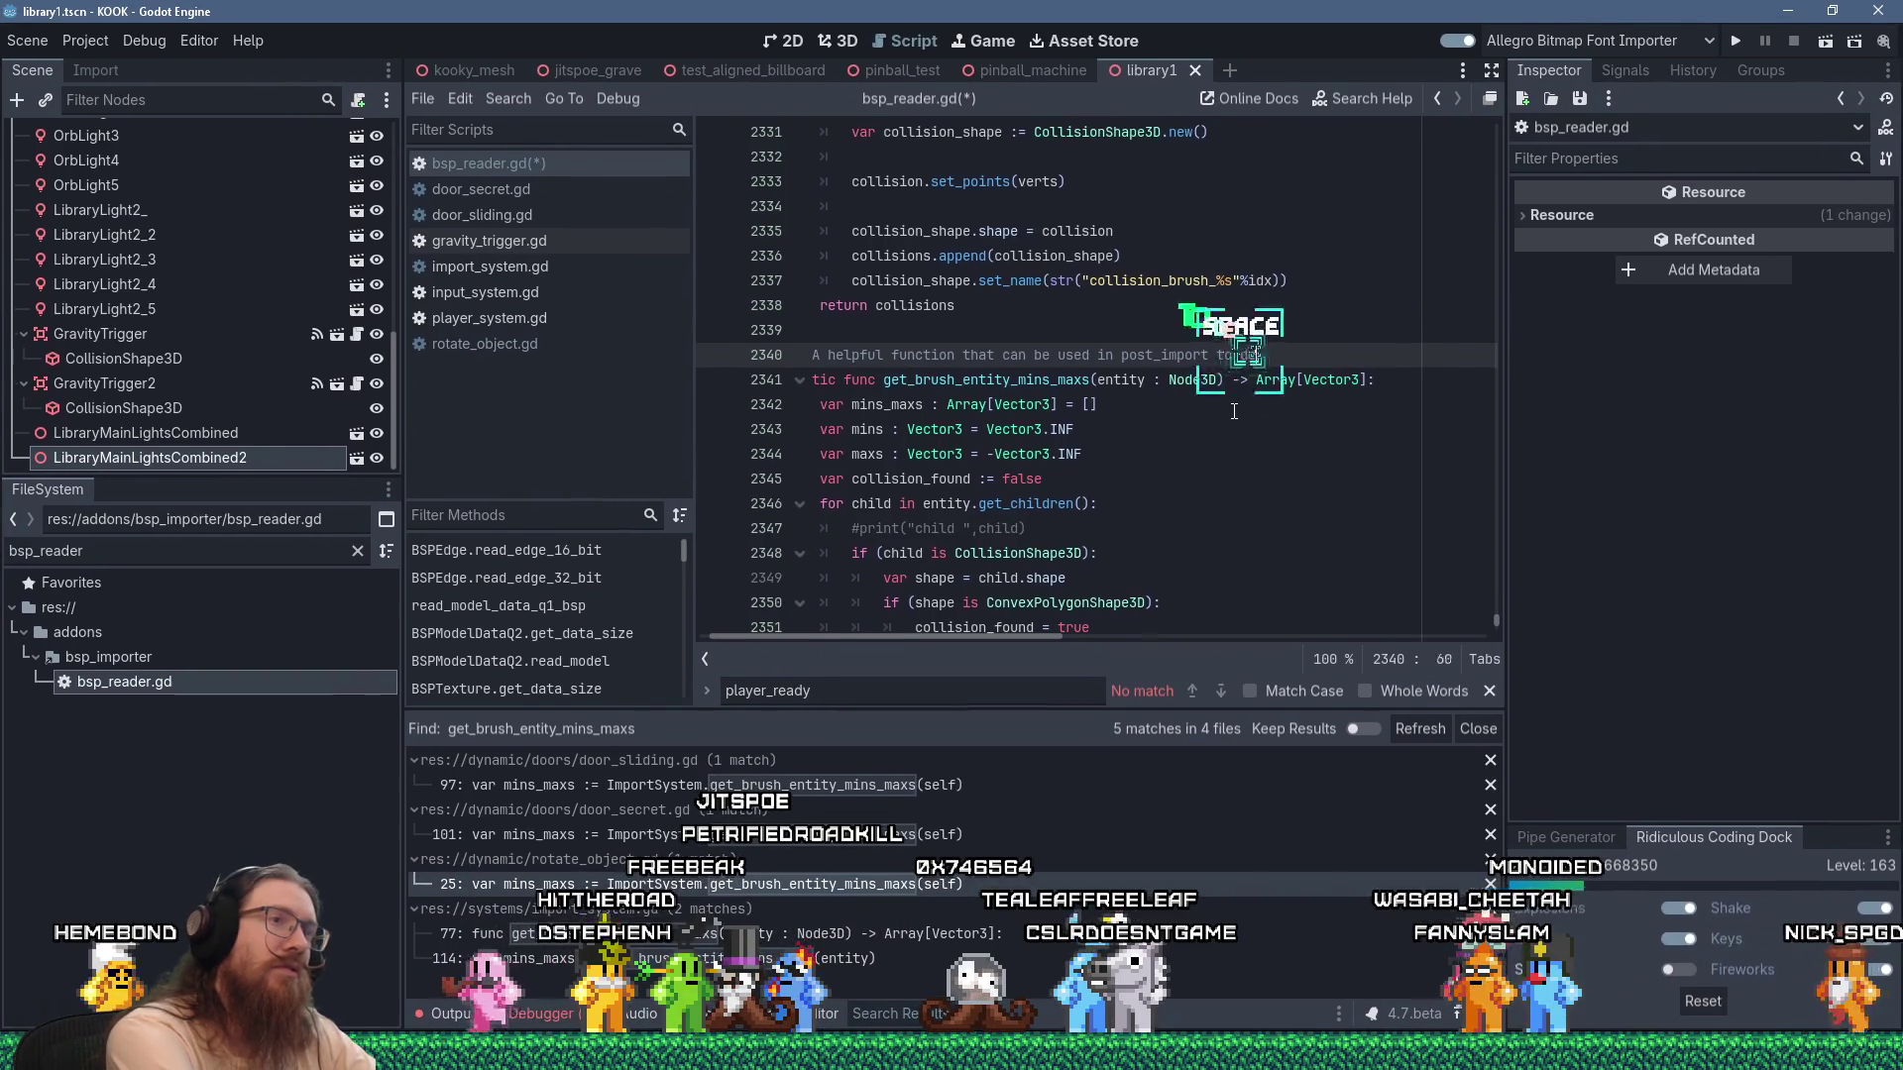
pyautogui.write('termine the bounds of')
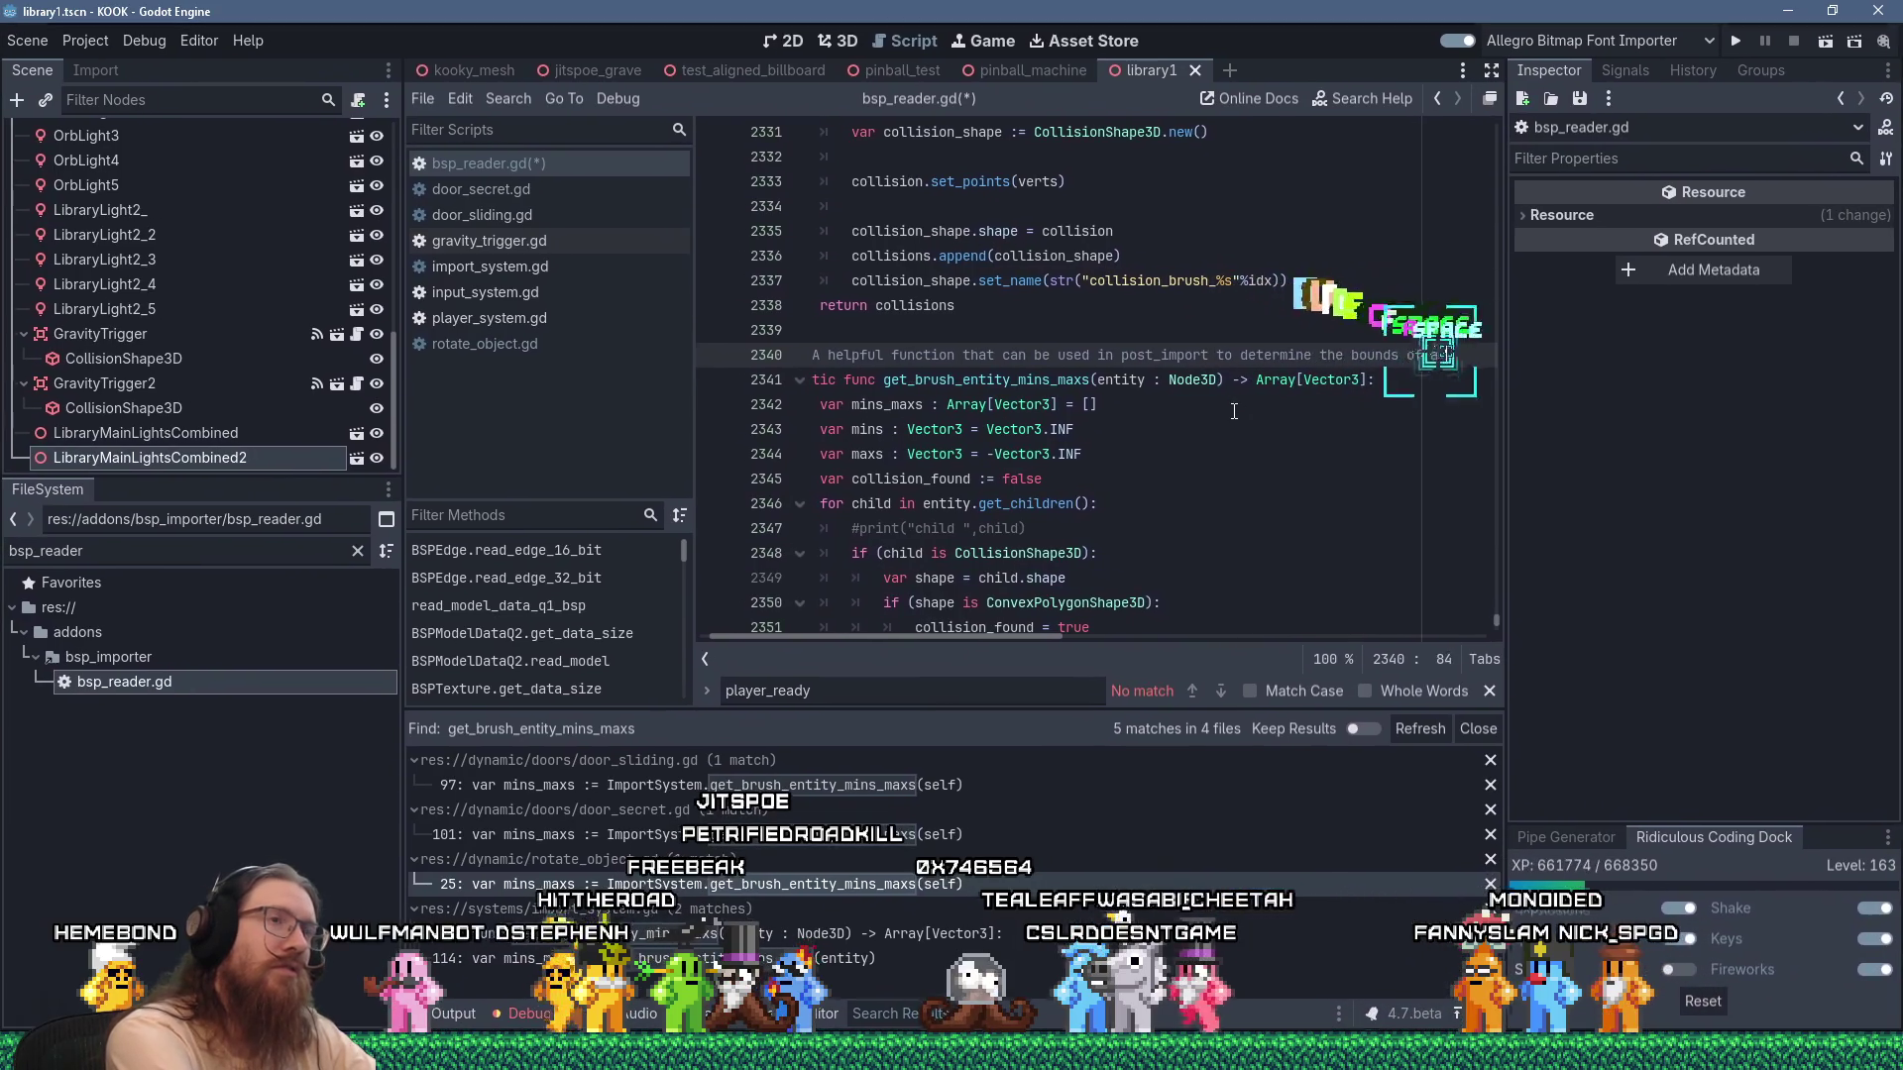
pyautogui.write('bru')
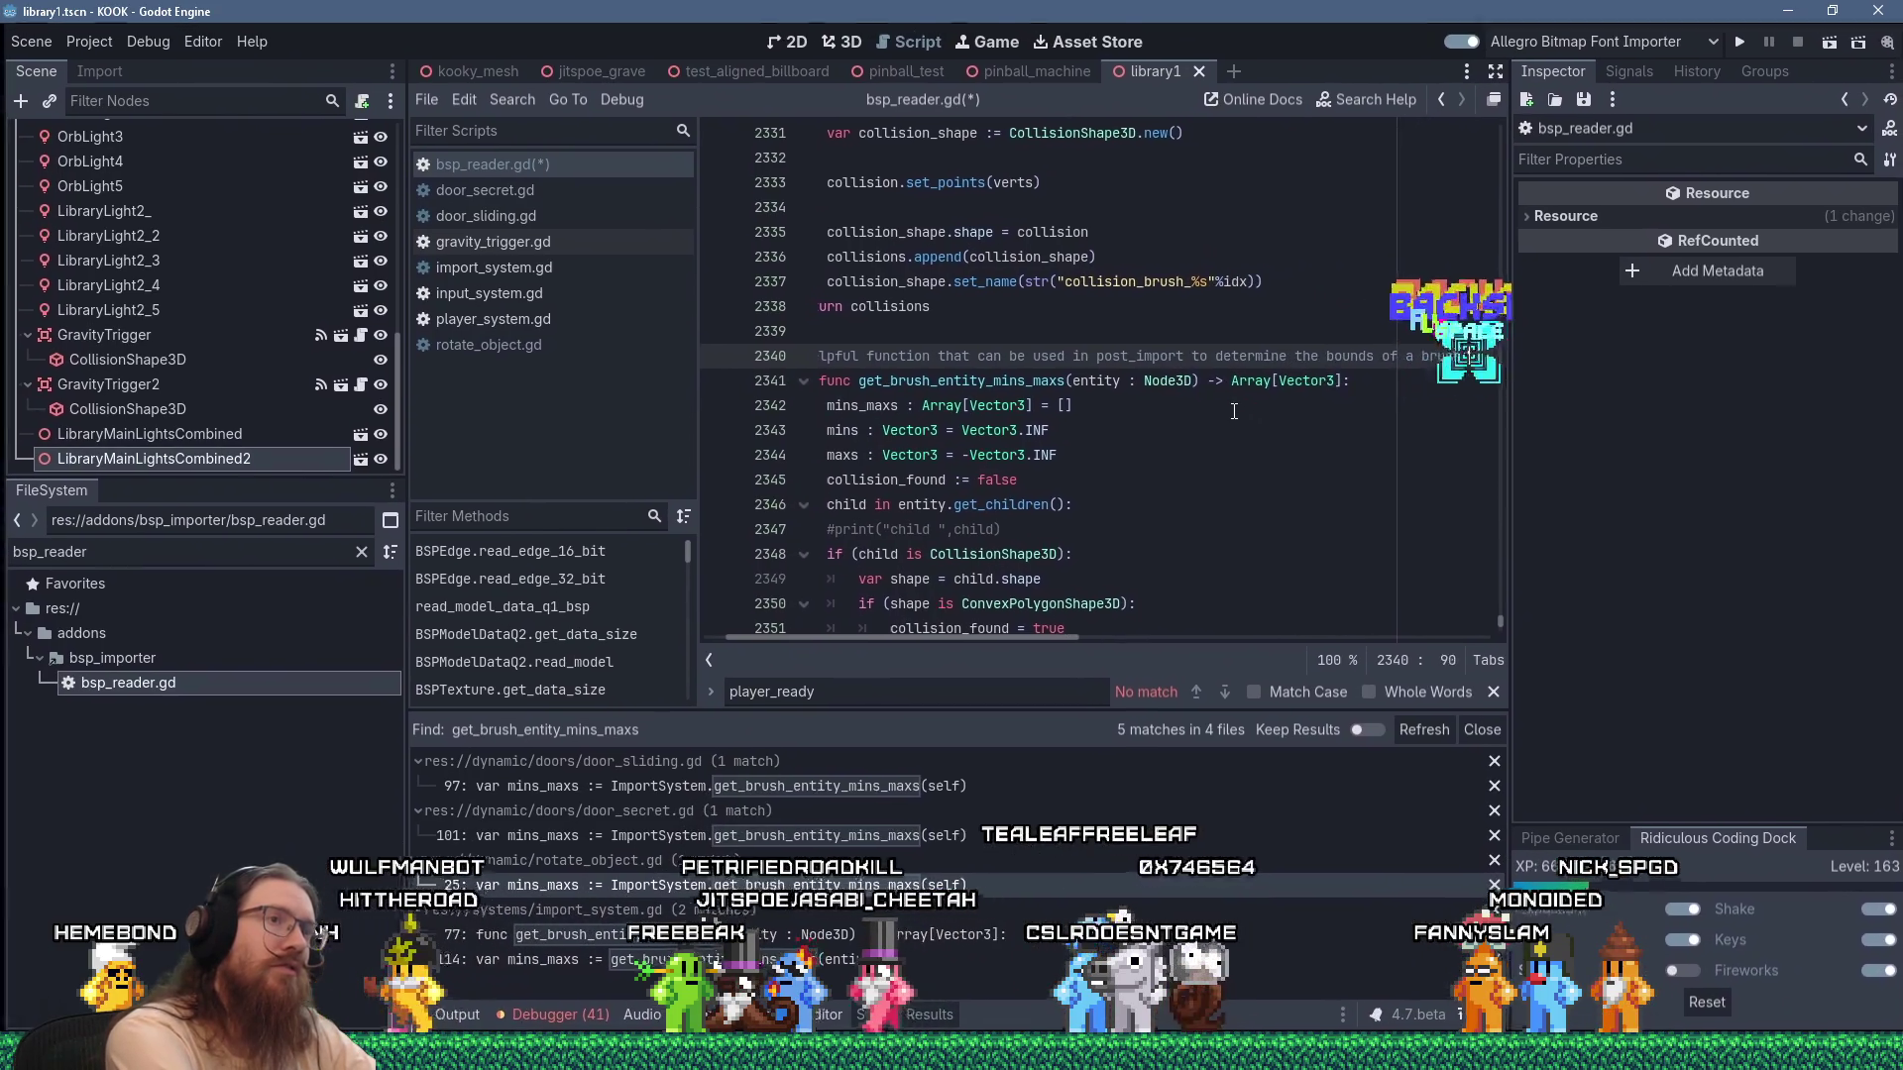
pyautogui.write('sh entit')
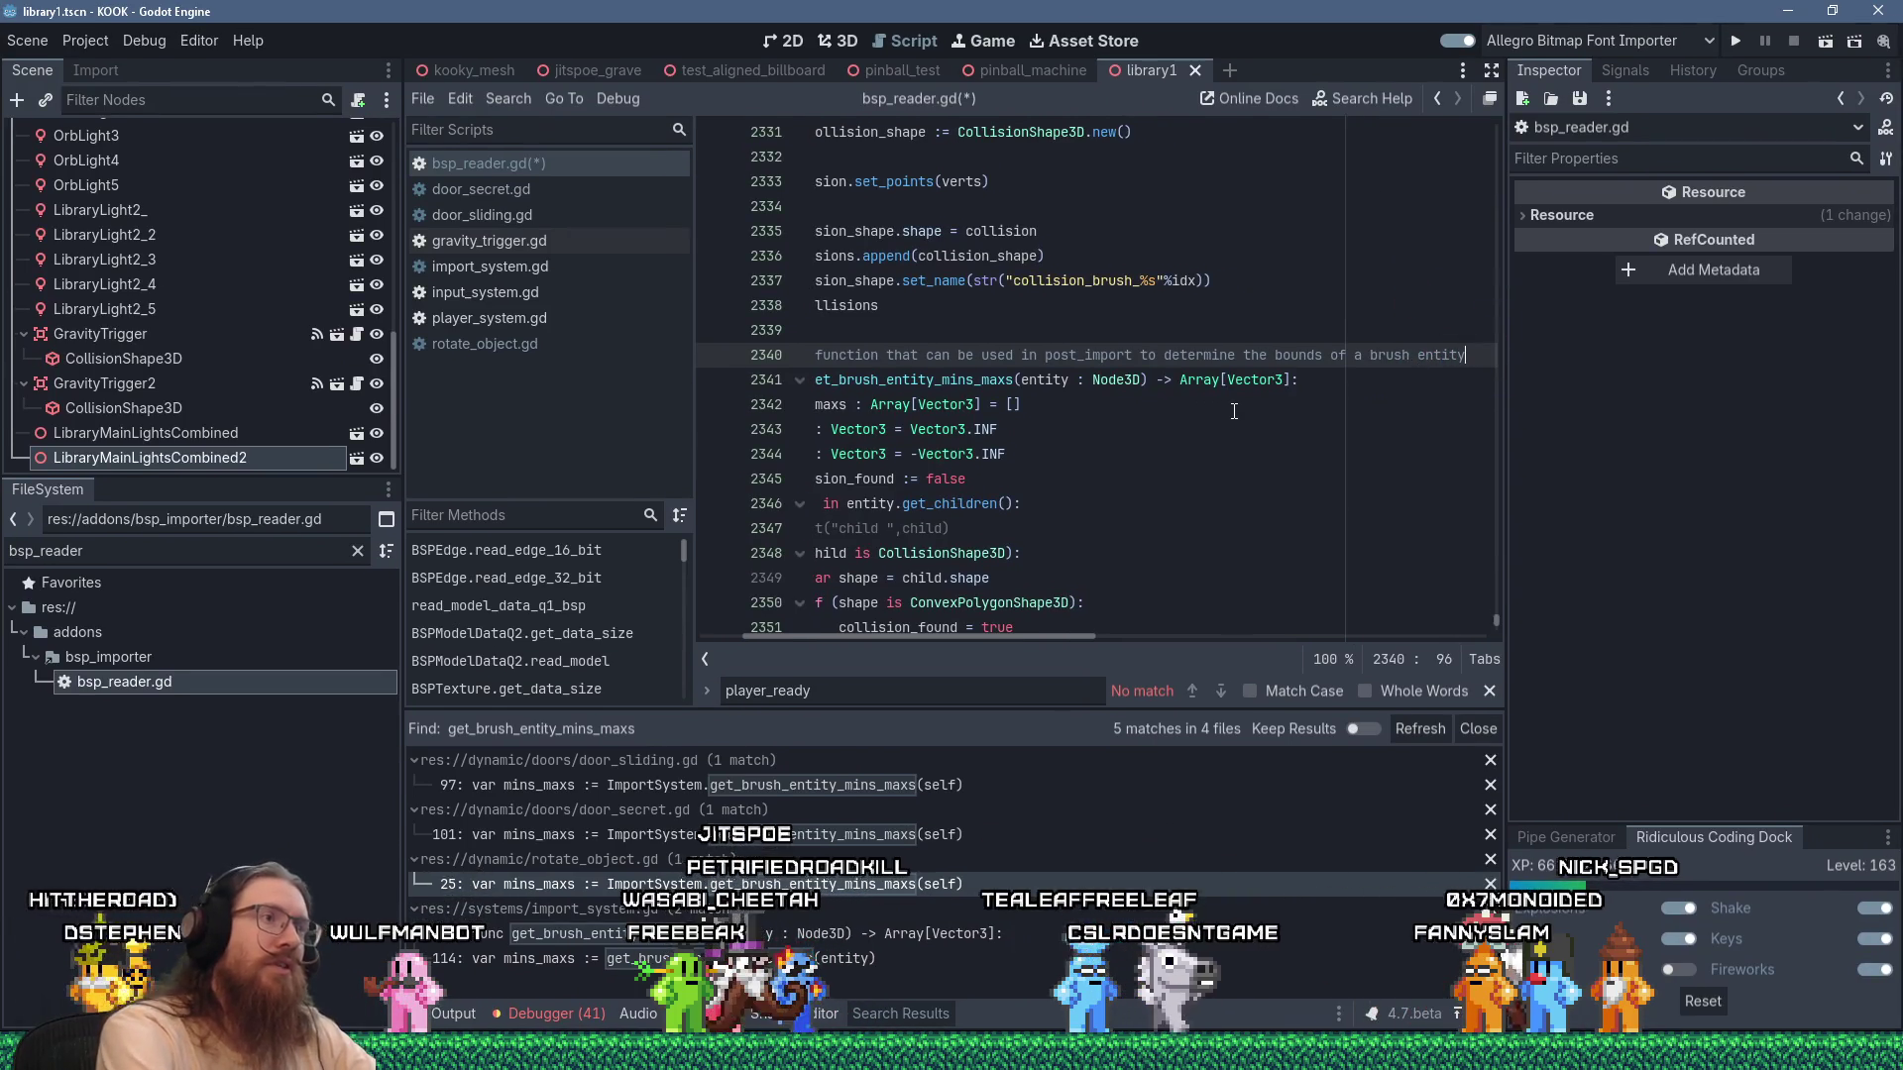
# Begin a new function 'static func get_brush_' at the end of bsp_reader.gd.
pyautogui.hotkey('ctrl', 'End')
pyautogui.press('Return')
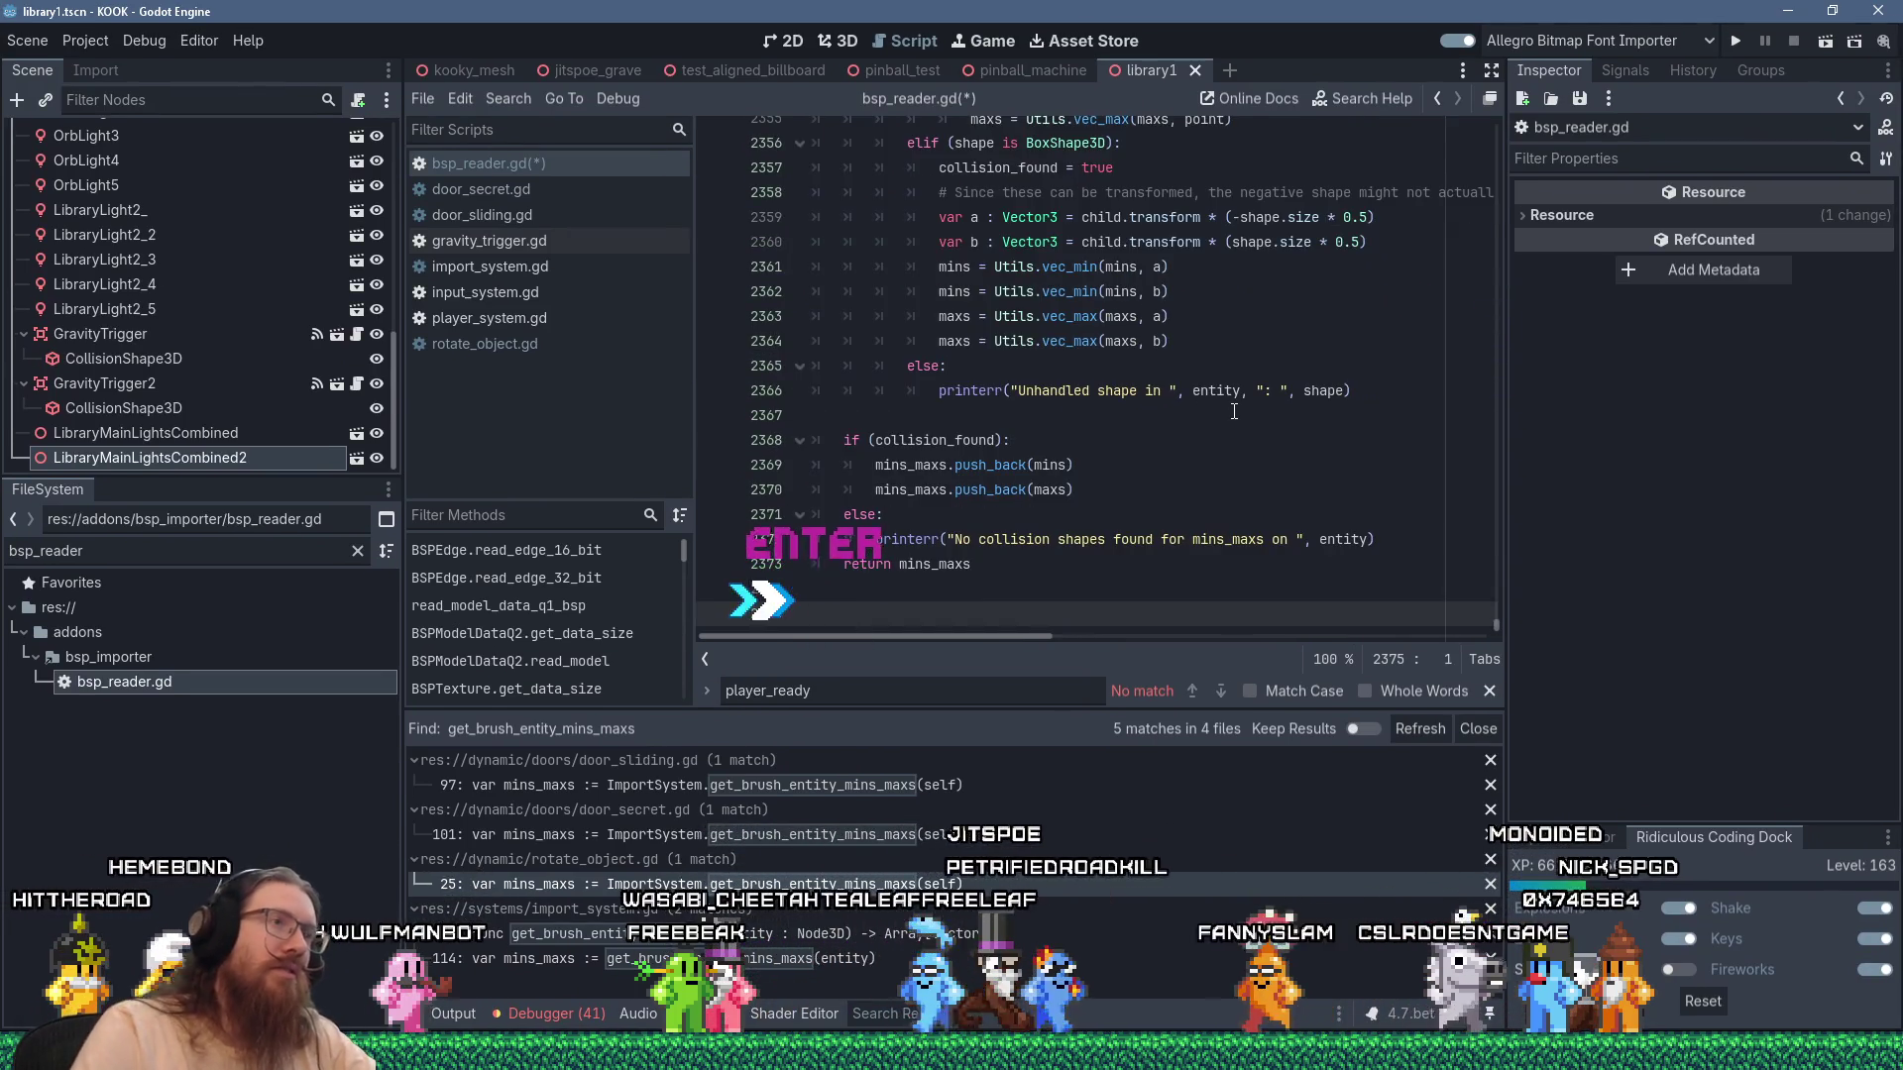
pyautogui.scroll(8, 1234, 411)
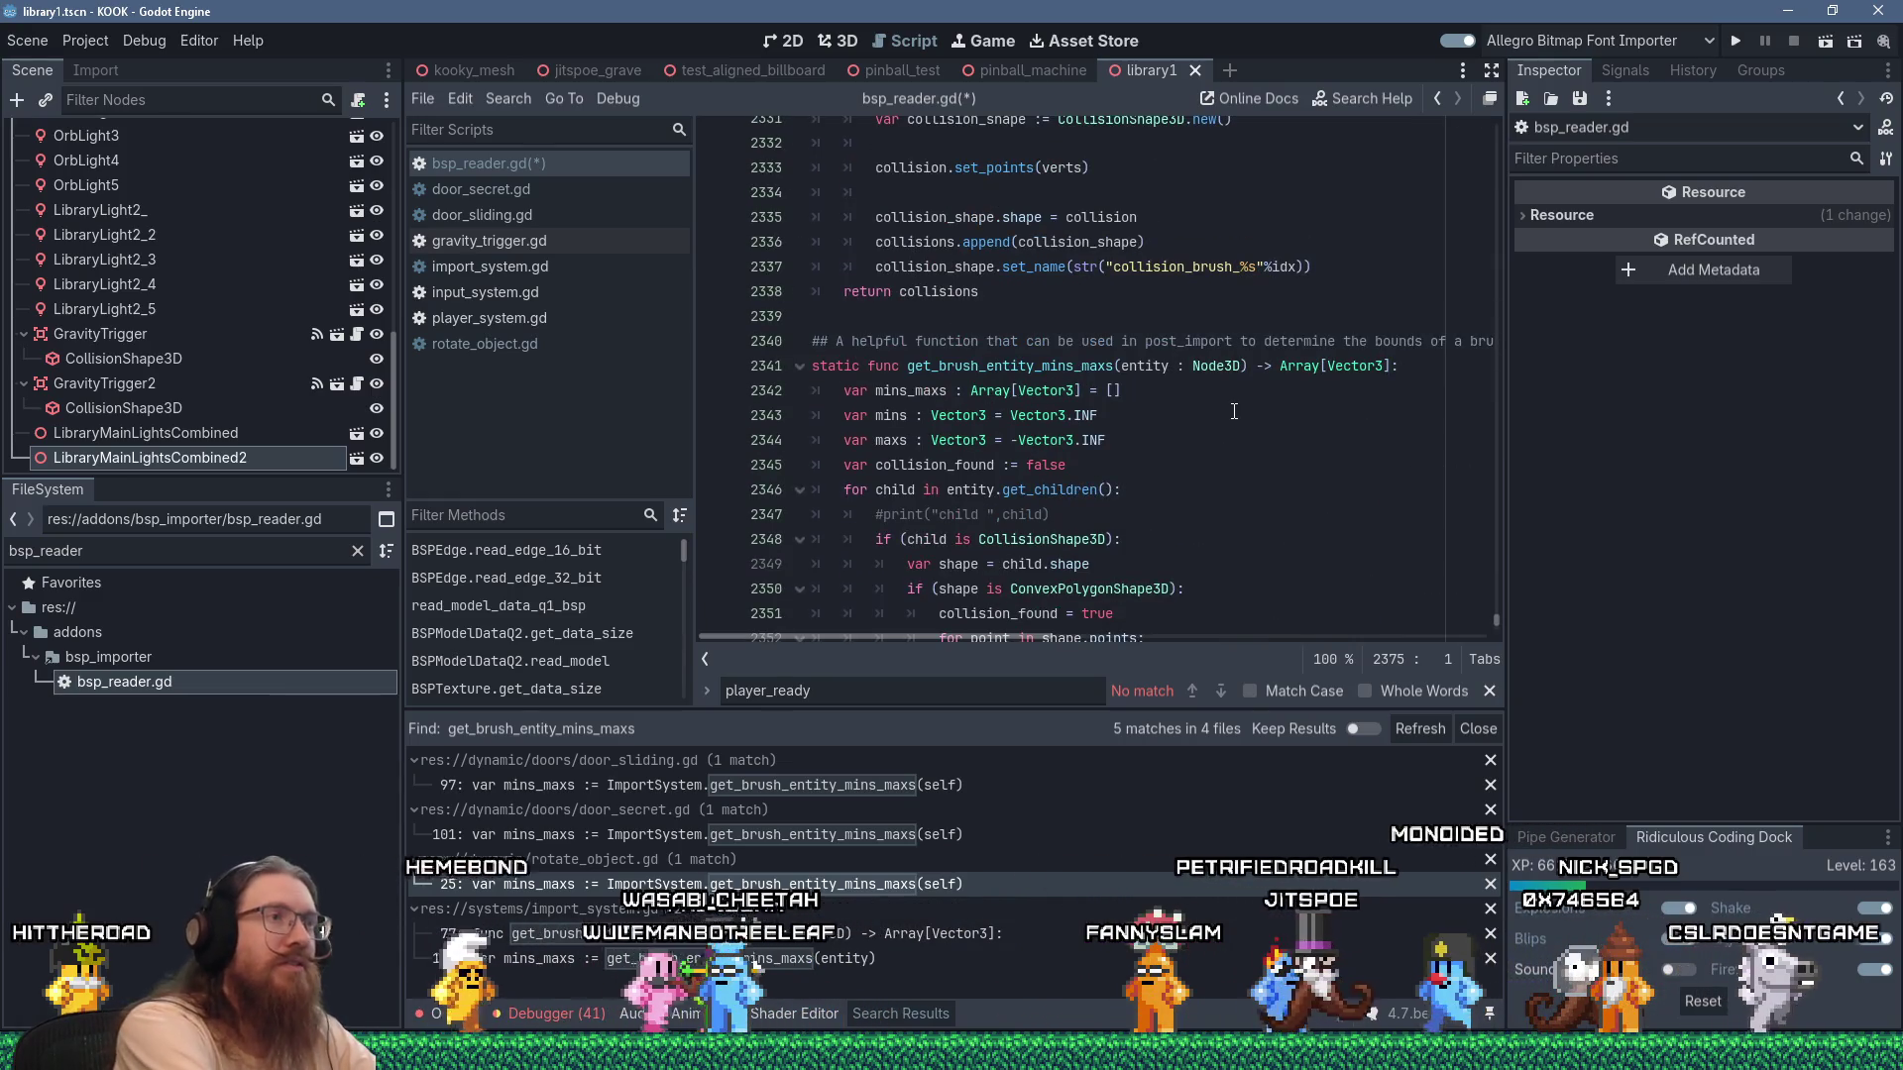
pyautogui.write('static func ')
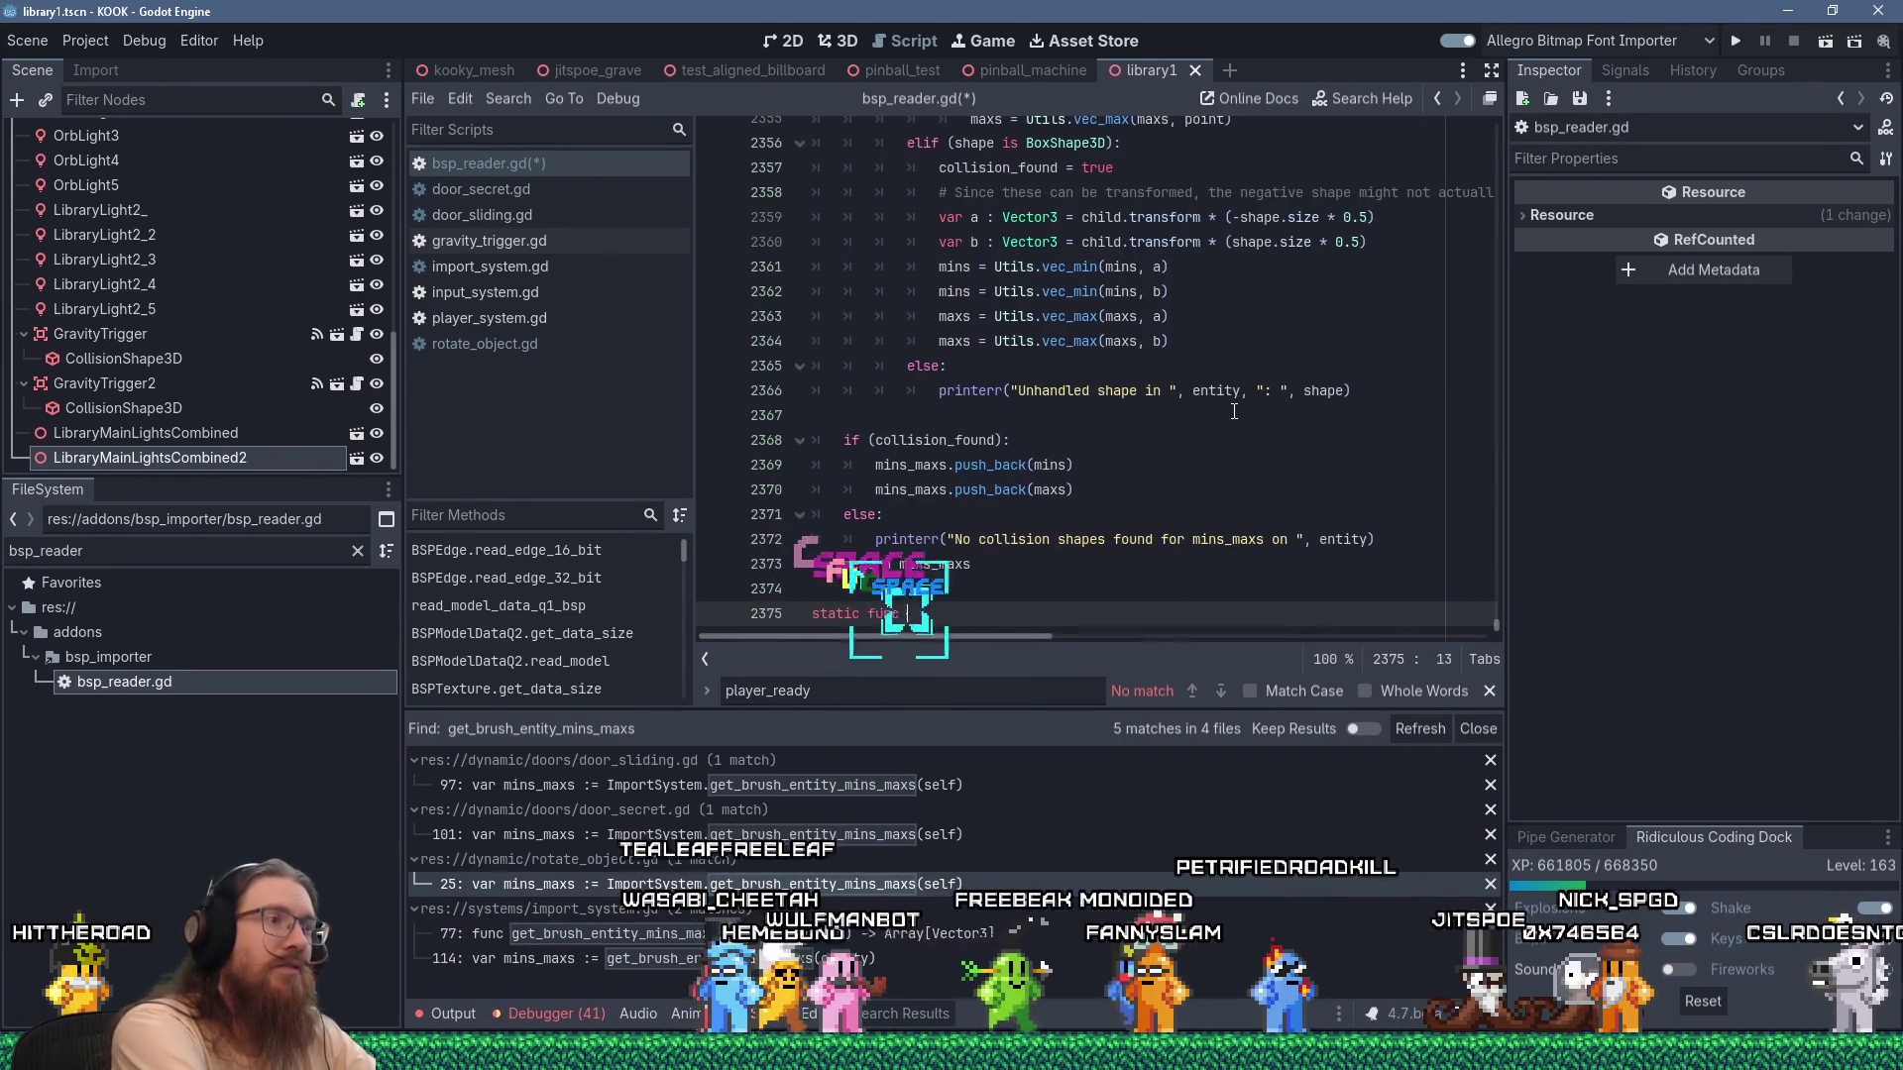
pyautogui.write('get_brush_')
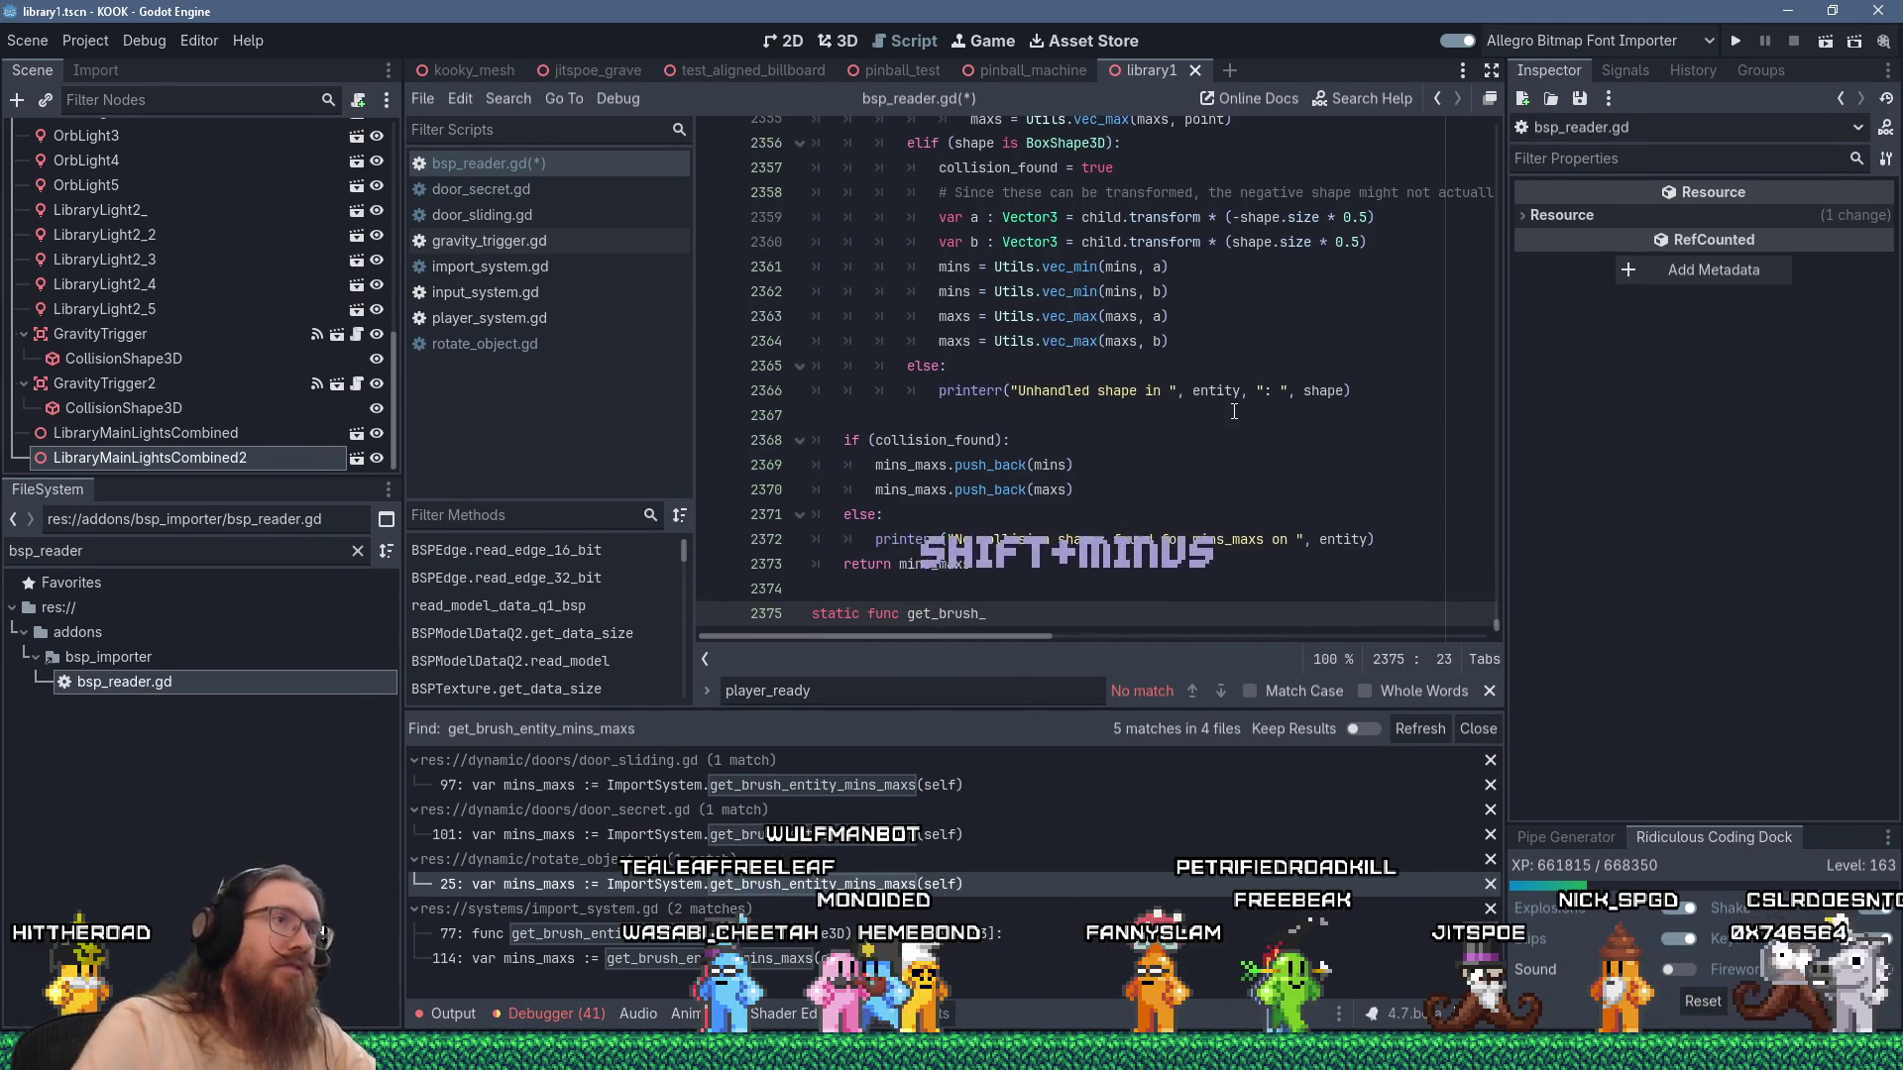
# Write the function header get_brush_entity_center(entity : Node3D) -> Vector3: in bsp_reader.gd.
pyautogui.scroll(6, 1234, 412)
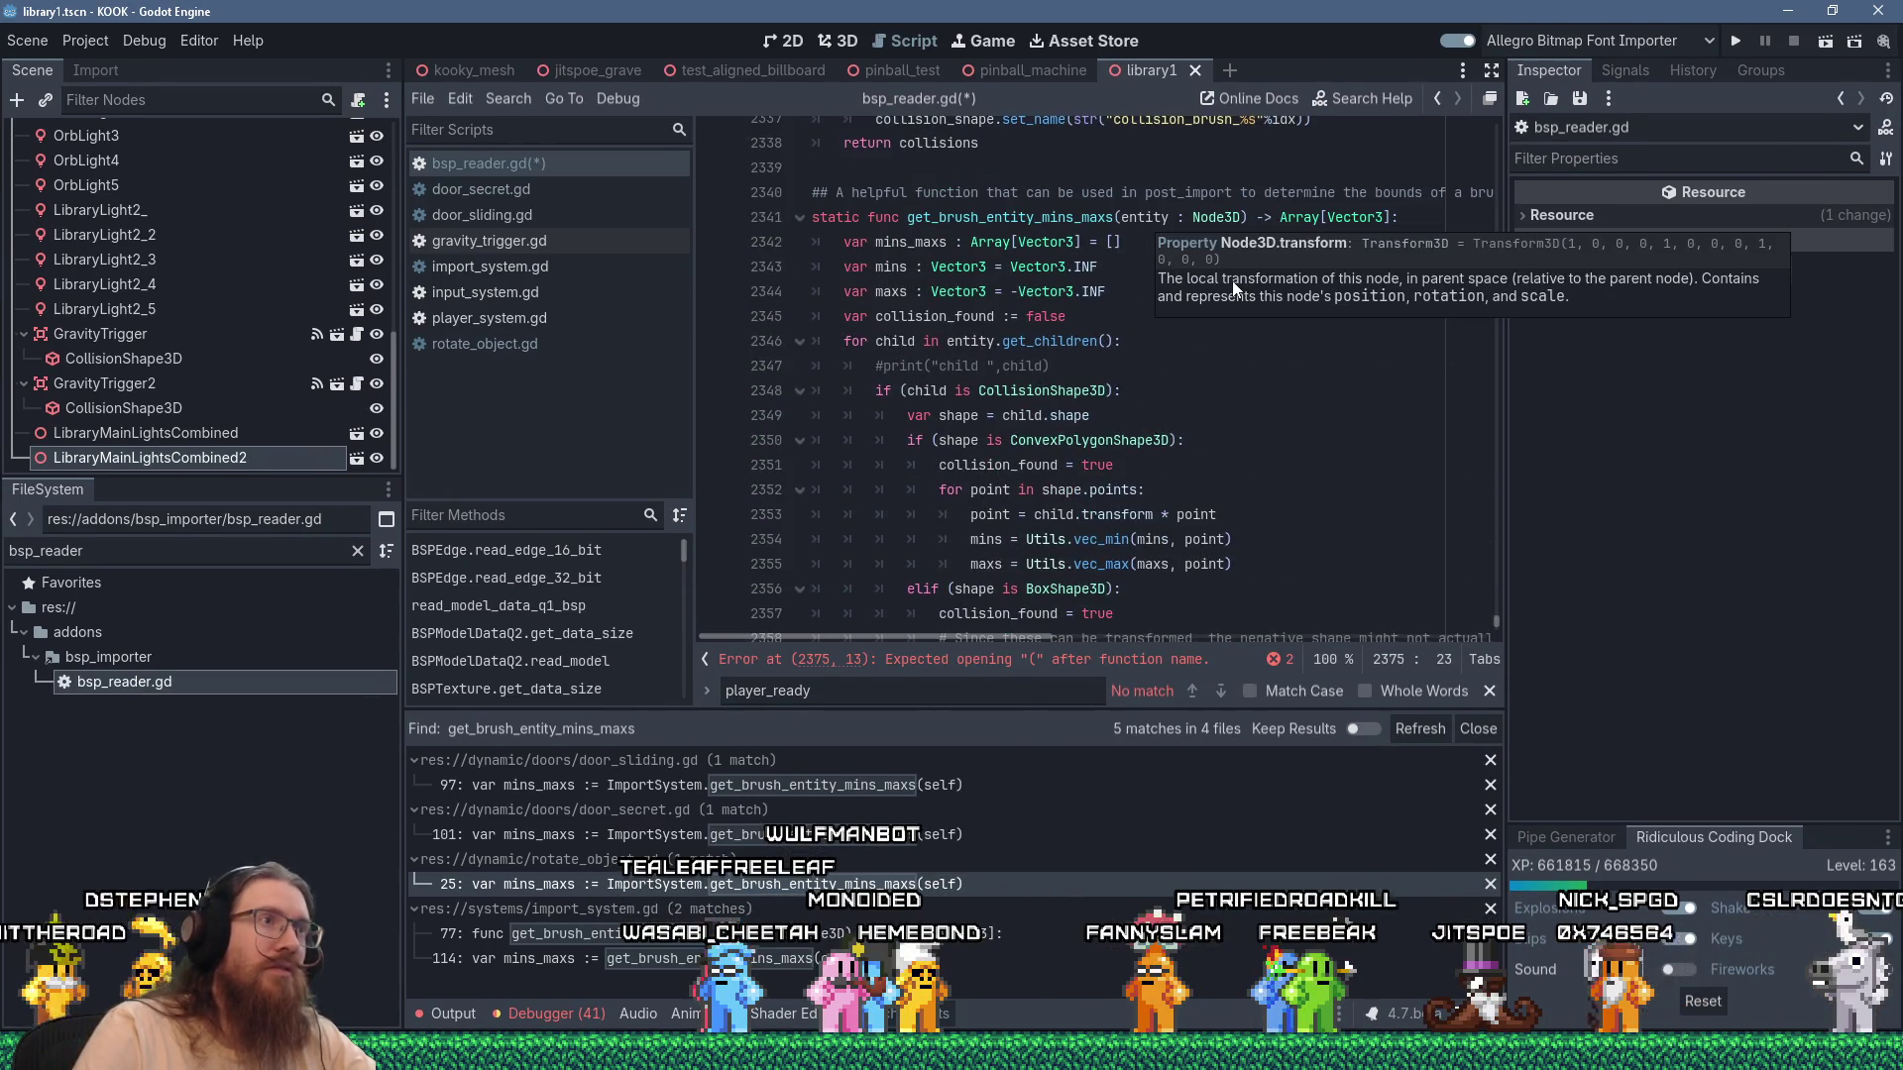
pyautogui.write('entity_center')
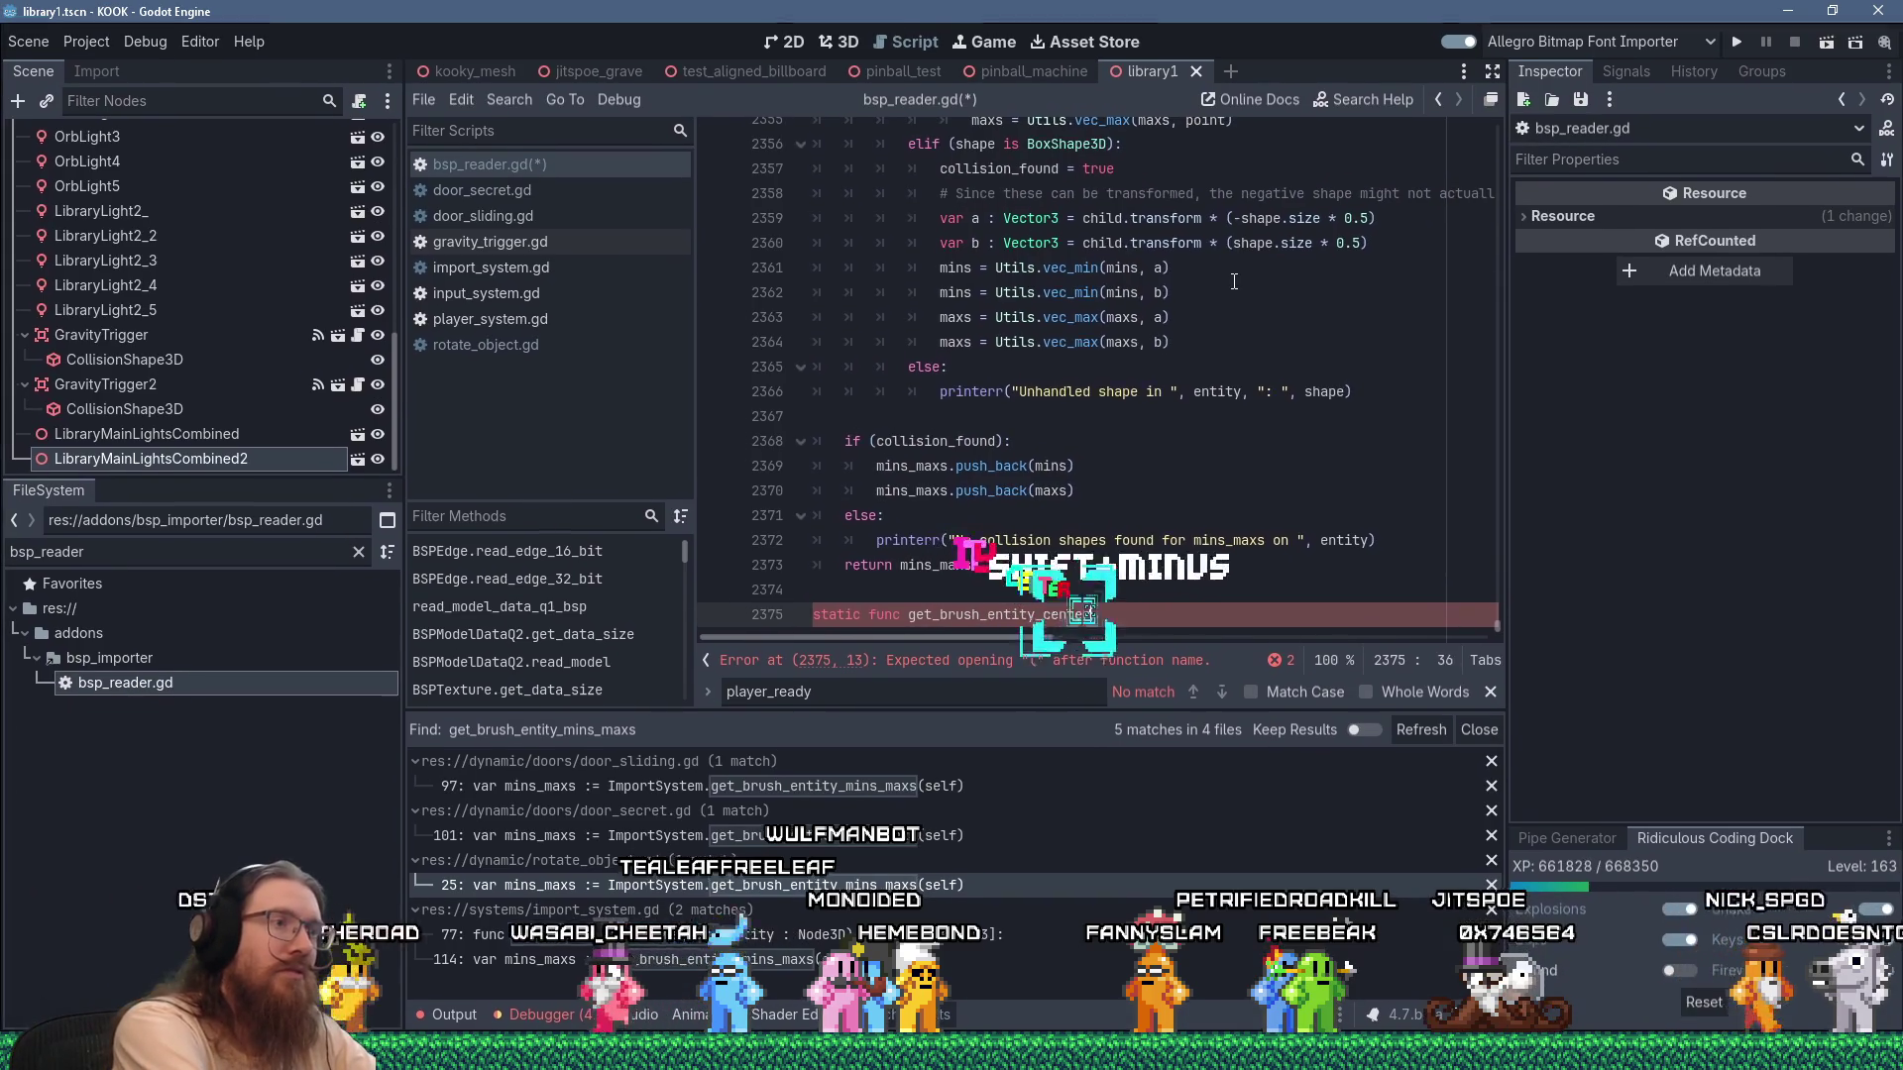
pyautogui.write('(')
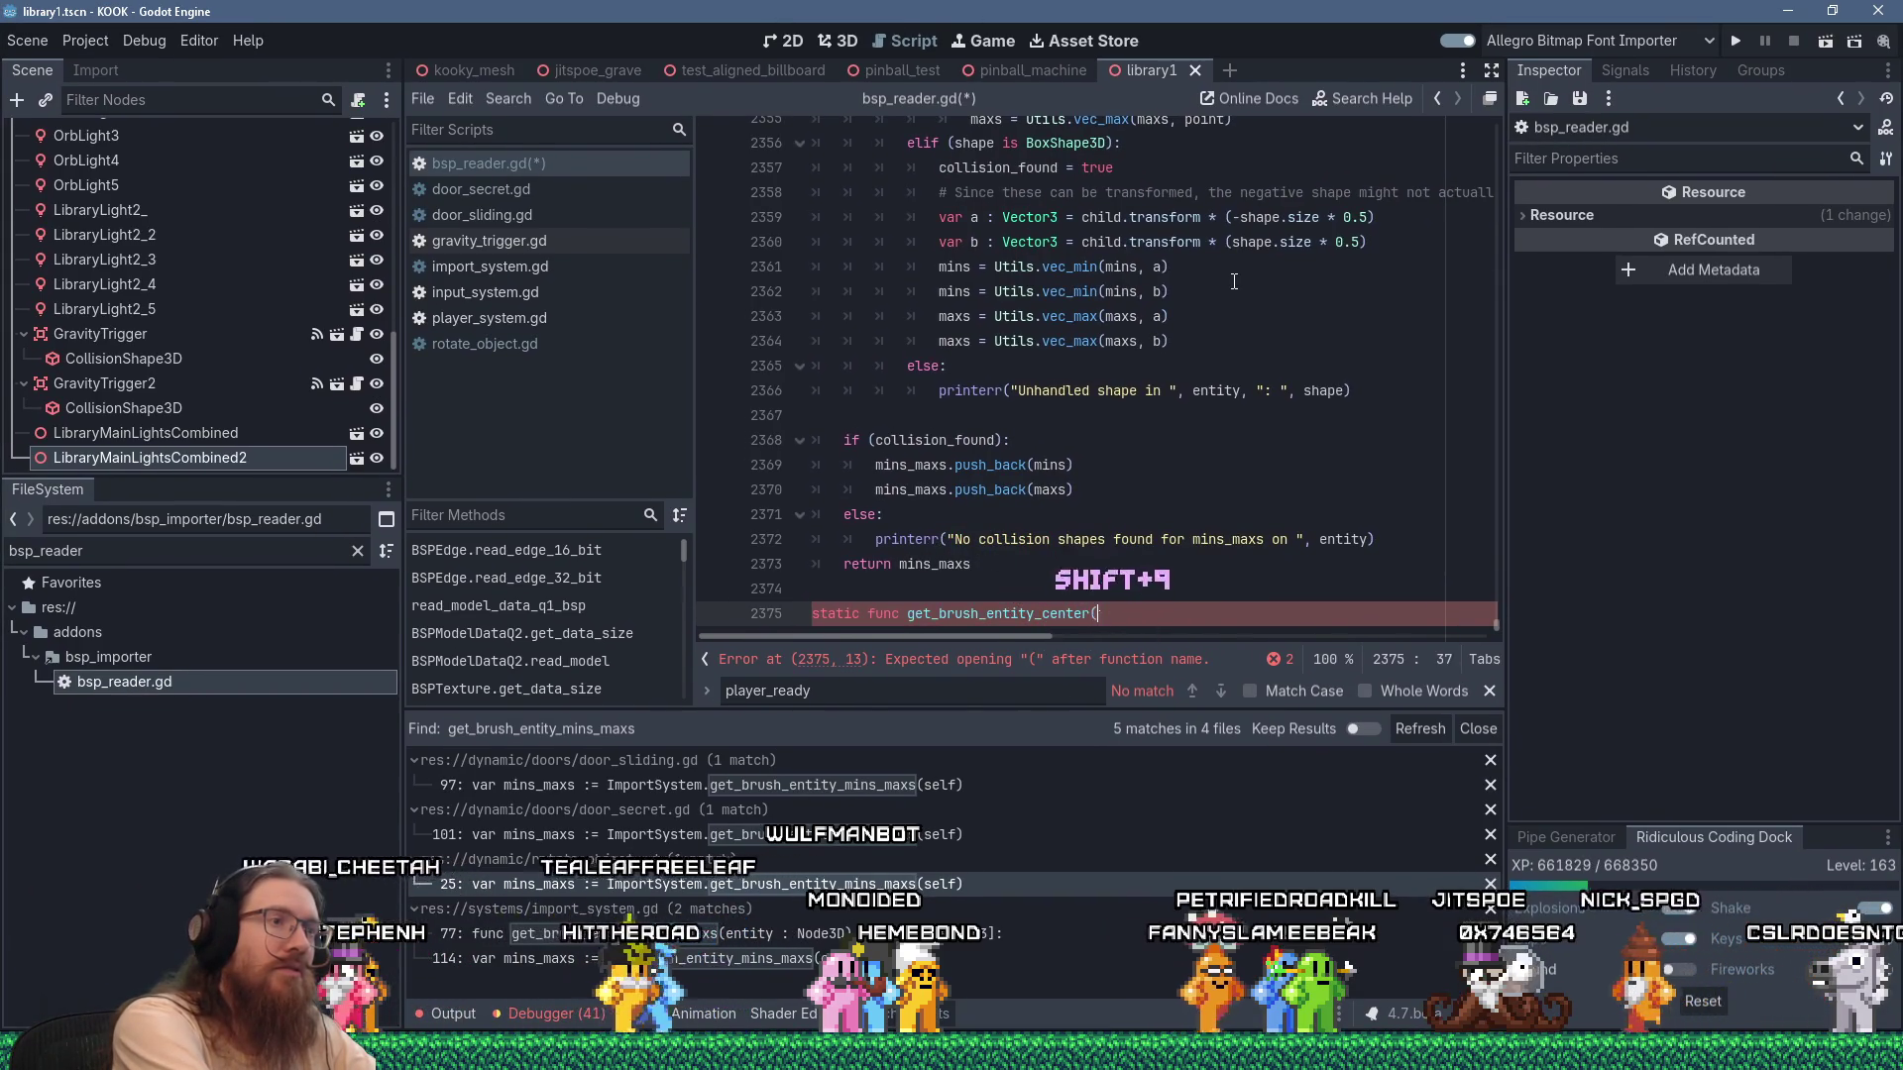
pyautogui.scroll(3, 1234, 281)
pyautogui.scroll(4, 1234, 281)
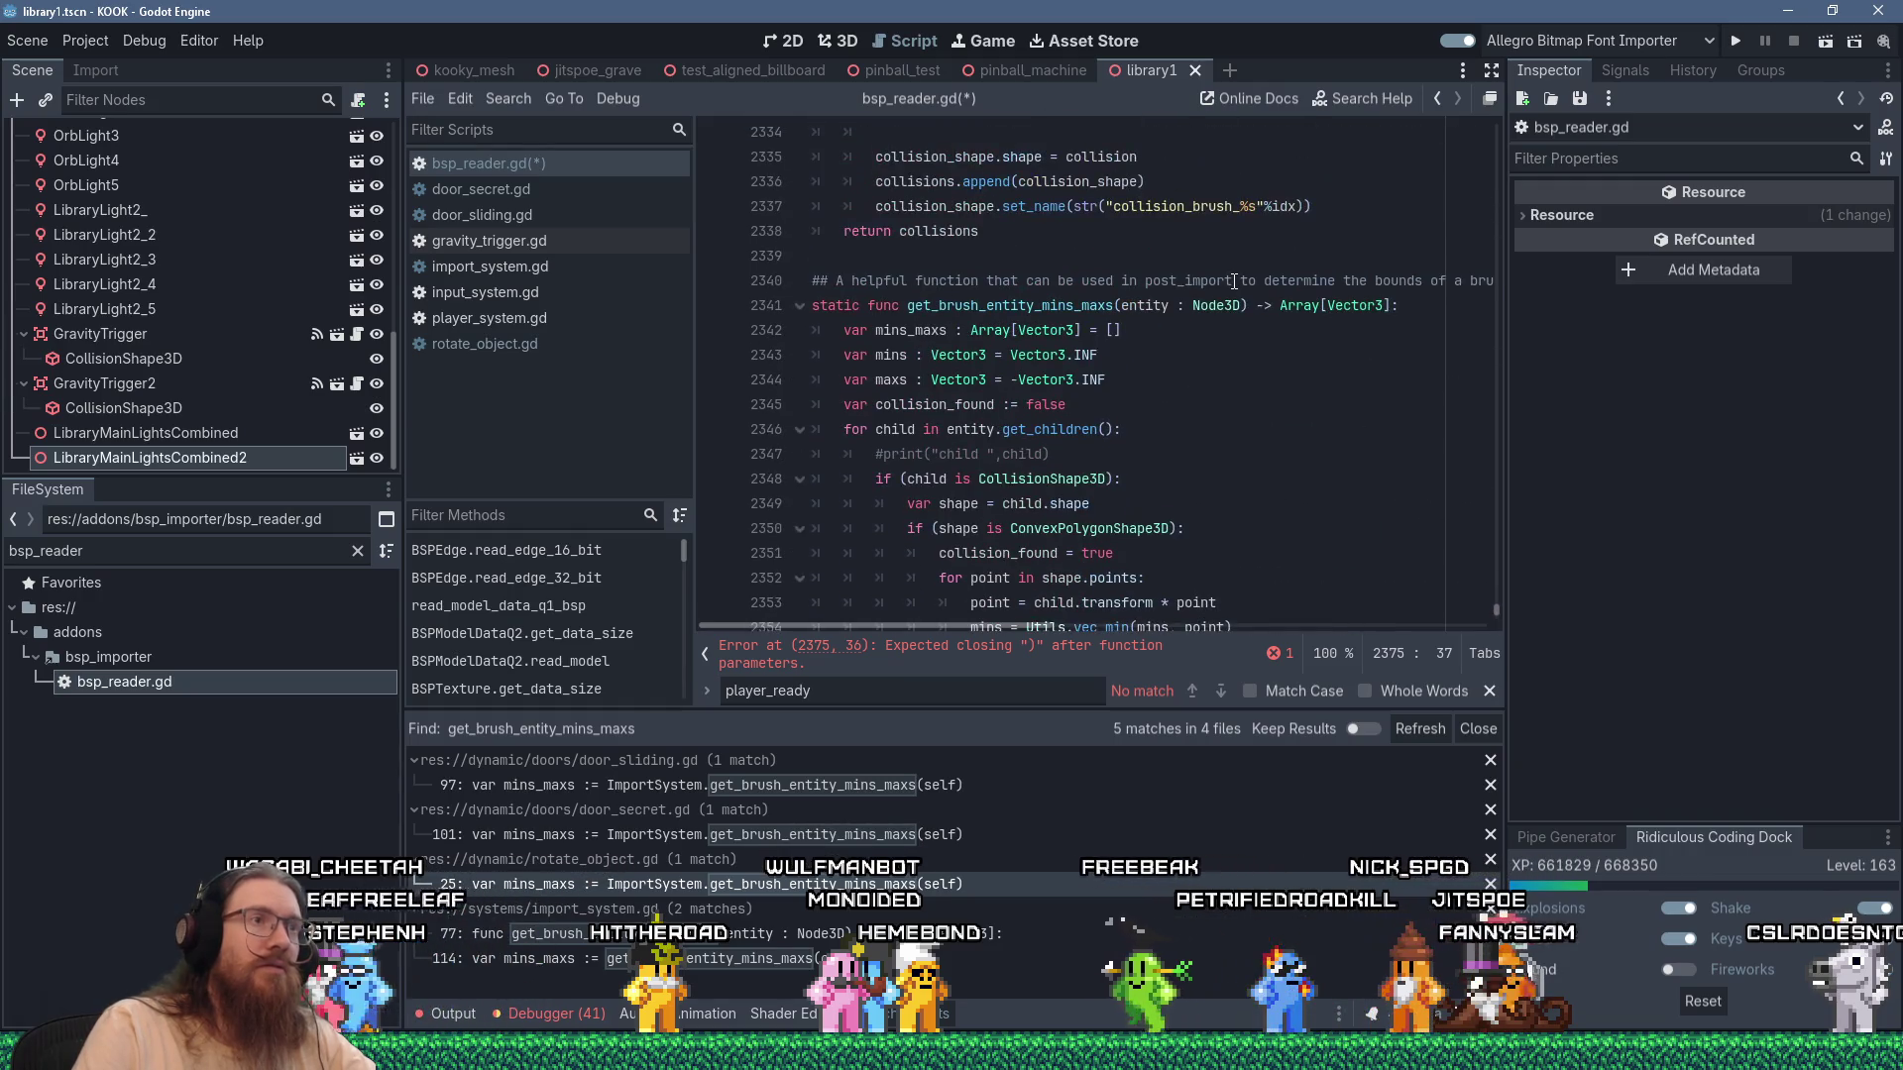
pyautogui.write('entity : Node3D')
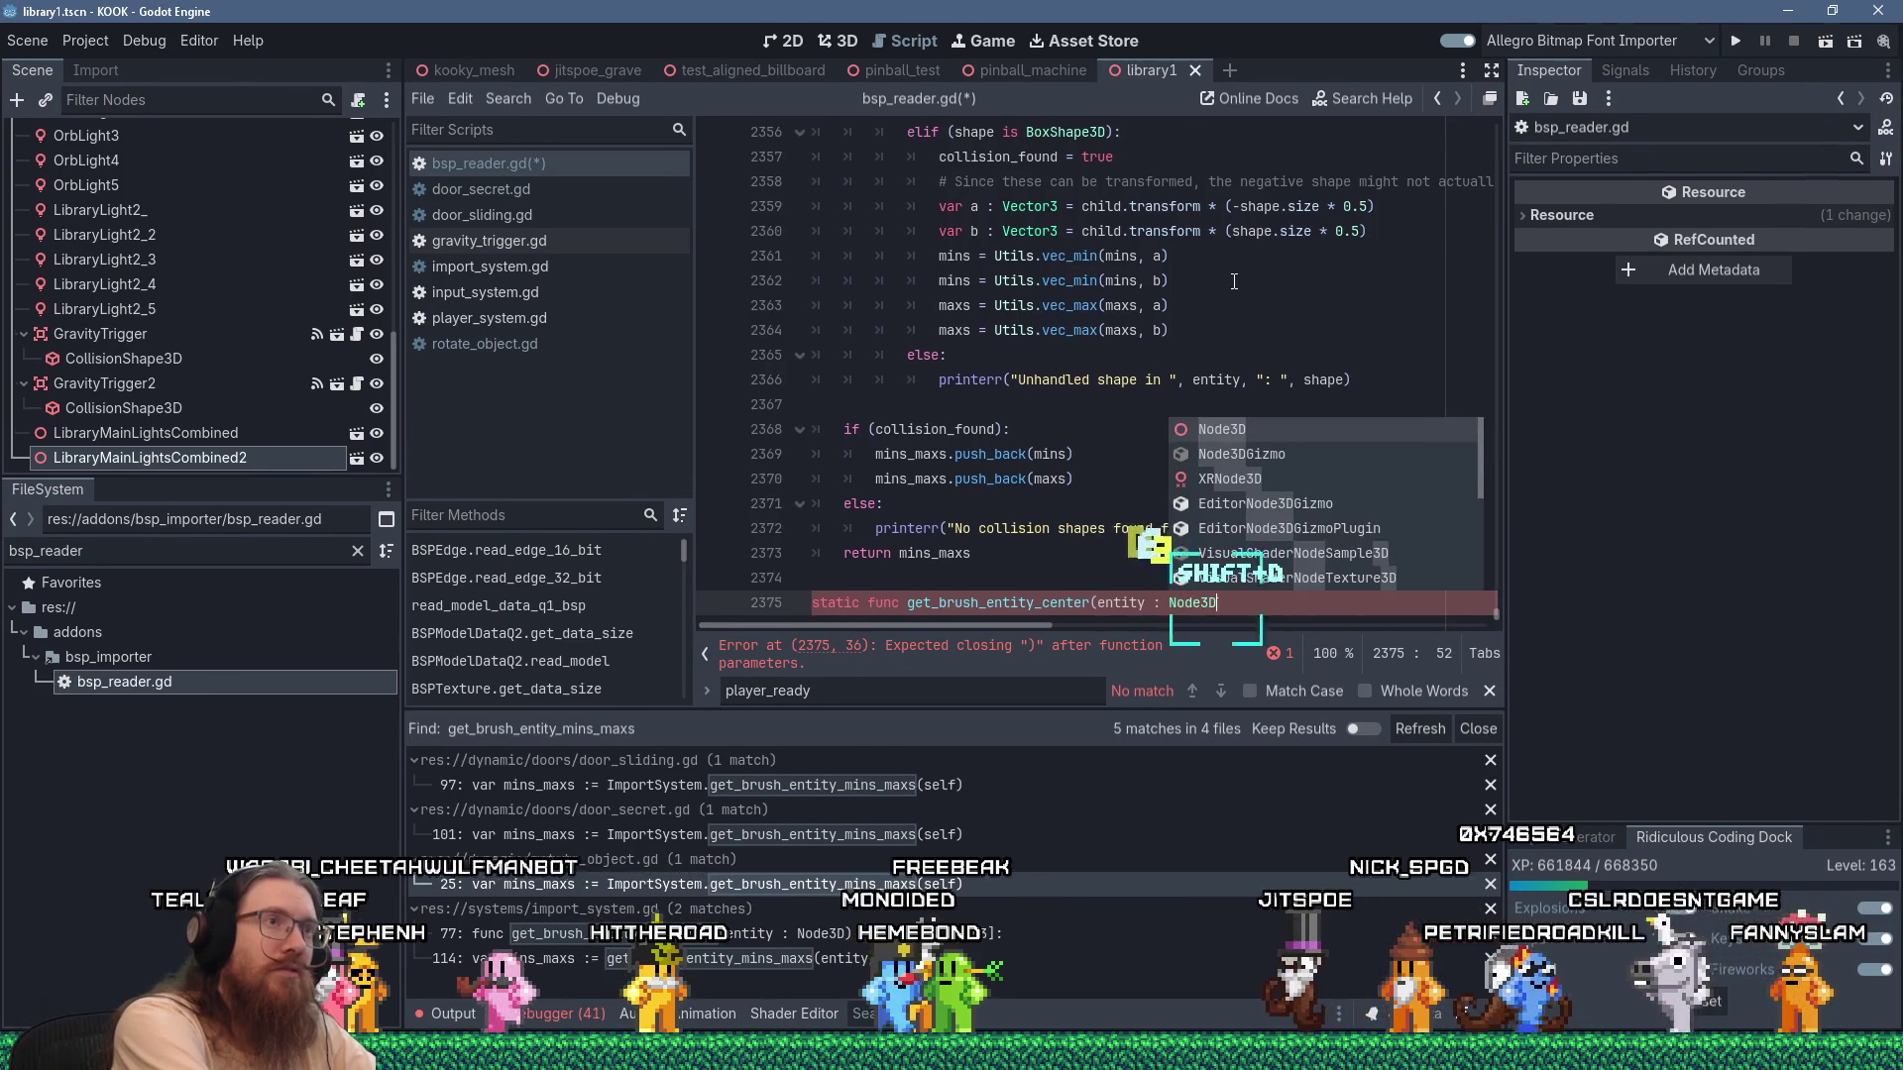
pyautogui.write(') -> Vec')
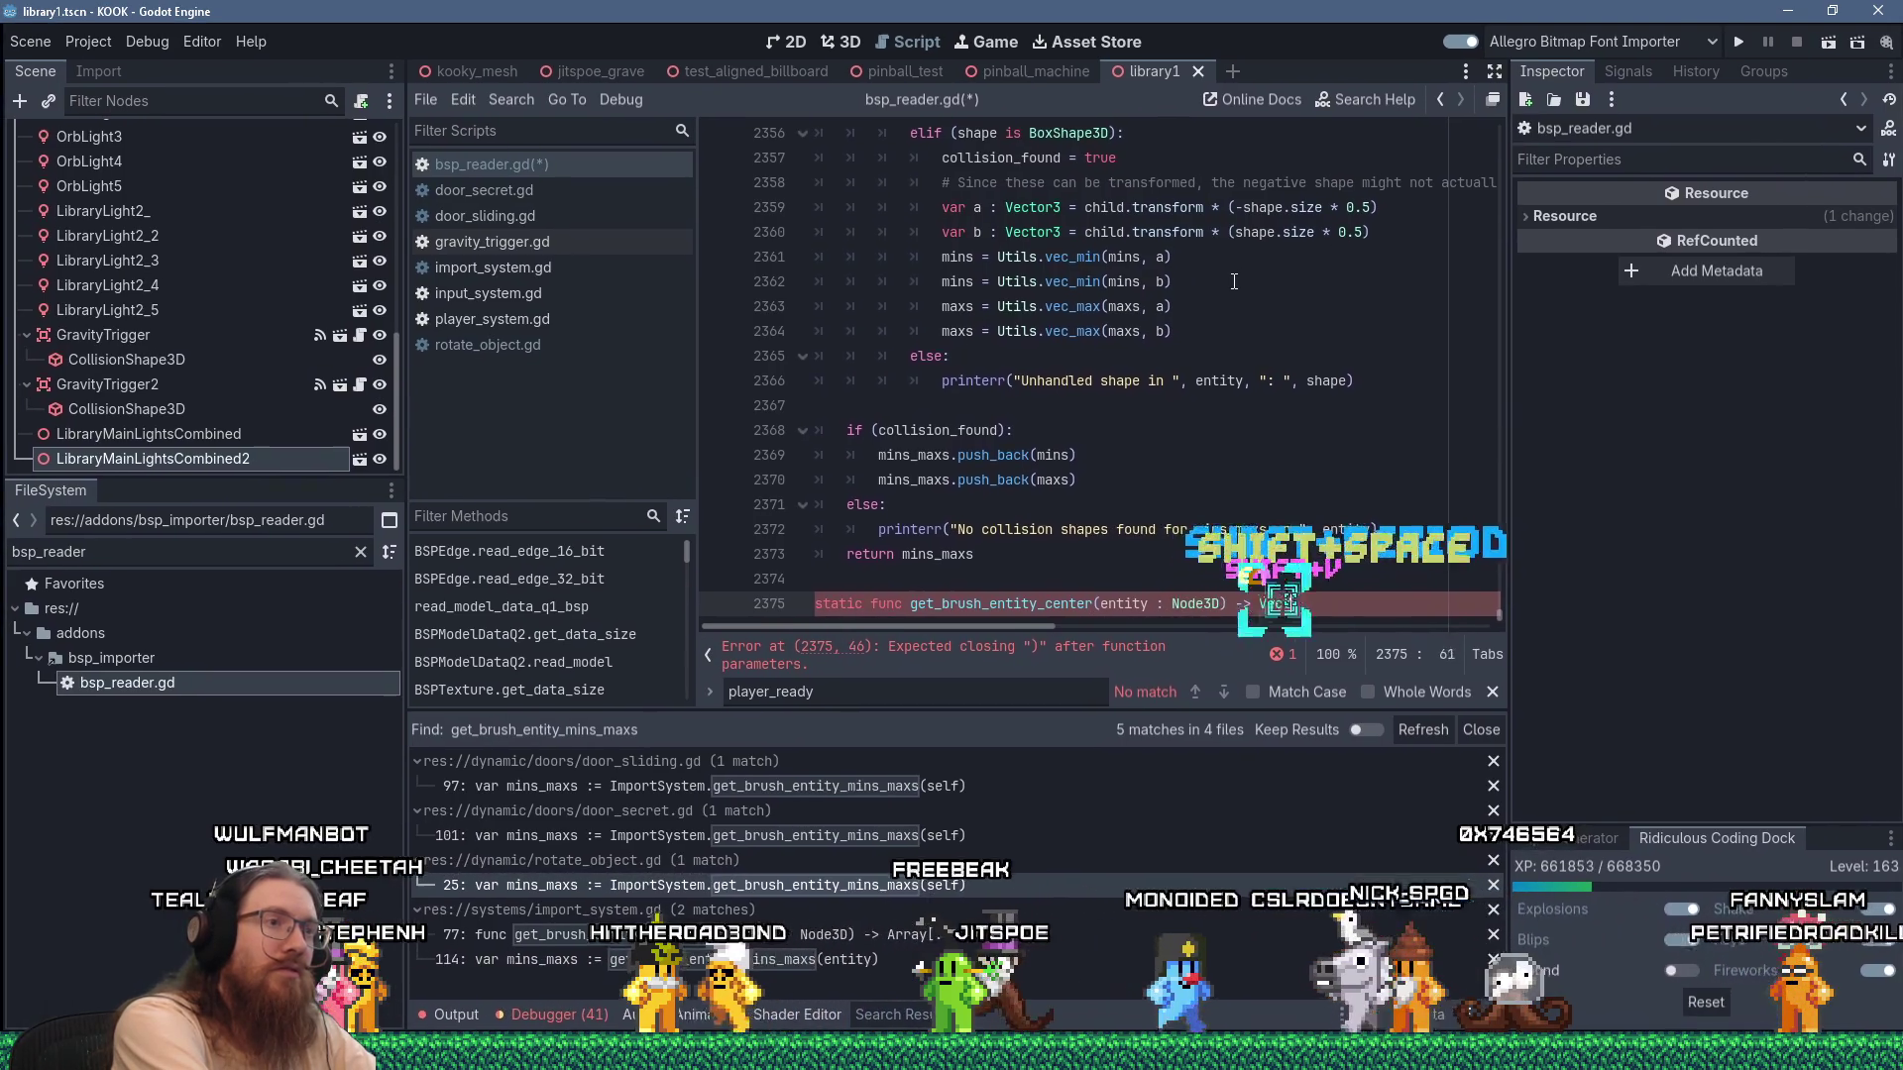
pyautogui.write('tor3:')
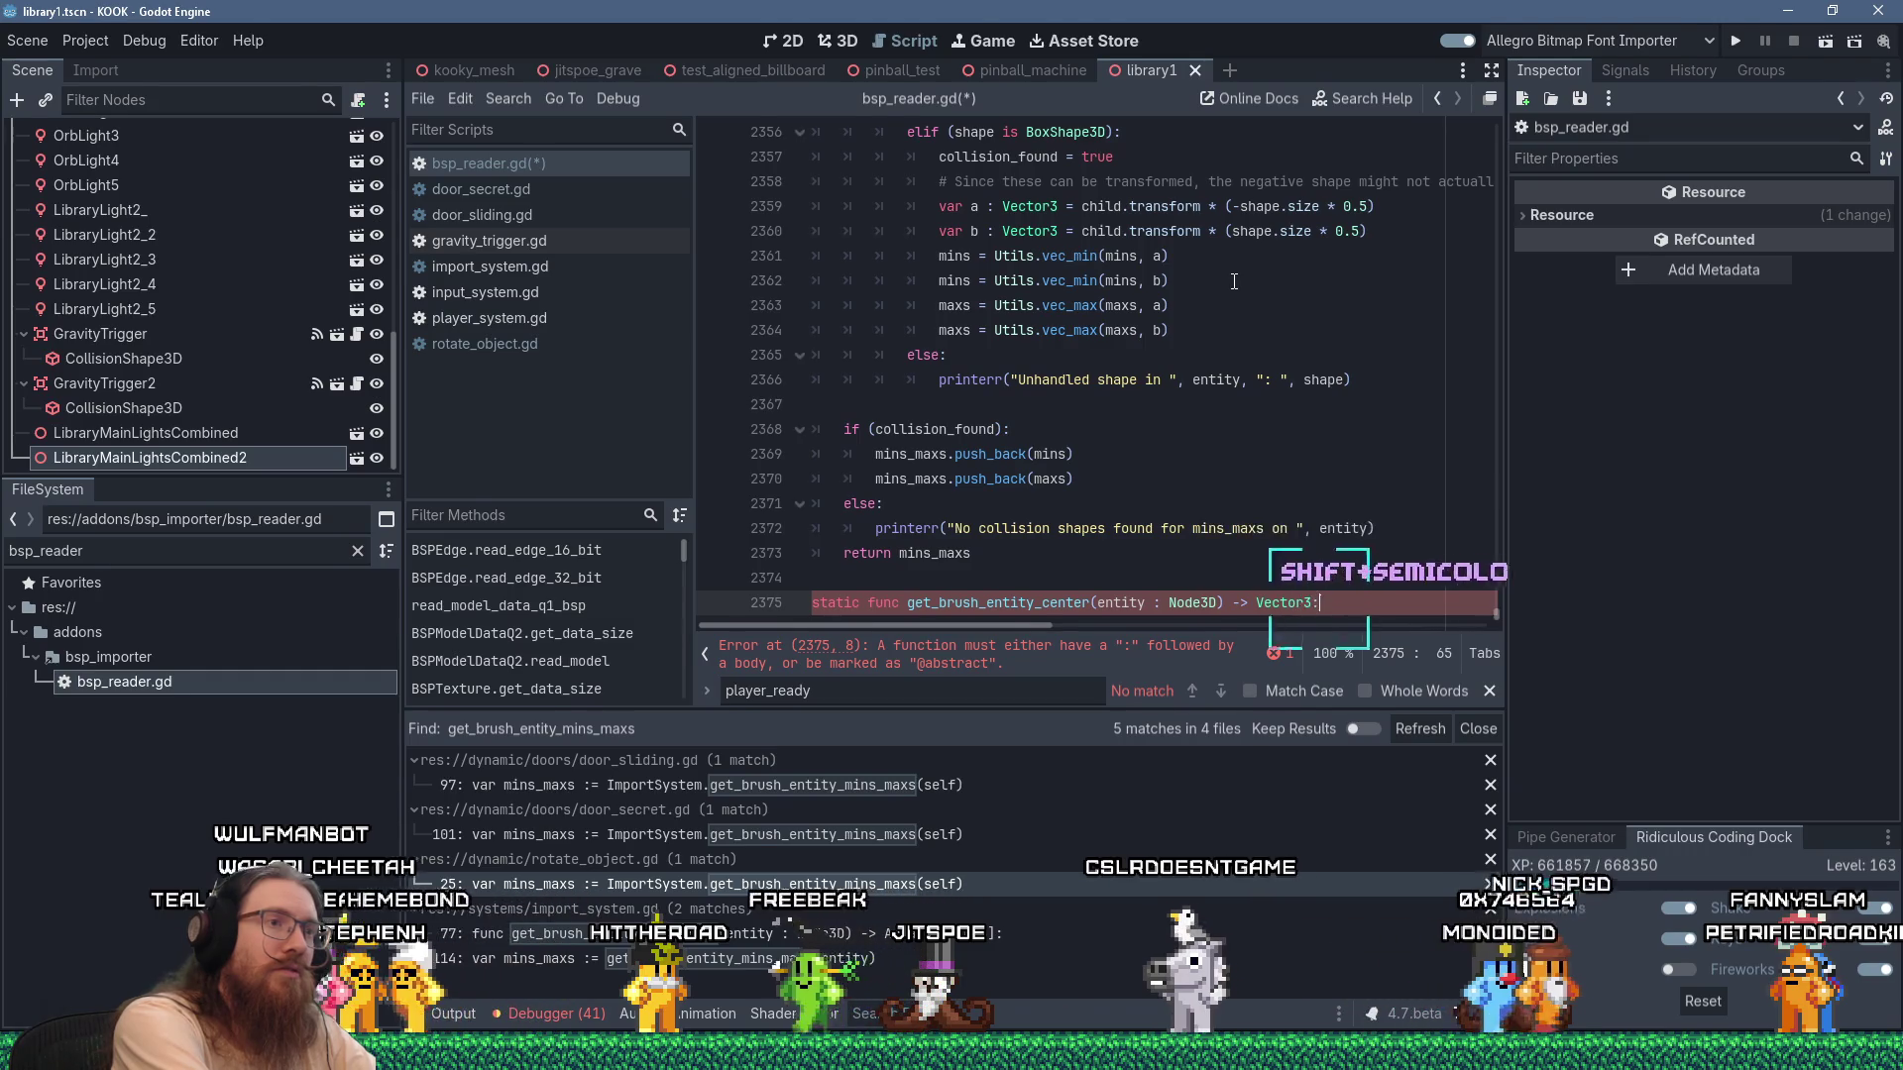
pyautogui.press('Return')
# Look up the get_brush_entity_mins_maxs function name in the code above.
pyautogui.scroll(6, 1234, 281)
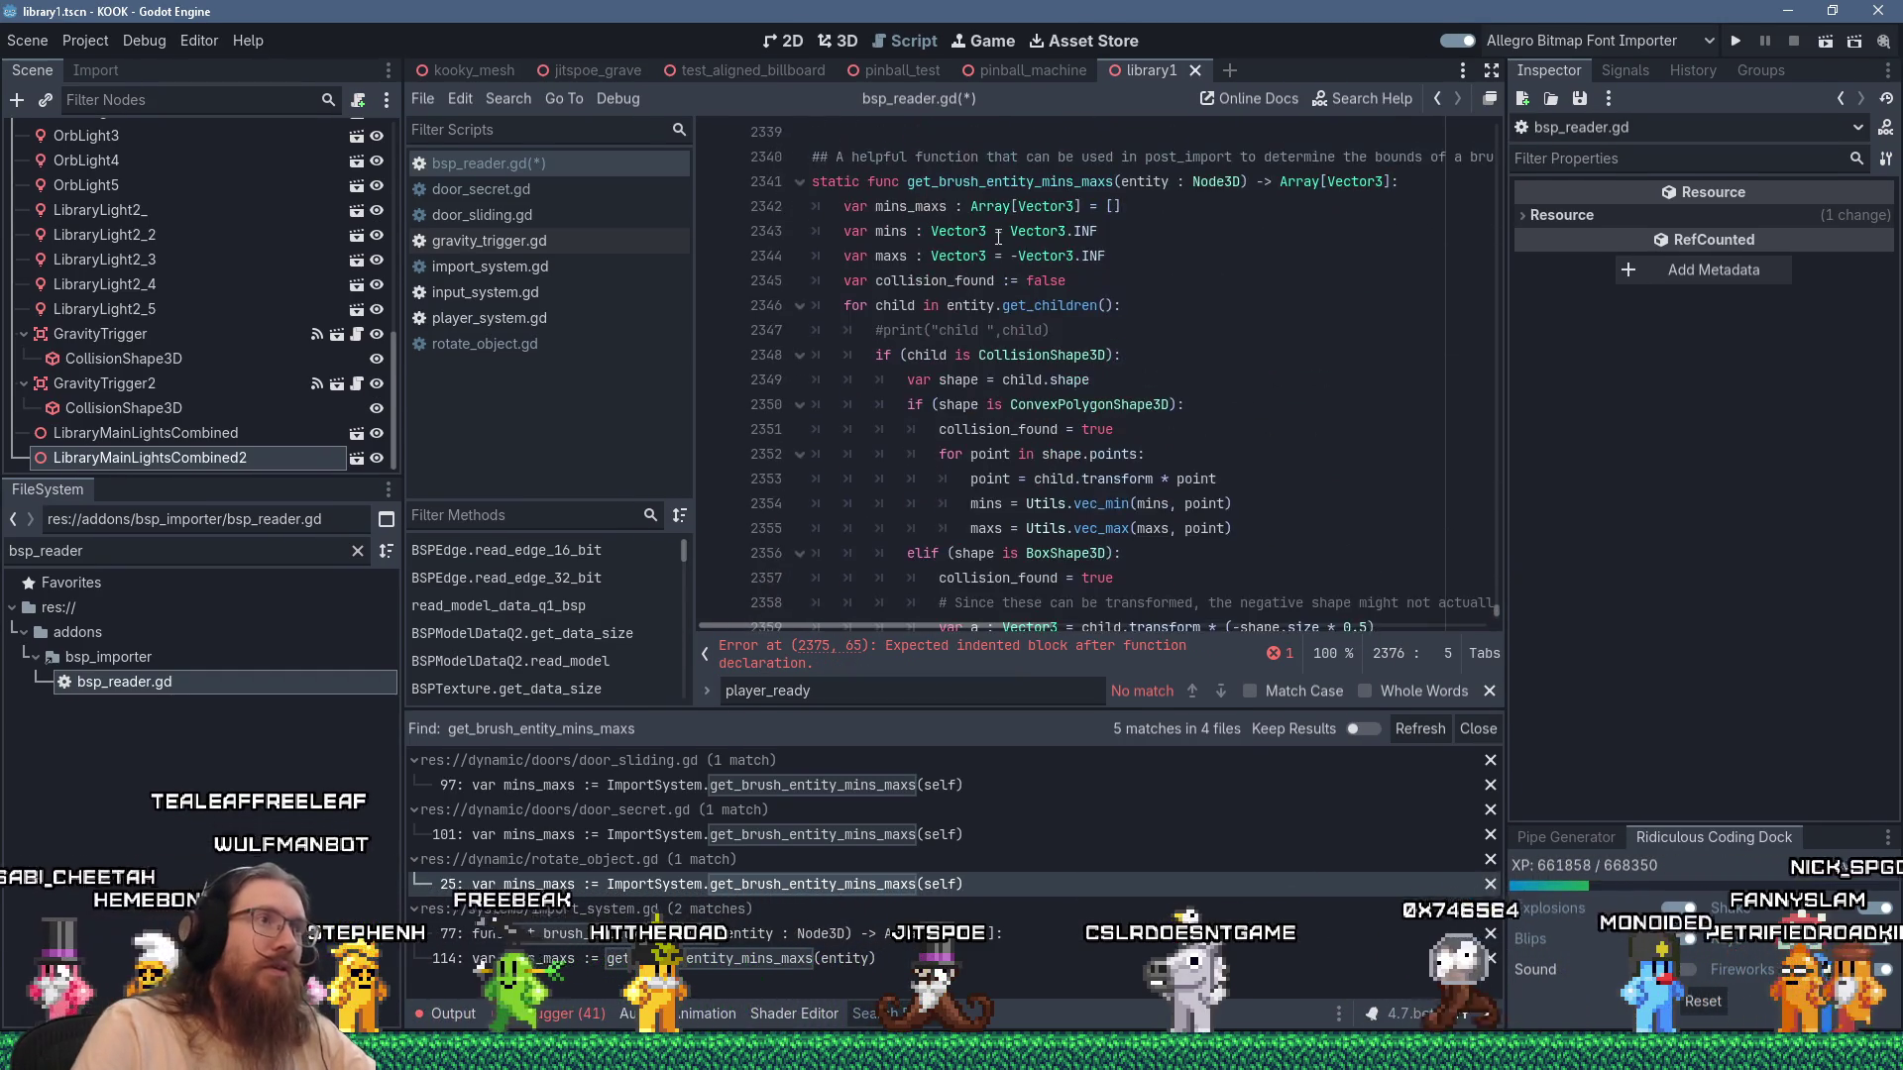
pyautogui.doubleClick(1011, 181)
pyautogui.rightClick(1019, 186)
pyautogui.click(1073, 313)
pyautogui.scroll(-6, 1073, 313)
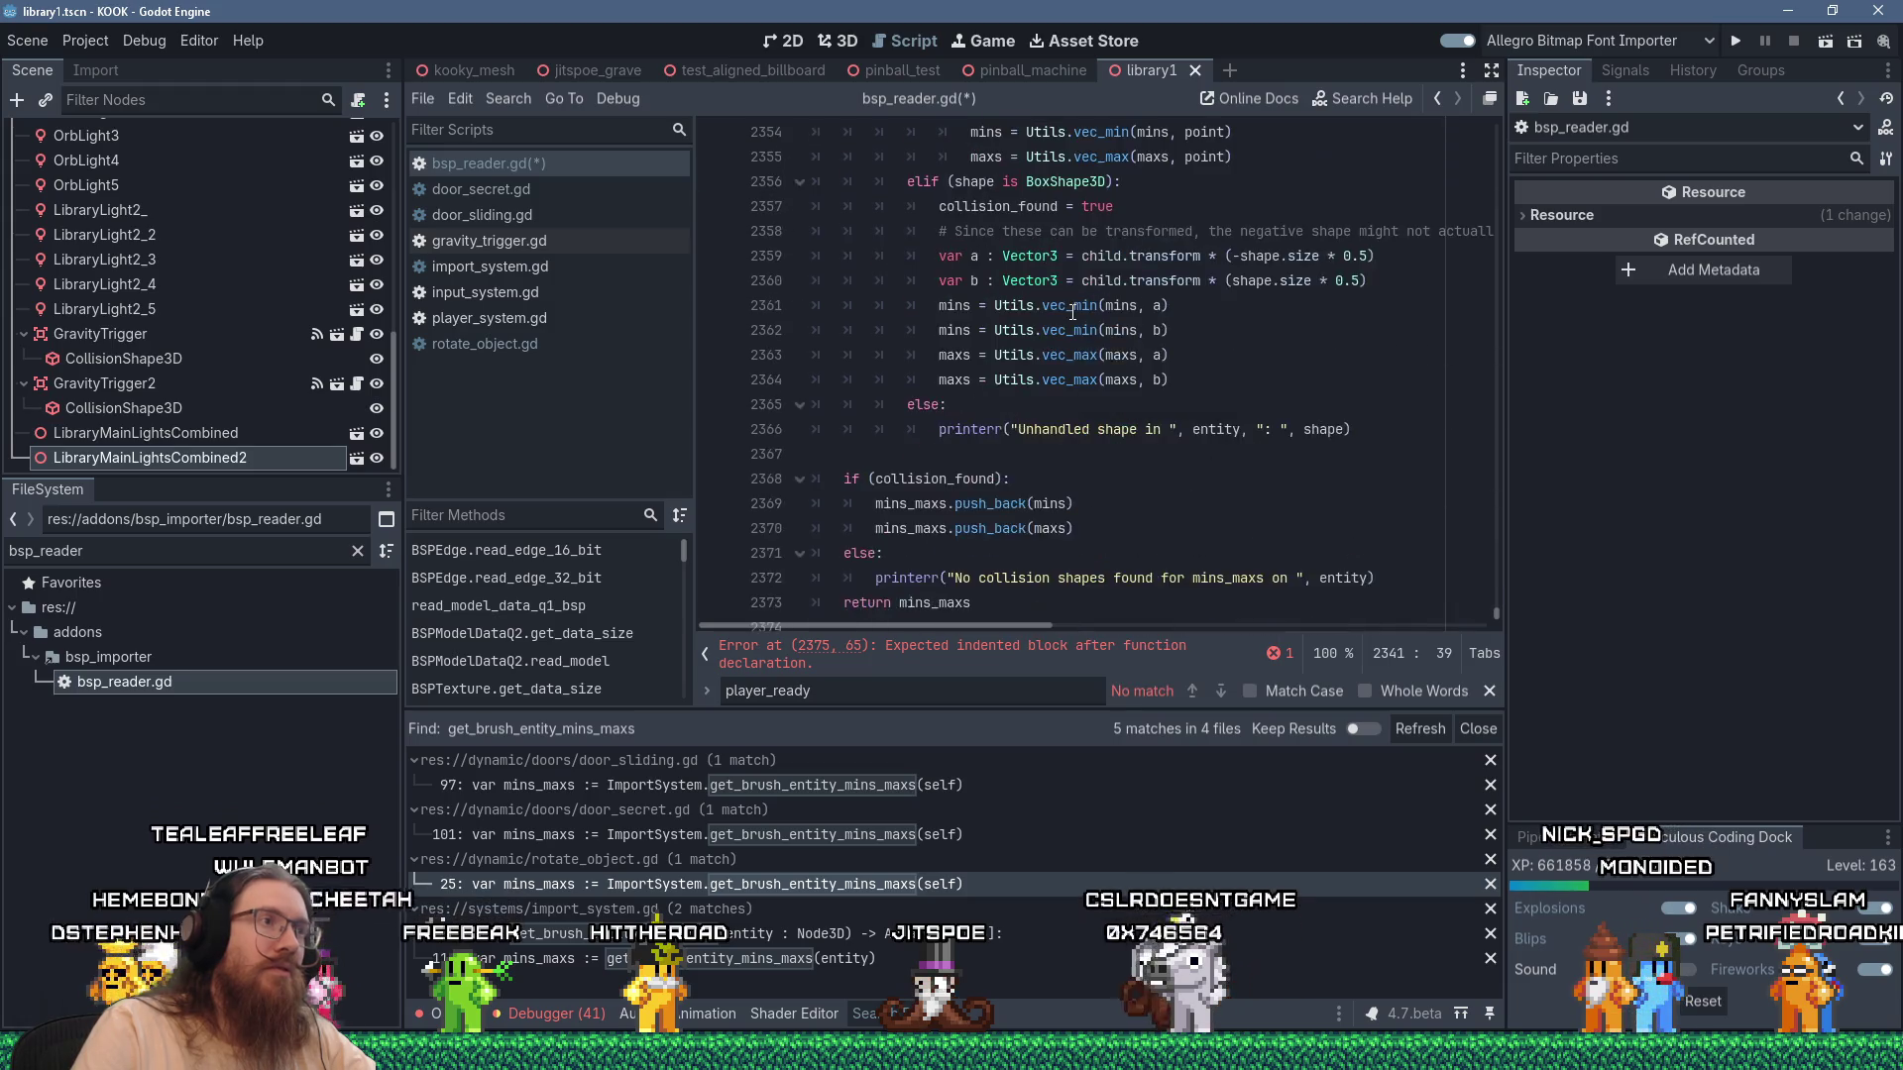
pyautogui.scroll(8, 922, 599)
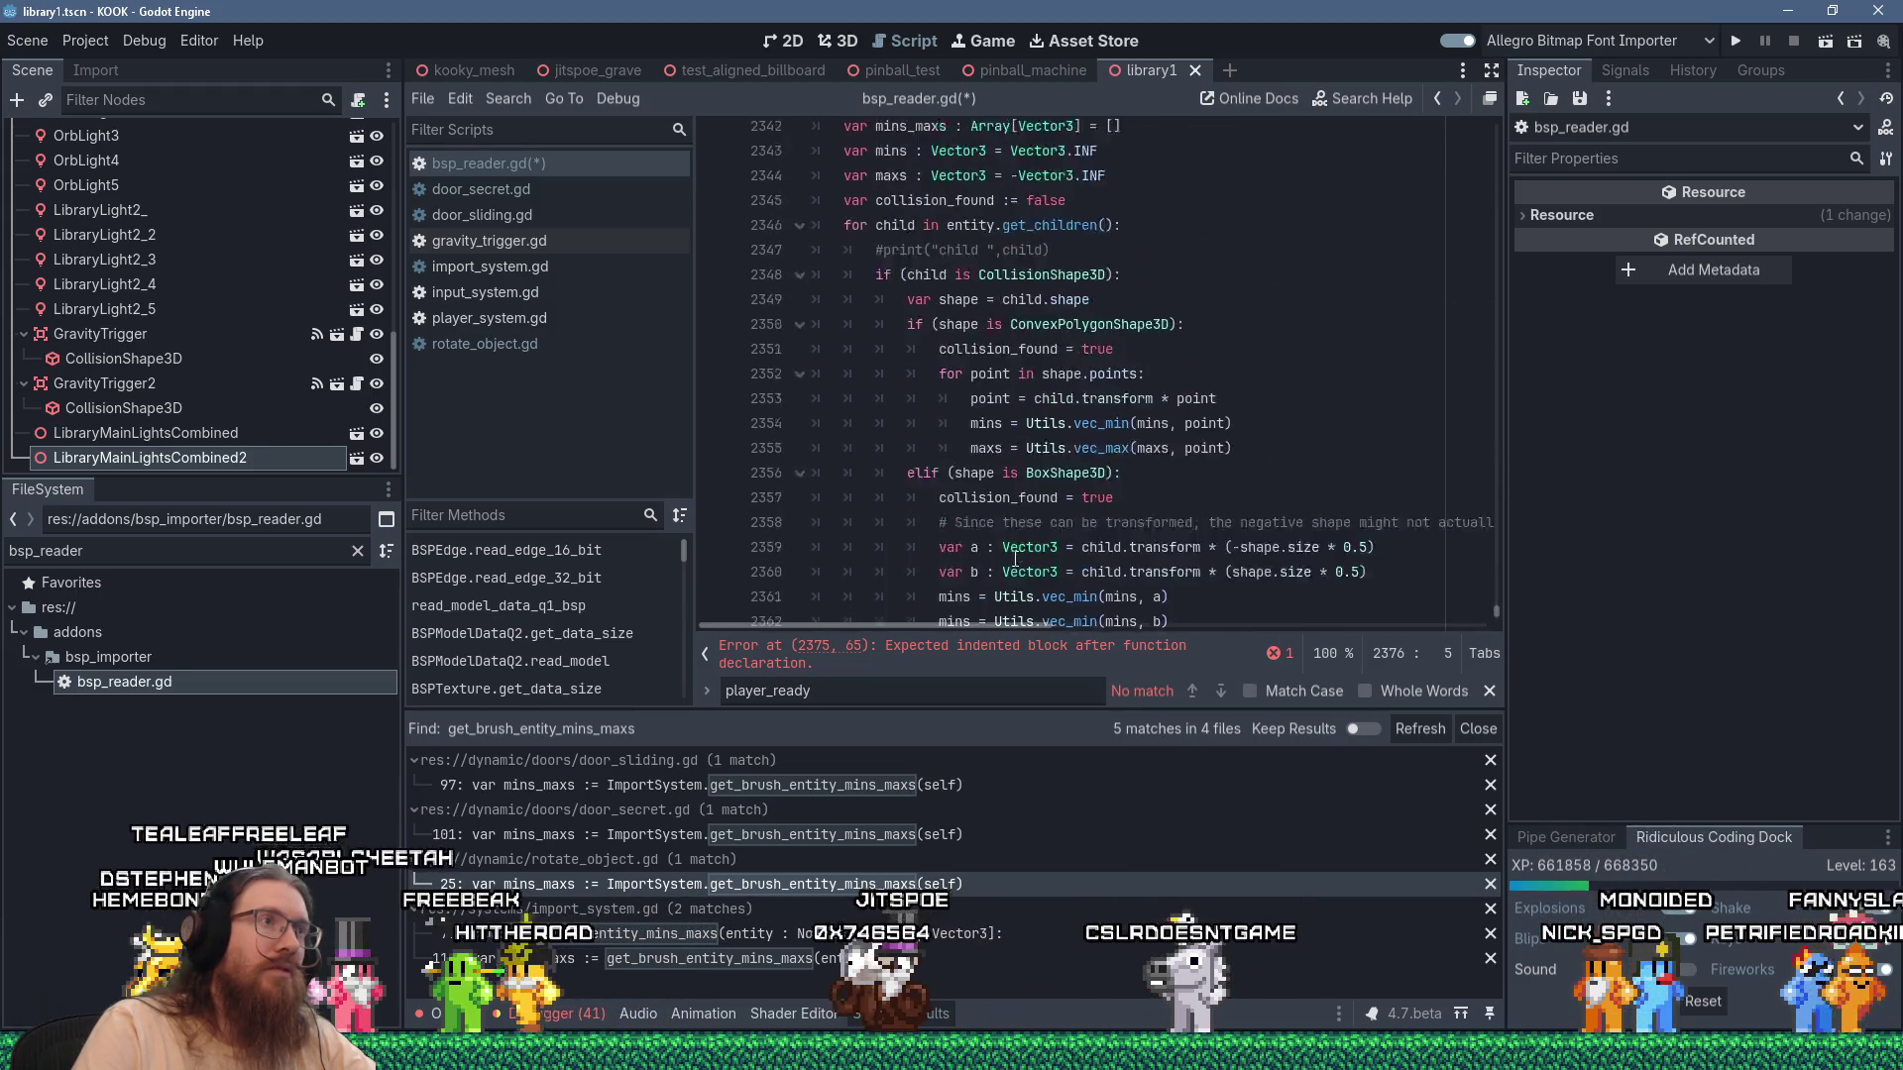
pyautogui.moveTo(1018, 556)
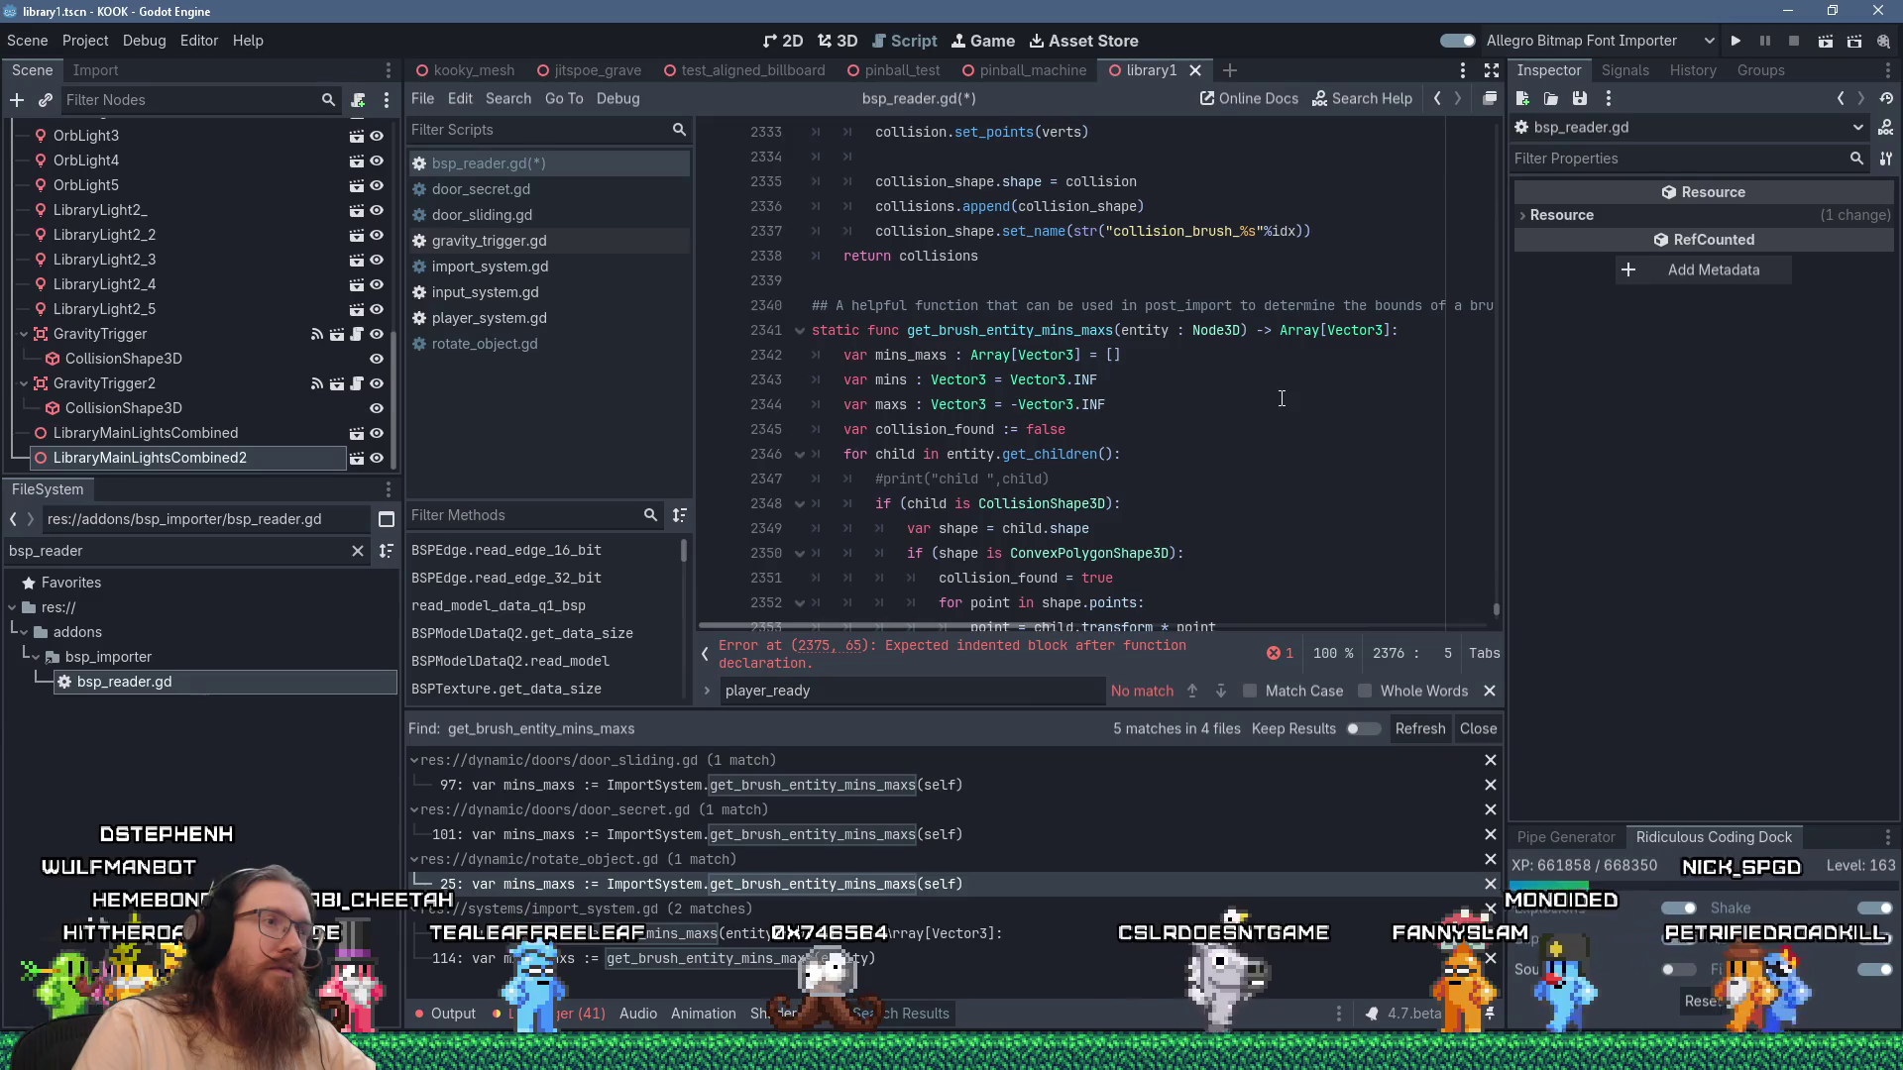
pyautogui.scroll(-8, 1282, 398)
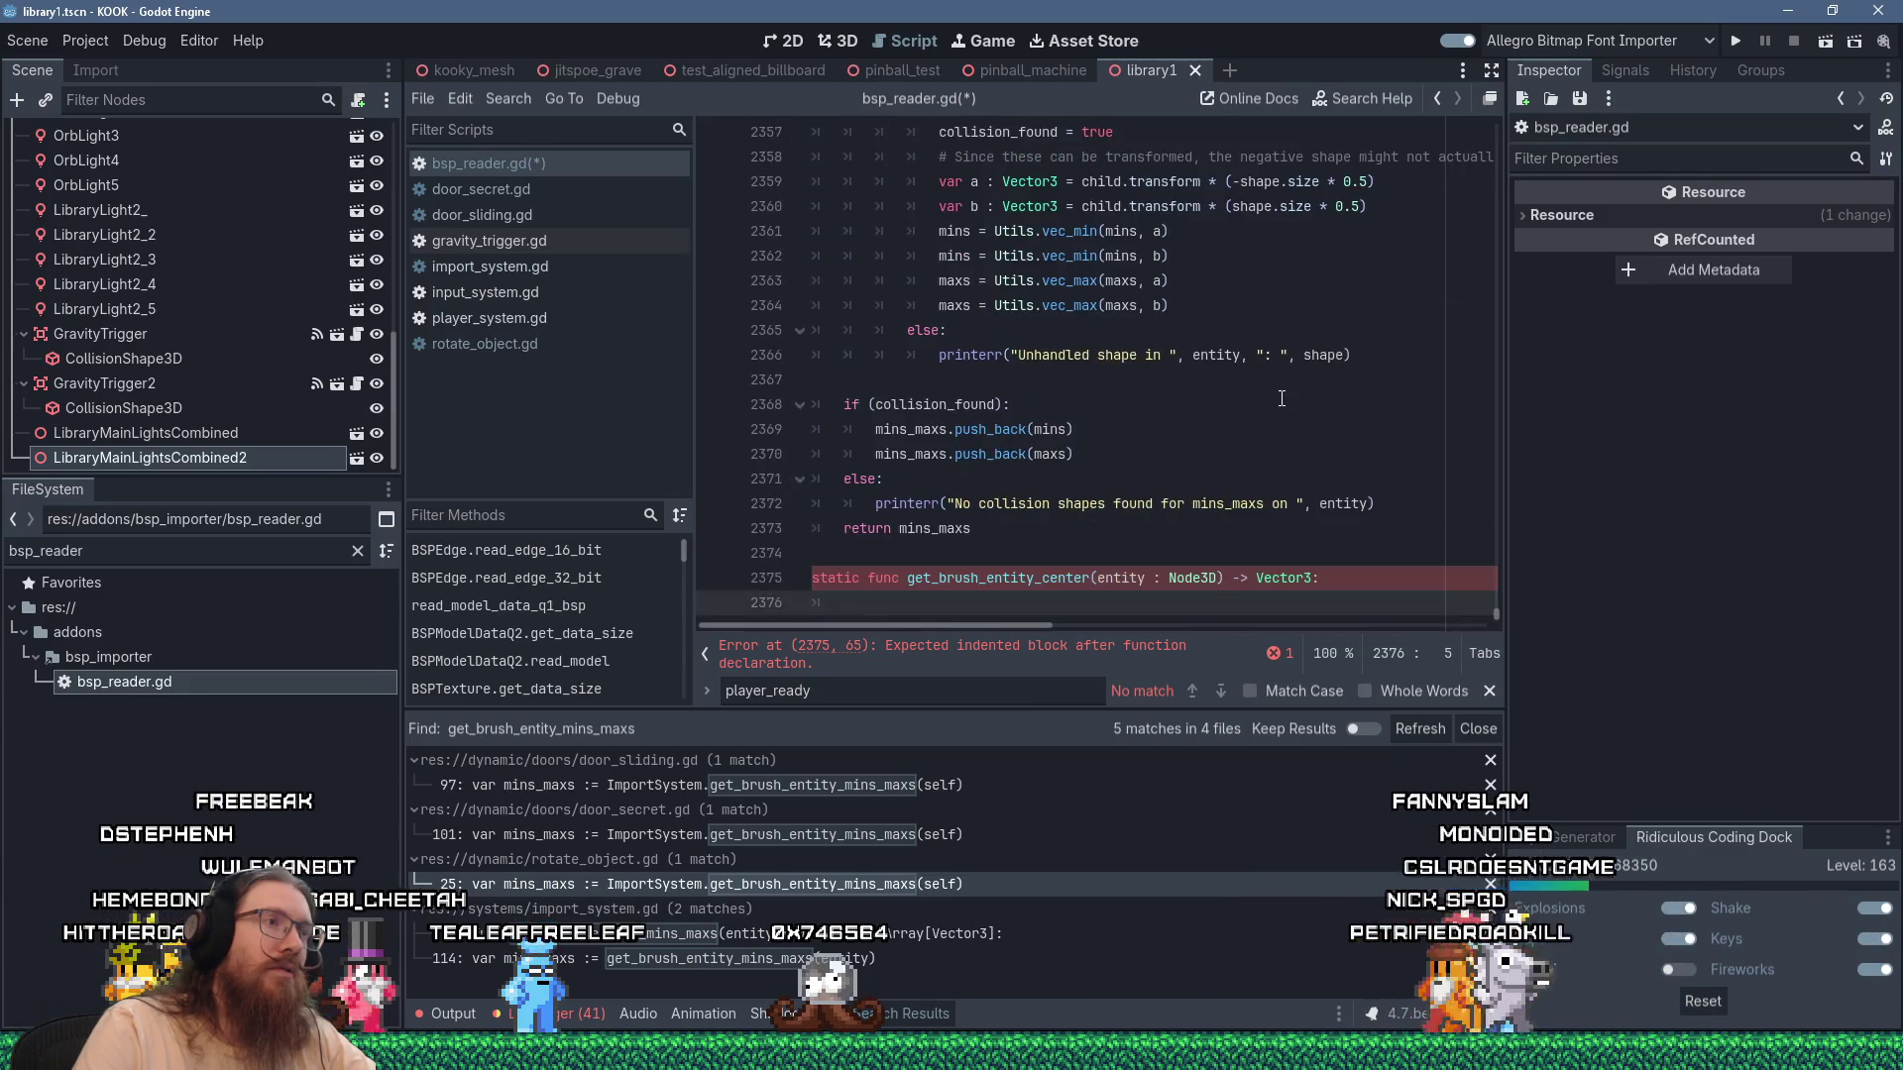
pyautogui.scroll(8, 1282, 398)
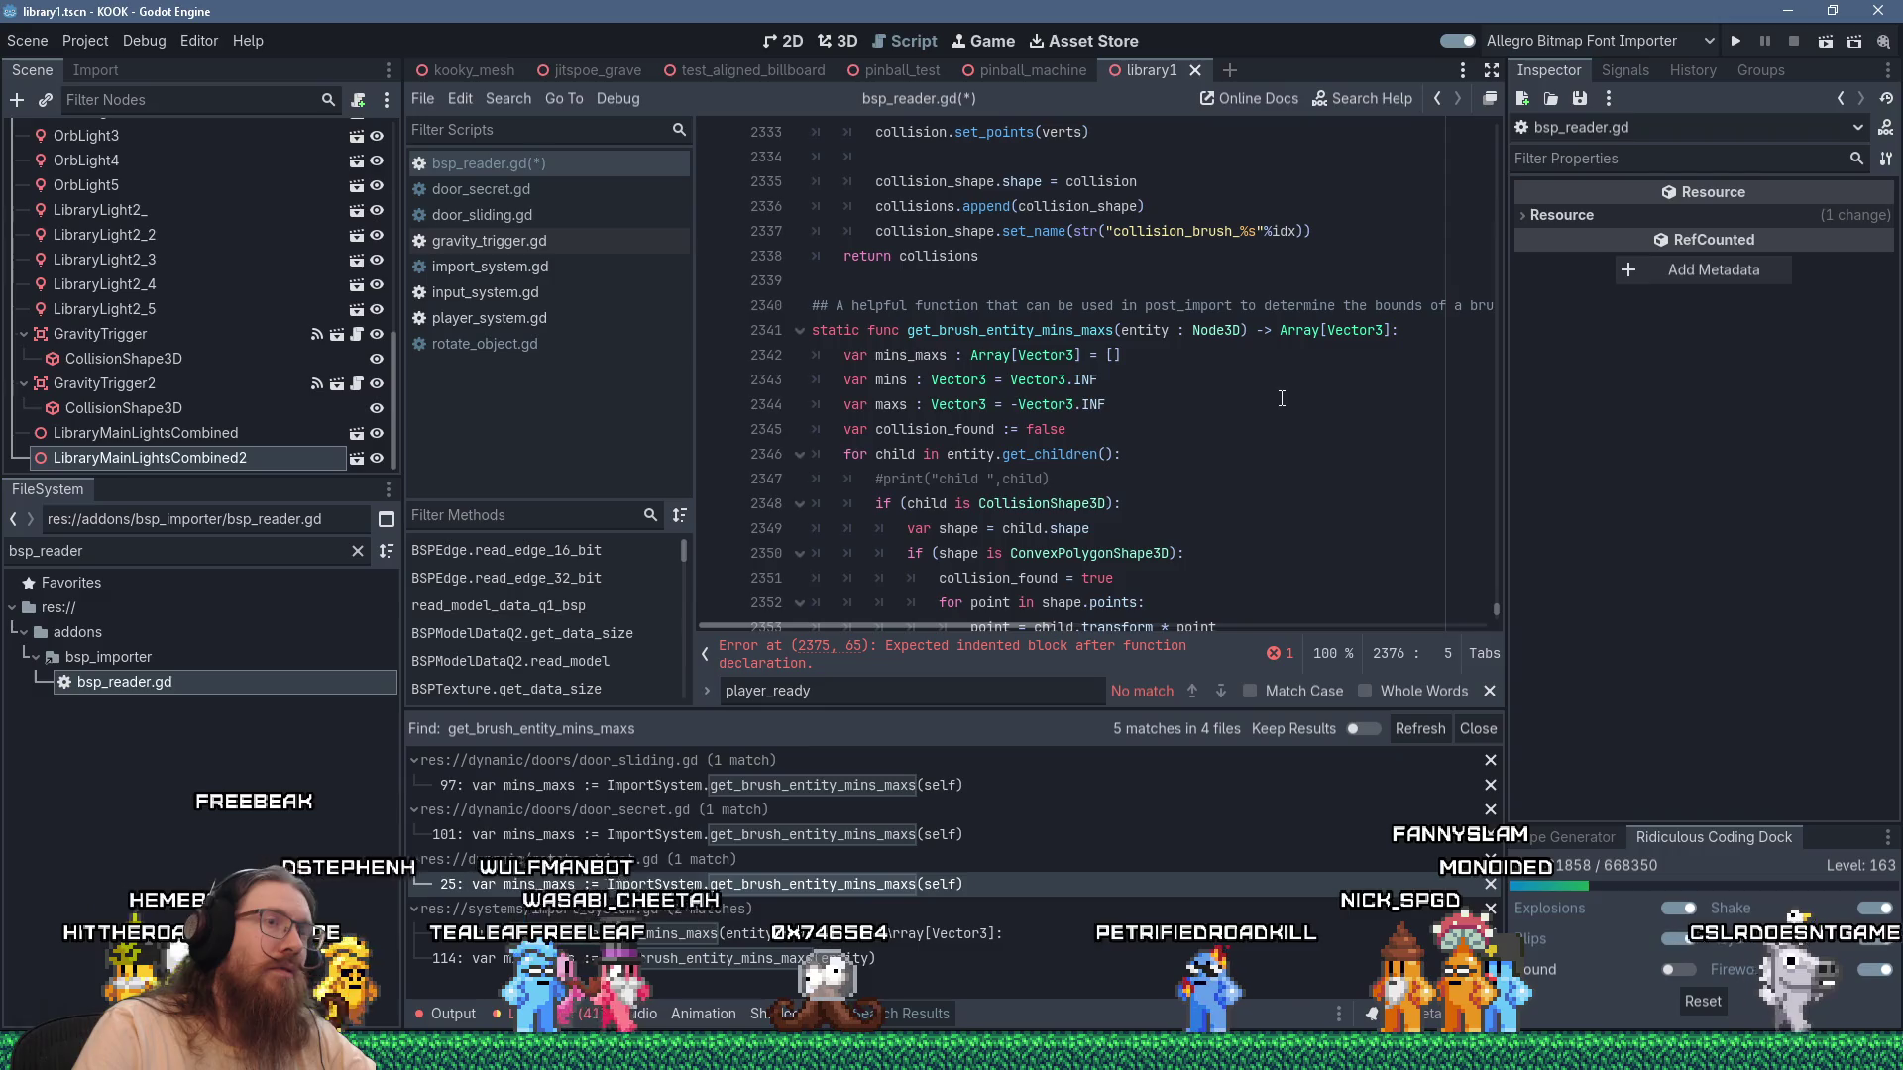
pyautogui.scroll(-8, 1281, 399)
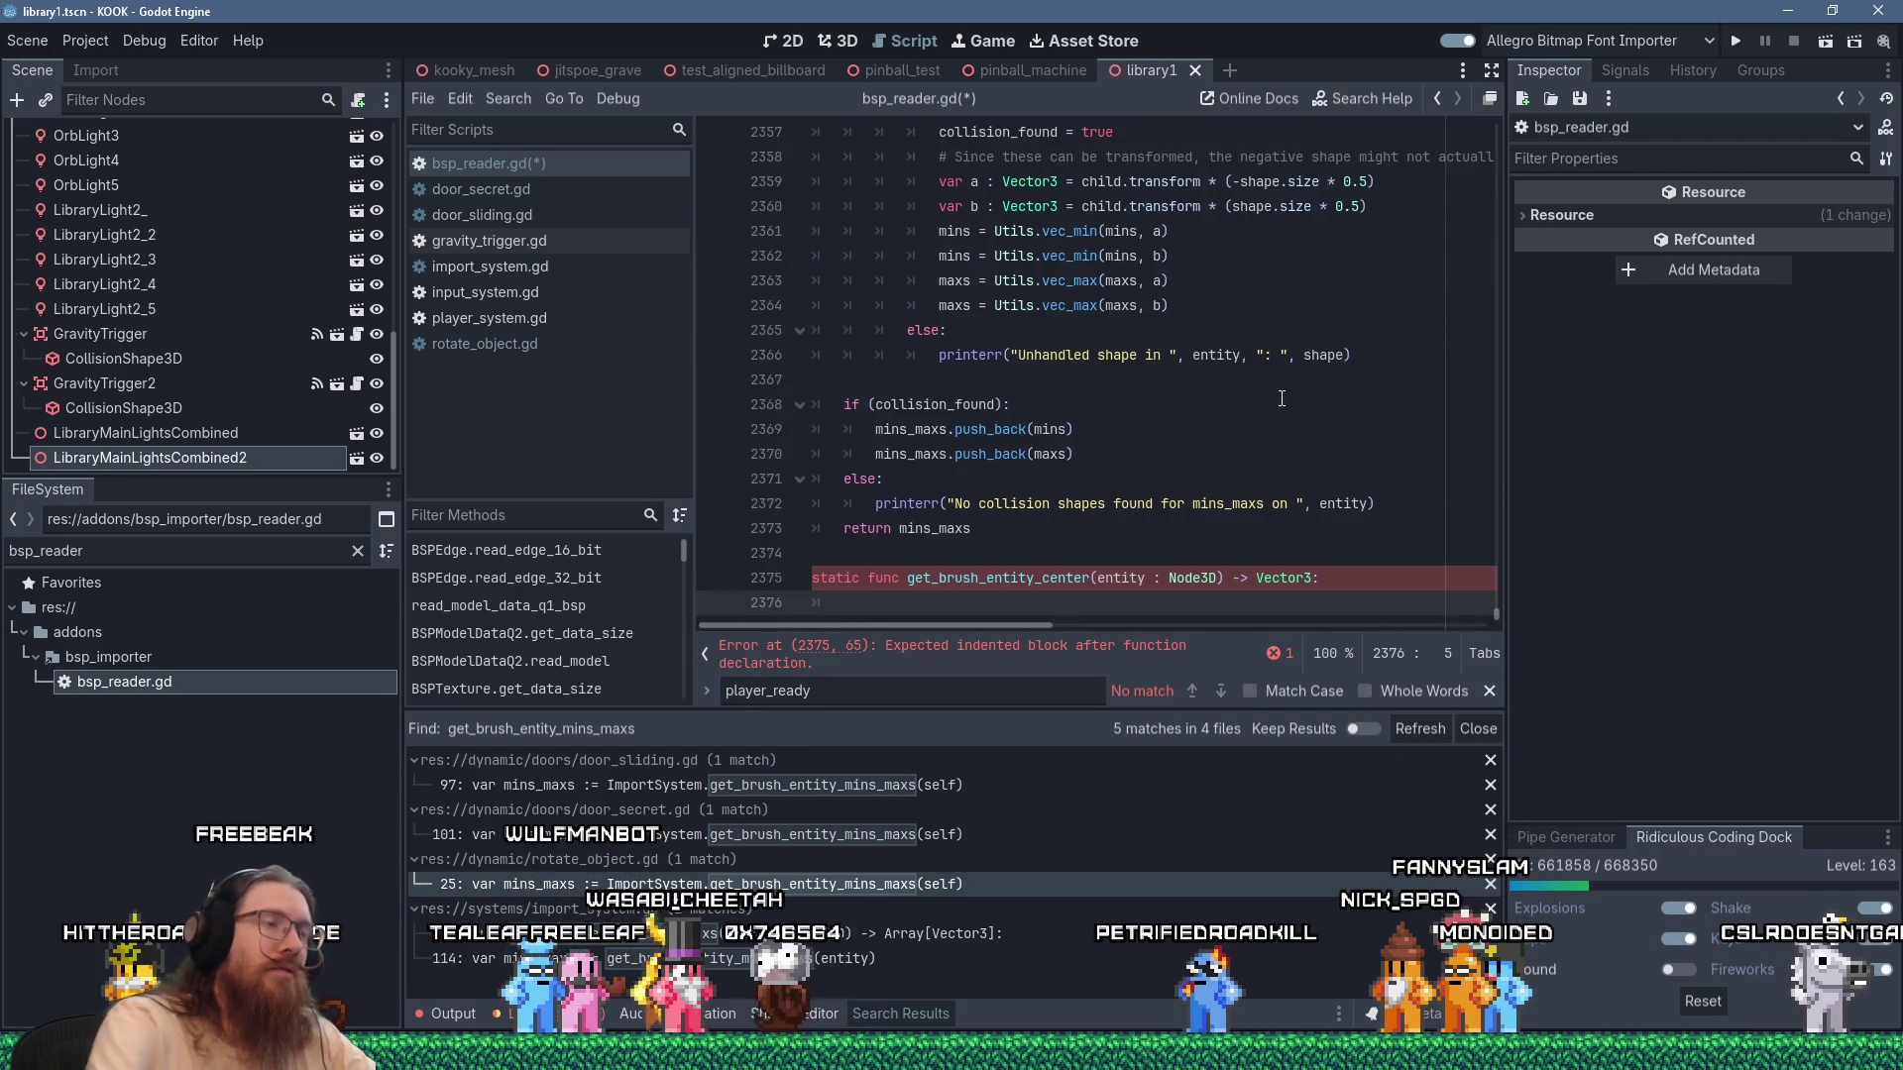
# Add the first body line: var mins_maxs := get_brush_entity_mins_maxs(entity).
pyautogui.write('var mins_maxs')
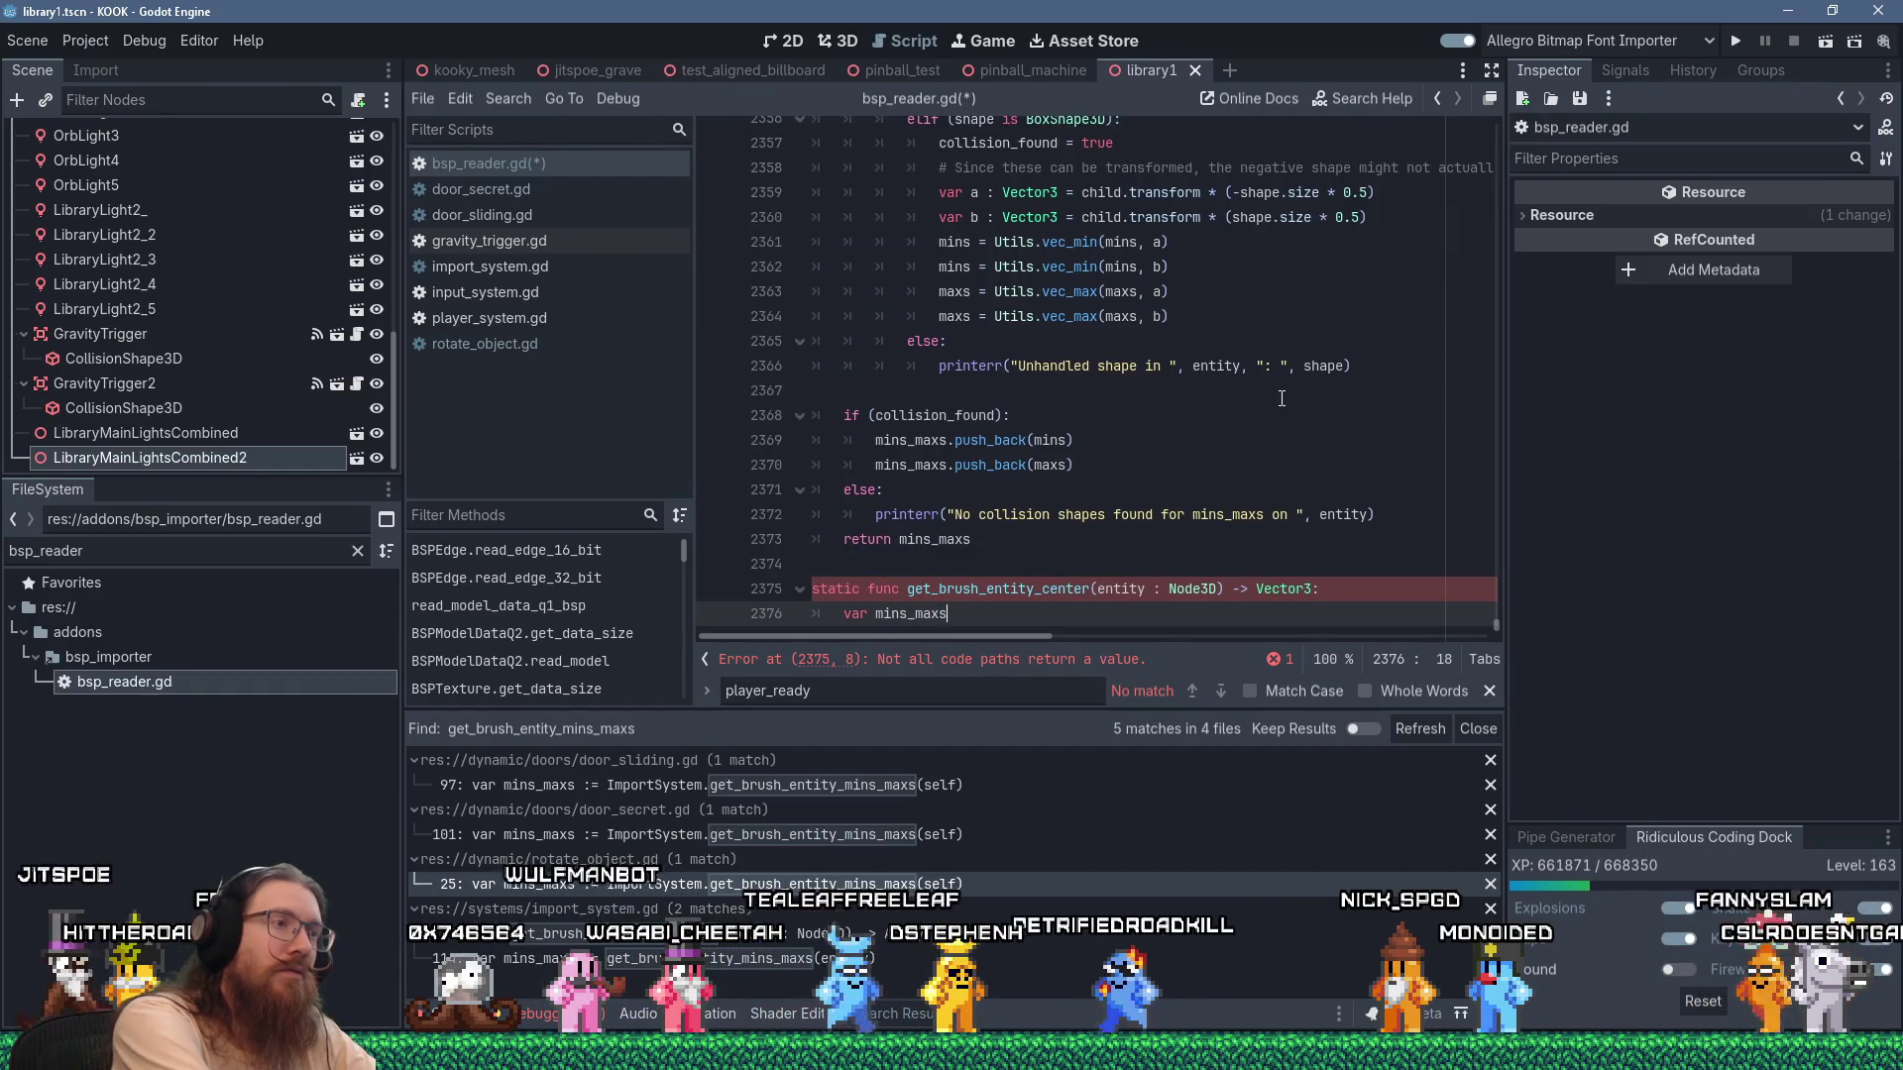
pyautogui.write(' := get_brush_entity_mins_maxs')
pyautogui.hotkey('ctrl', 'v')
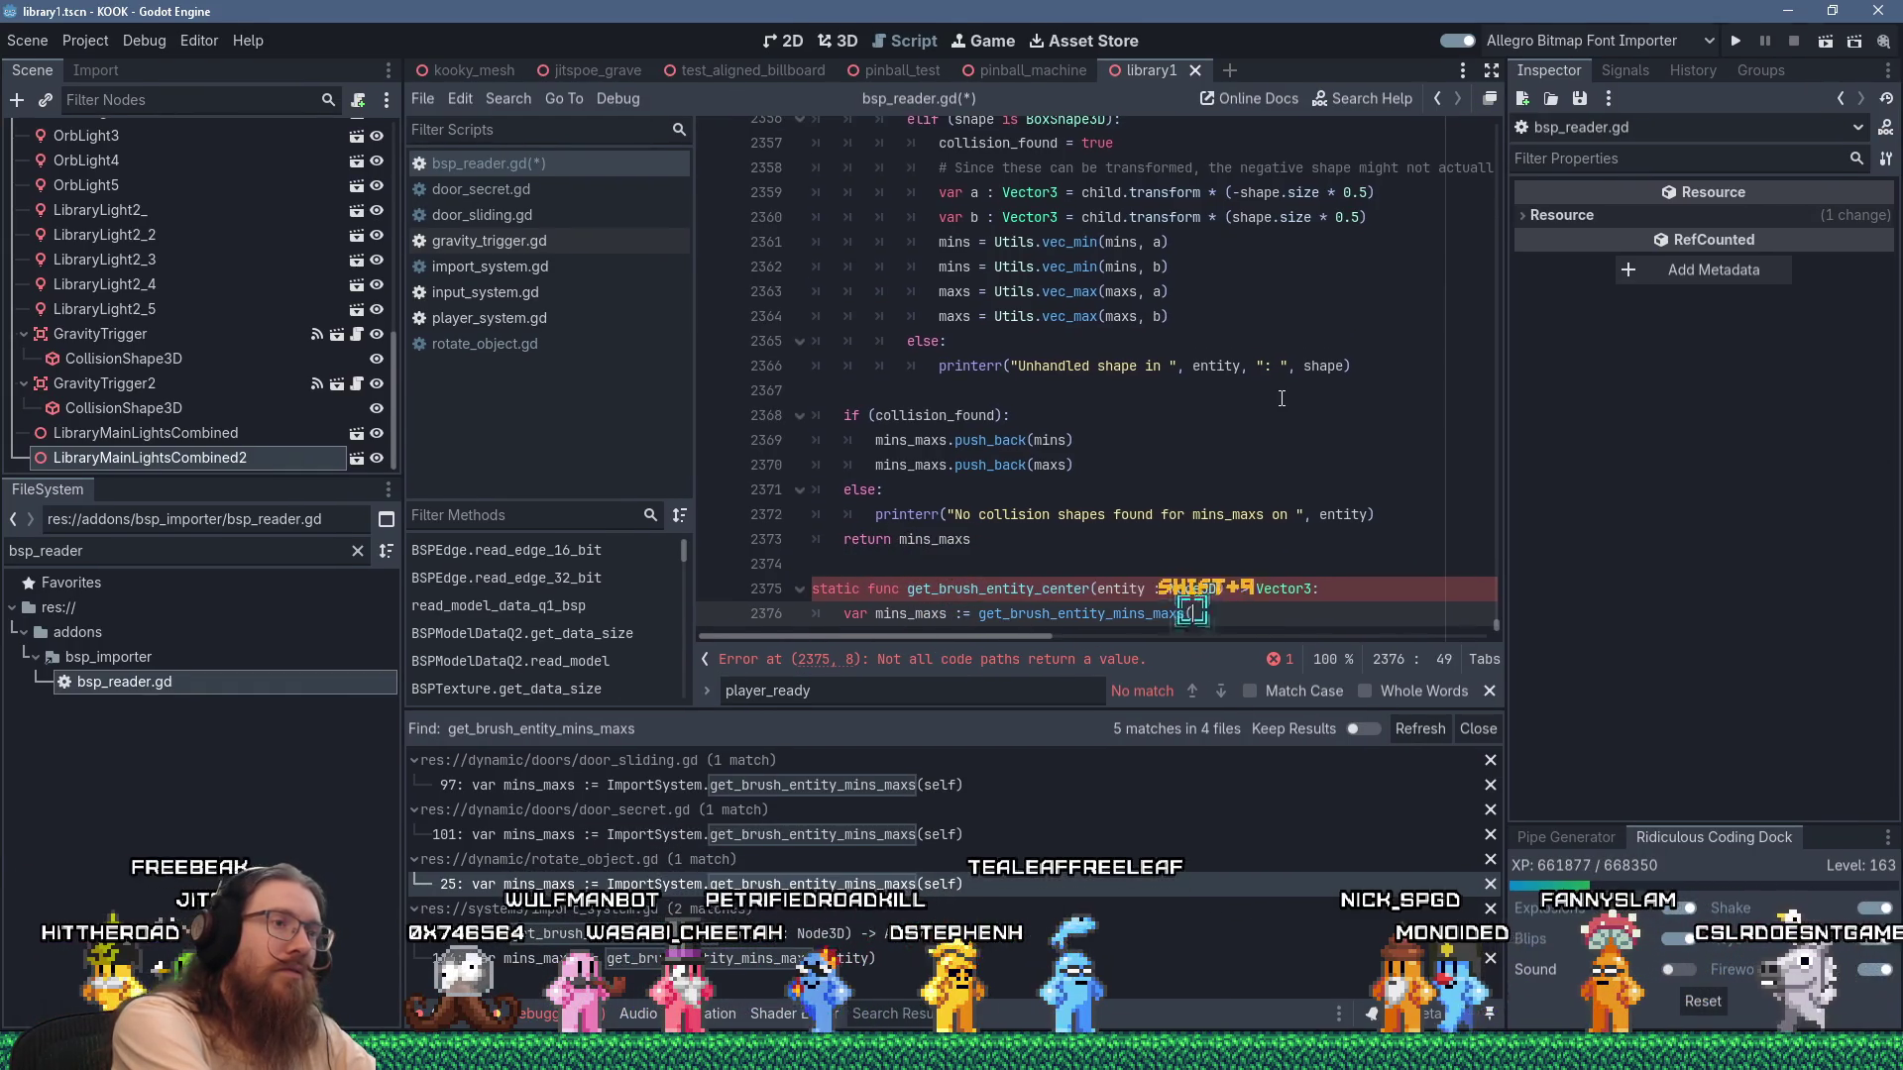
pyautogui.write('(entity)')
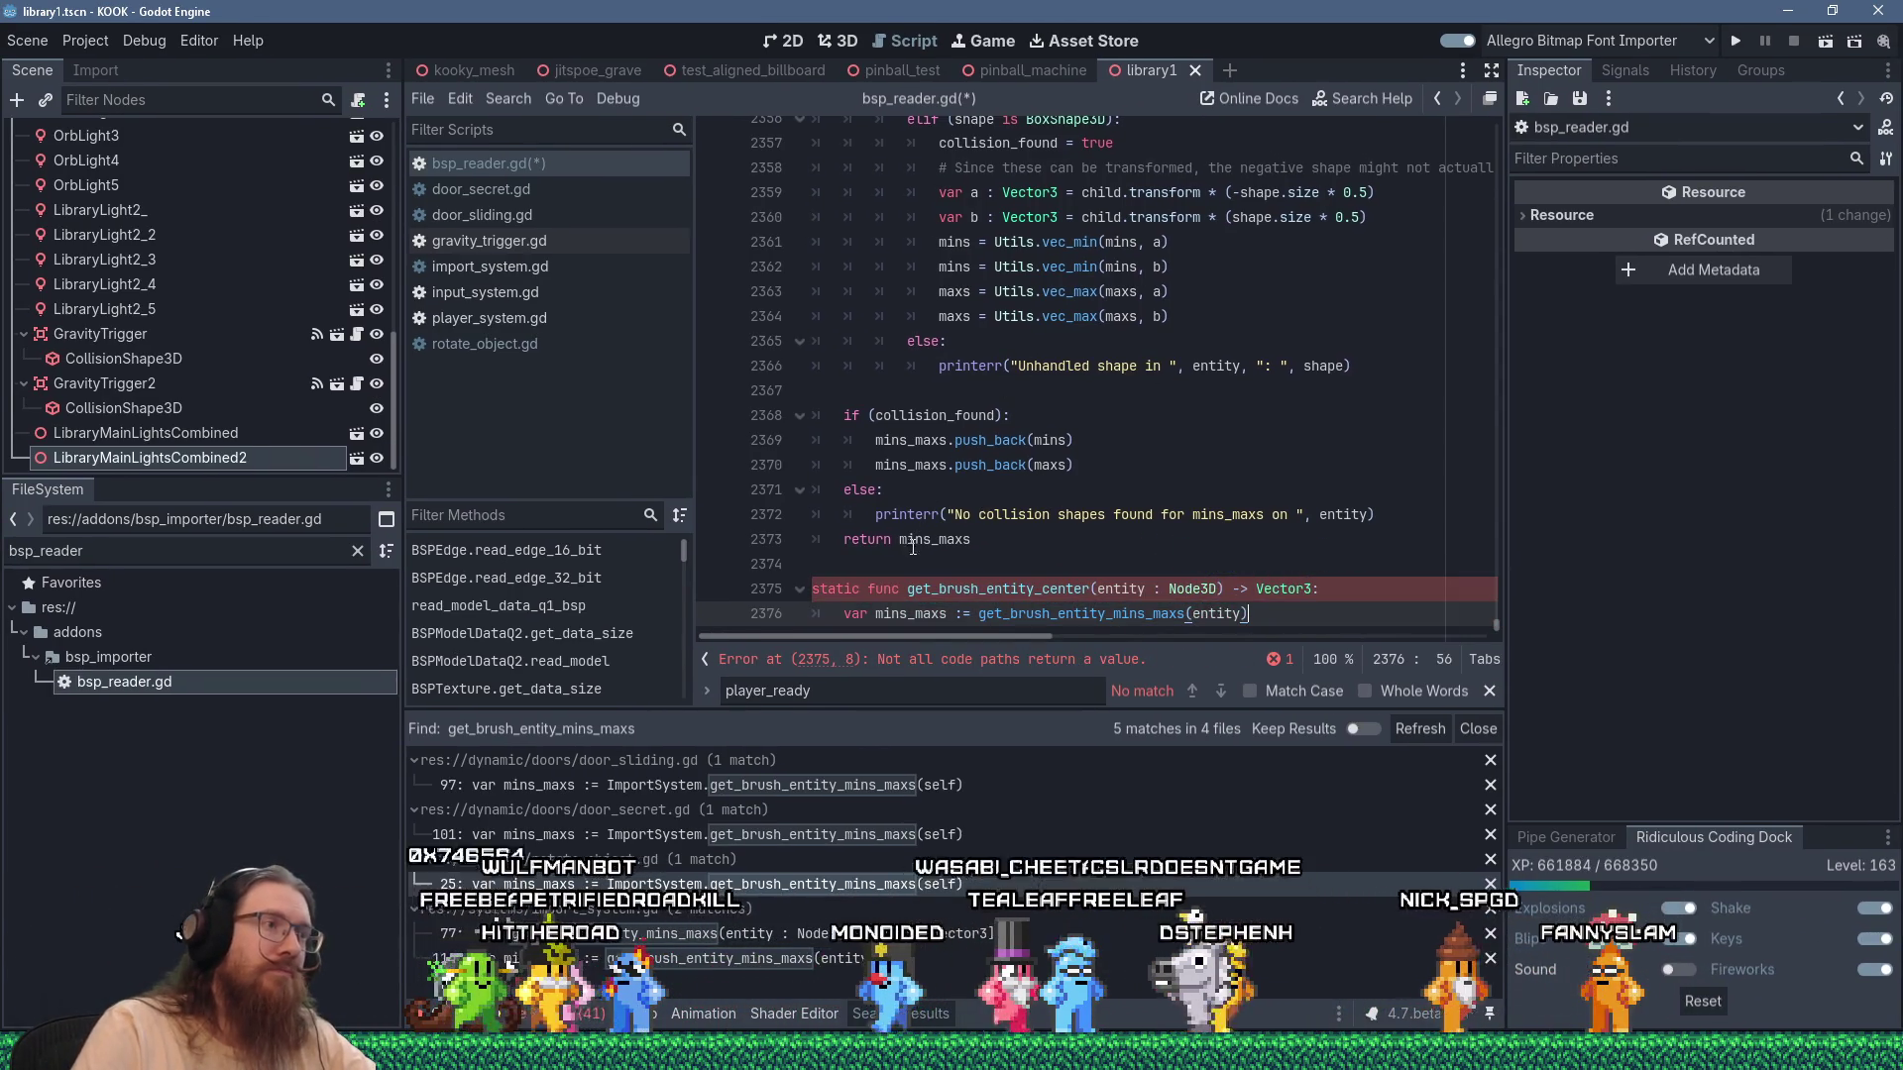
pyautogui.press('KP_Enter')
pyautogui.press('KP_Enter')
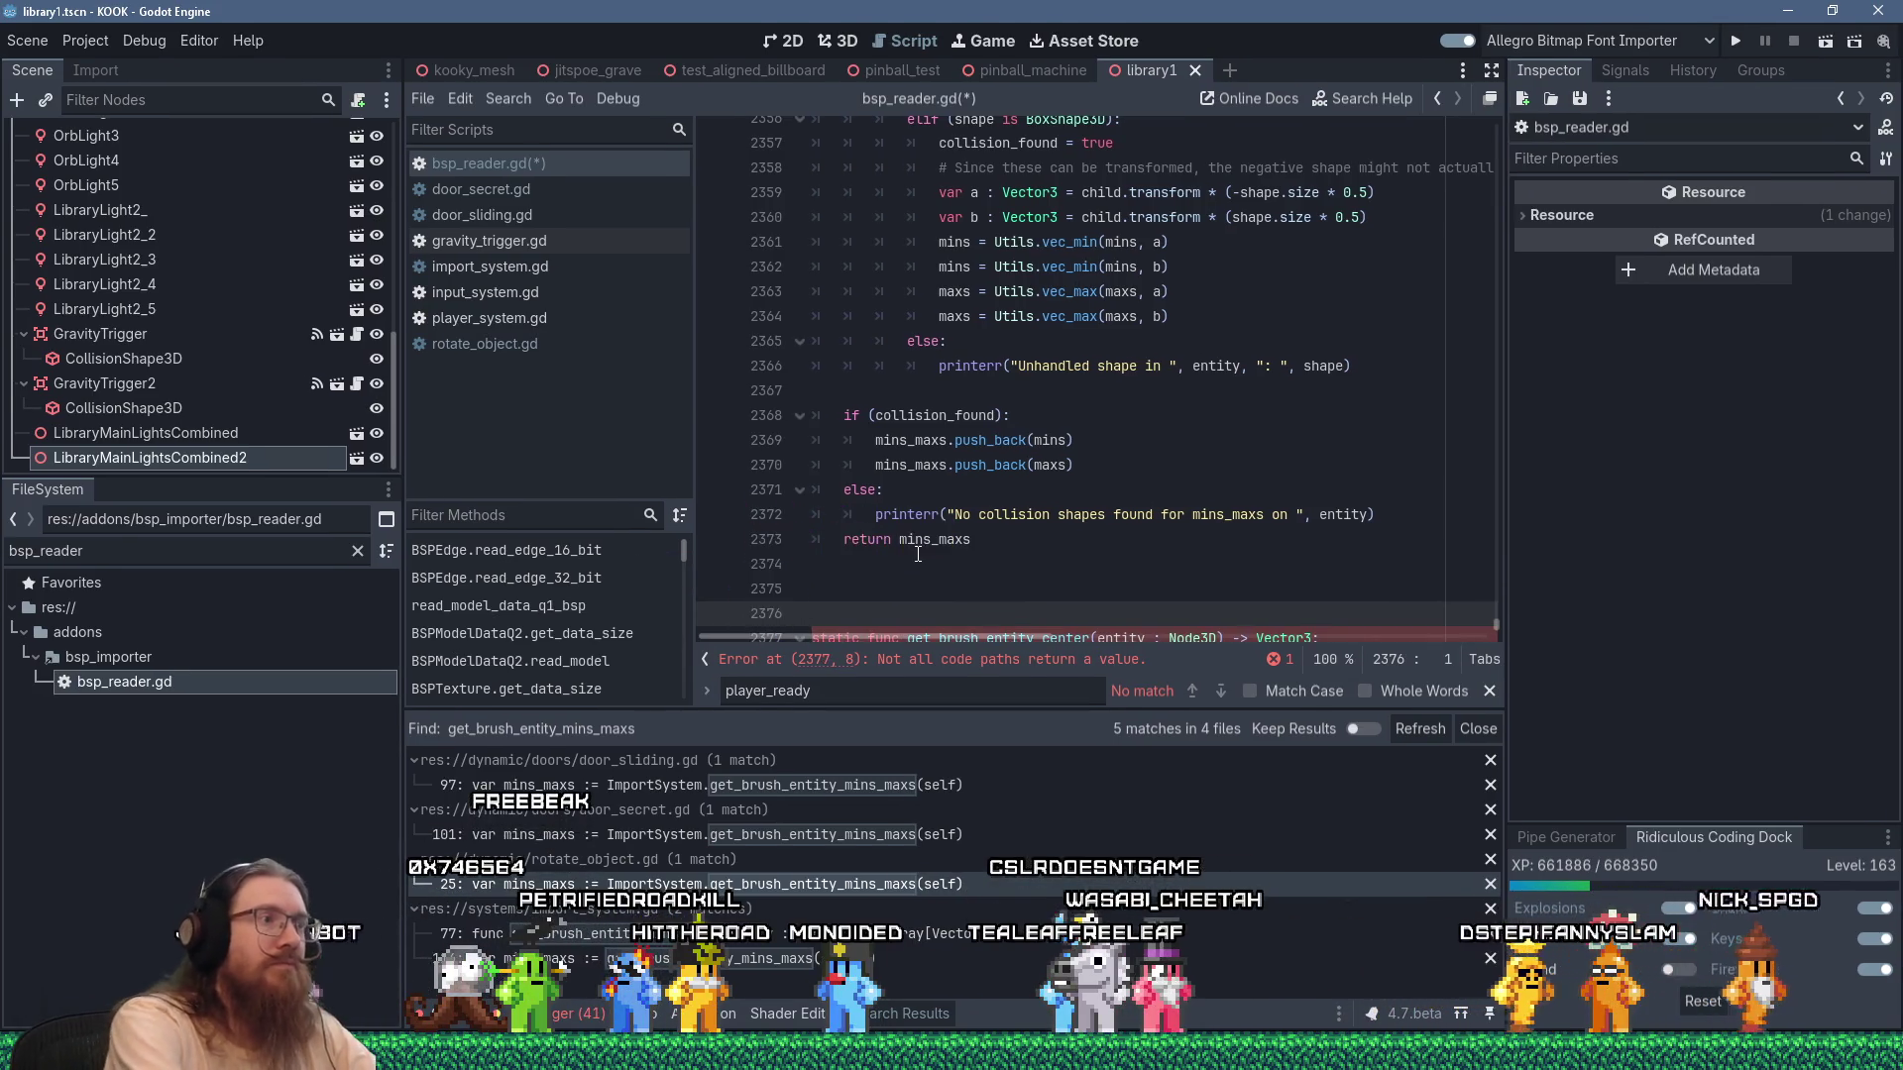
pyautogui.press('BackSpace')
pyautogui.scroll(3, 932, 545)
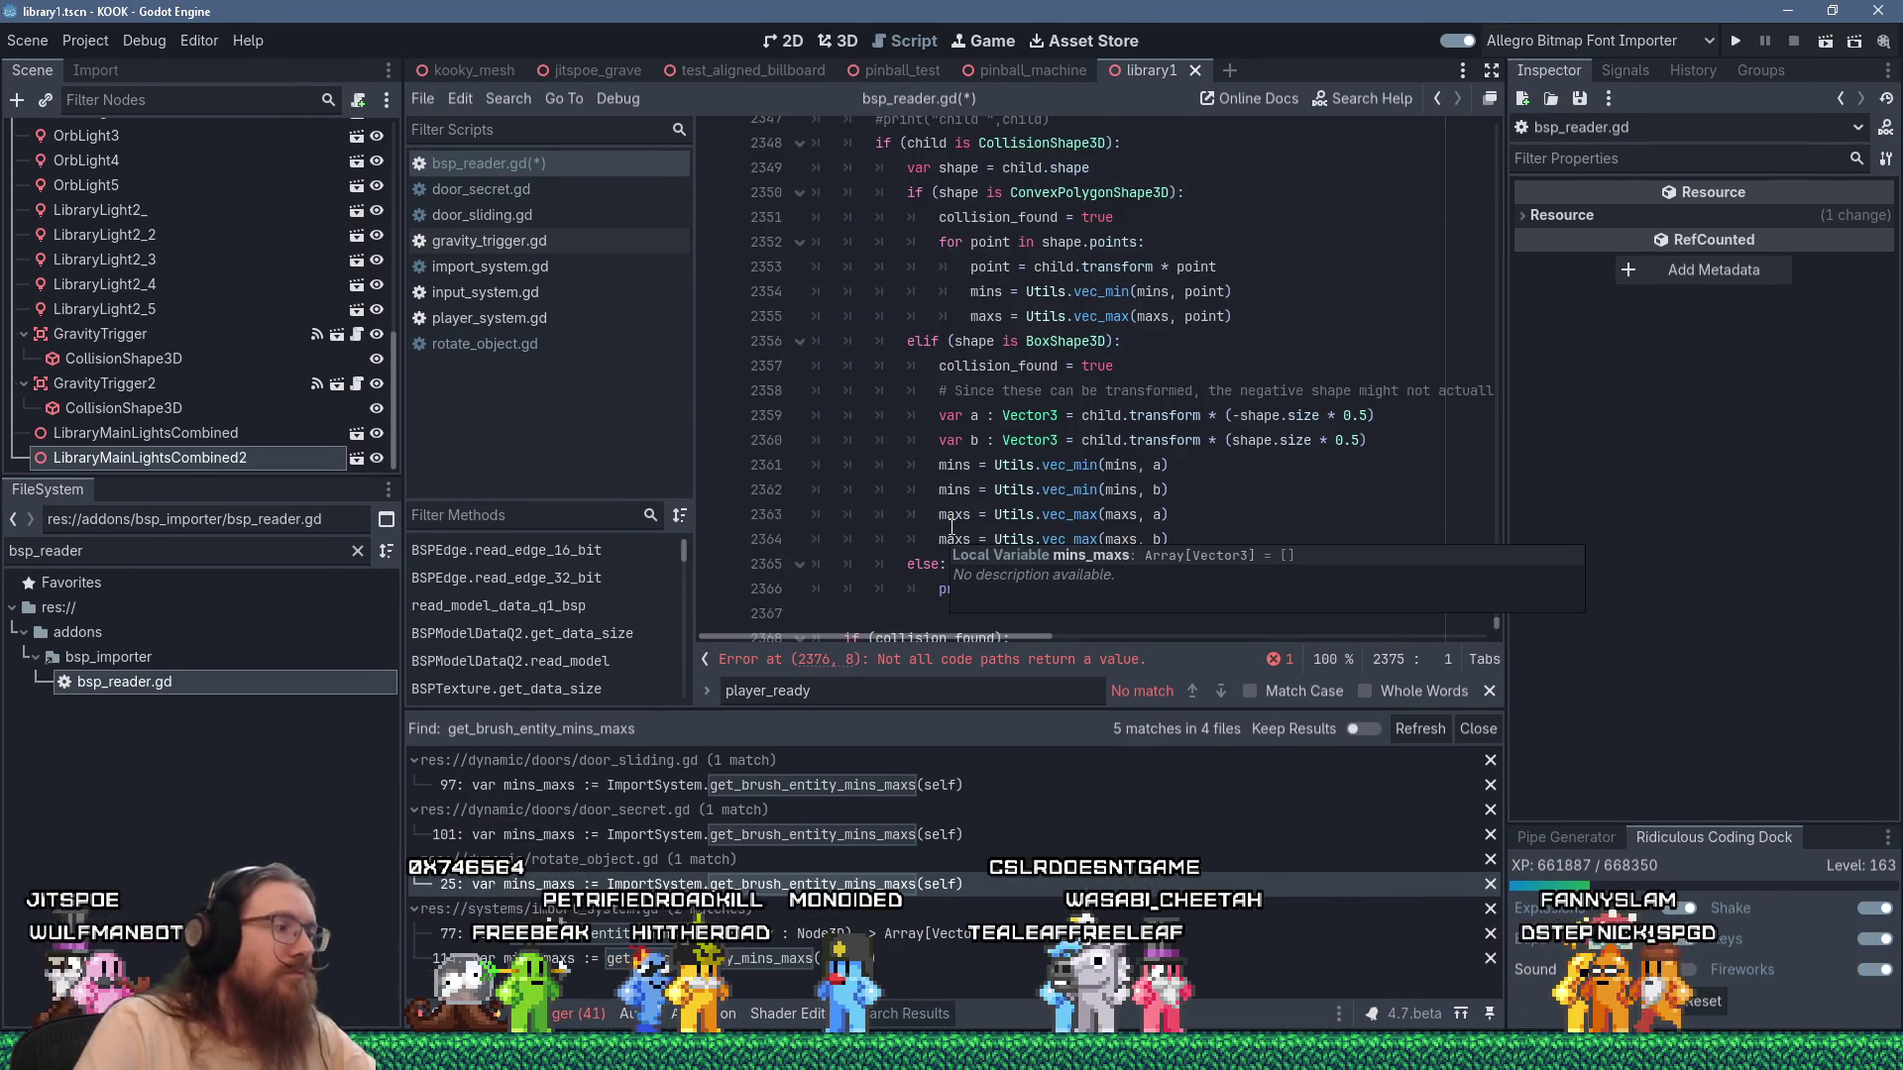
# Add a ## comment: a post_import helper to place sound emitters at the entity's center.
pyautogui.write('## Helper function to cre')
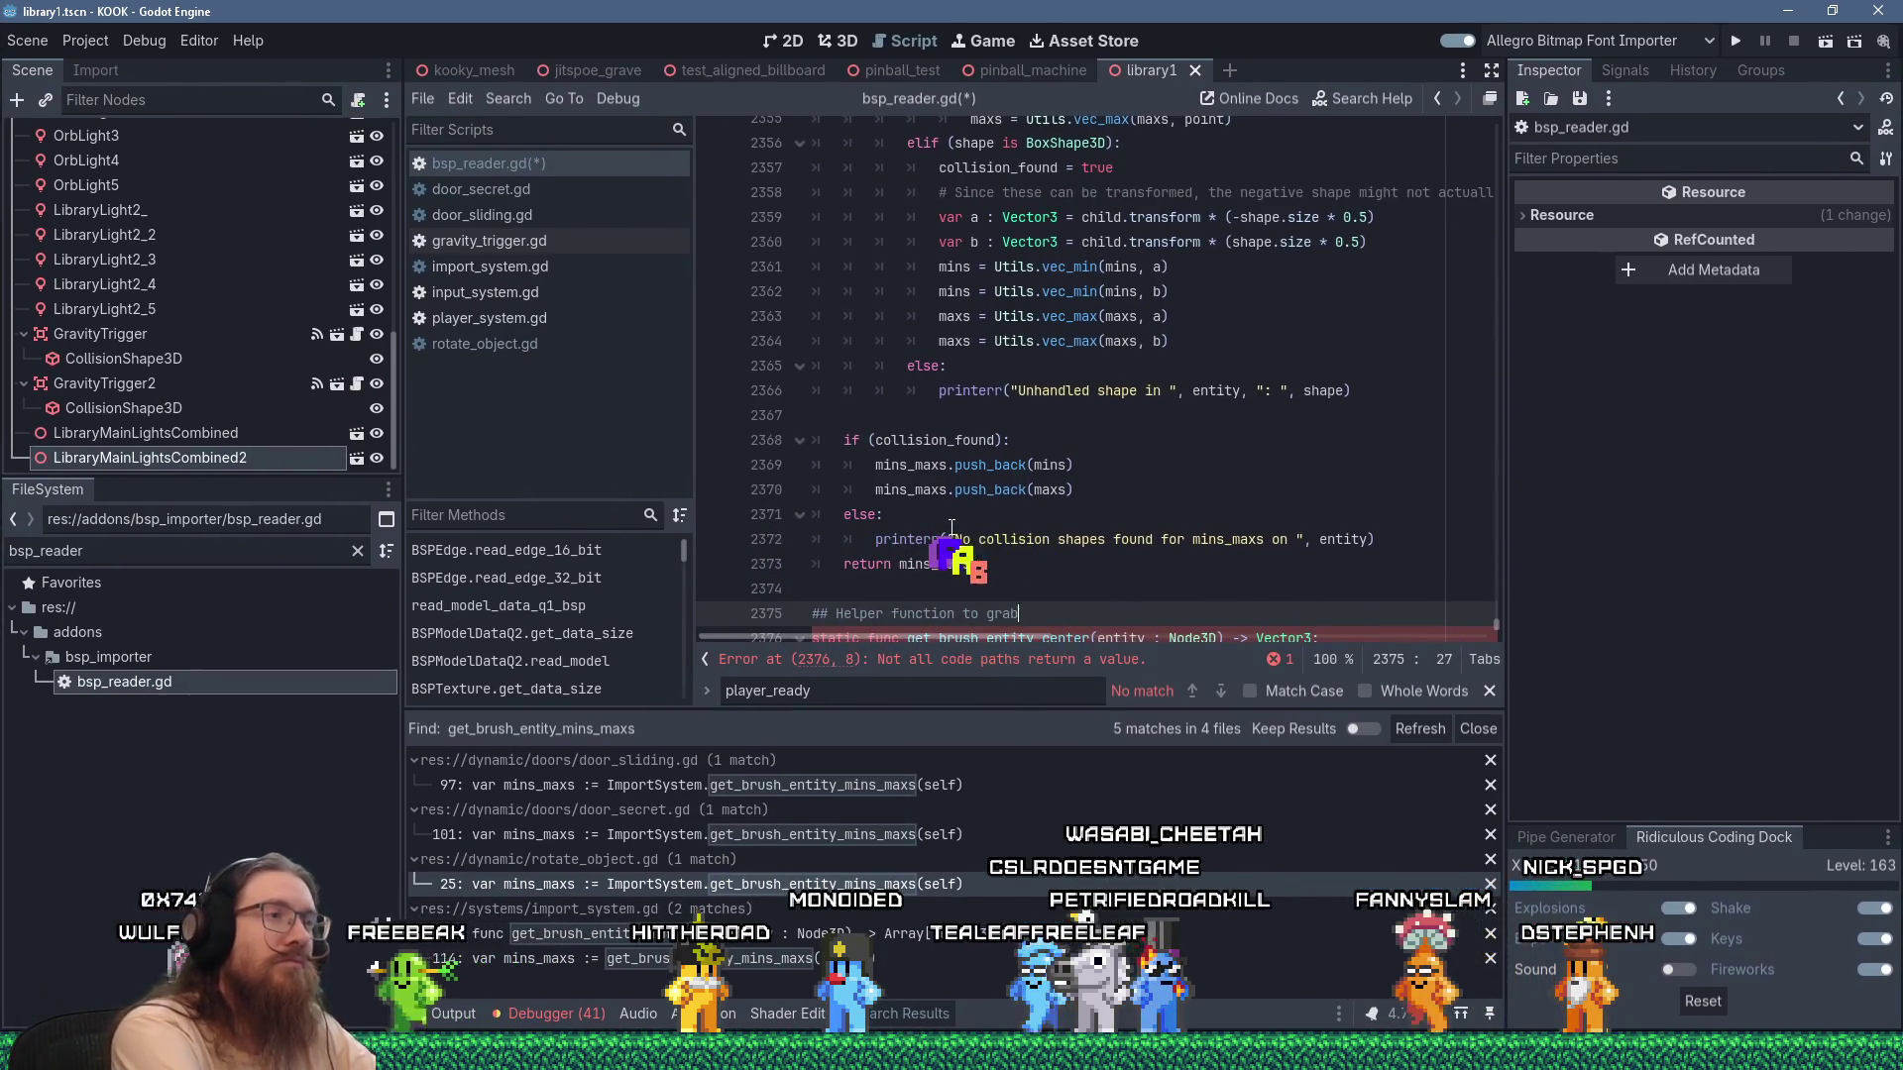
pyautogui.write('that ')
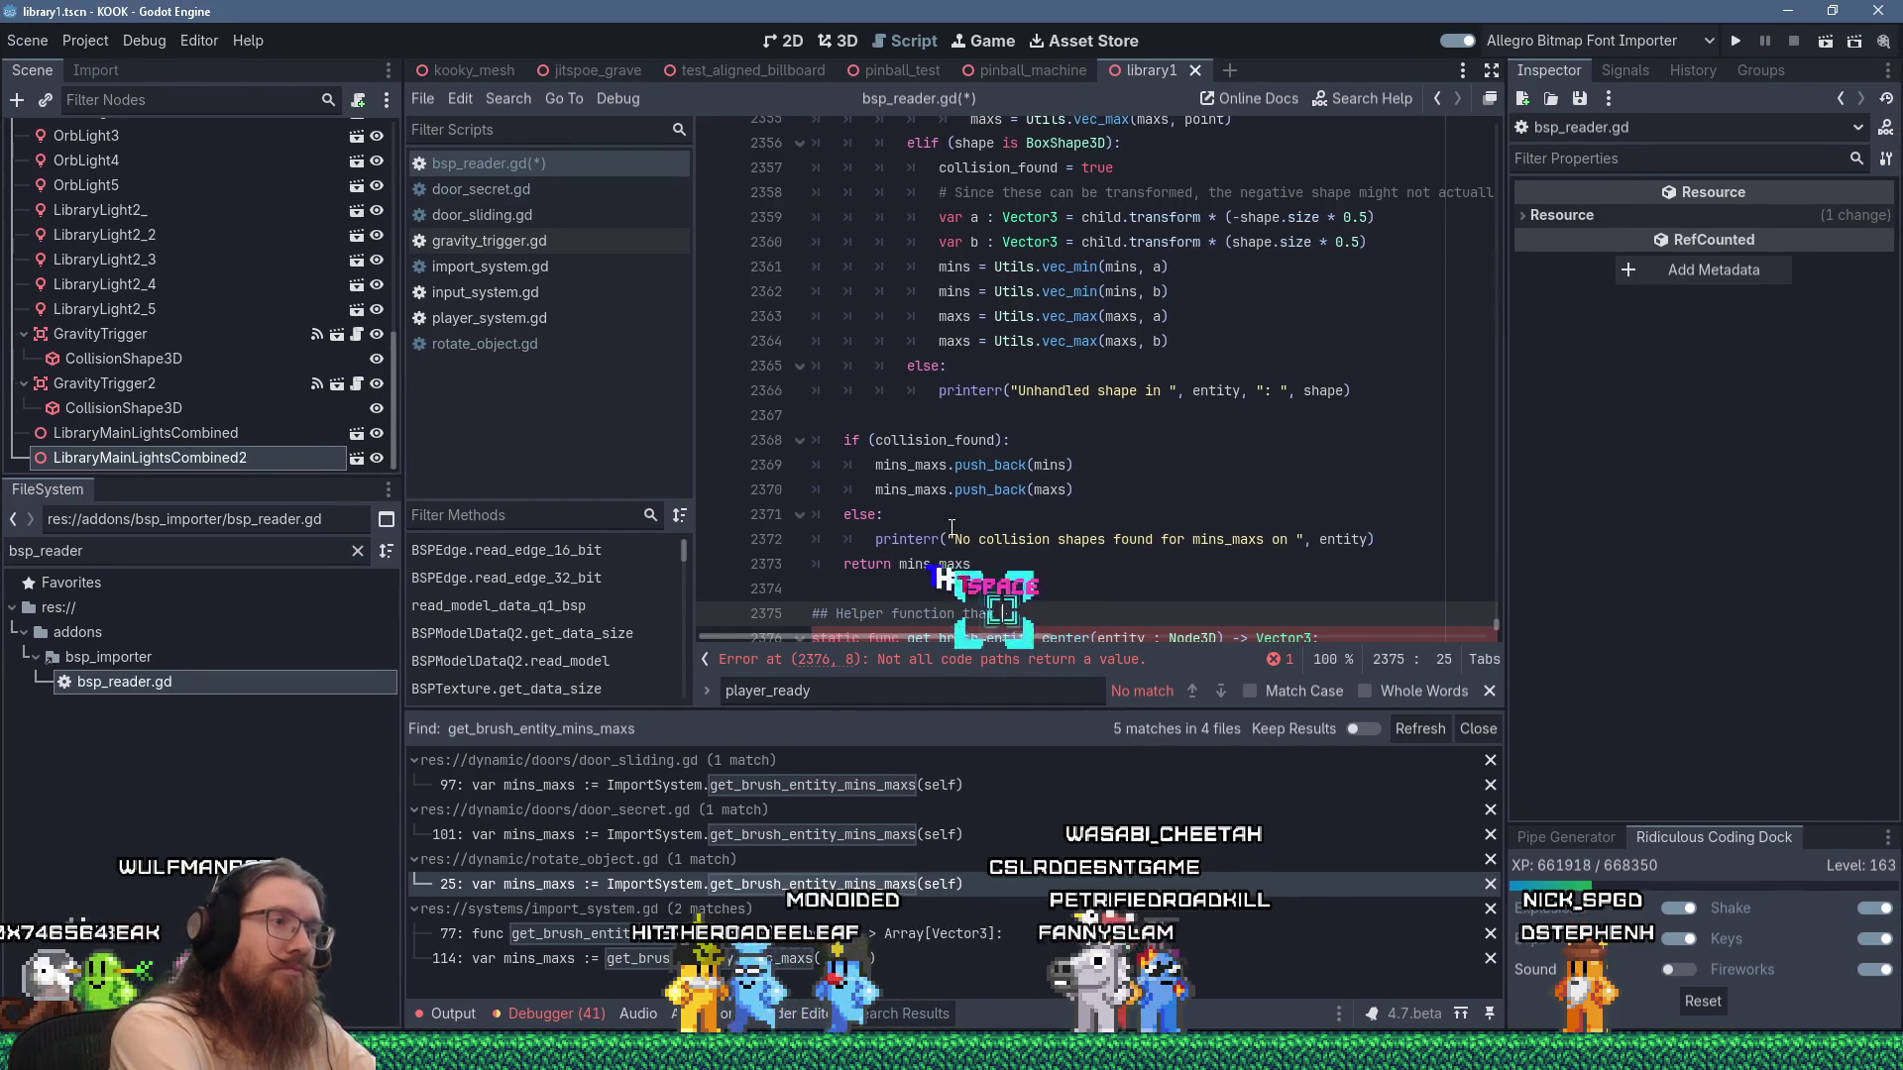
pyautogui.write('can be used i')
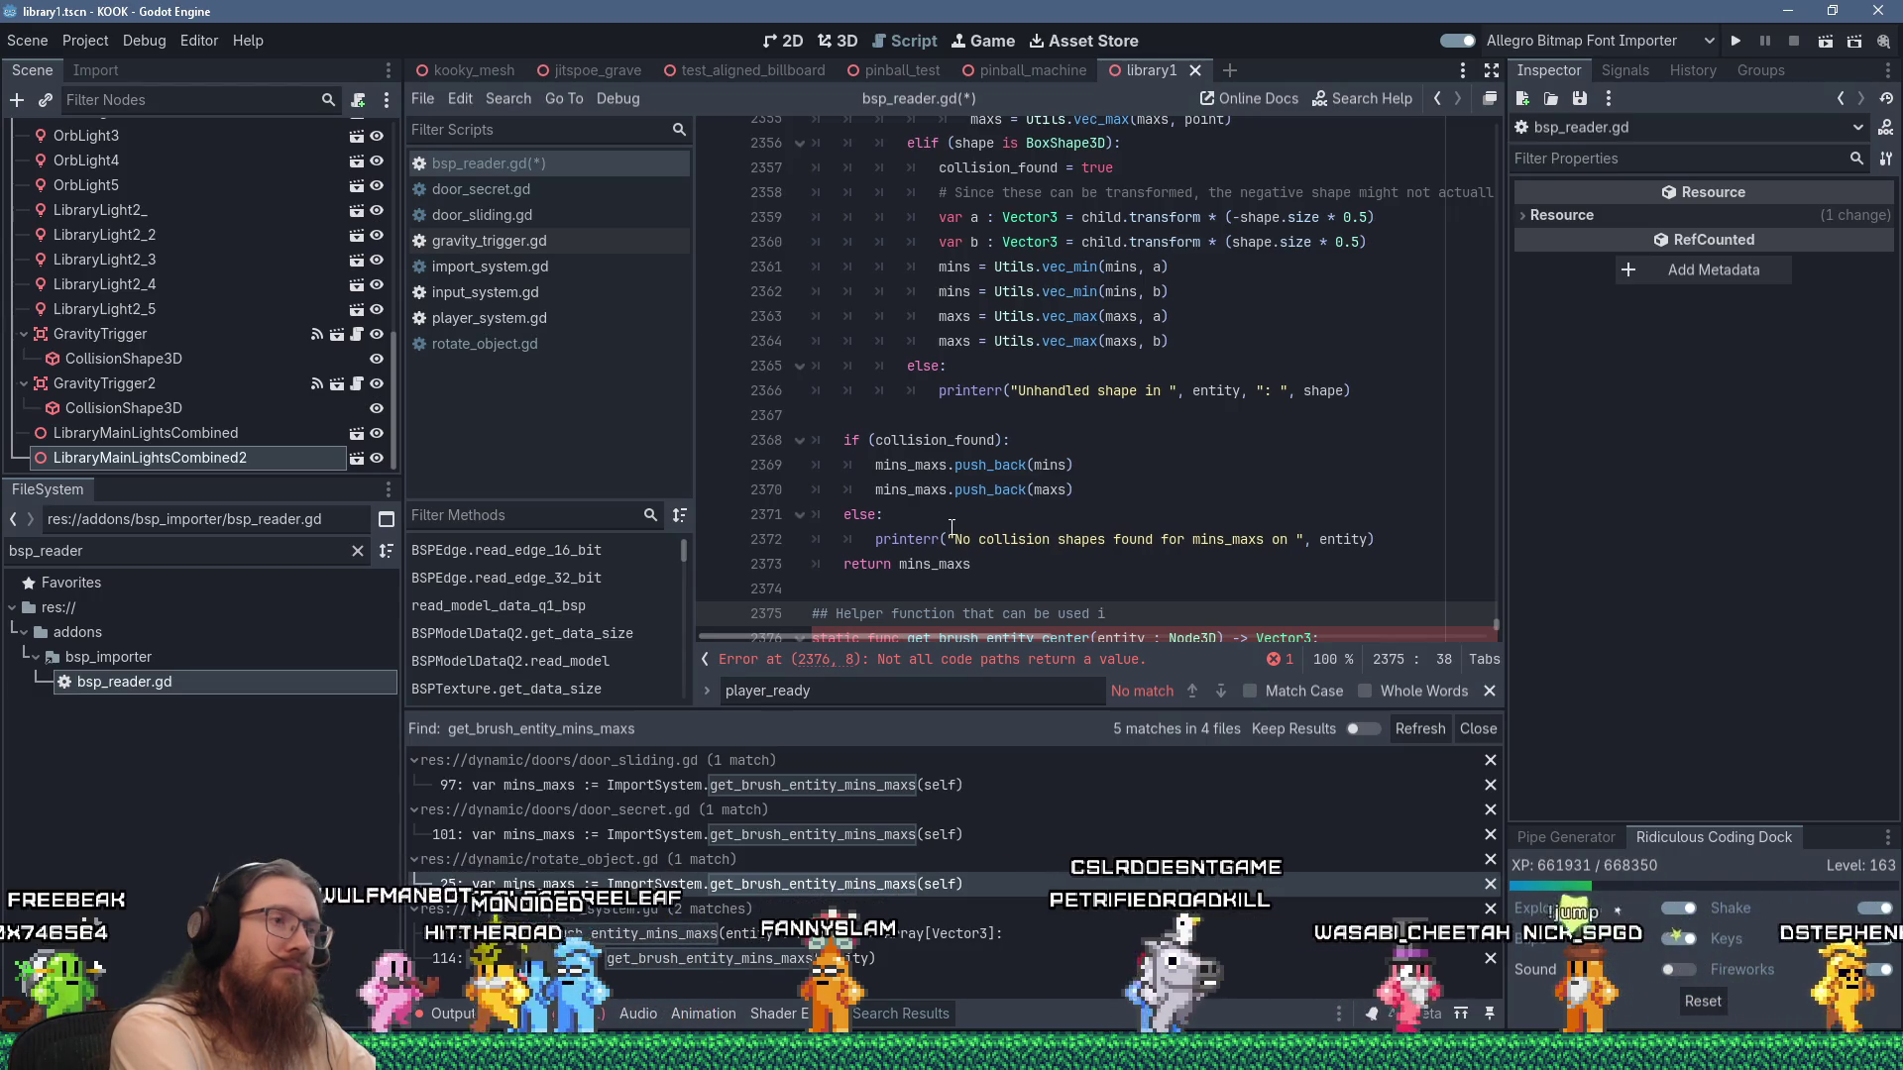
pyautogui.write('n ')
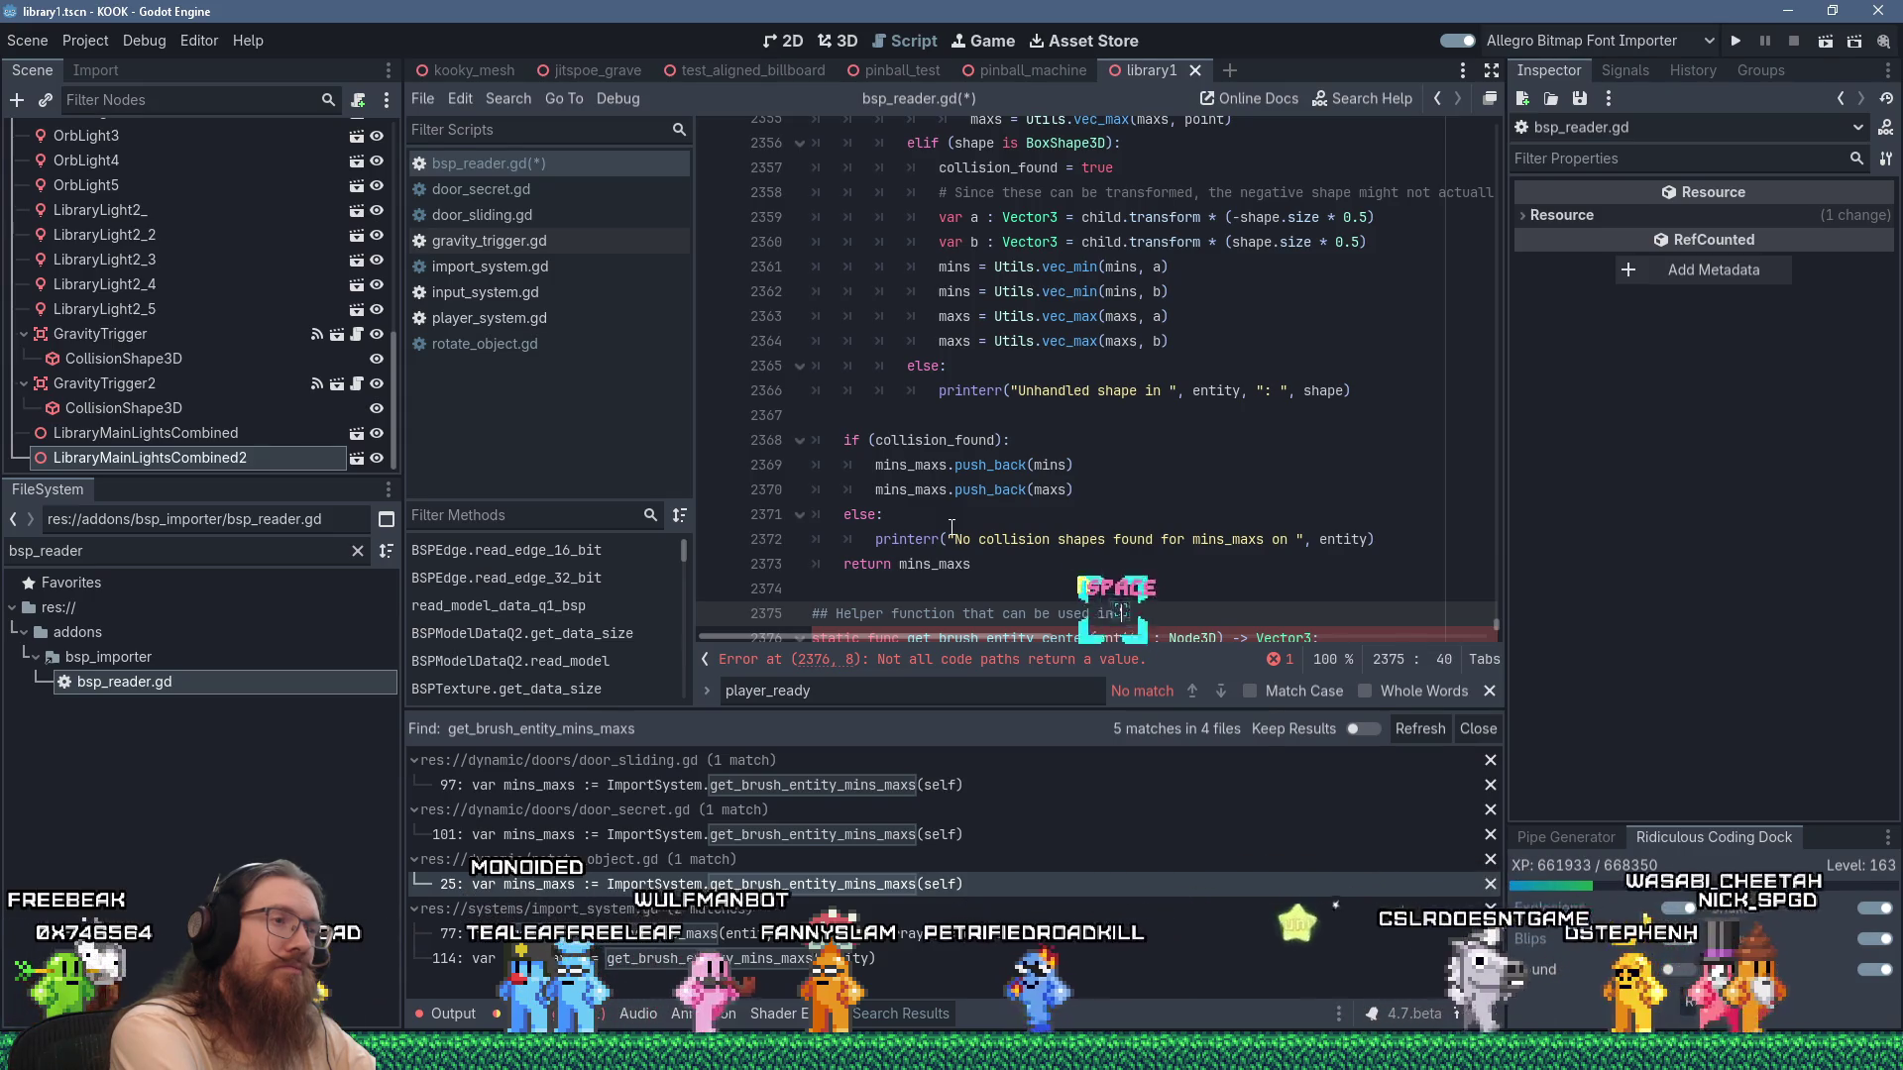
pyautogui.write('post_import scripts to')
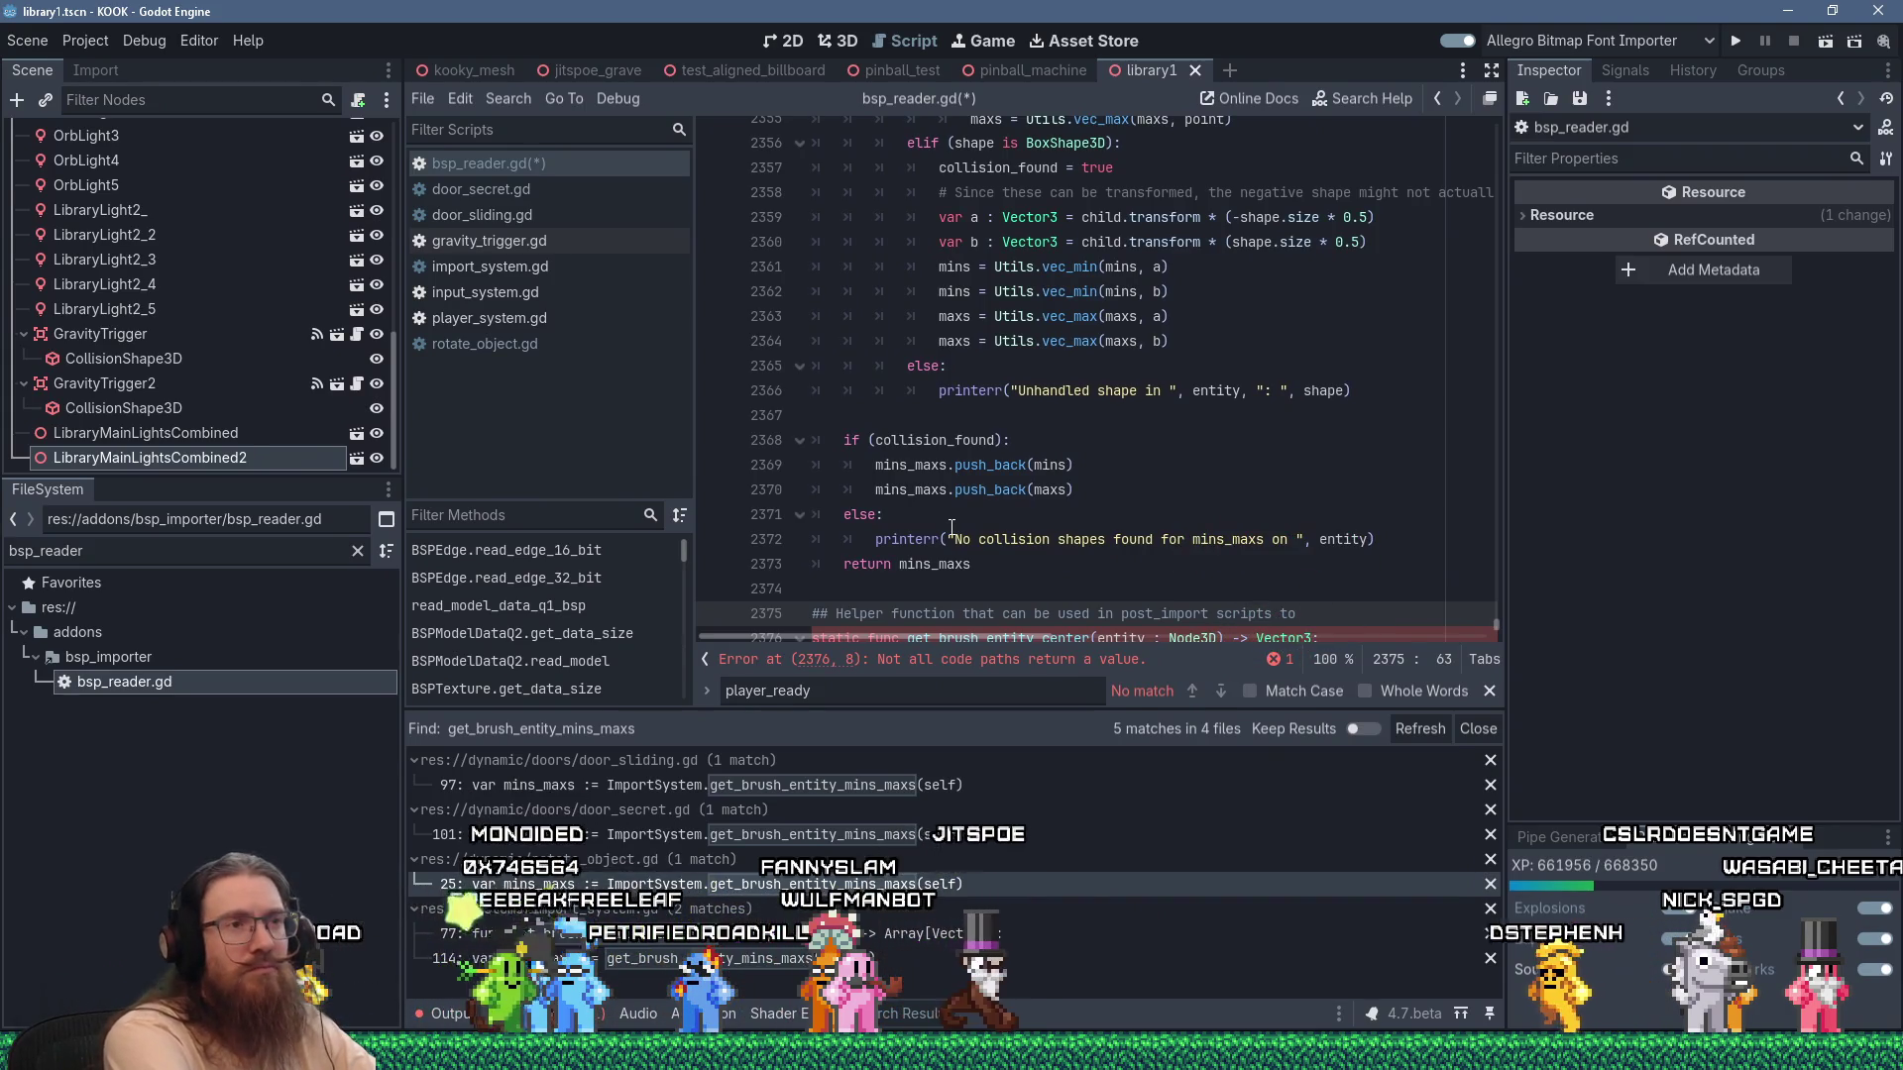
pyautogui.write('do things li')
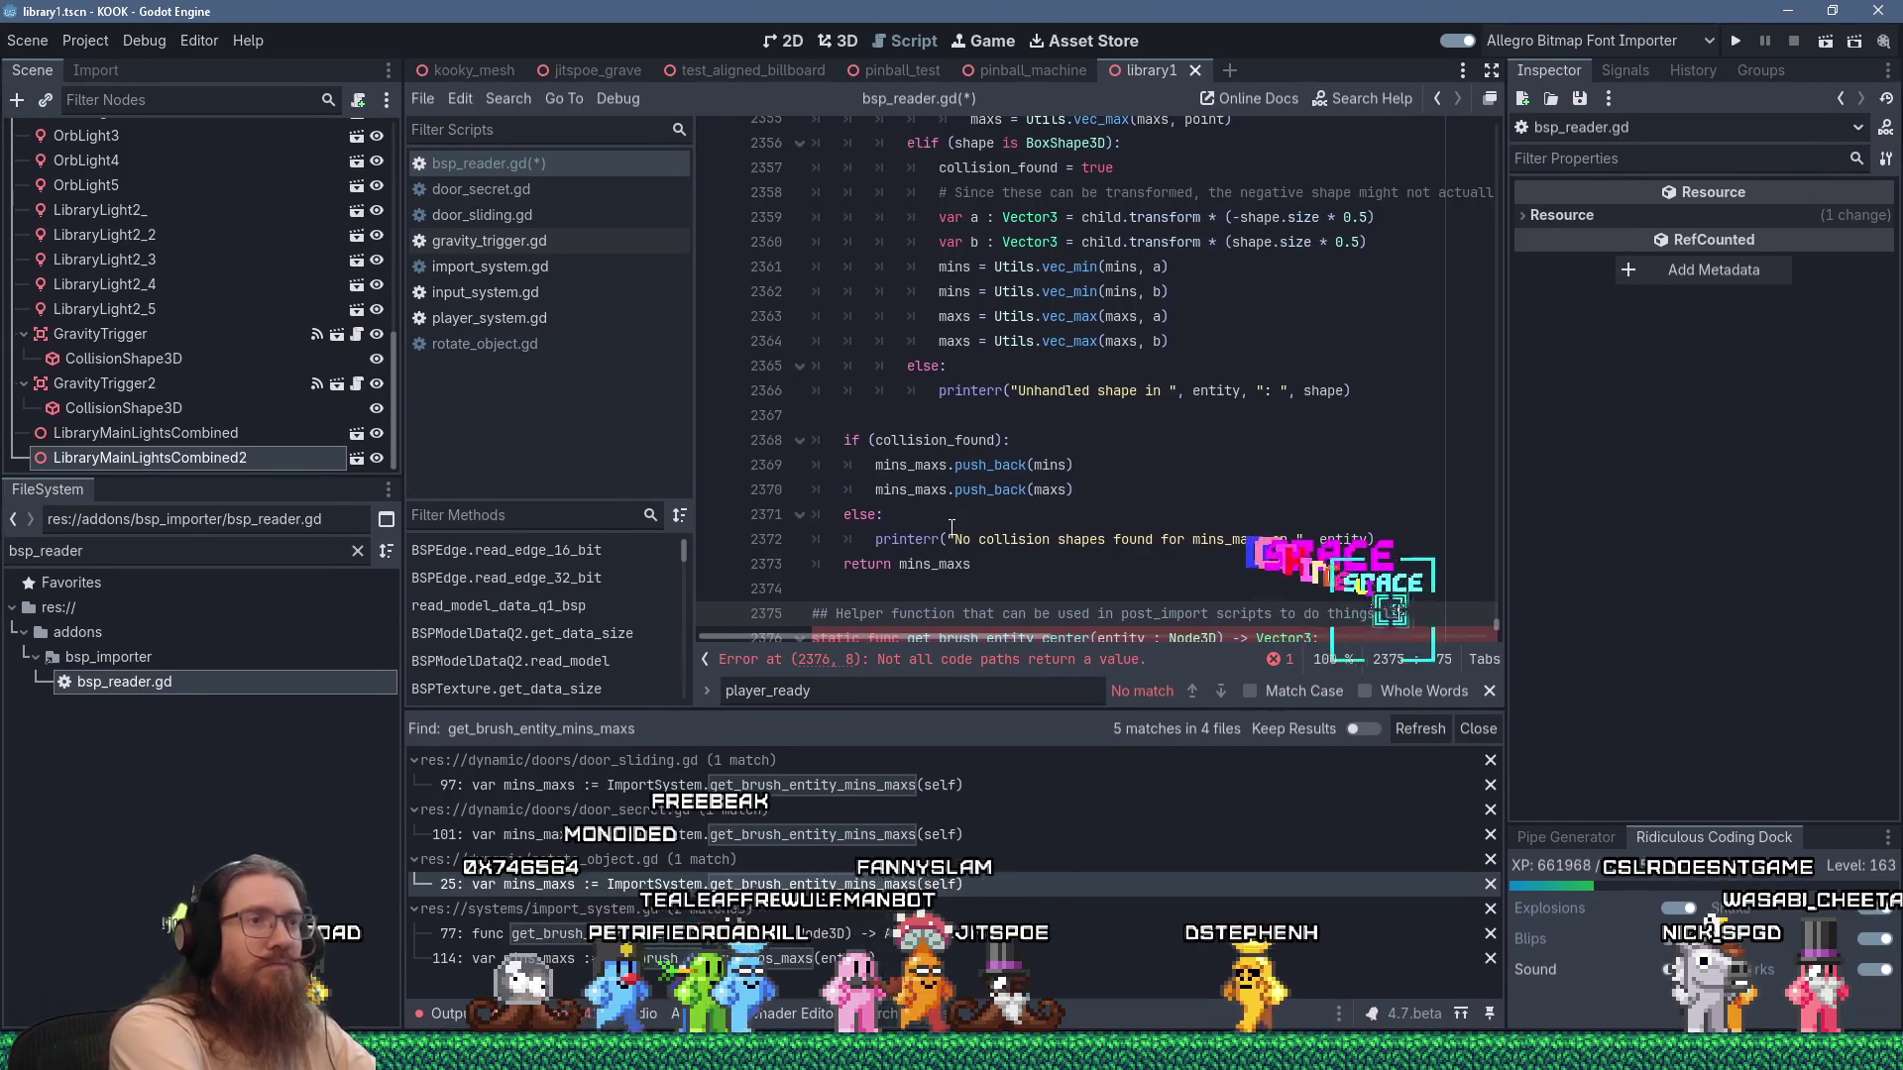
pyautogui.write('ke place sound')
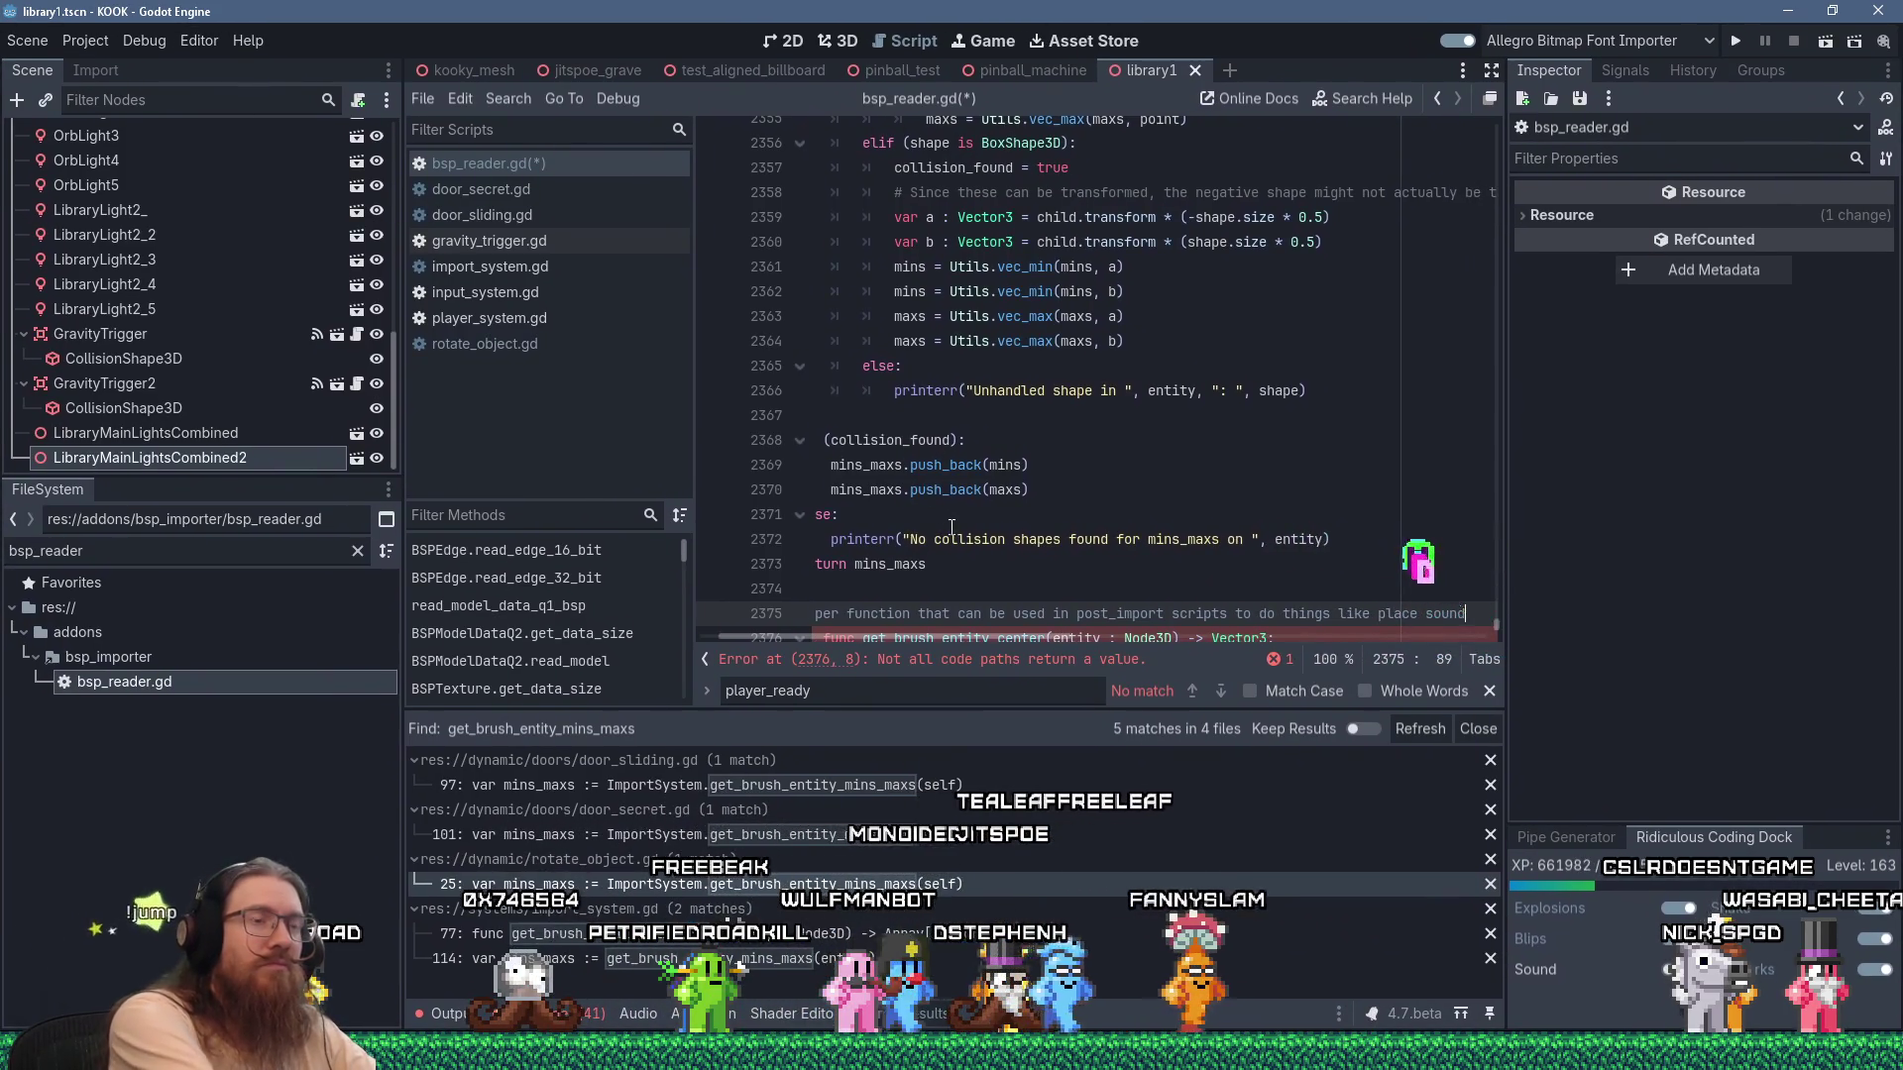
pyautogui.write(' emitters')
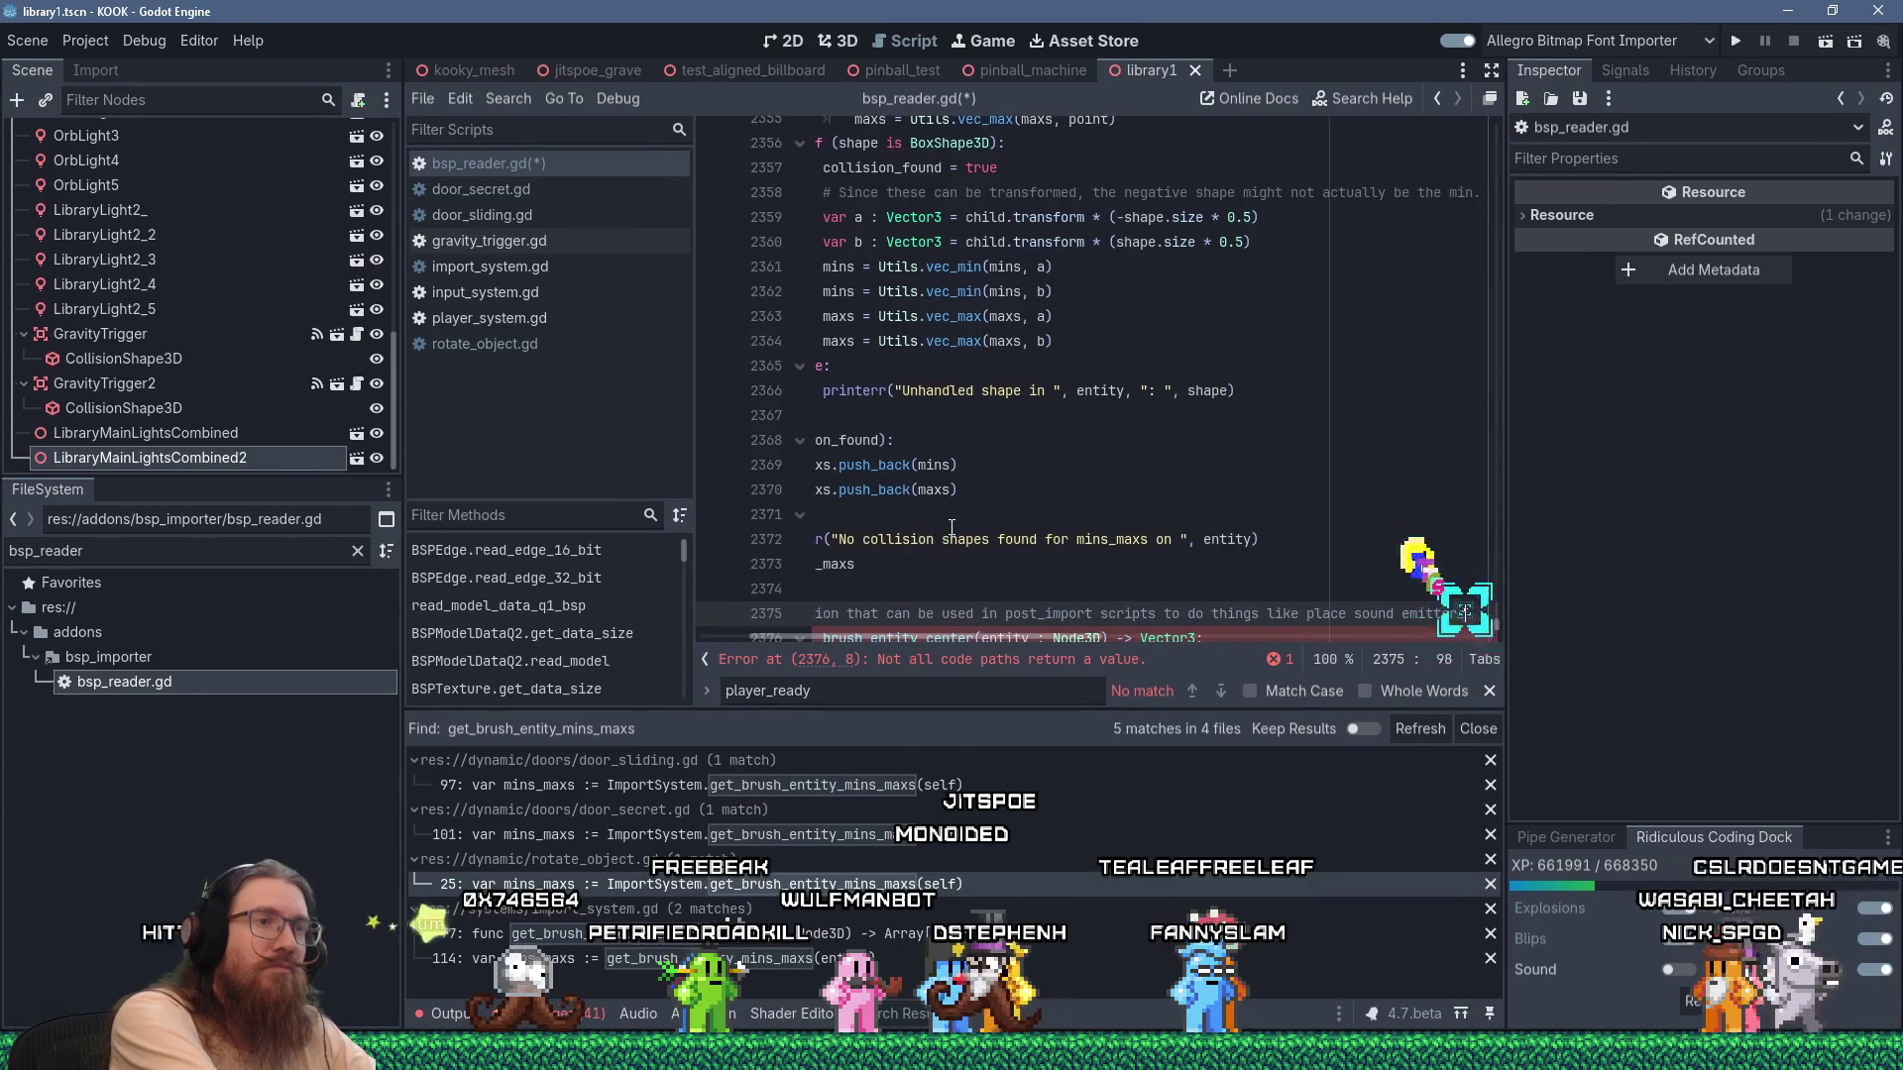
pyautogui.write(' and such at th')
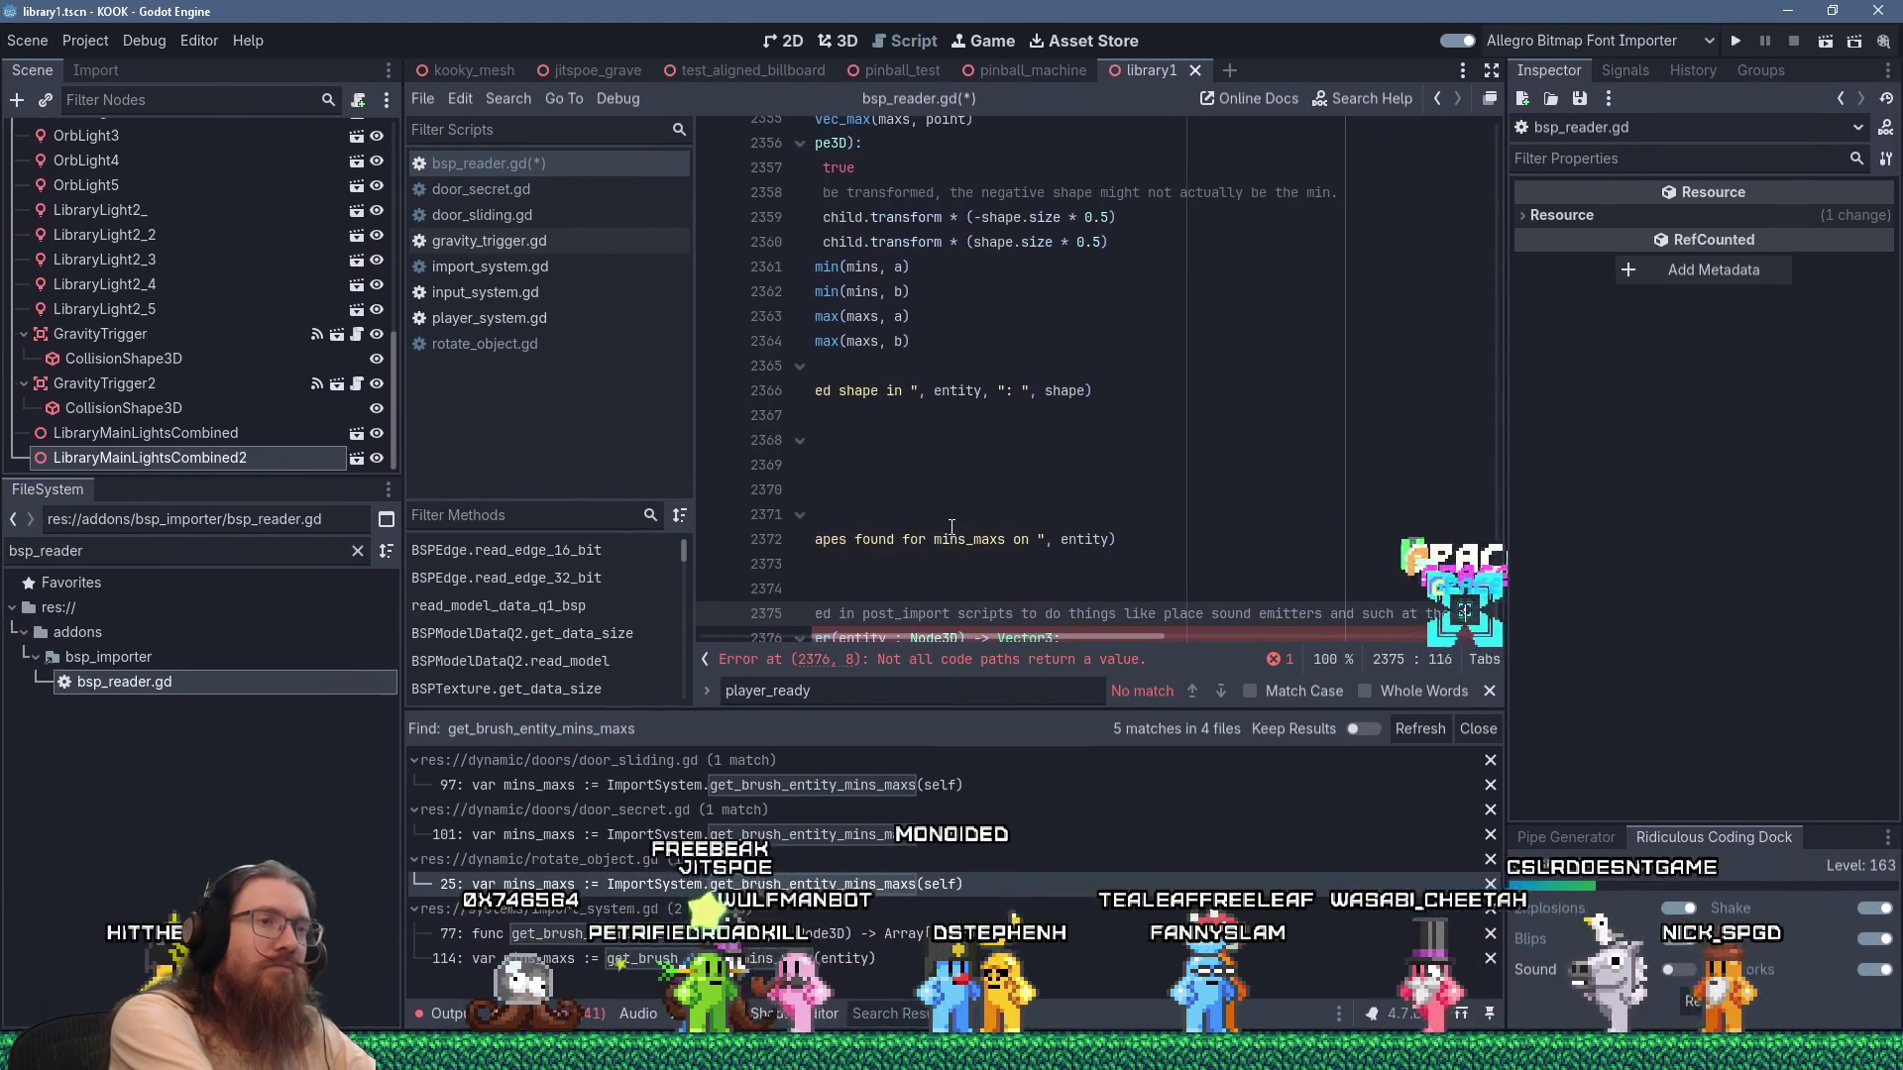
pyautogui.write('e center of the entity')
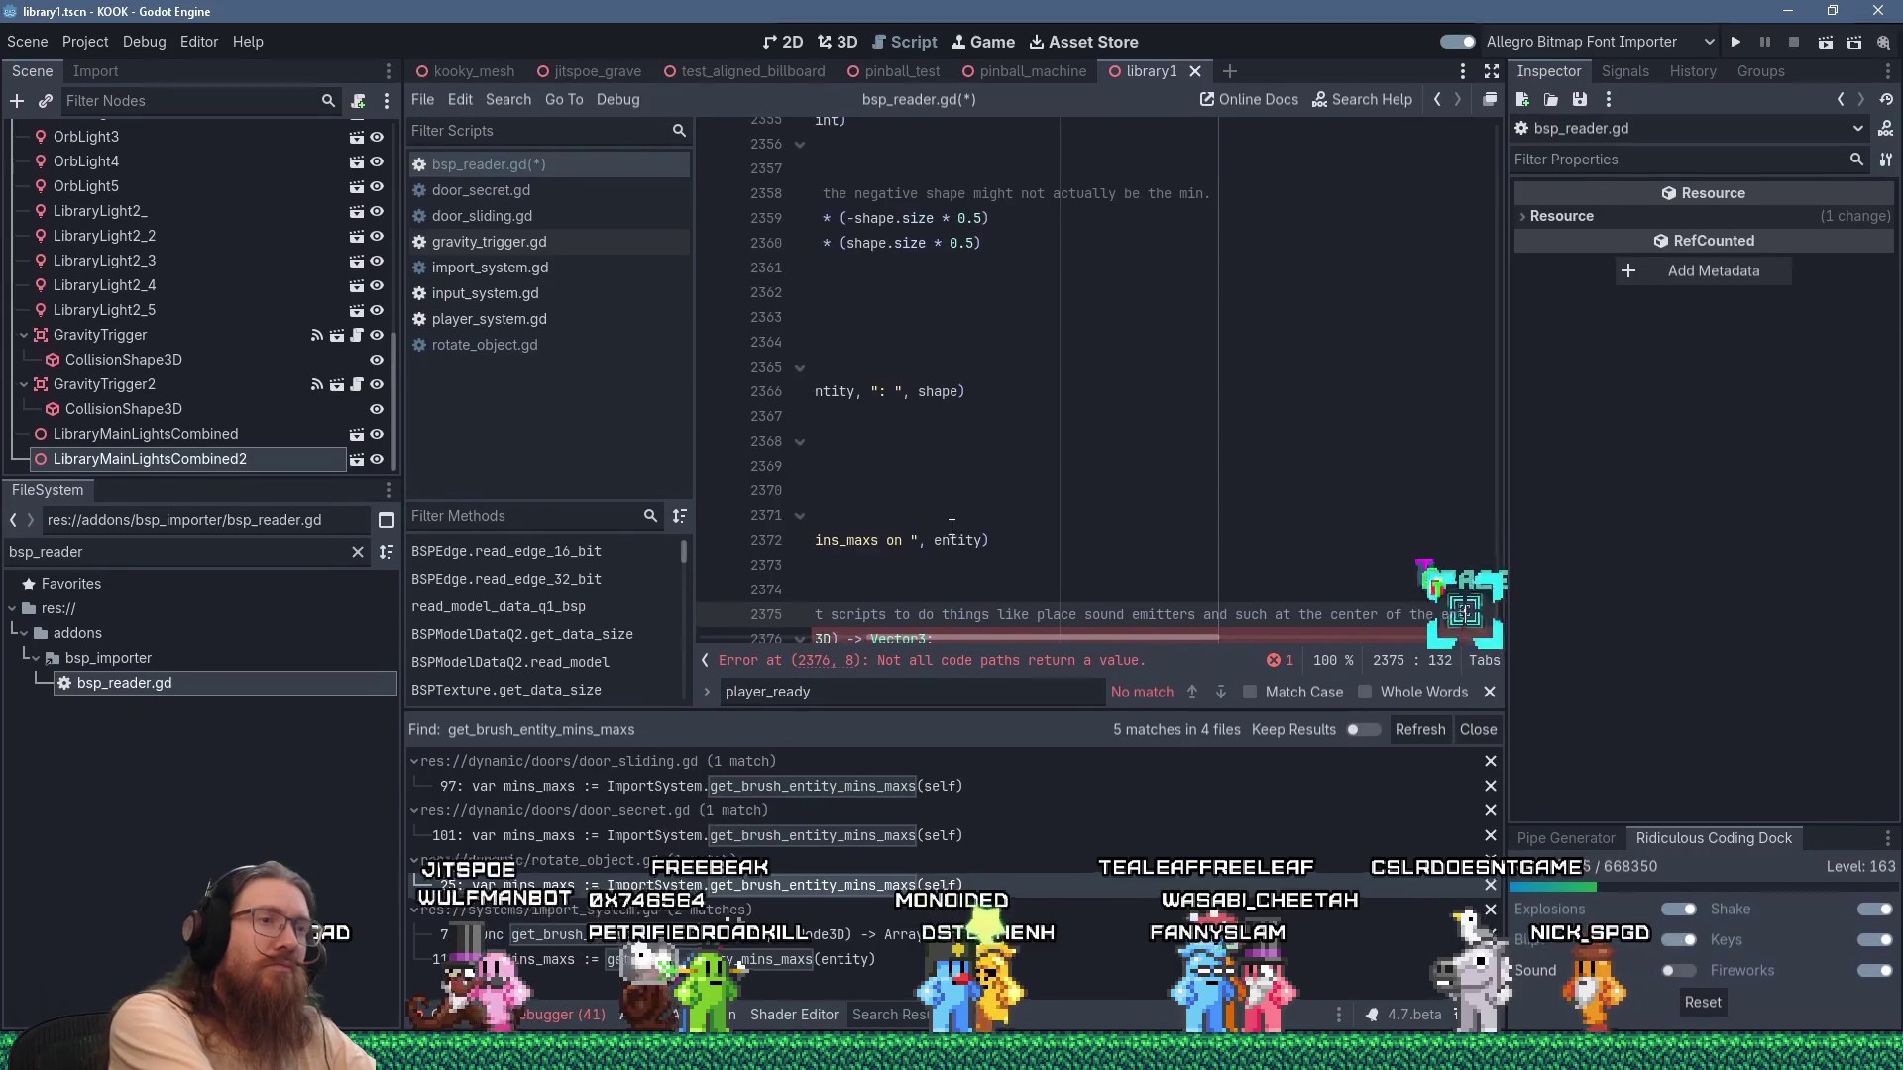
pyautogui.press('Home')
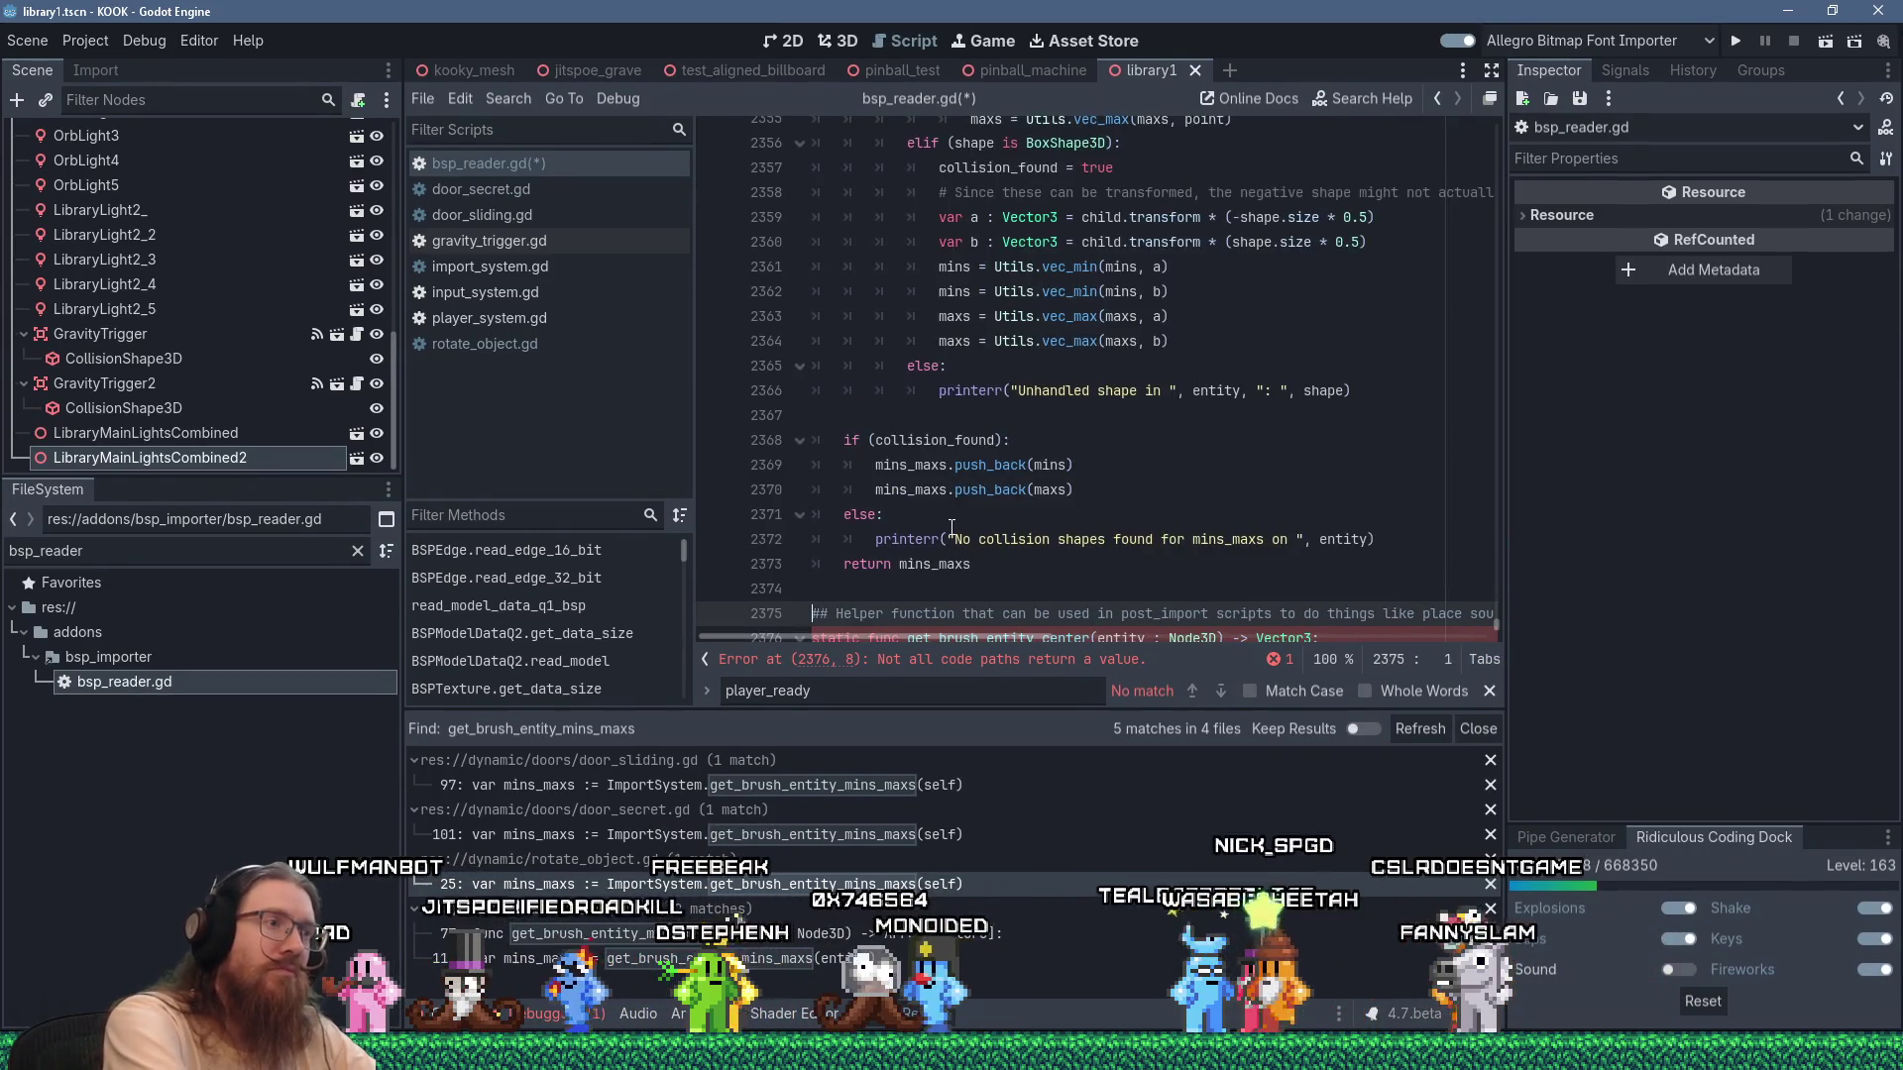
# Add the line return (mins_maxs[0] + mins_maxs[1]) * 0.5 to the function body.
pyautogui.press('Down')
pyautogui.press('Down')
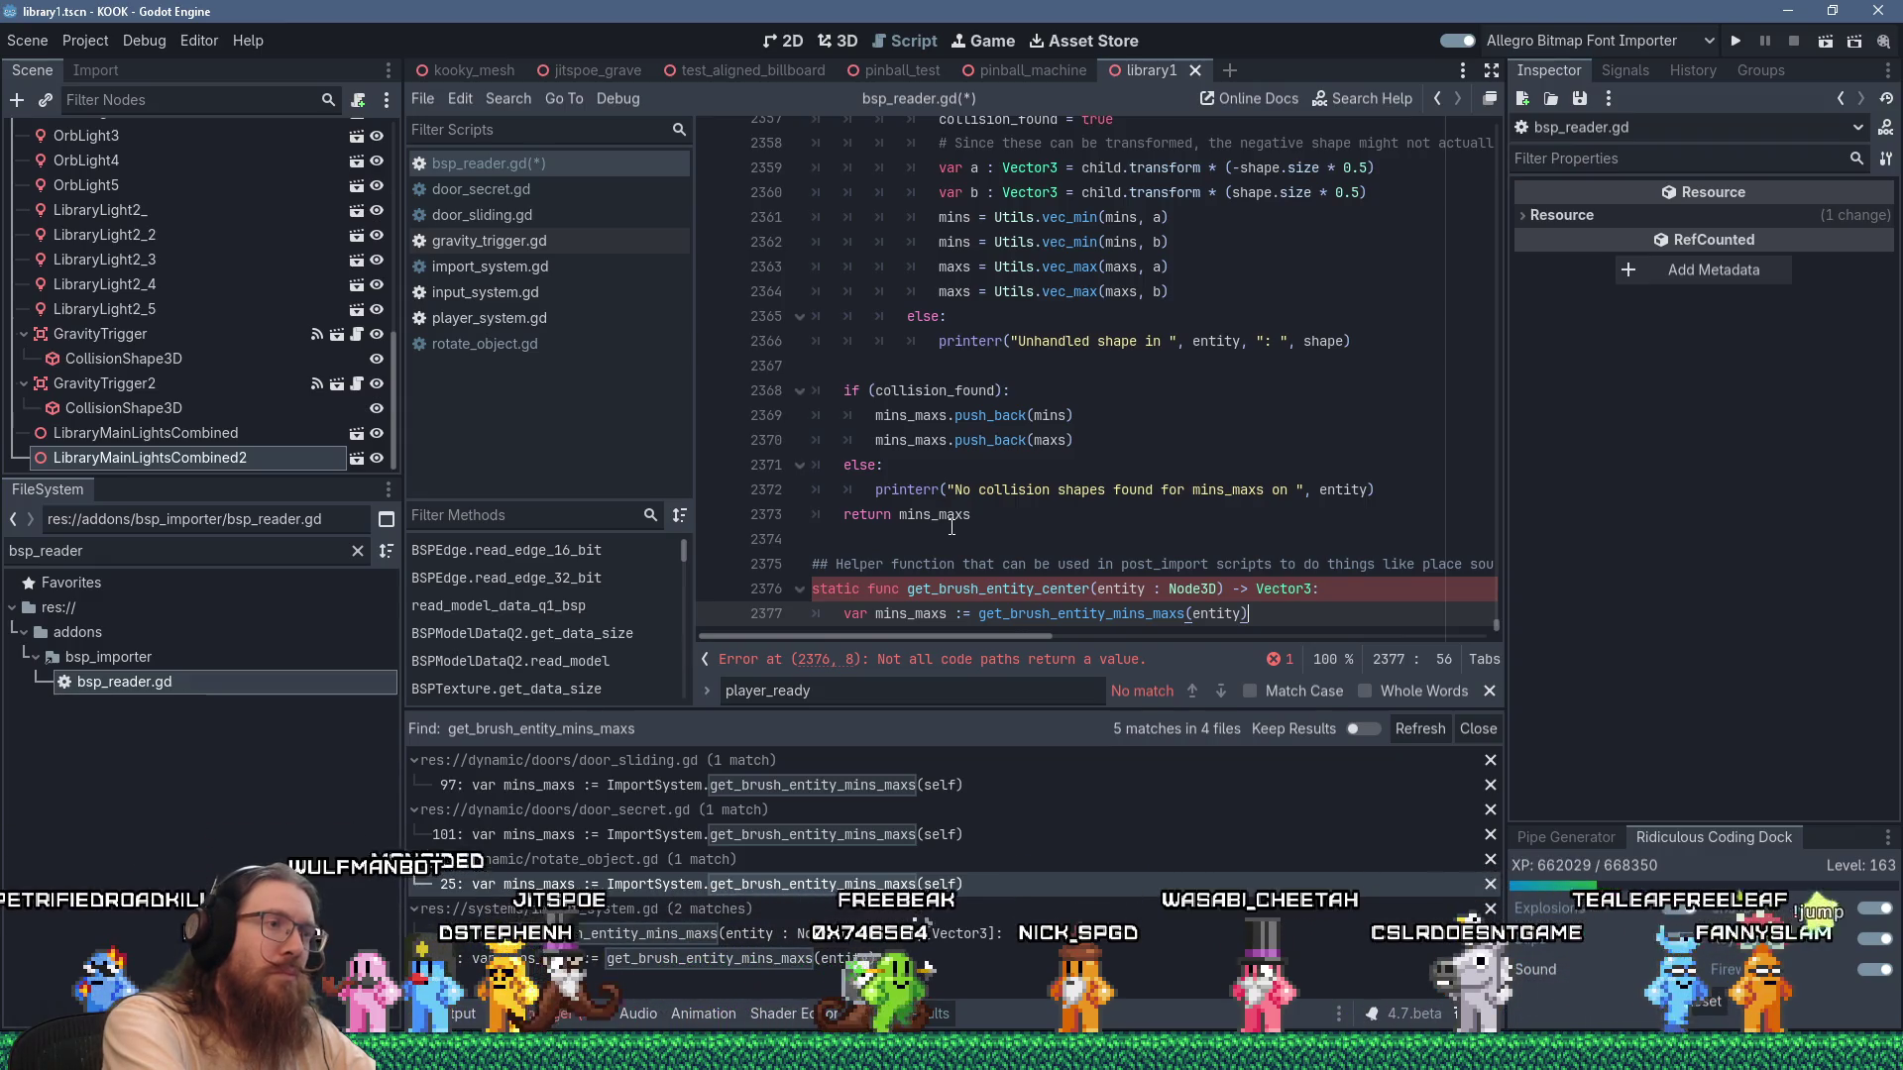
pyautogui.press('Return')
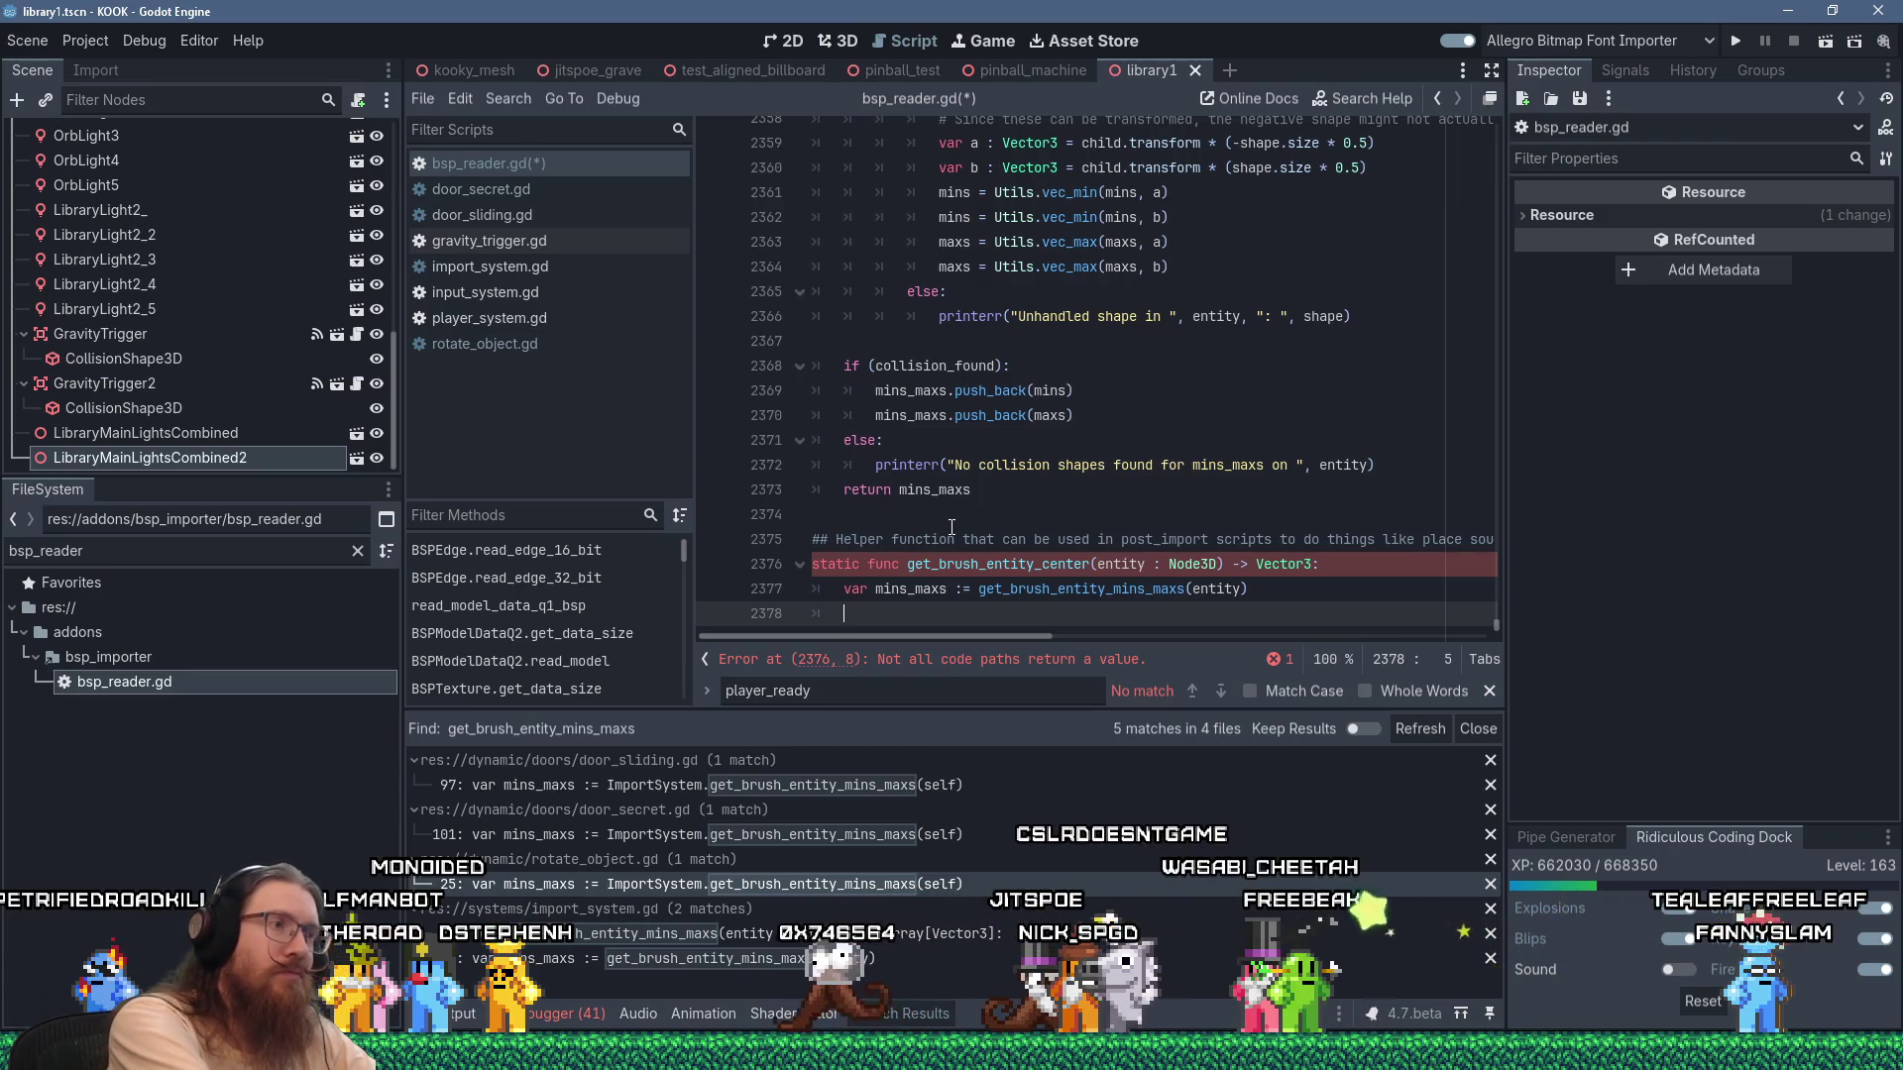
pyautogui.write('return mins_')
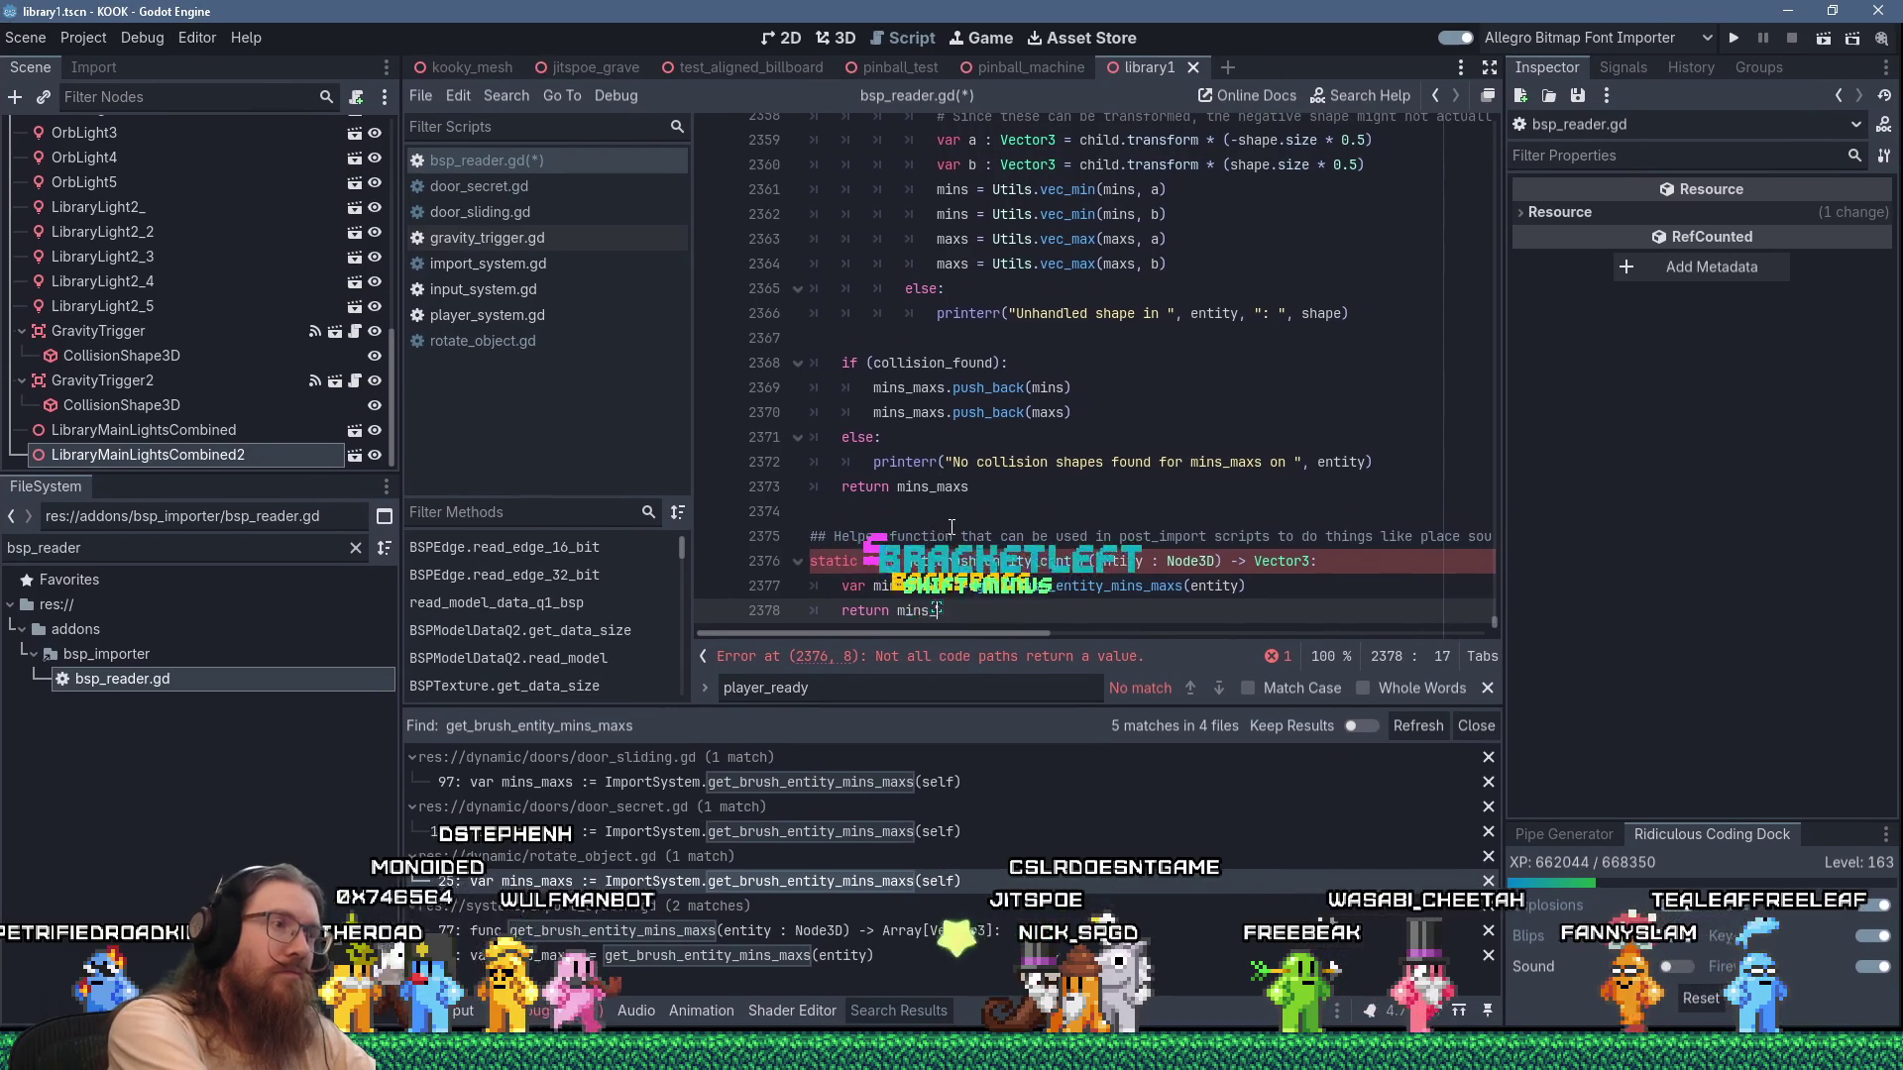
pyautogui.press('BackSpace')
pyautogui.write('_maxs[0')
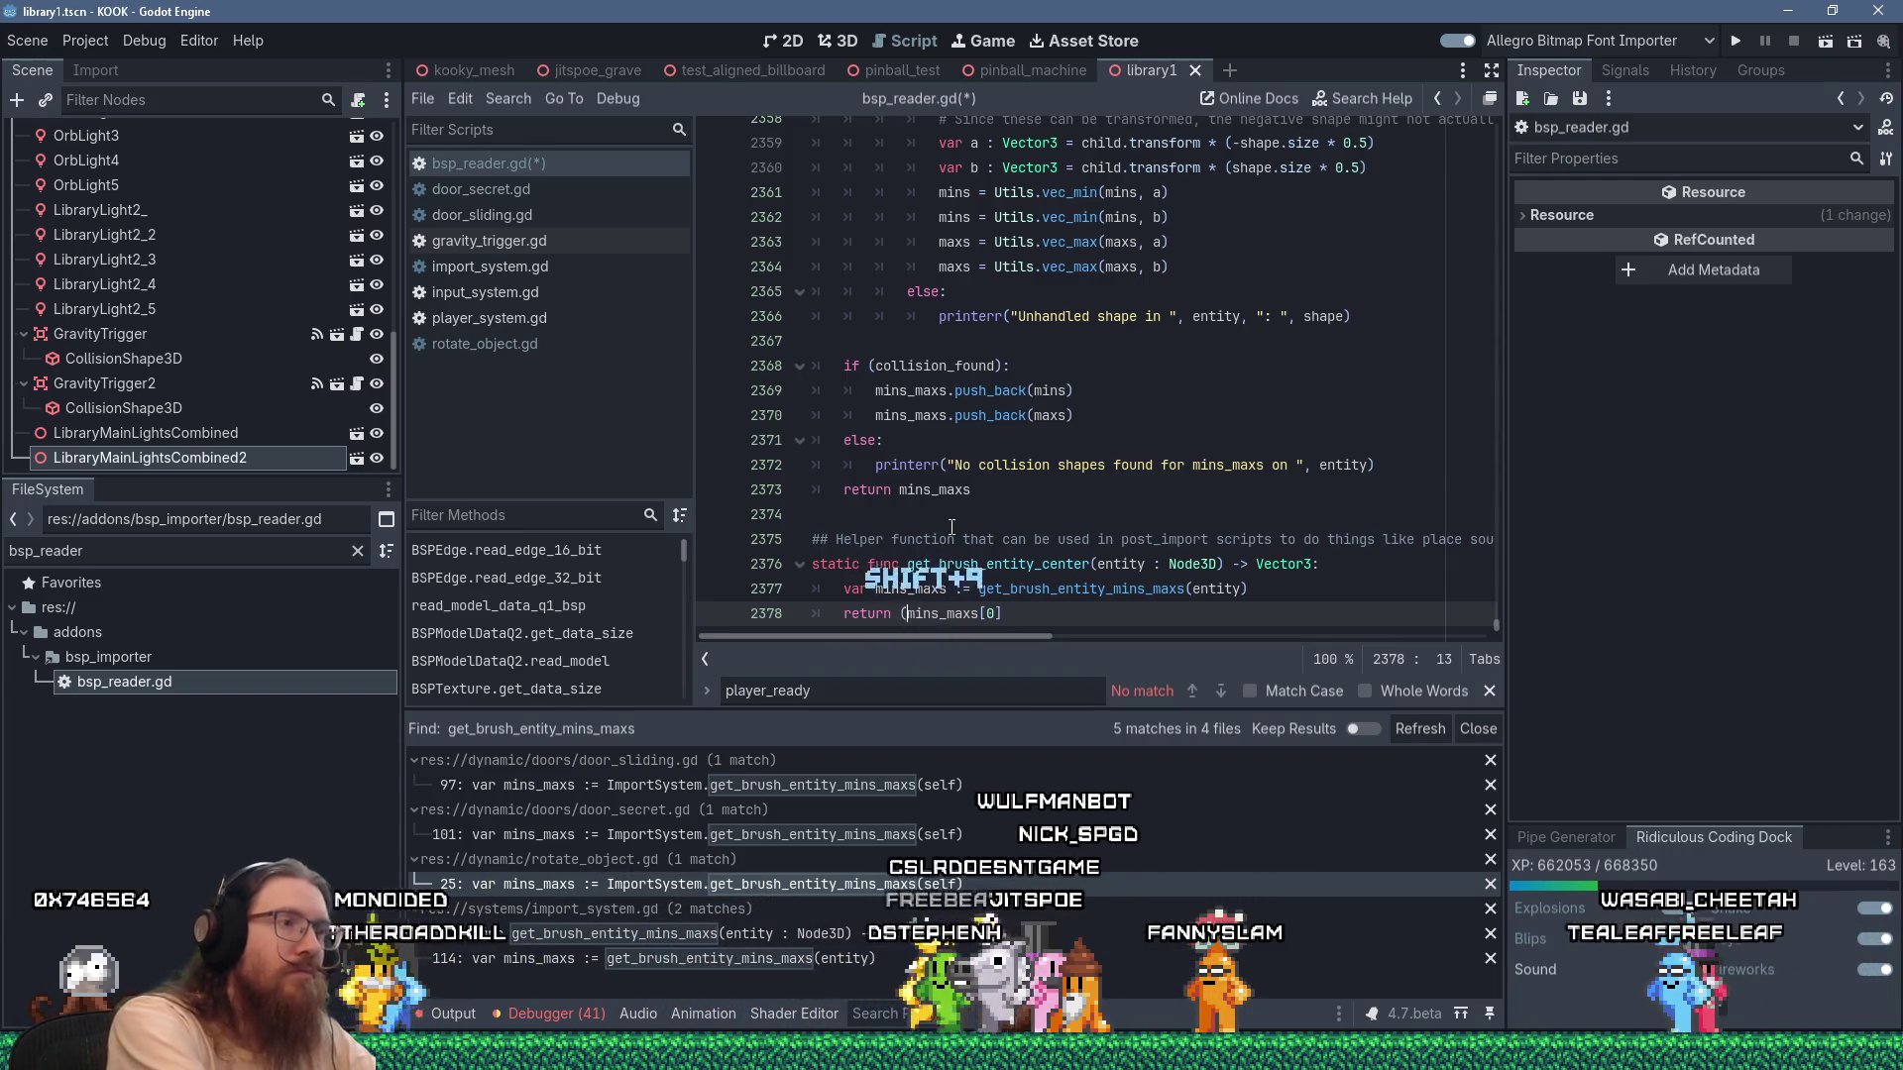
pyautogui.write('  + mins')
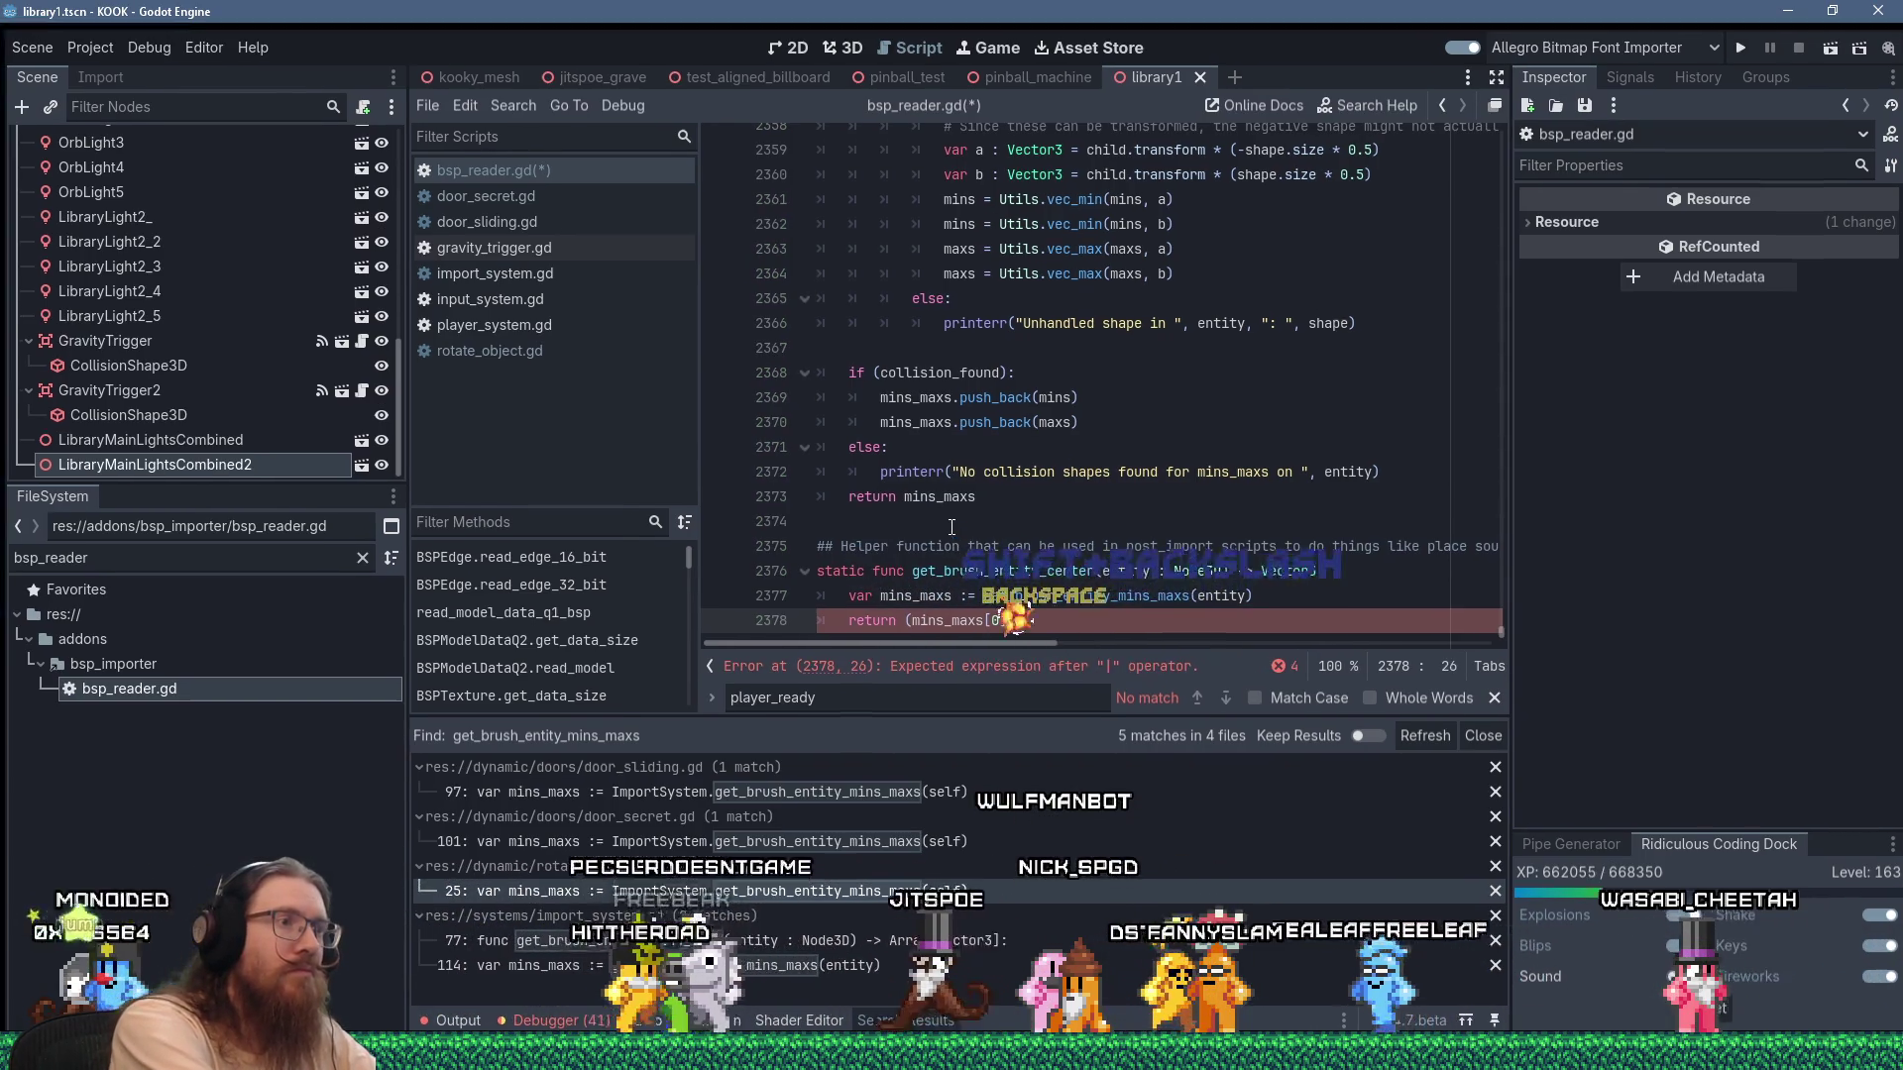
pyautogui.write('_maxs')
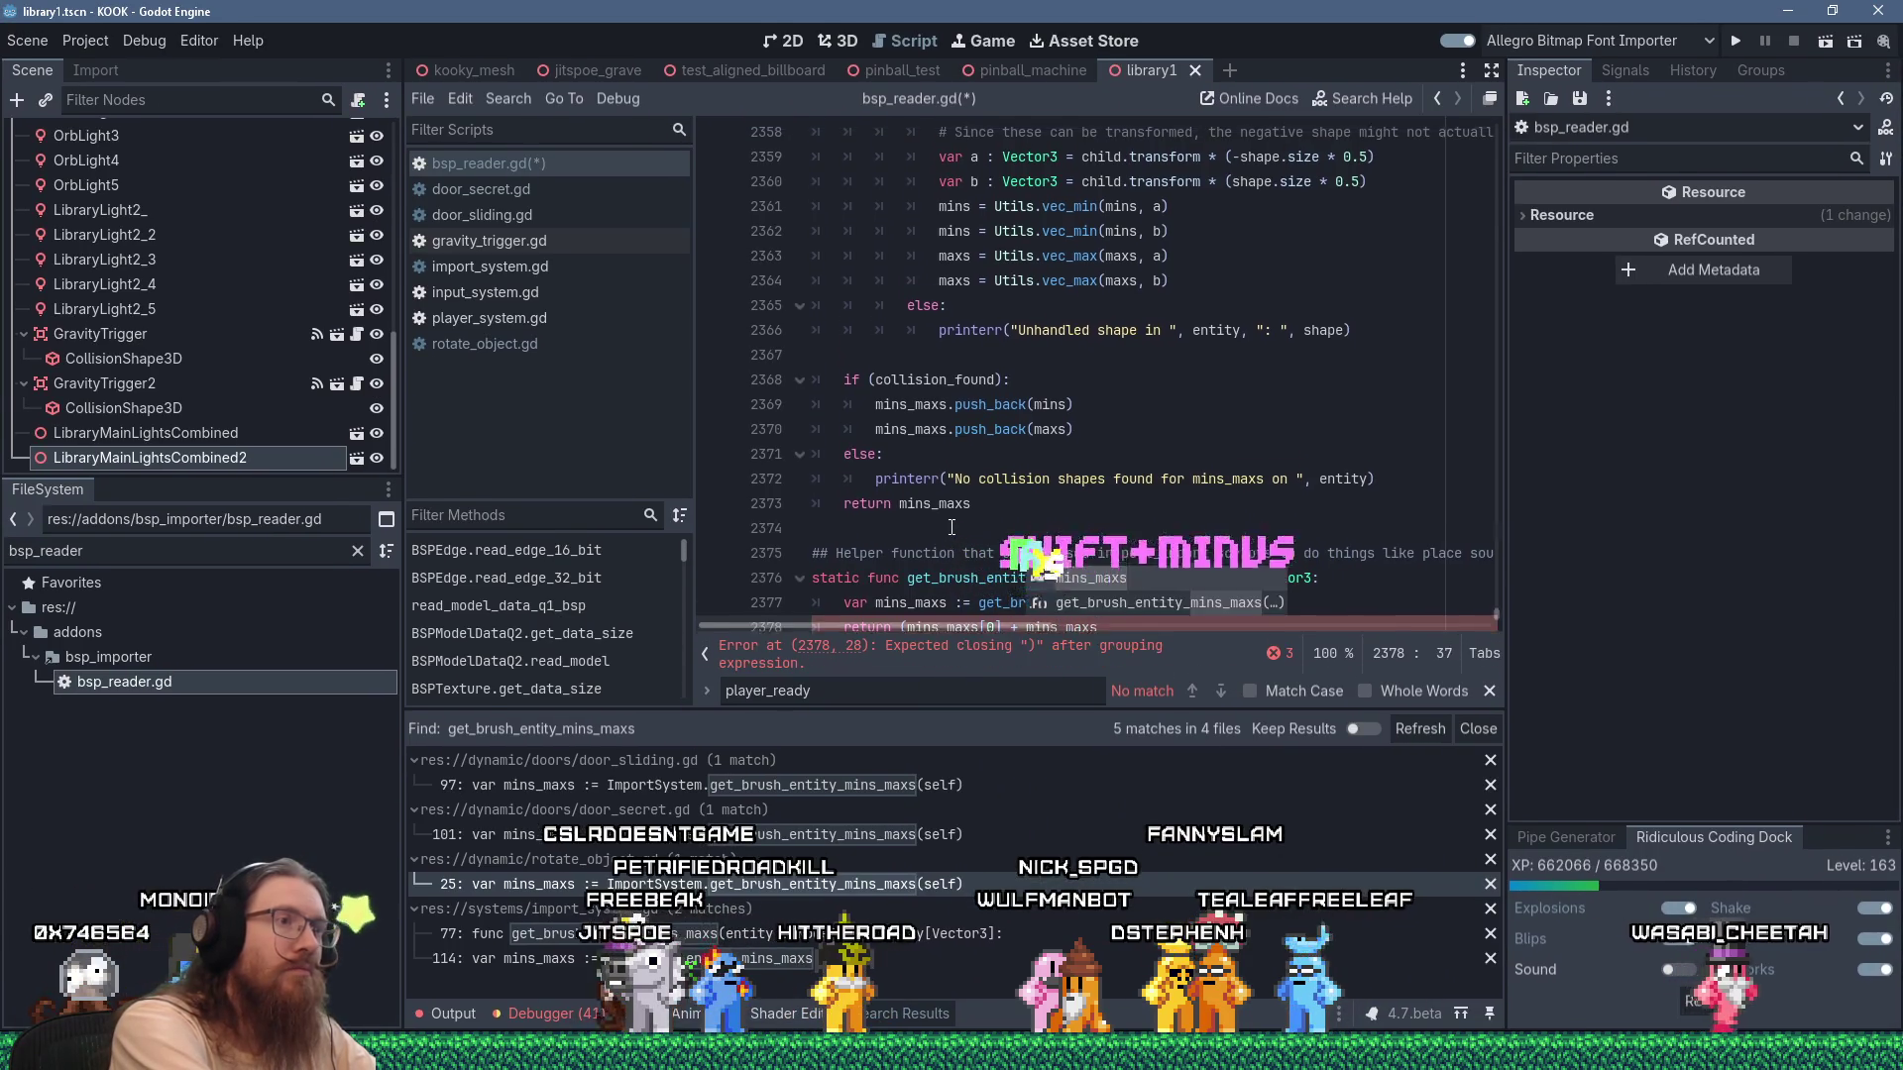
pyautogui.write('[1]) * 0.5')
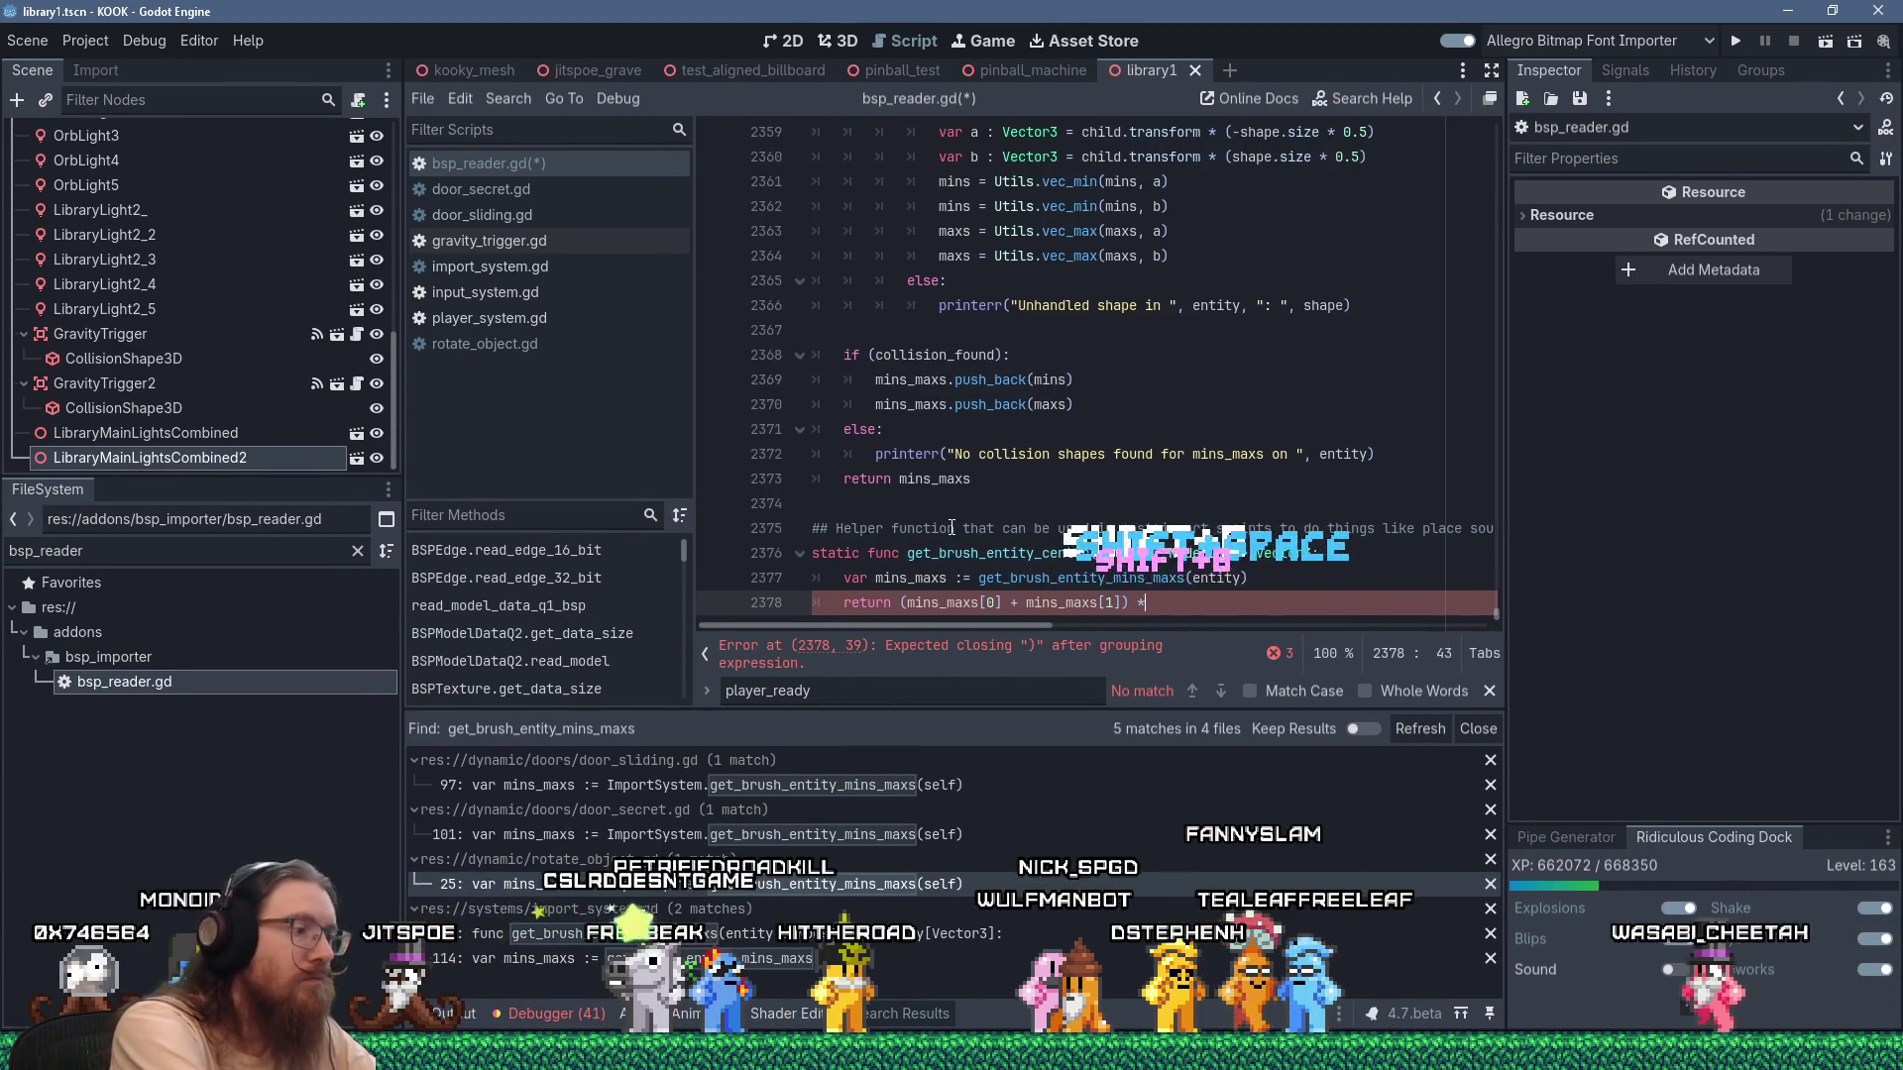
pyautogui.press('Return')
pyautogui.press('Return')
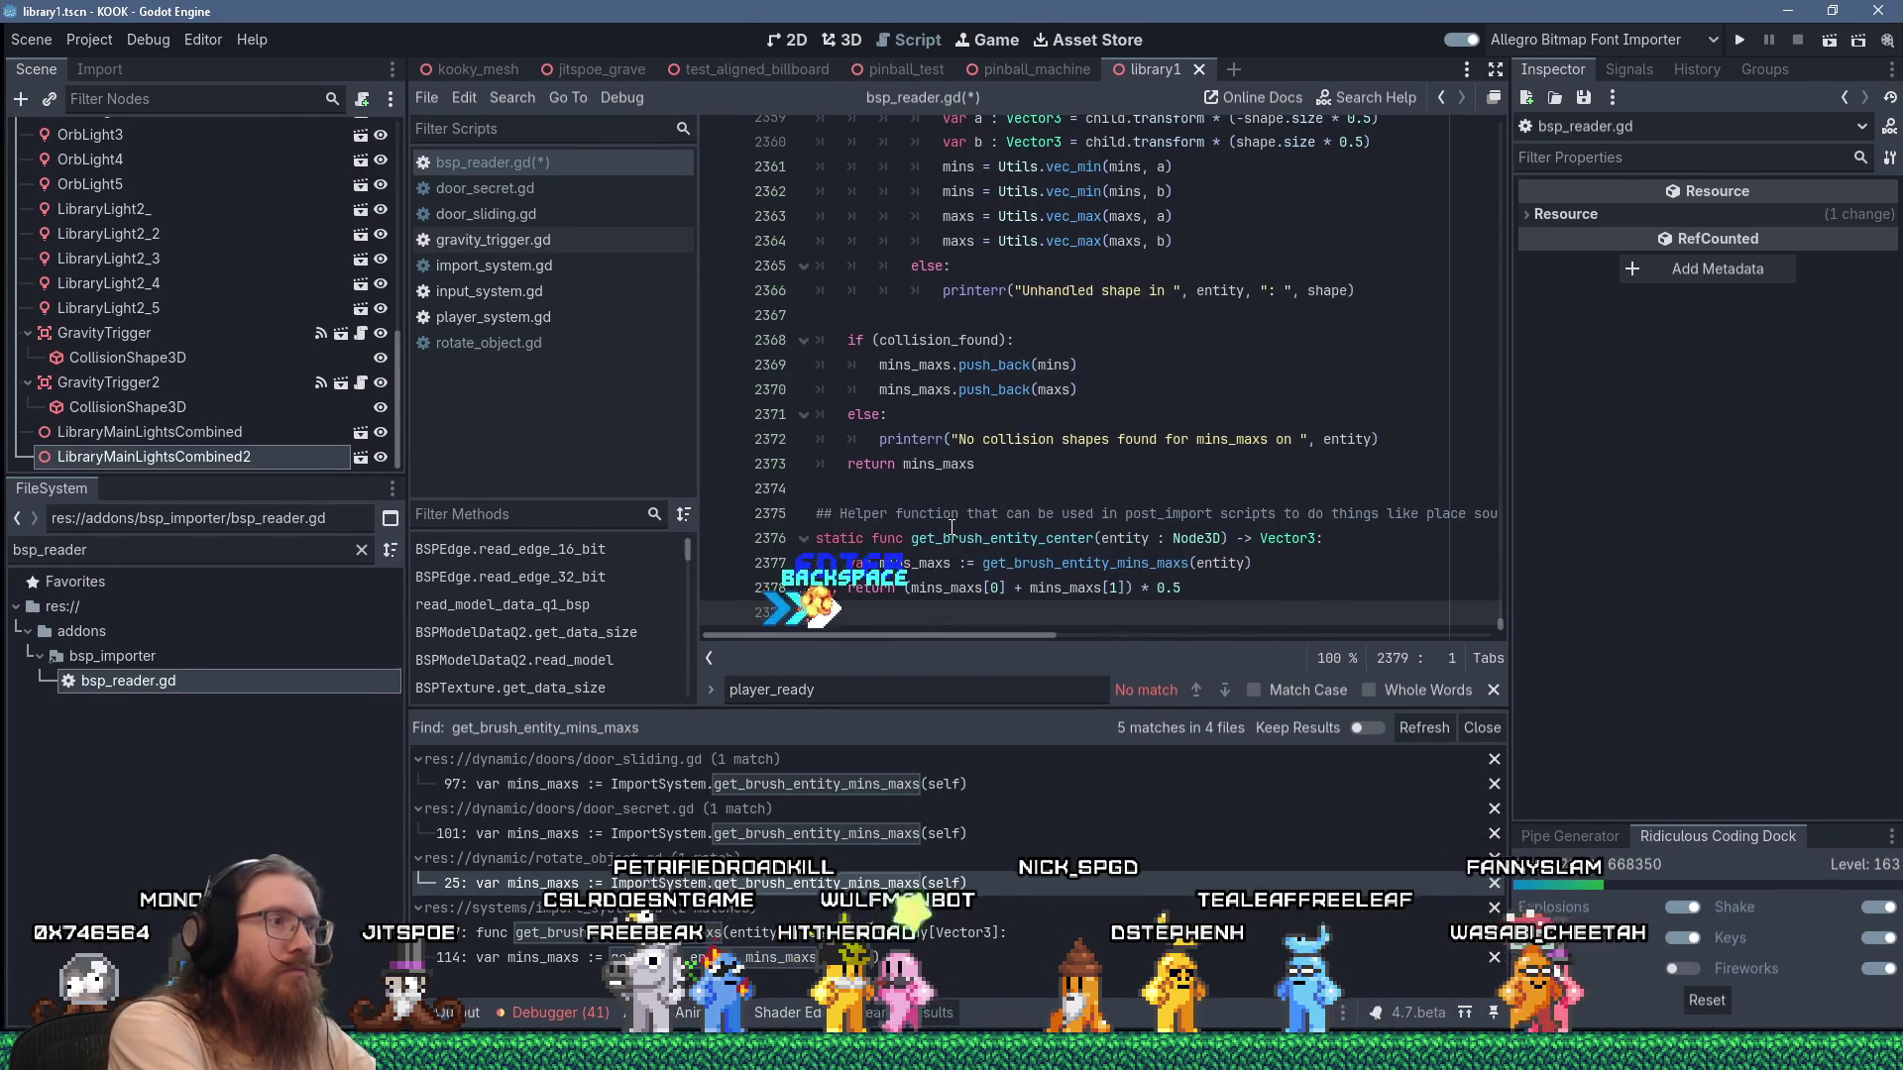
pyautogui.press('BackSpace')
# Save bsp_reader.gd and check the get_brush_entity_center name.
pyautogui.hotkey('ctrl', 's')
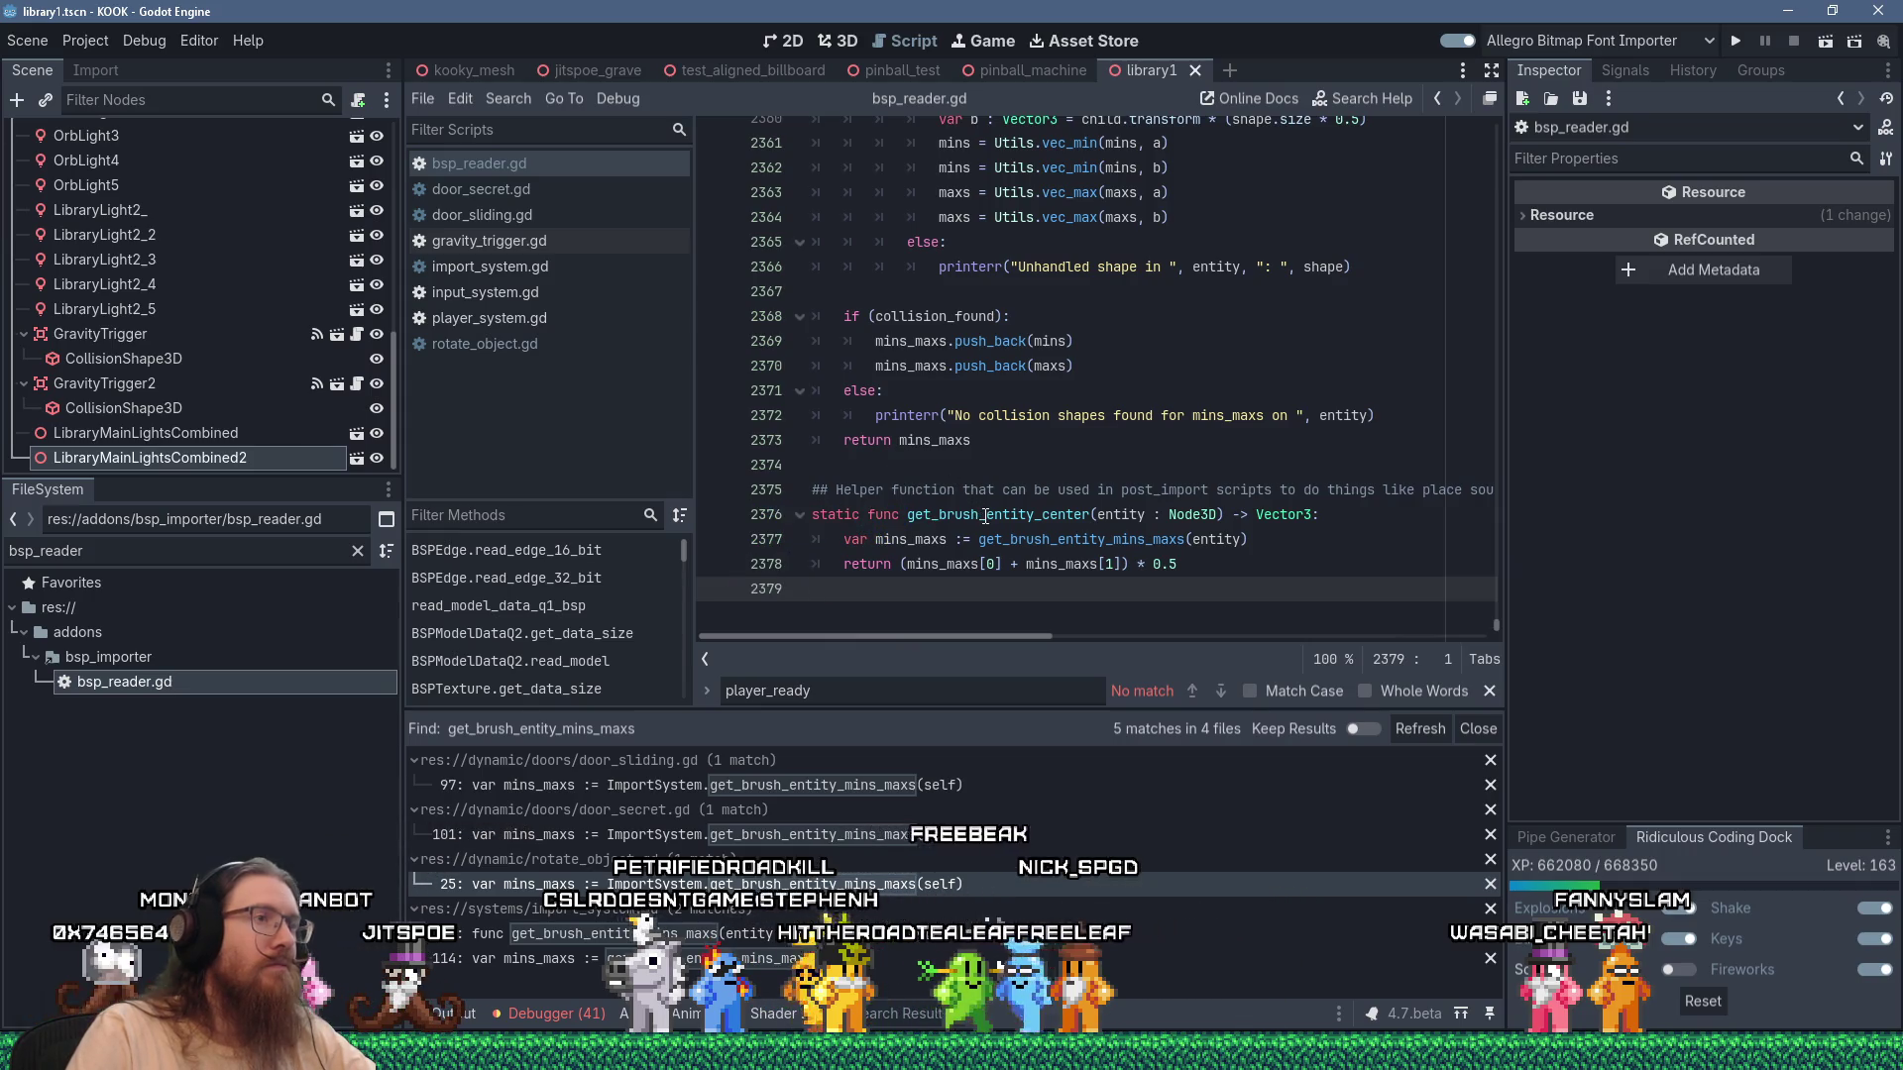
pyautogui.doubleClick(985, 515)
pyautogui.rightClick(986, 514)
pyautogui.click(1026, 639)
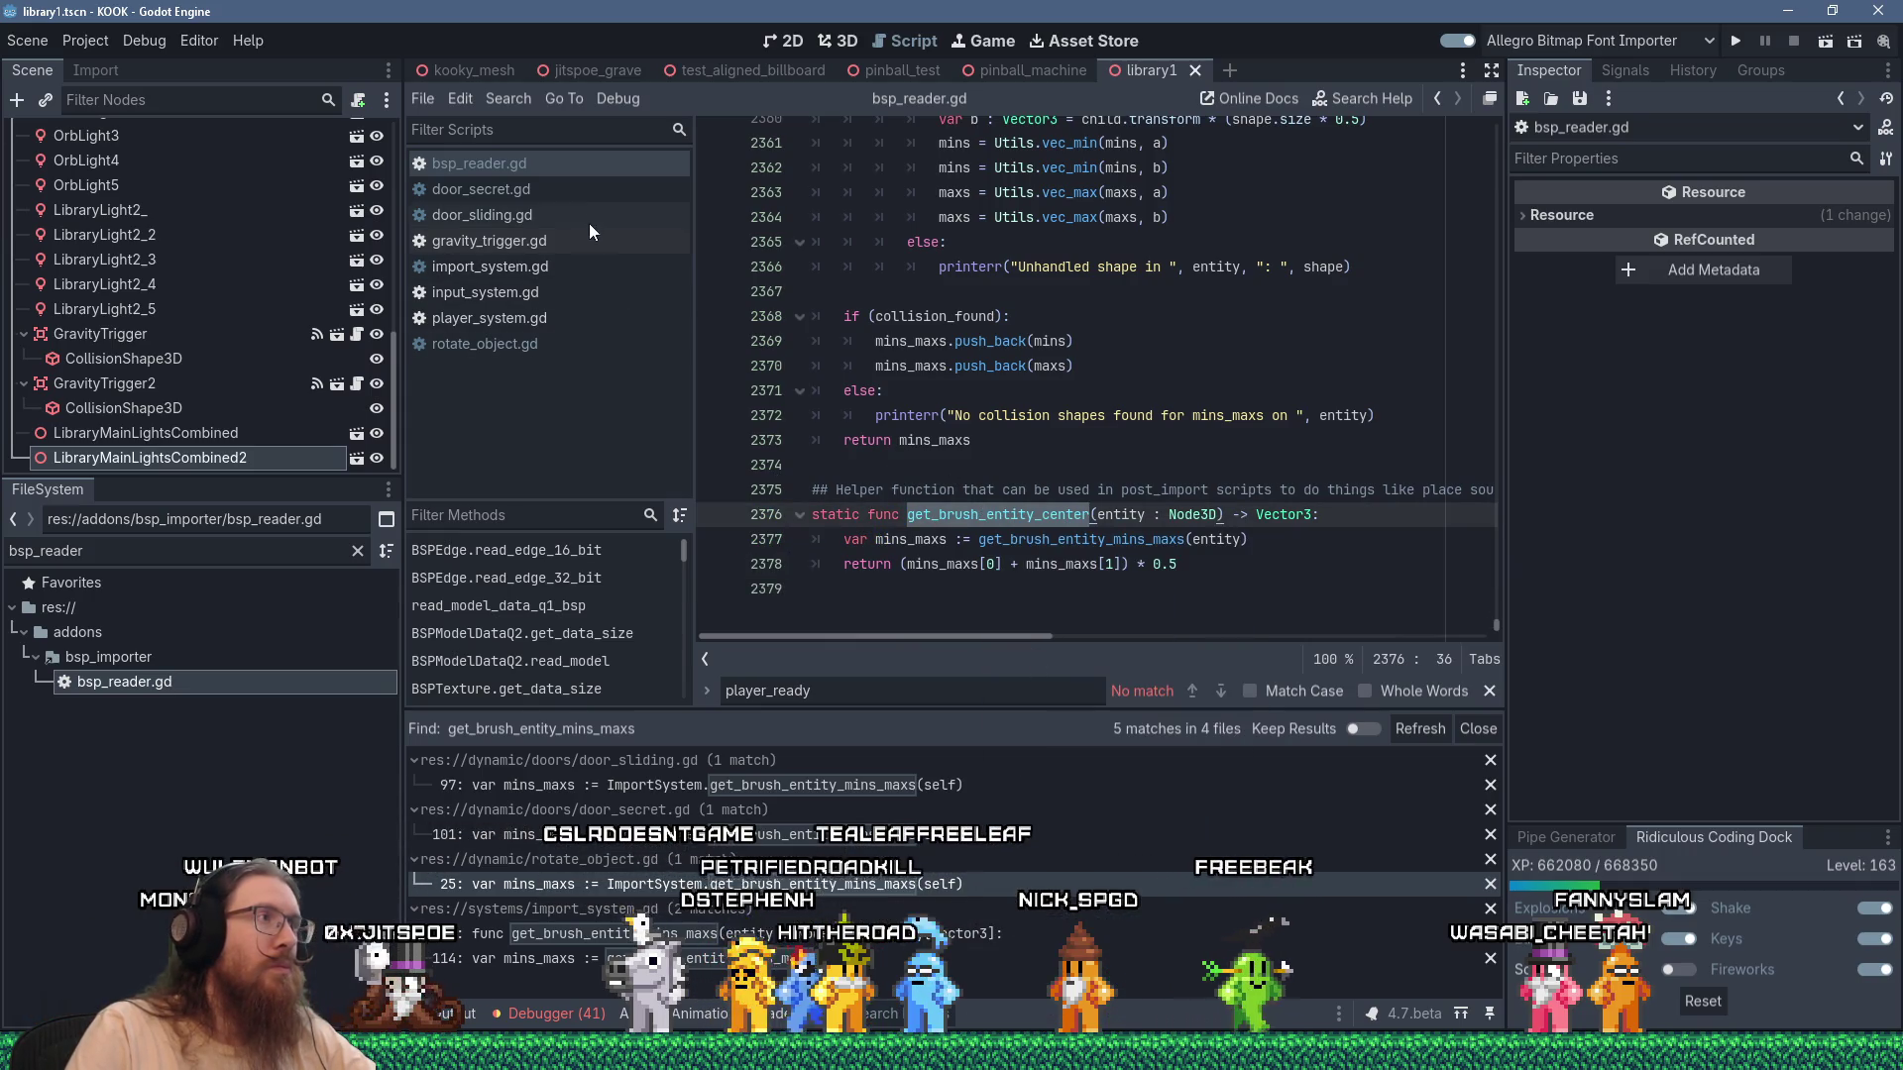
# Open door_secret.gd and inspect how it uses mins on line 109.
pyautogui.click(585, 192)
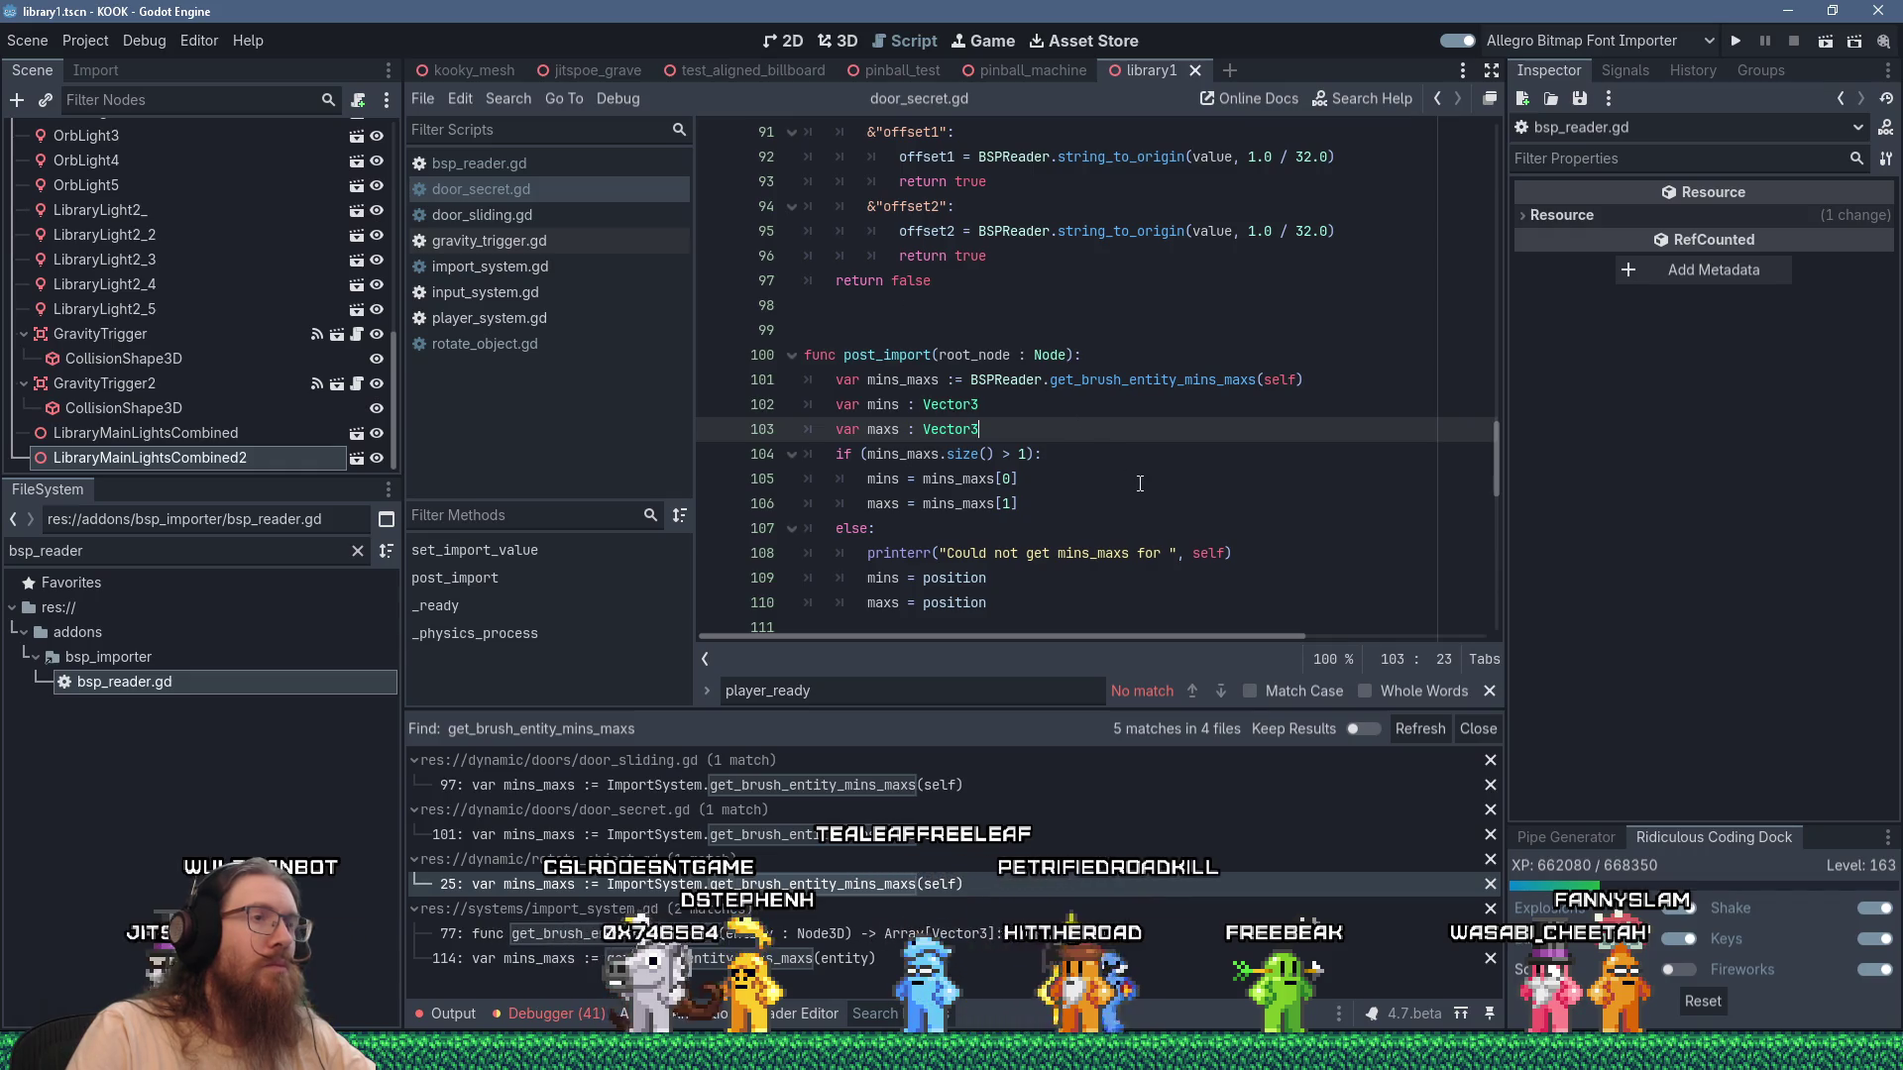
pyautogui.scroll(-3, 1140, 484)
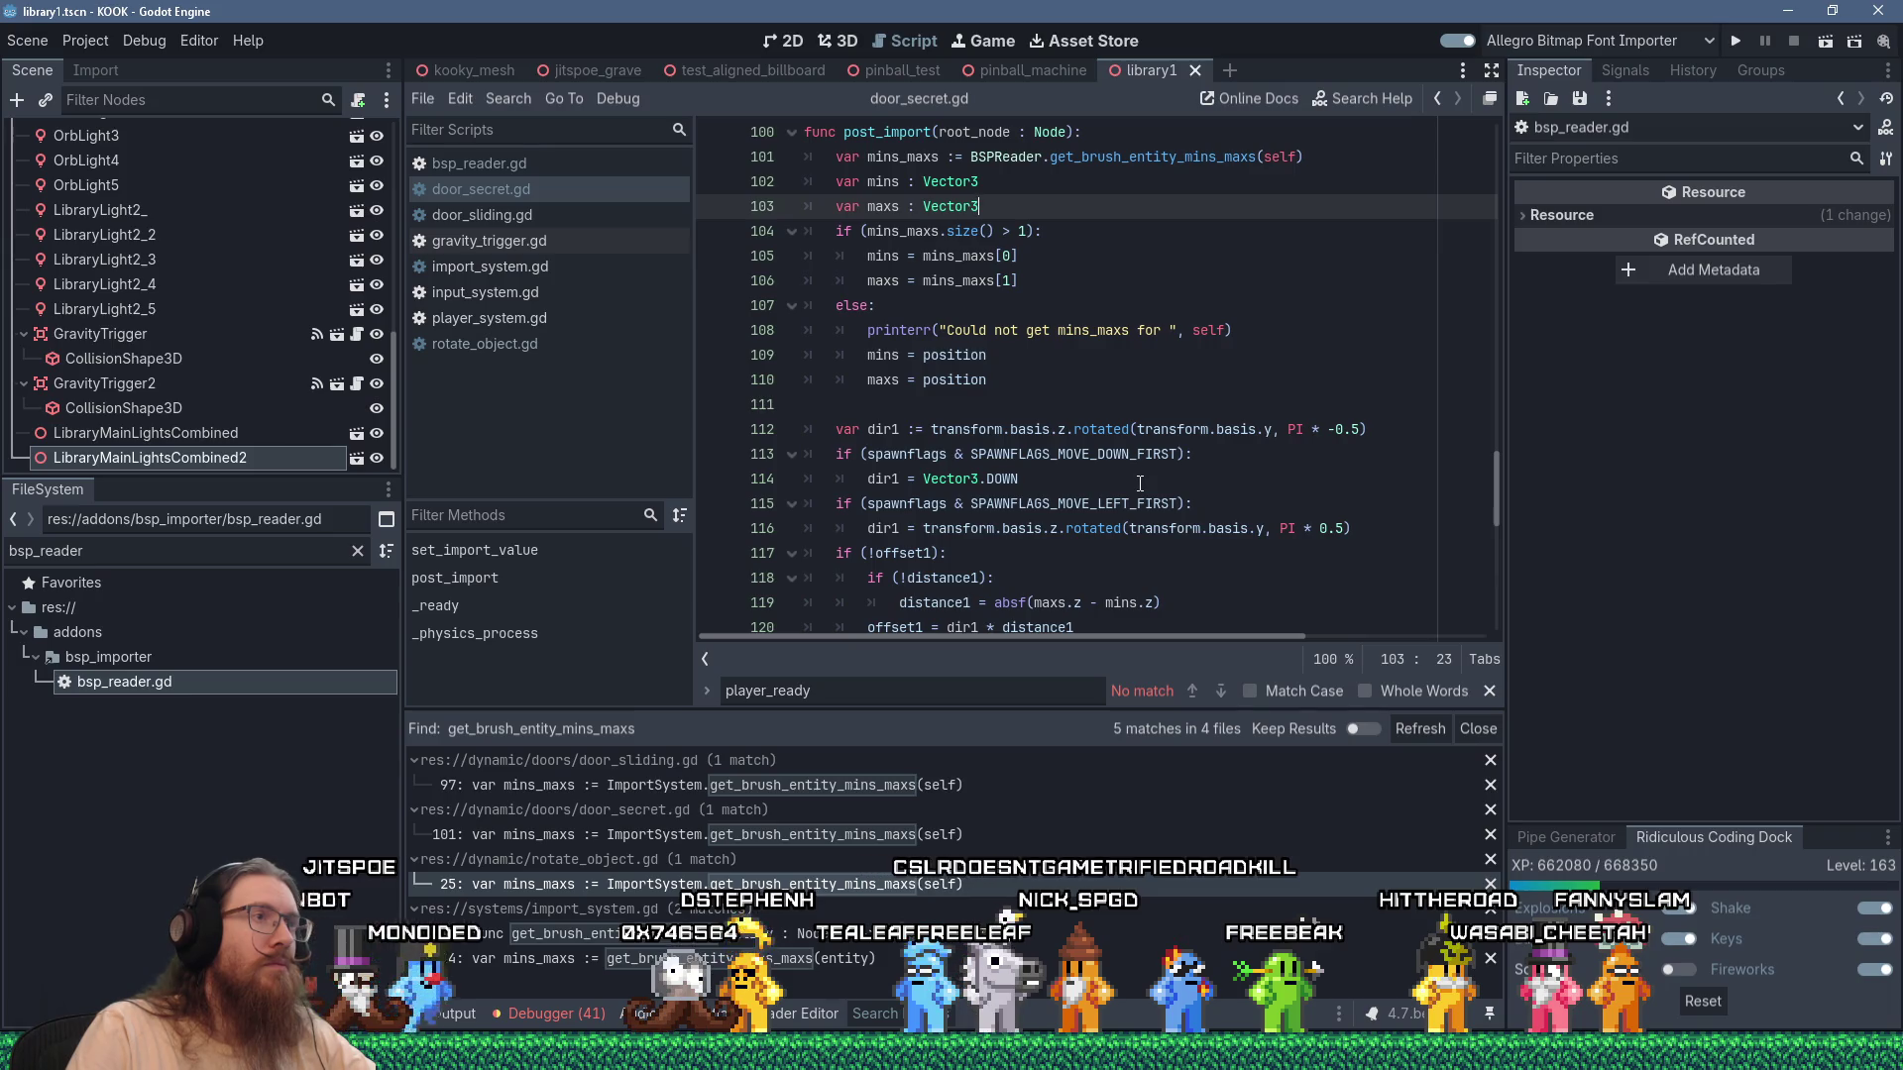
pyautogui.doubleClick(882, 355)
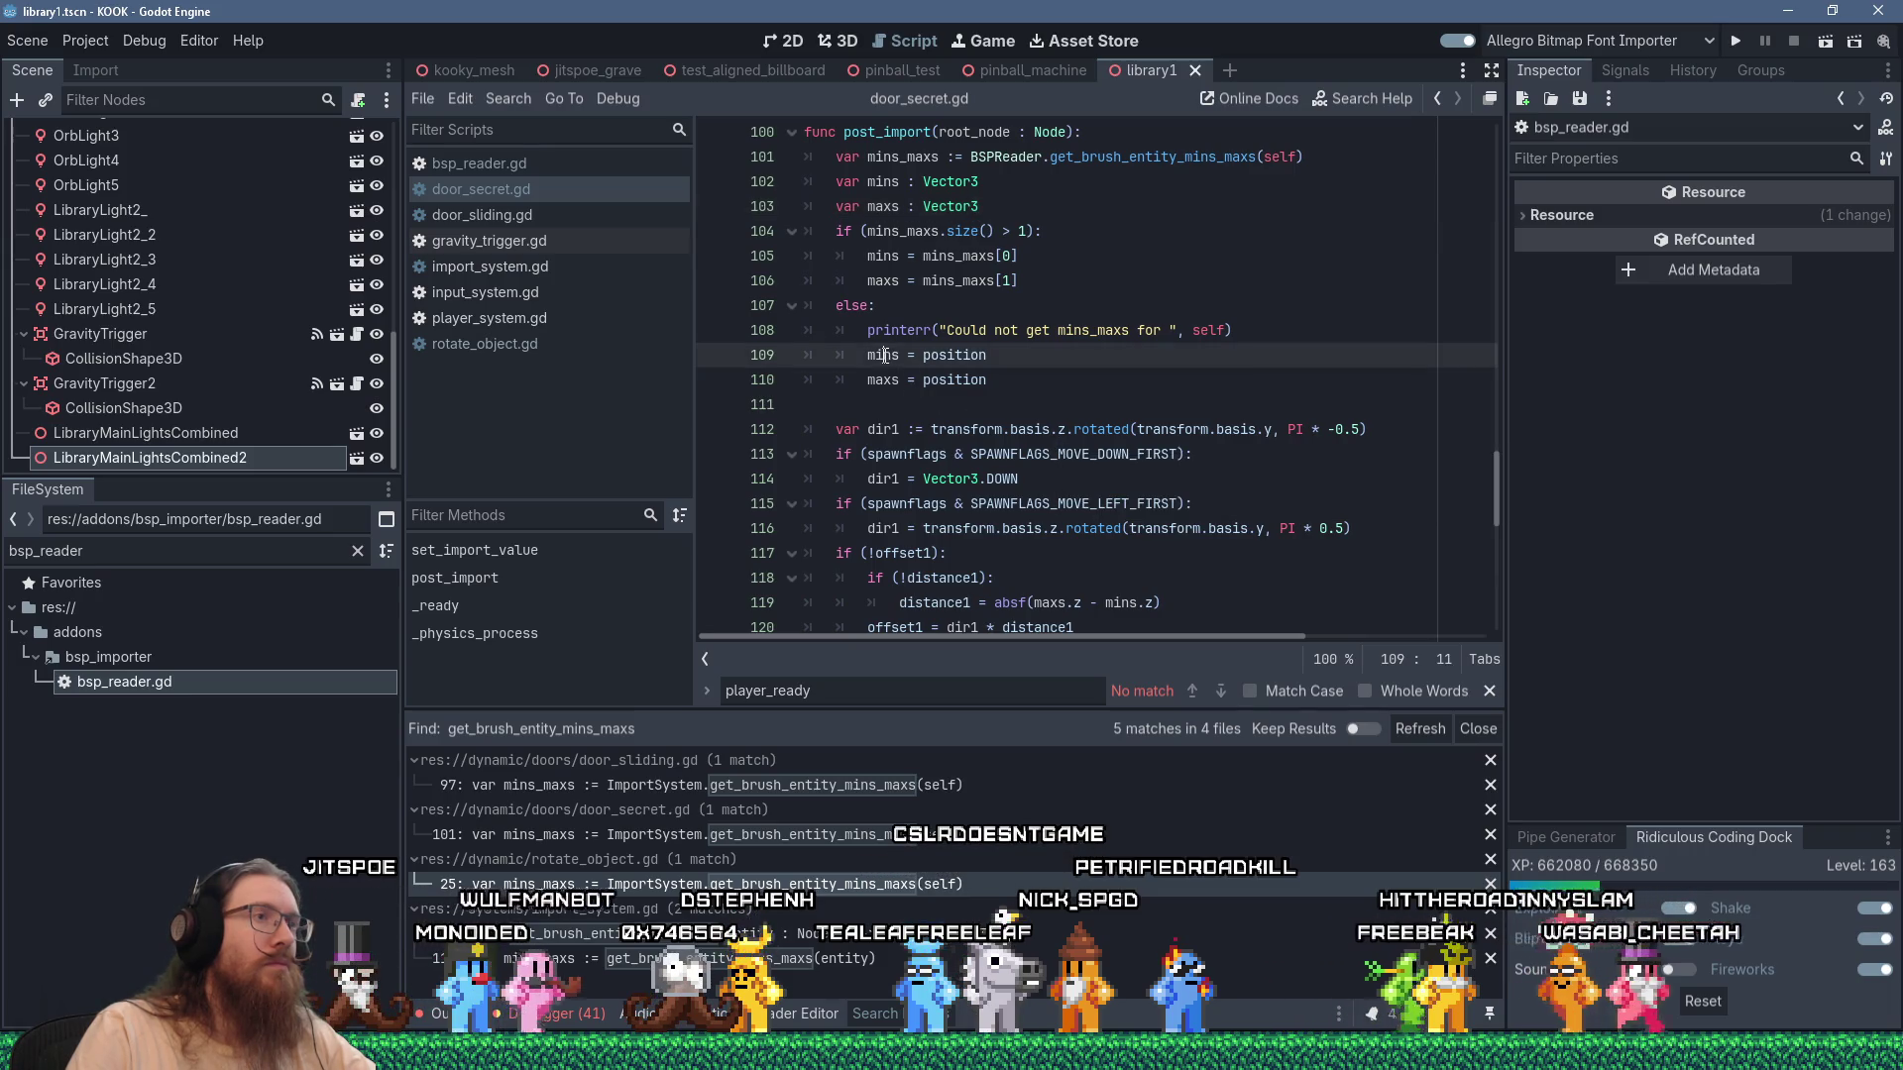
pyautogui.scroll(-3, 1064, 465)
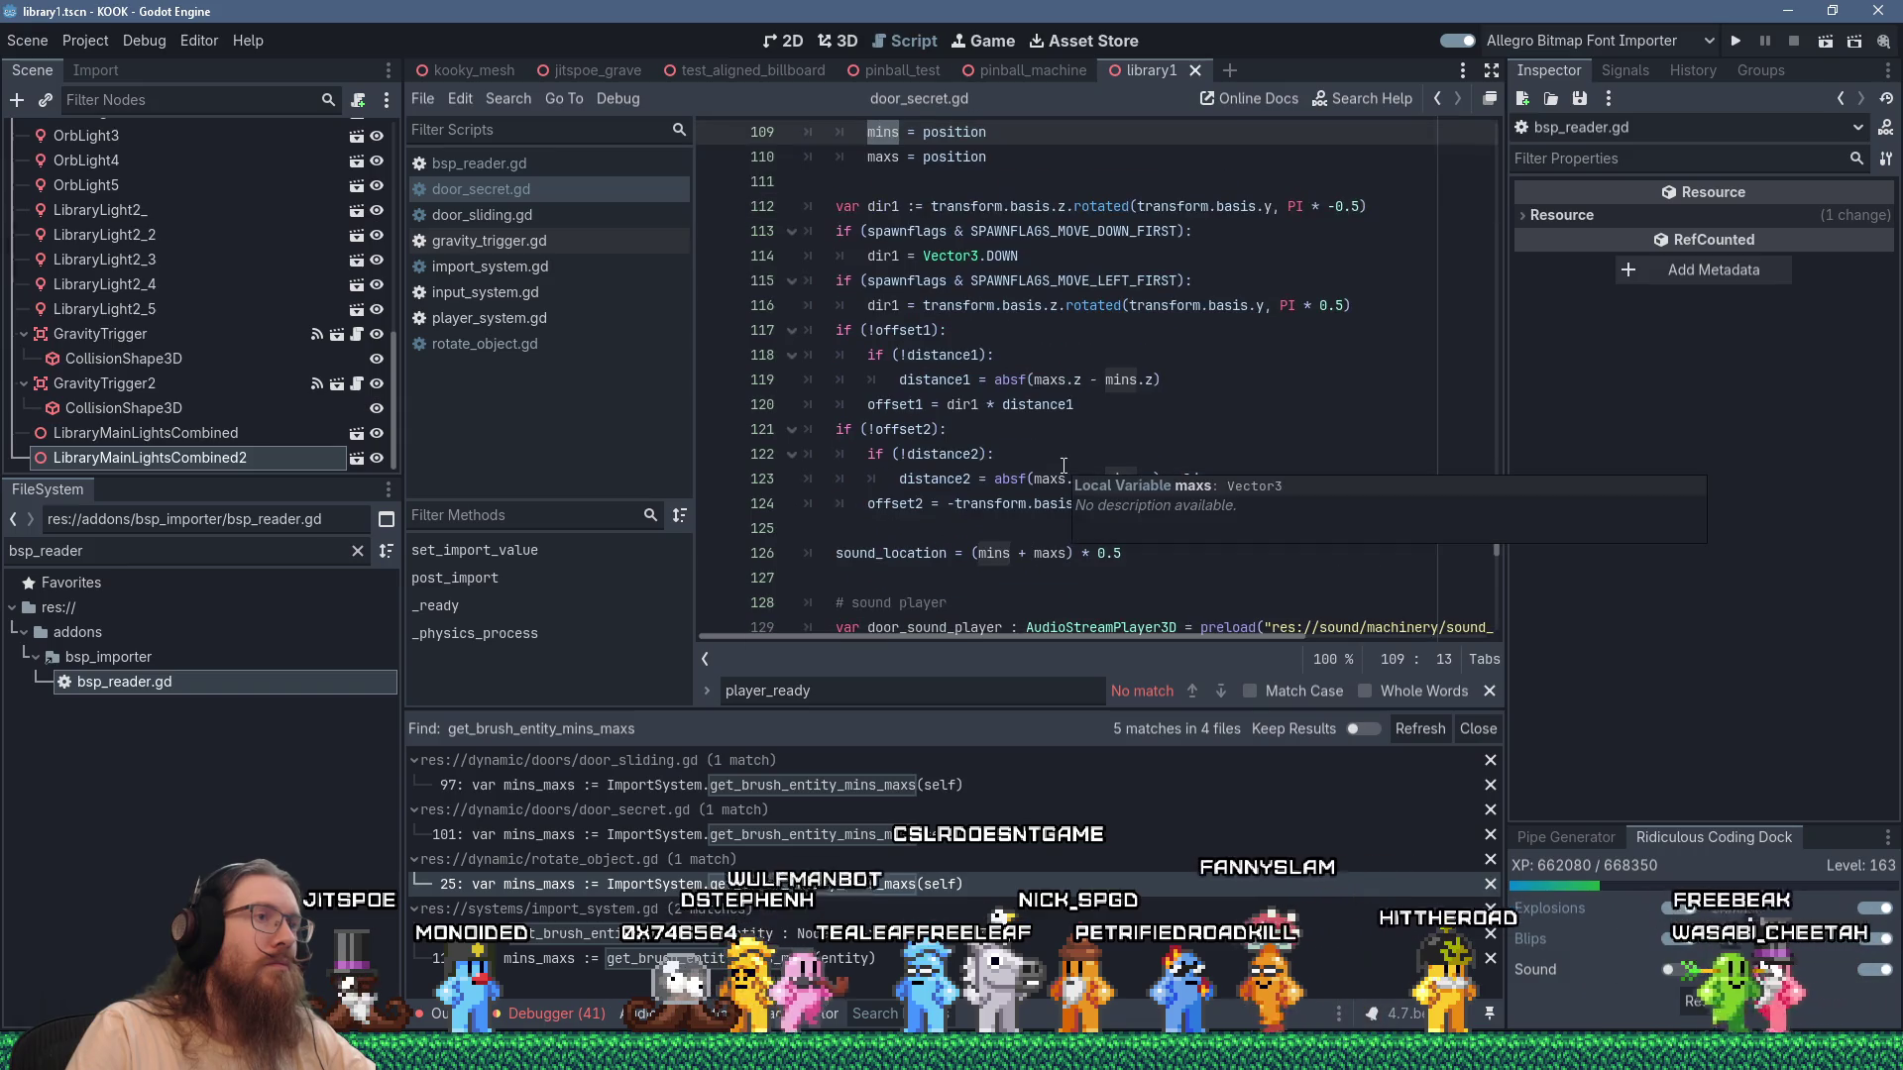
pyautogui.scroll(5, 1173, 478)
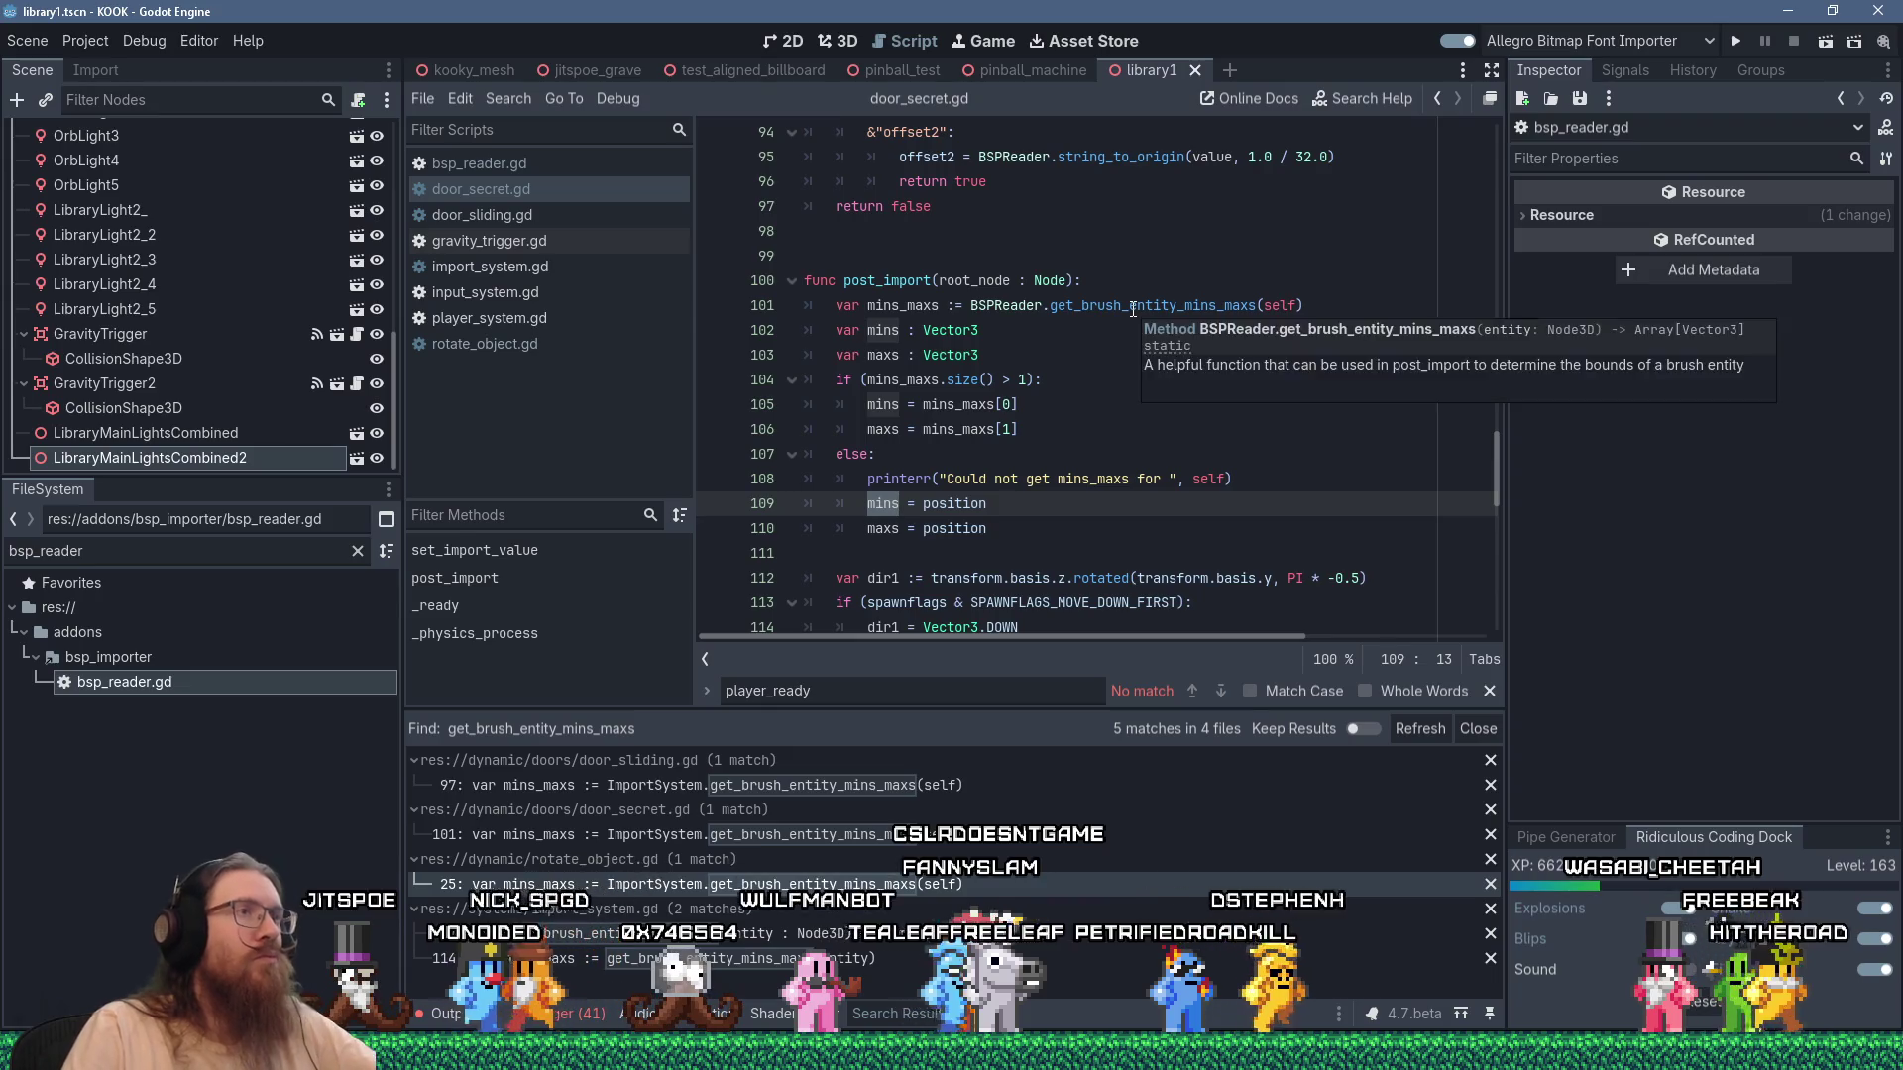
# Jump from the line 101 get_brush_entity_mins_maxs call to its definition in bsp_reader.gd.
pyautogui.doubleClick(1140, 305)
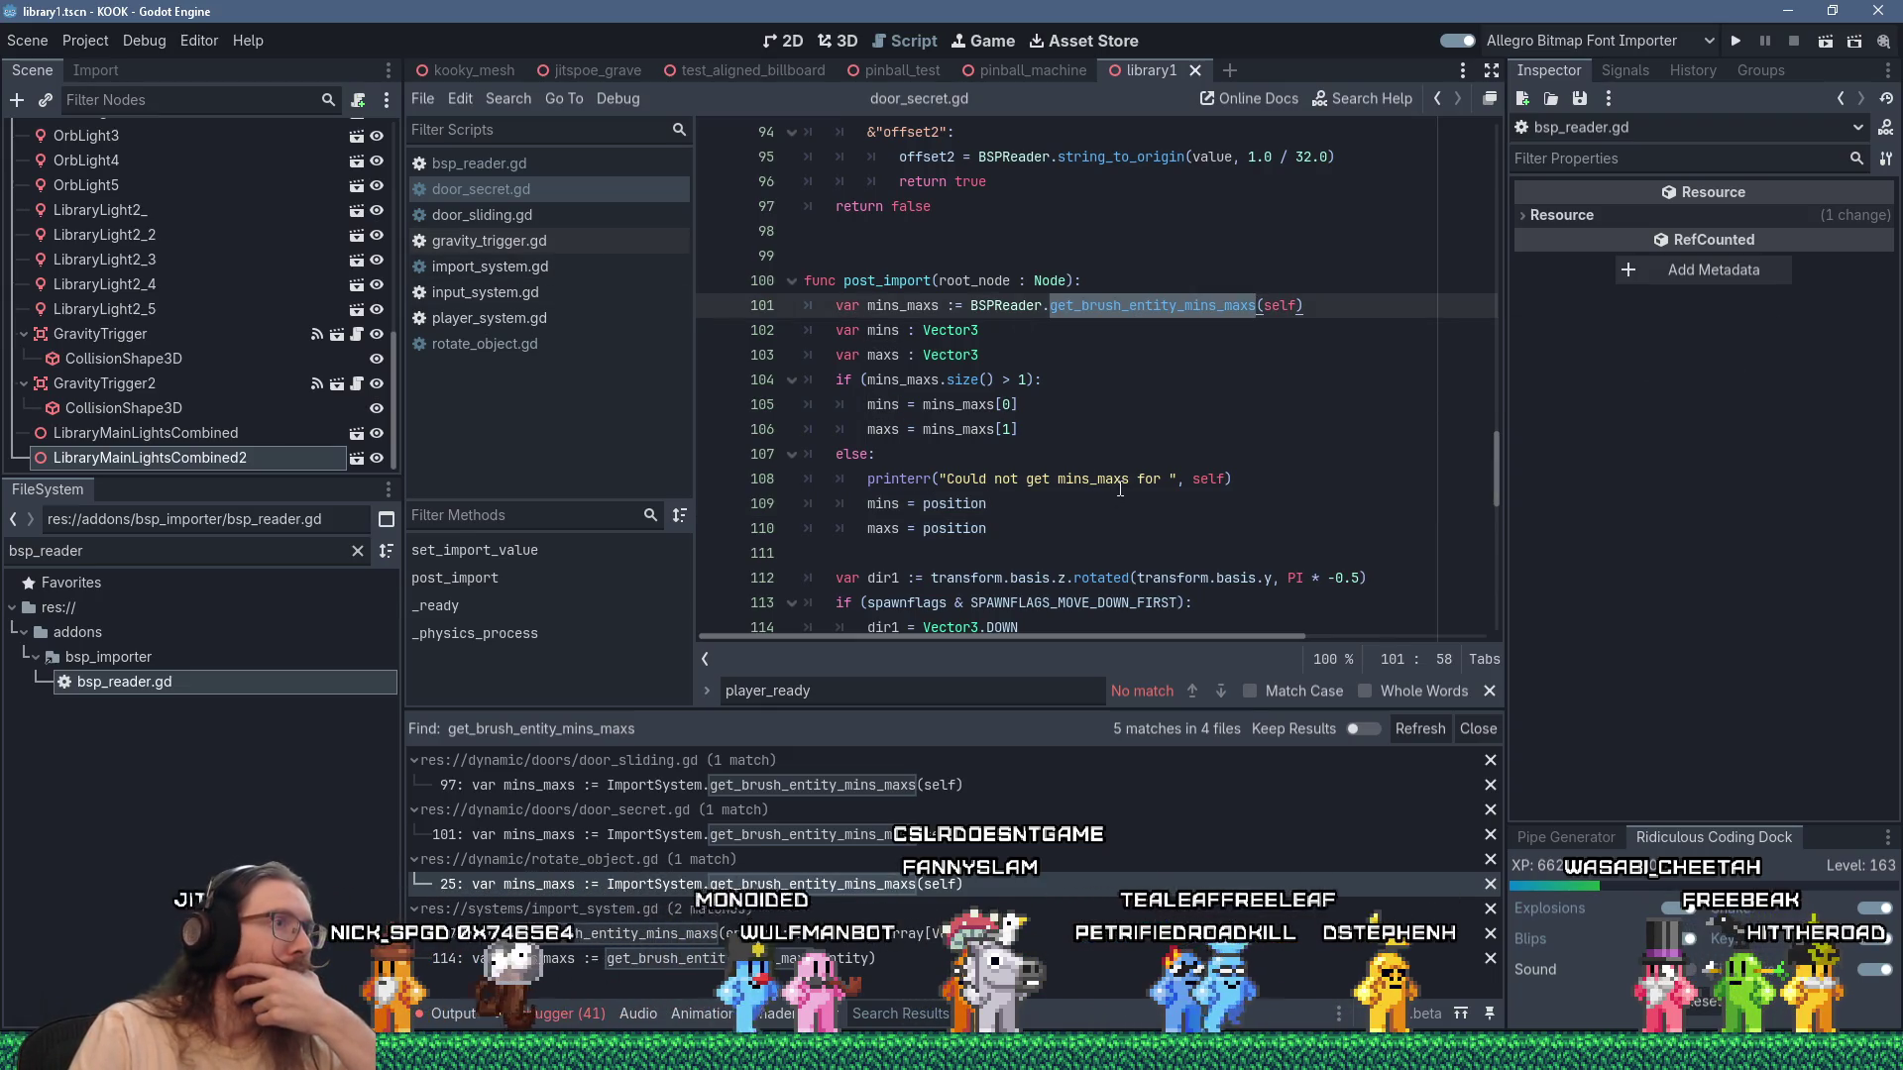
pyautogui.scroll(-3, 1165, 469)
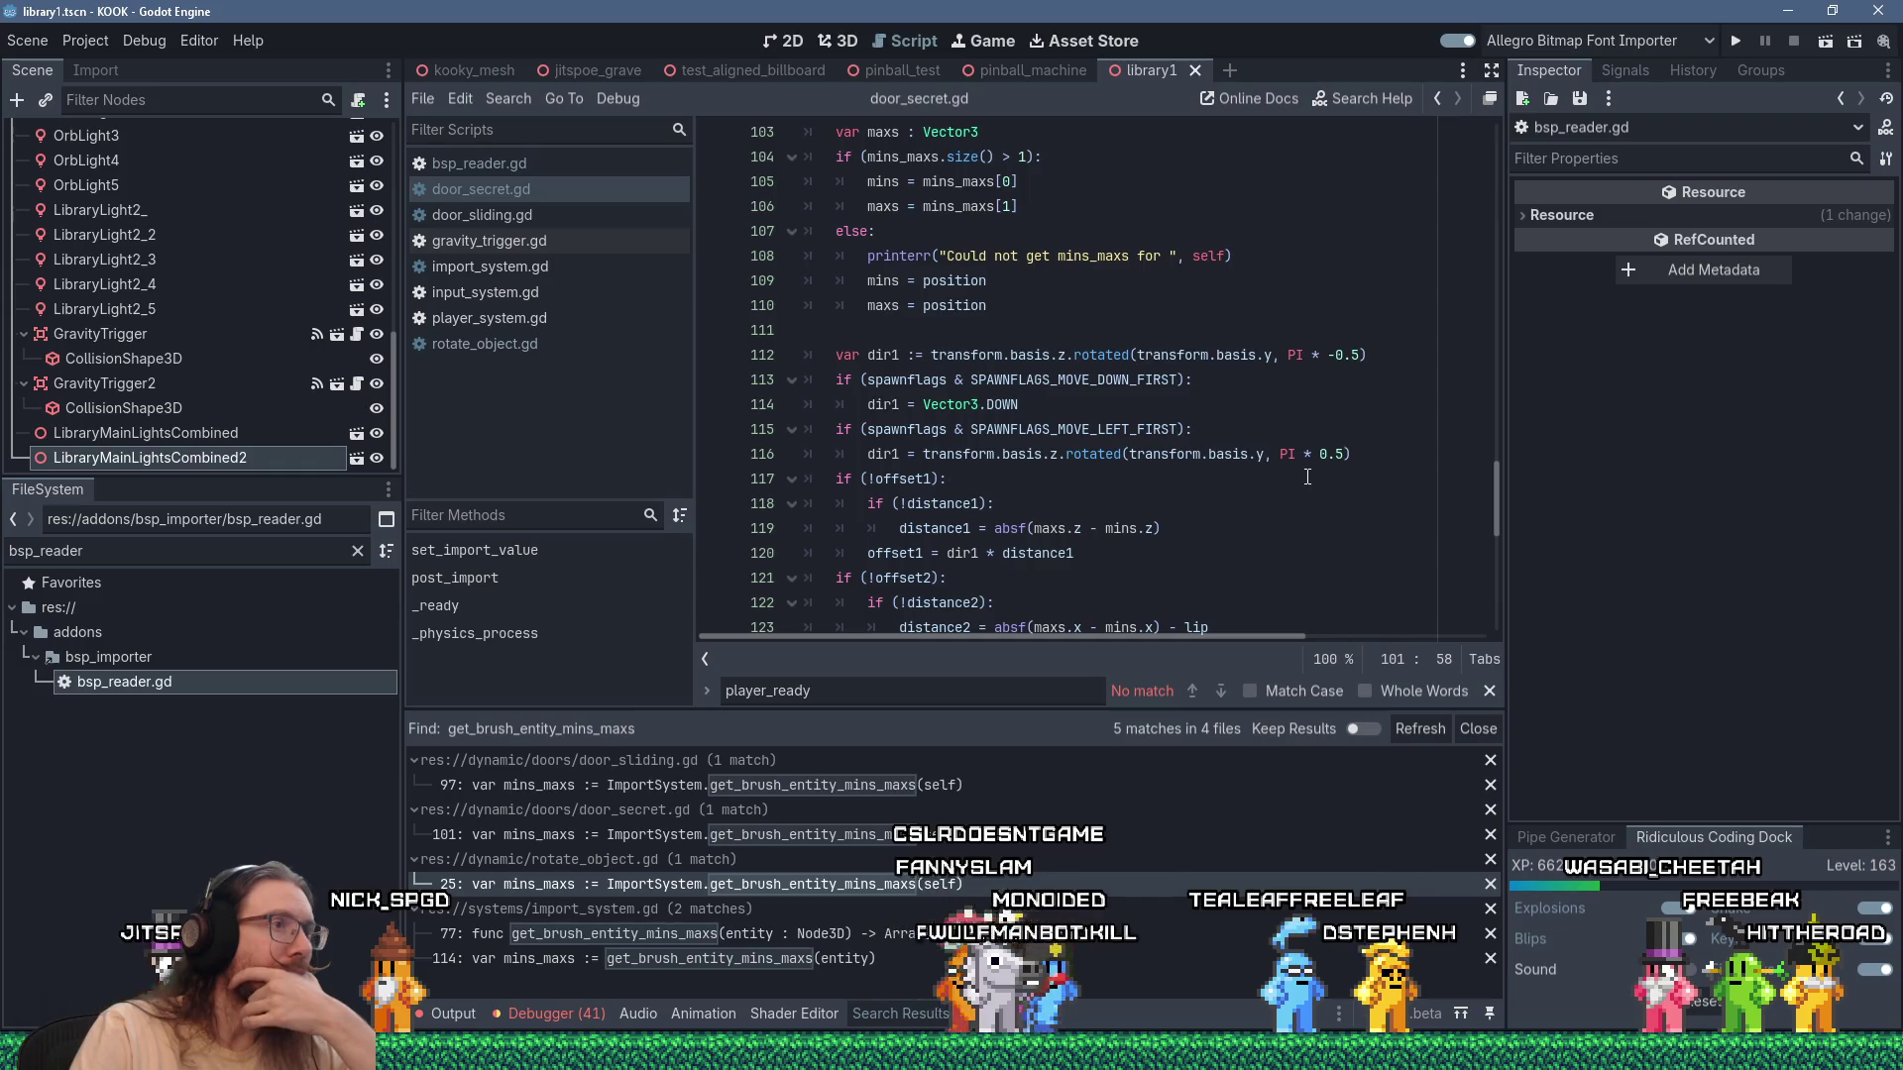
pyautogui.scroll(-2, 1239, 474)
pyautogui.scroll(-2, 1307, 476)
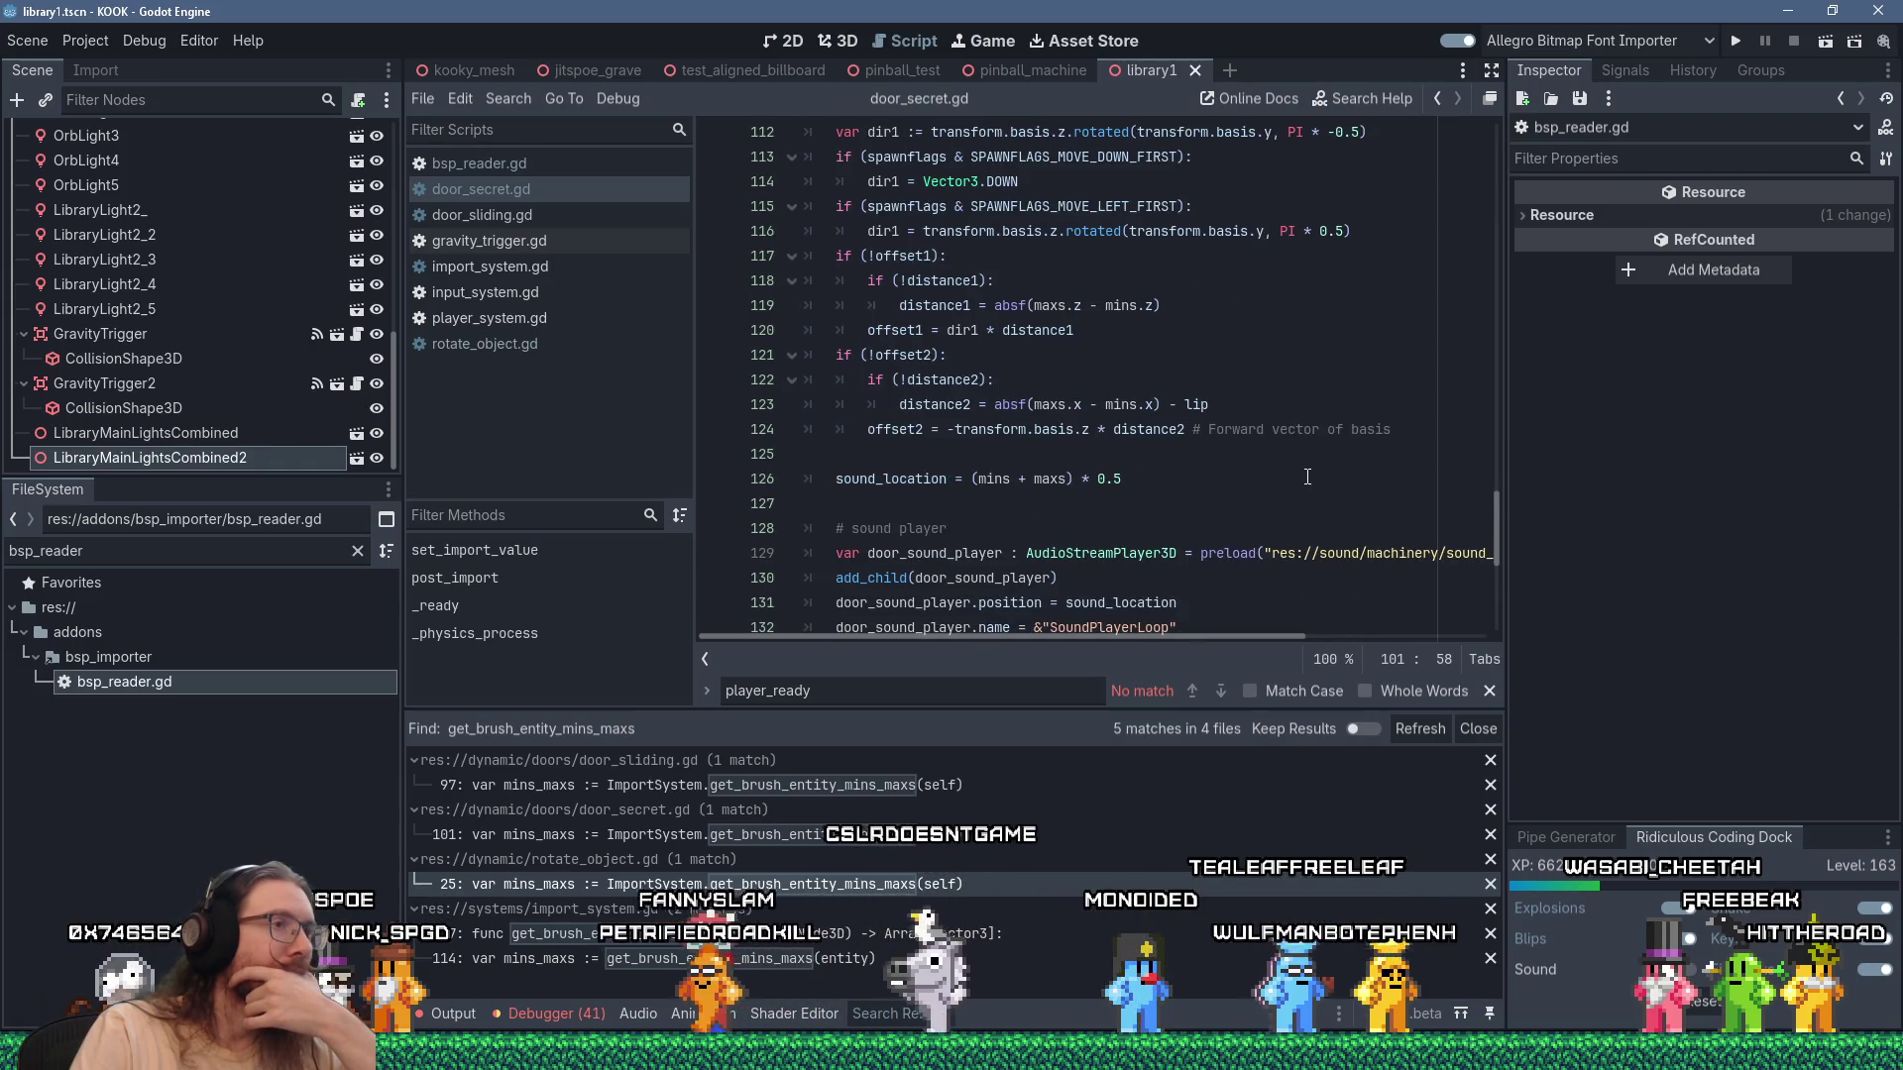
pyautogui.scroll(-1, 1308, 477)
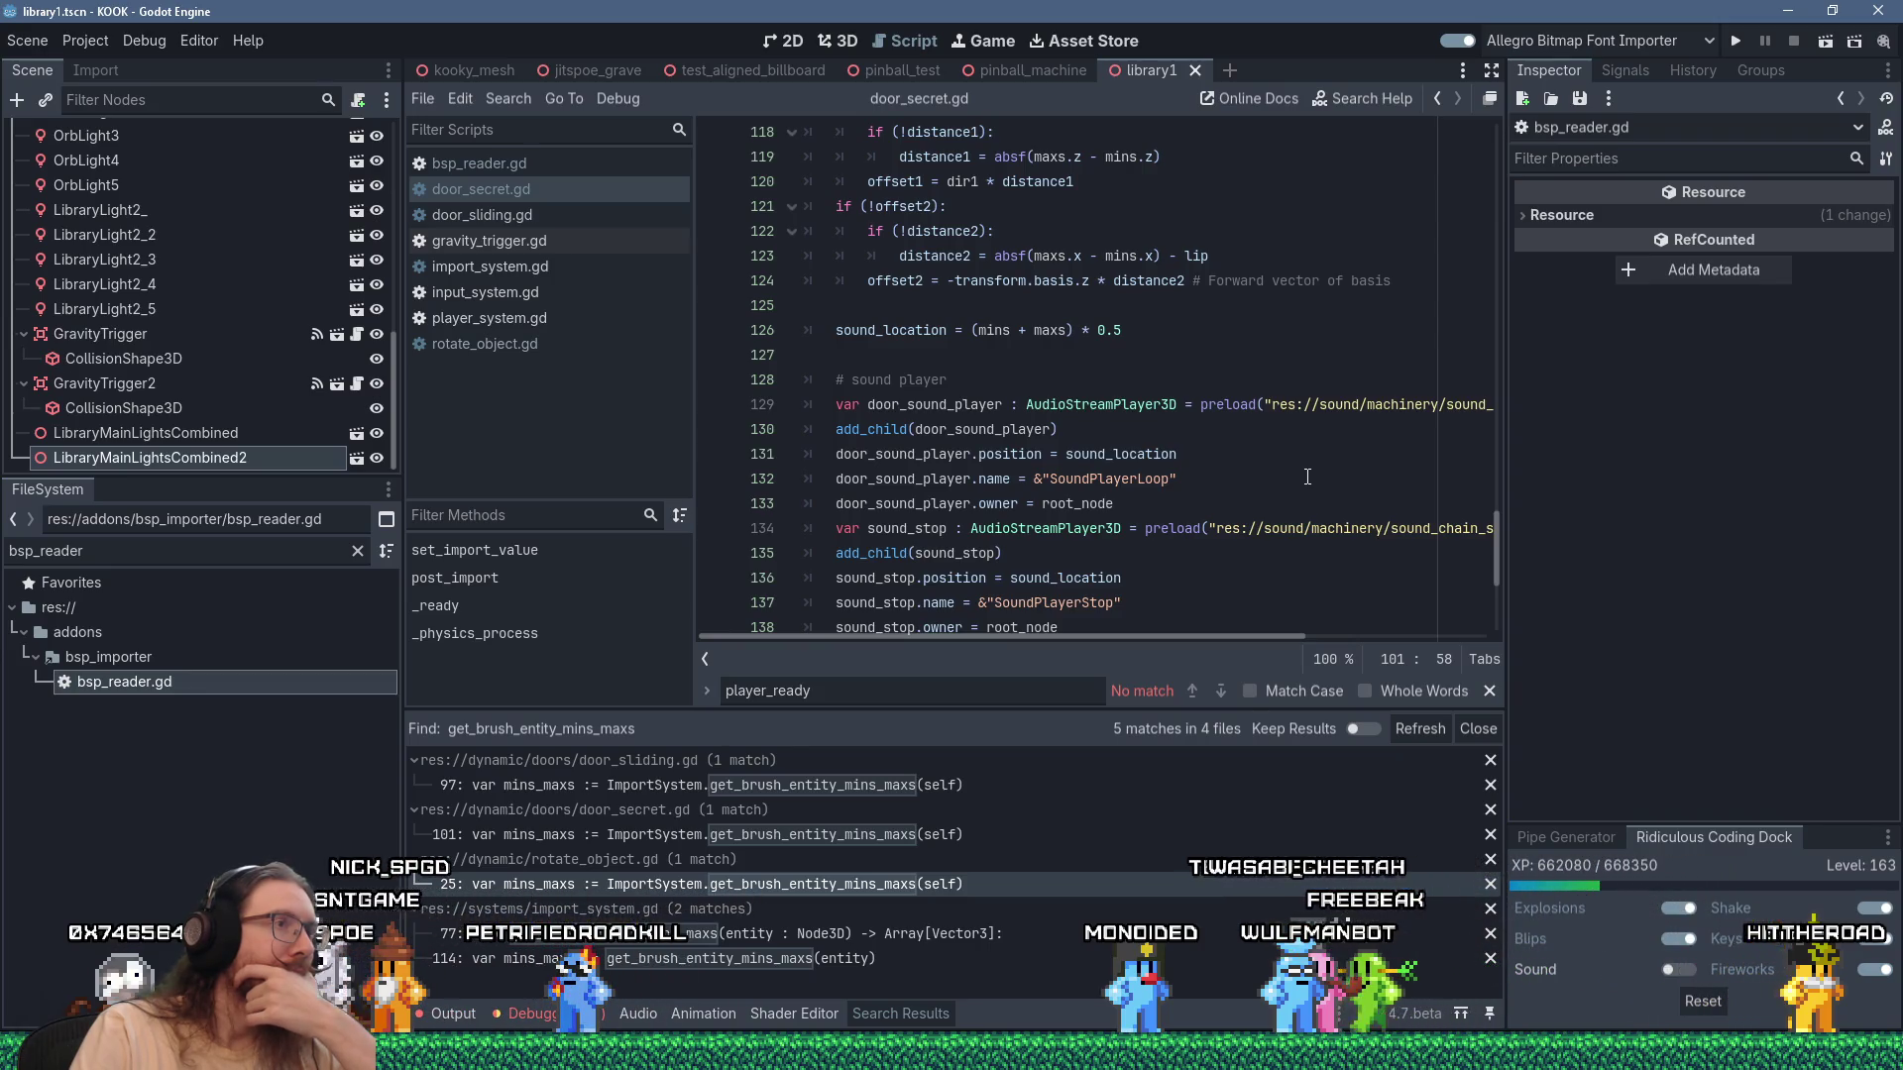
pyautogui.scroll(7, 1307, 476)
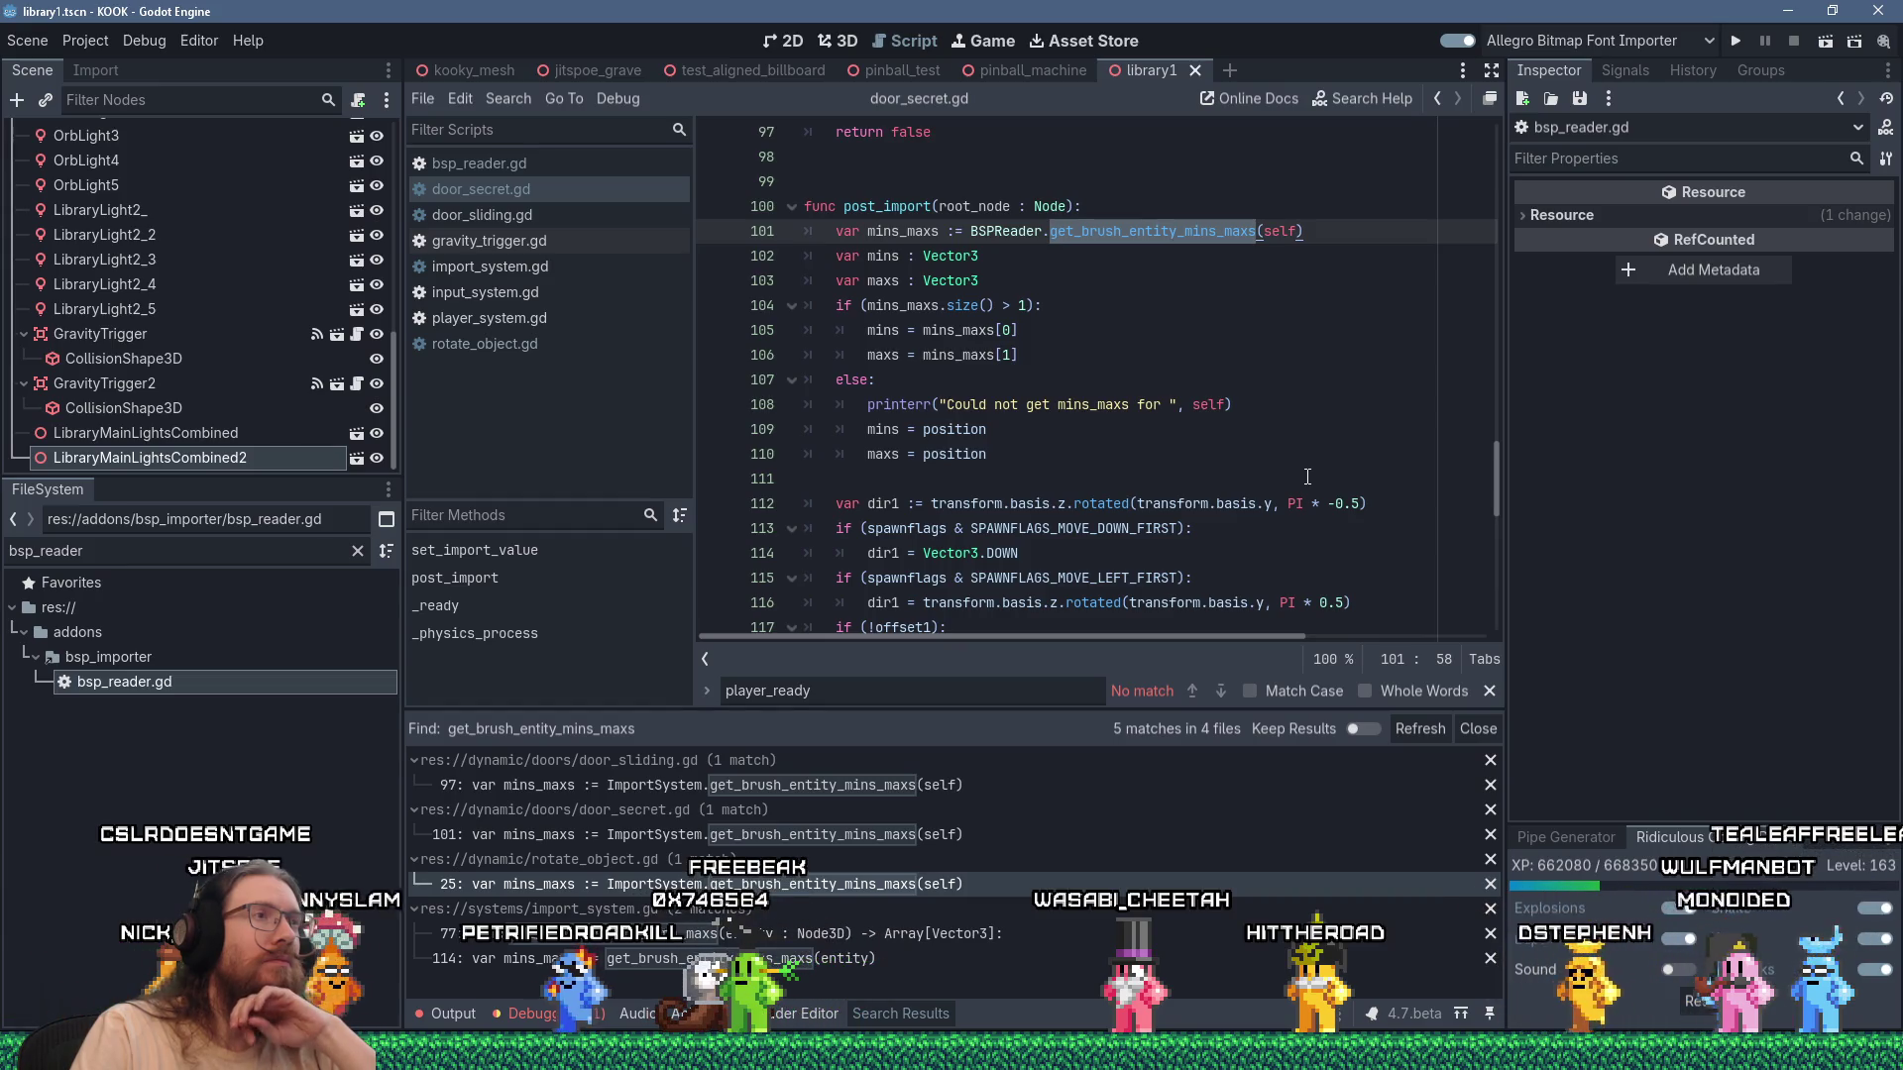
pyautogui.click(1031, 330)
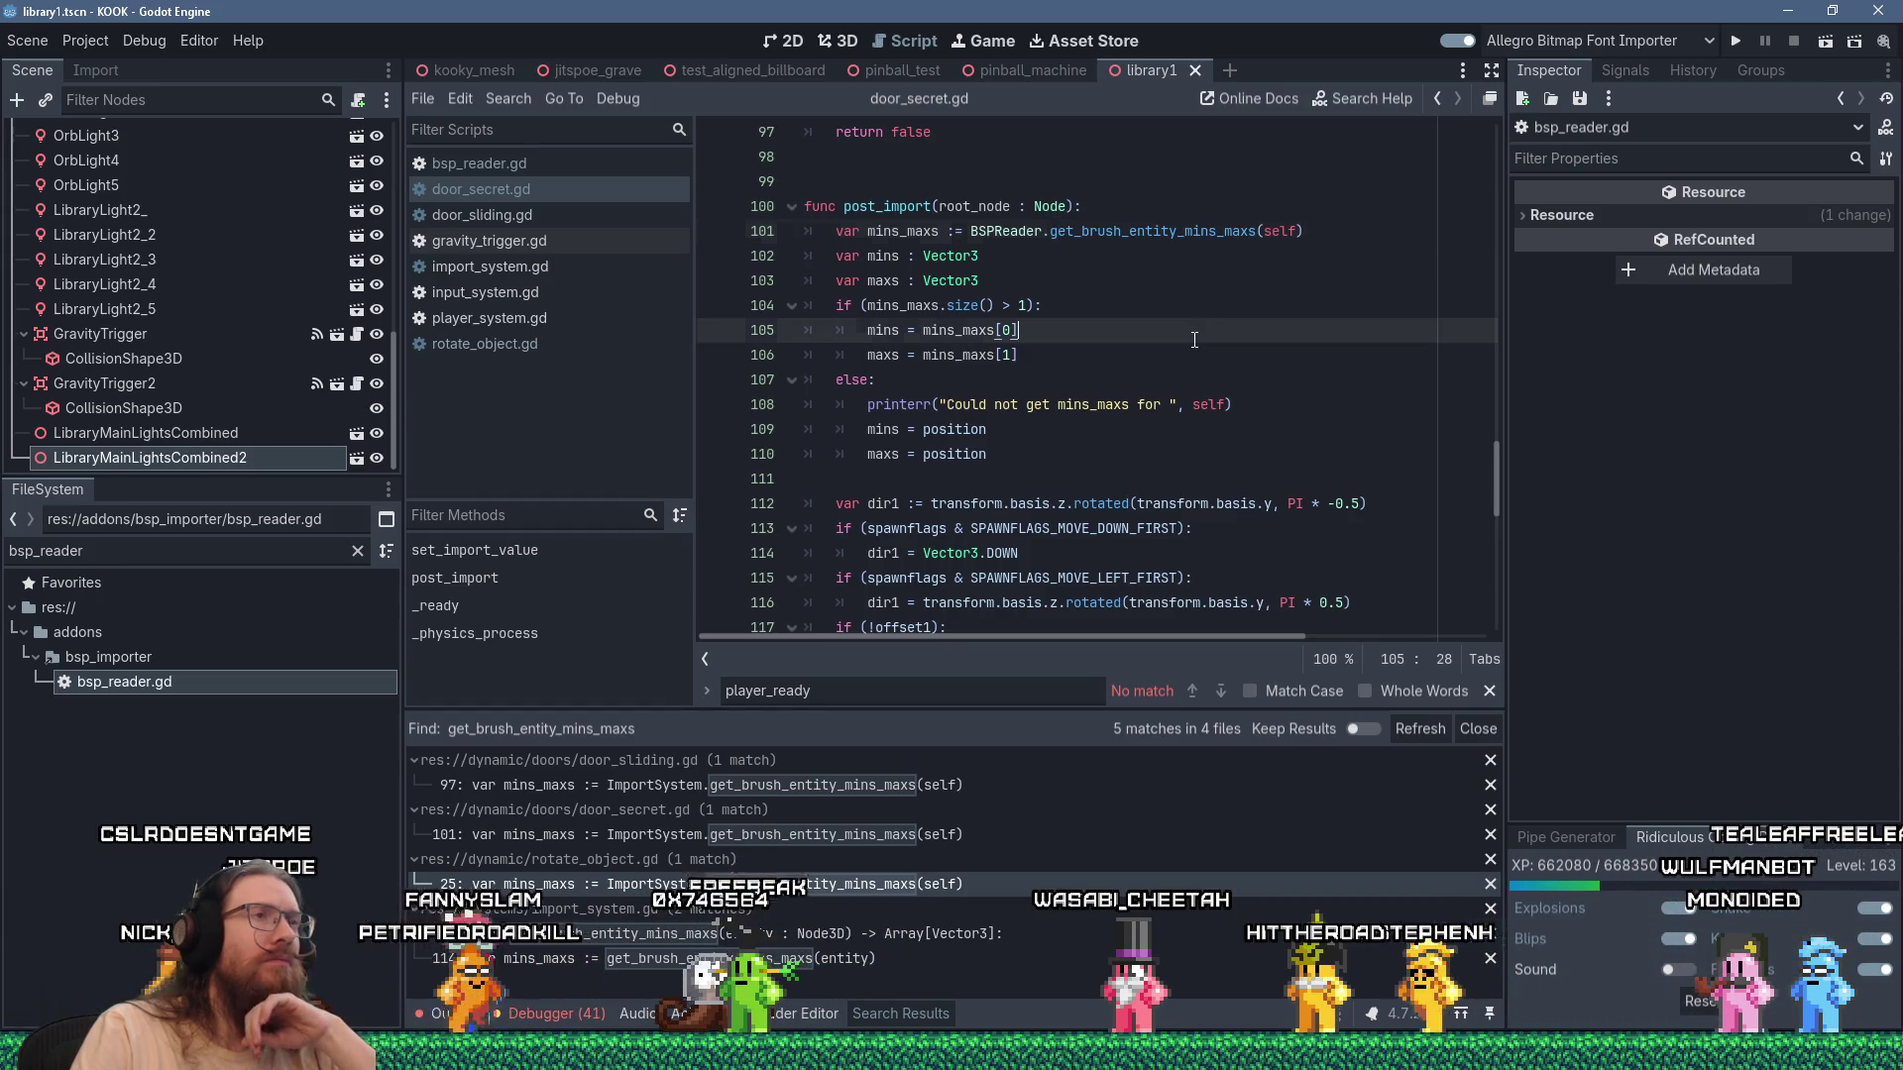
pyautogui.click(1172, 231)
pyautogui.keyDown('ctrl'); pyautogui.click(1173, 238); pyautogui.keyUp('ctrl')
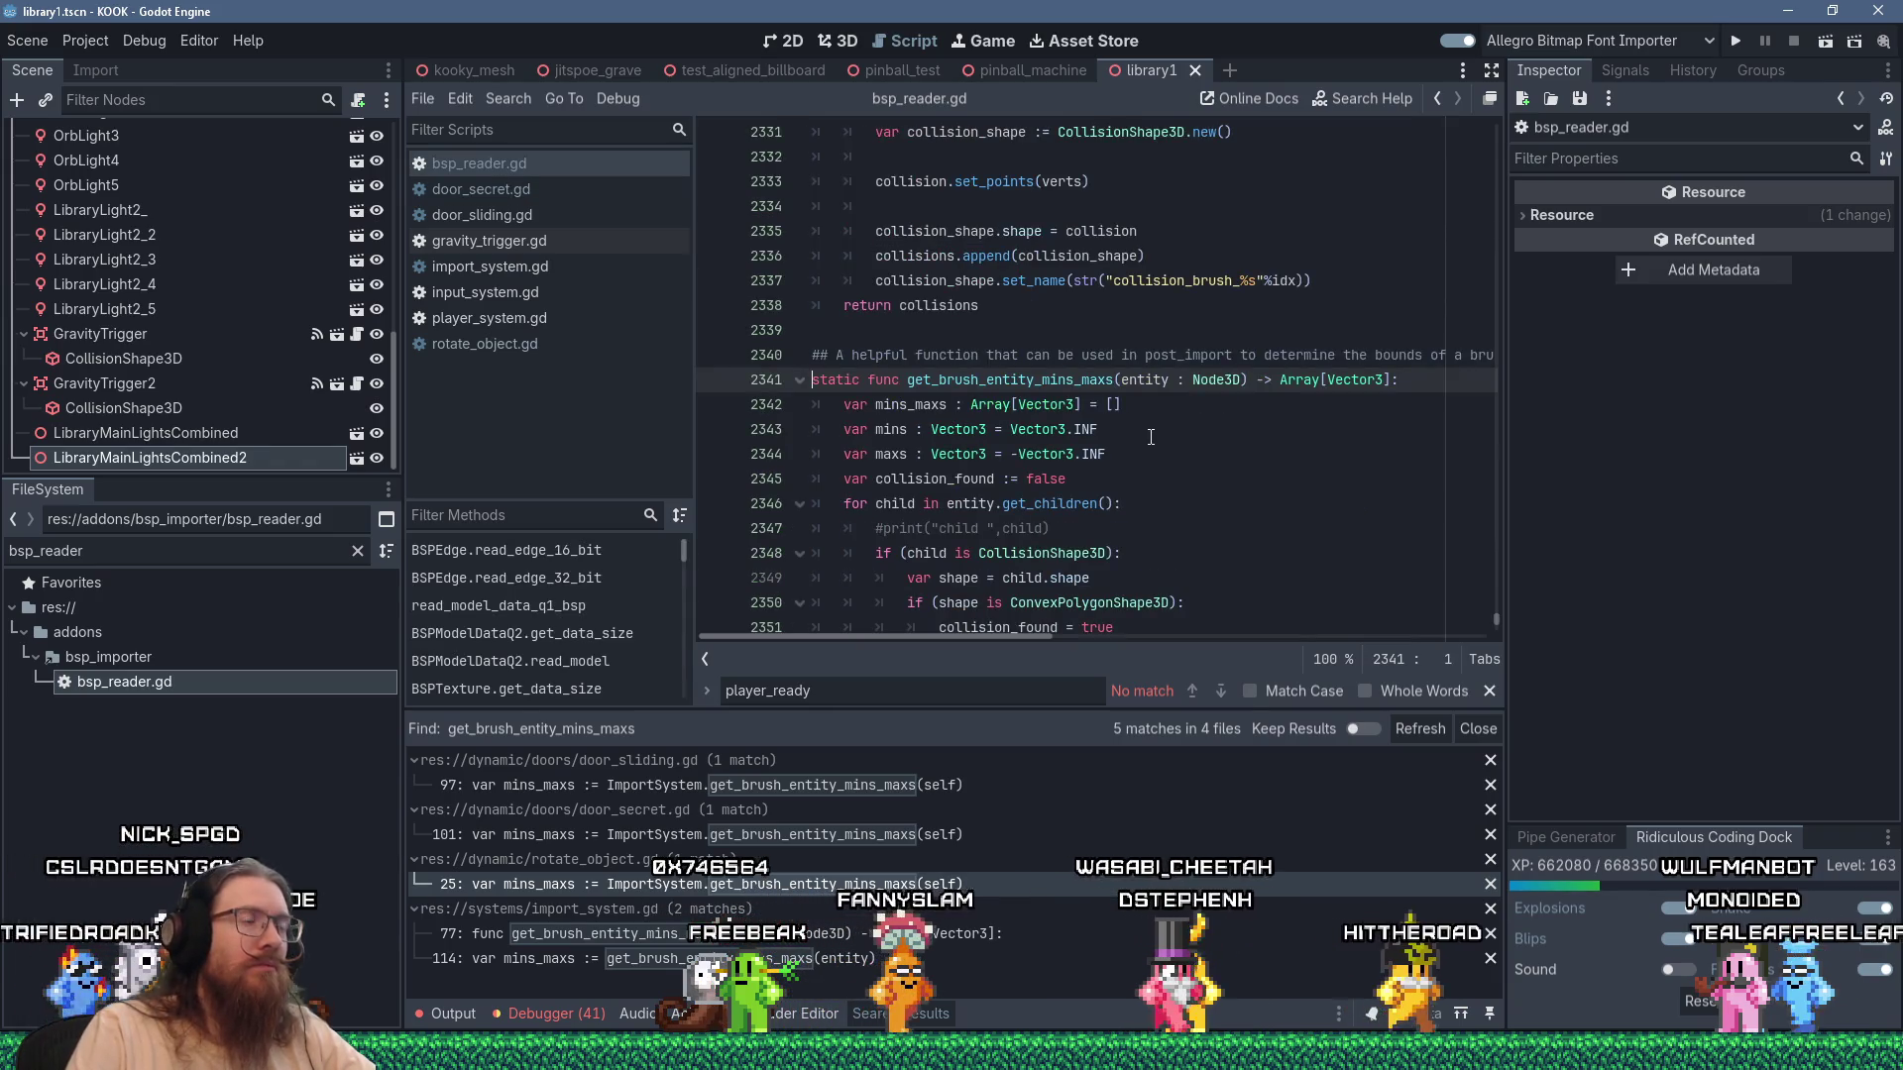
pyautogui.scroll(-1, 1150, 437)
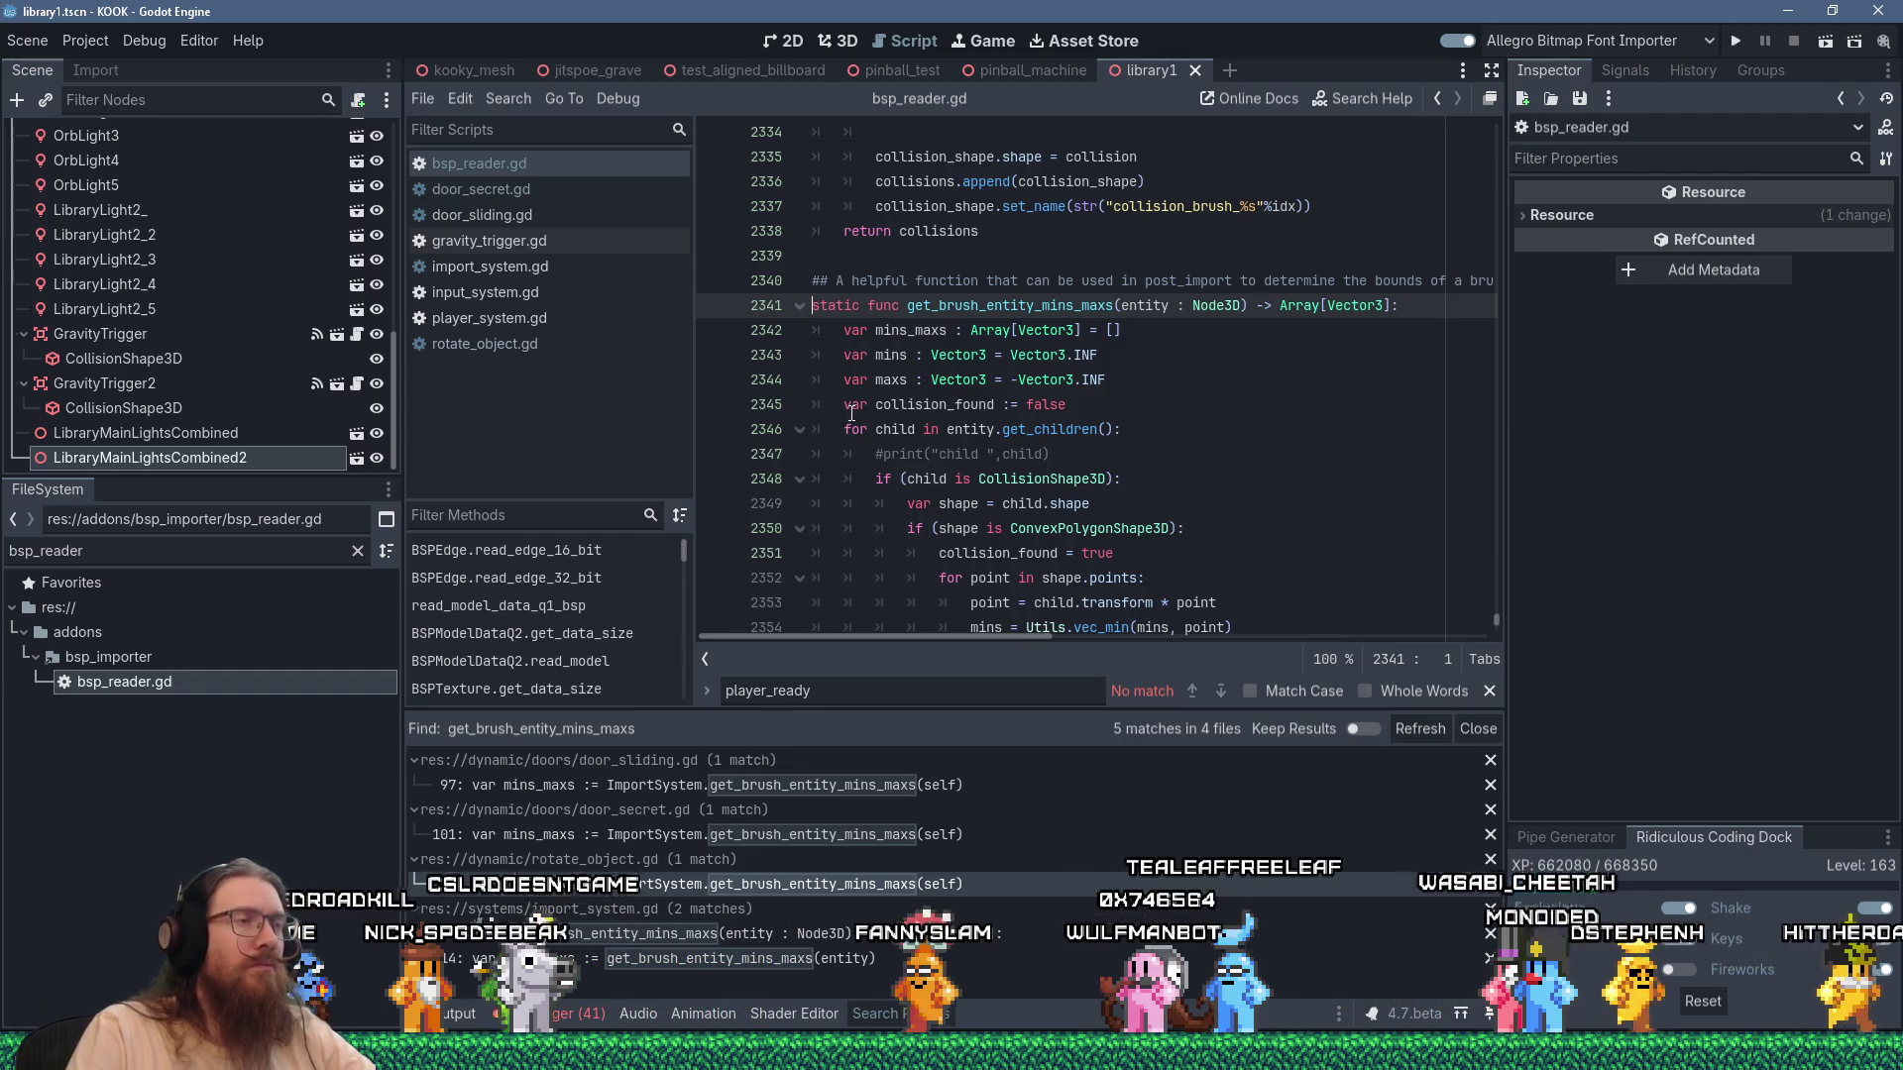
pyautogui.scroll(-6, 851, 414)
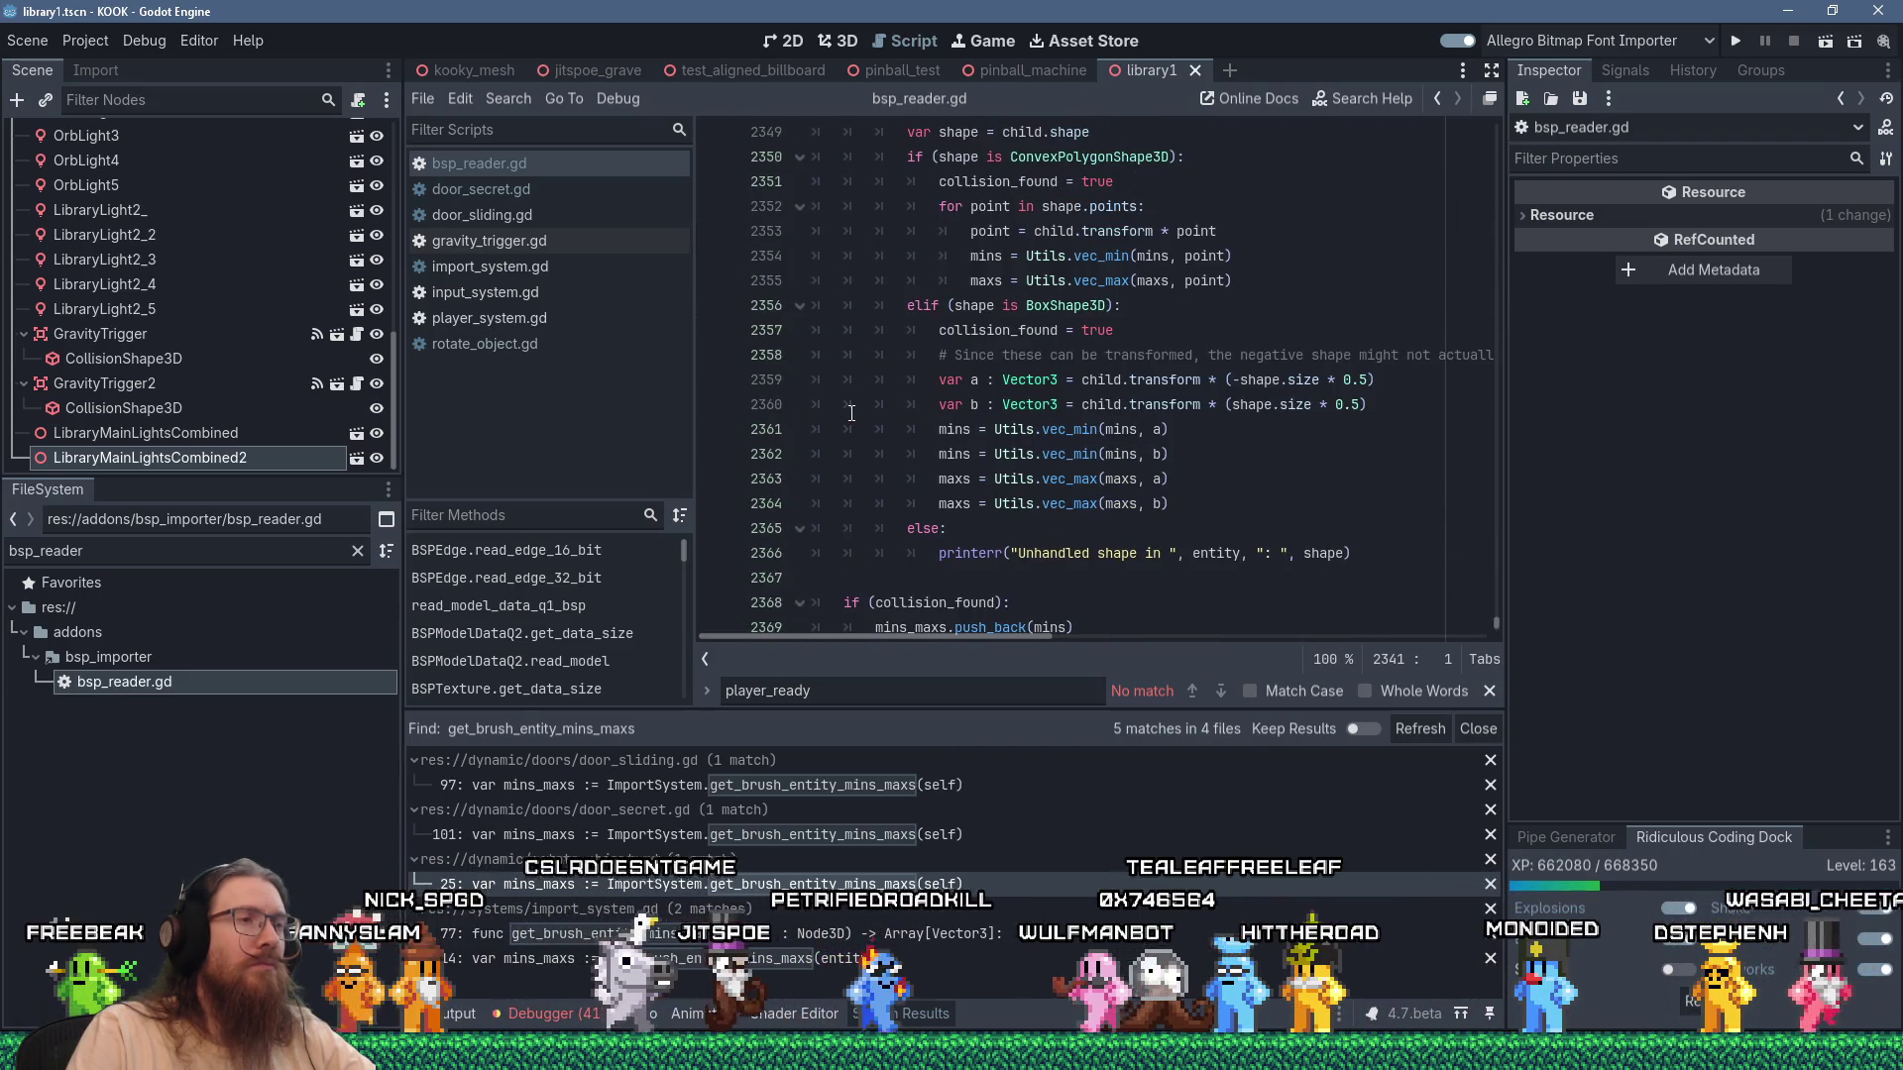
pyautogui.scroll(6, 851, 414)
pyautogui.scroll(-8, 852, 415)
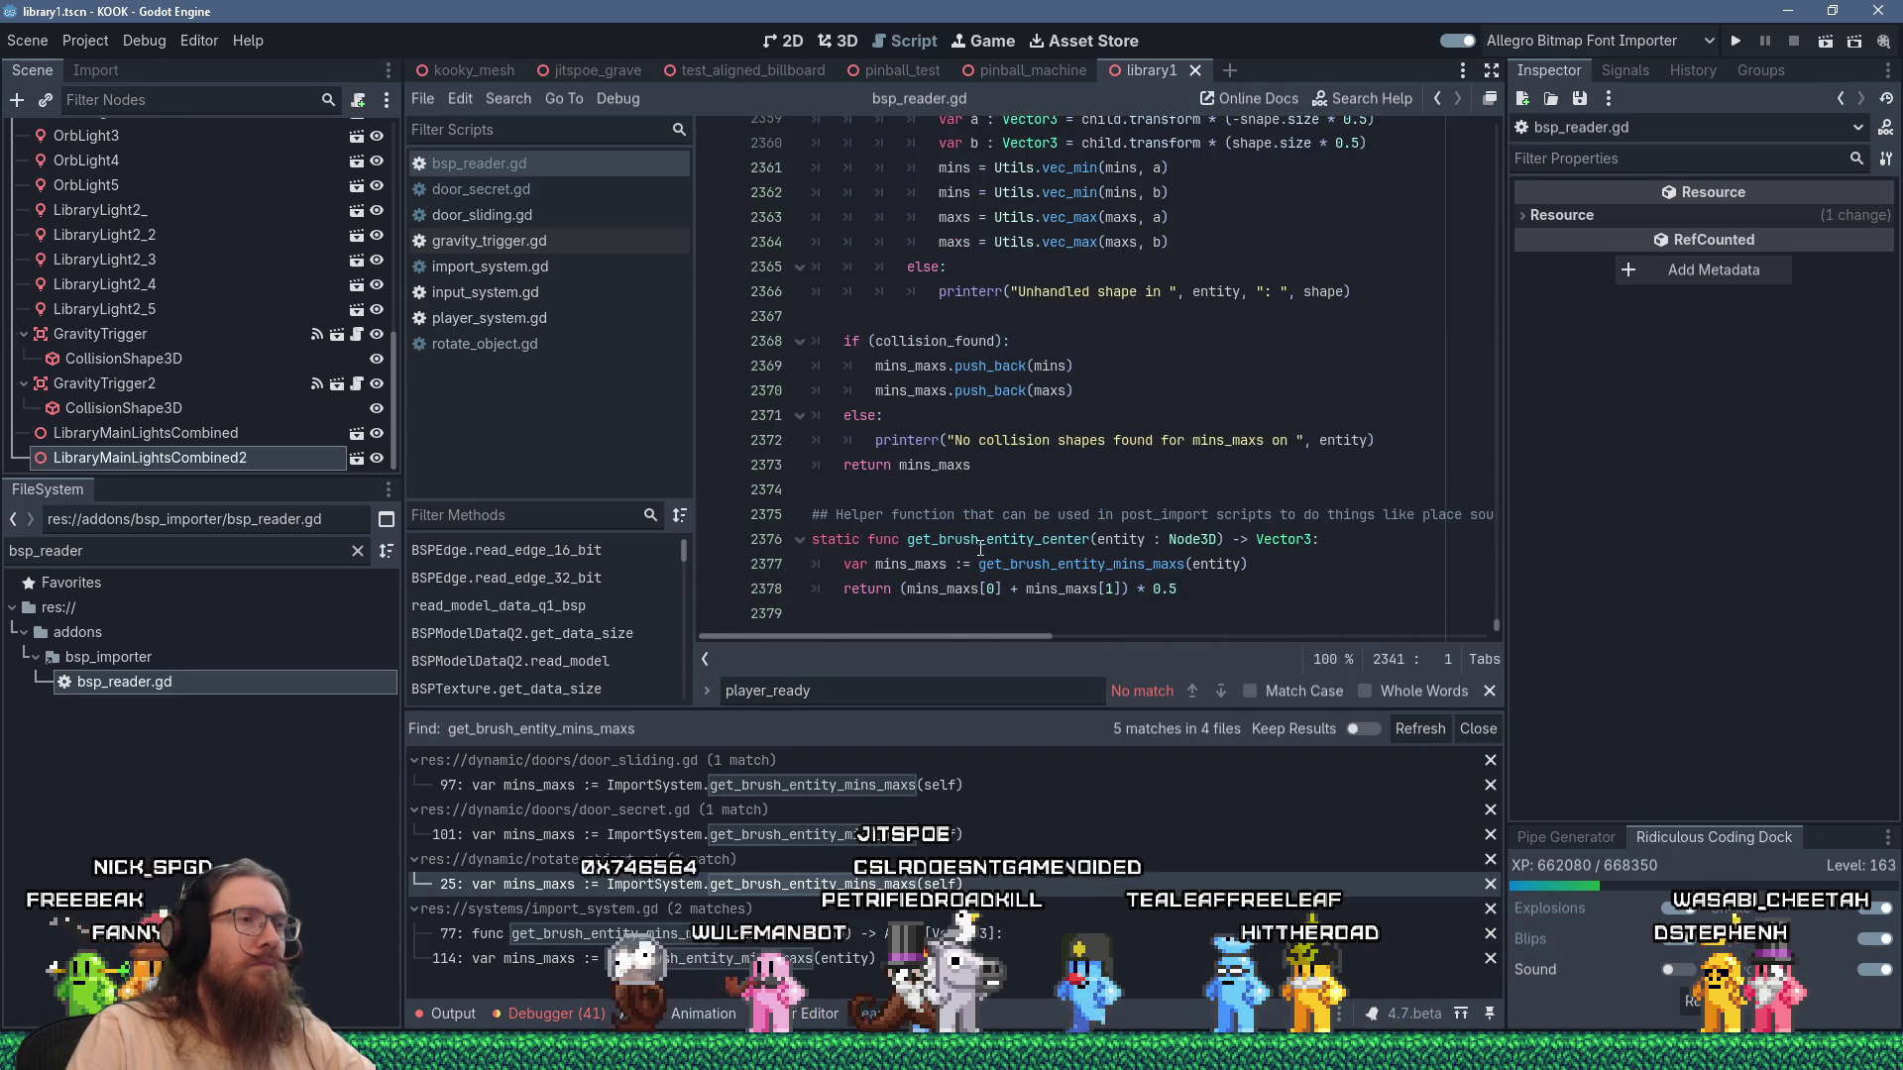
pyautogui.click(1341, 573)
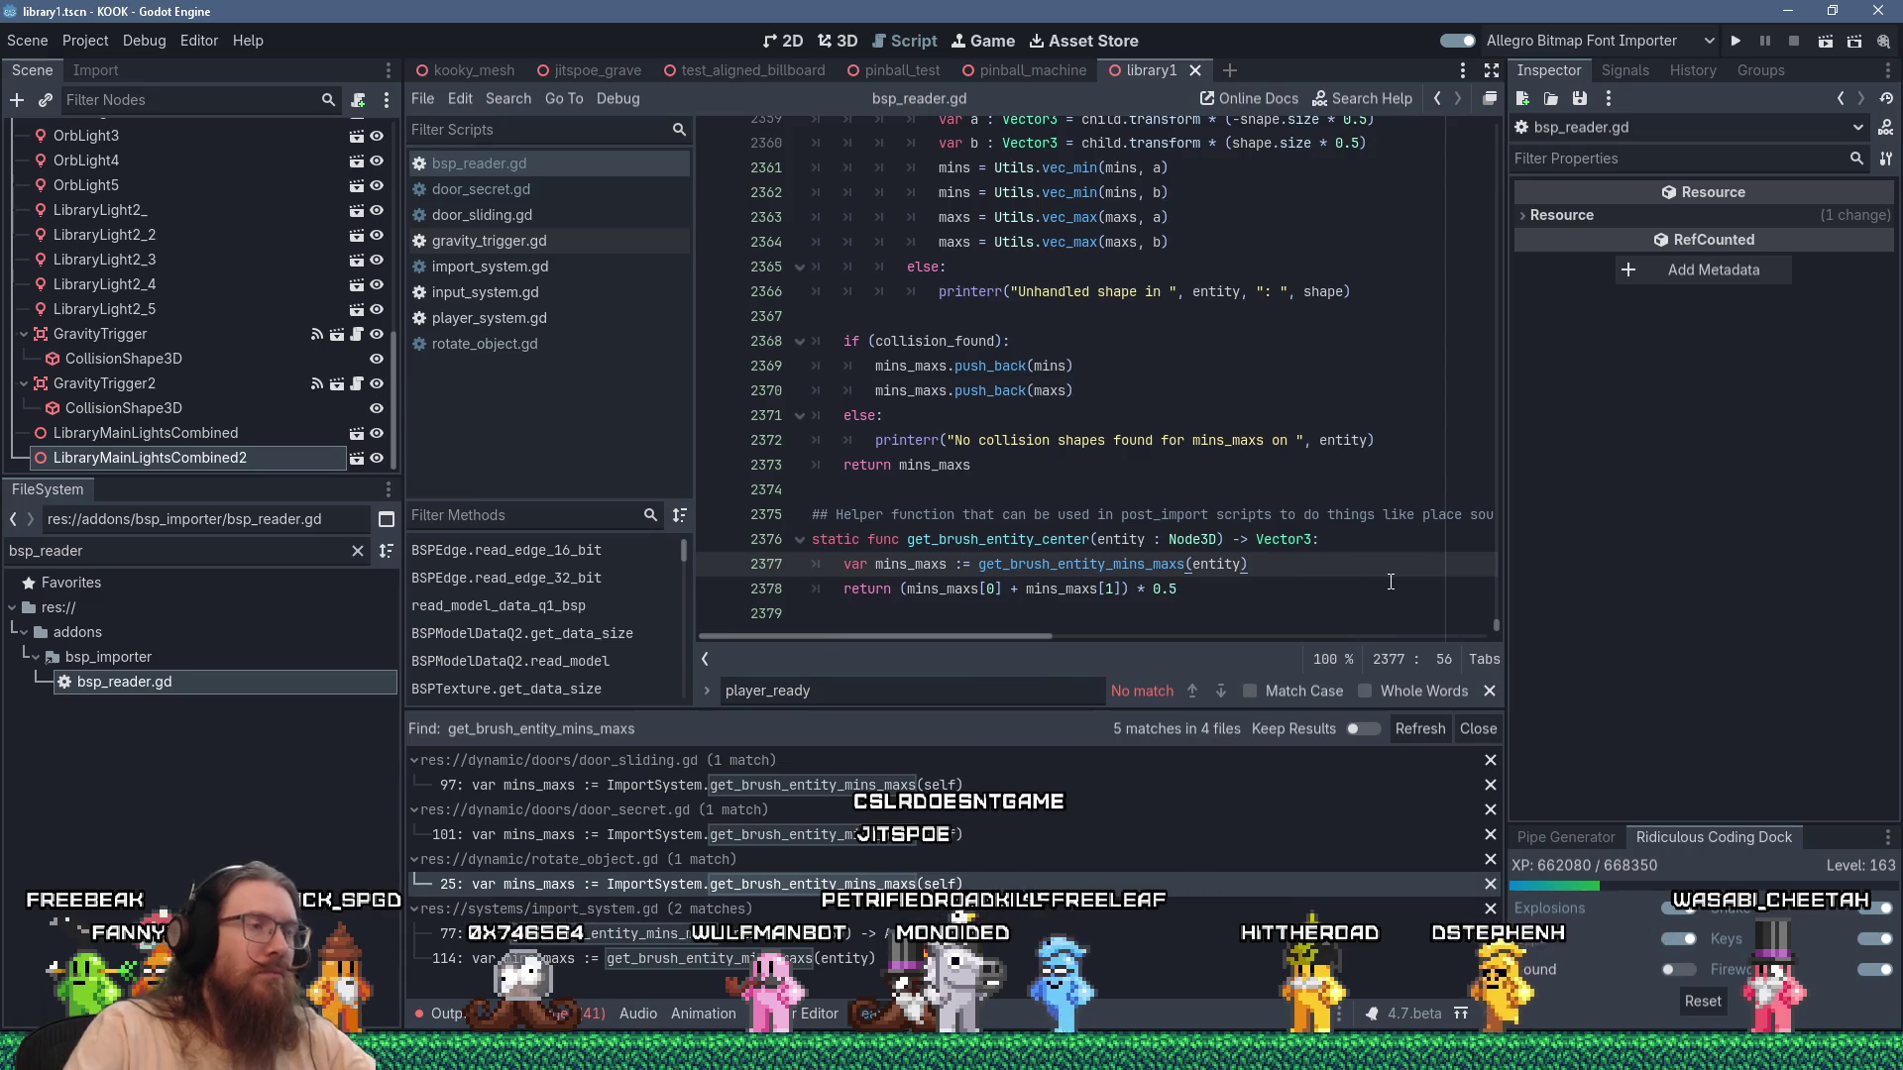
# Add the guard if (mins_maxs.size() < 2): return entity.global_position.
pyautogui.press('Return')
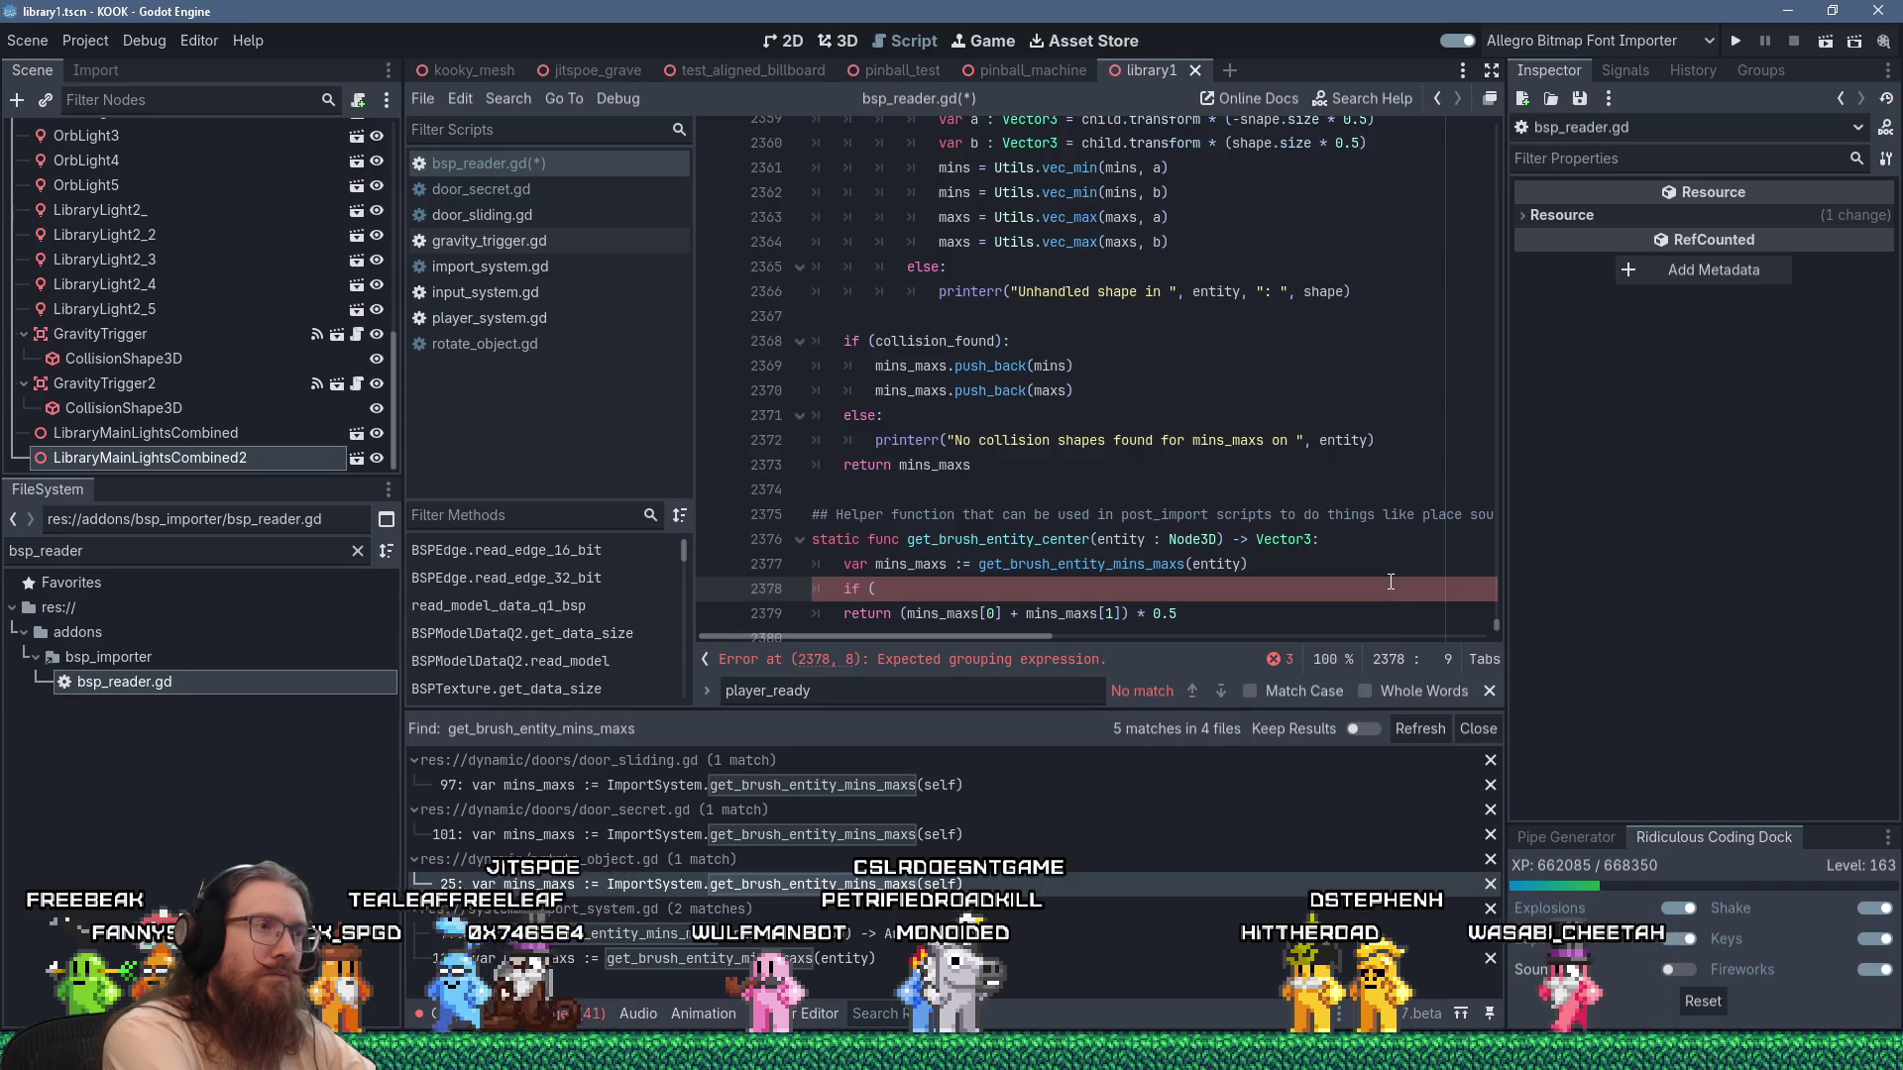
pyautogui.write('mins_maxs[')
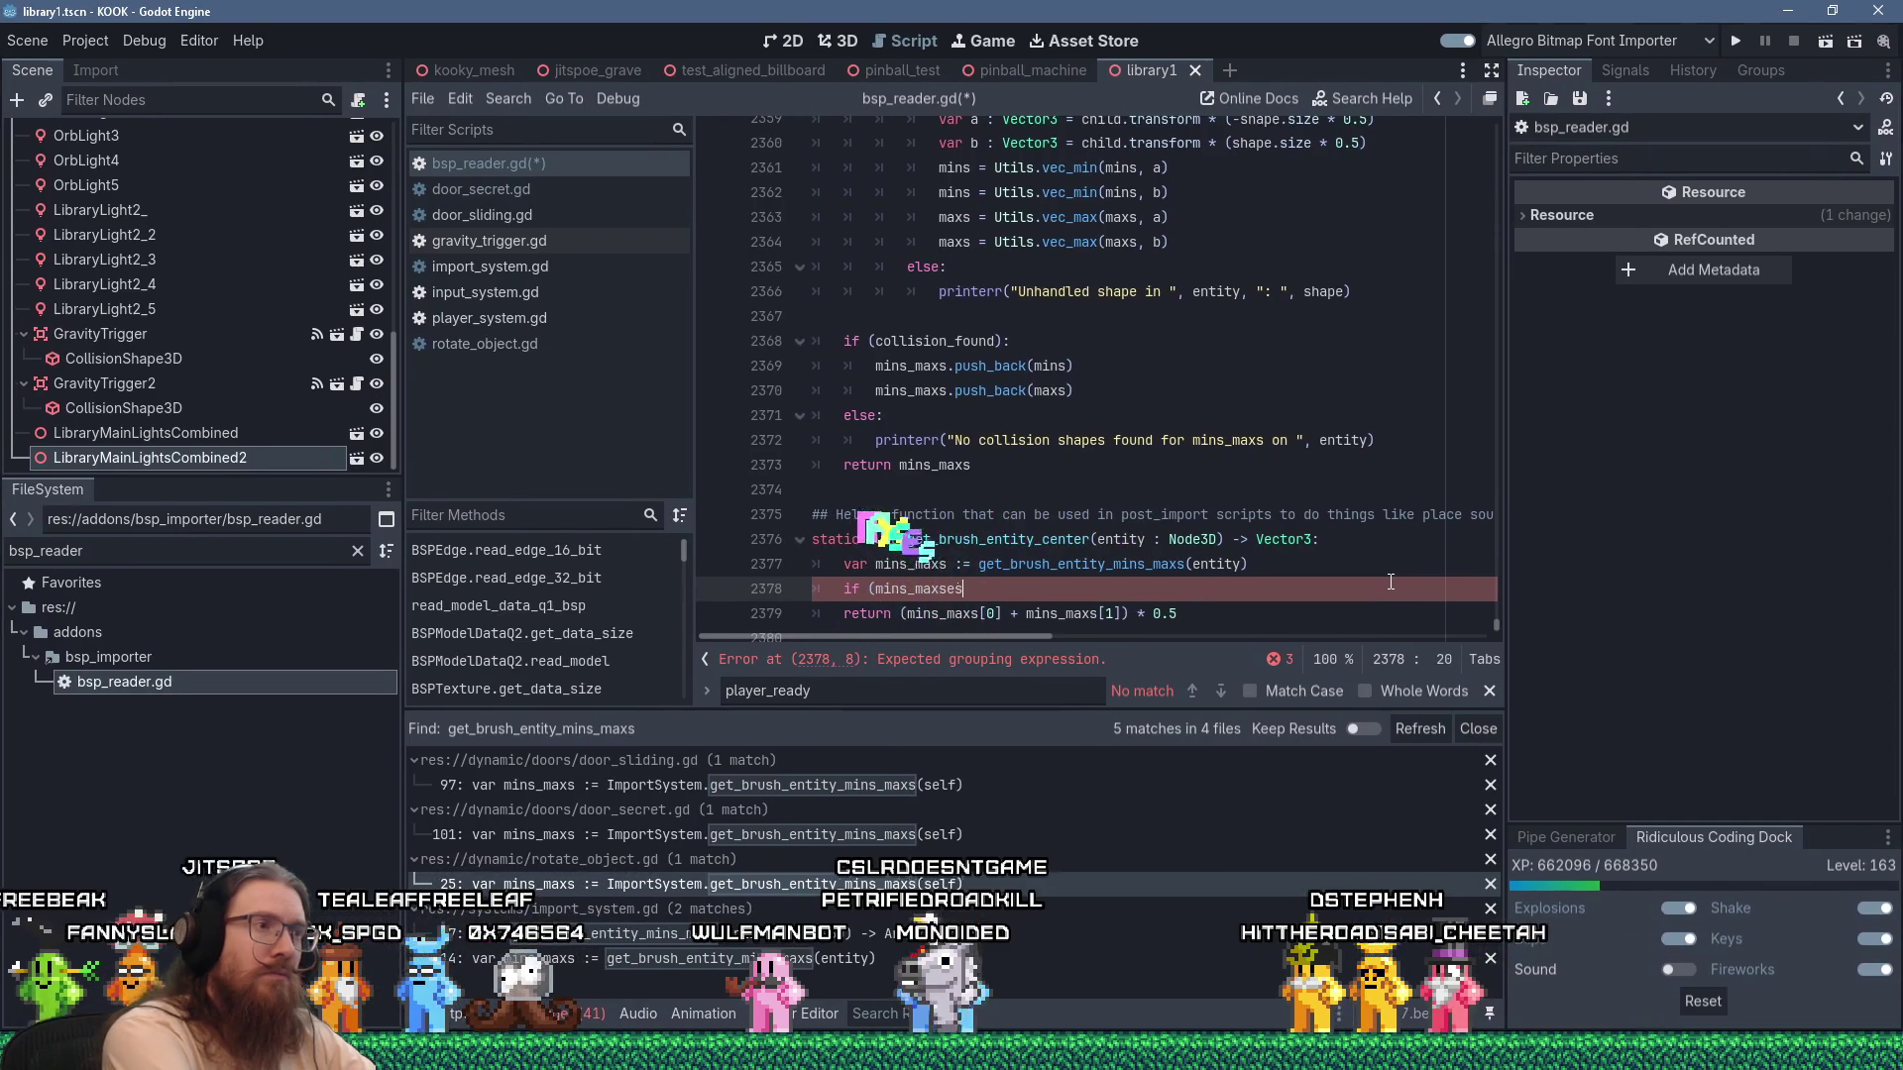
pyautogui.press('BackSpace')
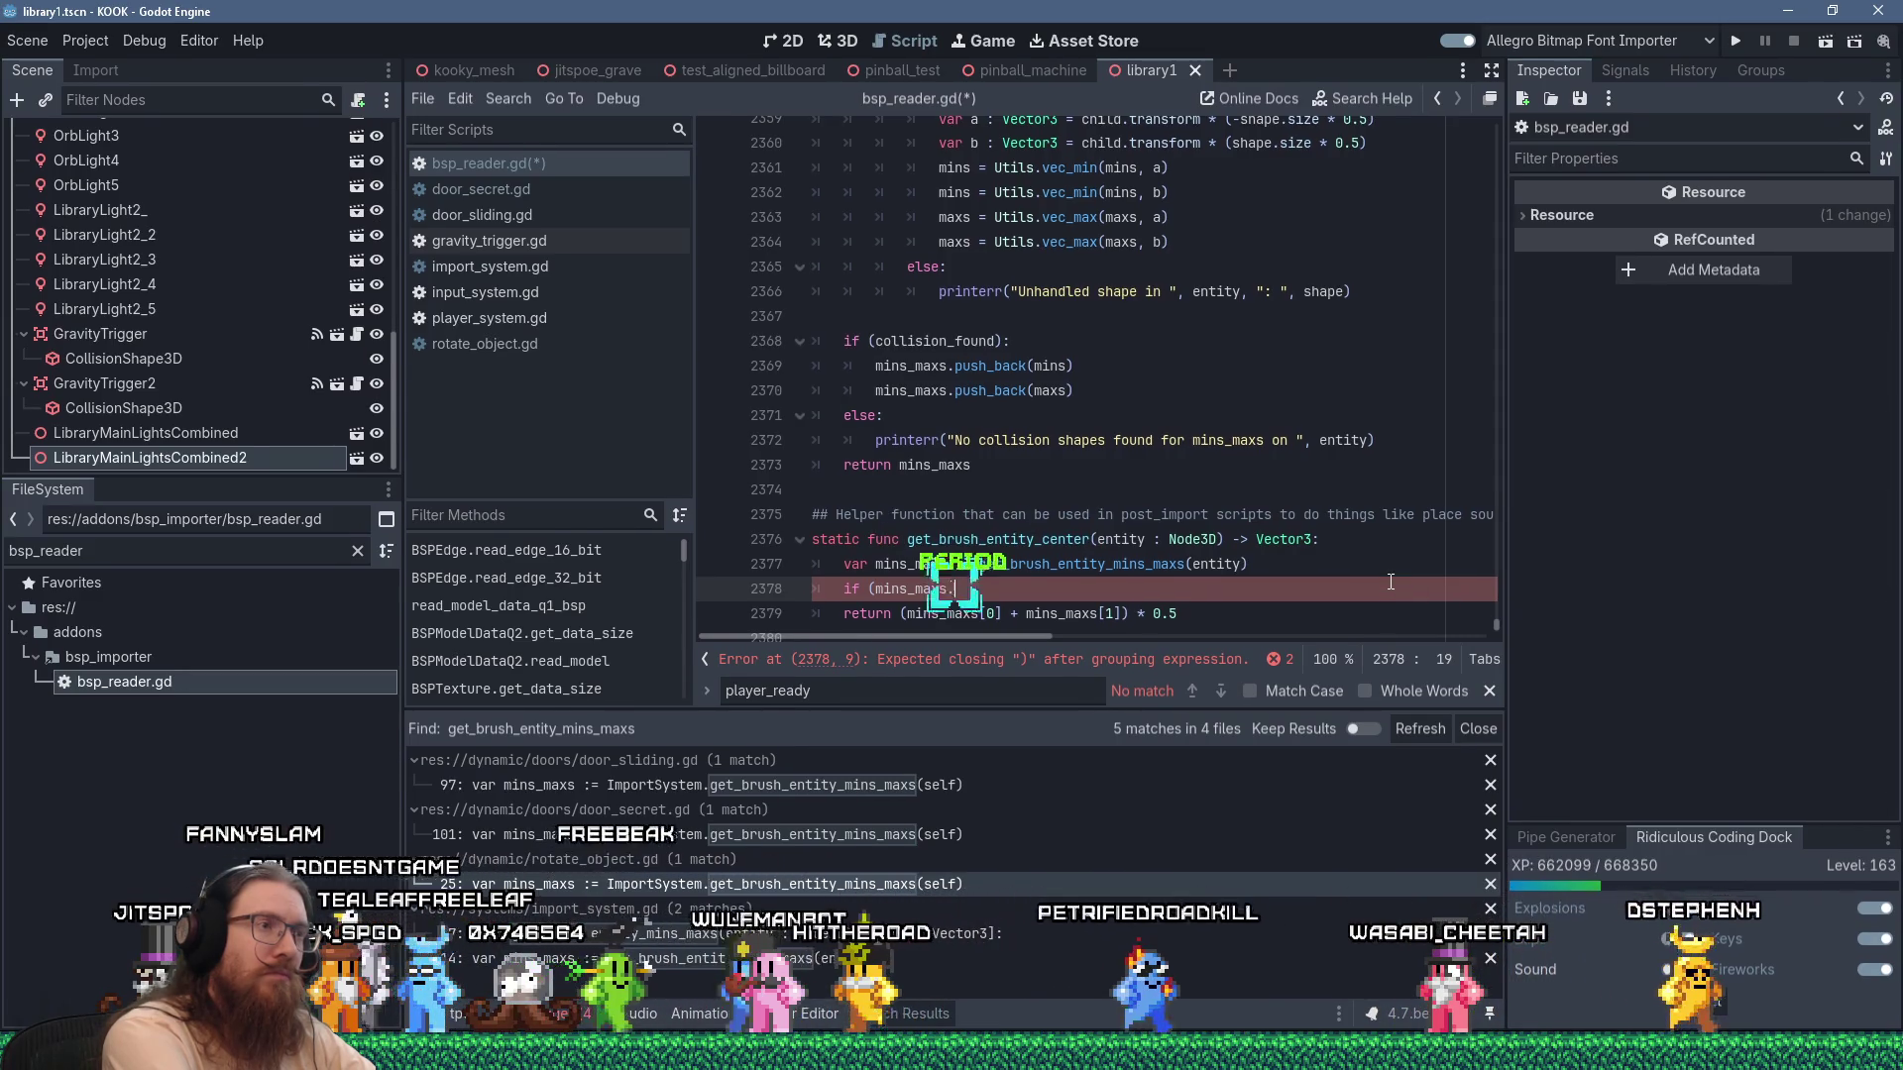
pyautogui.write('.size() < 2):')
pyautogui.press('Return')
pyautogui.write('return entity.global')
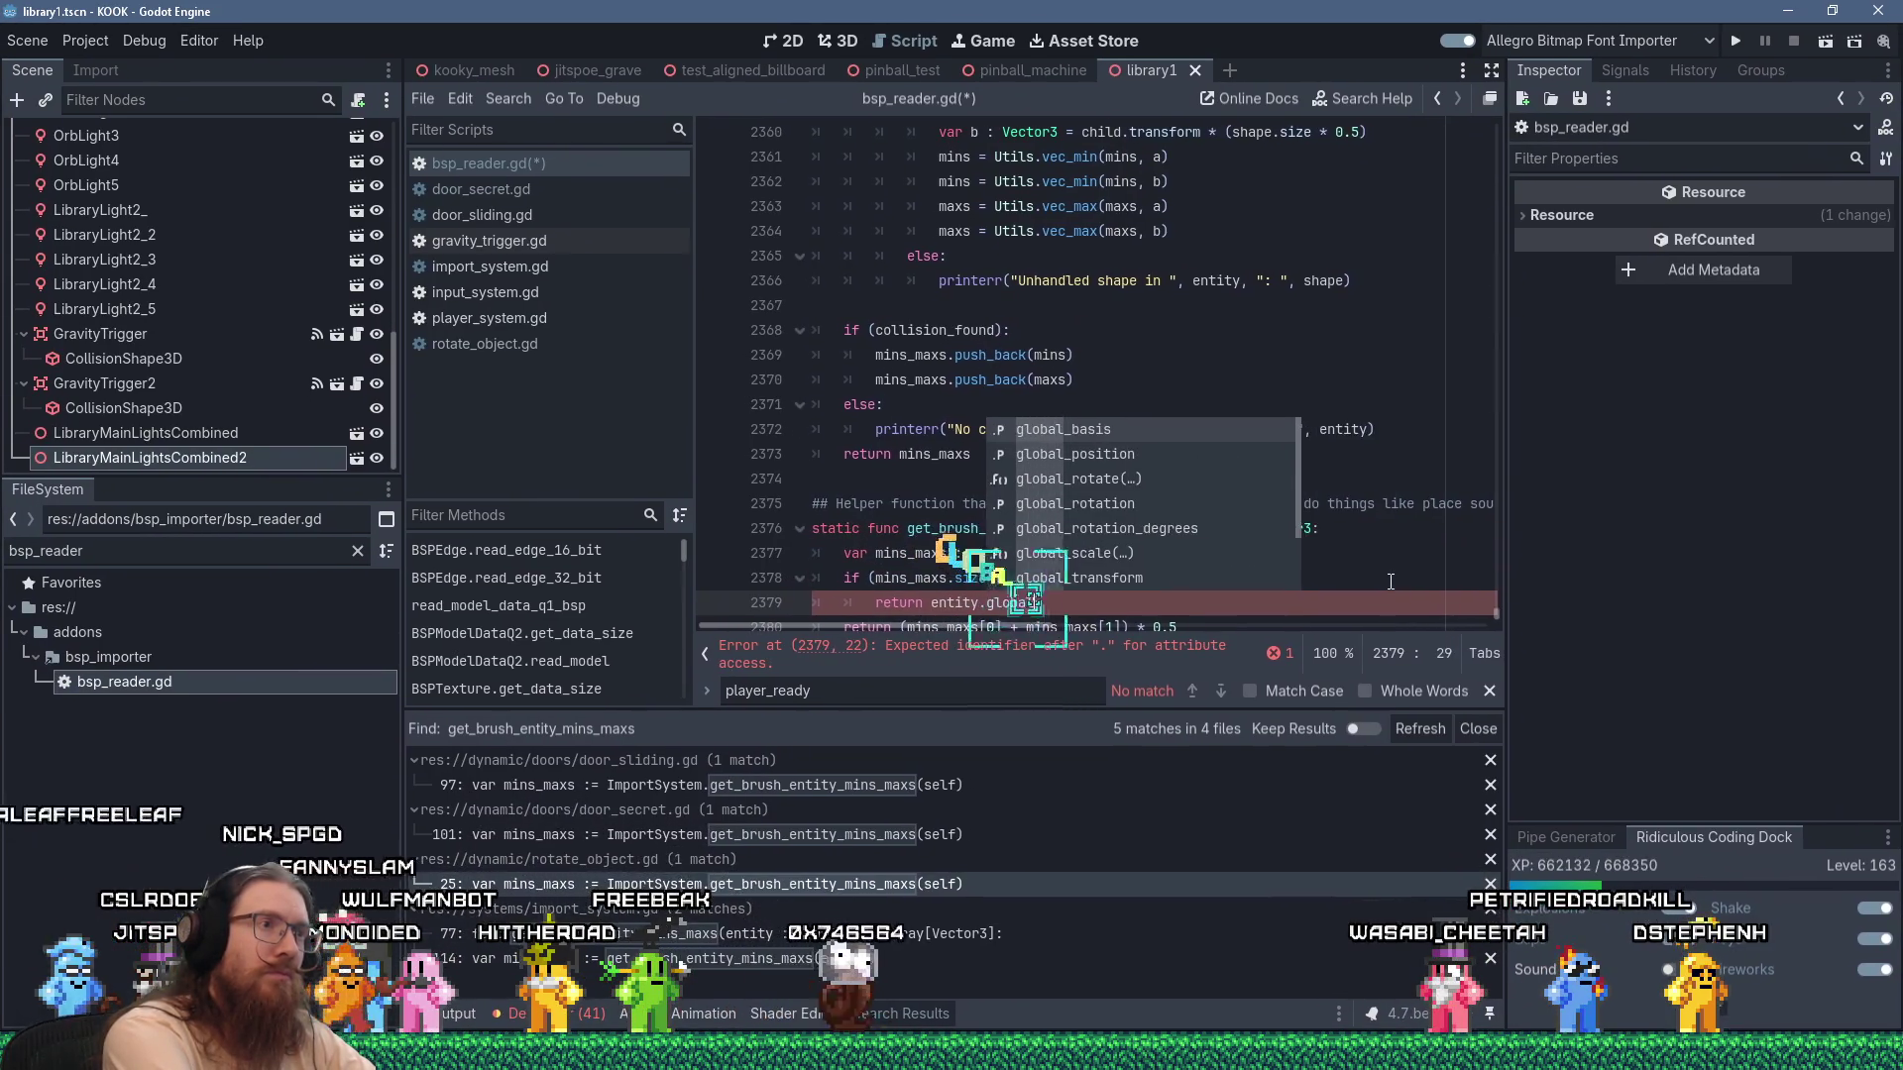
pyautogui.write('_position')
pyautogui.press('Return')
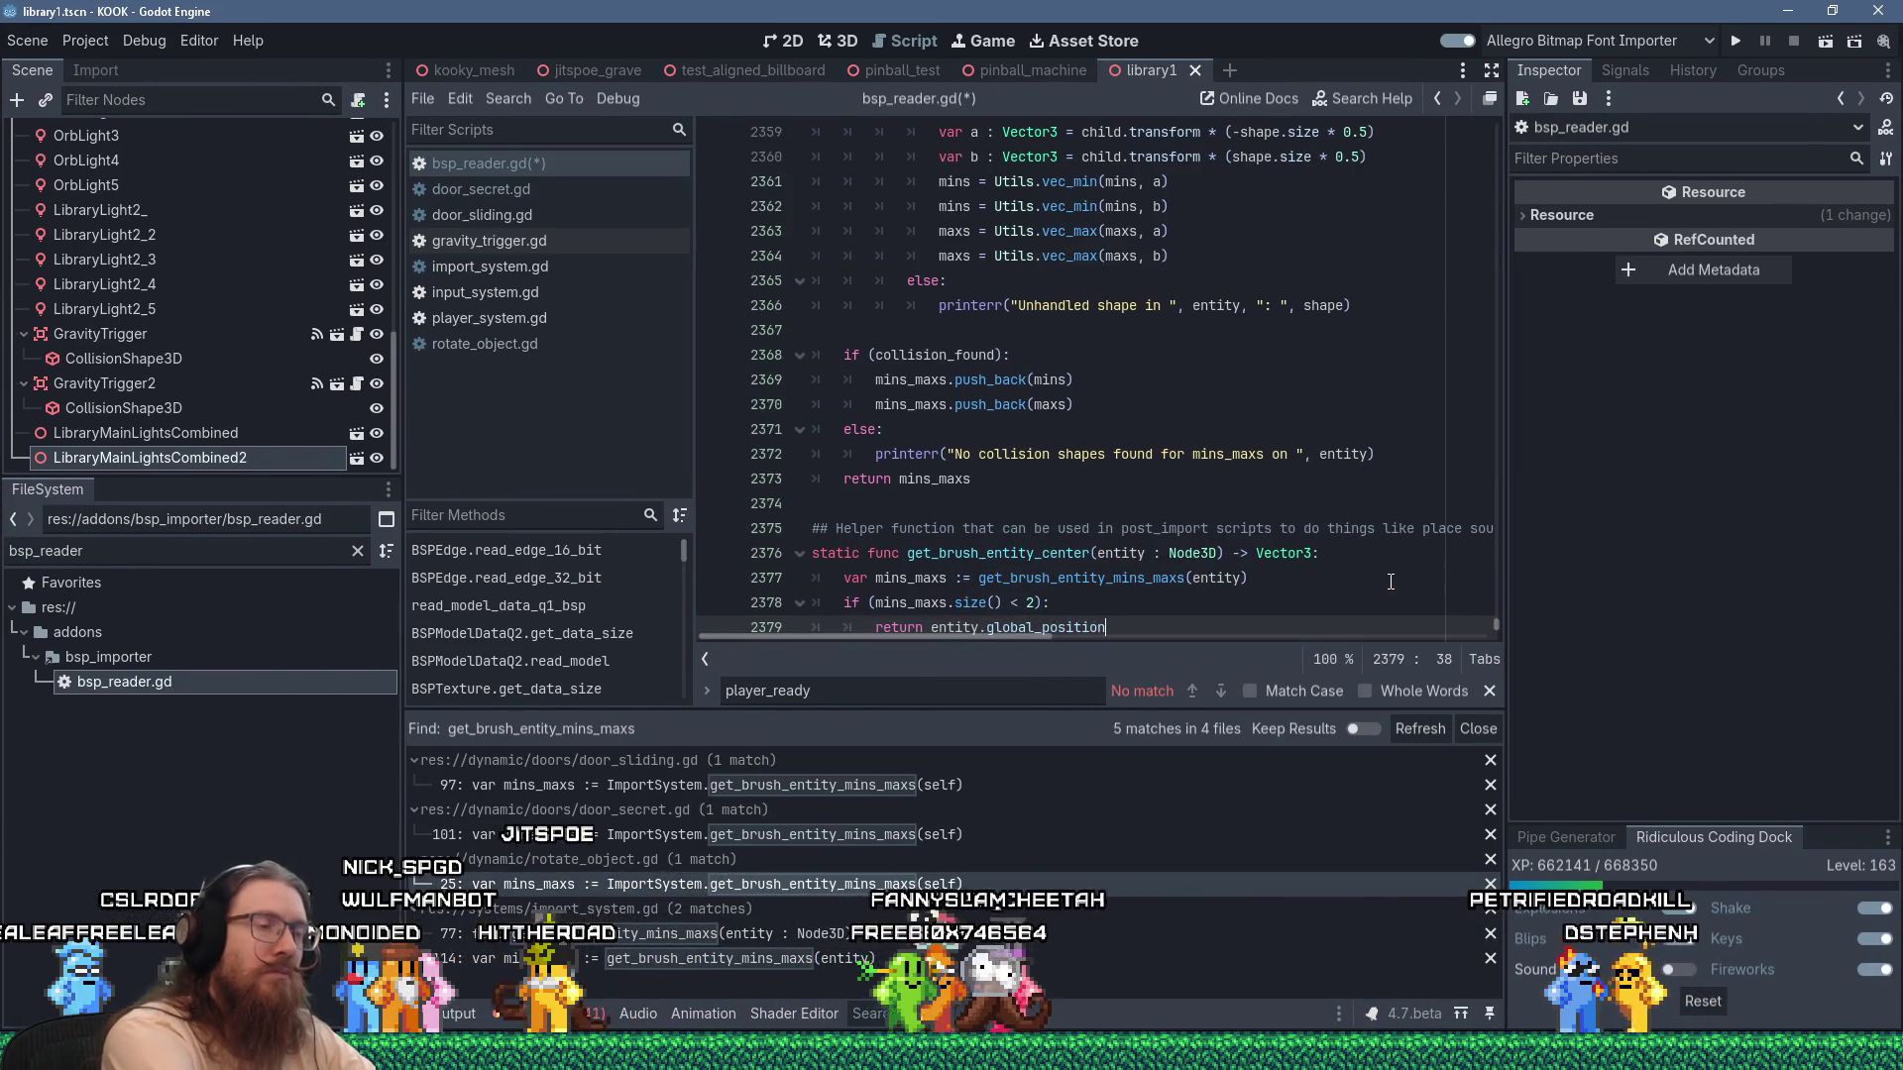
# Save bsp_reader.gd.
pyautogui.scroll(-1, 1259, 535)
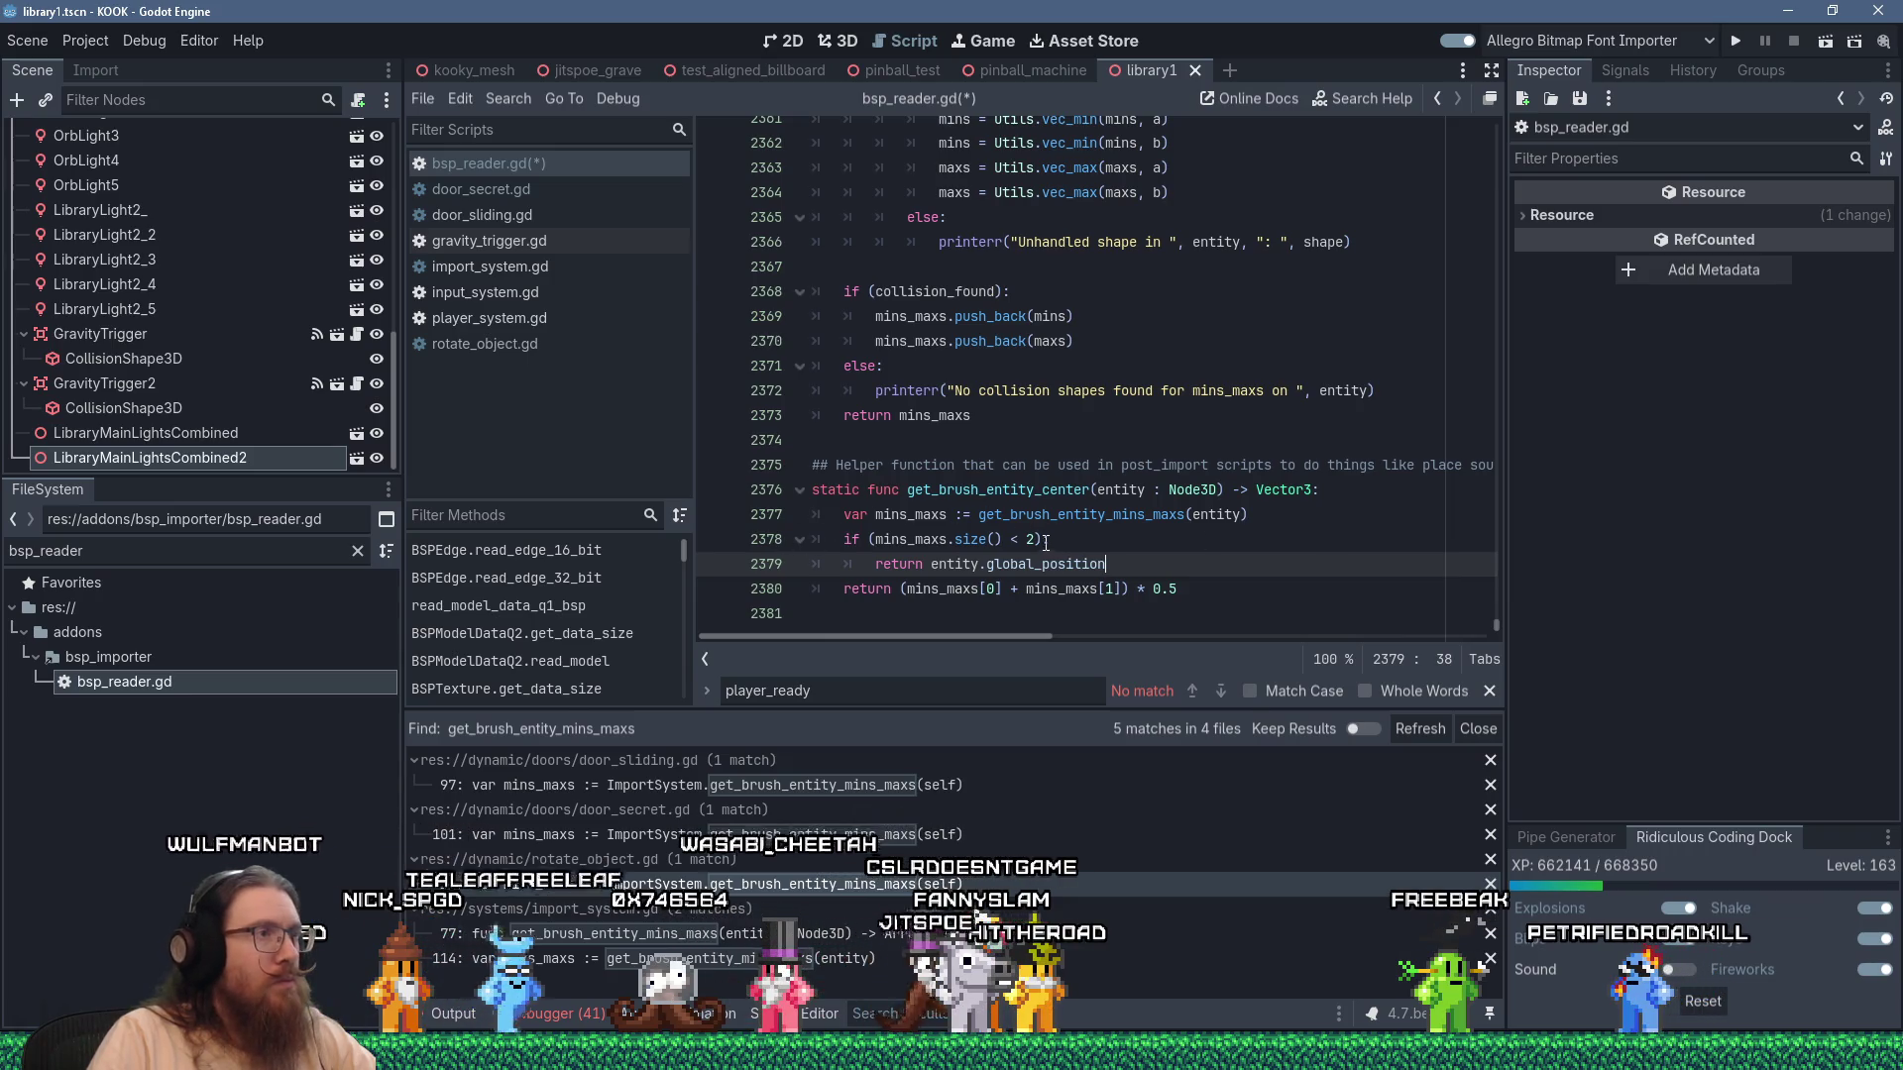
pyautogui.moveTo(1008, 638)
pyautogui.mouseDown()
pyautogui.moveTo(1175, 640)
pyautogui.moveTo(1011, 640)
pyautogui.mouseUp()
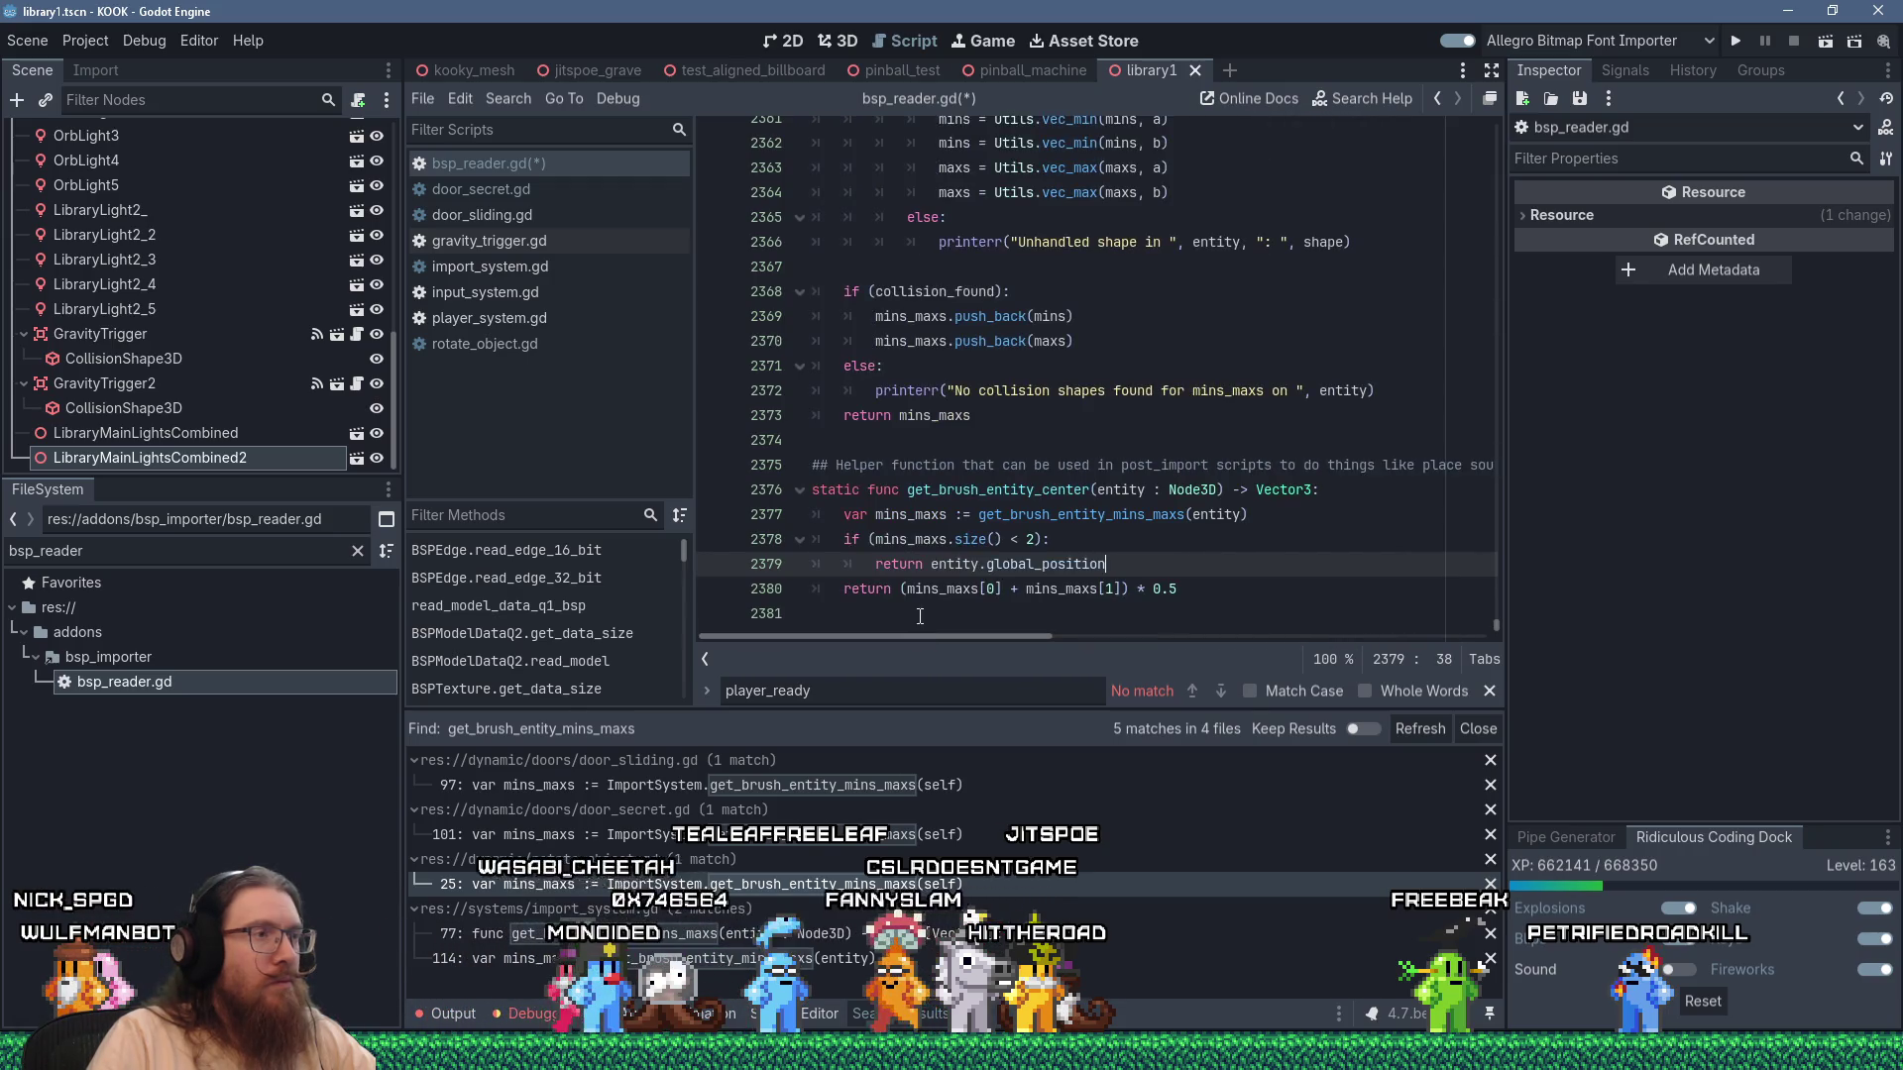
pyautogui.click(980, 612)
pyautogui.hotkey('ctrl', 's')
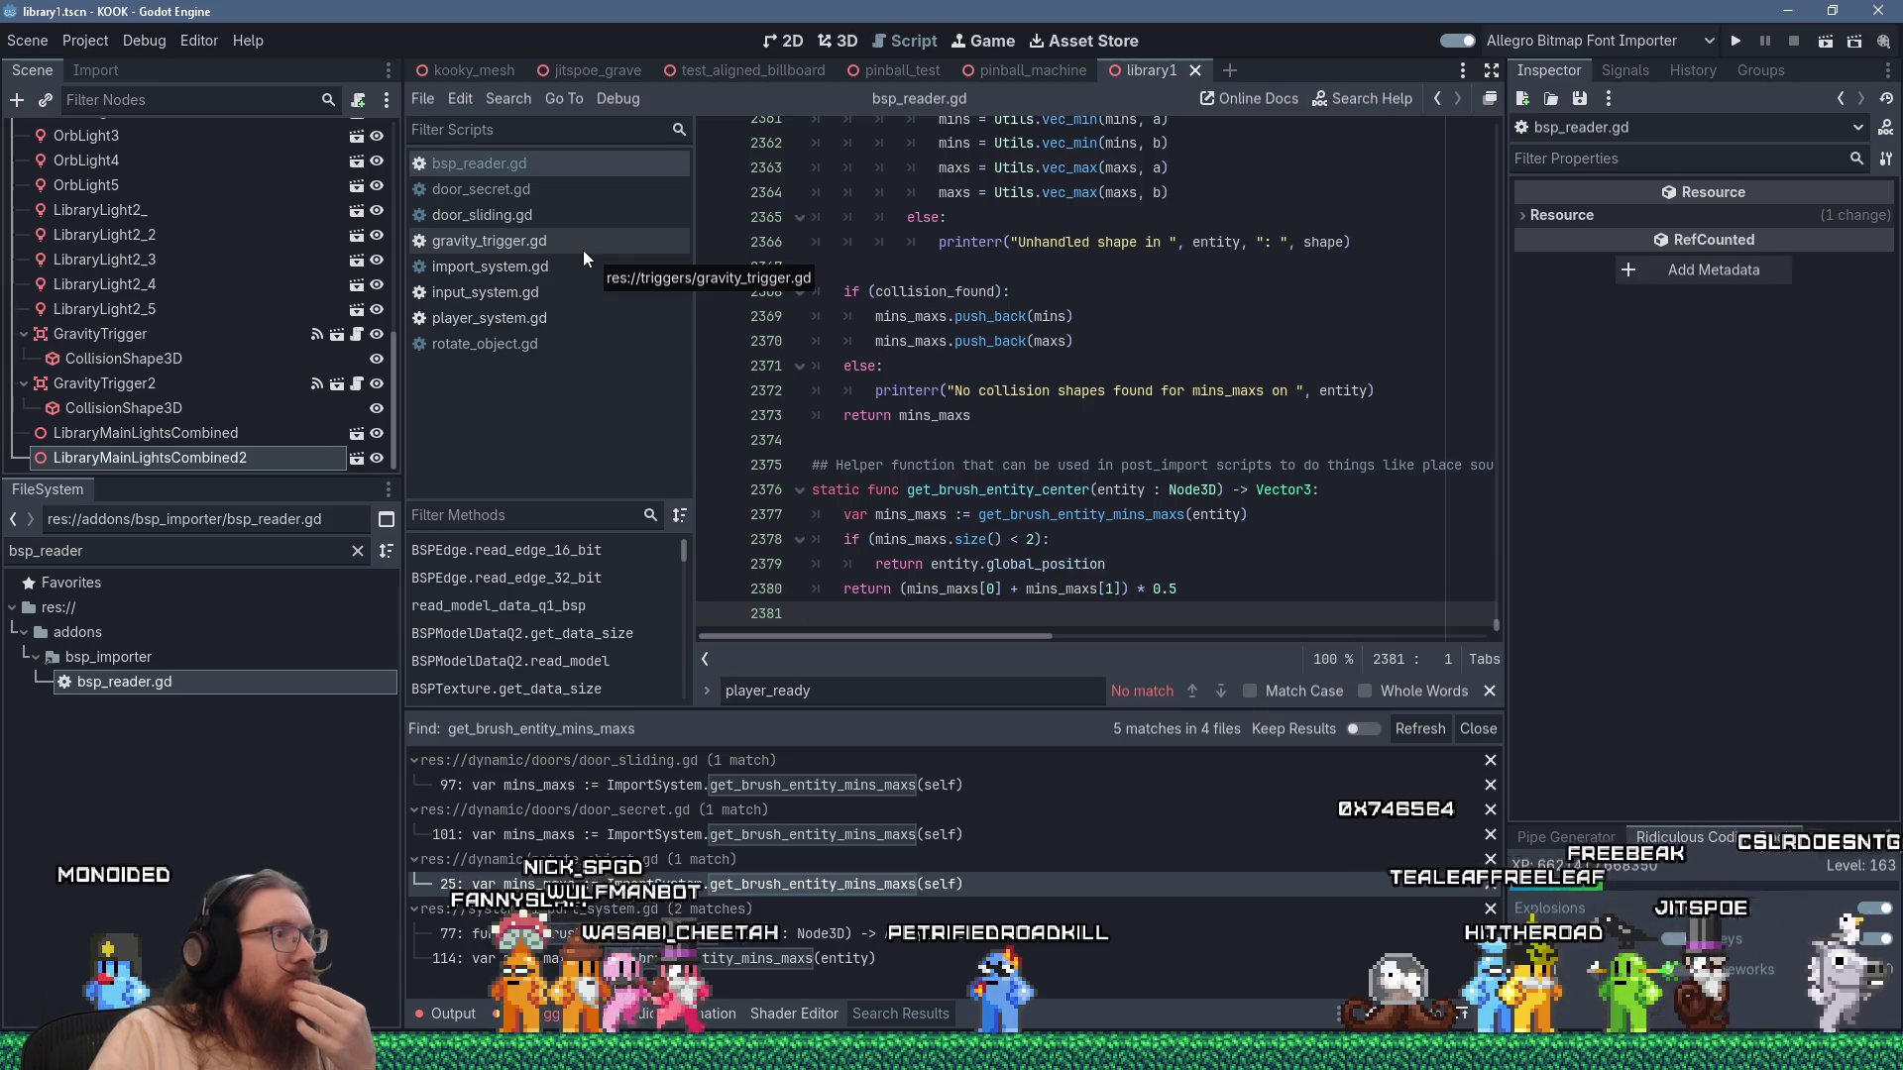
# Glance at gravity_trigger.gd, then select get_brush_entity_mins_maxs in bsp_reader.gd to search for it.
pyautogui.click(583, 250)
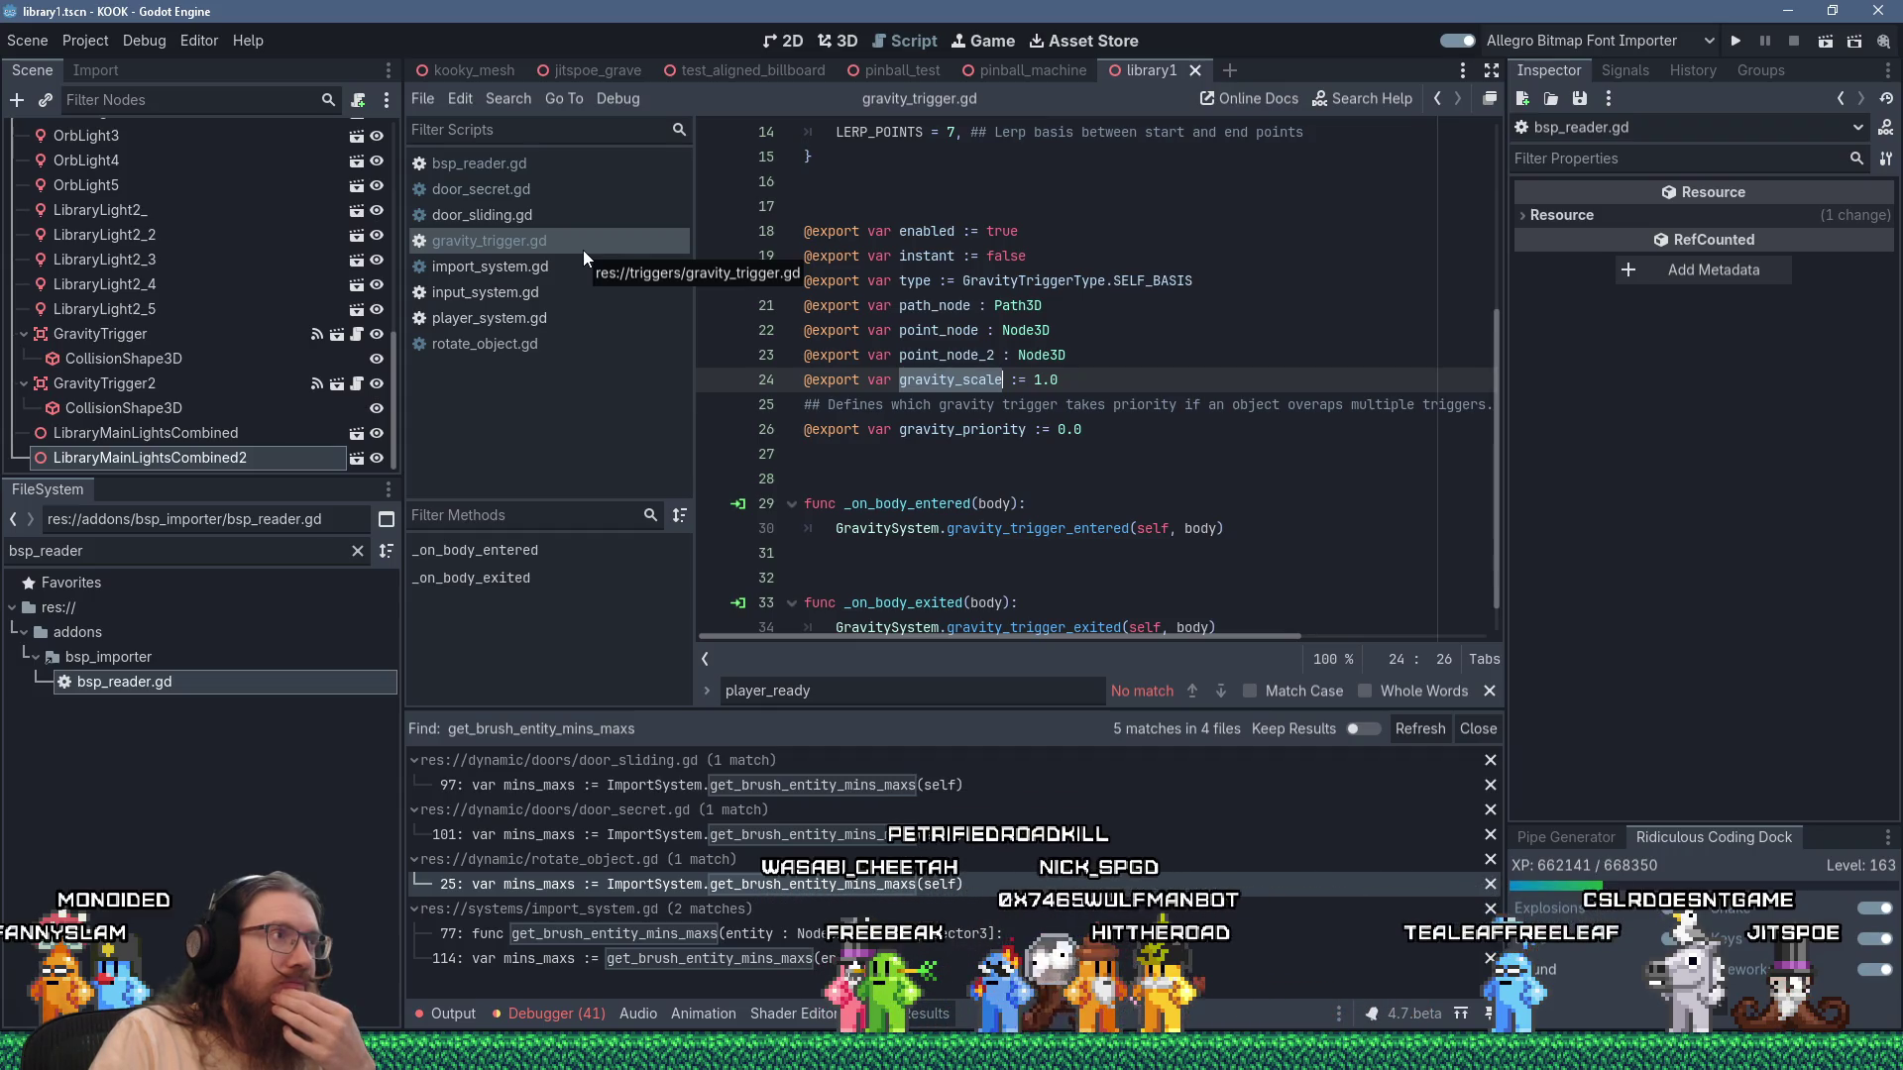
pyautogui.click(516, 165)
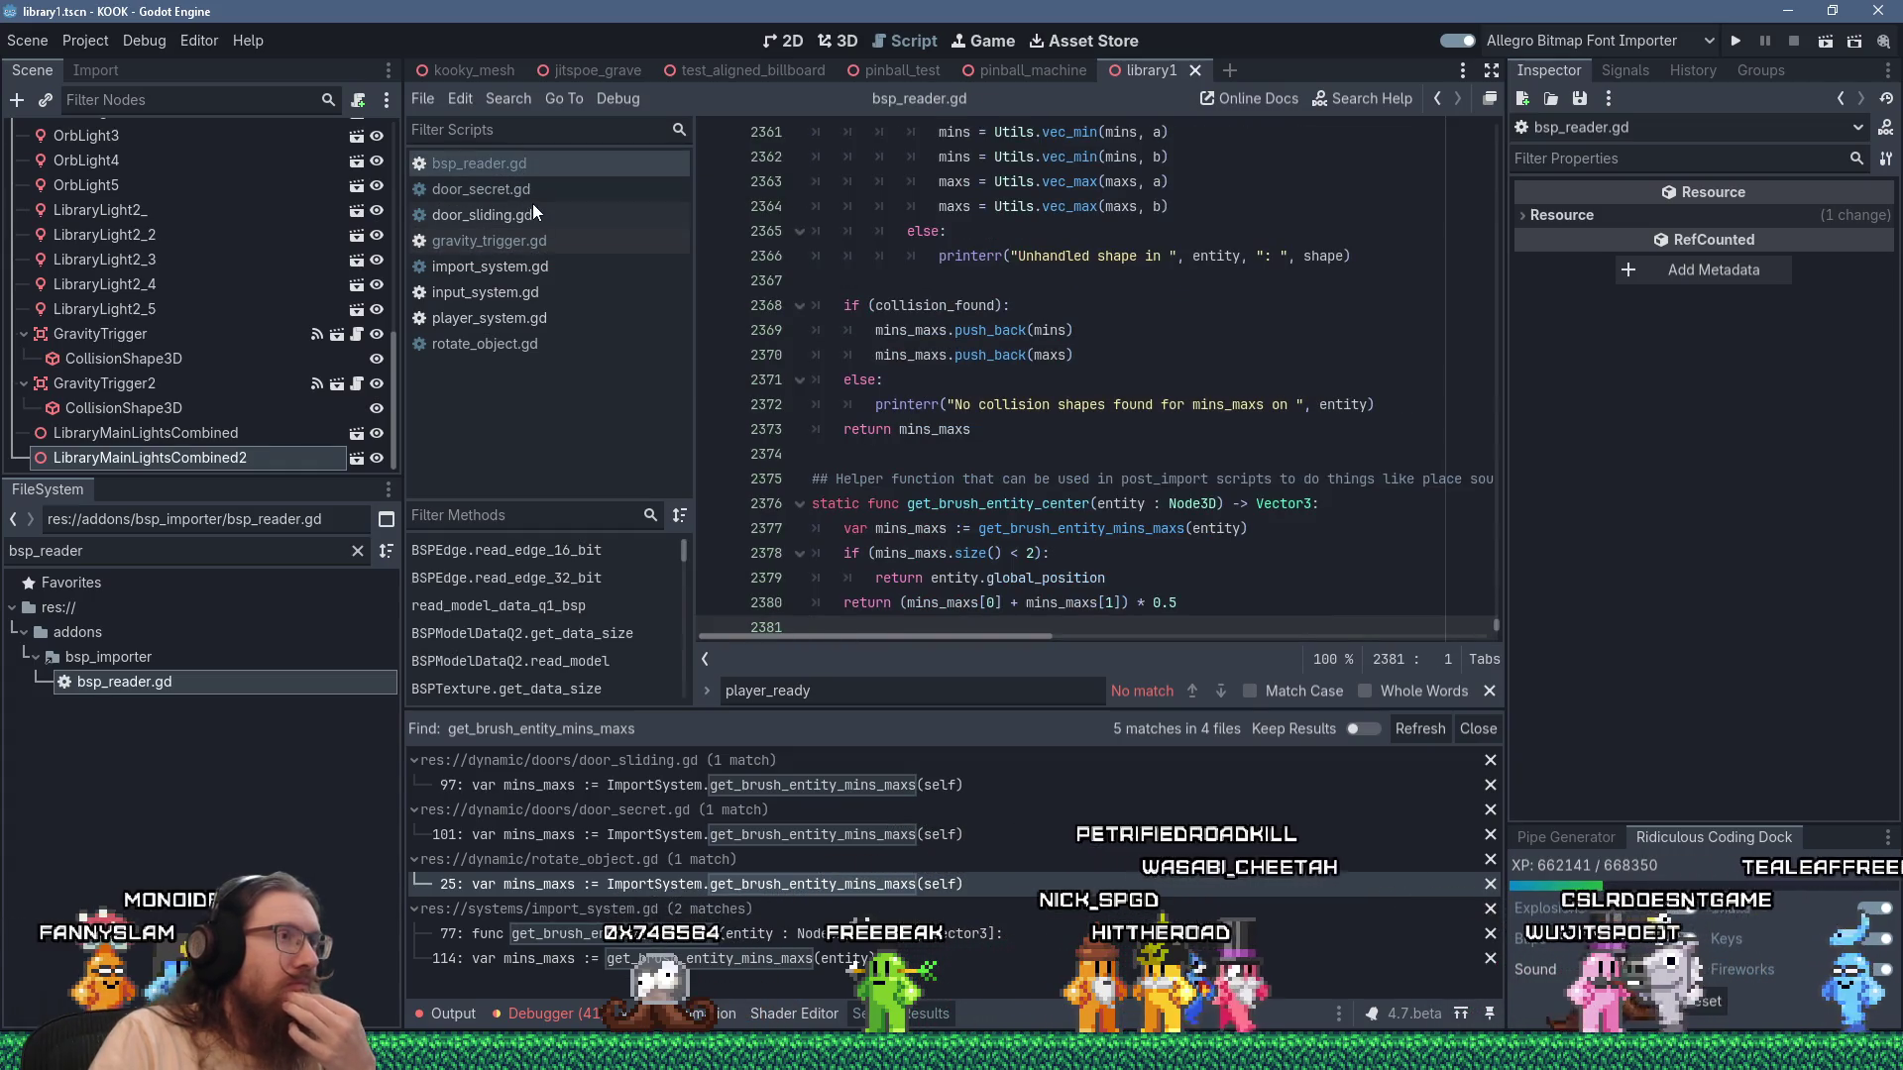
pyautogui.scroll(20, 1080, 486)
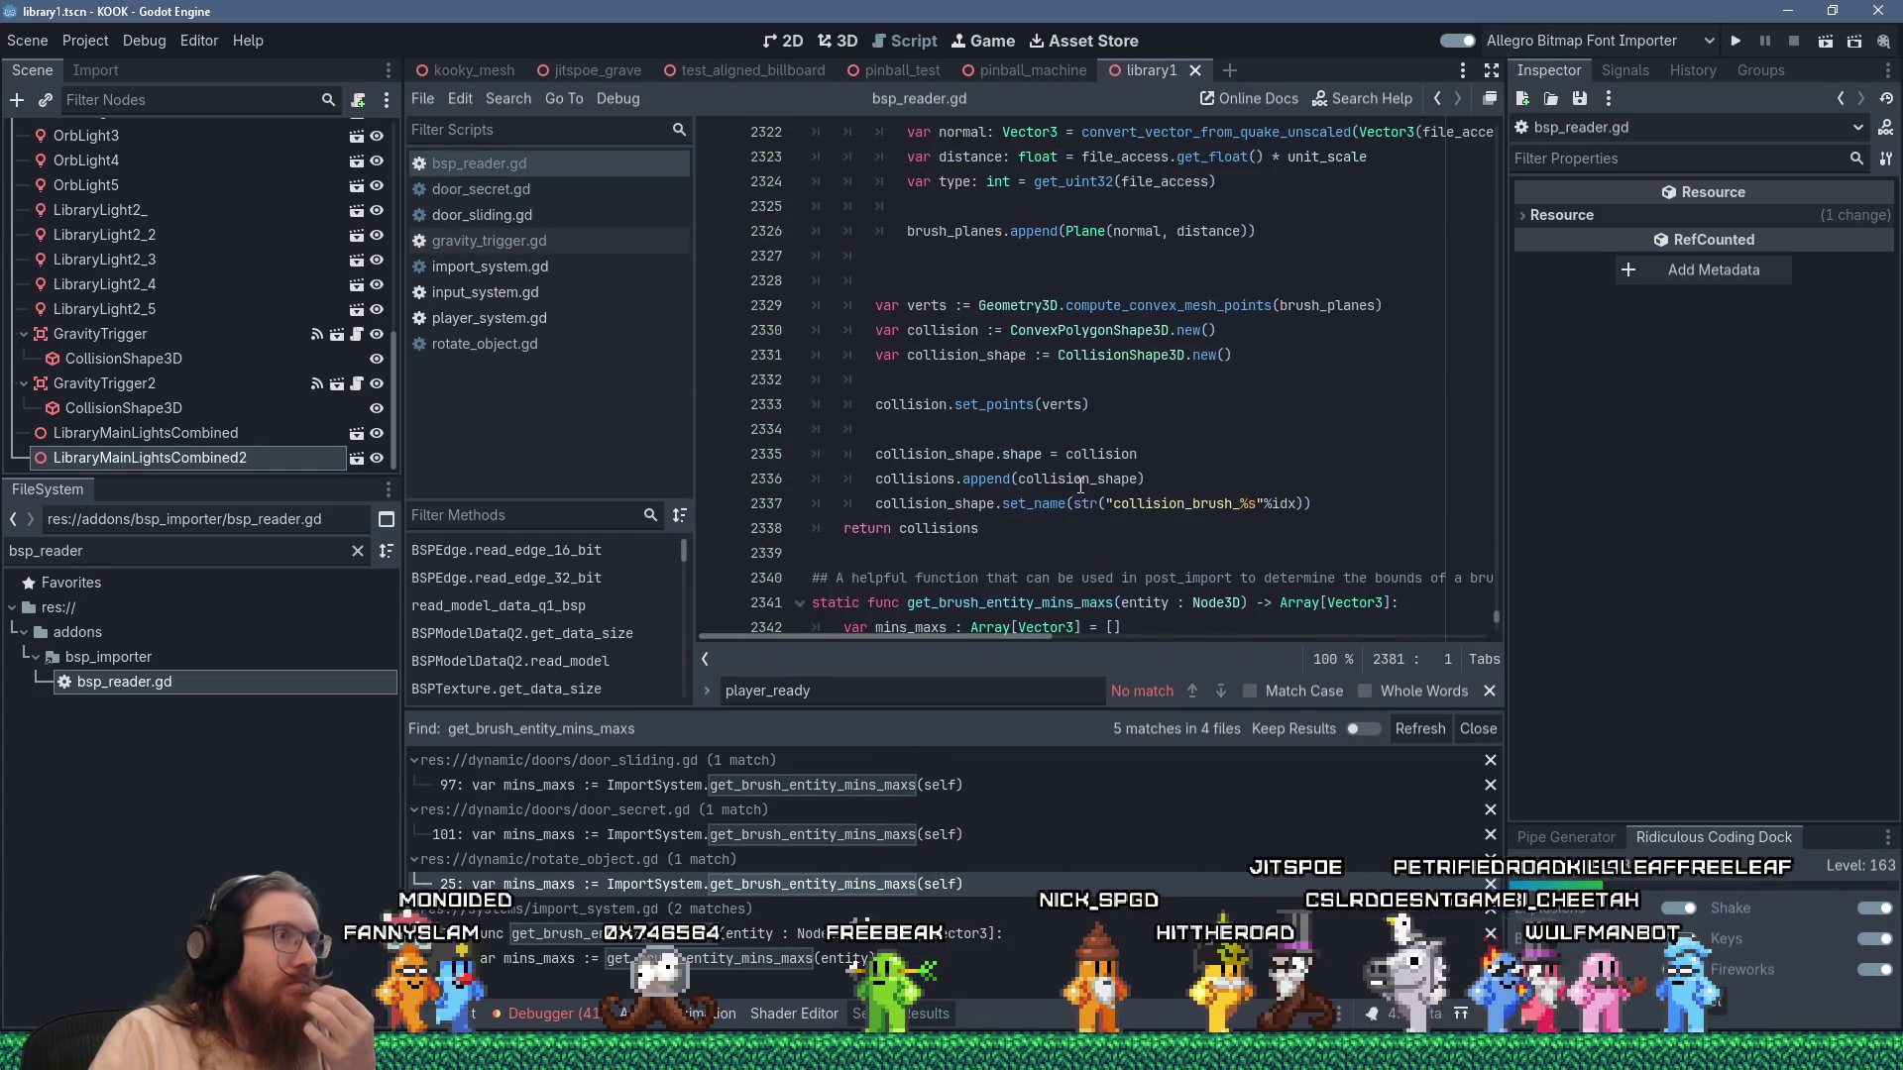
pyautogui.scroll(3, 991, 496)
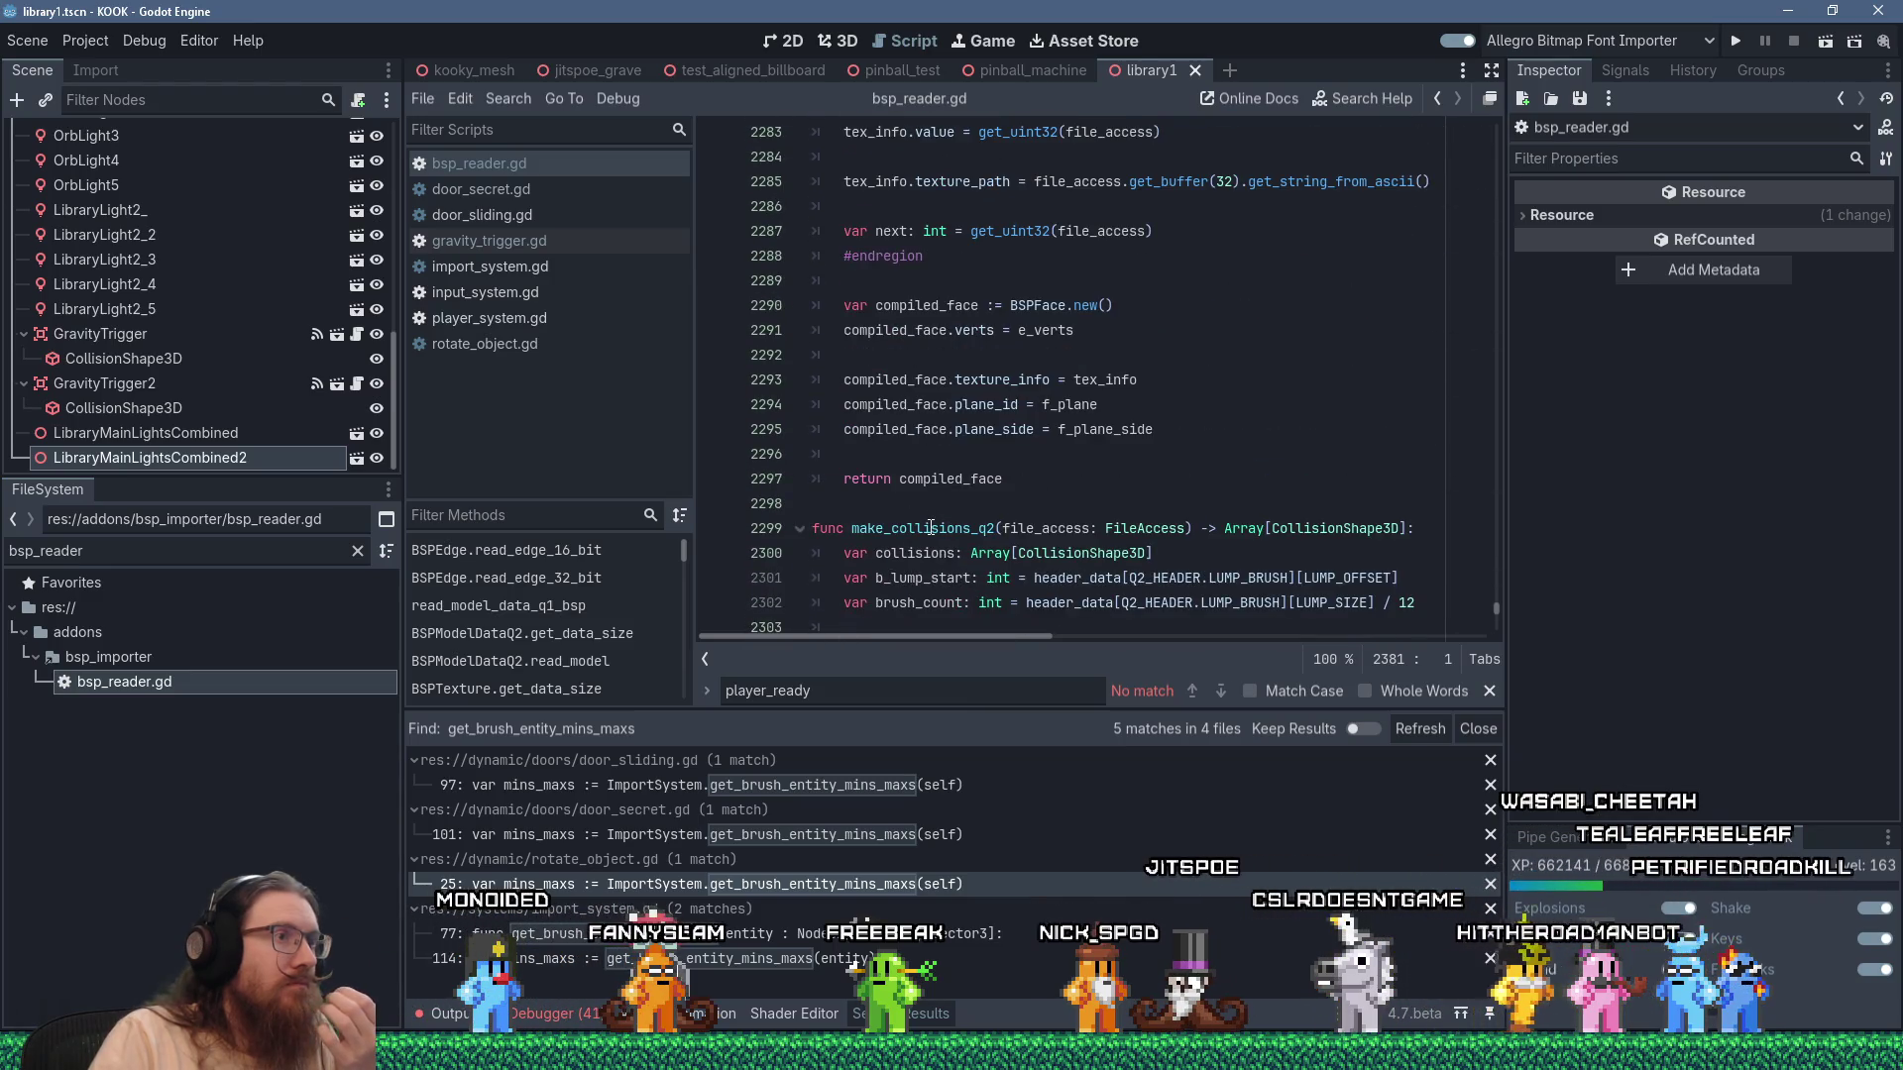
pyautogui.scroll(-17, 931, 529)
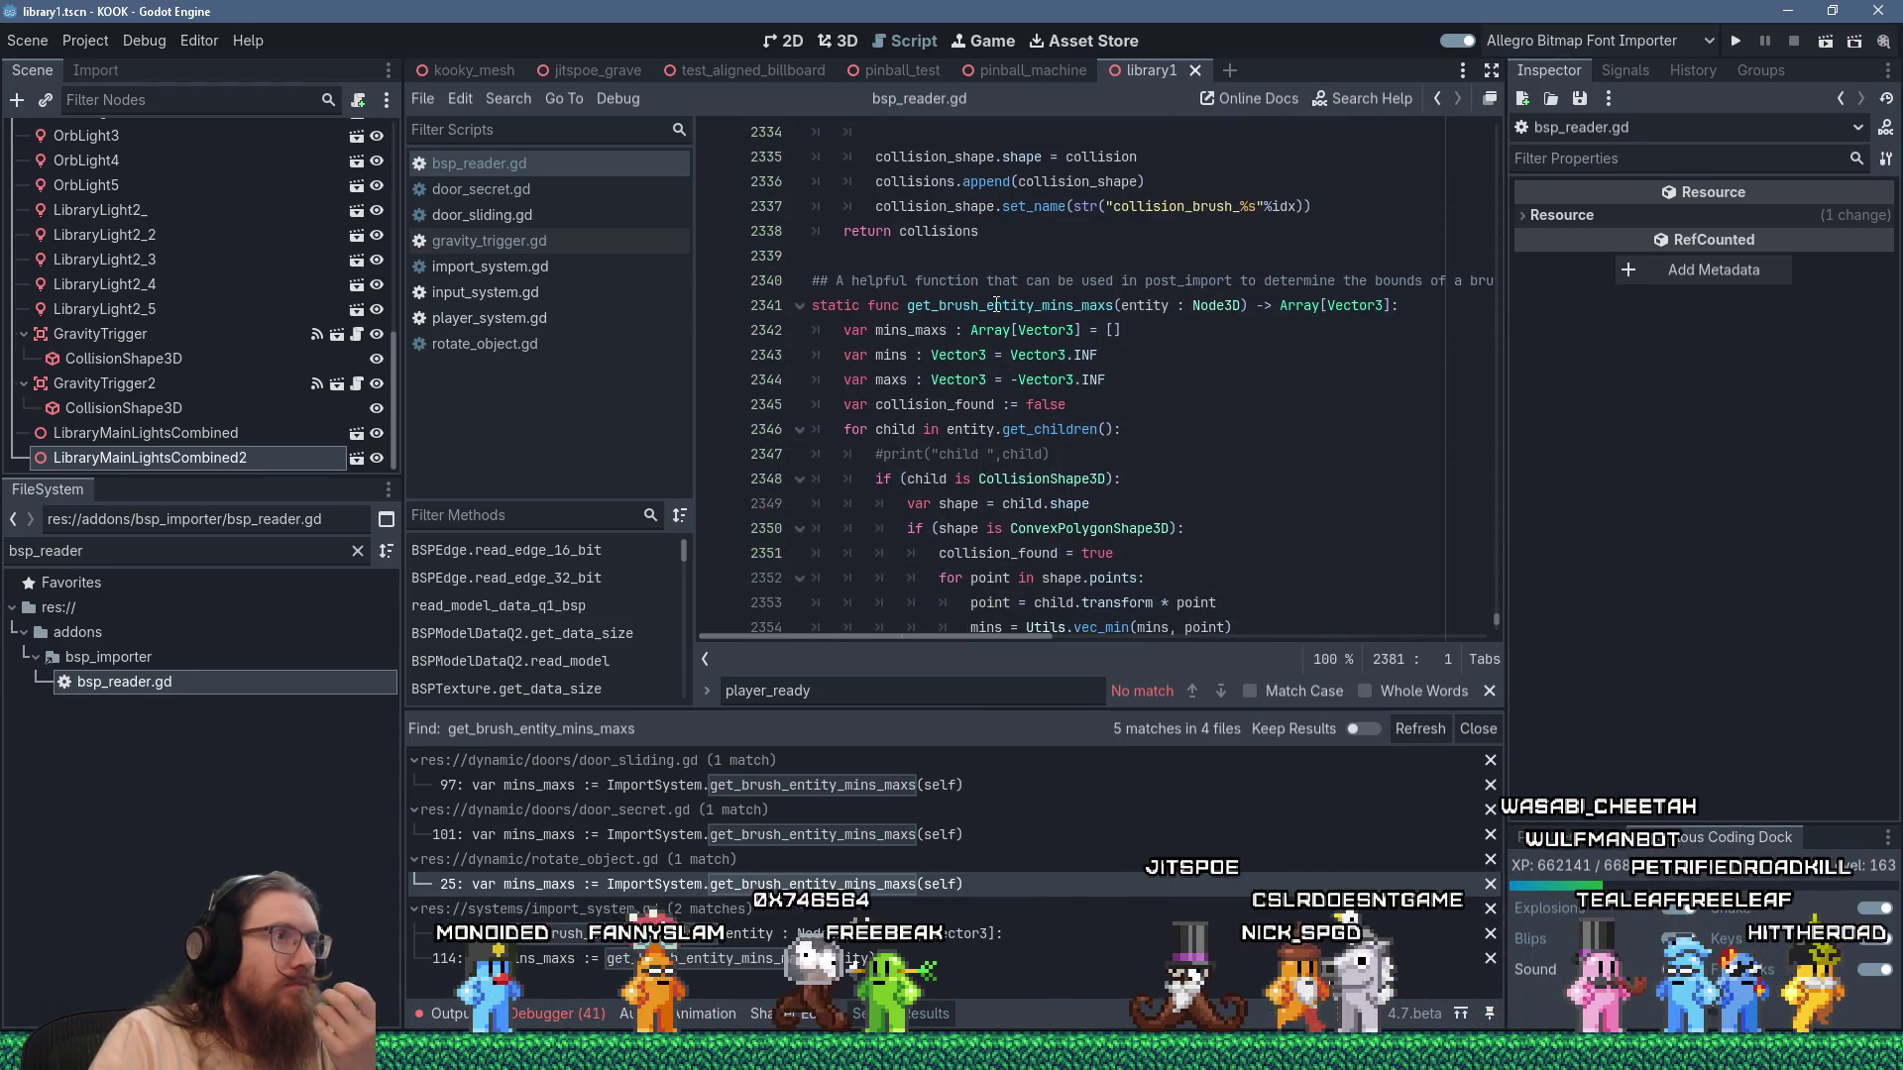
pyautogui.doubleClick(996, 305)
pyautogui.click(509, 103)
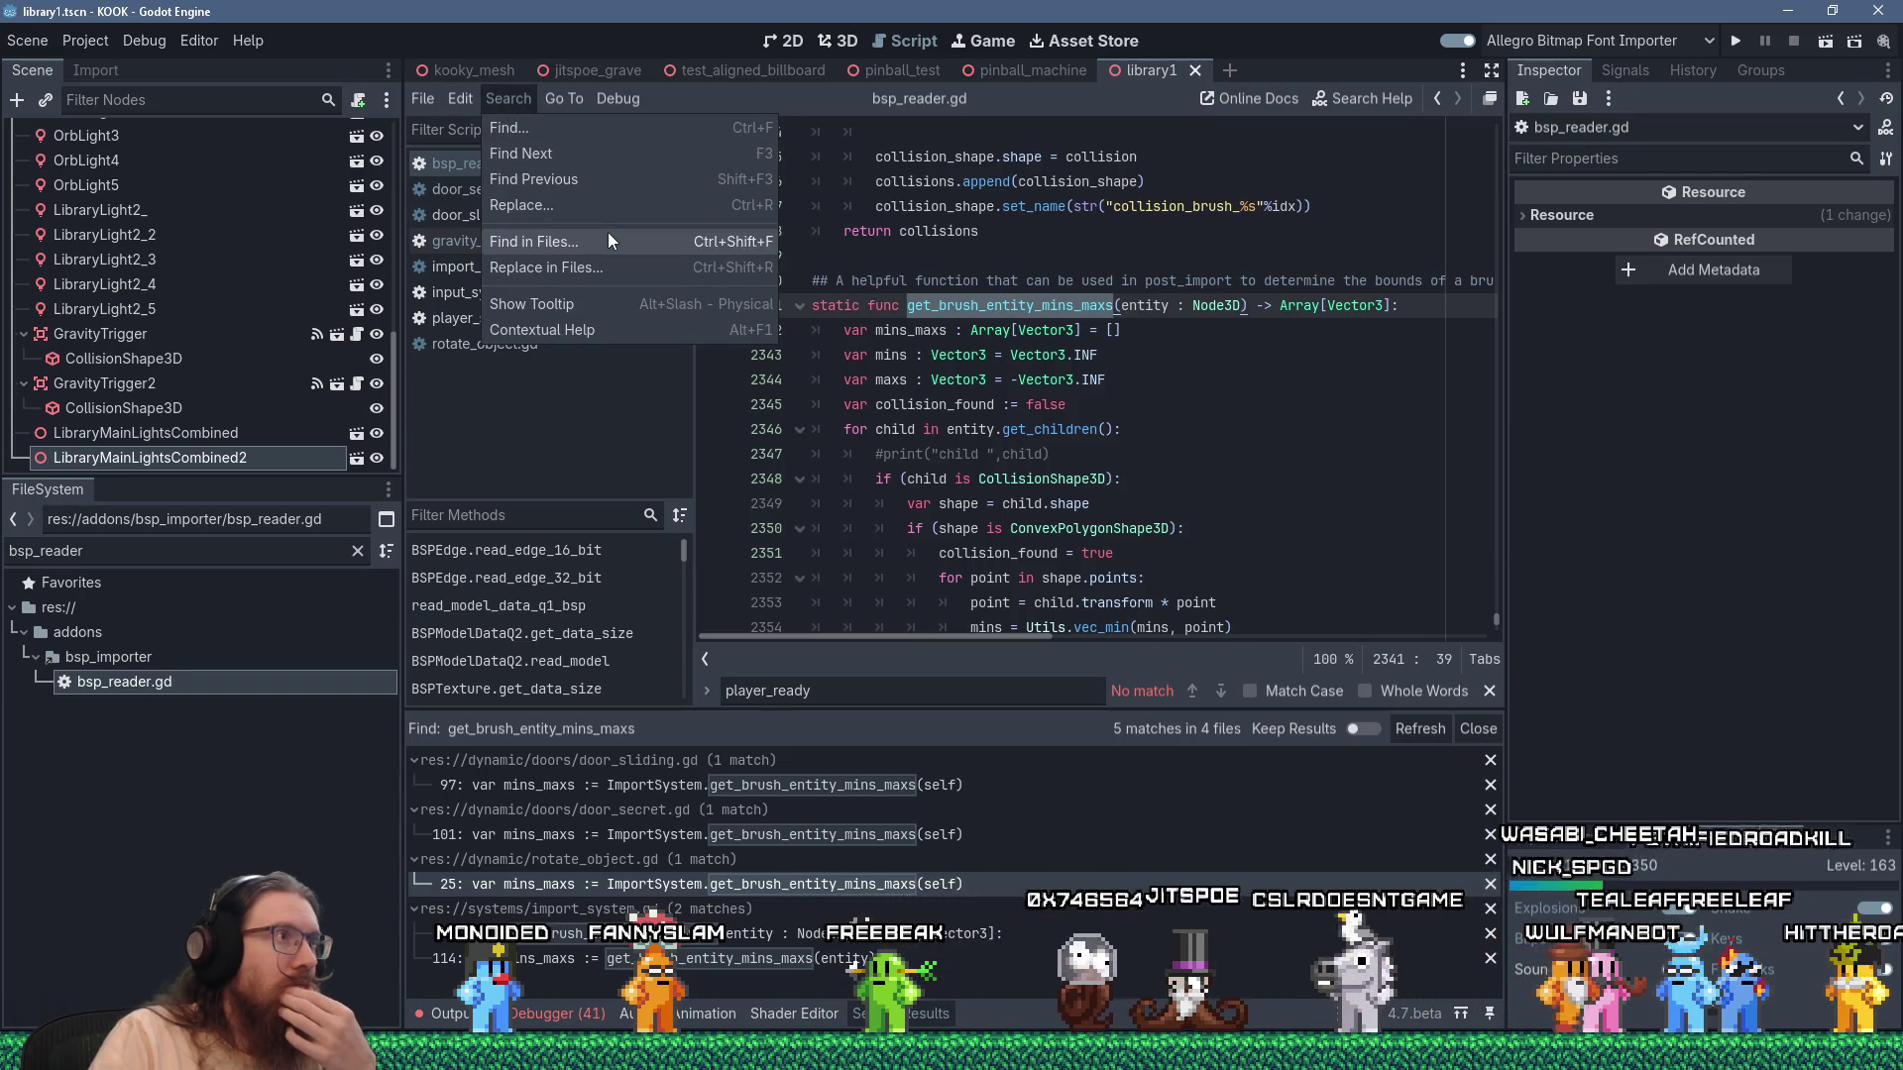
pyautogui.click(609, 234)
pyautogui.click(999, 631)
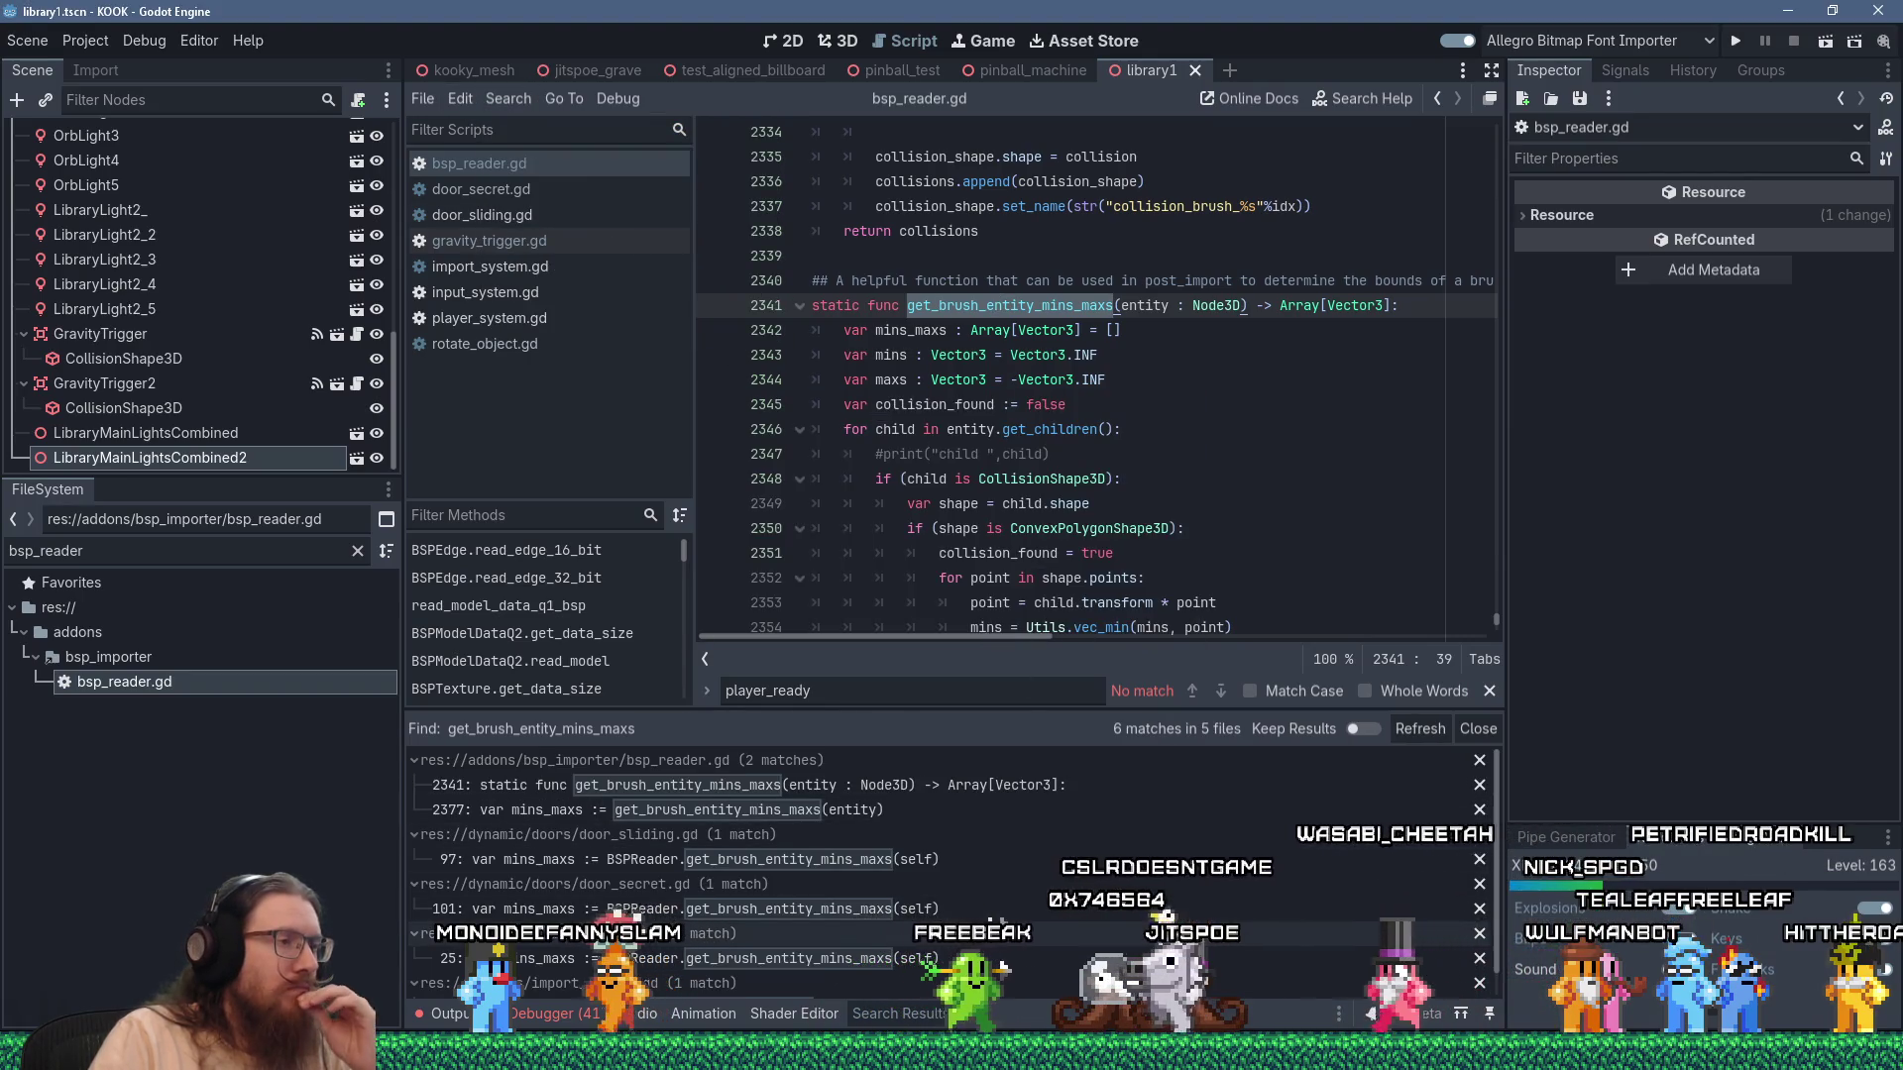
pyautogui.click(1007, 861)
pyautogui.scroll(-2, 1046, 476)
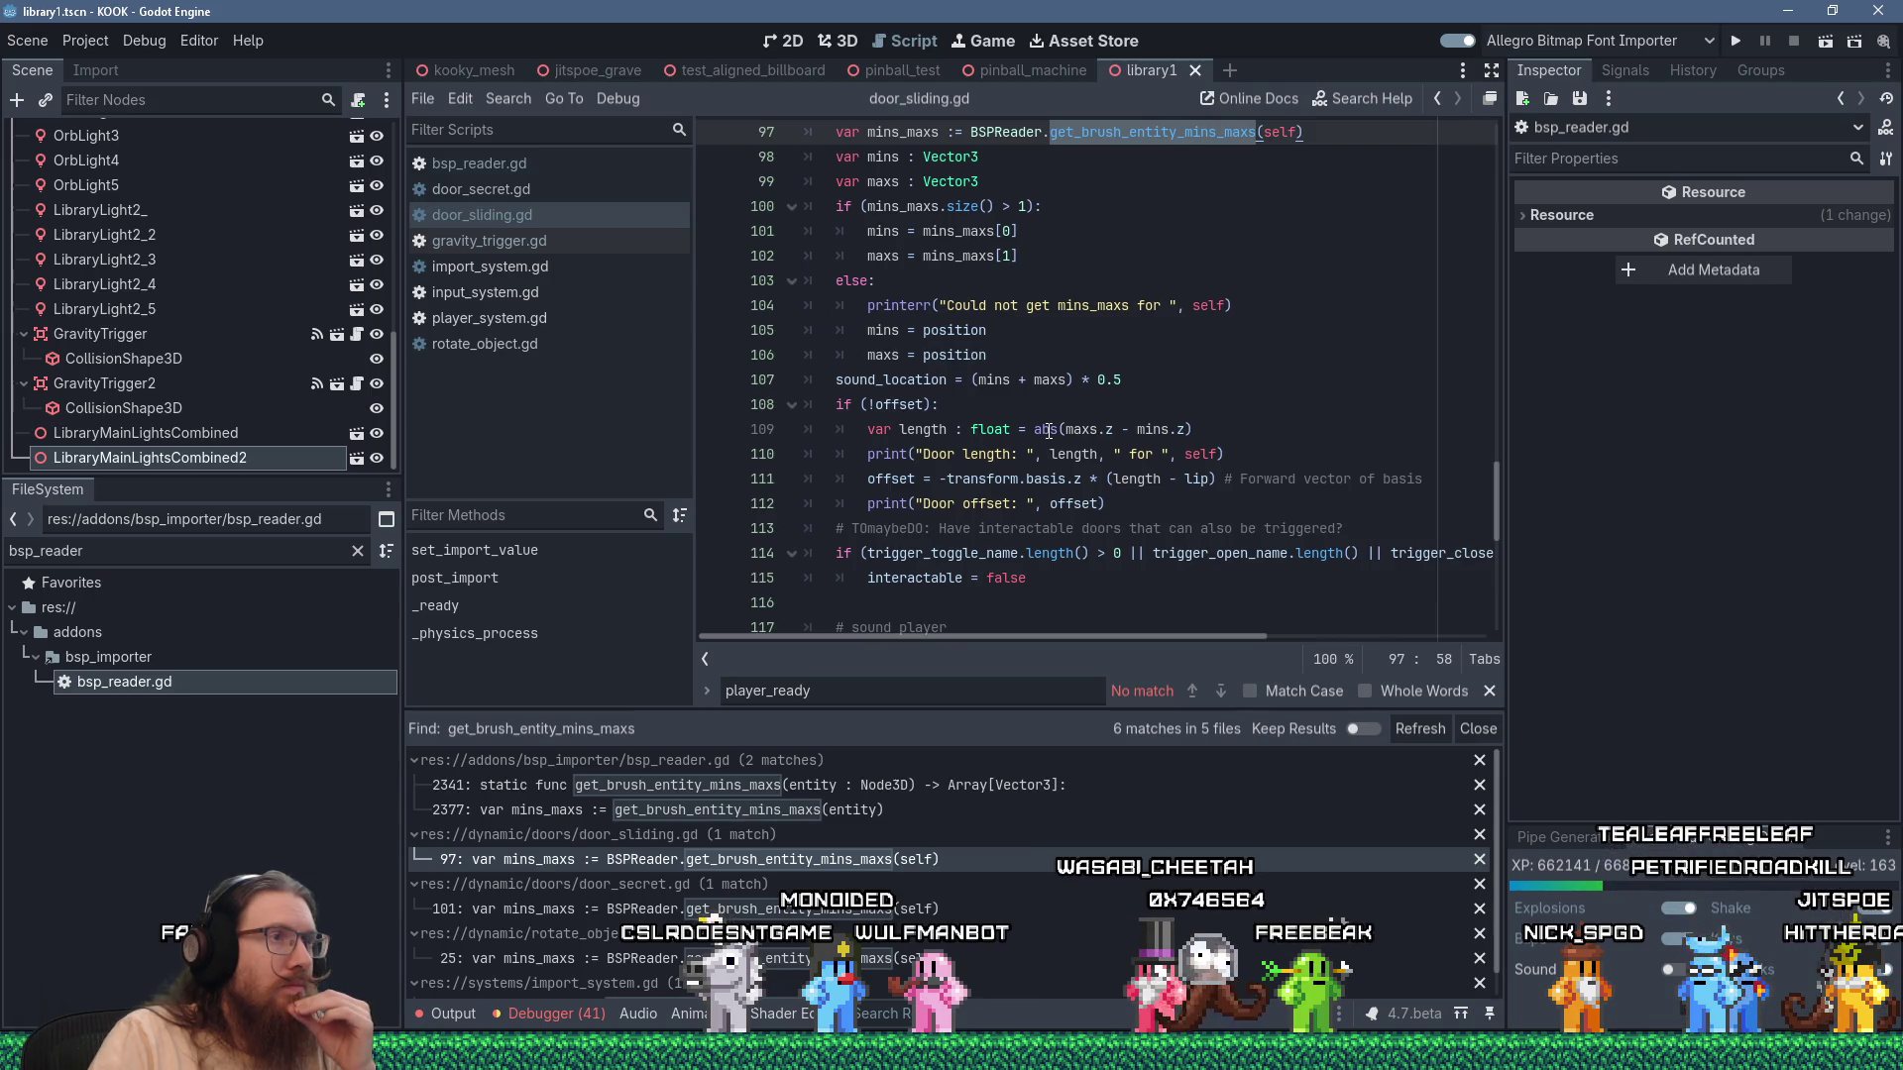
pyautogui.click(950, 908)
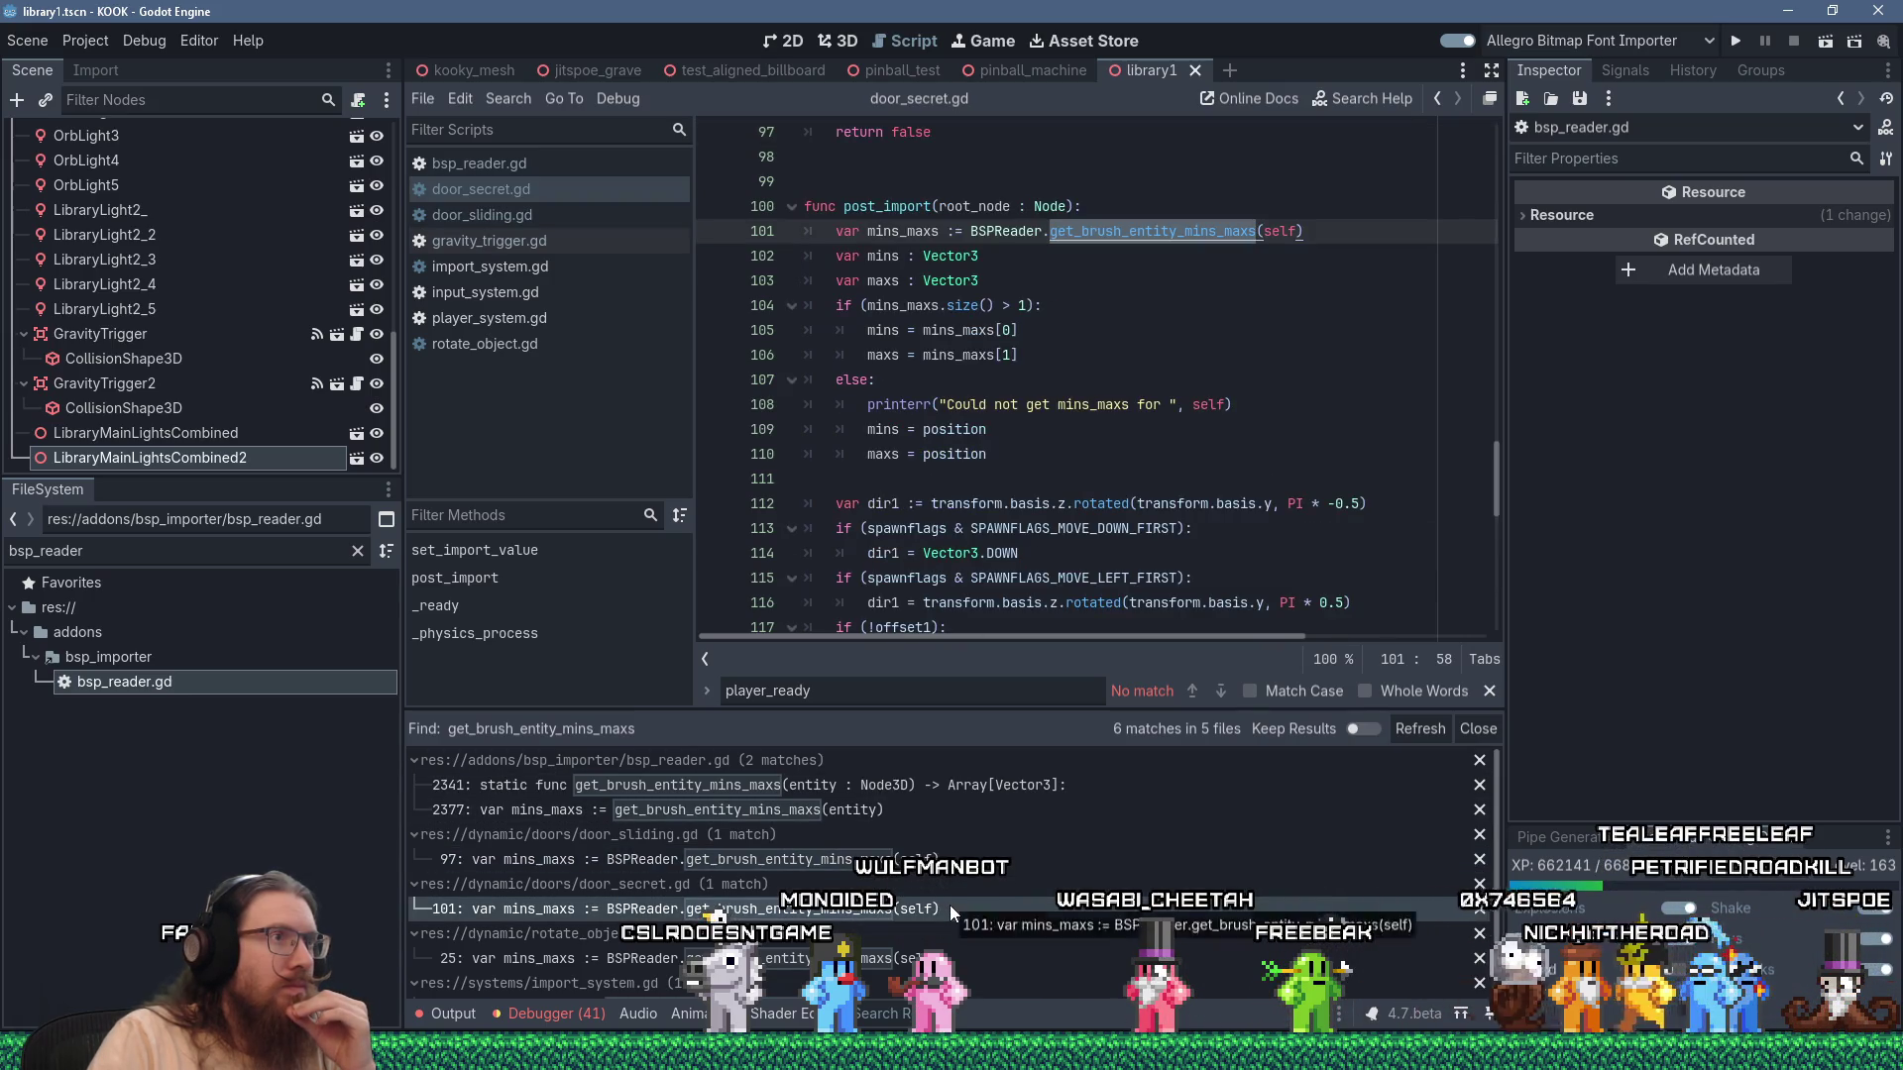
pyautogui.scroll(-2, 1035, 472)
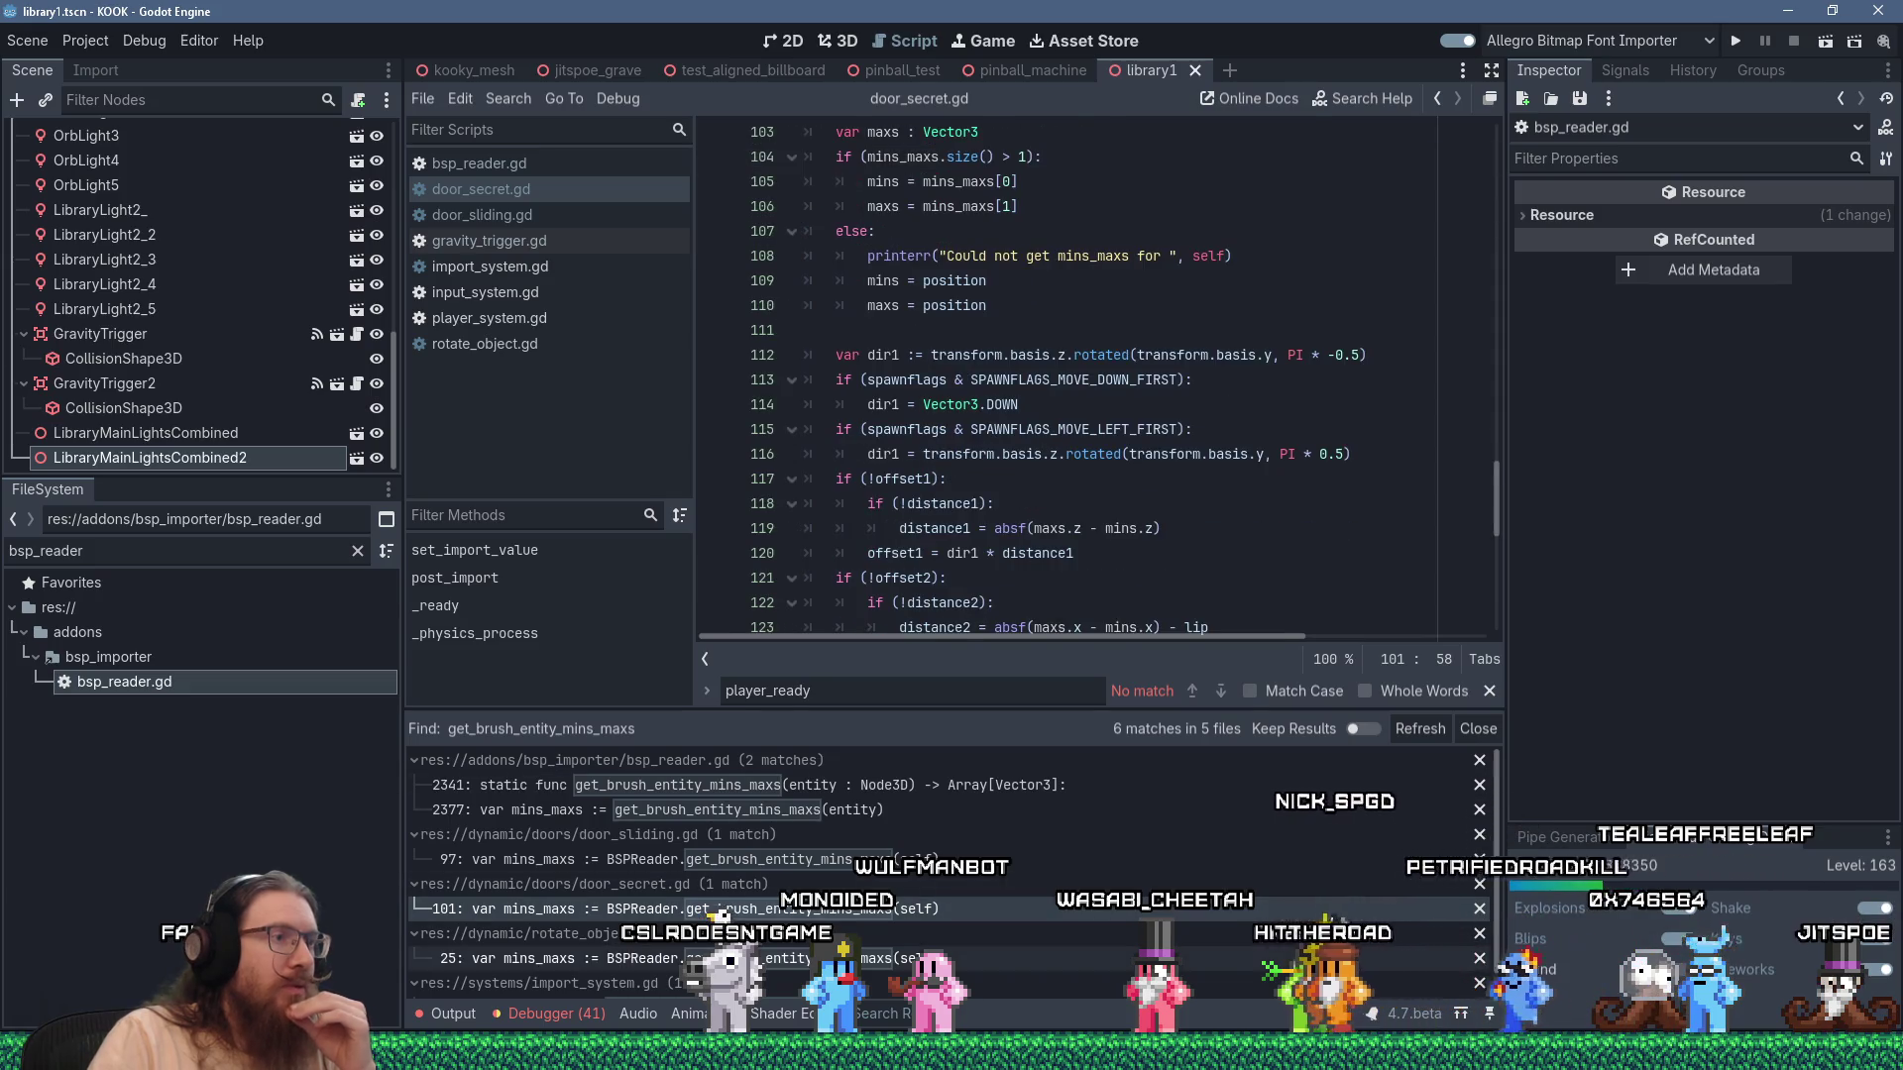
pyautogui.press('Down')
pyautogui.press('Down')
pyautogui.moveTo(1002, 484)
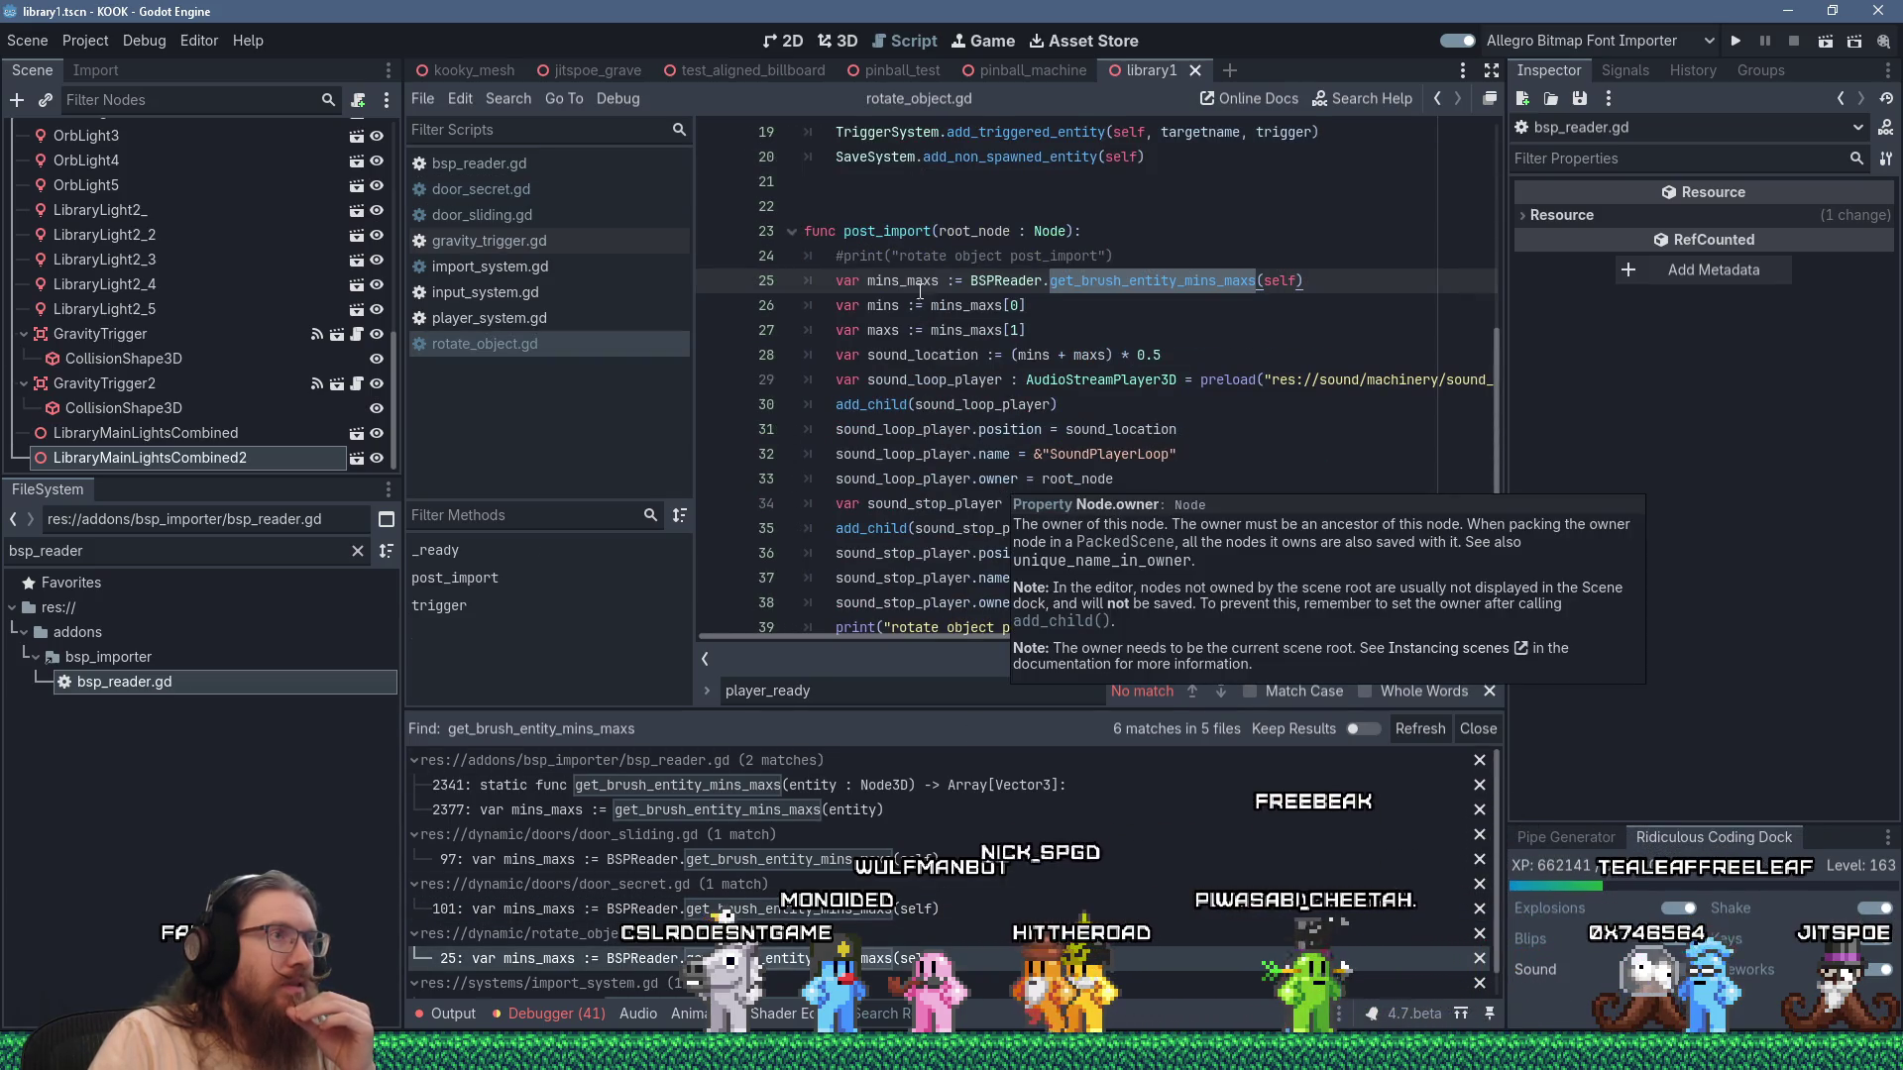
pyautogui.doubleClick(920, 284)
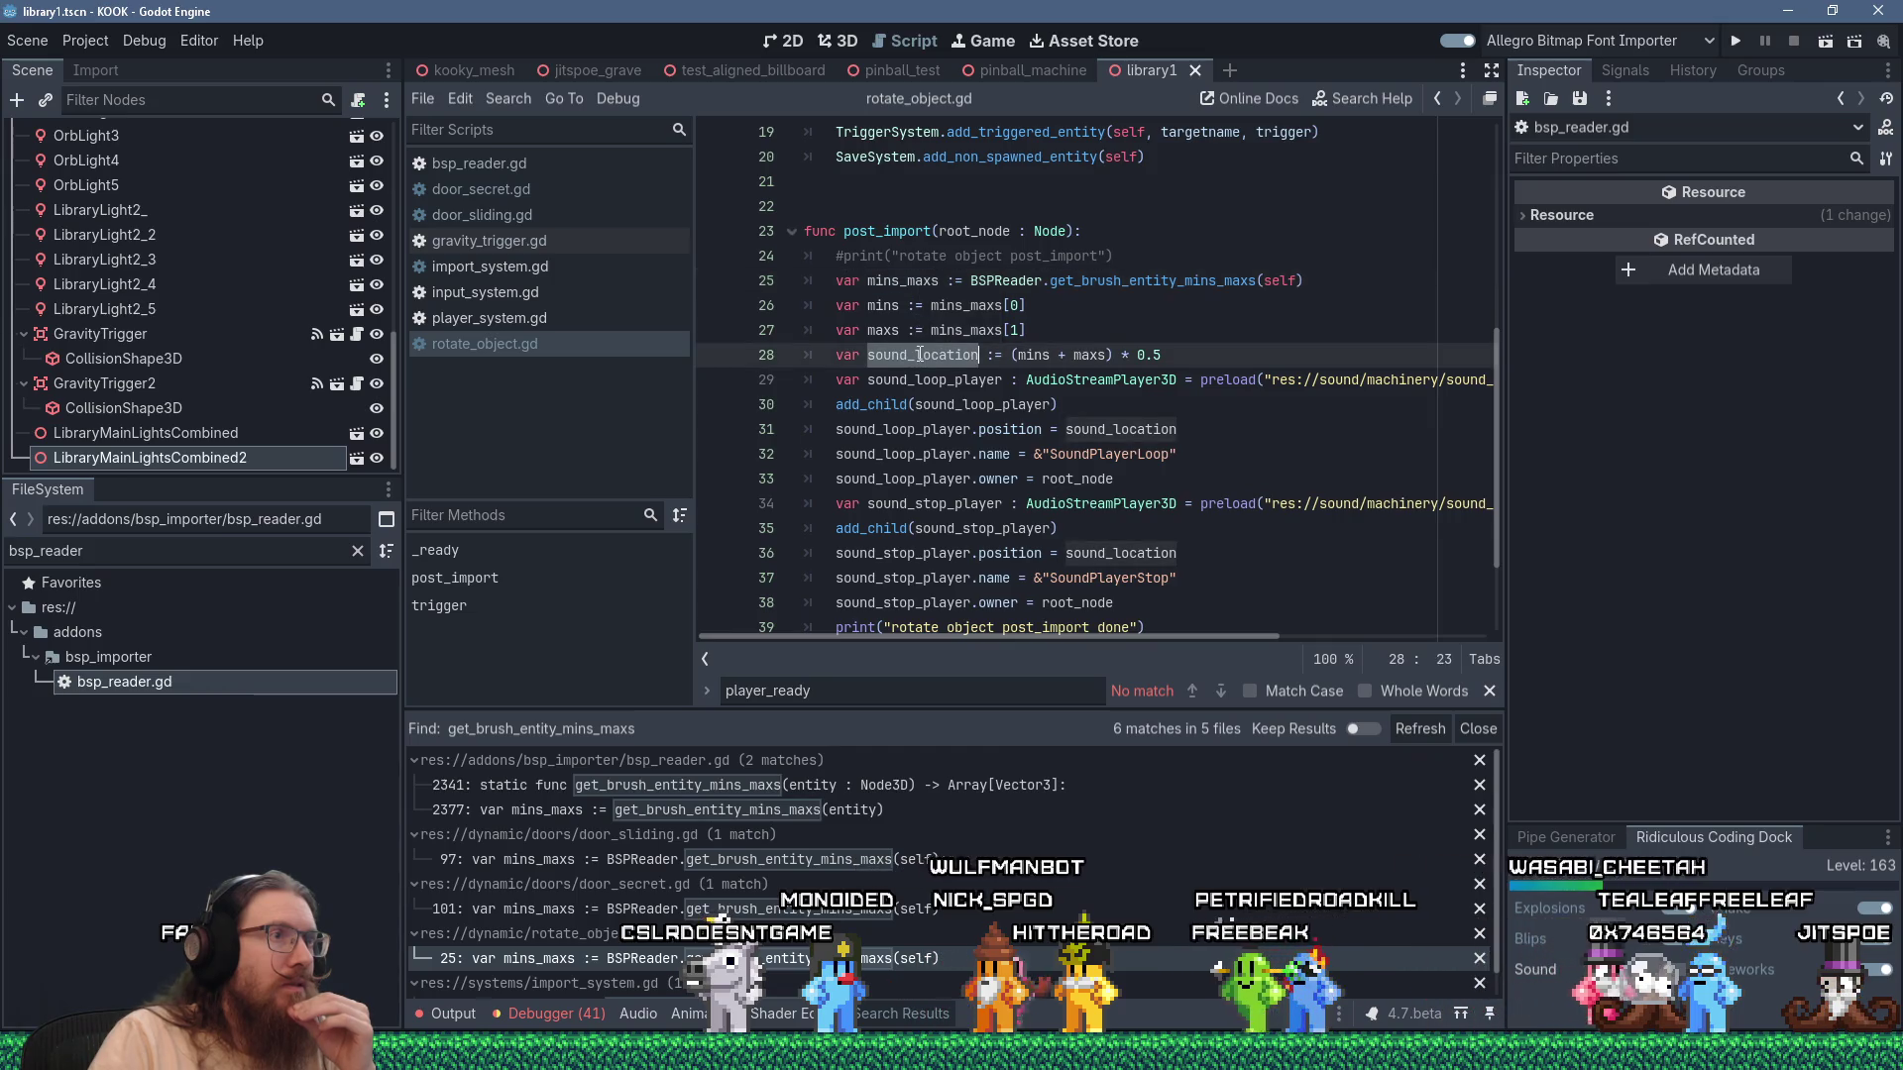
pyautogui.doubleClick(882, 305)
pyautogui.scroll(-2, 1021, 422)
pyautogui.moveTo(1021, 421)
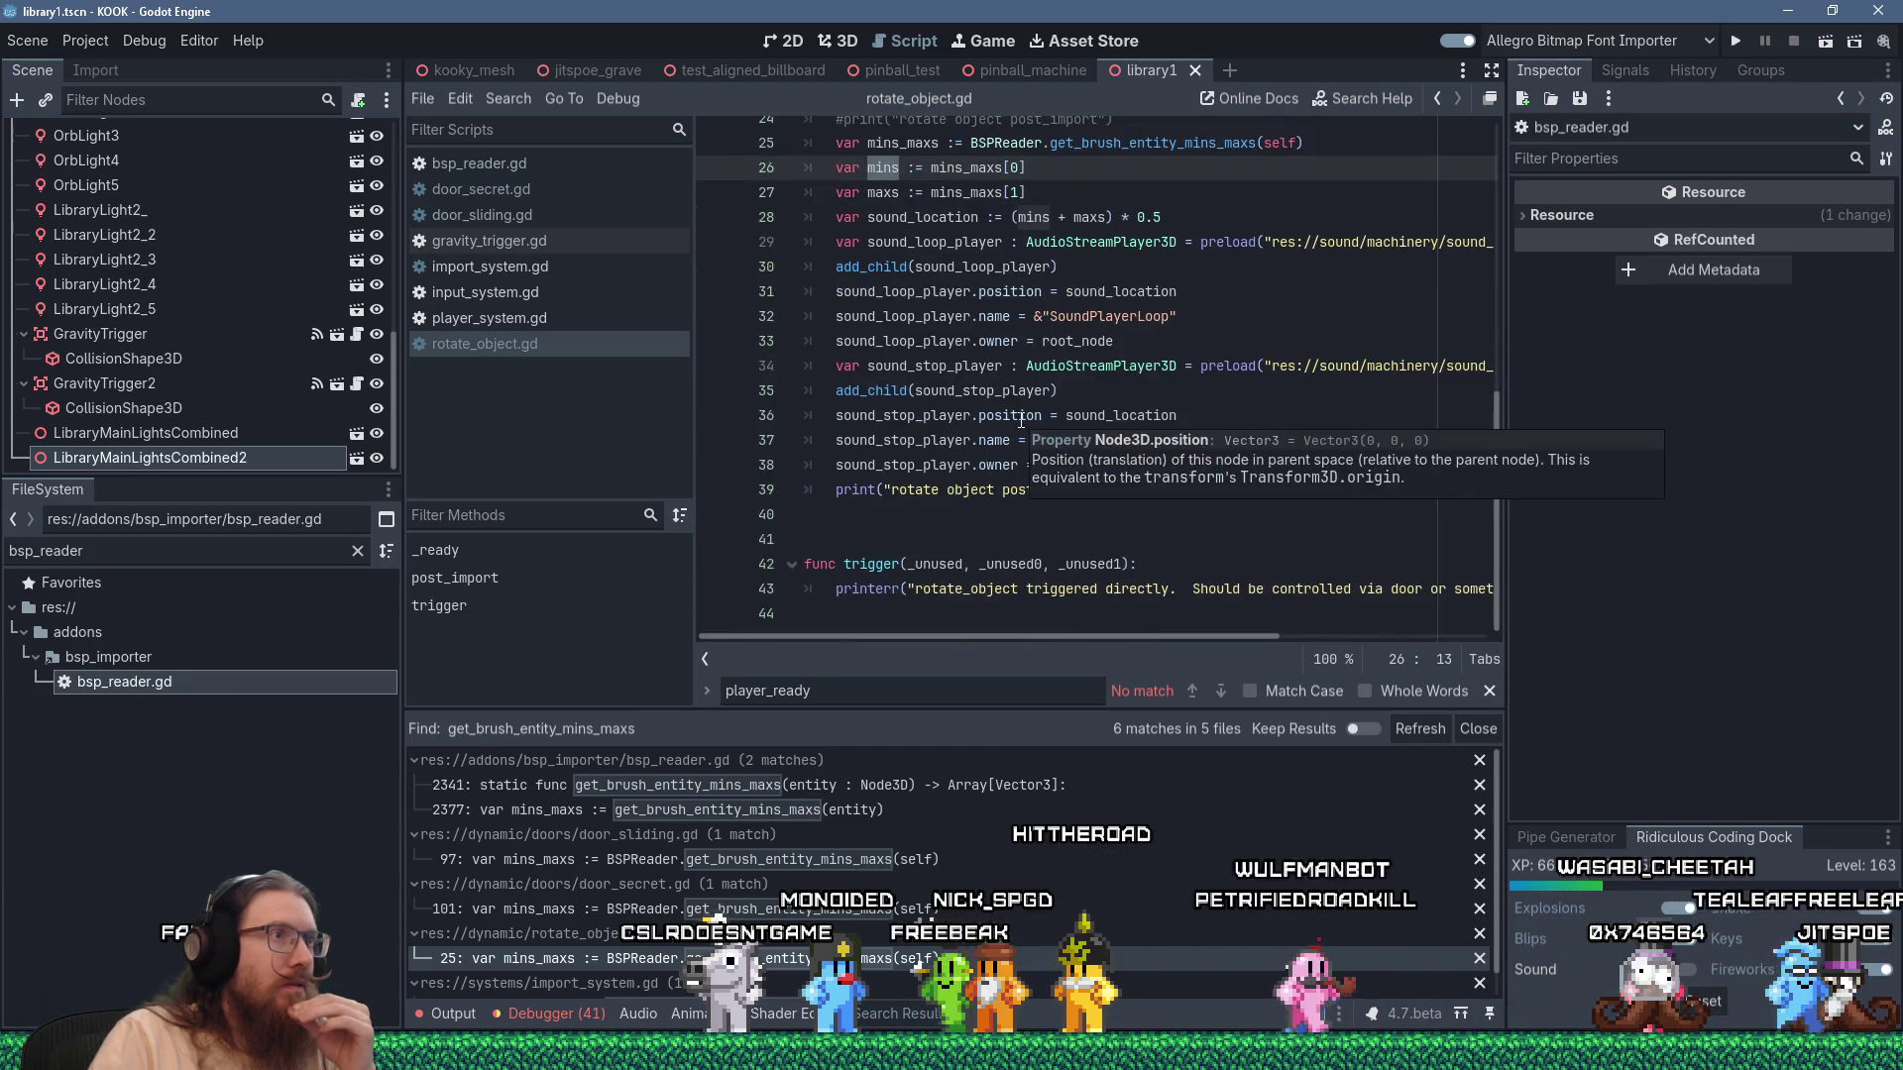
pyautogui.scroll(2, 990, 555)
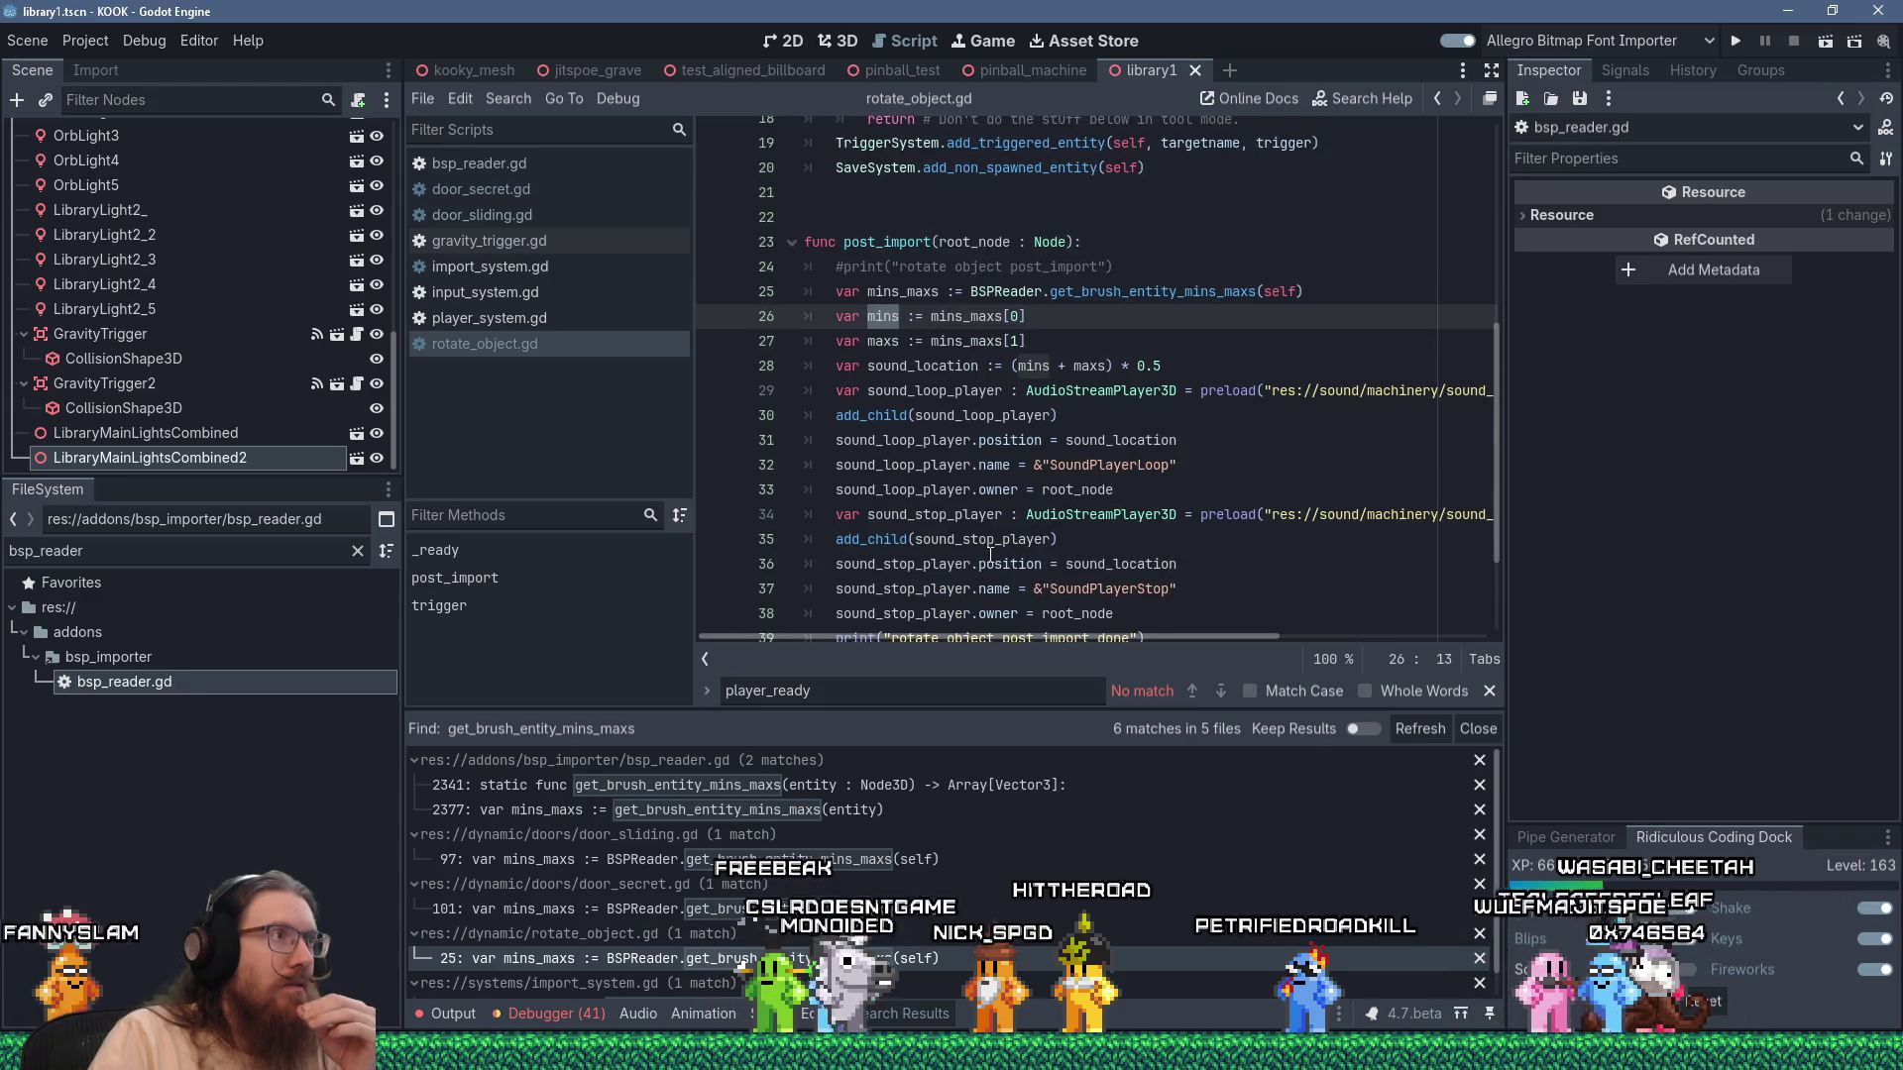
pyautogui.scroll(2, 990, 555)
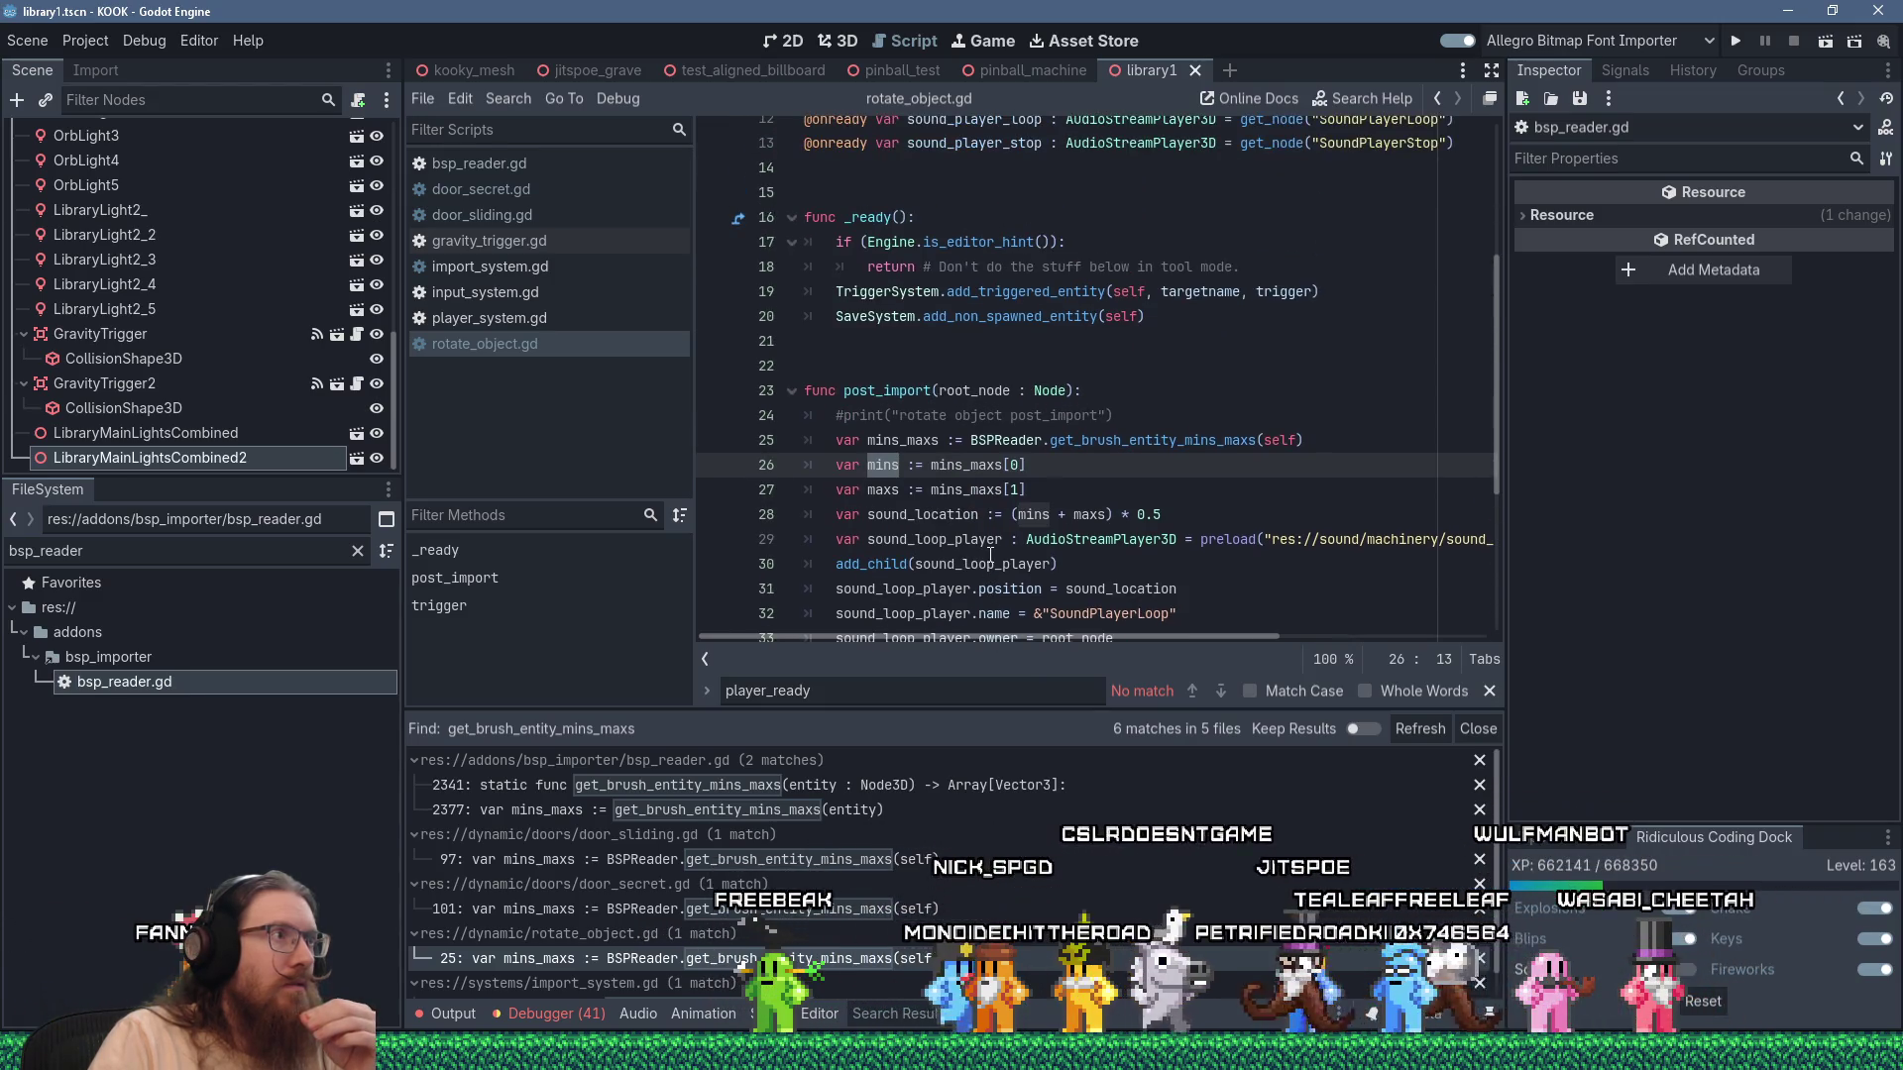
pyautogui.scroll(-2, 990, 555)
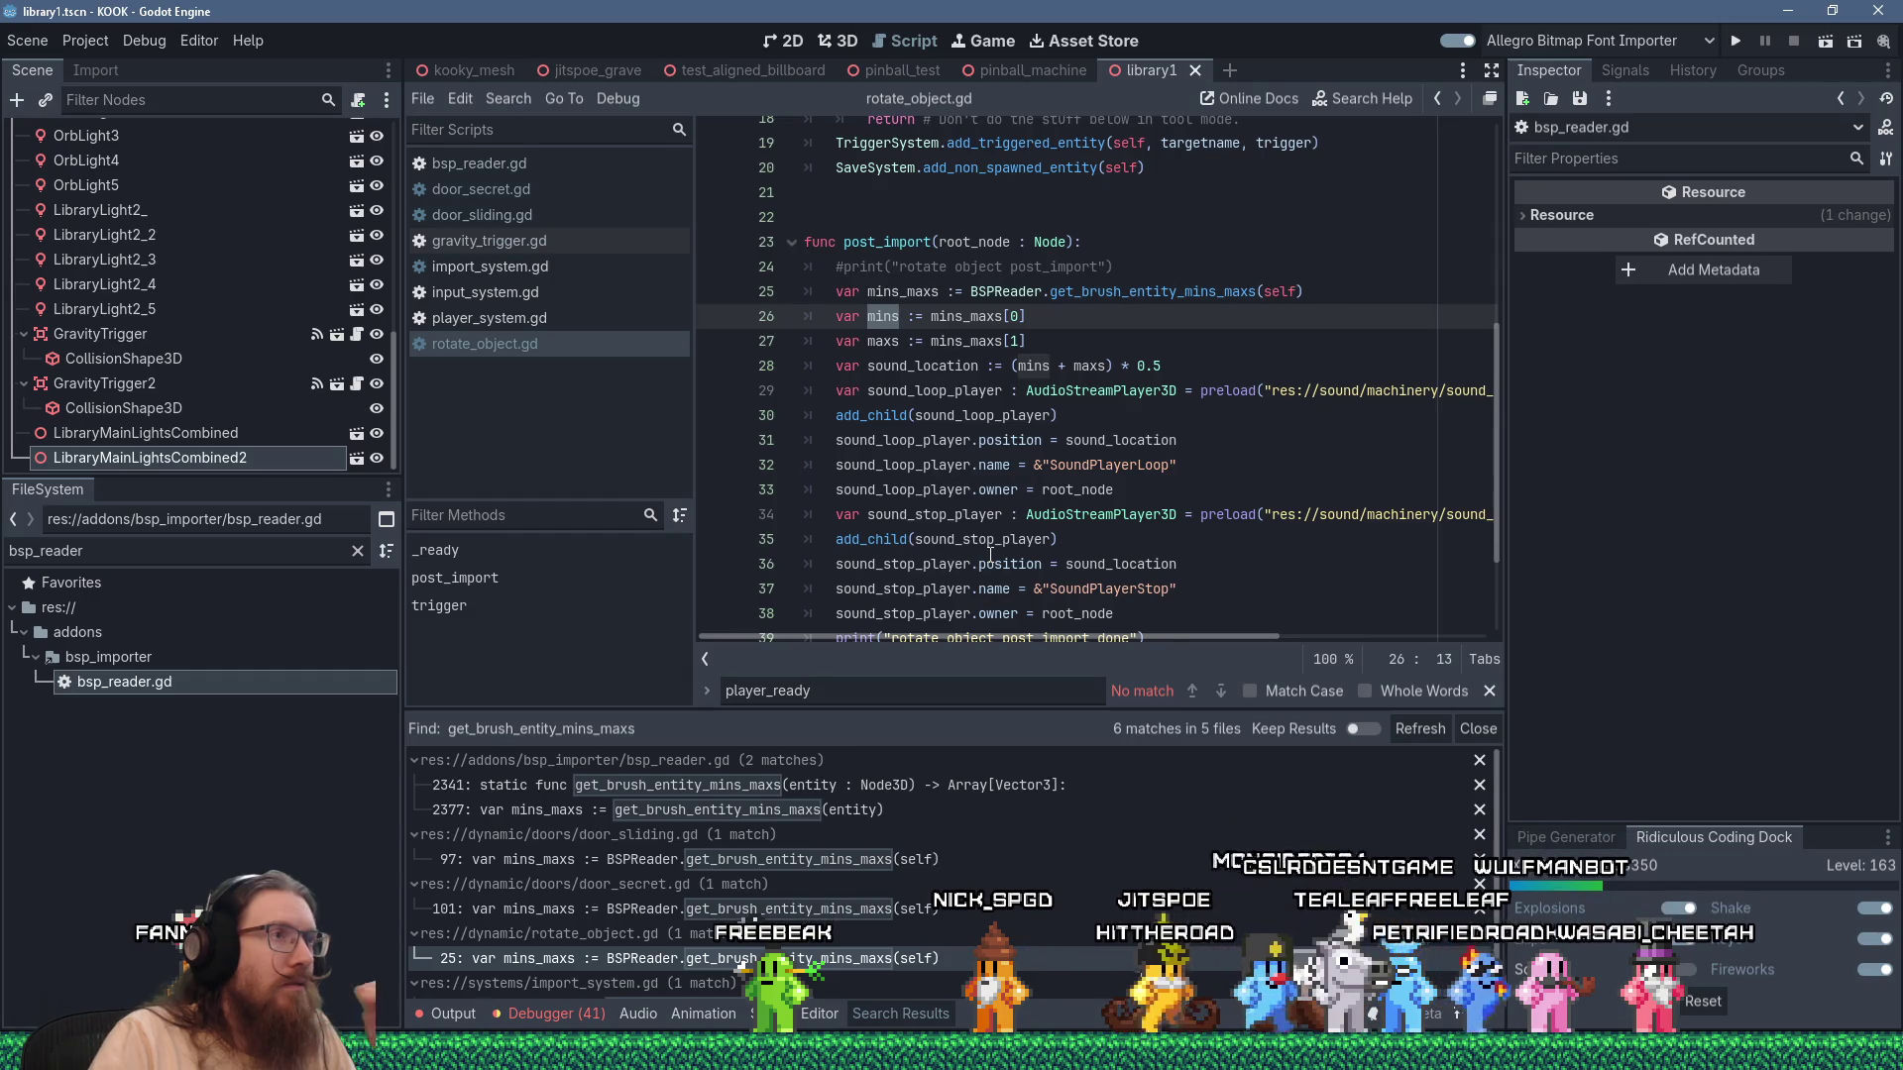
pyautogui.scroll(1, 991, 555)
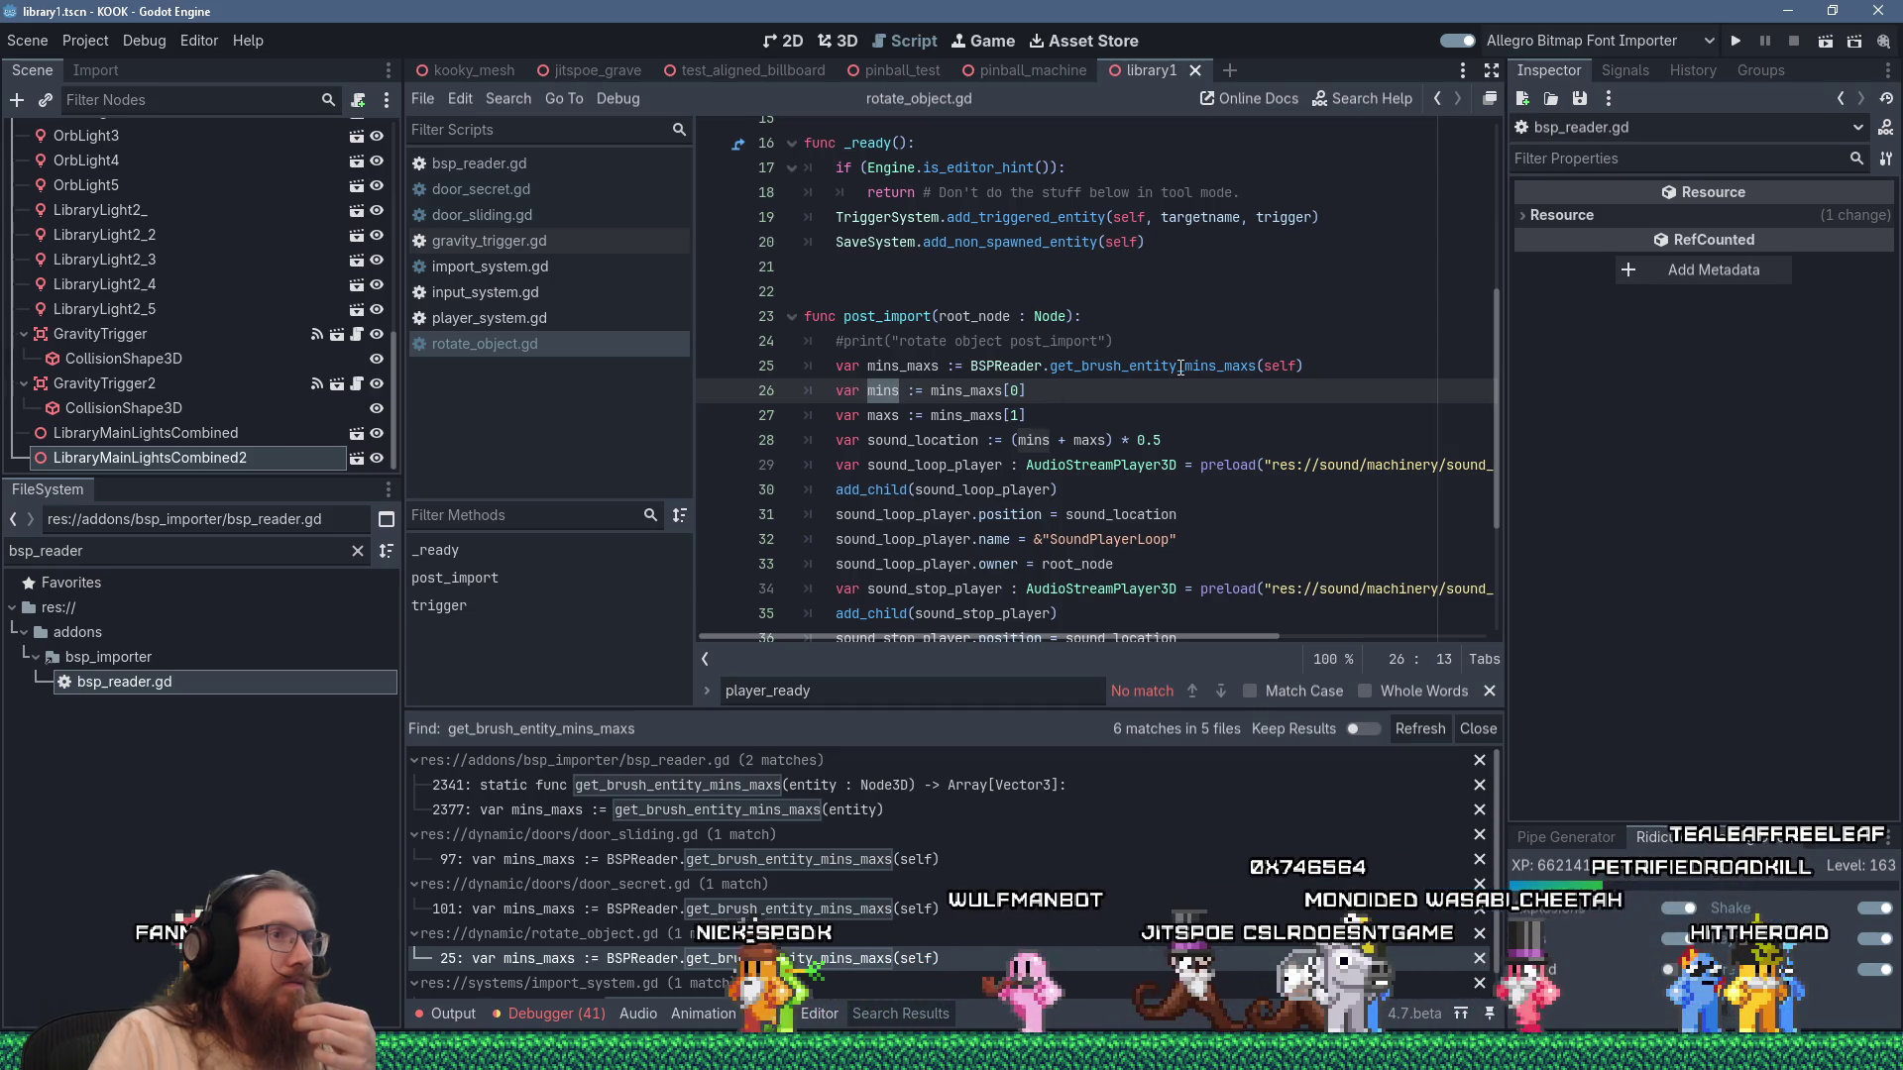
# Rewrite line 25 as var sound_location := BSPReader.get_brush_entity_center(self).
pyautogui.moveTo(1185, 366); pyautogui.dragTo(1257, 366)
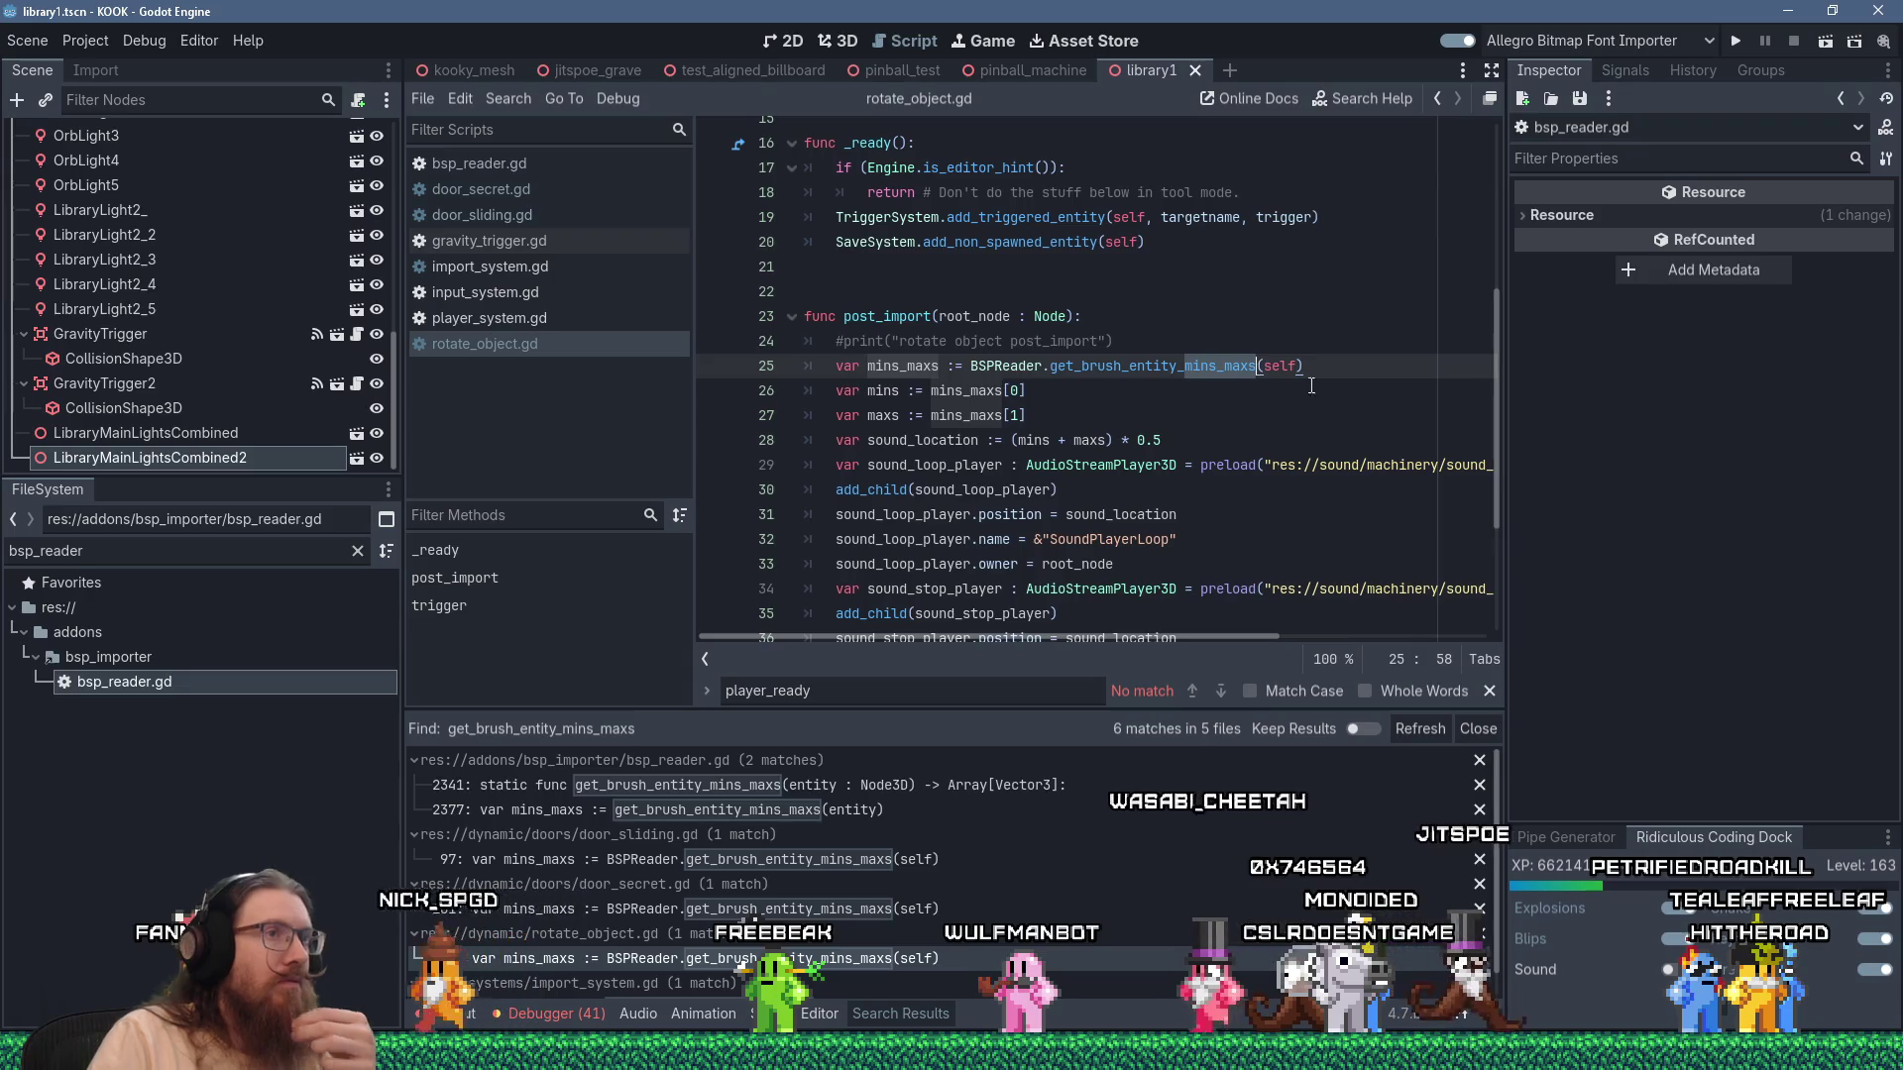
pyautogui.write('center')
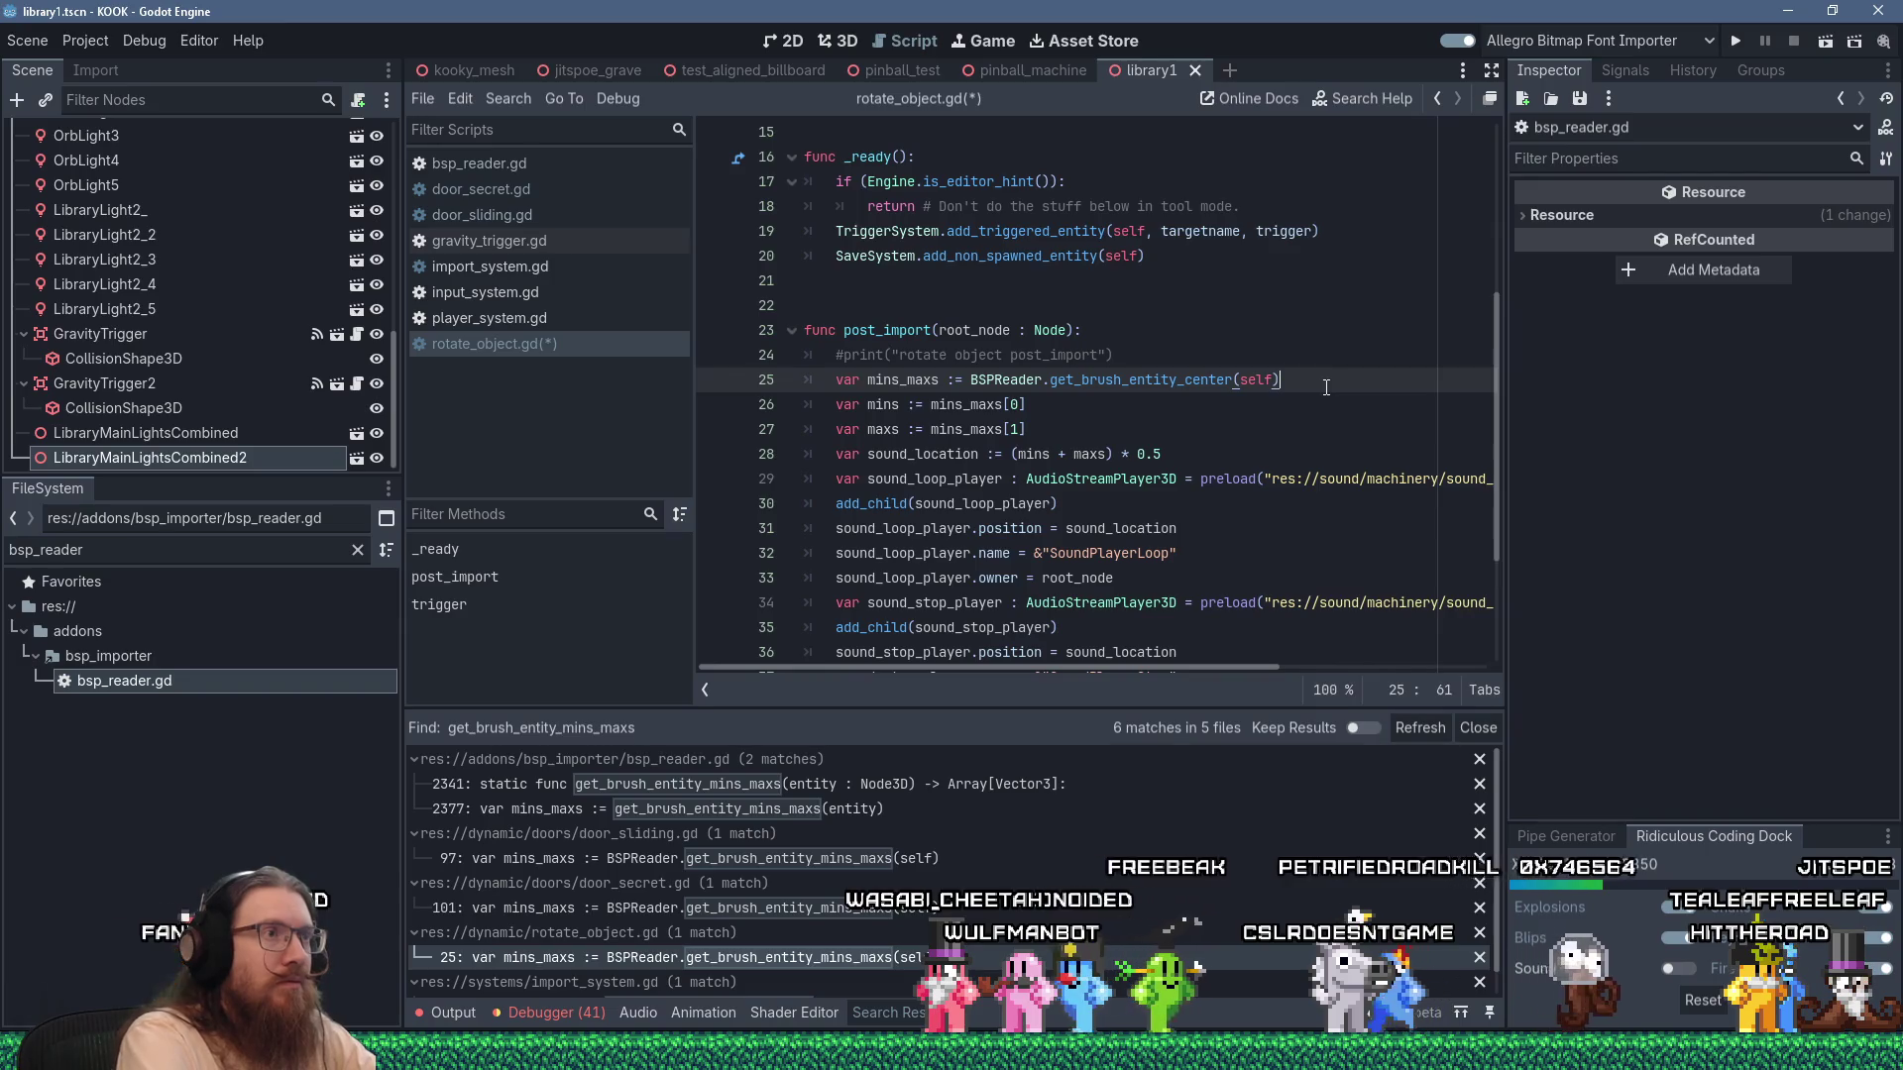
pyautogui.hotkey('shift', 'Delete')
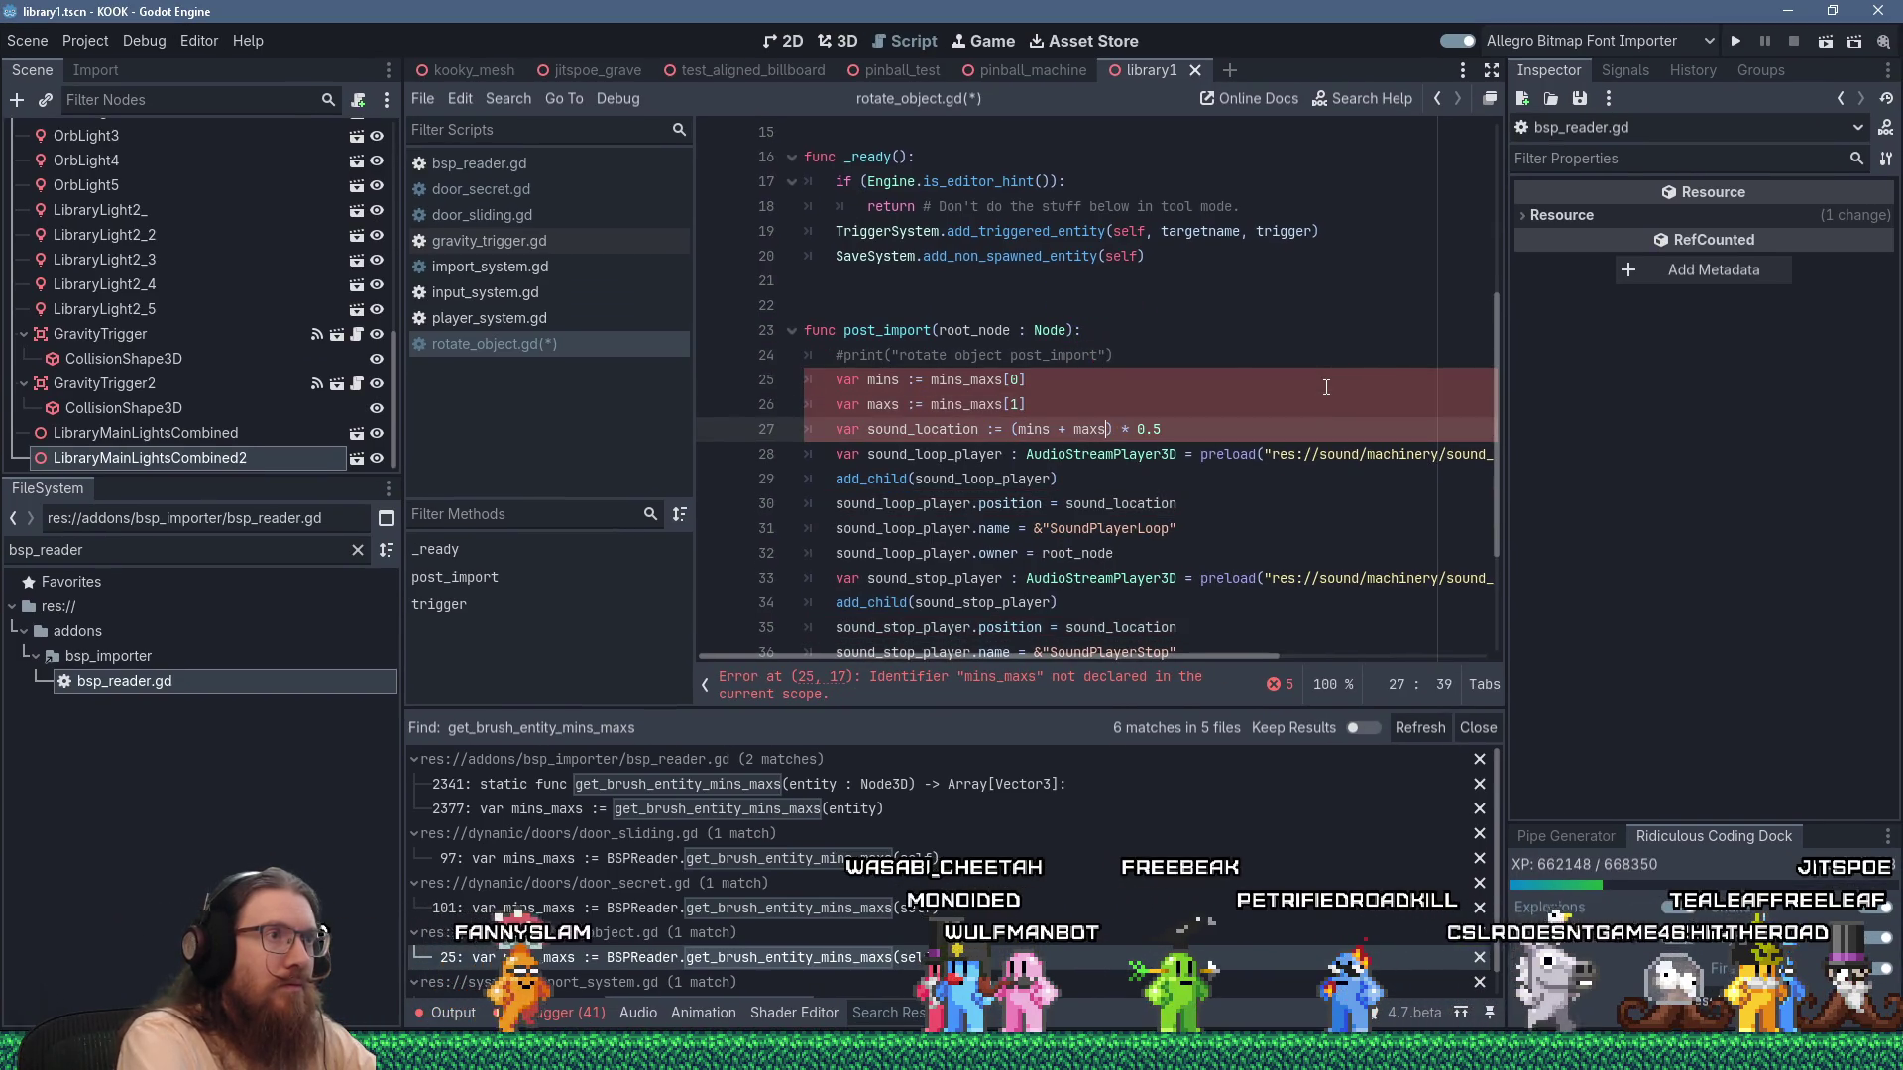
pyautogui.write('var mins_maxs := BSPReader.get_brush_entity_center(self)')
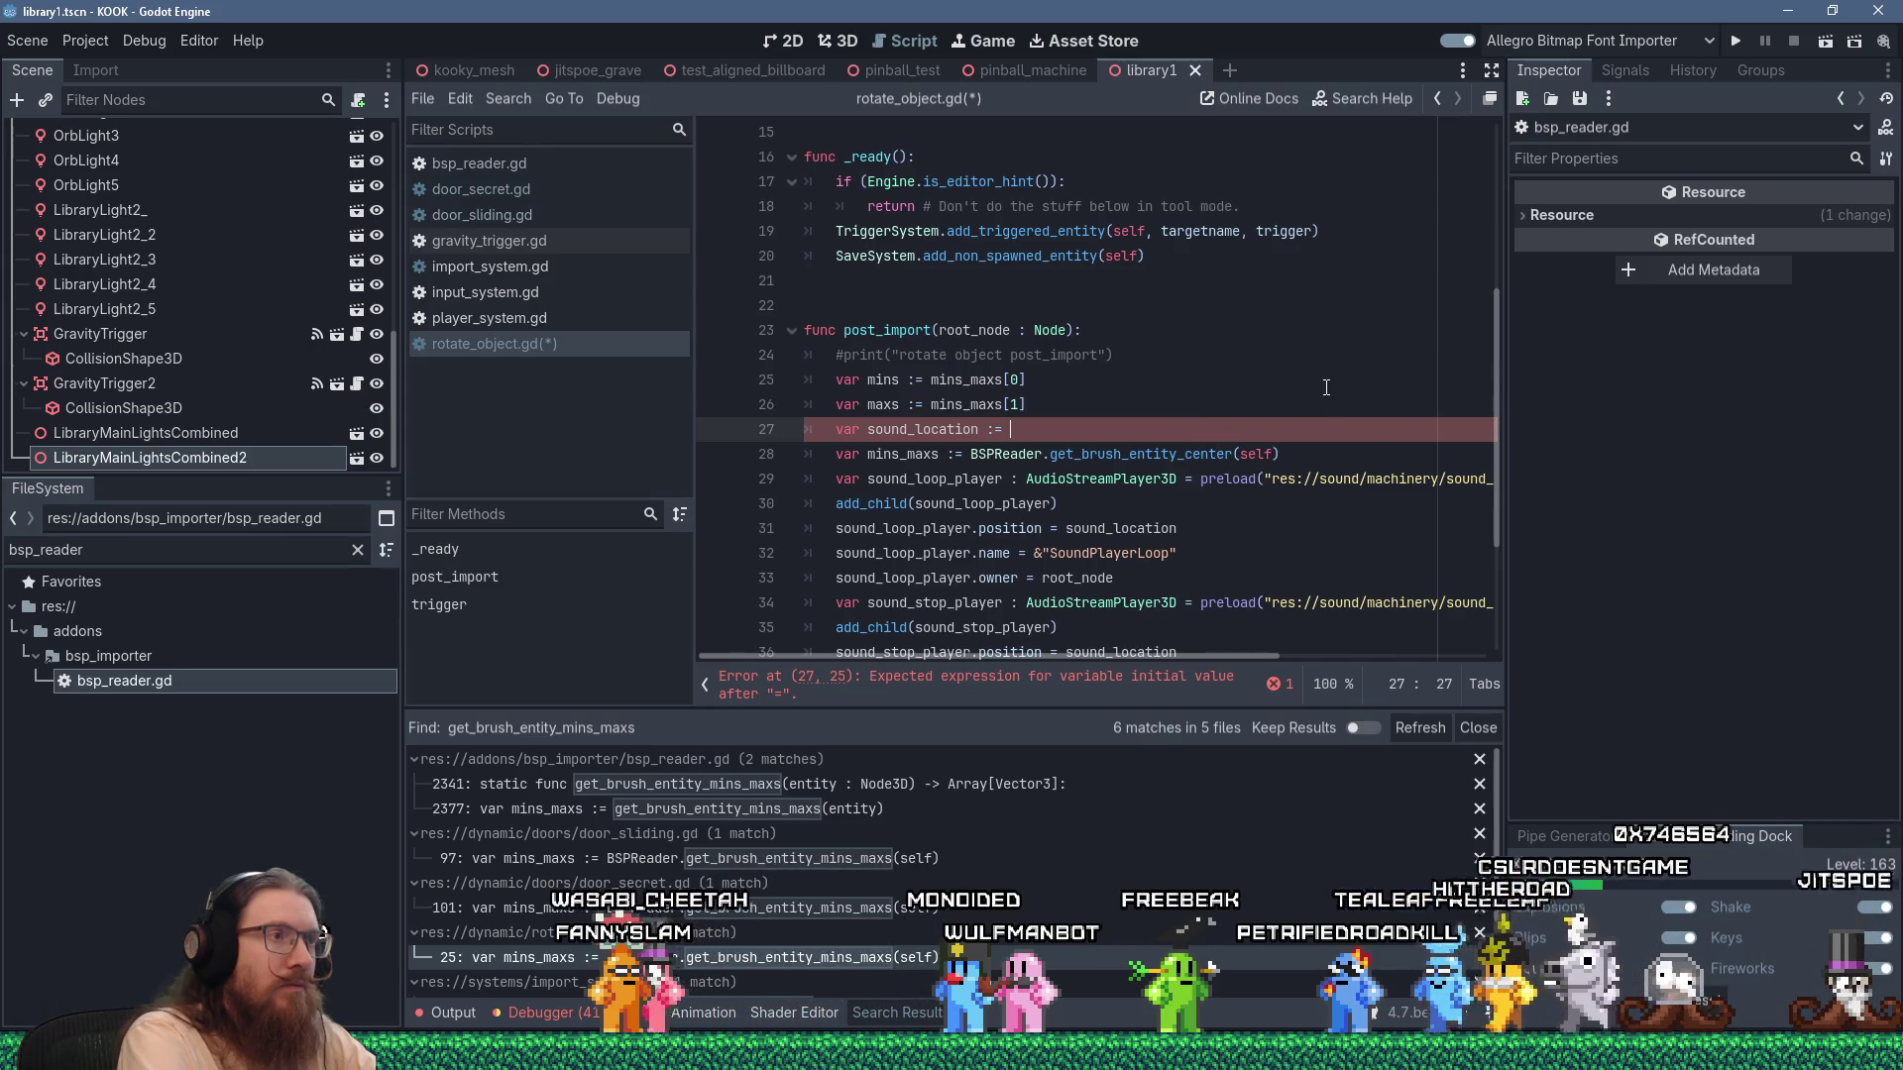
pyautogui.press('Down')
pyautogui.press('End')
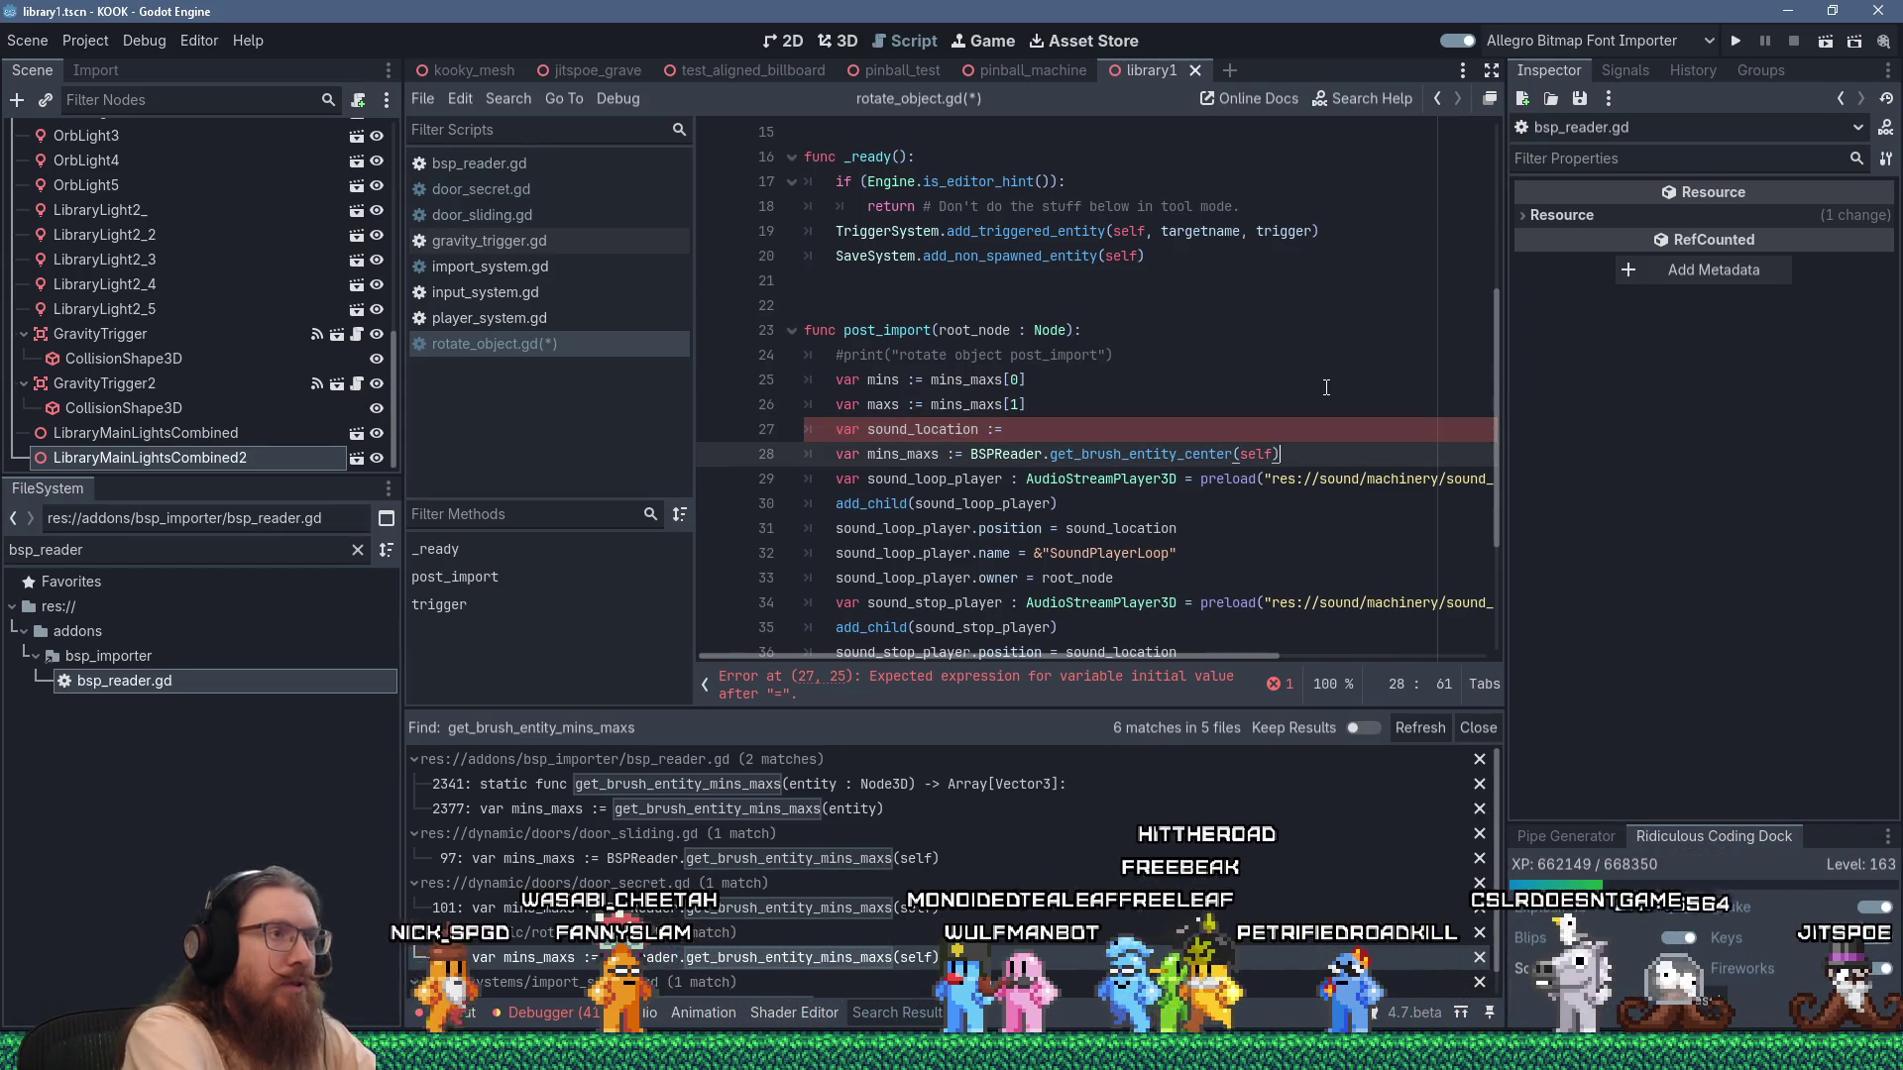
pyautogui.hotkey('ctrl', 'z')
pyautogui.write('var mins_maxs := BSPReader.get_brush_entity_center(self)')
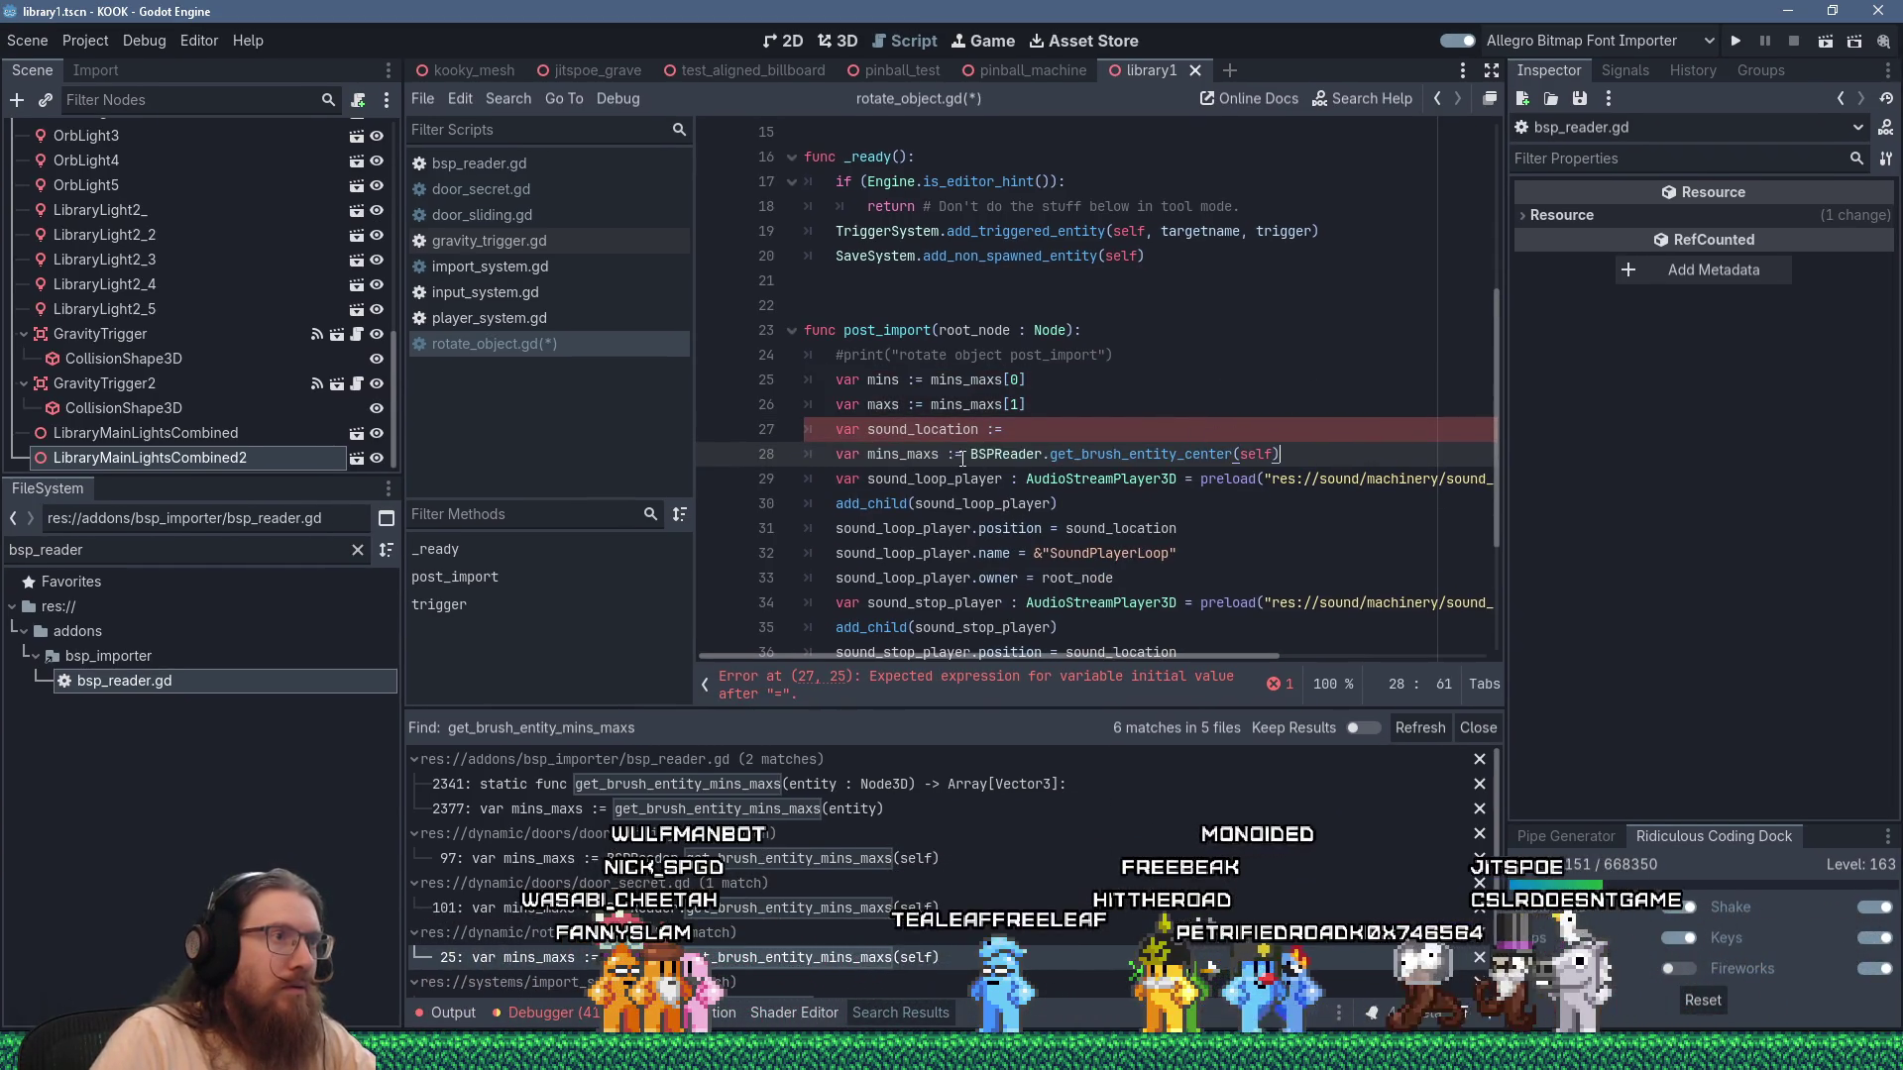
pyautogui.moveTo(962, 457); pyautogui.dragTo(996, 435)
pyautogui.press('space')
# Delete the unused mins and maxs lines, tidy the spacing, and save rotate_object.gd.
pyautogui.moveTo(1181, 407)
pyautogui.mouseDown()
pyautogui.moveTo(1182, 340)
pyautogui.moveTo(1198, 351)
pyautogui.mouseUp()
pyautogui.press('Delete')
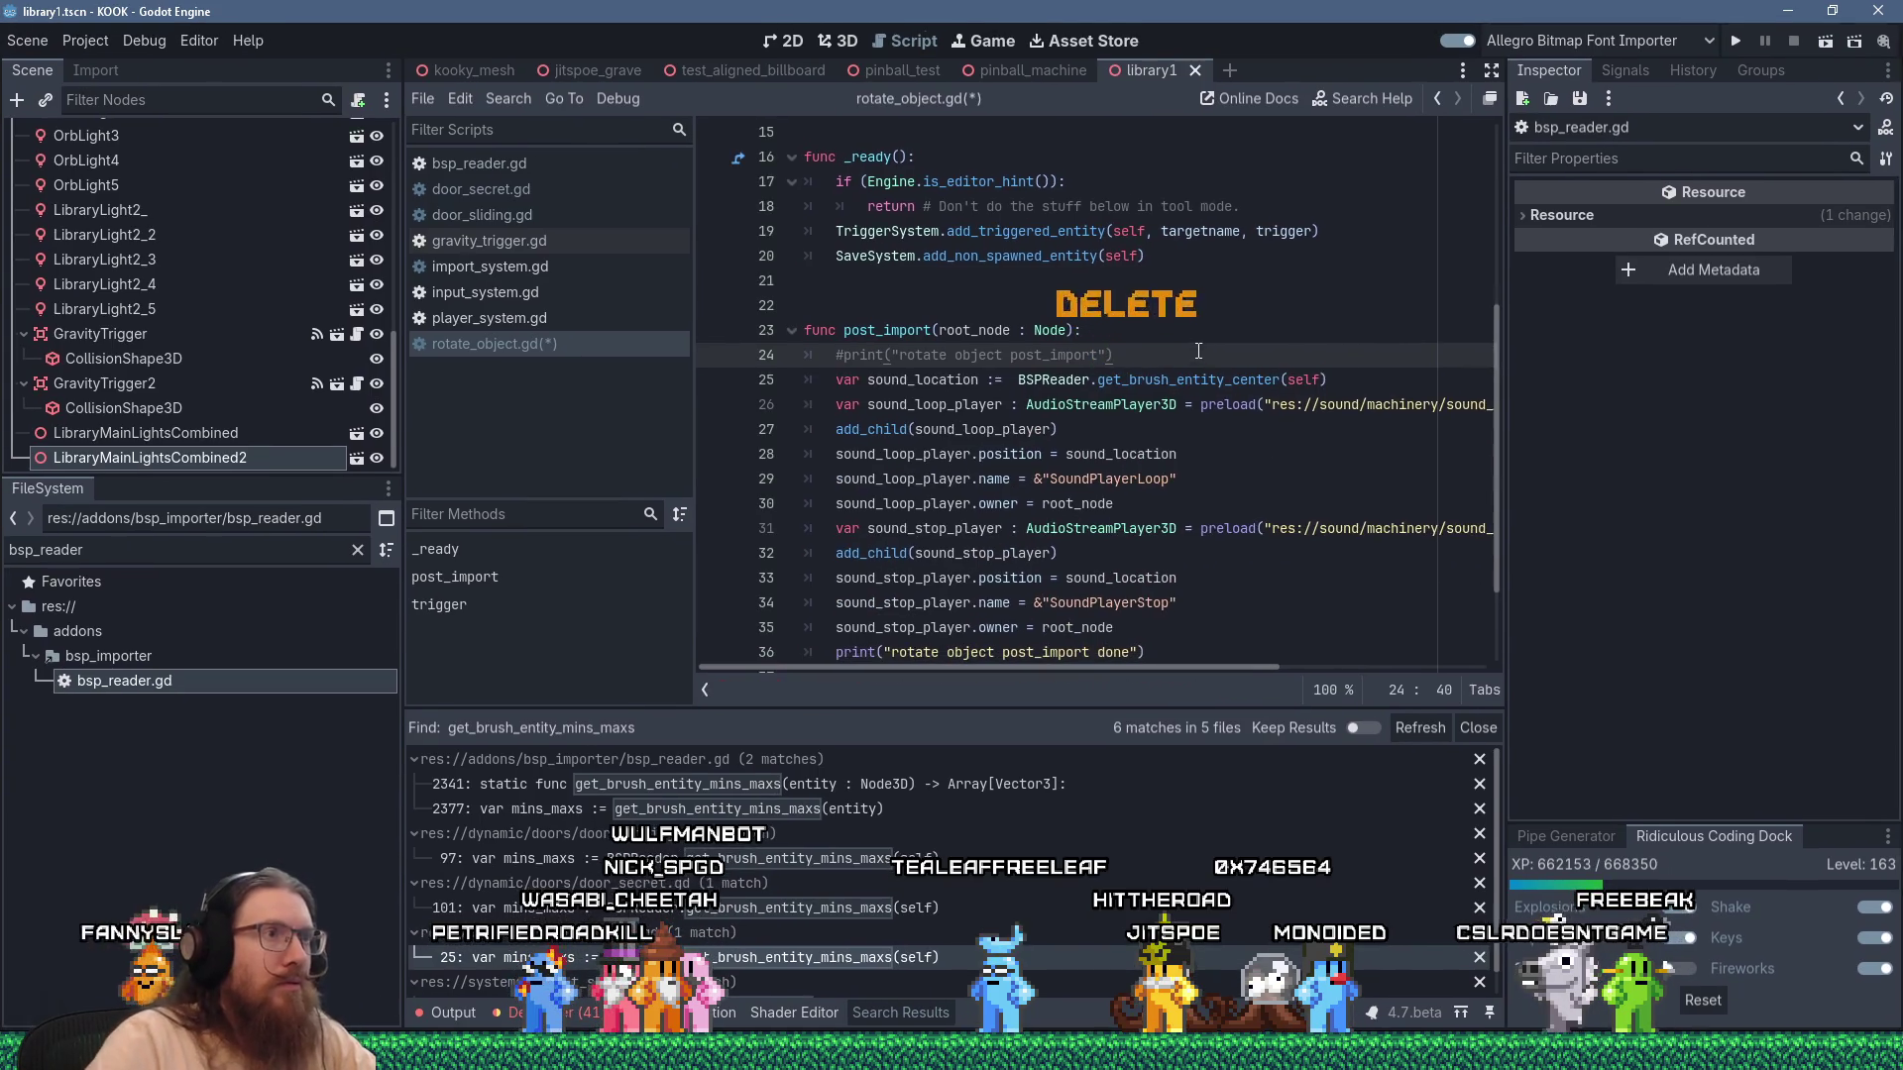
pyautogui.click(1018, 379)
pyautogui.press('BackSpace')
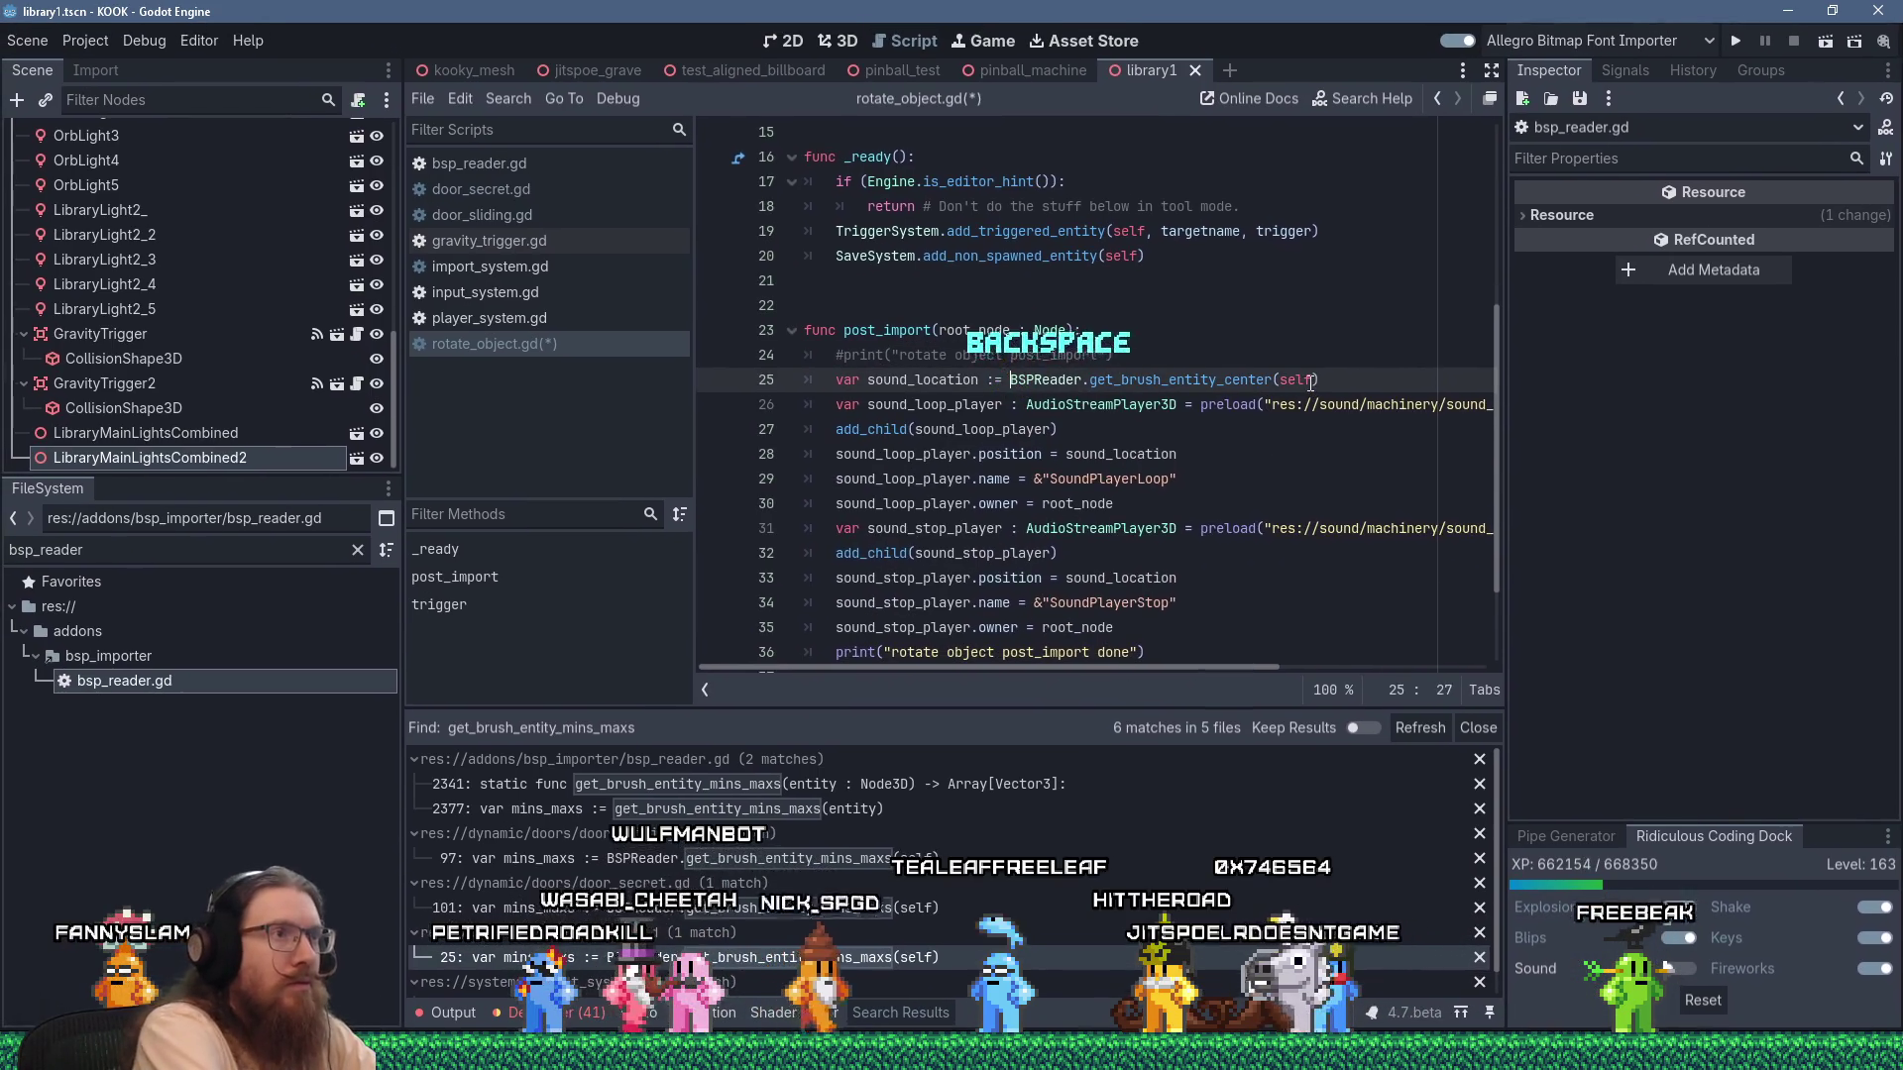
pyautogui.hotkey('ctrl', 's')
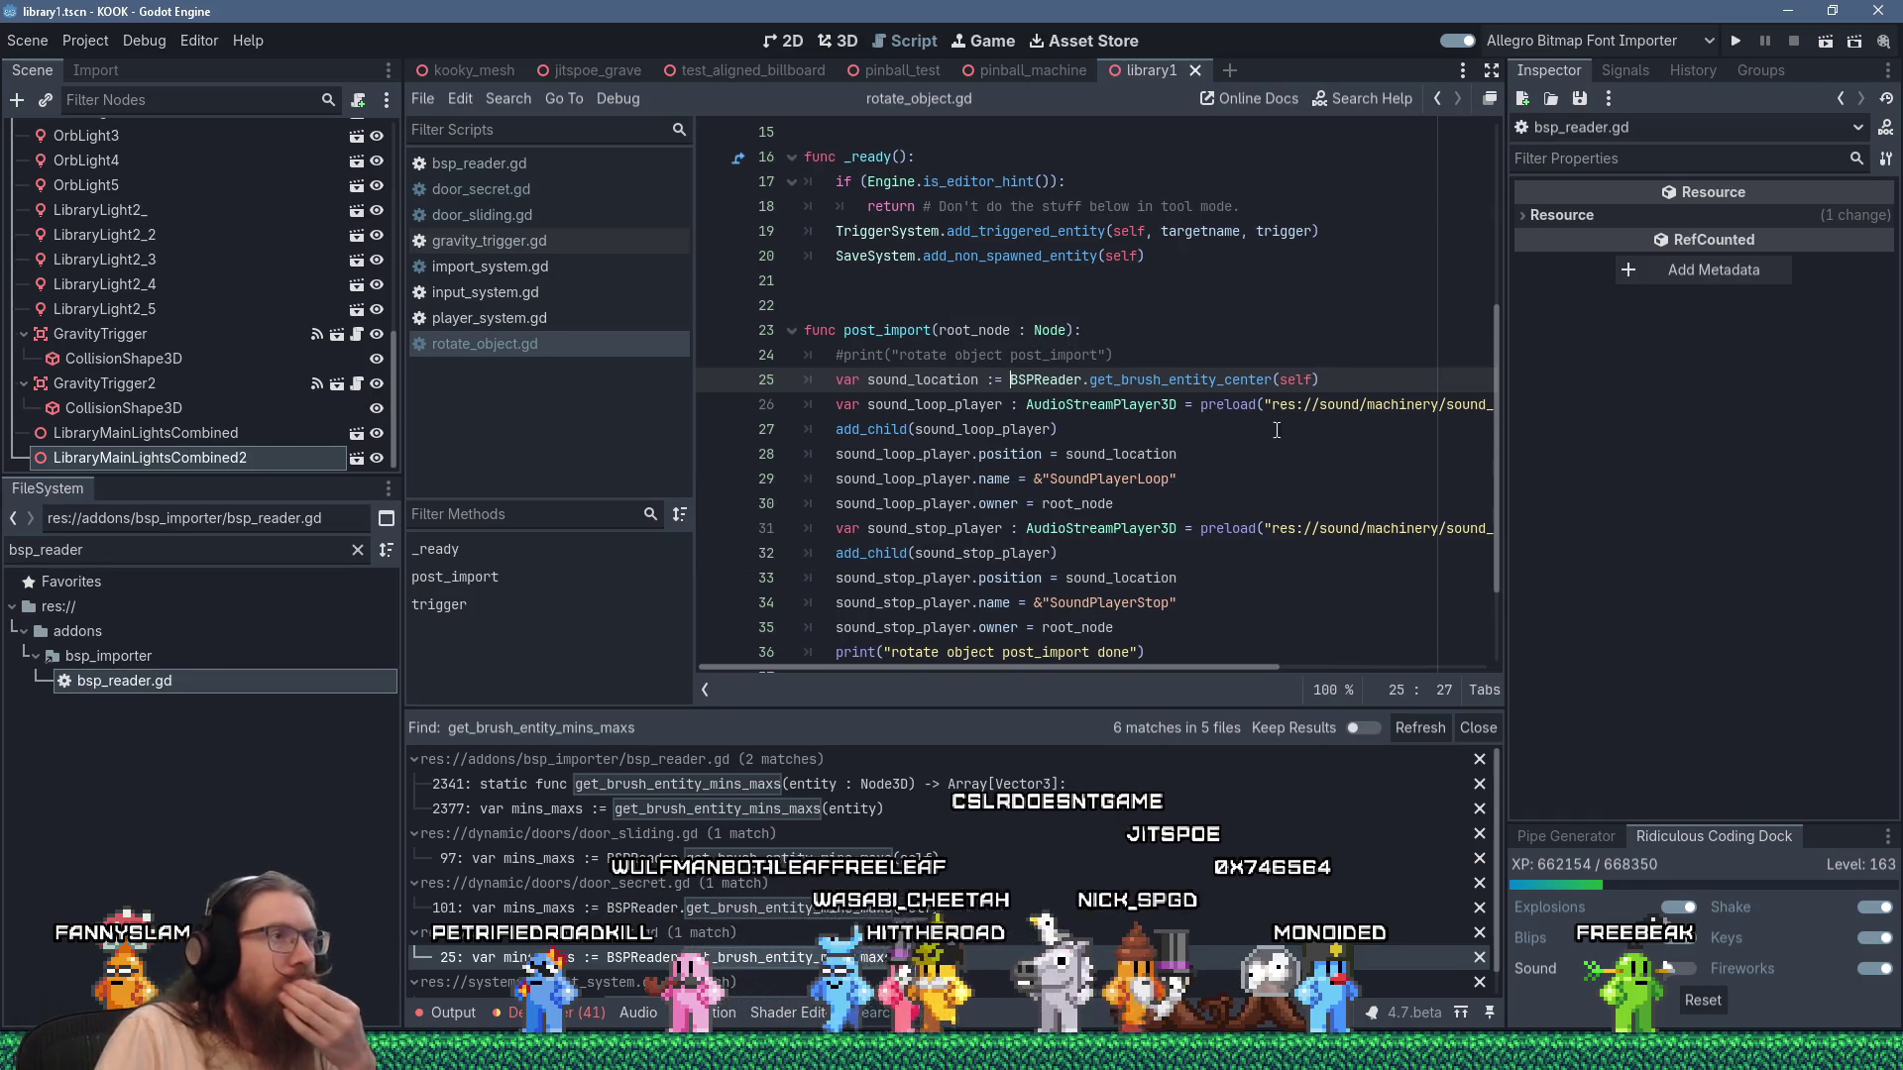
pyautogui.scroll(-2, 1276, 431)
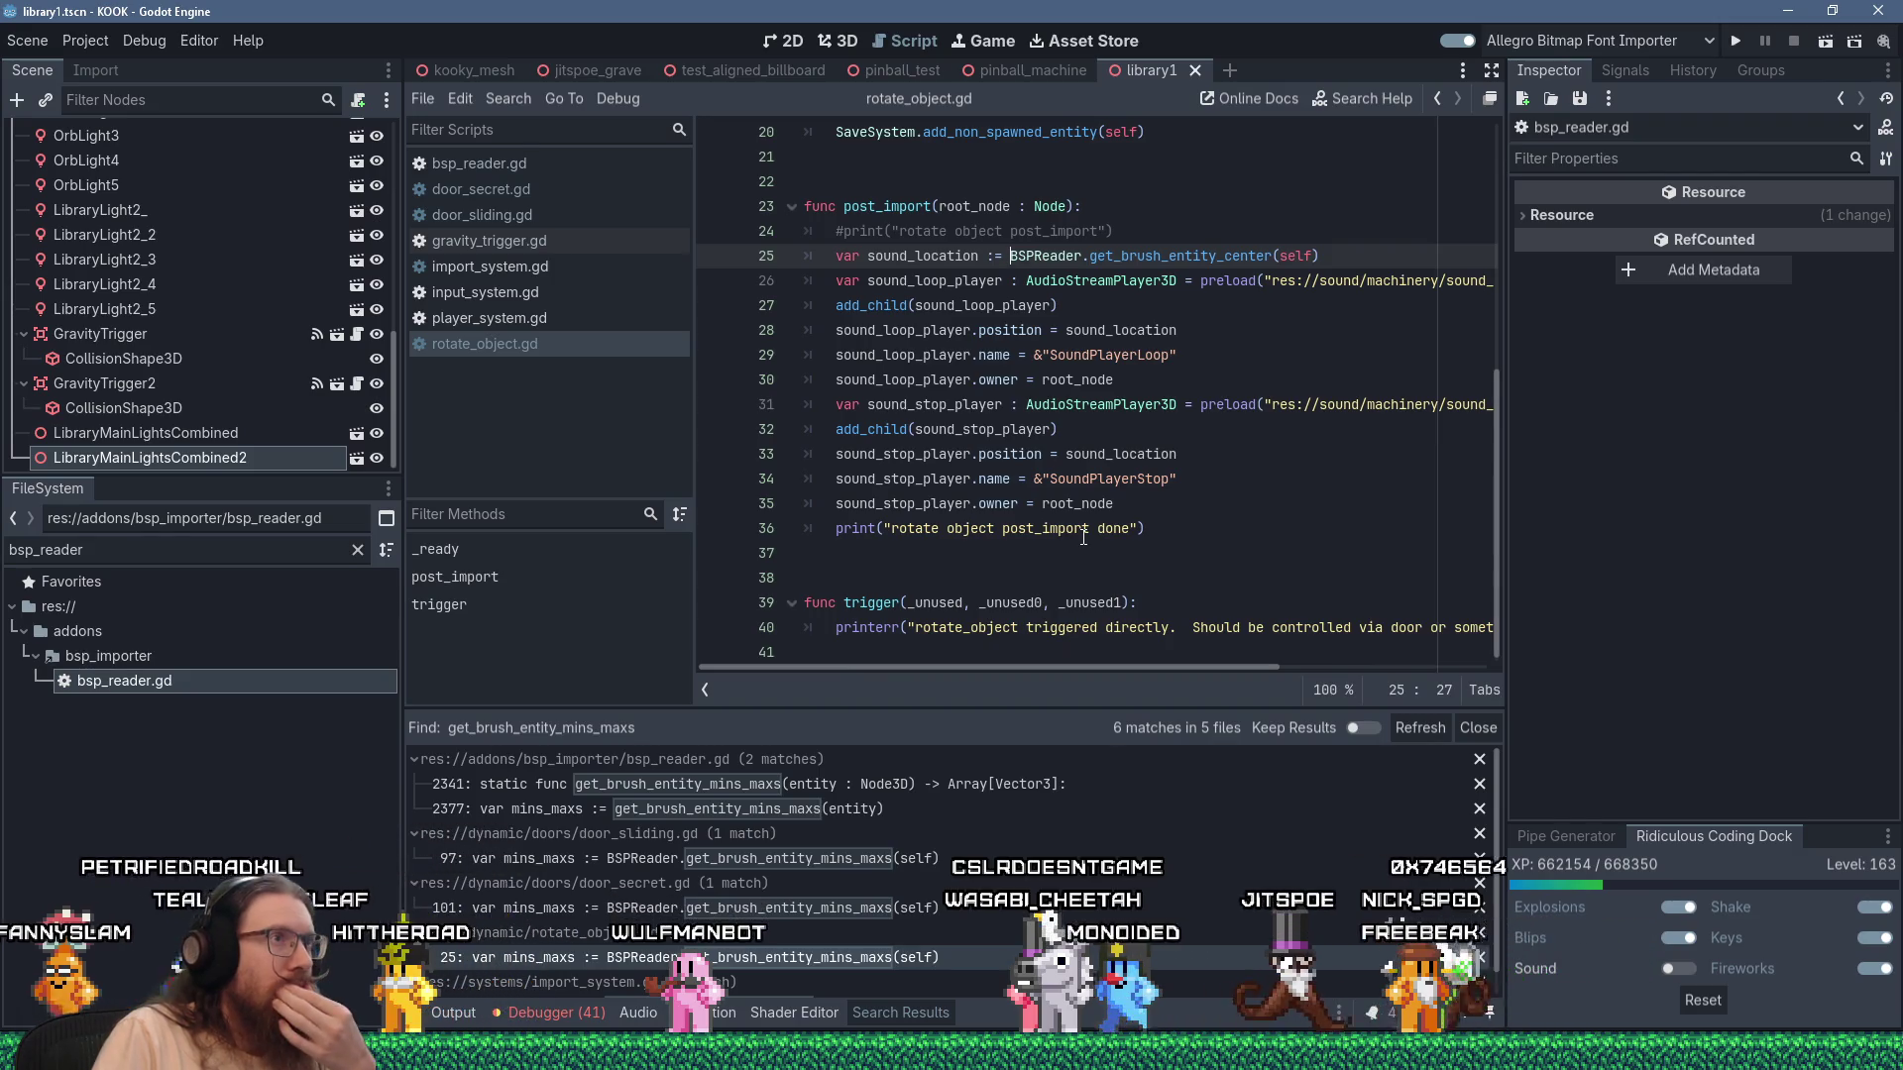
pyautogui.scroll(2, 1083, 536)
pyautogui.click(901, 307)
pyautogui.scroll(-2, 901, 306)
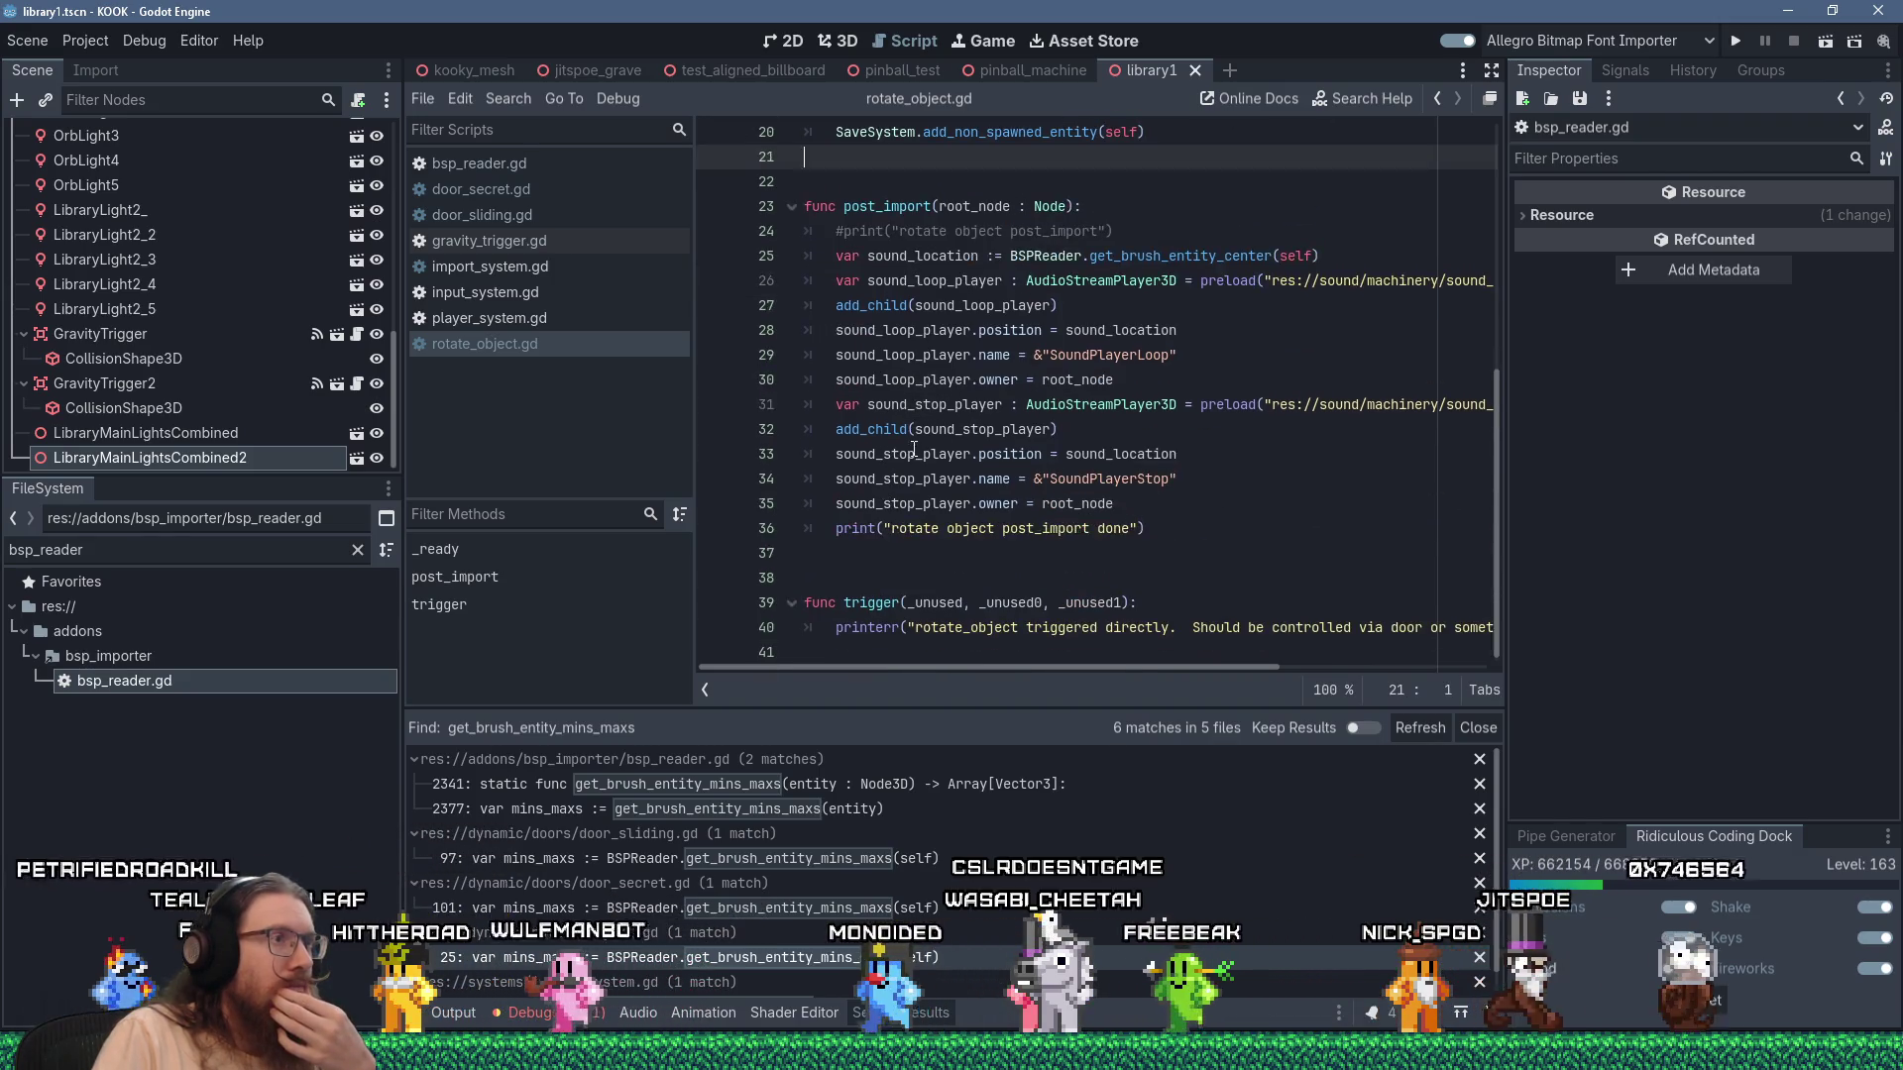
# Review rotate_object.gd's updated post_import, then open door_sliding.gd at its mins_maxs lookup.
pyautogui.click(901, 581)
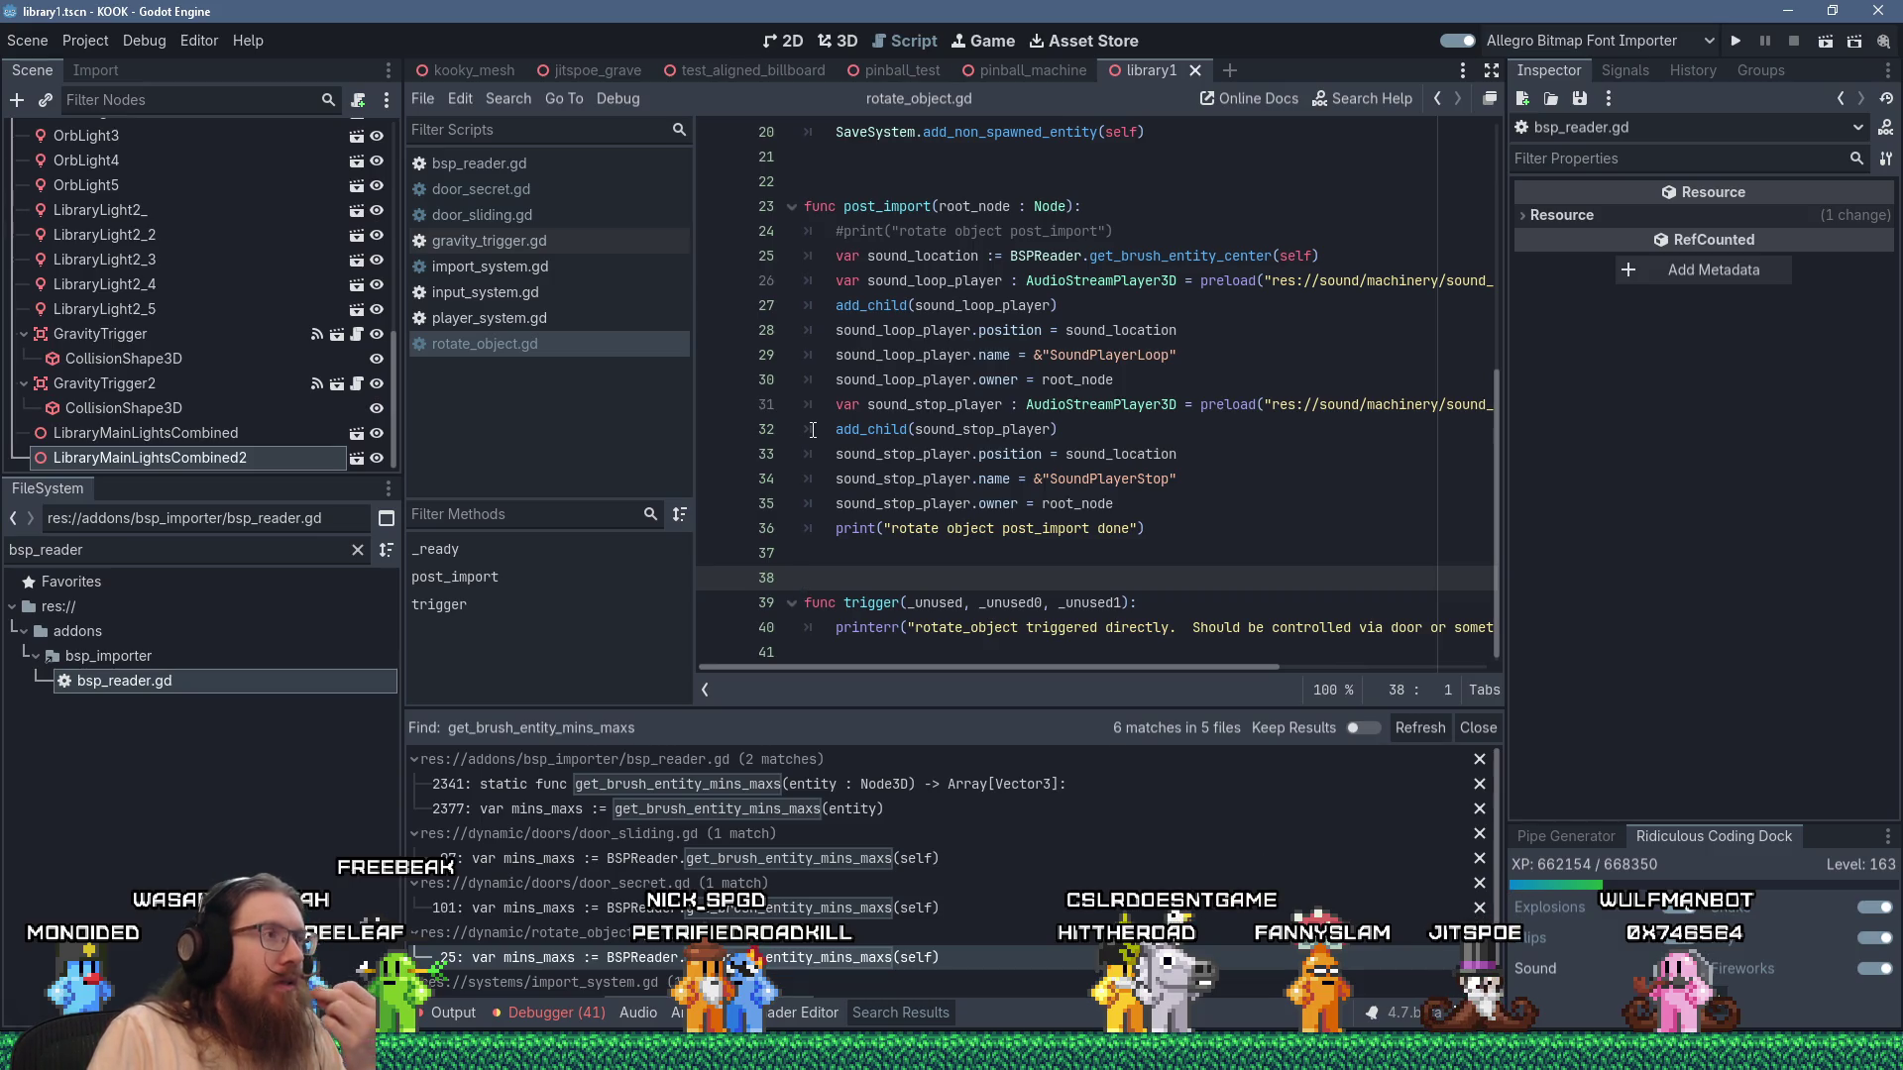
pyautogui.scroll(7, 813, 430)
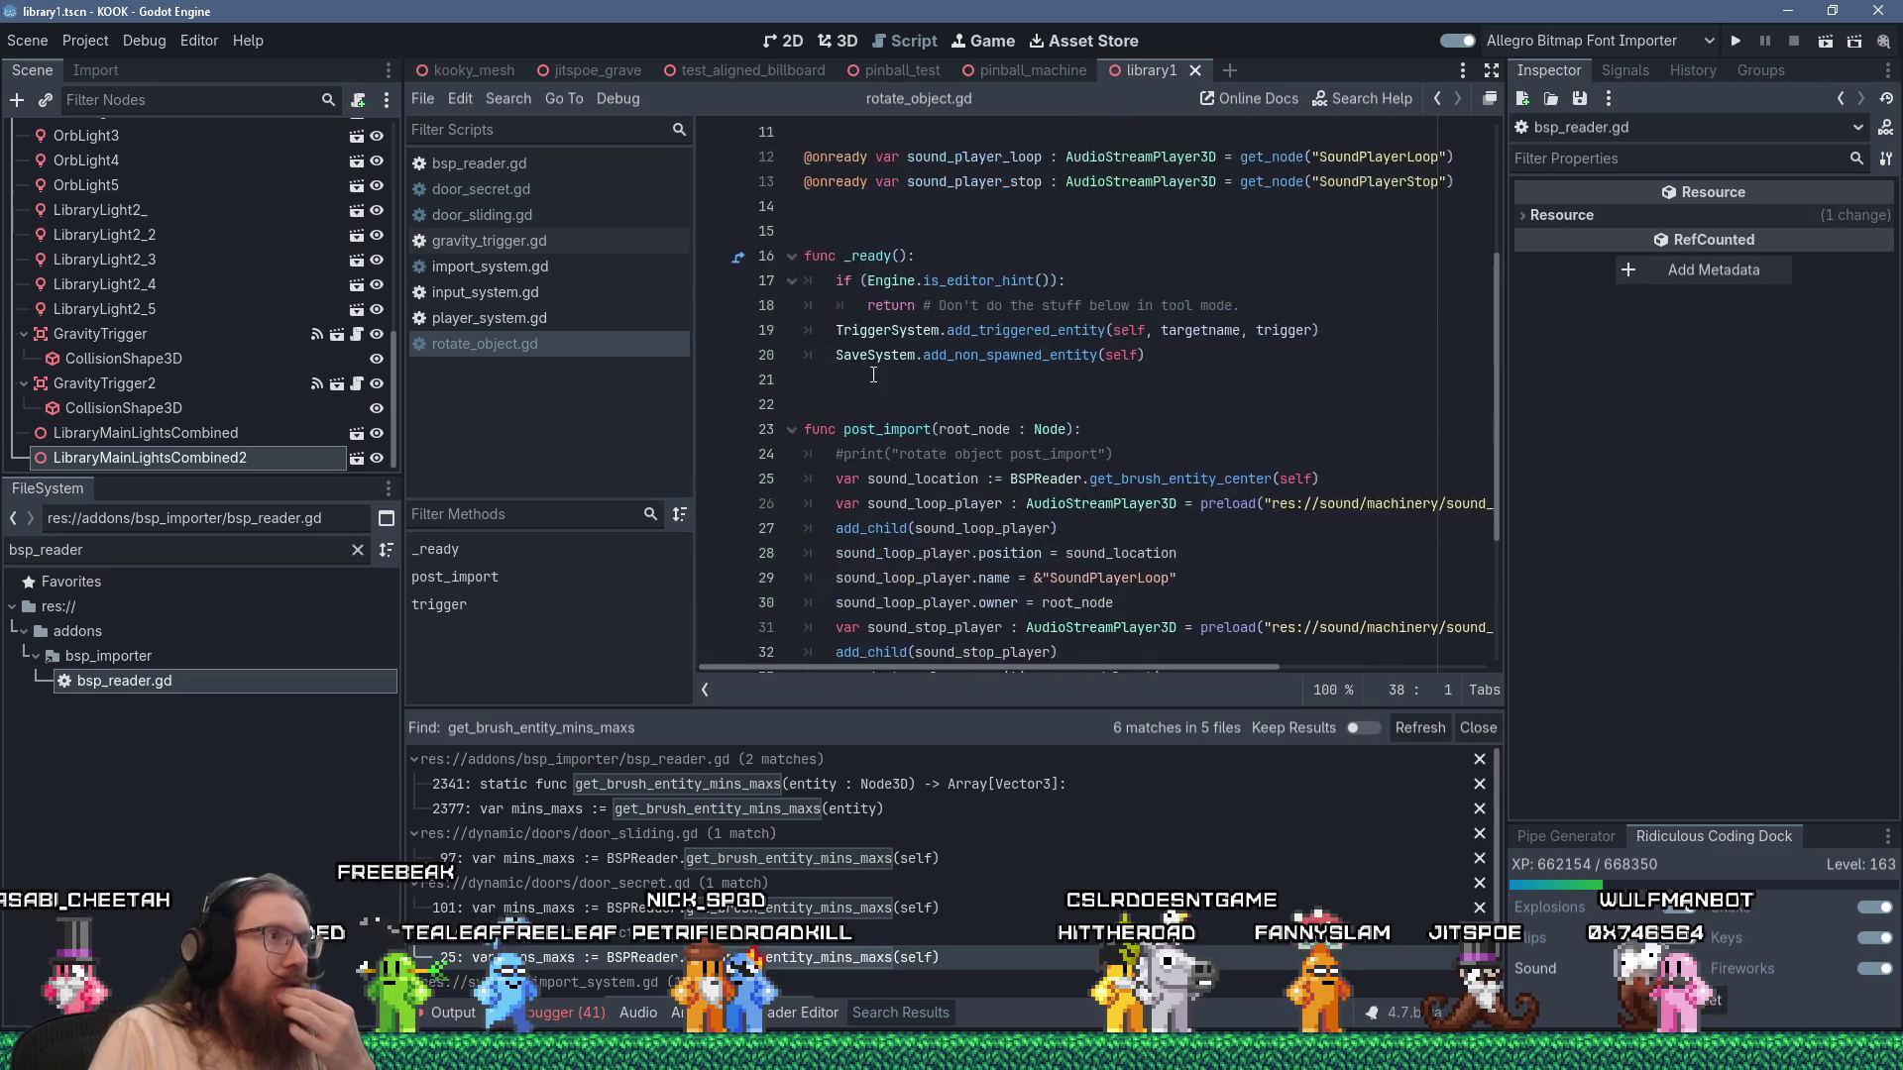
pyautogui.scroll(-4, 871, 376)
pyautogui.scroll(-2, 872, 376)
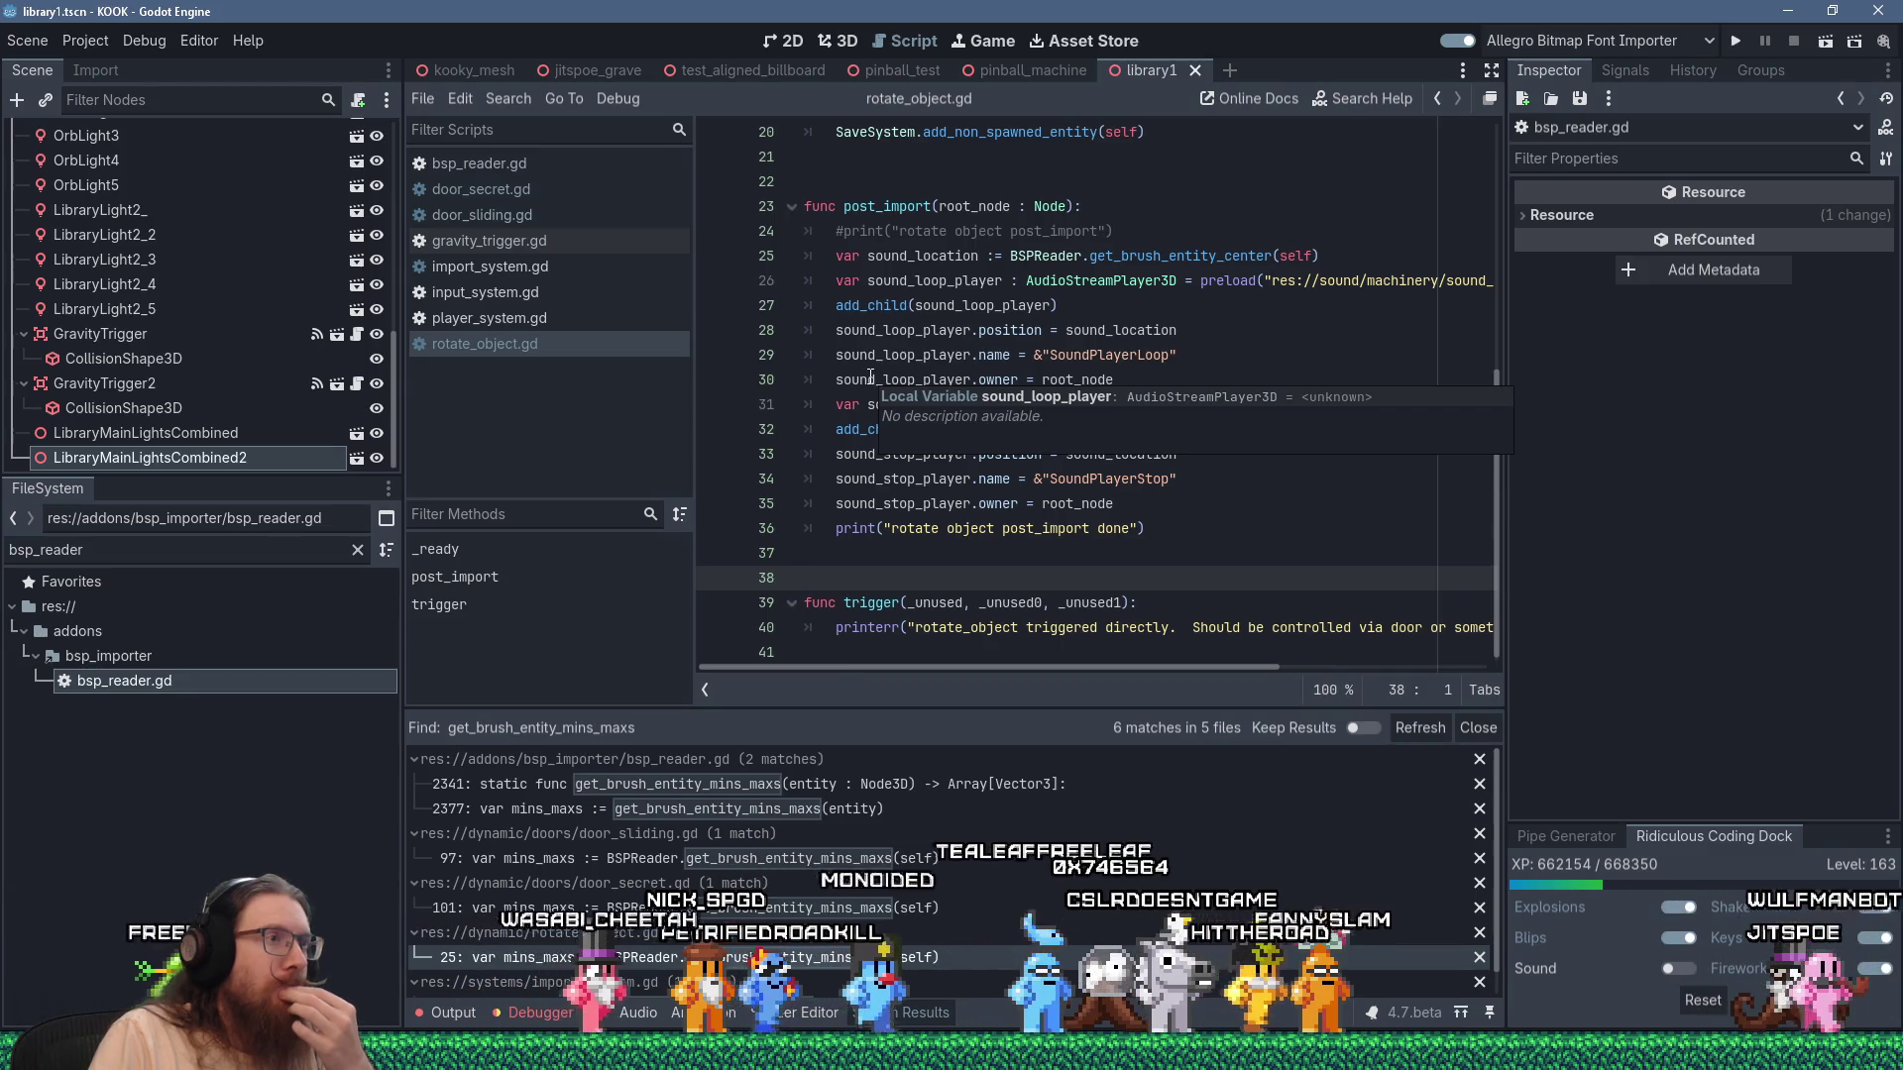
pyautogui.scroll(2, 871, 377)
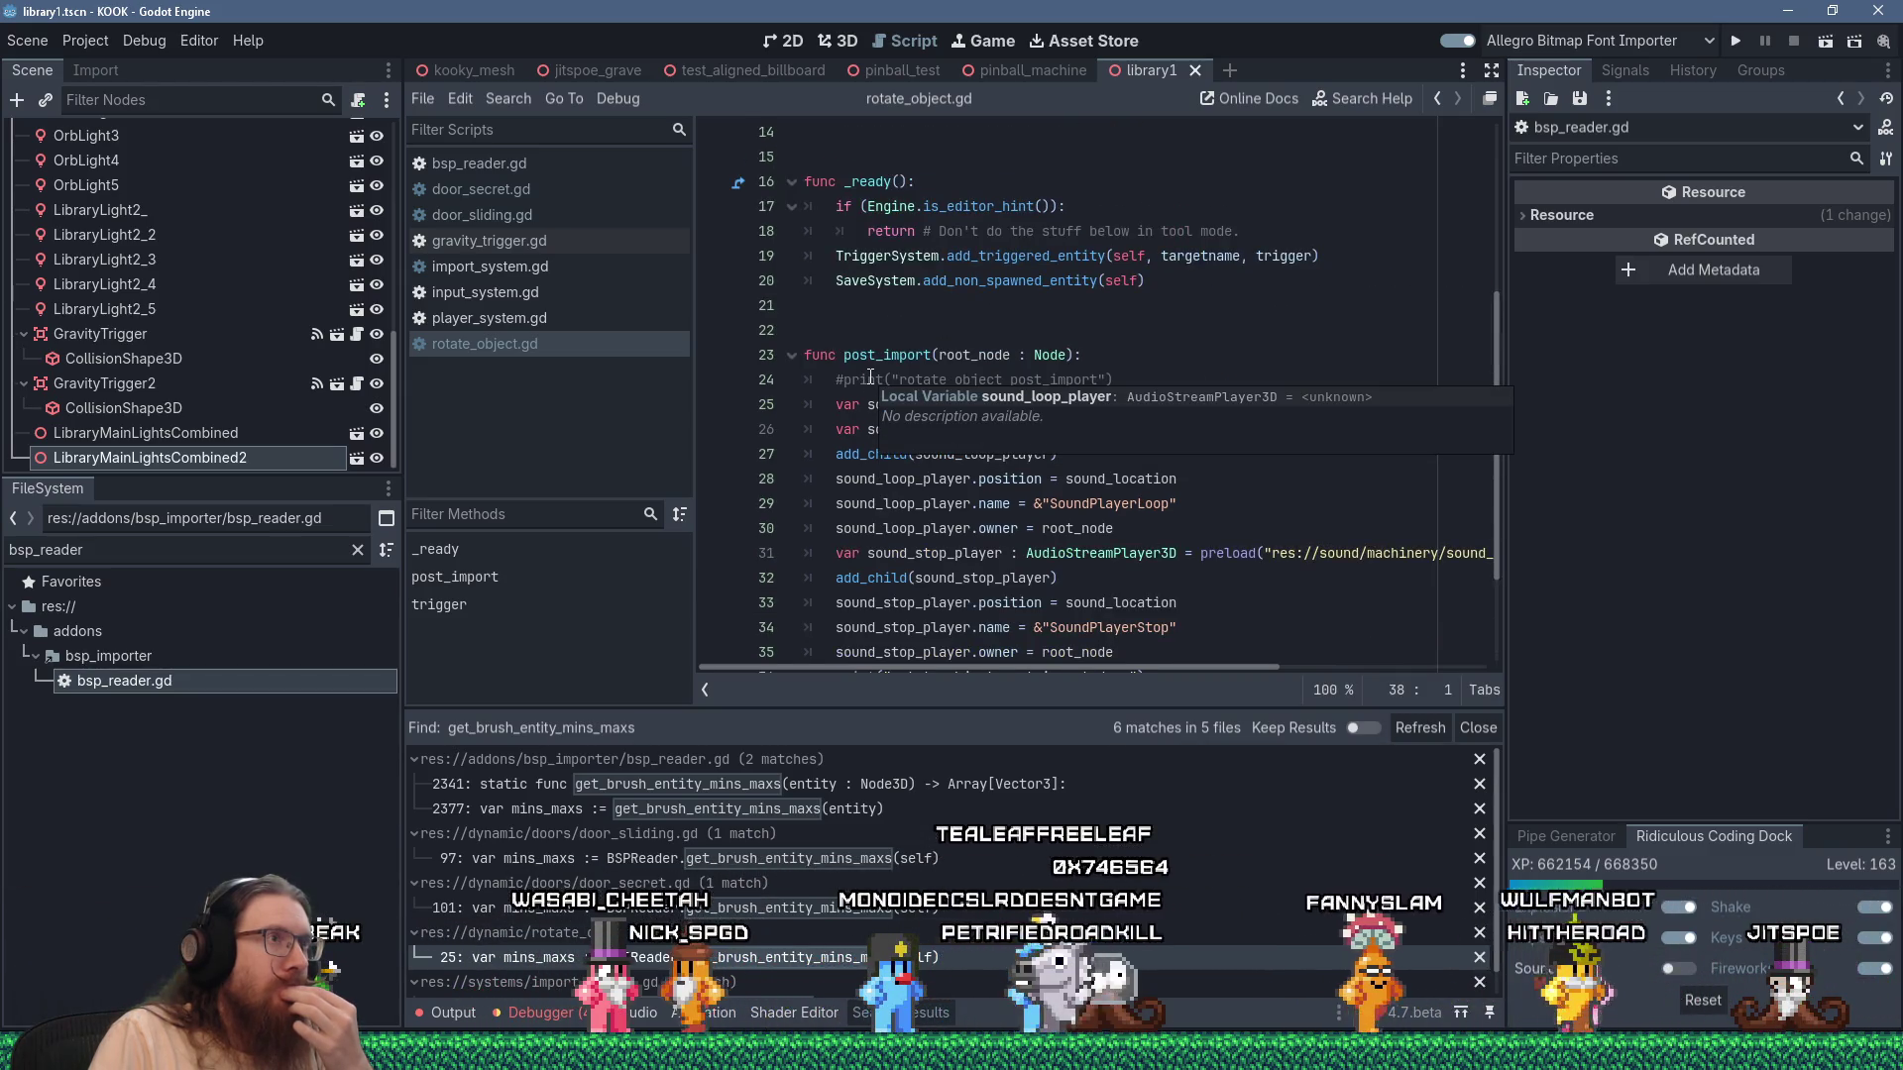
pyautogui.scroll(5, 872, 376)
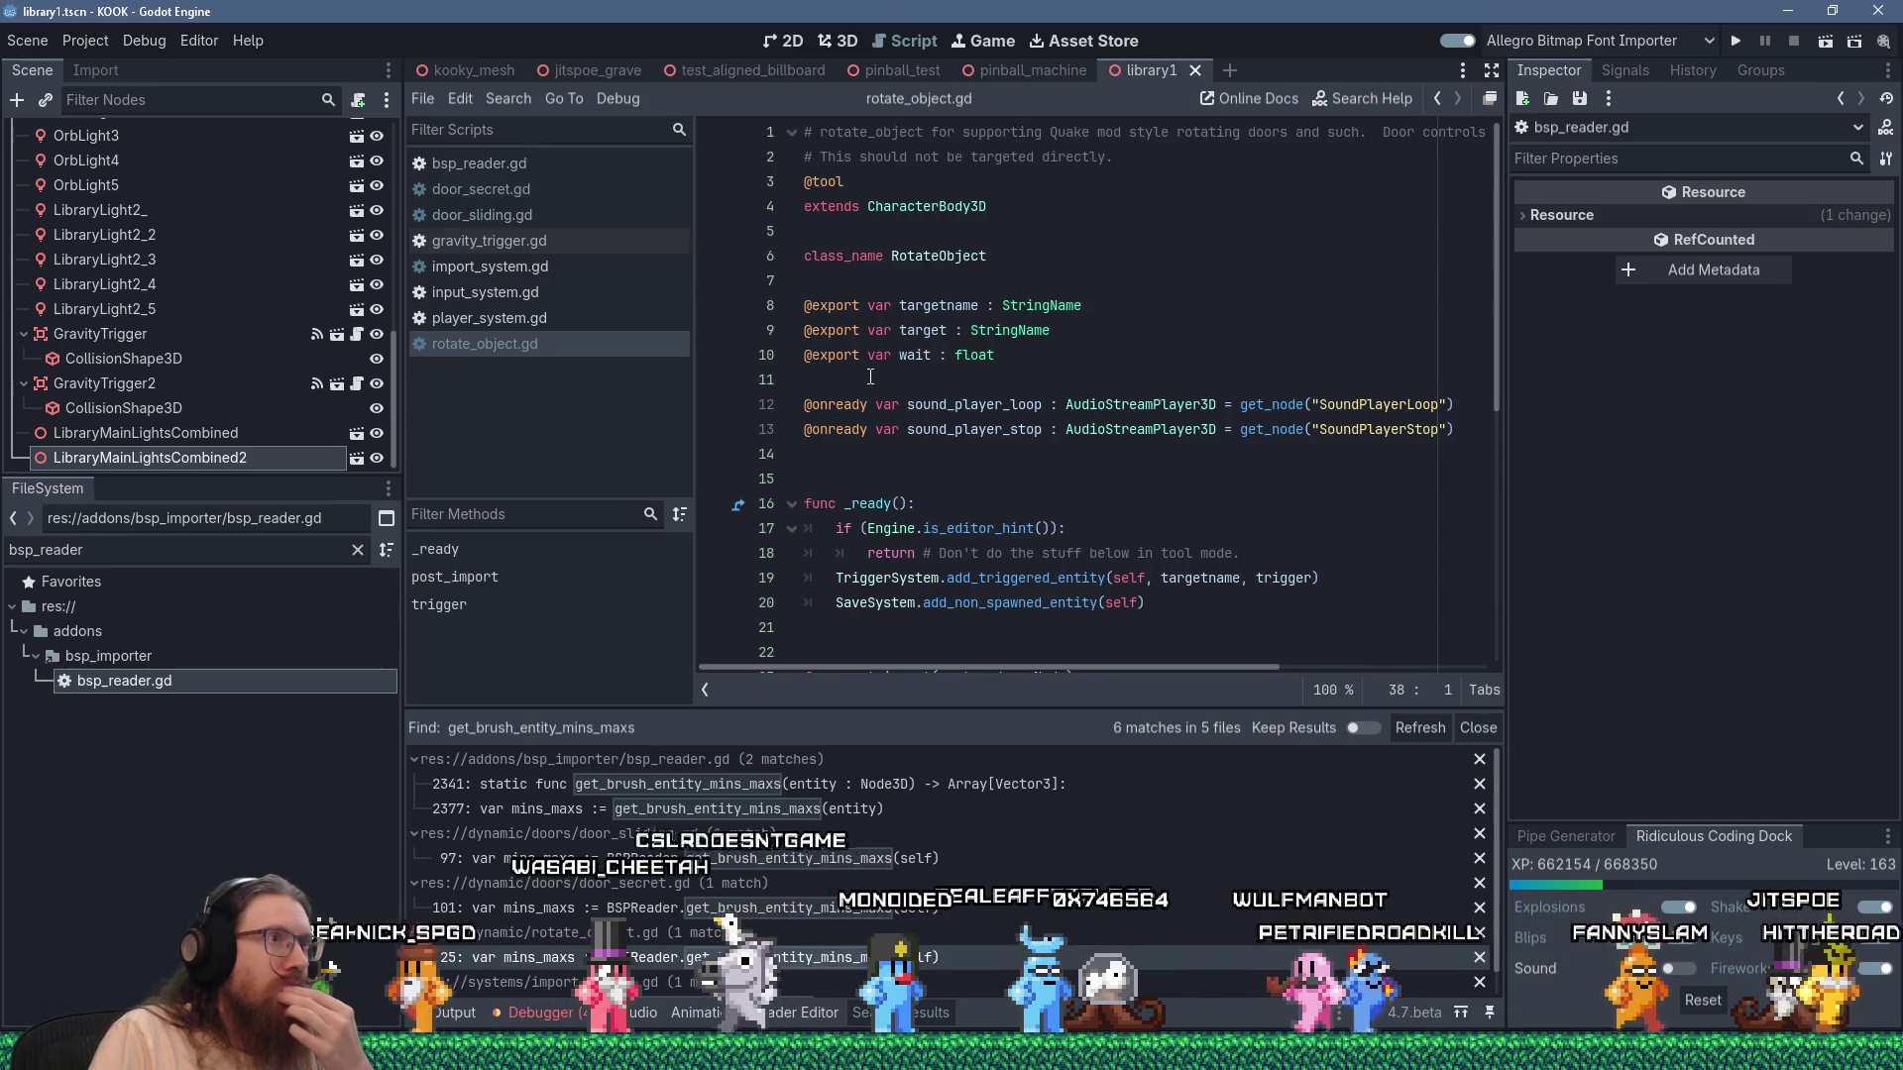
pyautogui.scroll(-1, 872, 377)
pyautogui.scroll(-3, 872, 376)
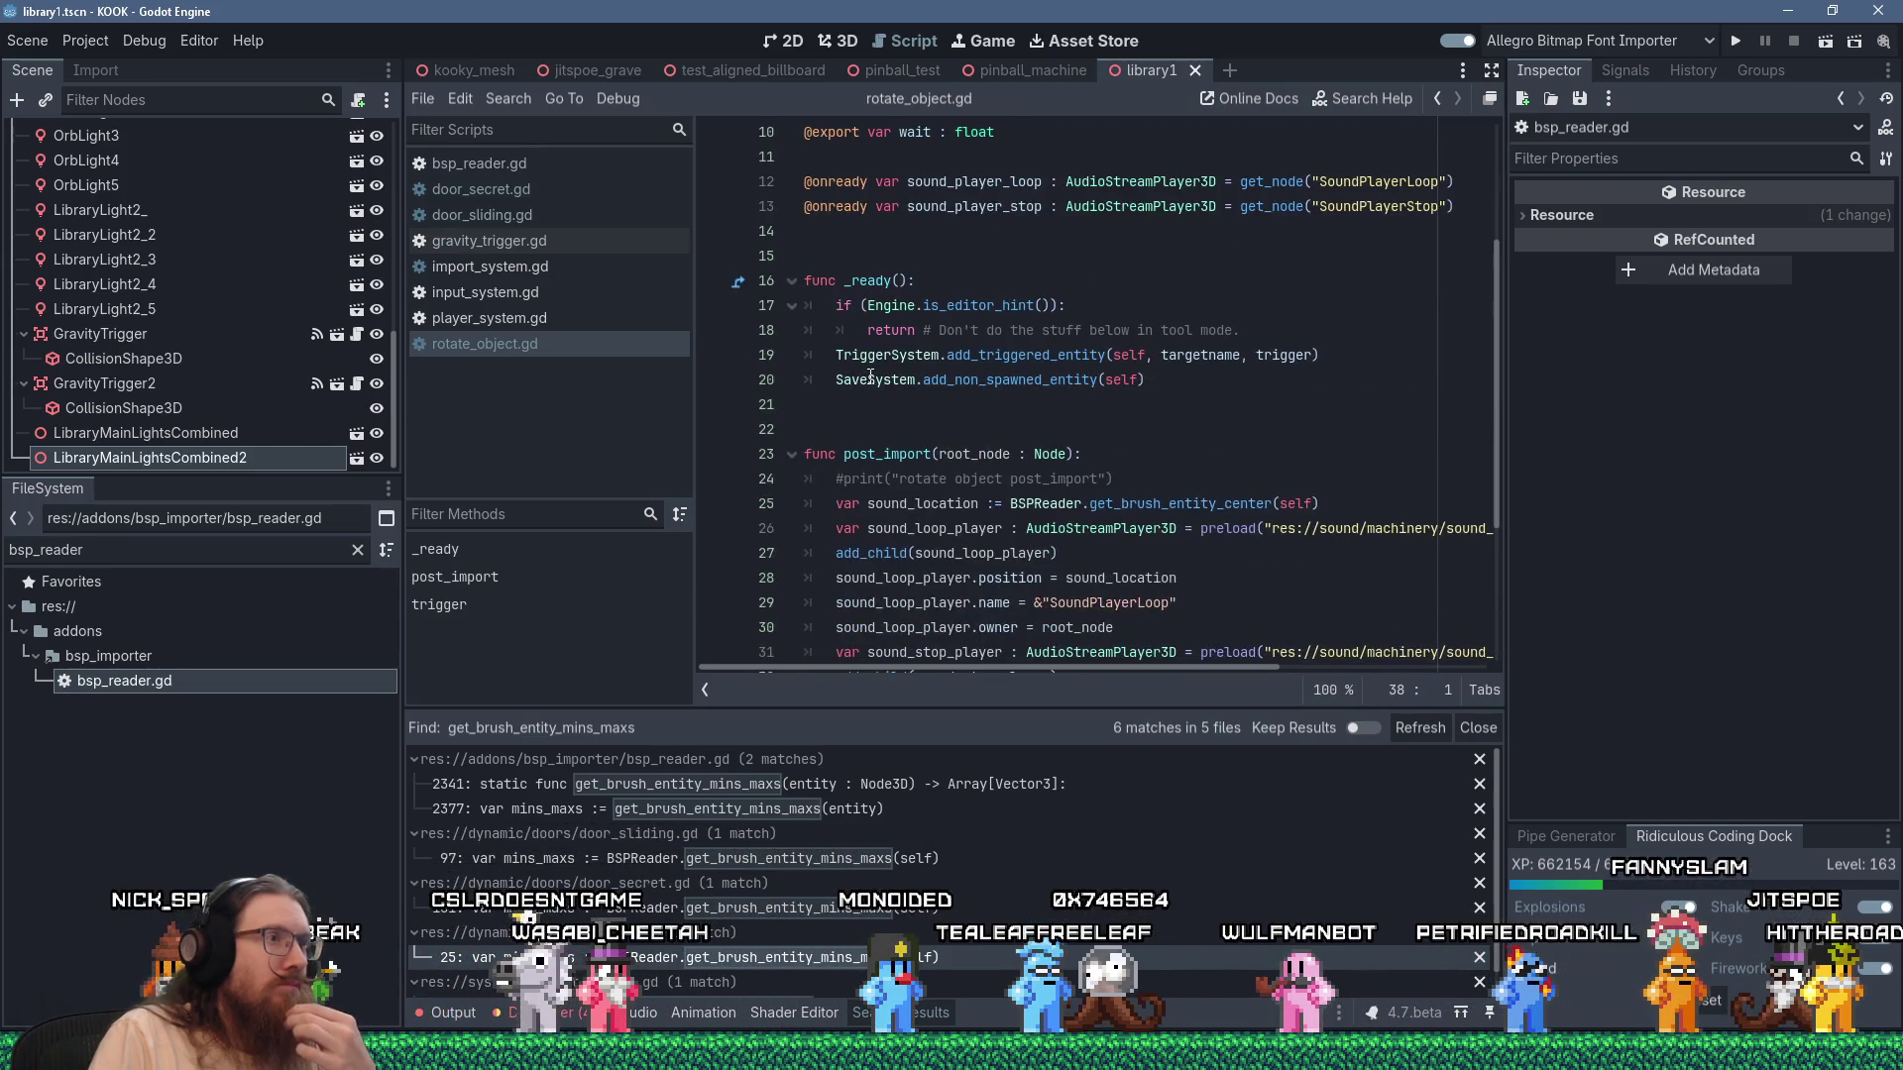
pyautogui.scroll(-2, 871, 376)
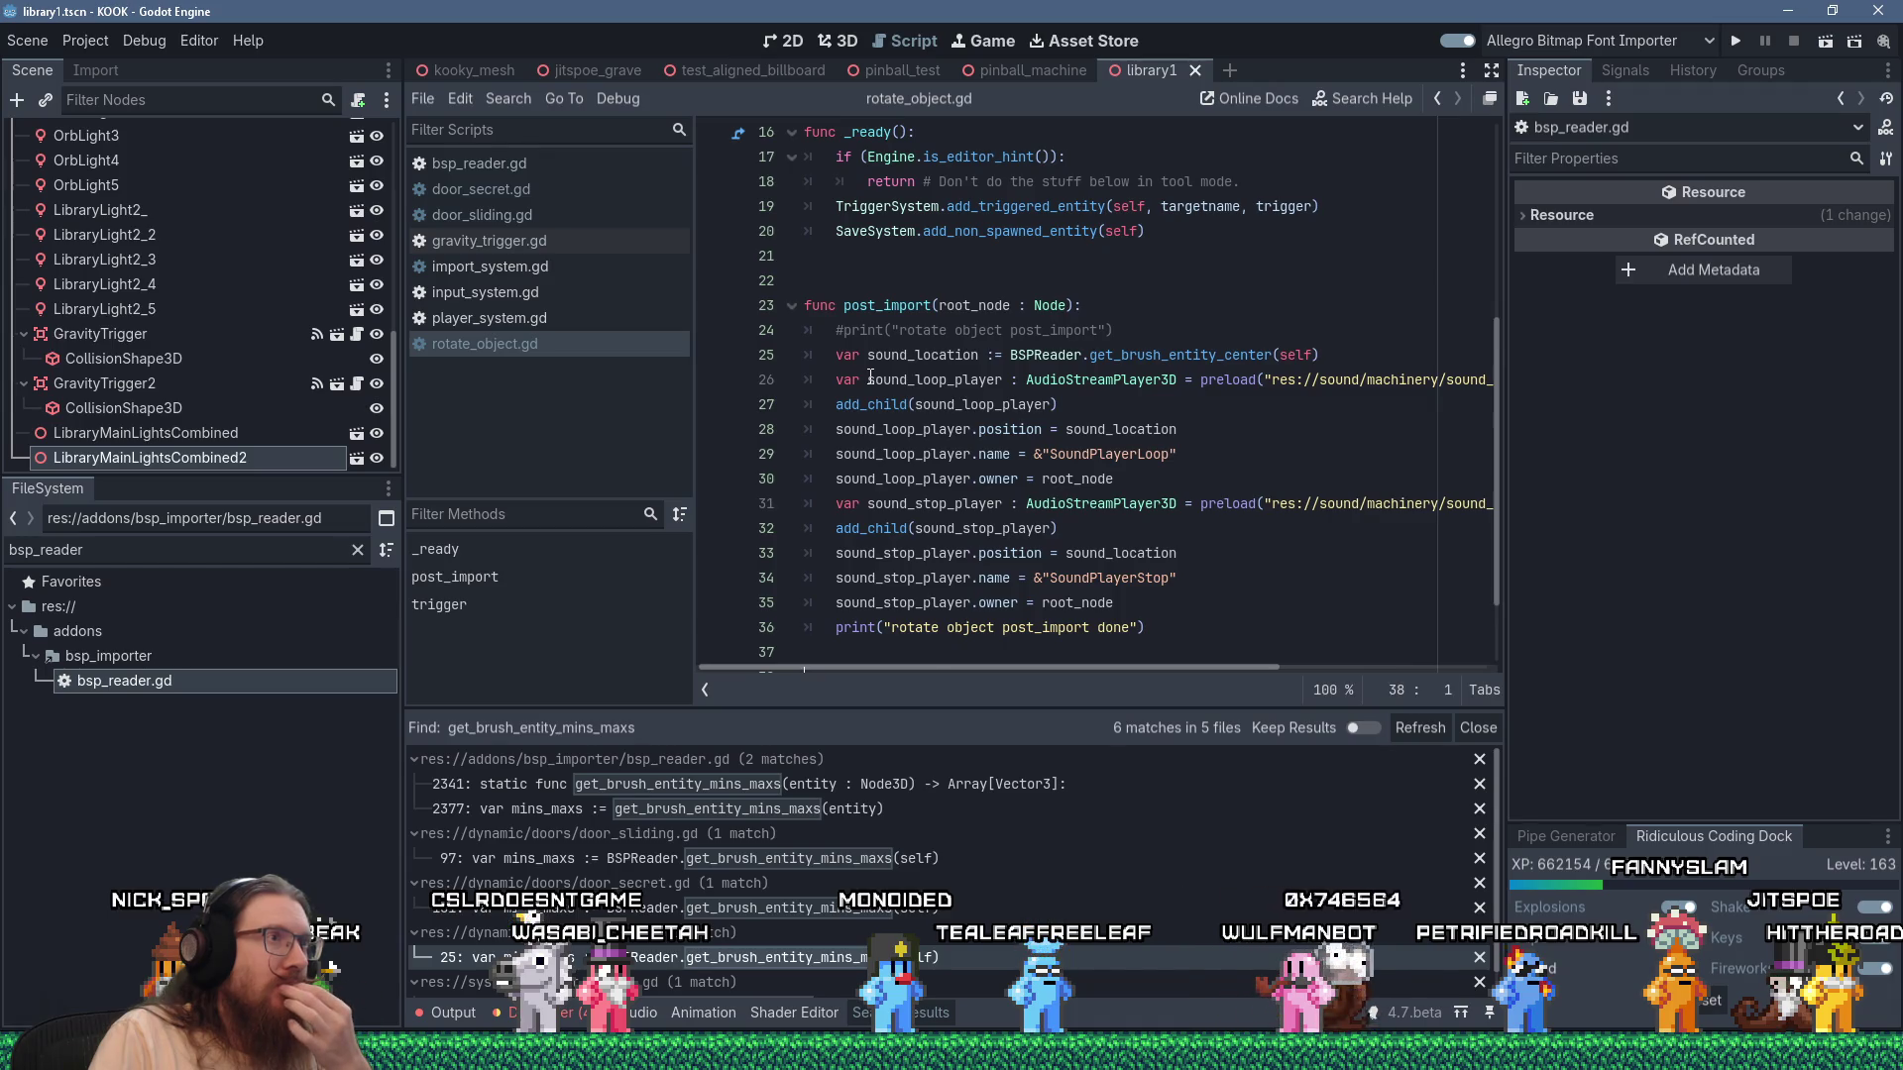
pyautogui.scroll(5, 871, 377)
pyautogui.scroll(-4, 871, 377)
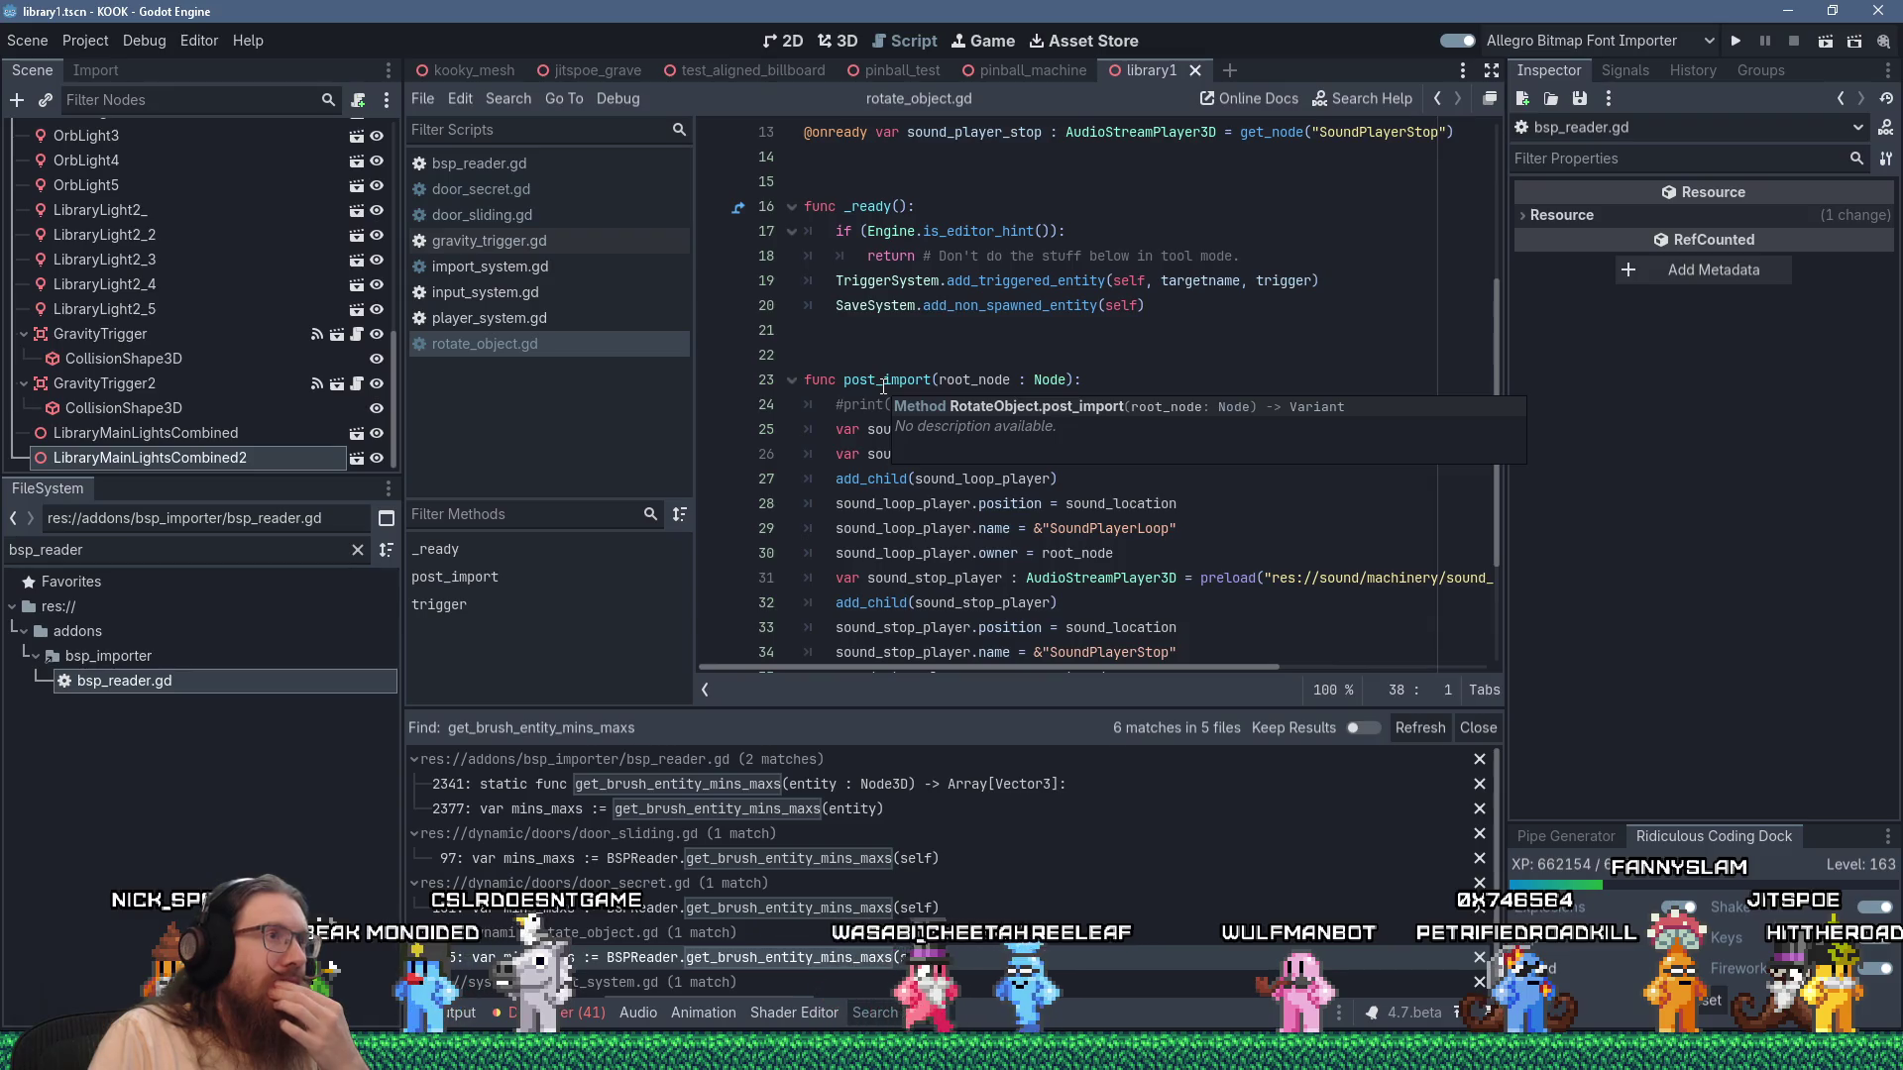
pyautogui.doubleClick(885, 381)
pyautogui.scroll(-2, 922, 416)
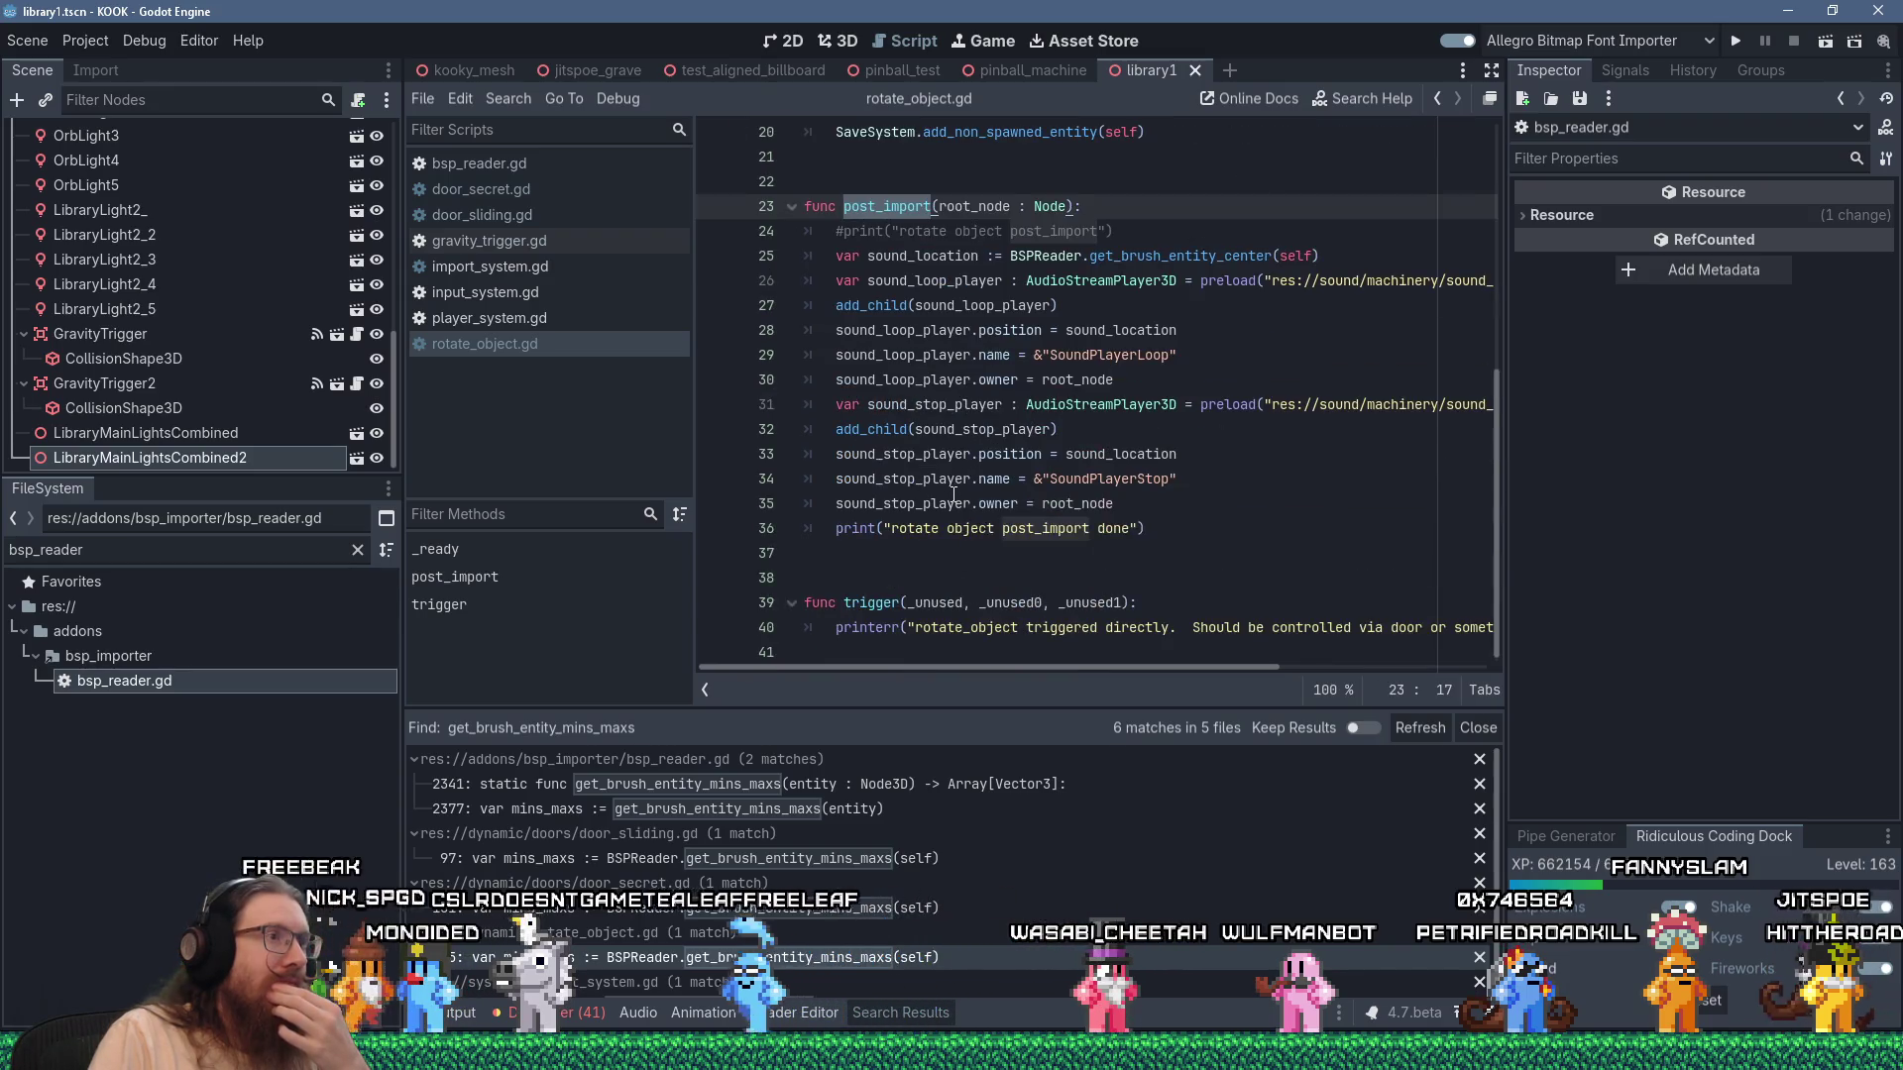
pyautogui.scroll(4, 954, 494)
pyautogui.scroll(3, 953, 494)
pyautogui.scroll(-3, 954, 494)
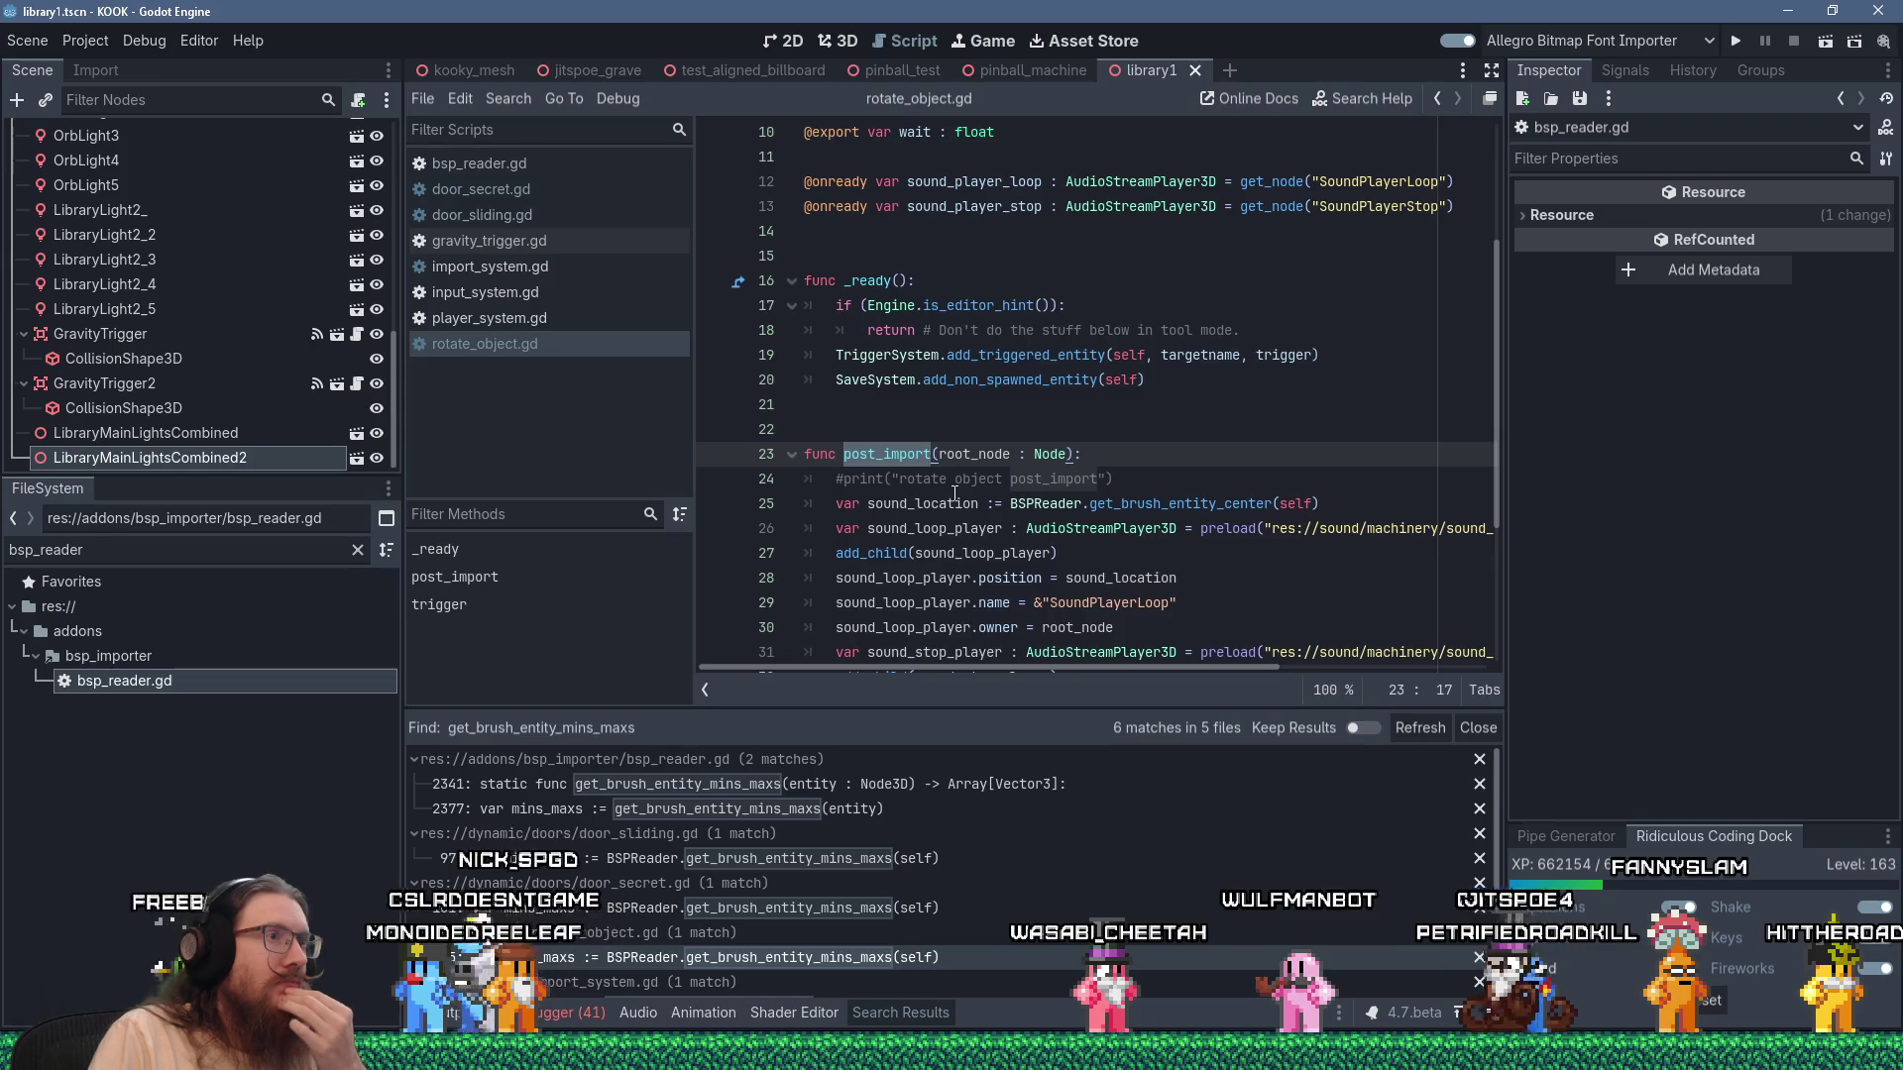
pyautogui.click(539, 220)
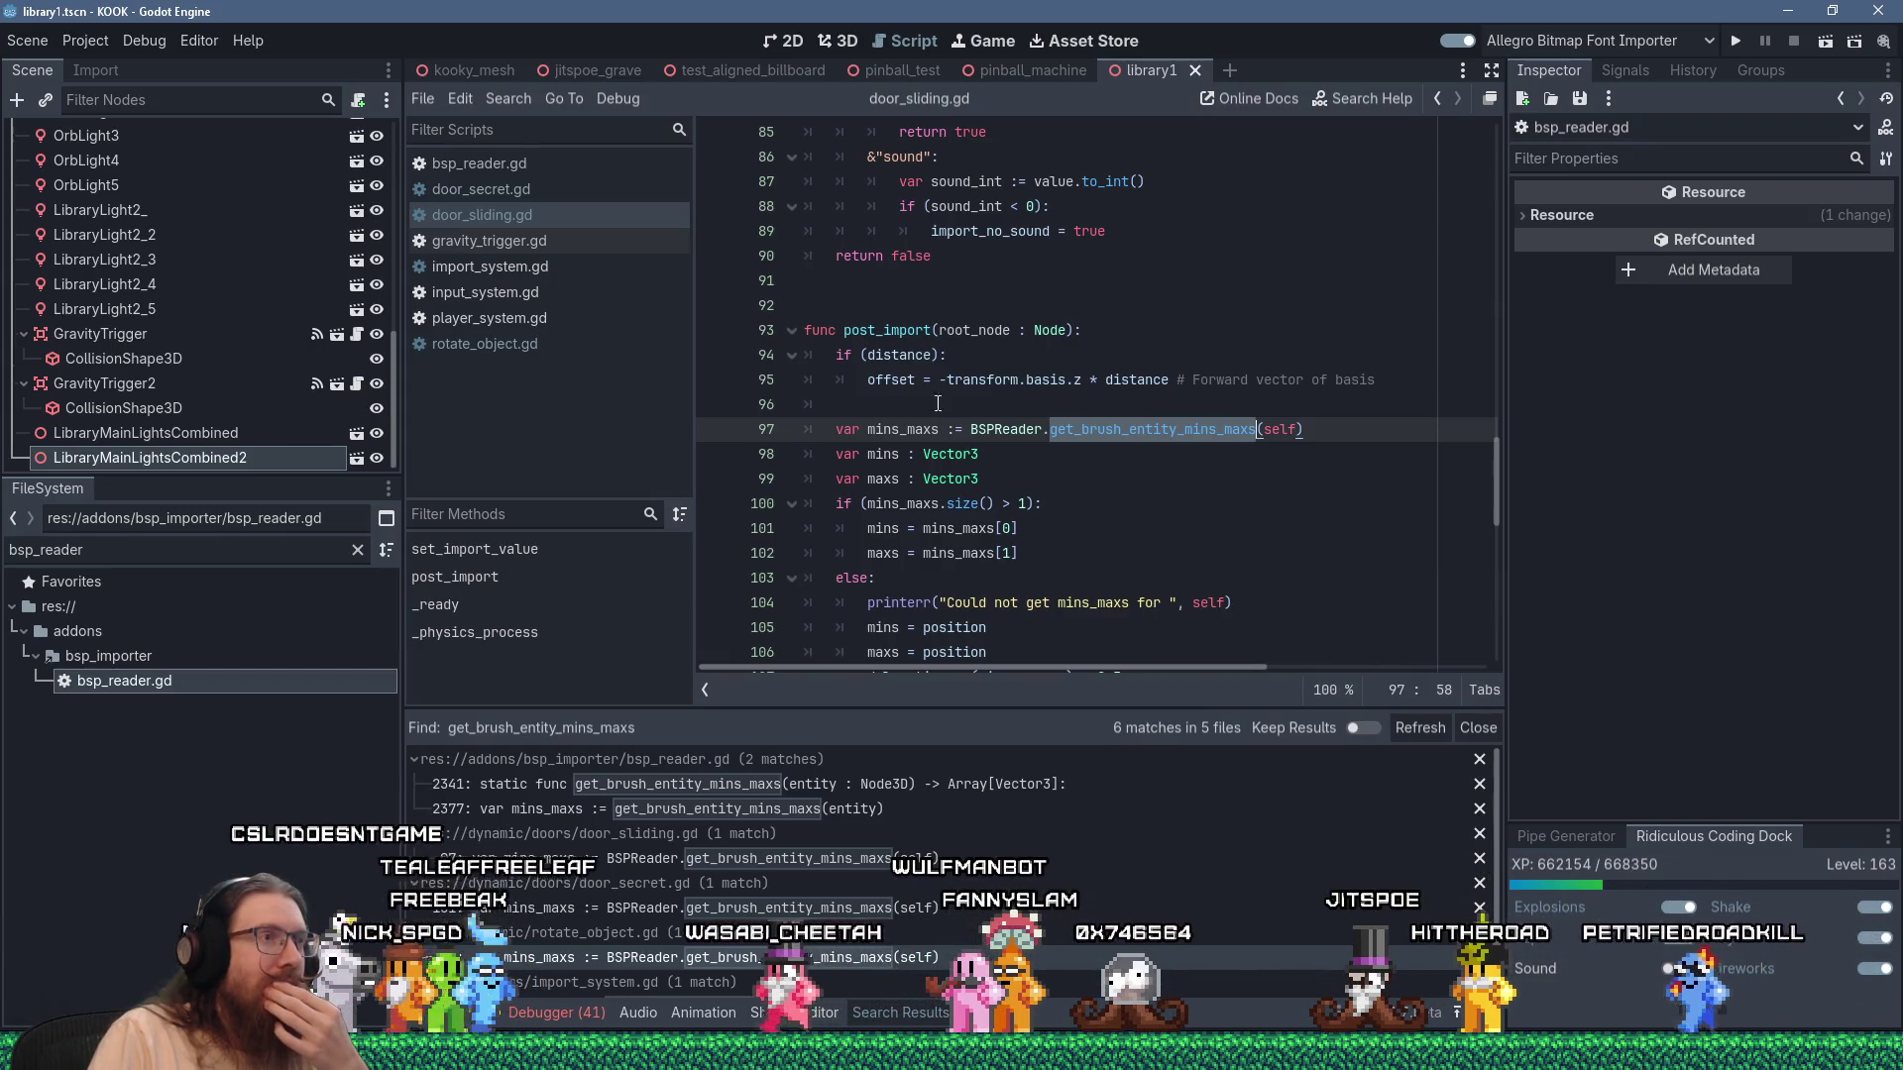
# Run Find in Files across res:// for set_import_value.
pyautogui.scroll(18, 902, 330)
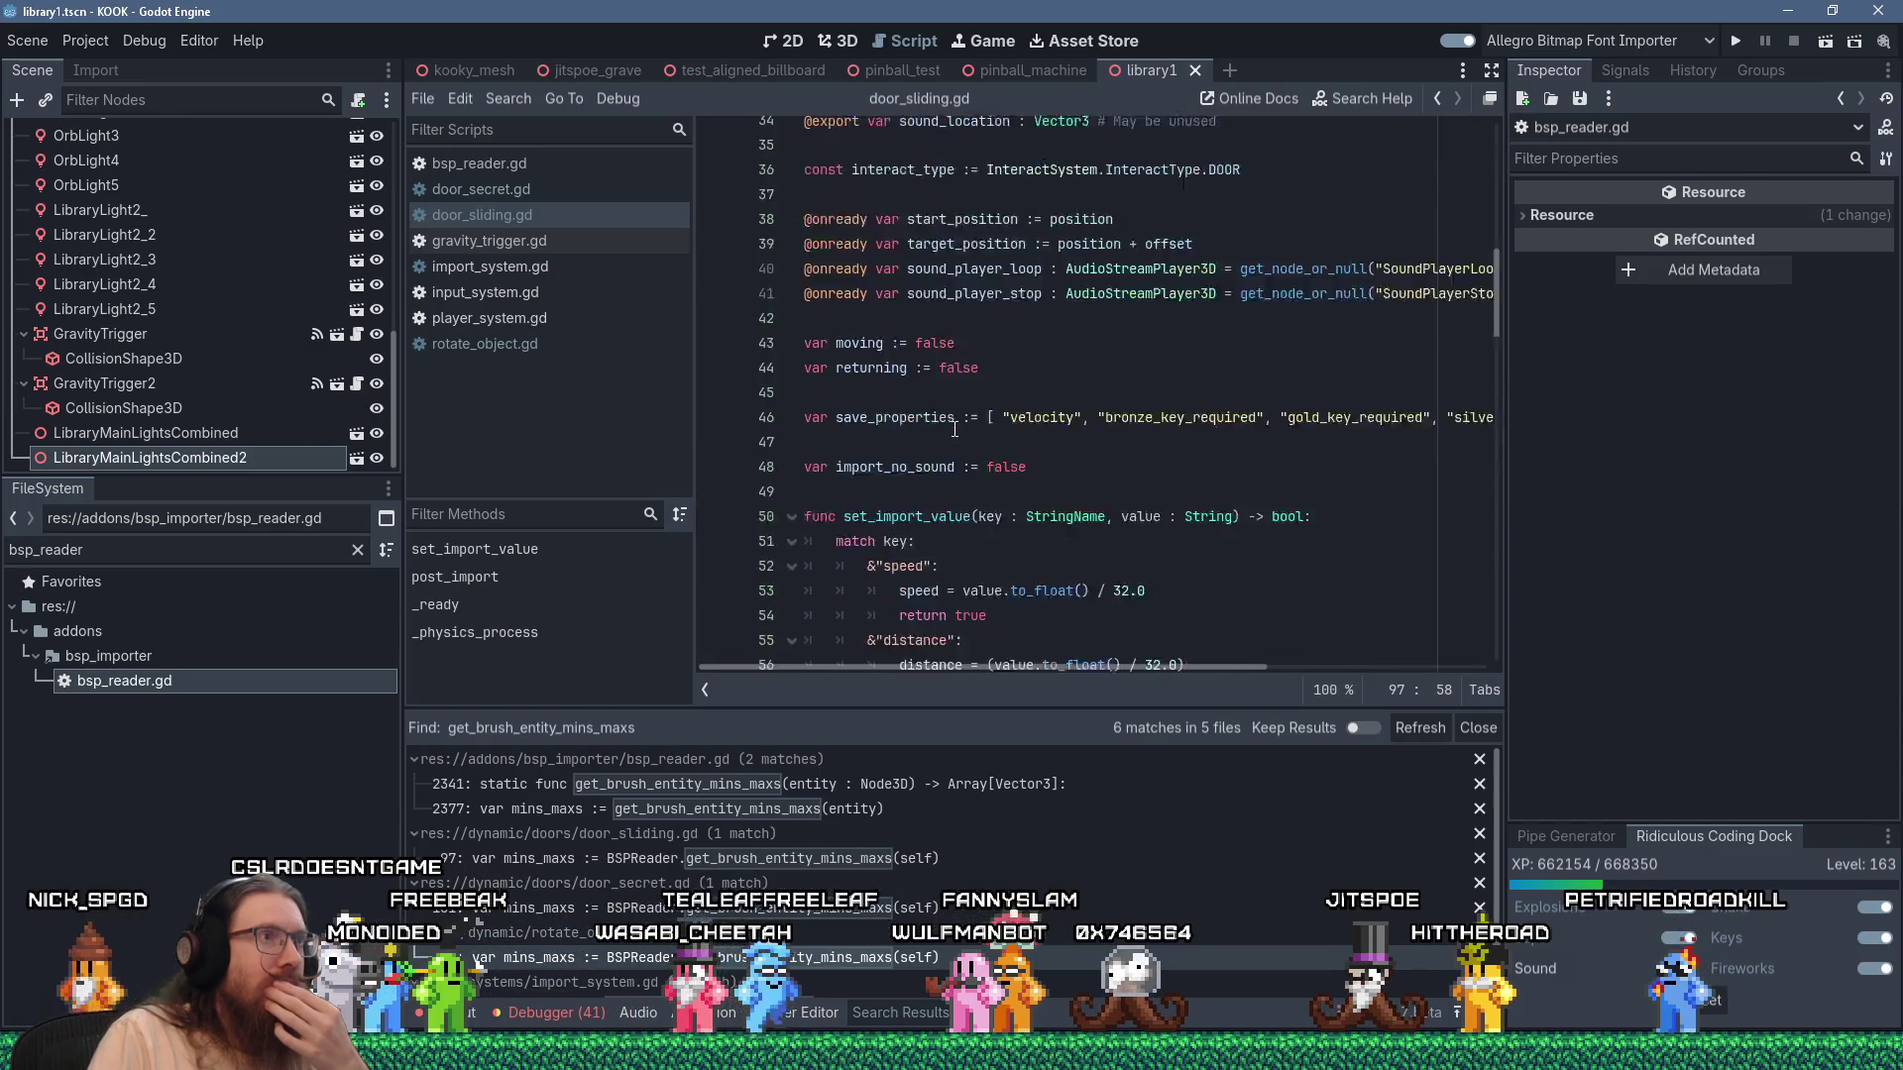
pyautogui.doubleClick(924, 606)
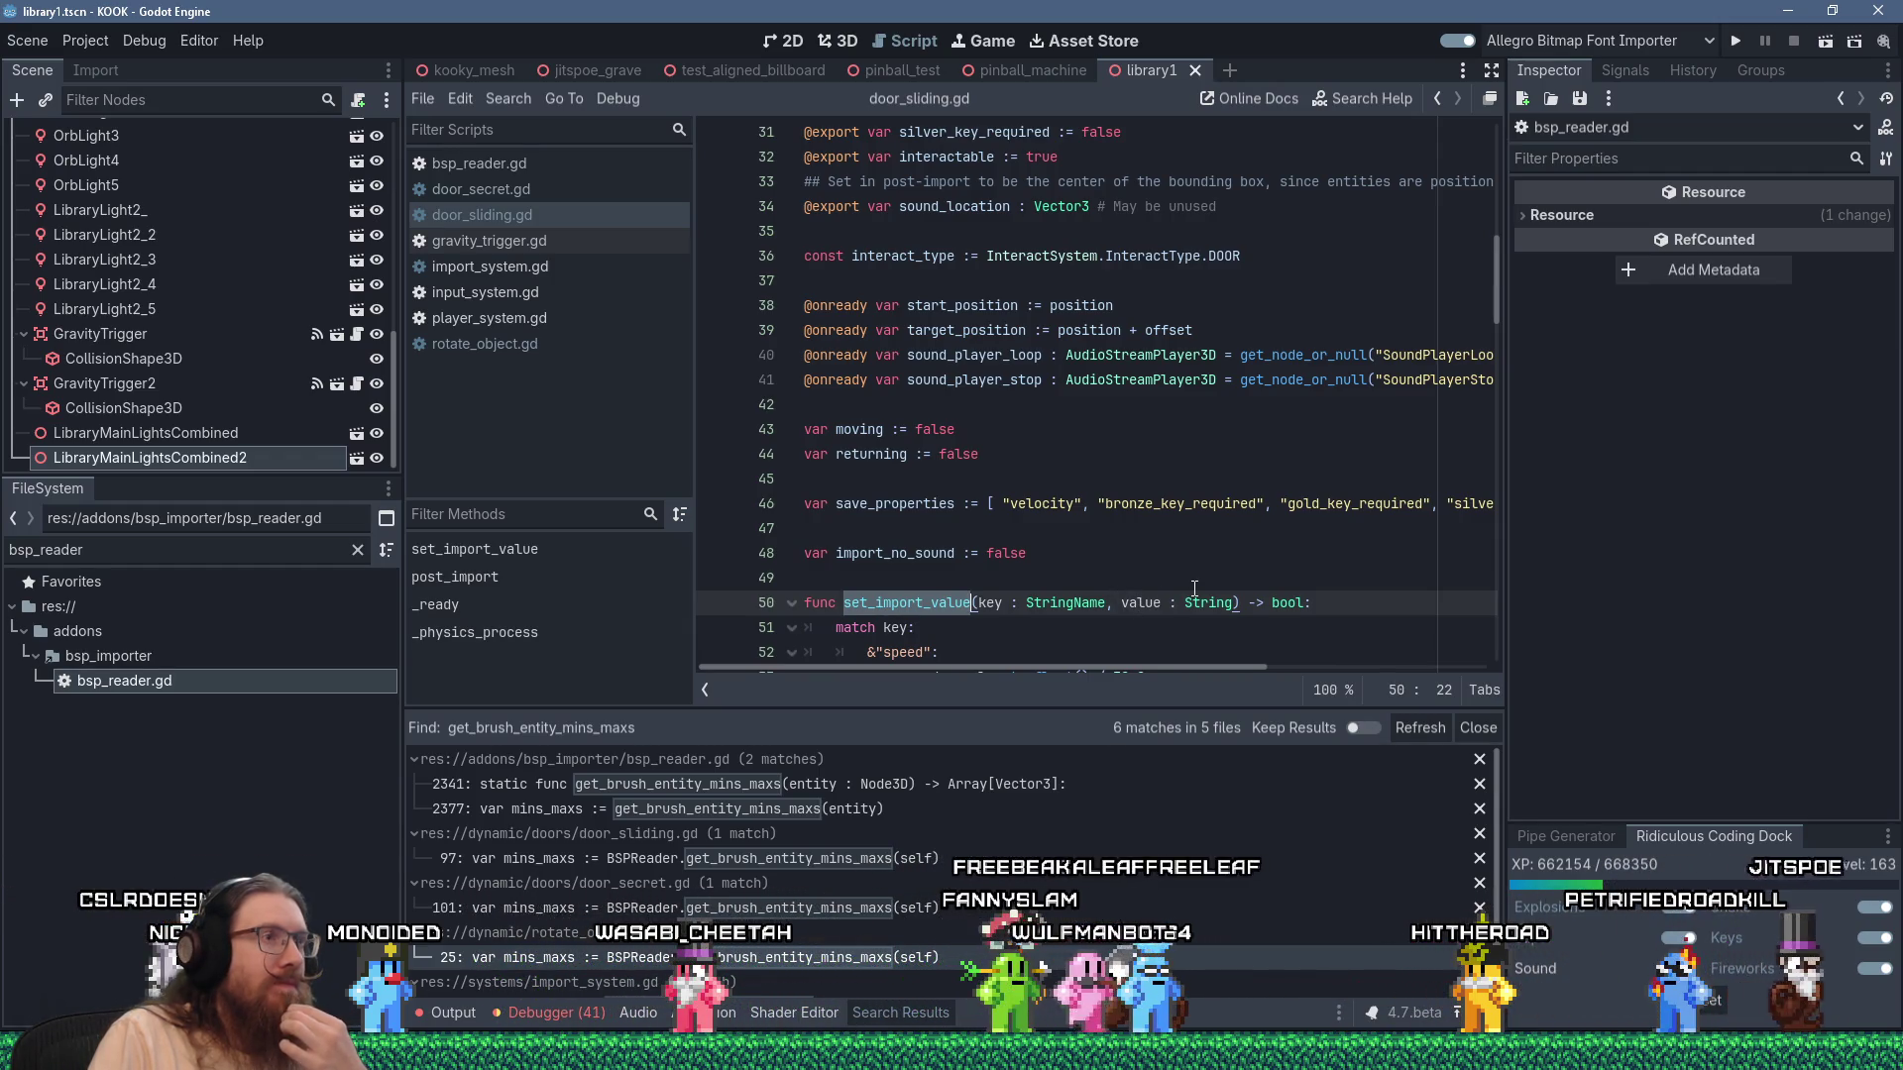
pyautogui.click(521, 103)
pyautogui.click(580, 236)
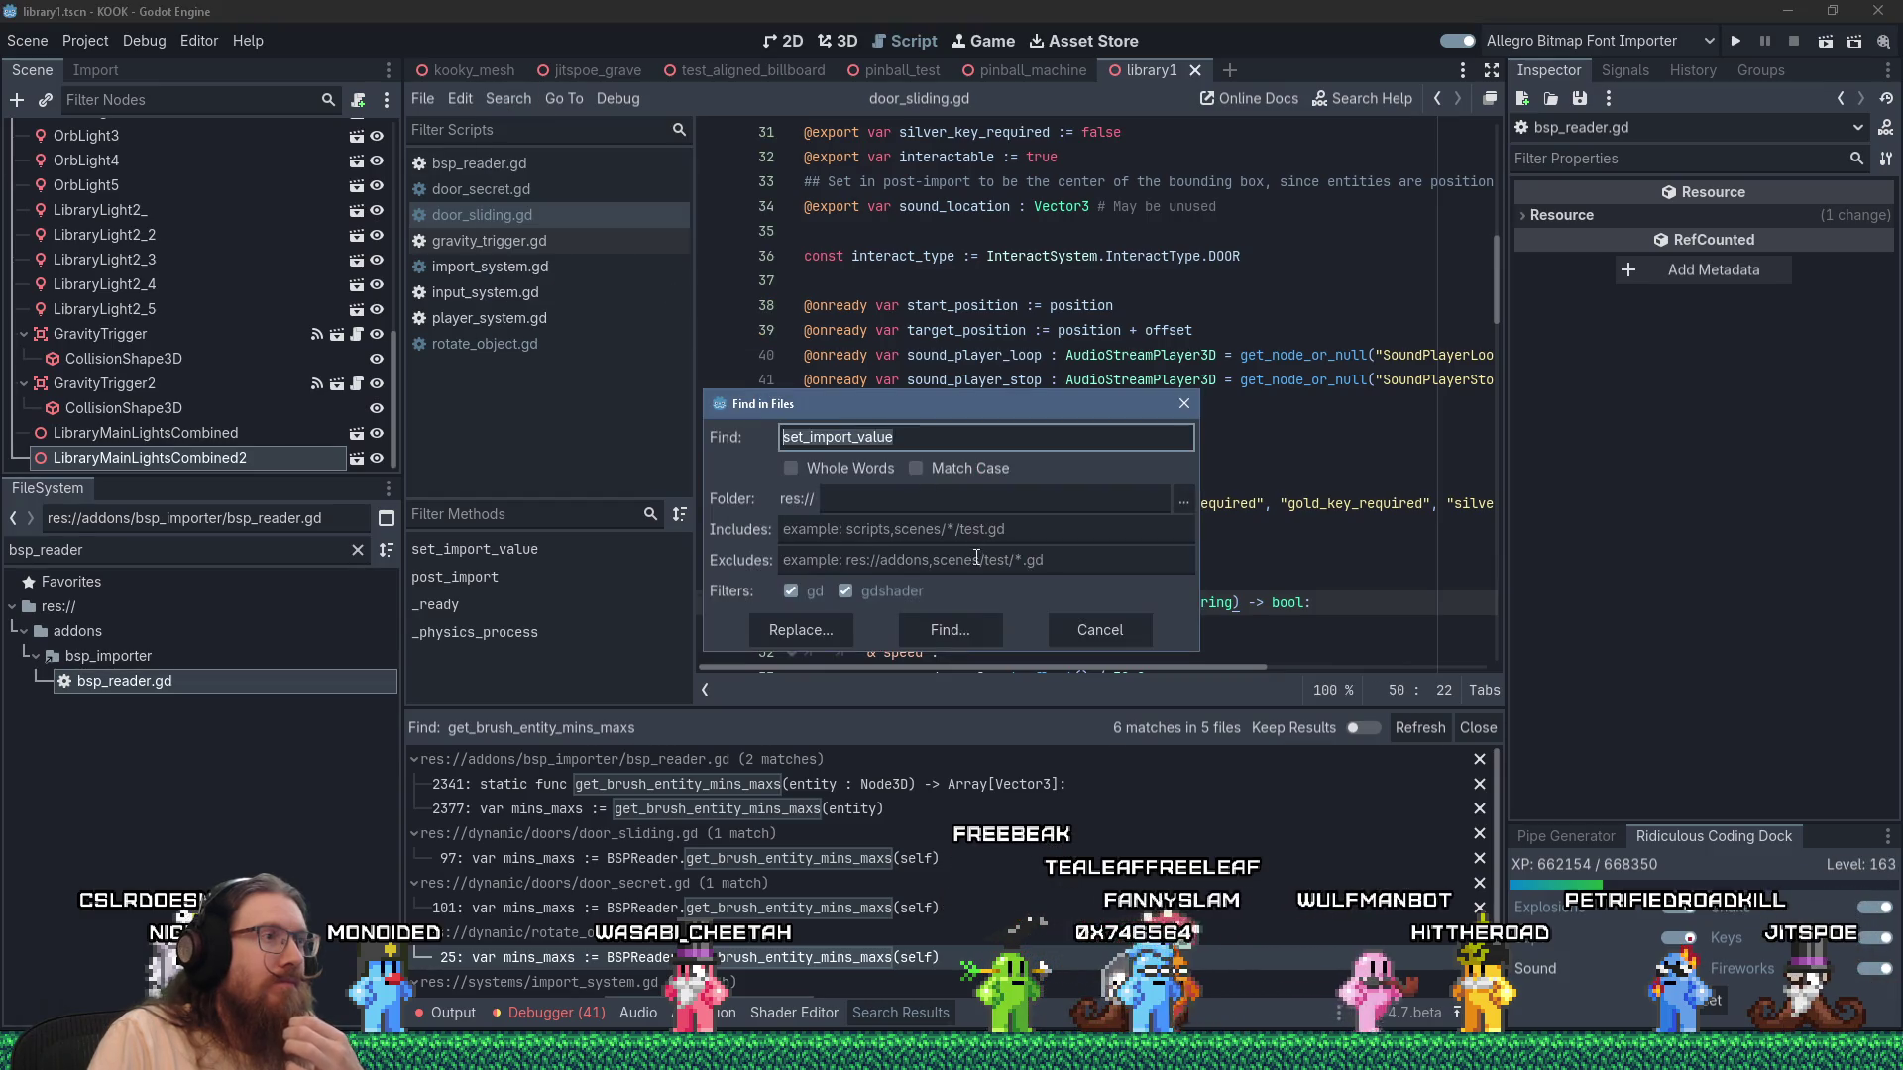
pyautogui.click(952, 627)
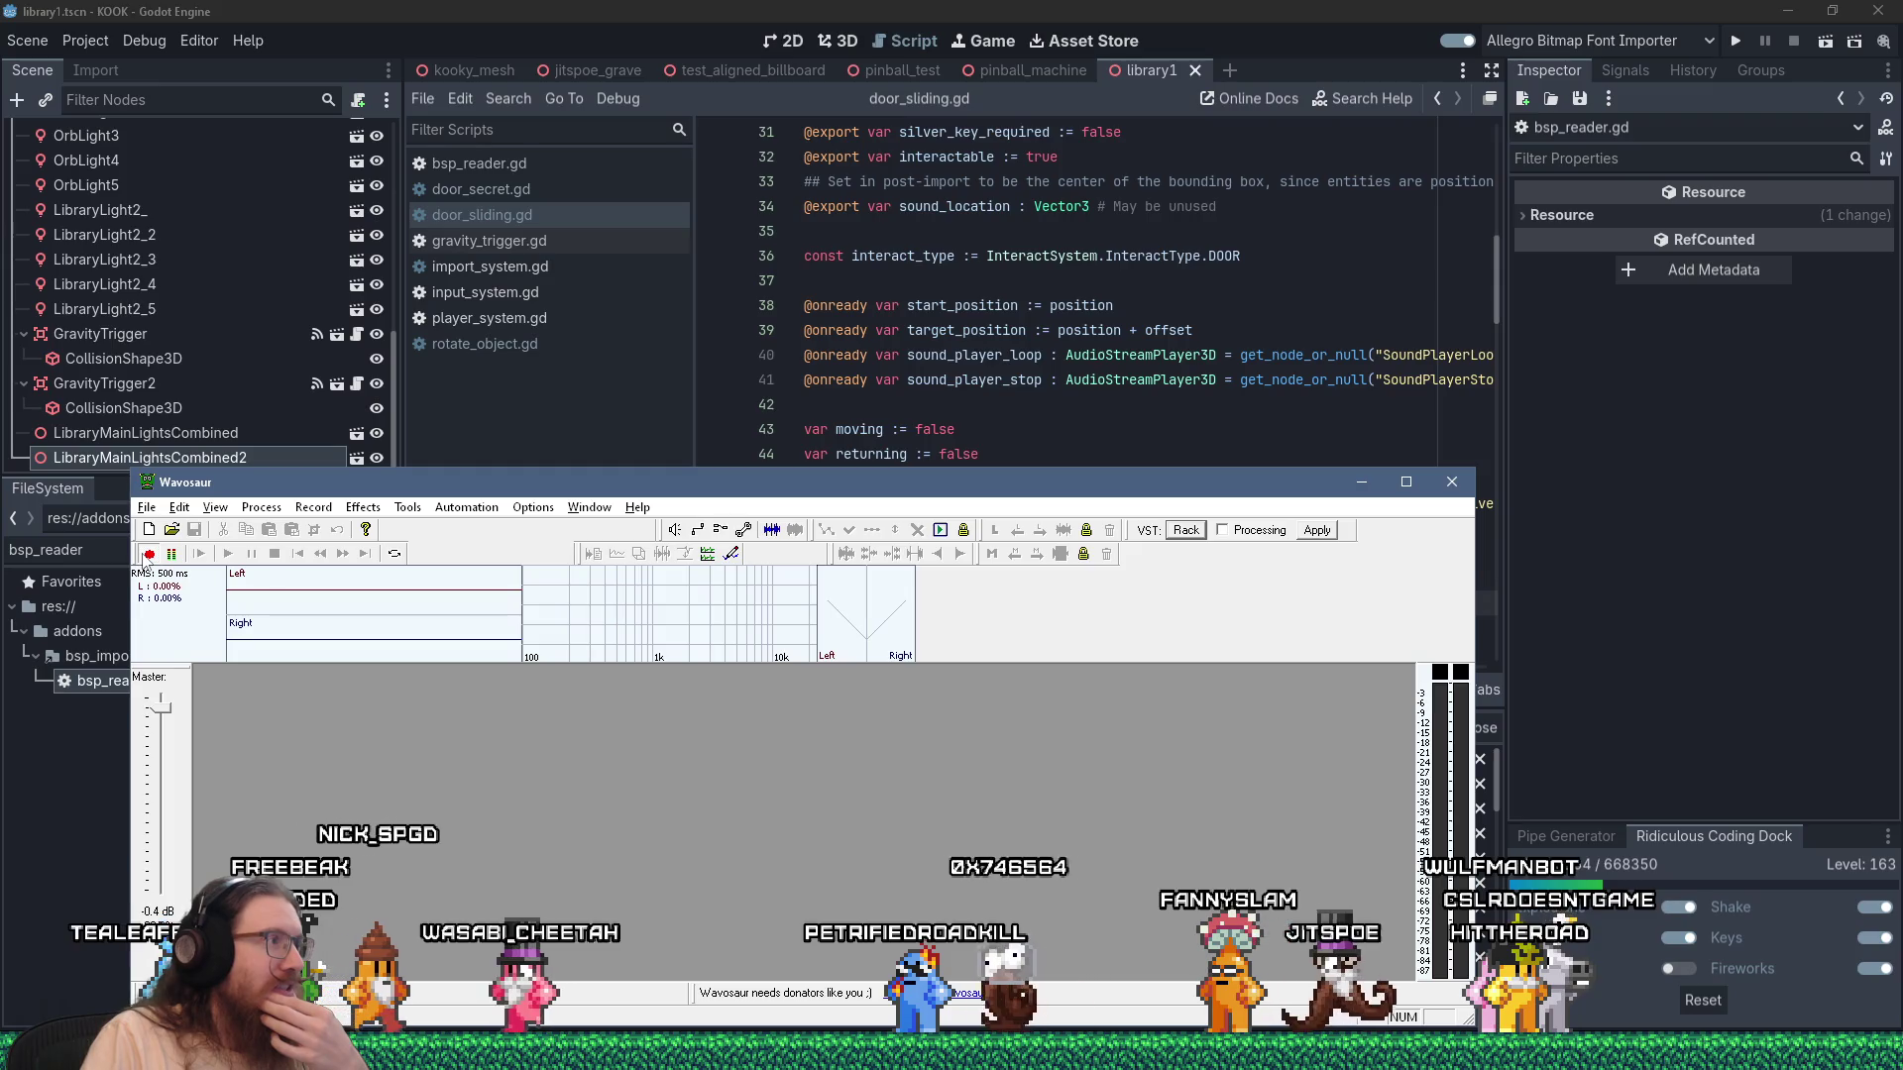
# Open the captured clip and convert it to mono using the left channel only.
pyautogui.click(146, 553)
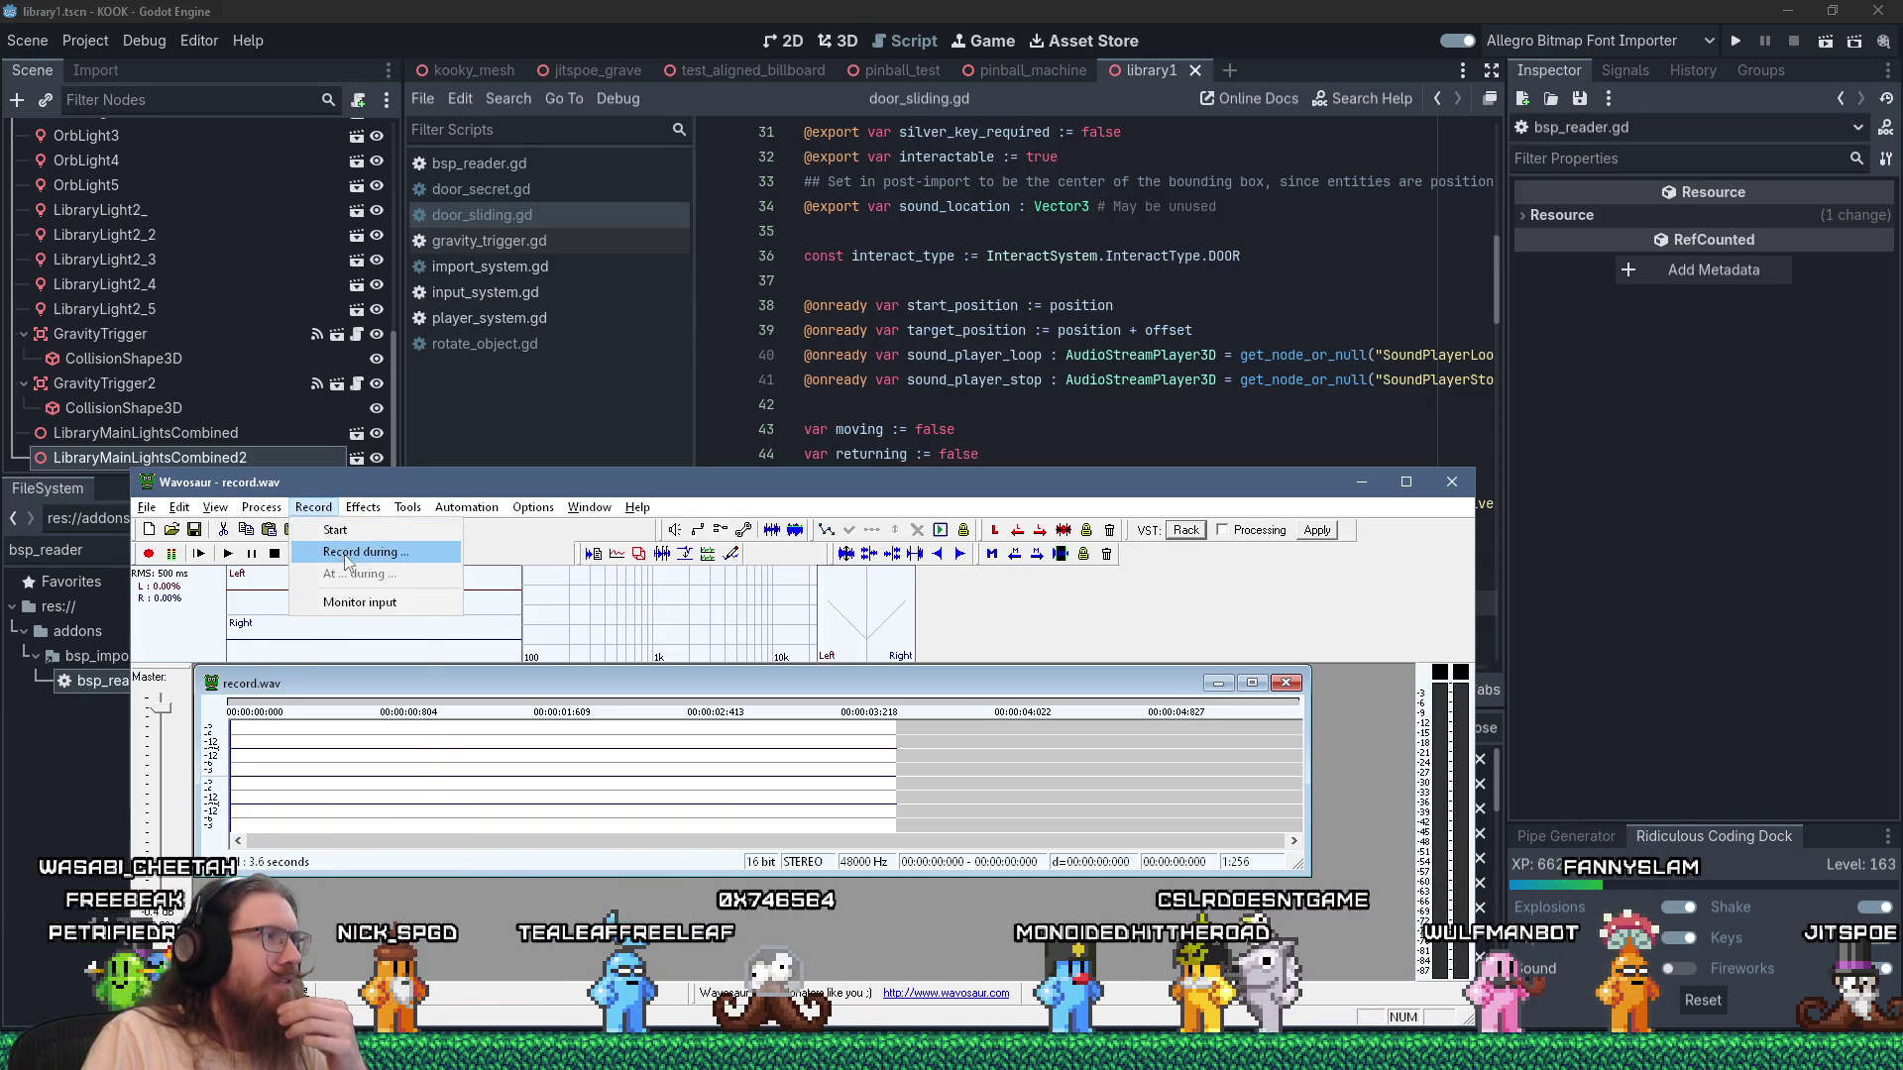
pyautogui.moveTo(264, 512)
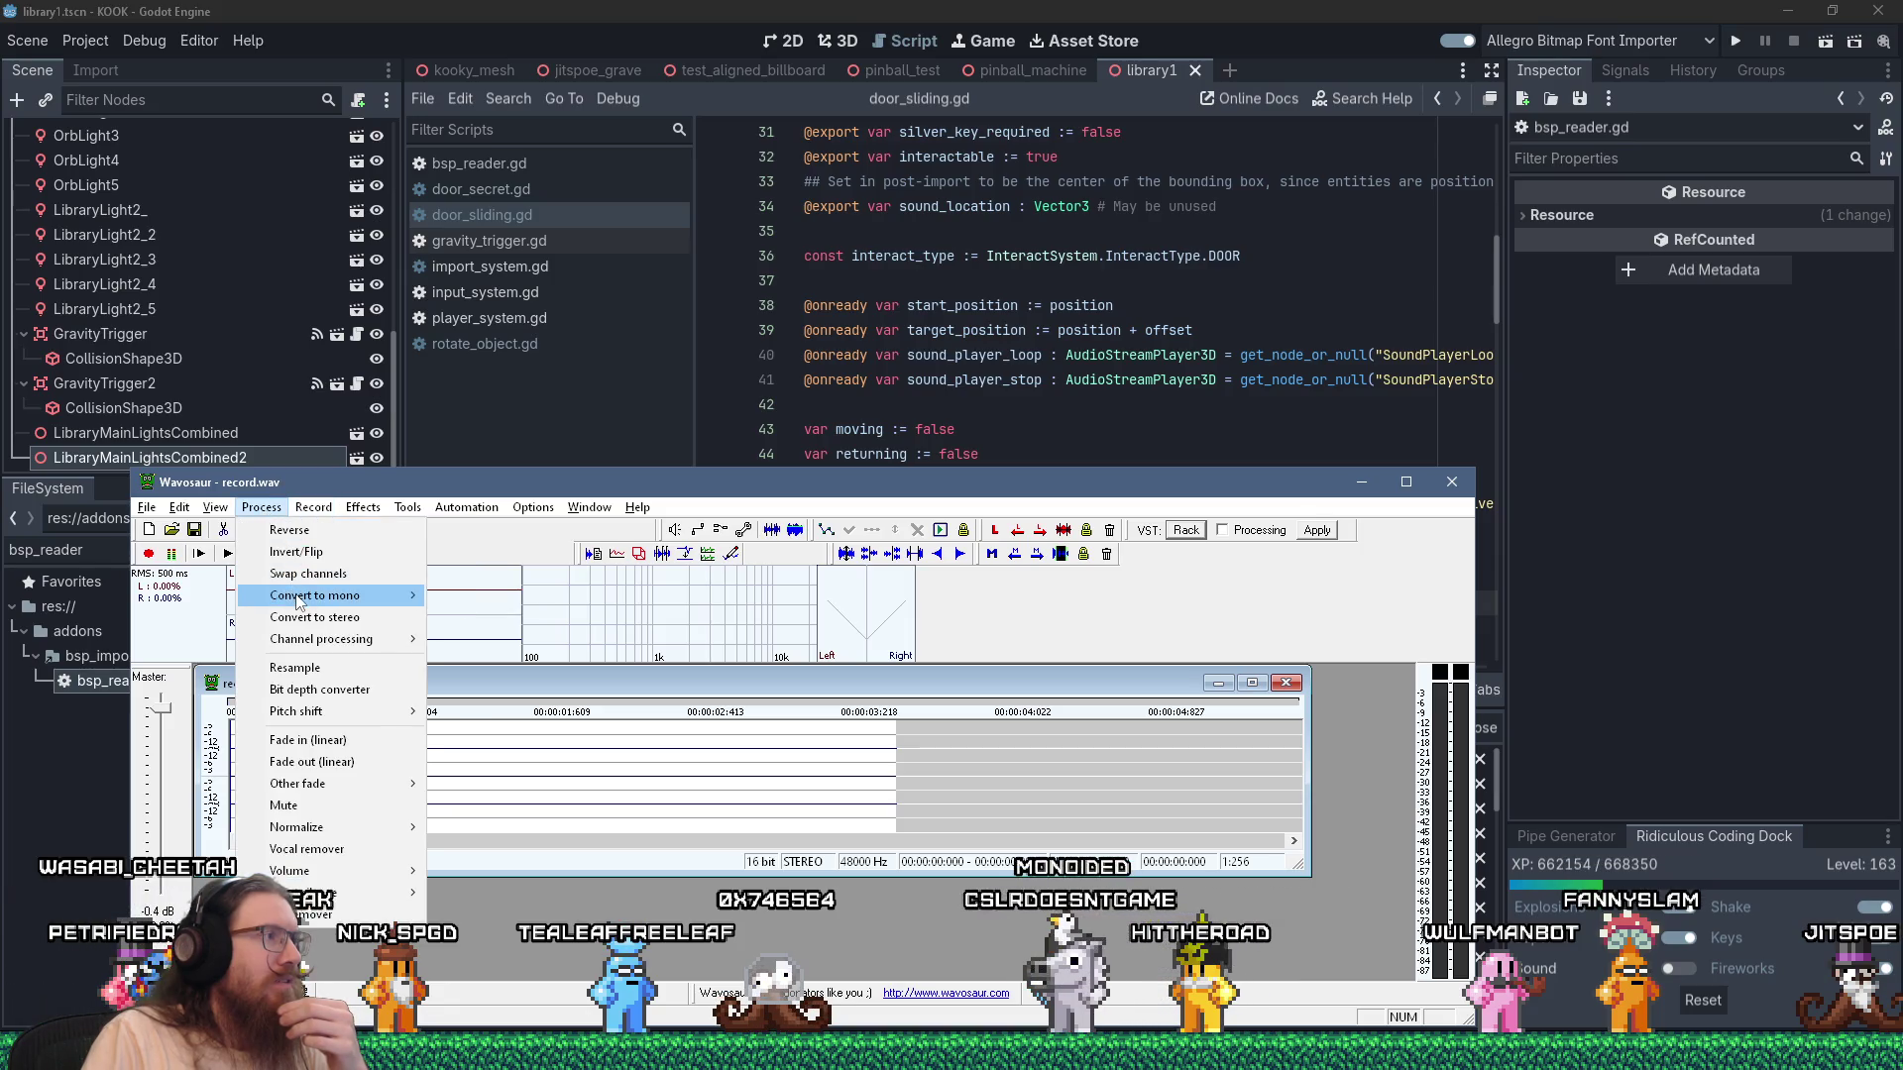
pyautogui.moveTo(297, 595)
pyautogui.click(485, 639)
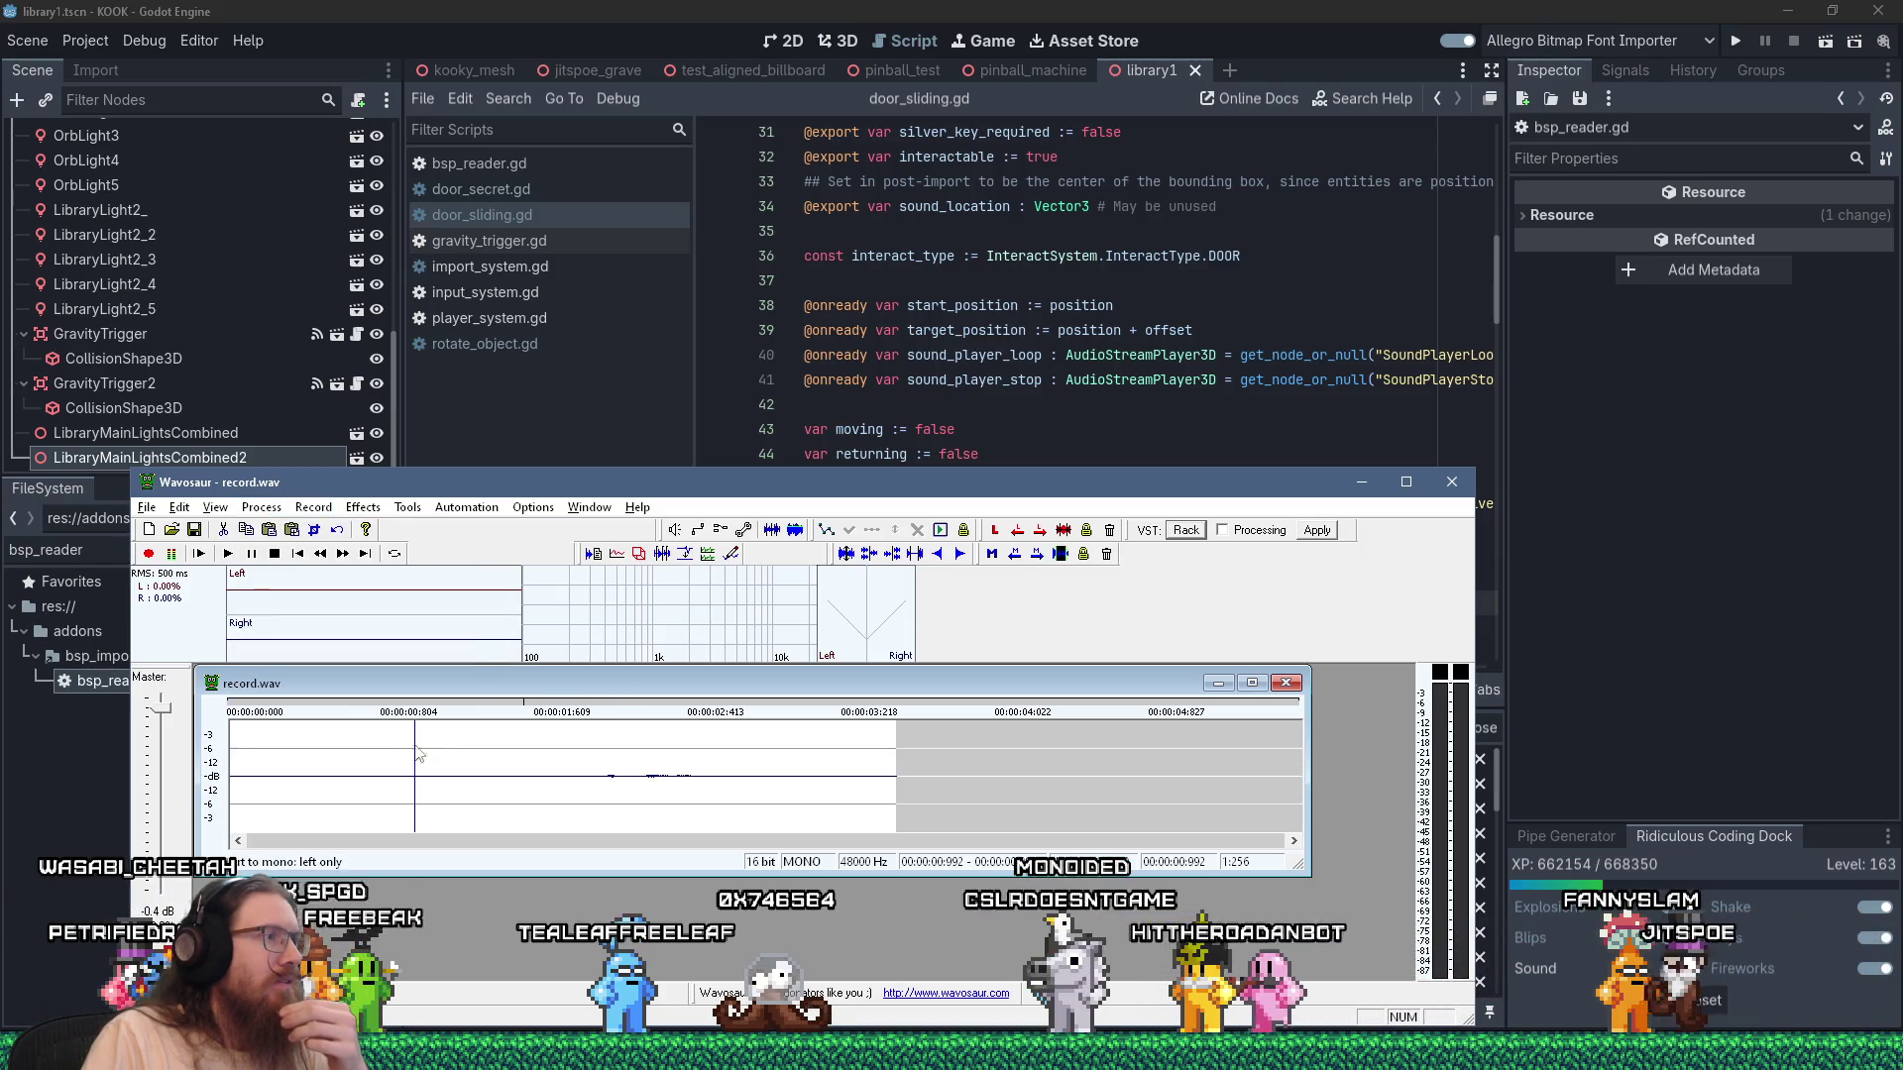
# Raise the whole recording's volume by +6 dB and normalize it to -6 dB.
pyautogui.hotkey('ctrl', 'a')
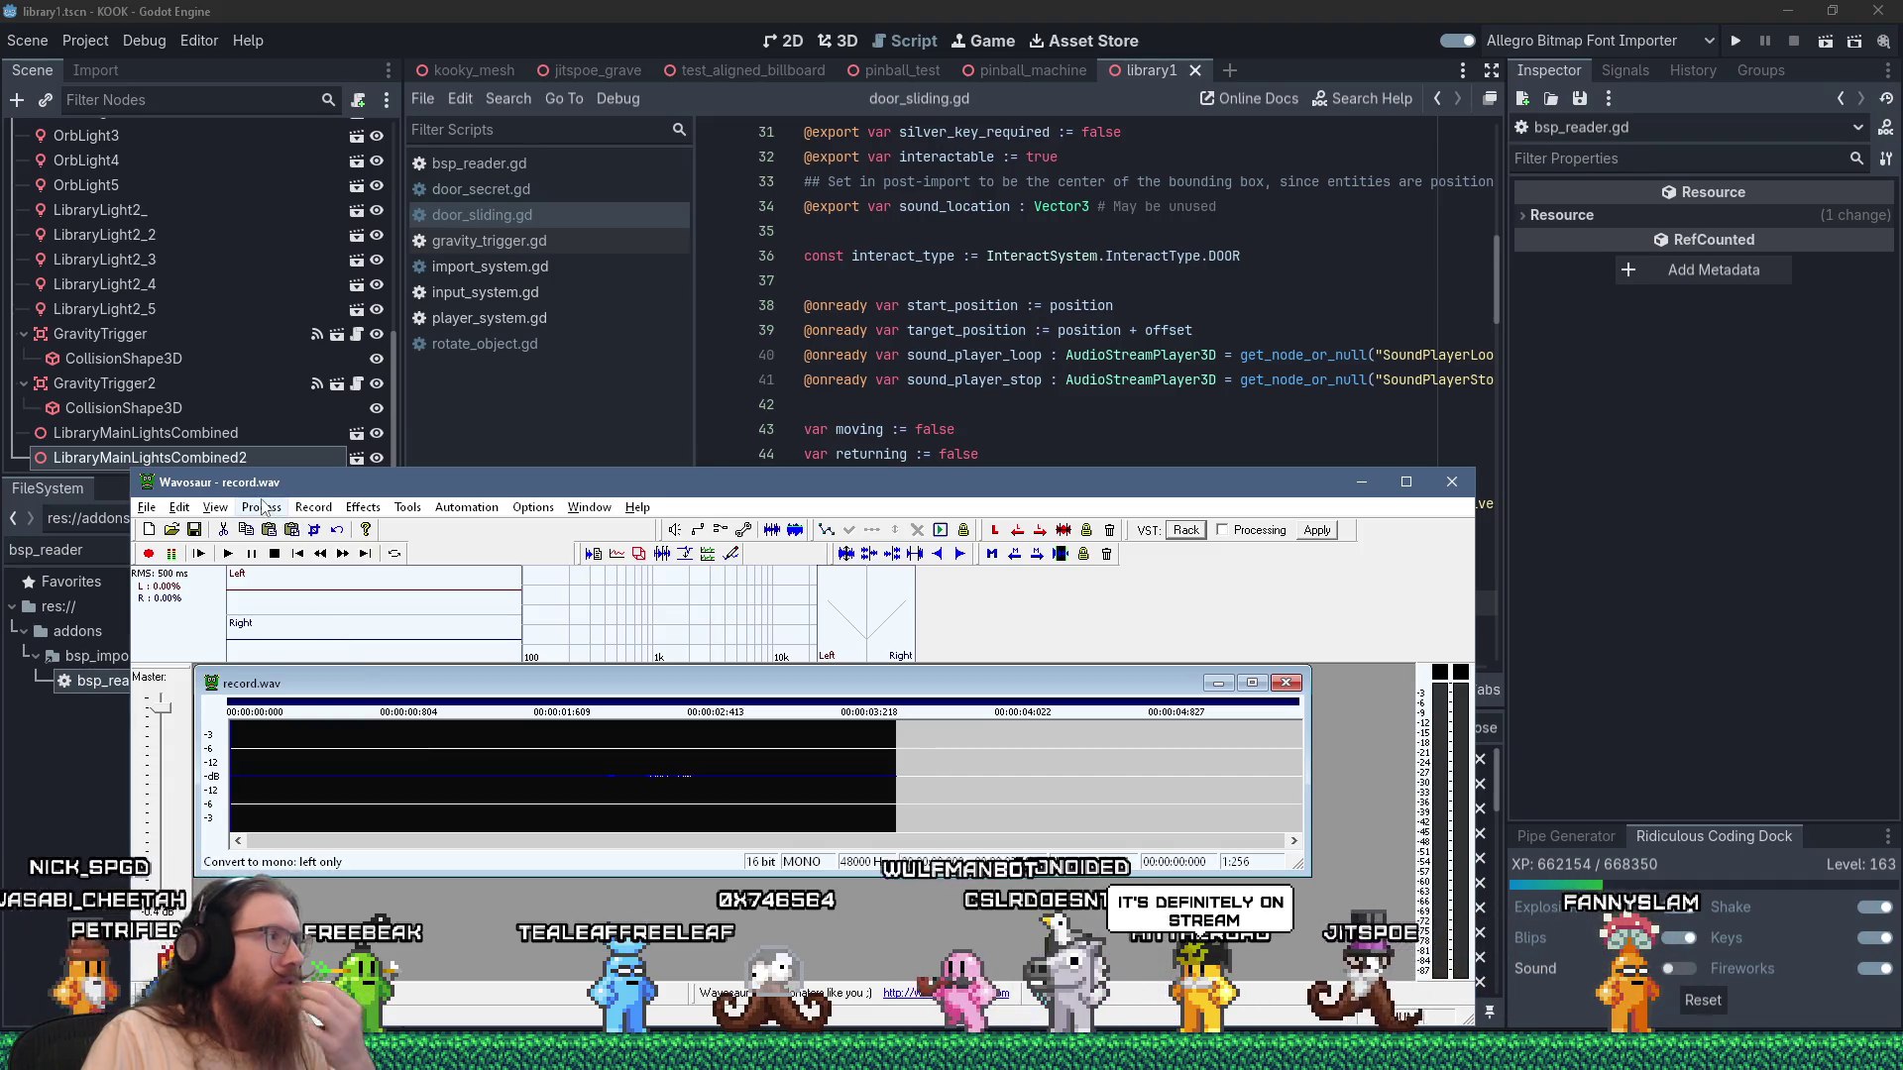
pyautogui.moveTo(263, 507)
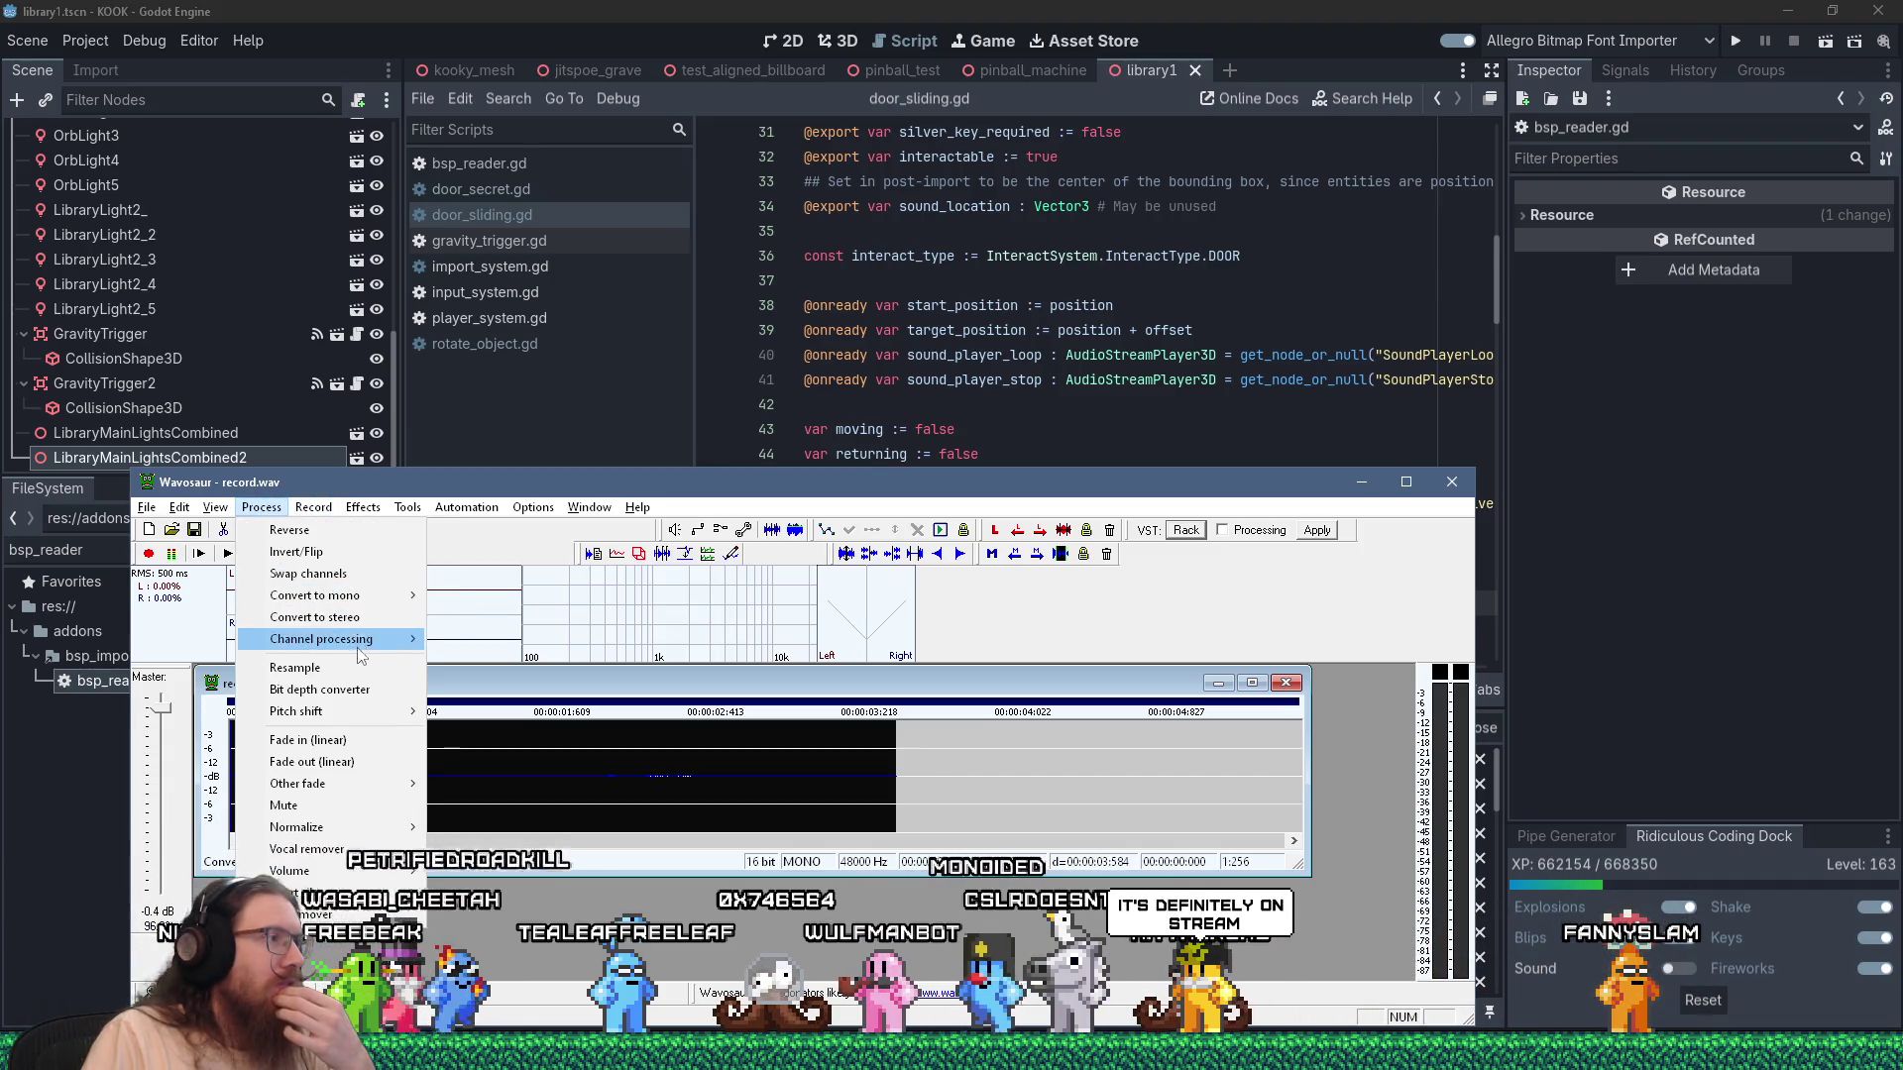
pyautogui.moveTo(332, 865)
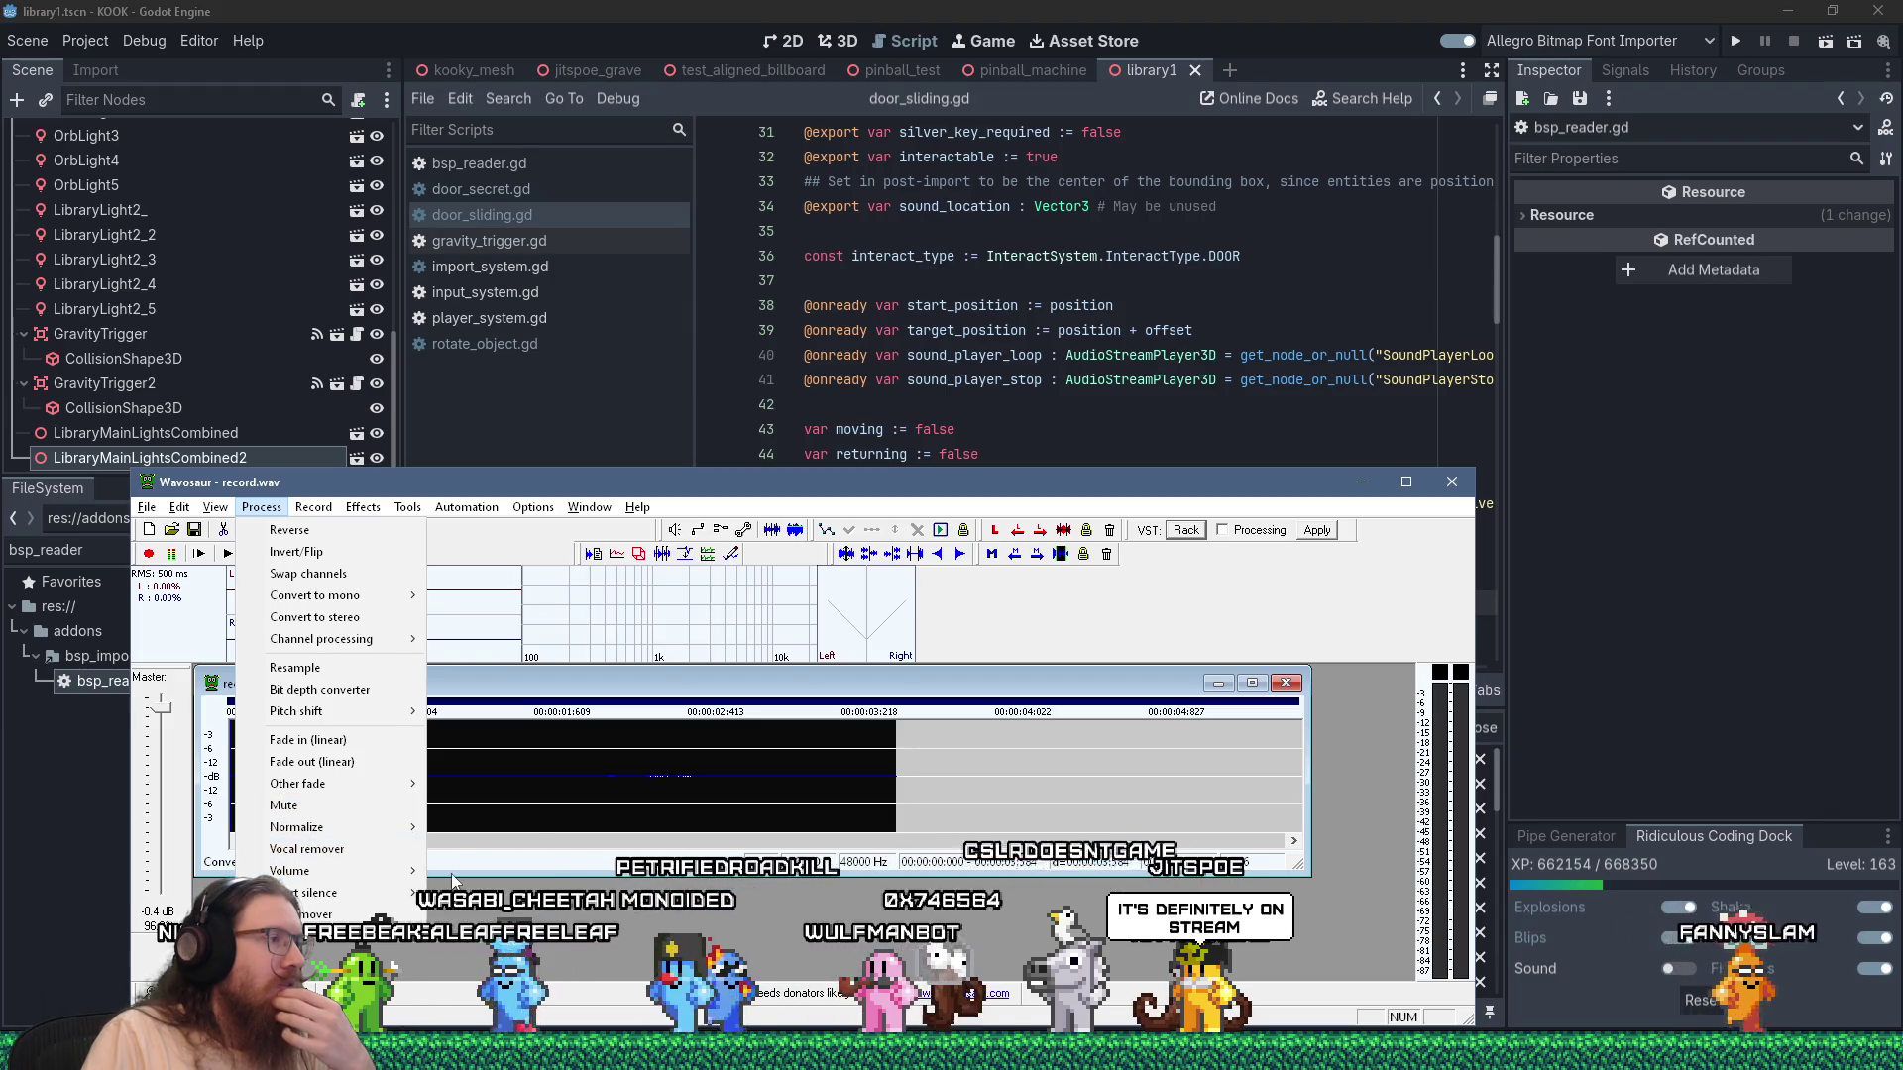
pyautogui.click(461, 872)
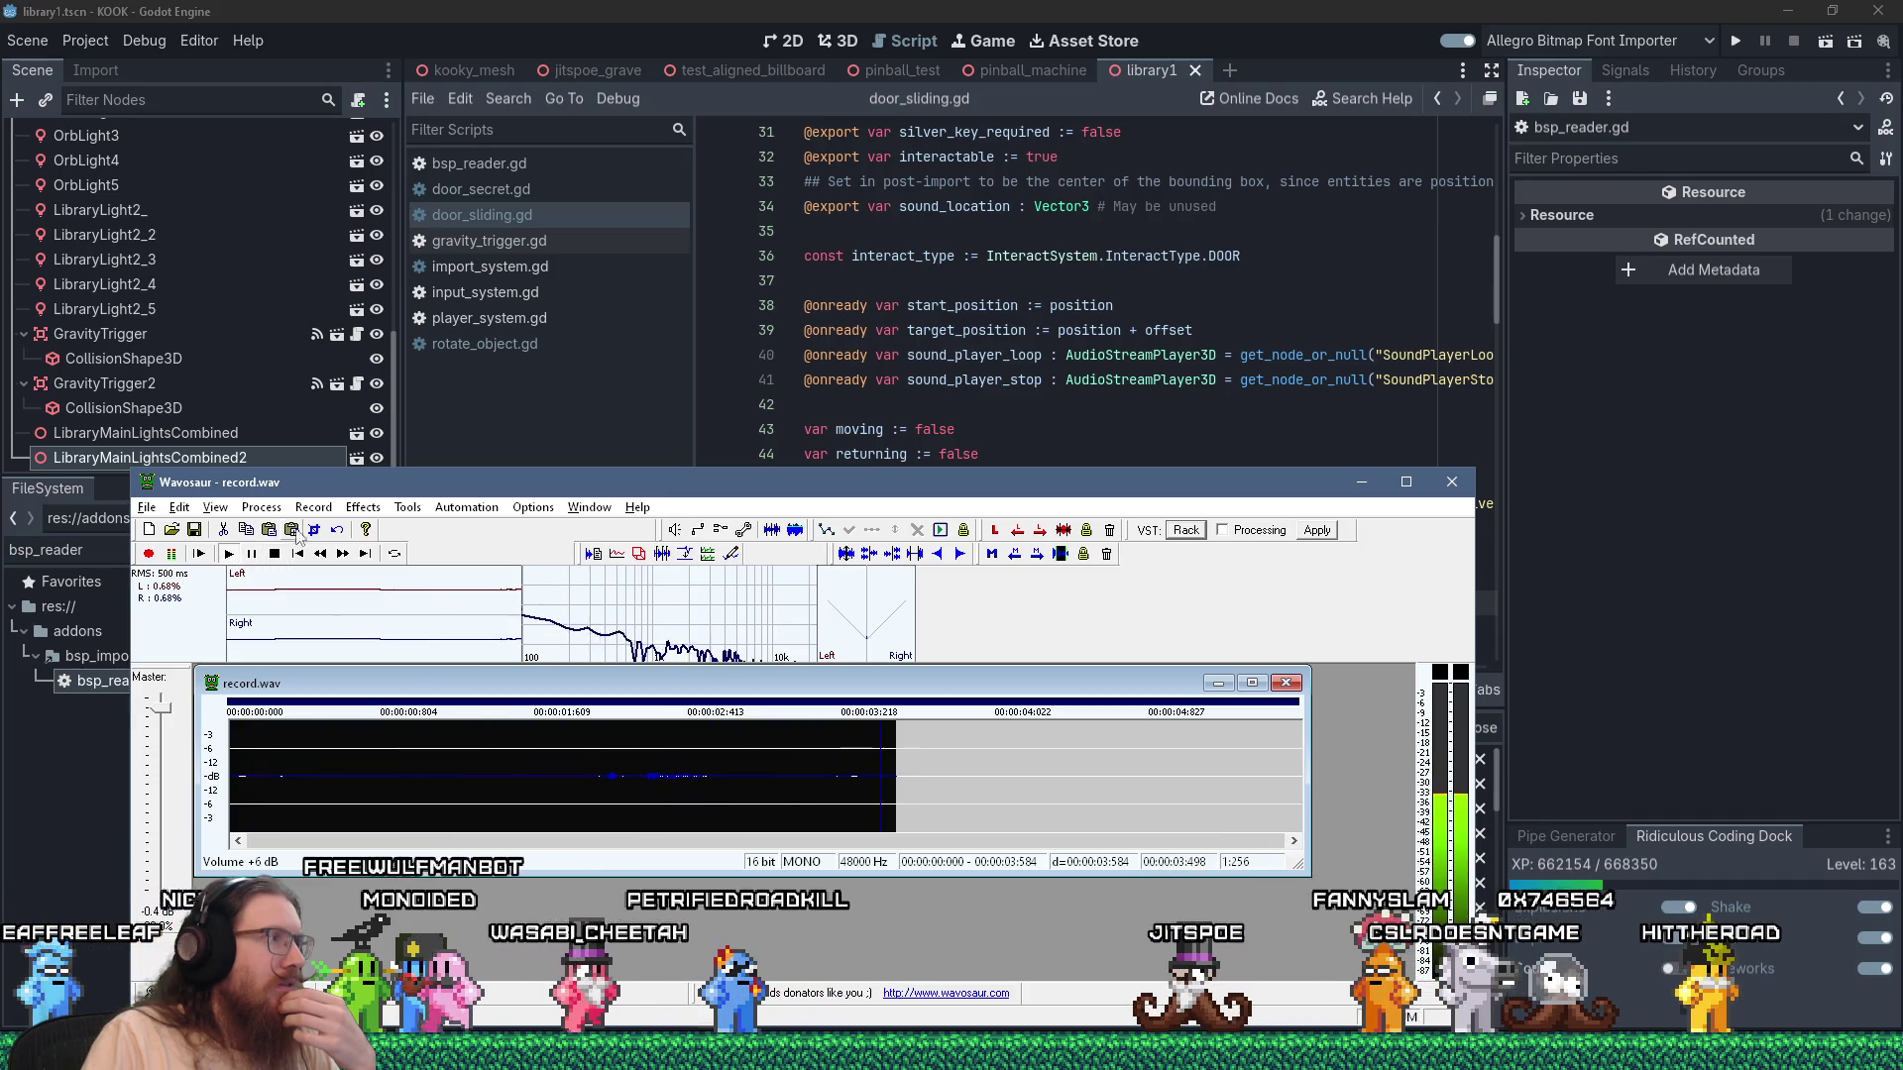
pyautogui.click(262, 507)
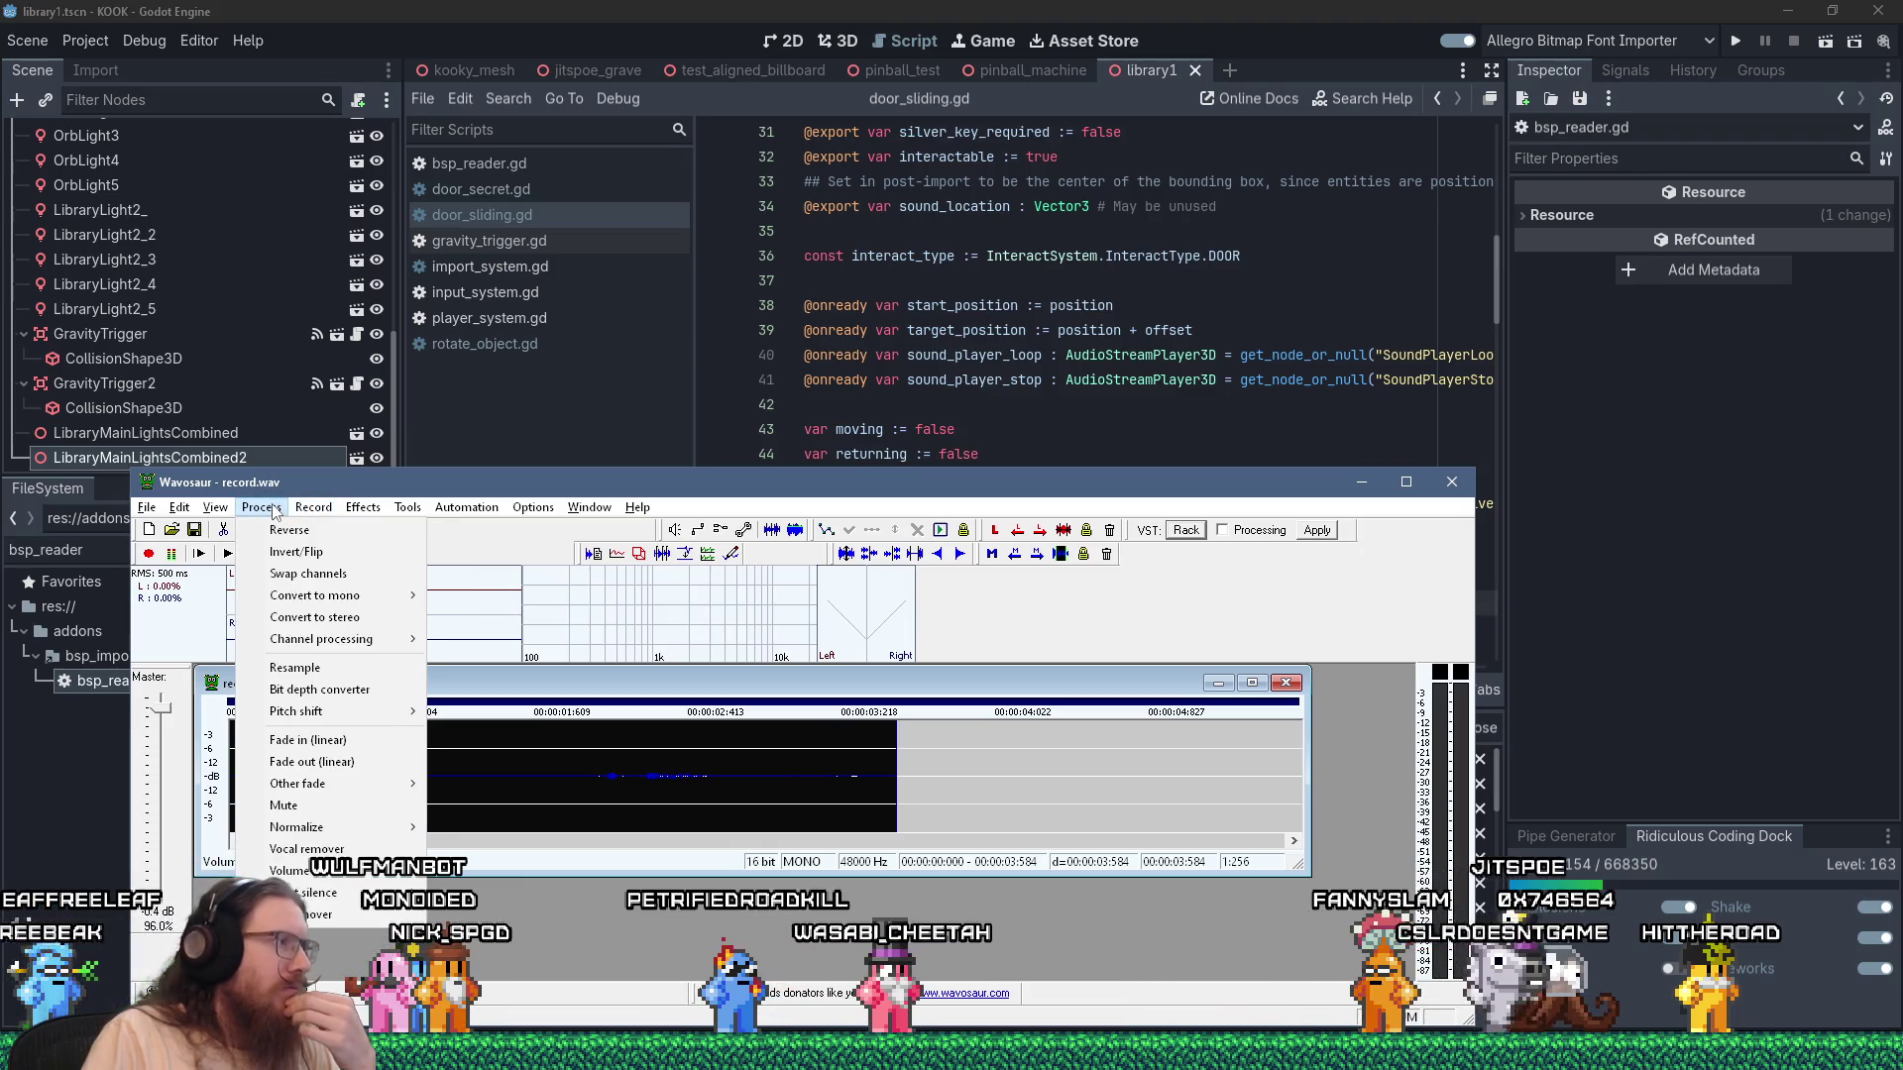
pyautogui.moveTo(327, 838)
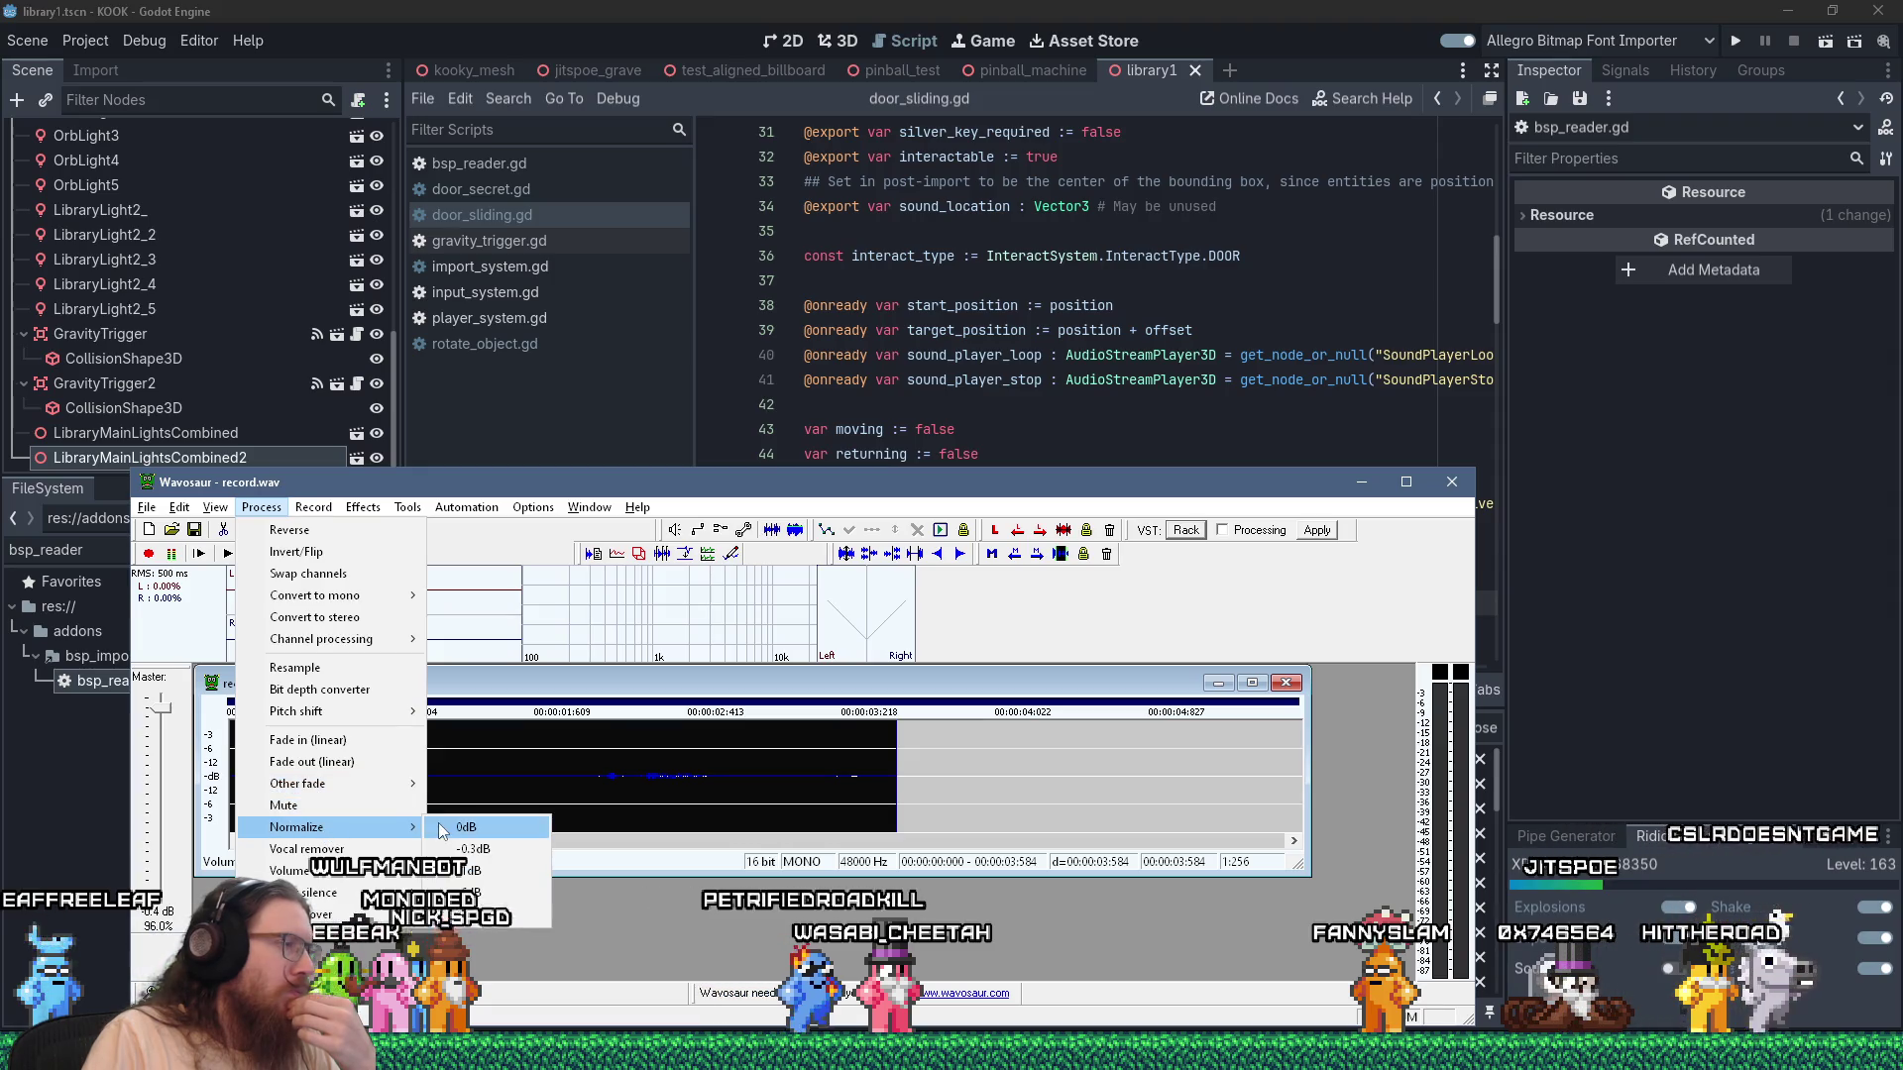
pyautogui.click(468, 914)
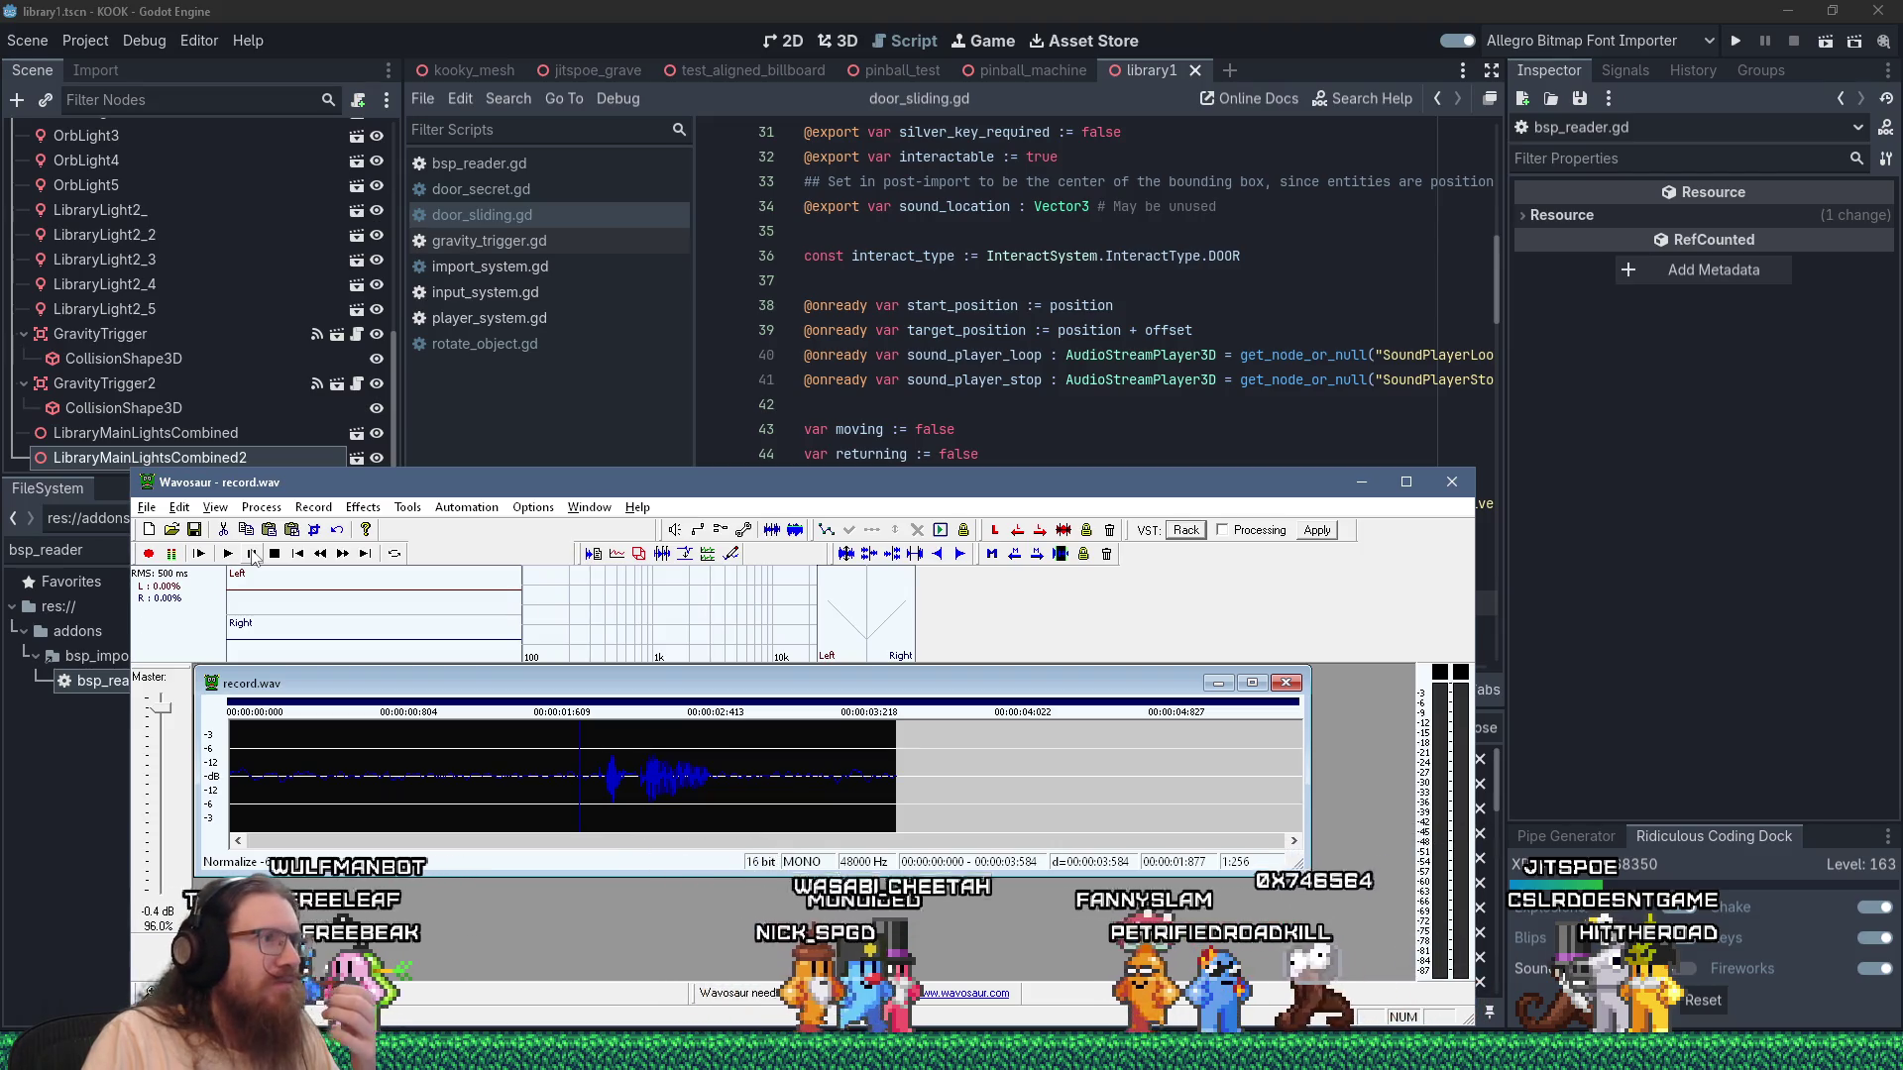
# Play back the processed recording, pausing and resuming once.
pyautogui.click(229, 555)
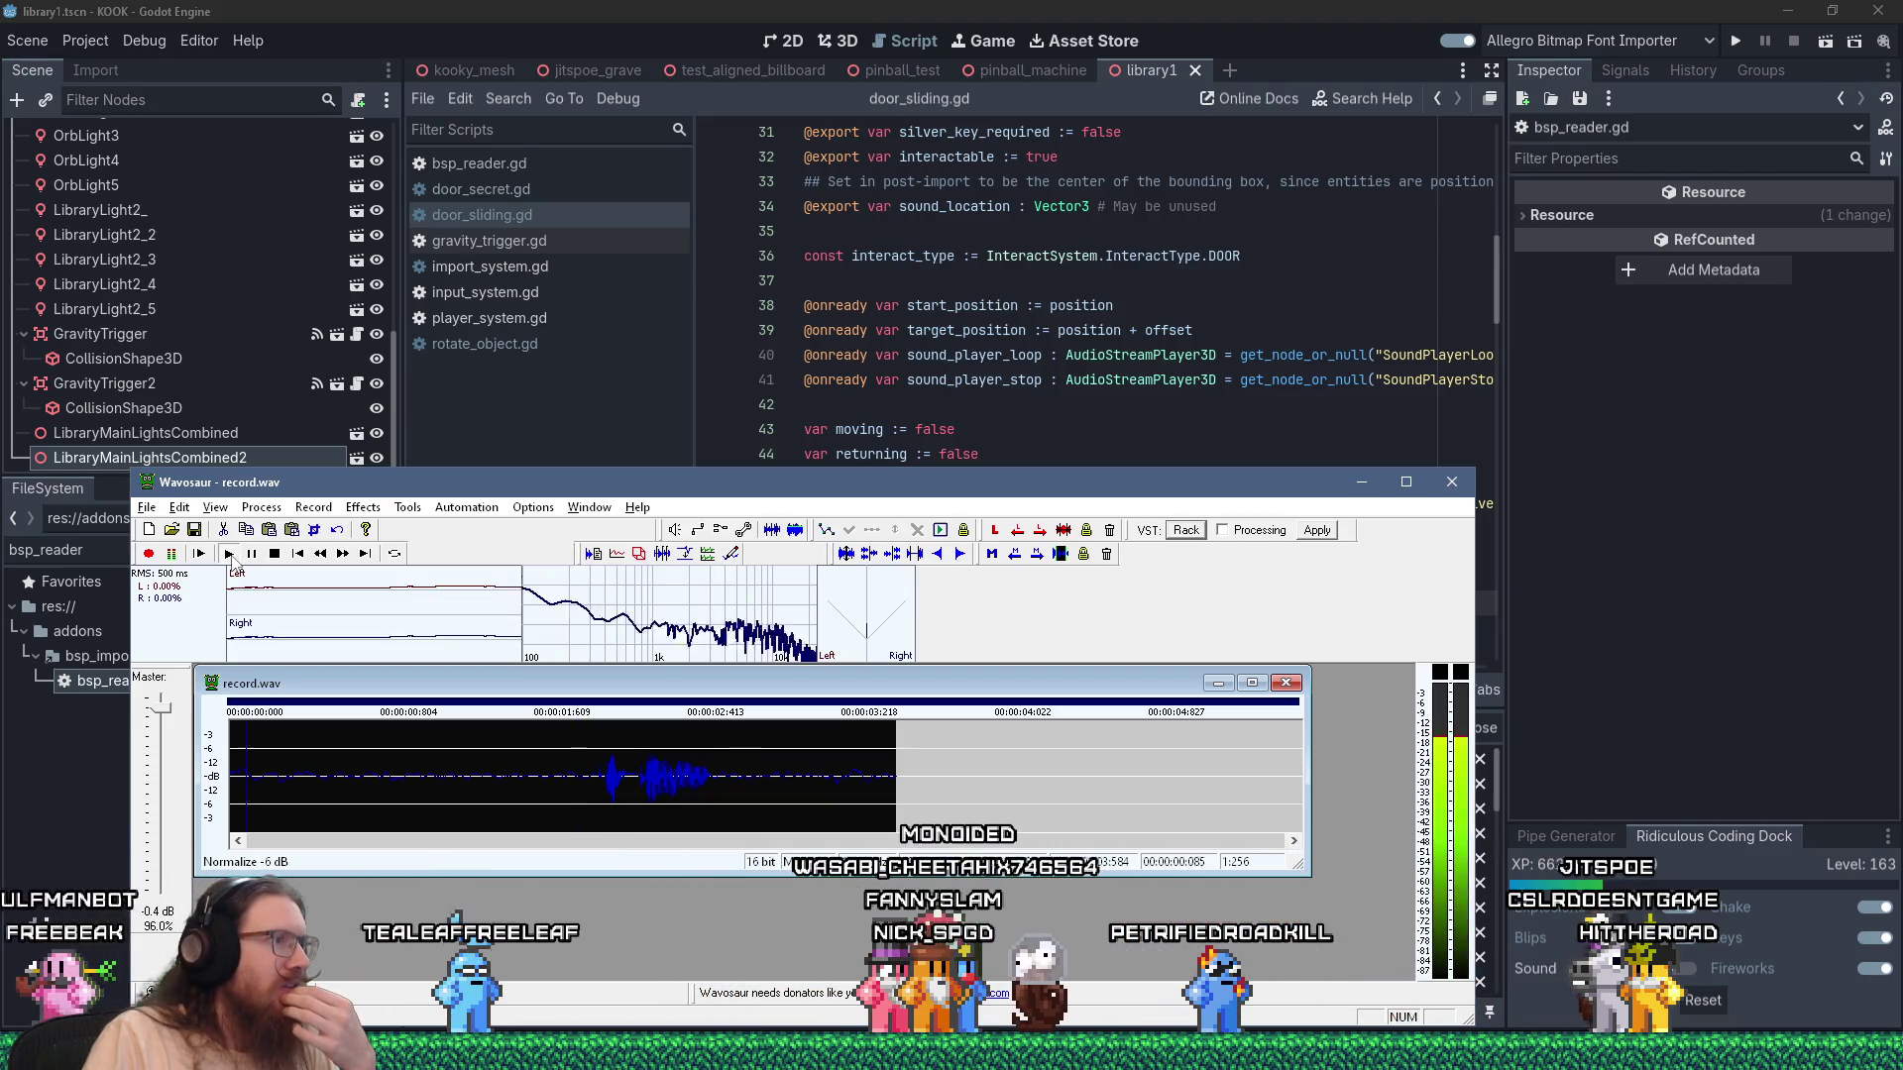
pyautogui.click(253, 556)
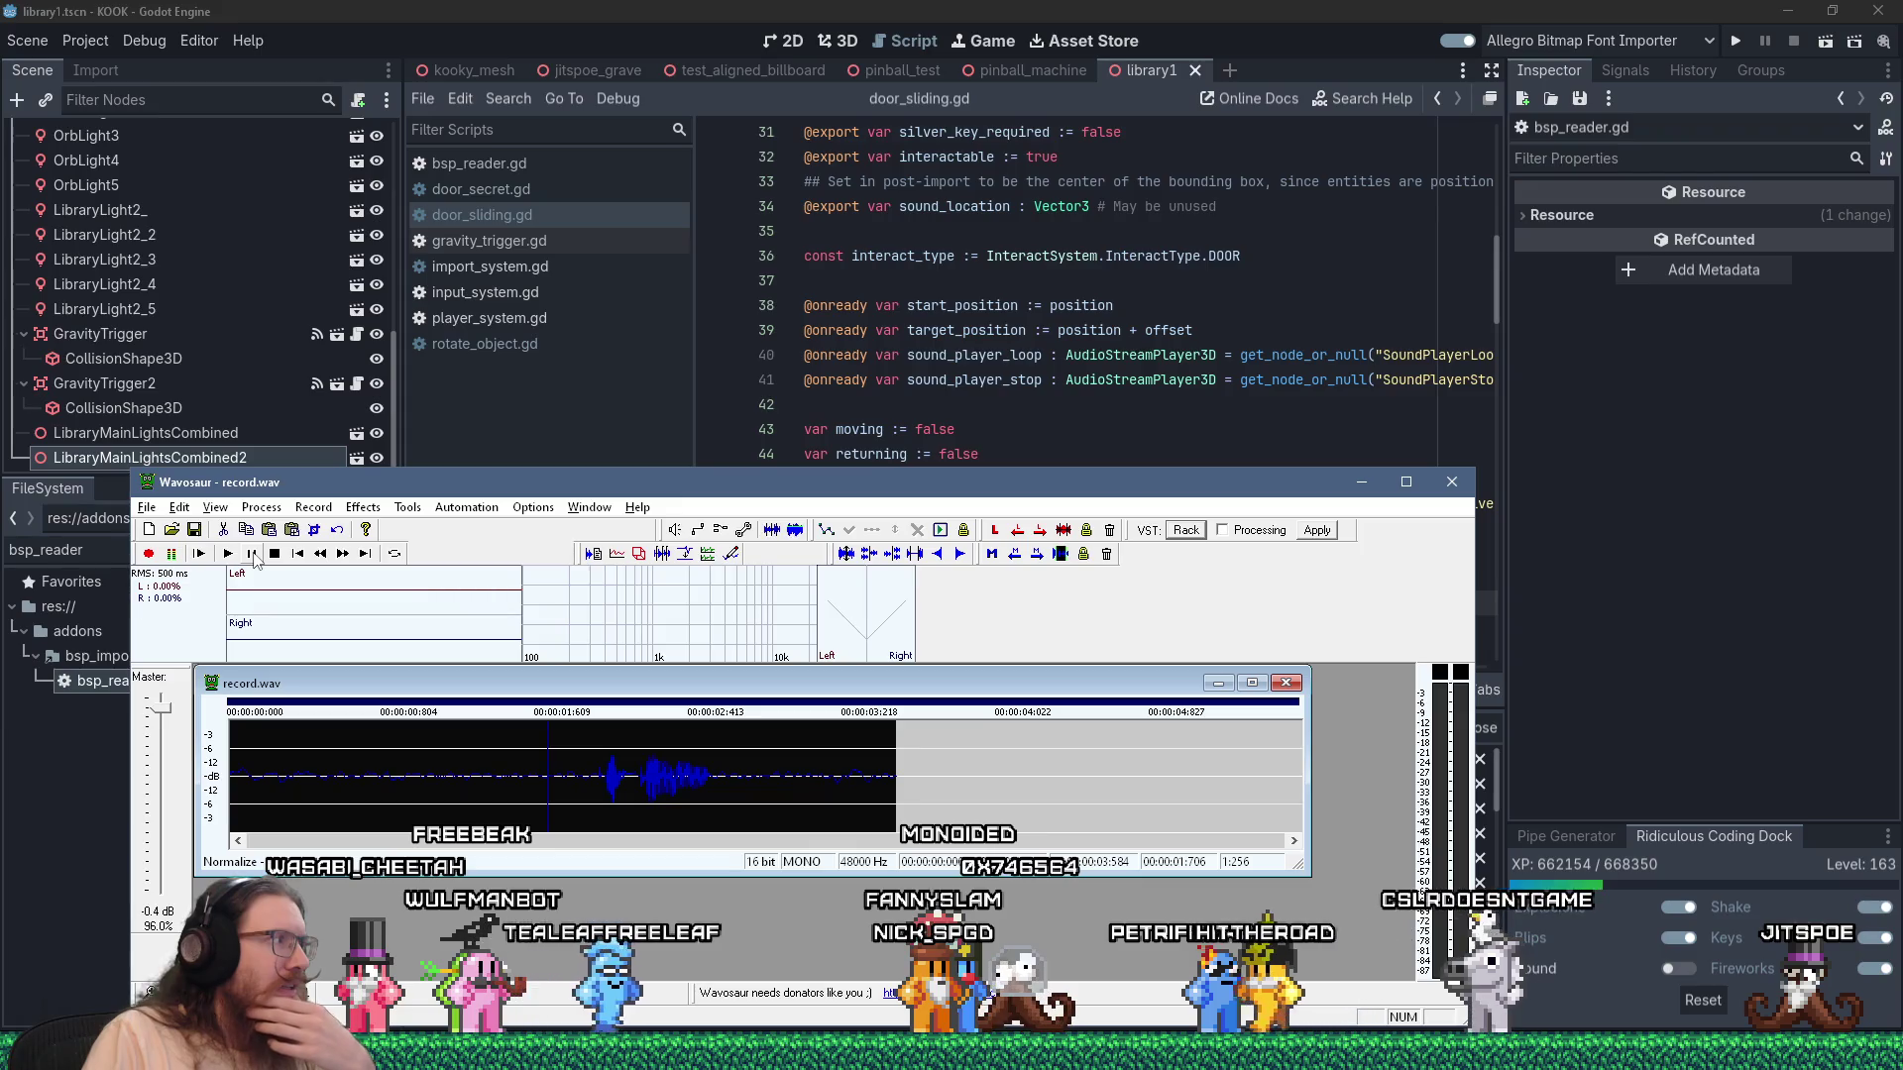
pyautogui.click(247, 560)
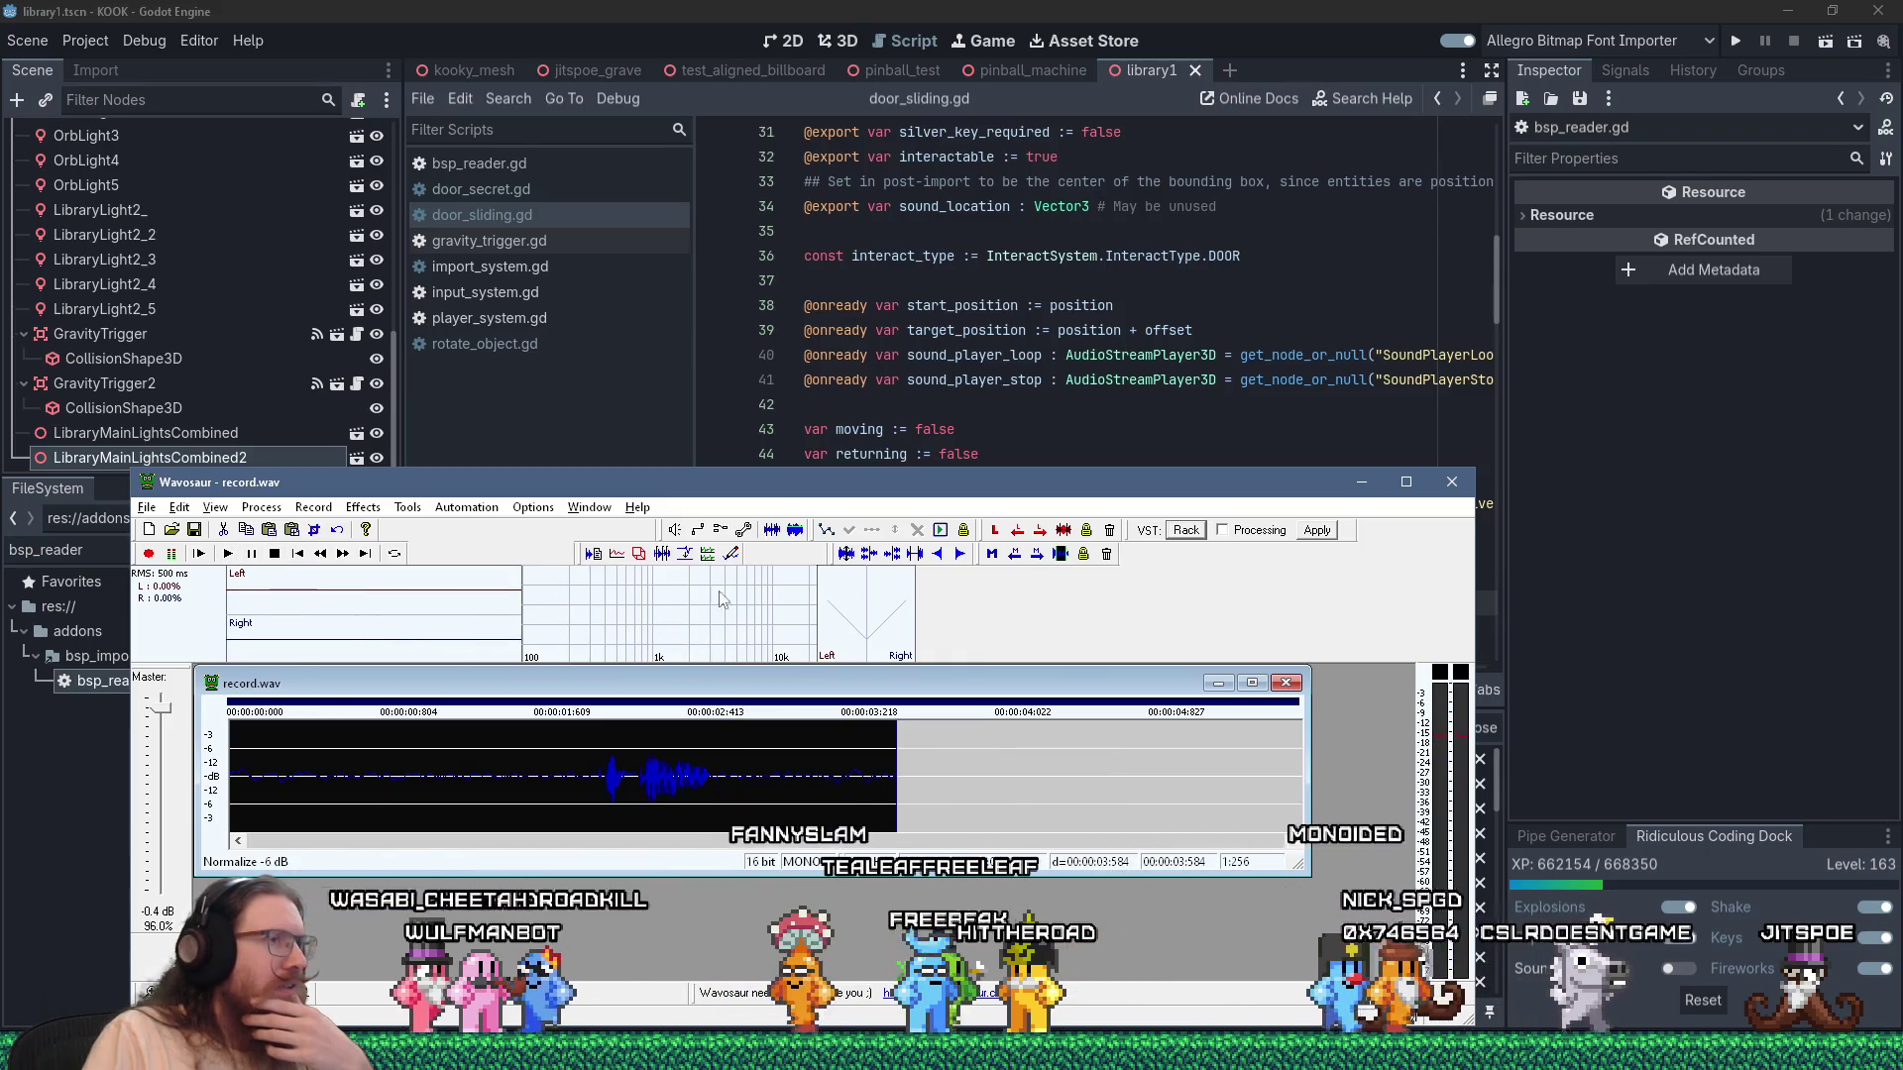
# Close record.wav without saving, minimize Wavosaur, and switch to the browser showing the gist.
pyautogui.click(1287, 684)
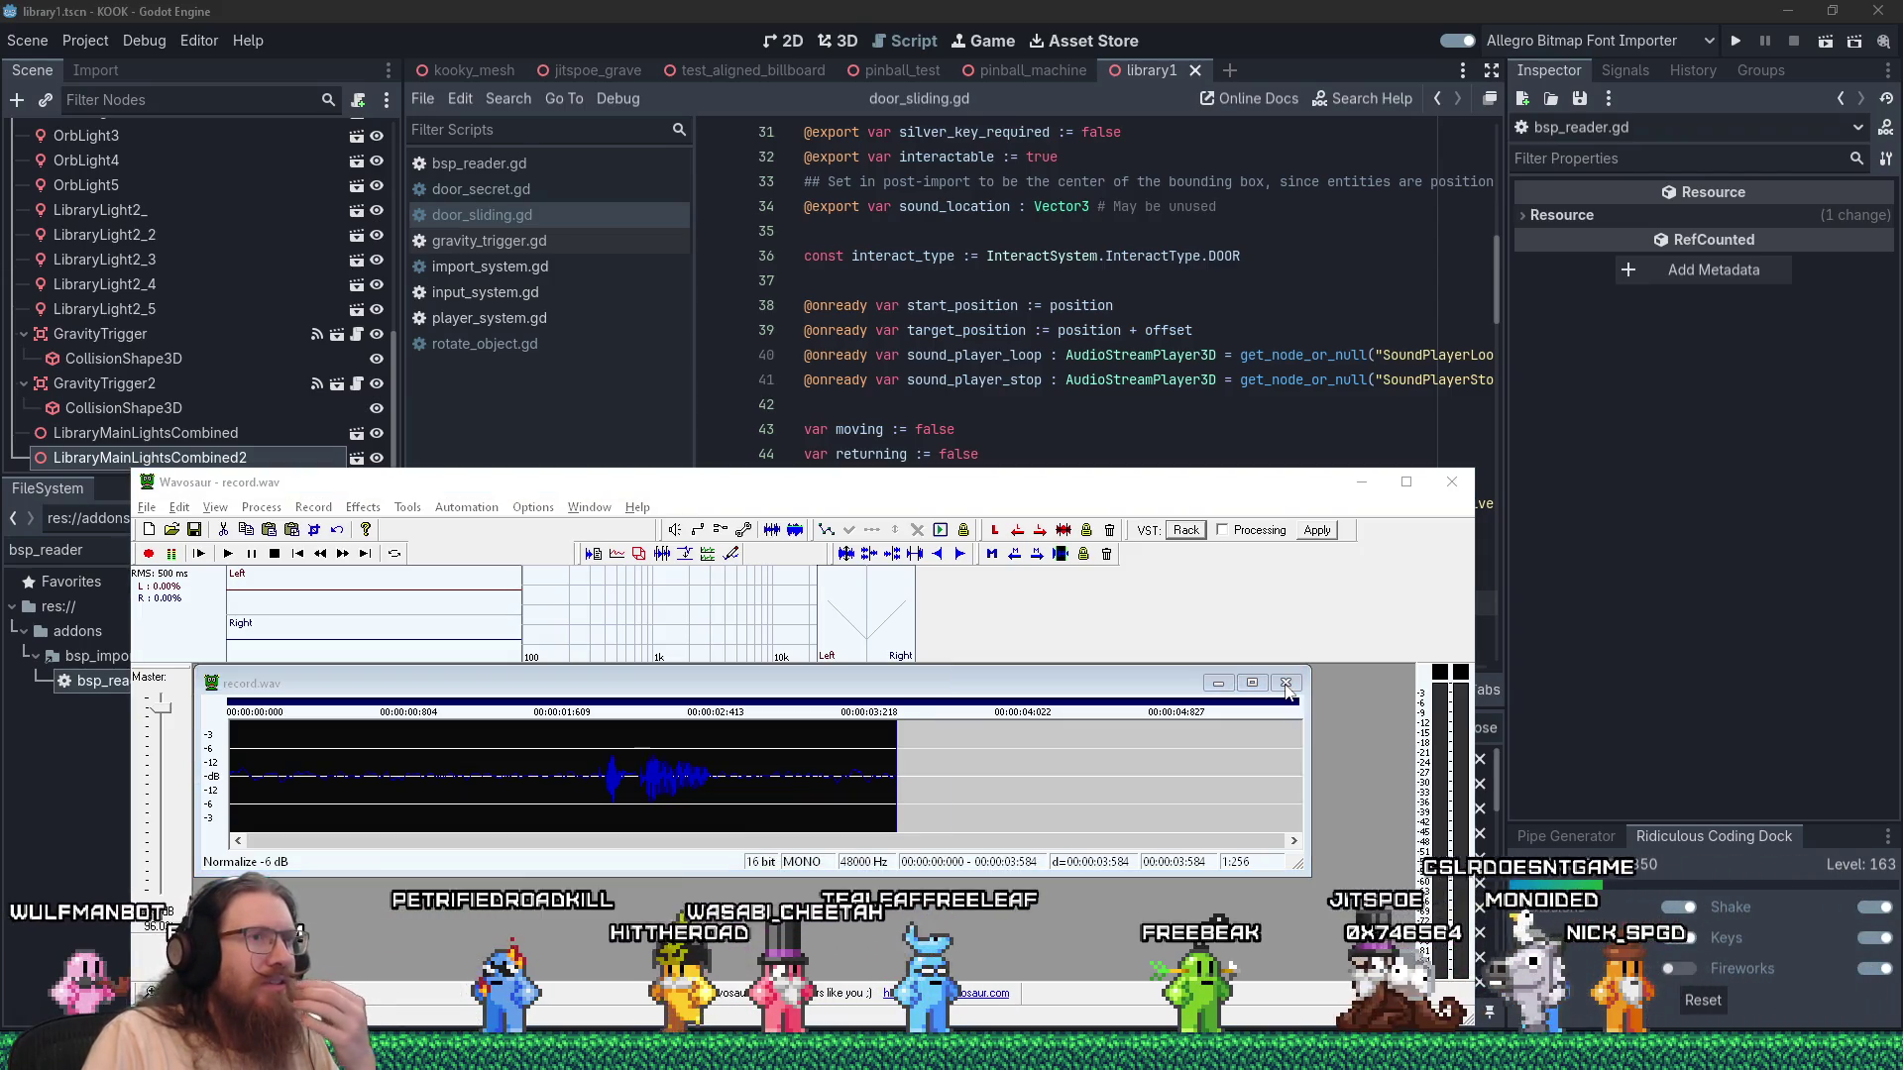
pyautogui.press('Return')
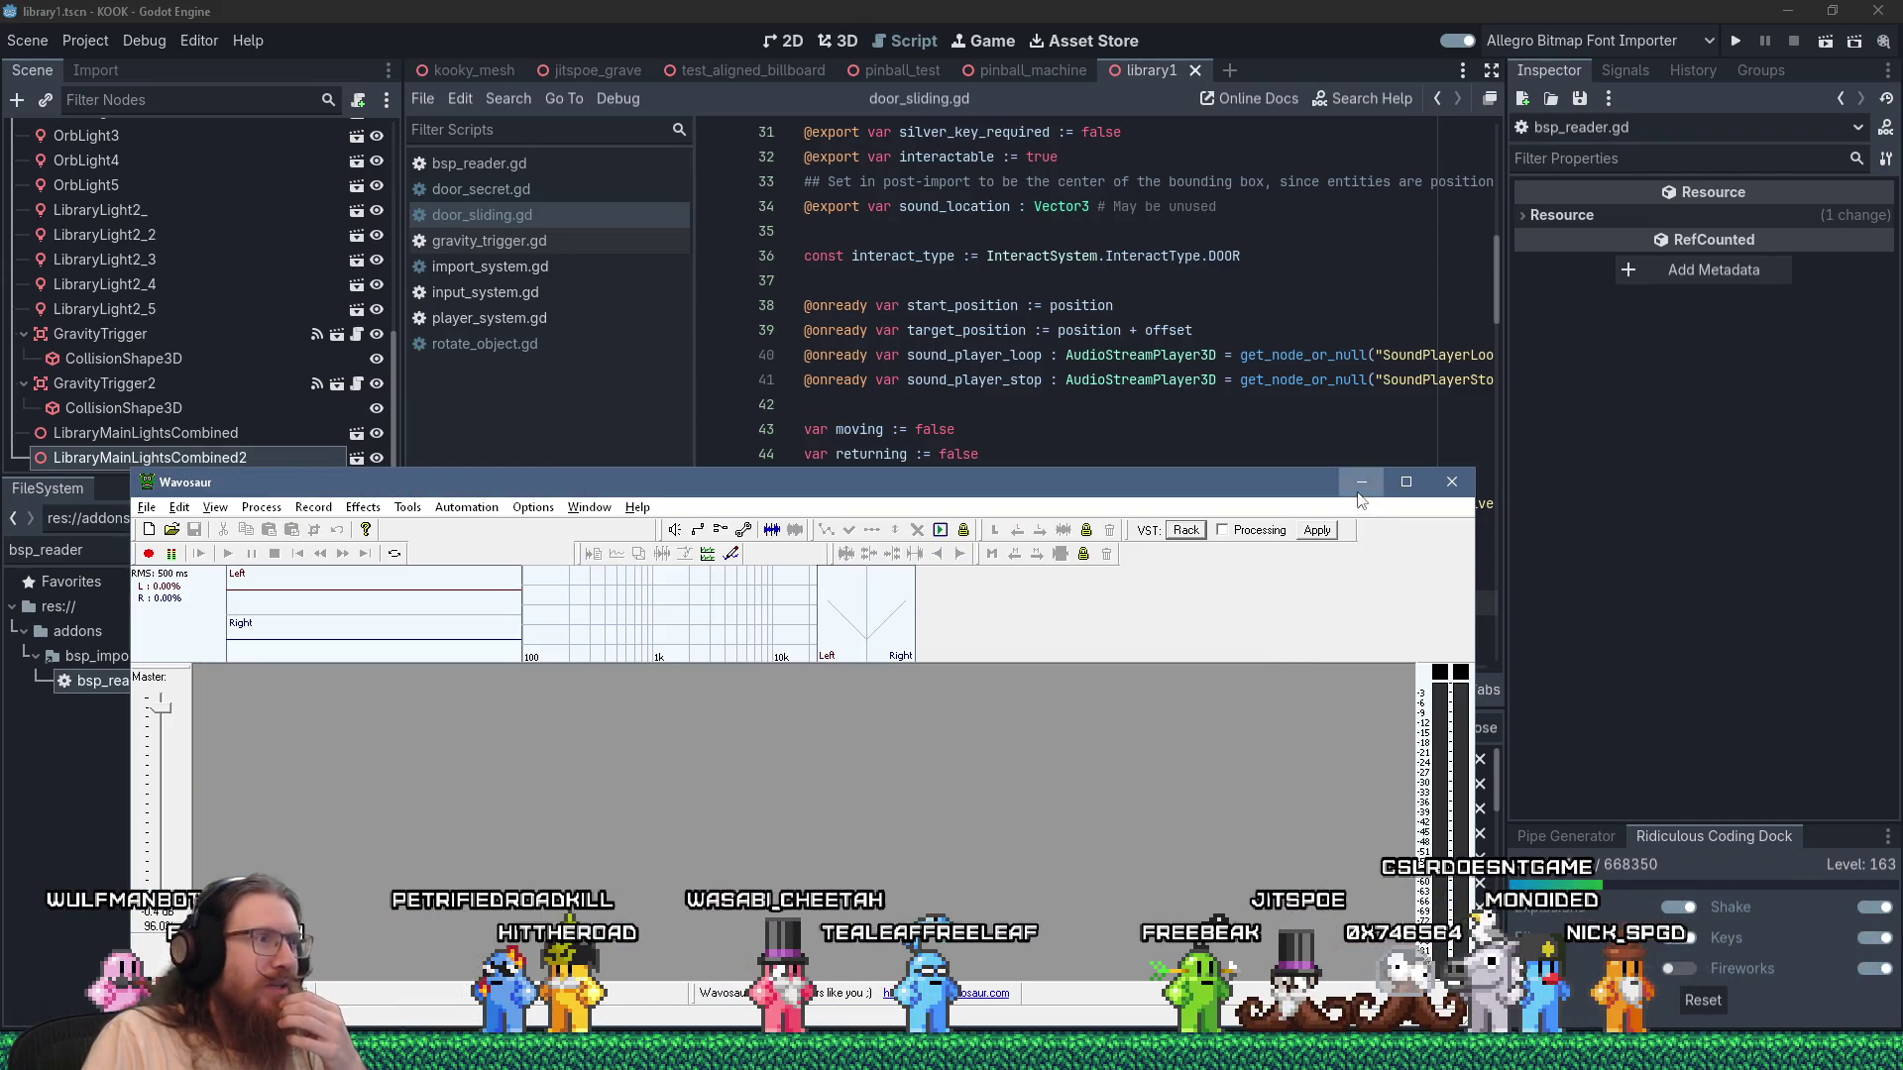
pyautogui.click(1361, 483)
pyautogui.hotkey('alt', 'Tab')
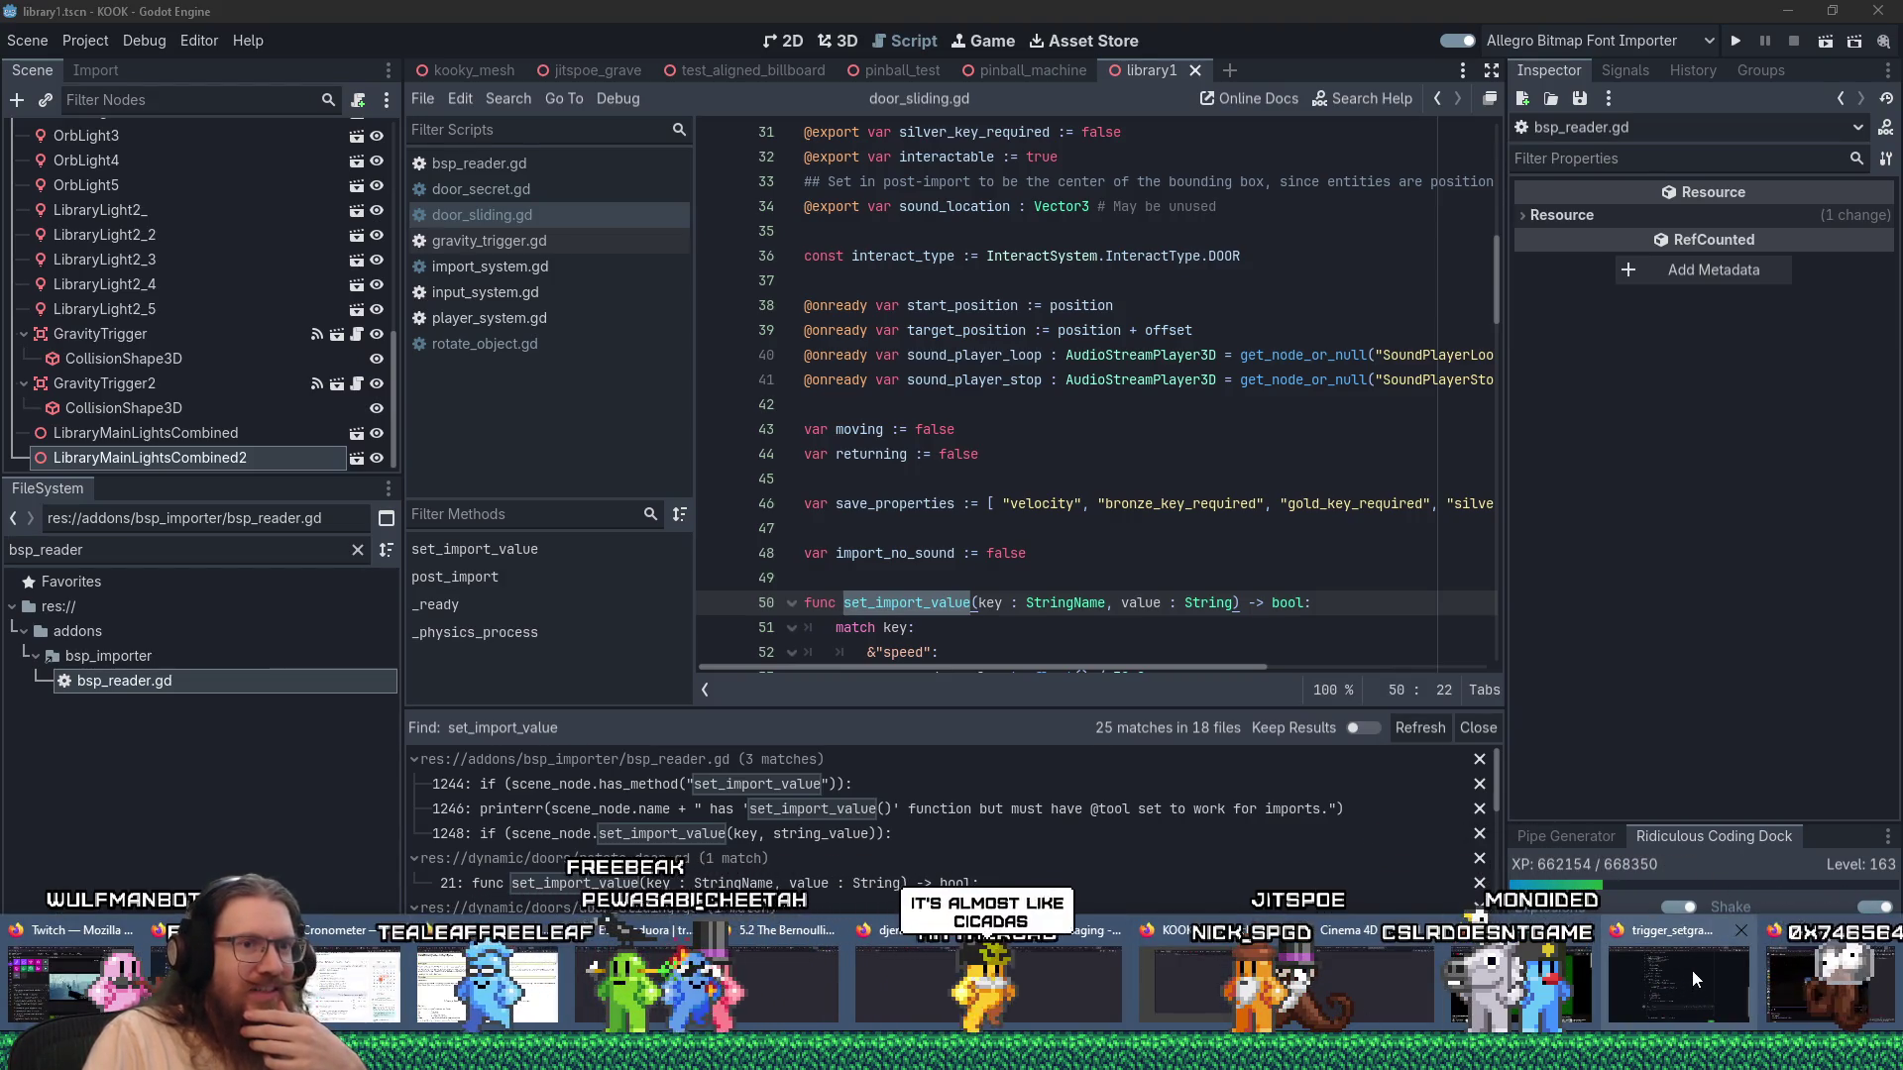
pyautogui.click(1667, 973)
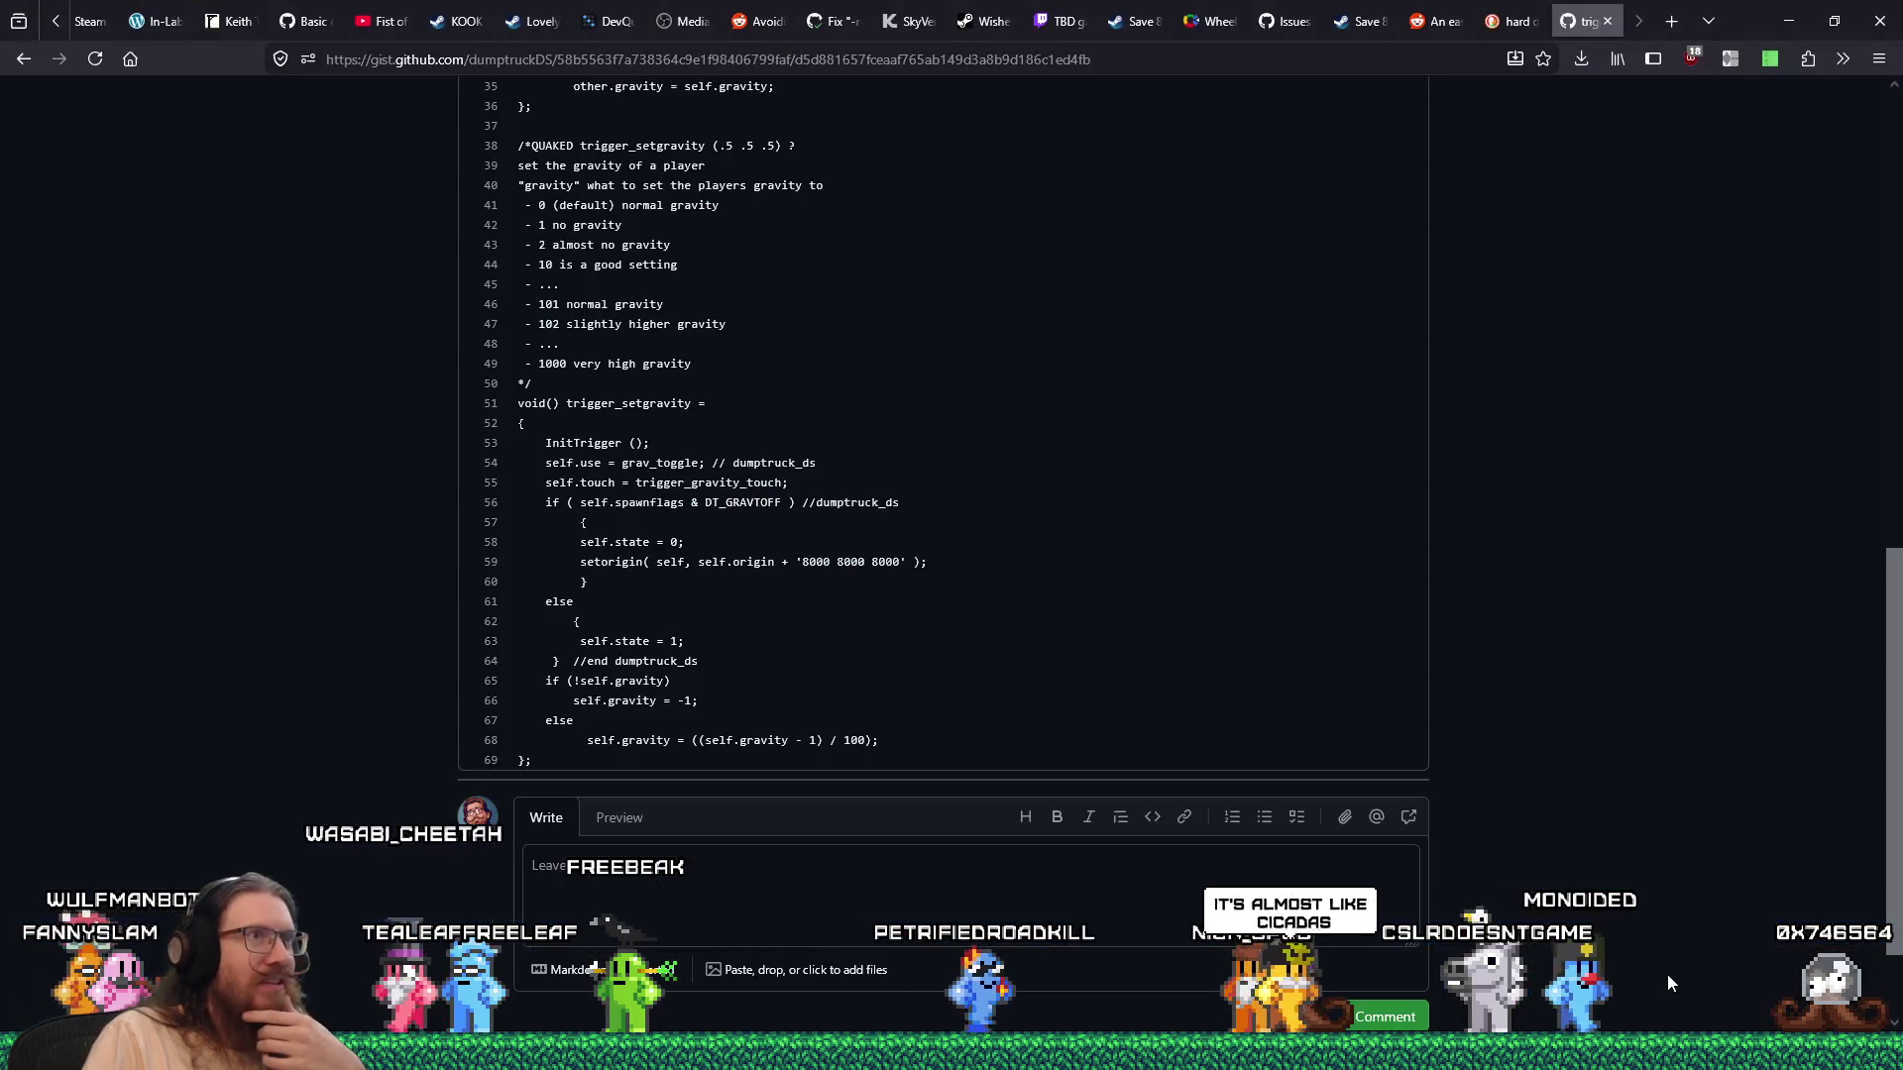
# Load twitch.tv and the streamer's channel page, close that tab, and bring the 'noise' clip window over the gist.
pyautogui.click(1663, 32)
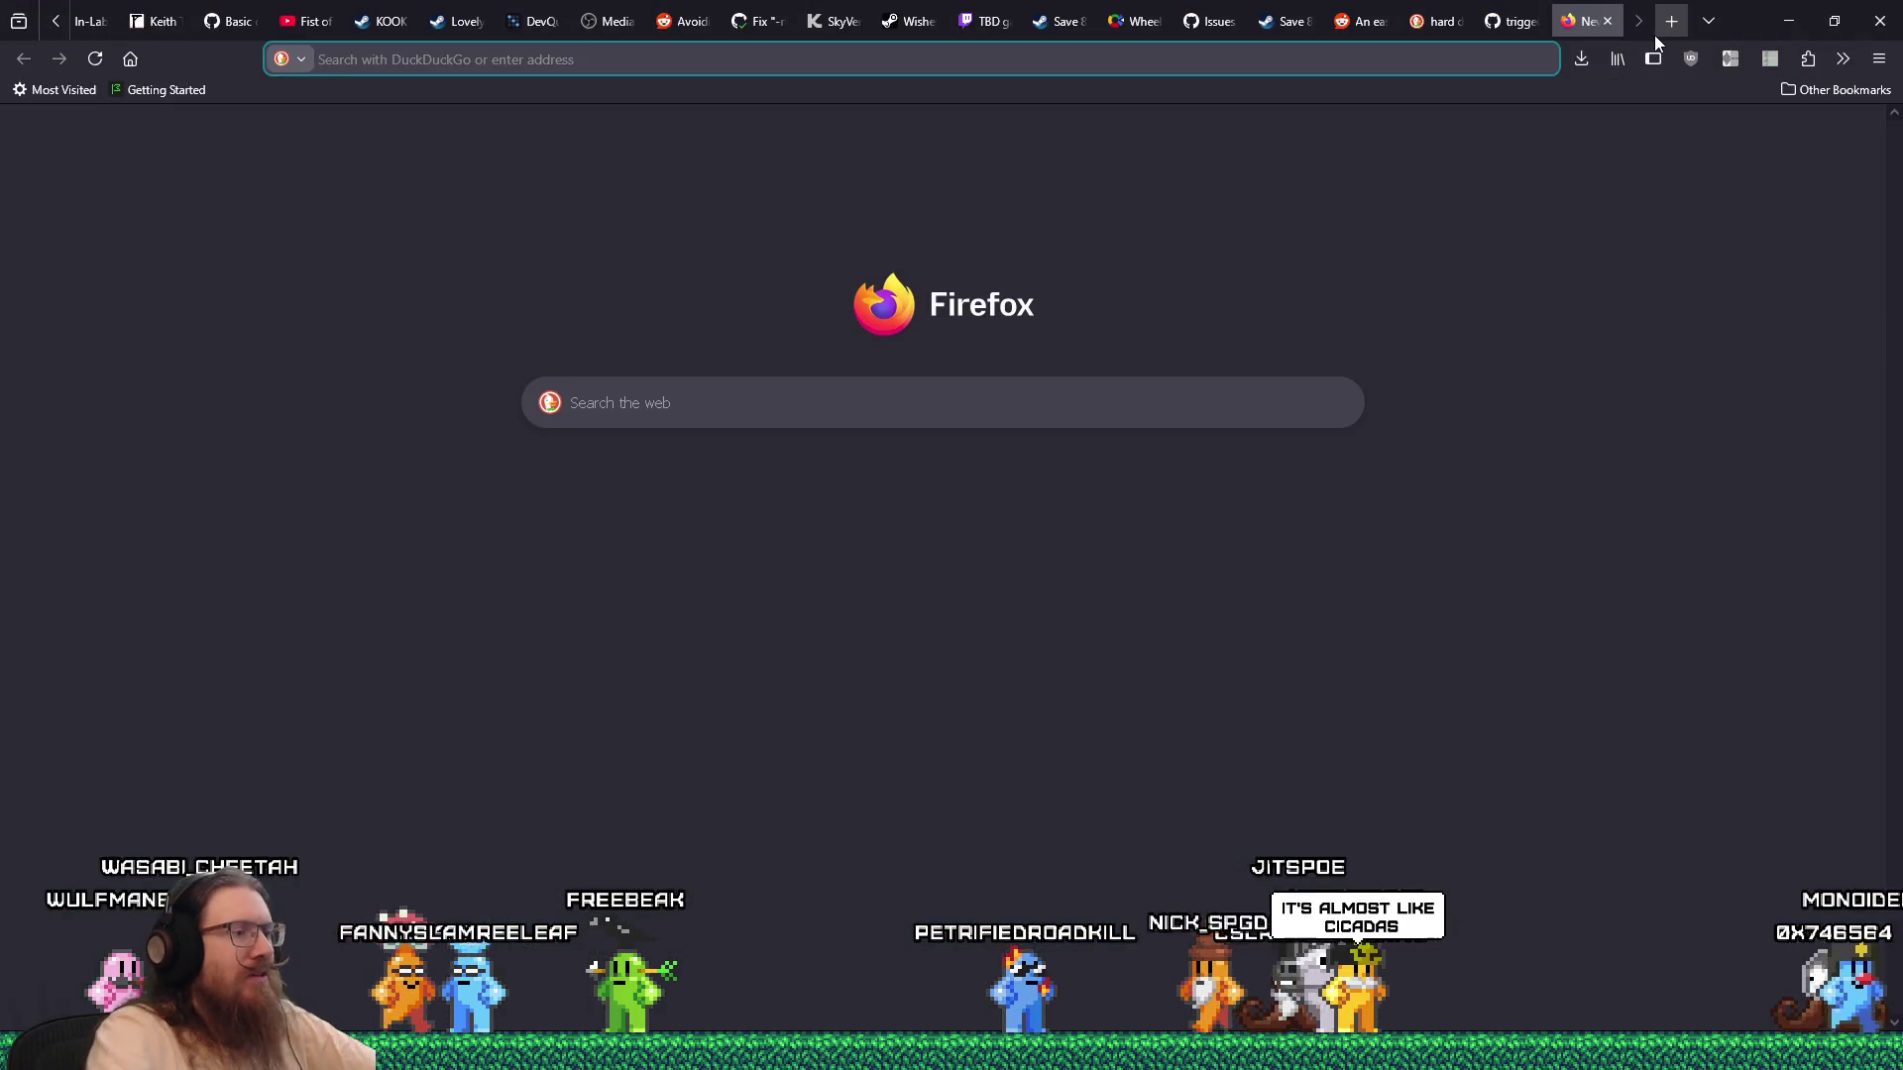
pyautogui.write('twitch.tv/')
pyautogui.press('Return')
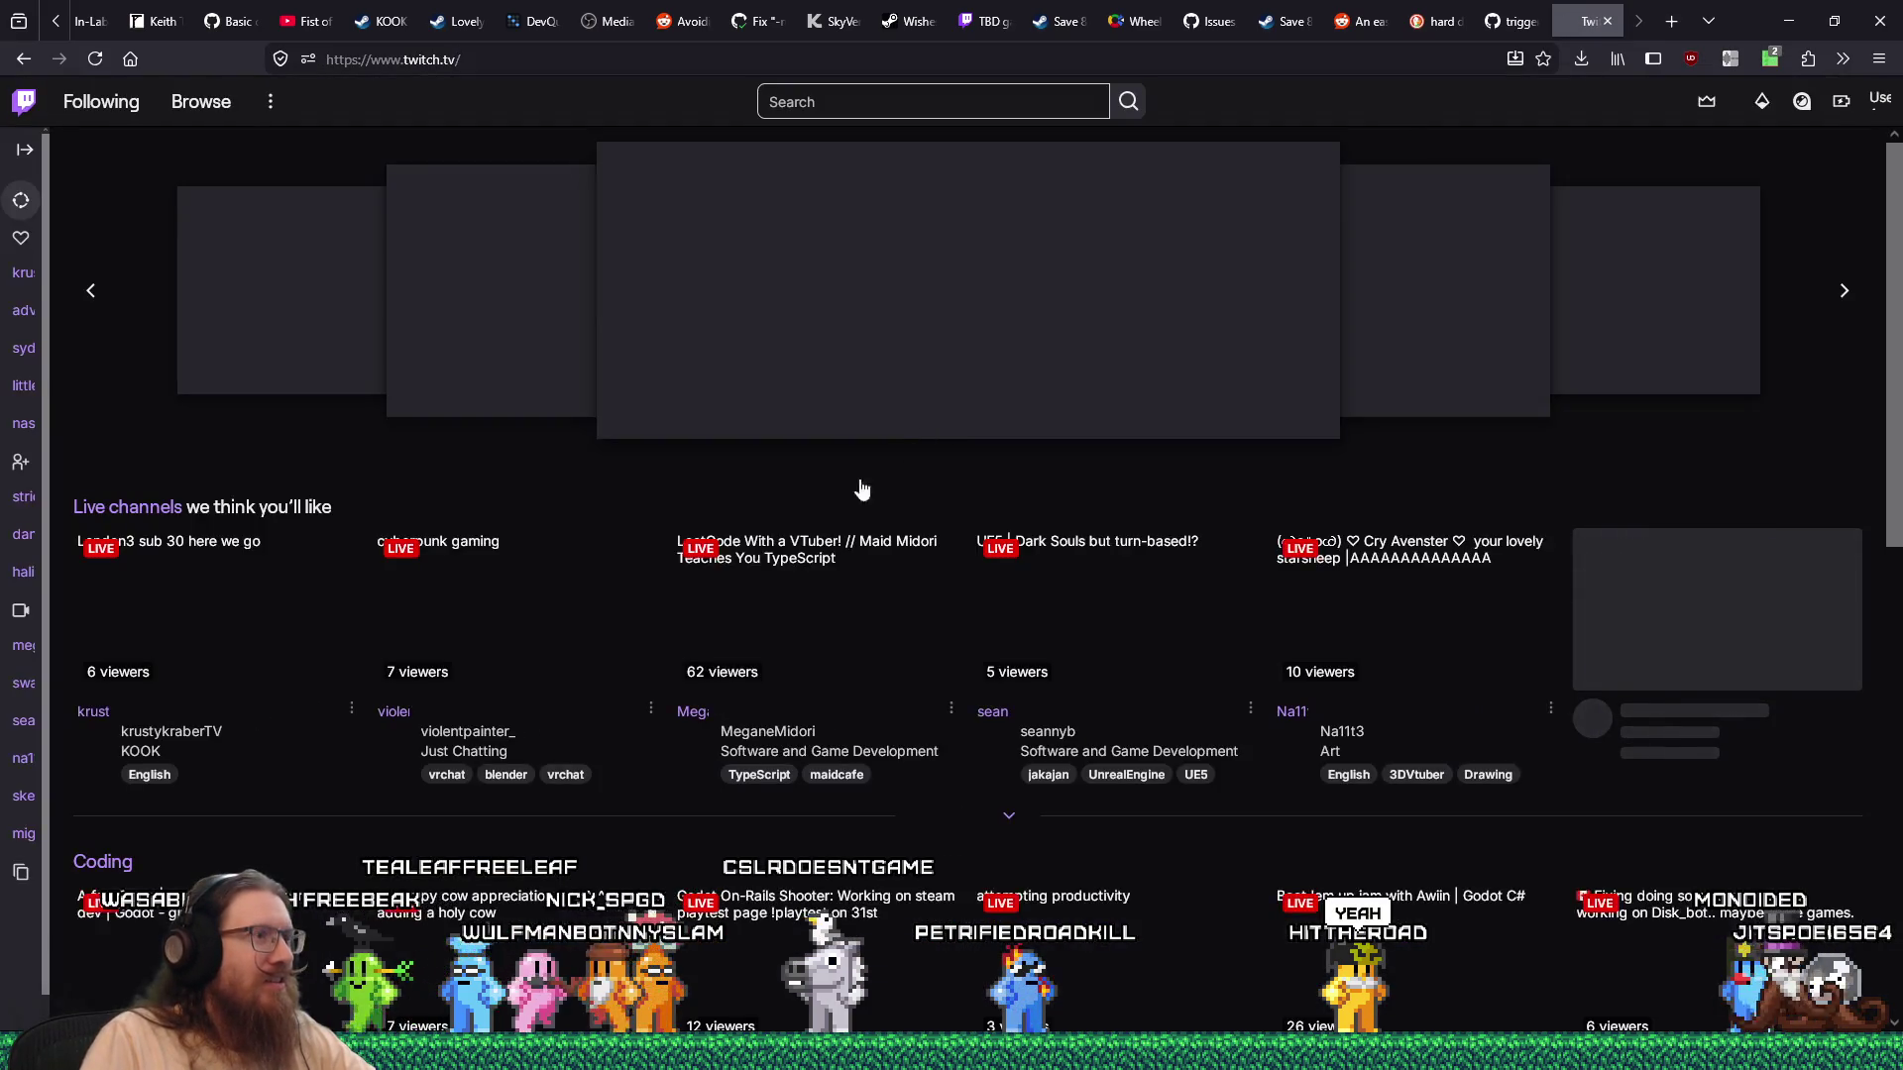
pyautogui.hotkey('ctrl', 'l')
pyautogui.press('End')
pyautogui.write('jitspoe')
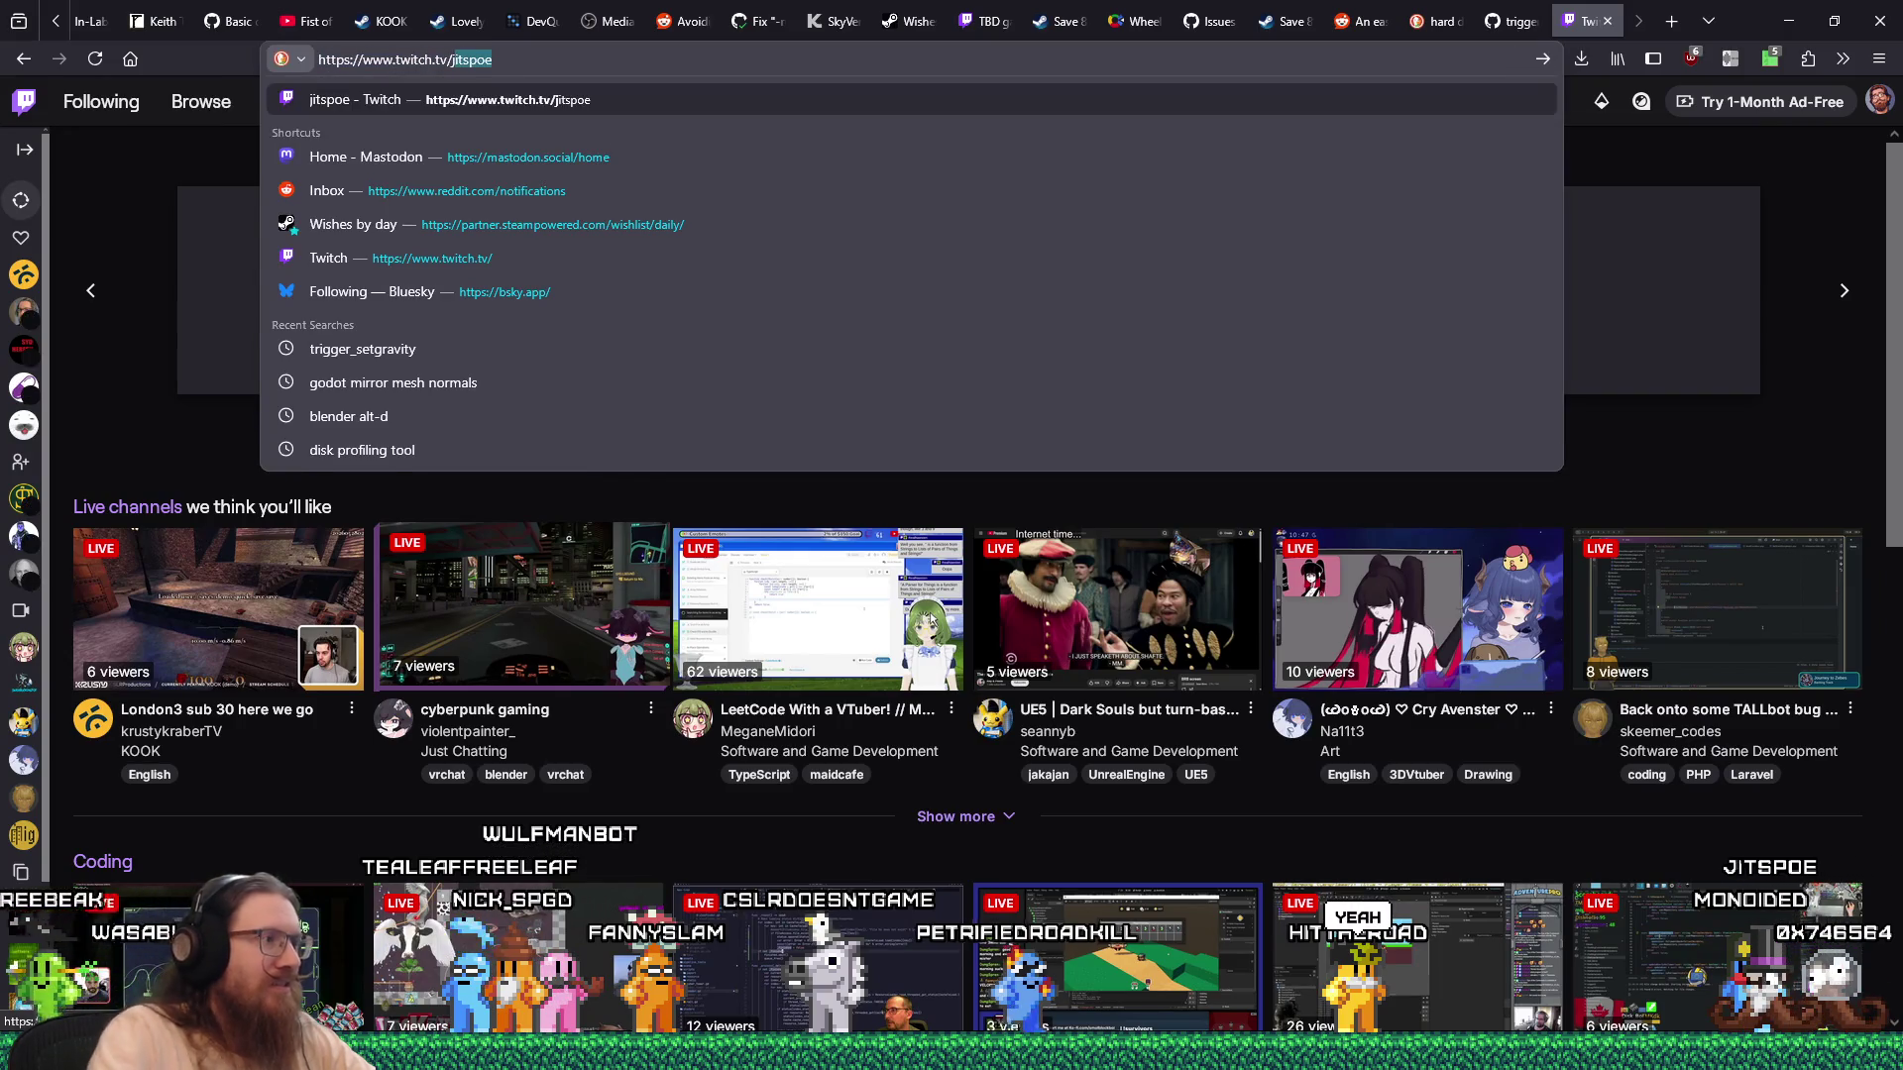
pyautogui.press('Return')
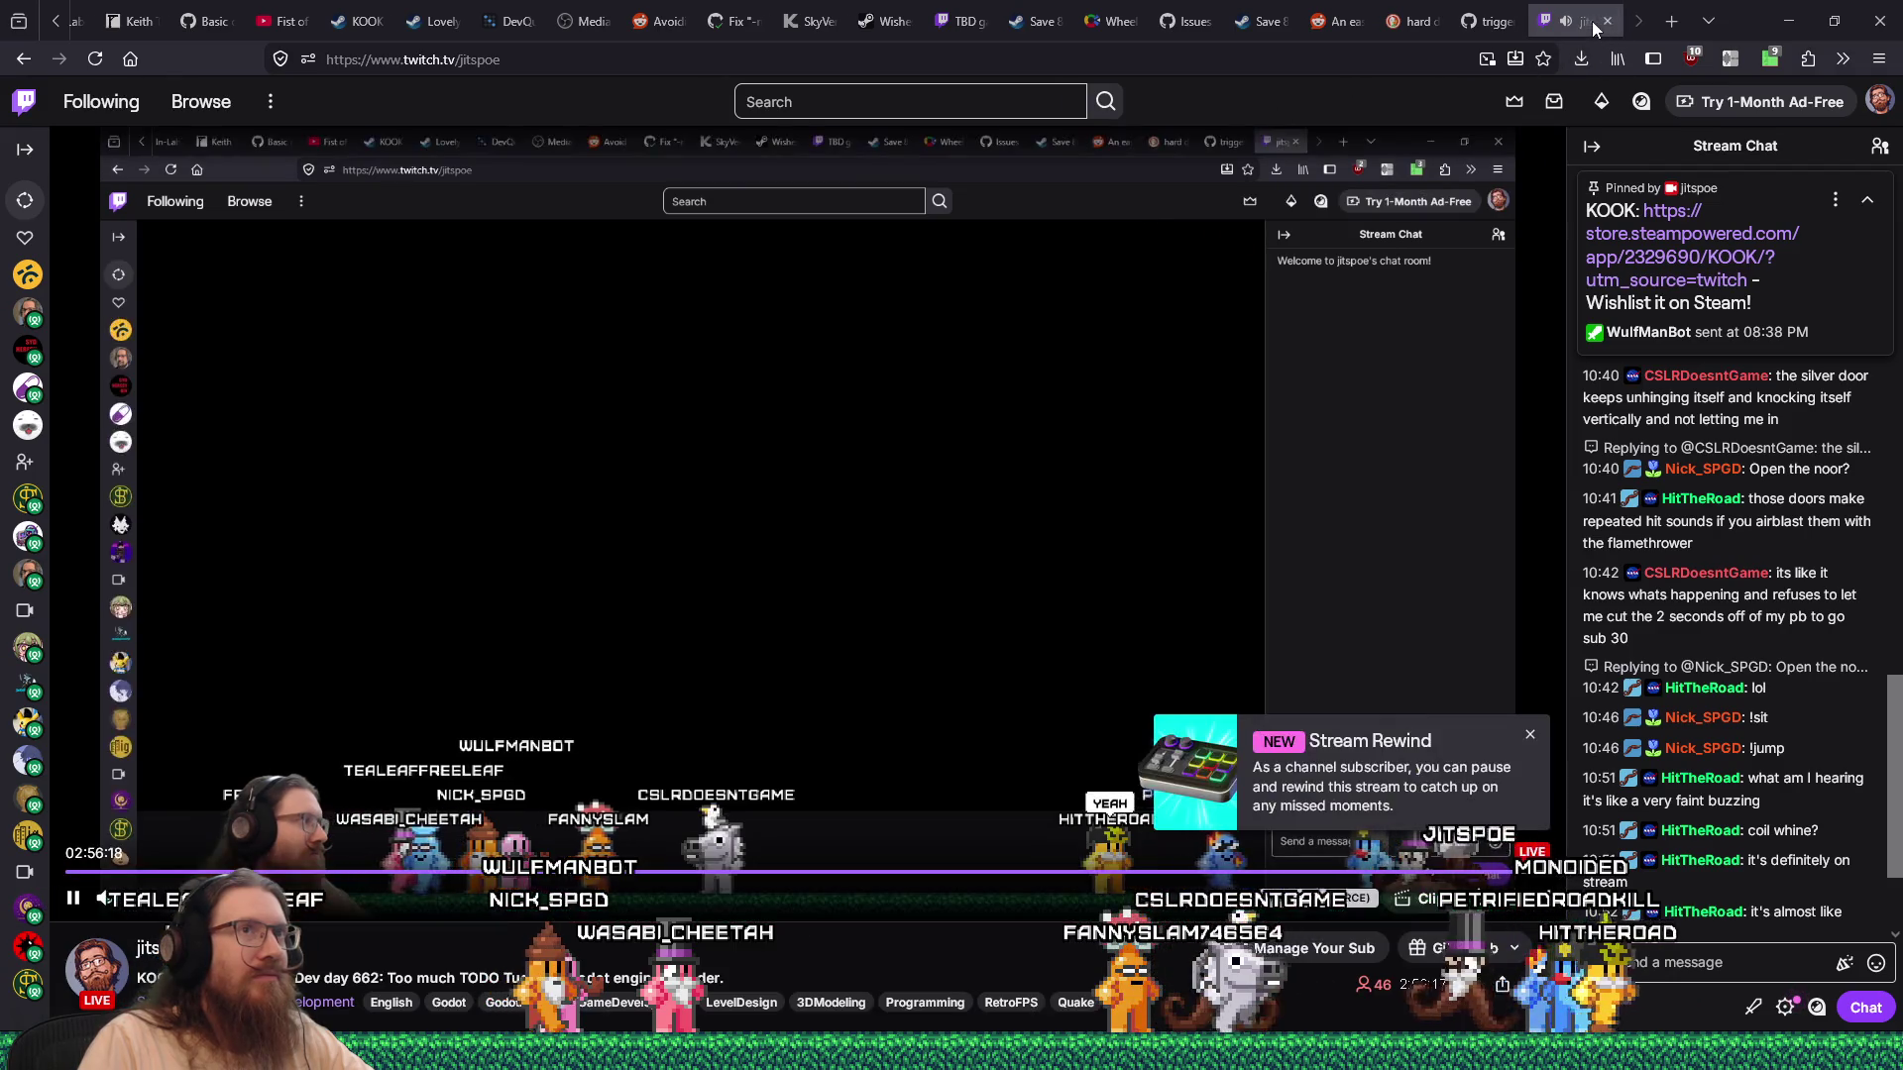
pyautogui.click(1608, 22)
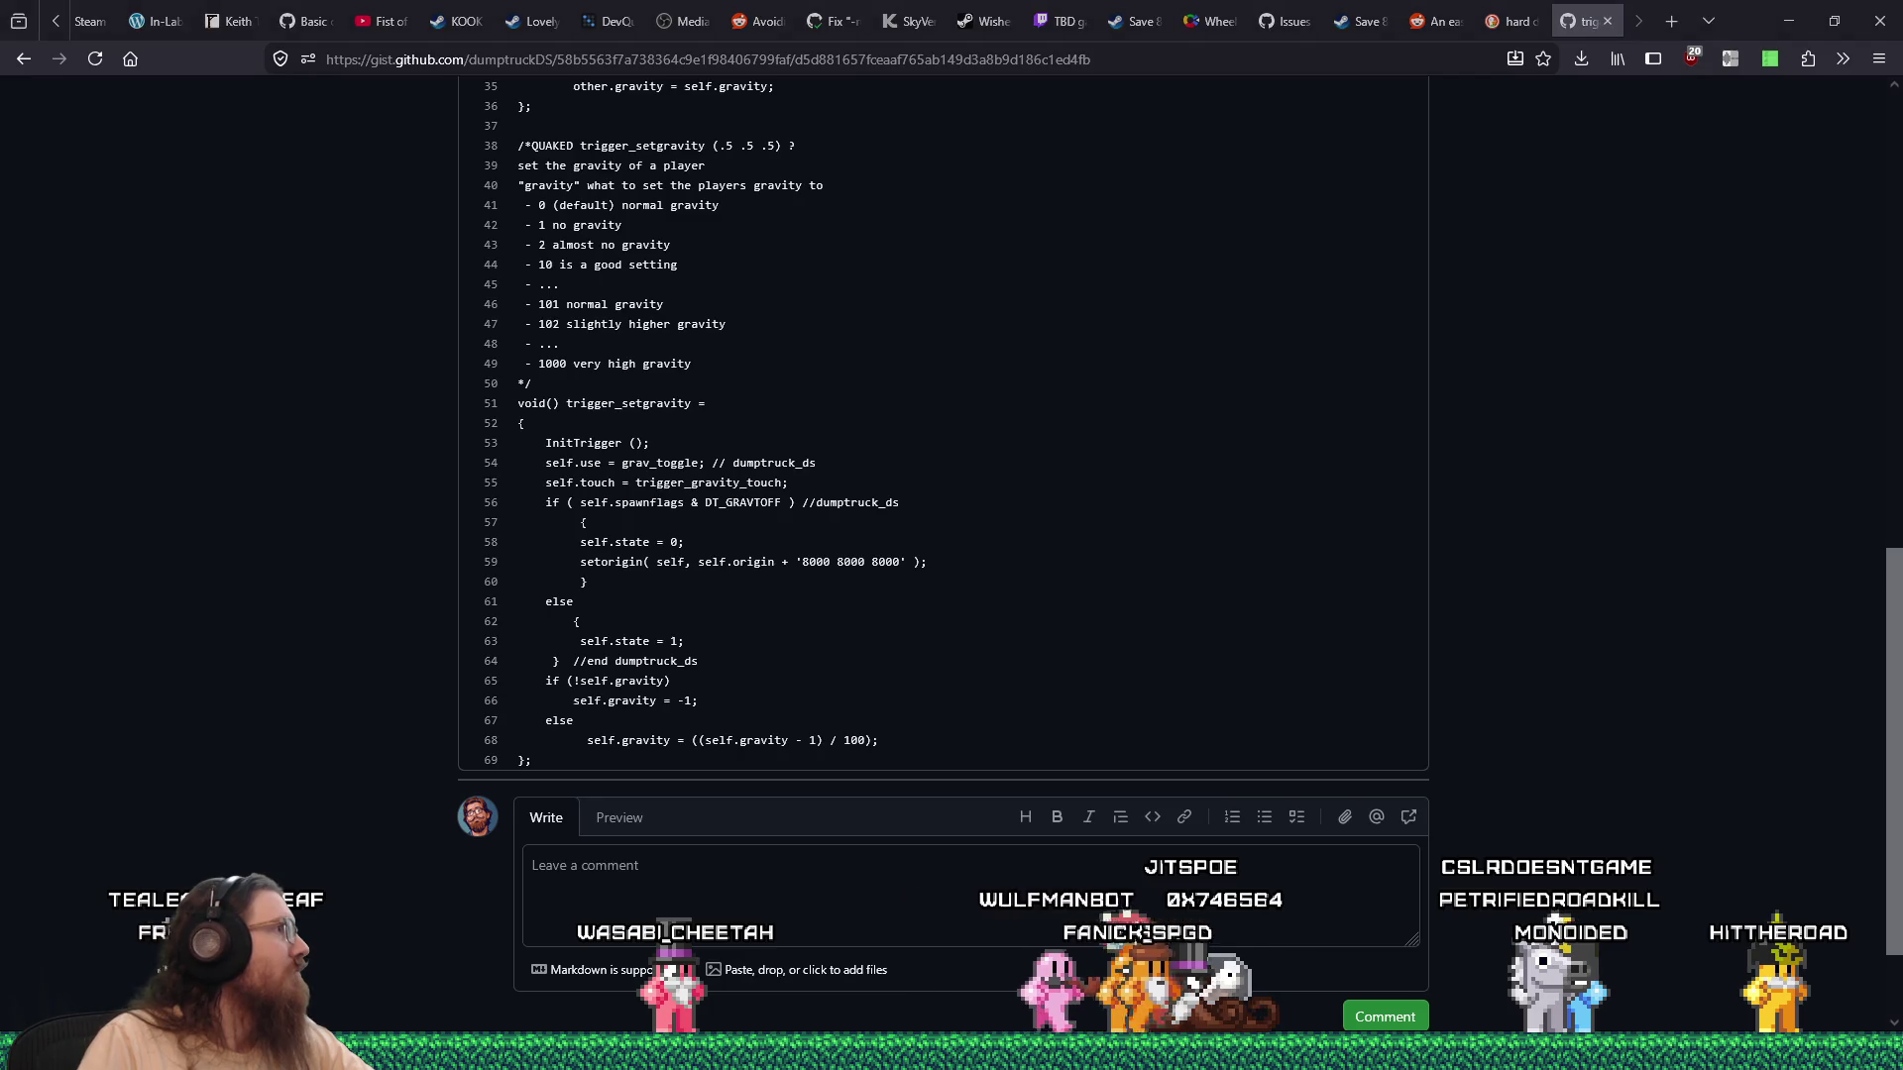
pyautogui.moveTo(0, 47); pyautogui.dragTo(694, 46)
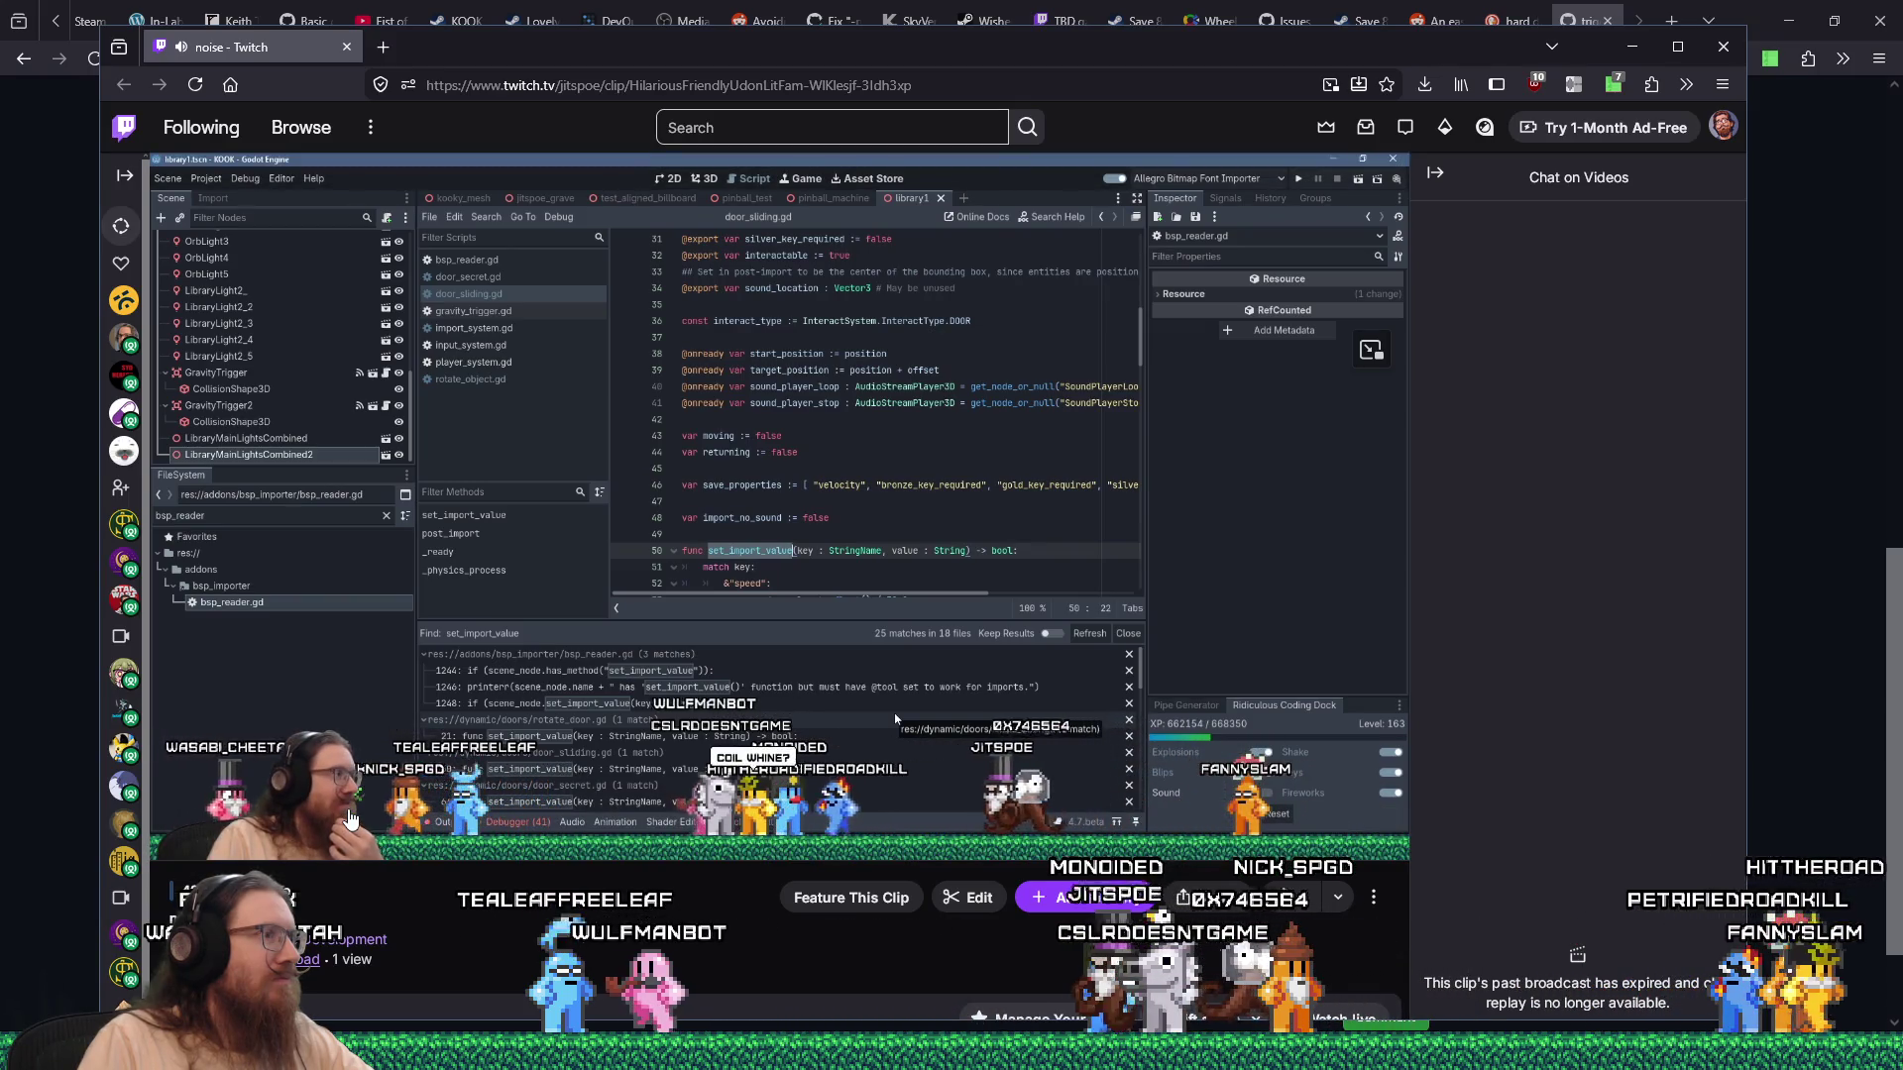
# Play the 'noise' clip from a later point, pause it, then switch back to the gist page.
pyautogui.moveTo(330, 842)
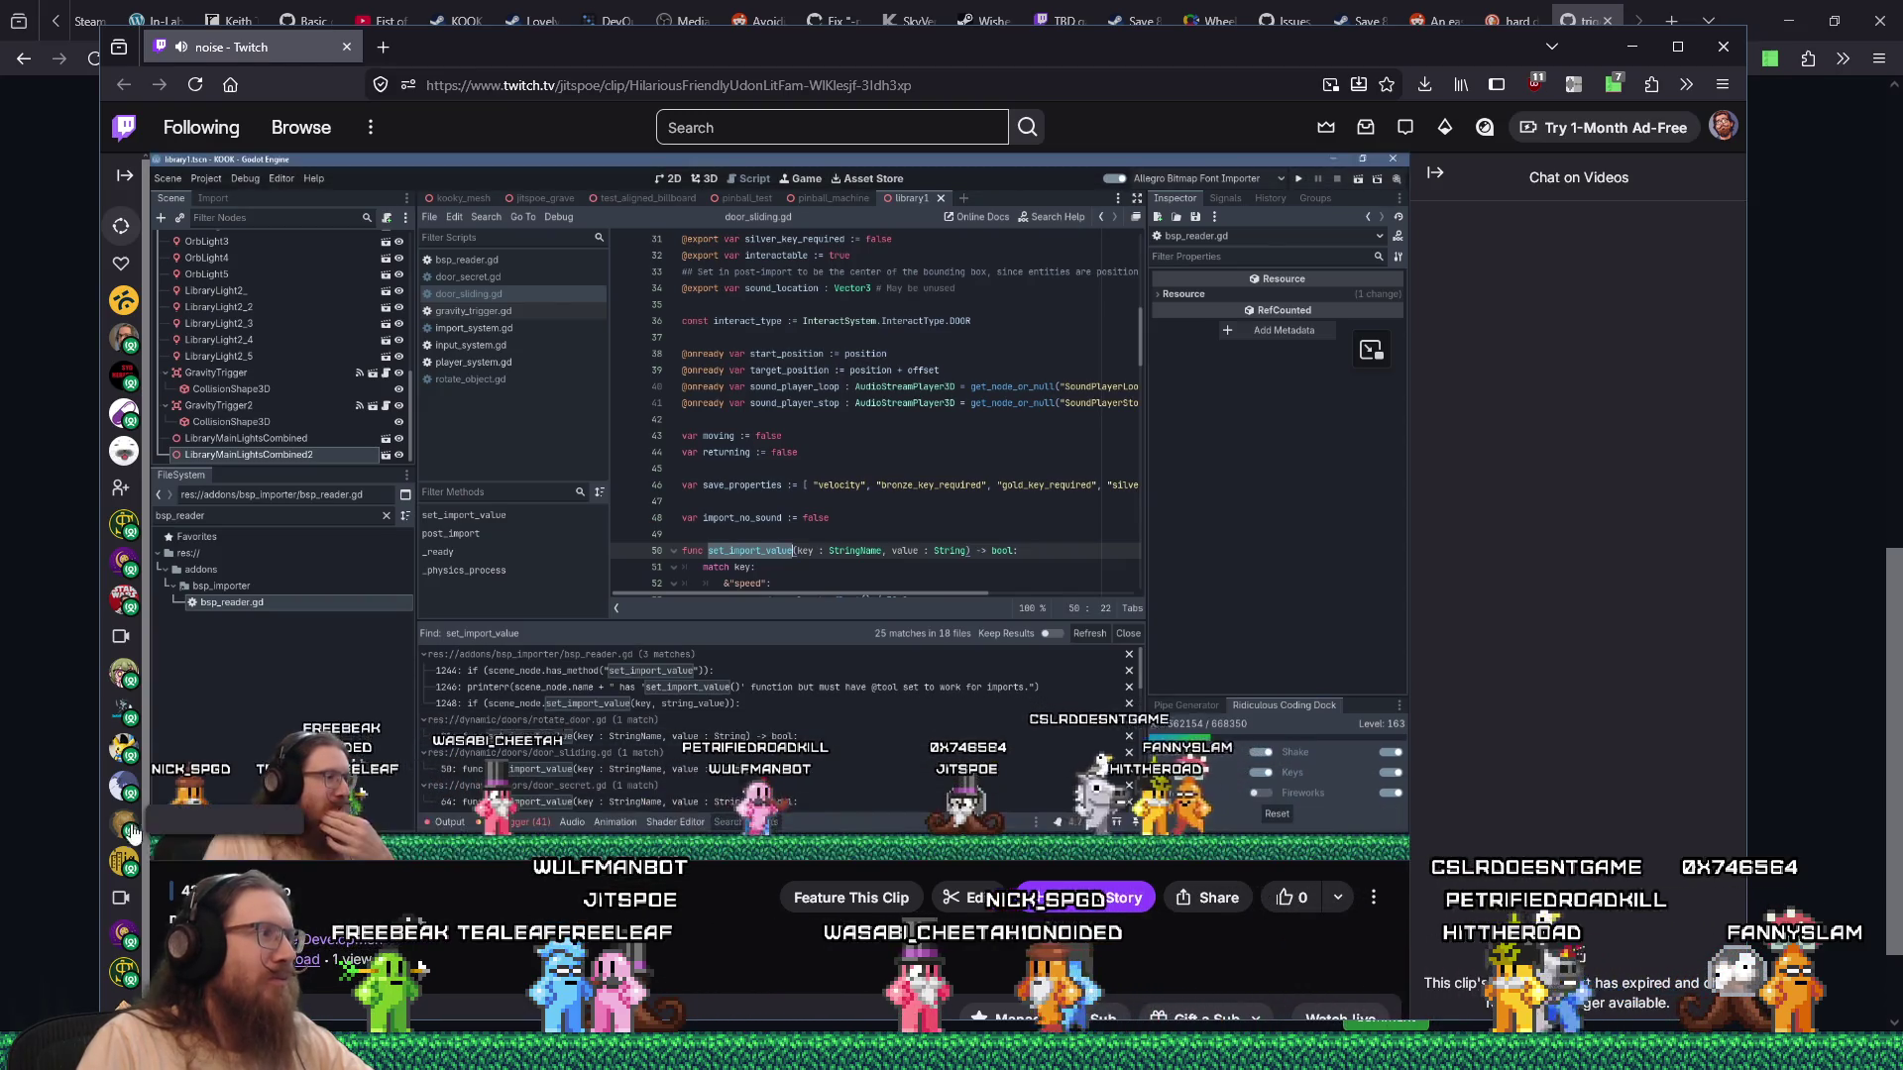
pyautogui.scroll(-5, 220, 576)
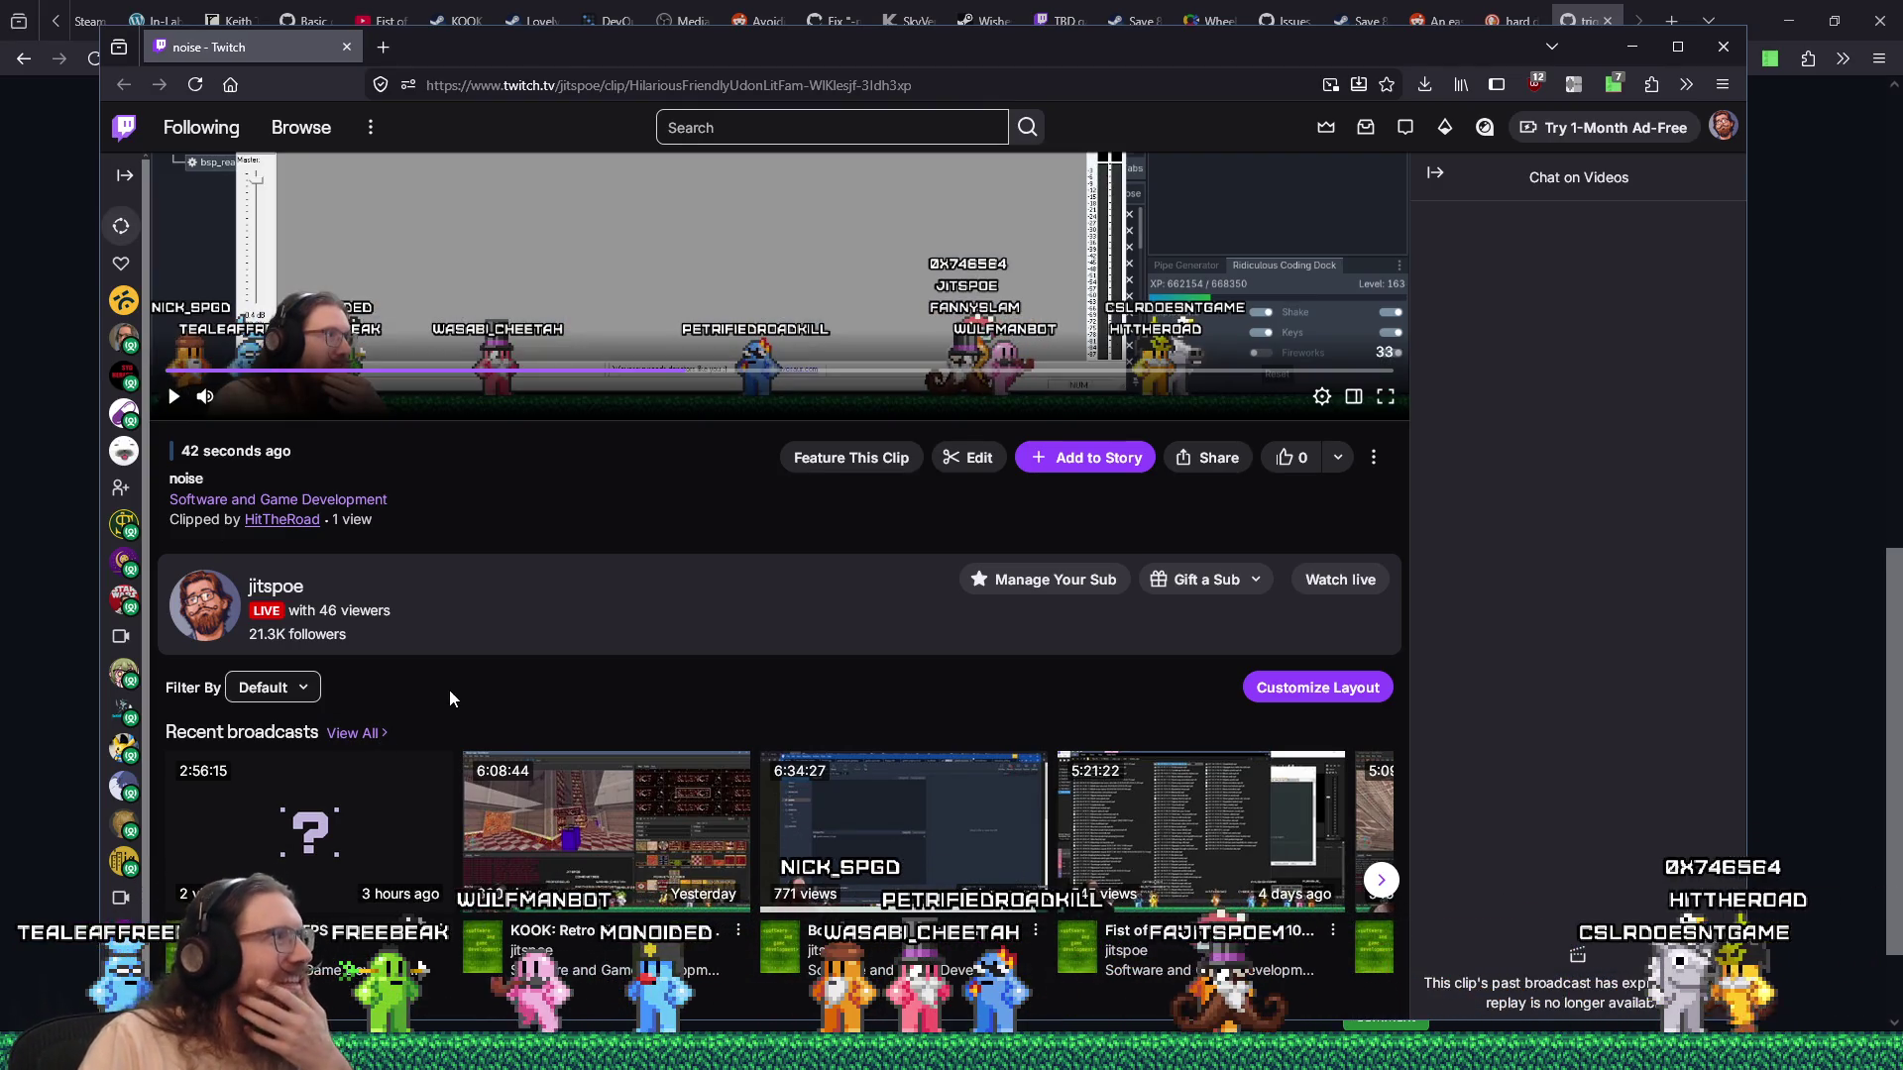
pyautogui.scroll(4, 449, 689)
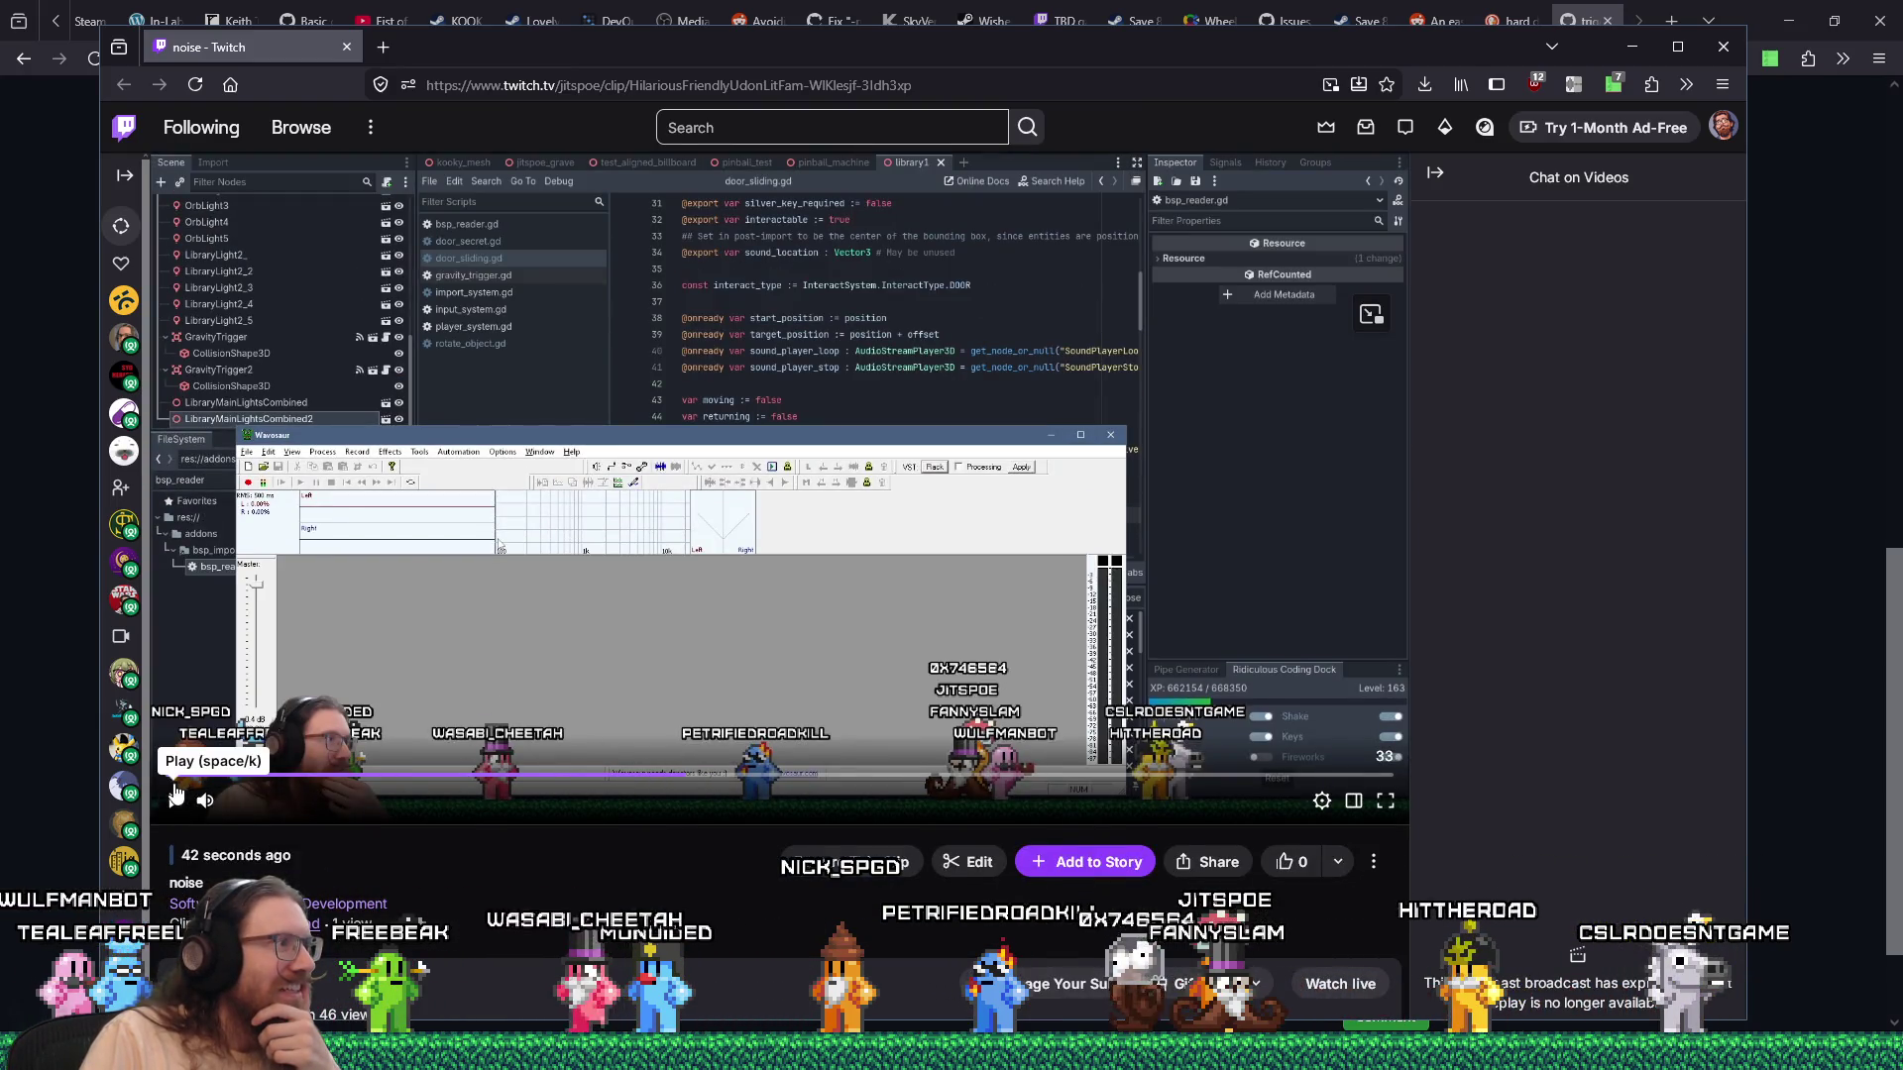
pyautogui.click(173, 800)
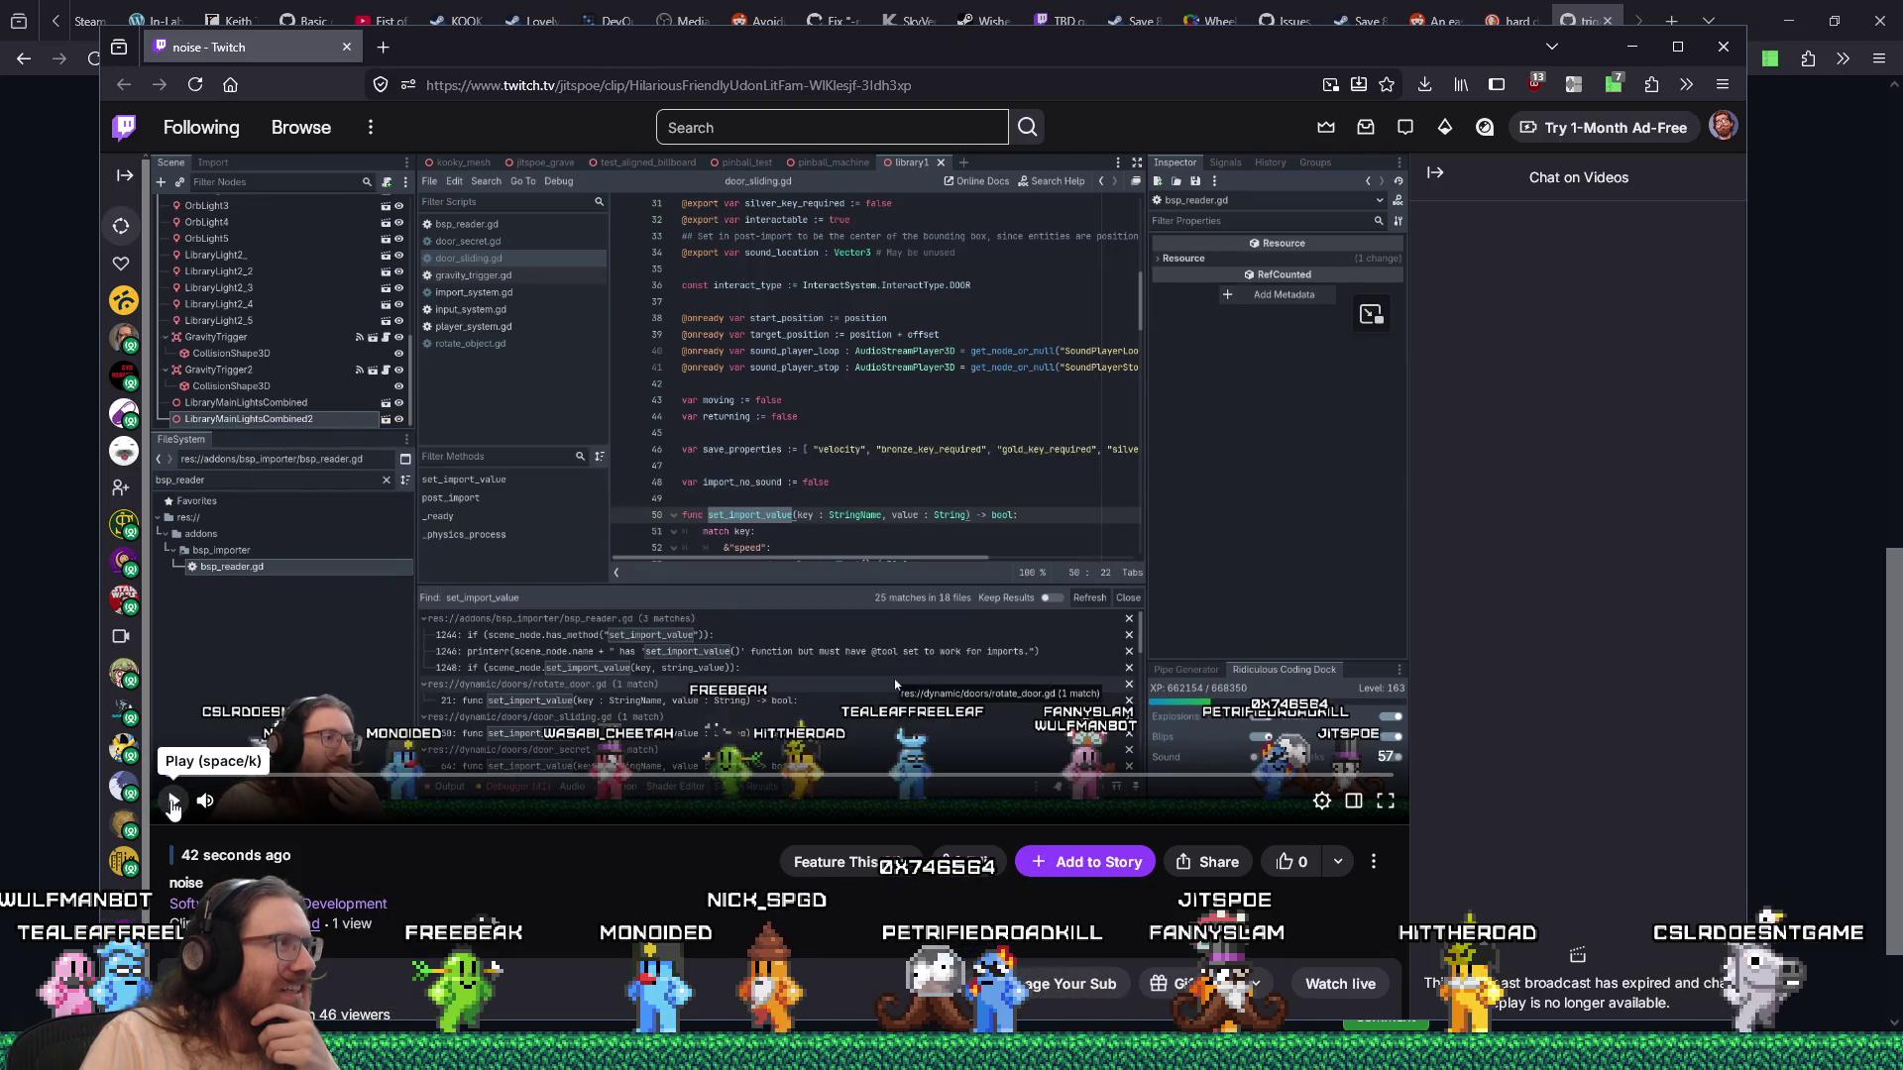
pyautogui.click(173, 803)
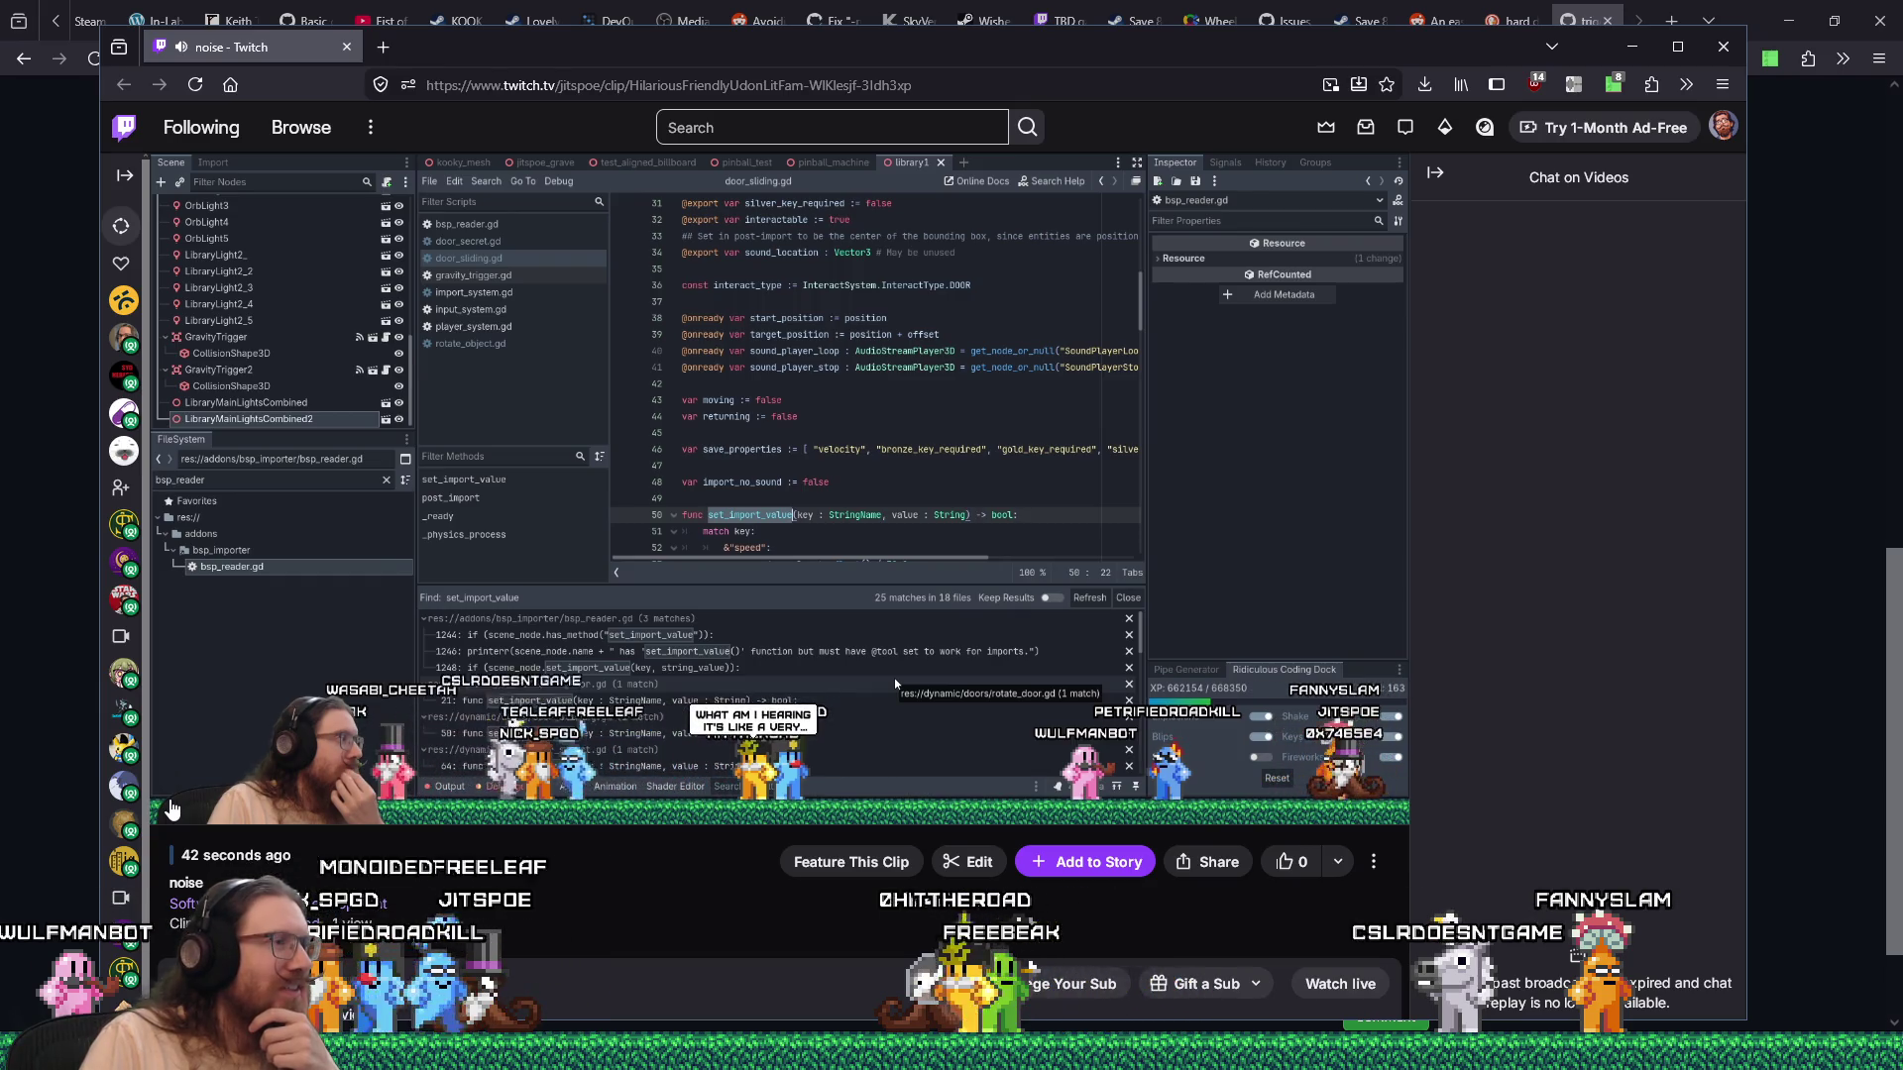
pyautogui.moveTo(170, 807)
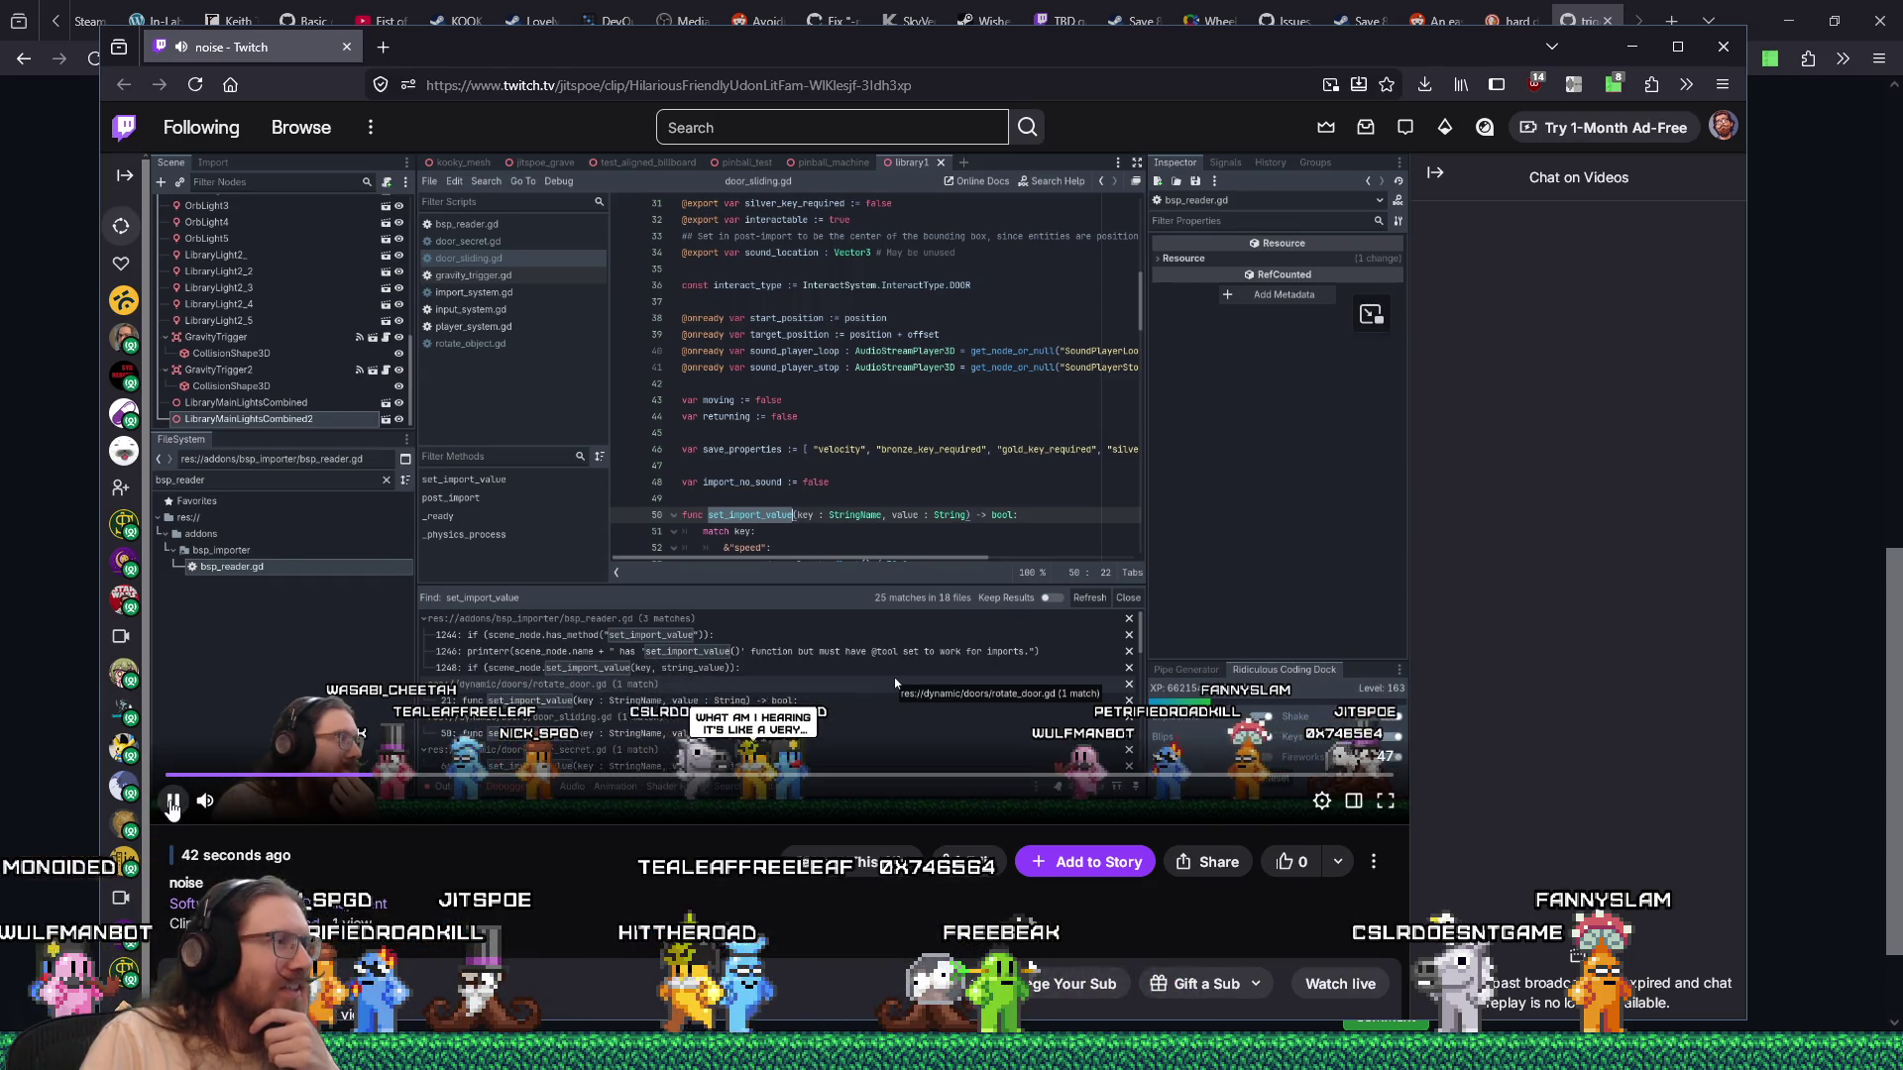
pyautogui.click(172, 803)
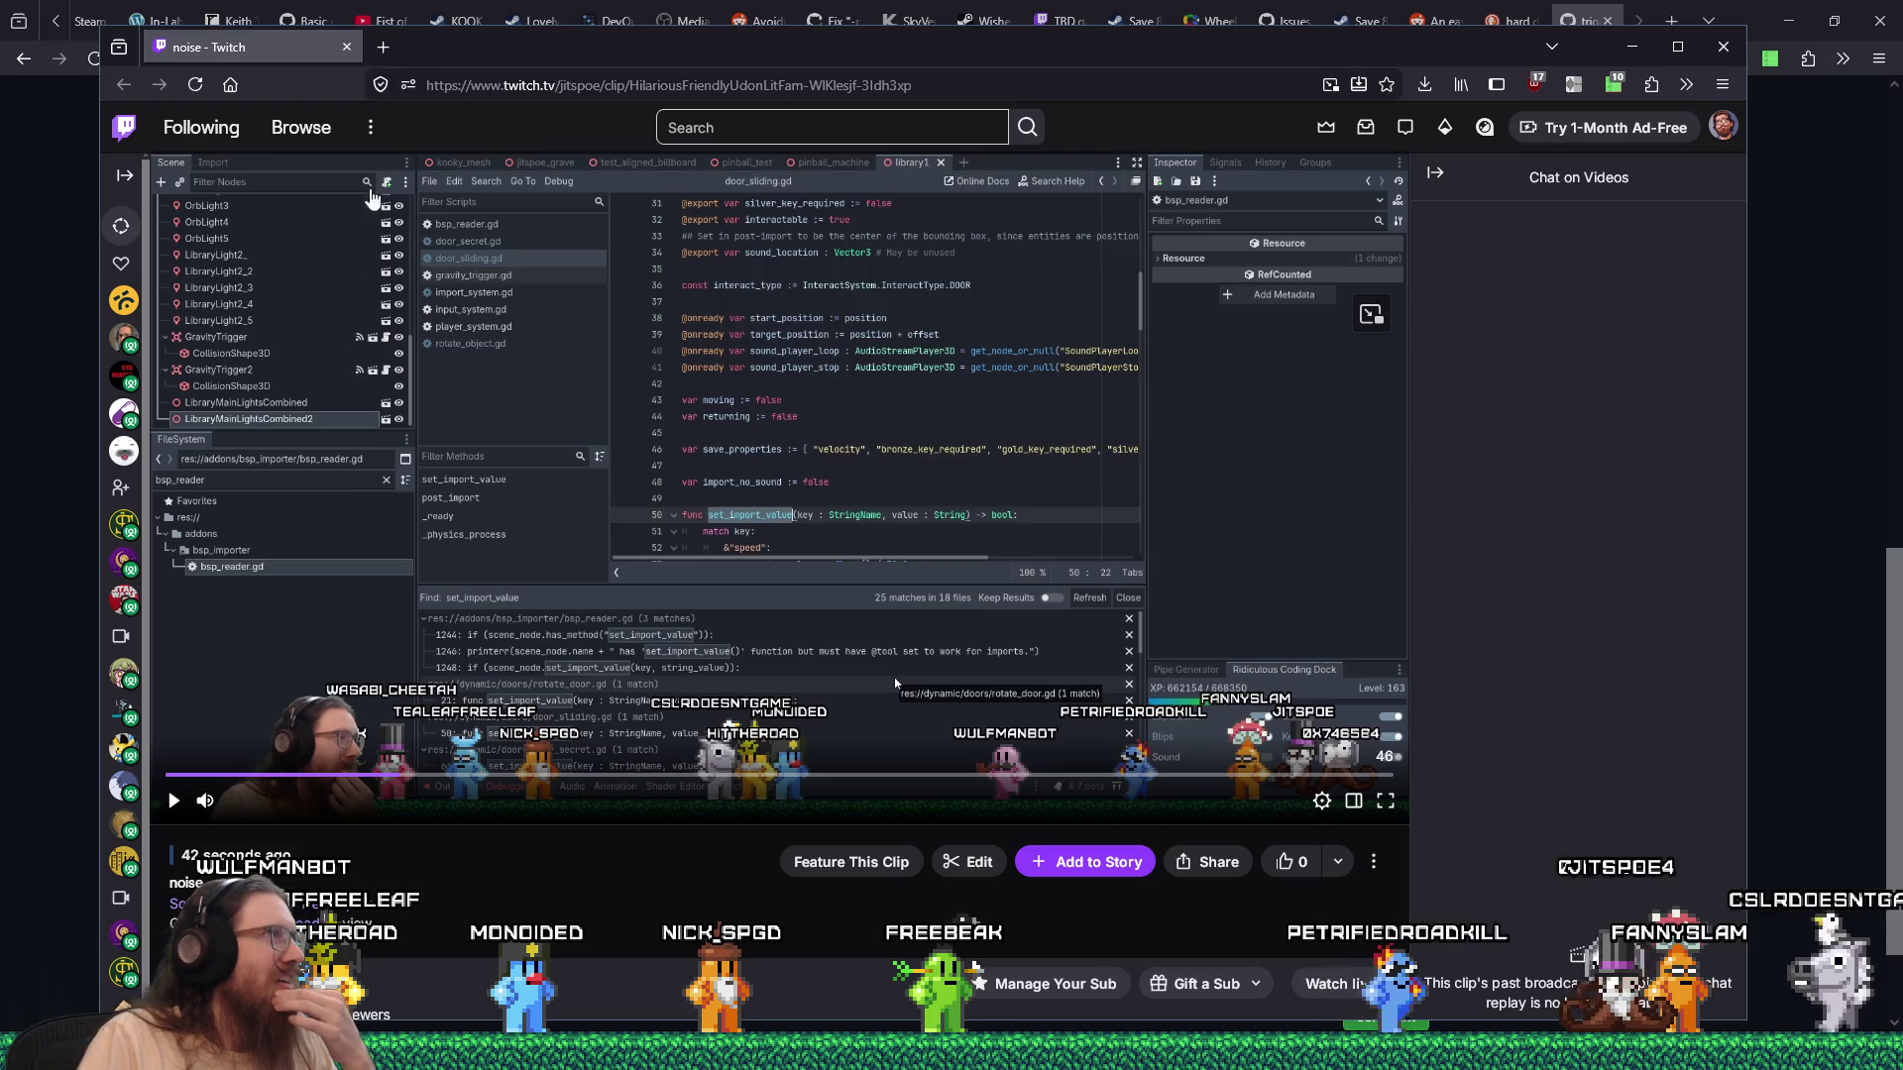
pyautogui.hotkey('alt', 'Tab')
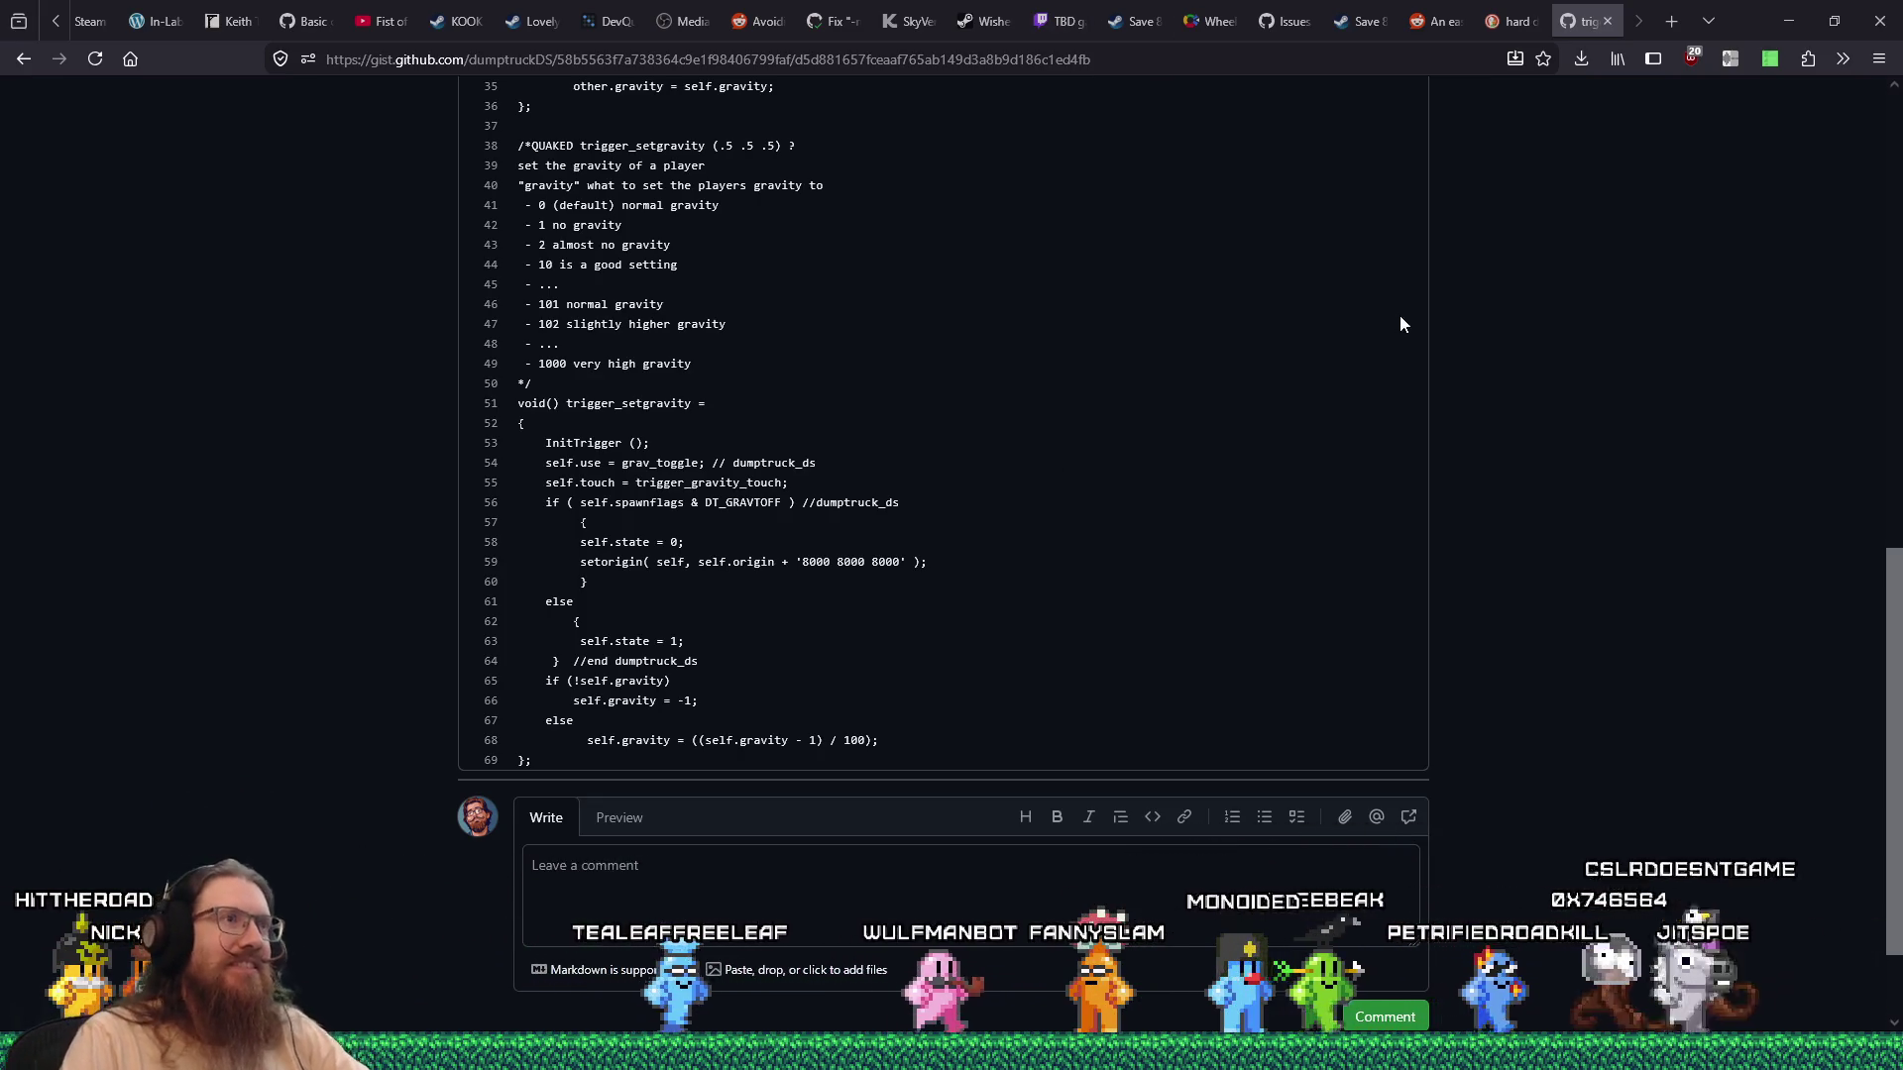
# Switch to kook_todo.txt in Notepad and save it.
pyautogui.hotkey('alt', 'Tab')
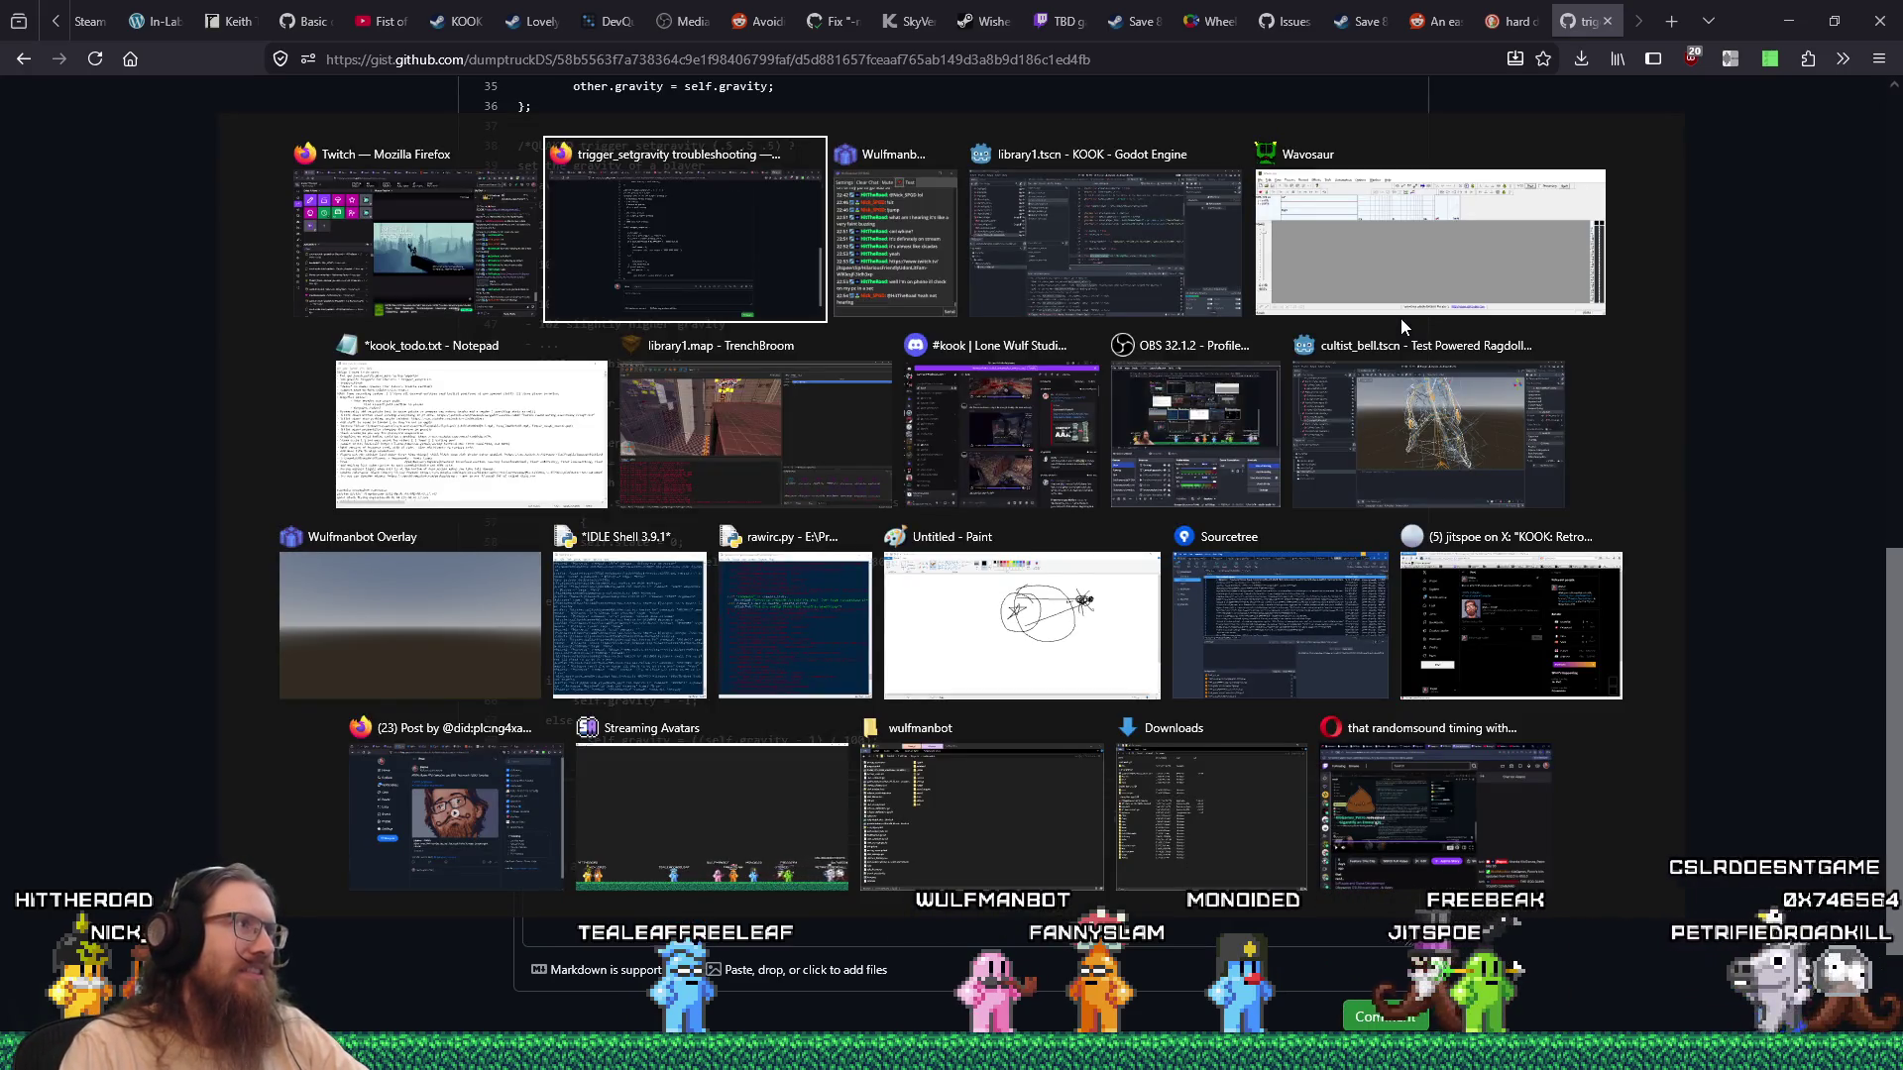
pyautogui.click(472, 434)
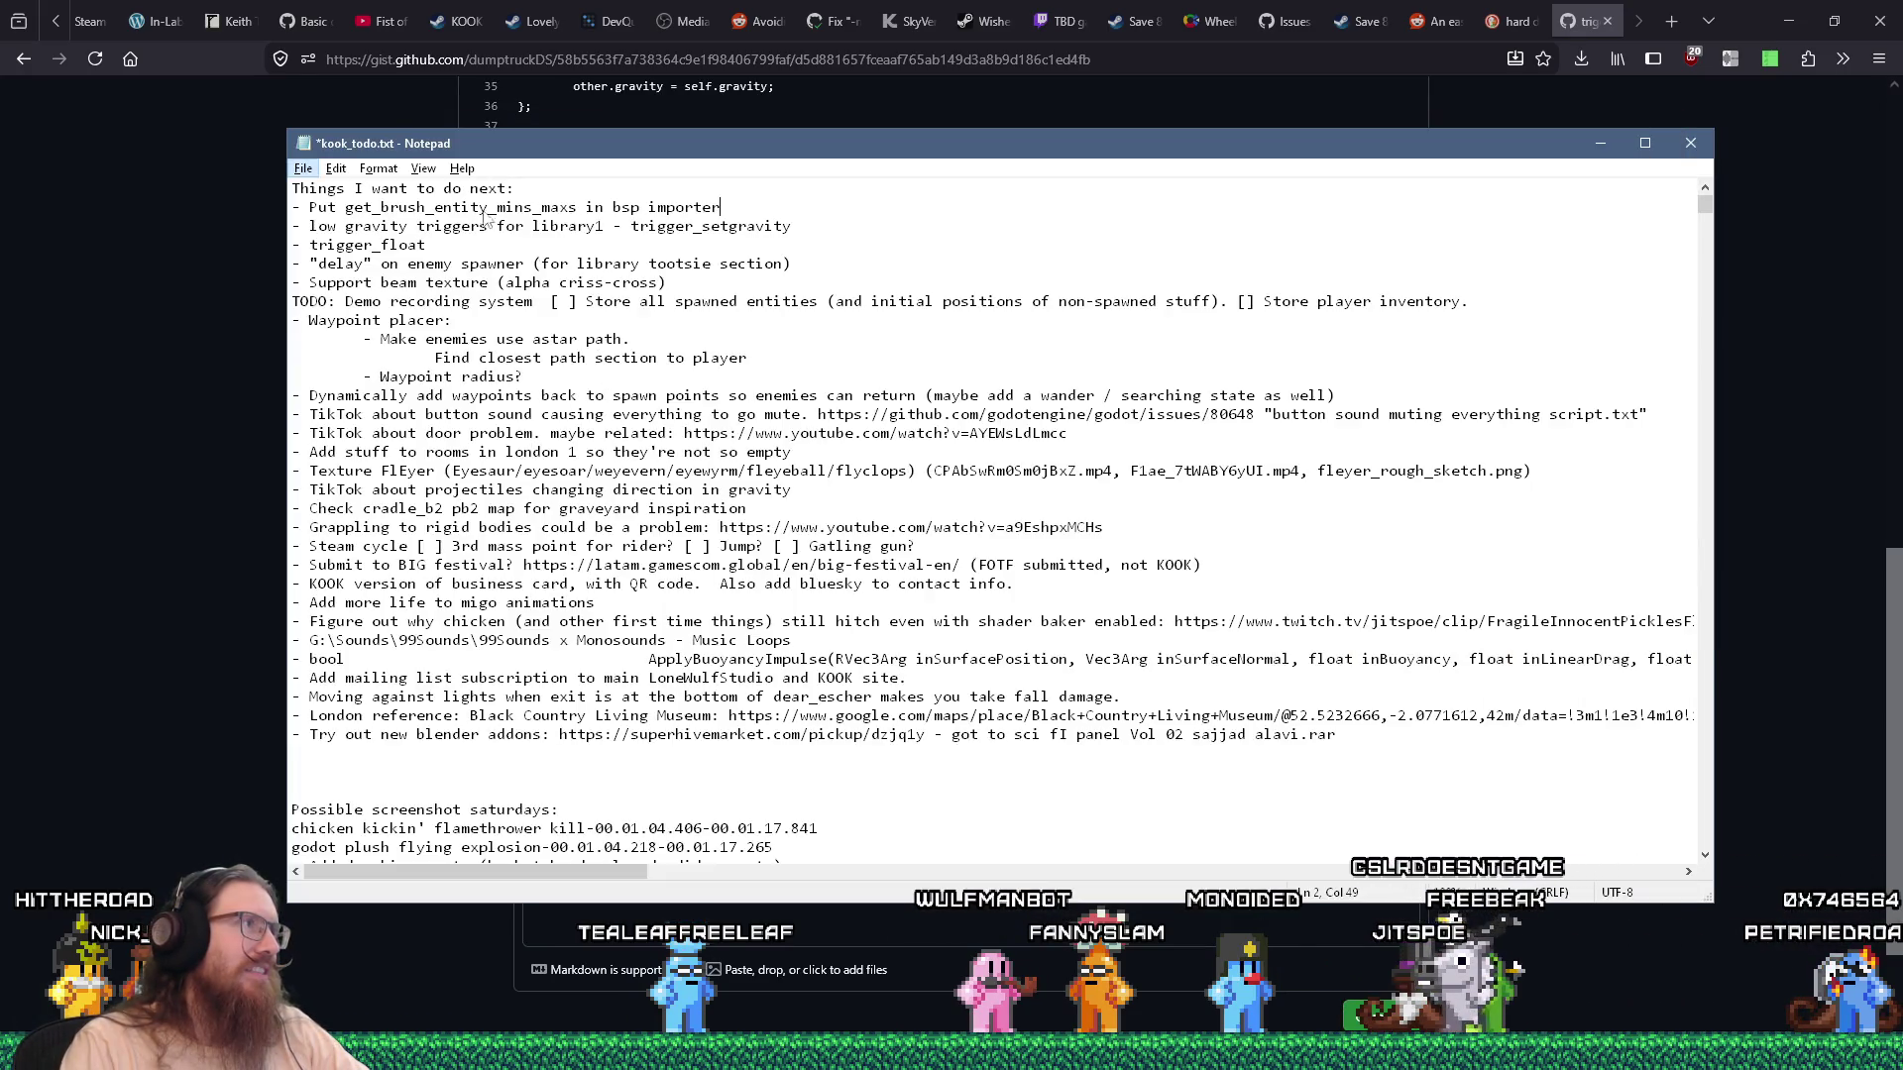
pyautogui.click(303, 168)
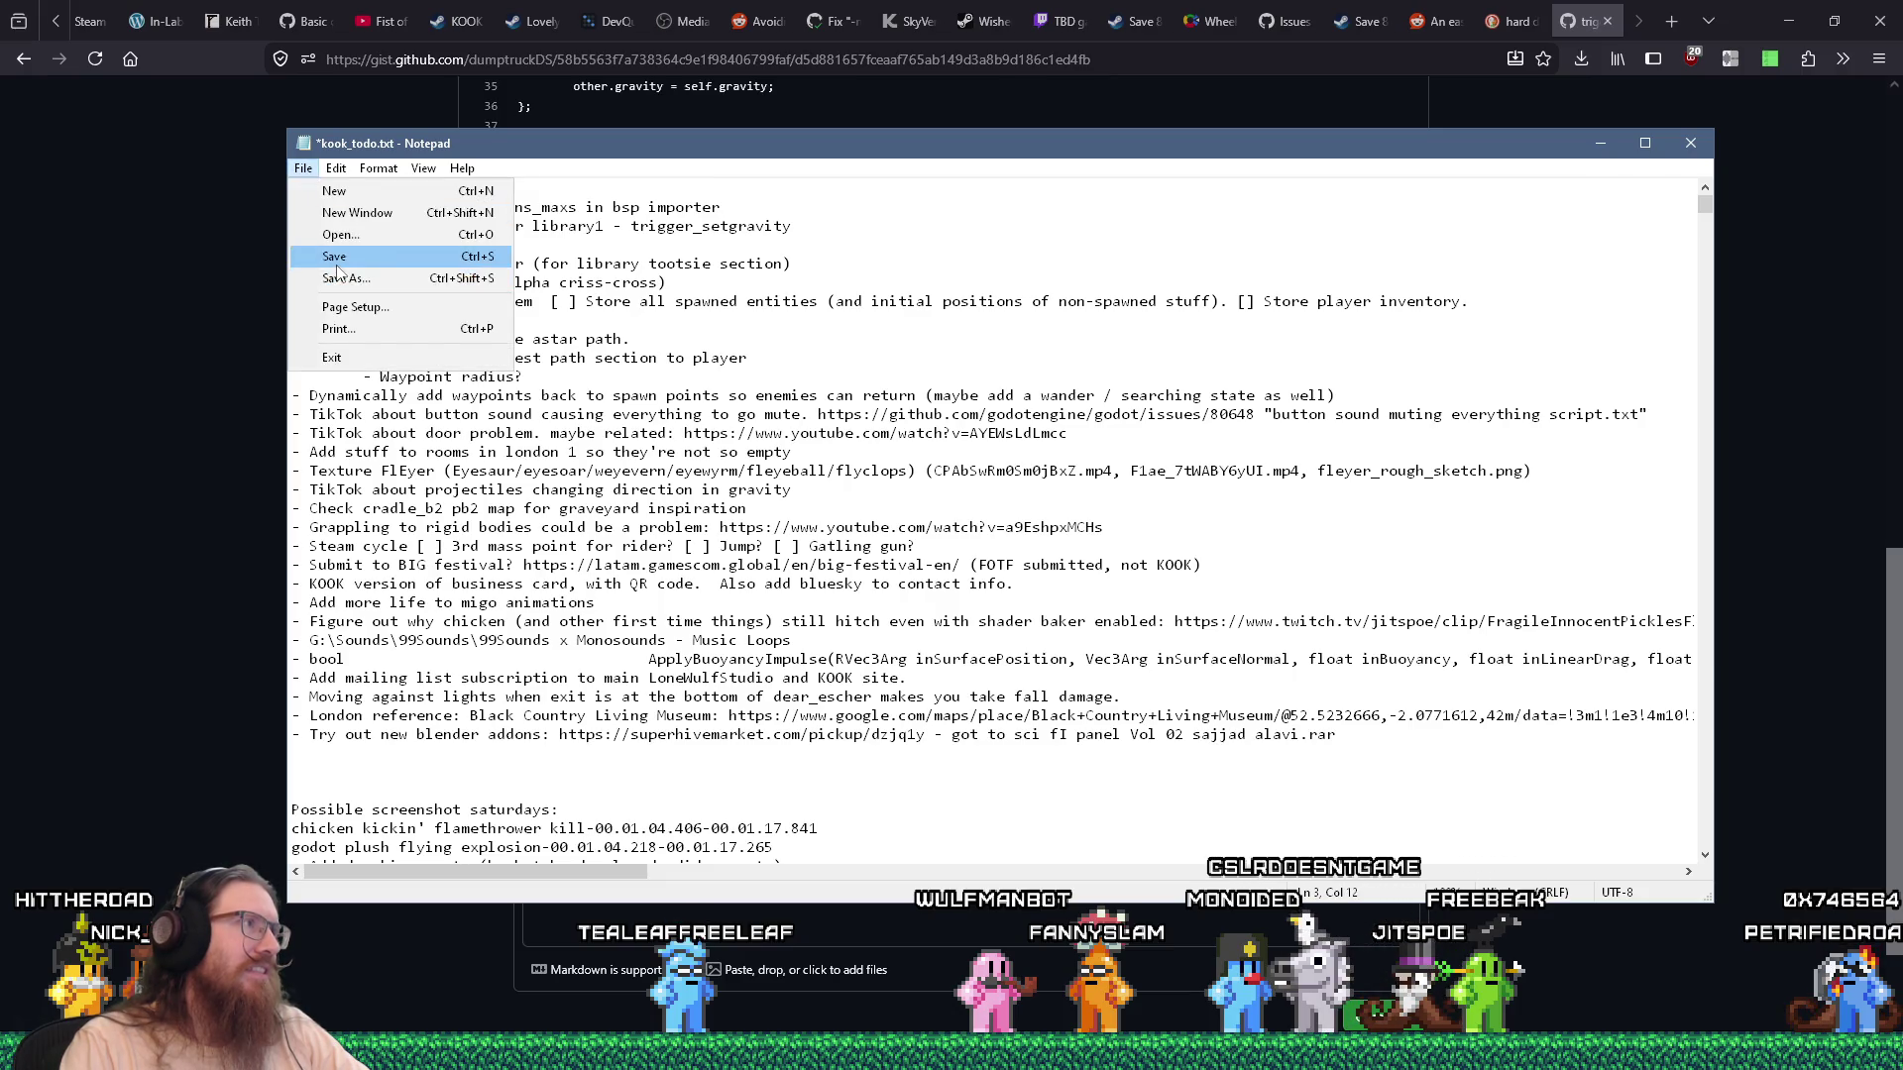
pyautogui.click(335, 259)
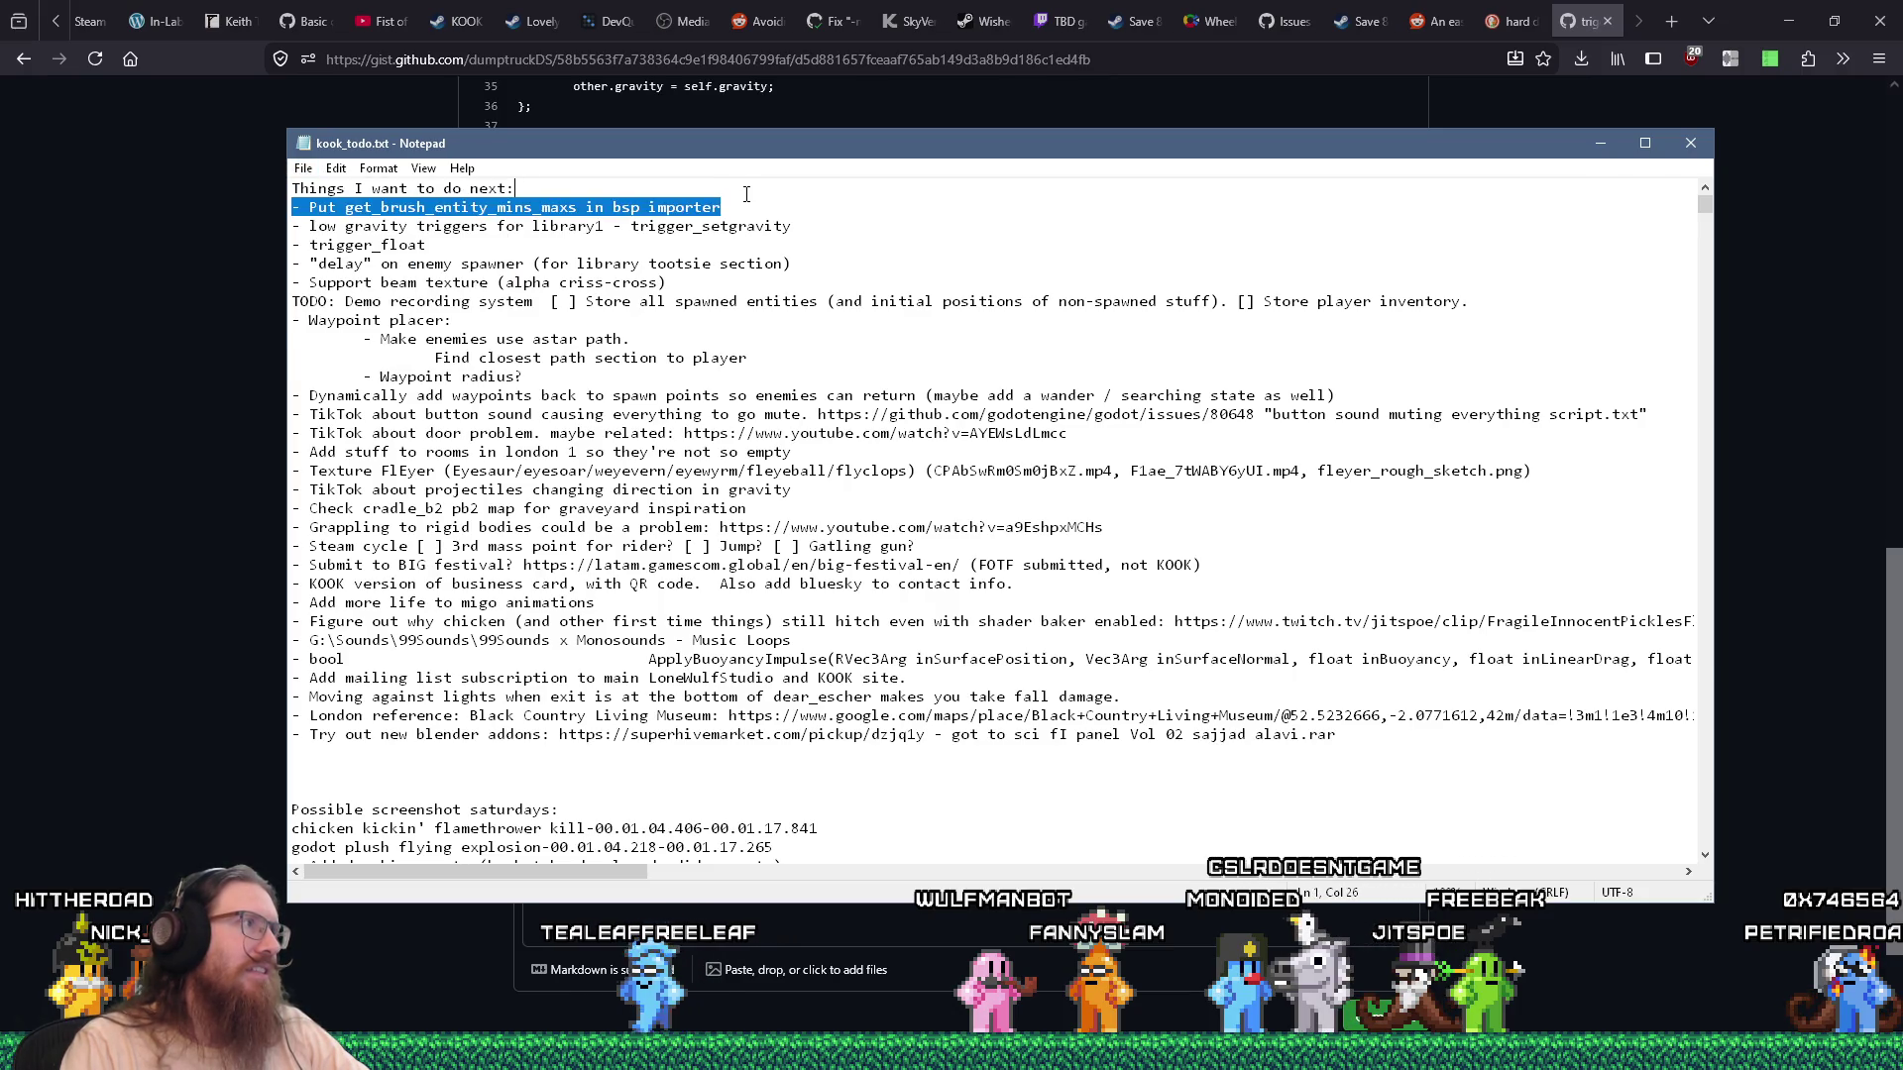
# Move the get_brush_entity_mins_maxs to-do to the file's end marked '(done):', save, and return to Godot.
pyautogui.hotkey('ctrl', 'x')
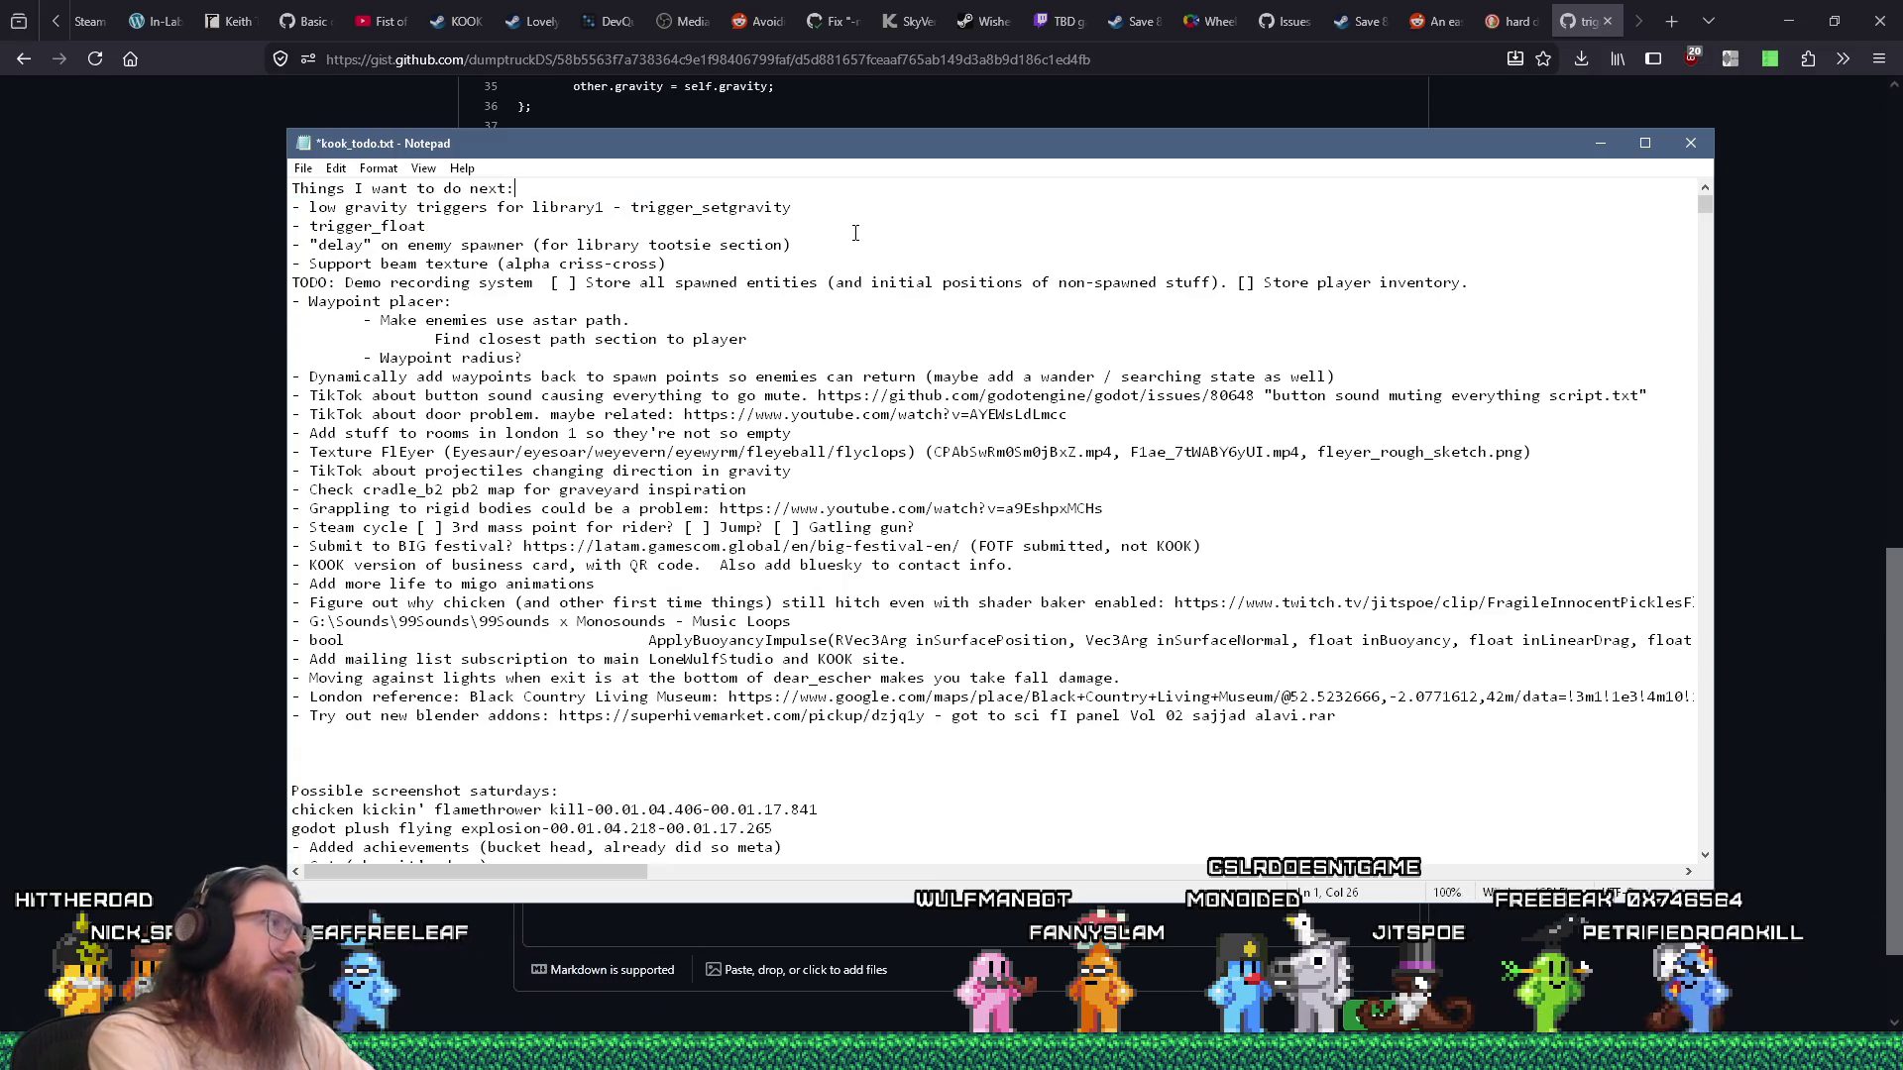
pyautogui.hotkey('ctrl', 'End')
pyautogui.hotkey('ctrl', 'v')
pyautogui.press('Home')
pyautogui.press('BackSpace')
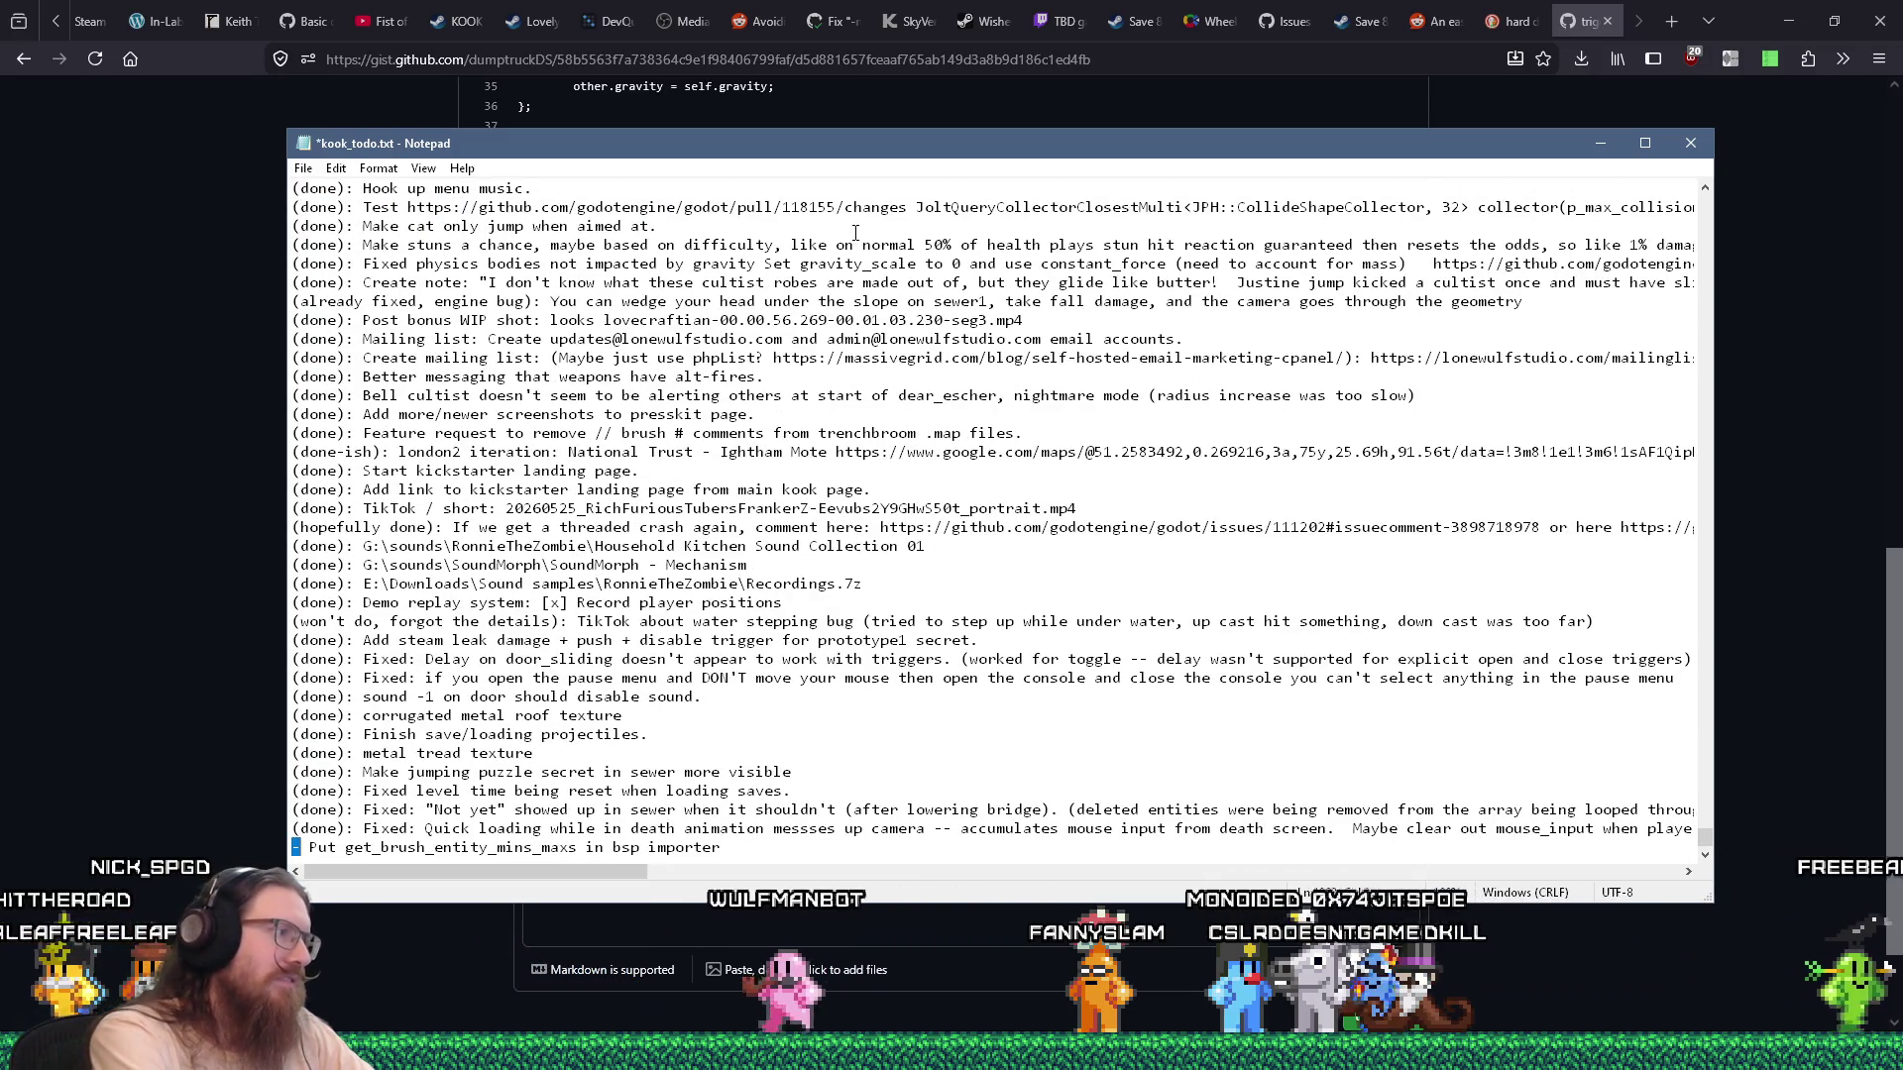
pyautogui.write('(done):')
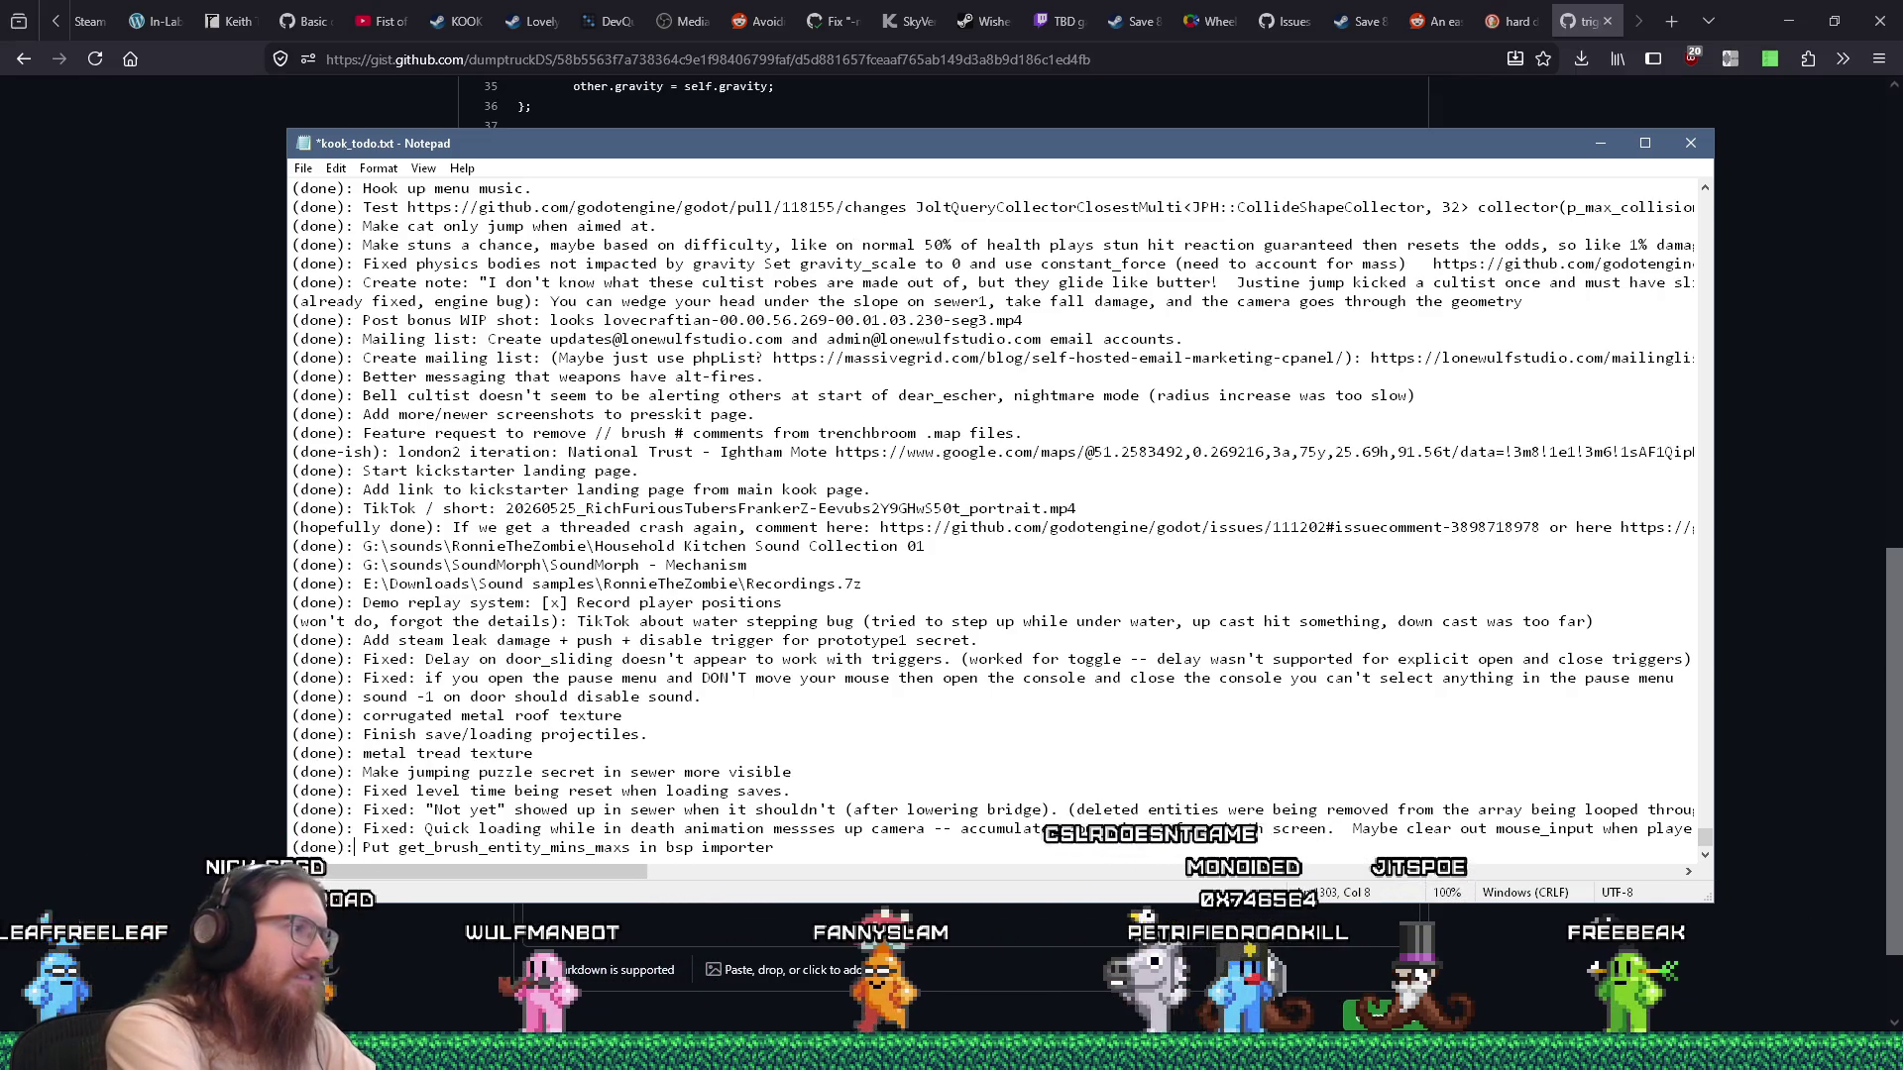
pyautogui.hotkey('ctrl', 's')
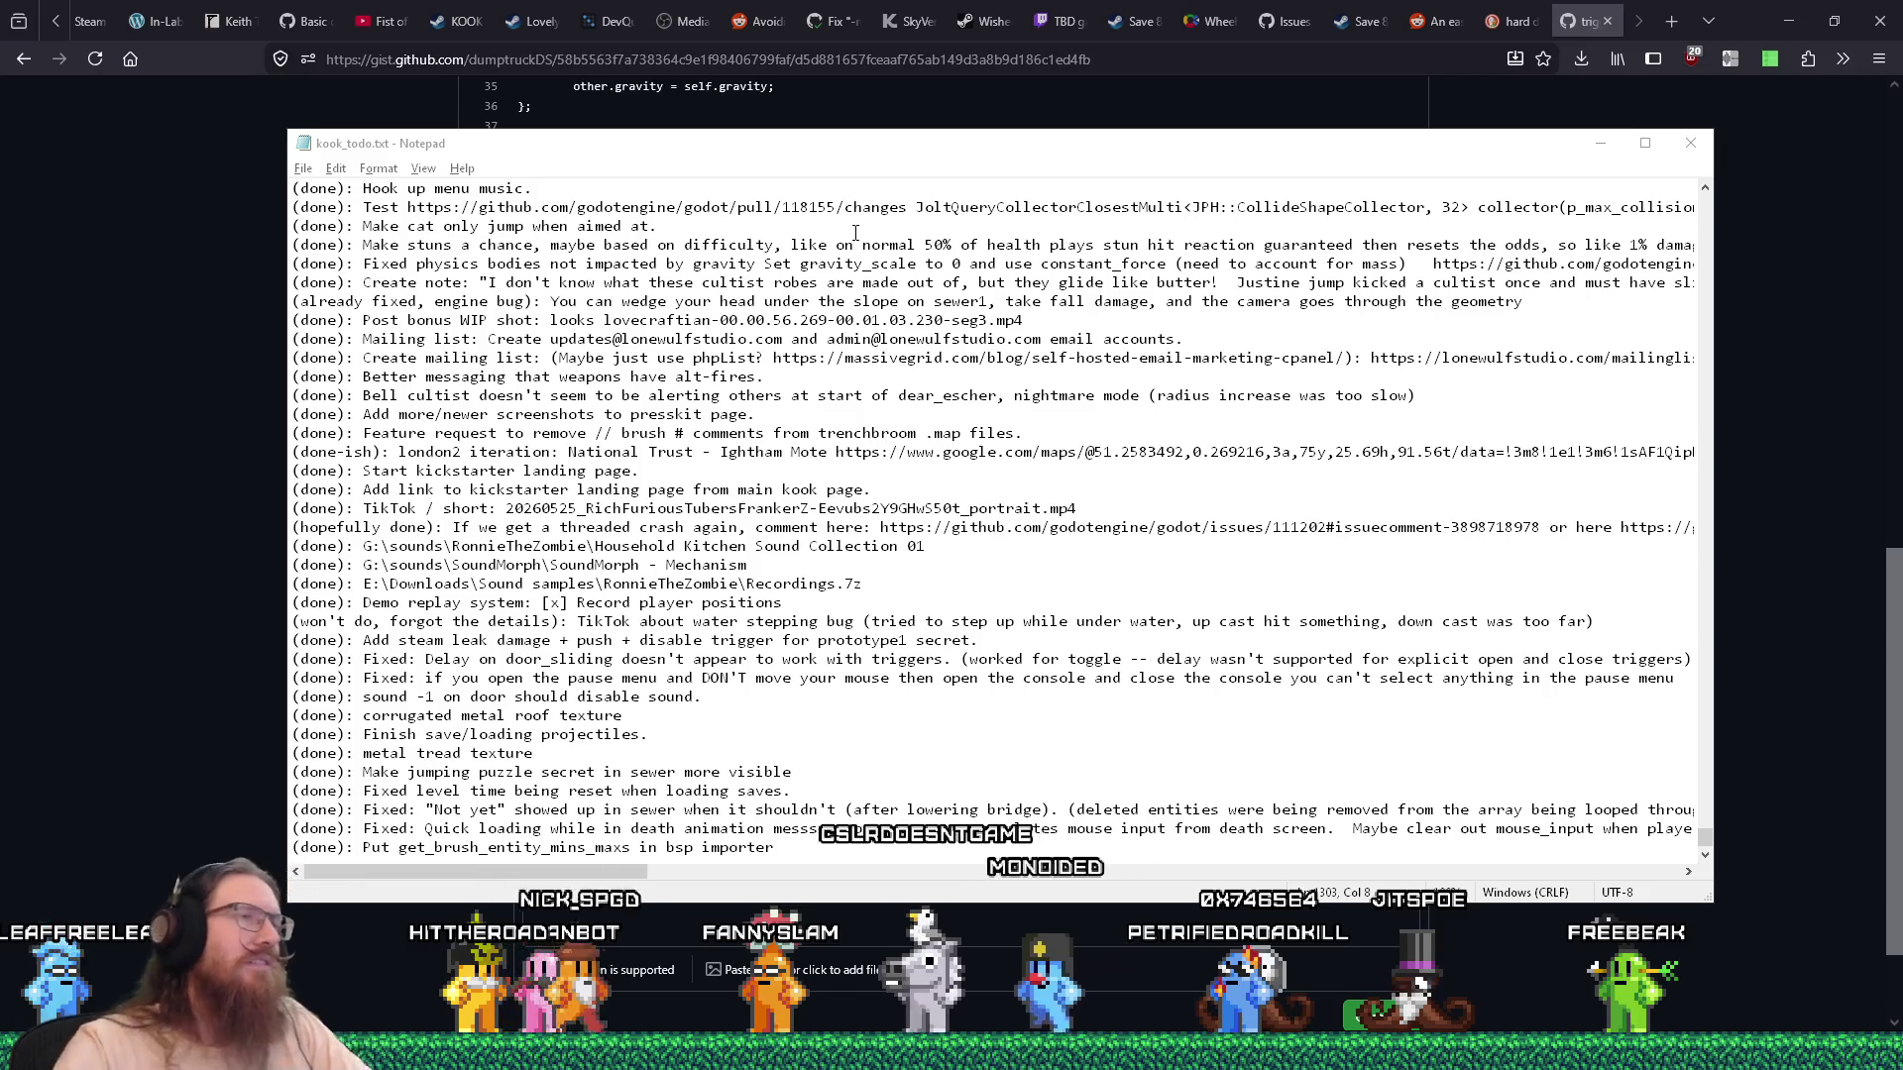
pyautogui.click(1598, 16)
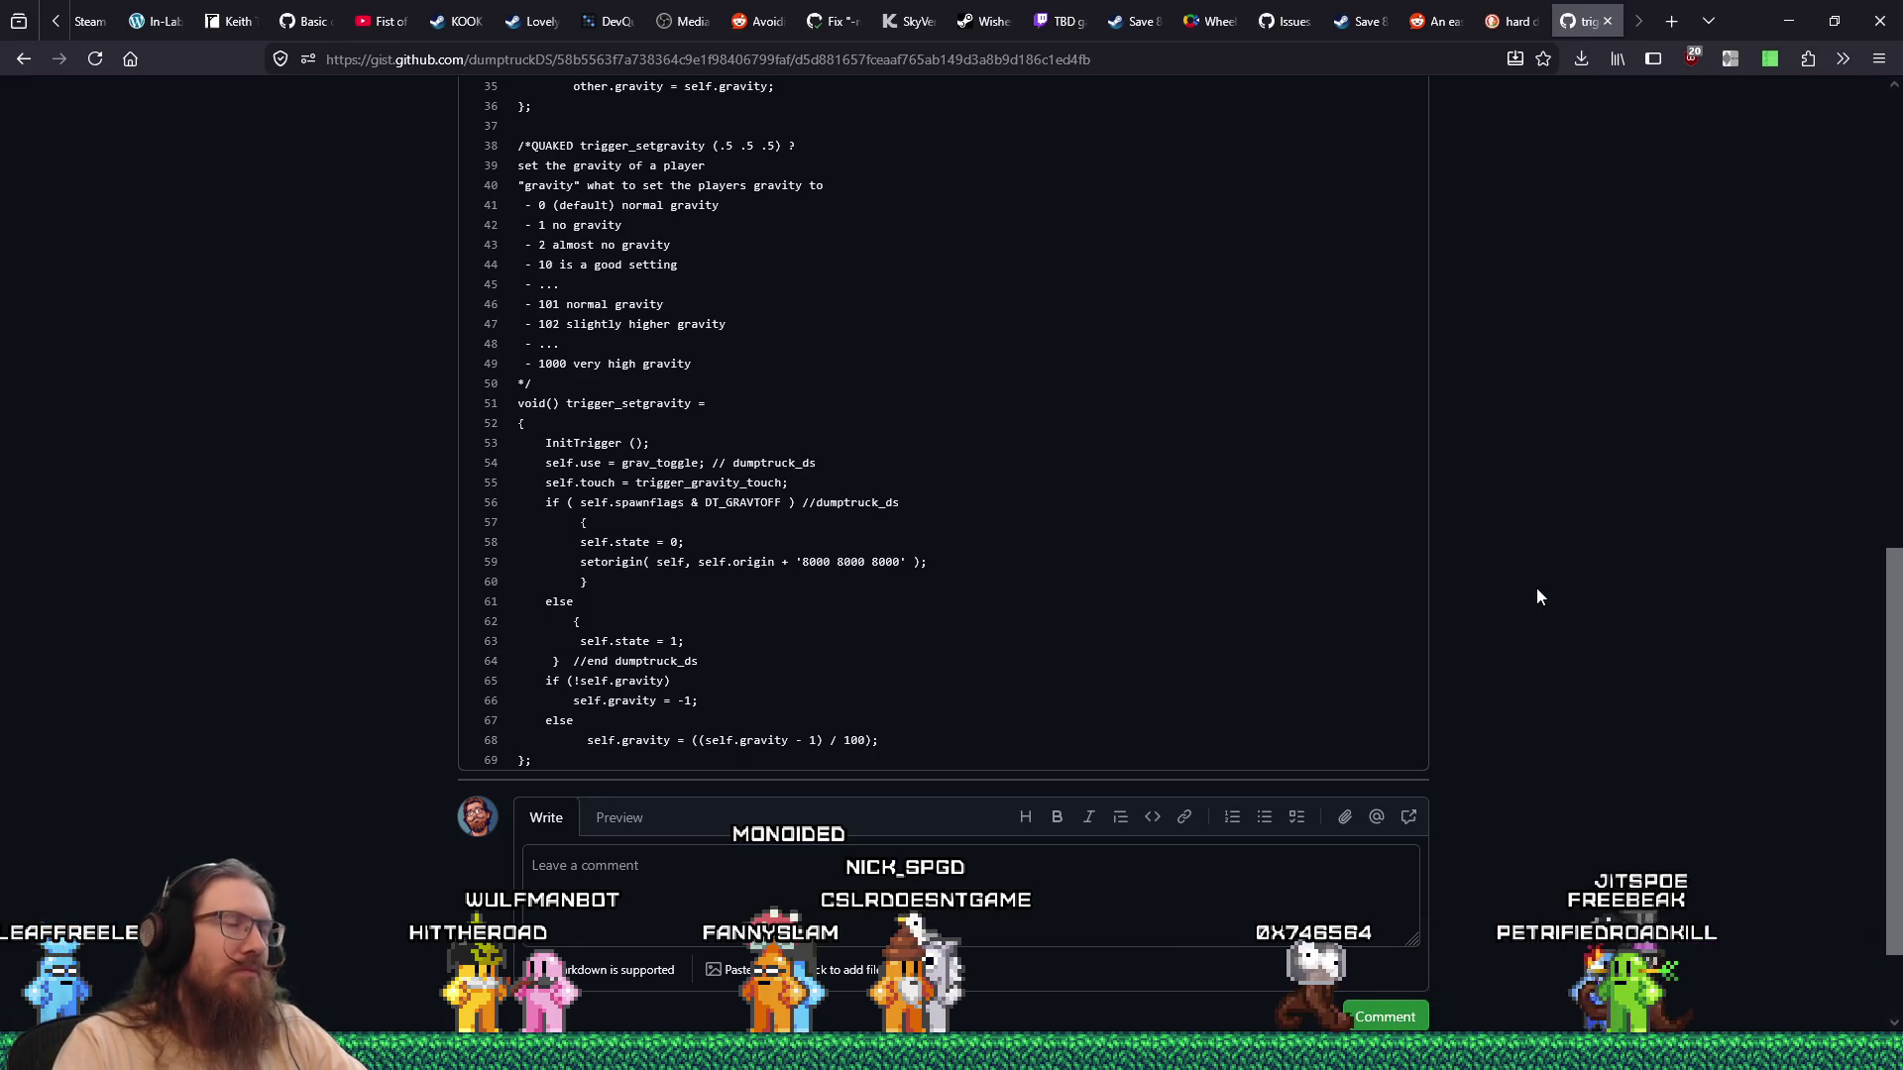
pyautogui.hotkey('alt', 'Tab')
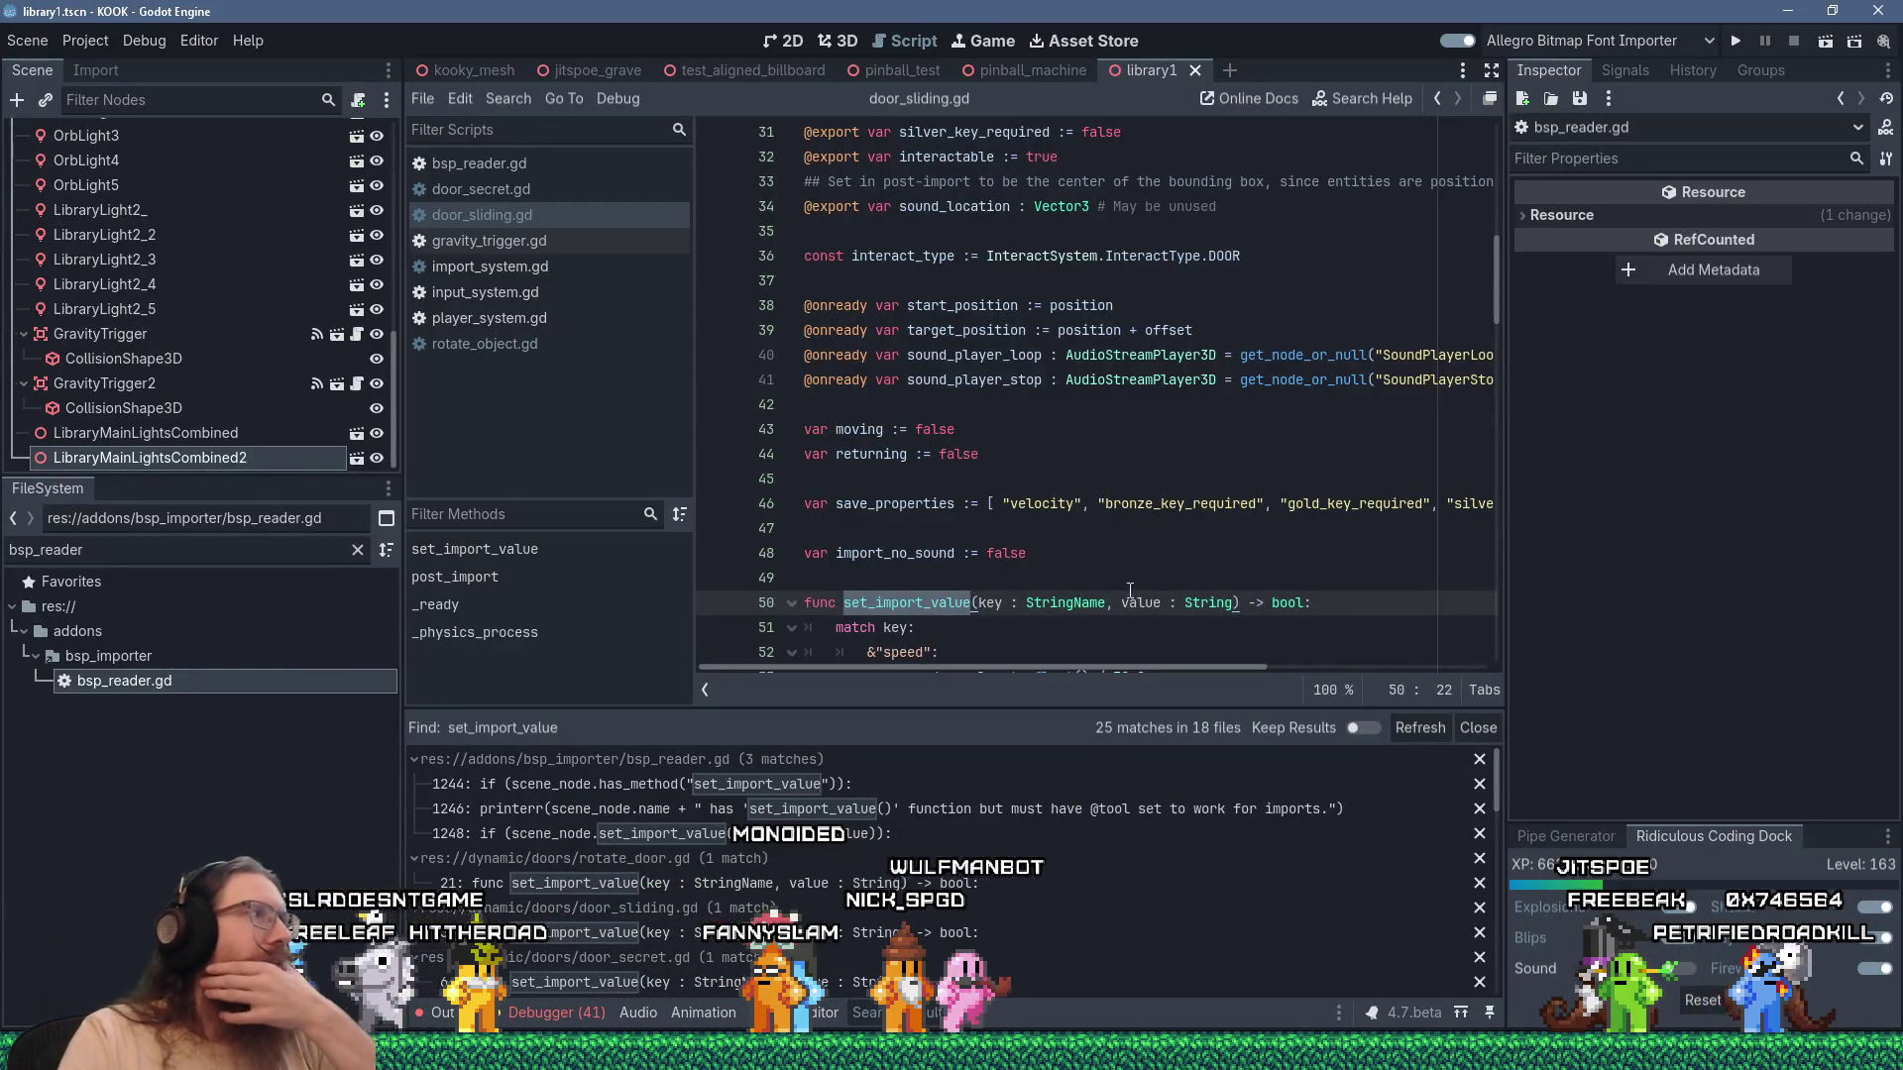
# Open bsp_reader.gd, search for set_import_value, and scroll up to convert_entity_dict_to_scene's entity loop.
pyautogui.click(495, 163)
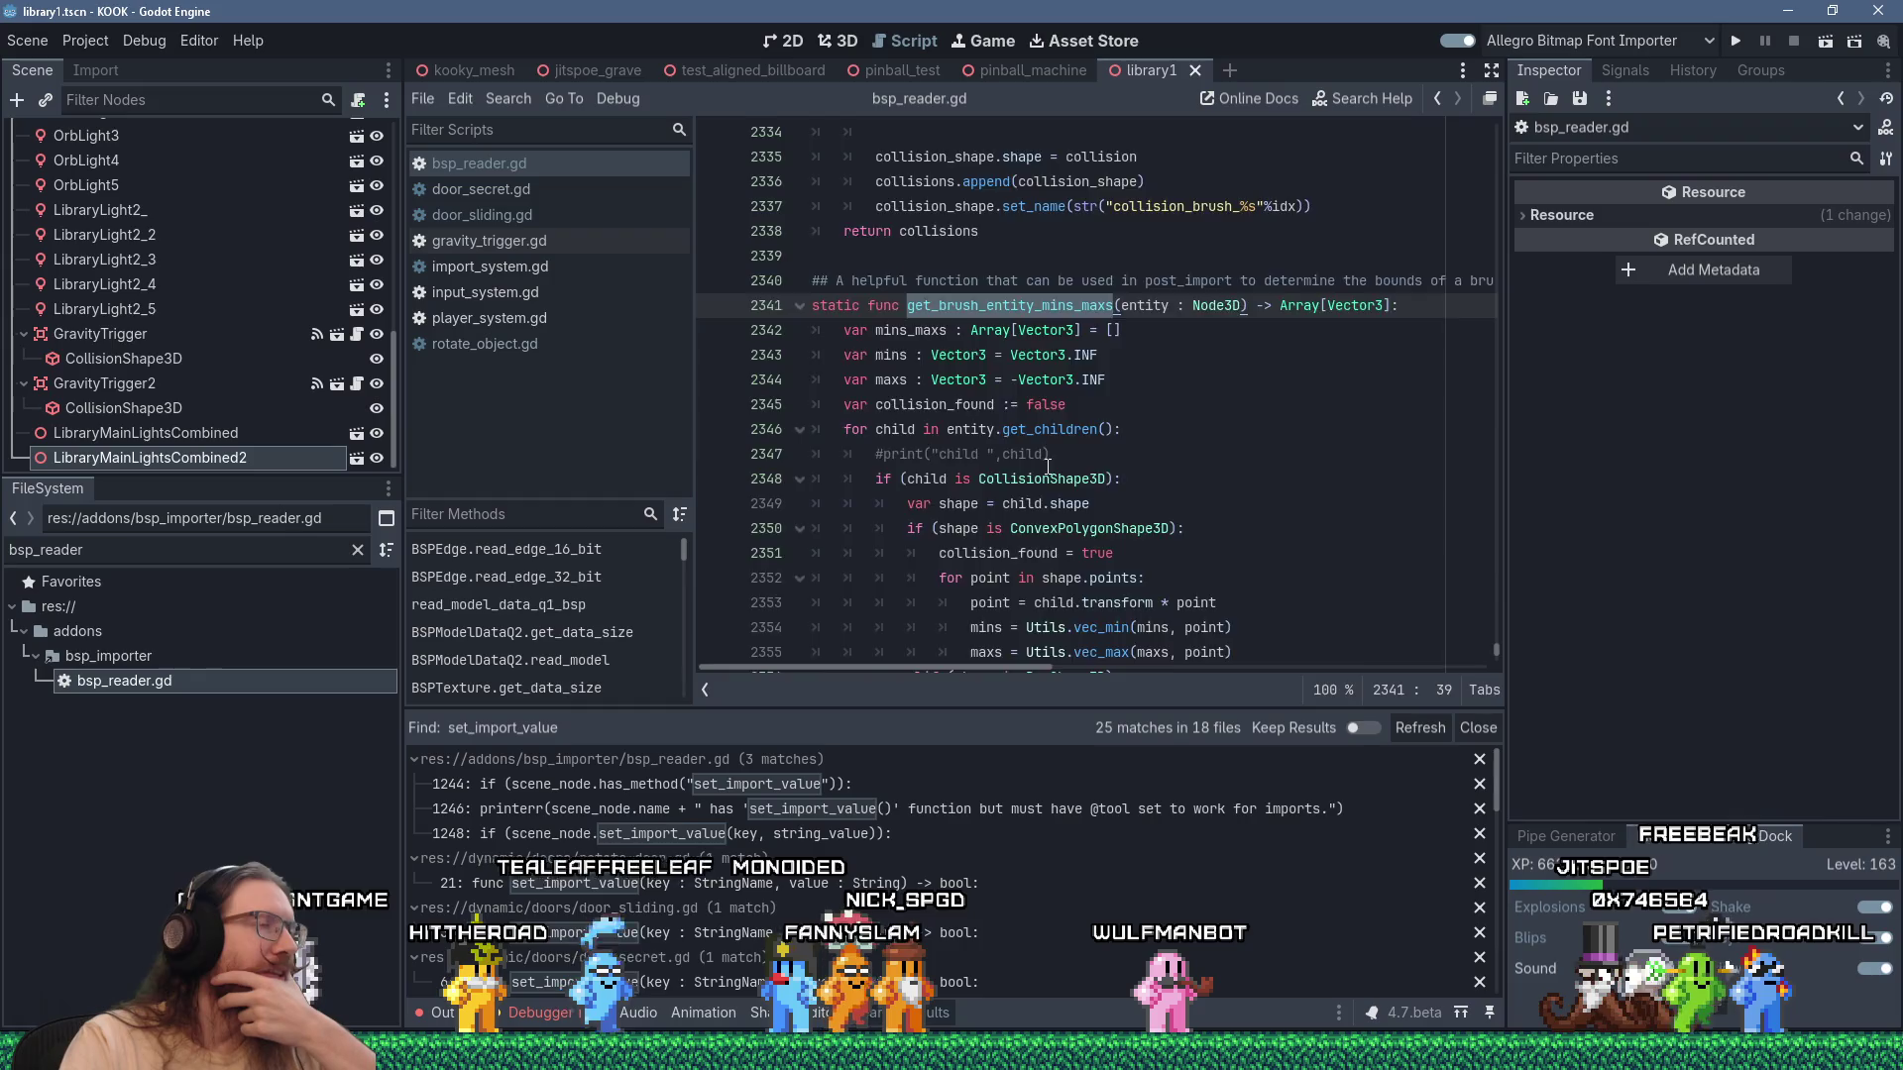
pyautogui.scroll(2, 1049, 466)
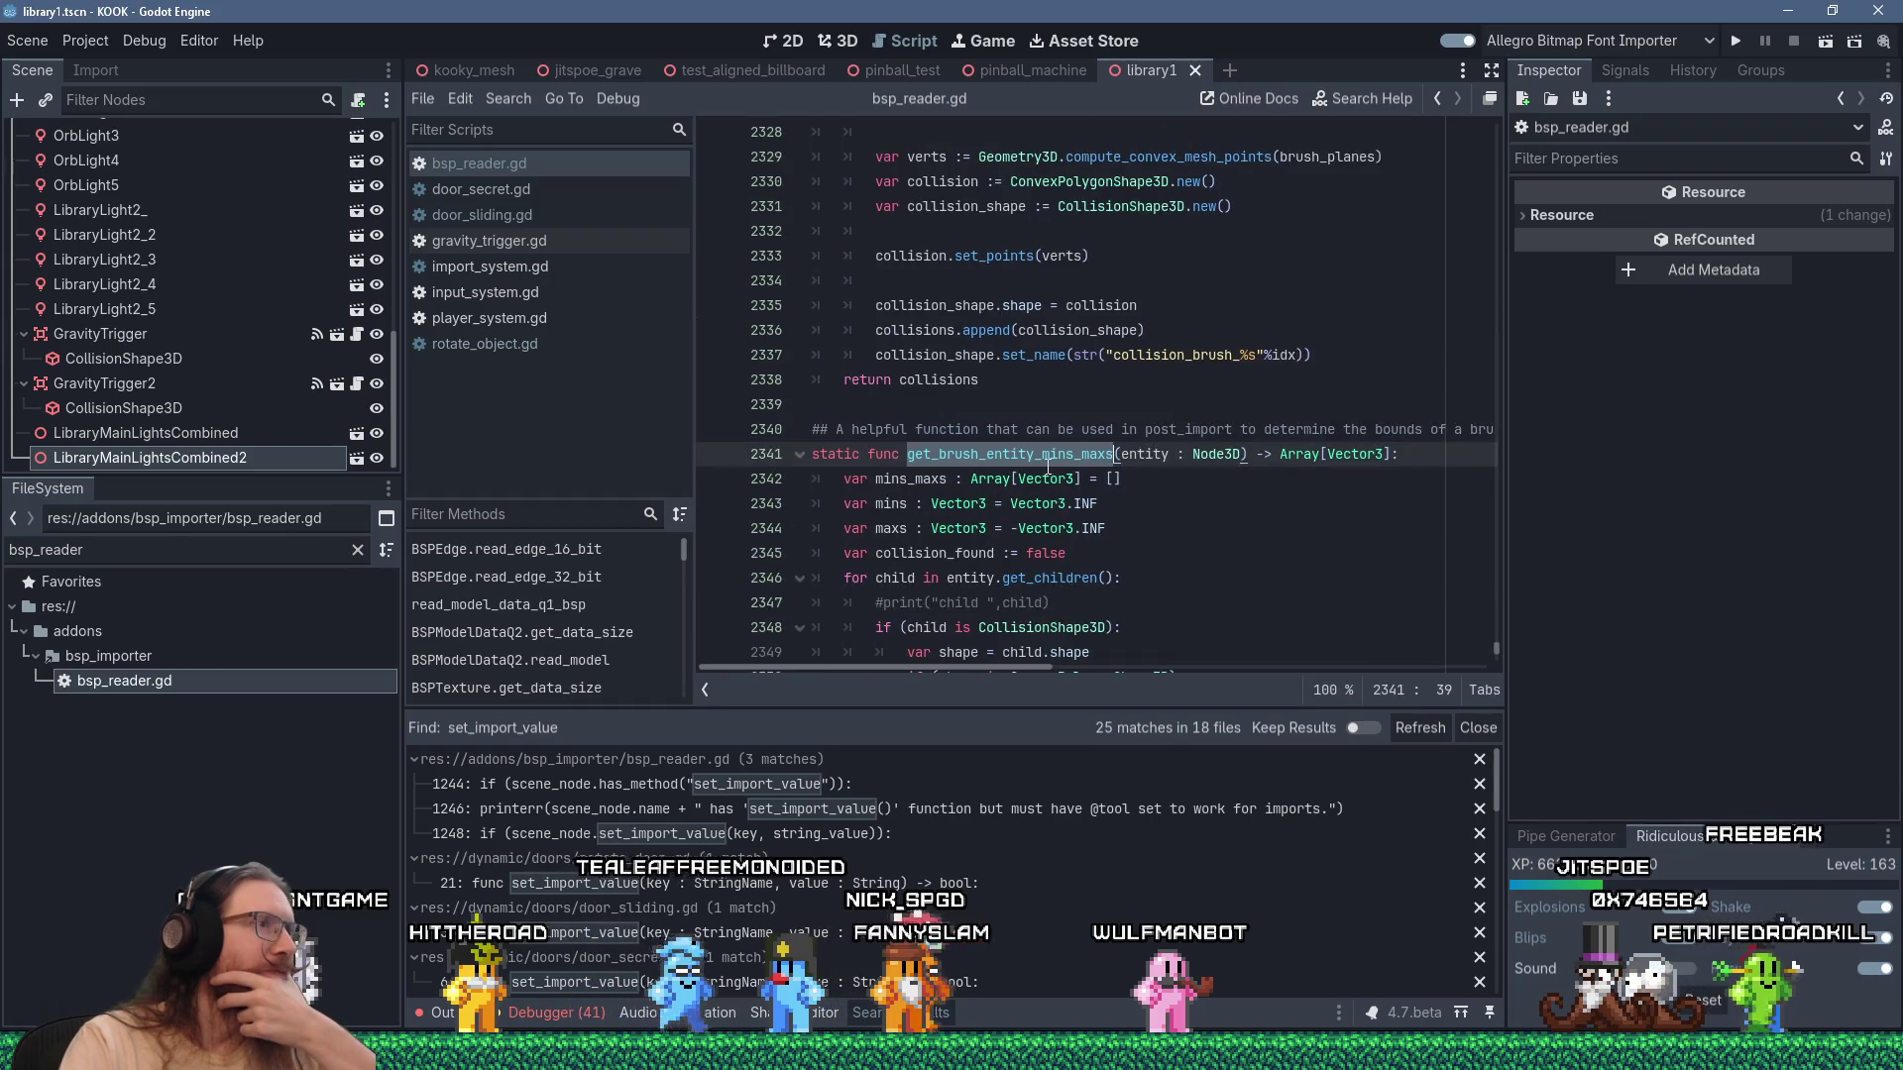
pyautogui.click(1131, 359)
pyautogui.hotkey('ctrl', 'f')
pyautogui.write('set_impor')
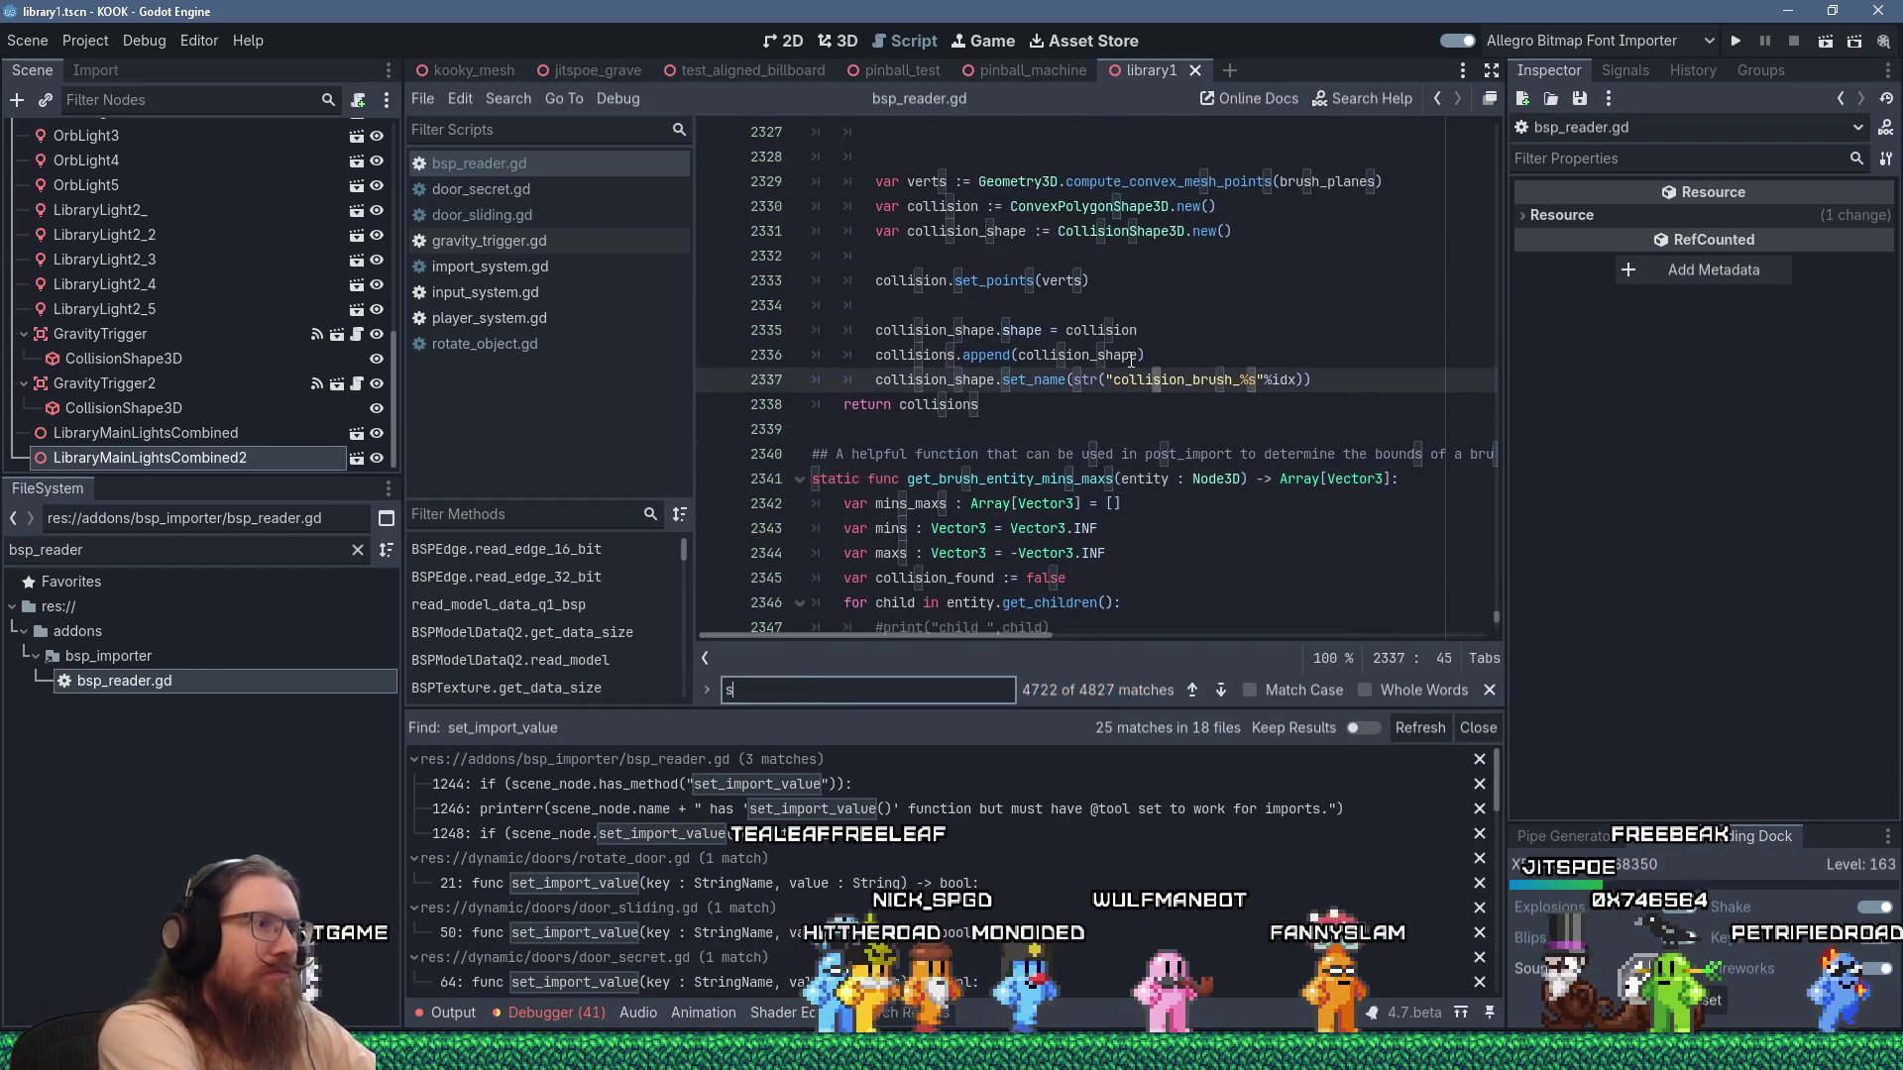
pyautogui.write('t_value')
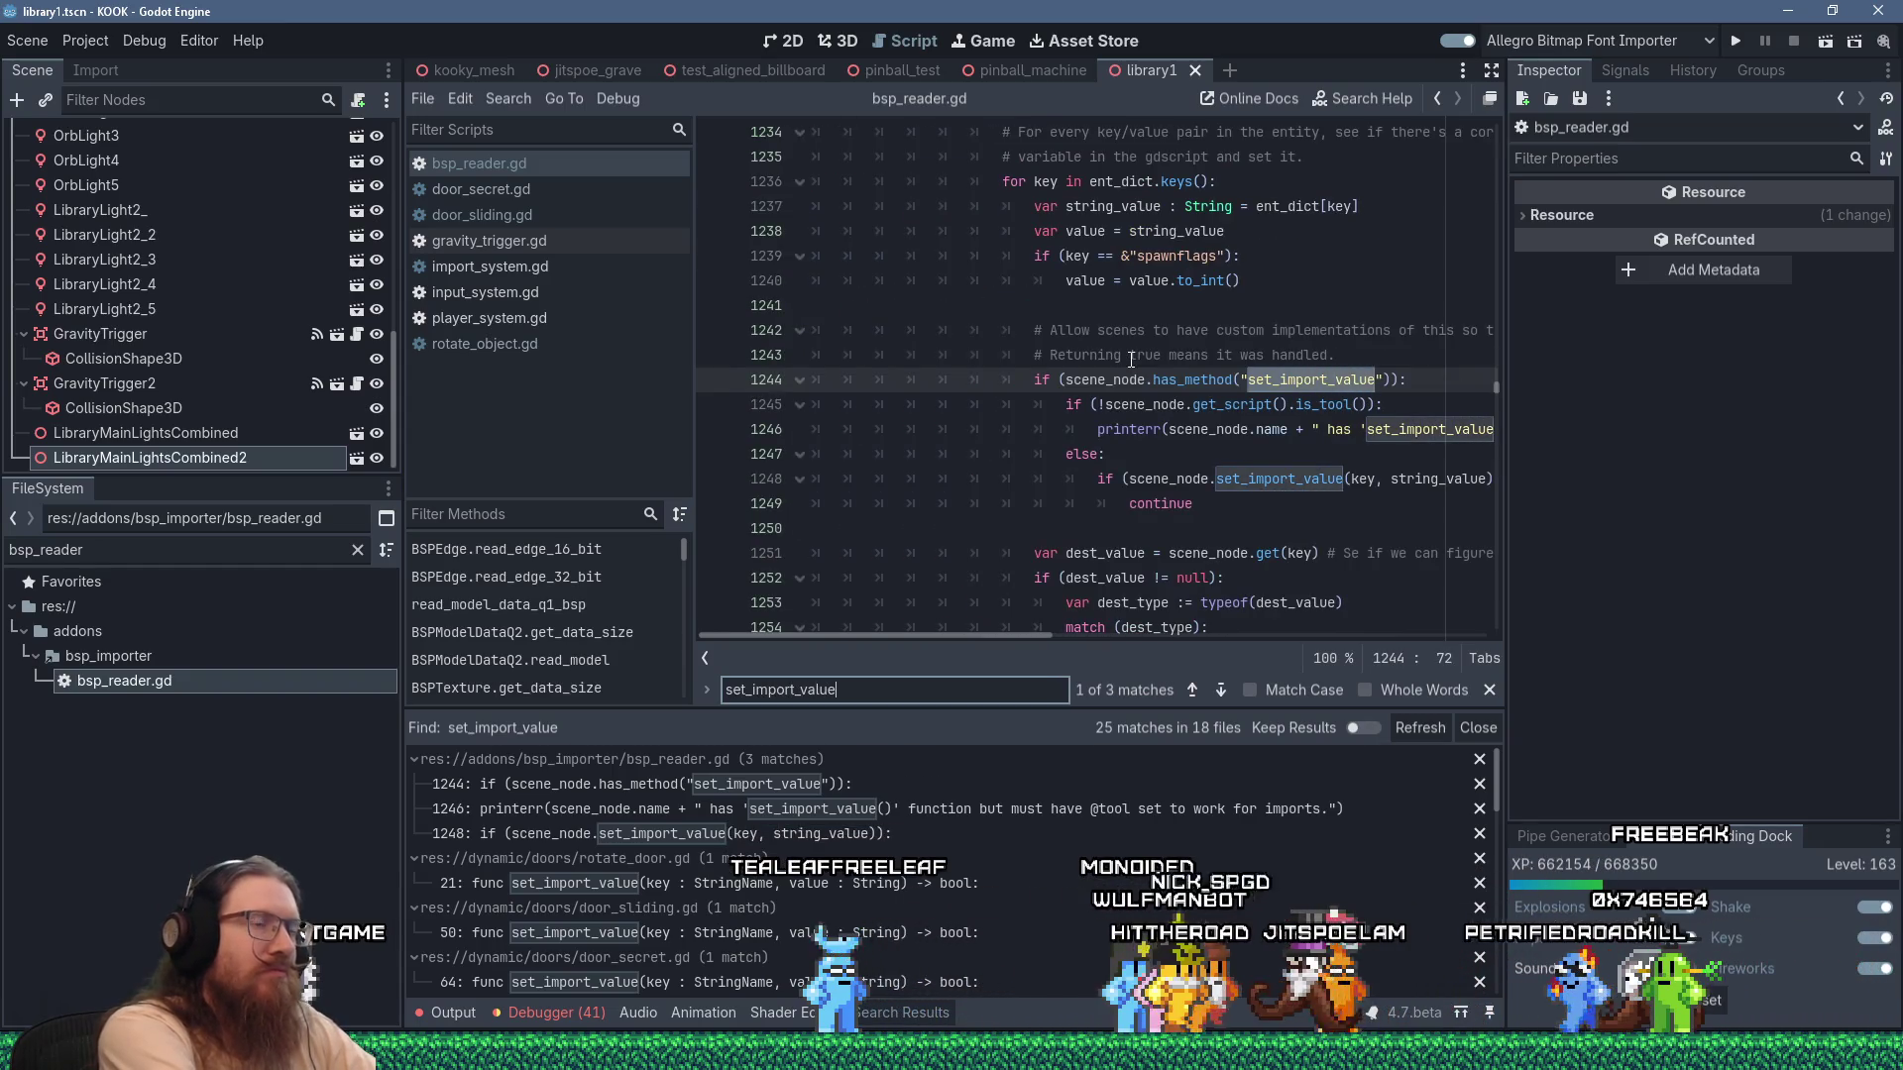
pyautogui.click(1114, 436)
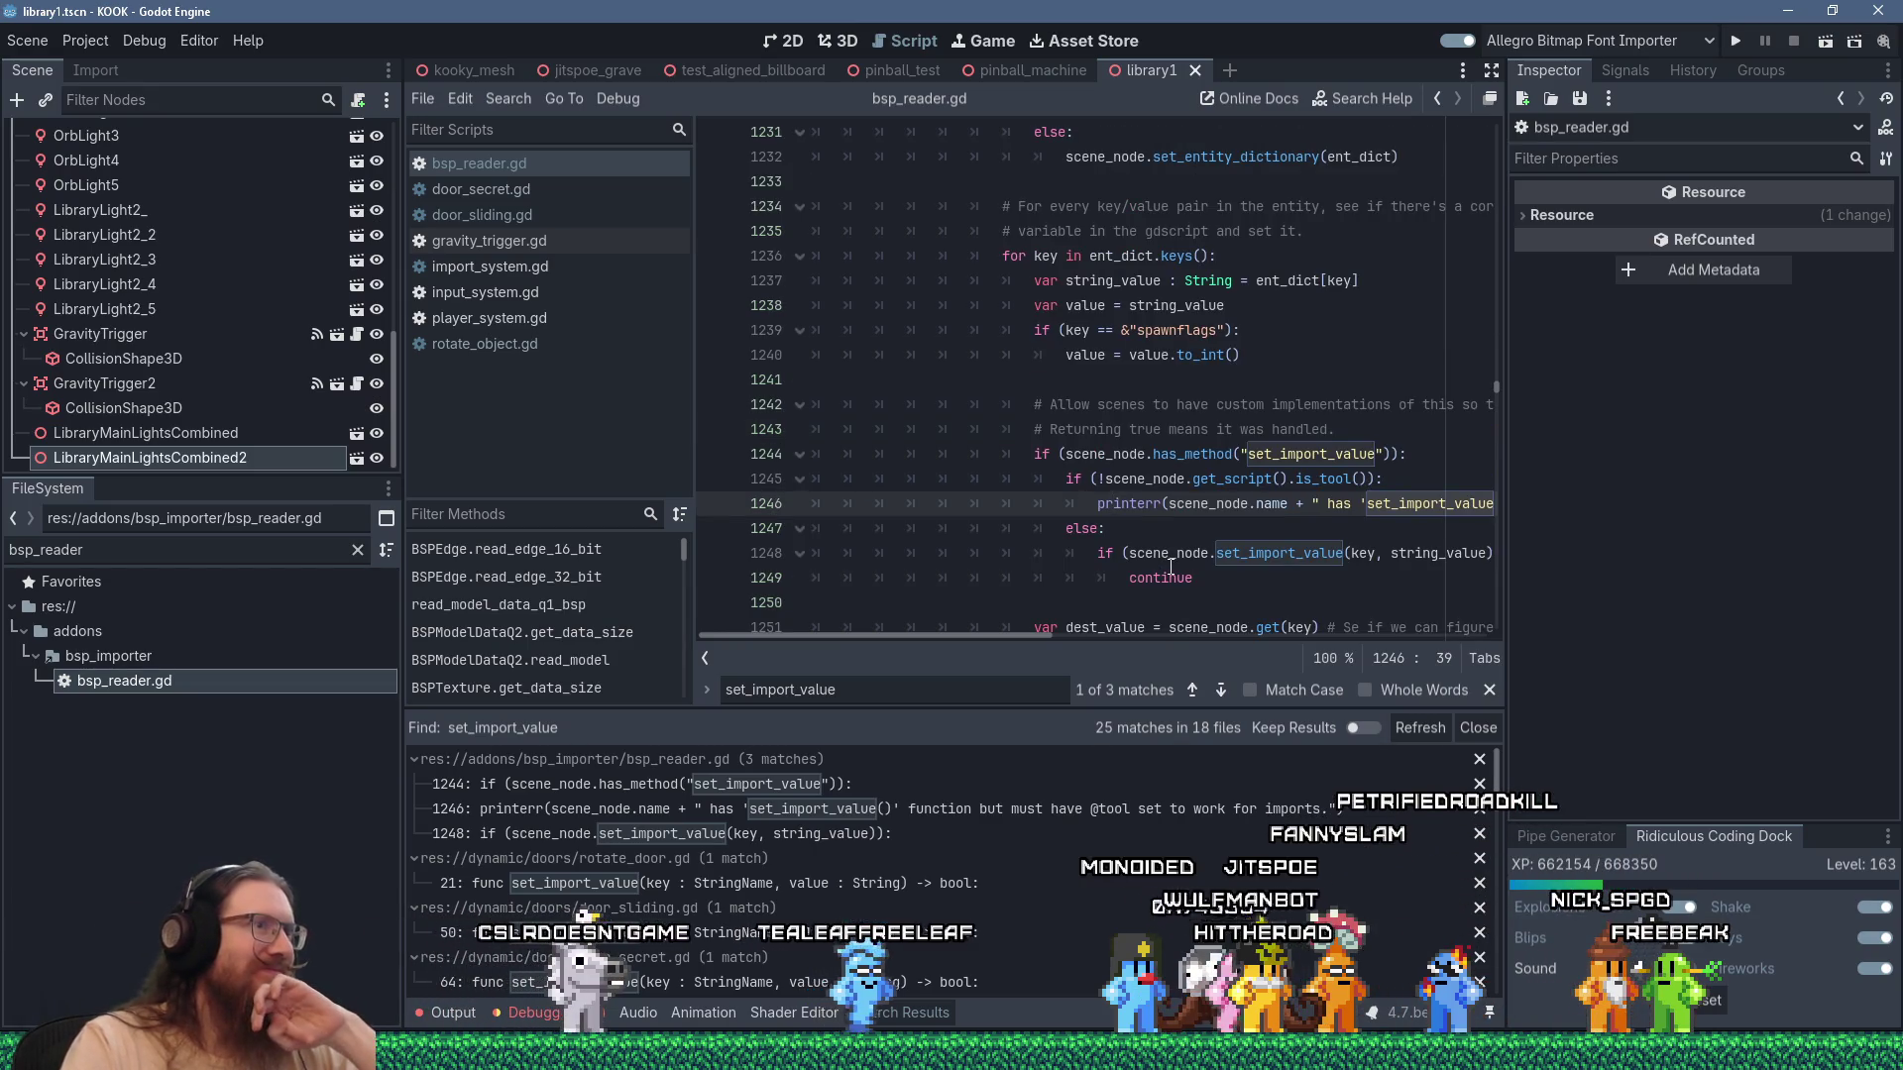
pyautogui.scroll(3, 1171, 567)
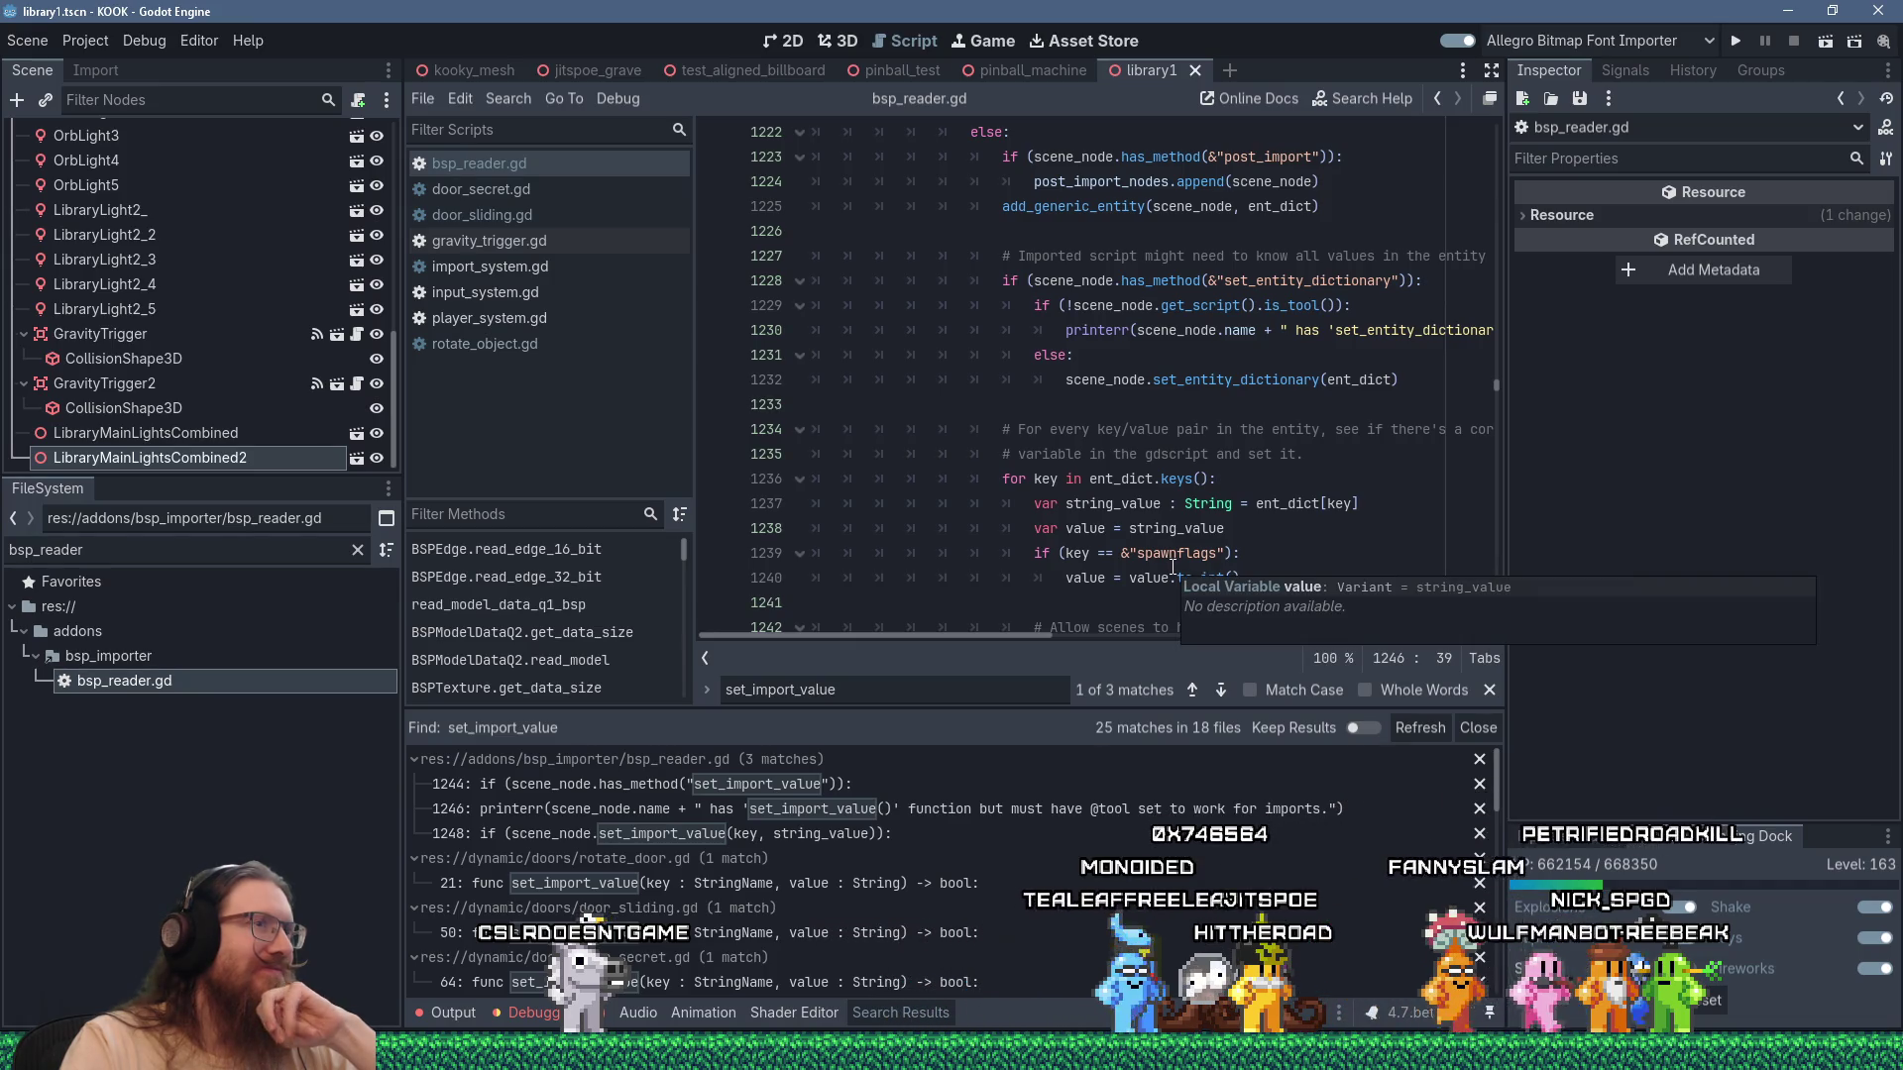
pyautogui.scroll(3, 1171, 567)
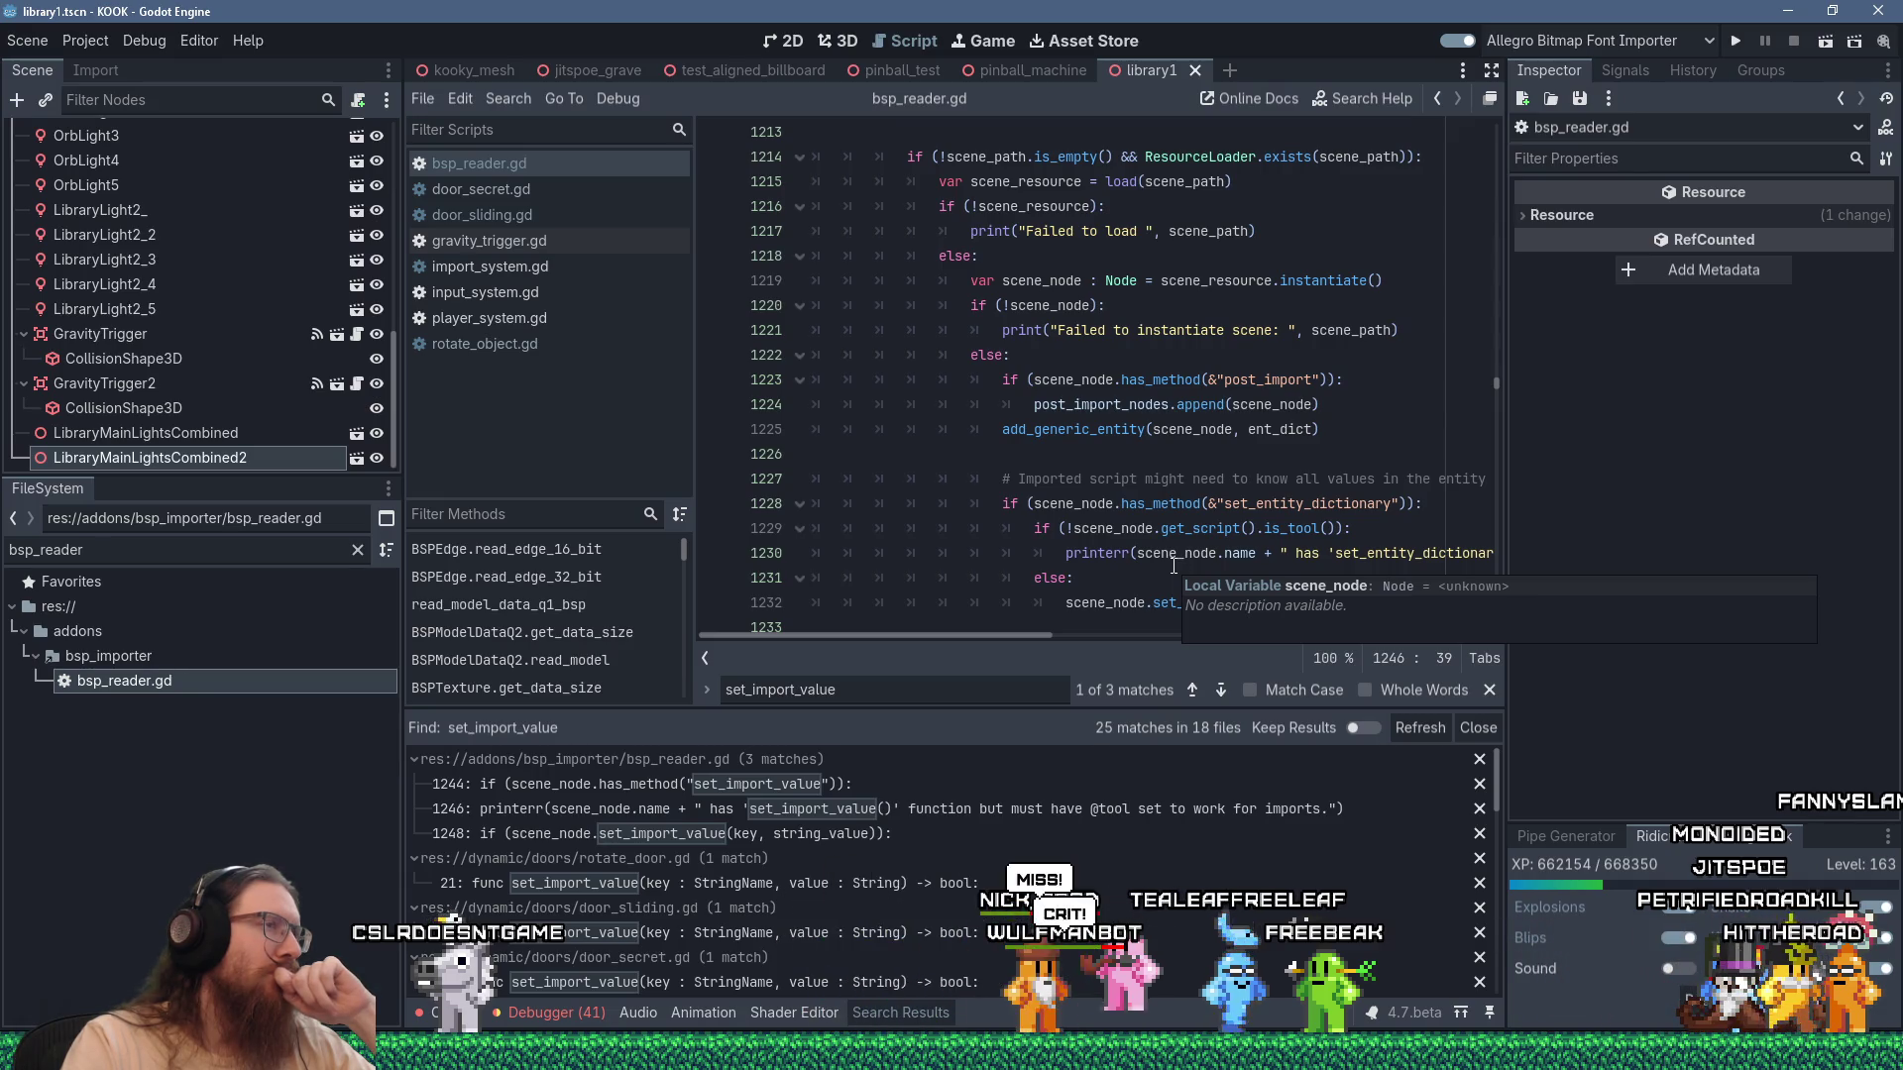
pyautogui.scroll(5, 1173, 566)
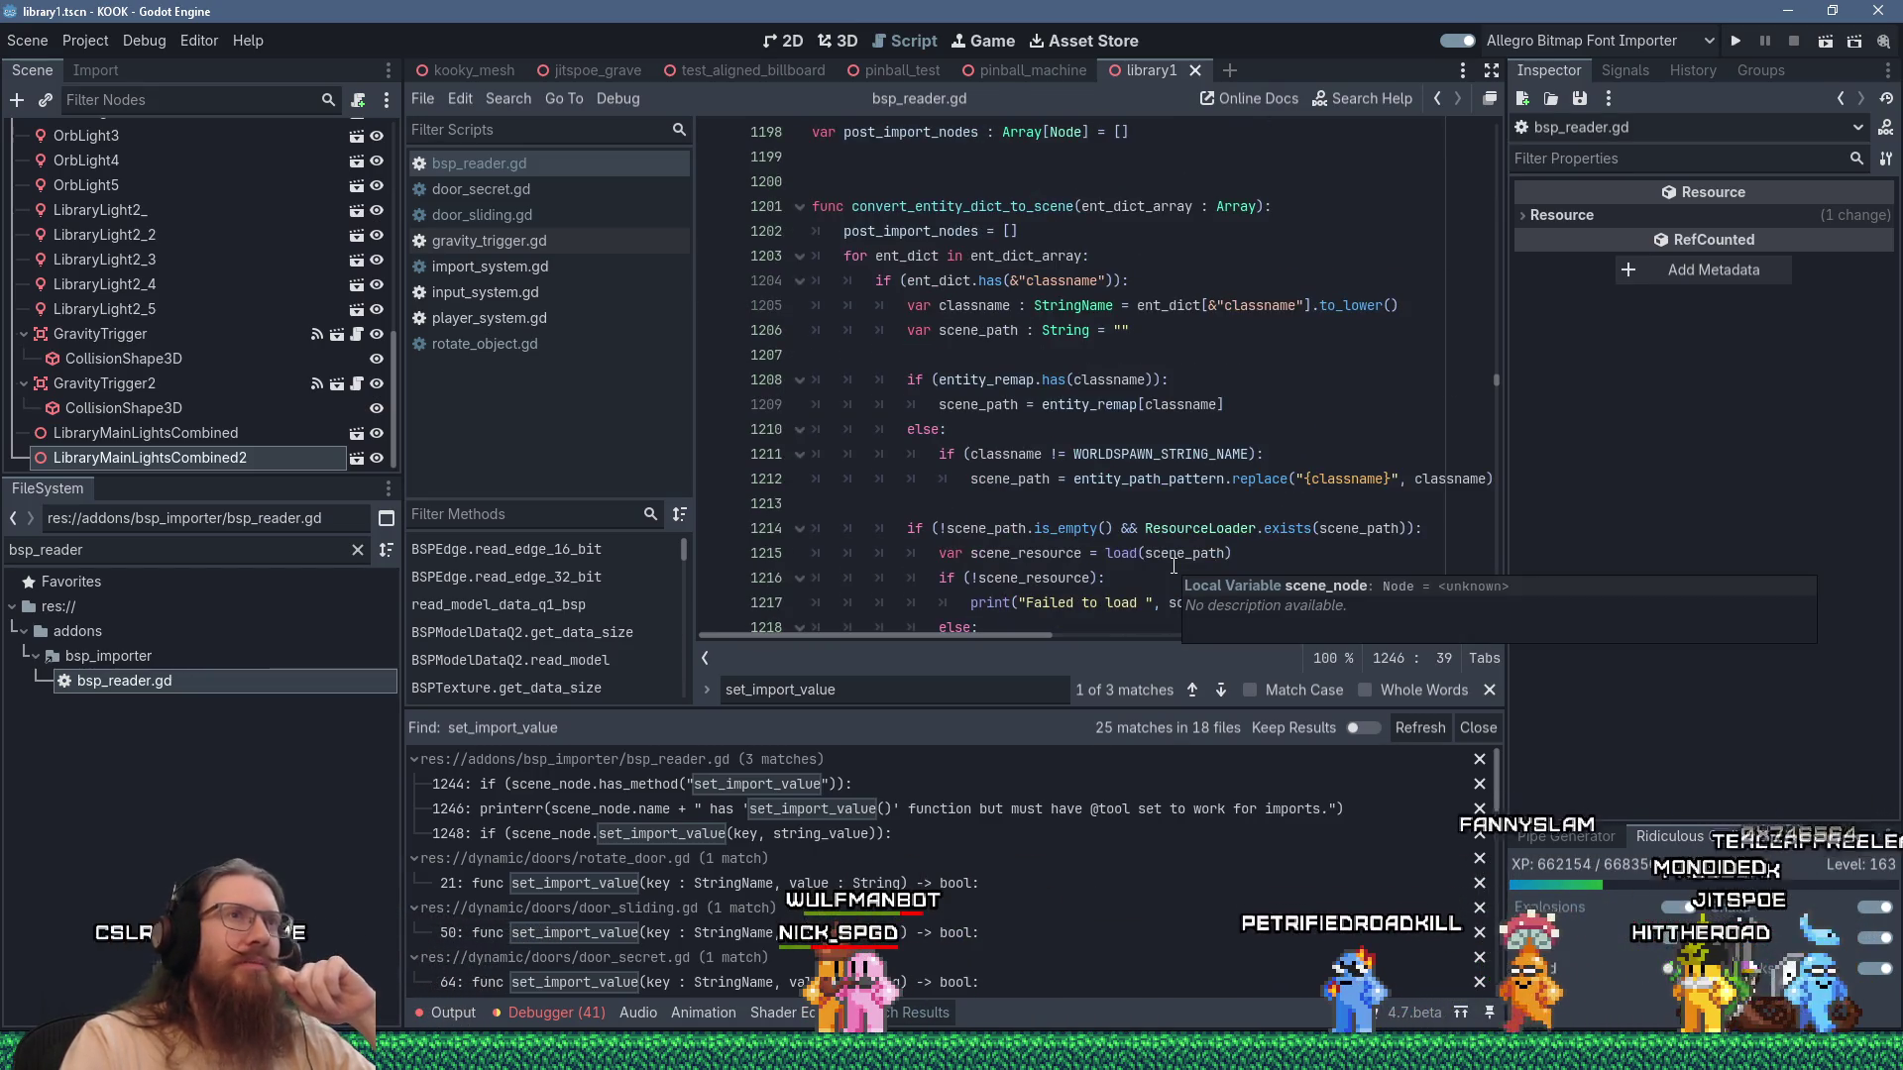
pyautogui.moveTo(946, 417)
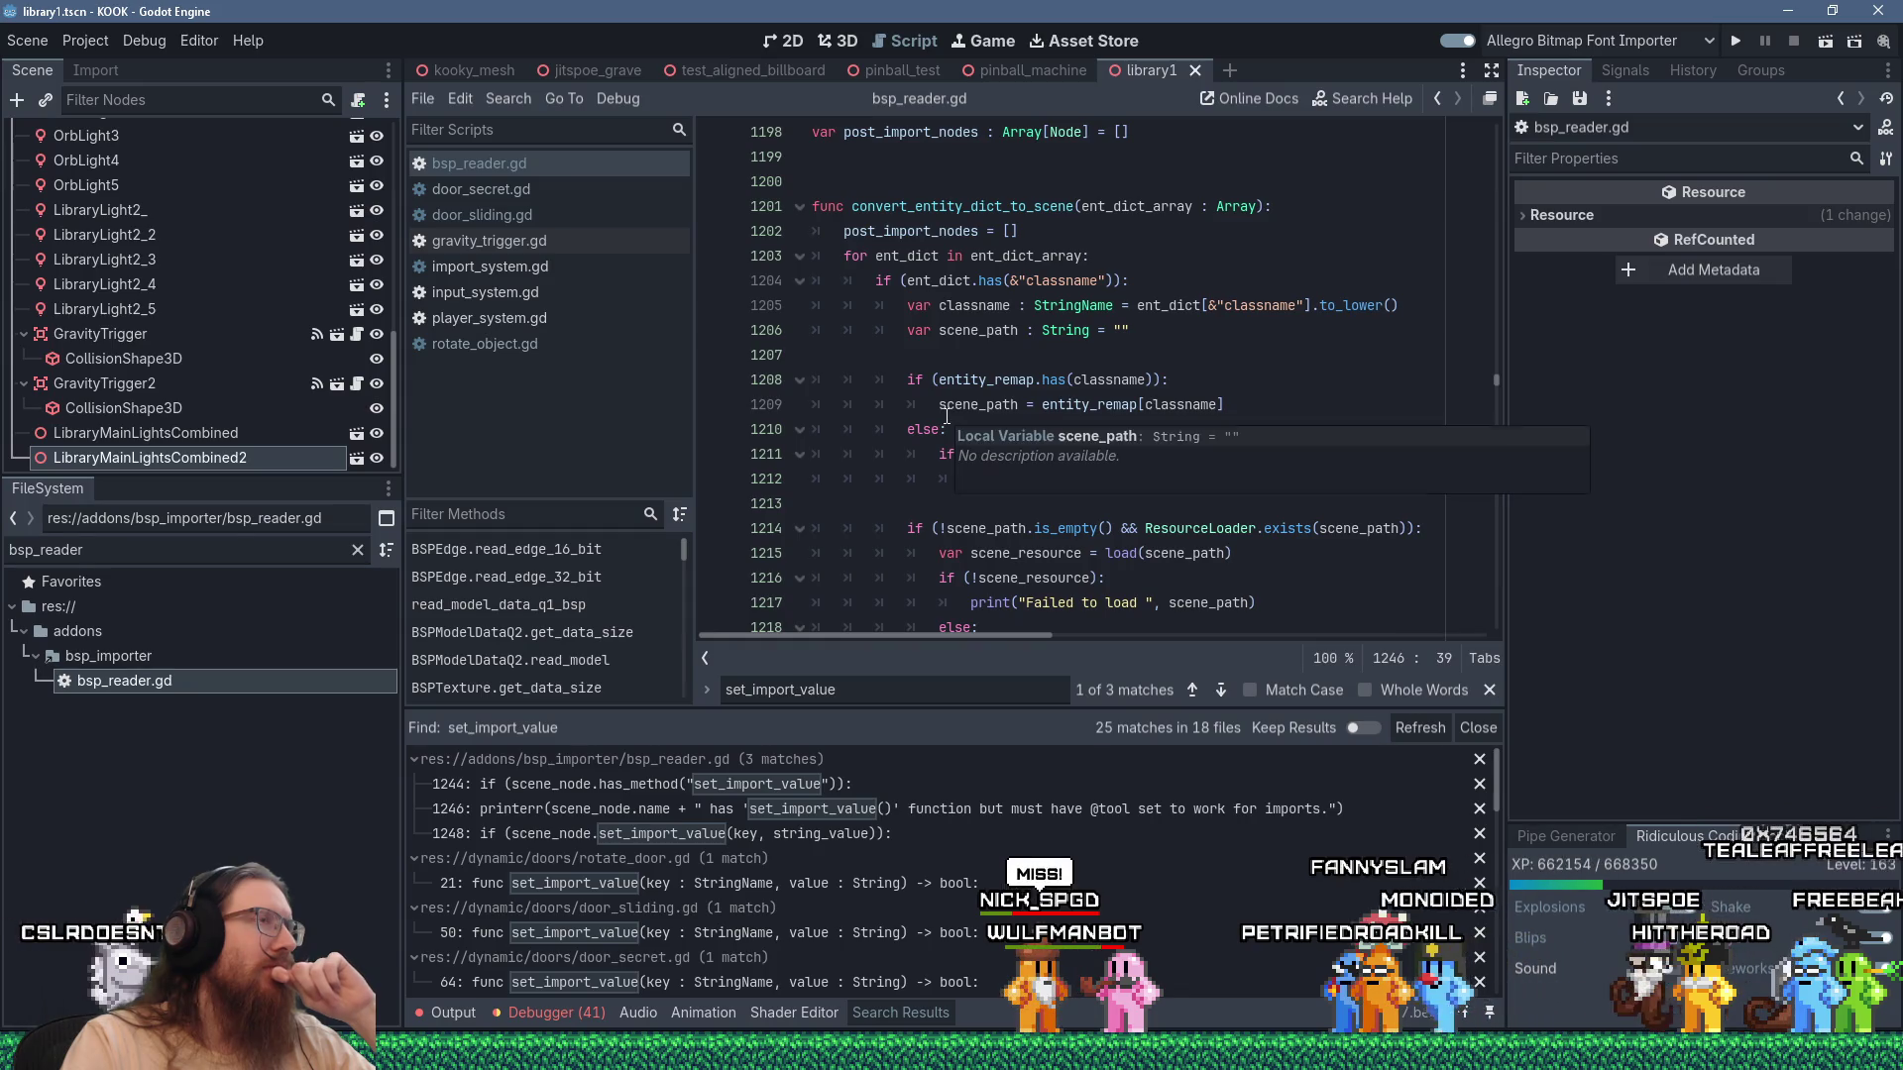
pyautogui.click(101, 48)
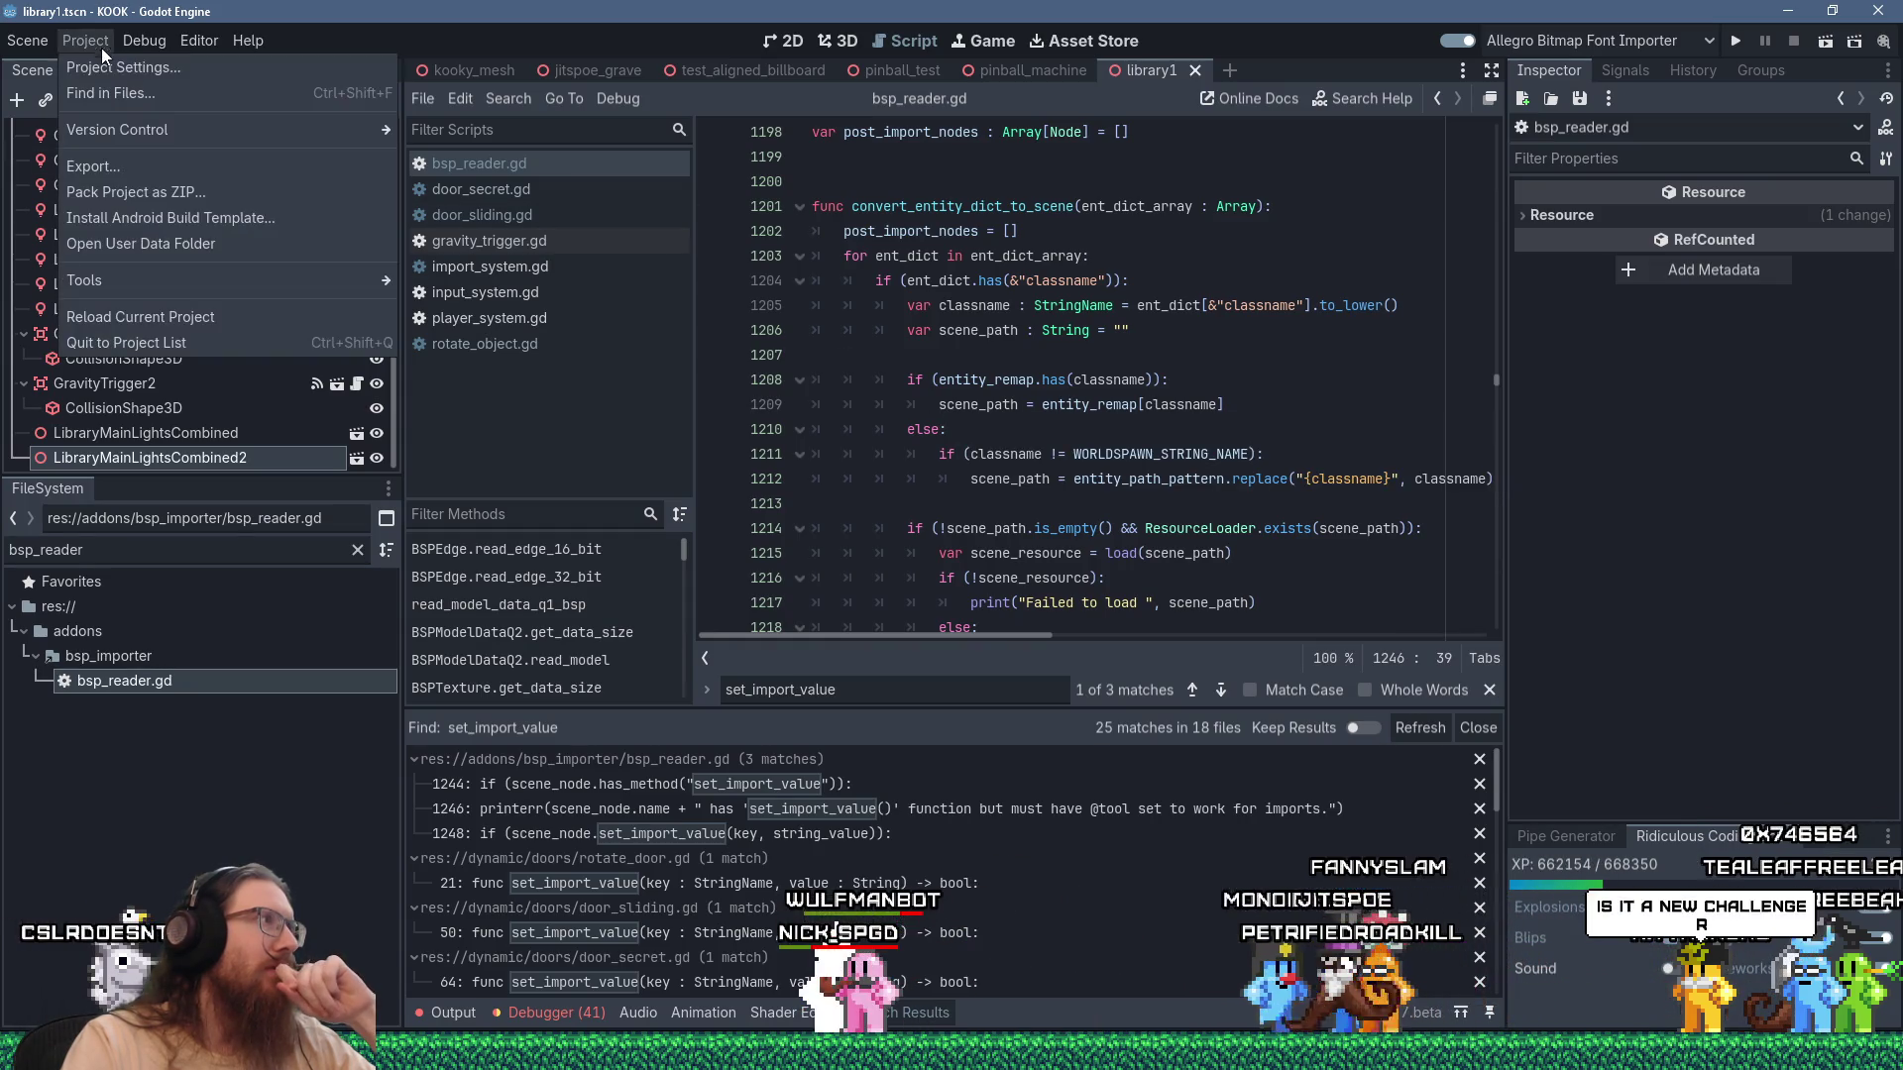
# Check the Autoload list in Project Settings, then close the dialog.
pyautogui.click(110, 59)
pyautogui.scroll(10, 520, 383)
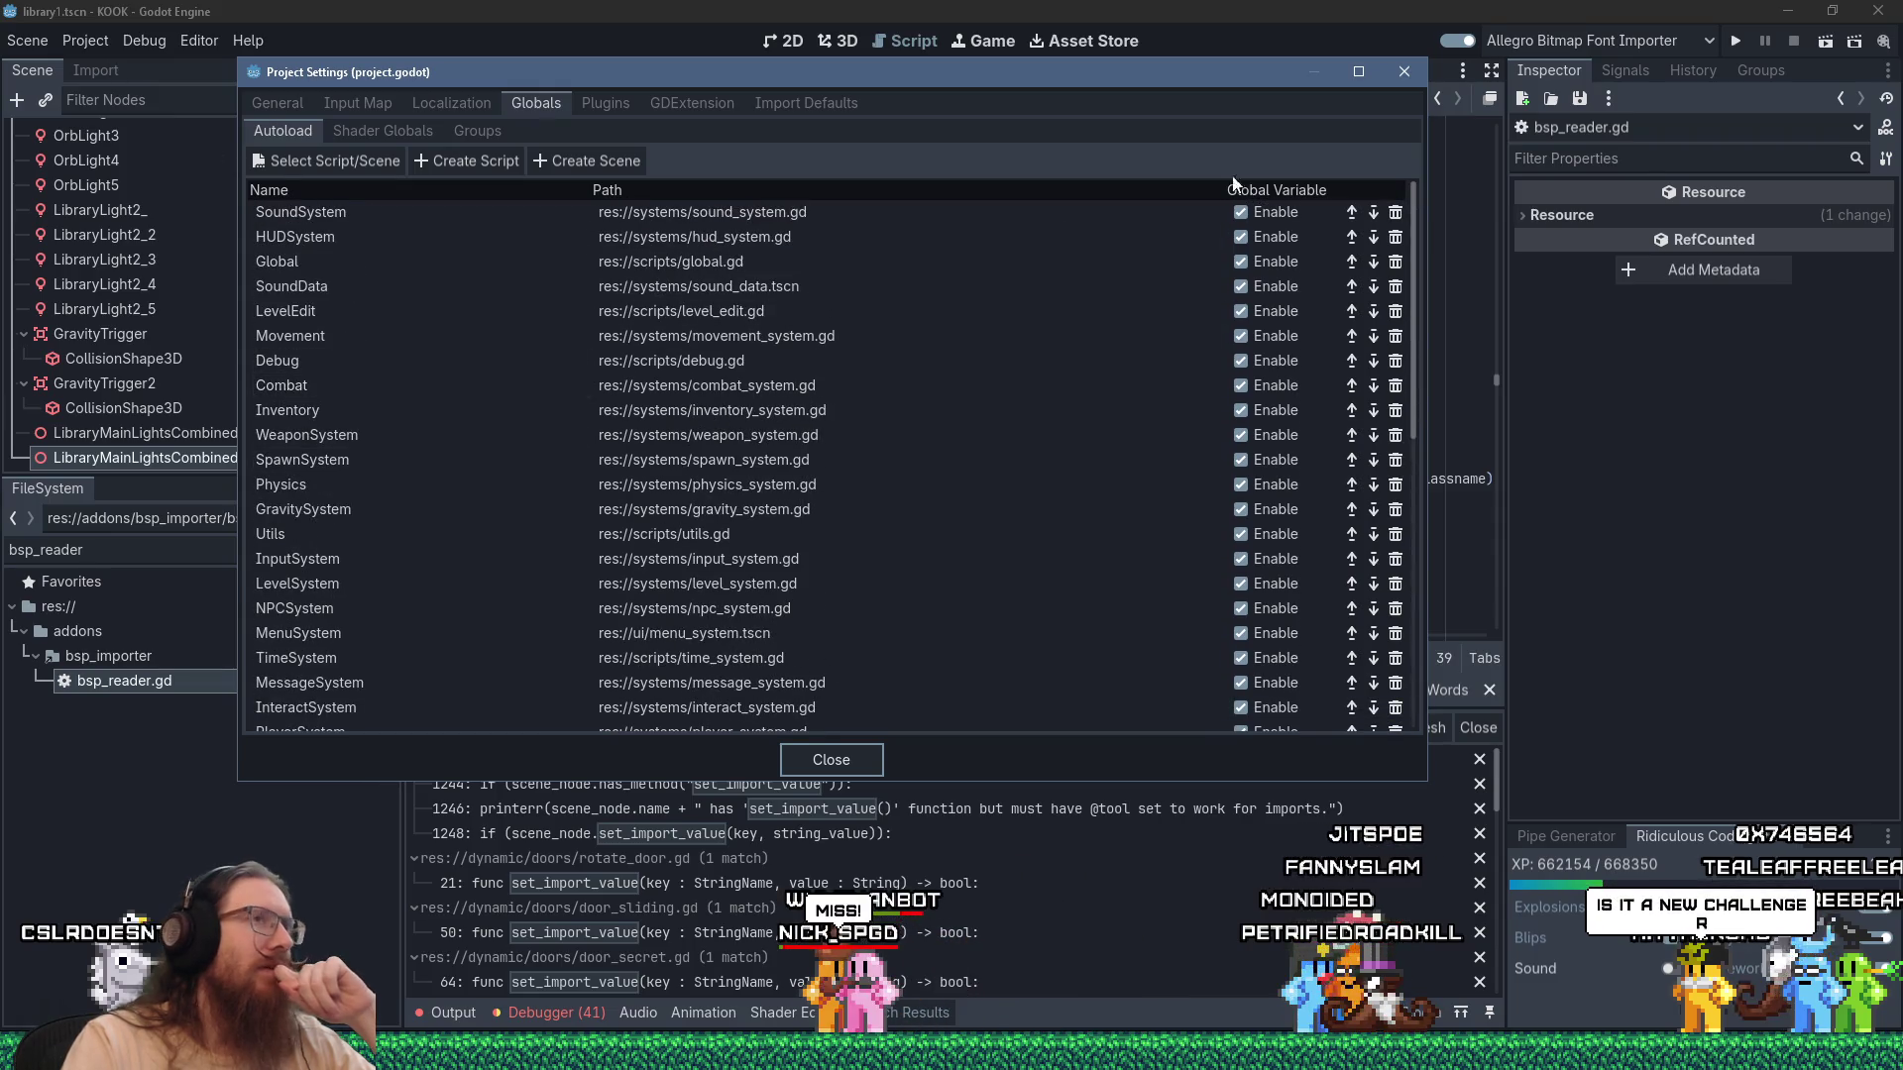
pyautogui.click(1405, 72)
pyautogui.scroll(-15, 1065, 426)
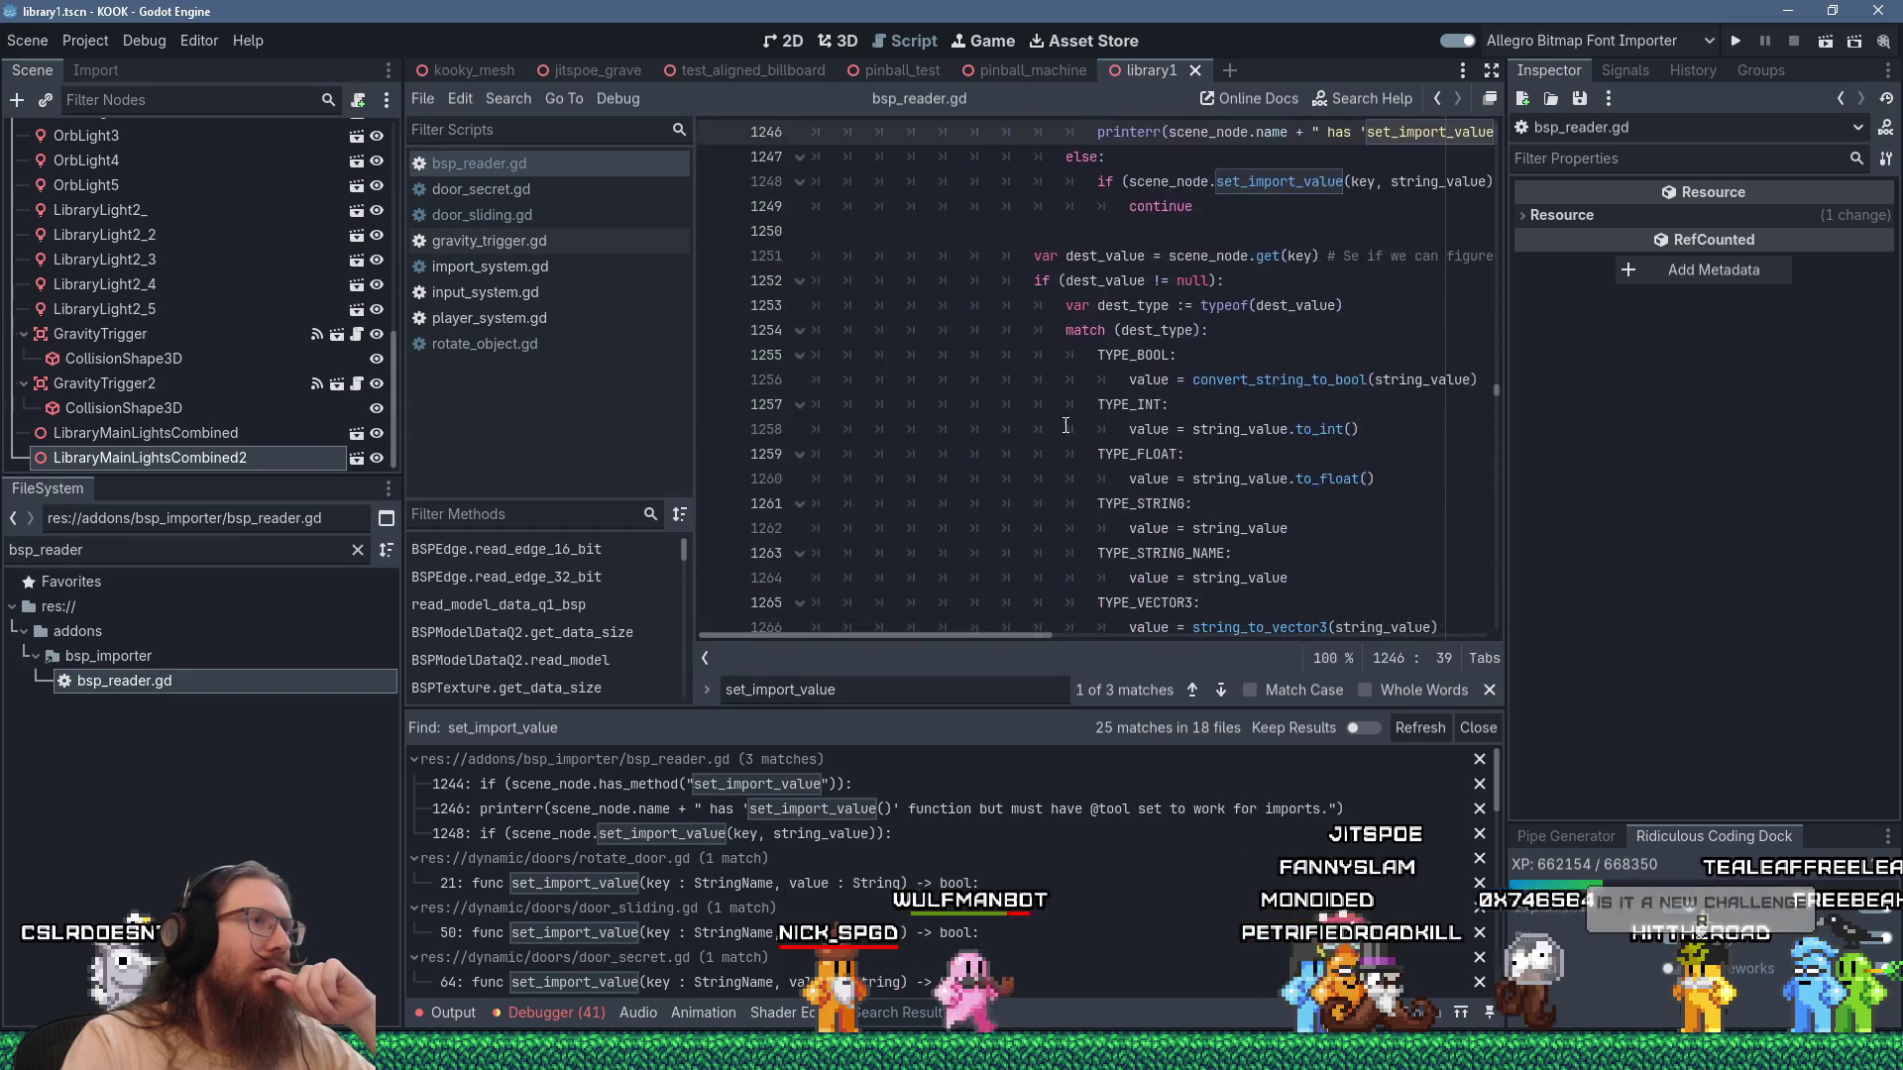
pyautogui.scroll(1, 1065, 425)
pyautogui.scroll(3, 1038, 565)
pyautogui.scroll(-3, 1043, 580)
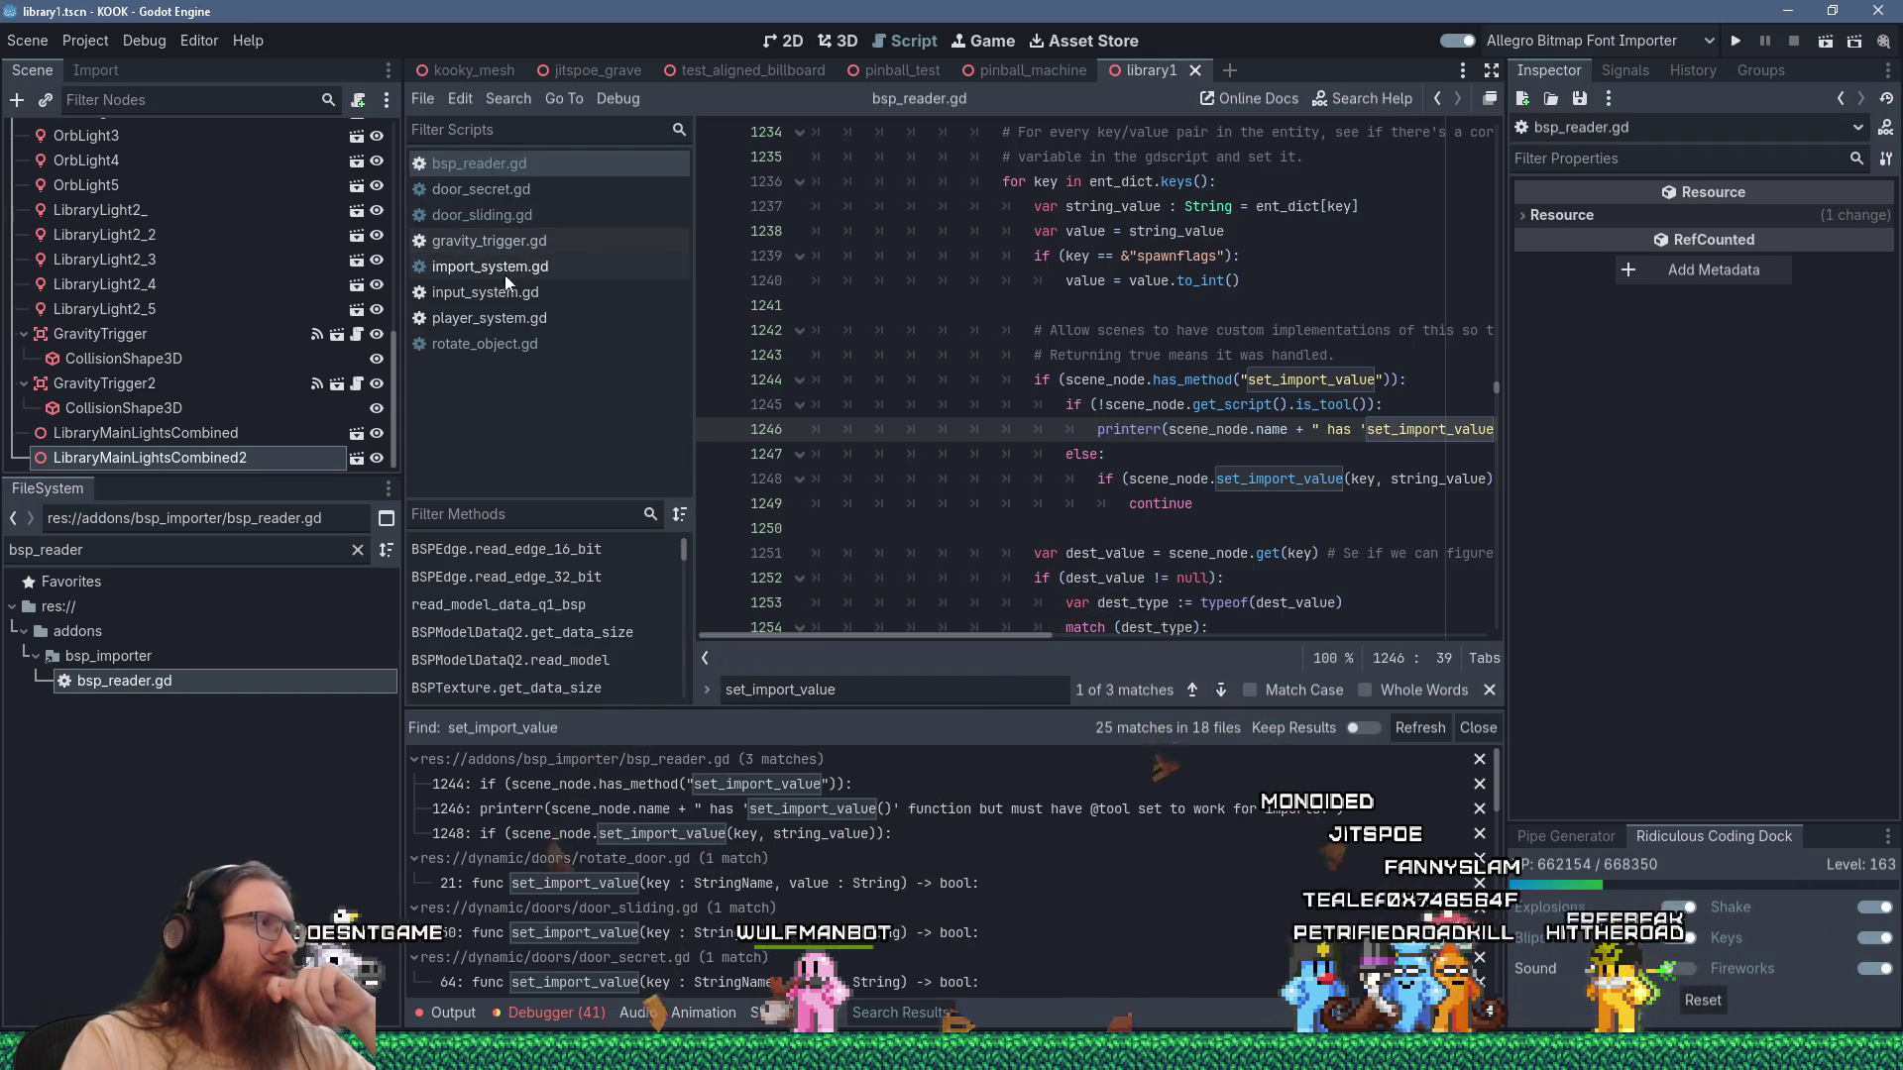
# Open input_system.gd and scroll to the bottom of the file.
pyautogui.click(485, 292)
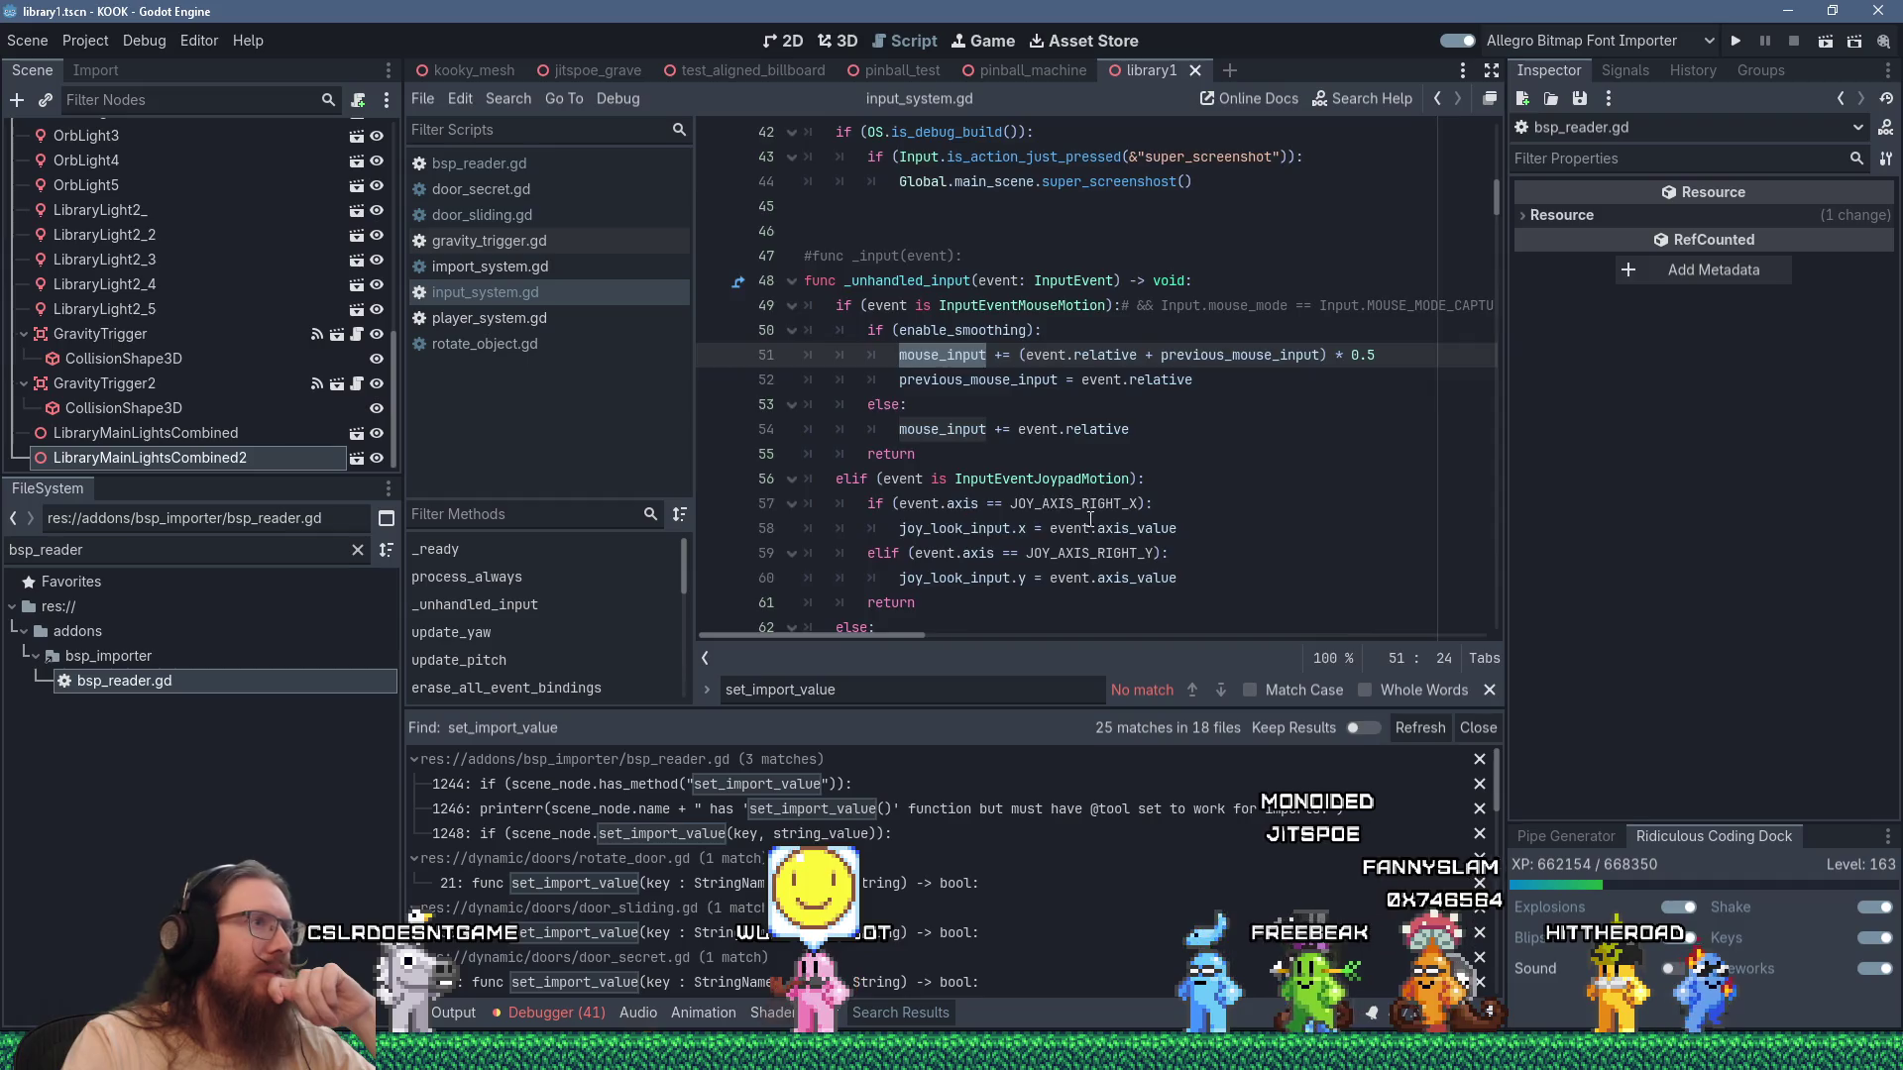
pyautogui.scroll(-5, 1479, 225)
pyautogui.moveTo(1495, 226); pyautogui.dragTo(1508, 605)
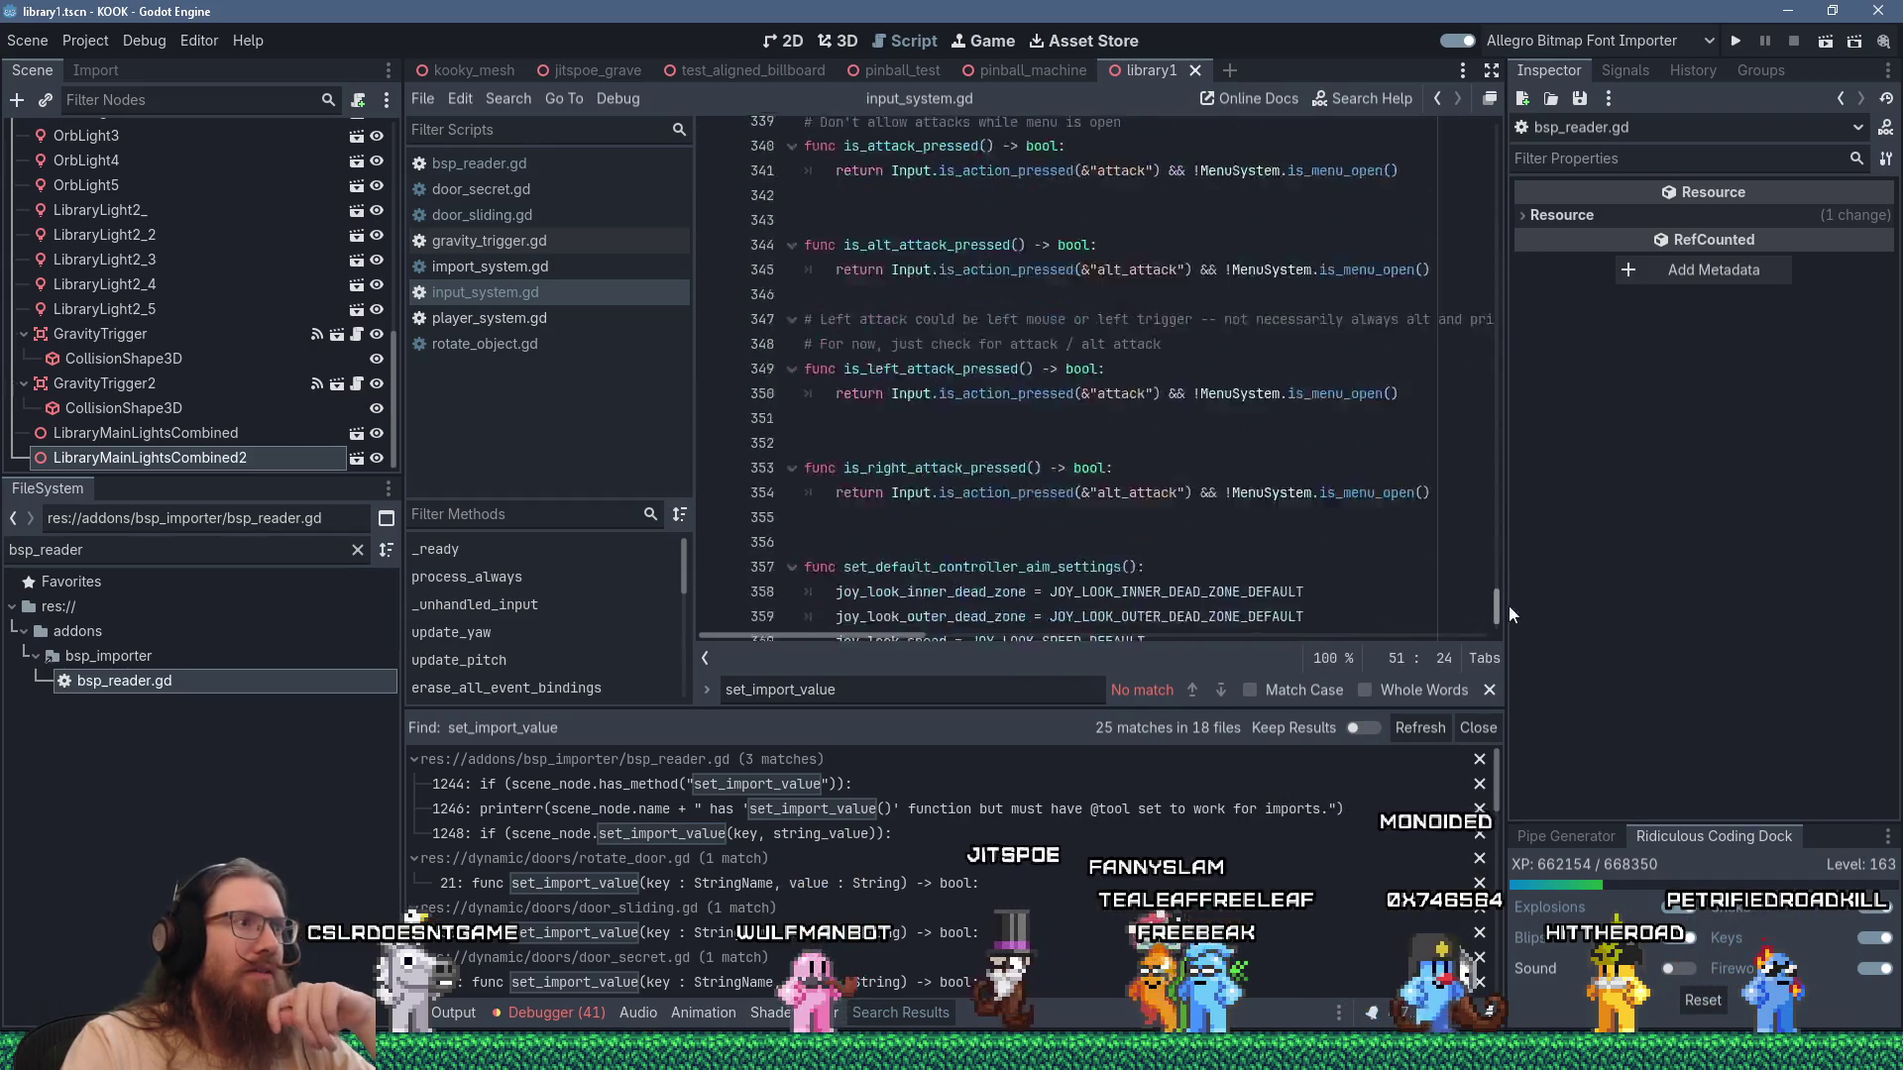
# Append func test_import(): with print("test_import") to input_system.gd and save.
pyautogui.click(1258, 610)
pyautogui.press('Return')
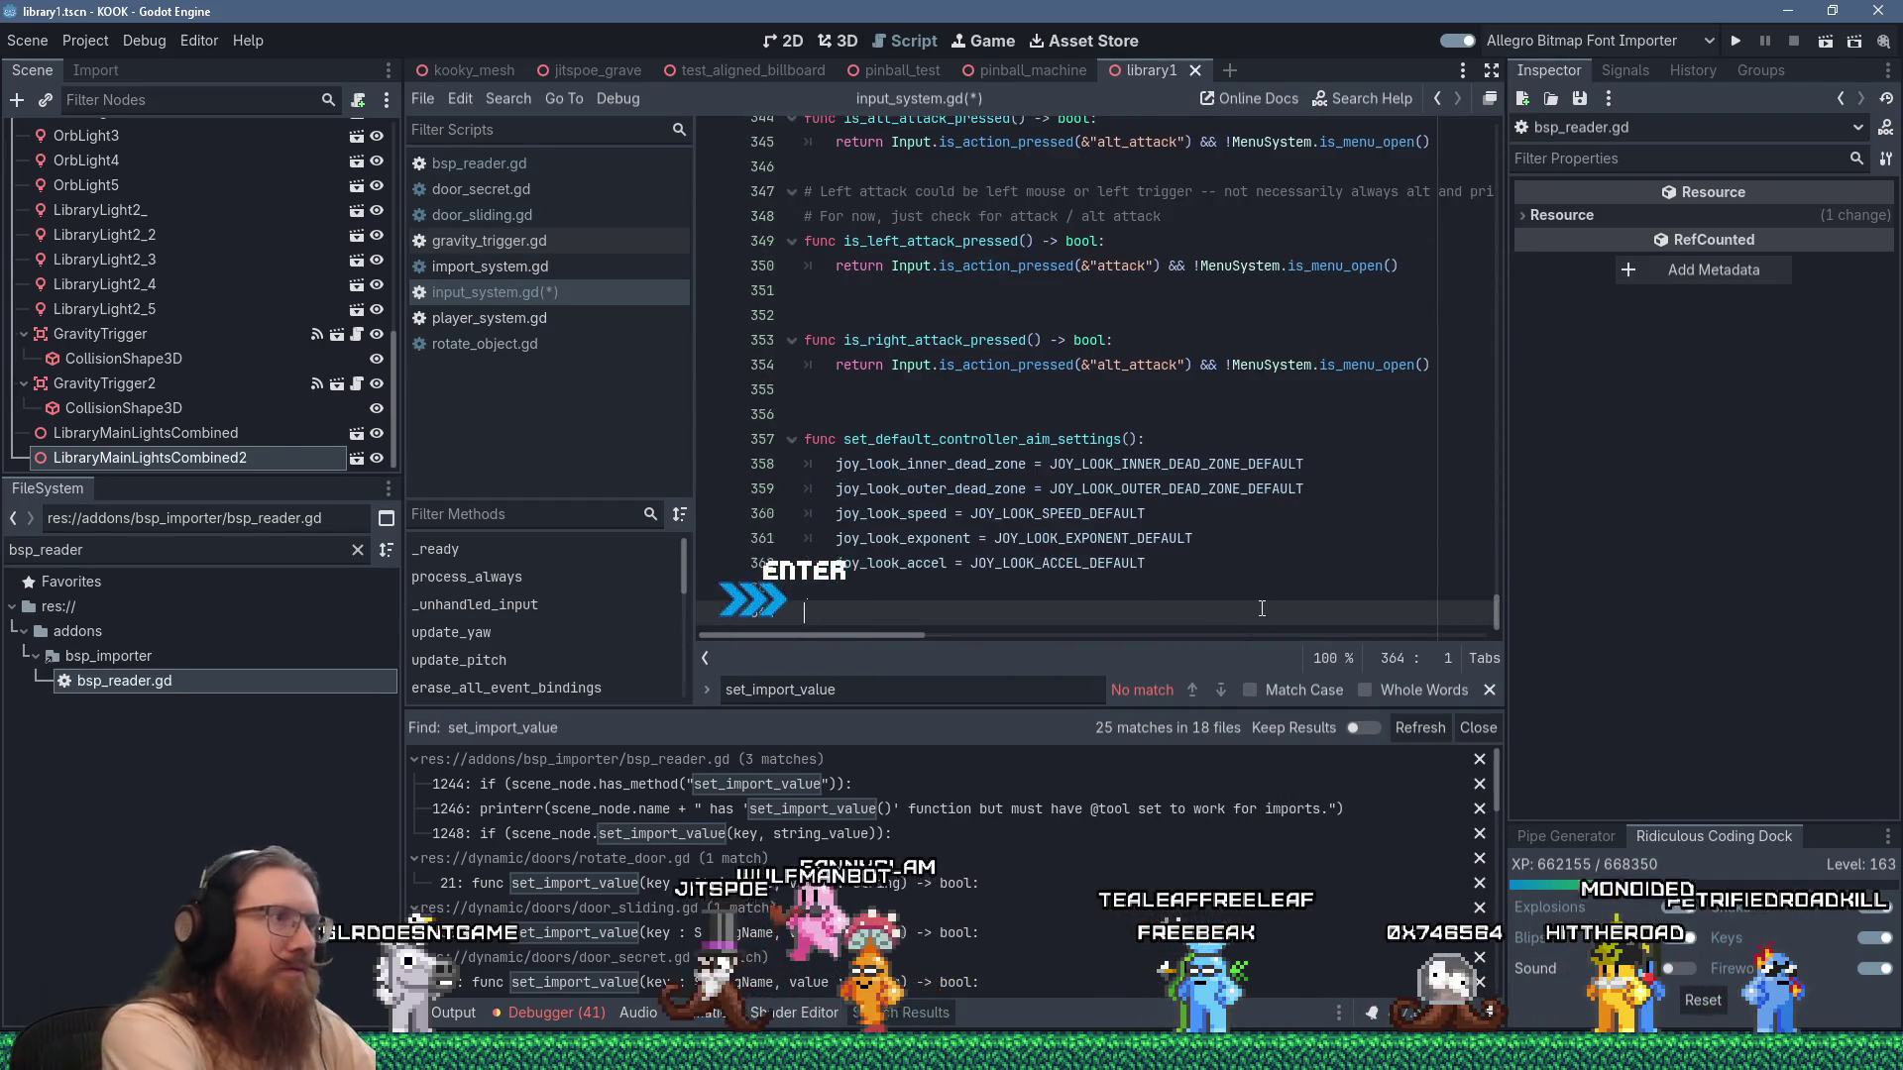
pyautogui.write('func test_')
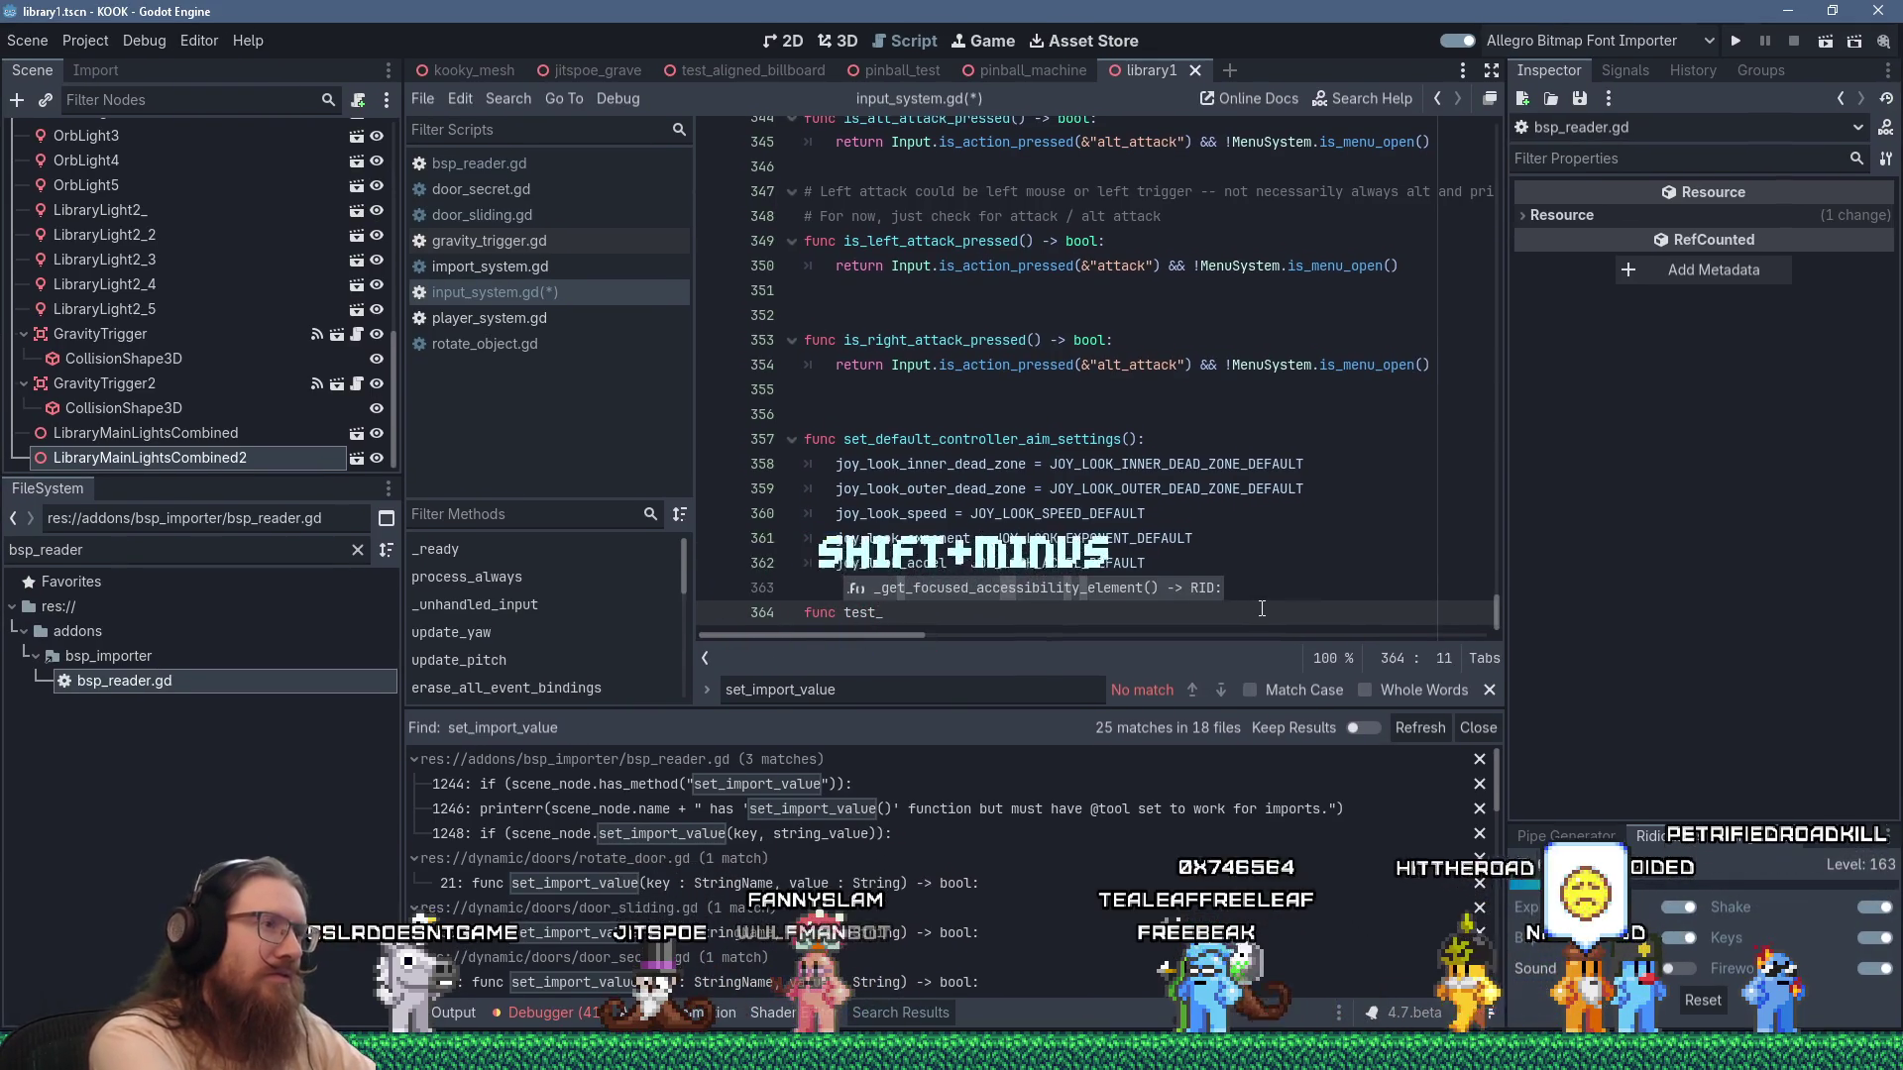
pyautogui.write('import():')
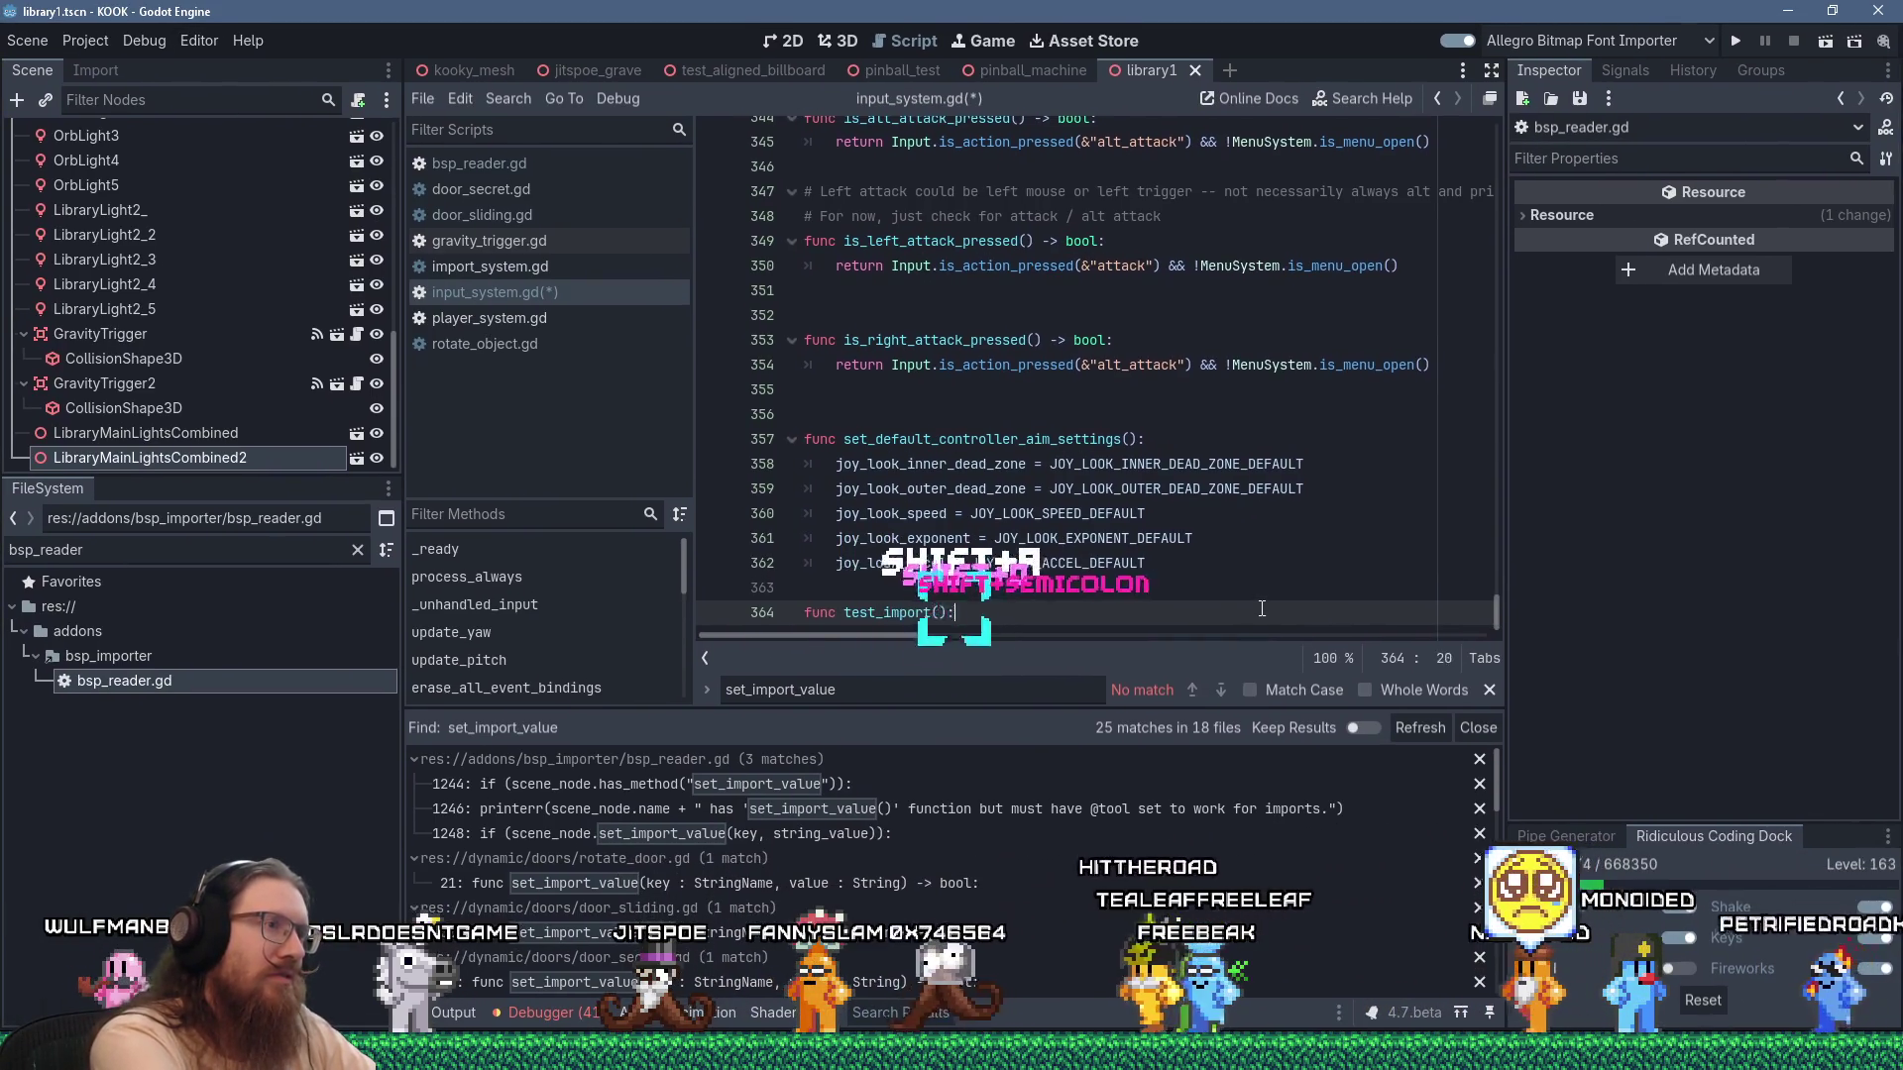
pyautogui.press('Return')
pyautogui.write('print')
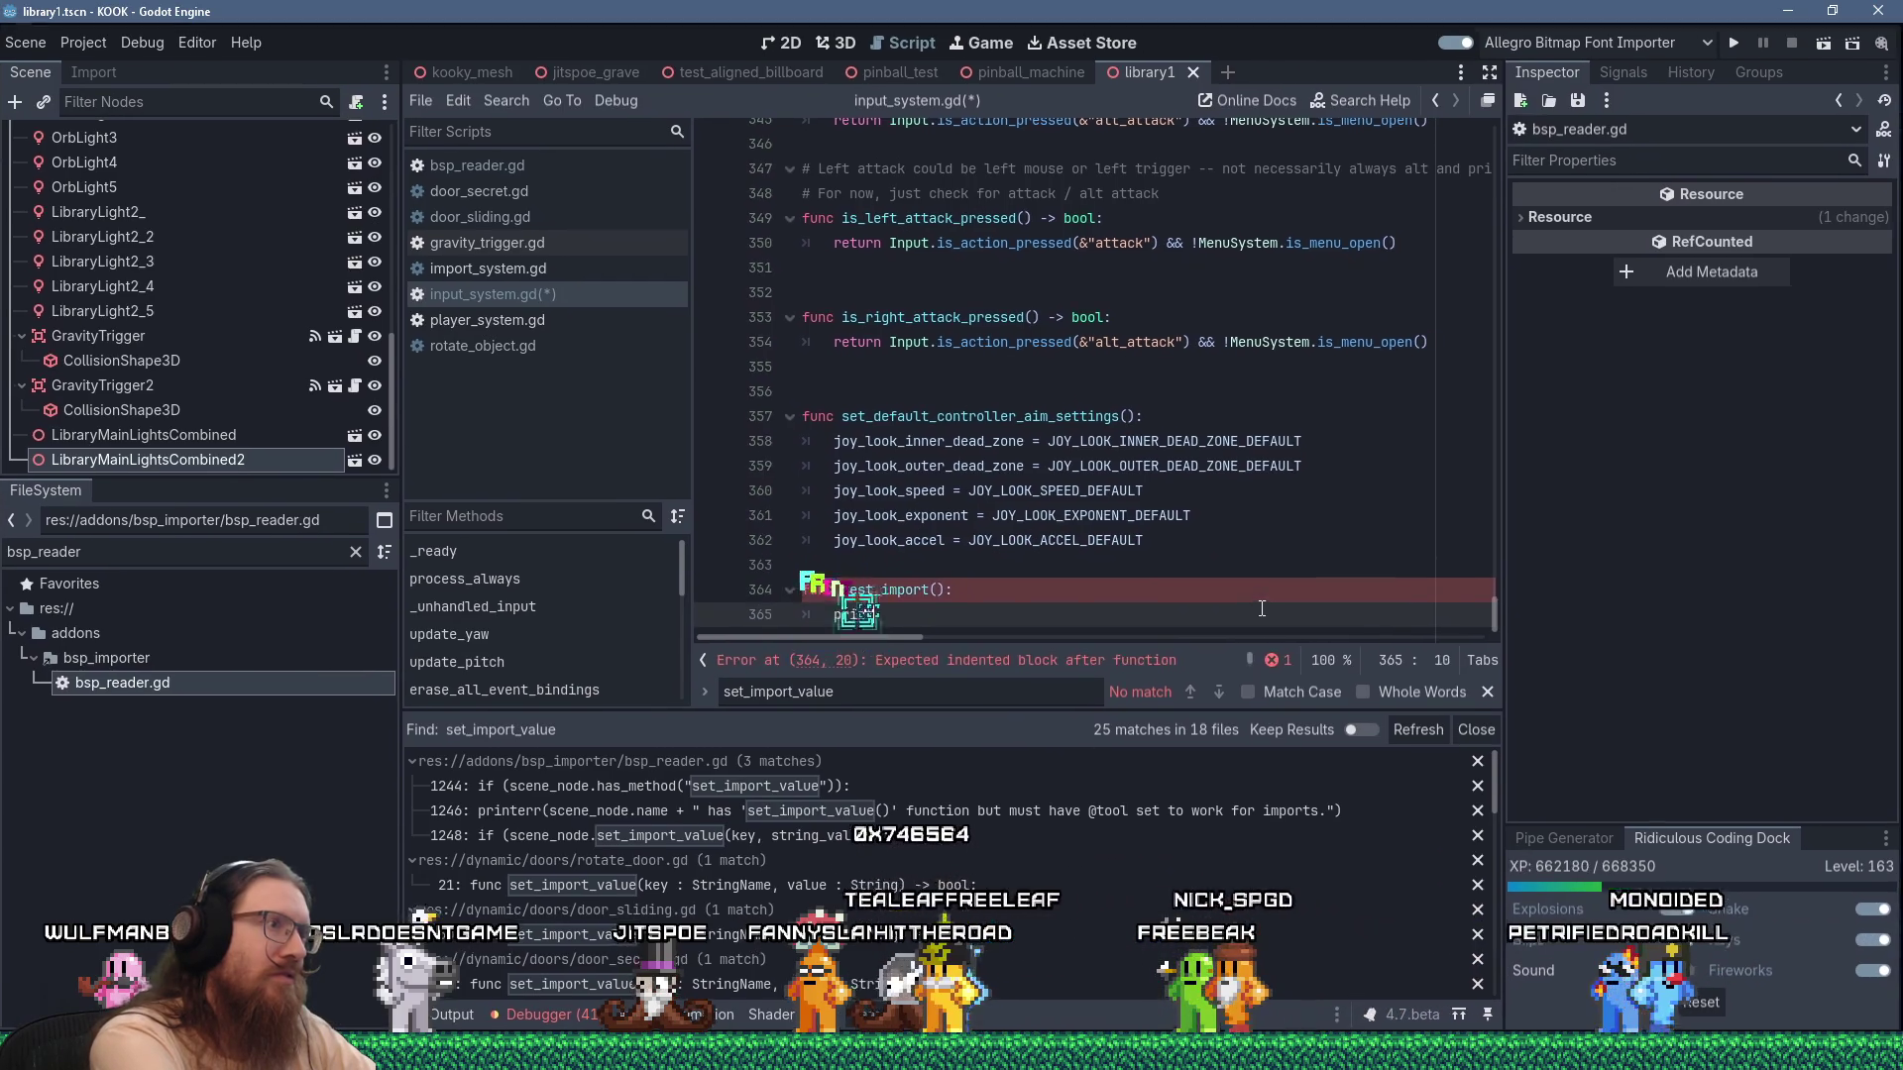
pyautogui.write('("test_import")')
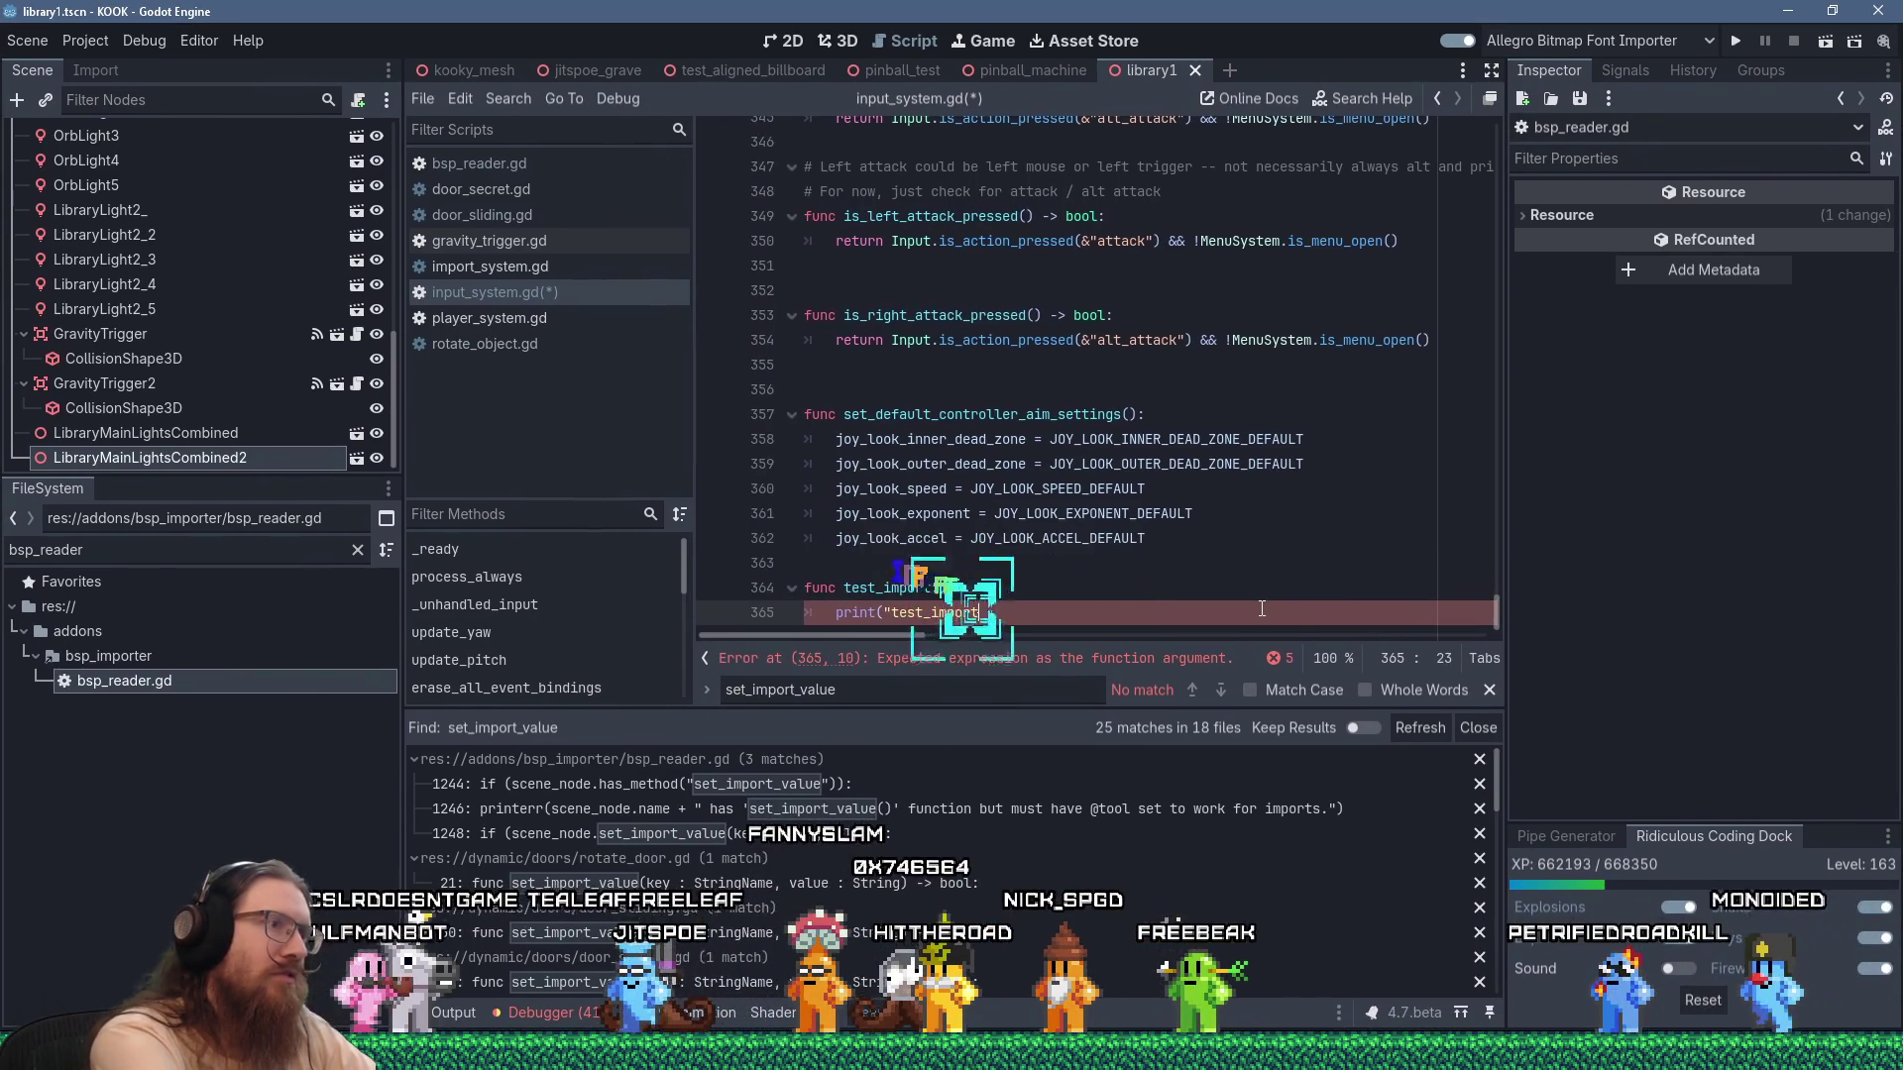
pyautogui.press('Return')
pyautogui.hotkey('ctrl', 's')
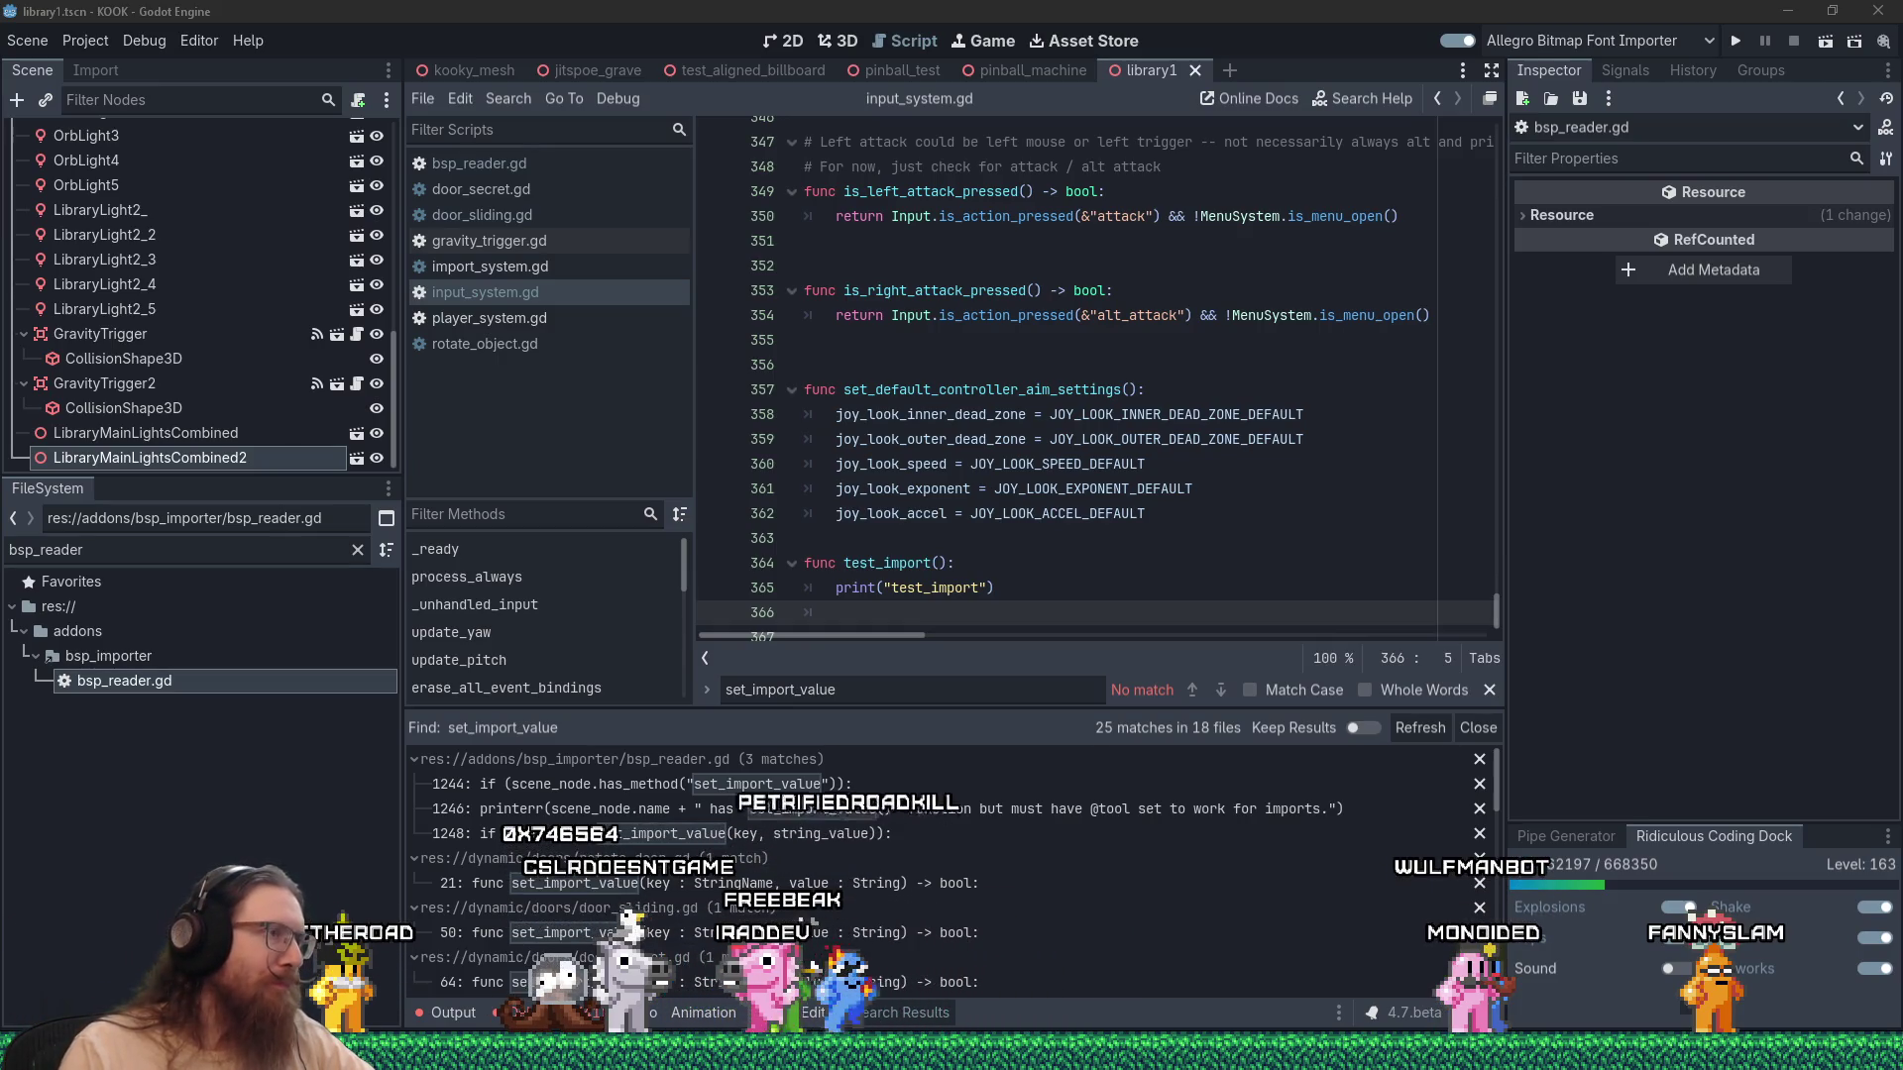
# Insert a blank line between the aim settings function and test_import().
pyautogui.click(850, 543)
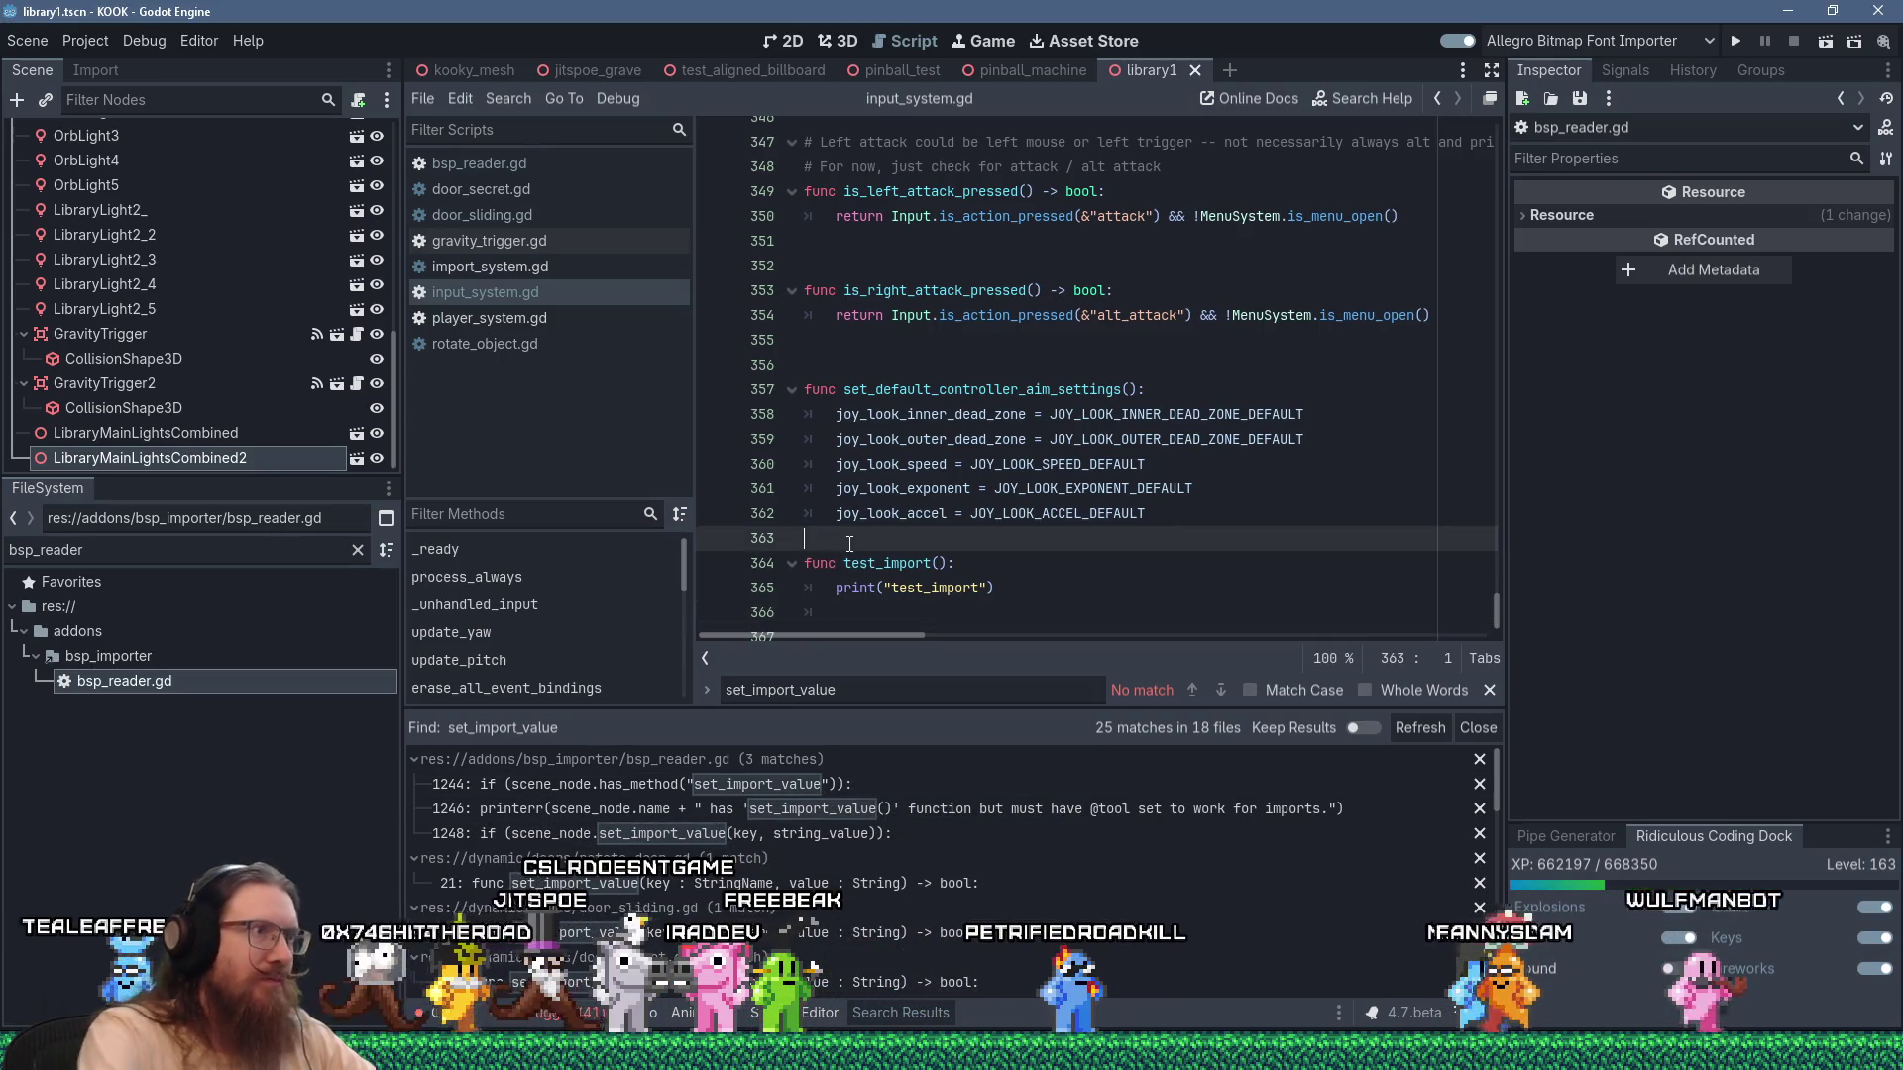
pyautogui.press('Return')
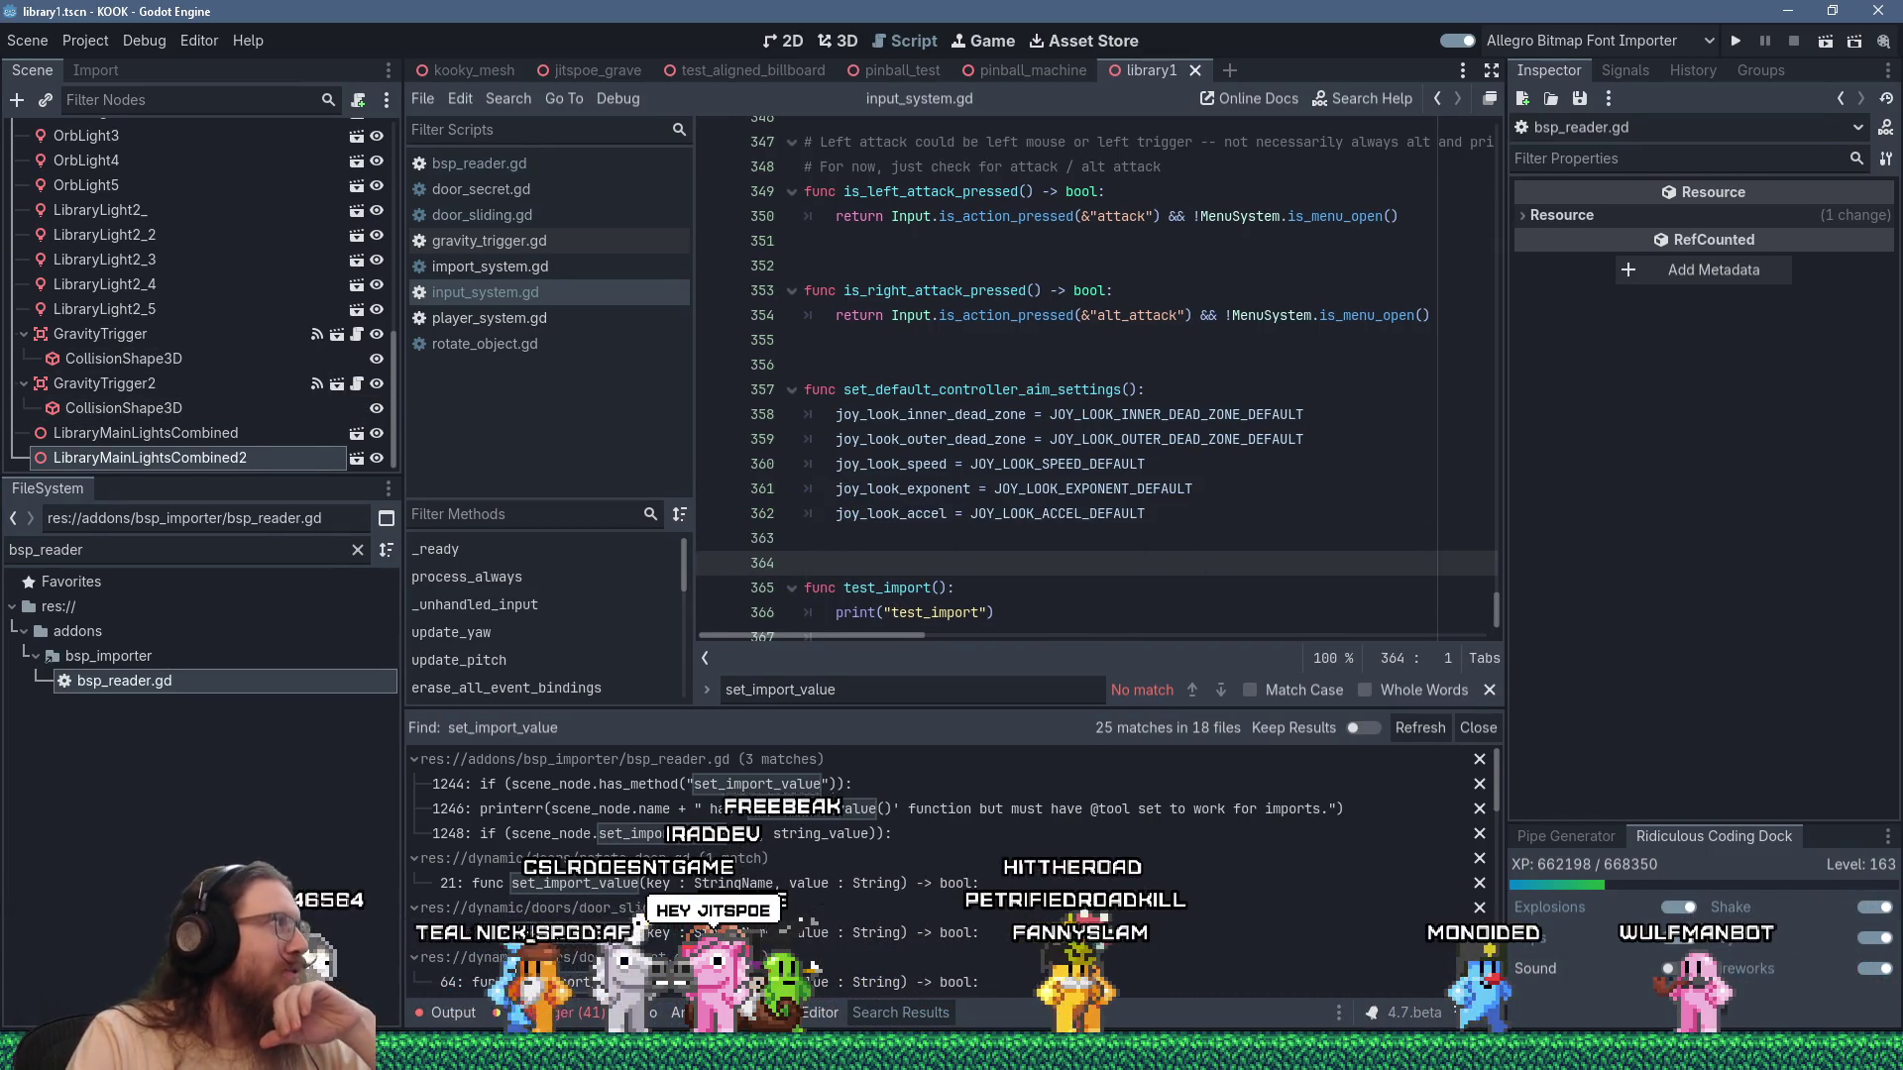
pyautogui.moveTo(0, 116); pyautogui.dragTo(0, 116)
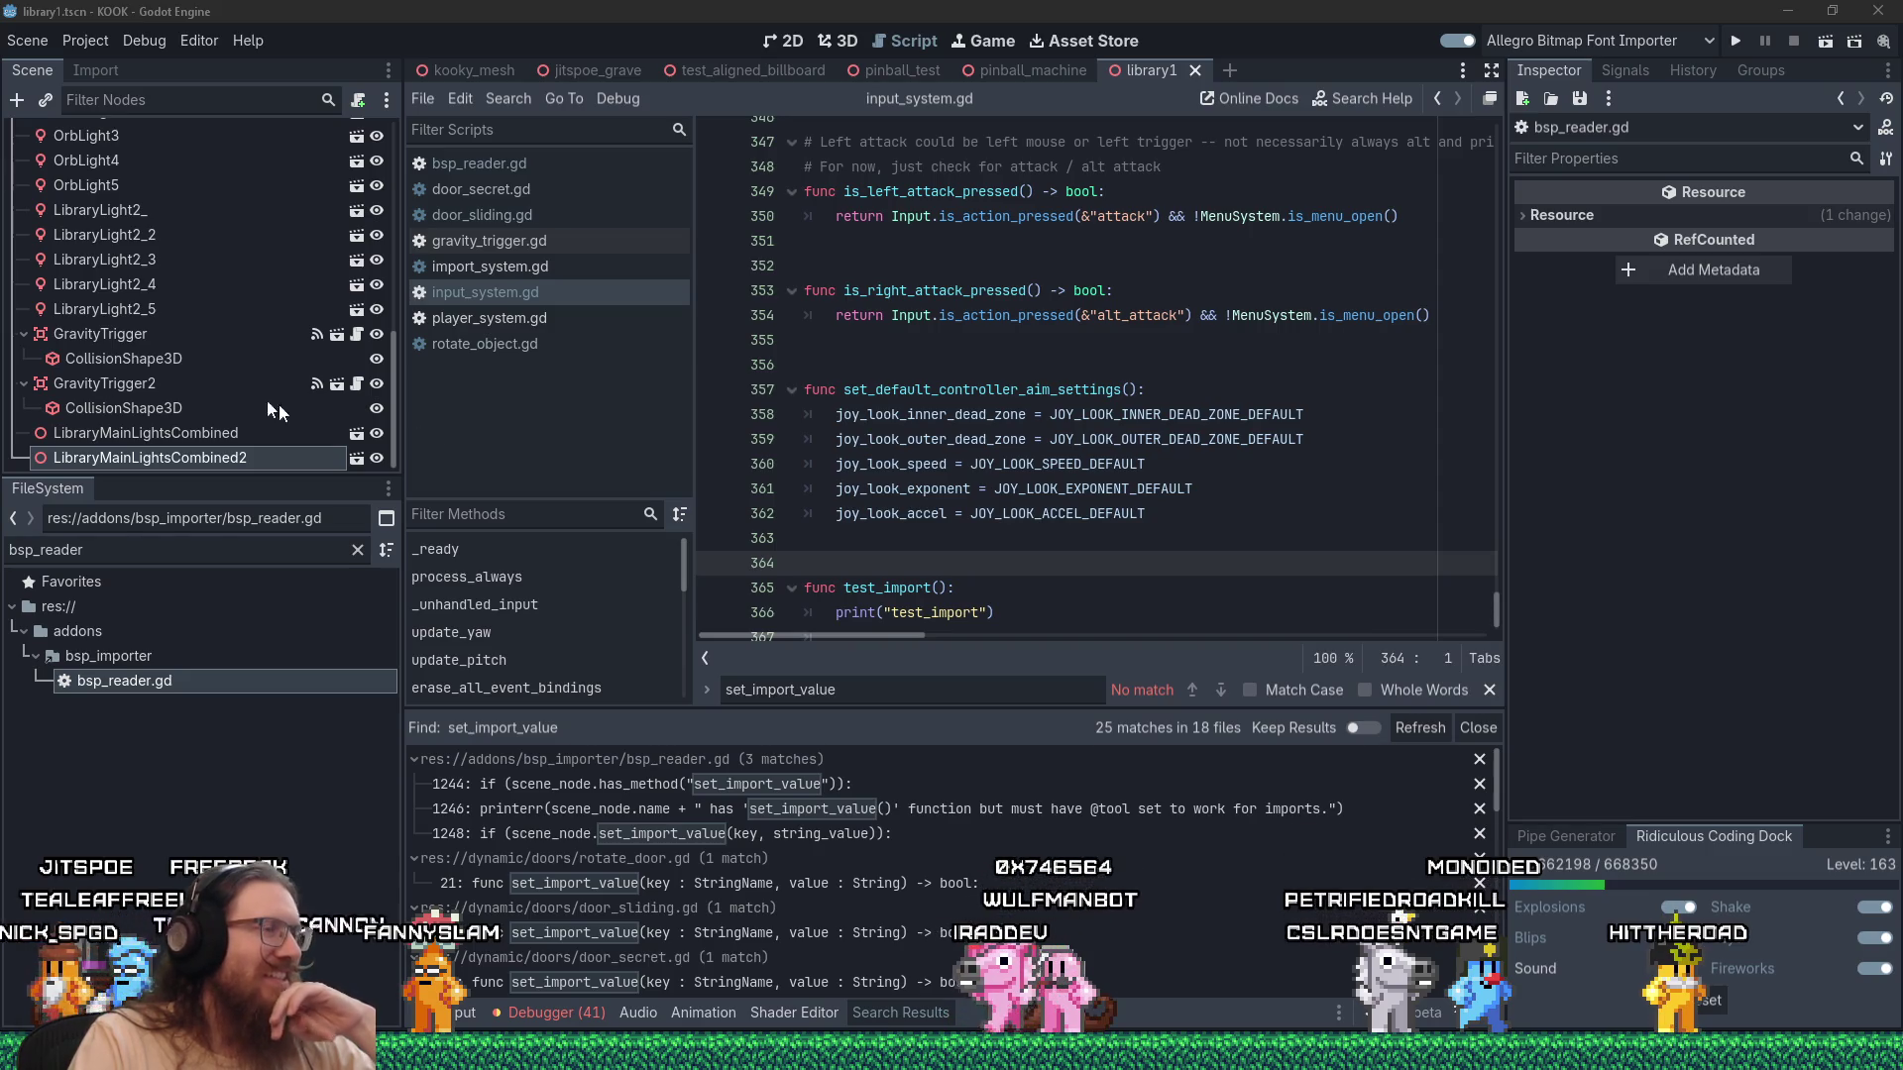
pyautogui.scroll(-1, 922, 614)
pyautogui.click(900, 622)
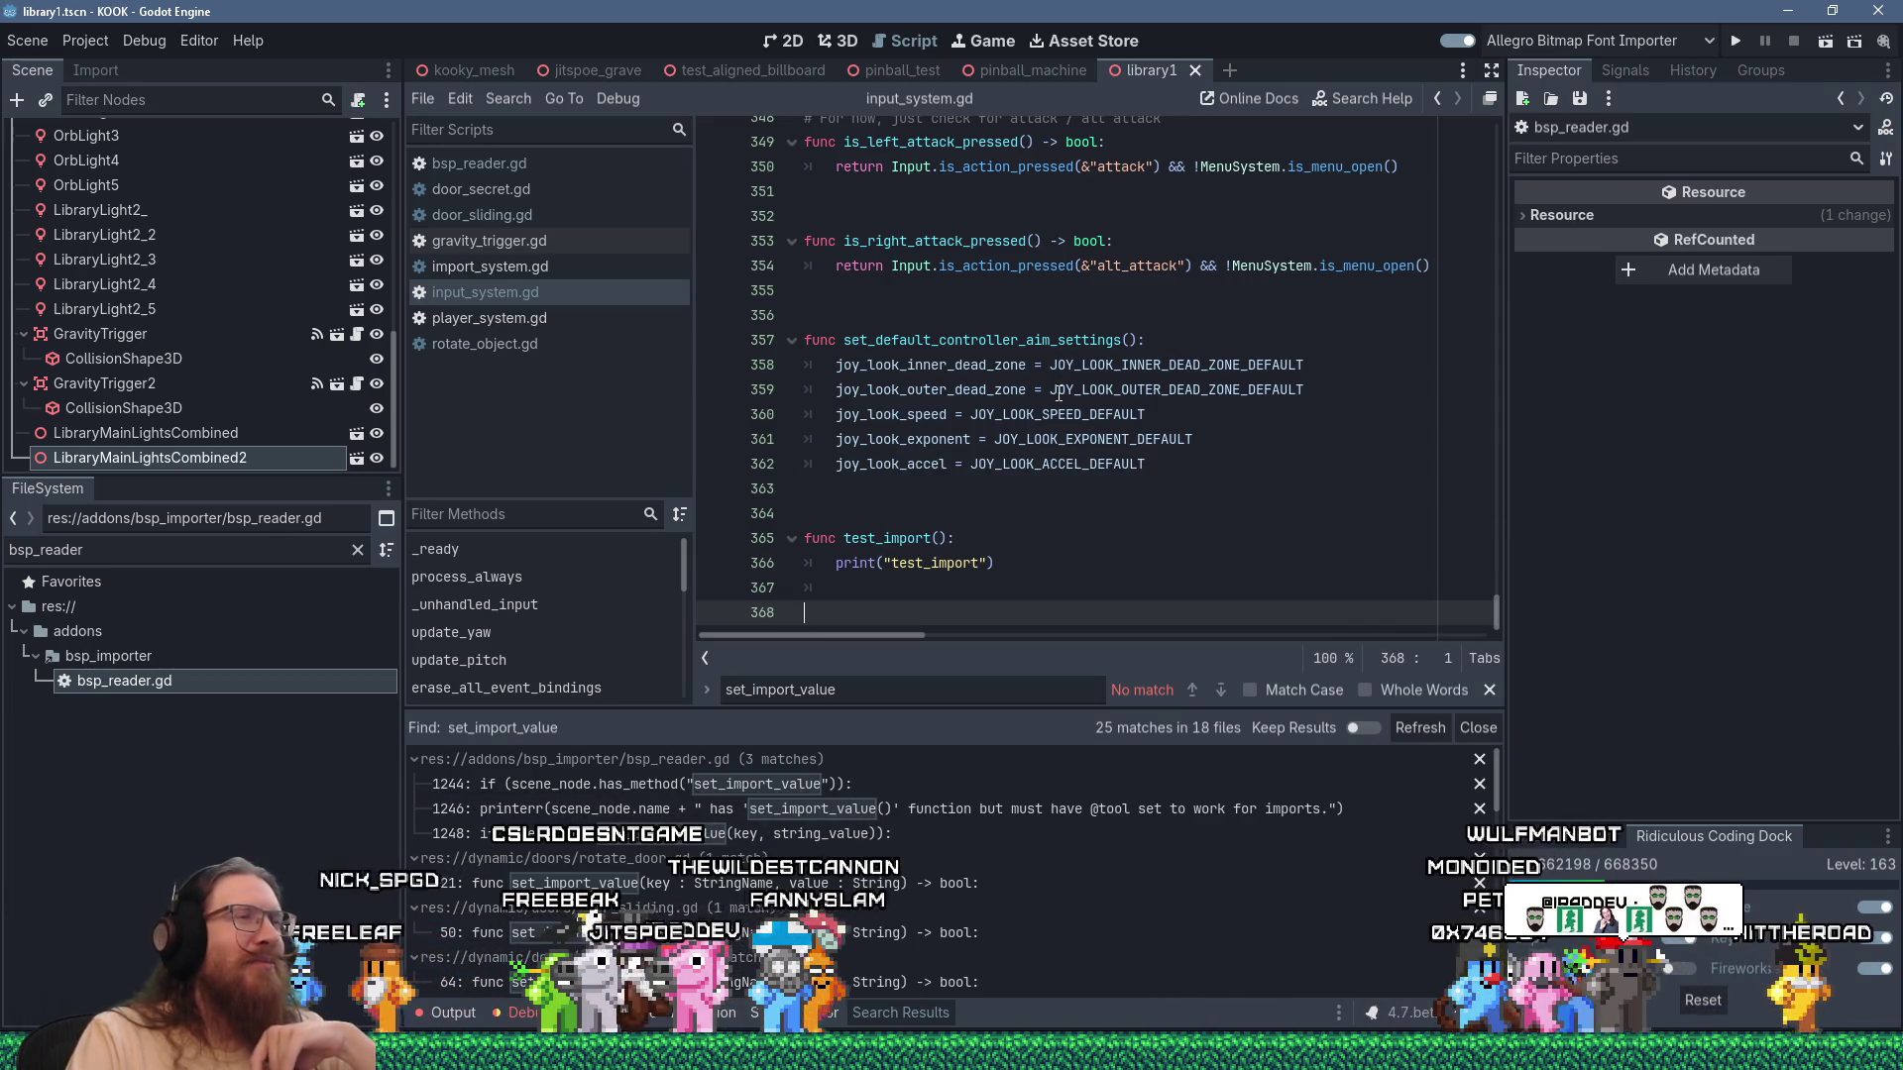
pyautogui.moveTo(1059, 393)
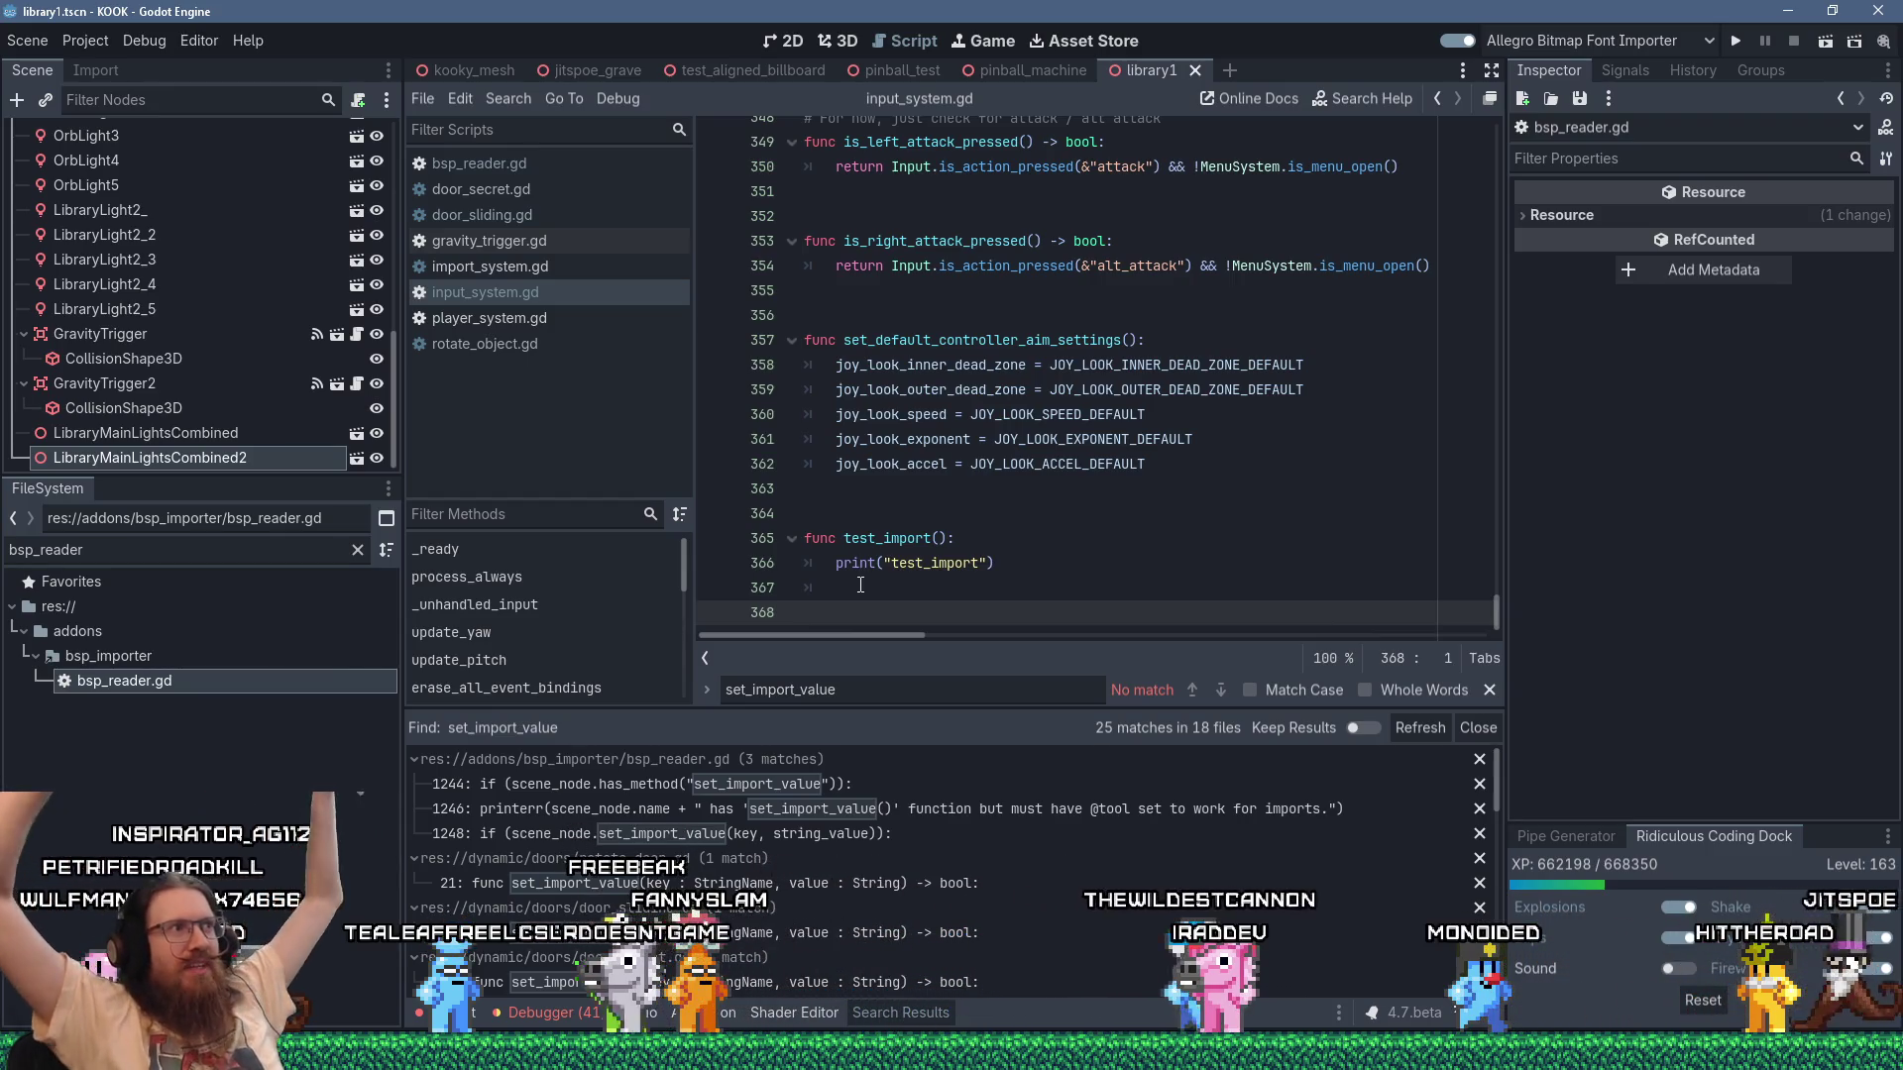
# Open door_sliding.gd at its set_import_value match and highlight the door's variable declarations.
pyautogui.click(509, 216)
pyautogui.scroll(10, 1266, 369)
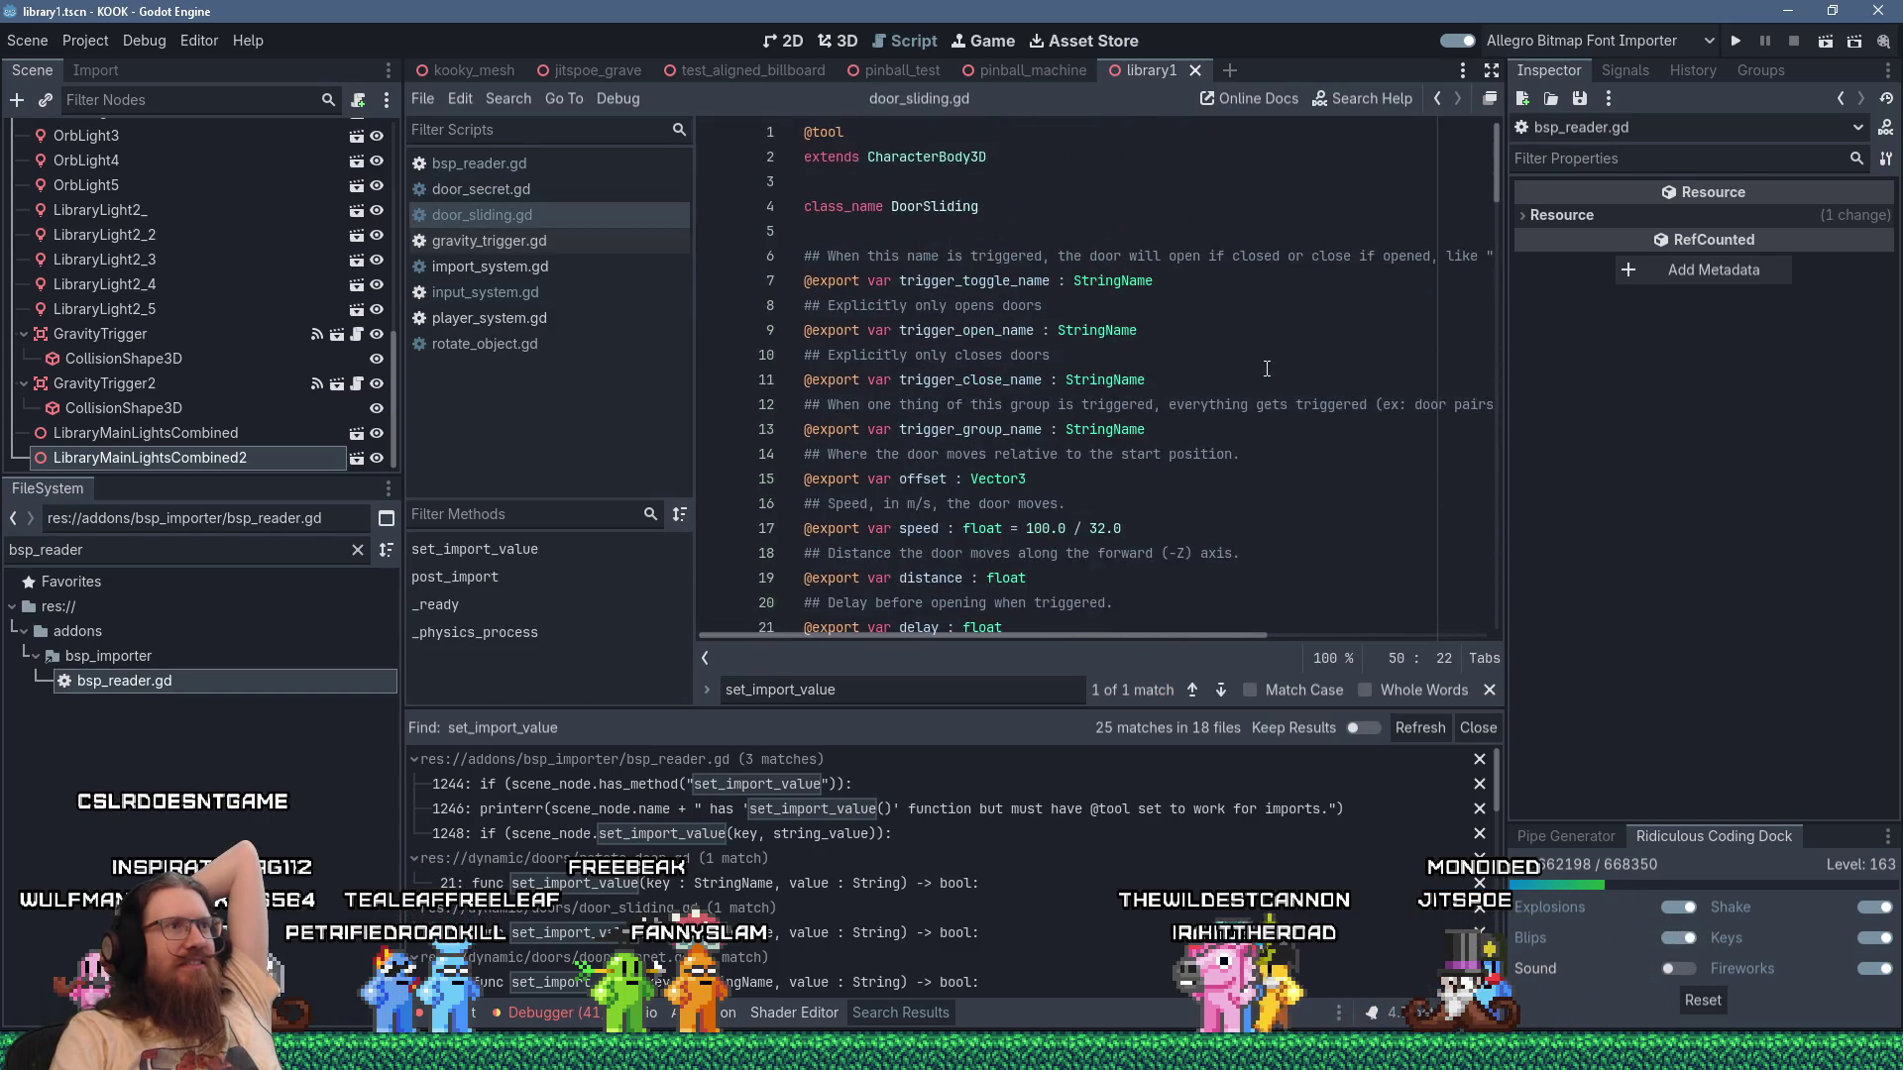
pyautogui.scroll(-10, 1267, 369)
pyautogui.scroll(8, 1267, 369)
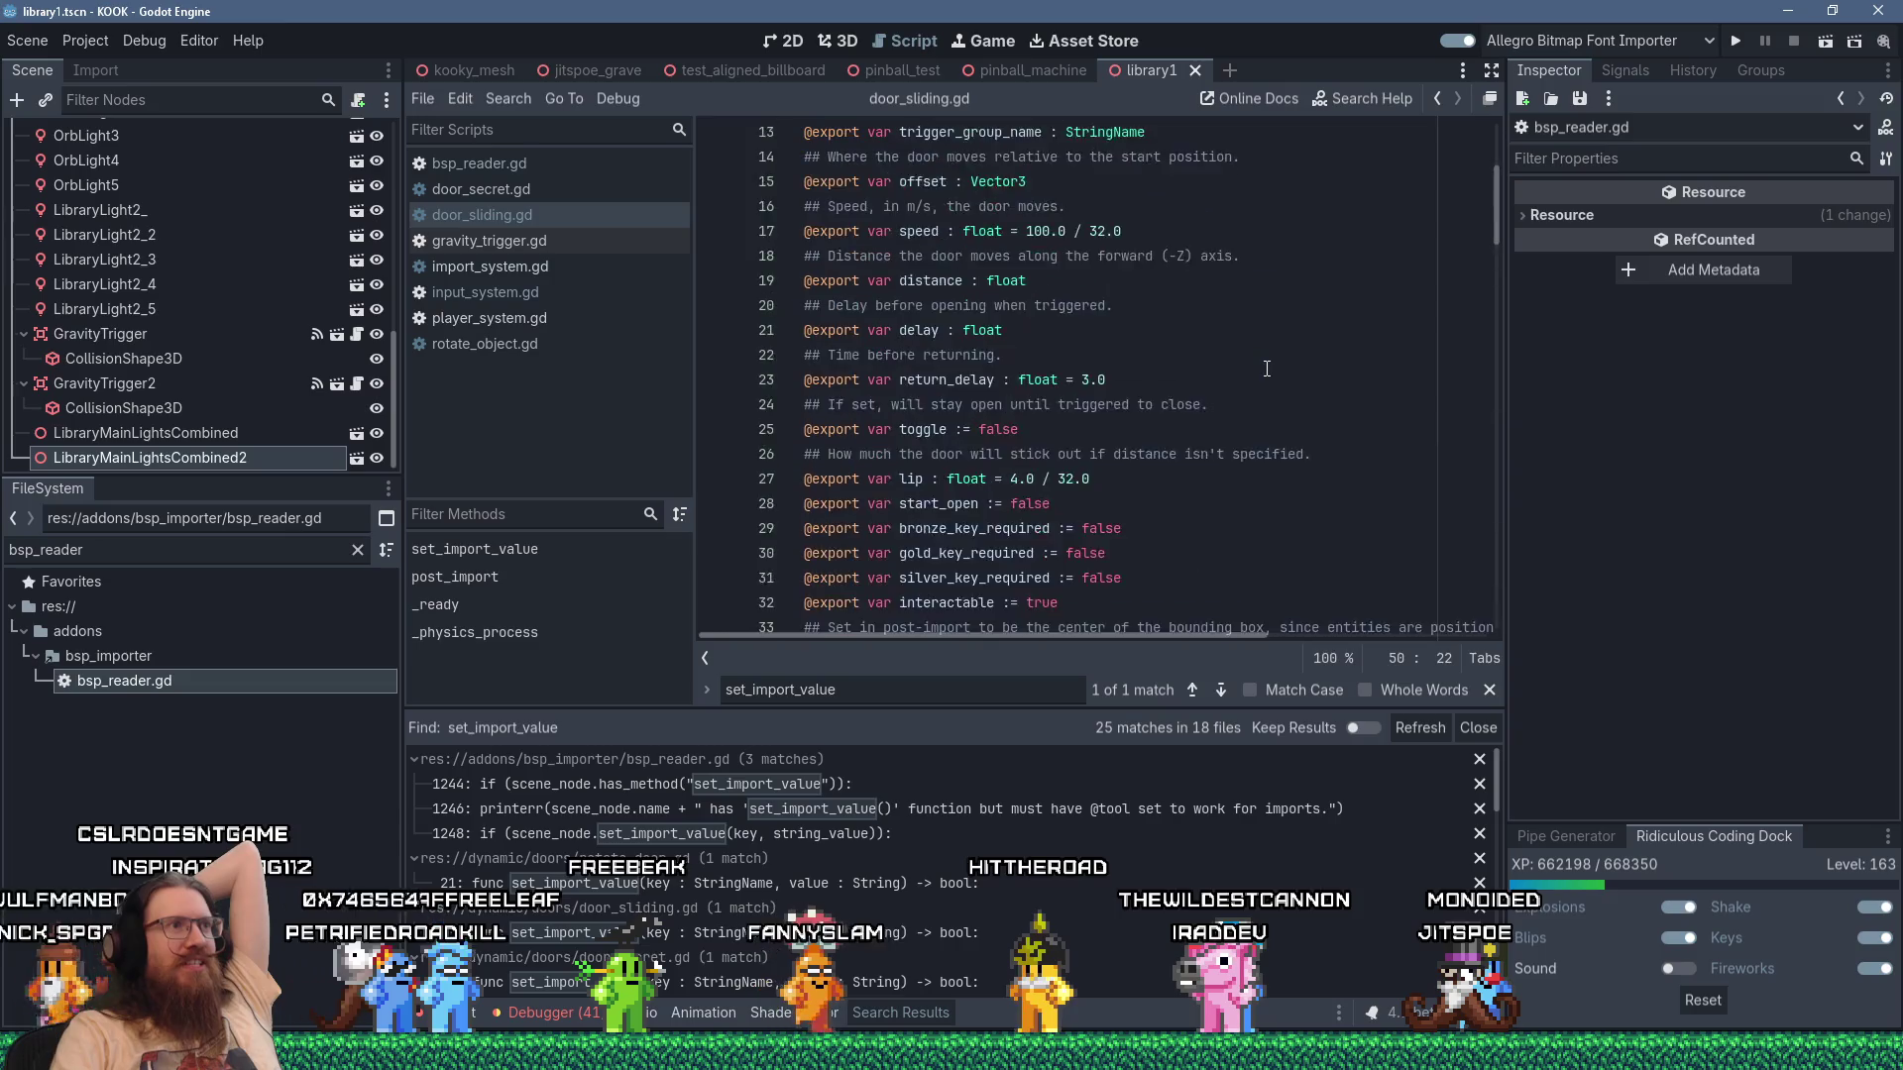
pyautogui.scroll(3, 1267, 369)
pyautogui.moveTo(804, 231)
pyautogui.mouseDown()
pyautogui.moveTo(1229, 465)
pyautogui.moveTo(1229, 635)
pyautogui.moveTo(1230, 452)
pyautogui.mouseUp()
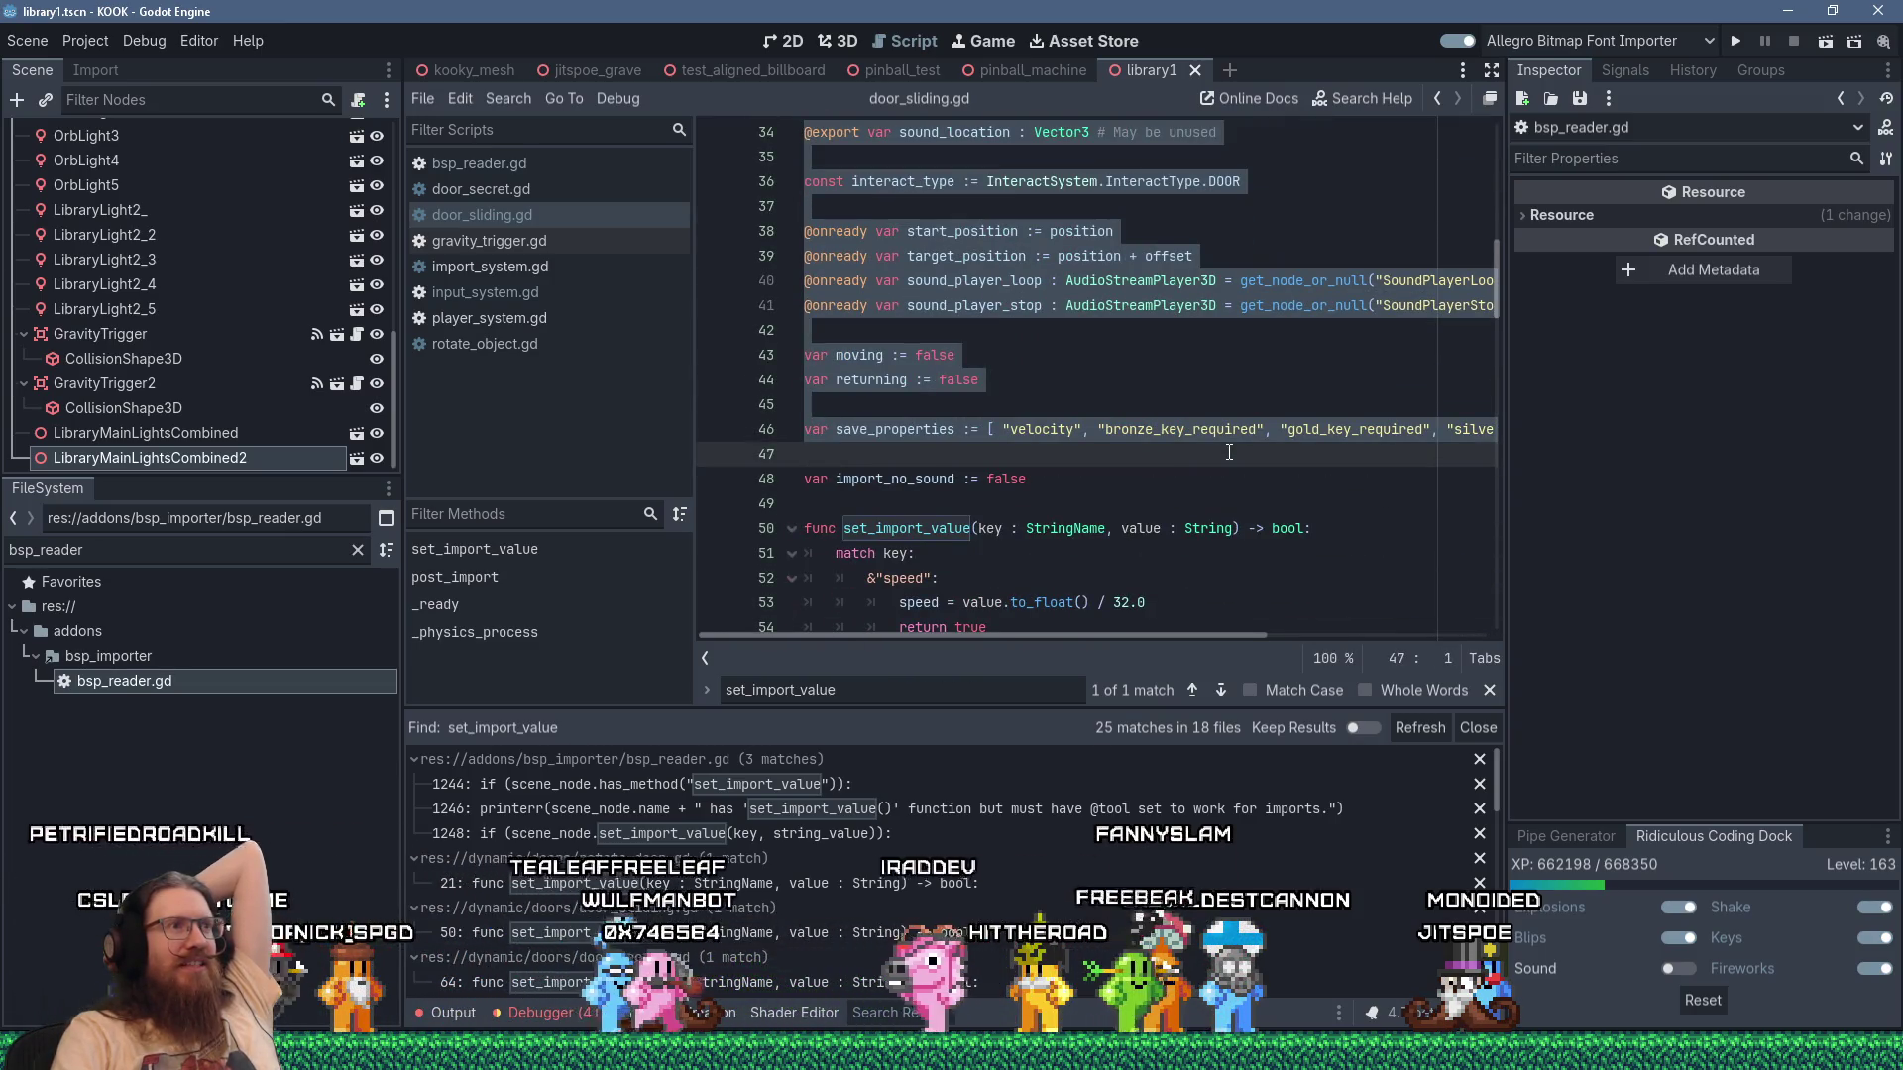
# Review the set_import_value code, leaving the caret at line 48 by import_no_sound.
pyautogui.scroll(-1, 1229, 452)
pyautogui.scroll(5, 1229, 452)
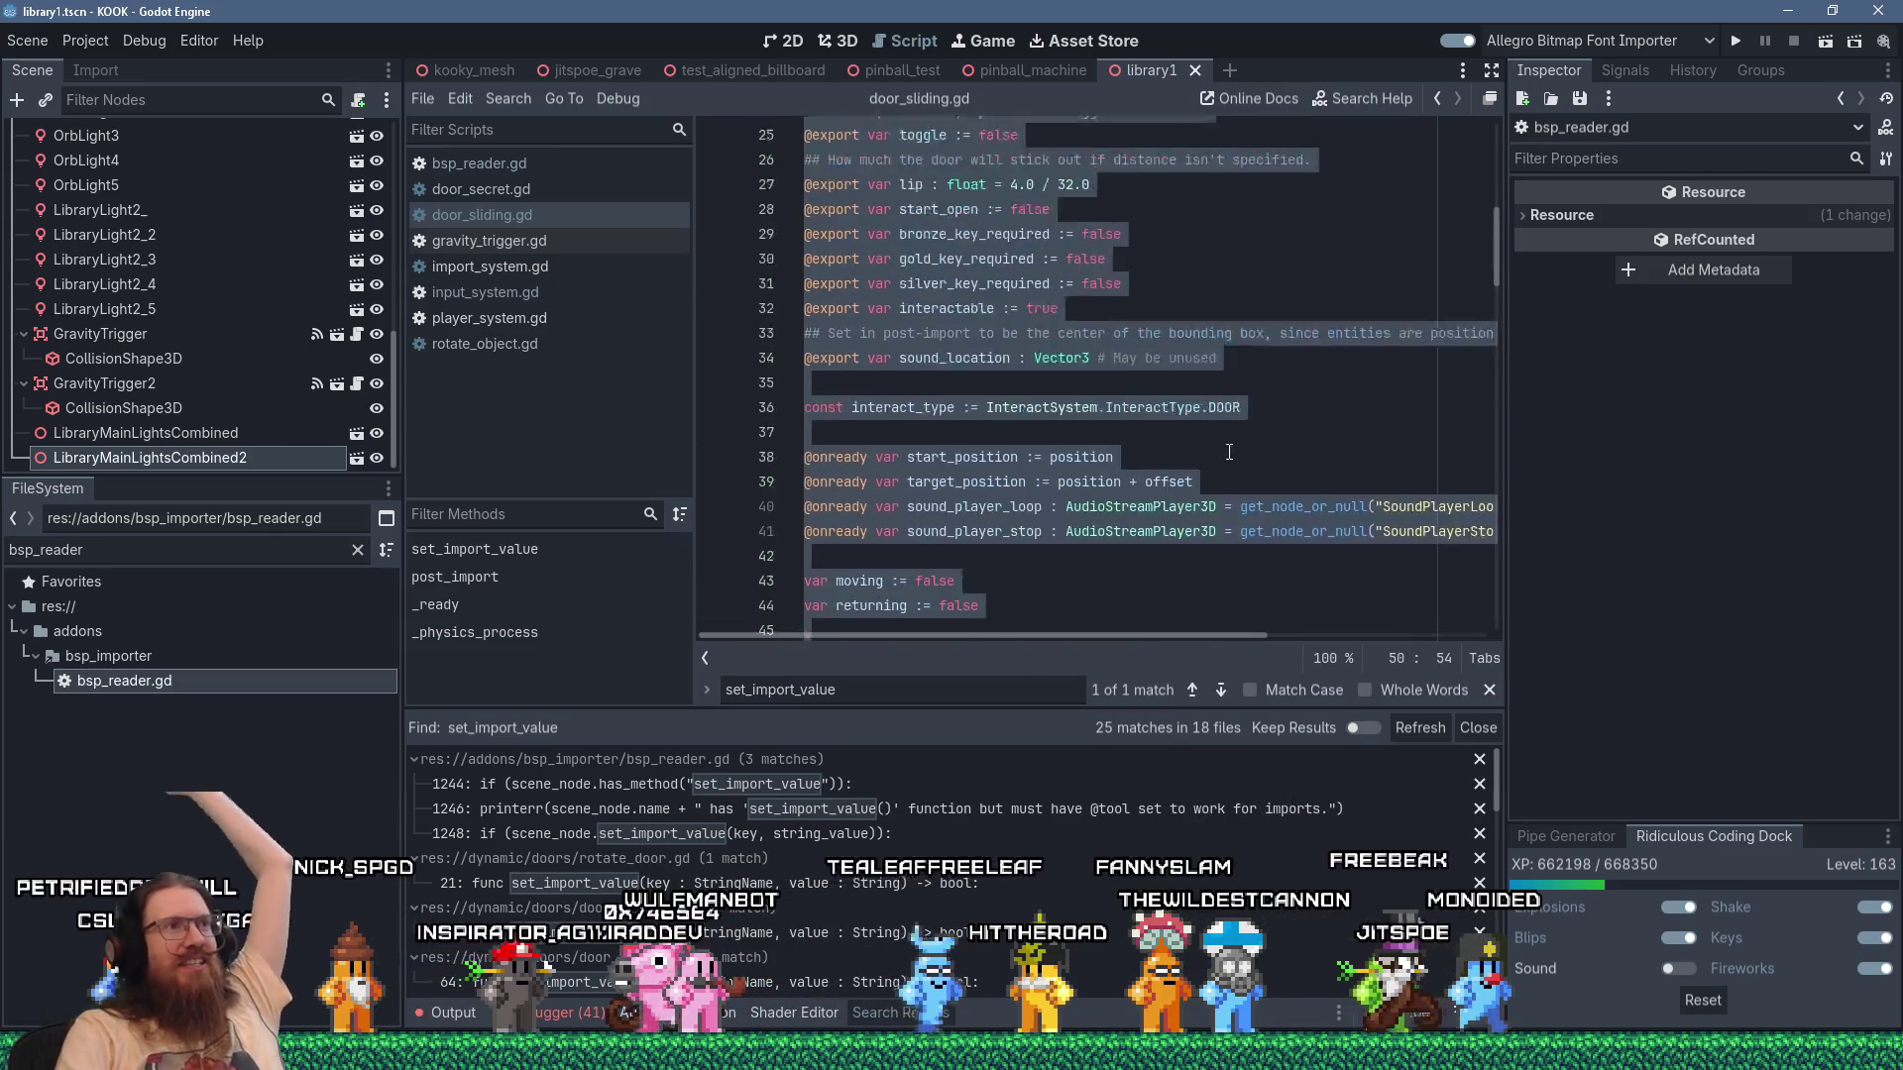
pyautogui.scroll(-12, 1229, 452)
pyautogui.scroll(-4, 1229, 452)
pyautogui.scroll(10, 1229, 452)
pyautogui.scroll(4, 1229, 452)
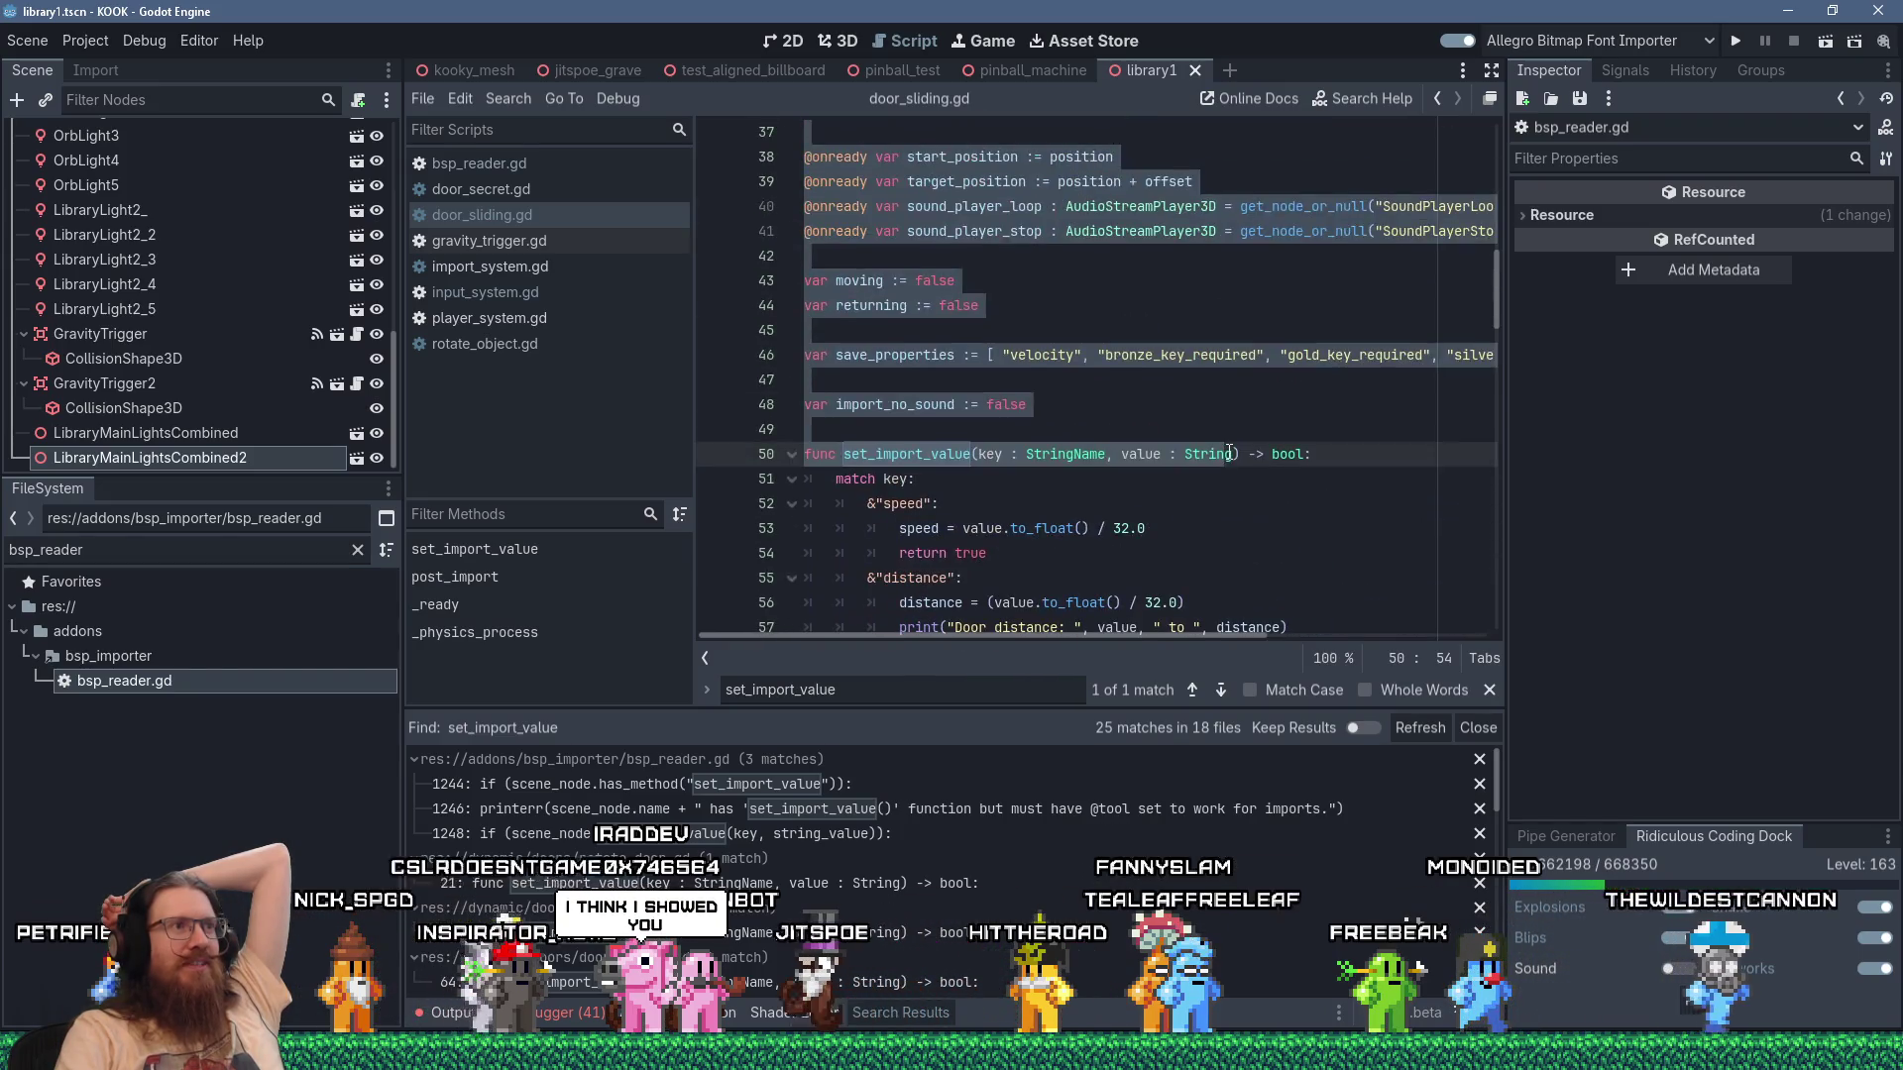
pyautogui.moveTo(1239, 342); pyautogui.dragTo(1257, 501)
pyautogui.scroll(-5, 1257, 501)
pyautogui.scroll(-15, 1257, 501)
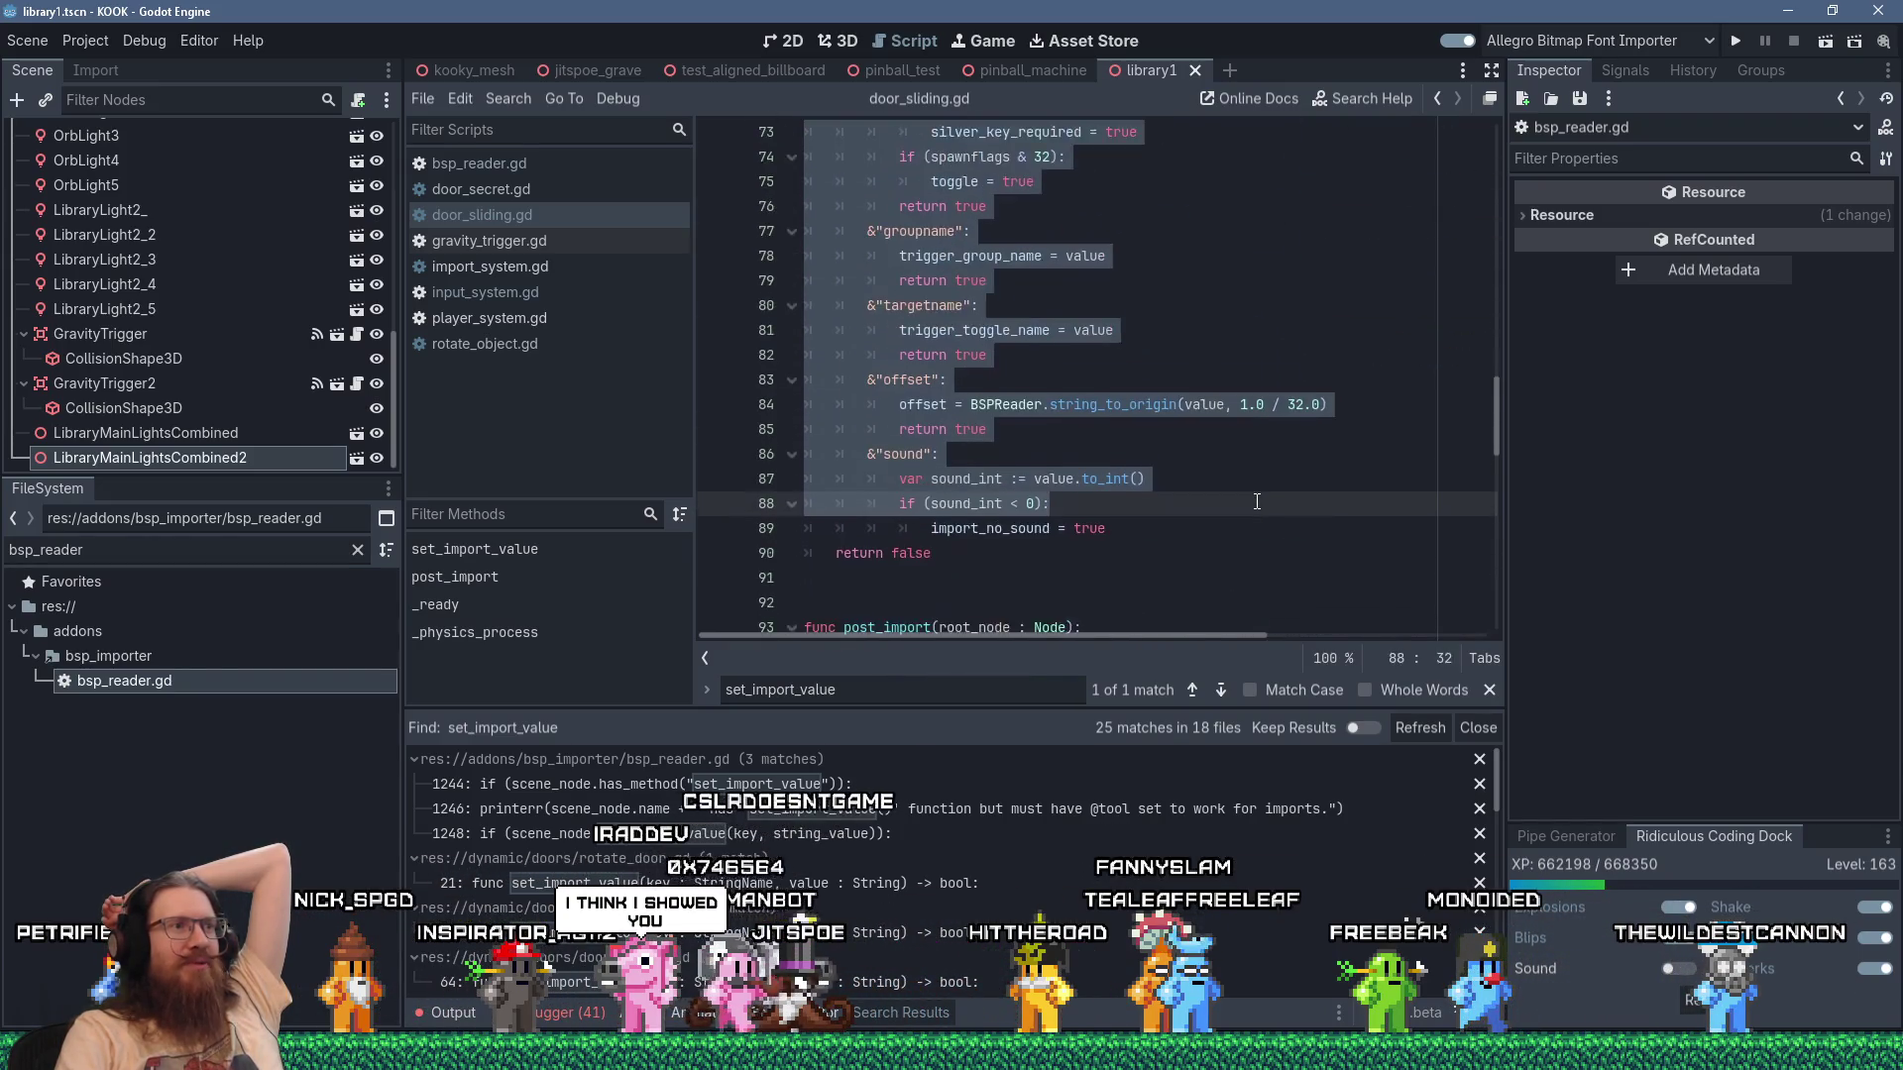
pyautogui.scroll(-2, 1257, 501)
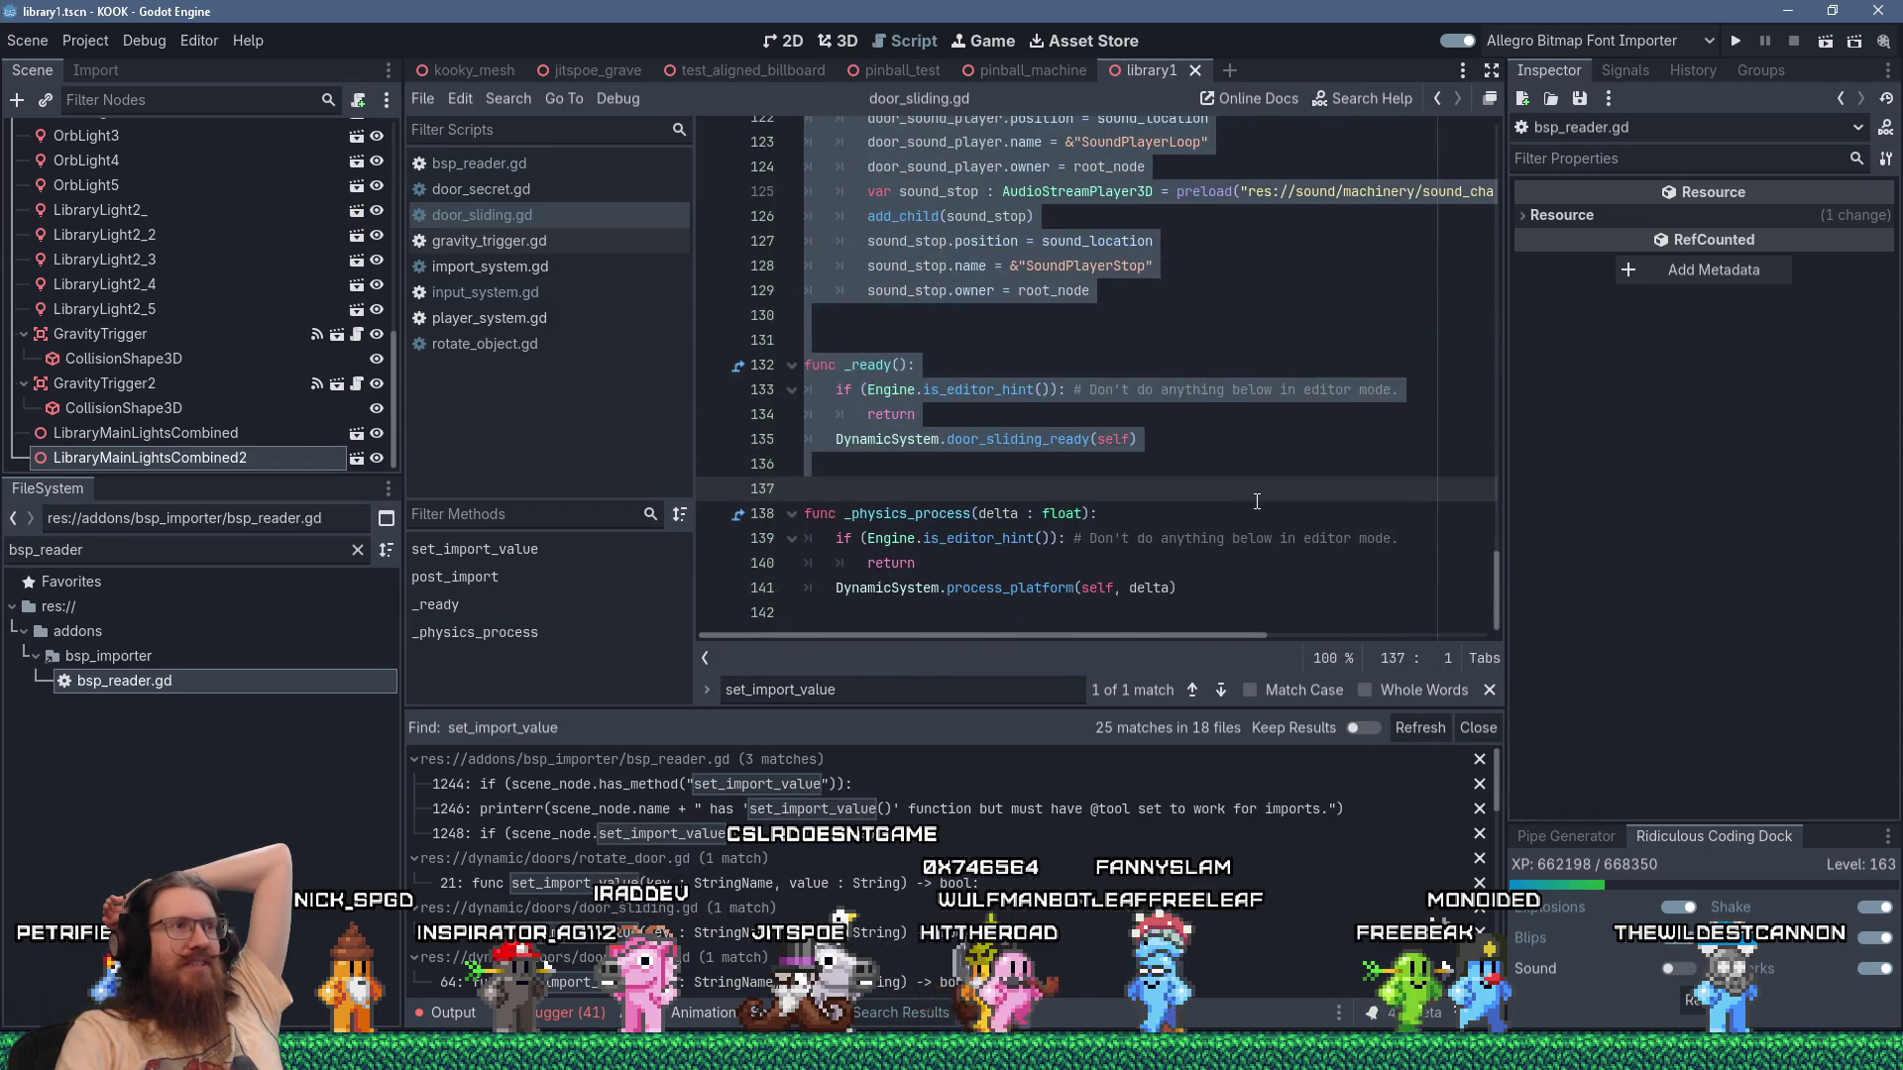
pyautogui.scroll(15, 1257, 502)
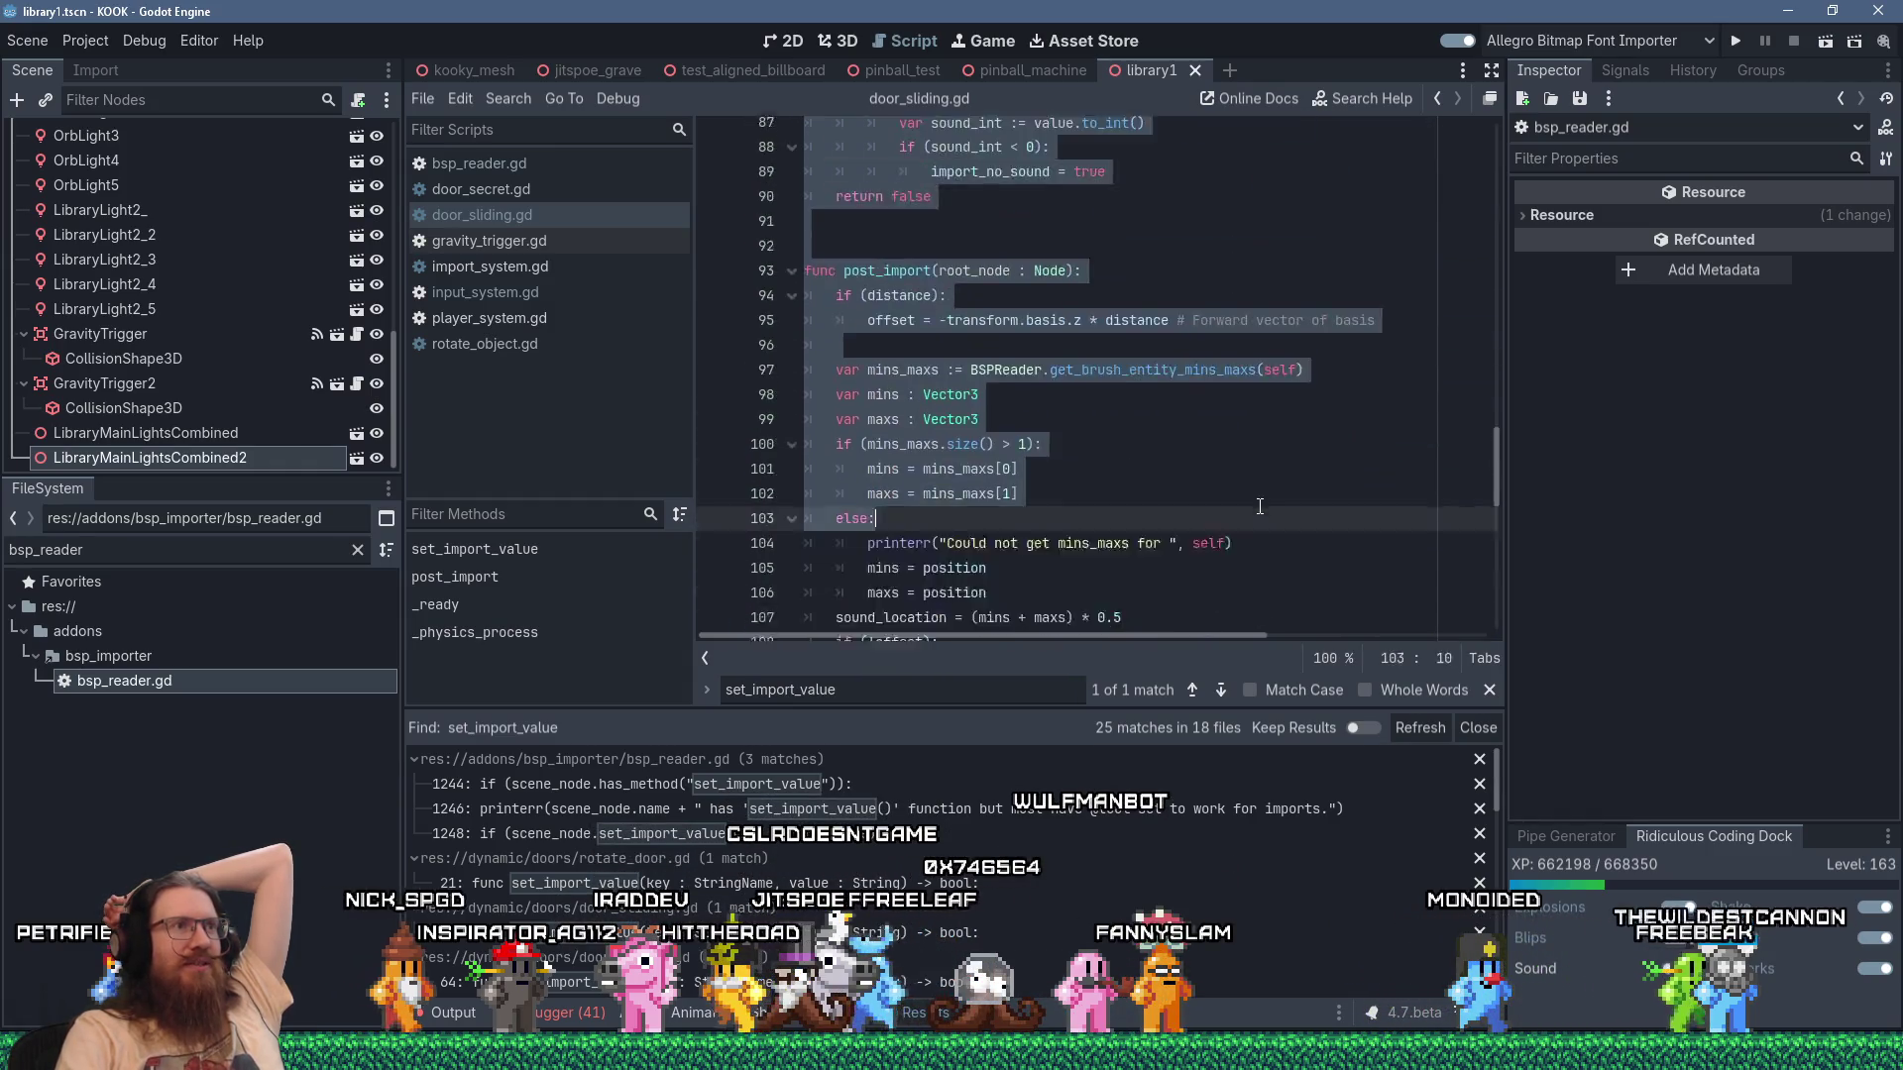
pyautogui.scroll(13, 1260, 508)
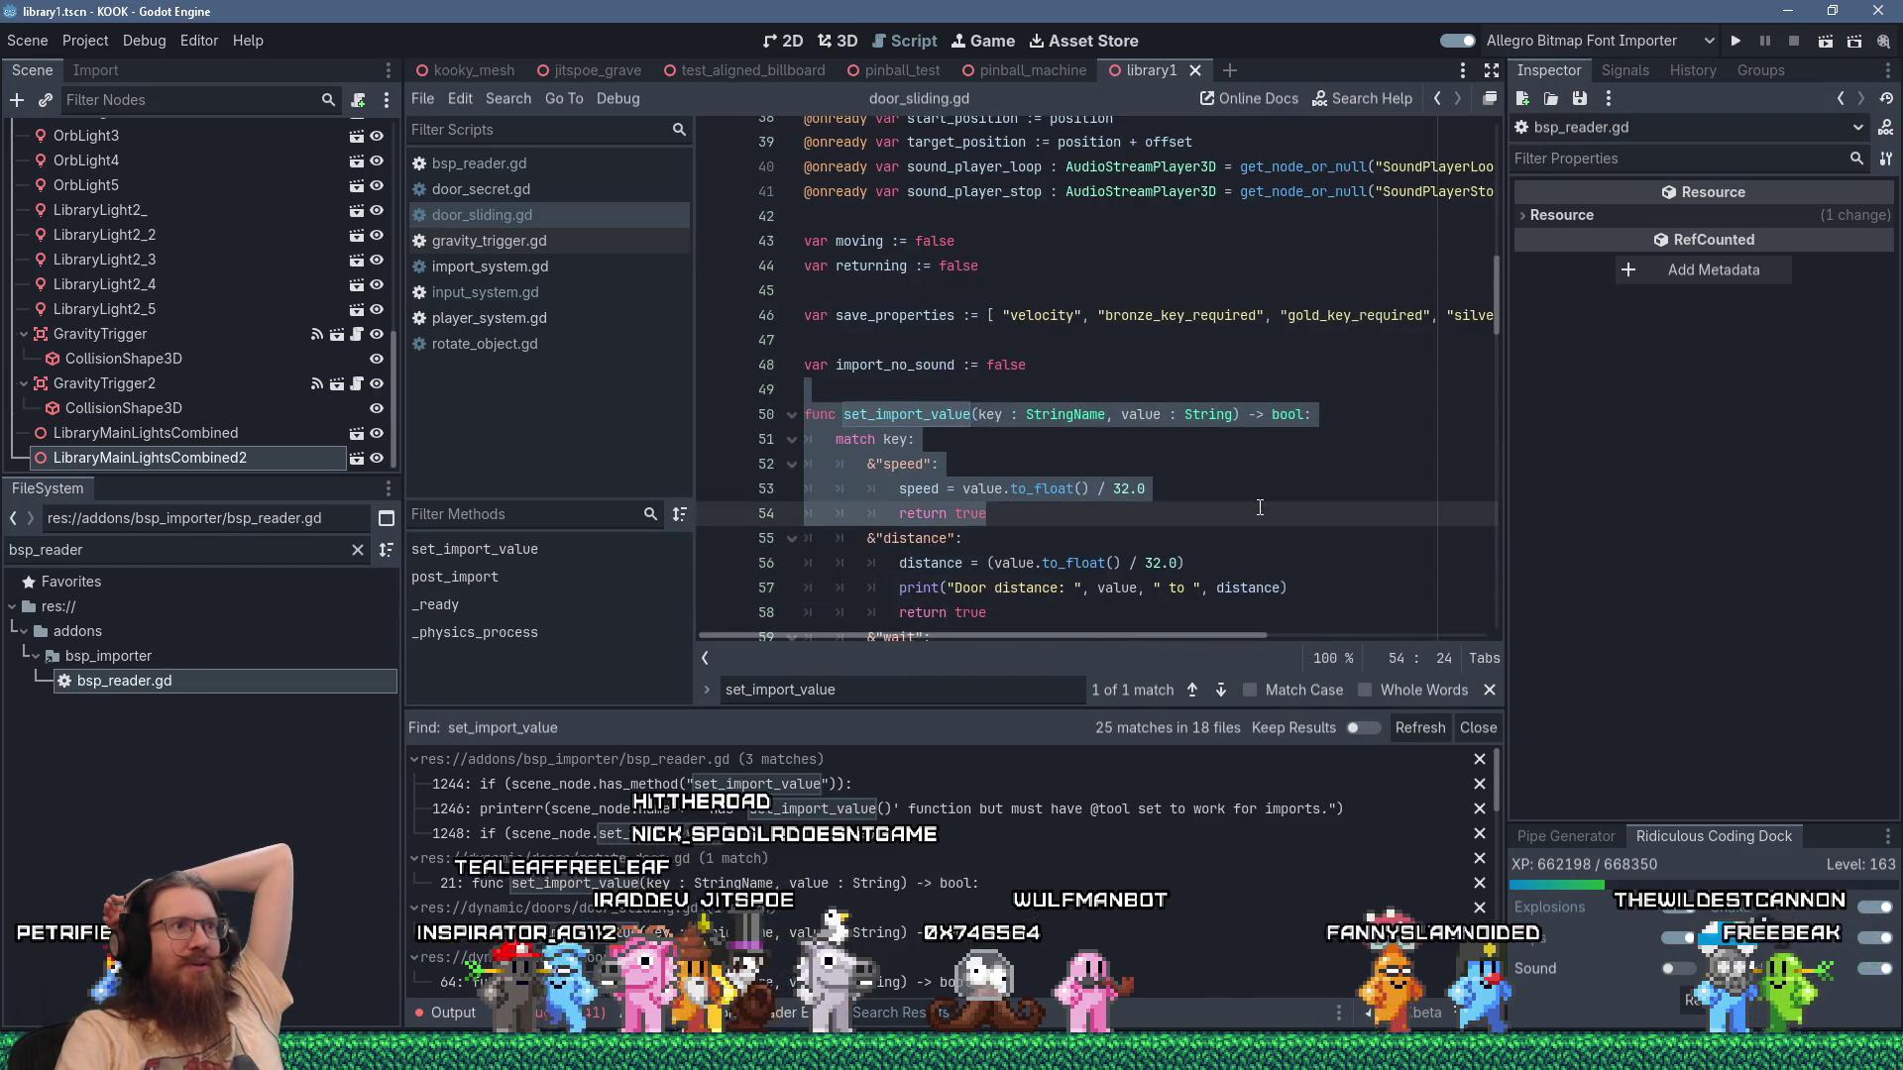
pyautogui.moveTo(1262, 362); pyautogui.dragTo(1261, 363)
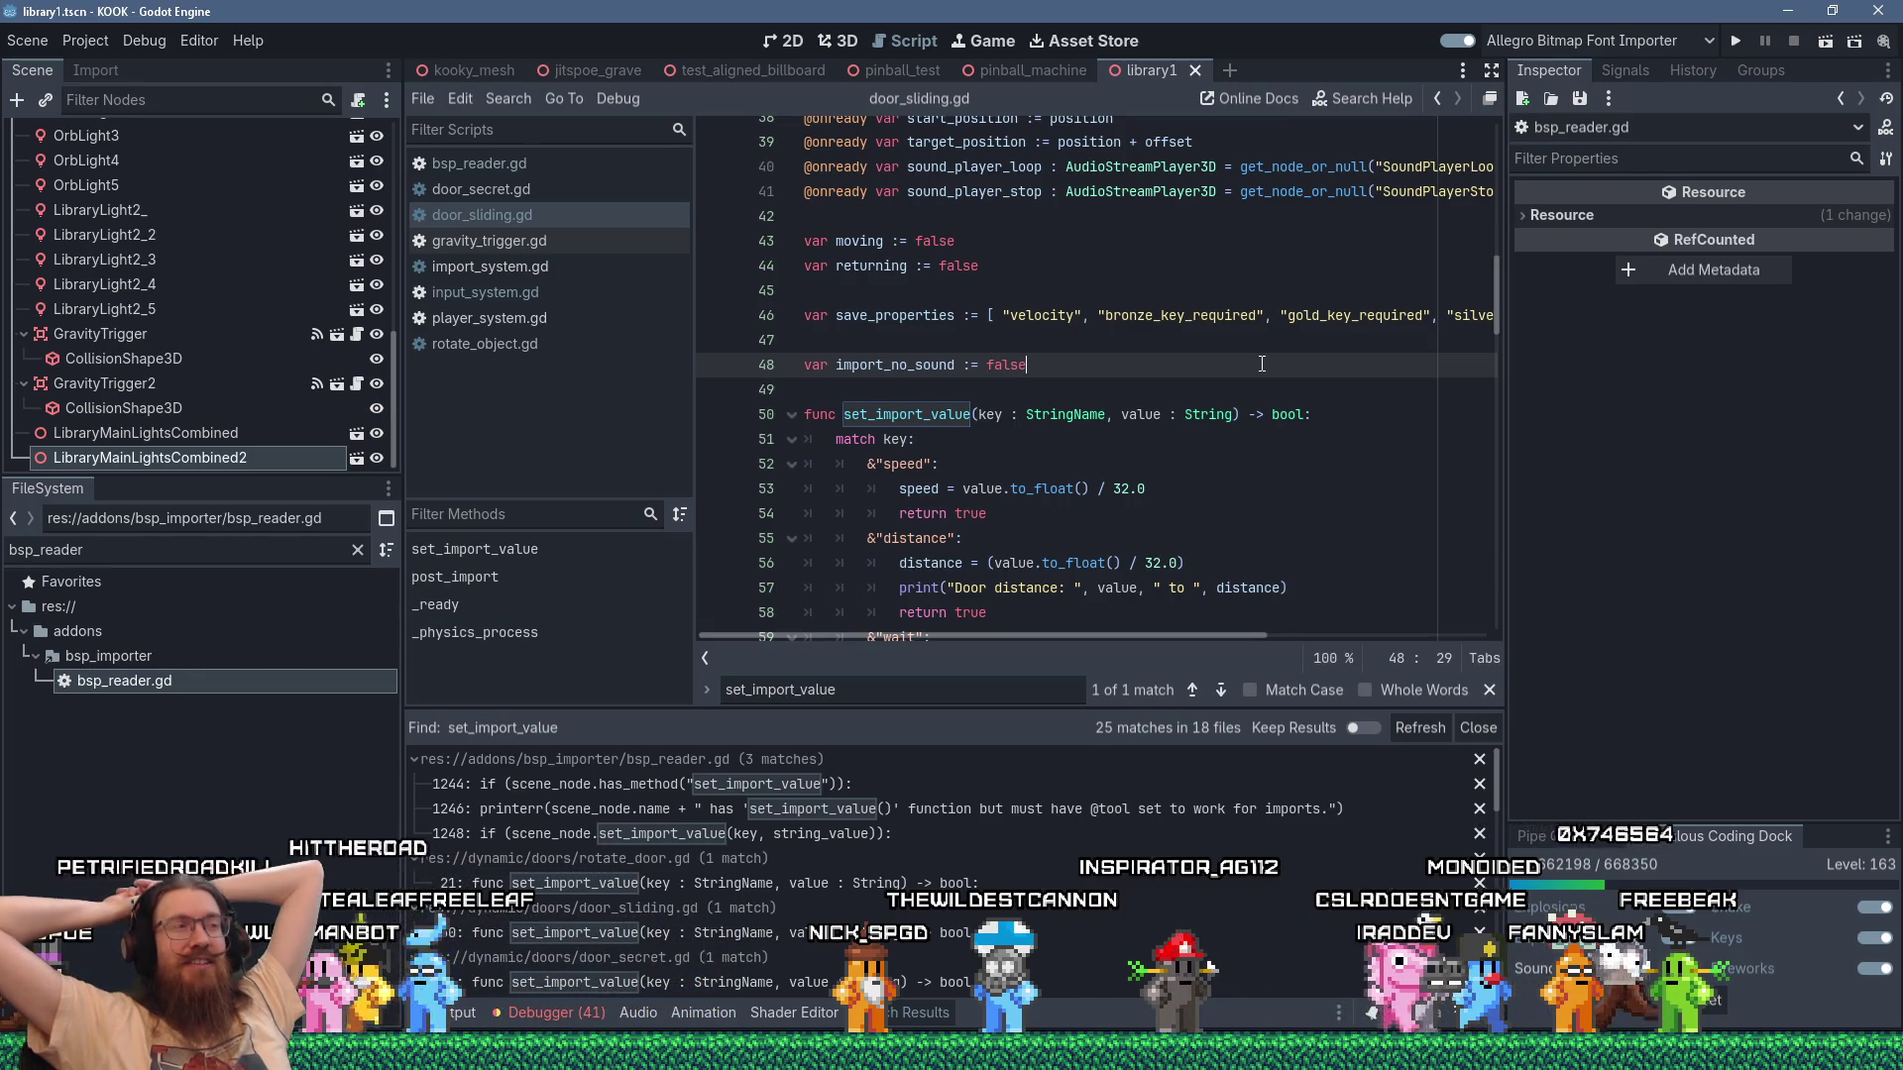
pyautogui.moveTo(968, 86)
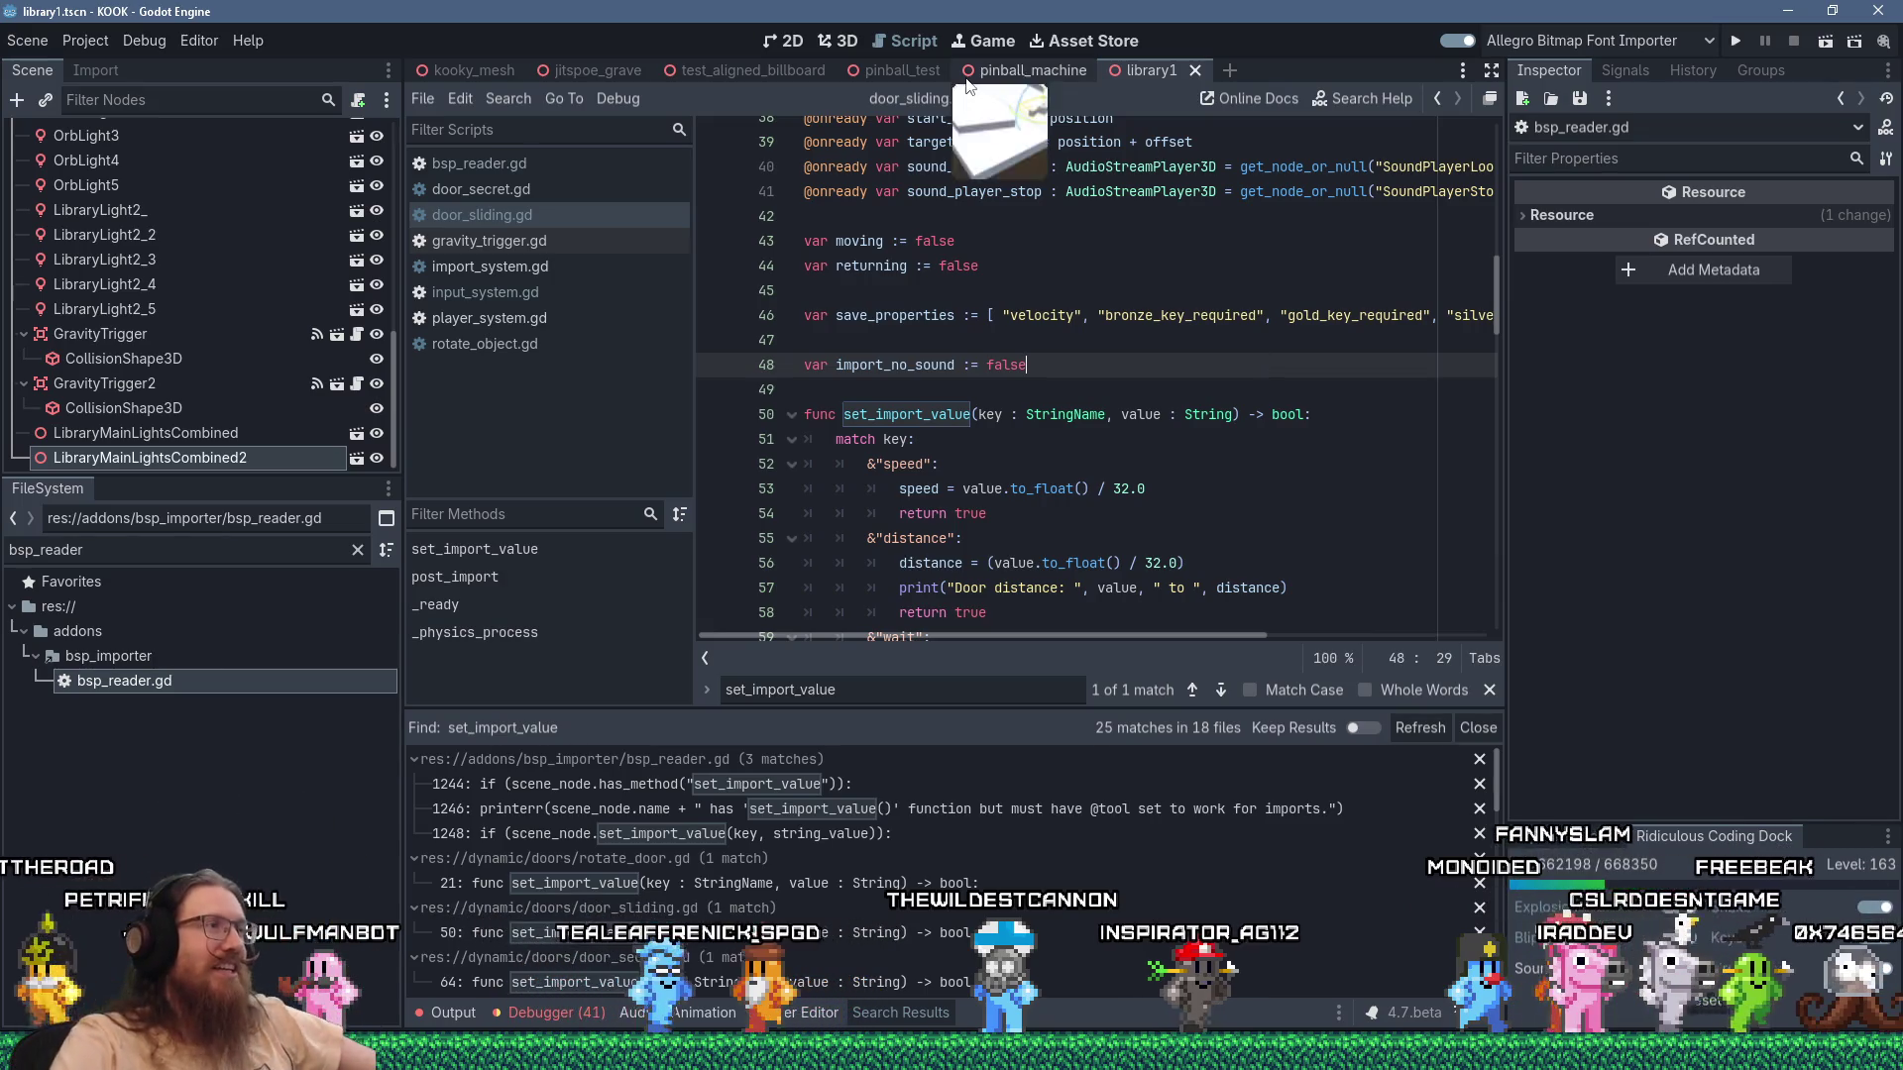
# In bsp_reader.gd, add 'ImportSystem.test_import() # Just testing' at line 1250 in the key loop and save.
pyautogui.click(558, 173)
pyautogui.click(1081, 526)
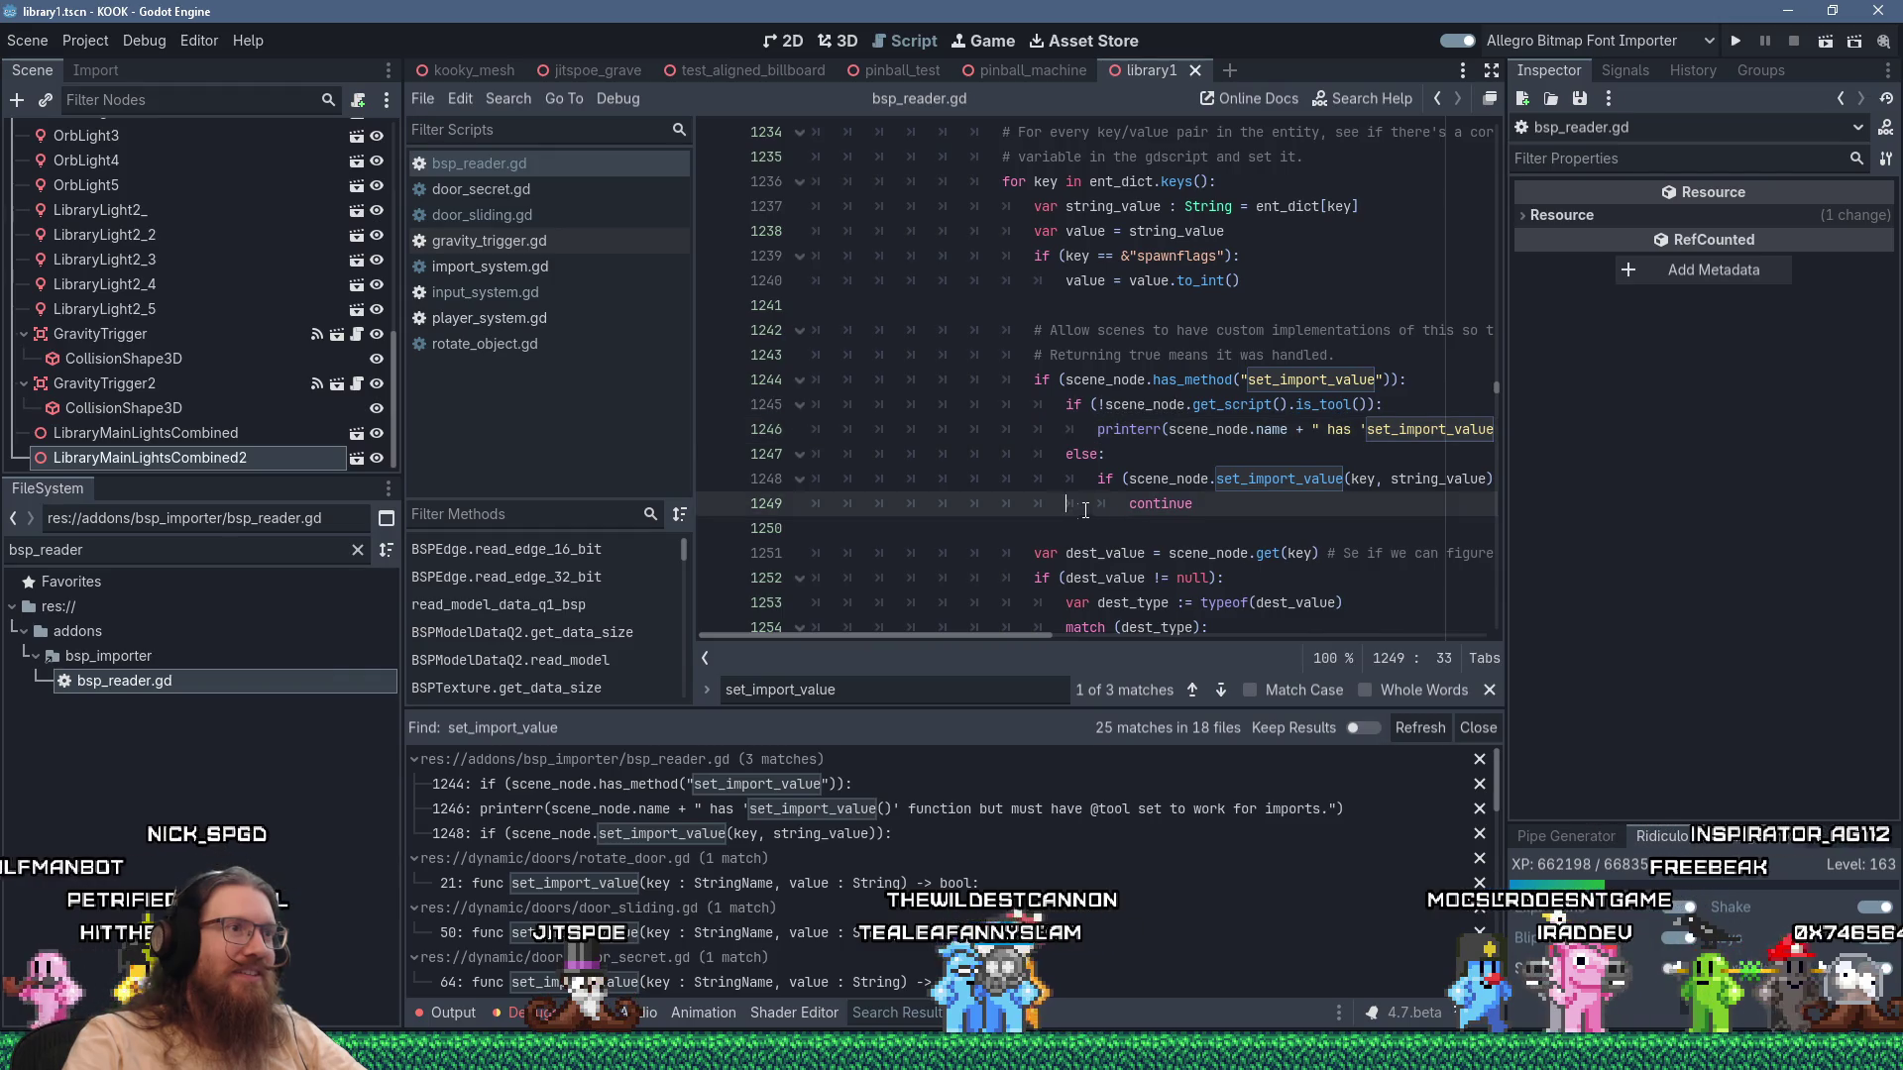
pyautogui.press('Tab')
pyautogui.press('Tab')
pyautogui.press('Tab')
pyautogui.press('Tab')
pyautogui.press('Tab')
pyautogui.write('Import')
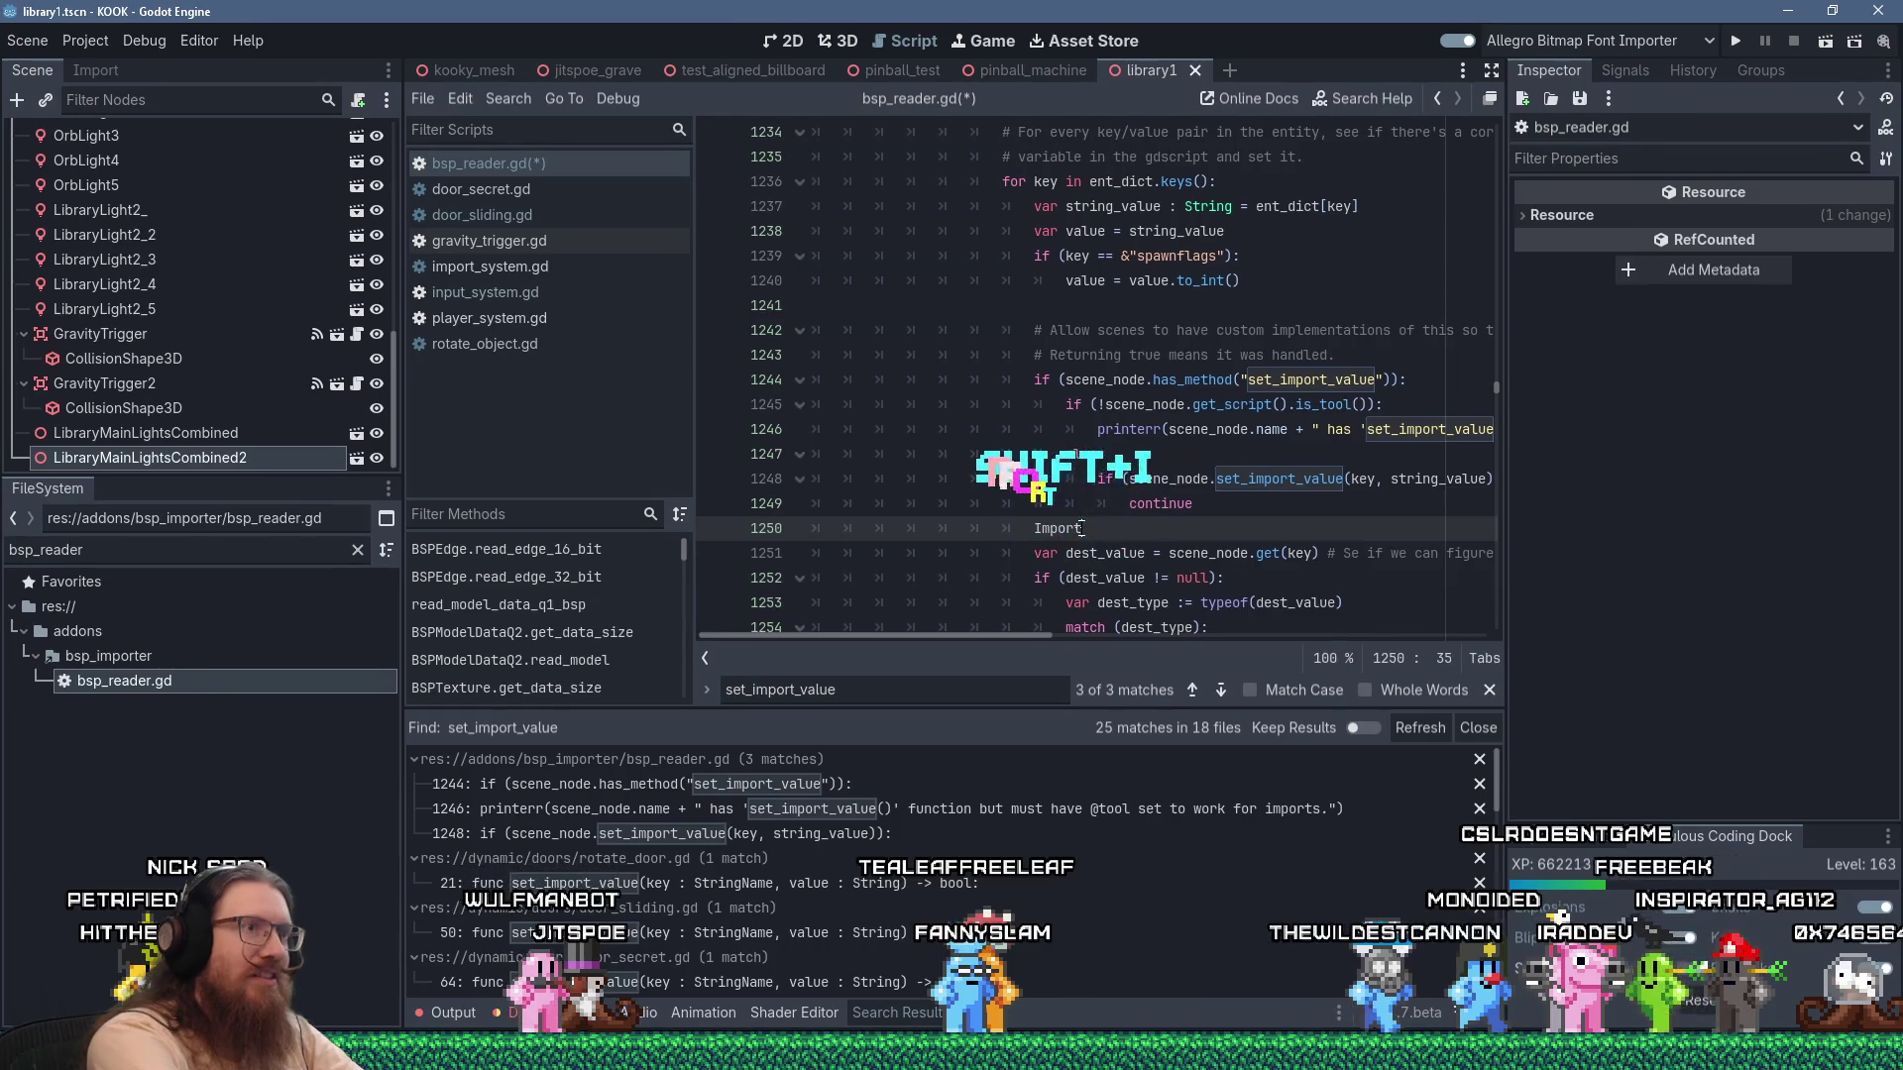
pyautogui.write('System.test')
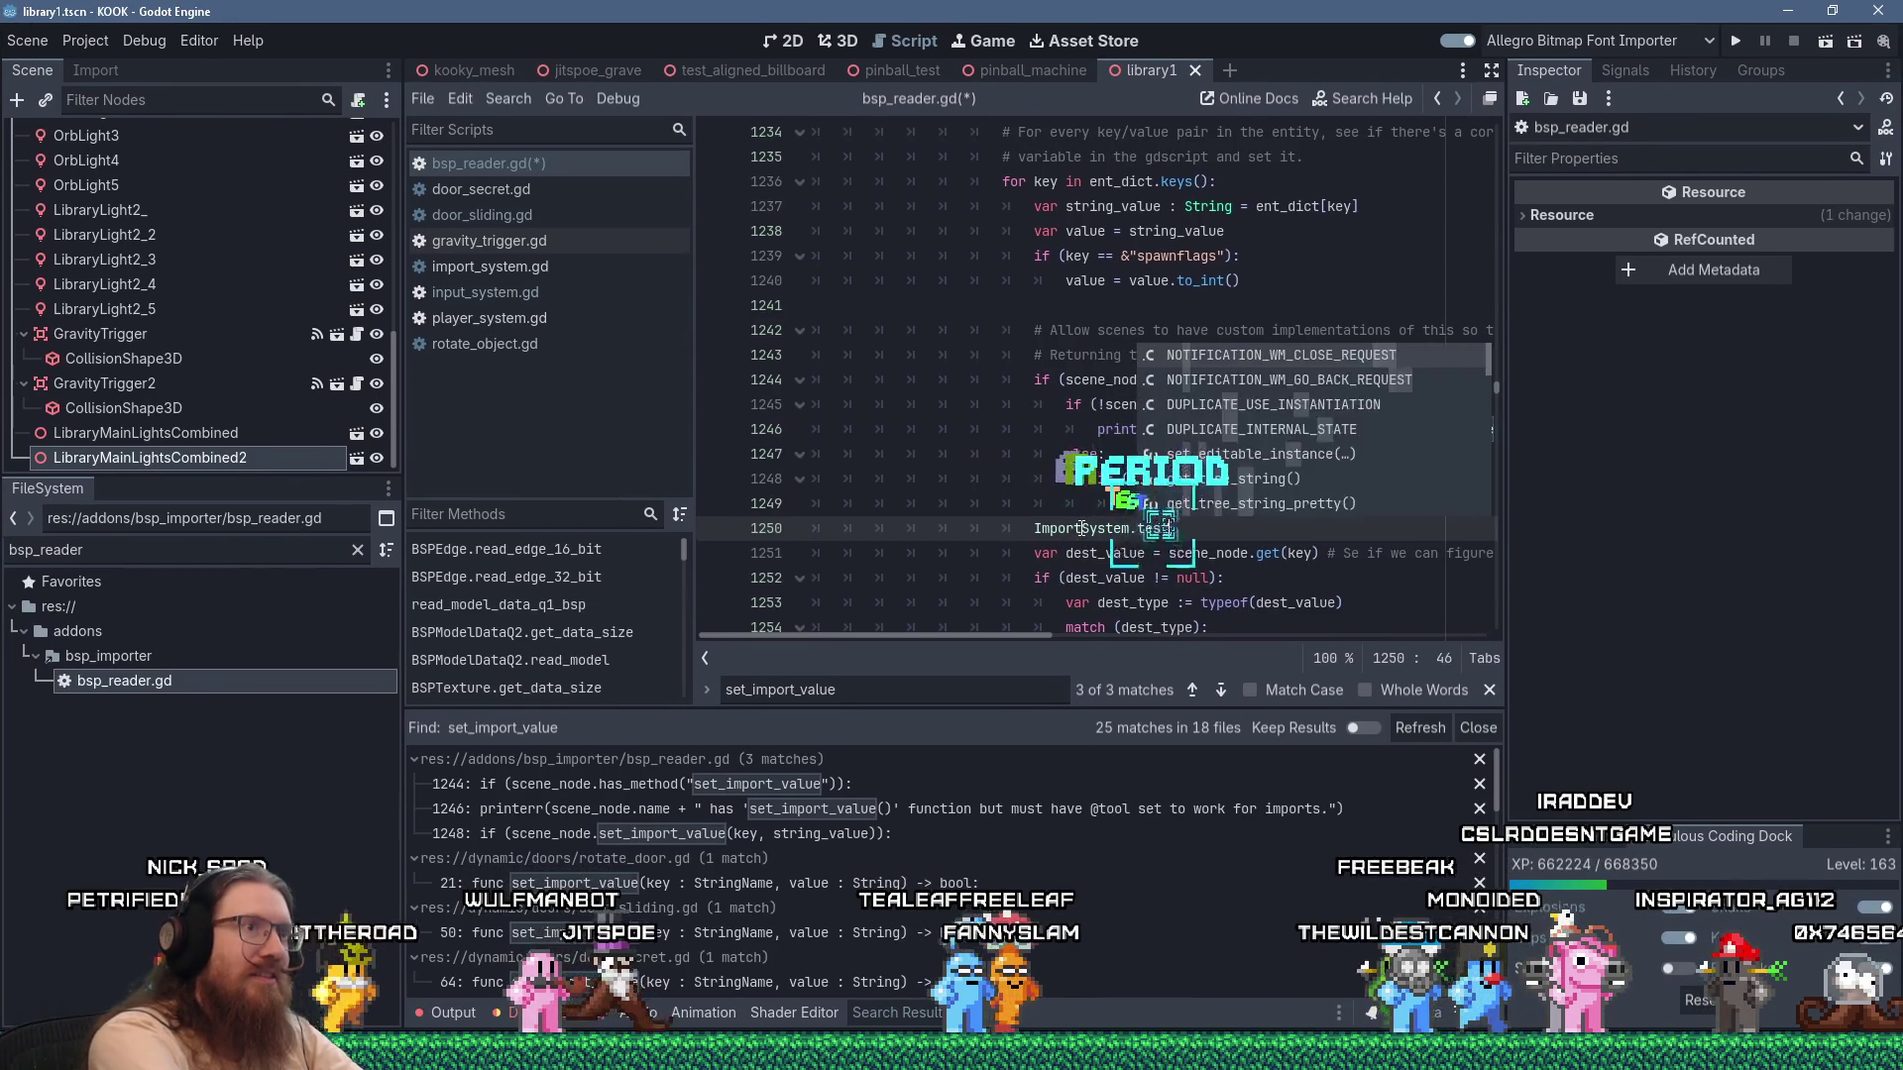
pyautogui.write('_import() # Just testing')
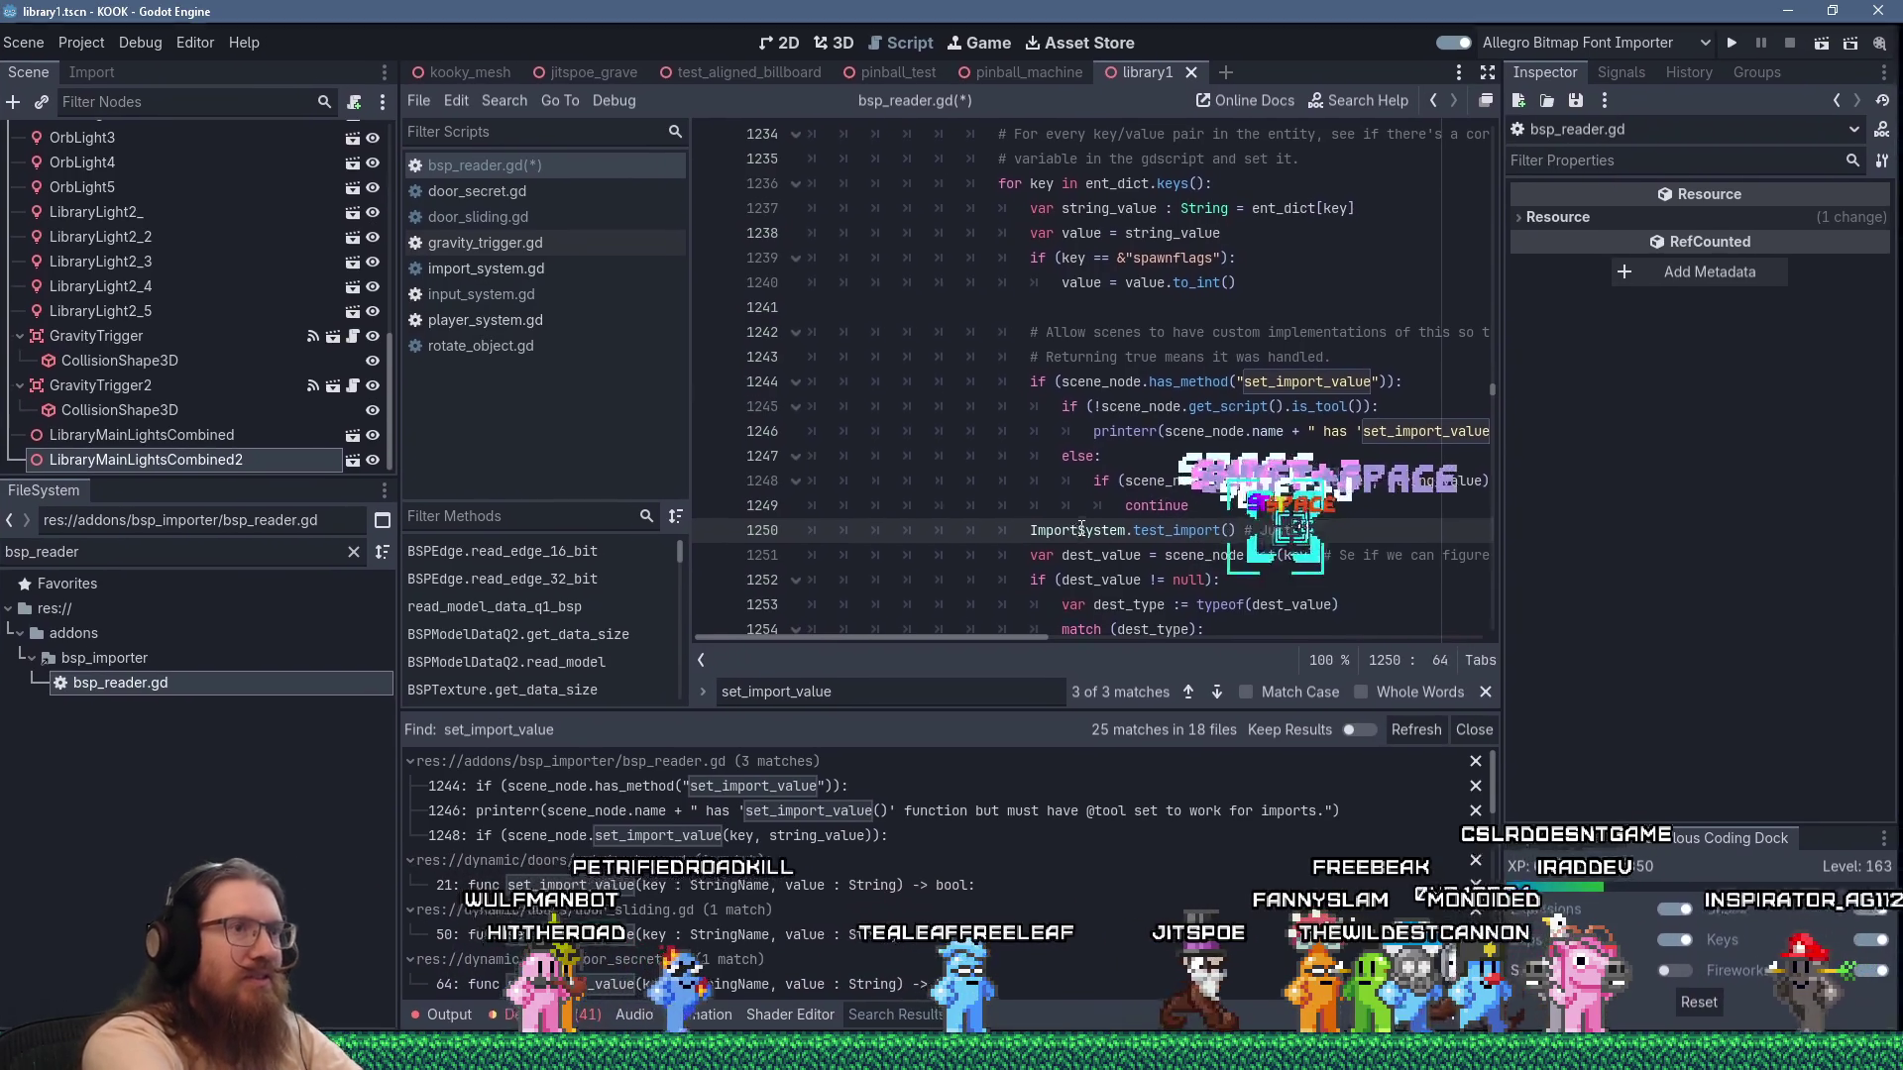
pyautogui.hotkey('ctrl', 's')
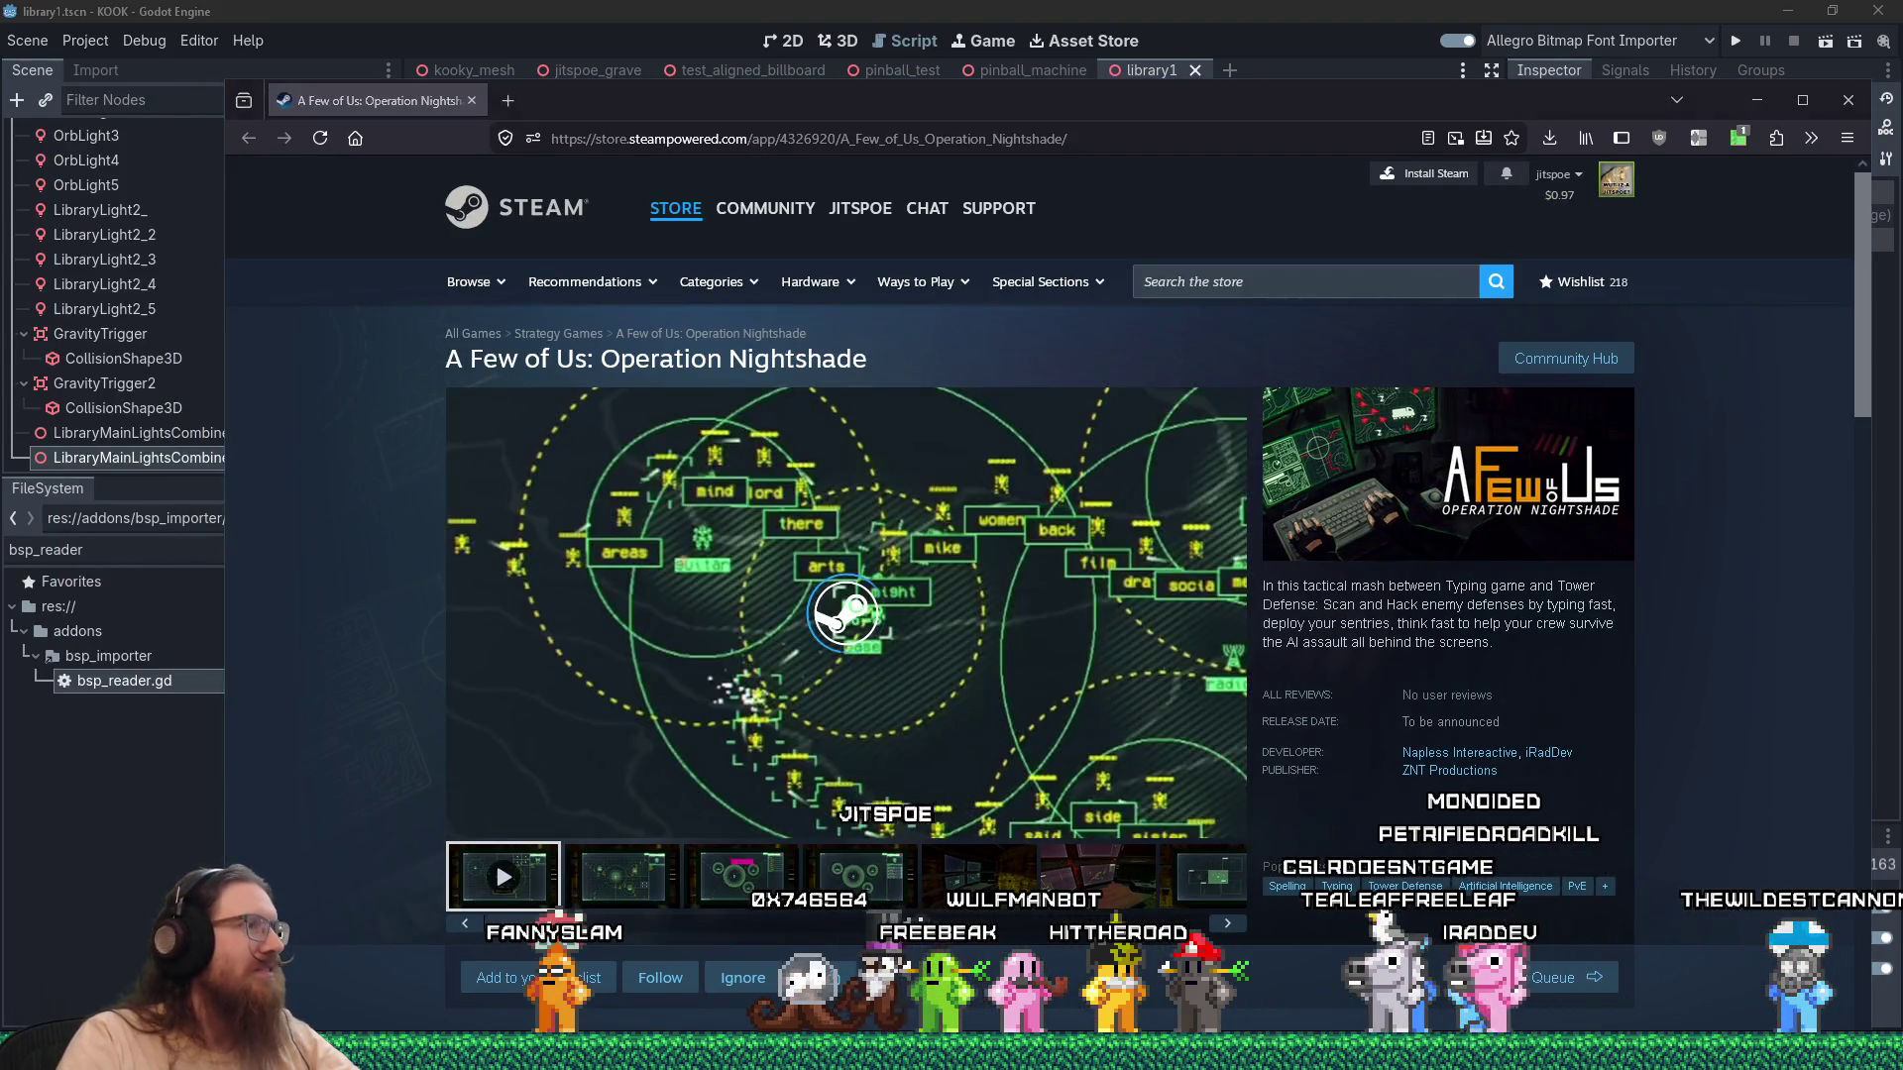
# Watch the Operation Nightshade trailer full screen, exit it, and drag the browser off Godot.
pyautogui.click(872, 595)
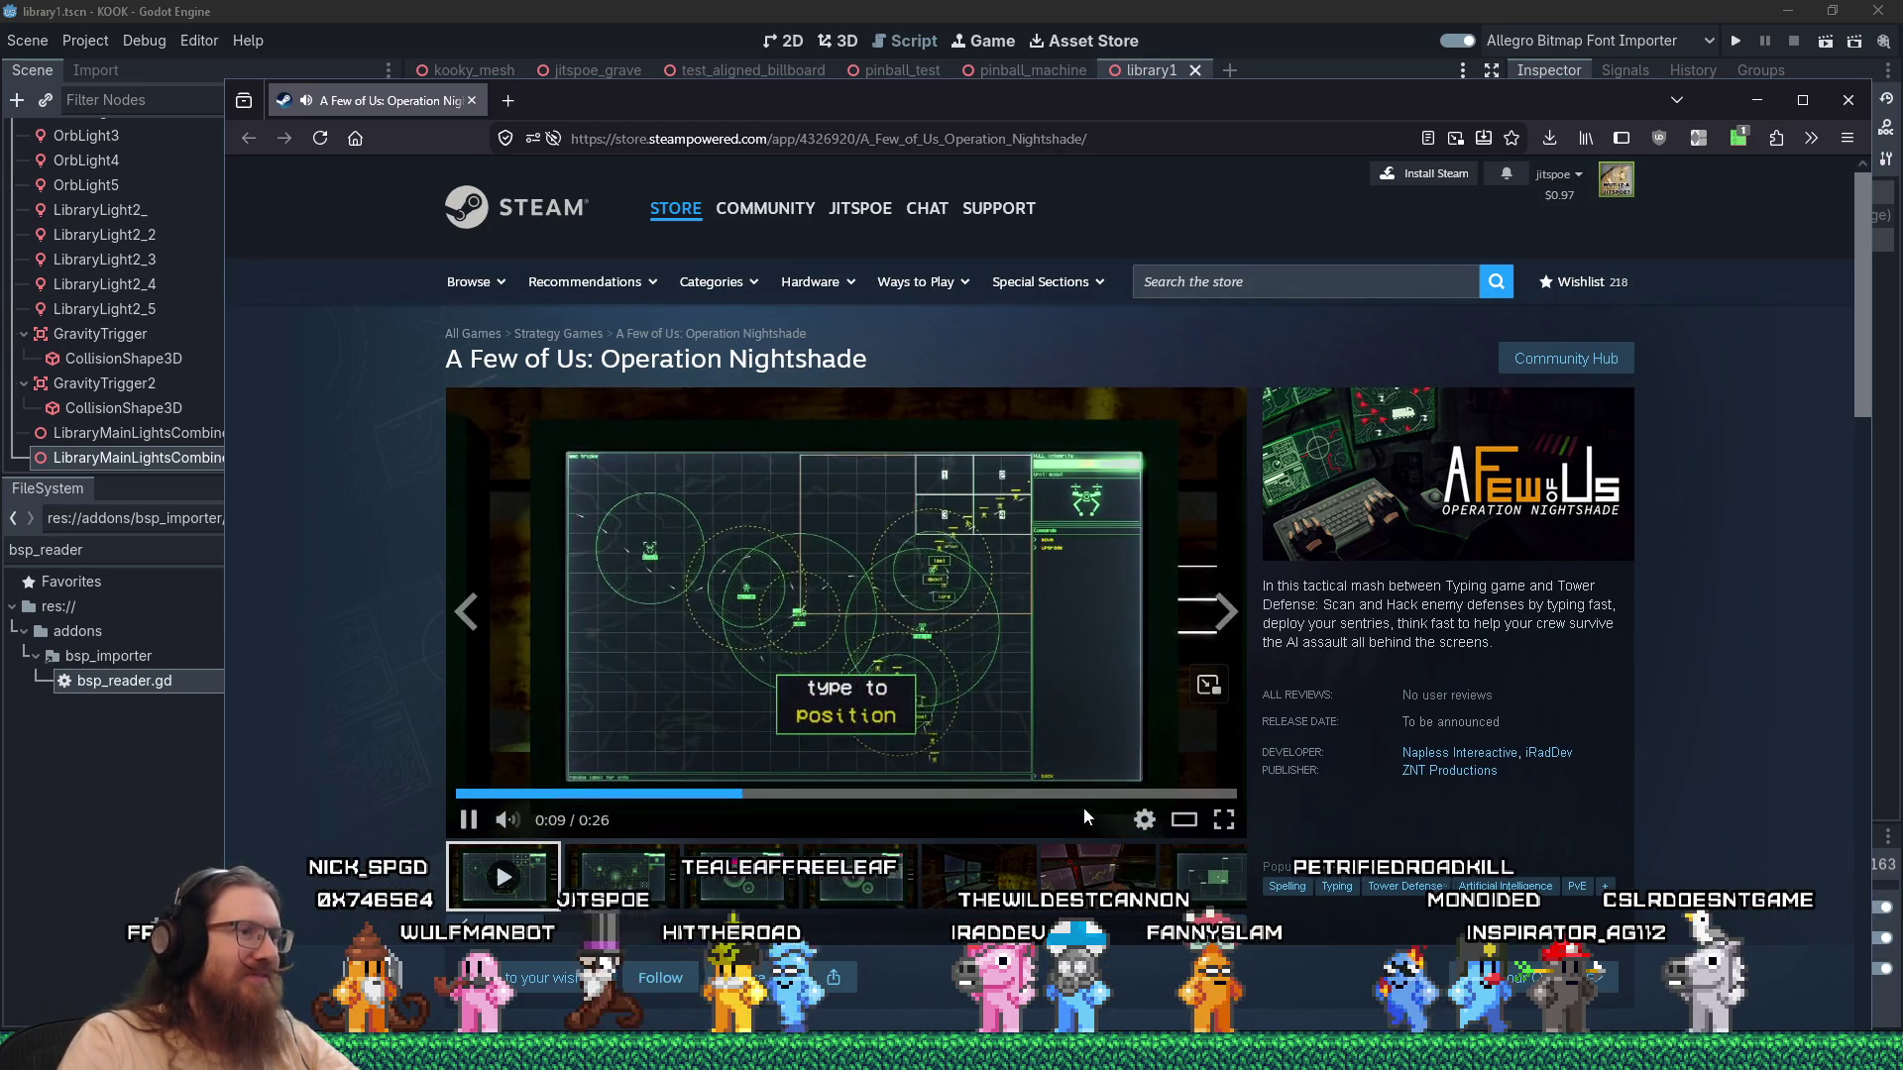
pyautogui.click(1211, 811)
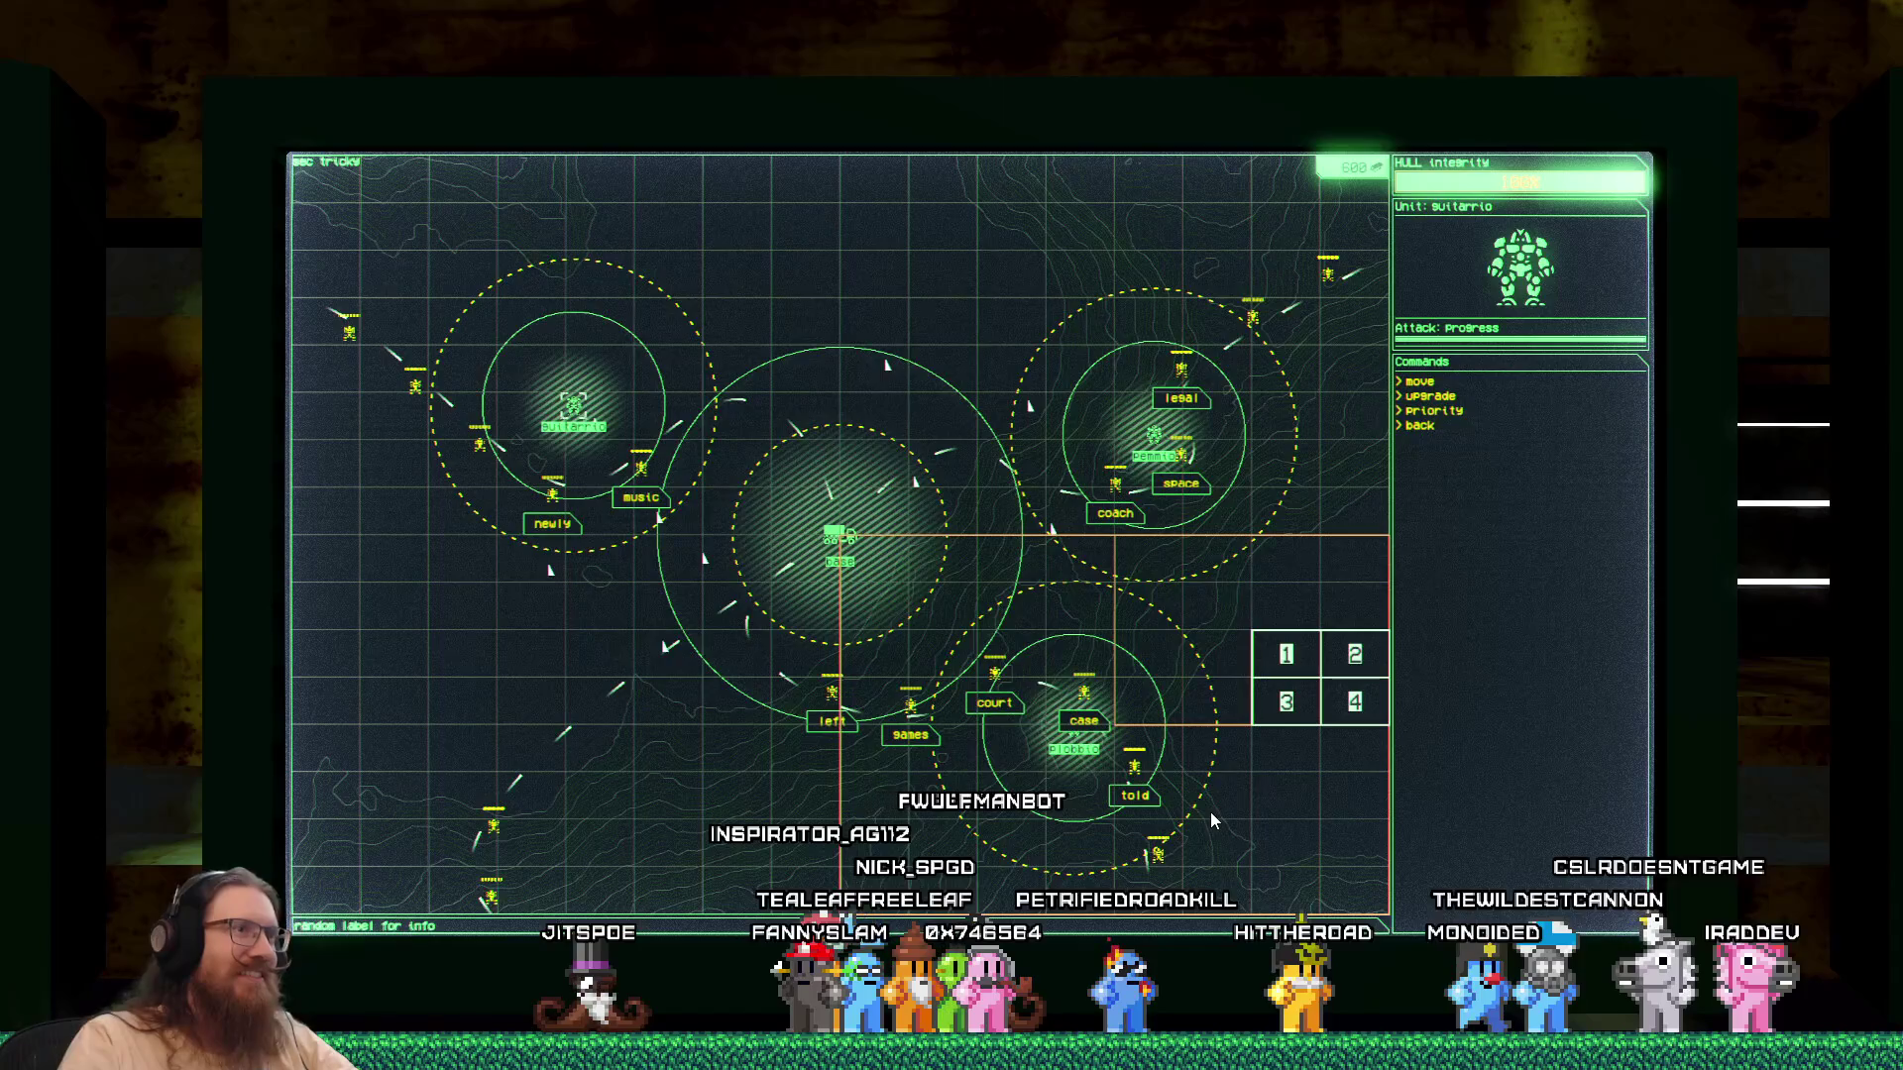
pyautogui.press('Escape')
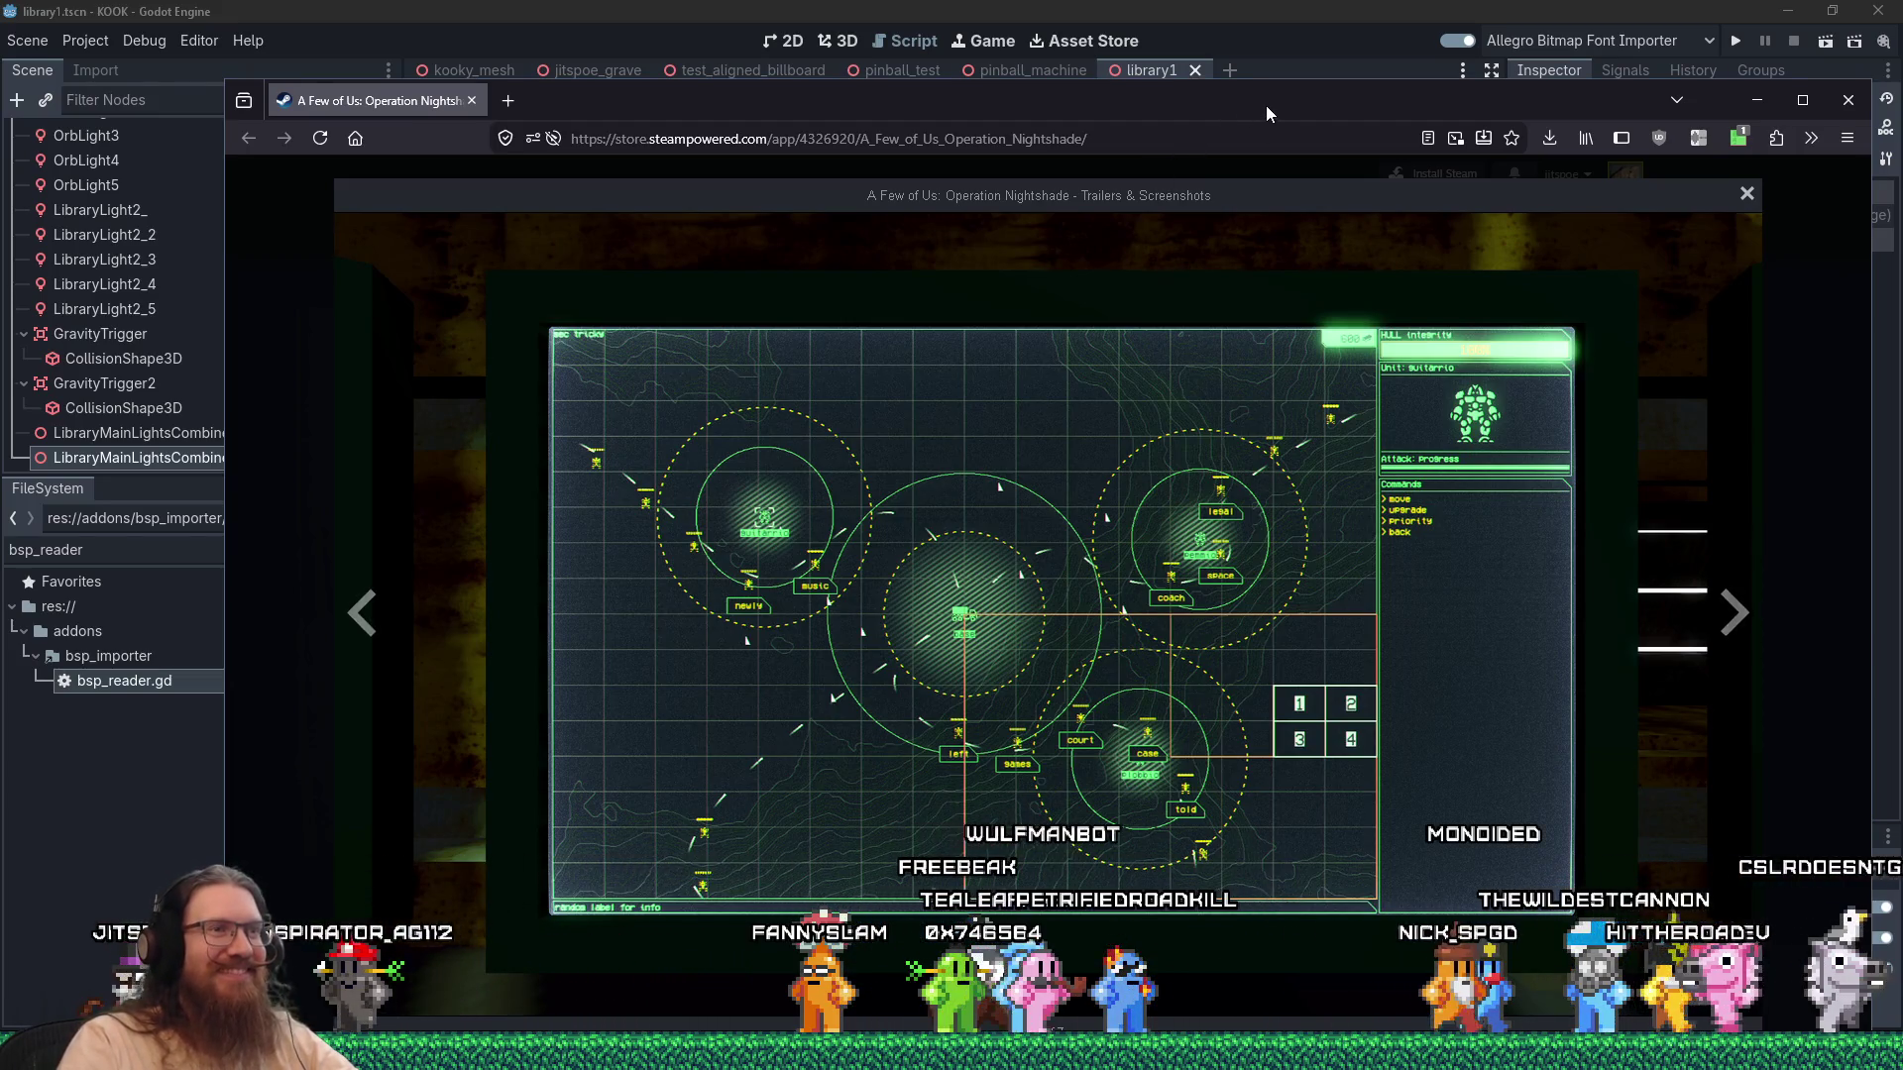
pyautogui.moveTo(1311, 95)
pyautogui.mouseDown()
pyautogui.moveTo(1465, 119)
pyautogui.moveTo(890, 95)
pyautogui.moveTo(0, 109)
pyautogui.mouseUp()
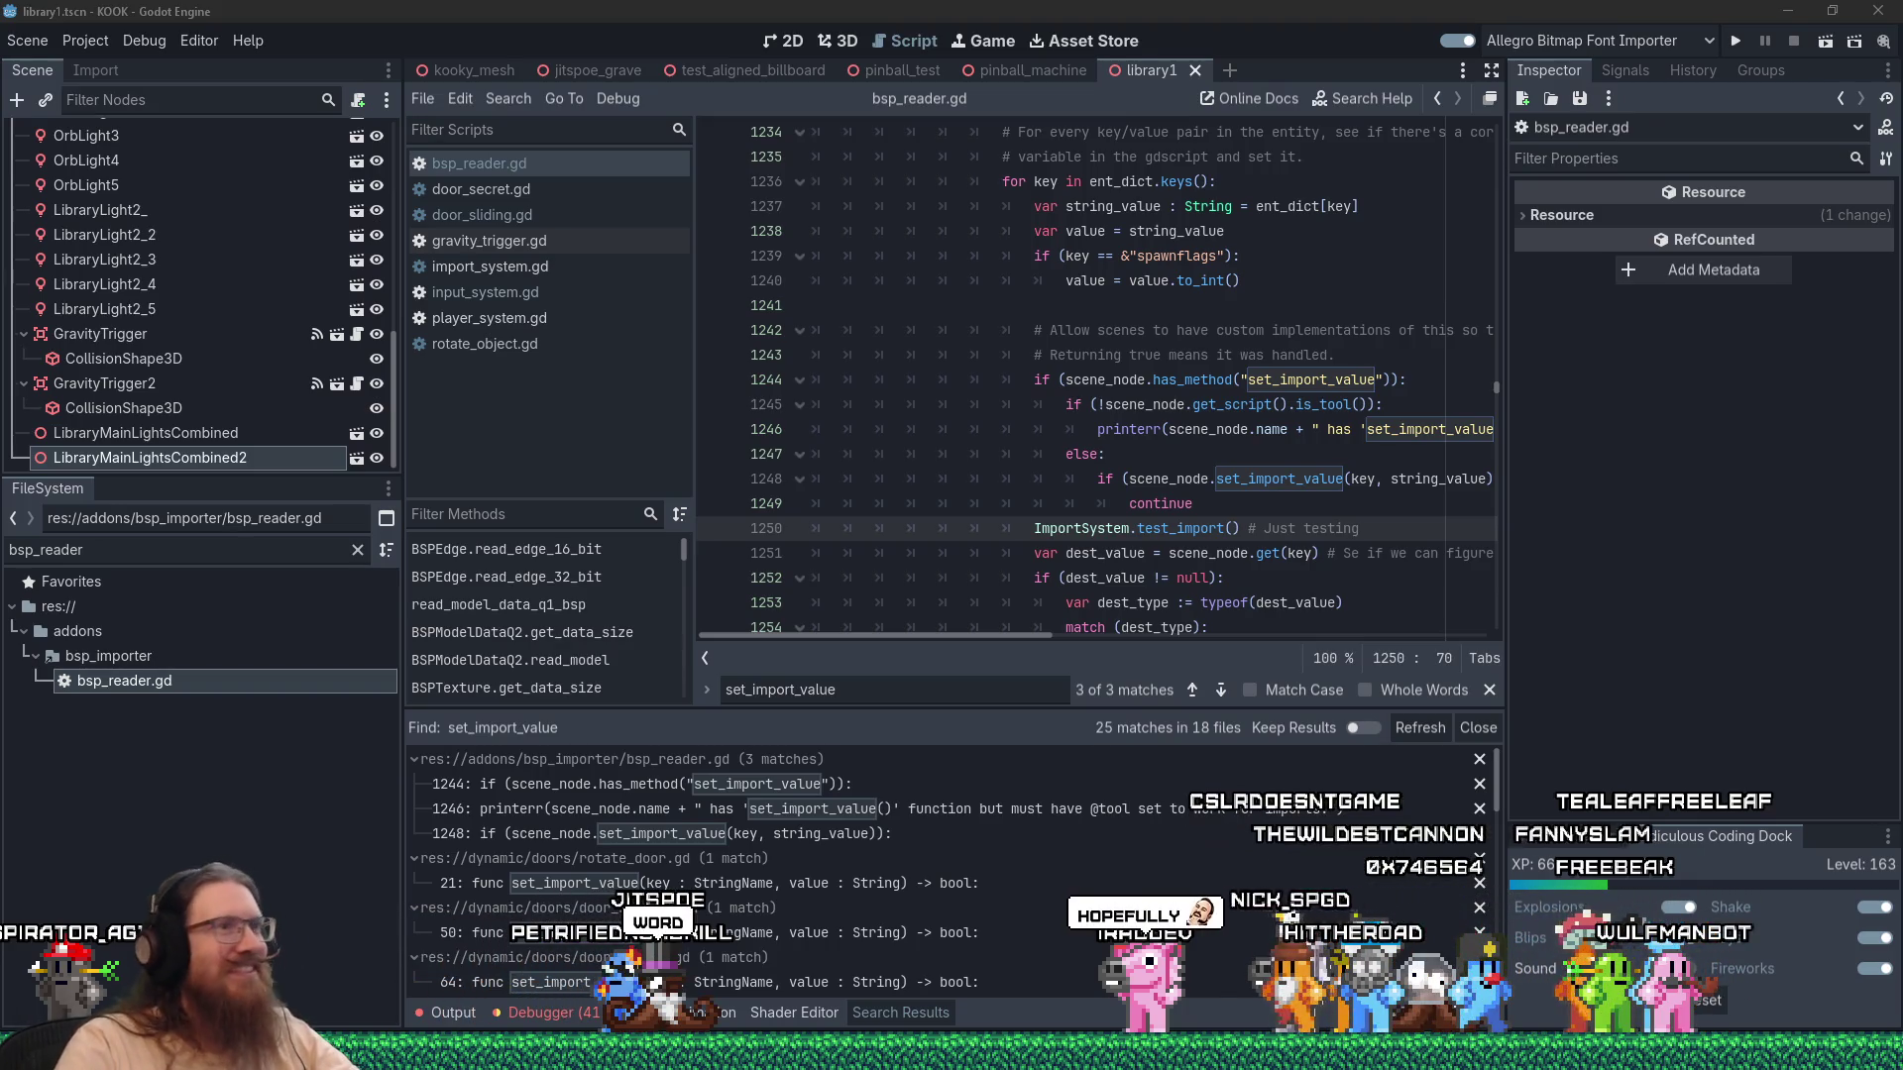
pyautogui.hotkey('alt', 'Tab')
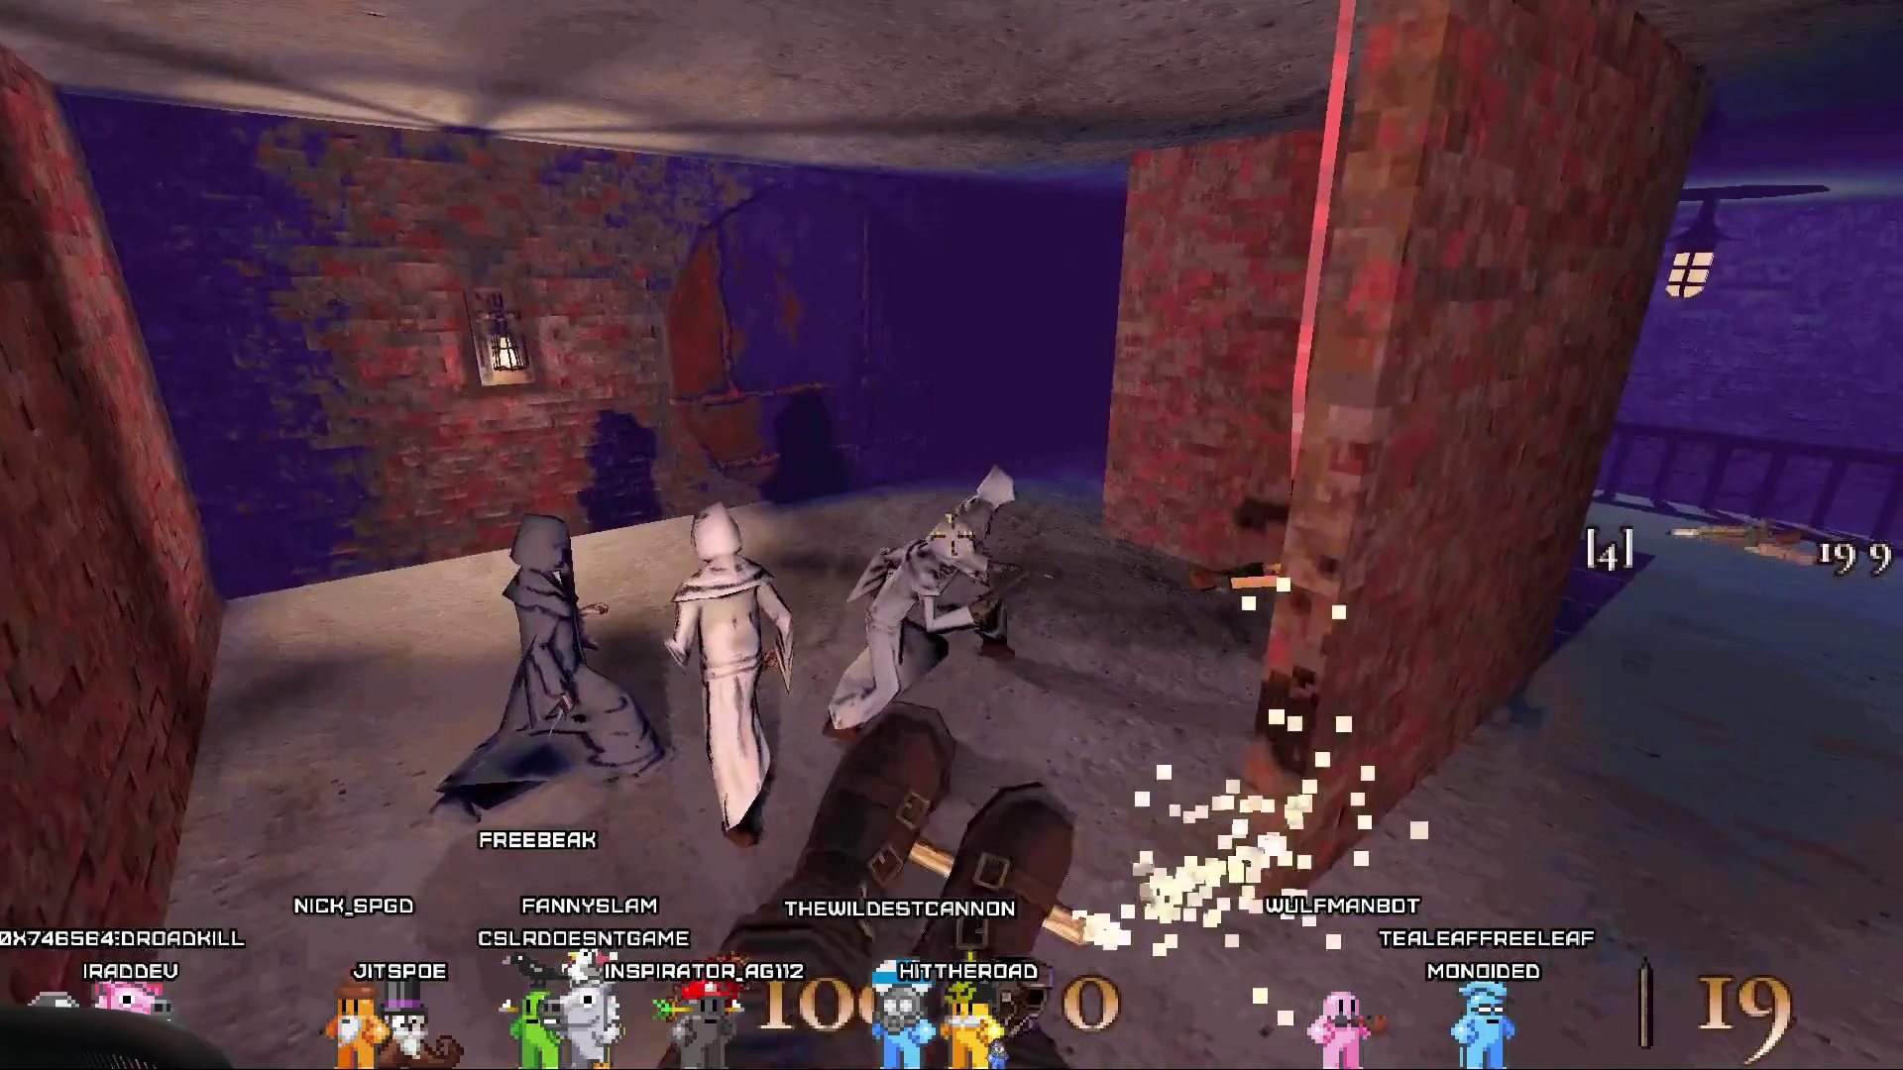
# Switch to the orb cannon (key 3) and fire it at the robed enemies.
pyautogui.press('3')
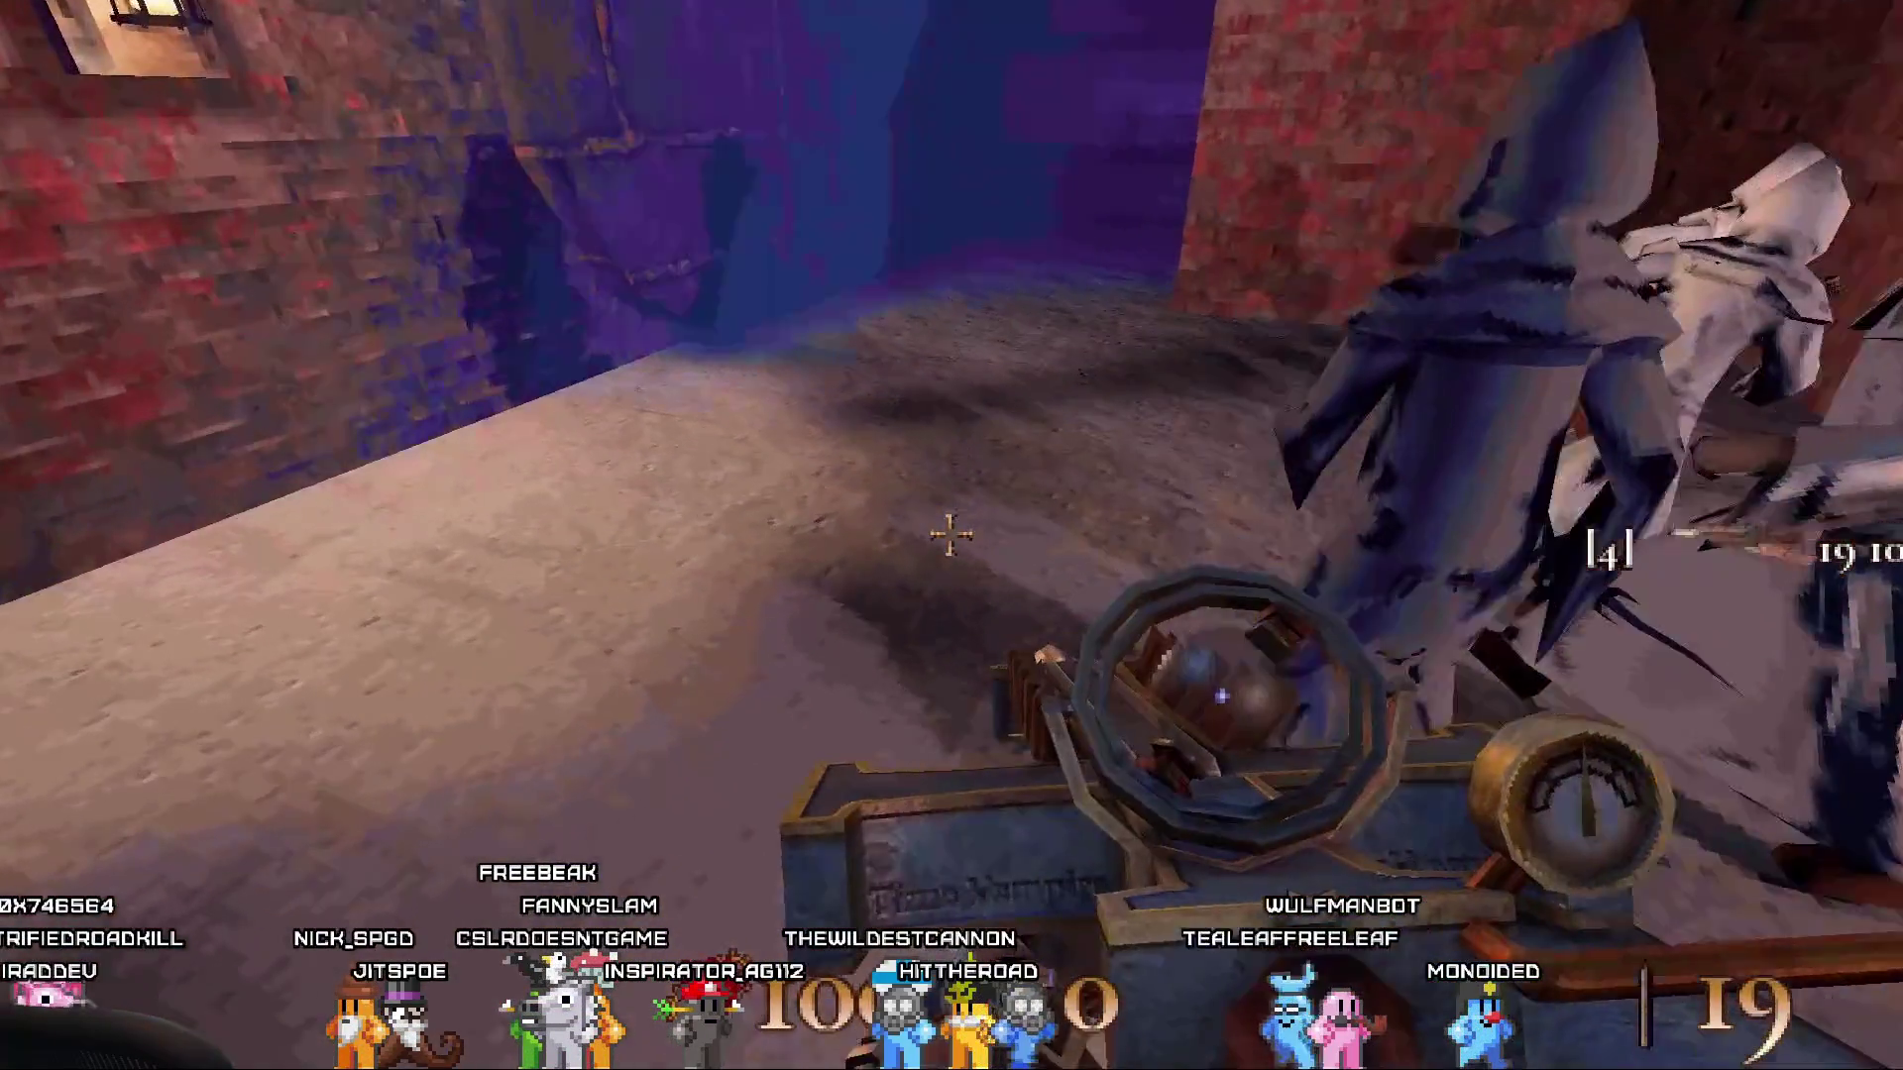
pyautogui.click(951, 535)
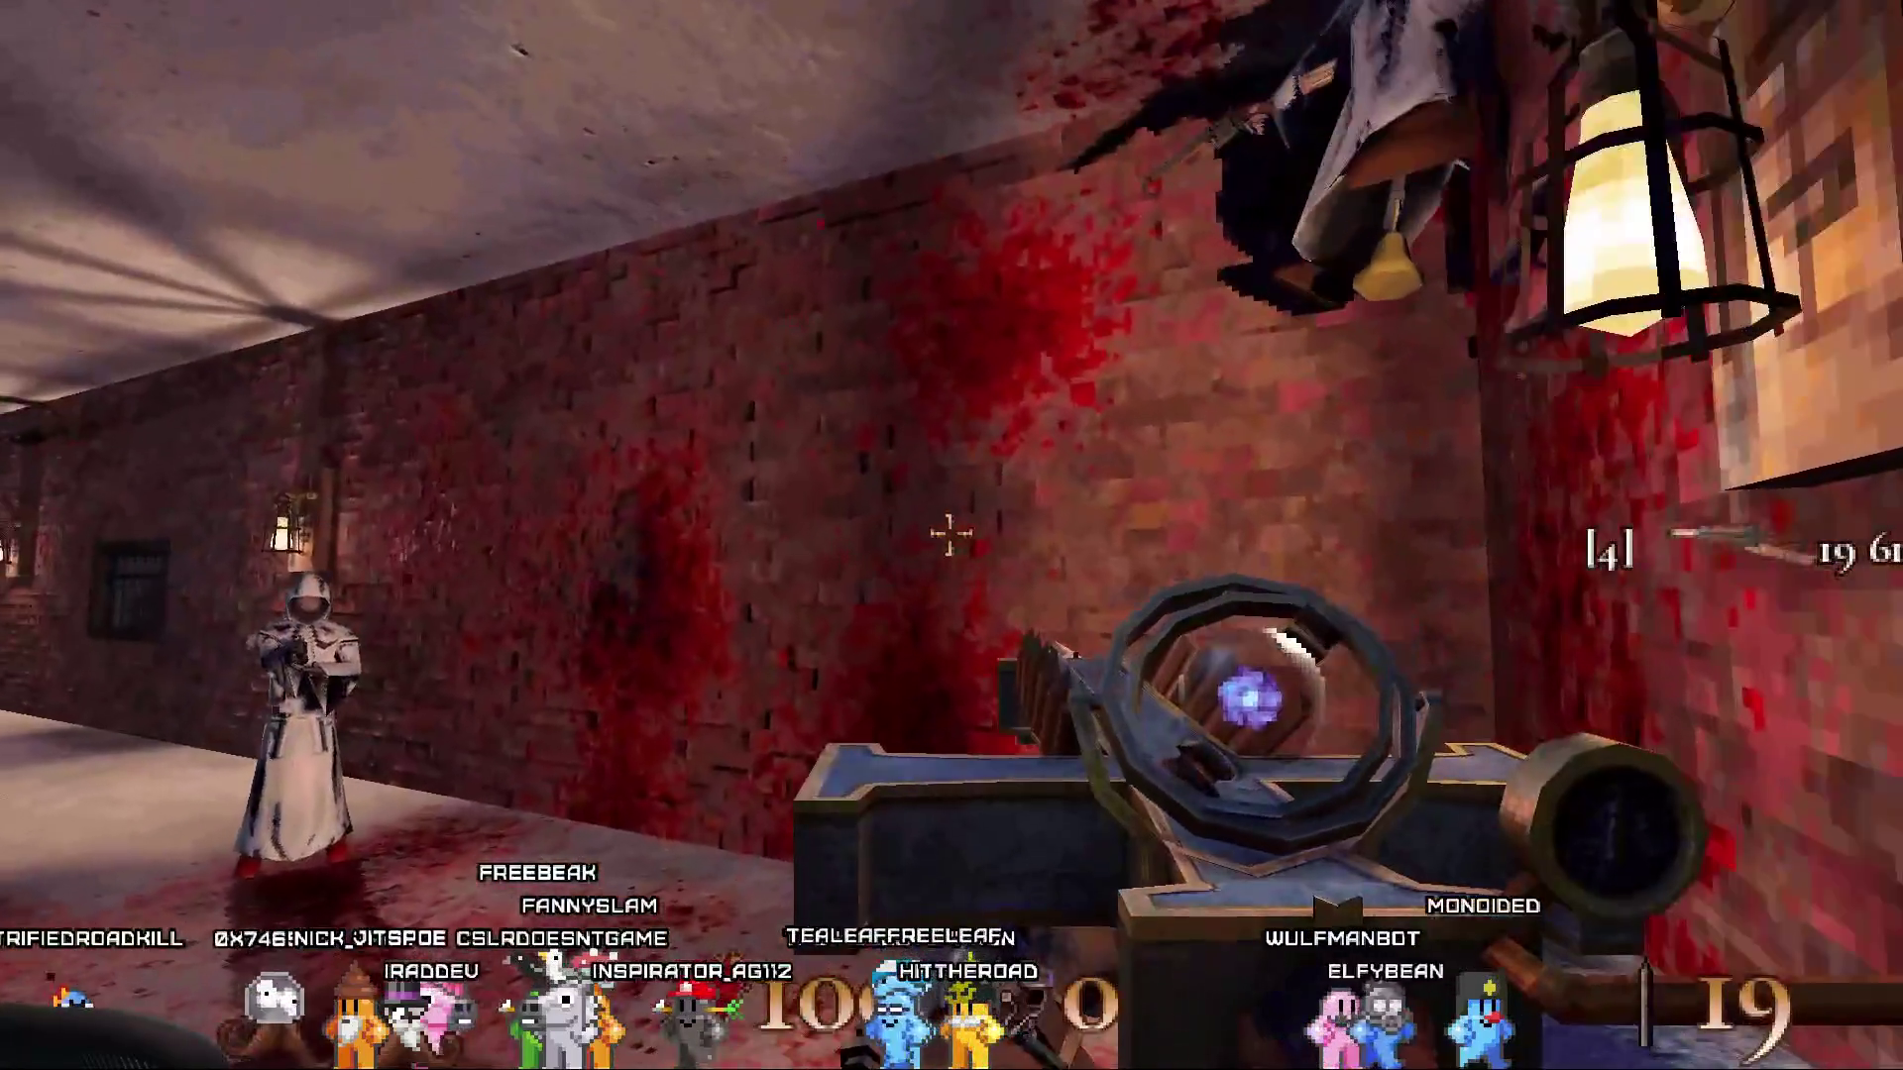
pyautogui.click(950, 536)
pyautogui.click(949, 535)
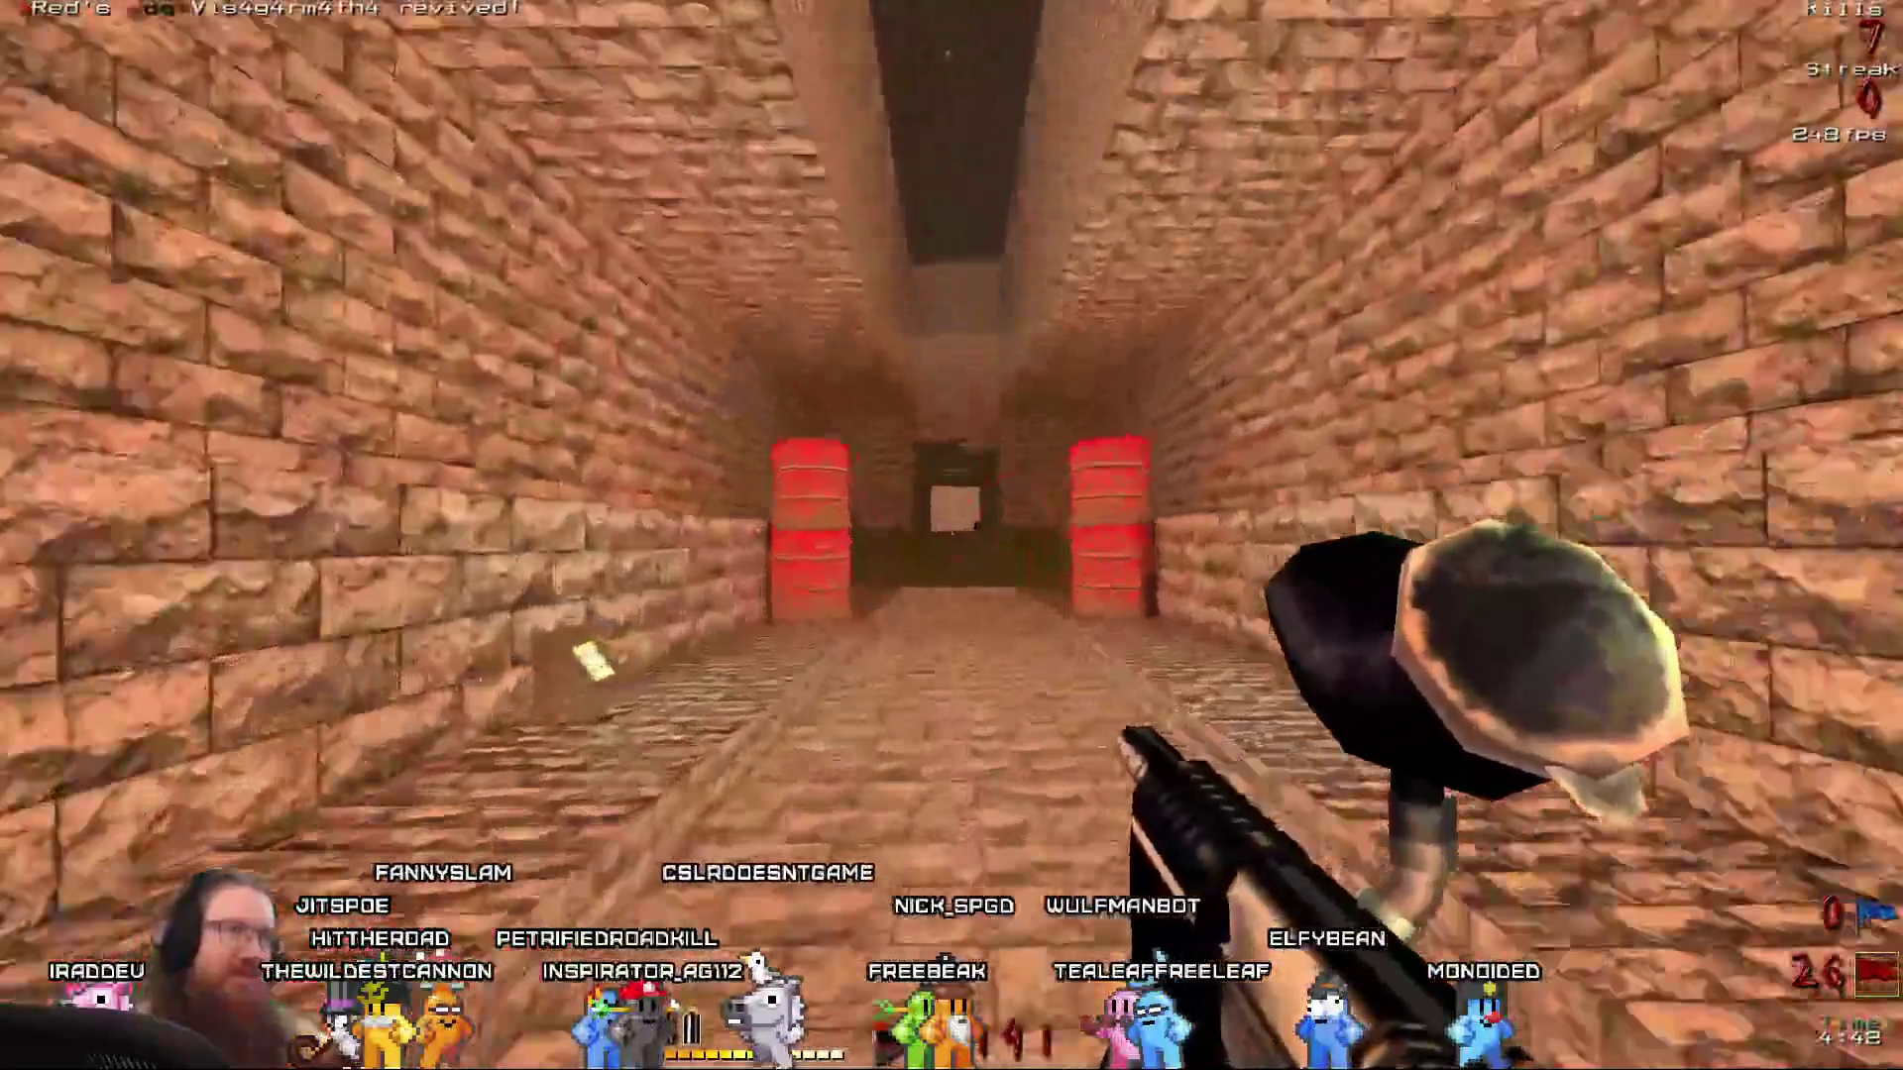
# Advance down the corridor shooting three opponents, then run through the doorway toward the red barrels.
pyautogui.press('w')
pyautogui.click(952, 535)
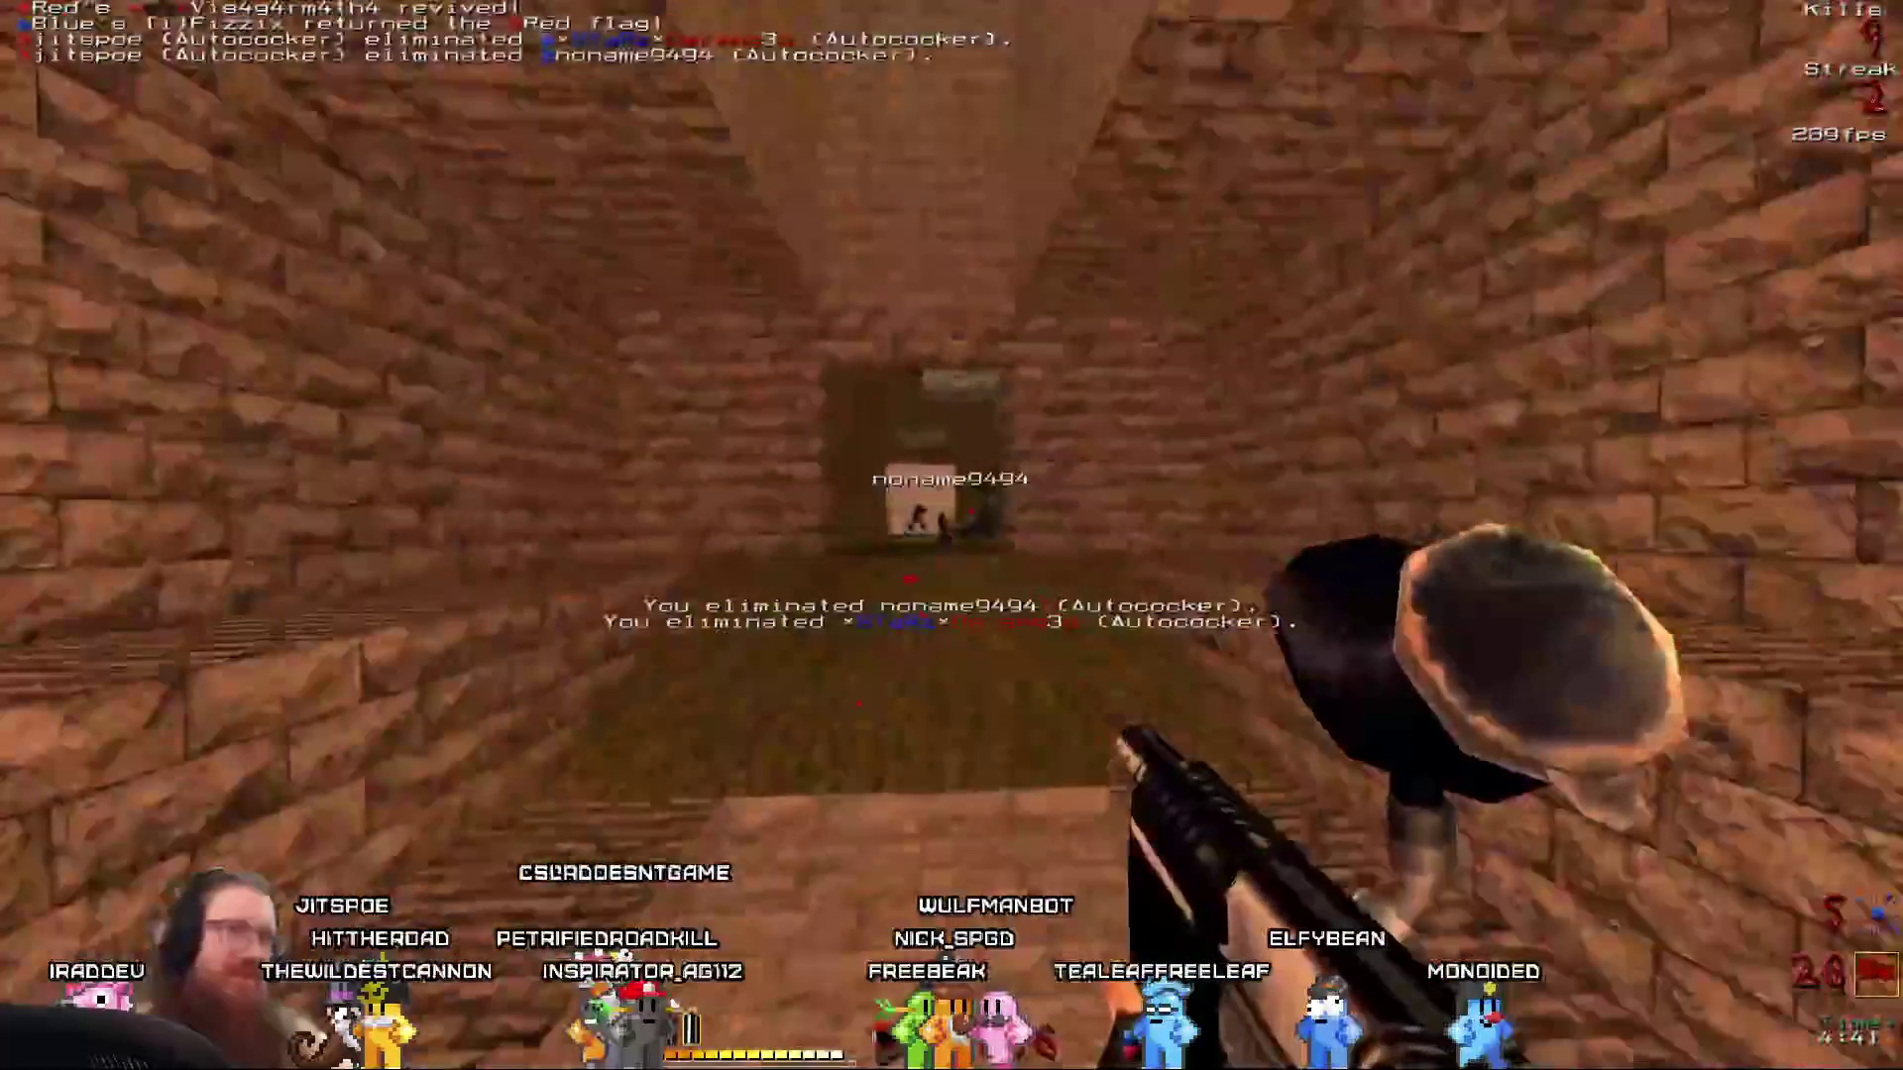
pyautogui.press('w')
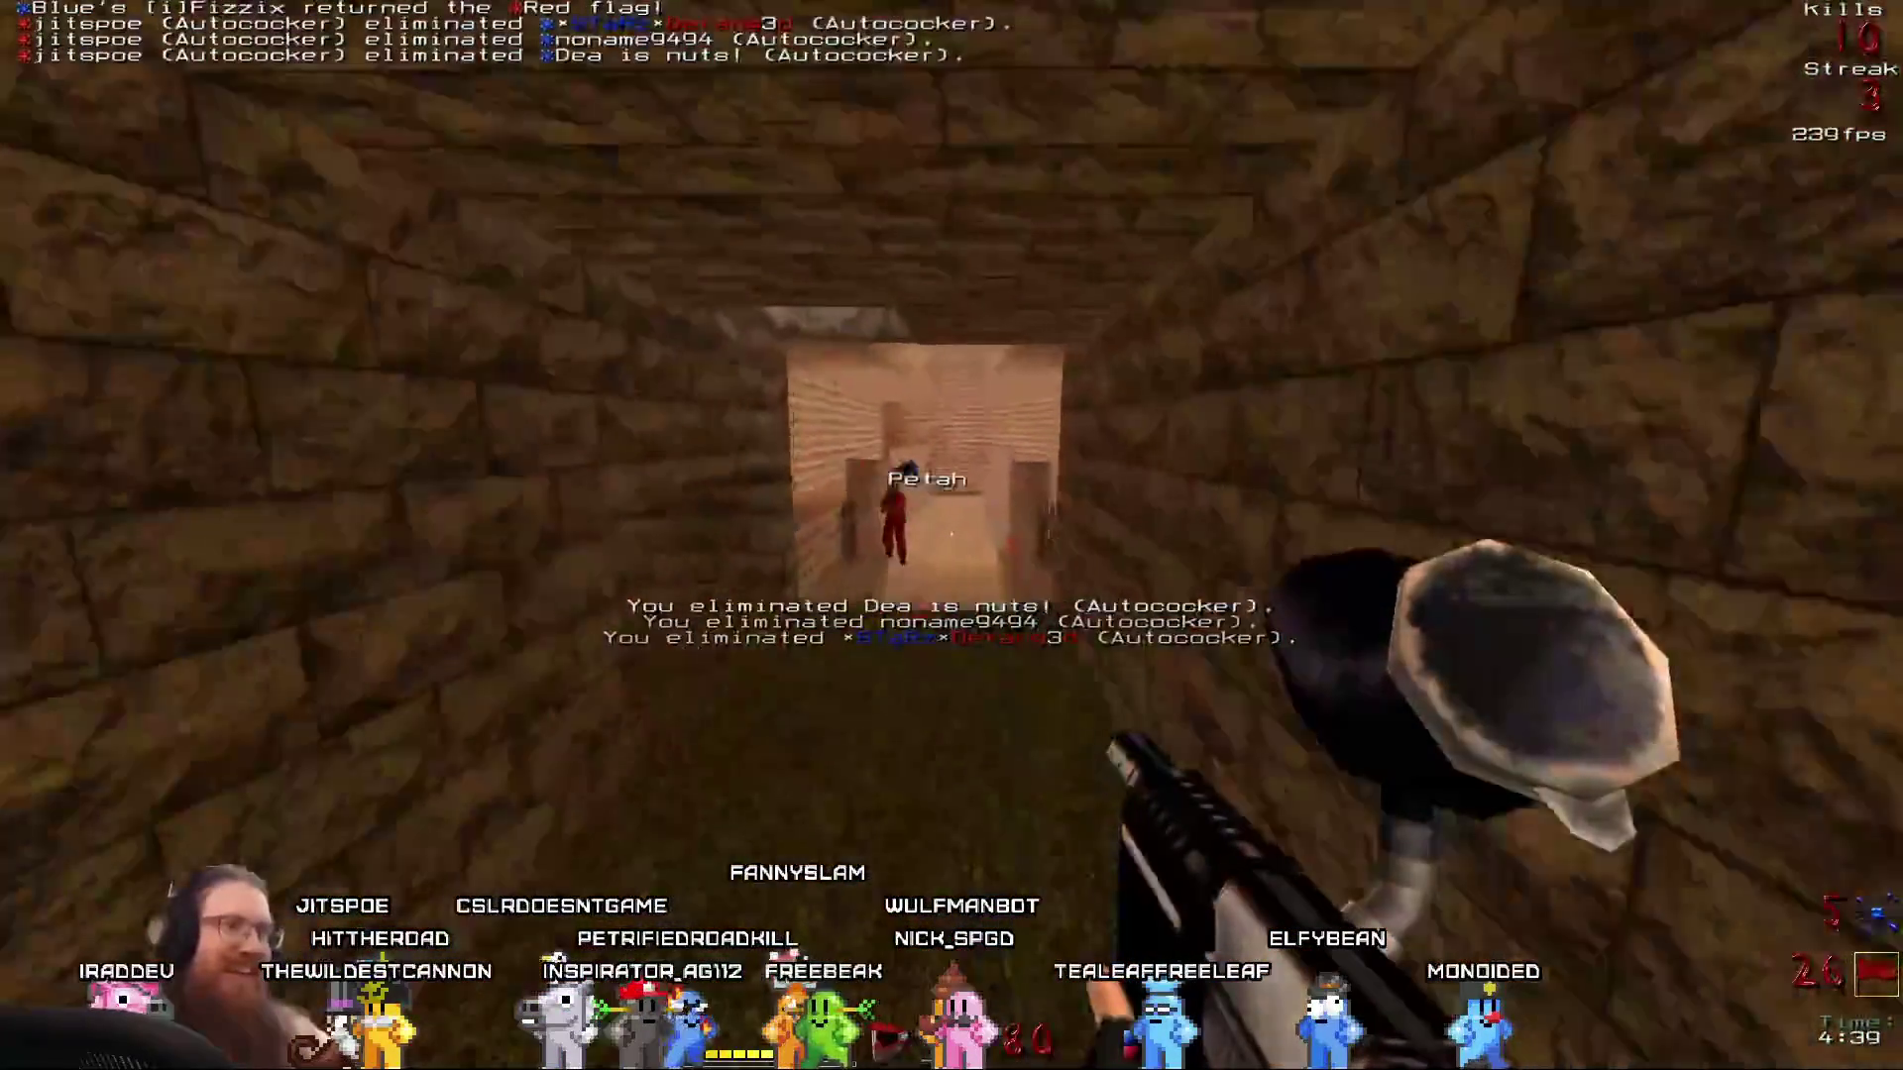
pyautogui.press('w')
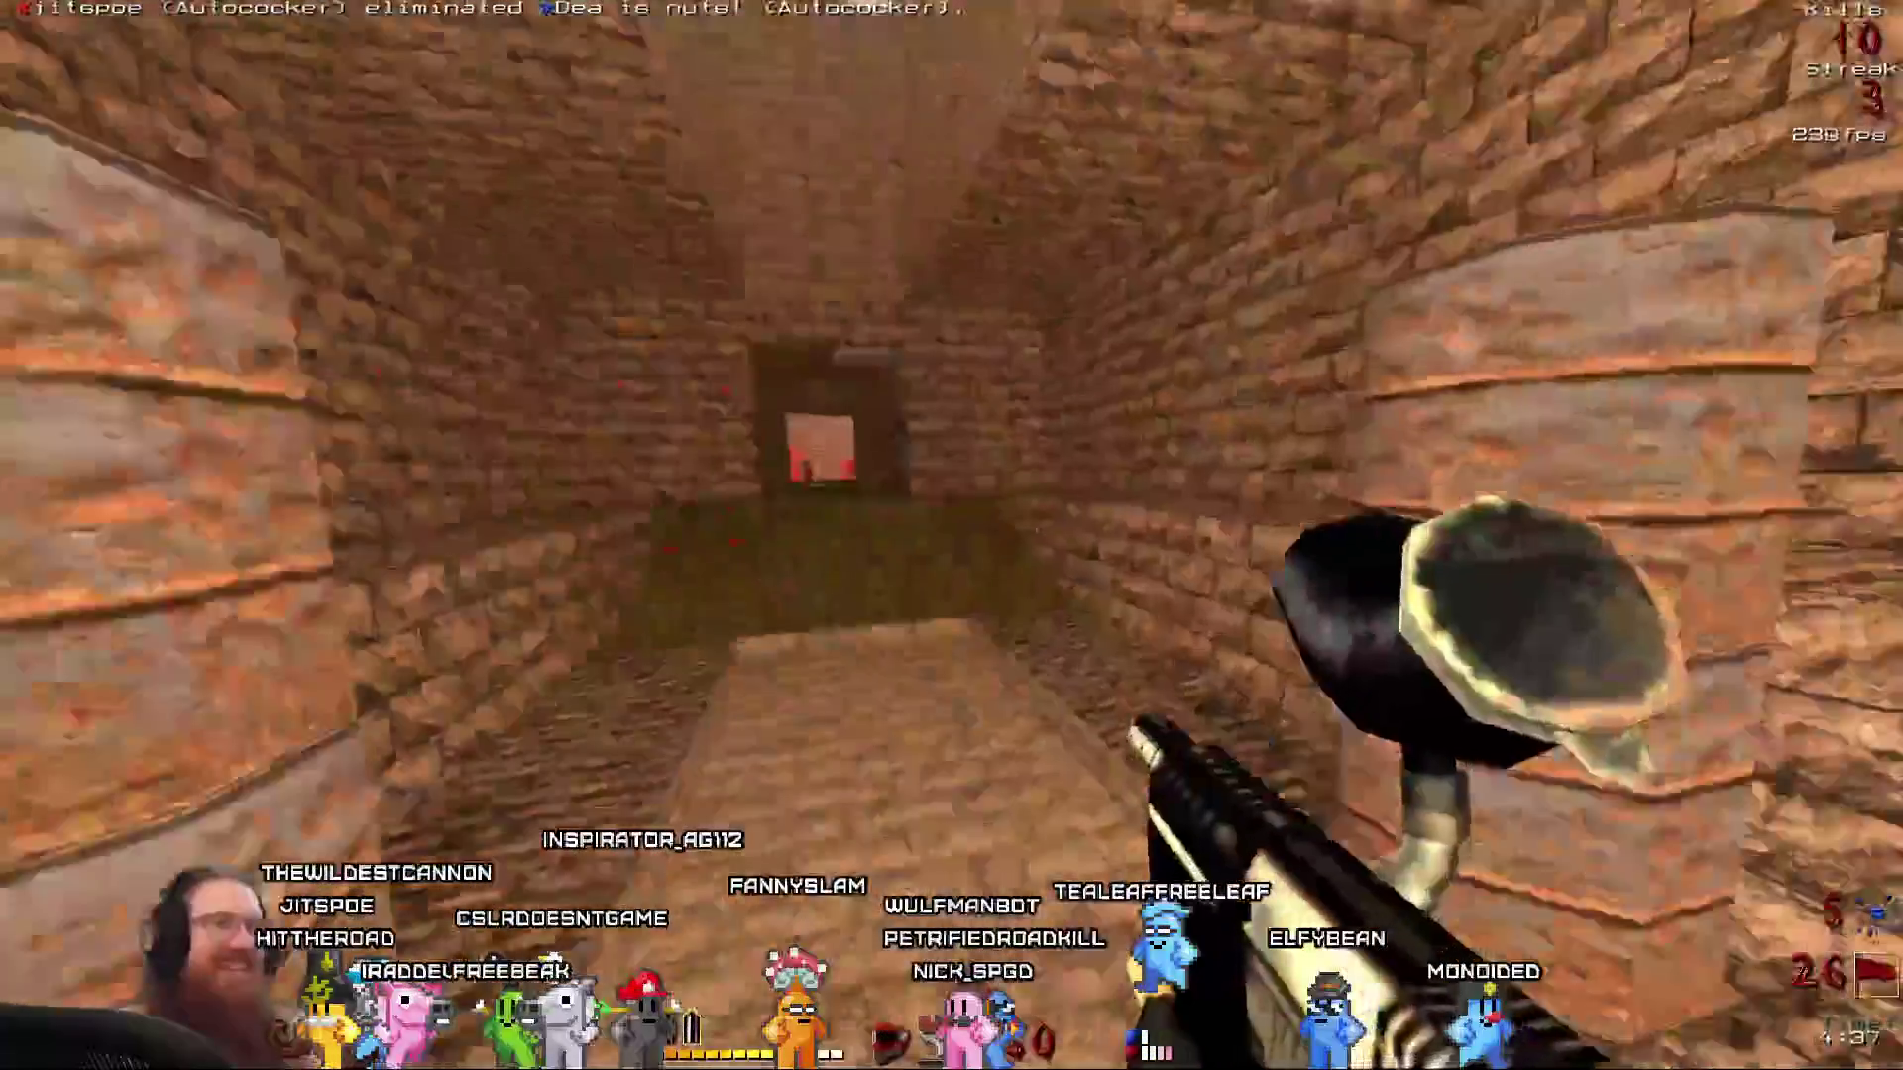
pyautogui.press('w')
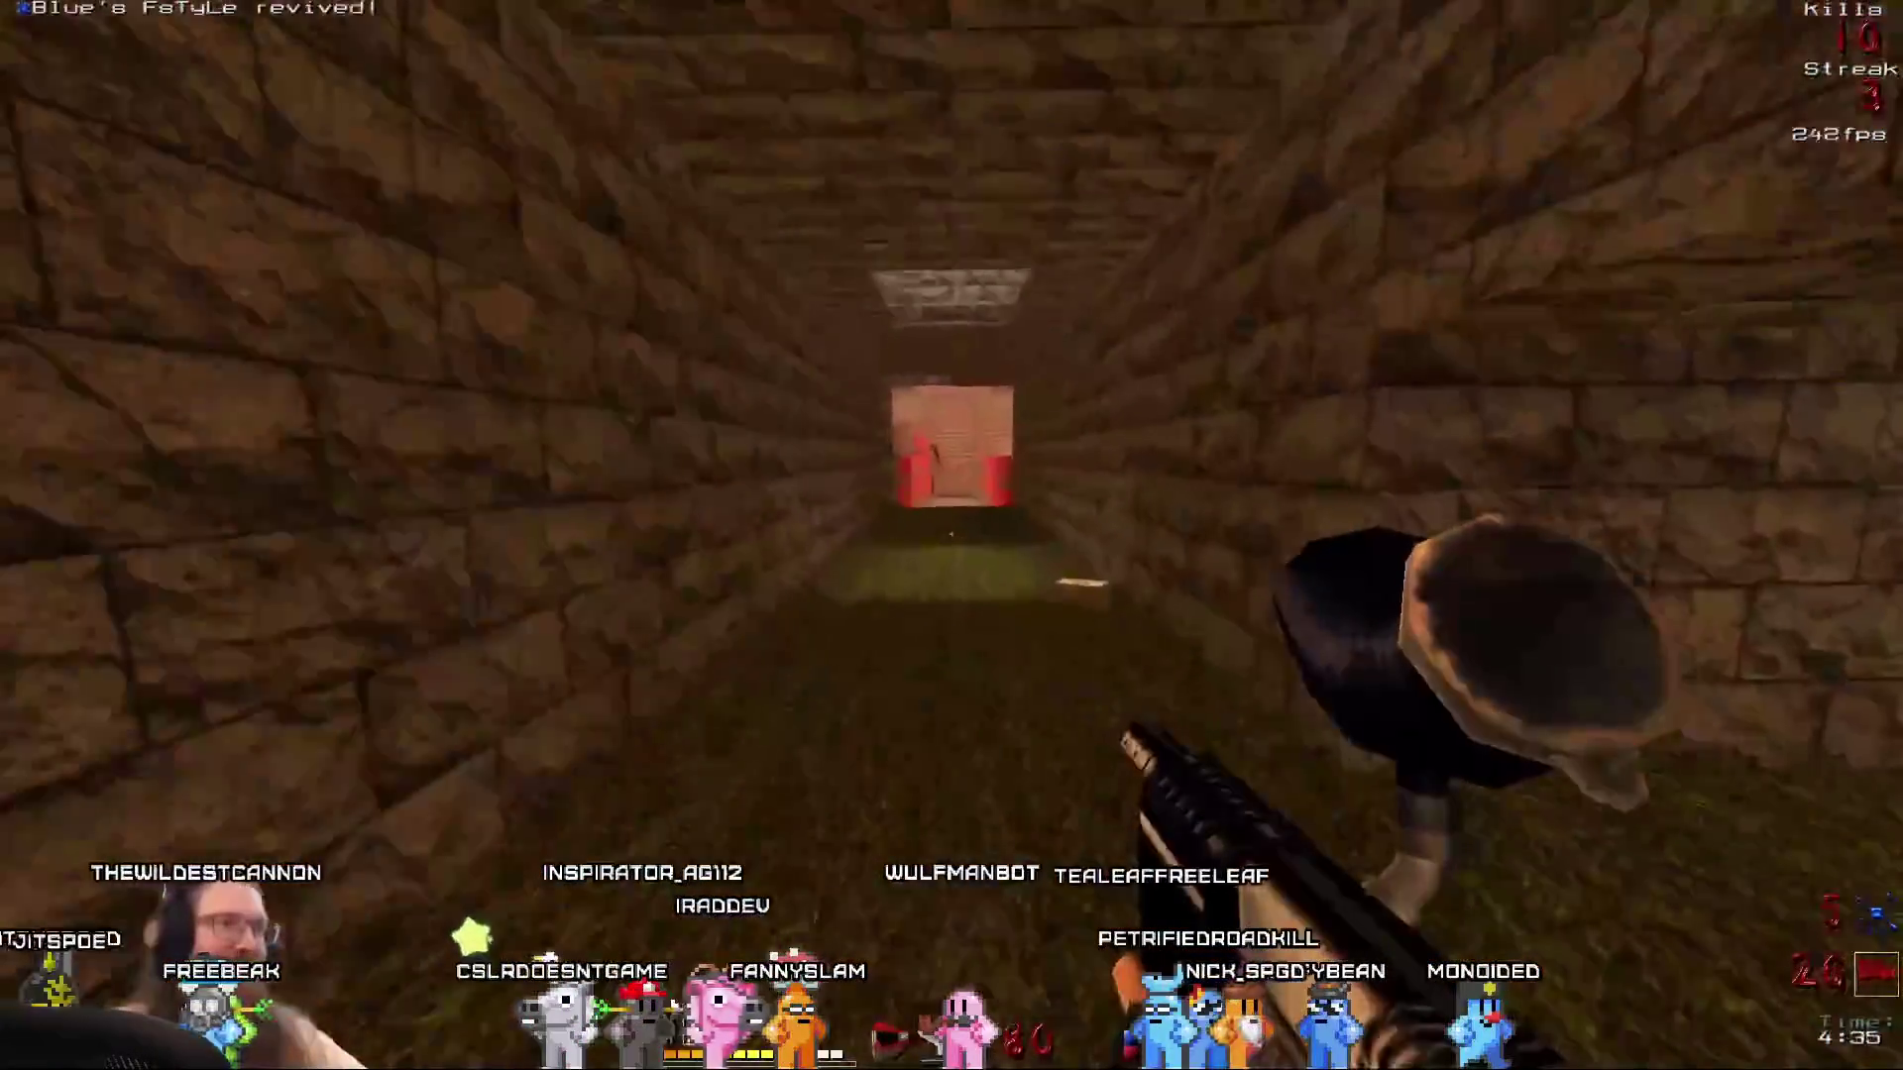
pyautogui.press('w')
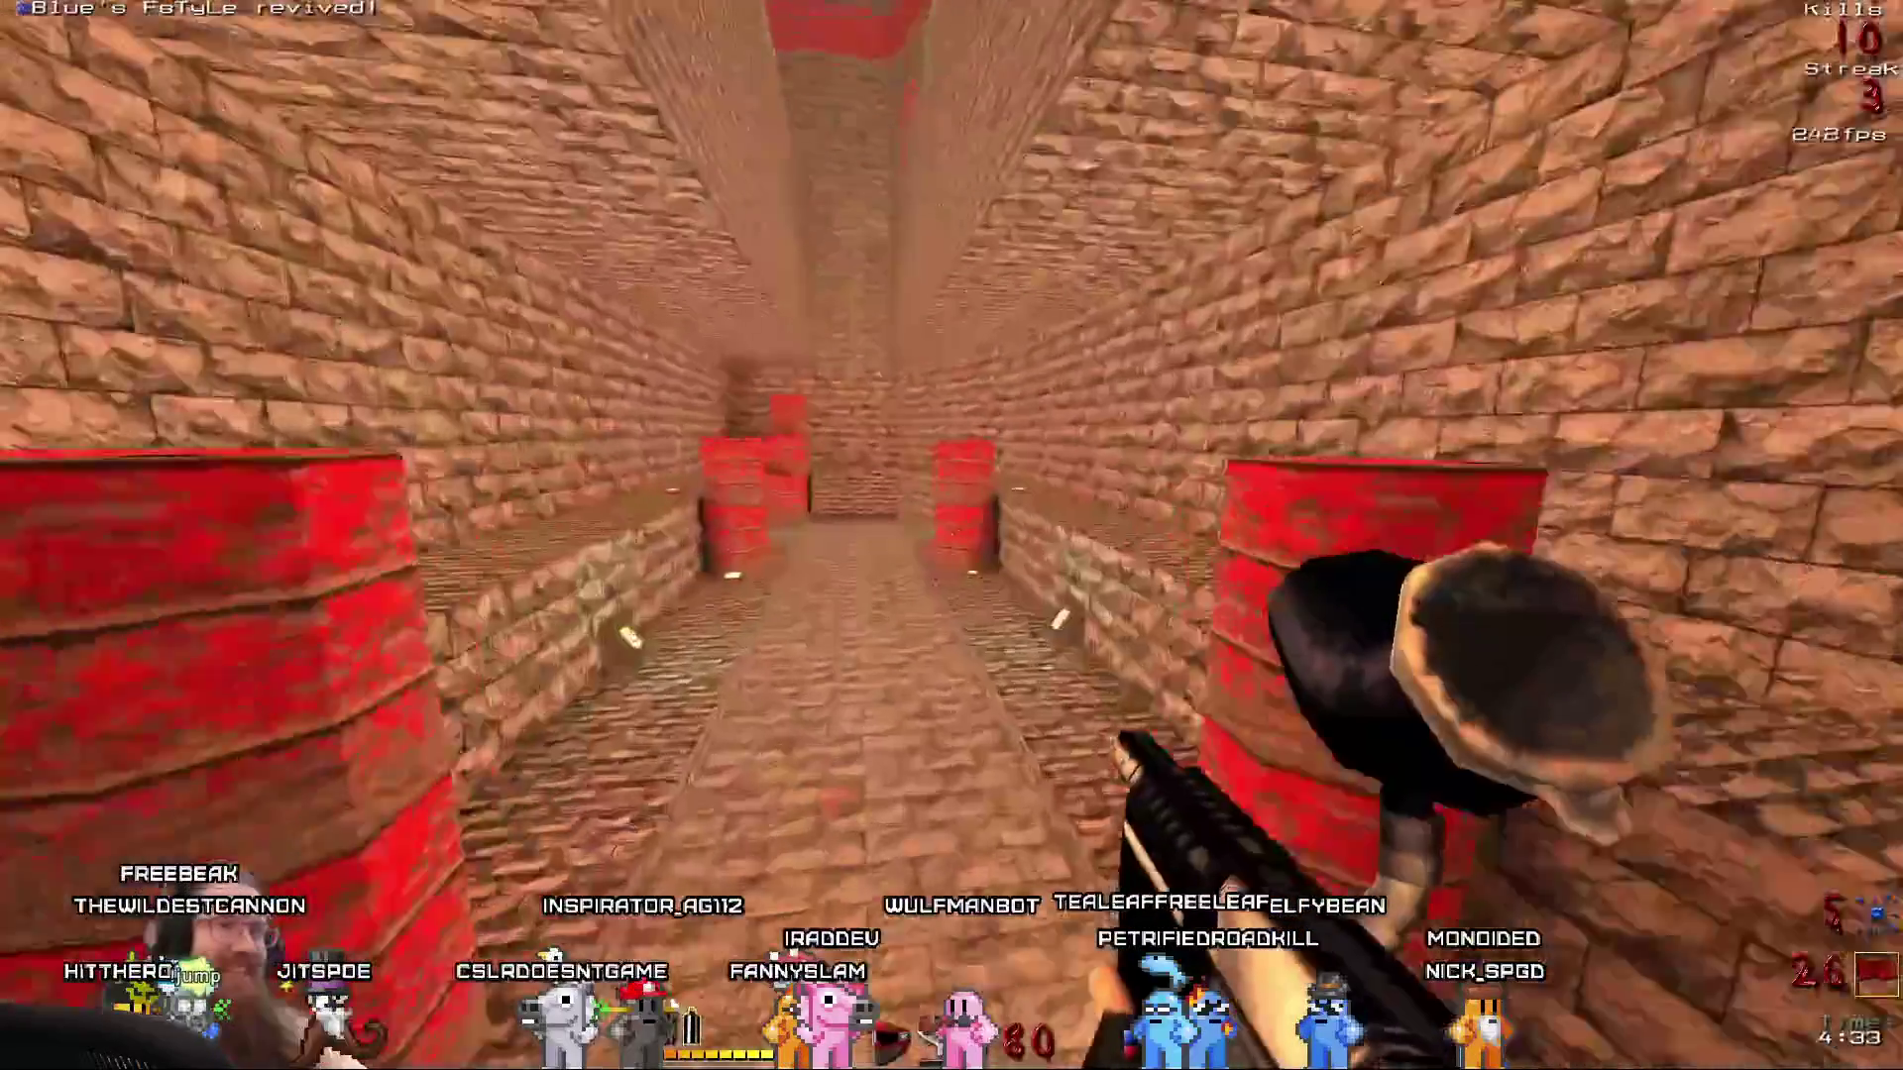
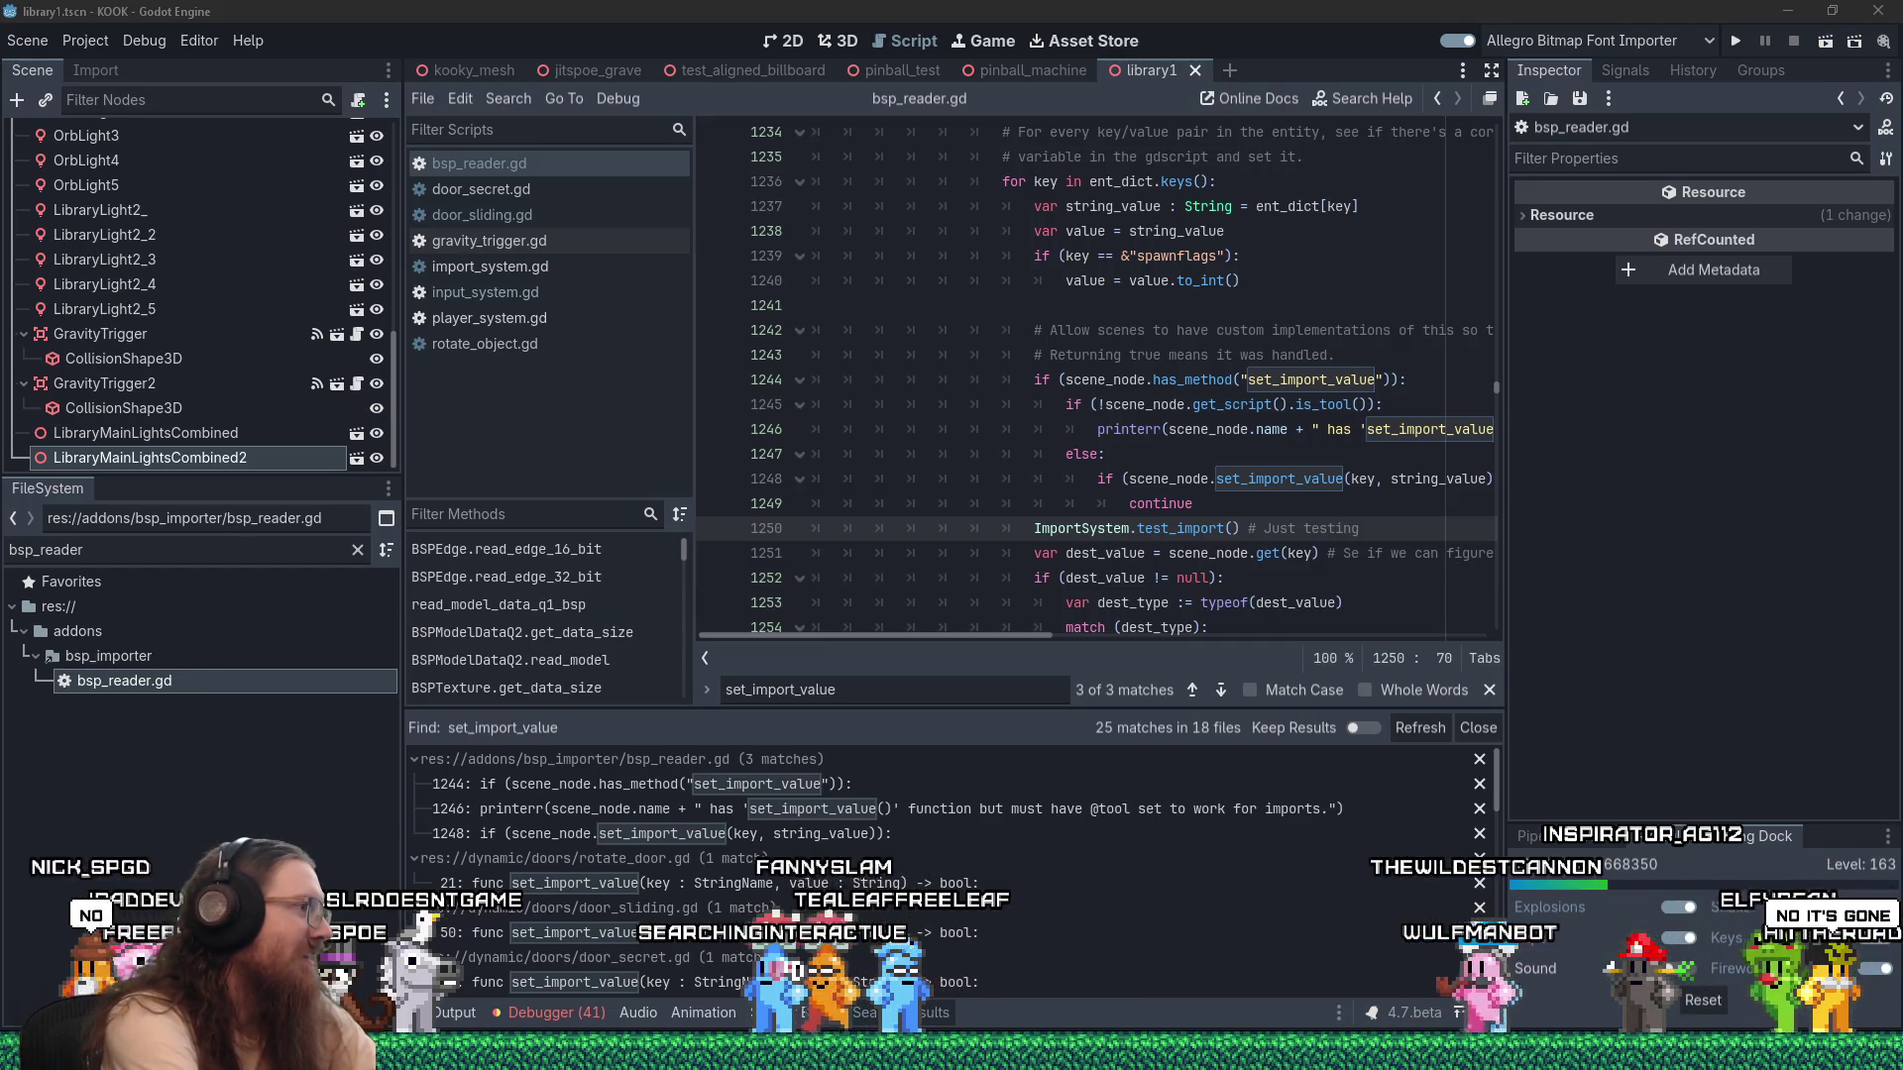
# Switch away from Godot's bsp_reader.gd script so Wavosaur comes to the front.
pyautogui.hotkey('alt', 'Tab')
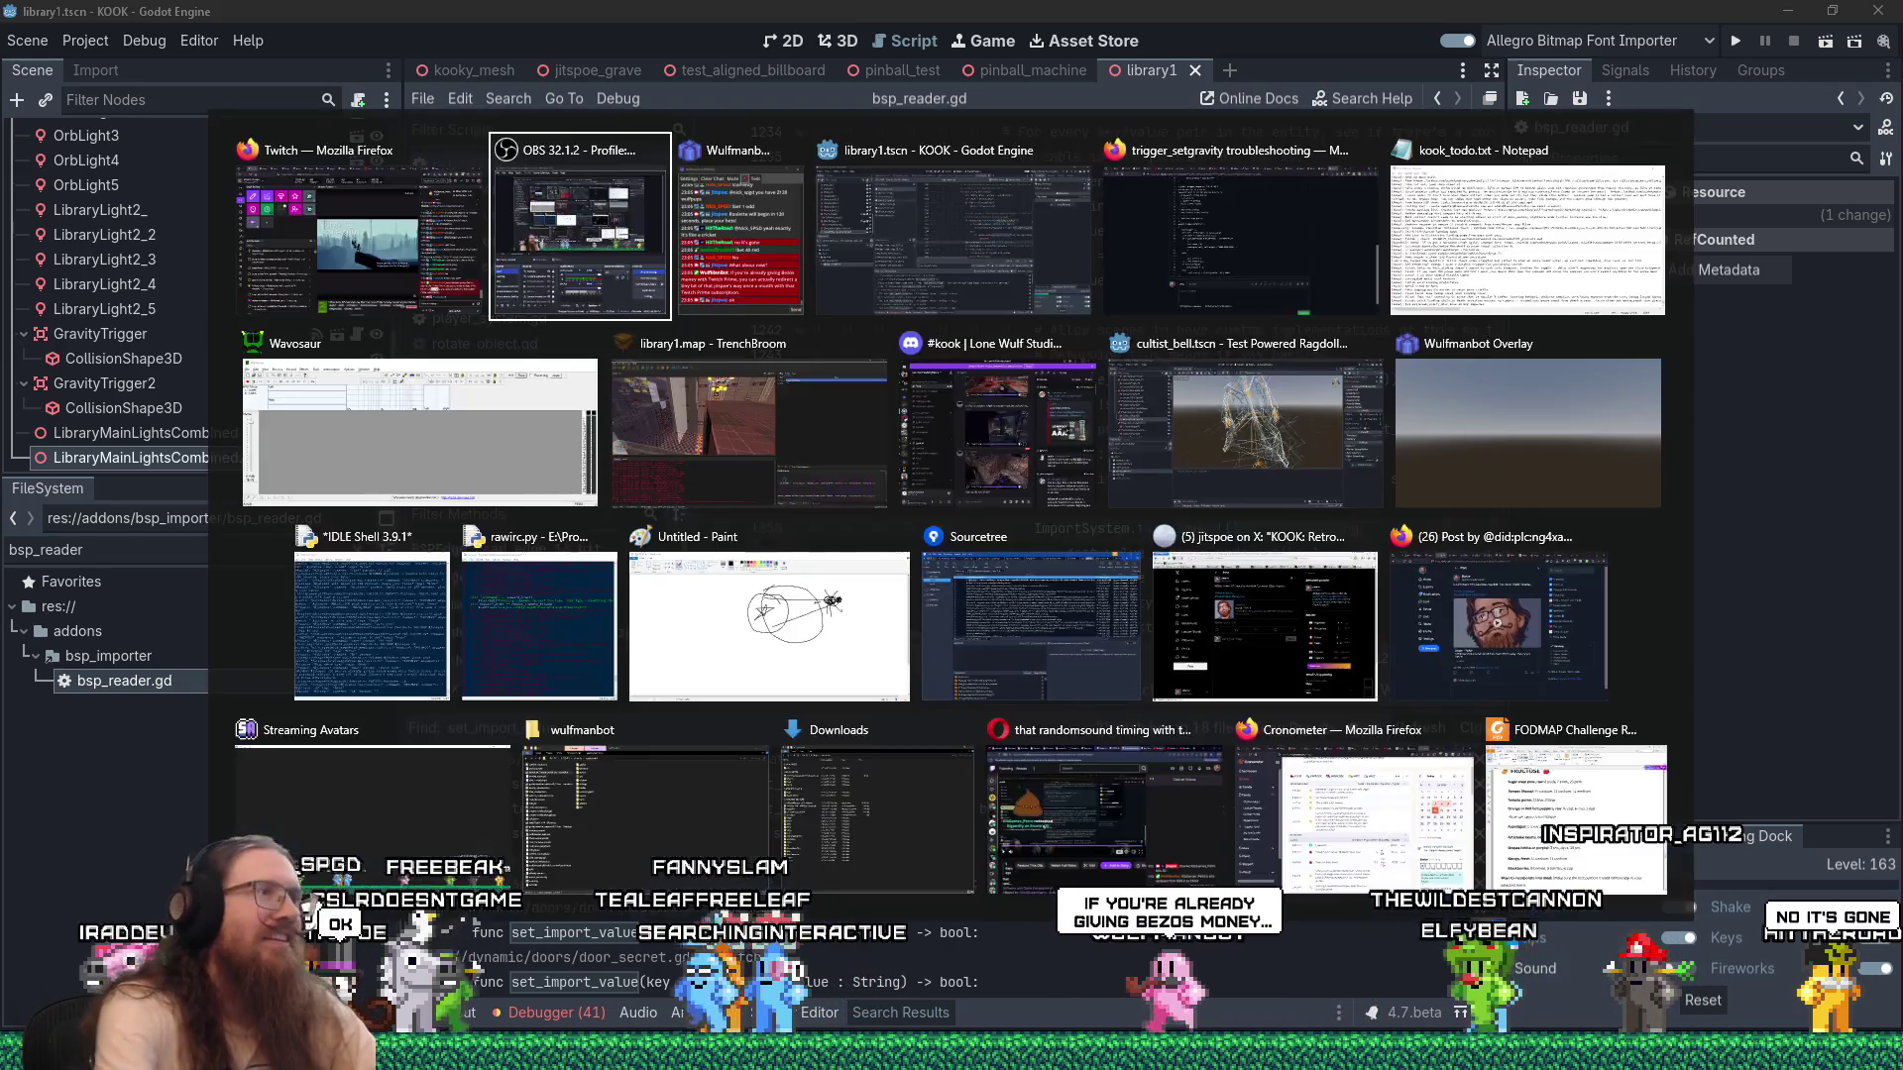
pyautogui.press('Escape')
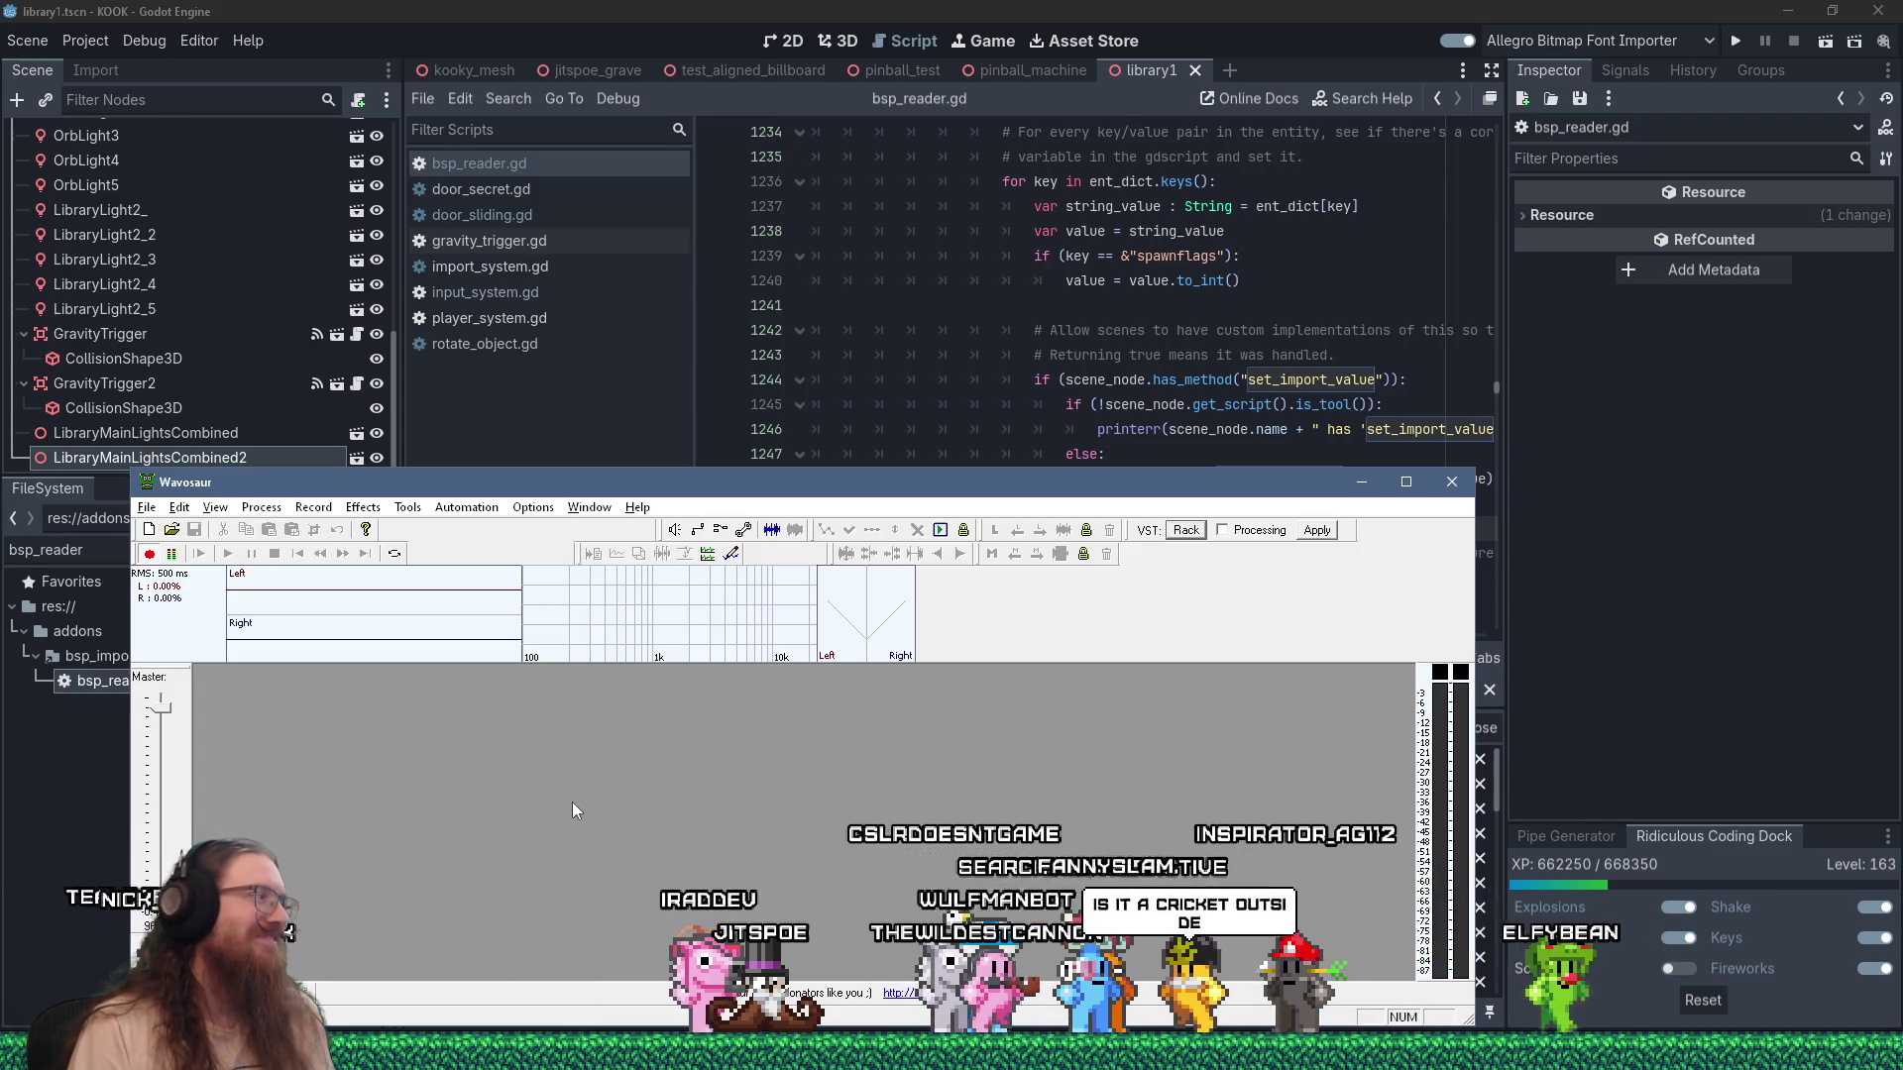
# Open record.wav and convert it to mono, keeping only the left channel.
pyautogui.click(150, 556)
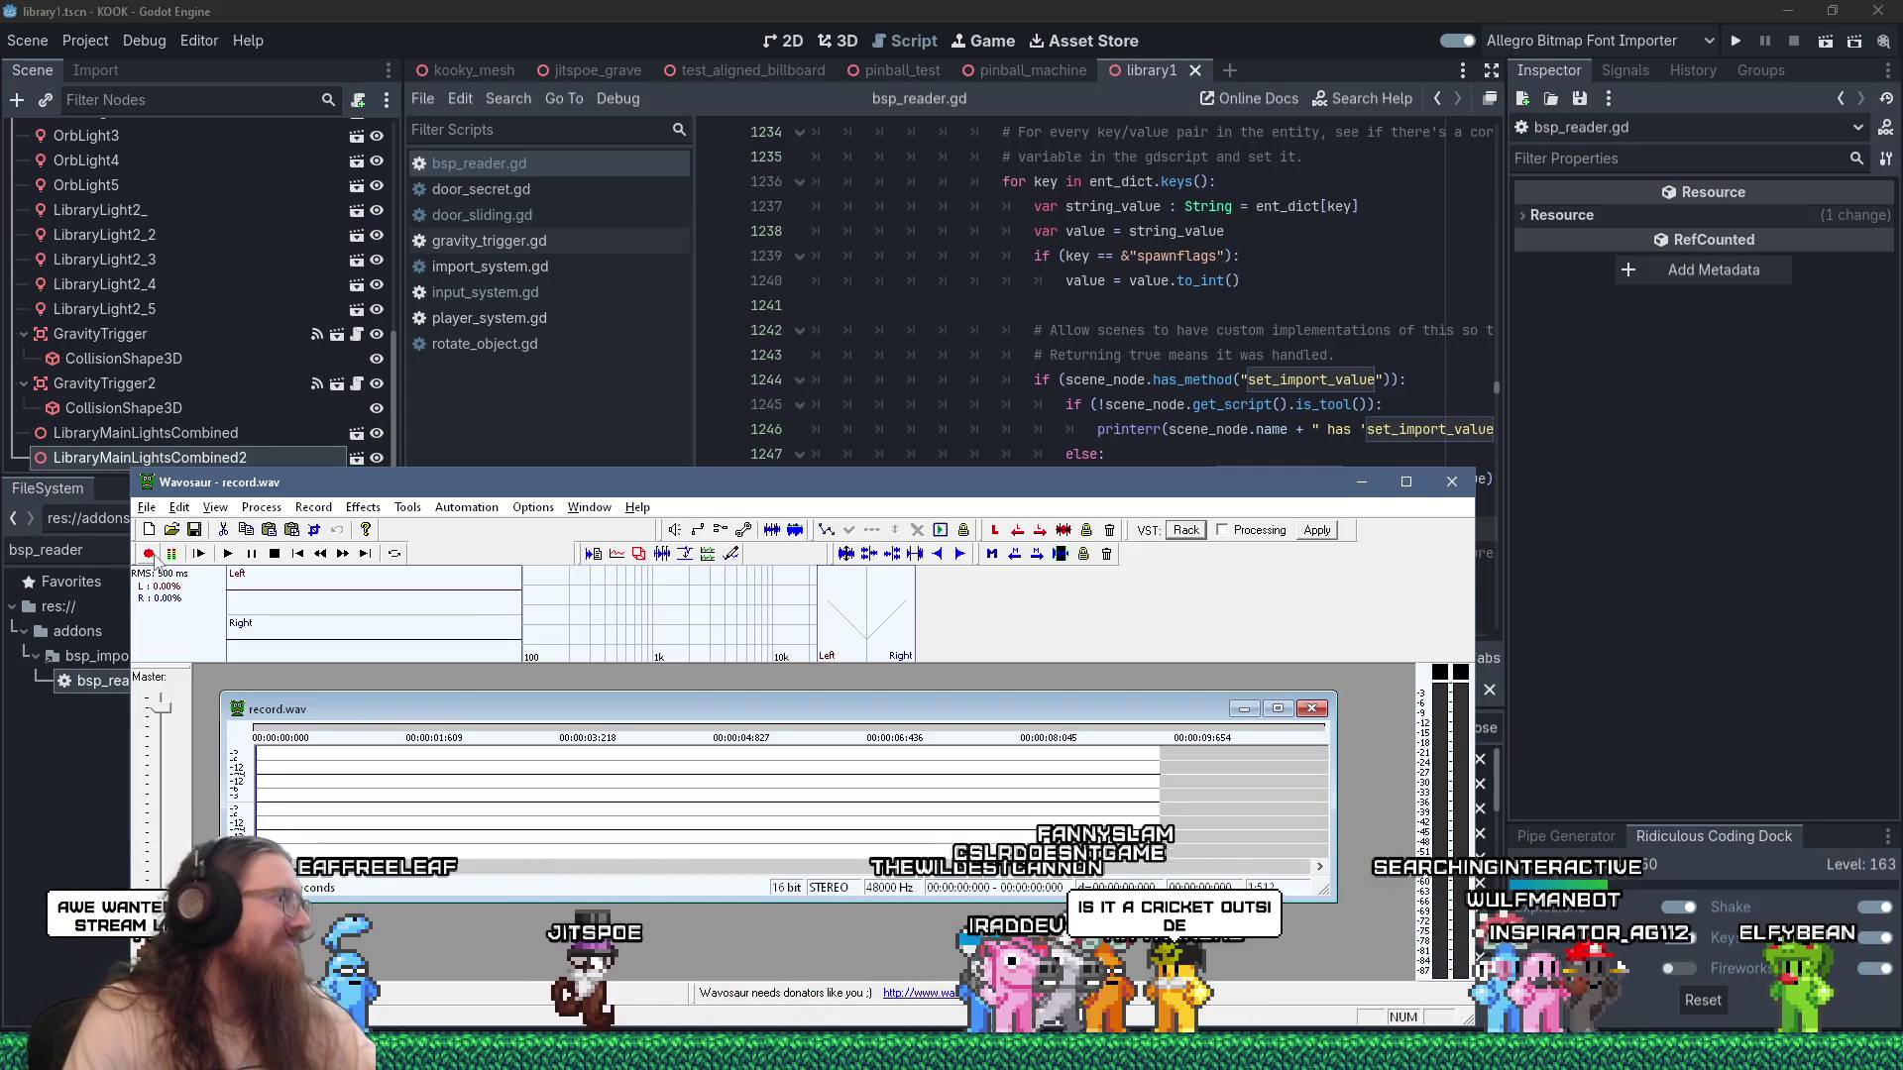
pyautogui.click(261, 507)
pyautogui.moveTo(337, 596)
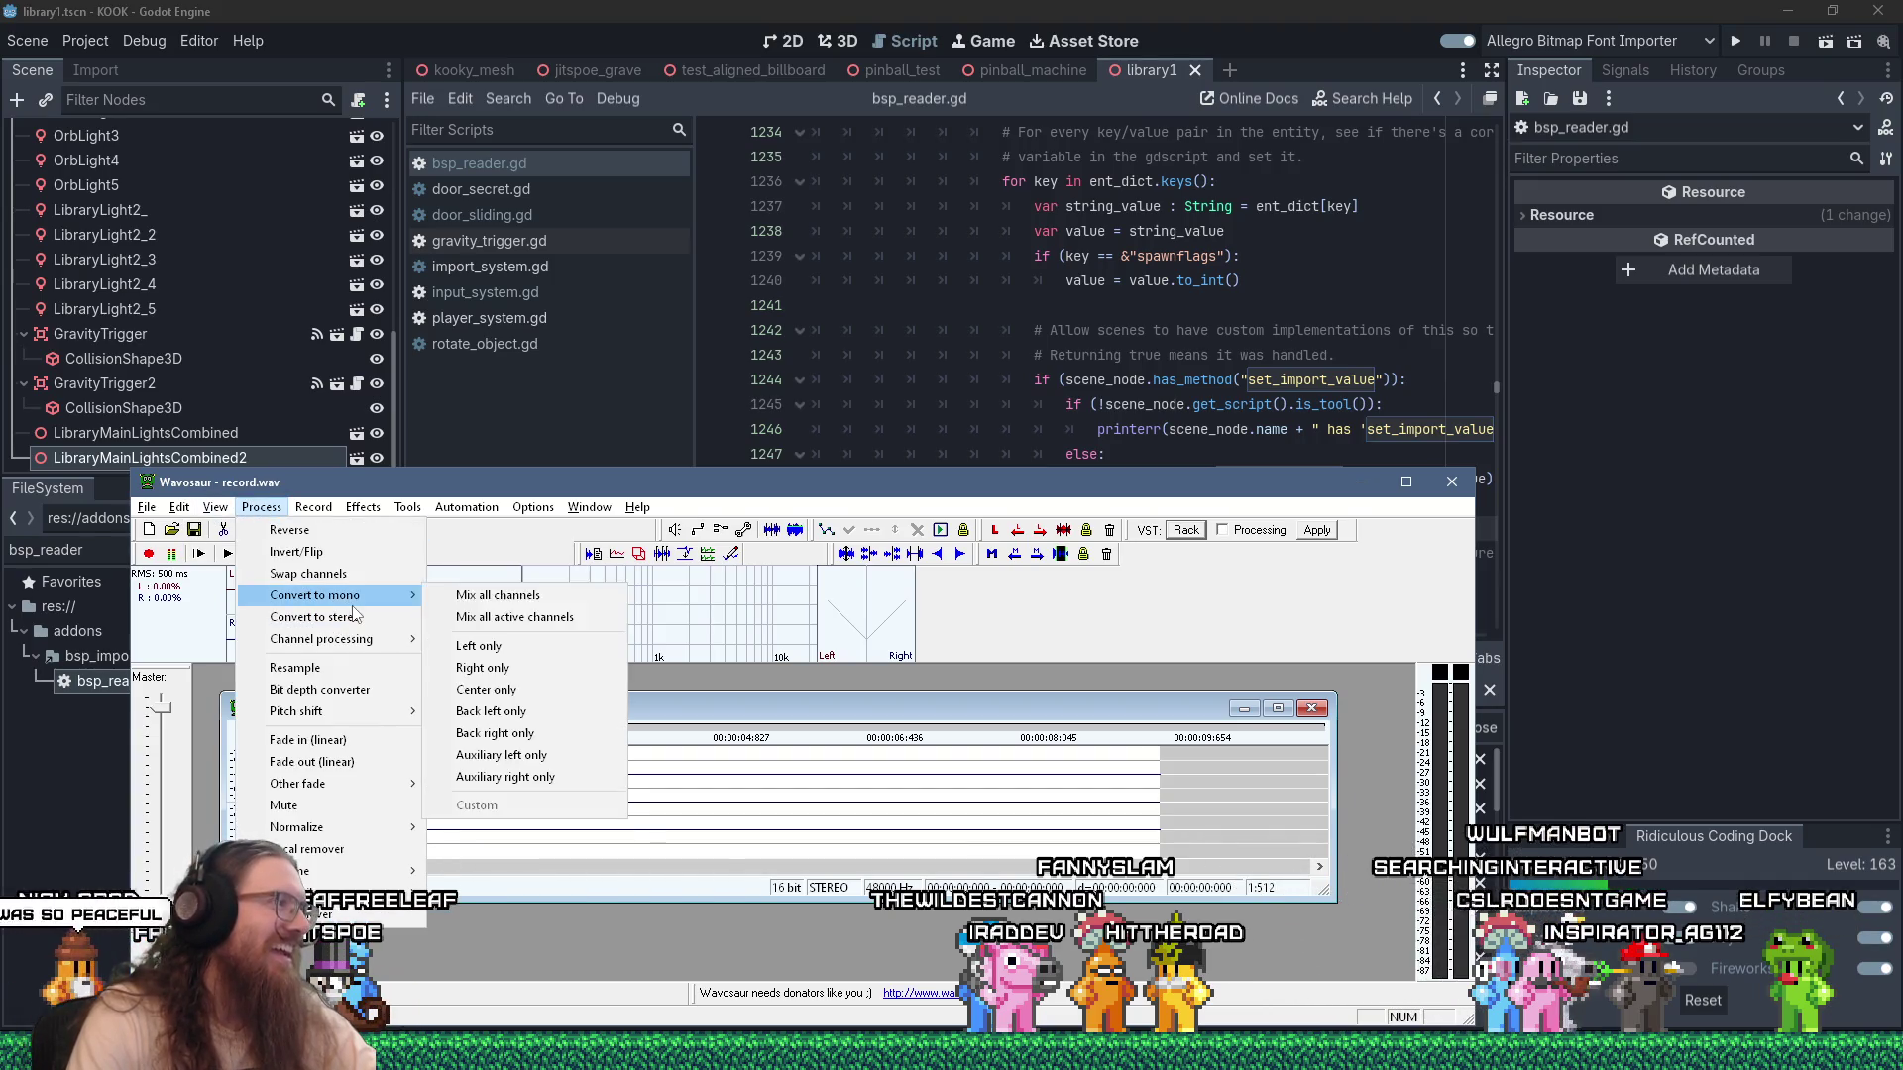
pyautogui.click(533, 650)
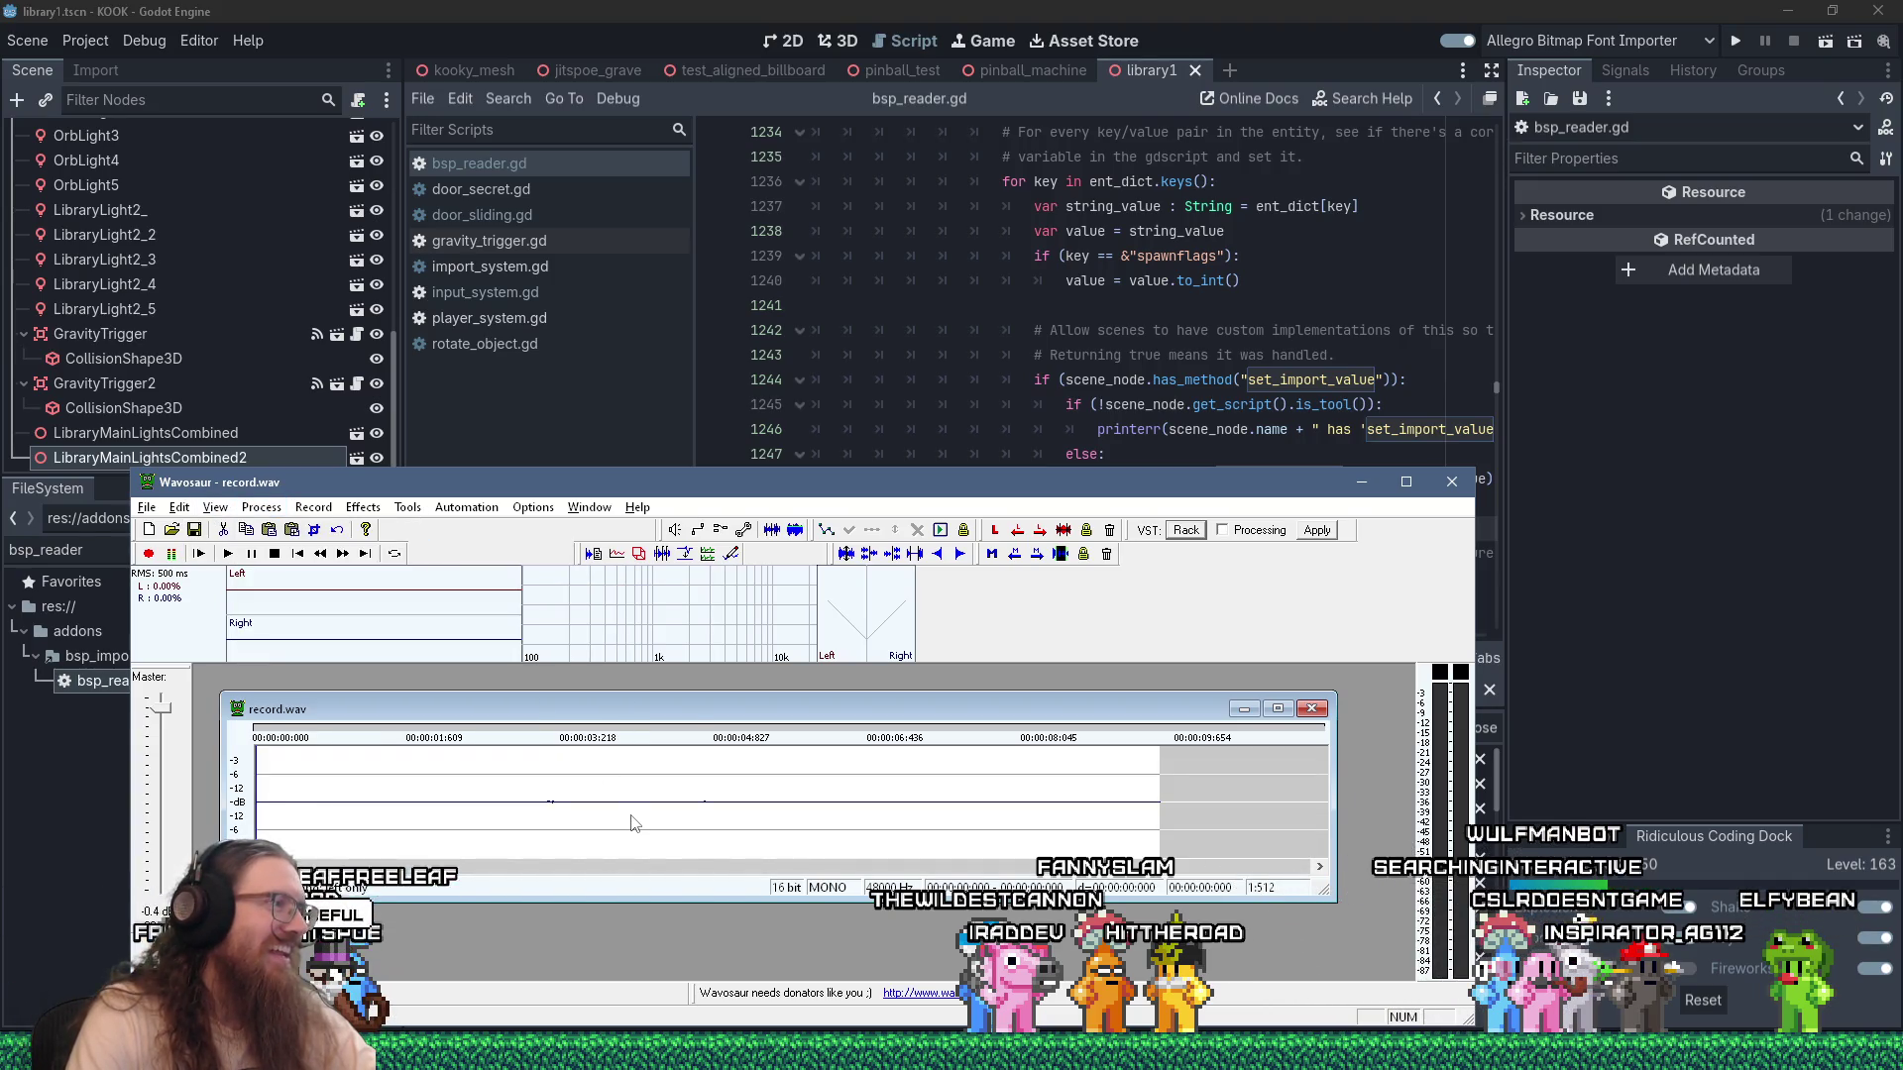
# Normalize the recording to -6dB.
pyautogui.click(262, 507)
pyautogui.moveTo(353, 868)
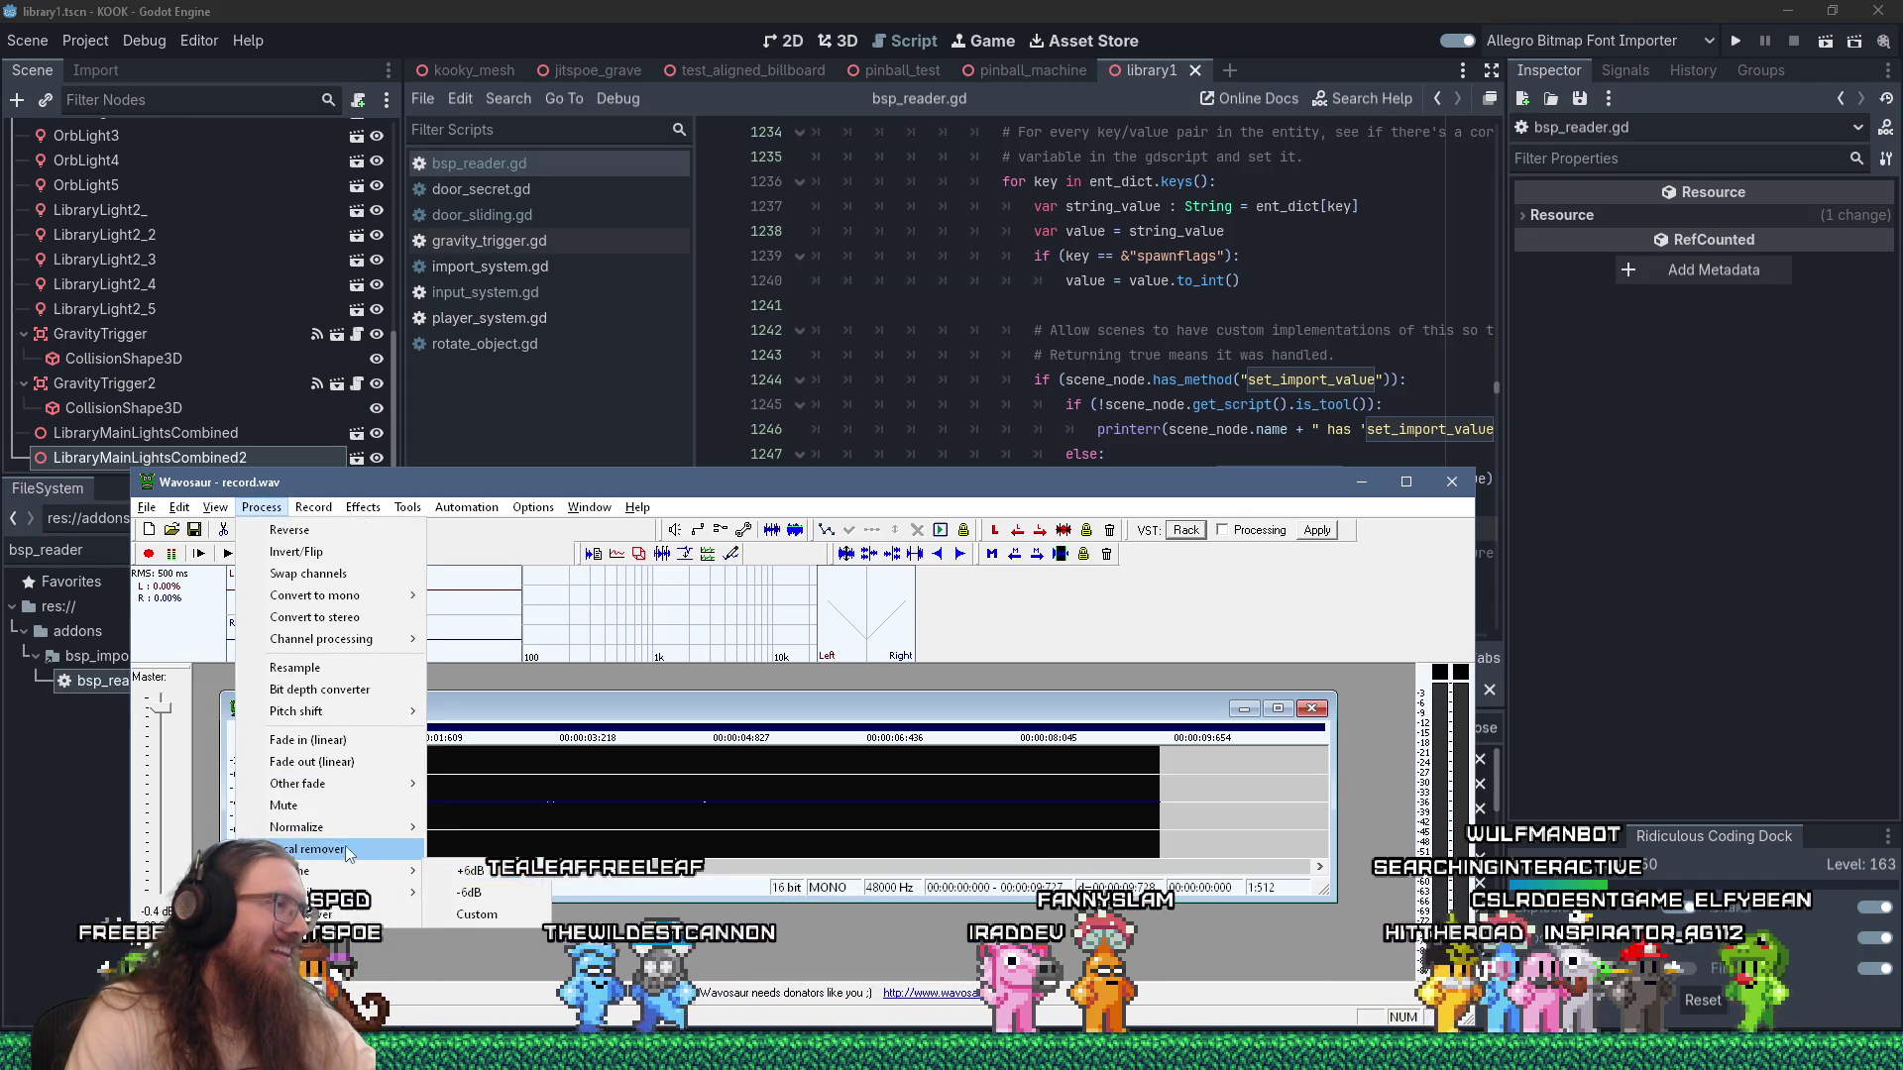
pyautogui.moveTo(345, 832)
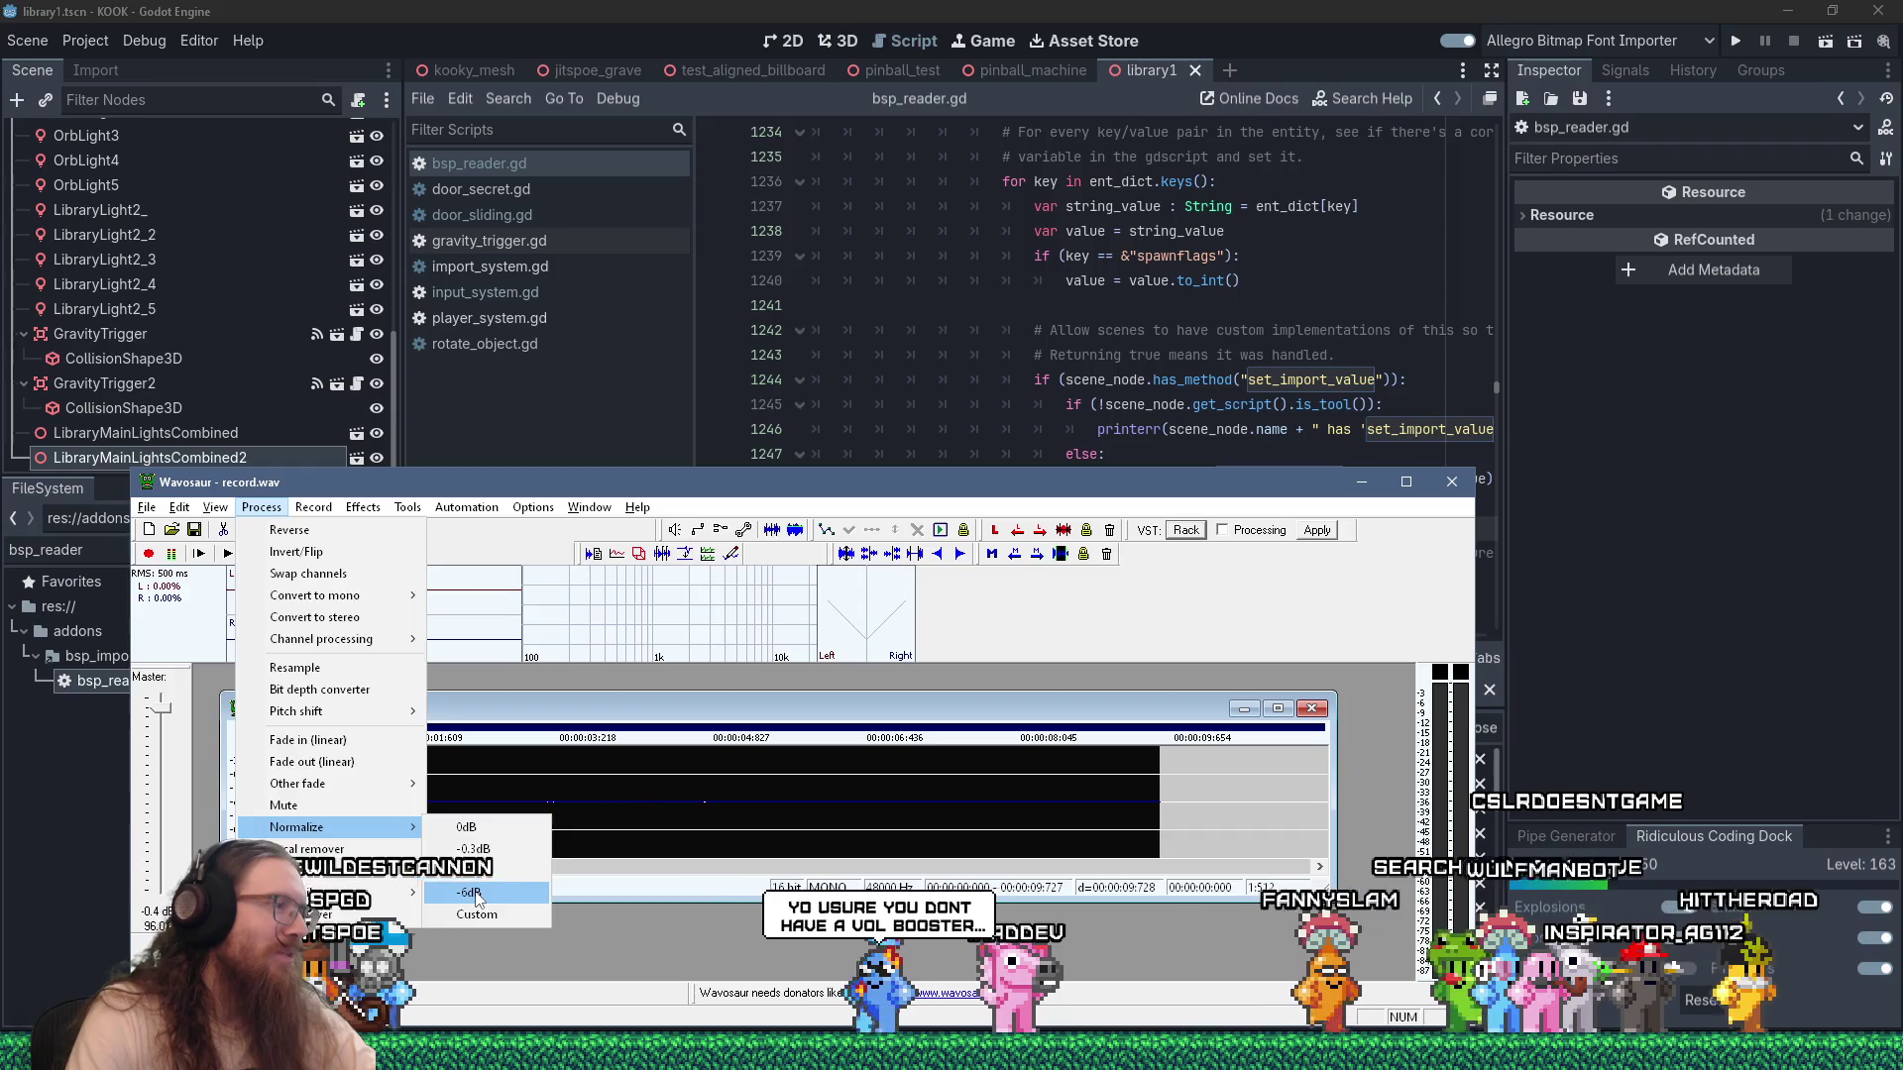
pyautogui.click(474, 894)
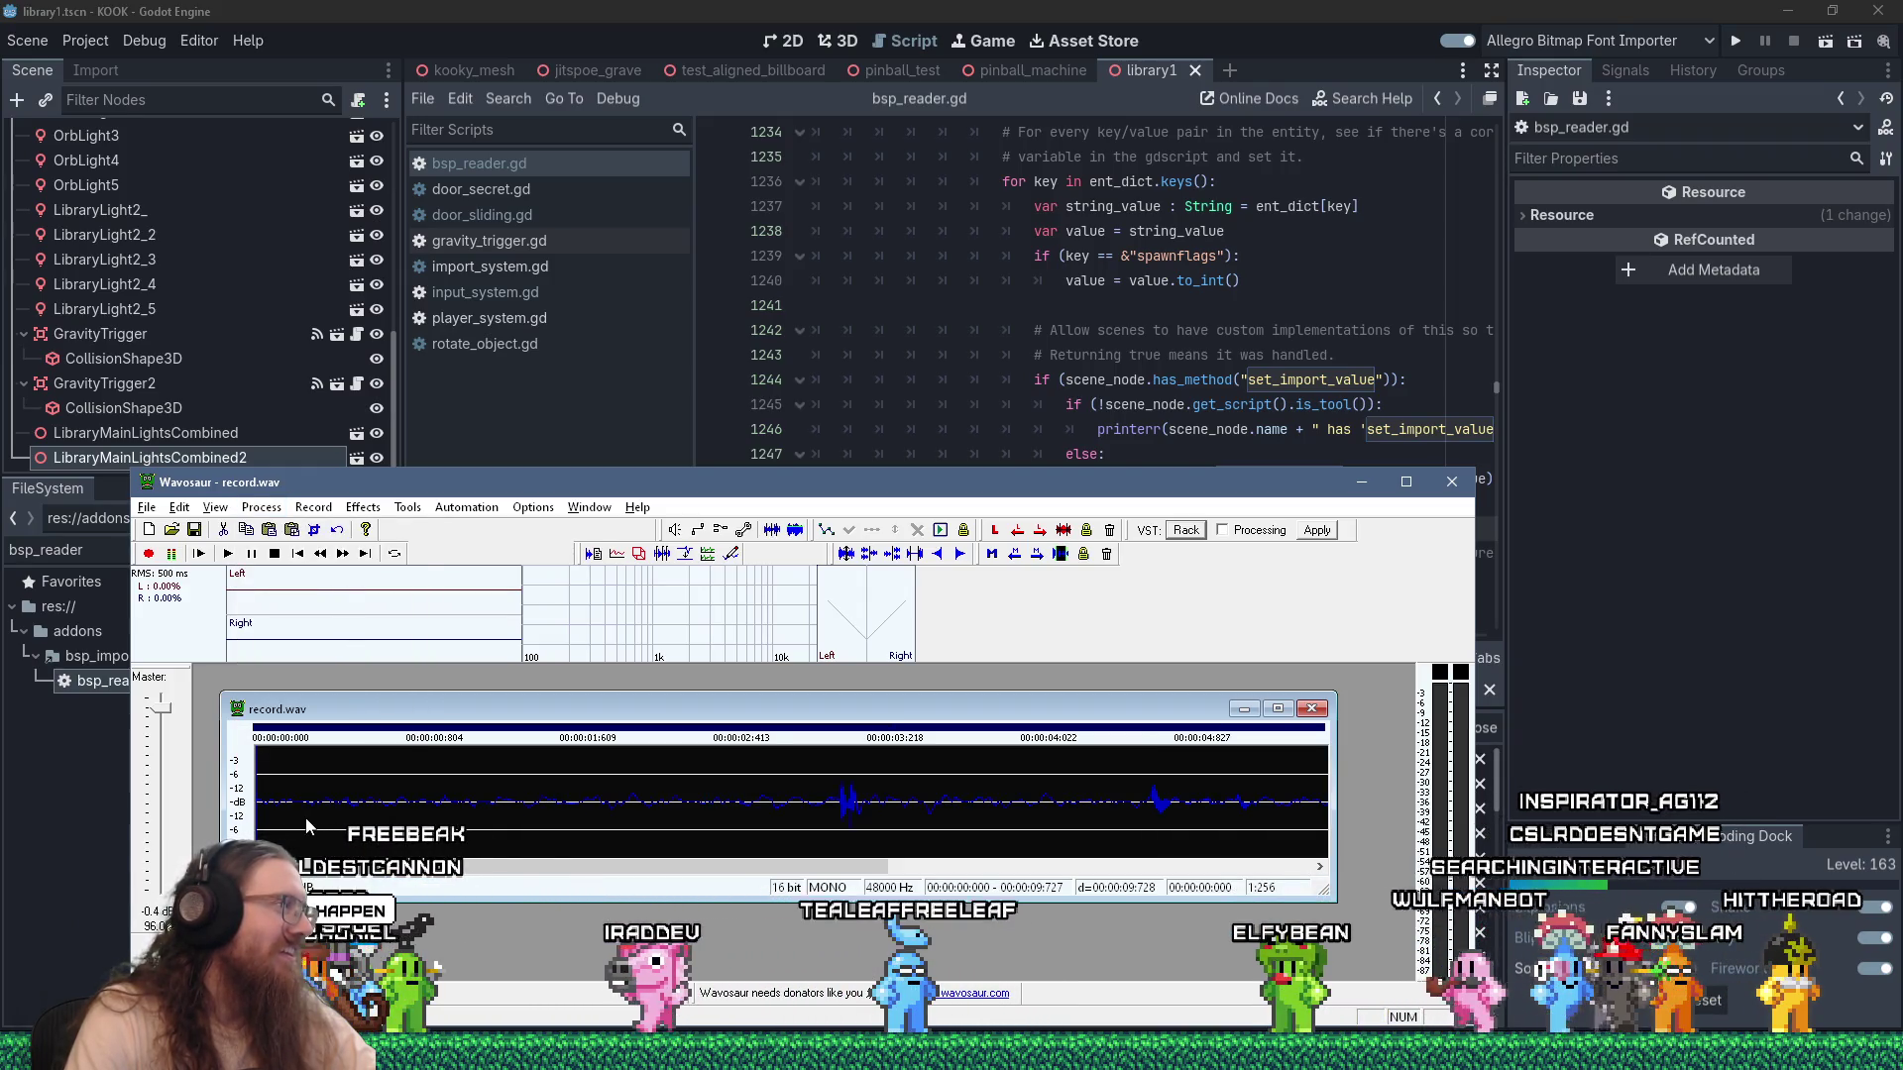
# Play the recording back, then replay its end from about 8.27 seconds.
pyautogui.press('space')
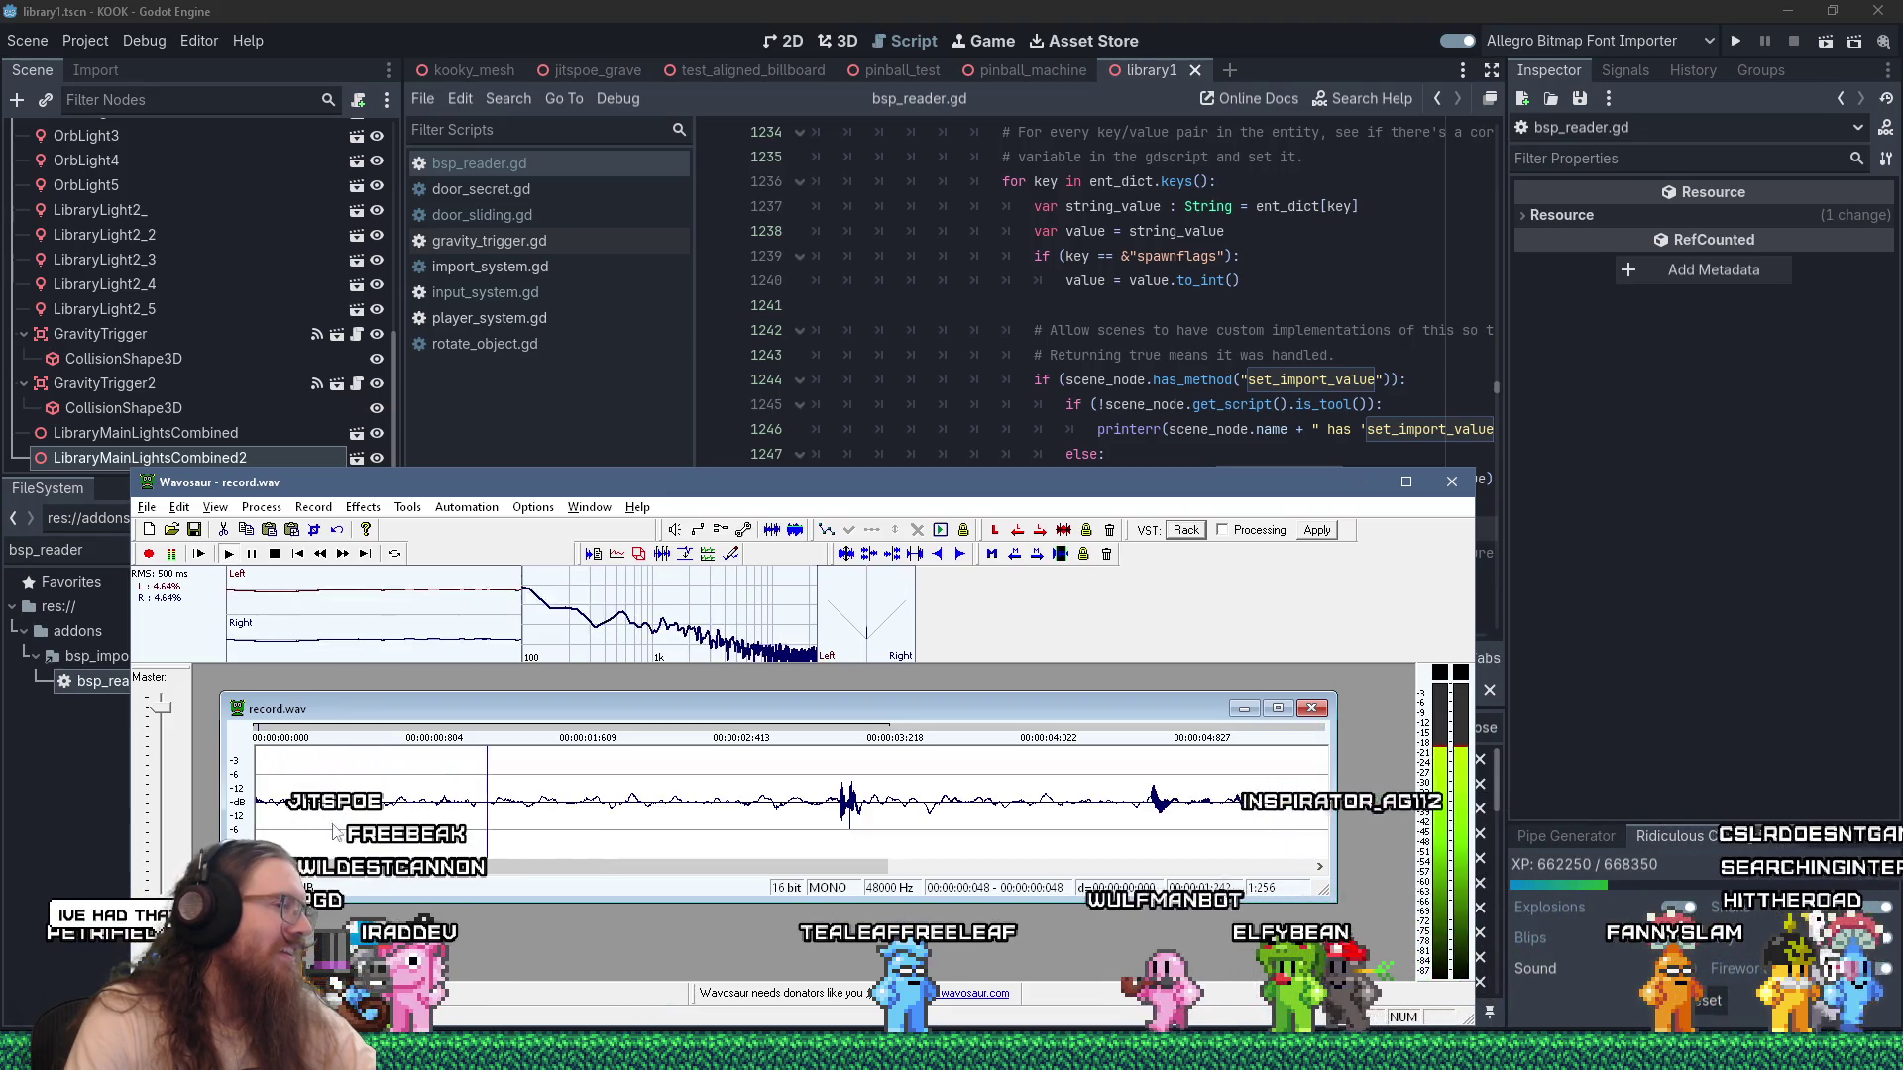
pyautogui.scroll(-1, 397, 836)
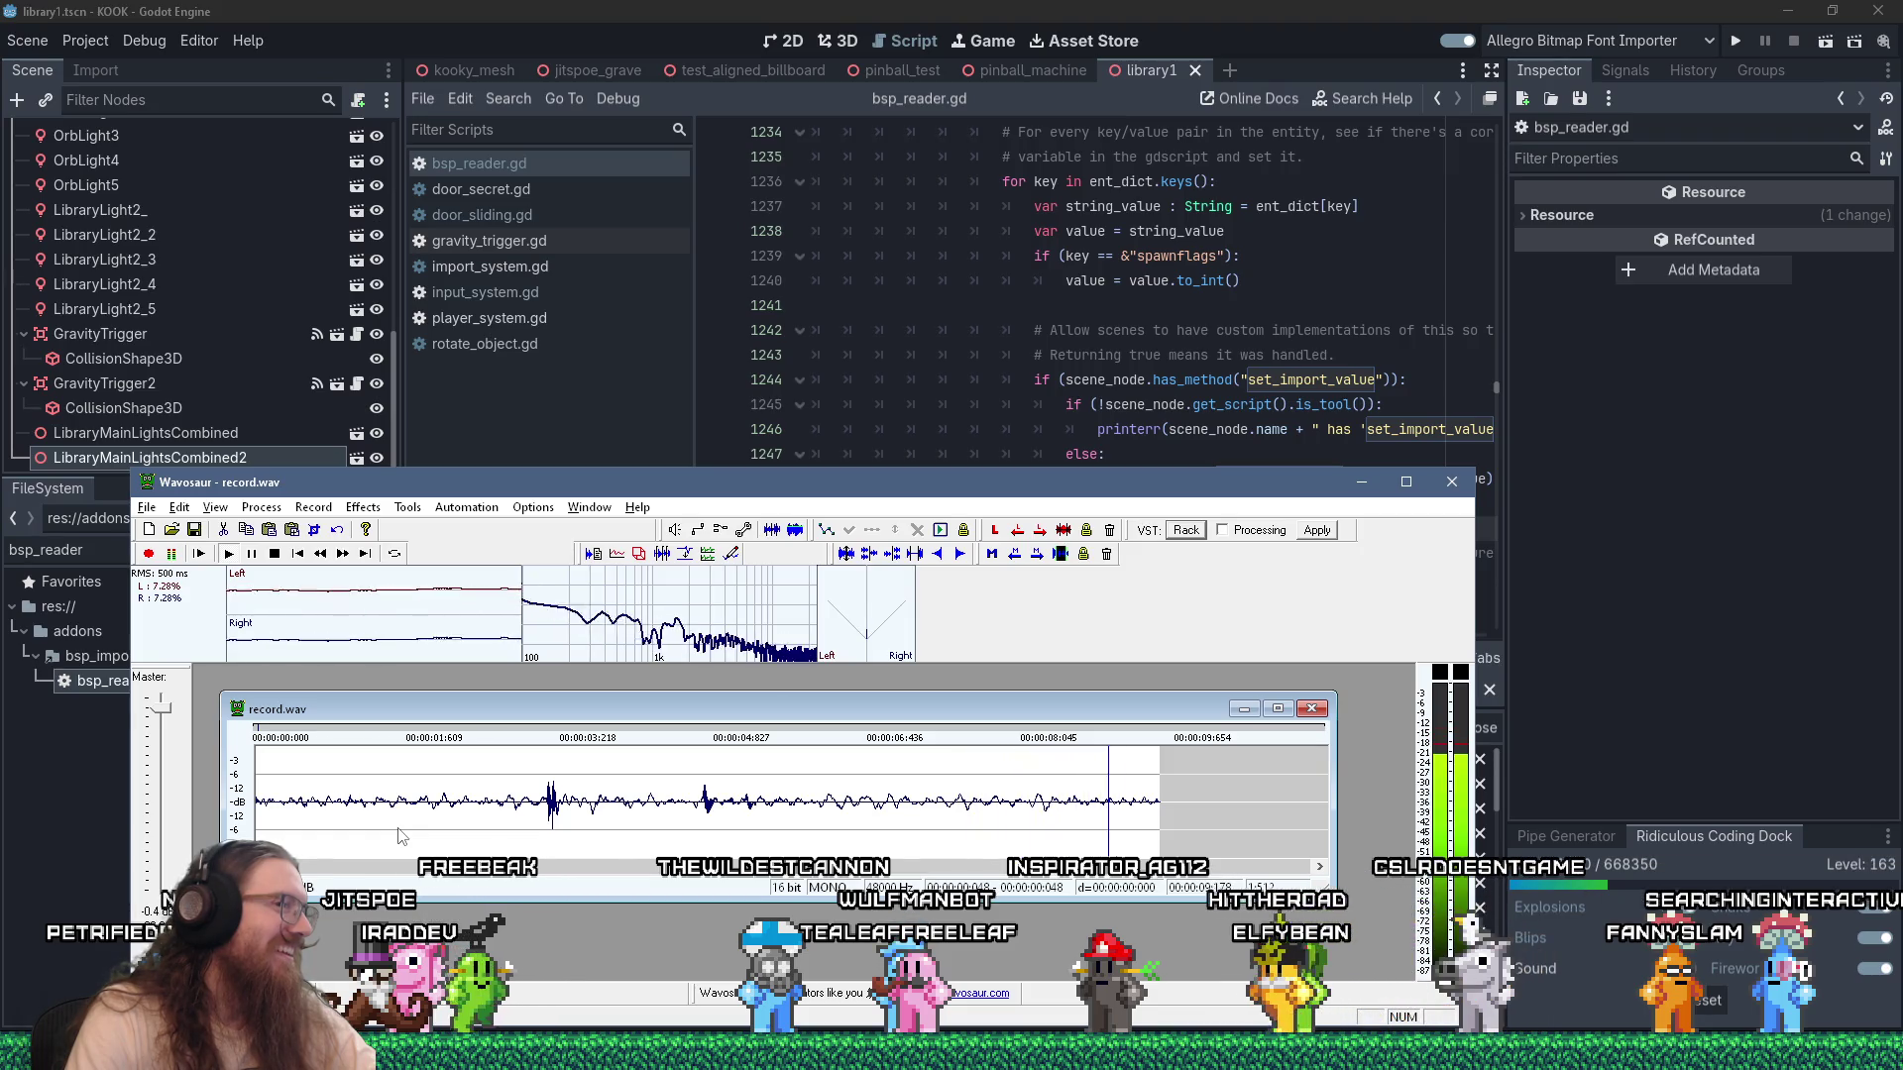
pyautogui.click(1038, 829)
pyautogui.press('space')
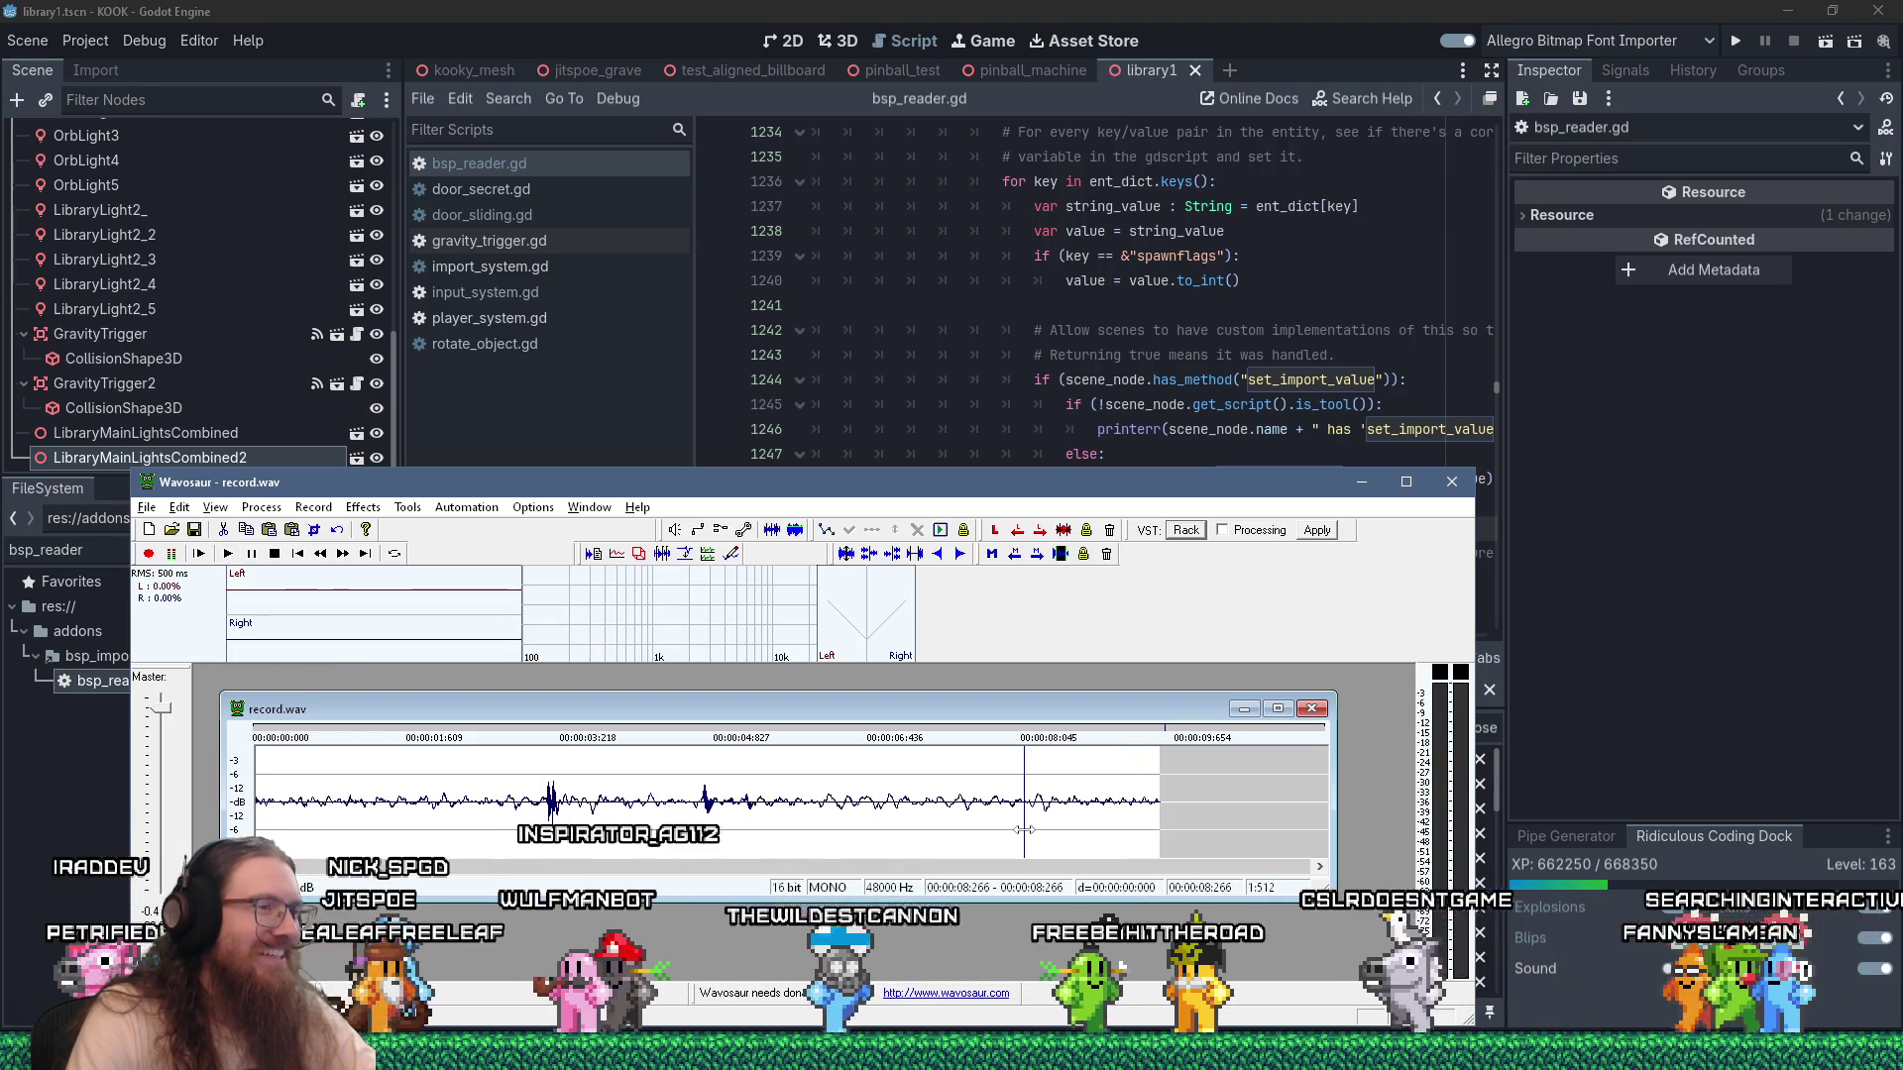
pyautogui.press('space')
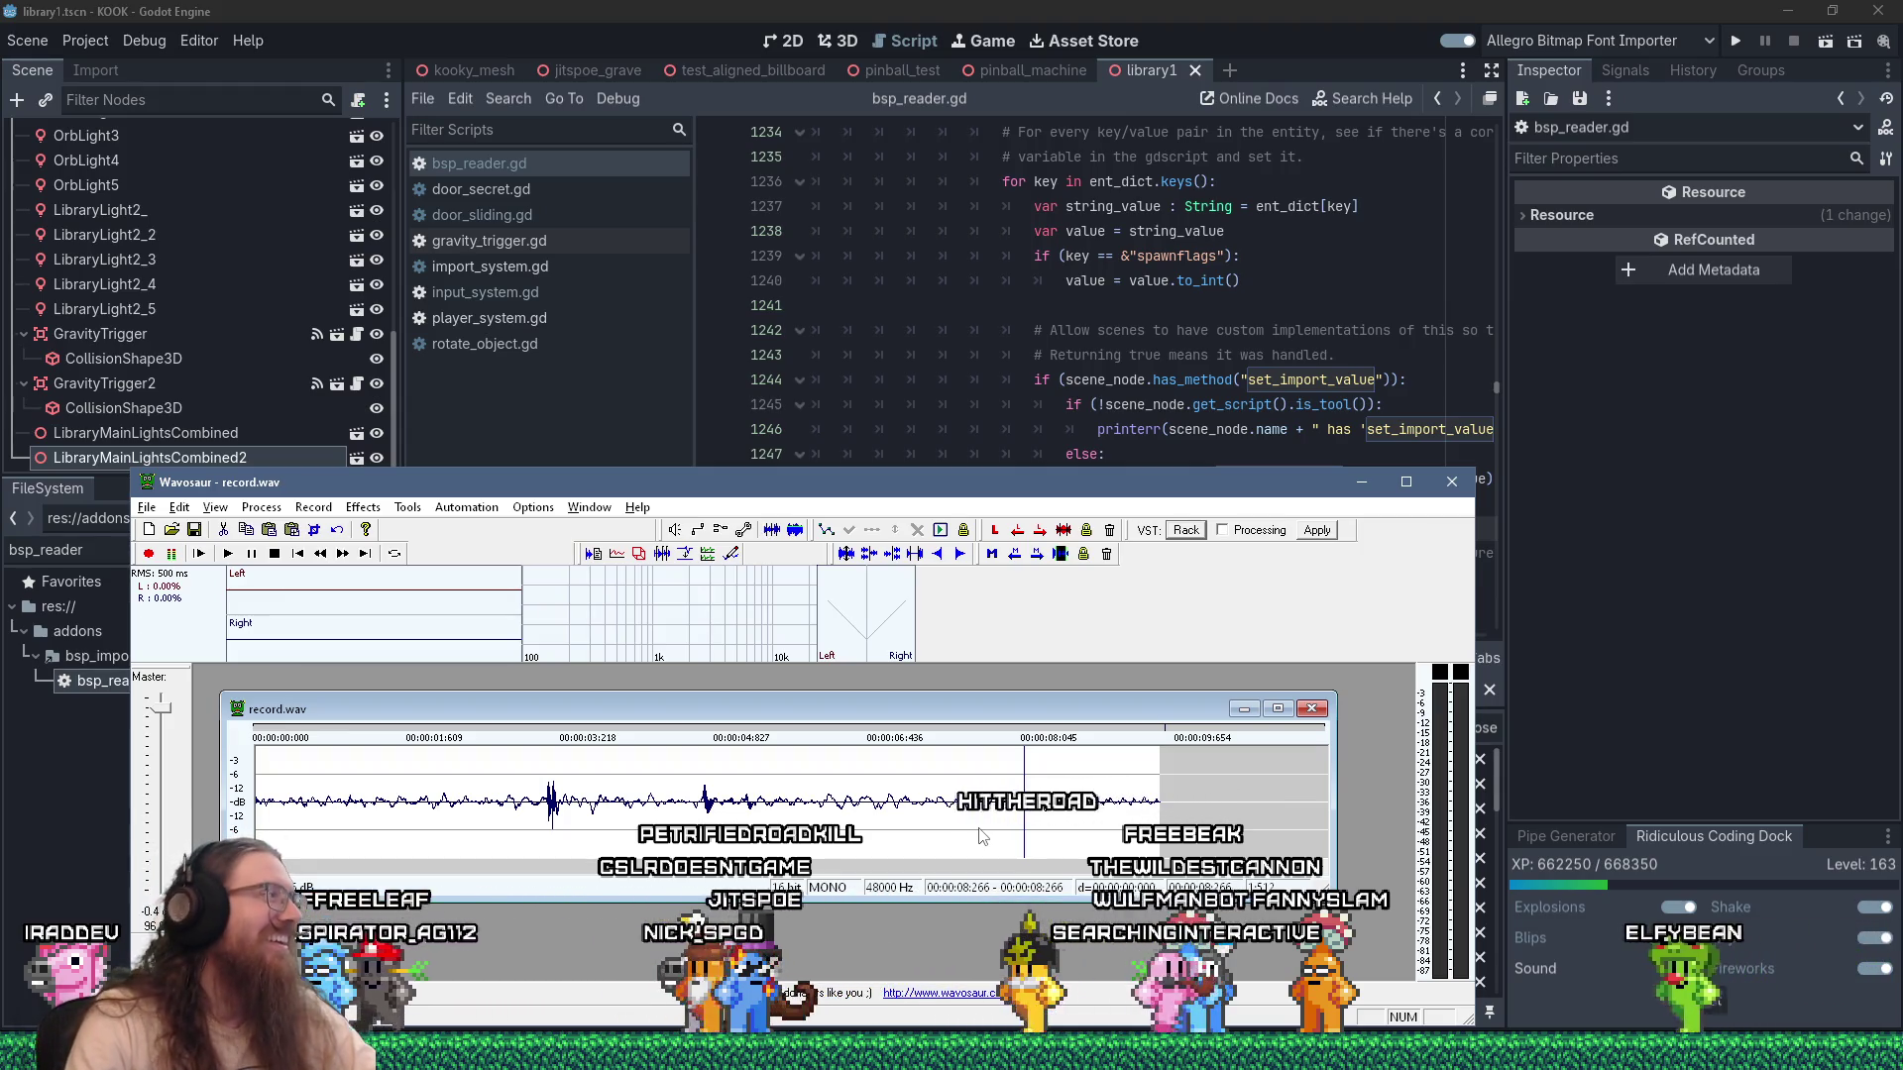
# Undo the normalization, play the reverted recording, and set the position to about 5.62 seconds.
pyautogui.click(261, 506)
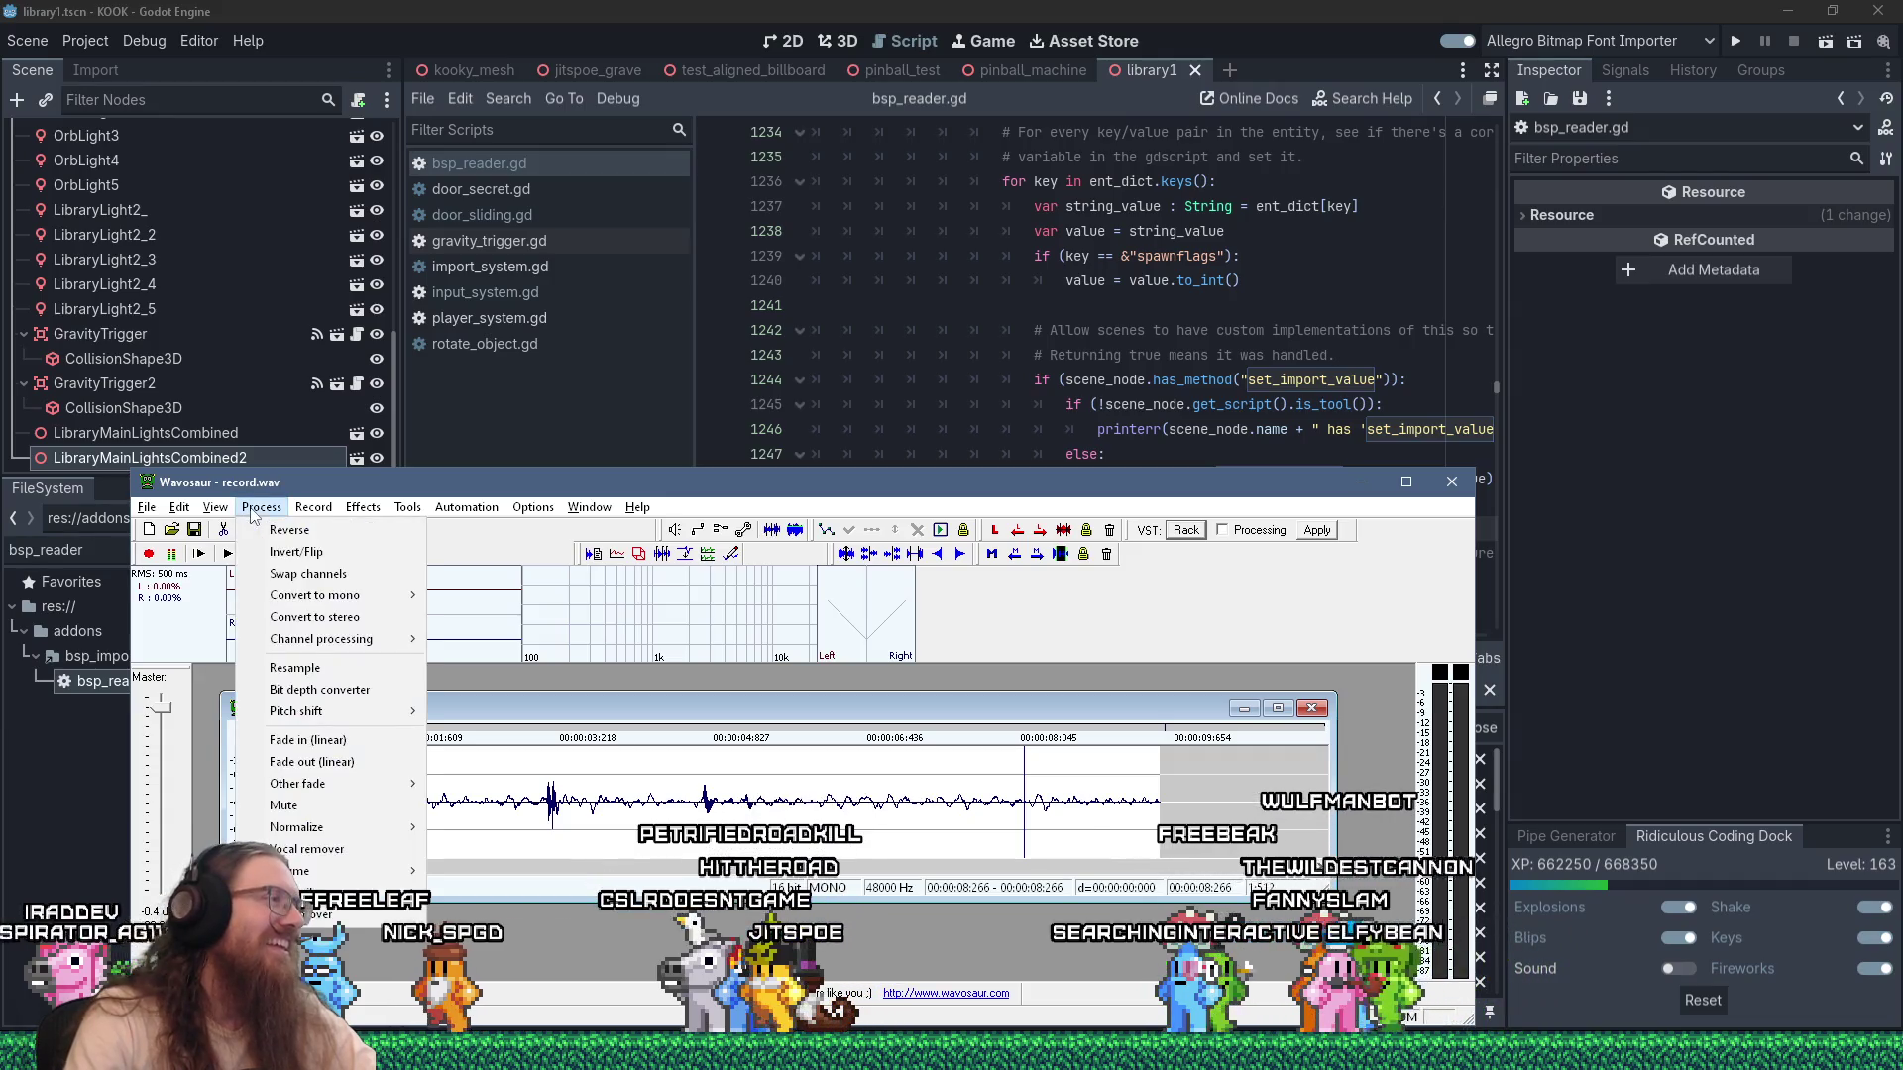
pyautogui.moveTo(337, 606)
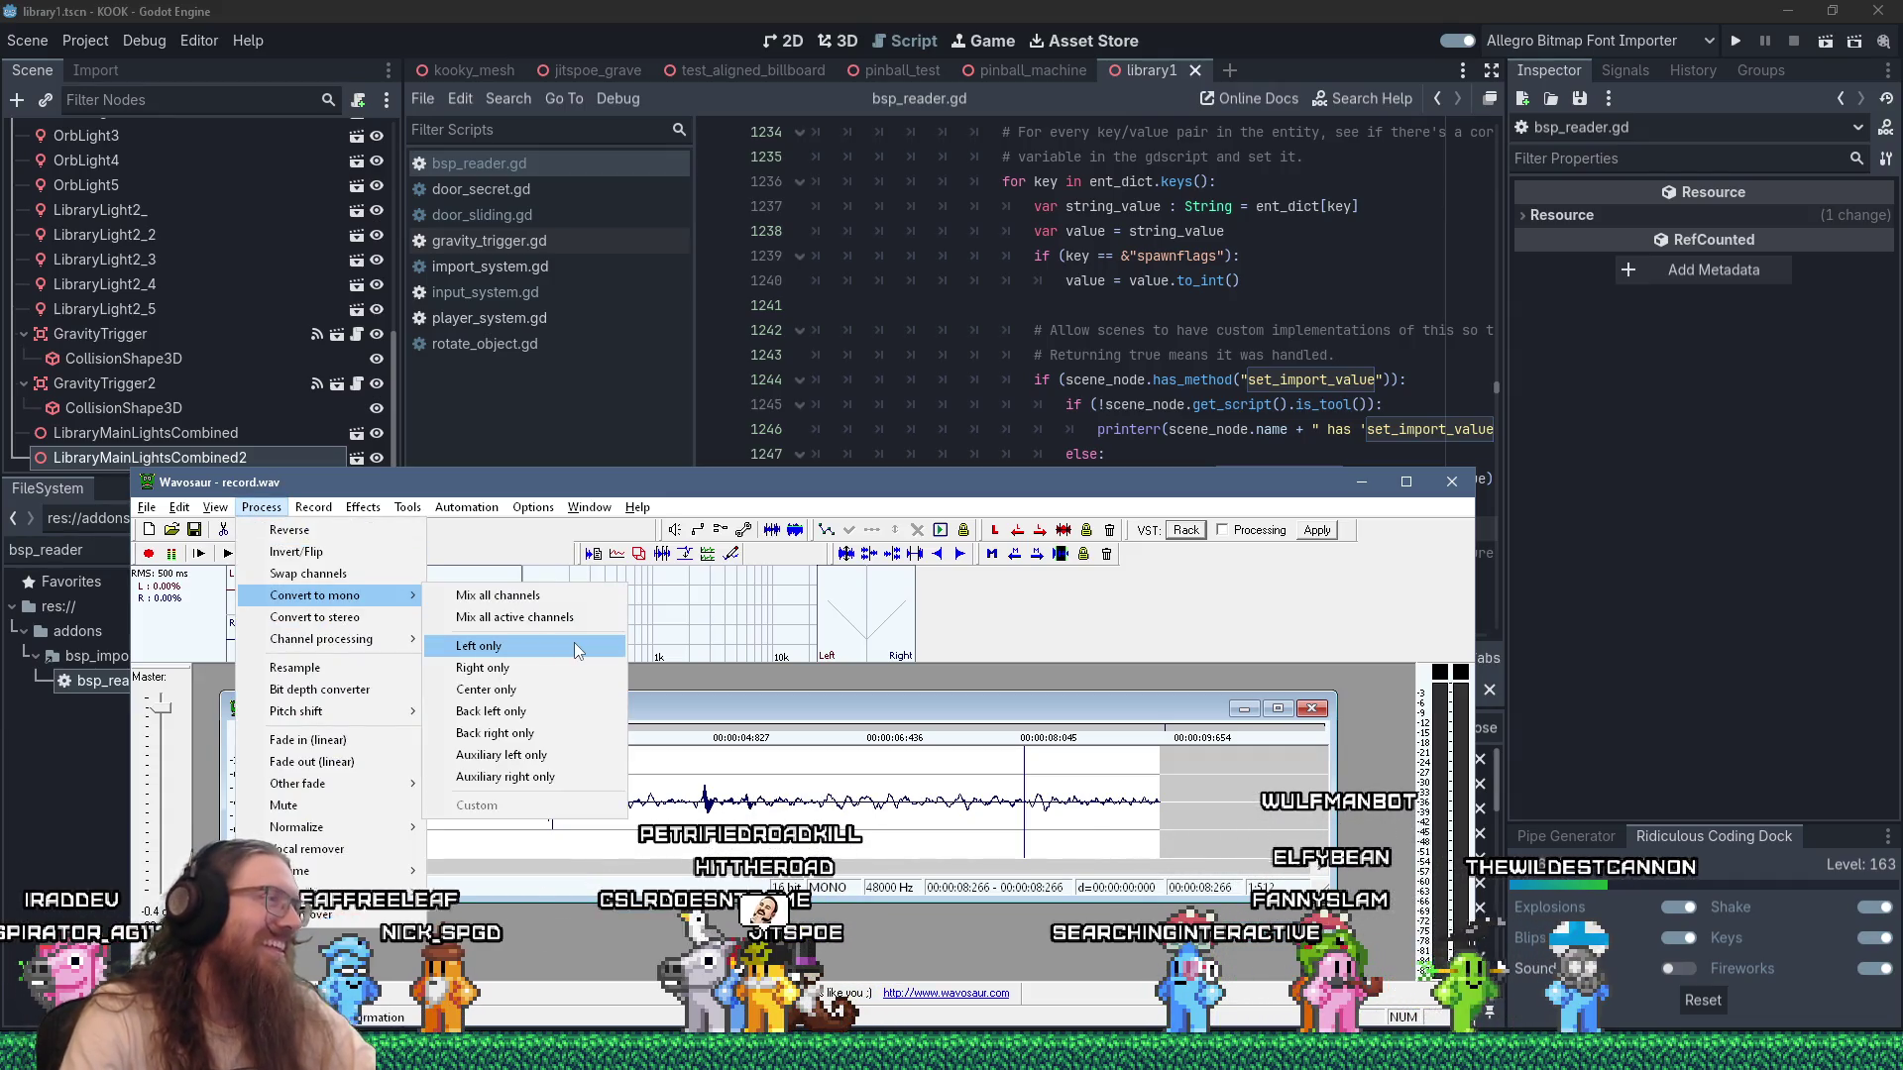
pyautogui.moveTo(174, 508)
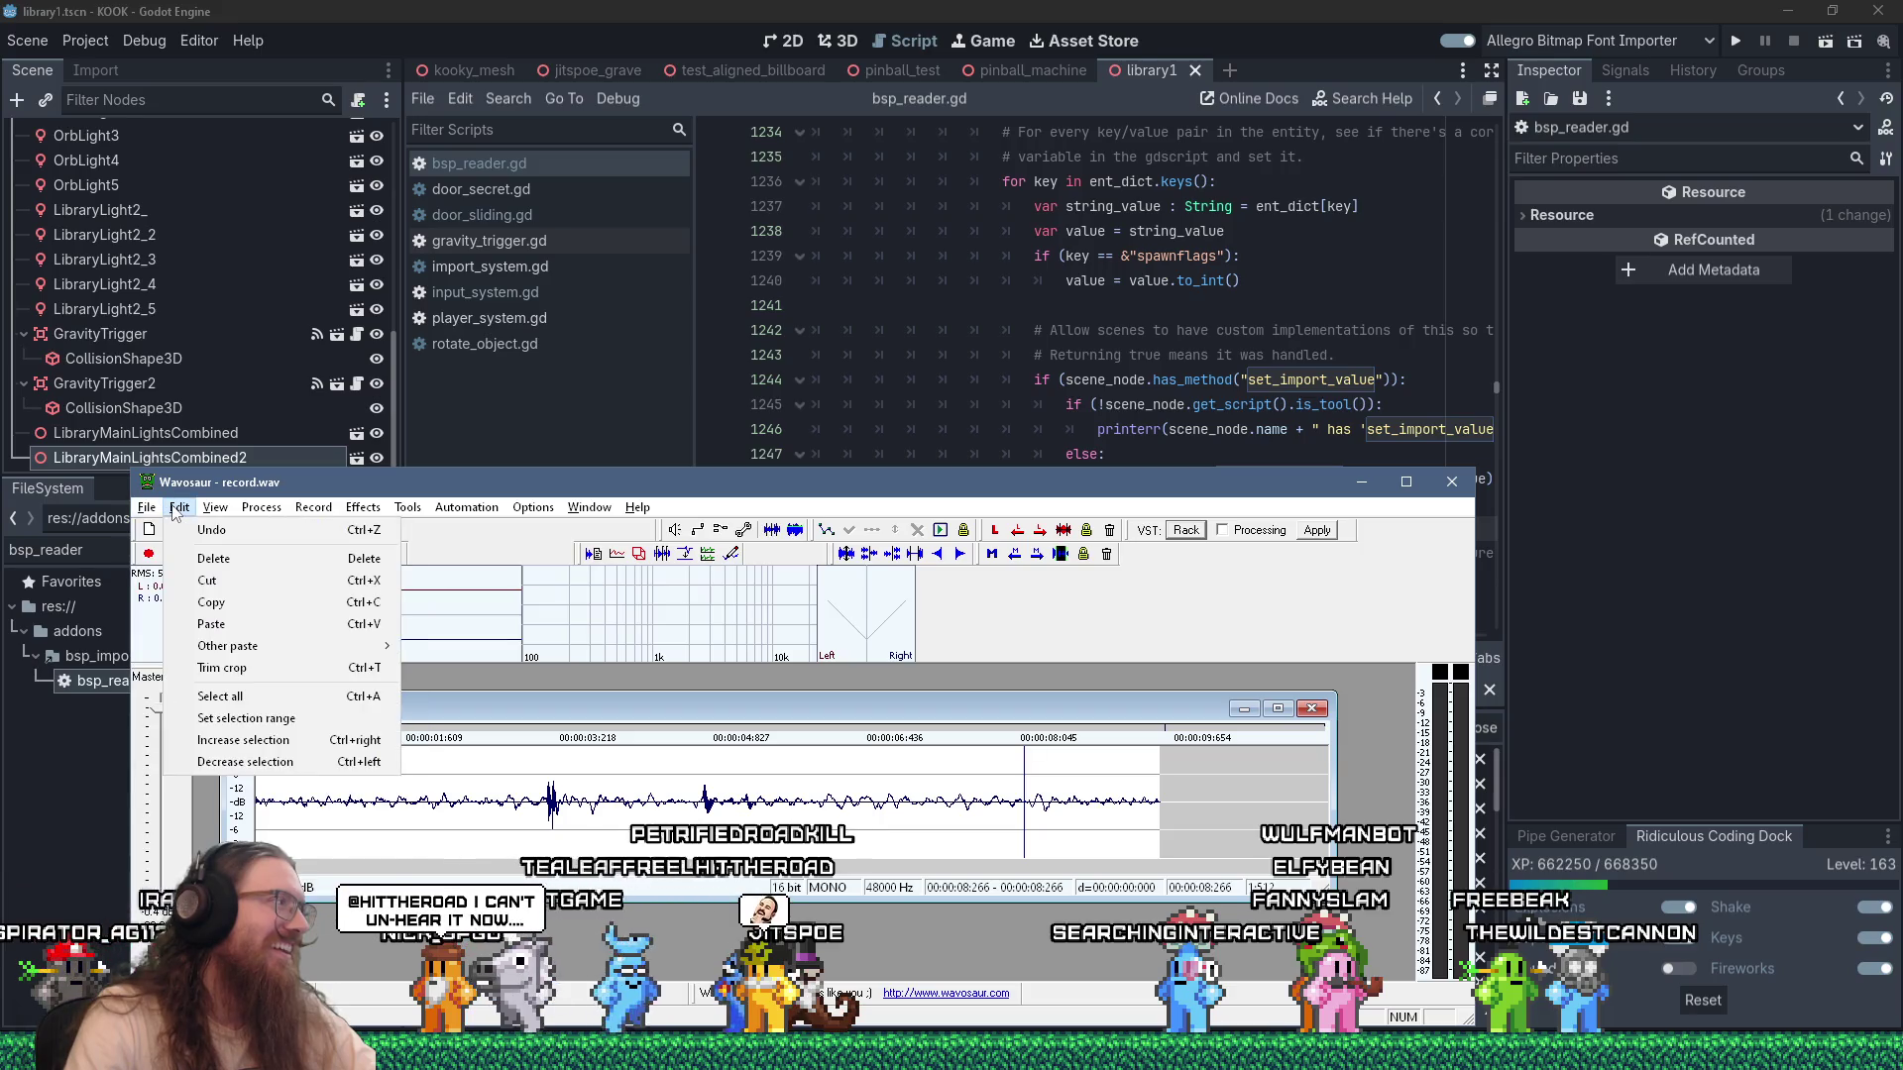
pyautogui.click(200, 533)
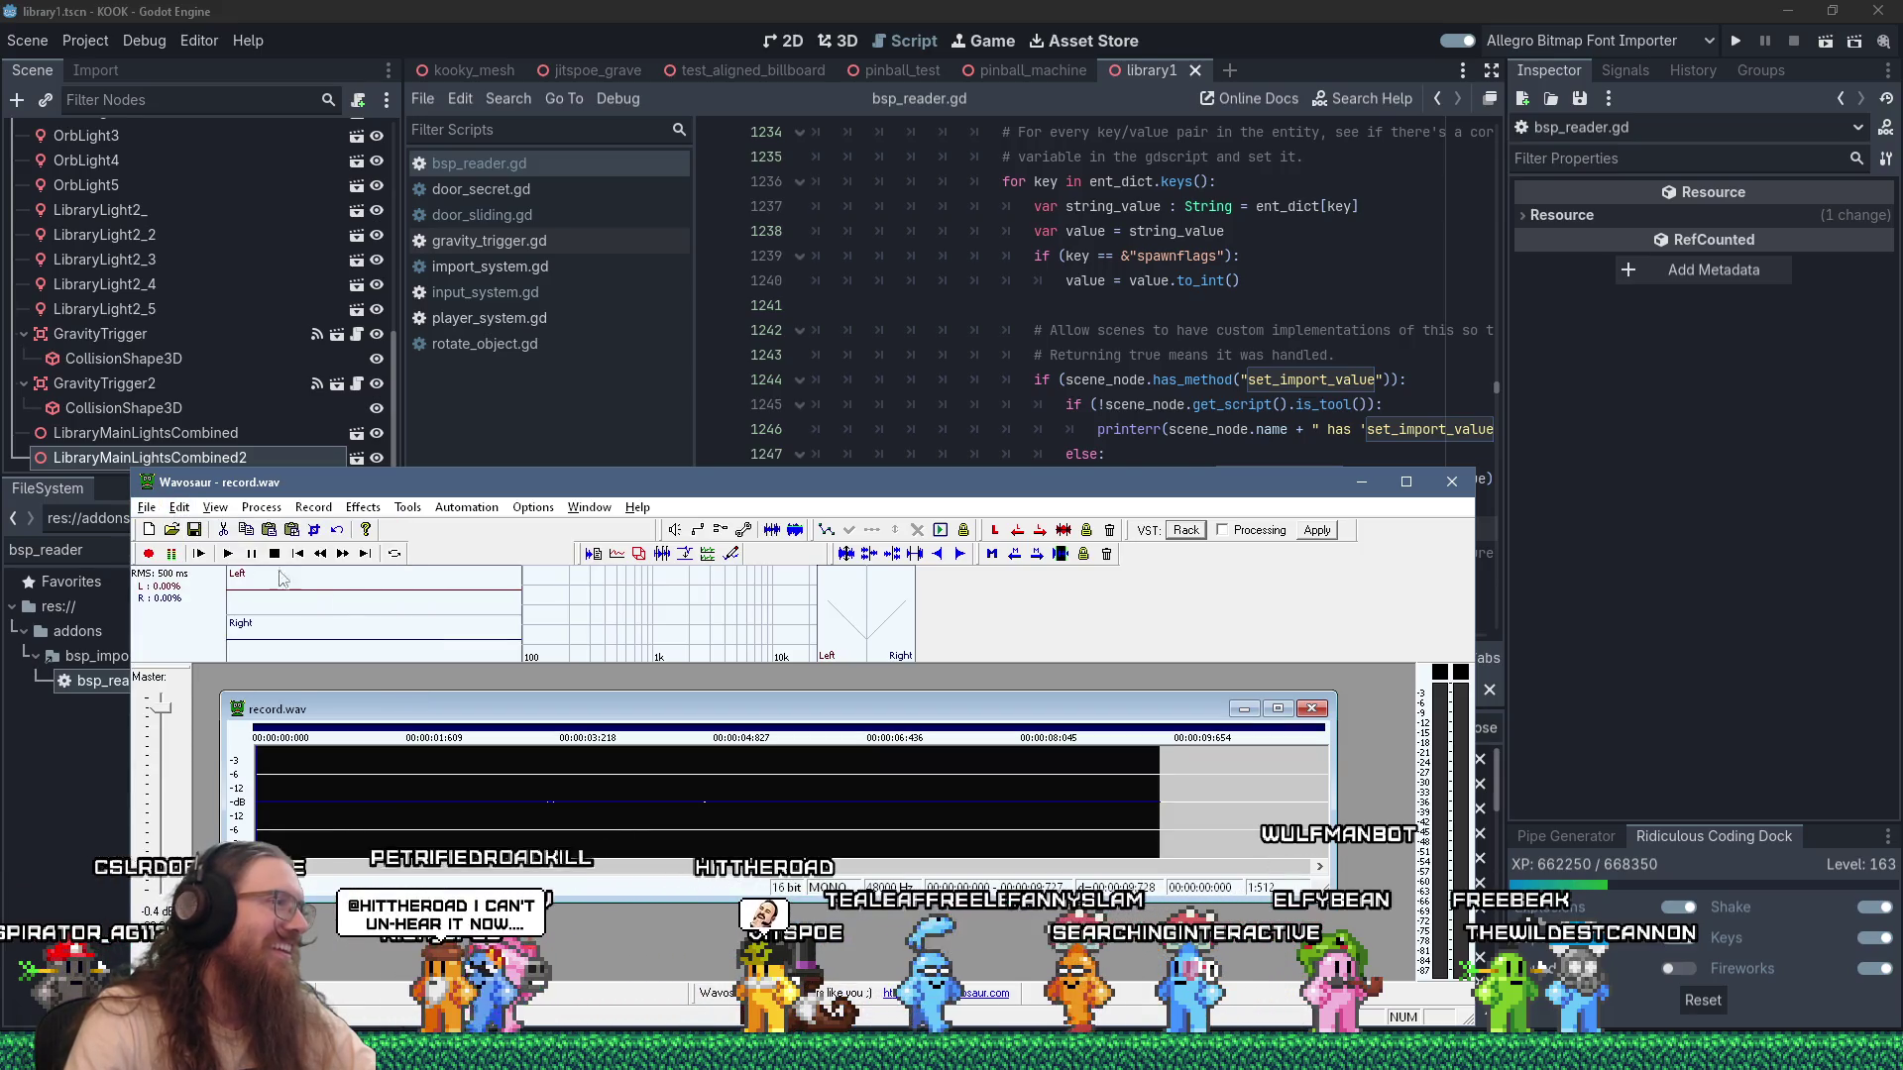
pyautogui.press('space')
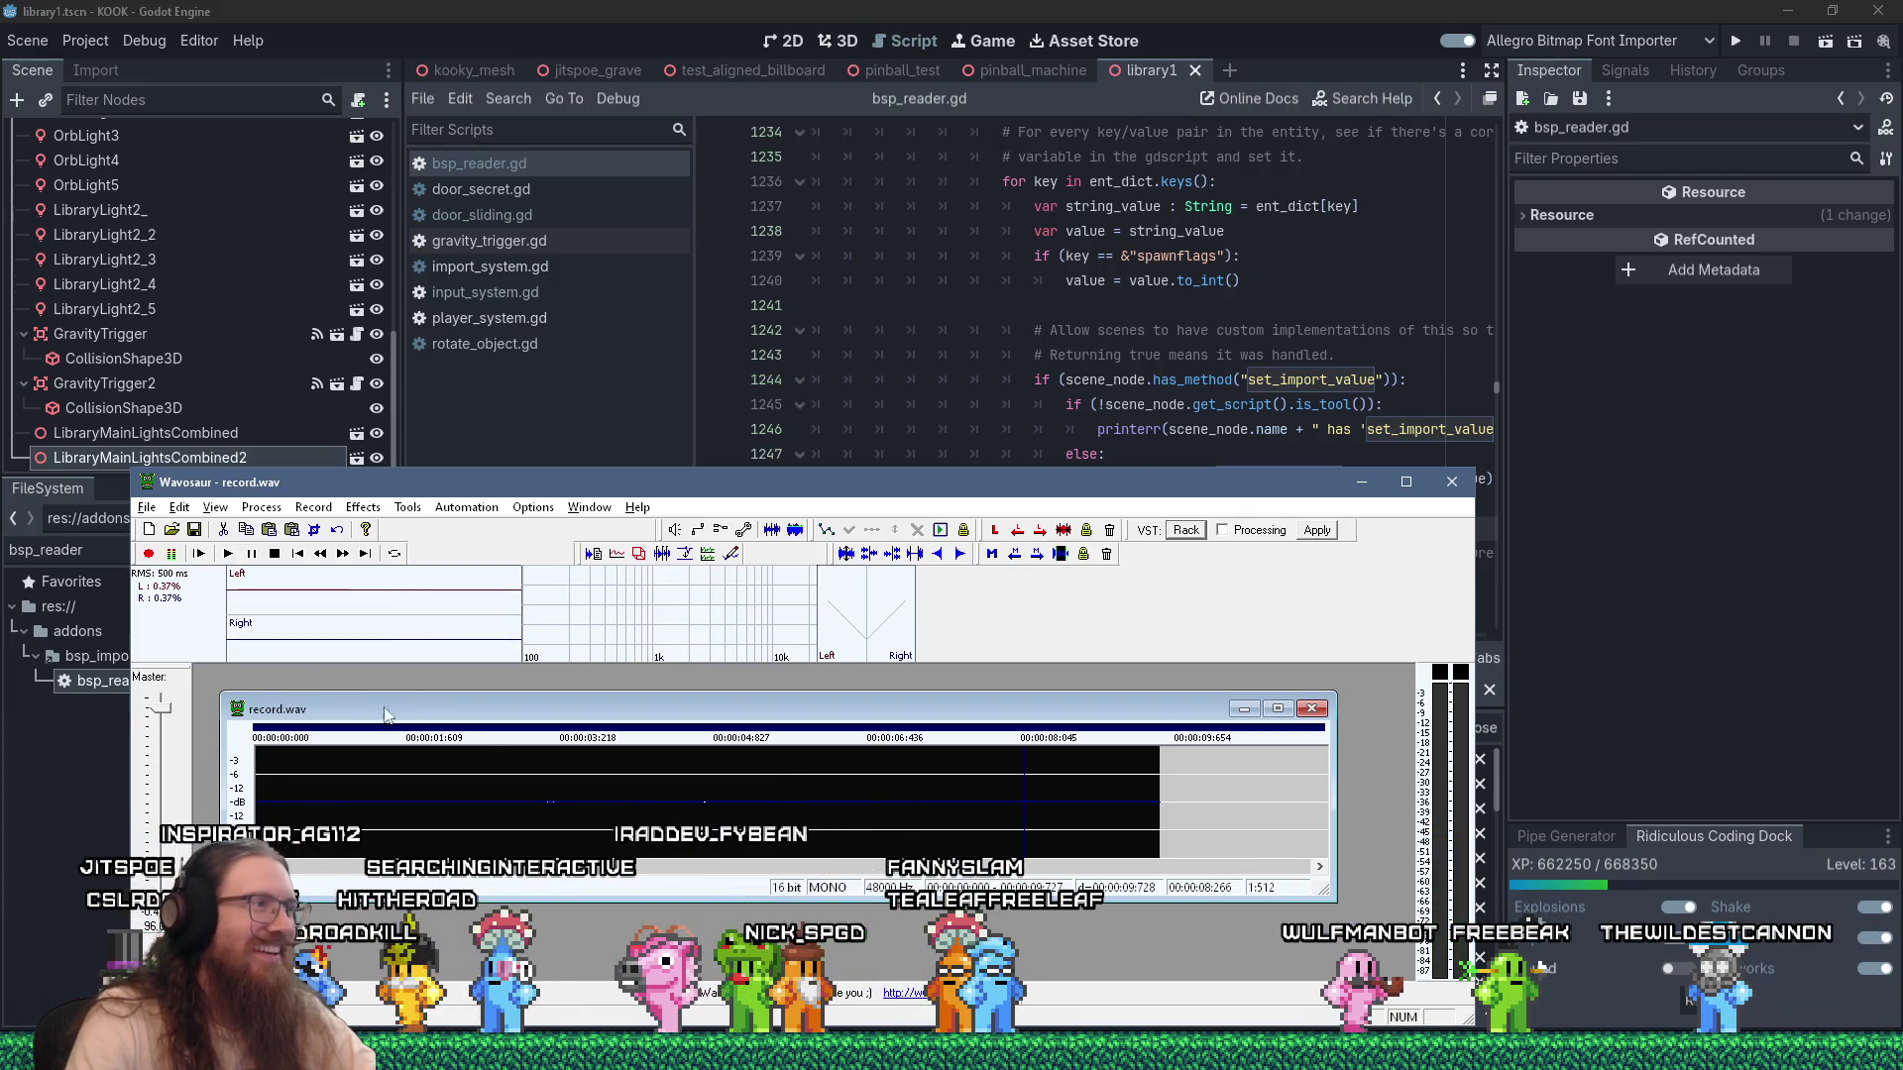
pyautogui.click(222, 555)
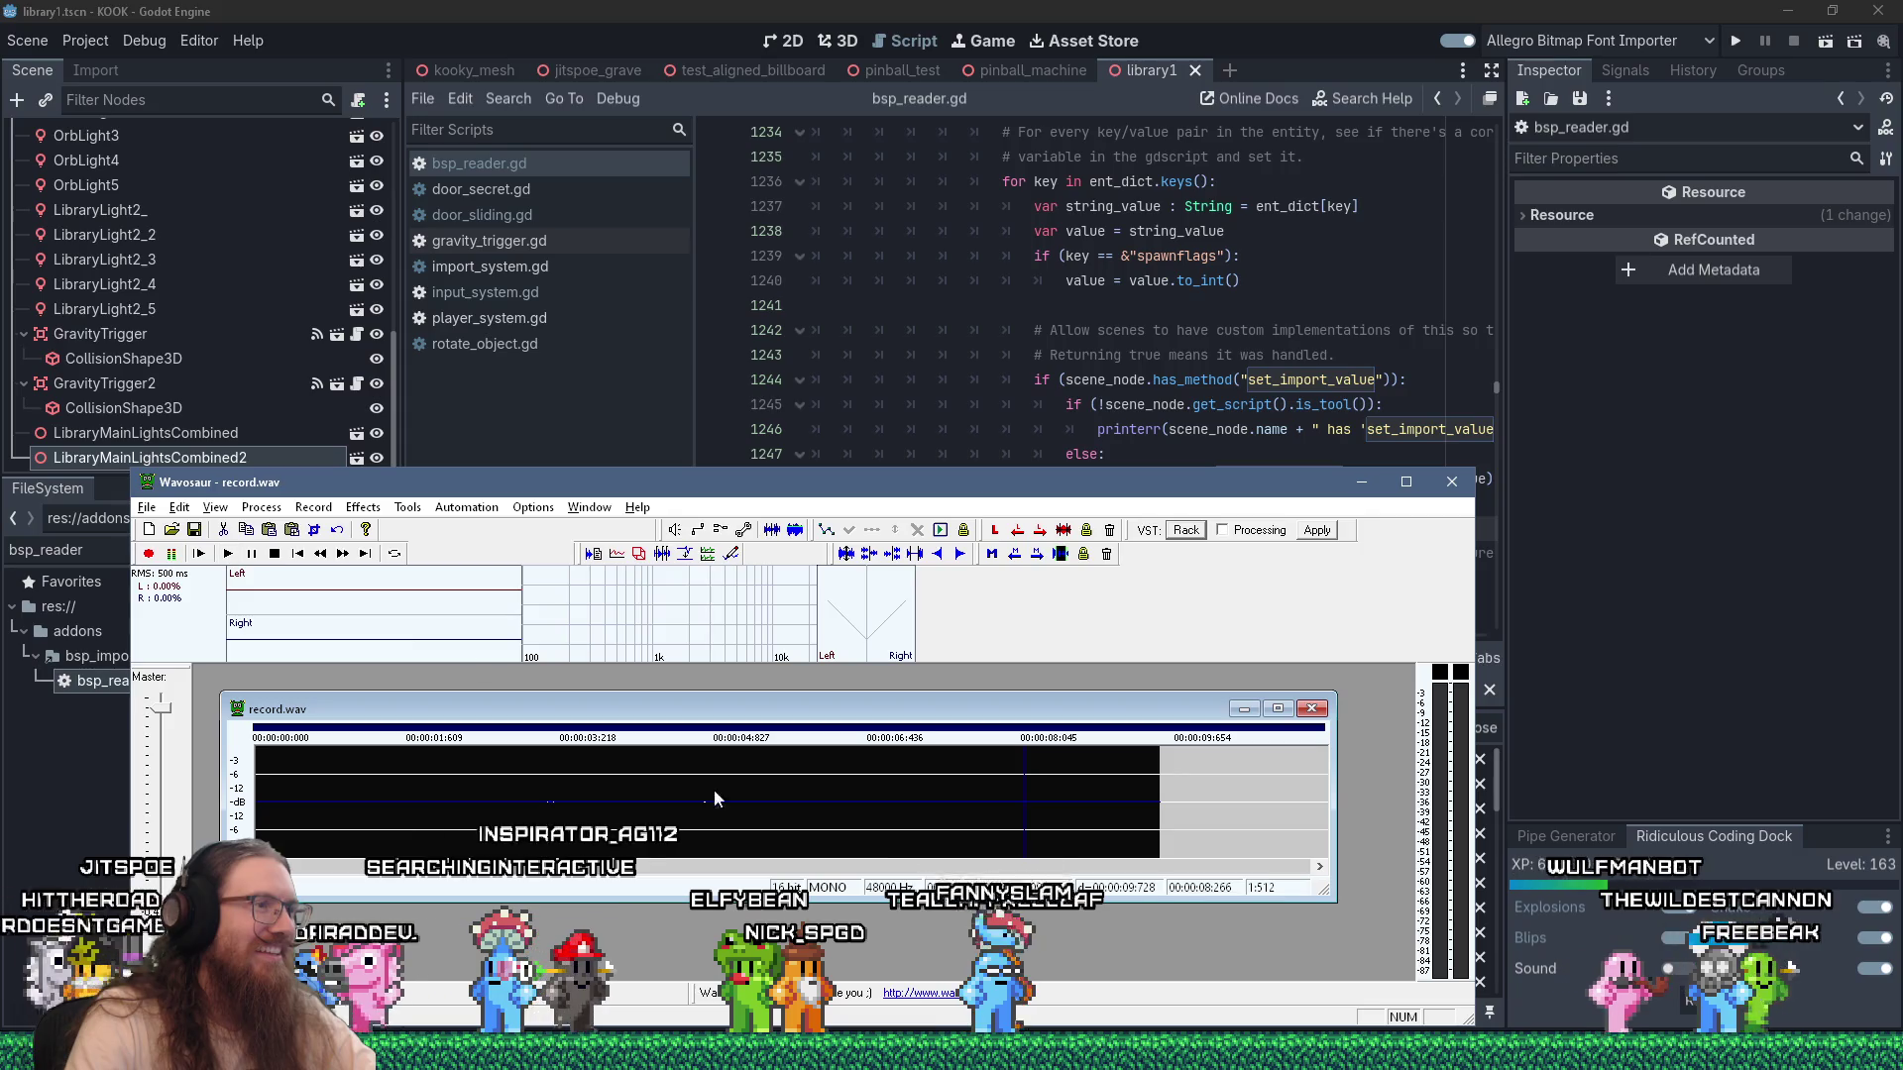
pyautogui.click(778, 818)
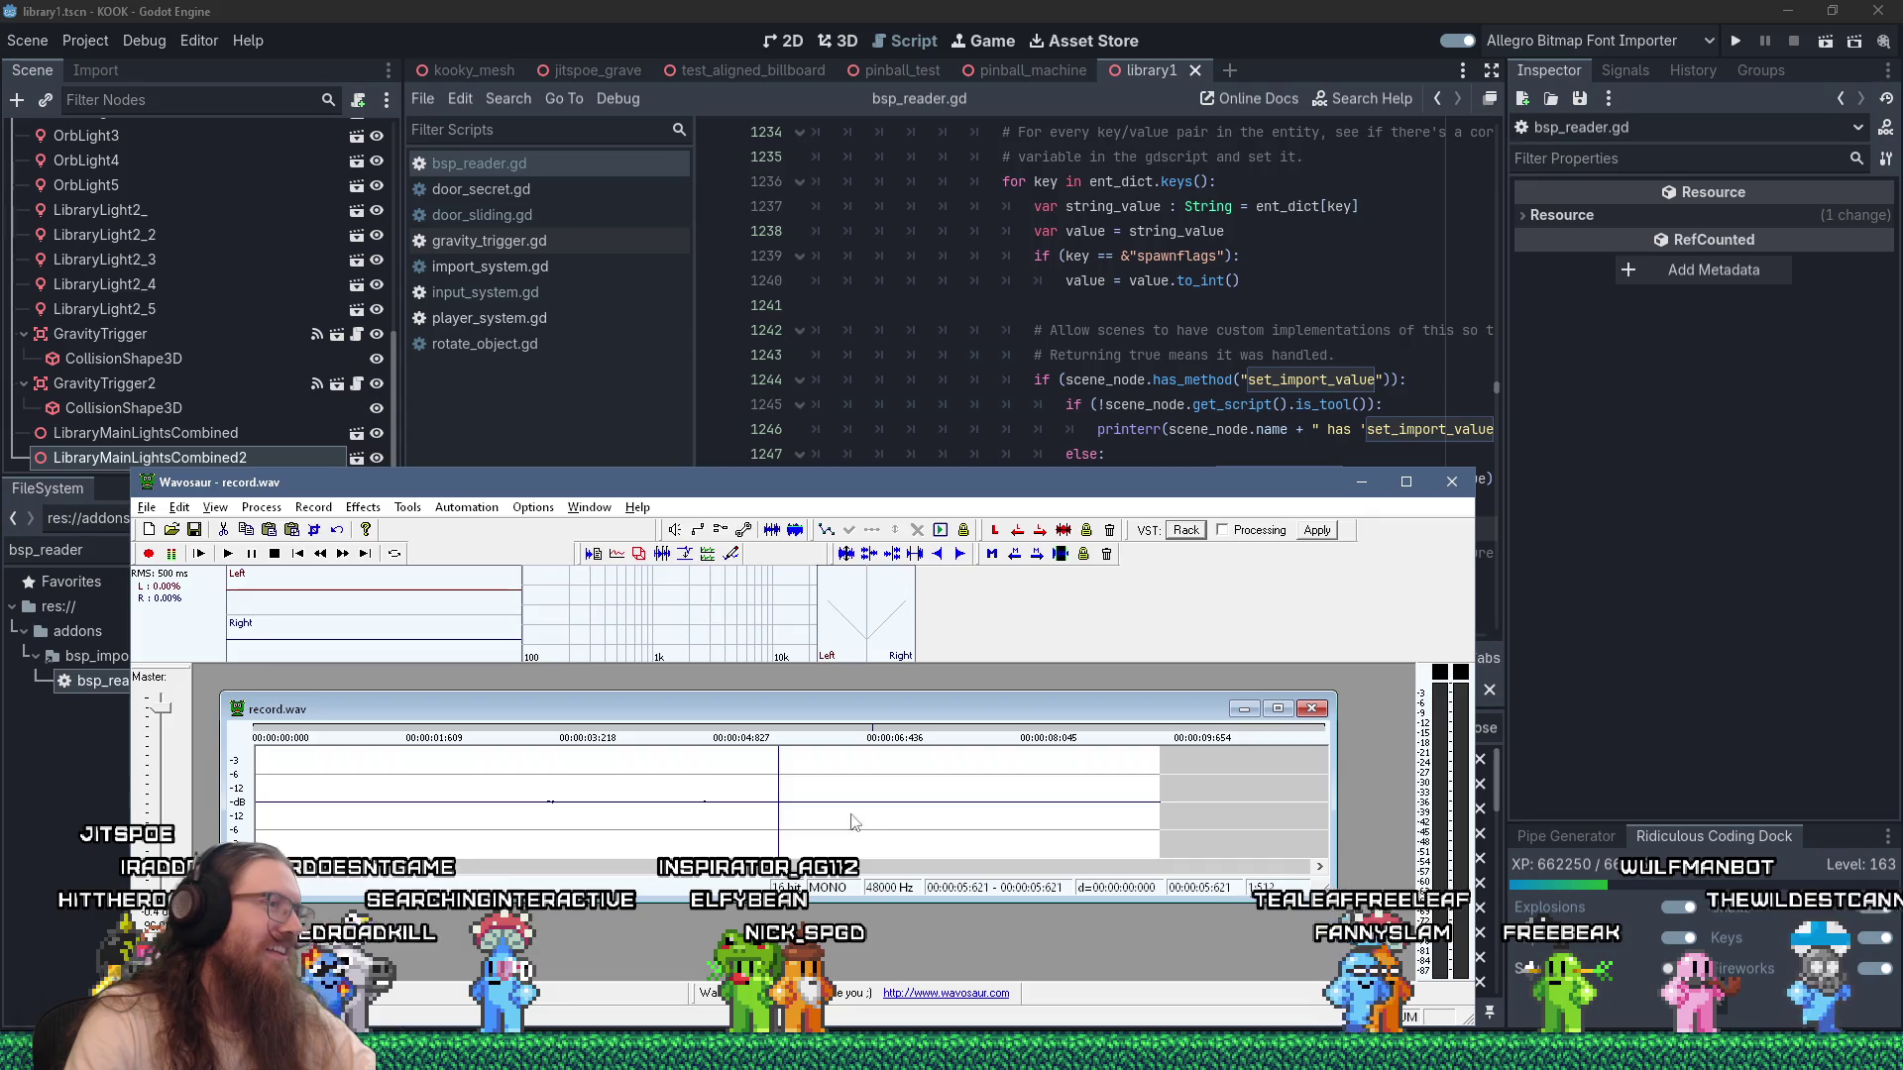
pyautogui.click(262, 508)
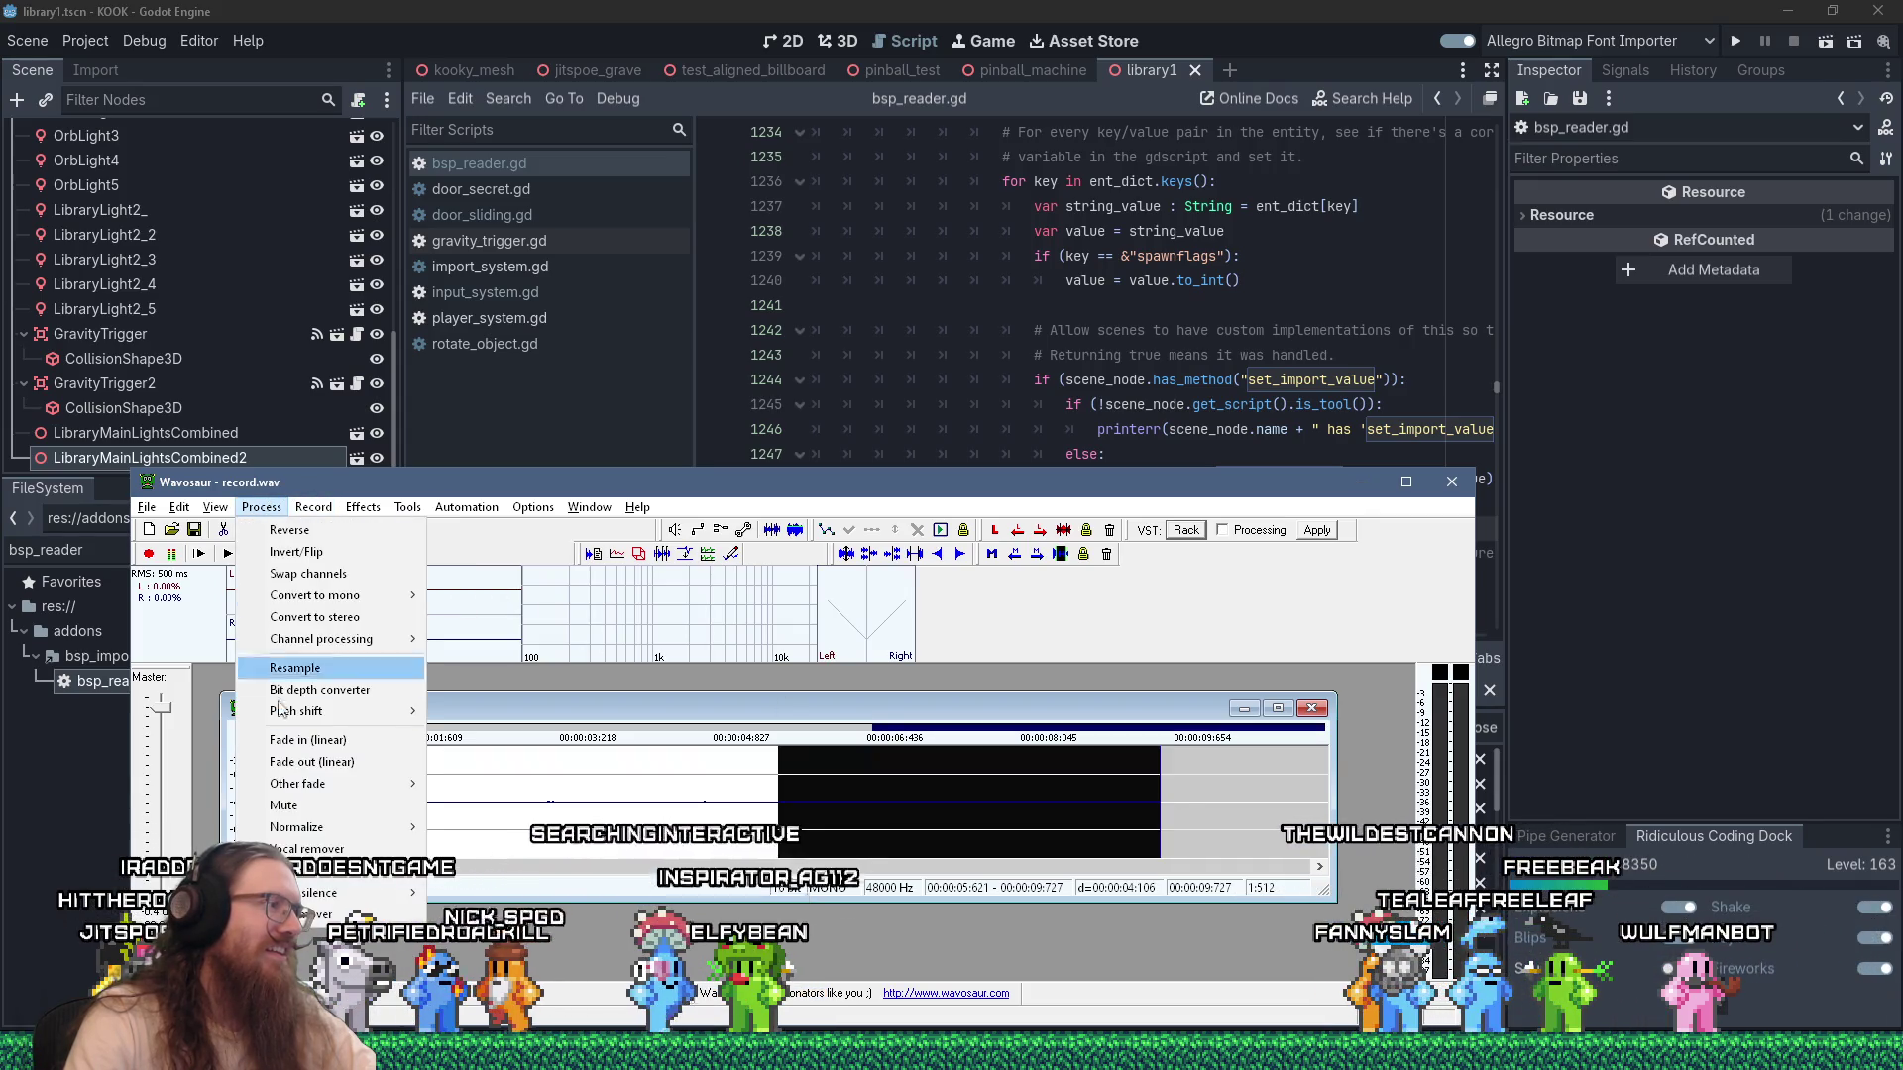
pyautogui.click(307, 849)
pyautogui.click(179, 508)
pyautogui.click(180, 507)
pyautogui.click(262, 507)
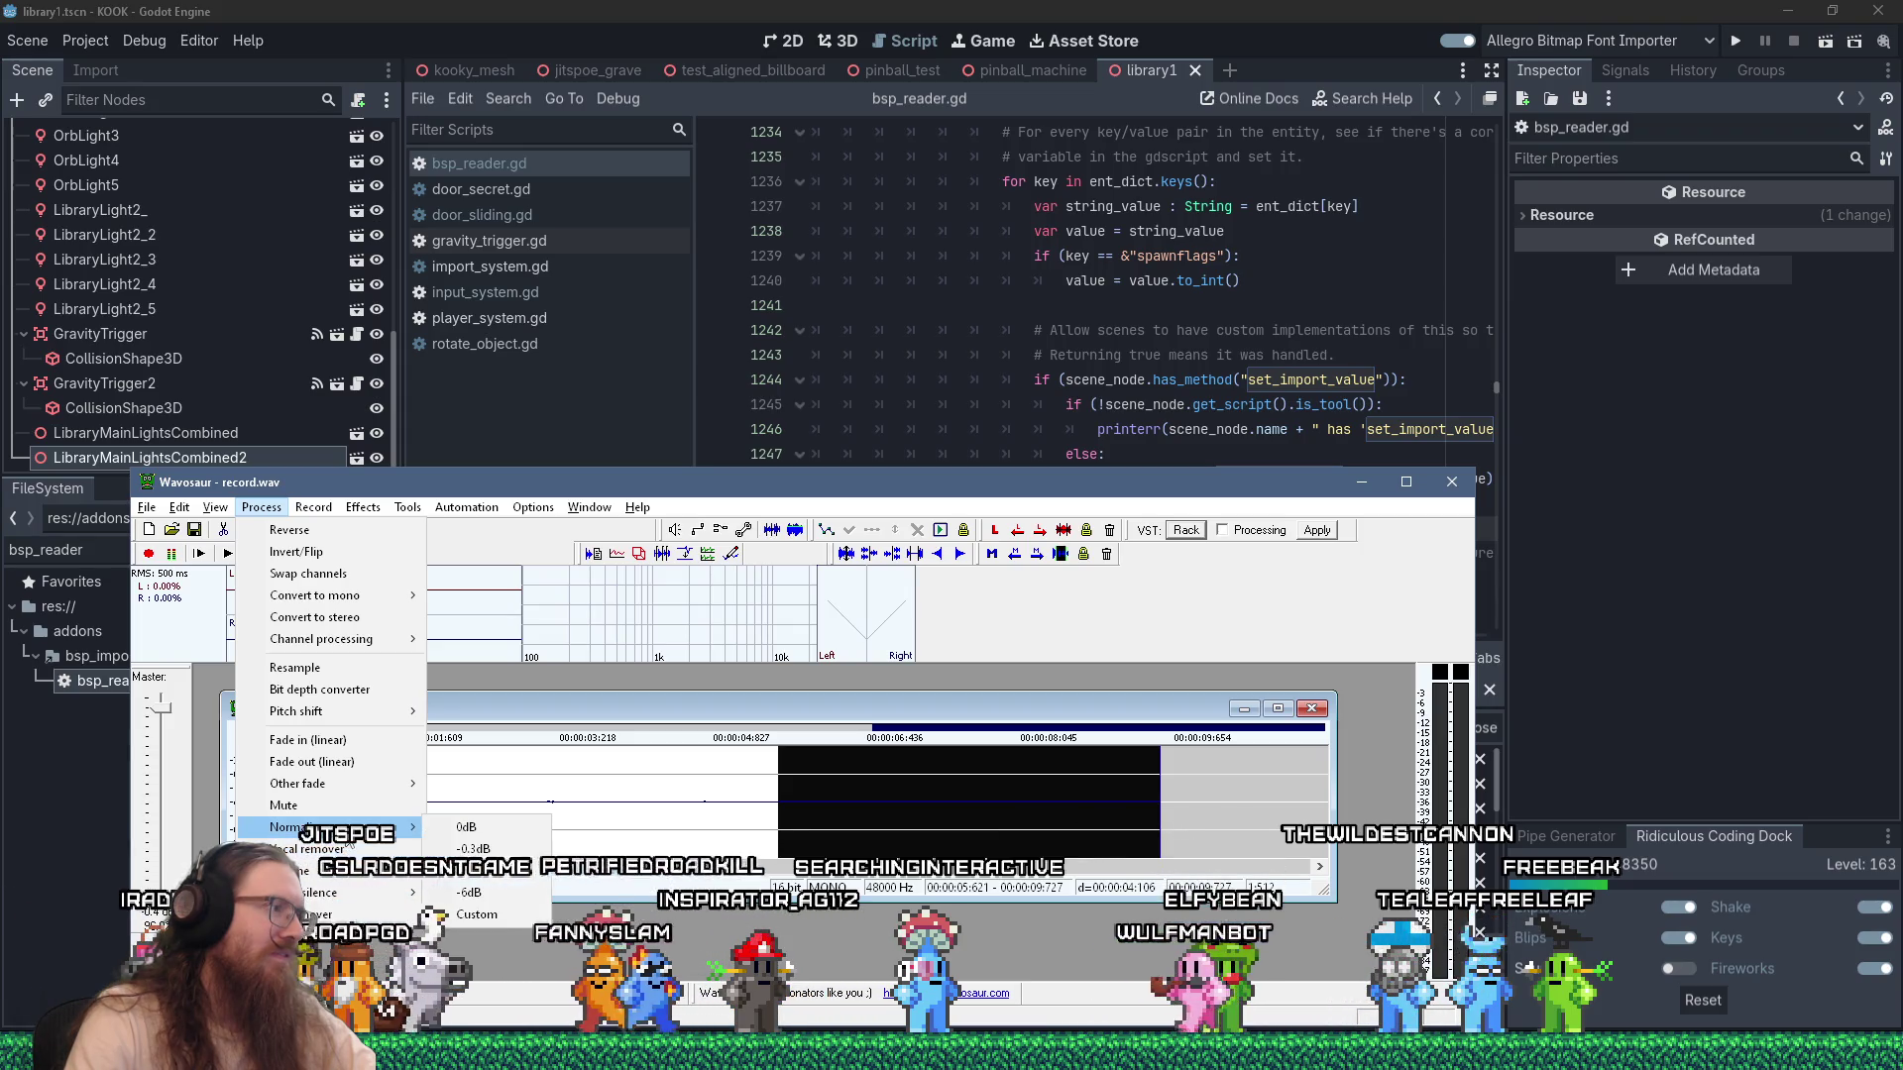
pyautogui.click(466, 826)
pyautogui.press('space')
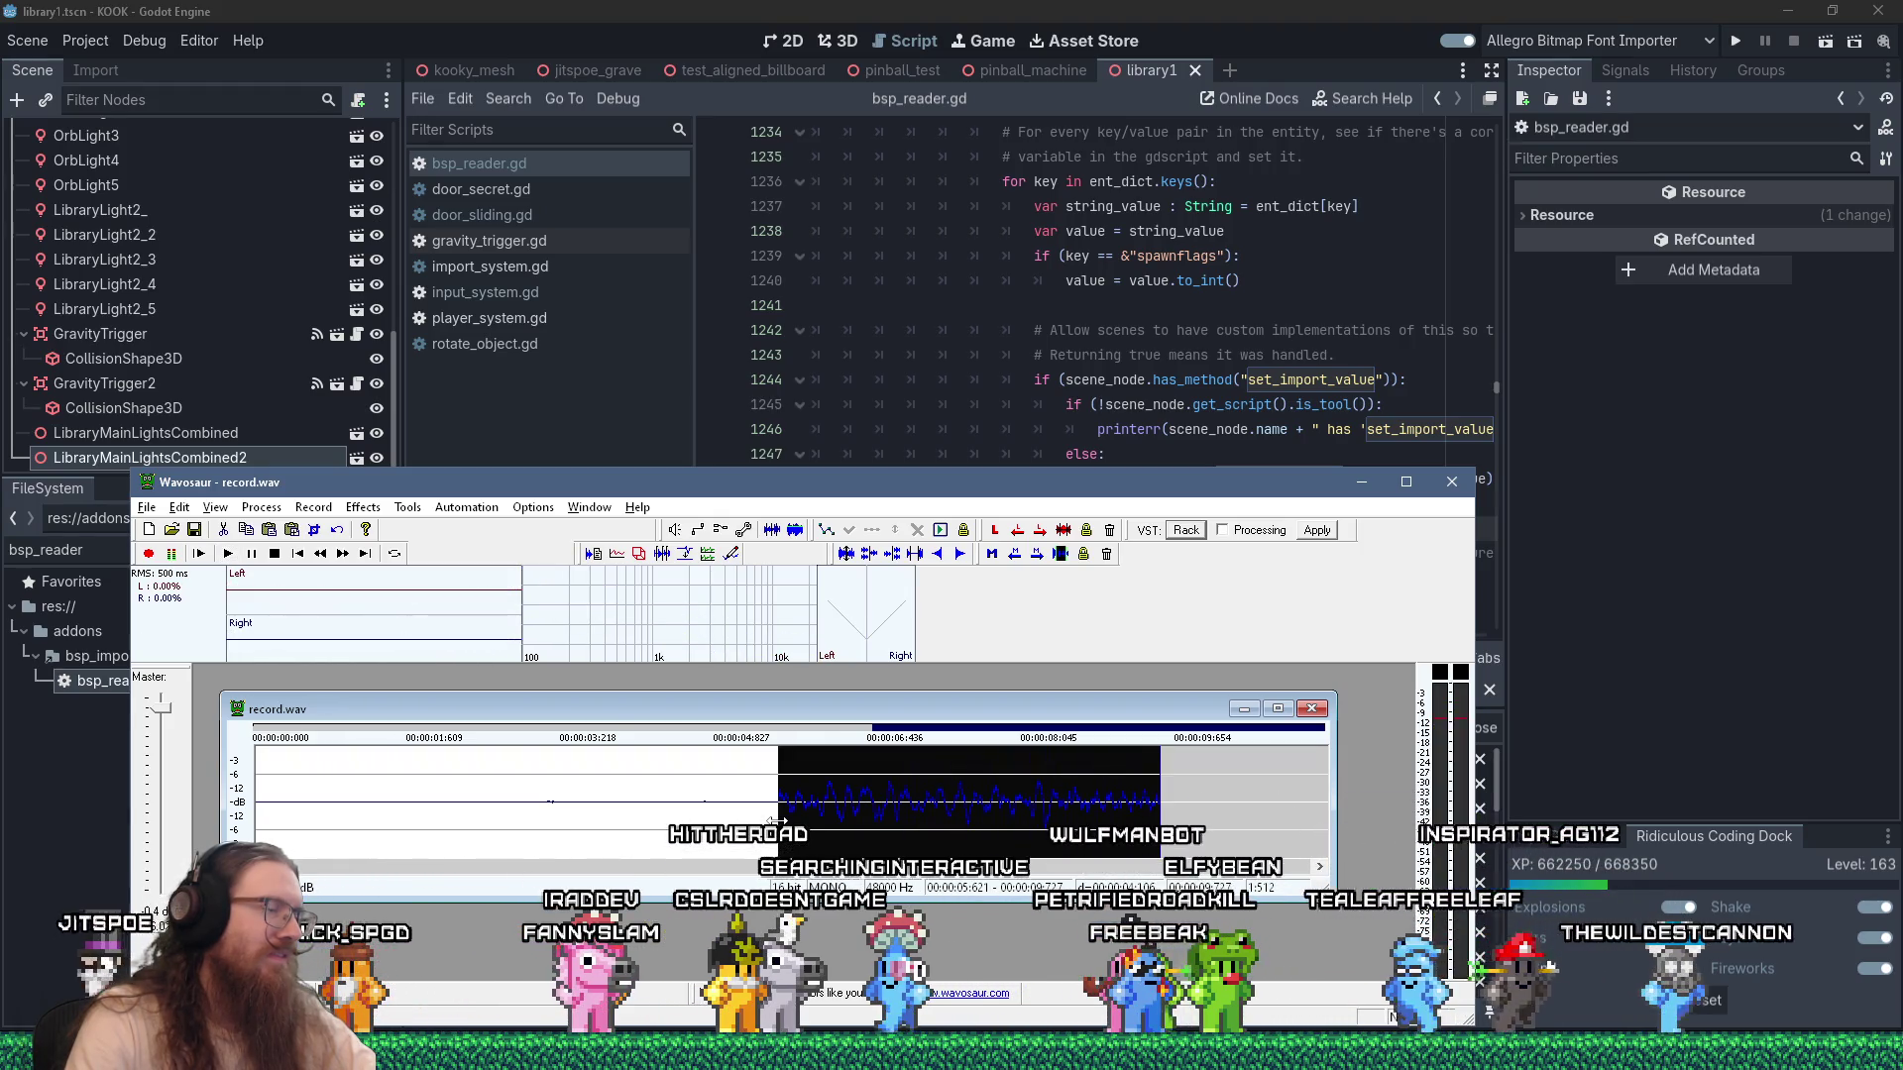
pyautogui.click(1012, 833)
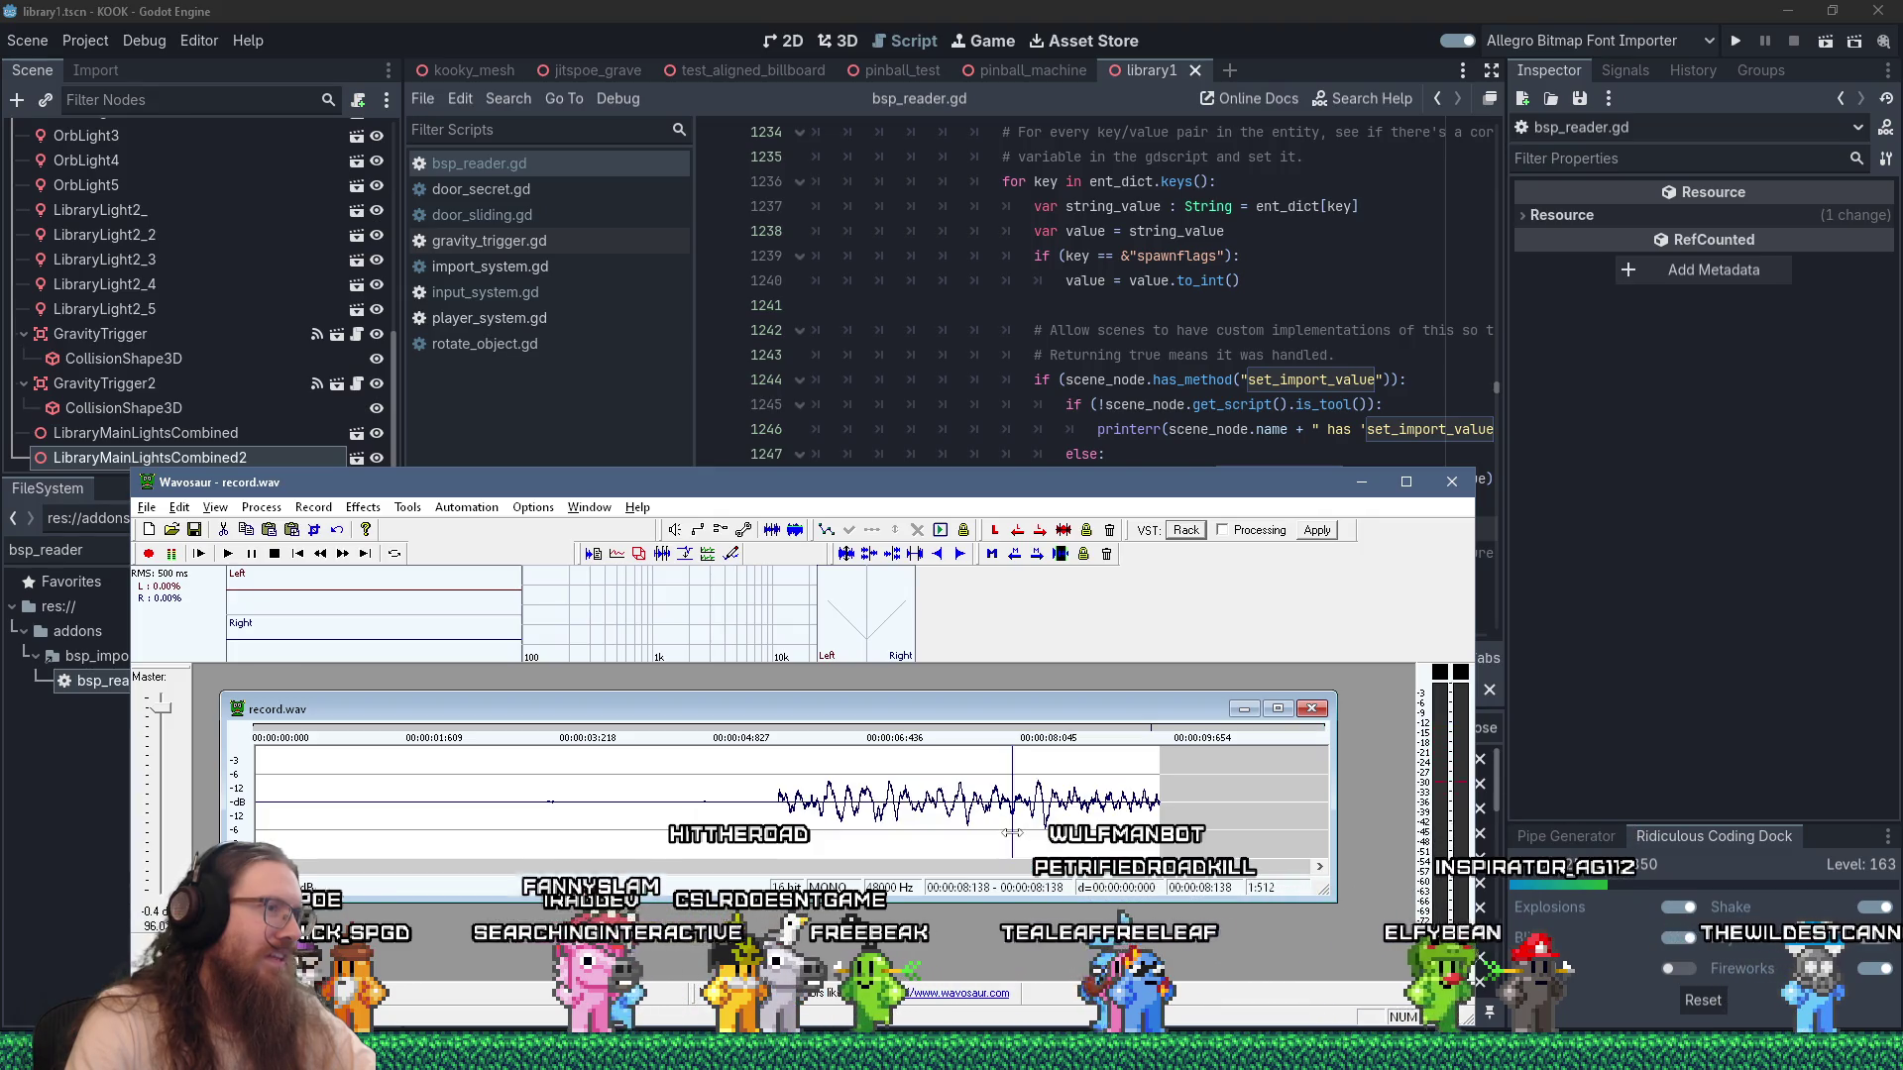
pyautogui.scroll(3, 1013, 833)
pyautogui.scroll(-2, 536, 813)
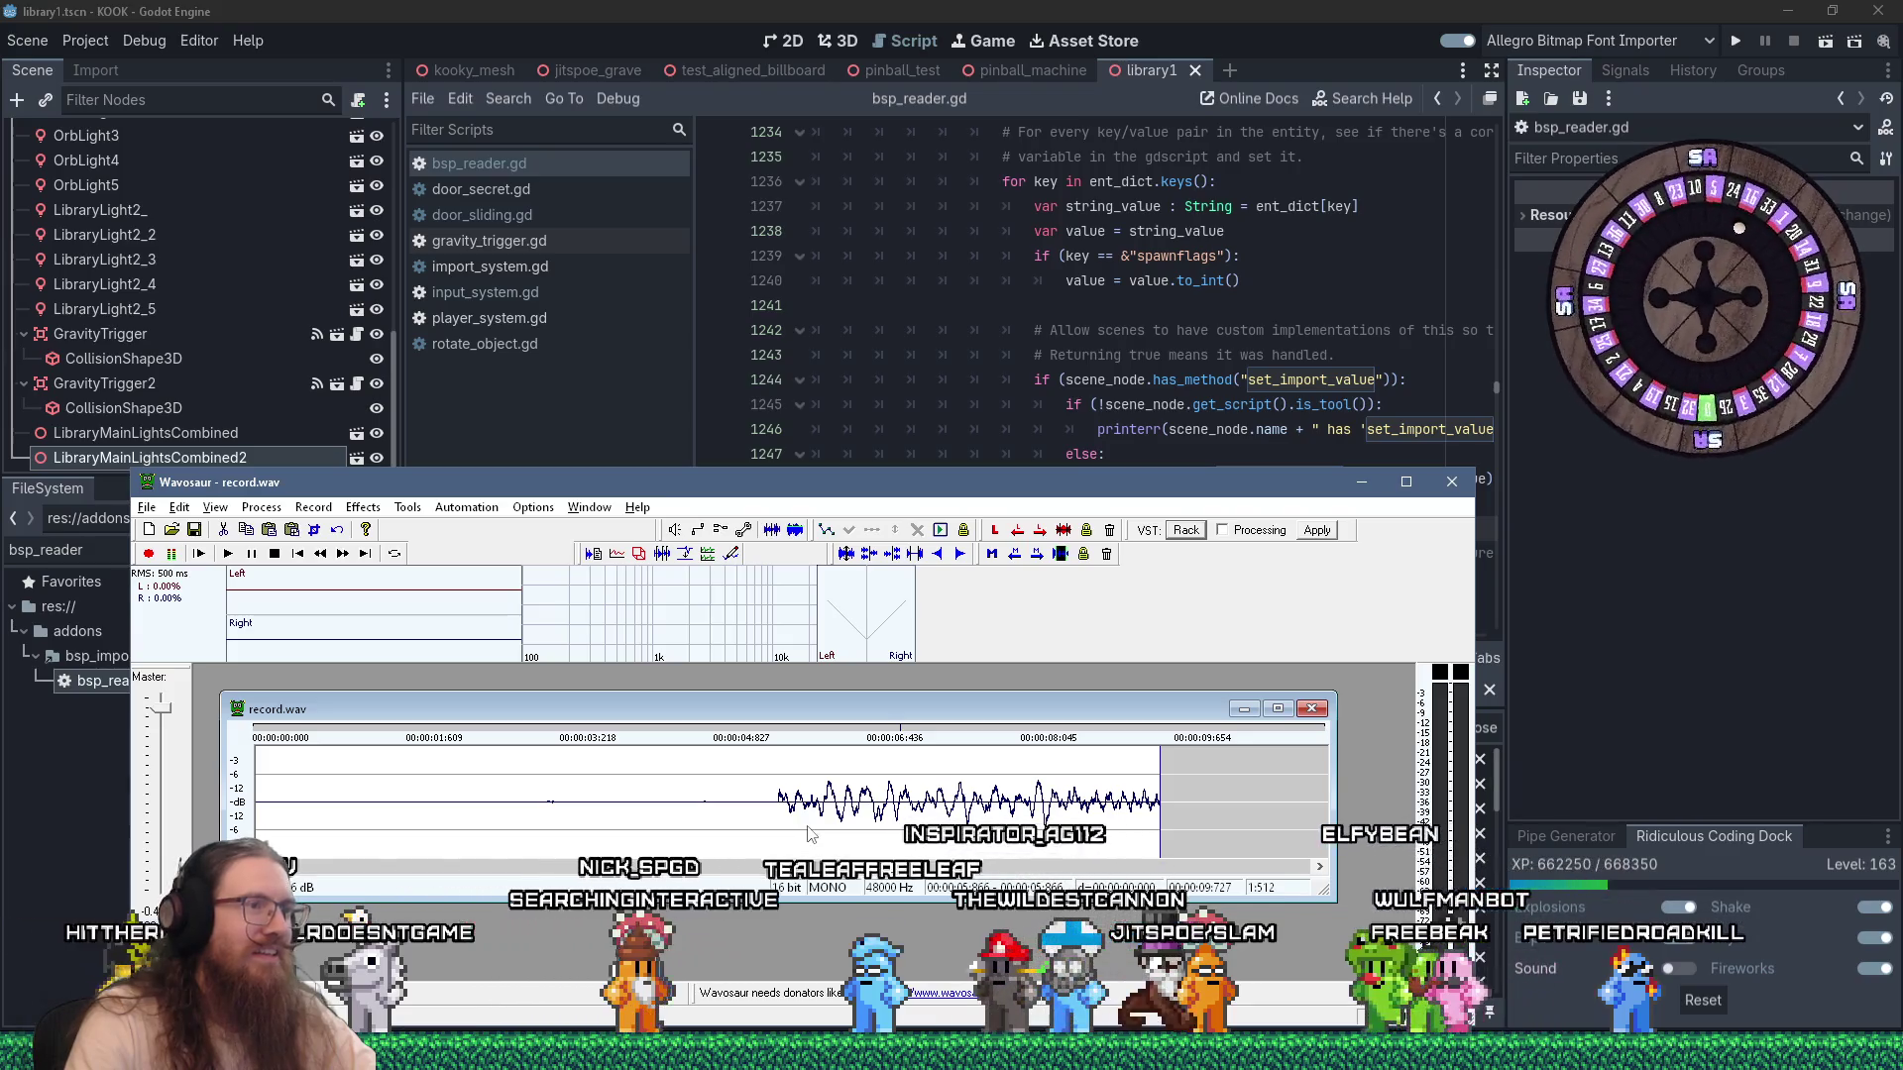
pyautogui.moveTo(1169, 803); pyautogui.dragTo(779, 802)
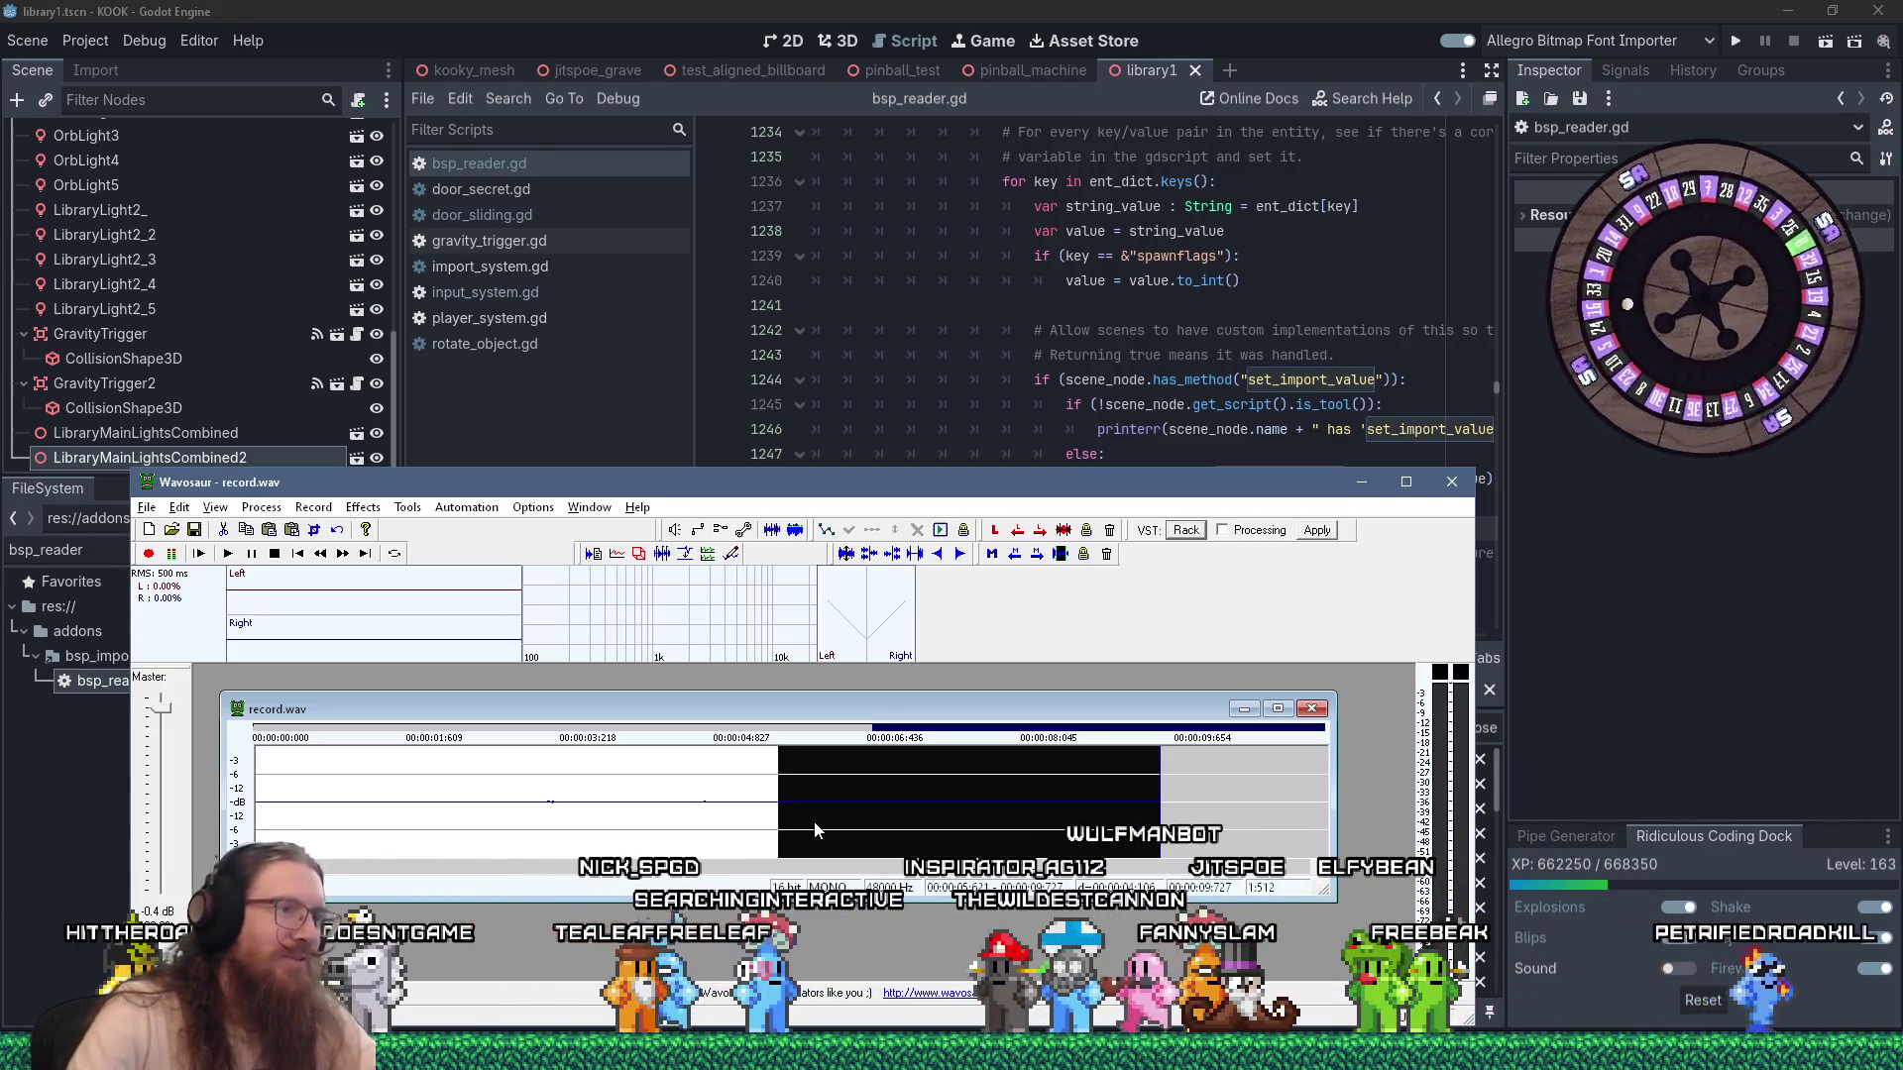
pyautogui.click(984, 821)
pyautogui.press('space')
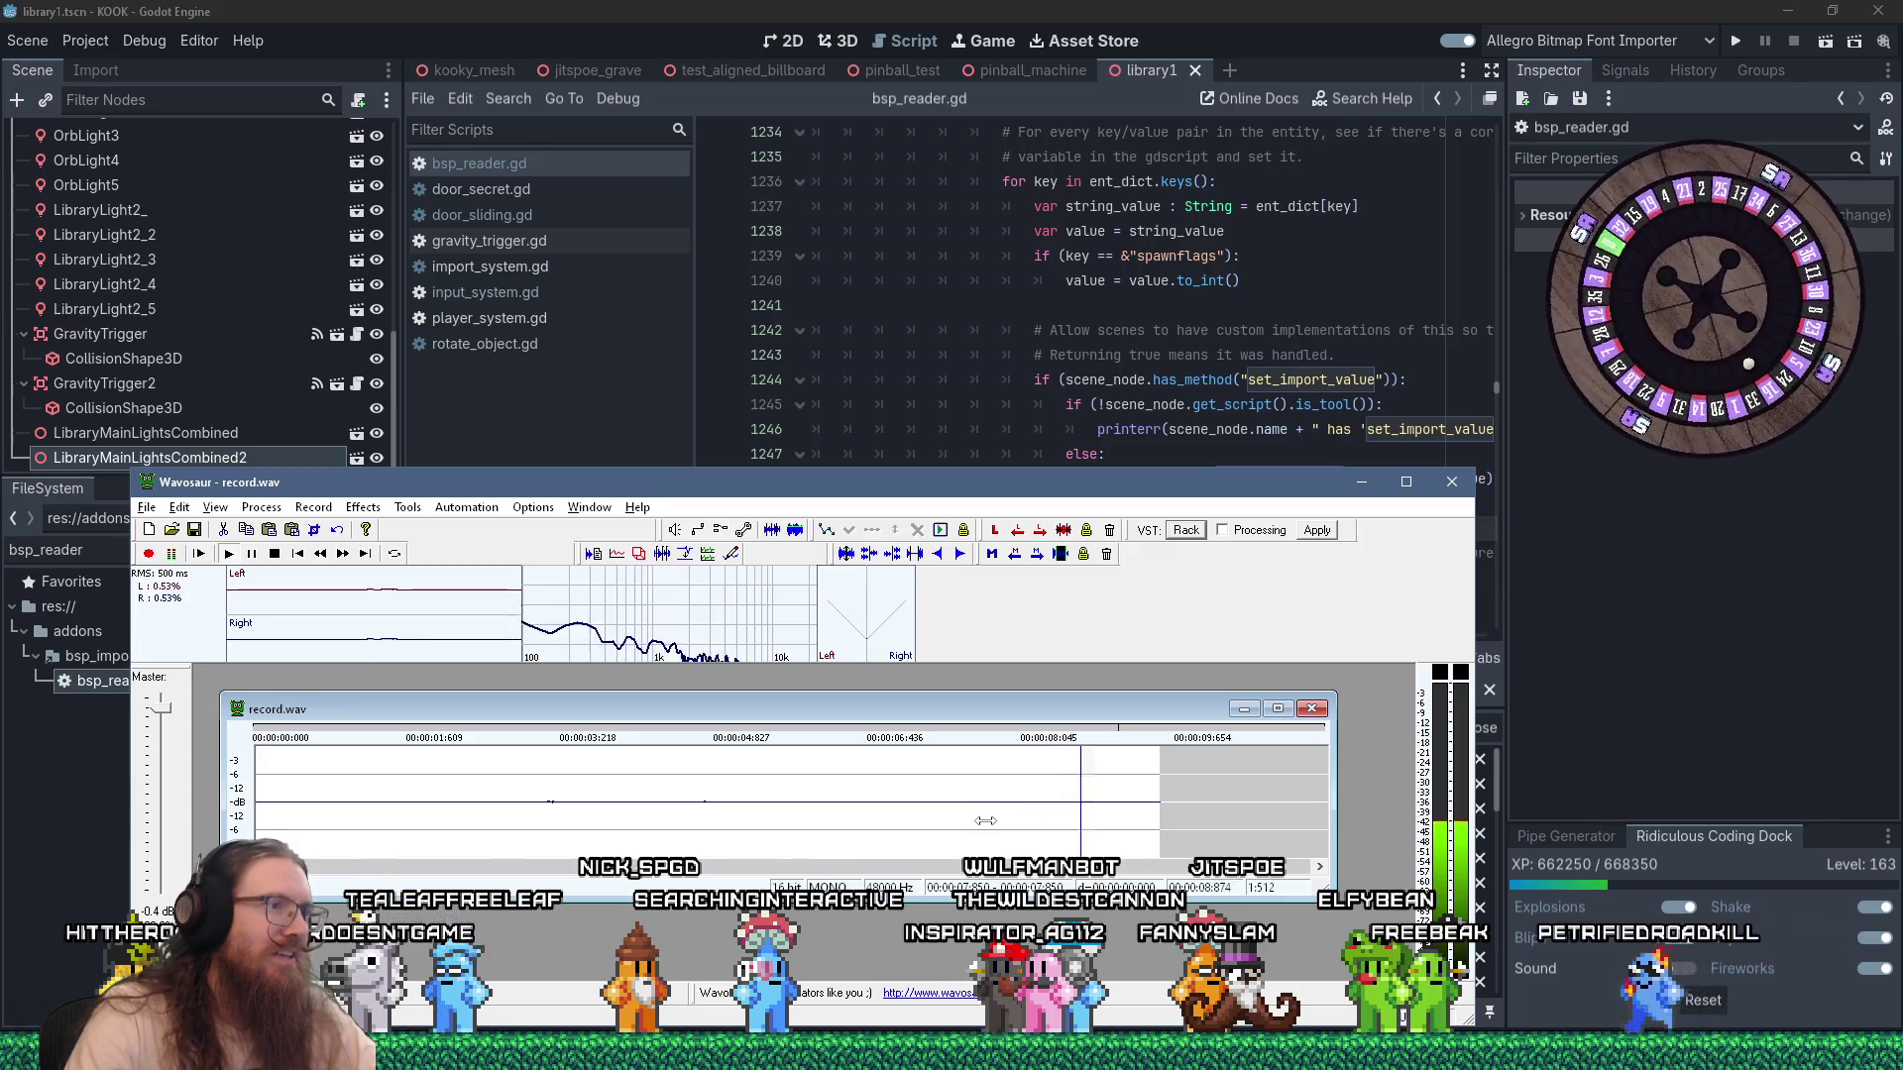
pyautogui.click(807, 828)
pyautogui.hotkey('ctrl', 'a')
pyautogui.click(262, 506)
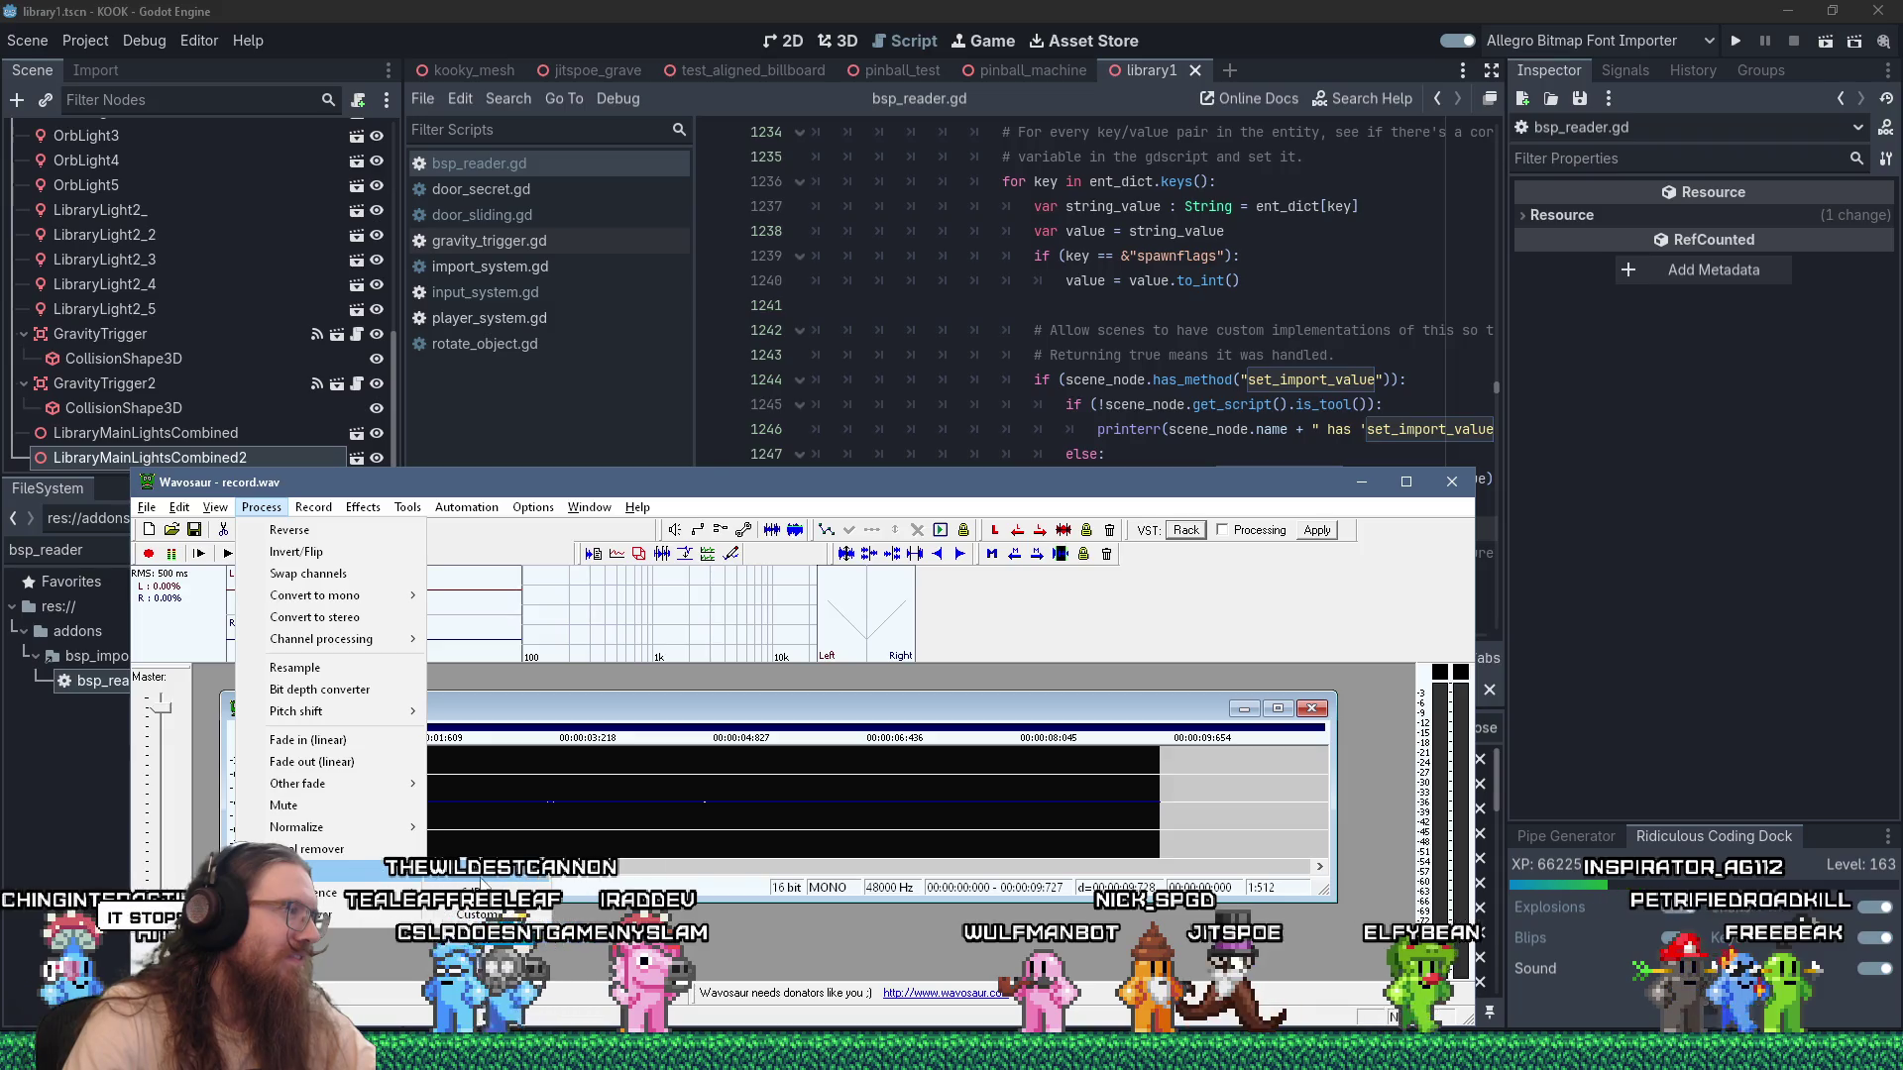
pyautogui.press('Escape')
pyautogui.click(904, 801)
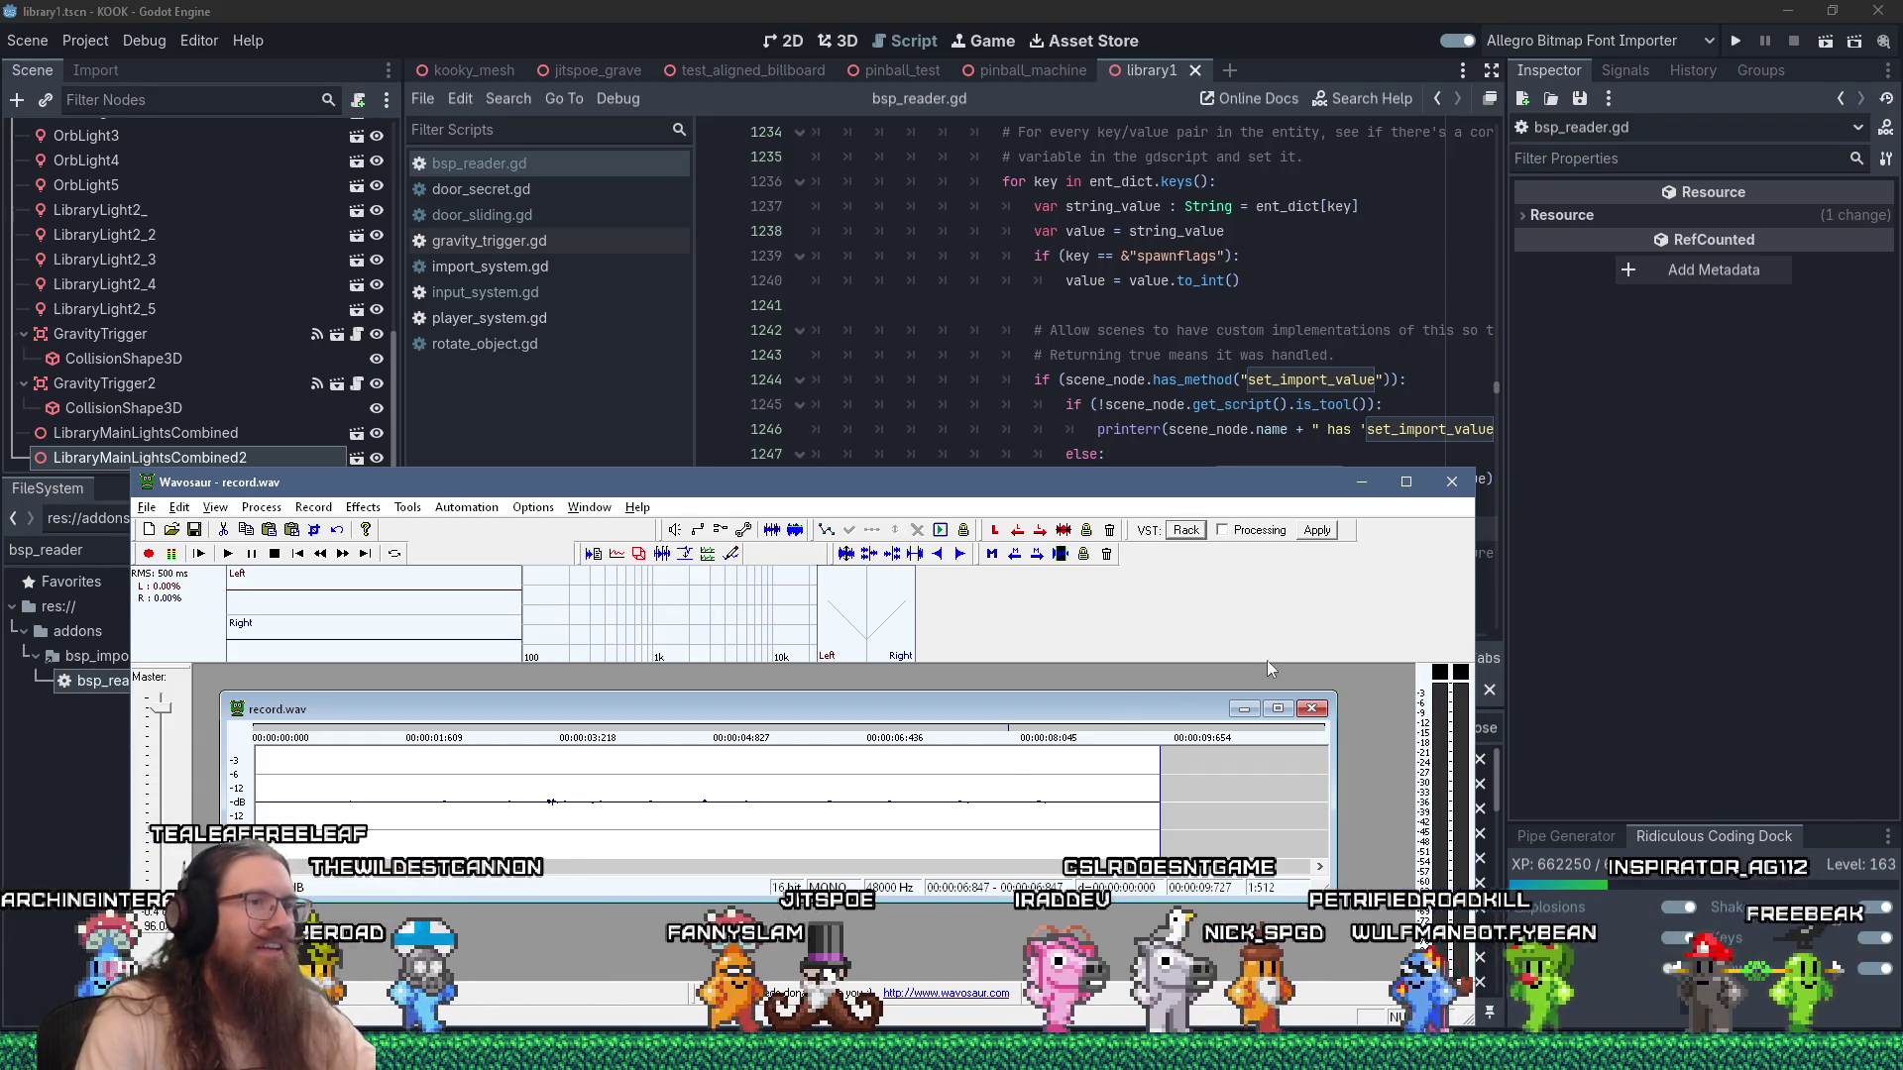
# Close the old record.wav without saving, then record and stop a fresh take.
pyautogui.hotkey('ctrl', 'w')
pyautogui.click(815, 803)
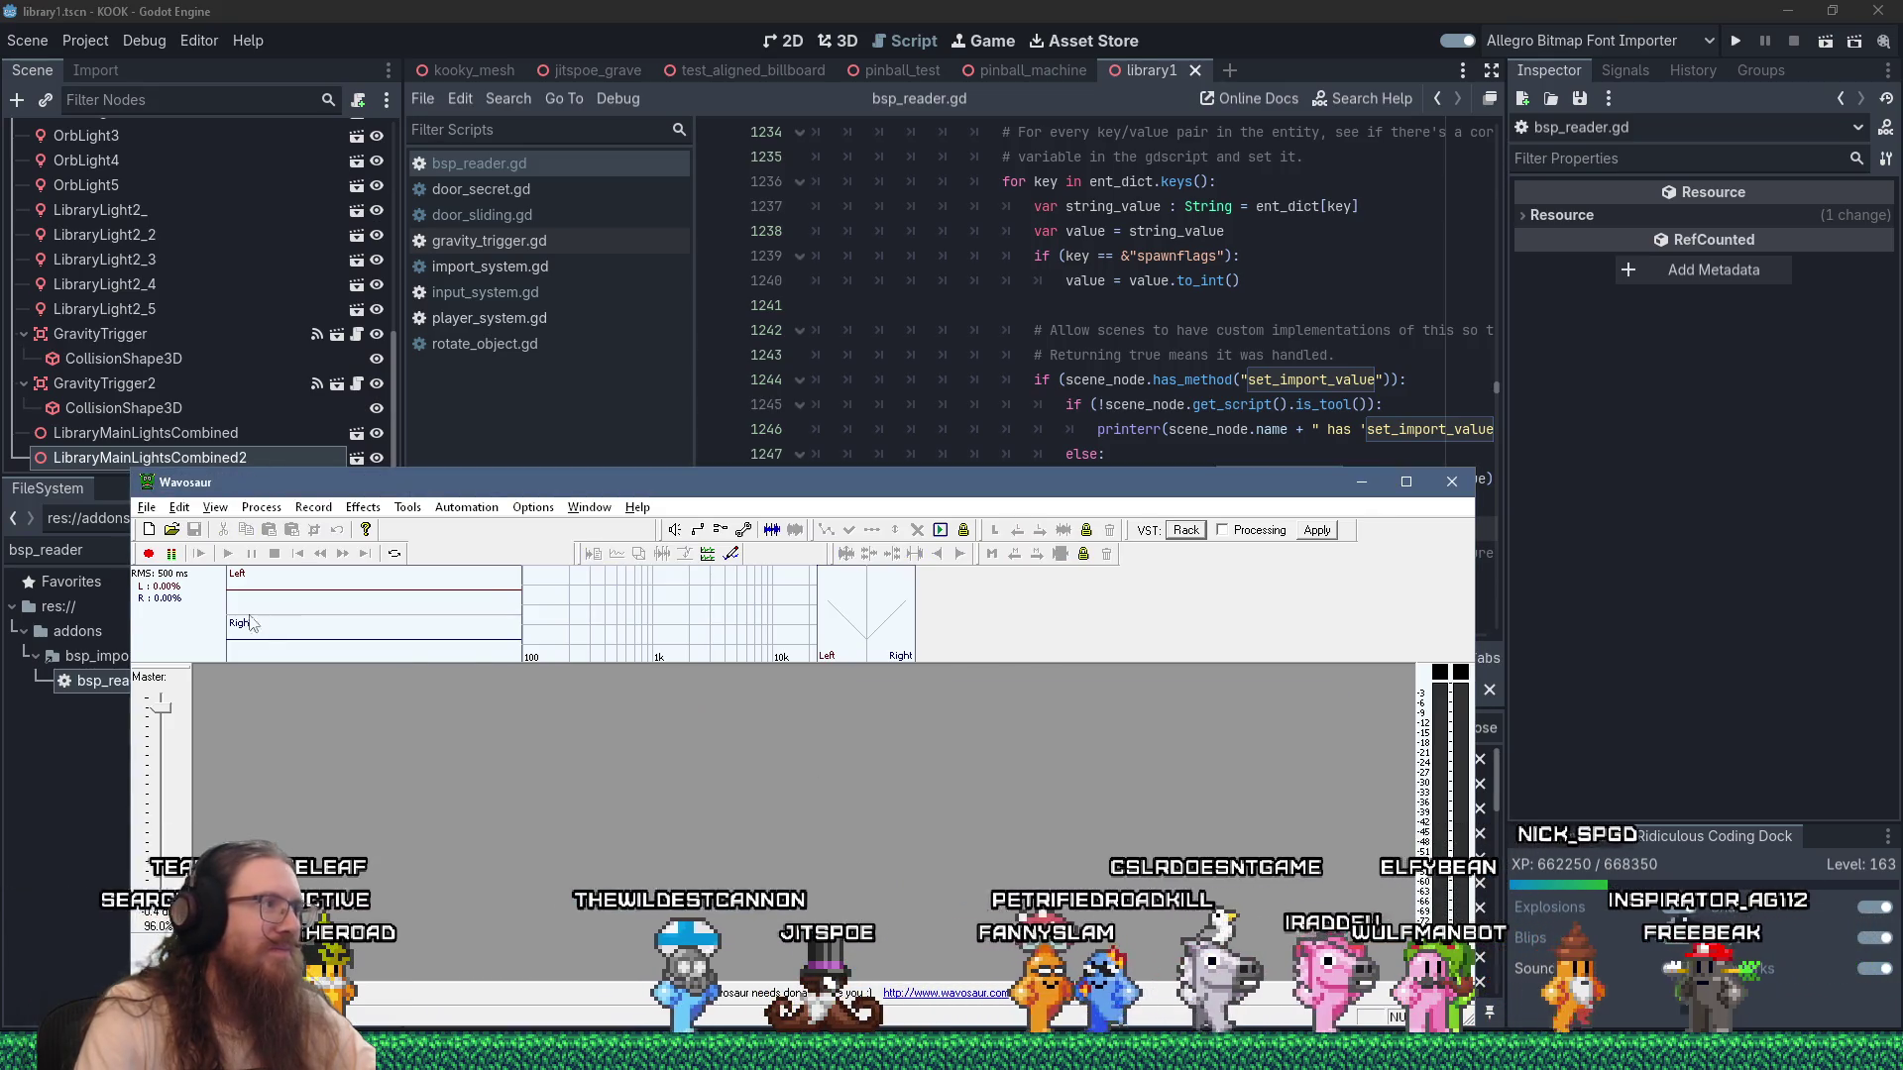
pyautogui.click(149, 553)
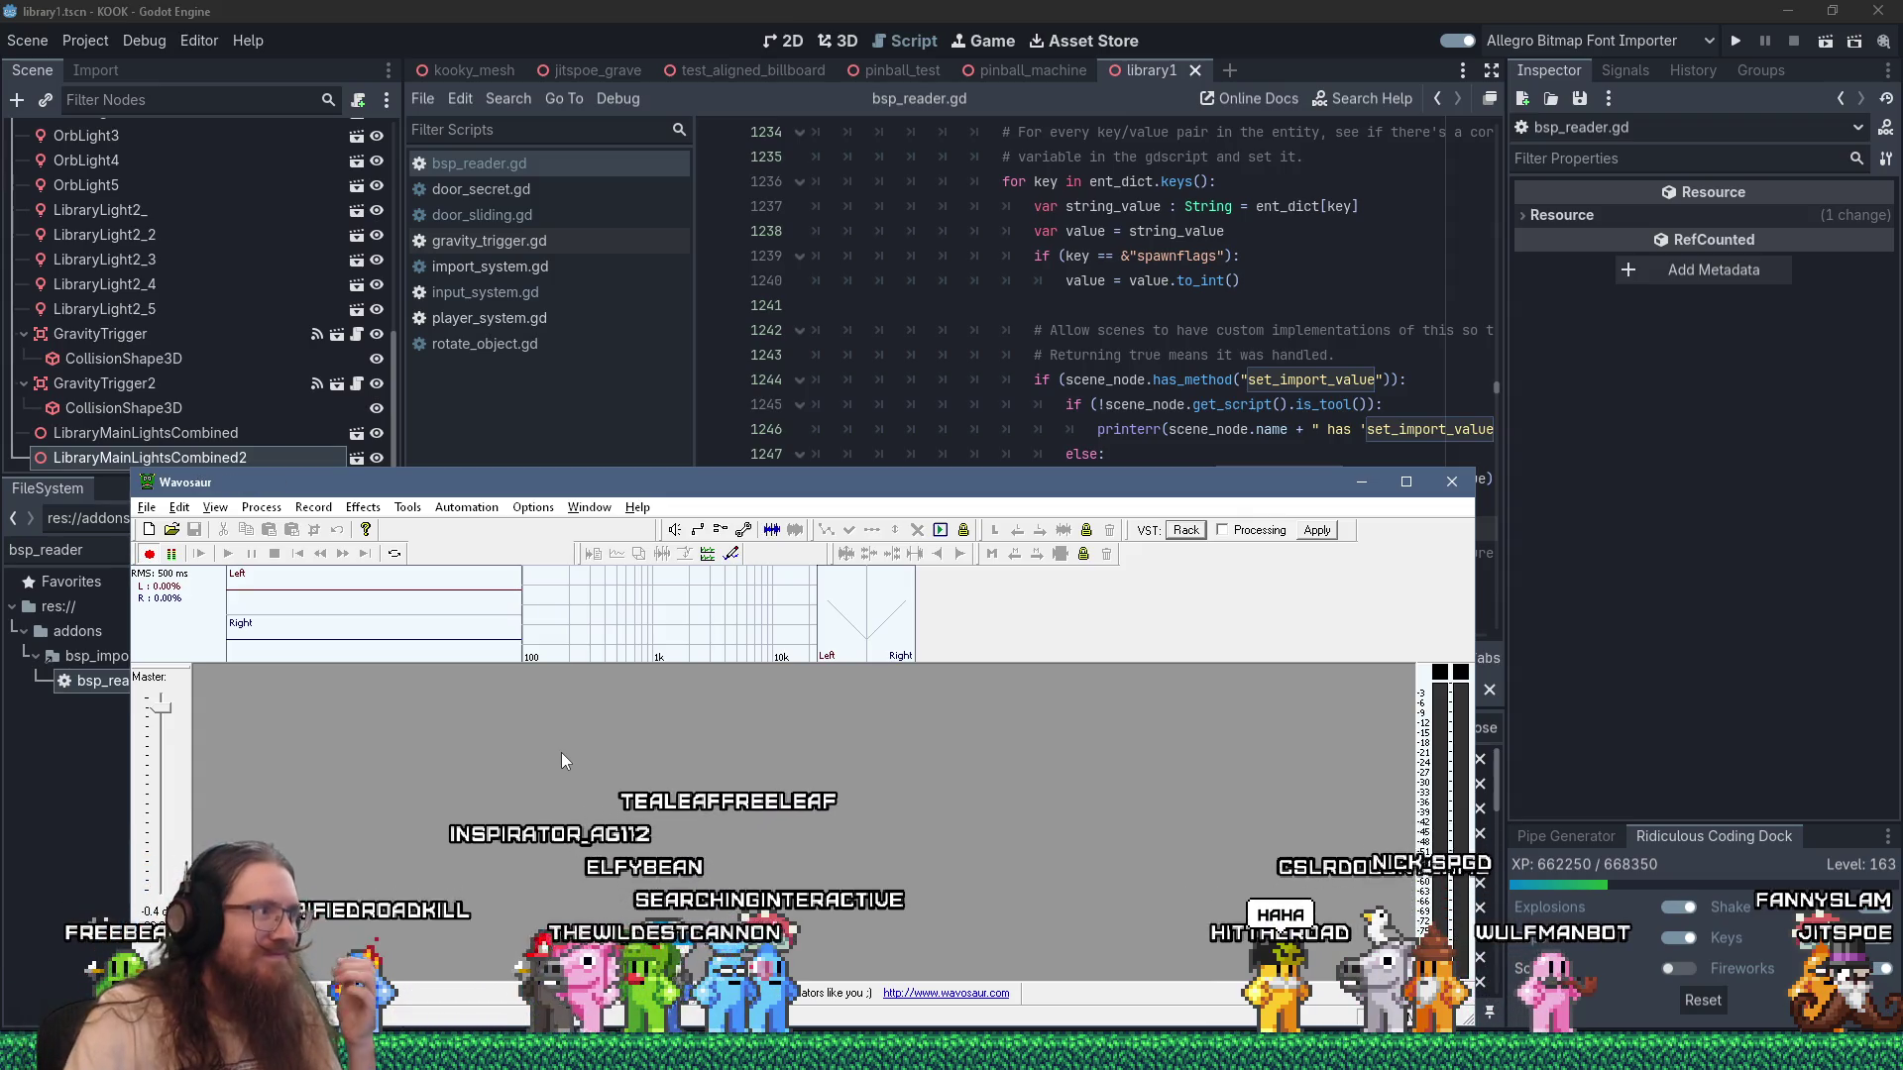
pyautogui.click(148, 554)
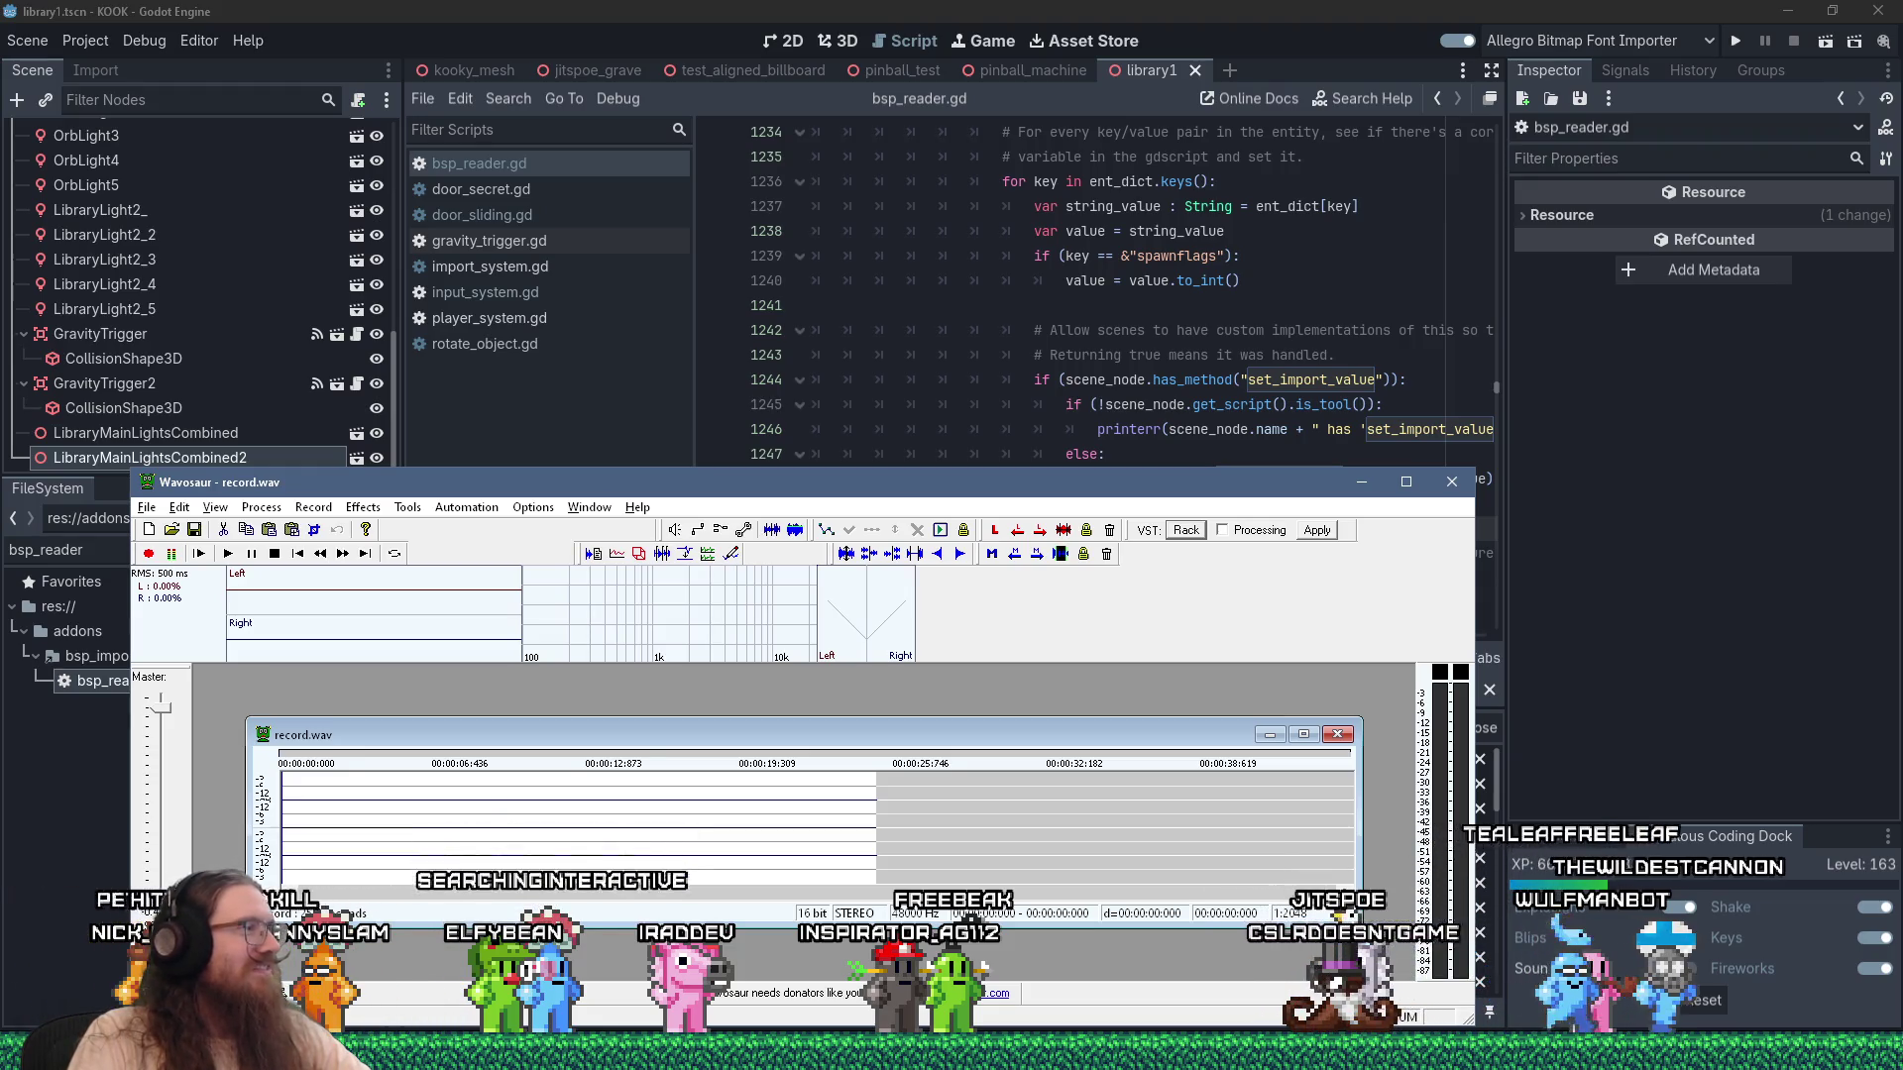
# Close record.wav without saving, move Wavosaur aside, and return to Godot's script editor.
pyautogui.click(1338, 734)
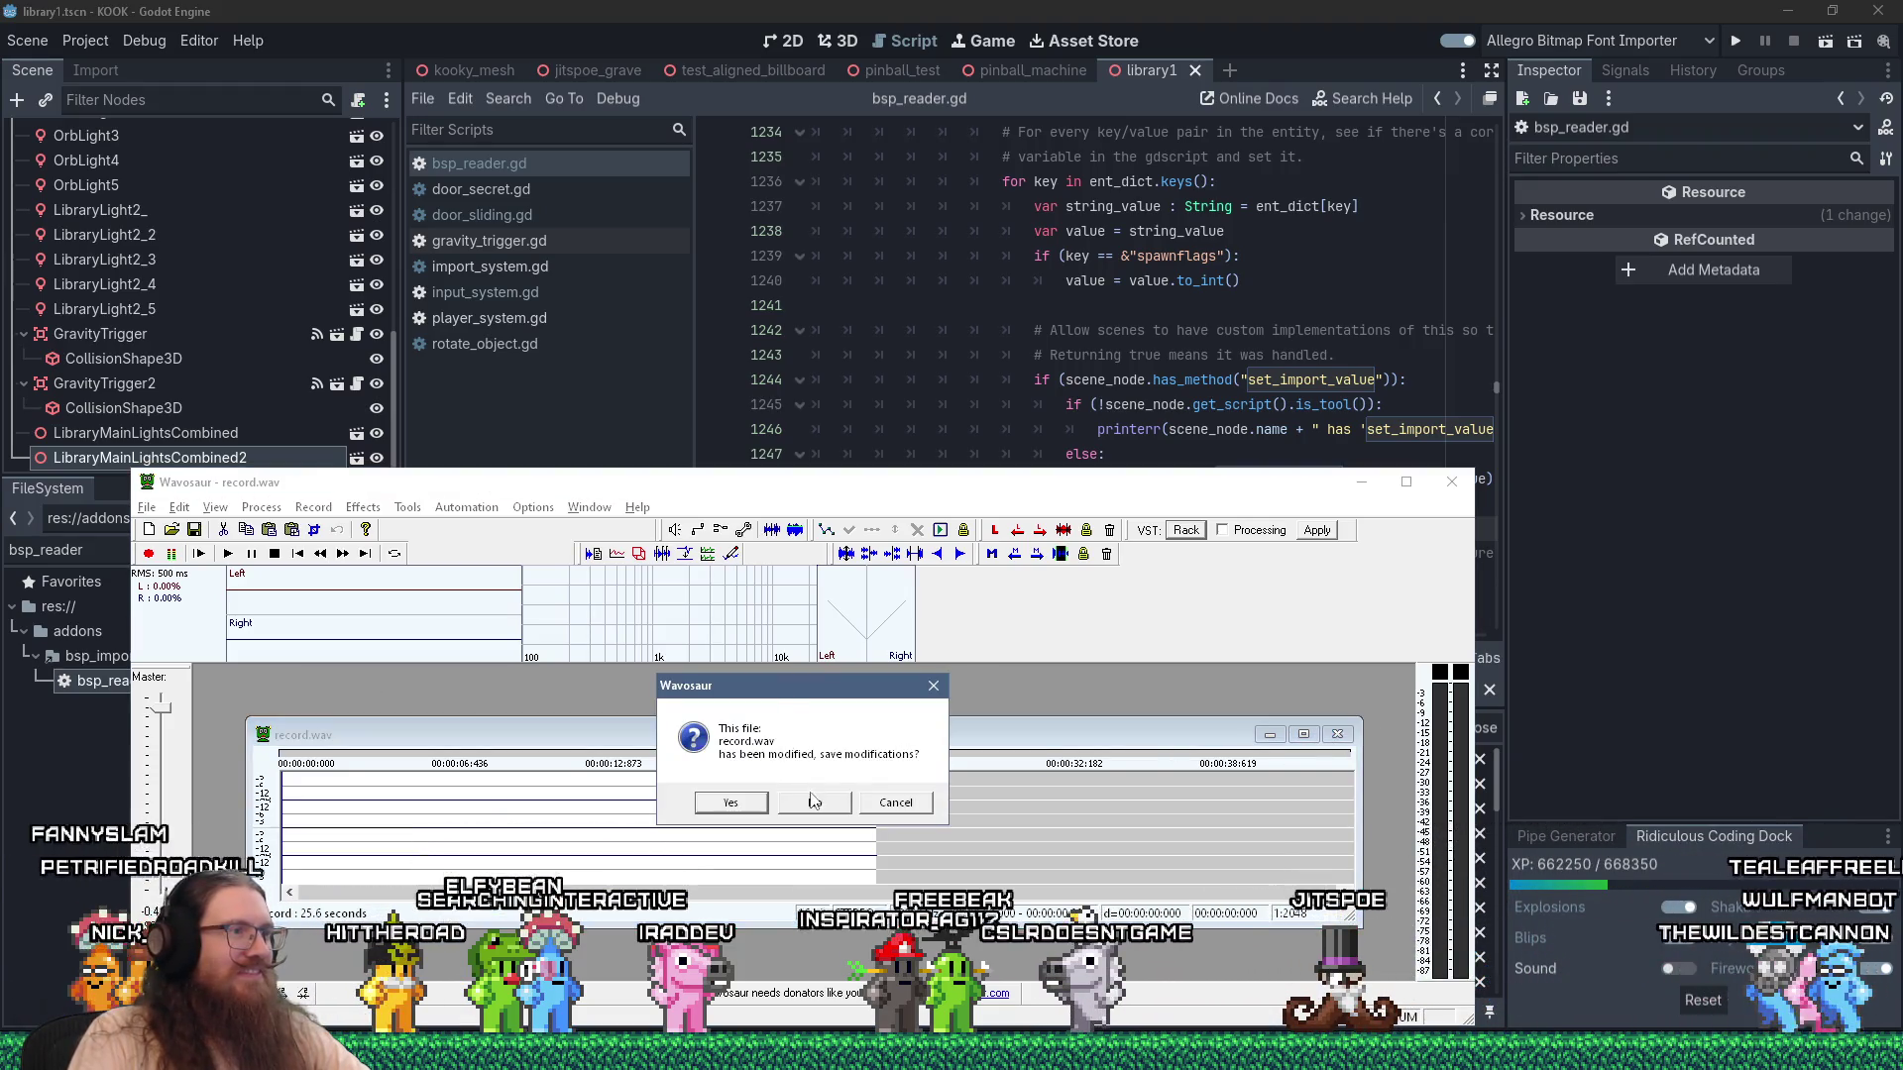
pyautogui.click(813, 797)
pyautogui.moveTo(992, 498); pyautogui.dragTo(1073, 482)
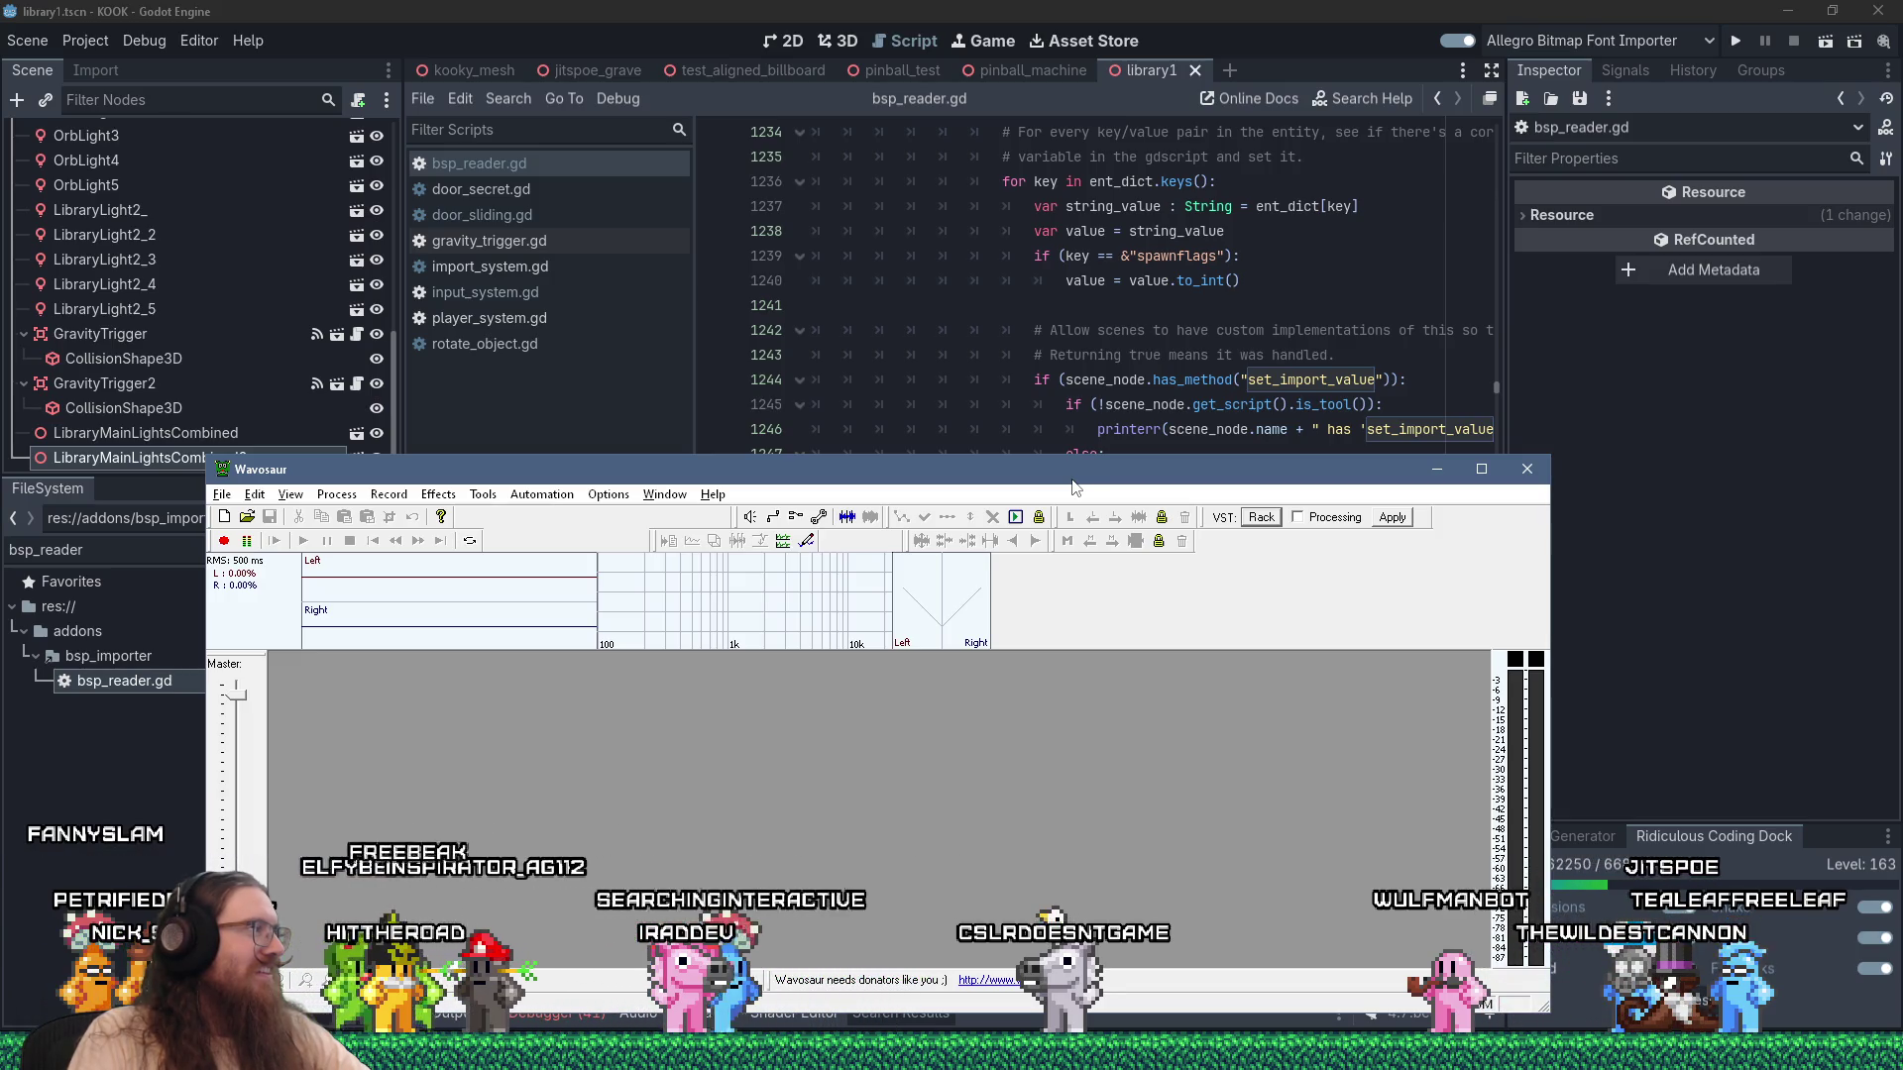
pyautogui.moveTo(1340, 478); pyautogui.dragTo(1353, 362)
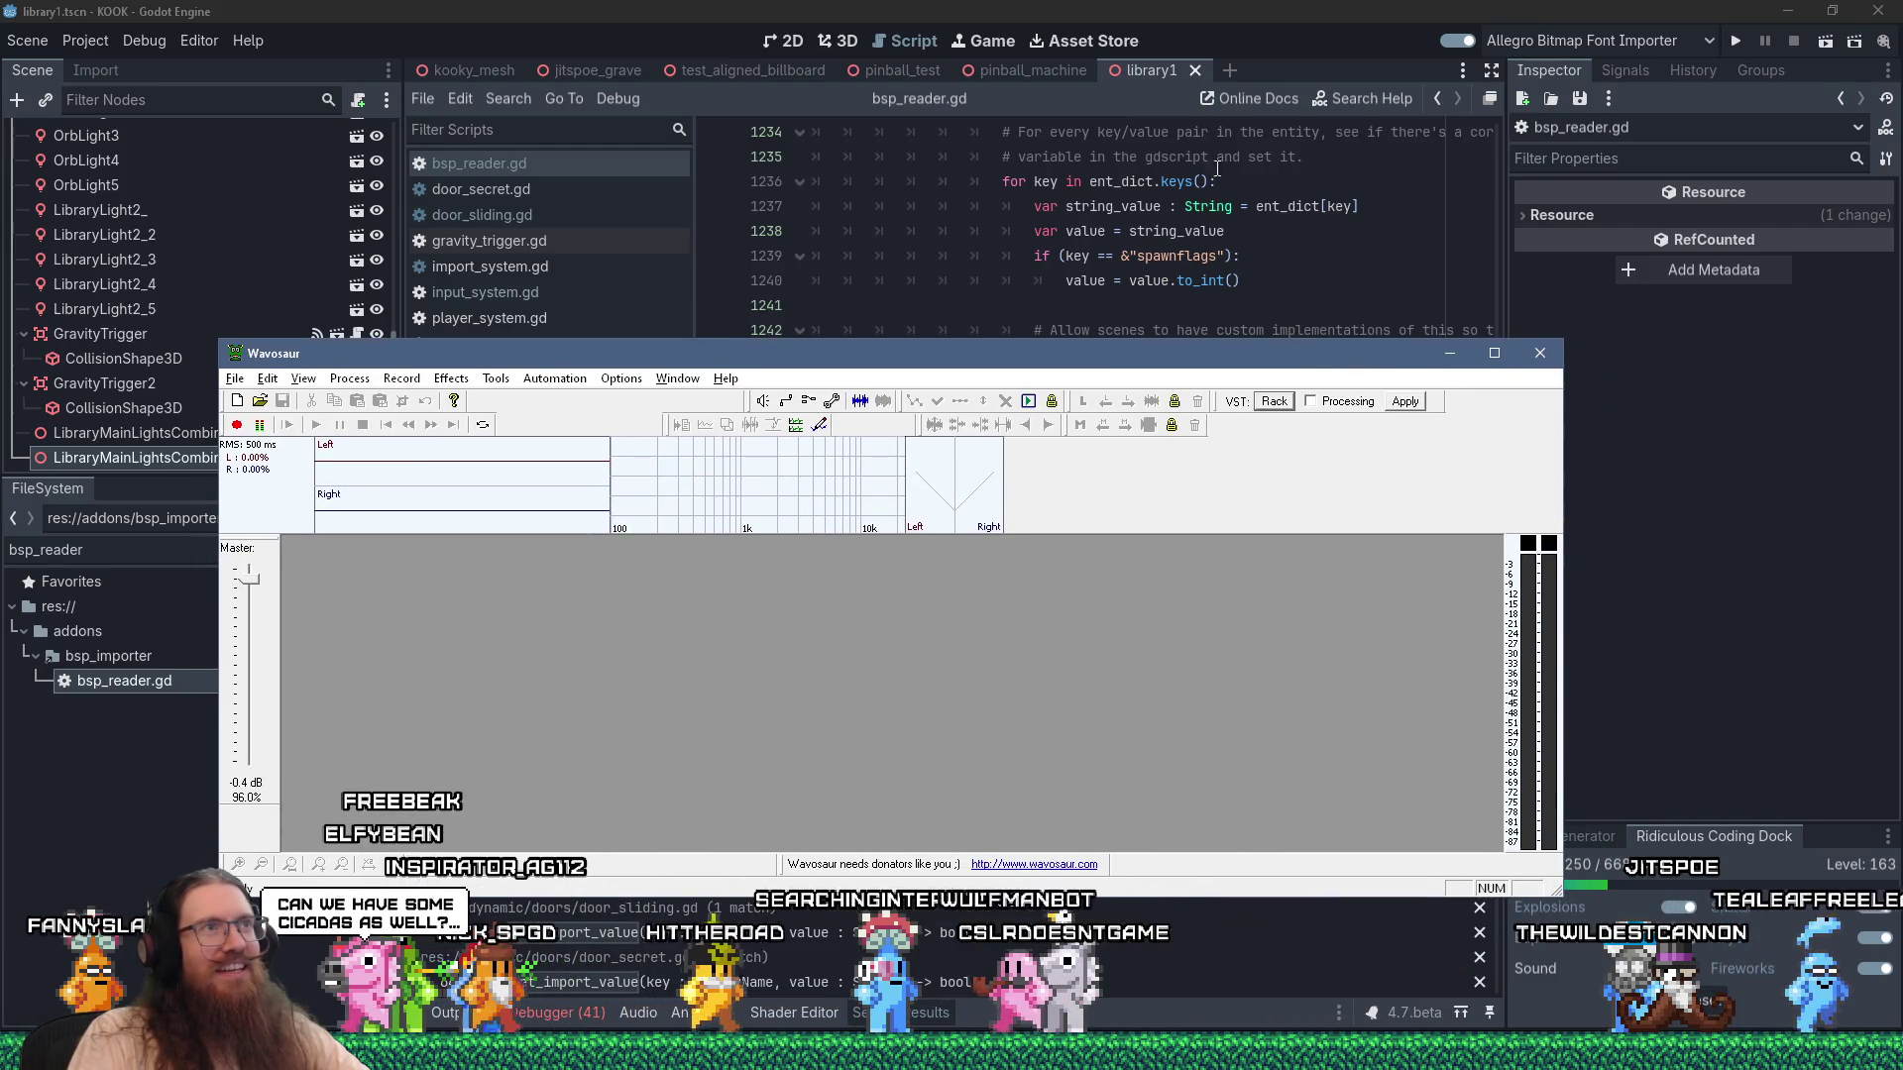
pyautogui.click(1199, 8)
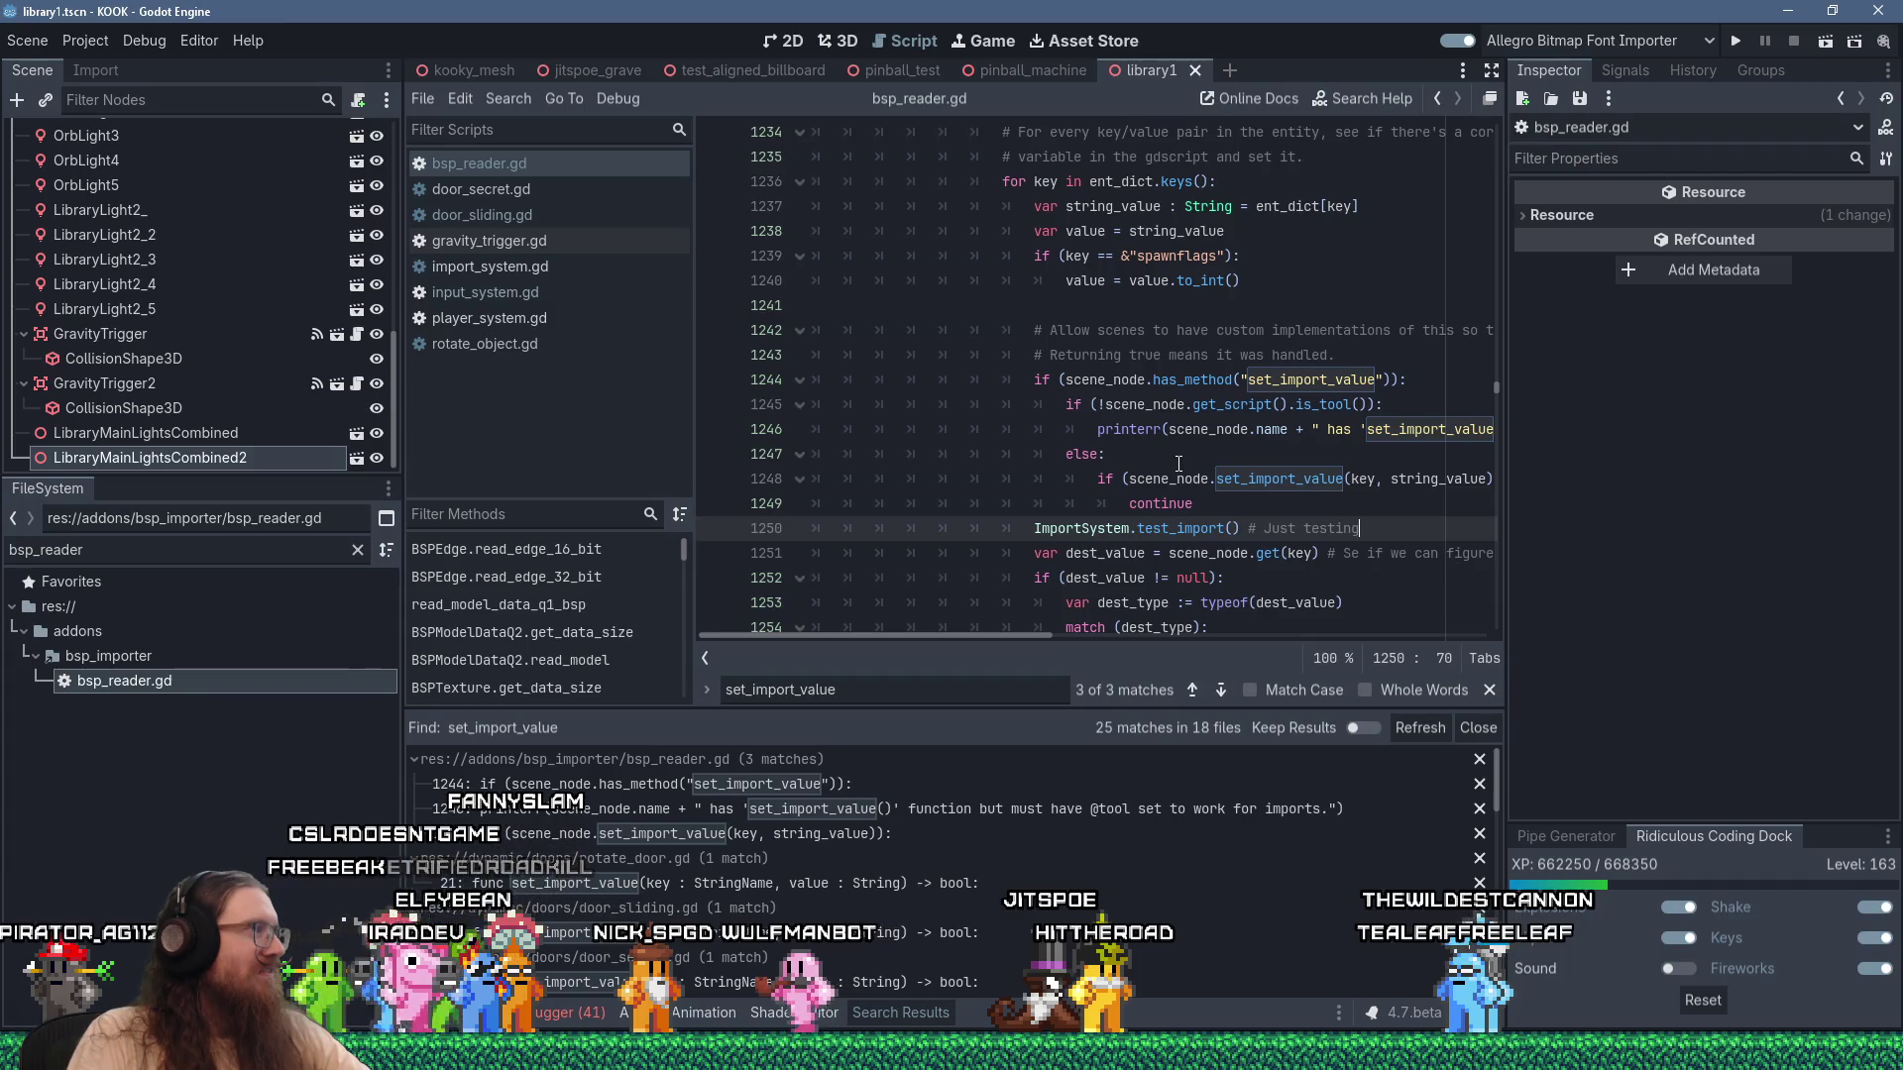
# Close the script find bar, clear the bsp_reader file filter, and filter files by 'library'.
pyautogui.click(1241, 479)
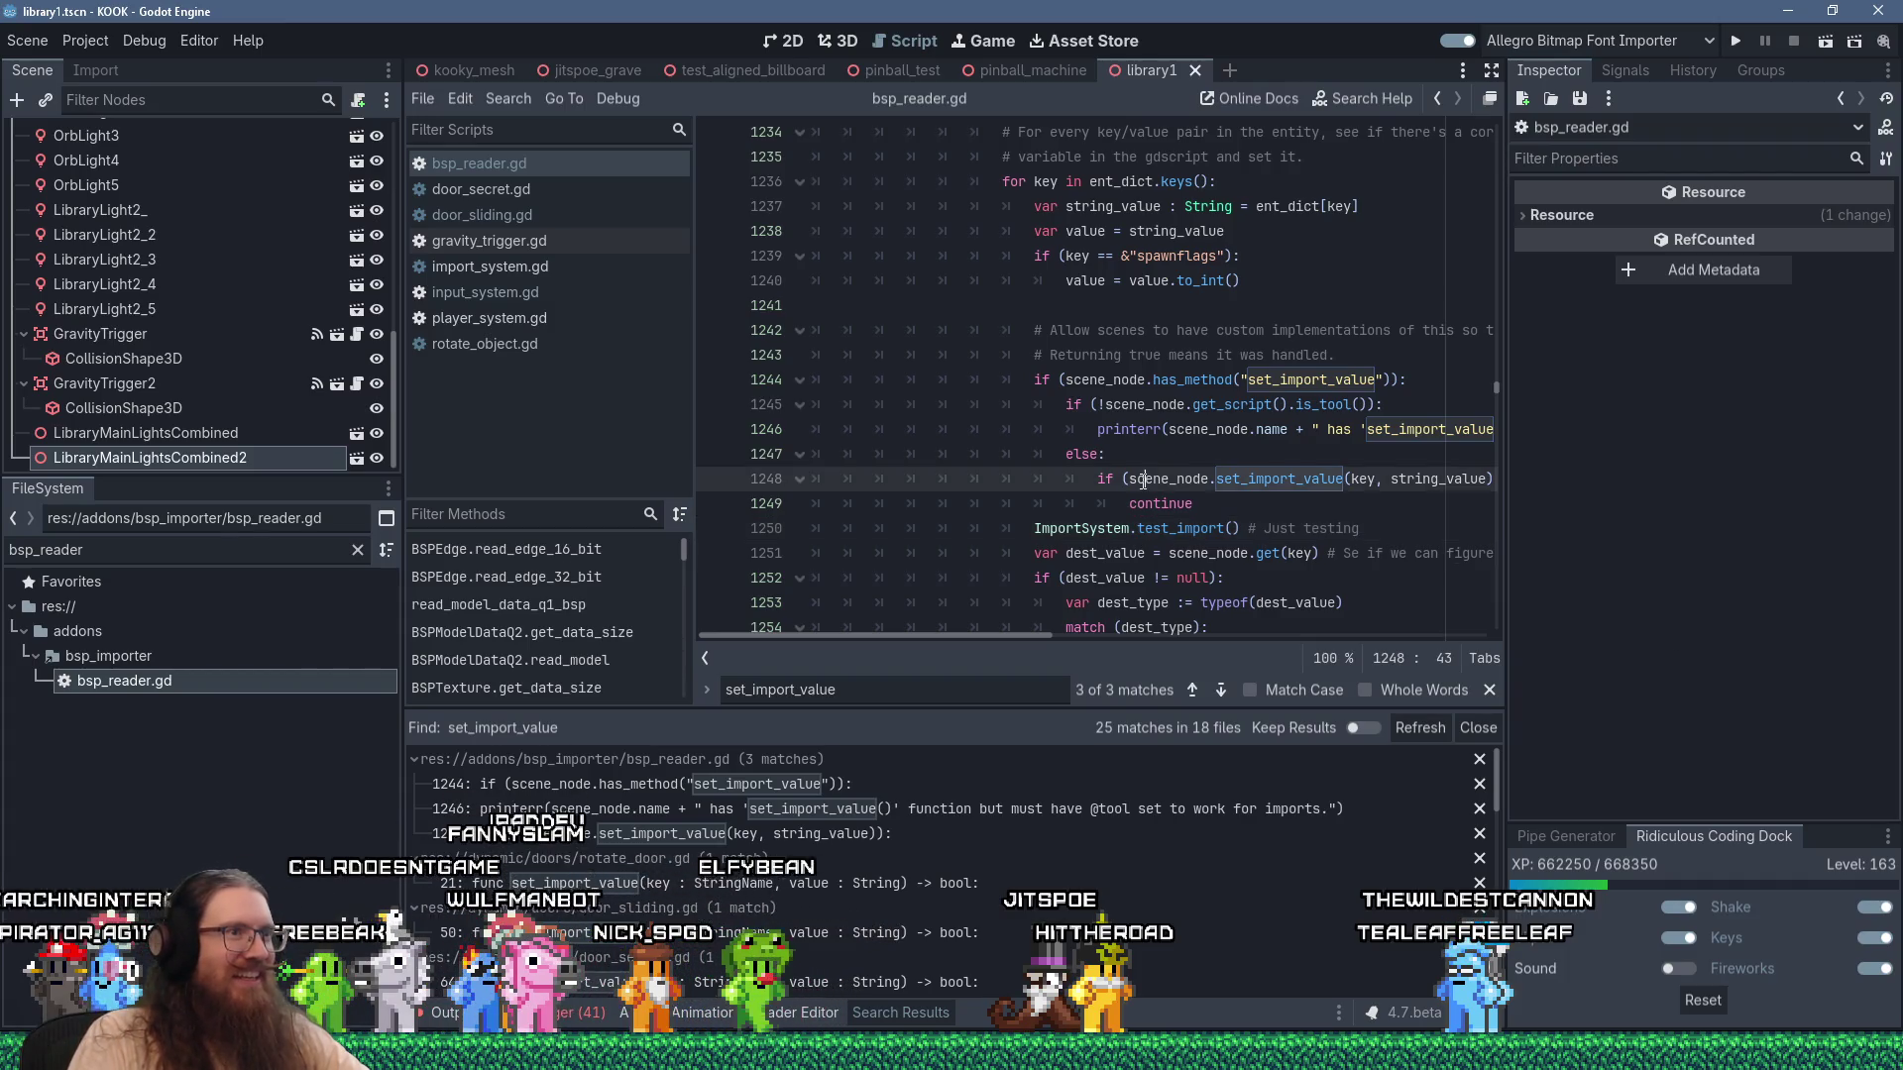
pyautogui.click(1490, 691)
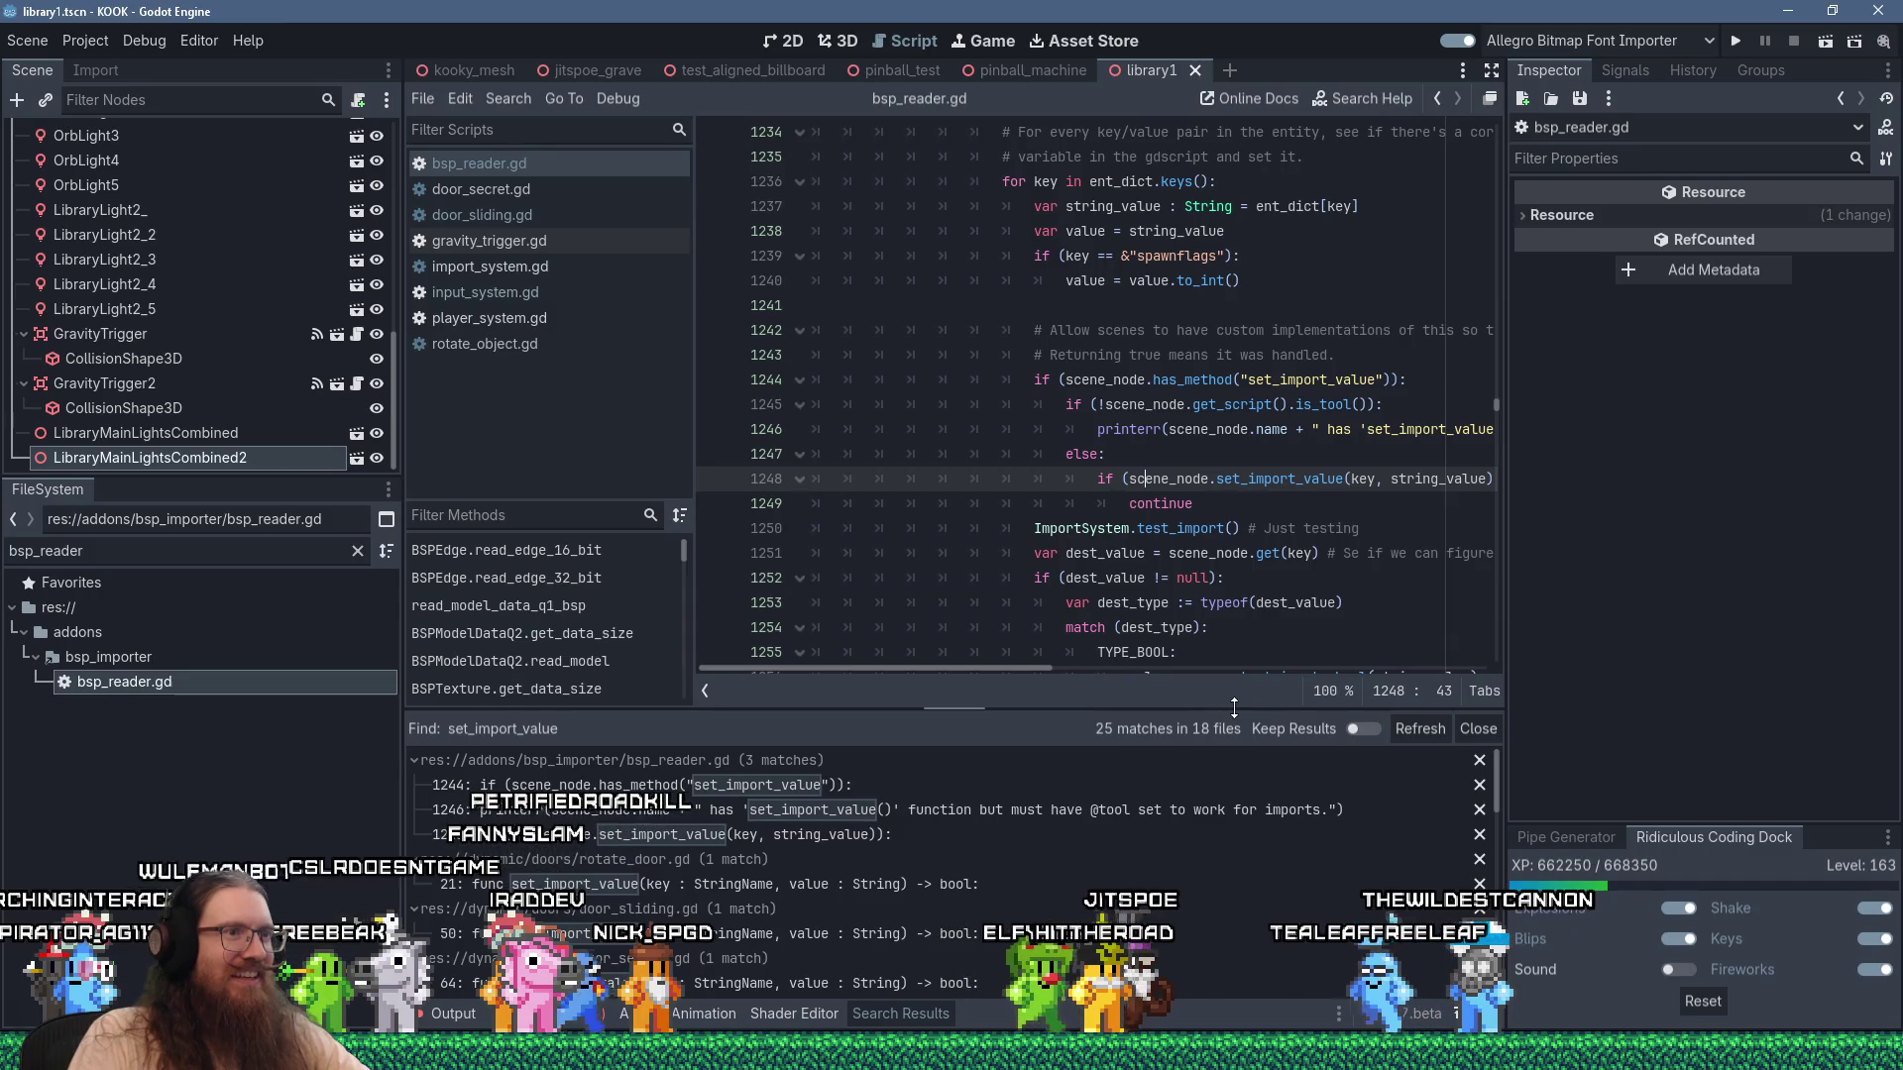
pyautogui.click(773, 504)
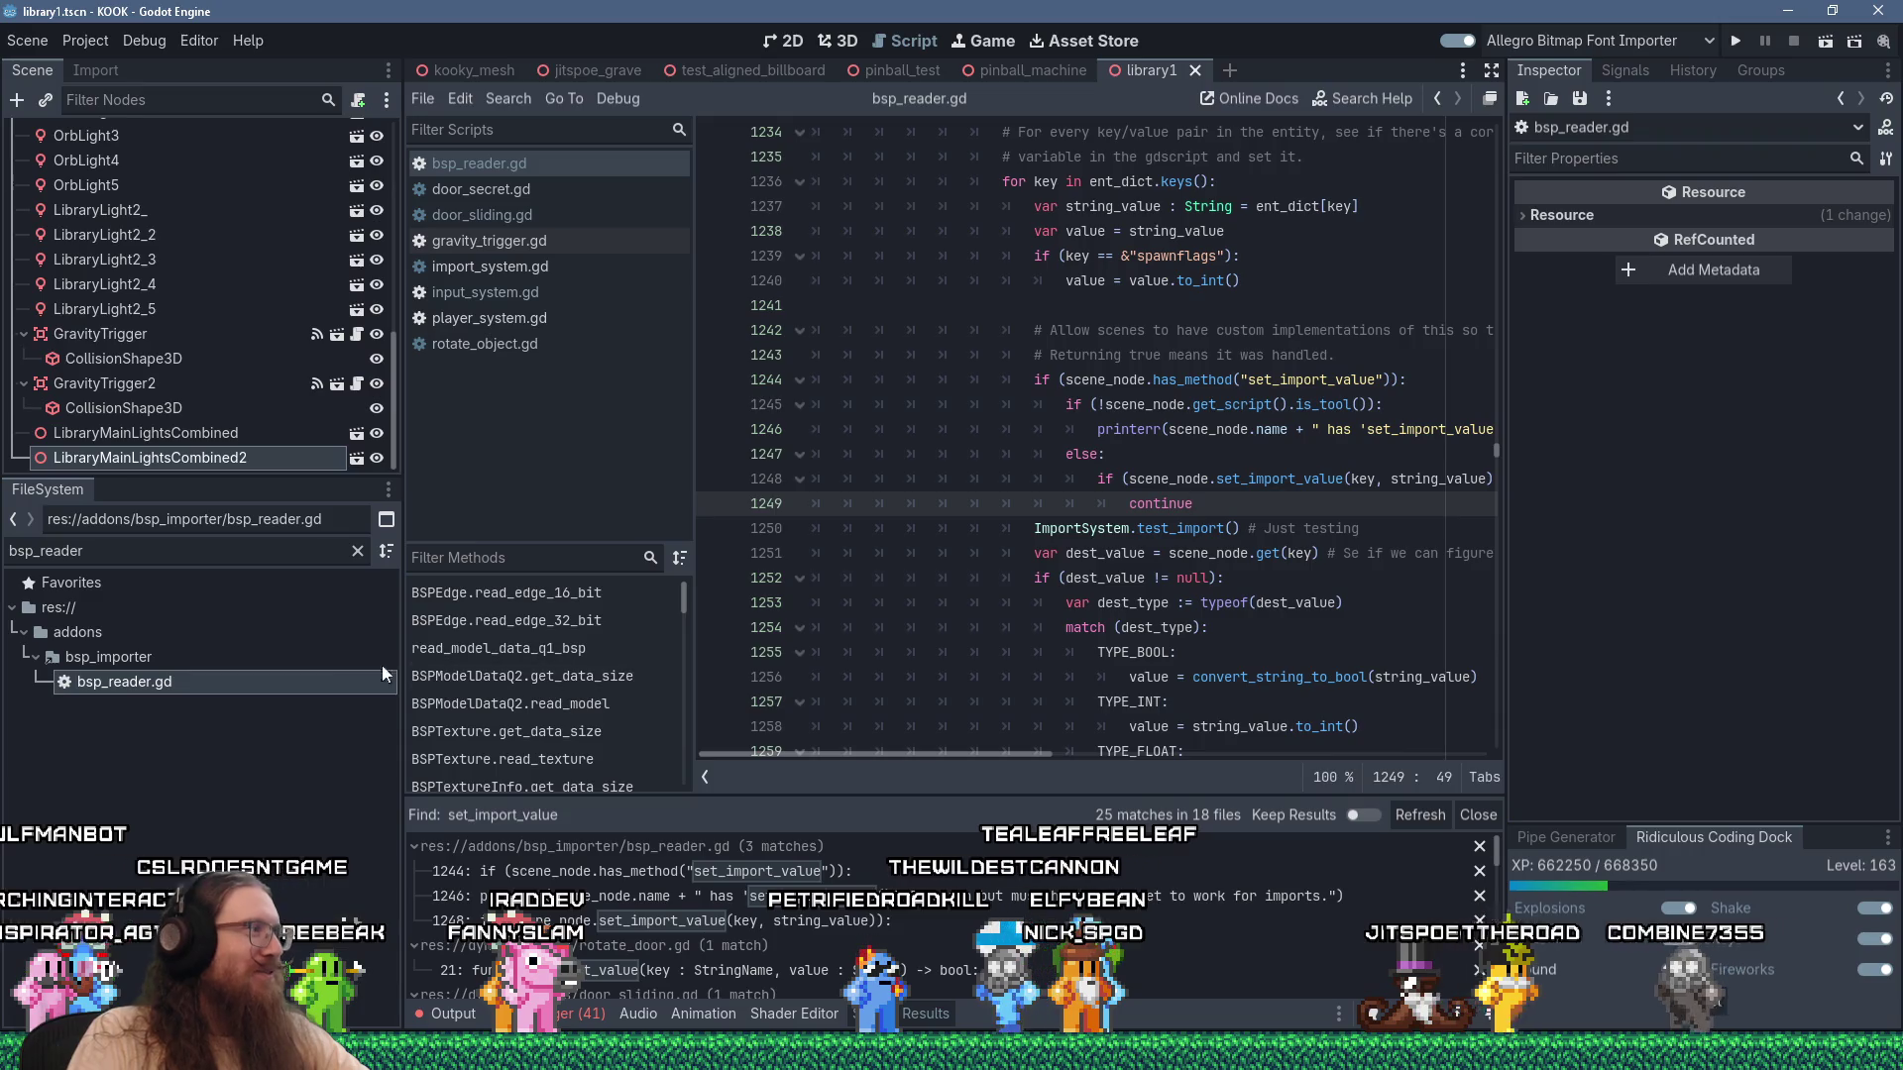
pyautogui.click(251, 553)
pyautogui.click(357, 552)
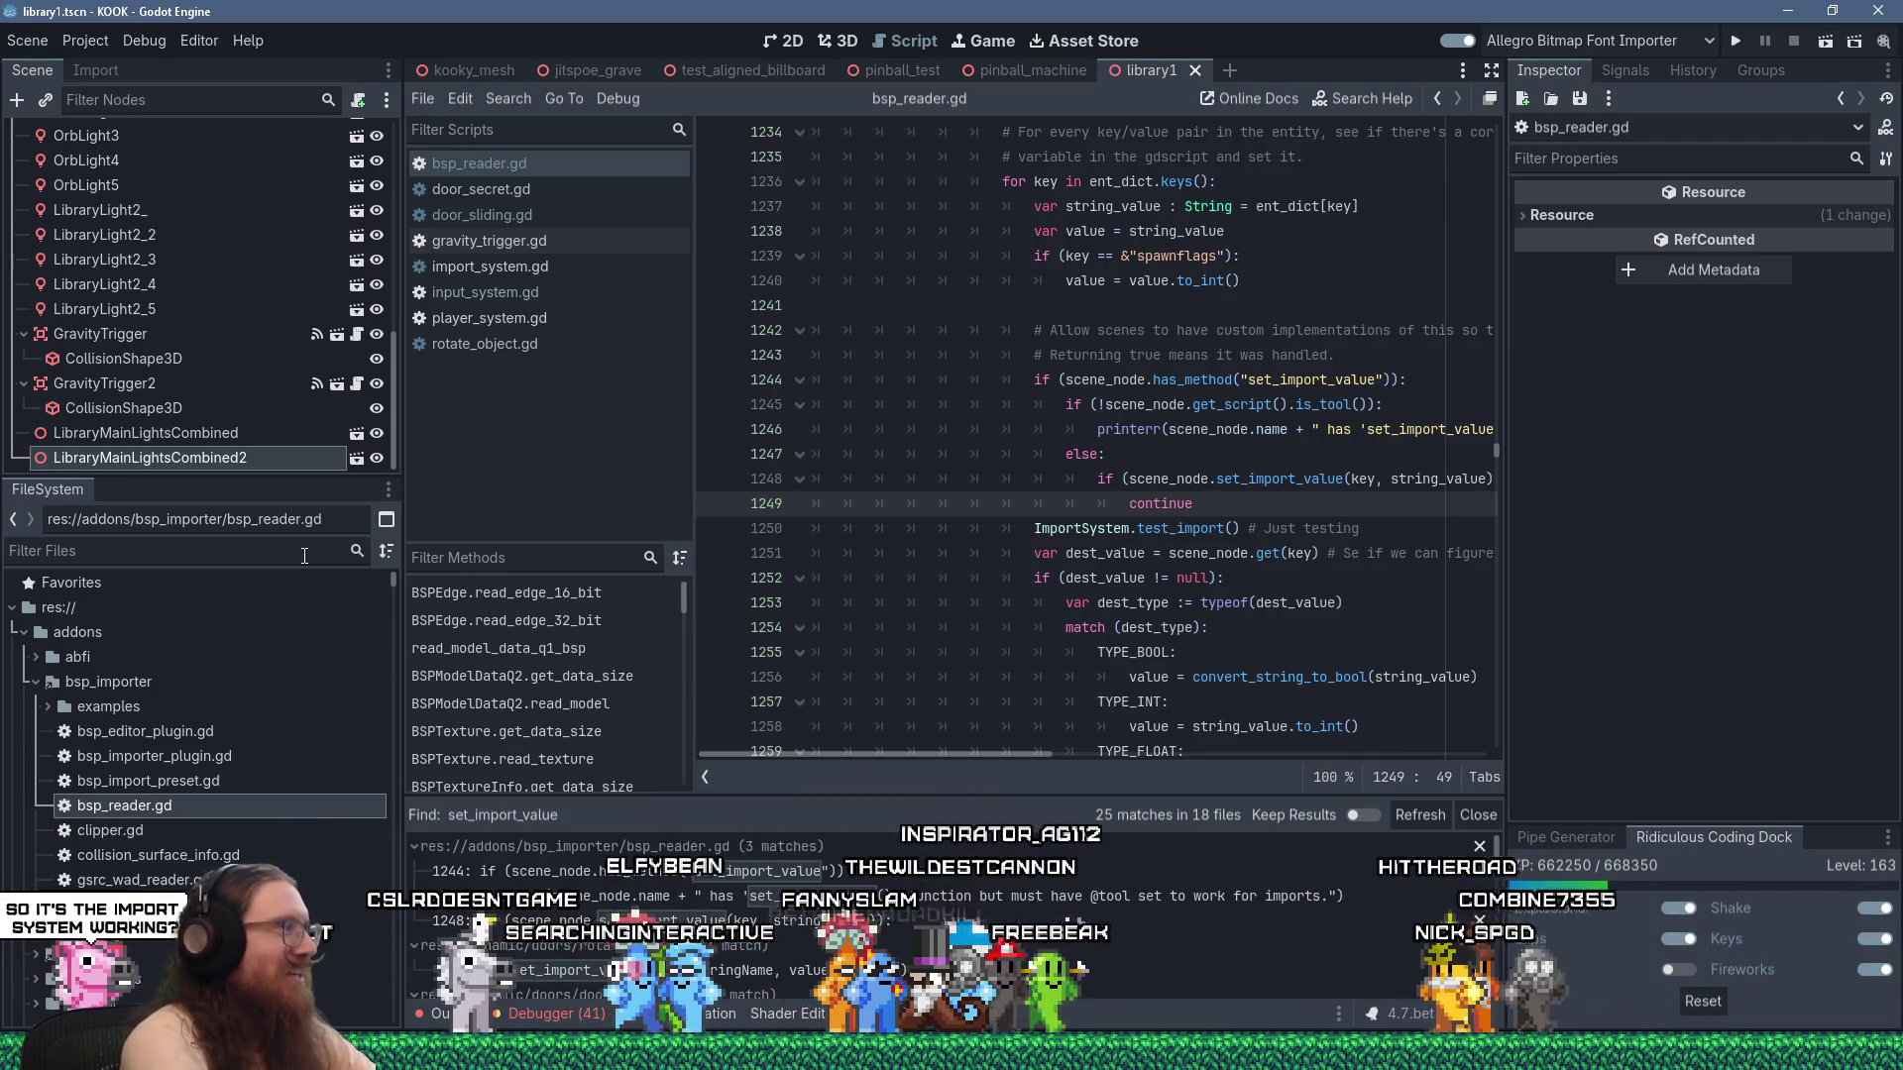
pyautogui.click(304, 555)
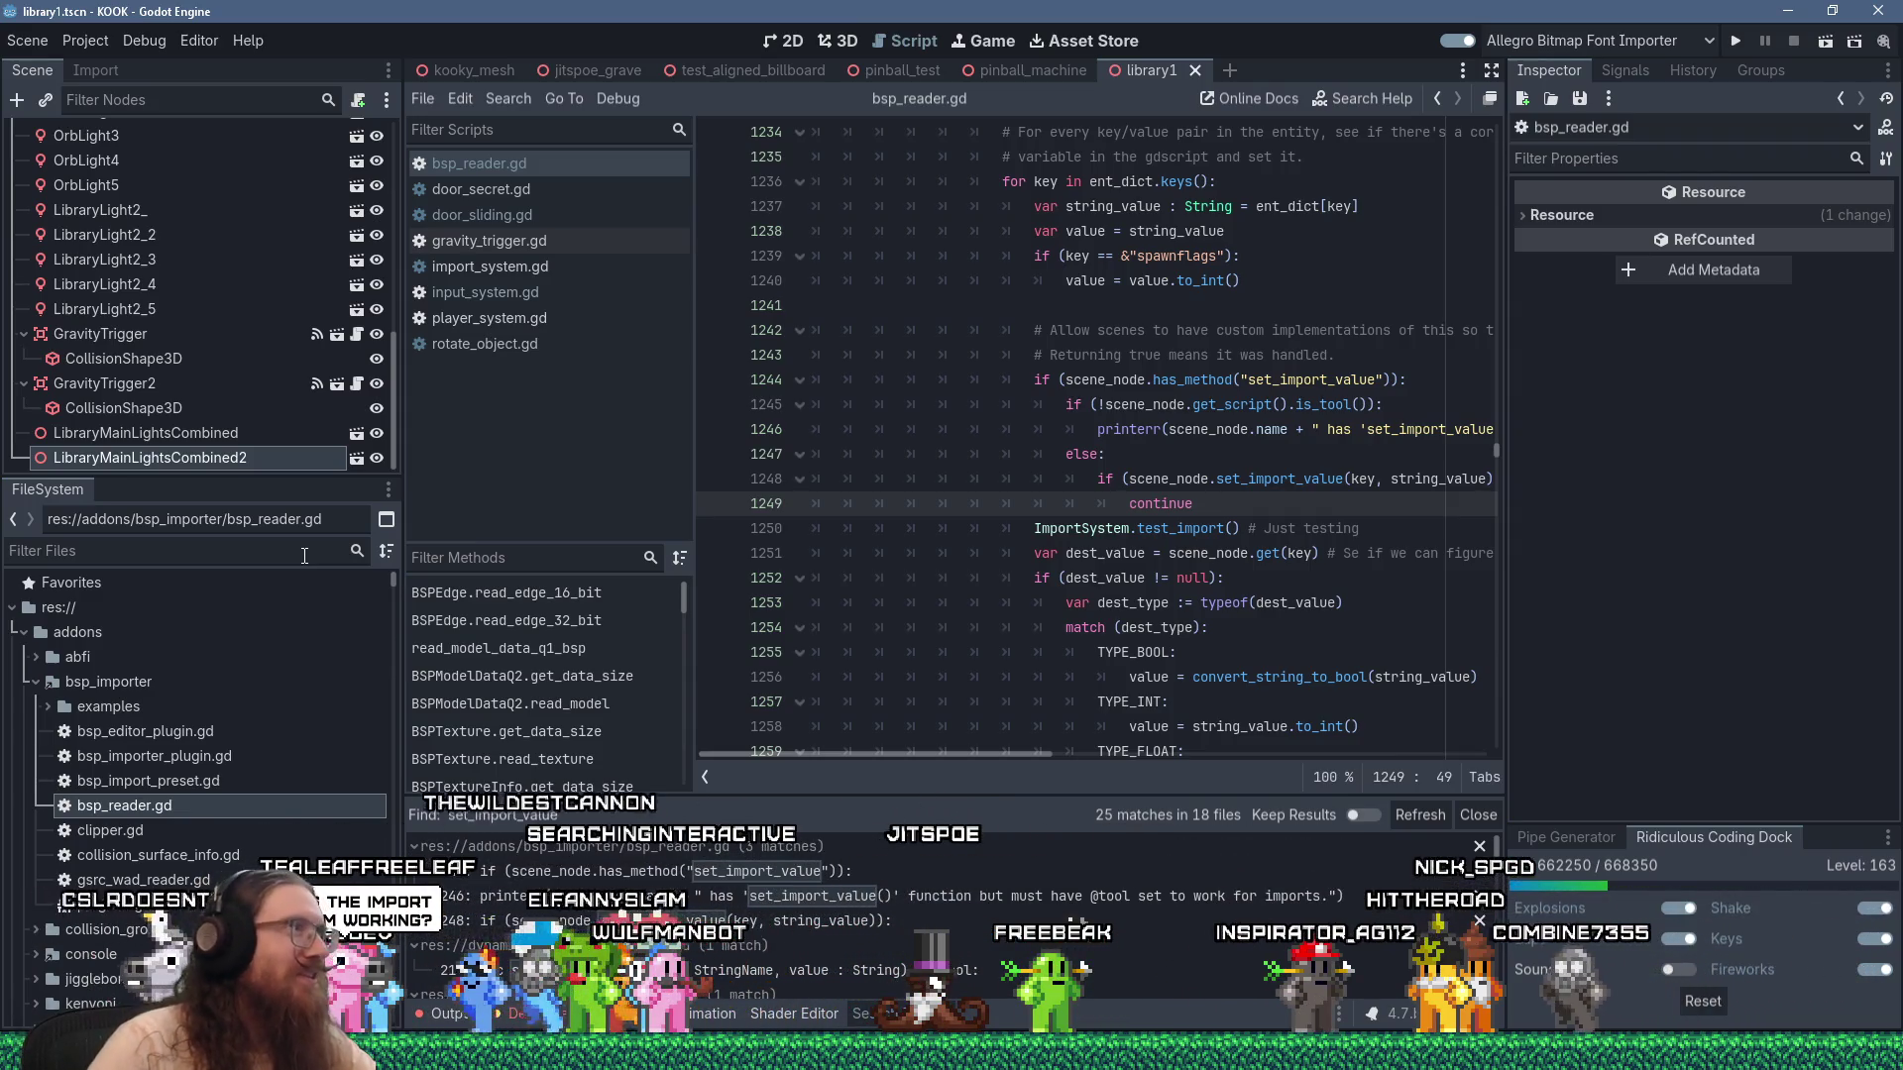
pyautogui.write('library')
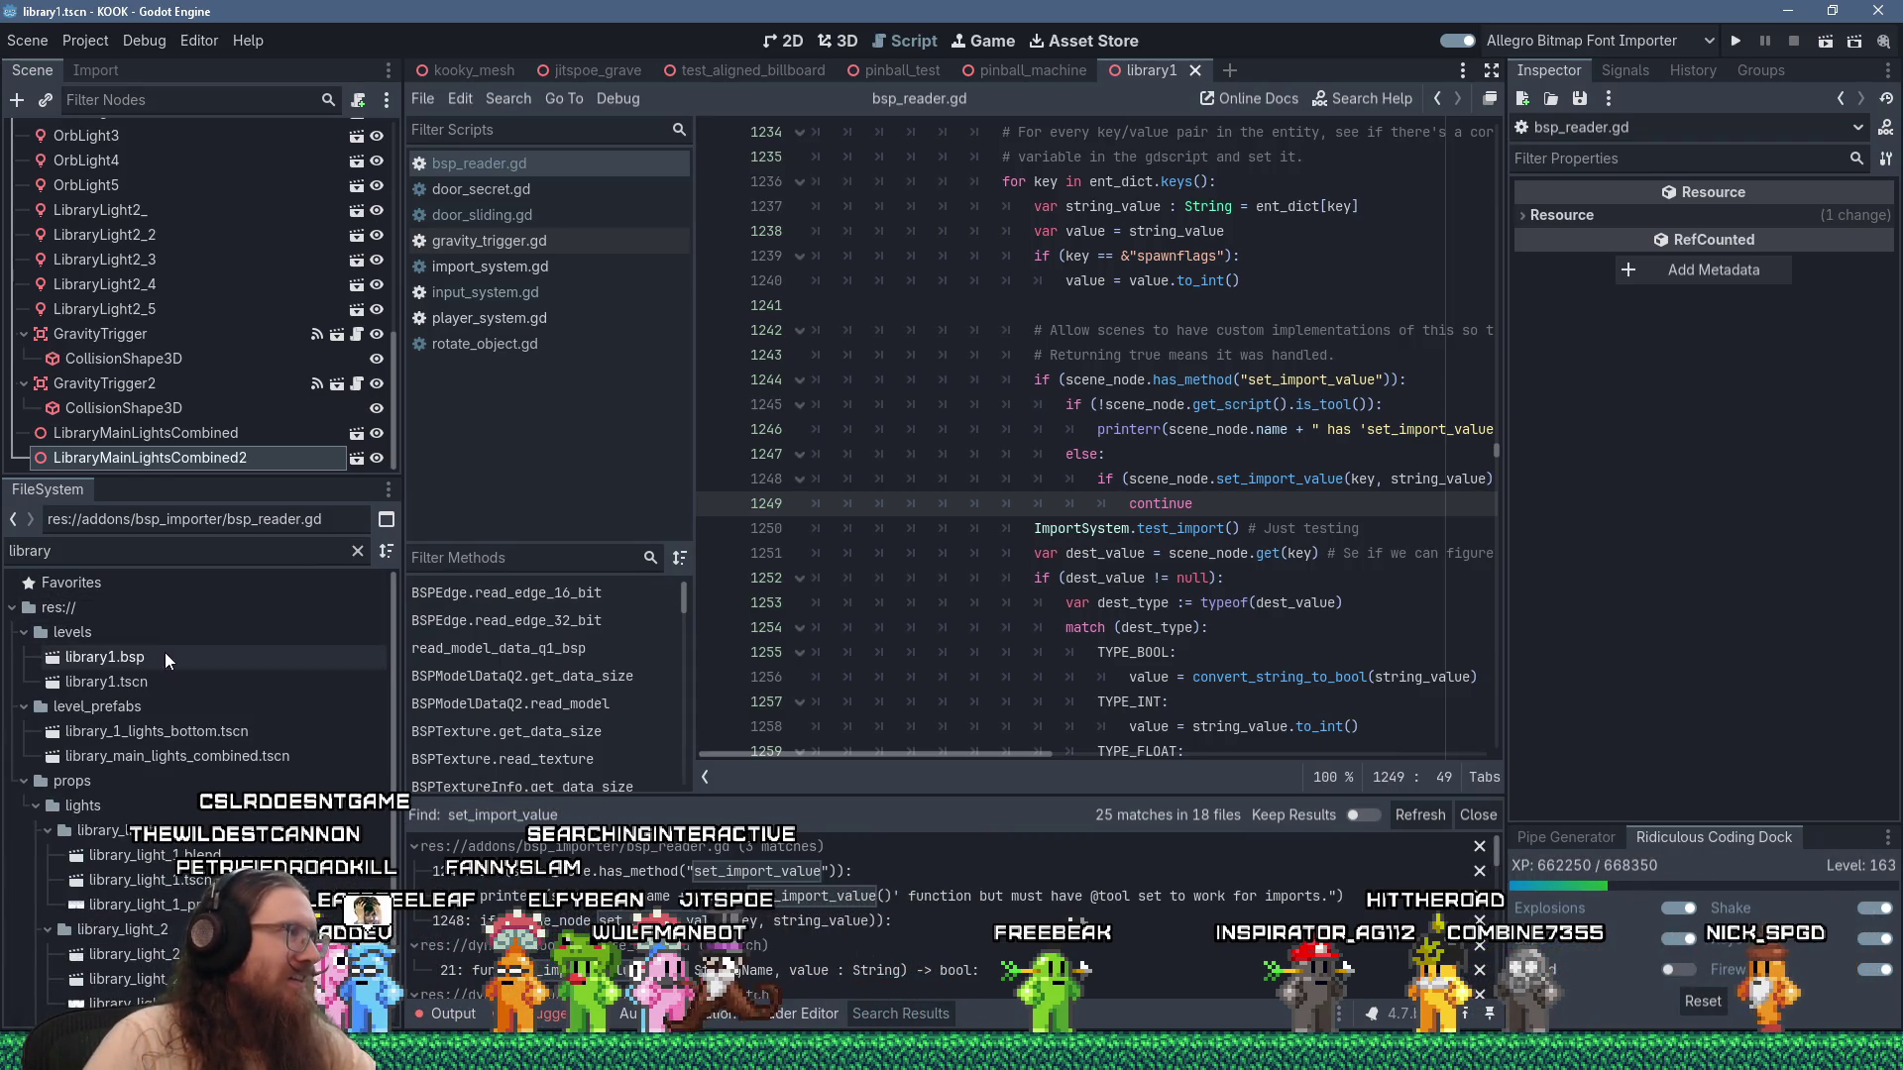
# Select library1.bsp, show its Quake BSP import settings, and reimport it.
pyautogui.click(165, 652)
pyautogui.click(103, 73)
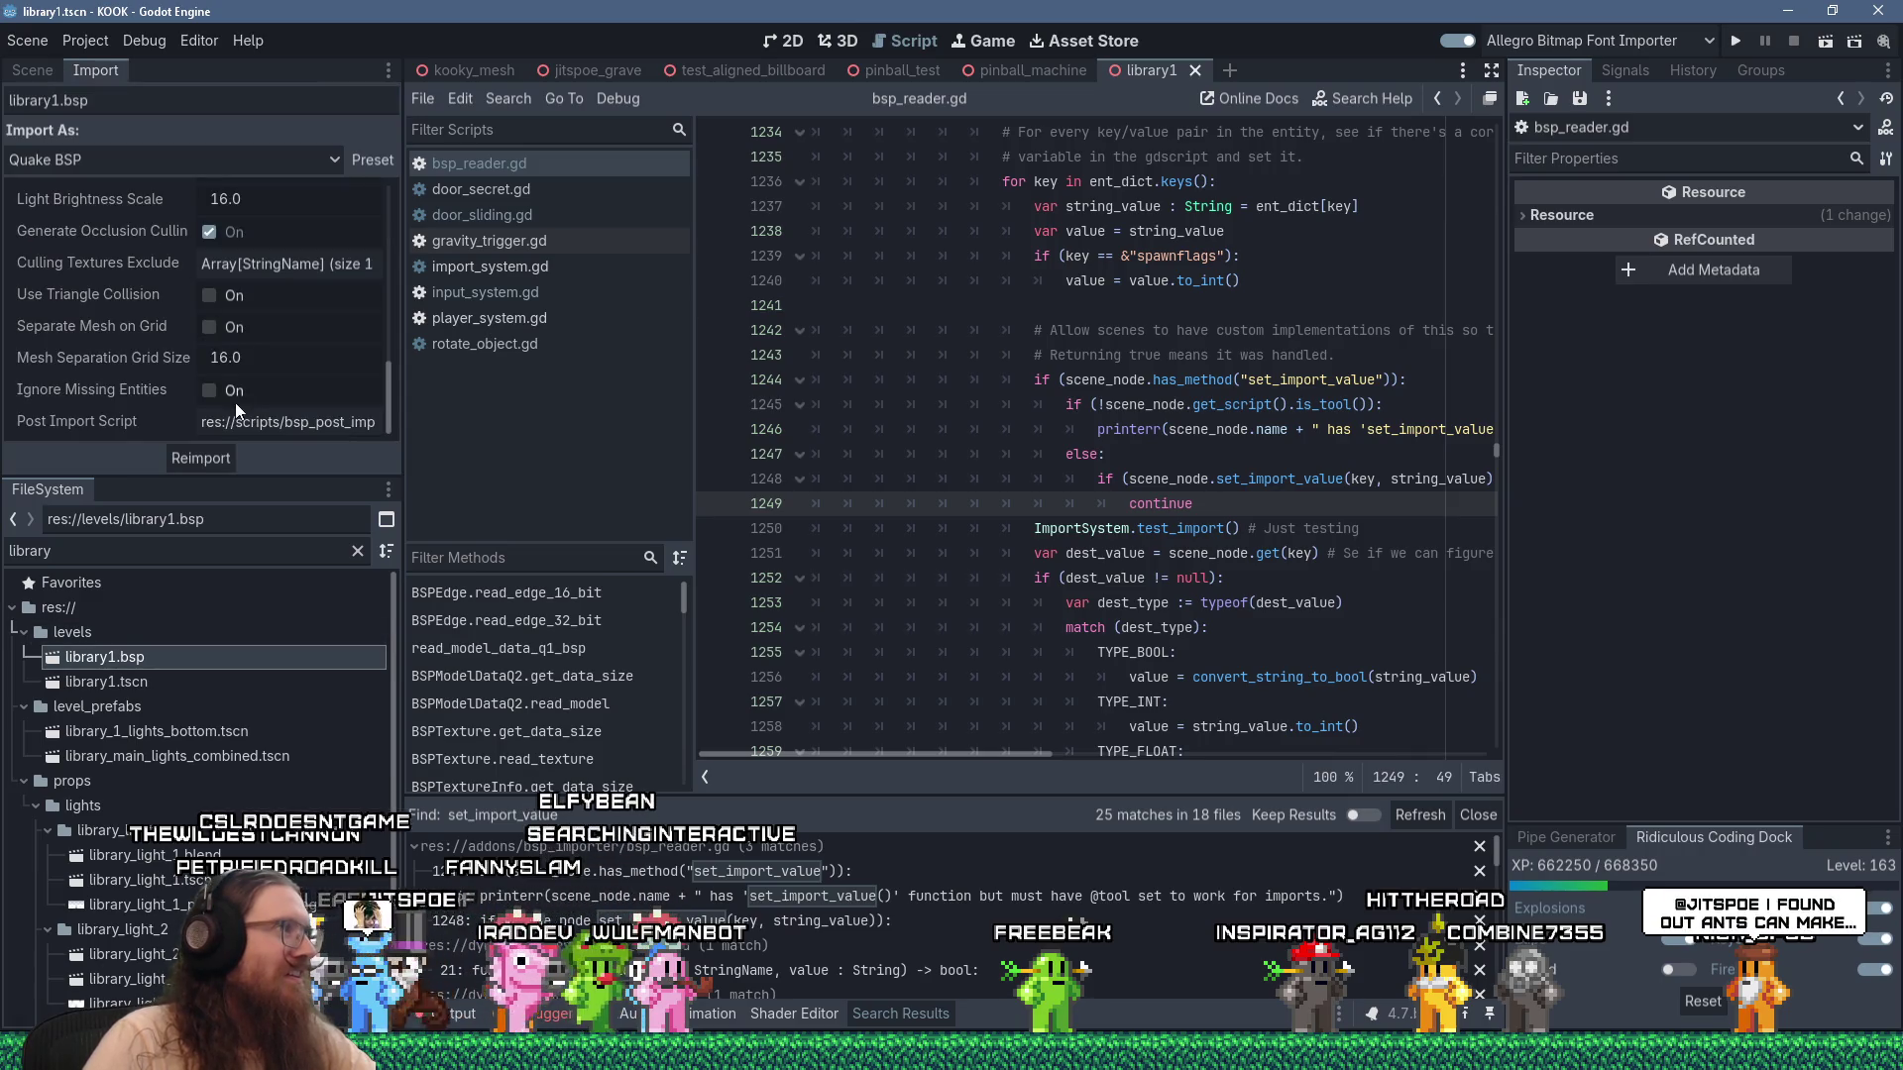
pyautogui.click(219, 462)
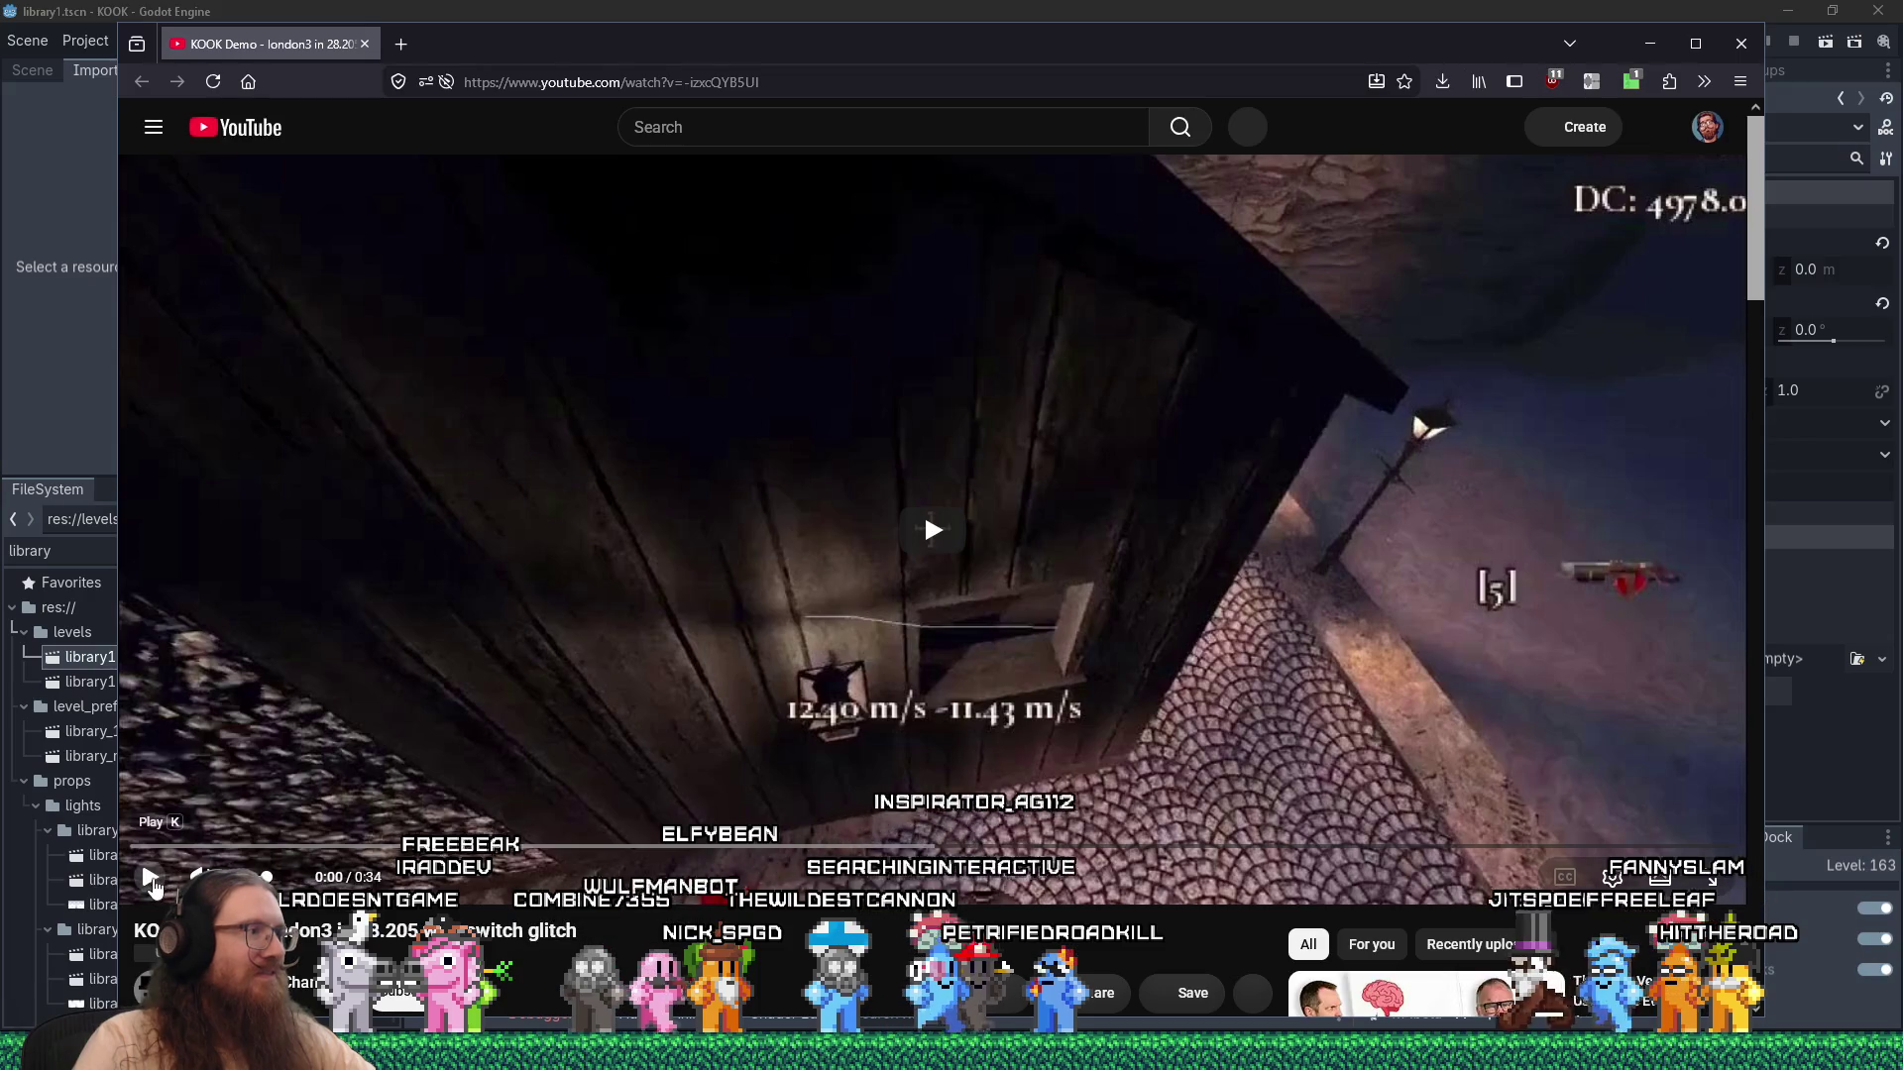
# Play the KOOK Demo video, skip near the end, pause on the stats screen, and close Firefox.
pyautogui.click(151, 879)
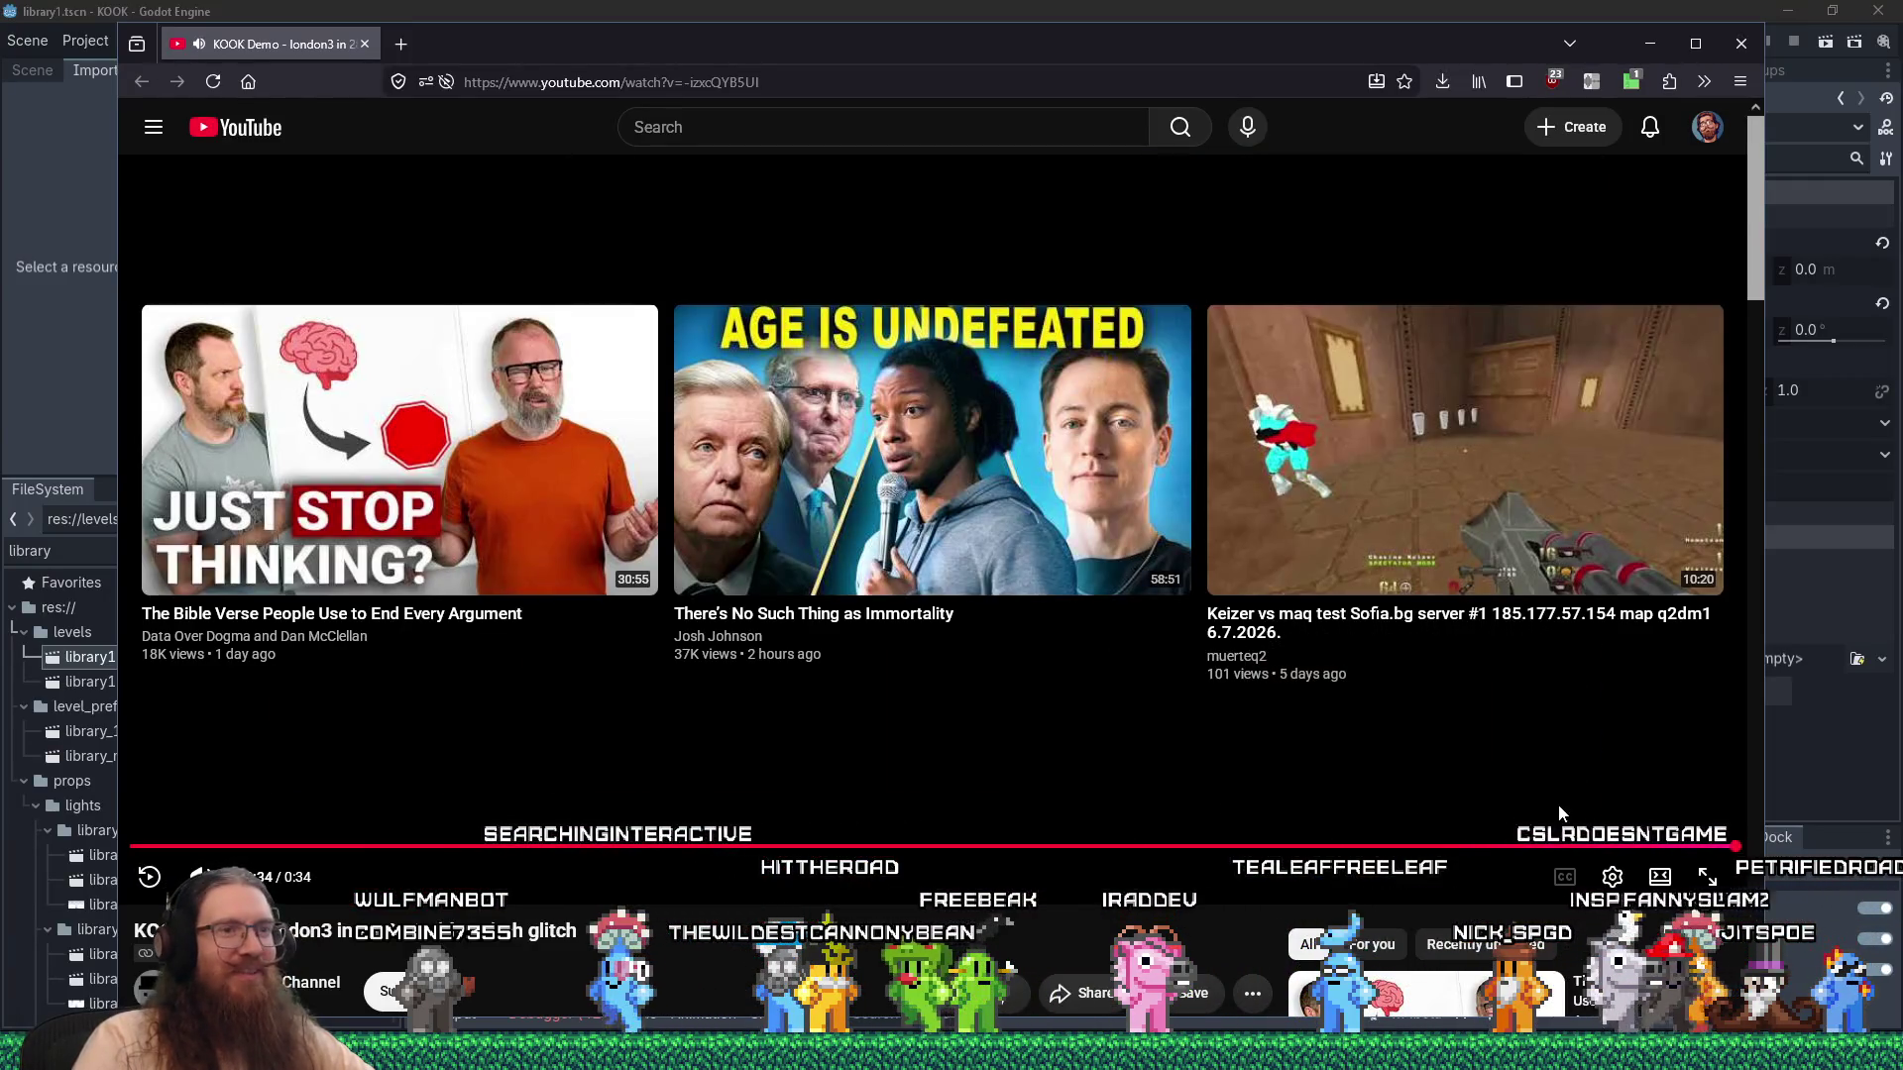
pyautogui.click(1586, 846)
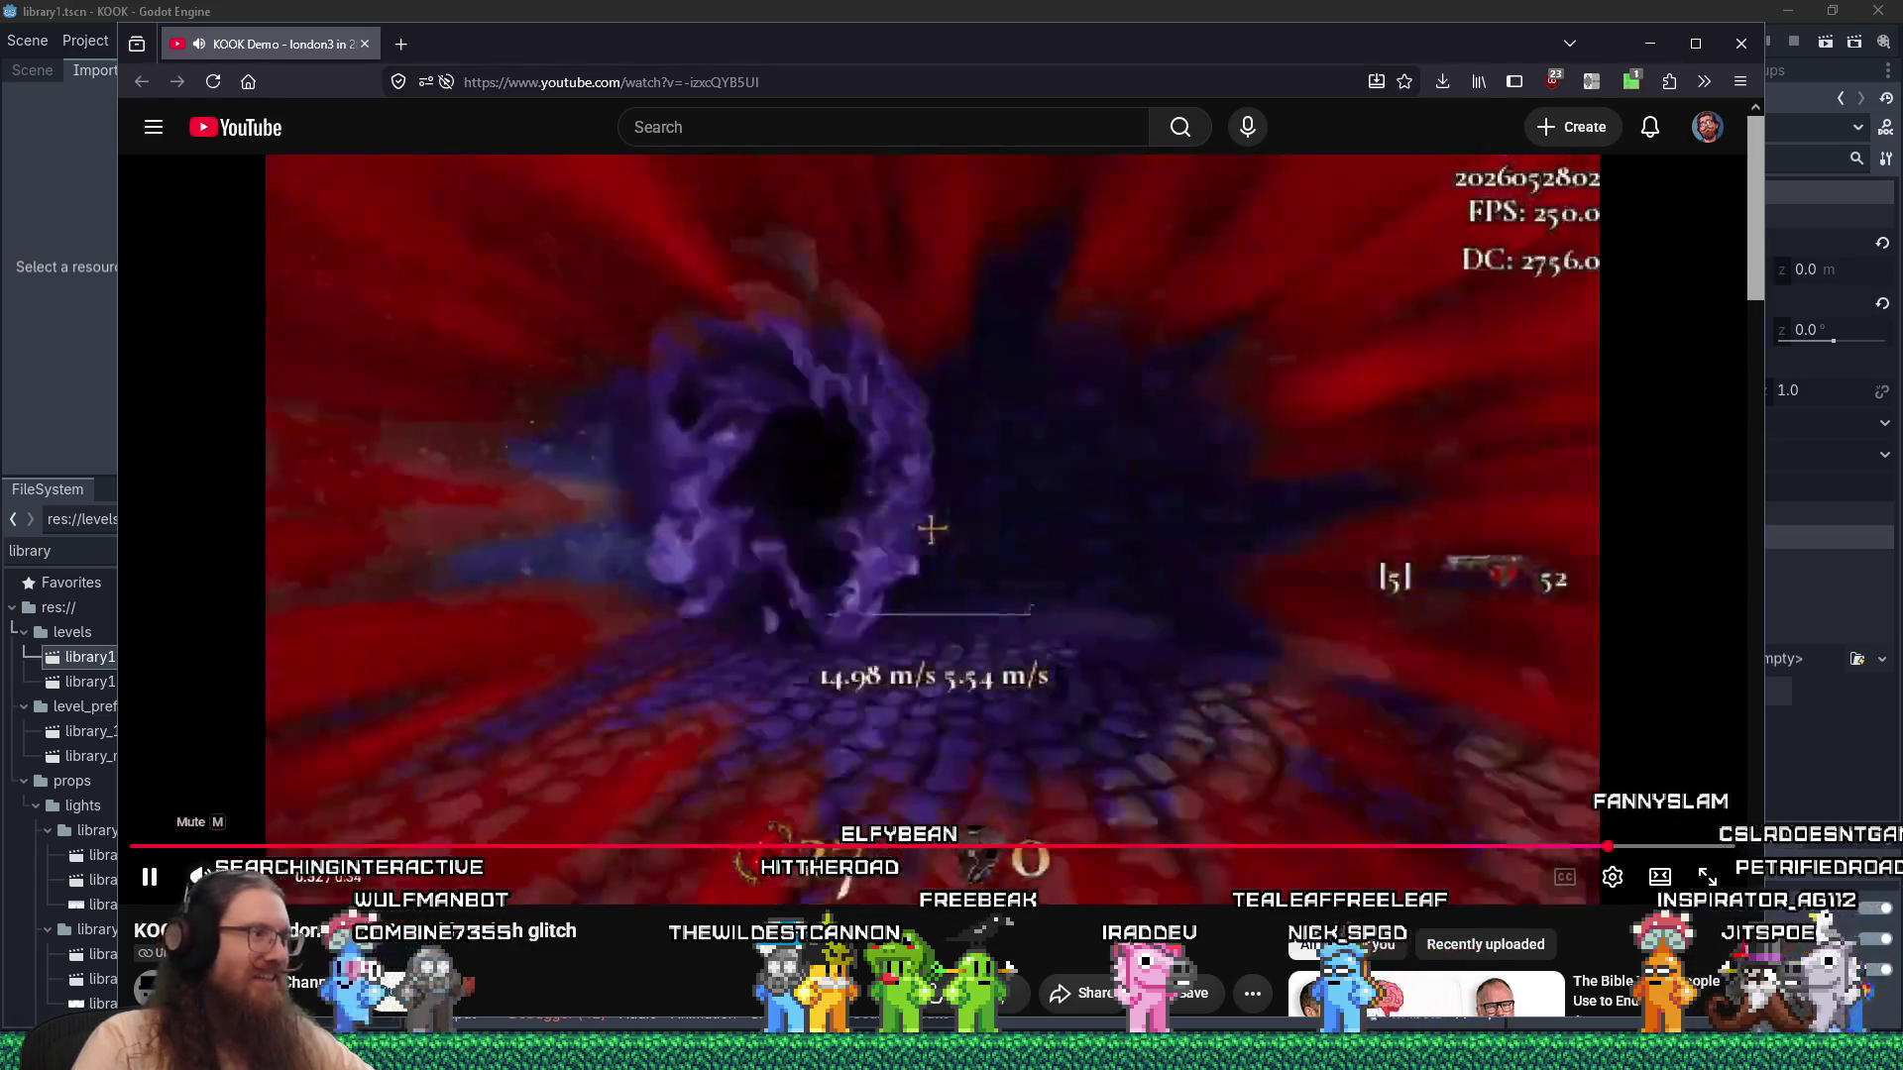
pyautogui.click(158, 888)
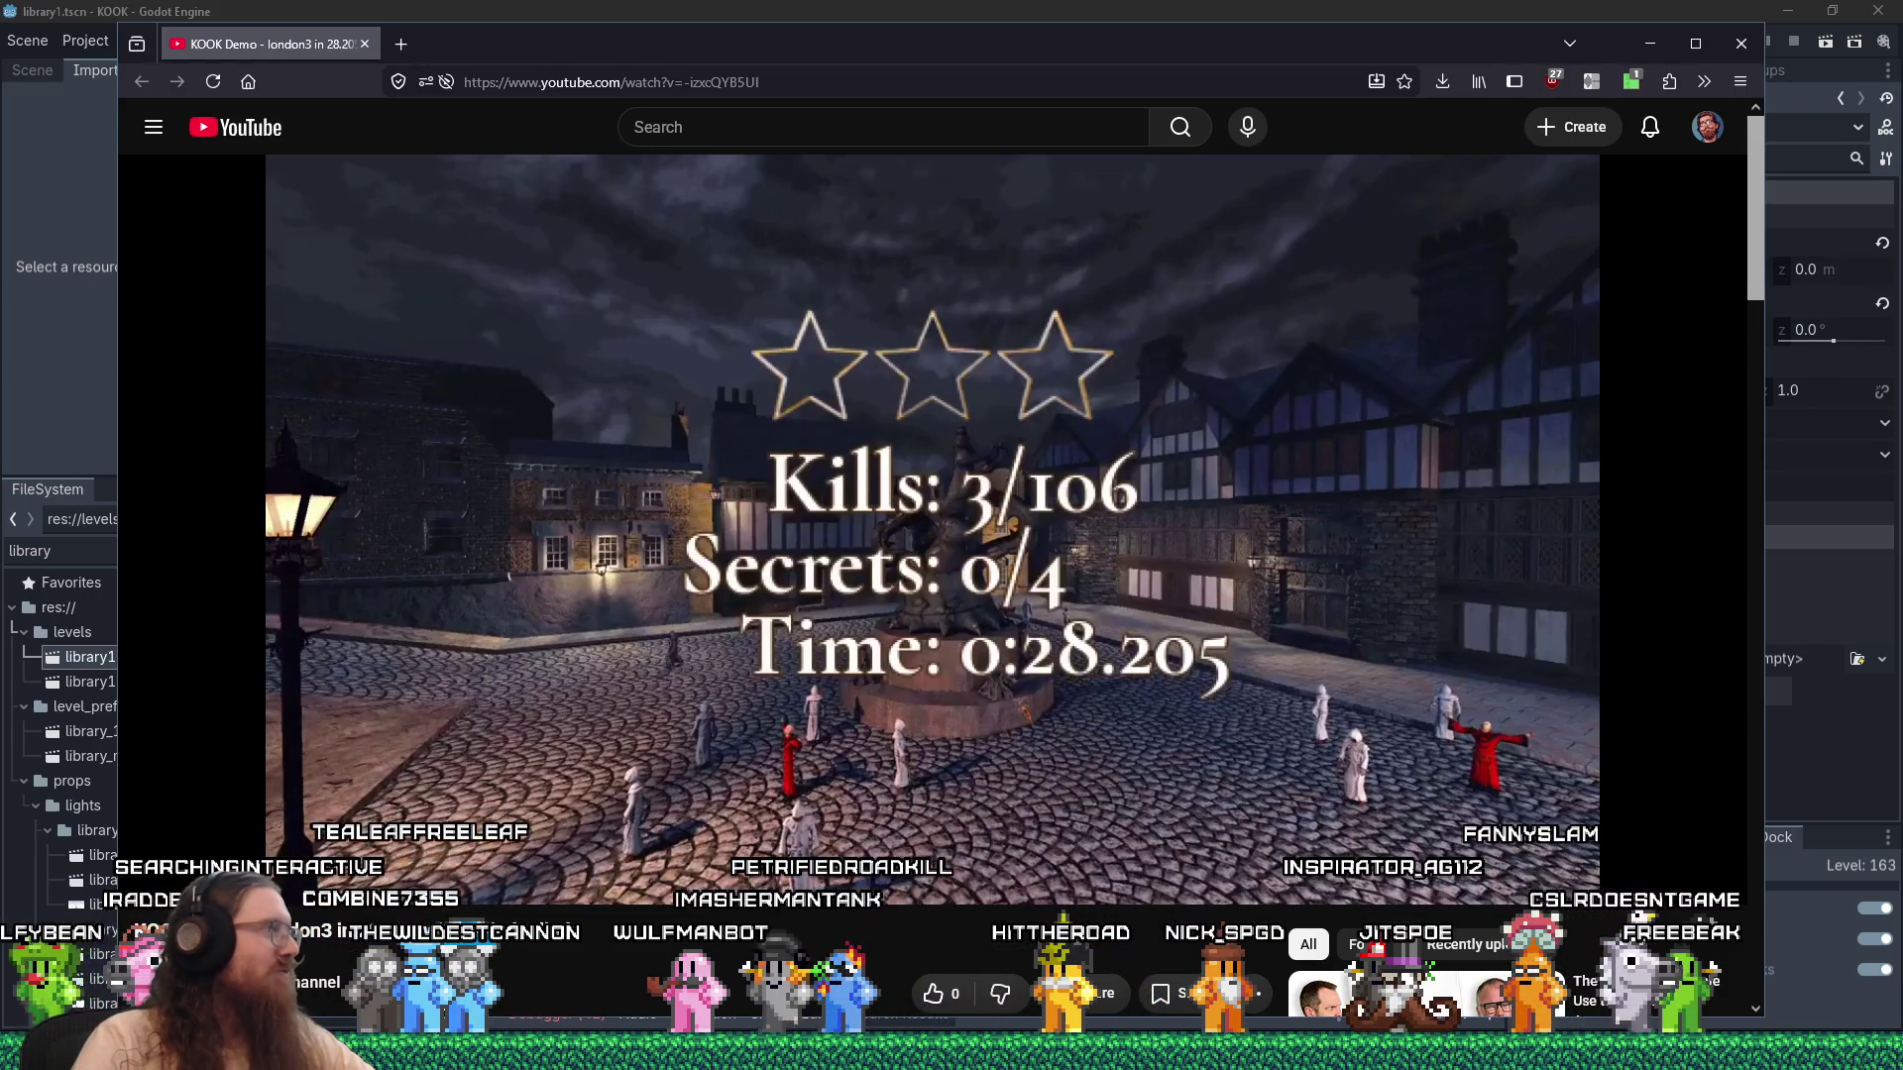
pyautogui.click(1741, 43)
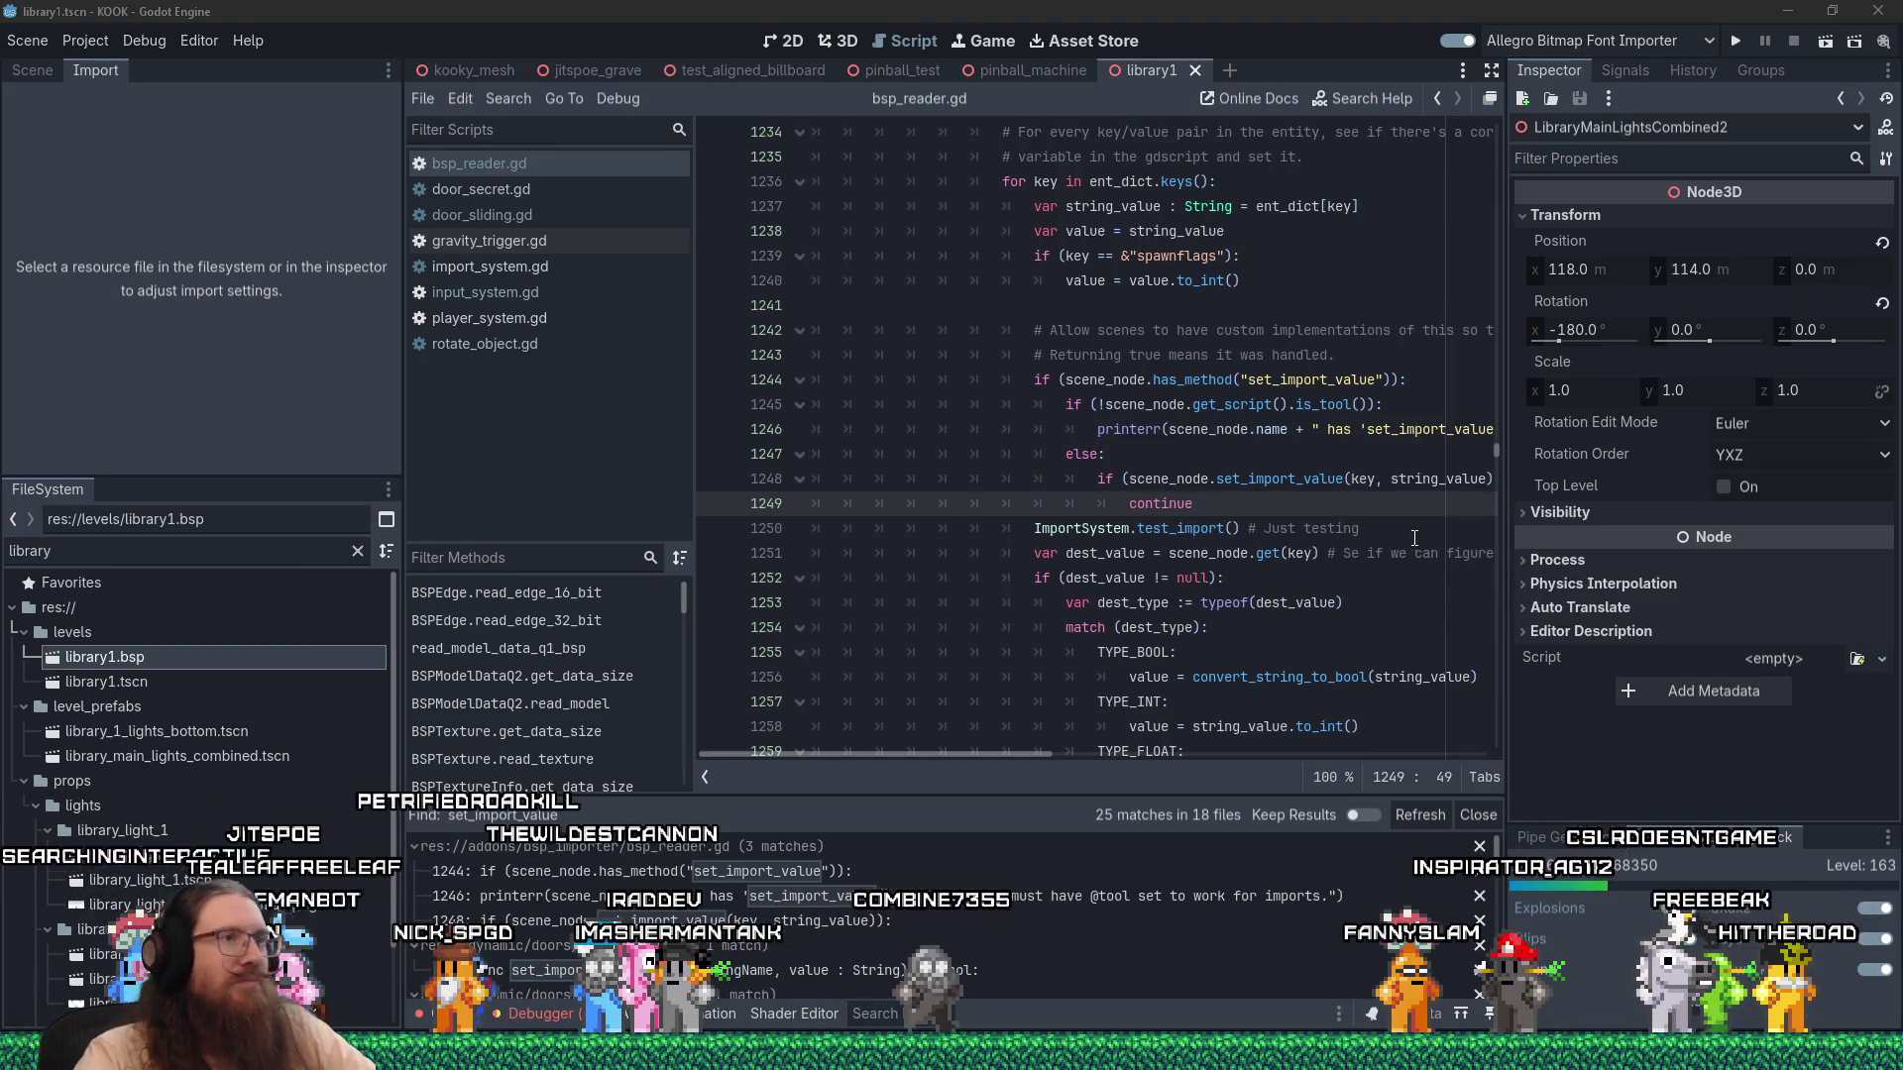
# Clear the Debugger error list and the Output log, then select library1.bsp.
pyautogui.click(504, 1013)
pyautogui.click(540, 630)
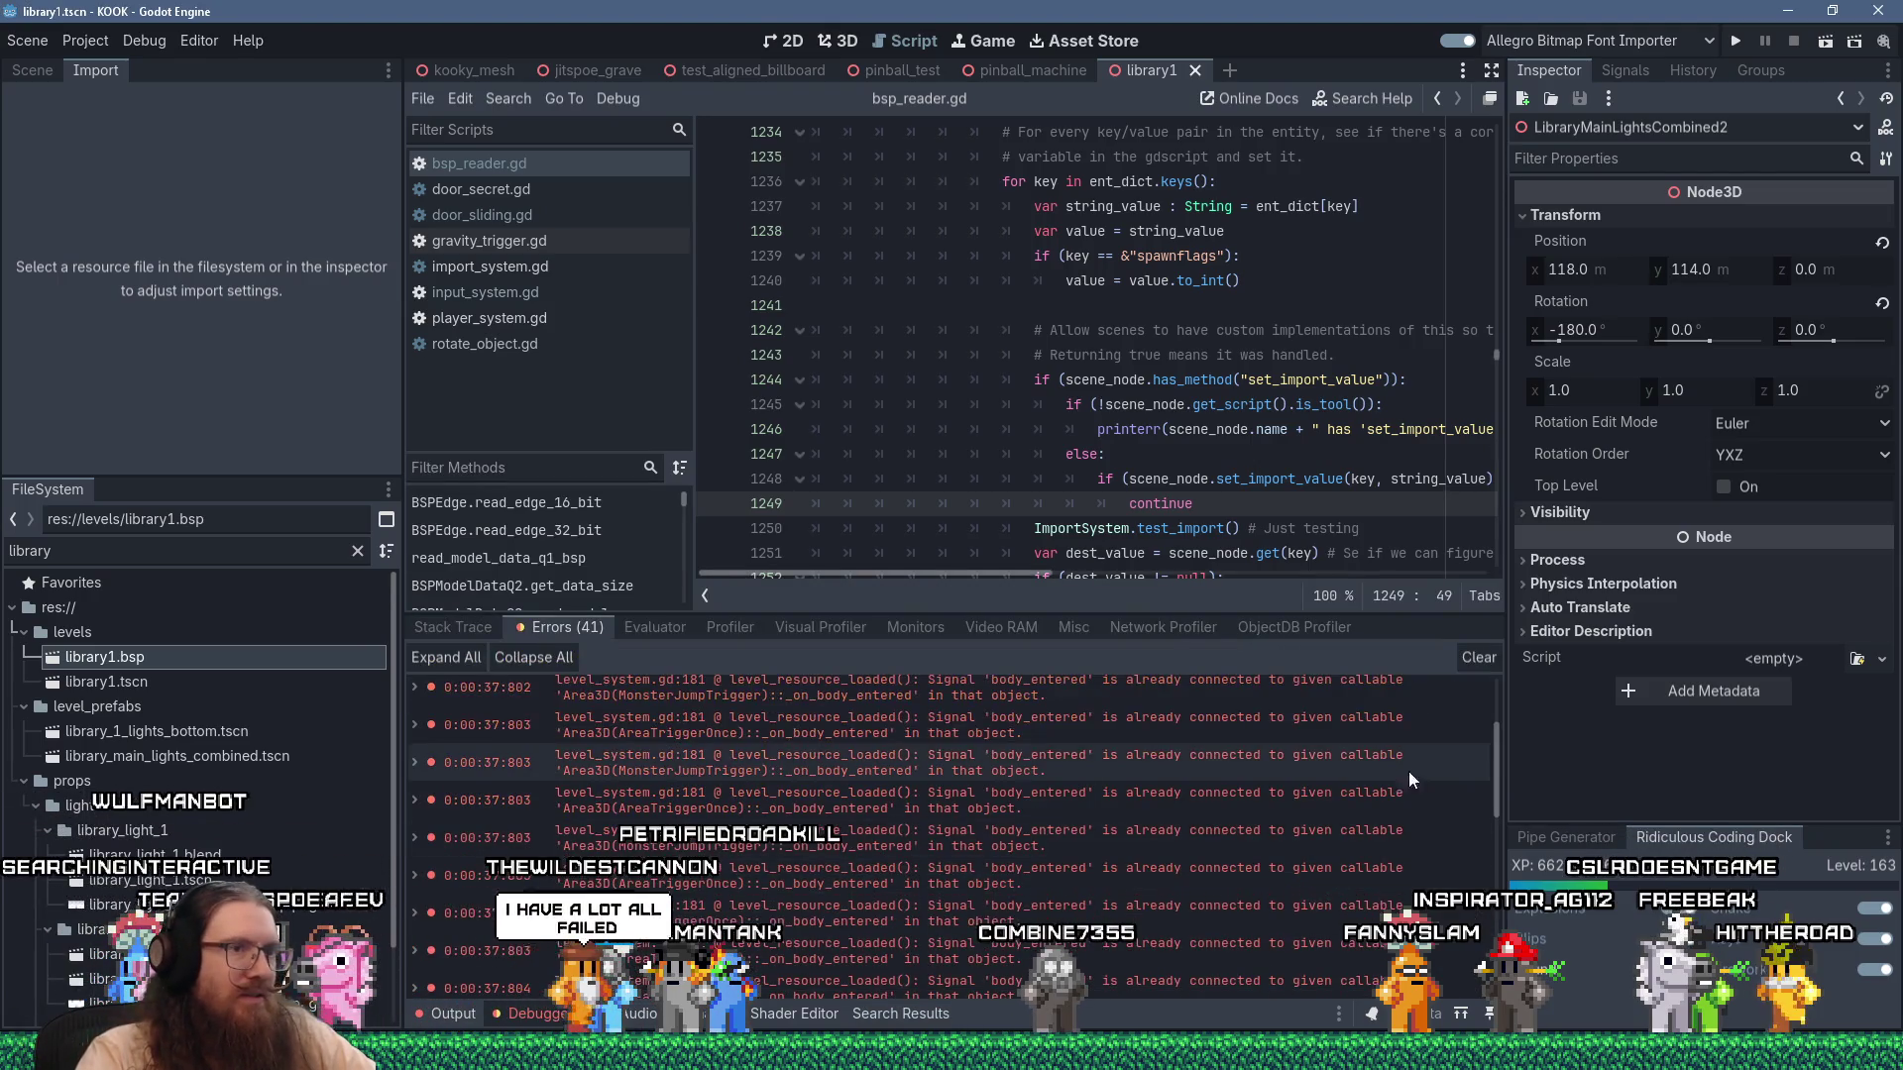
pyautogui.click(1476, 658)
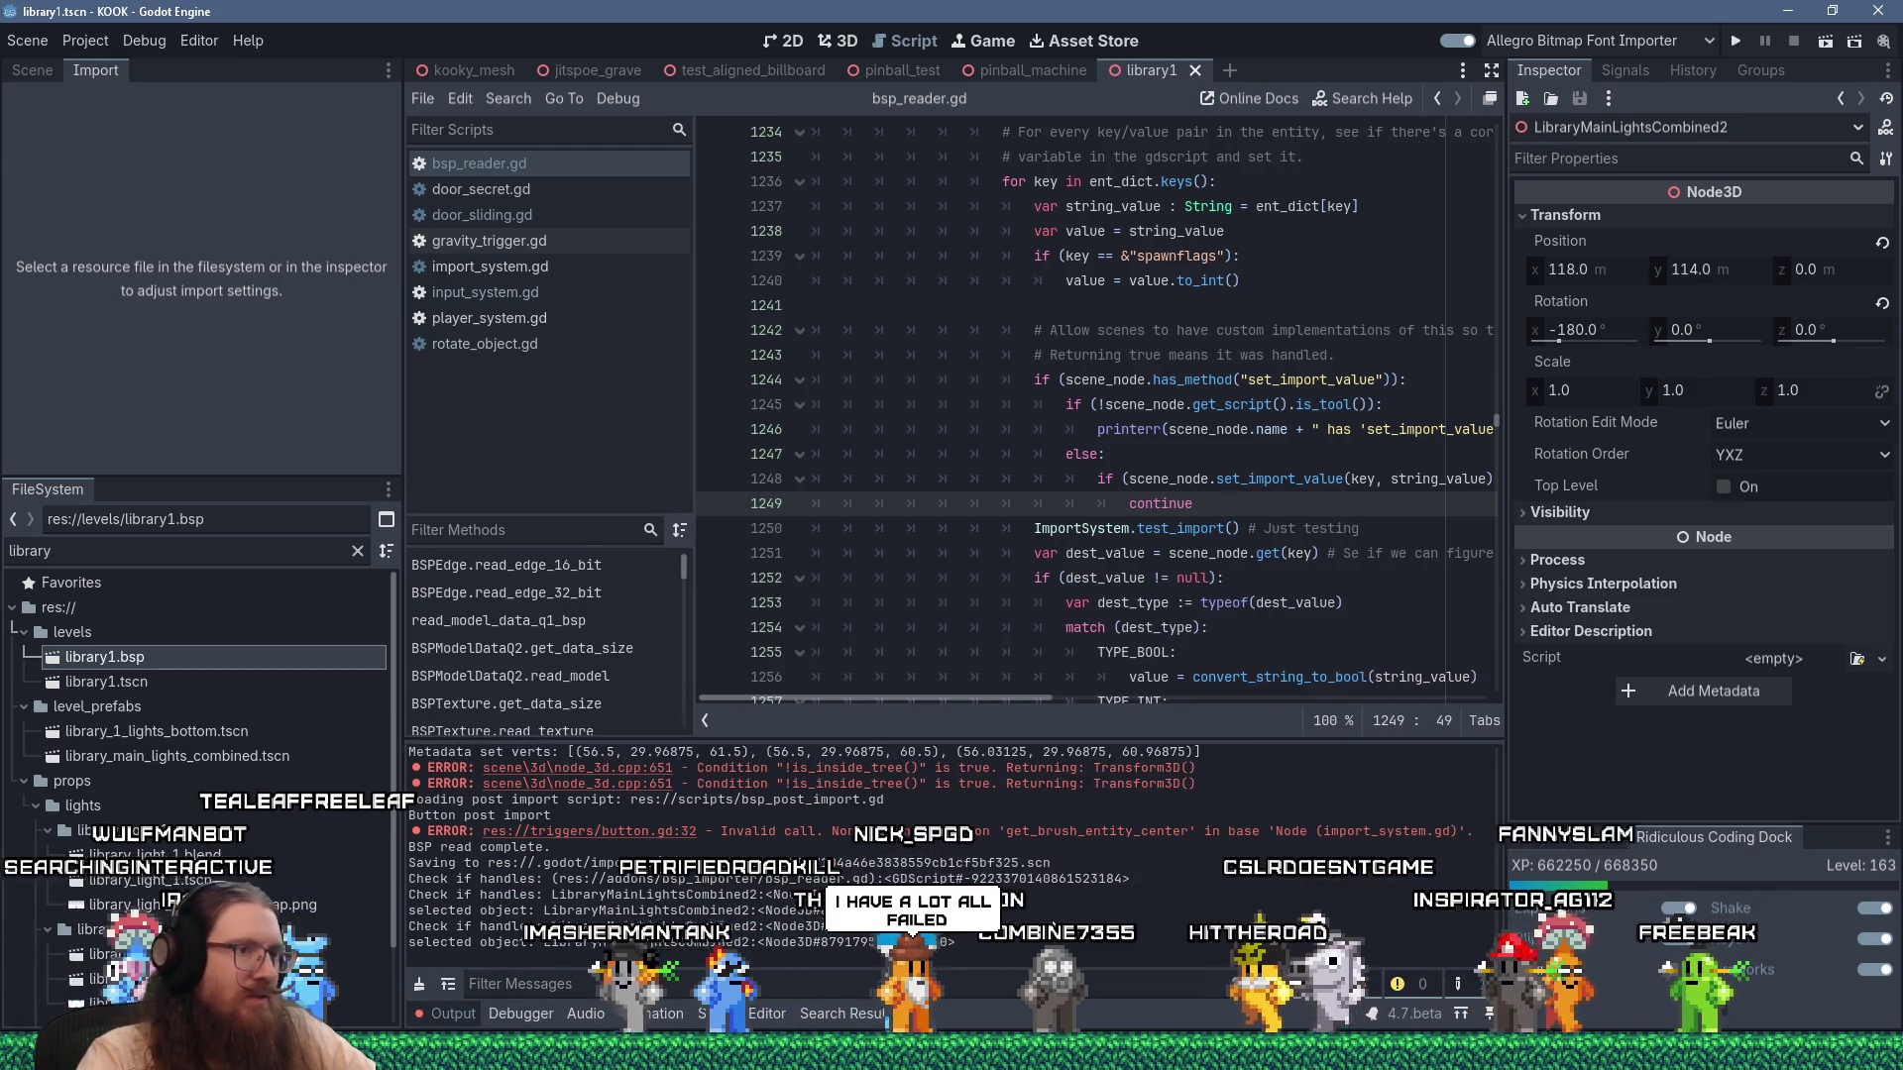
pyautogui.click(420, 986)
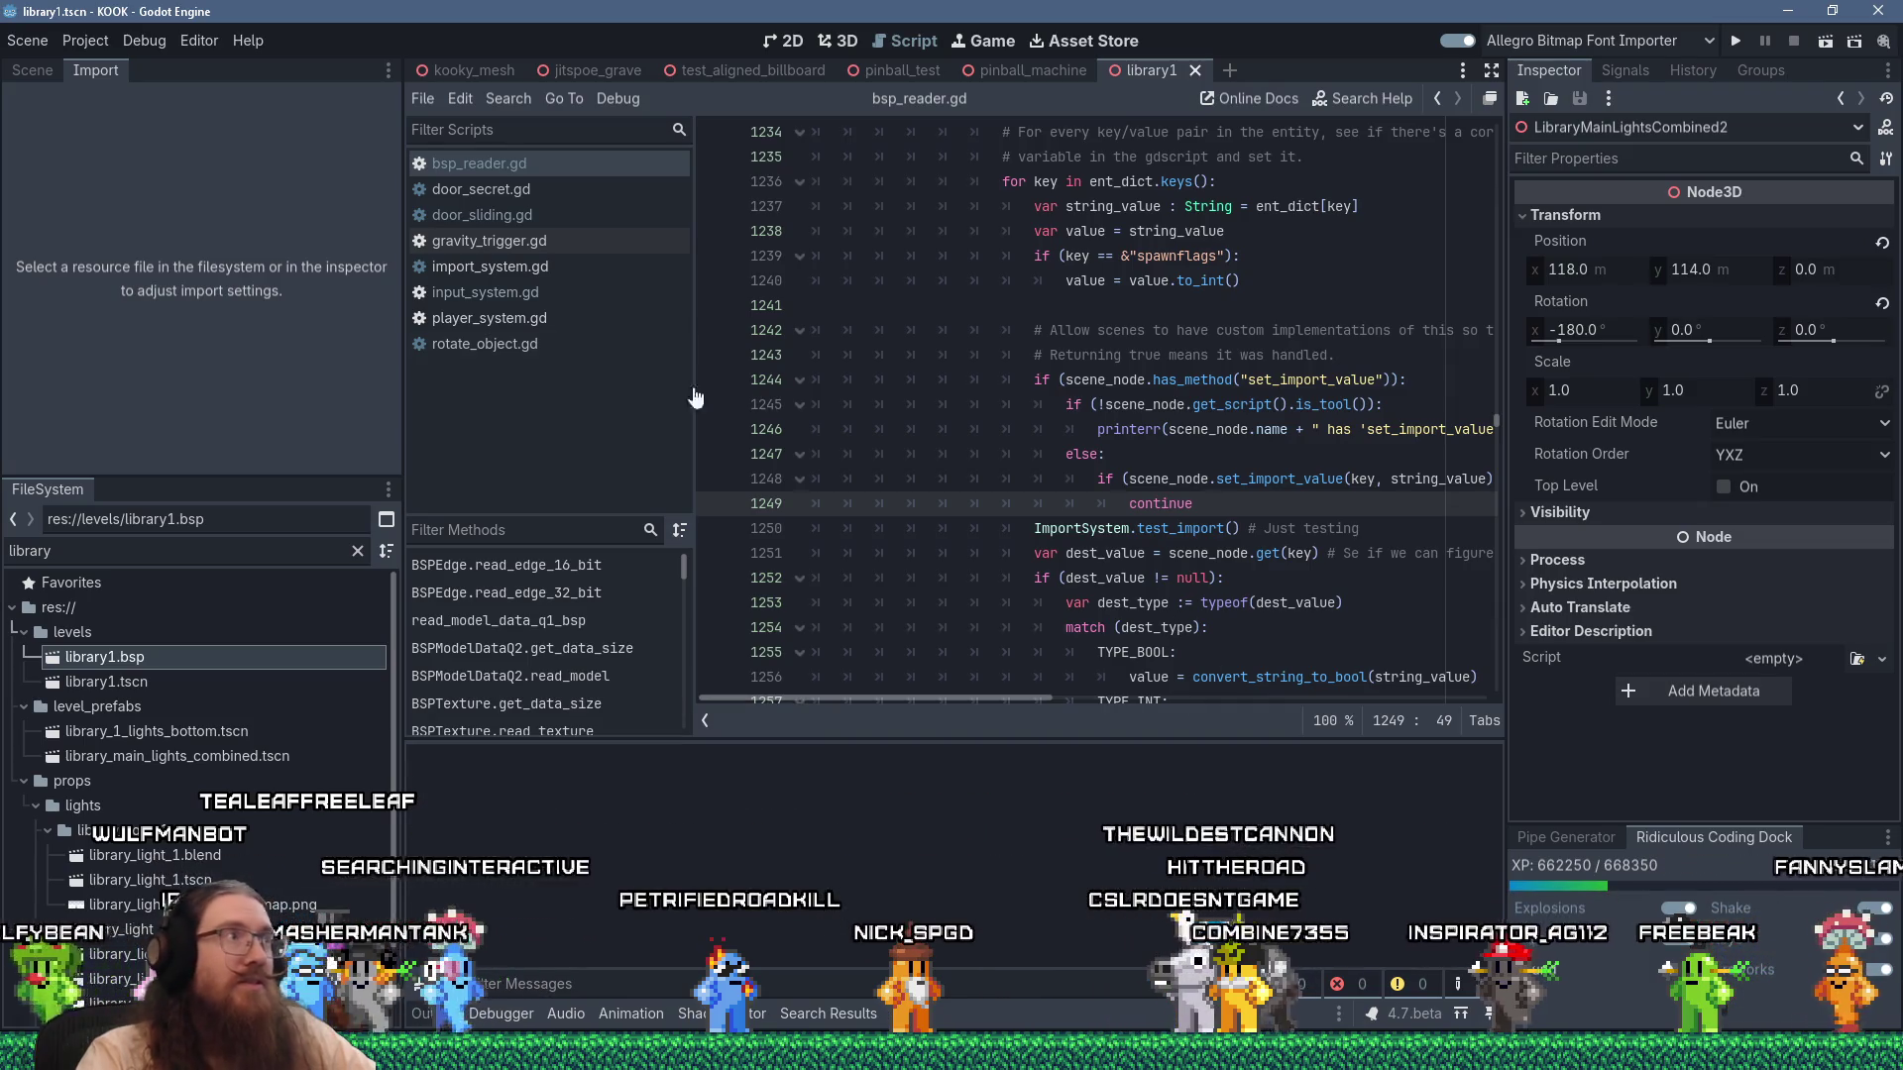
pyautogui.click(151, 659)
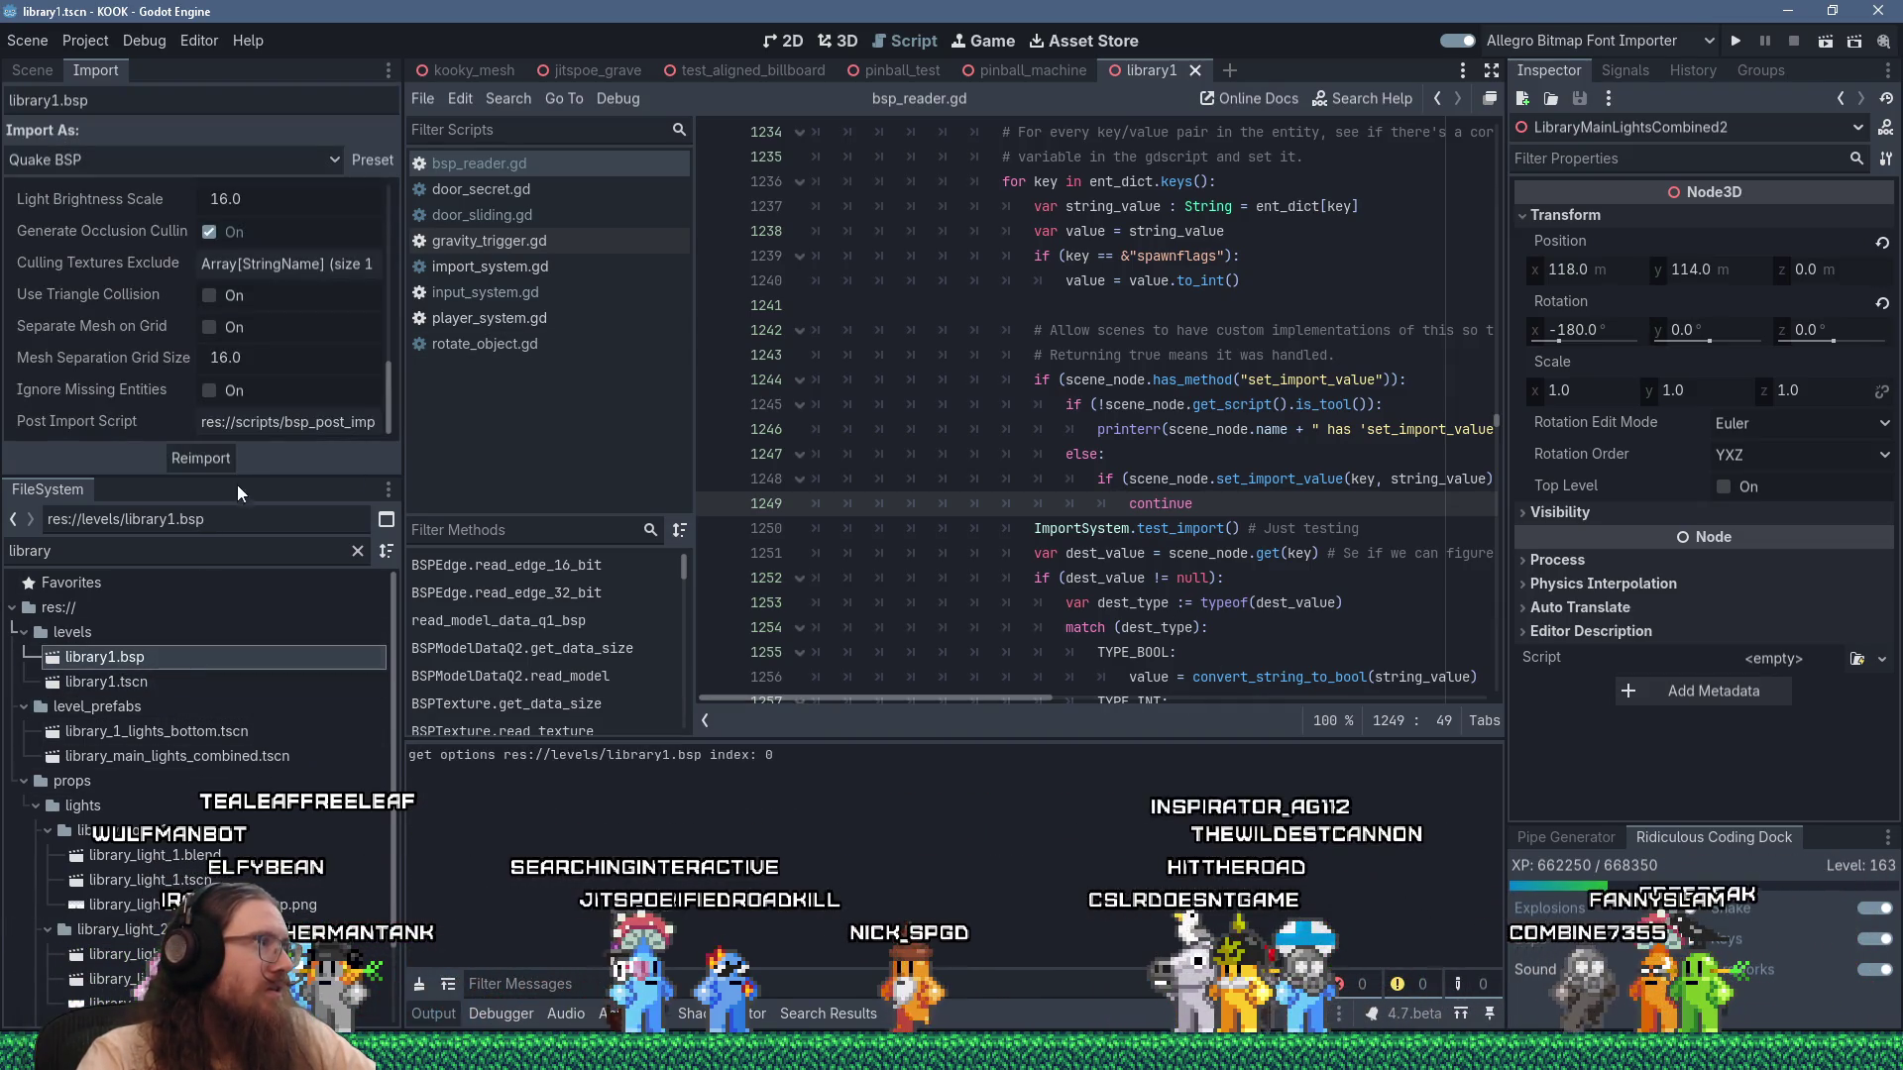
# Reimport library1.bsp, select get_brush_entity_center in the resulting error, and open Find in Files.
pyautogui.click(220, 462)
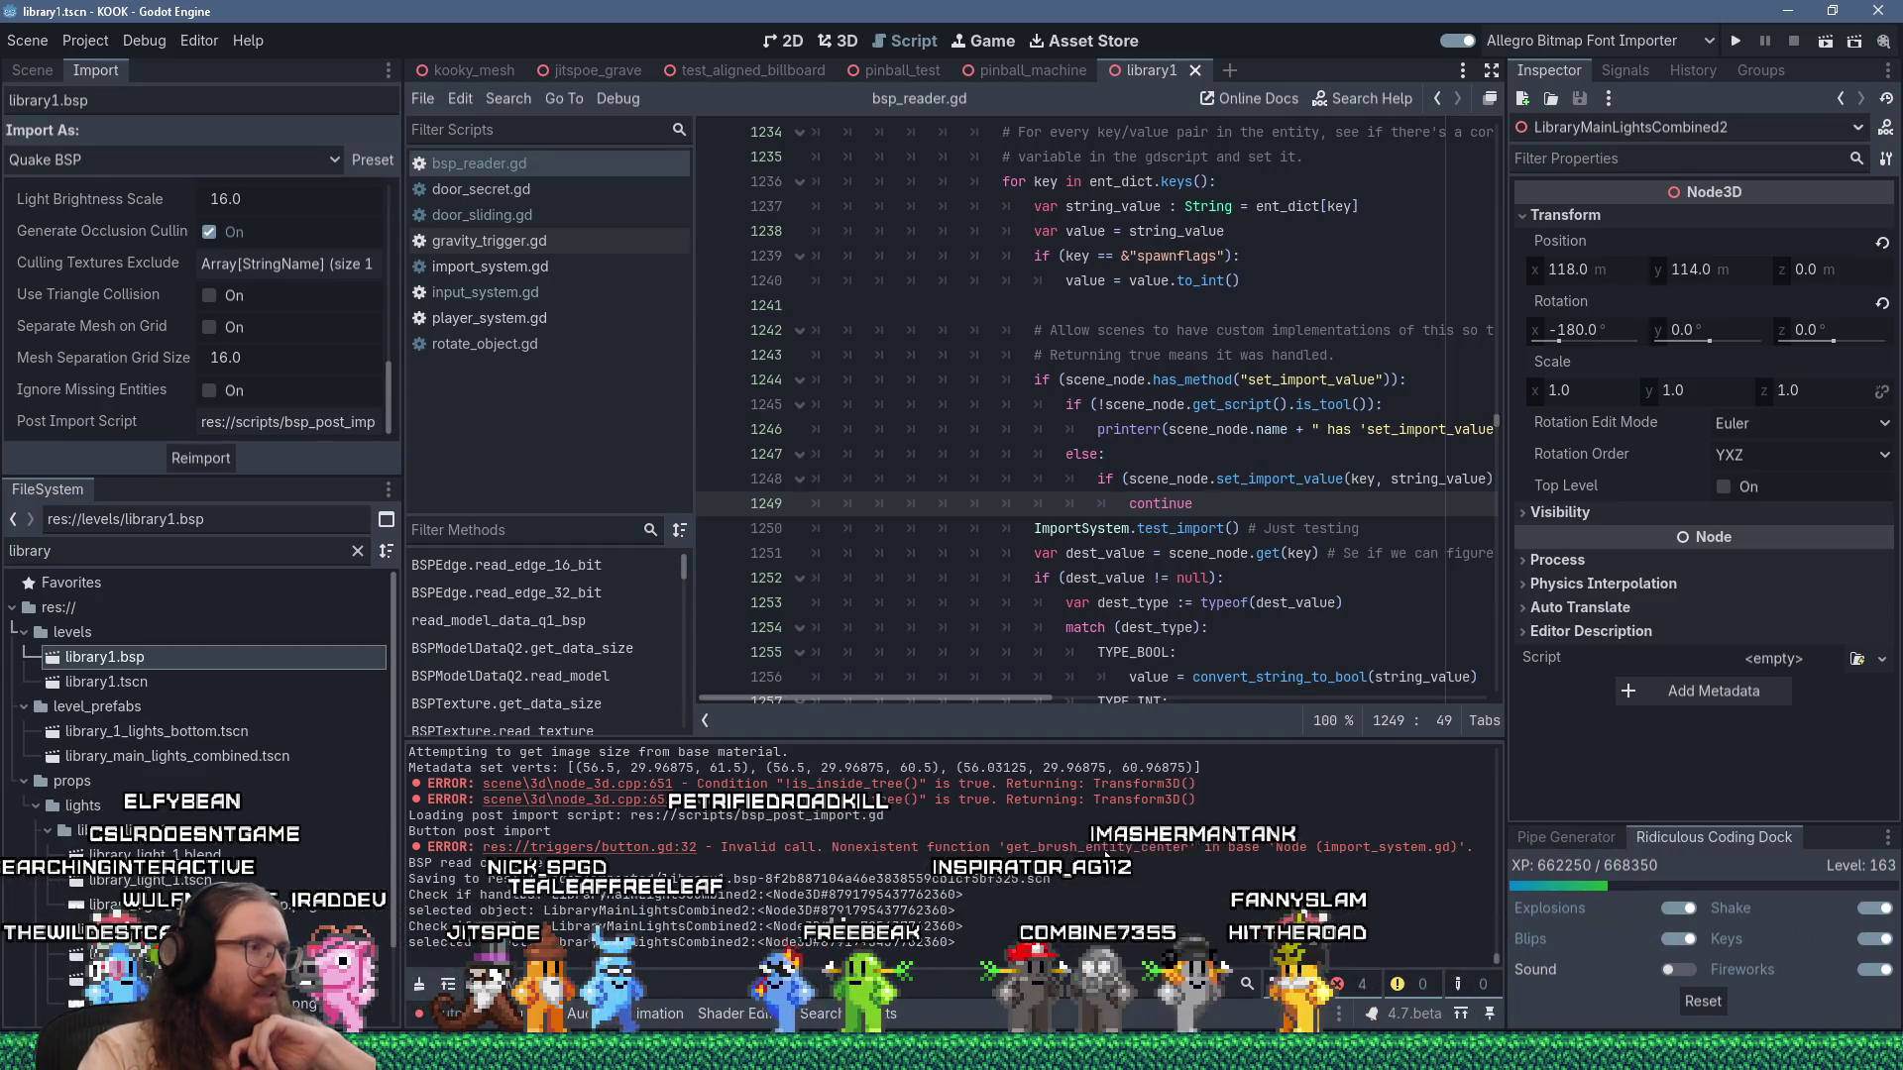
pyautogui.doubleClick(1100, 847)
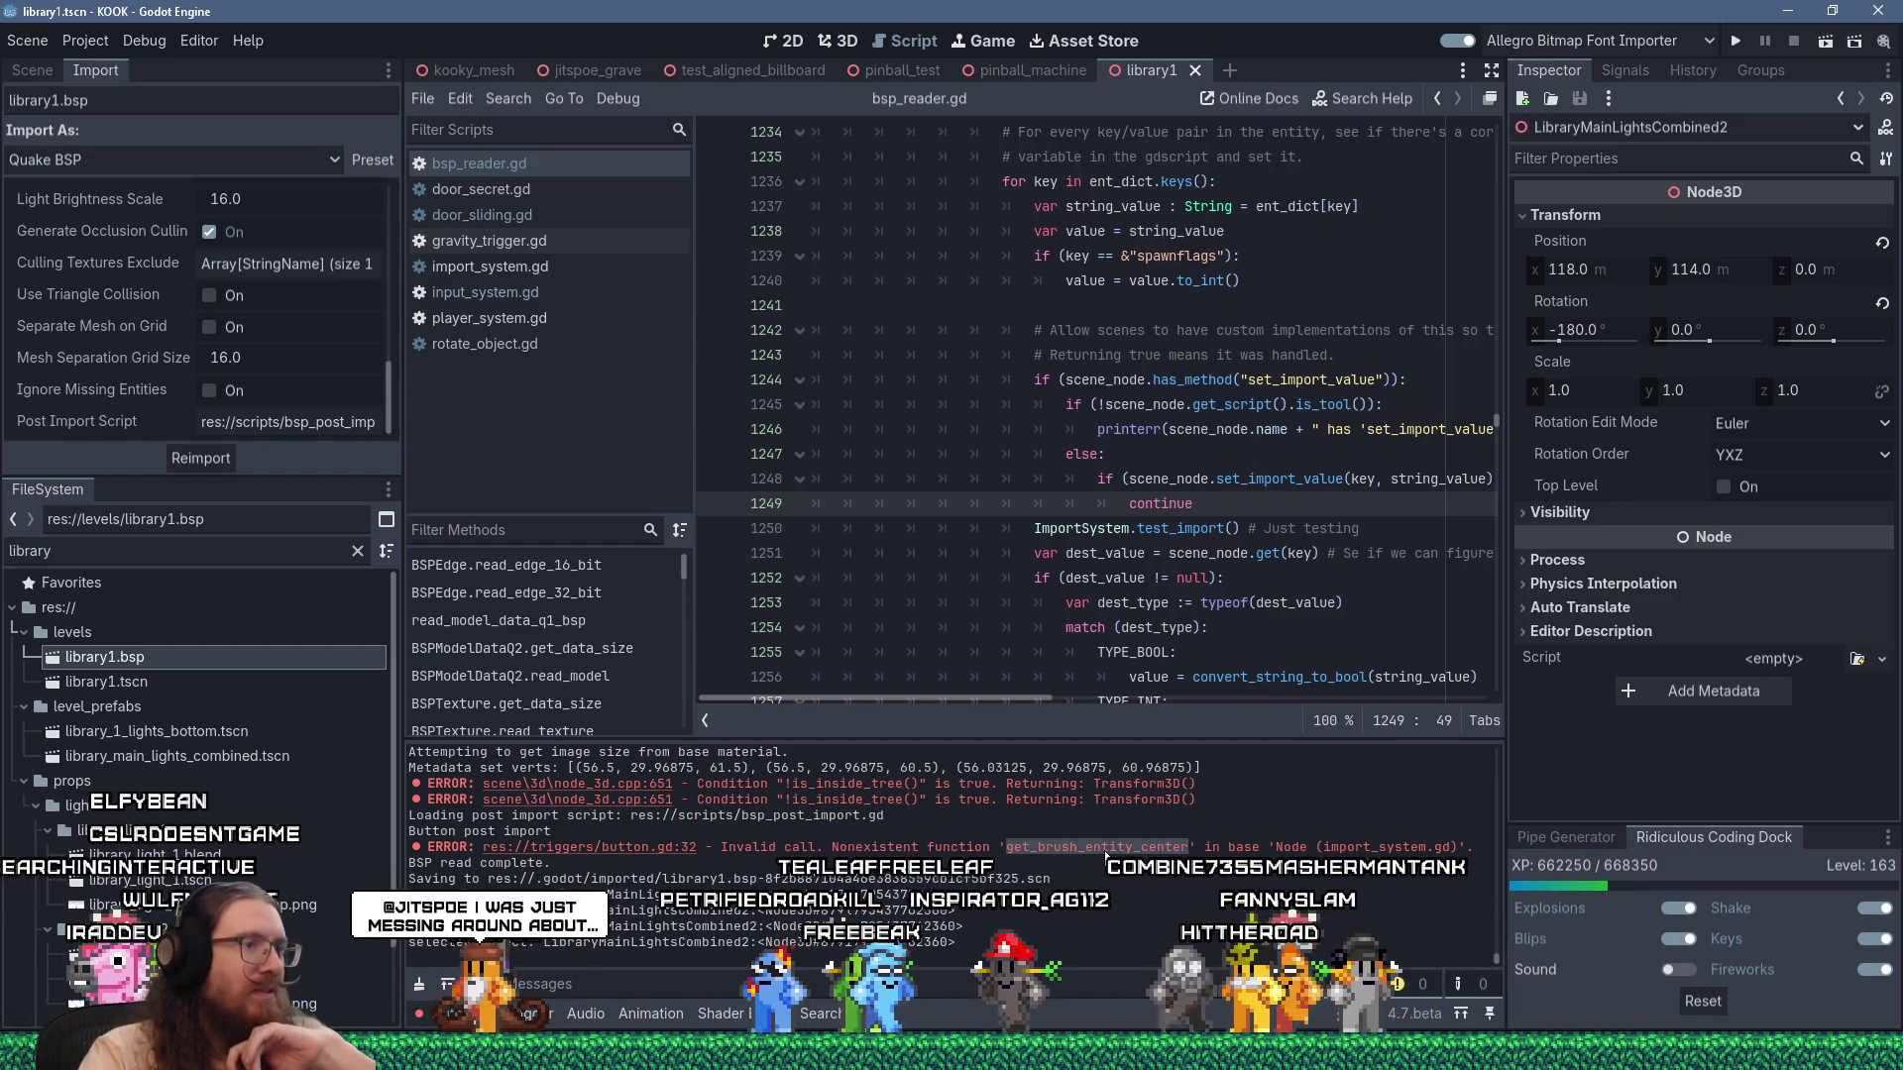
pyautogui.click(503, 107)
pyautogui.click(562, 230)
pyautogui.press('Return')
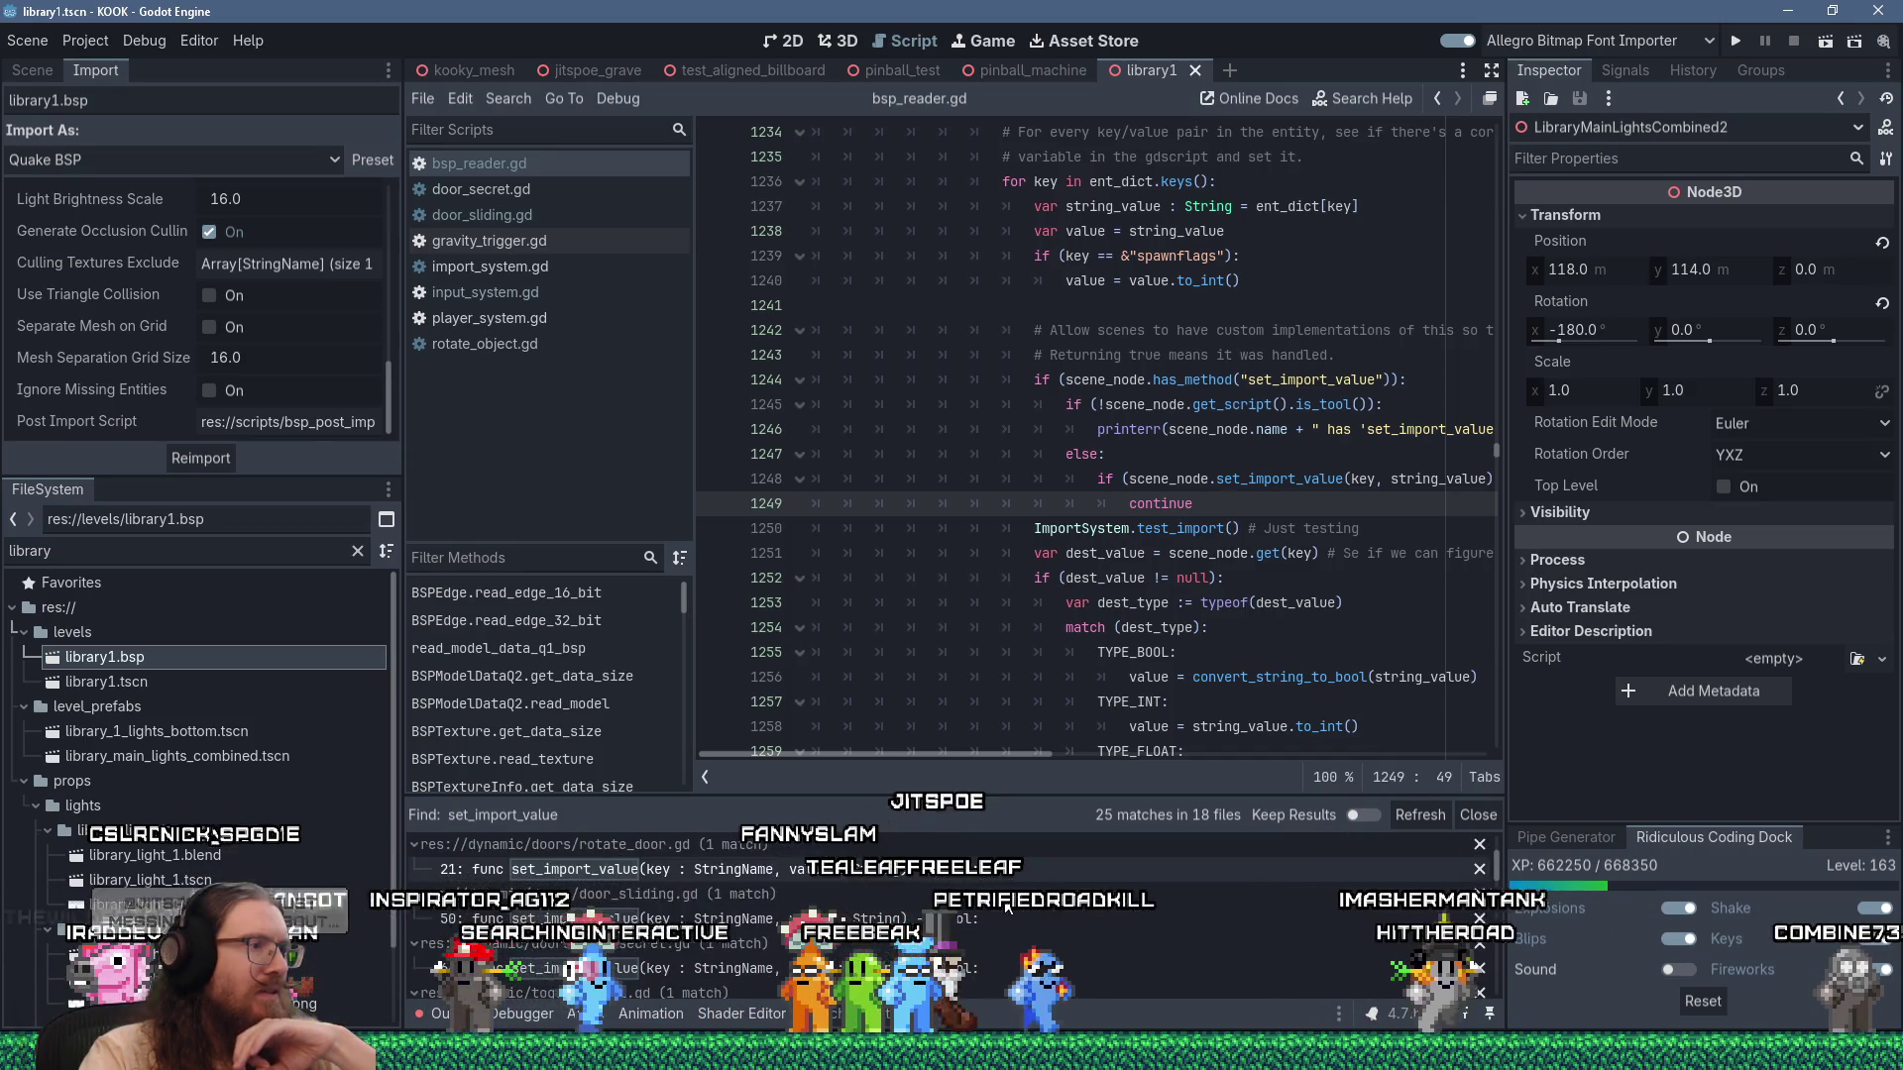
pyautogui.click(527, 109)
pyautogui.click(570, 230)
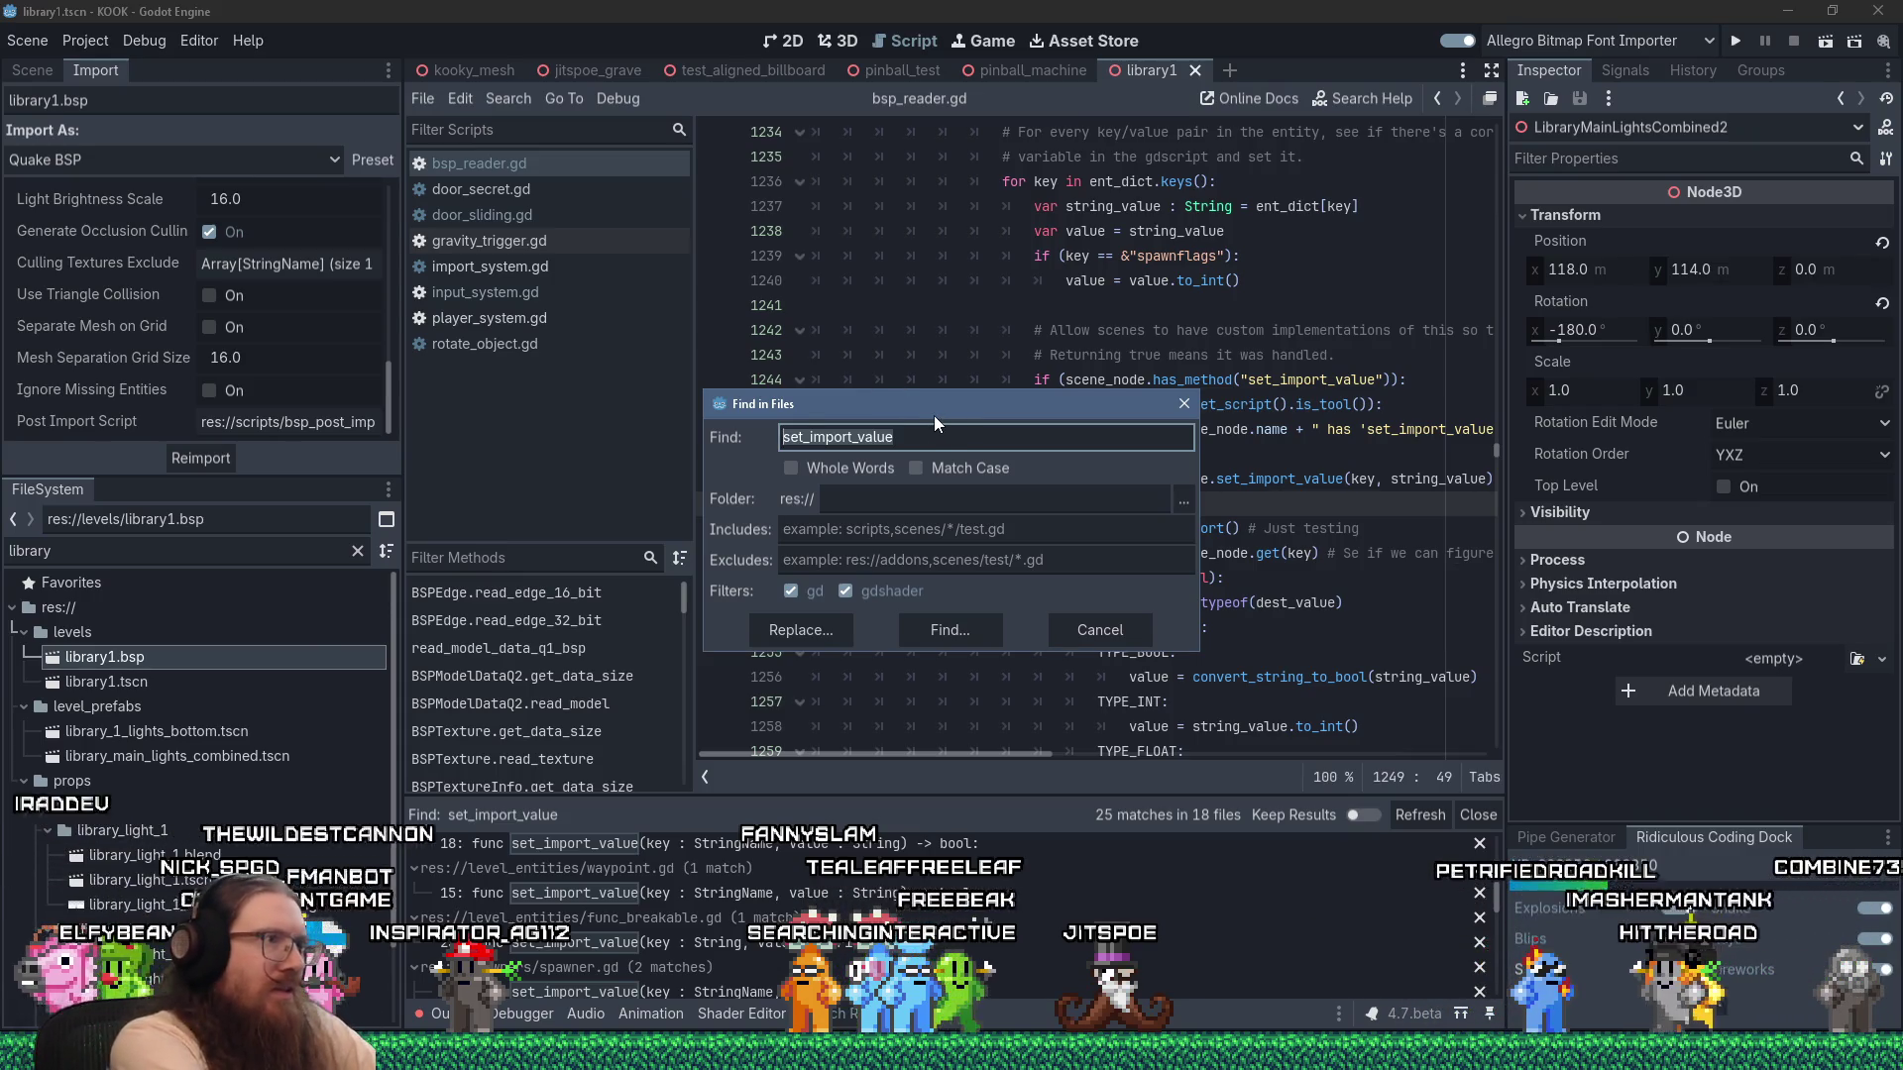
# Search for get_brush_entity_center and change the interact_trigger.gd and button.gd calls from ImportSystem to BSPReader.
pyautogui.write('get_brush_entity_ce')
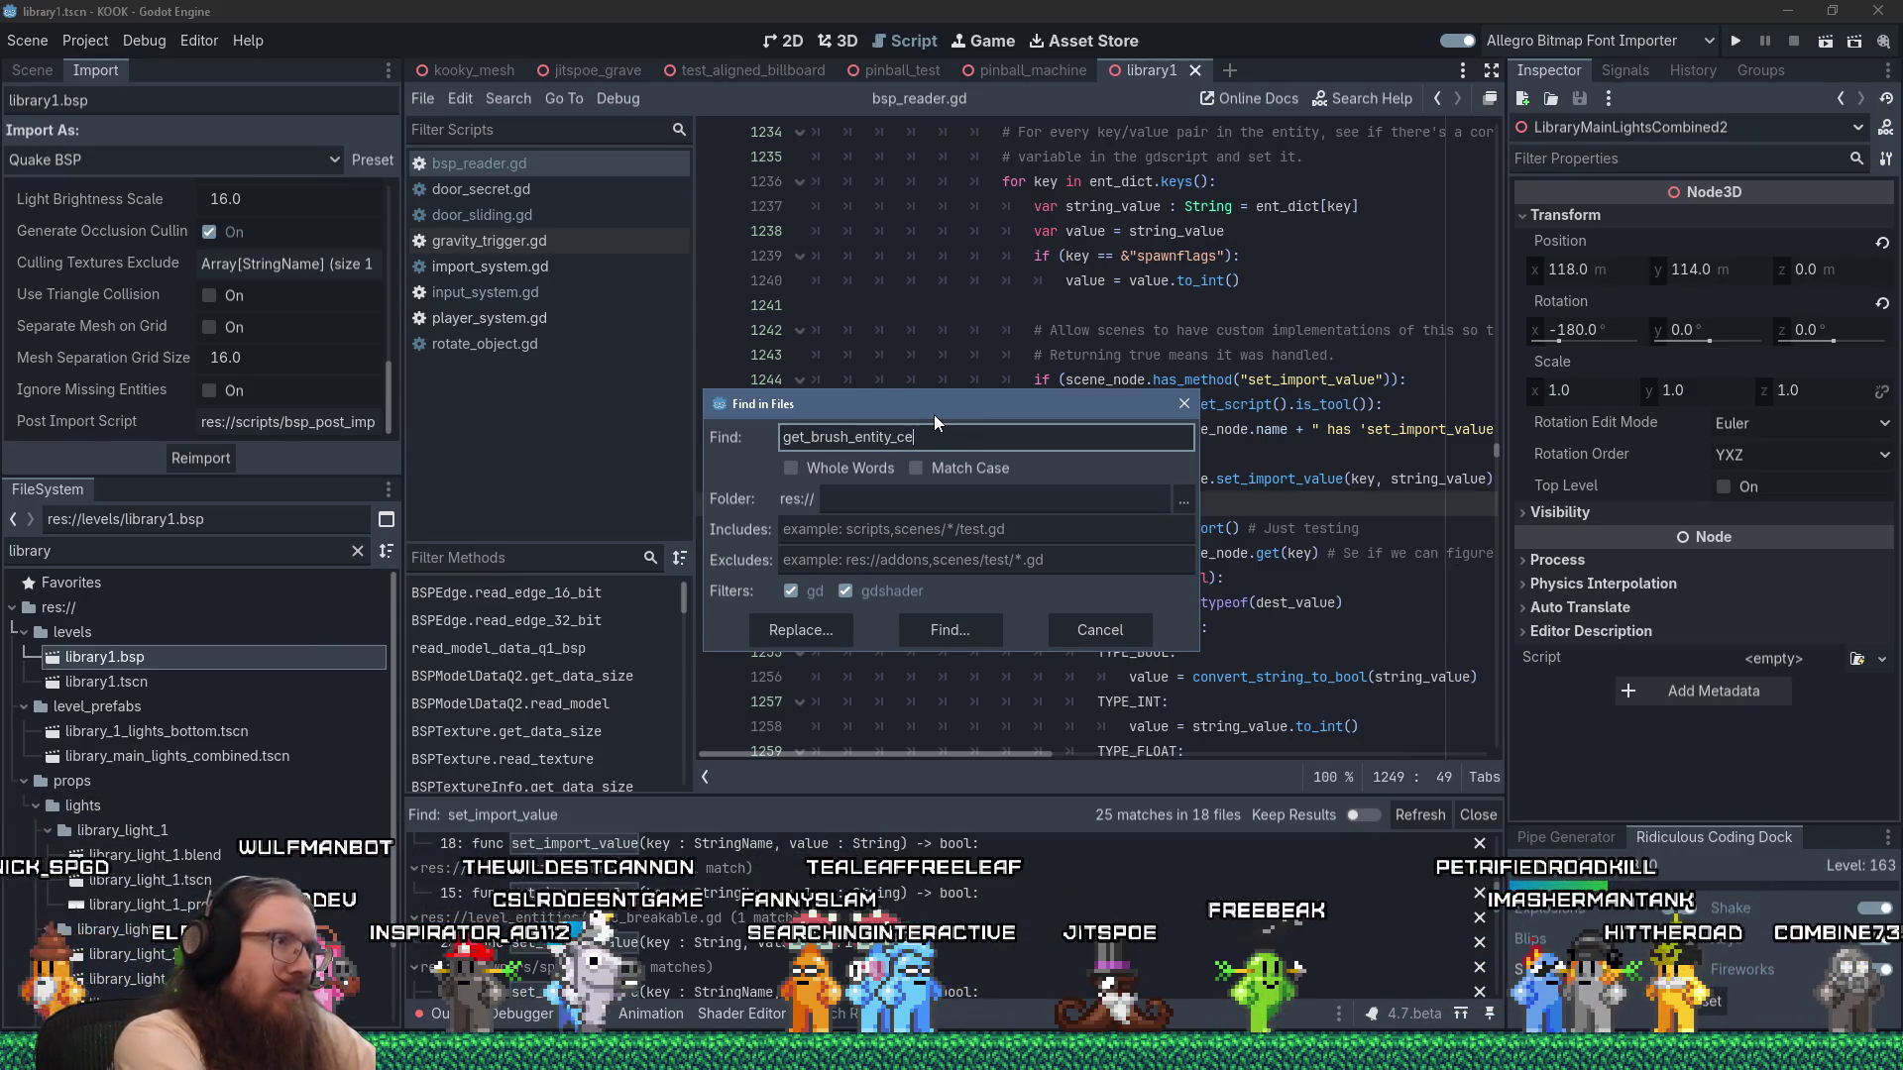
pyautogui.write('nter')
pyautogui.press('Return')
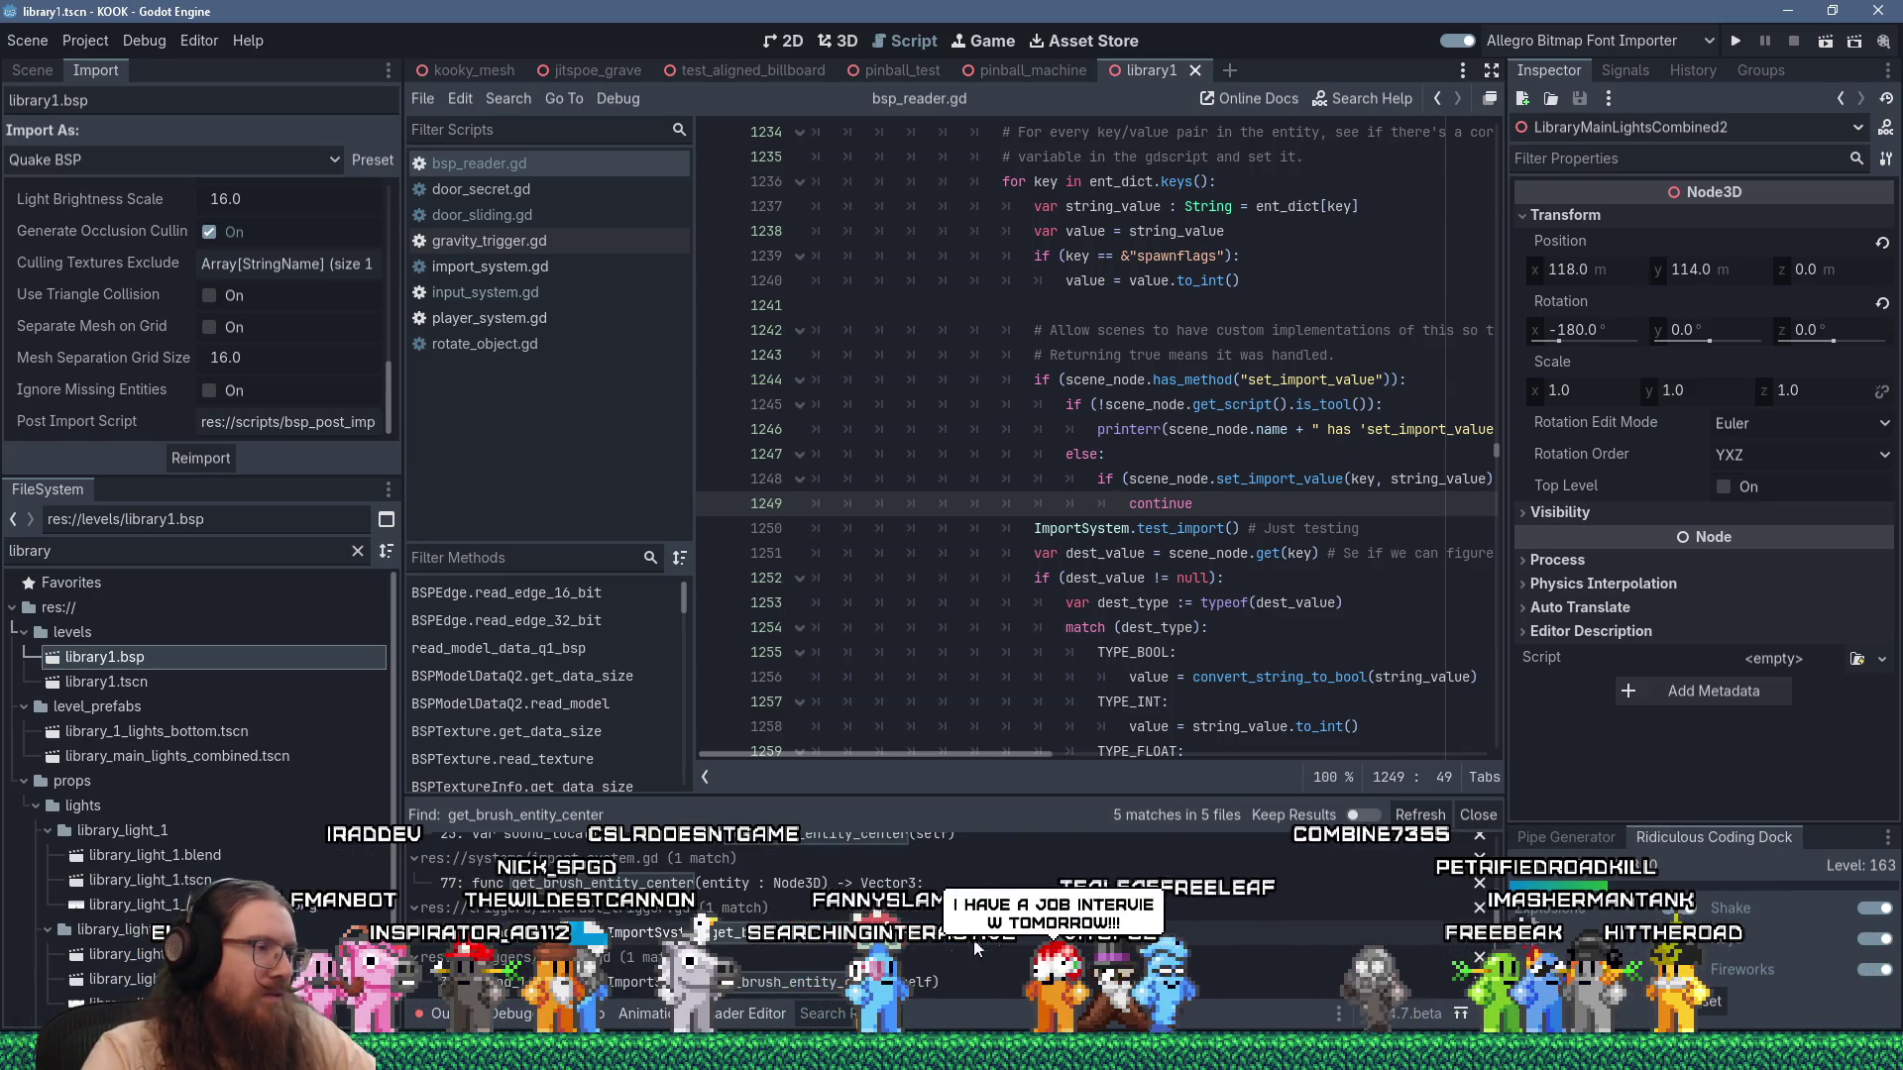
pyautogui.click(694, 933)
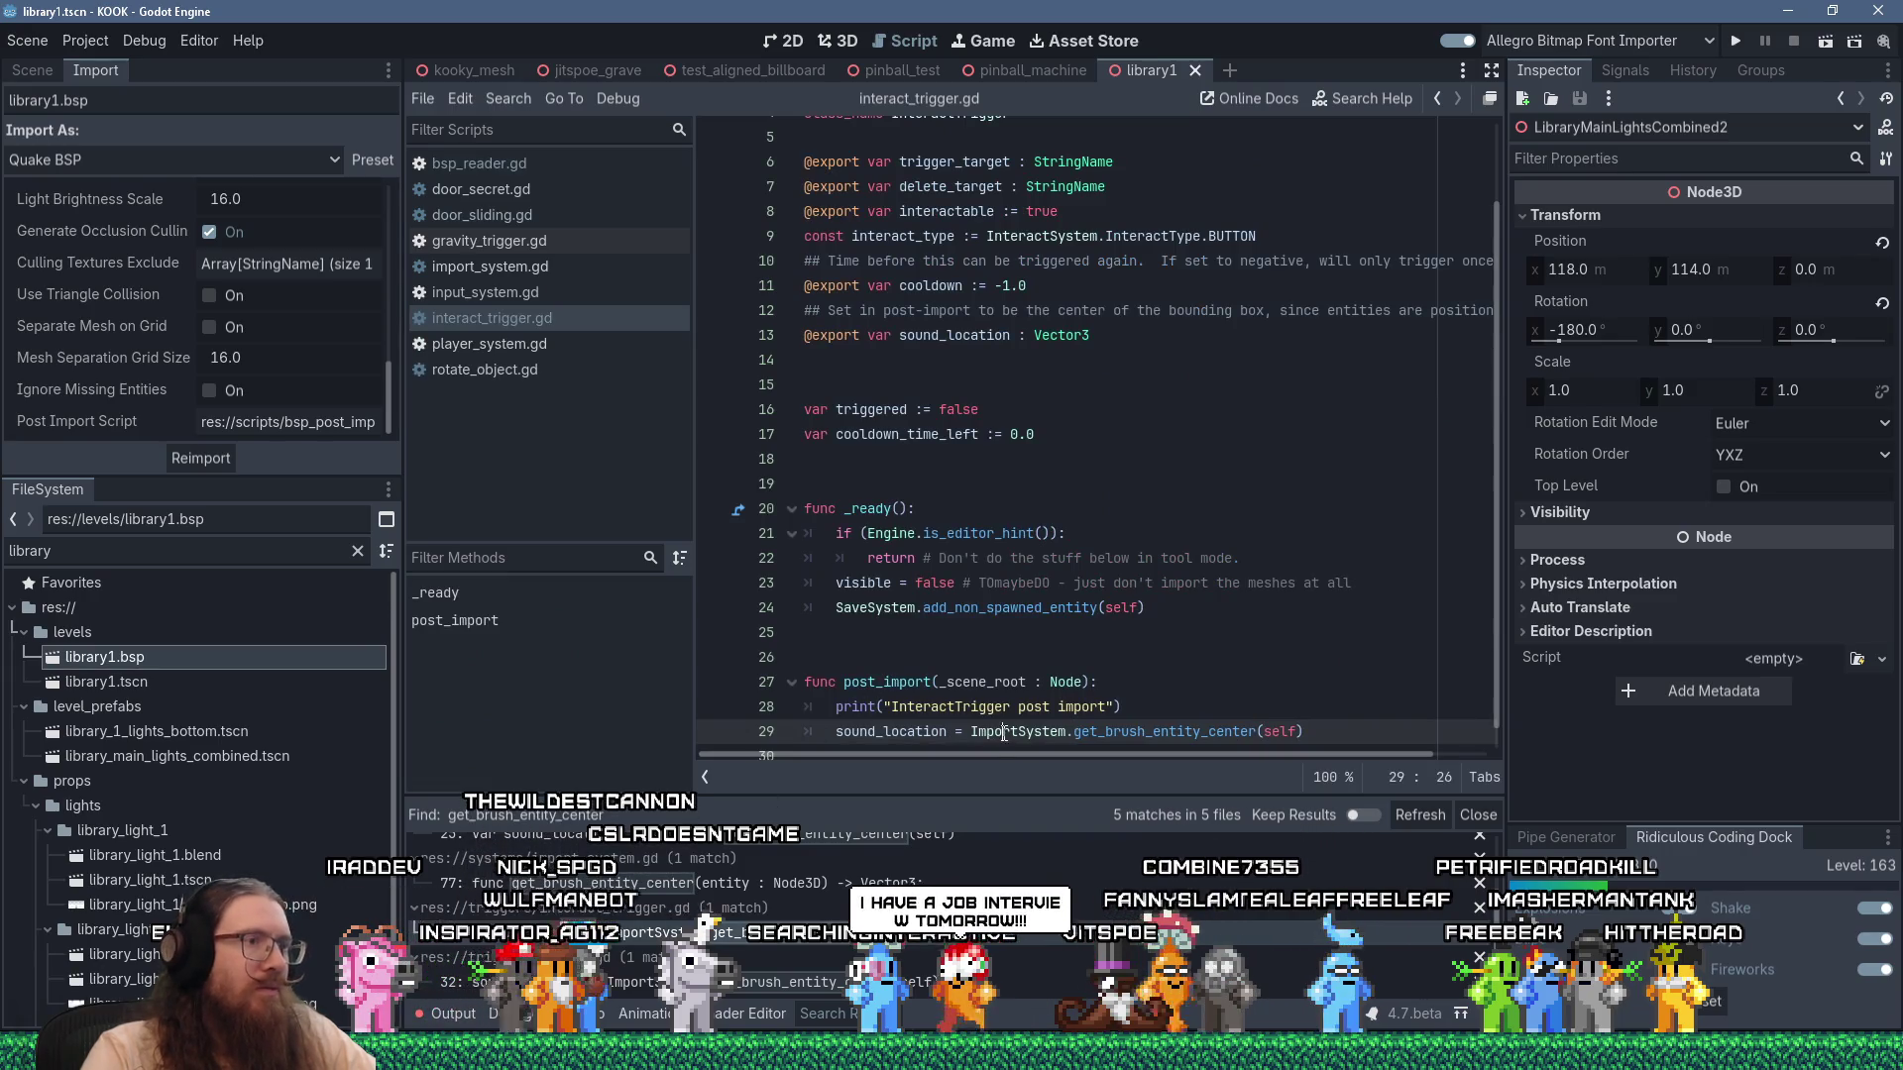
pyautogui.write('BSPReader')
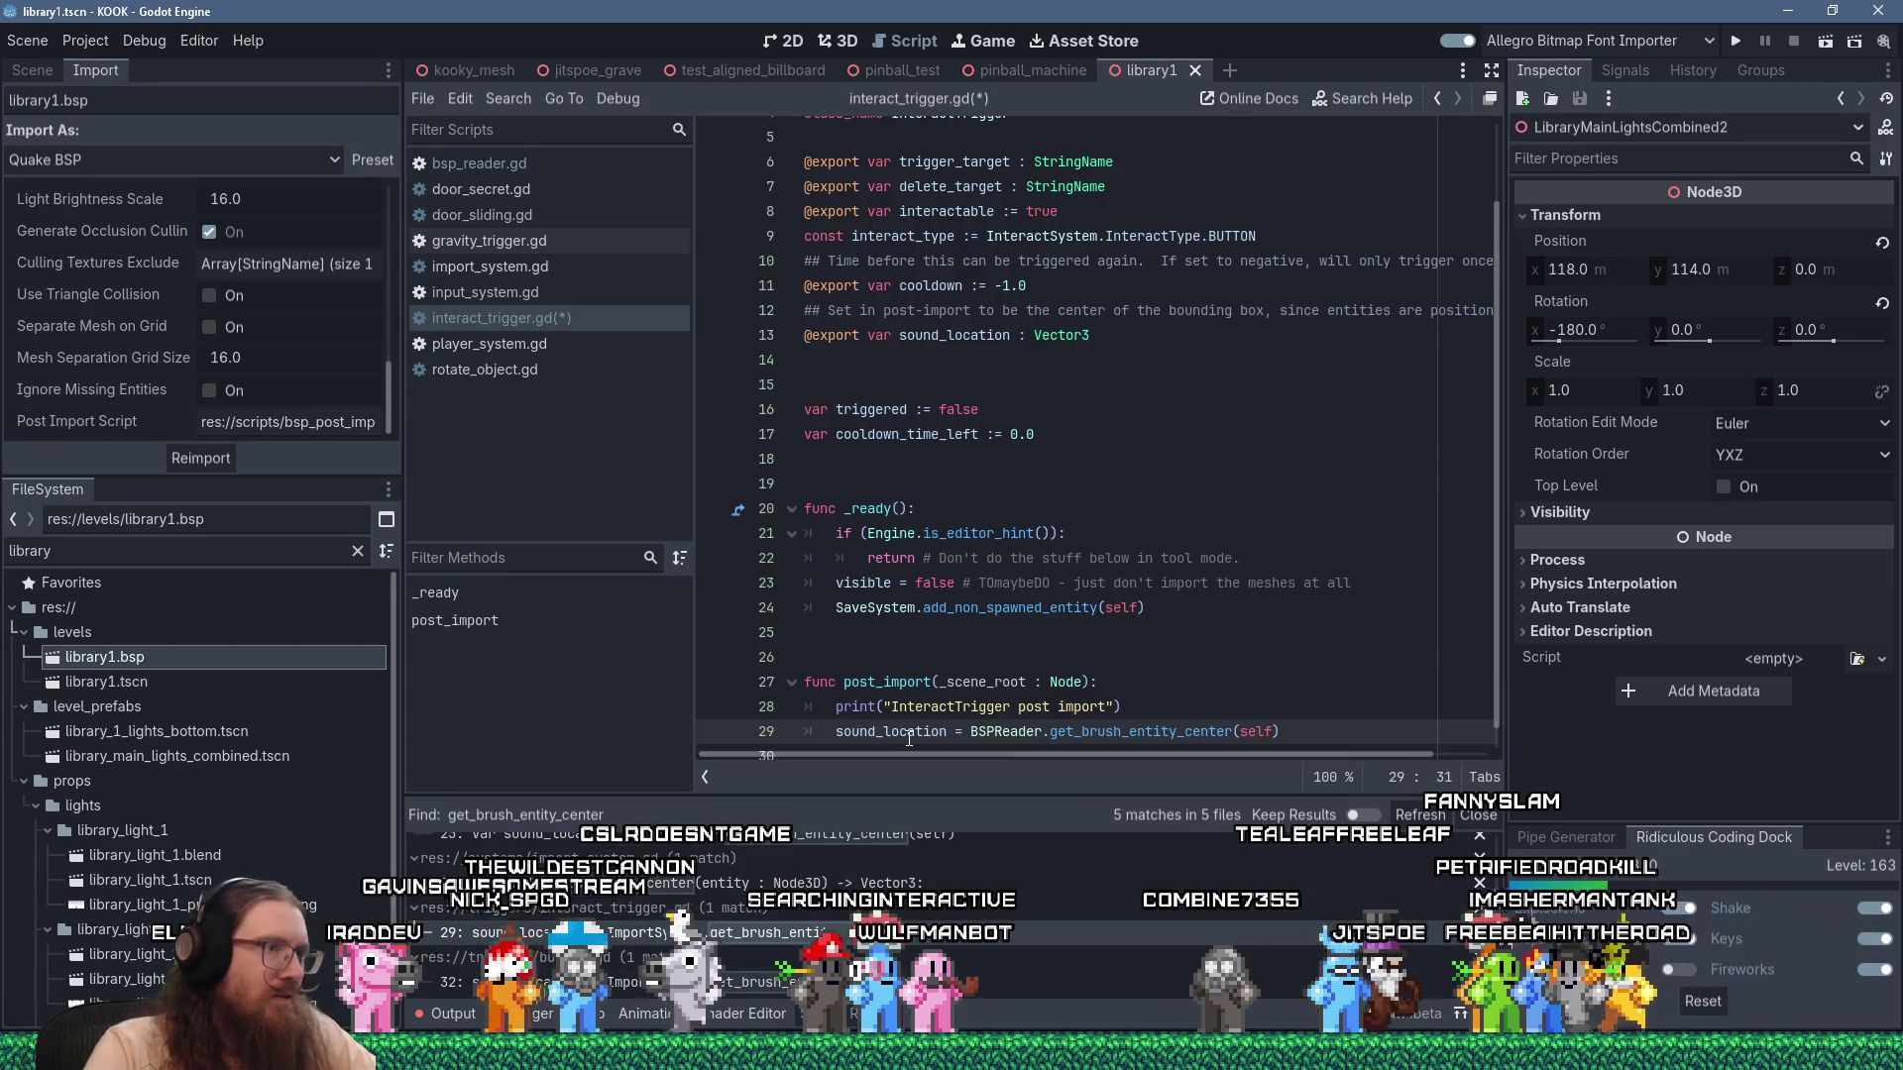
pyautogui.scroll(-1, 909, 739)
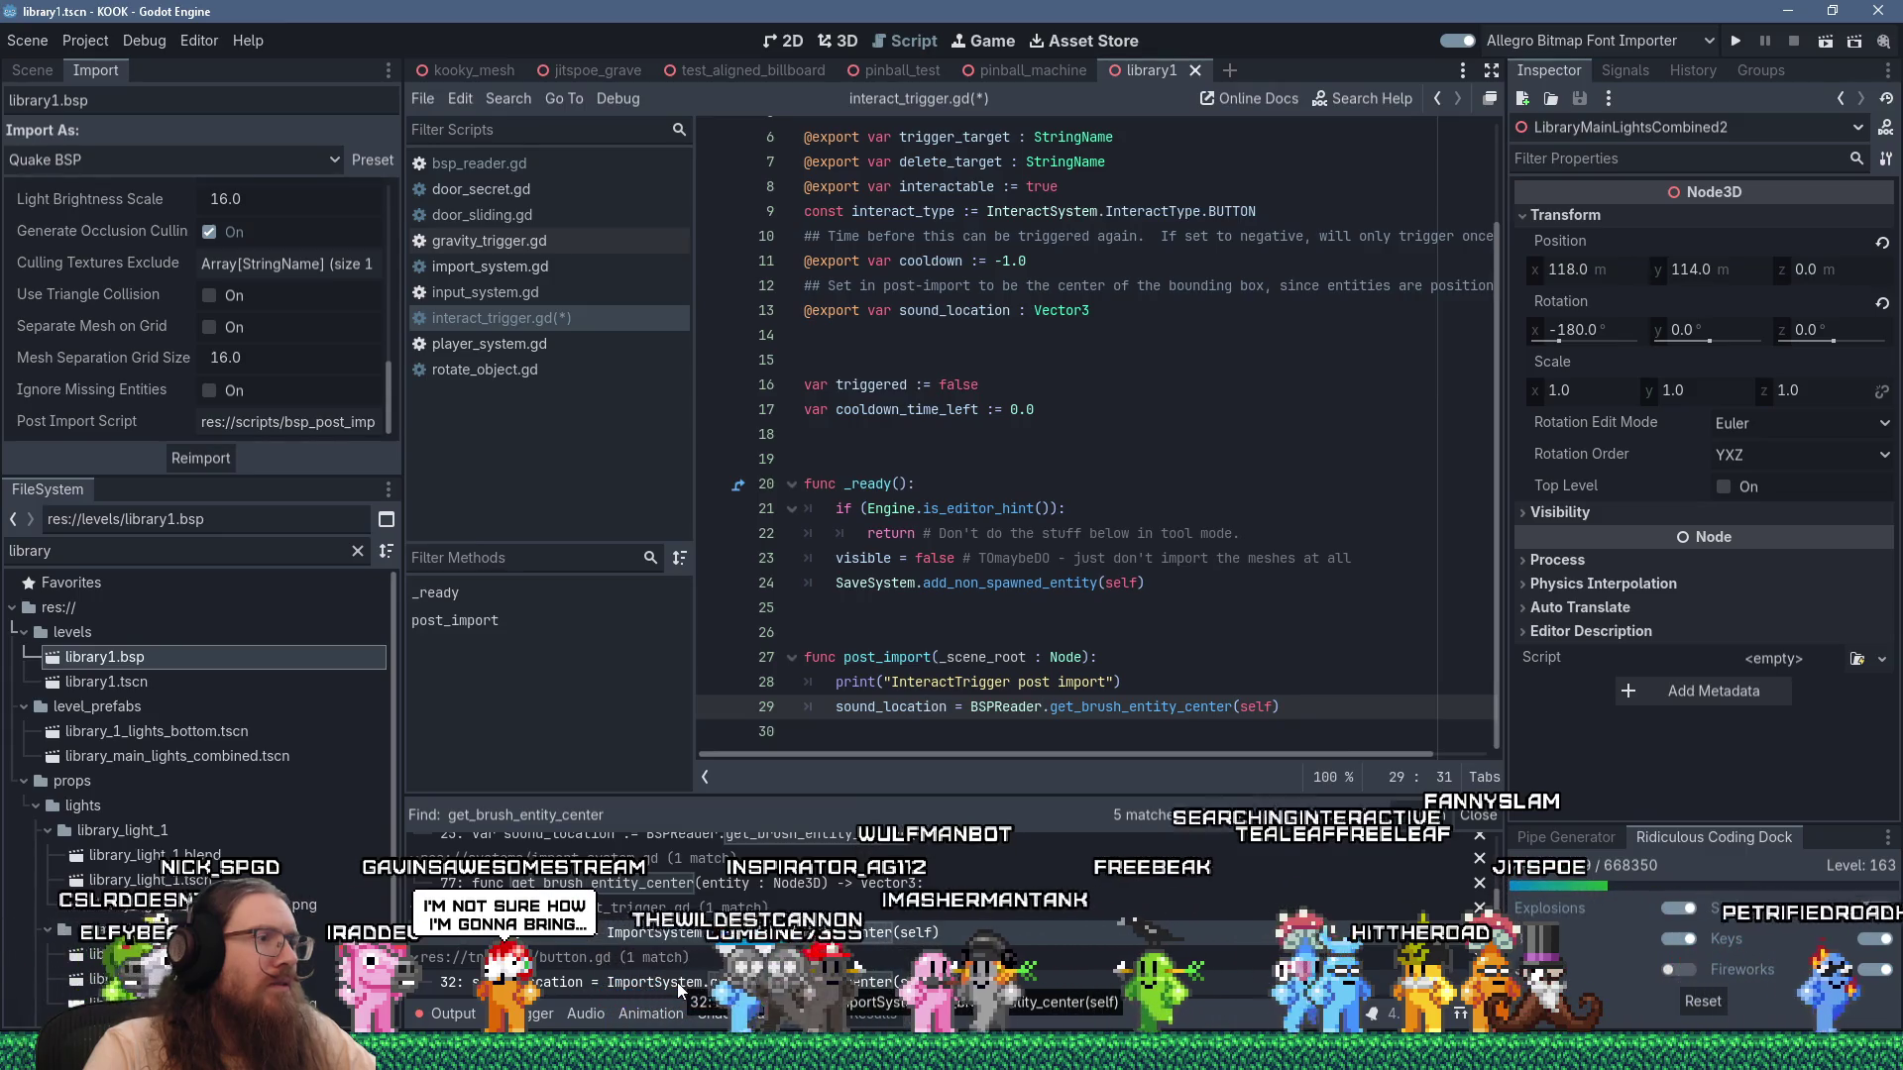
pyautogui.click(679, 984)
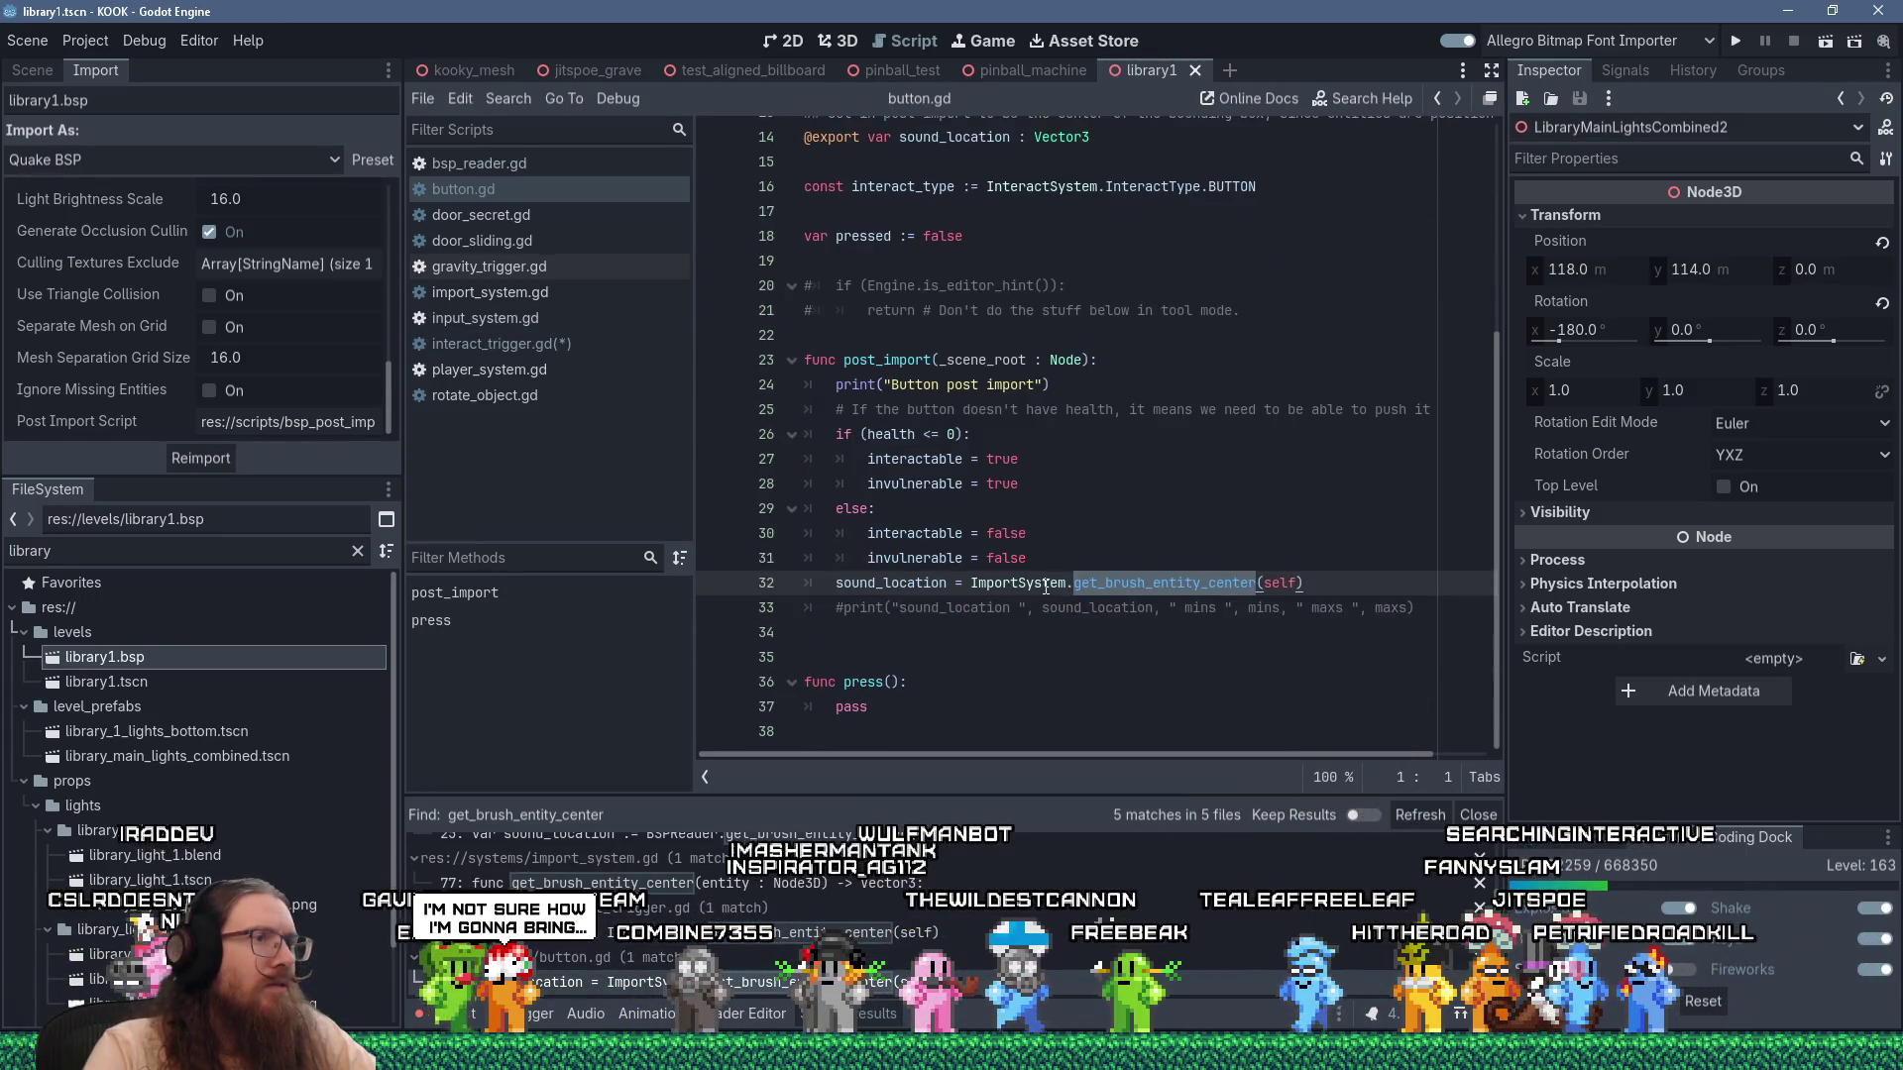
pyautogui.doubleClick(1027, 584)
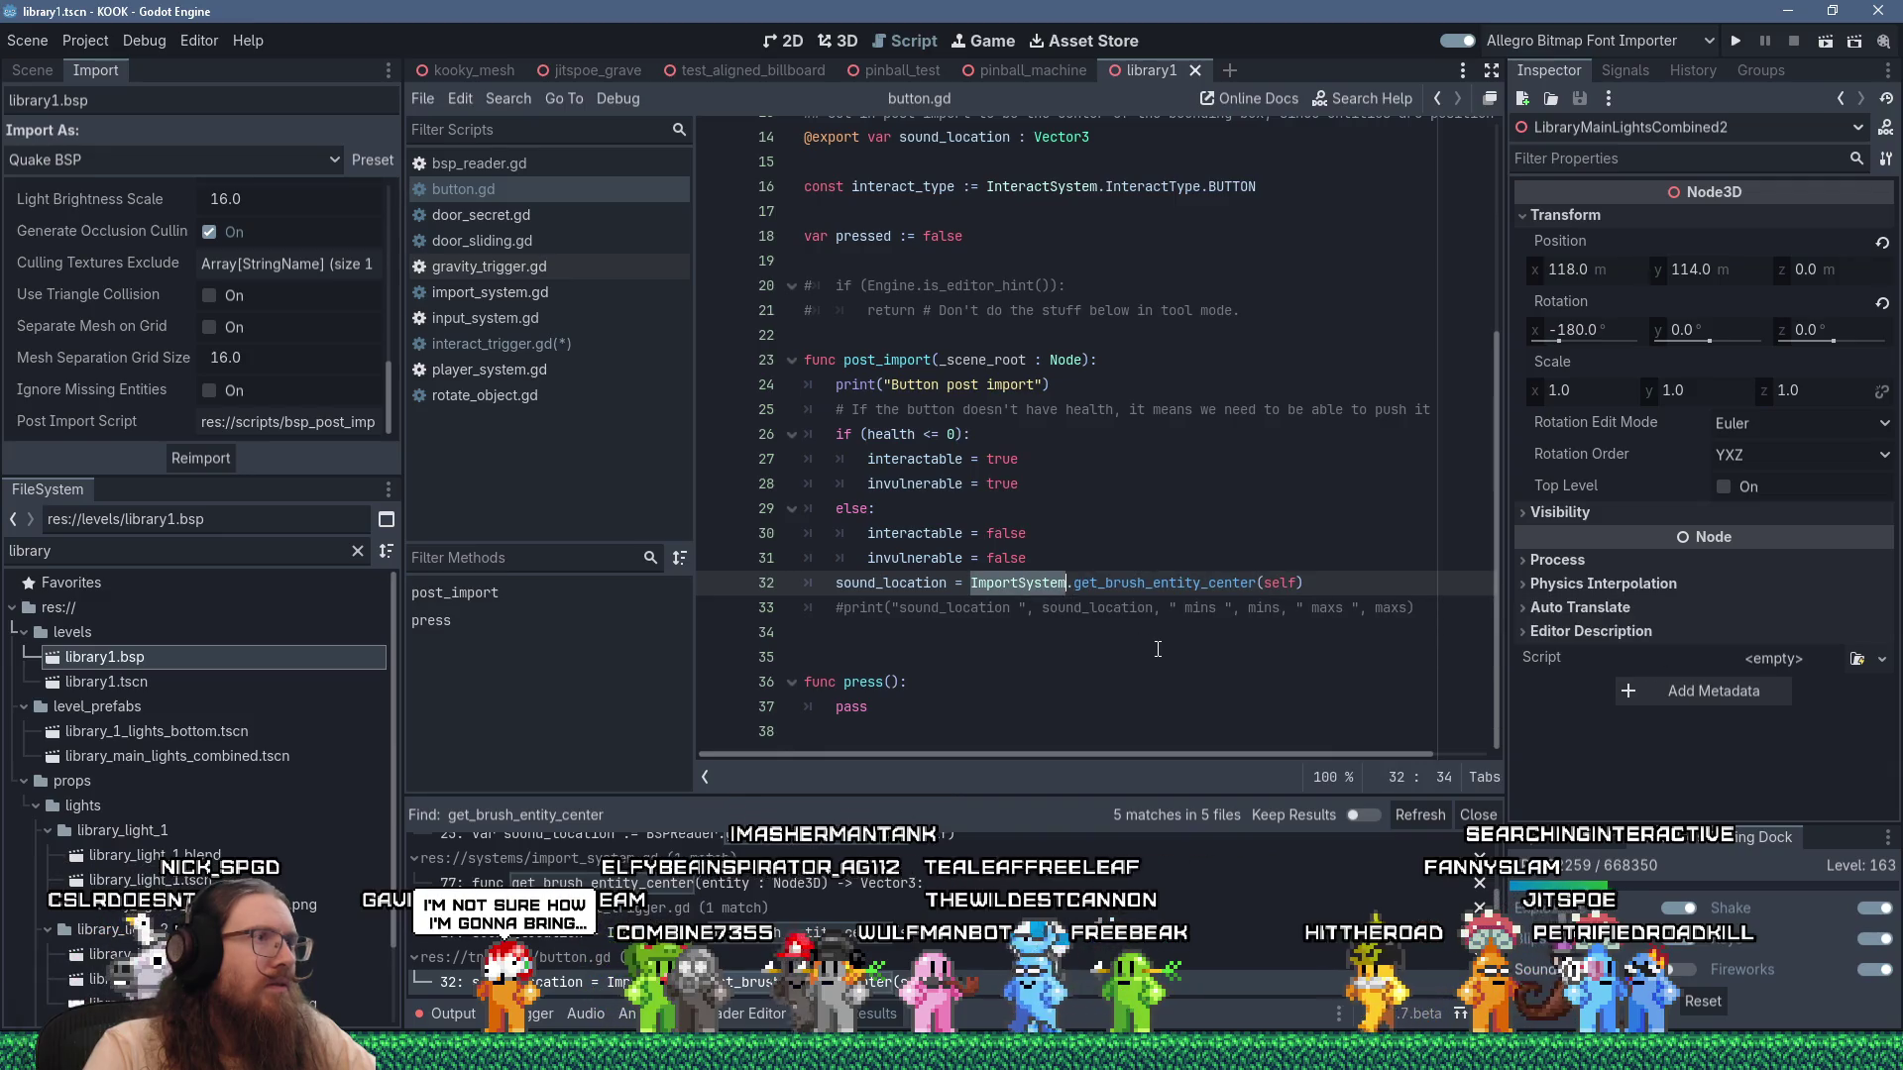
pyautogui.write('BSPRea')
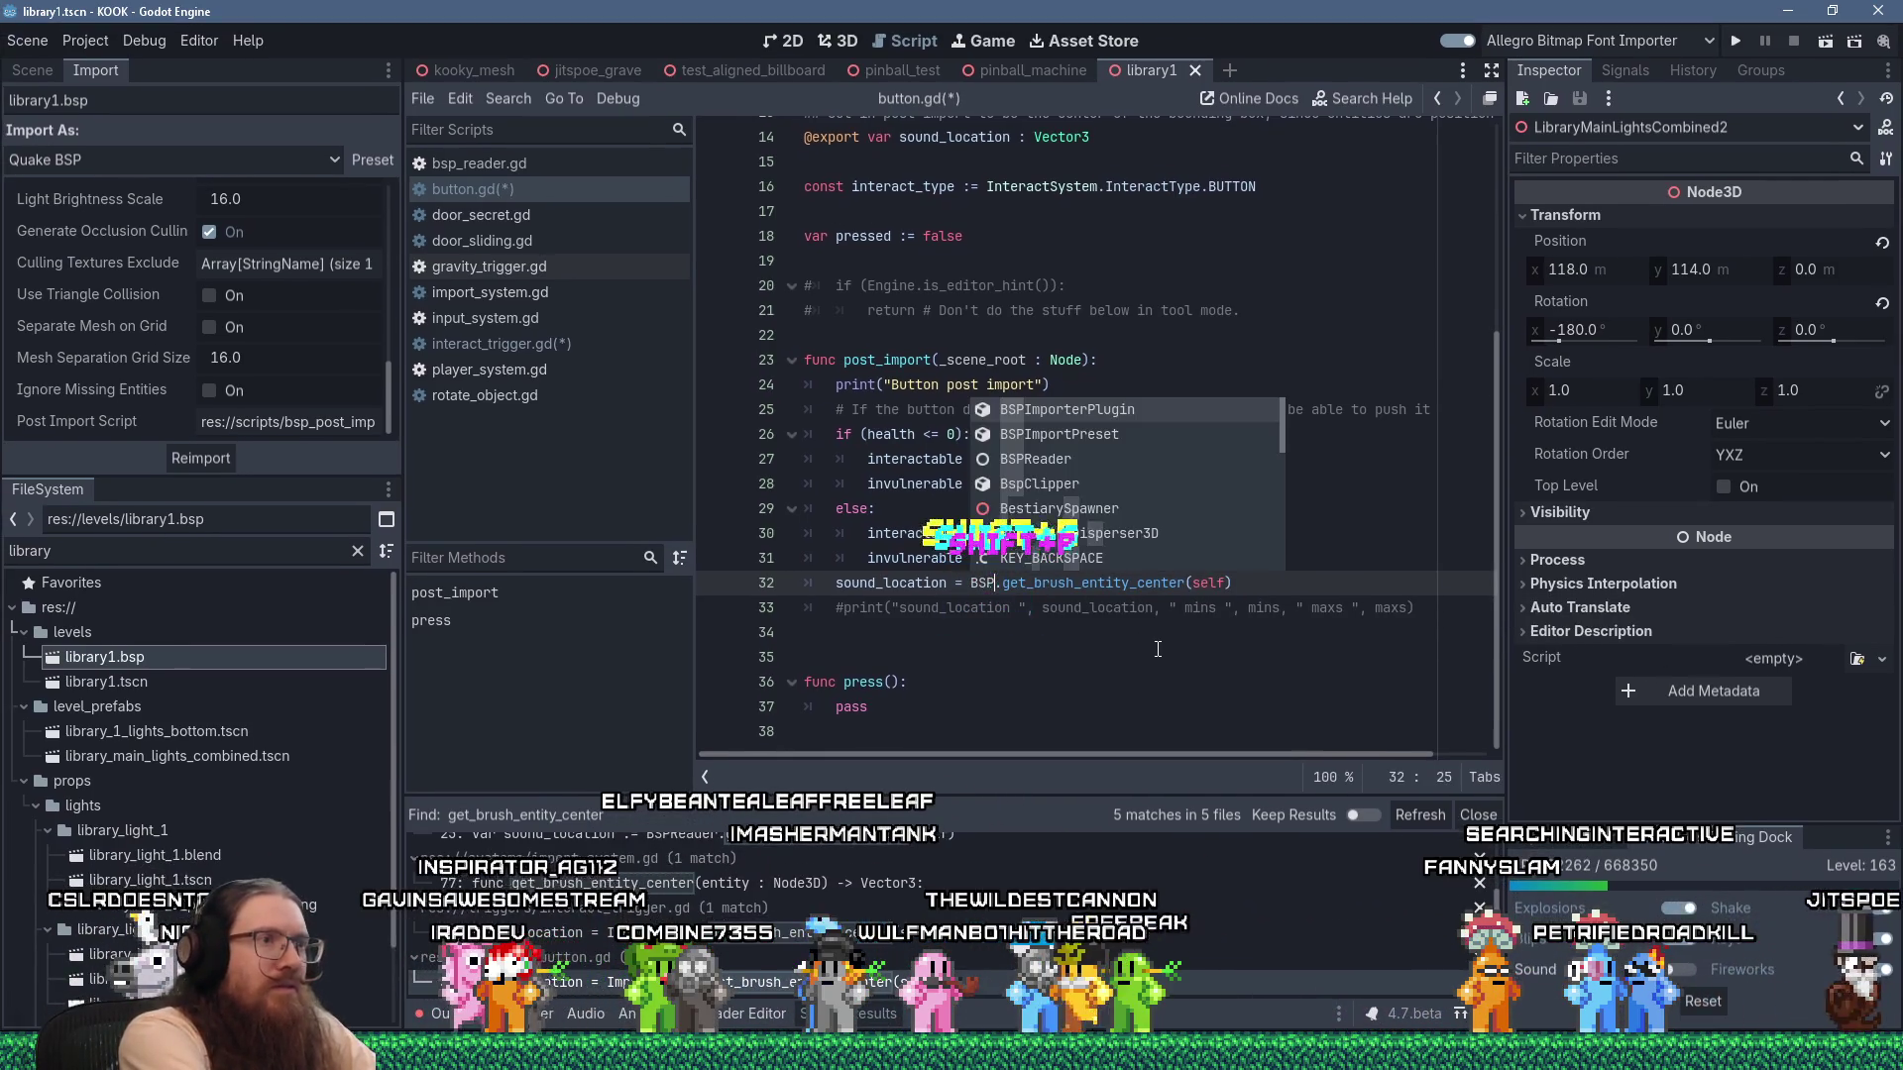
pyautogui.write('der')
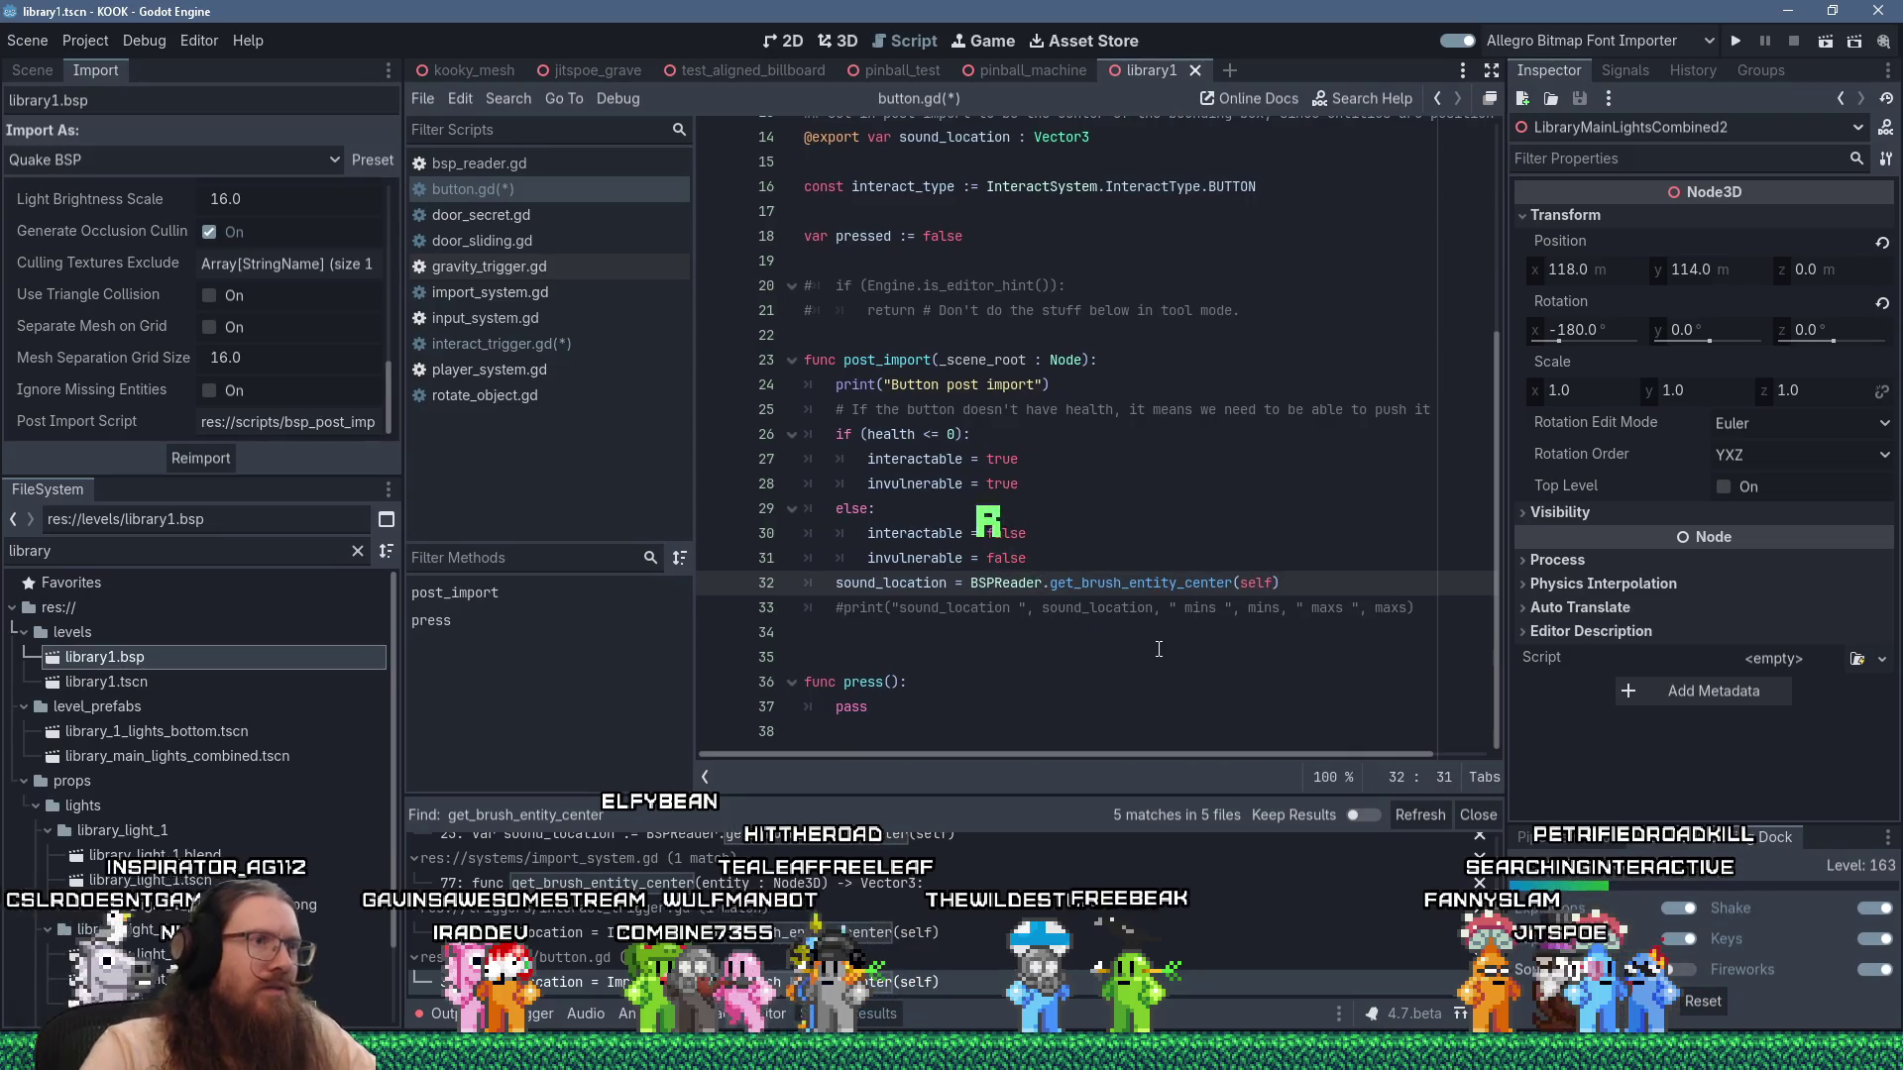
# Rerun the get_brush_entity_center search and open its definition in import_system.gd.
pyautogui.click(508, 98)
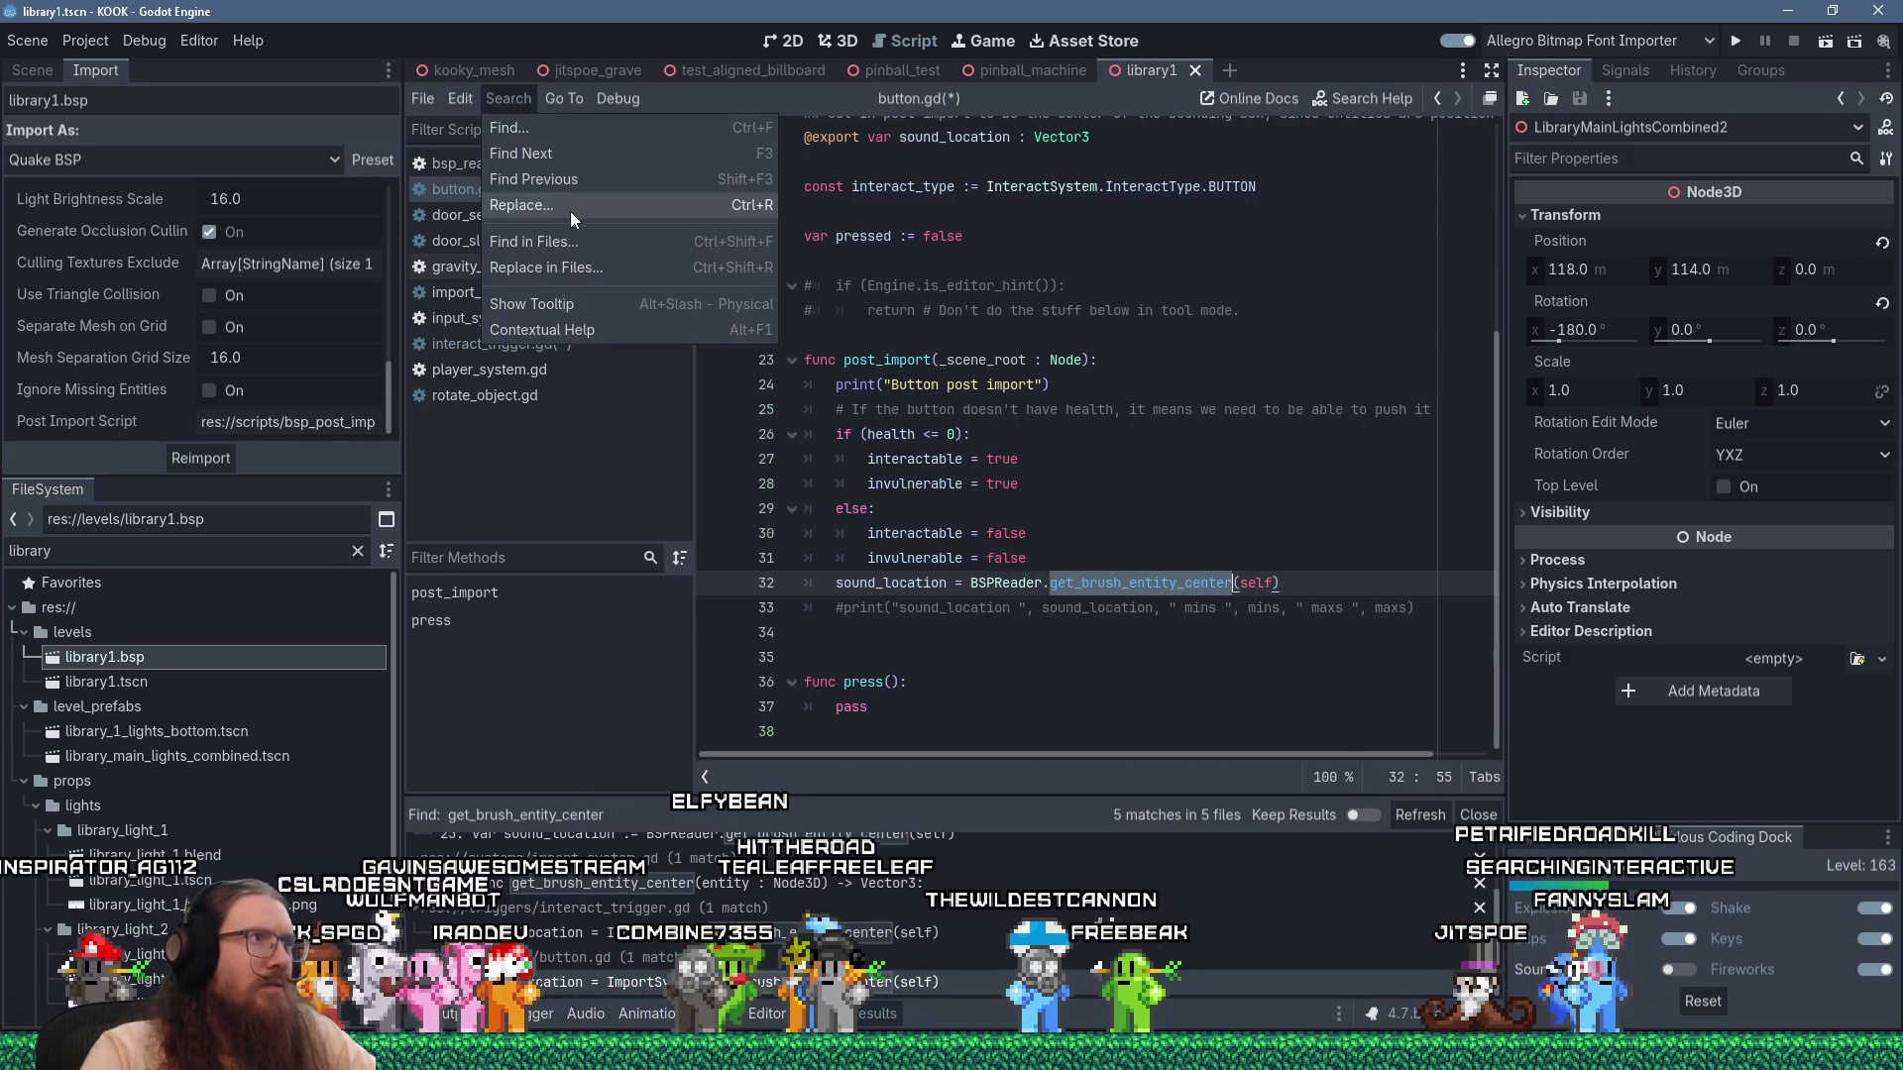
pyautogui.click(526, 244)
pyautogui.click(947, 623)
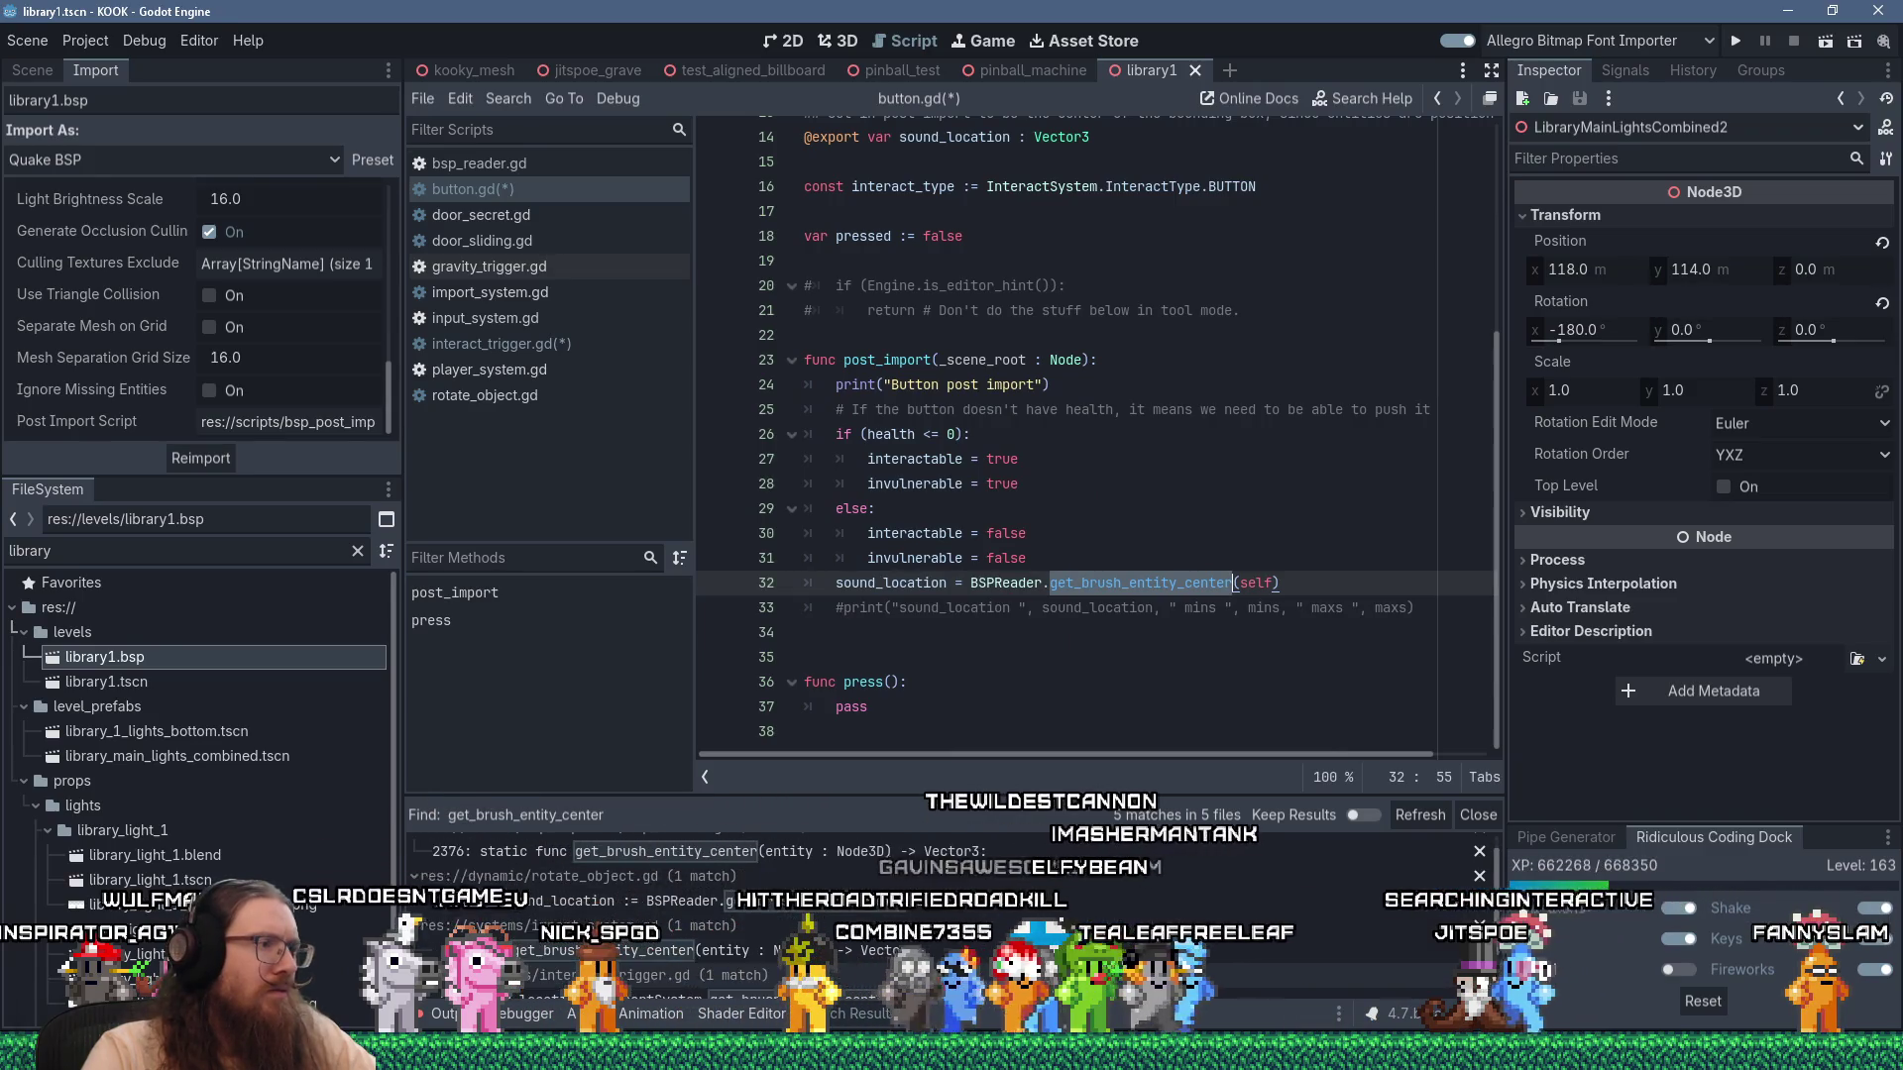
pyautogui.scroll(-1, 973, 984)
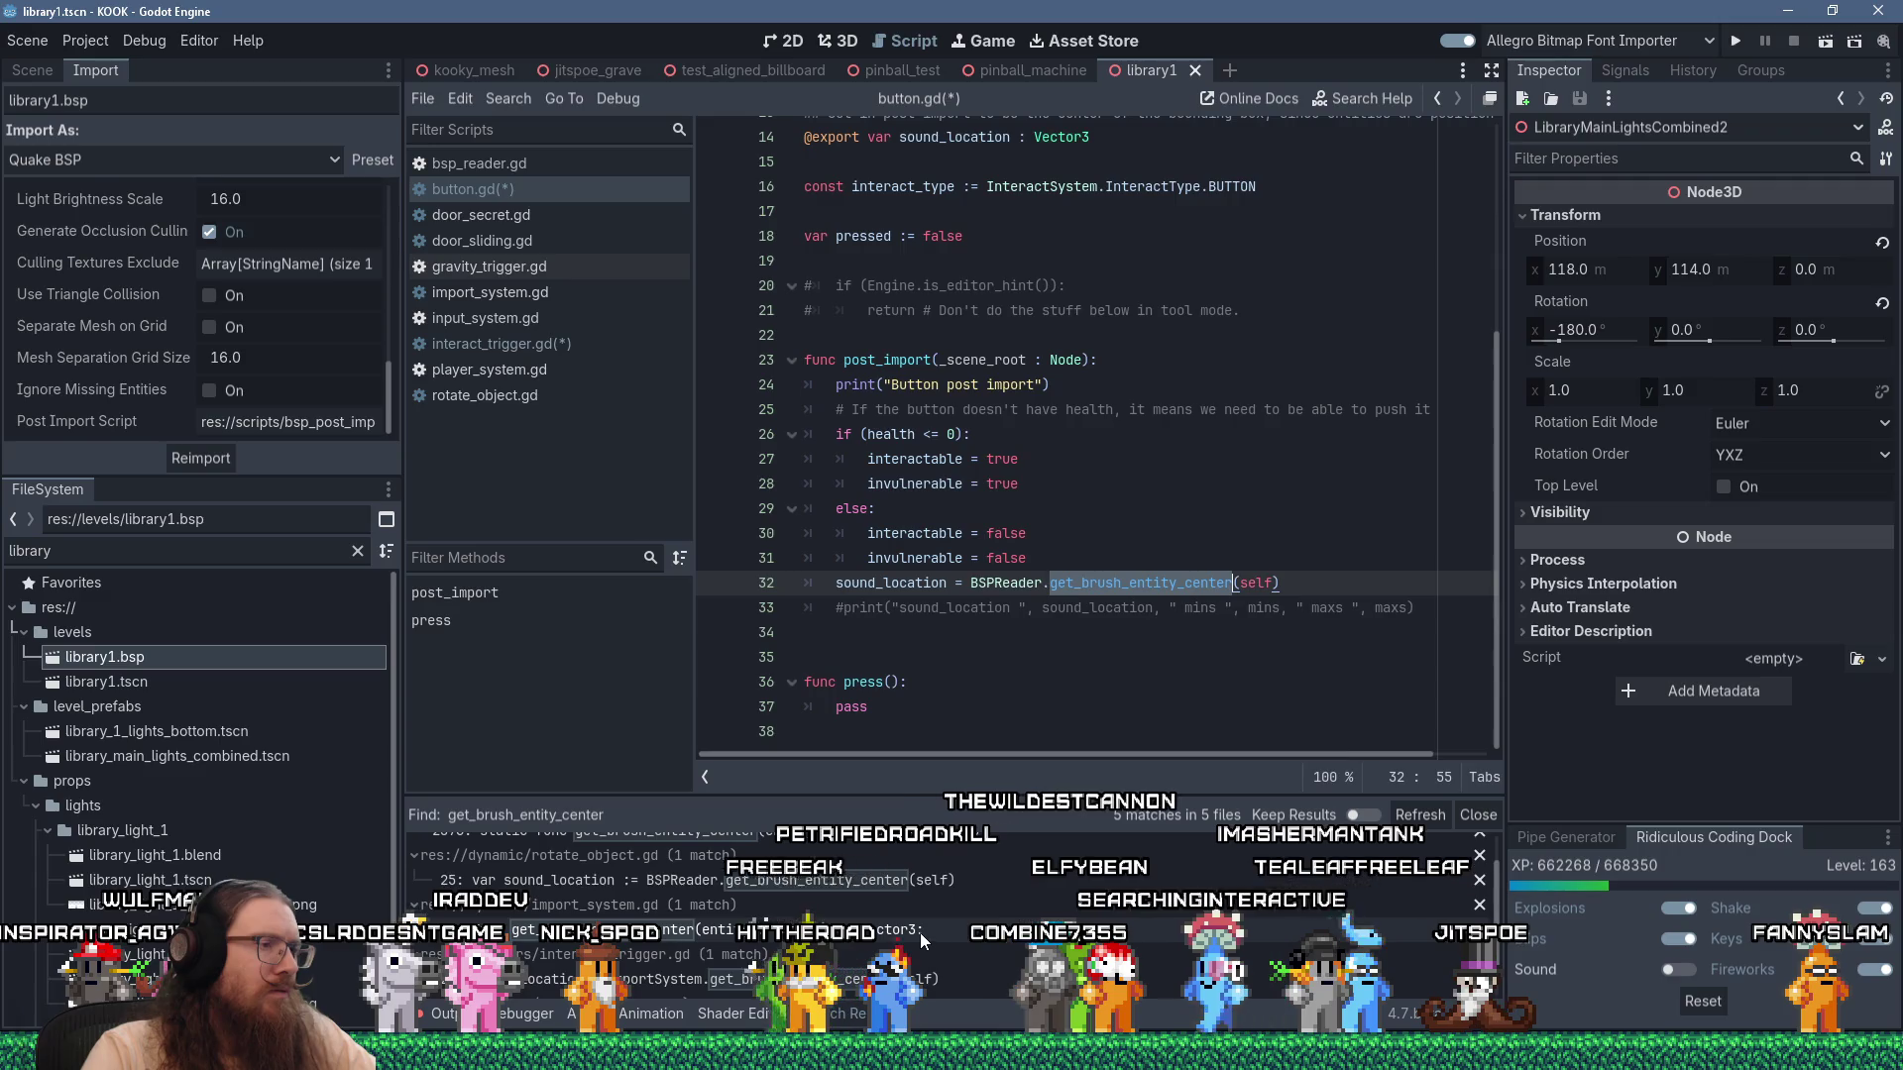
pyautogui.click(919, 932)
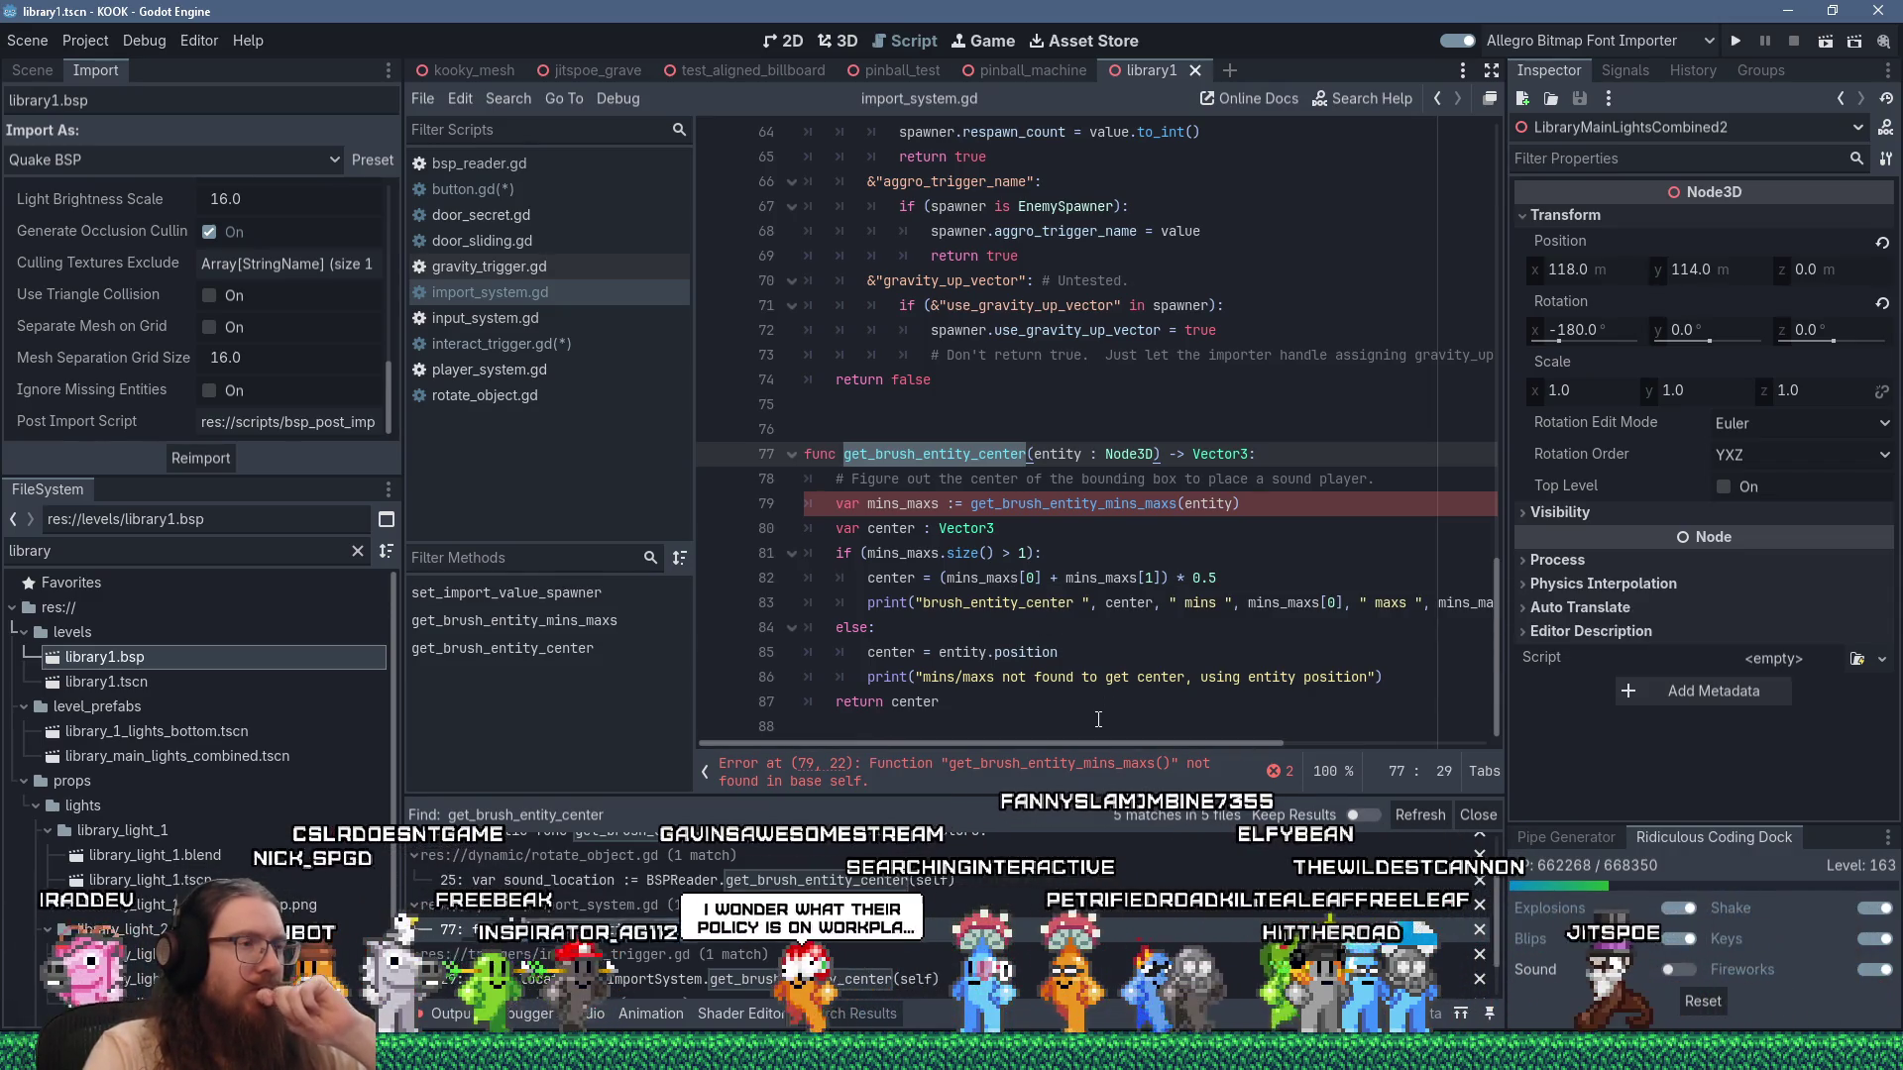
# Cut the get_brush_entity_center function out of import_system.gd and save that script.
pyautogui.moveTo(1097, 720)
pyautogui.mouseDown()
pyautogui.moveTo(991, 694)
pyautogui.moveTo(813, 466)
pyautogui.moveTo(727, 422)
pyautogui.mouseUp()
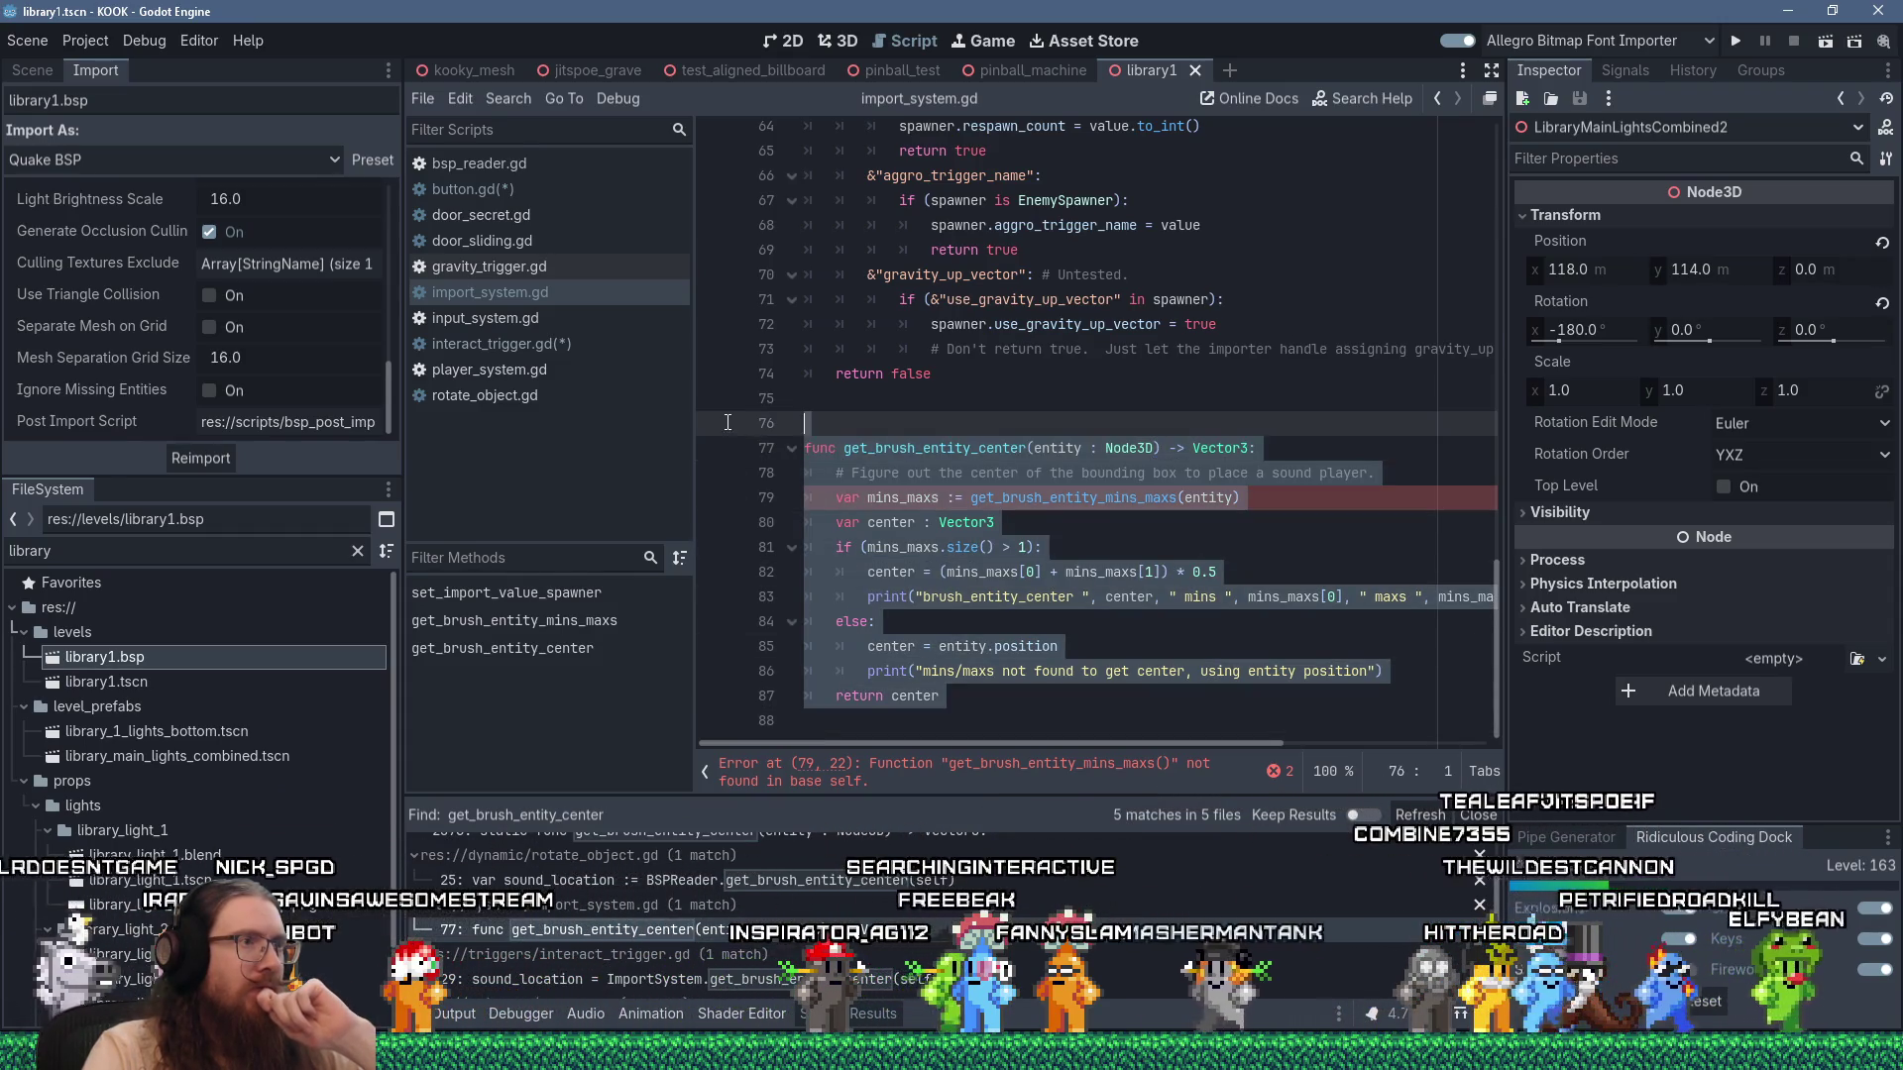
pyautogui.rightClick(917, 471)
pyautogui.click(977, 575)
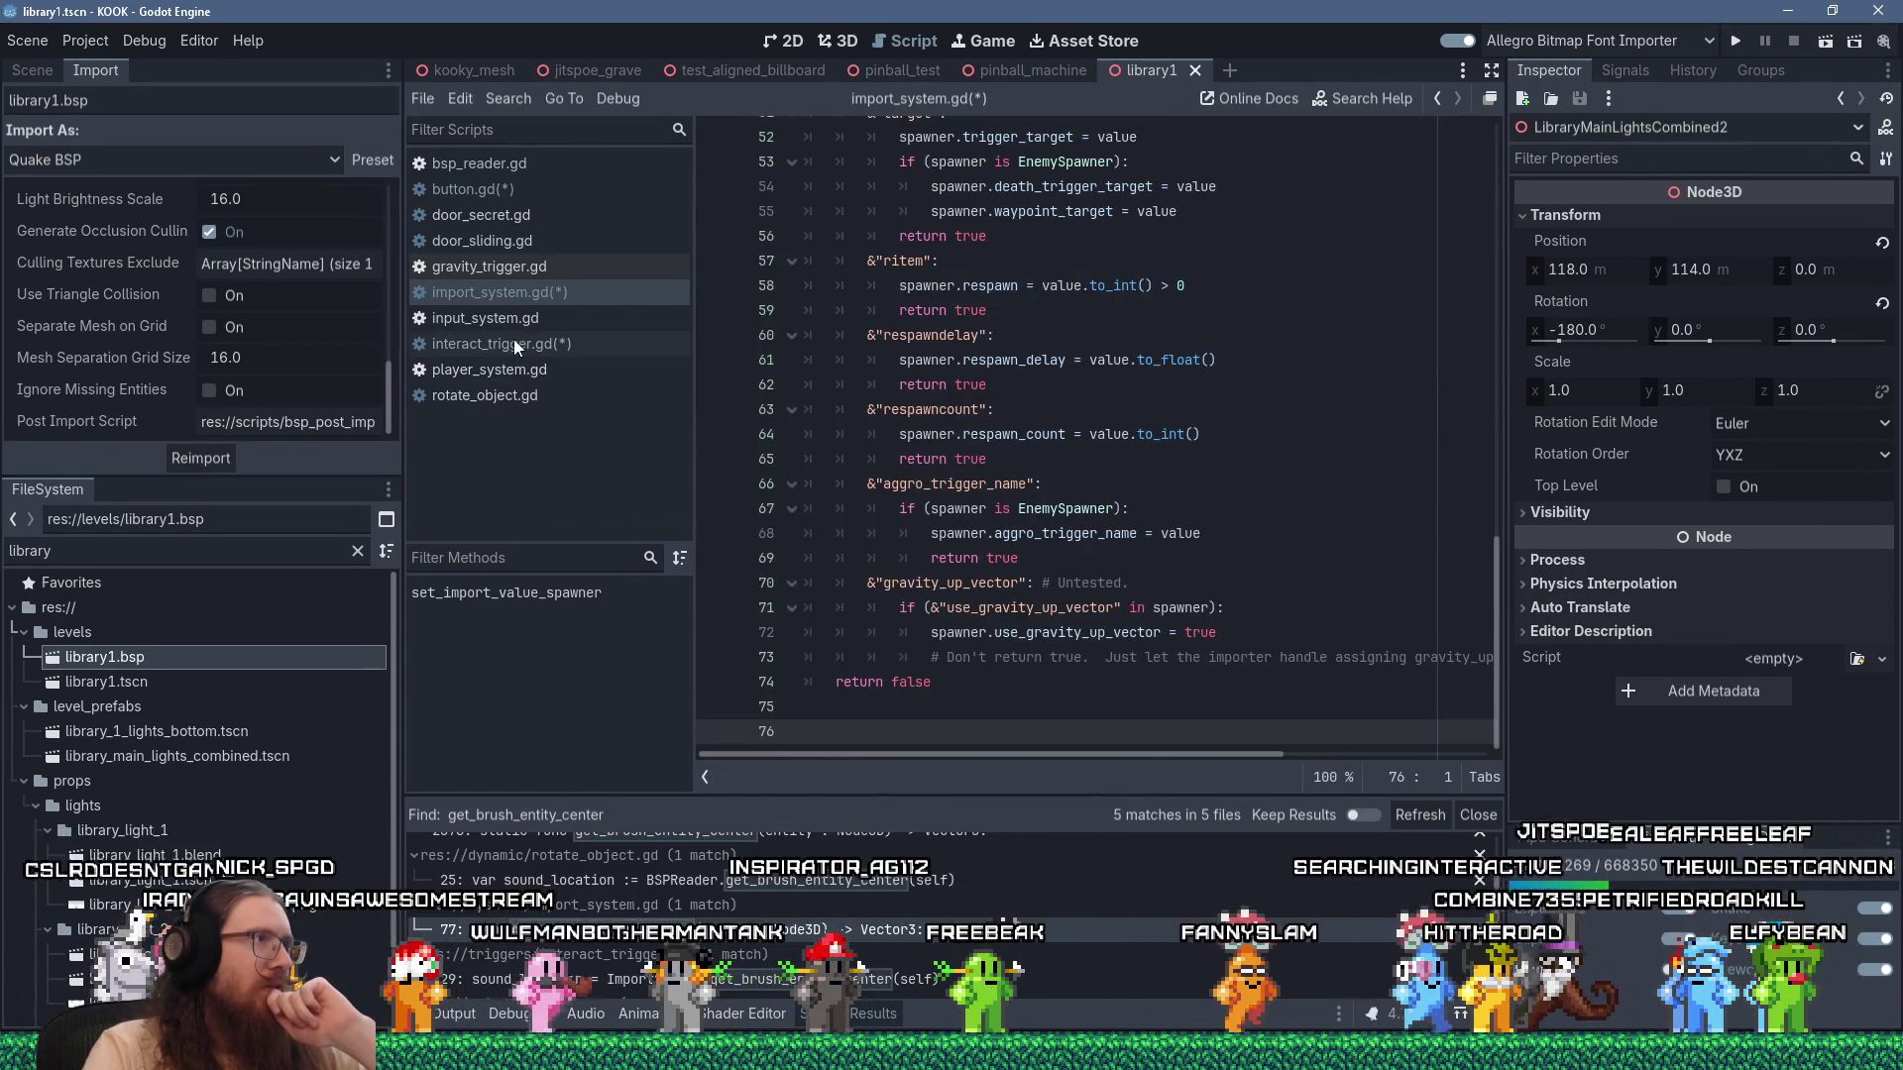
pyautogui.press('BackSpace')
pyautogui.hotkey('ctrl', 's')
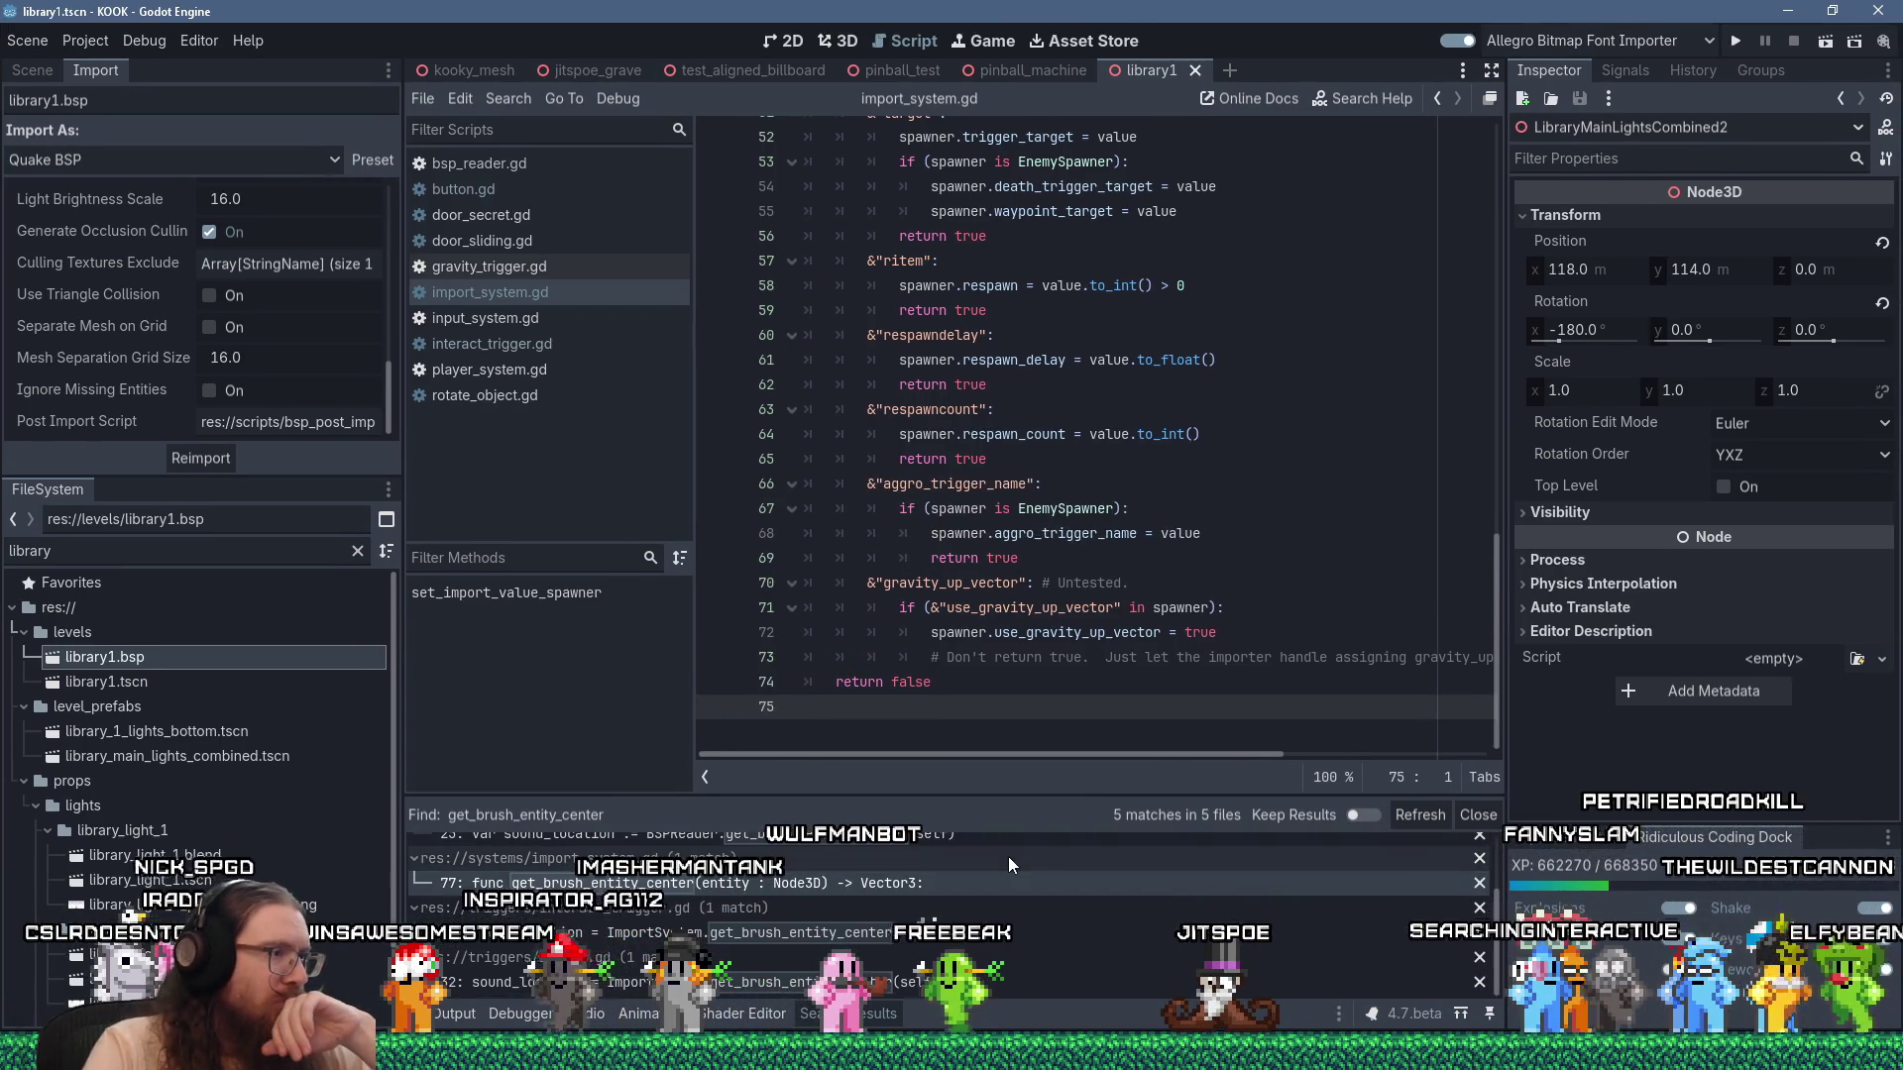
# Go to the old definition in bsp_reader.gd and paste the moved function above it.
pyautogui.scroll(1, 892, 922)
pyautogui.click(880, 958)
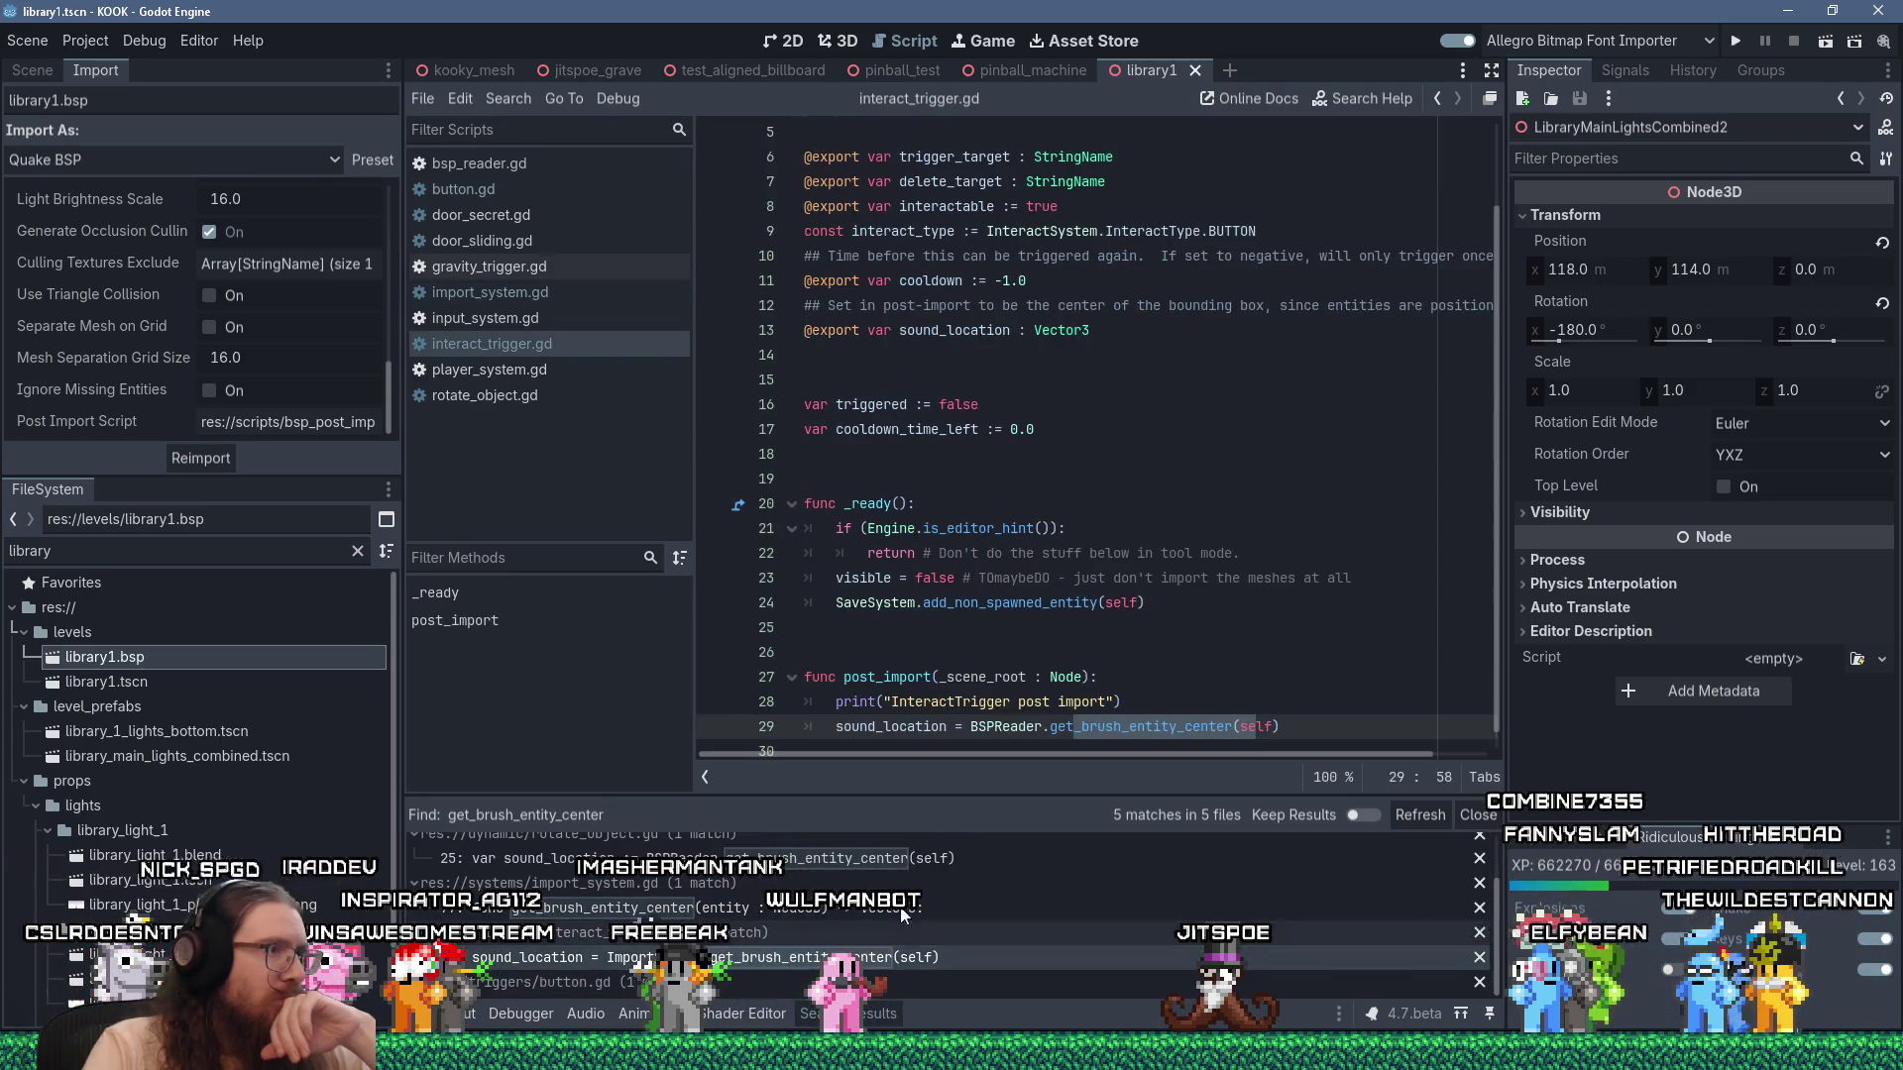
pyautogui.click(1058, 712)
pyautogui.keyDown('ctrl'); pyautogui.click(1087, 727); pyautogui.keyUp('ctrl')
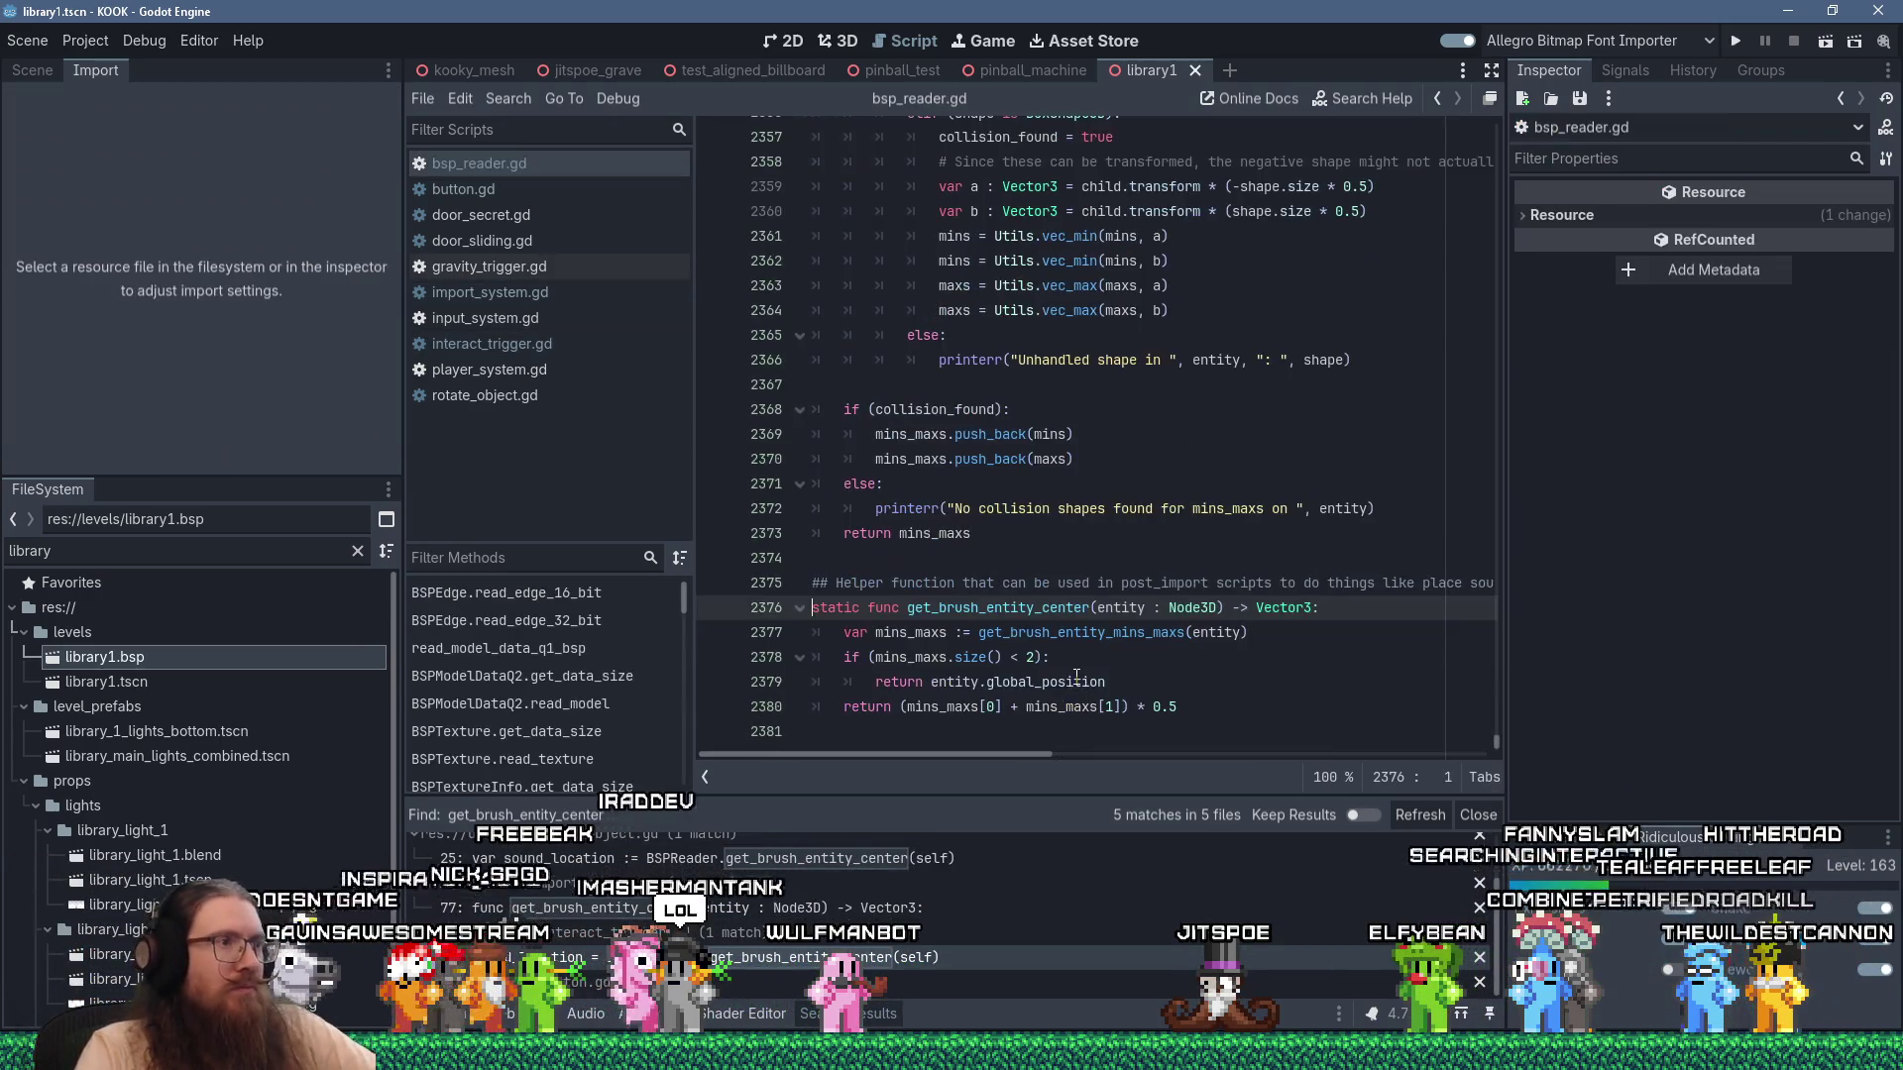
pyautogui.click(1149, 583)
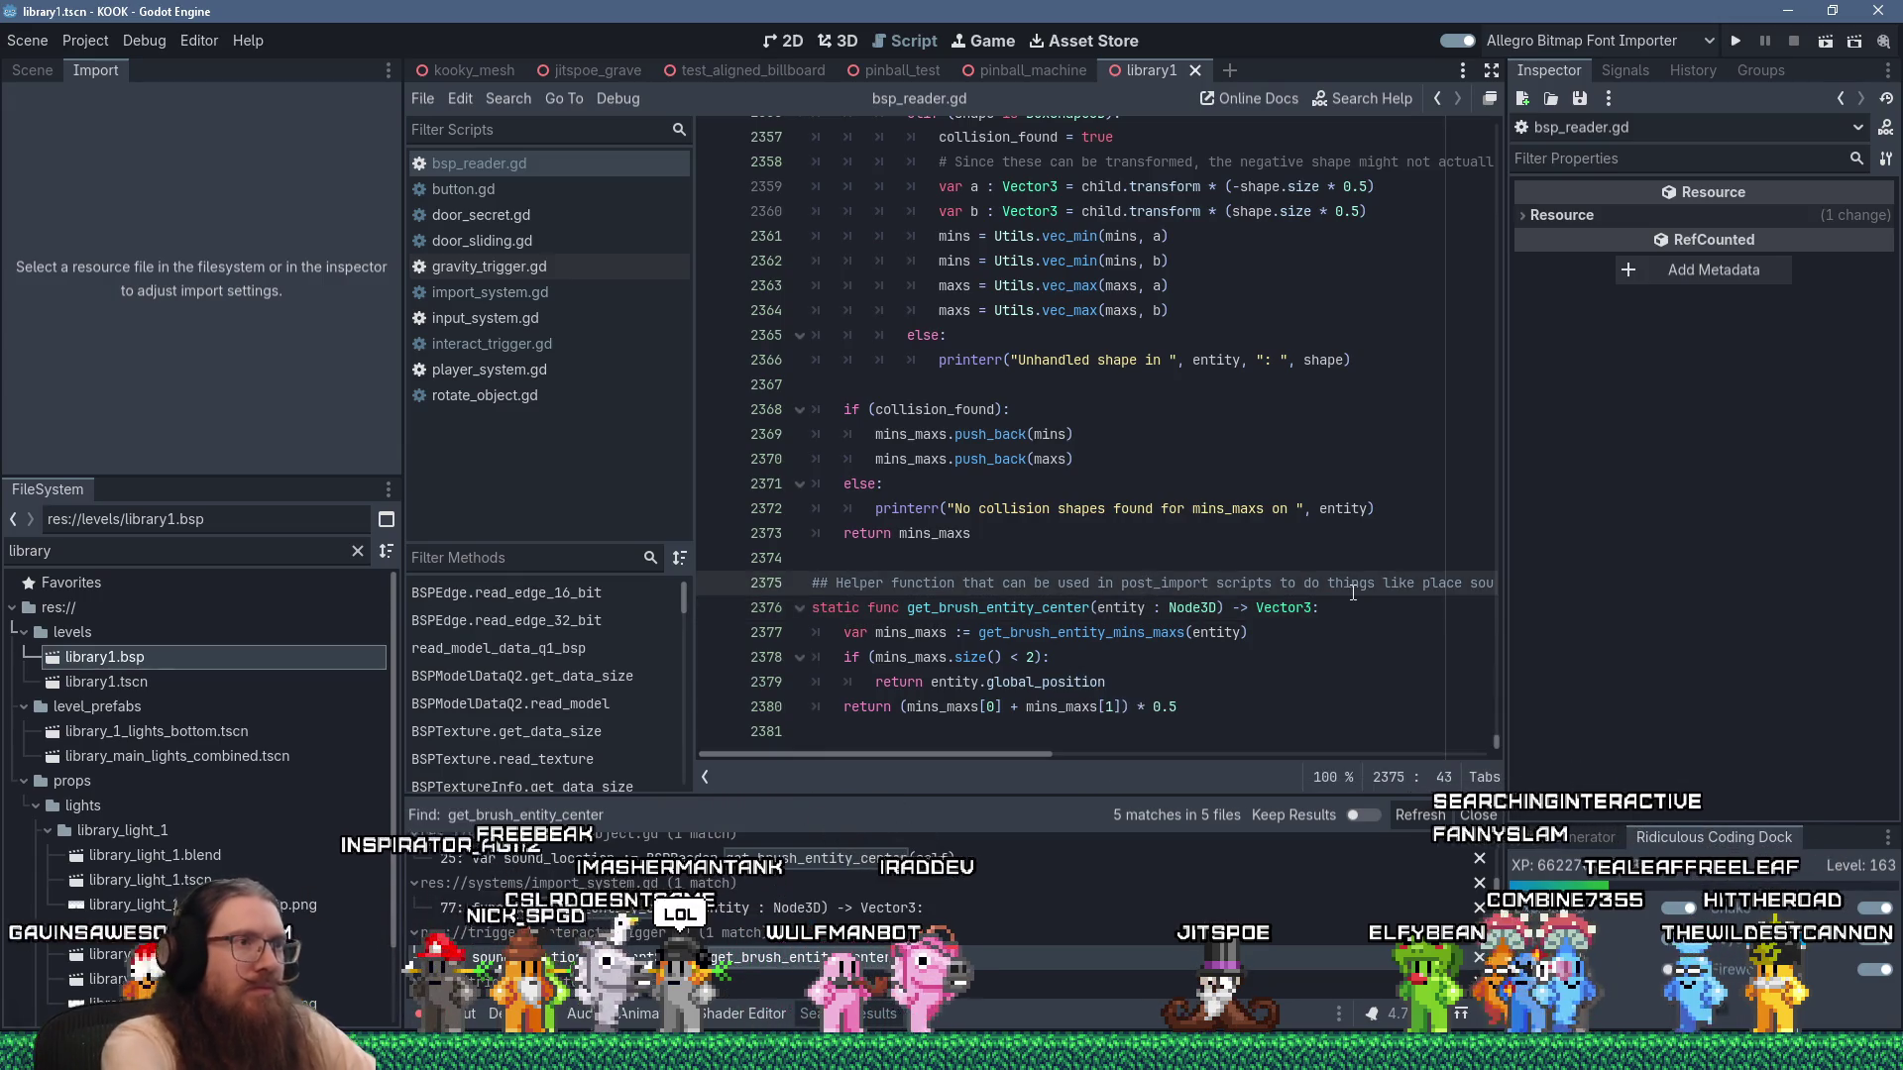
pyautogui.press('Return')
pyautogui.press('shift+Insert')
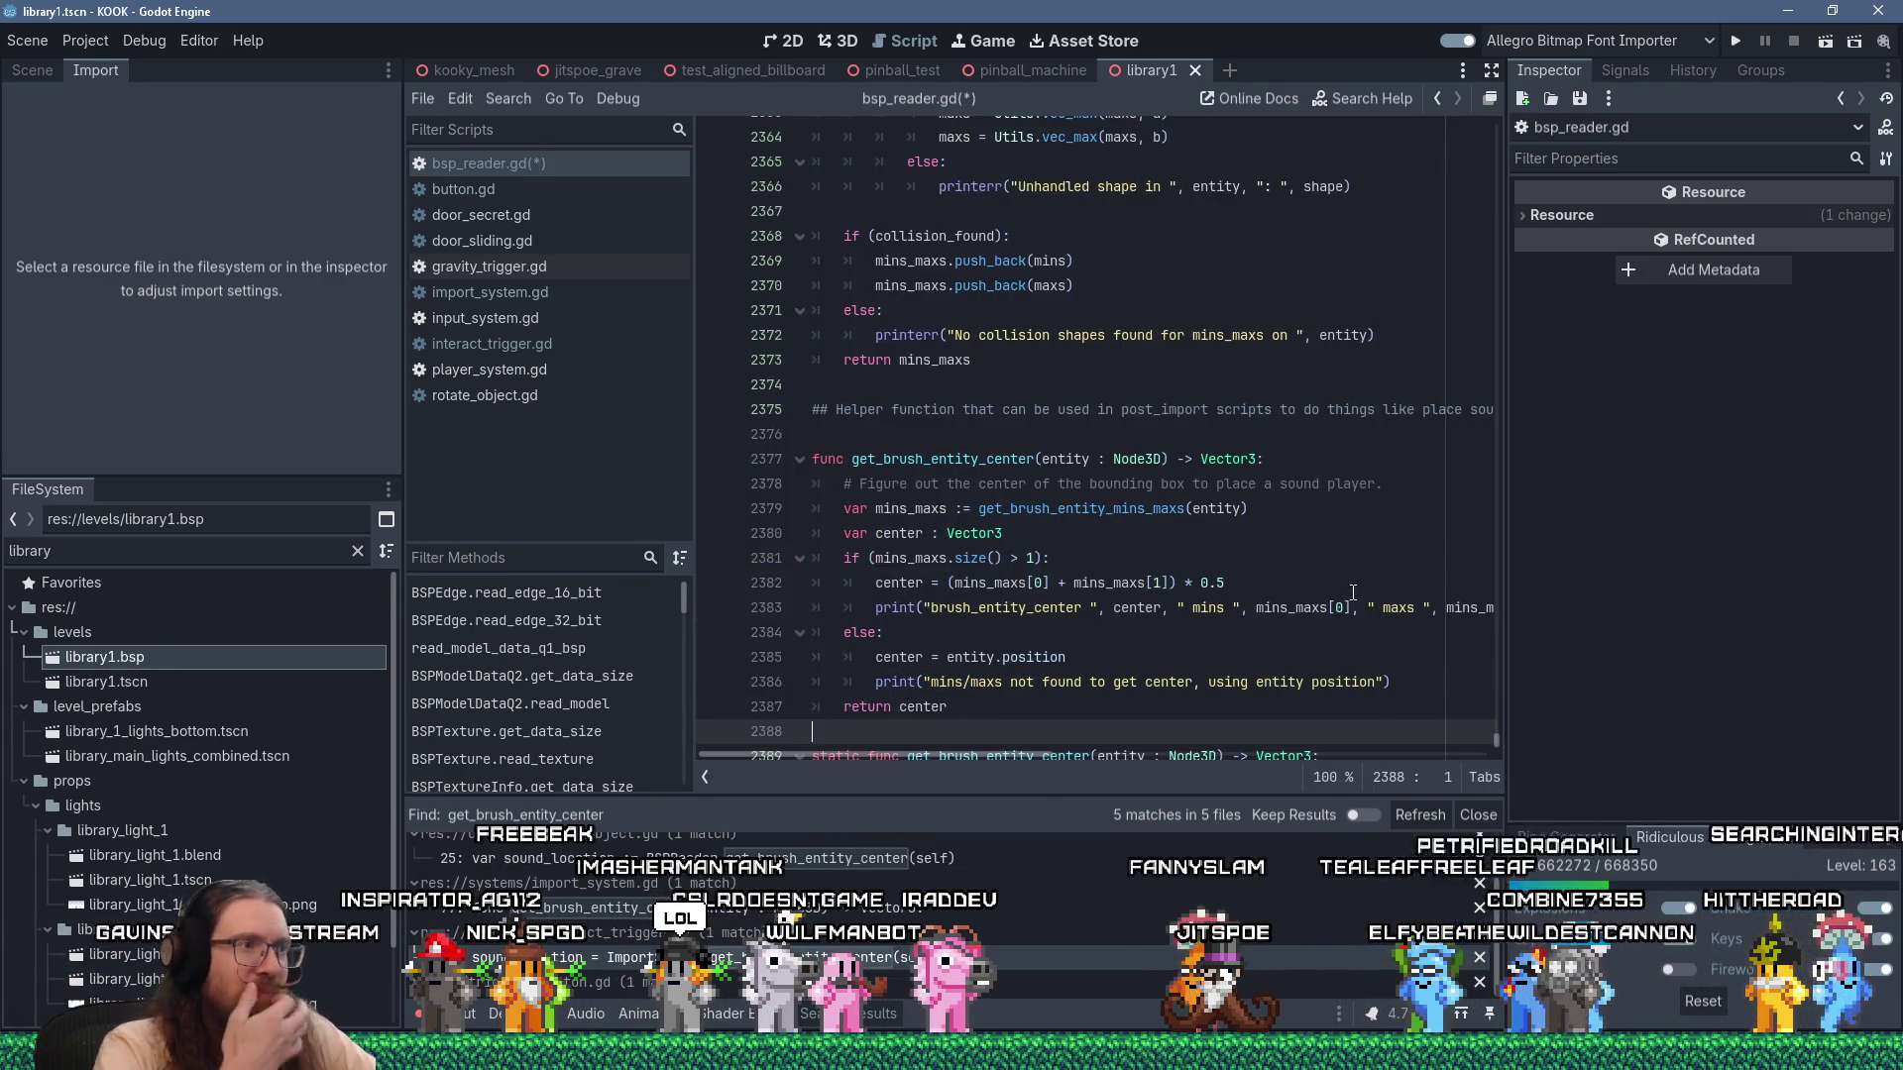
# Comment out its debug print, delete the old static version, and save bsp_reader.gd.
pyautogui.scroll(-1, 1239, 510)
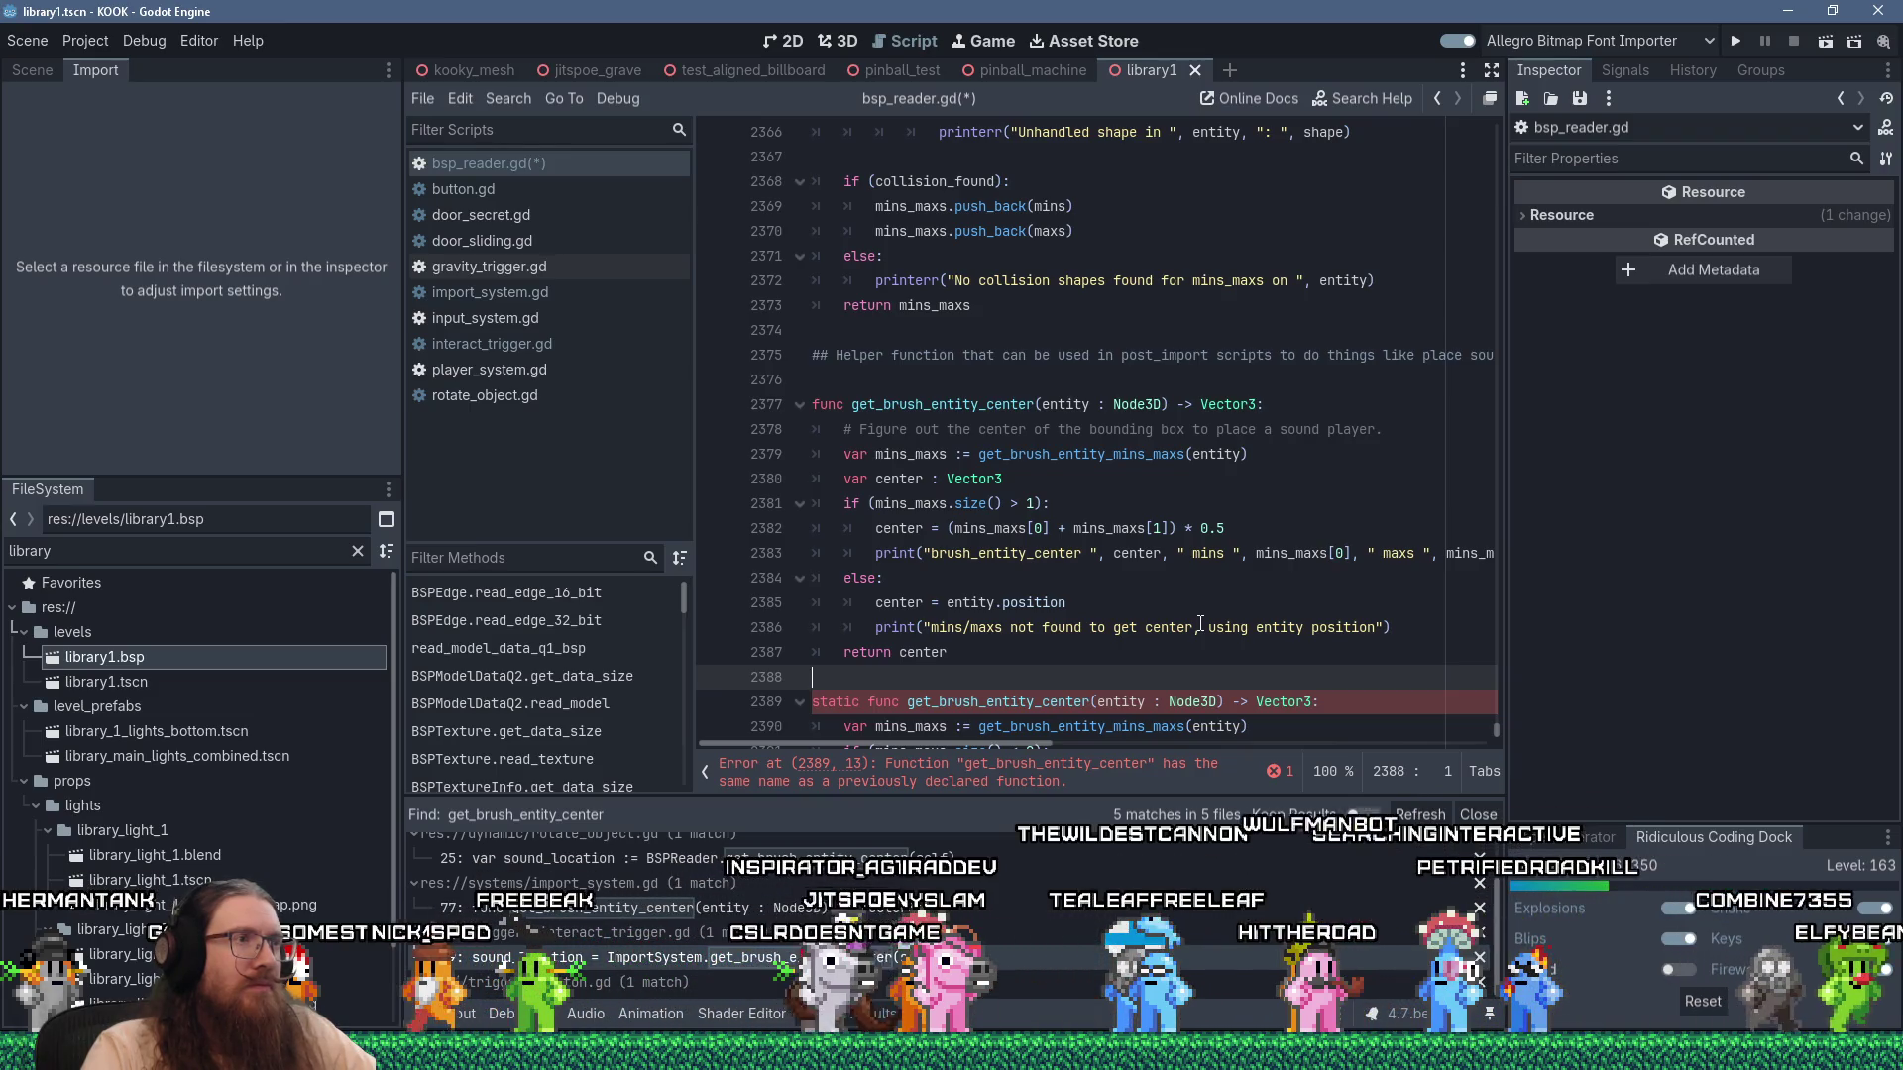
pyautogui.scroll(-2, 1200, 623)
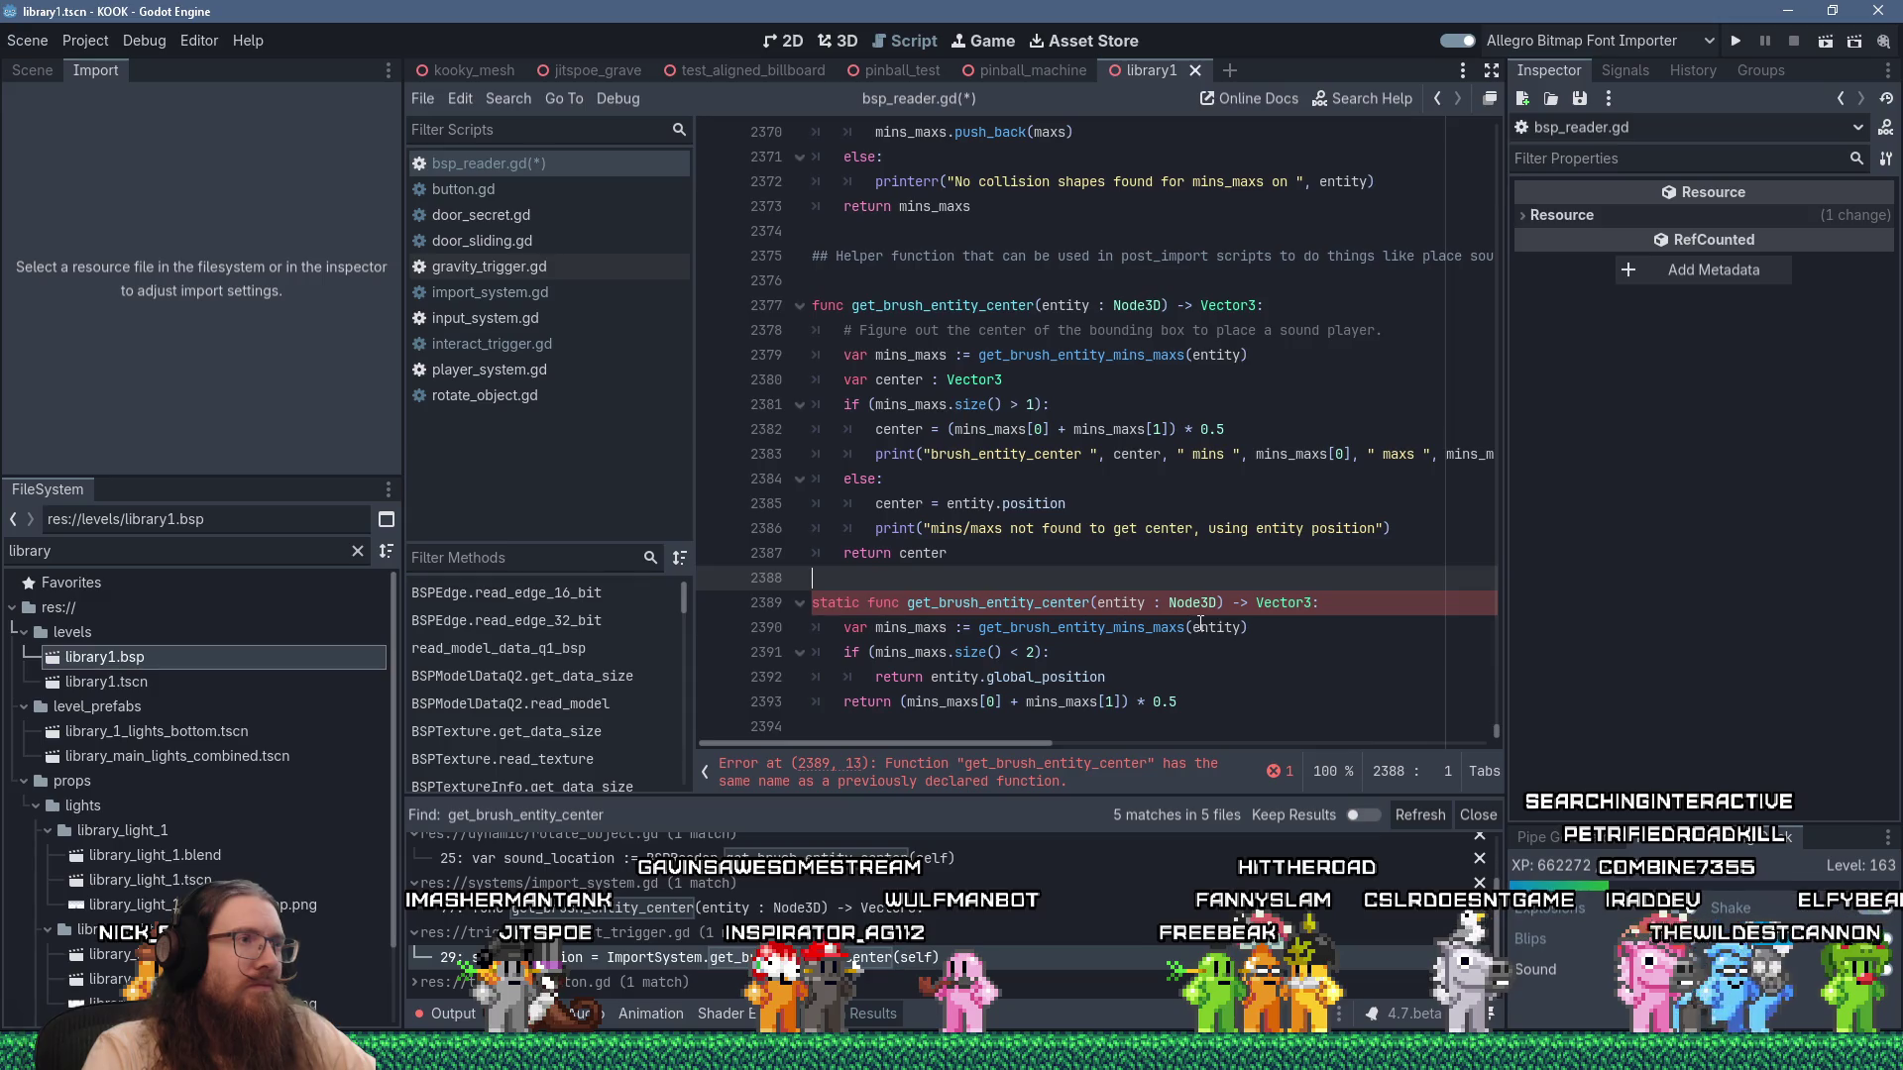
pyautogui.click(875, 454)
pyautogui.hotkey('ctrl', 'k')
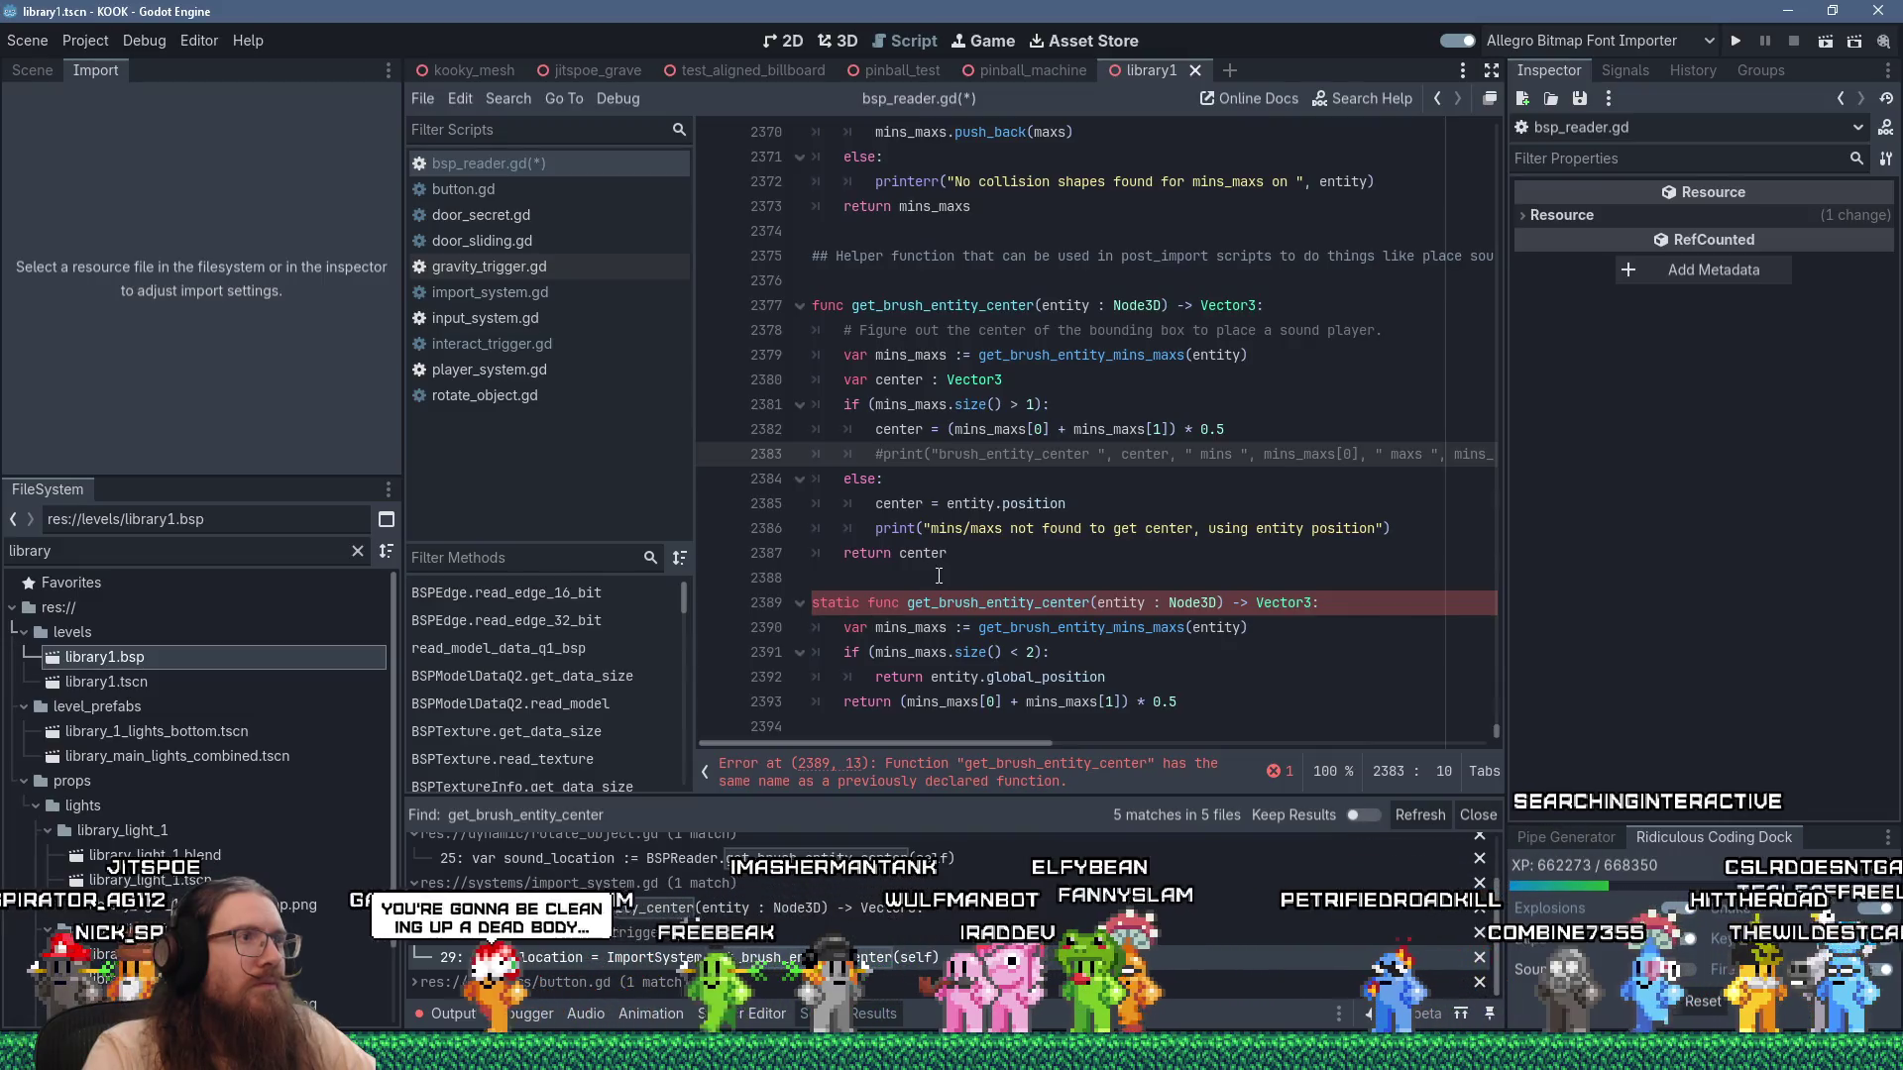
pyautogui.moveTo(1190, 724)
pyautogui.mouseDown()
pyautogui.moveTo(822, 604)
pyautogui.moveTo(806, 580)
pyautogui.mouseUp()
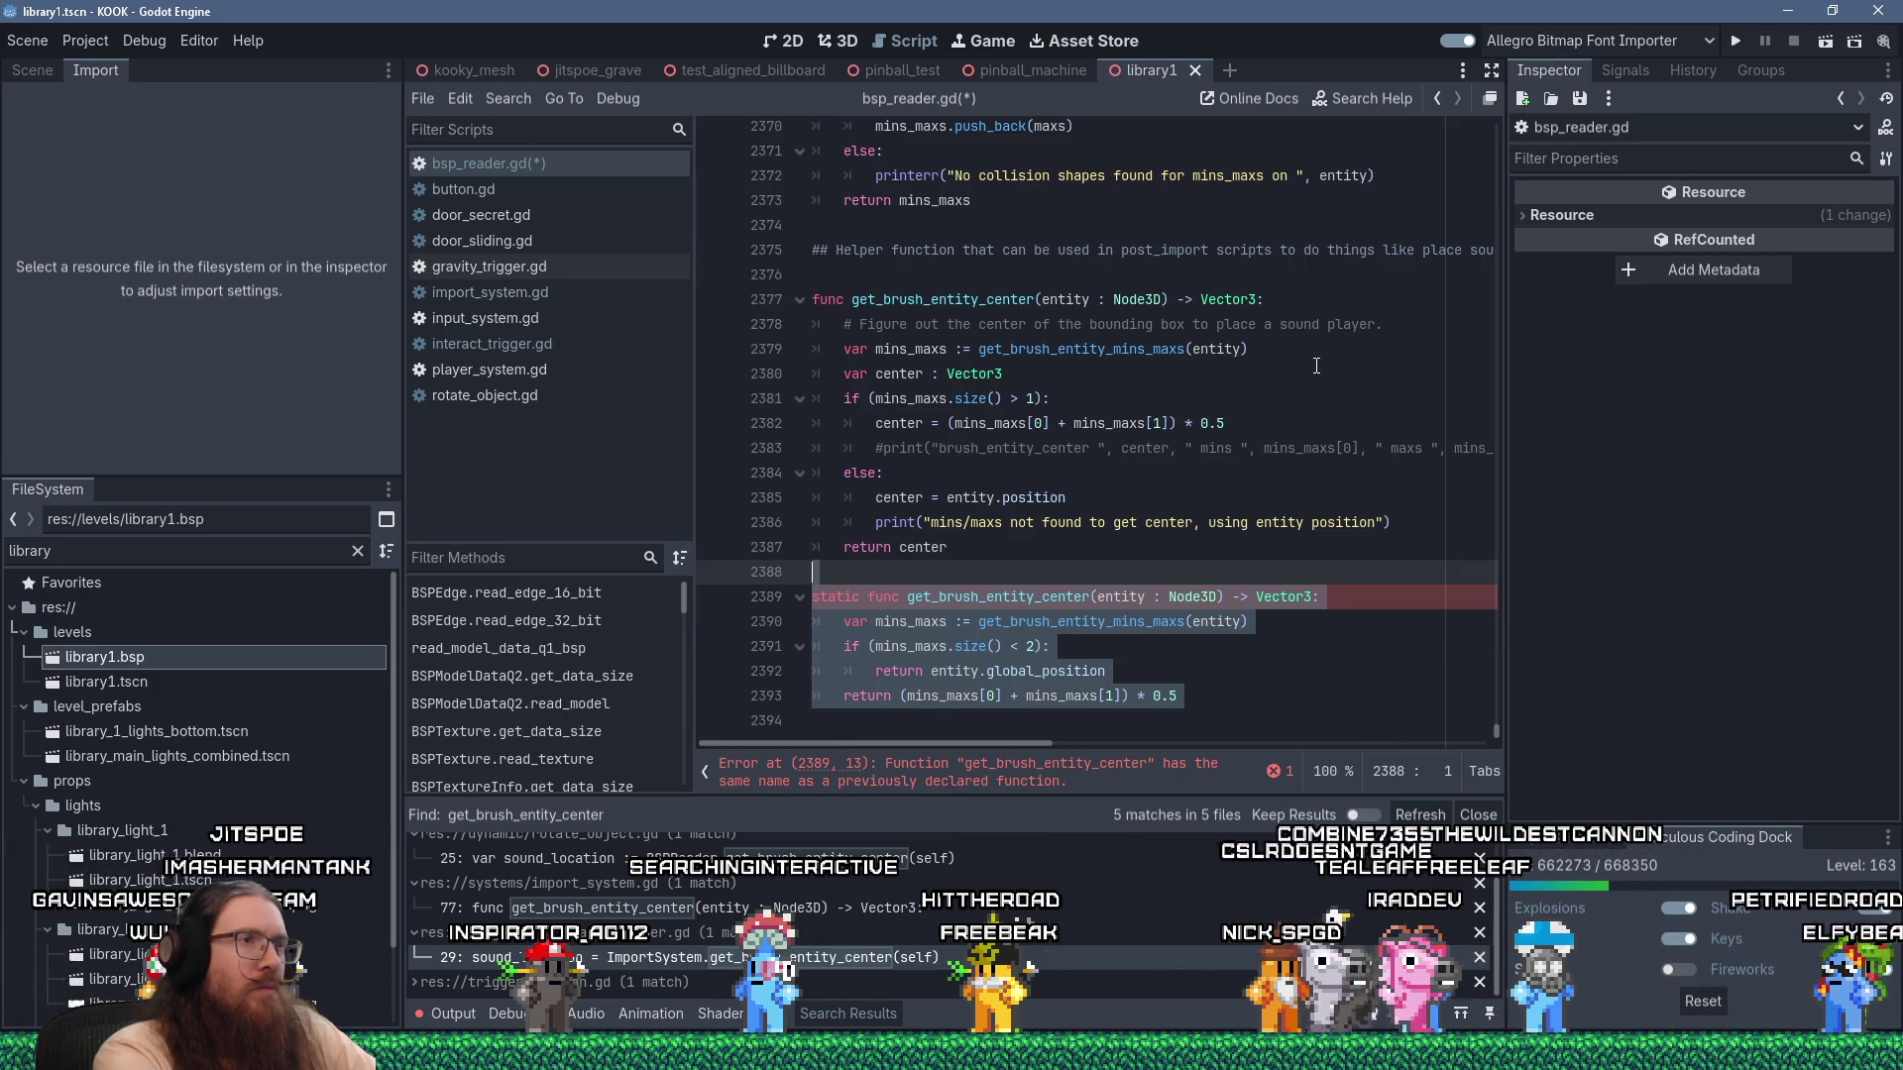
pyautogui.press('Delete')
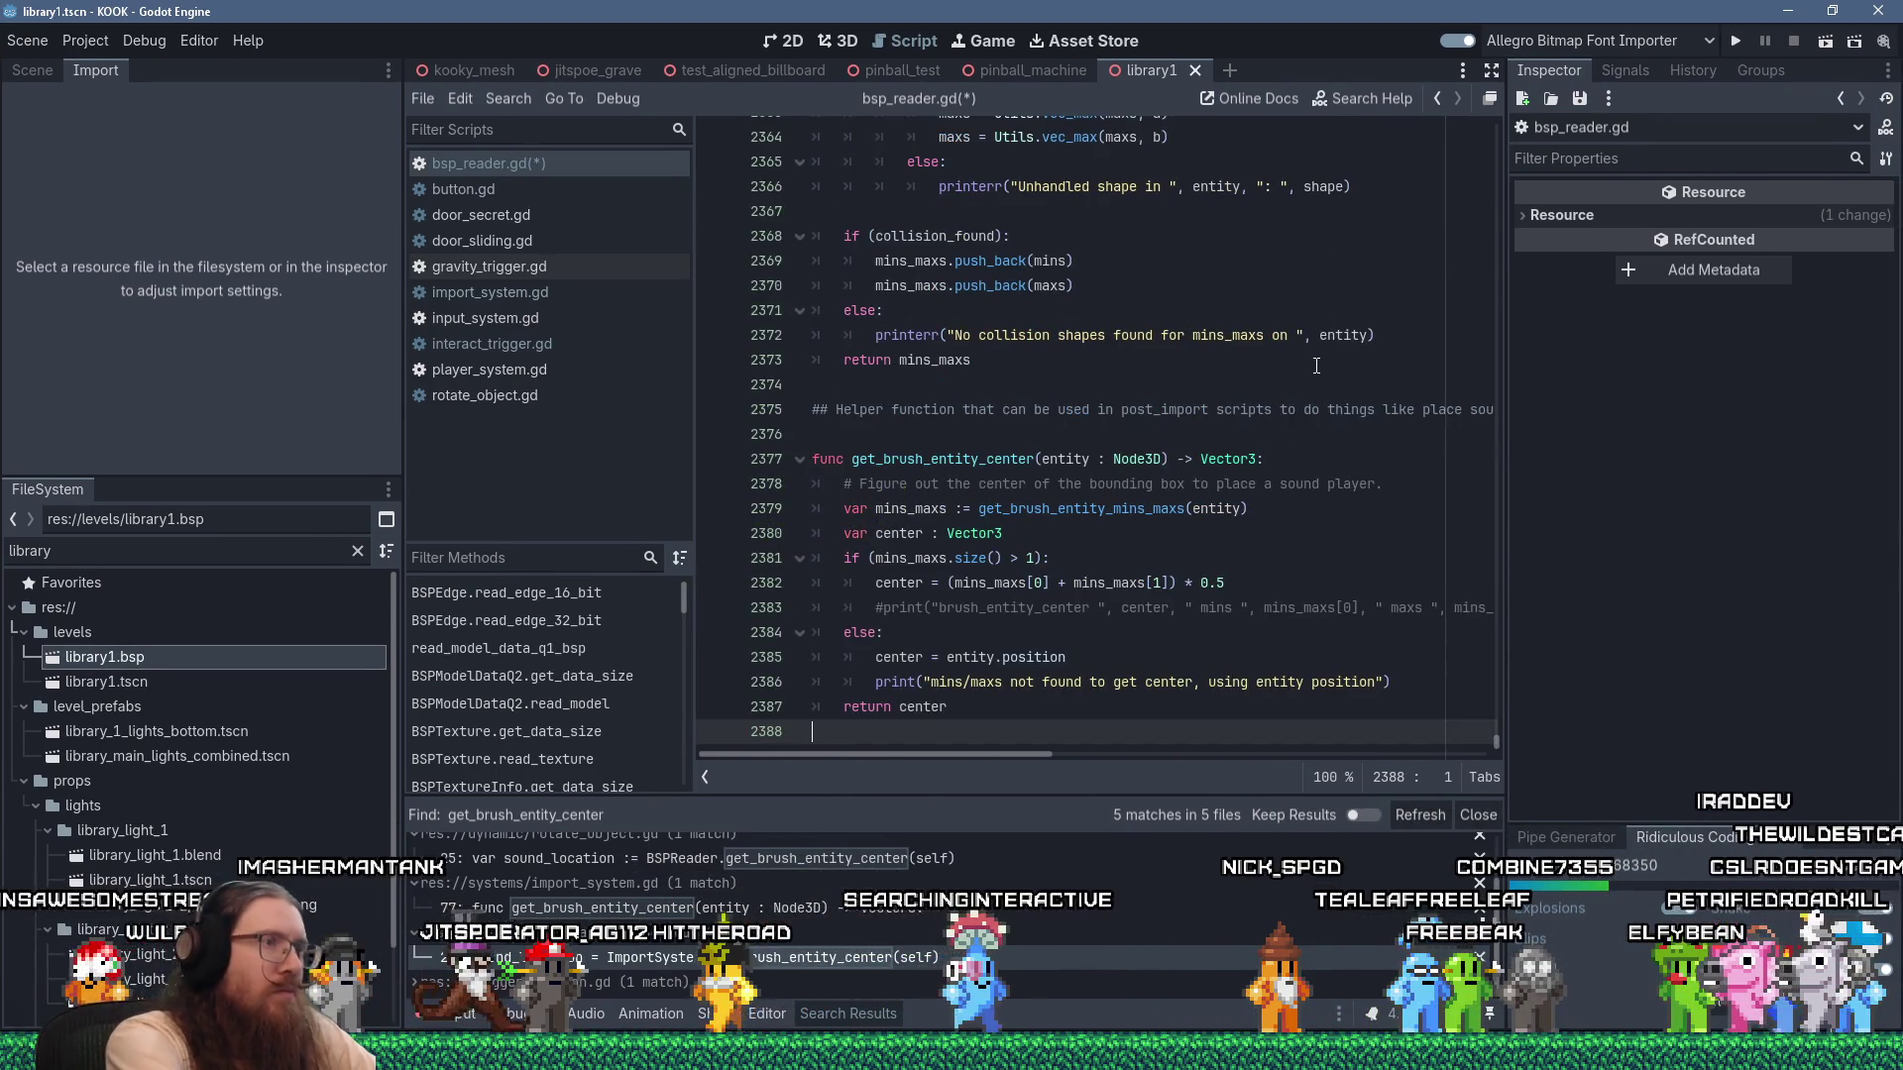
pyautogui.press('Up')
pyautogui.press('Up')
pyautogui.press('Up')
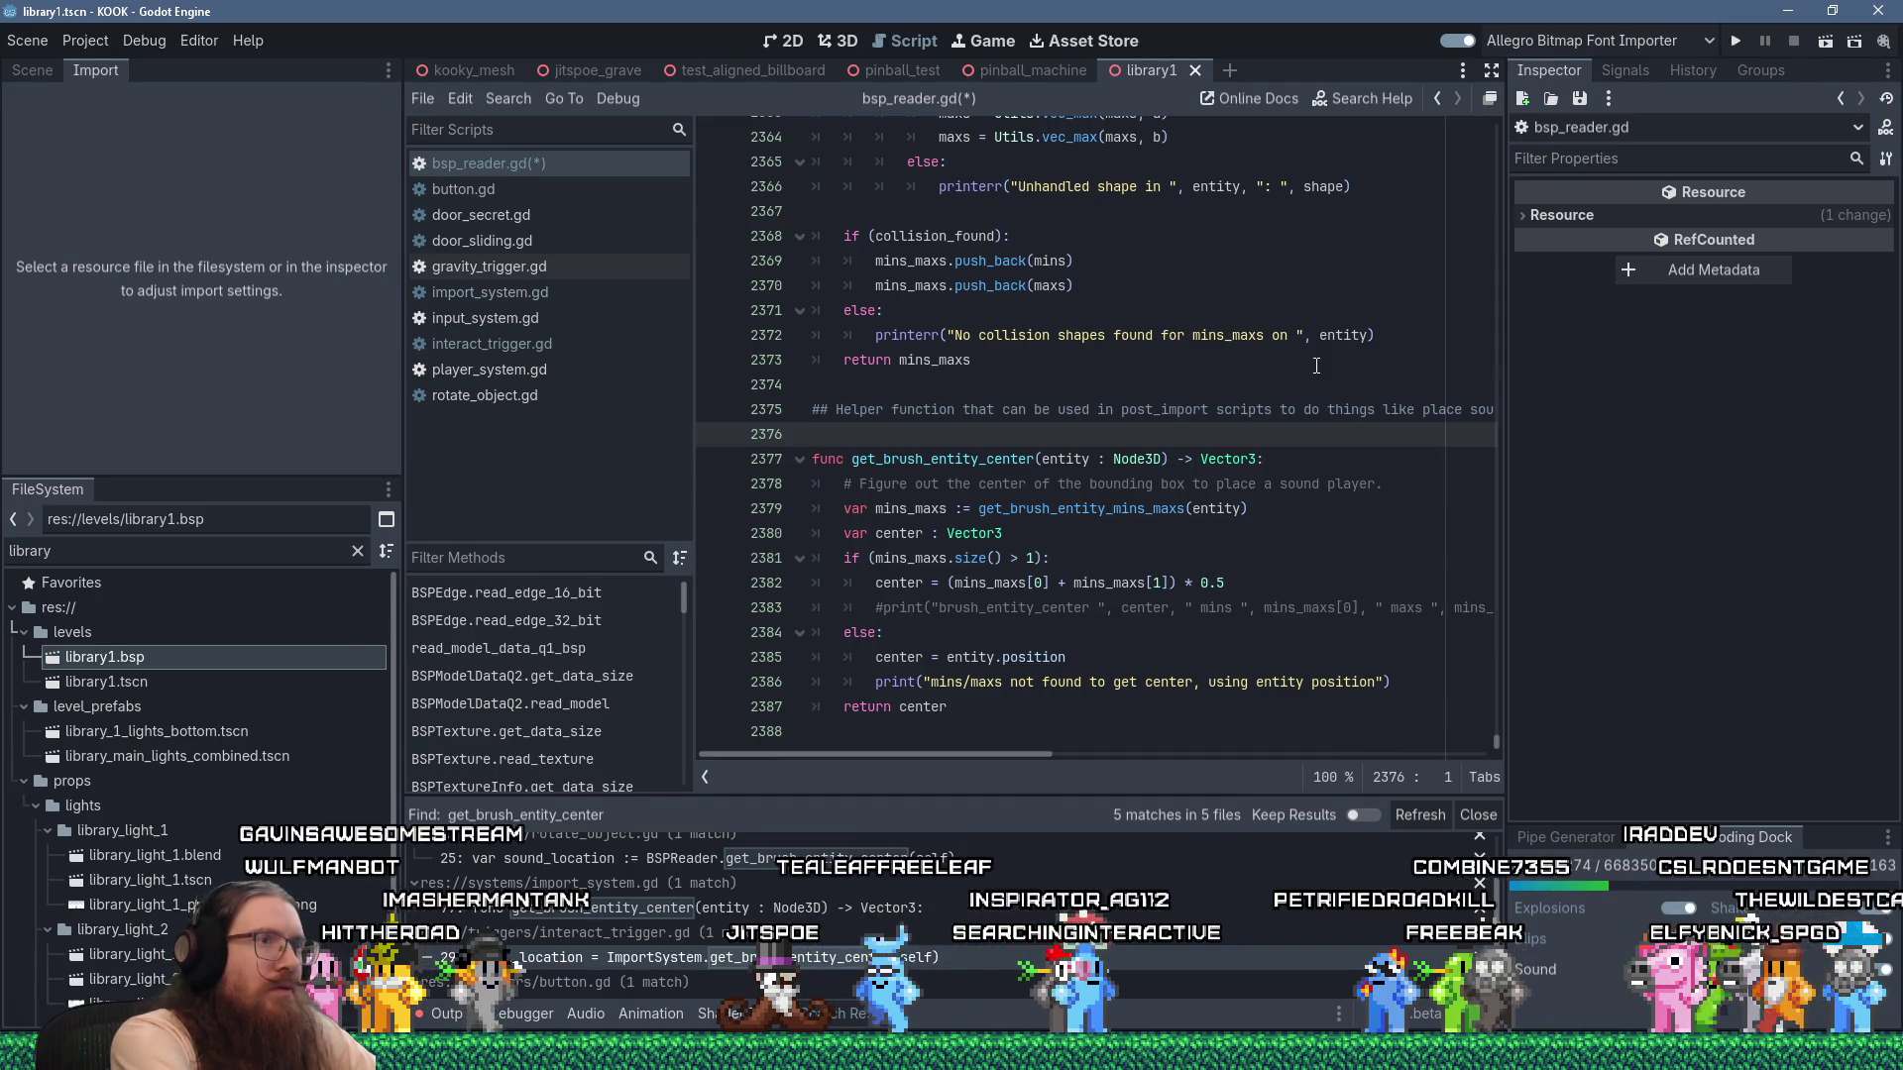
pyautogui.press('Delete')
pyautogui.hotkey('ctrl', 's')
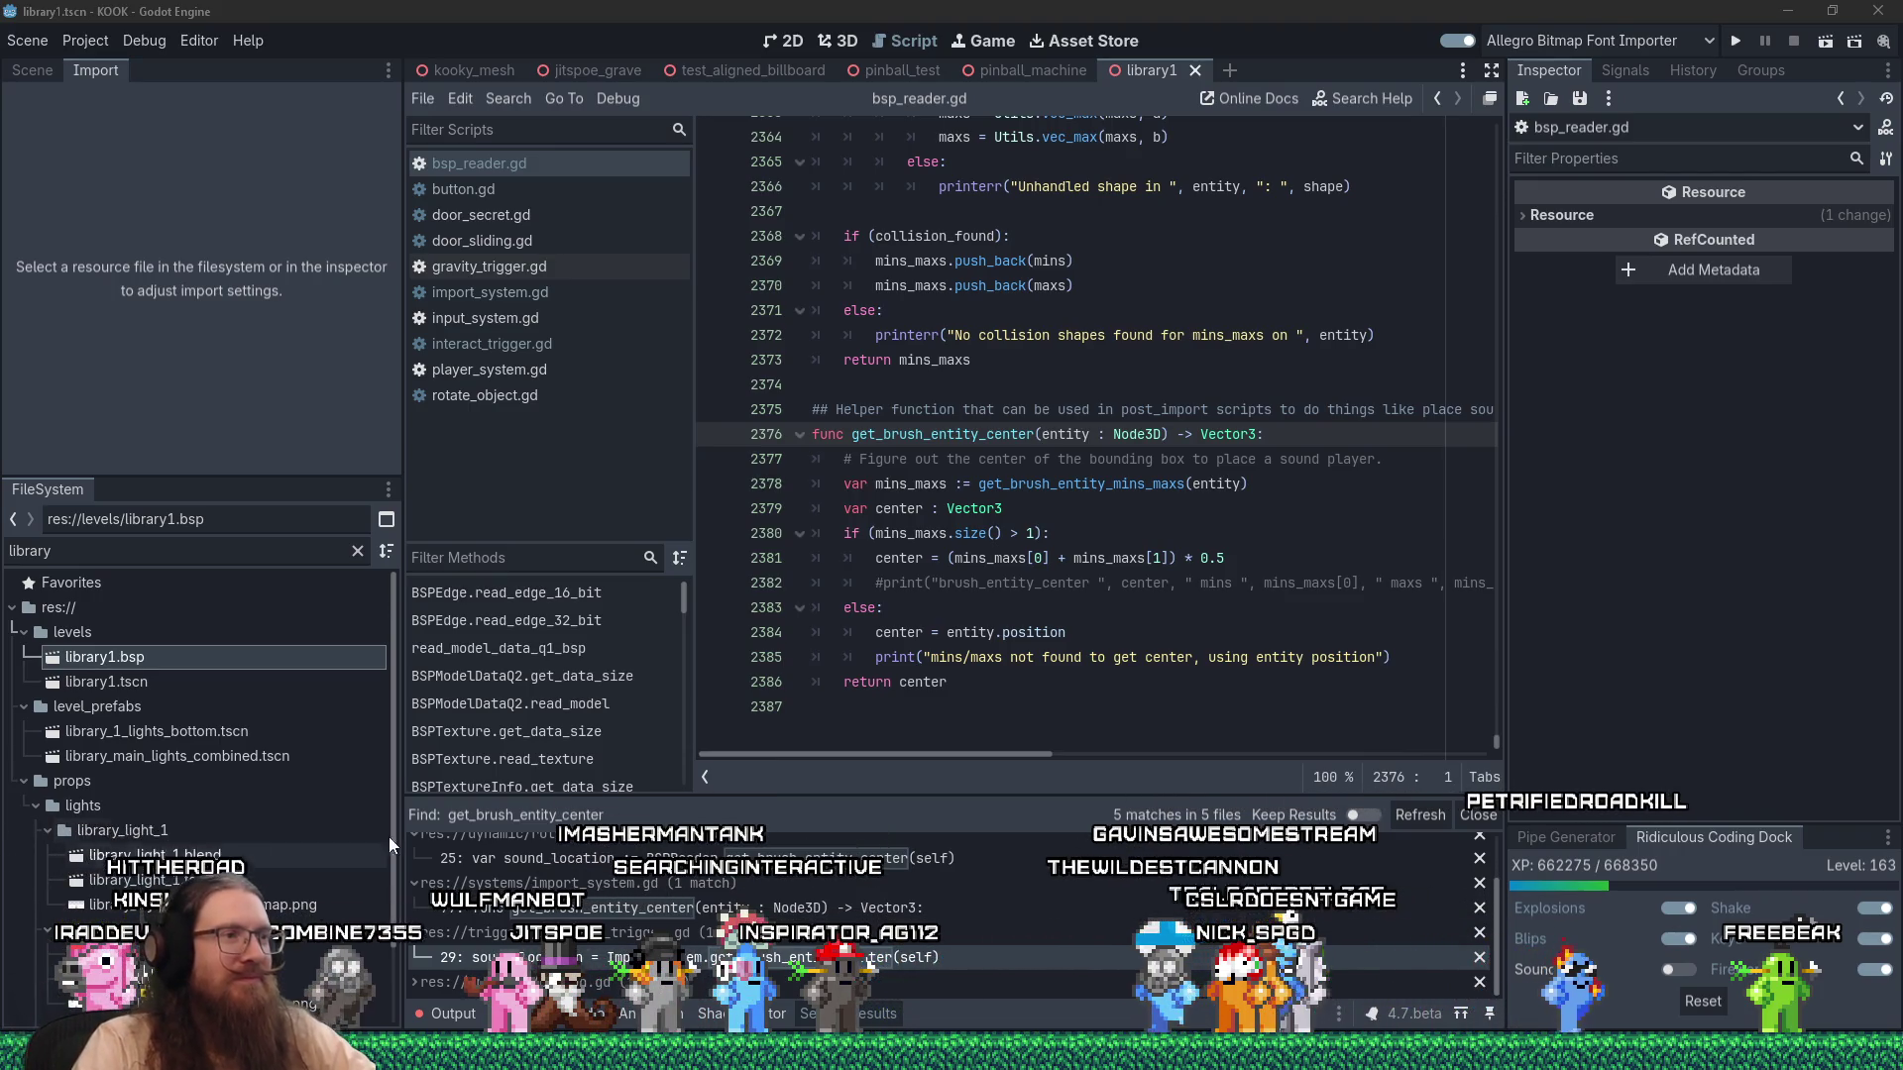
pyautogui.click(966, 707)
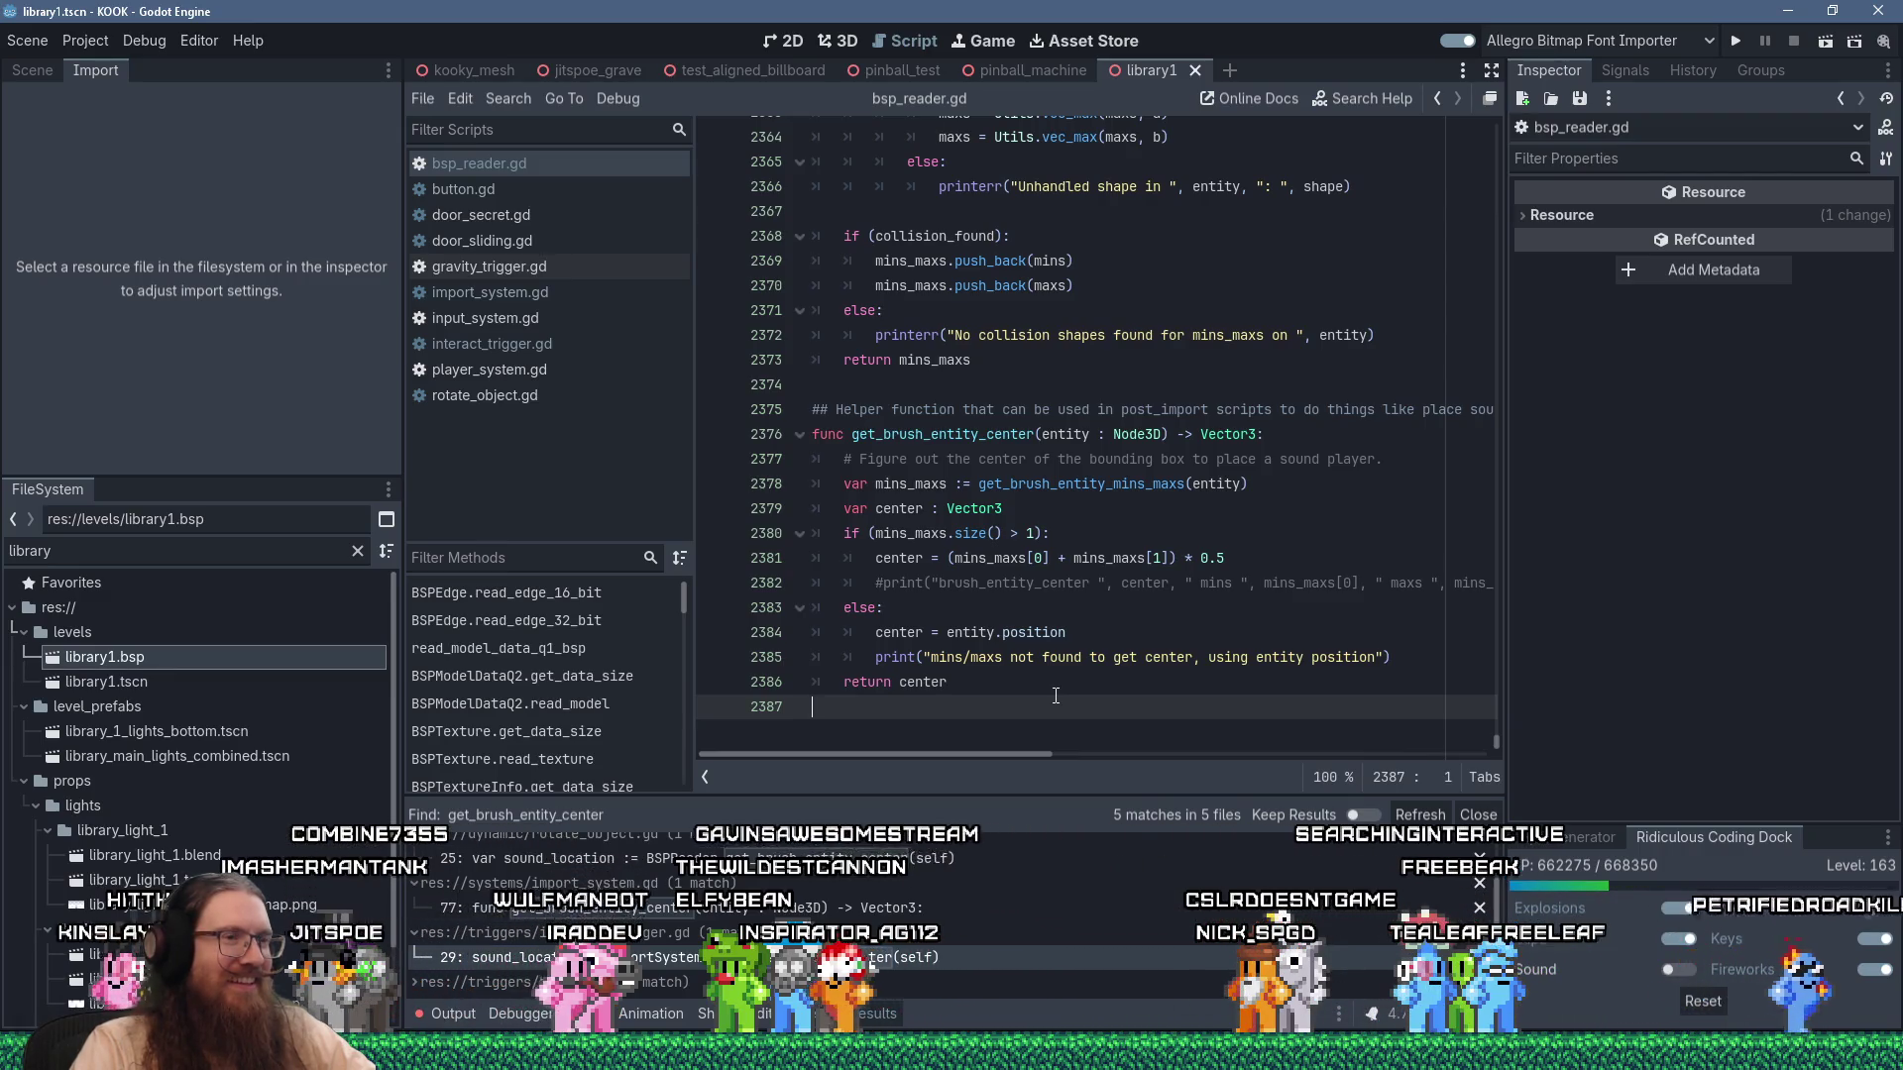
# Clear the output, reimport library1.bsp, and pick get_brush_entity_center from the error to search for it.
pyautogui.click(463, 1013)
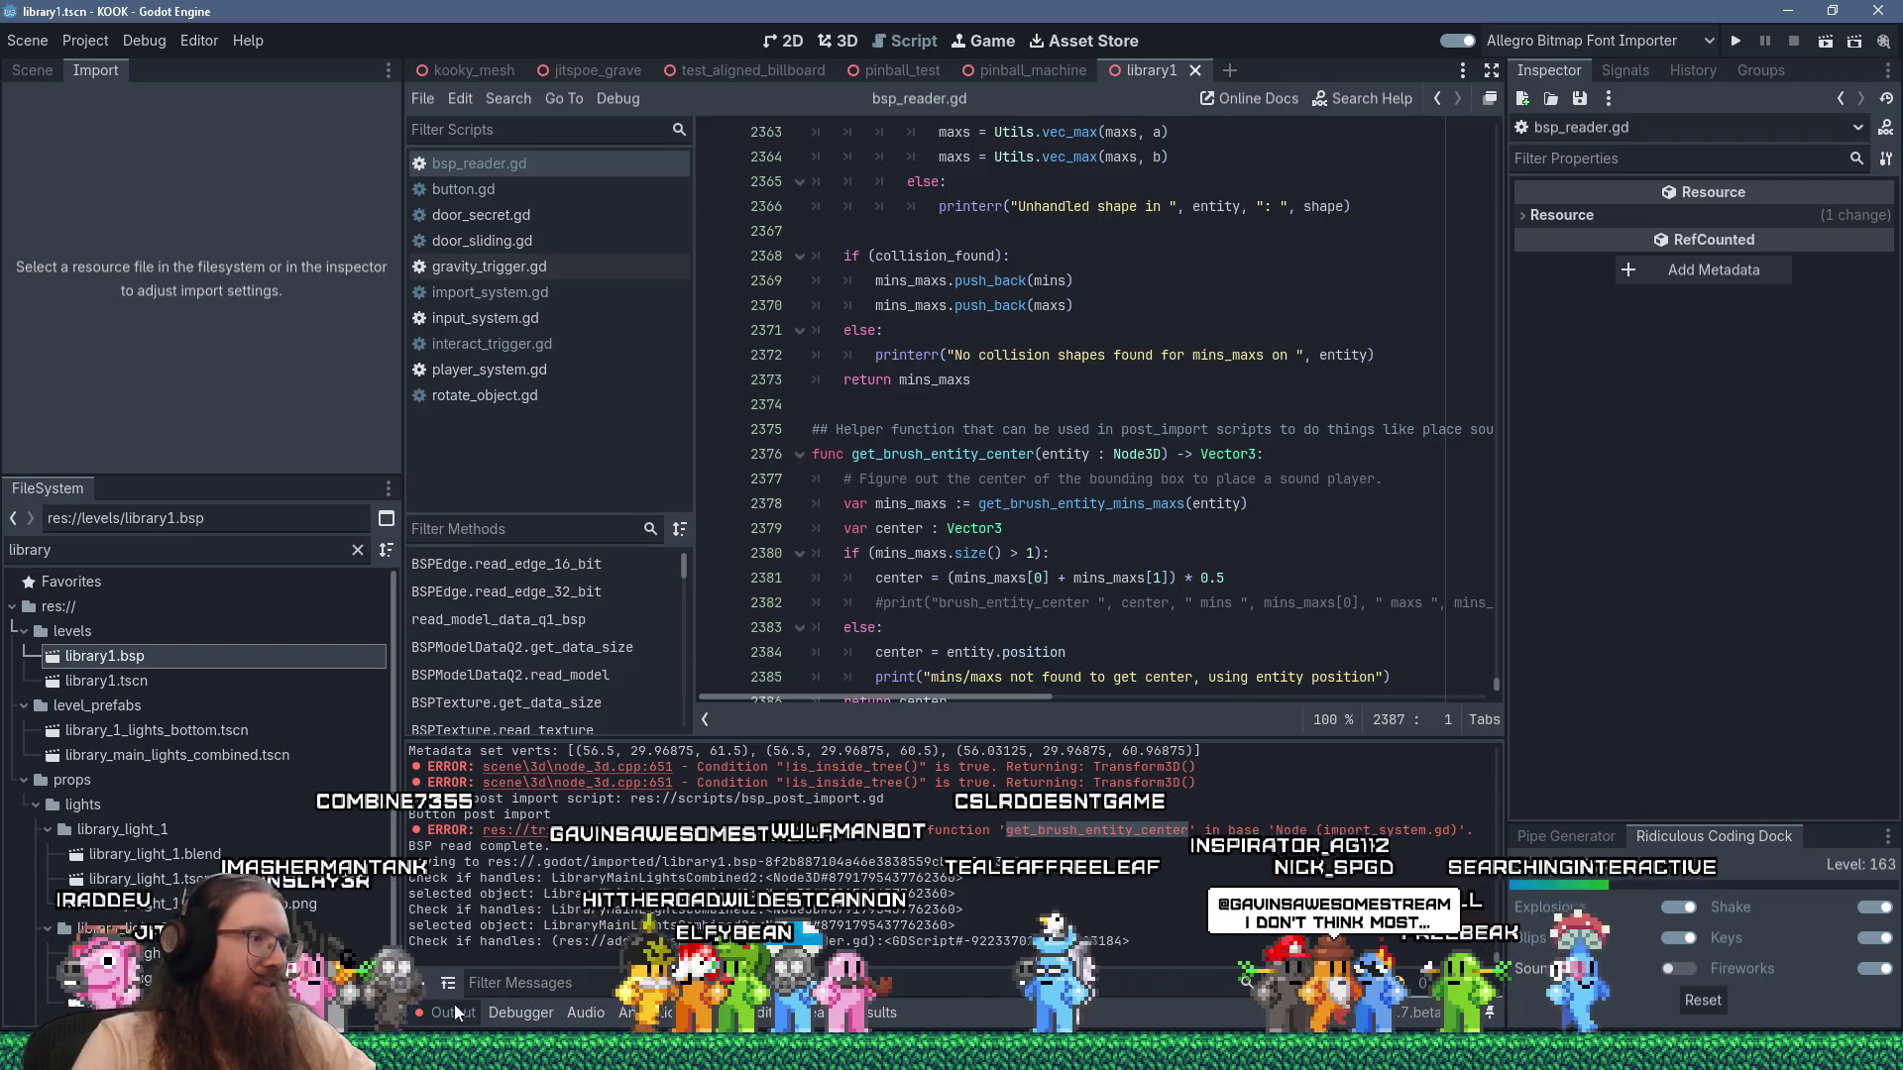
pyautogui.click(420, 983)
pyautogui.click(156, 681)
pyautogui.click(158, 658)
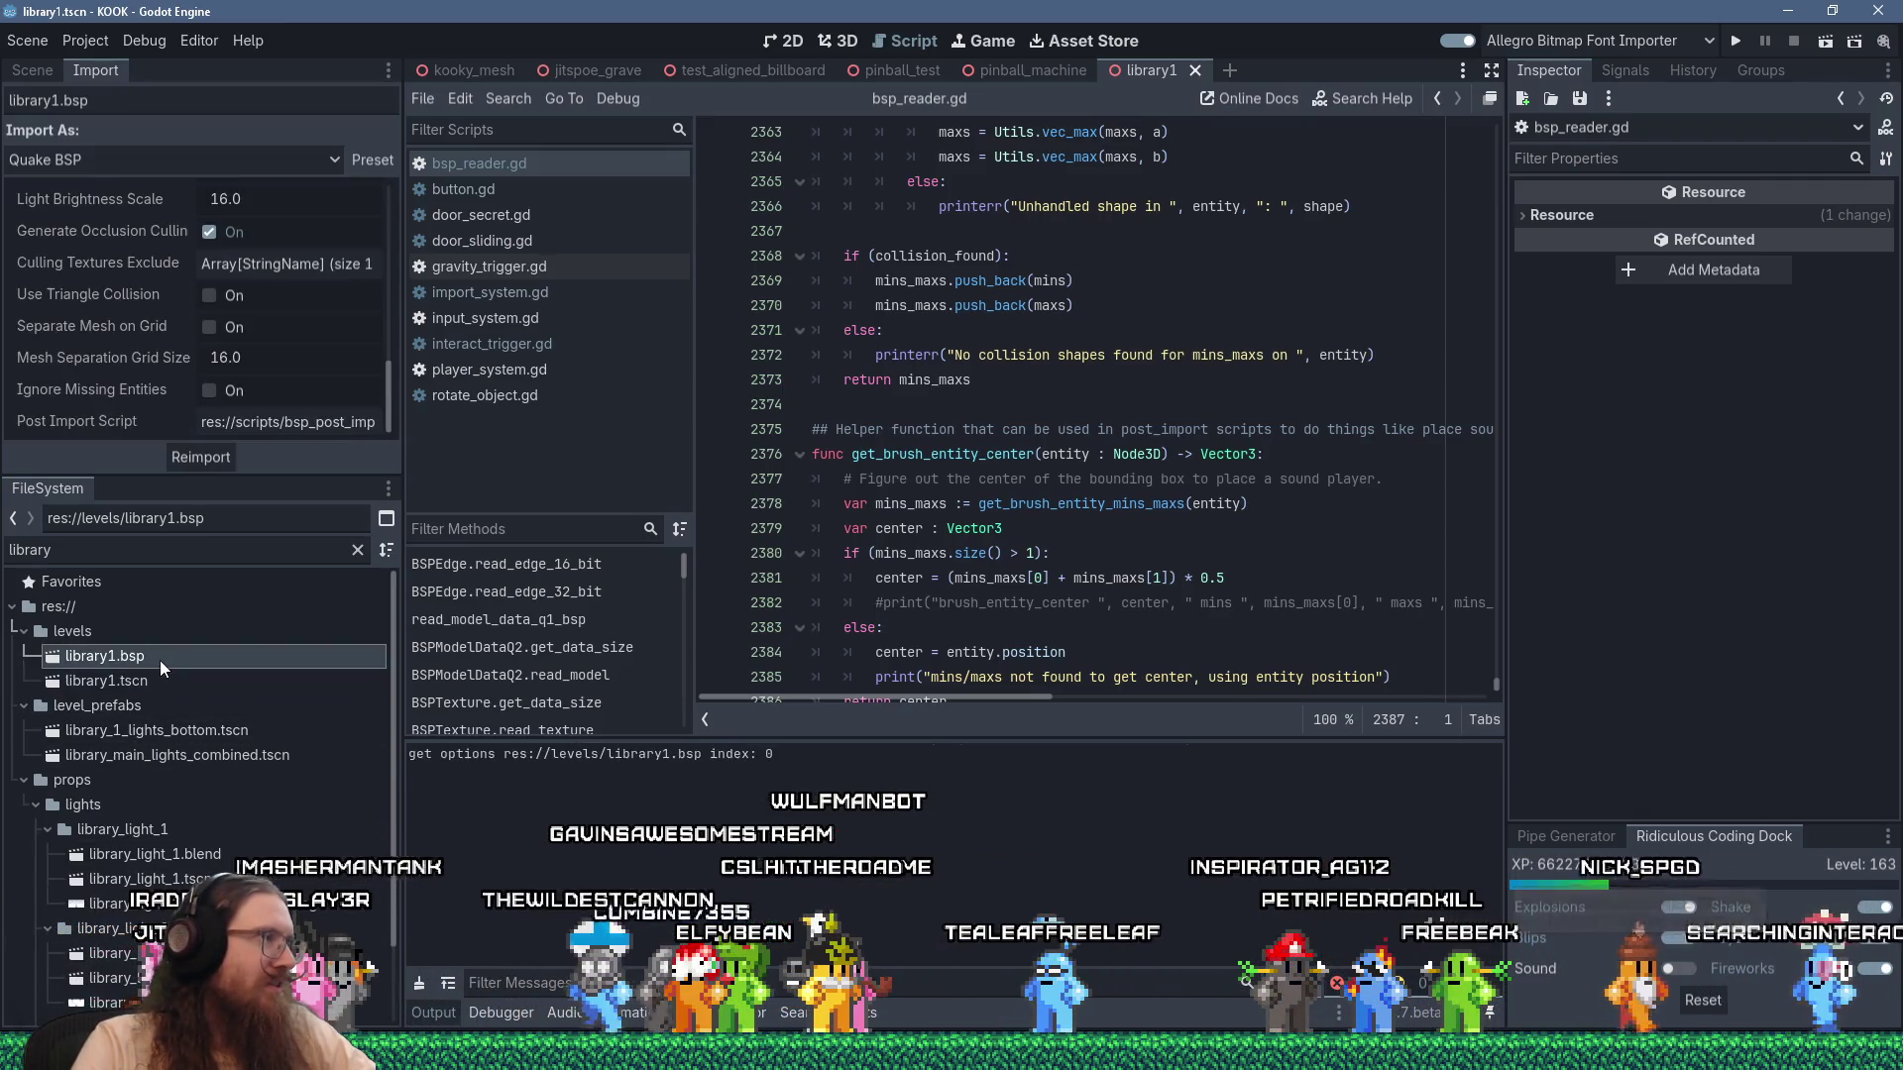
pyautogui.click(210, 458)
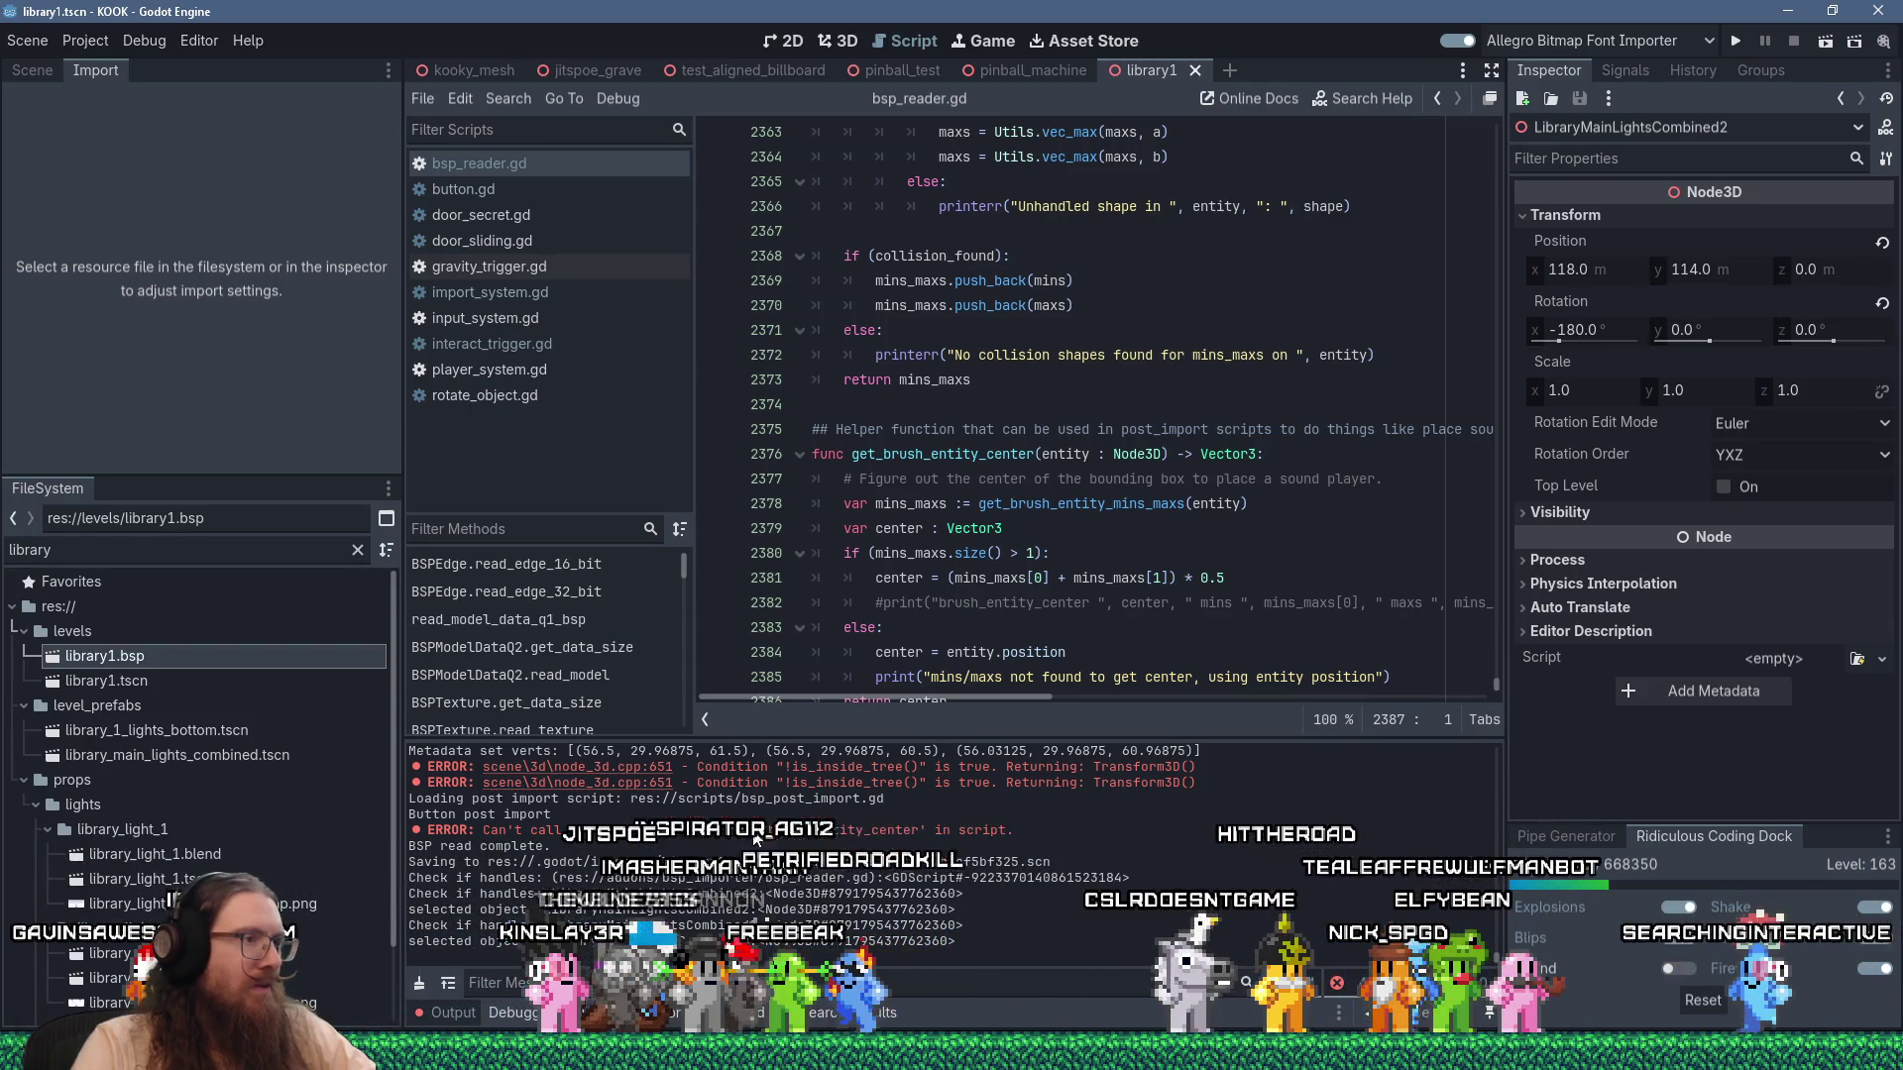
pyautogui.doubleClick(897, 829)
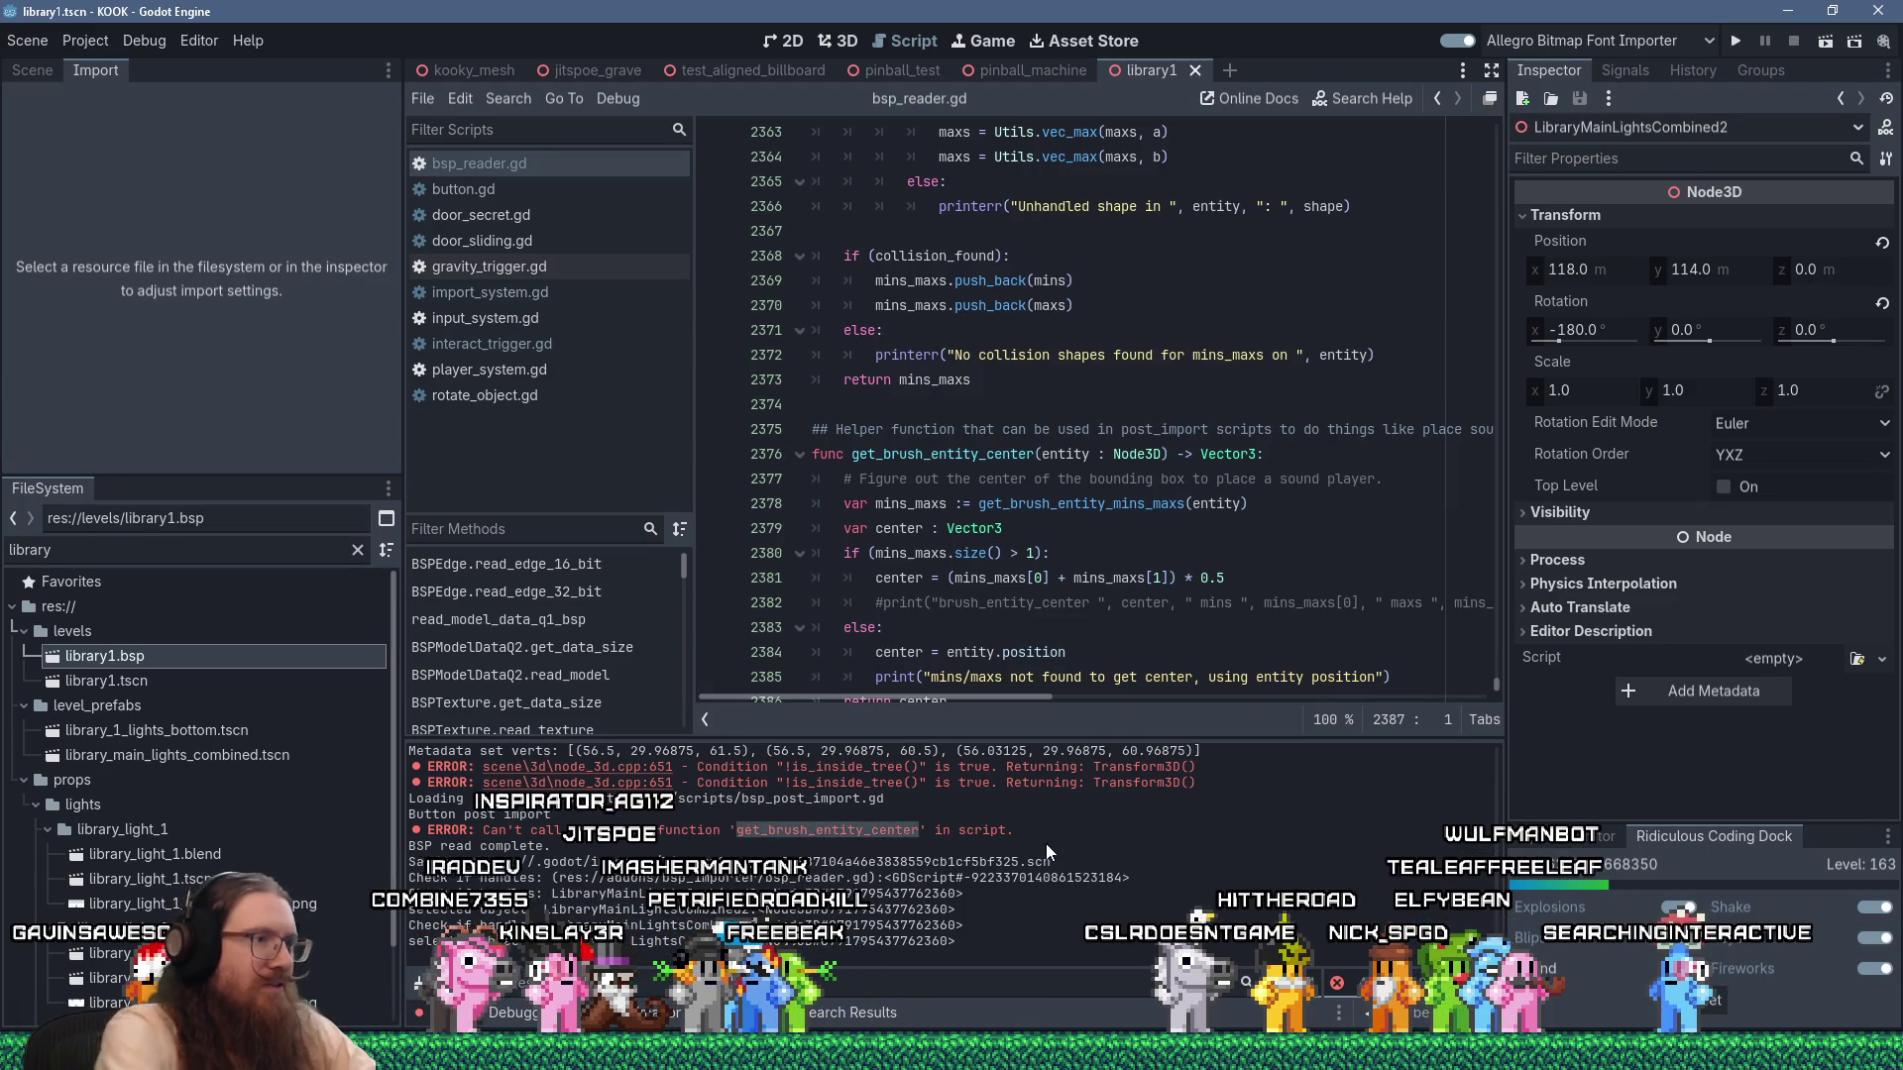
pyautogui.click(507, 98)
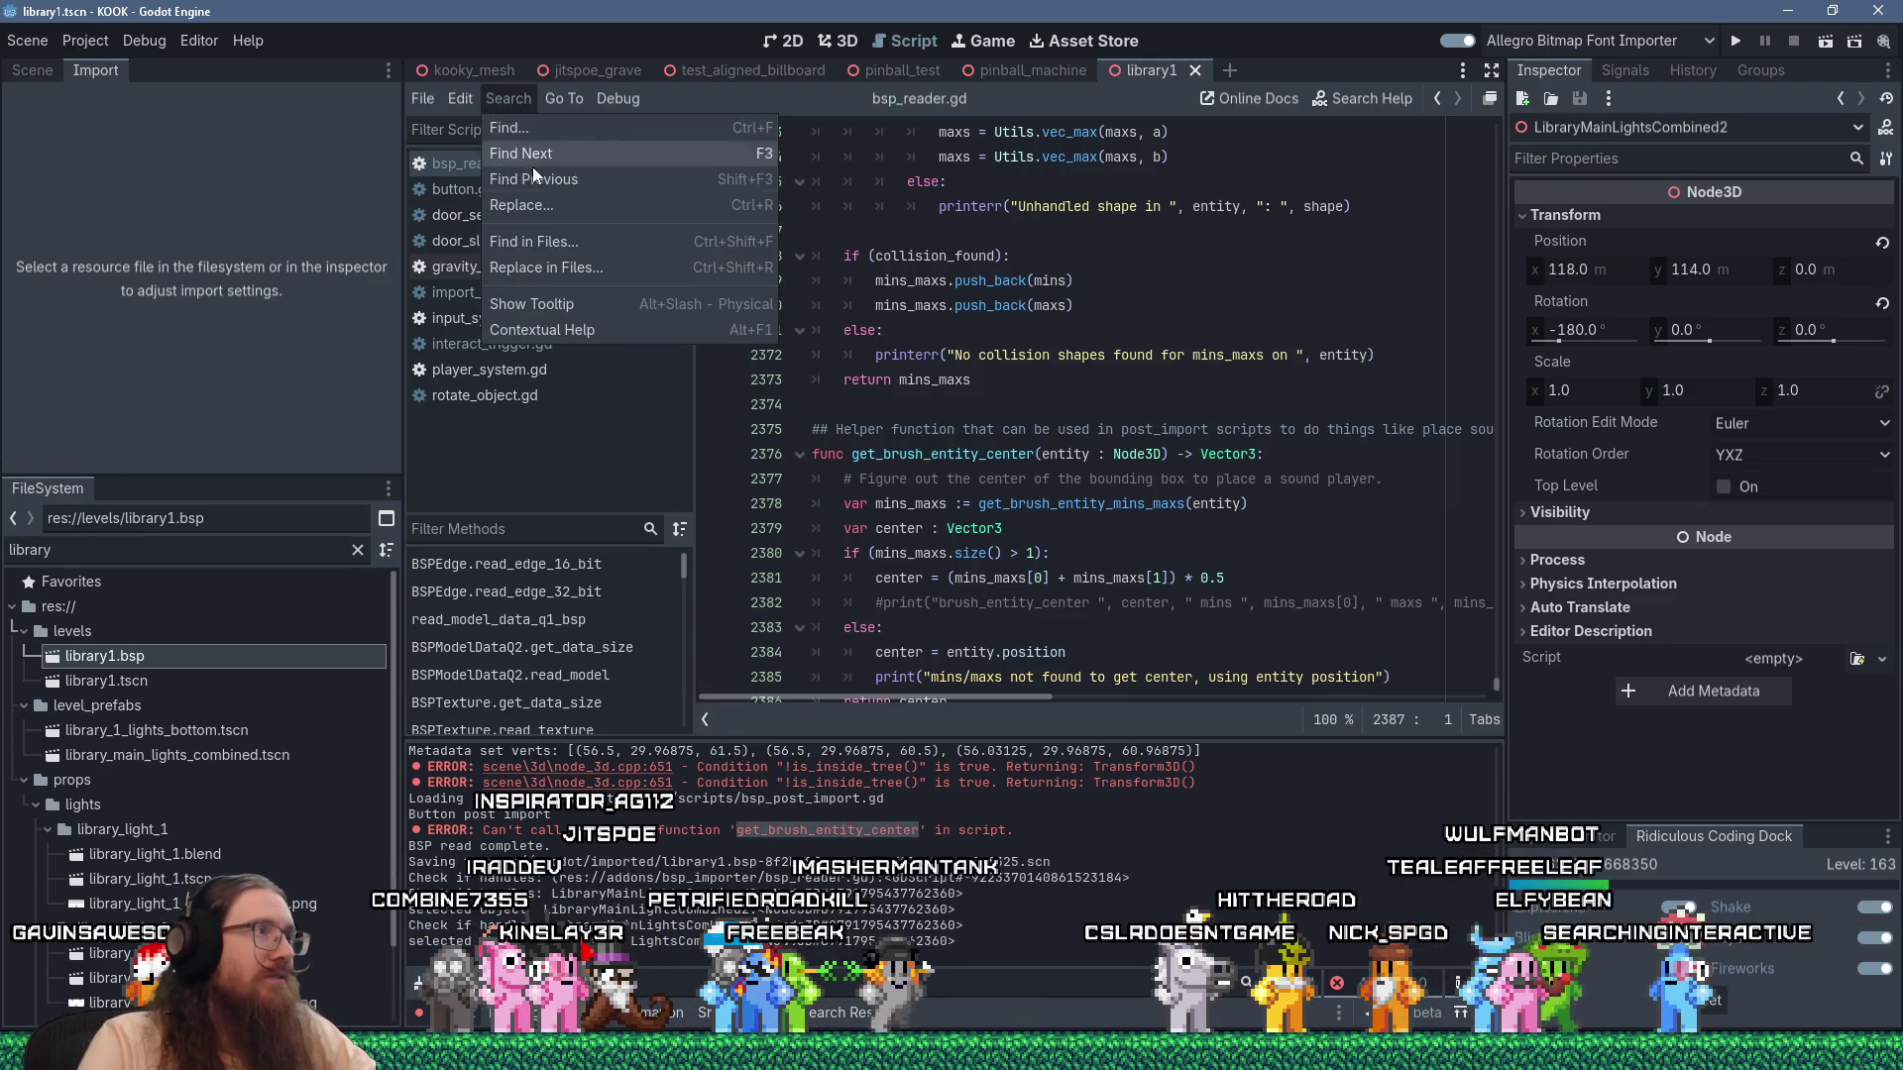
# Find in Files for get_brush_entity_center, listing 4 matches across 4 files including button.gd.
pyautogui.click(515, 242)
pyautogui.press('Return')
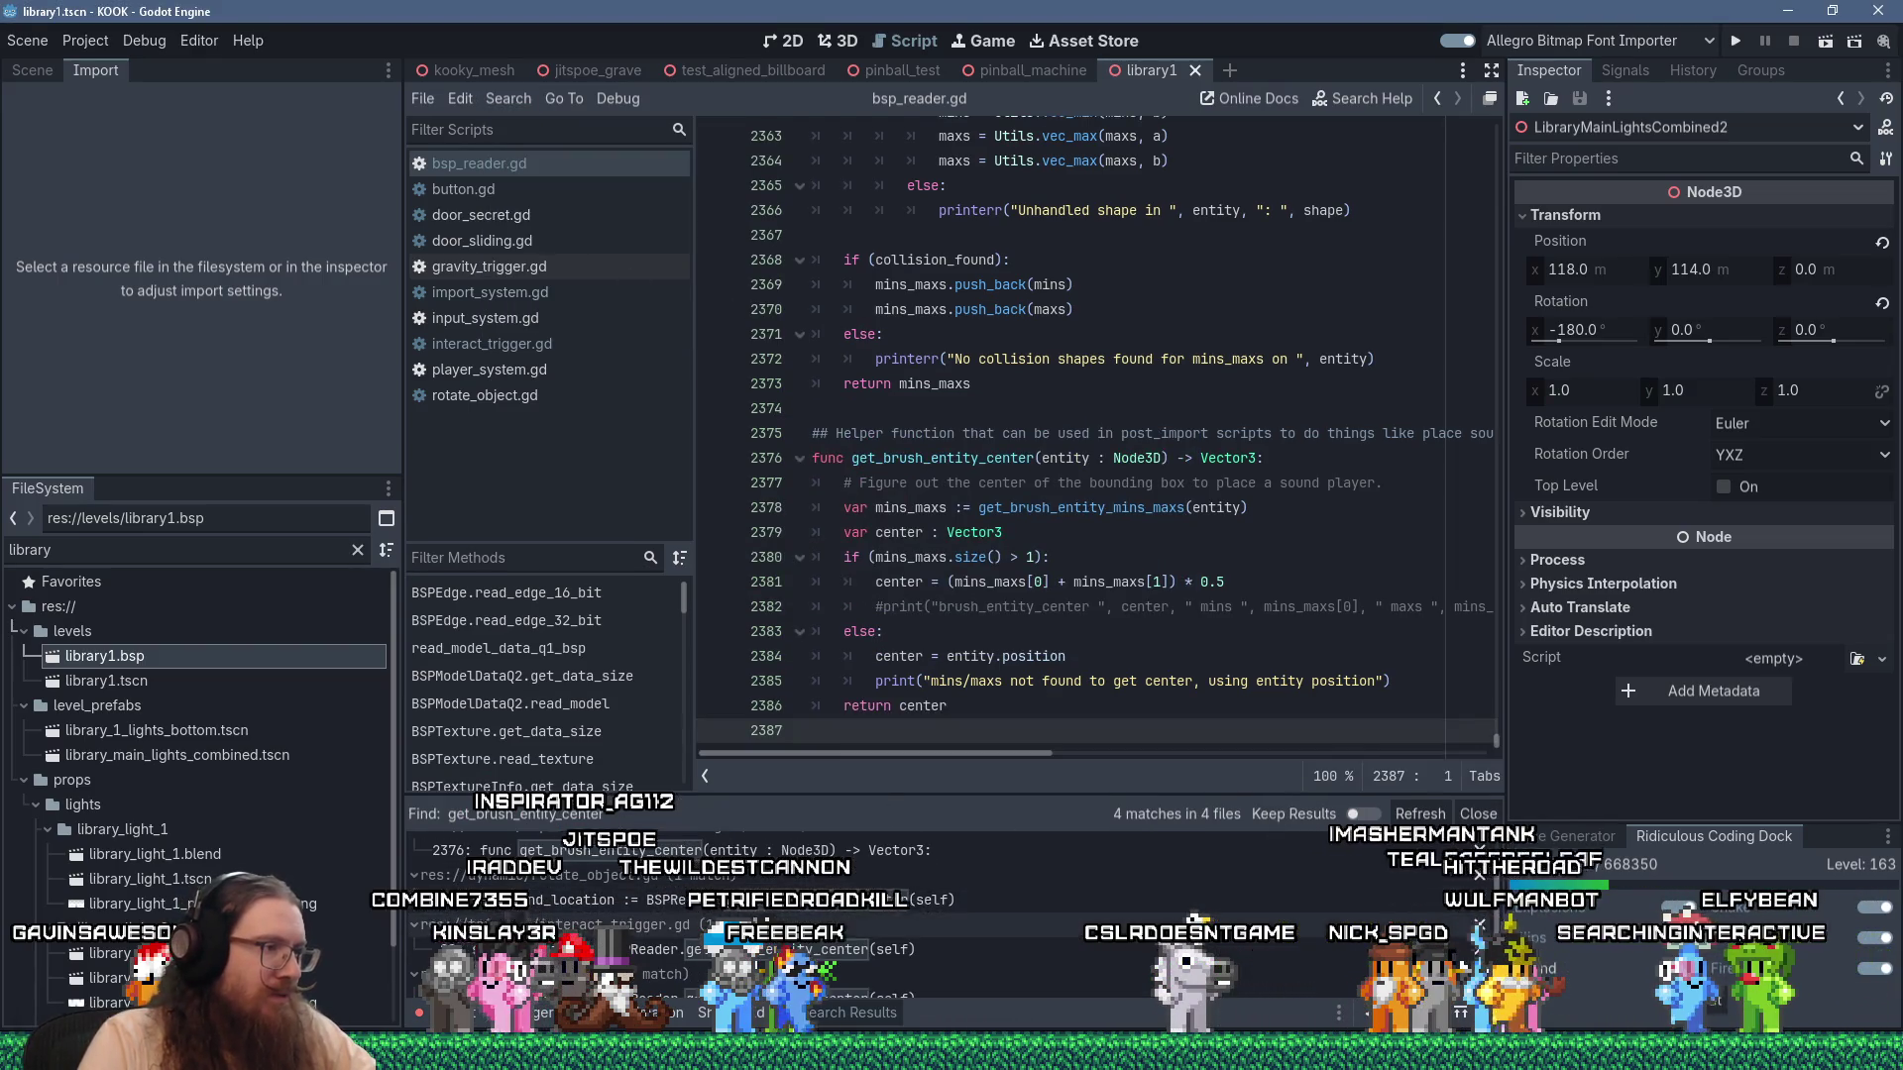
pyautogui.scroll(-1, 874, 949)
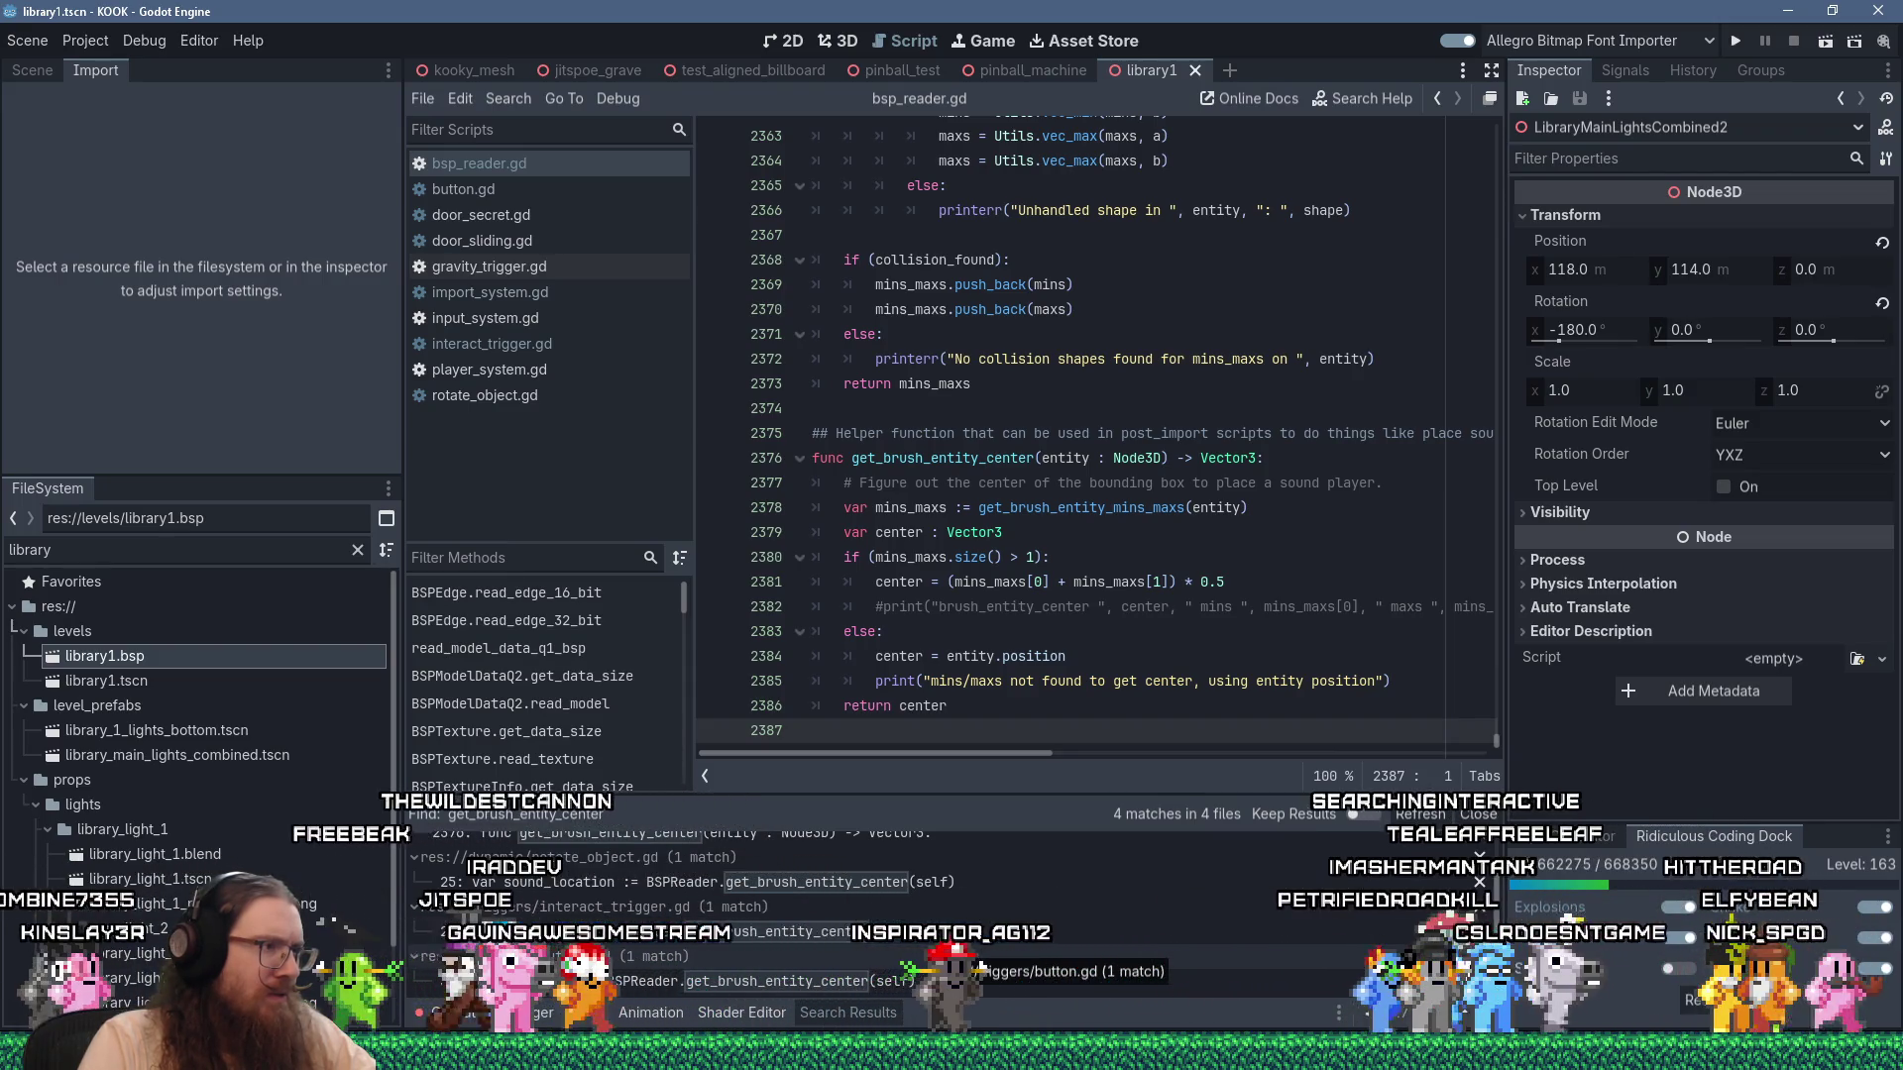
pyautogui.scroll(1, 935, 948)
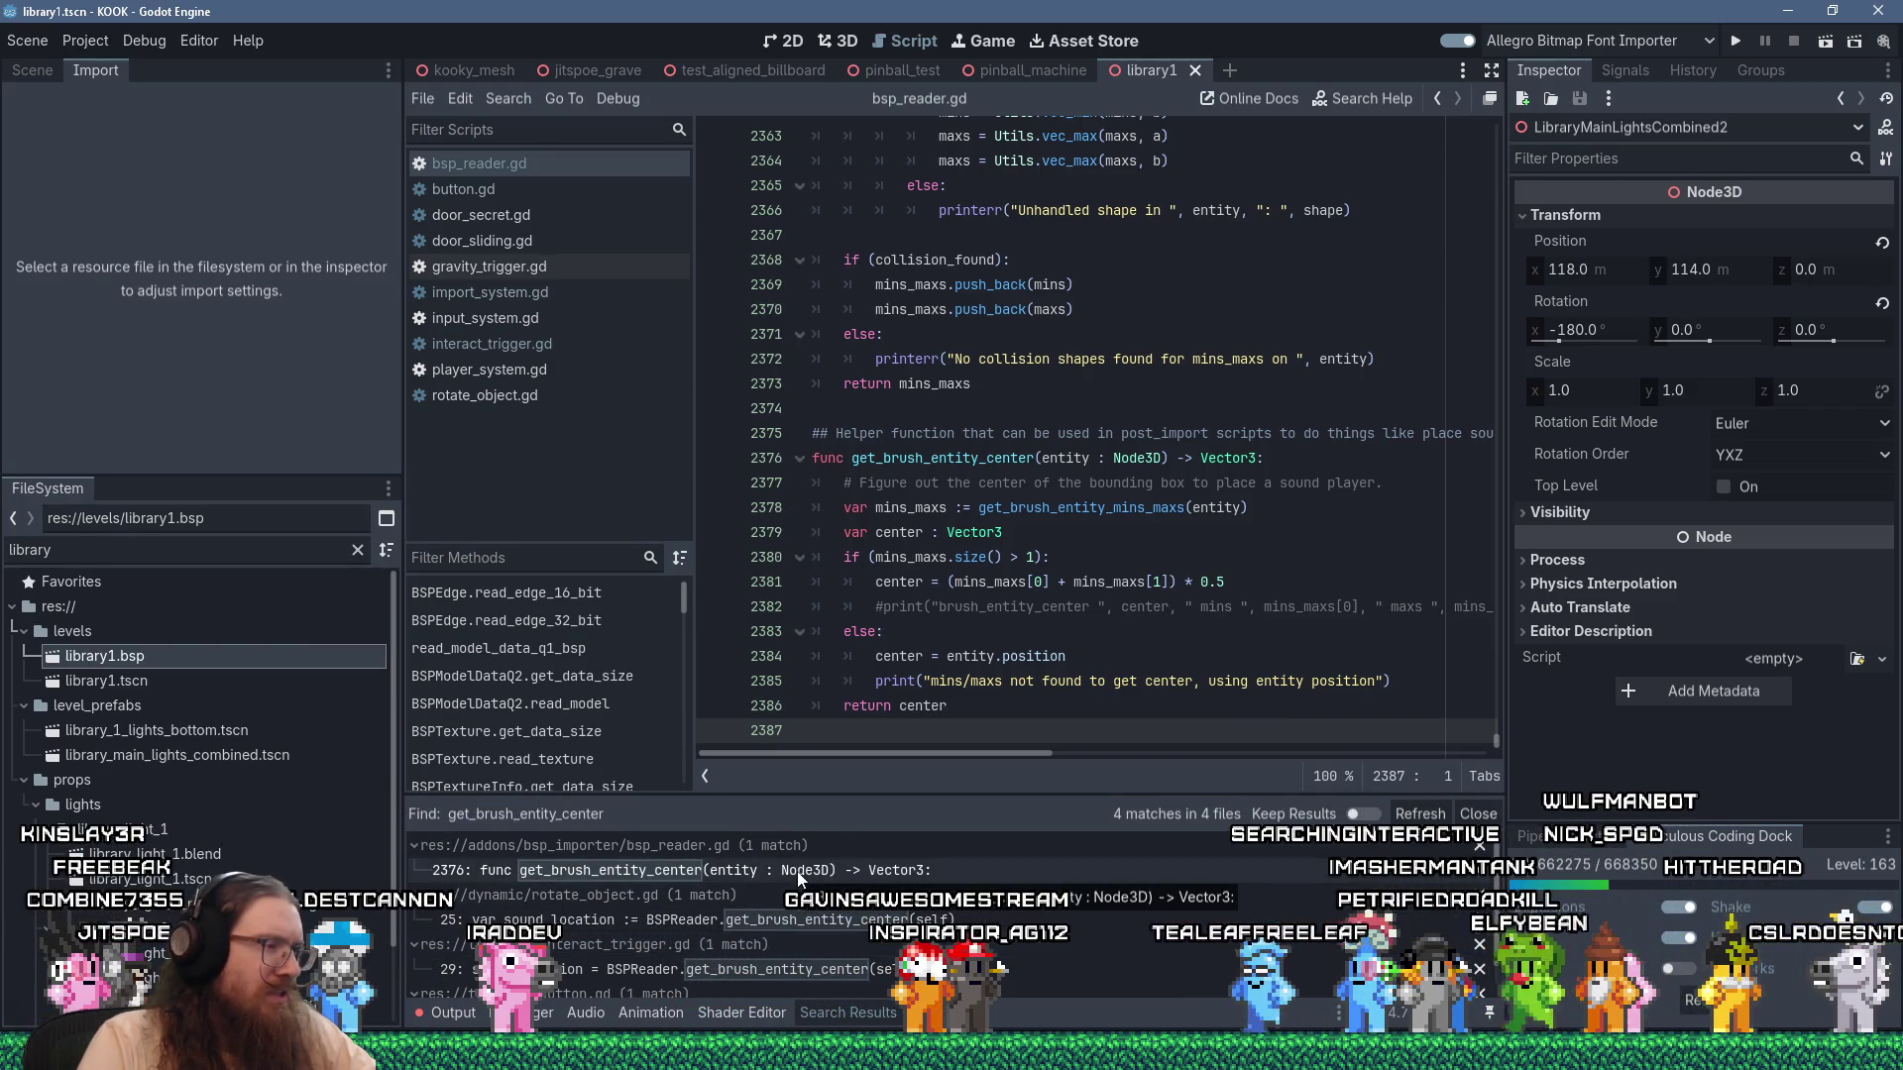
pyautogui.click(1034, 656)
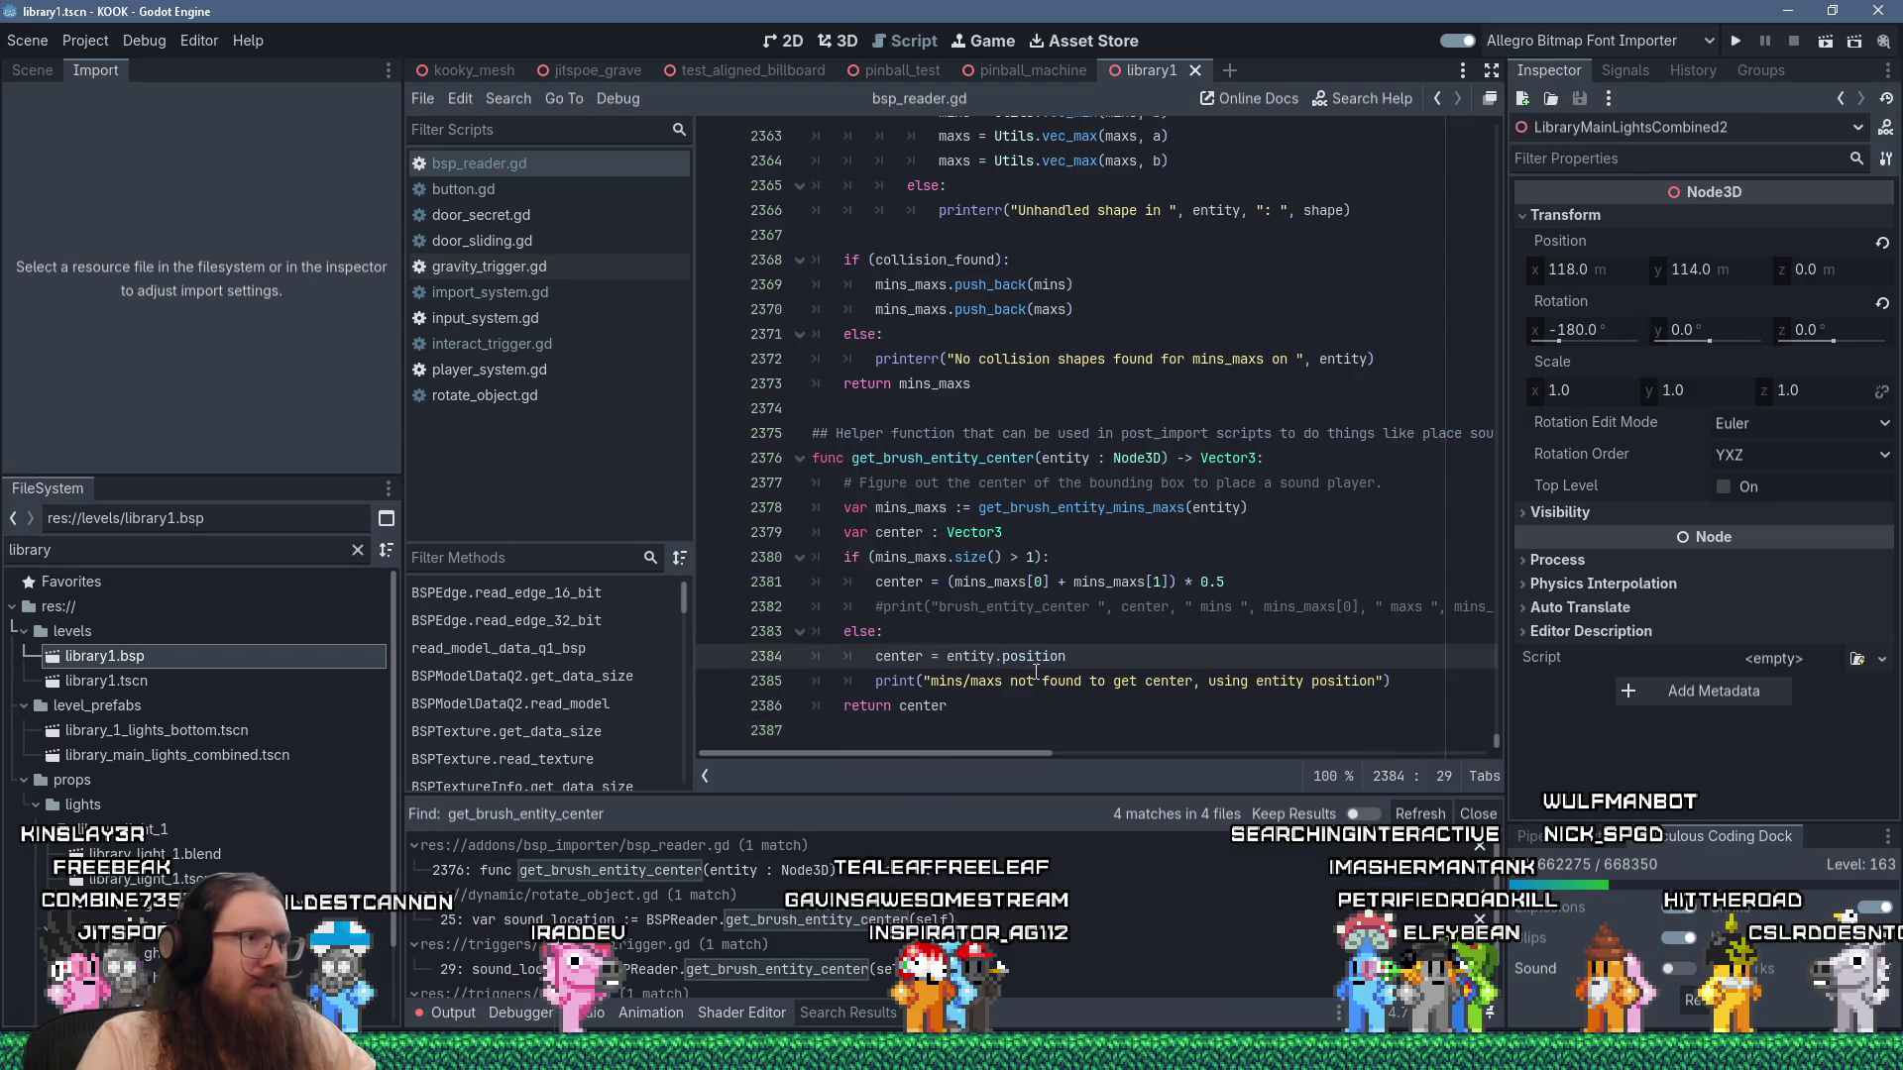
pyautogui.scroll(-1, 1011, 887)
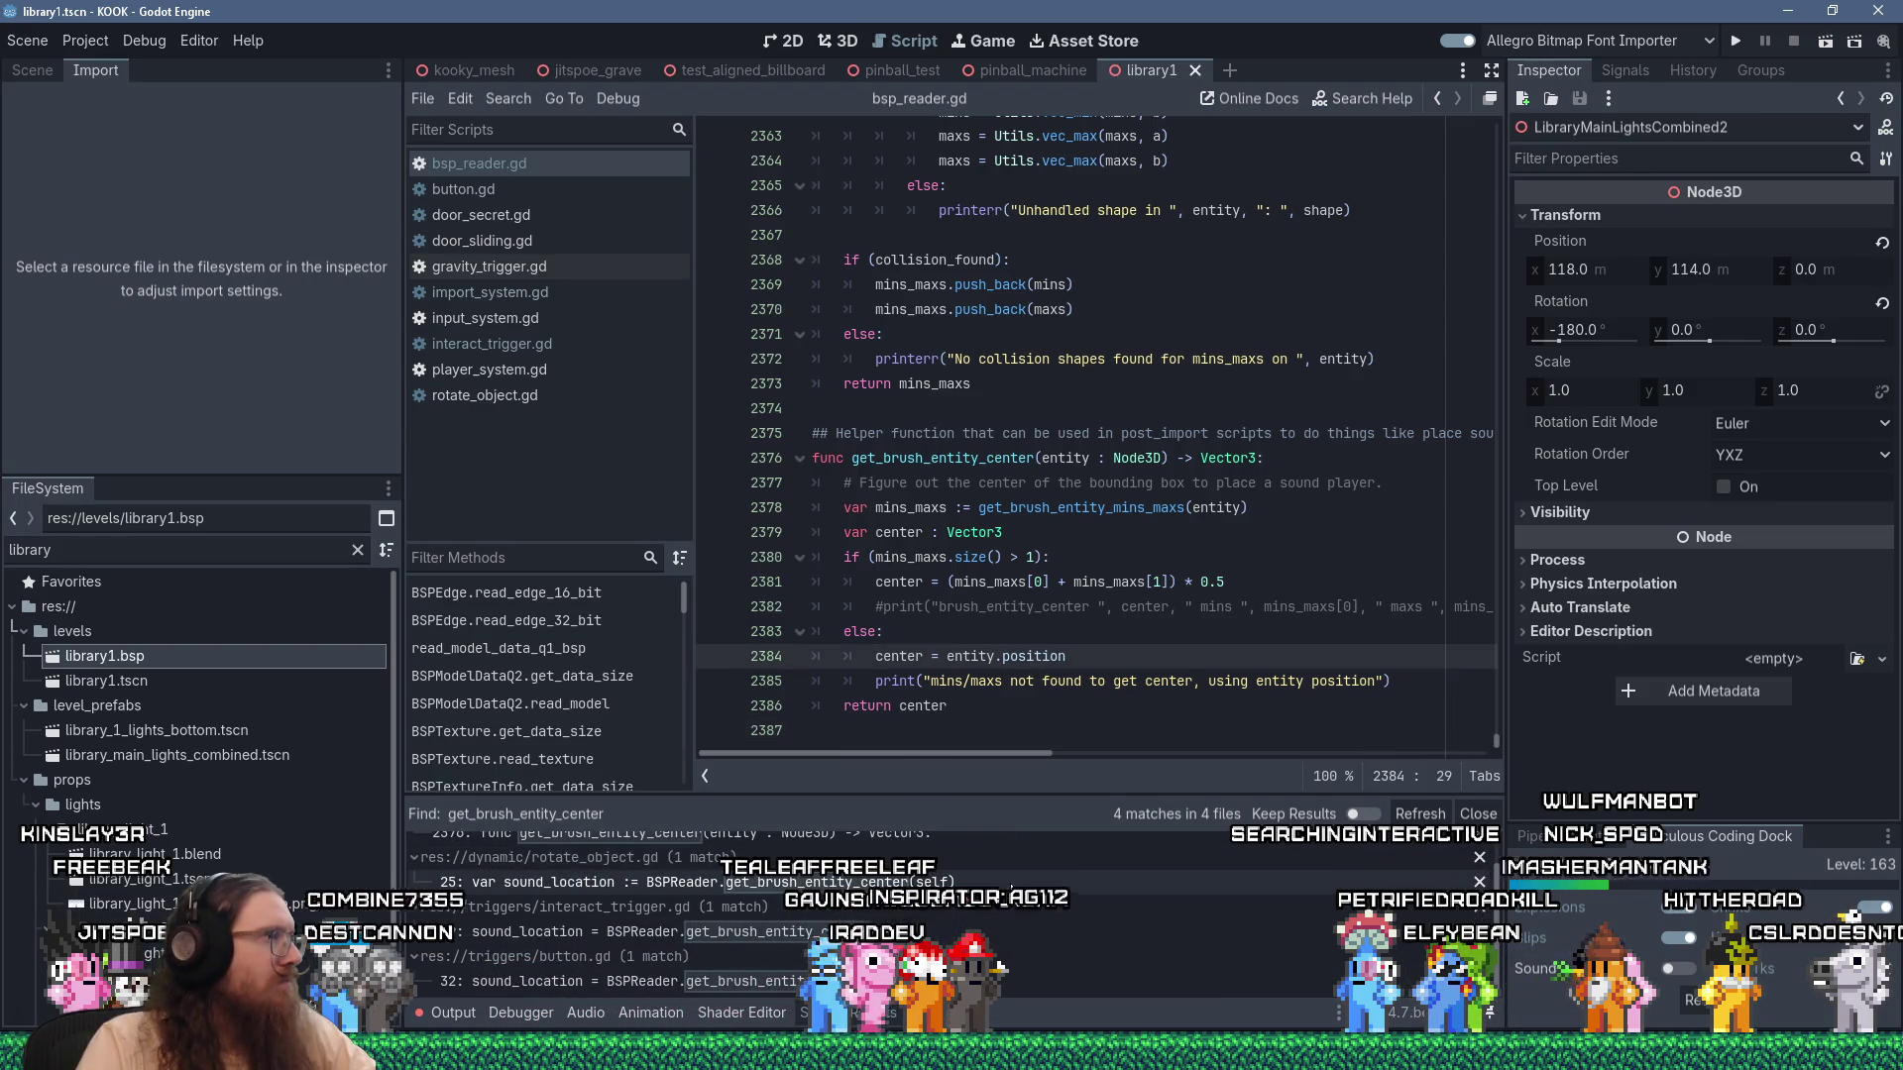
pyautogui.moveTo(1143, 582)
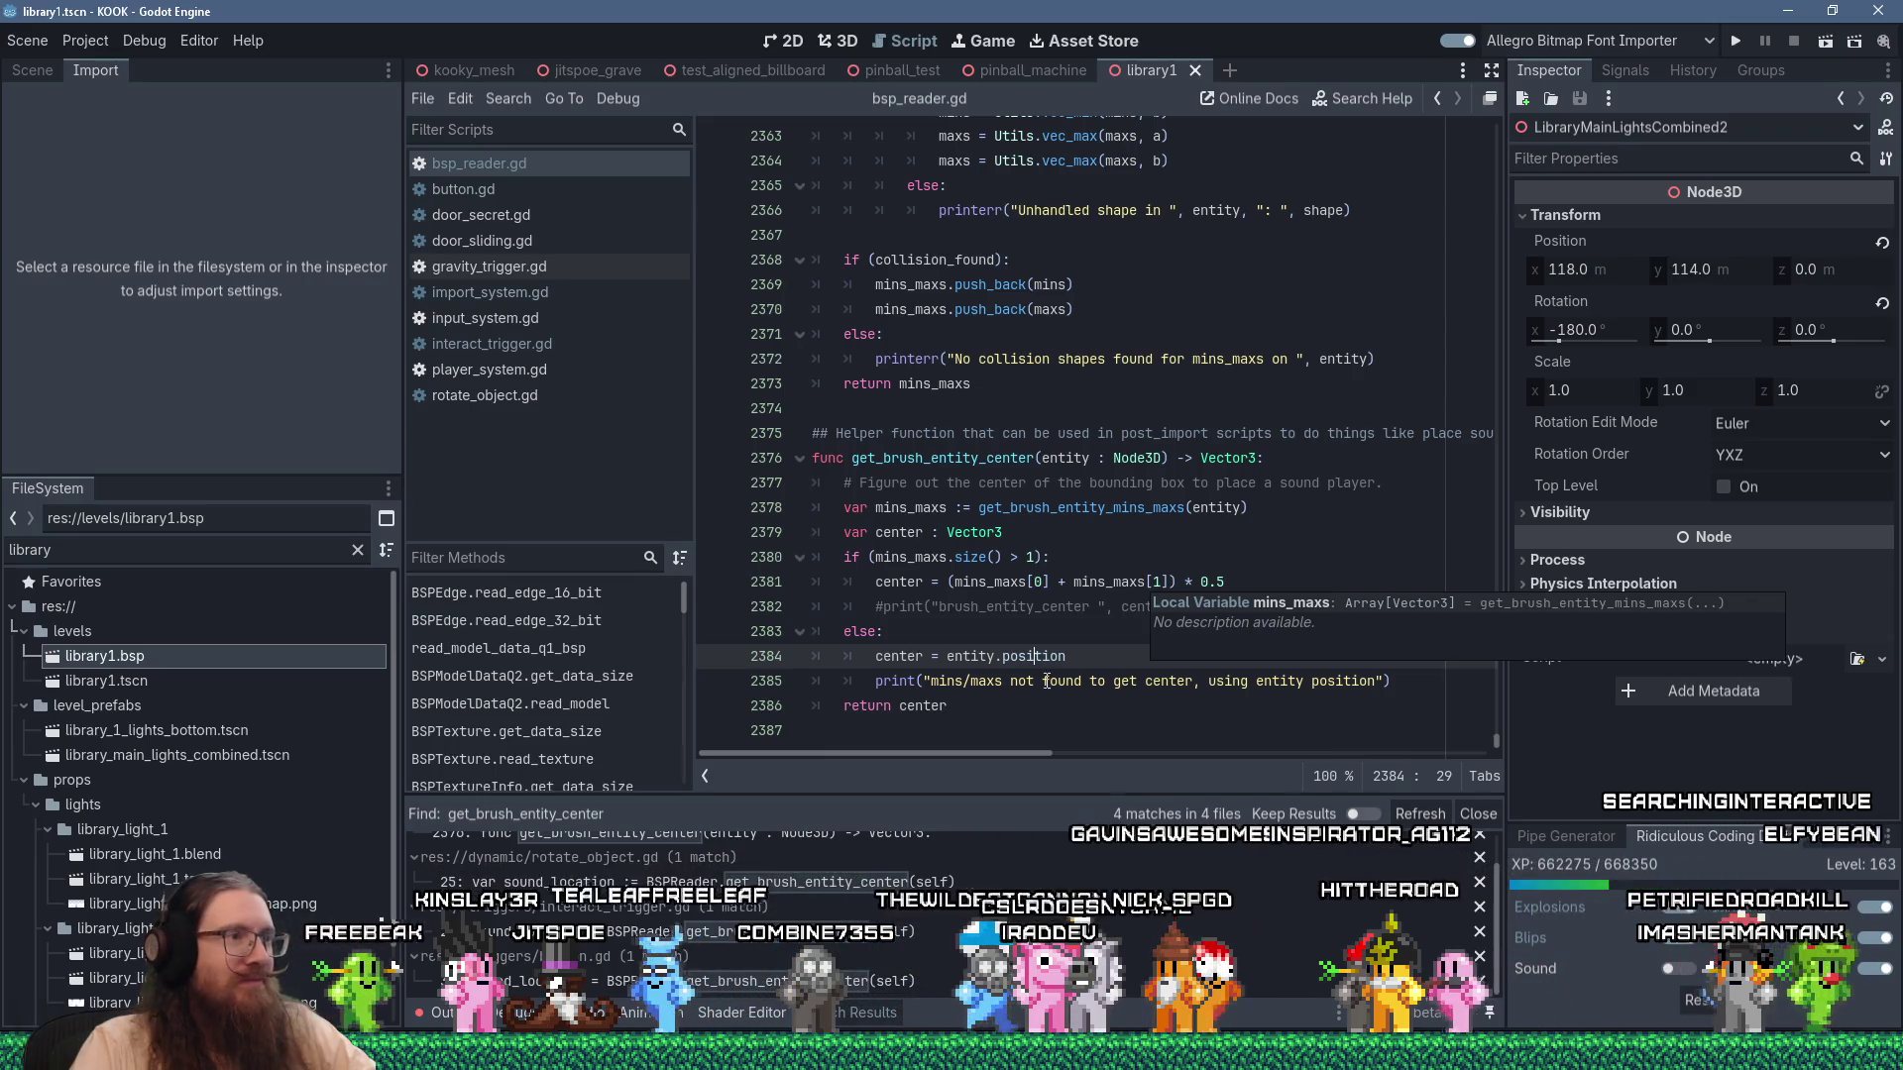
pyautogui.click(993, 741)
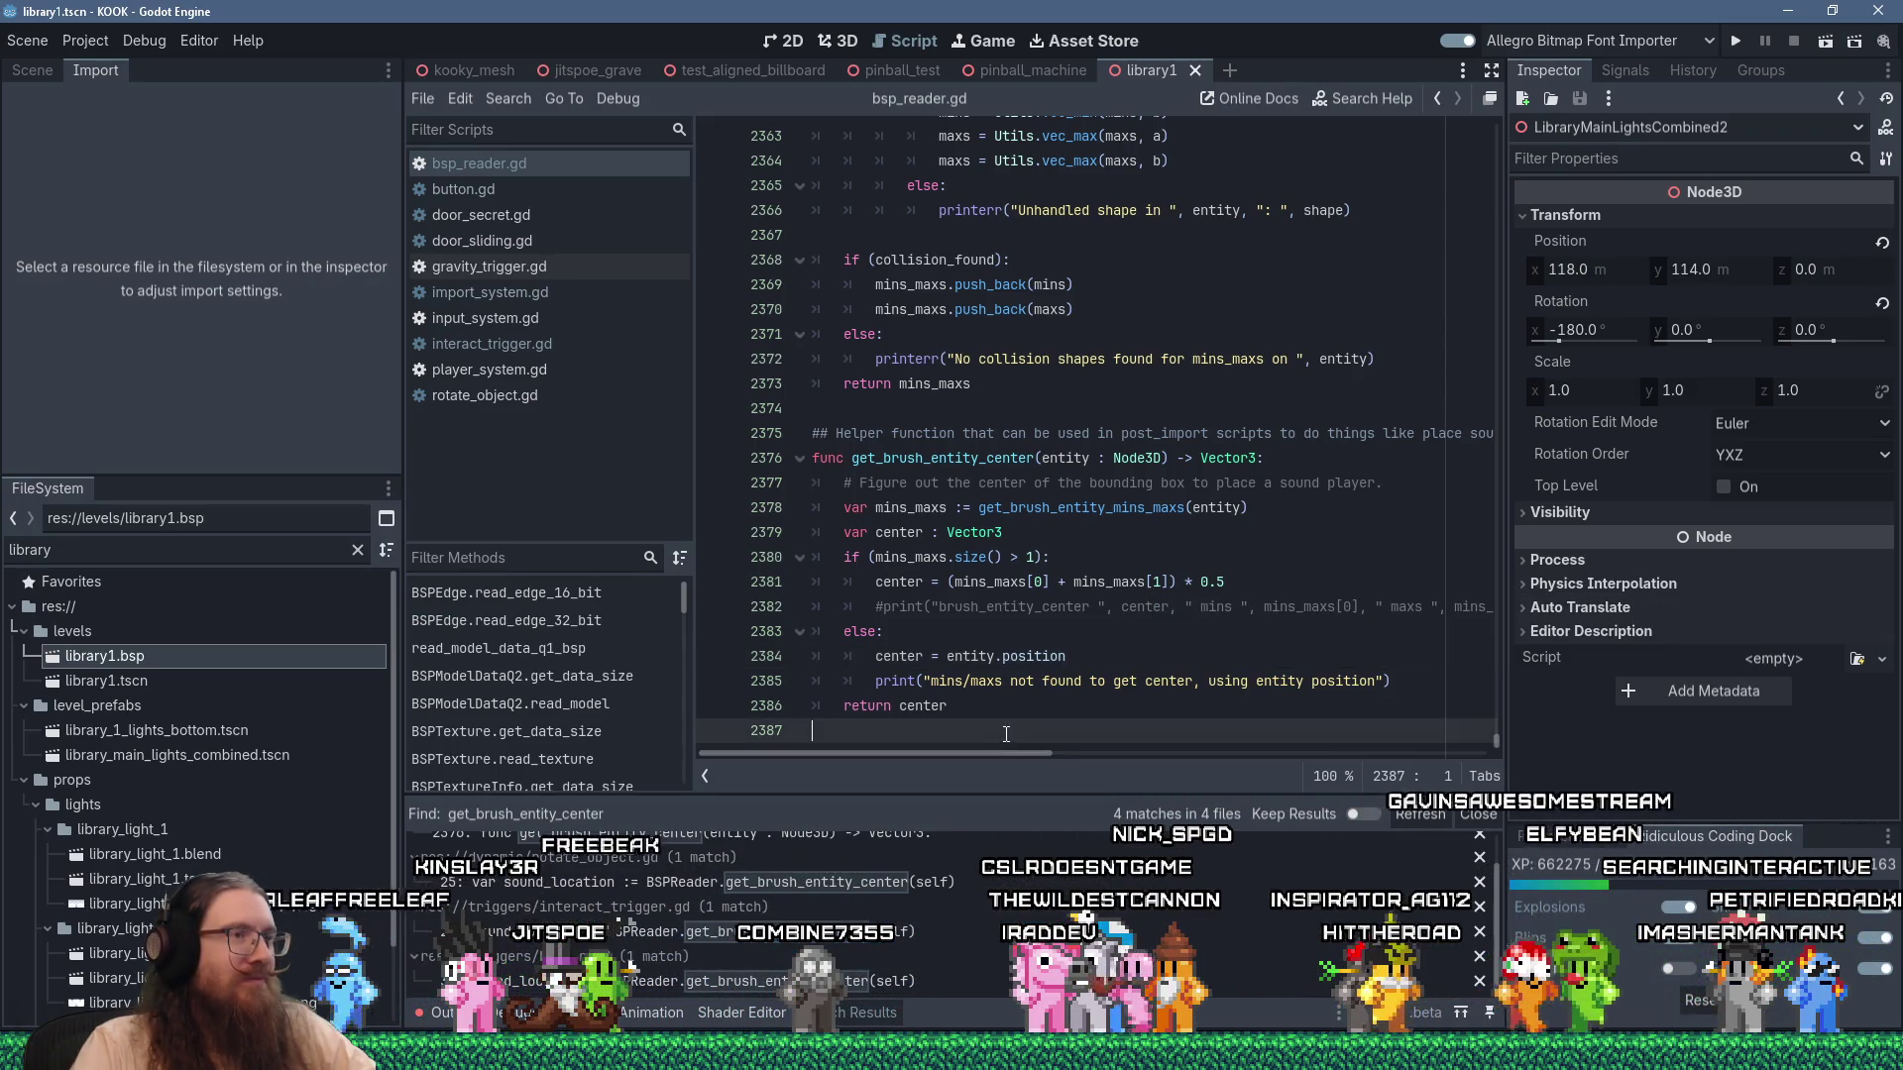
pyautogui.scroll(3, 1020, 710)
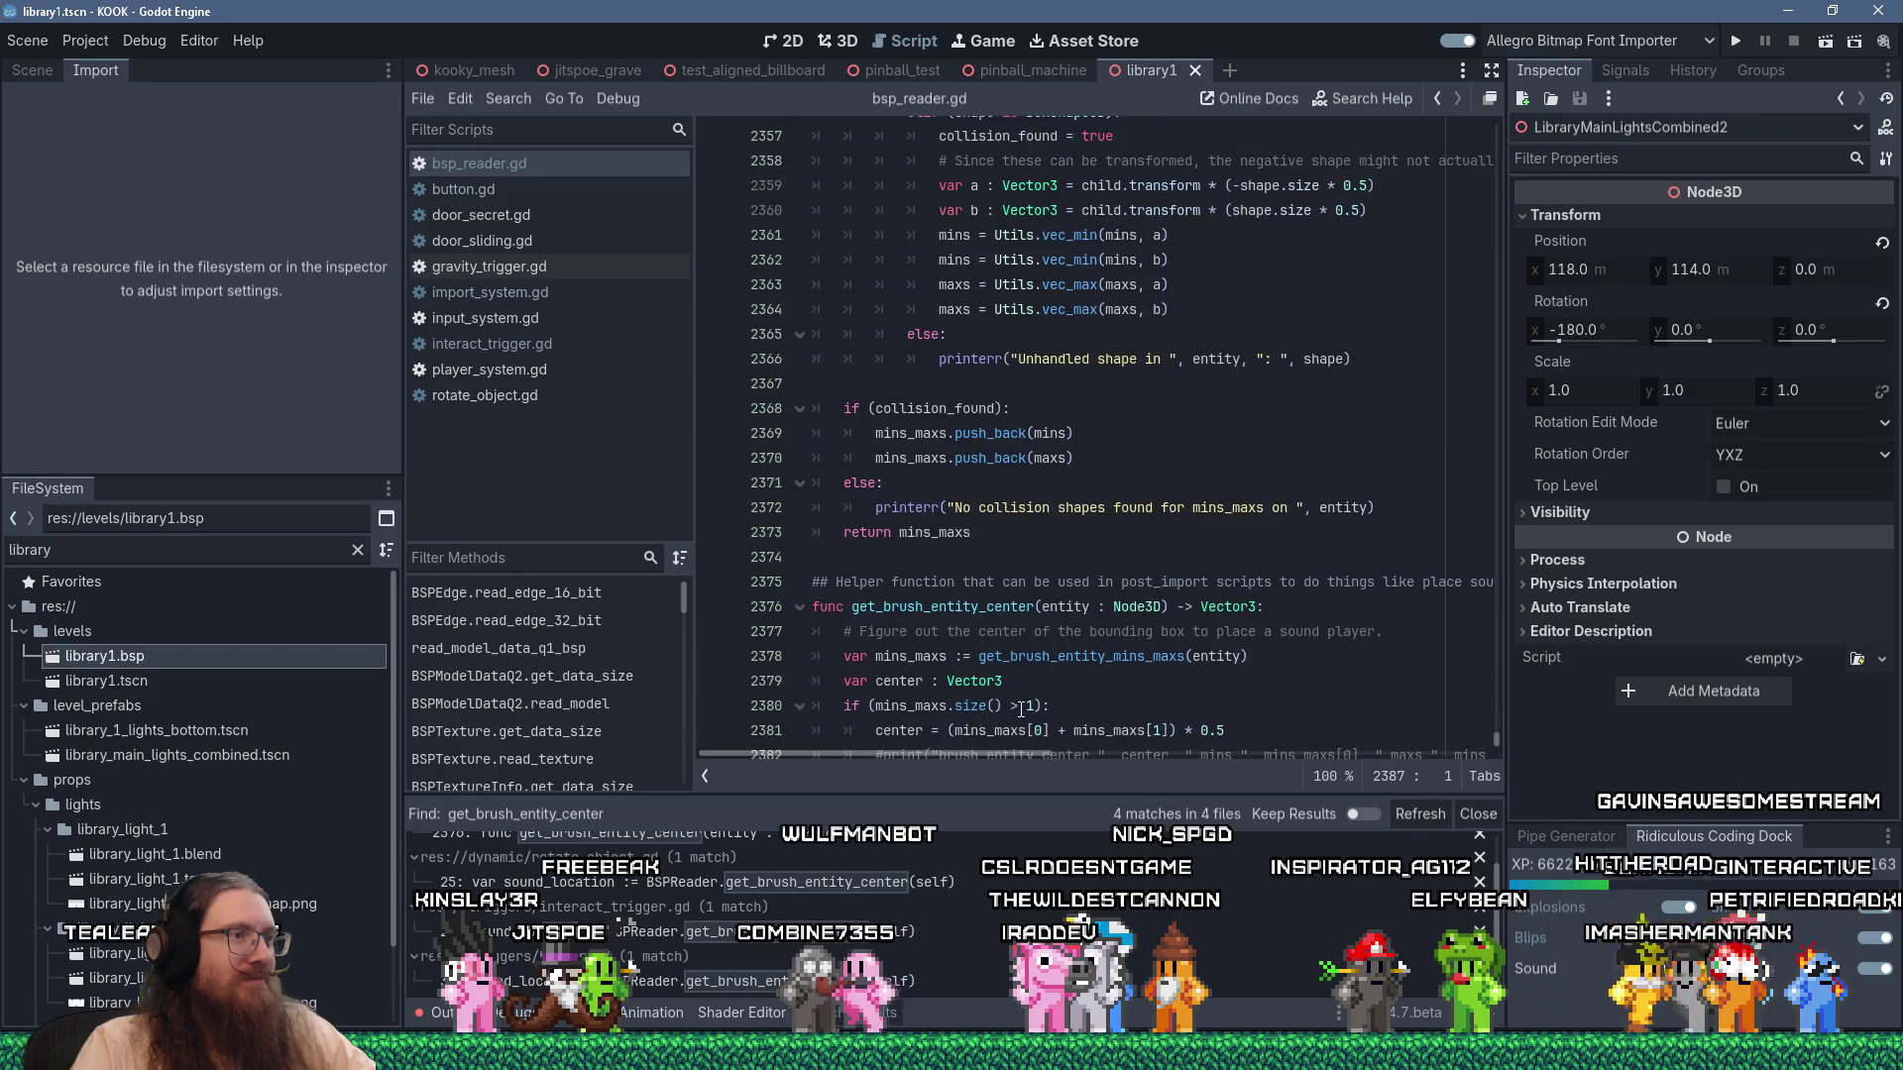
# Review get_brush_entity_center in bsp_reader.gd and bring the Output log back in the bottom panel.
pyautogui.scroll(-3, 1011, 684)
pyautogui.click(927, 409)
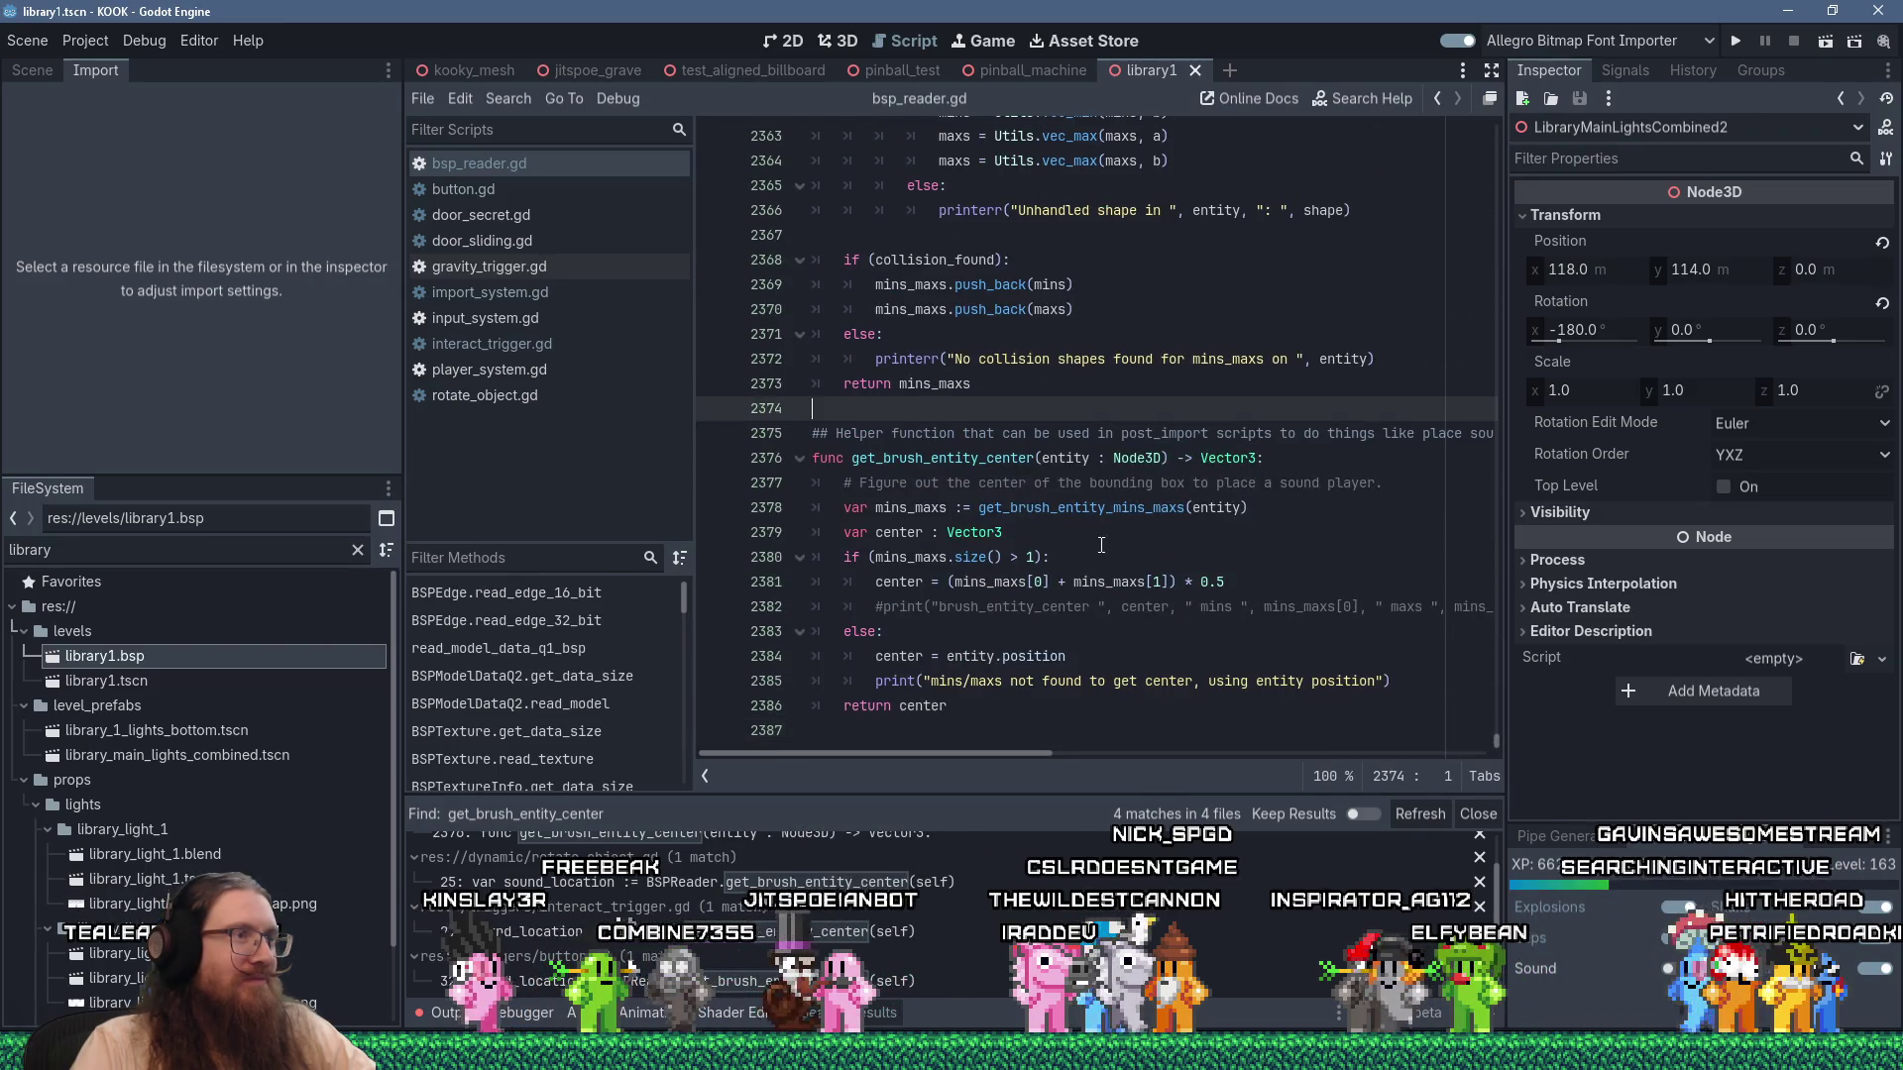
pyautogui.scroll(12, 1011, 496)
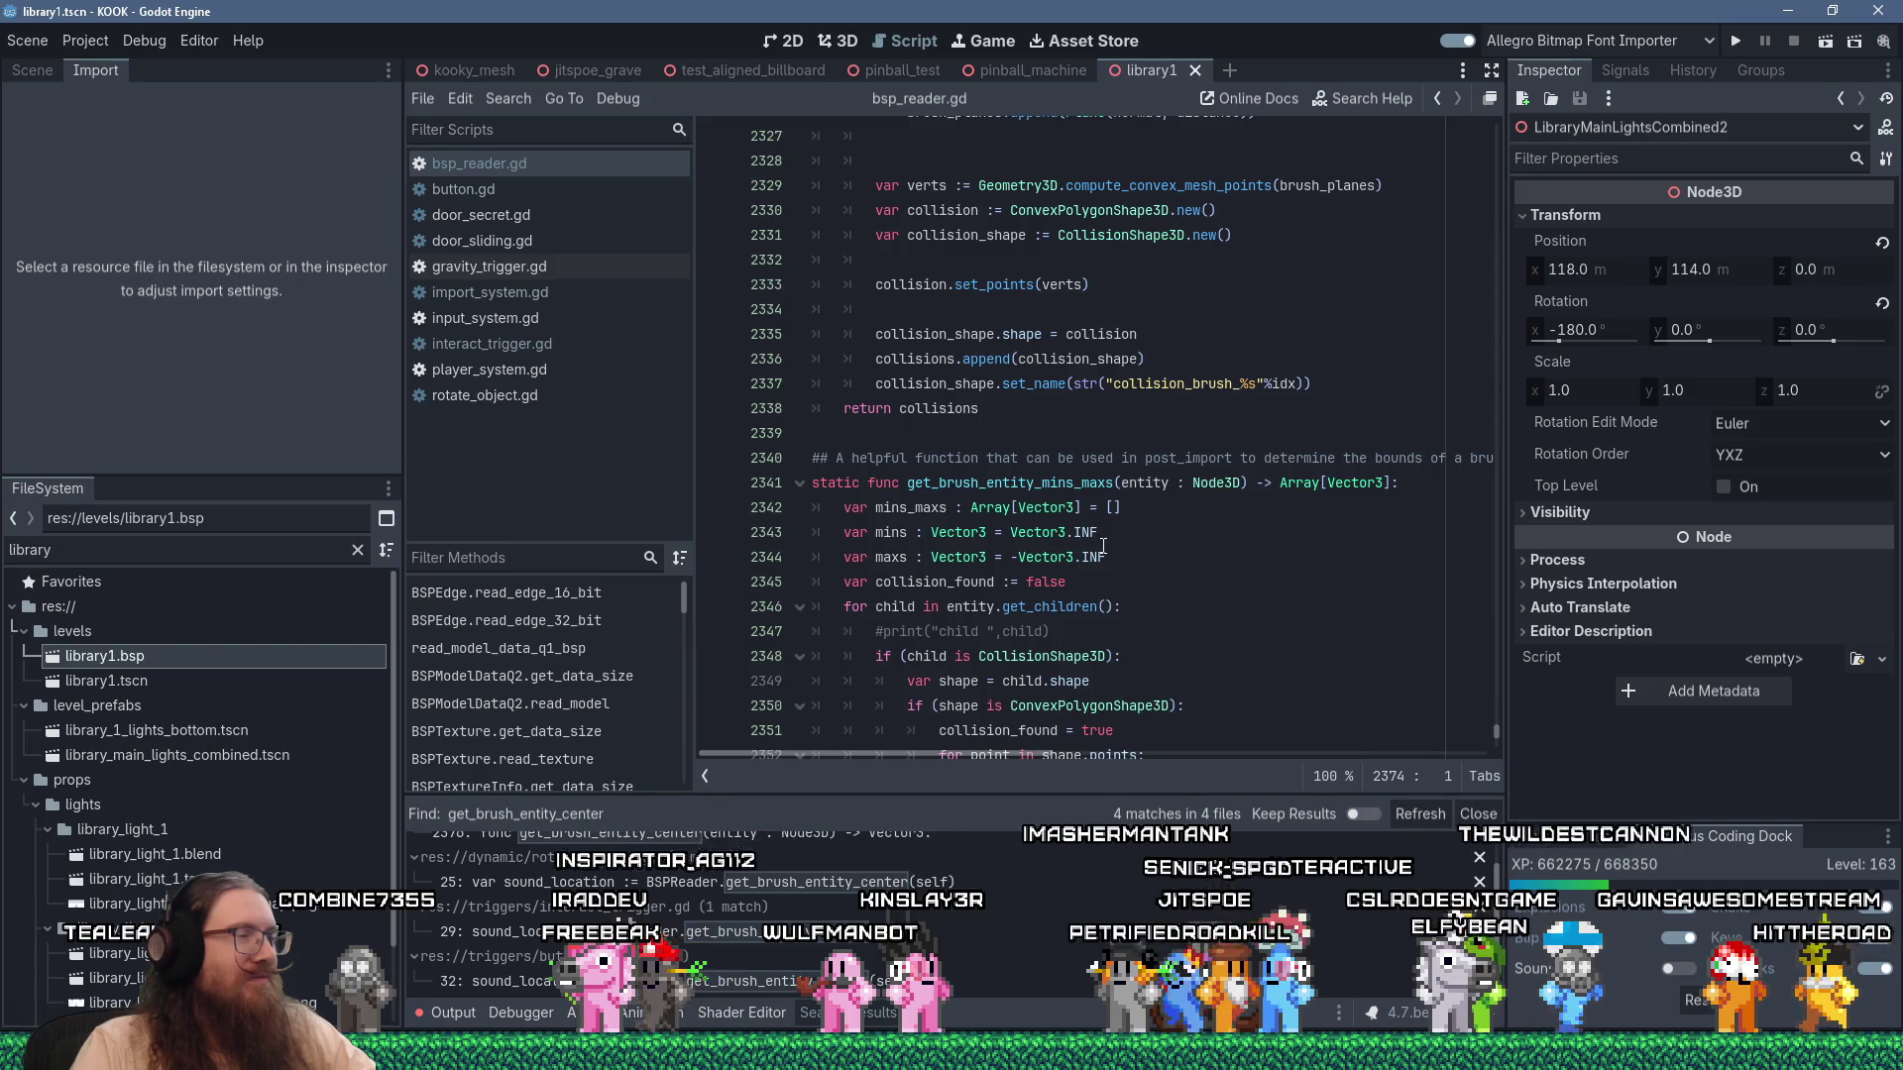
pyautogui.scroll(13, 1103, 545)
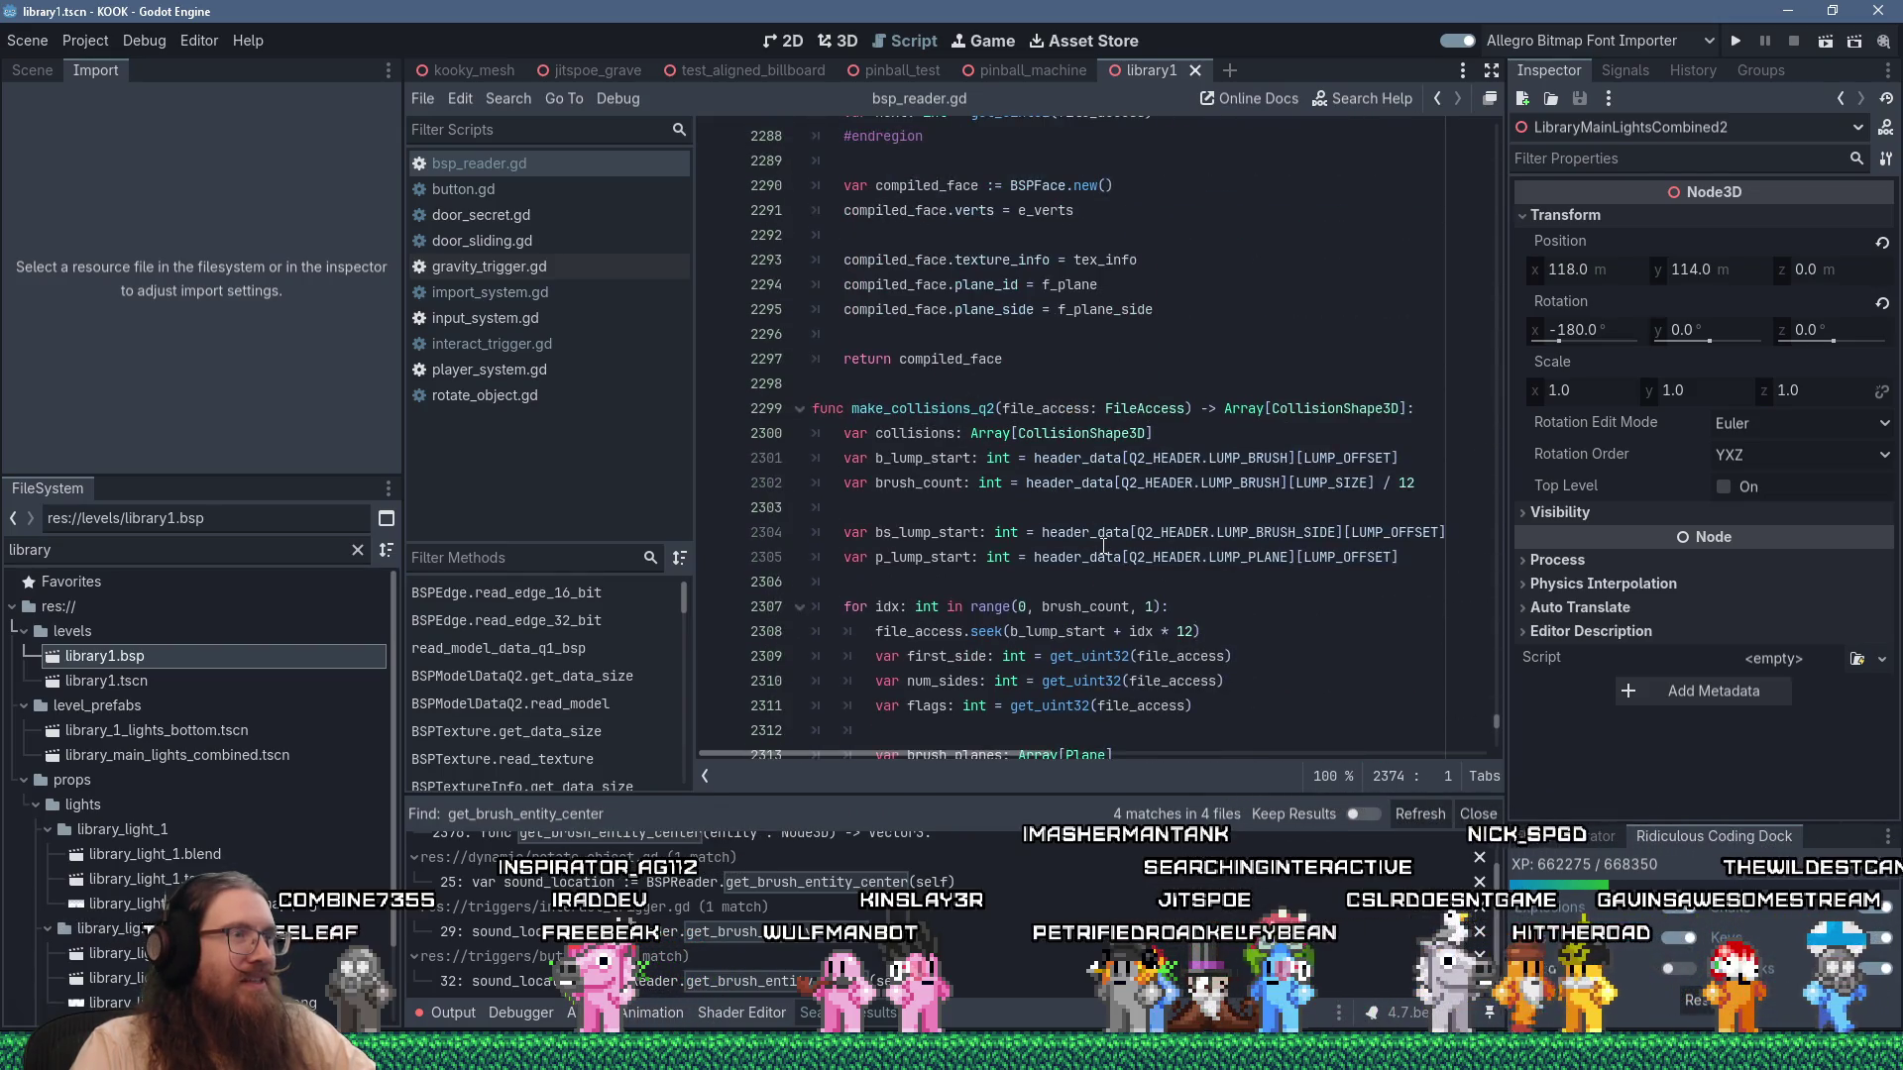
pyautogui.scroll(-20, 1103, 545)
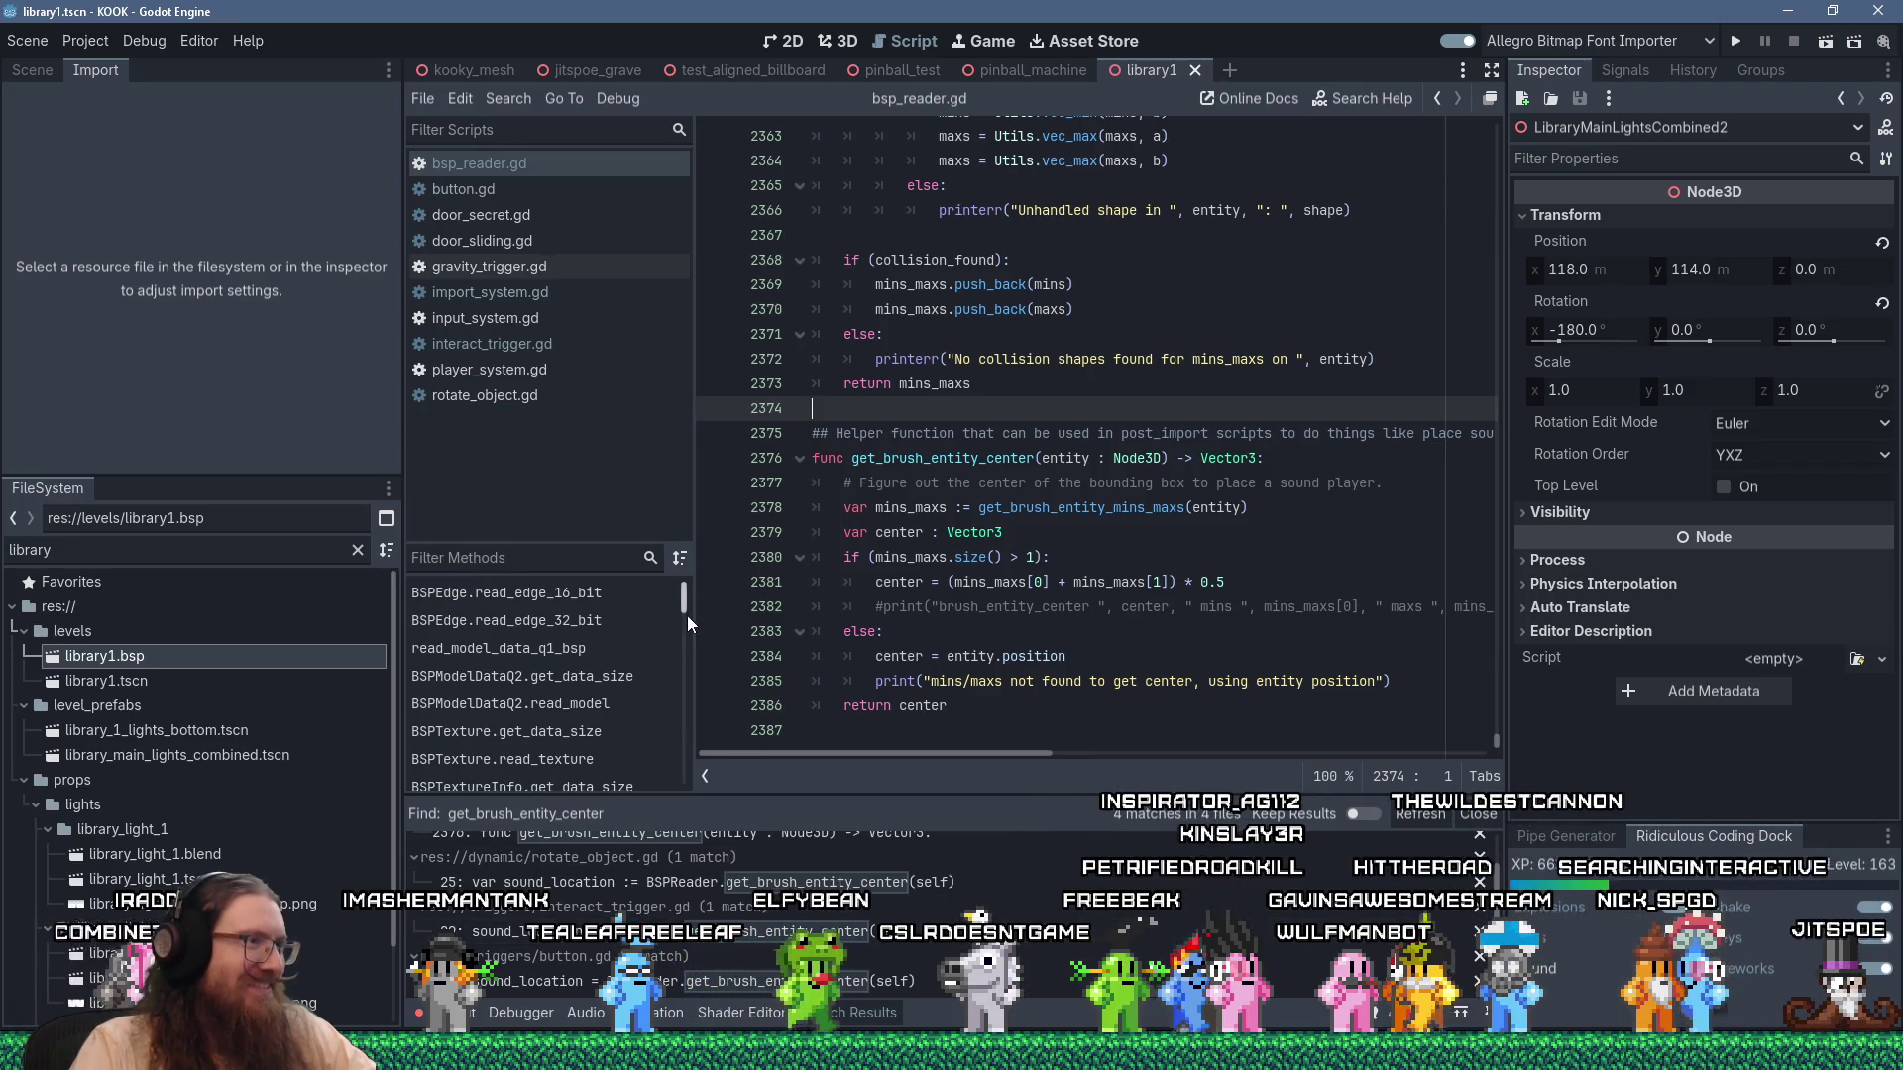
pyautogui.moveTo(686, 613)
pyautogui.mouseDown()
pyautogui.moveTo(699, 785)
pyautogui.moveTo(698, 581)
pyautogui.mouseUp()
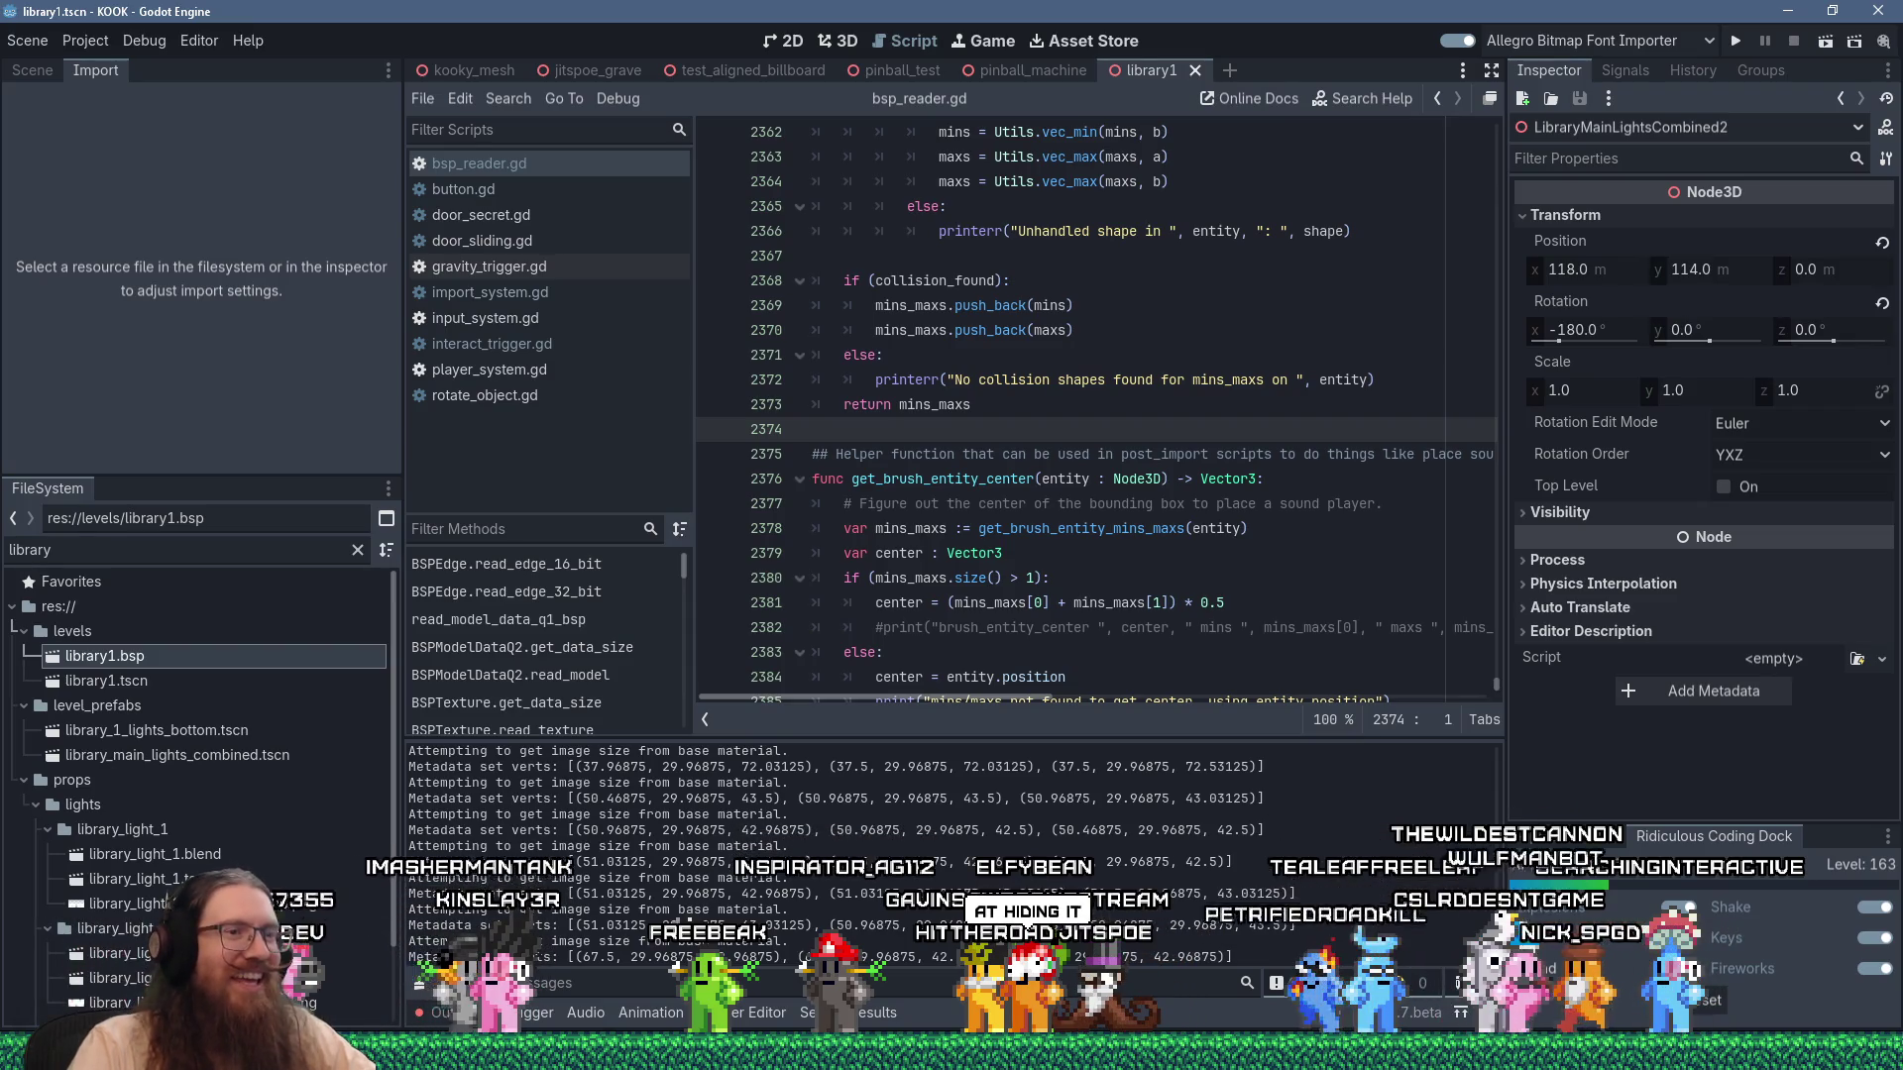
pyautogui.moveTo(1495, 769); pyautogui.dragTo(1500, 741)
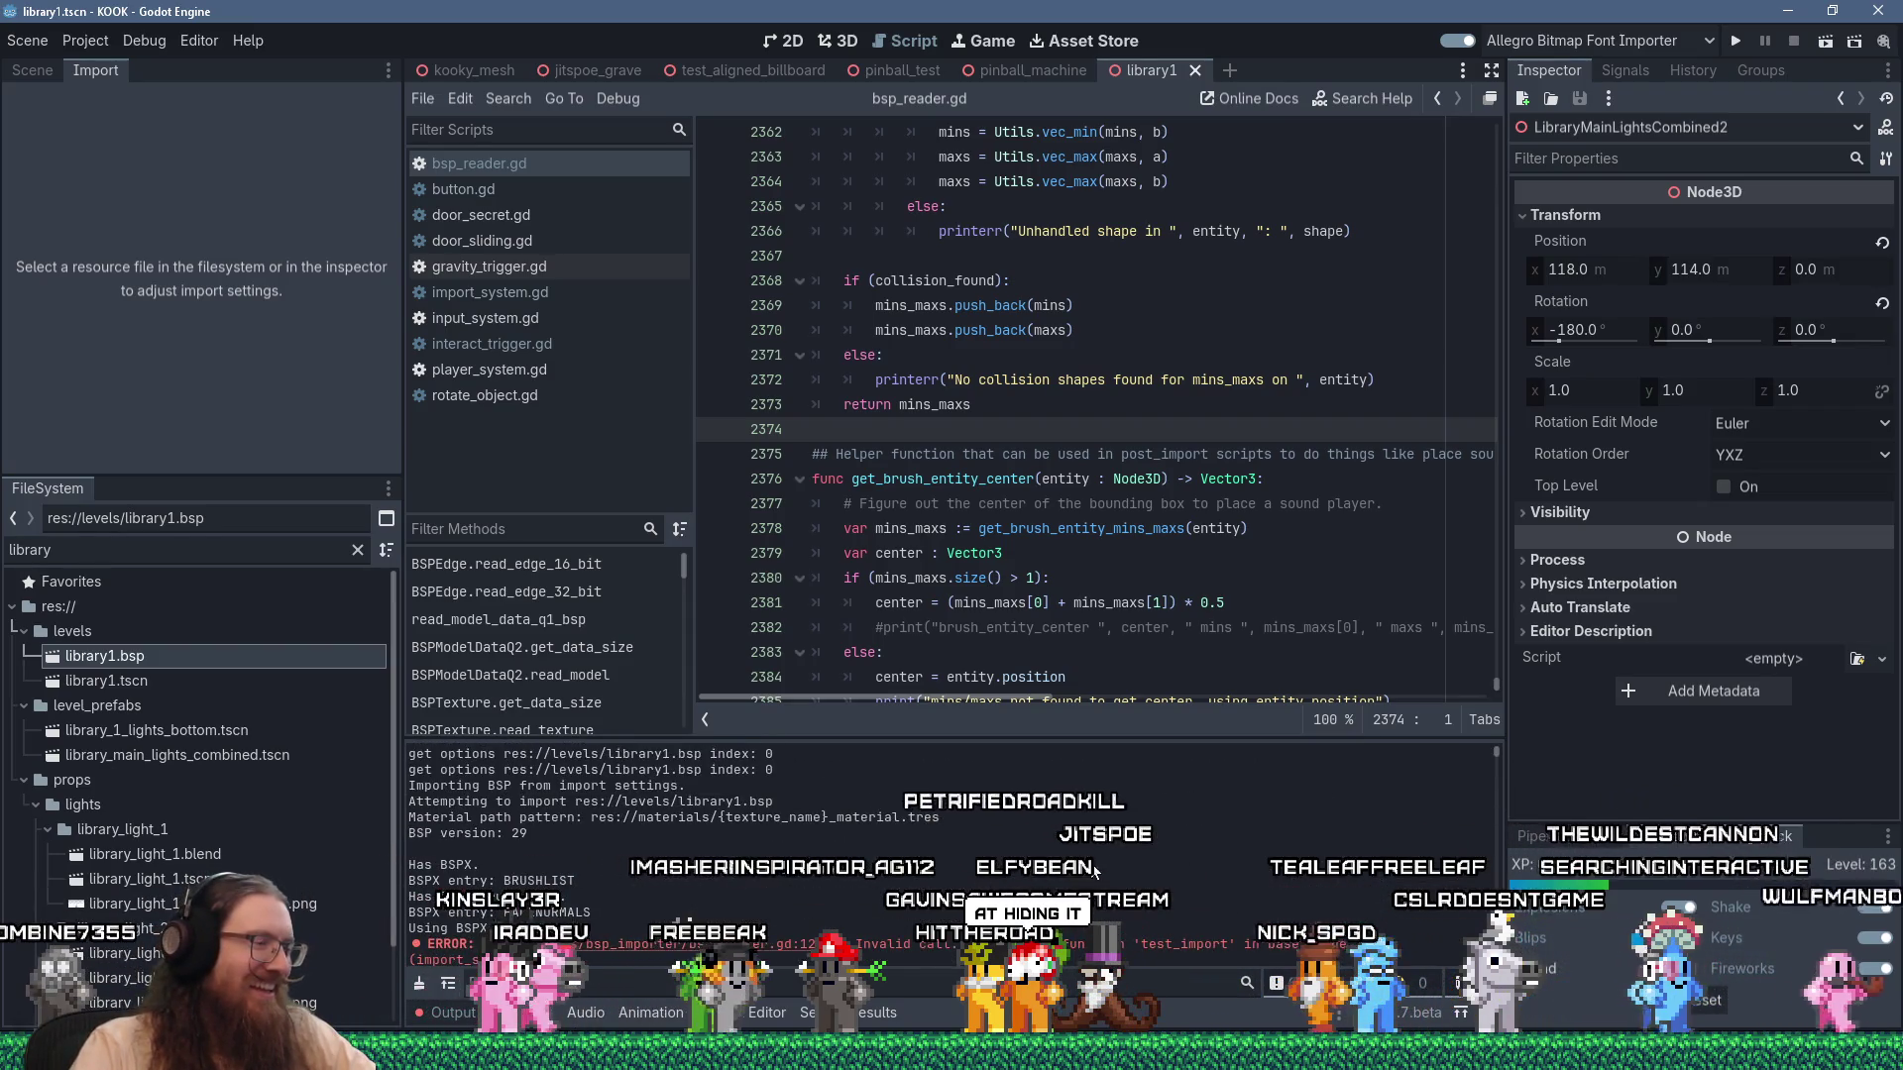
pyautogui.scroll(-3, 1090, 872)
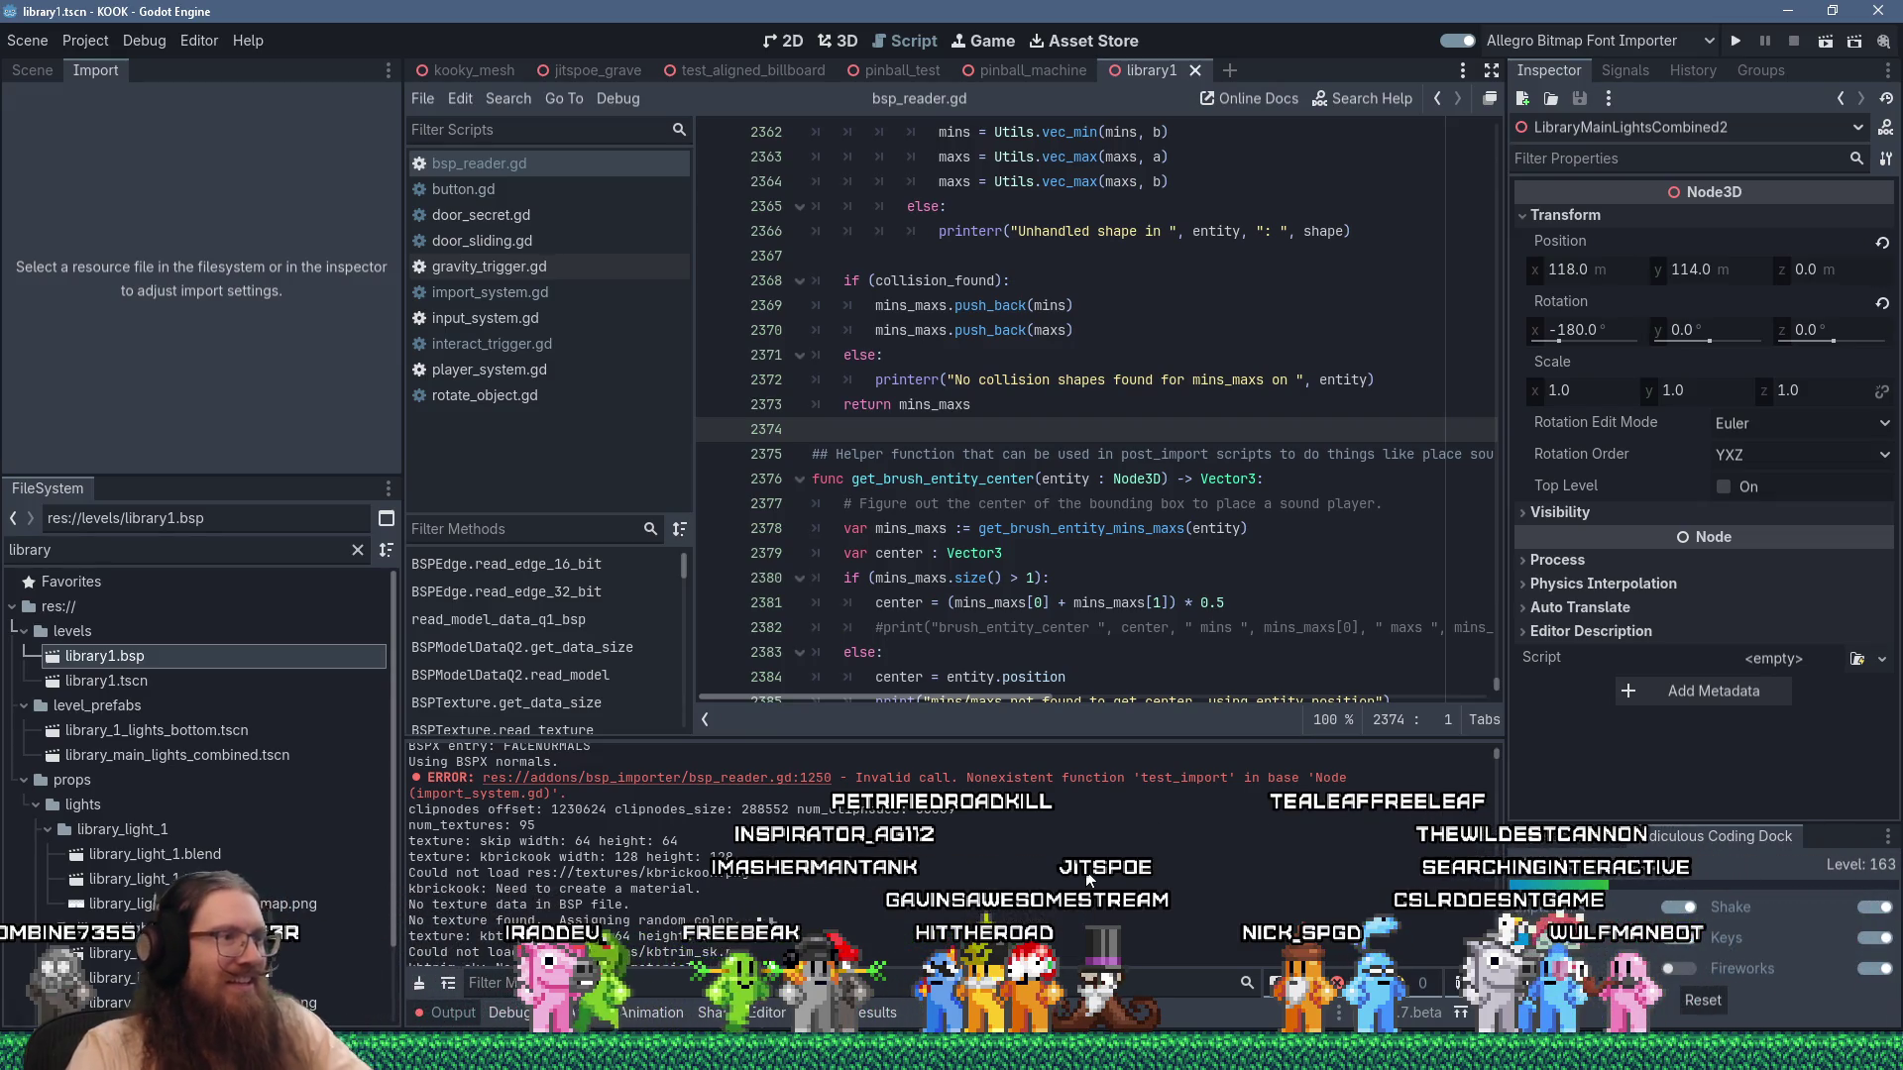
pyautogui.doubleClick(1108, 777)
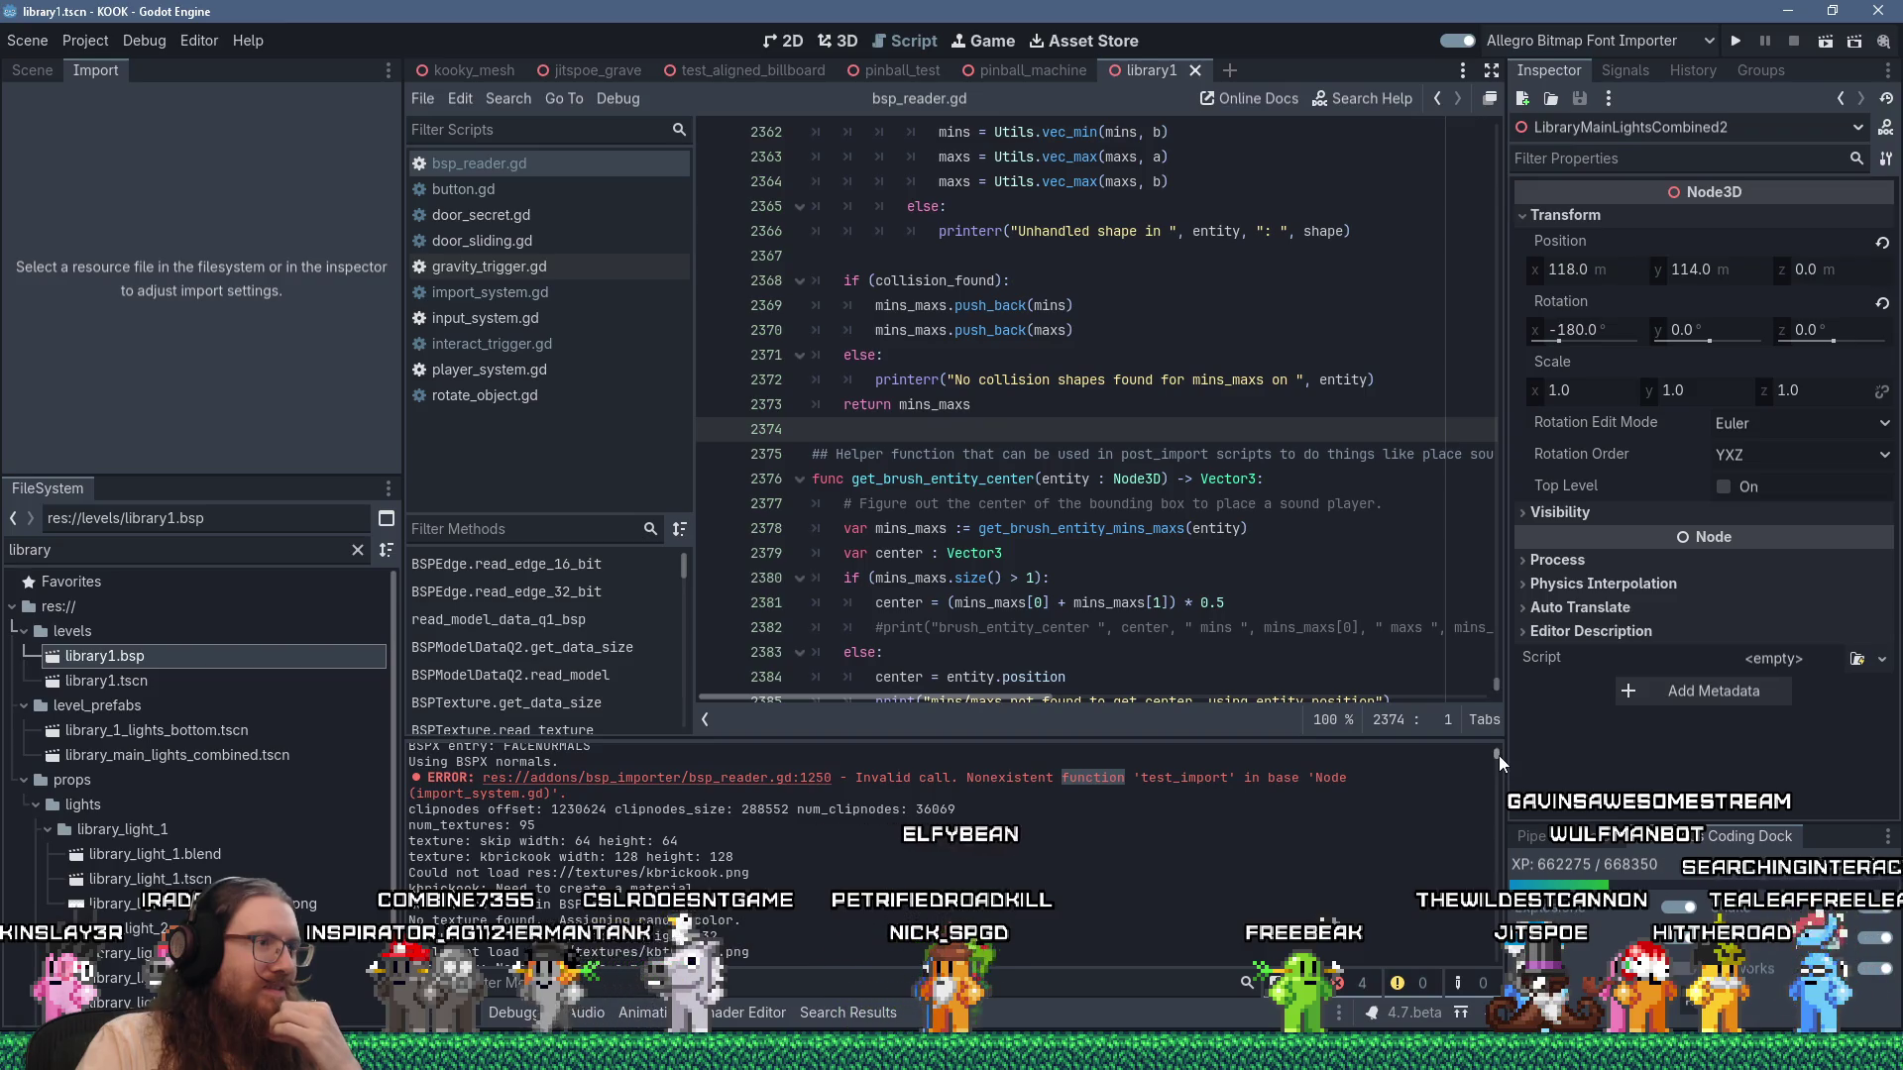
pyautogui.scroll(3, 1499, 756)
pyautogui.moveTo(1508, 754); pyautogui.dragTo(1531, 955)
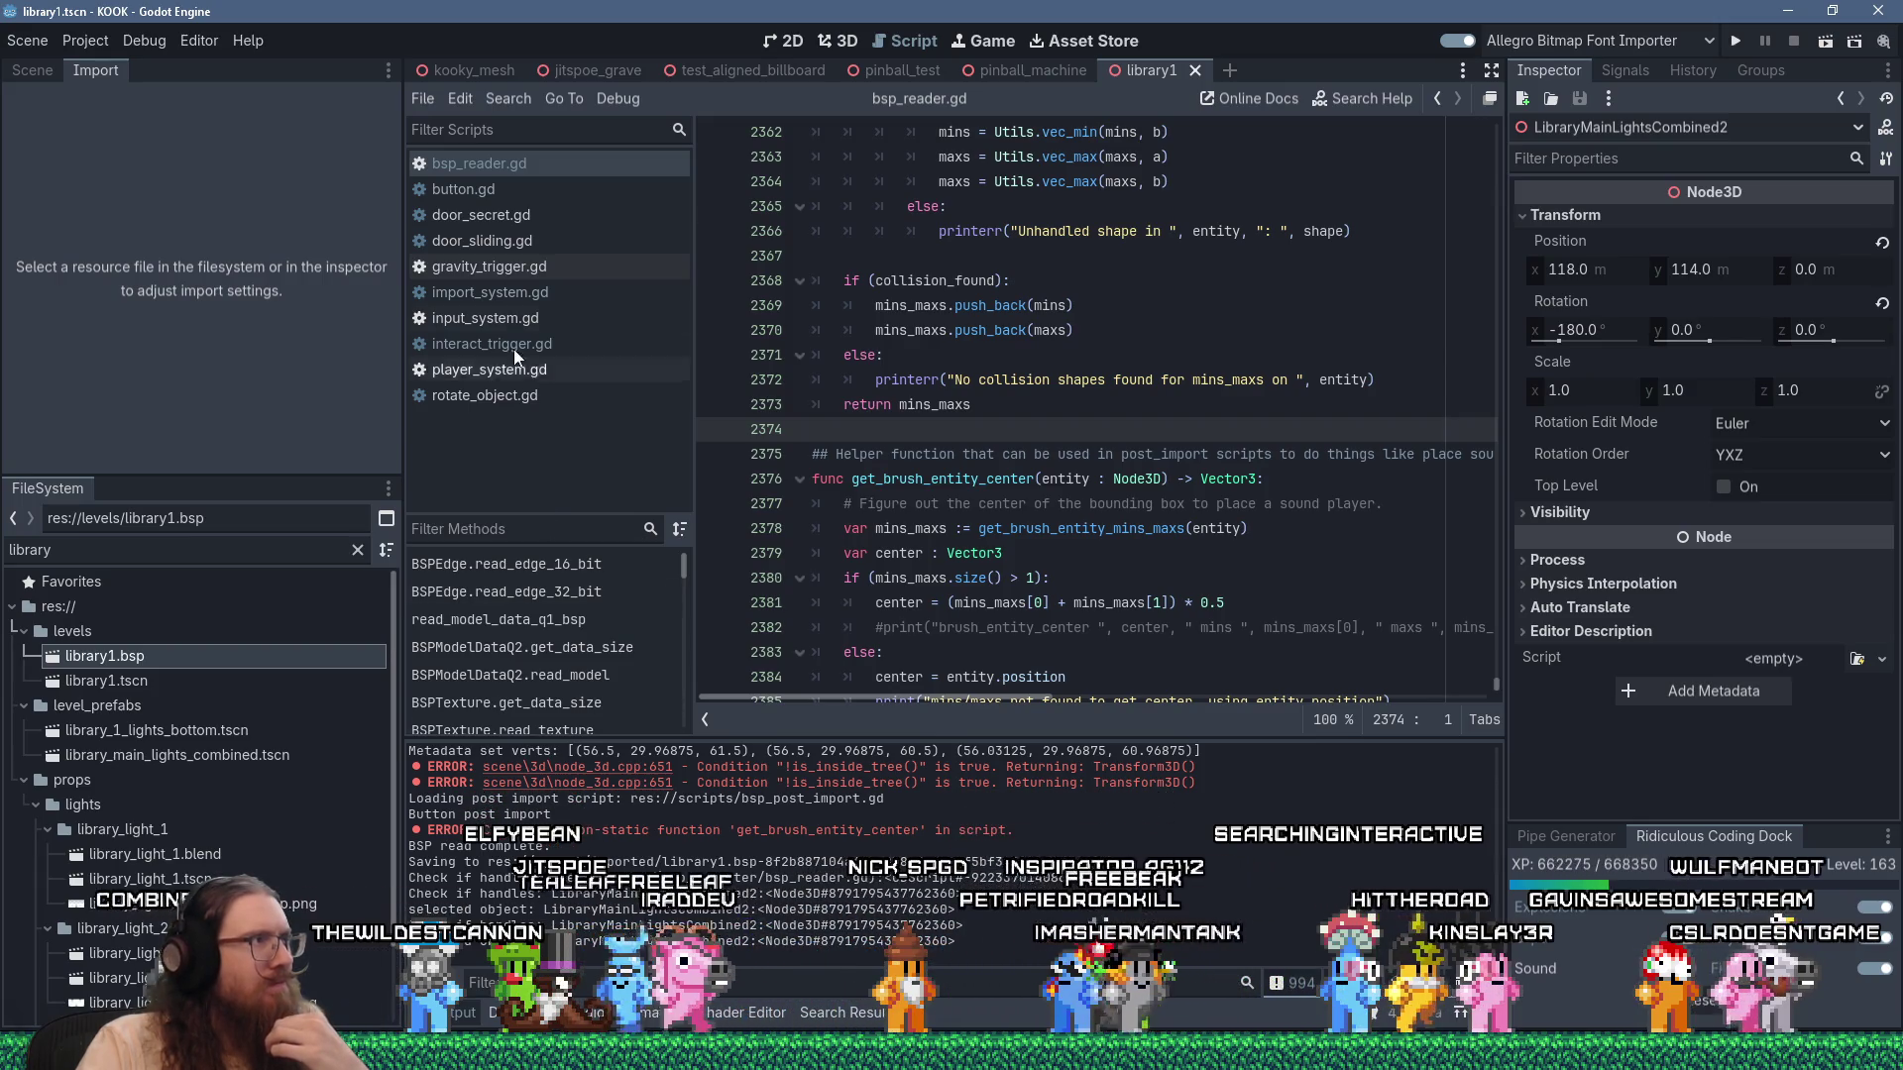
pyautogui.click(462, 198)
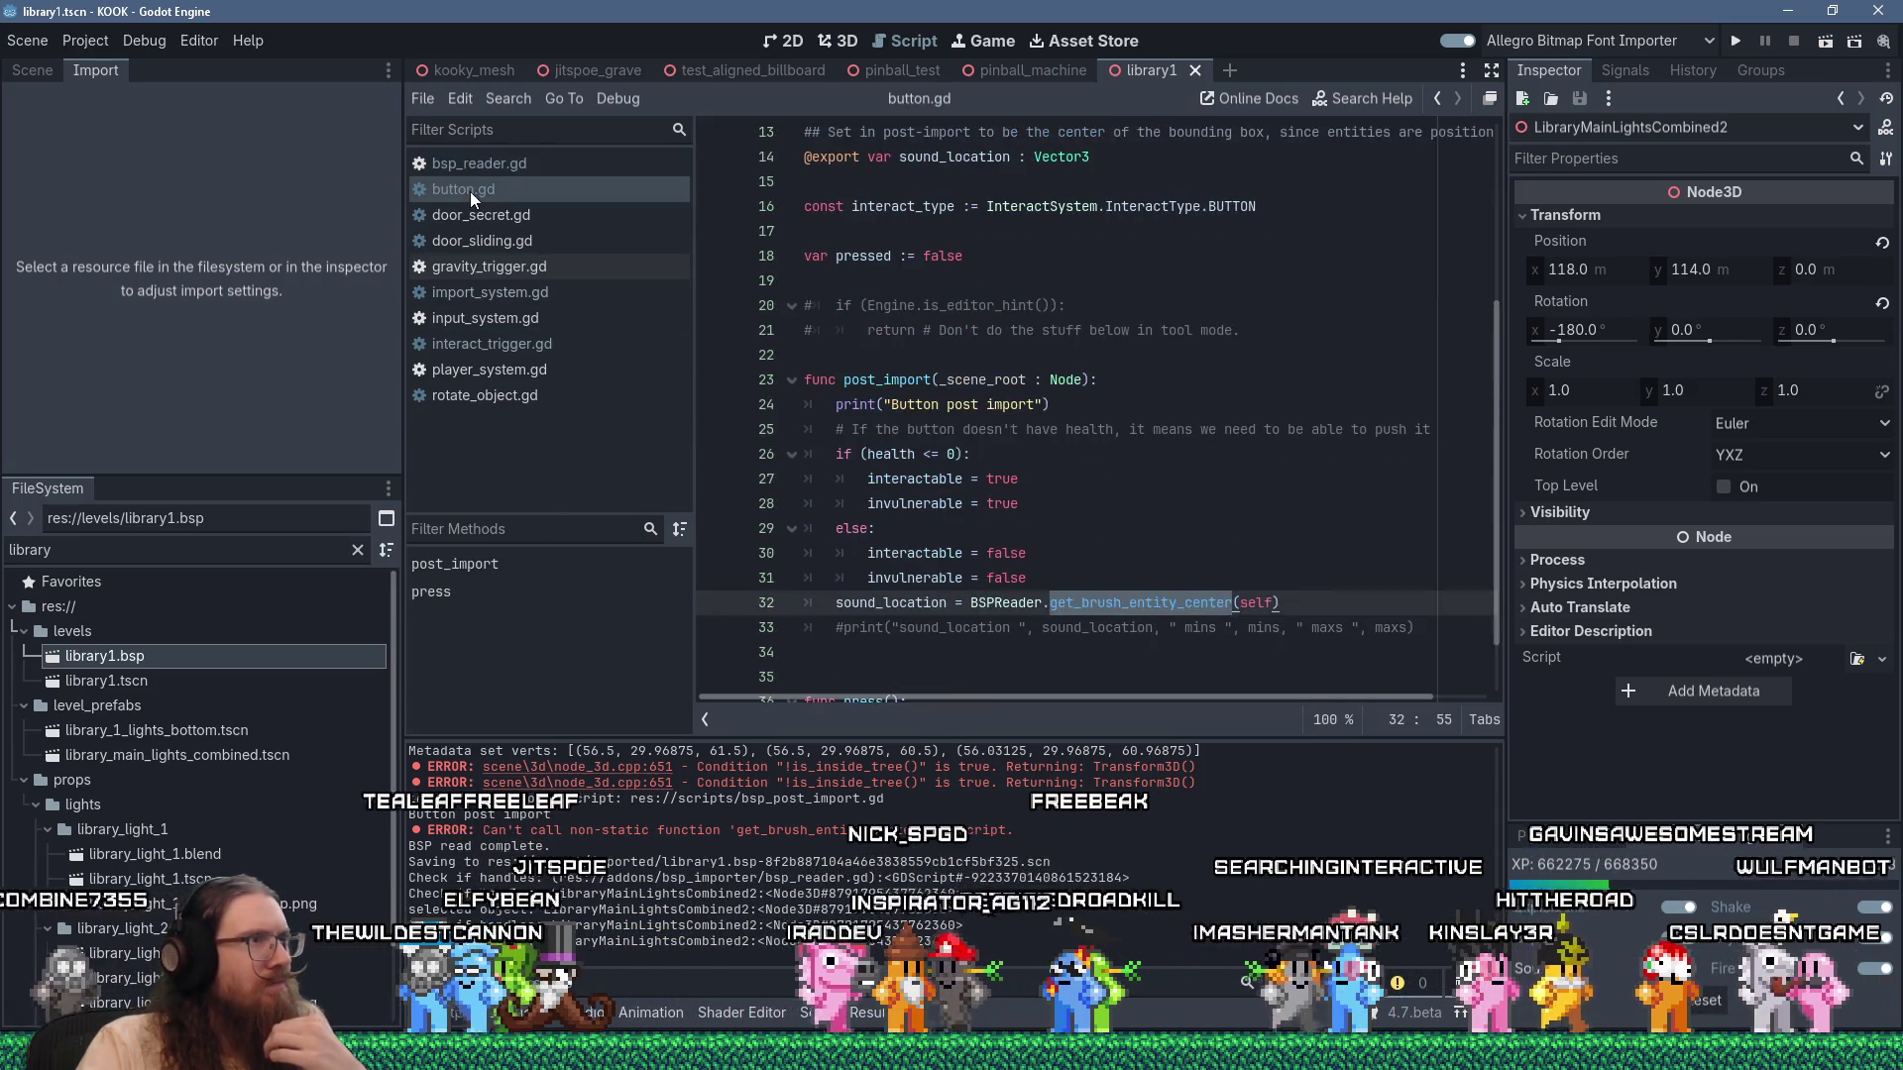
# From button.gd's BSPReader call, jump to get_brush_entity_center and prefix it with static.
pyautogui.click(1278, 537)
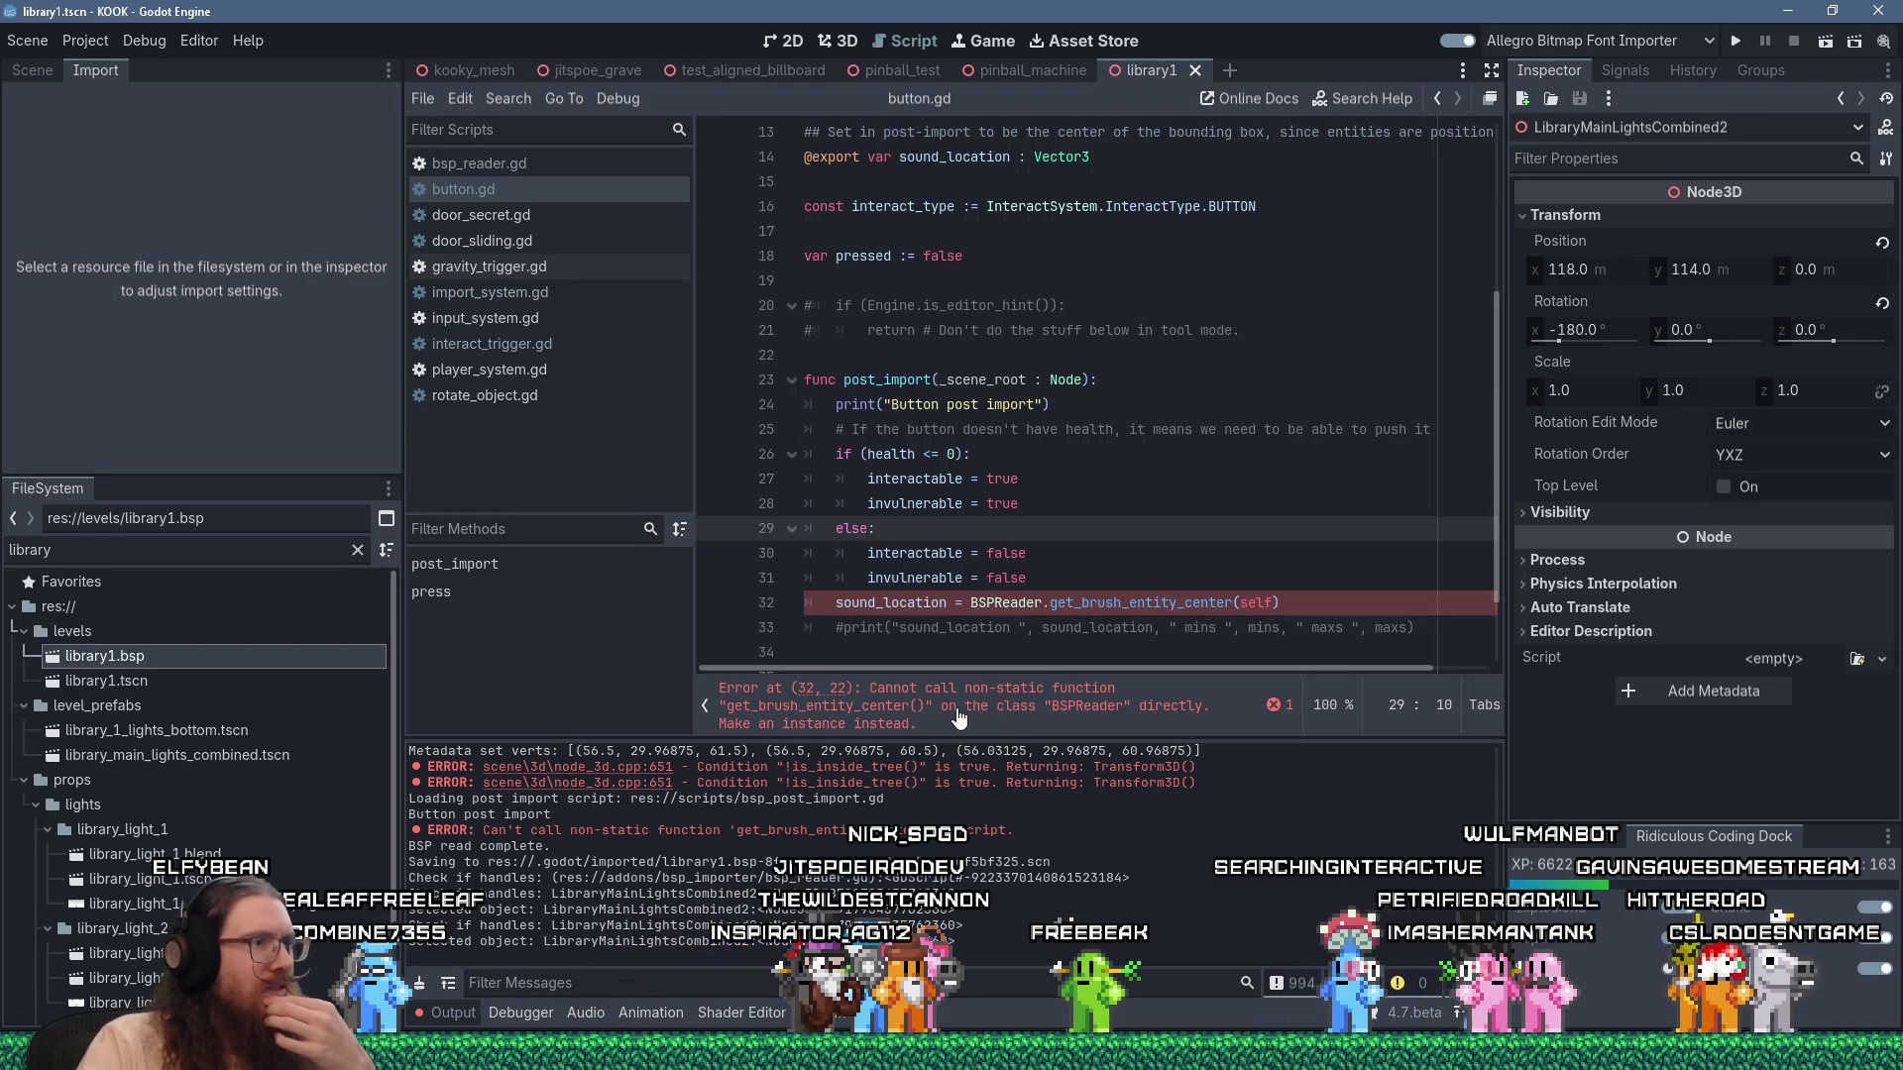
pyautogui.keyDown('ctrl'); pyautogui.click(1091, 602); pyautogui.keyUp('ctrl')
pyautogui.write('static func get_brush_entity_center(entity : Node3D) -> Vector3:')
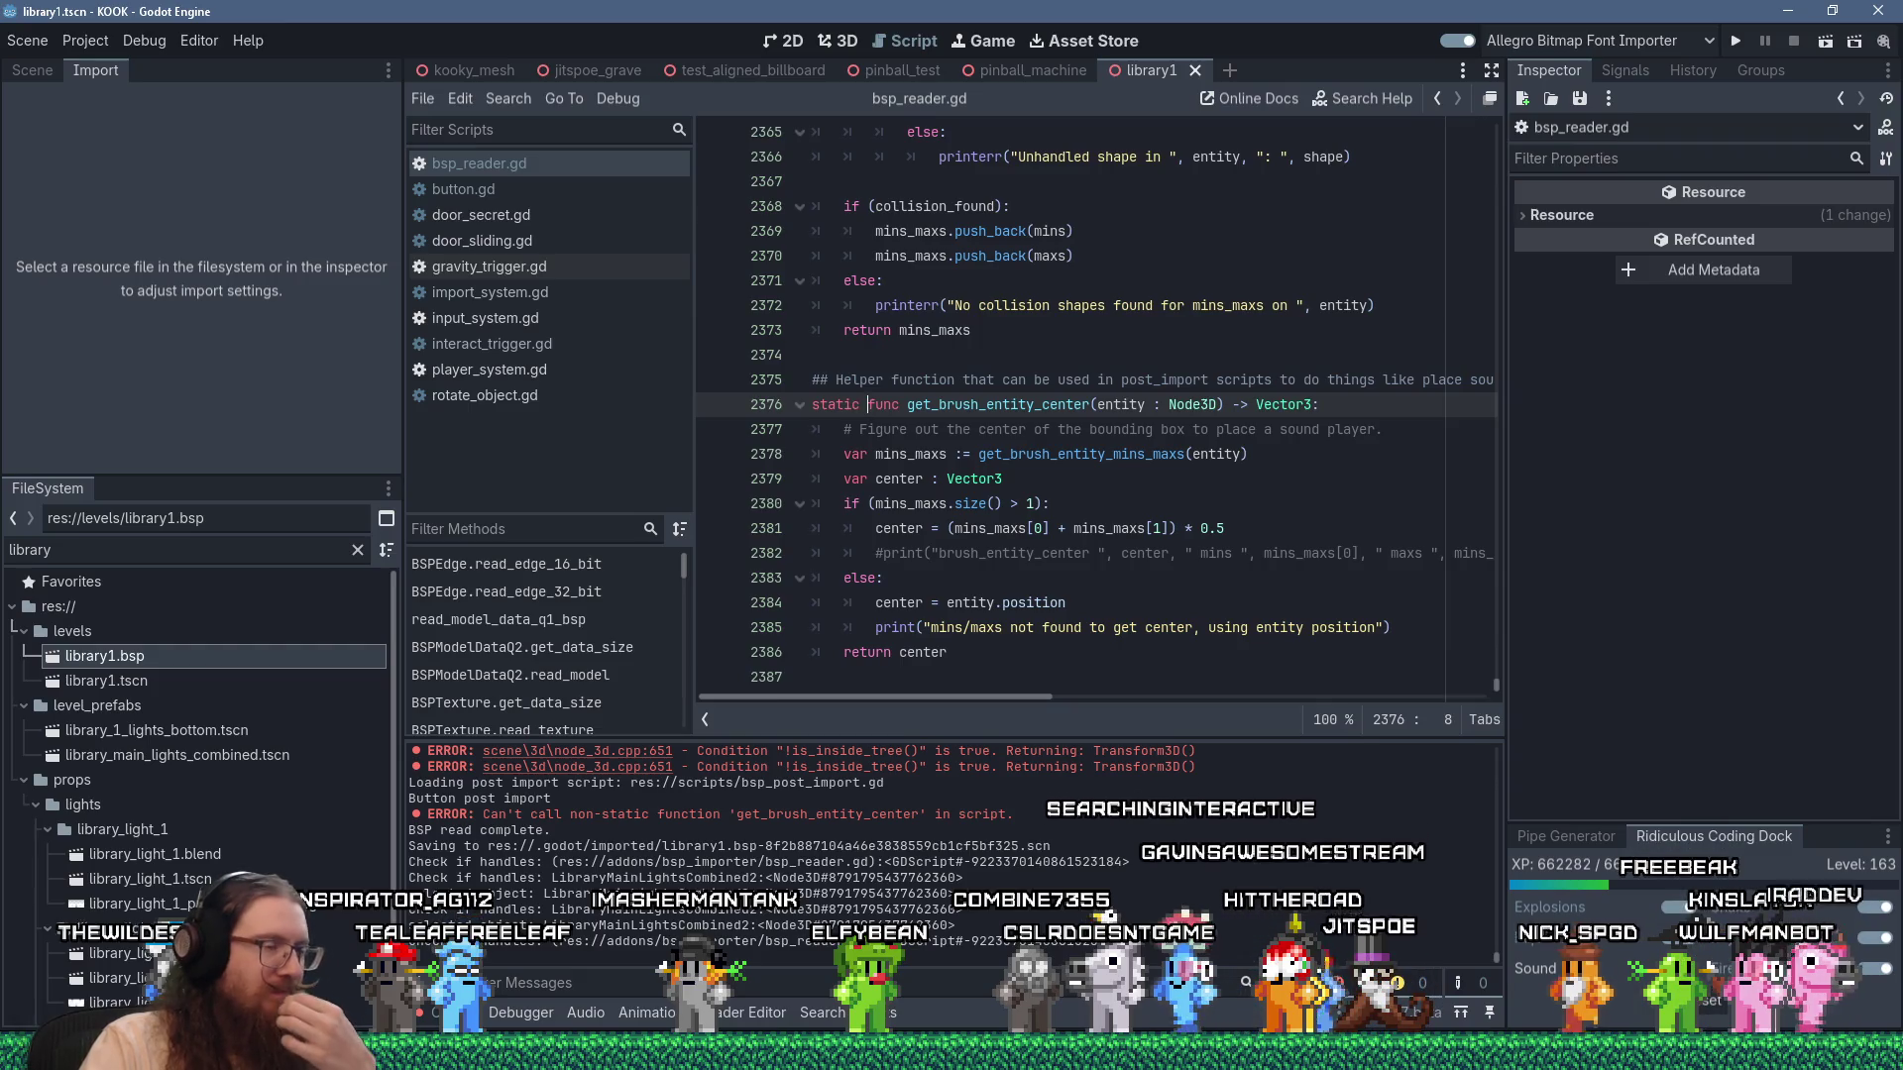
pyautogui.scroll(1, 1304, 843)
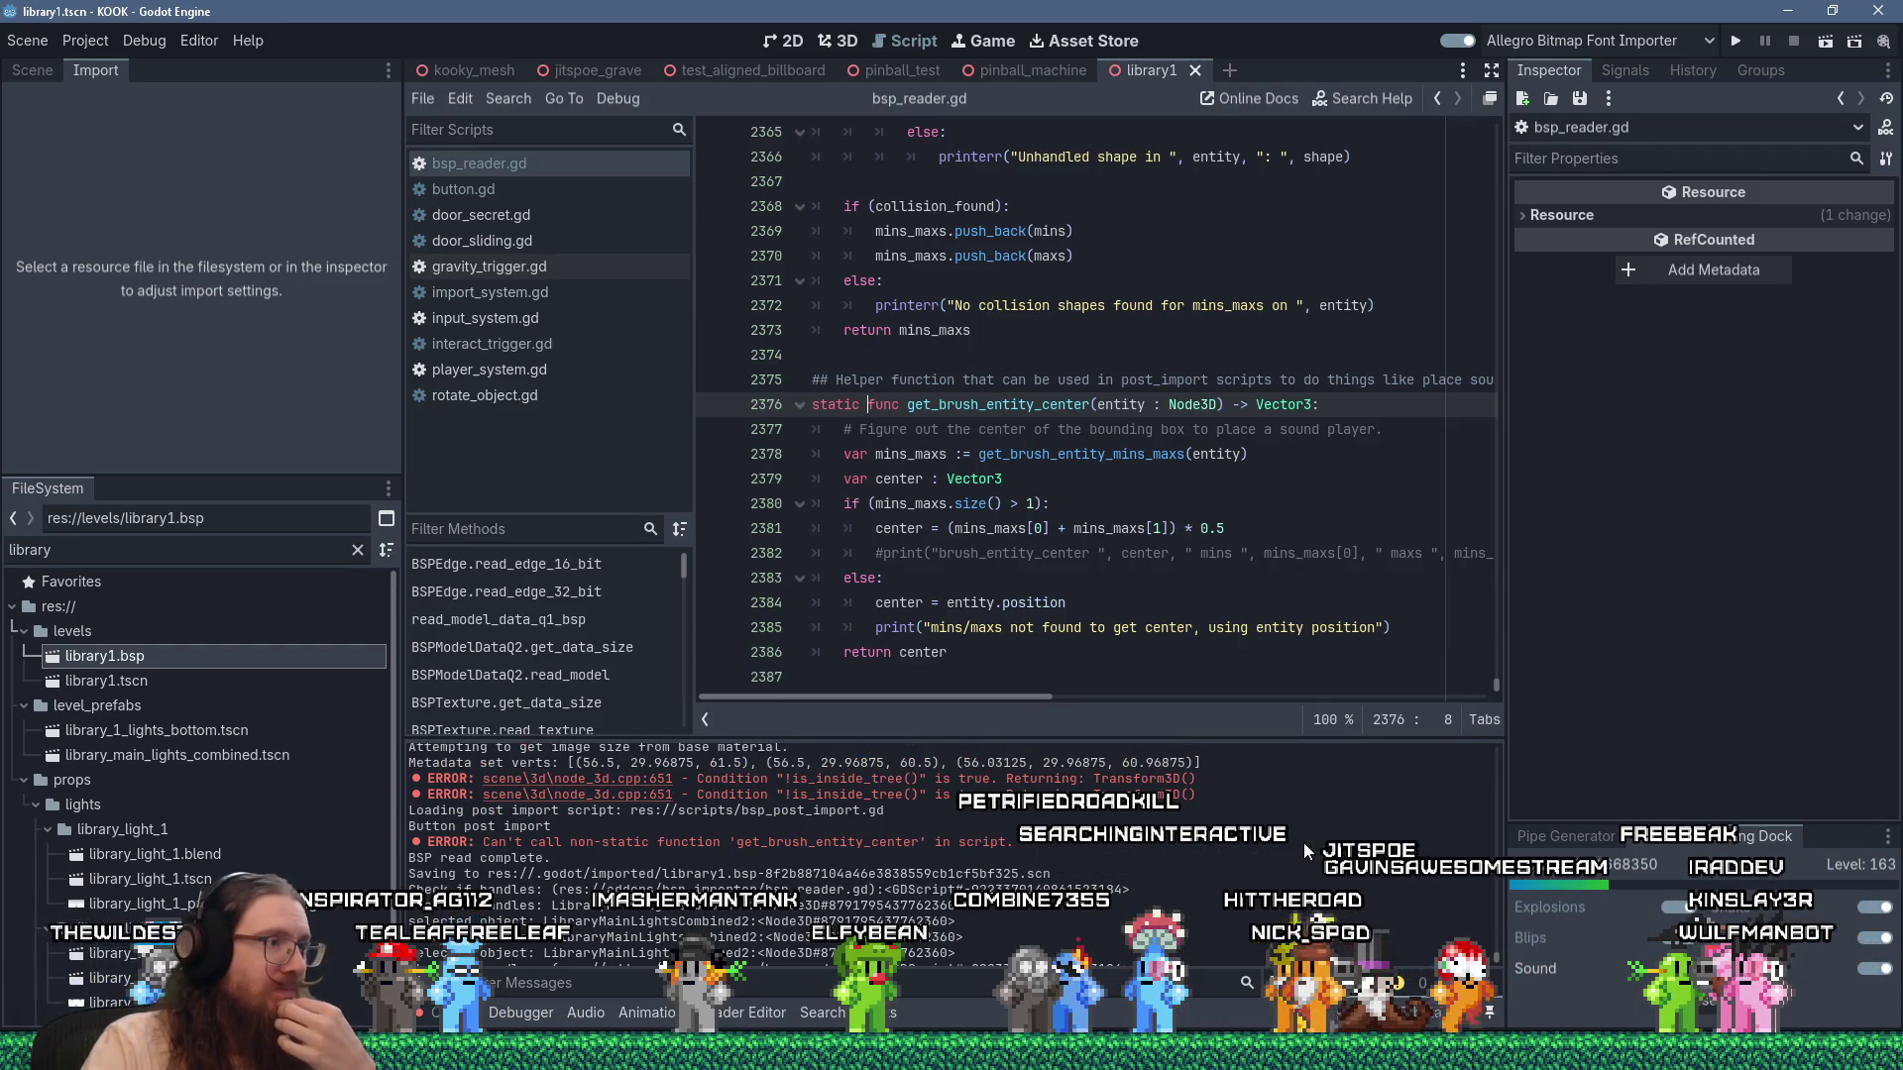
pyautogui.scroll(2, 1305, 842)
pyautogui.scroll(2, 1304, 842)
pyautogui.scroll(3, 1305, 842)
pyautogui.moveTo(1490, 938); pyautogui.dragTo(1494, 746)
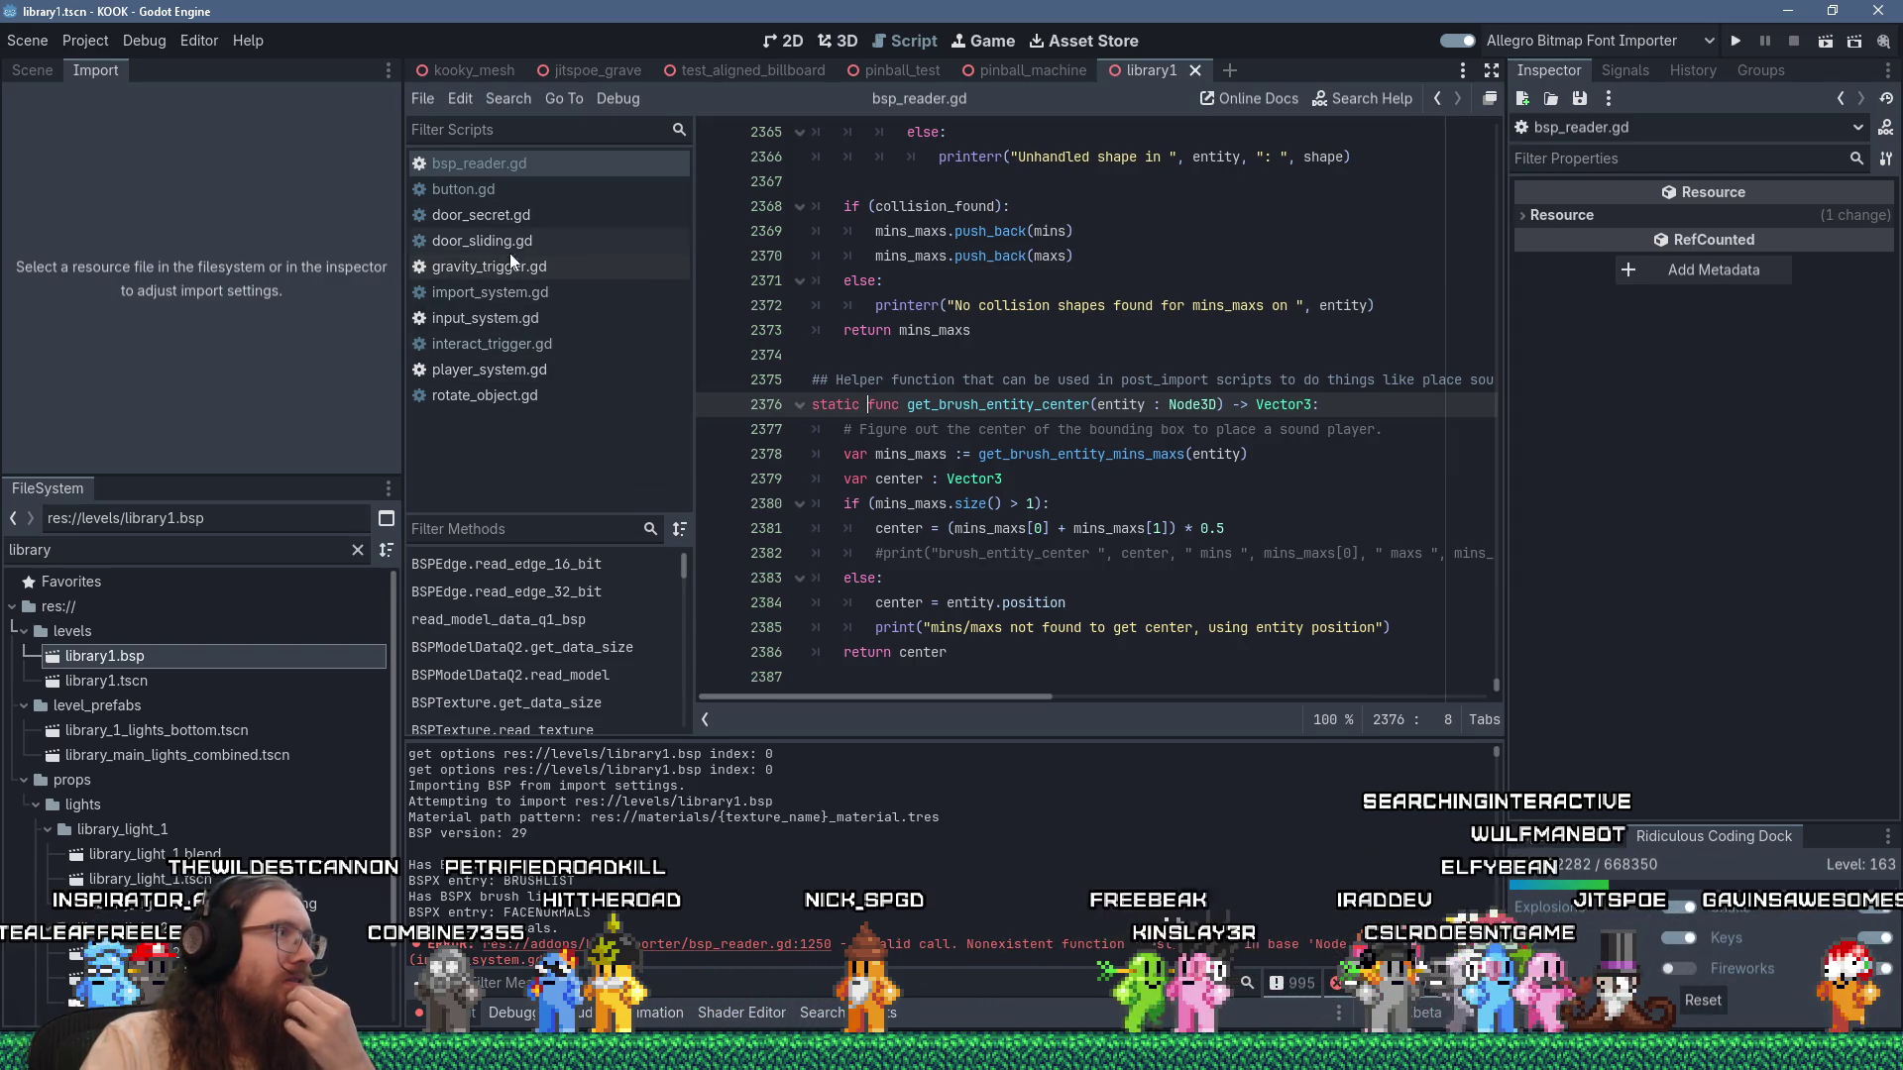
# Cut the leftover test_import function from input_system.gd, save it and close it.
pyautogui.click(514, 295)
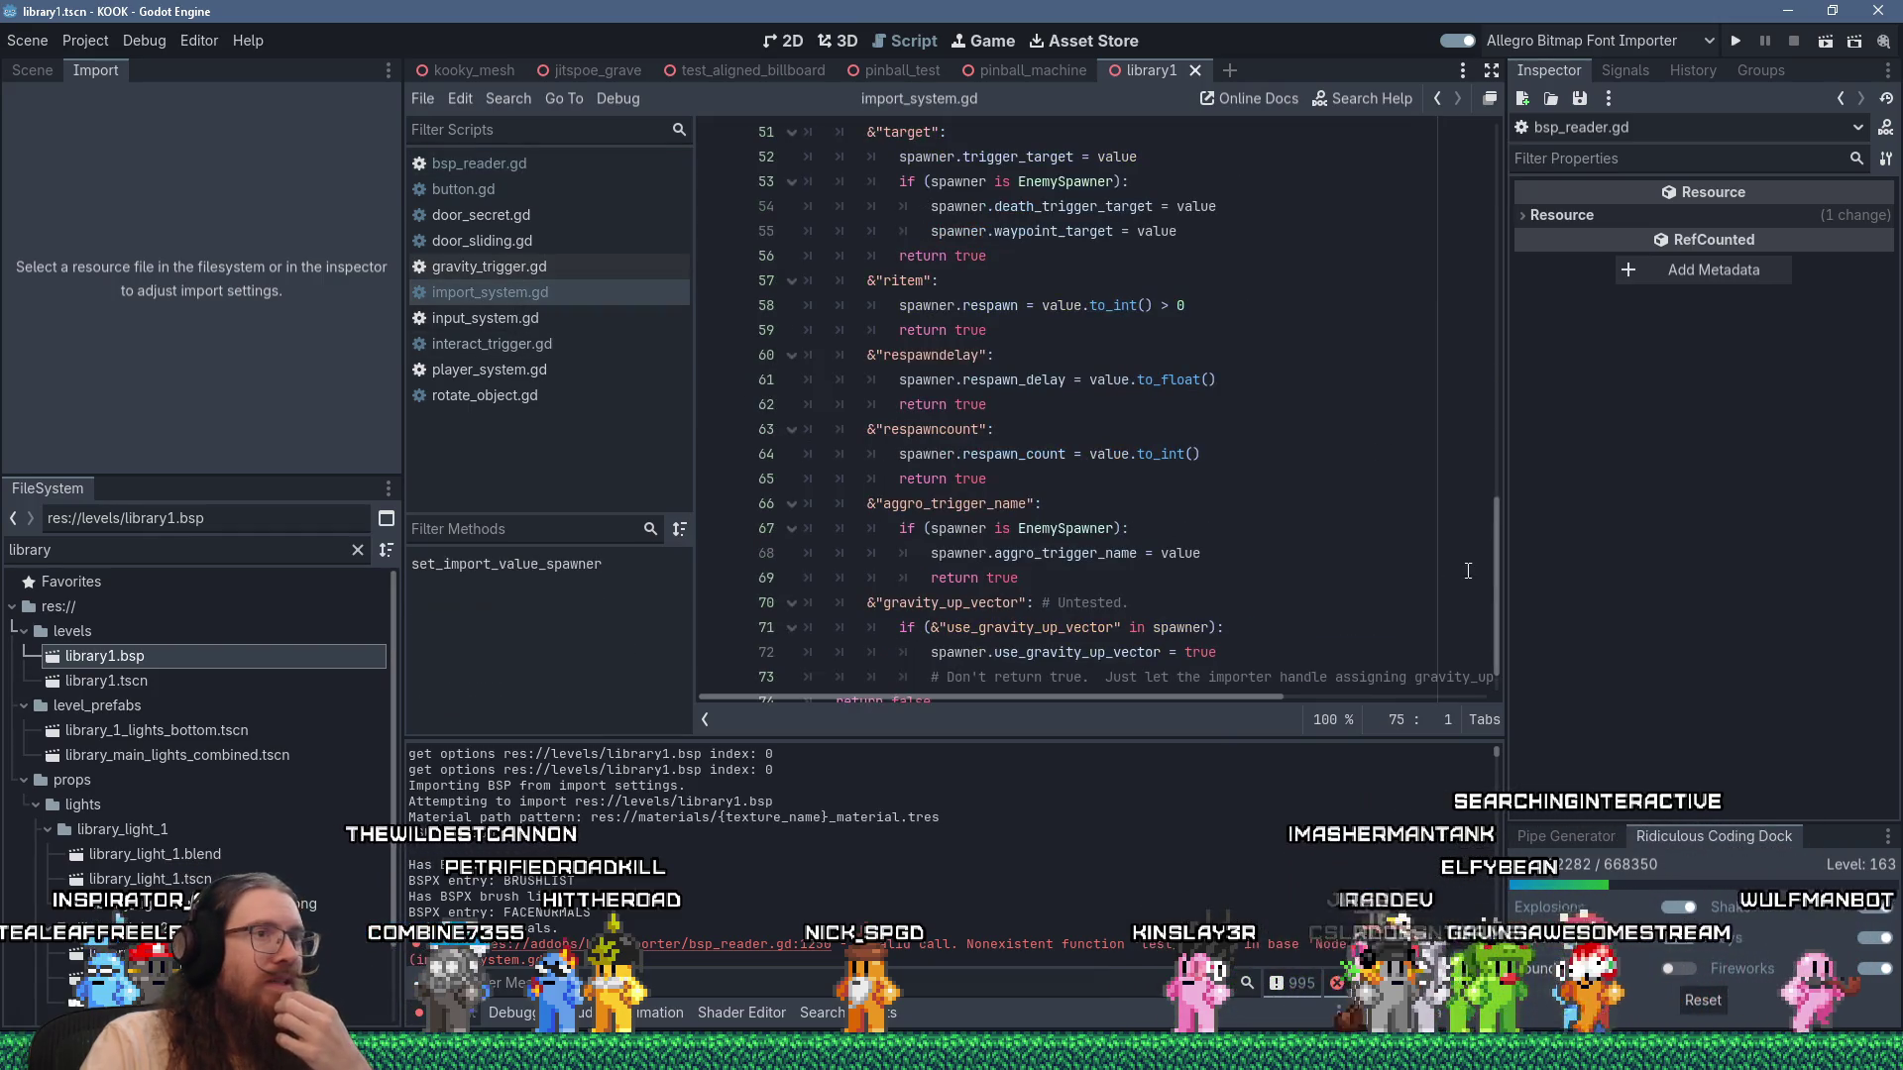
pyautogui.scroll(-1, 1225, 633)
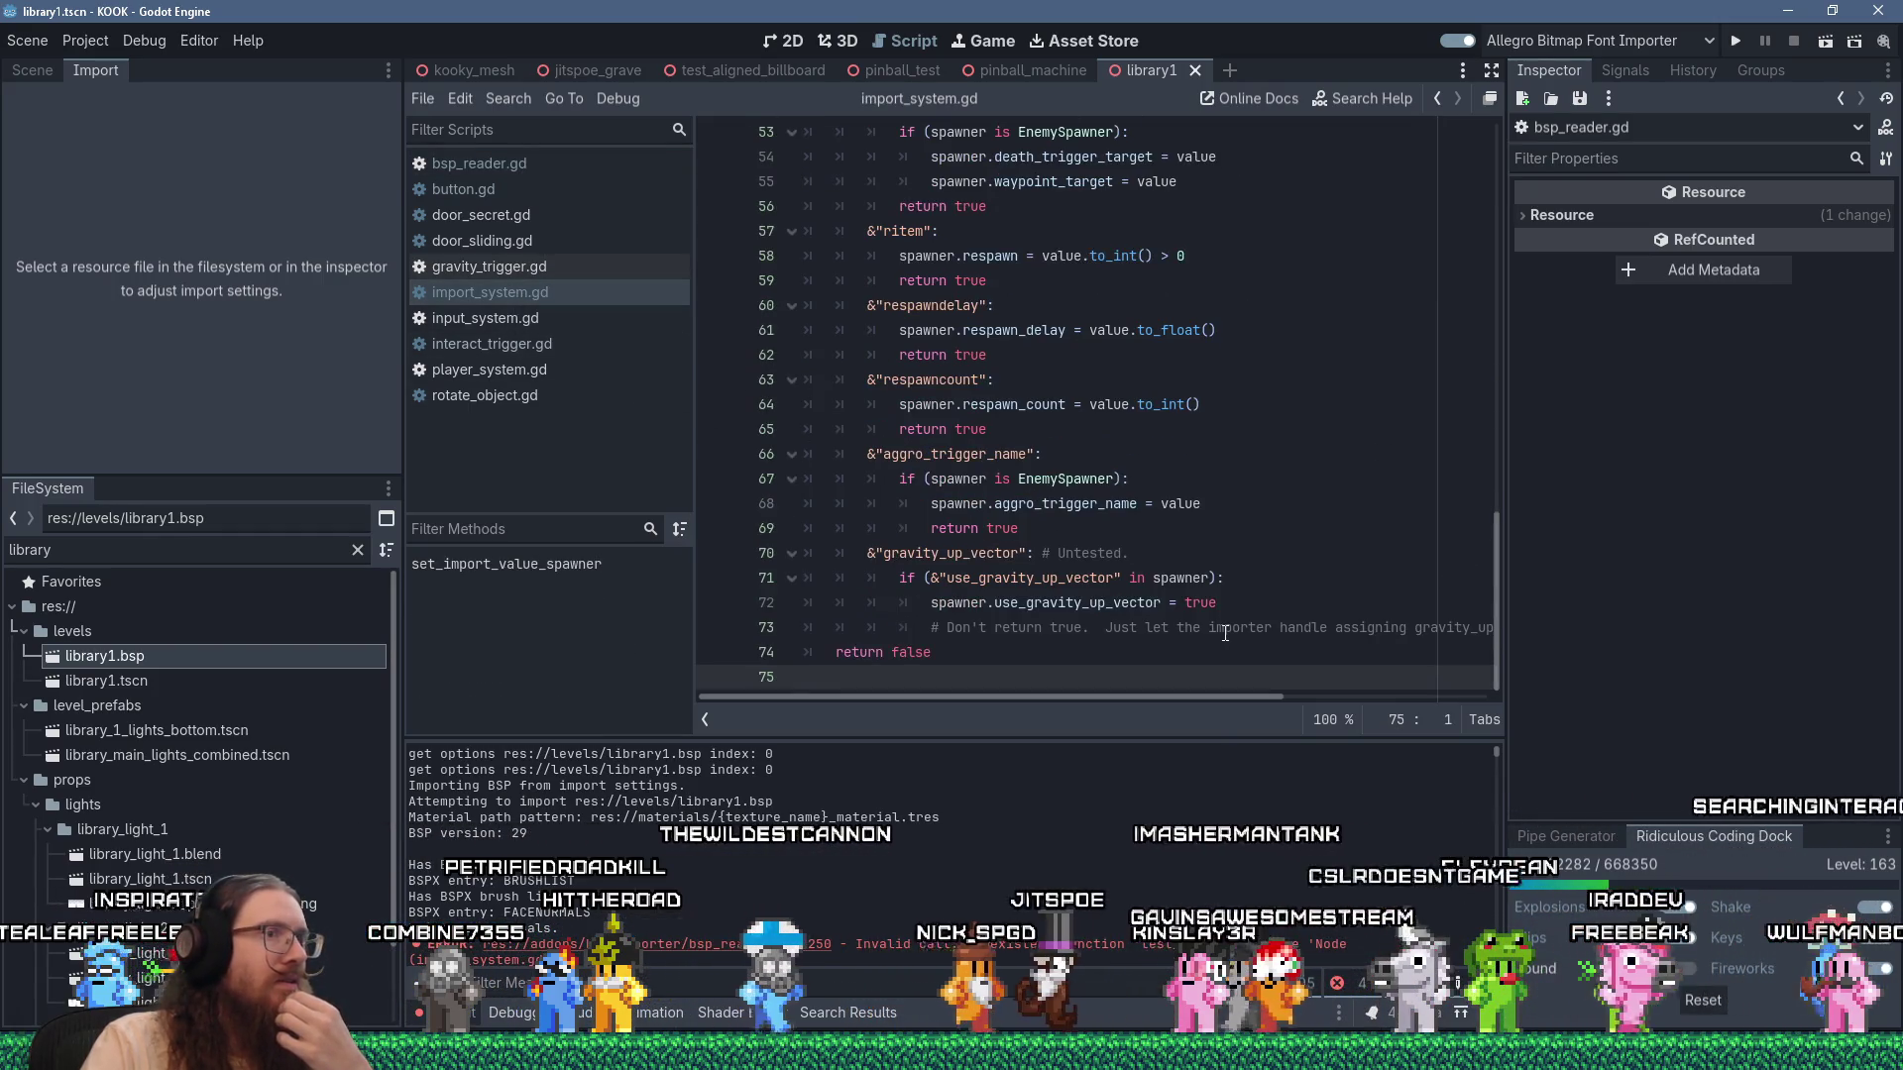
pyautogui.scroll(15, 1226, 632)
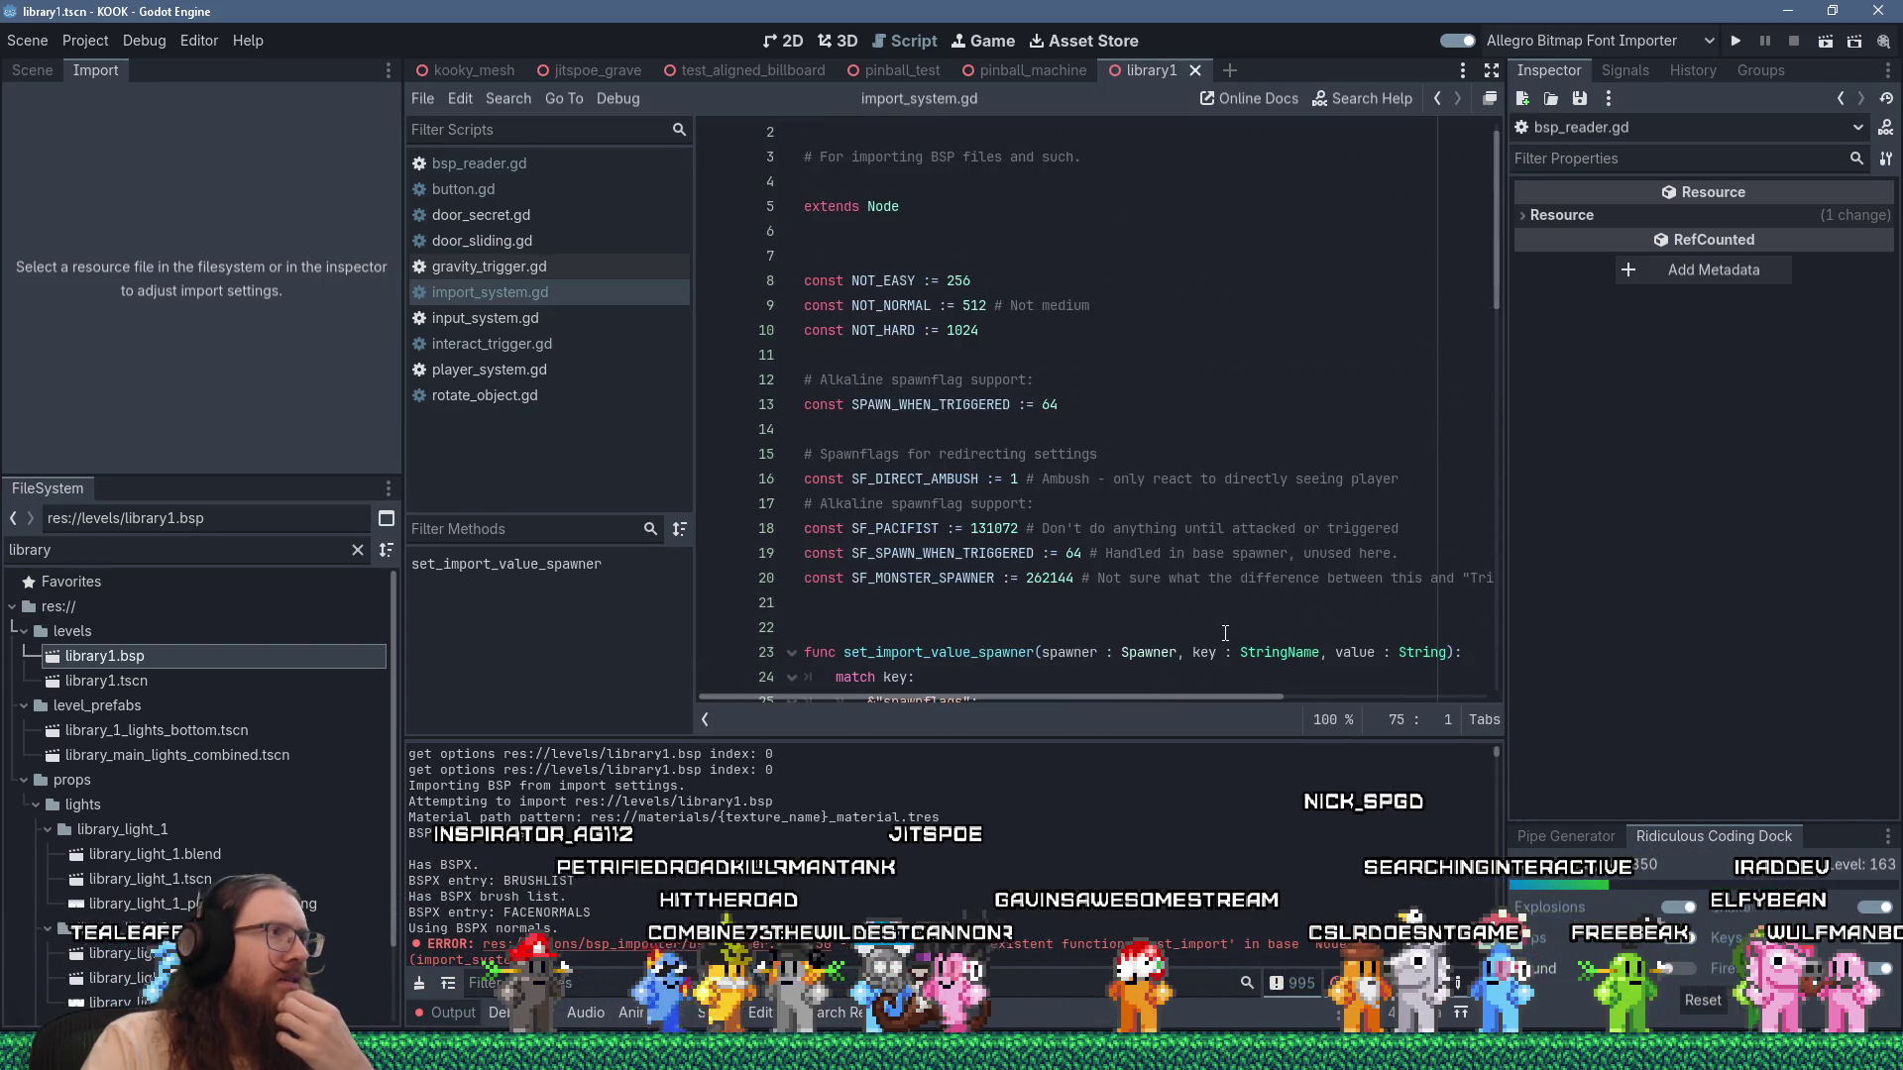
pyautogui.click(550, 321)
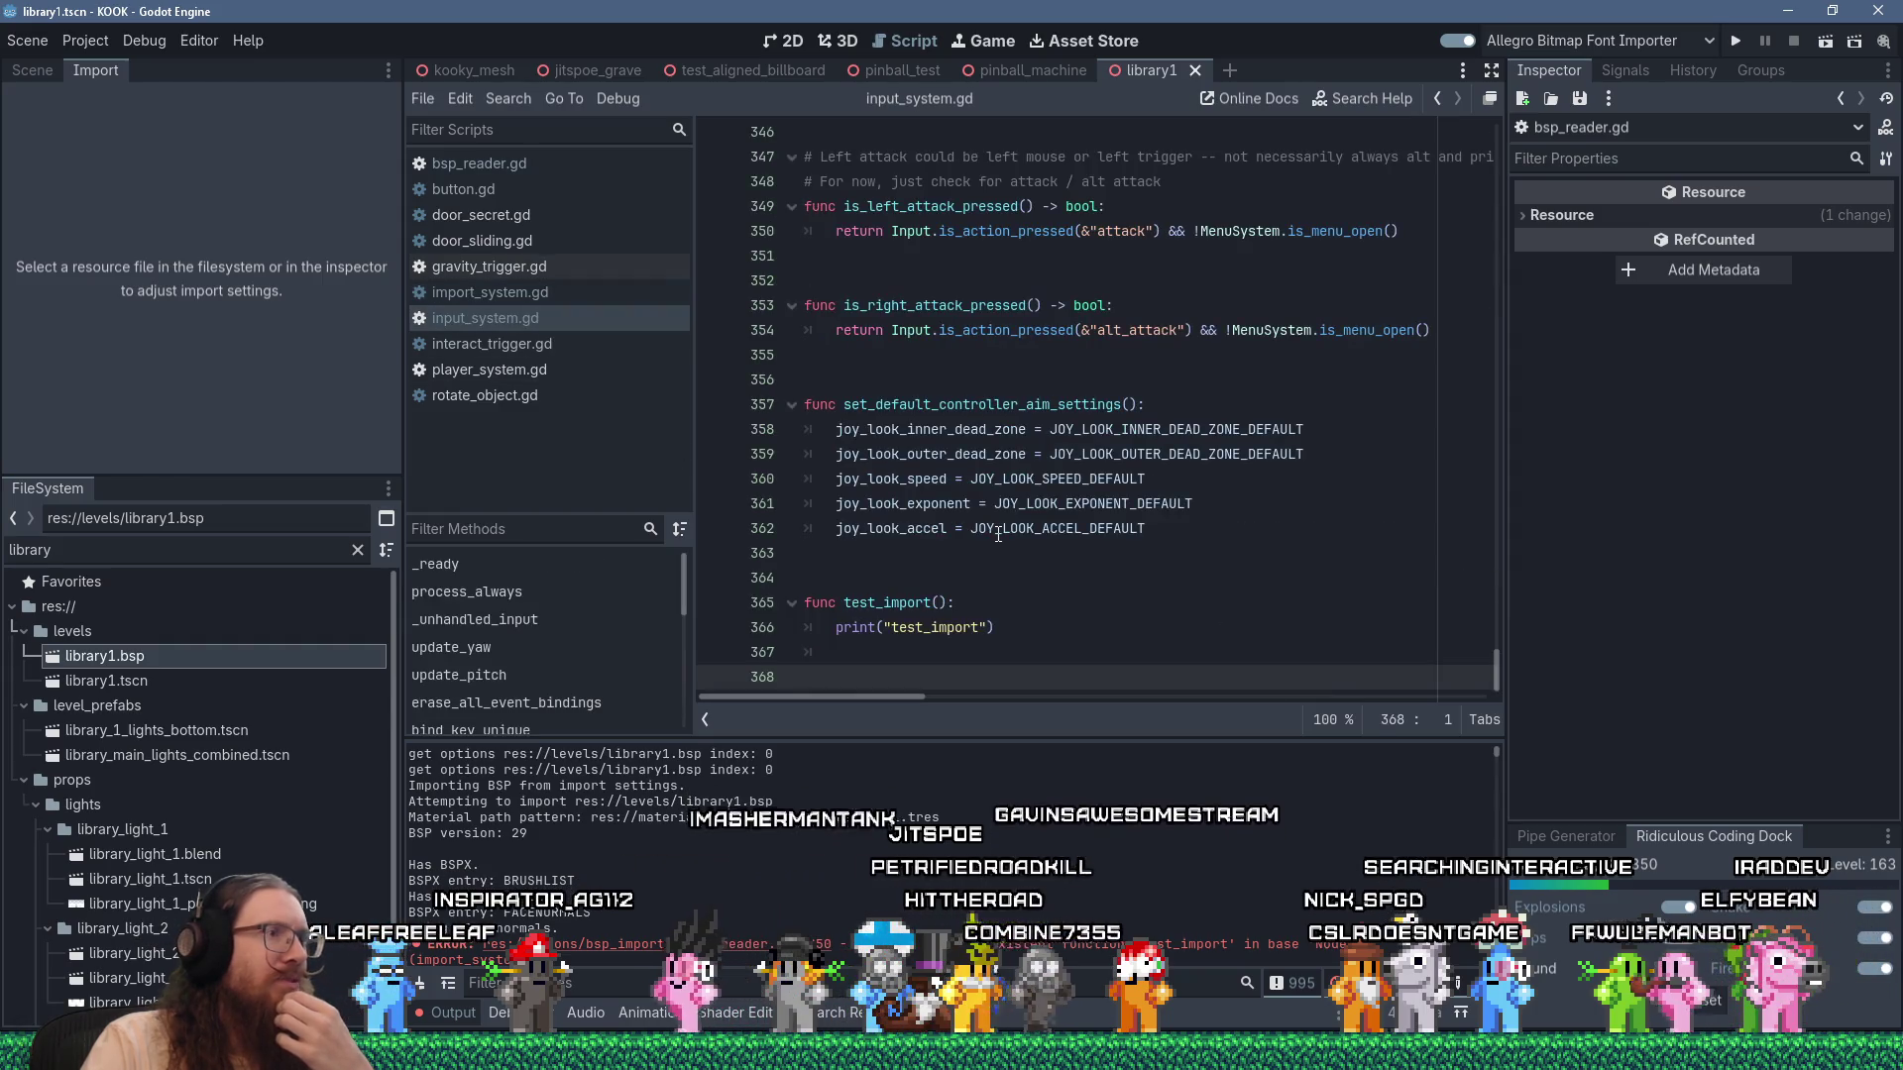
pyautogui.moveTo(807, 677); pyautogui.dragTo(811, 565)
pyautogui.hotkey('ctrl', 'c')
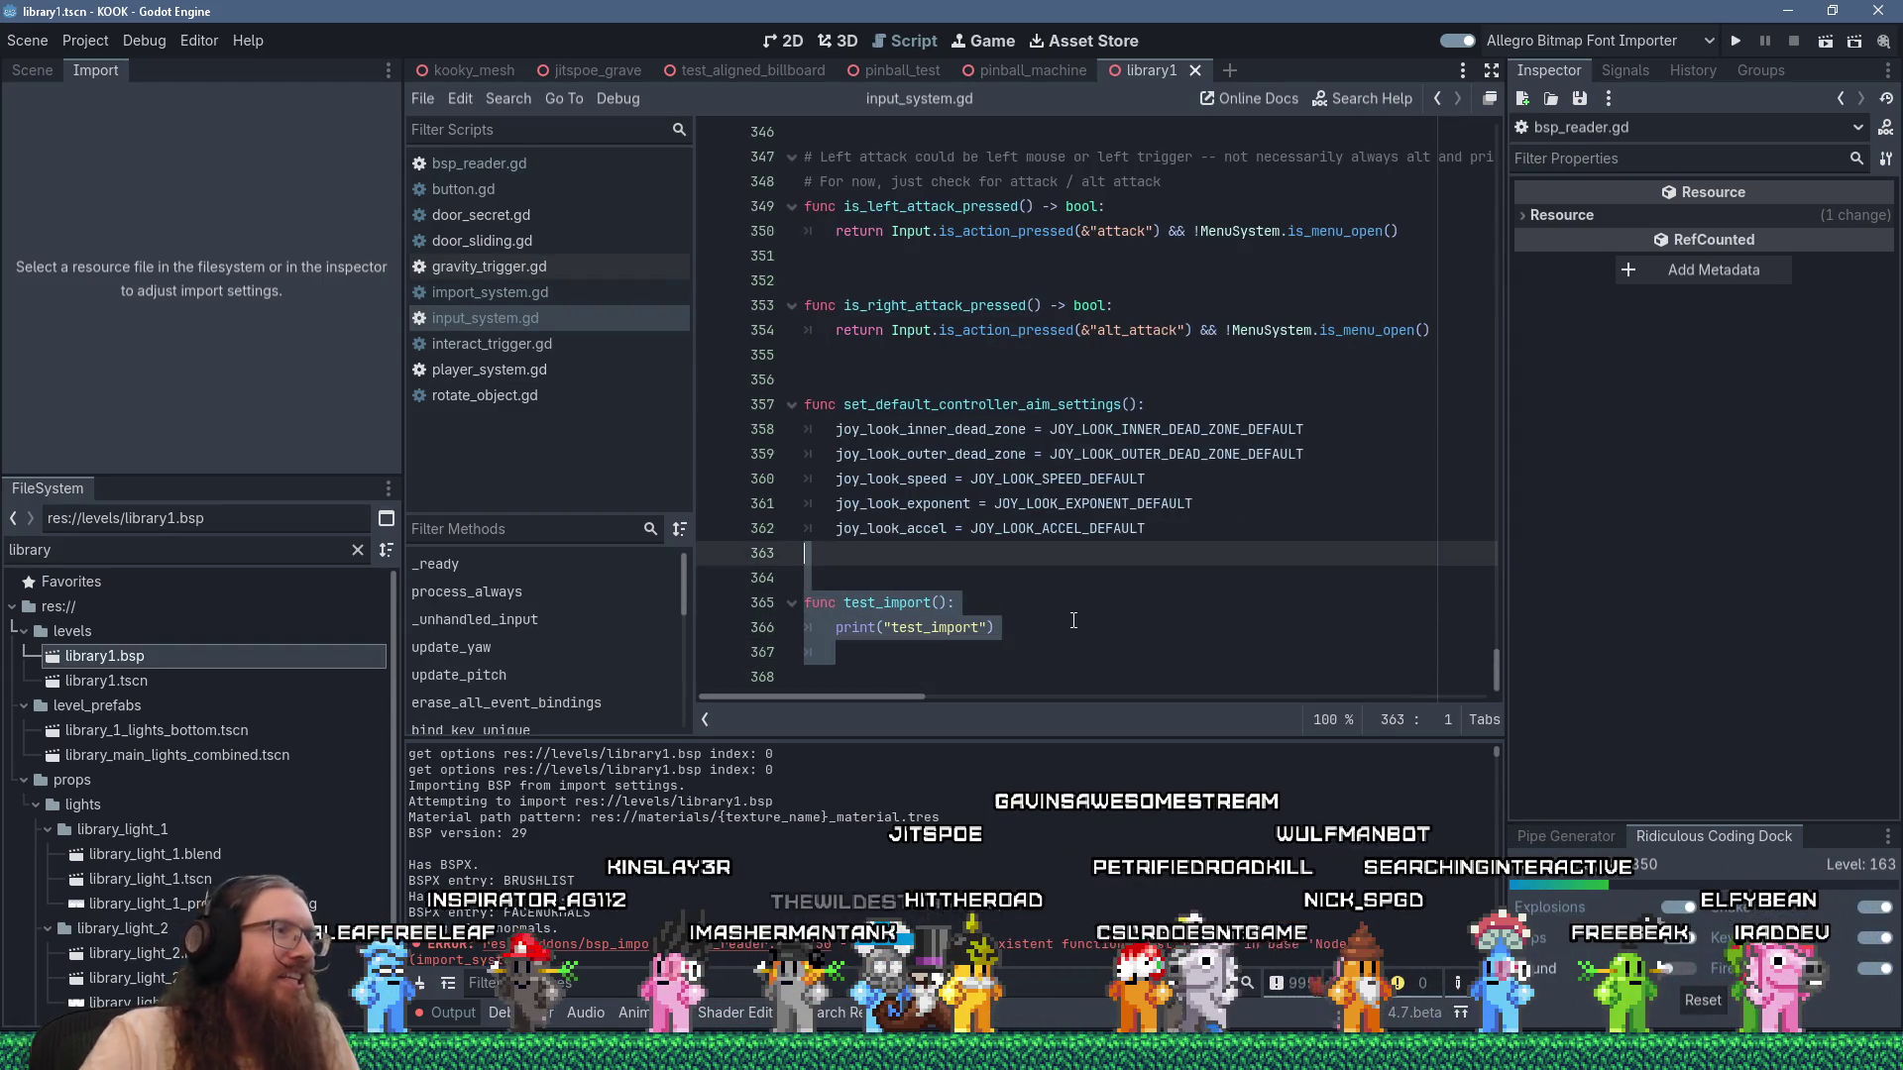
pyautogui.hotkey('shift', 'Delete')
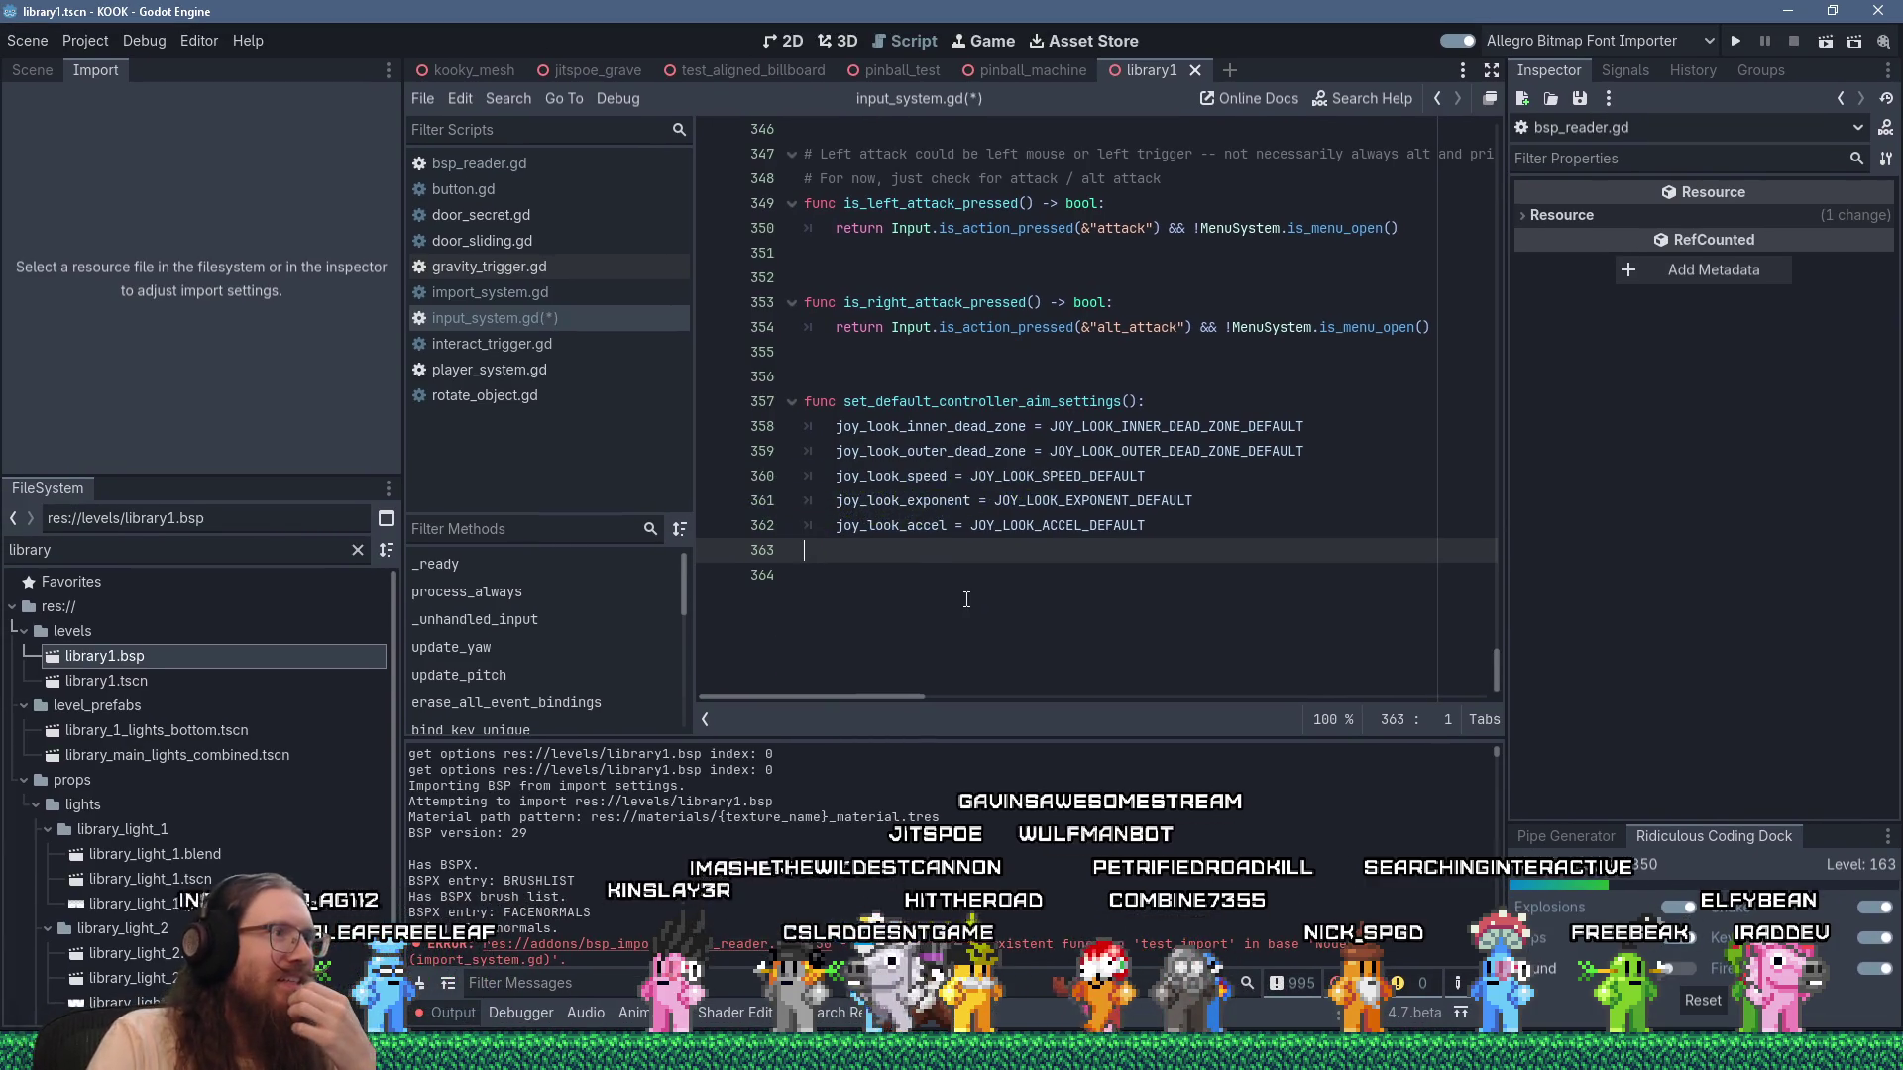
pyautogui.hotkey('ctrl', 's')
pyautogui.middleClick(535, 319)
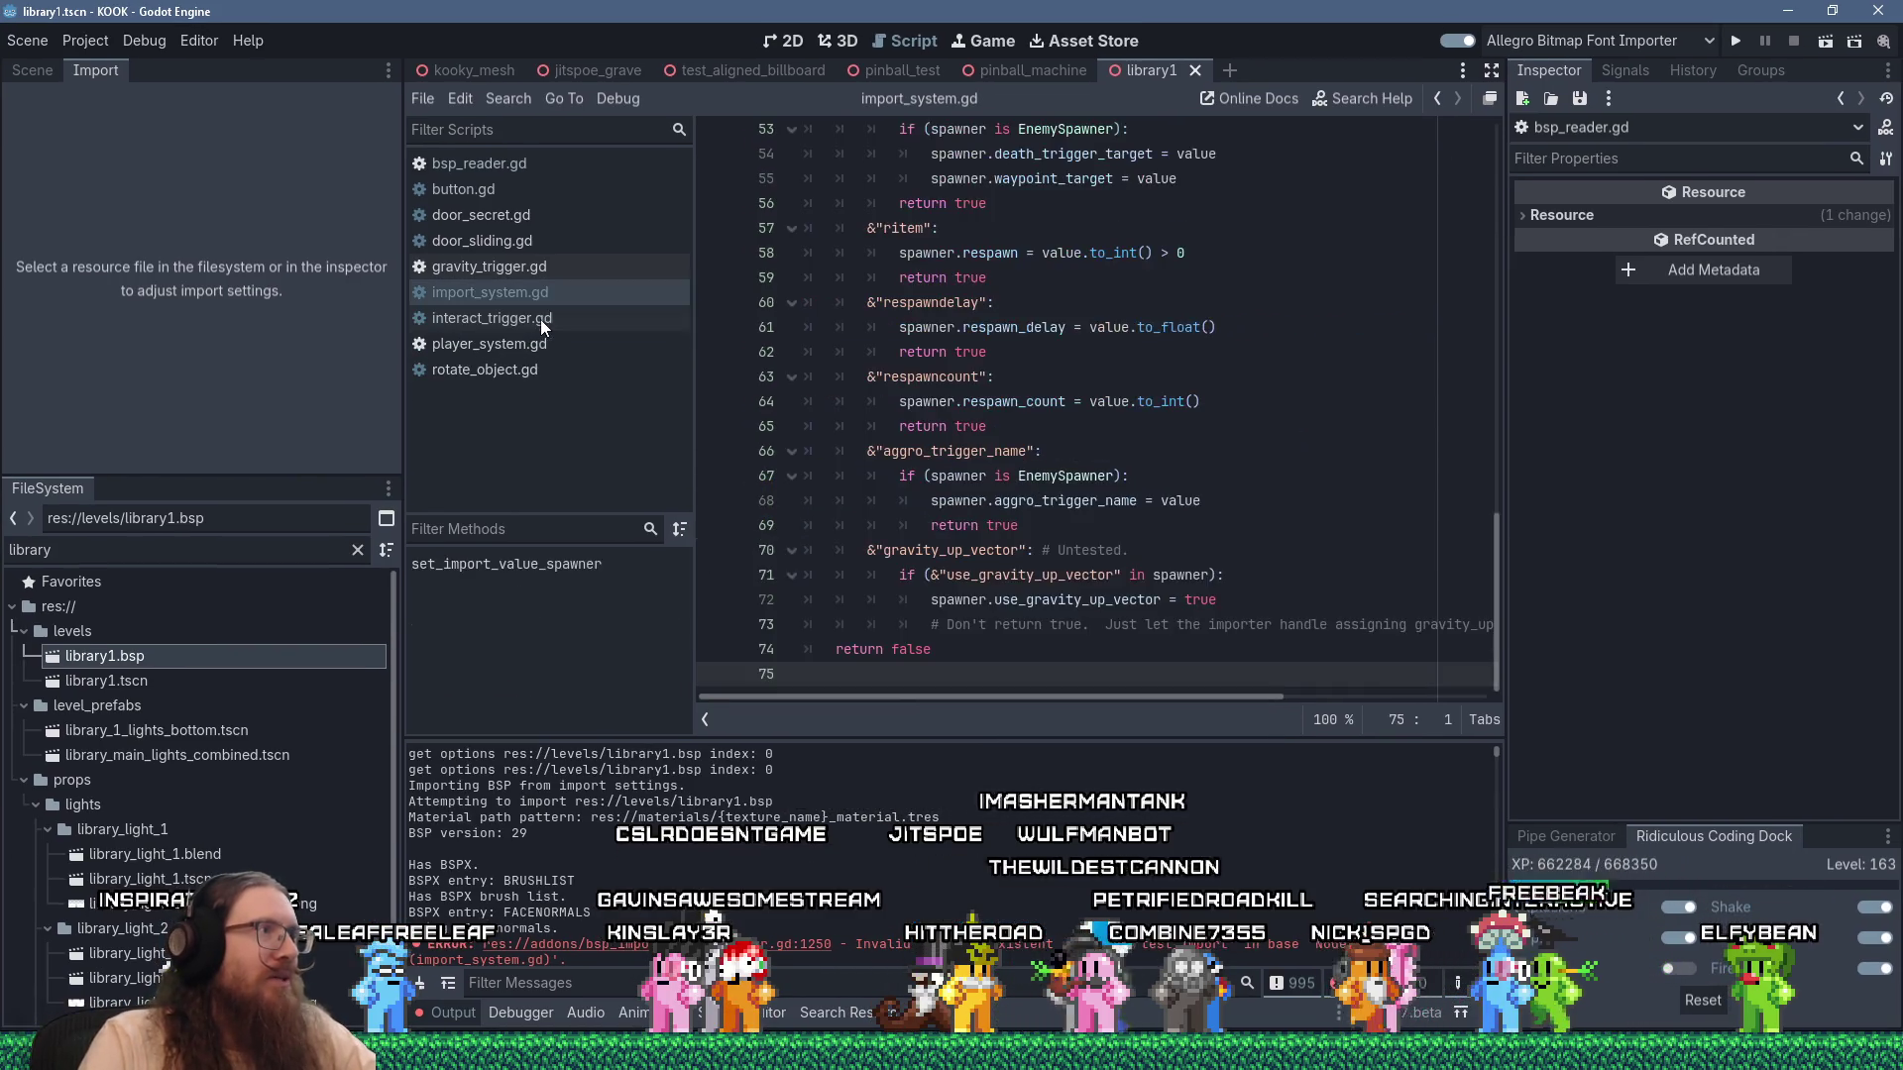
# Paste the test_import() function at the end of import_system.gd and save.
pyautogui.click(939, 674)
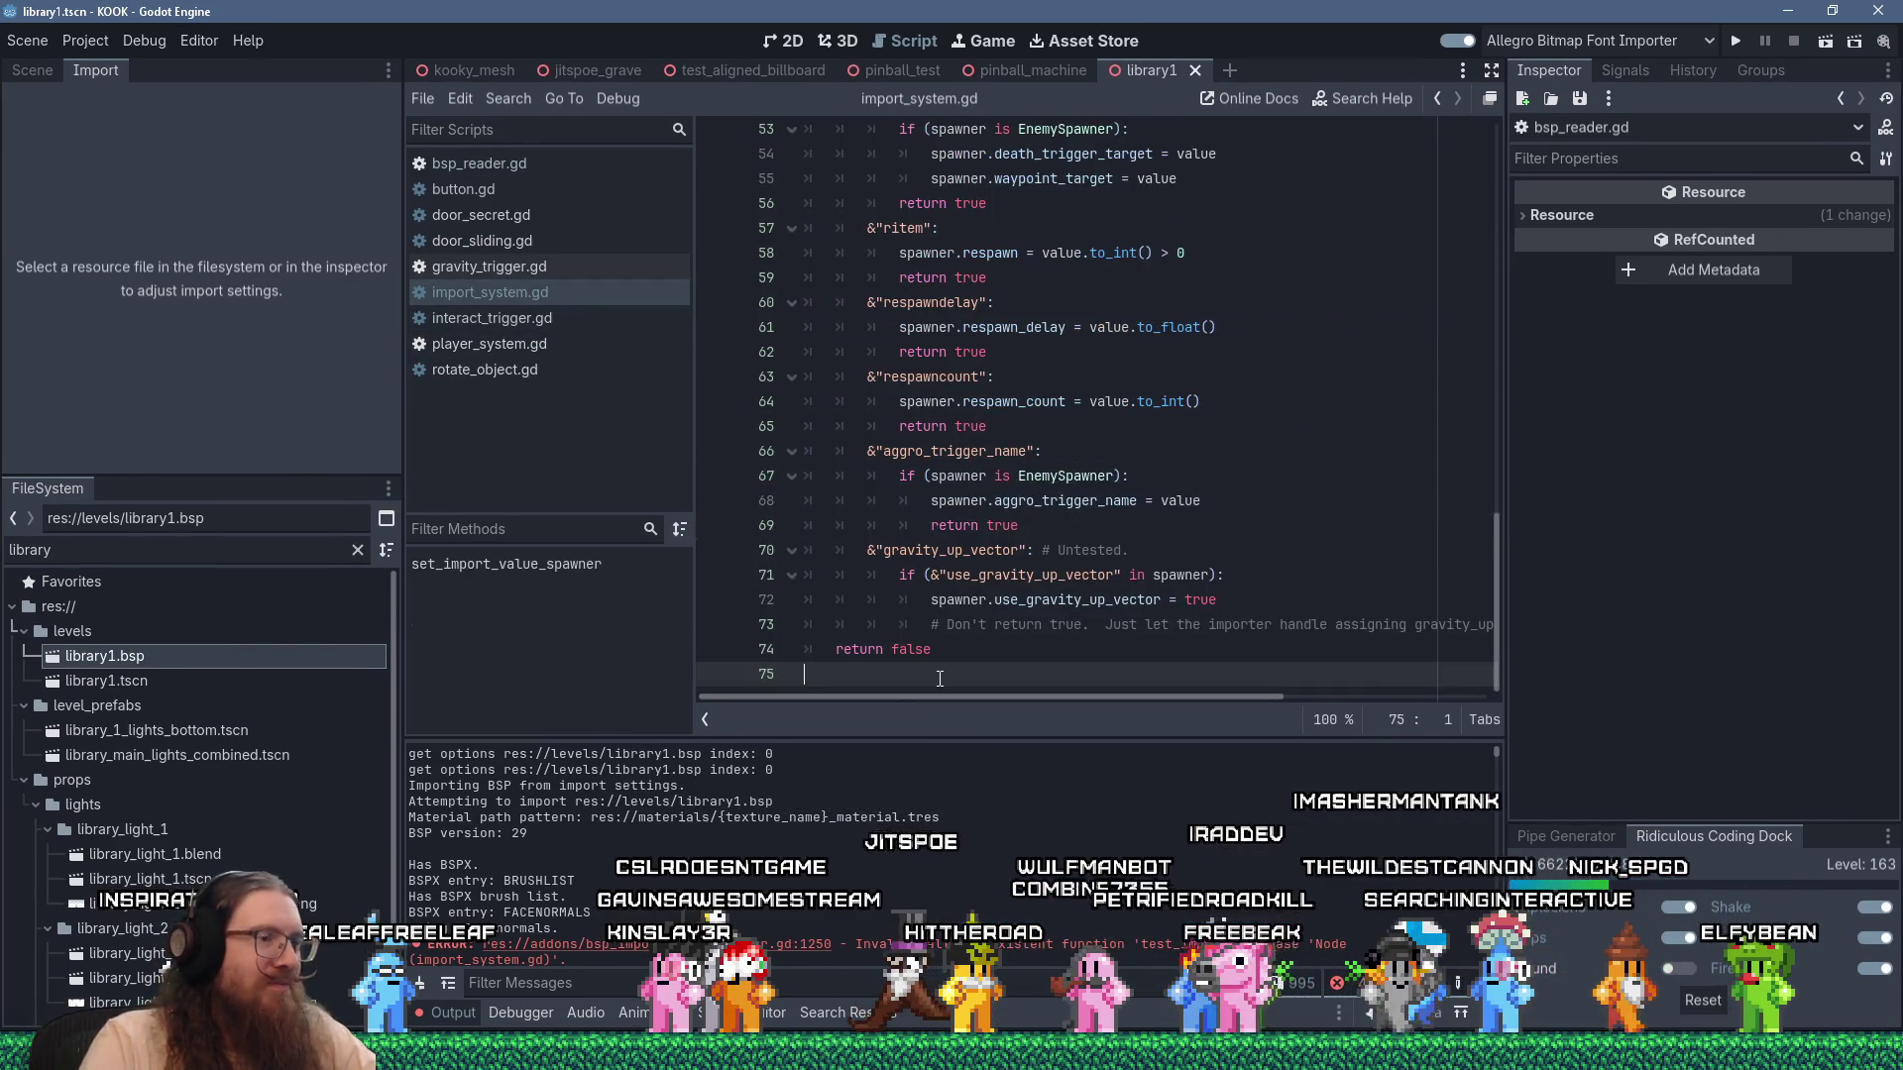
pyautogui.press('shift+Insert')
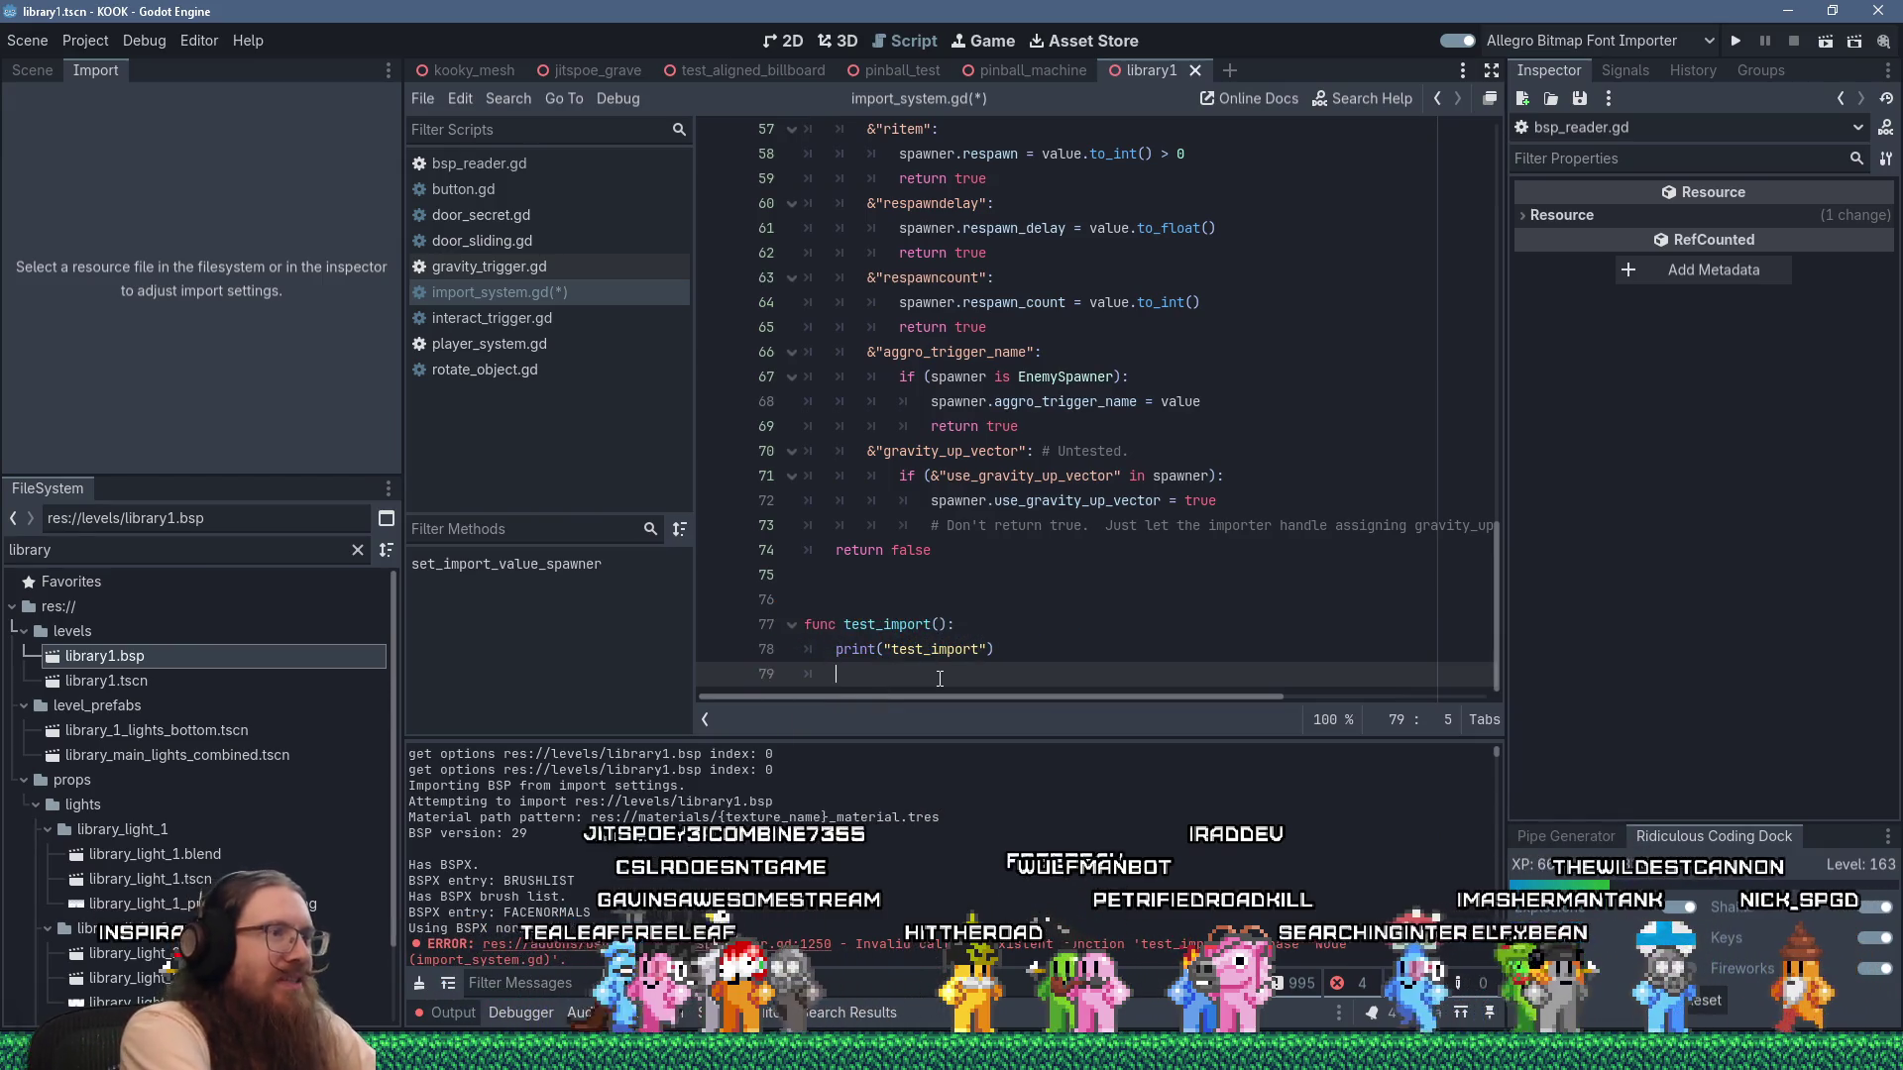
pyautogui.hotkey('ctrl', 's')
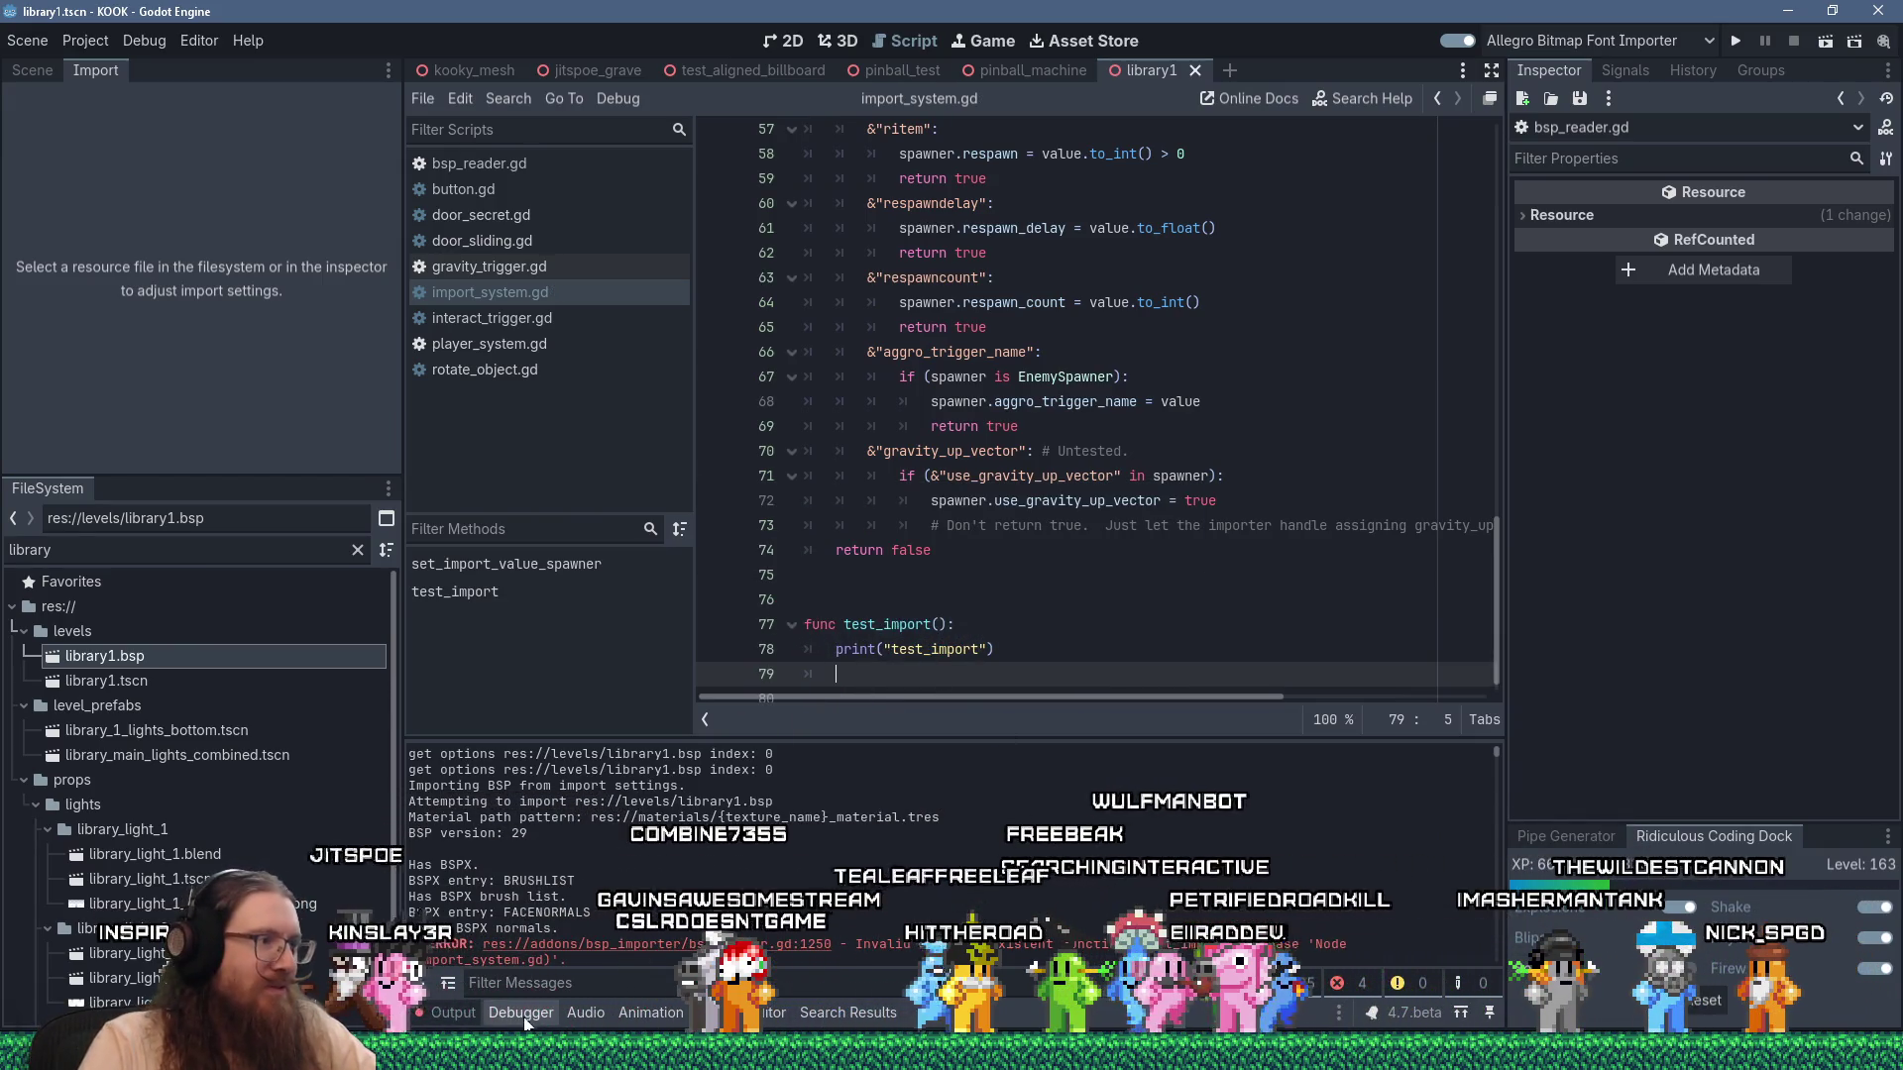
# Reimport library1.bsp and scroll the Output to check the repeated test_import prints.
pyautogui.click(159, 658)
pyautogui.click(216, 460)
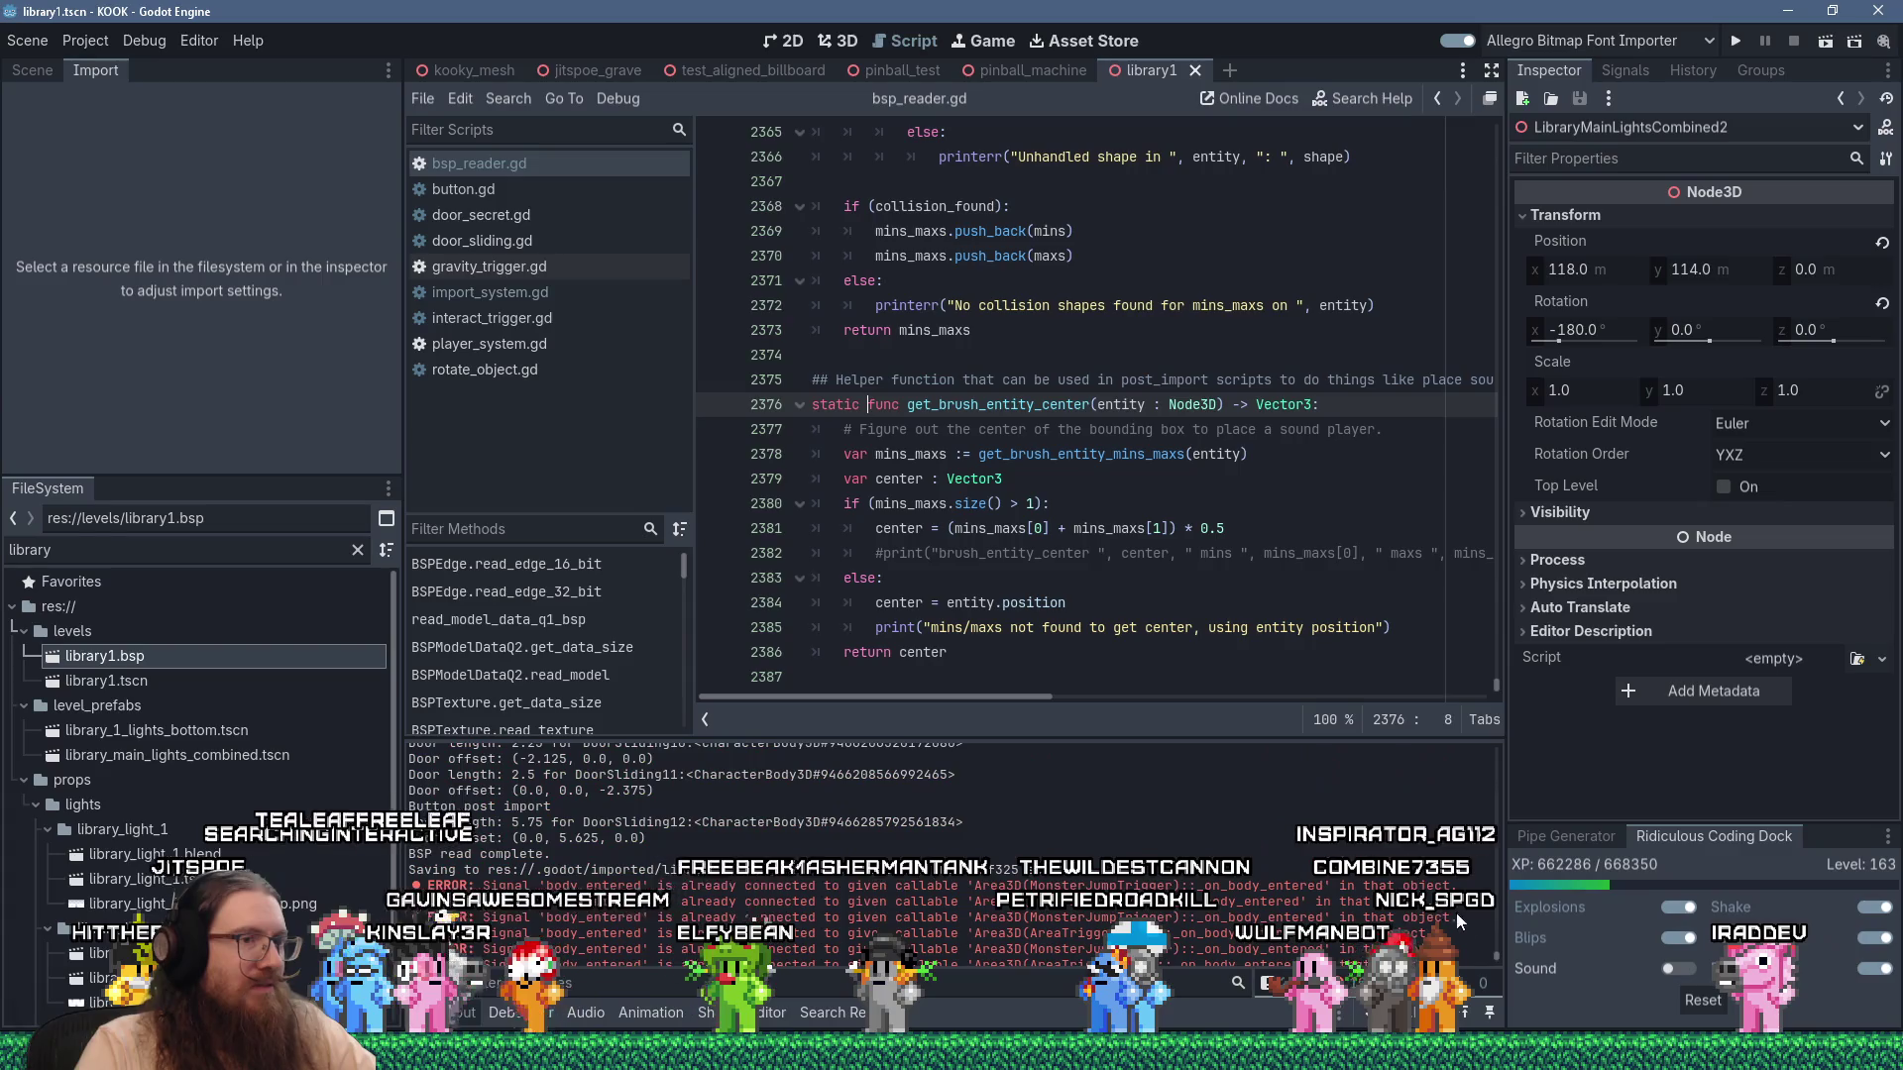
pyautogui.moveTo(1499, 801); pyautogui.dragTo(1504, 752)
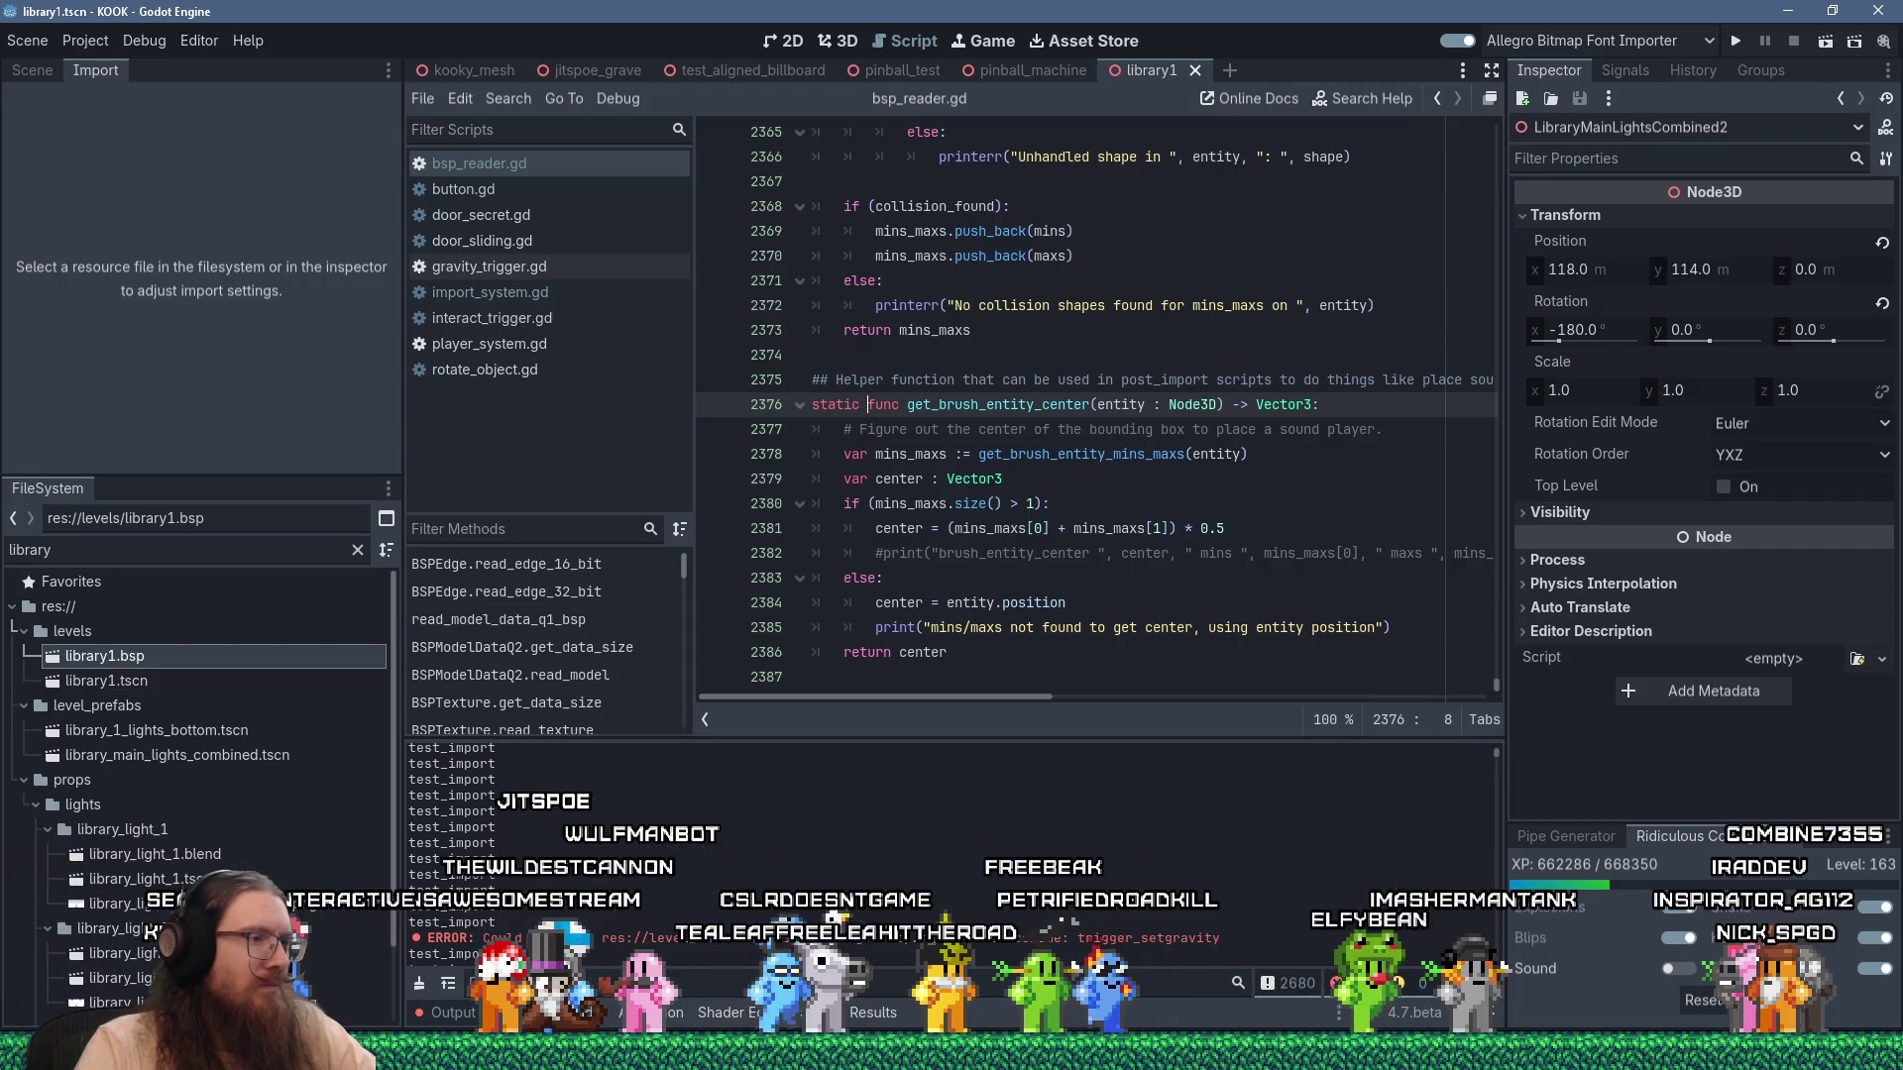
pyautogui.scroll(2, 1406, 831)
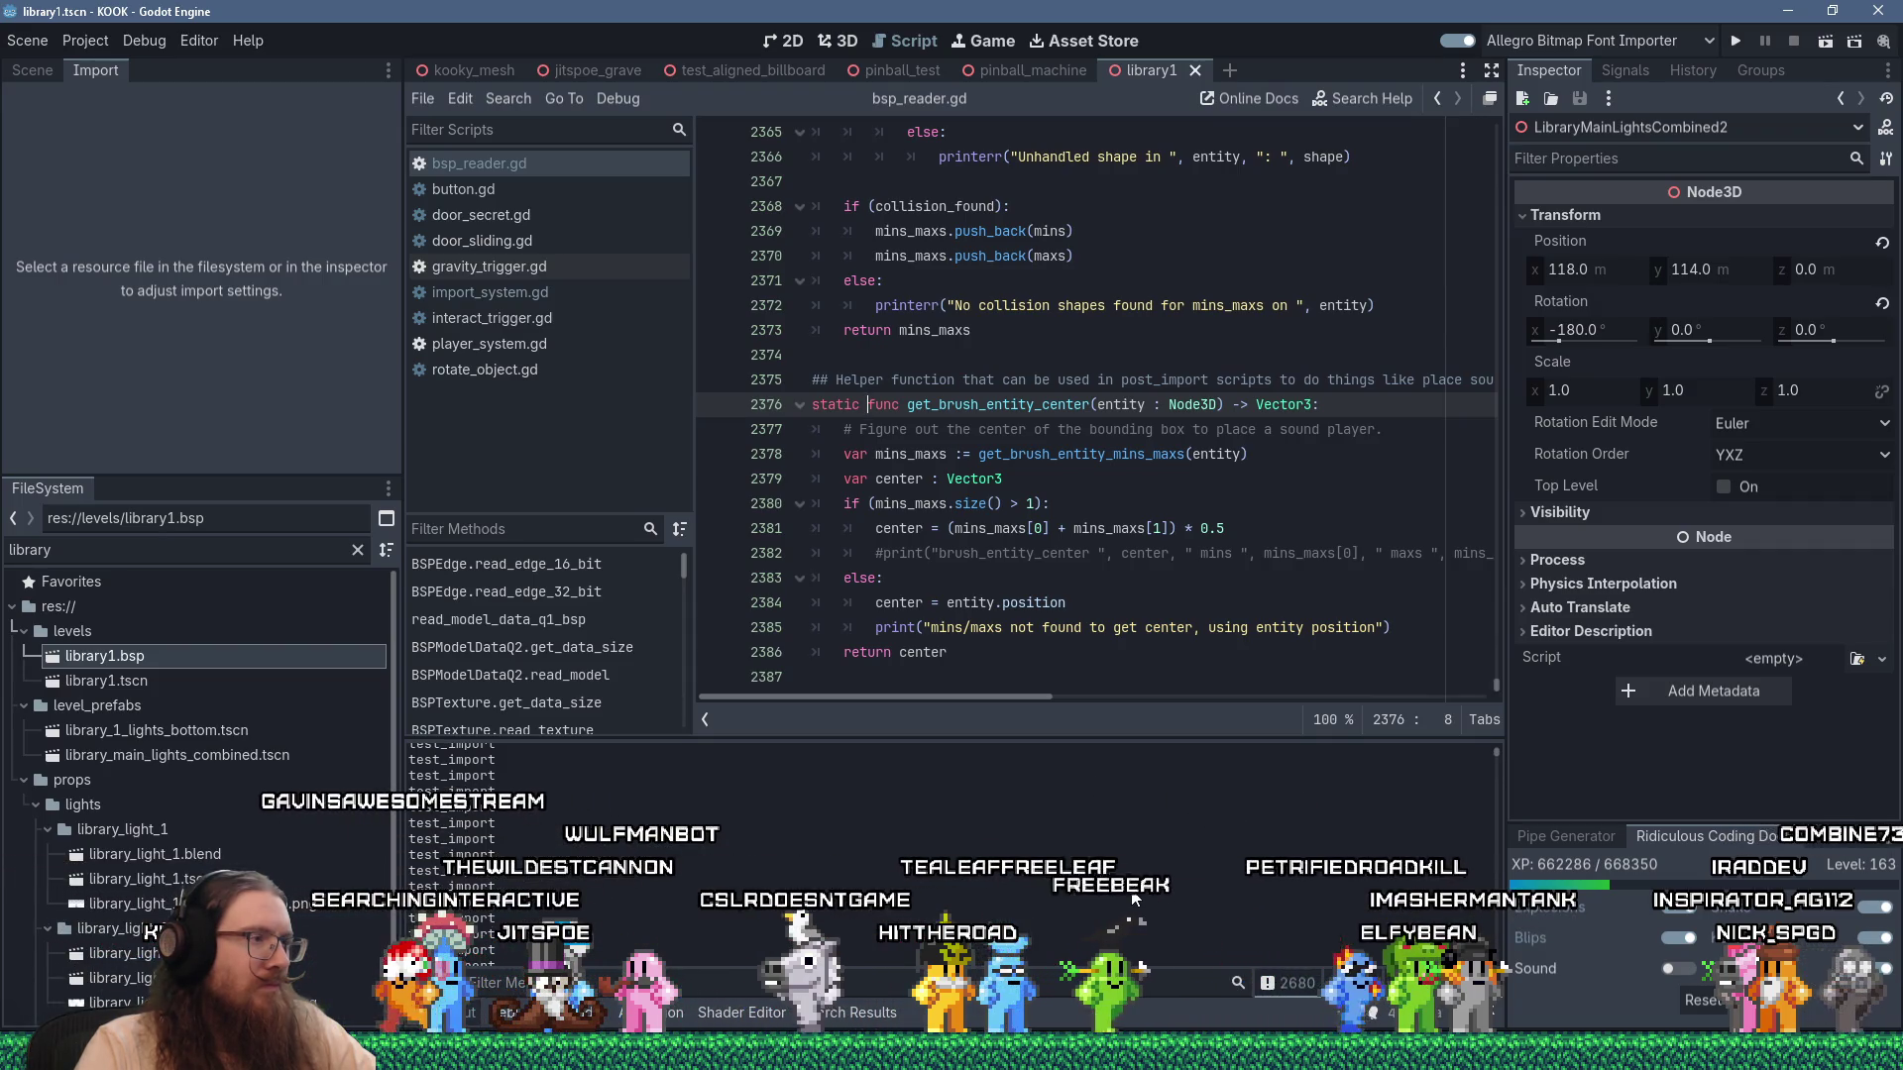
pyautogui.scroll(-2, 872, 817)
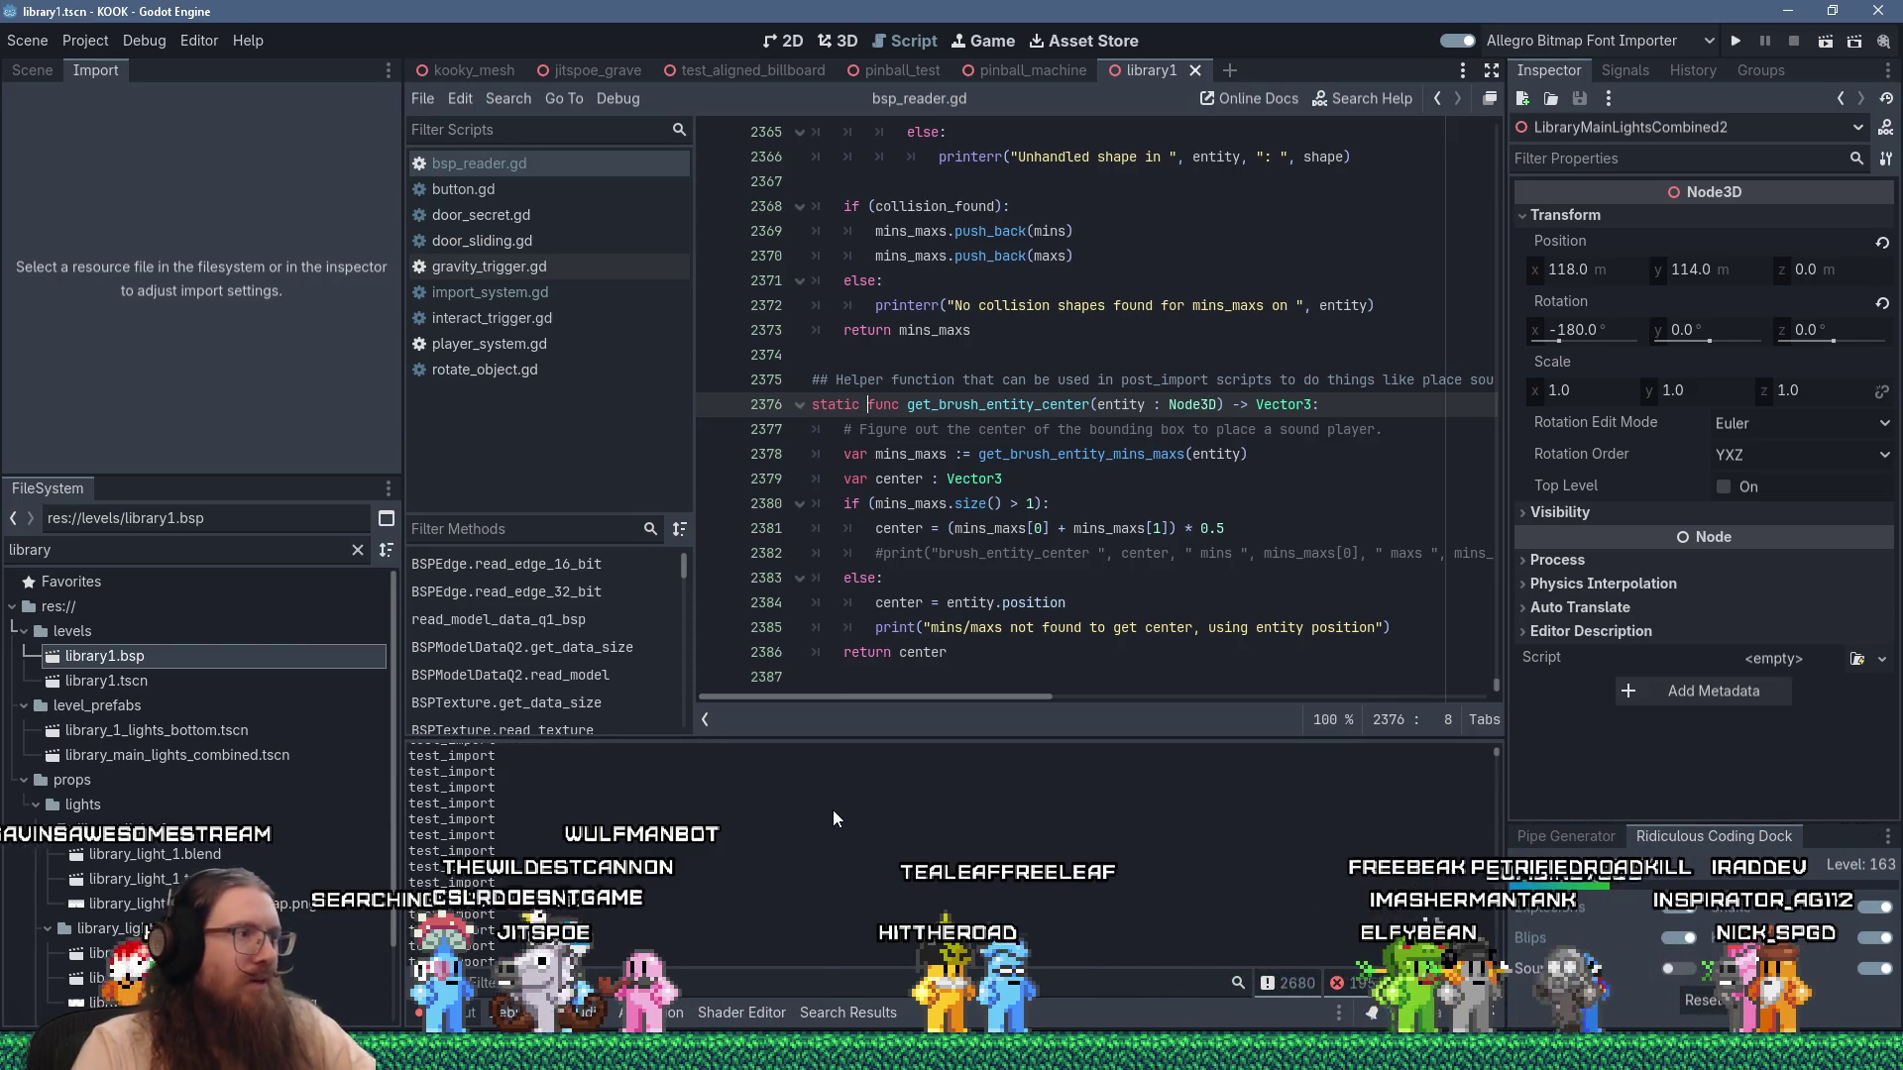
pyautogui.scroll(2, 680, 851)
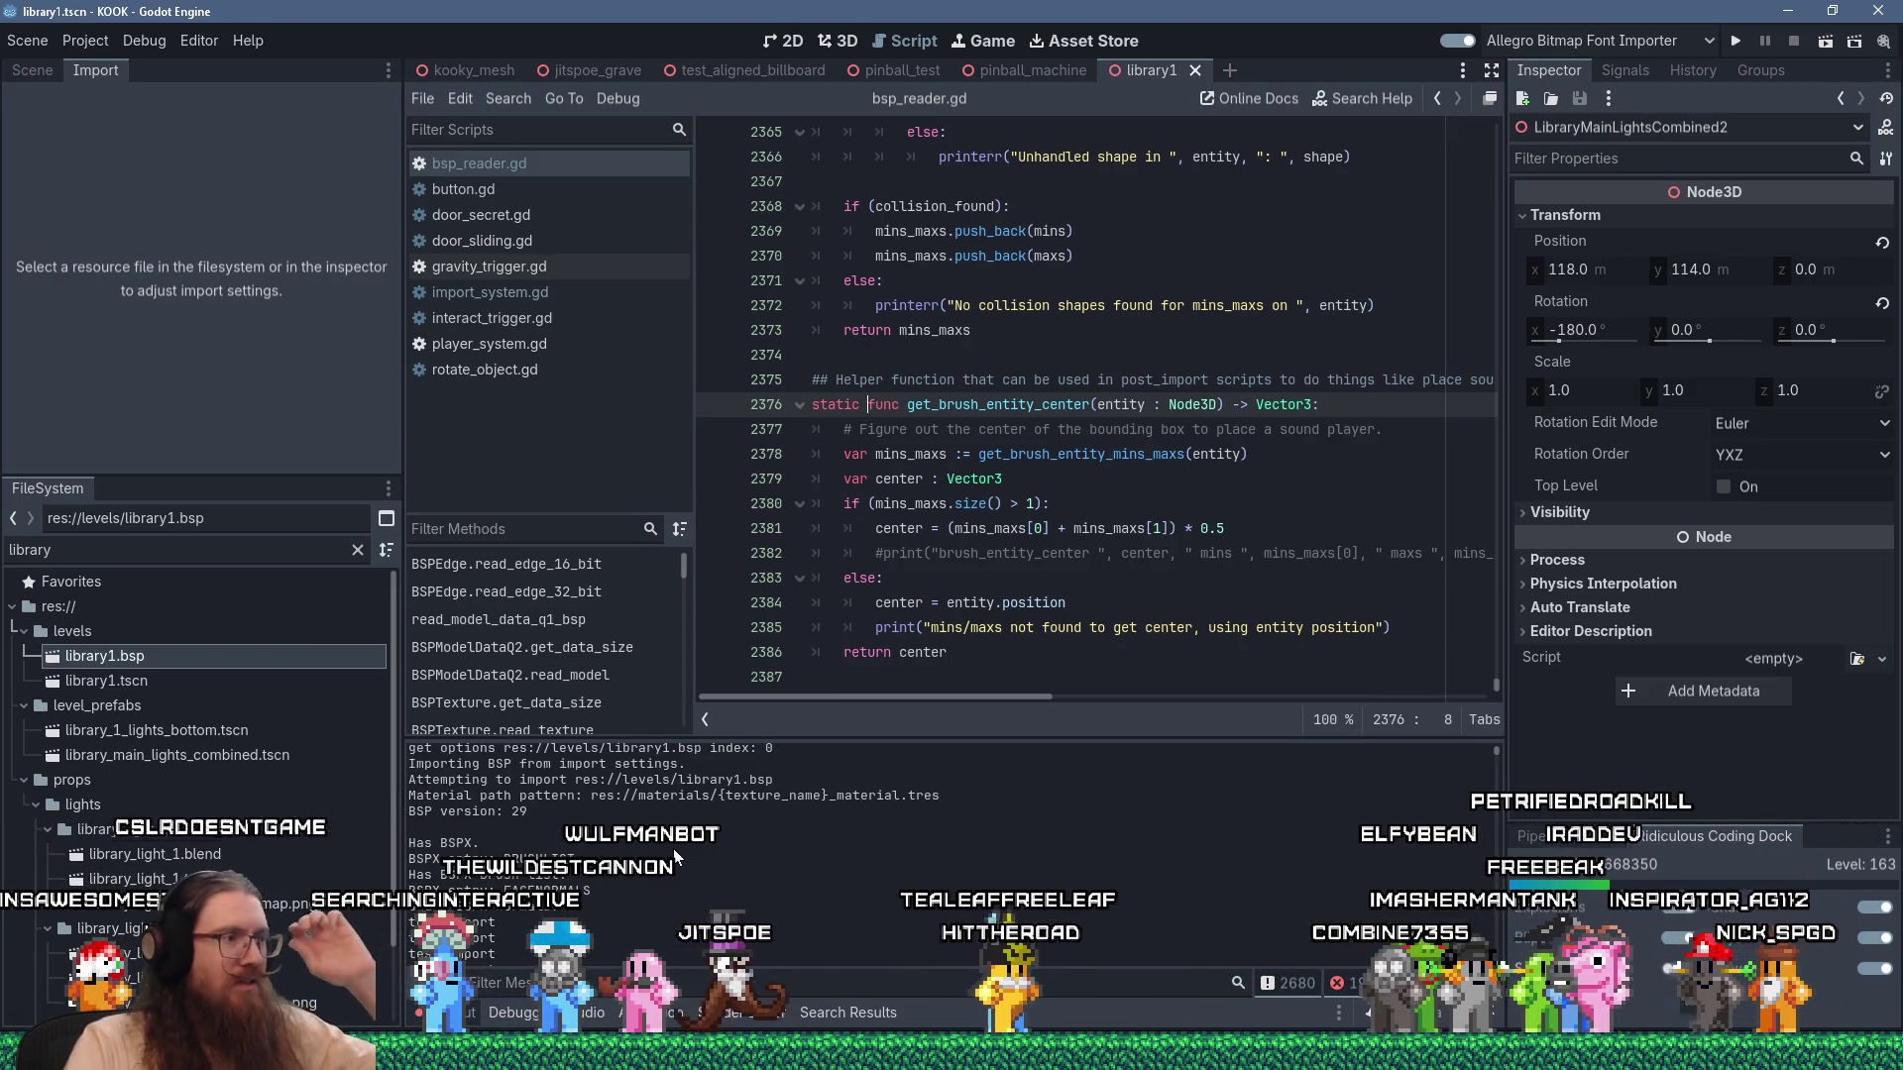
pyautogui.scroll(-3, 634, 853)
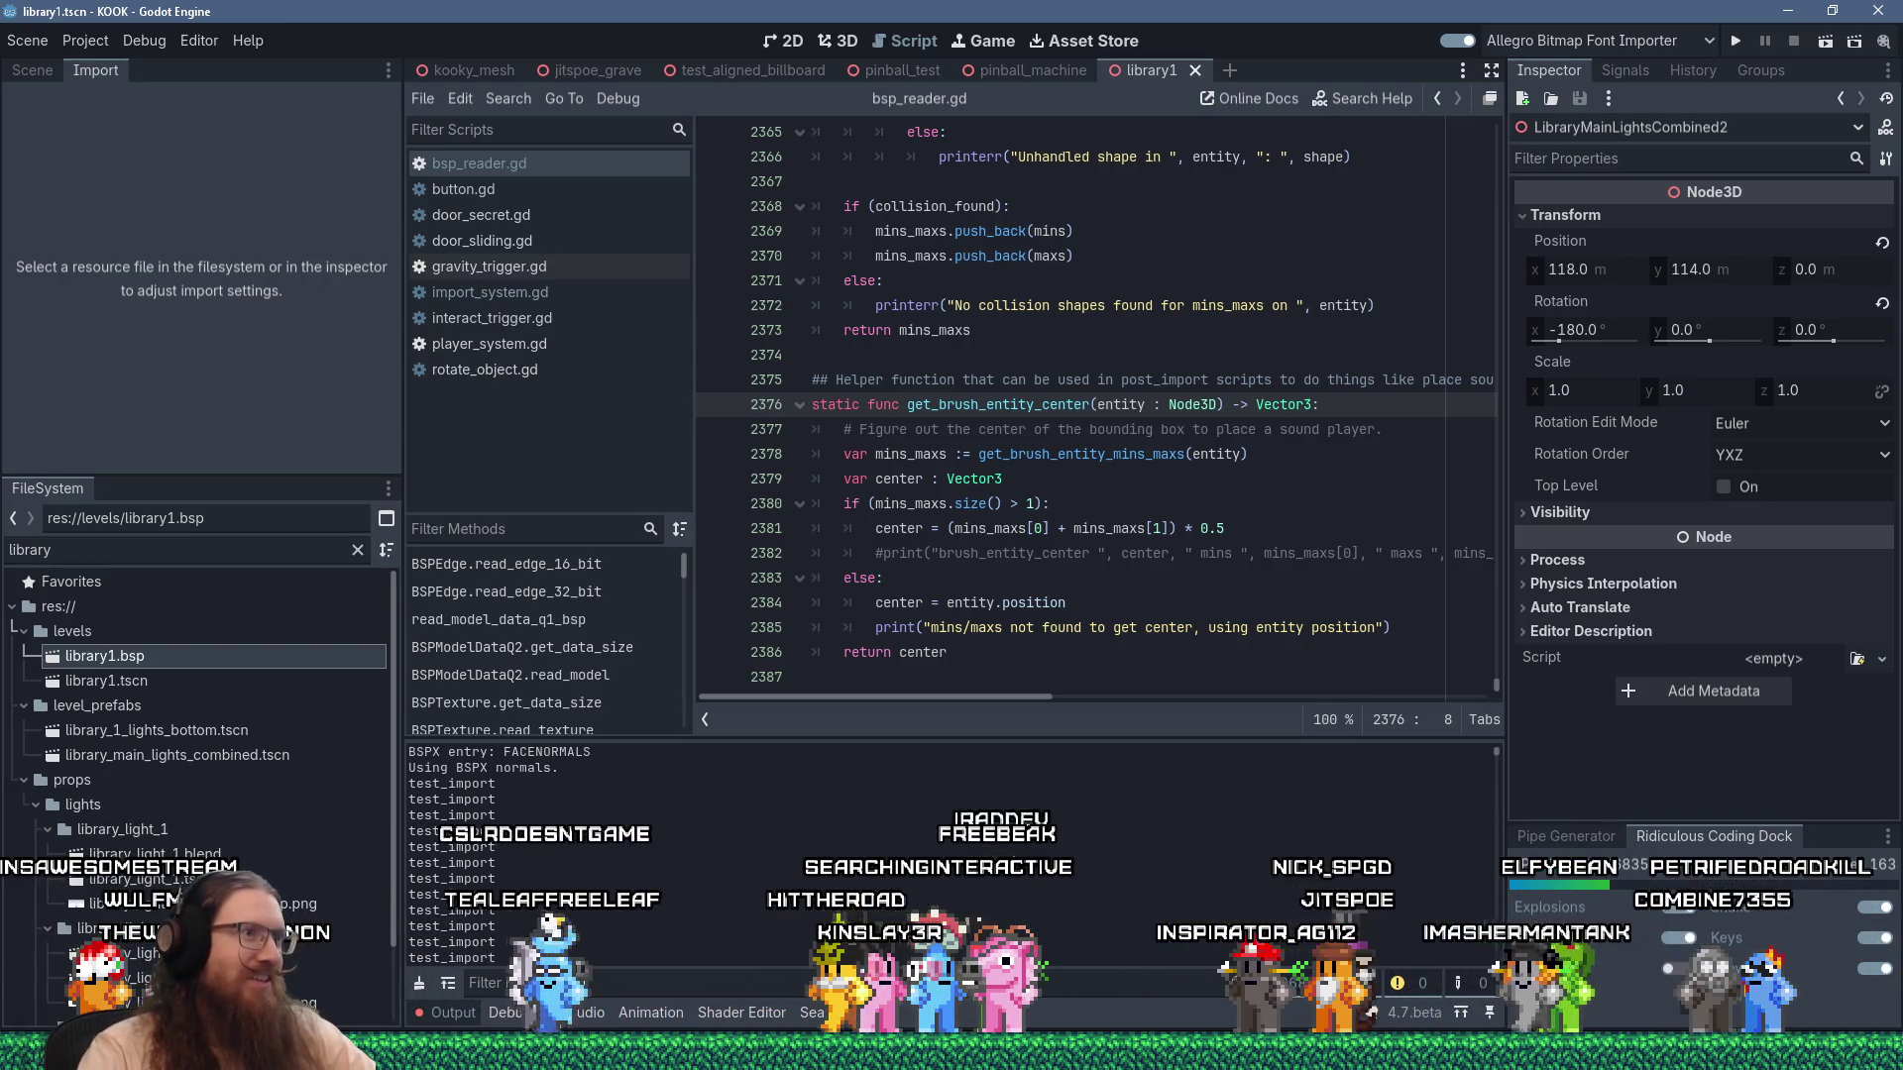
pyautogui.click(866, 684)
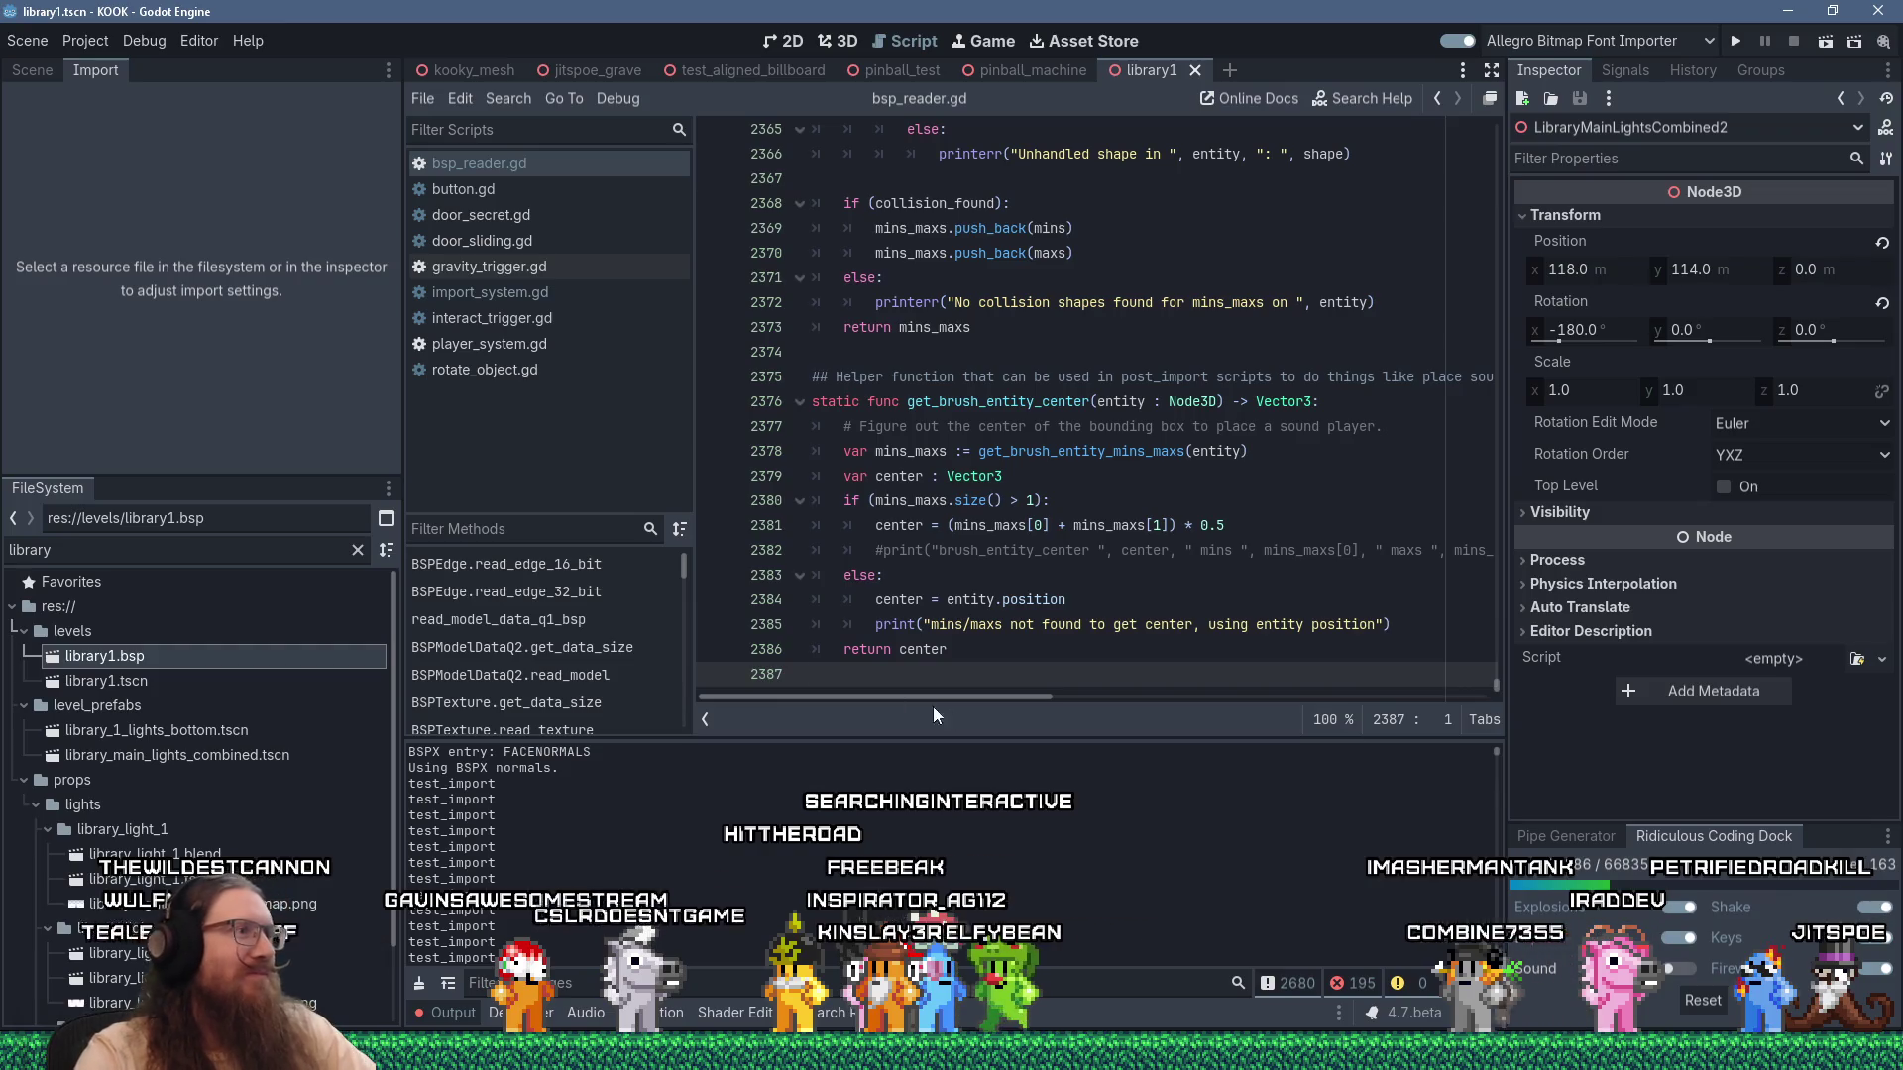
pyautogui.scroll(-1, 796, 852)
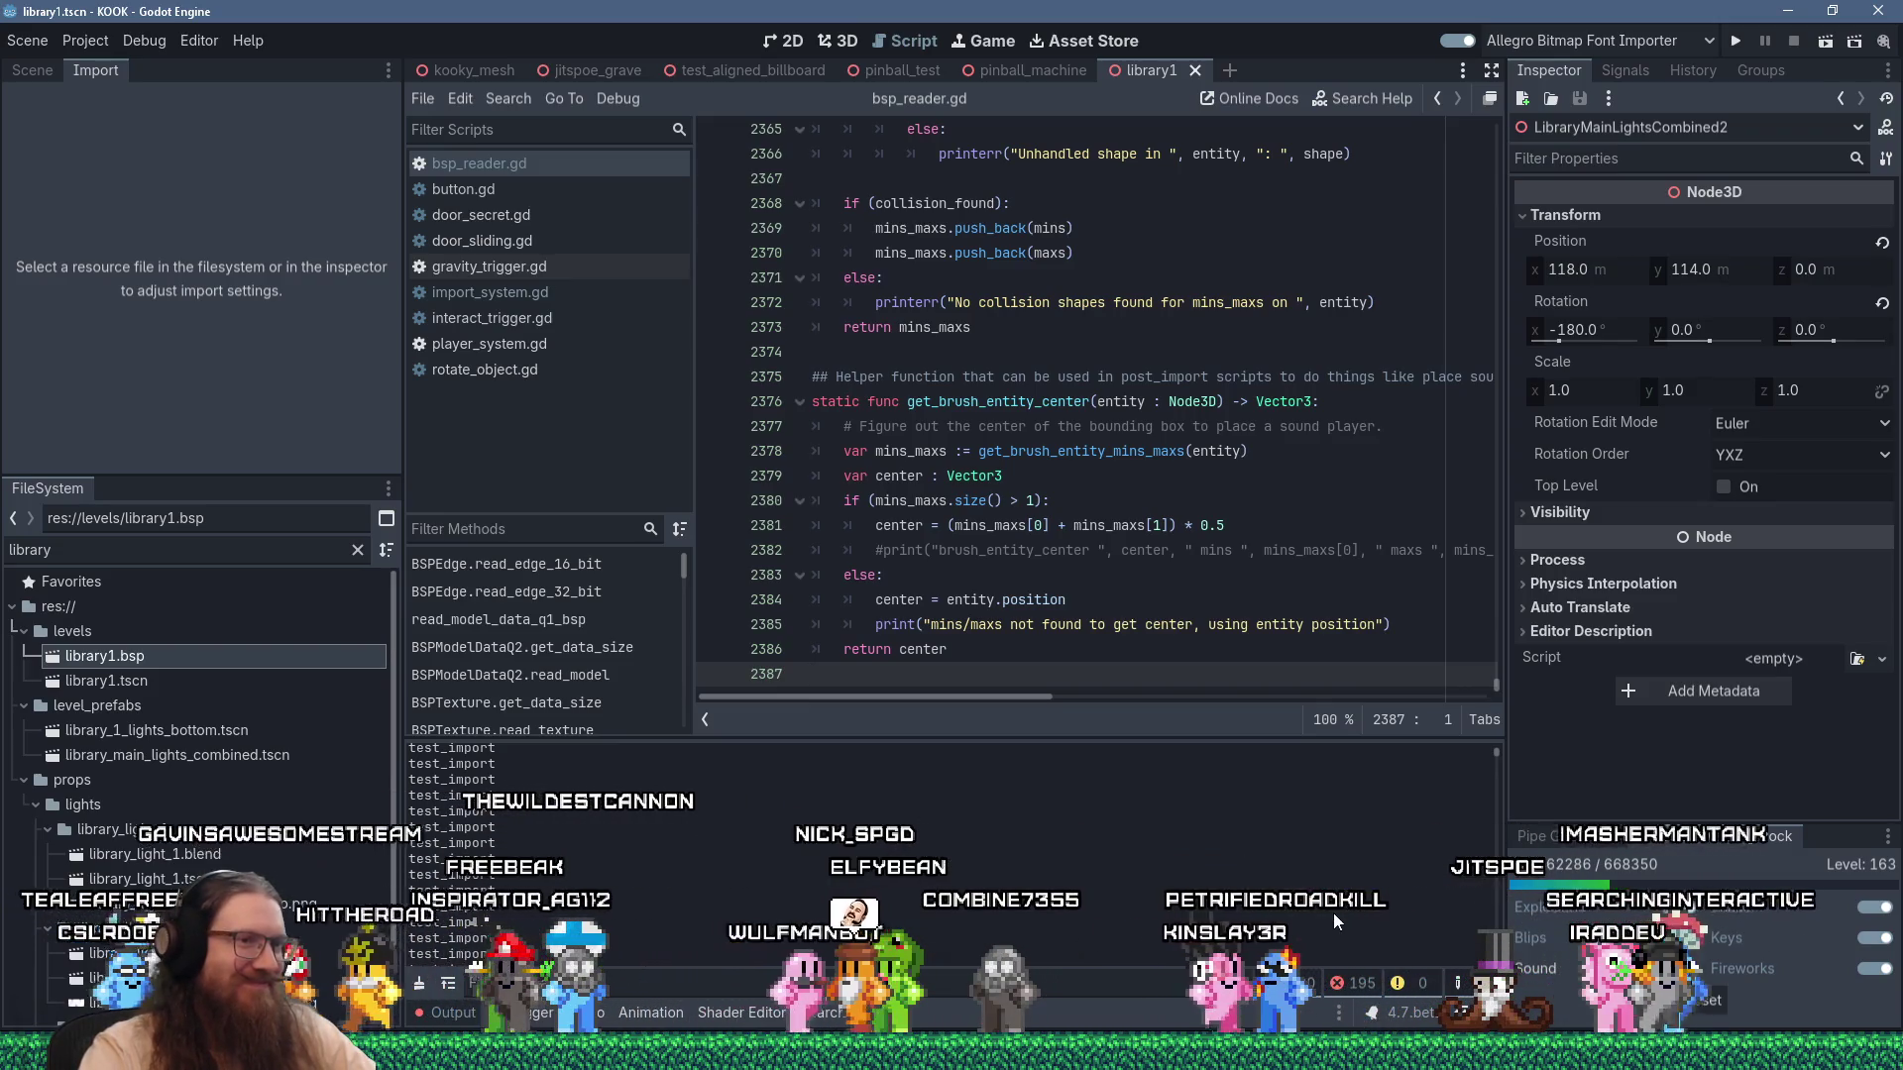
pyautogui.moveTo(1495, 754); pyautogui.dragTo(1497, 761)
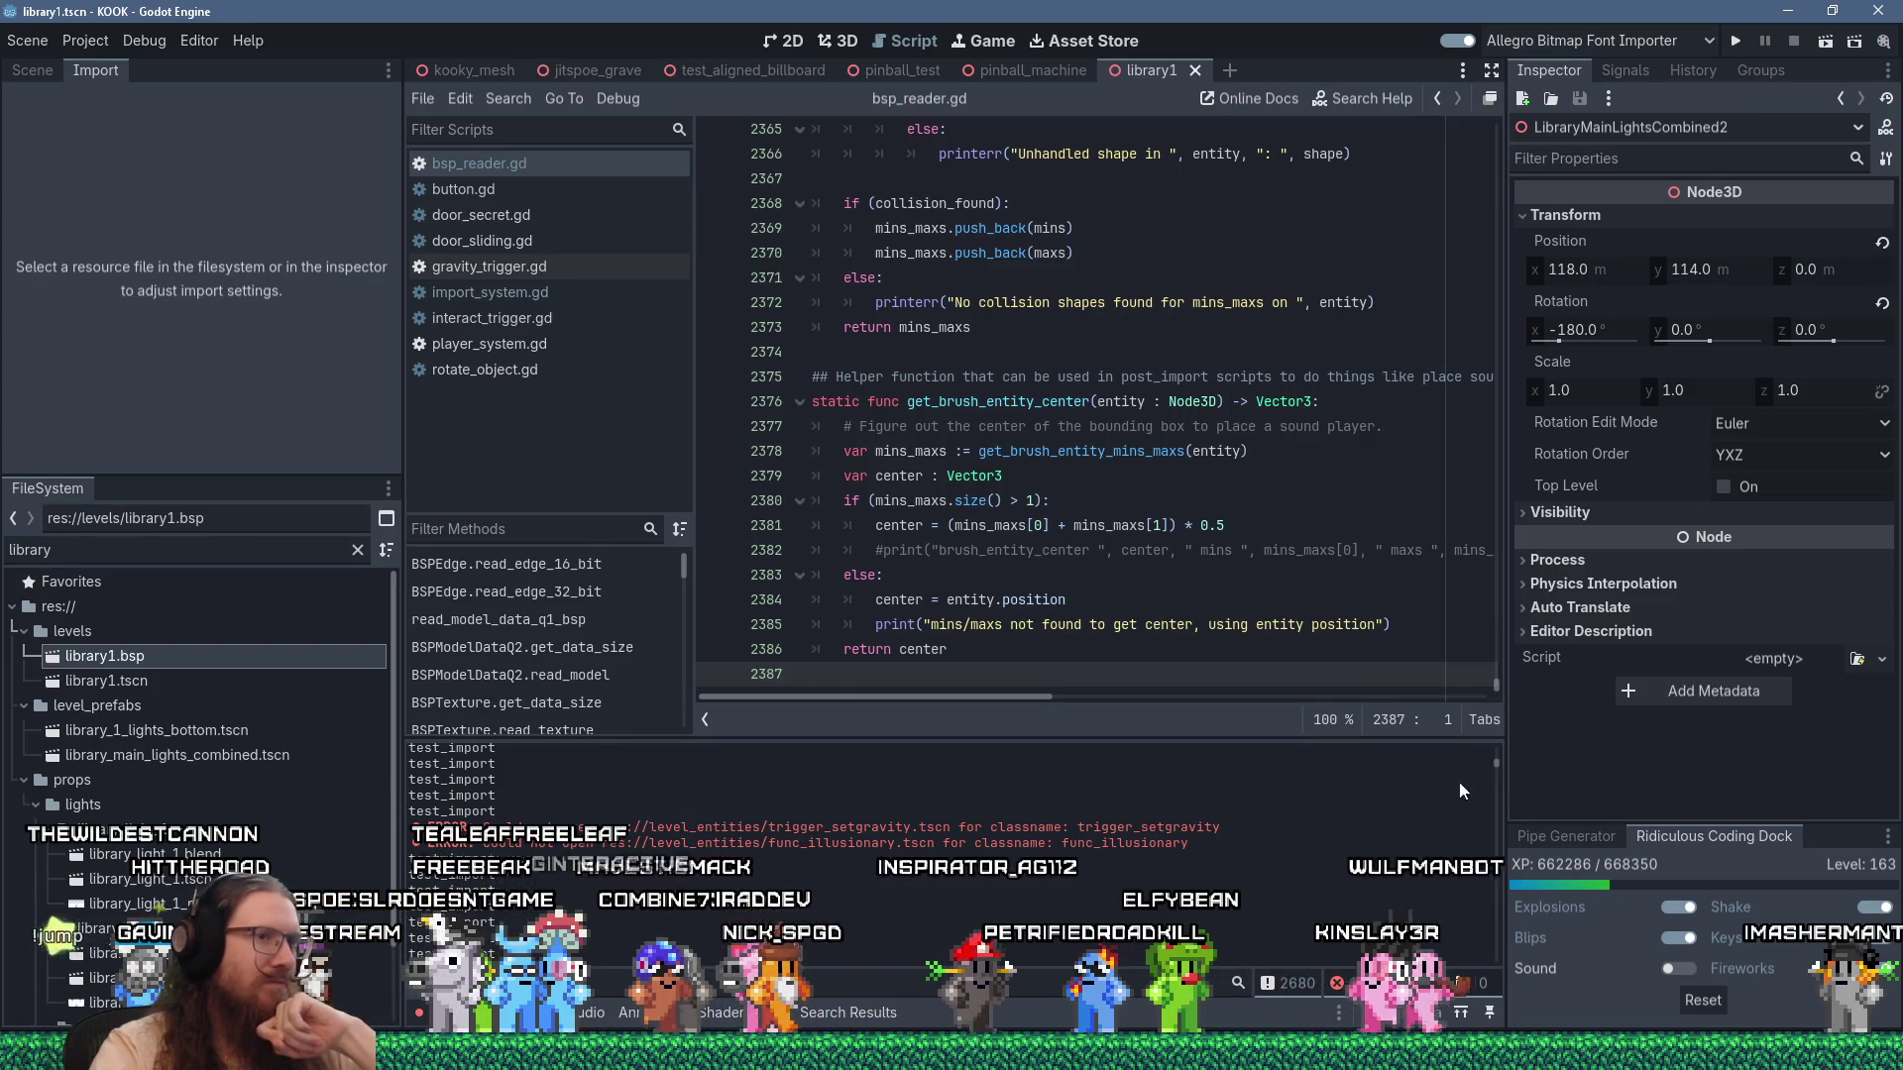
pyautogui.moveTo(1497, 761); pyautogui.dragTo(1503, 746)
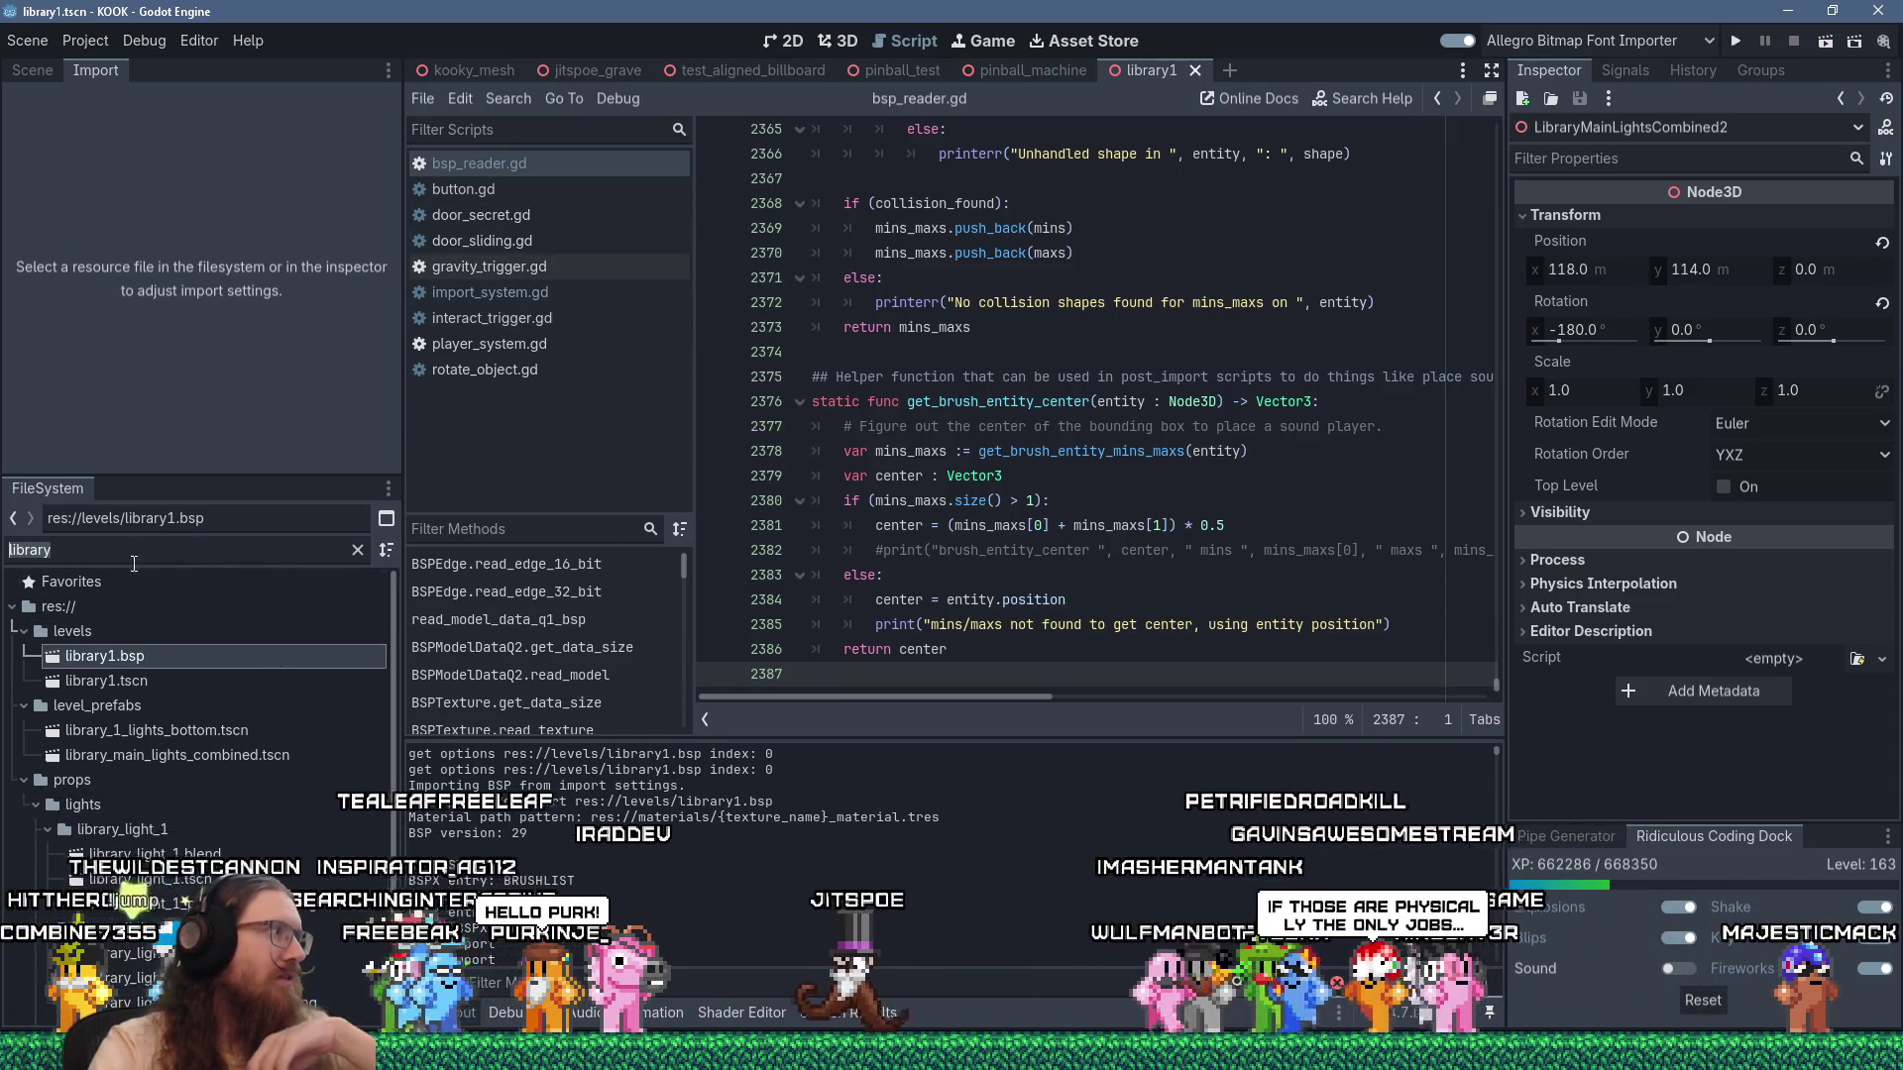
# Change the FileSystem filter from 'library' to 'bsp'.
pyautogui.click(341, 558)
pyautogui.write('bsp')
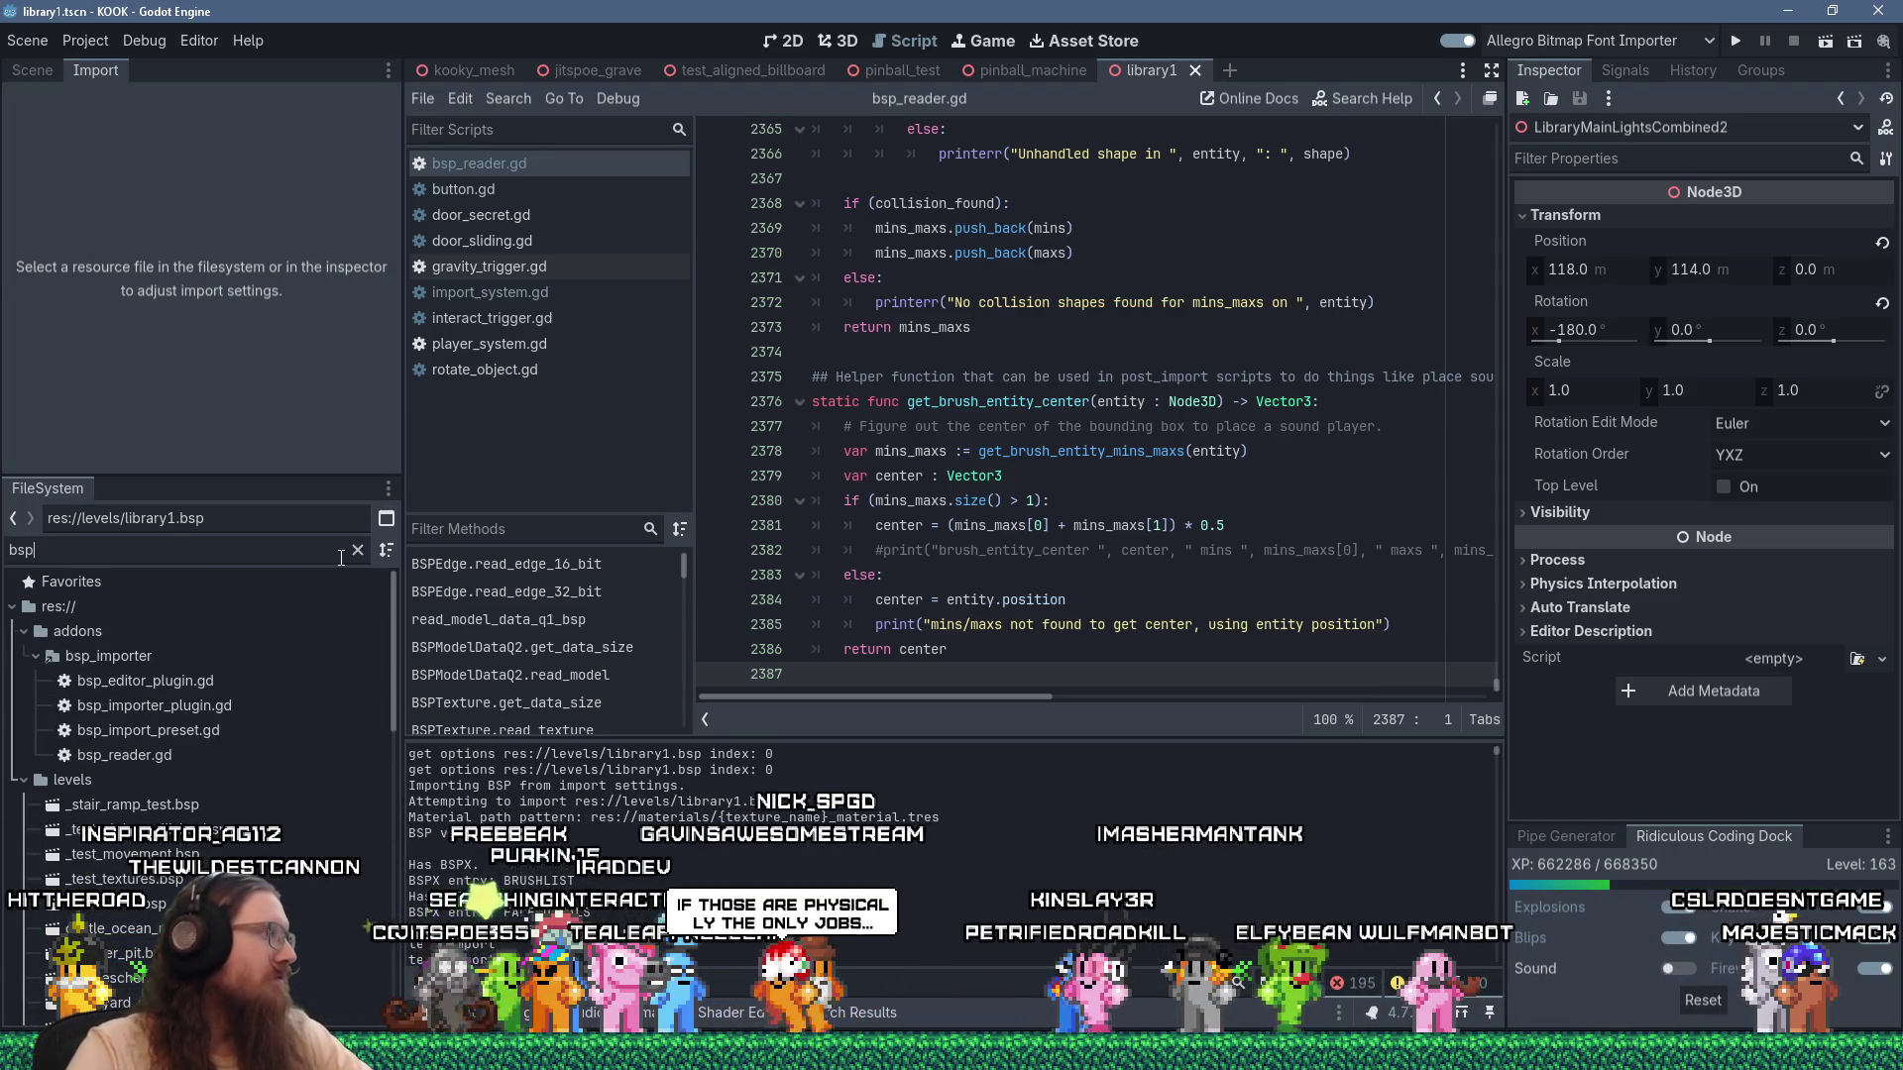
# Open bsp_importer_plugin.gd and scroll to the preset-based reader settings.
pyautogui.doubleClick(271, 710)
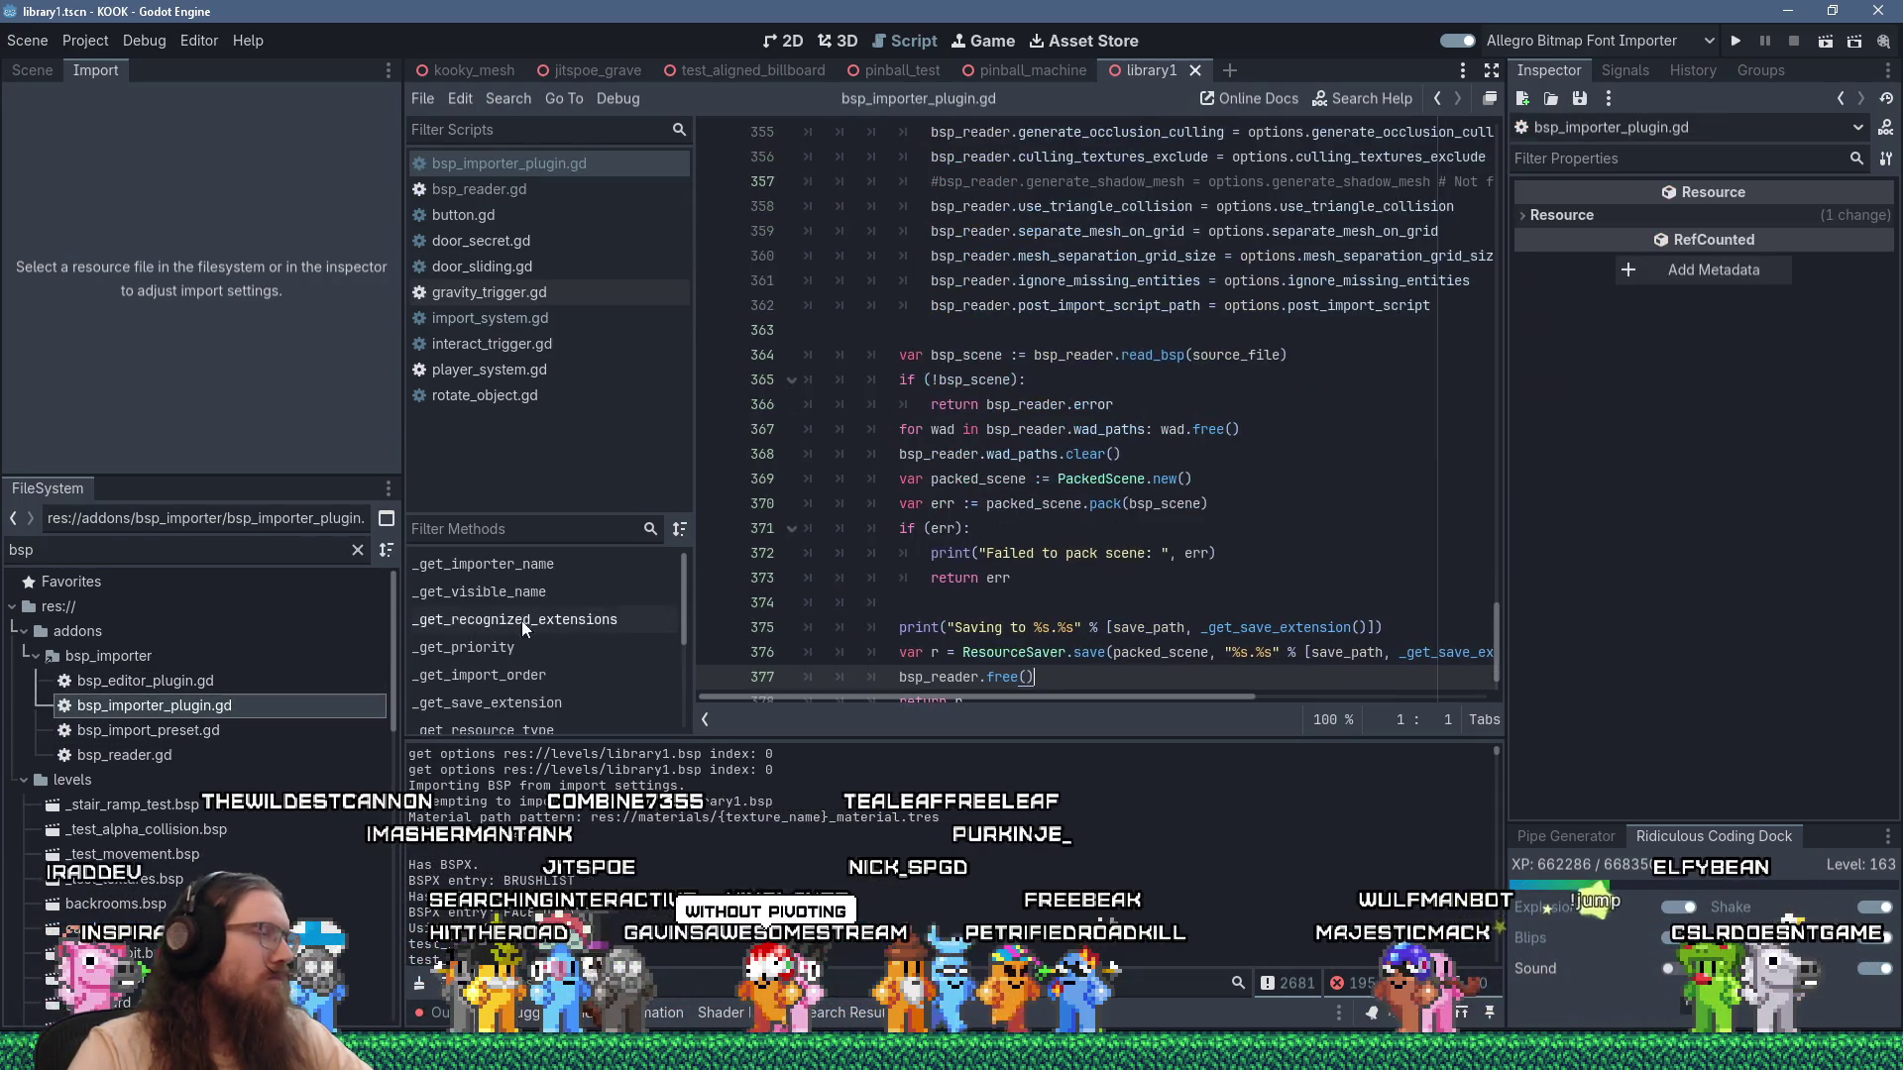
pyautogui.moveTo(1501, 630)
pyautogui.mouseDown()
pyautogui.moveTo(1441, 133)
pyautogui.moveTo(1421, 505)
pyautogui.mouseUp()
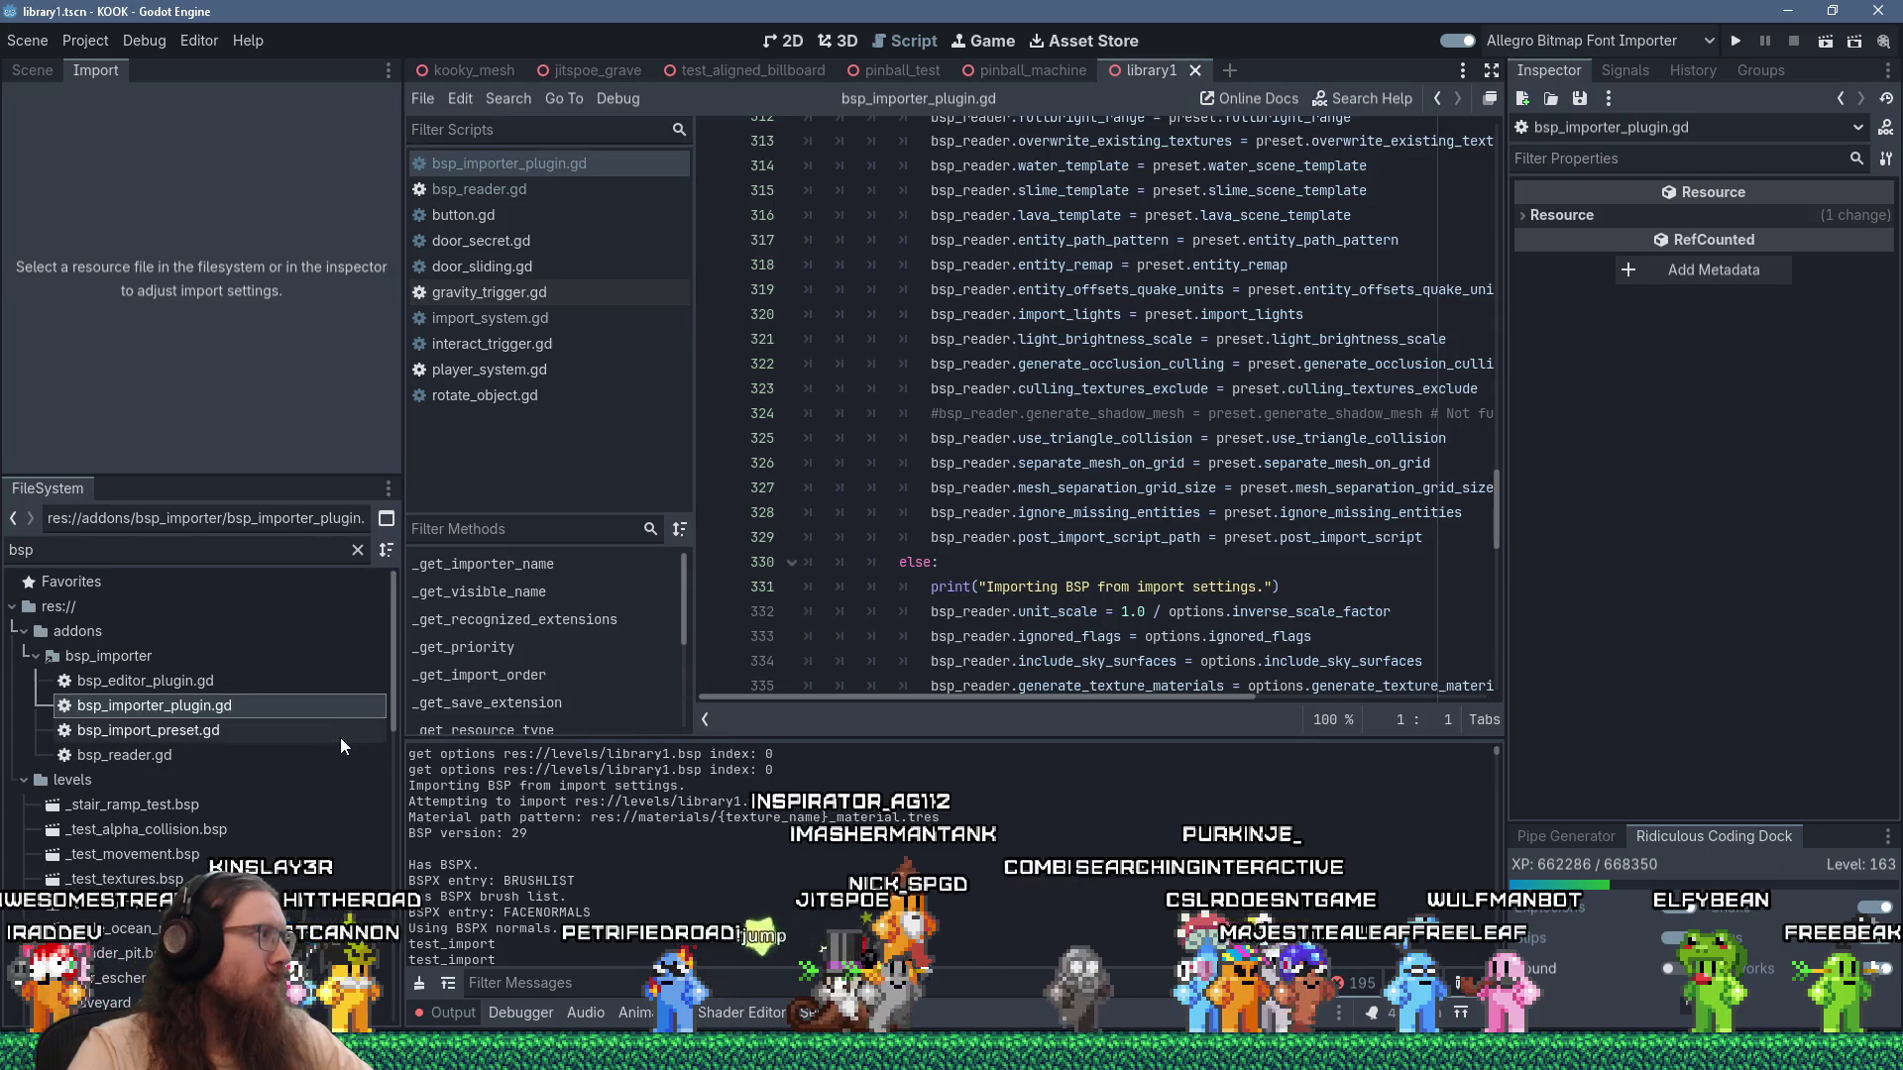
# Open bsp_import_preset.gd and start a new '##' doc comment below the post_import_script export.
pyautogui.doubleClick(224, 735)
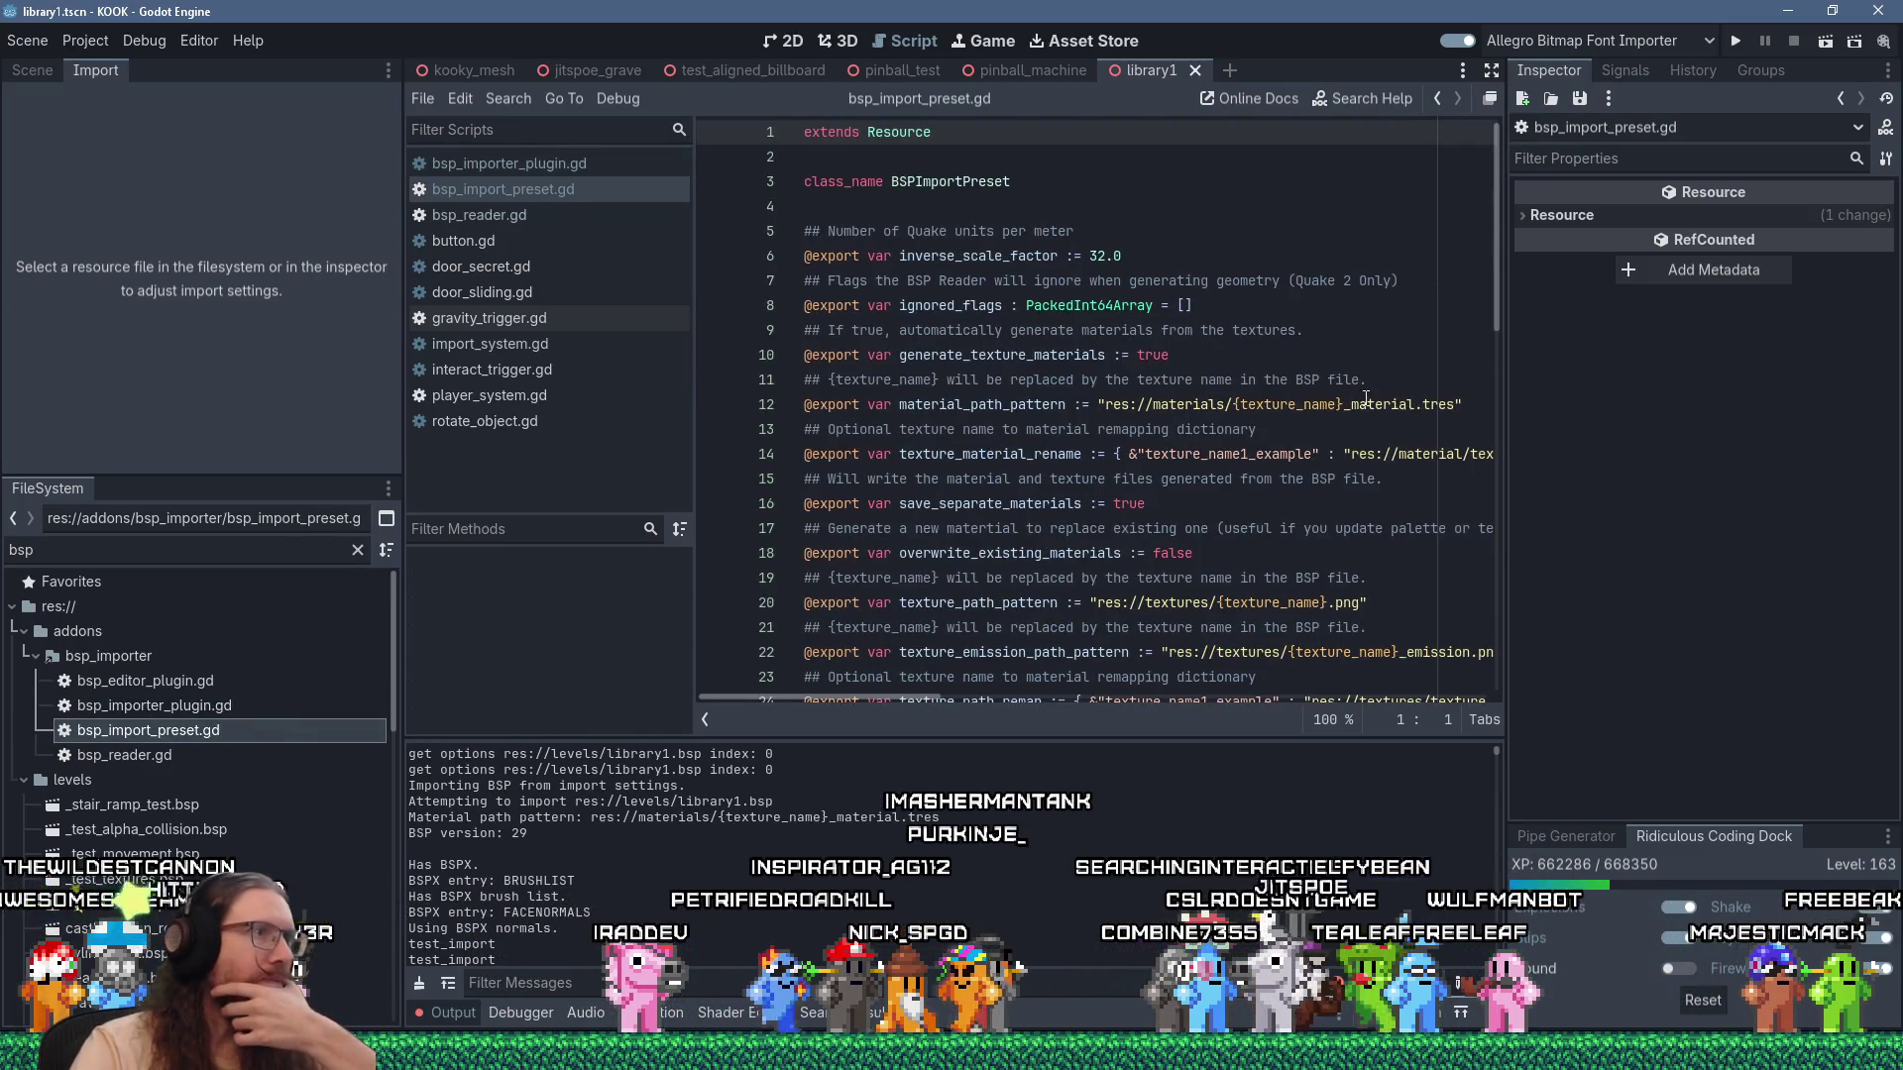
pyautogui.moveTo(1495, 253); pyautogui.dragTo(1459, 632)
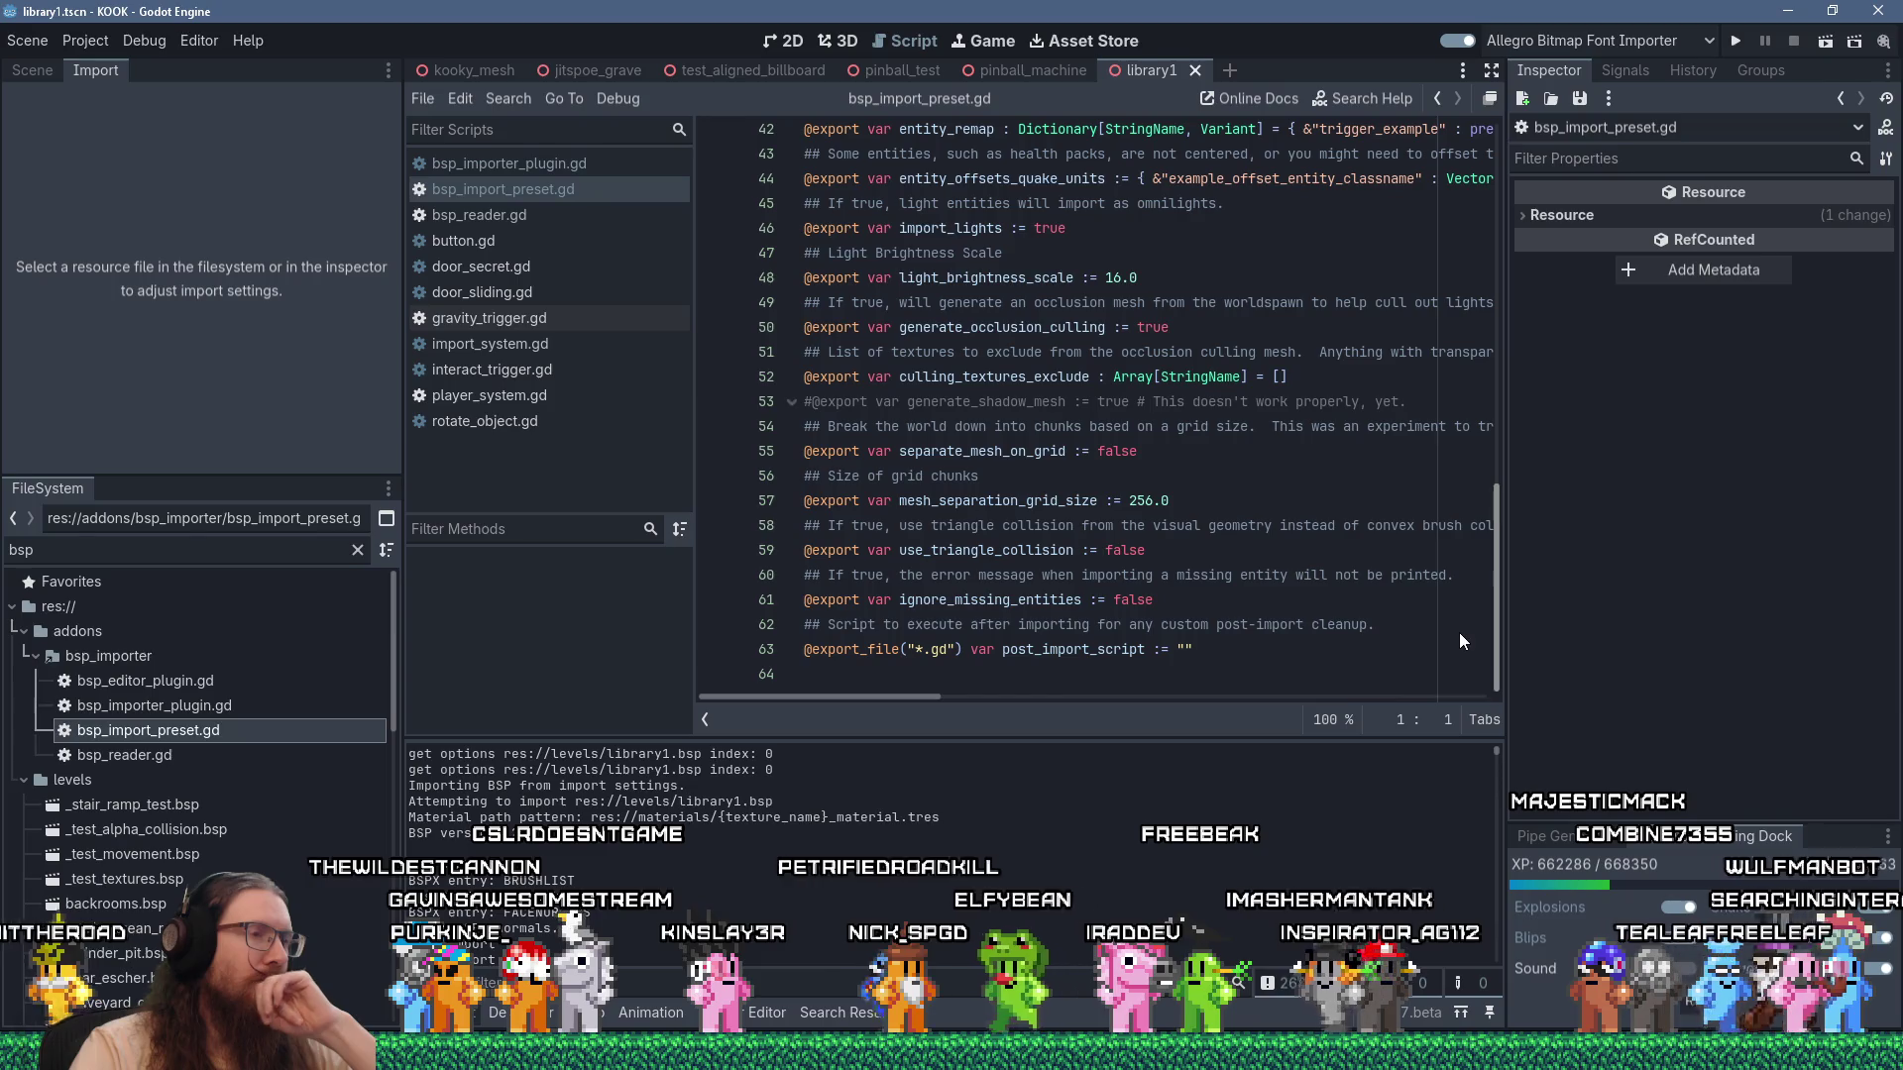
pyautogui.moveTo(1495, 595)
pyautogui.mouseDown()
pyautogui.moveTo(1491, 220)
pyautogui.moveTo(1475, 633)
pyautogui.mouseUp()
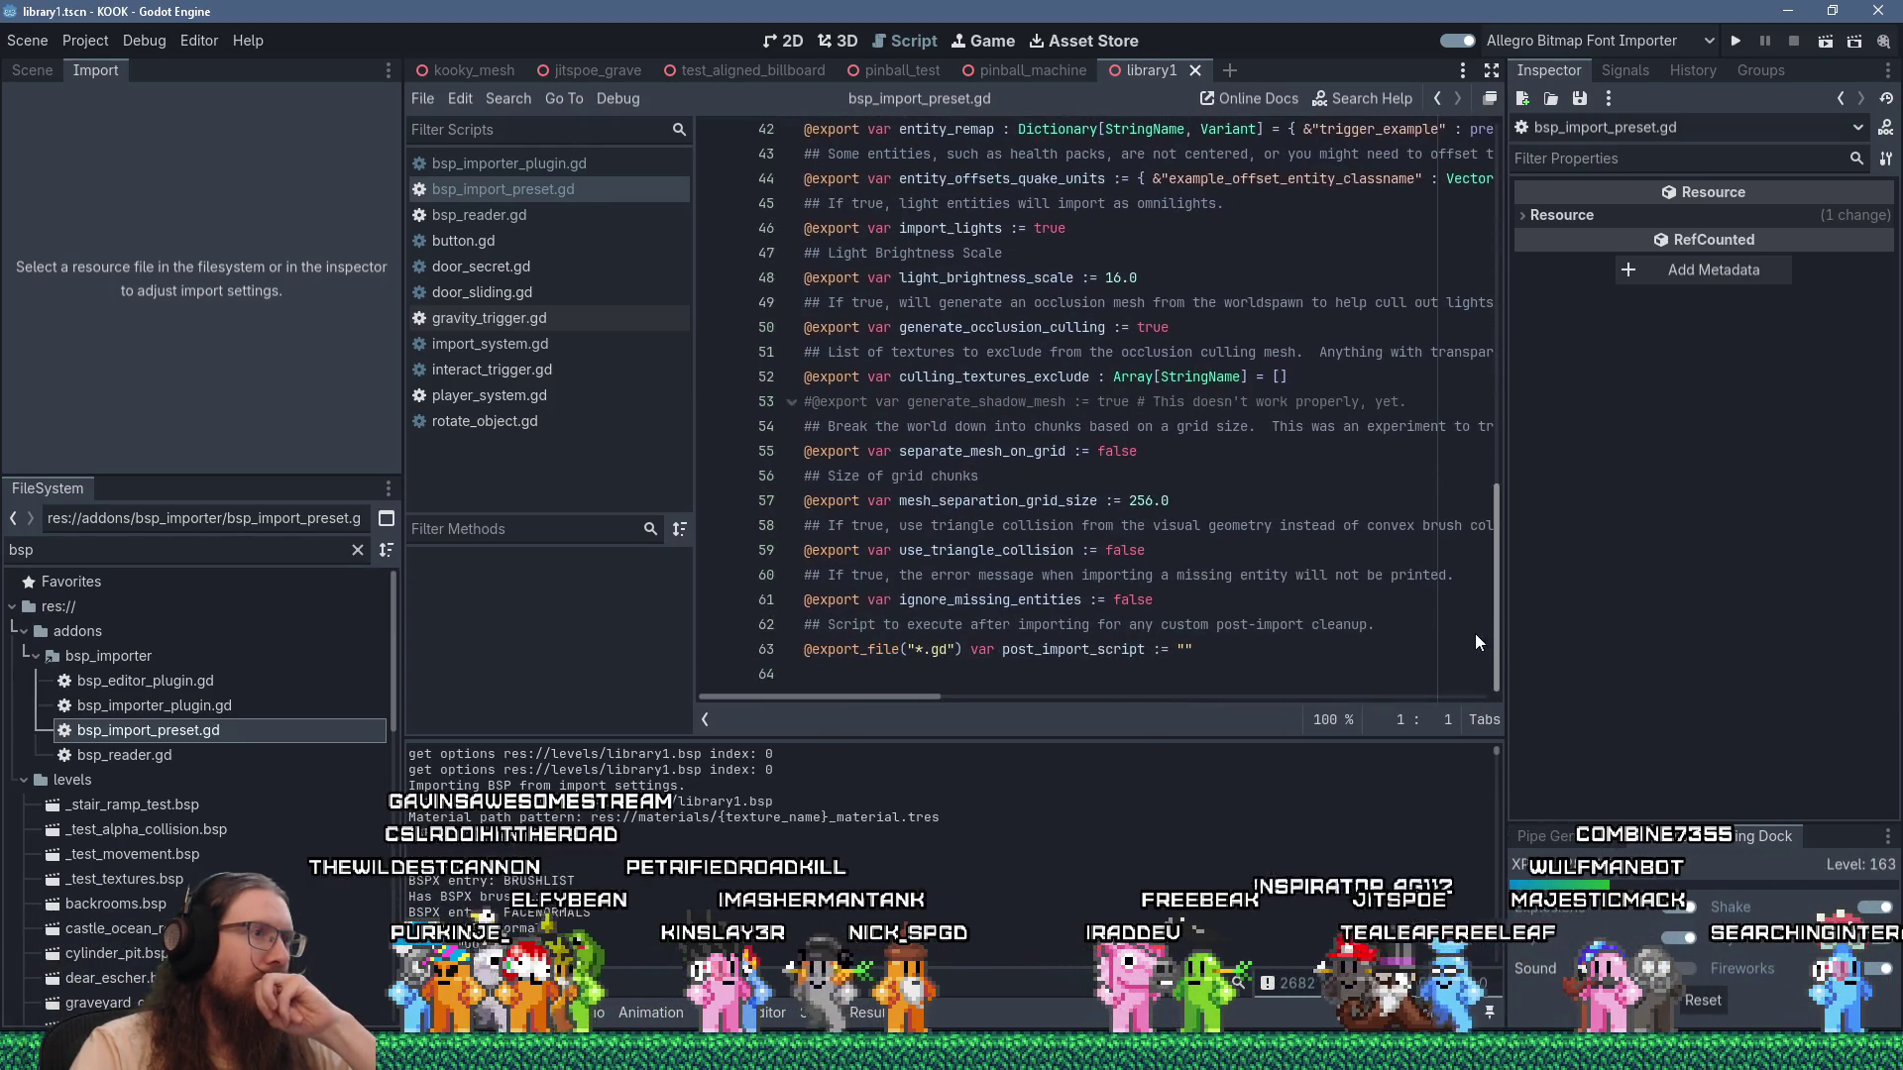
pyautogui.click(1180, 674)
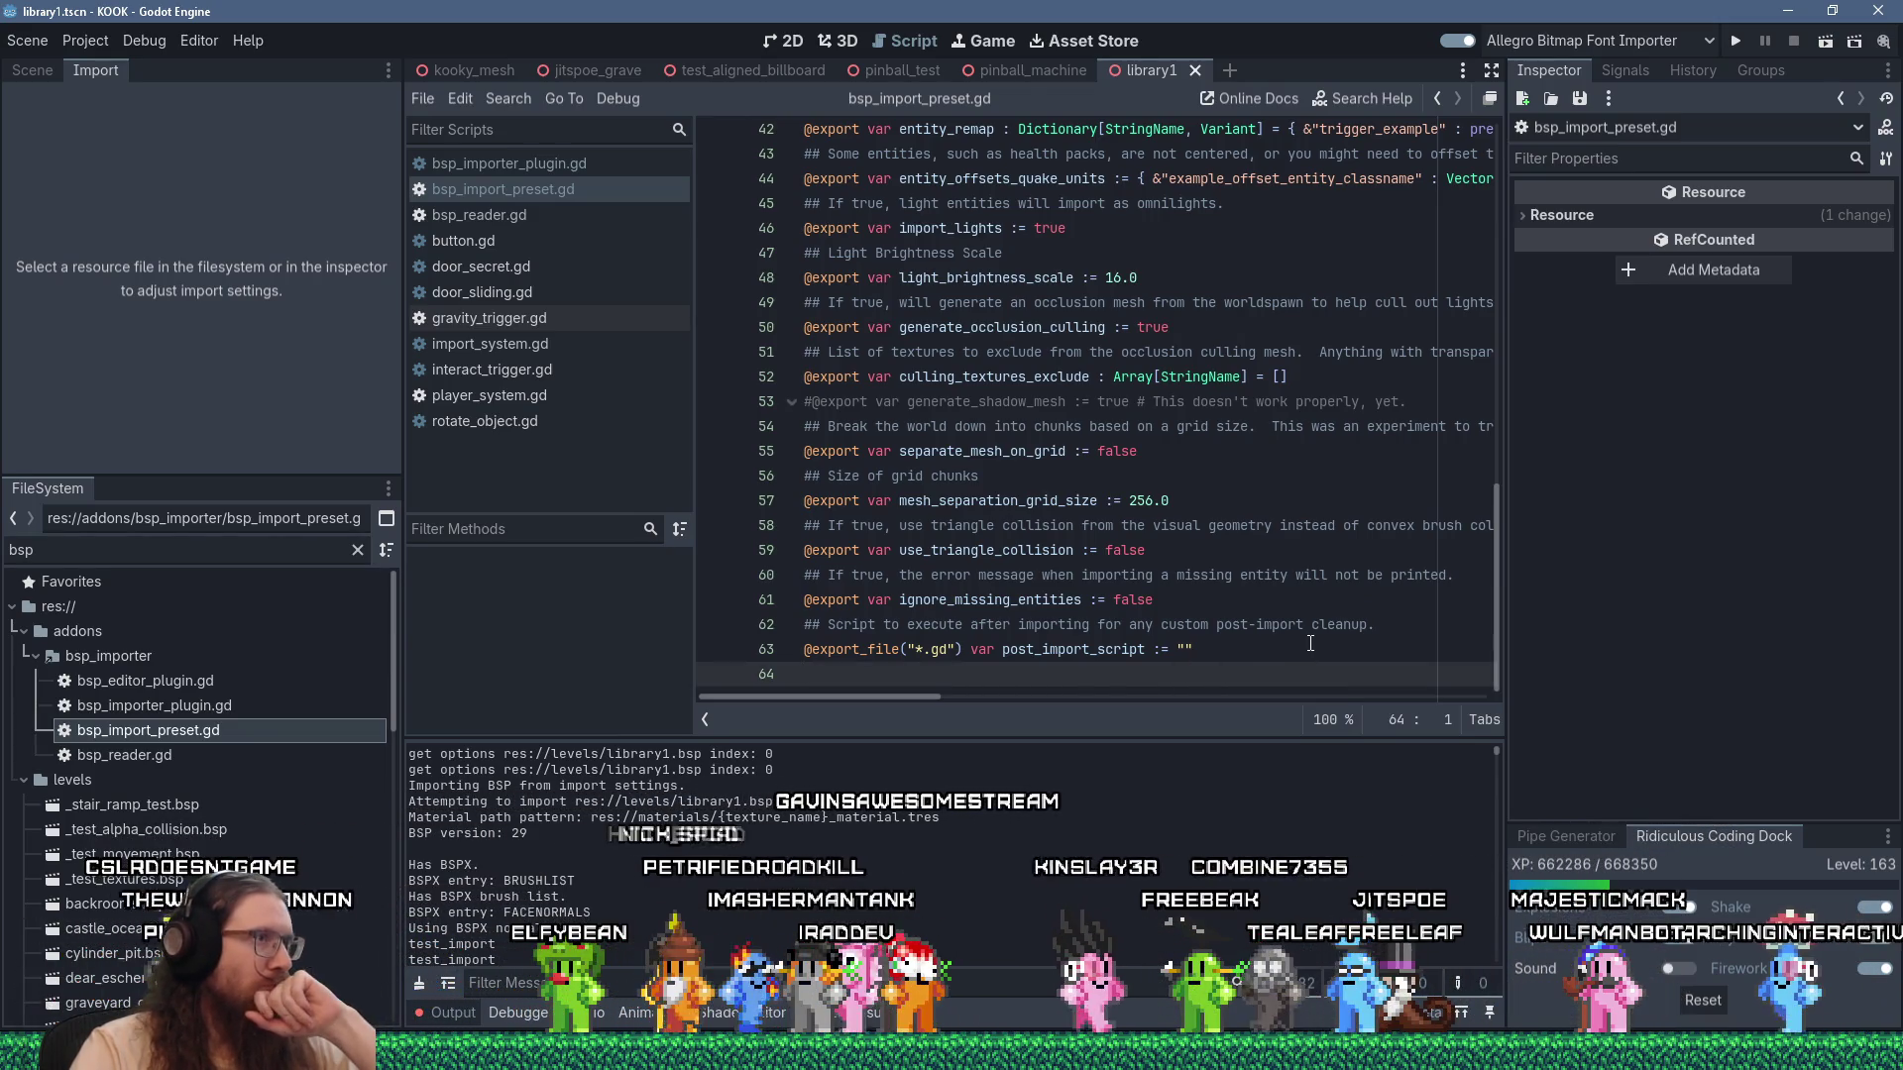
pyautogui.scroll(3, 1310, 643)
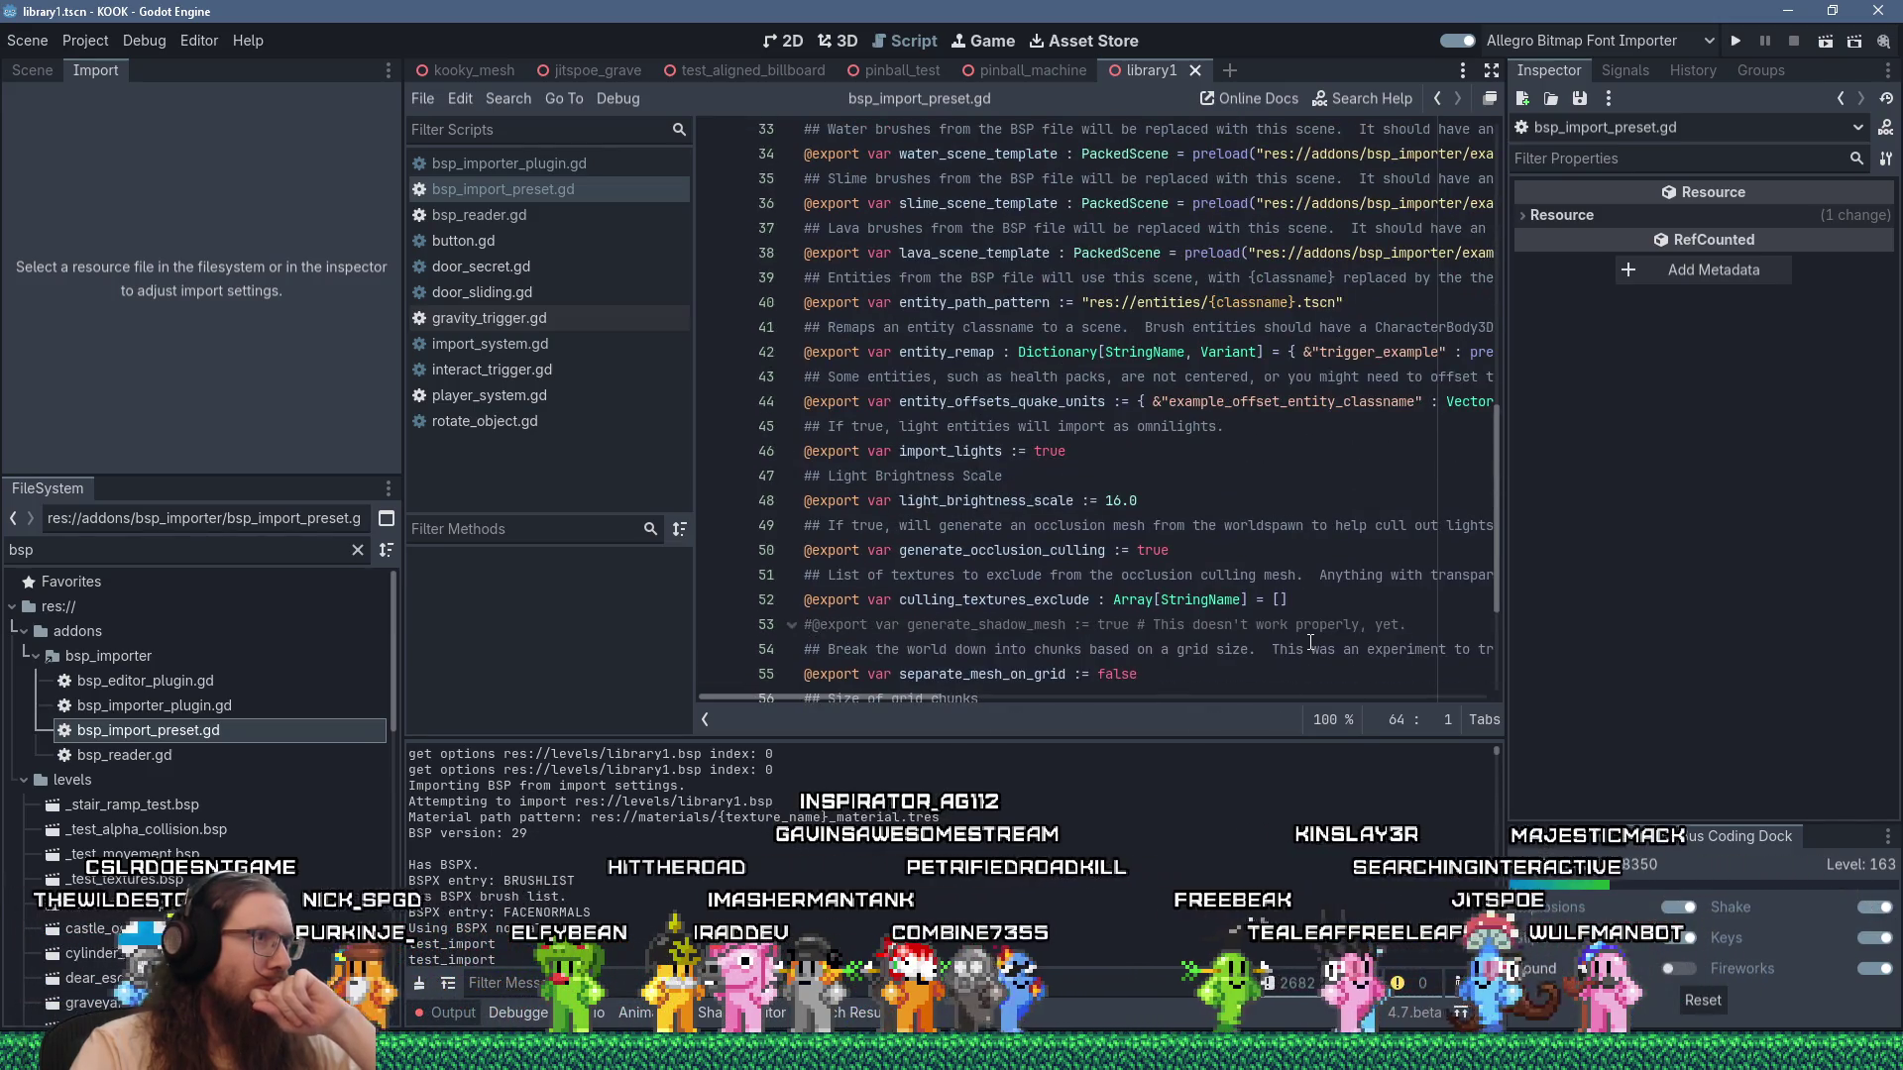
pyautogui.scroll(-3, 1311, 644)
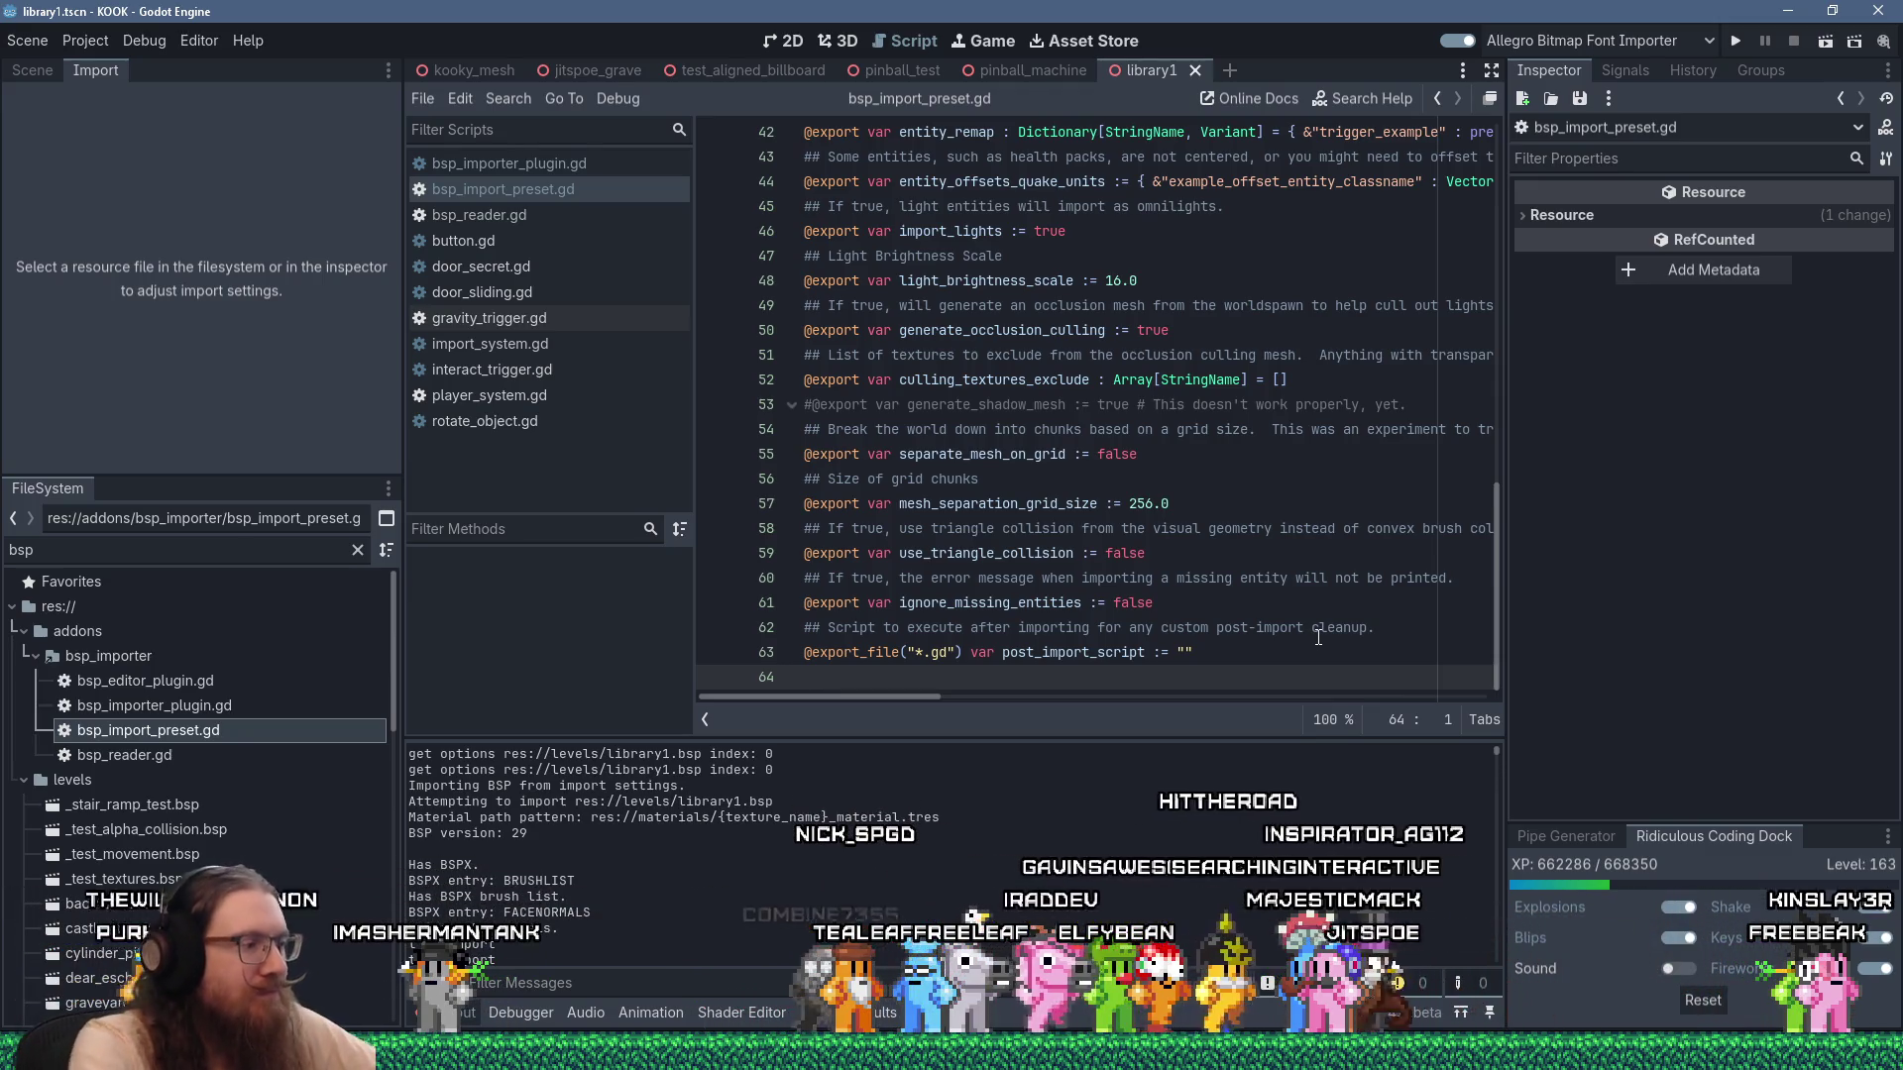
pyautogui.write('## ')
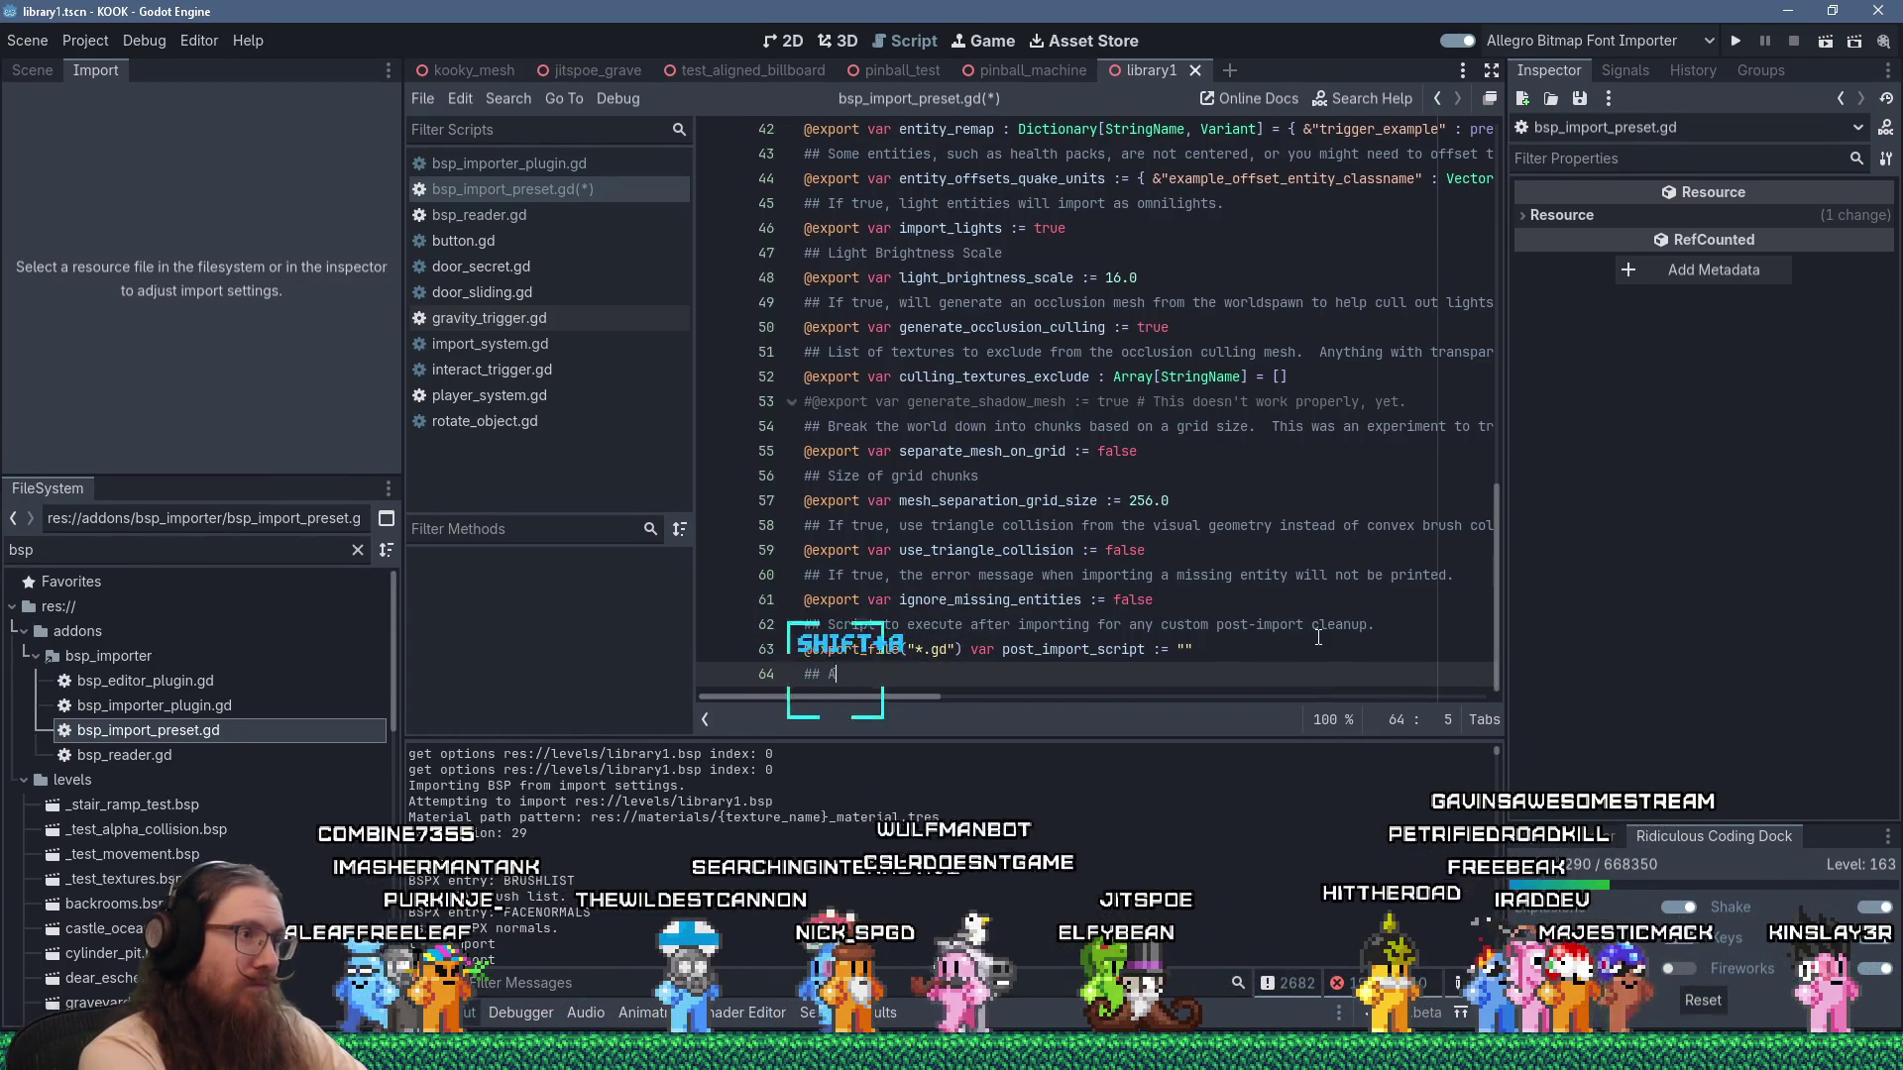
pyautogui.write('Autoload single')
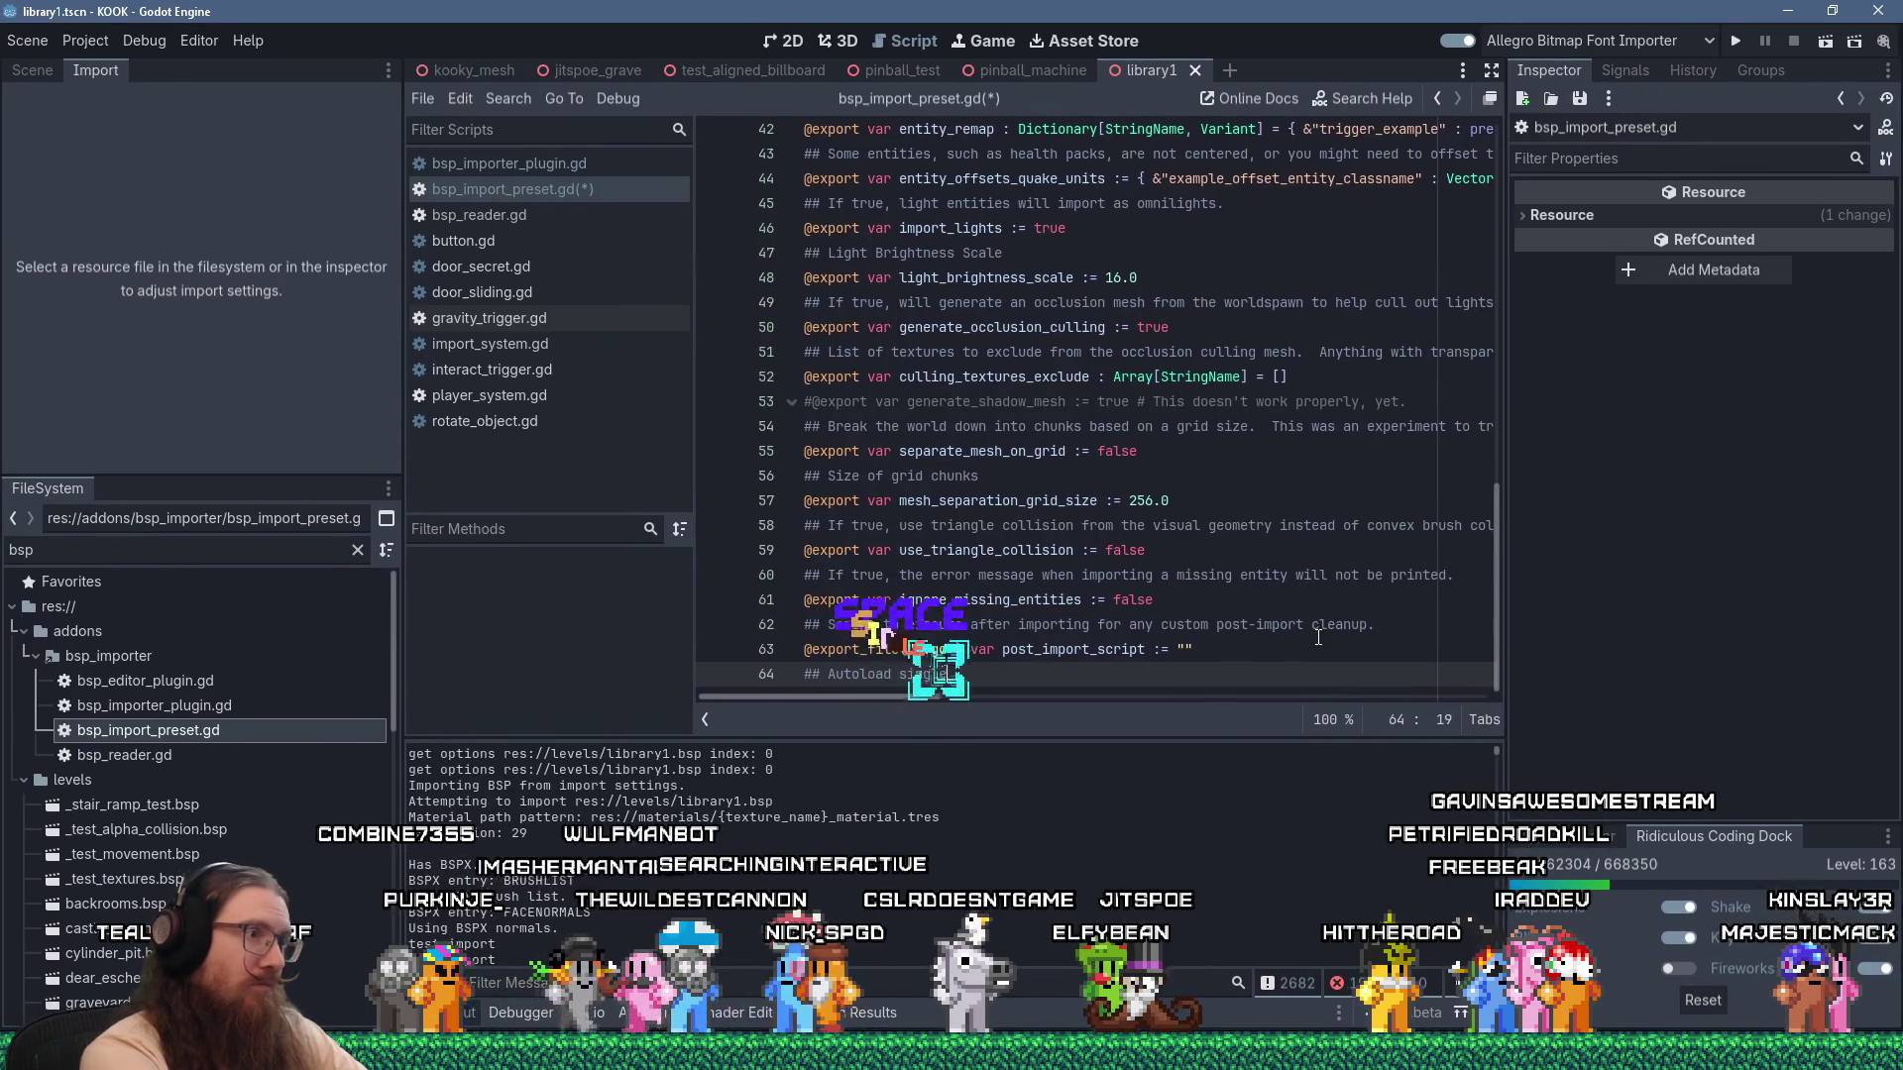
pyautogui.write('ton')
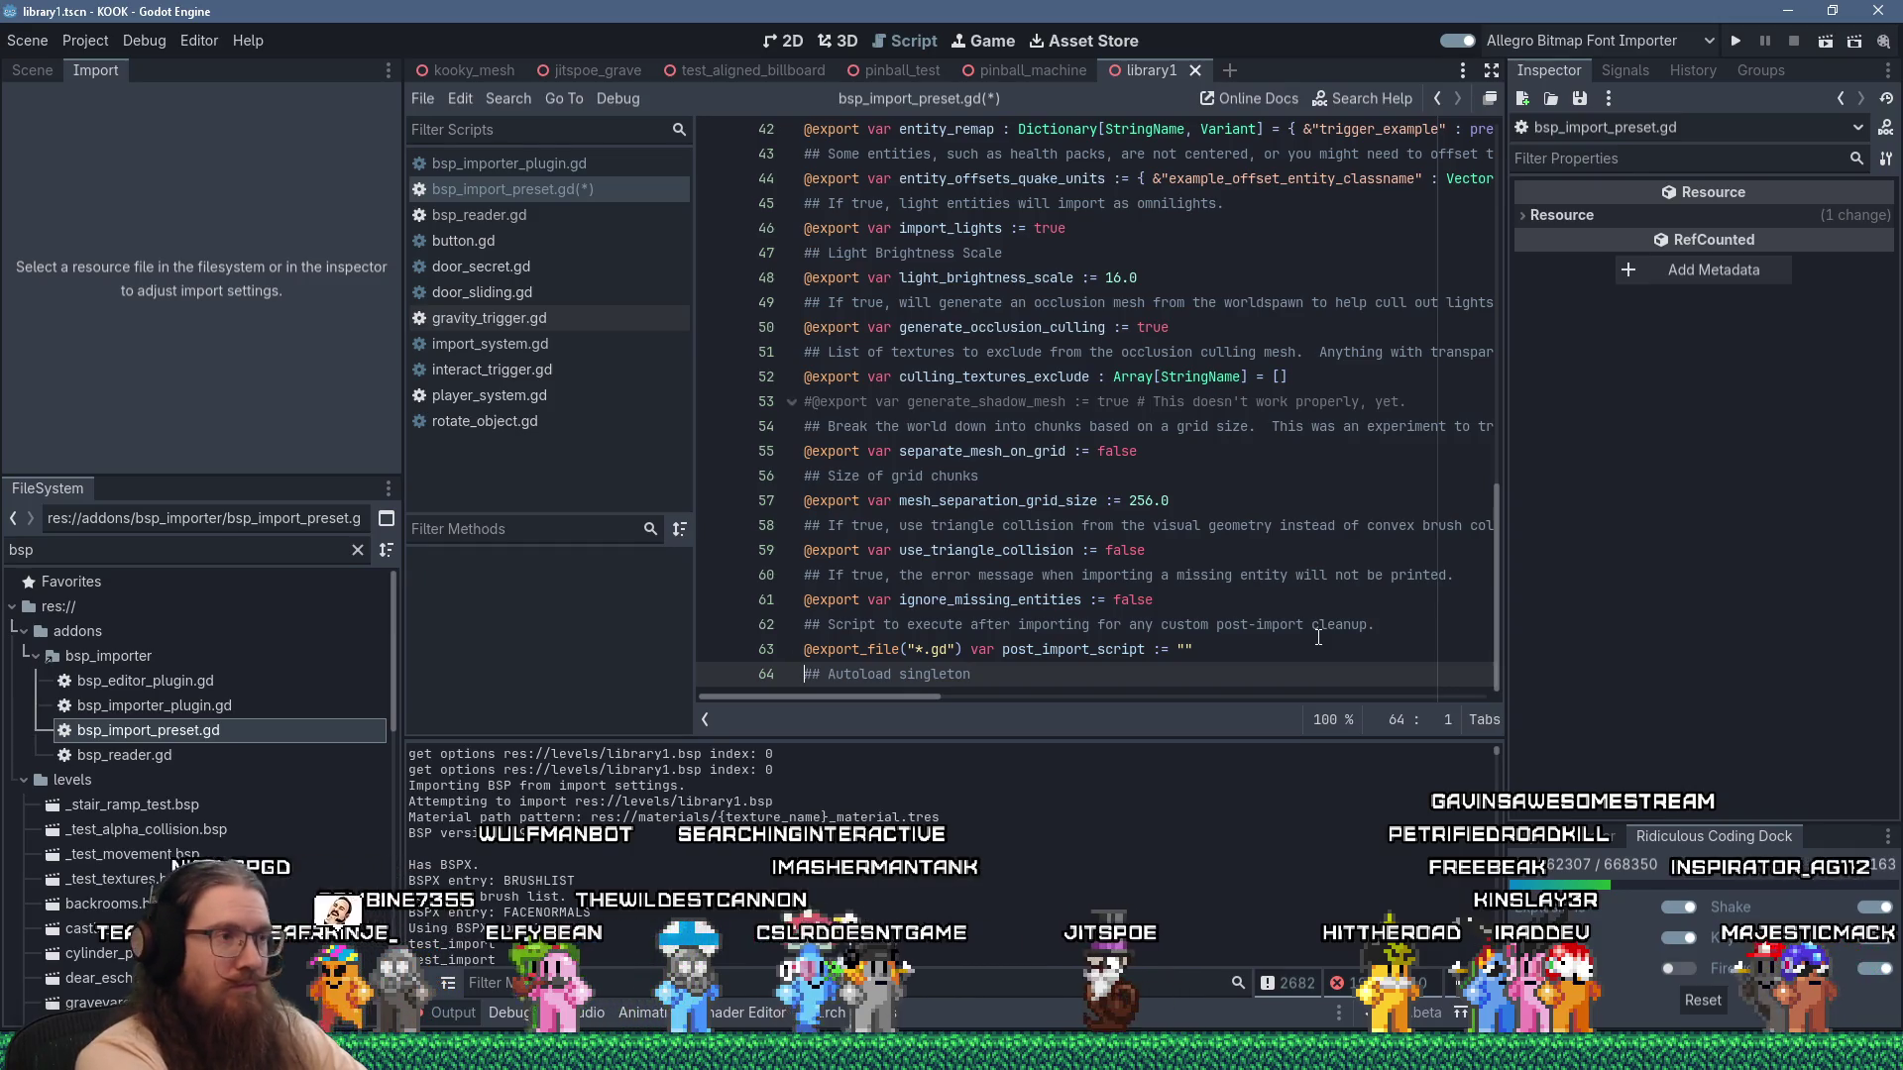
pyautogui.write('Optional')
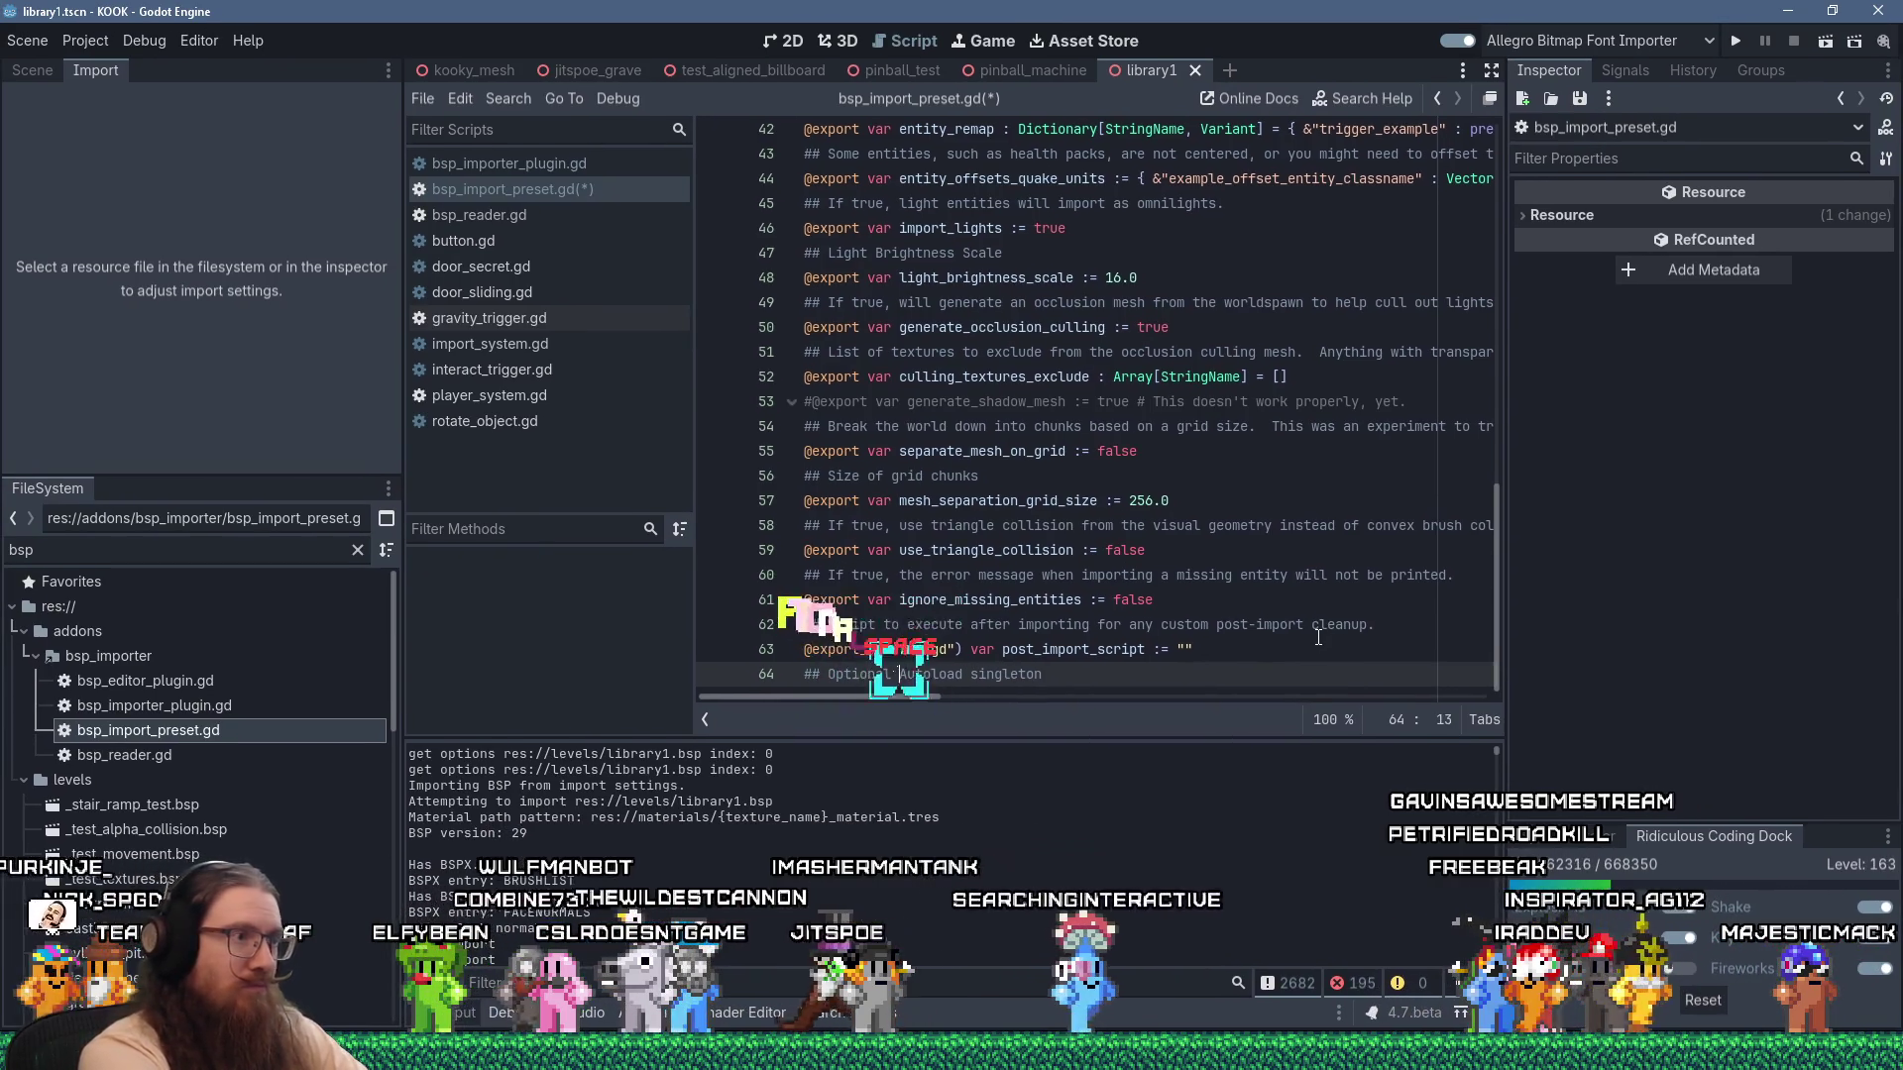
# Edit the comment on line 64 to read 'Optional autoload singleton for importing'.
pyautogui.press('Delete')
pyautogui.write('a')
pyautogui.press('End')
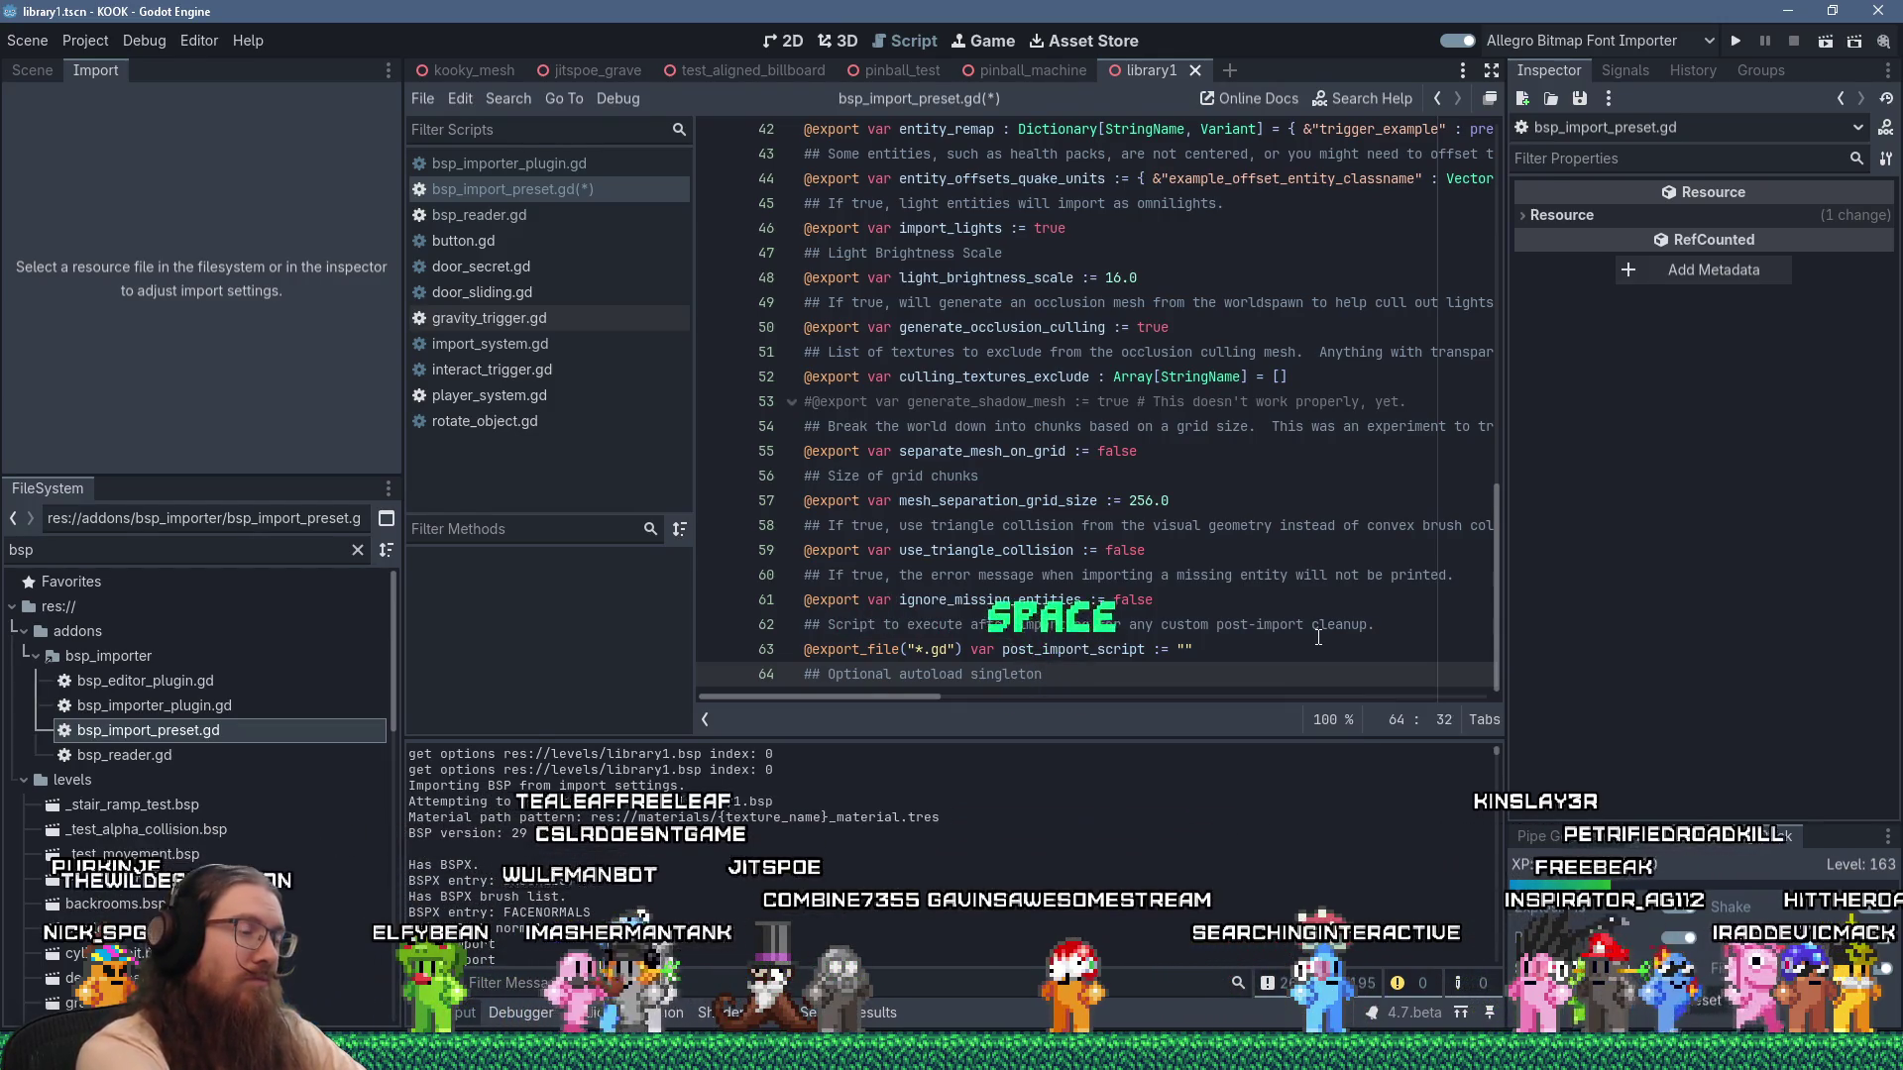
pyautogui.write('for importing.  Methods')
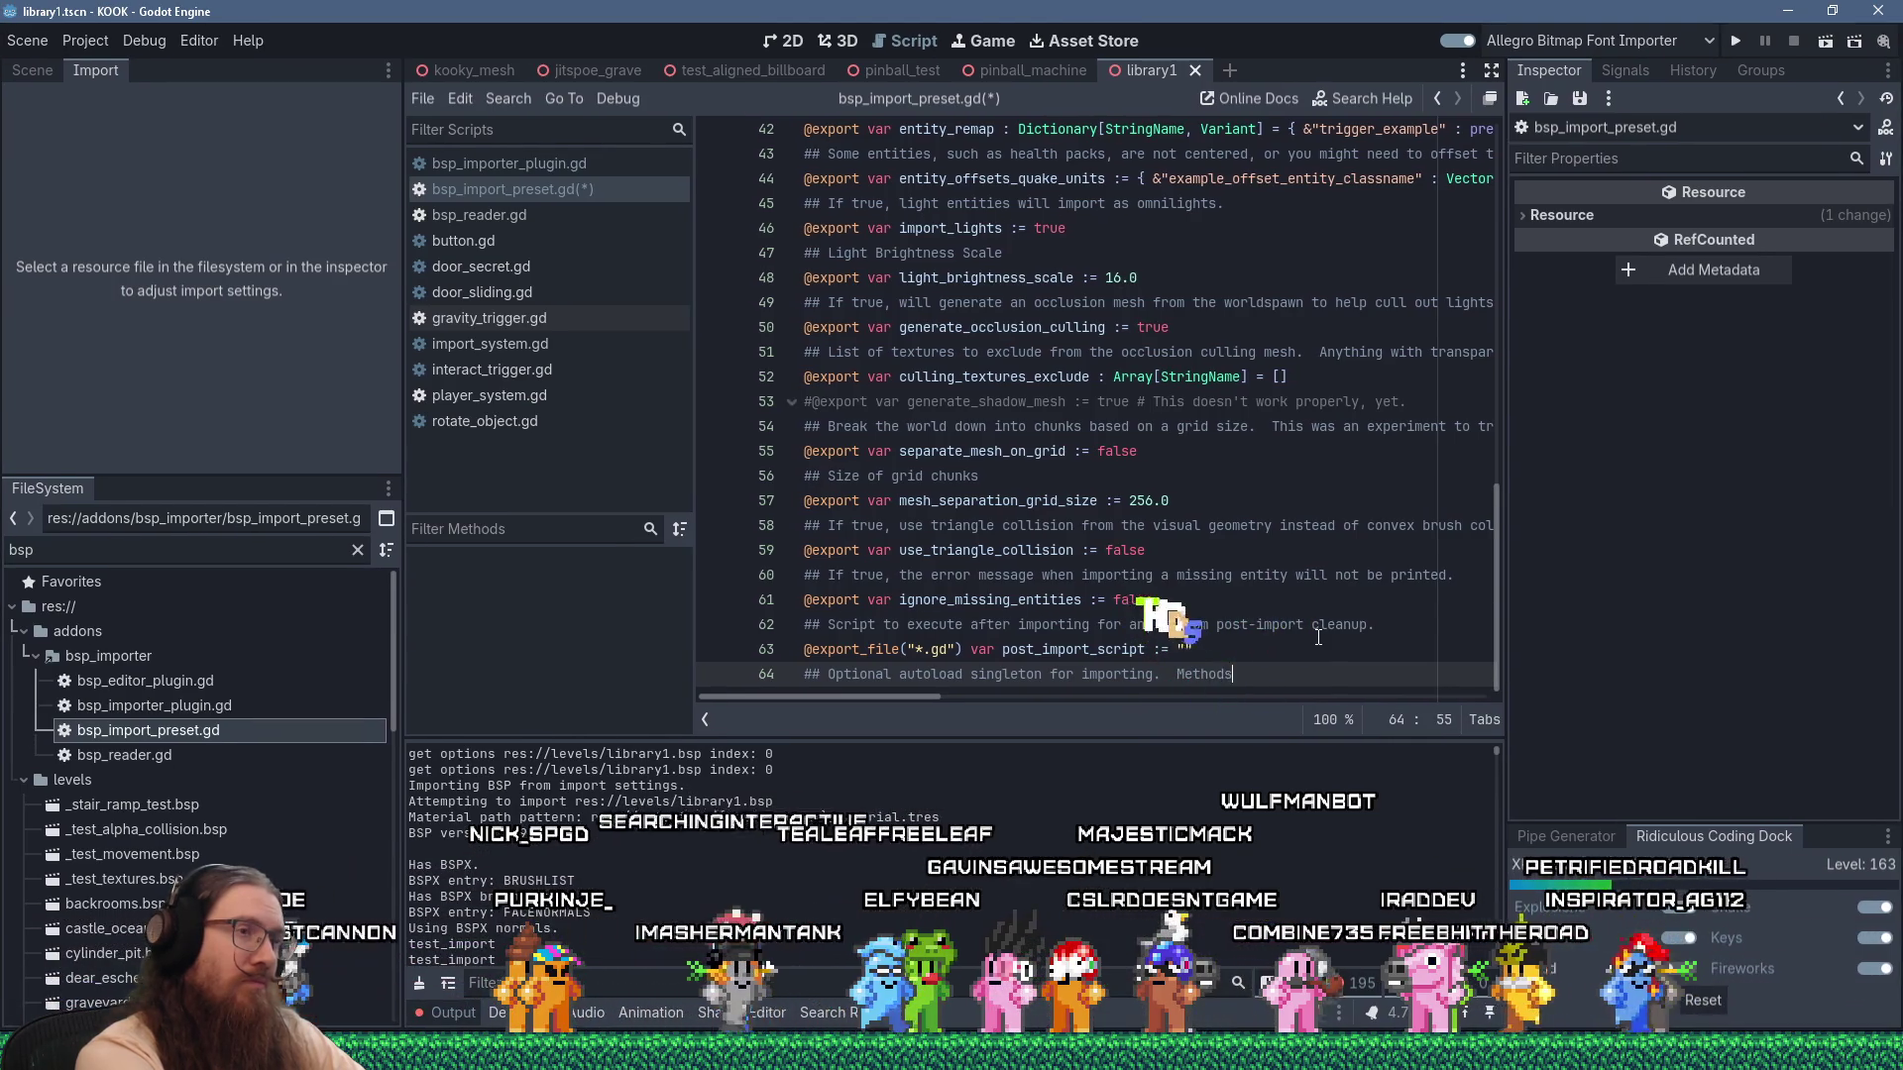
# Draft a trailing method-name note, then replace it with an empty line below the comment.
pyautogui.write('"')
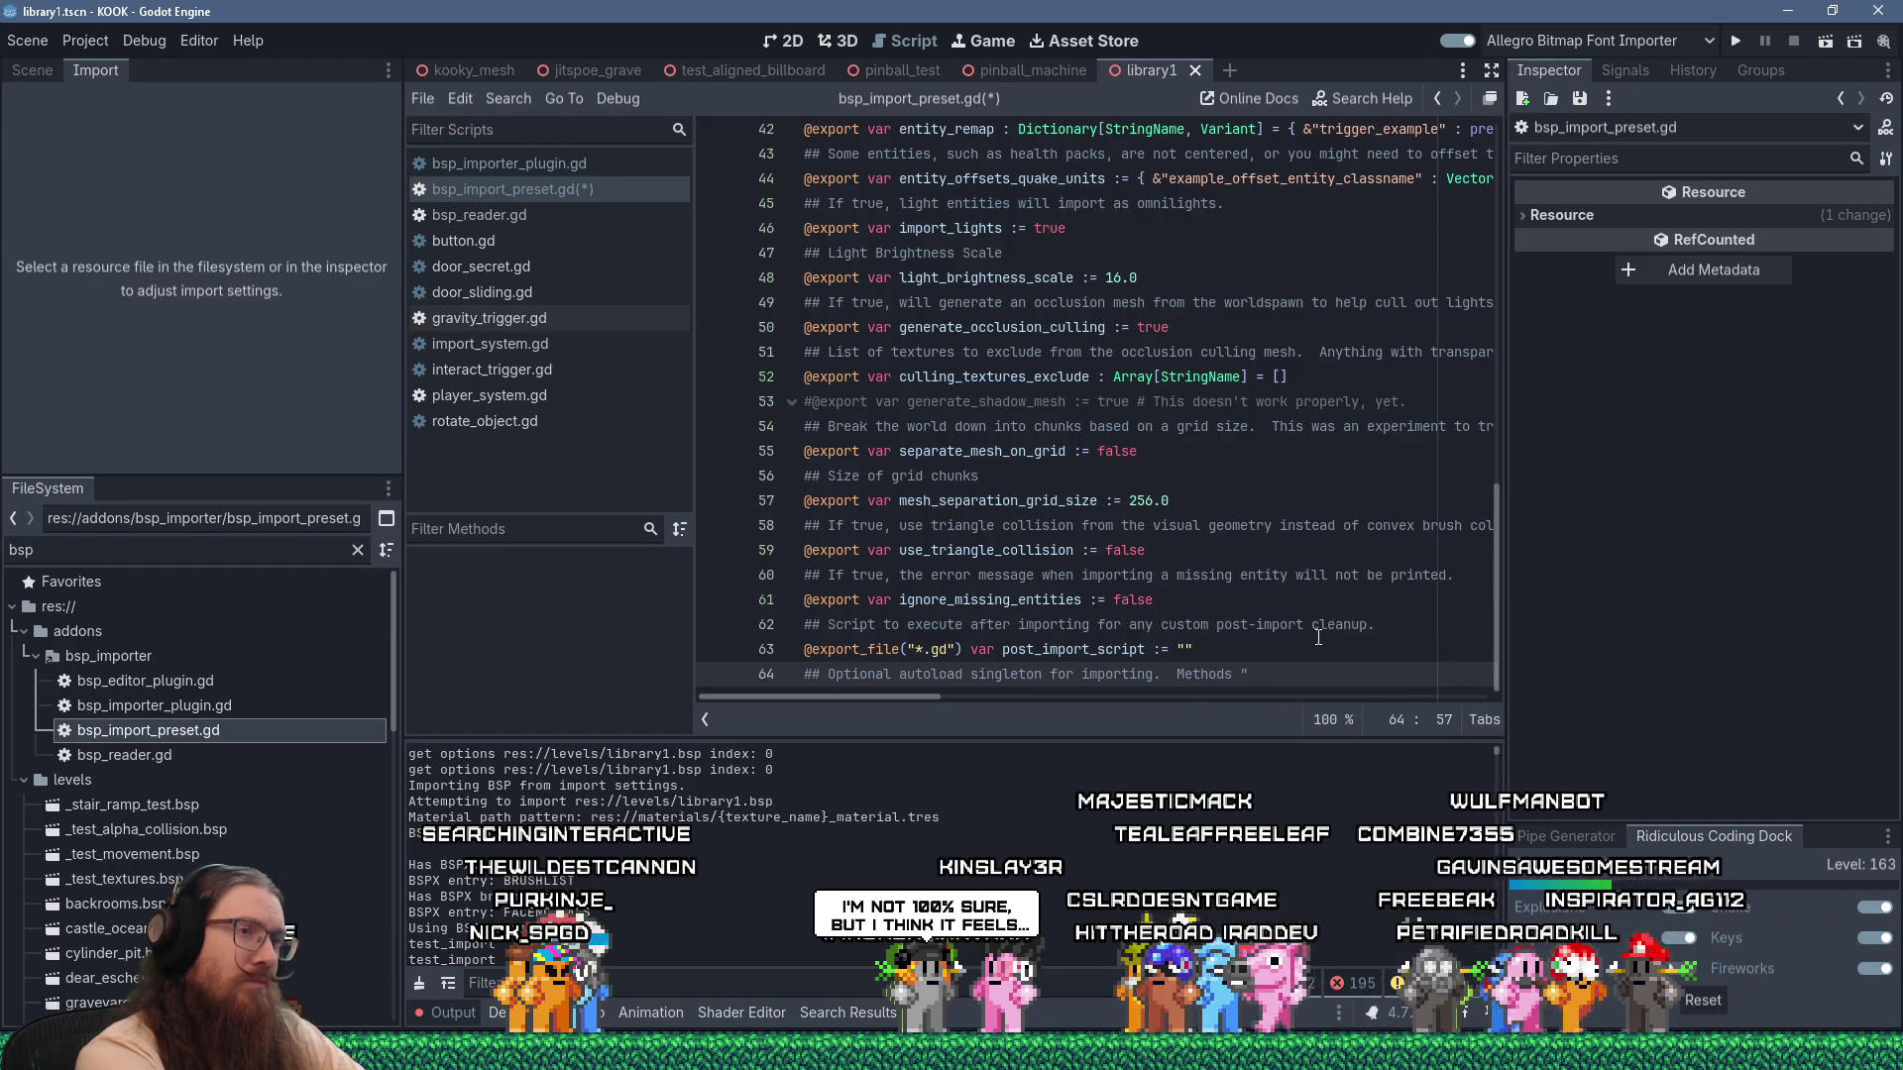
pyautogui.write('set_import_value"')
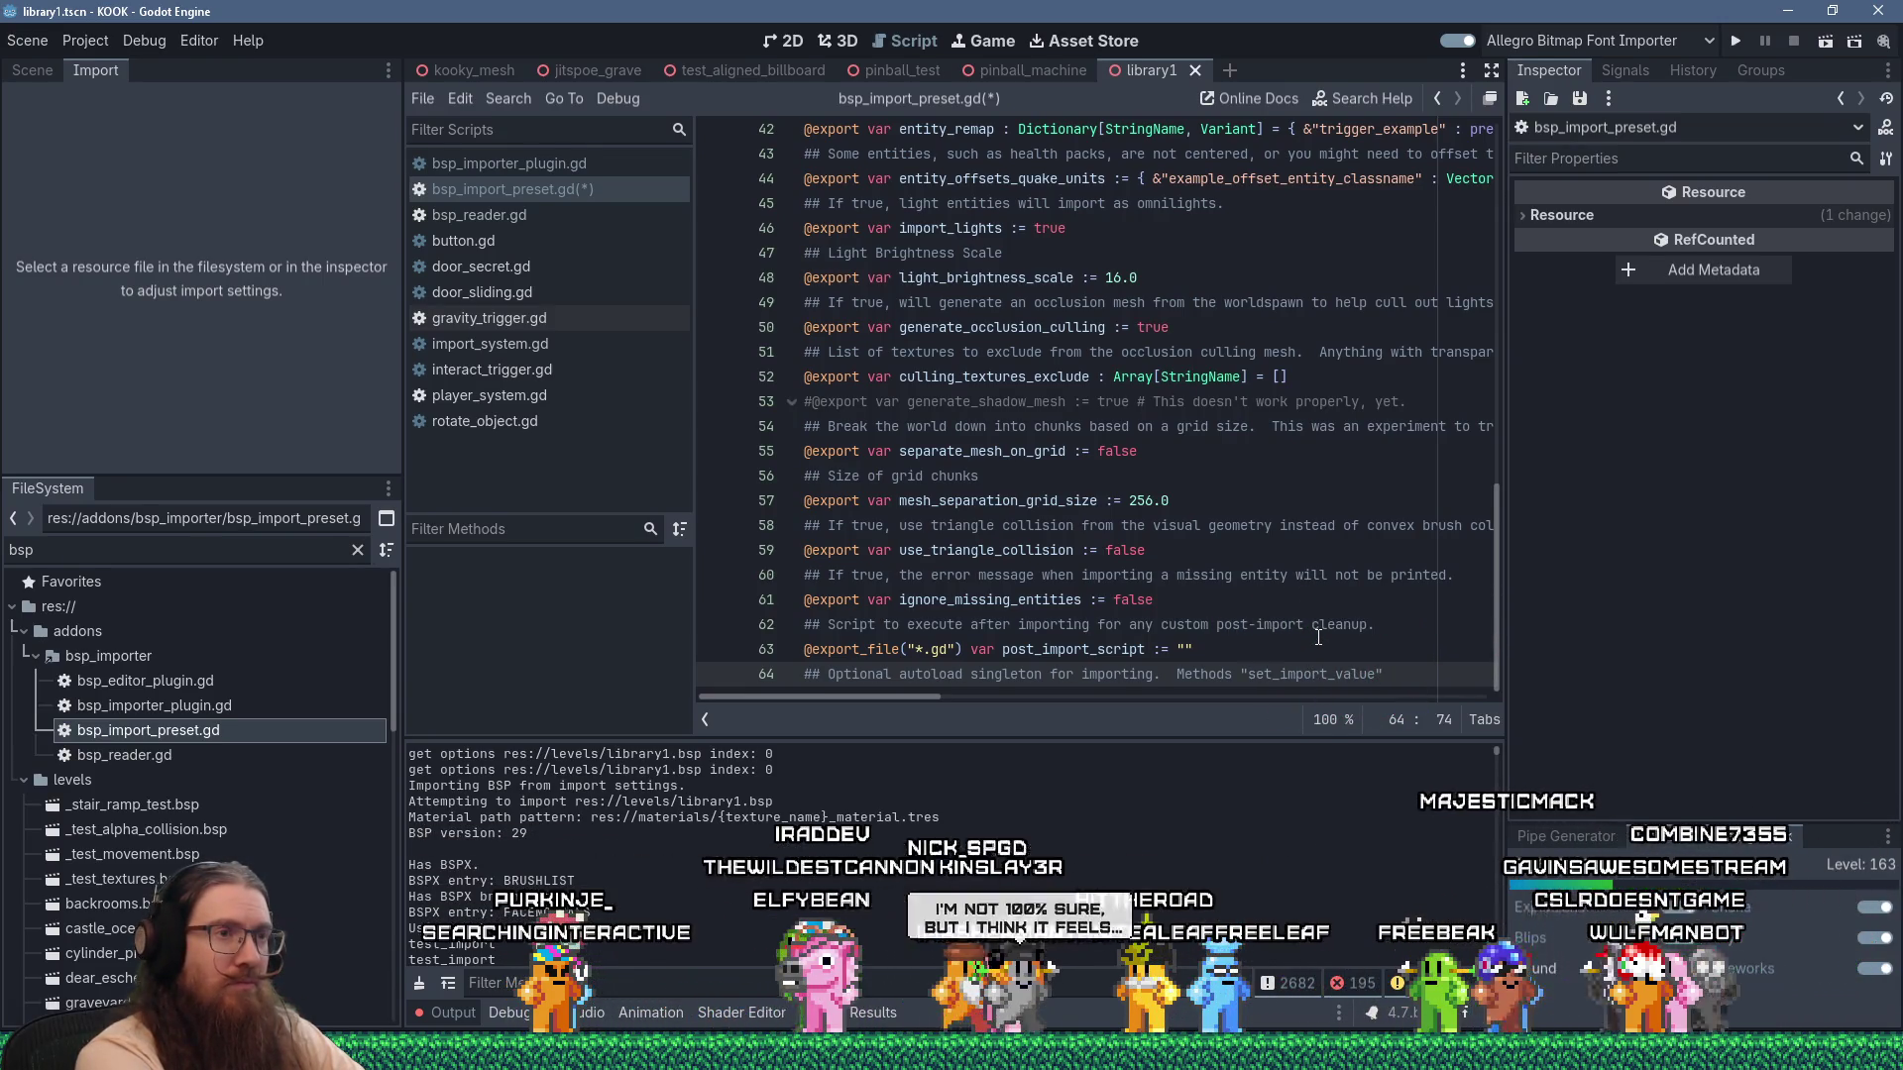
pyautogui.press('BackSpace')
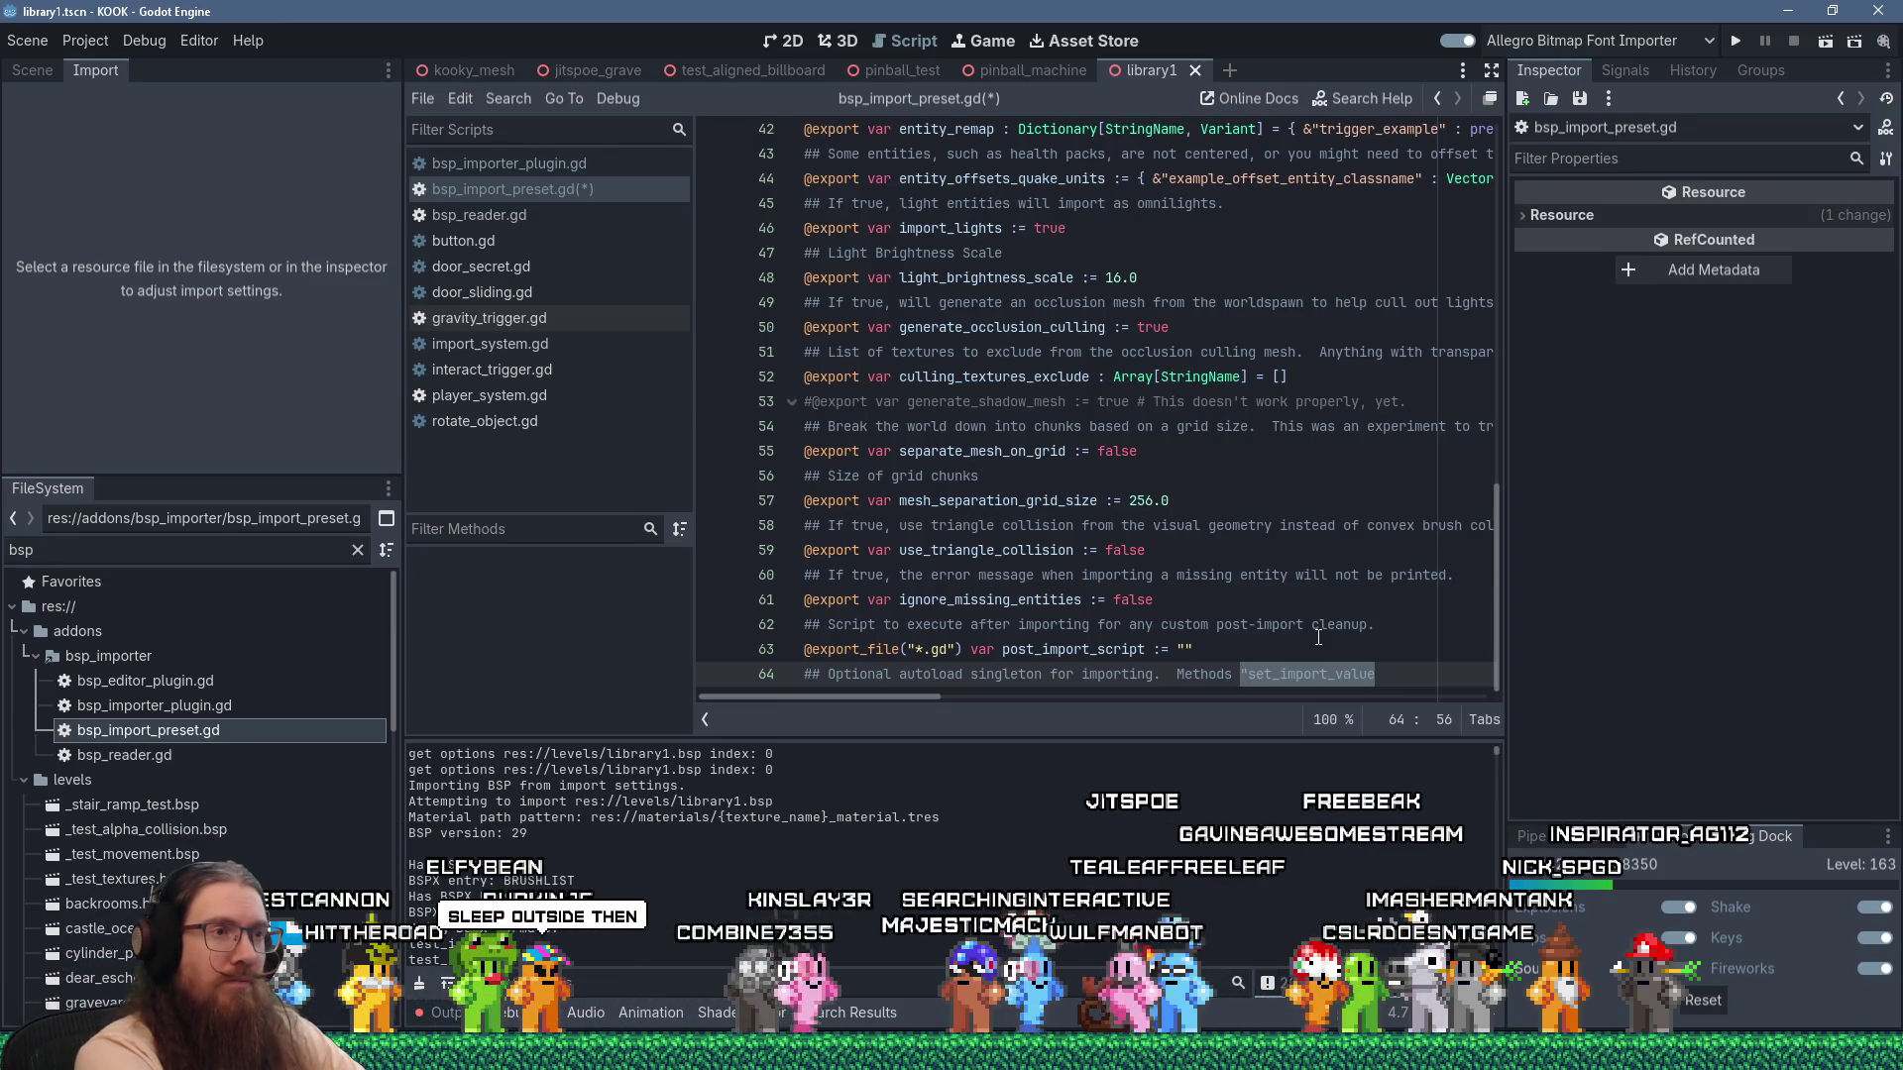
pyautogui.write('"begin_im')
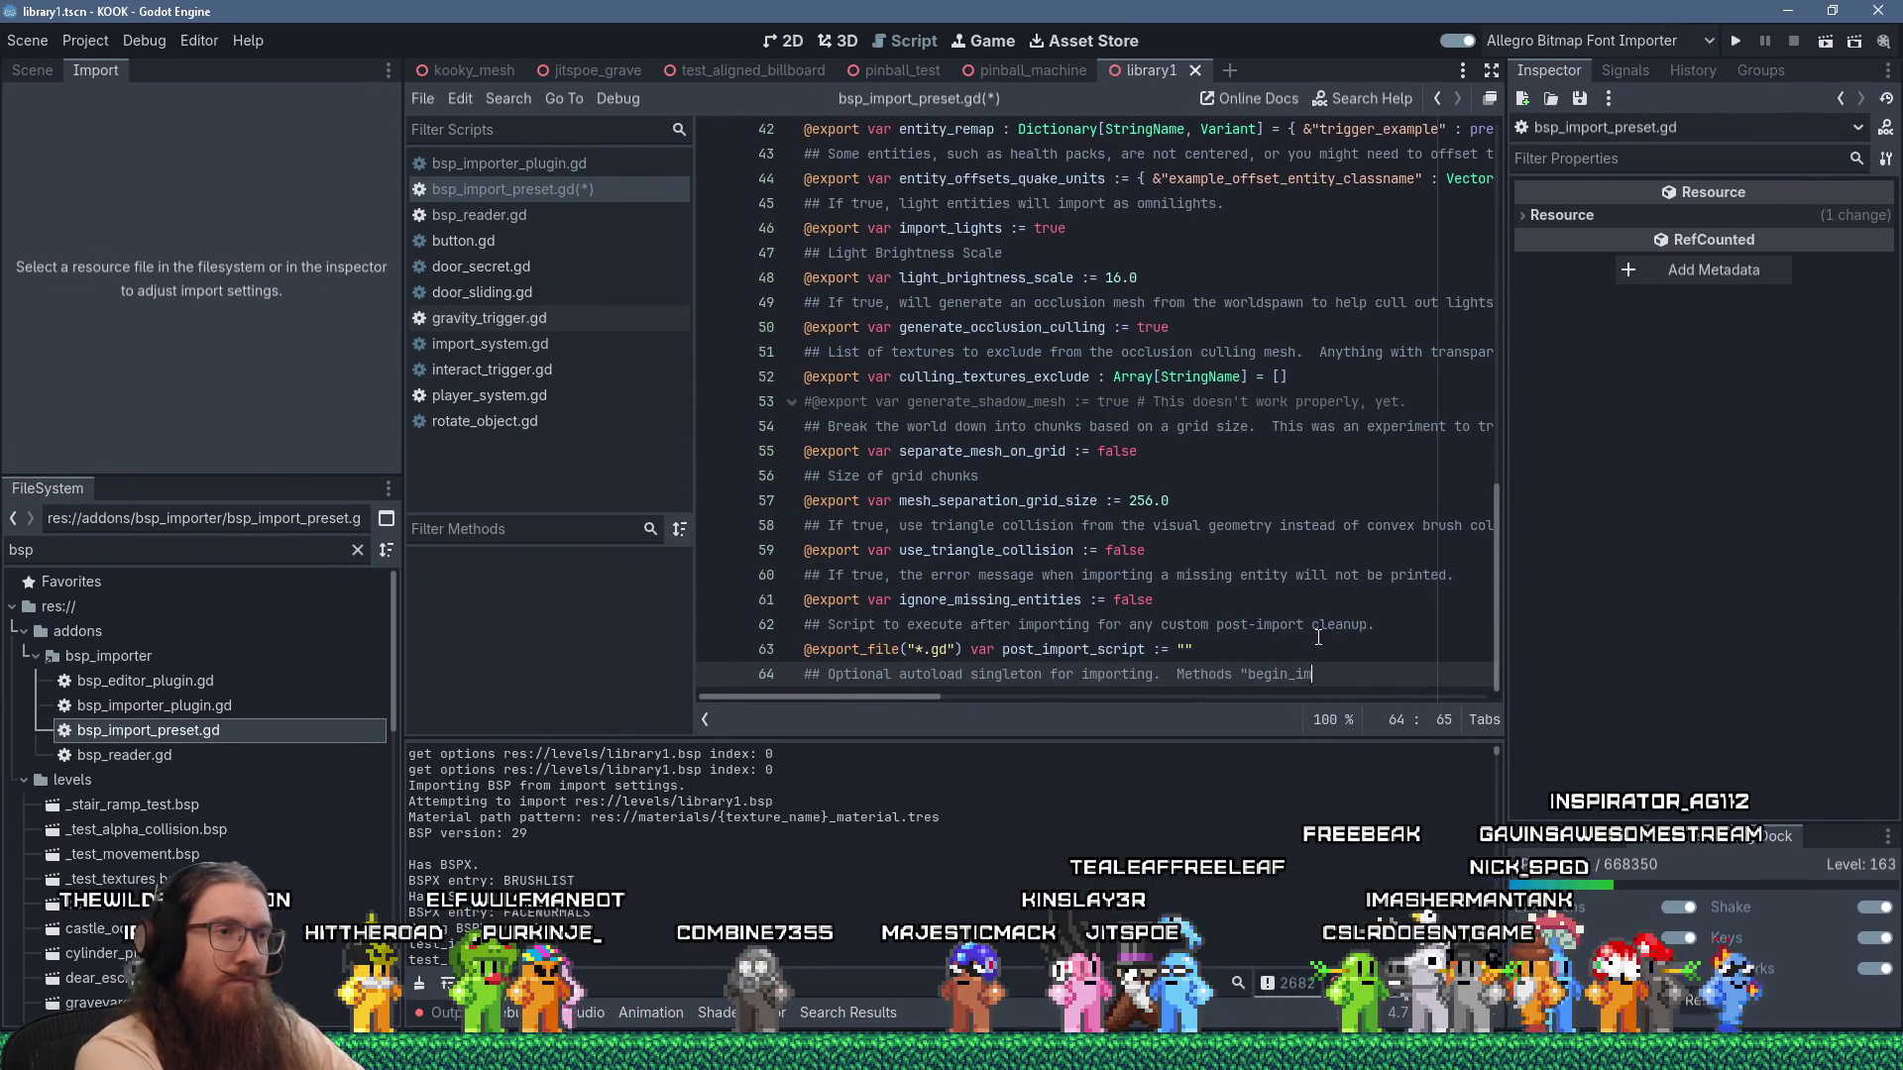
pyautogui.press('BackSpace')
pyautogui.press('BackSpace')
pyautogui.write('entit')
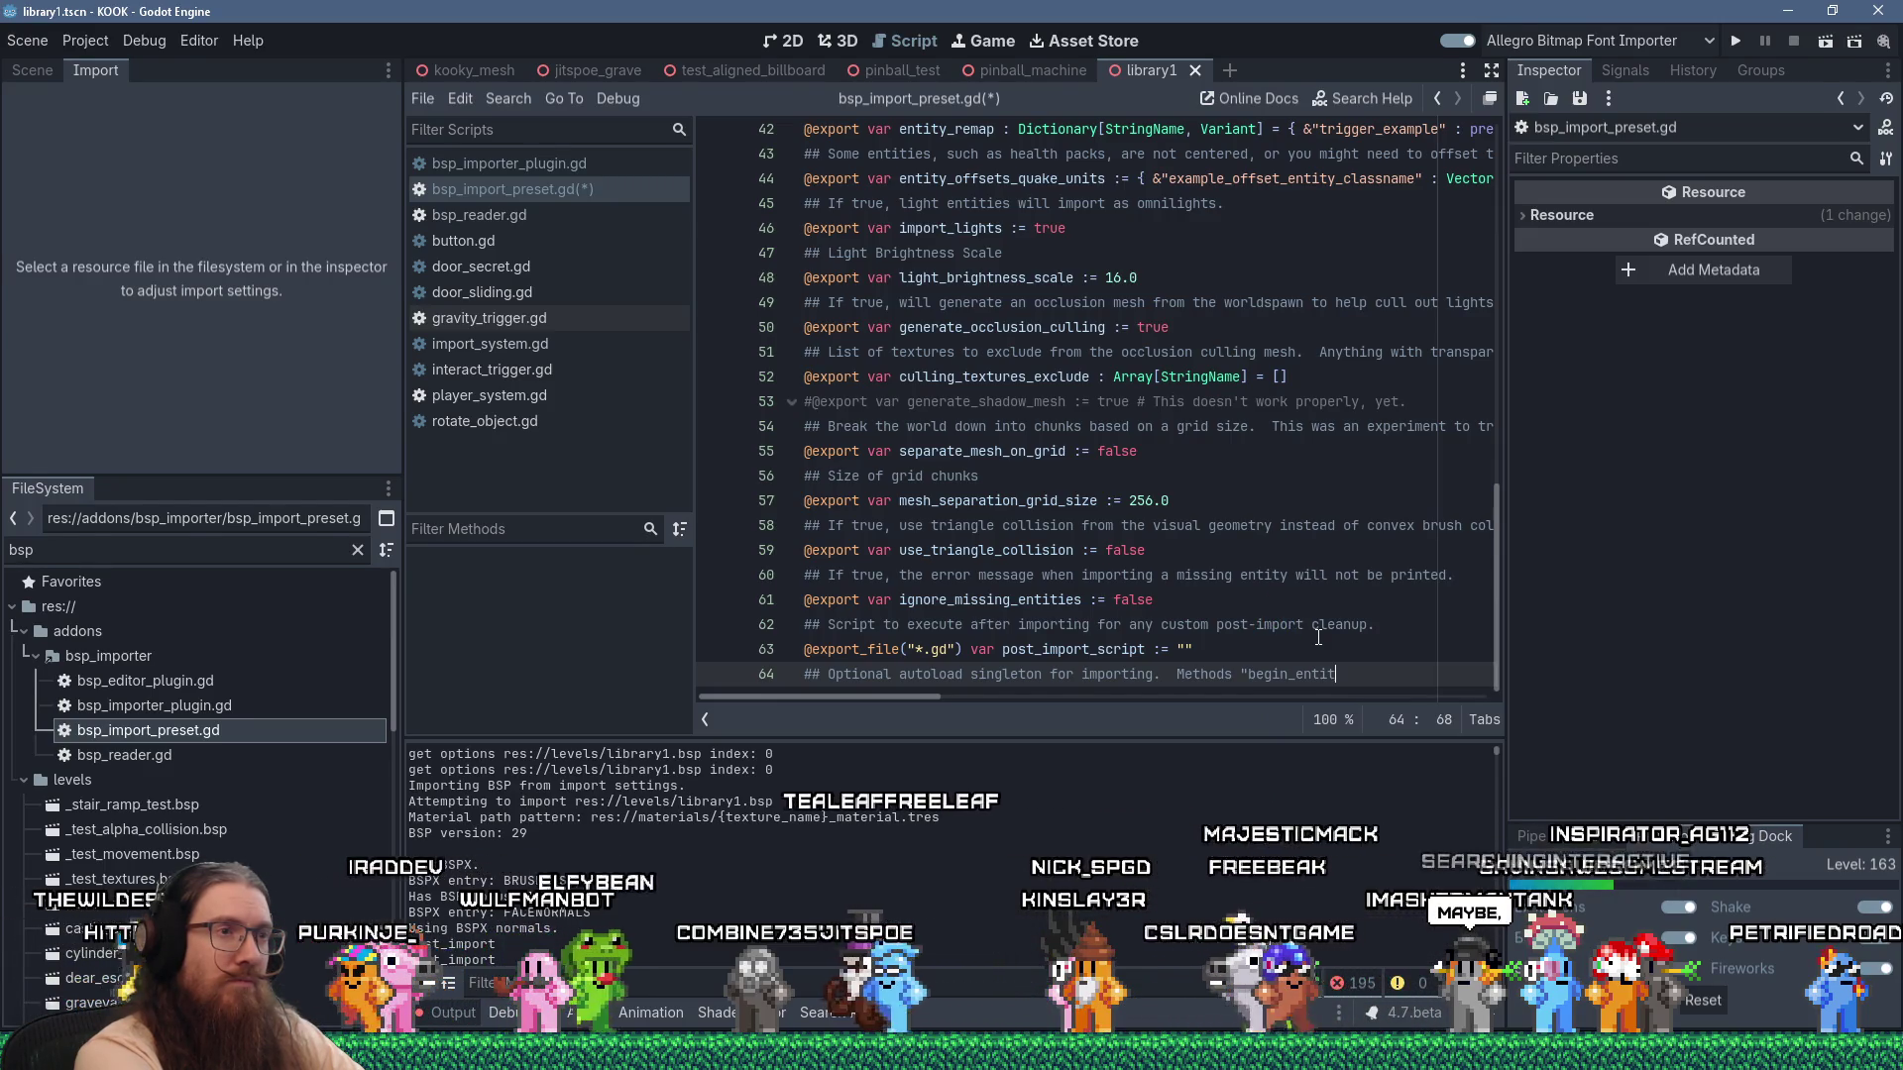
pyautogui.press('BackSpace')
pyautogui.press('BackSpace')
pyautogui.press('BackSpace')
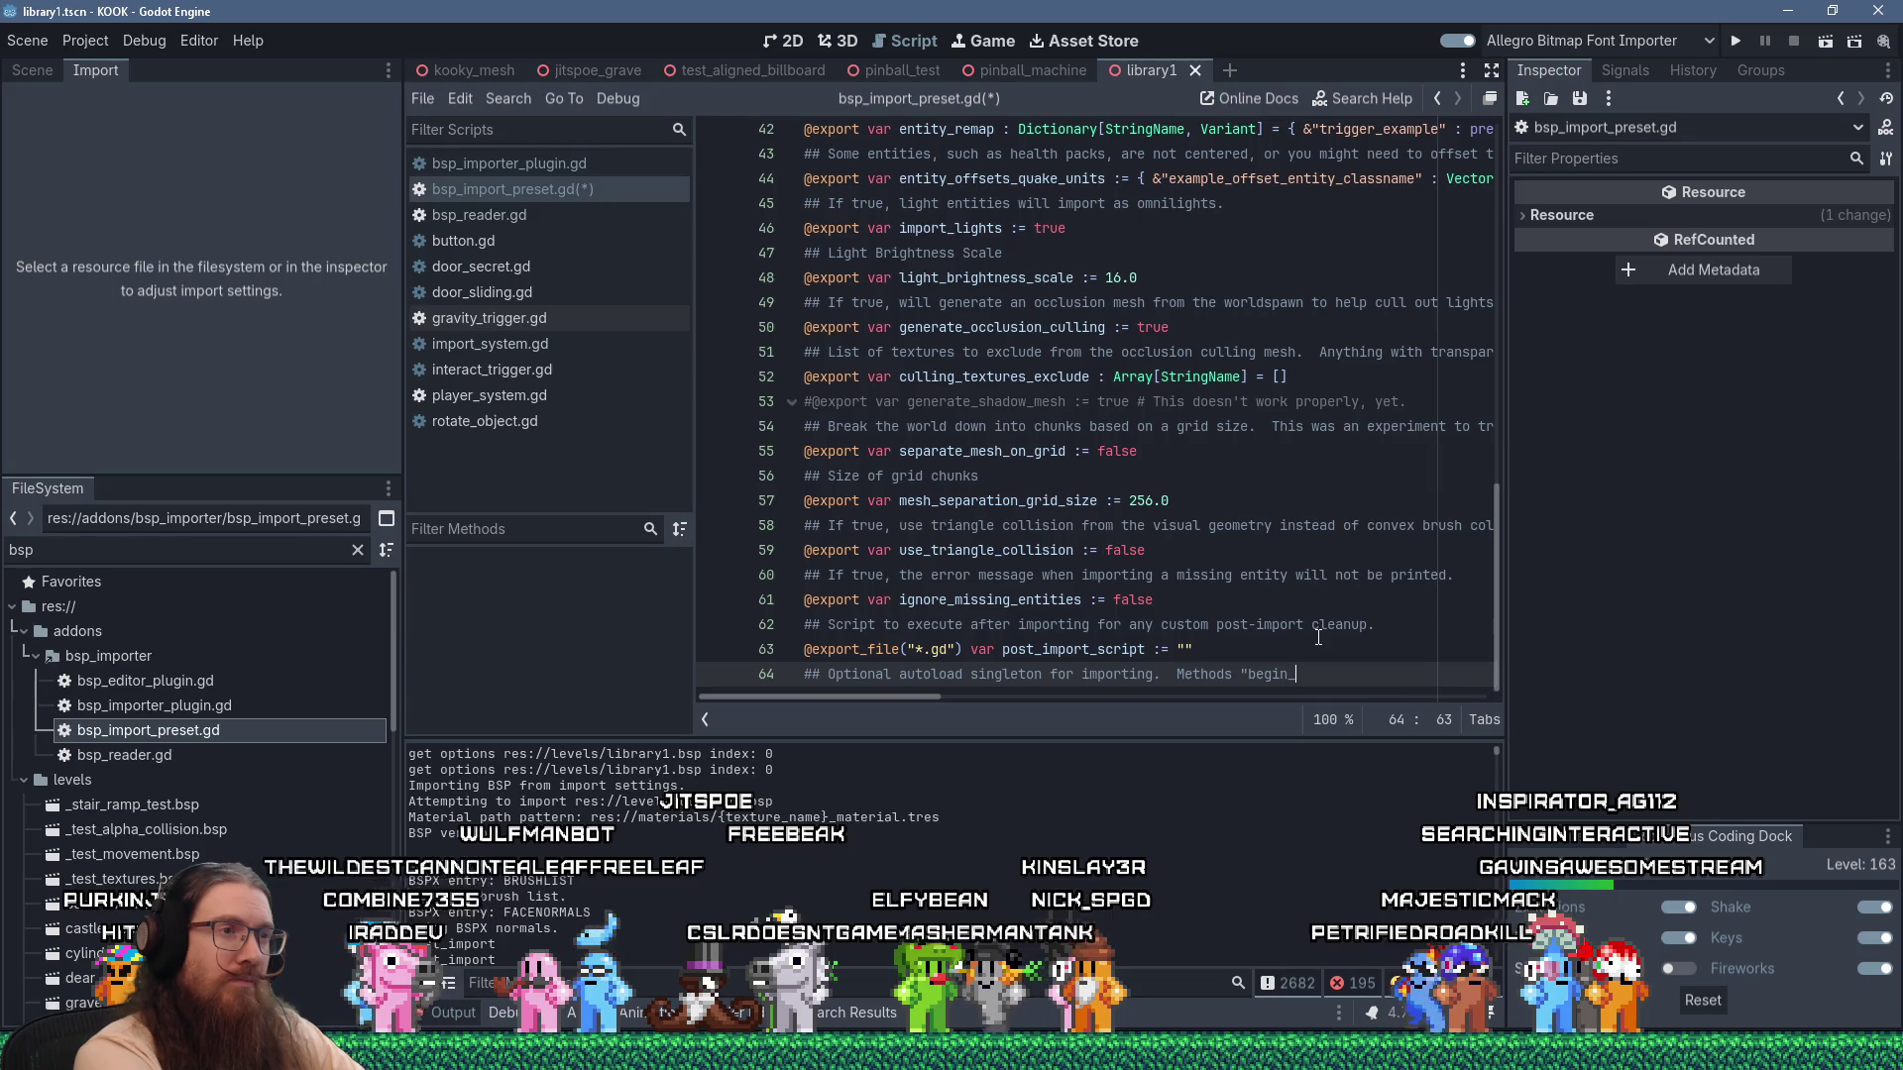
pyautogui.write('bsp_import')
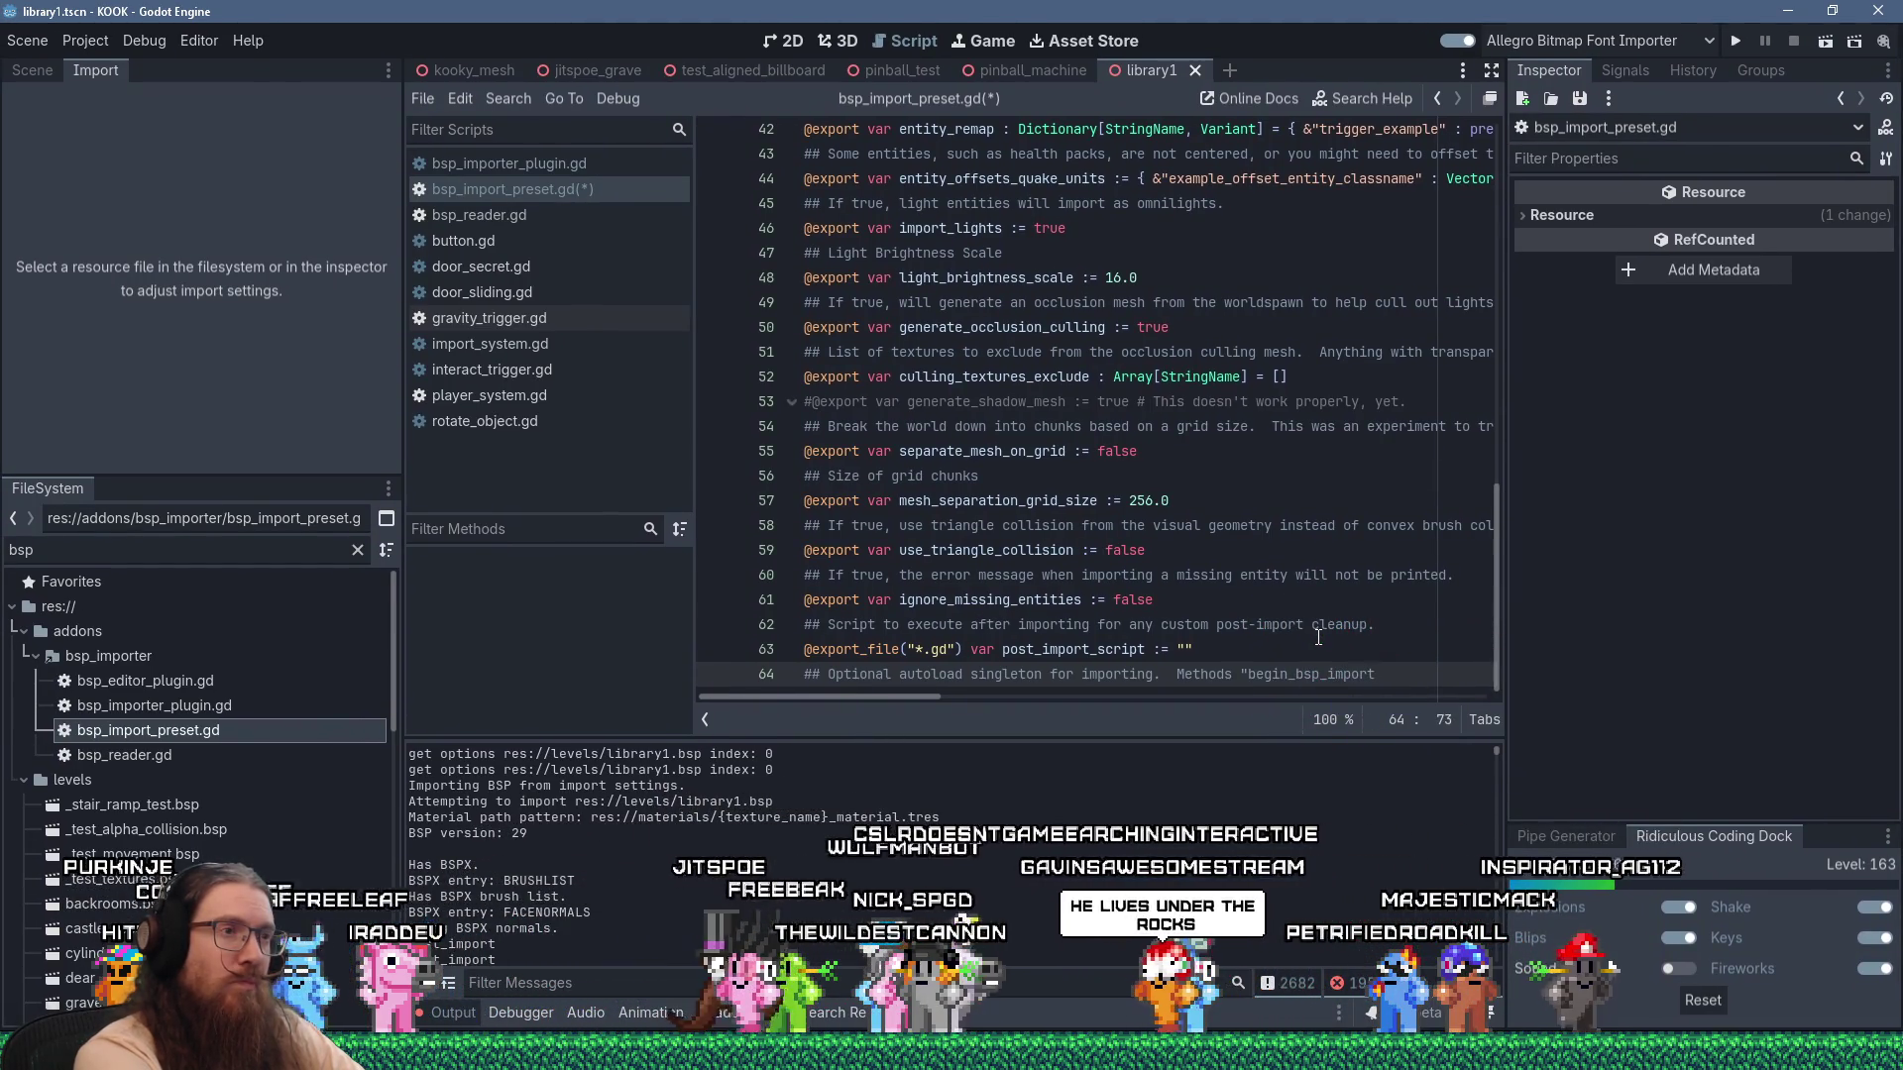
pyautogui.write('"')
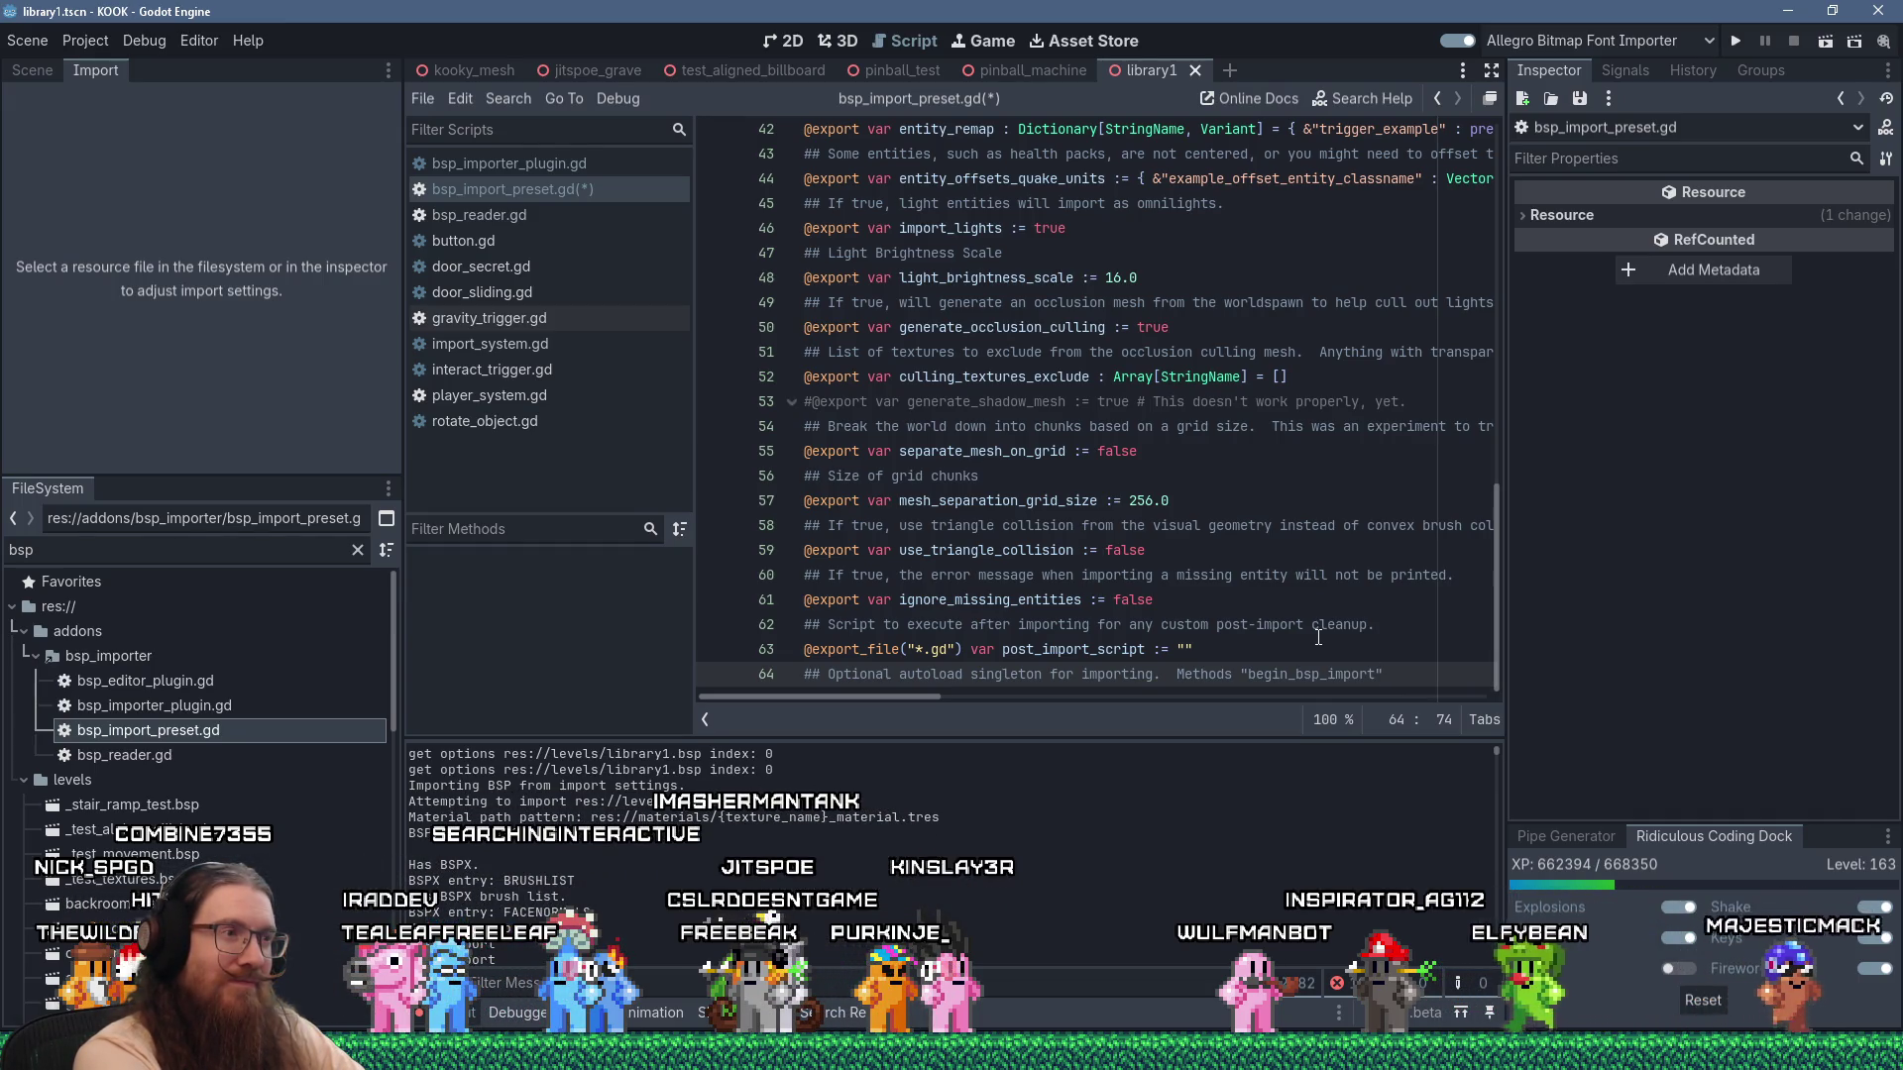
pyautogui.hotkey('shift', 'Left')
pyautogui.hotkey('shift', 'Left')
pyautogui.hotkey('shift', 'Left')
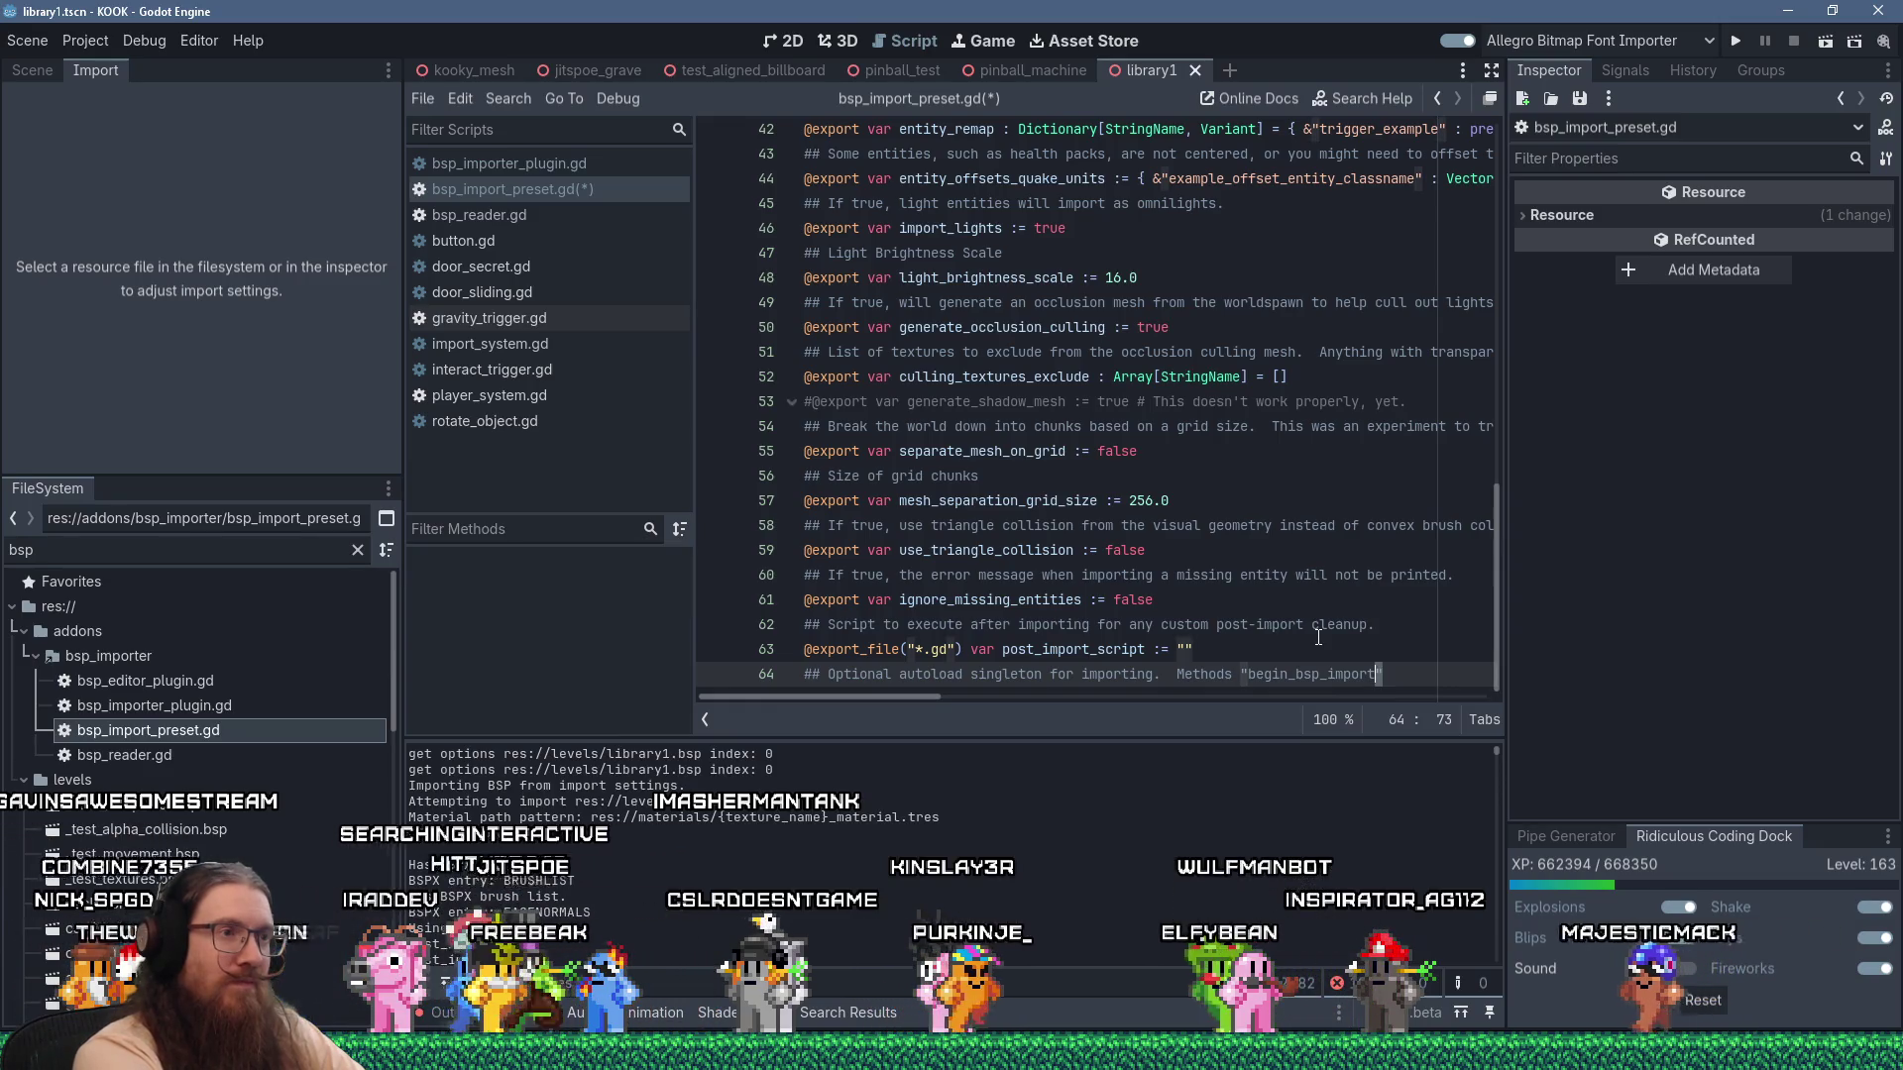
pyautogui.hotkey('shift', 'Left')
pyautogui.hotkey('shift', 'Left')
pyautogui.hotkey('shift', 'Left')
pyautogui.press('Return')
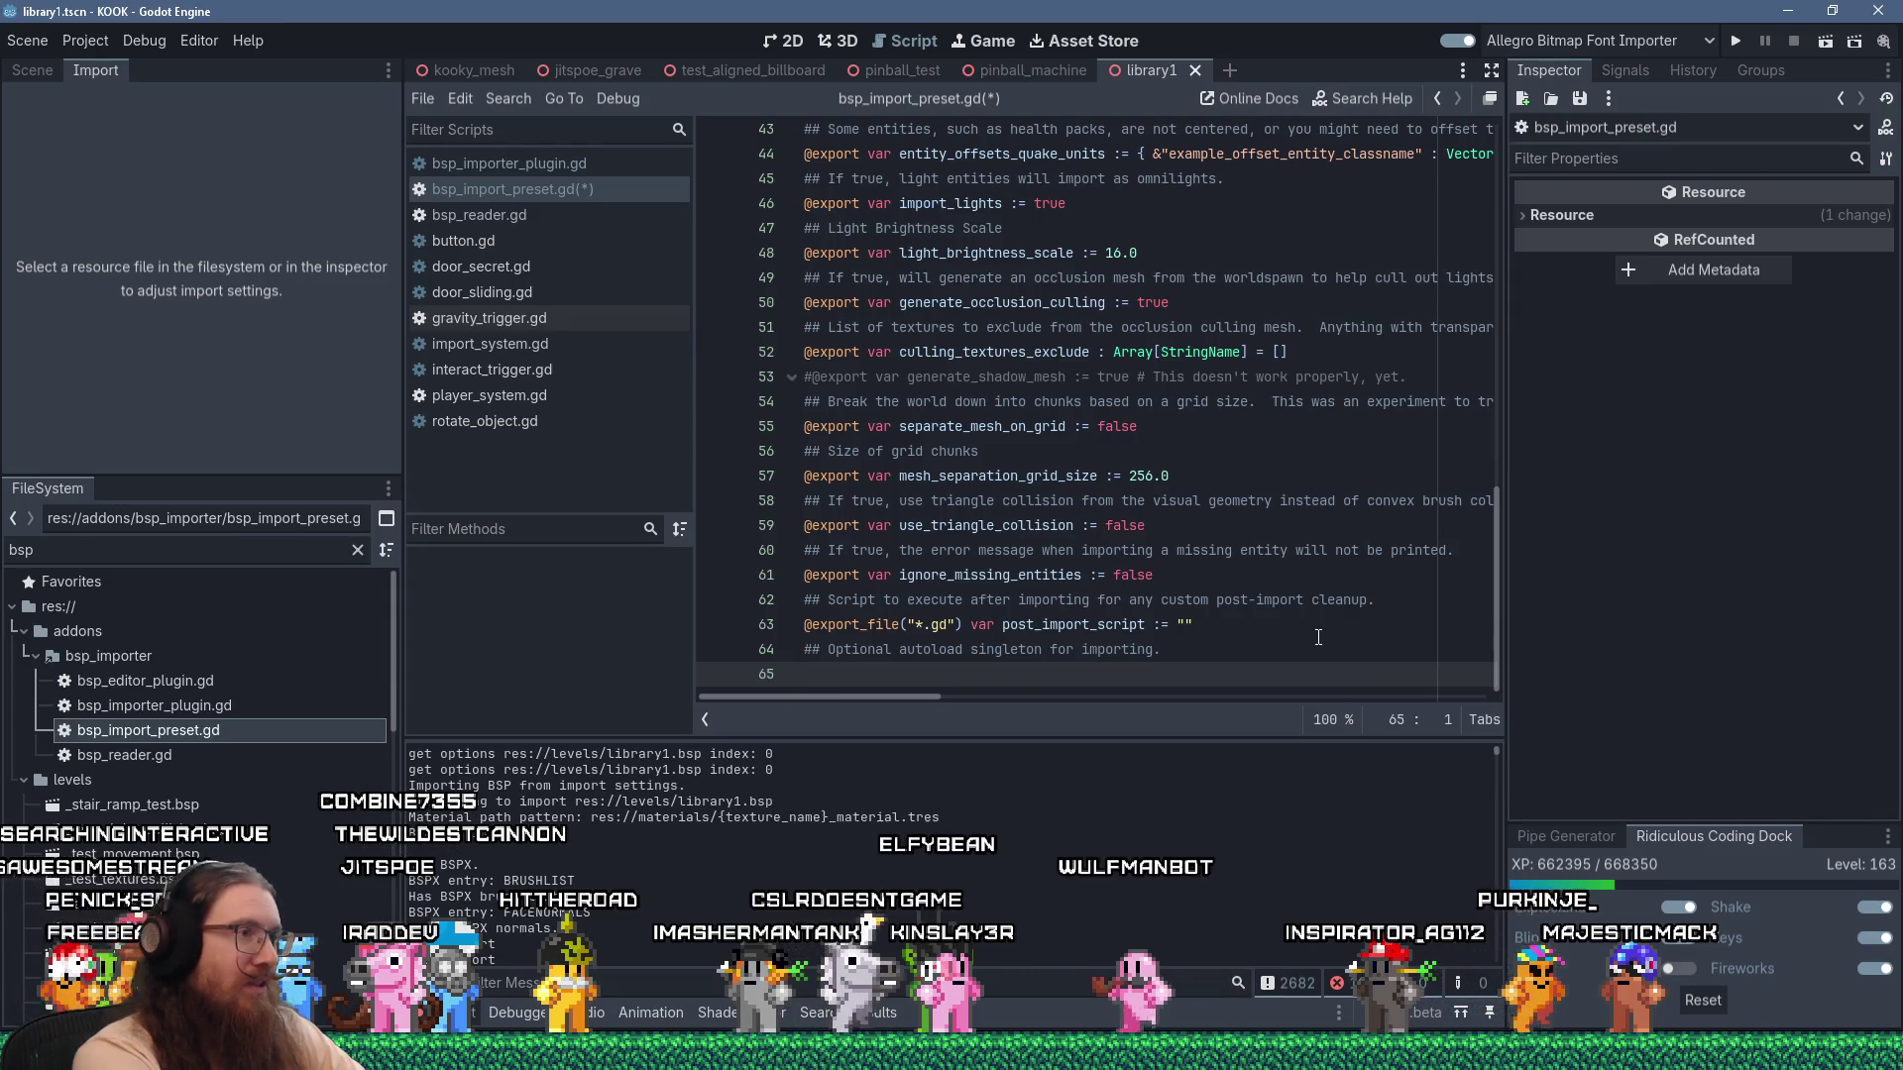
pyautogui.write('@export var')
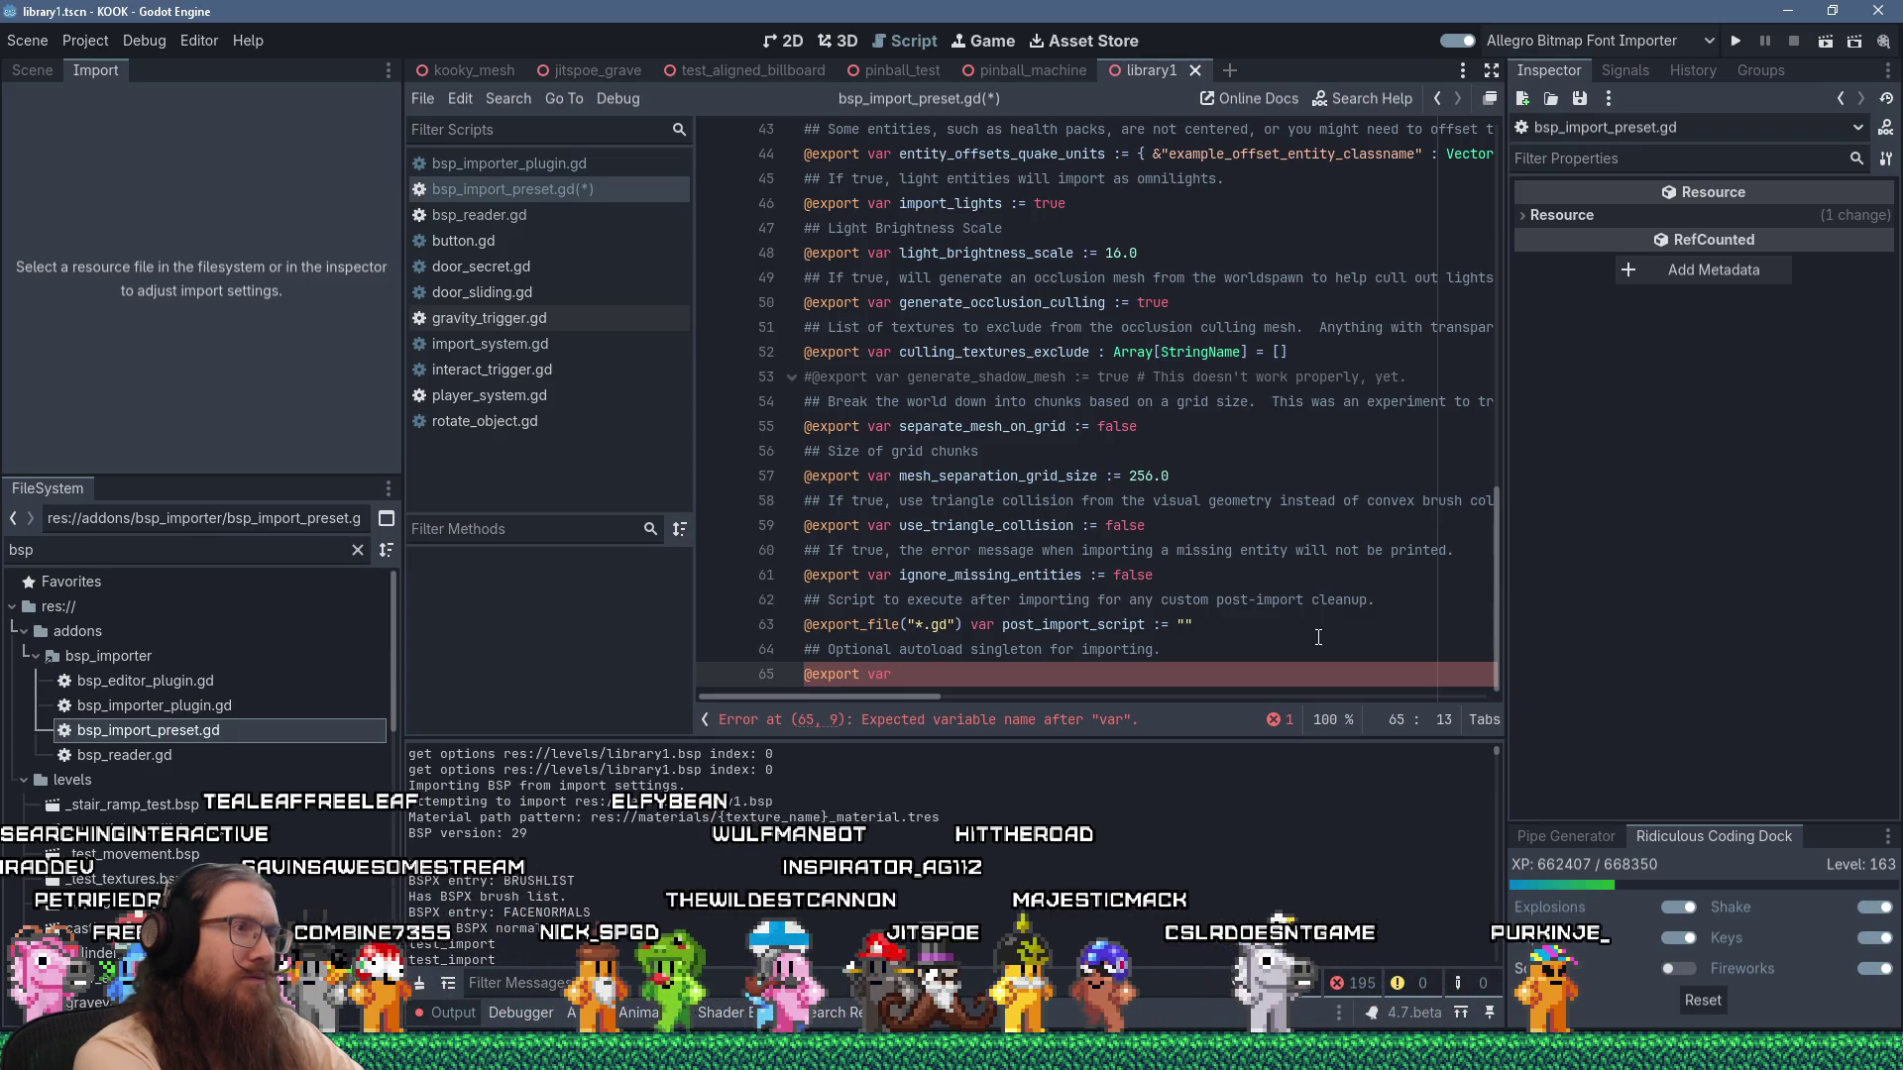
pyautogui.write('import_singleton')
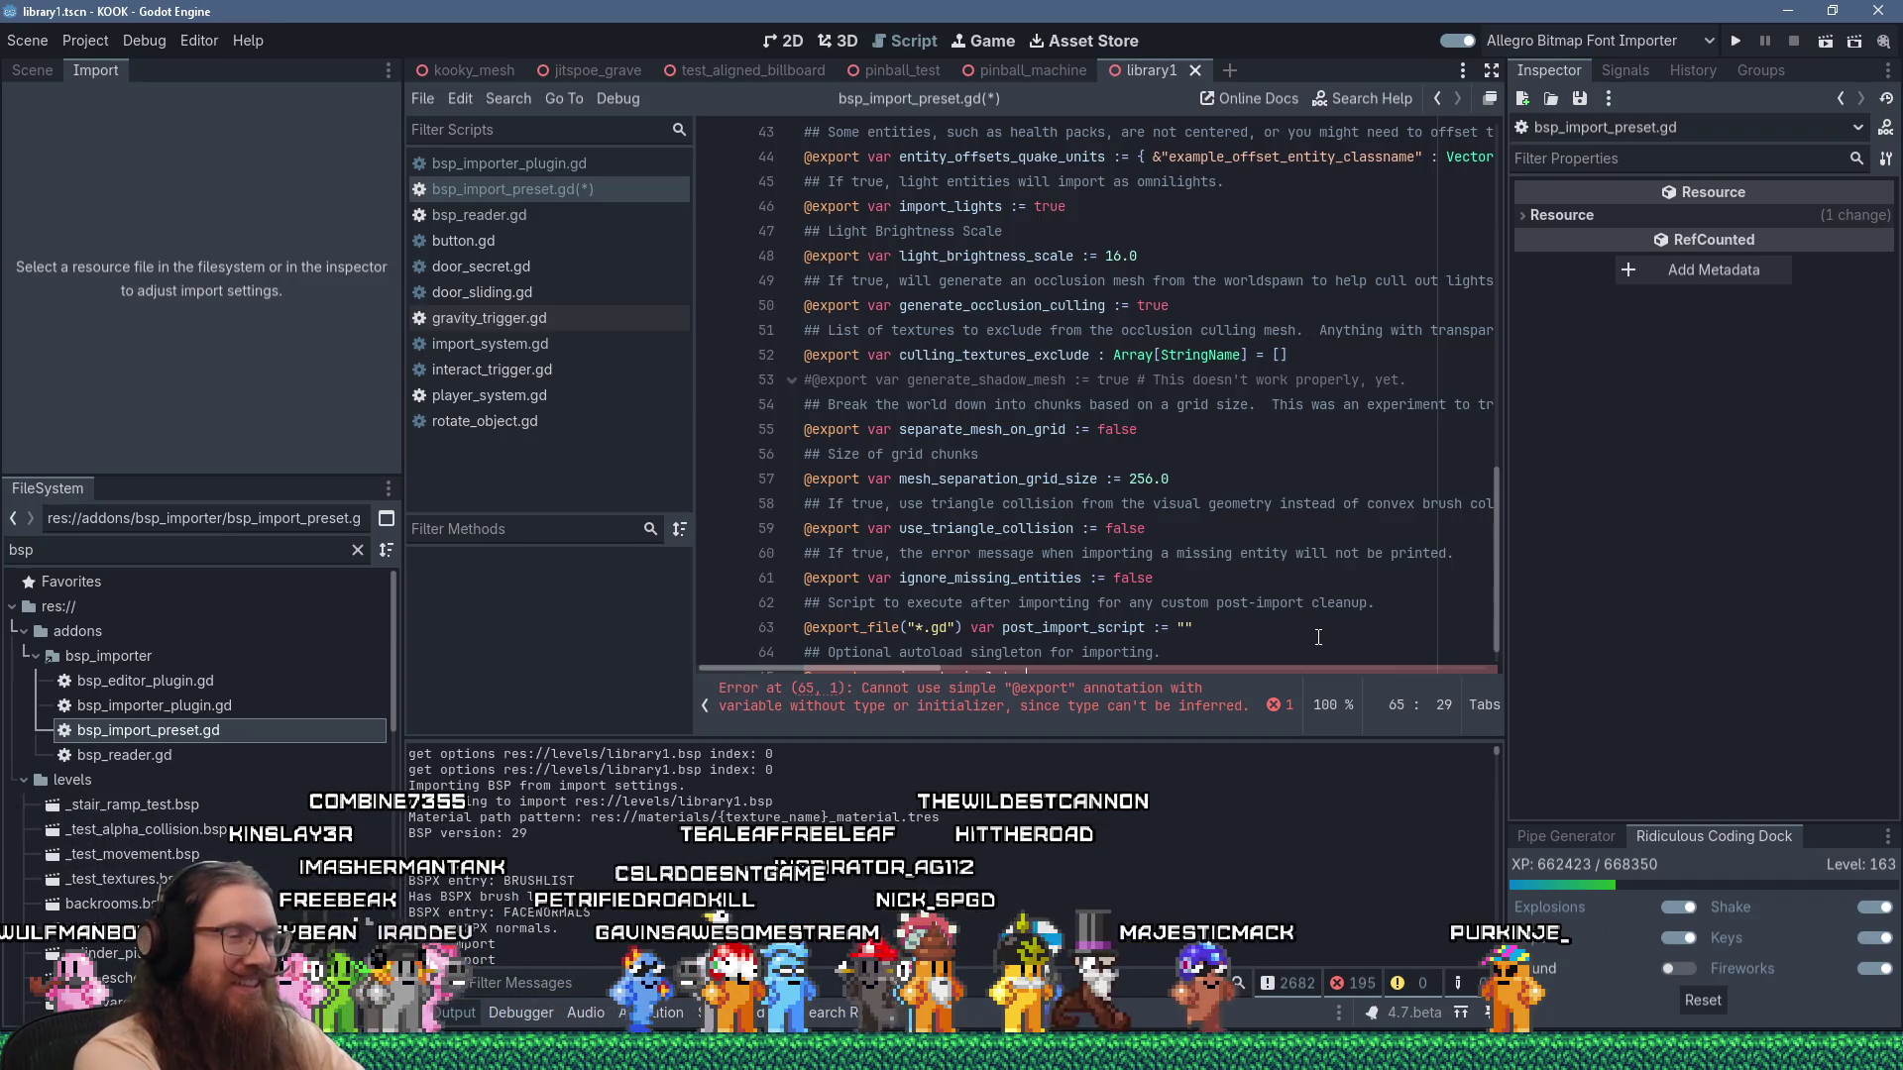
pyautogui.write(' : ')
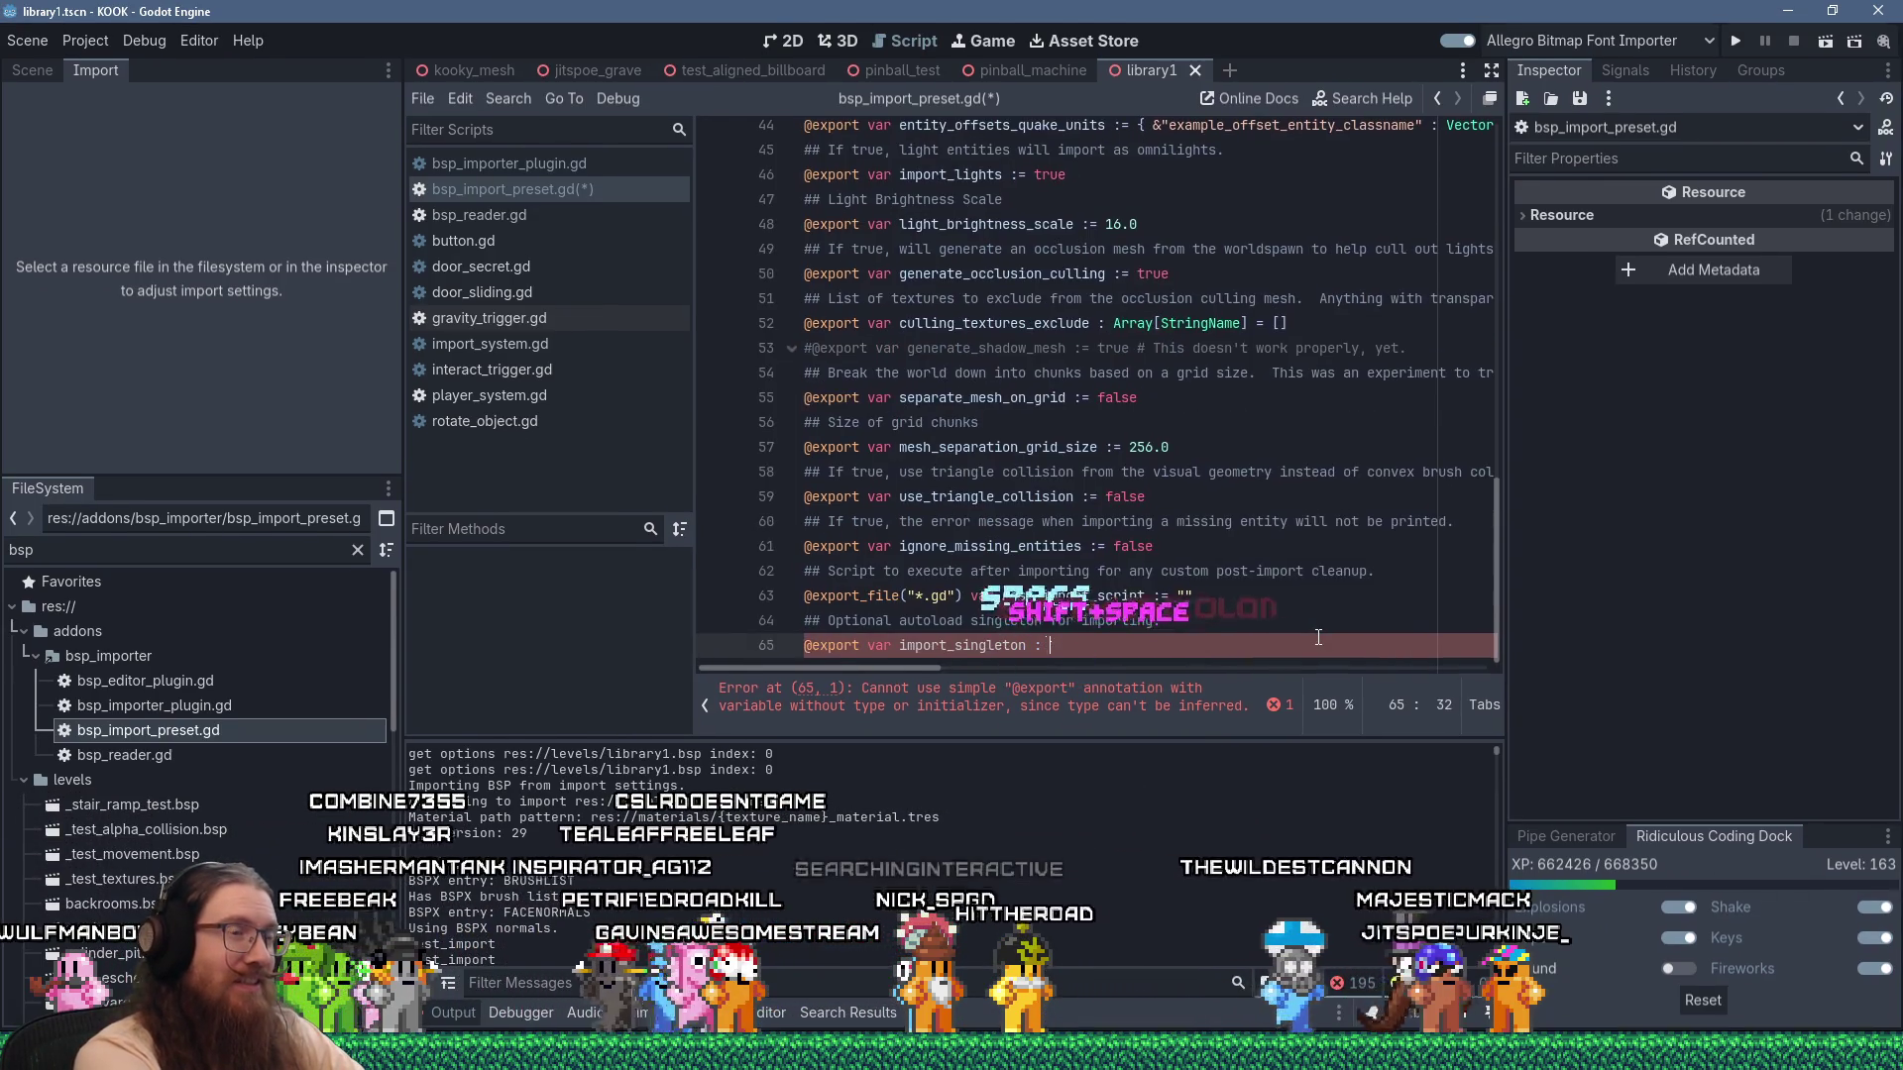
pyautogui.write('StringNa')
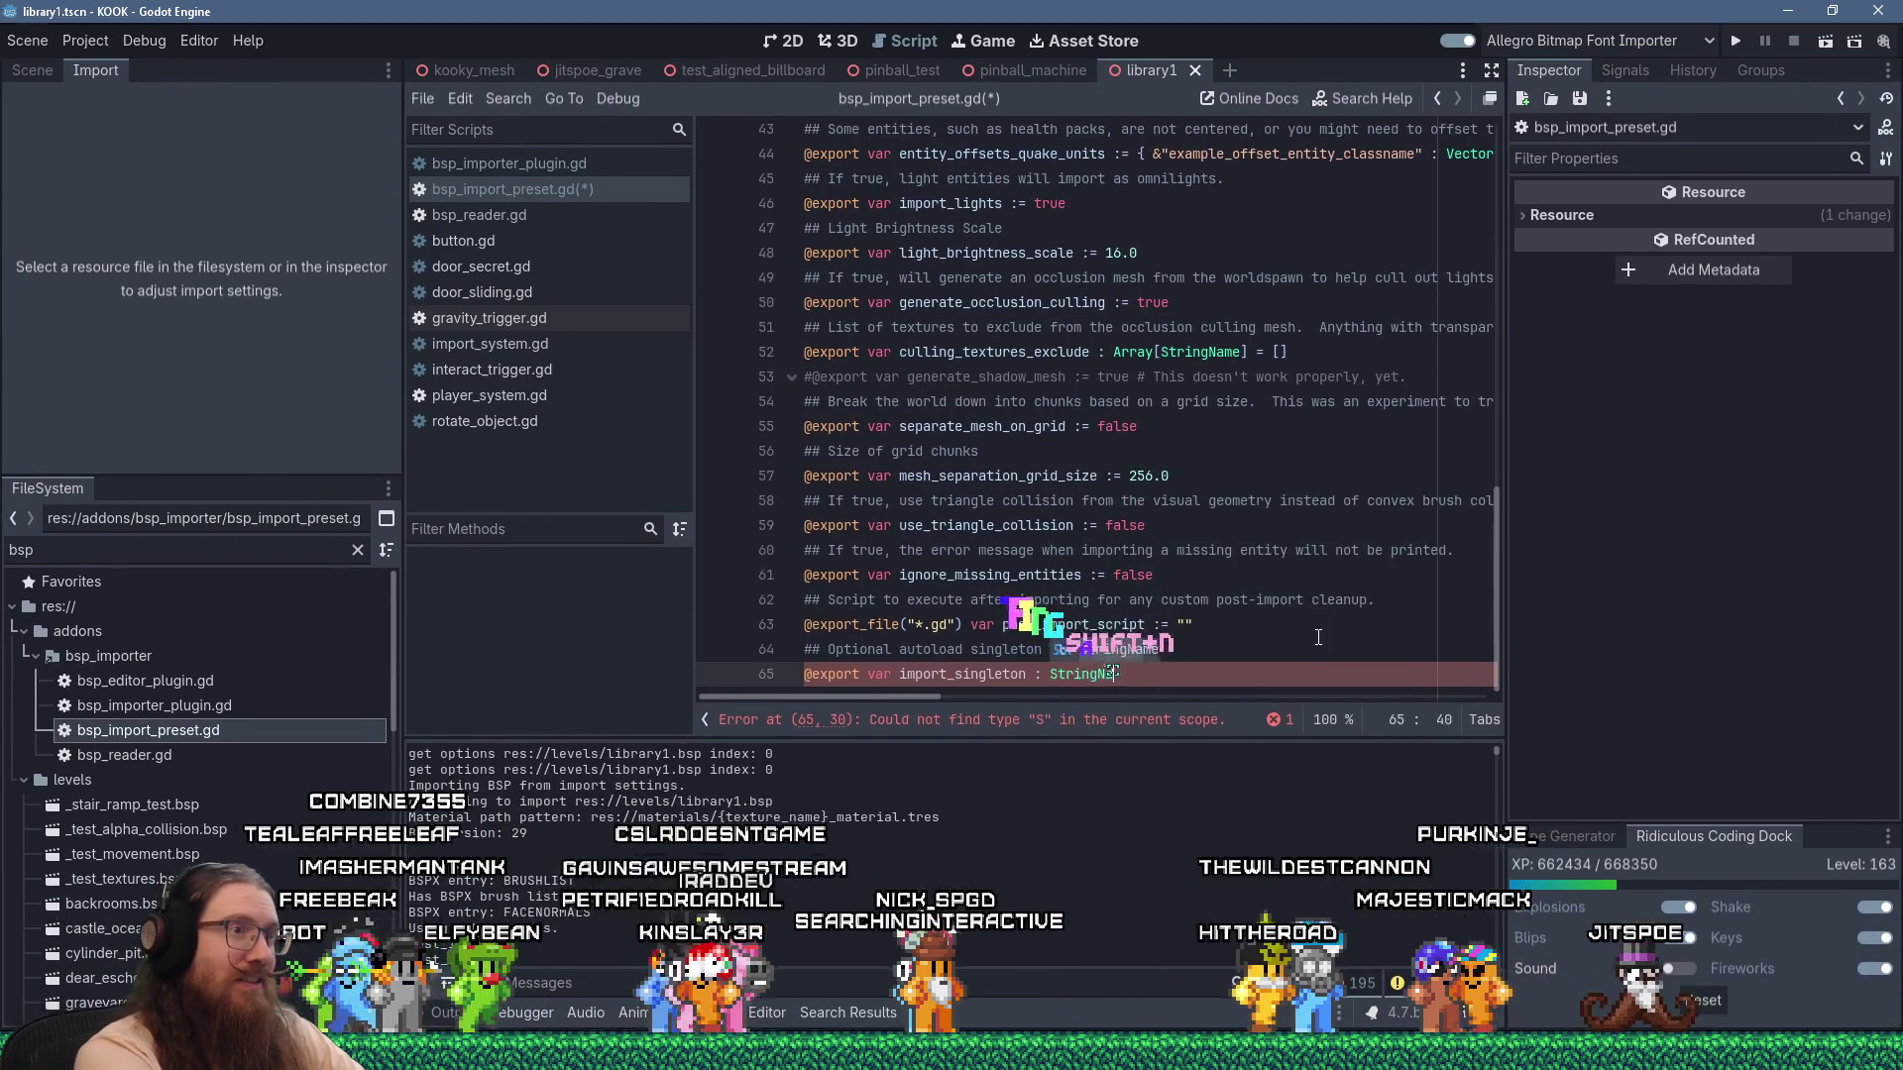
pyautogui.write('me')
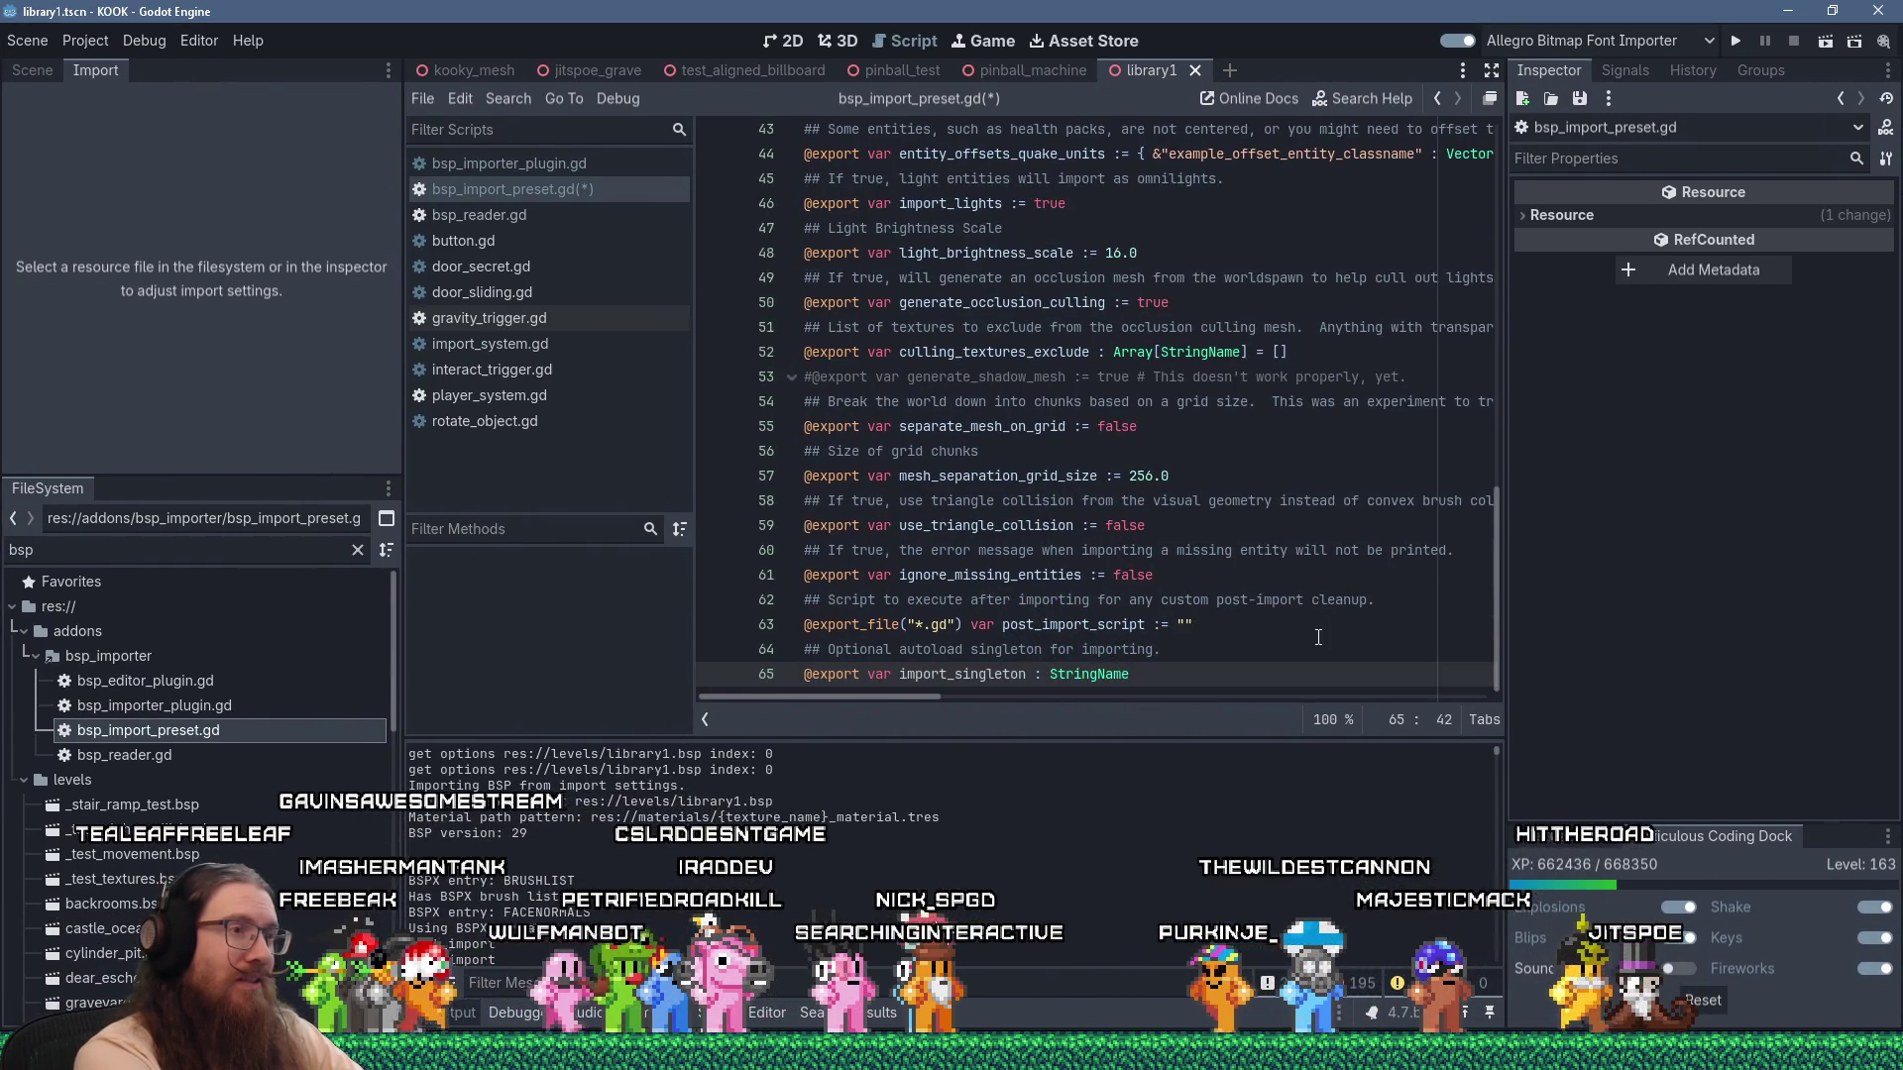
pyautogui.write(' = ""')
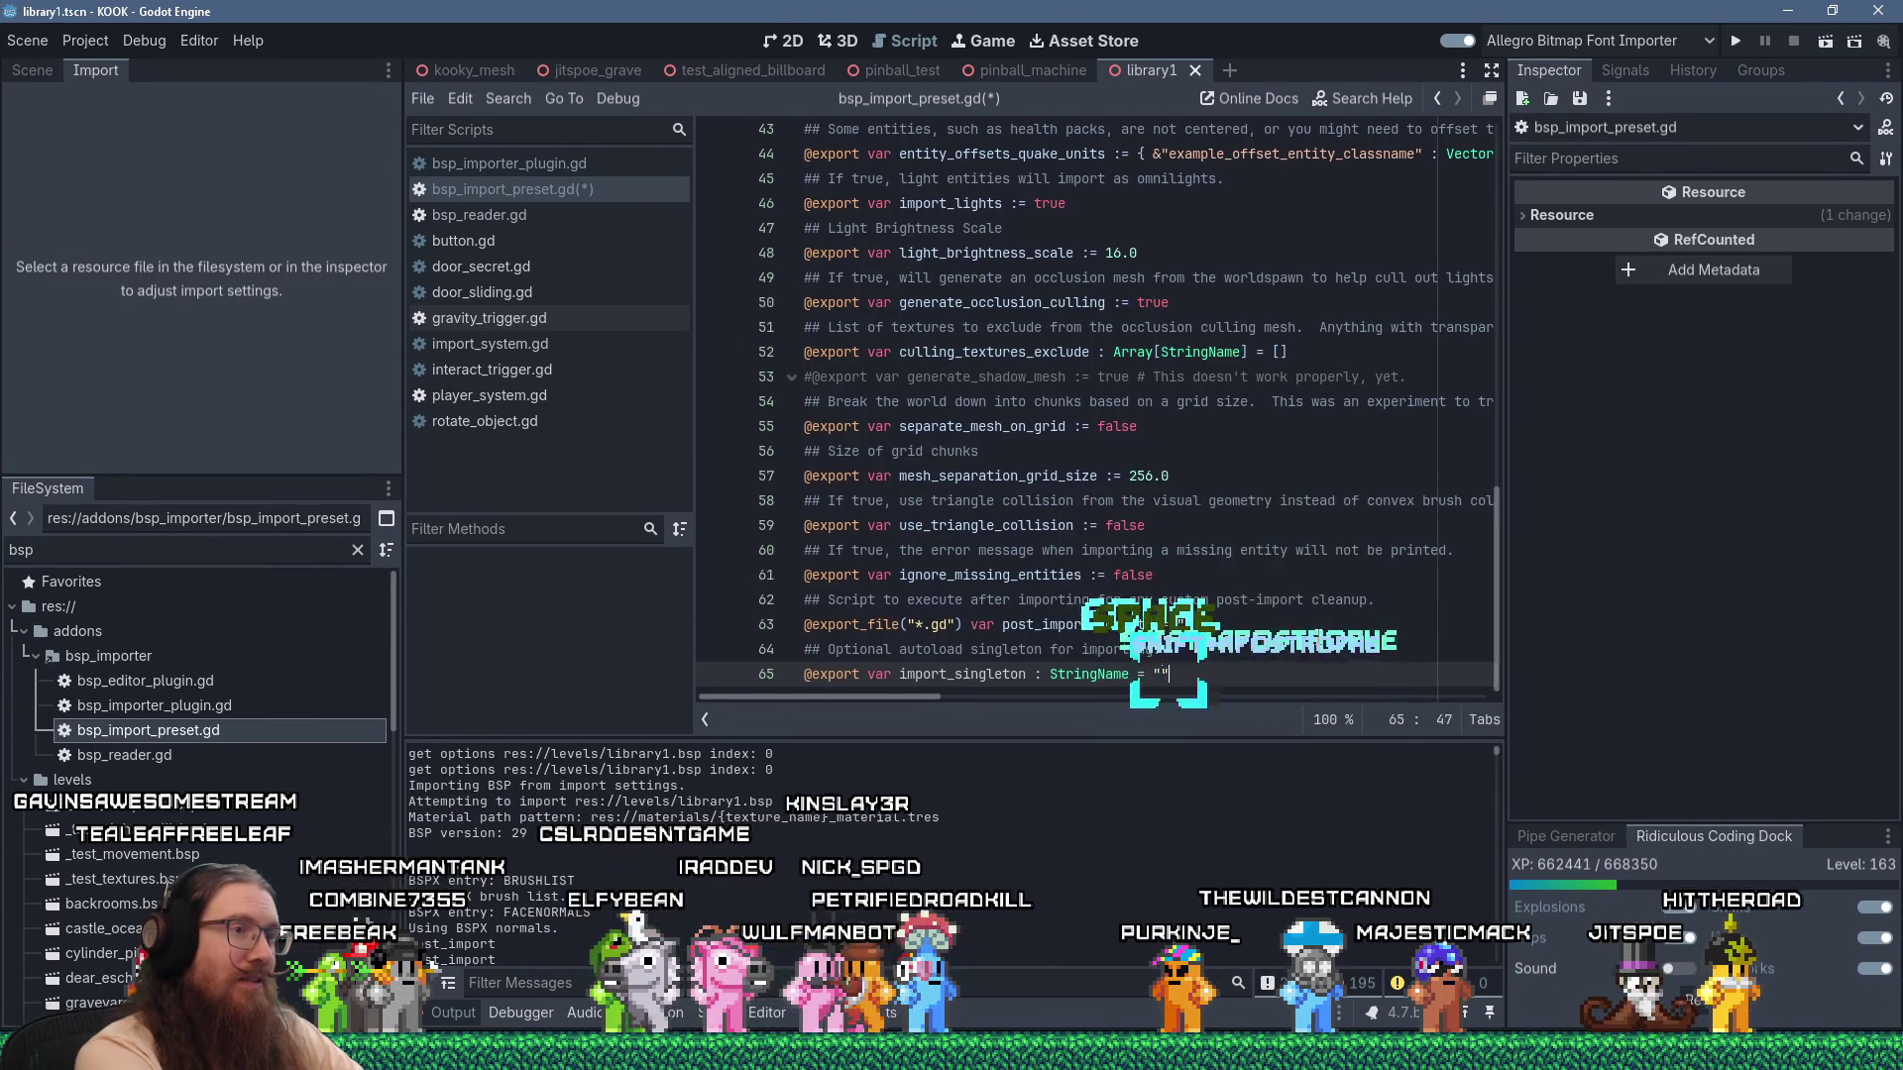
pyautogui.press('Return')
pyautogui.hotkey('ctrl', 's')
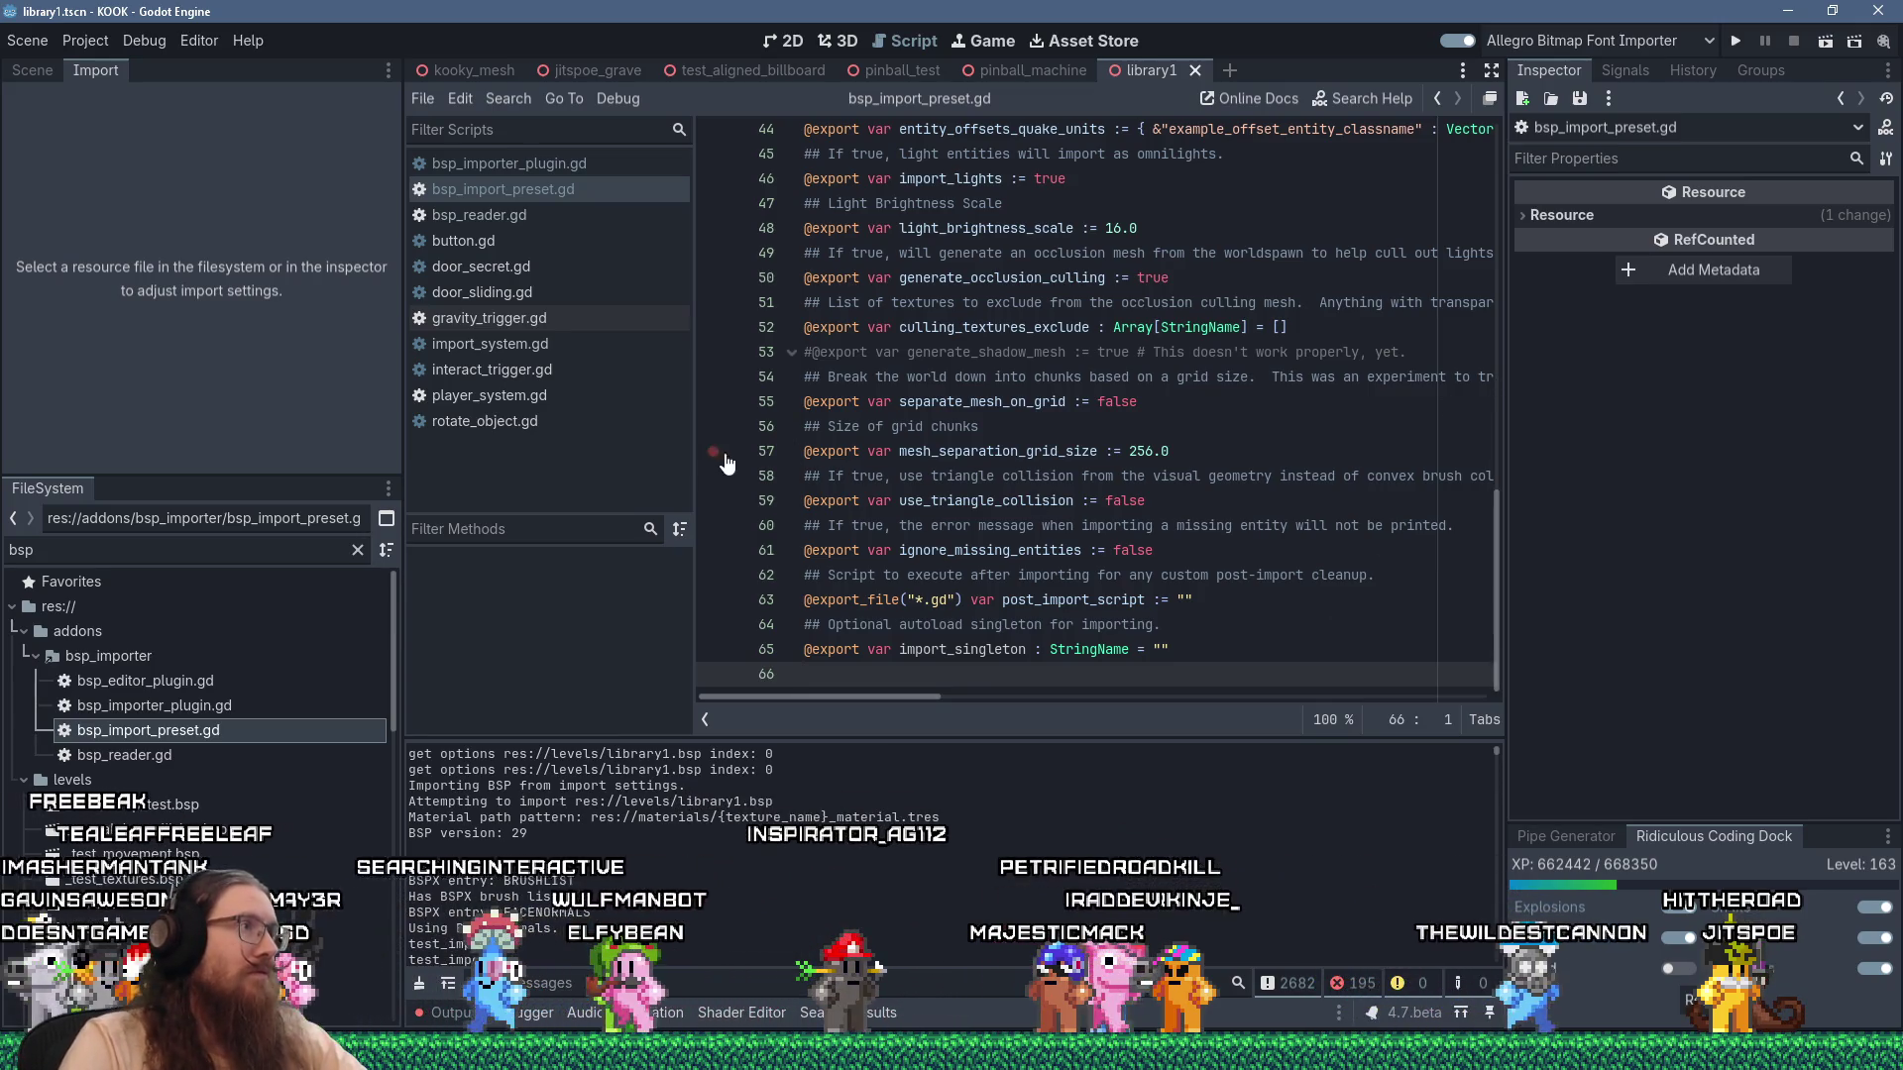
pyautogui.scroll(1, 1024, 560)
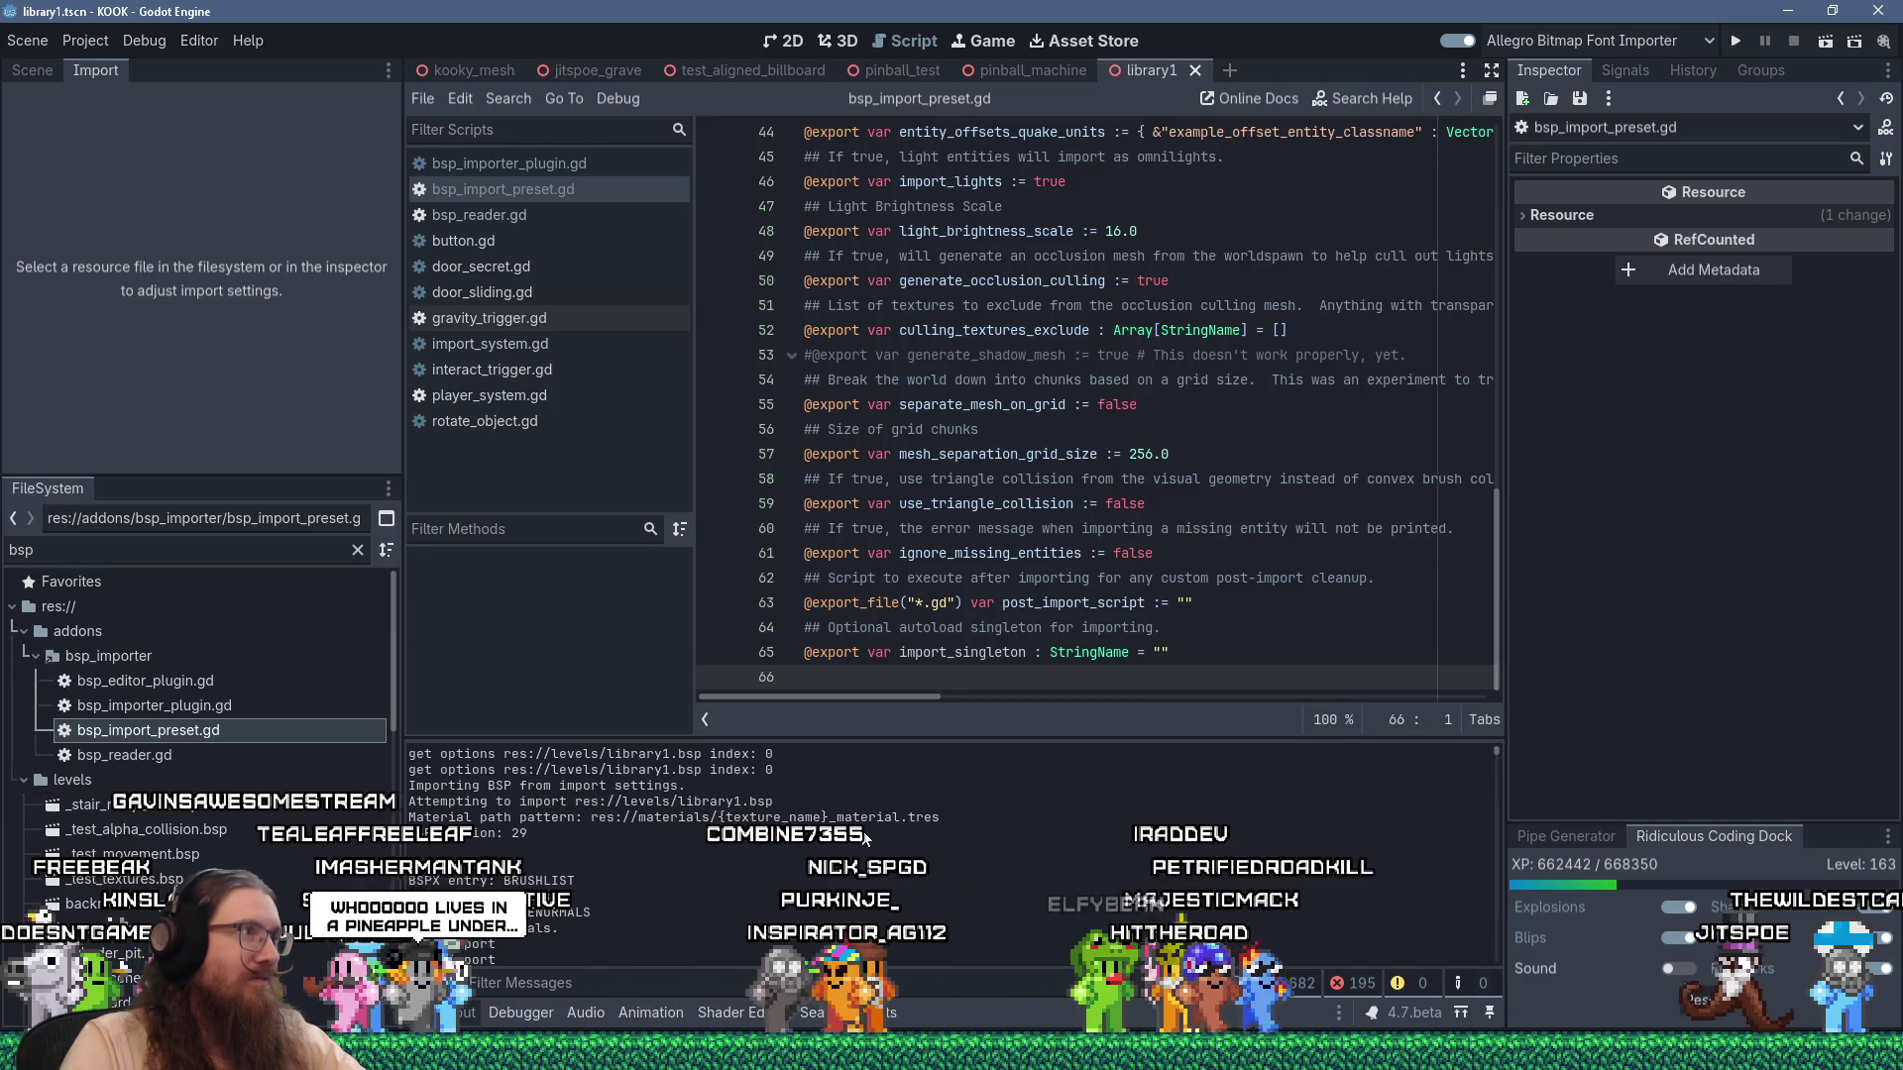
# Start a 'bsp_reader.' line after line 329 in bsp_importer_plugin.gd and jump to post_import_script_path in bsp_reader.gd.
pyautogui.click(559, 167)
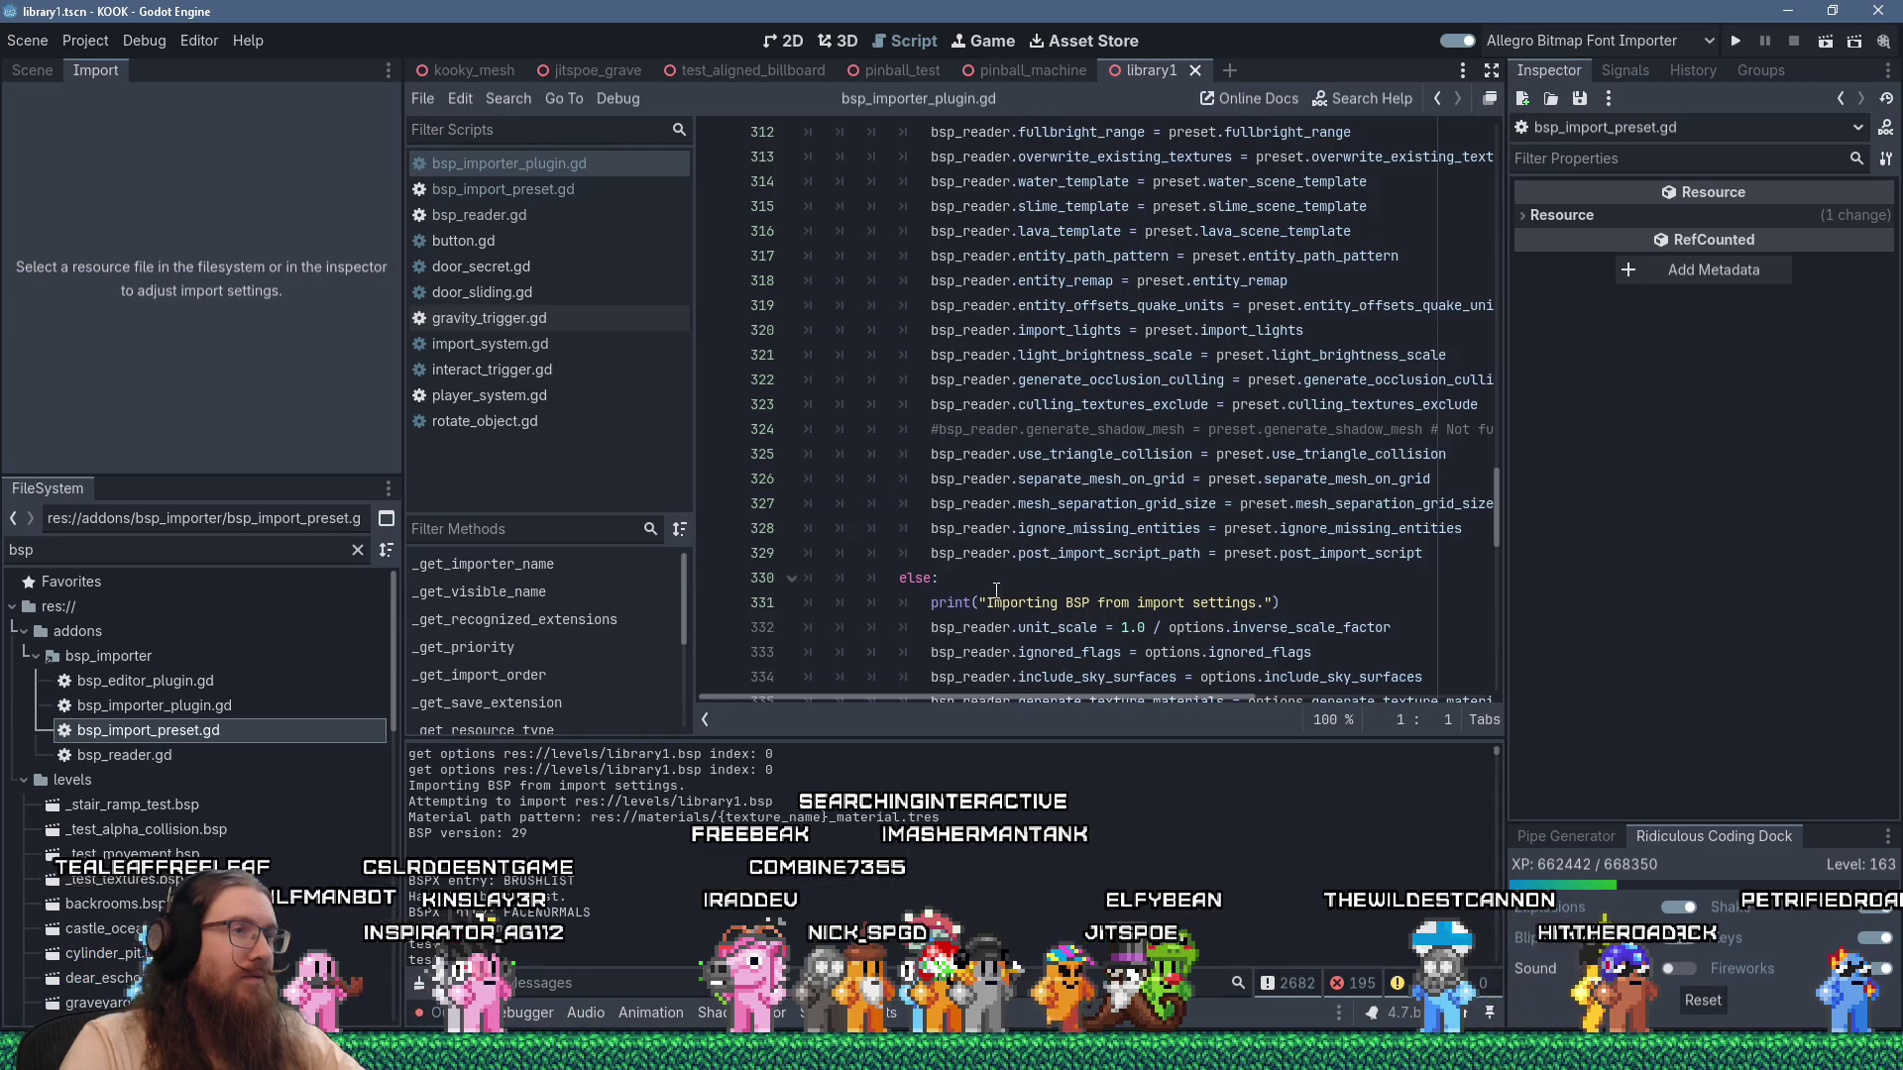
pyautogui.click(1436, 555)
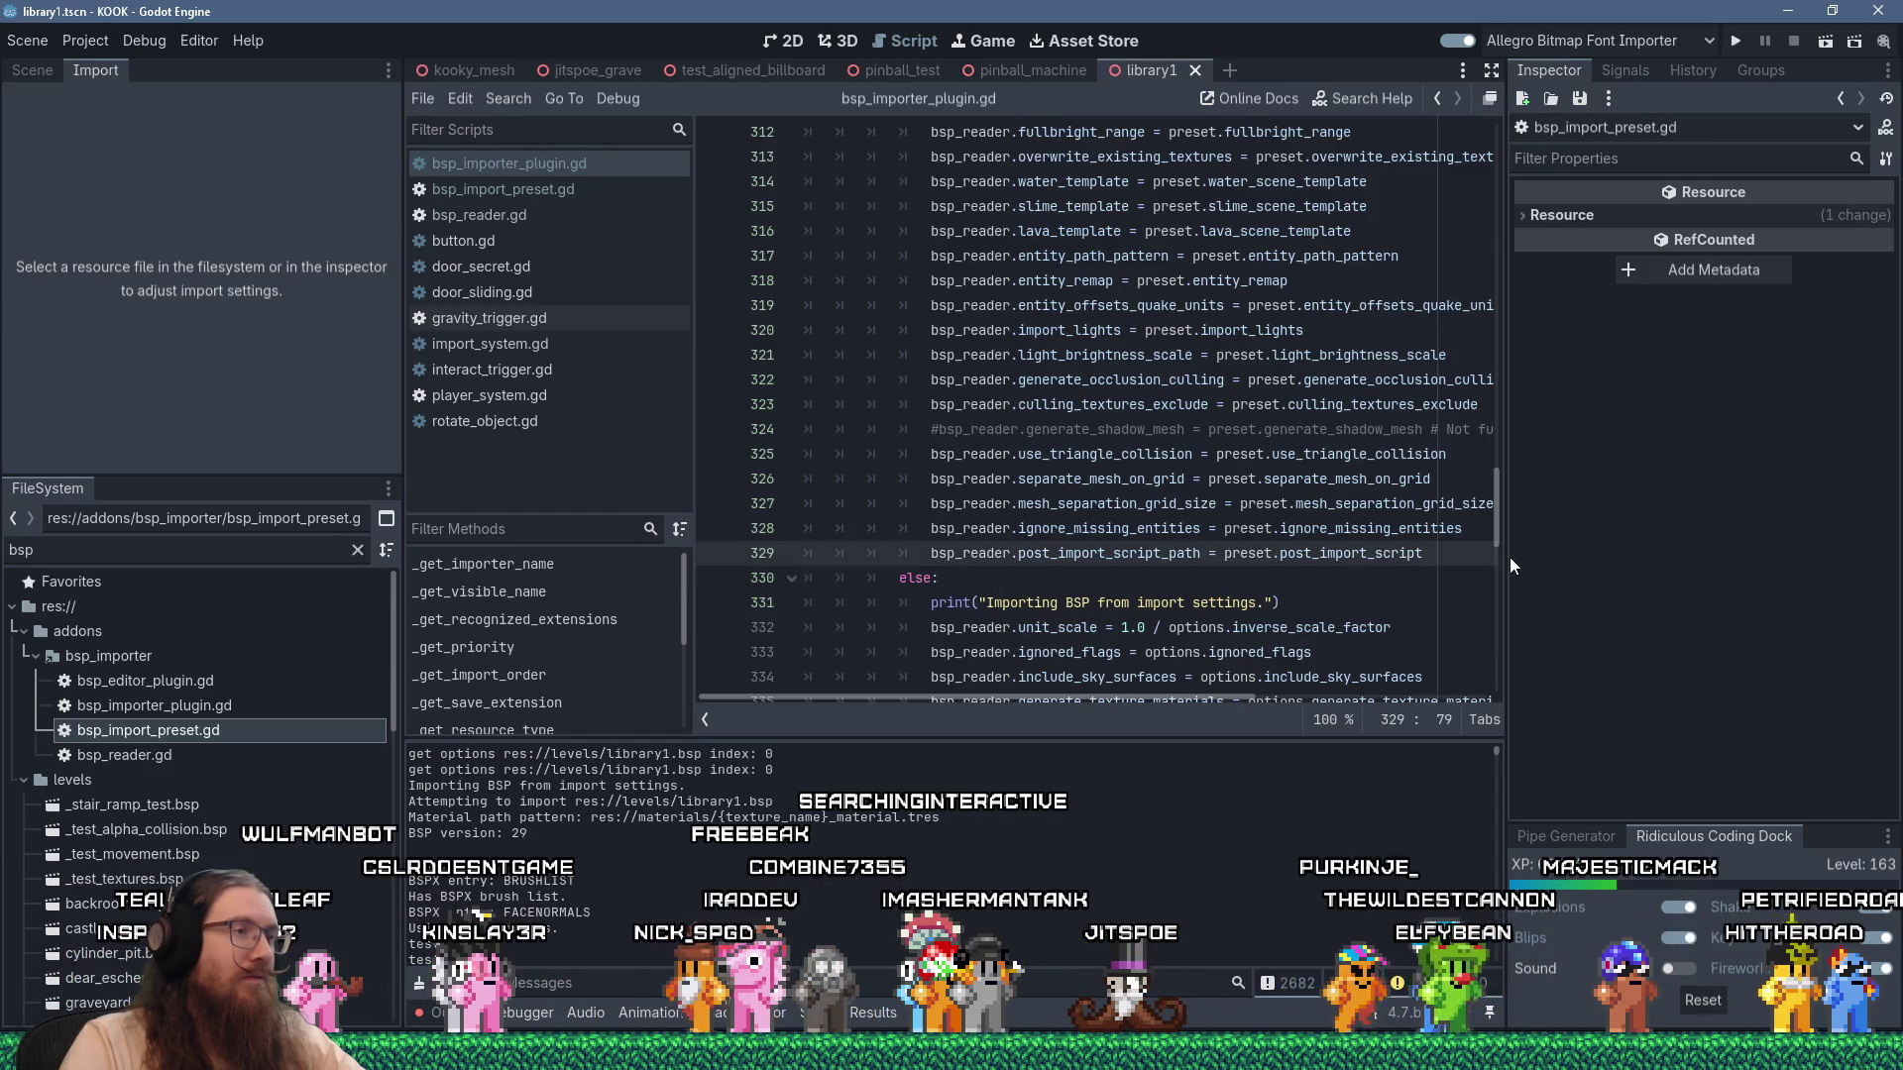
pyautogui.press('Return')
pyautogui.write('bsp_reader')
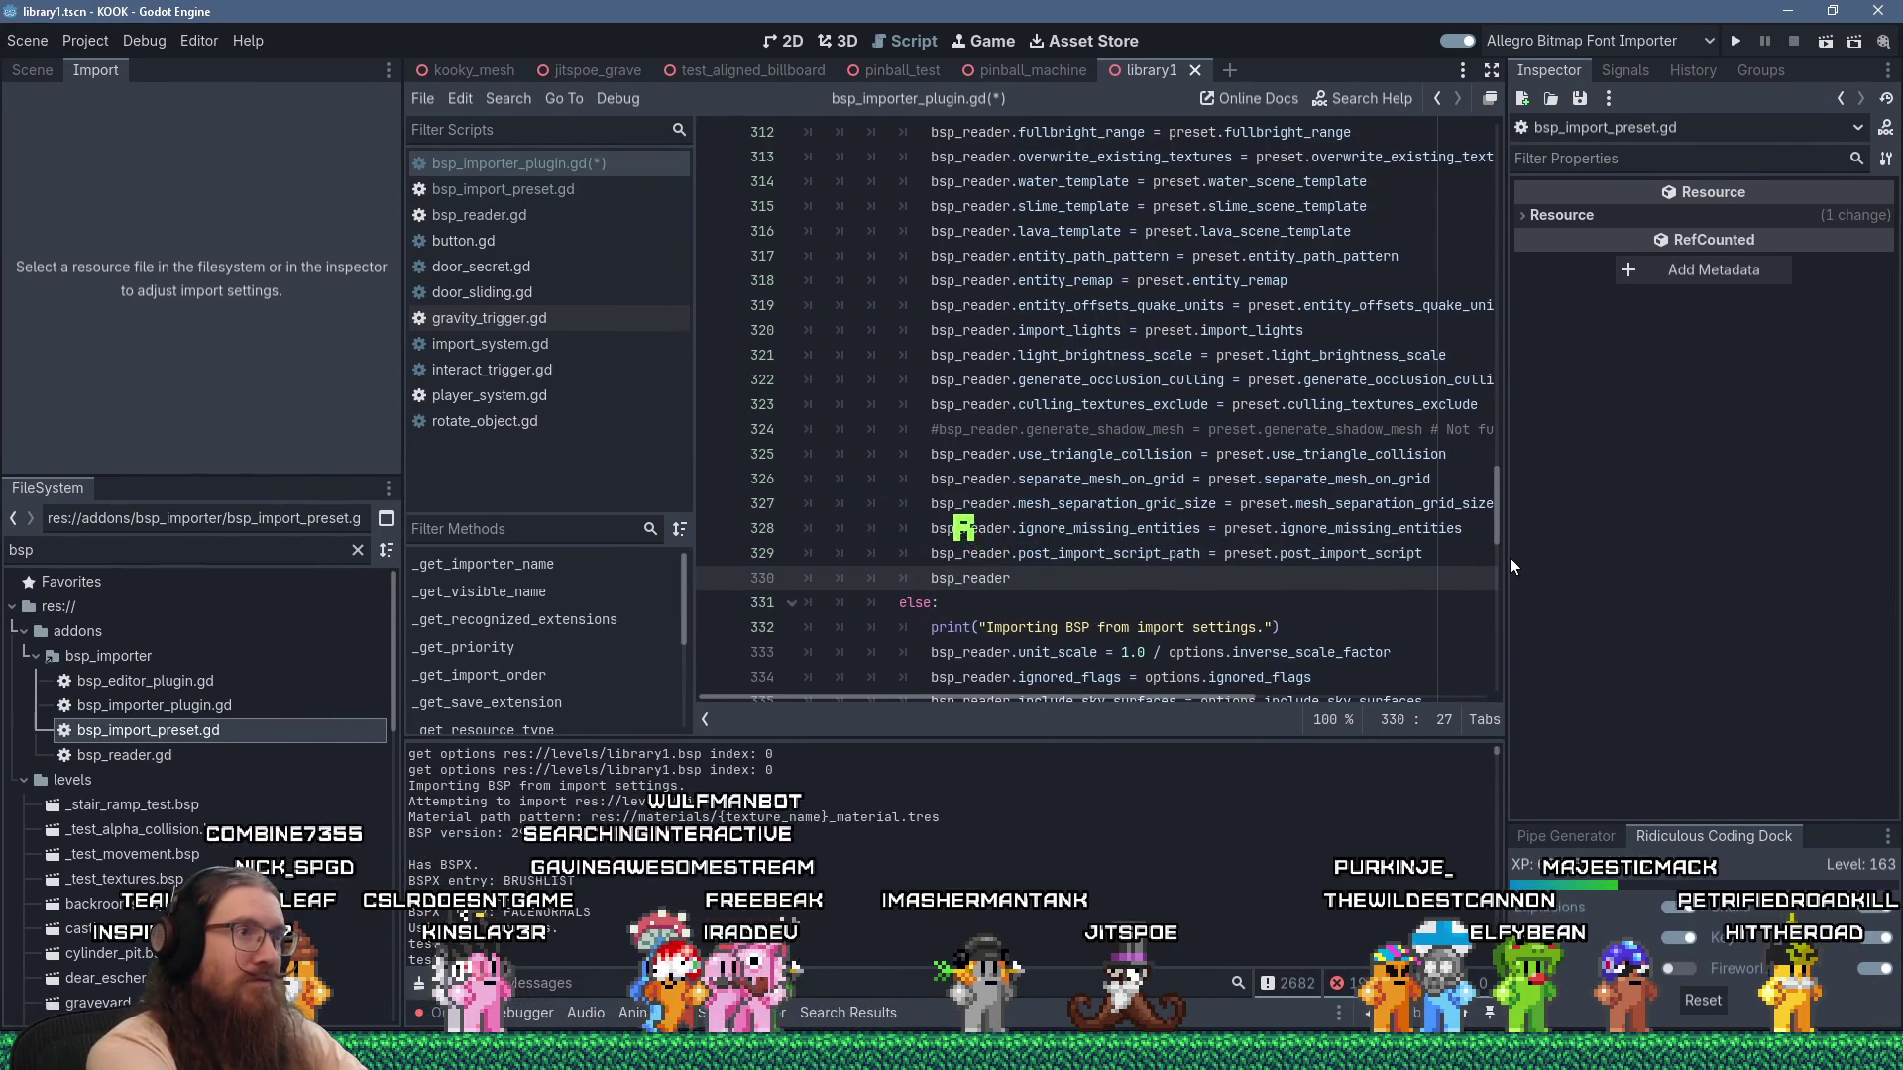
pyautogui.write('.')
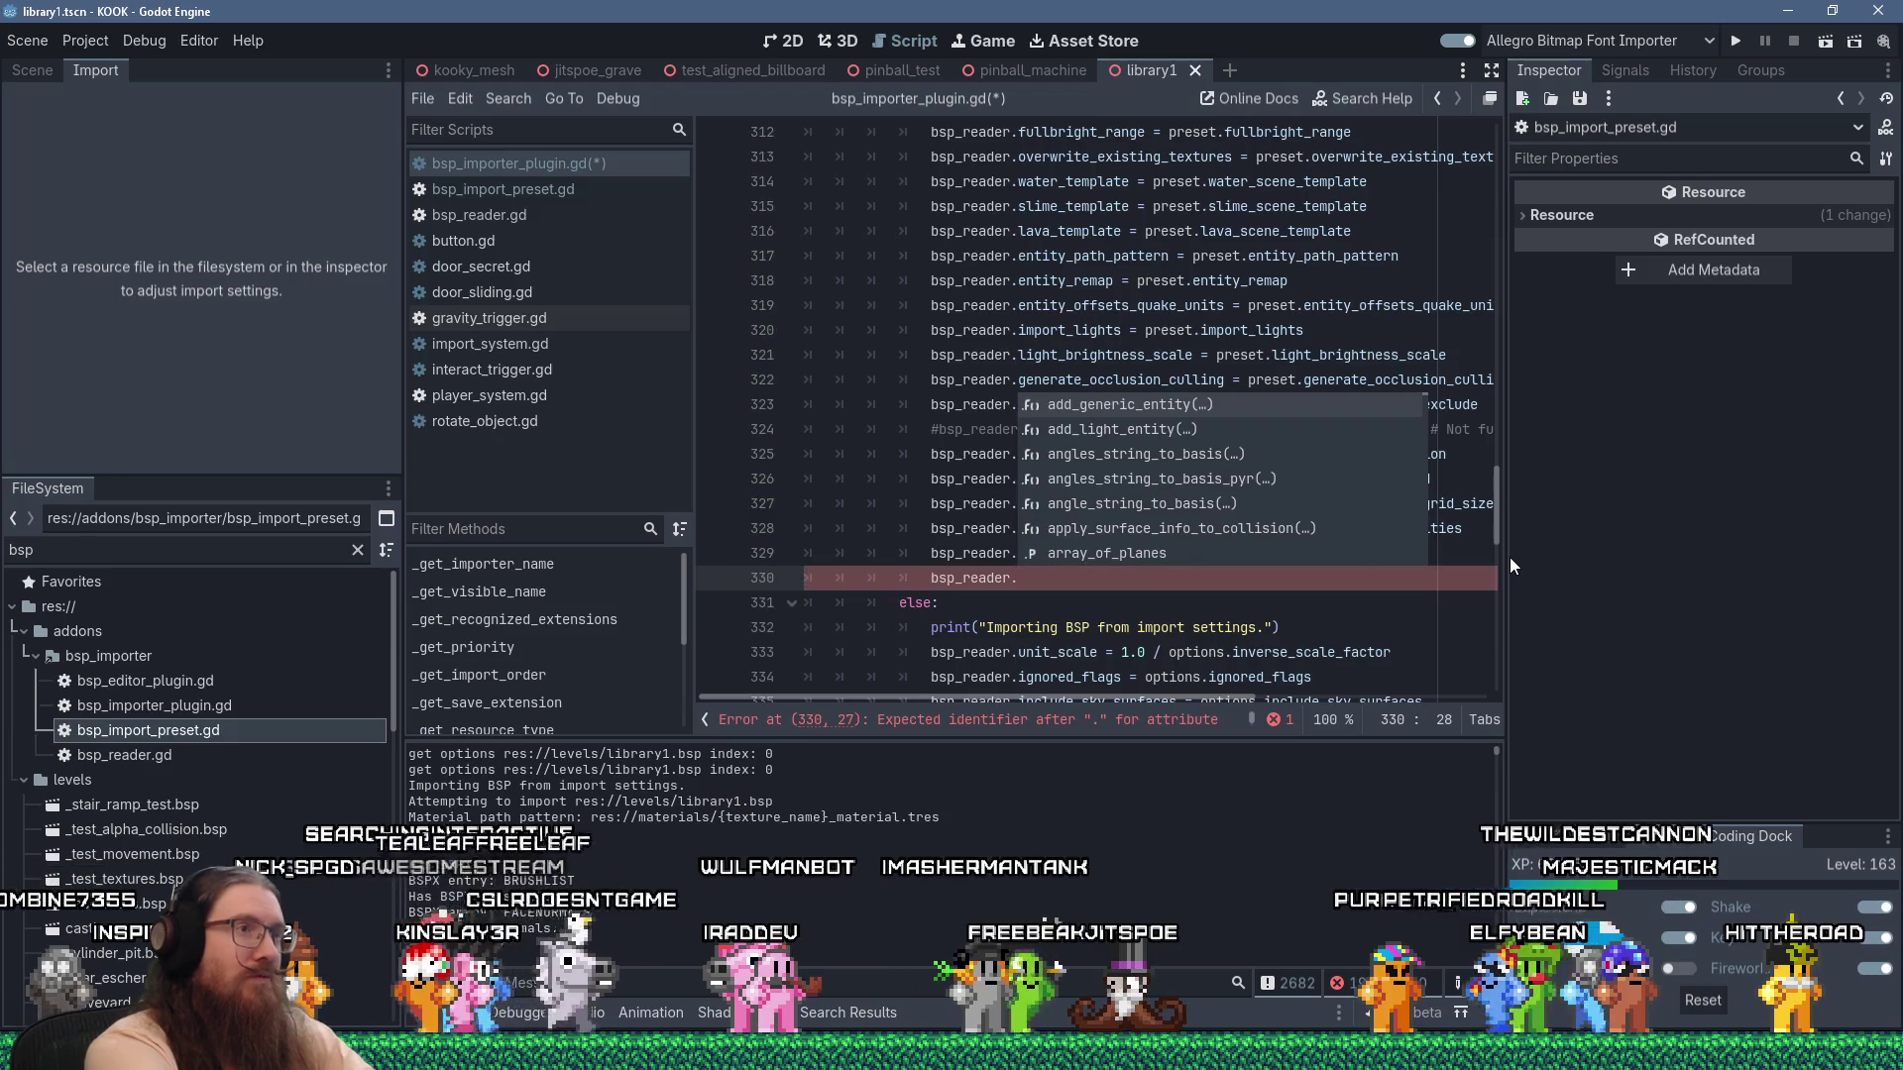
pyautogui.hotkey('ctrl', 'v')
pyautogui.keyDown('ctrl'); pyautogui.click(1105, 578); pyautogui.keyUp('ctrl')
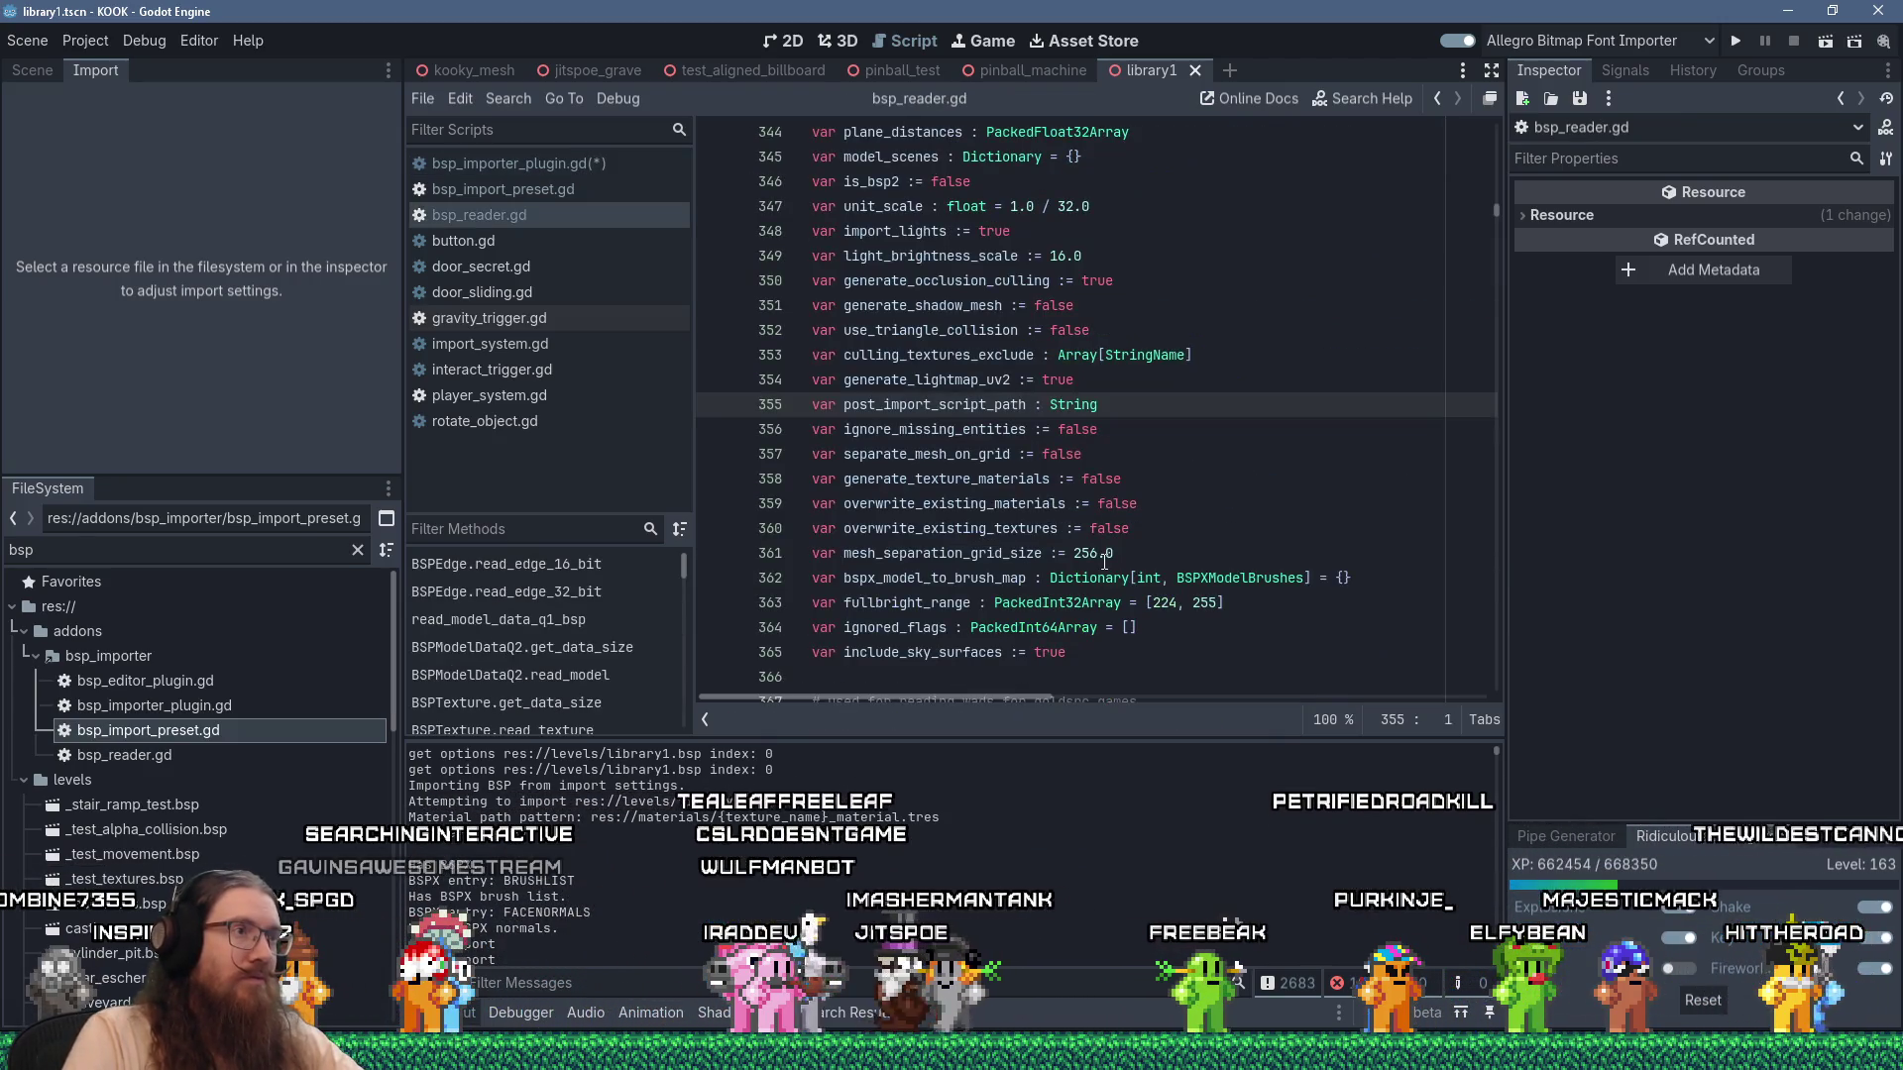
# Add 'var import_singleton : StringName' as line 356 of bsp_reader.gd and save it.
pyautogui.click(1131, 406)
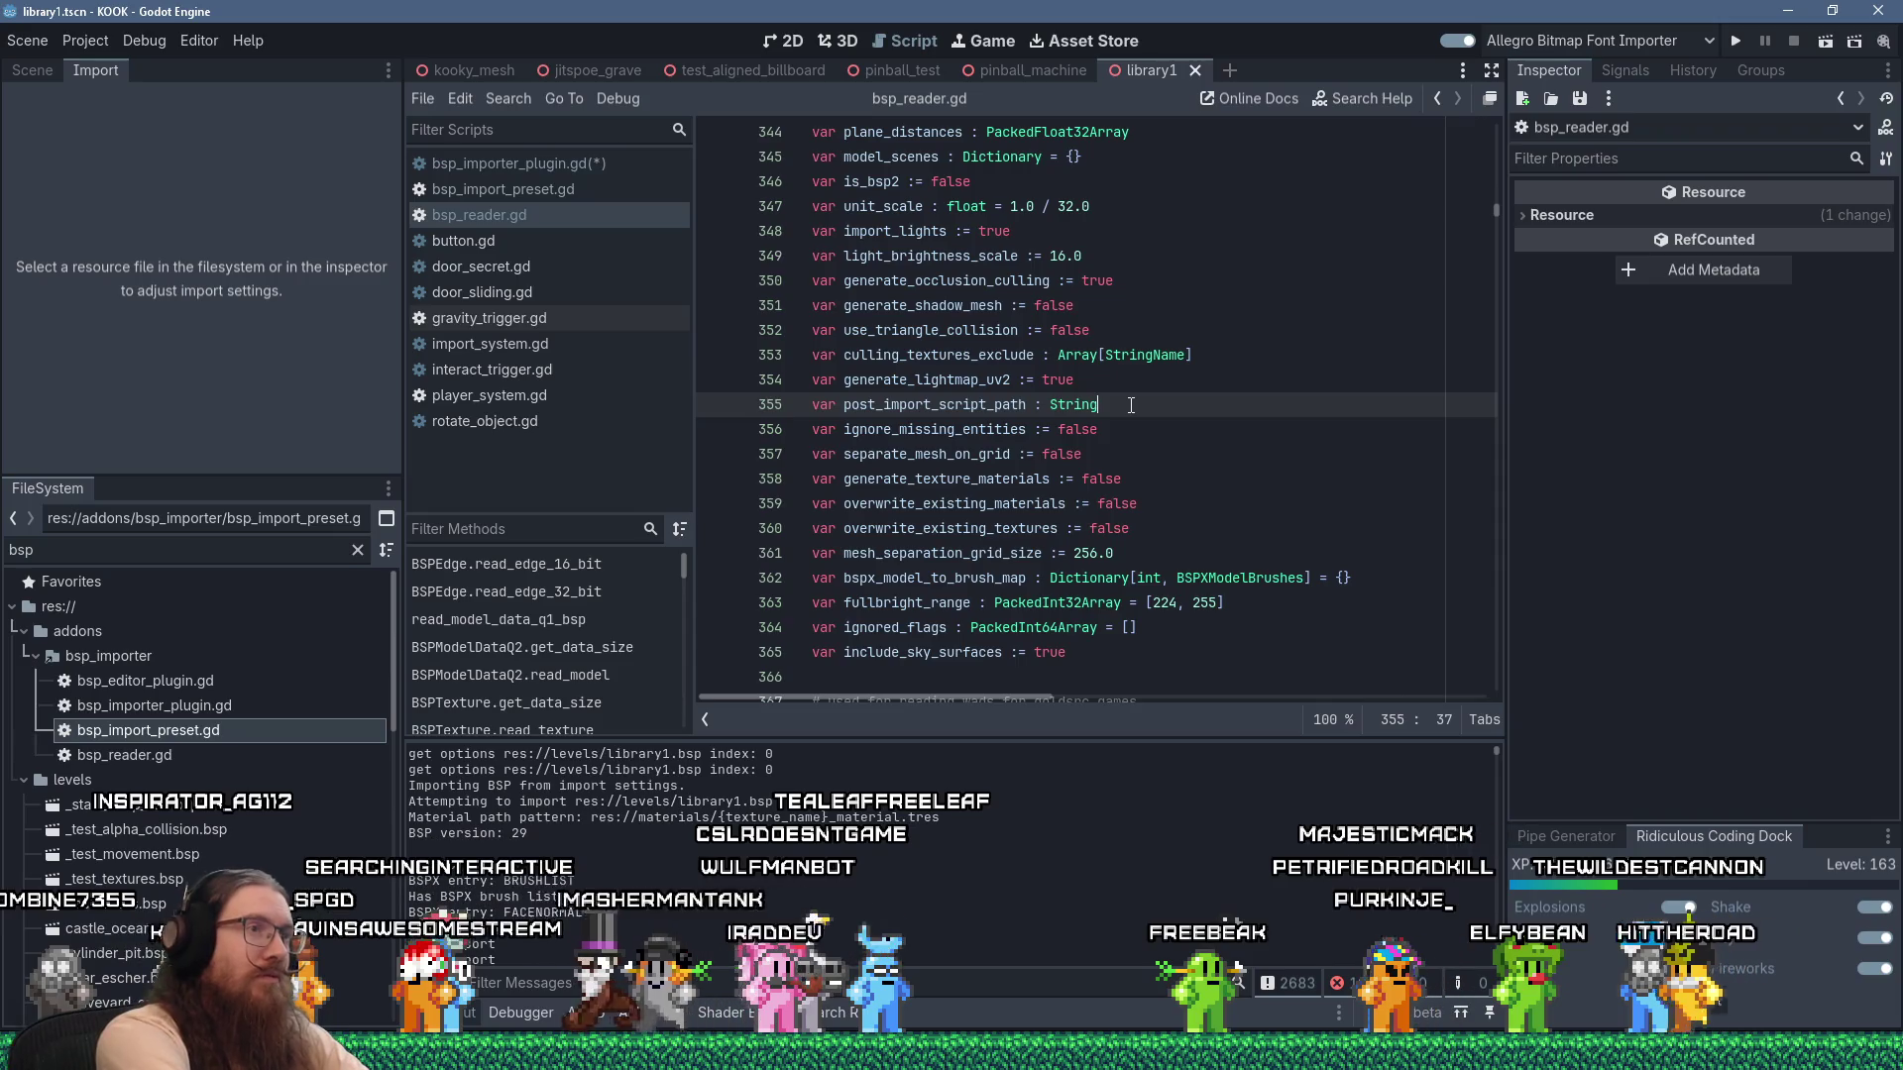
pyautogui.press('Return')
pyautogui.write('var ')
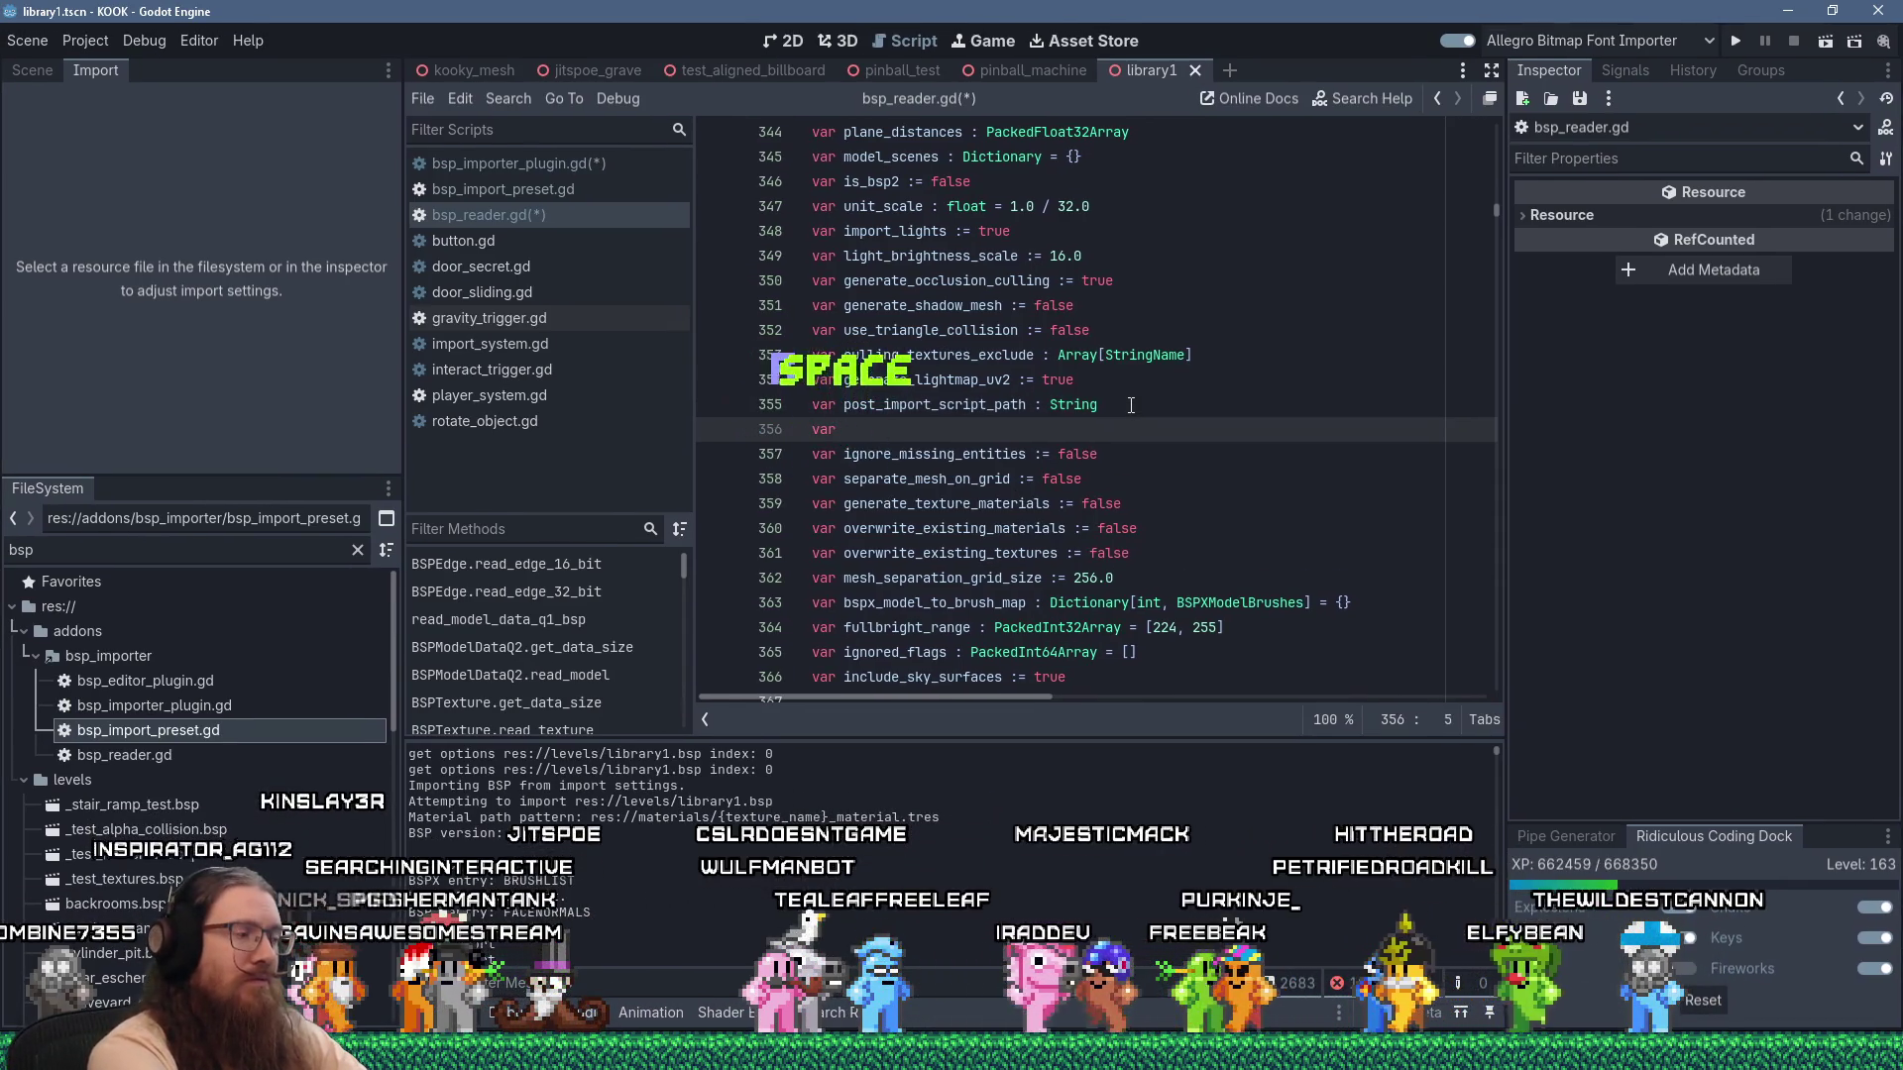
pyautogui.write('import_singleton : StringName')
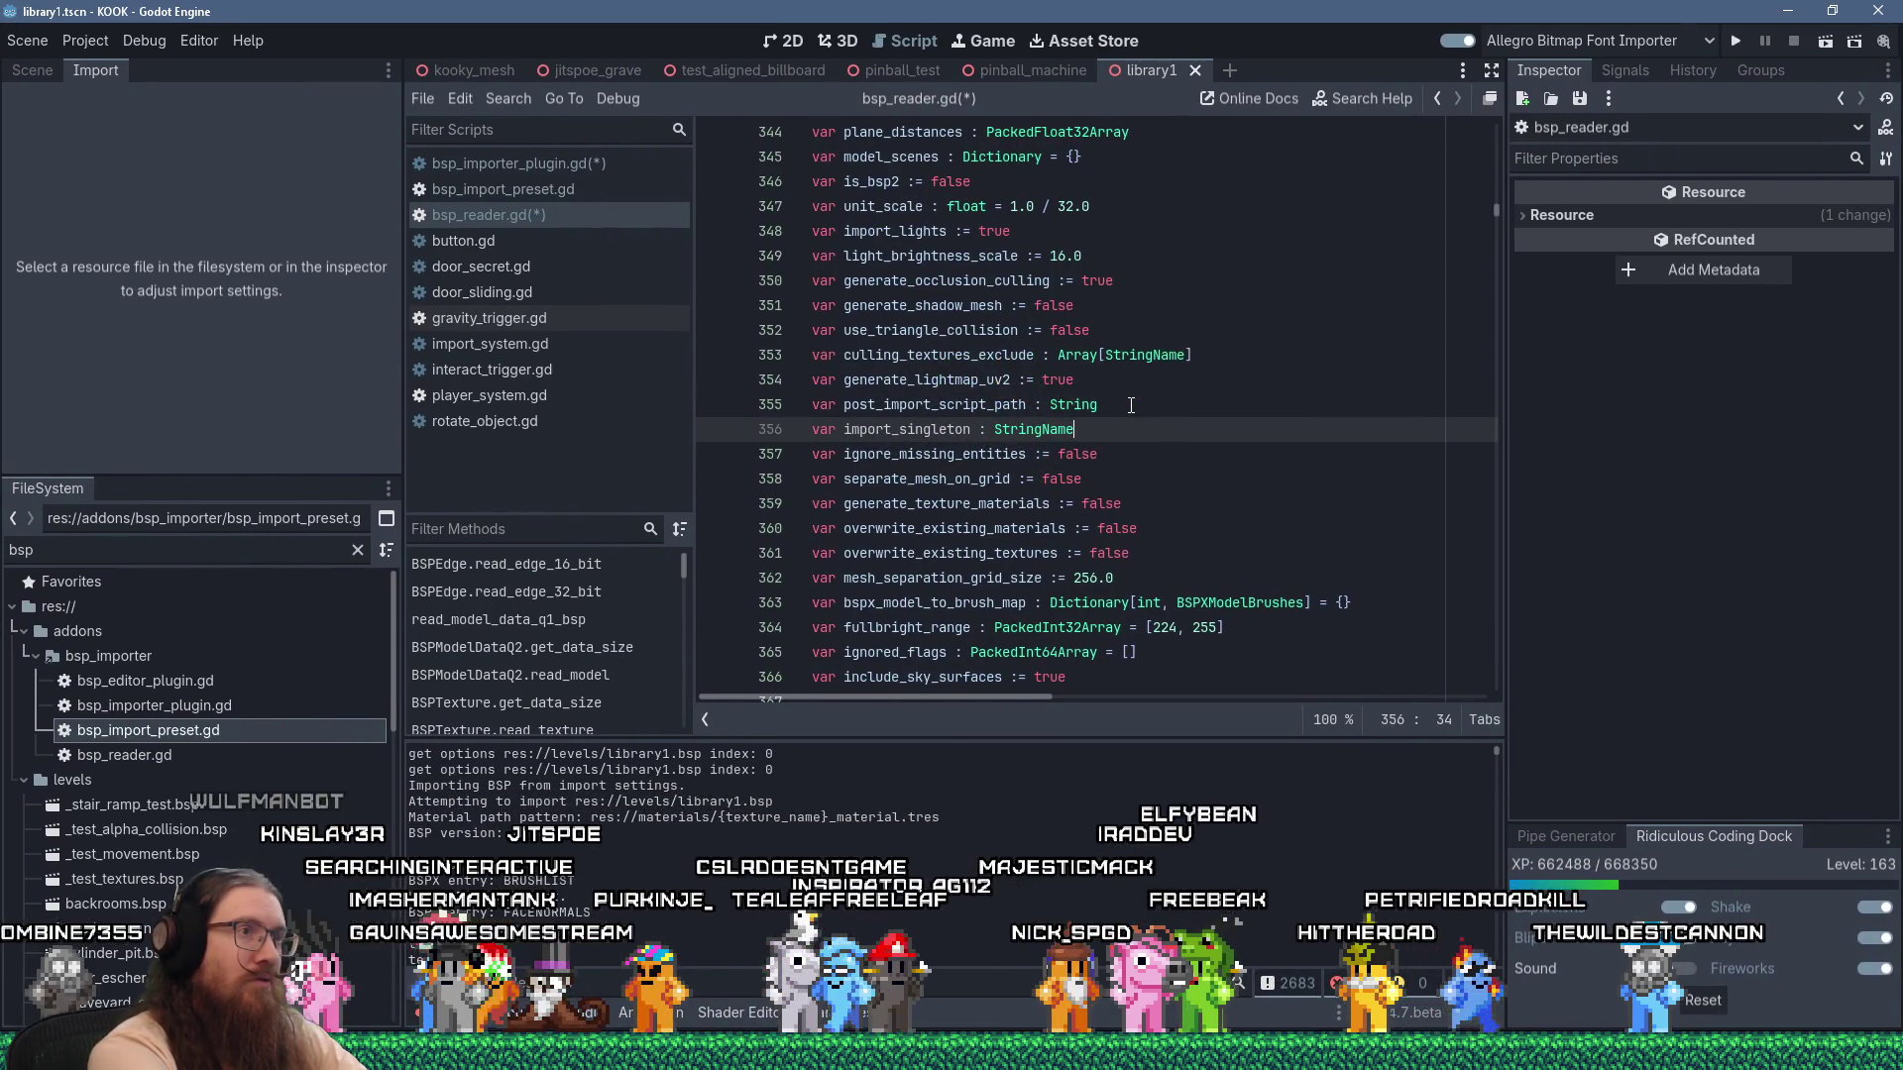
pyautogui.hotkey('ctrl', 's')
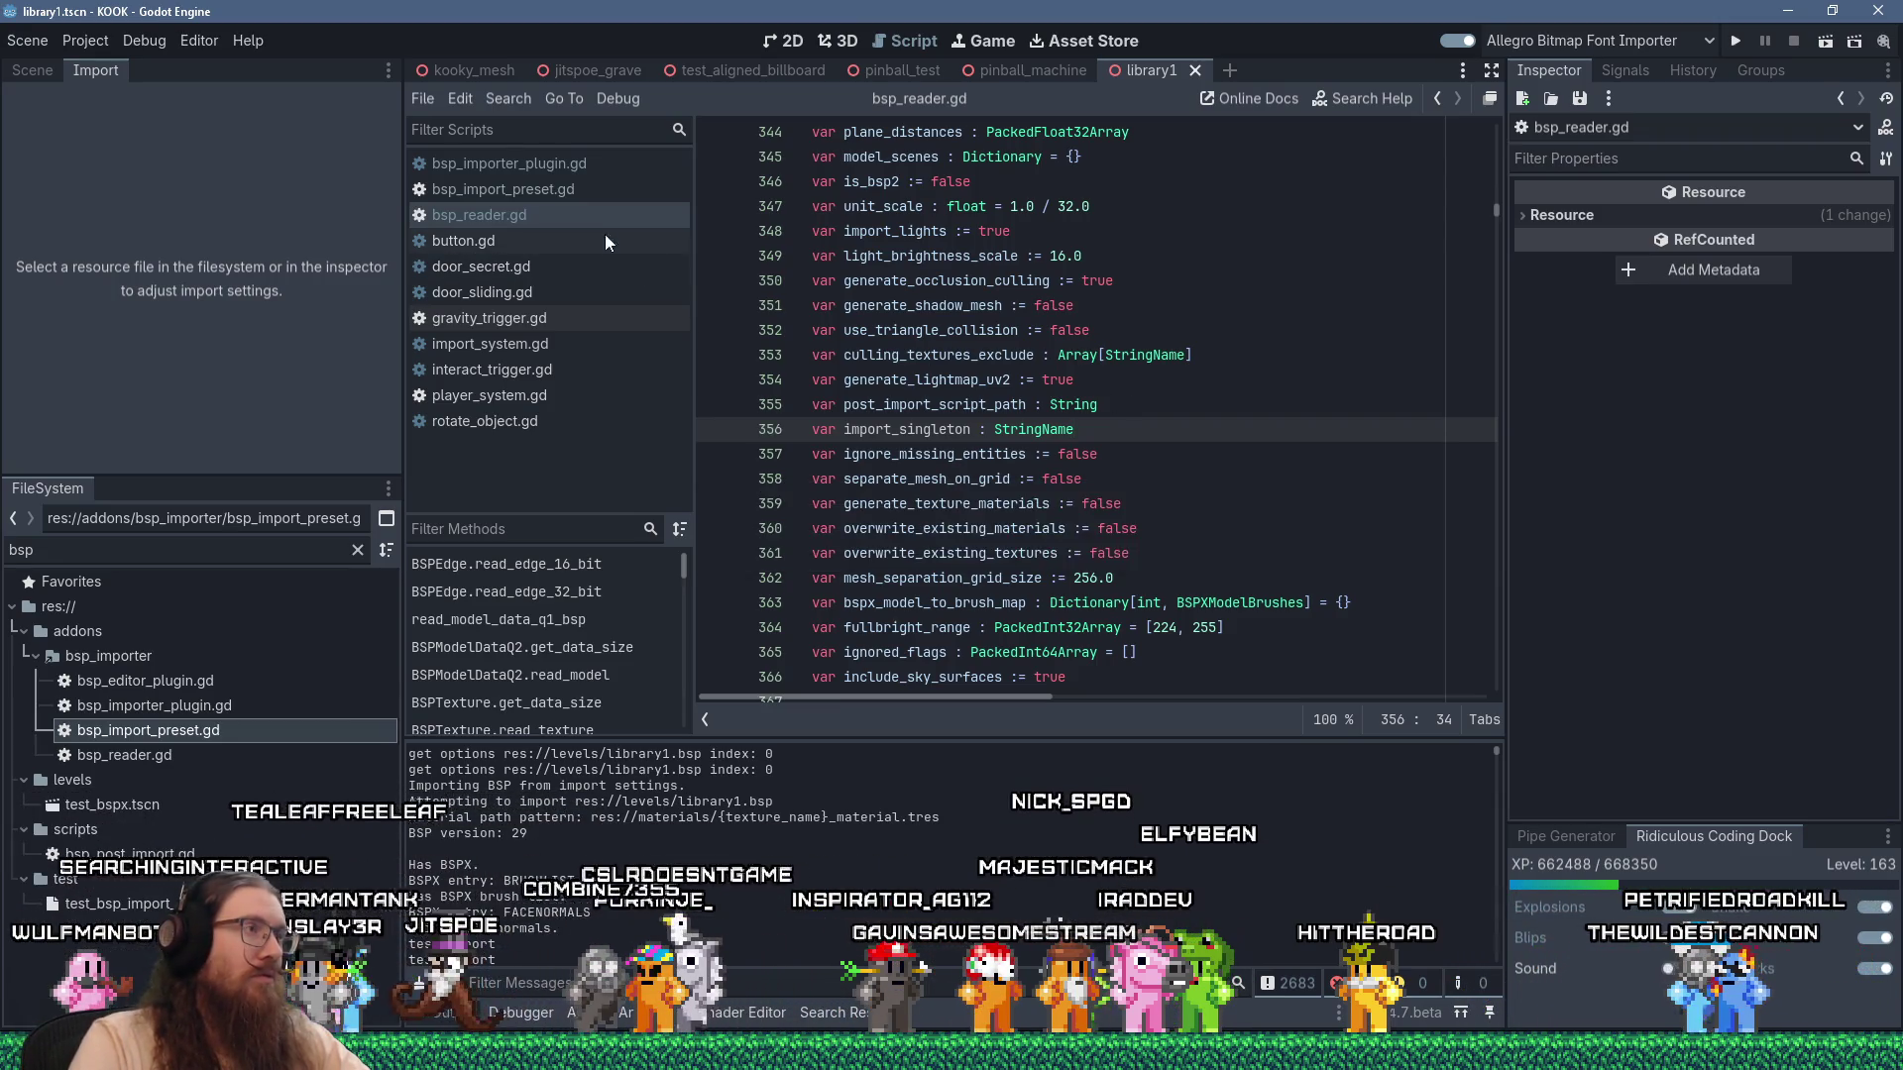
# Complete line 330 as 'bsp_reader.import_singleton = preset.import_singleton', then return to bsp_import_preset.gd.
pyautogui.click(561, 190)
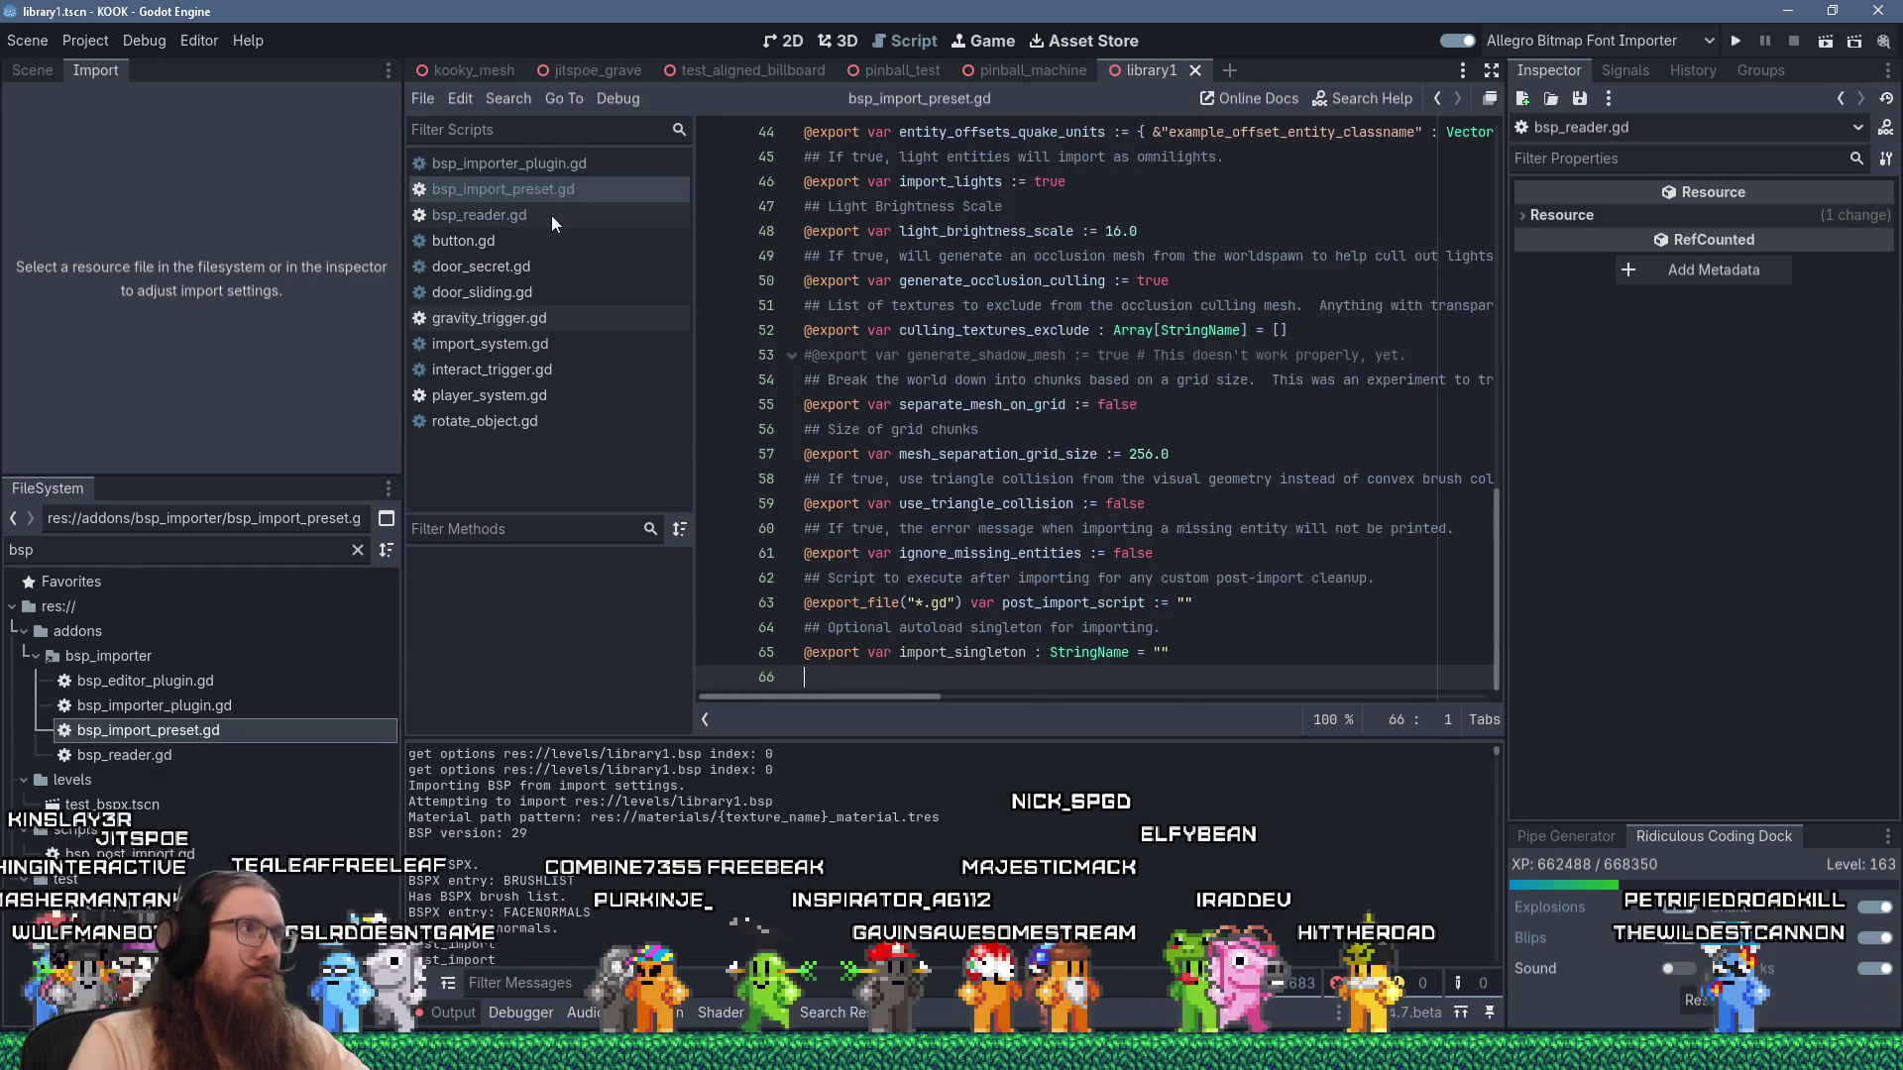
pyautogui.click(555, 165)
pyautogui.click(1064, 585)
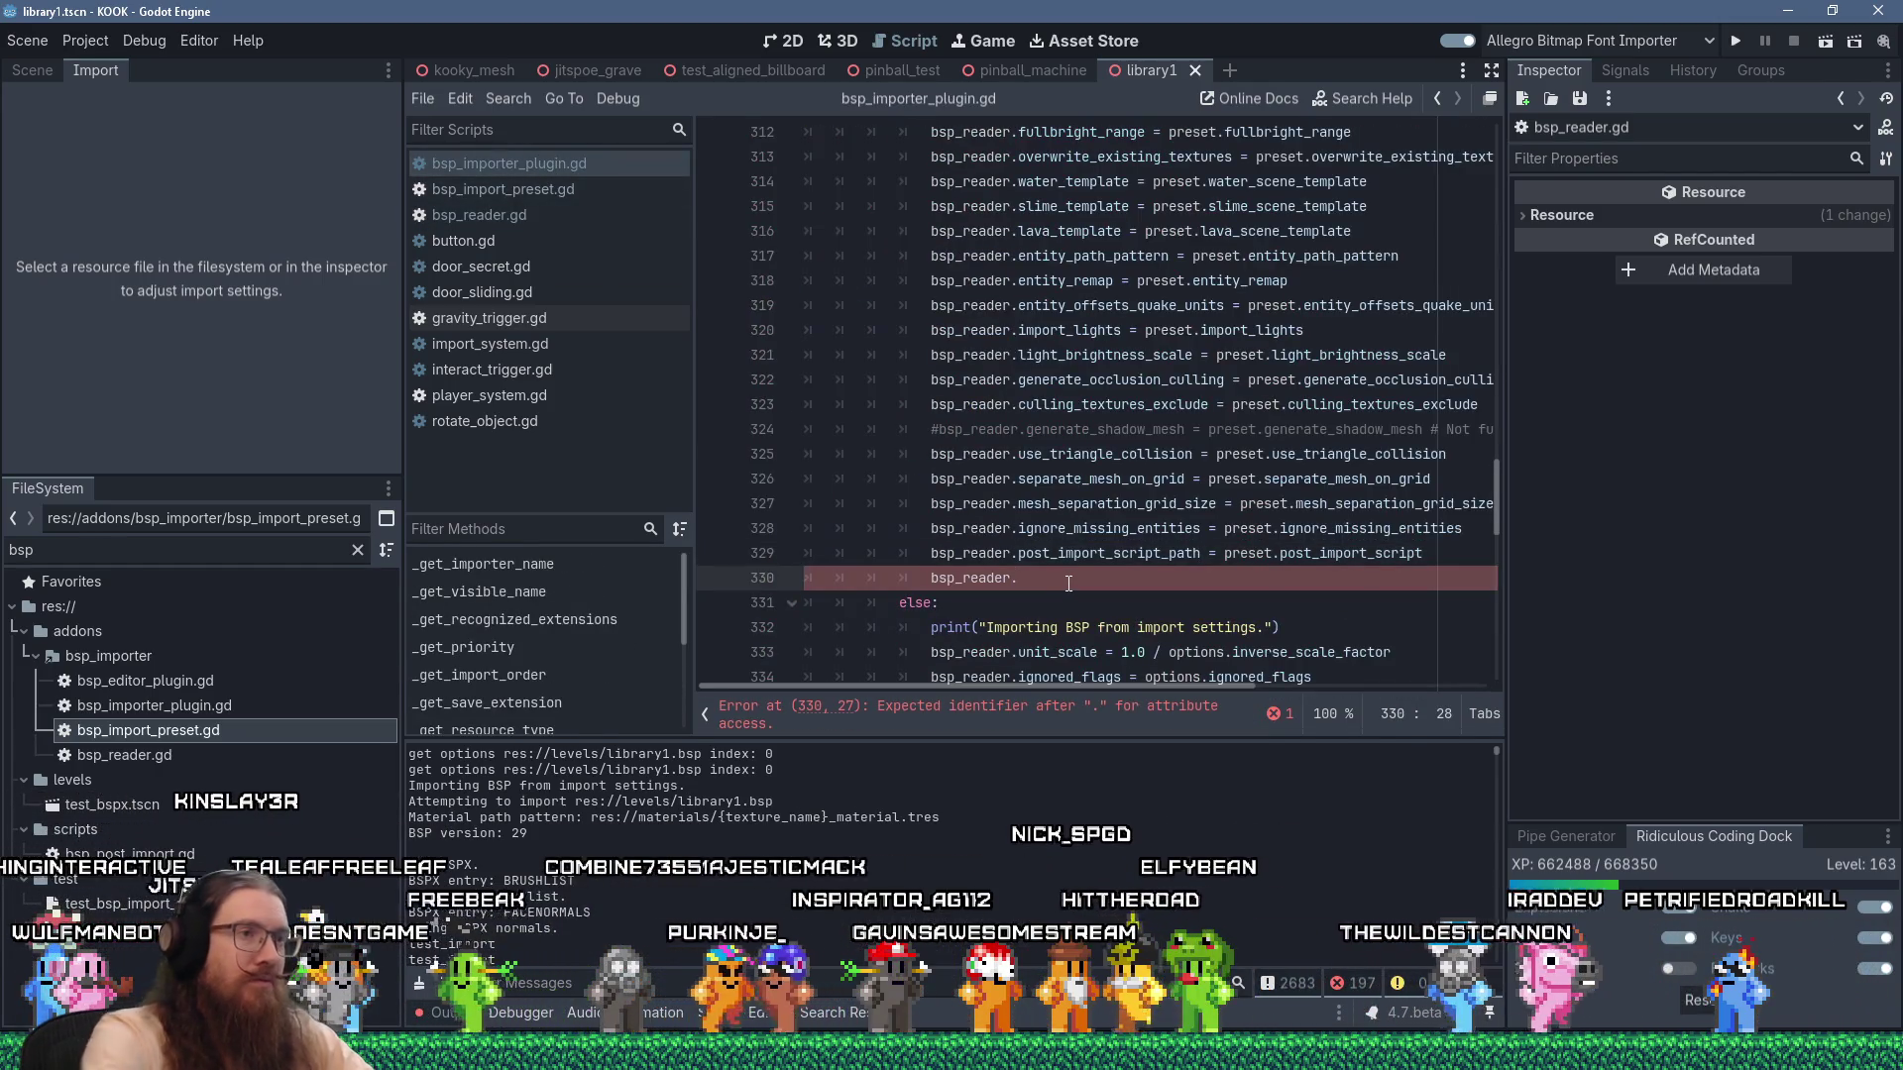
pyautogui.write('import_')
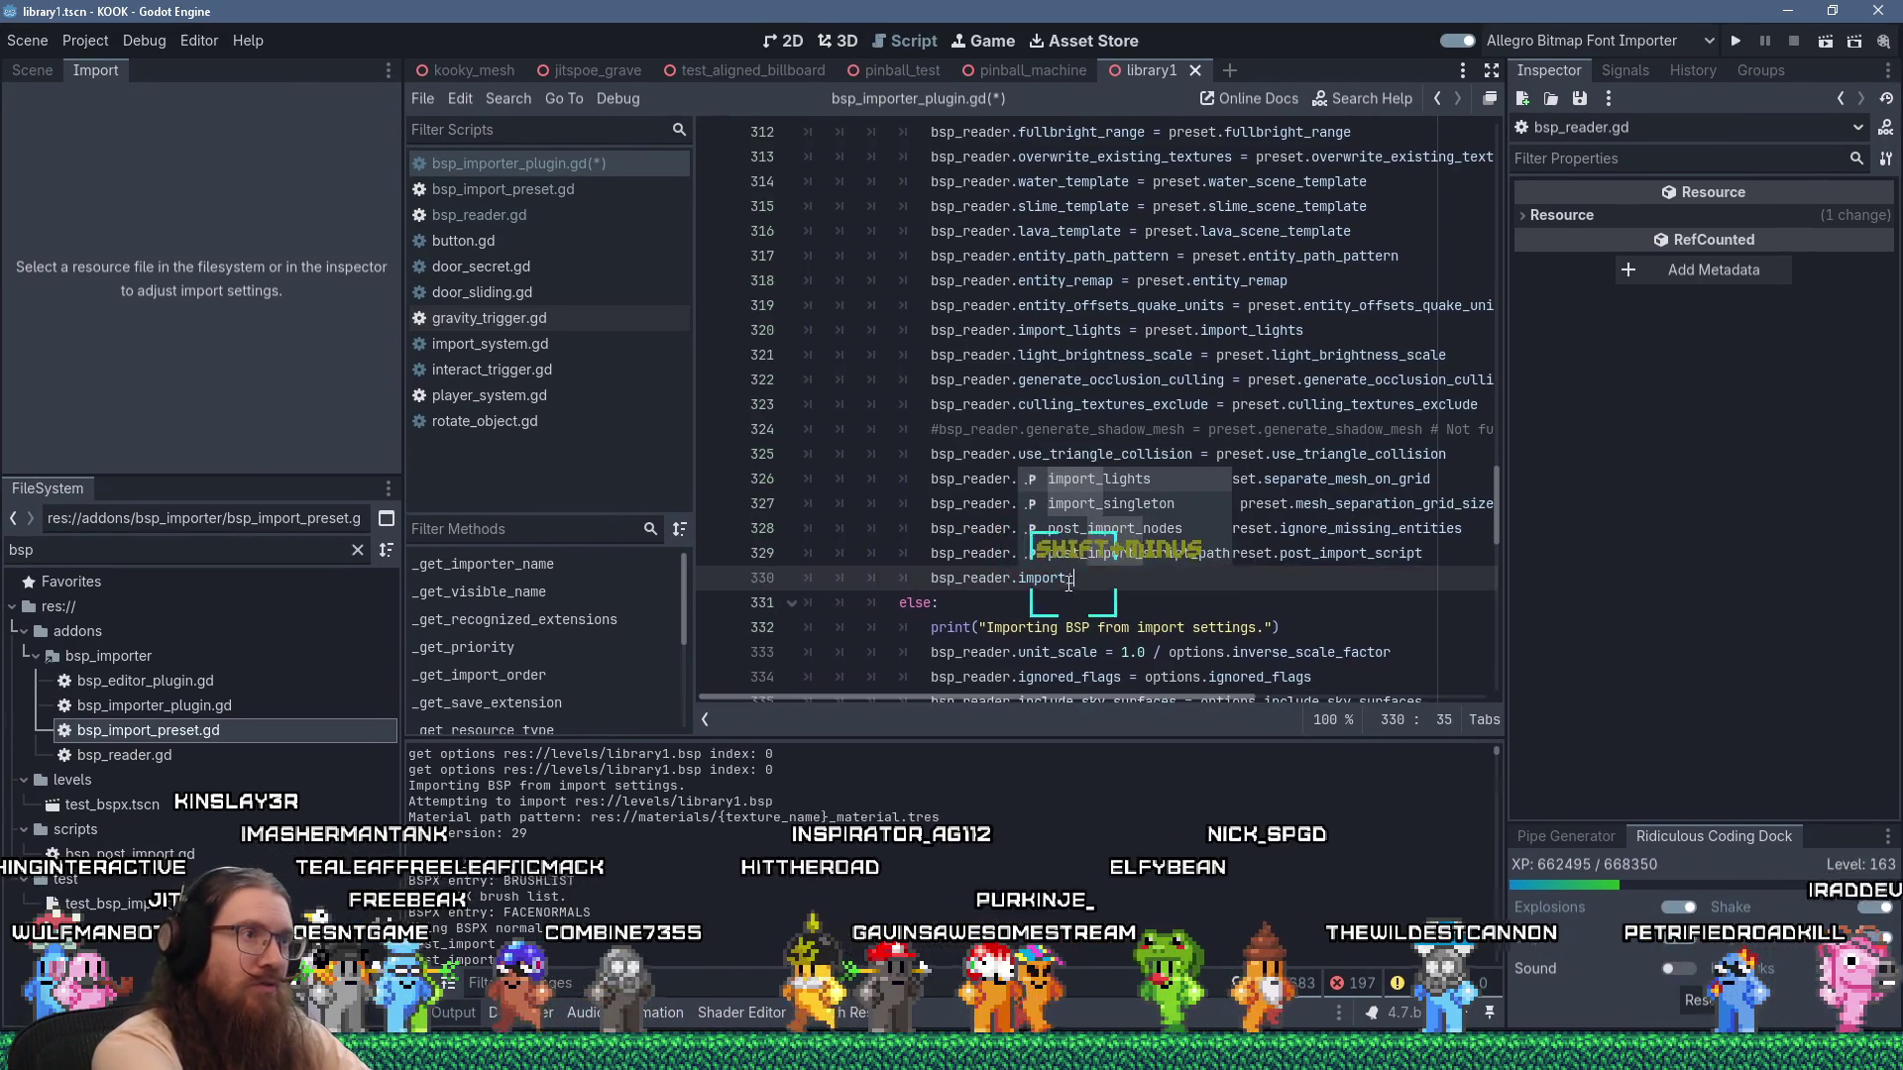
pyautogui.write('singleleton = preset.')
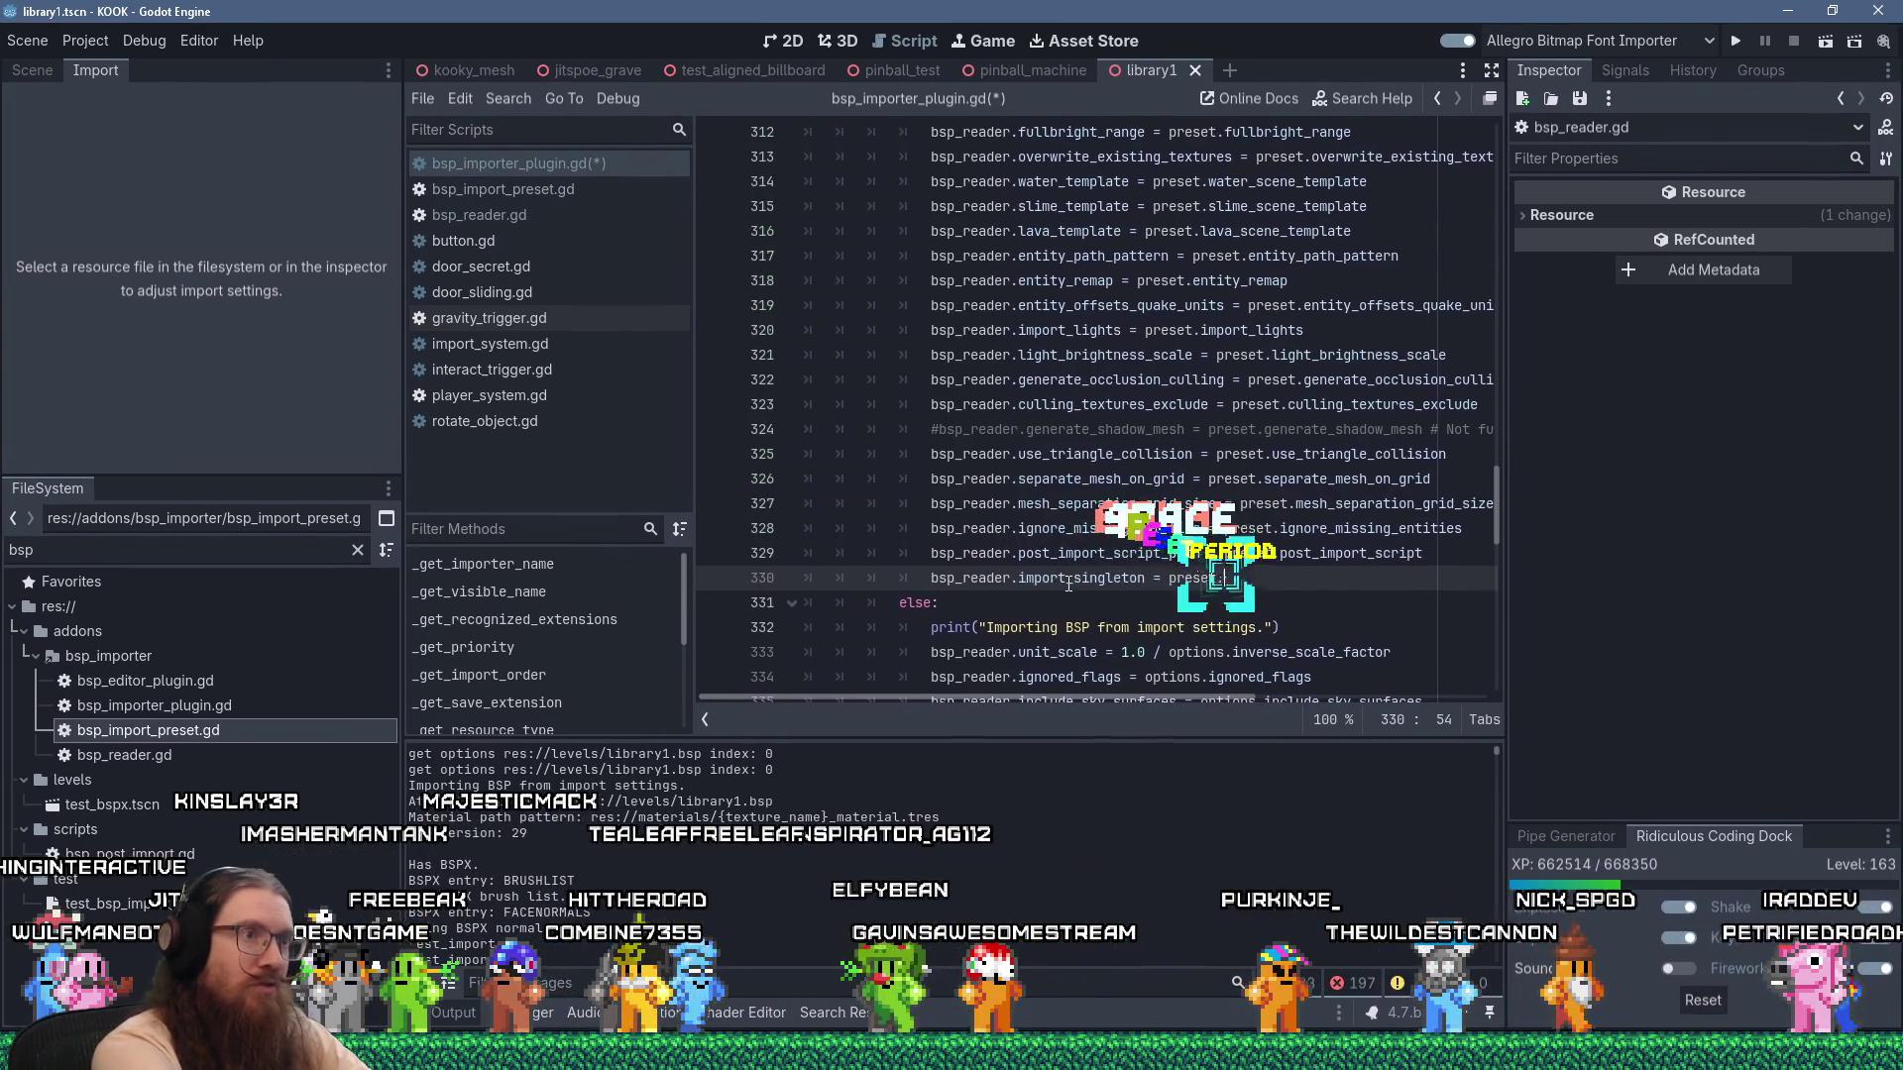
pyautogui.write('impt_singleton')
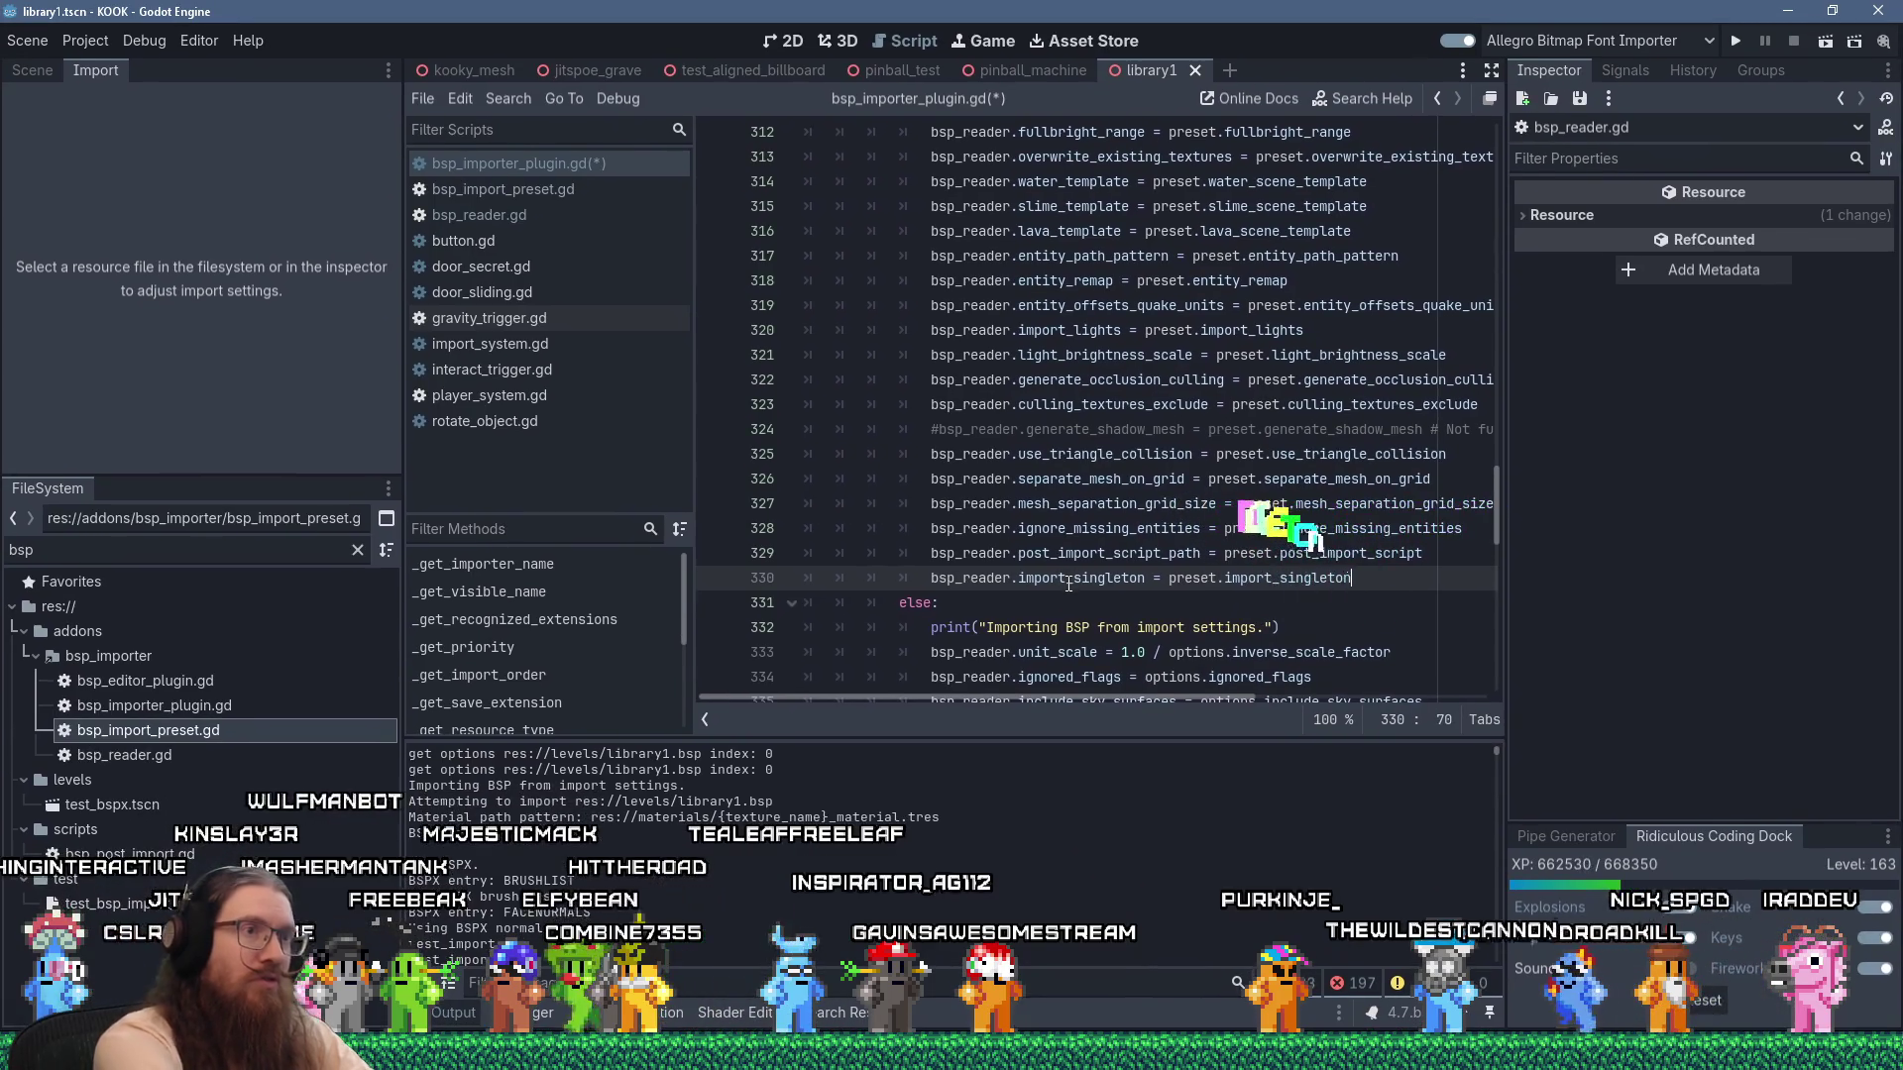
pyautogui.keyDown('ctrl'); pyautogui.click(1322, 555); pyautogui.keyUp('ctrl')
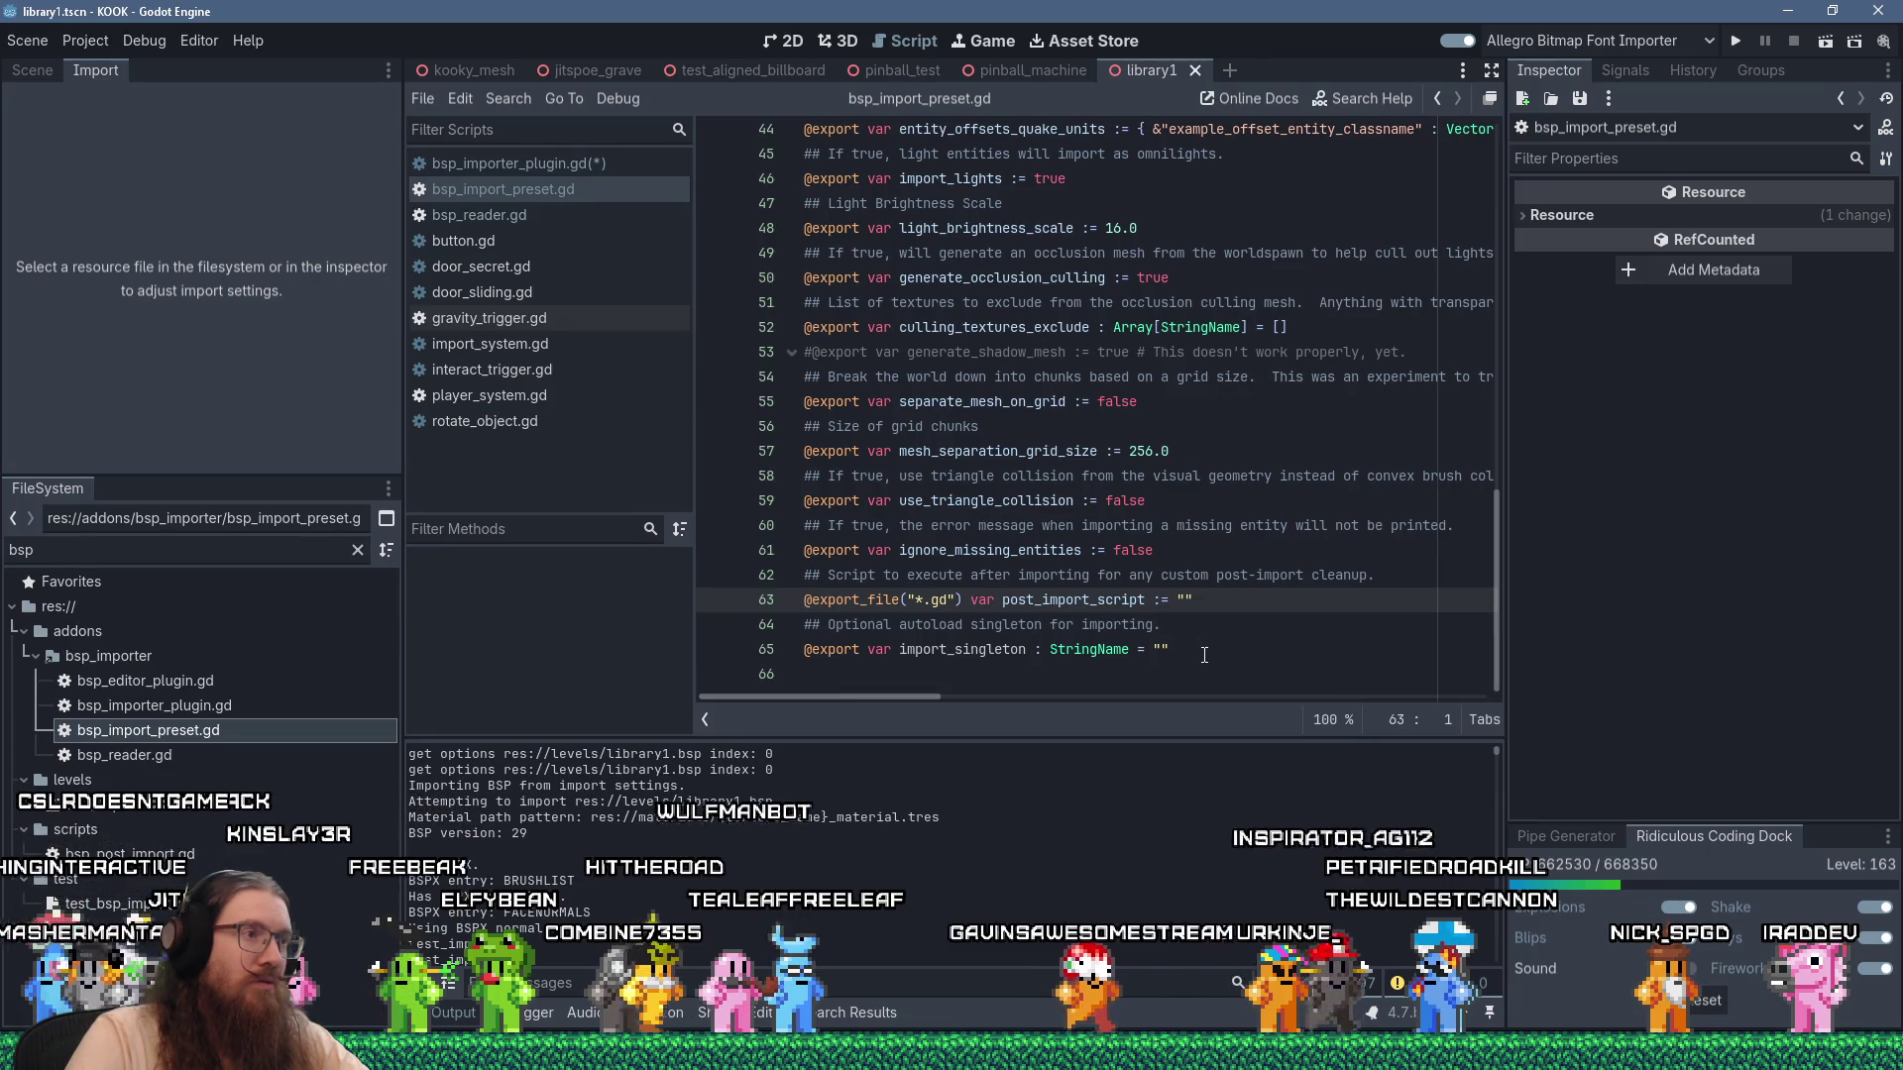
# Copy the import_singleton comment and export lines 64–65, then check bsp_reader.gd's variable.
pyautogui.moveTo(1199, 653); pyautogui.dragTo(735, 623)
pyautogui.rightClick(865, 631)
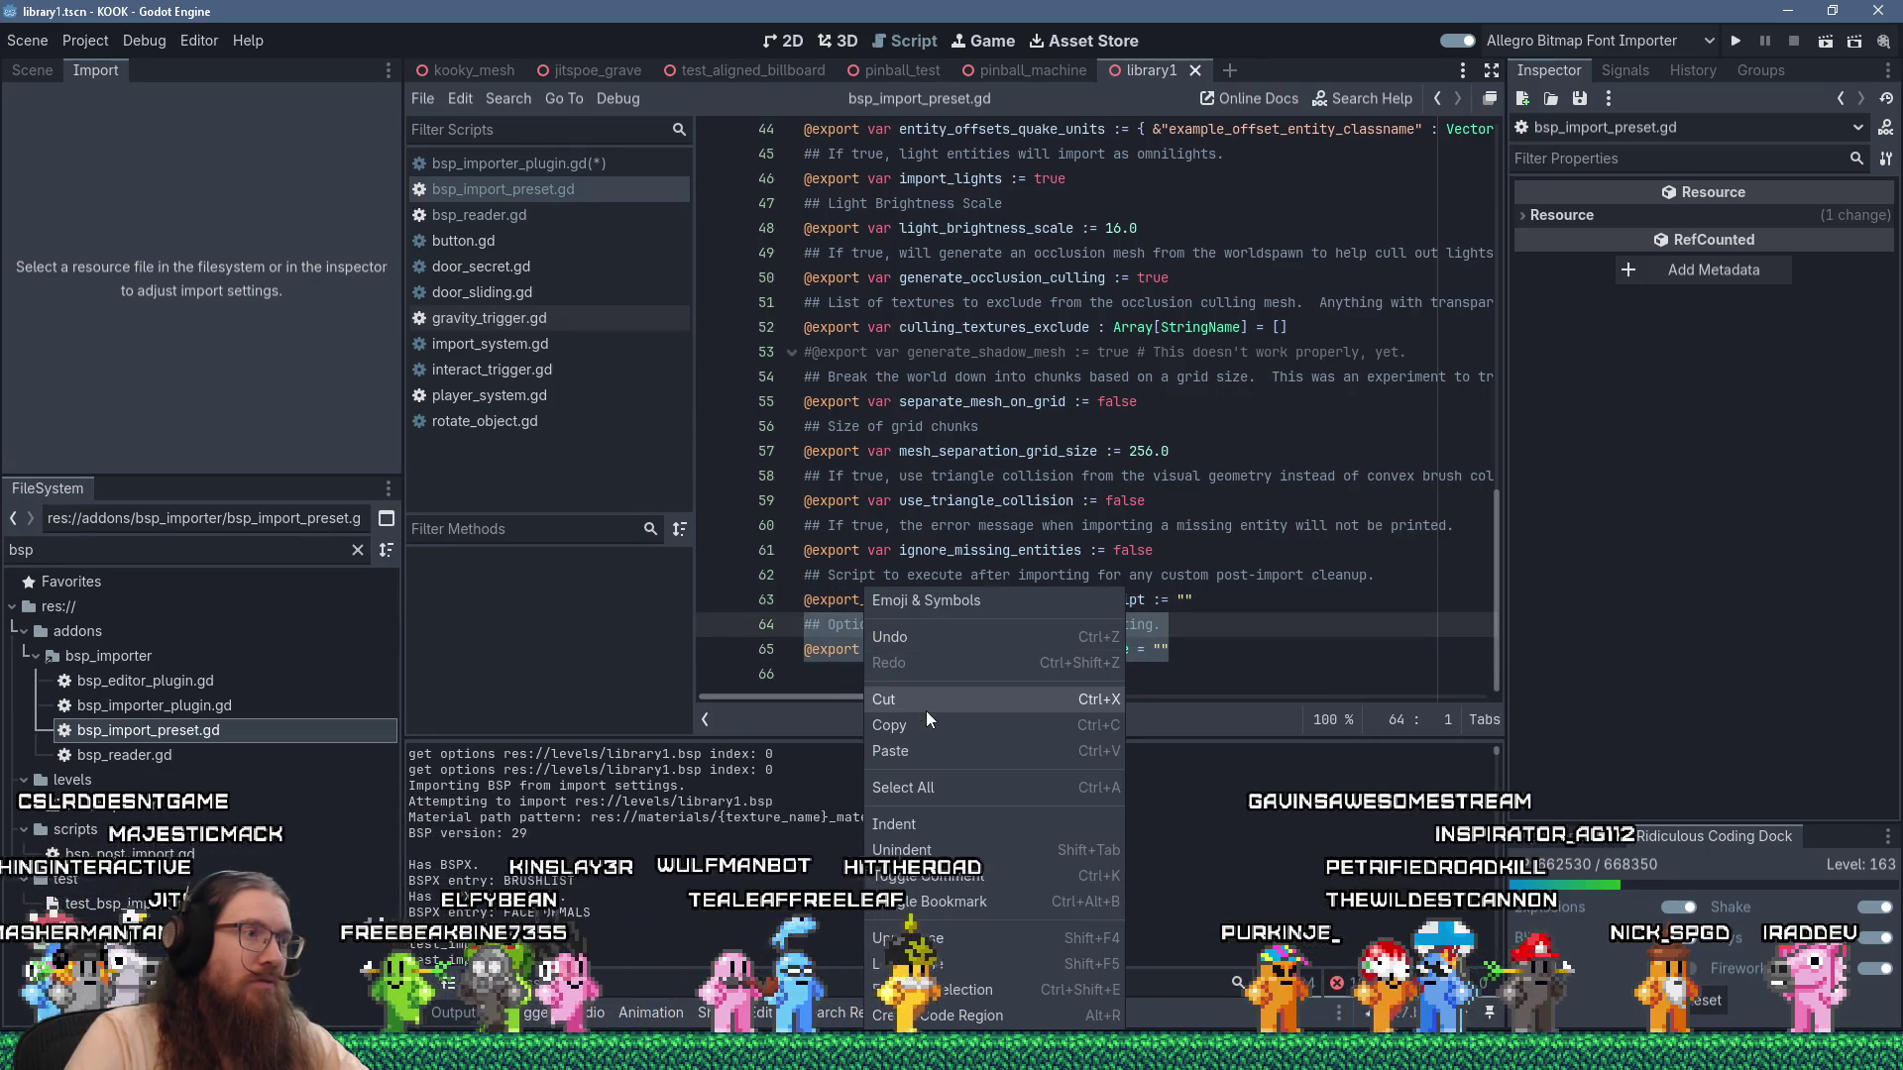
pyautogui.click(931, 728)
pyautogui.scroll(2, 952, 592)
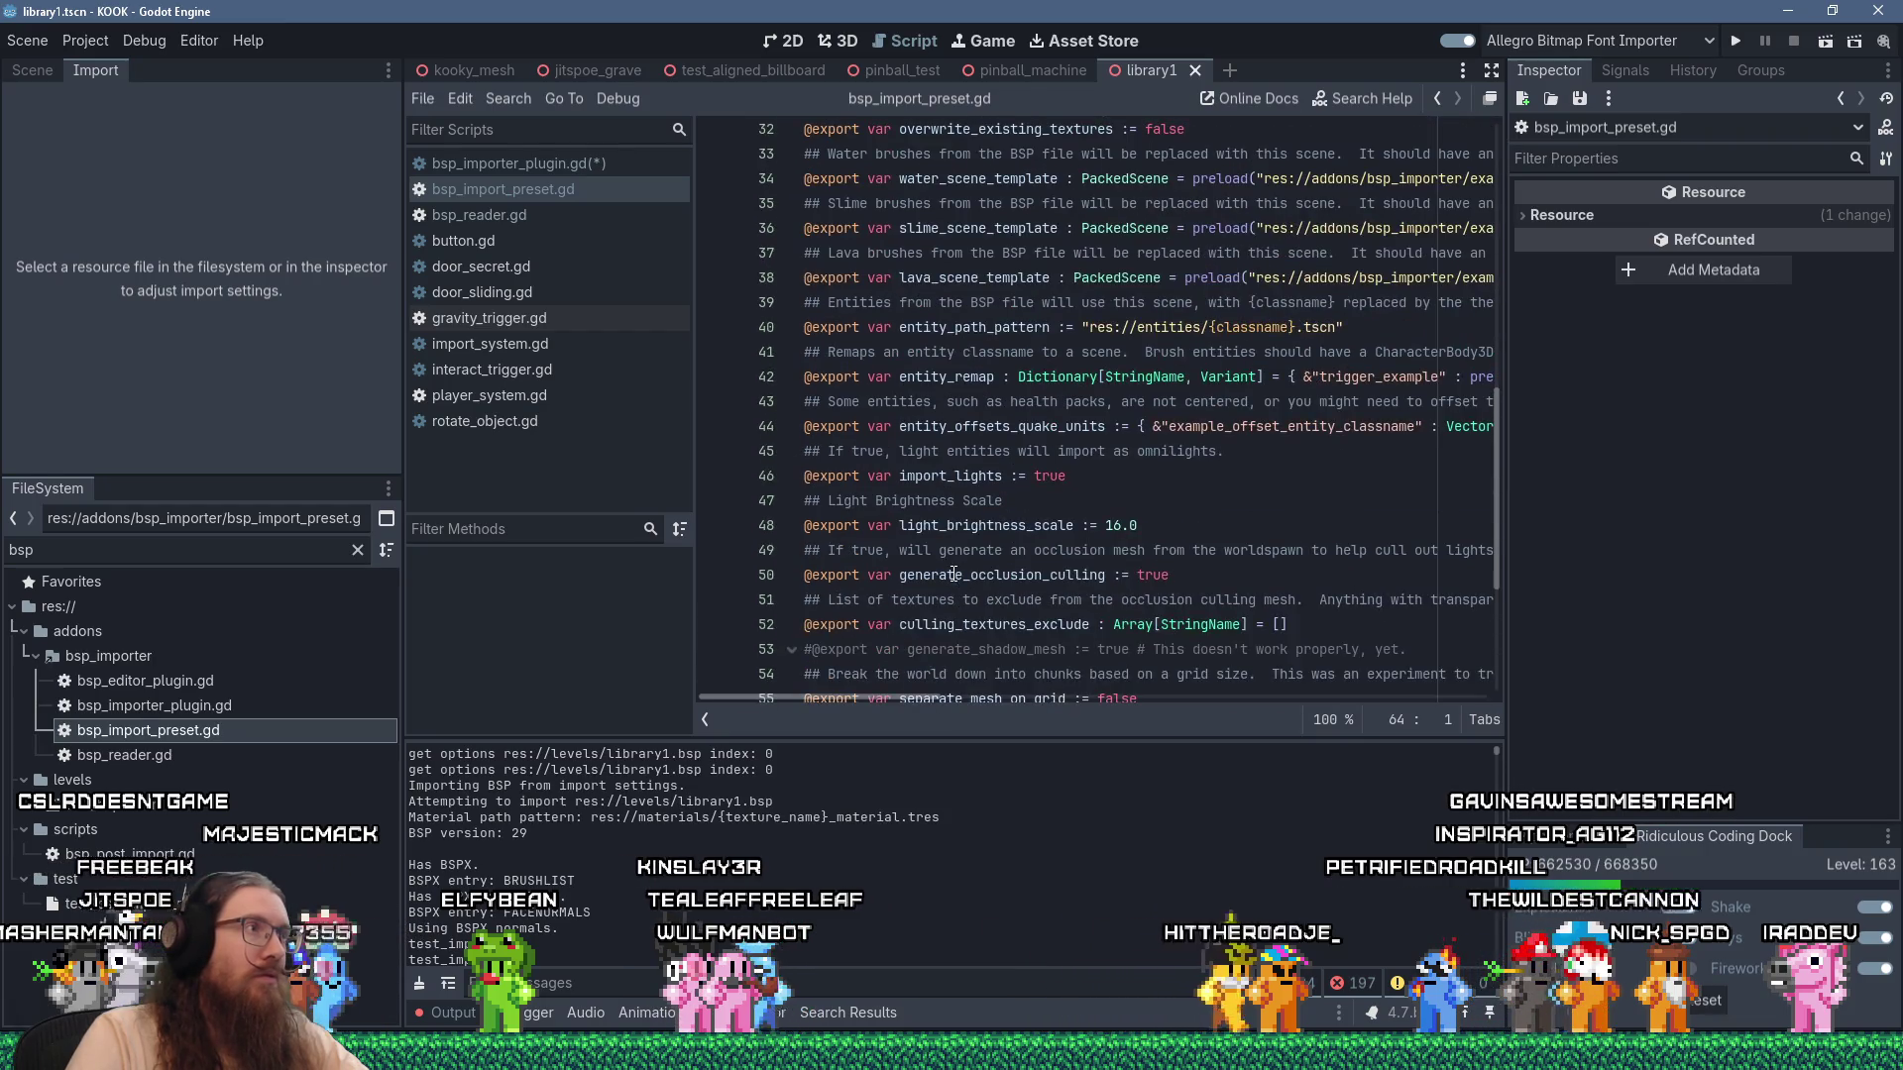
pyautogui.scroll(-2, 954, 575)
pyautogui.click(540, 220)
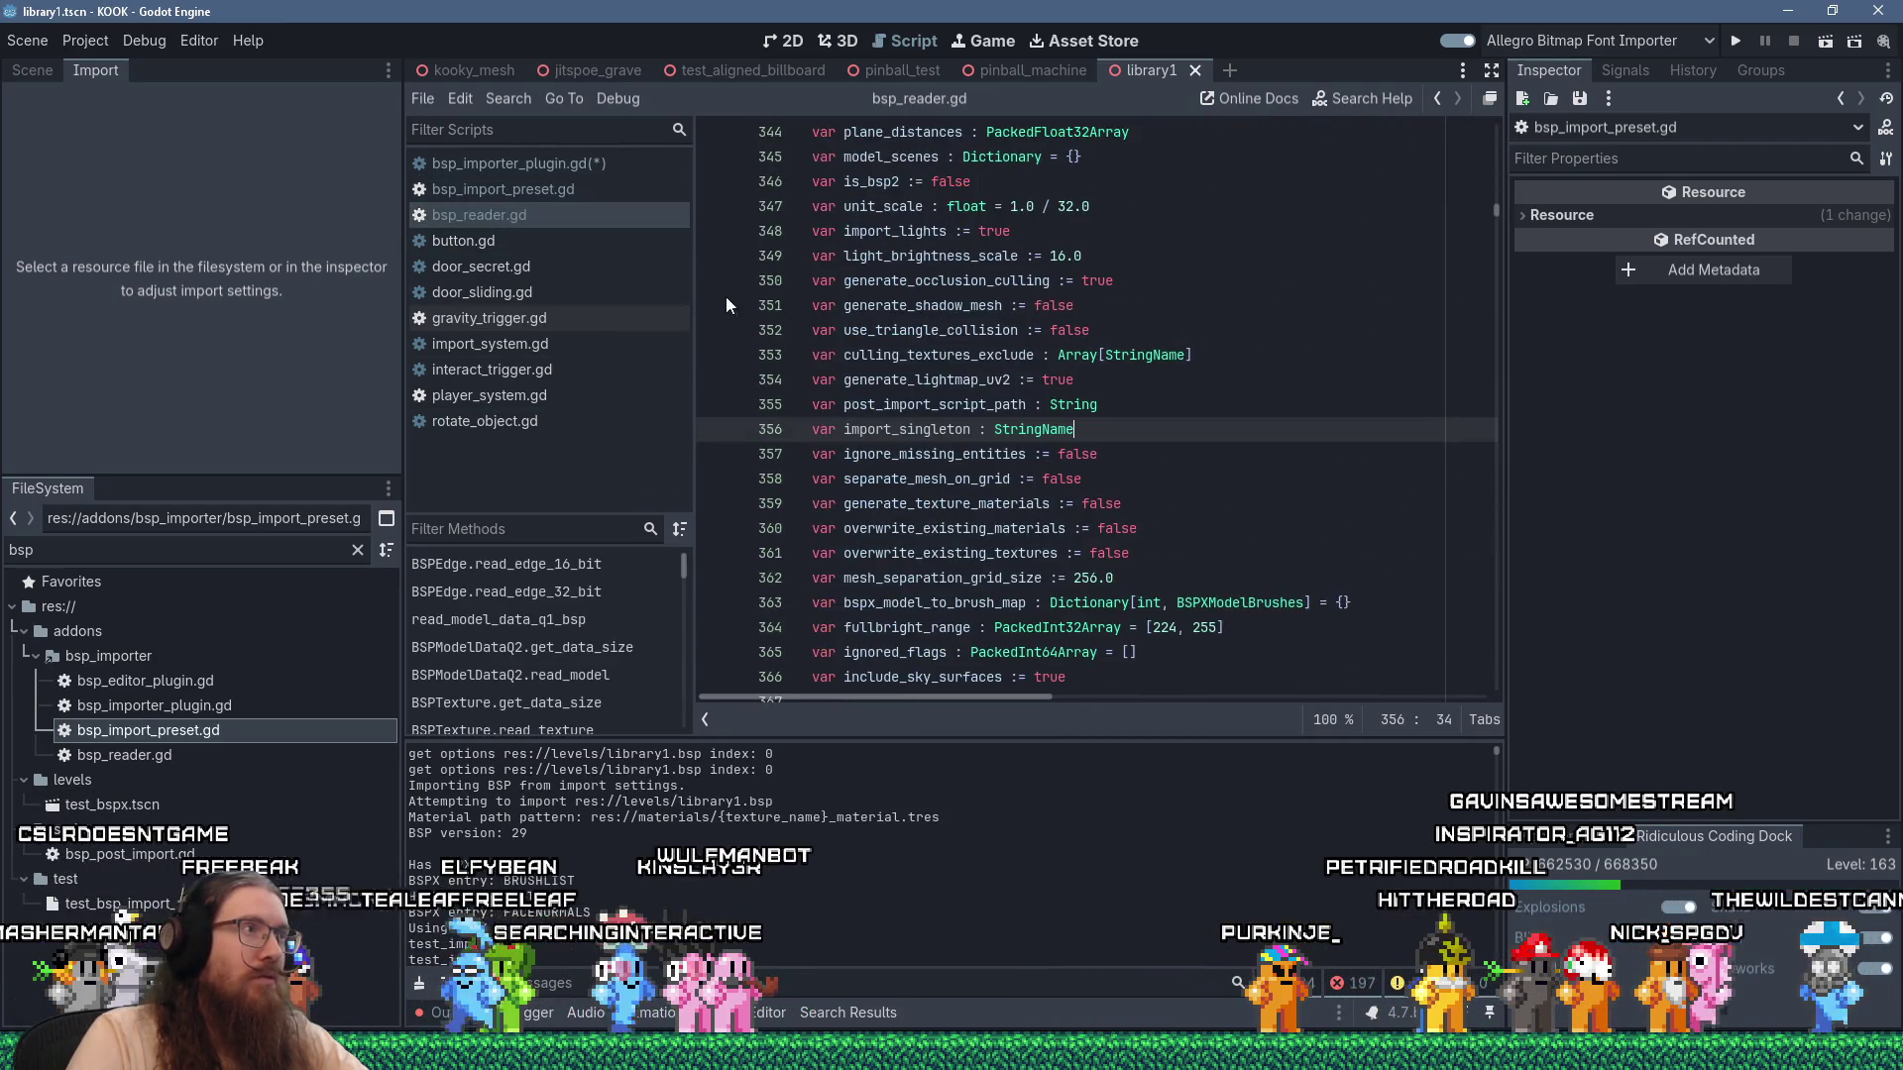
# Add 'bsp_reader.import_singleton = options.import_singleton' on line 364 of bsp_importer_plugin.gd.
pyautogui.click(612, 164)
pyautogui.scroll(-6, 1115, 582)
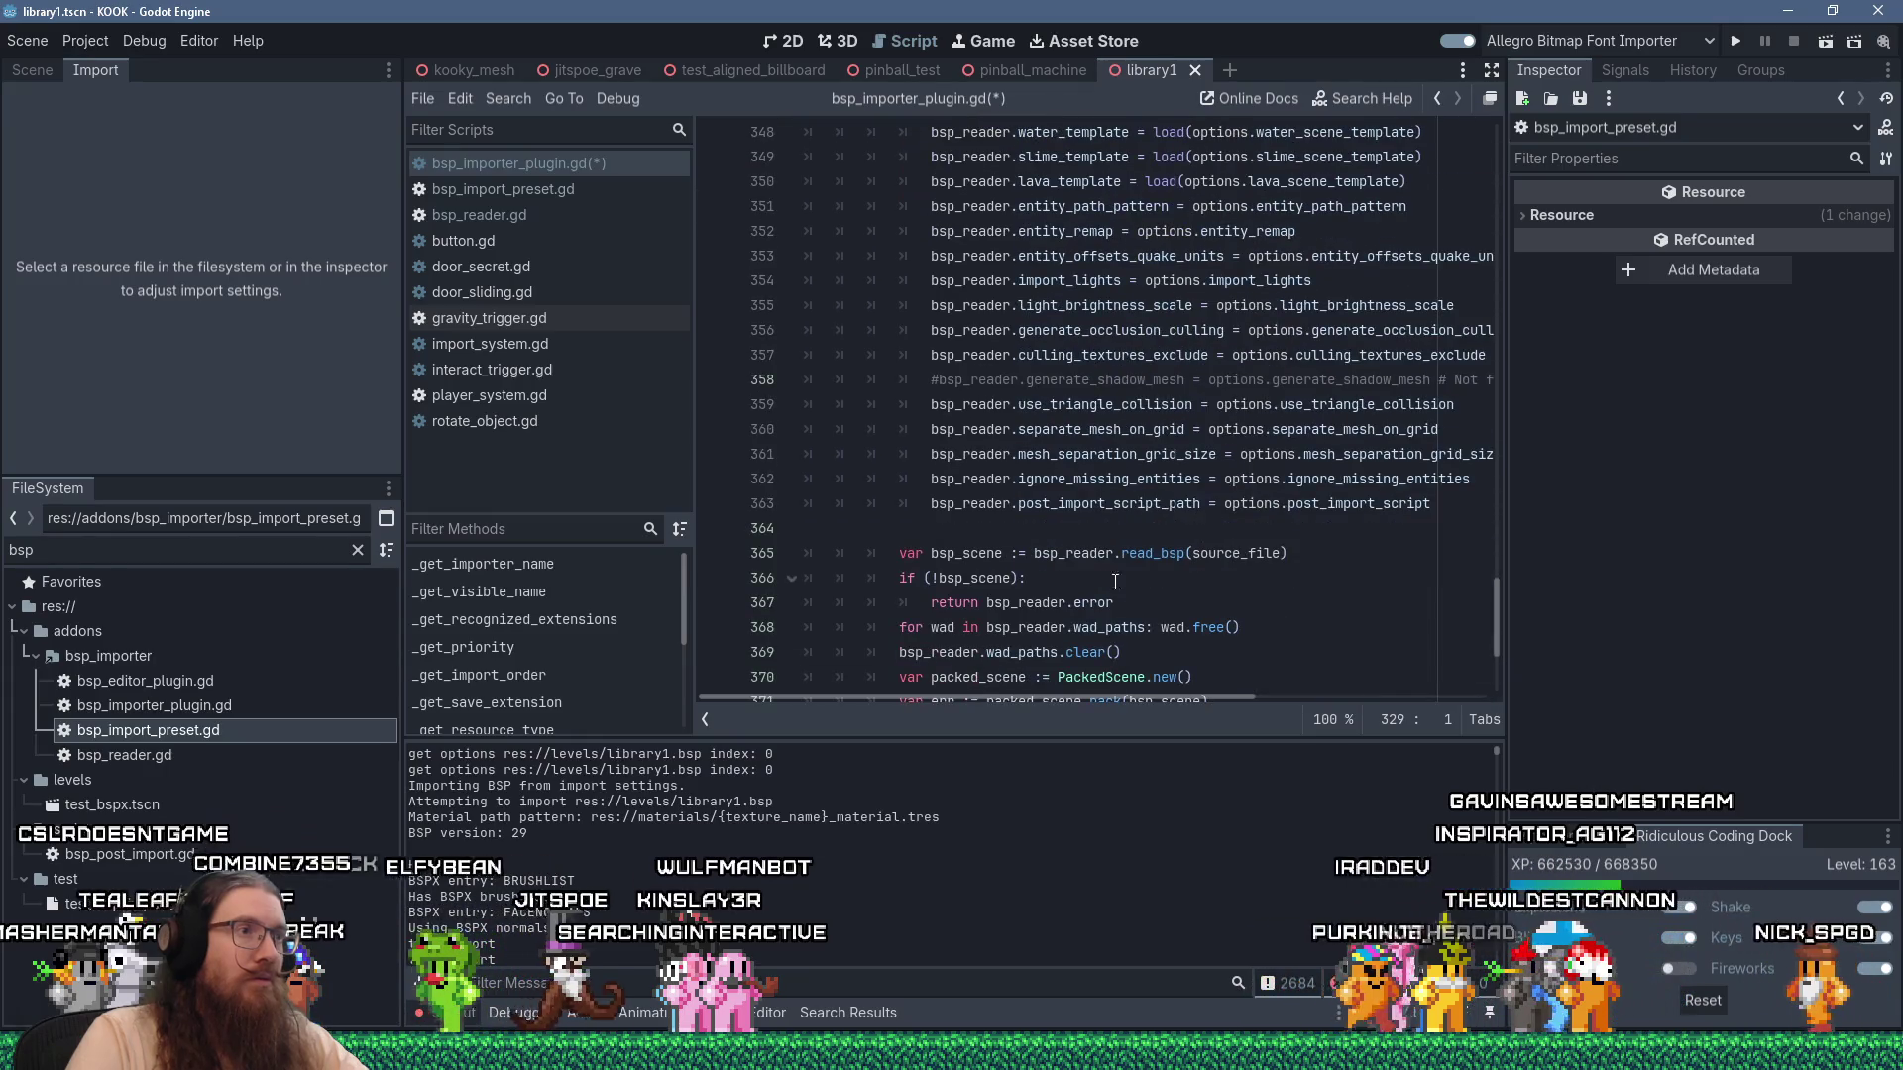
pyautogui.press('Return')
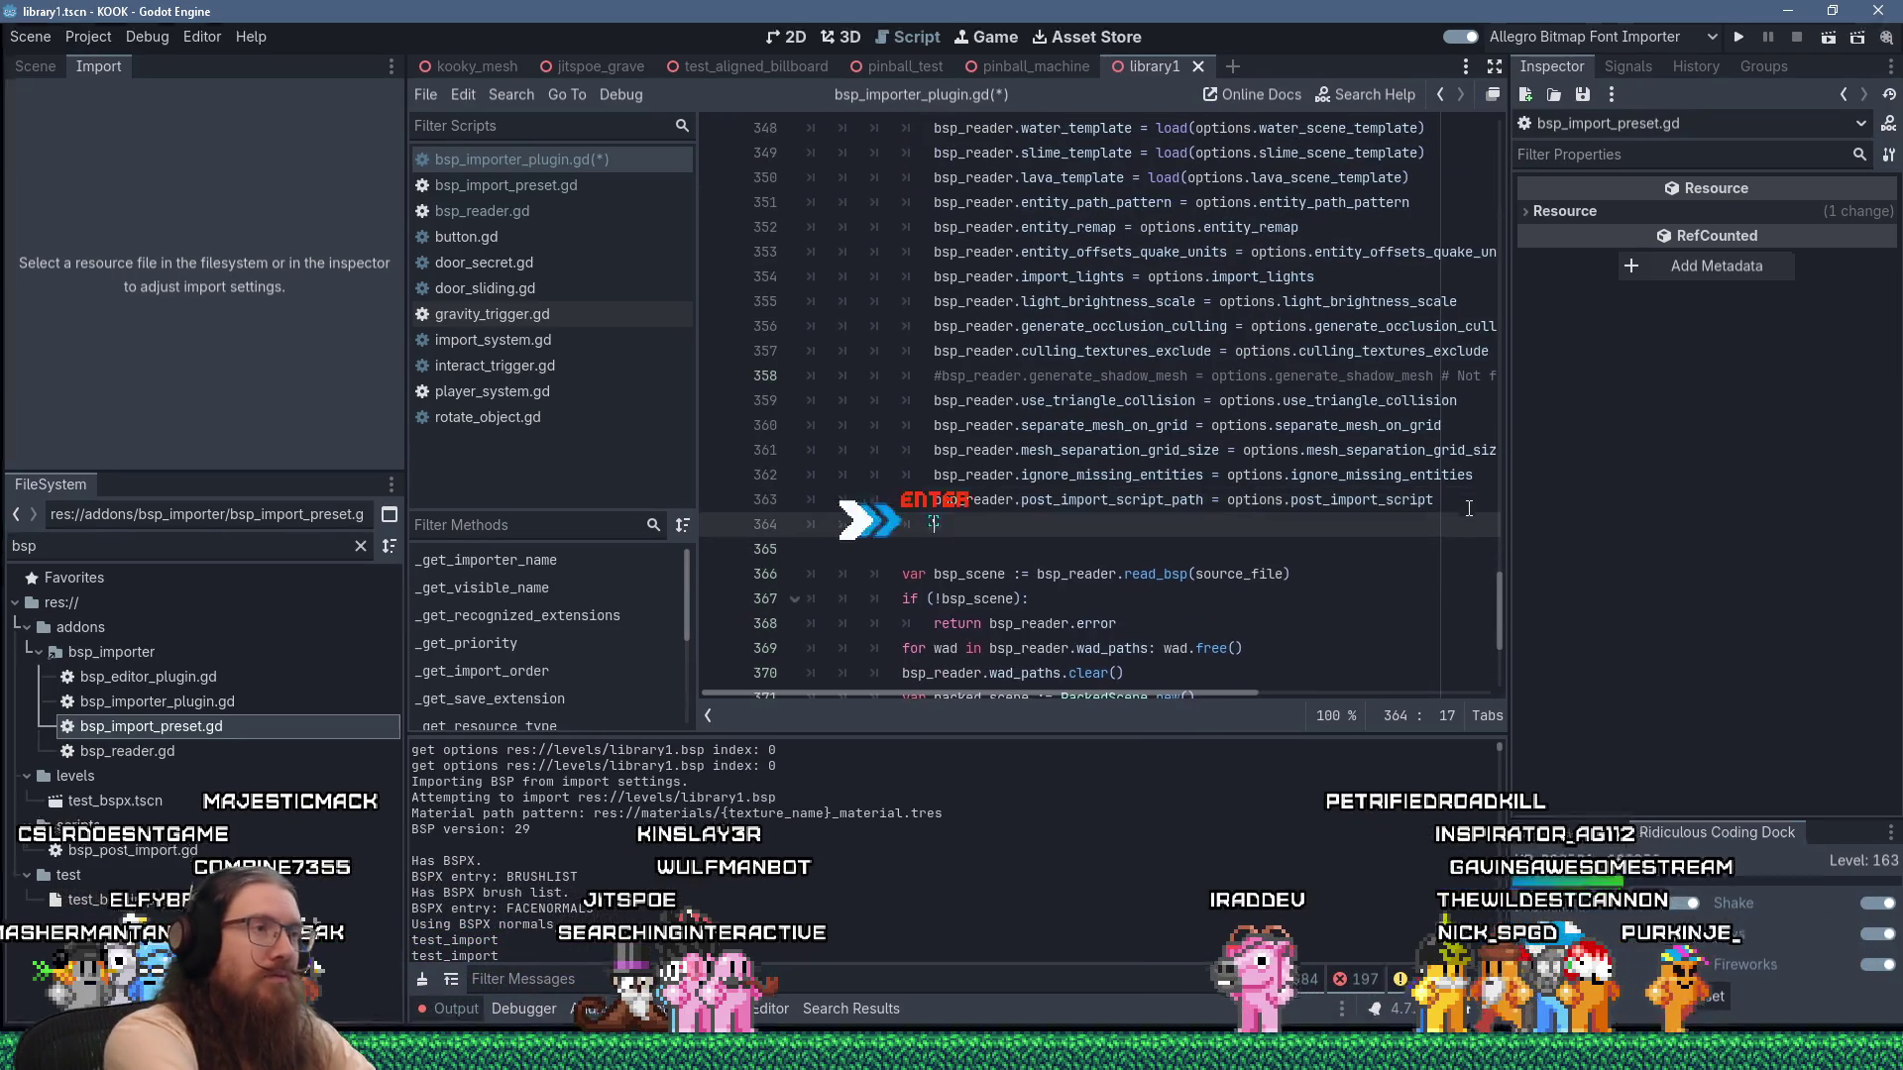
pyautogui.write('bsp_reader.')
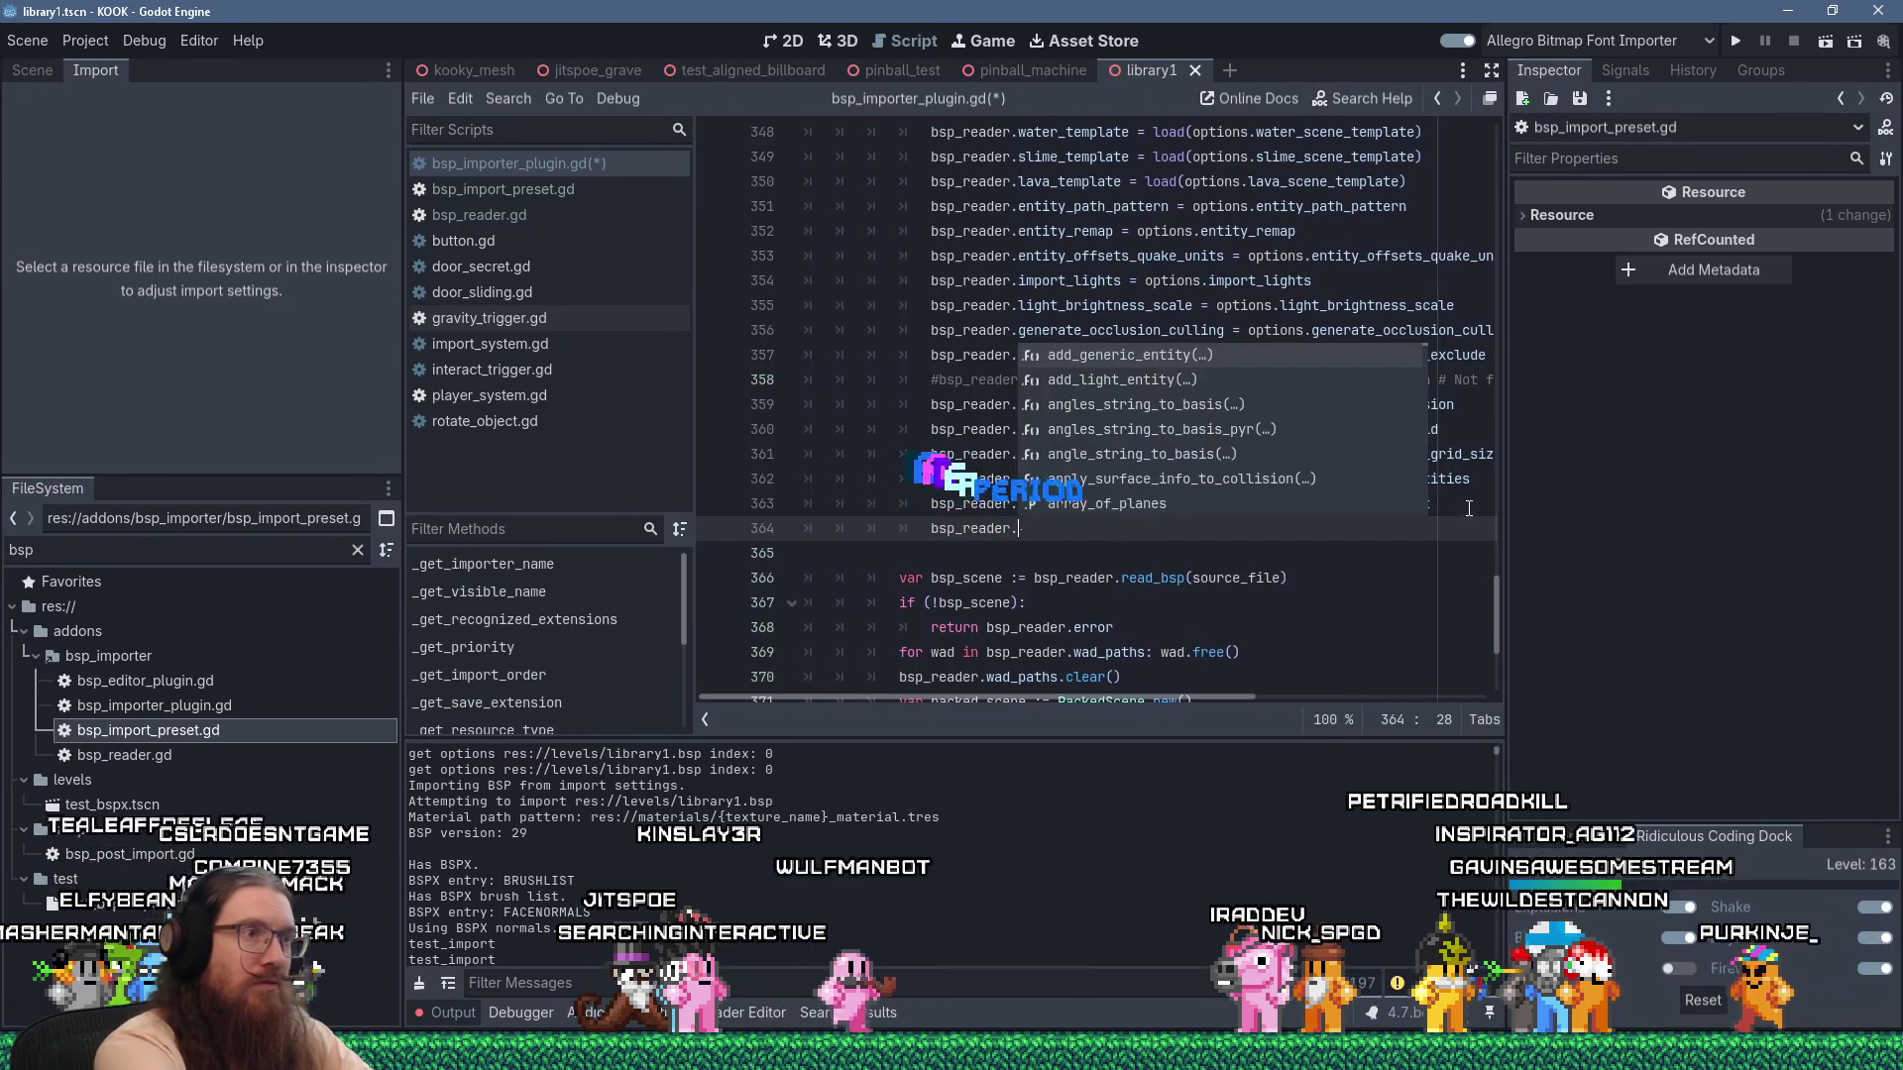
pyautogui.write('import_sin')
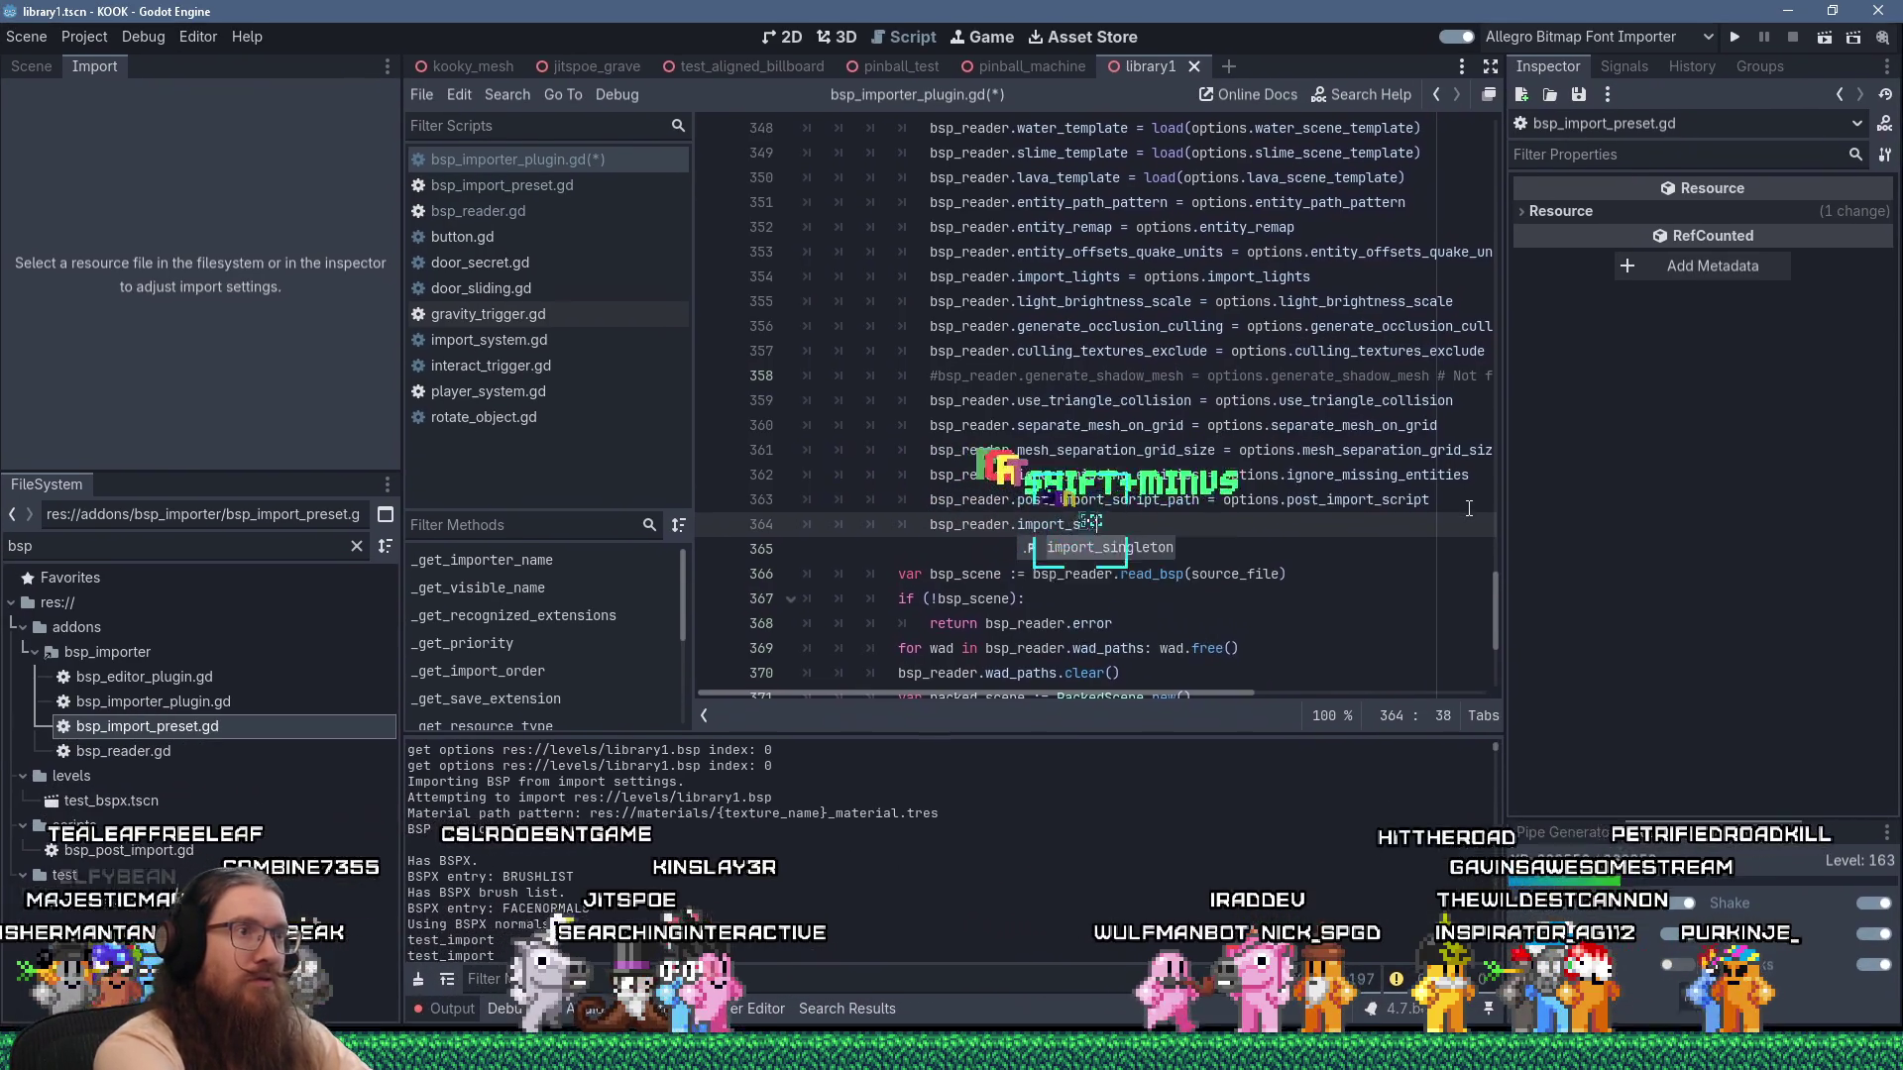
pyautogui.write('gleton = options')
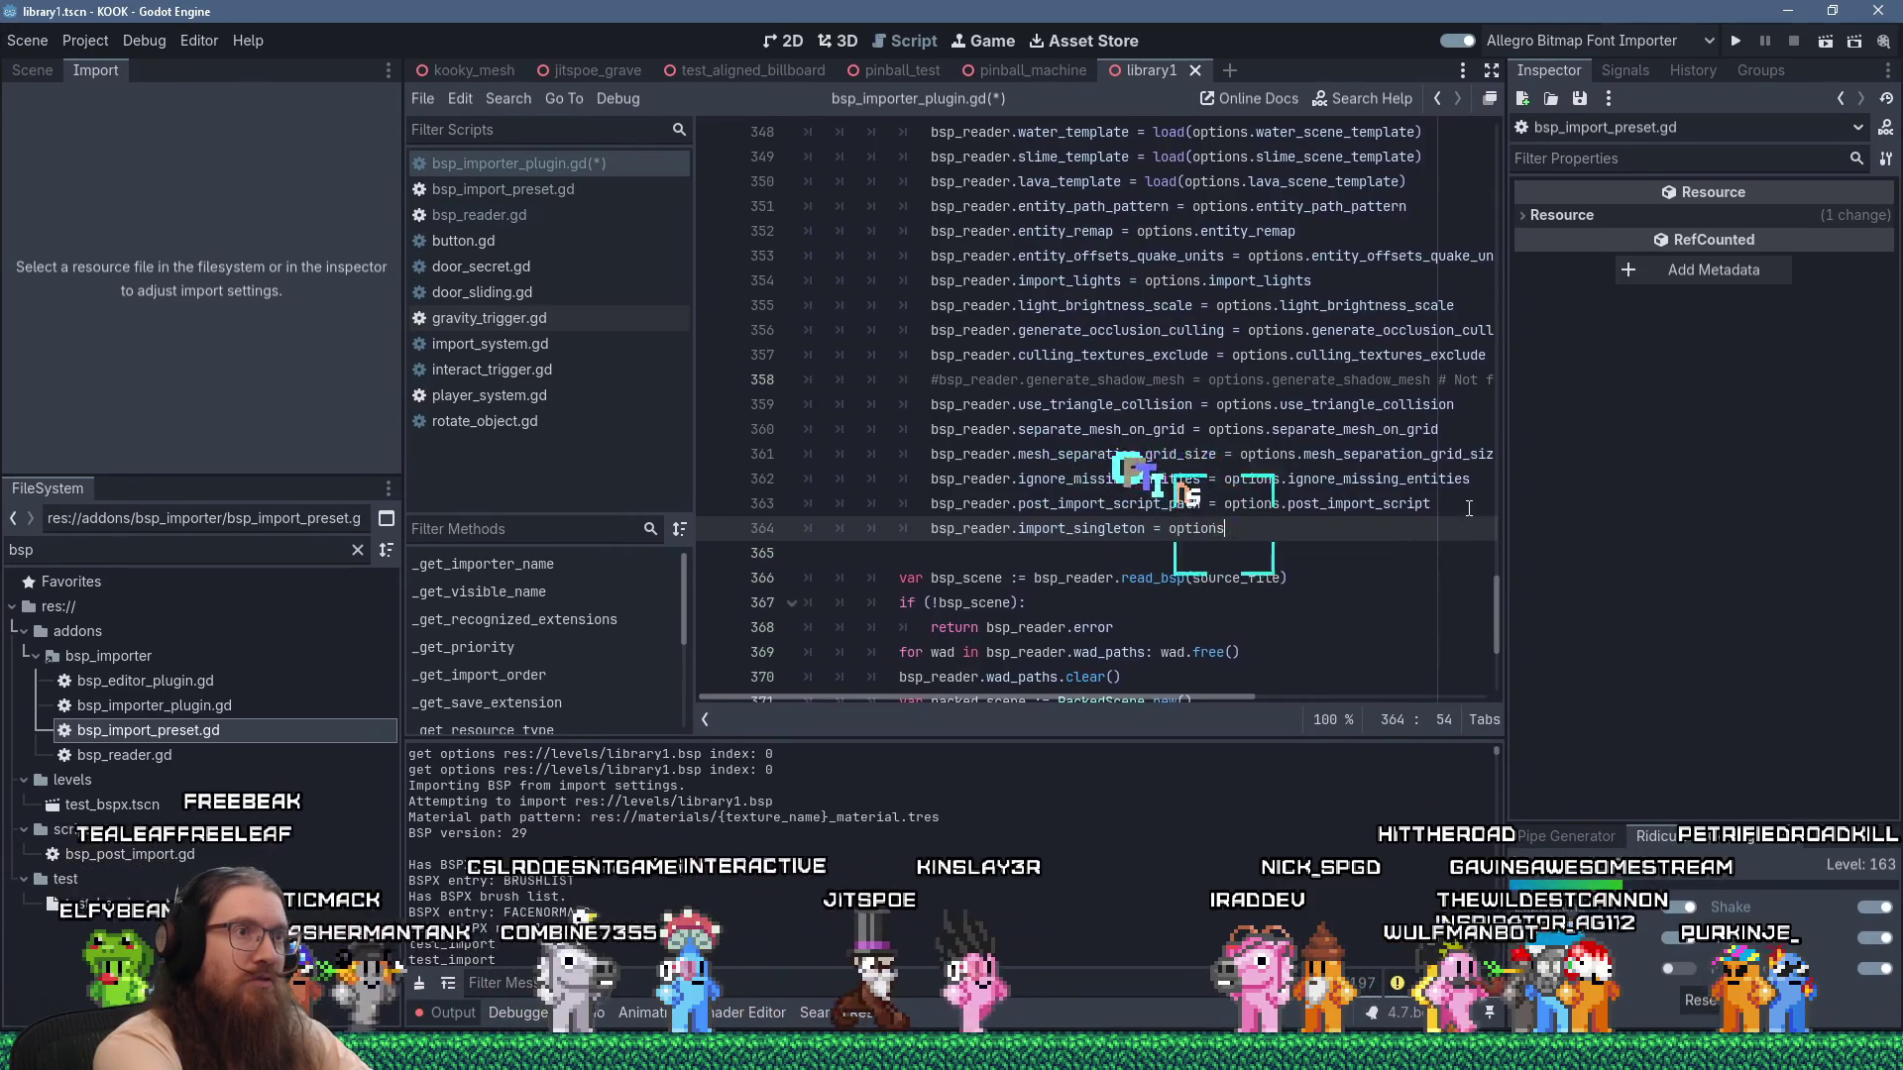
pyautogui.write('.import_')
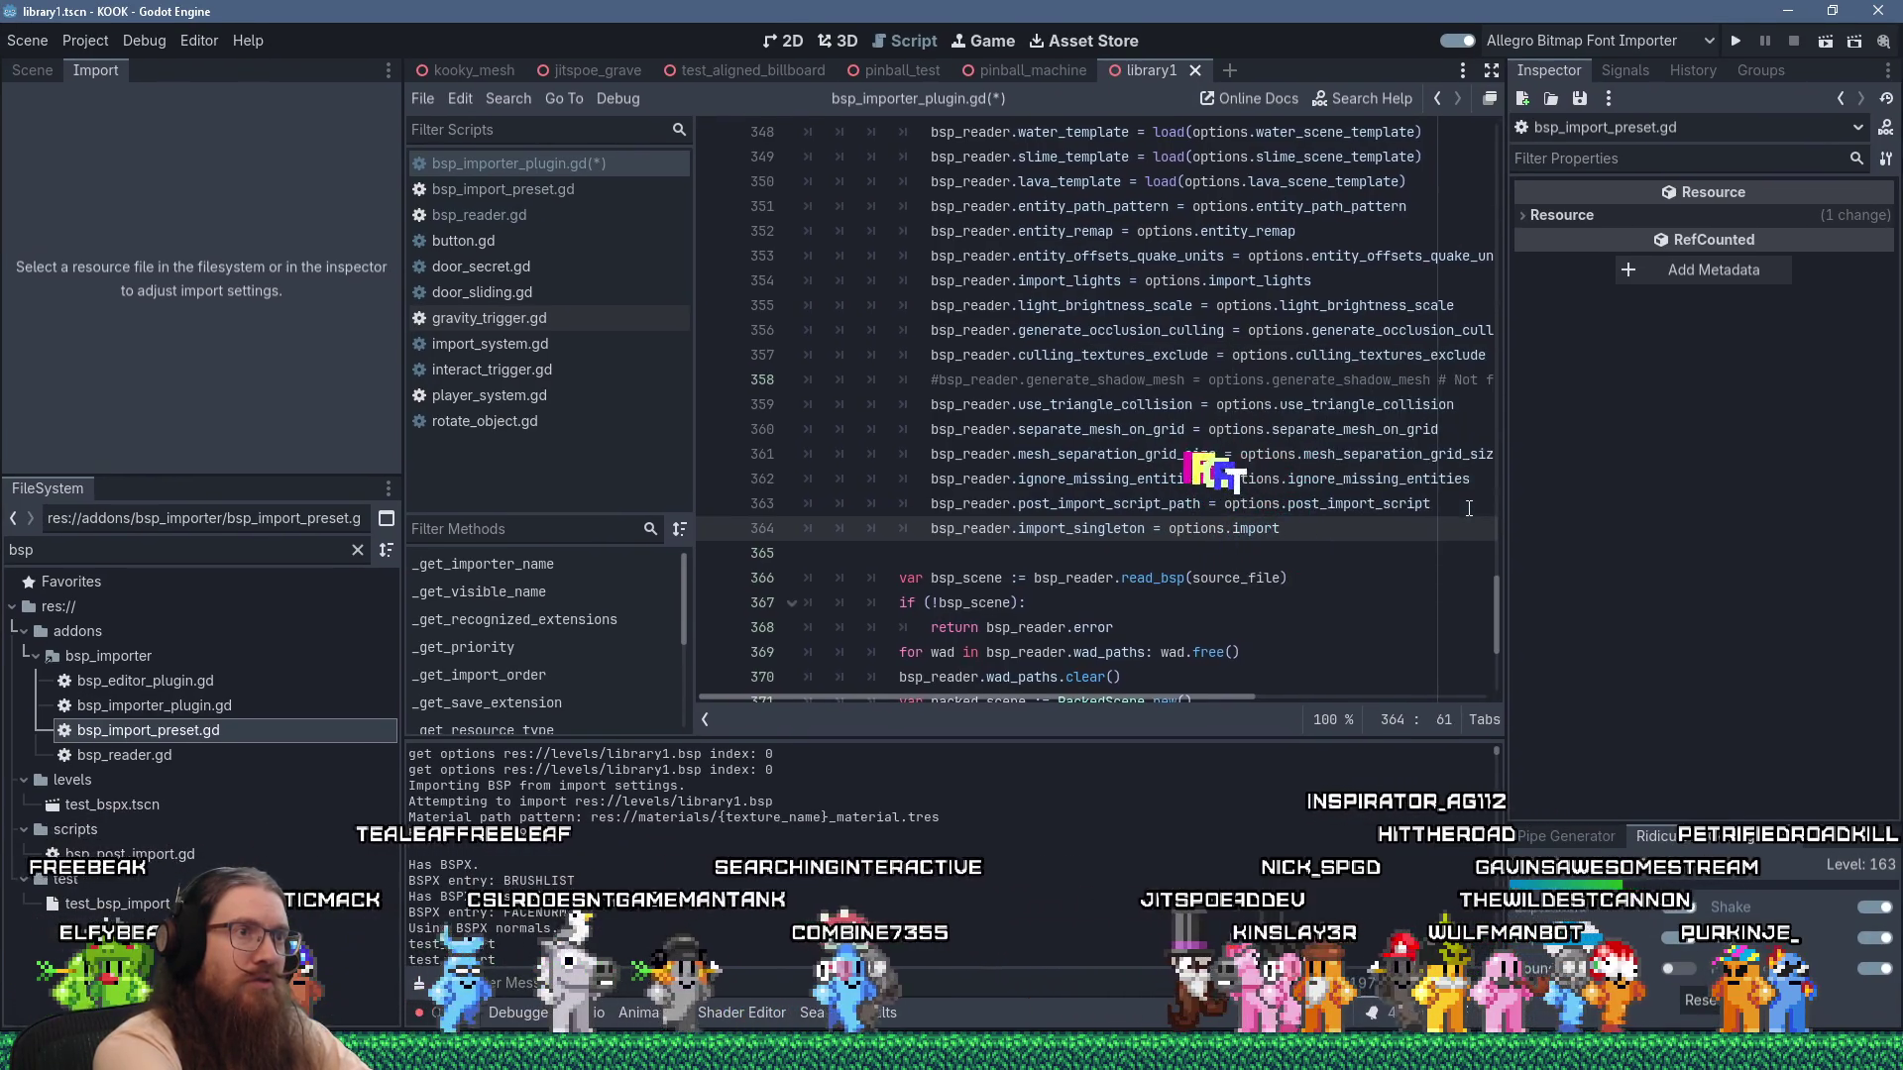
pyautogui.write('singleton')
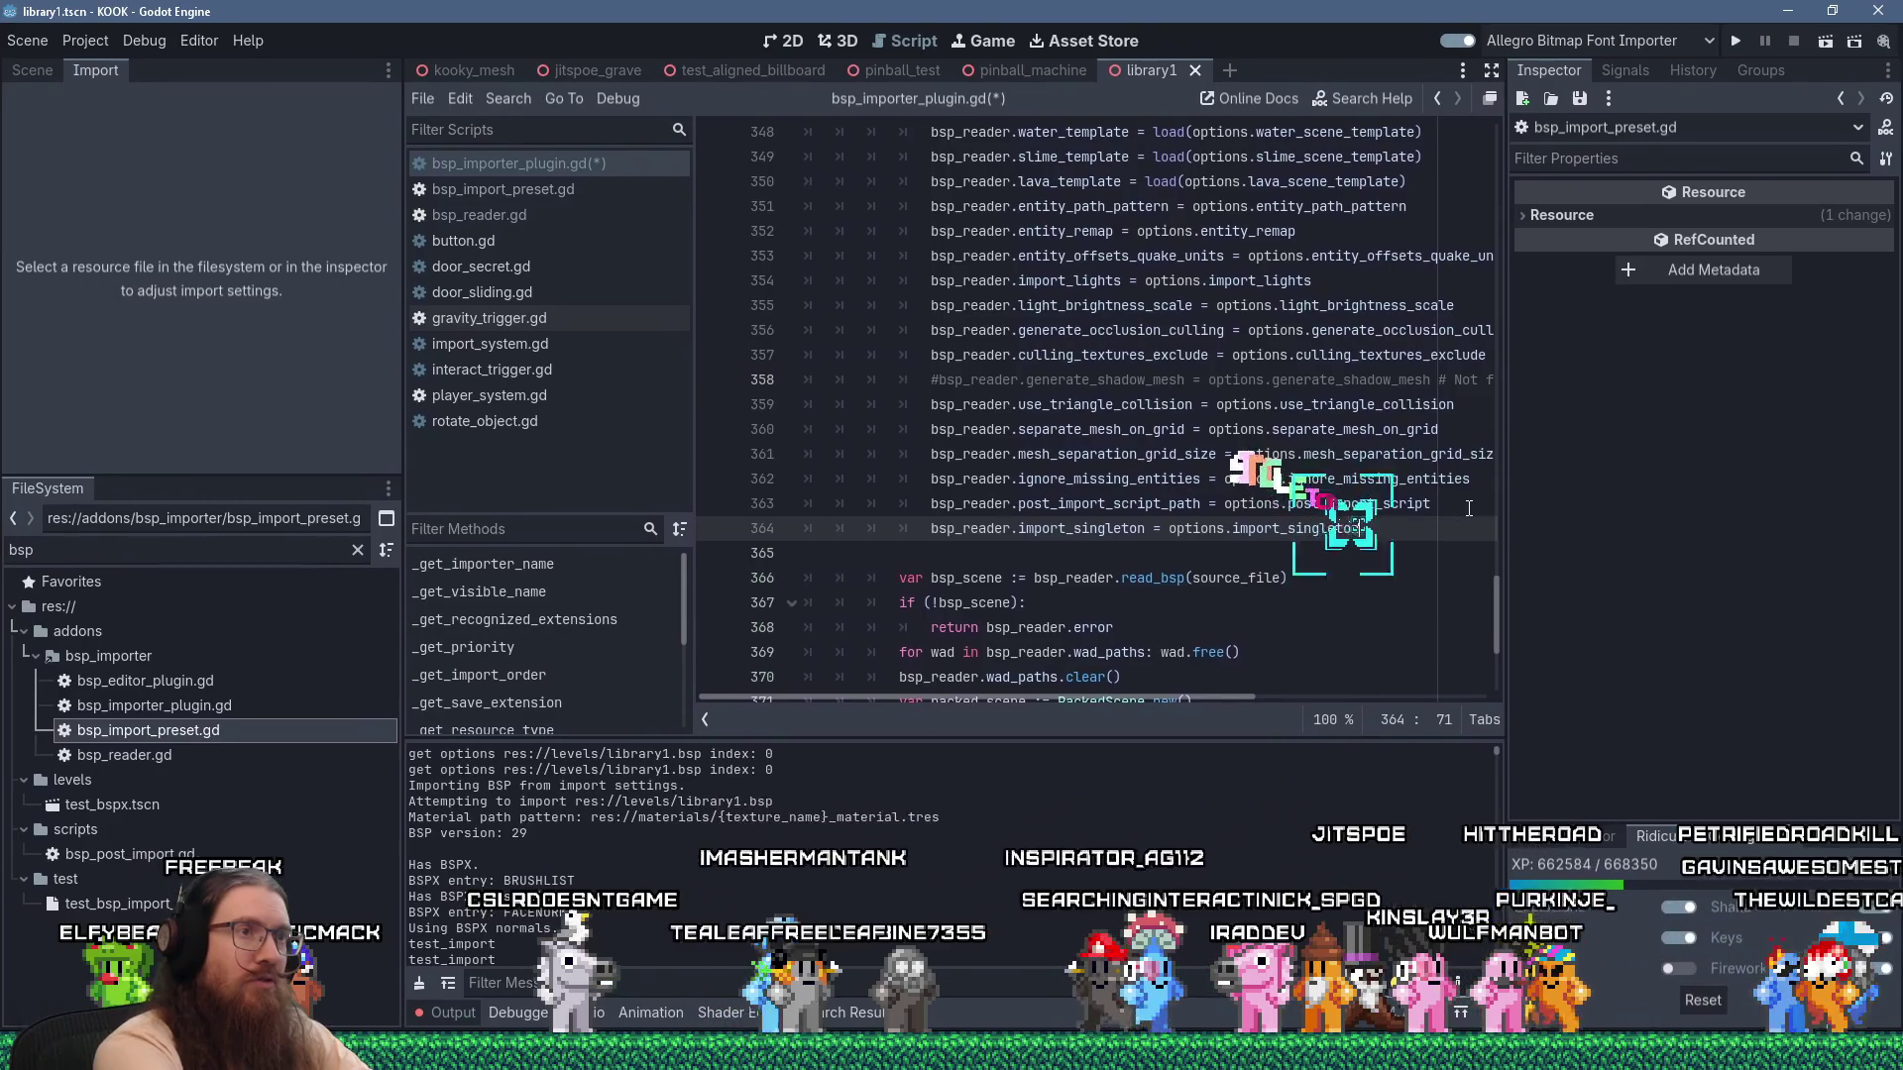
pyautogui.click(1374, 503)
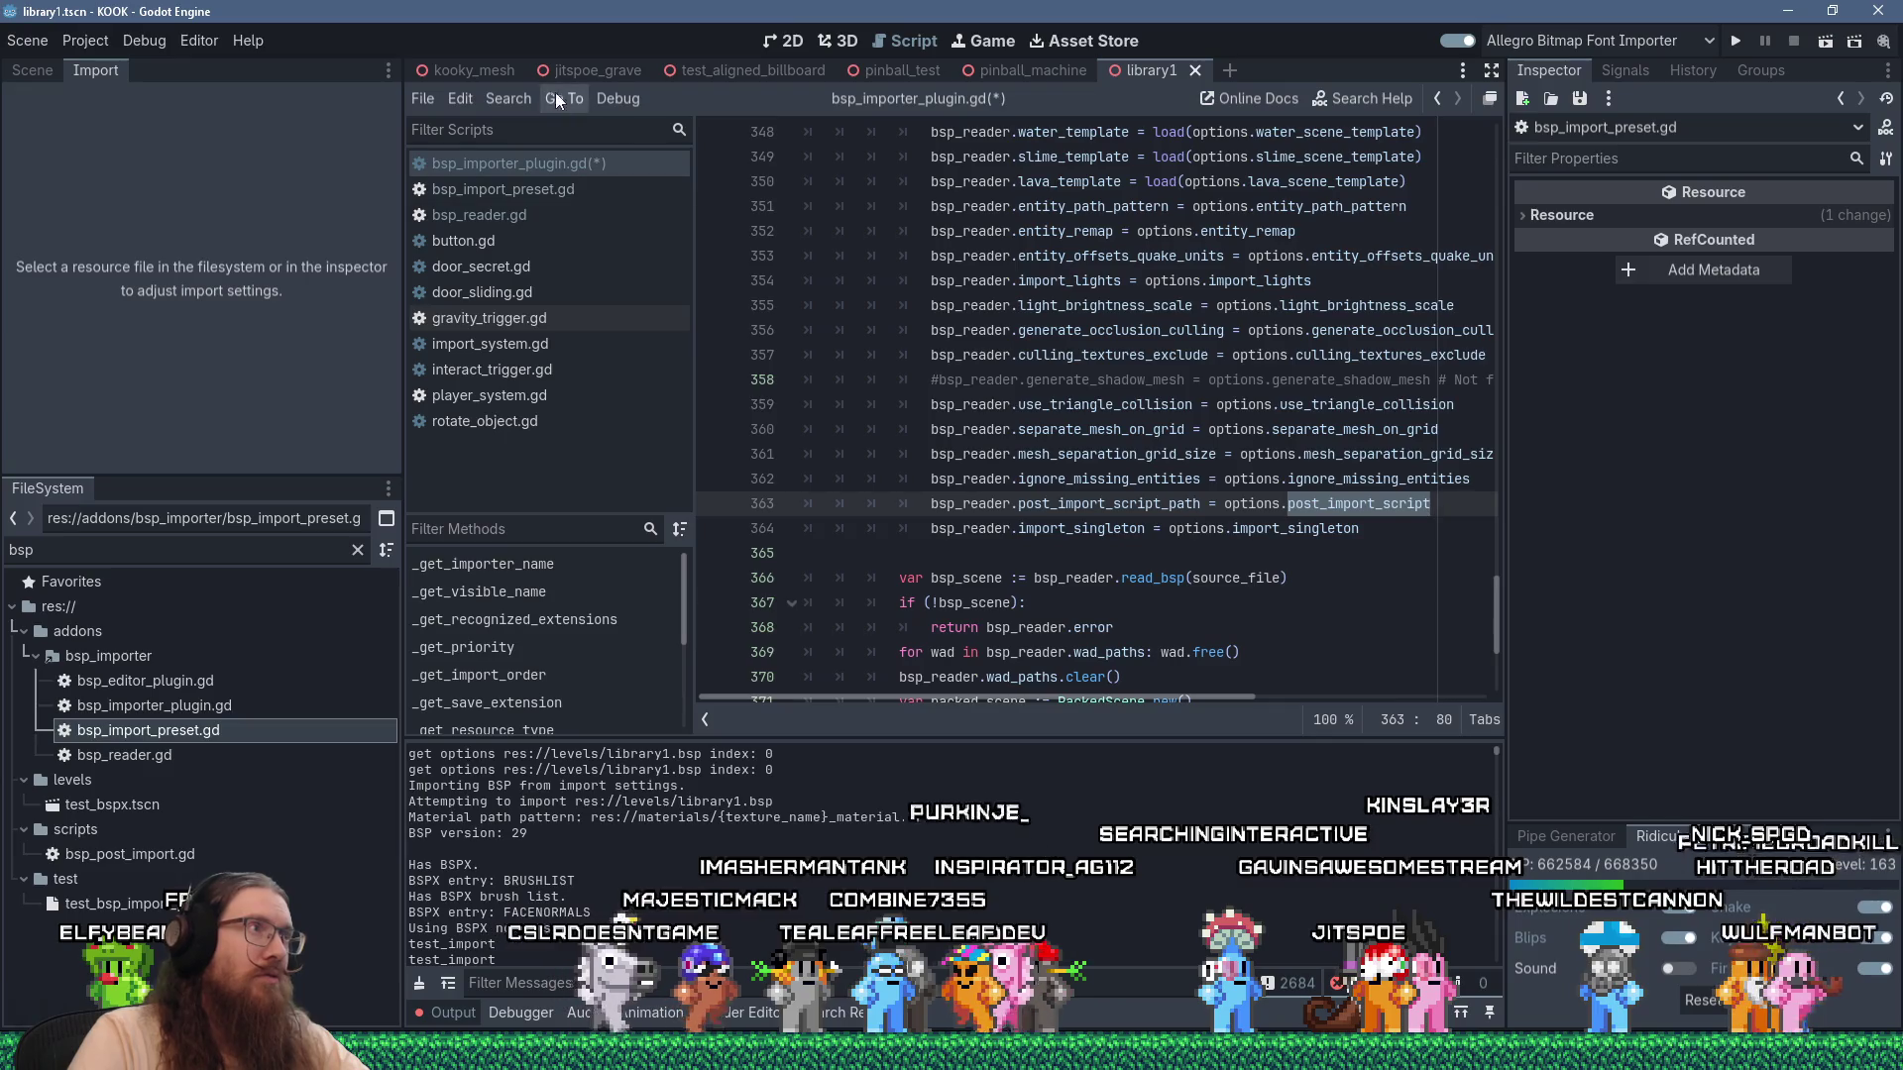
# Find post_import_script in all project files and enlarge the results panel.
pyautogui.click(509, 98)
pyautogui.click(557, 272)
pyautogui.click(978, 645)
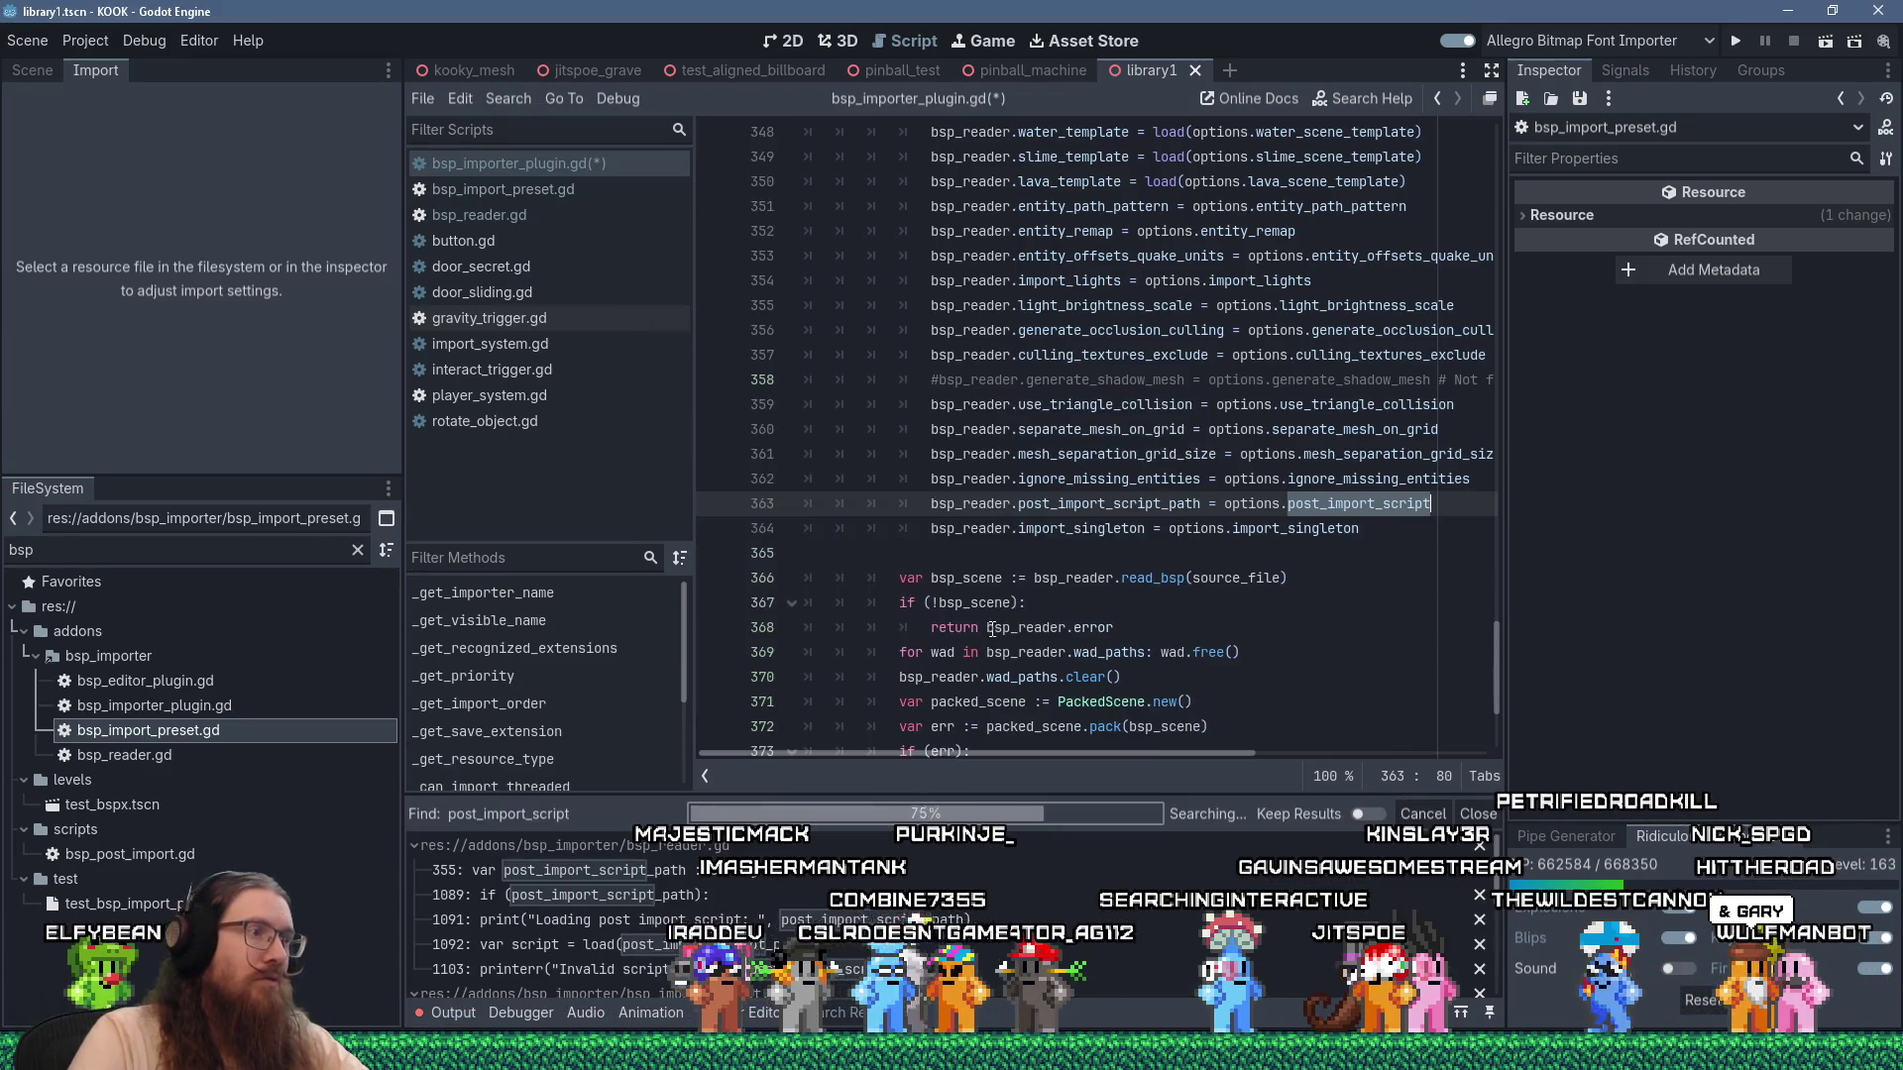
pyautogui.moveTo(1056, 793)
pyautogui.mouseDown()
pyautogui.moveTo(1057, 496)
pyautogui.moveTo(1057, 548)
pyautogui.mouseUp()
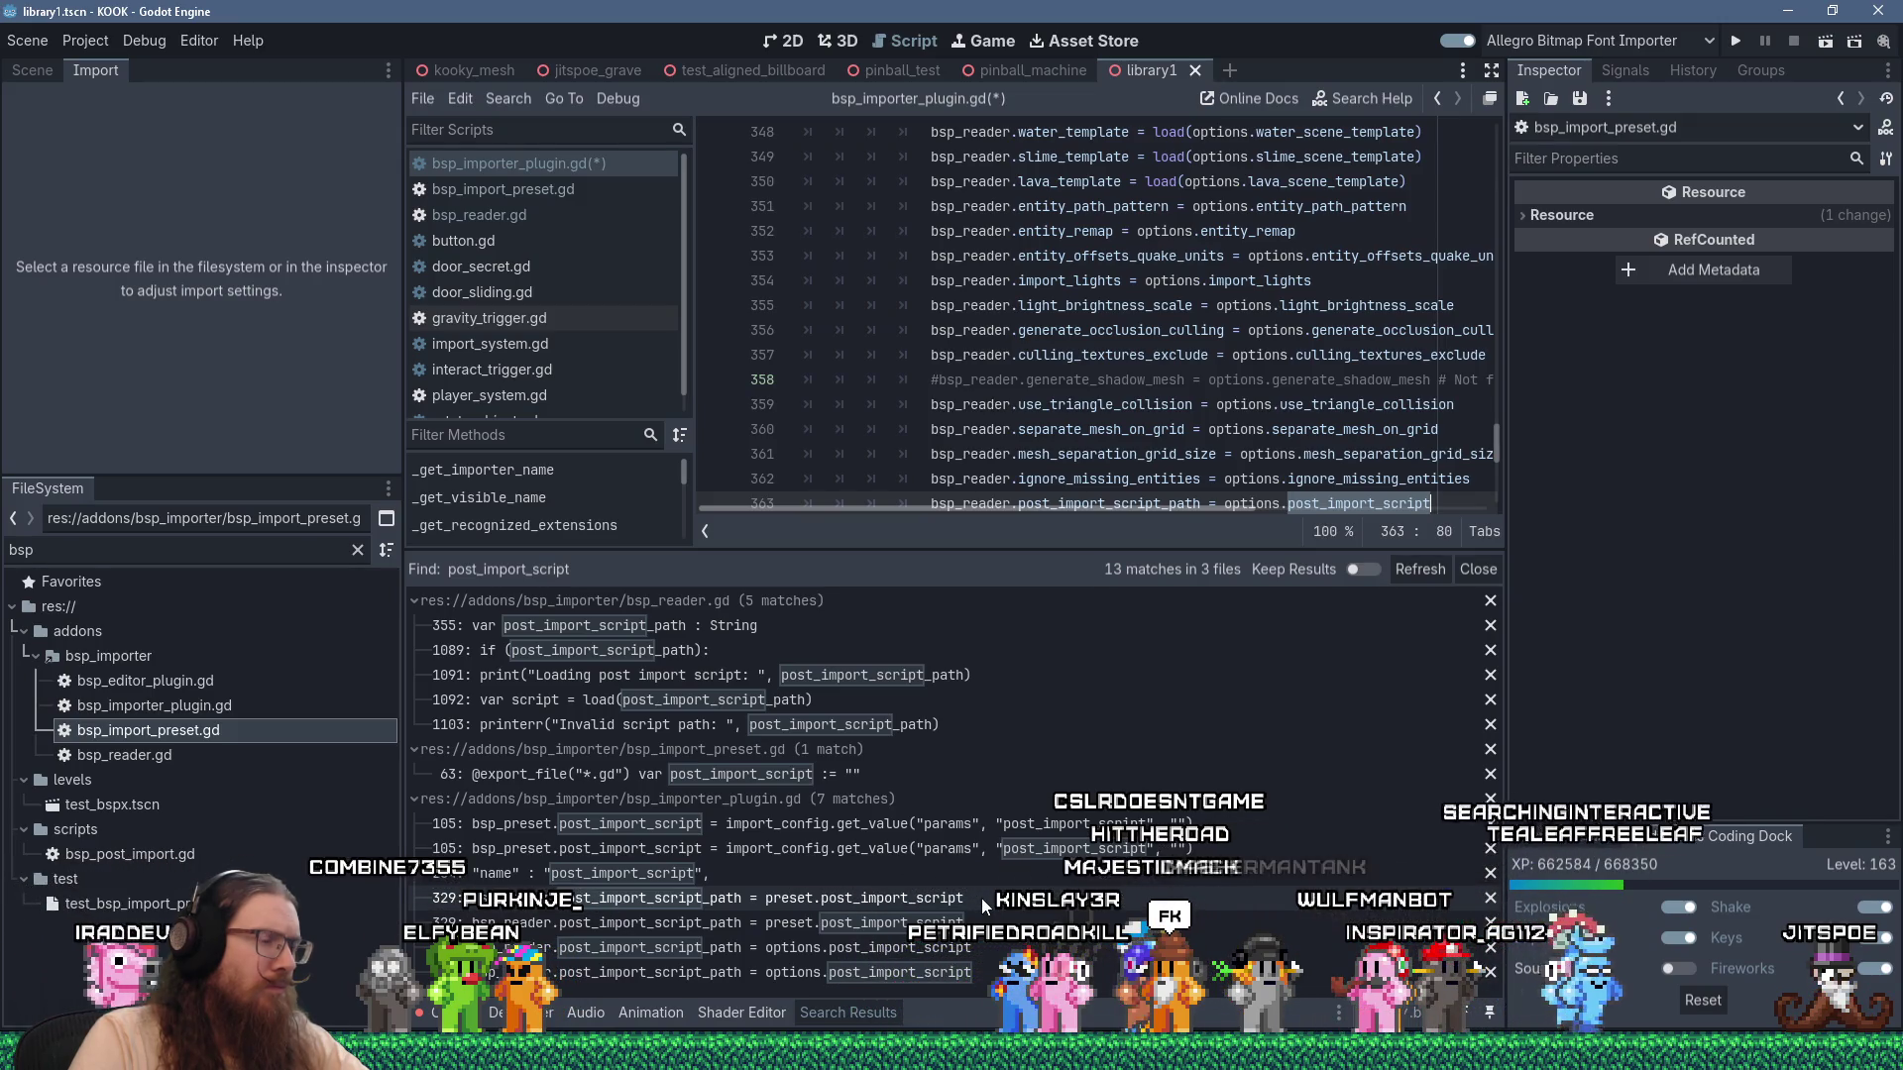
# Open a blank line after the config-loading line 105 of bsp_importer_plugin.gd.
pyautogui.click(924, 849)
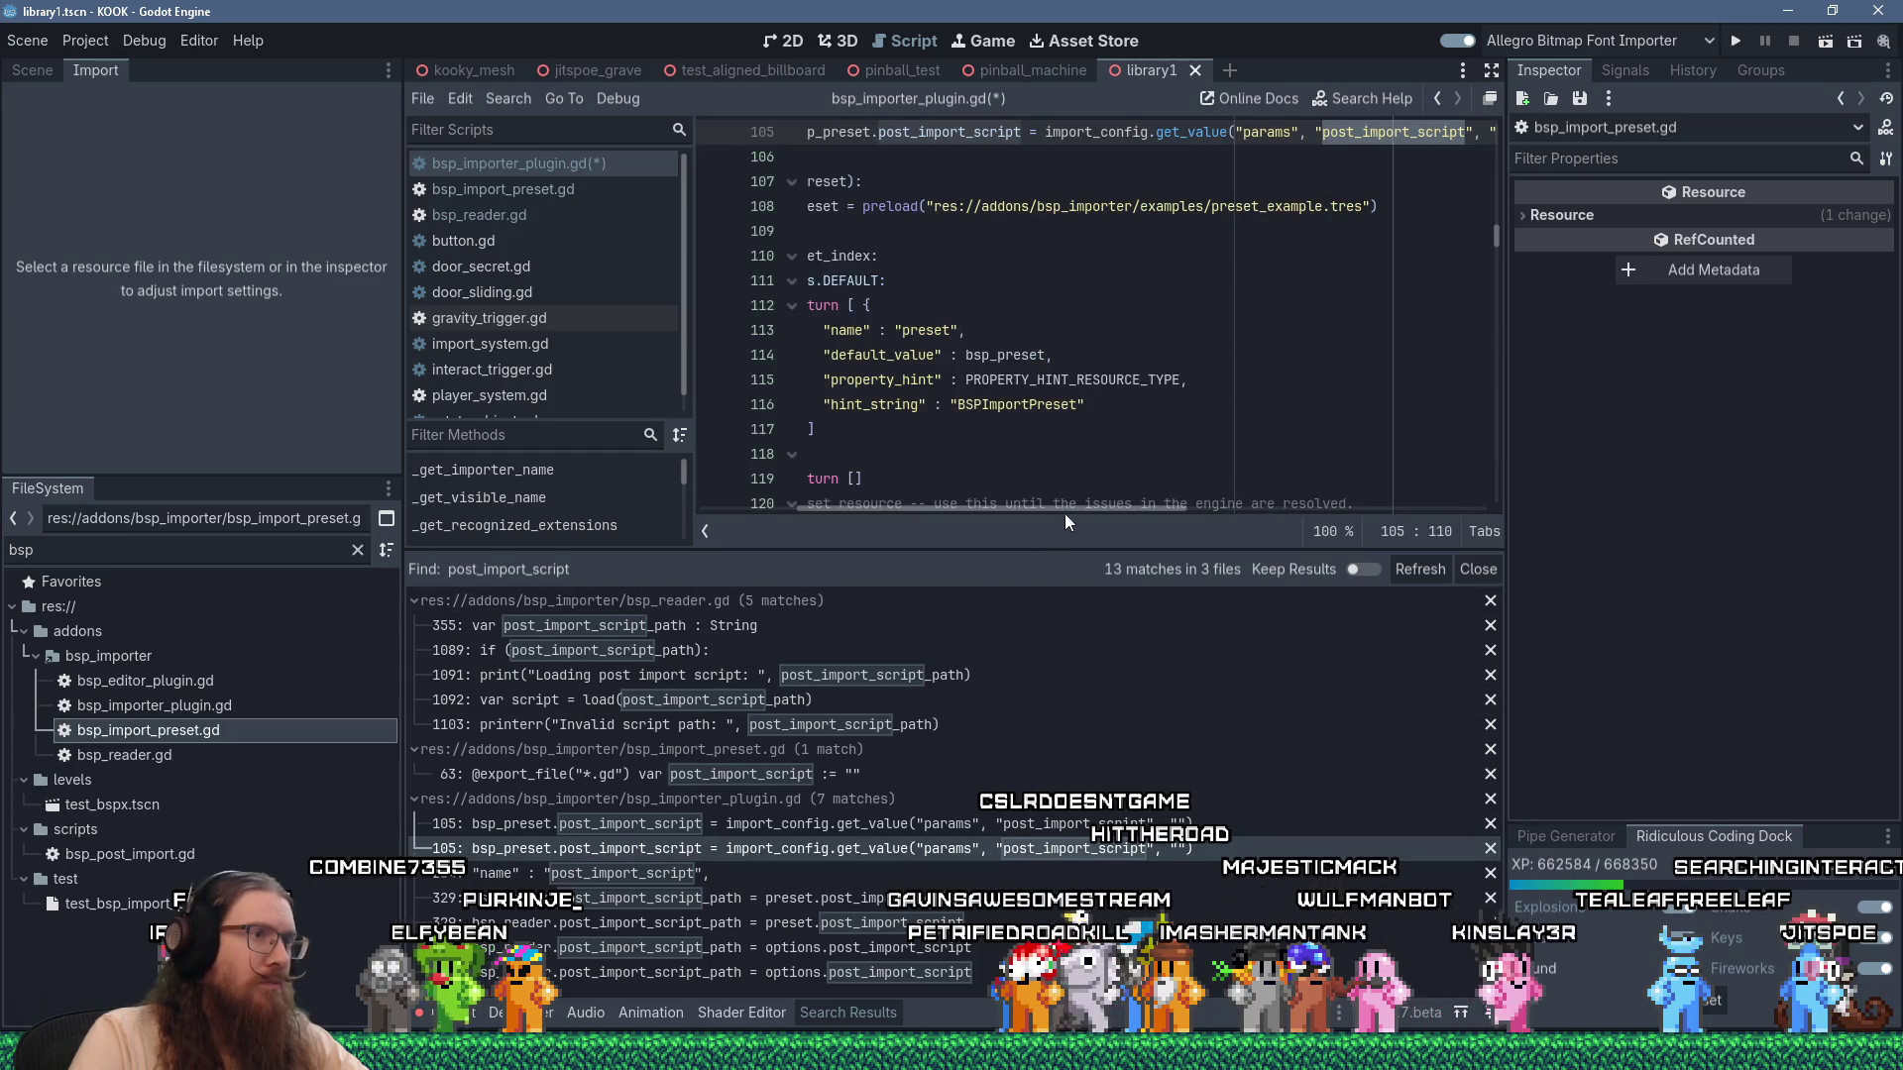
pyautogui.moveTo(1064, 510); pyautogui.dragTo(1021, 510)
pyautogui.scroll(4, 979, 441)
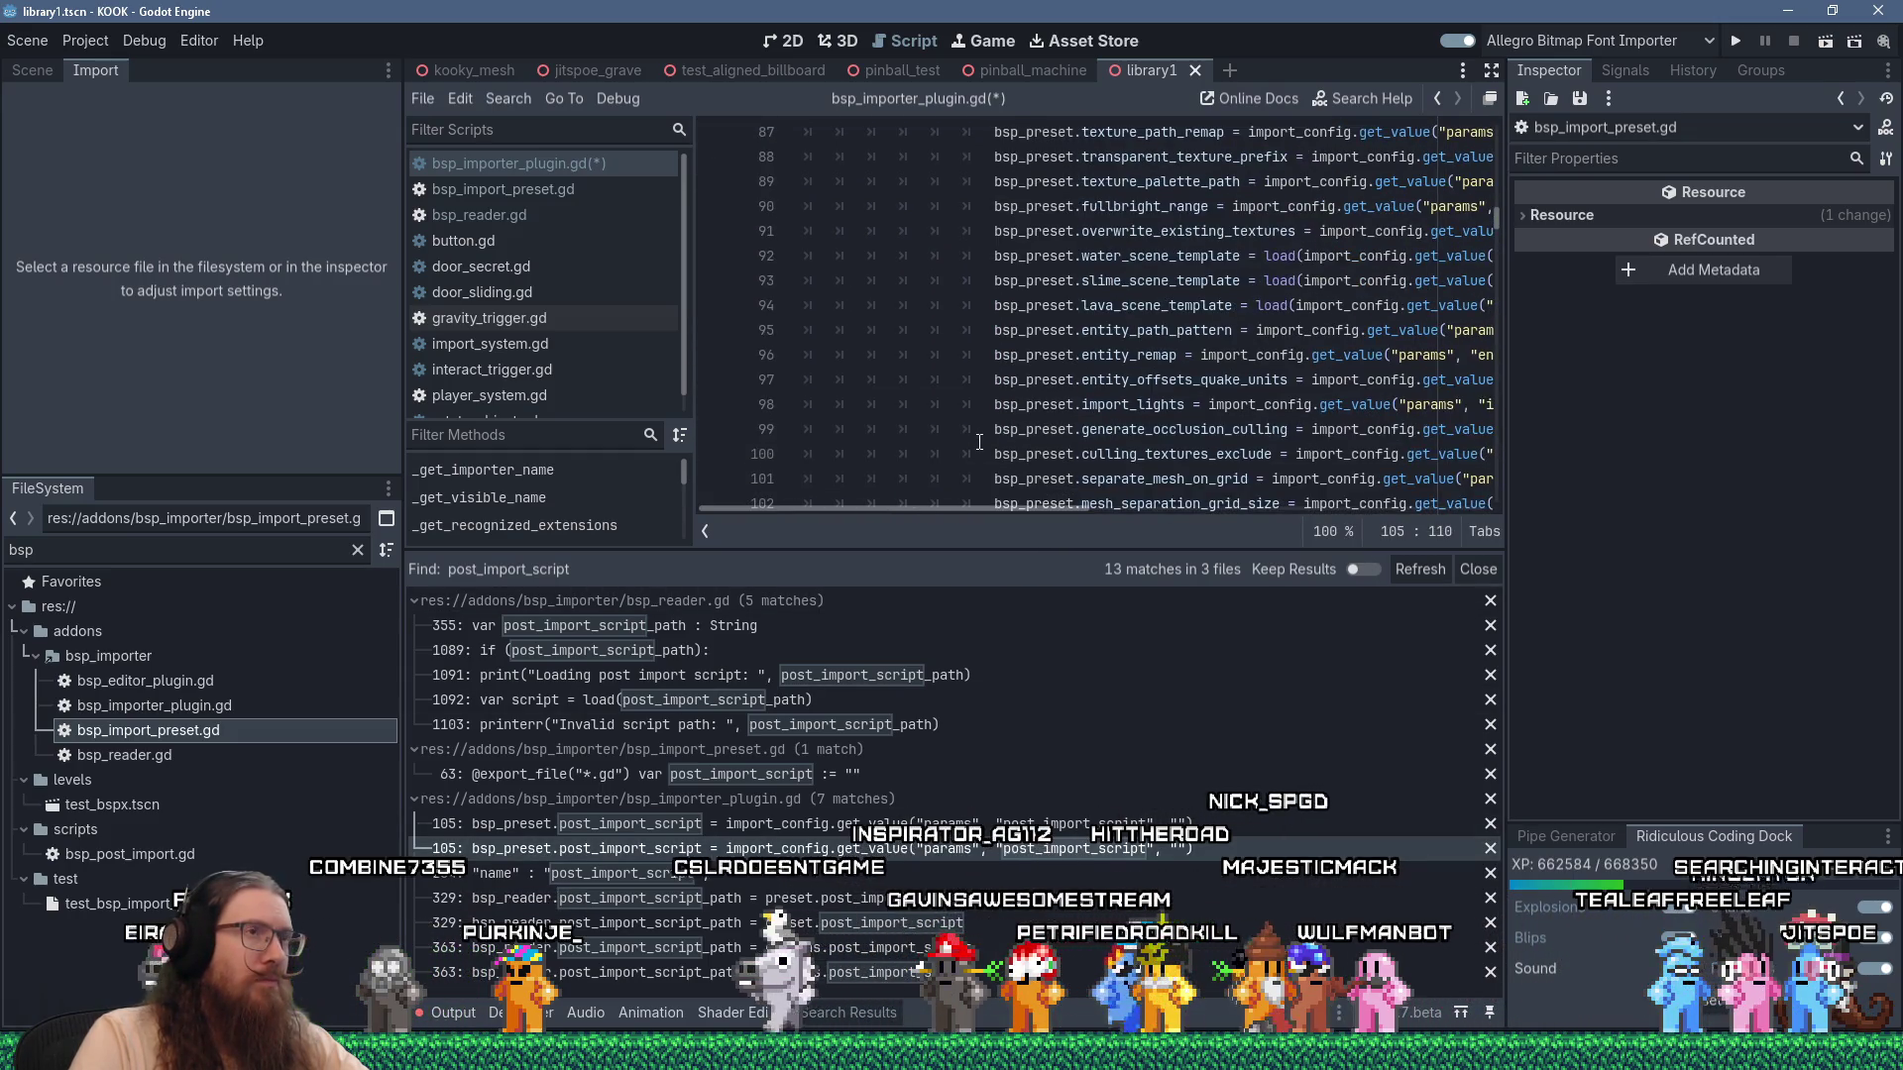
pyautogui.scroll(-1, 979, 441)
pyautogui.scroll(10, 980, 443)
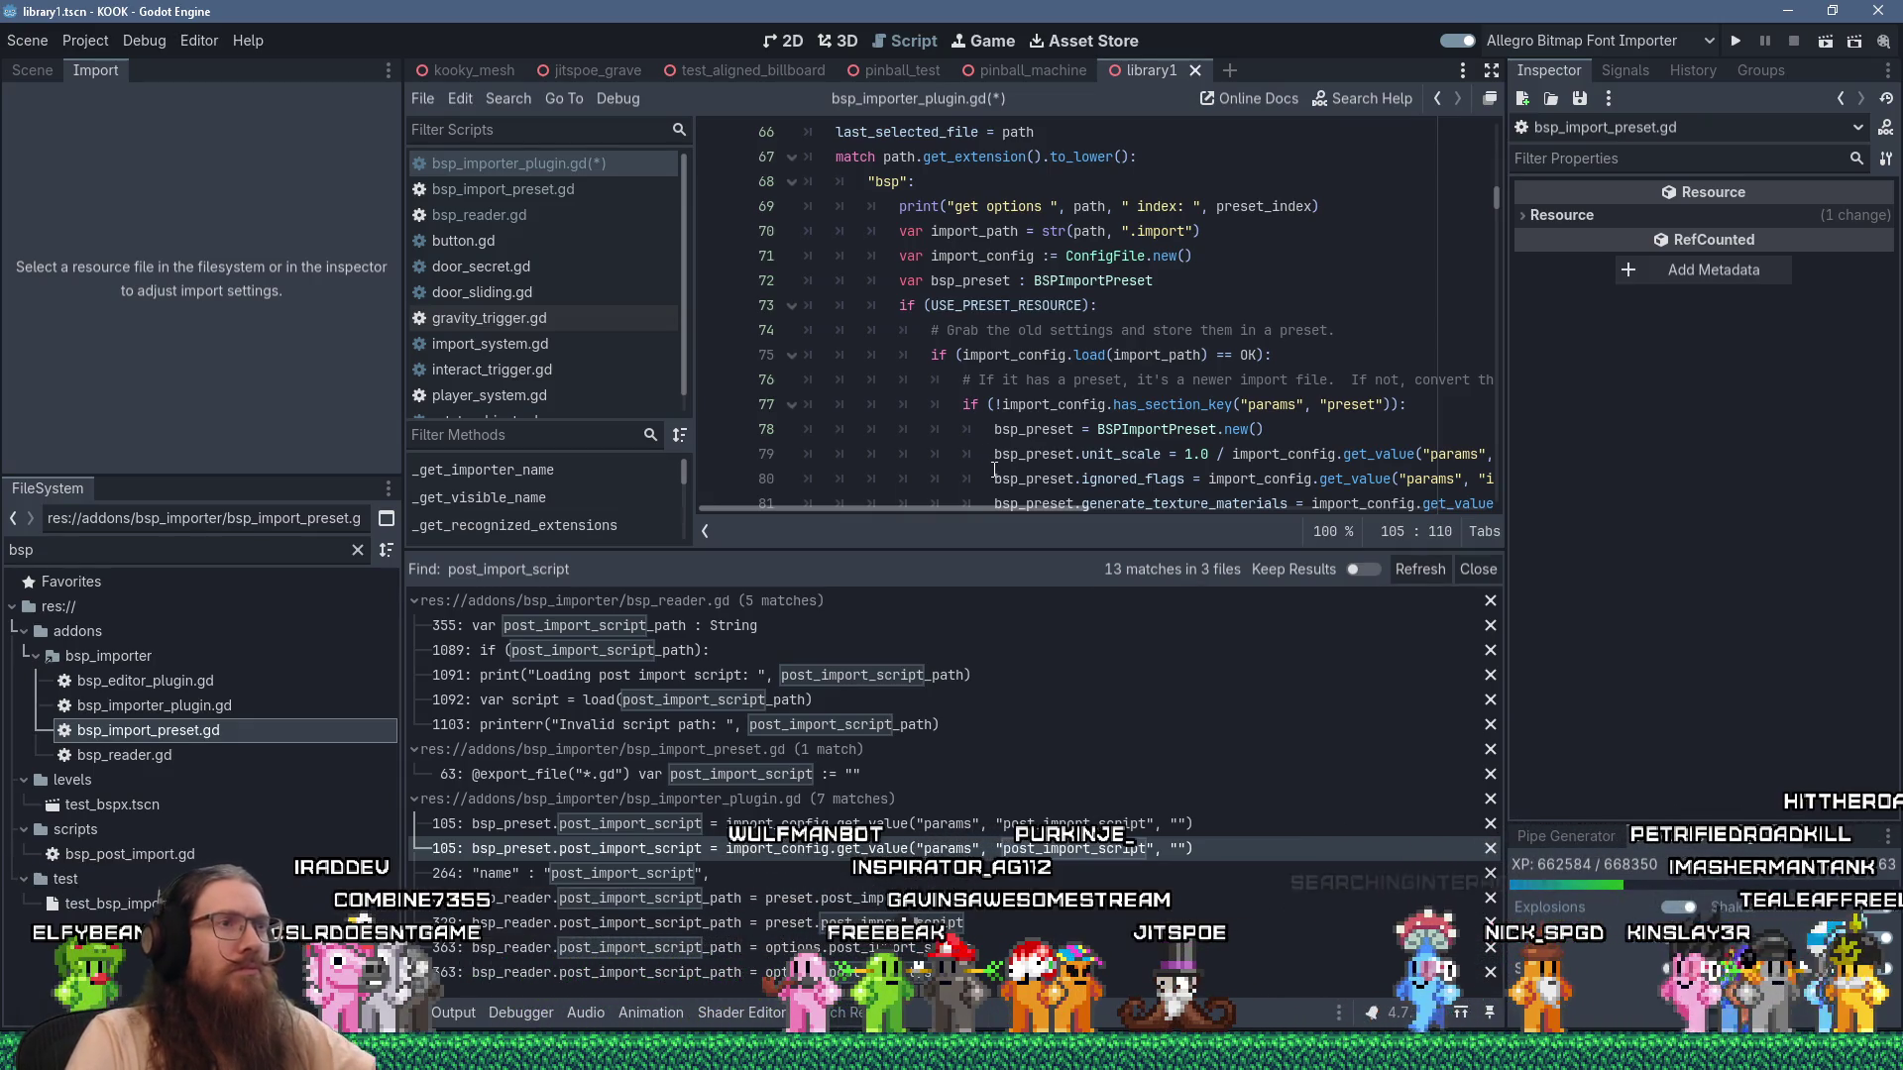
pyautogui.scroll(-5, 1021, 515)
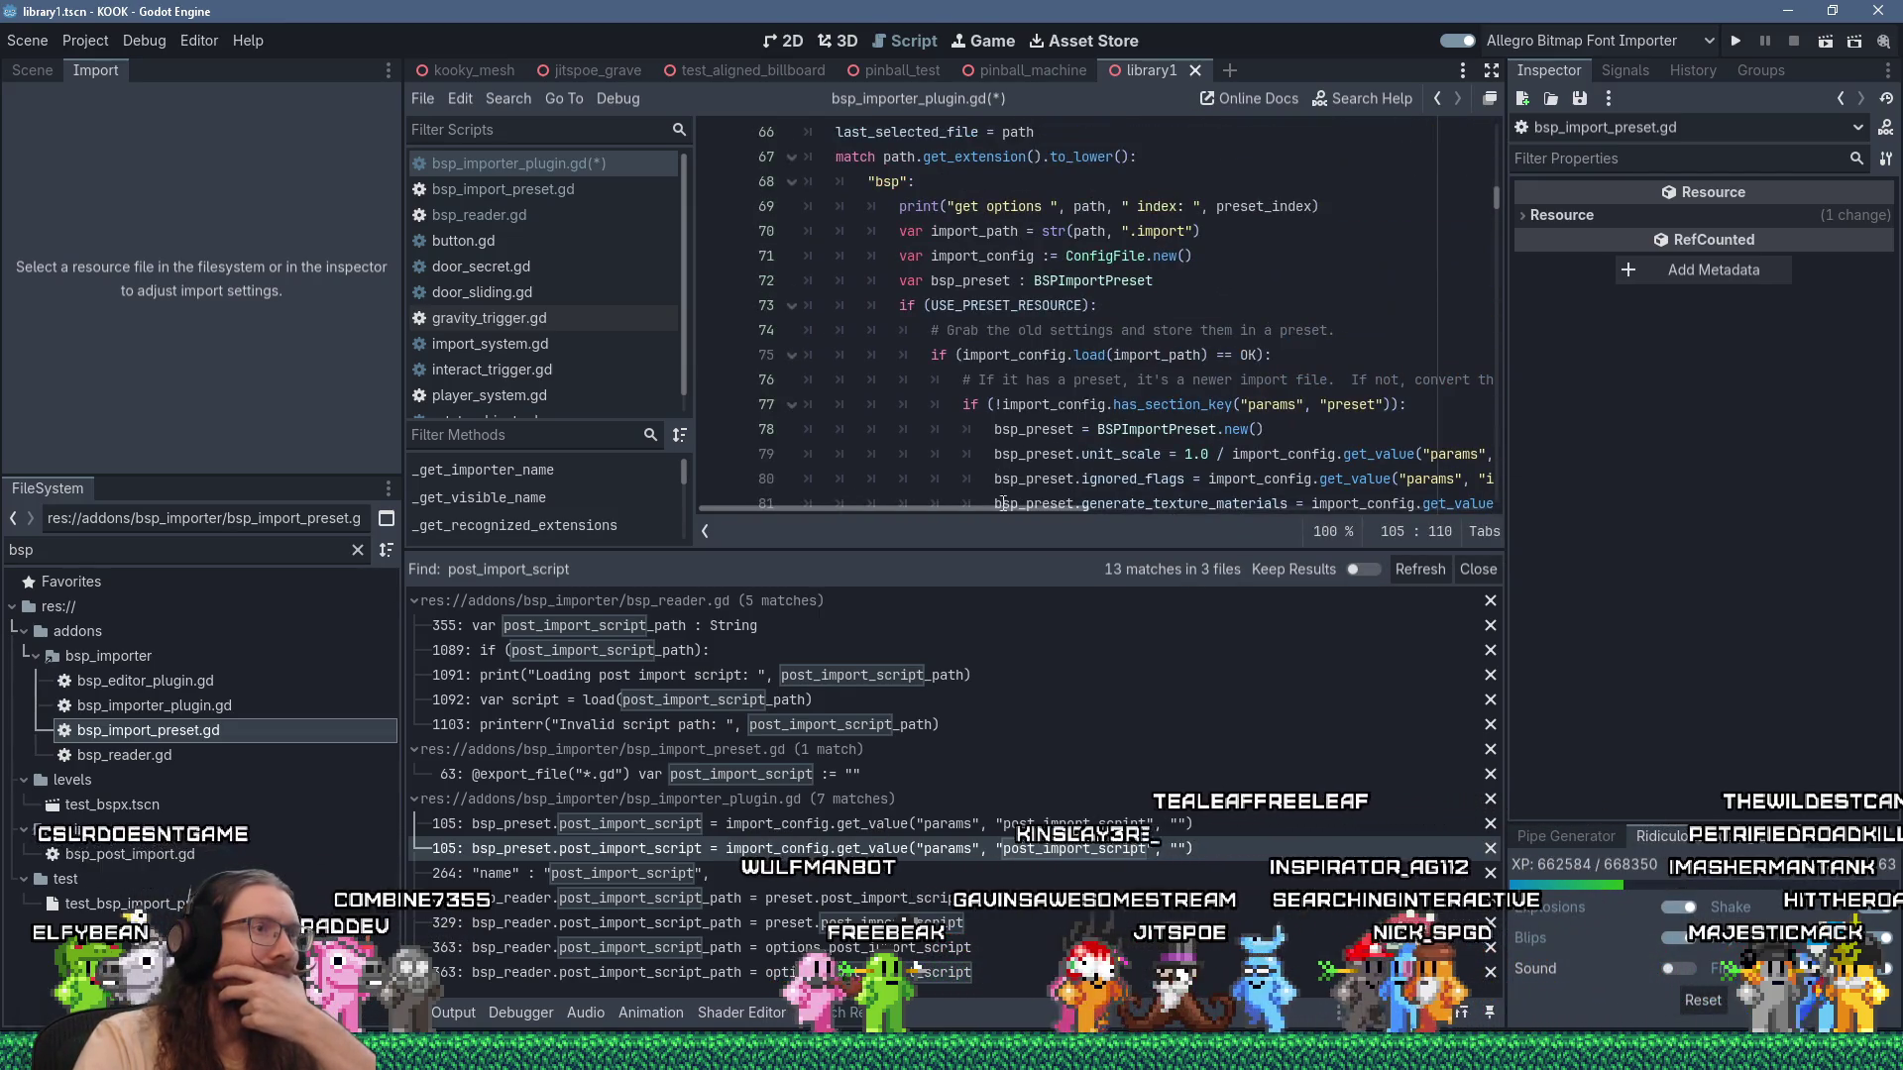
pyautogui.moveTo(996, 510)
pyautogui.mouseDown()
pyautogui.moveTo(1144, 513)
pyautogui.moveTo(1001, 509)
pyautogui.mouseUp()
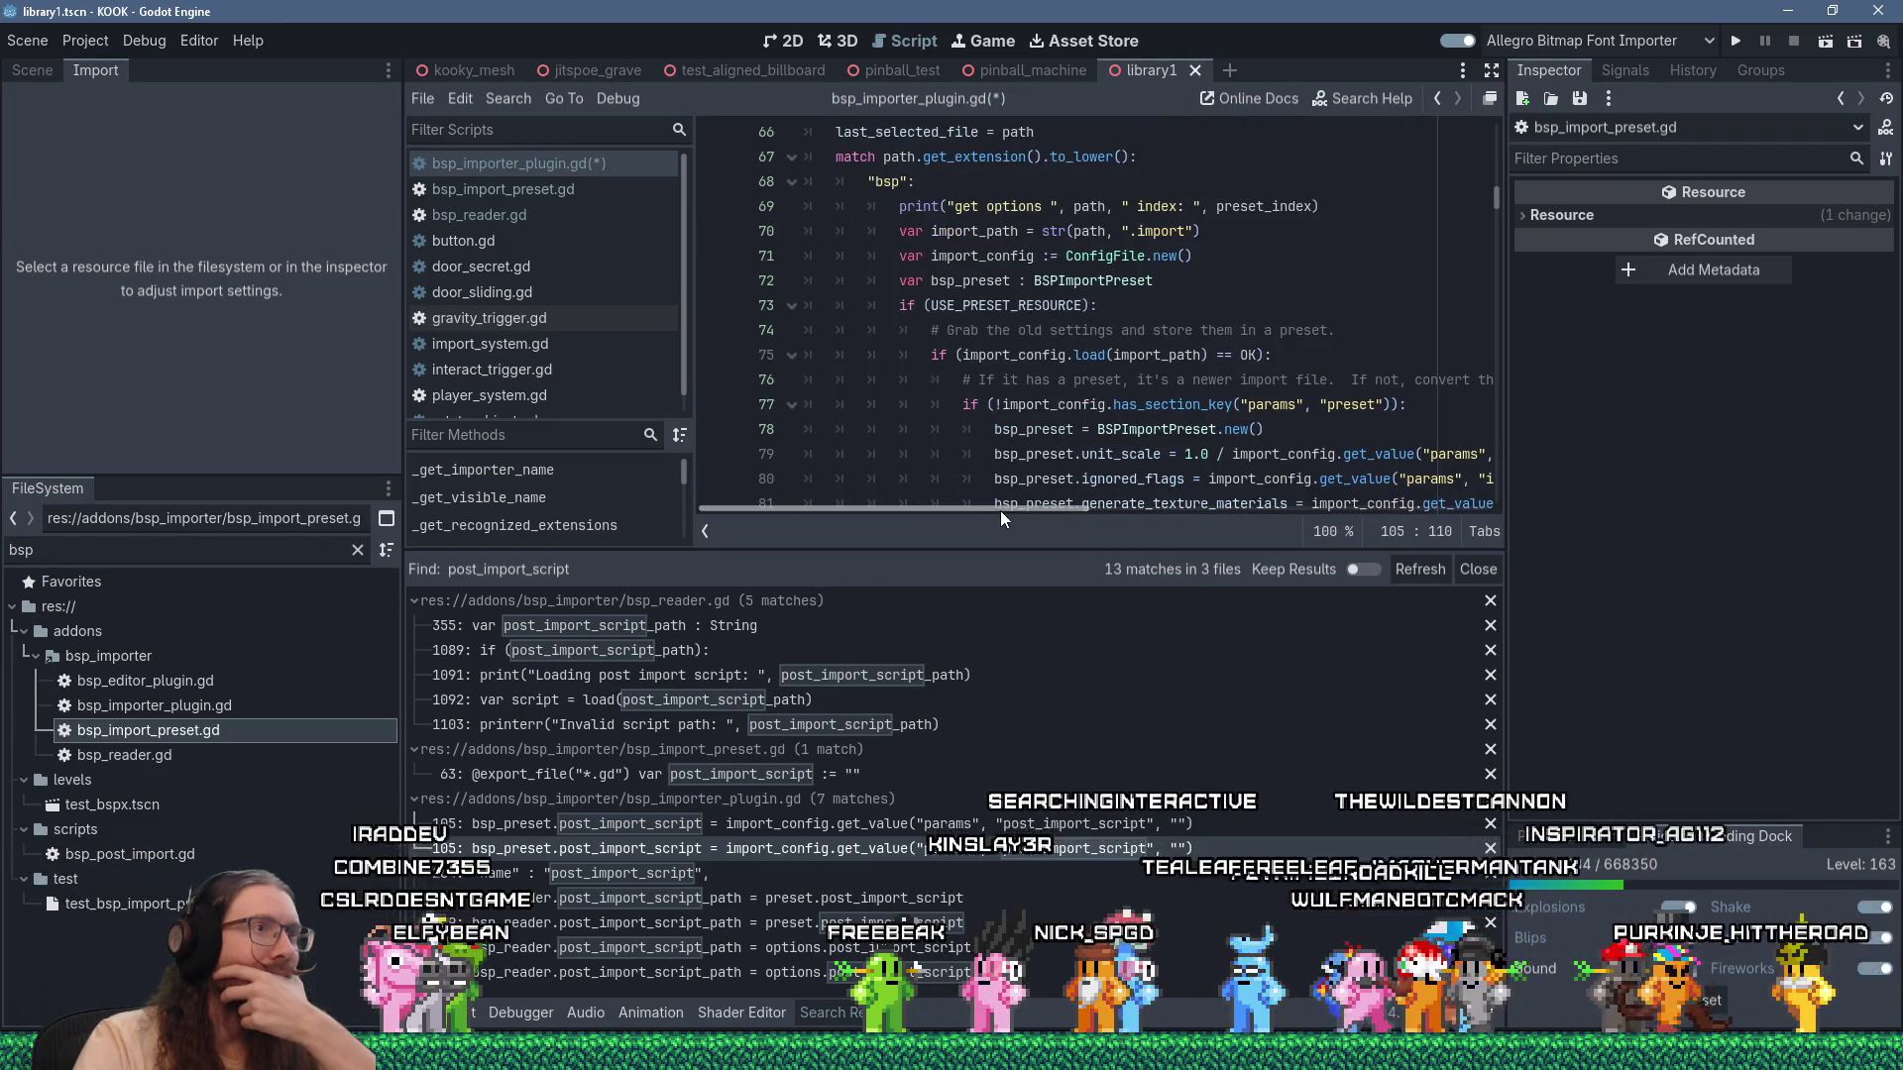
pyautogui.scroll(-10, 1064, 463)
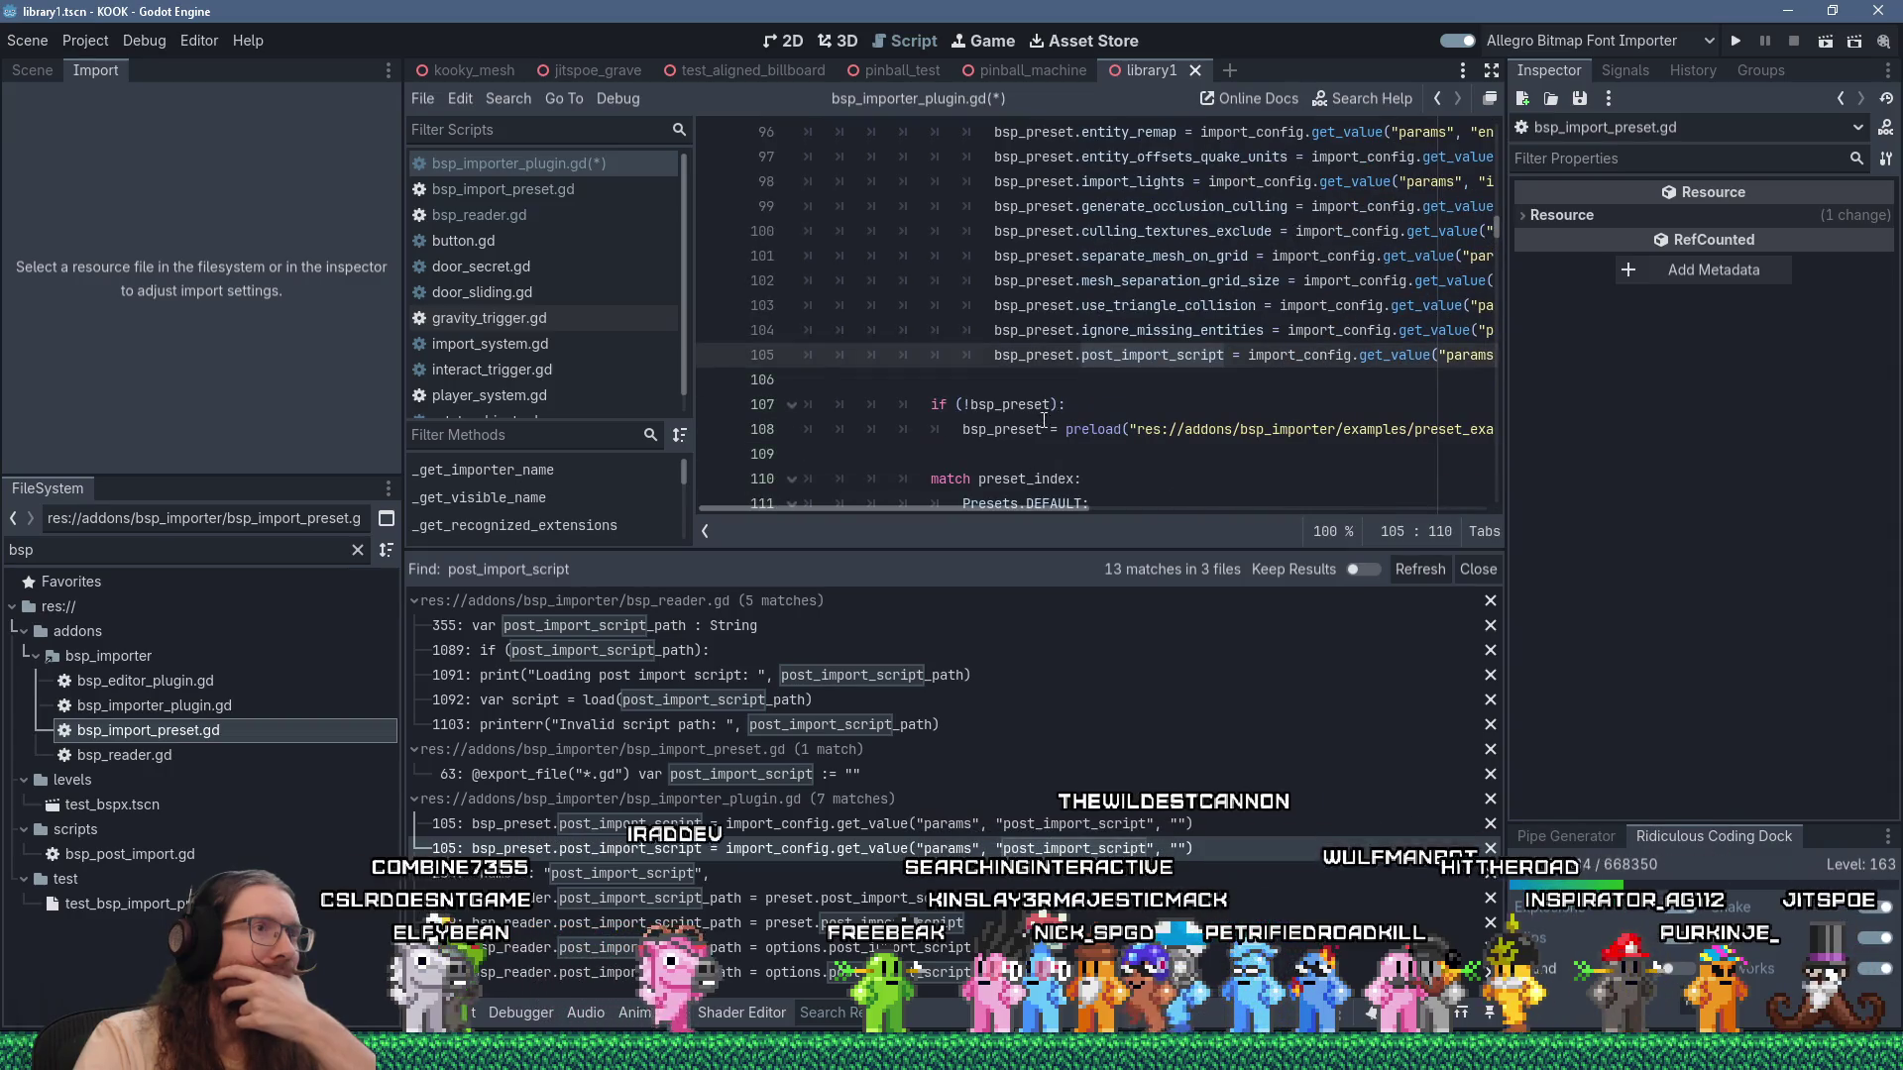
pyautogui.click(1051, 357)
pyautogui.moveTo(1031, 510); pyautogui.dragTo(1182, 510)
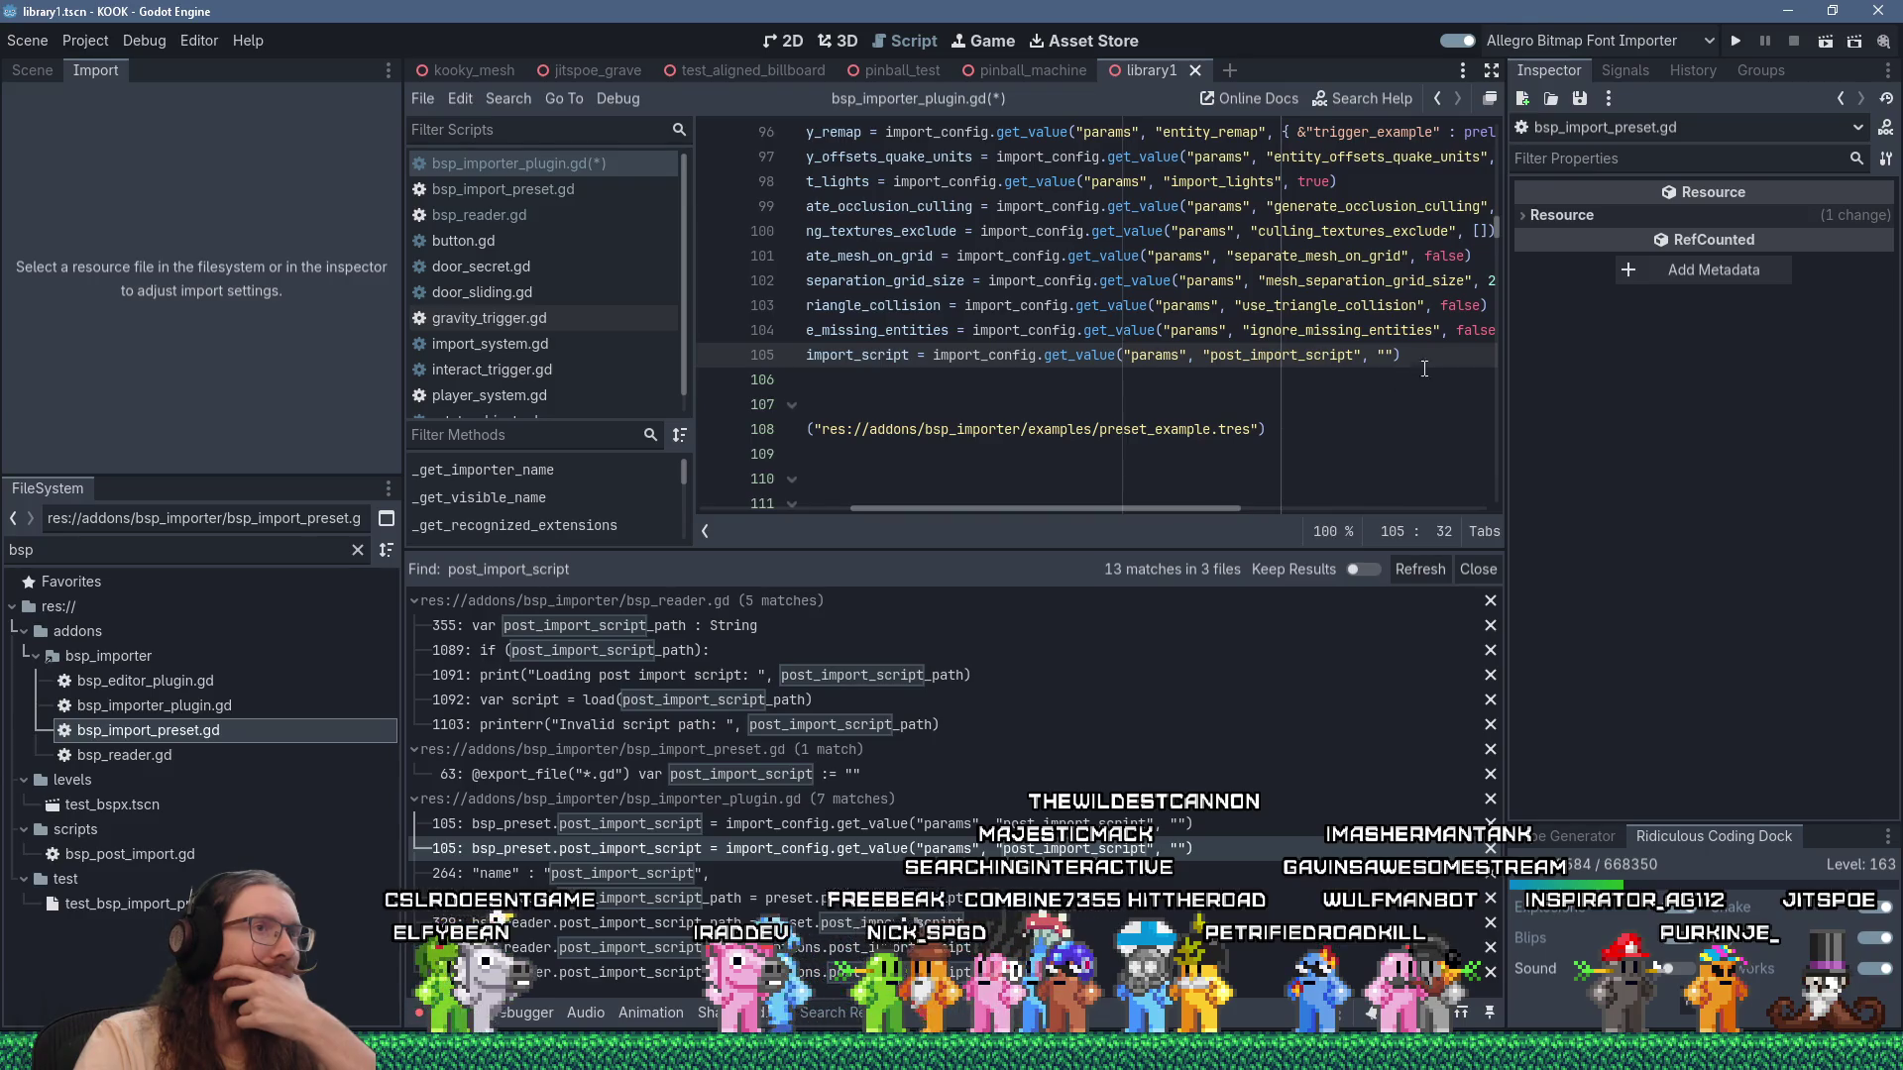
pyautogui.press('Return')
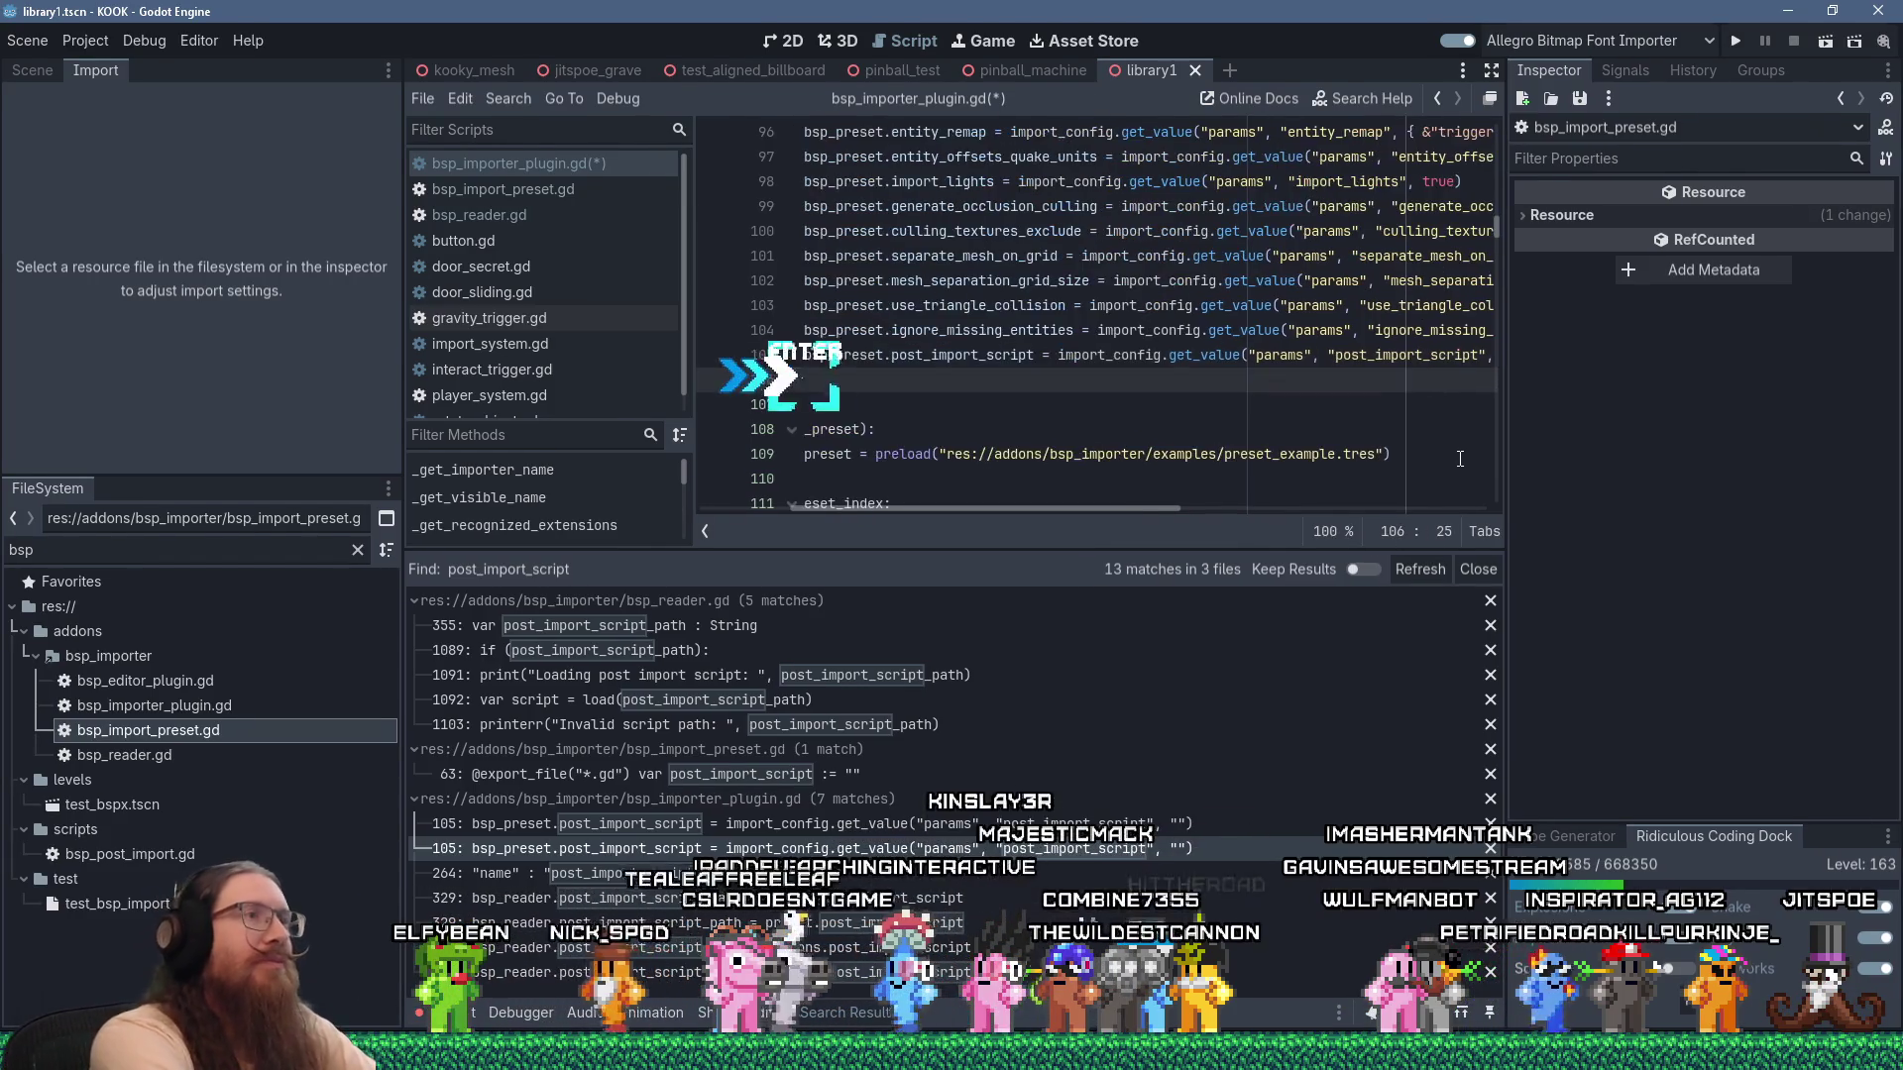
# Add 'bsp_preset.import_singleton = import_config.get_value("params", "import_singleton", "")' on line 106.
pyautogui.write('bsp')
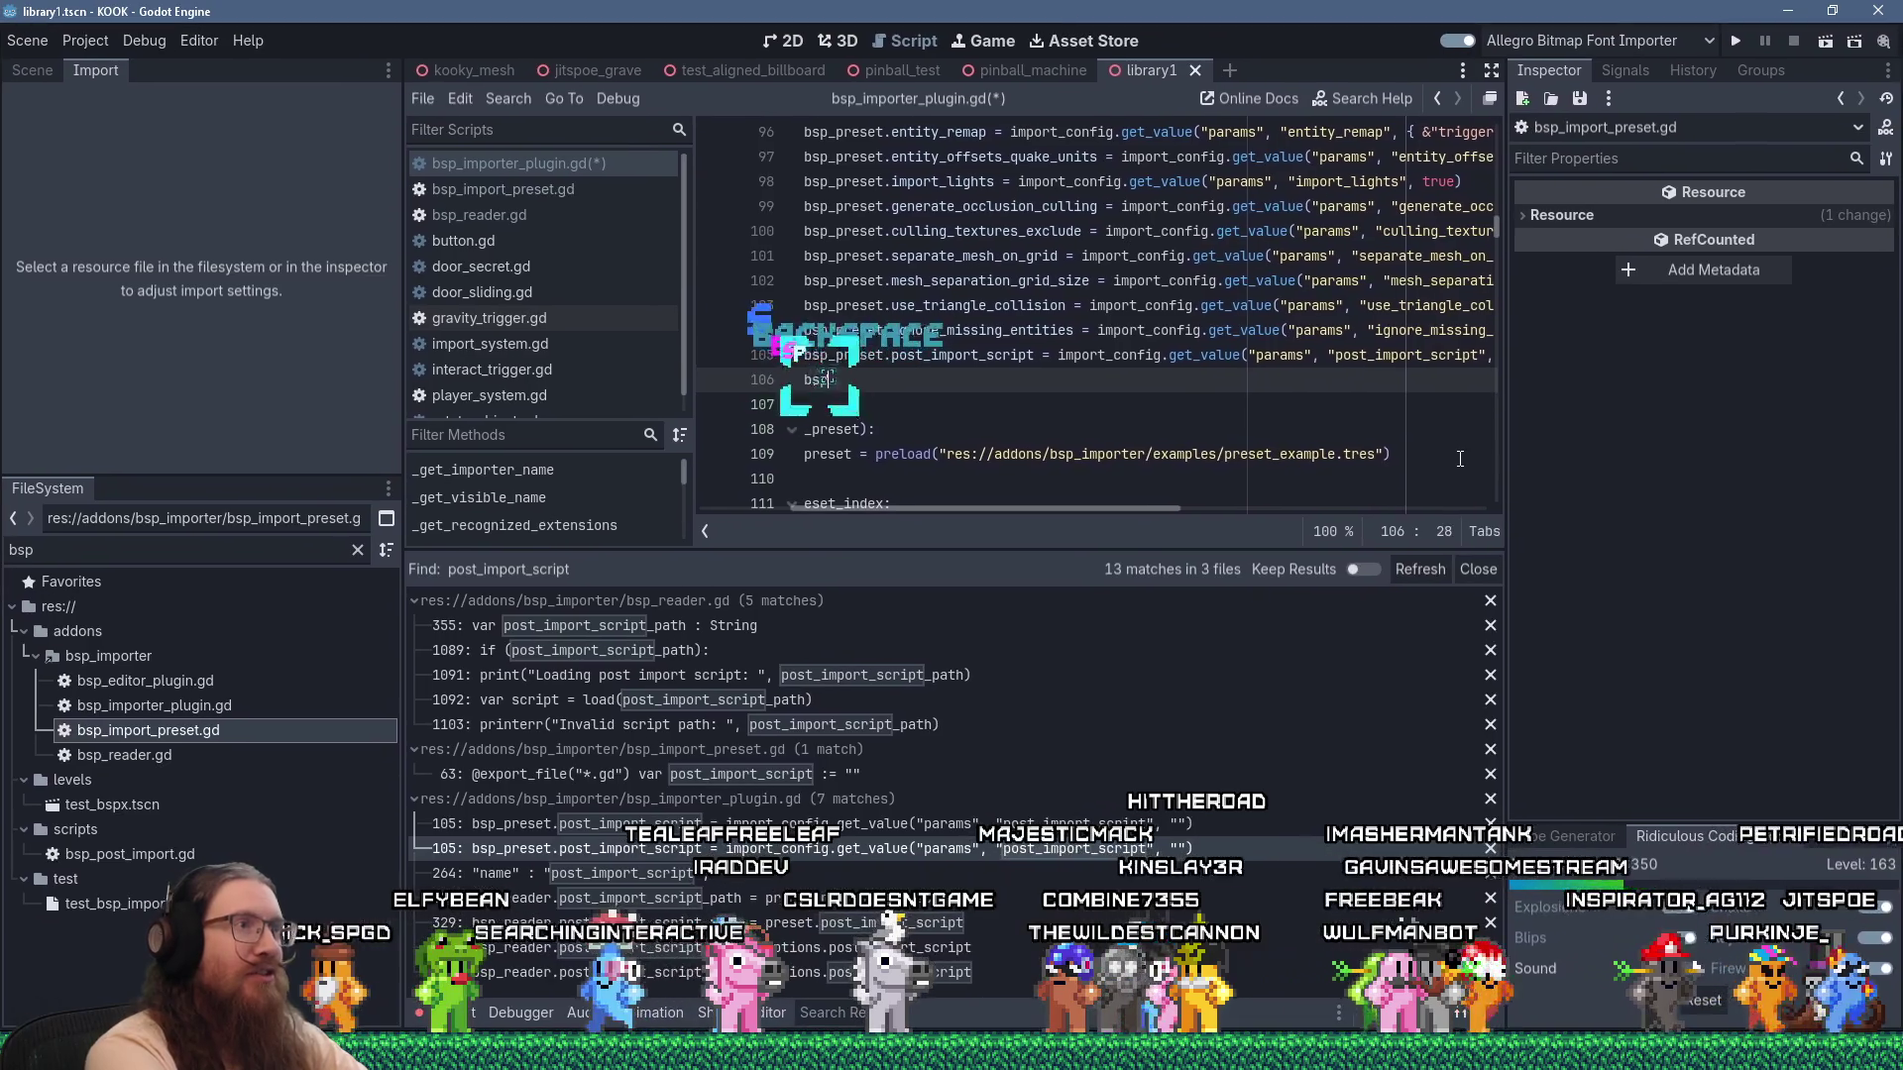
pyautogui.write('_preset.')
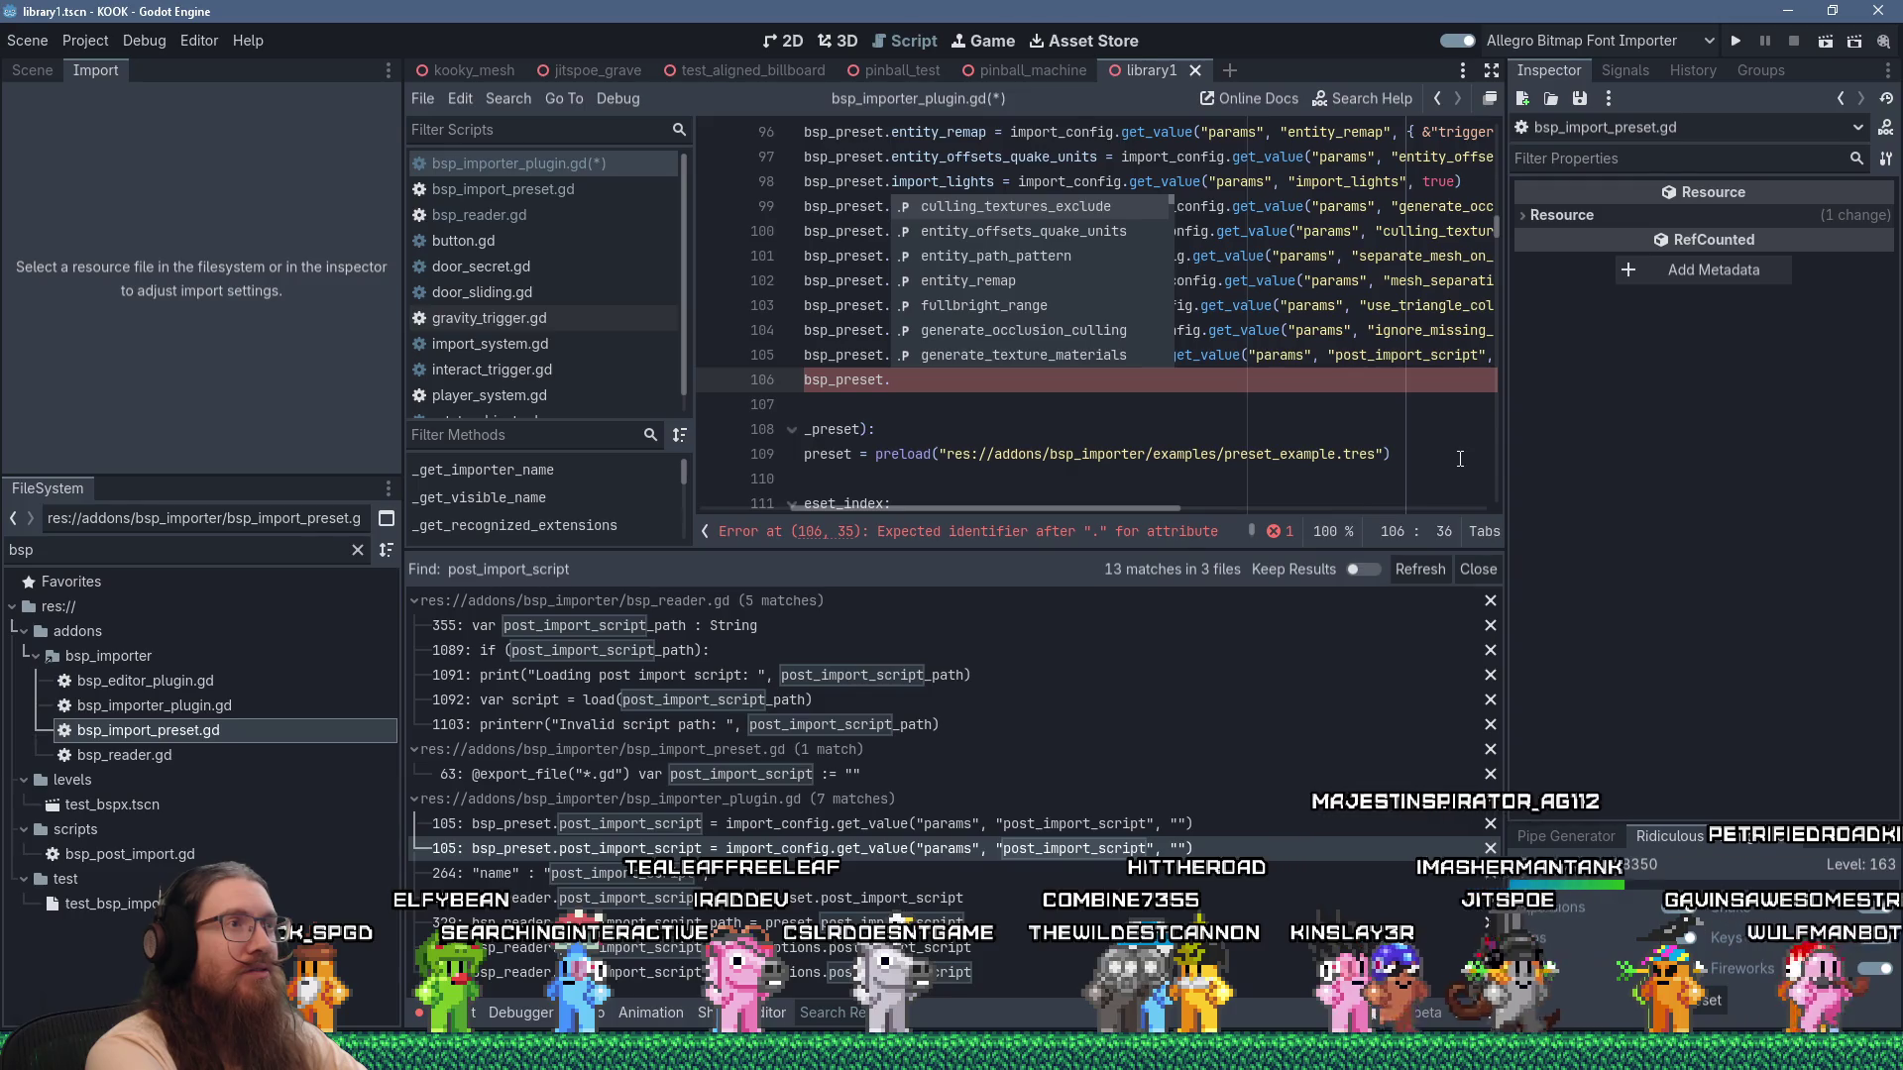
pyautogui.write('n')
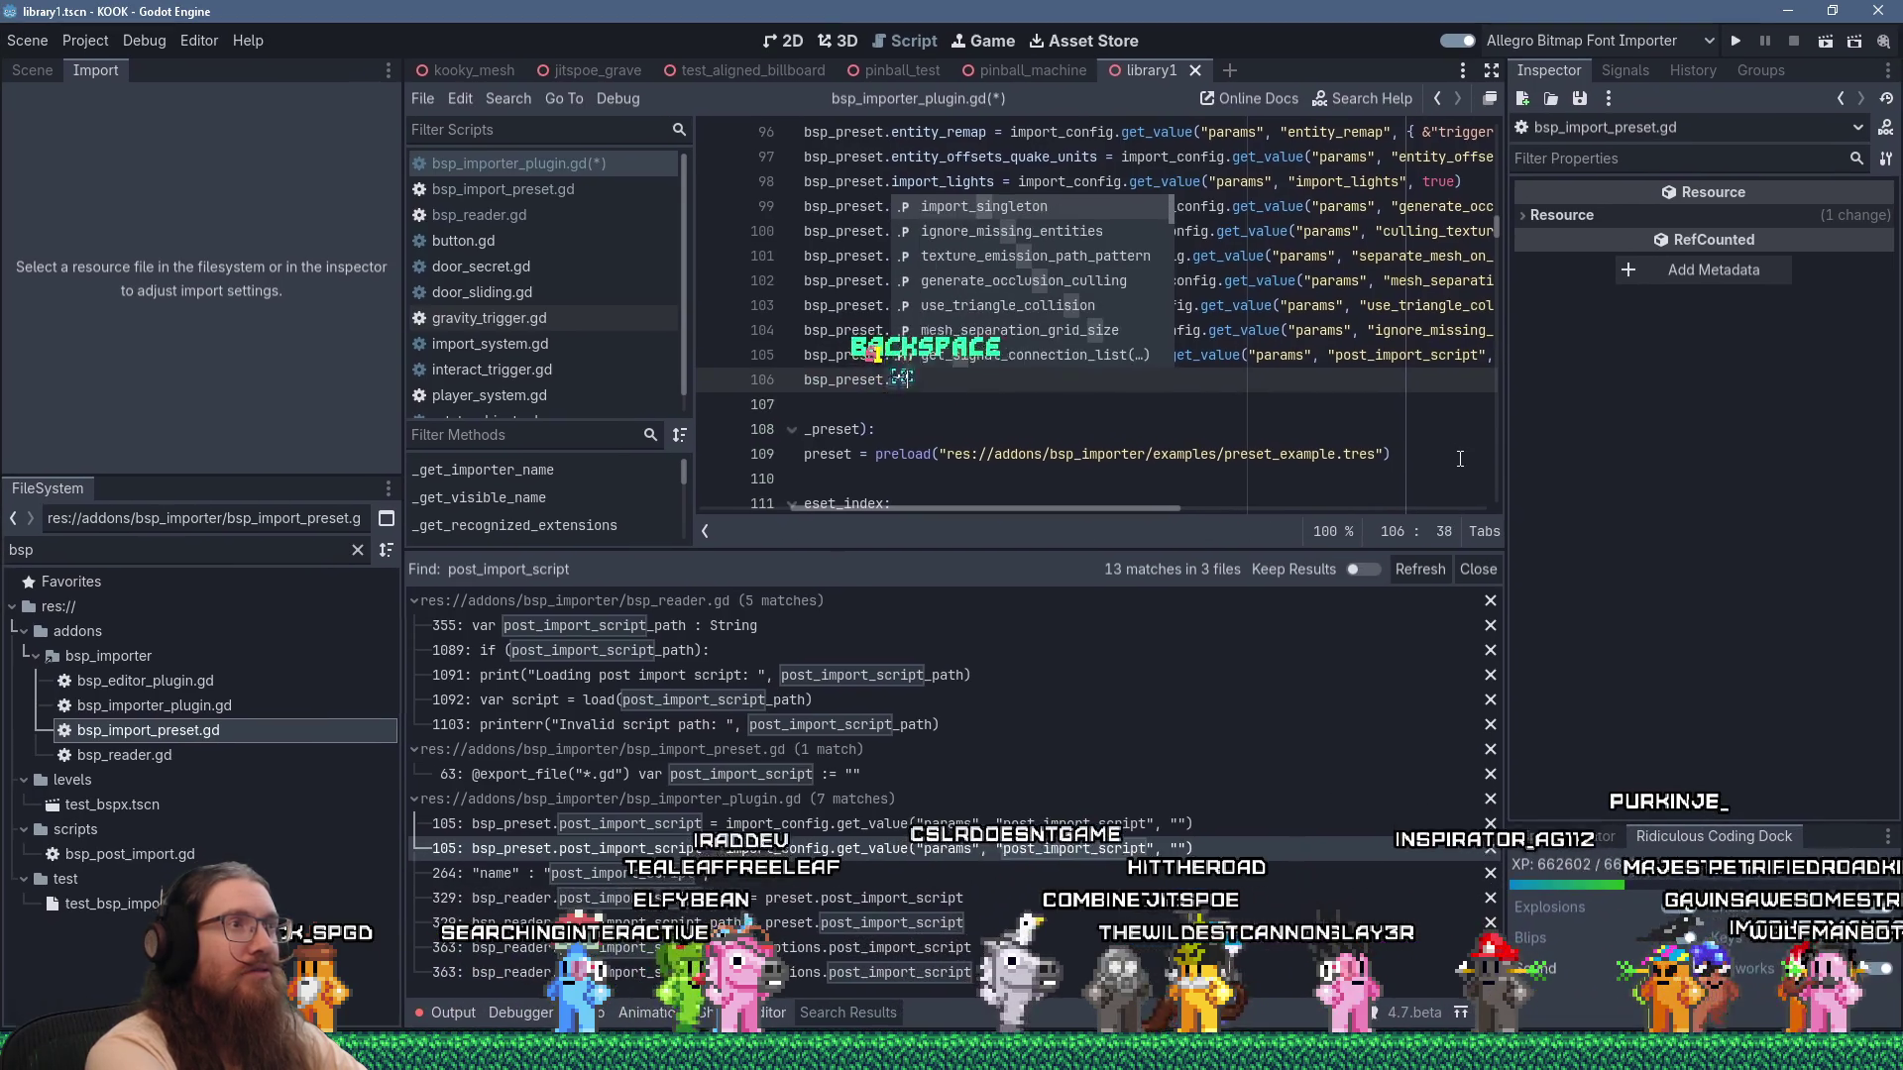
pyautogui.press('Return')
pyautogui.write('= impo')
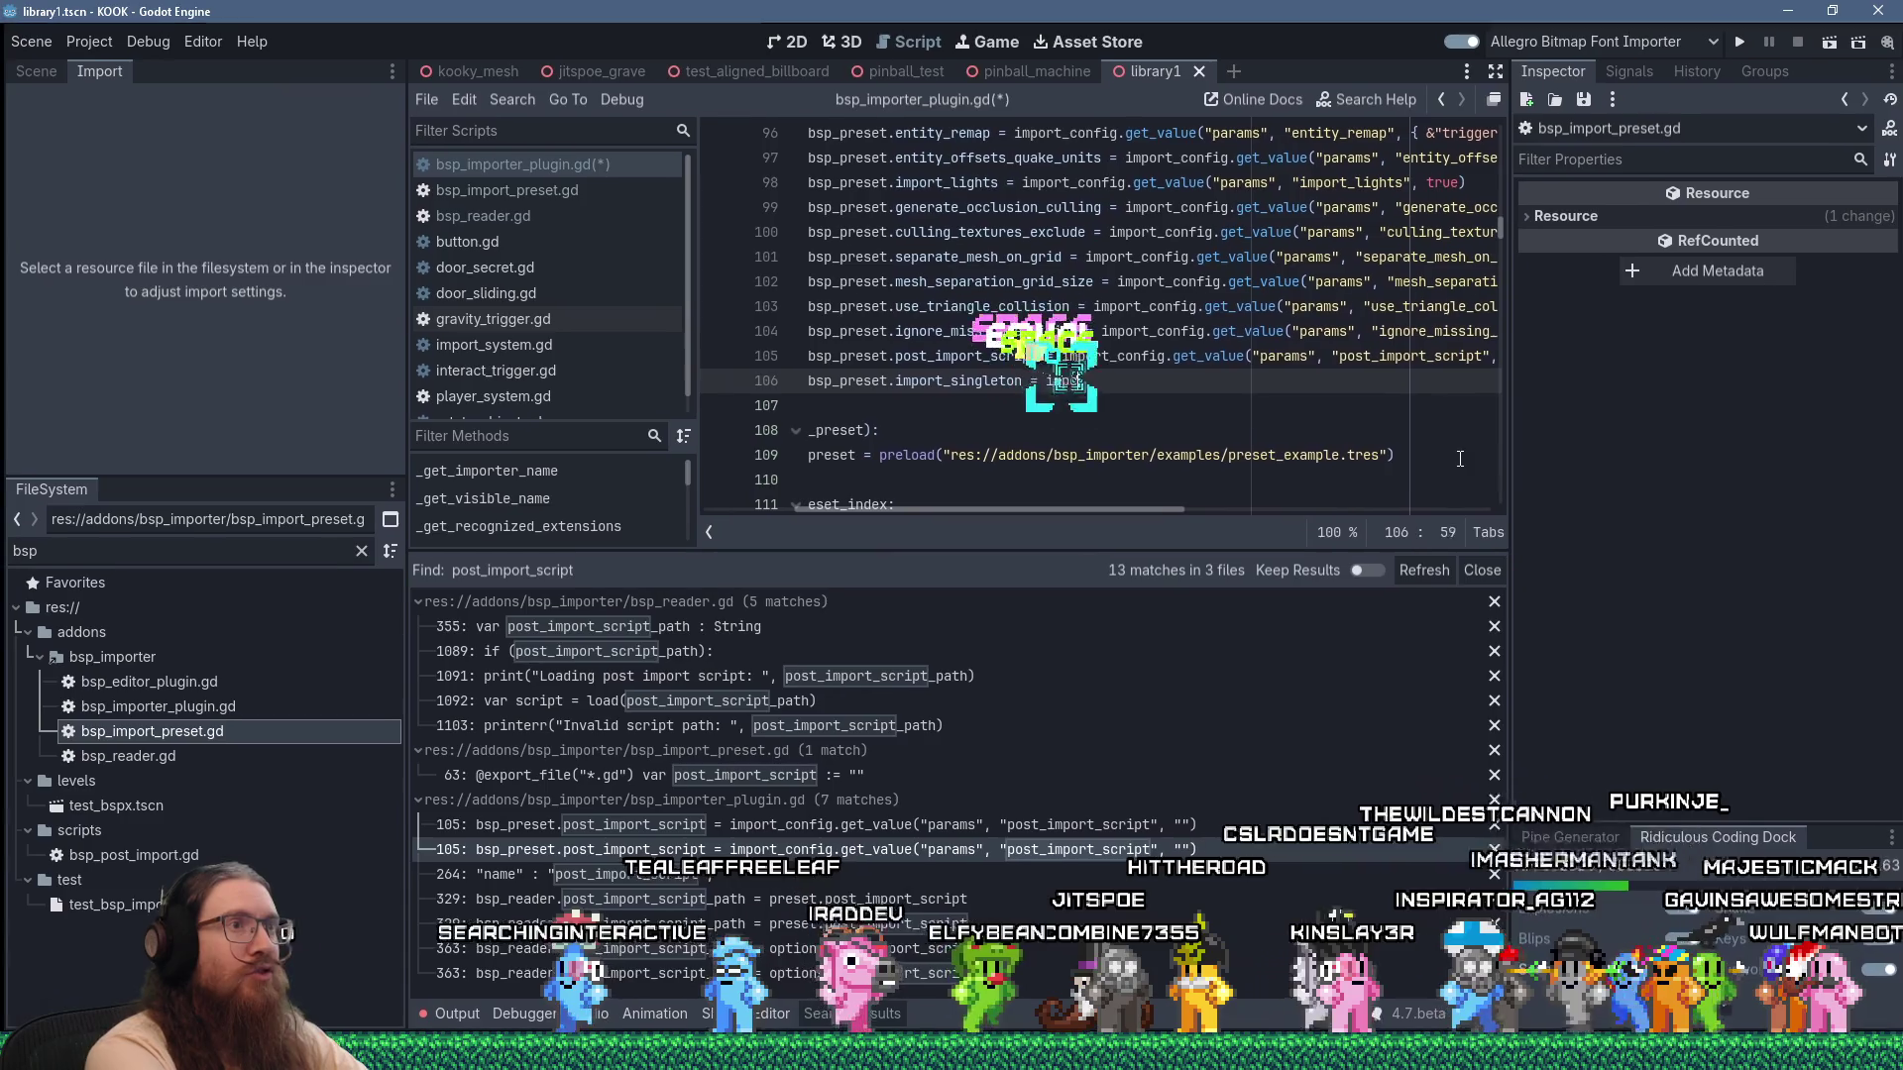
pyautogui.write('rt_config.get_')
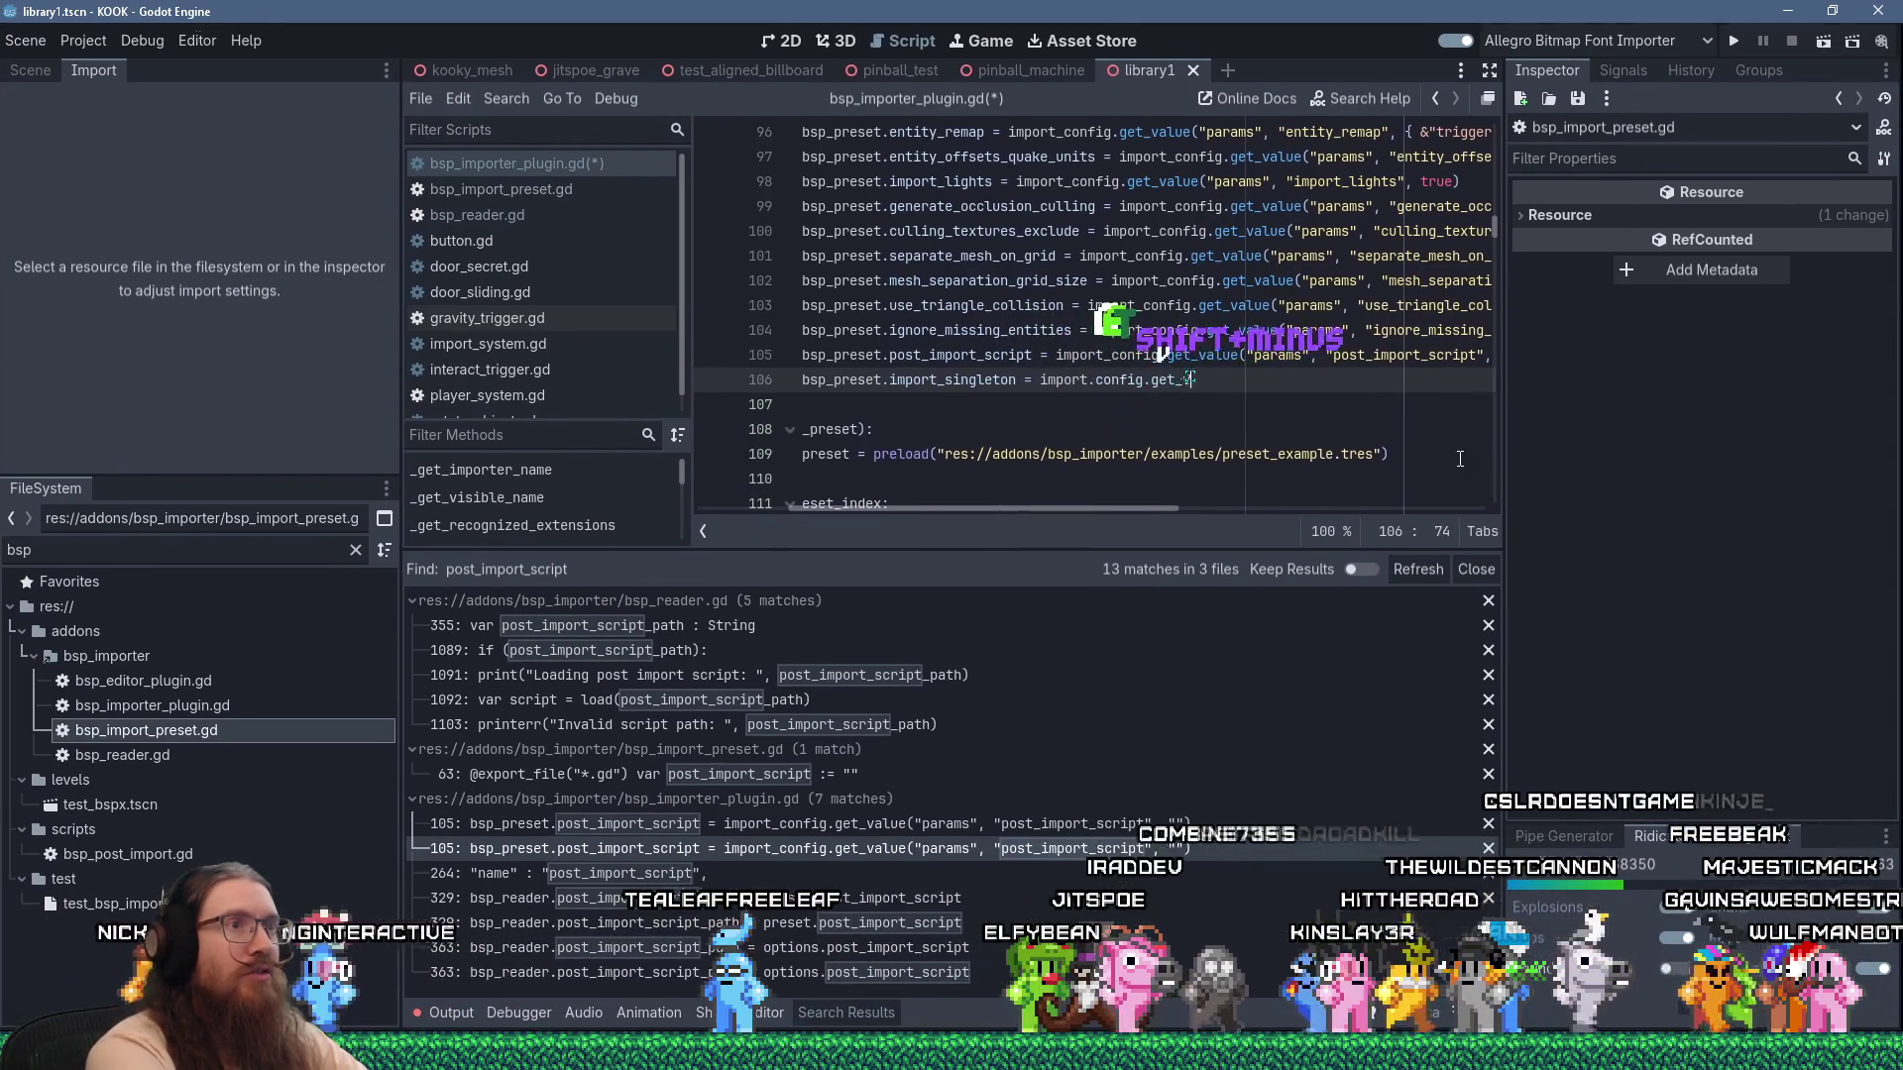
pyautogui.write('value("params", ')
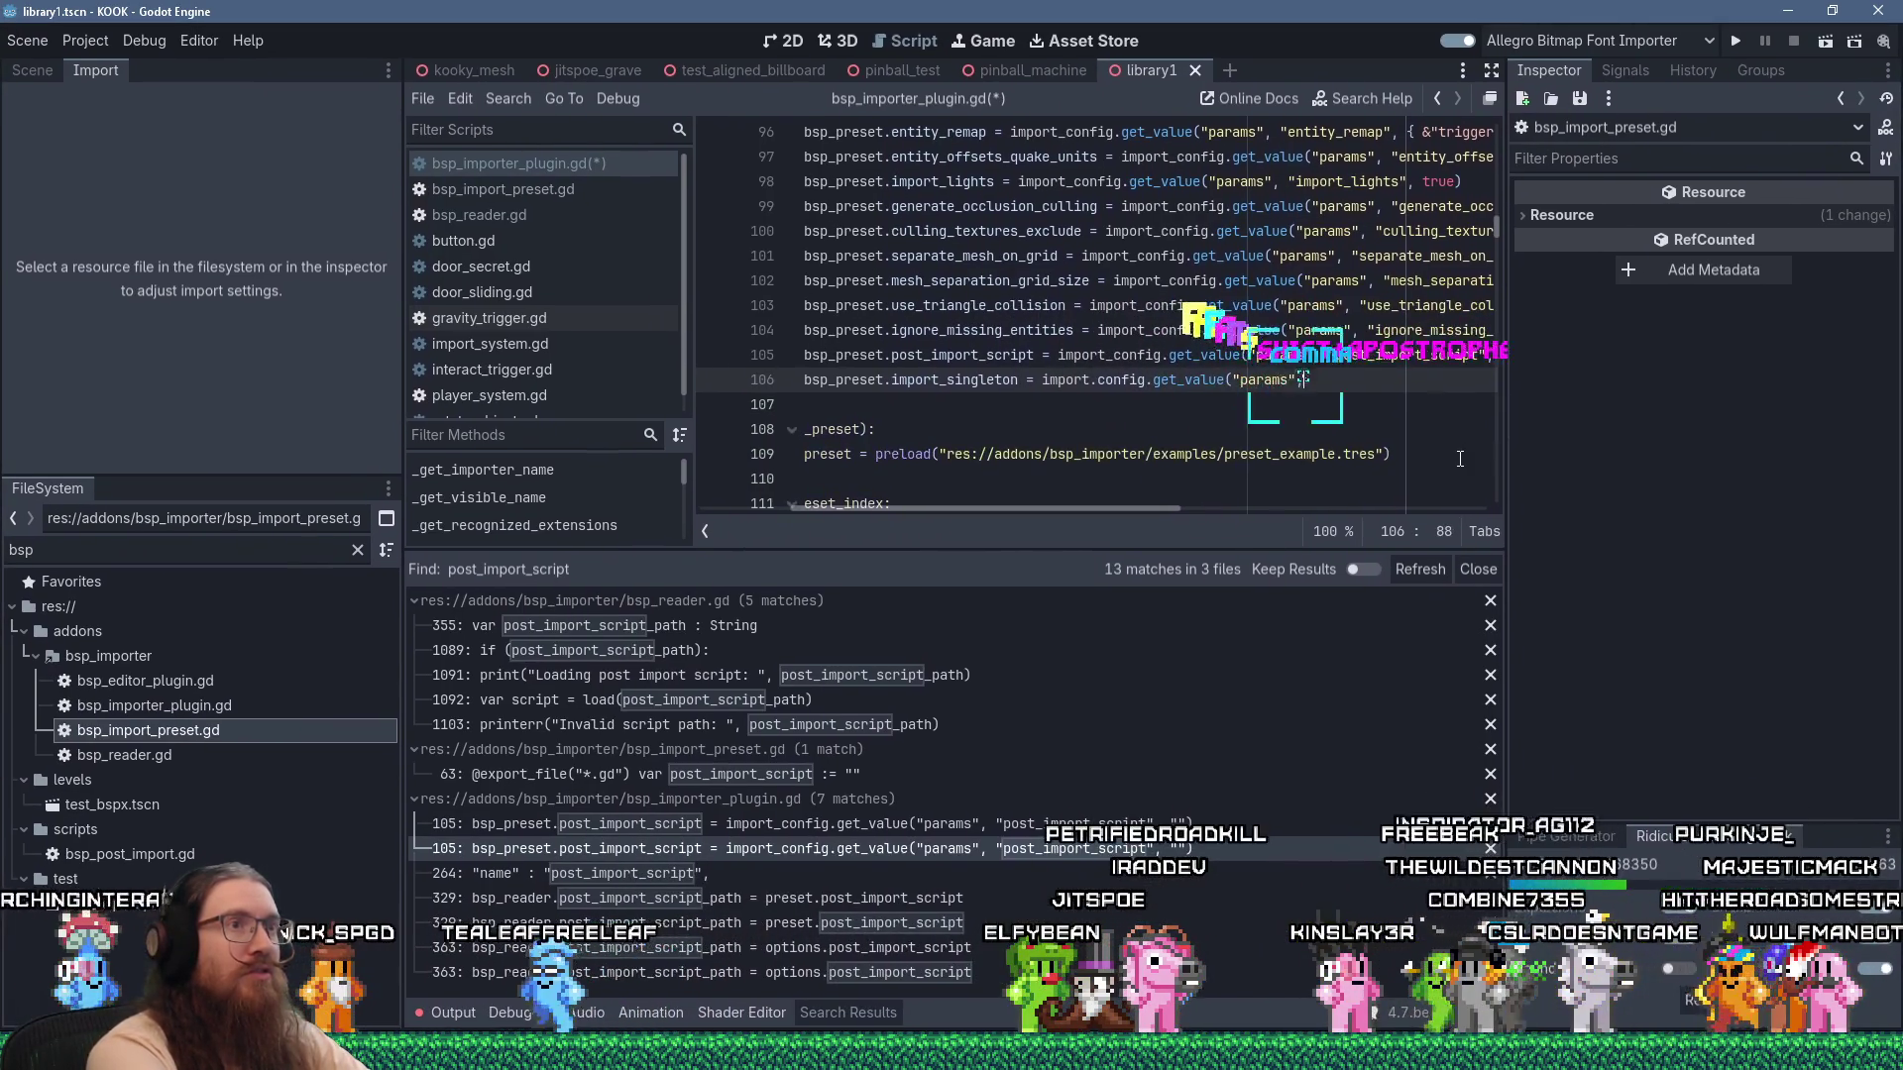
pyautogui.write('"')
pyautogui.write('import')
pyautogui.write('singleton')
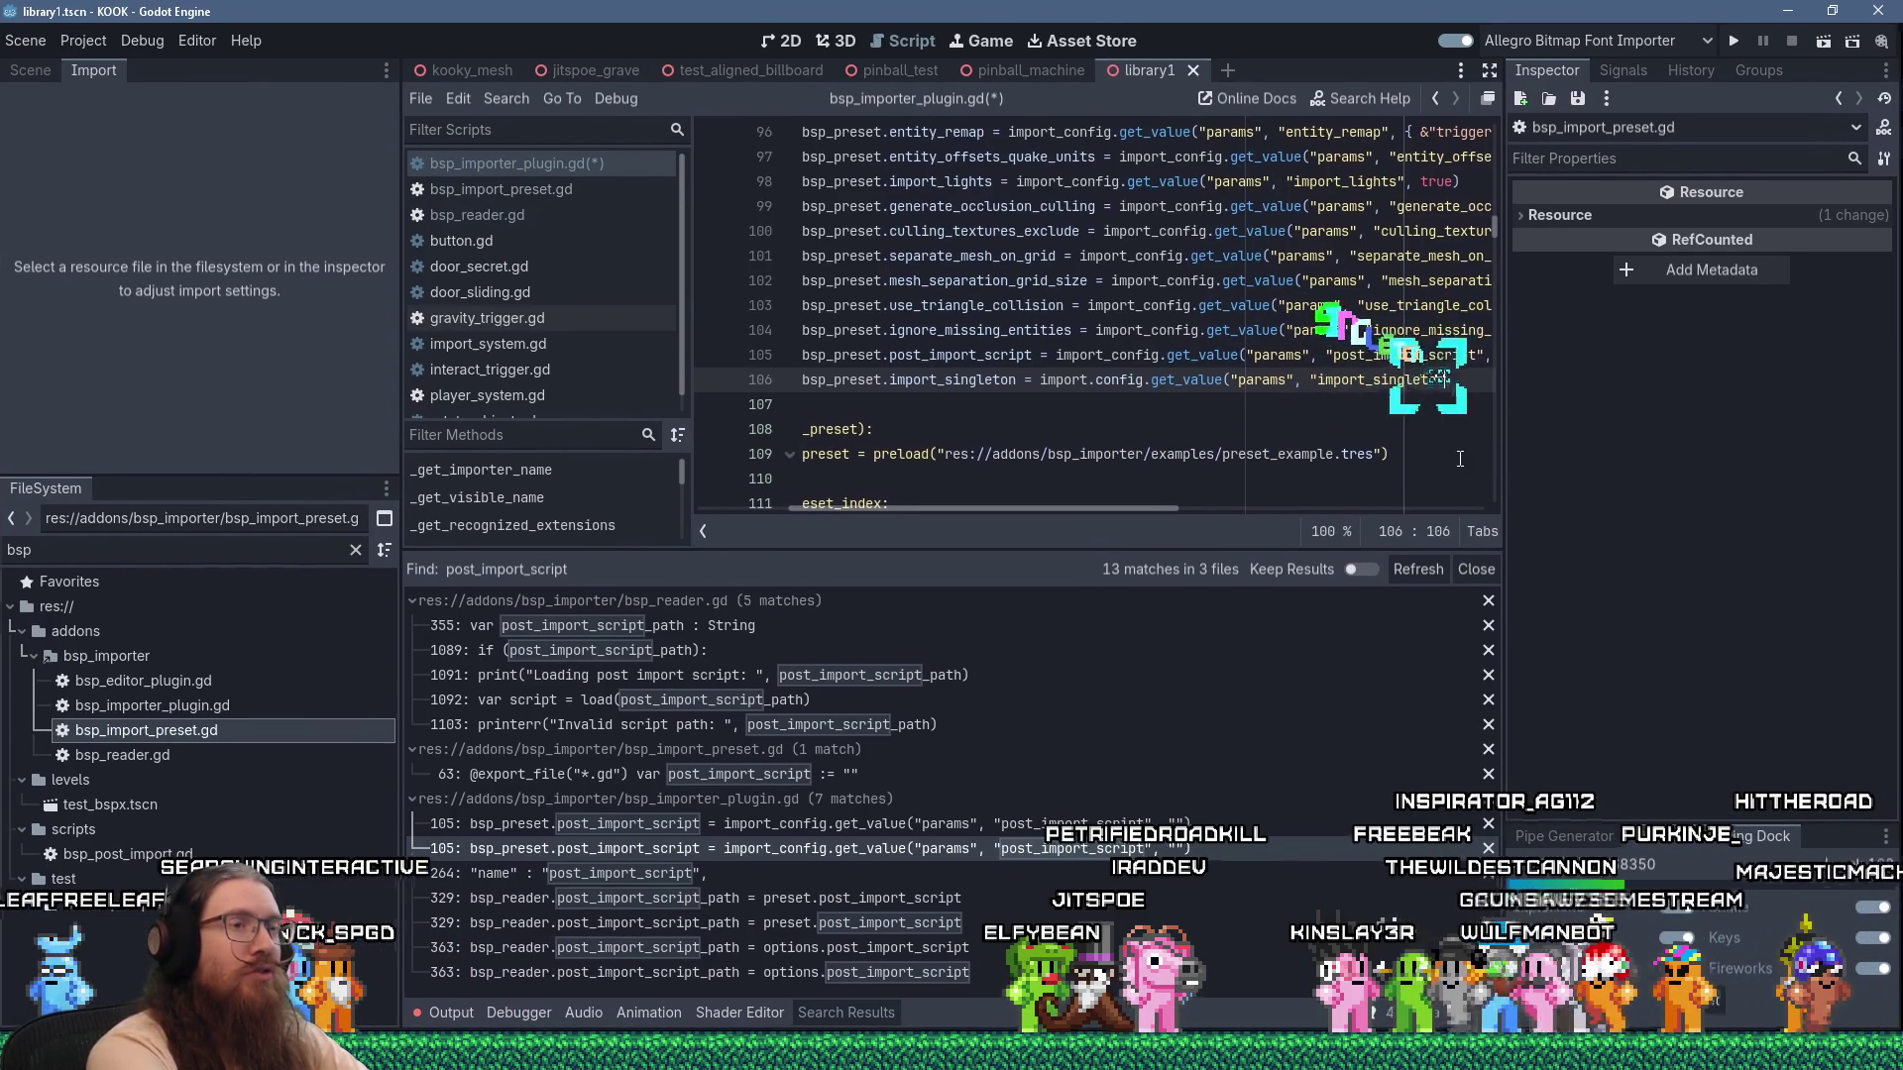
pyautogui.write(', "")')
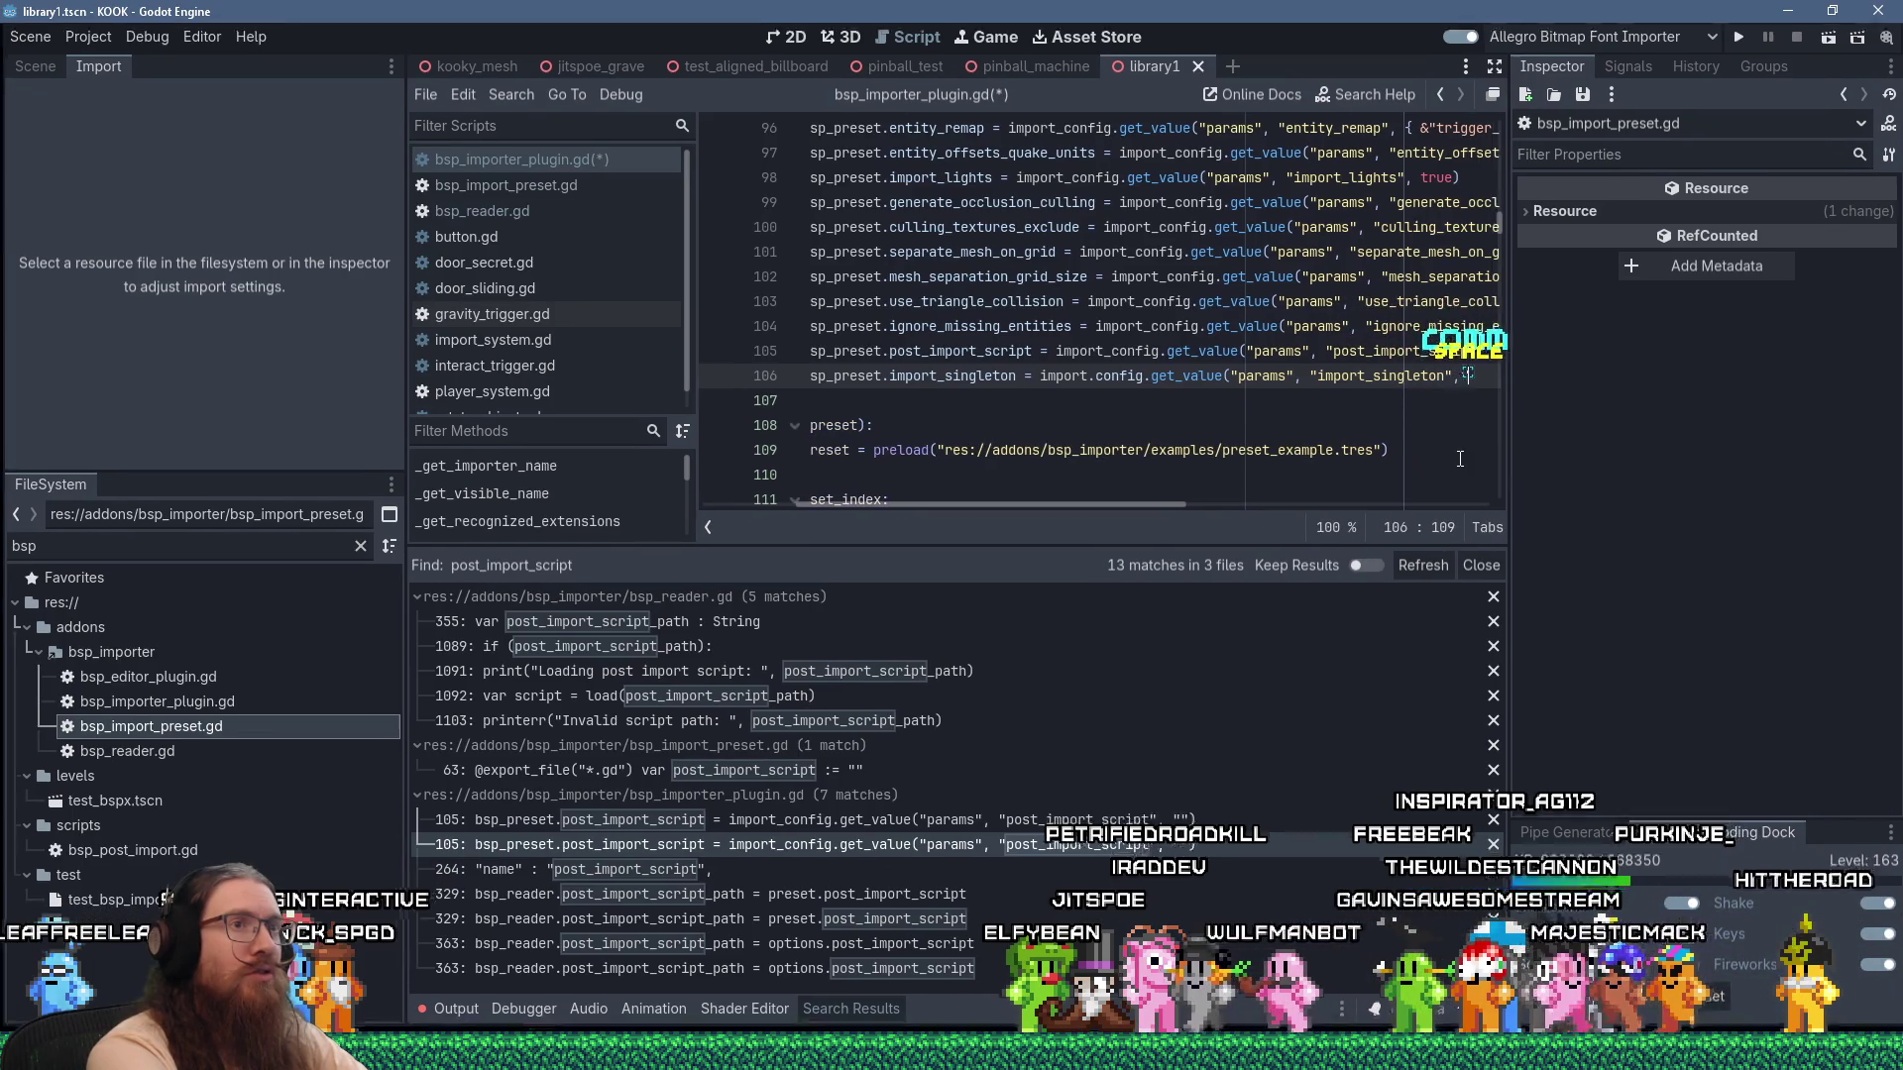
pyautogui.press('Up')
pyautogui.press('Down')
pyautogui.press('Down')
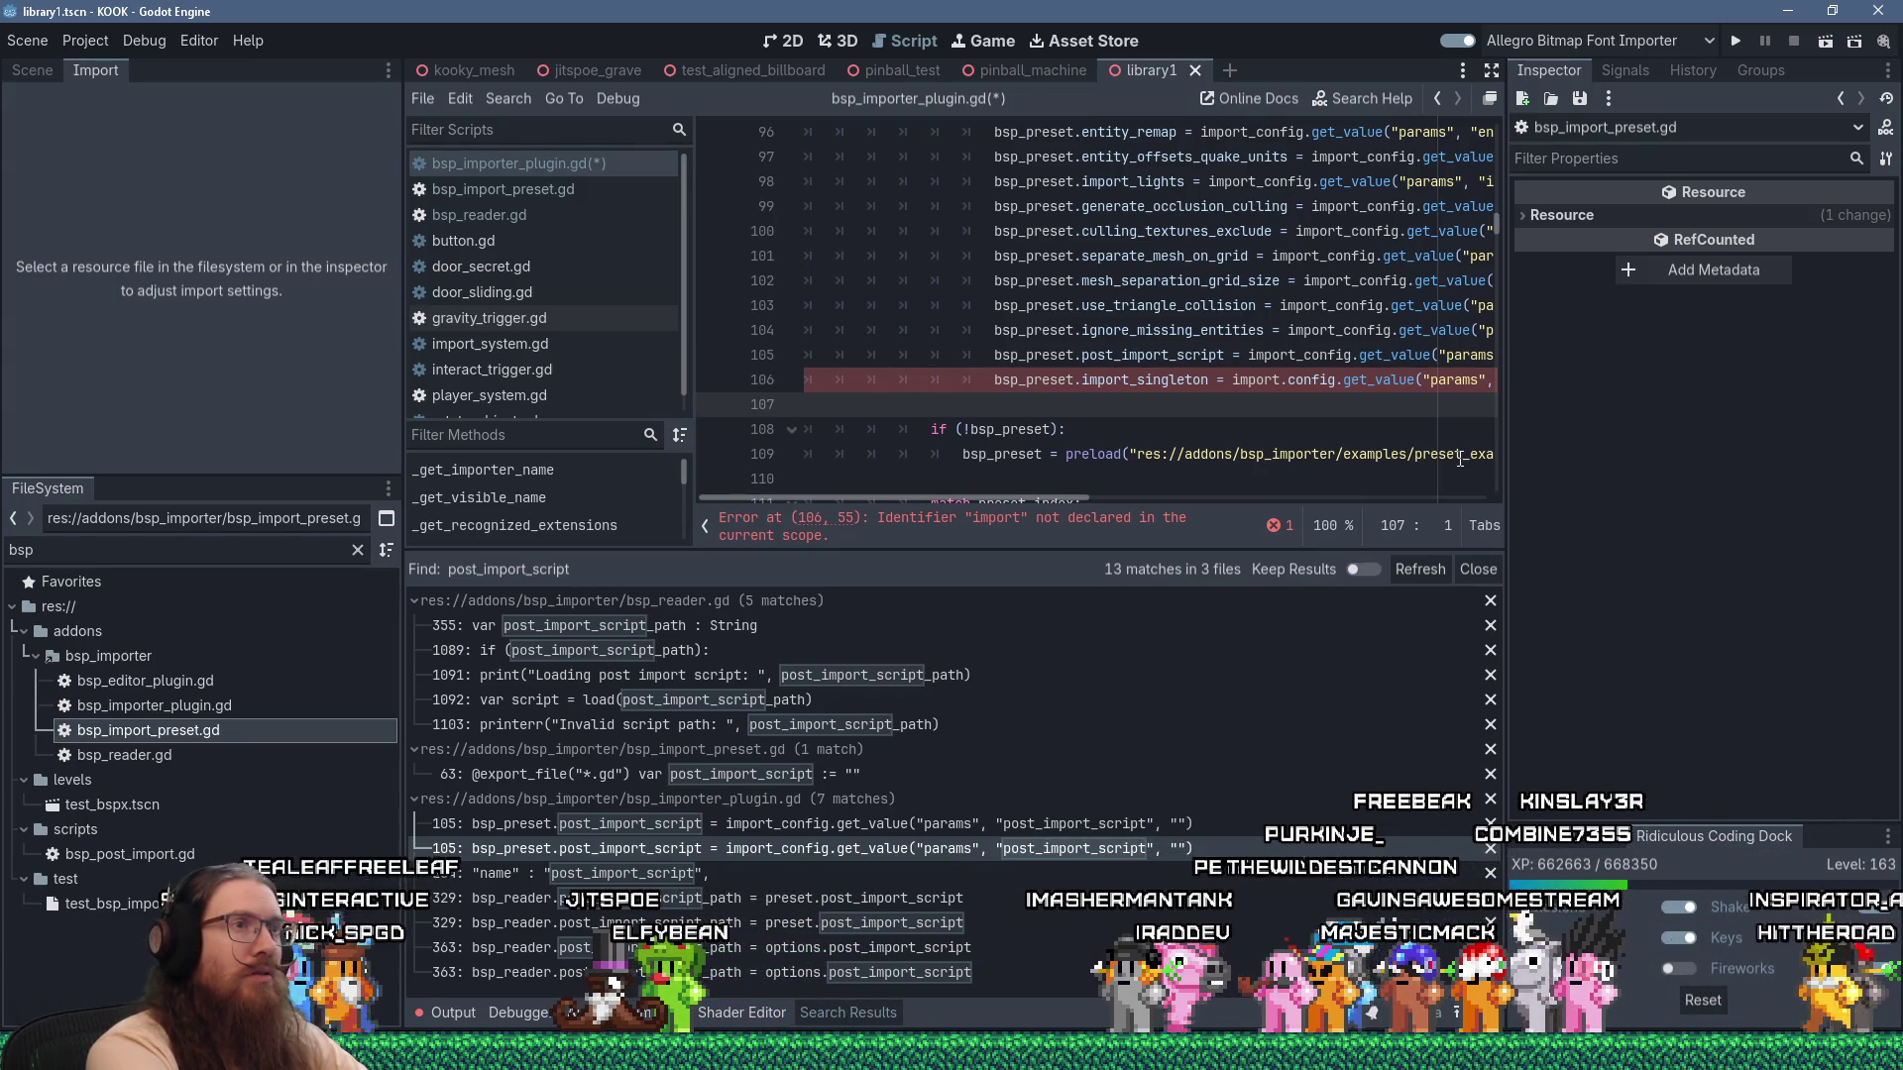
# Correct the import.config typo to import_config on the new line.
pyautogui.click(1293, 382)
pyautogui.press('BackSpace')
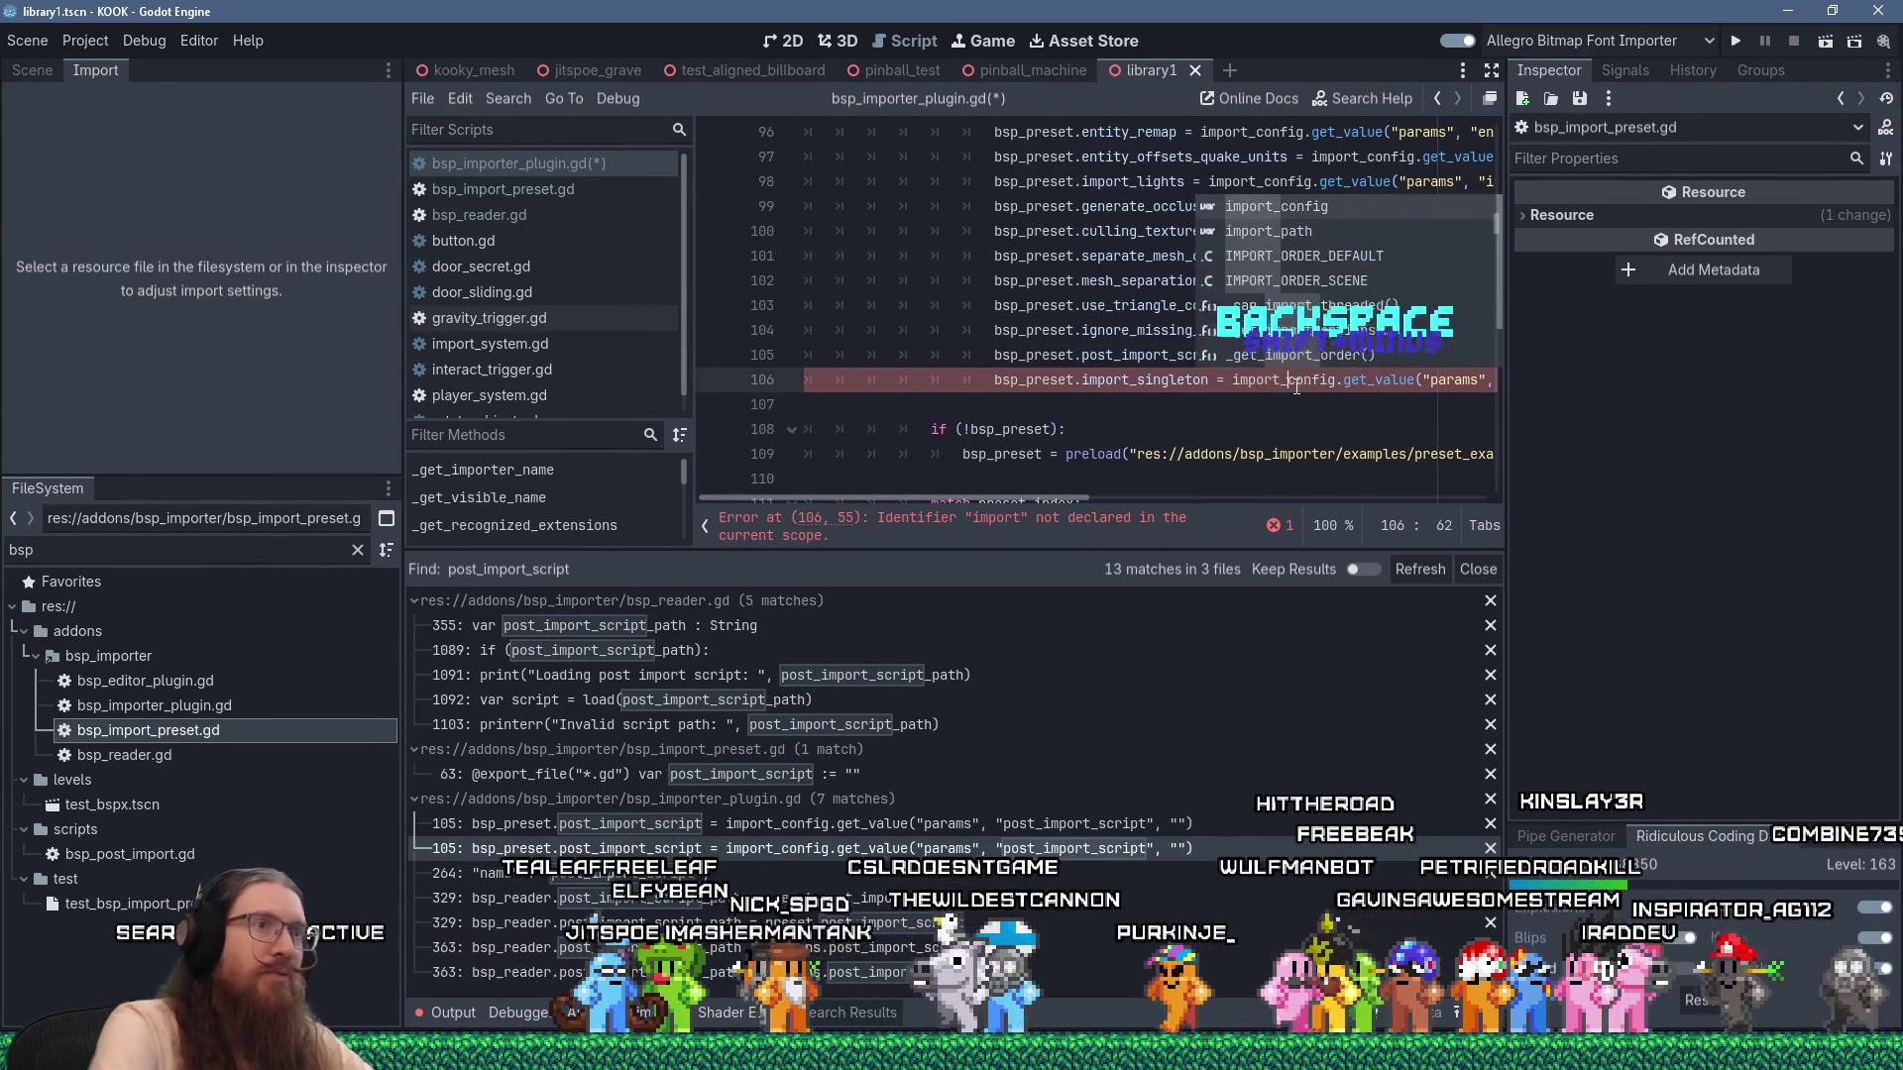
pyautogui.write('_')
pyautogui.click(1068, 410)
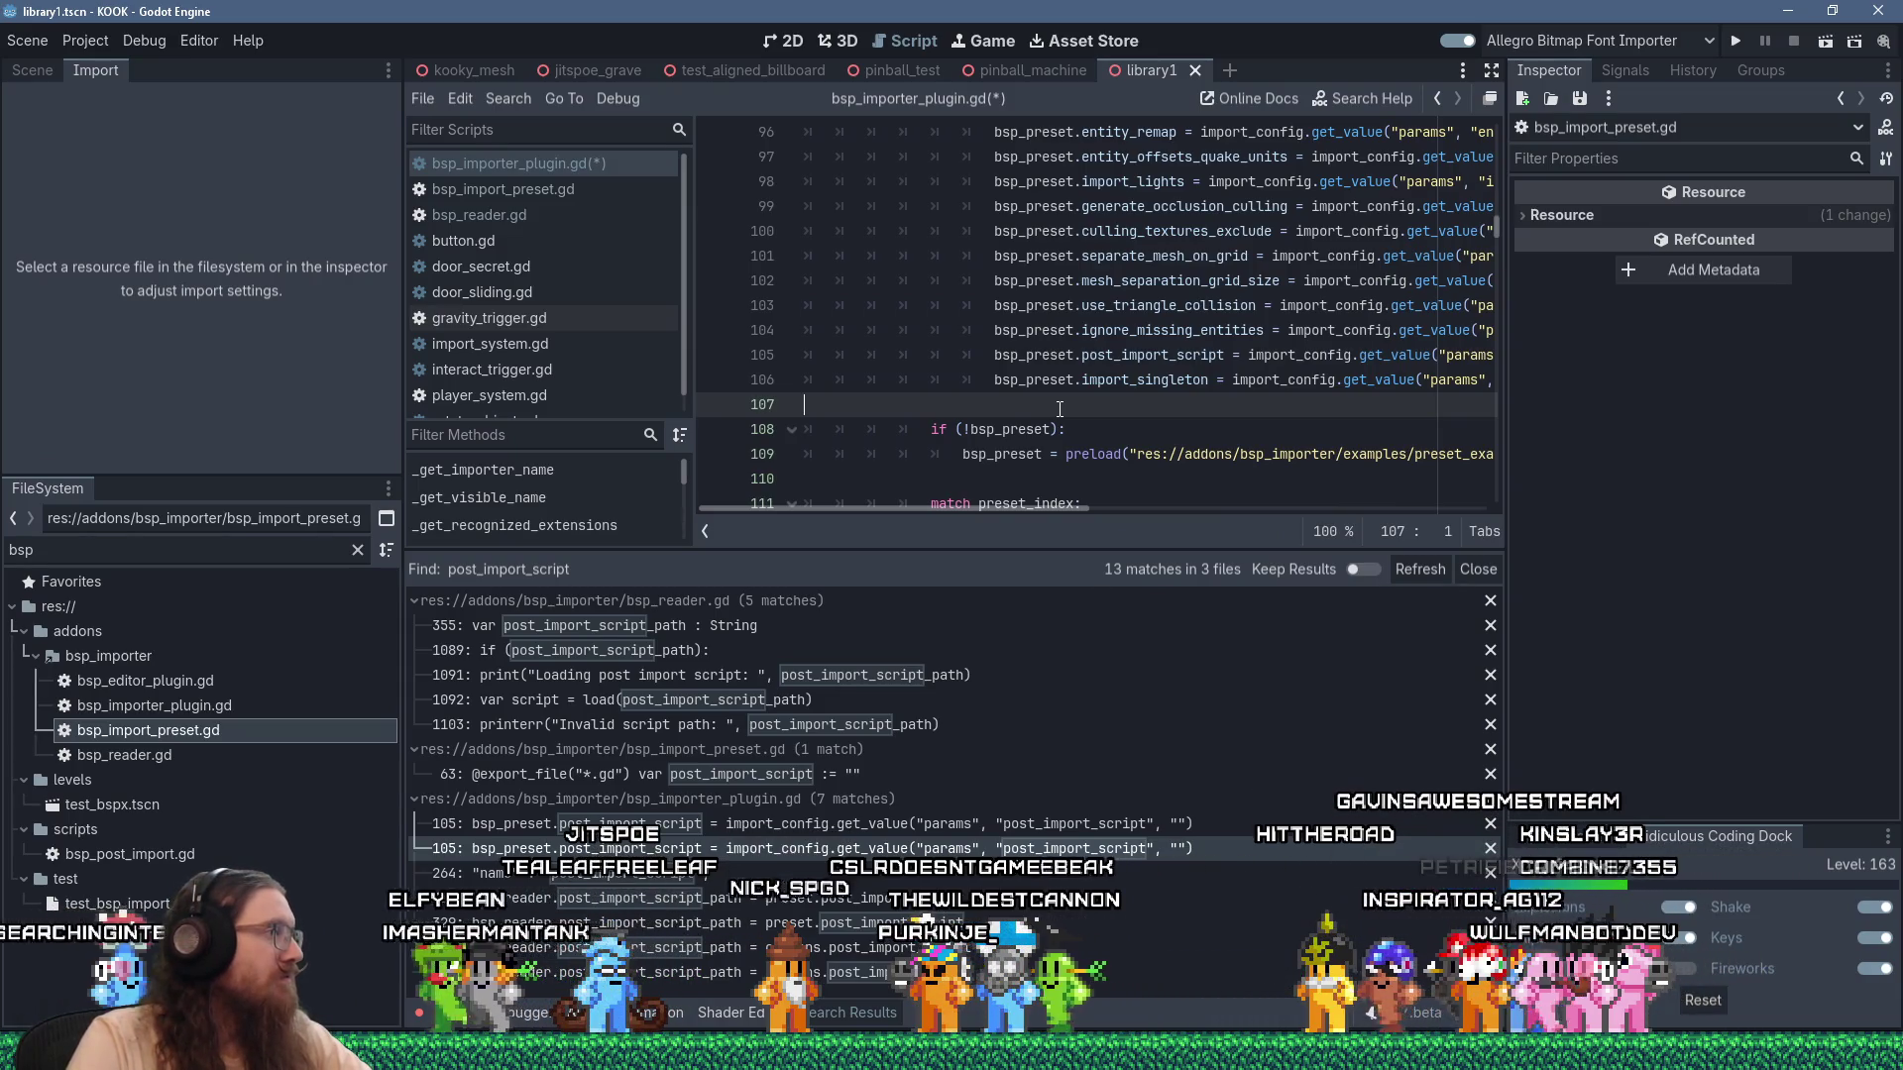
pyautogui.click(892, 874)
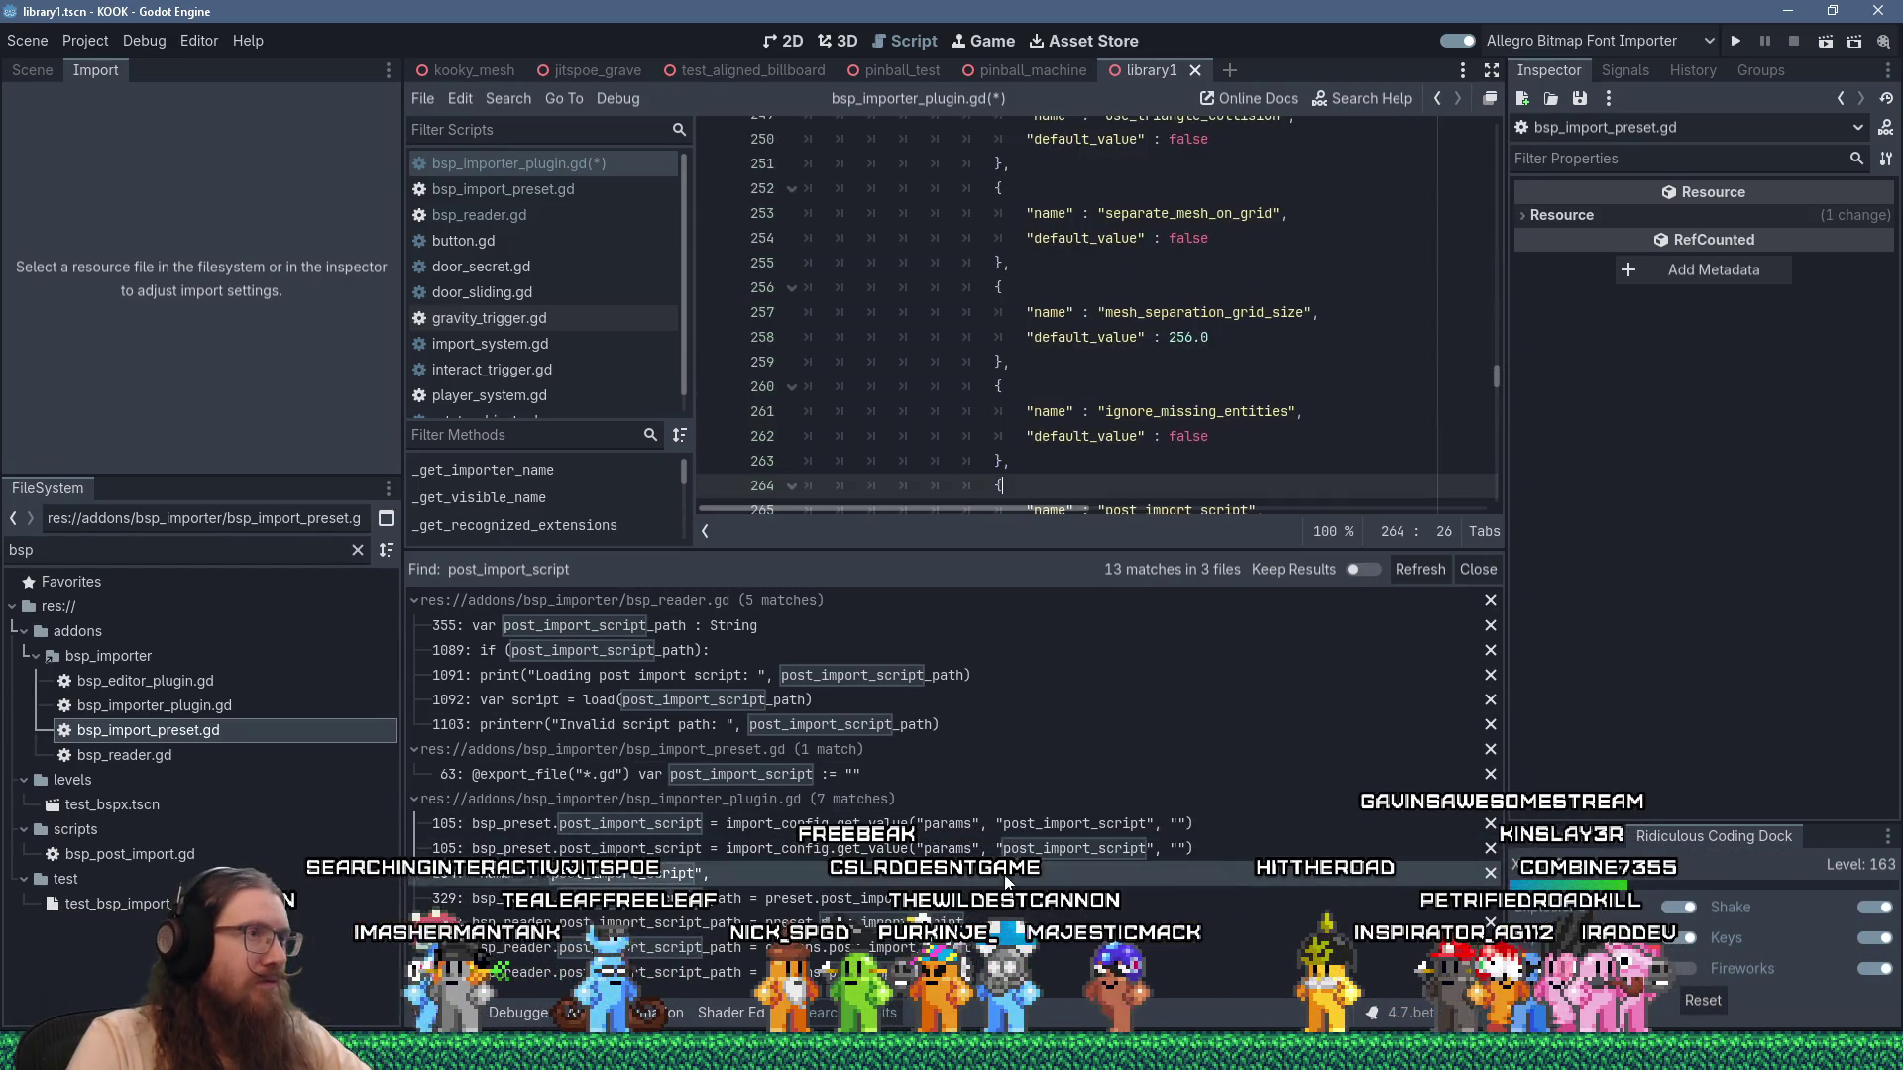
# Paste the copied import_singleton declaration after the post_import_script option entry.
pyautogui.scroll(-3, 1085, 478)
pyautogui.scroll(1, 1086, 373)
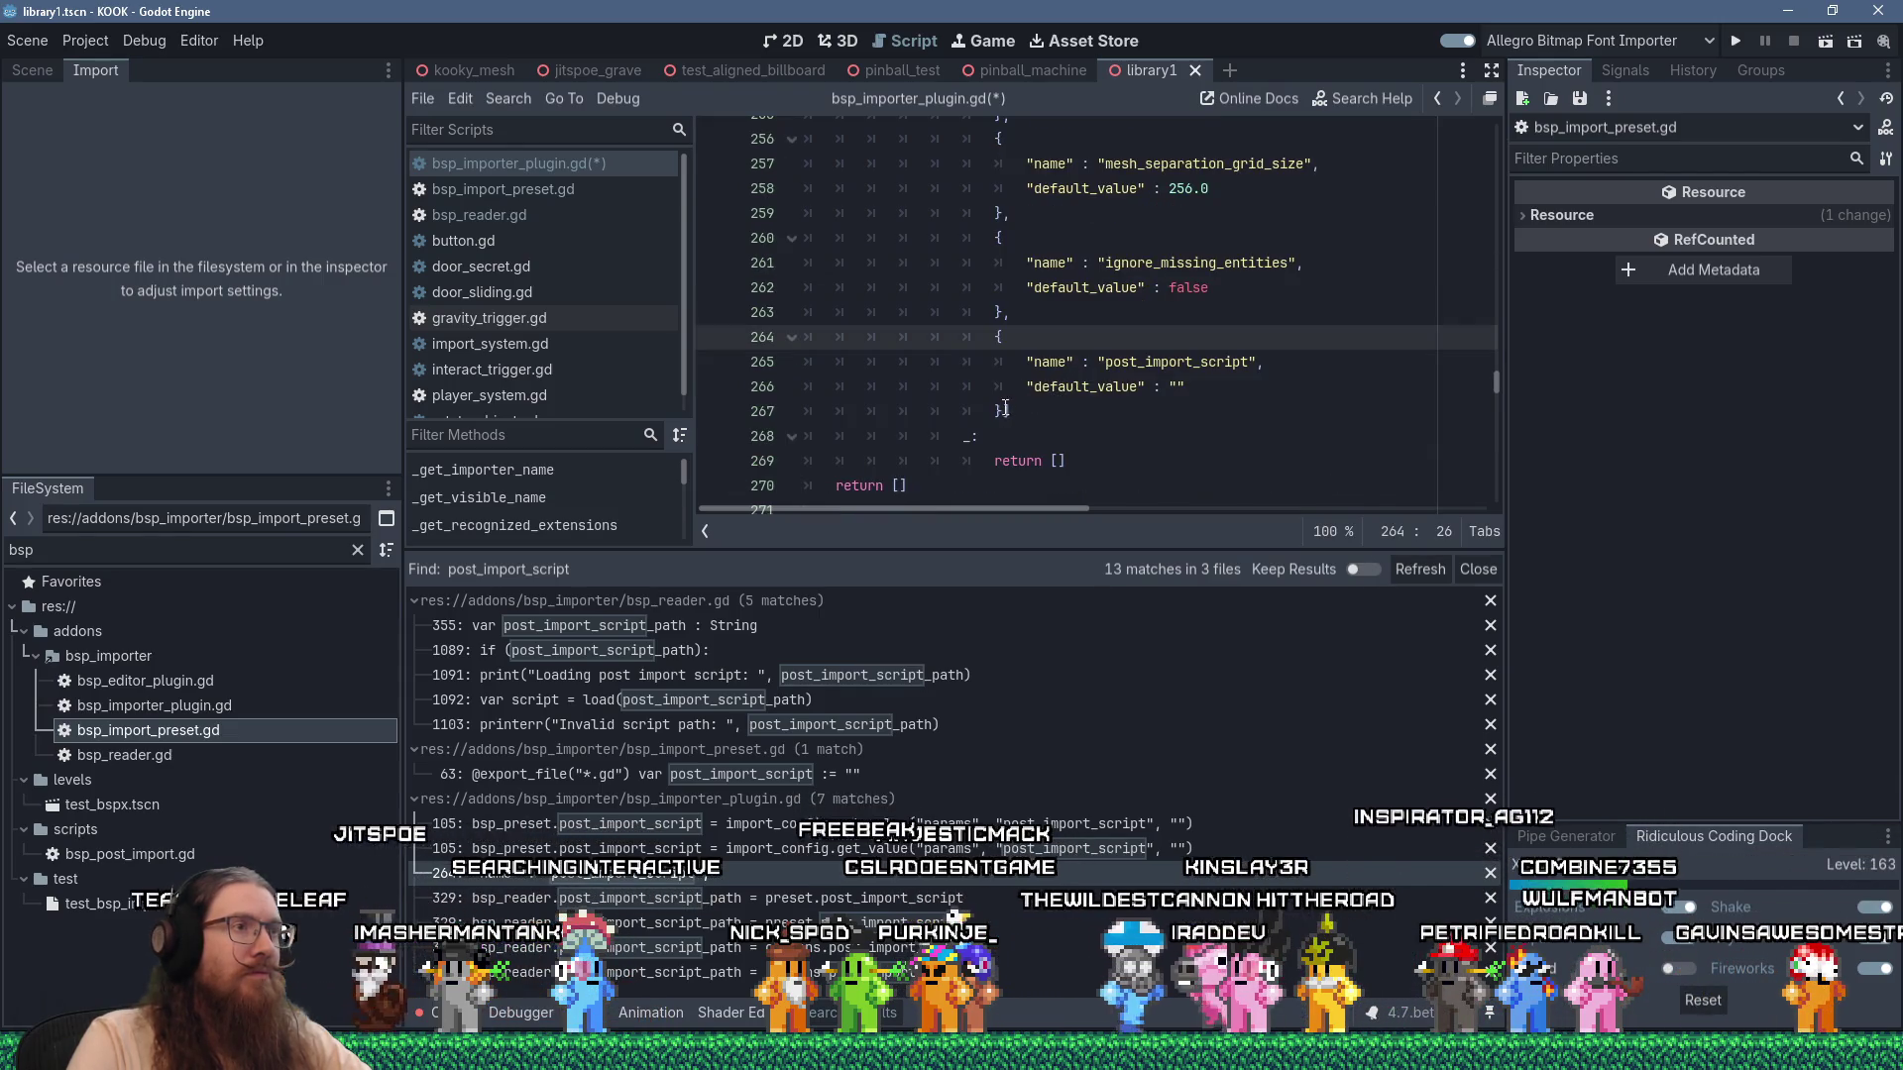
pyautogui.moveTo(1040, 407); pyautogui.dragTo(805, 337)
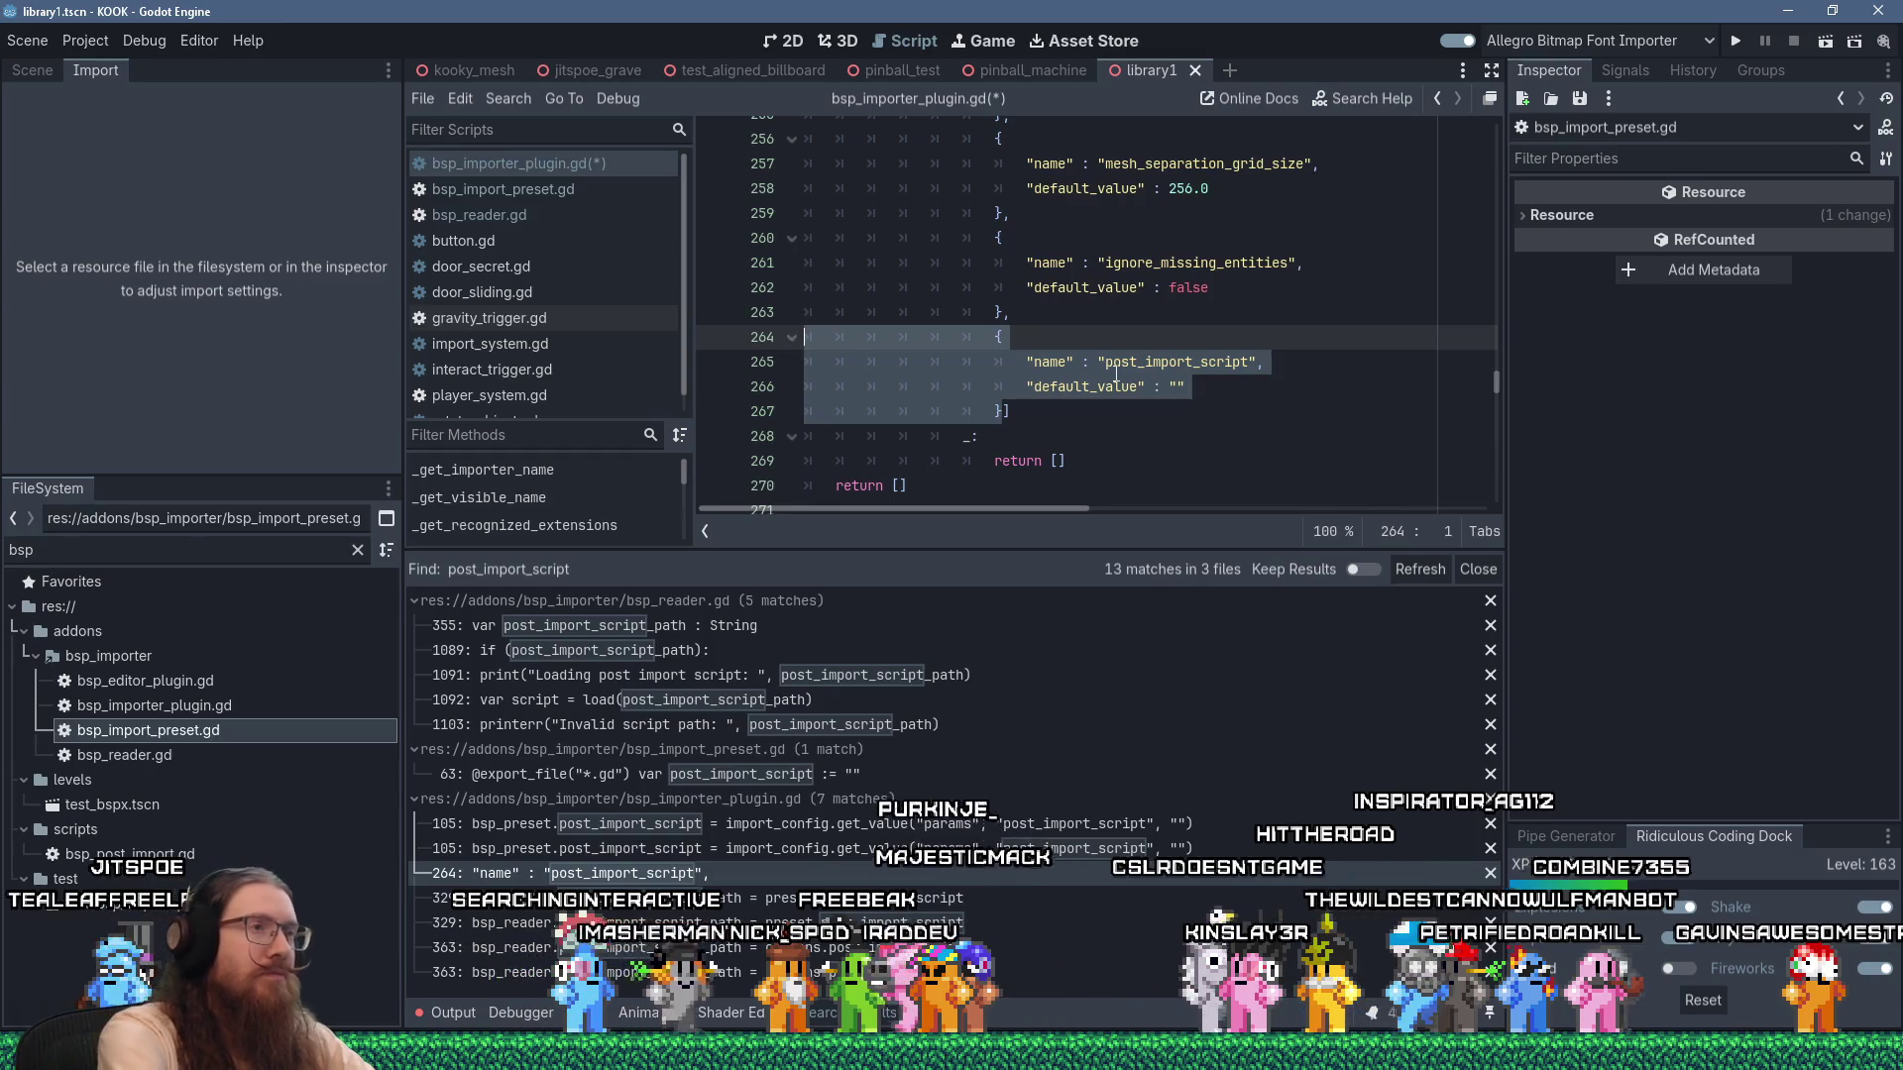
pyautogui.press('Right')
pyautogui.press('Return')
pyautogui.write('## Optional autoload singleton for importing. @export var import_singleton : StringName = ""')
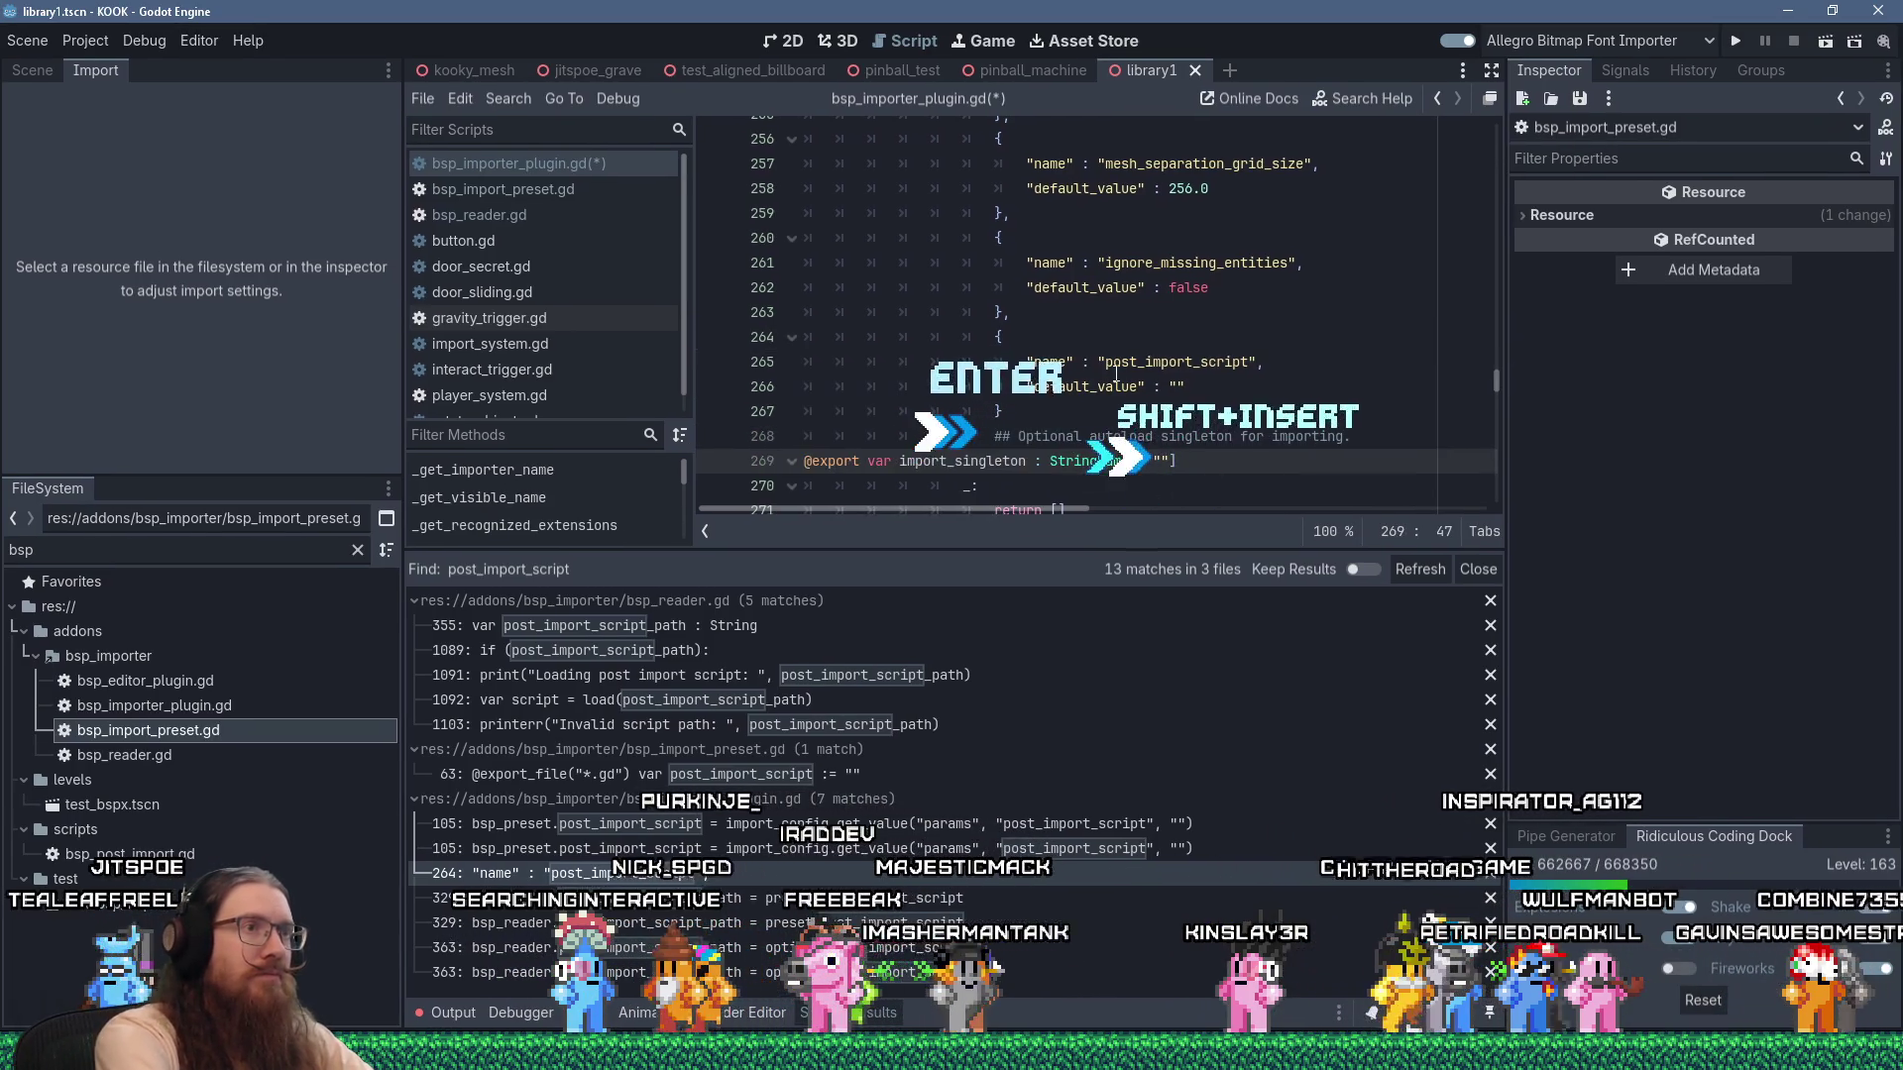
# Duplicate the post_import_script option dictionary and remove the extra indentation.
pyautogui.press('Up')
pyautogui.press('Up')
pyautogui.press('Up')
pyautogui.press('Up')
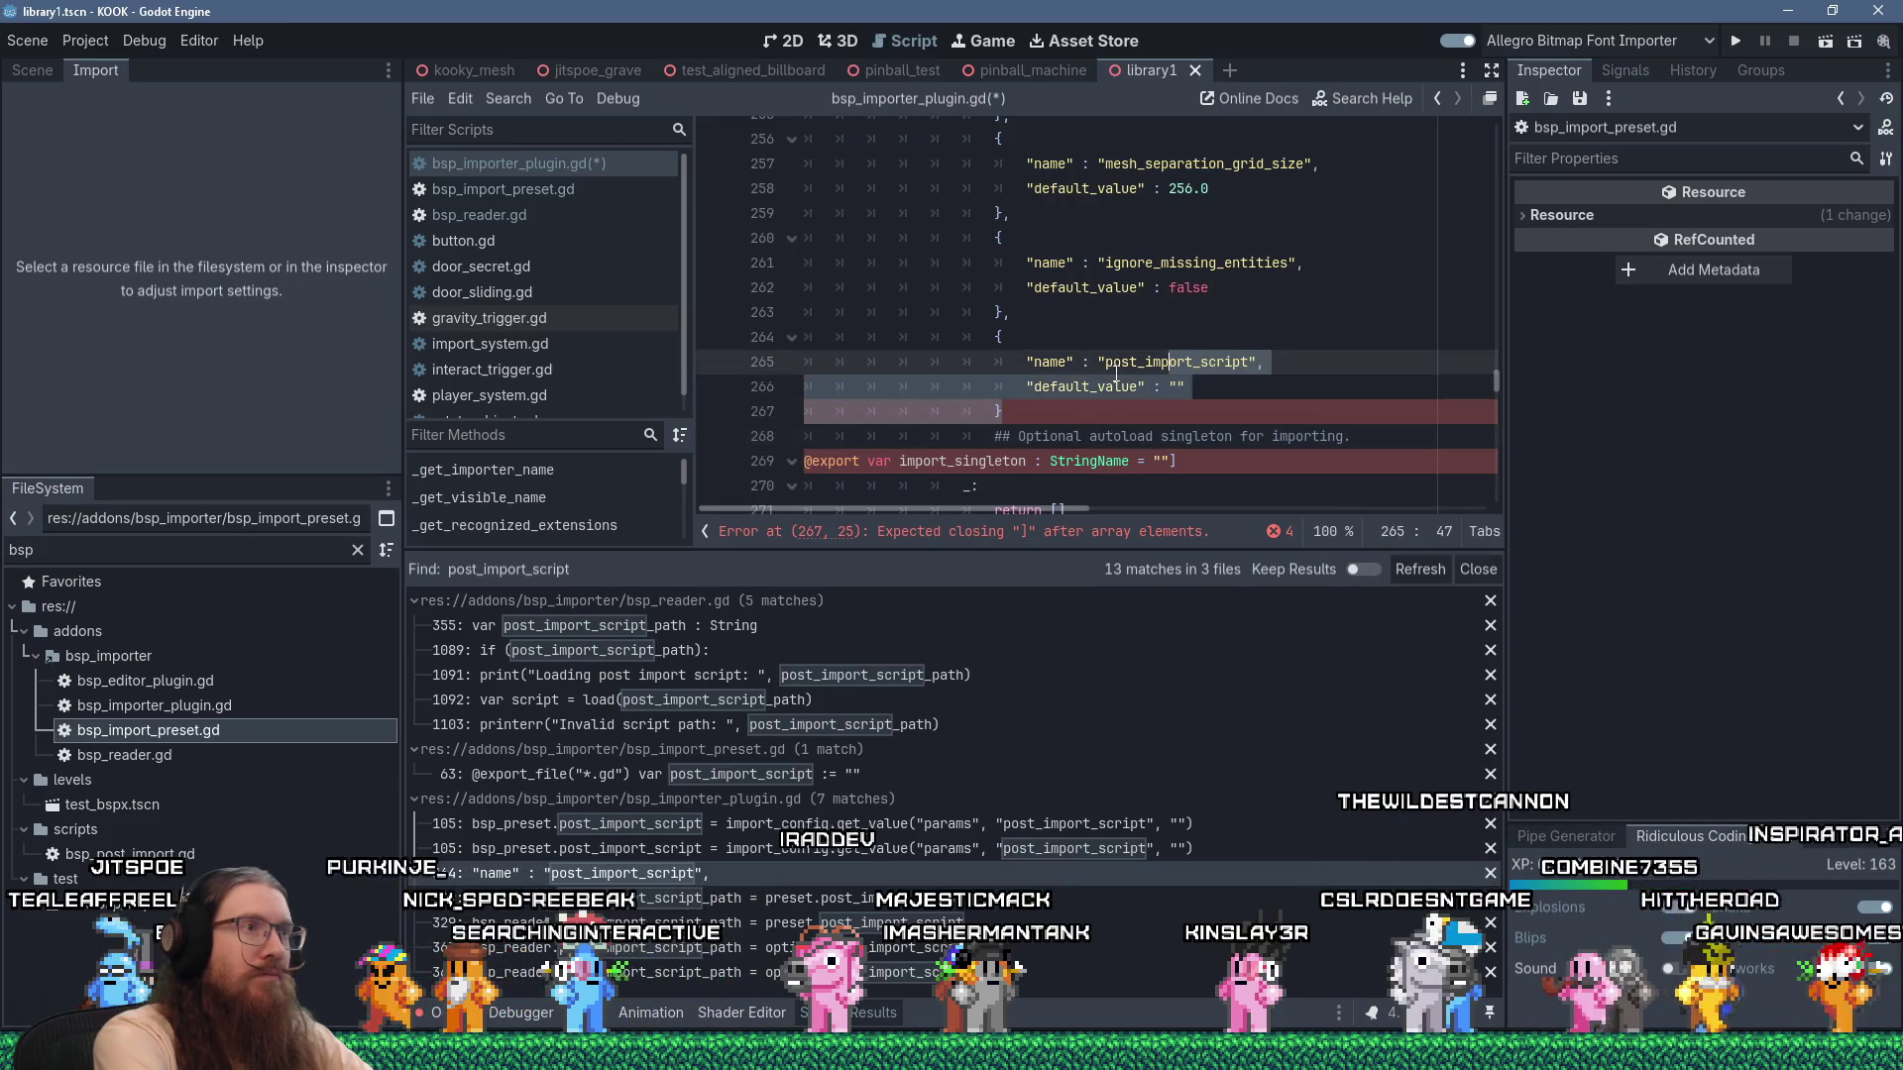
pyautogui.press('Home')
pyautogui.press('Up')
pyautogui.hotkey('shift', 'Down')
pyautogui.hotkey('shift', 'Down')
pyautogui.hotkey('shift', 'Down')
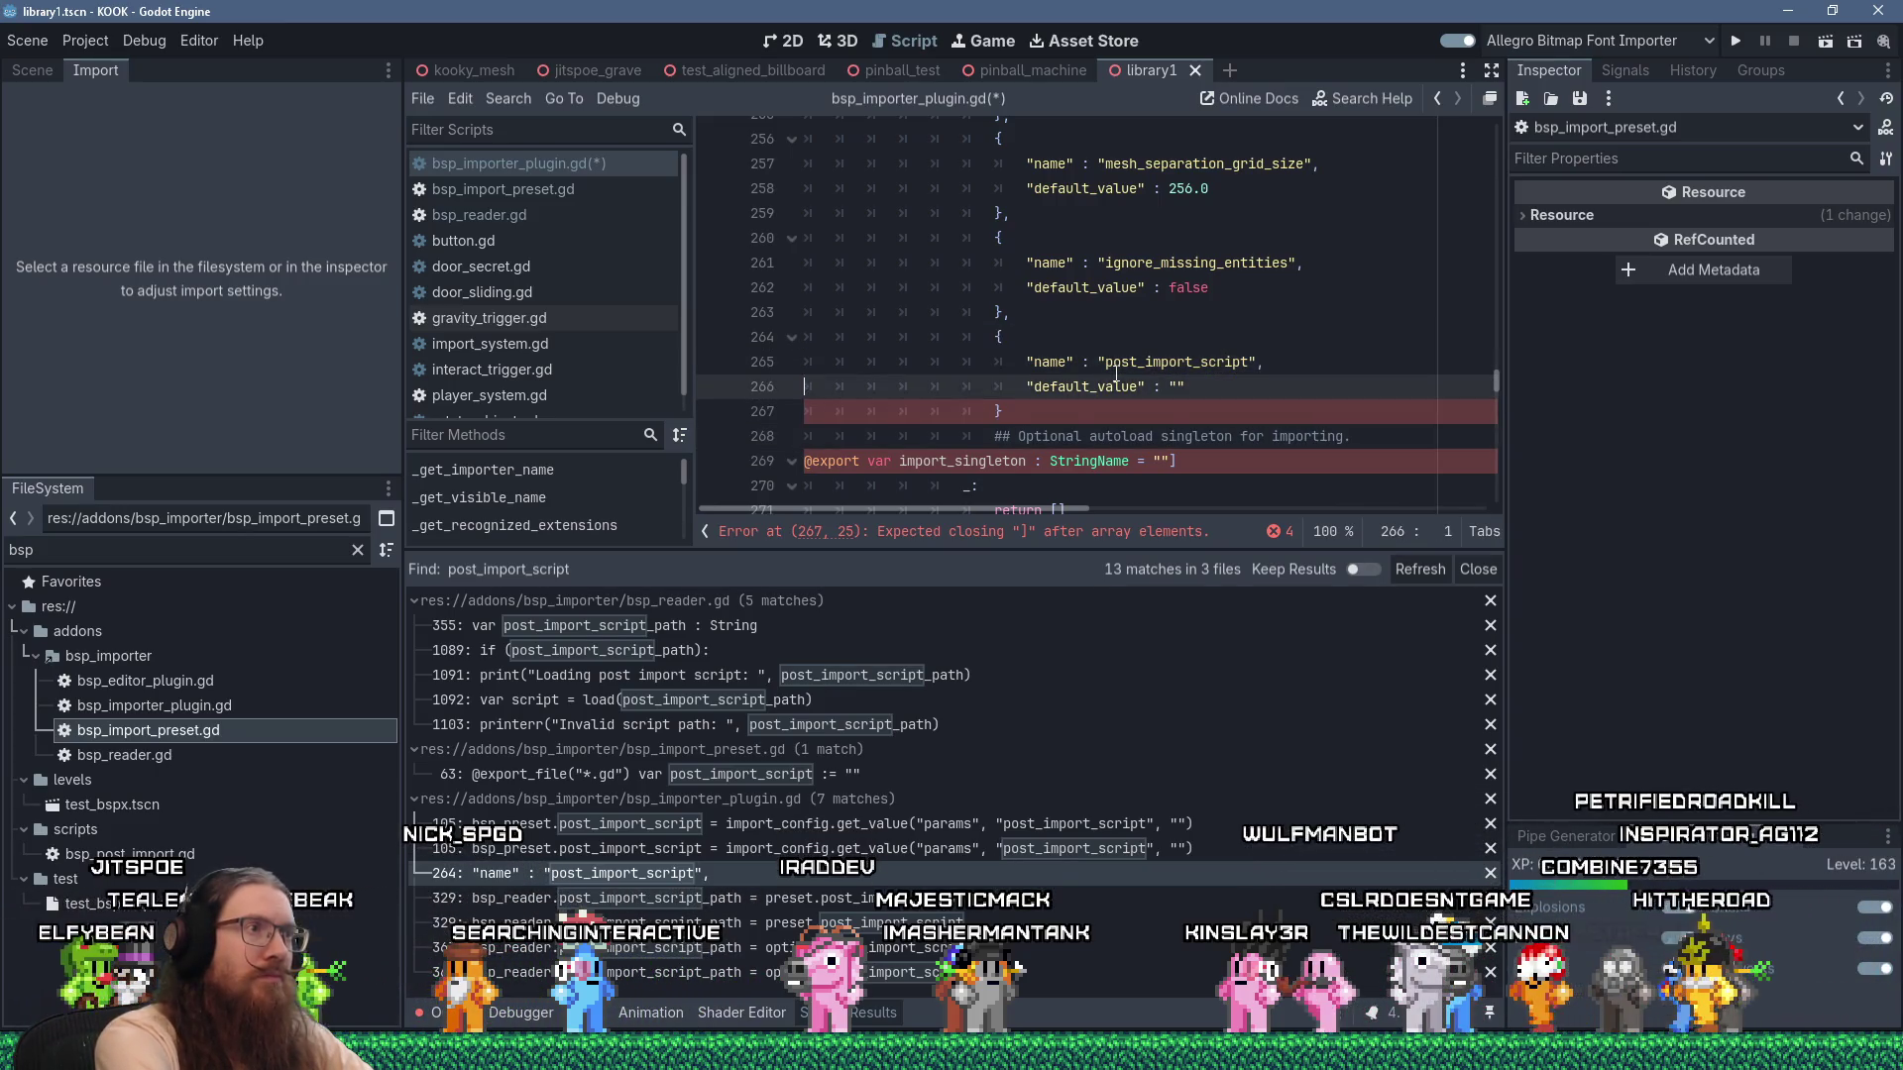
pyautogui.hotkey('shift', 'End')
pyautogui.press('ctrl+Insert')
pyautogui.press('Right')
pyautogui.press('Return')
pyautogui.press('shift+Insert')
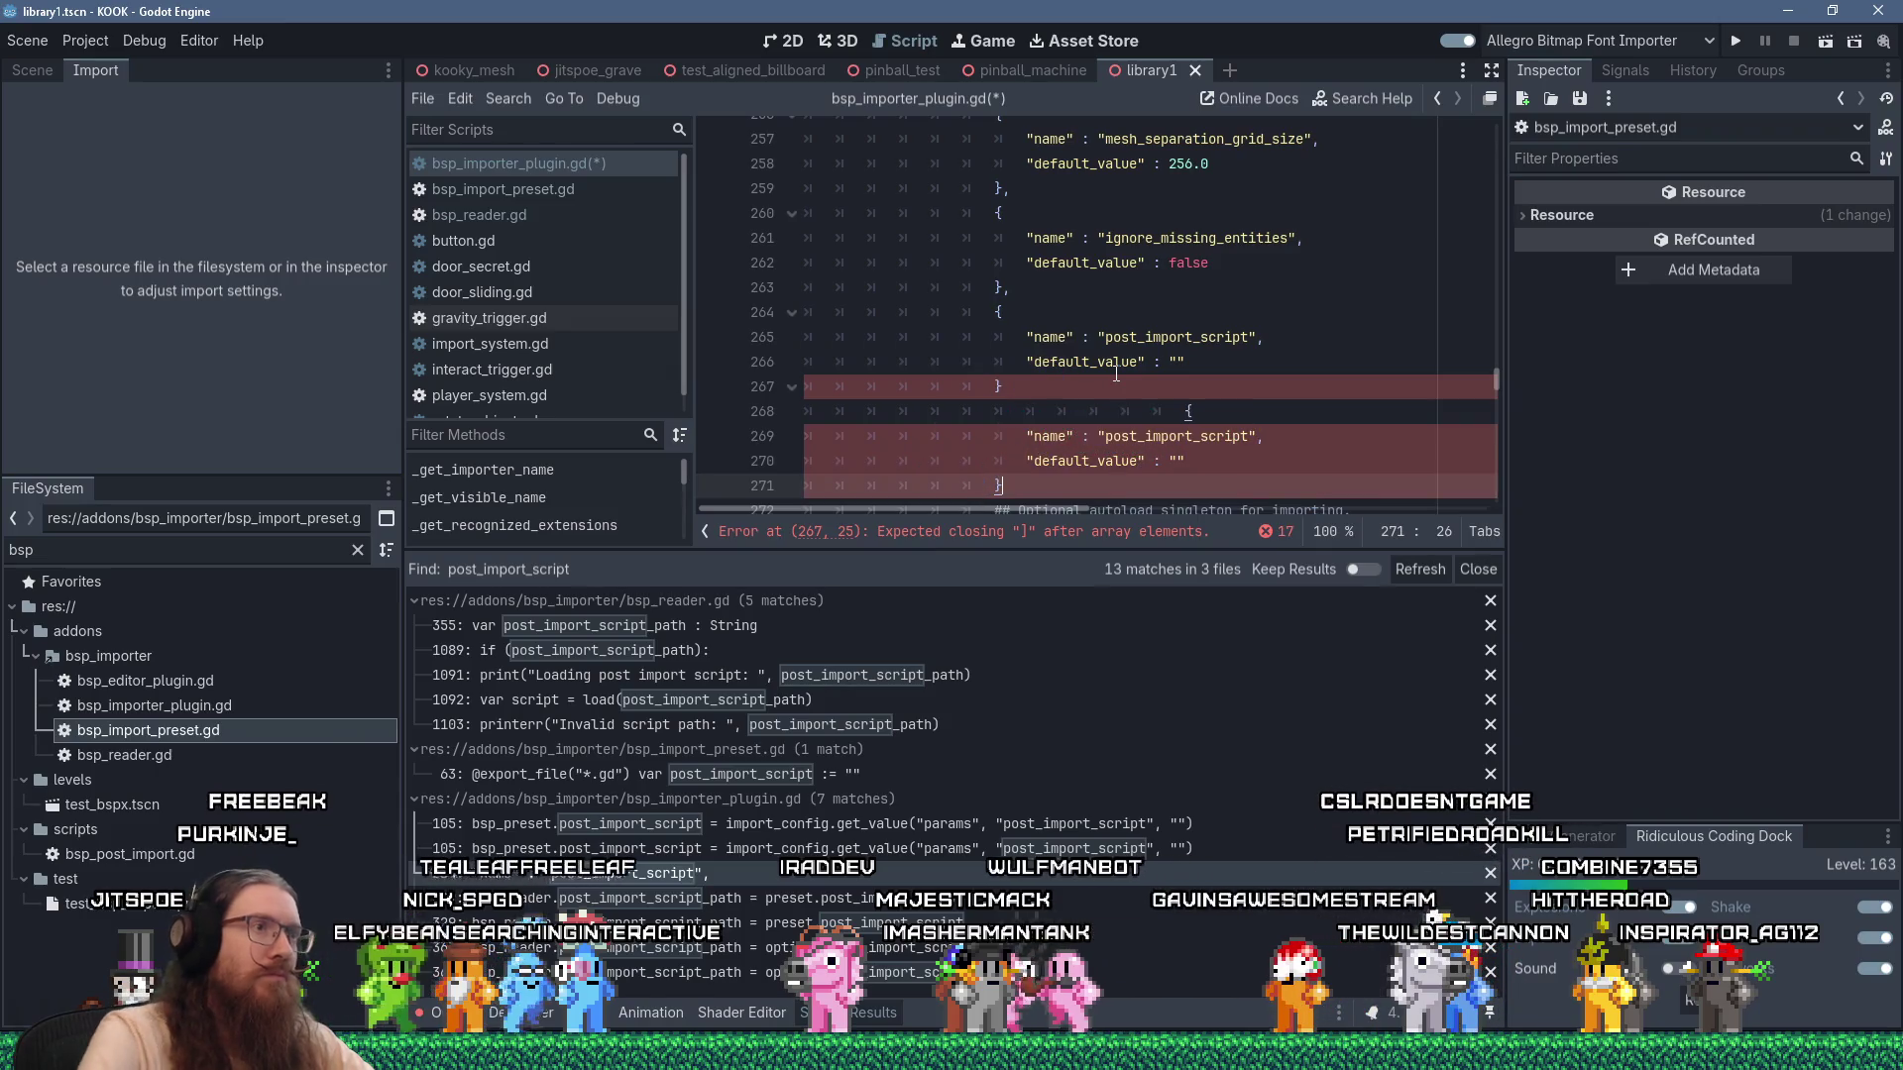
pyautogui.moveTo(999, 416); pyautogui.dragTo(1161, 410)
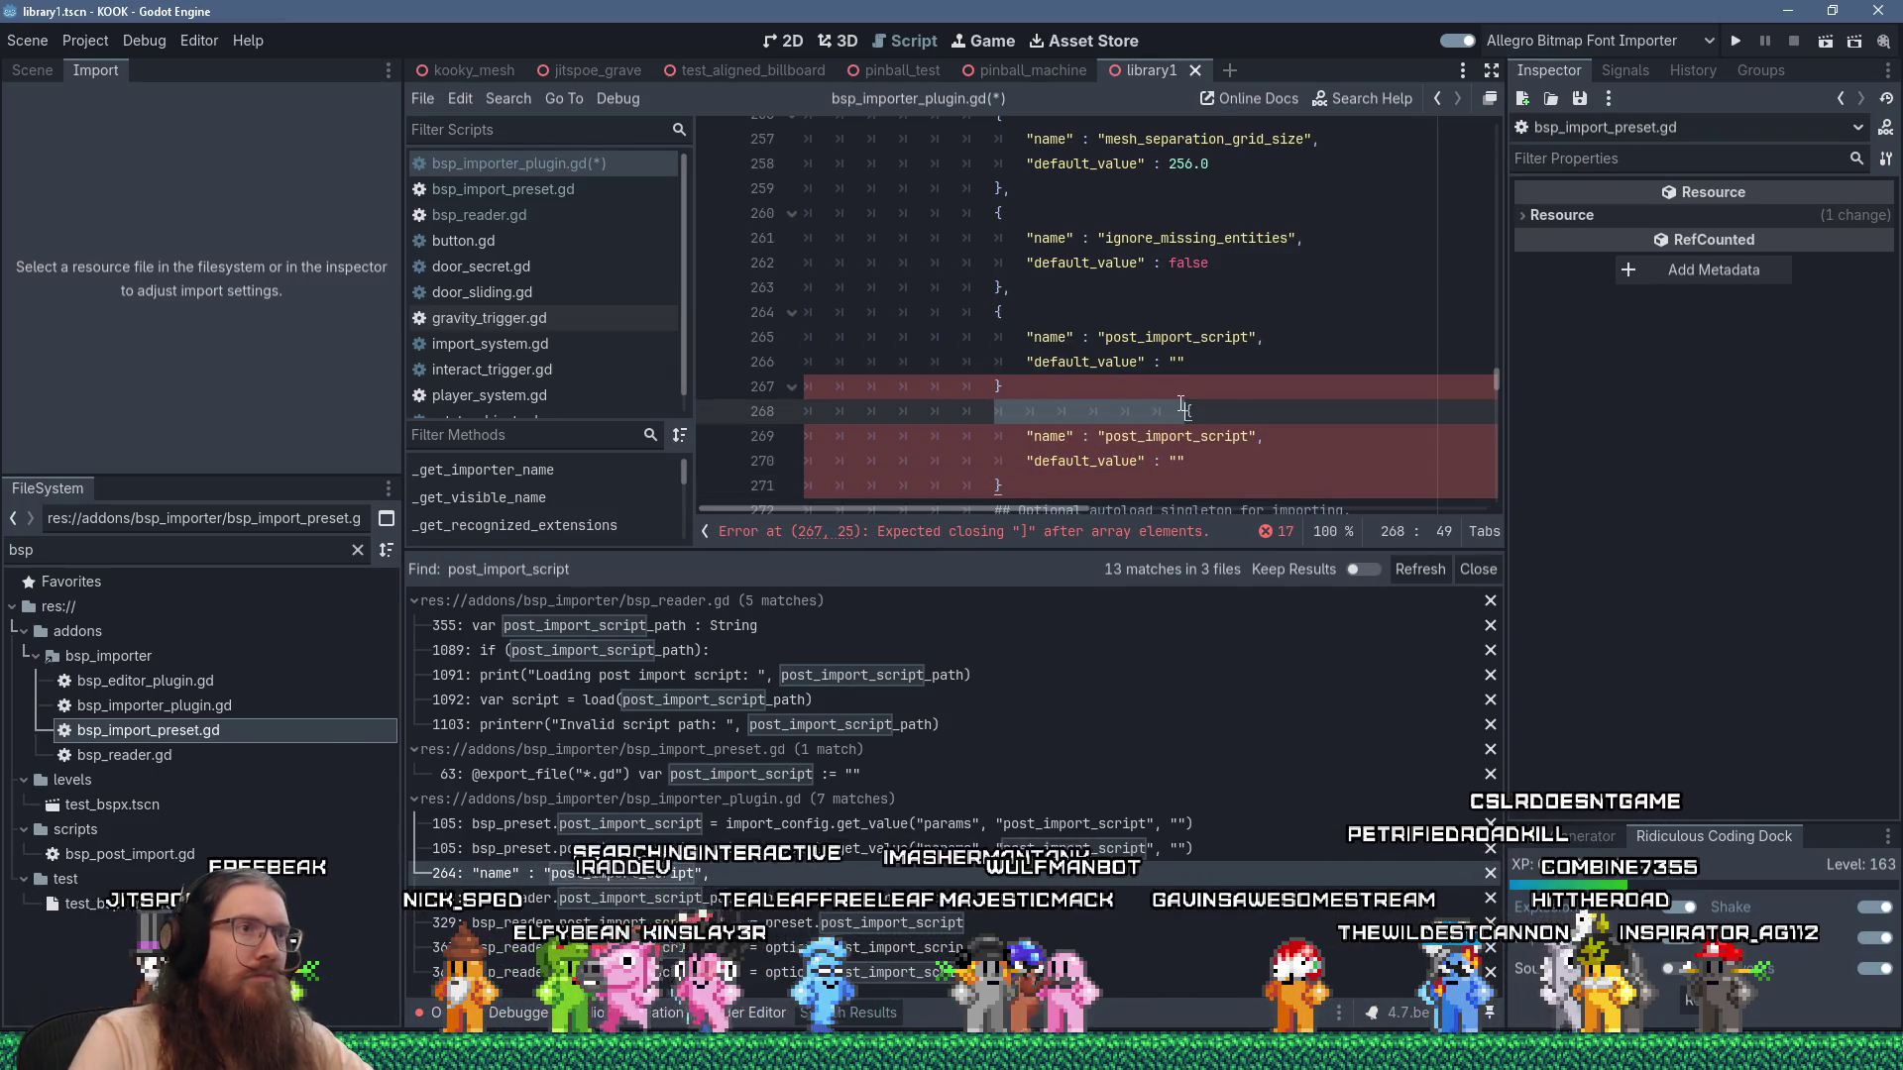
pyautogui.press('Delete')
# Rename the duplicated option to import_singleton with an empty default value.
pyautogui.scroll(-3, 1246, 406)
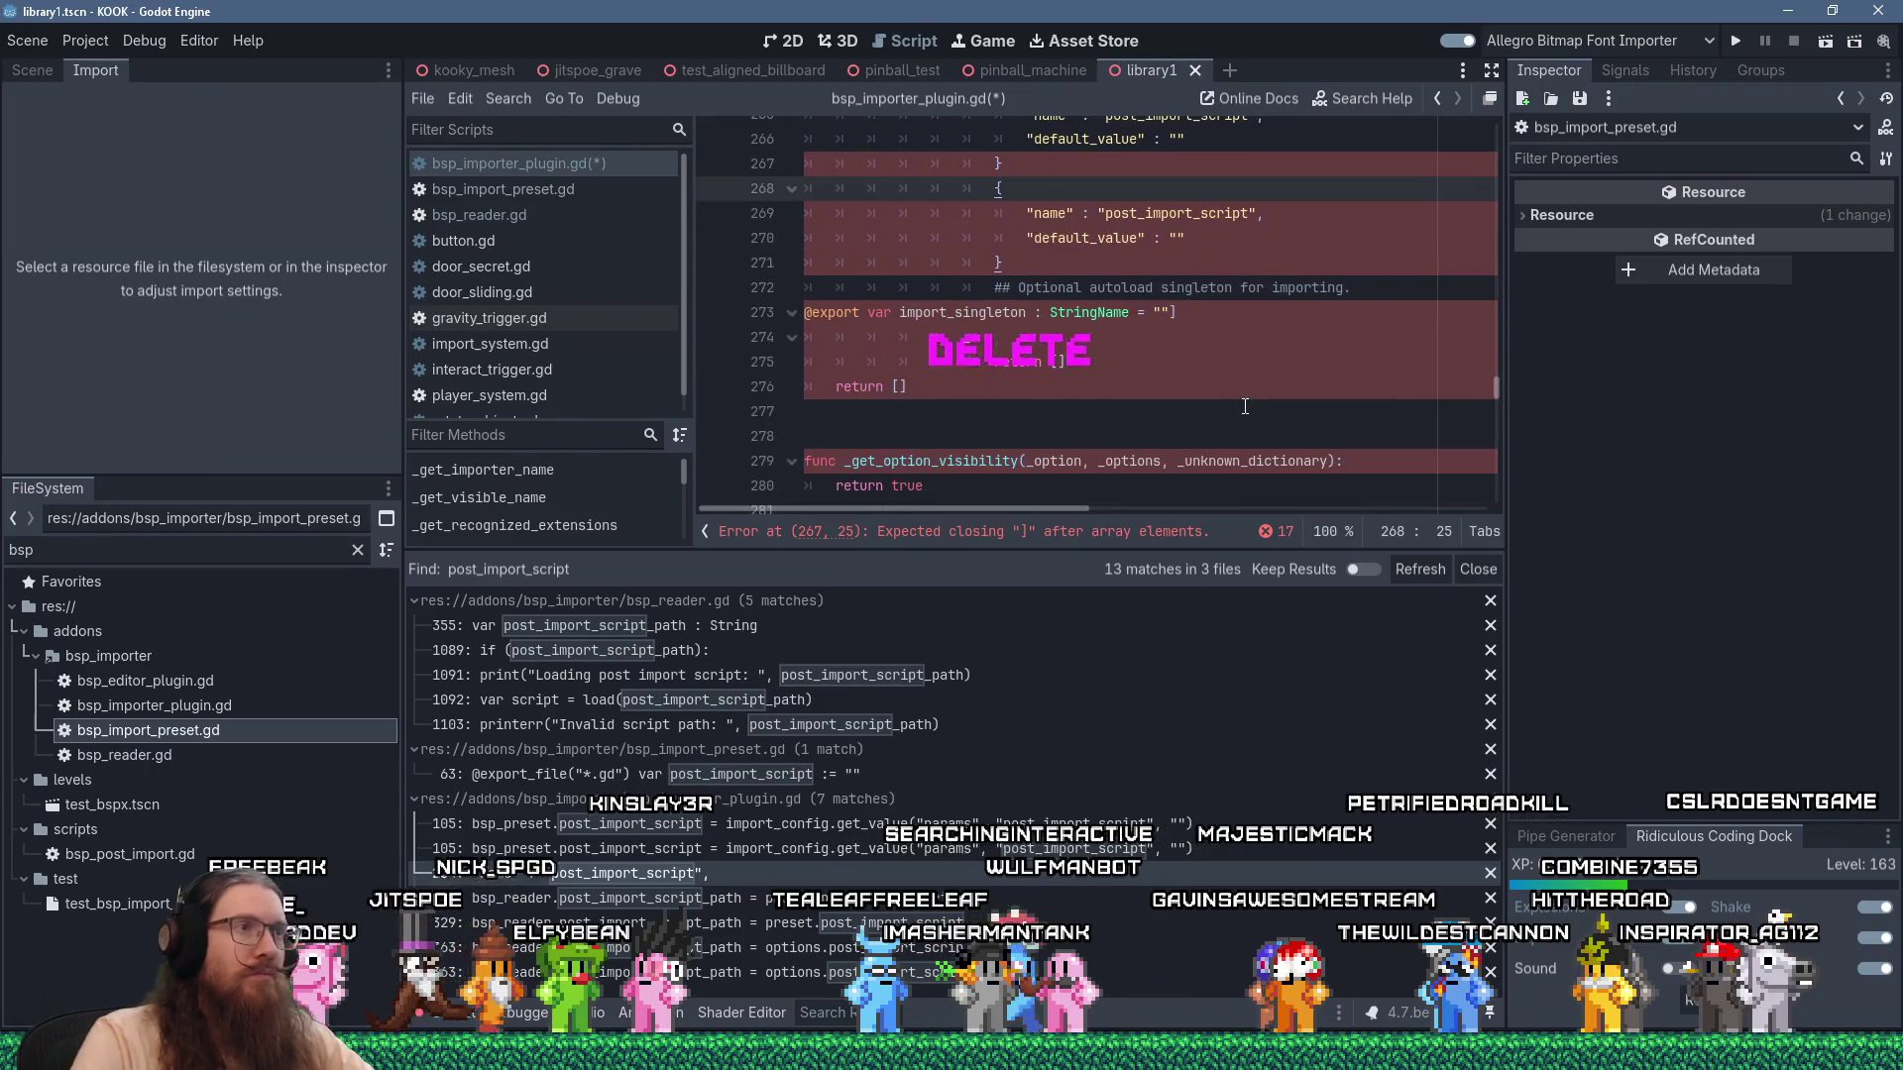
pyautogui.doubleClick(961, 312)
pyautogui.rightClick(897, 315)
pyautogui.press('Delete')
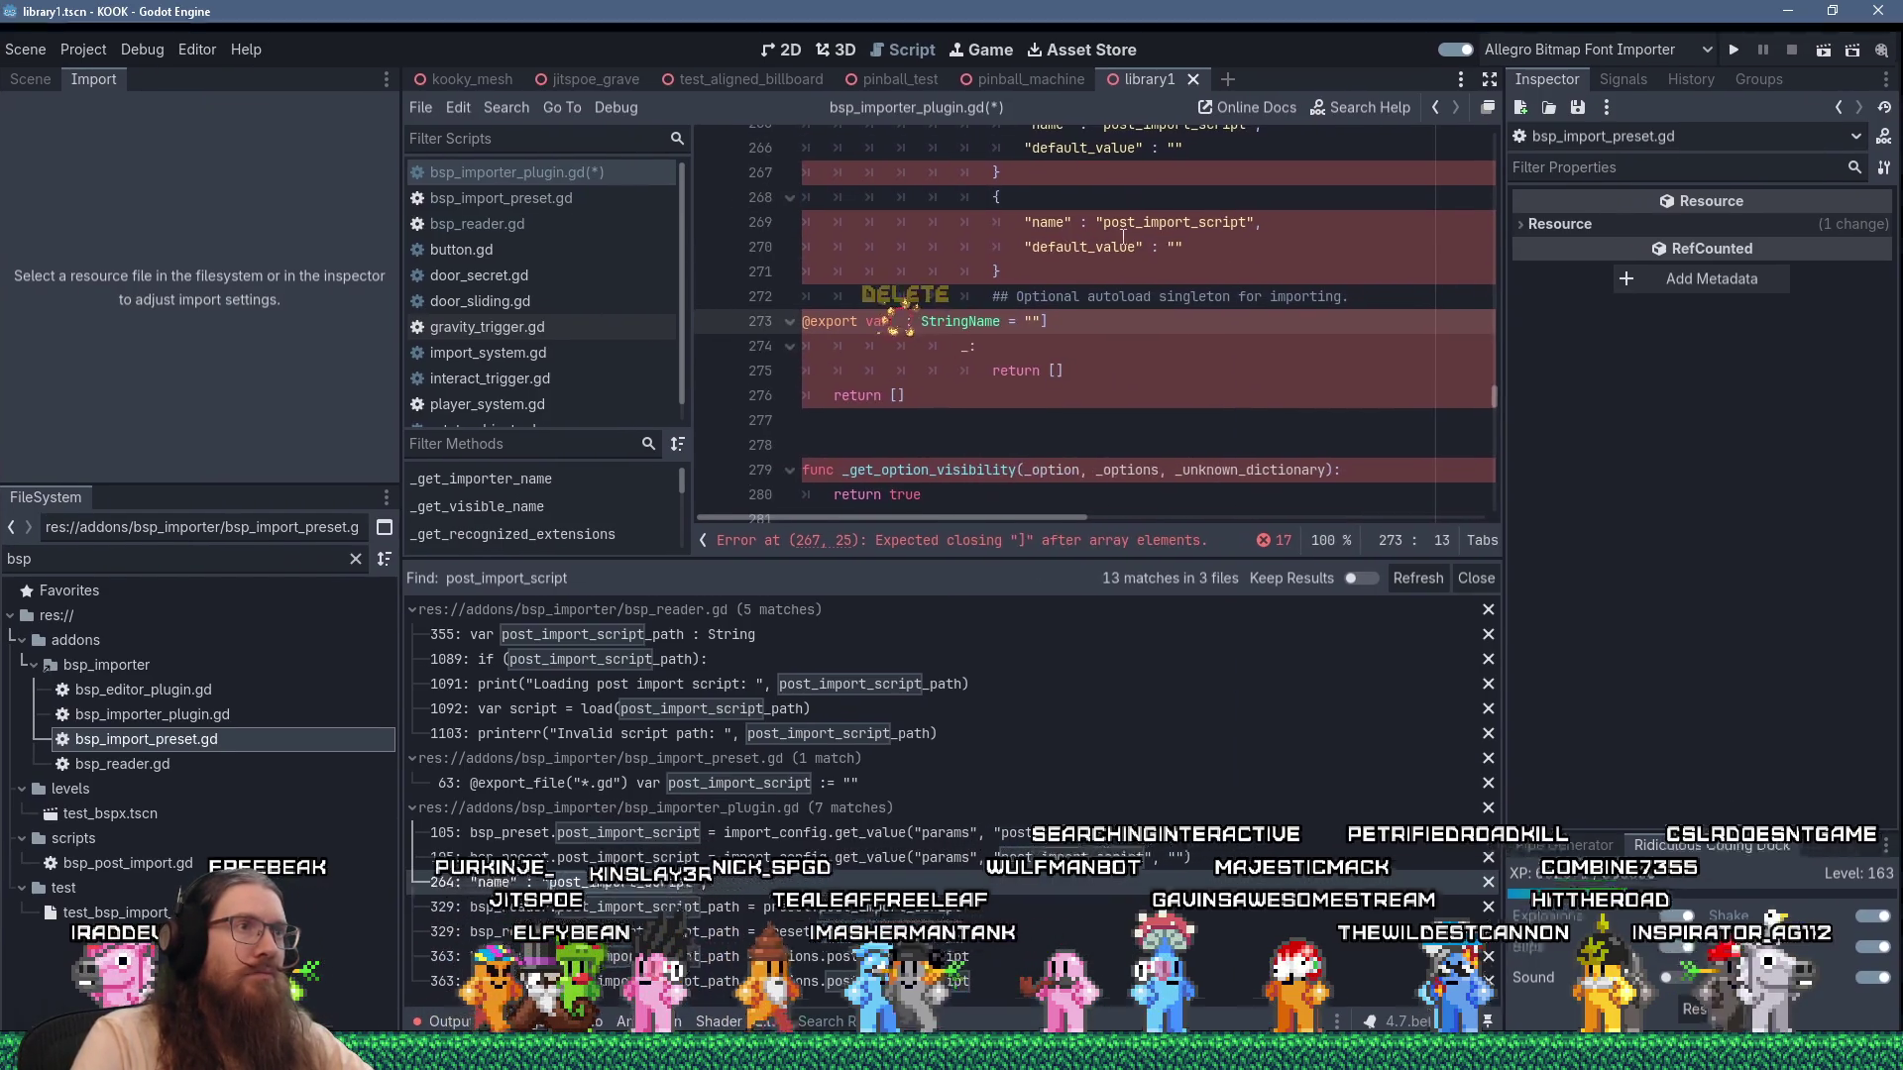
pyautogui.doubleClick(1209, 212)
pyautogui.rightClick(1210, 210)
pyautogui.click(1249, 376)
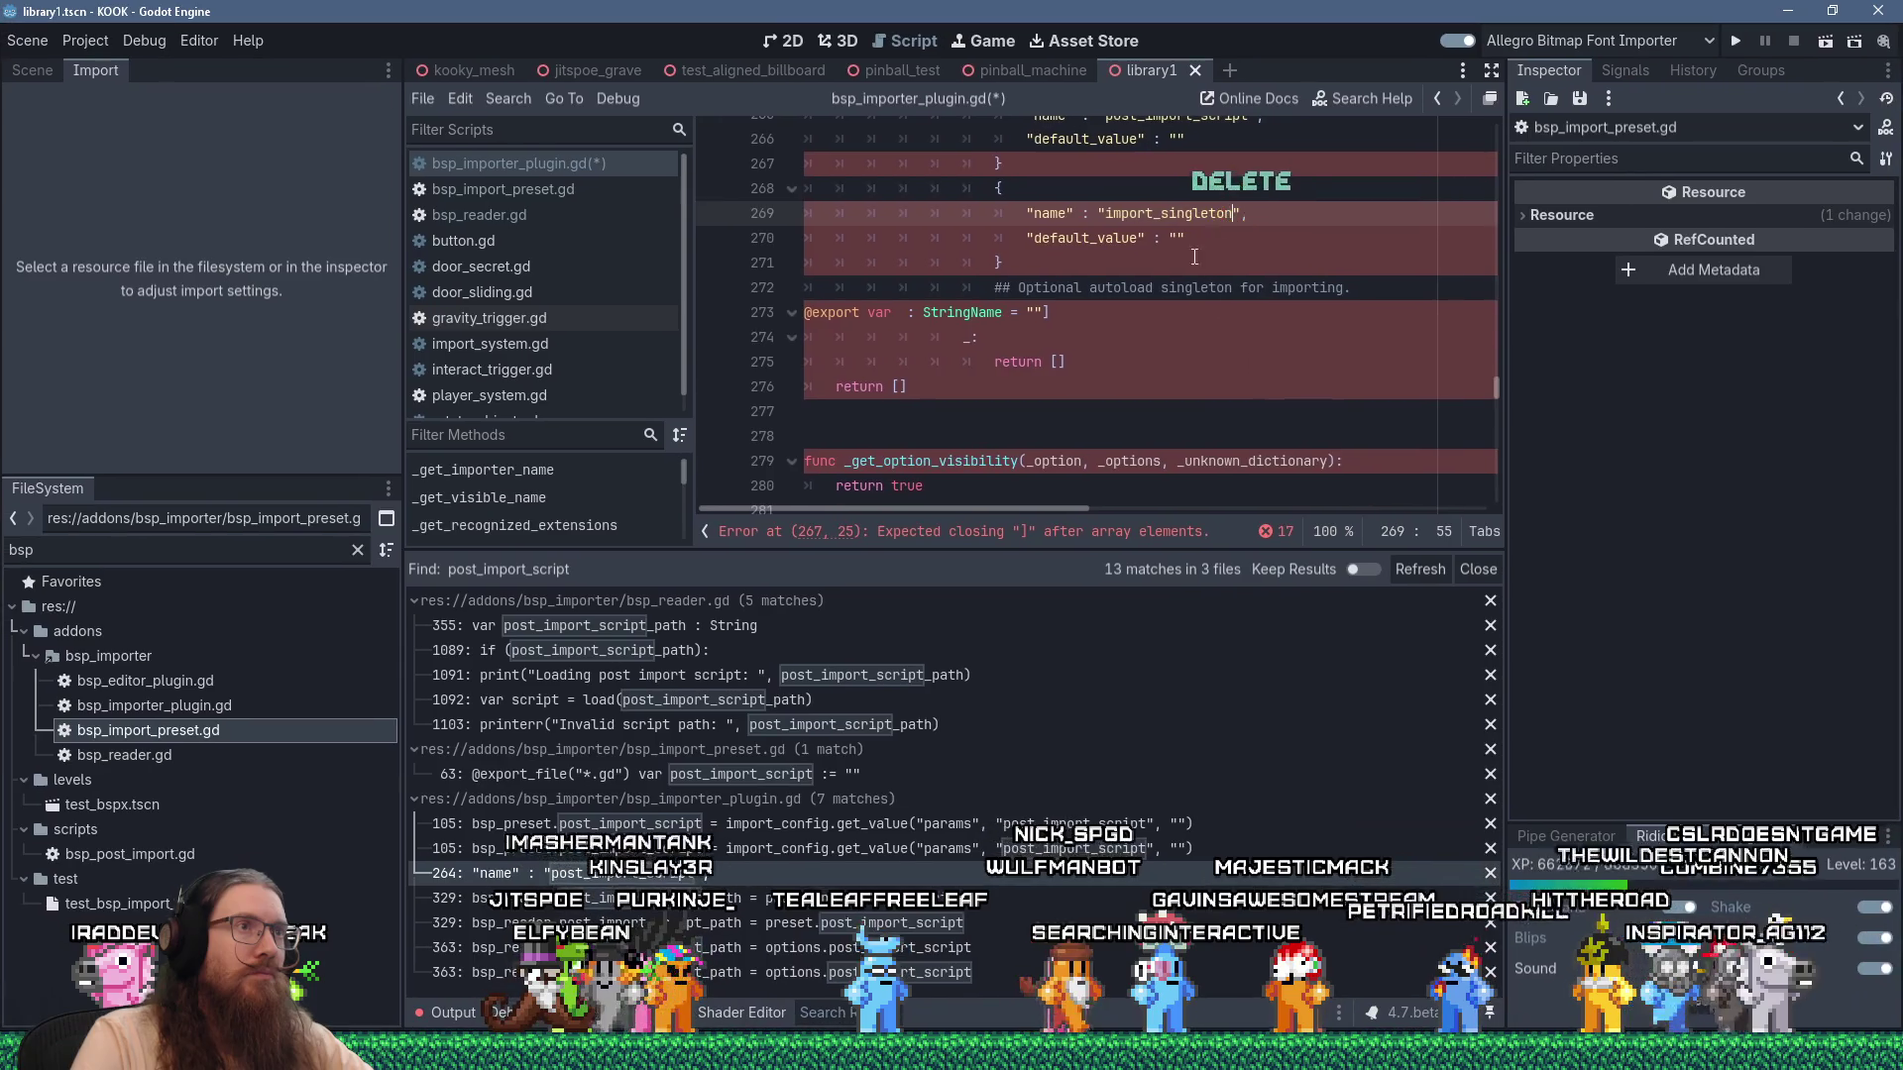
pyautogui.click(1169, 238)
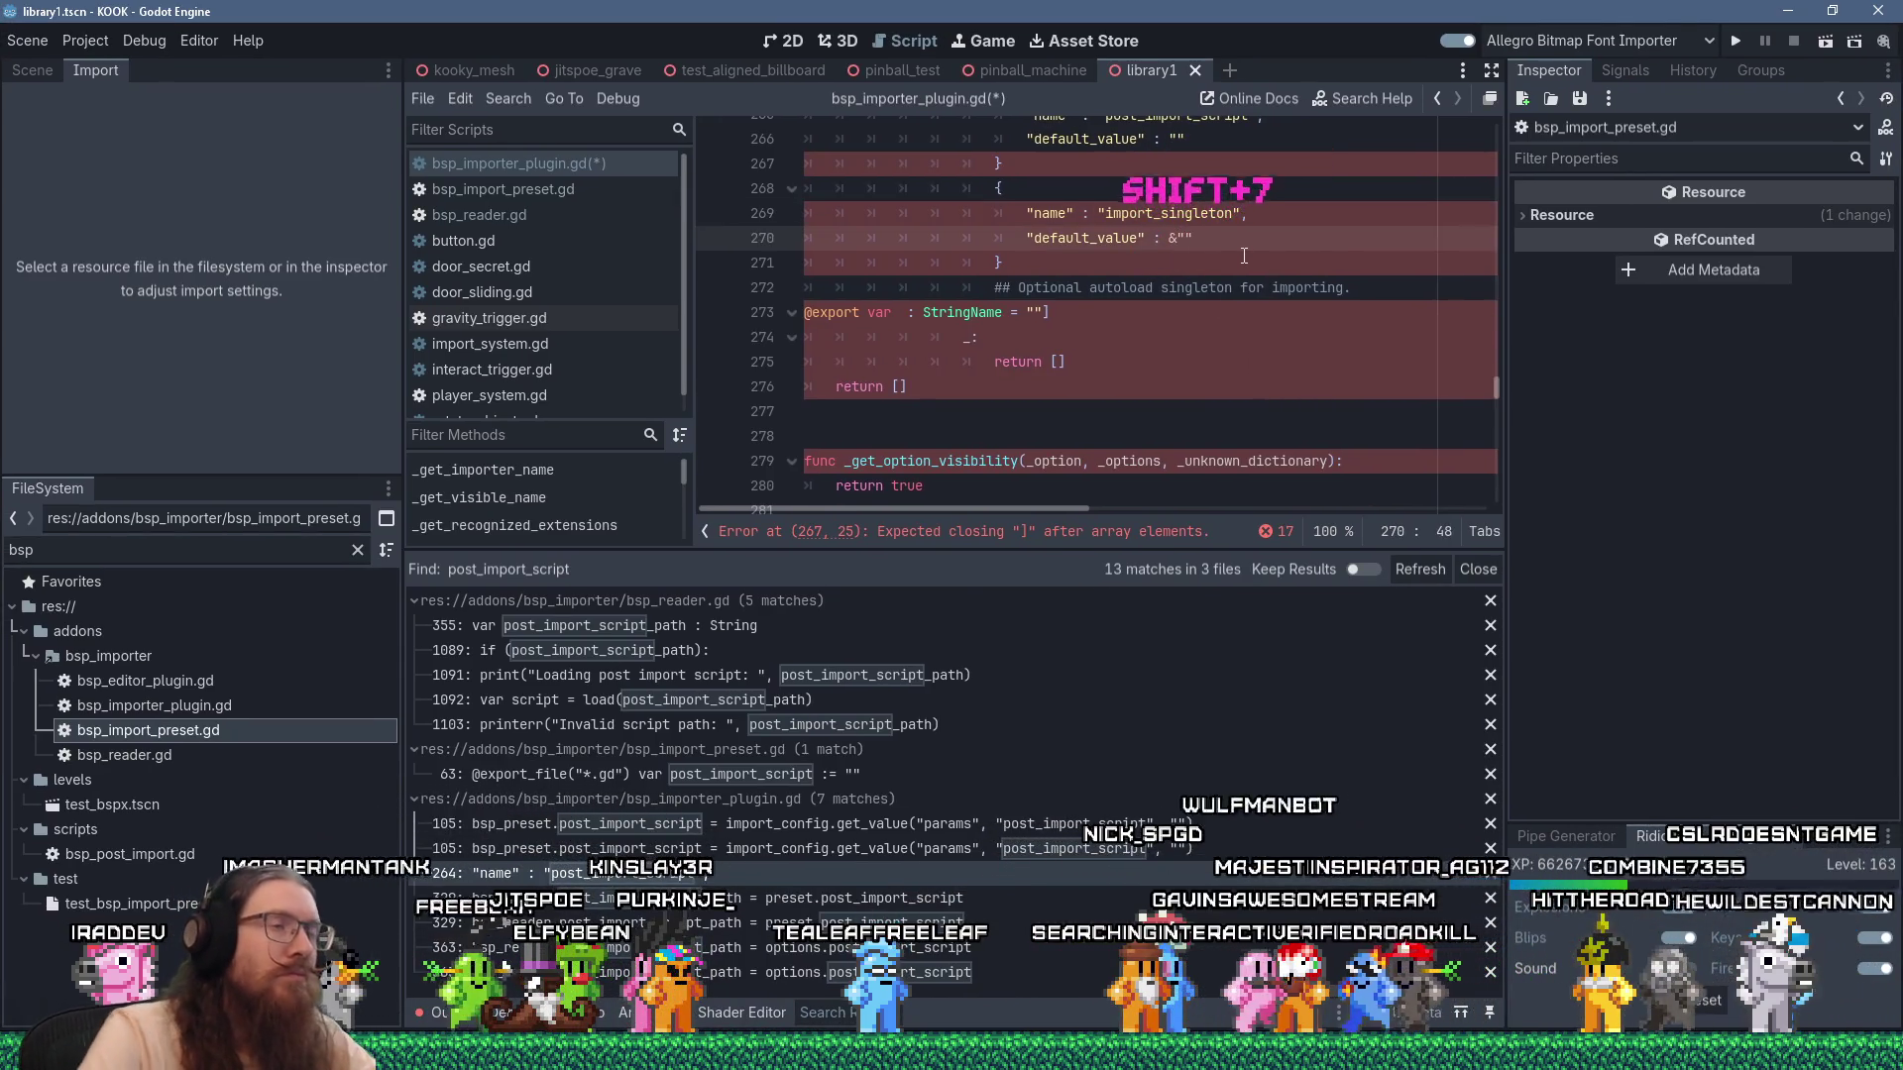
# Delete the leftover pasted lines, add the missing comma, save, and dismiss the warning.
pyautogui.moveTo(1046, 315); pyautogui.dragTo(1008, 291)
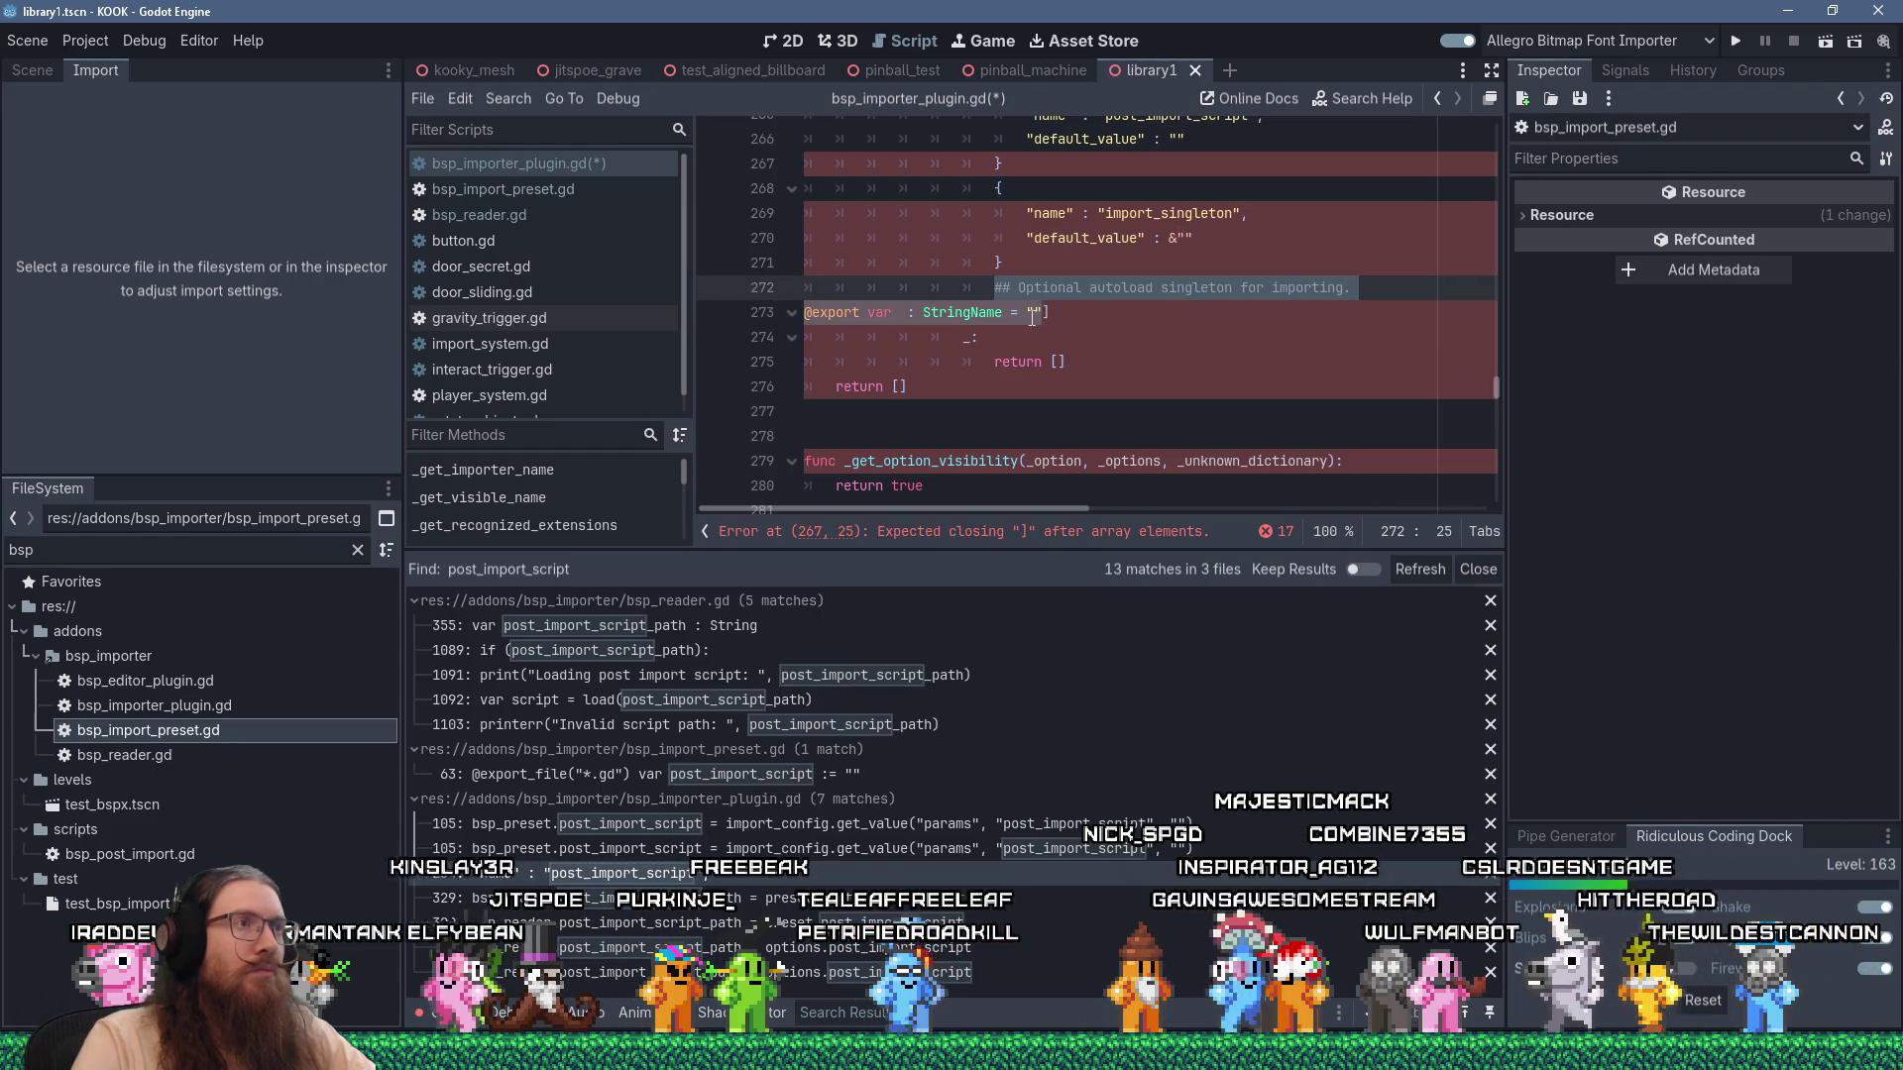
pyautogui.scroll(2, 1032, 317)
pyautogui.press('Delete')
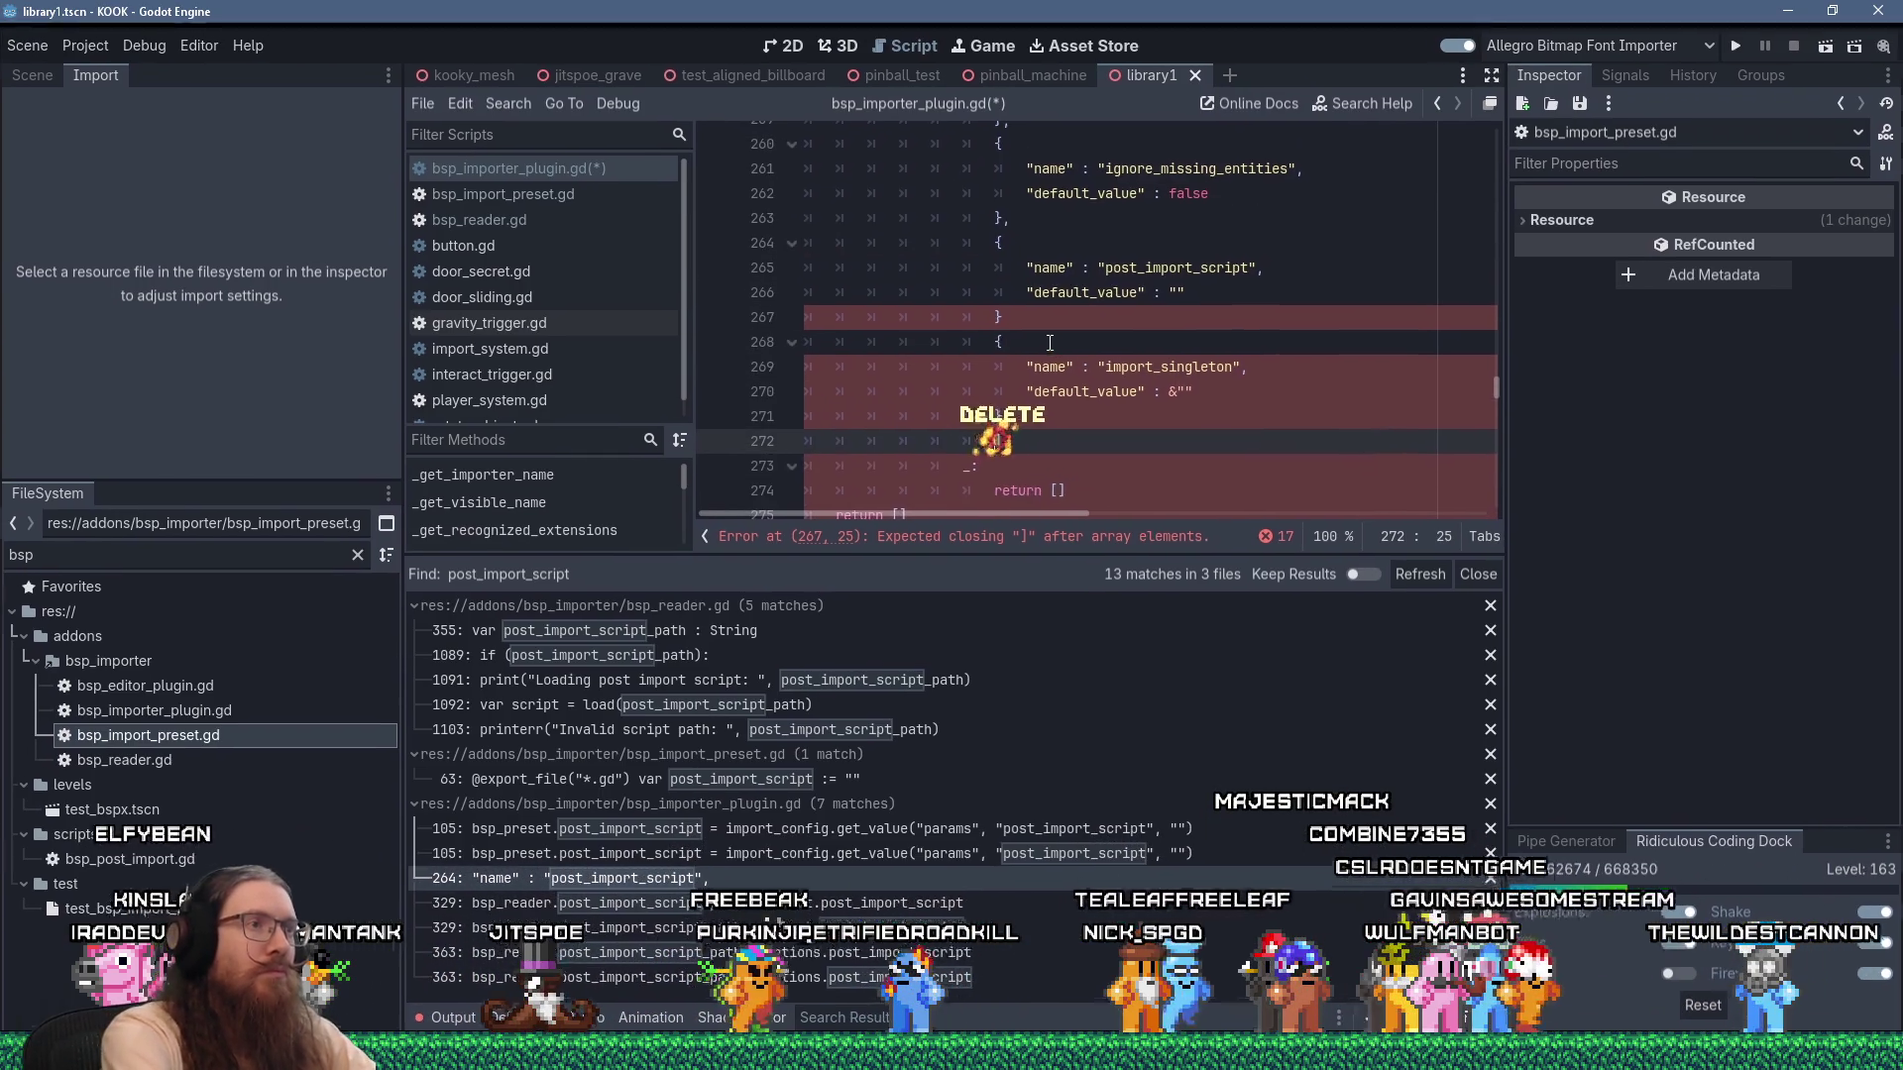
pyautogui.click(1021, 312)
pyautogui.write(',')
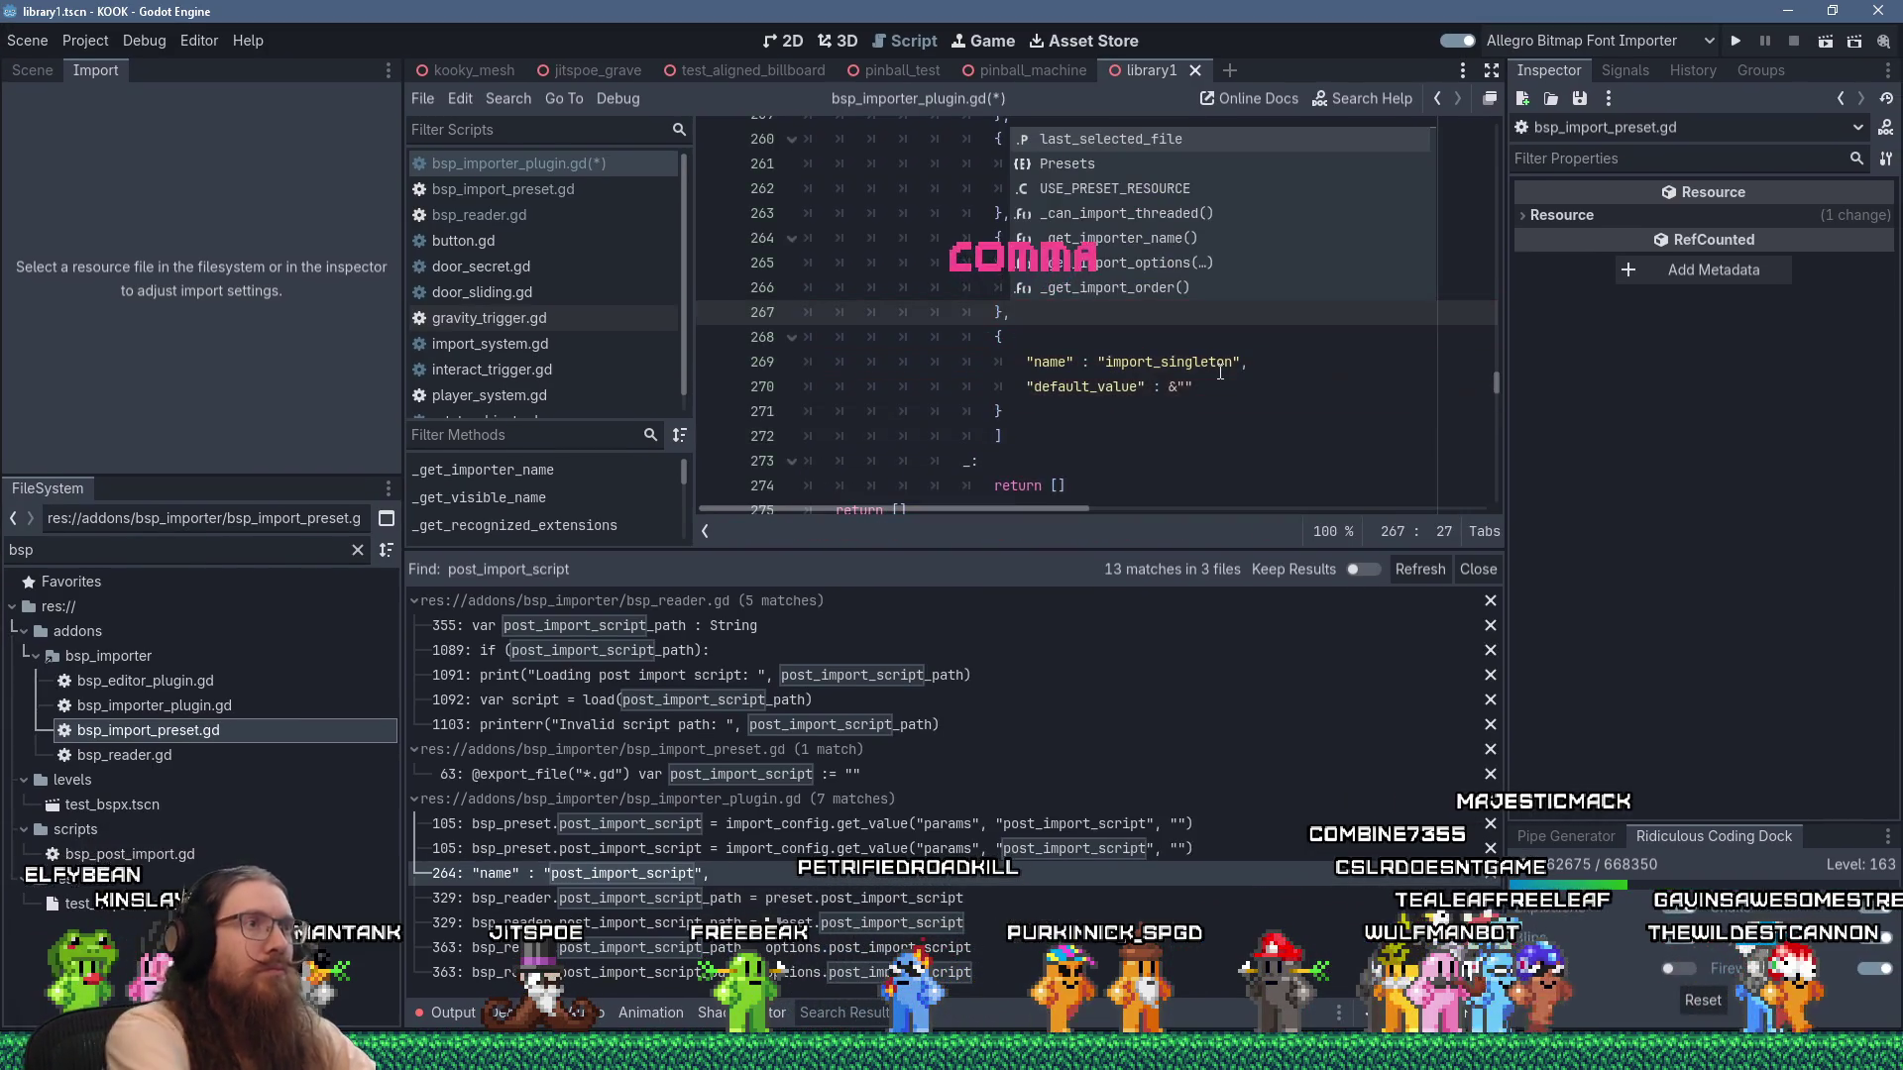
pyautogui.hotkey('ctrl', 's')
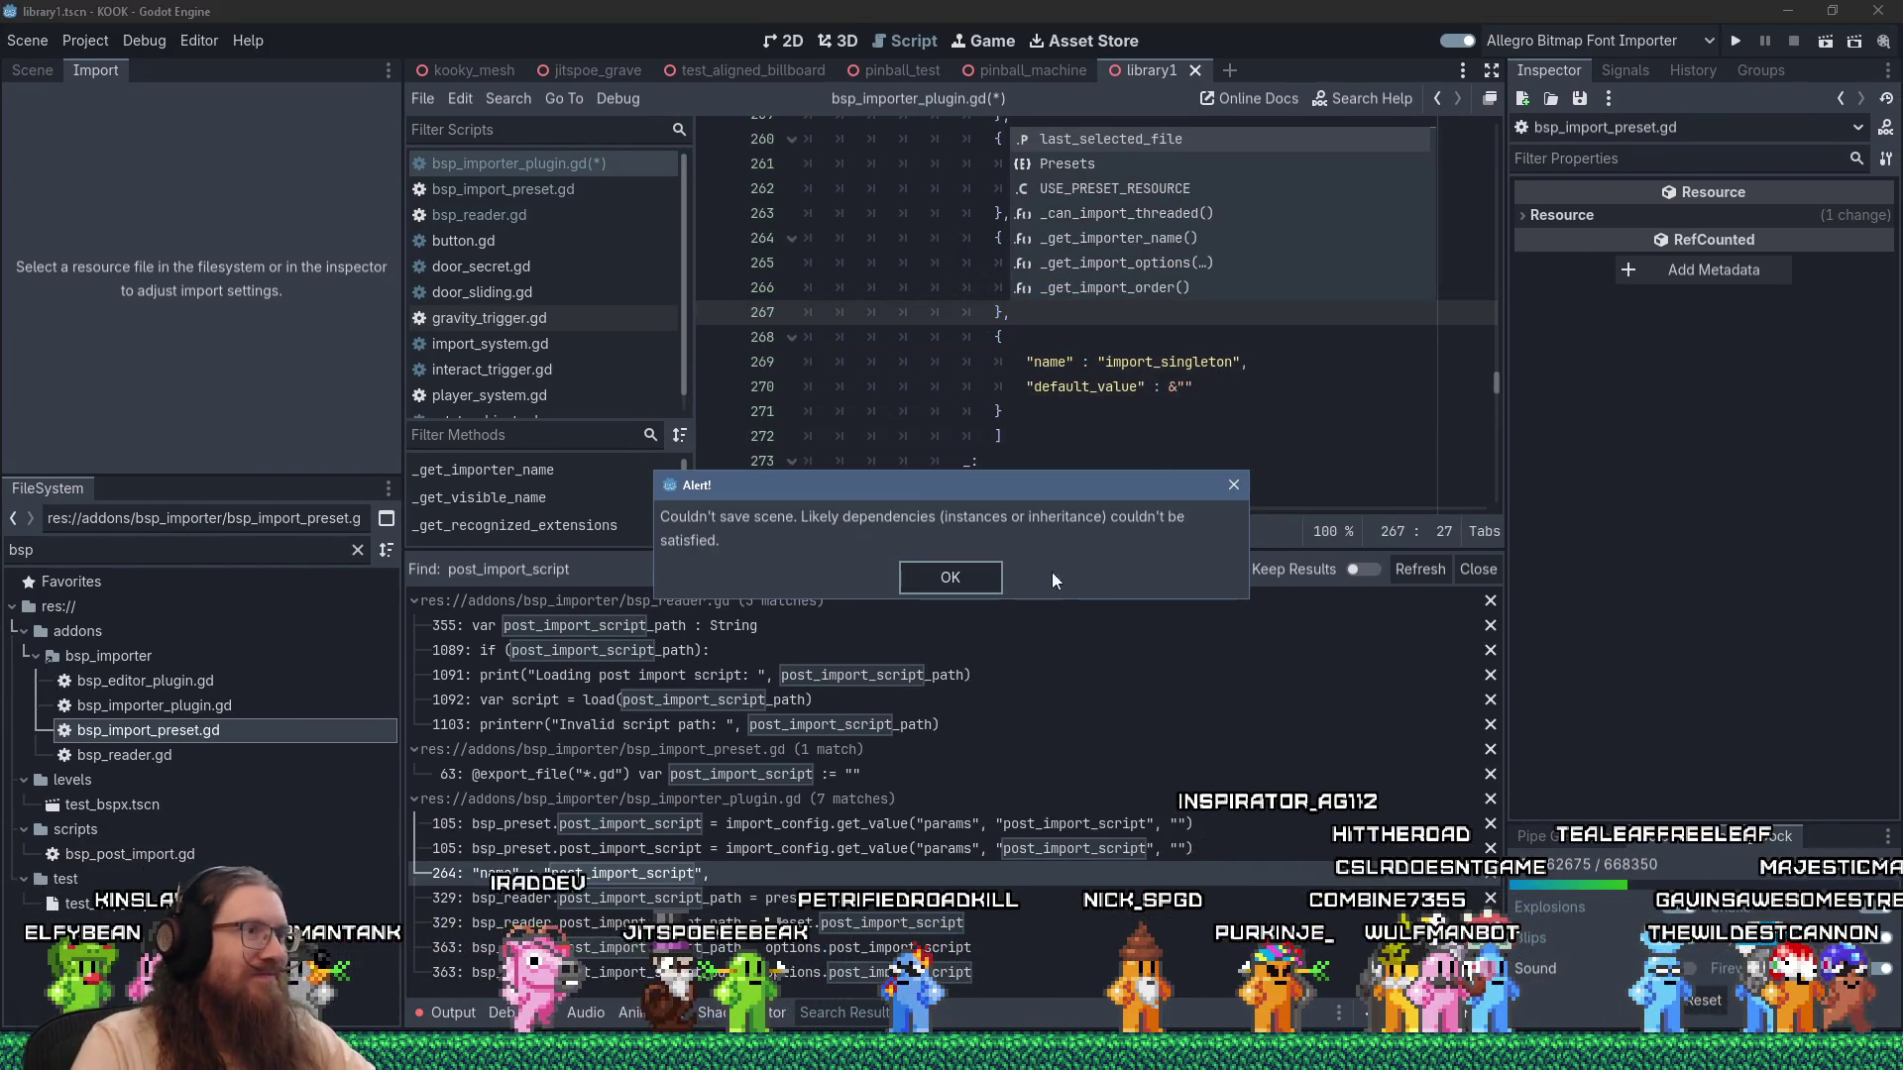
pyautogui.click(1233, 486)
pyautogui.click(615, 898)
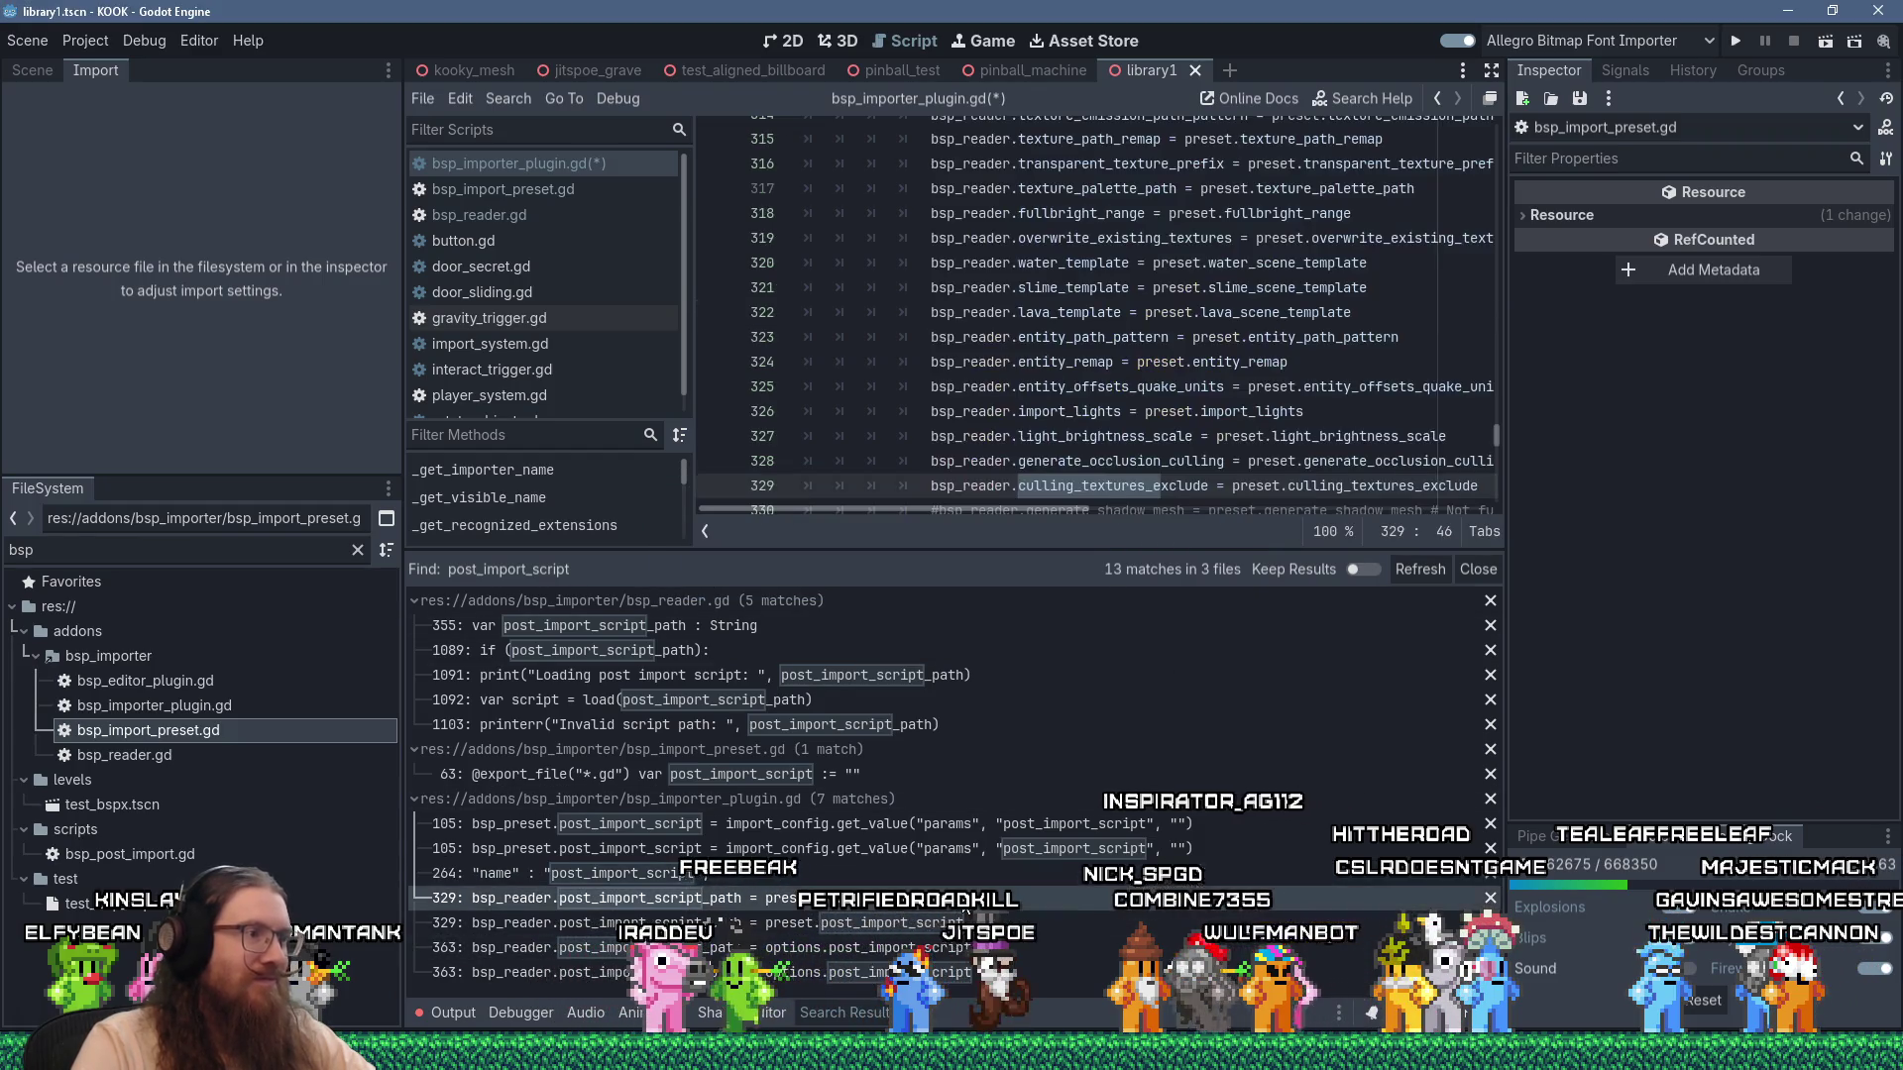
pyautogui.scroll(-2, 1090, 489)
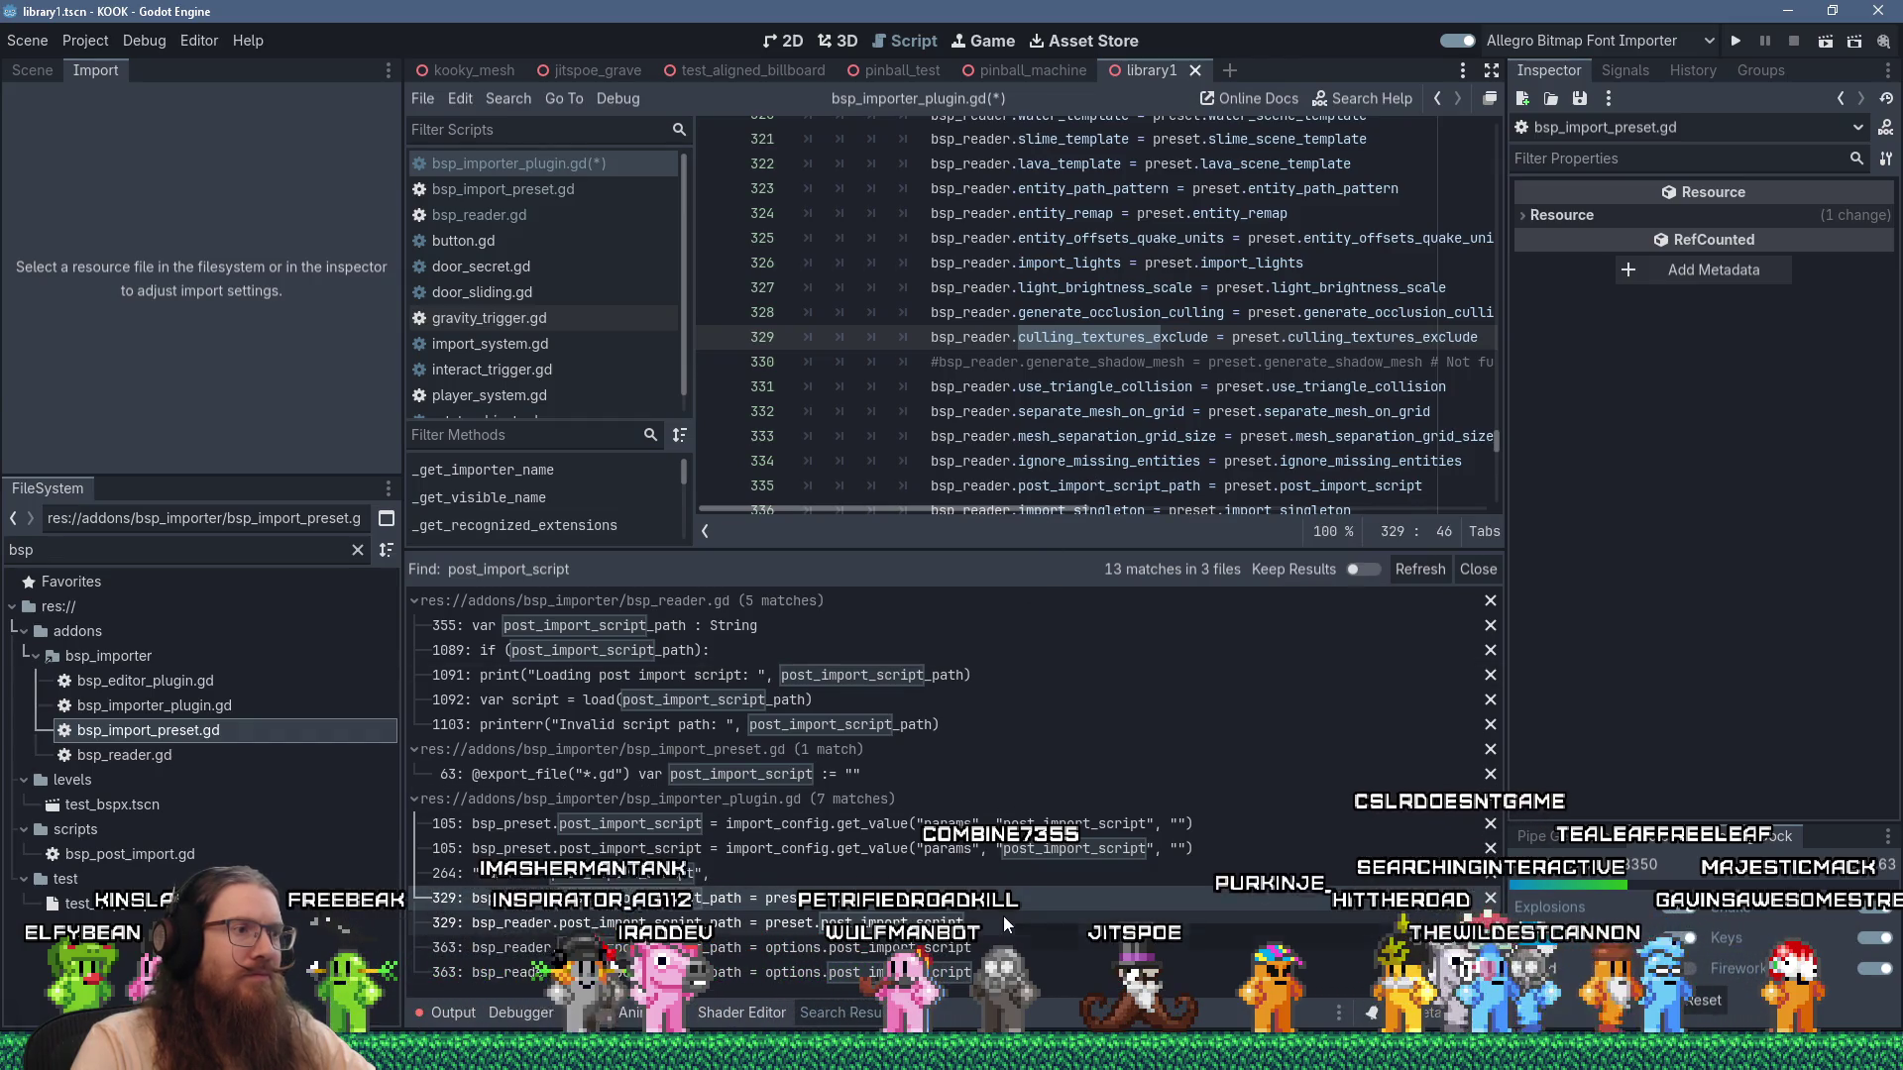
pyautogui.scroll(-4, 1100, 358)
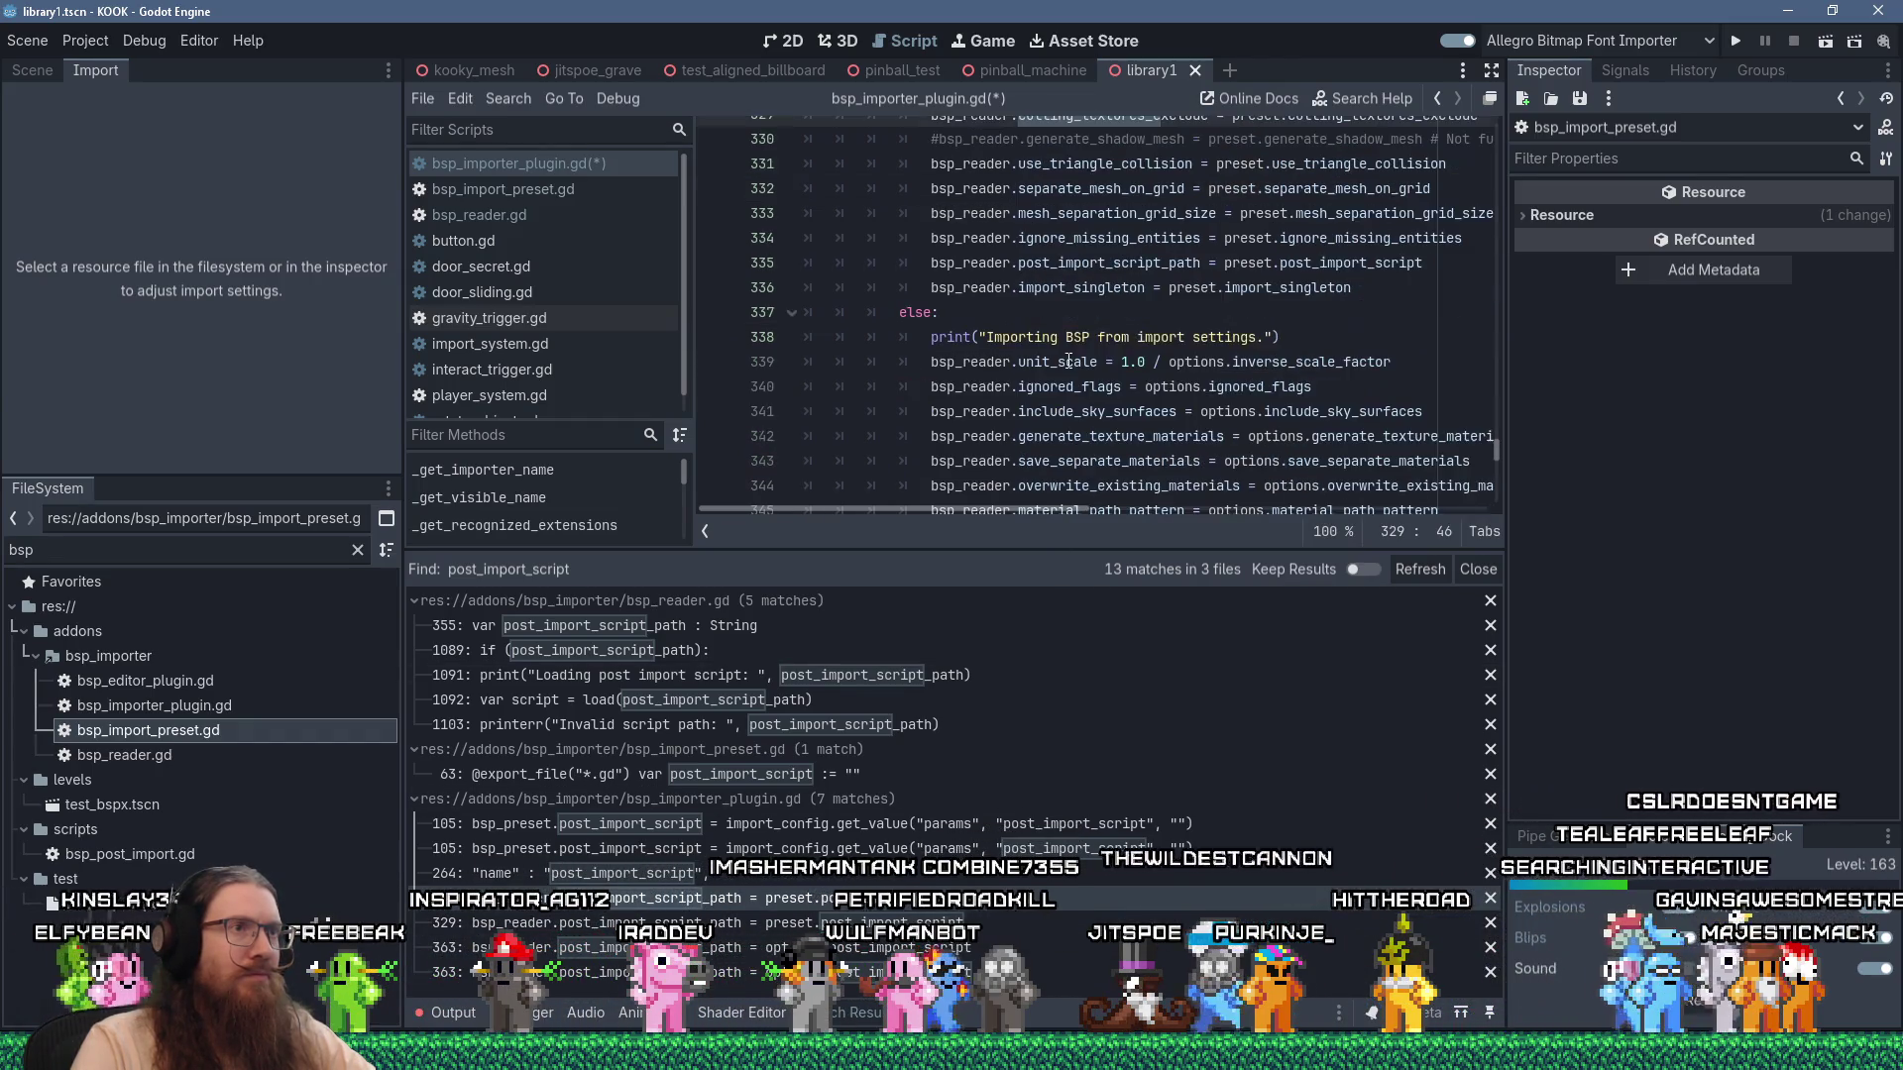
pyautogui.click(983, 923)
pyautogui.scroll(-12, 1114, 314)
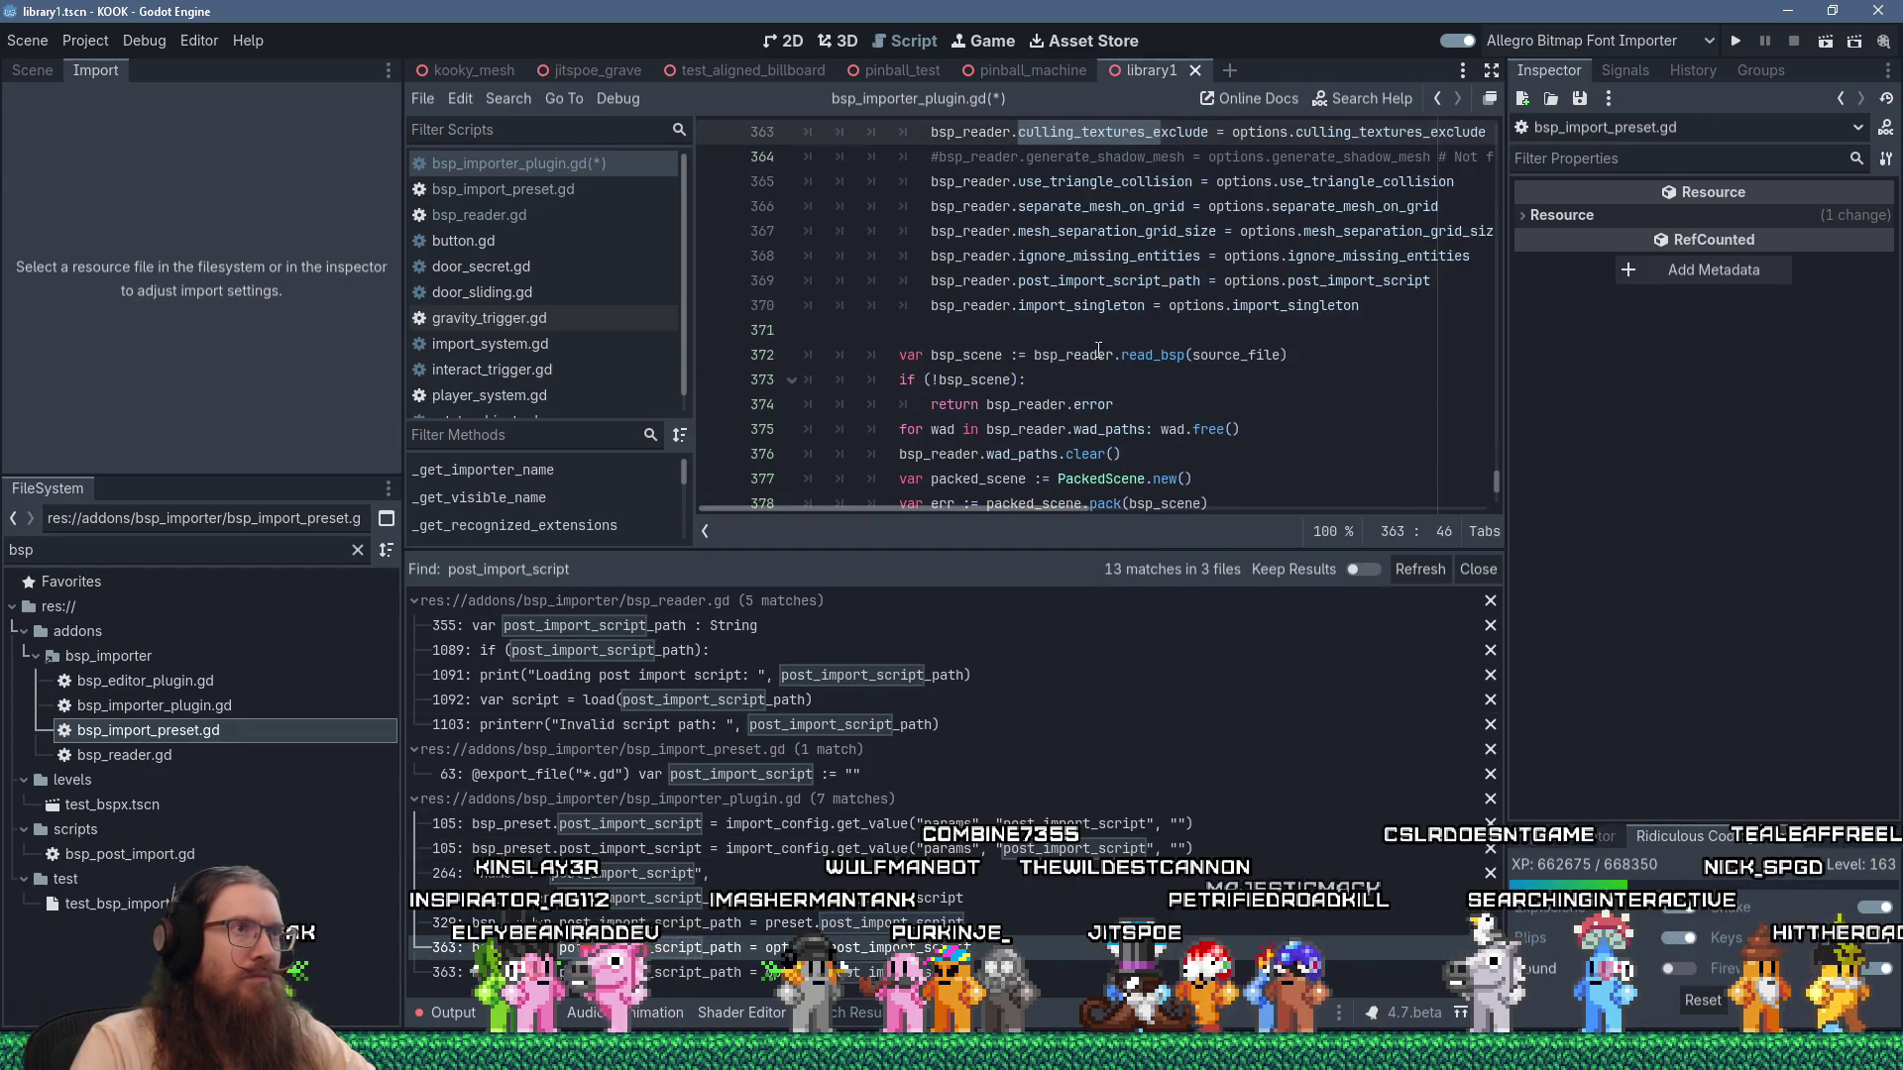
pyautogui.click(991, 973)
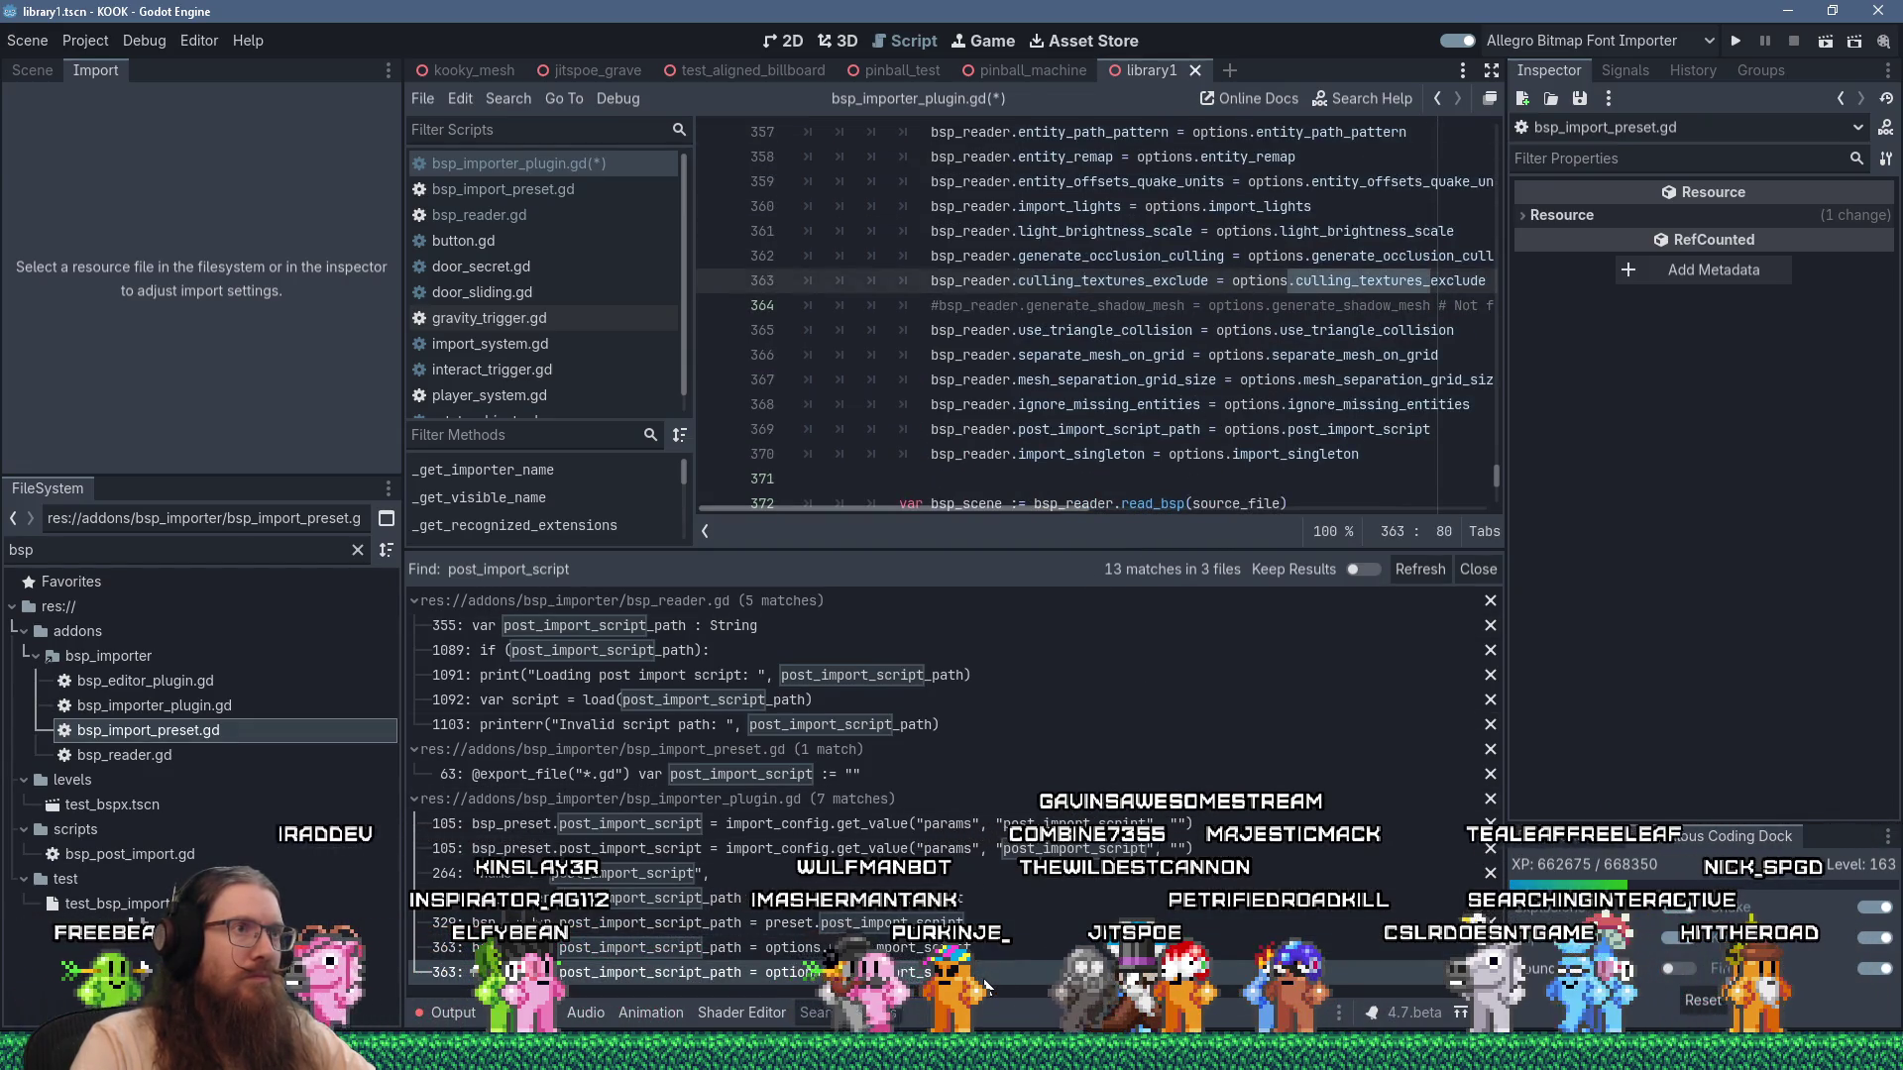
pyautogui.click(991, 950)
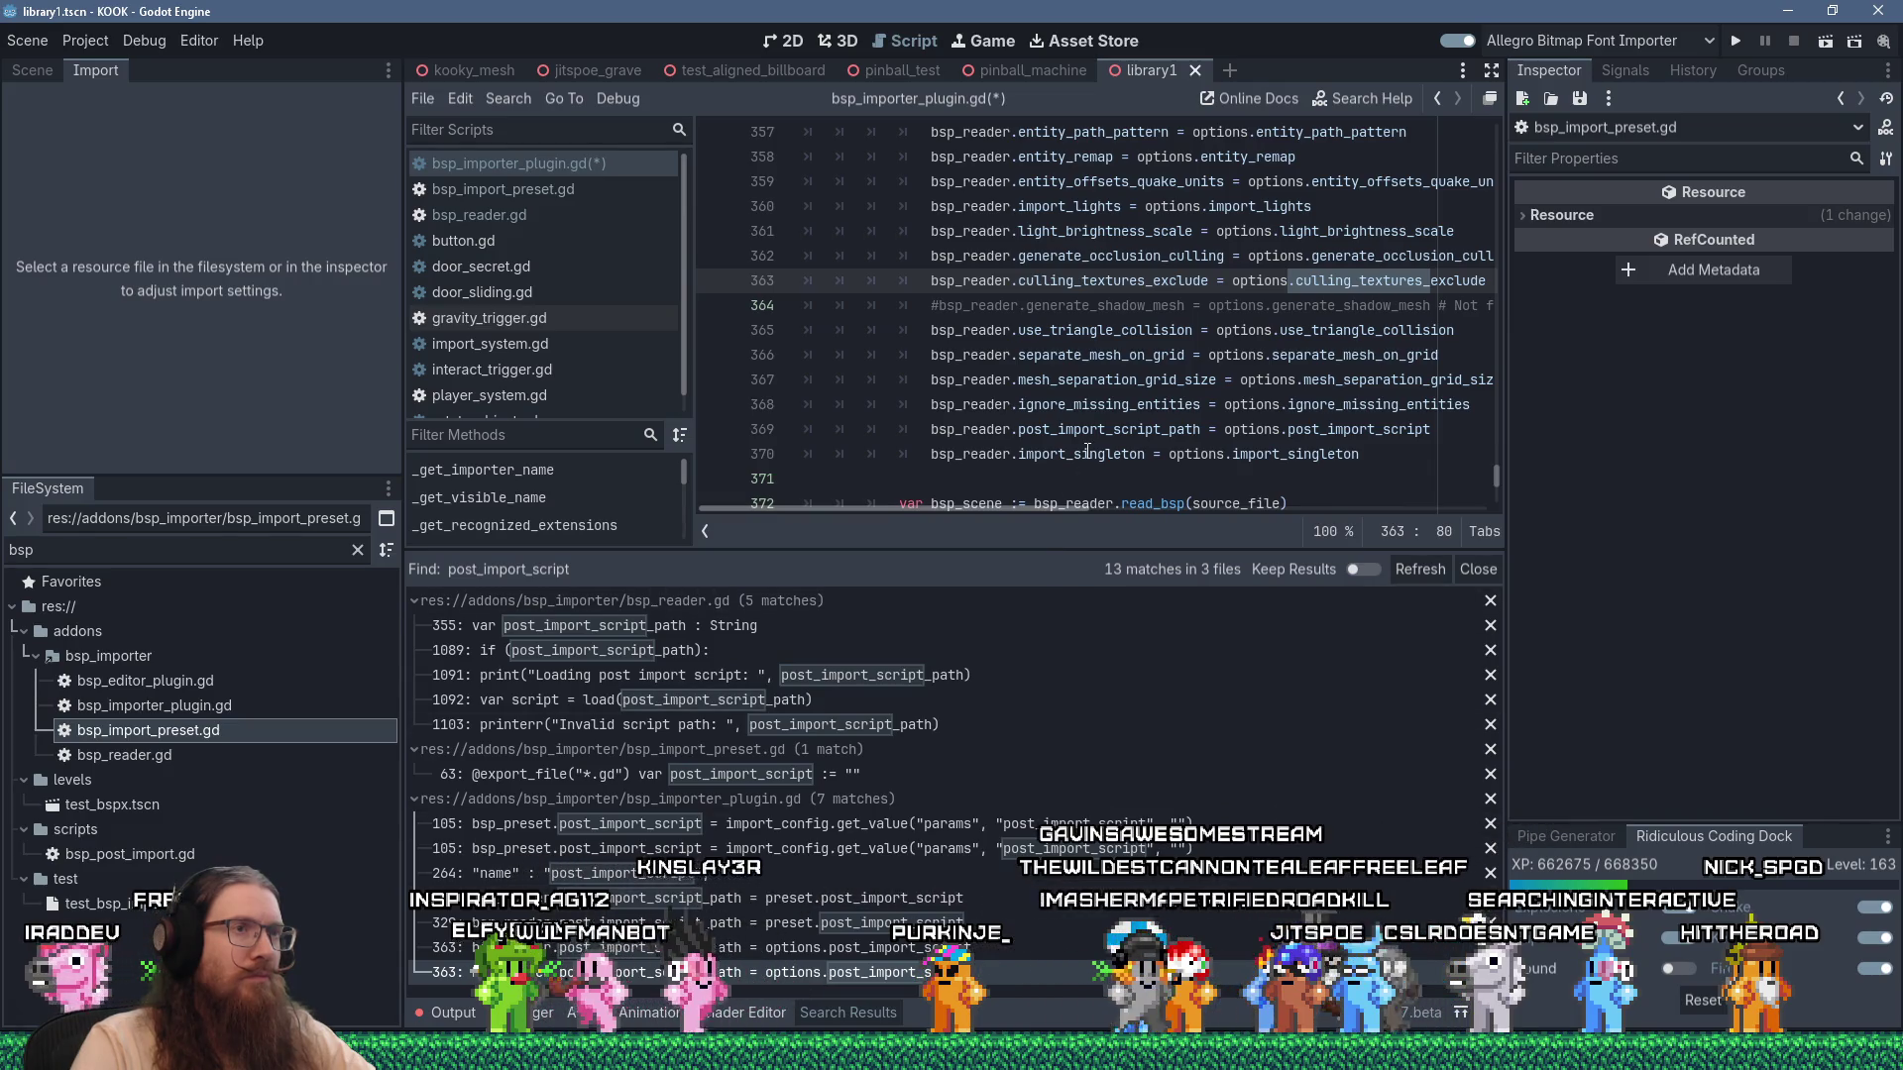
pyautogui.scroll(-4, 1056, 505)
pyautogui.scroll(2, 1021, 511)
pyautogui.click(1086, 354)
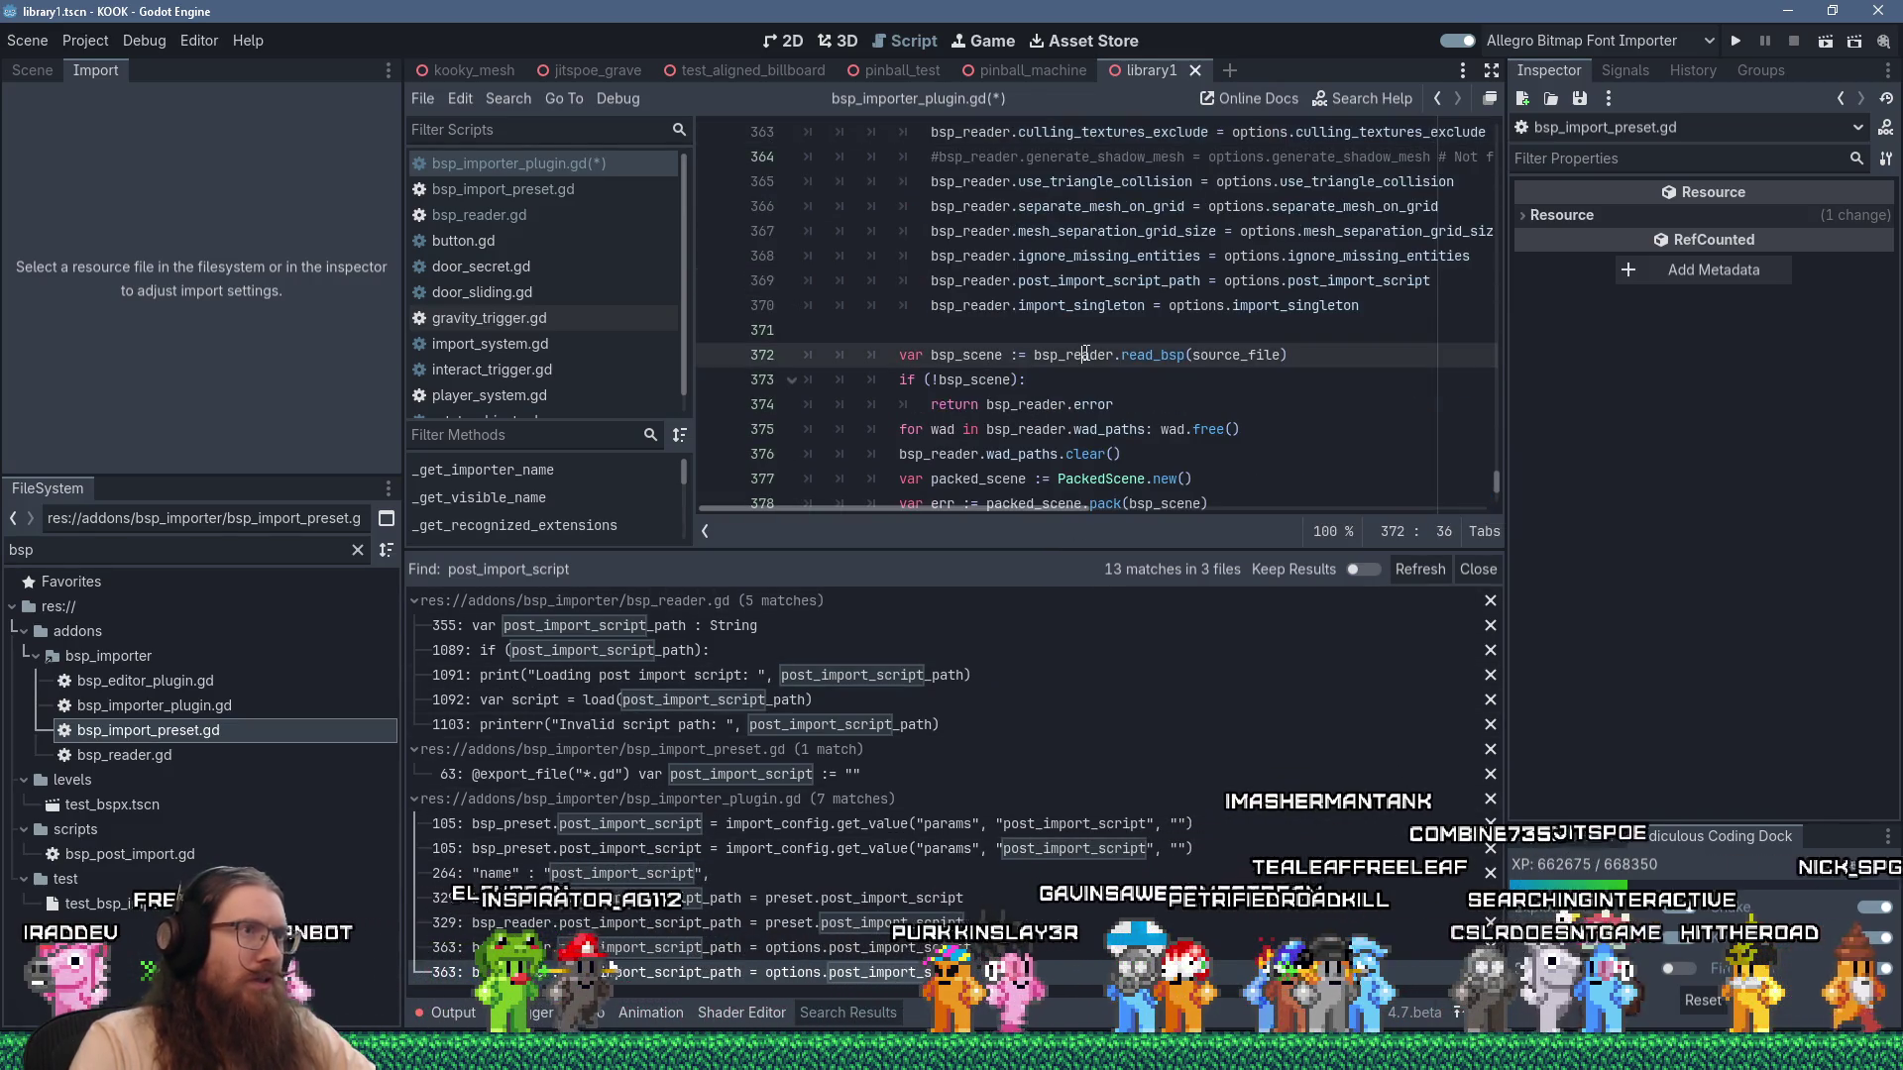
pyautogui.hotkey('ctrl', 's')
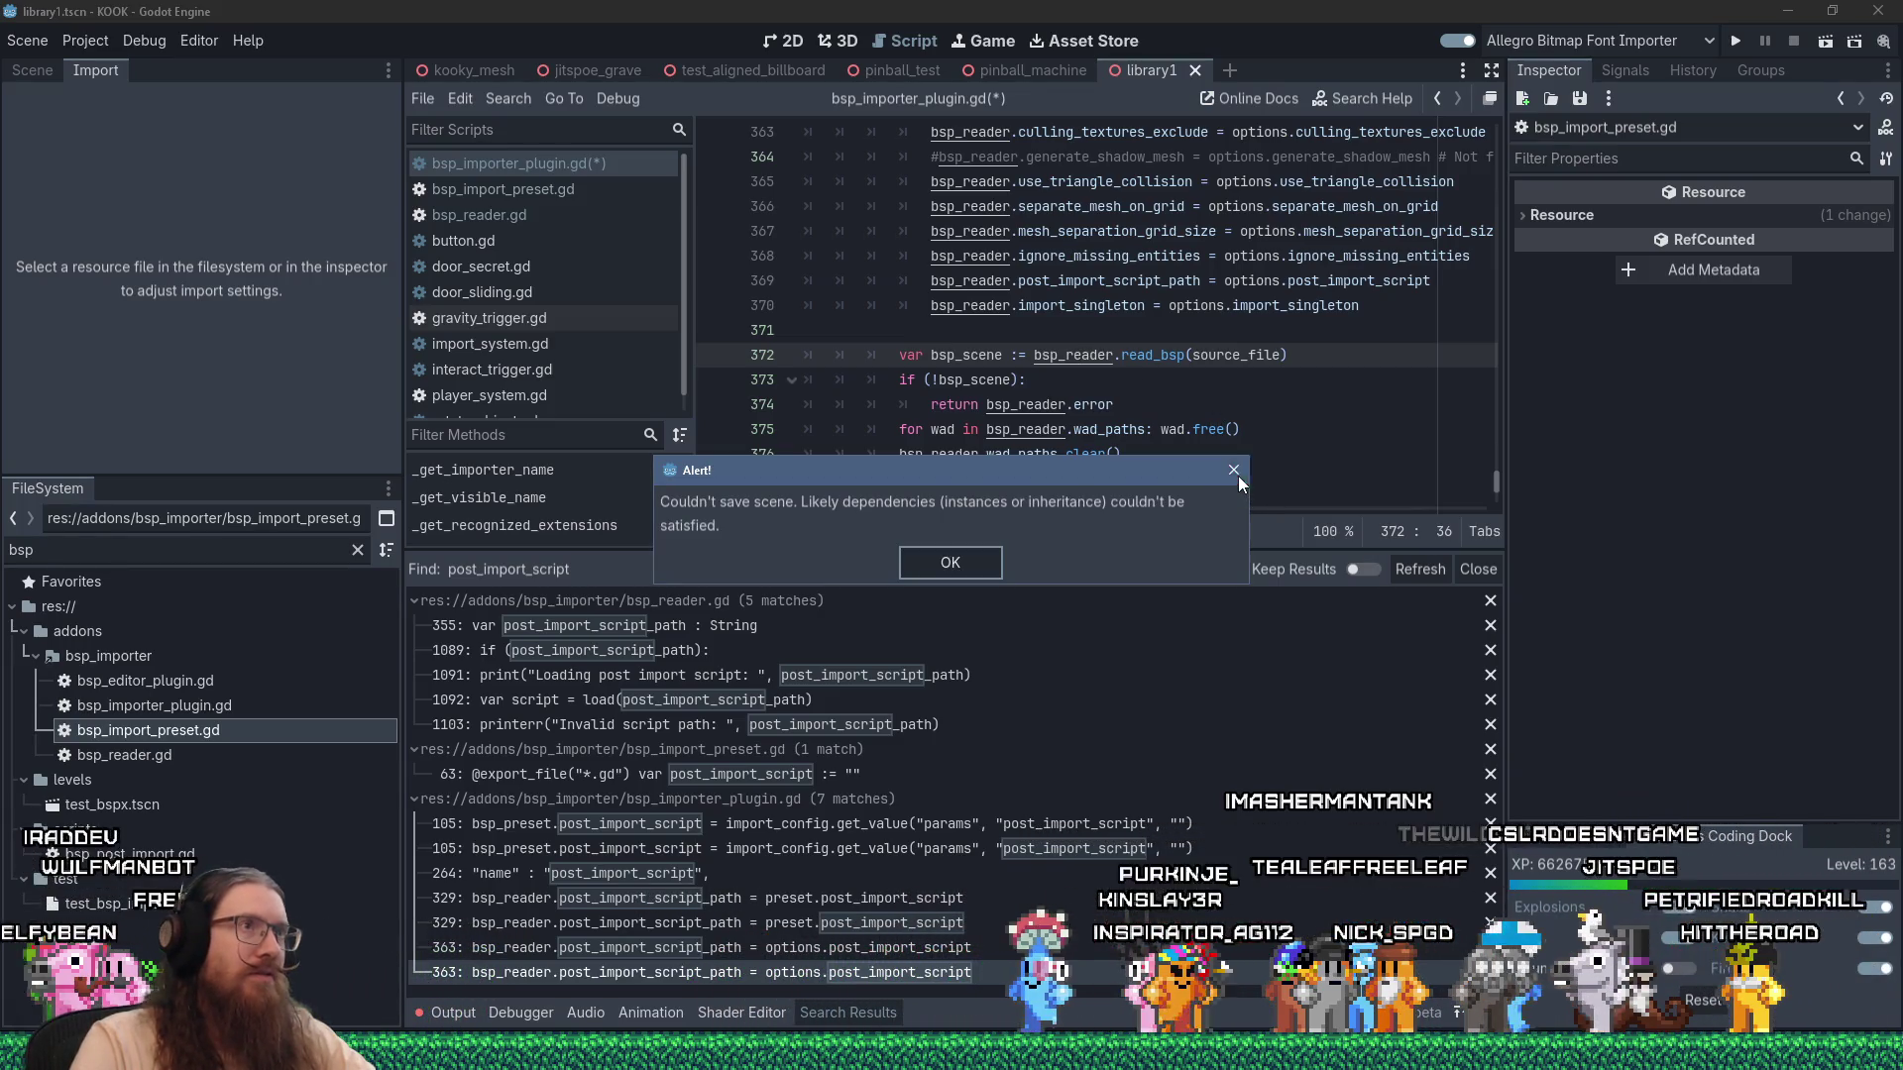
pyautogui.click(1239, 475)
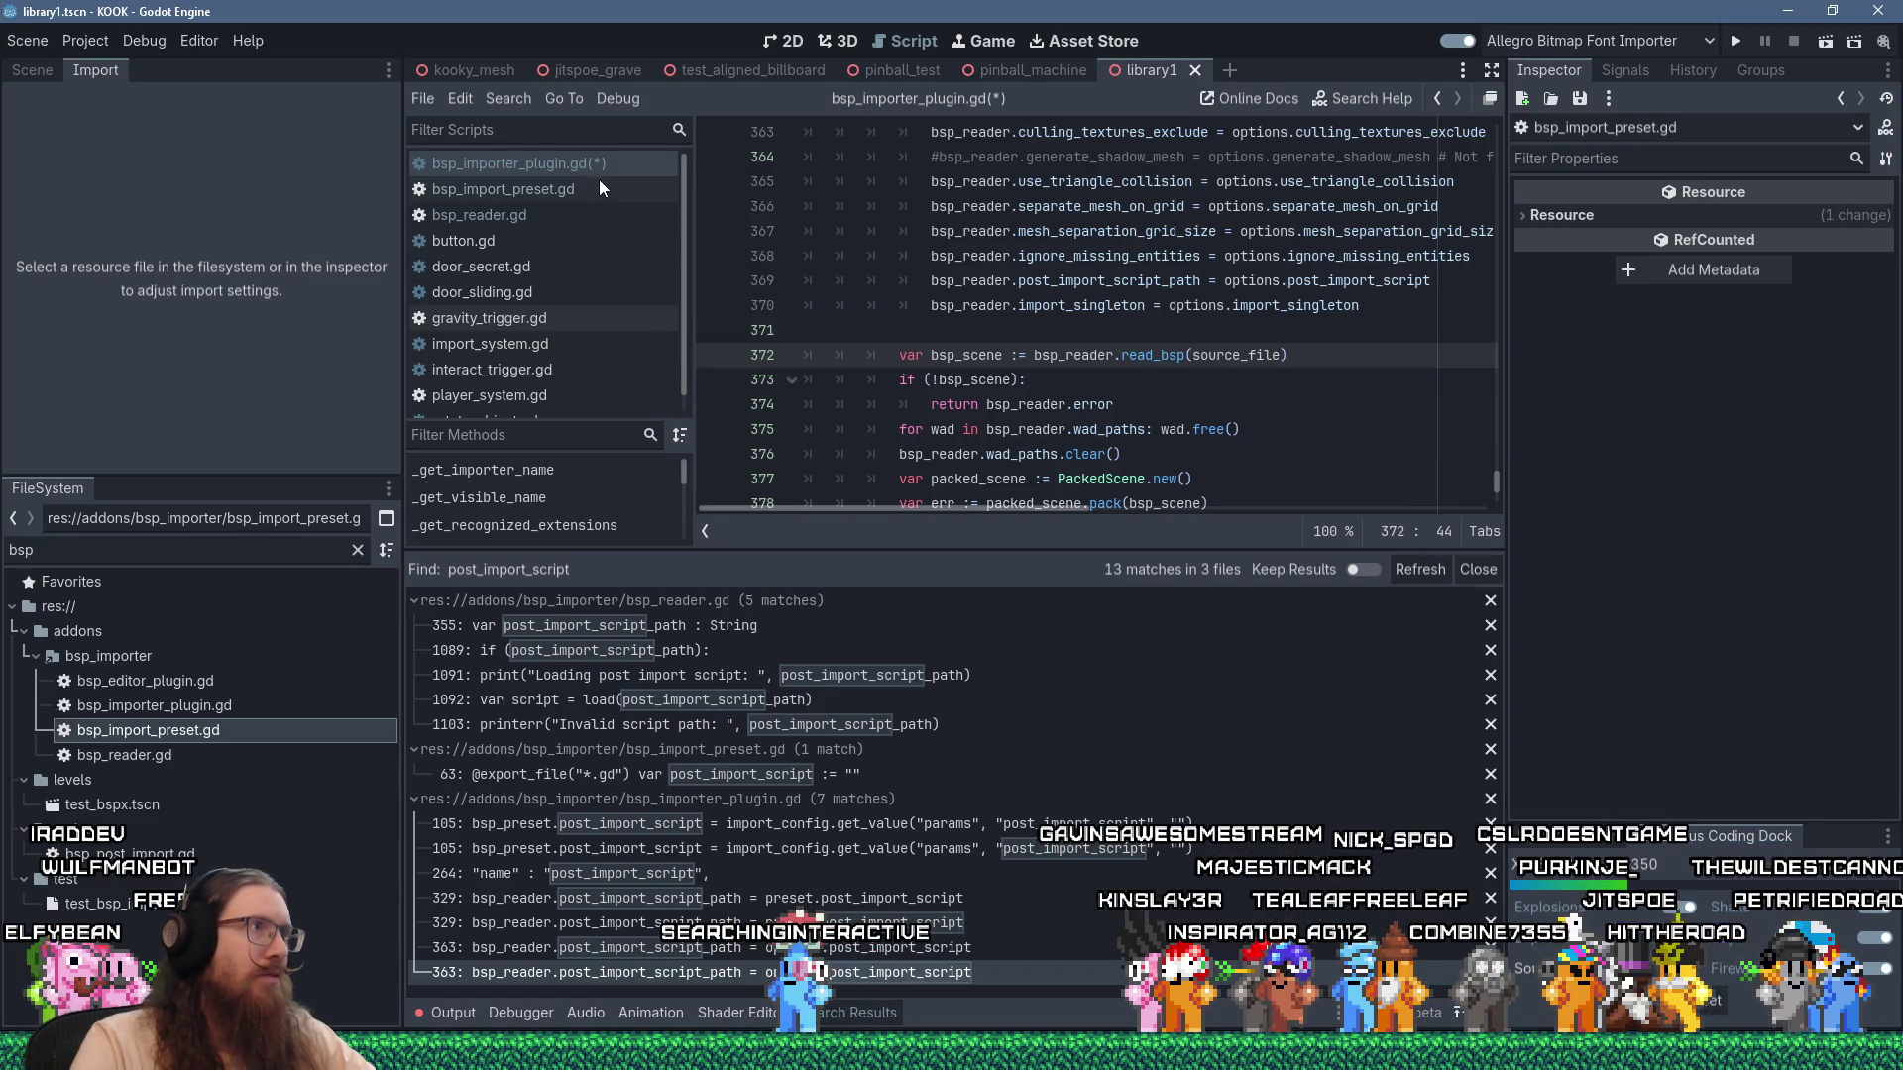
pyautogui.click(945, 230)
pyautogui.hotkey('ctrl', 's')
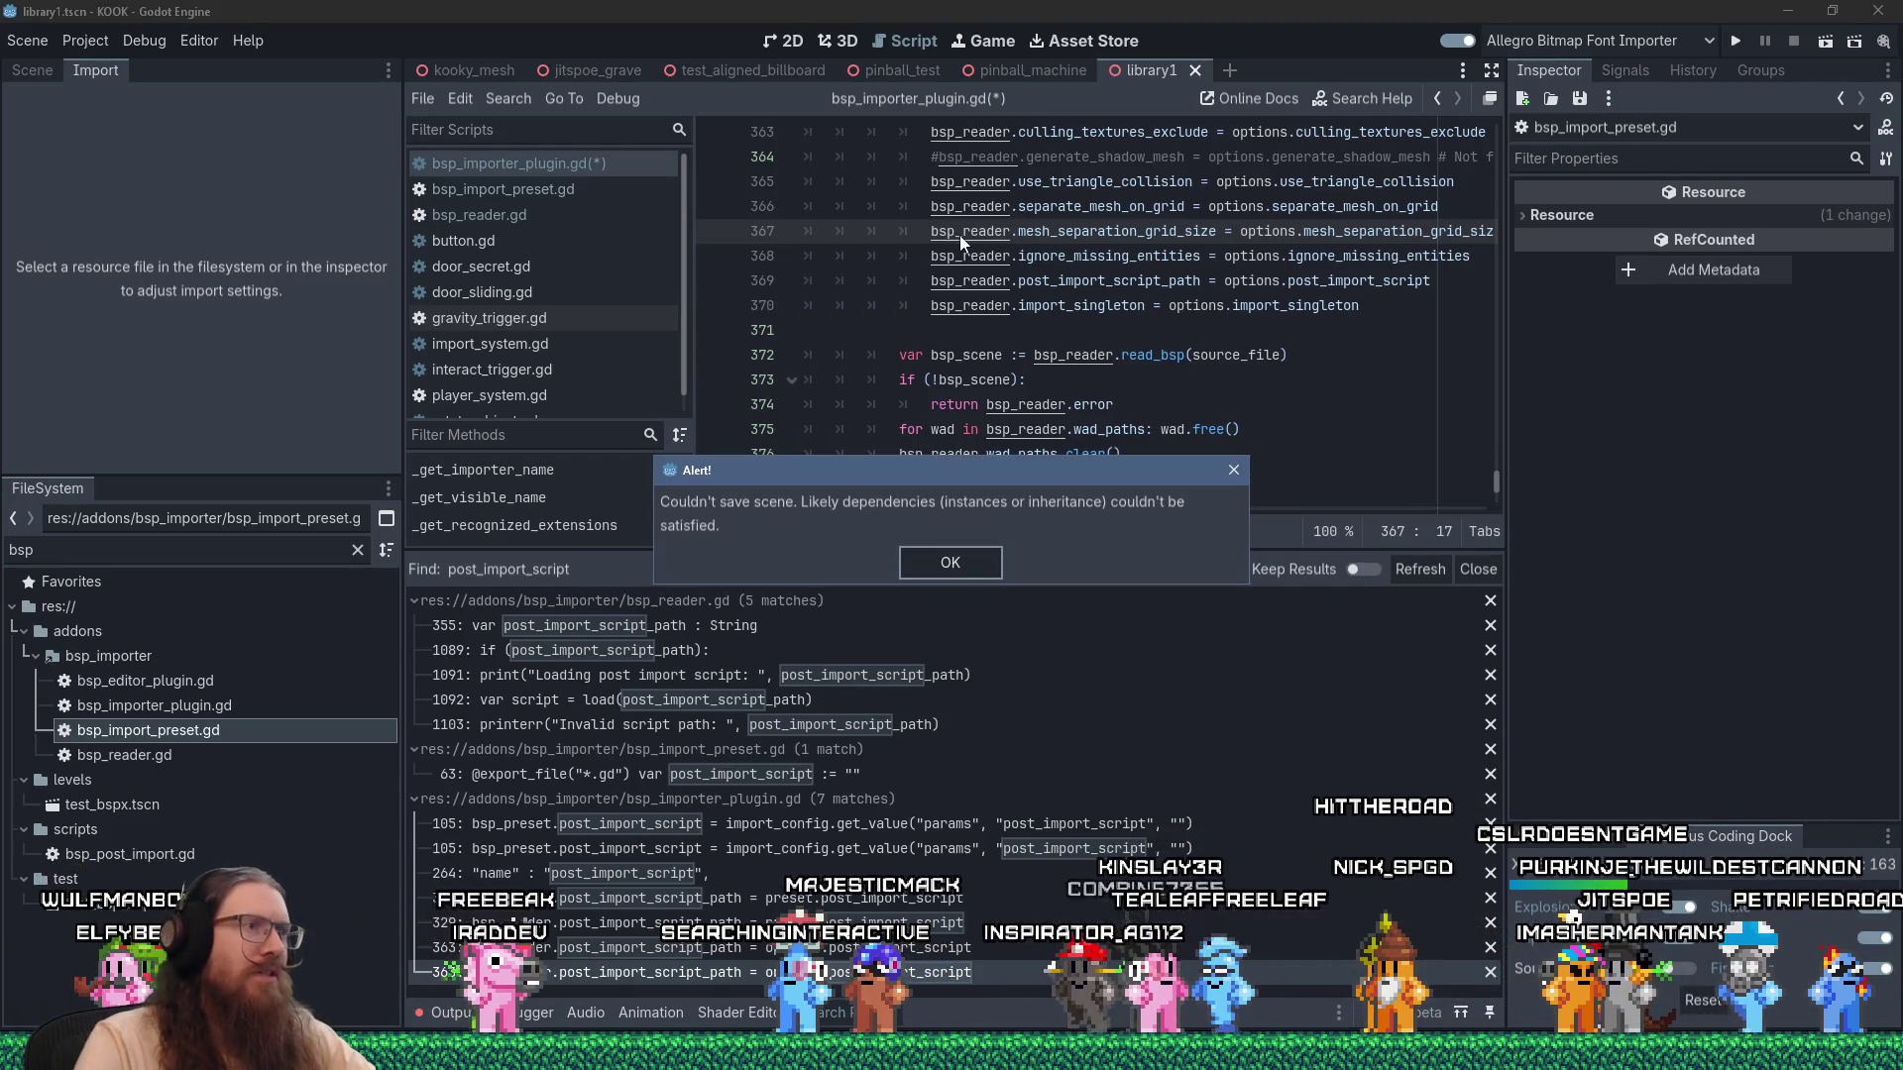
pyautogui.press('Return')
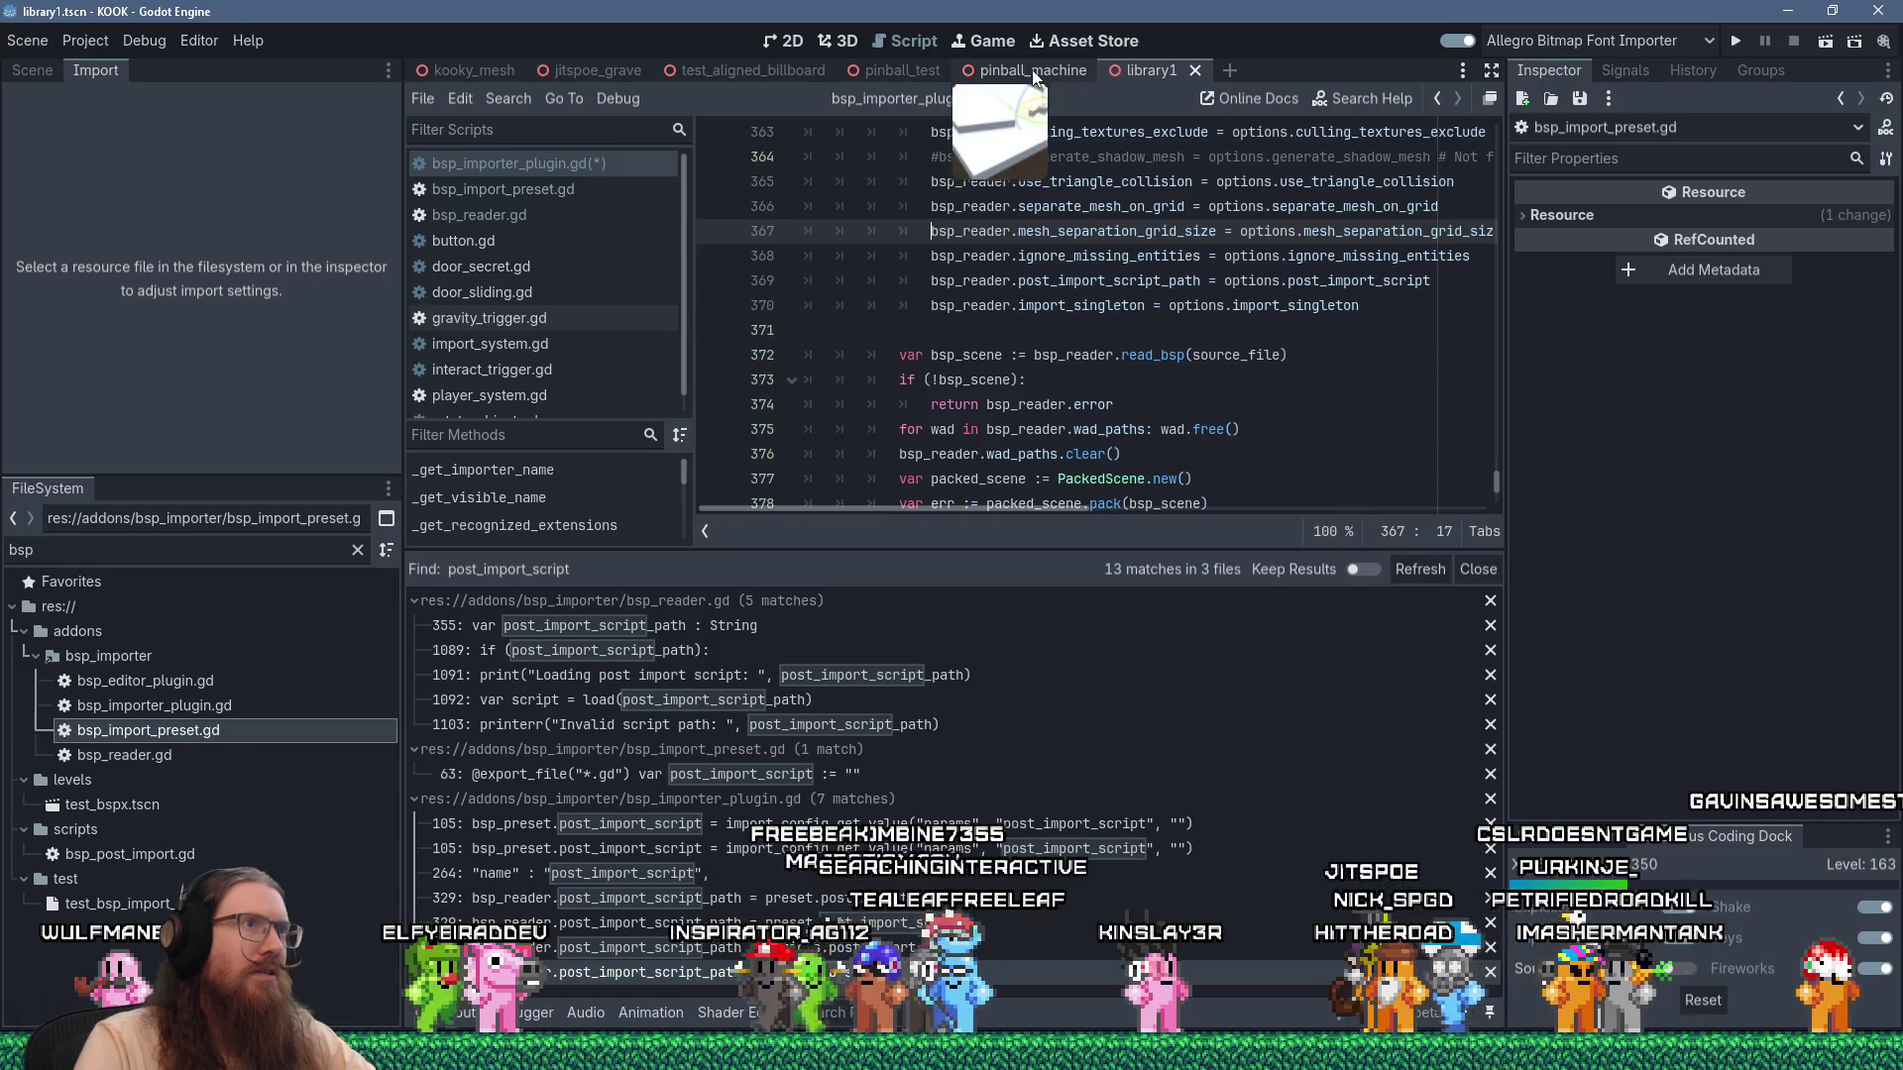
# Switch to the pinball_machine scene and save bsp_importer_plugin.gd with Ctrl+S.
pyautogui.click(1032, 70)
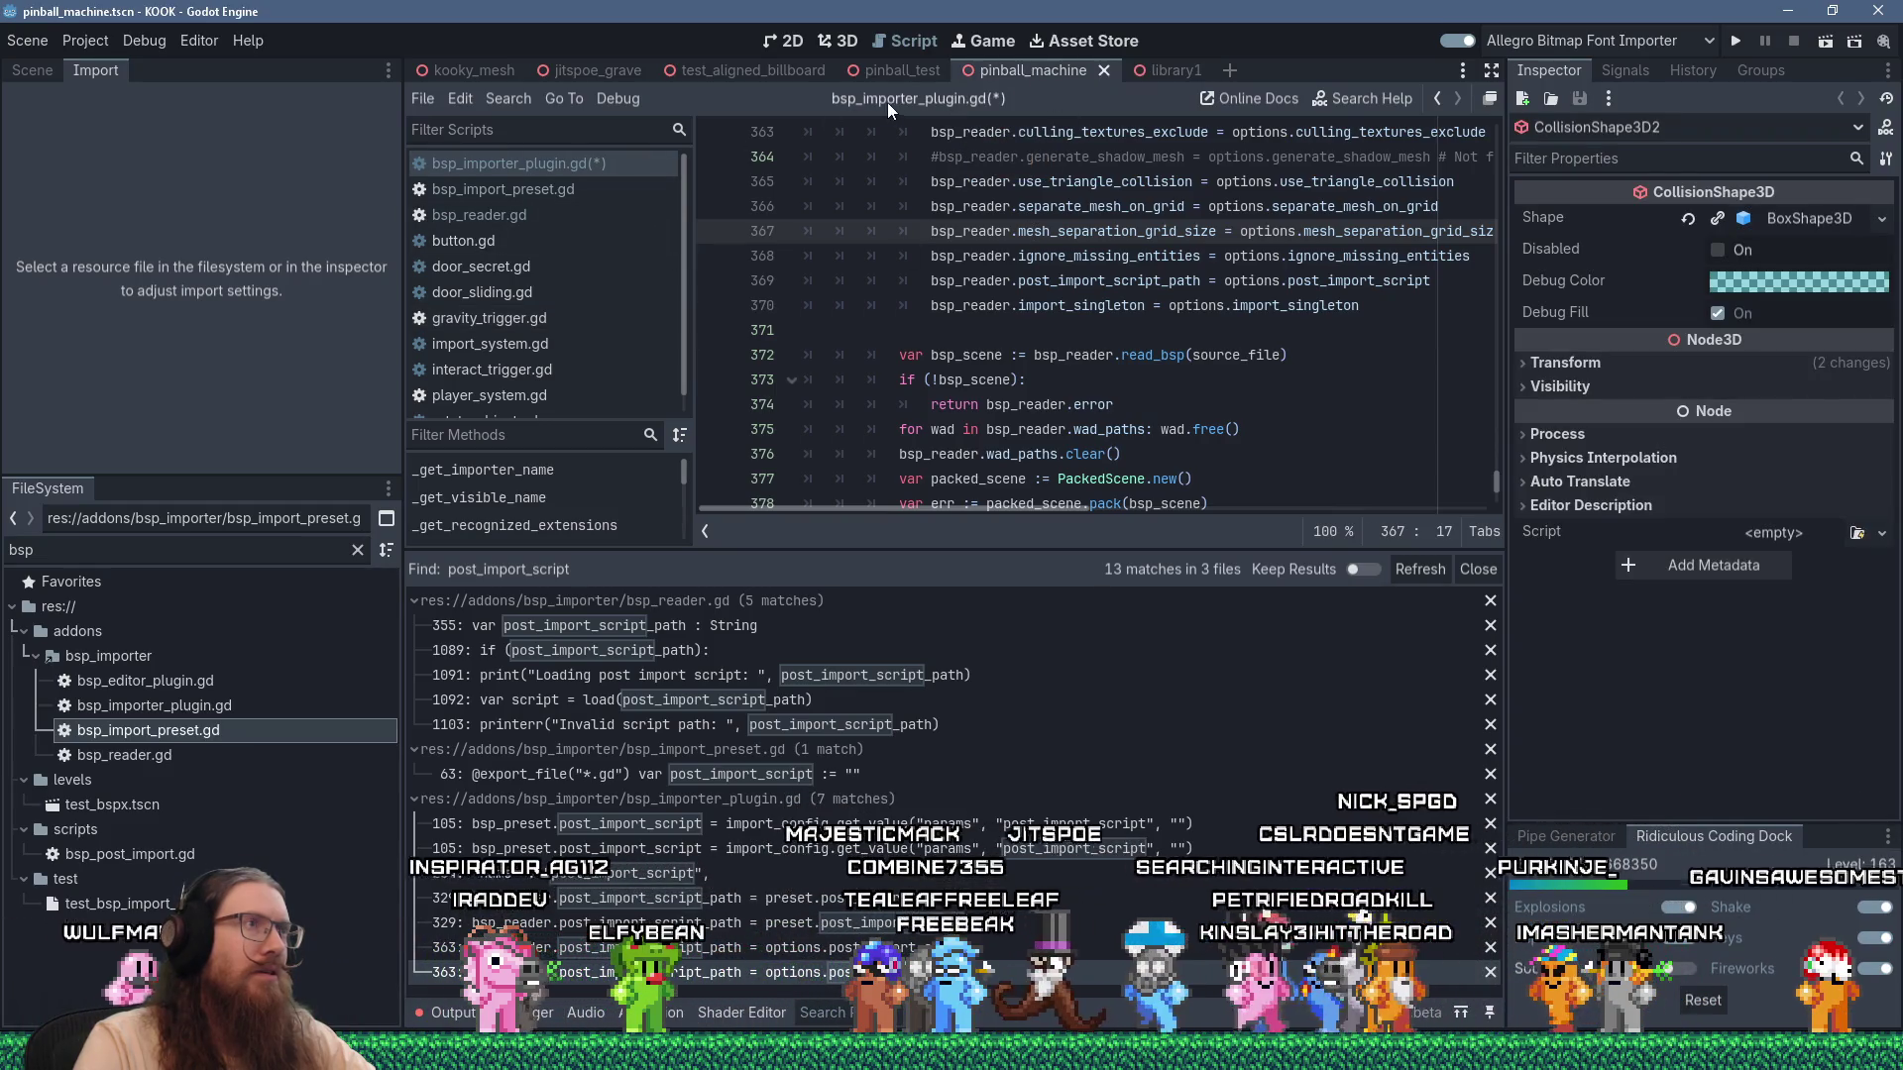
pyautogui.hotkey('ctrl', 's')
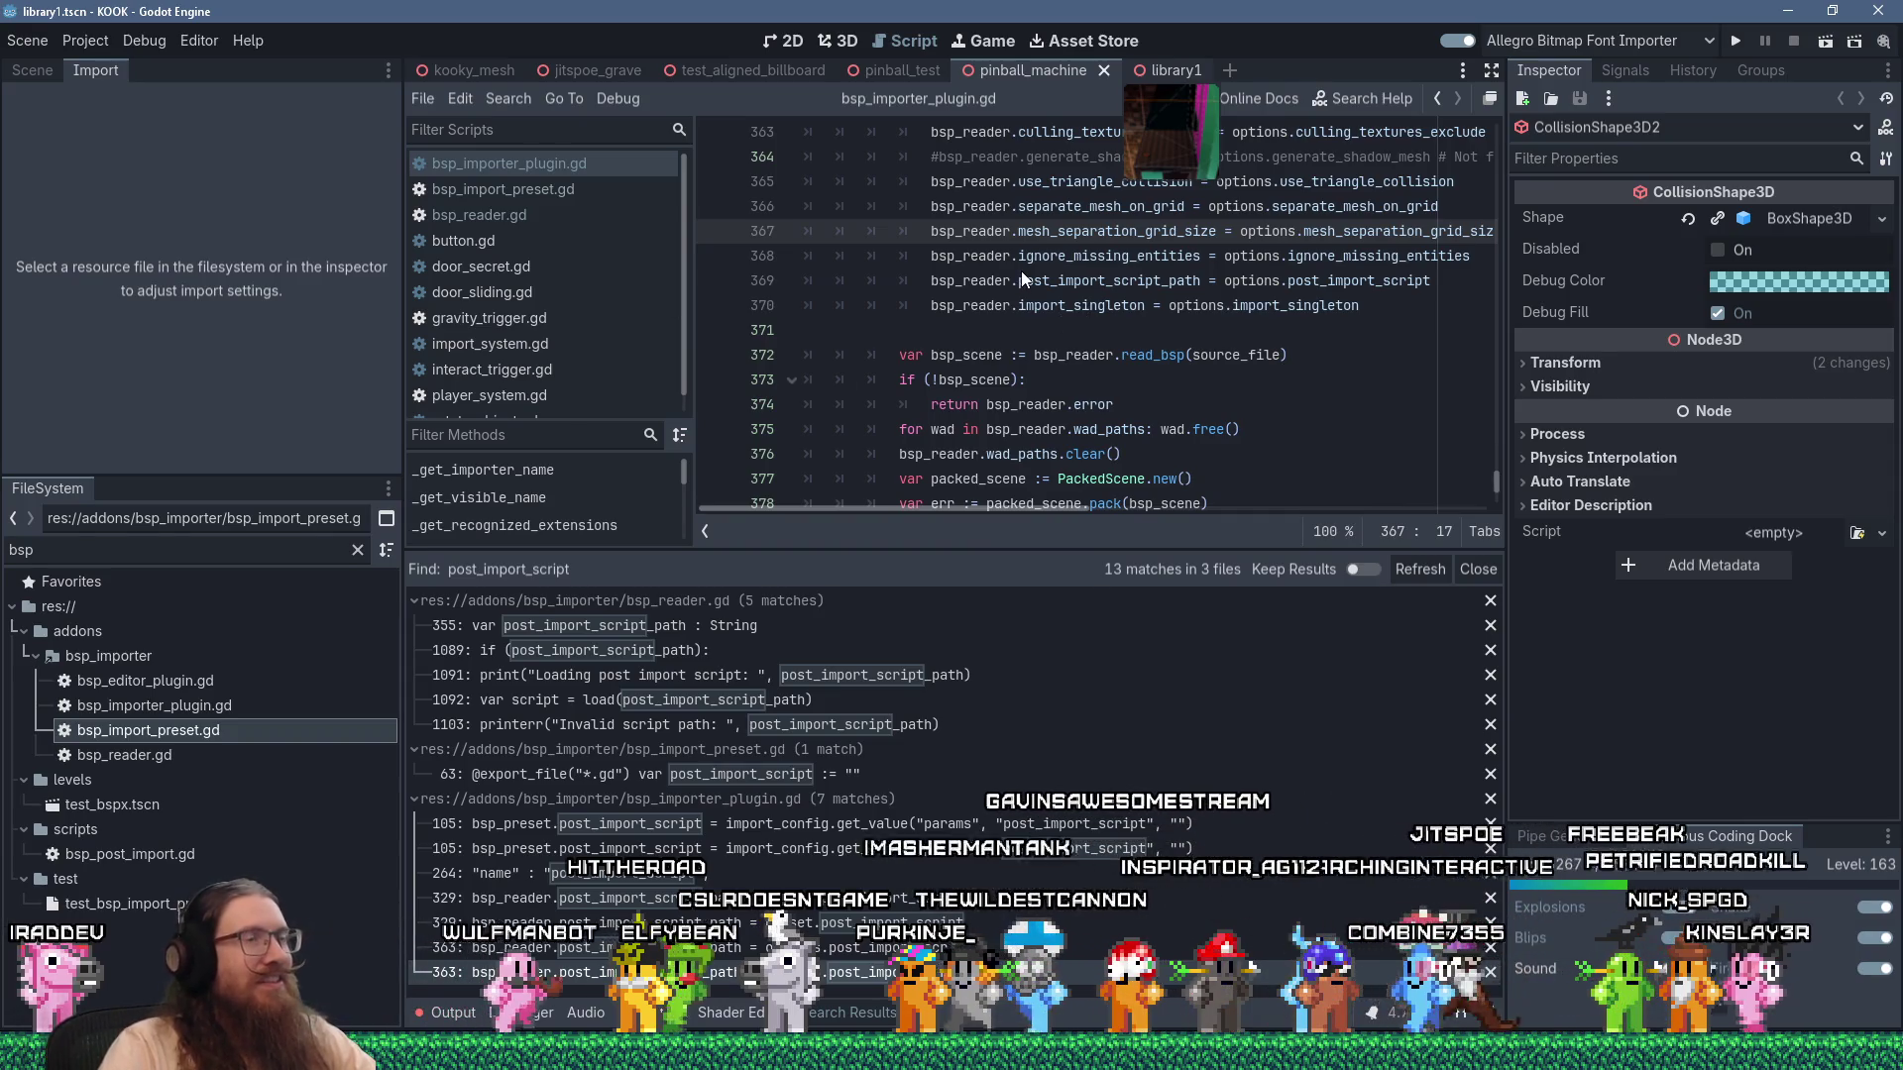
pyautogui.scroll(-1, 613, 235)
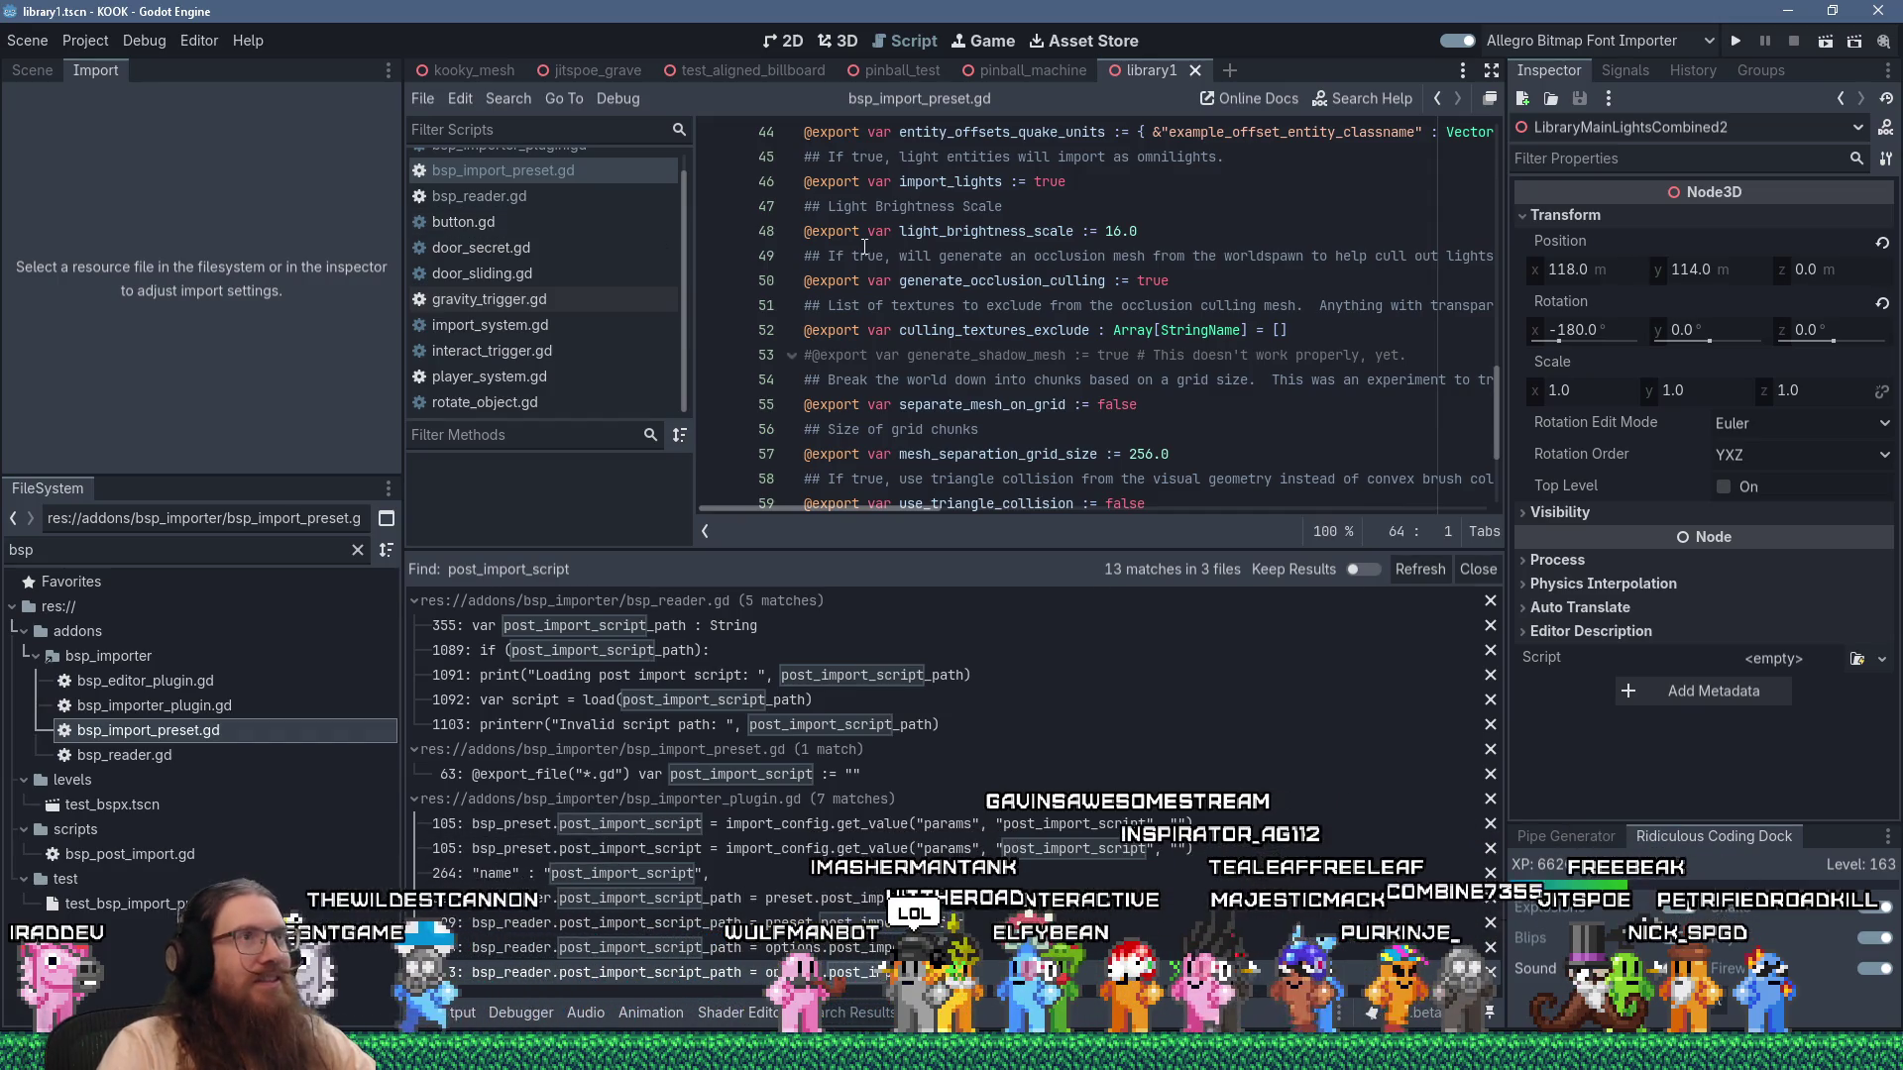
# Open bsp_reader.gd and select the import_singleton declaration on line 356.
pyautogui.scroll(5, 864, 248)
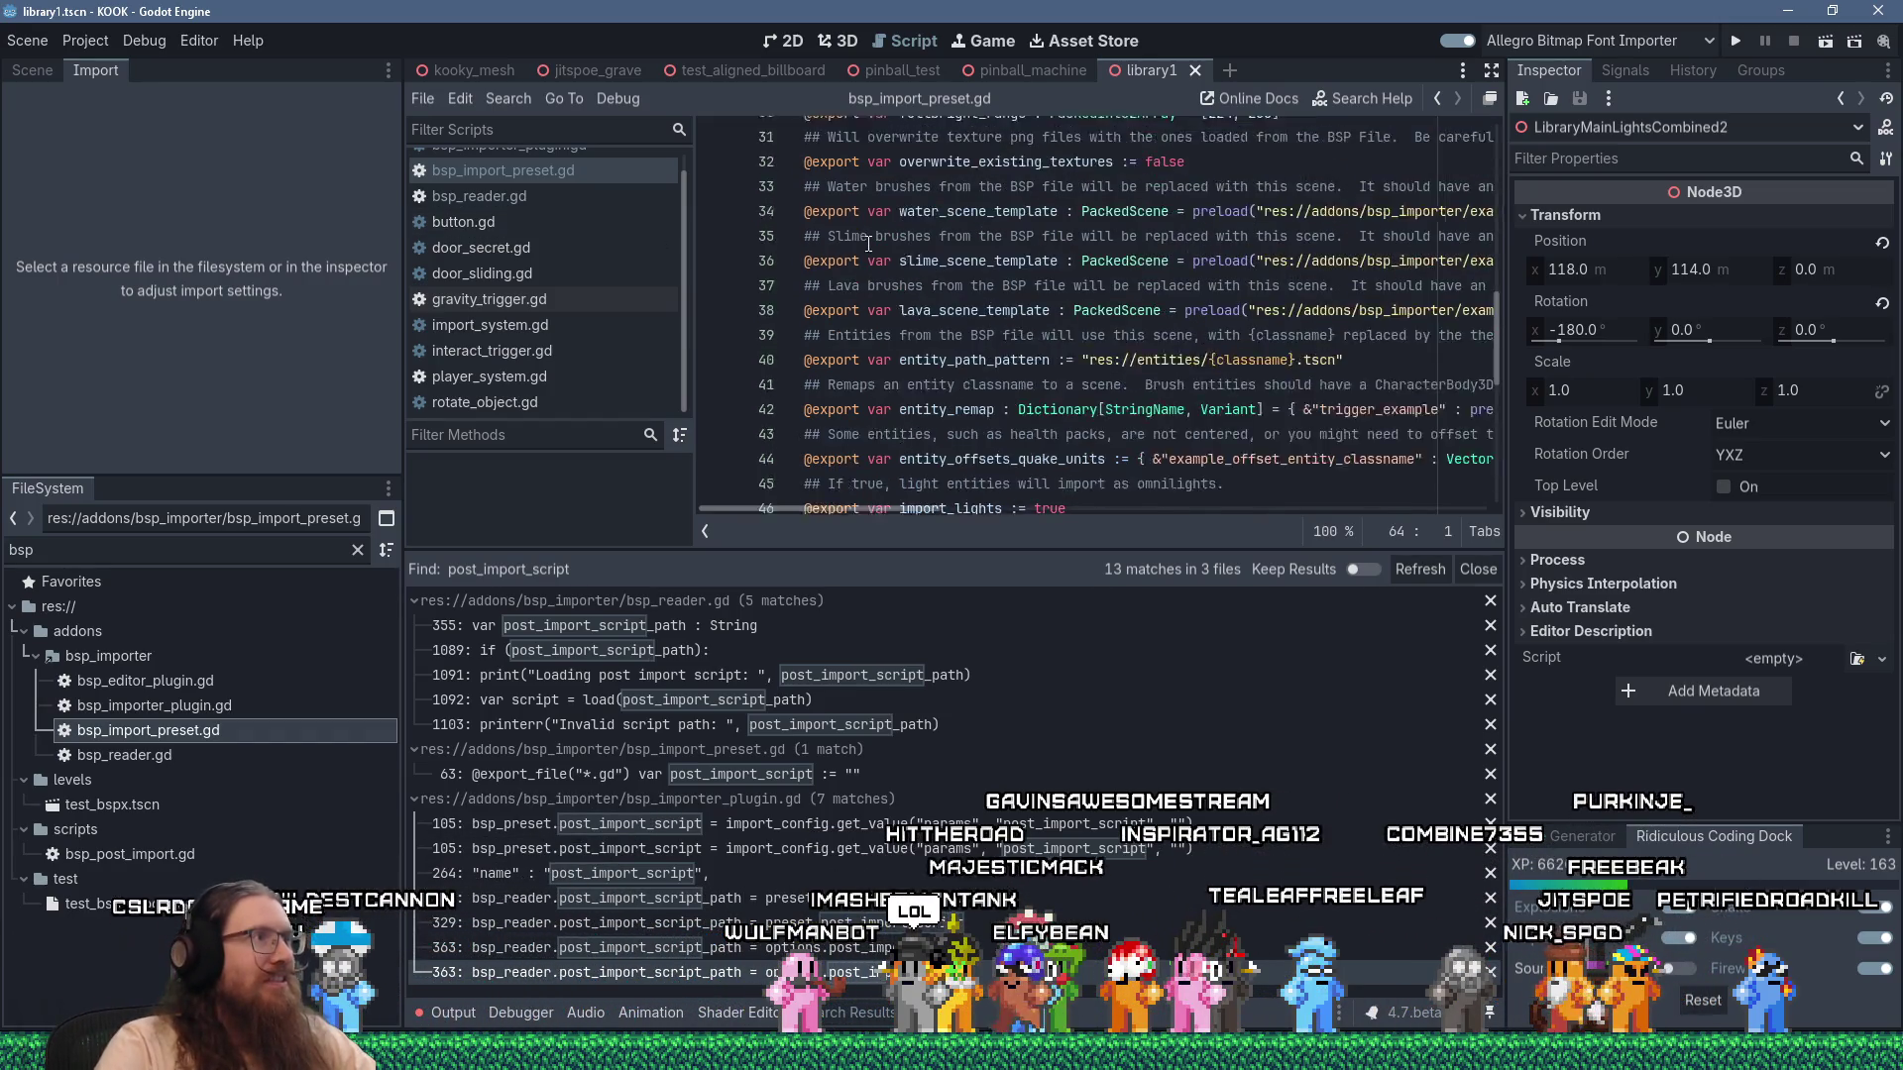
pyautogui.scroll(5, 1153, 397)
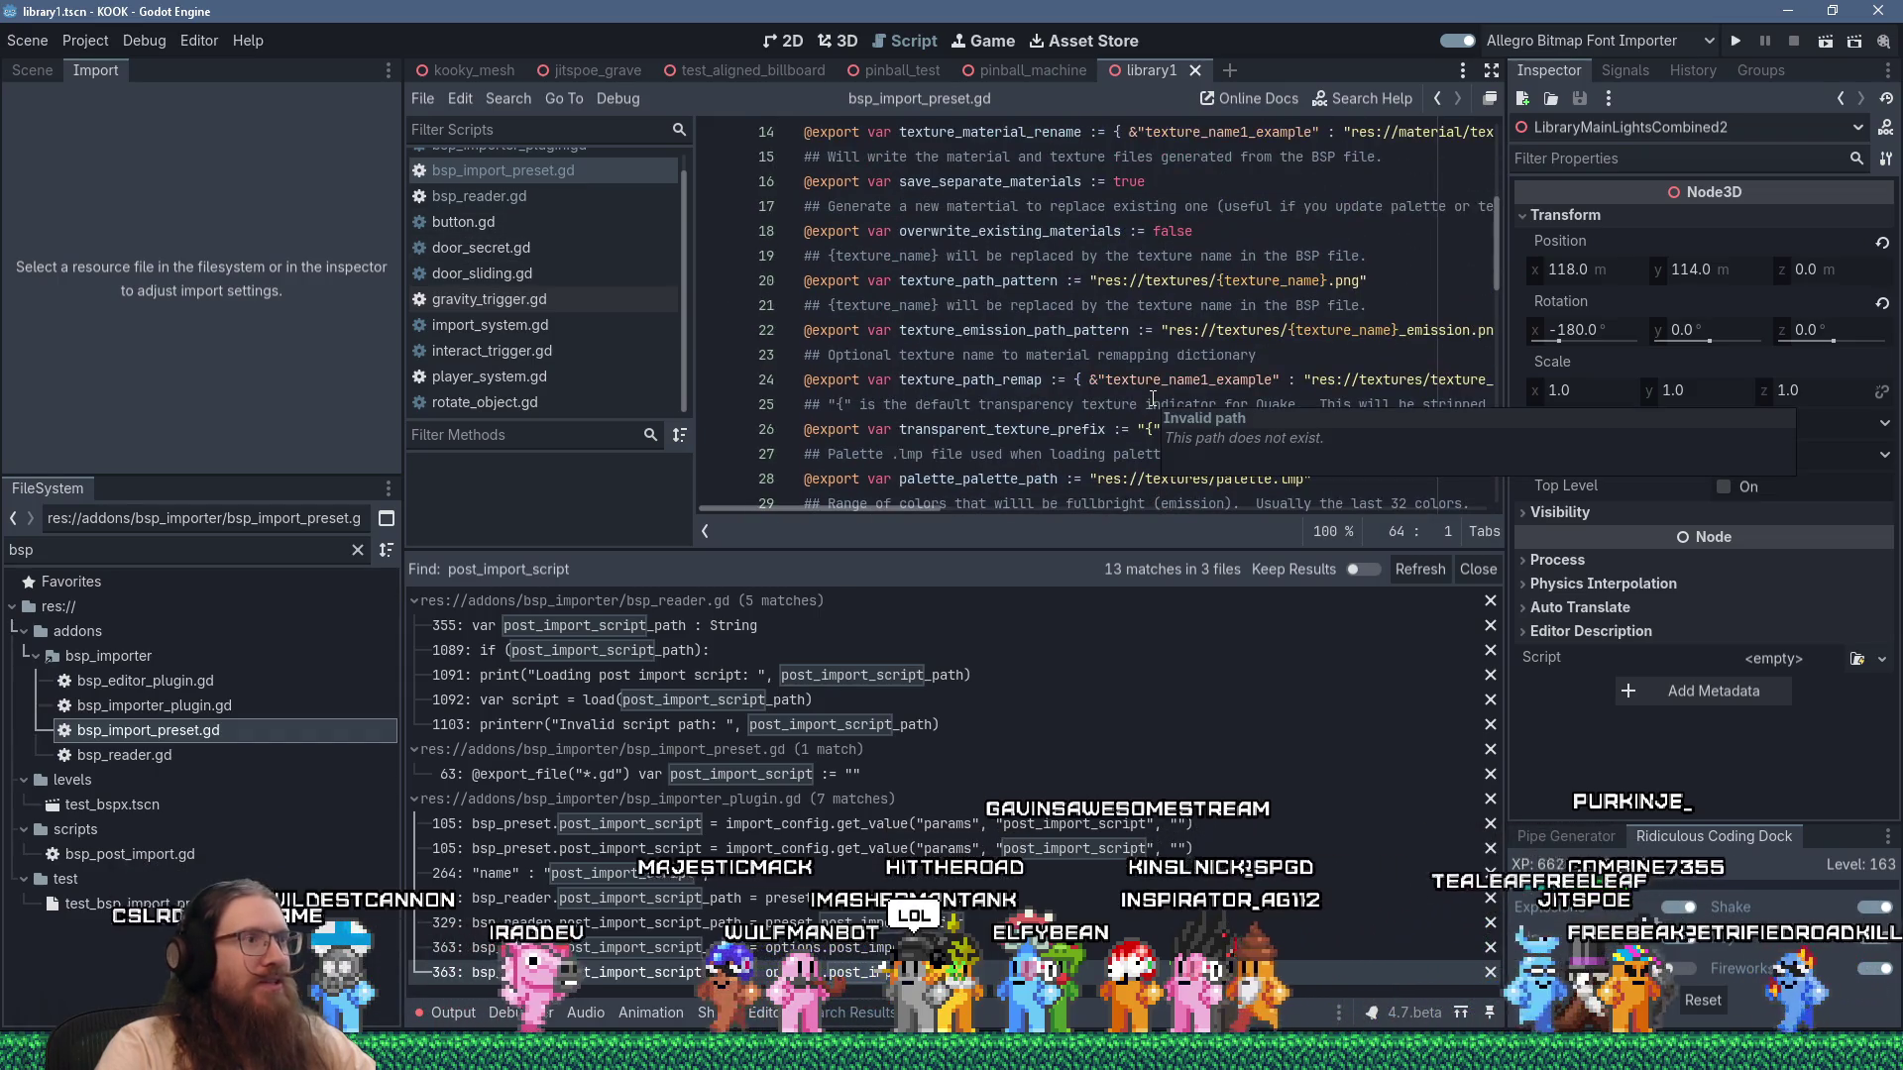
pyautogui.scroll(4, 1153, 397)
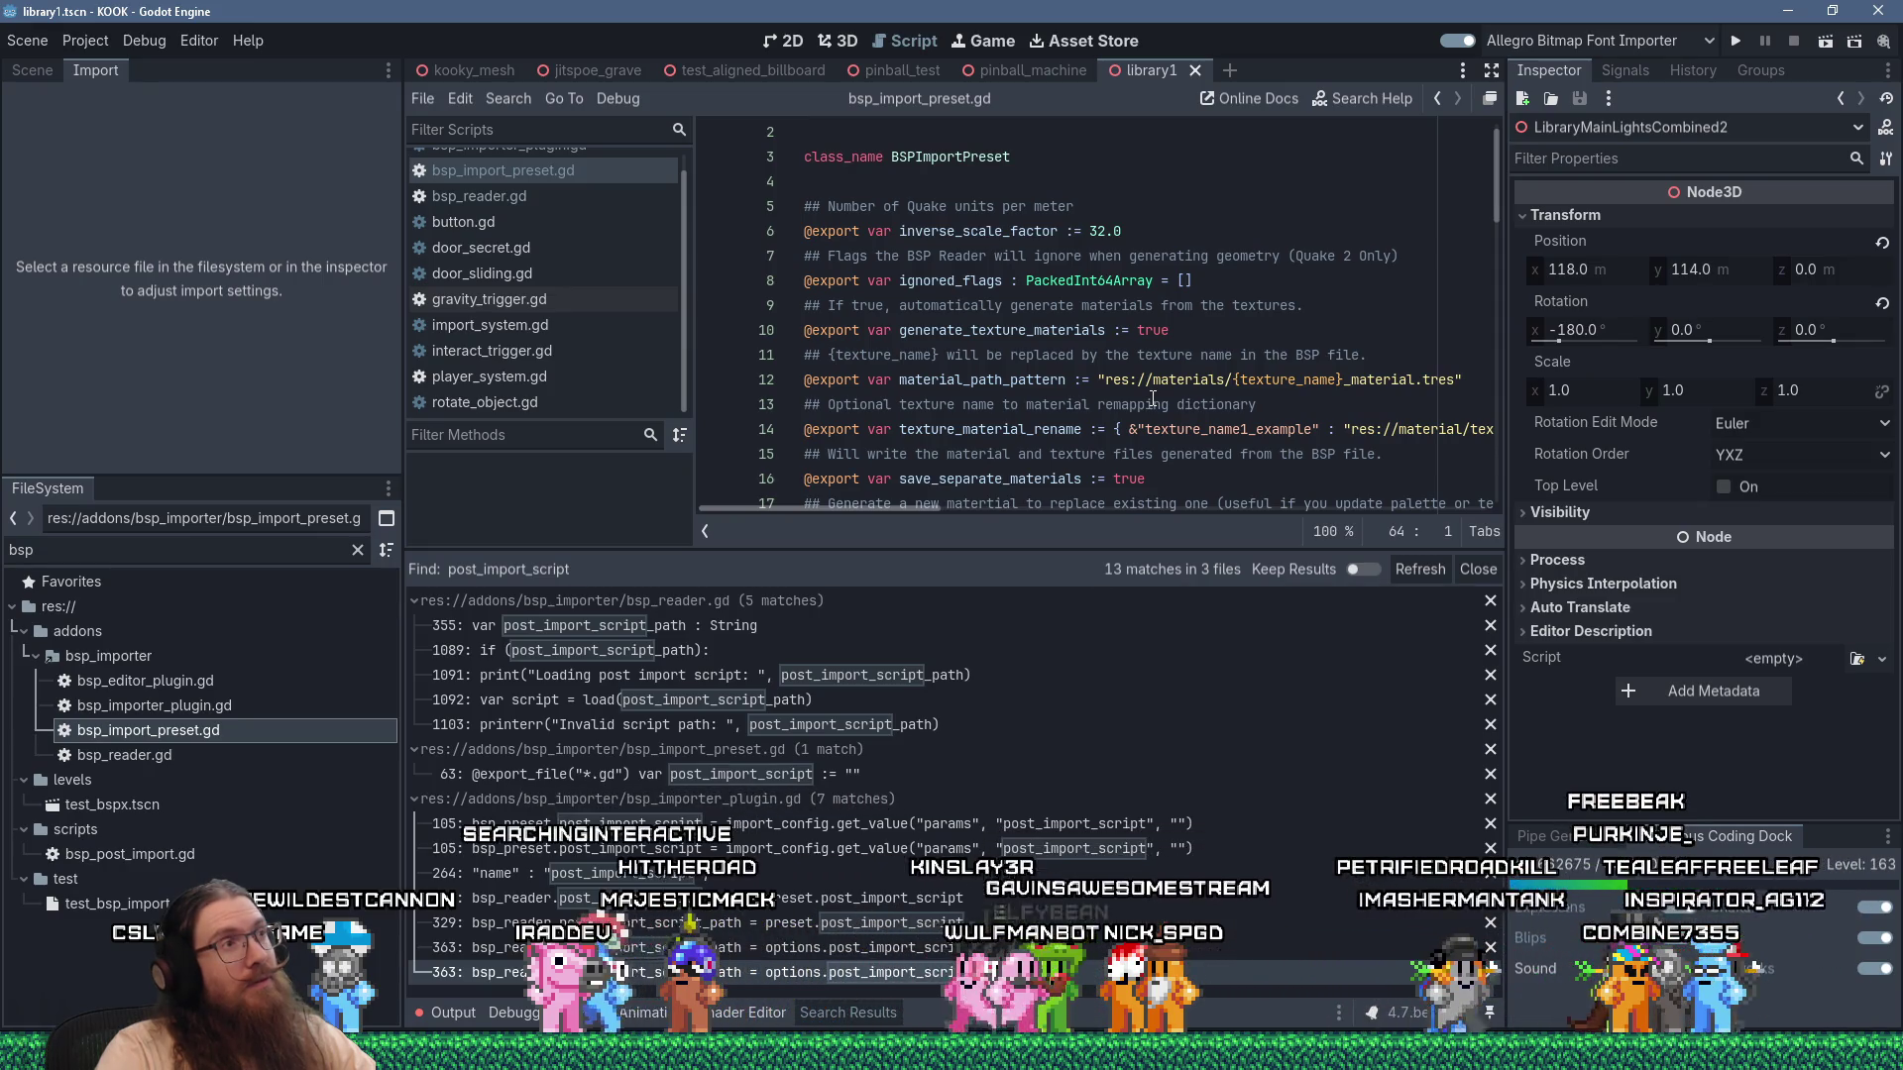
pyautogui.scroll(1, 521, 206)
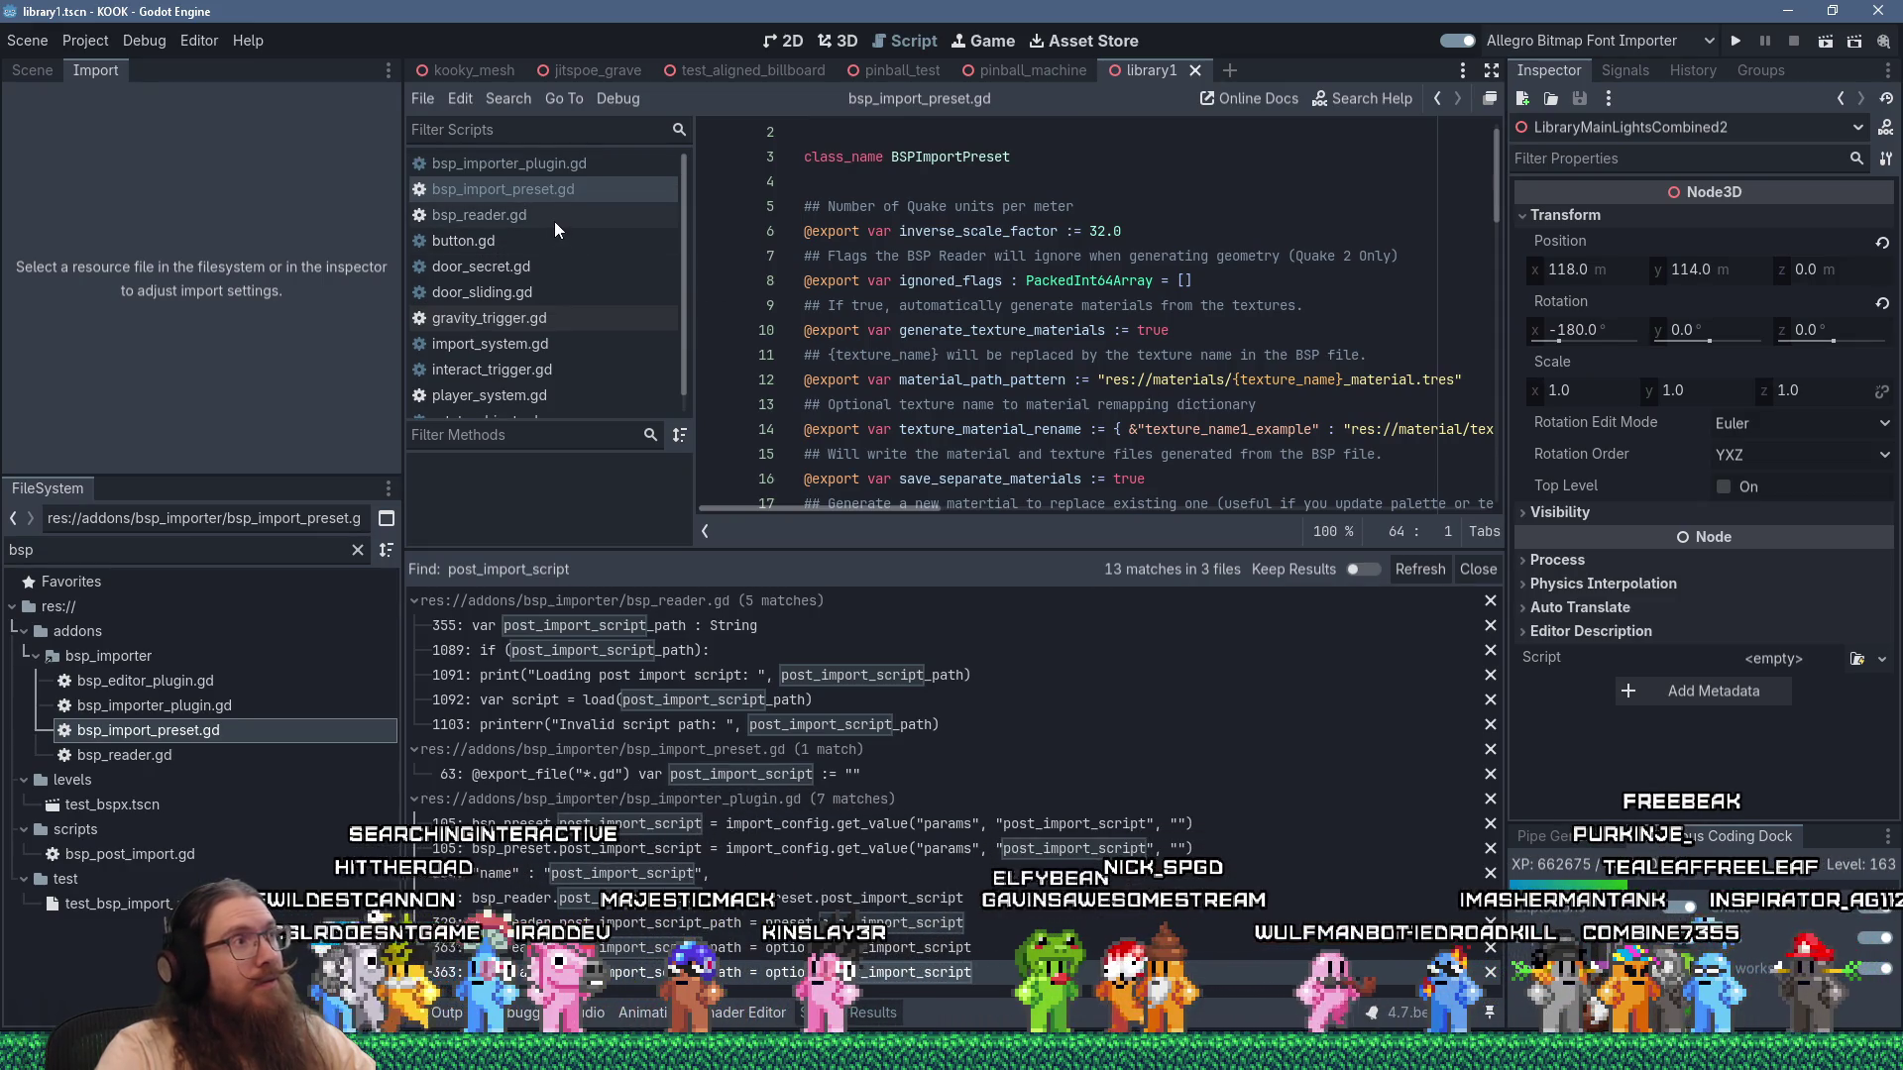
pyautogui.click(555, 222)
pyautogui.click(938, 429)
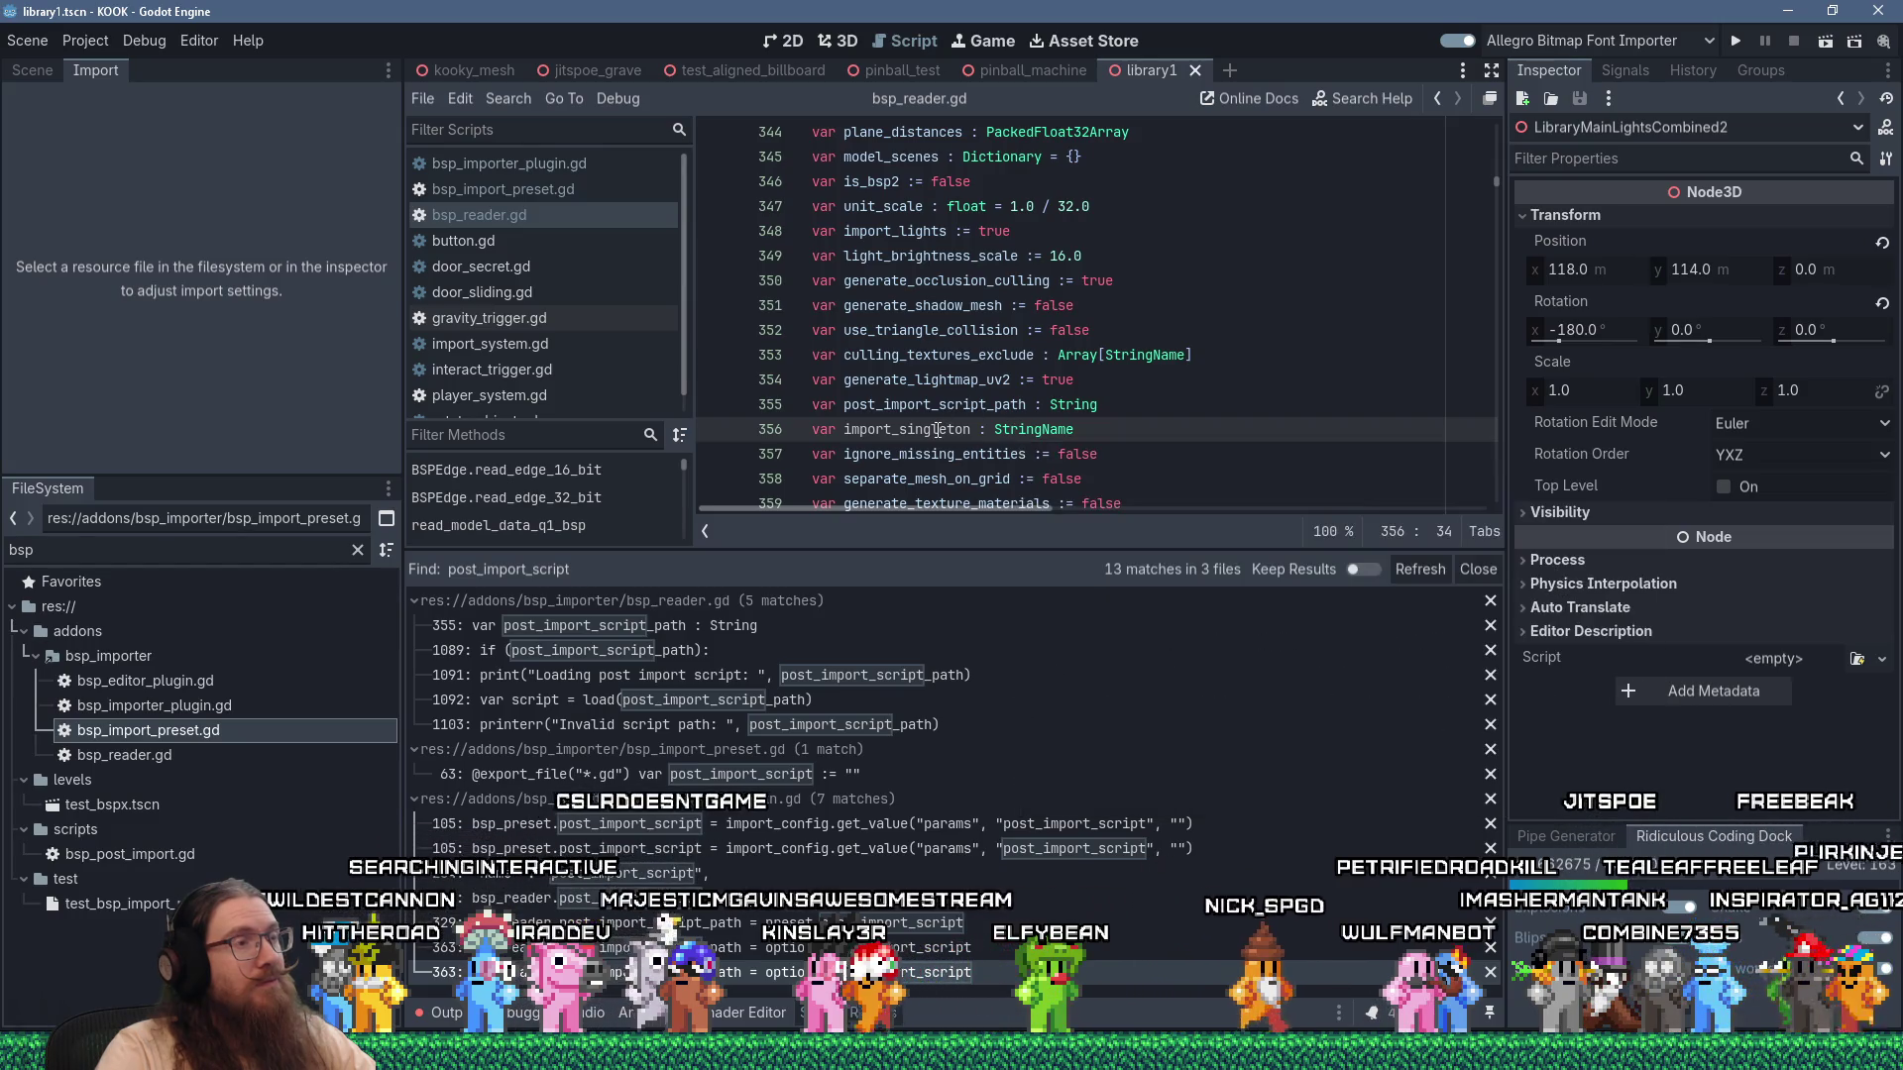
pyautogui.doubleClick(964, 432)
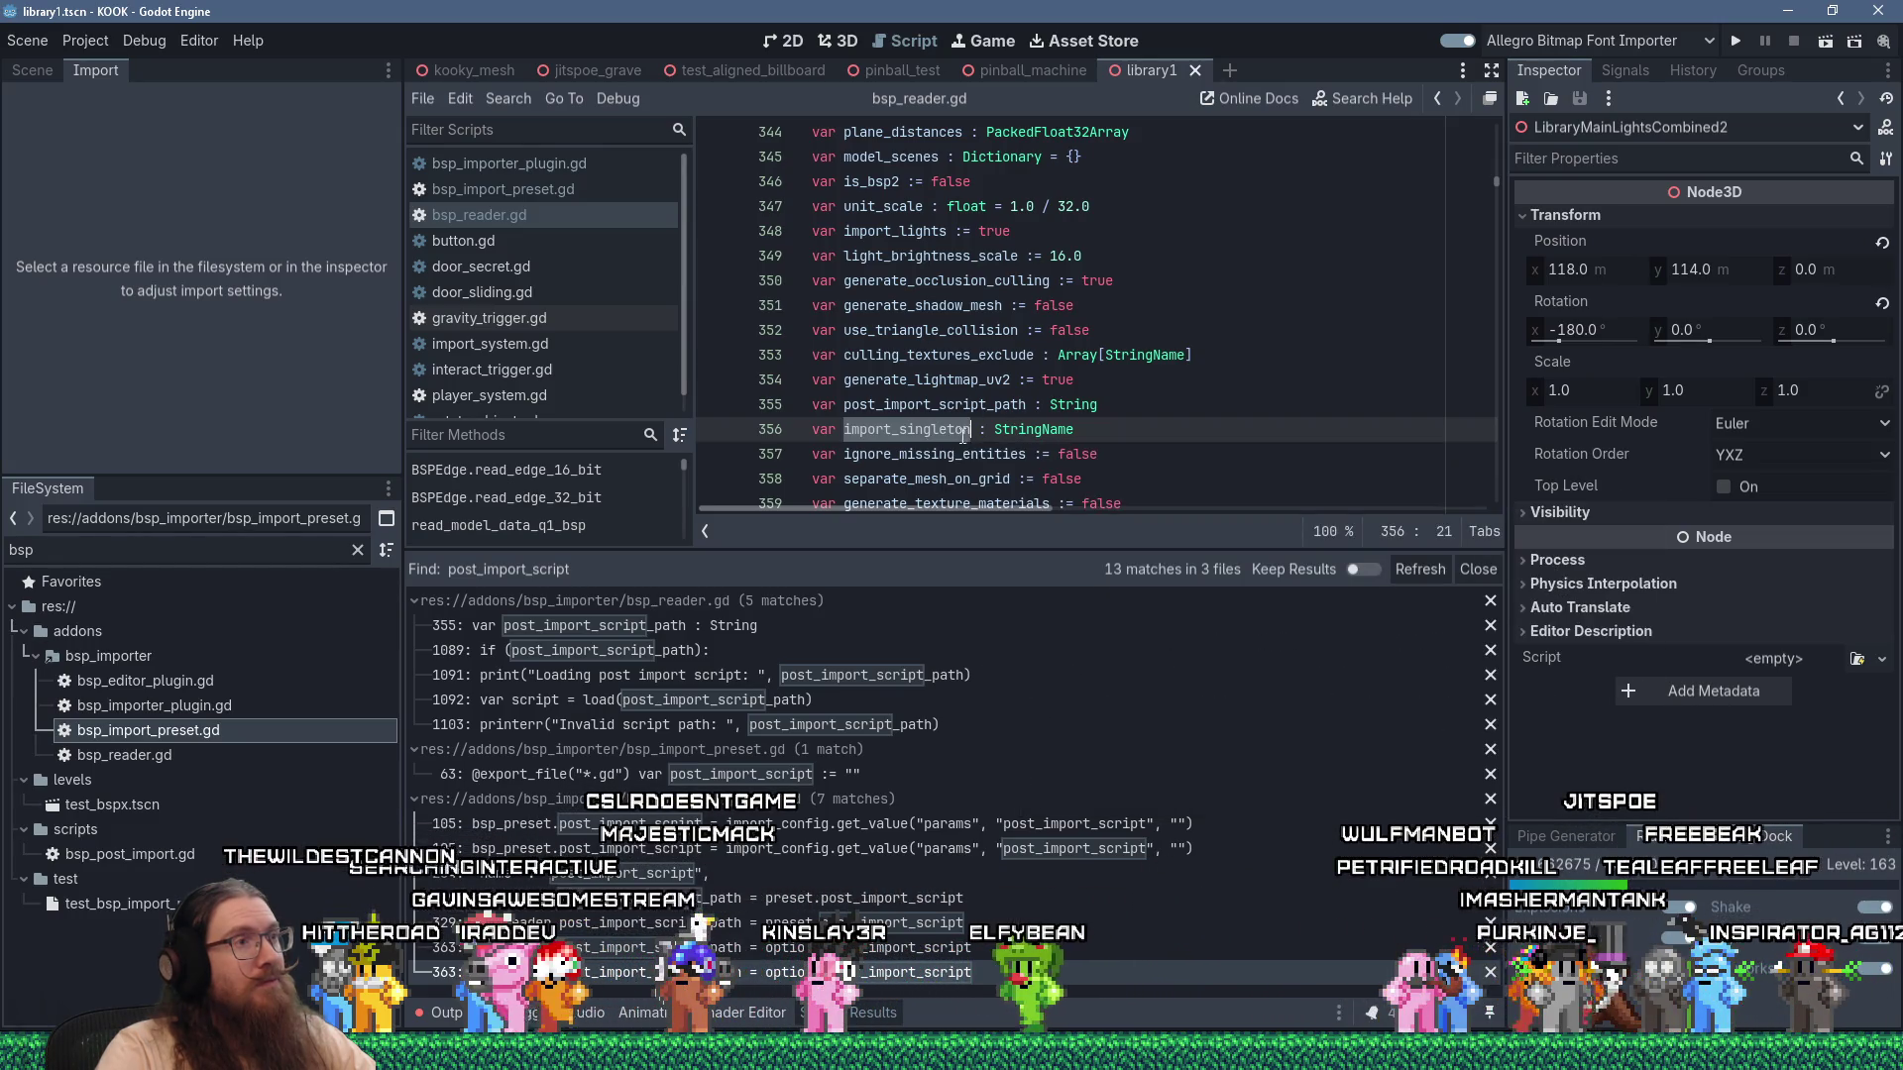
# Review the bsp_reader.gd code surrounding the import_singleton declaration.
pyautogui.scroll(-5, 1148, 434)
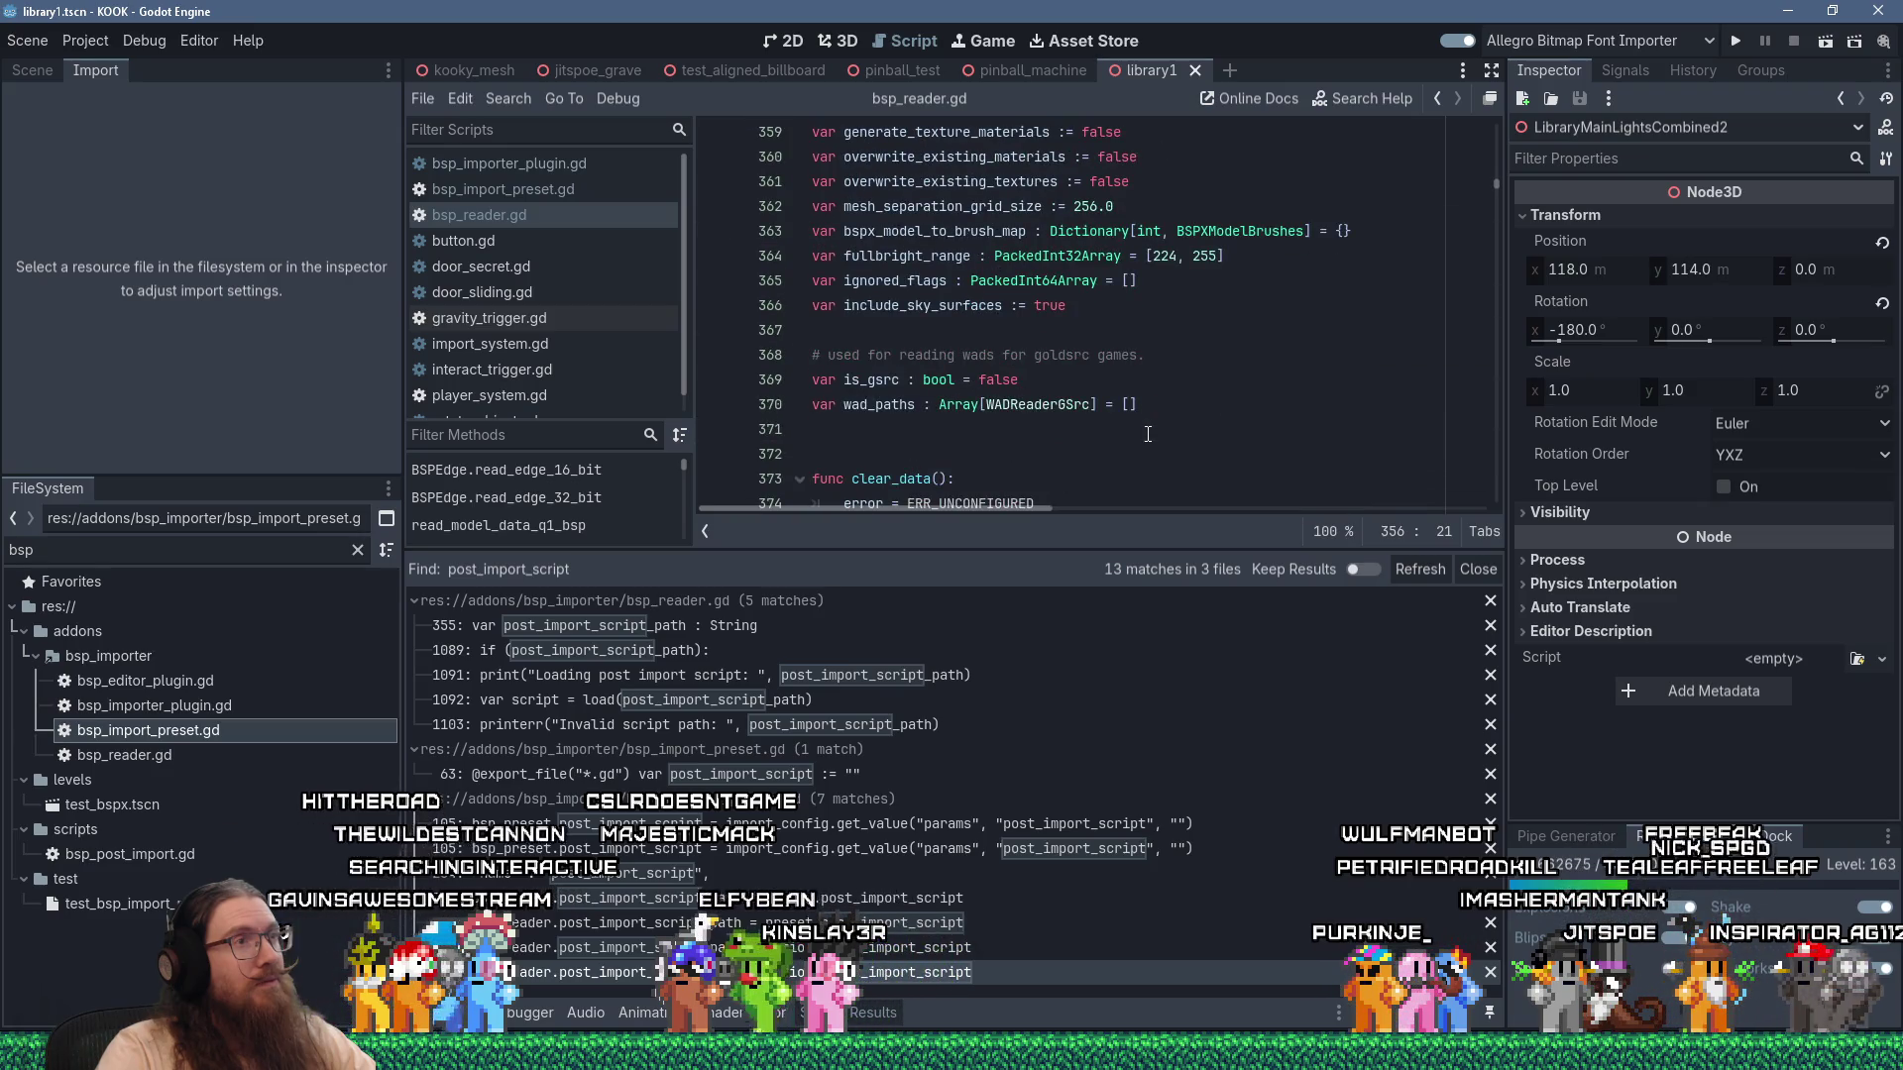
pyautogui.scroll(4, 1148, 434)
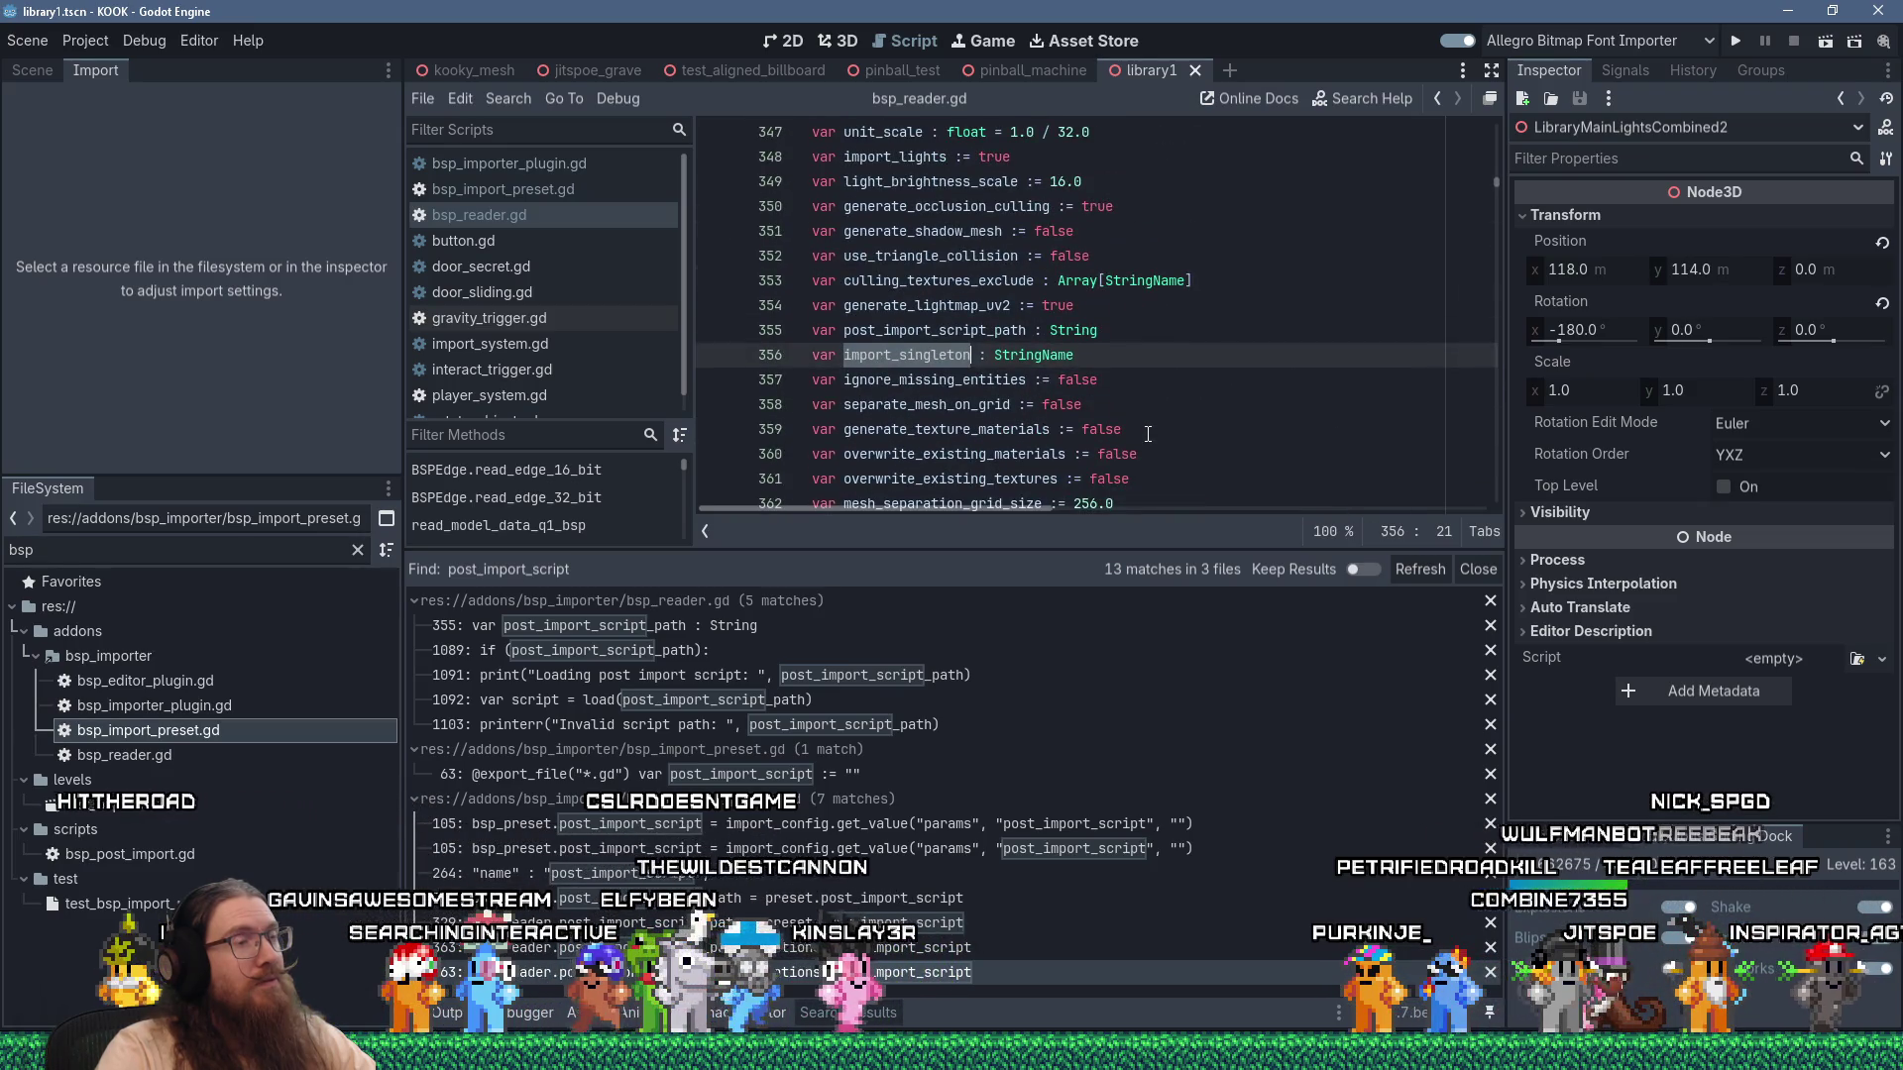
pyautogui.scroll(-7, 1148, 435)
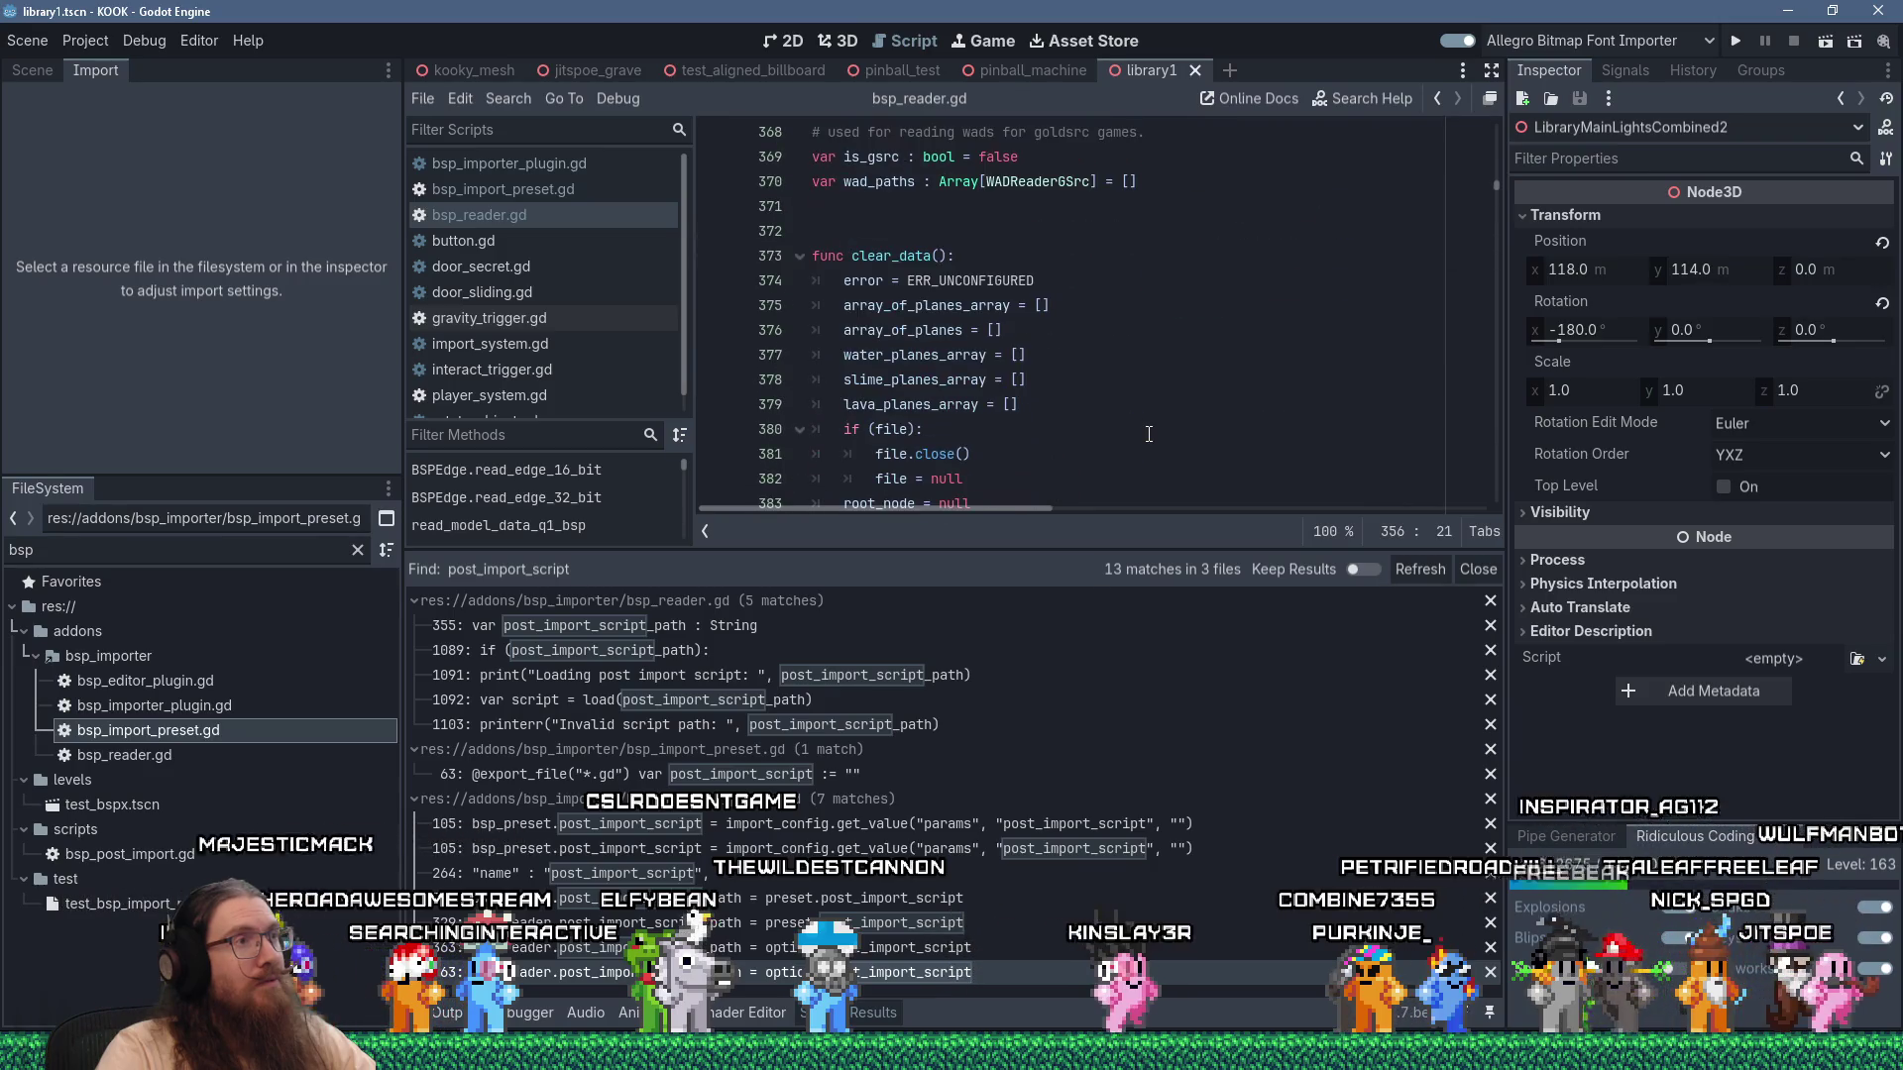
pyautogui.scroll(4, 1147, 434)
pyautogui.scroll(-4, 1148, 434)
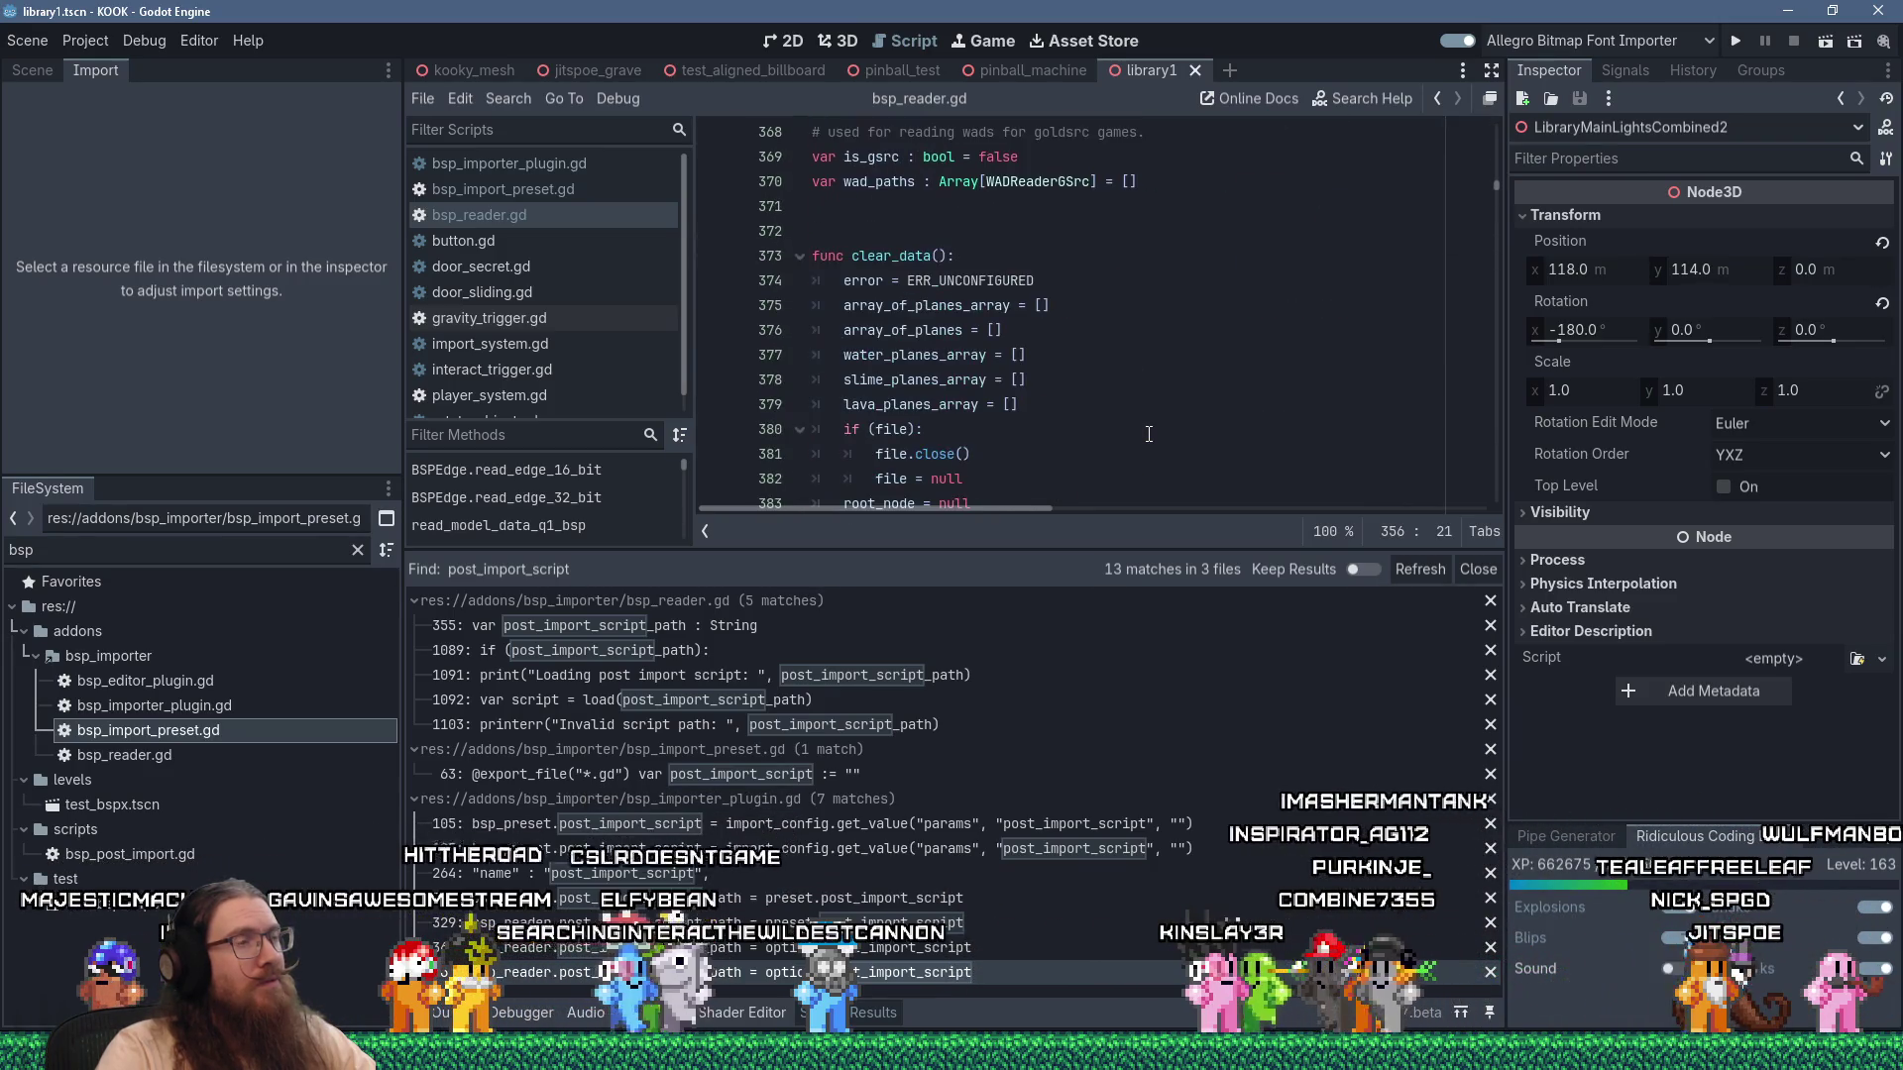
pyautogui.scroll(3, 1148, 434)
pyautogui.scroll(-8, 1147, 434)
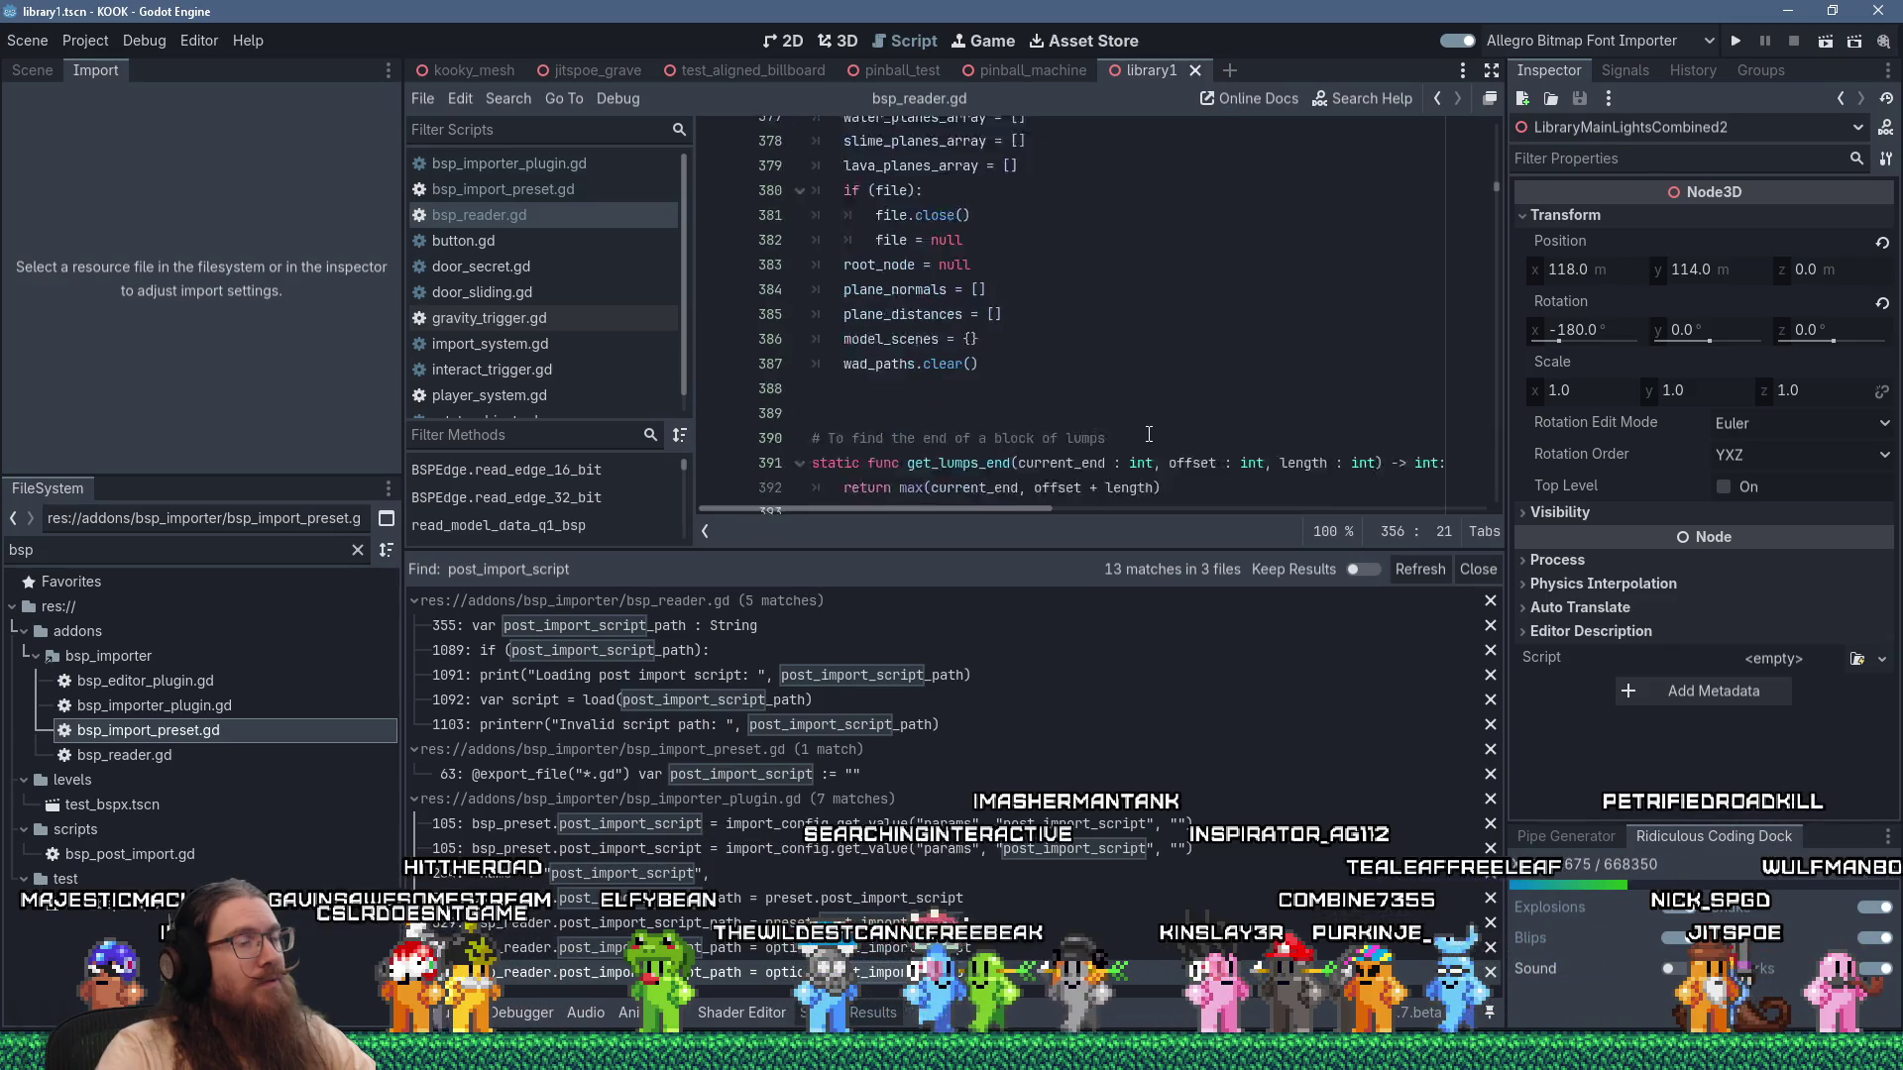
pyautogui.scroll(9, 1148, 434)
pyautogui.scroll(-17, 1149, 434)
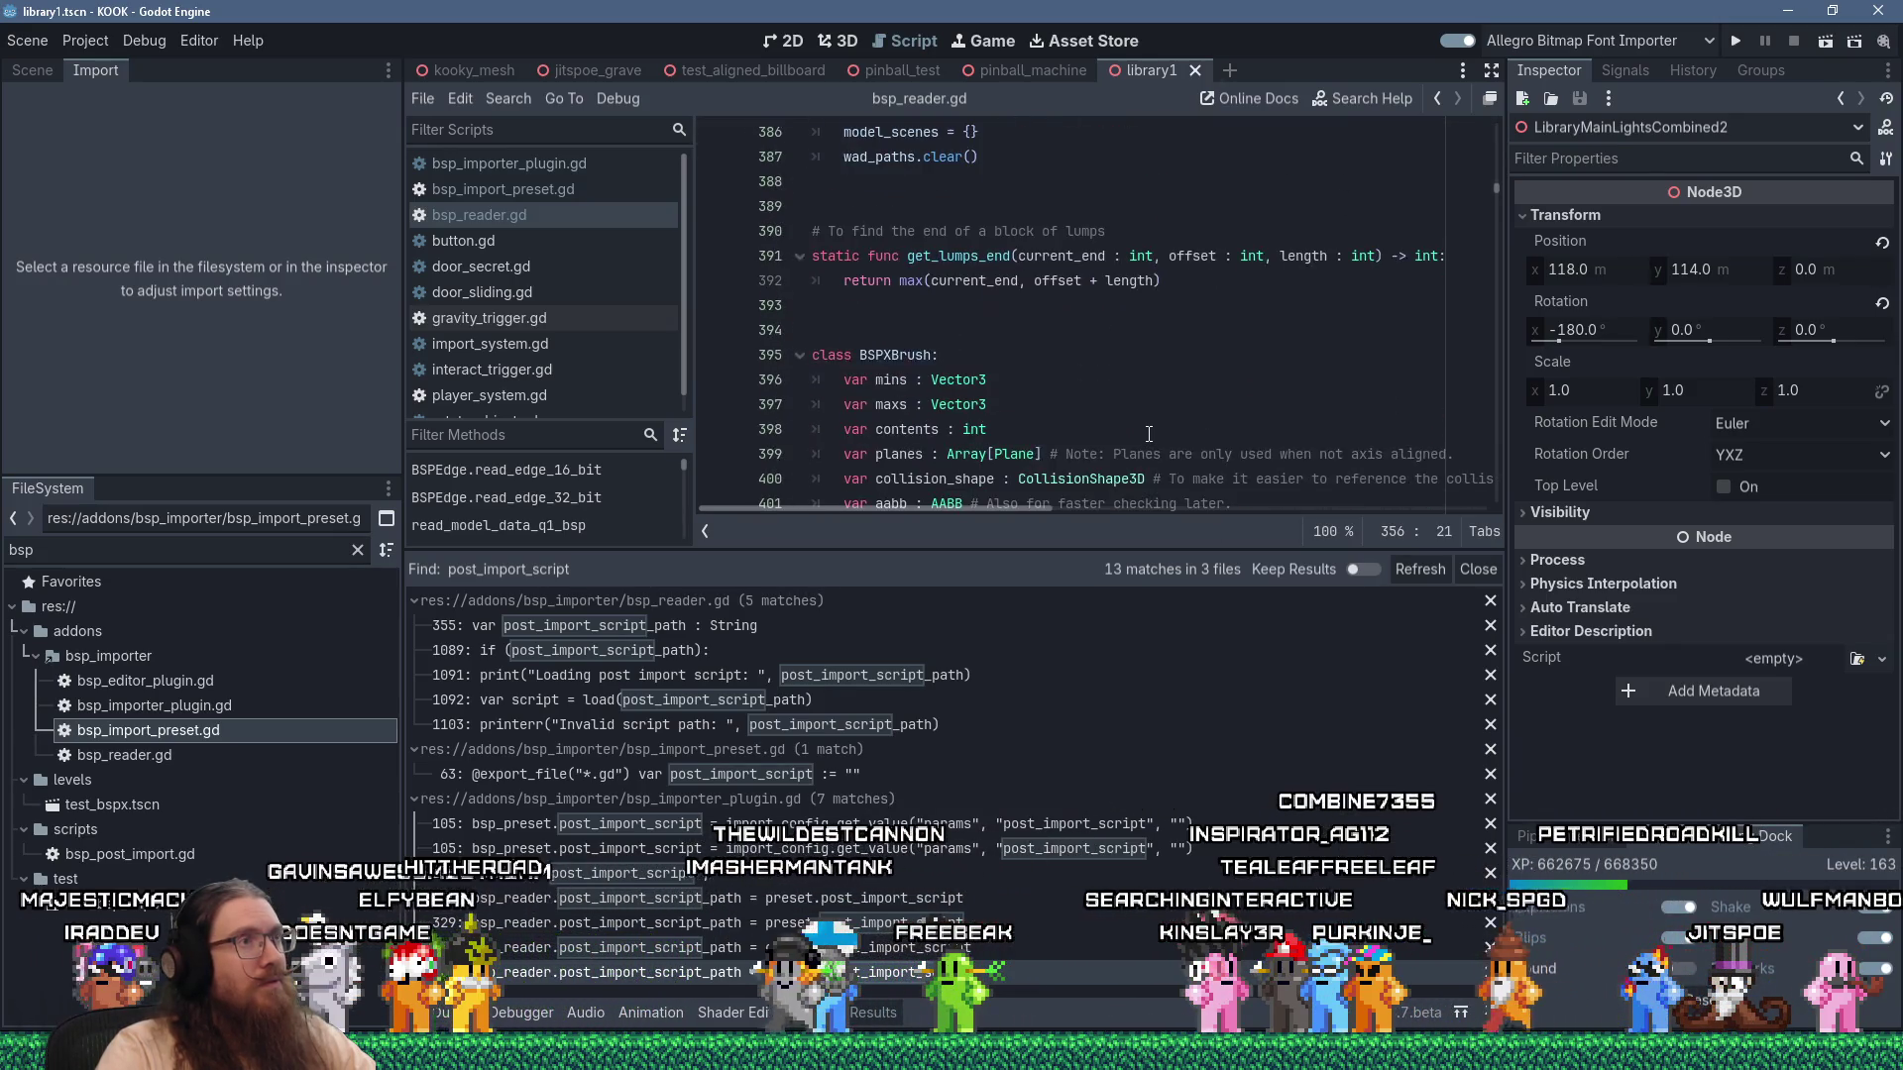
pyautogui.scroll(-3, 1149, 435)
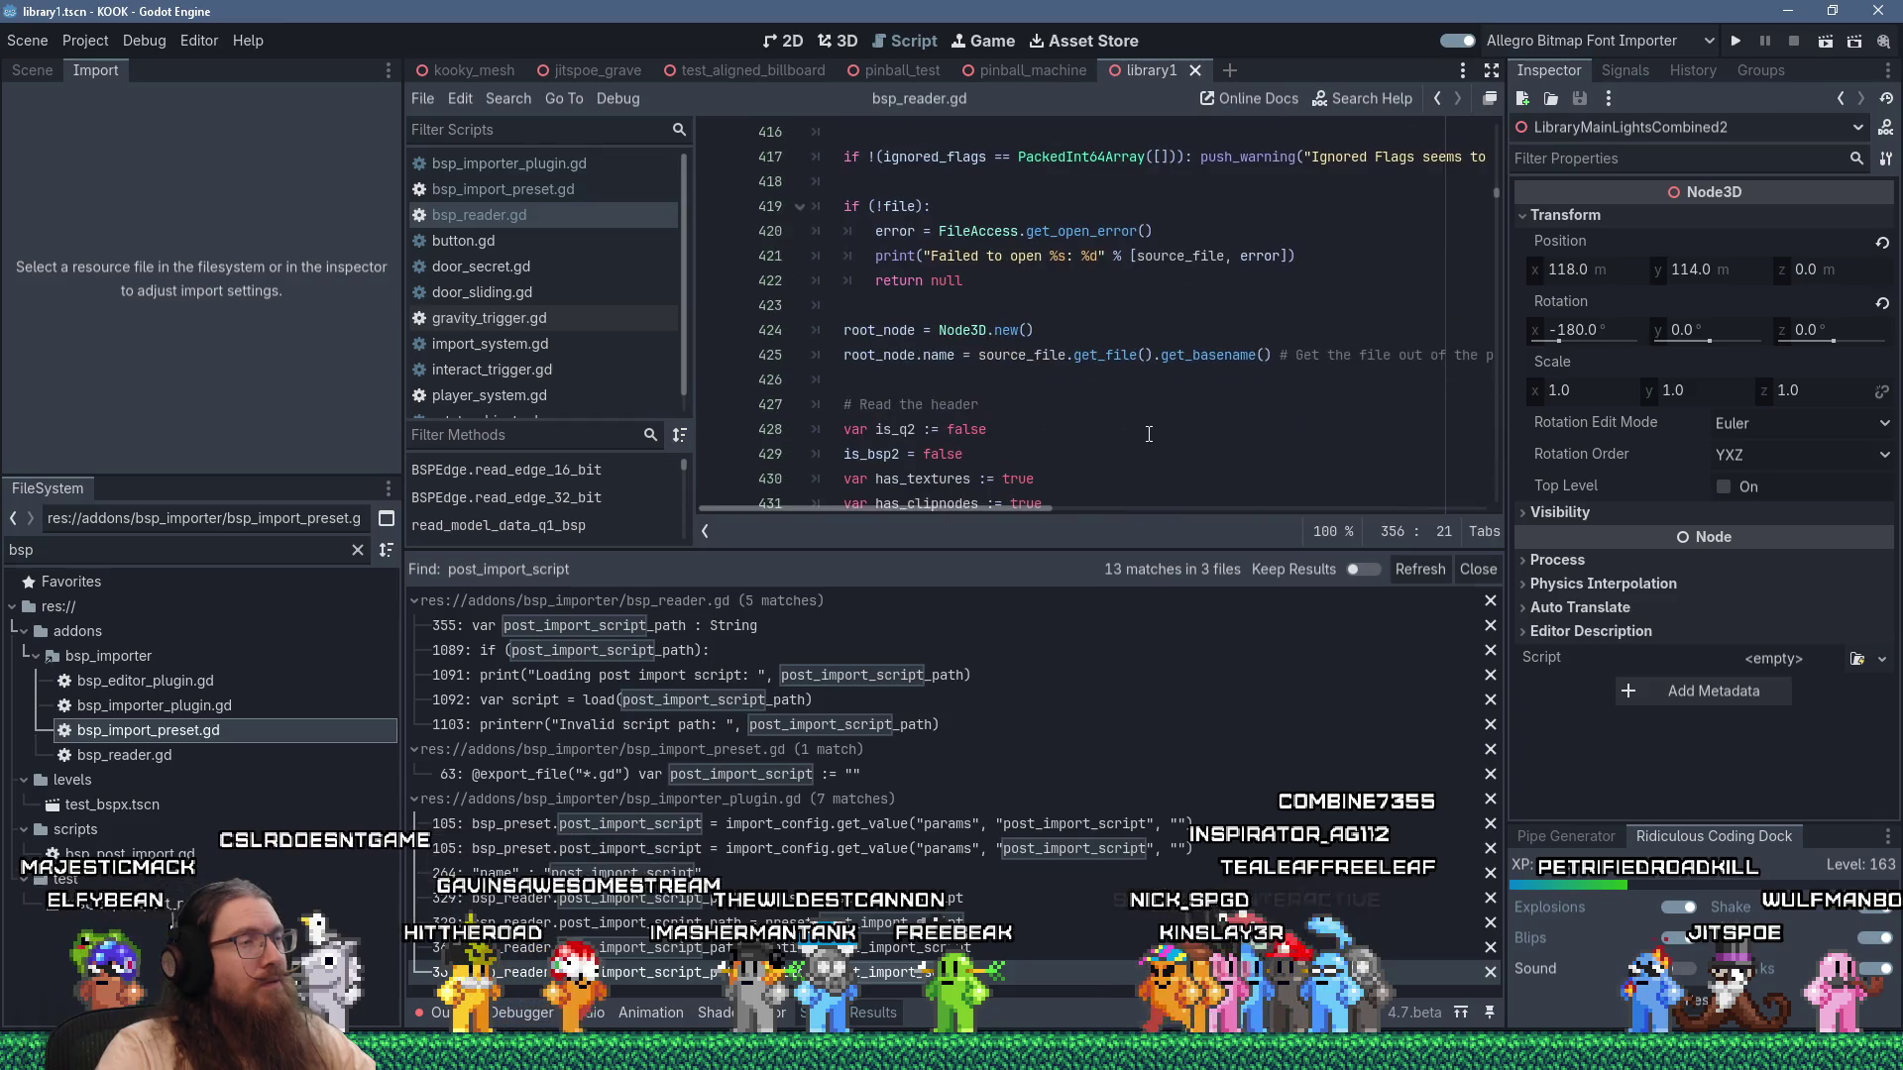
pyautogui.scroll(3, 1149, 434)
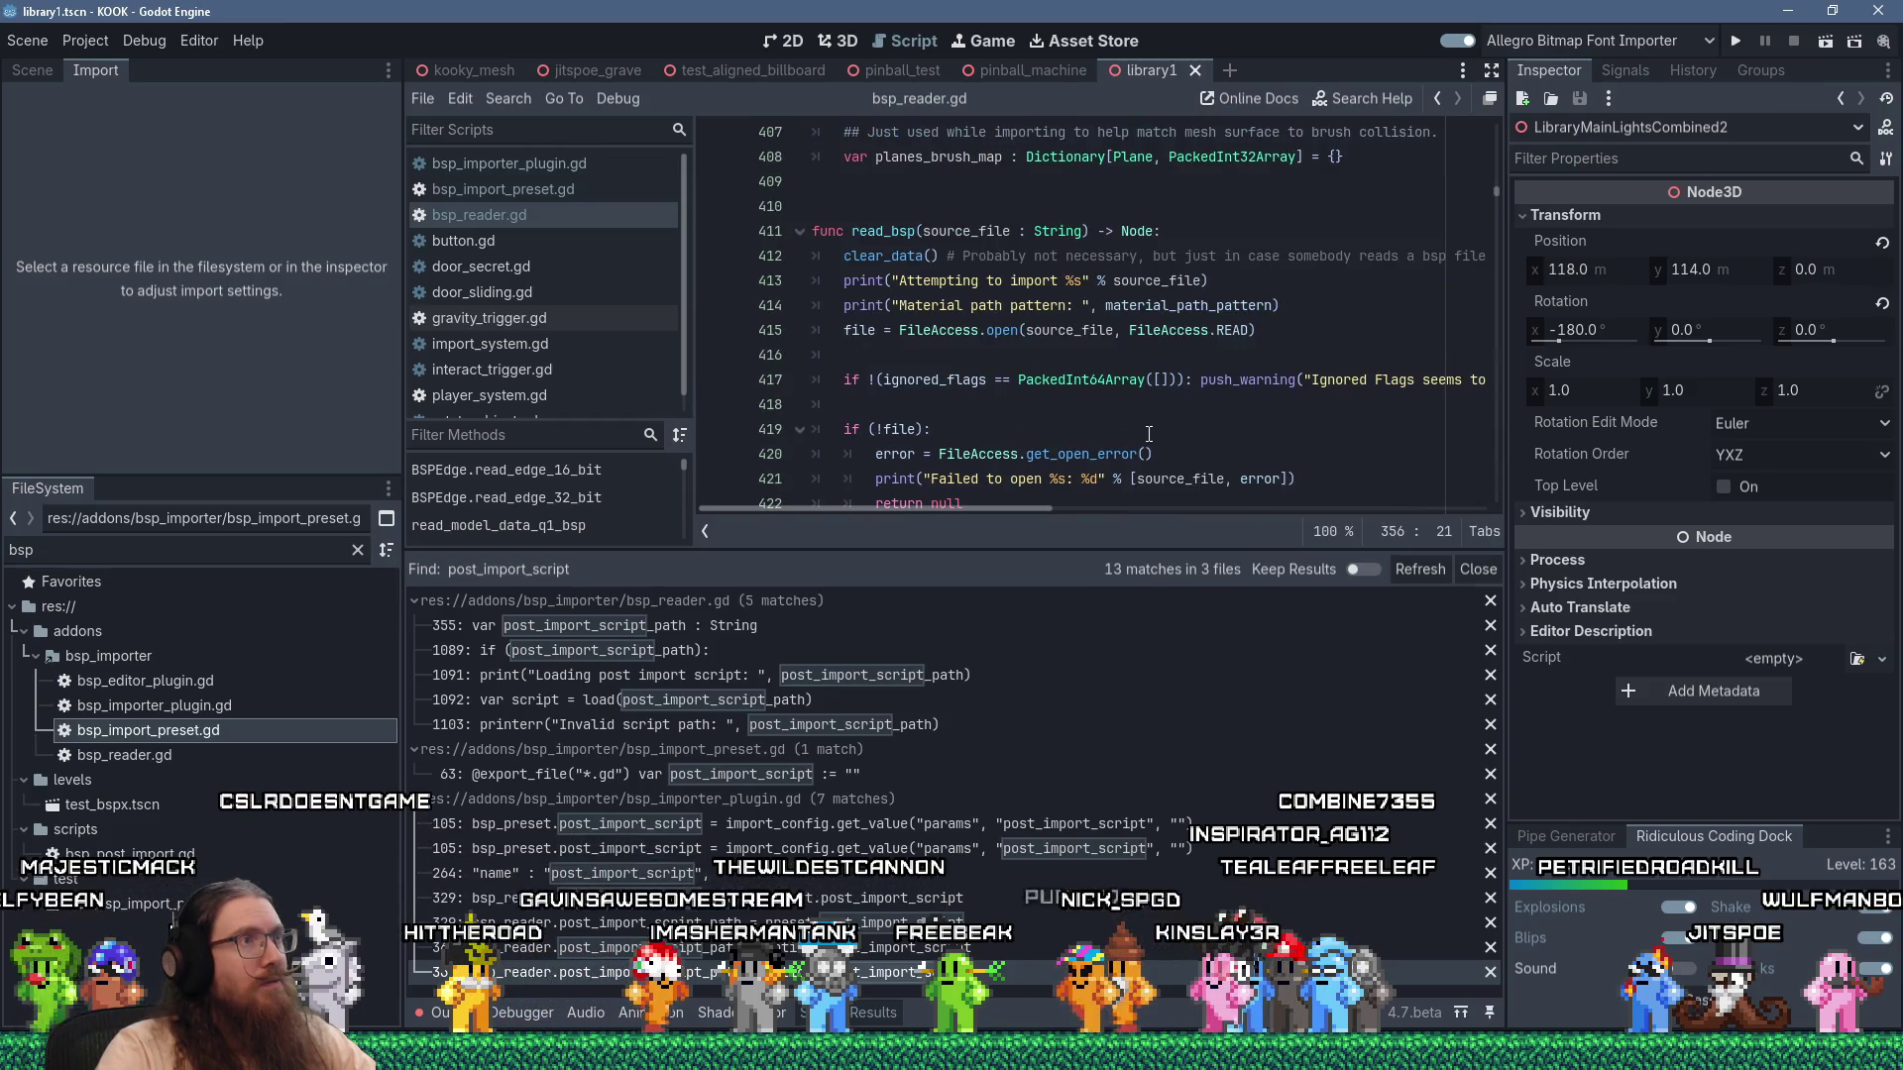
# Move to the end of line 412's comment, view the plugin's import_singleton option, then switch to Discord.
pyautogui.click(1082, 258)
pyautogui.moveTo(1271, 374)
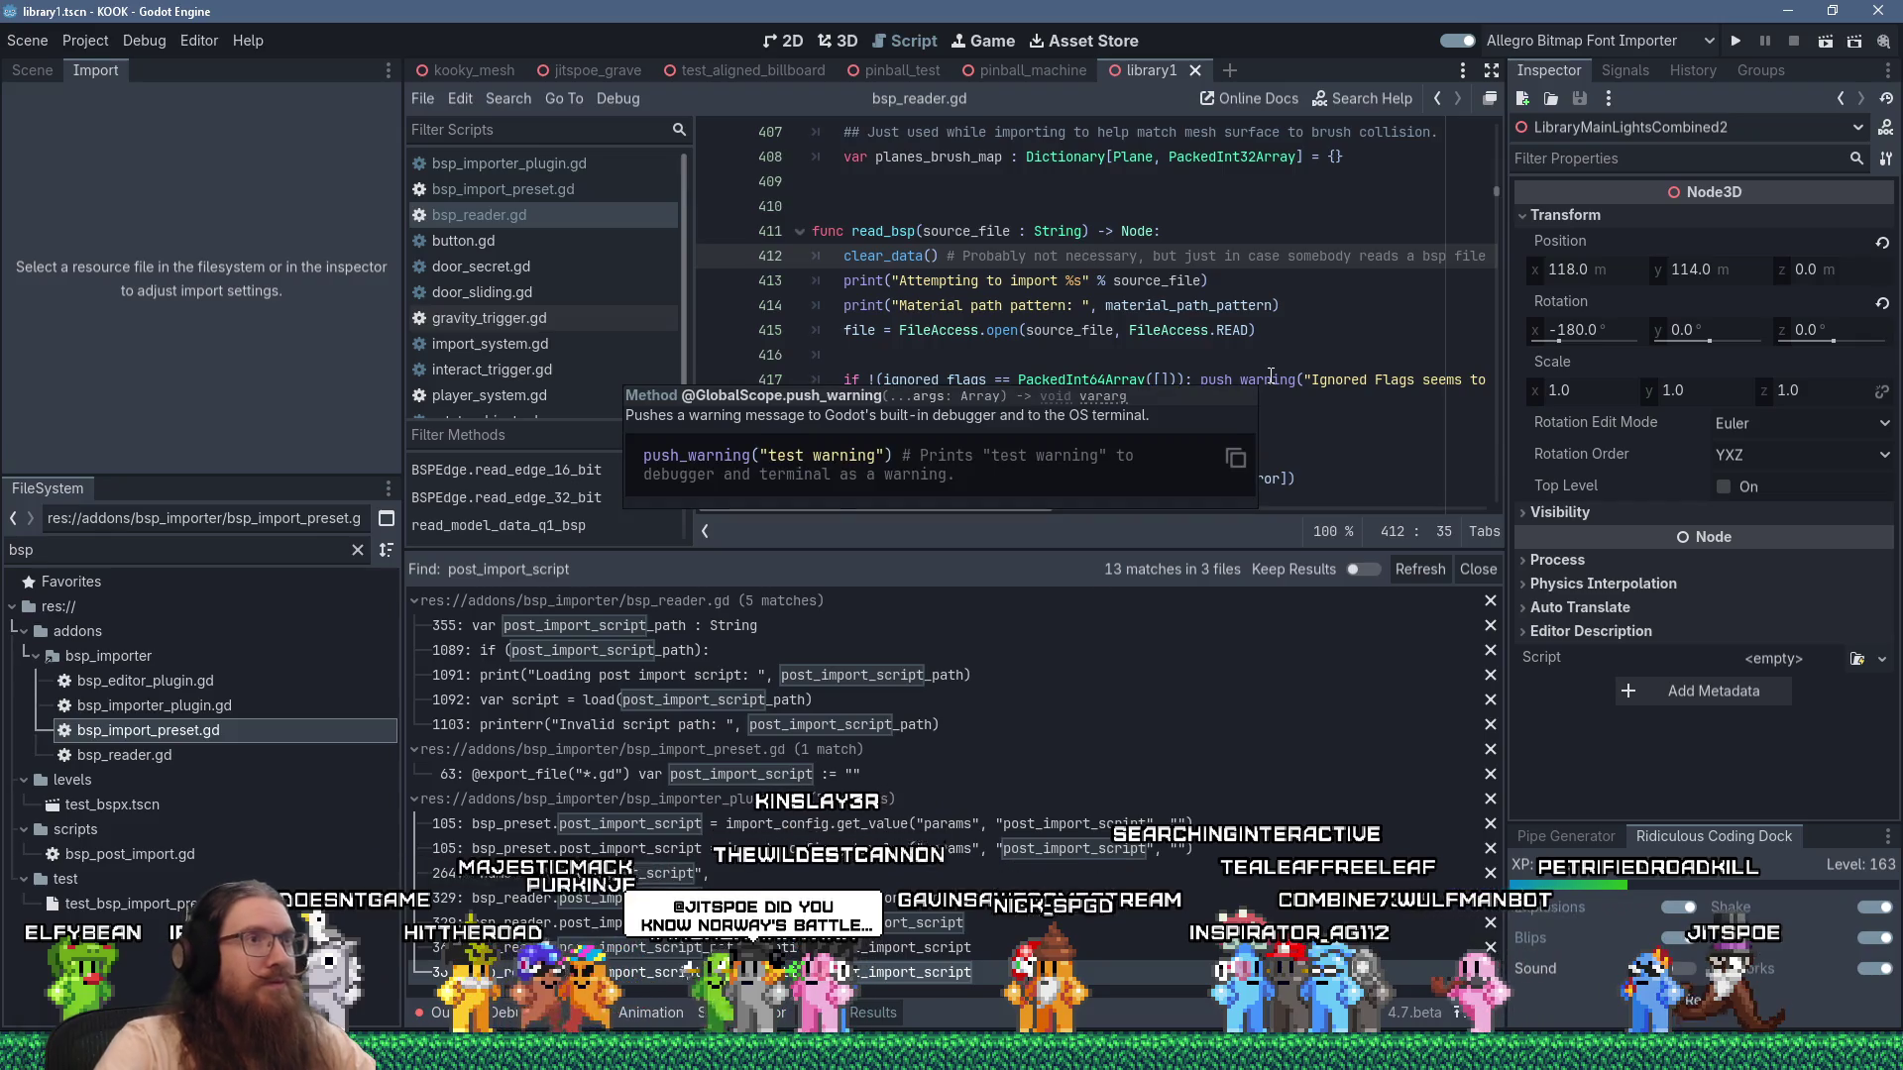
pyautogui.press('End')
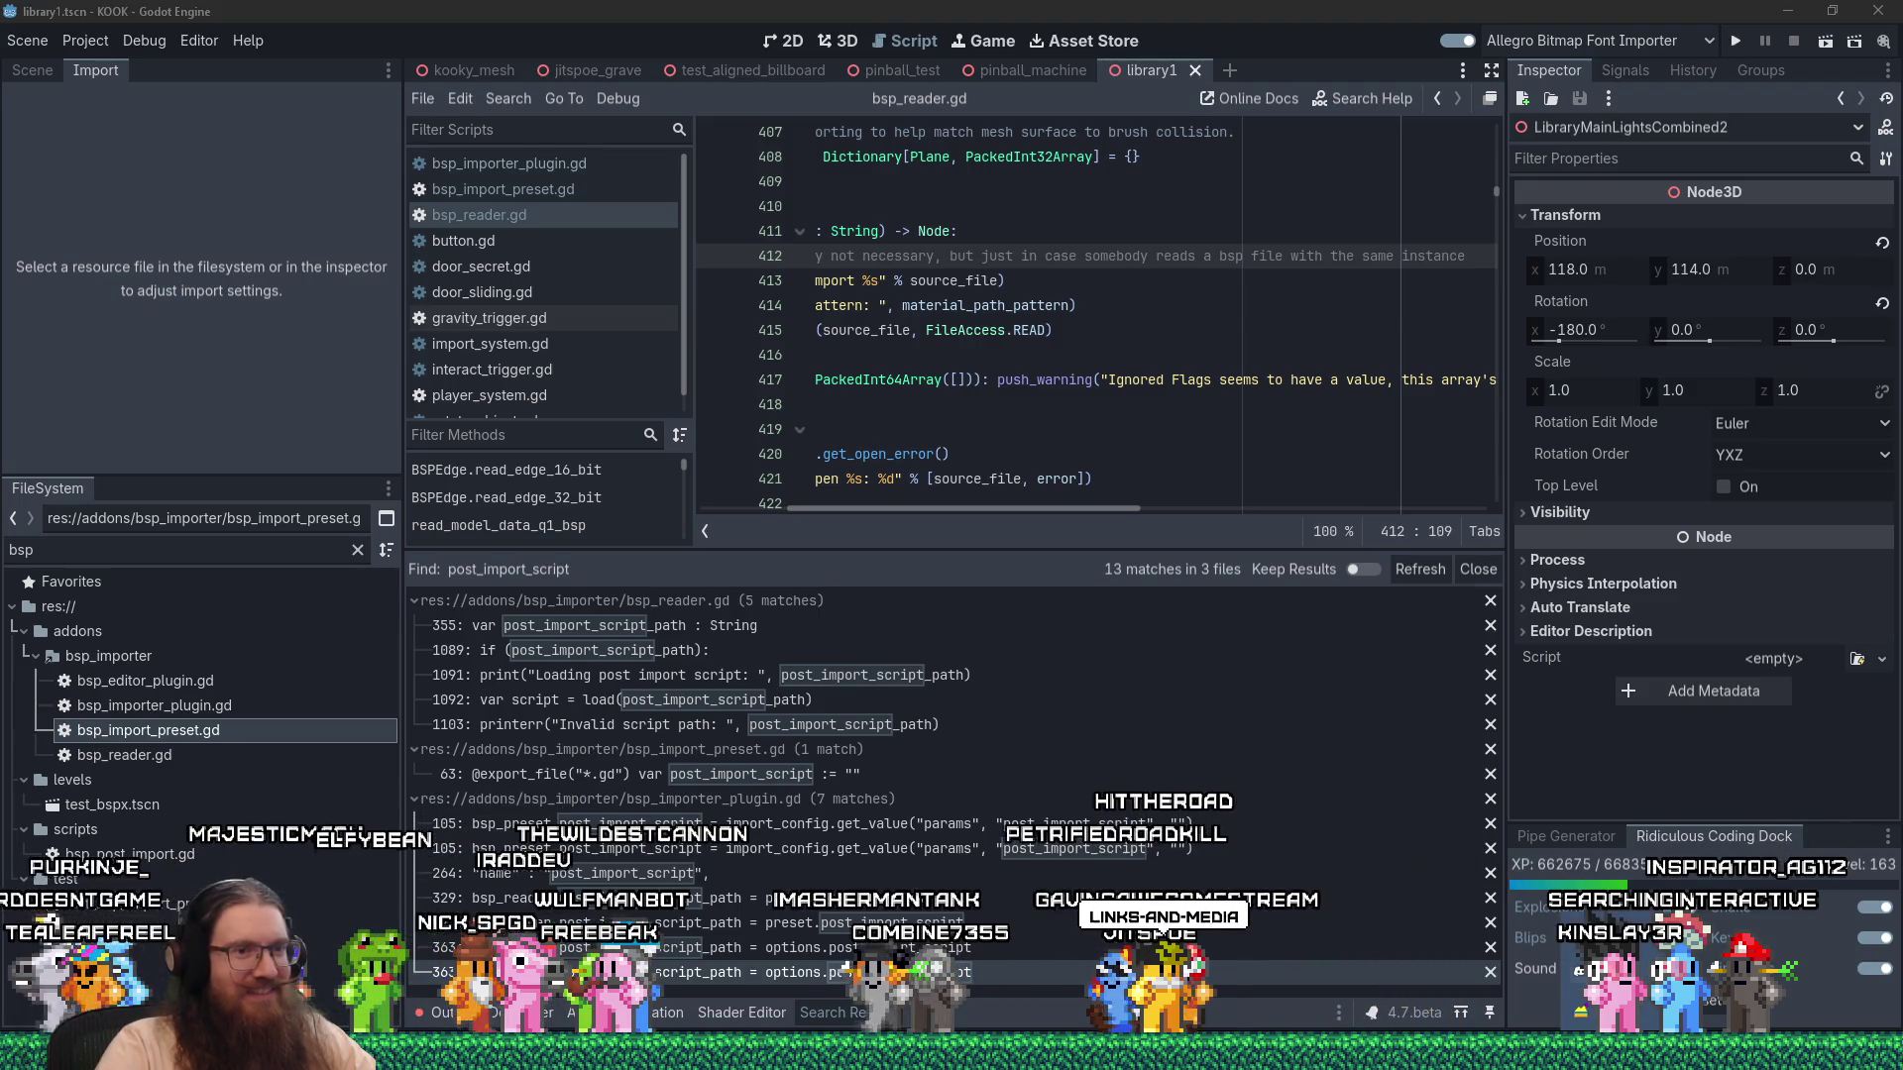
pyautogui.click(1261, 880)
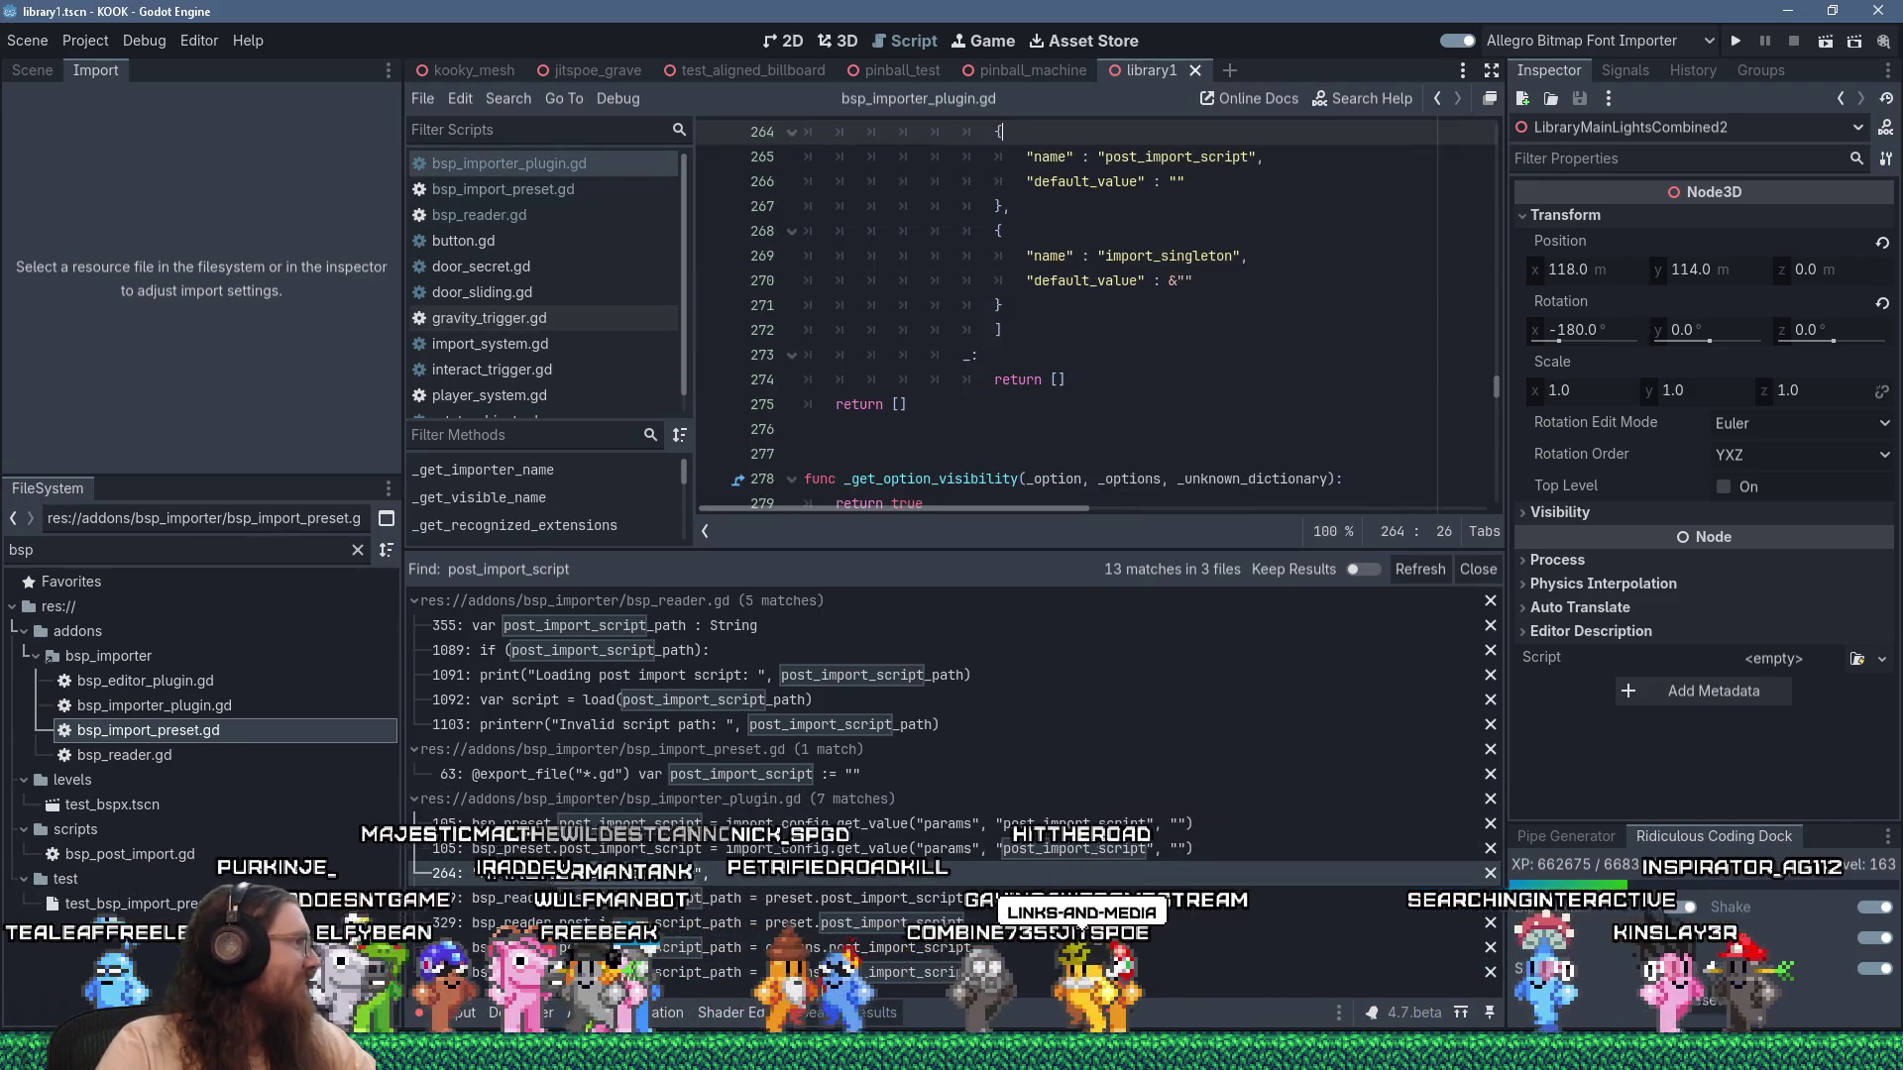
pyautogui.hotkey('alt', 'Tab')
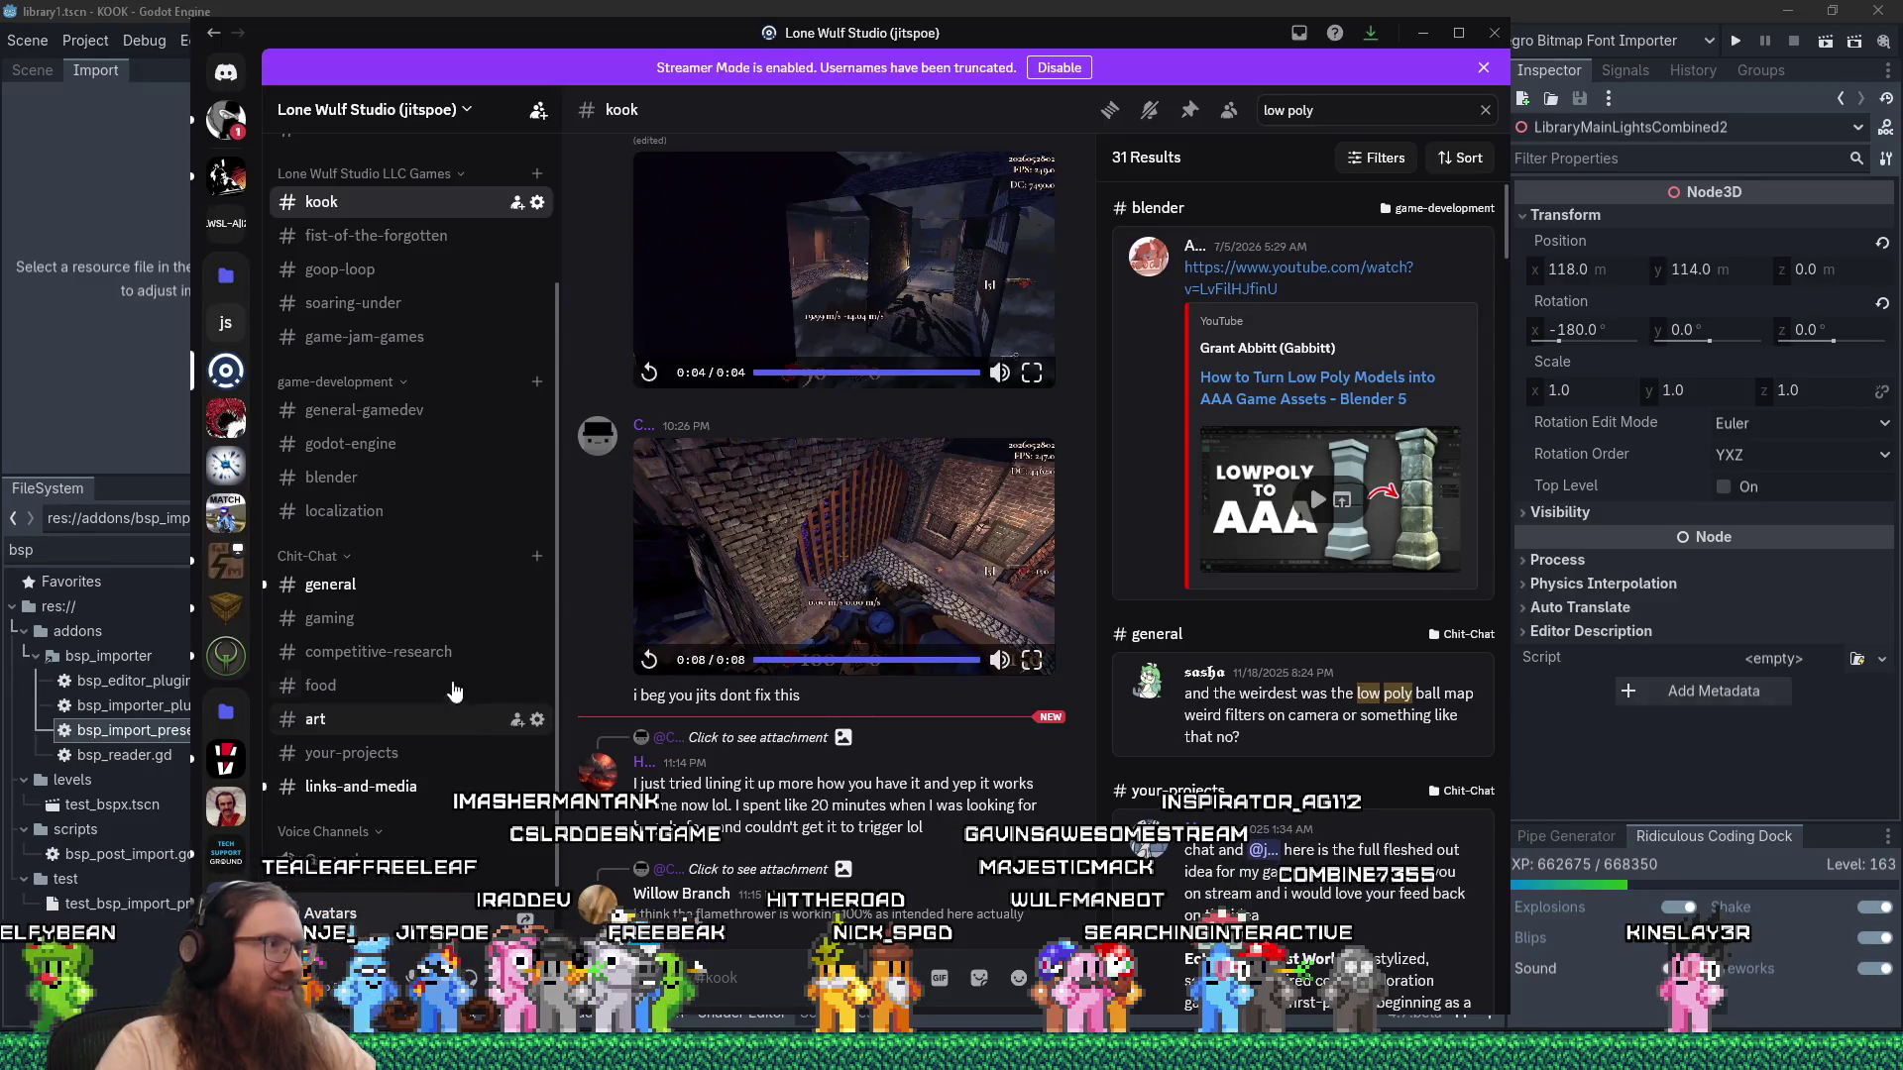
# View #links-and-media in Discord, then drag the window left to reveal the Godot editor.
pyautogui.click(337, 786)
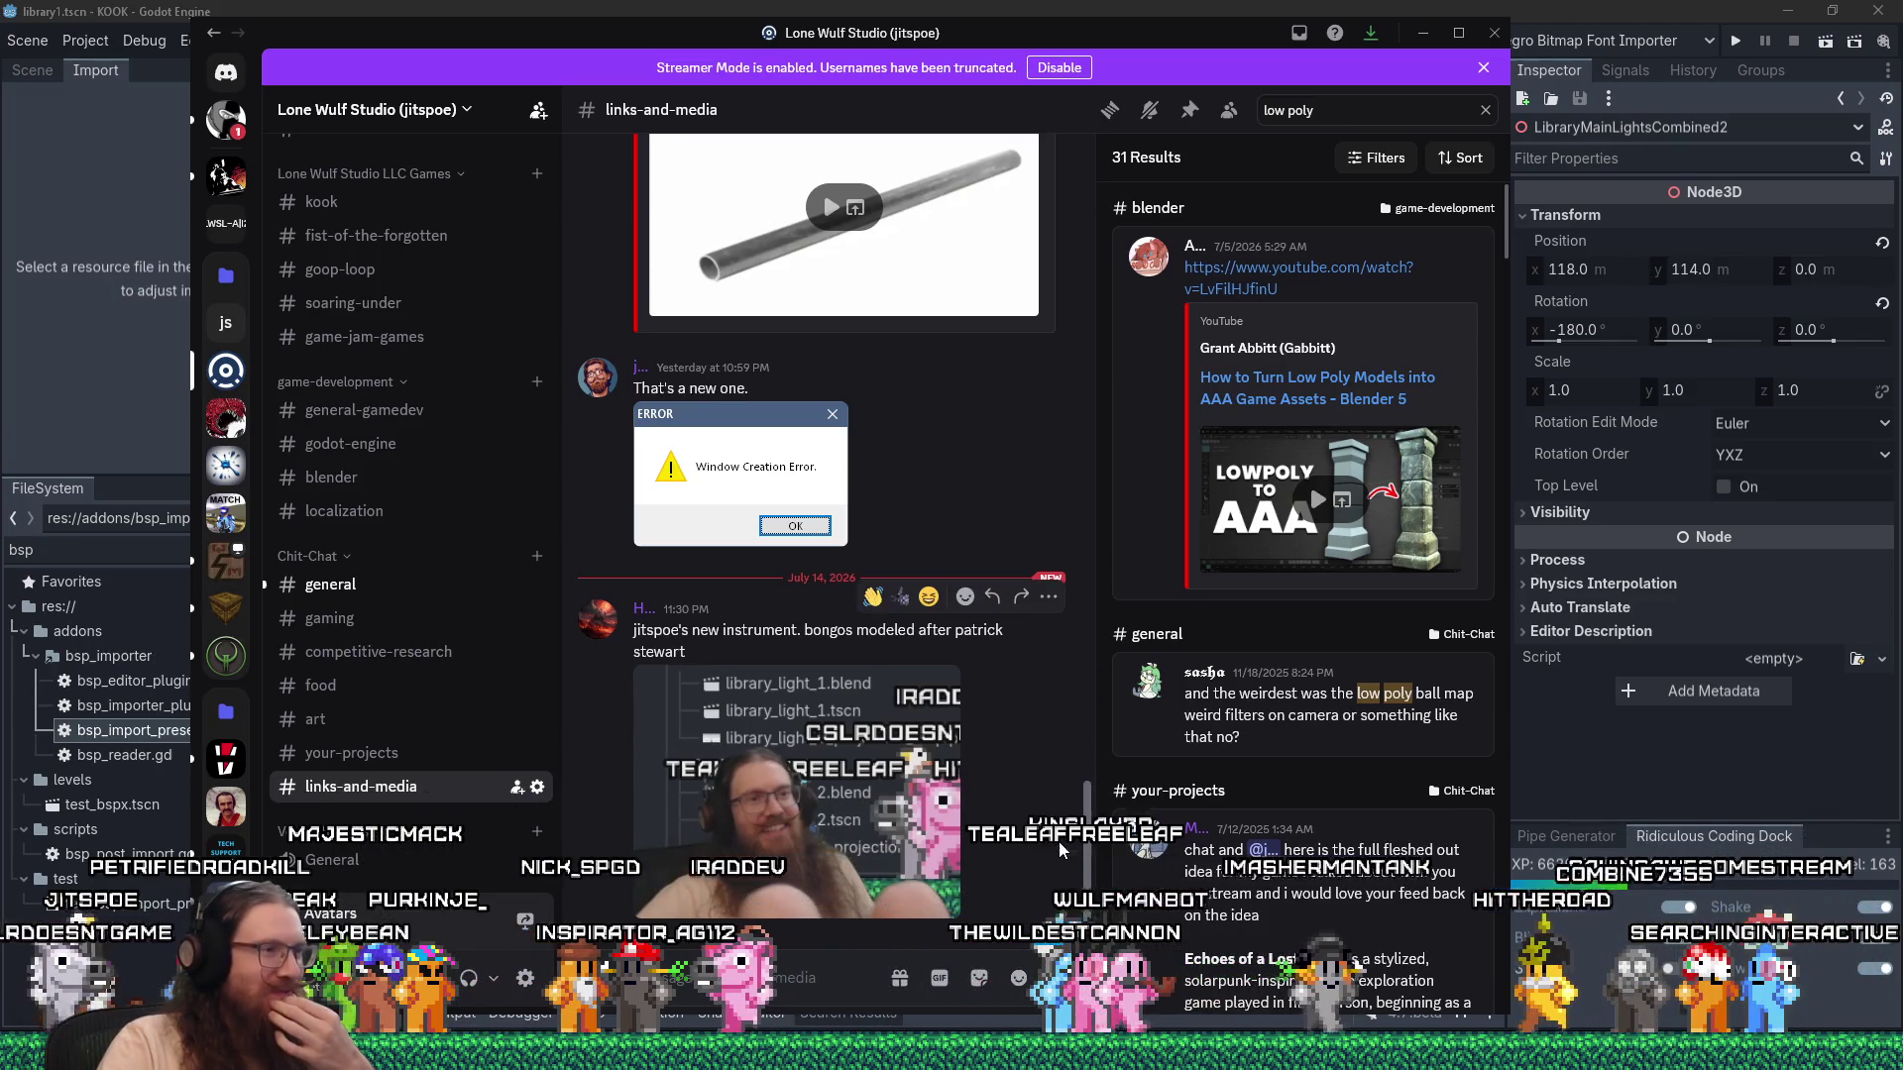
pyautogui.moveTo(1192, 44)
pyautogui.mouseDown()
pyautogui.moveTo(1361, 84)
pyautogui.moveTo(0, 7)
pyautogui.mouseUp()
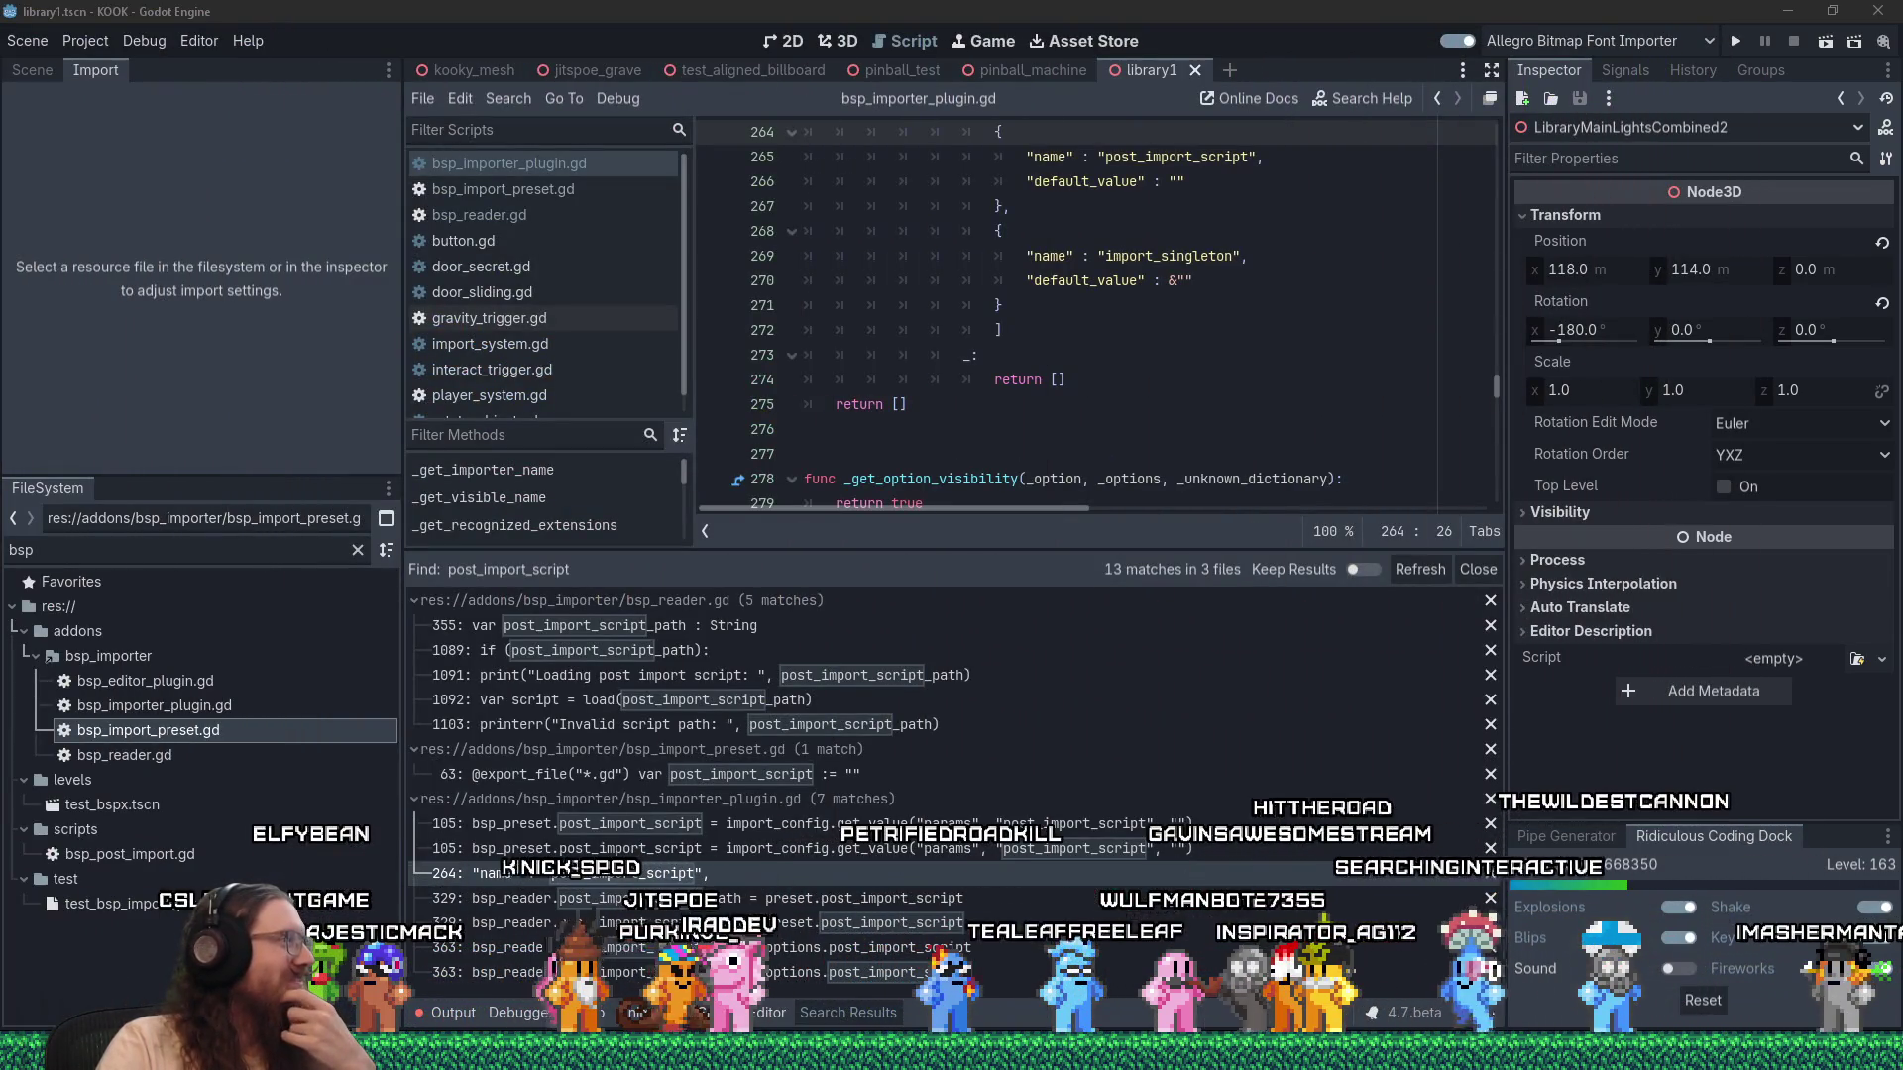
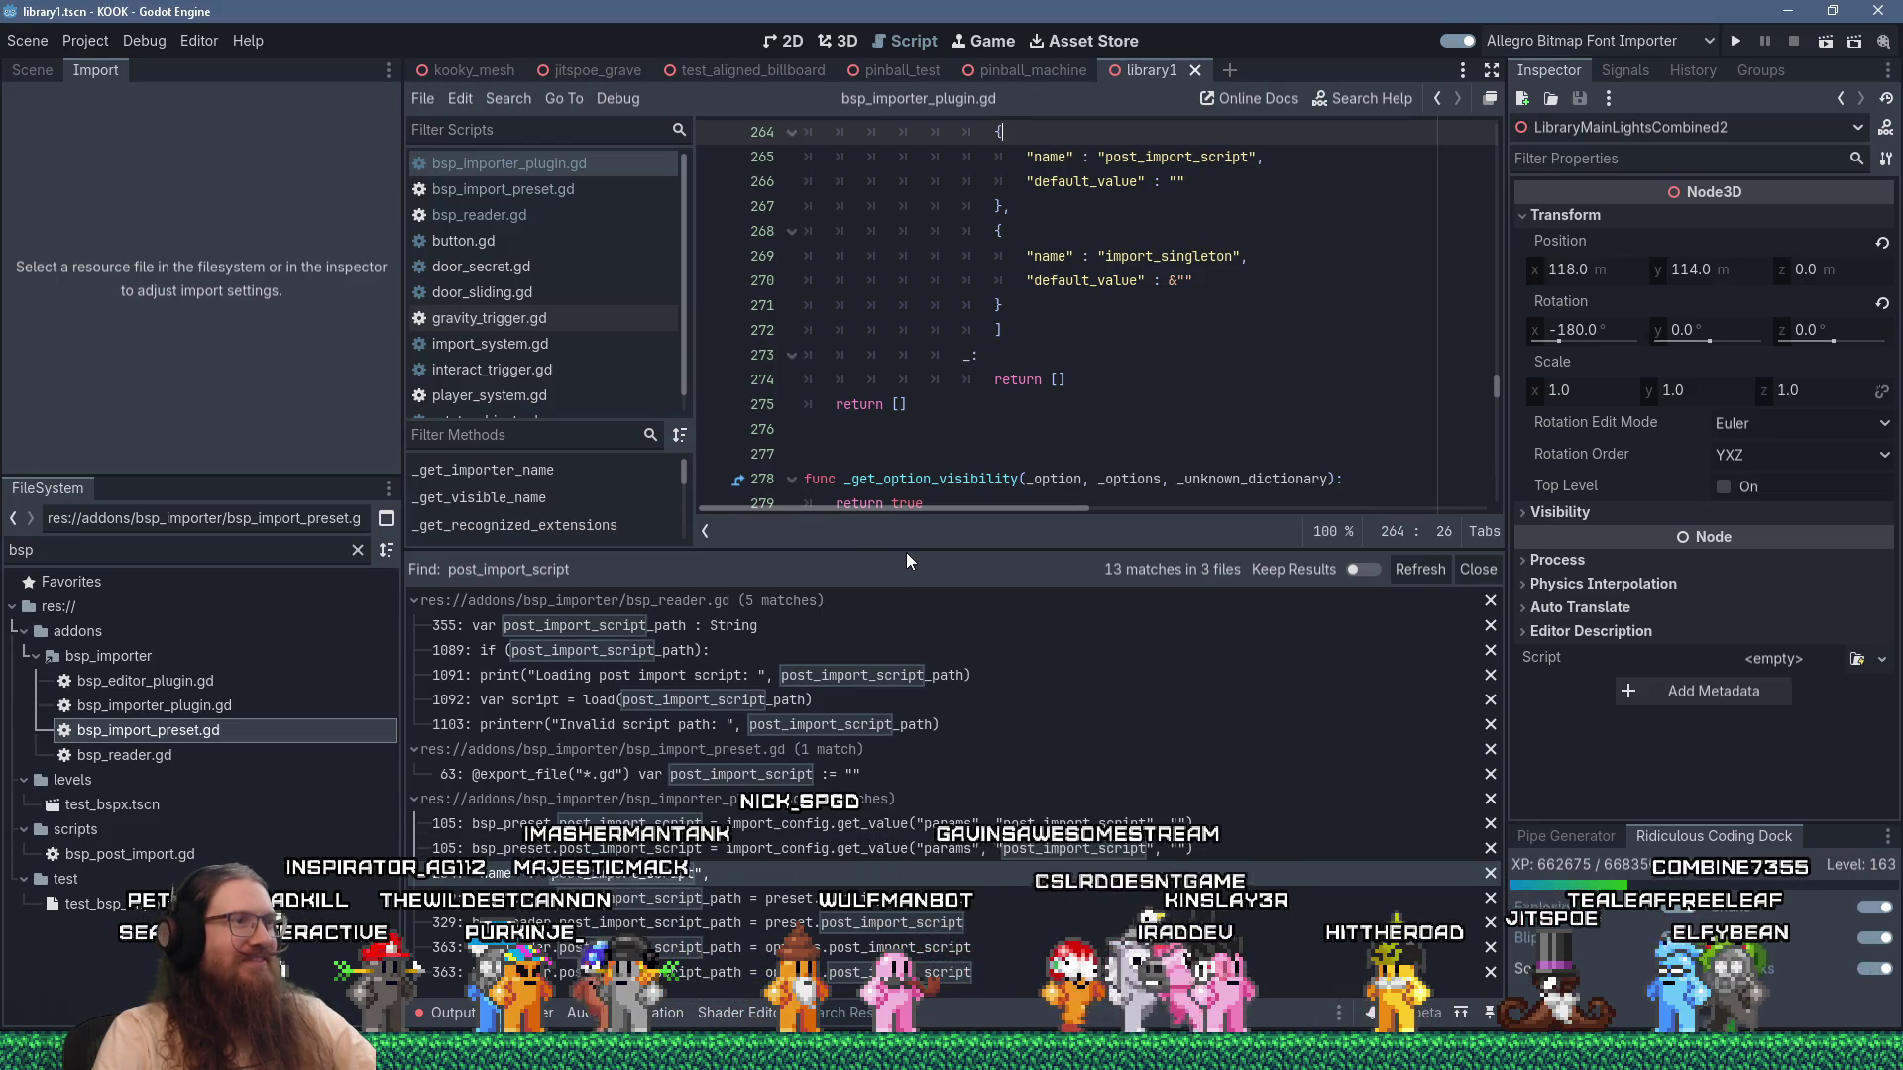
# Lower the splitter above the Find results panel and scroll bsp_importer_plugin.gd back up.
pyautogui.moveTo(904, 552); pyautogui.dragTo(902, 744)
pyautogui.scroll(8, 867, 554)
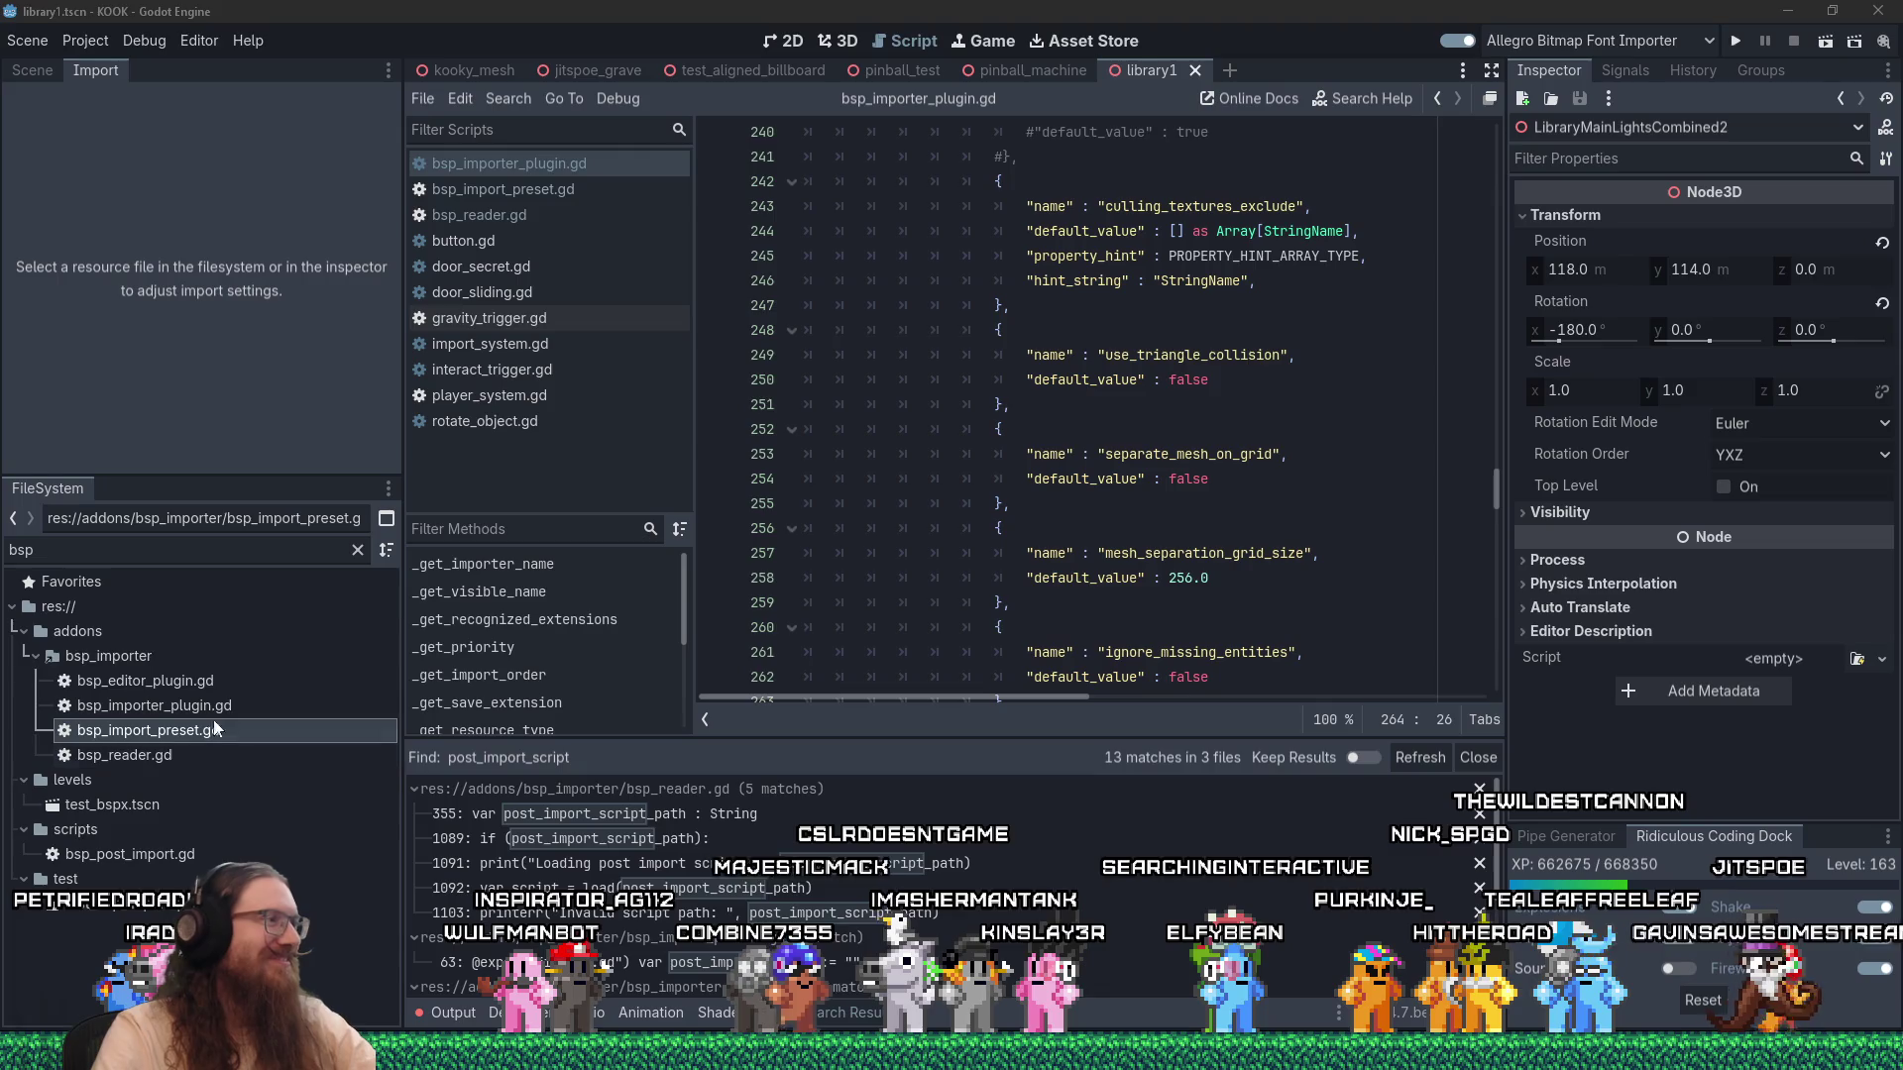
# Clear the 'bsp' FileSystem filter and look over the post_import_script search results.
pyautogui.click(355, 551)
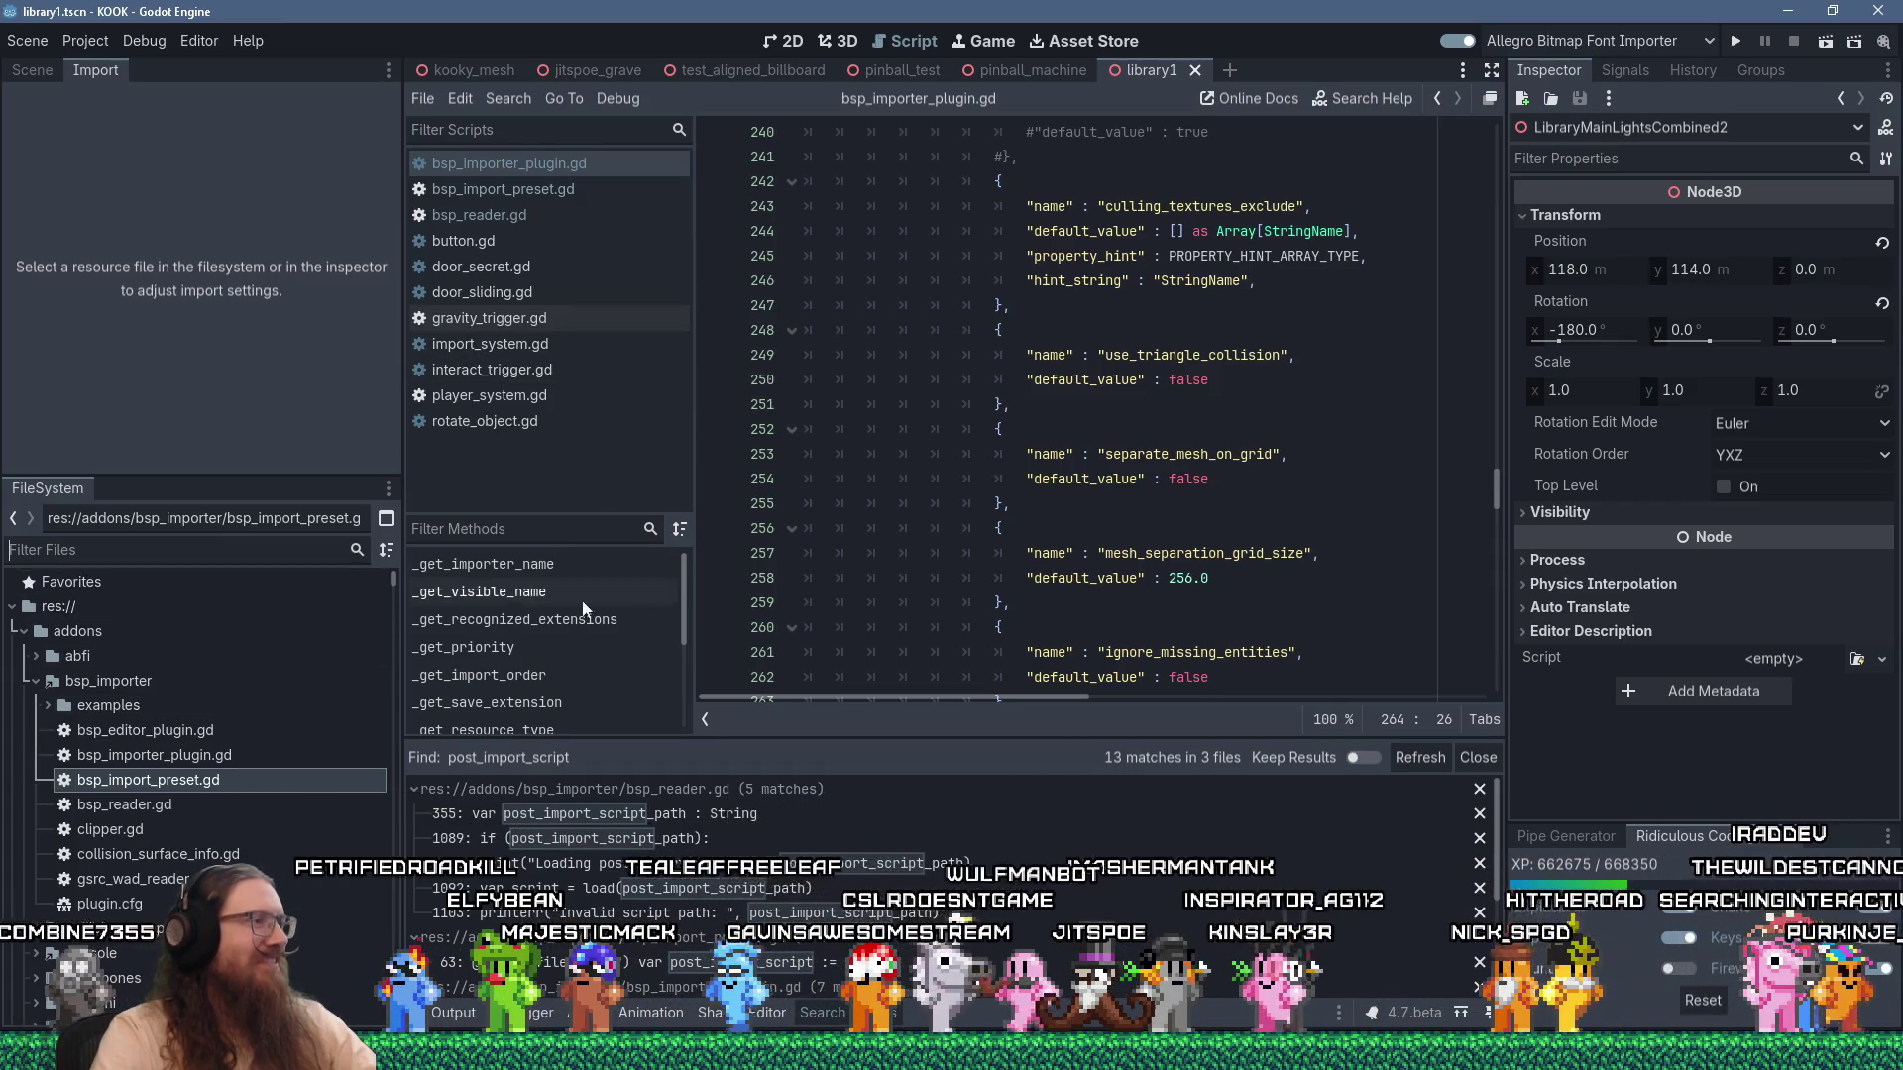
pyautogui.scroll(-1, 594, 872)
pyautogui.scroll(1, 694, 843)
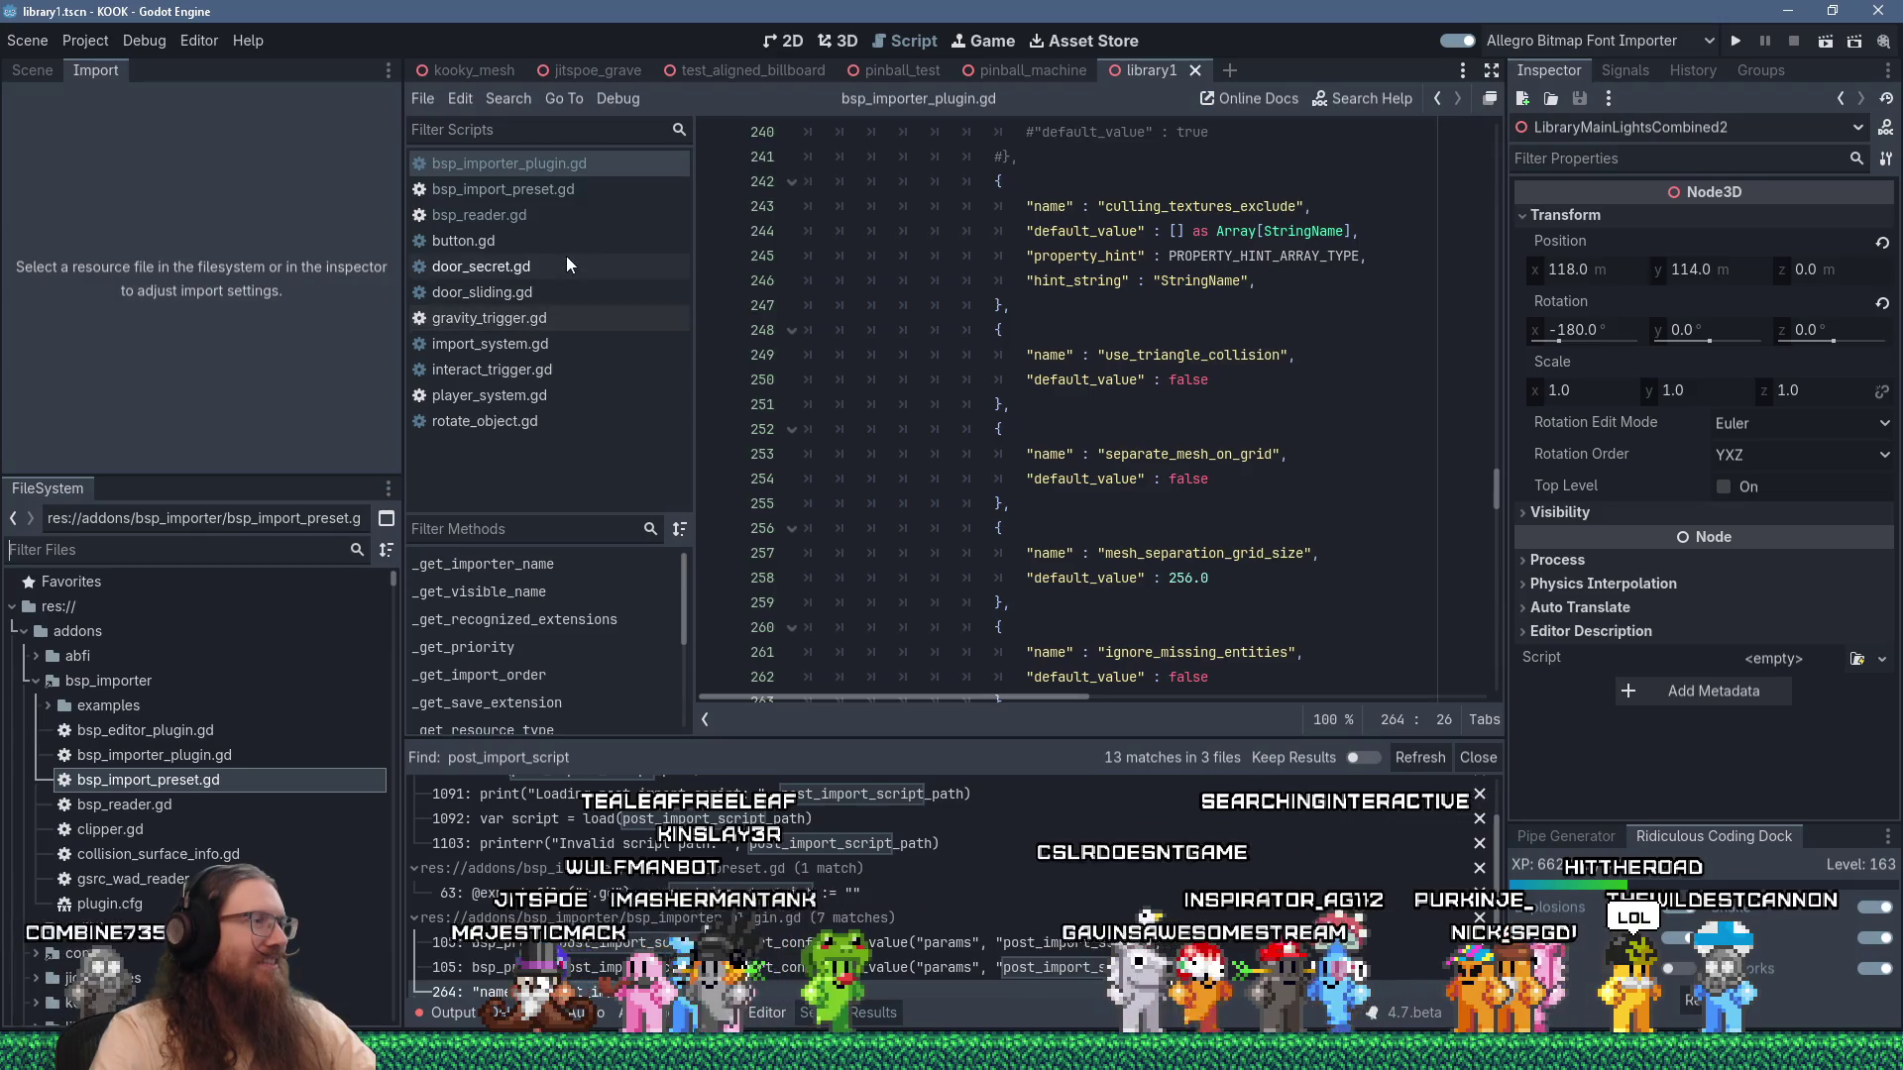
# Open door_sliding.gd and read through its set_import_value and post_import functions.
pyautogui.click(546, 302)
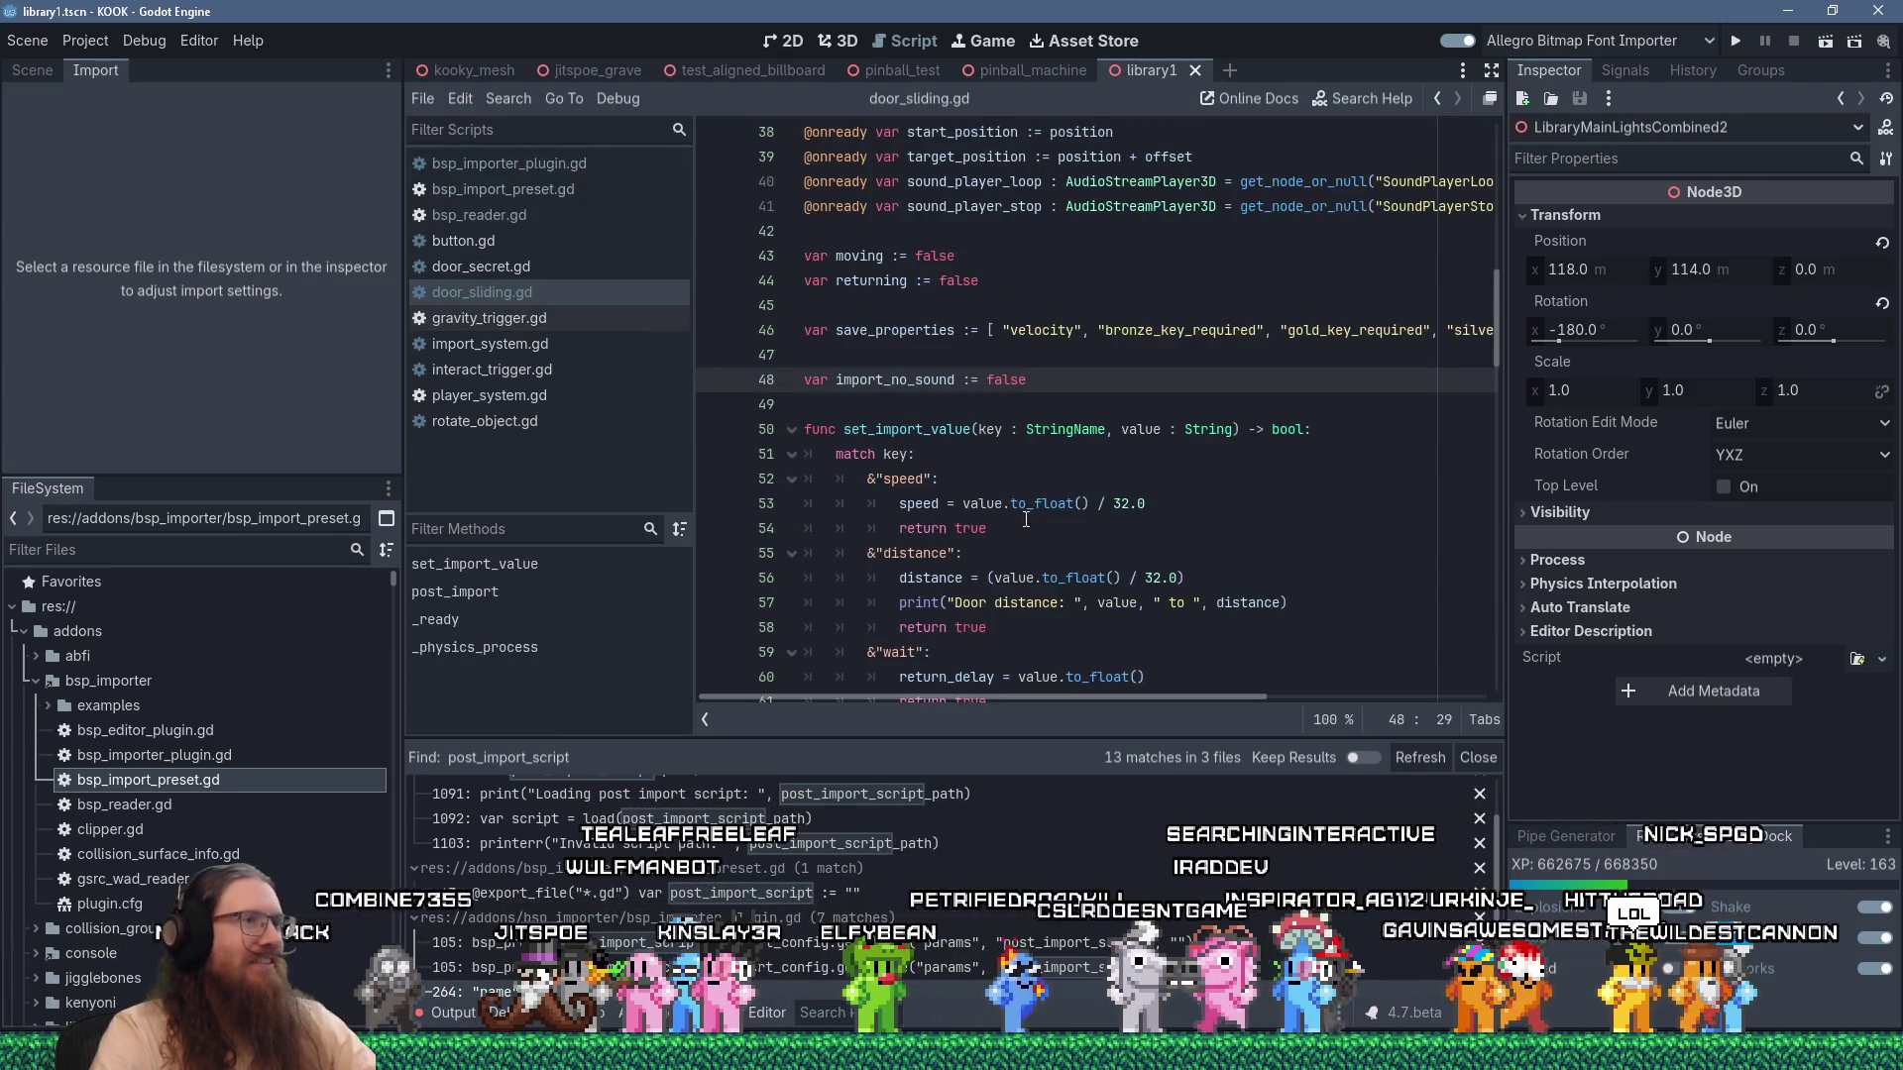
pyautogui.scroll(-8, 1047, 525)
pyautogui.scroll(6, 1048, 525)
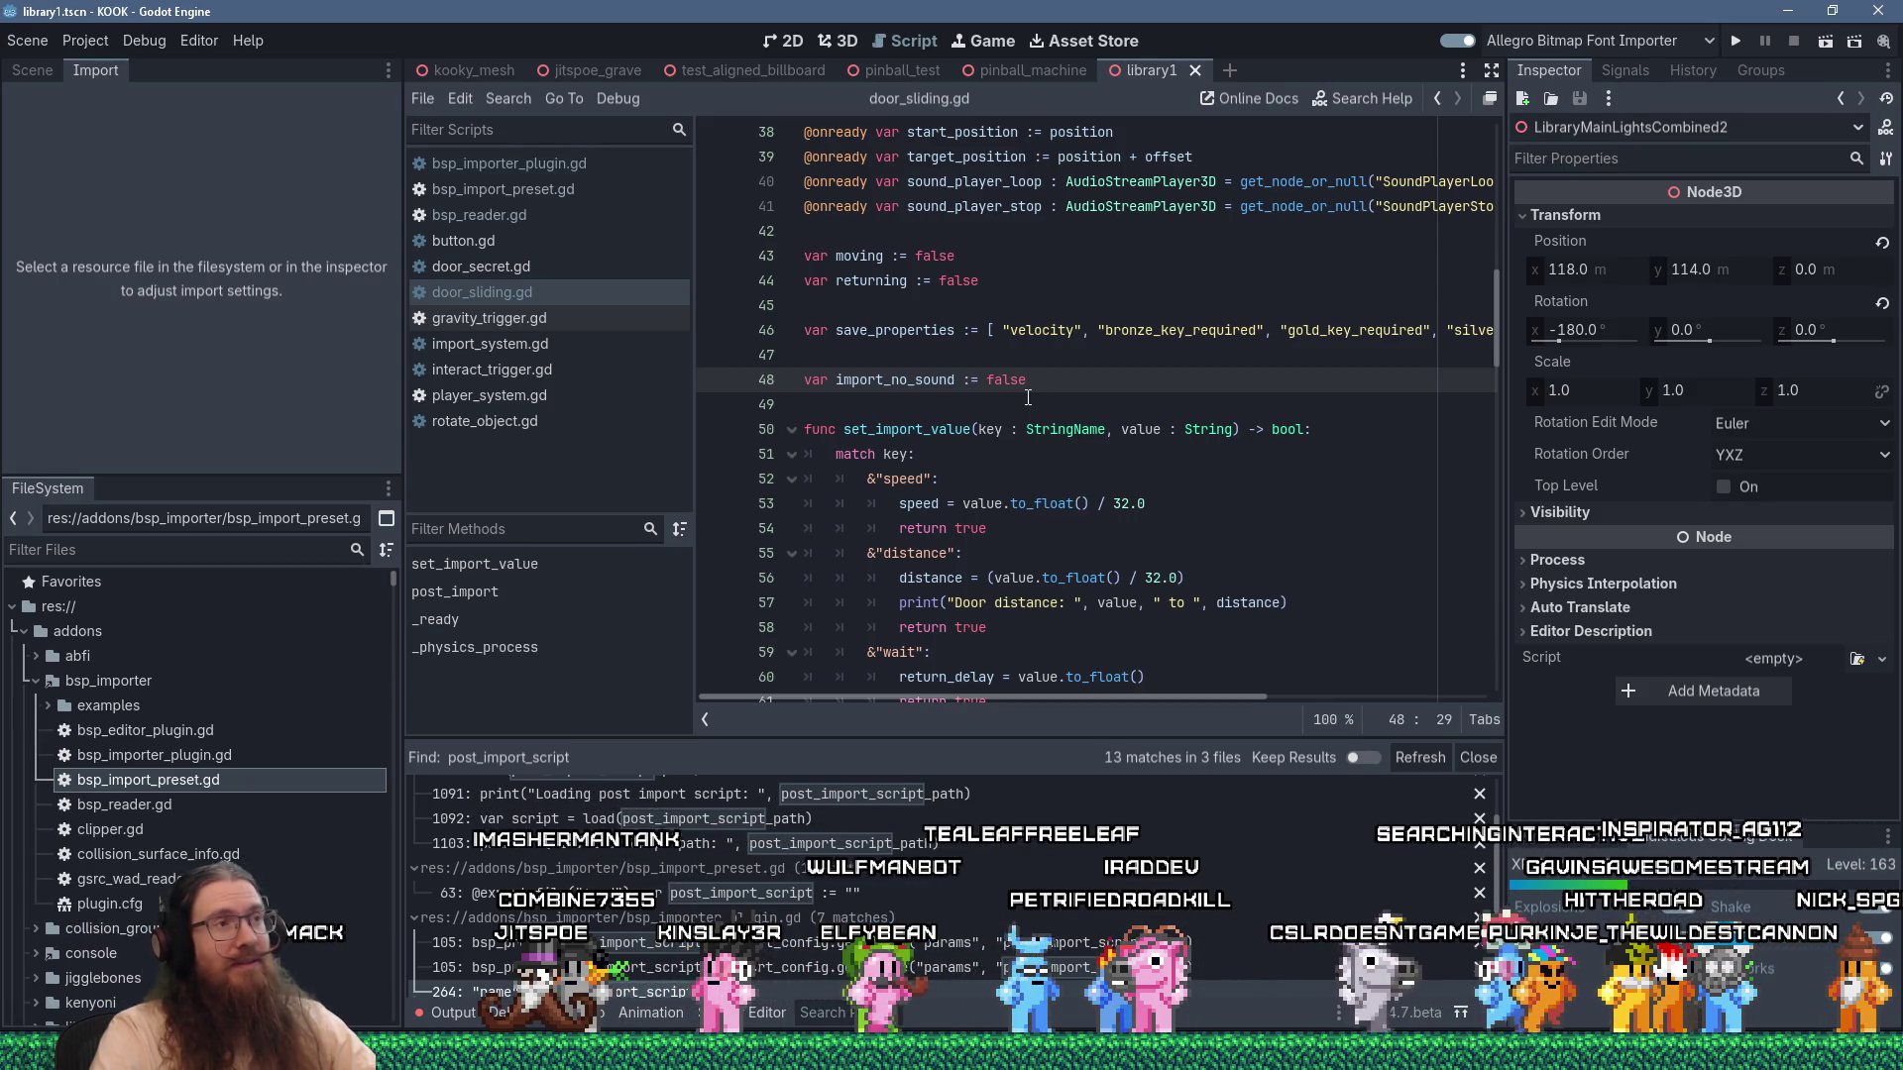
pyautogui.scroll(-16, 1028, 397)
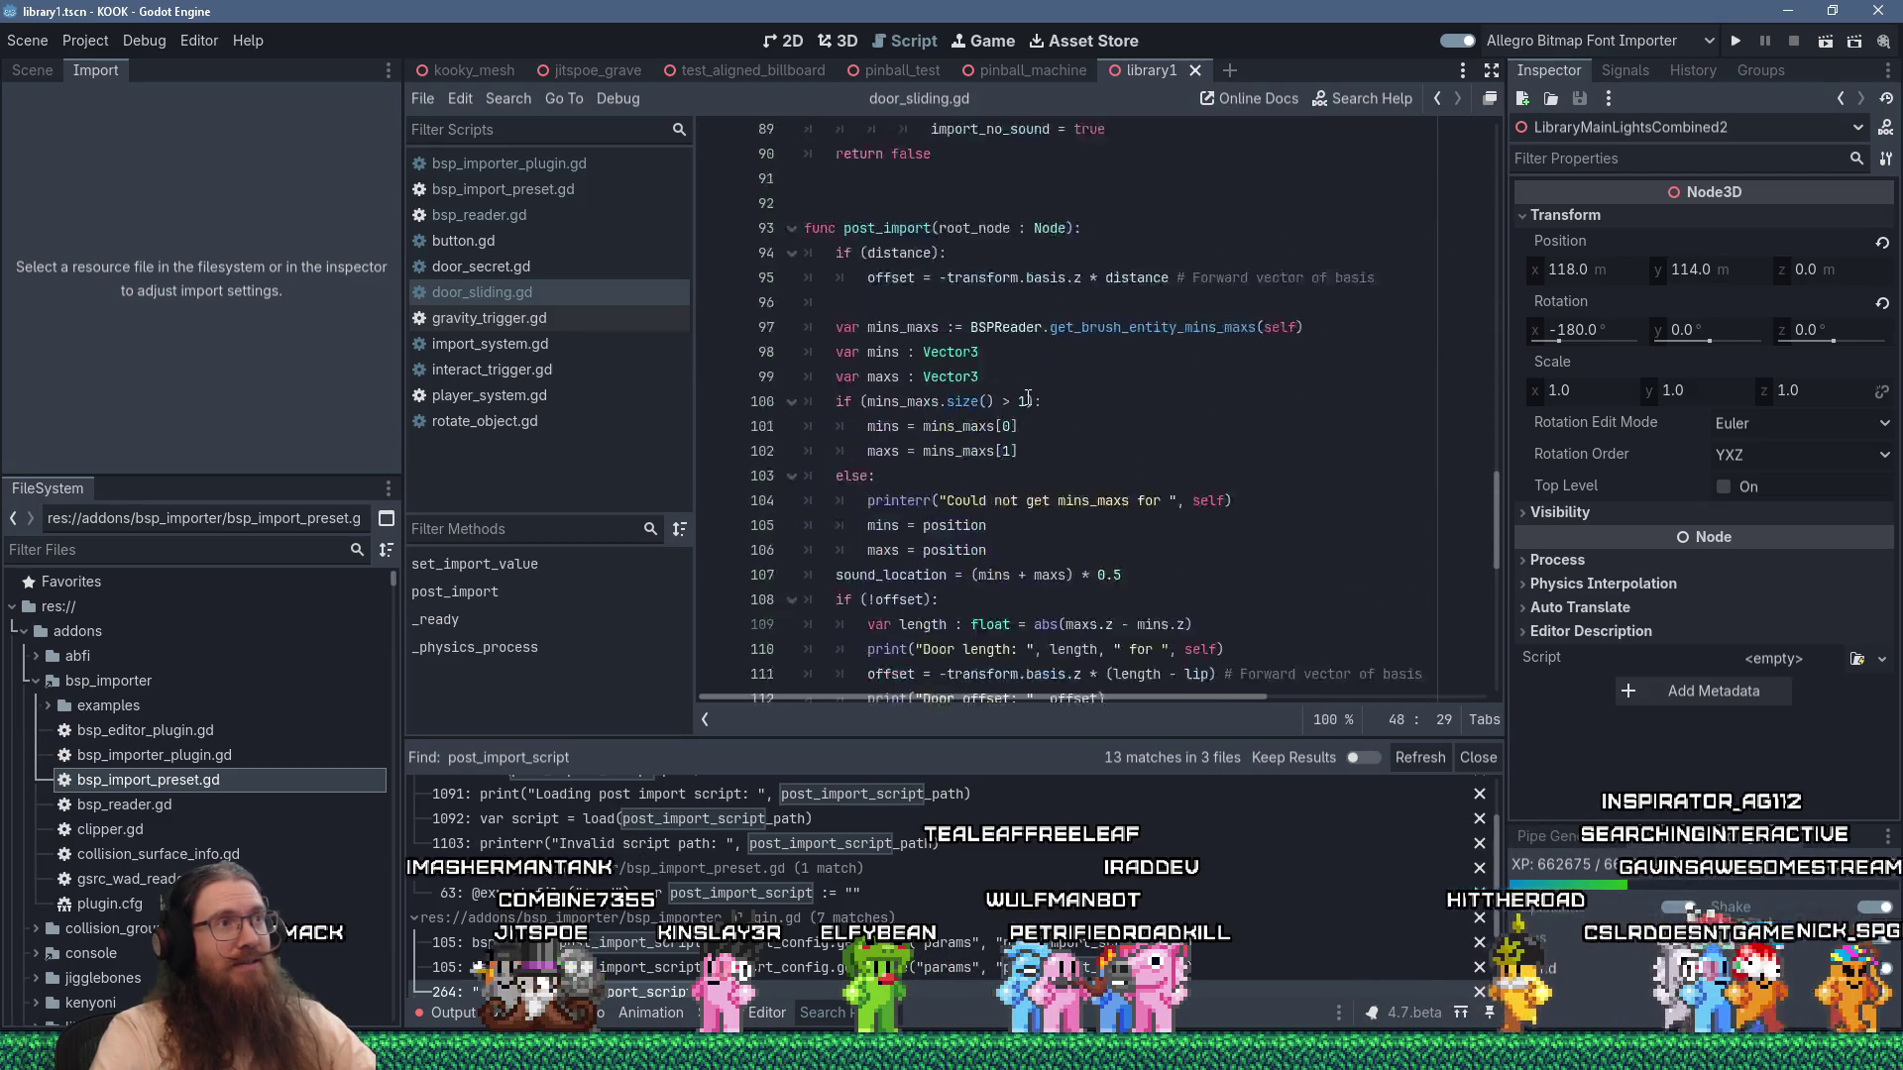
pyautogui.scroll(7, 1028, 396)
pyautogui.scroll(-8, 1027, 396)
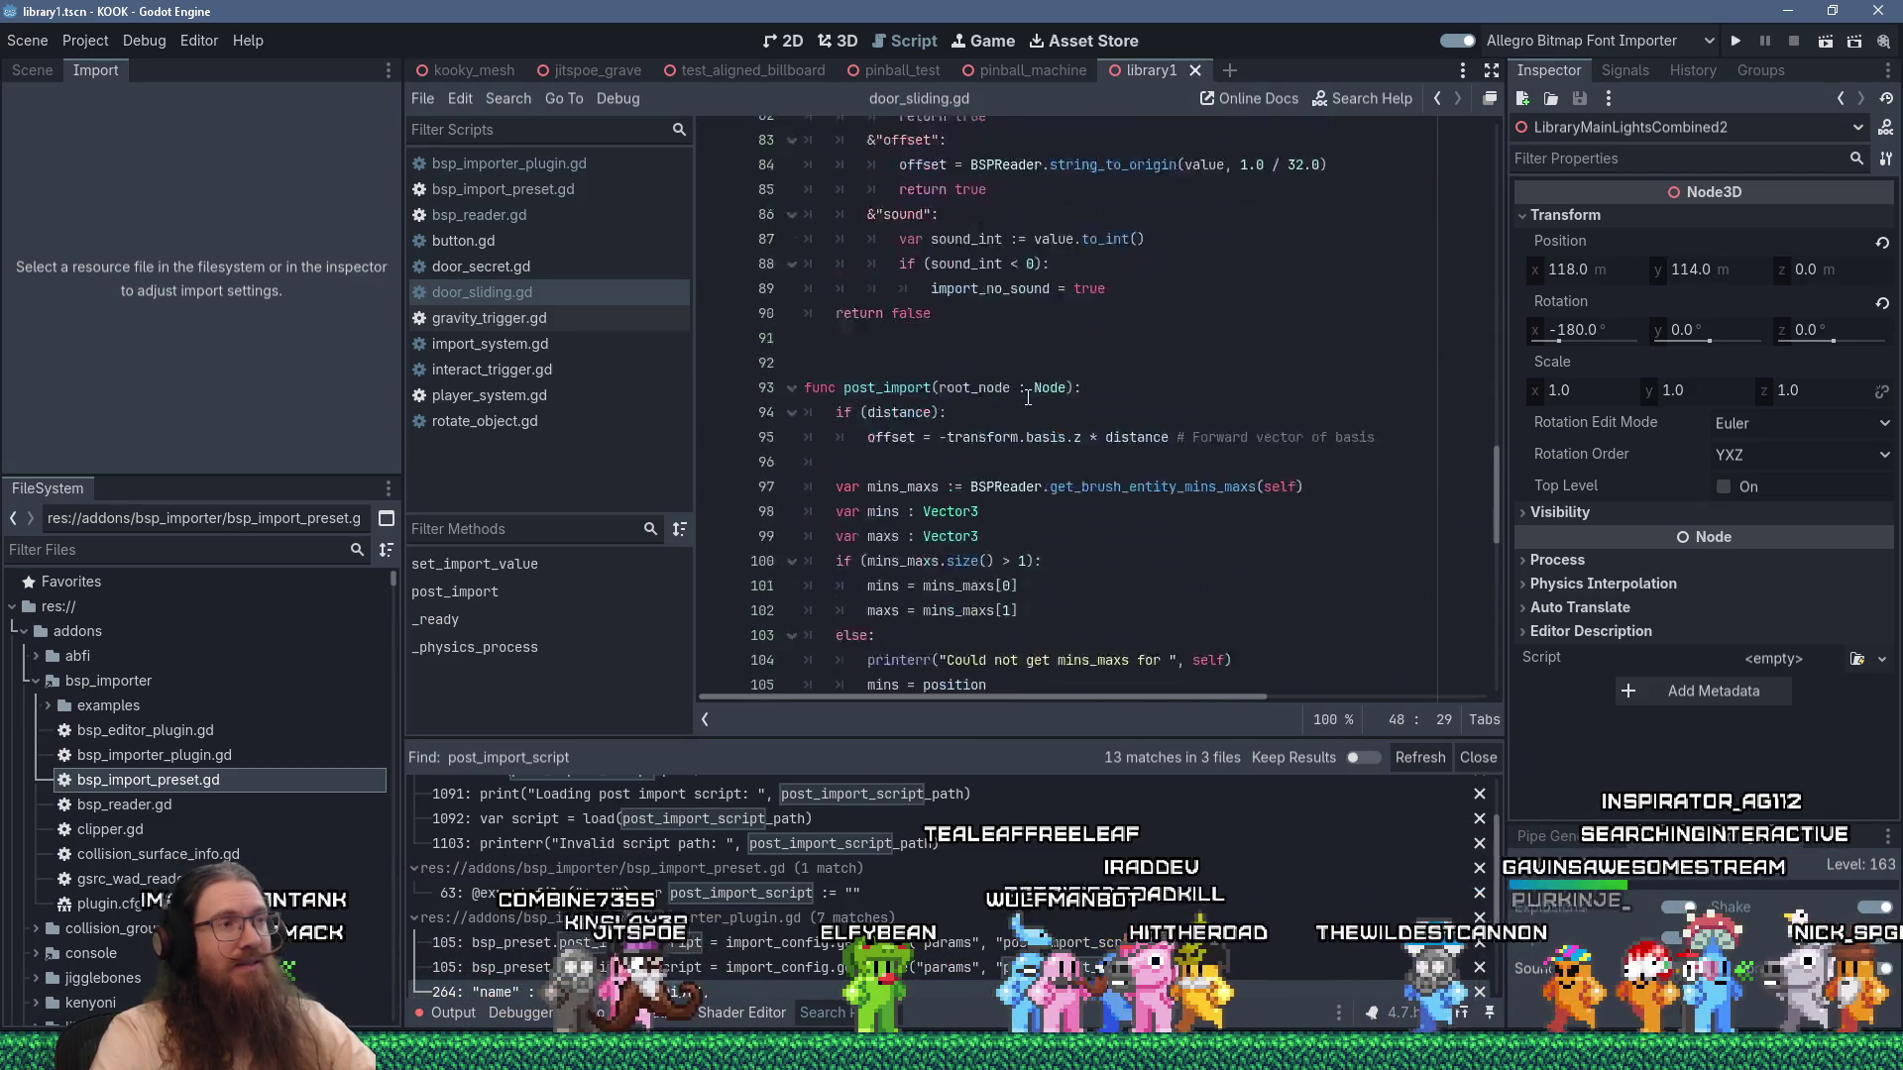
pyautogui.scroll(-4, 1028, 396)
pyautogui.scroll(8, 1028, 397)
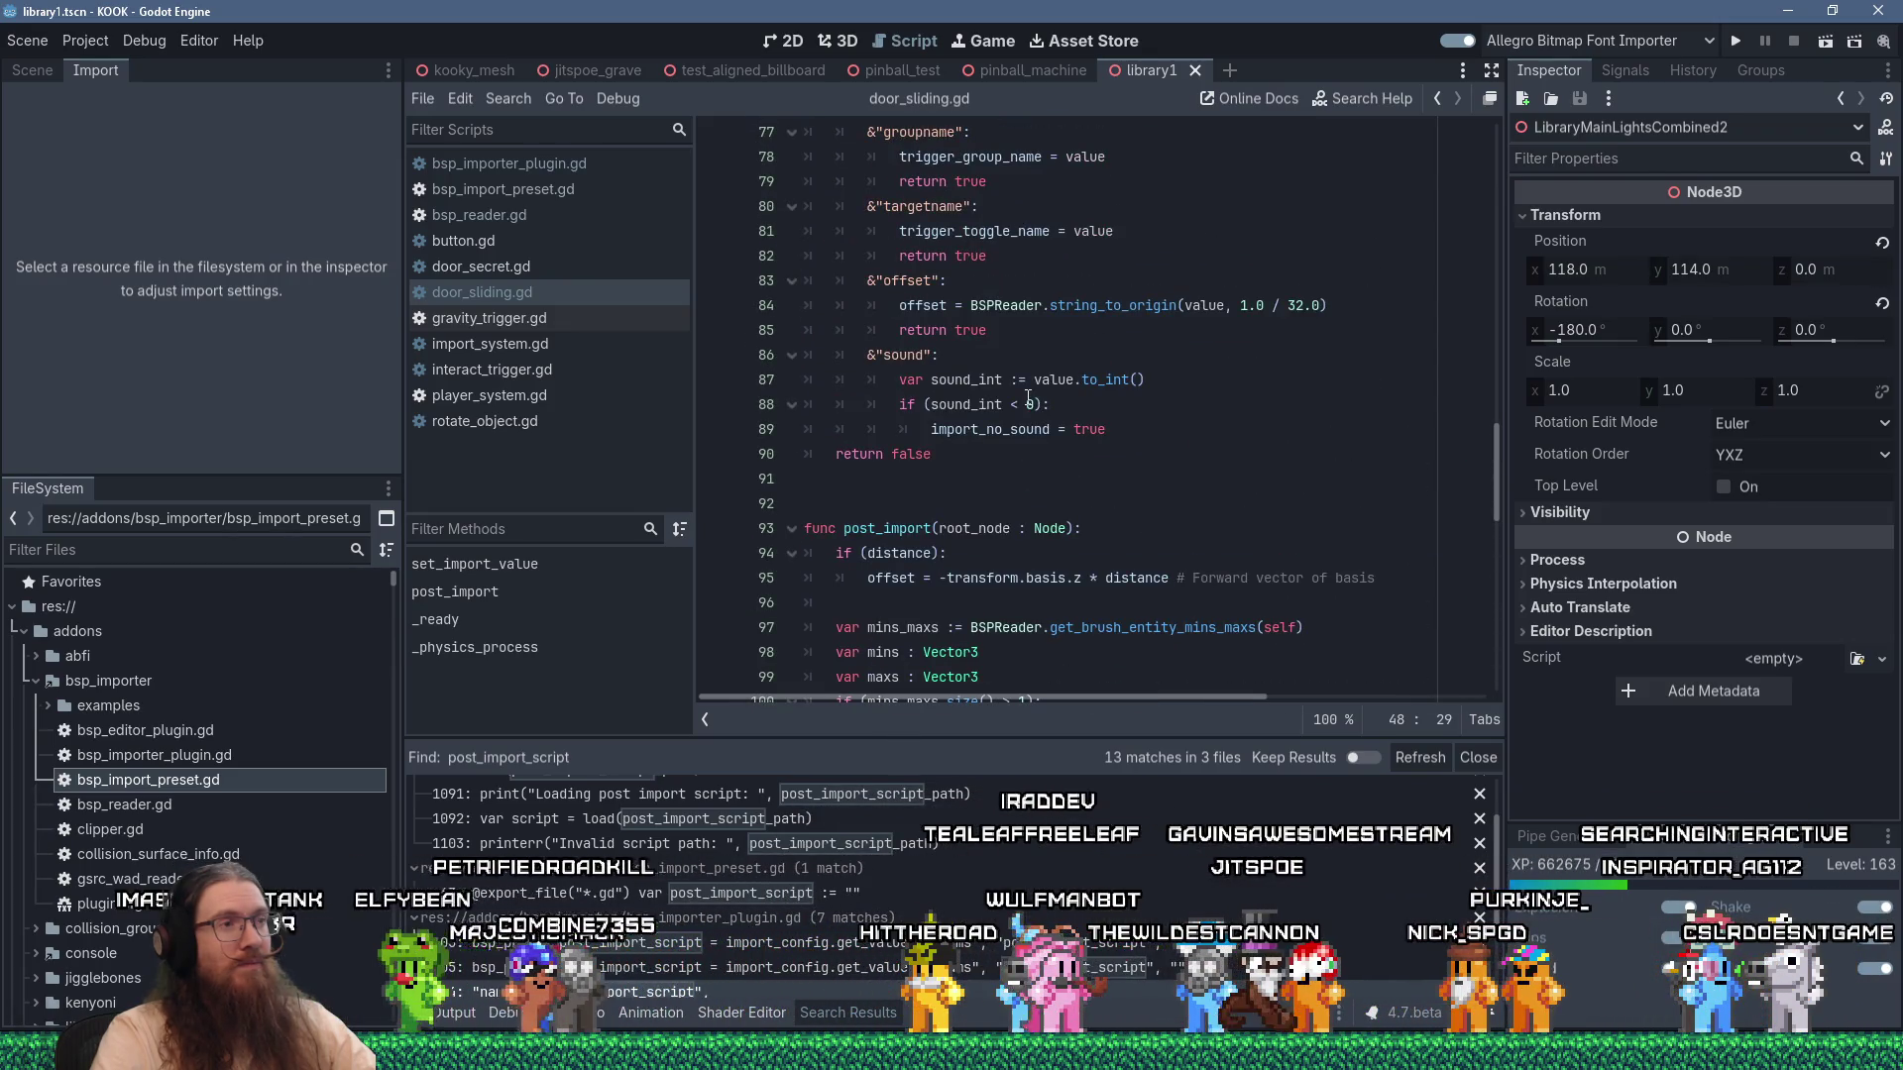
pyautogui.scroll(-10, 1028, 397)
pyautogui.scroll(7, 1028, 396)
pyautogui.scroll(4, 1028, 396)
pyautogui.scroll(1, 1028, 399)
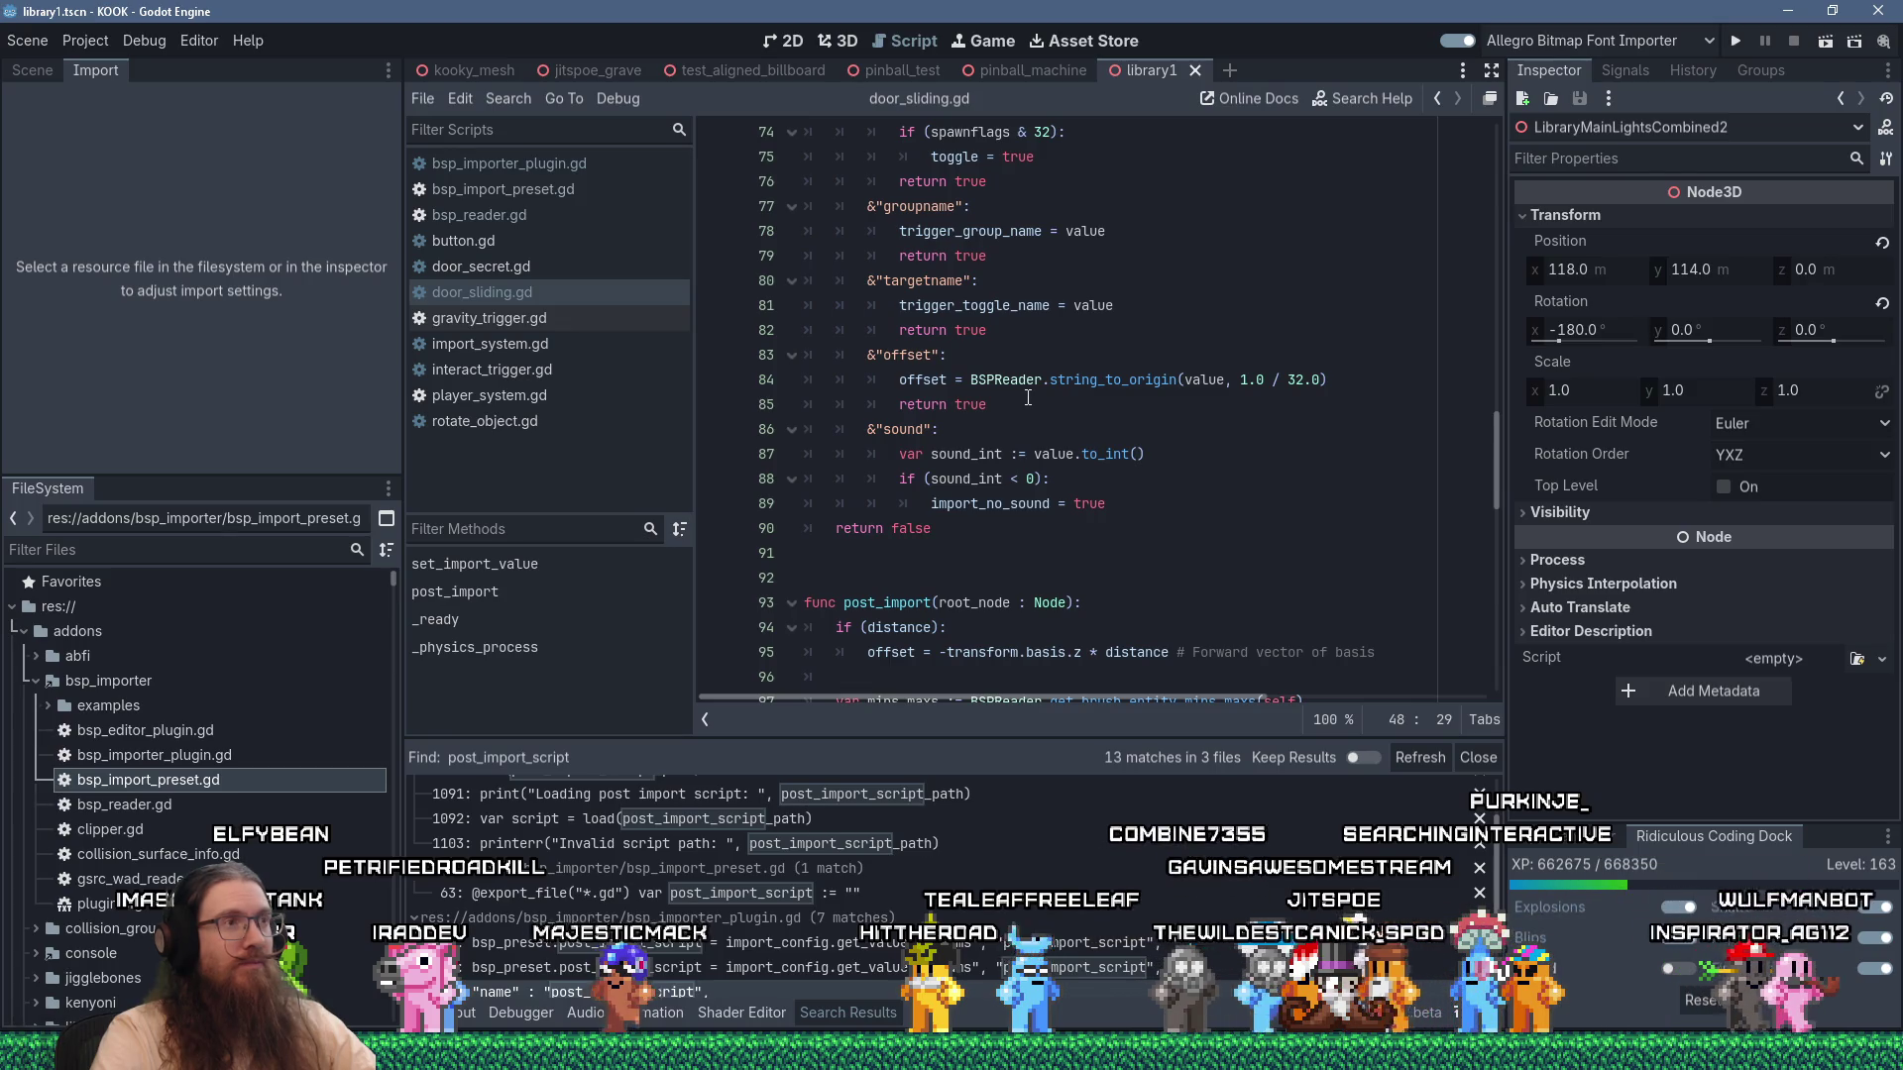
pyautogui.scroll(-15, 1028, 398)
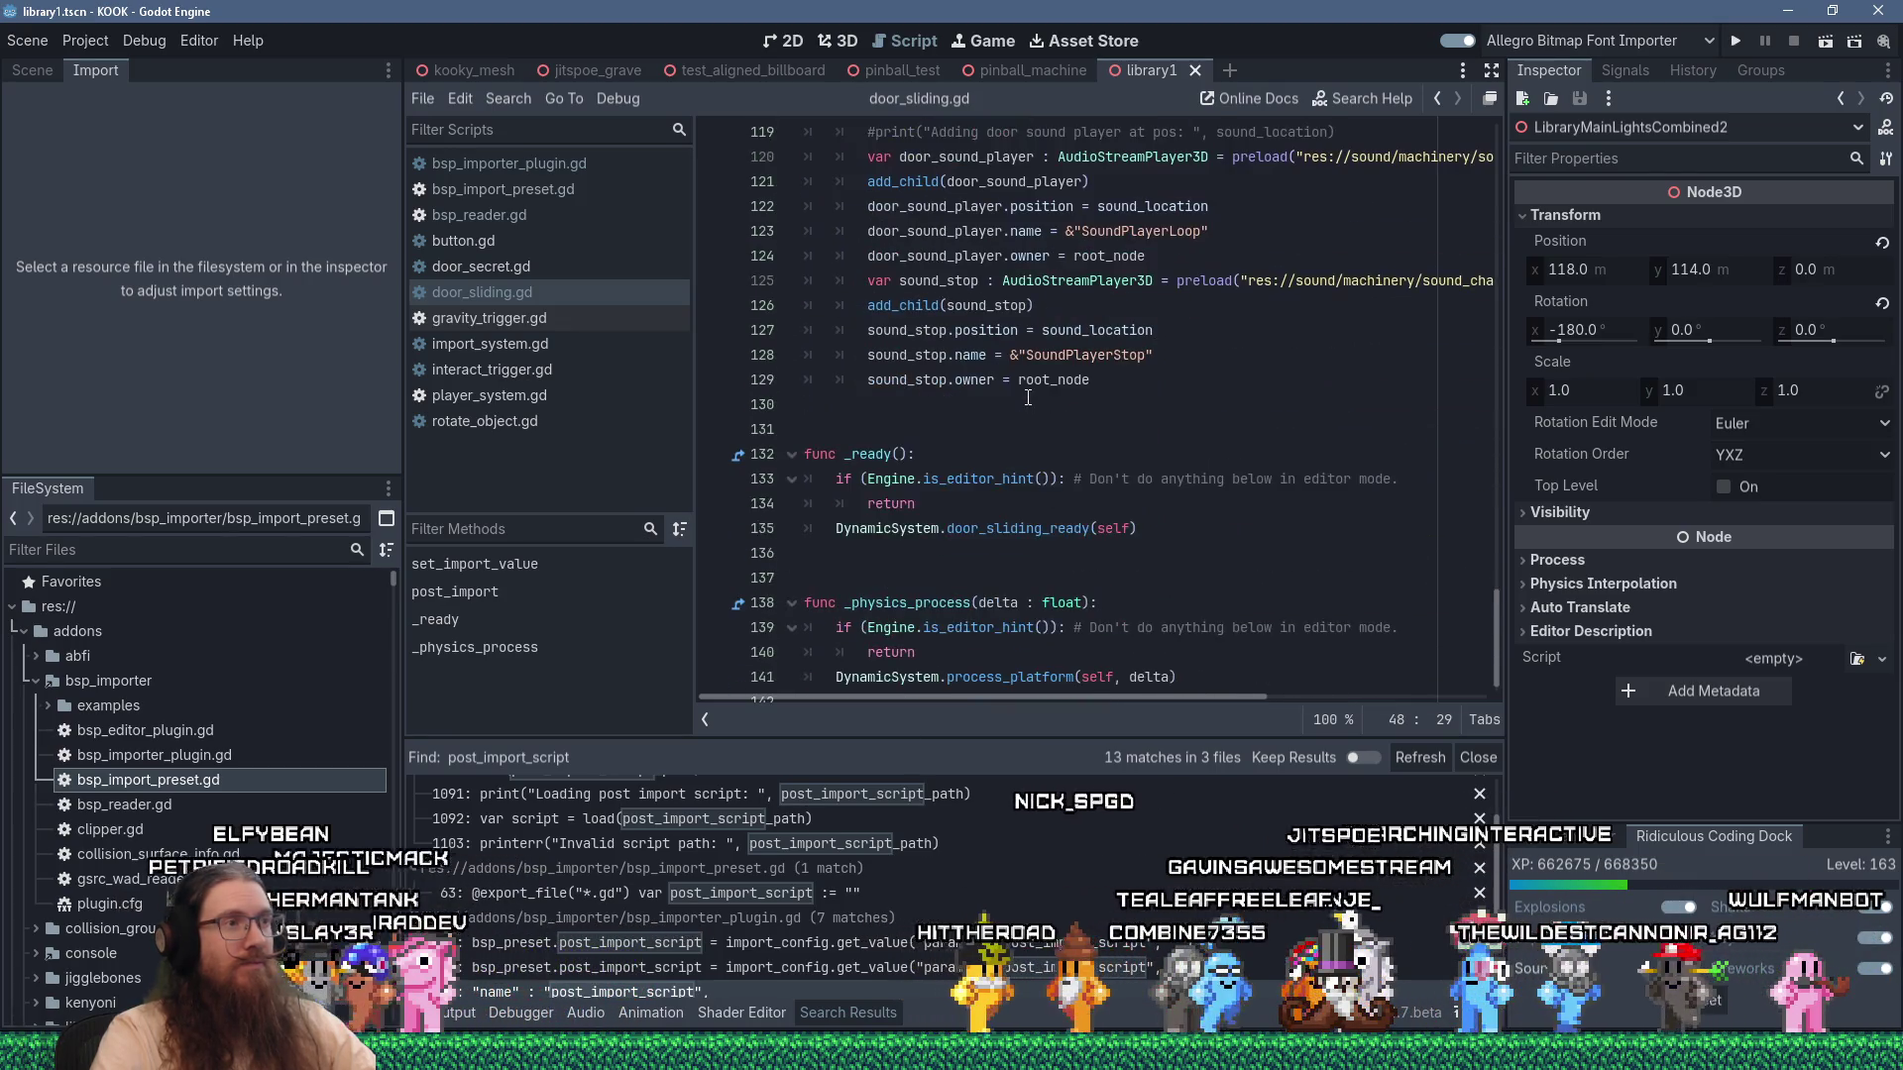
pyautogui.scroll(11, 1028, 397)
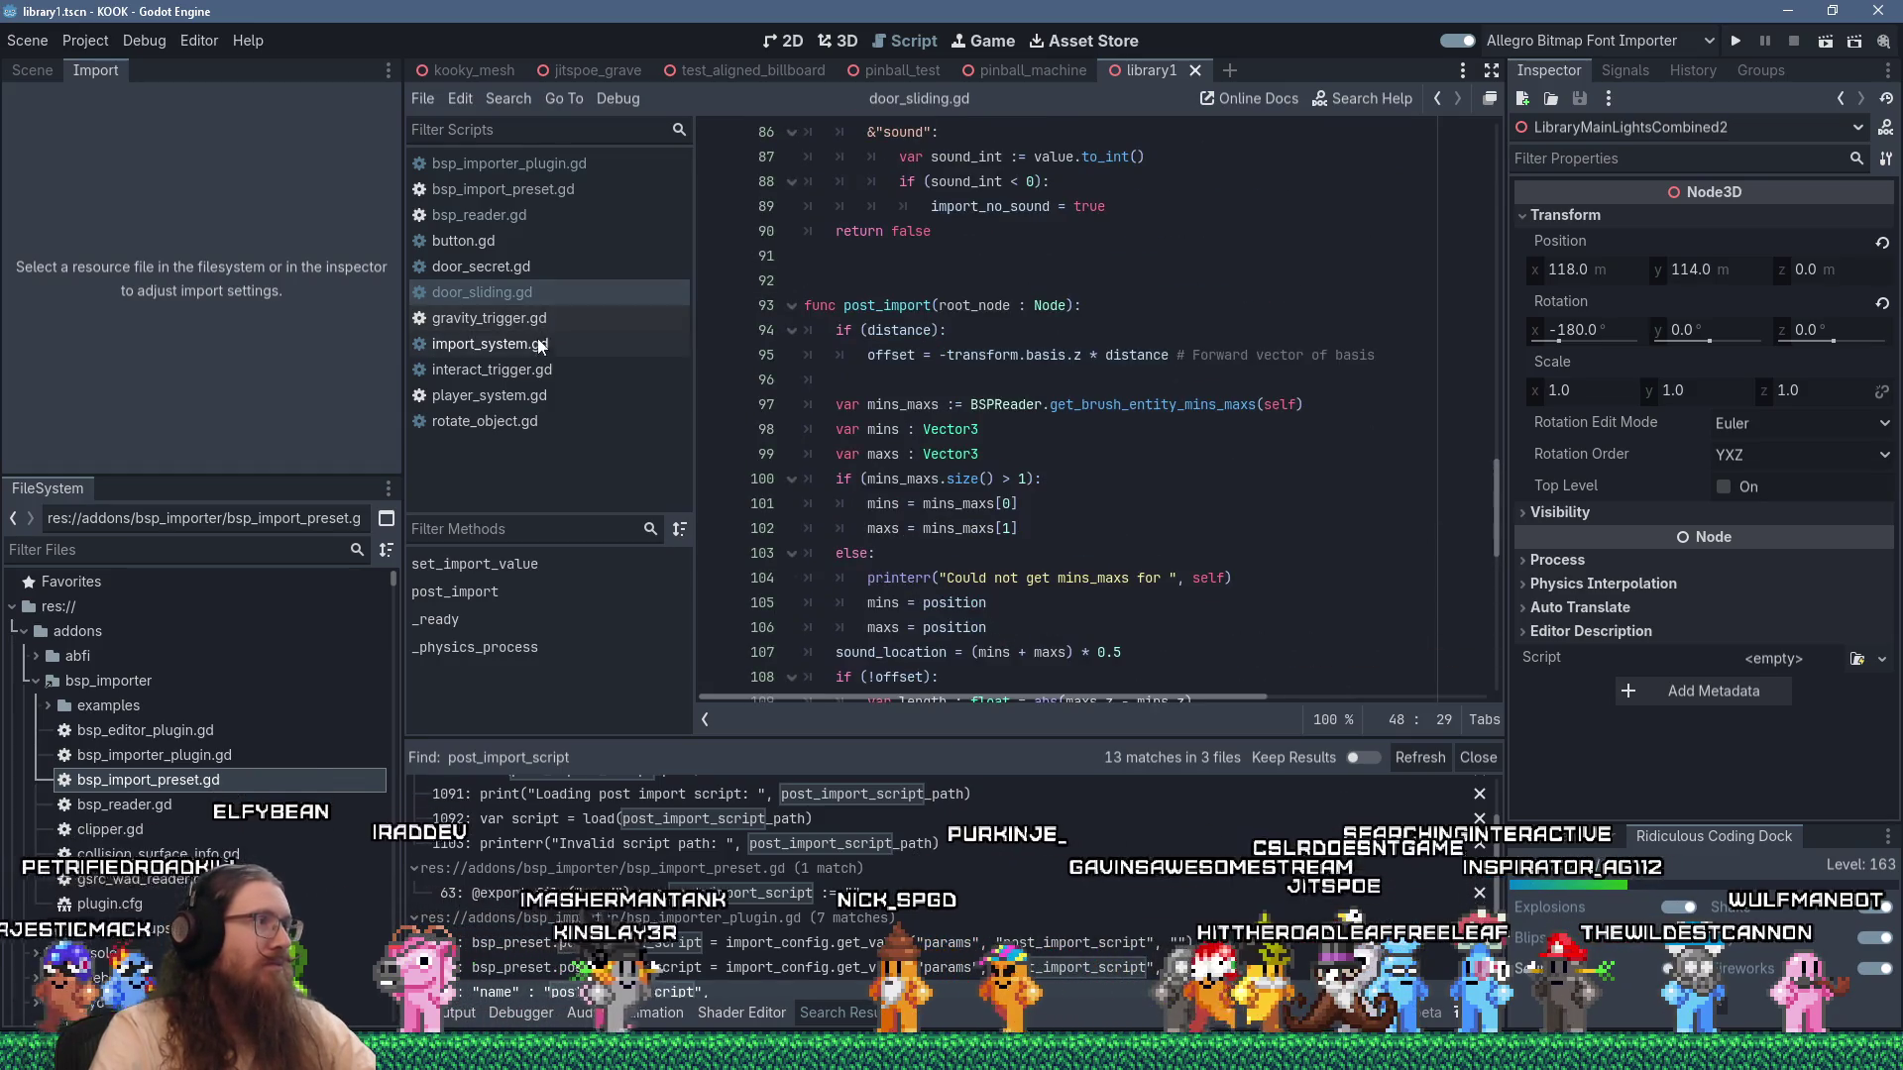
# Check import_system.gd and place the caret on the blank line after the spawner function.
pyautogui.click(540, 344)
pyautogui.scroll(15, 936, 431)
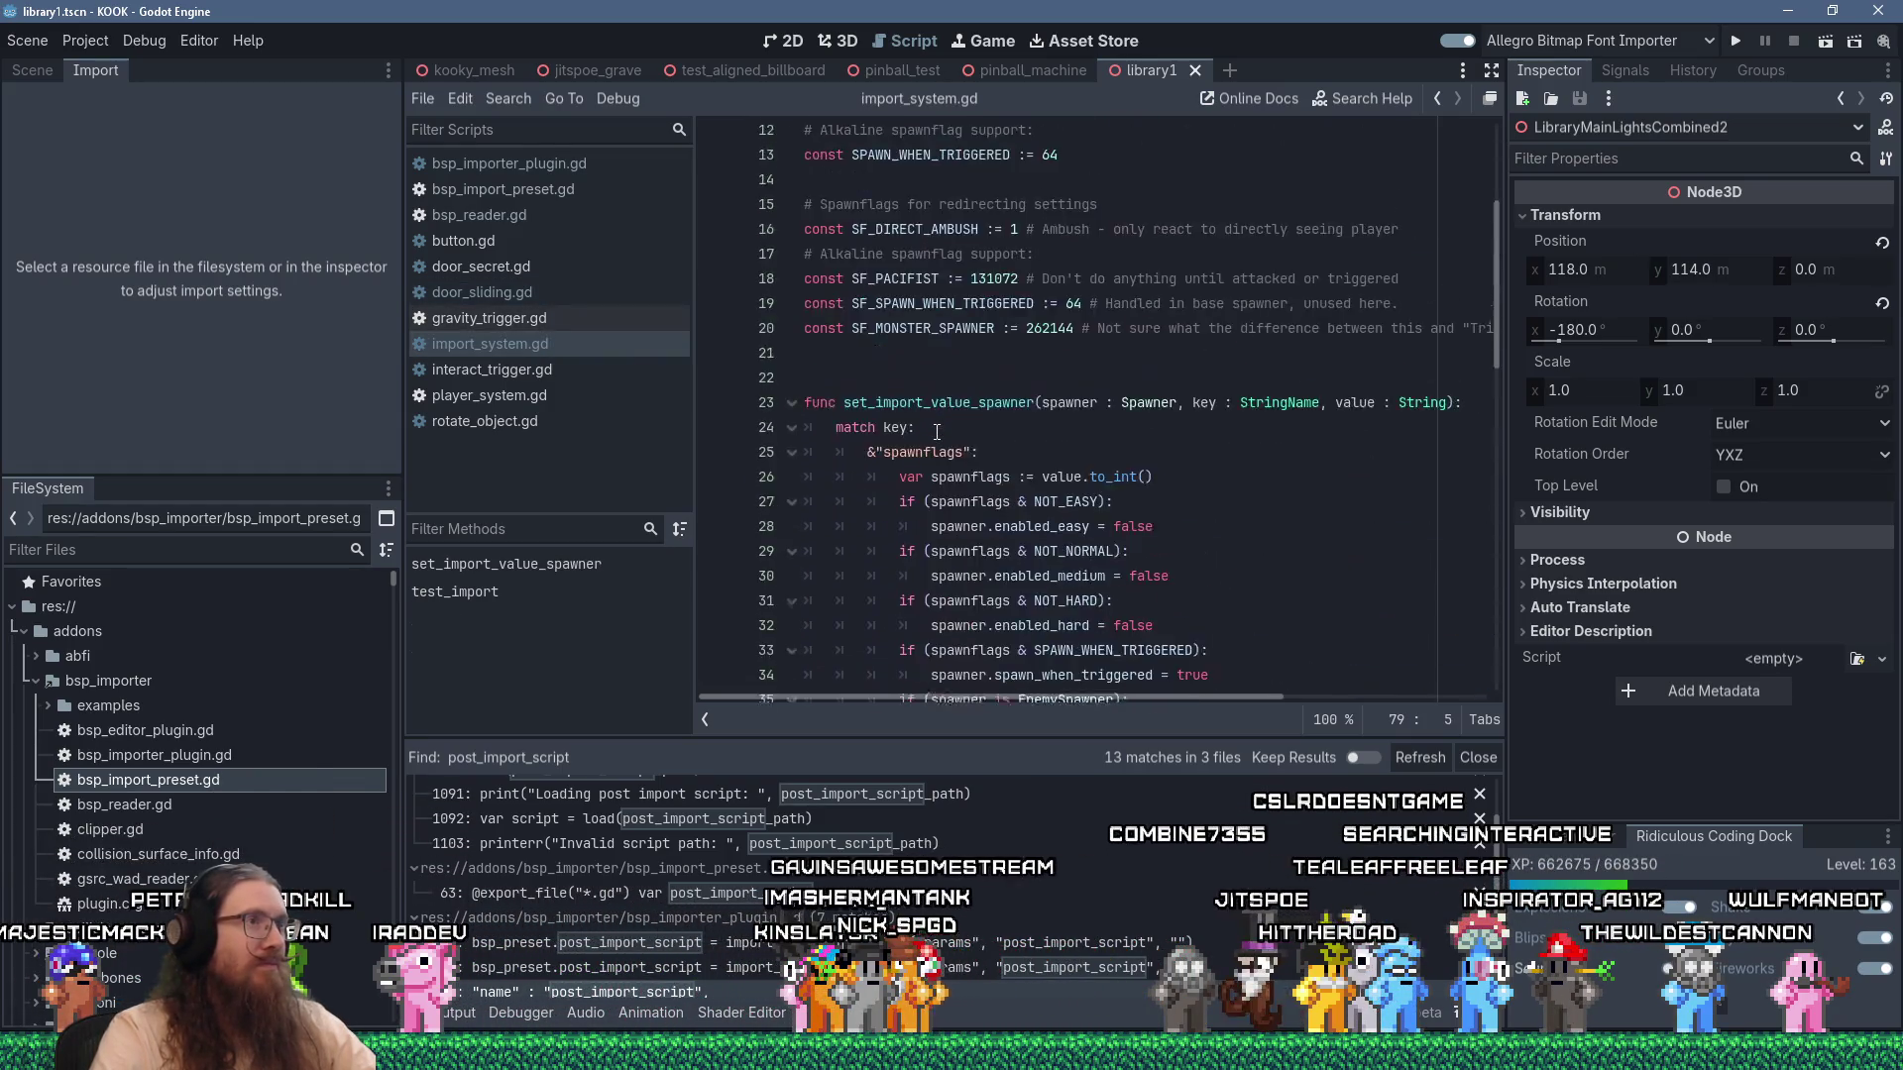
pyautogui.scroll(3, 937, 431)
pyautogui.scroll(-18, 937, 431)
pyautogui.click(881, 551)
pyautogui.scroll(17, 941, 535)
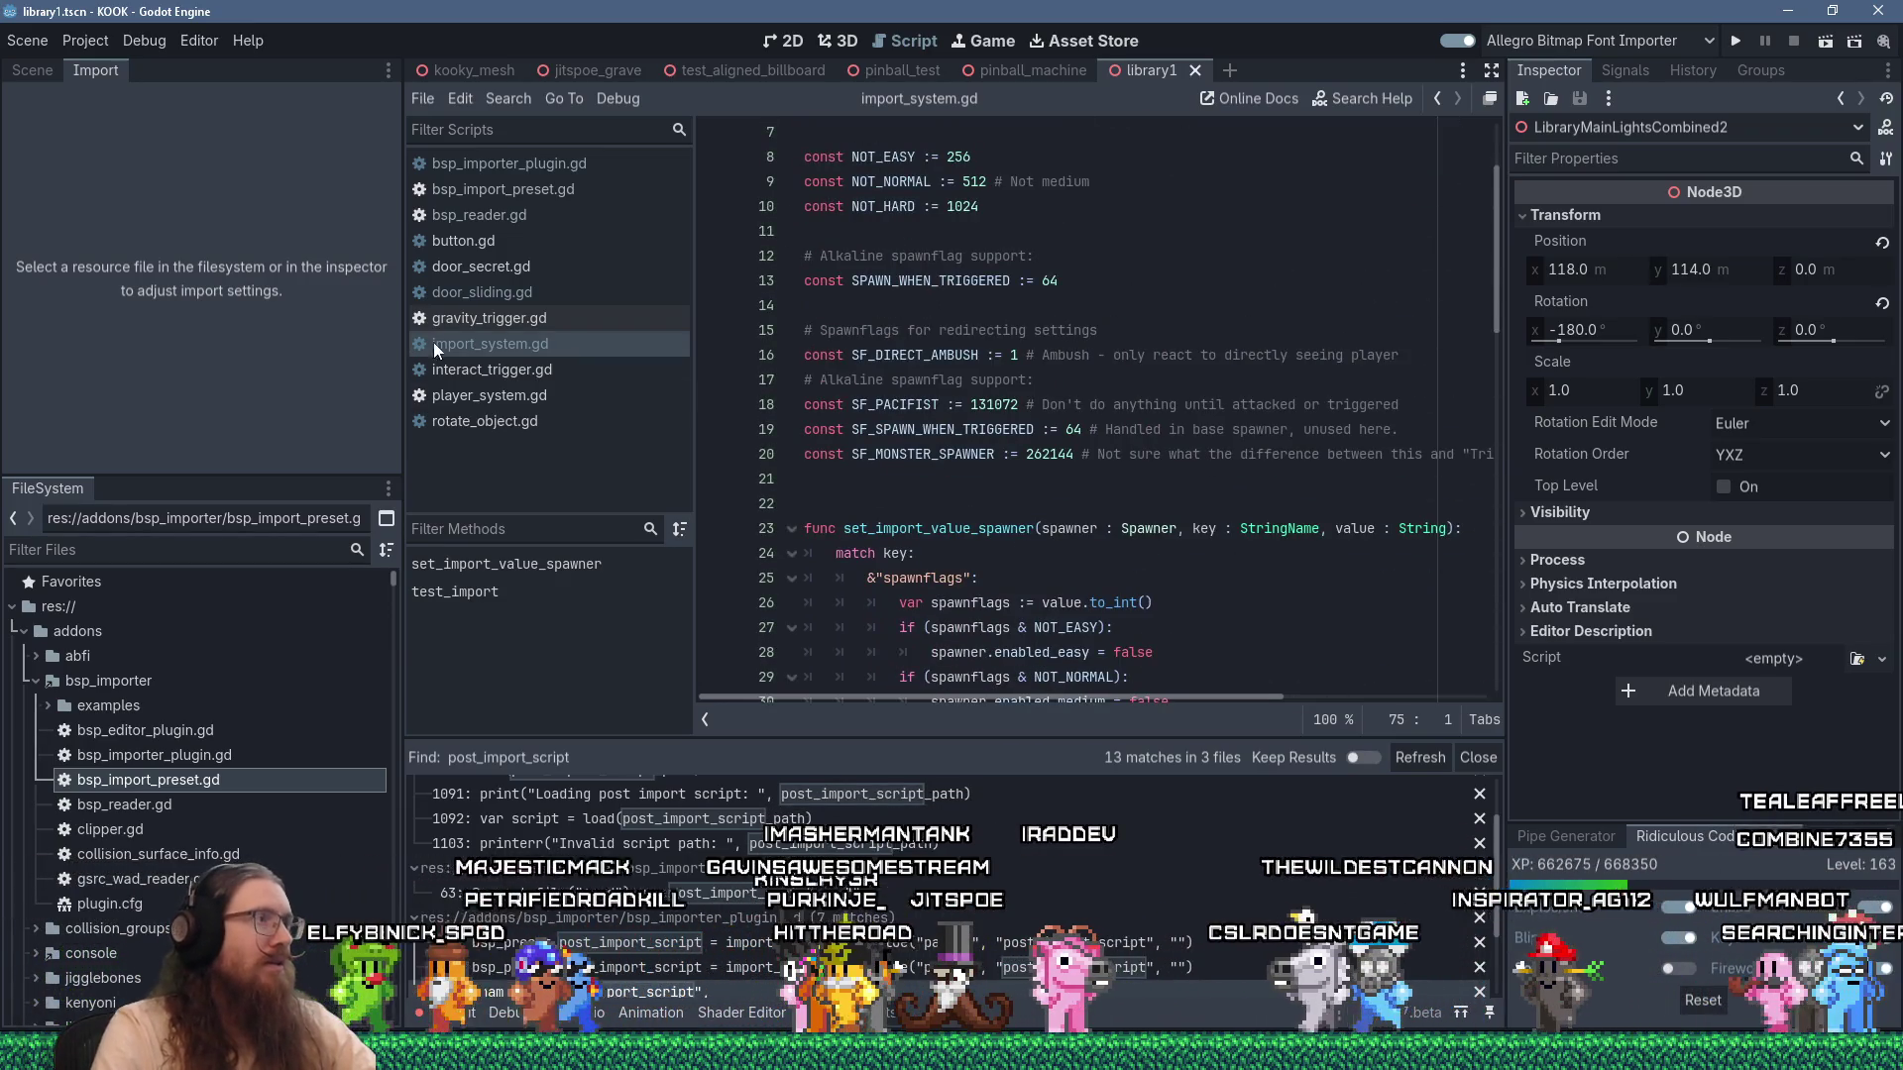
# Return to door_sliding.gd and begin a selection from blank line 49.
pyautogui.click(520, 293)
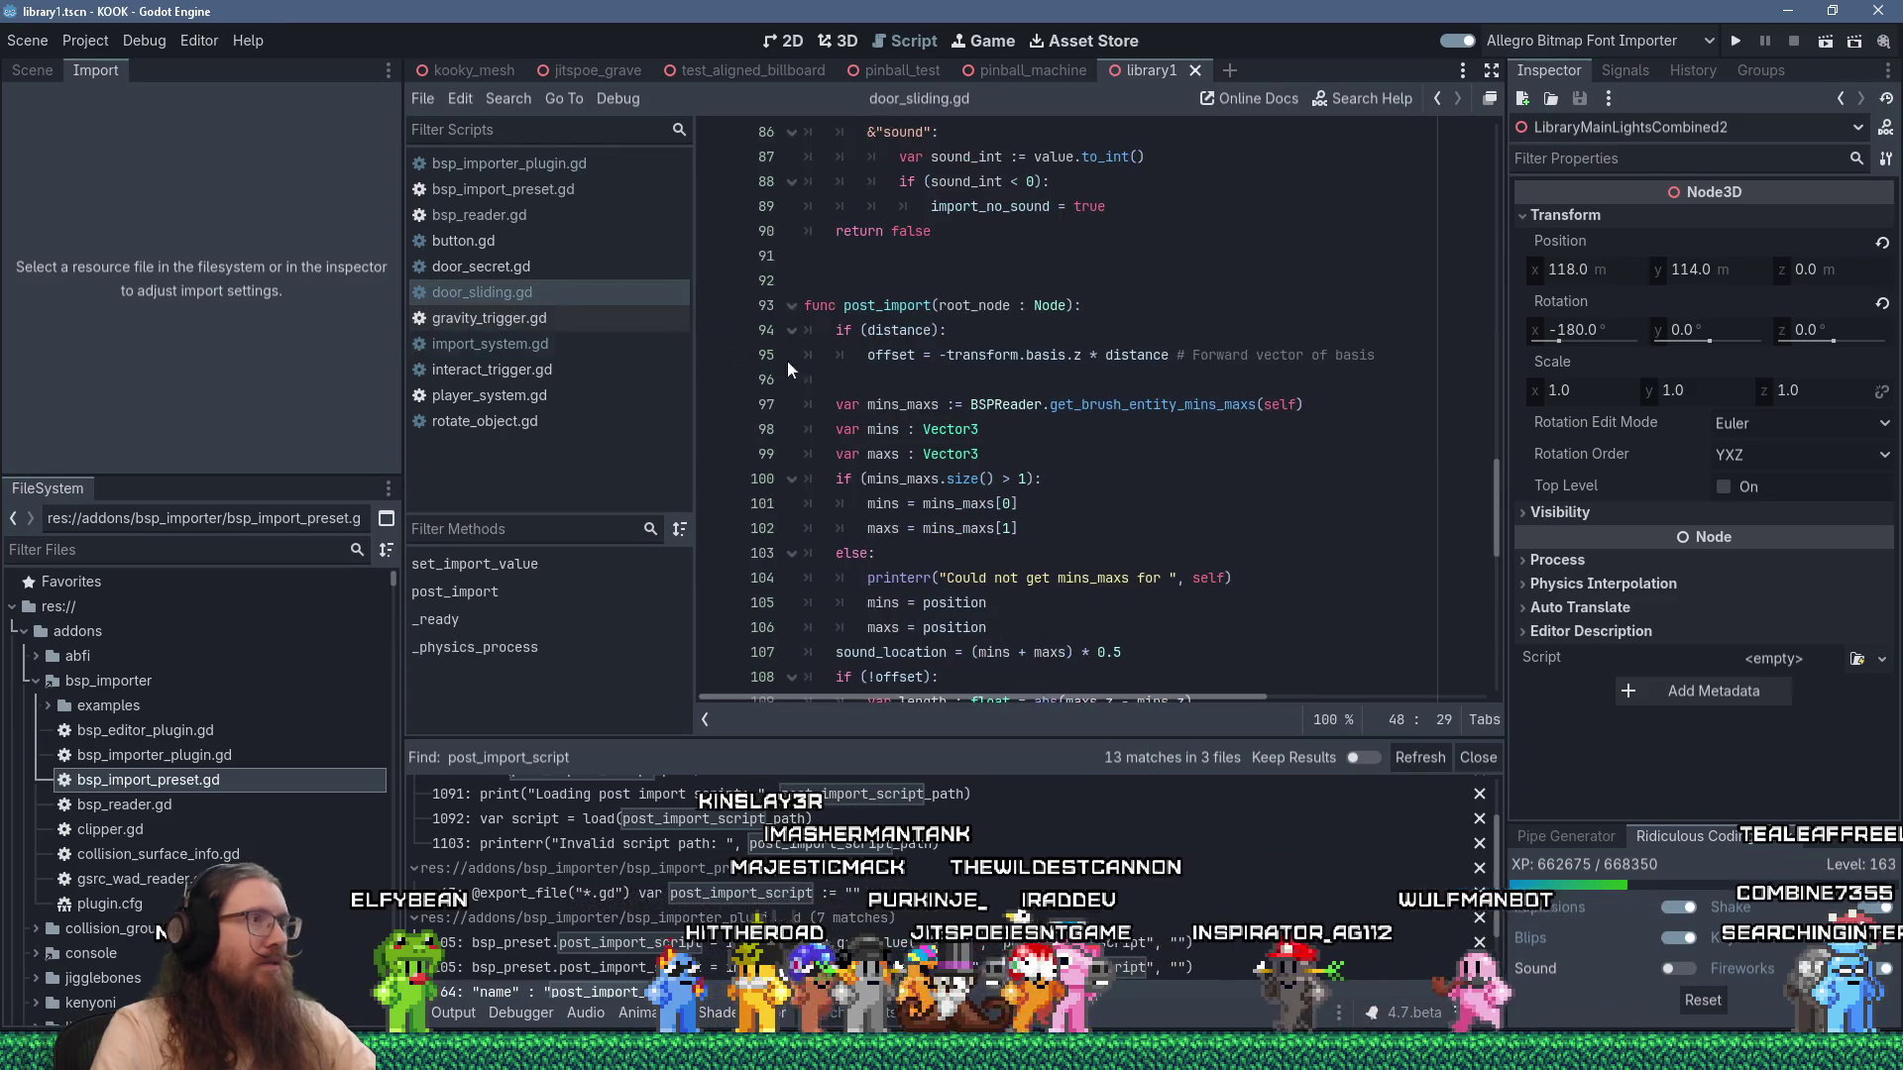
pyautogui.scroll(18, 942, 381)
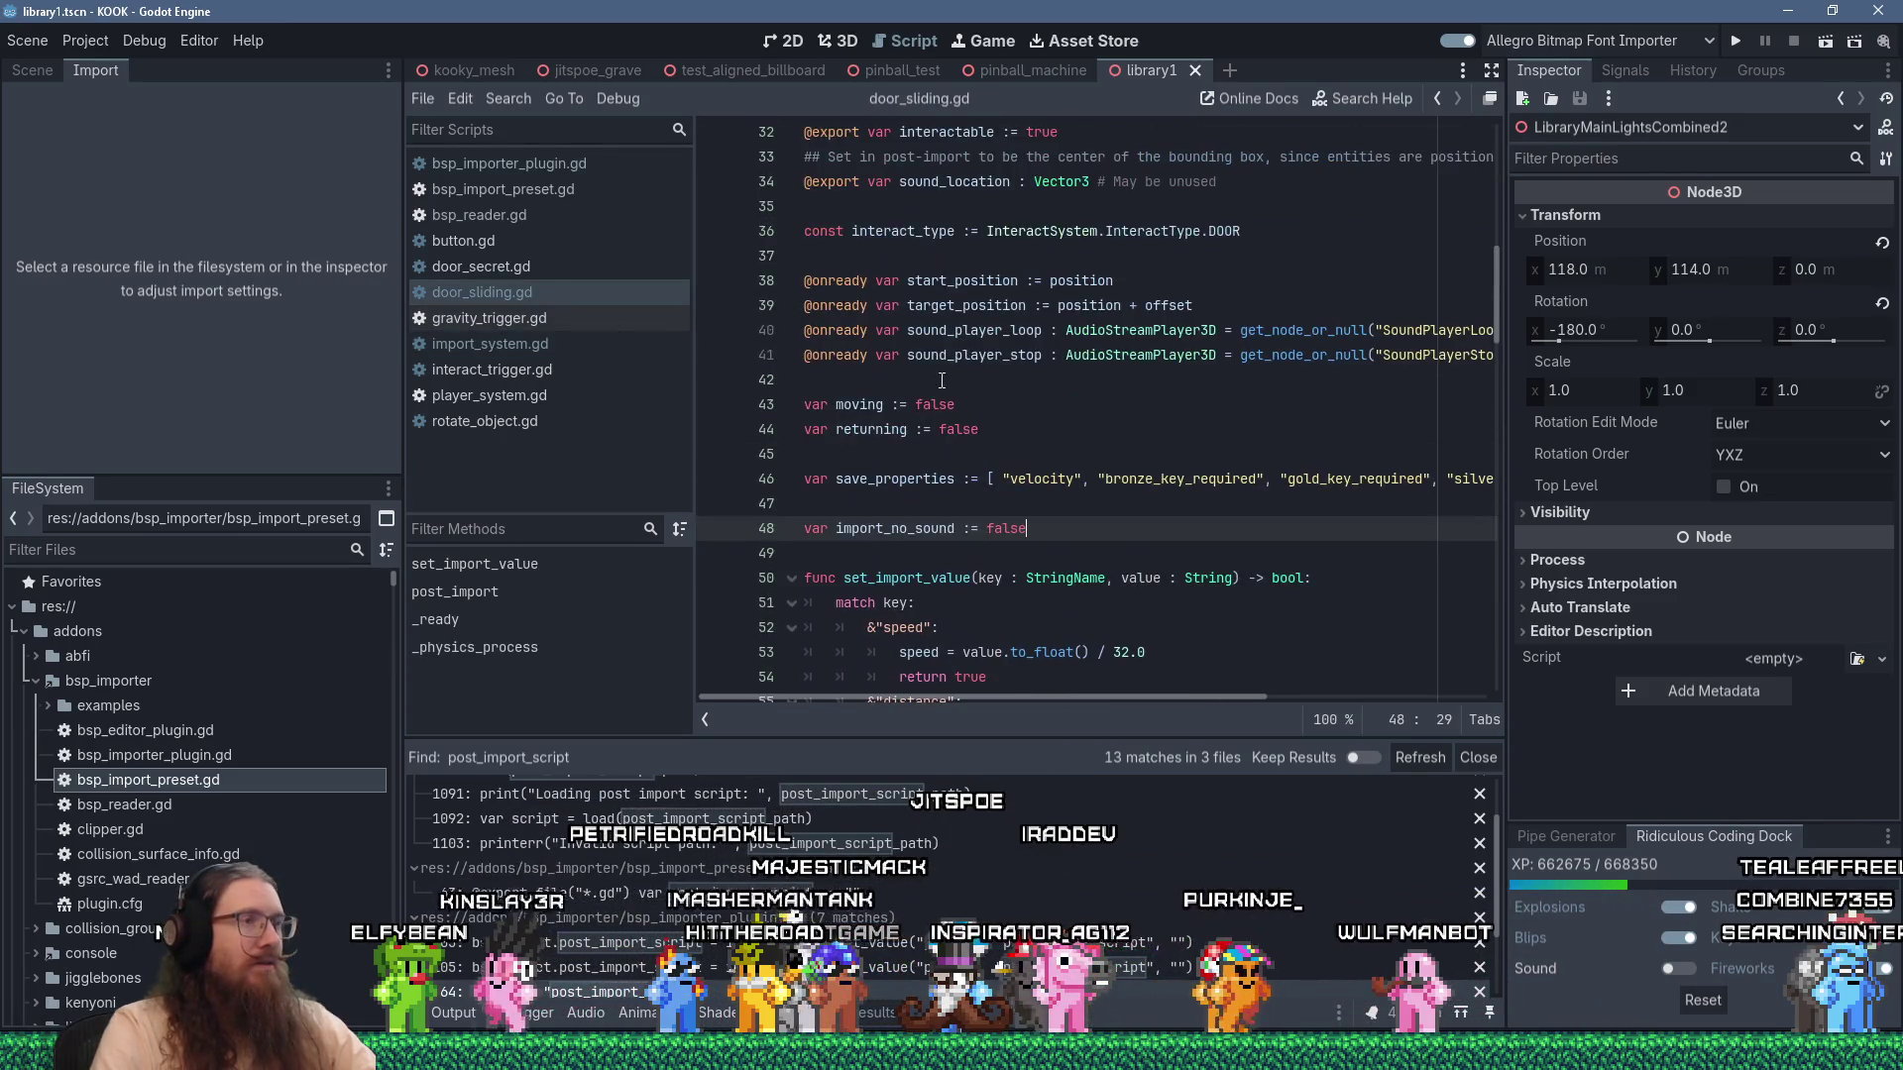
pyautogui.scroll(3, 958, 543)
pyautogui.scroll(-6, 962, 354)
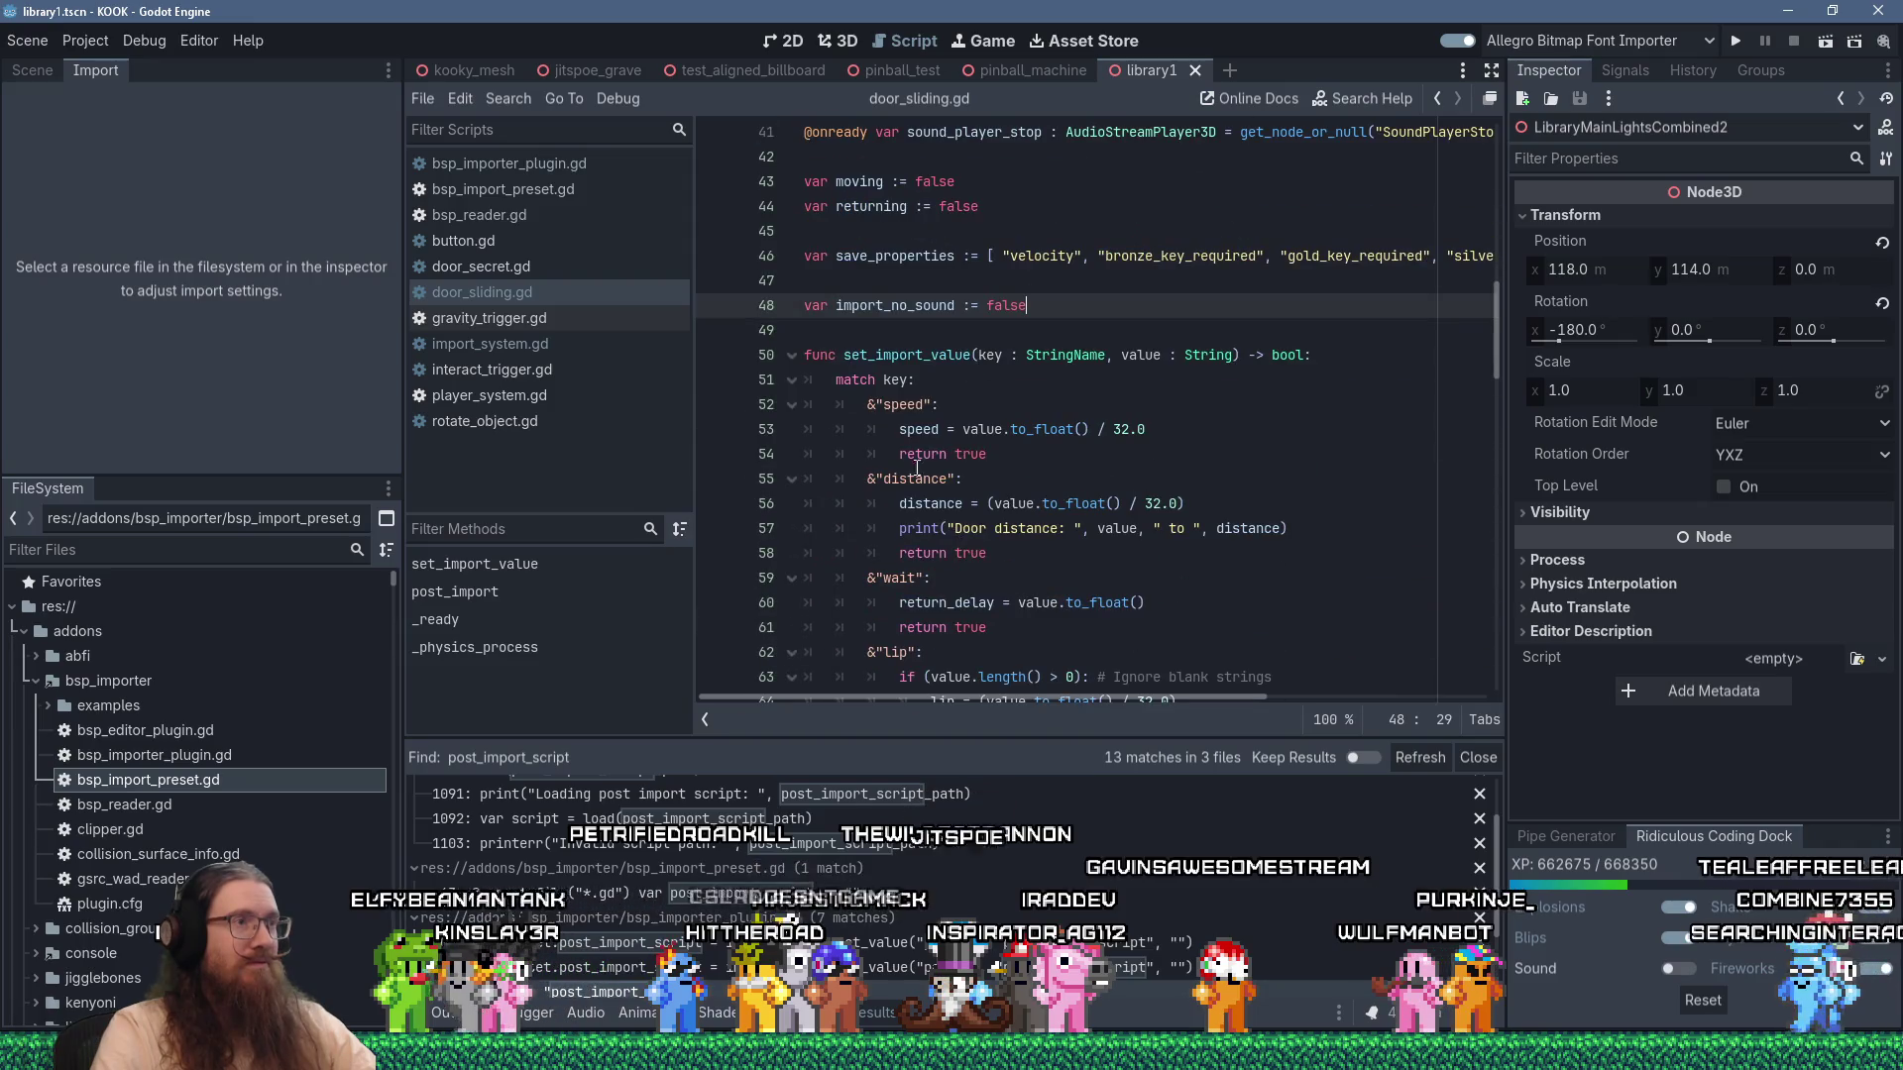
pyautogui.click(967, 328)
pyautogui.moveTo(969, 334); pyautogui.dragTo(967, 353)
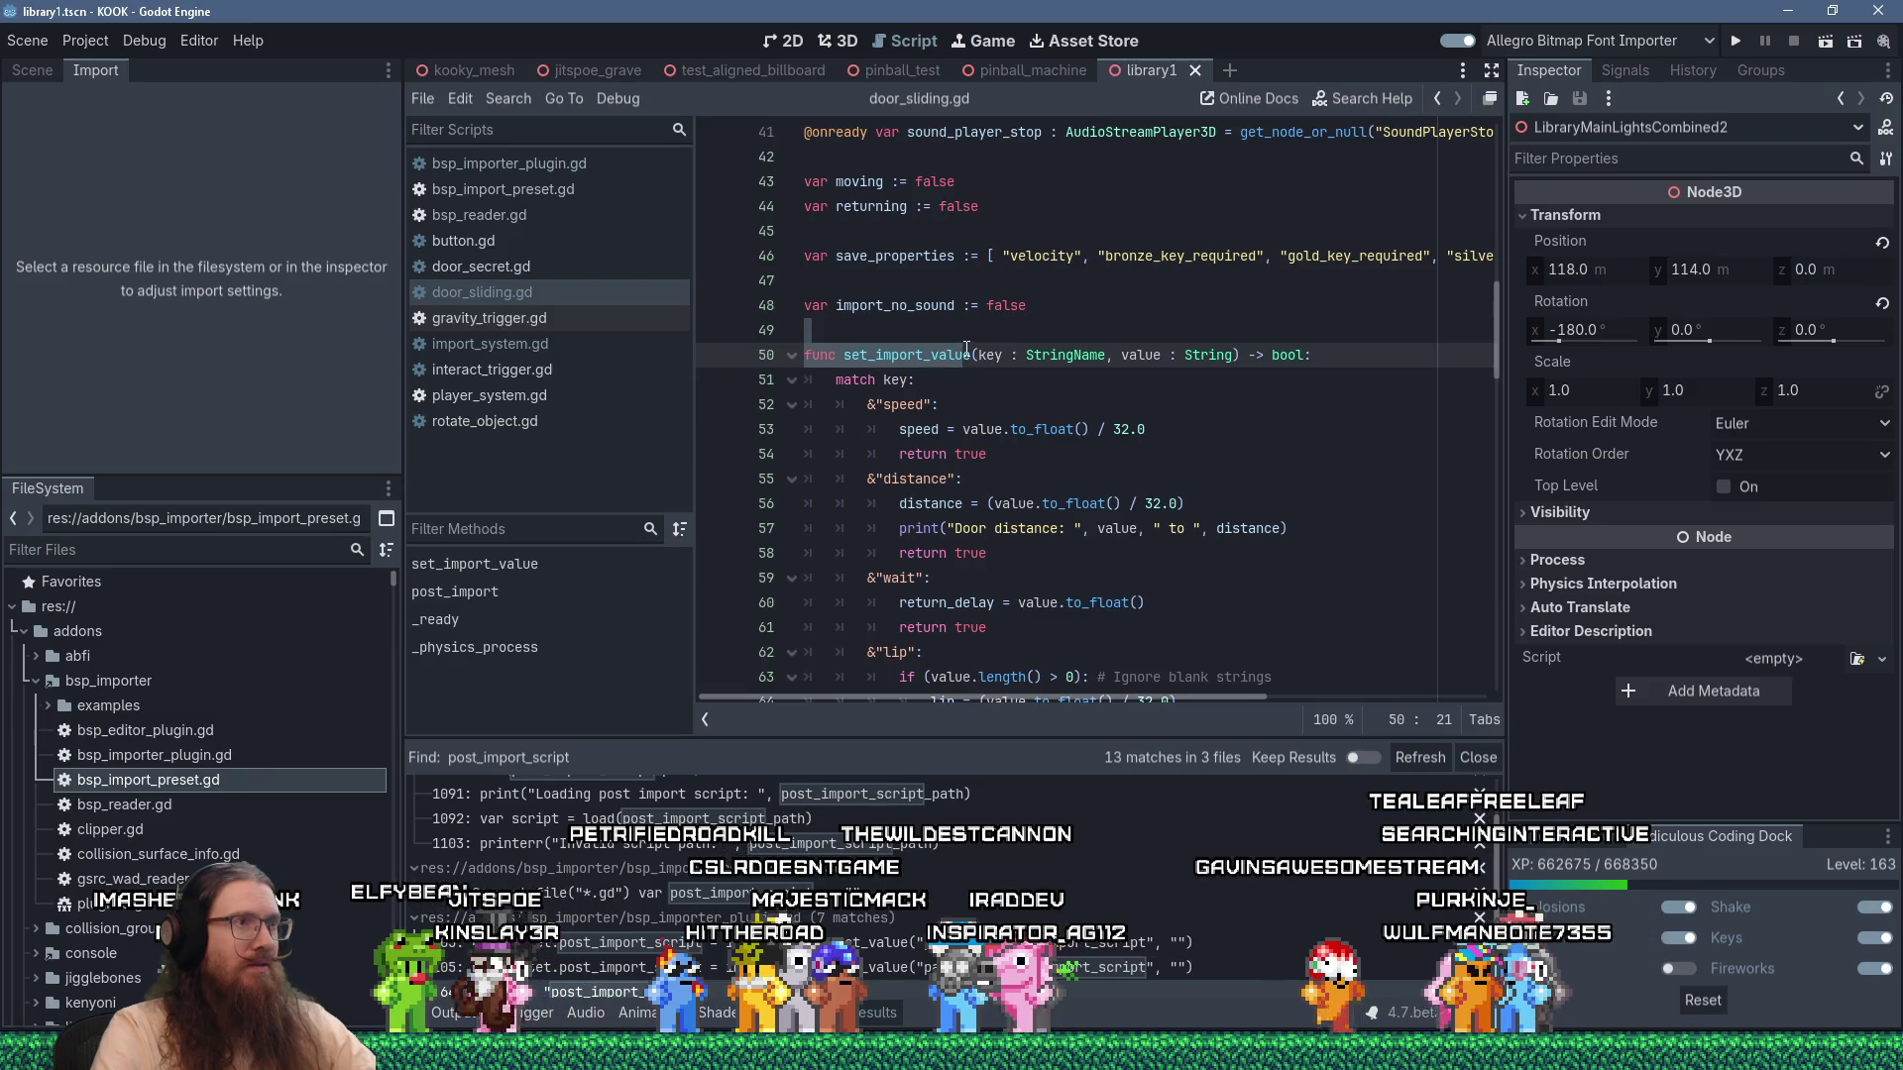
pyautogui.doubleClick(927, 305)
pyautogui.scroll(-6, 975, 381)
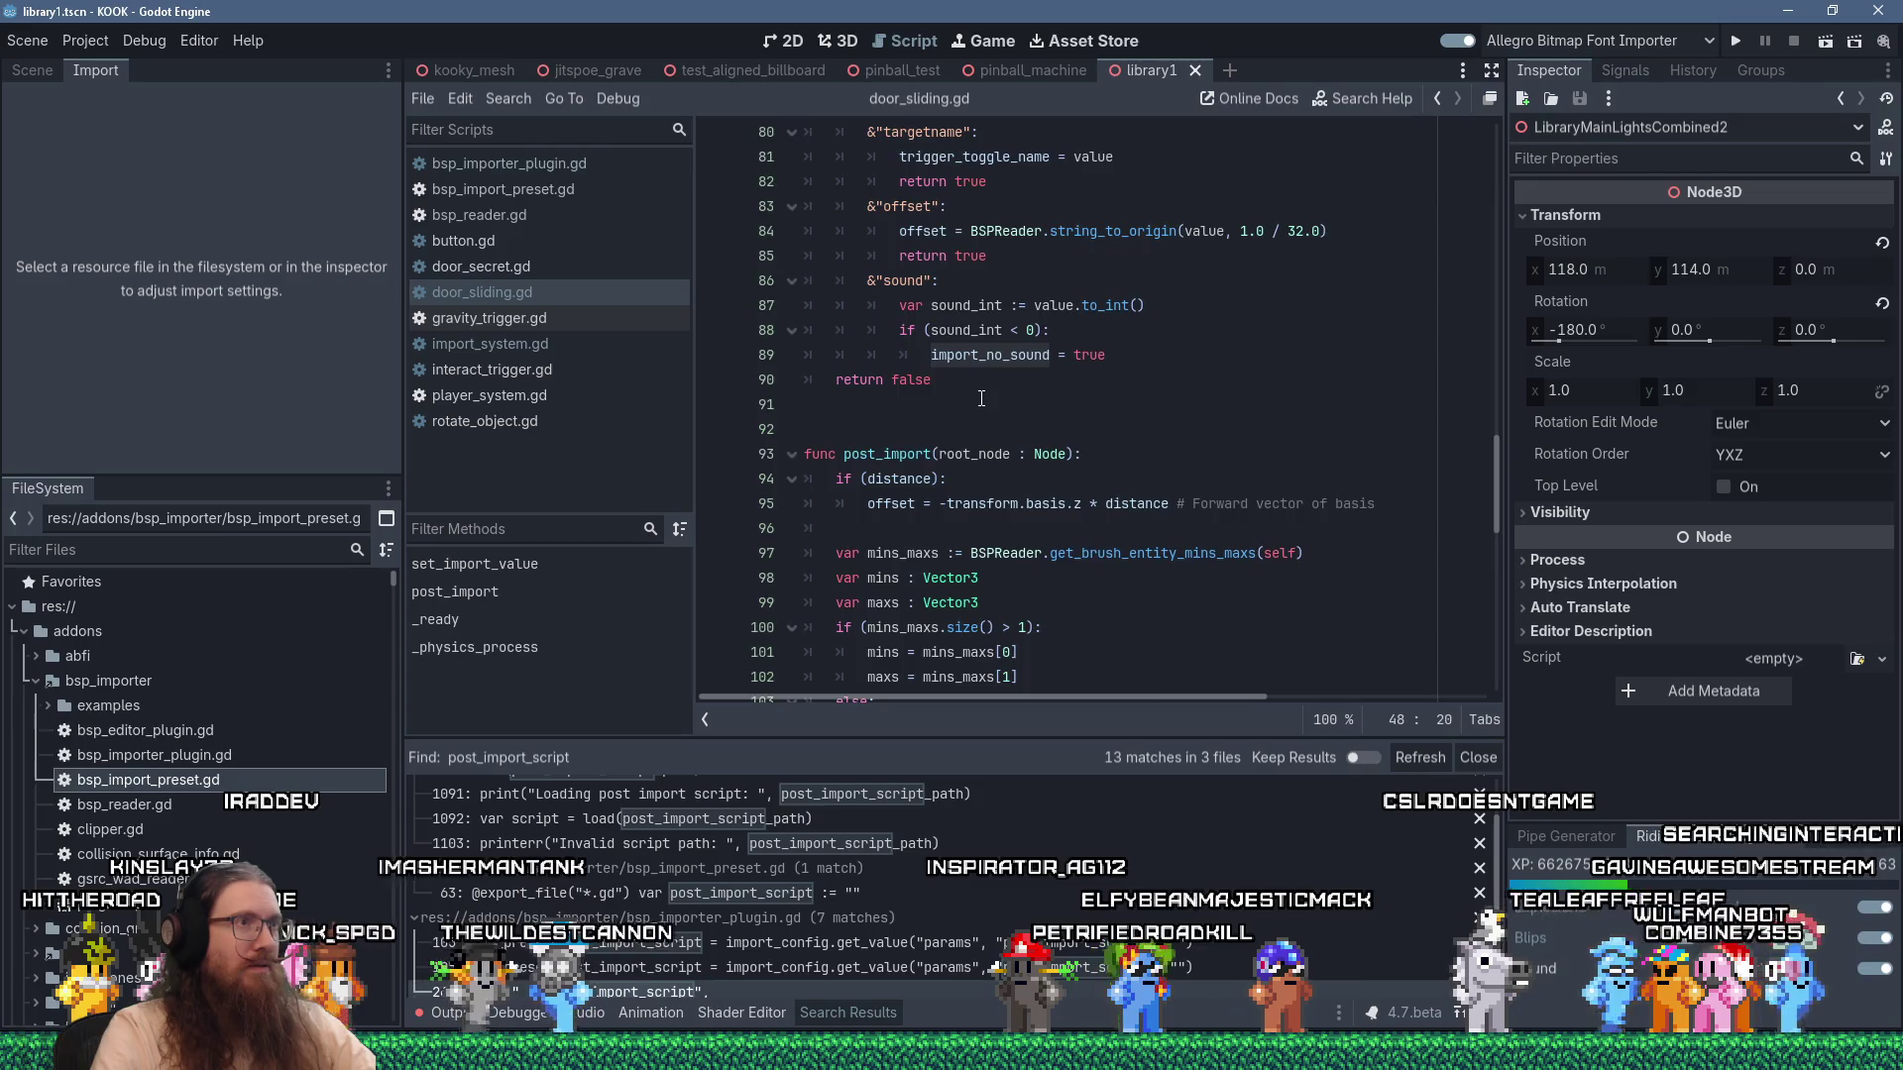
pyautogui.scroll(15, 975, 382)
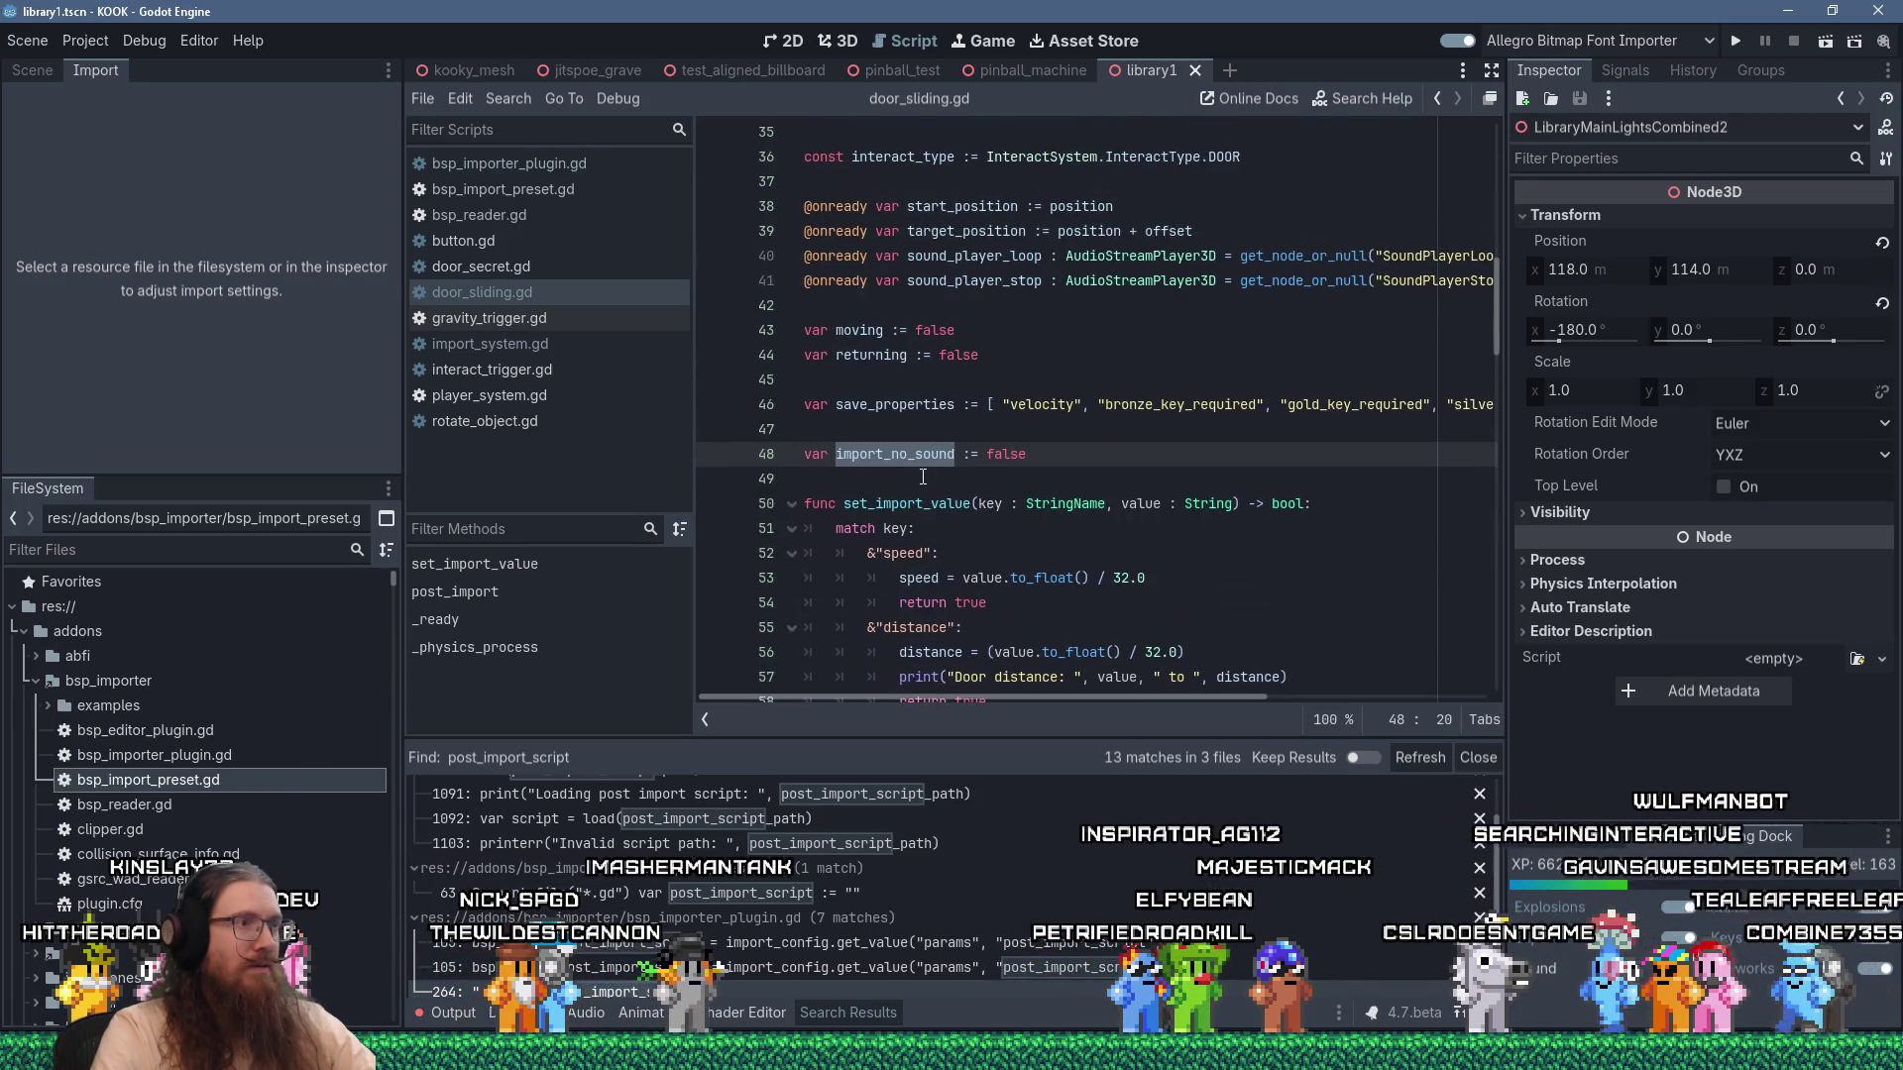
# Select the entire set_import_value function, lines 49–91, and bring up its edit menu.
pyautogui.click(909, 480)
pyautogui.moveTo(909, 479); pyautogui.dragTo(939, 549)
pyautogui.scroll(-13, 938, 550)
pyautogui.scroll(1, 939, 549)
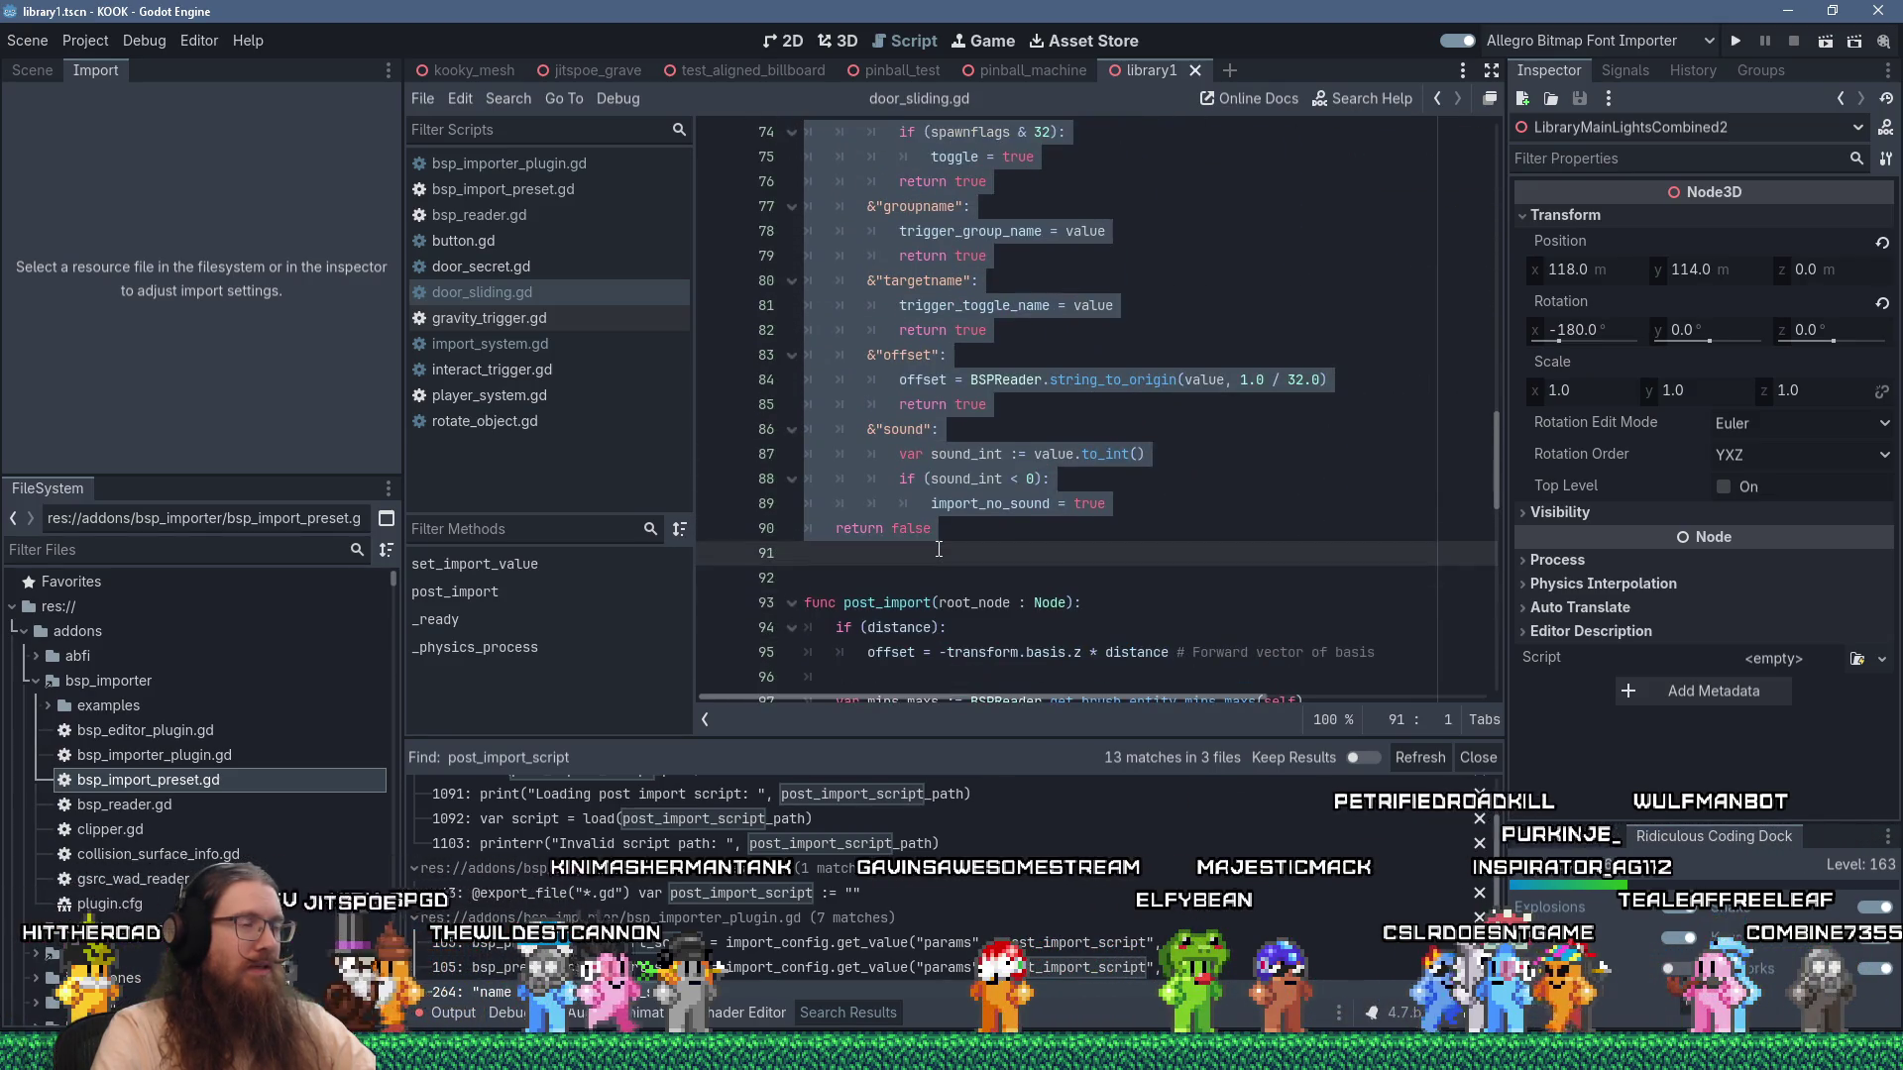
pyautogui.scroll(9, 867, 359)
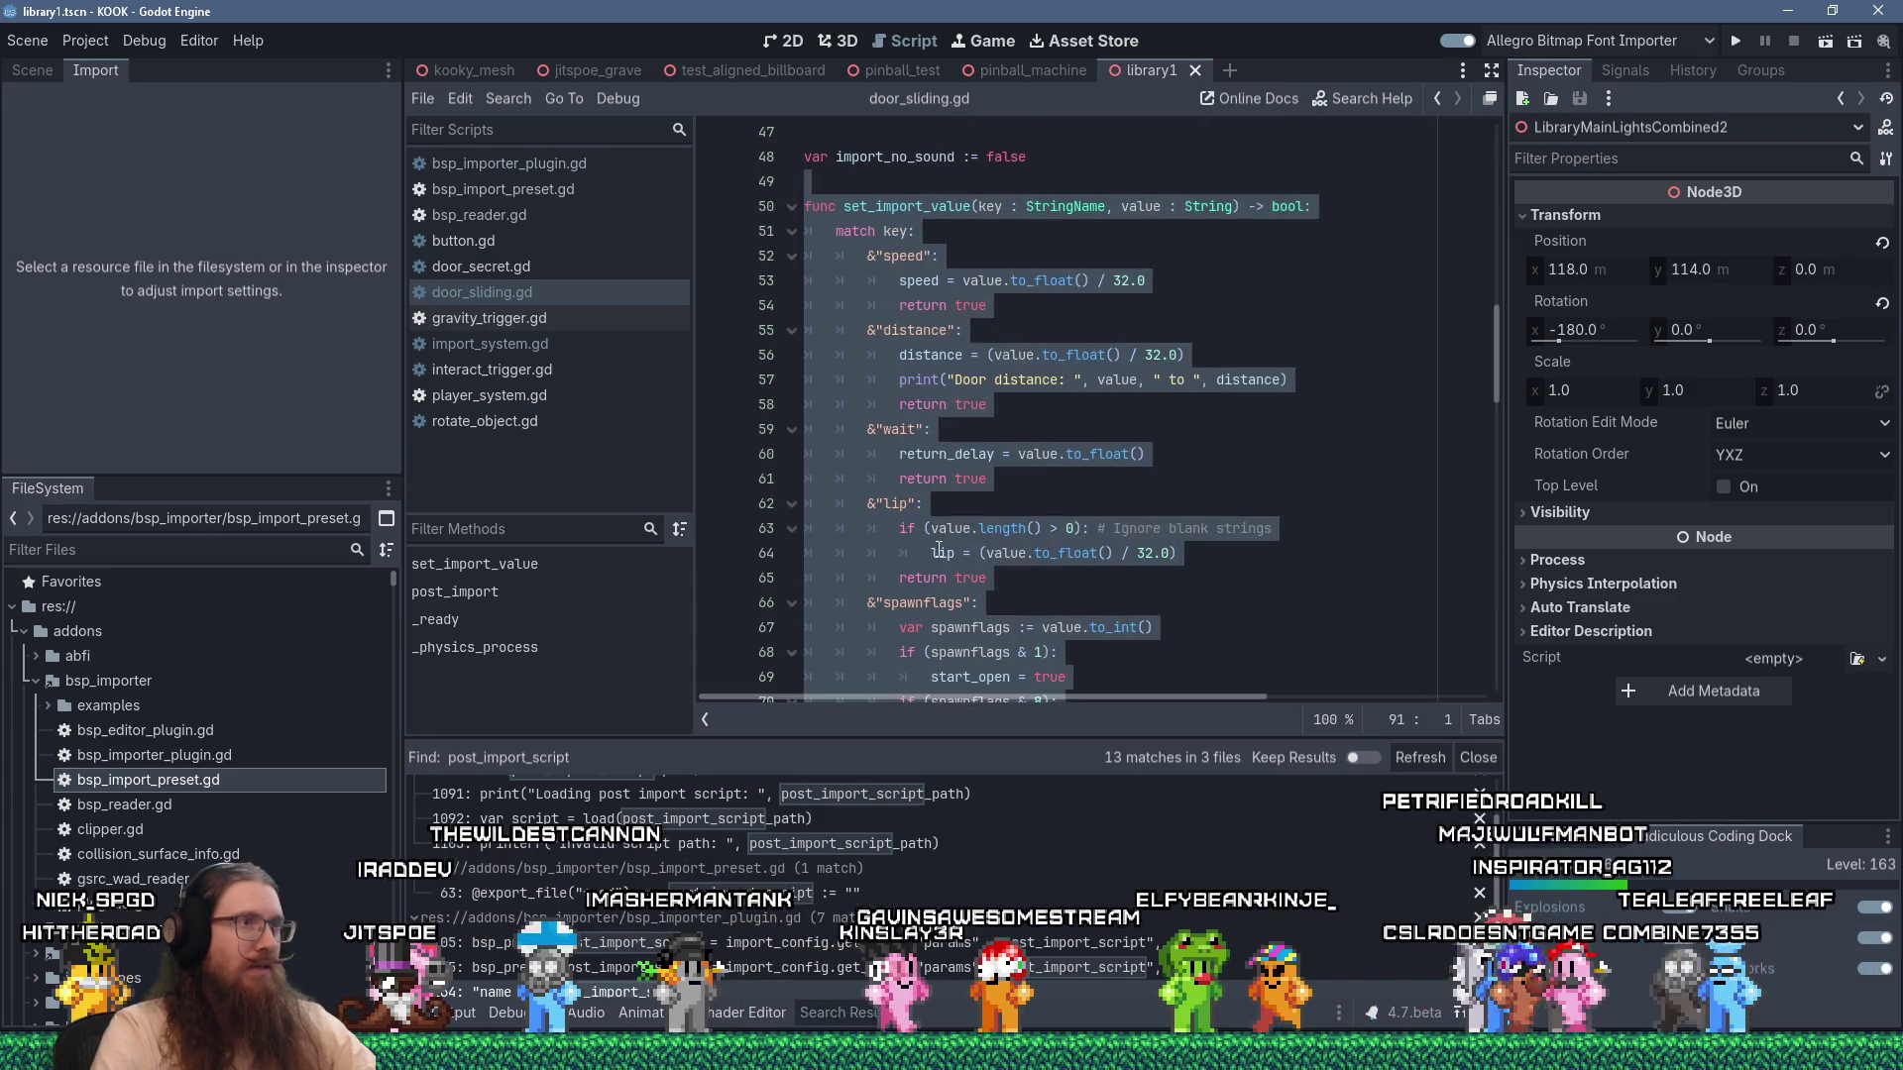
pyautogui.rightClick(867, 359)
# Cut set_import_value from door_sliding.gd and paste it after the spawner function in import_system.gd.
pyautogui.click(917, 473)
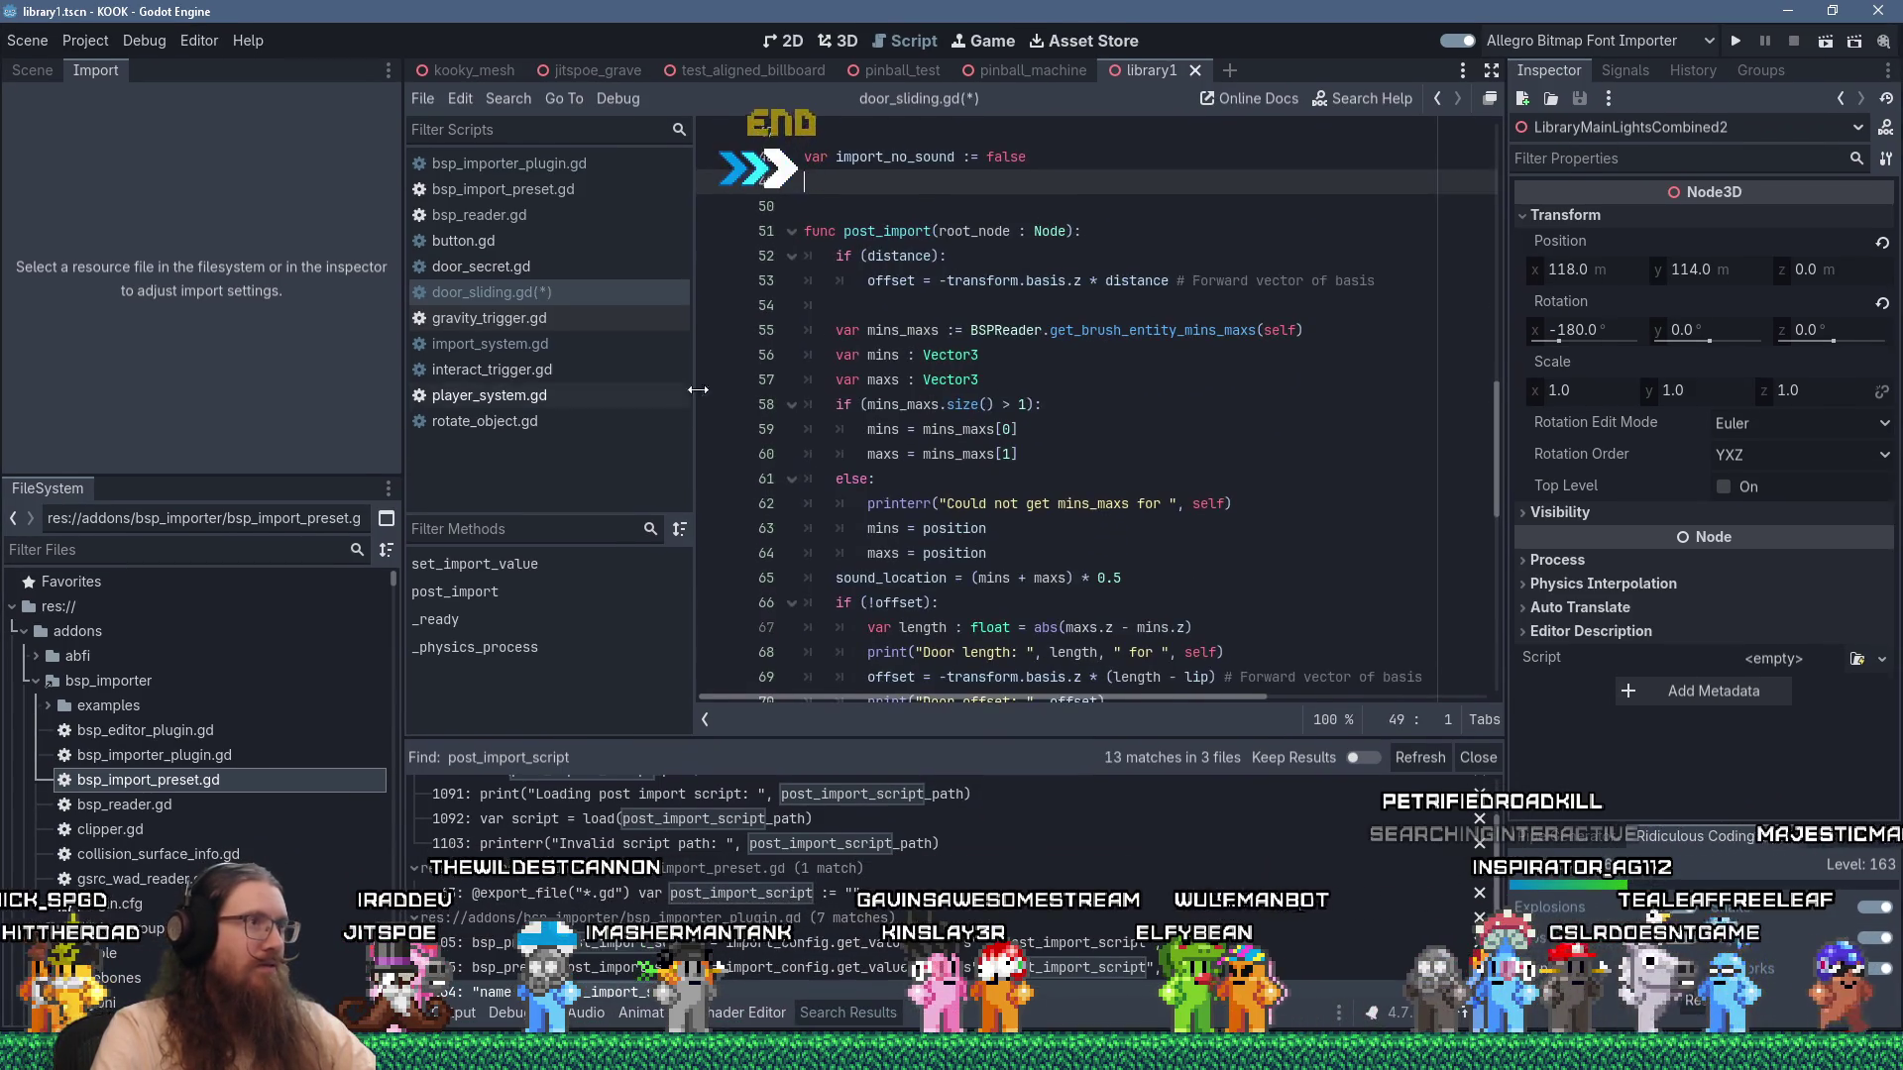
pyautogui.click(553, 347)
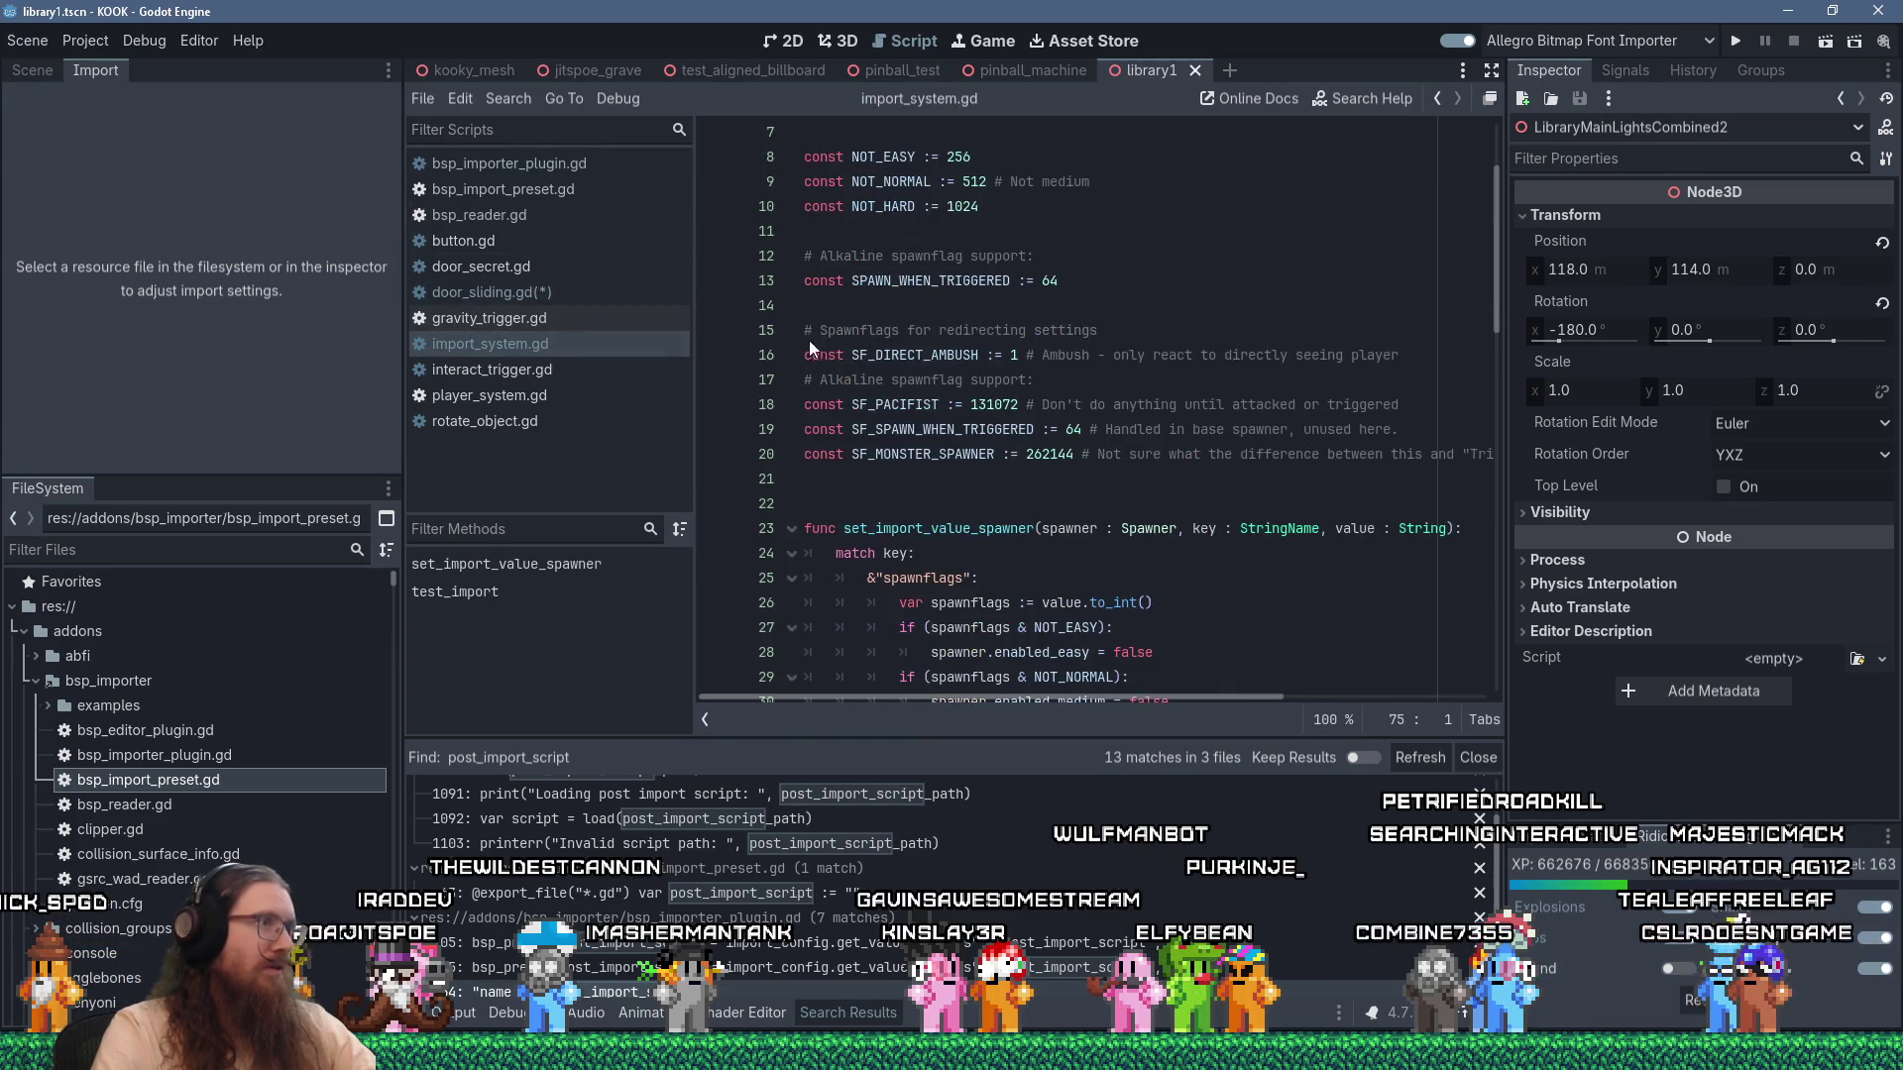
pyautogui.scroll(-17, 997, 451)
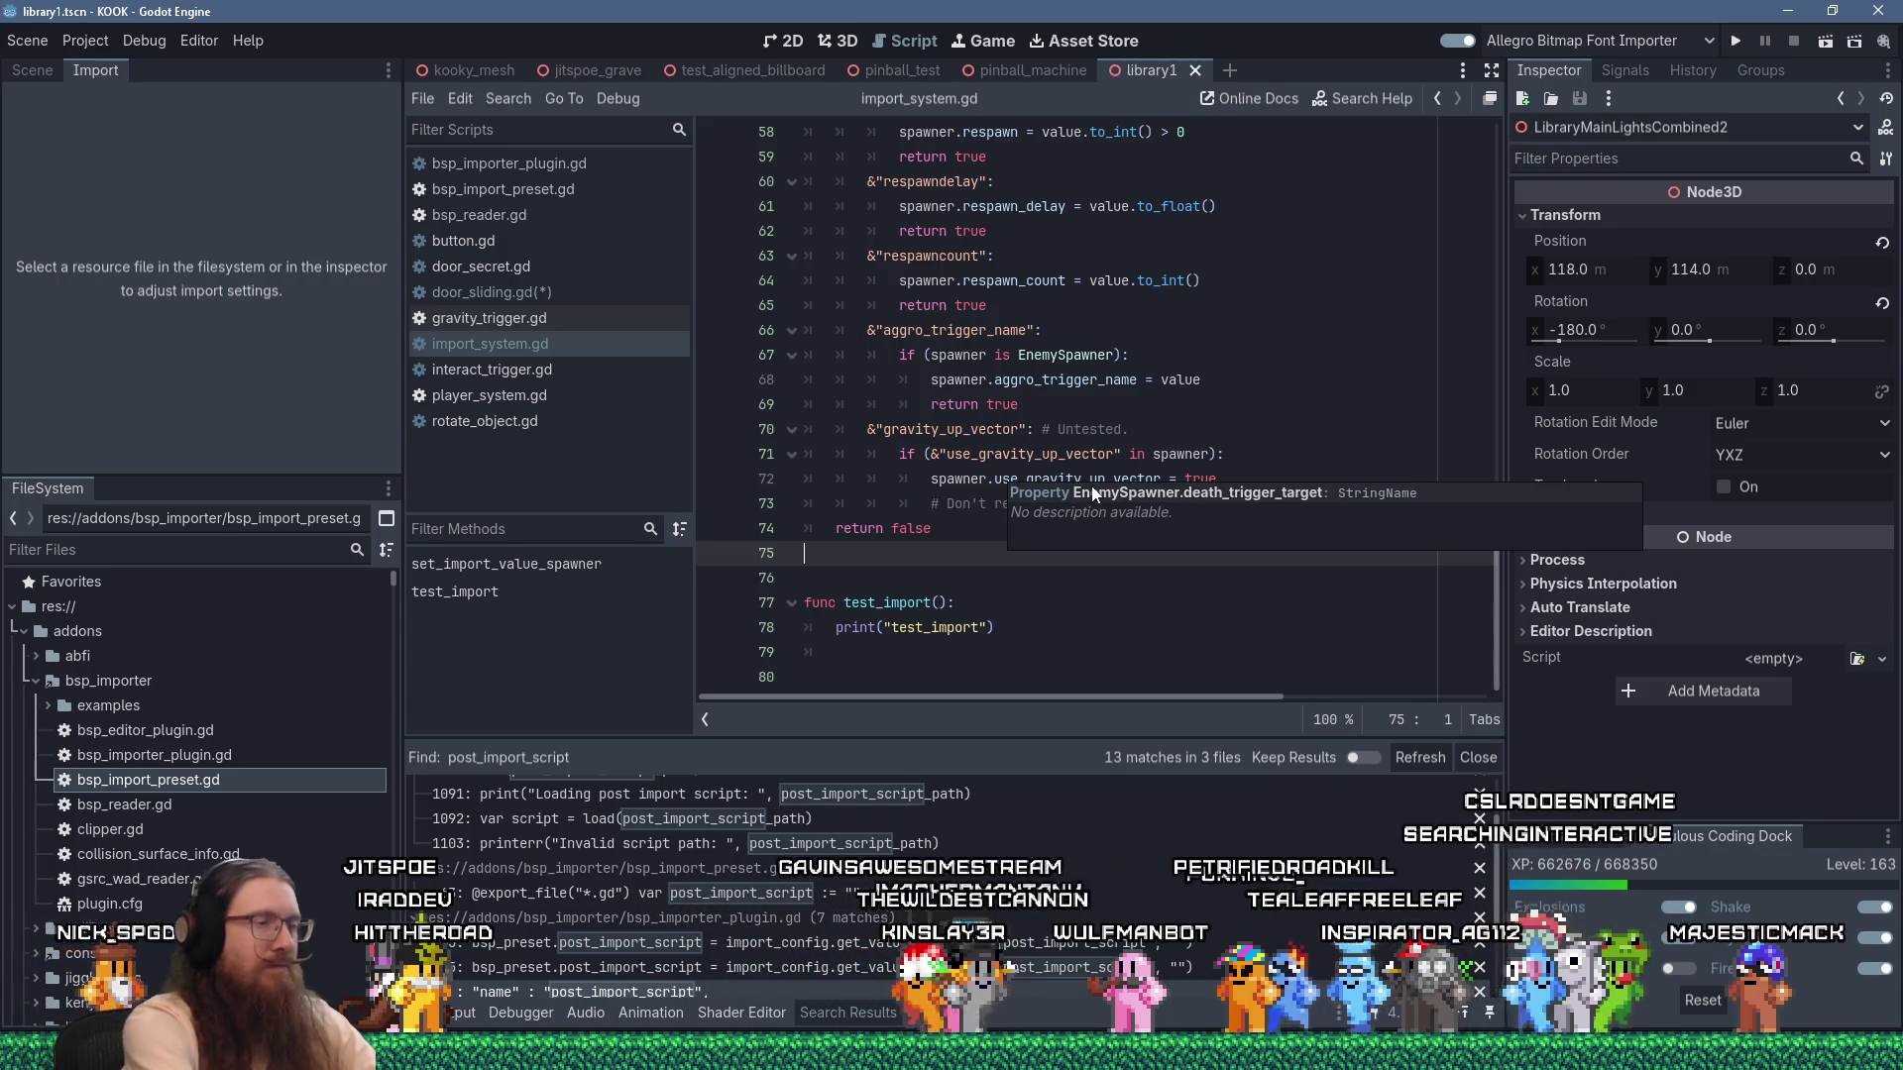
pyautogui.press('Return')
pyautogui.press('shift+Insert')
pyautogui.scroll(10, 1093, 486)
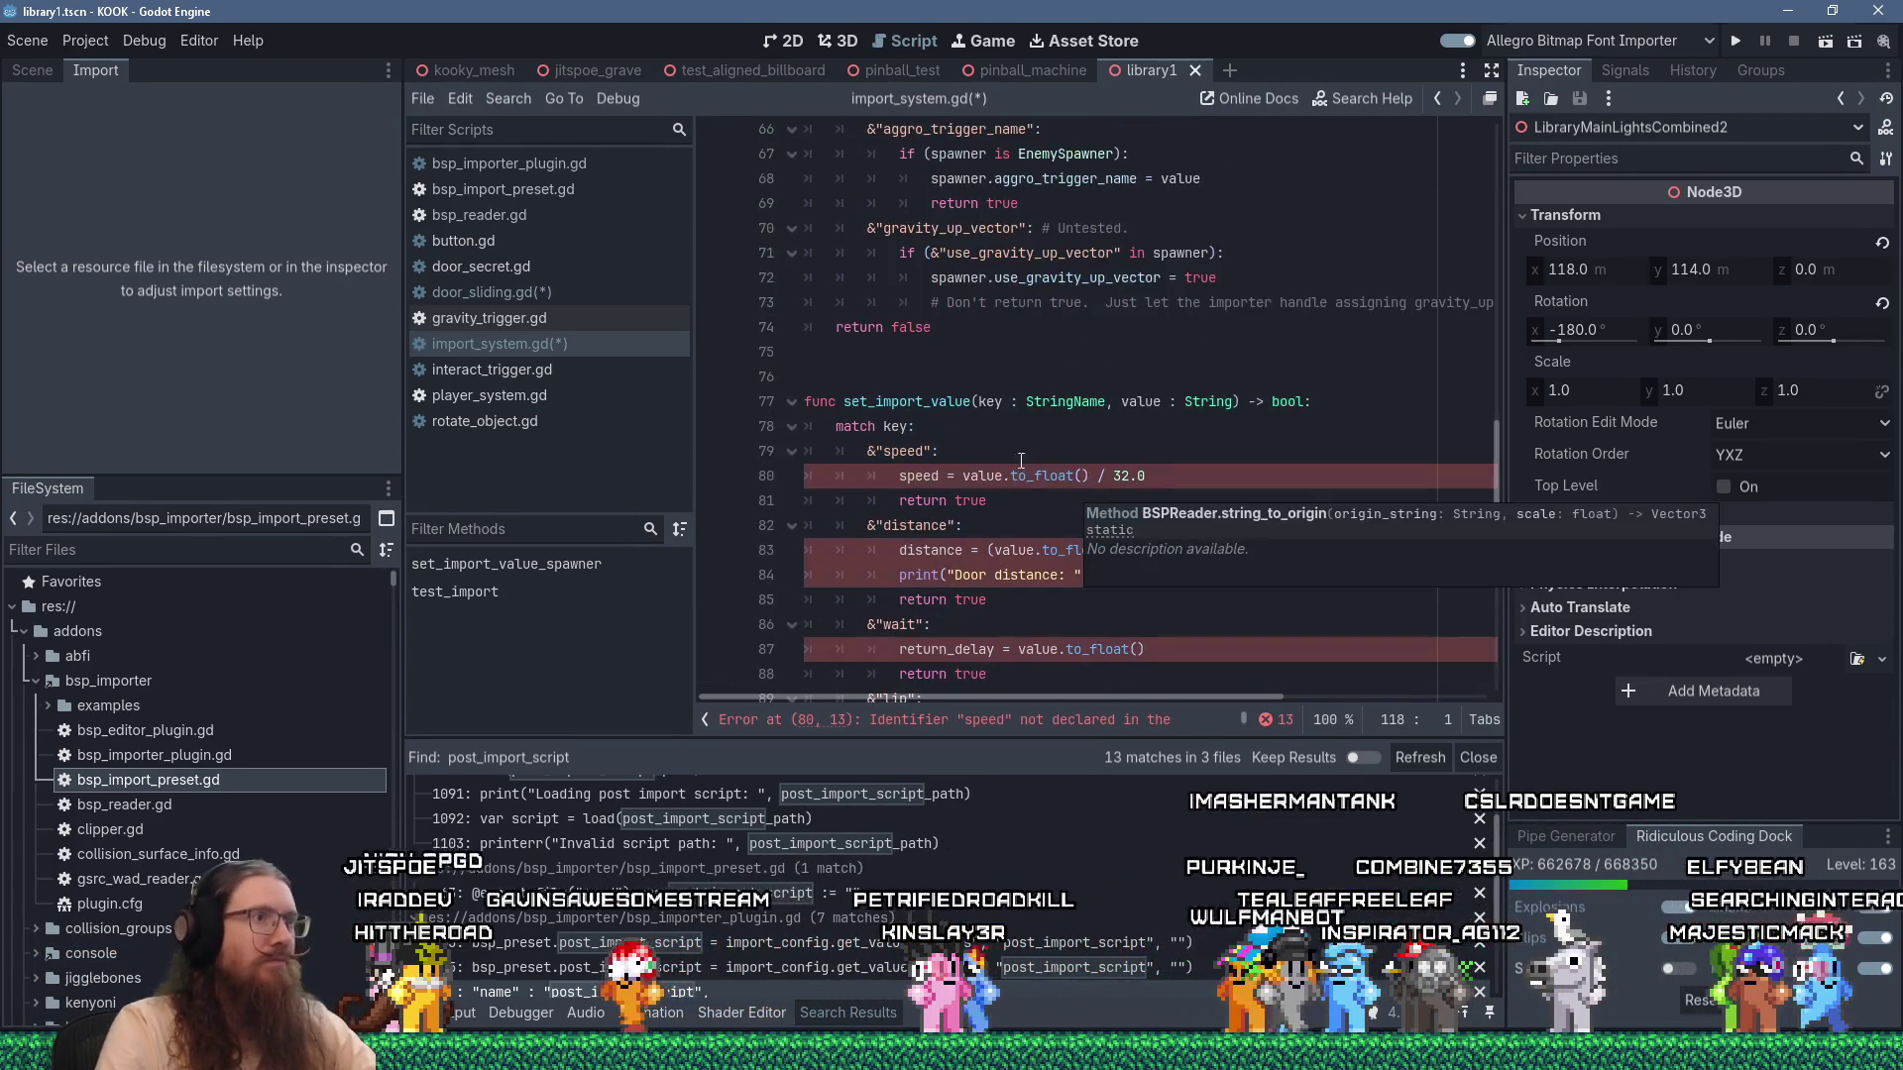
# Rename the pasted function to set_import_value_door_sliding.
pyautogui.click(972, 404)
pyautogui.write('_door_')
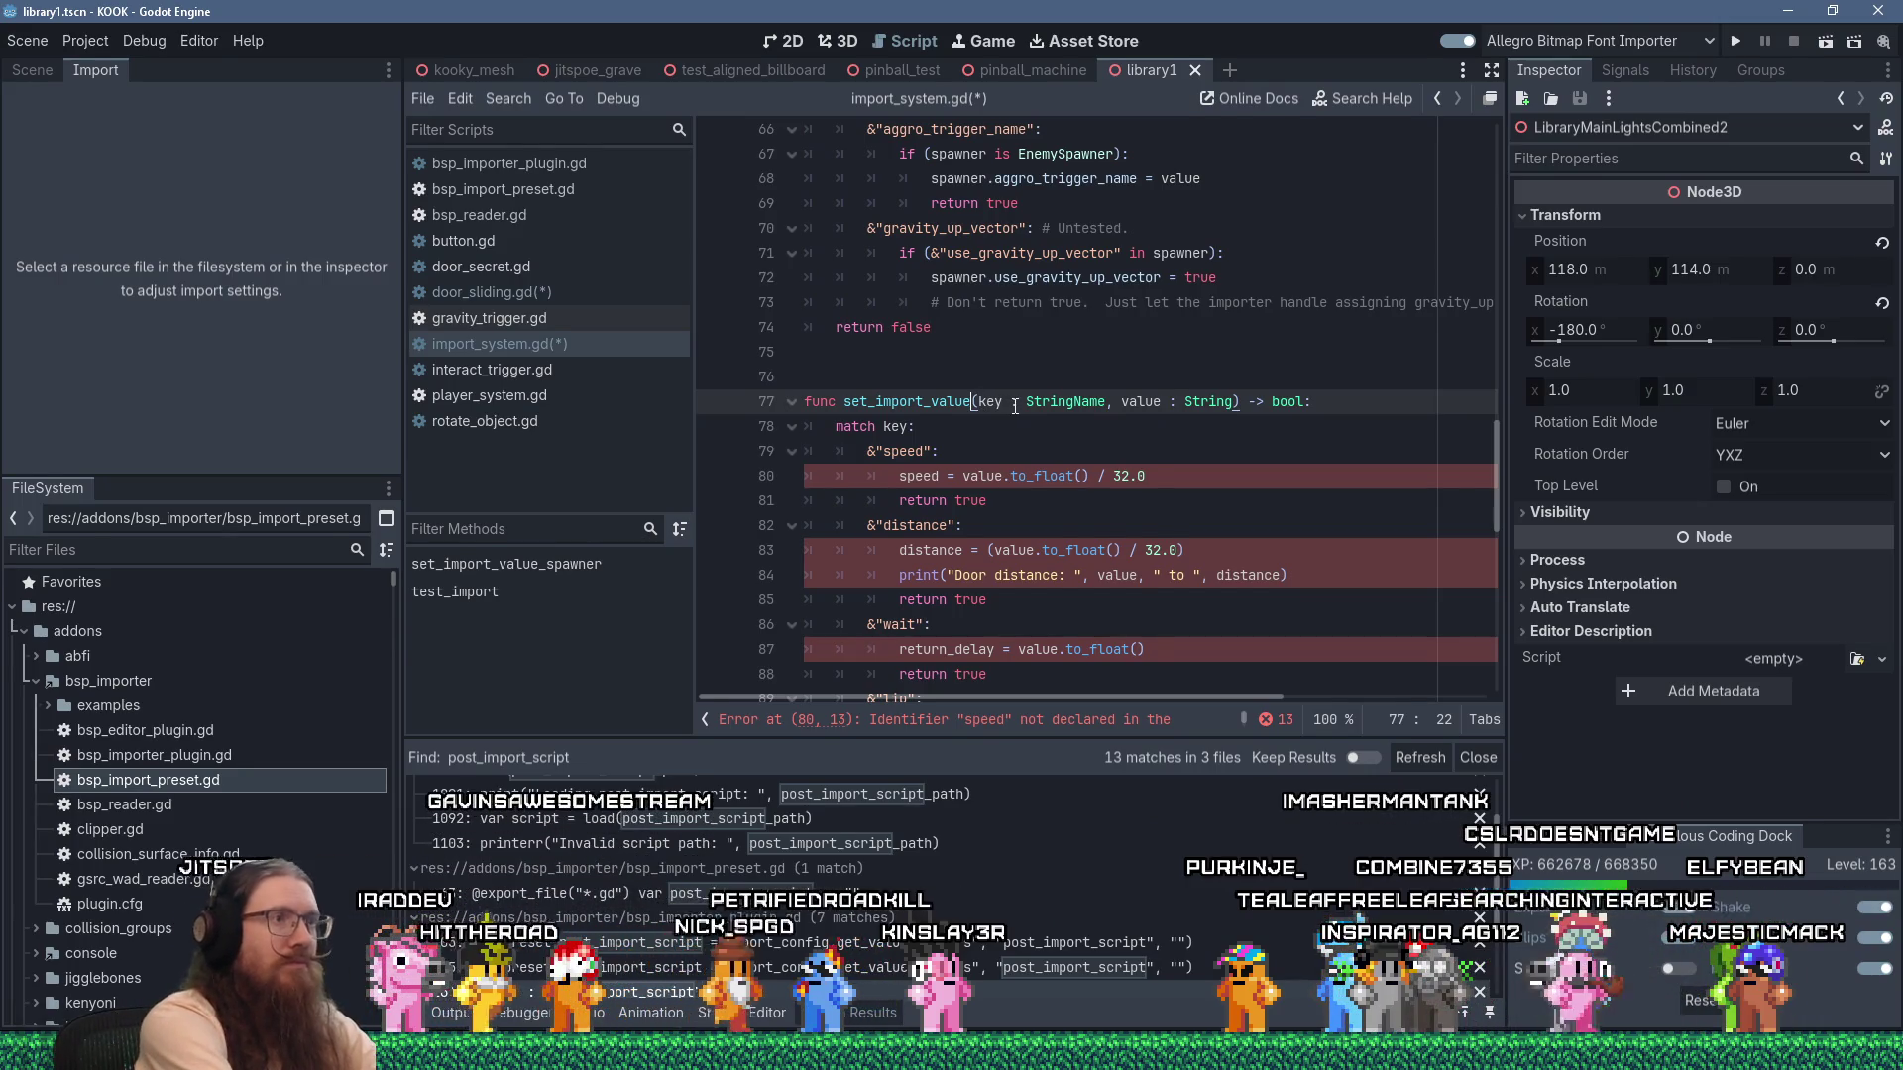
pyautogui.write('sliding')
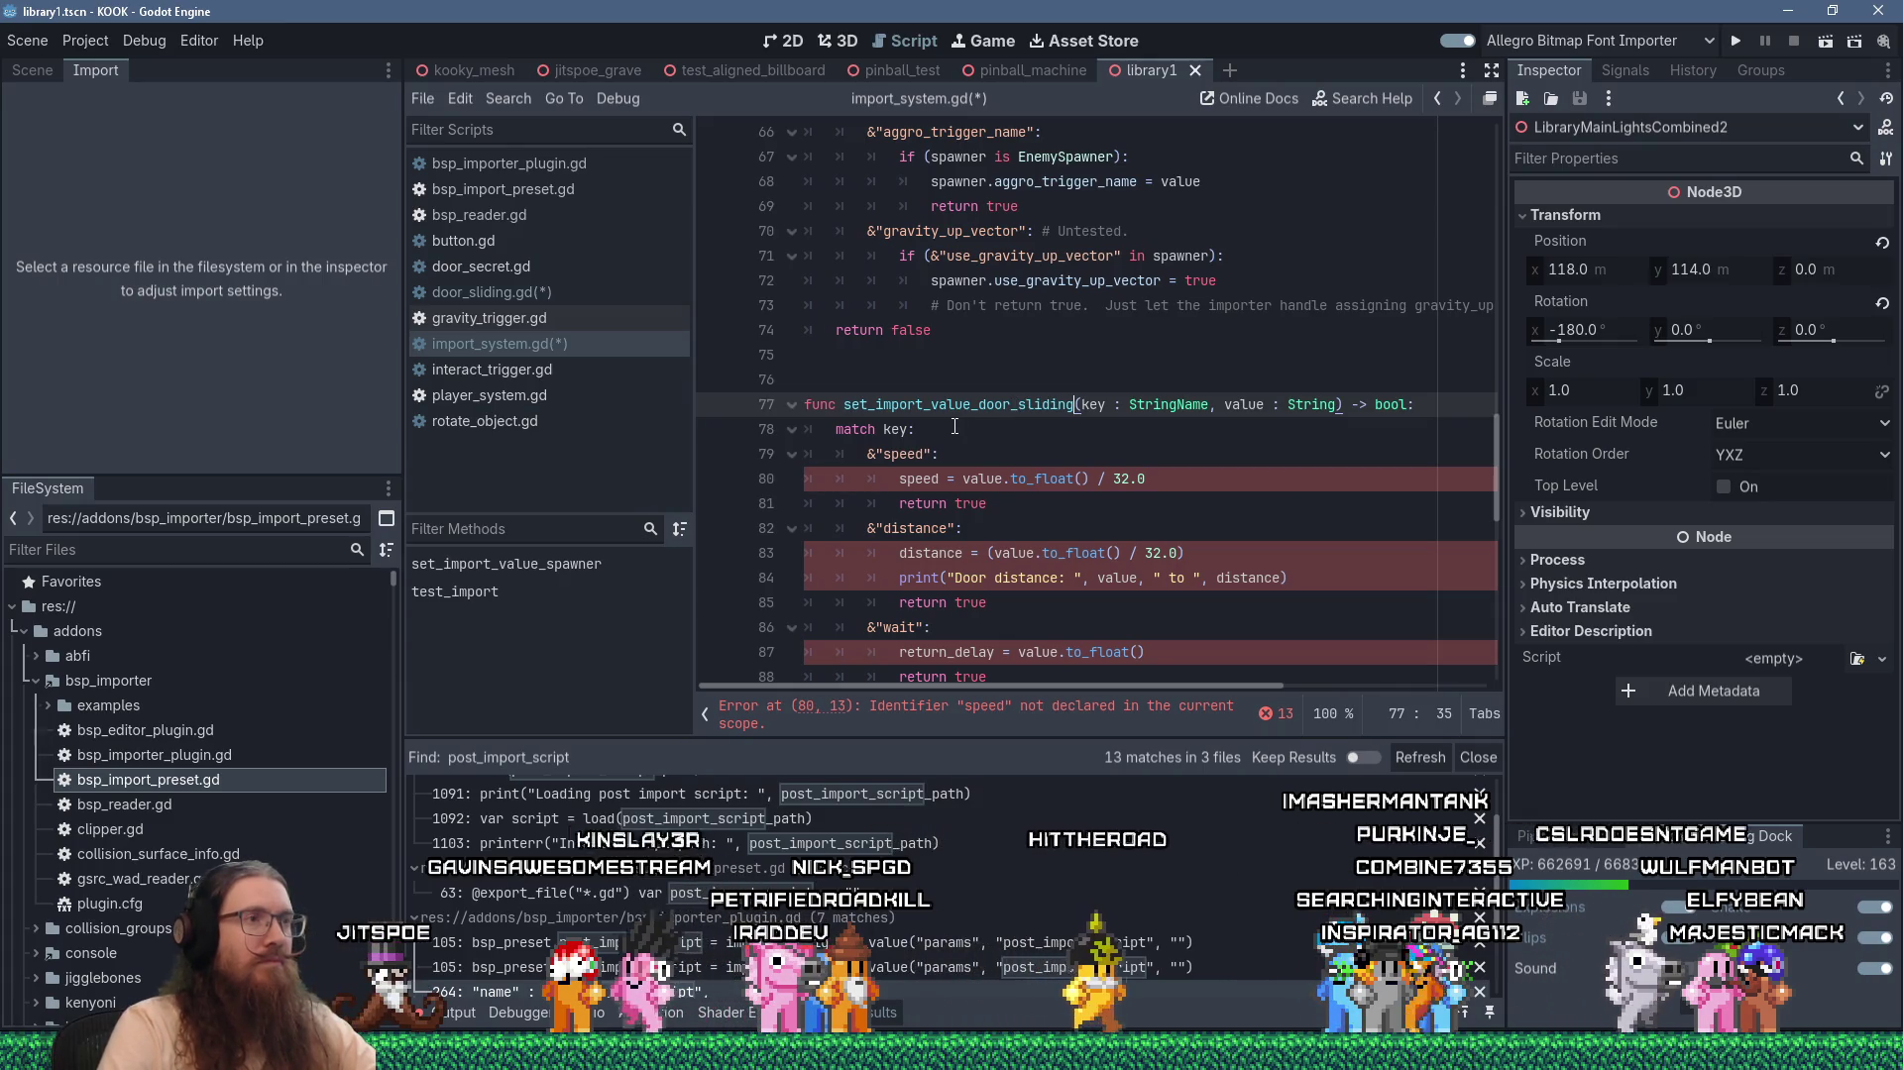
pyautogui.scroll(-7, 955, 426)
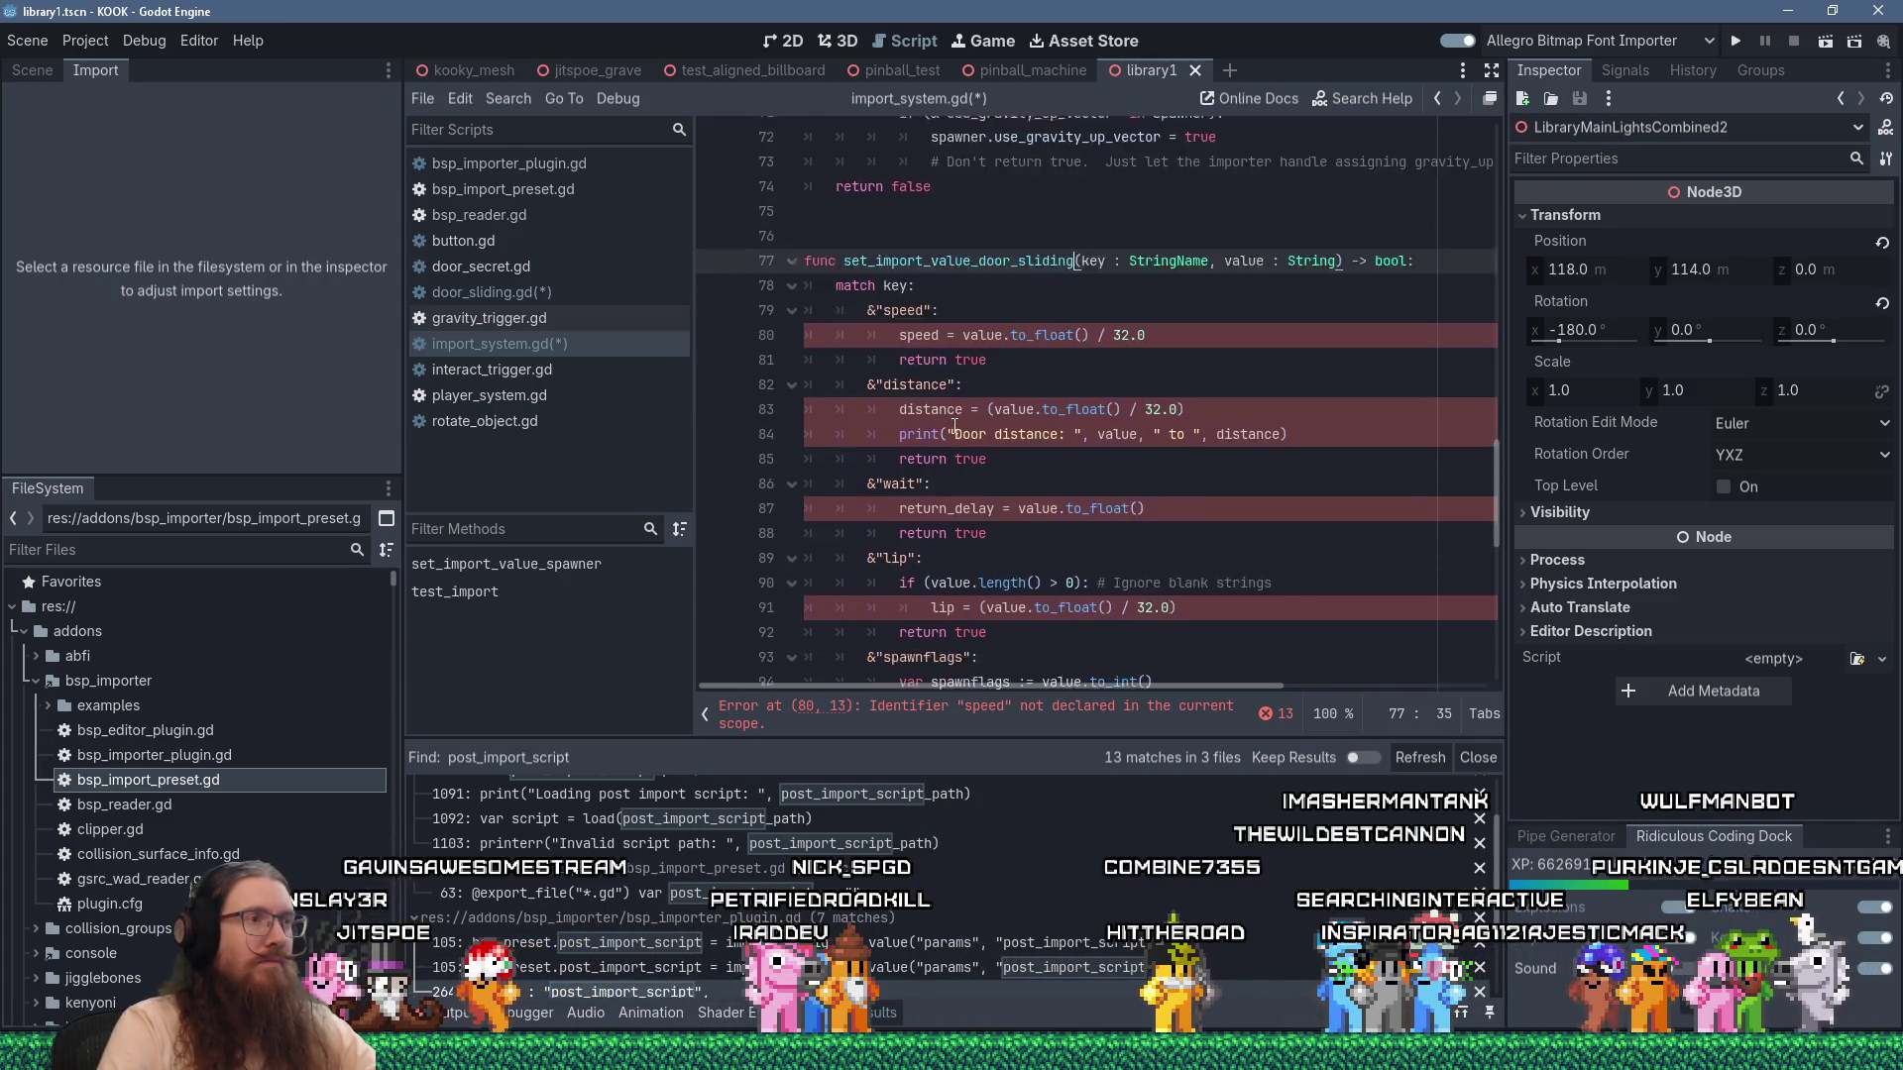
pyautogui.scroll(-5, 955, 426)
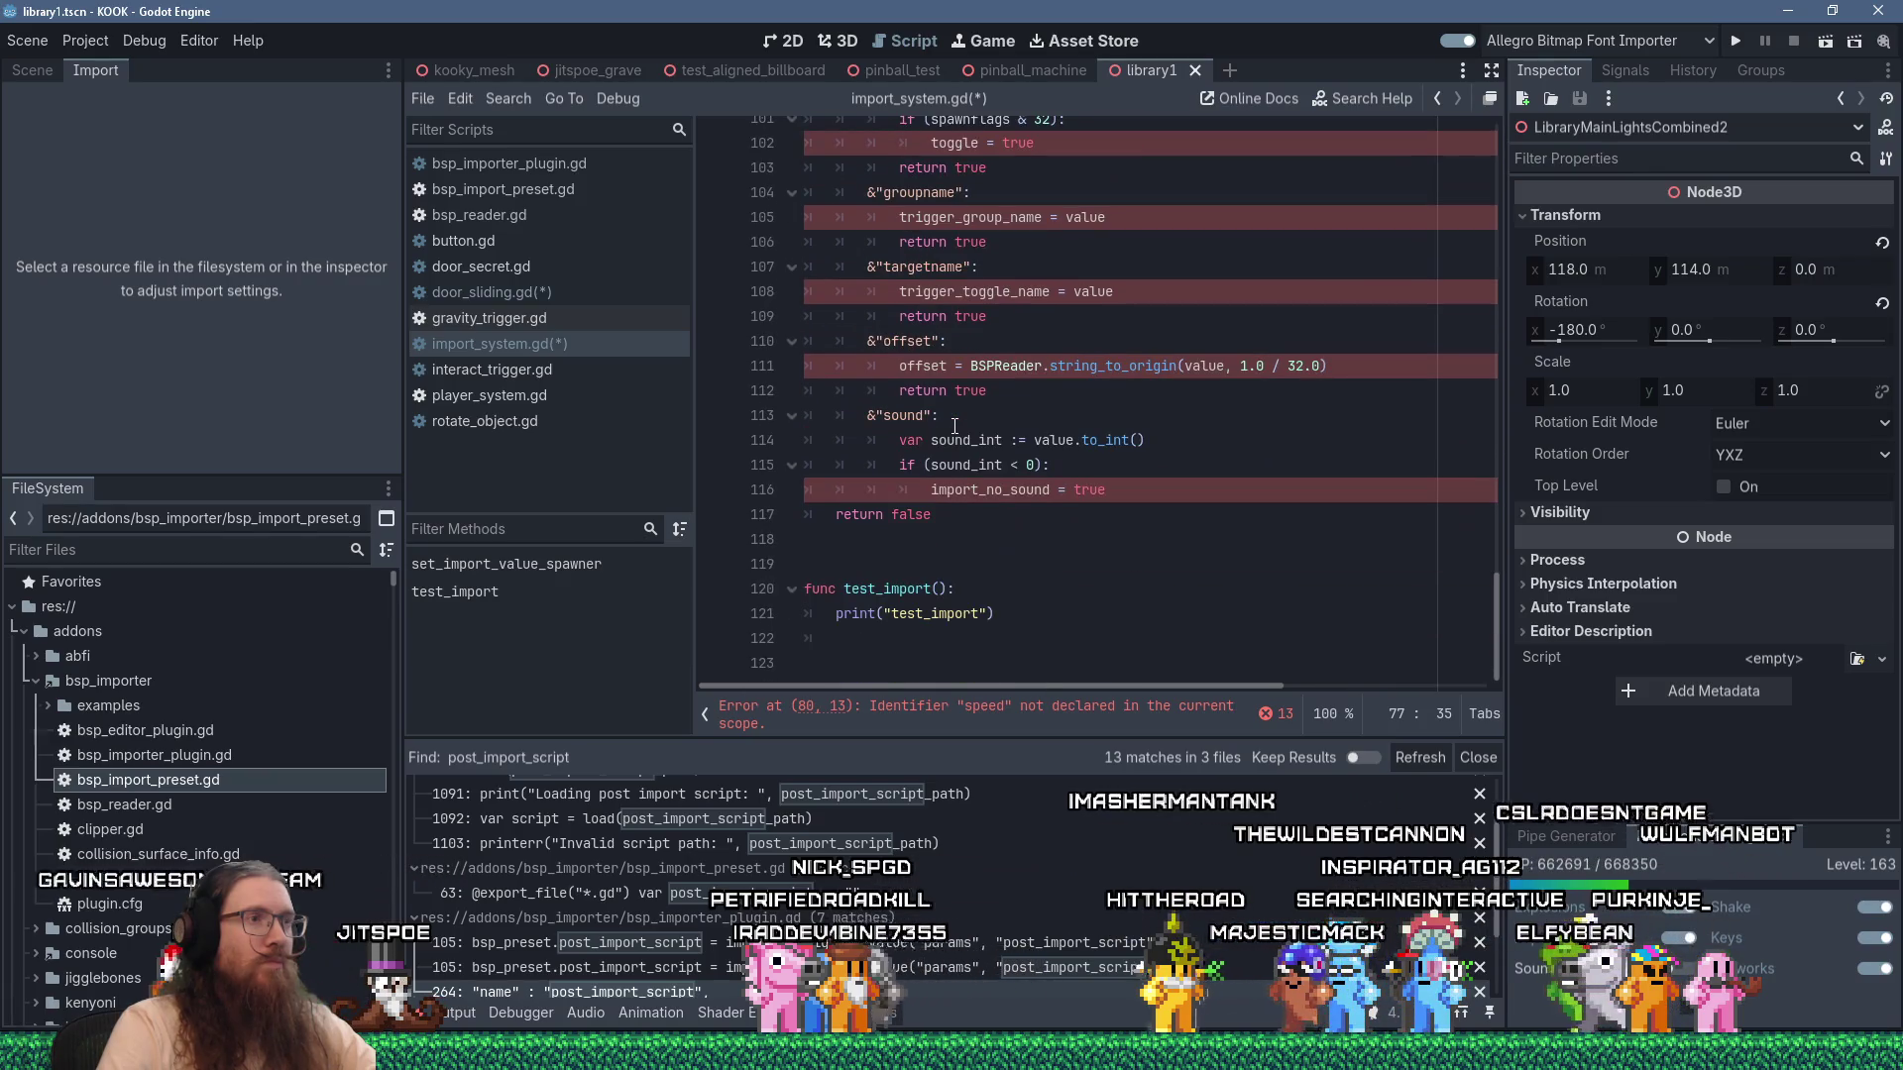
pyautogui.click(930, 538)
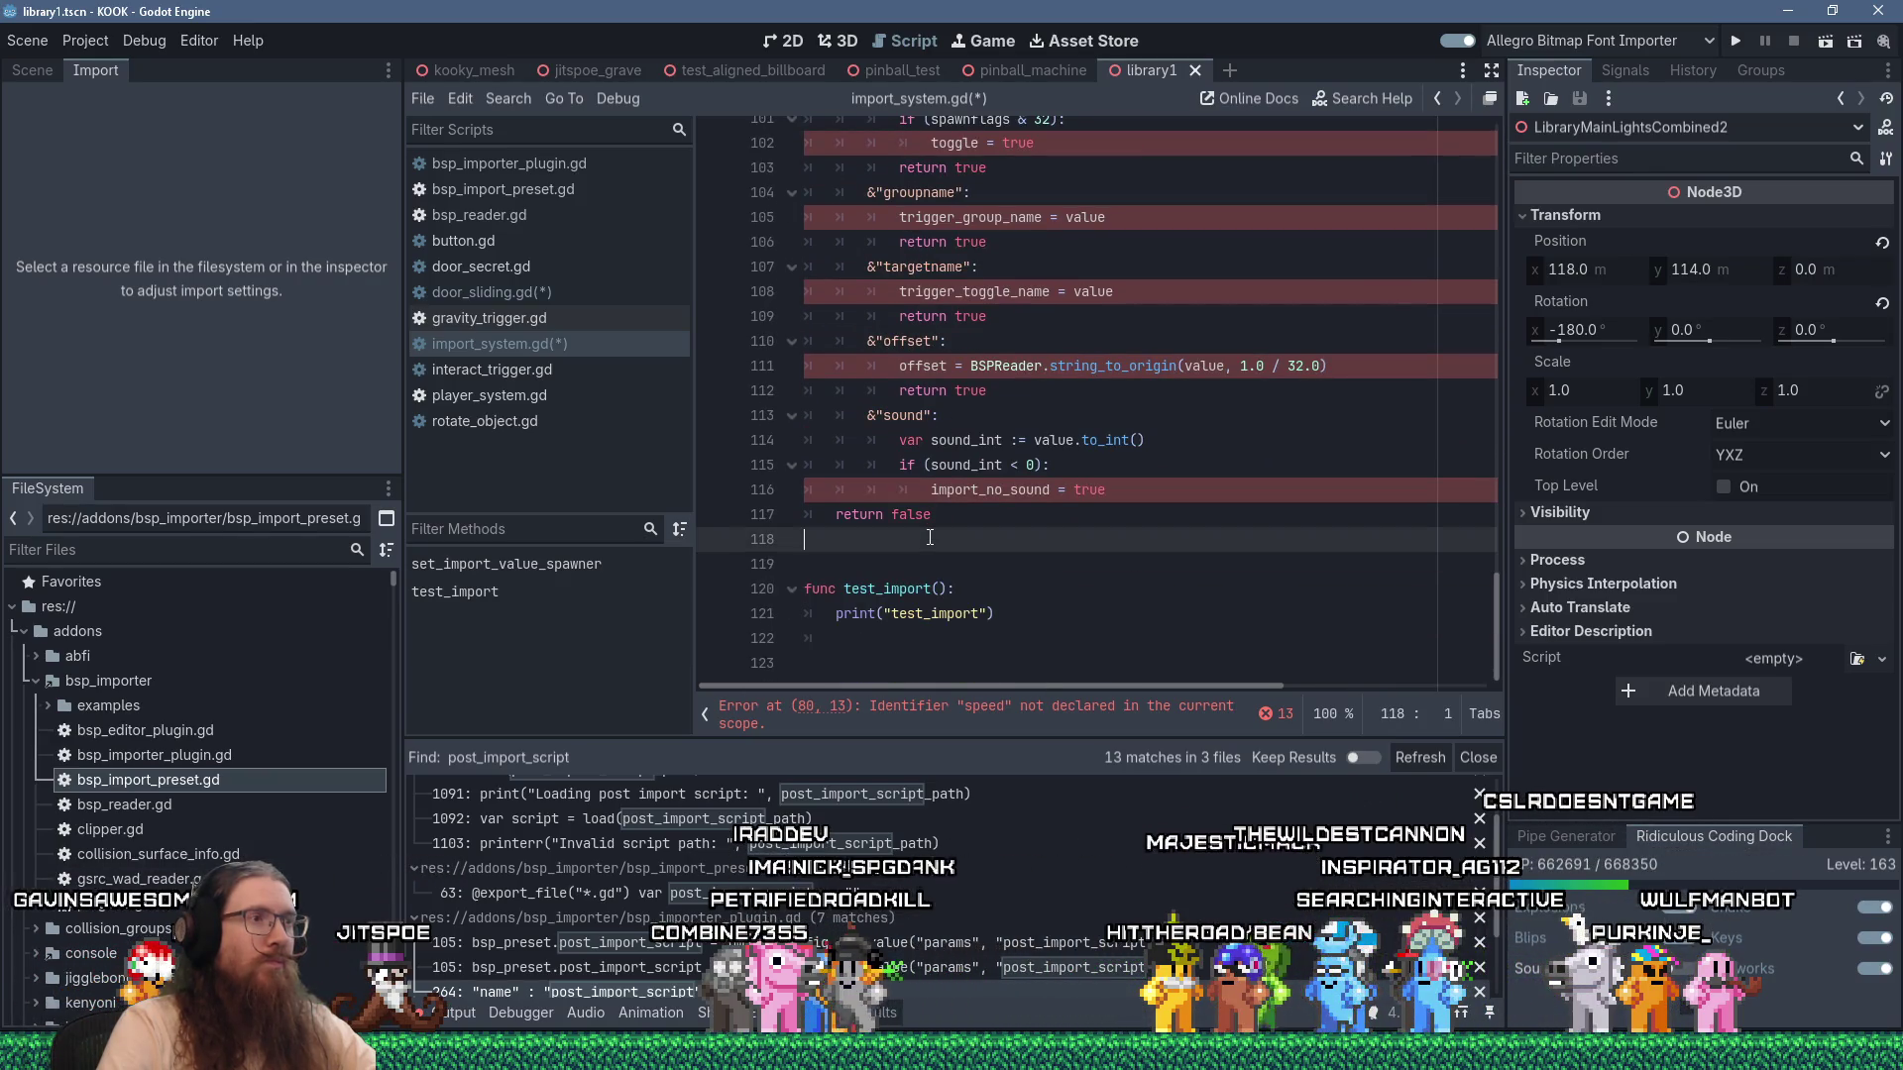
pyautogui.scroll(9, 930, 537)
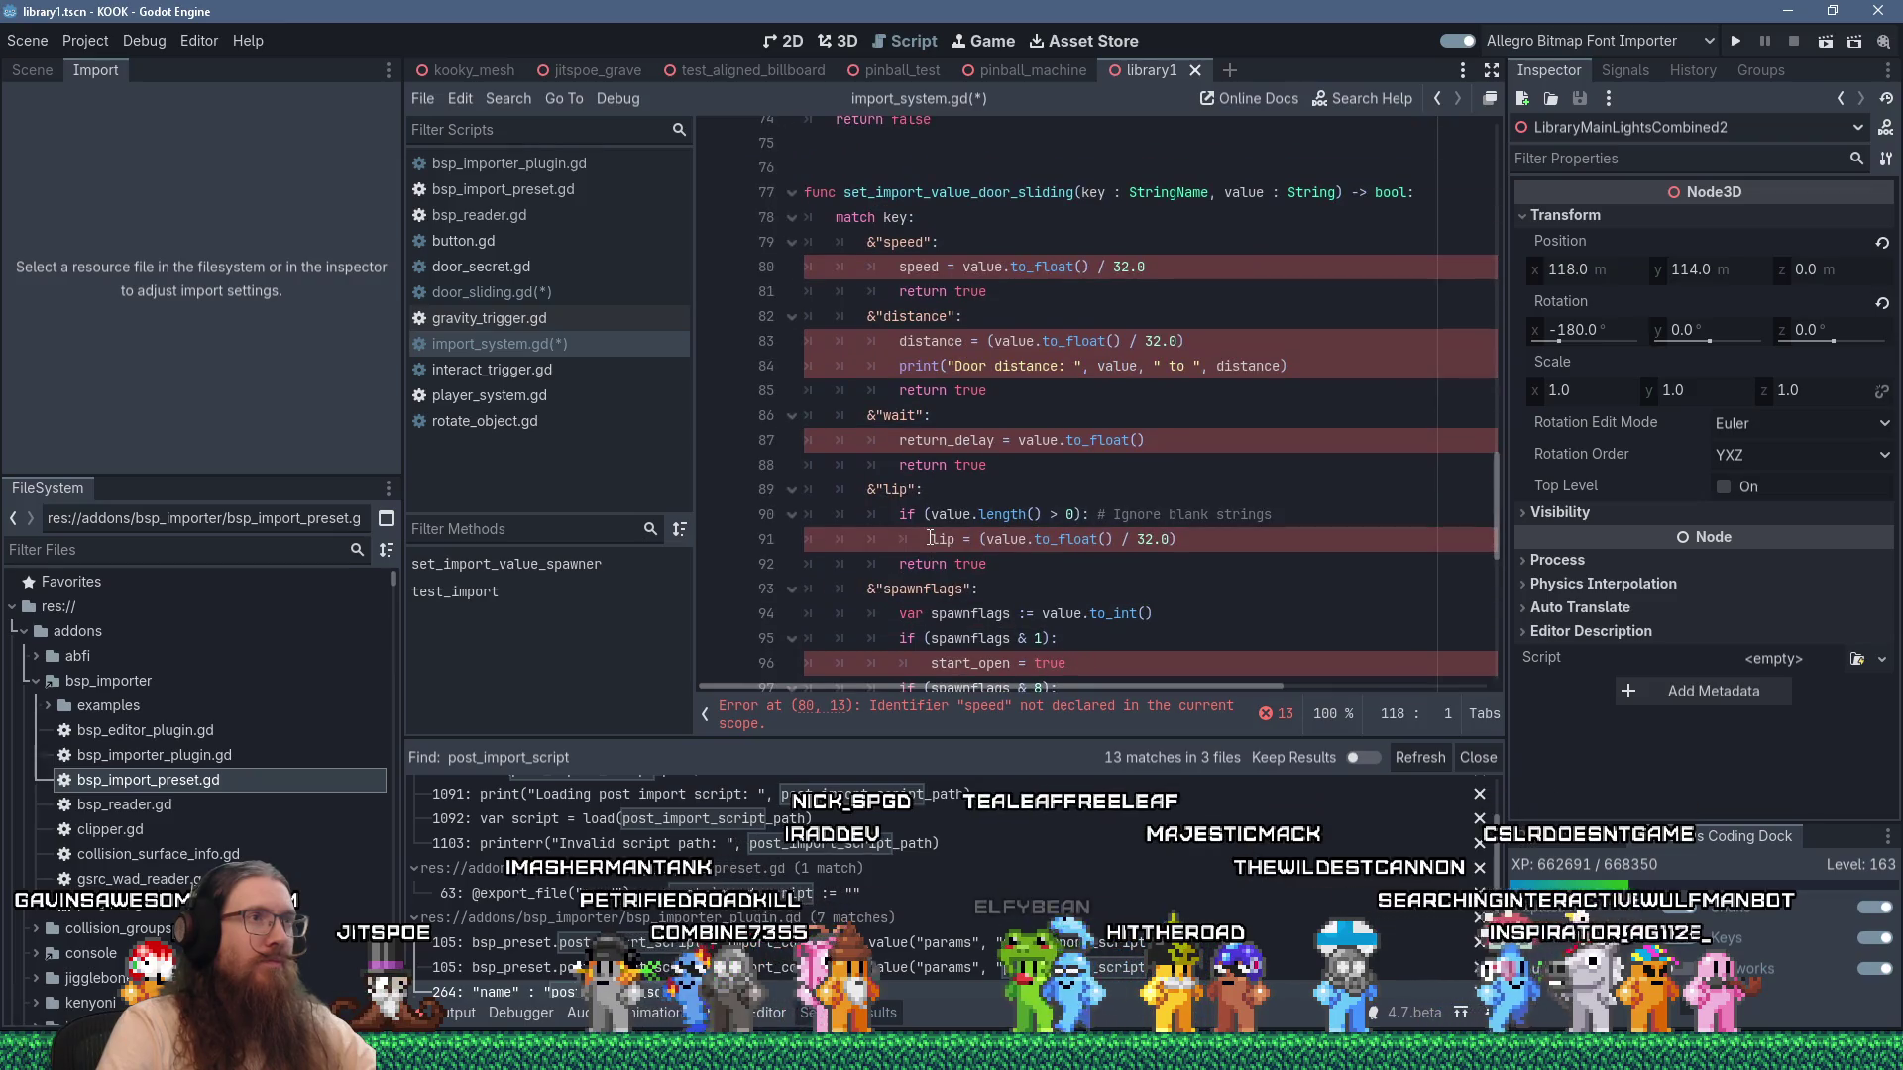
pyautogui.scroll(1, 930, 537)
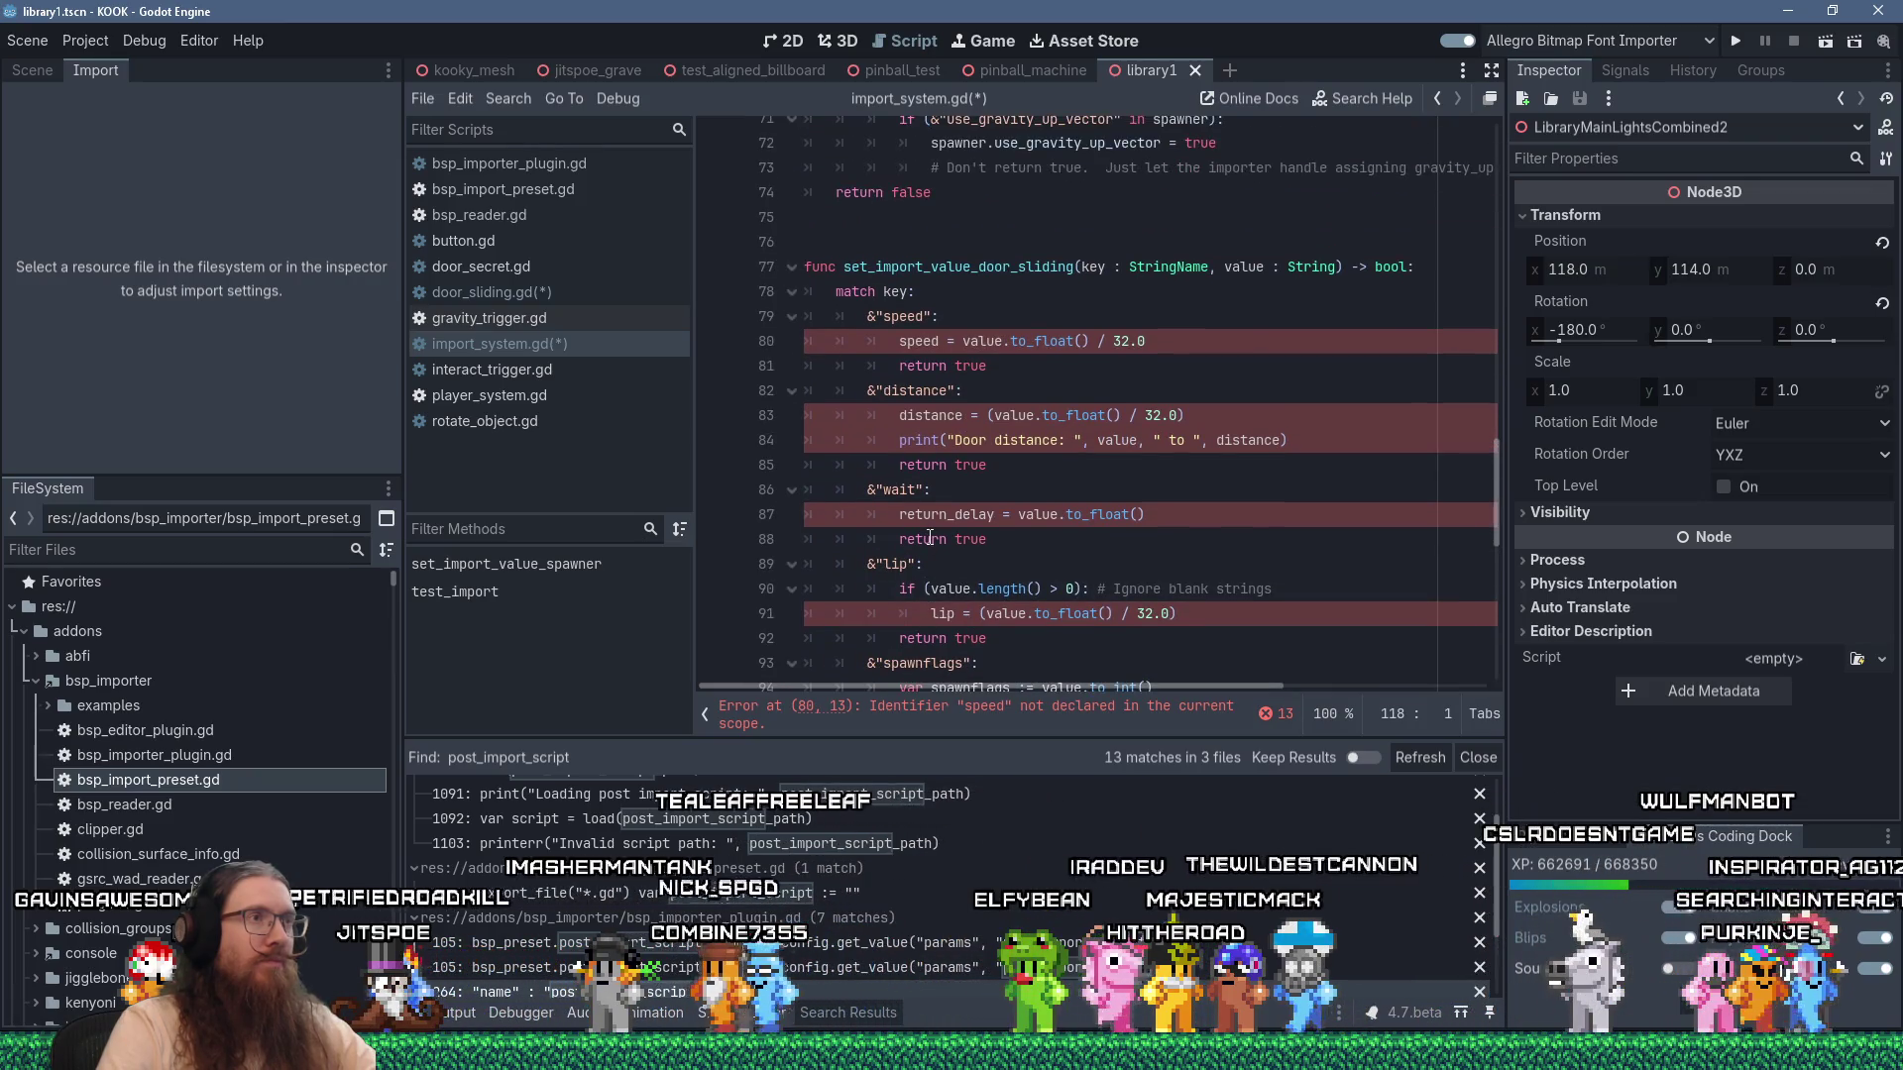
# Add a 'door : DoorSliding' parameter and change the speed assignment to door.speed.
pyautogui.click(1081, 267)
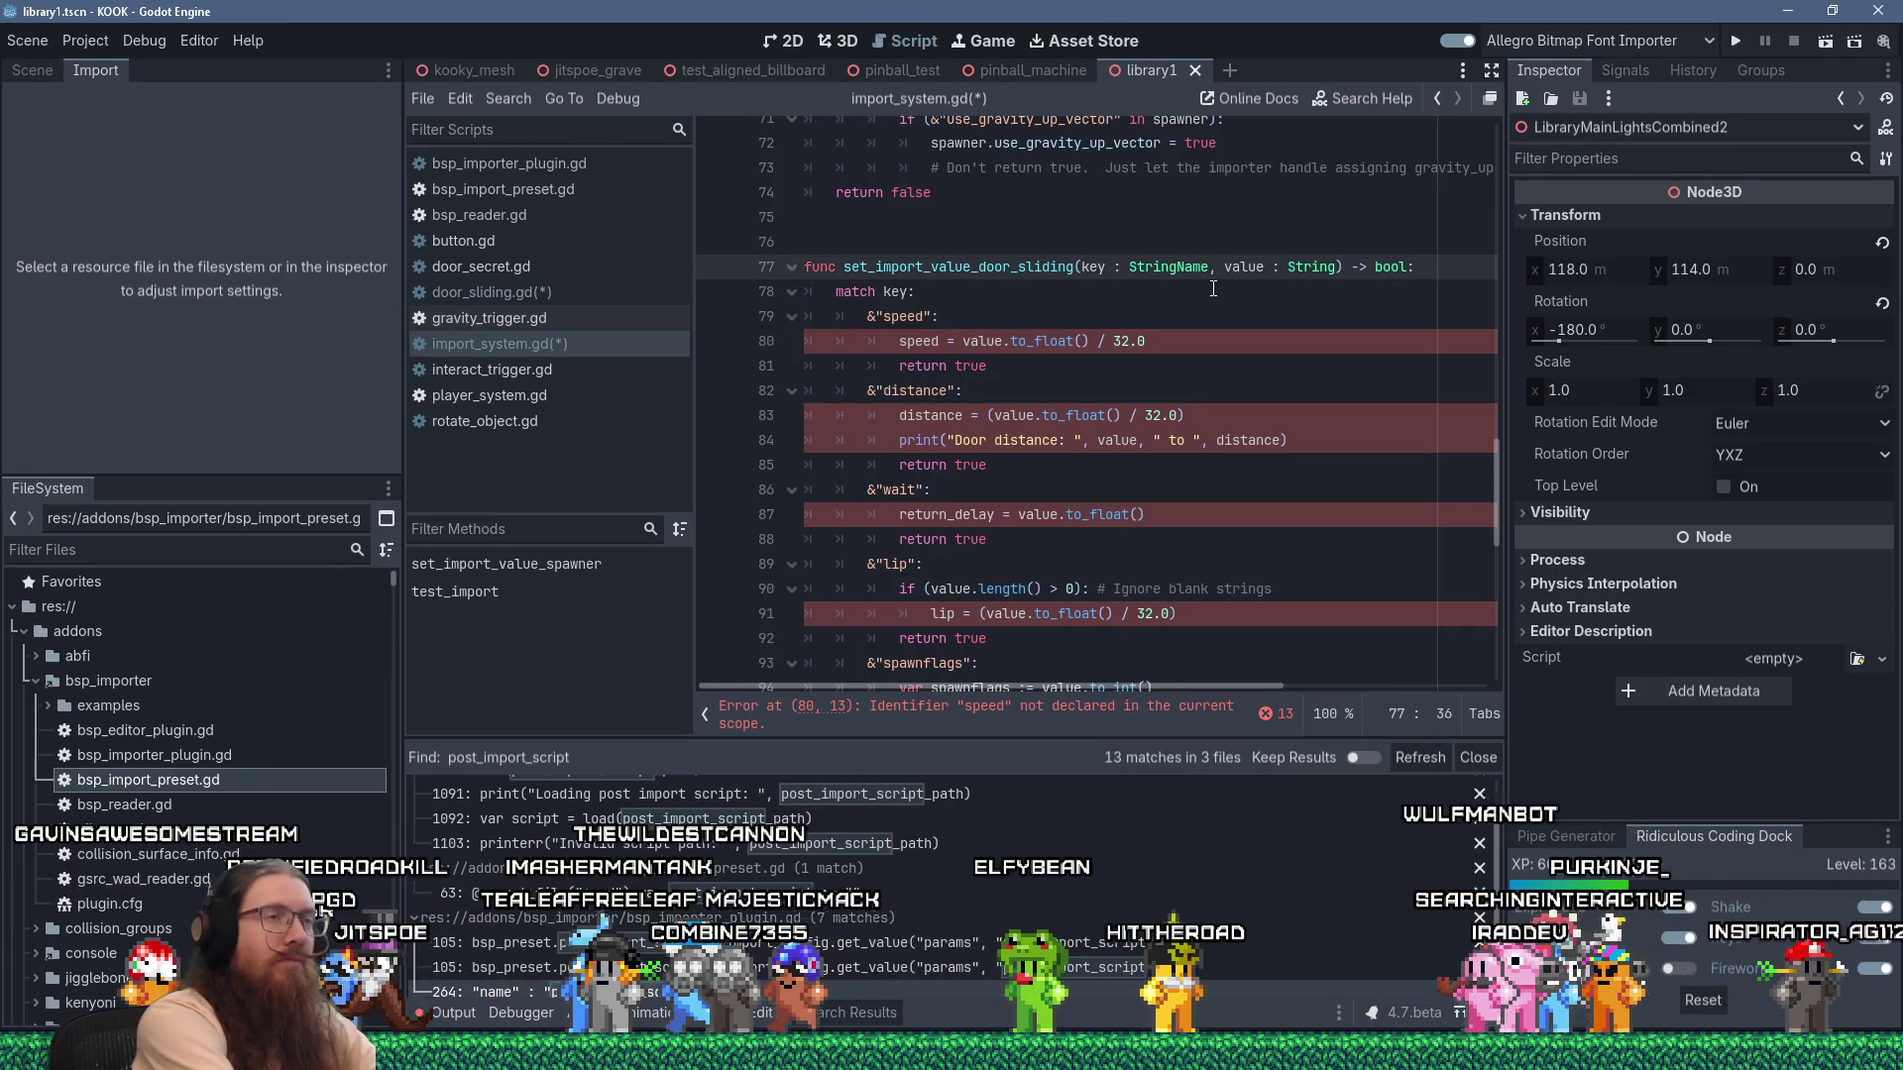
pyautogui.write('doo')
pyautogui.write('r : Door')
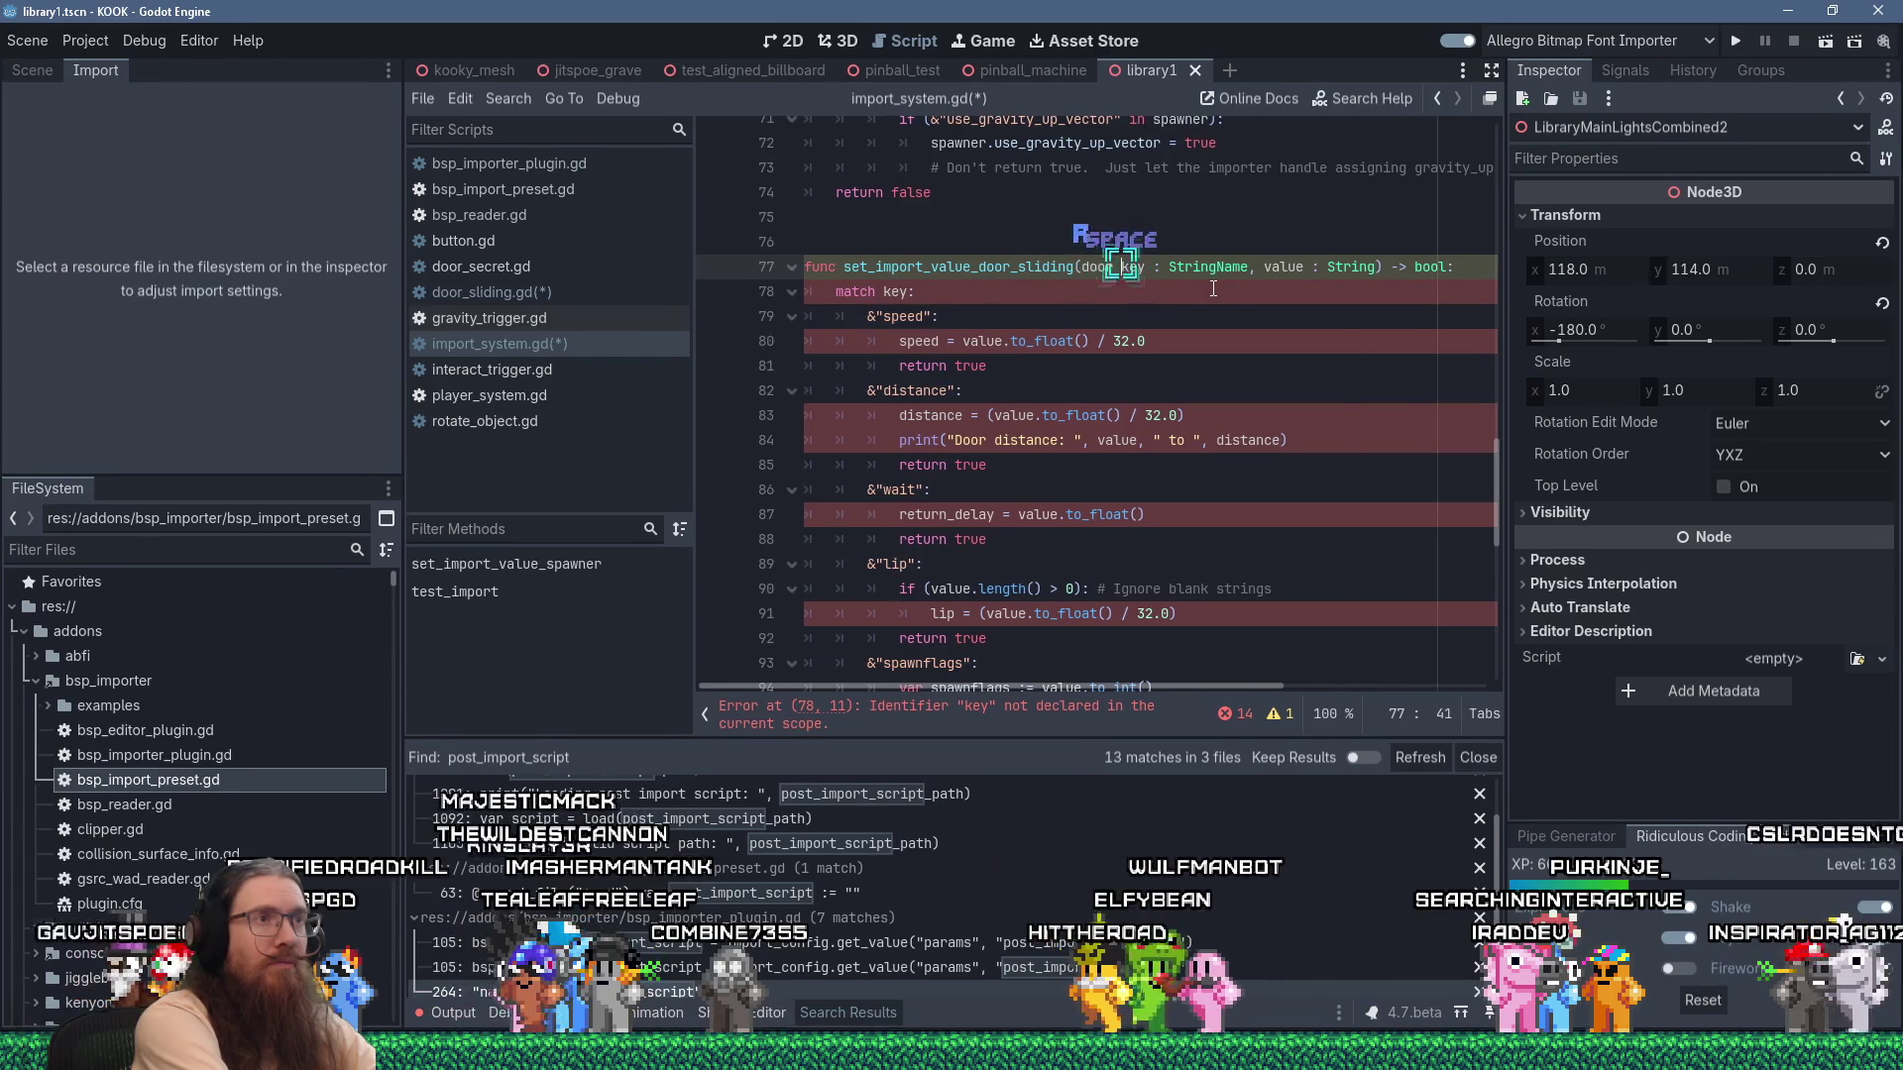
pyautogui.write('Sliding,')
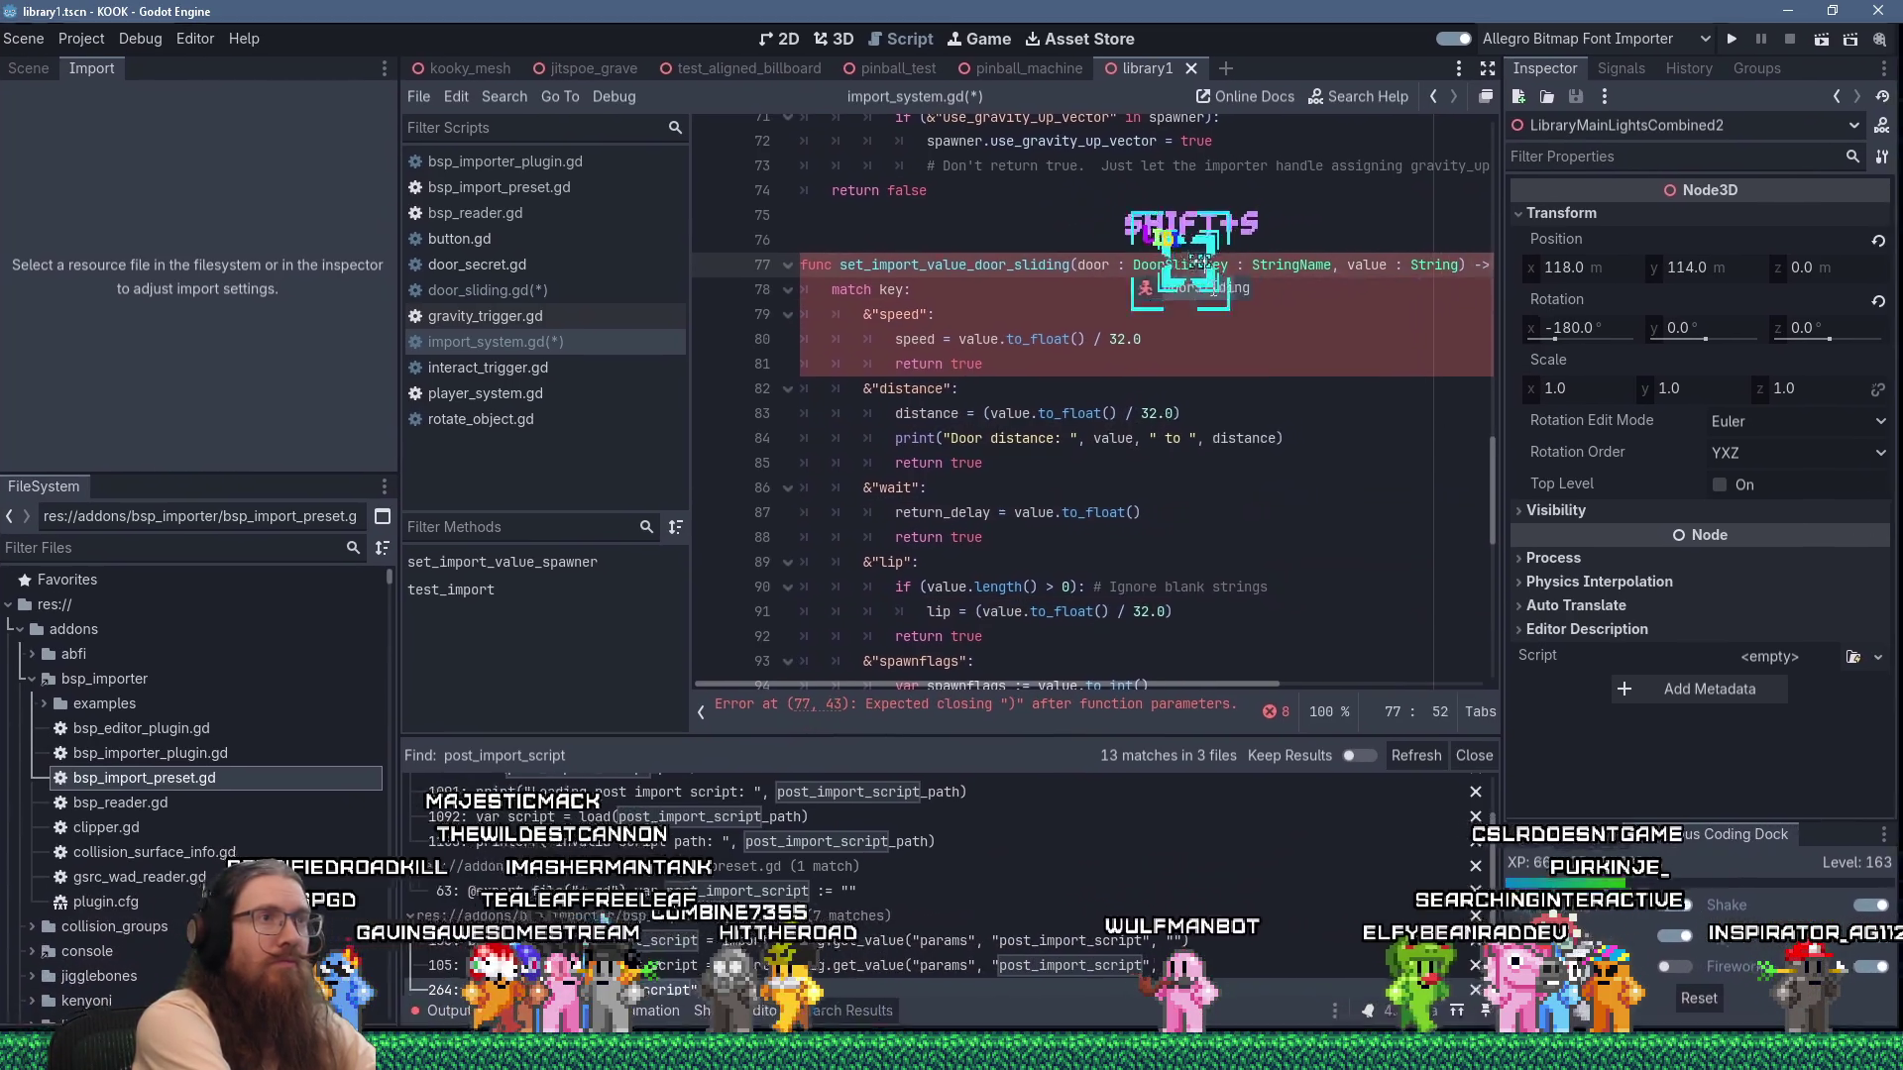
pyautogui.click(902, 341)
pyautogui.write('door.')
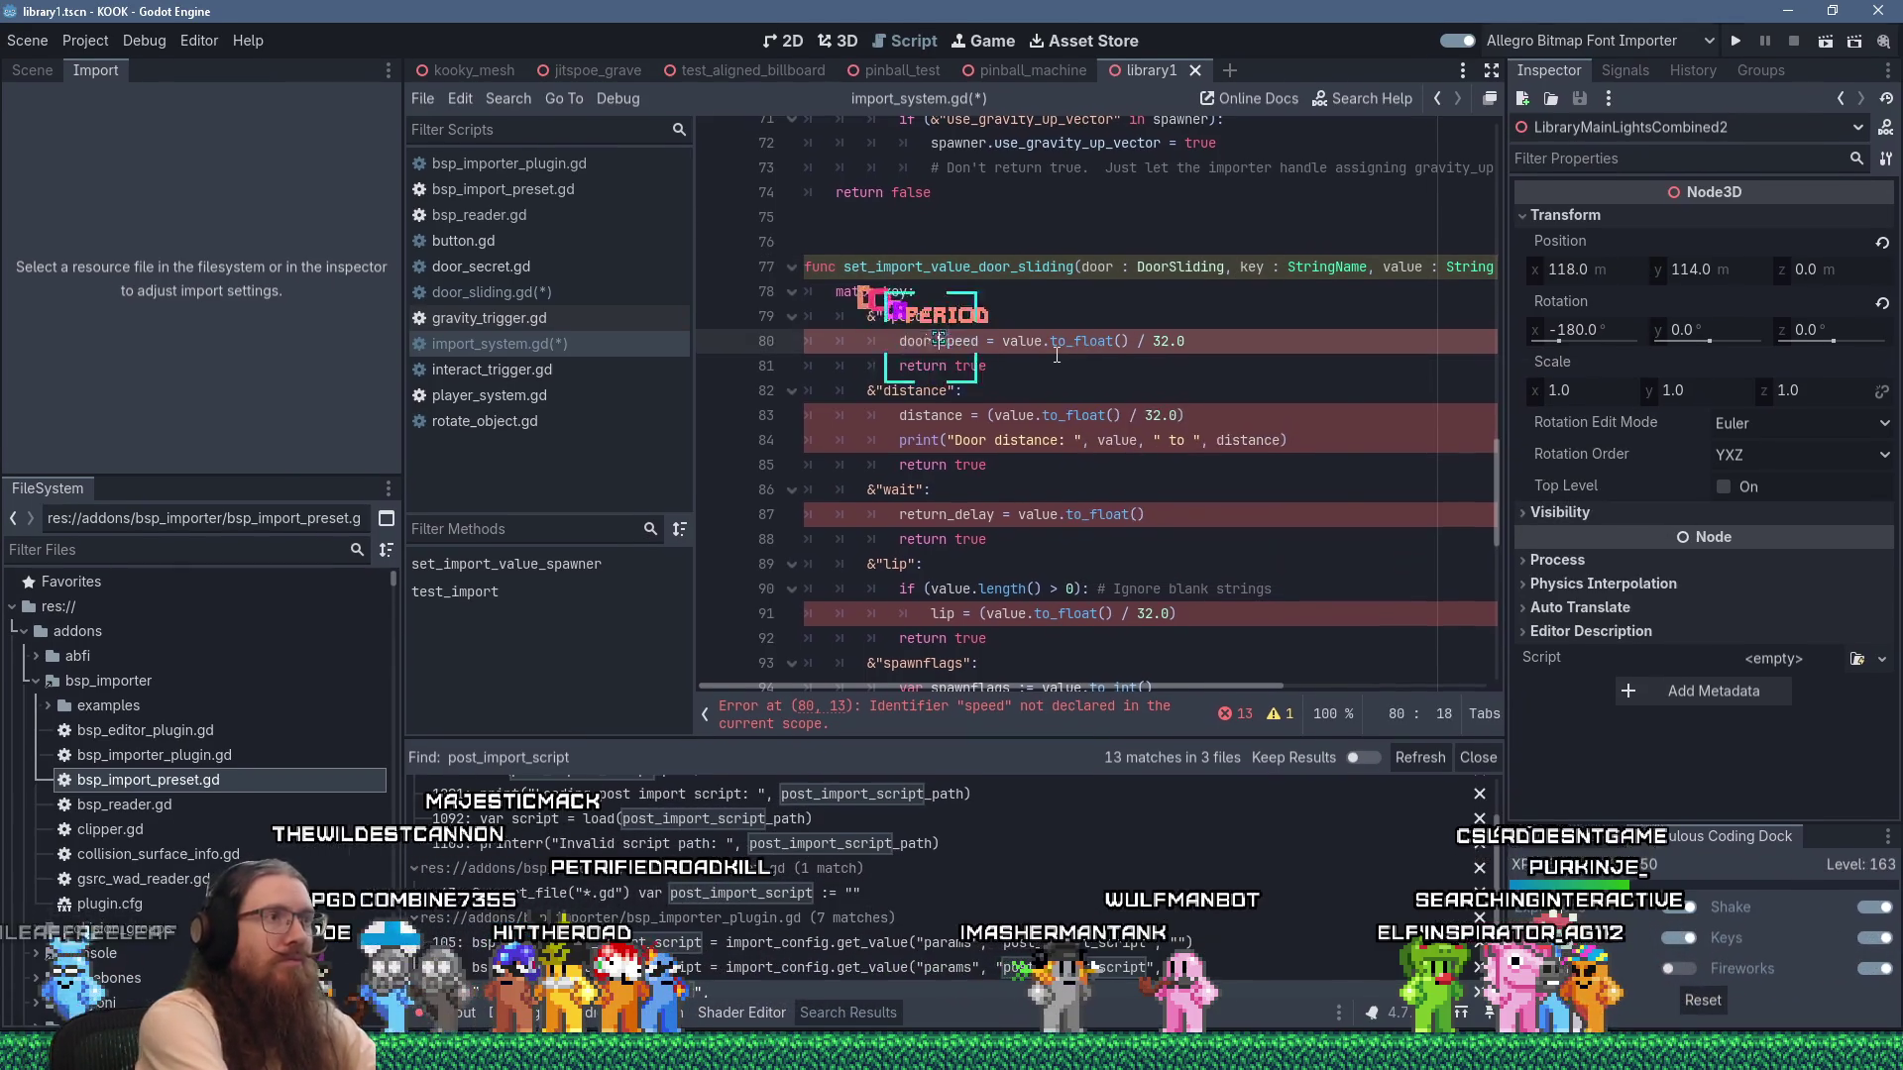
pyautogui.press('Down')
pyautogui.press('Down')
pyautogui.press('Escape')
pyautogui.press('Down')
pyautogui.press('Down')
pyautogui.press('Down')
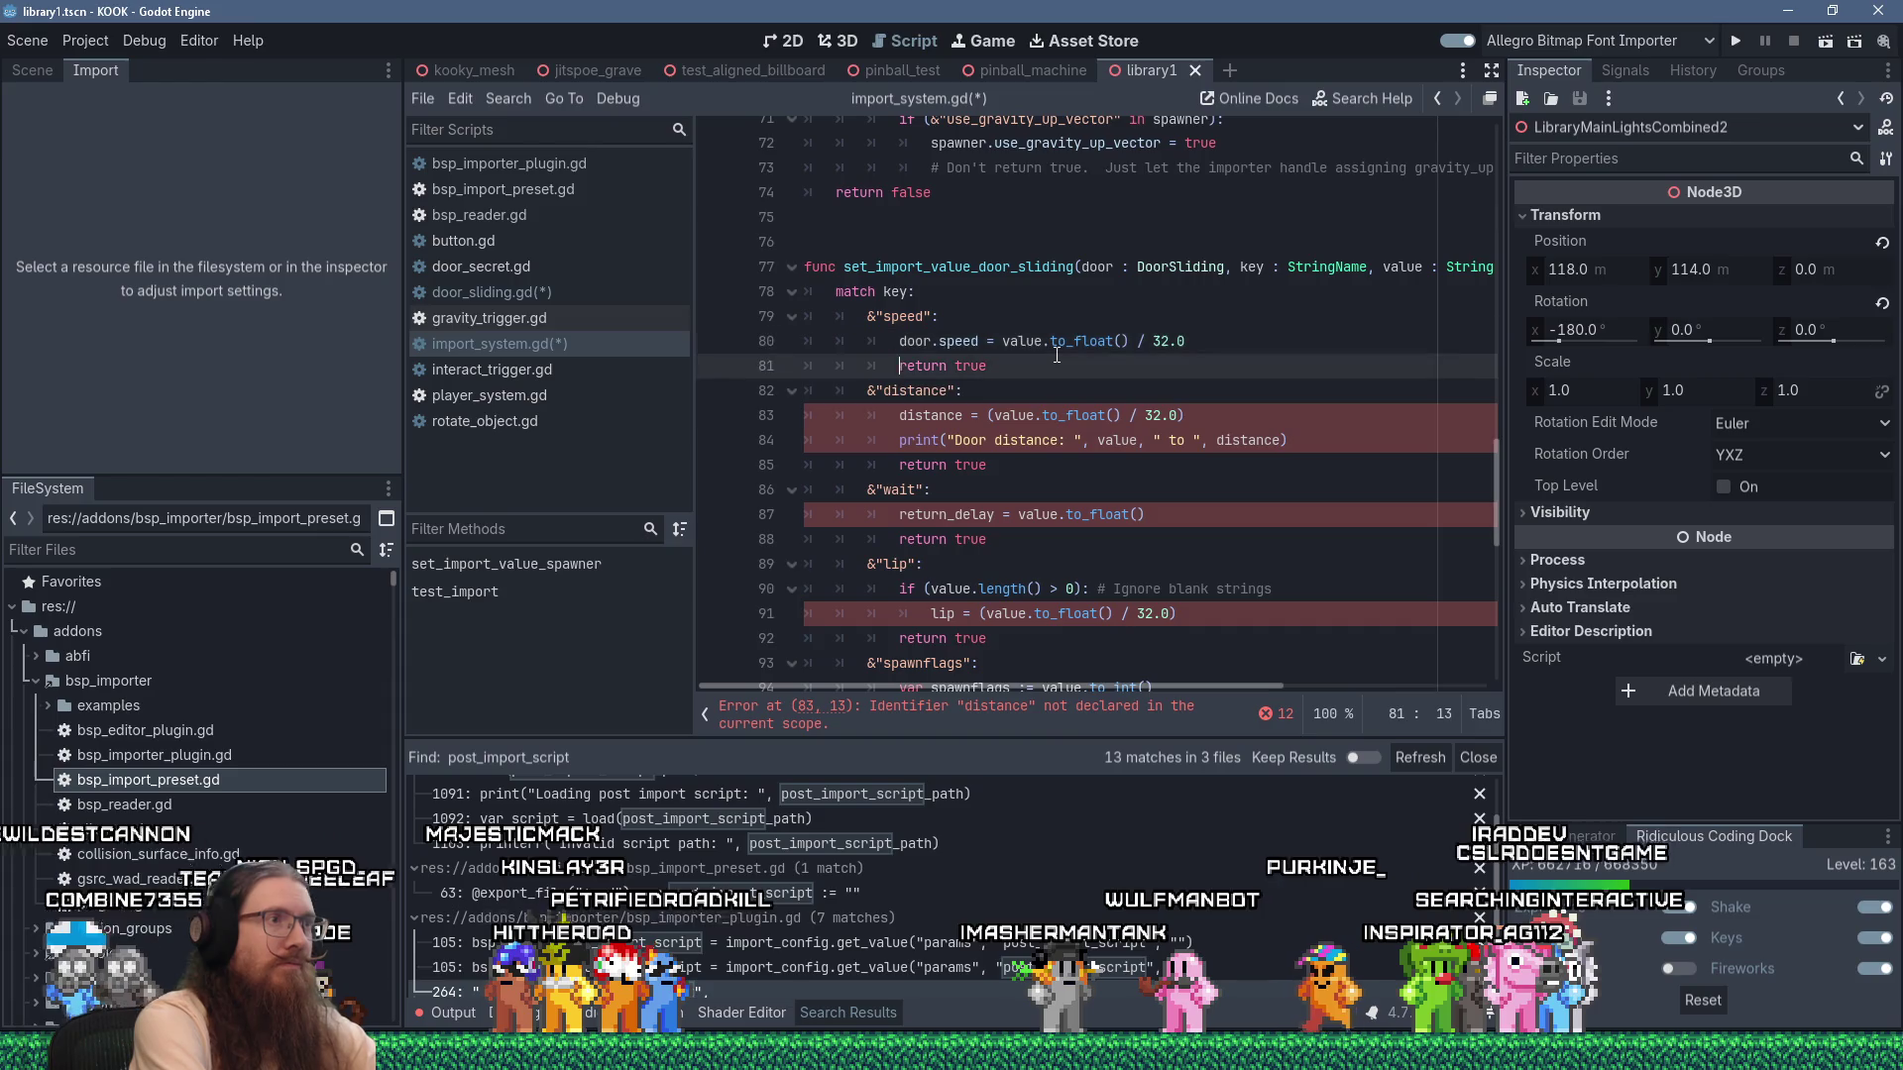
# Prefix the distance, return_delay, lip and start_open assignments with 'door.'.
pyautogui.write('door.')
pyautogui.press('Down')
pyautogui.press('Down')
pyautogui.press('Down')
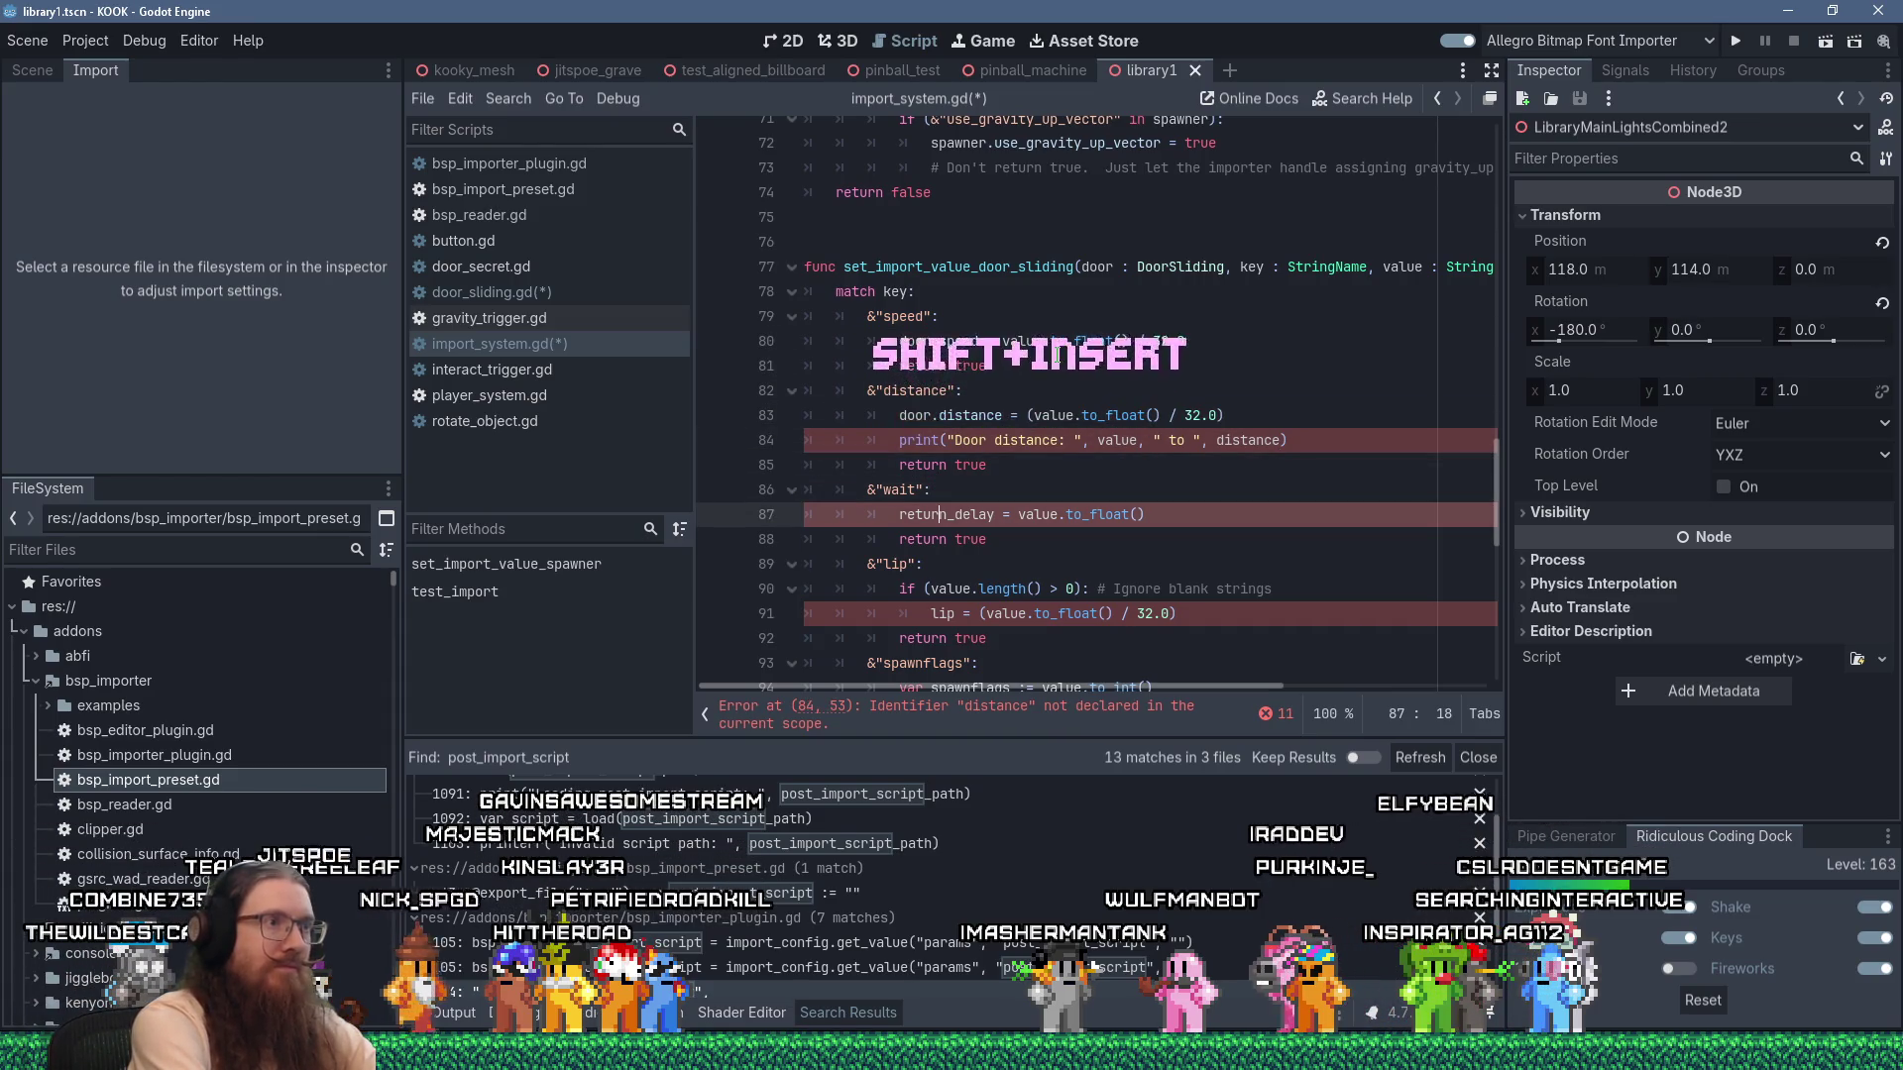
pyautogui.write('door.')
pyautogui.press('Down')
pyautogui.press('Down')
pyautogui.press('Down')
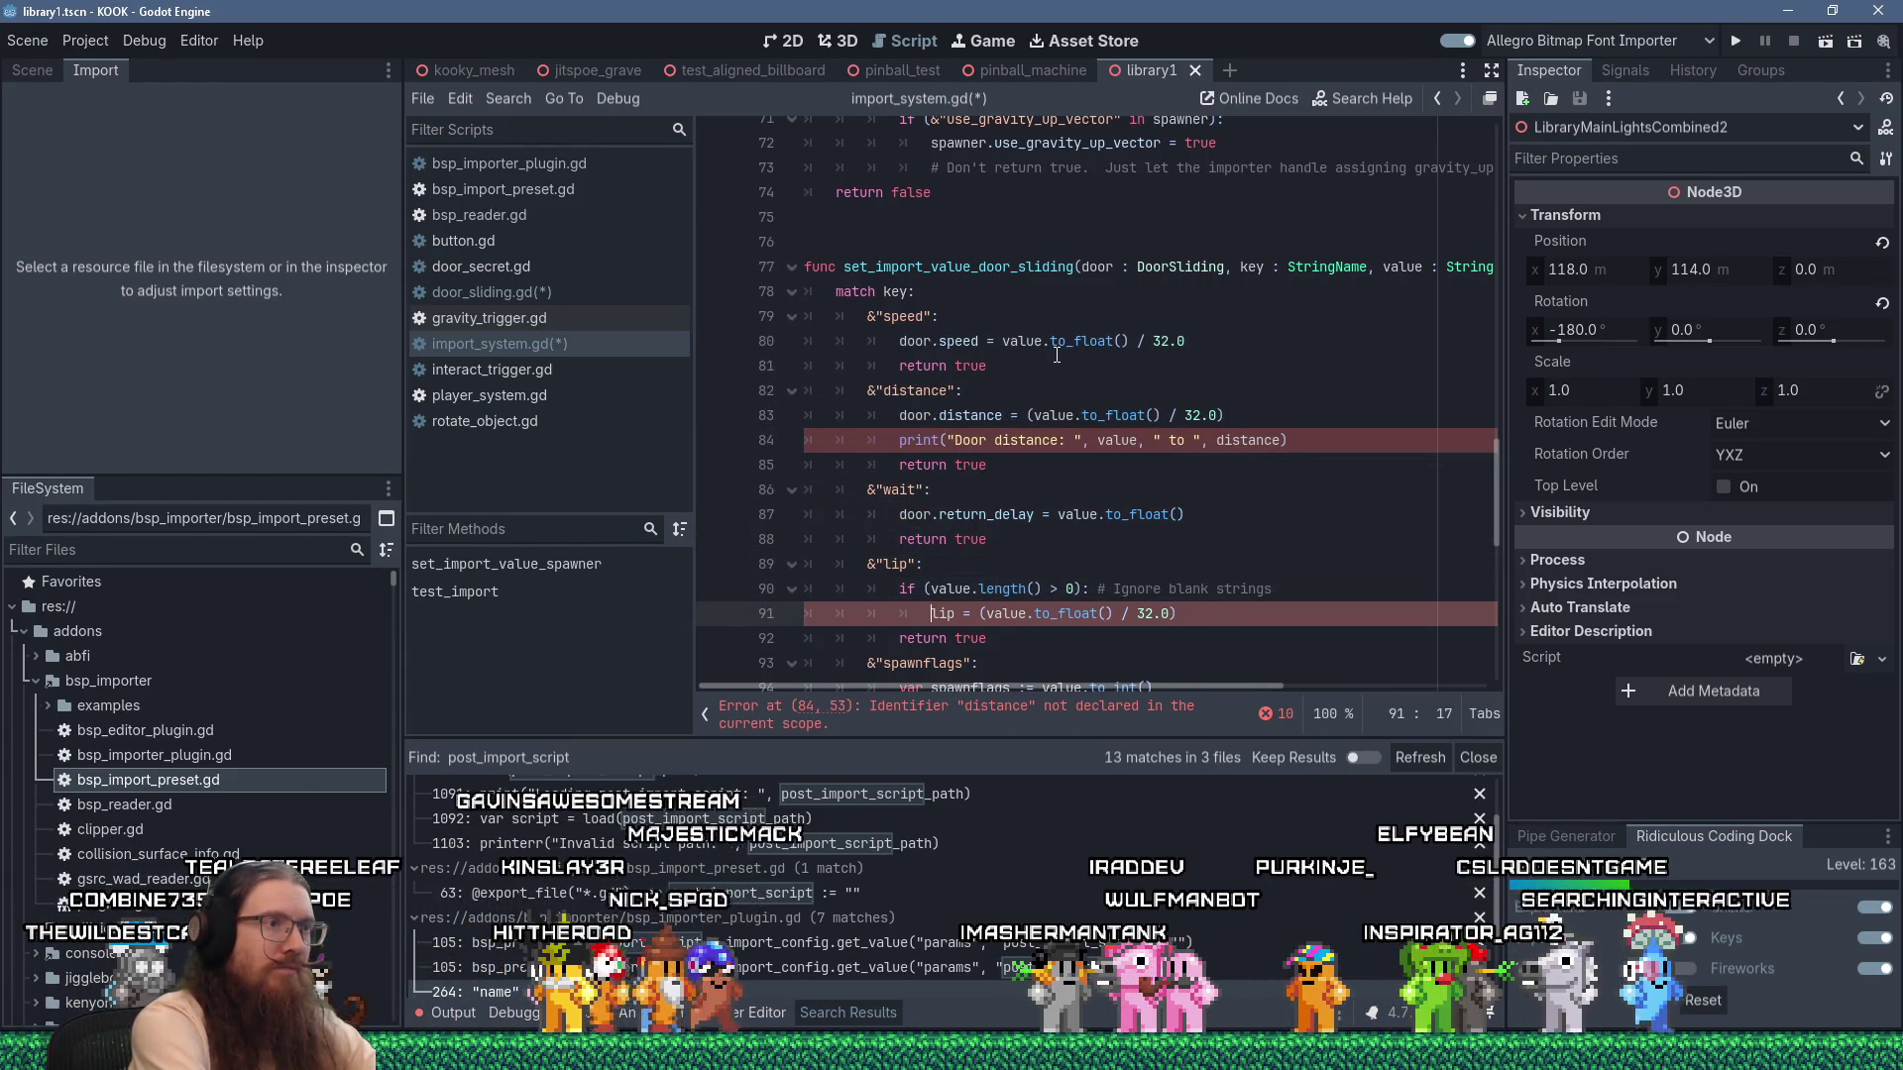
pyautogui.press('shift+Insert')
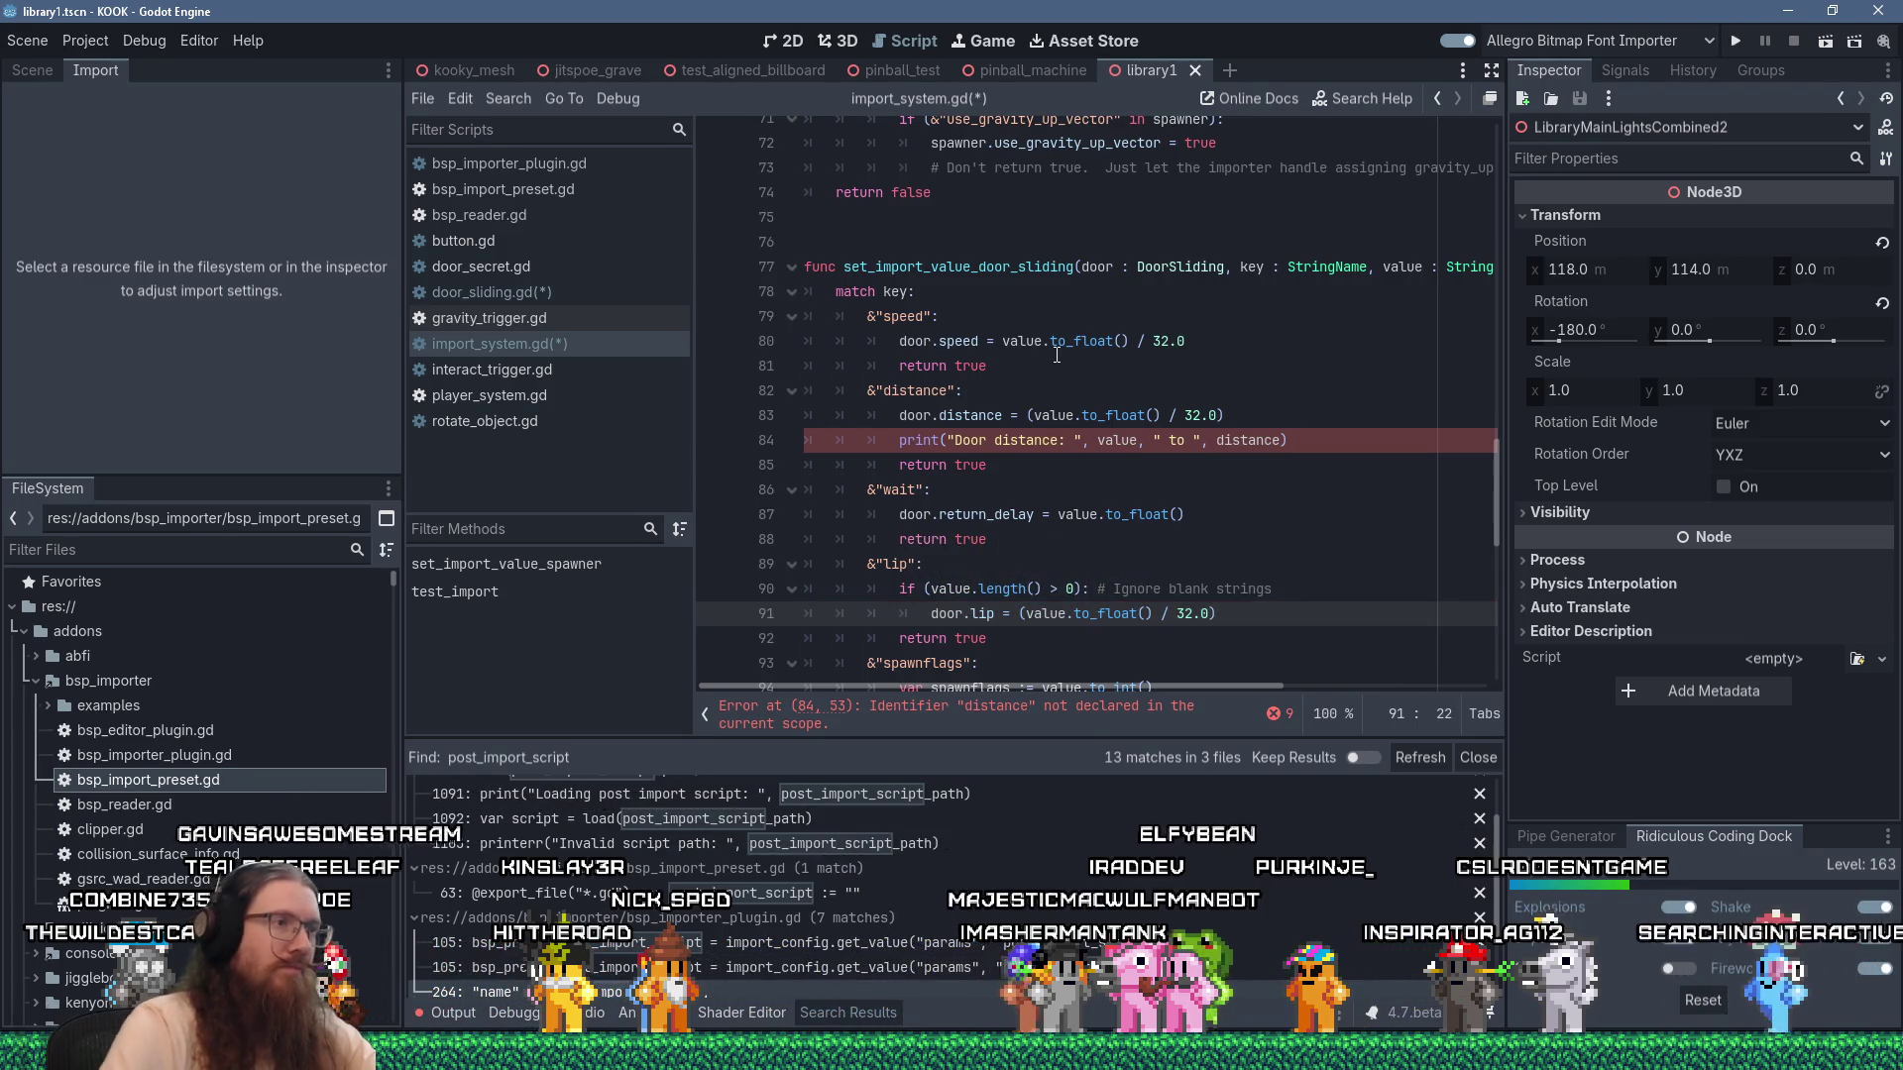
pyautogui.scroll(-4, 1056, 355)
pyautogui.click(934, 440)
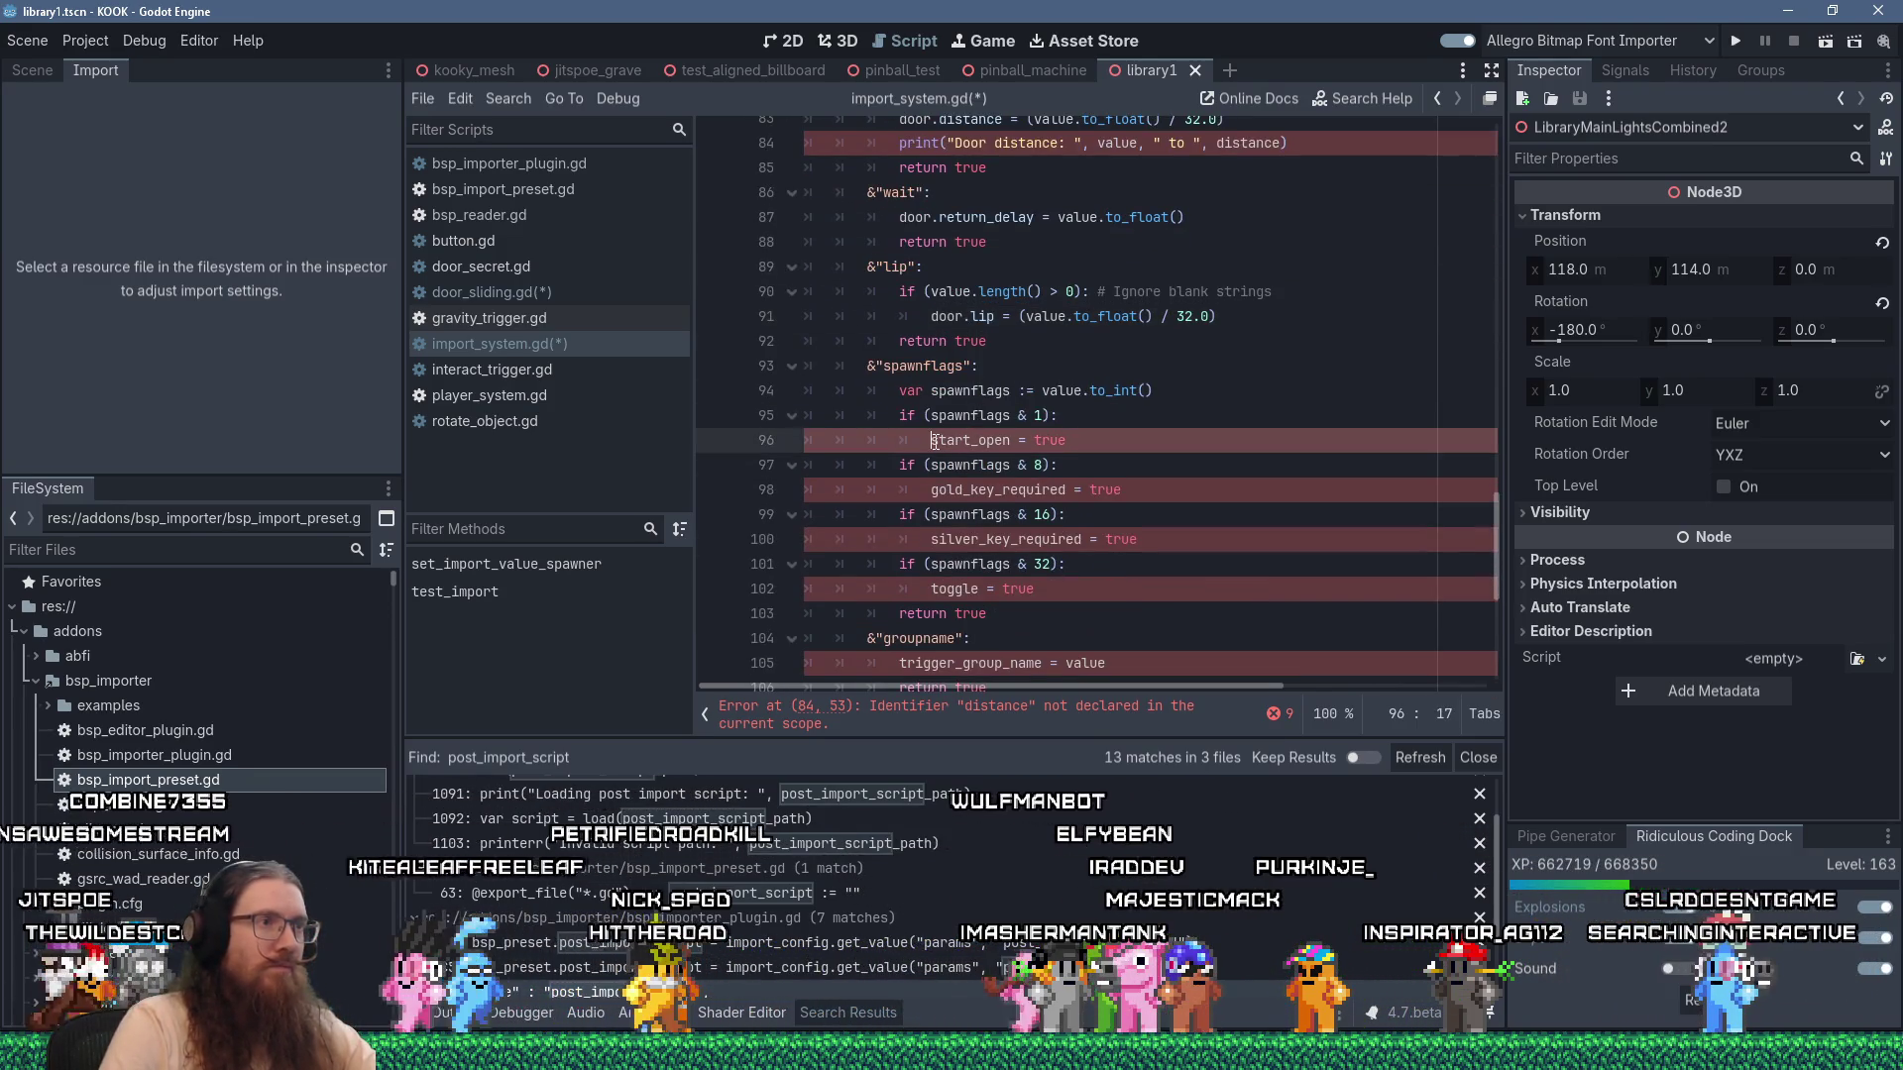
pyautogui.write('door.')
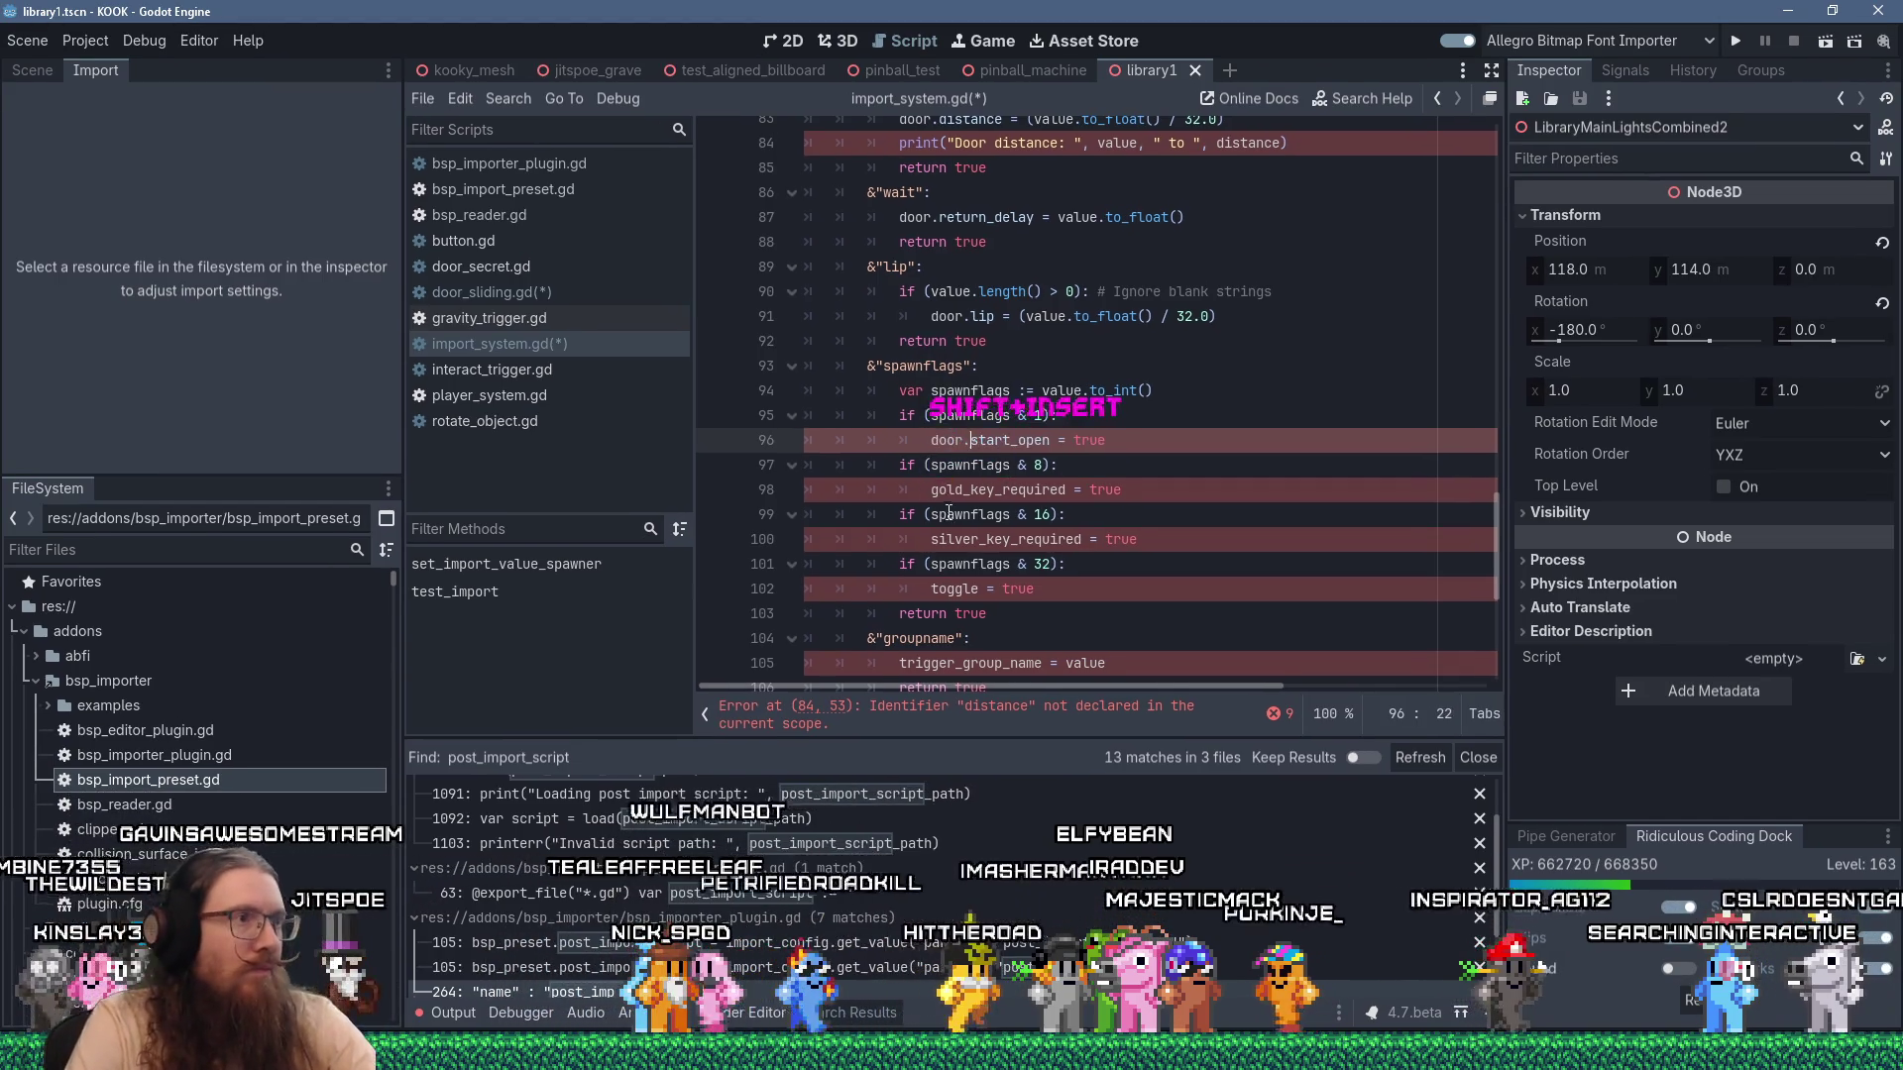
# Prefix the gold_key_required, silver_key_required and toggle assignments with 'door.'.
pyautogui.click(934, 490)
pyautogui.press('shift+Insert')
pyautogui.click(931, 540)
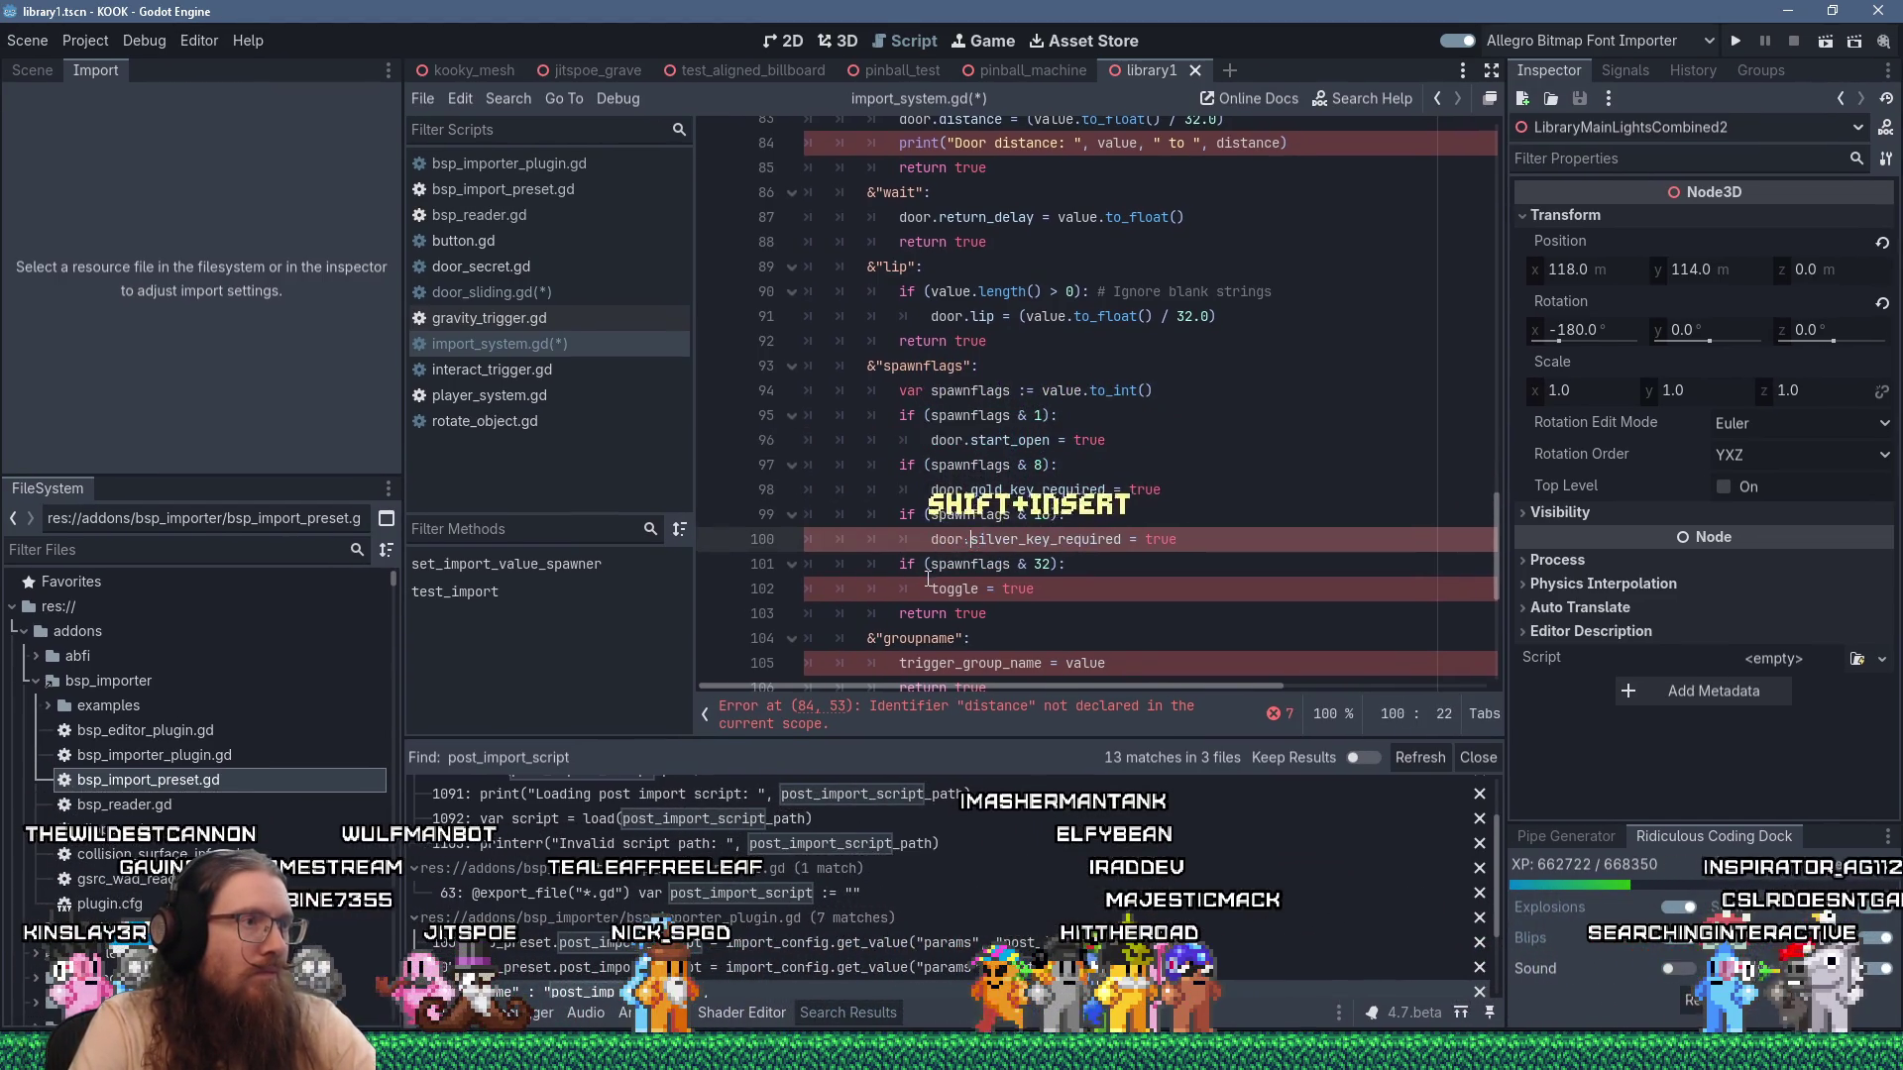
pyautogui.press('shift+Insert')
pyautogui.click(932, 588)
pyautogui.write('door.')
# Prefix trigger_group_name, trigger_toggle_name, offset and import_no_sound with 'door.', then save.
pyautogui.scroll(-3, 984, 588)
pyautogui.click(934, 440)
pyautogui.press('shift+Insert')
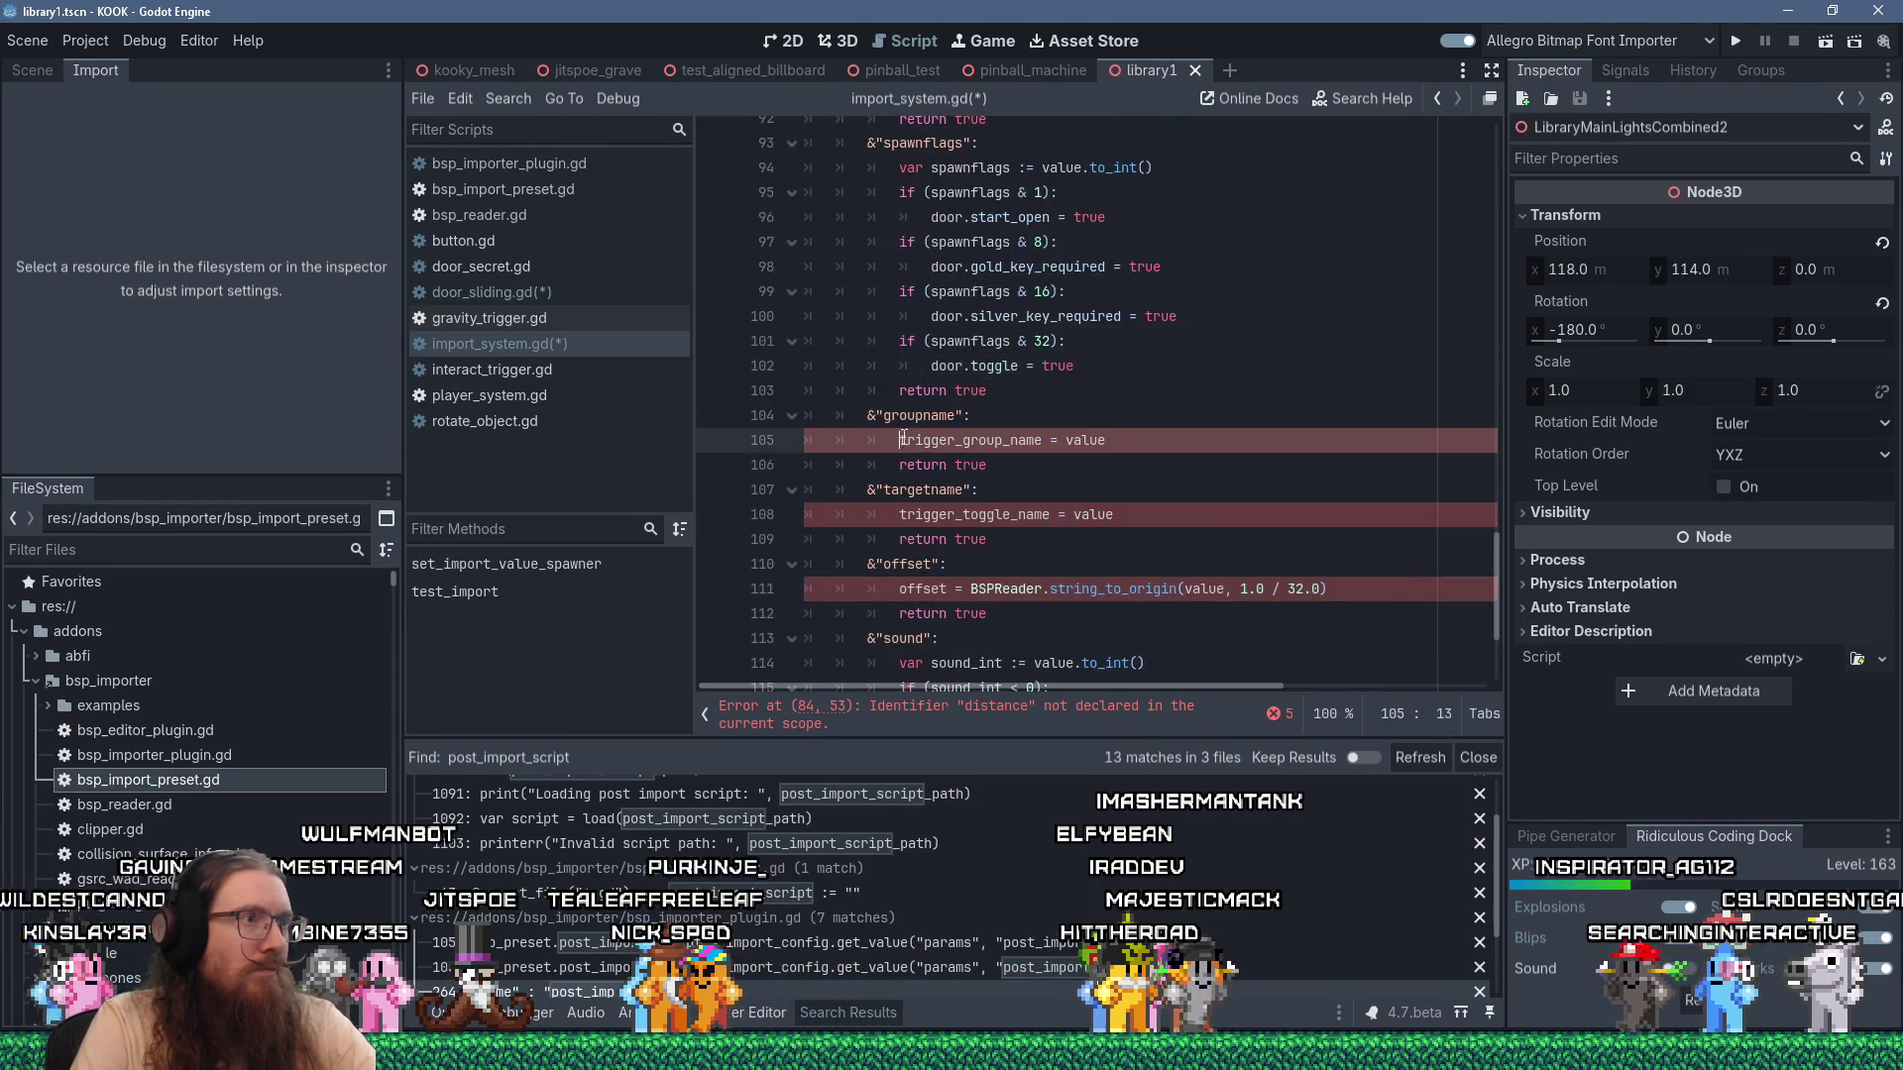
pyautogui.click(900, 514)
pyautogui.write('door.')
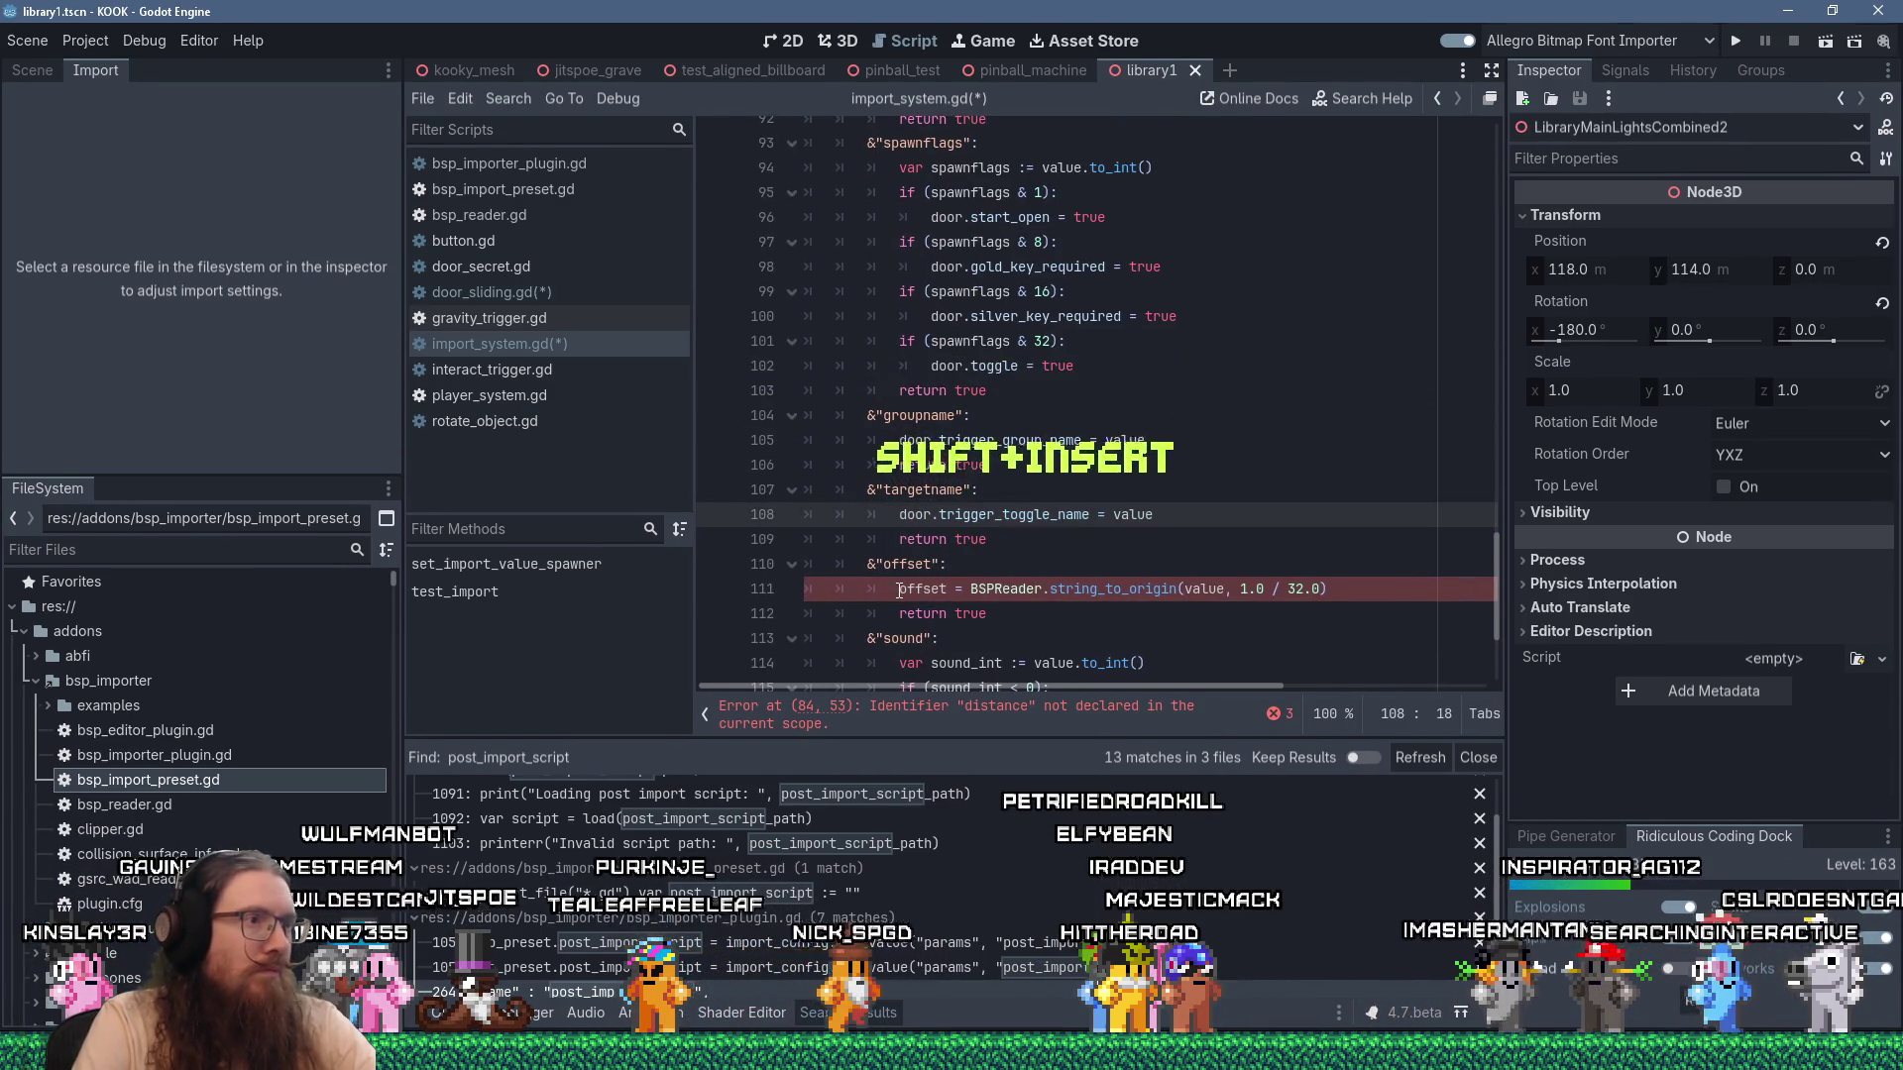
pyautogui.click(900, 589)
pyautogui.write('door.')
pyautogui.scroll(-3, 1050, 592)
pyautogui.click(934, 486)
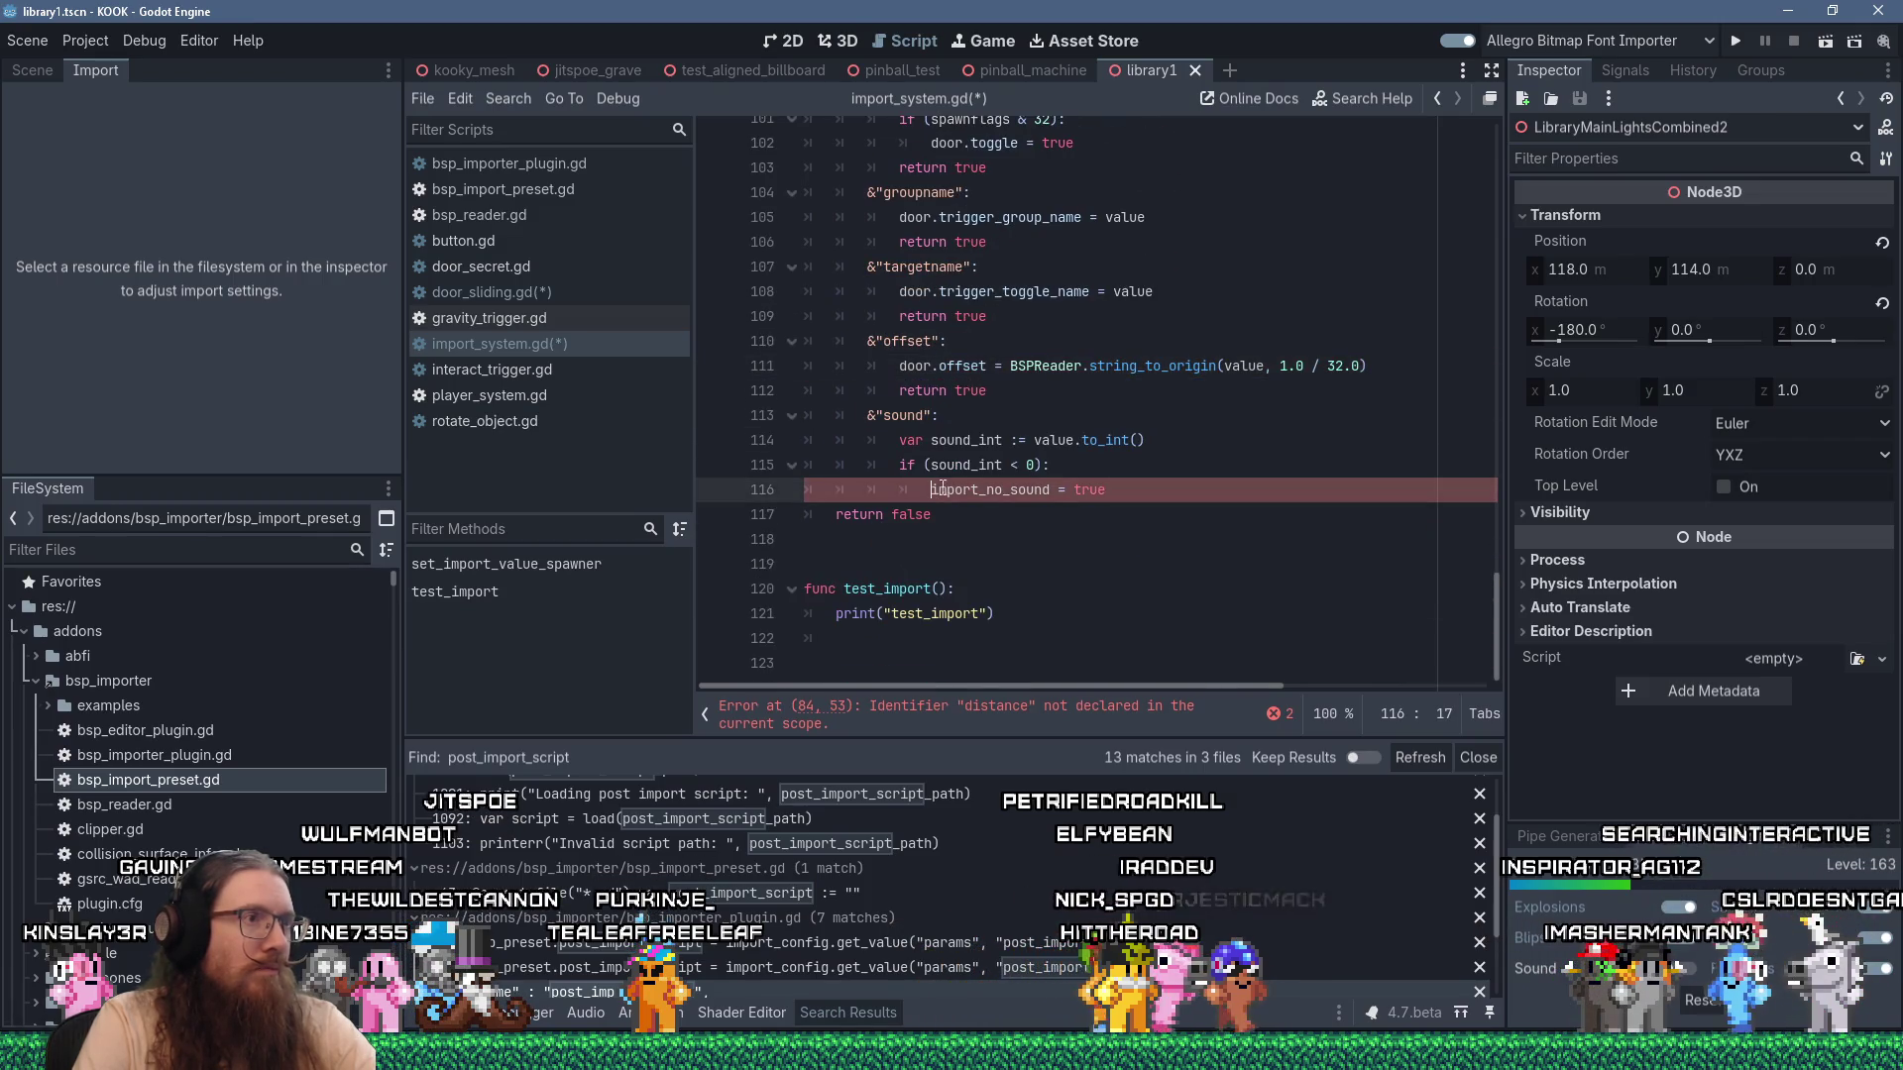
pyautogui.write('door.')
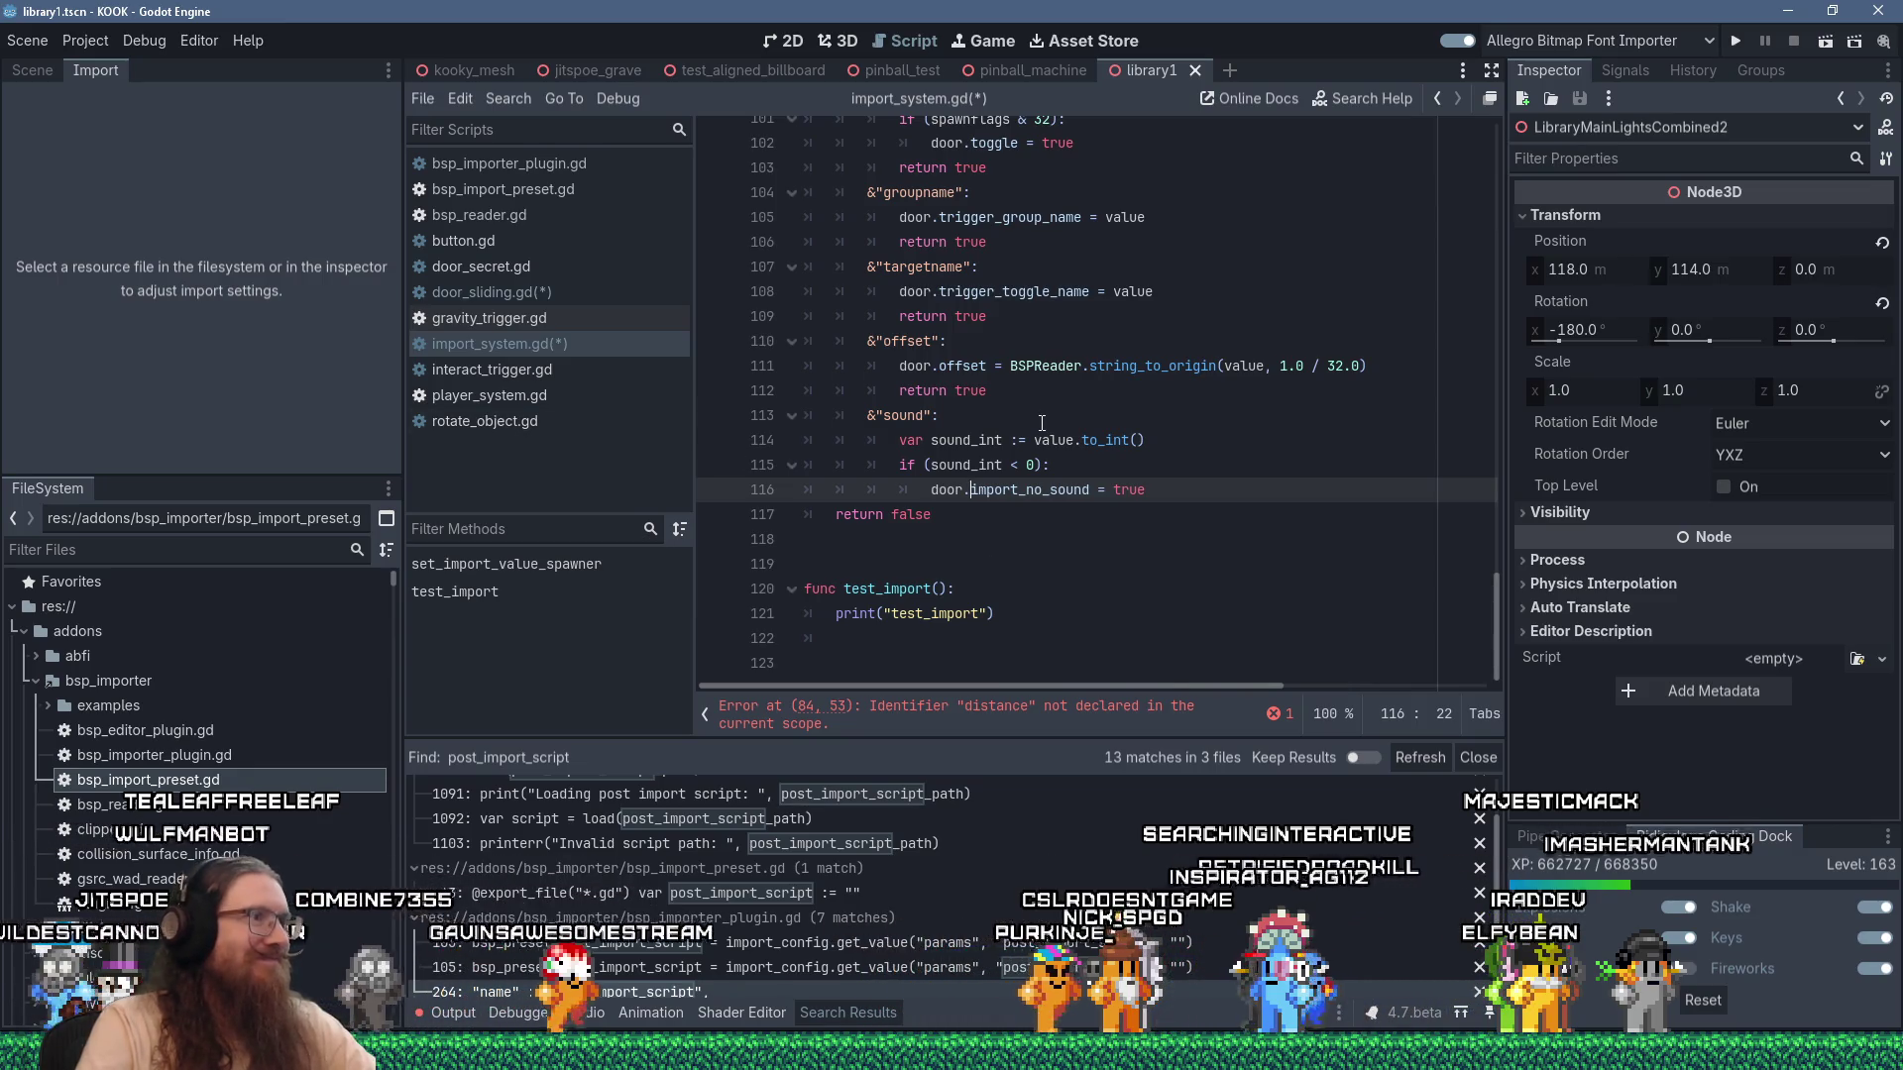
pyautogui.hotkey('ctrl', 's')
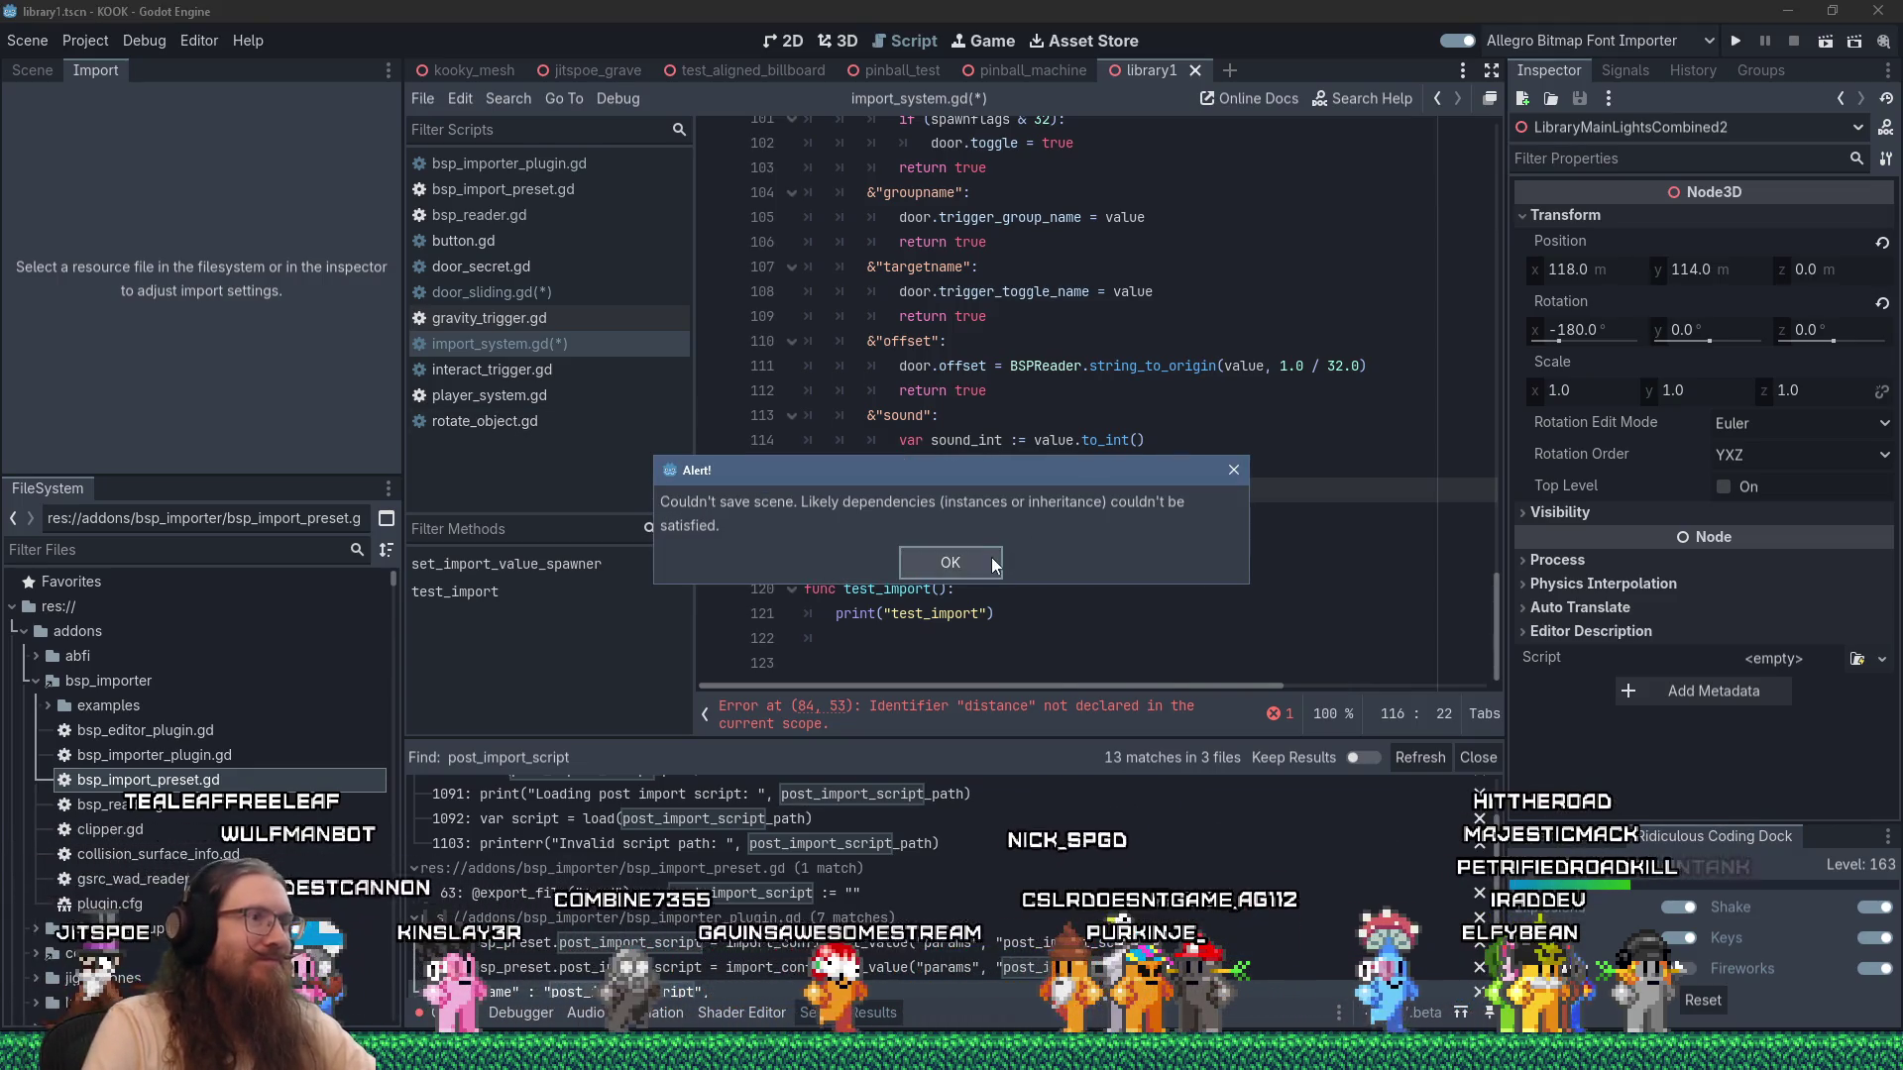
# Dismiss the 'Couldn't save scene' alert and save all modified scripts.
pyautogui.click(994, 564)
pyautogui.click(1033, 69)
pyautogui.hotkey('ctrl', 's')
# Cut the post_import function out of door_sliding.gd and return to import_system.gd.
pyautogui.click(510, 290)
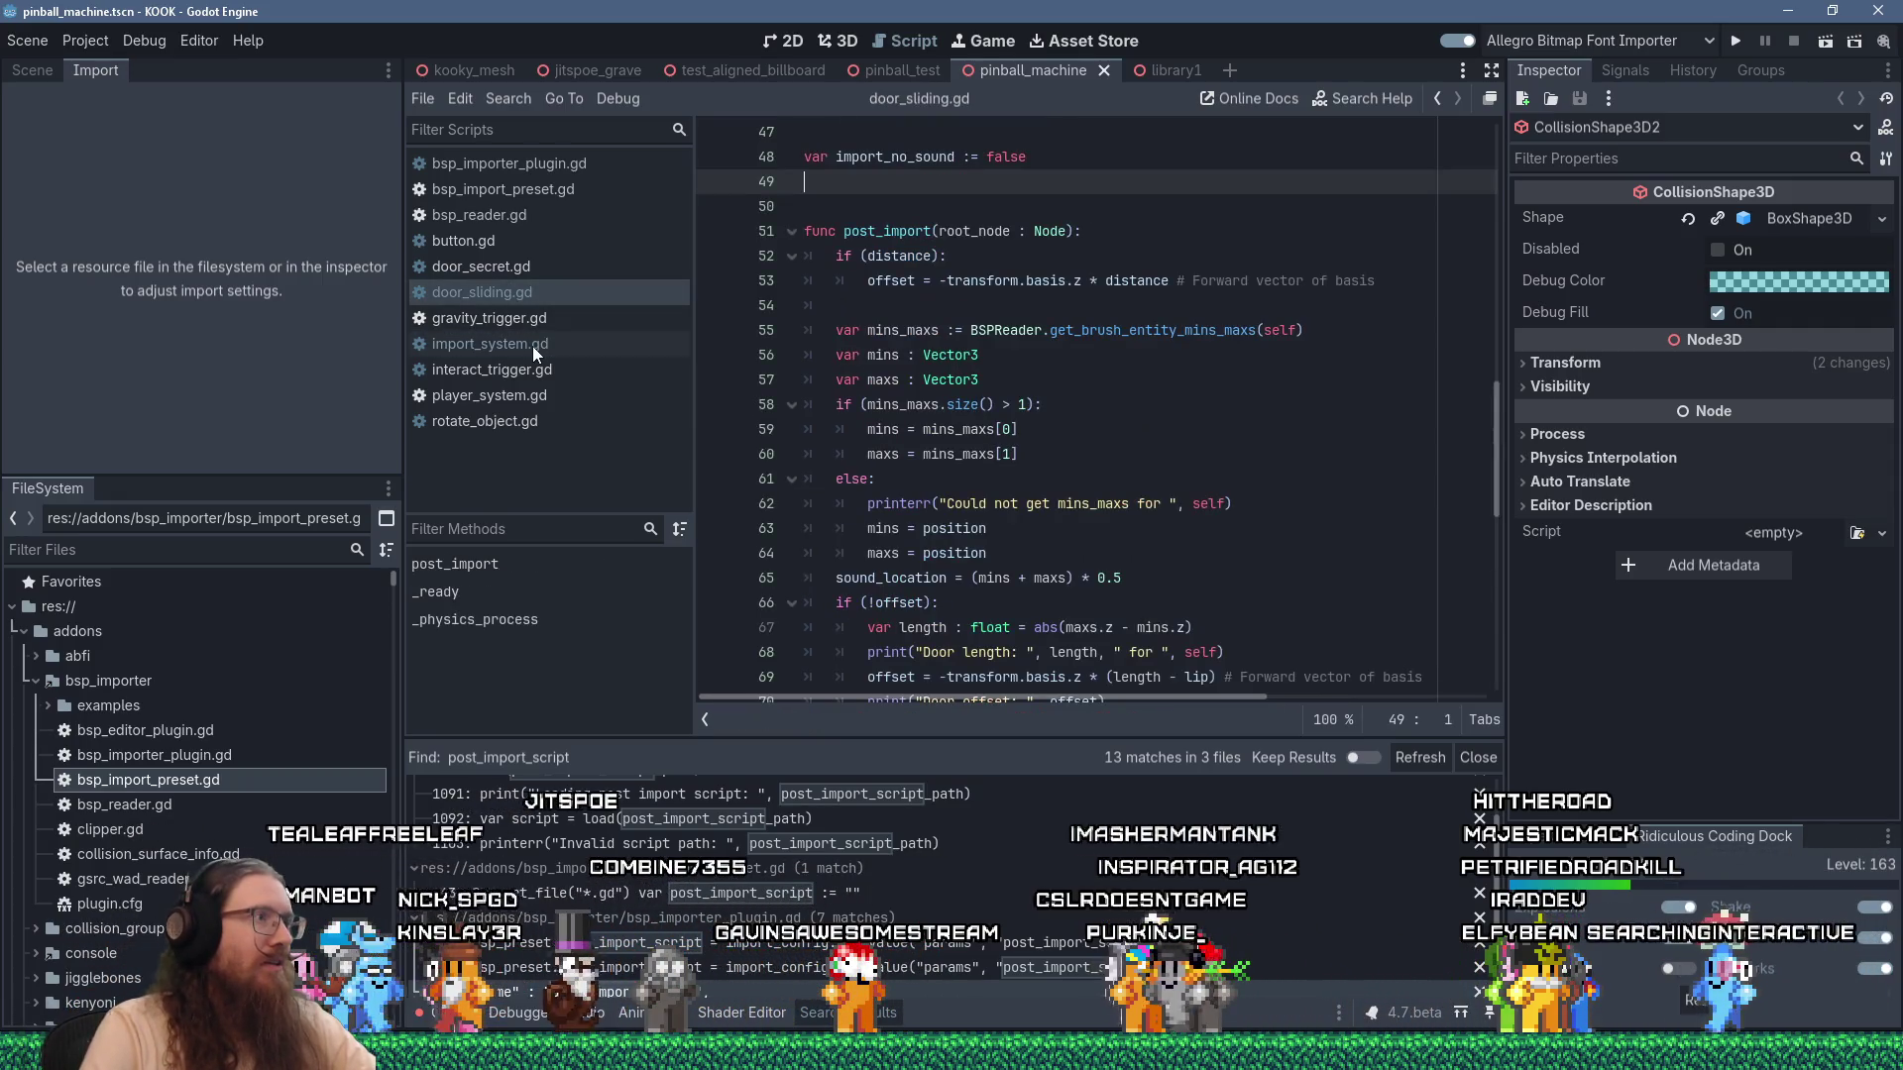
pyautogui.moveTo(917, 193)
pyautogui.mouseDown()
pyautogui.moveTo(967, 684)
pyautogui.moveTo(975, 338)
pyautogui.moveTo(1091, 307)
pyautogui.moveTo(1220, 481)
pyautogui.mouseUp()
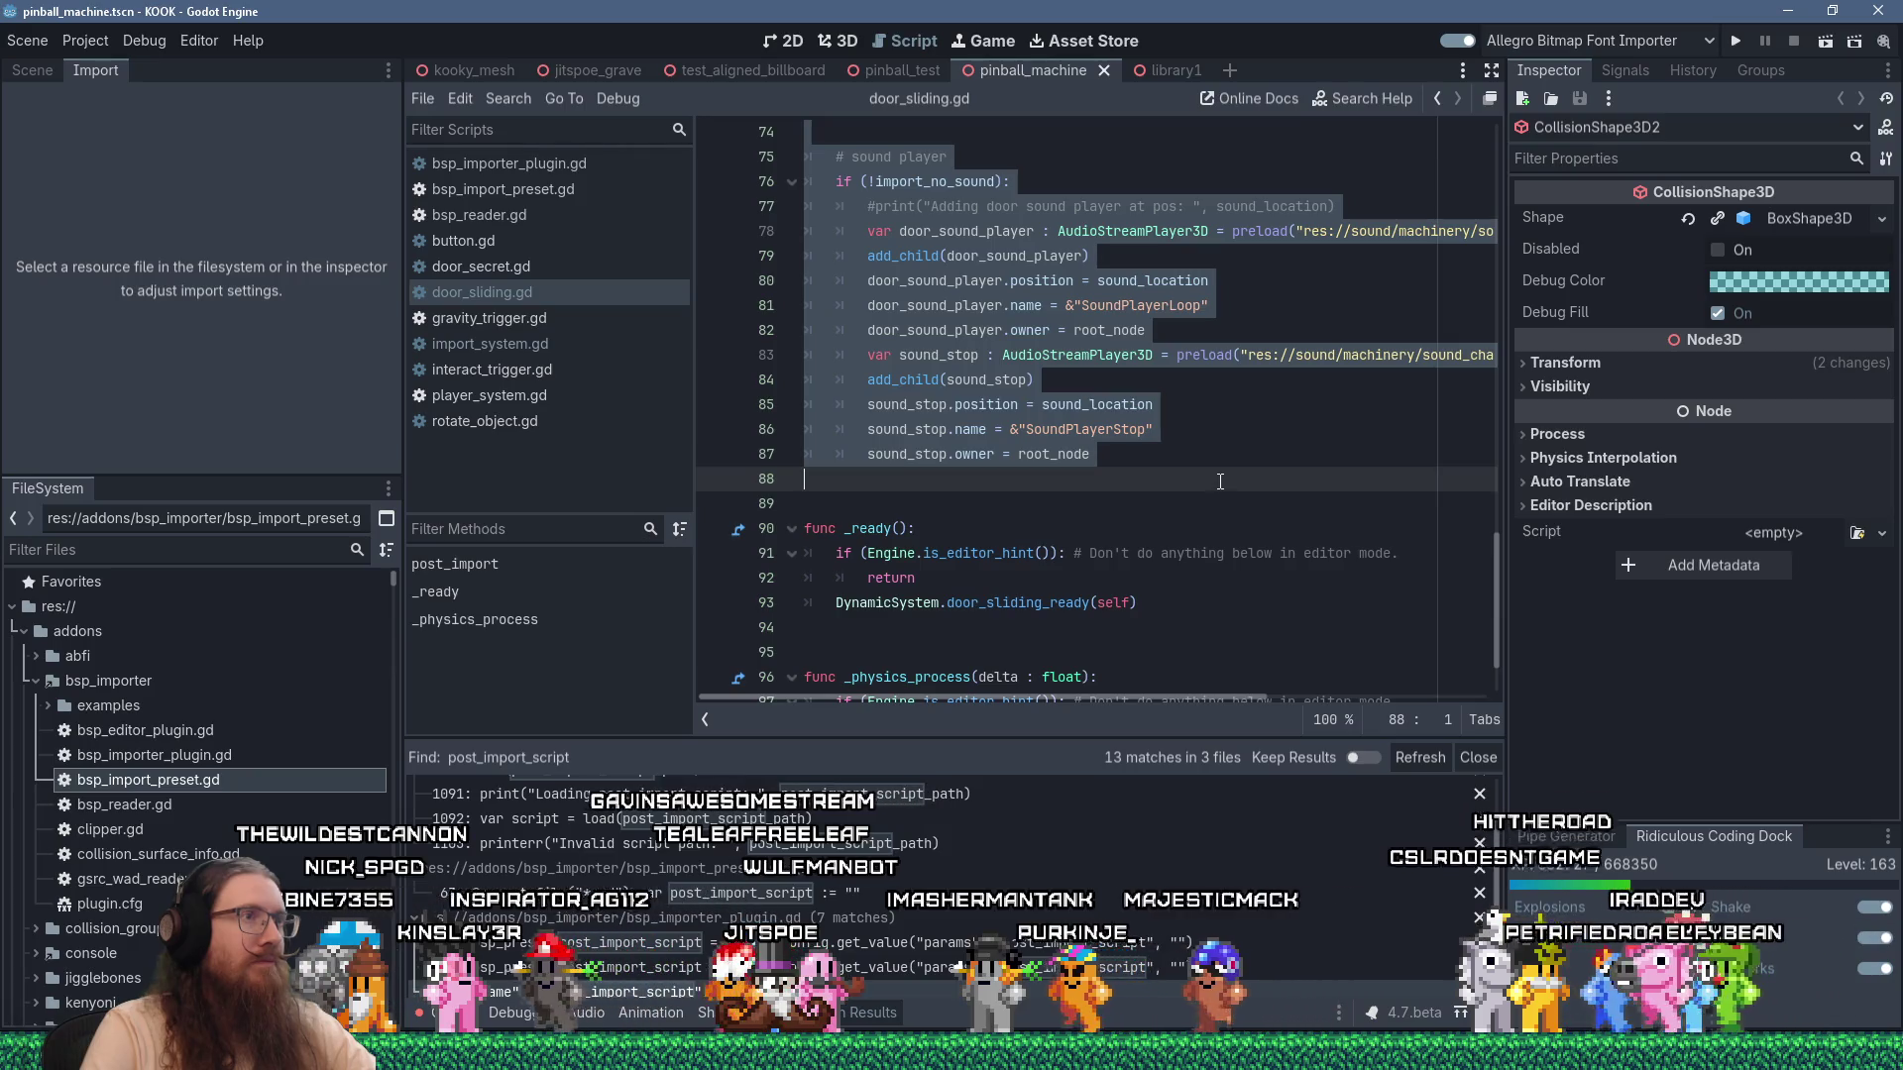
pyautogui.scroll(10, 1232, 478)
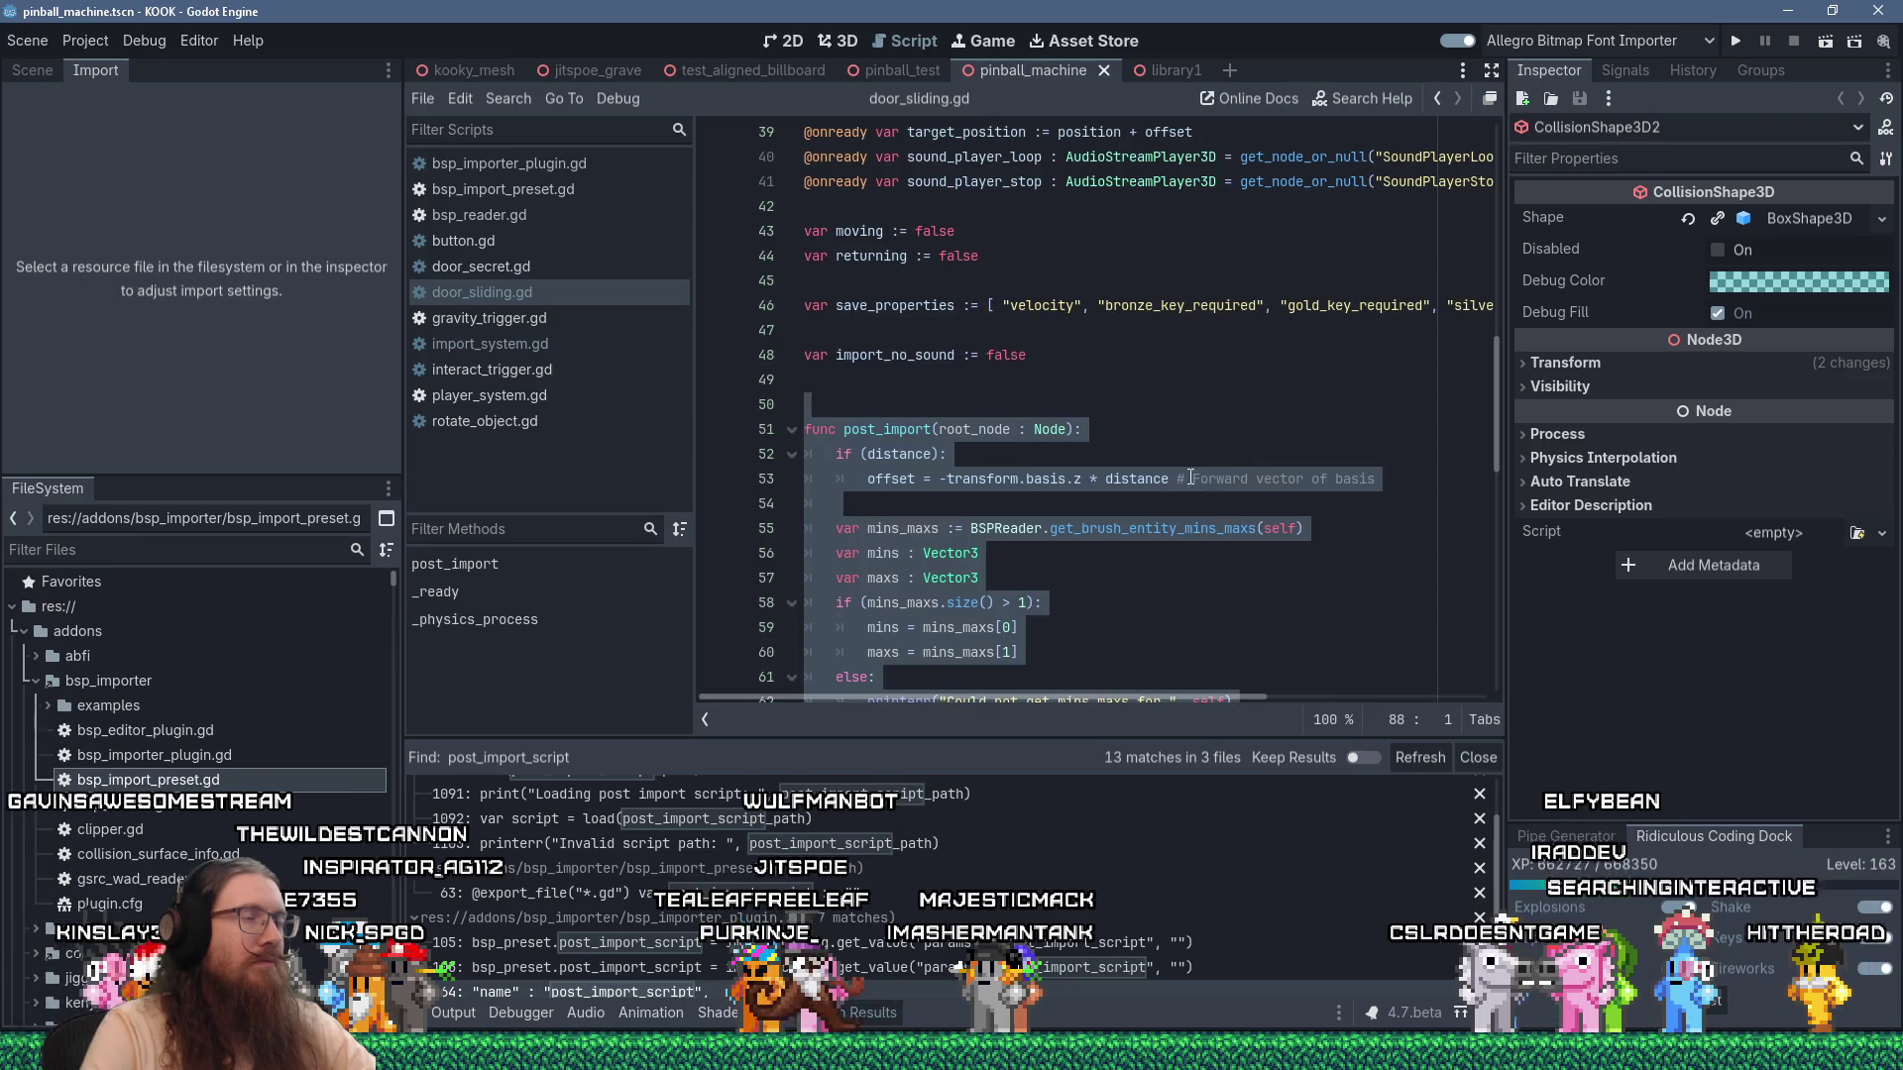
pyautogui.rightClick(967, 421)
pyautogui.hotkey('ctrl', 'x')
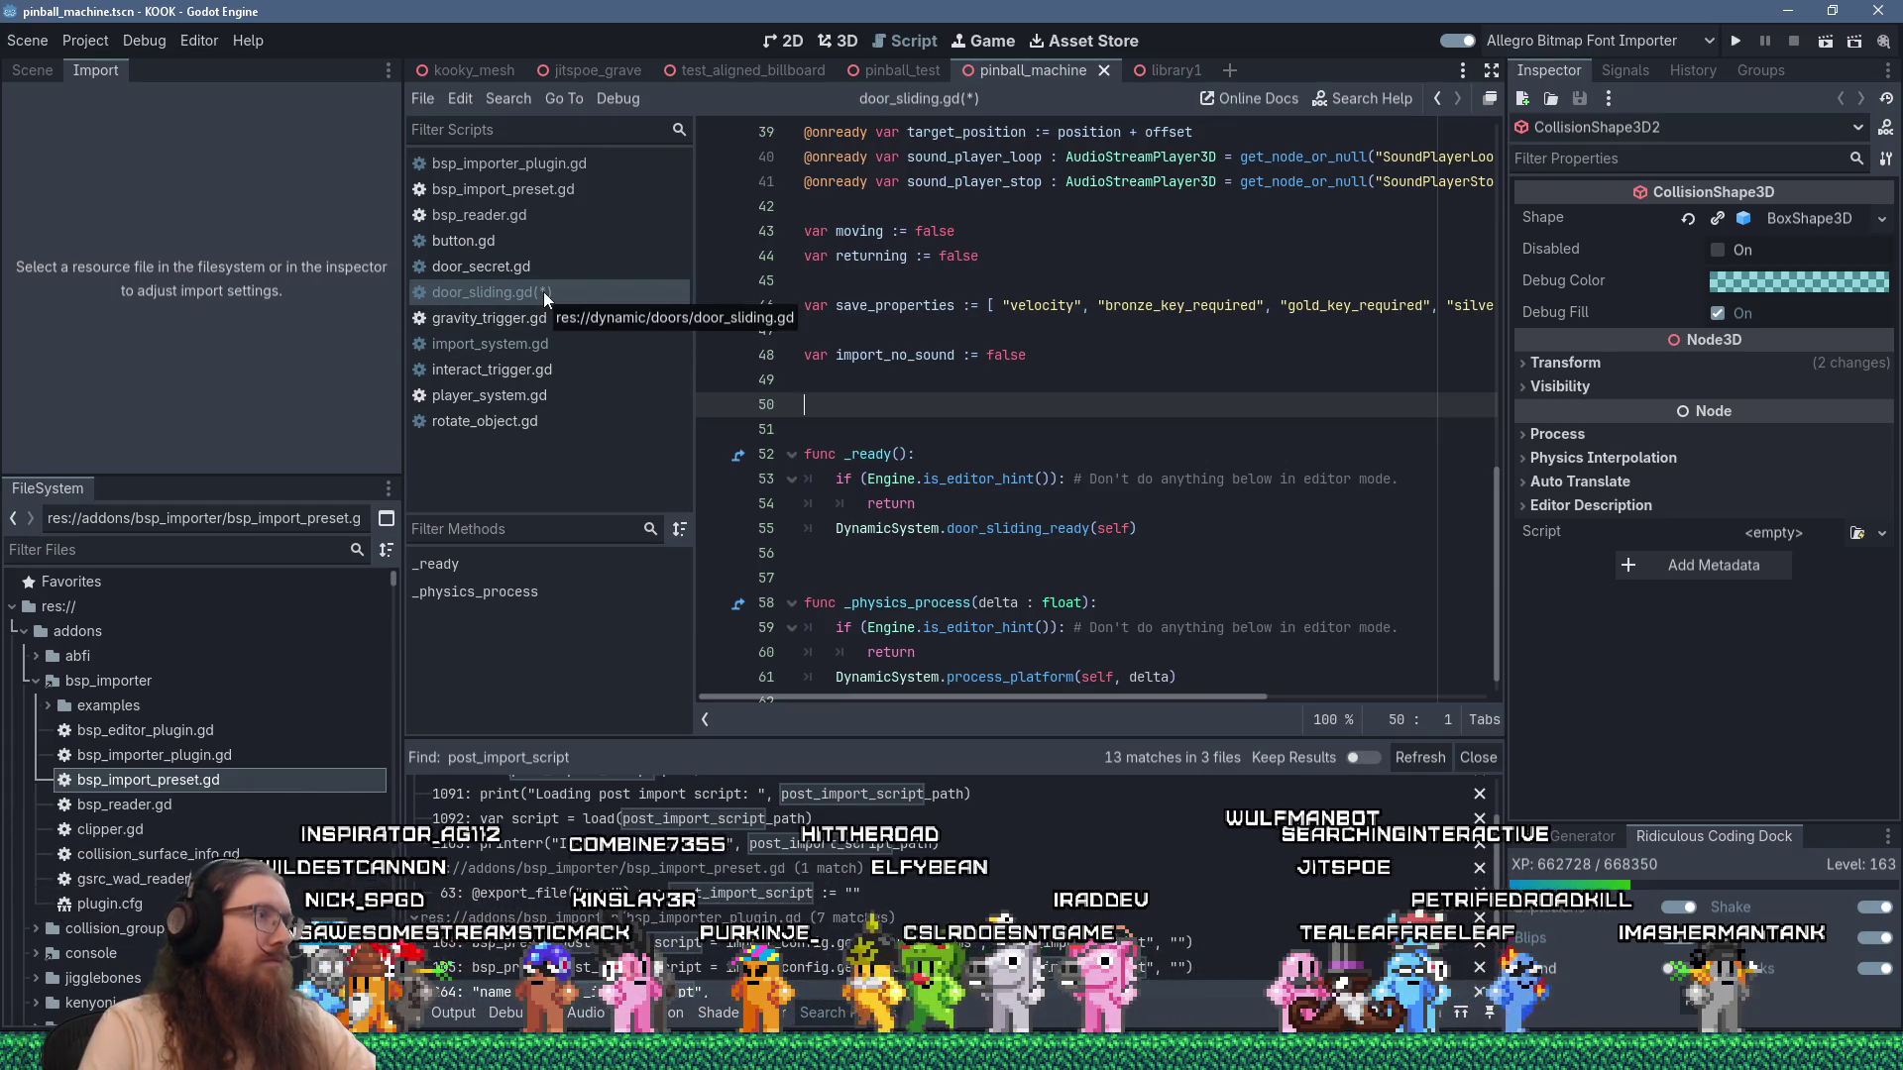
pyautogui.click(501, 343)
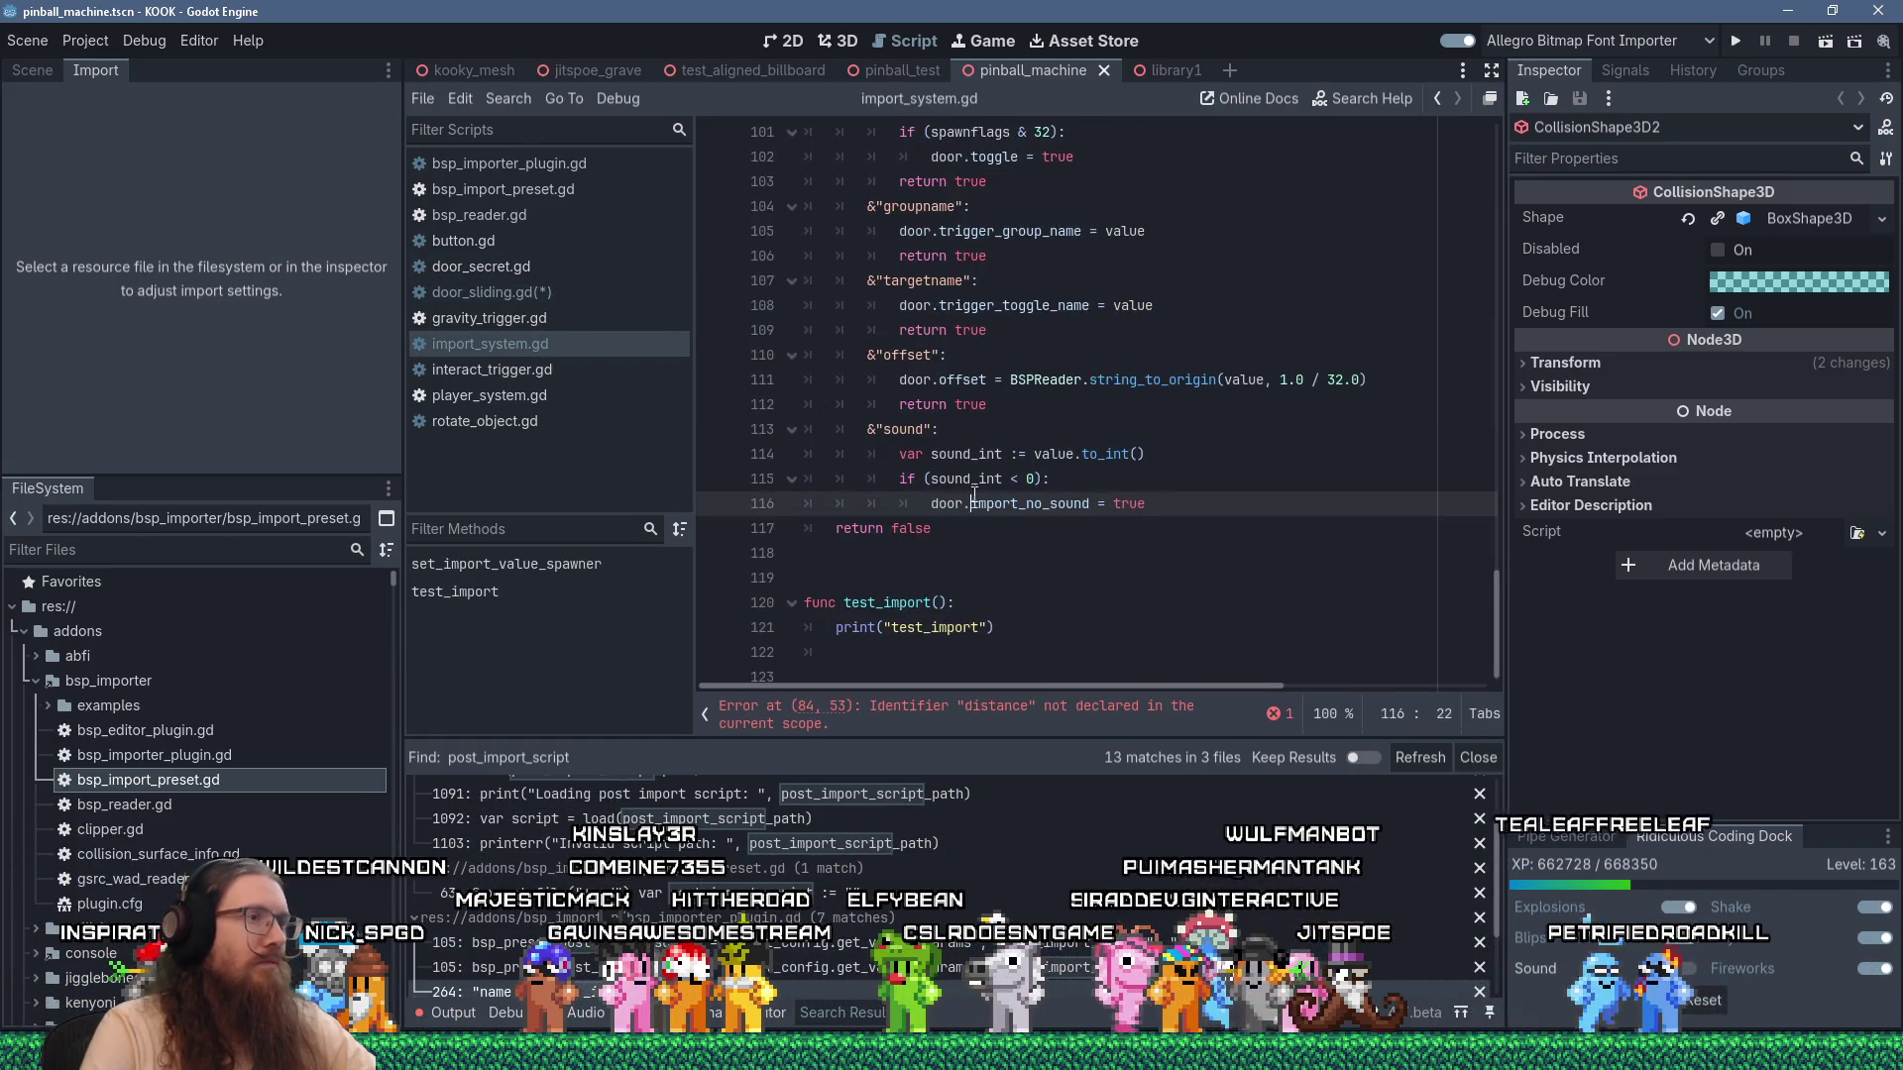
# Paste the post_import function on the blank line after set_import_value_door_sliding.
pyautogui.click(903, 568)
pyautogui.press('shift+Insert')
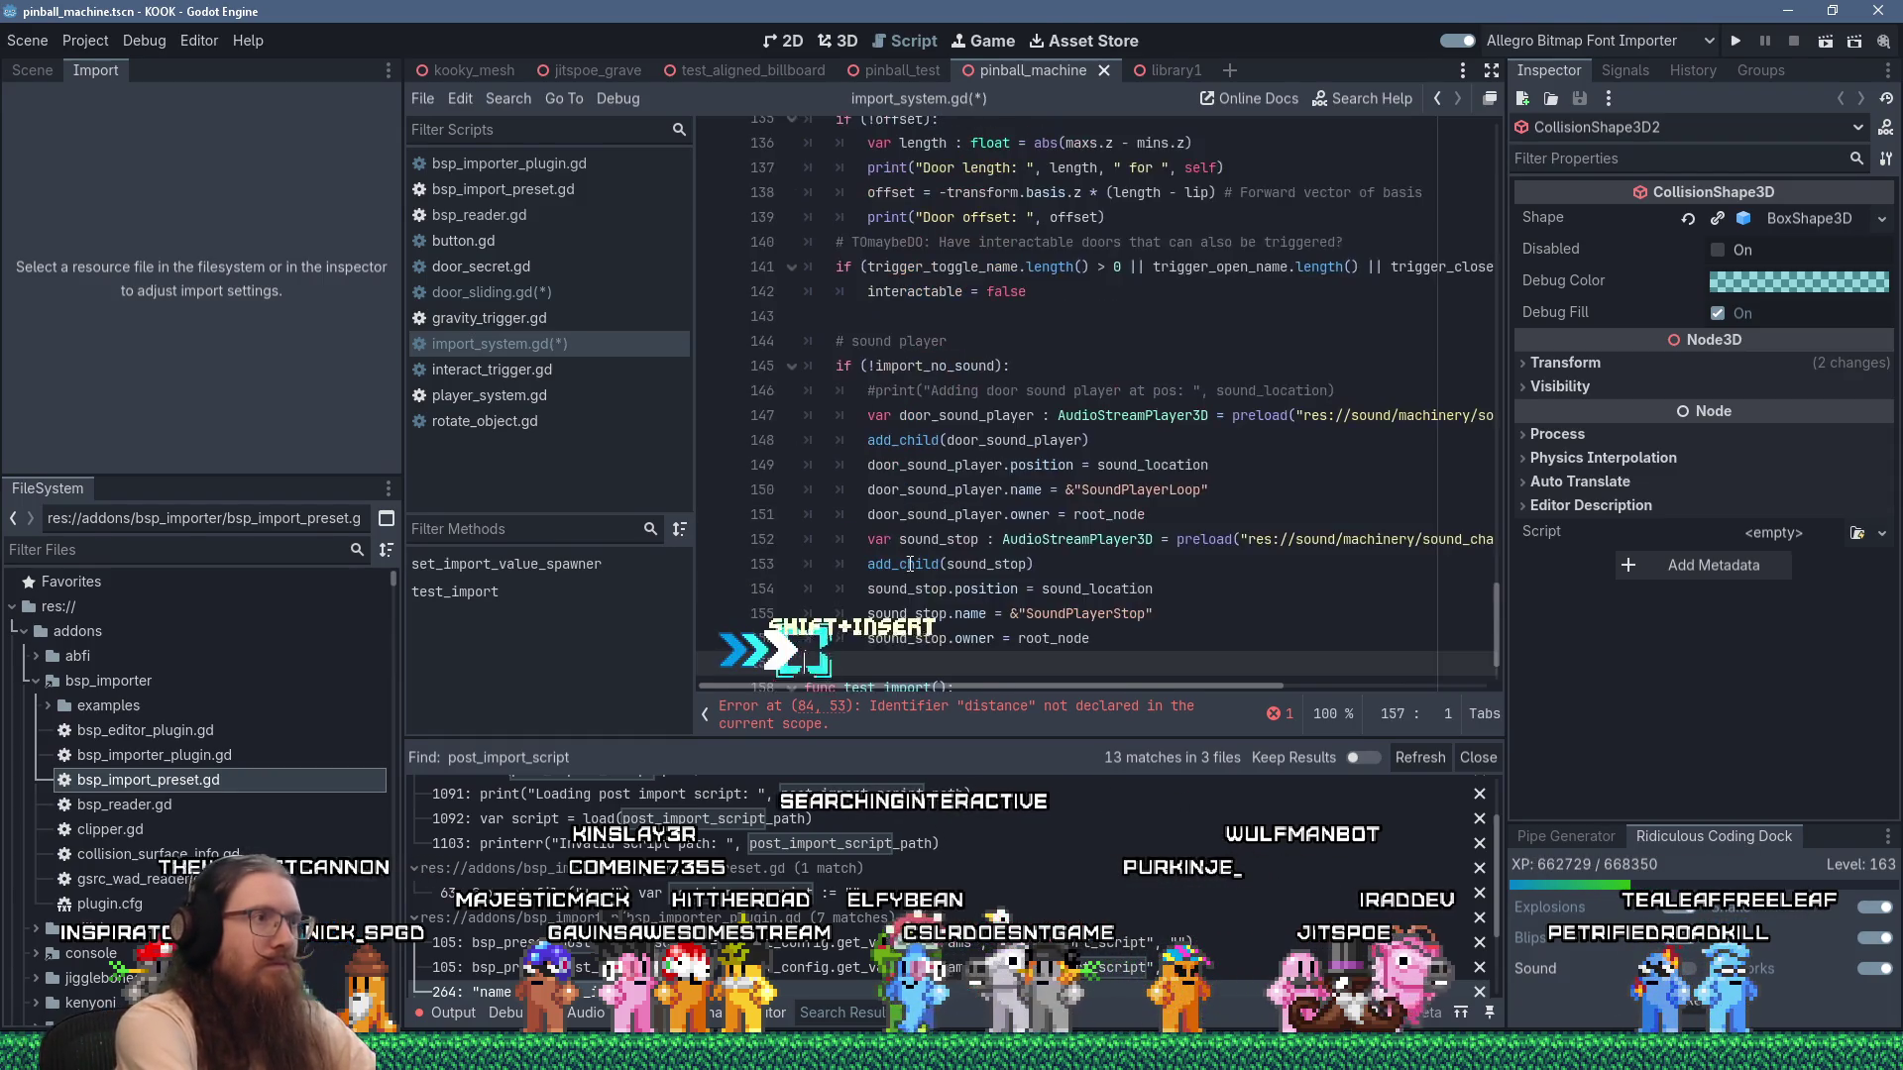
pyautogui.press('Return')
pyautogui.scroll(12, 950, 563)
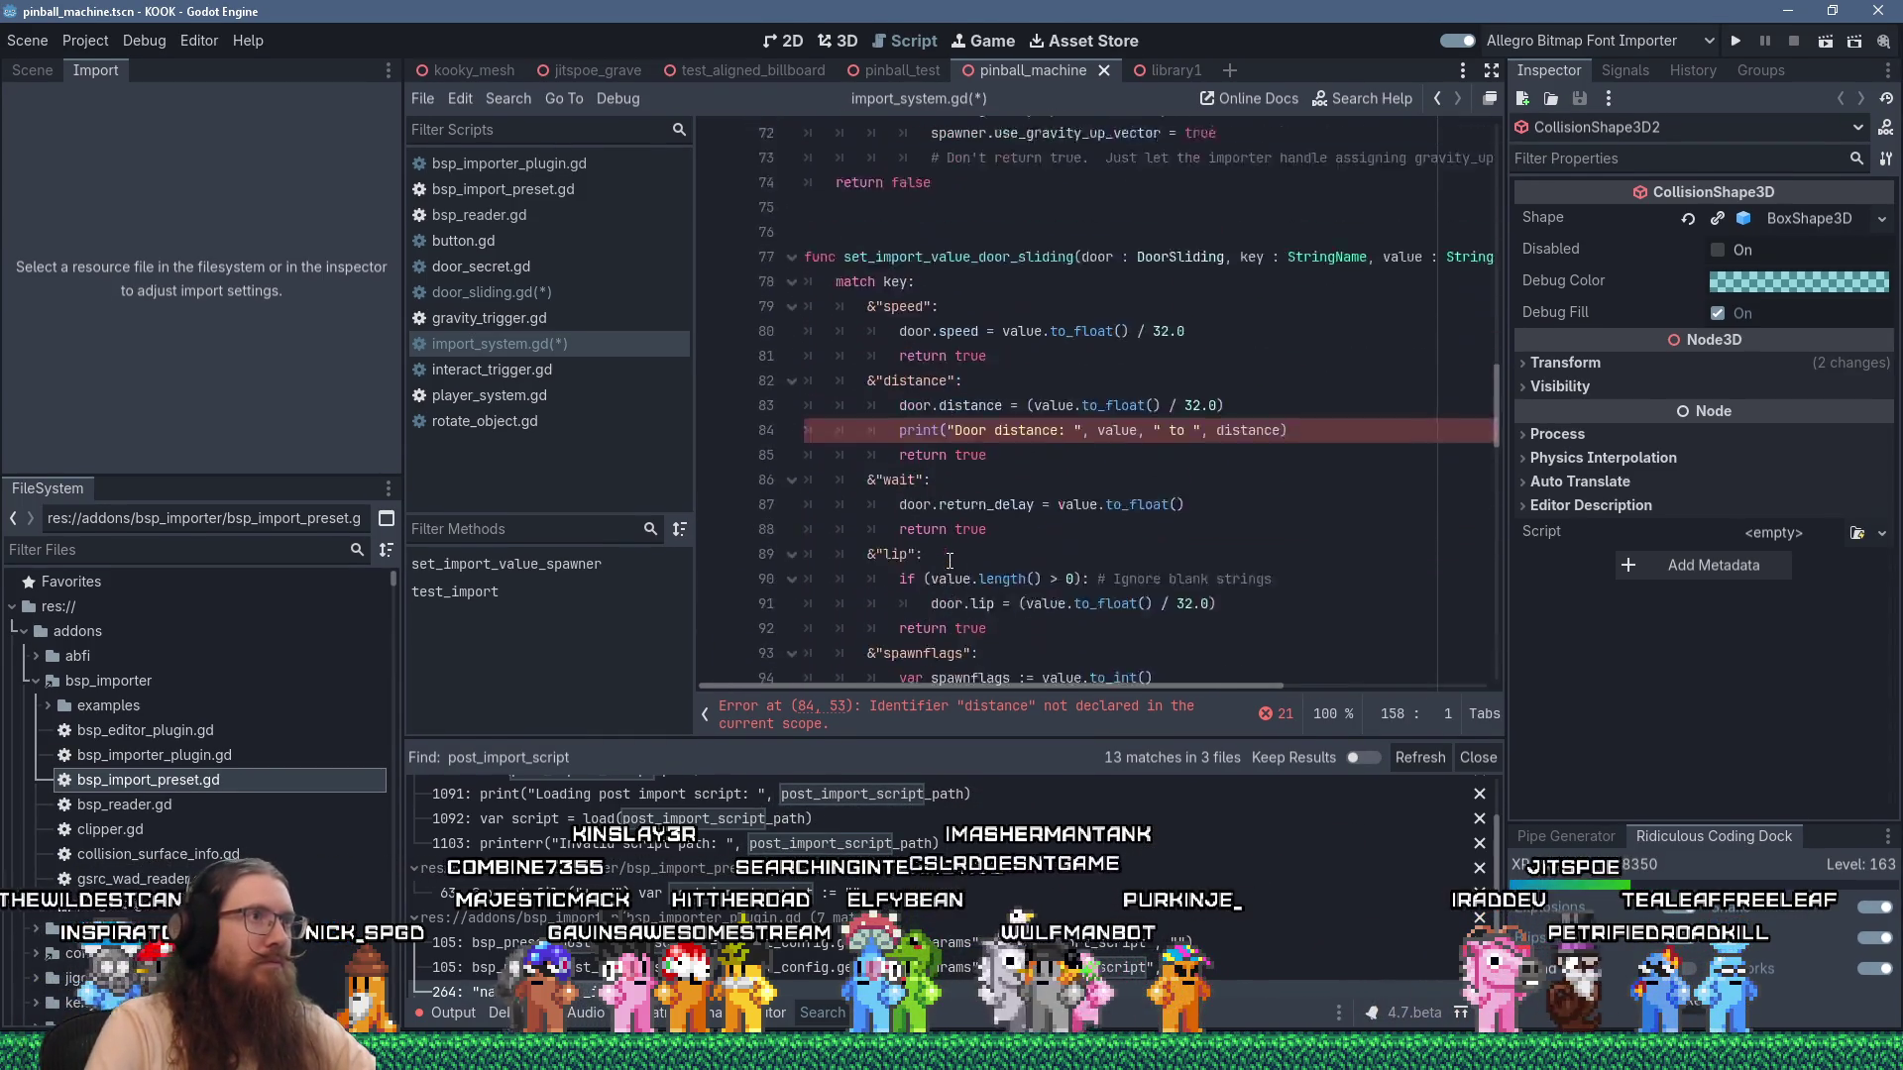
pyautogui.scroll(-16, 949, 563)
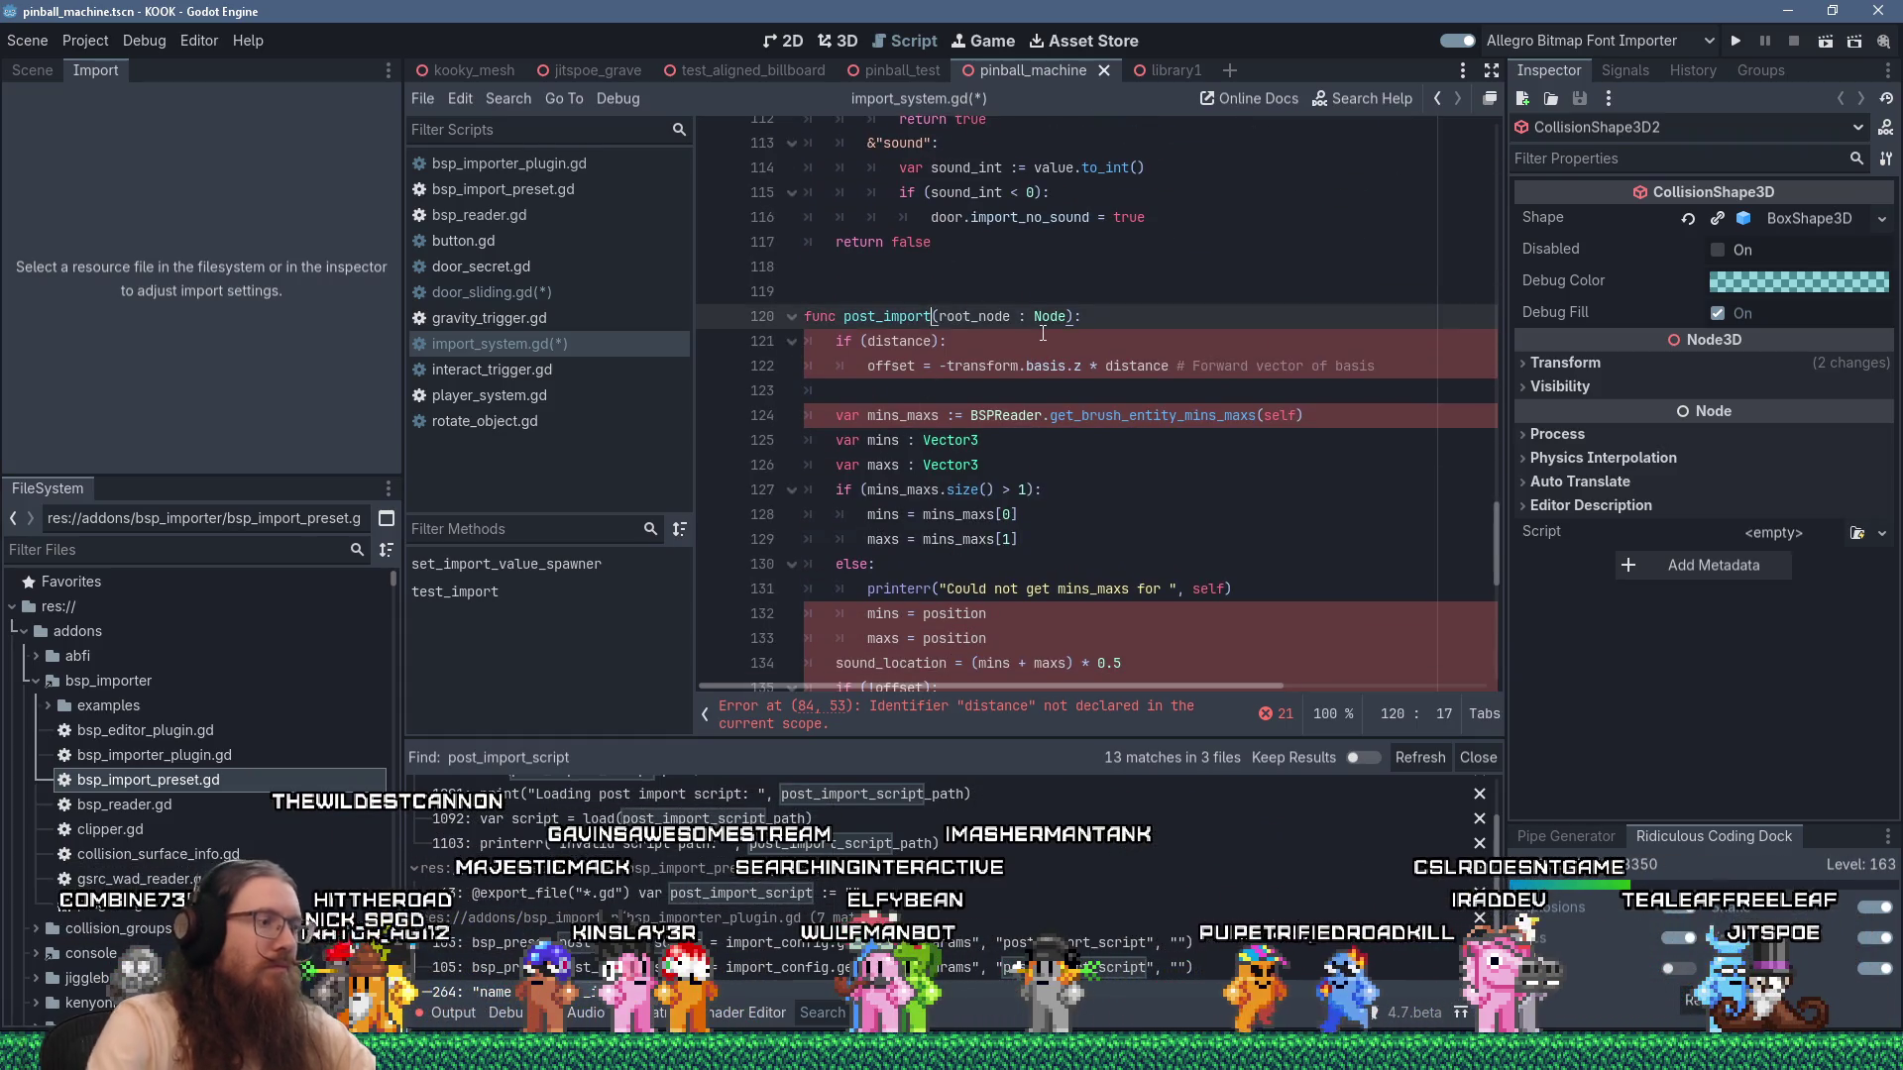
# Rename it post_import_door_sliding and add a 'door : DoorSliding' parameter before root_node.
pyautogui.write('_door_sliding_')
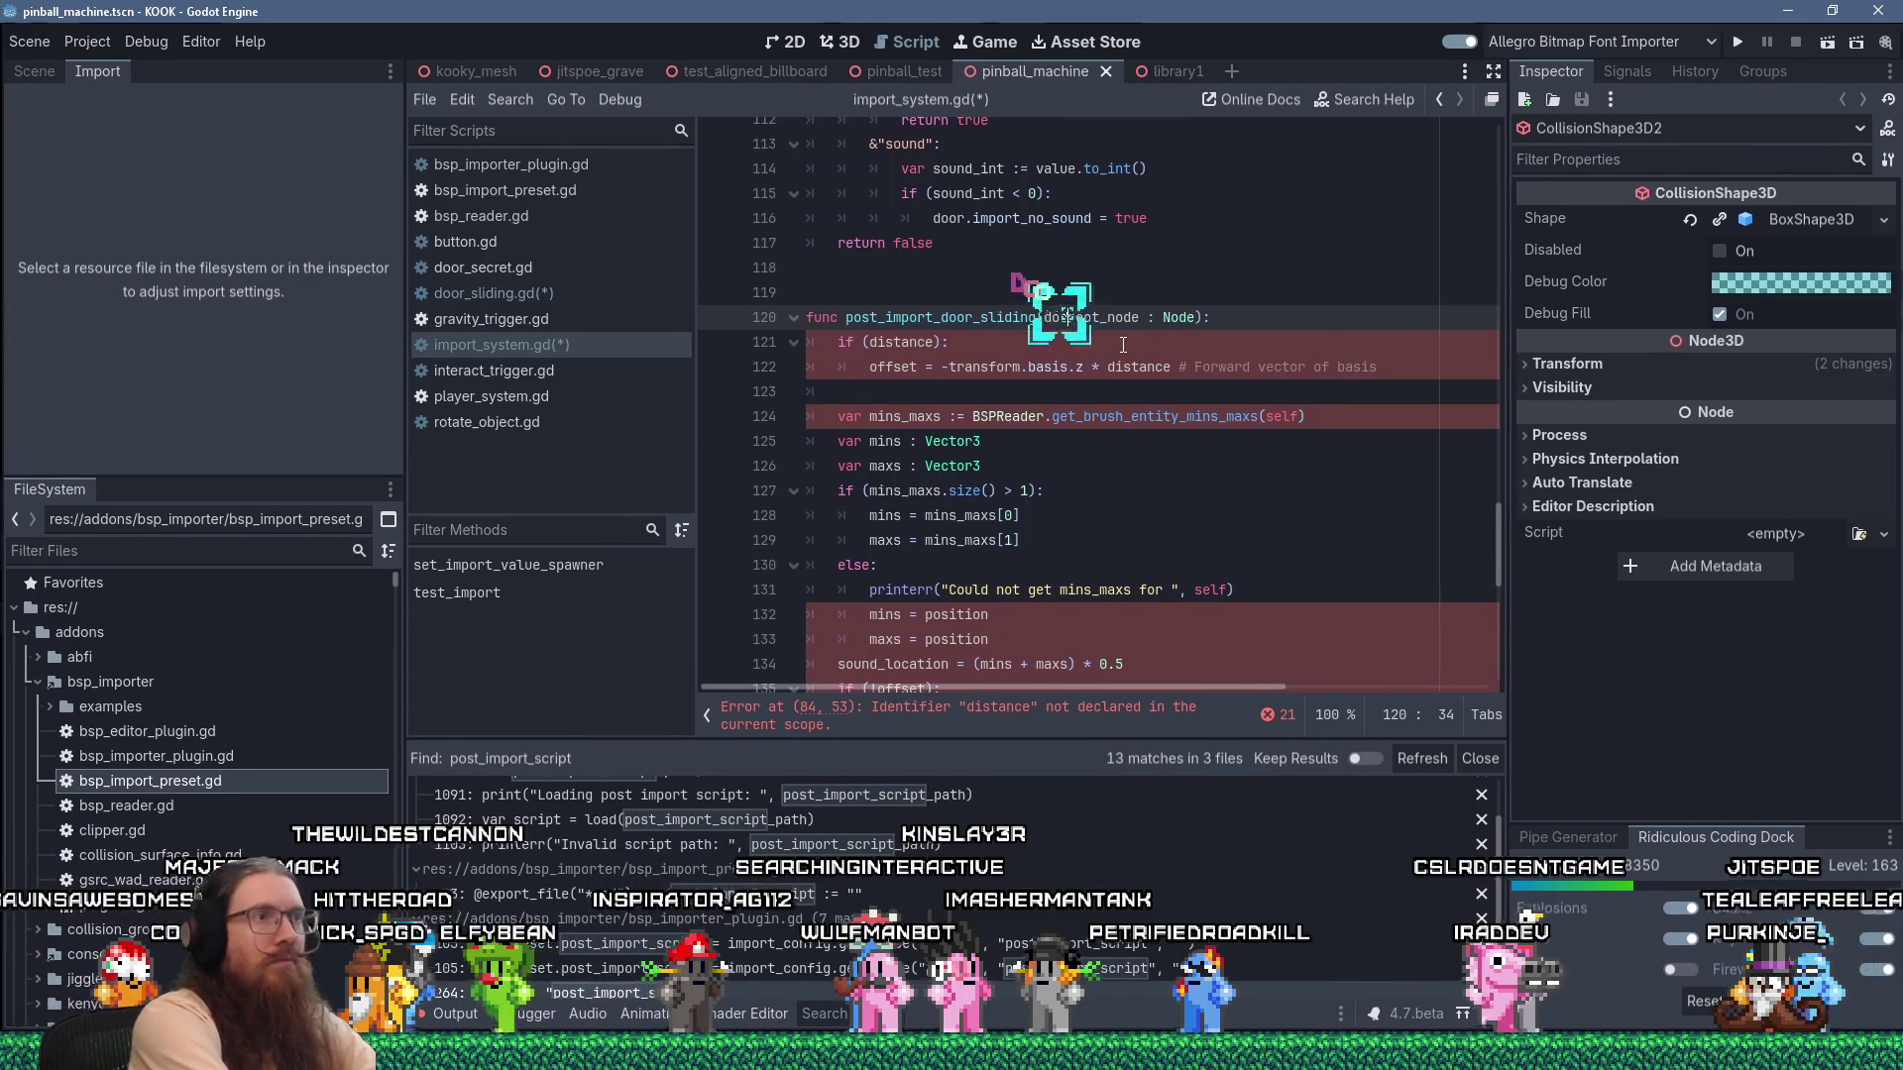
pyautogui.write('door : Door')
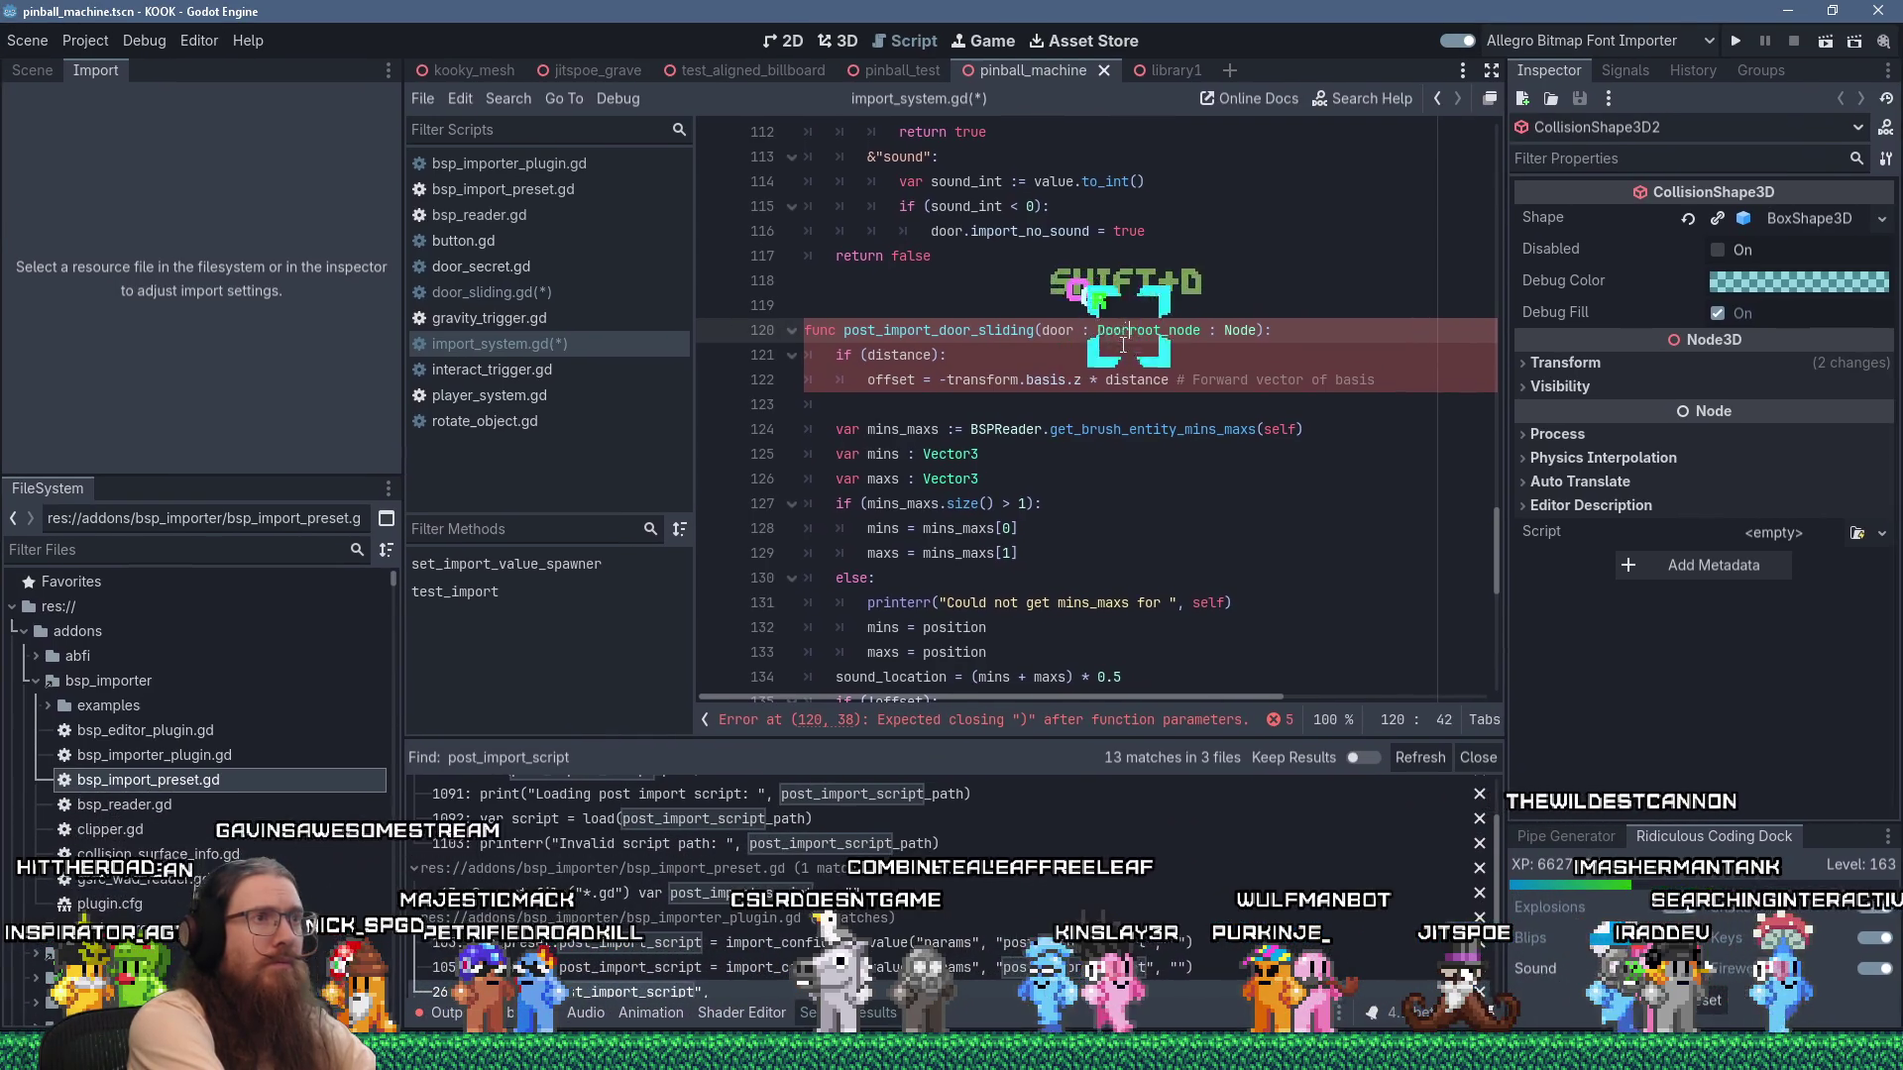
pyautogui.write('Sliding,')
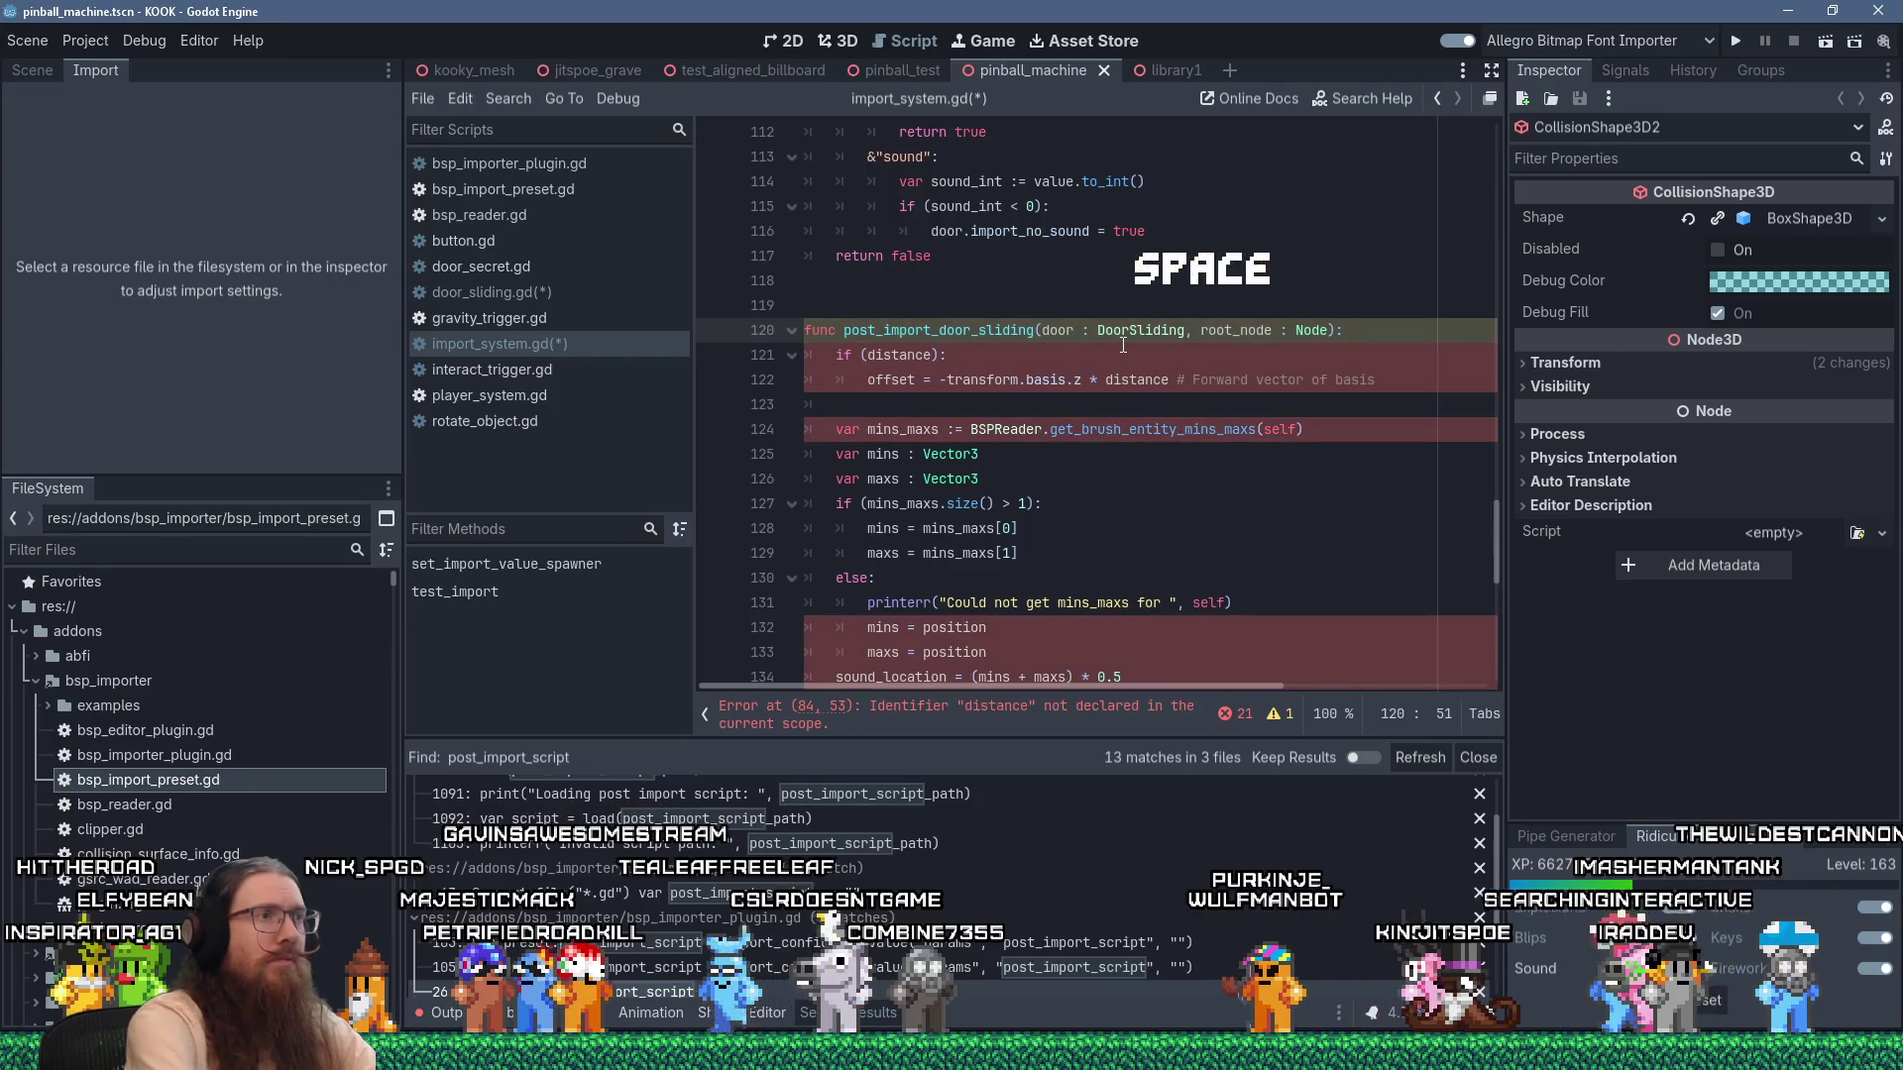
pyautogui.scroll(-4, 1066, 337)
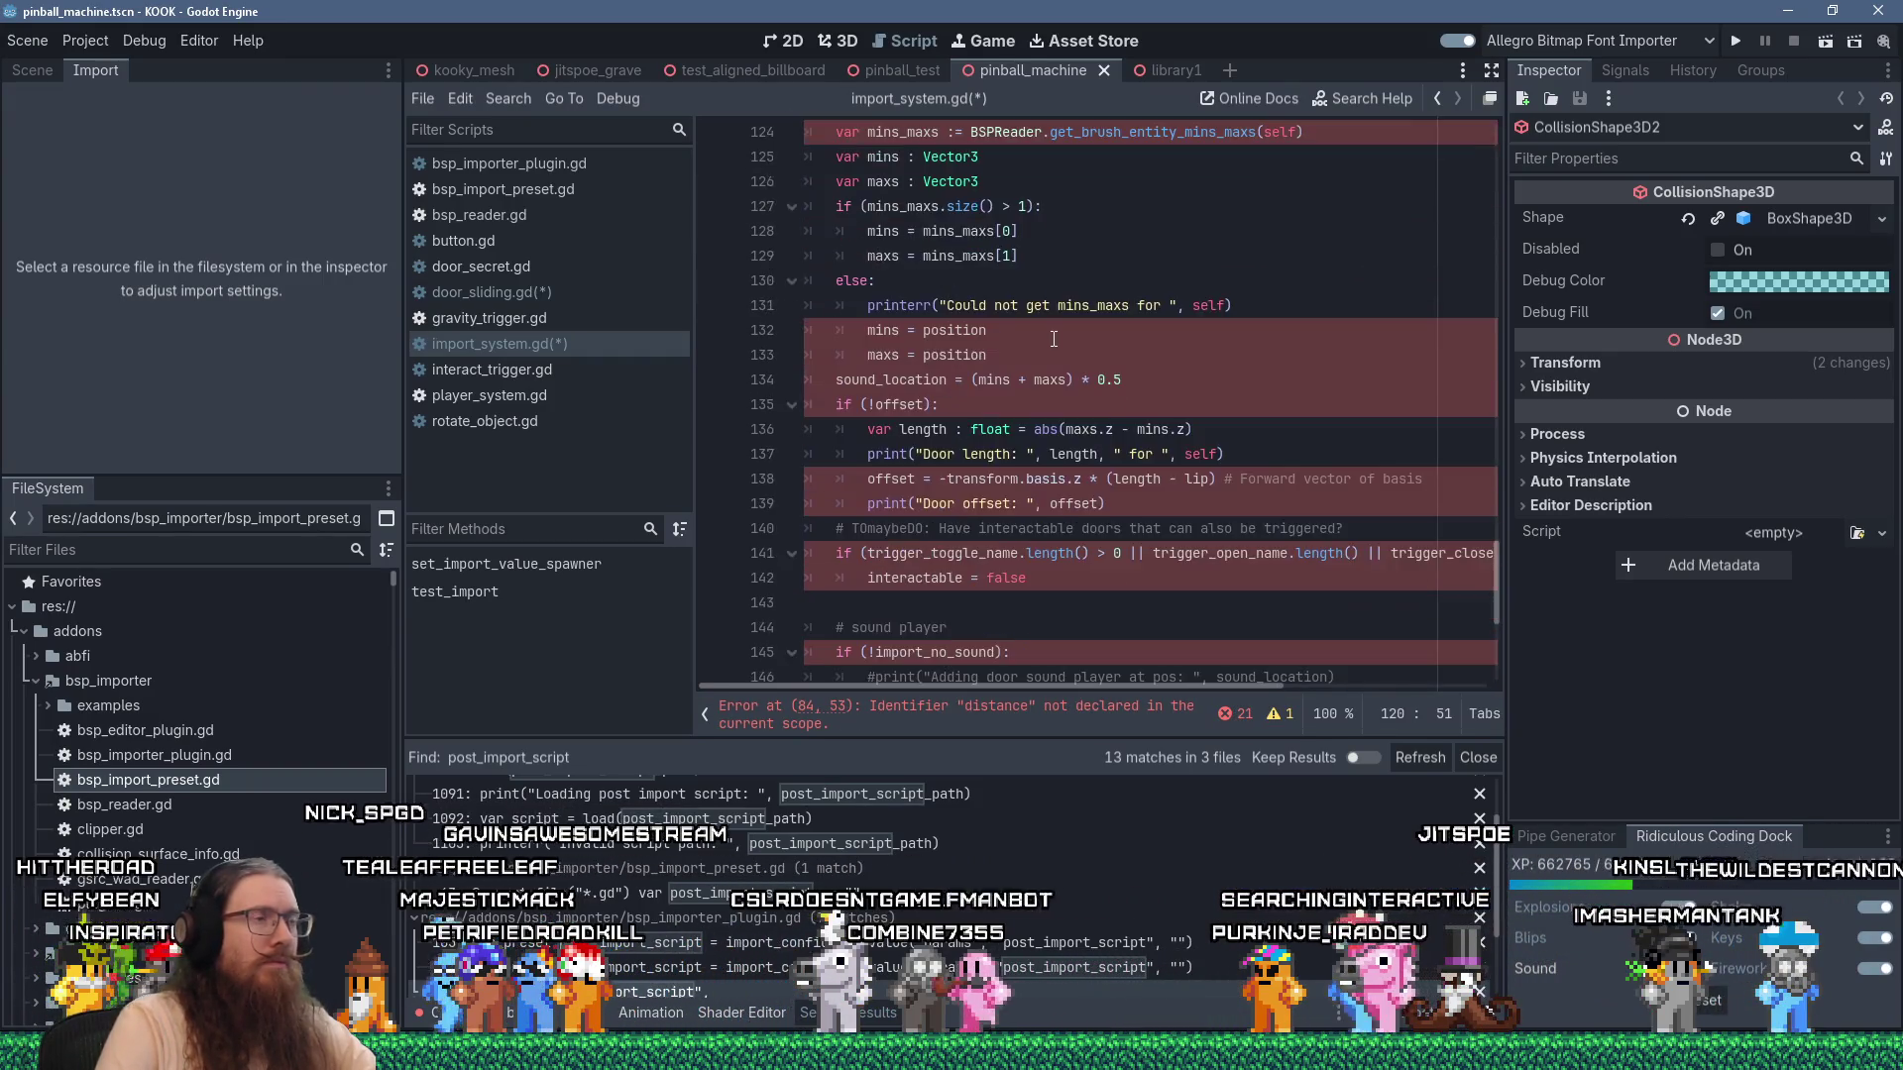
# On lines 121-122, reference distance, offset and transform through door., and pass door to get_brush_entity_mins_maxs.
pyautogui.scroll(3, 1054, 339)
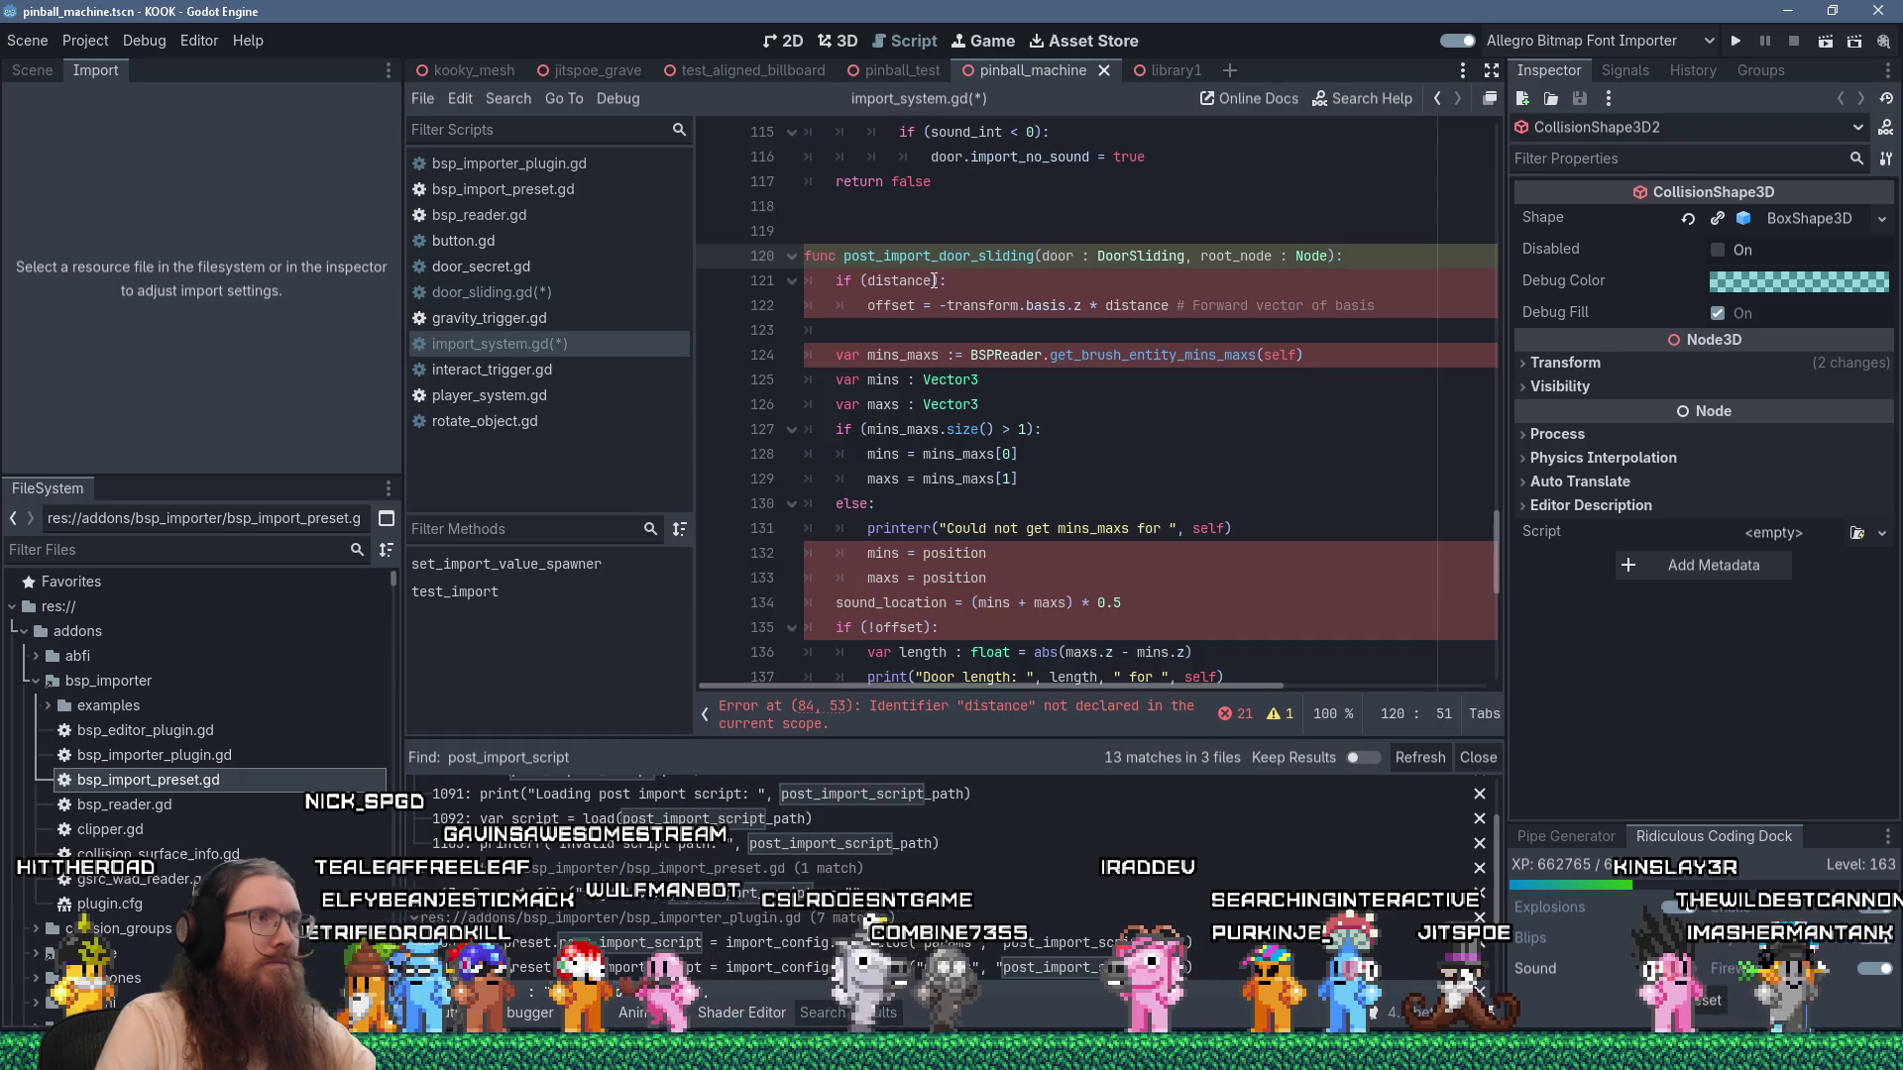
pyautogui.click(866, 281)
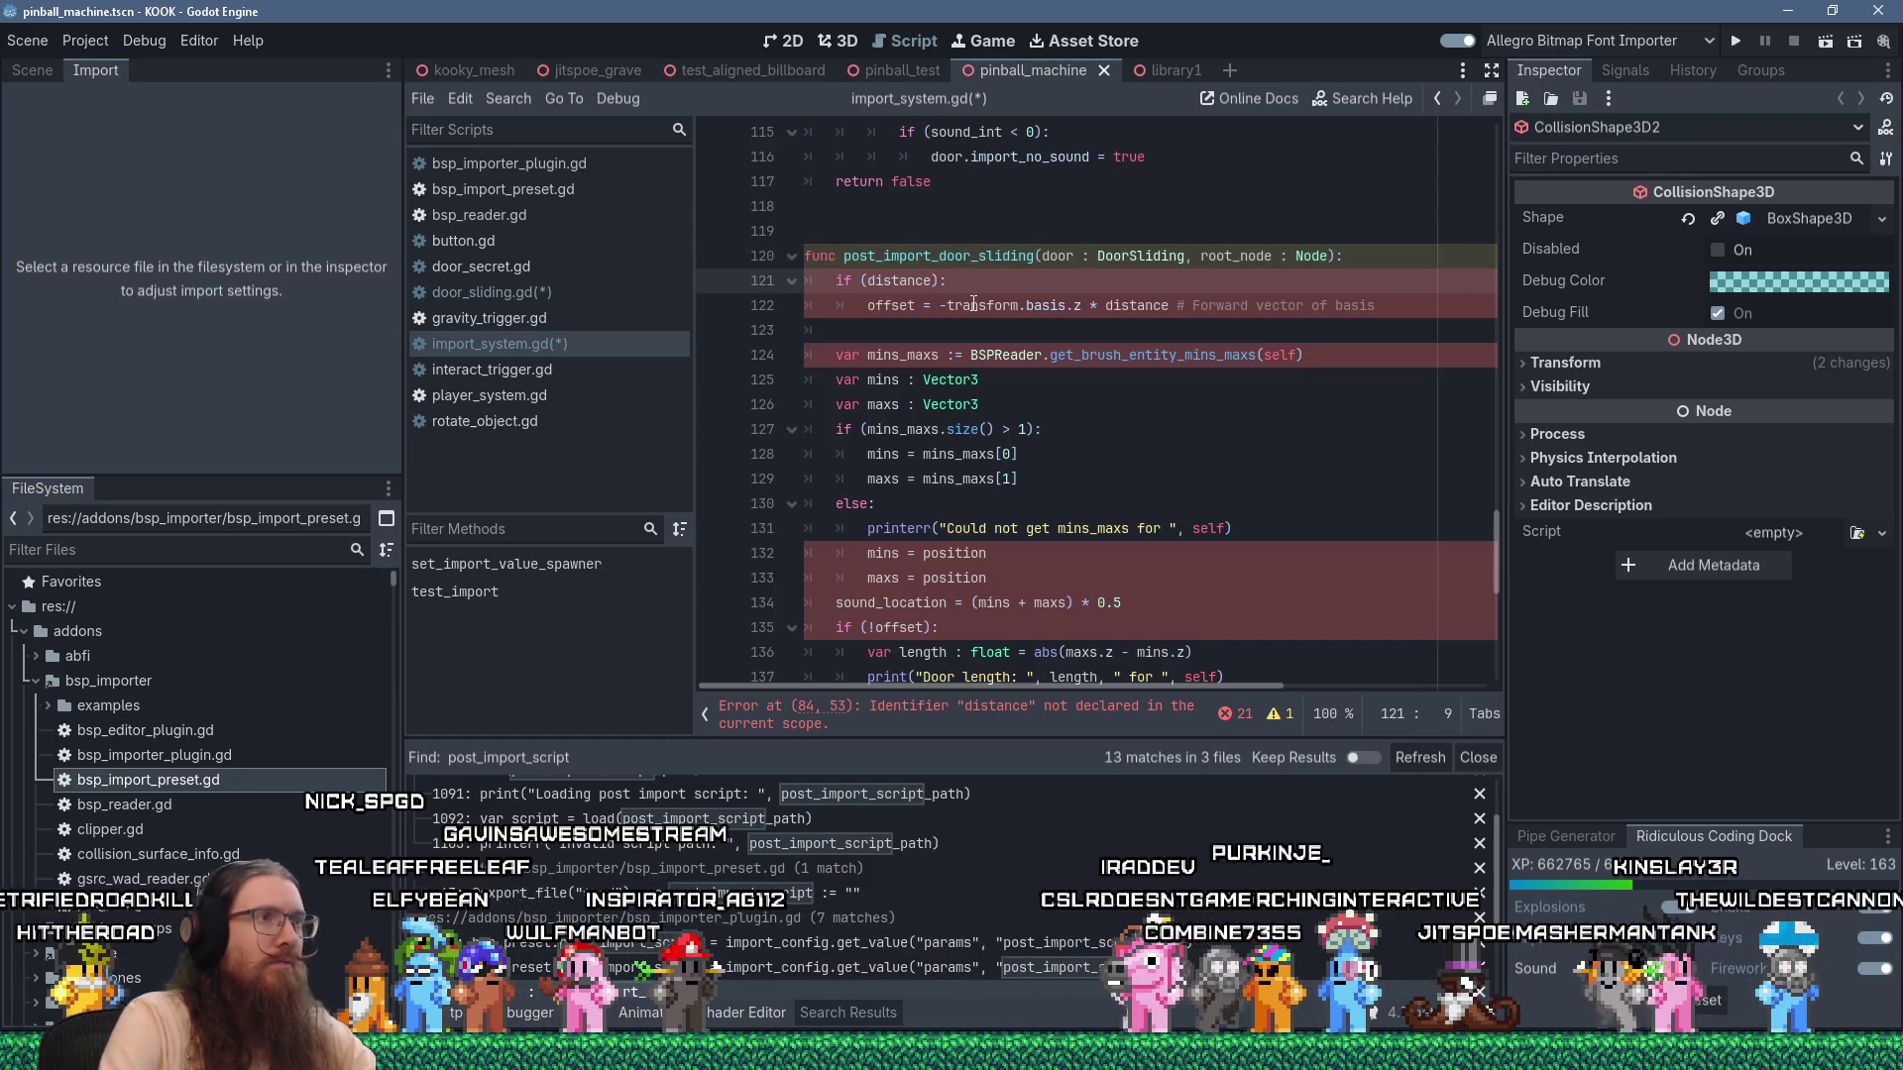
pyautogui.write('door.')
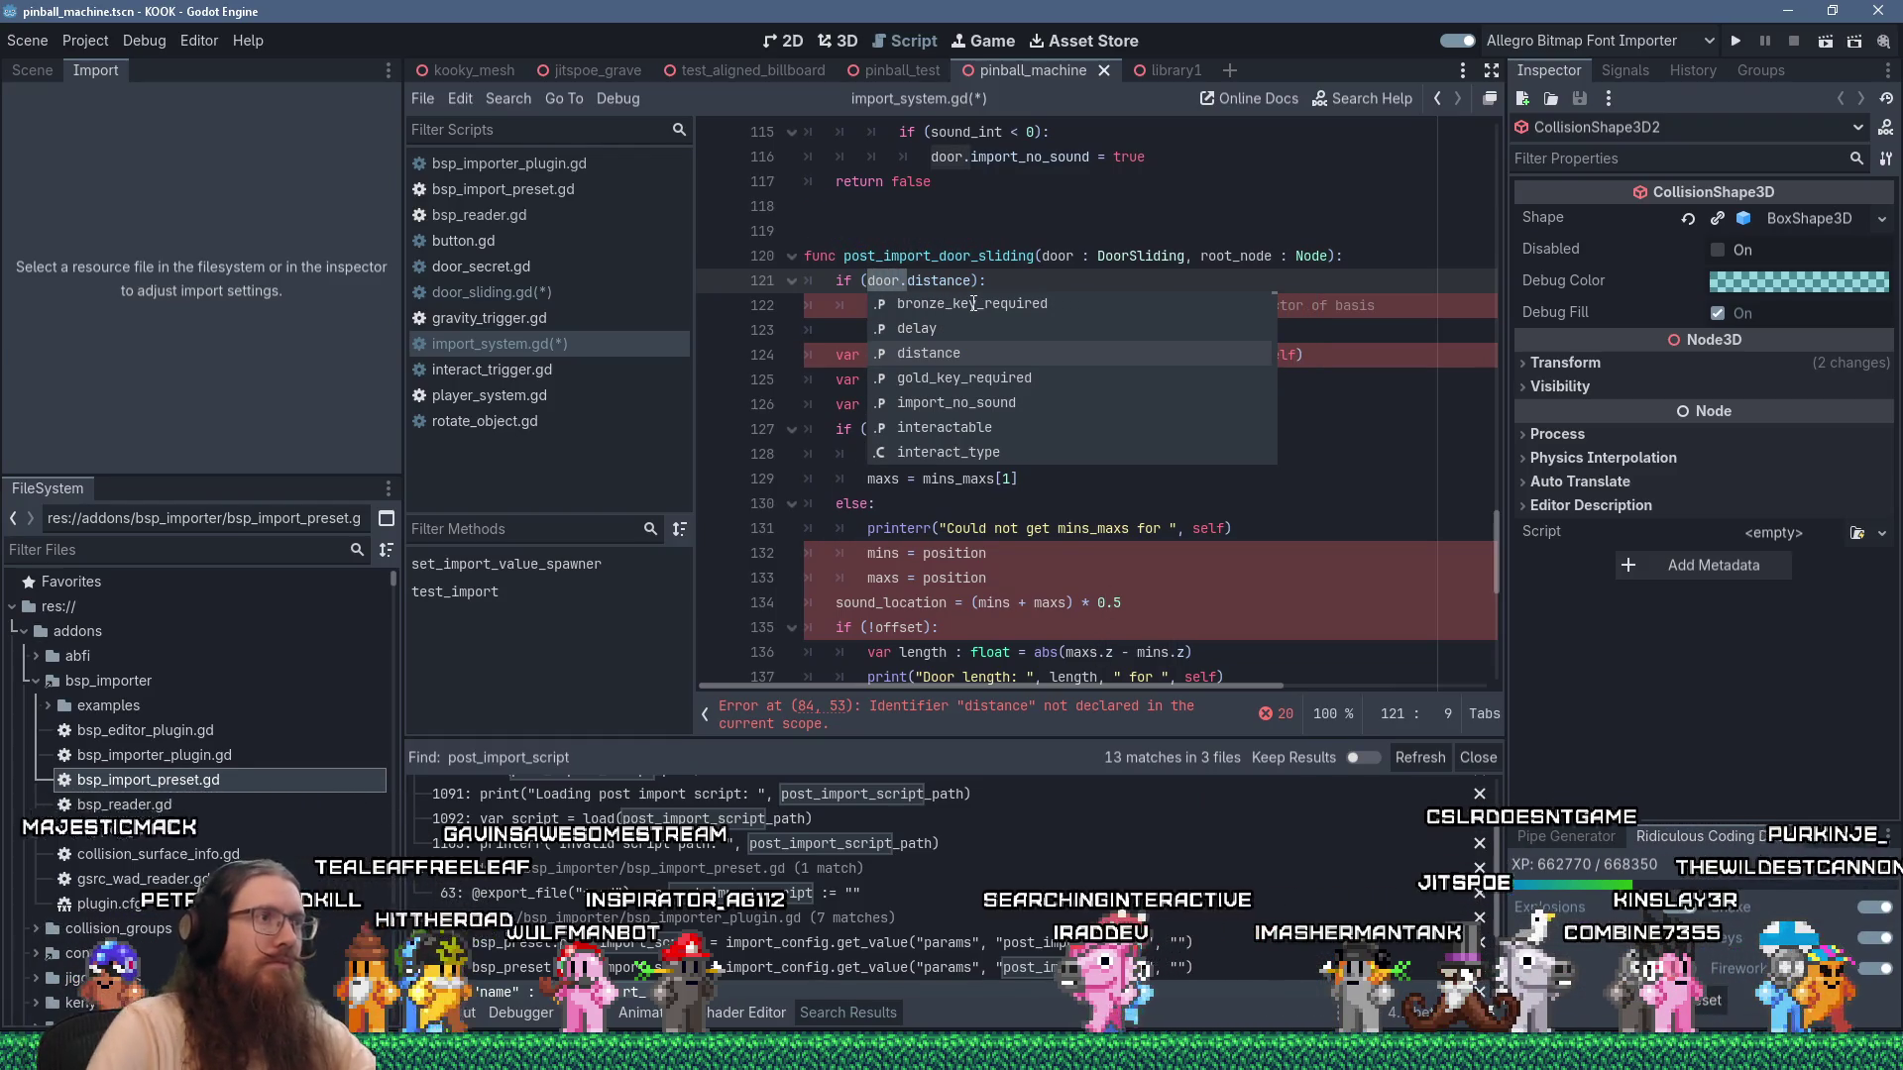
pyautogui.click(870, 306)
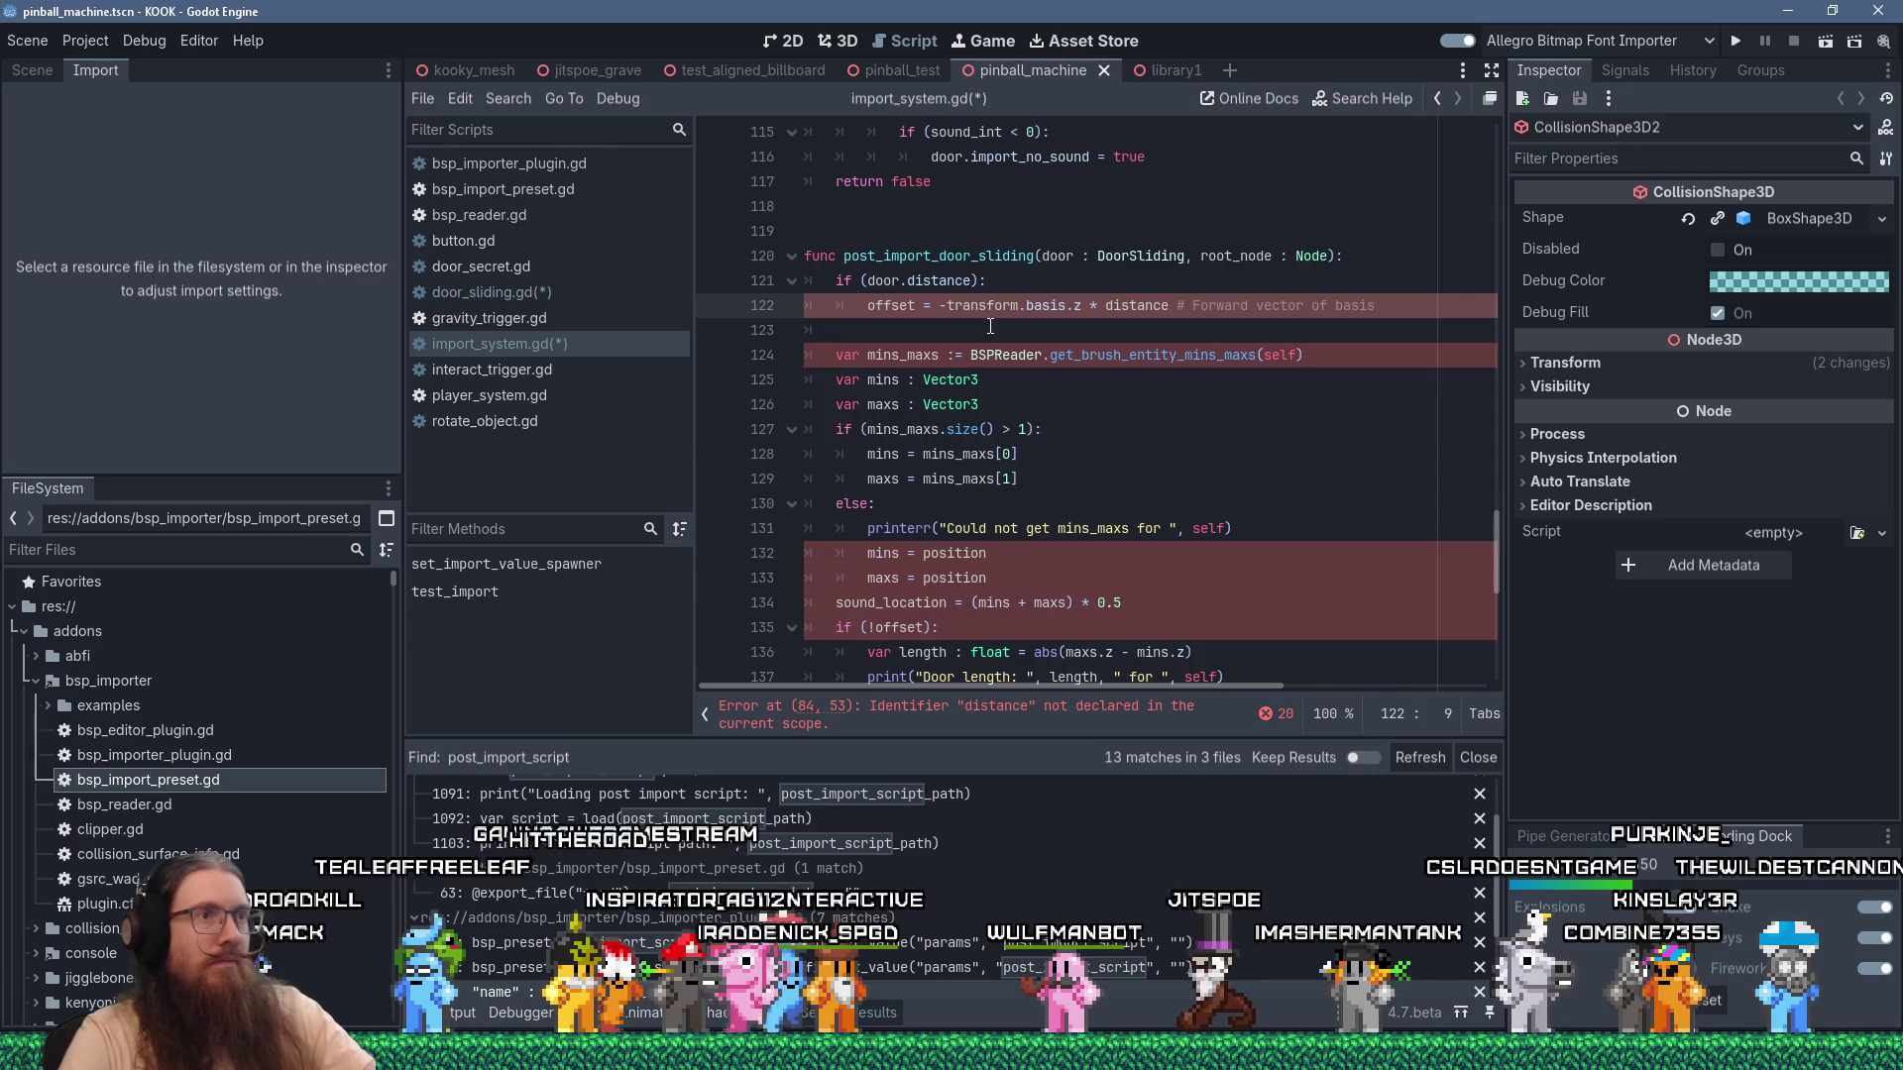
pyautogui.write('door.')
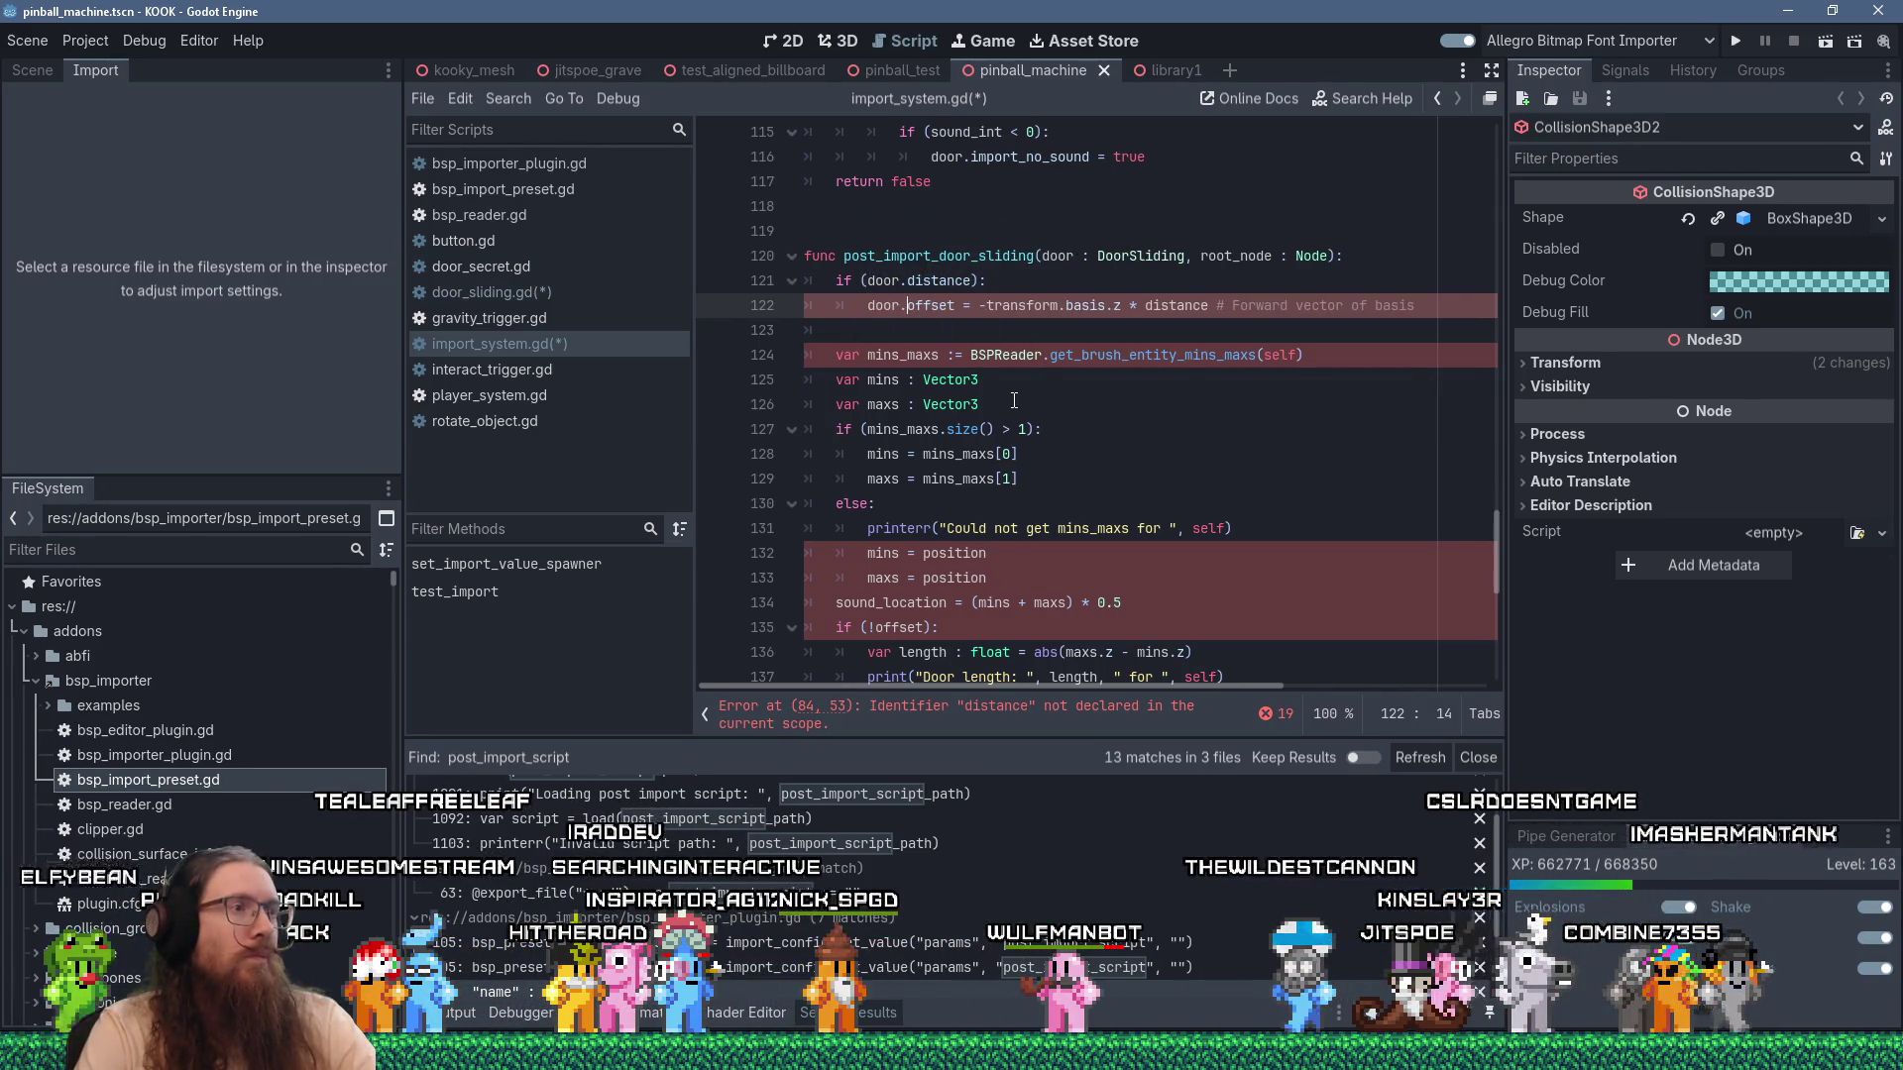
pyautogui.doubleClick(1280, 354)
pyautogui.write('door.')
pyautogui.press('BackSpace')
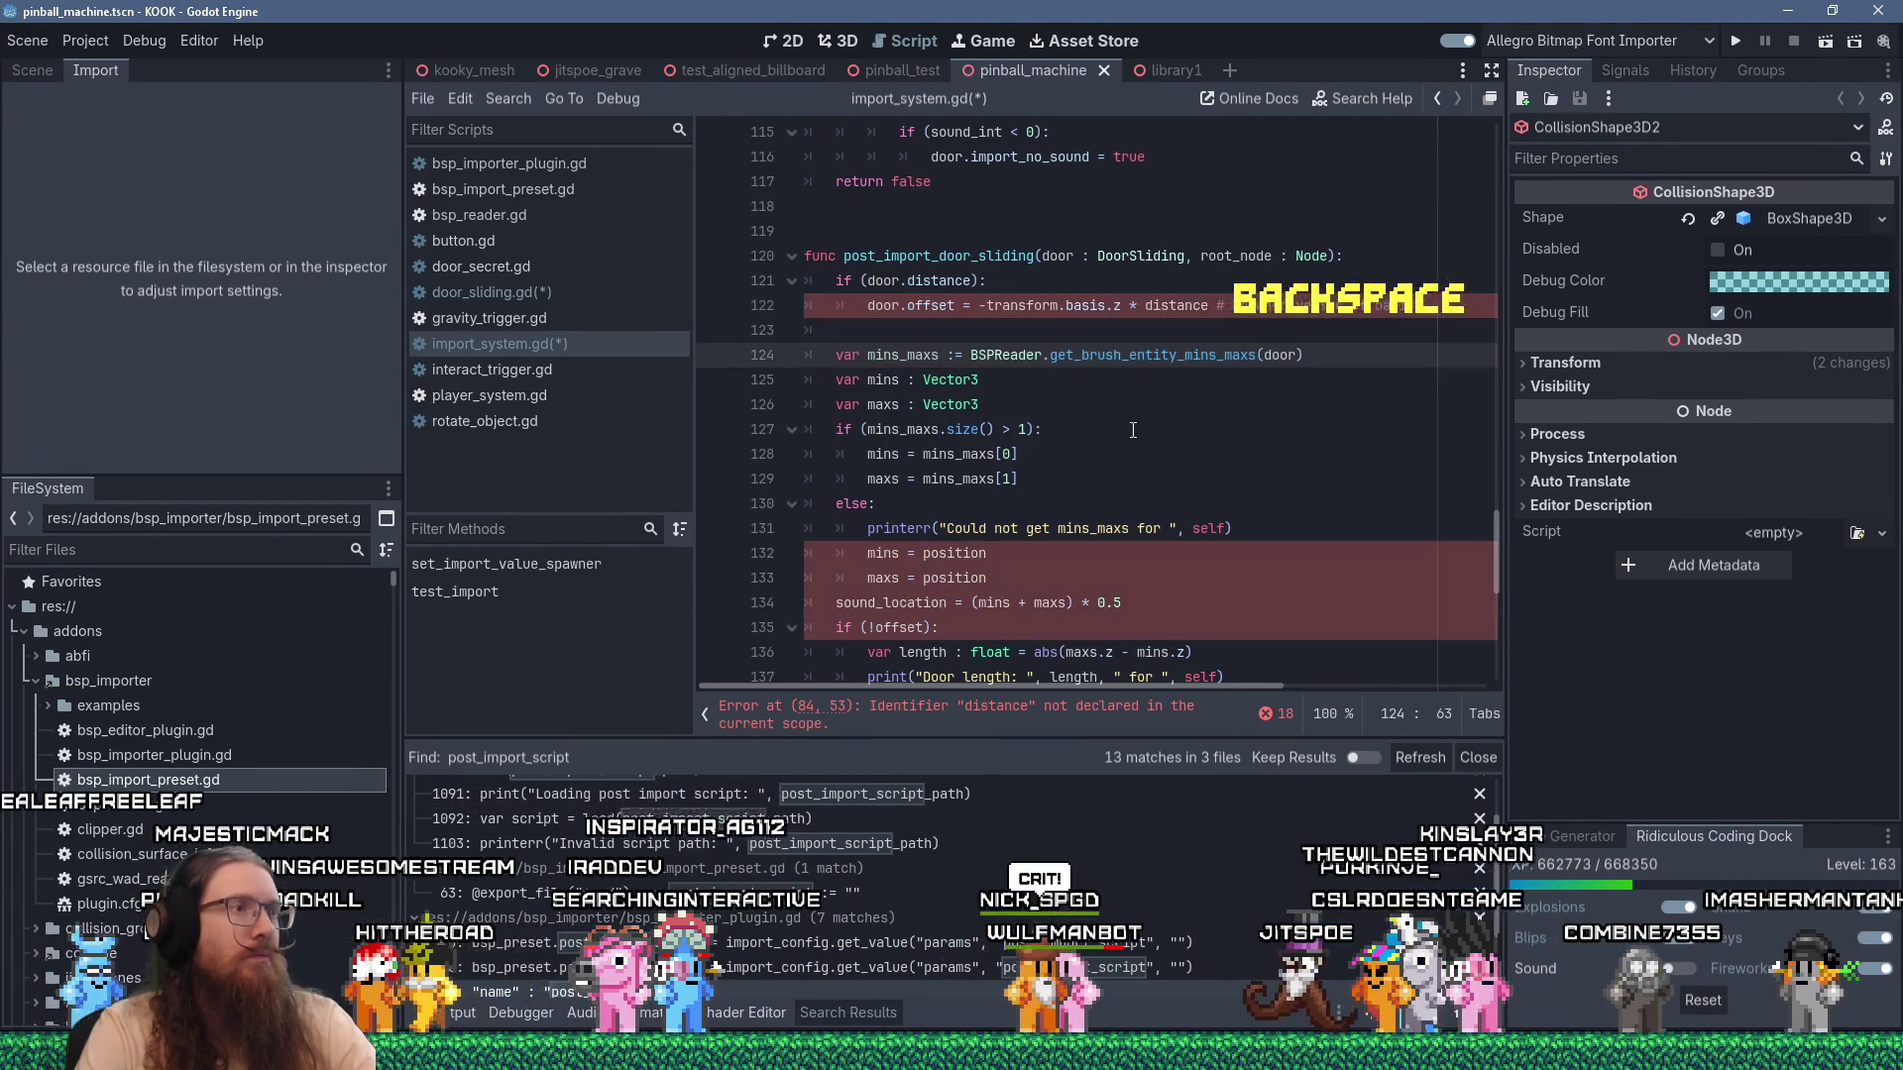
pyautogui.click(1085, 447)
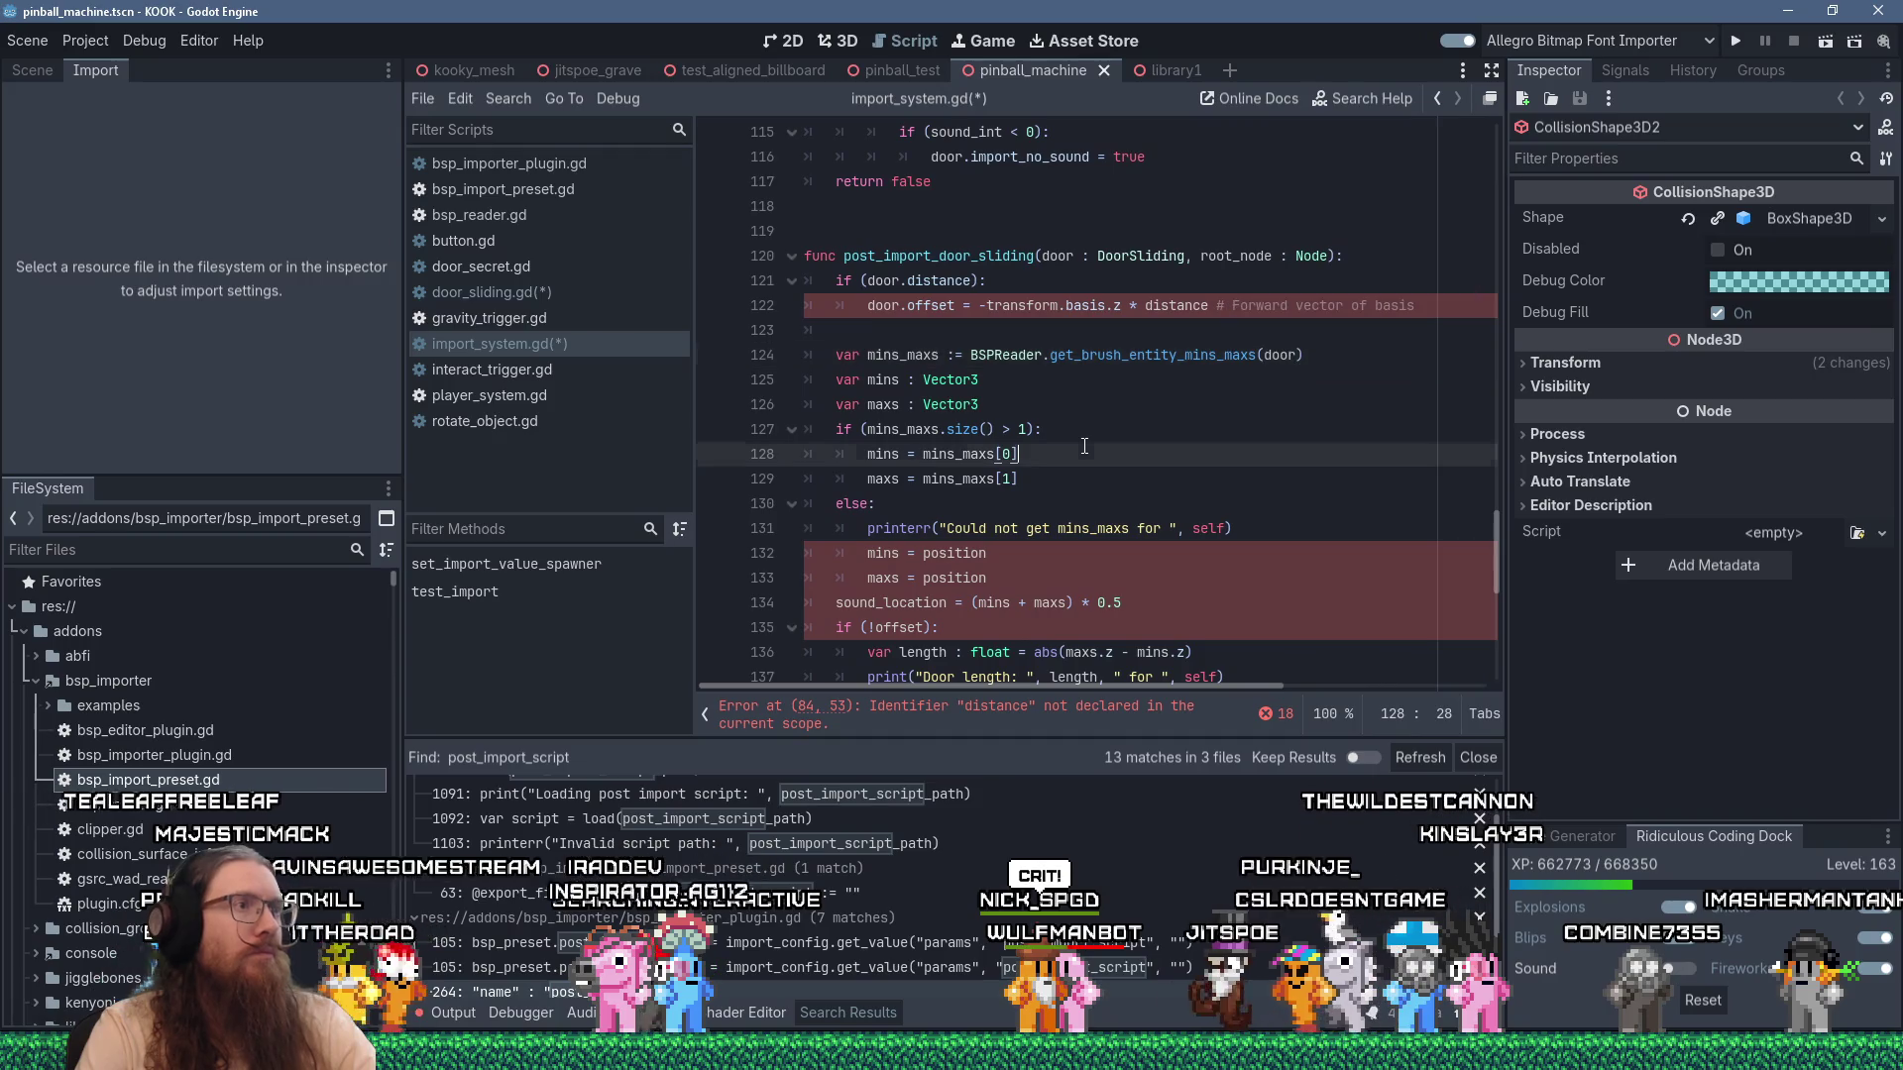
pyautogui.click(1147, 313)
pyautogui.write('door.')
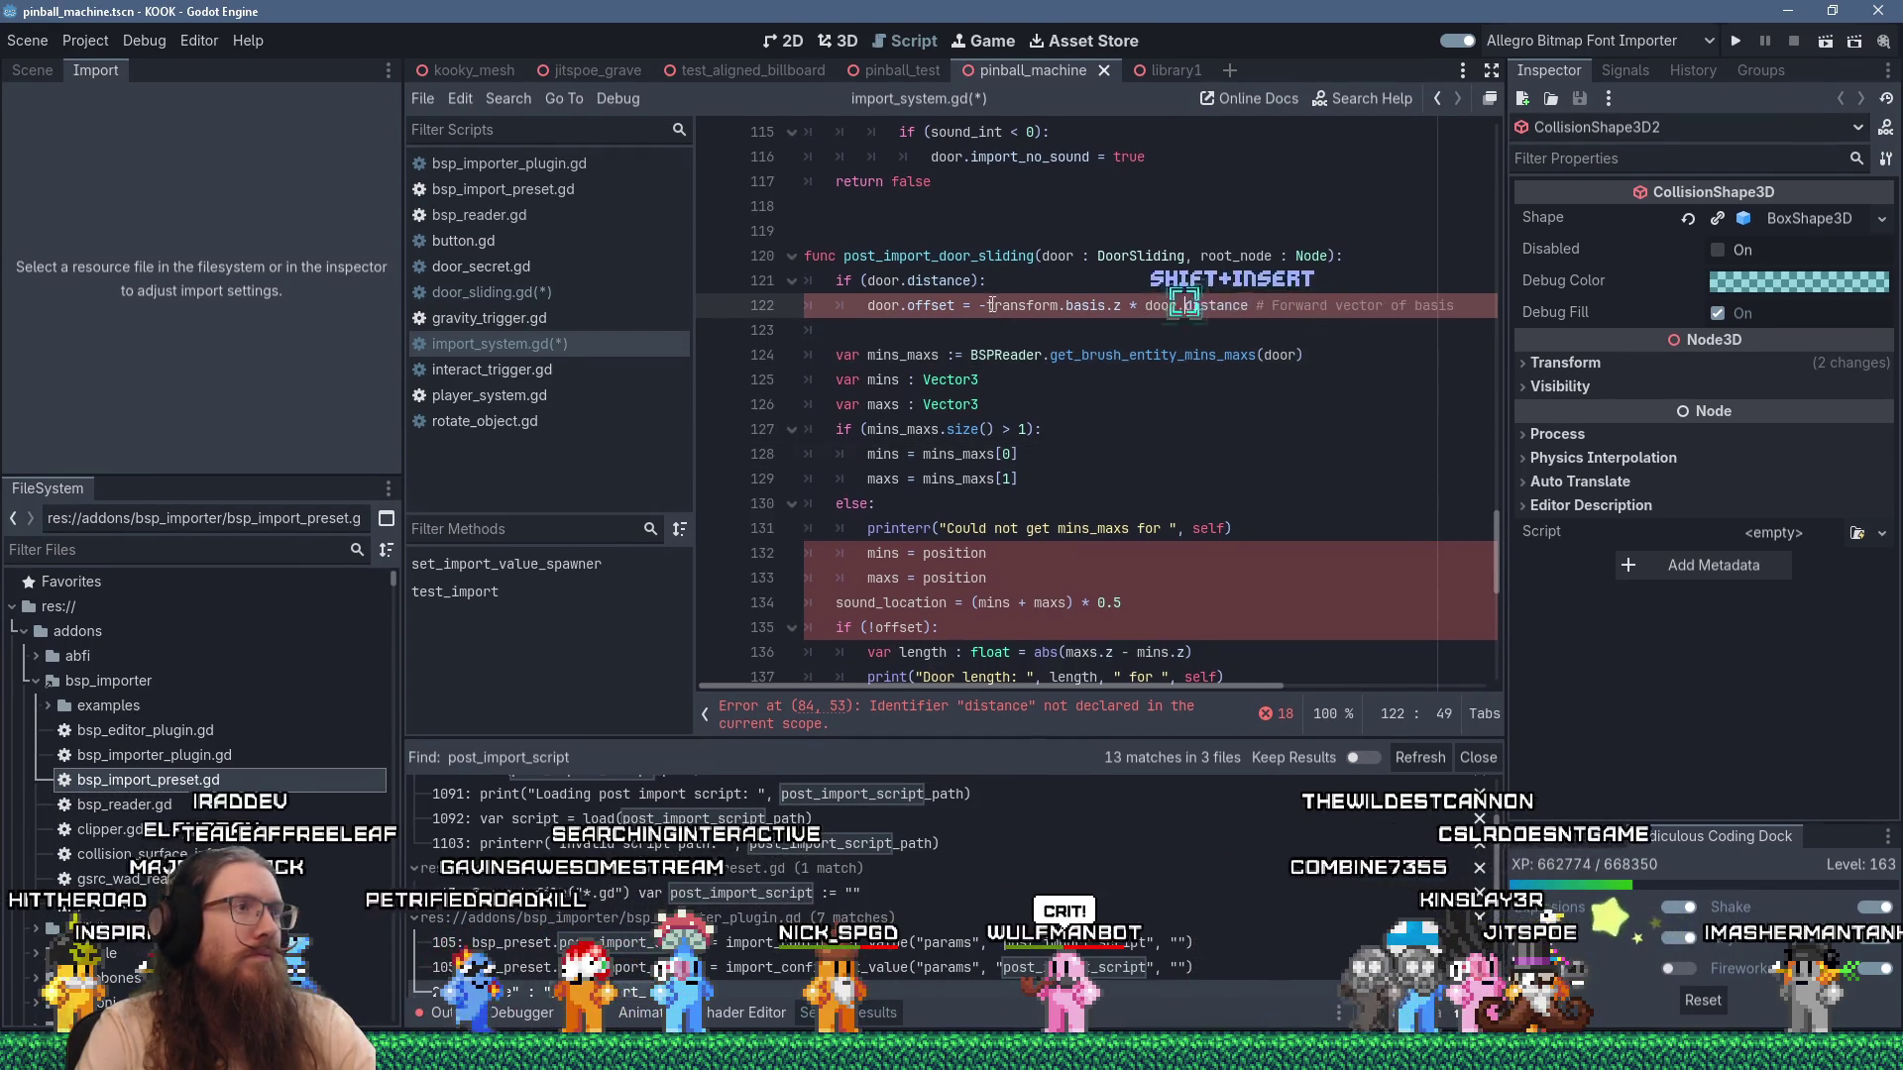
pyautogui.press('shift+Insert')
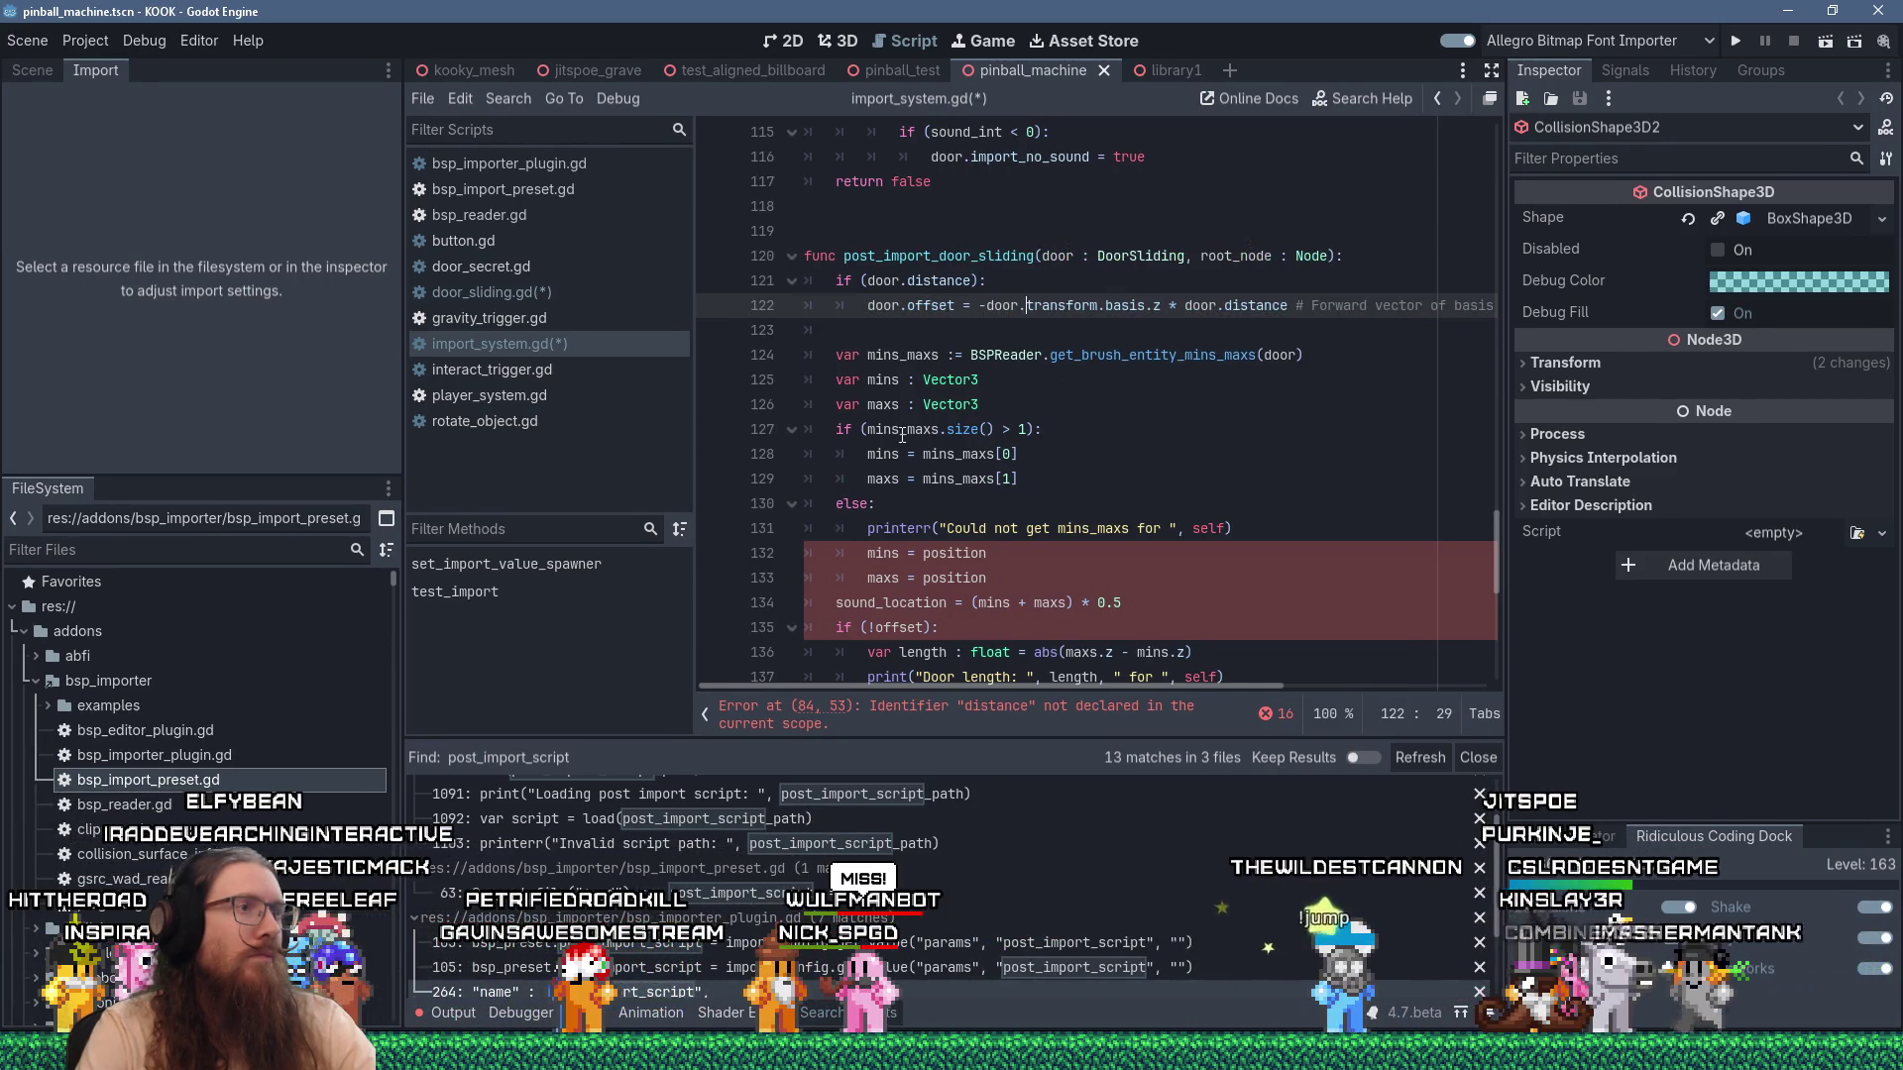
# Route the fallback mins/maxs positions and sound_location through door.
pyautogui.scroll(-1, 1127, 477)
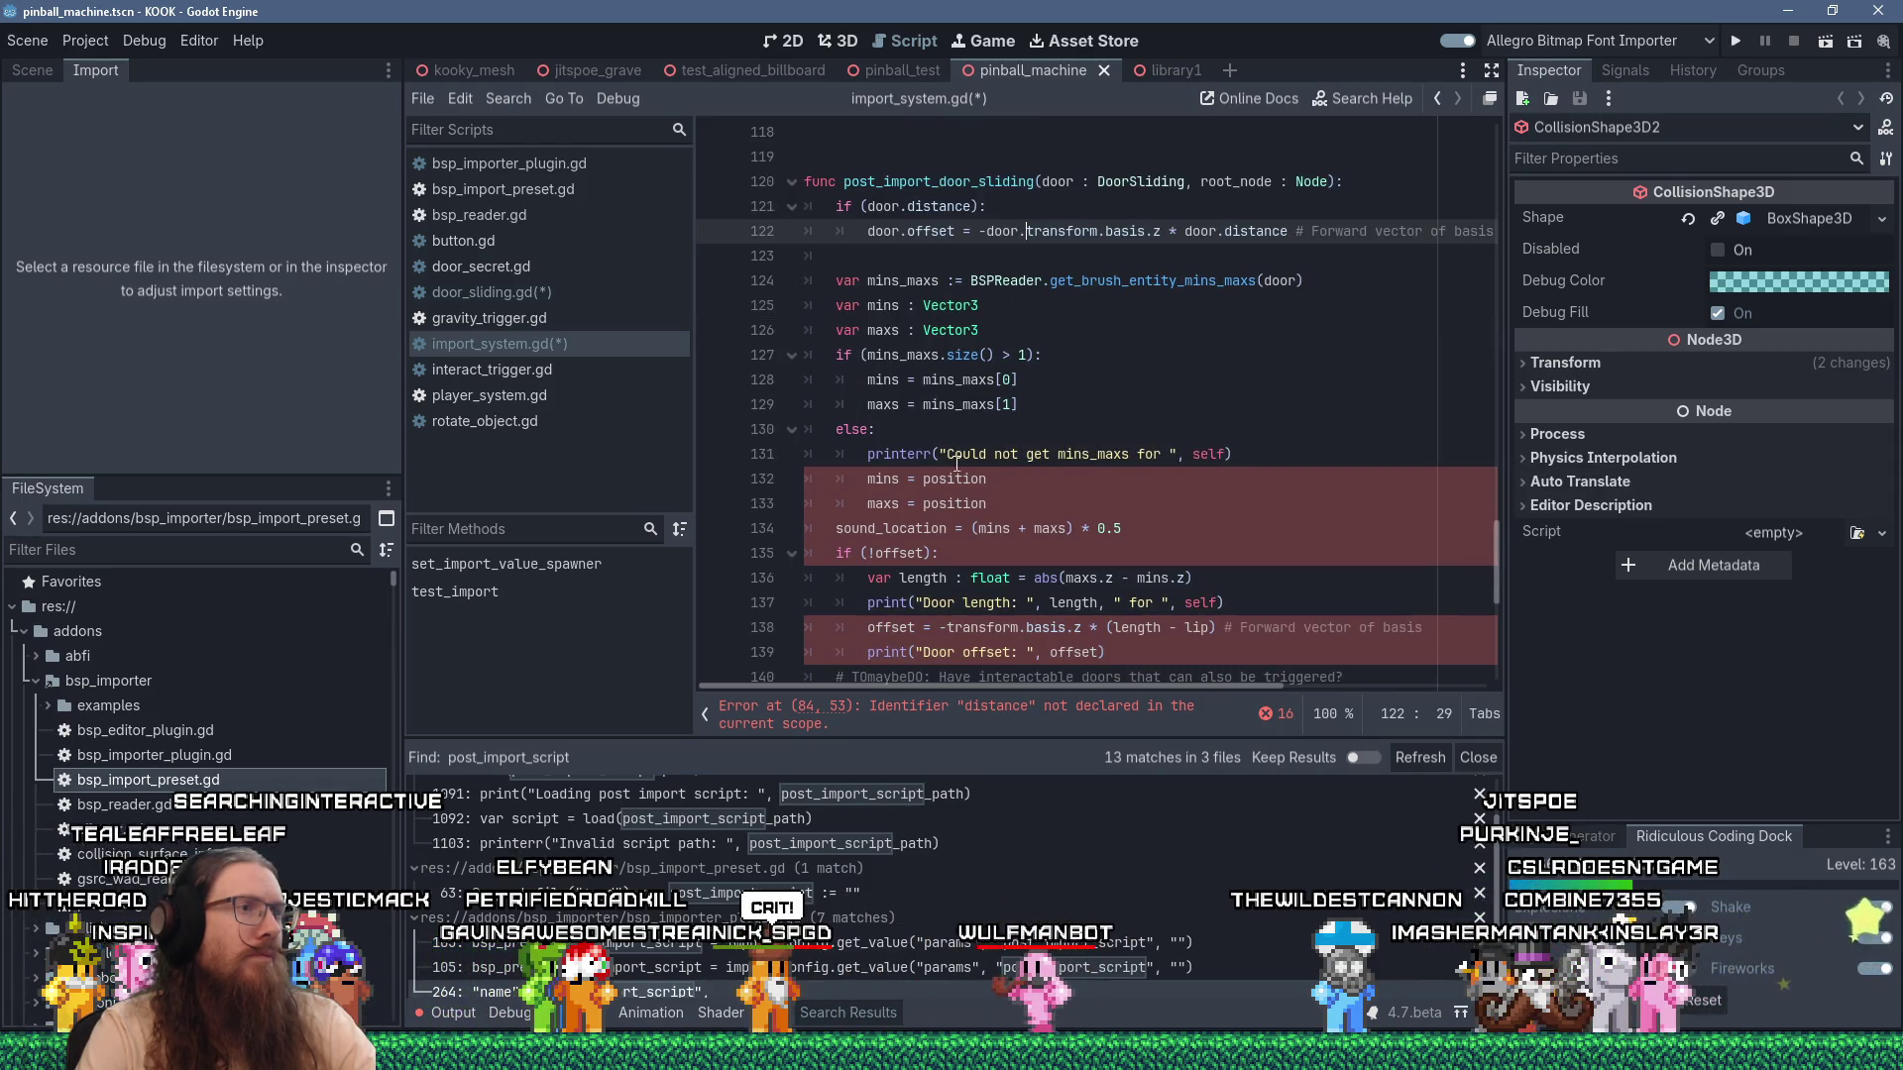
pyautogui.click(924, 479)
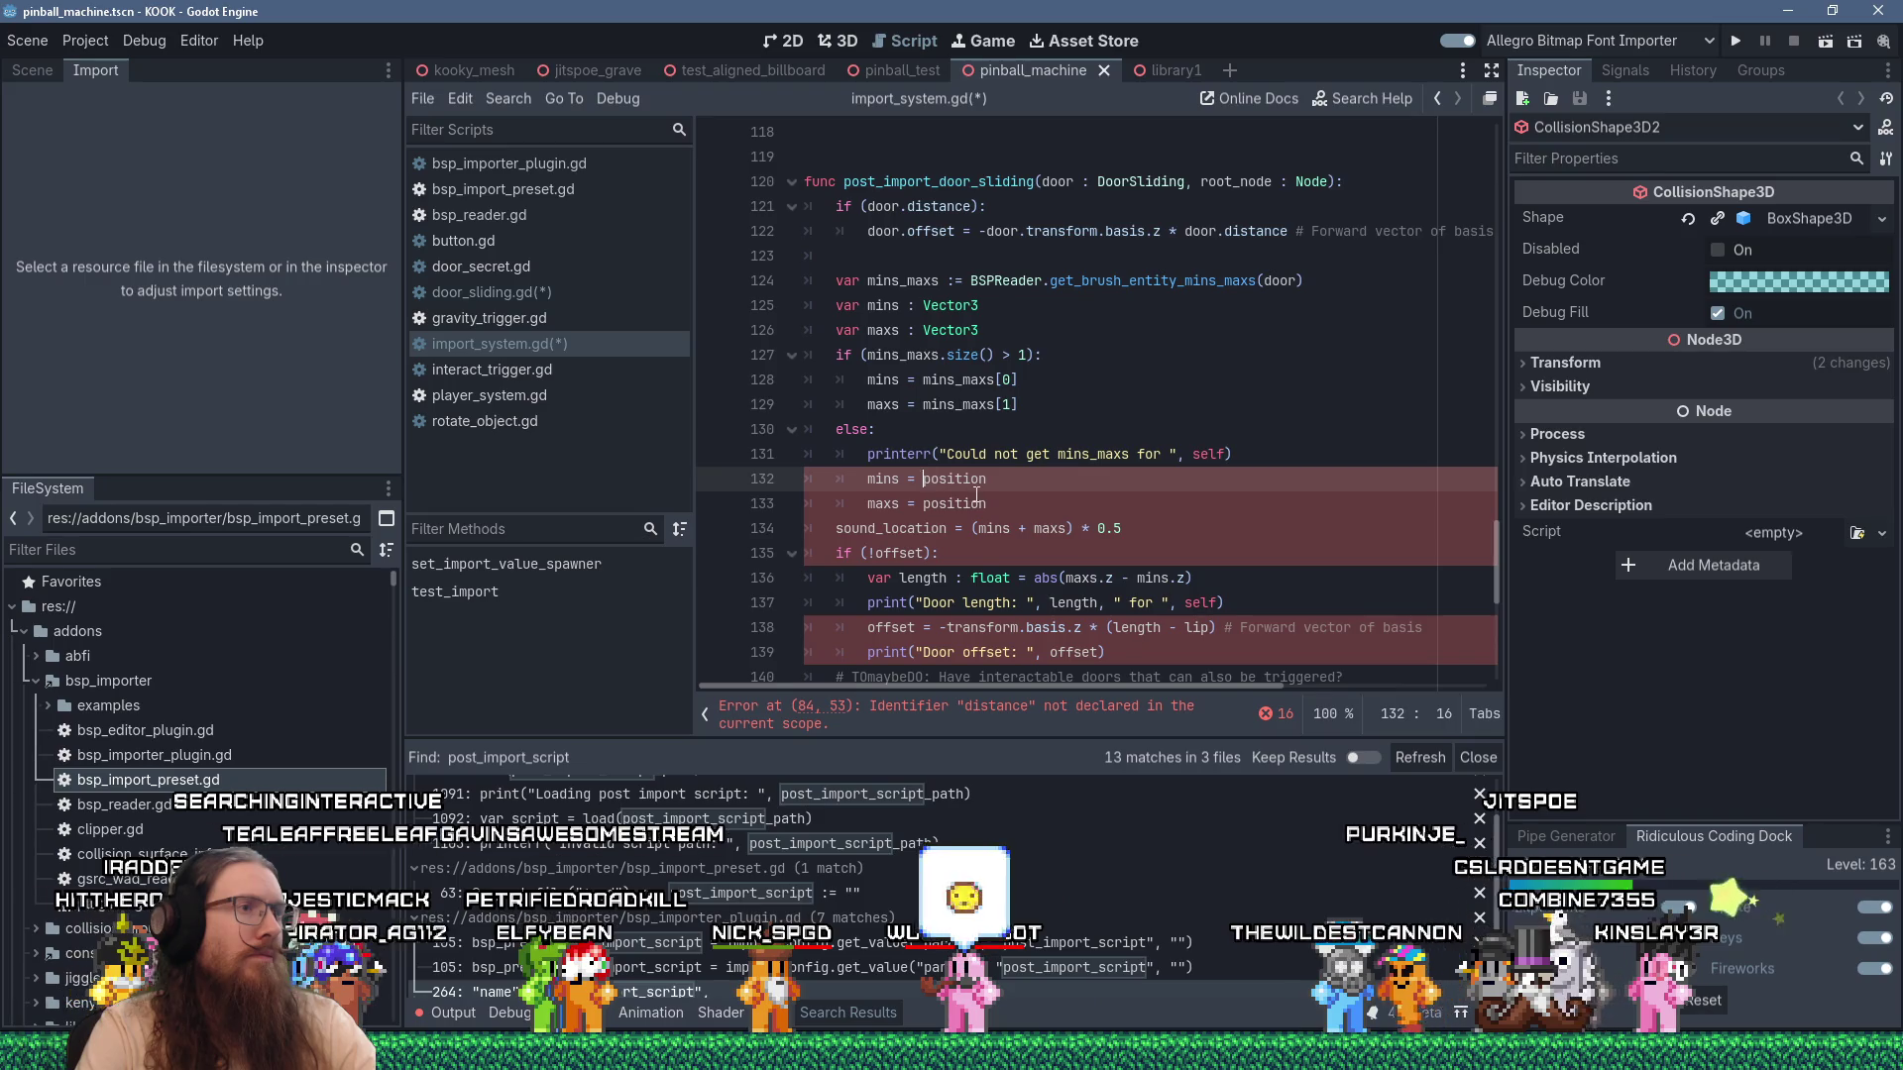
pyautogui.click(924, 504)
pyautogui.scroll(-2, 1031, 495)
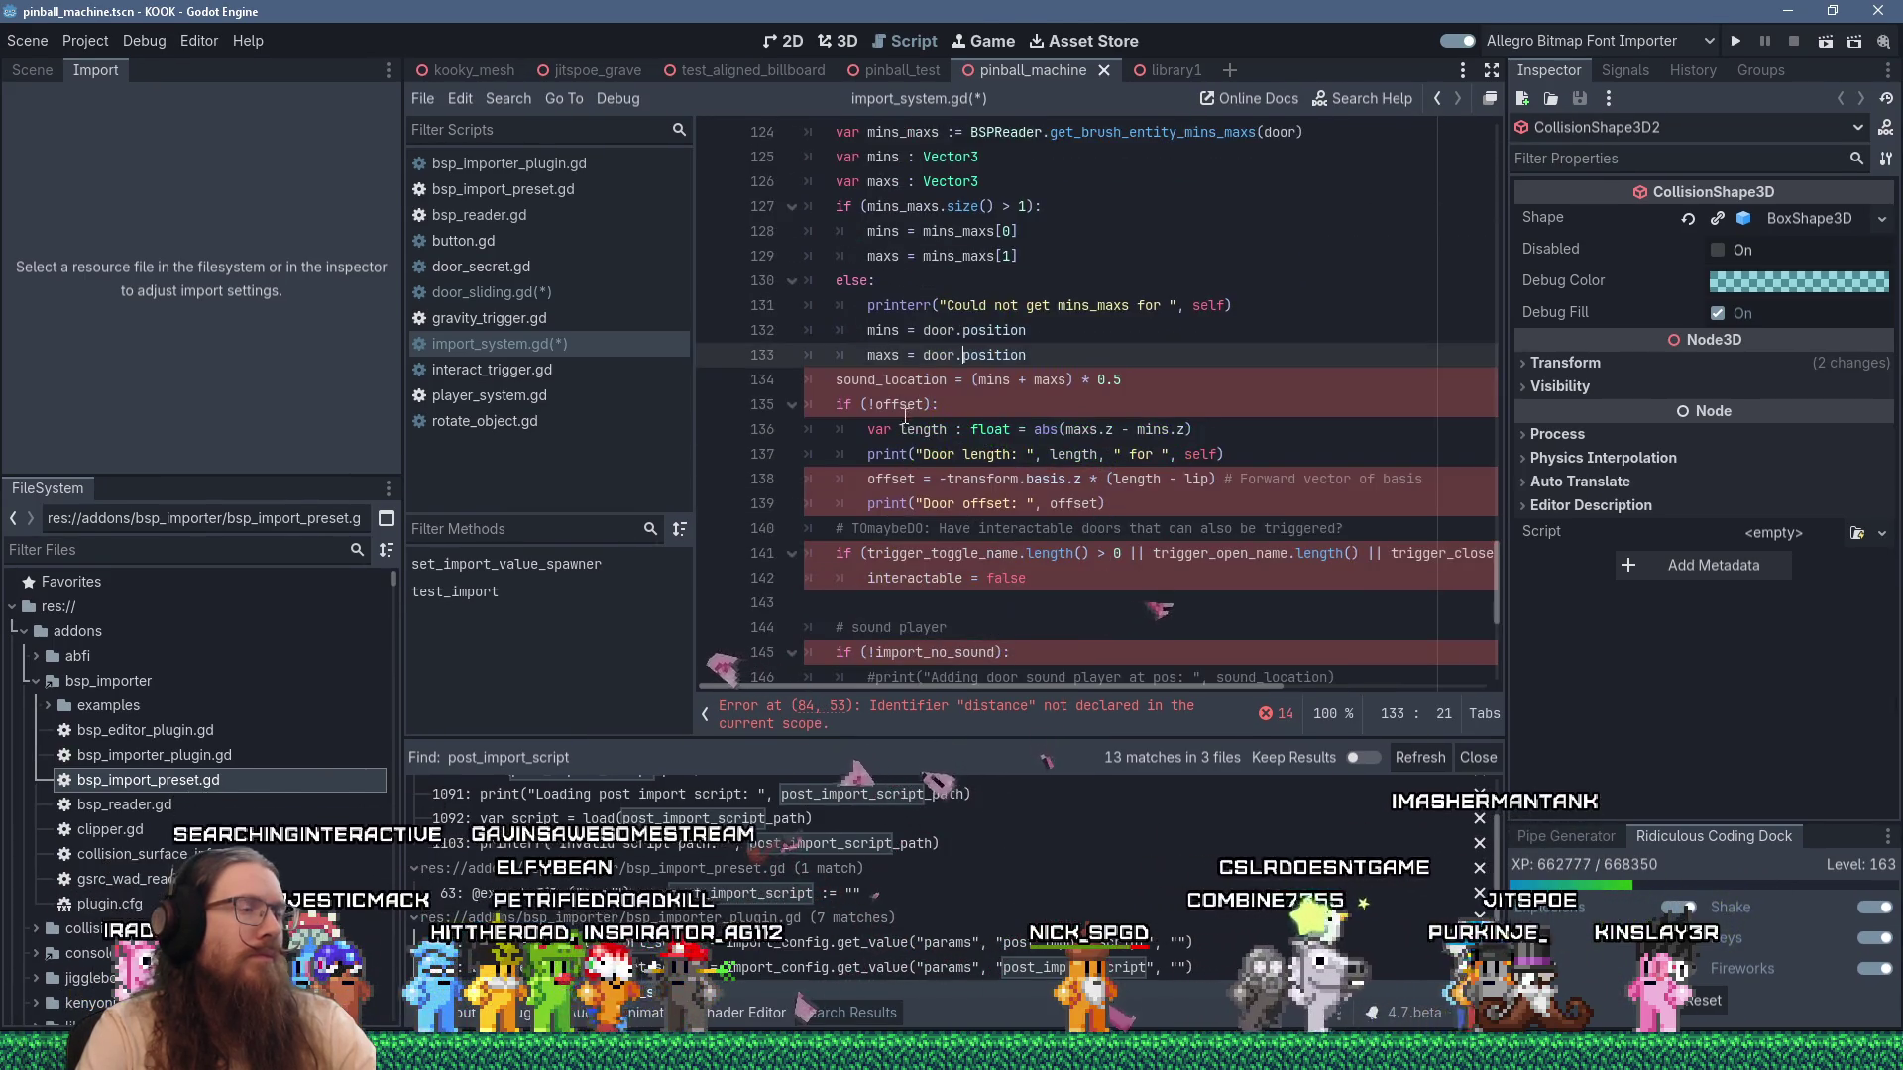
pyautogui.click(837, 379)
pyautogui.write('door.')
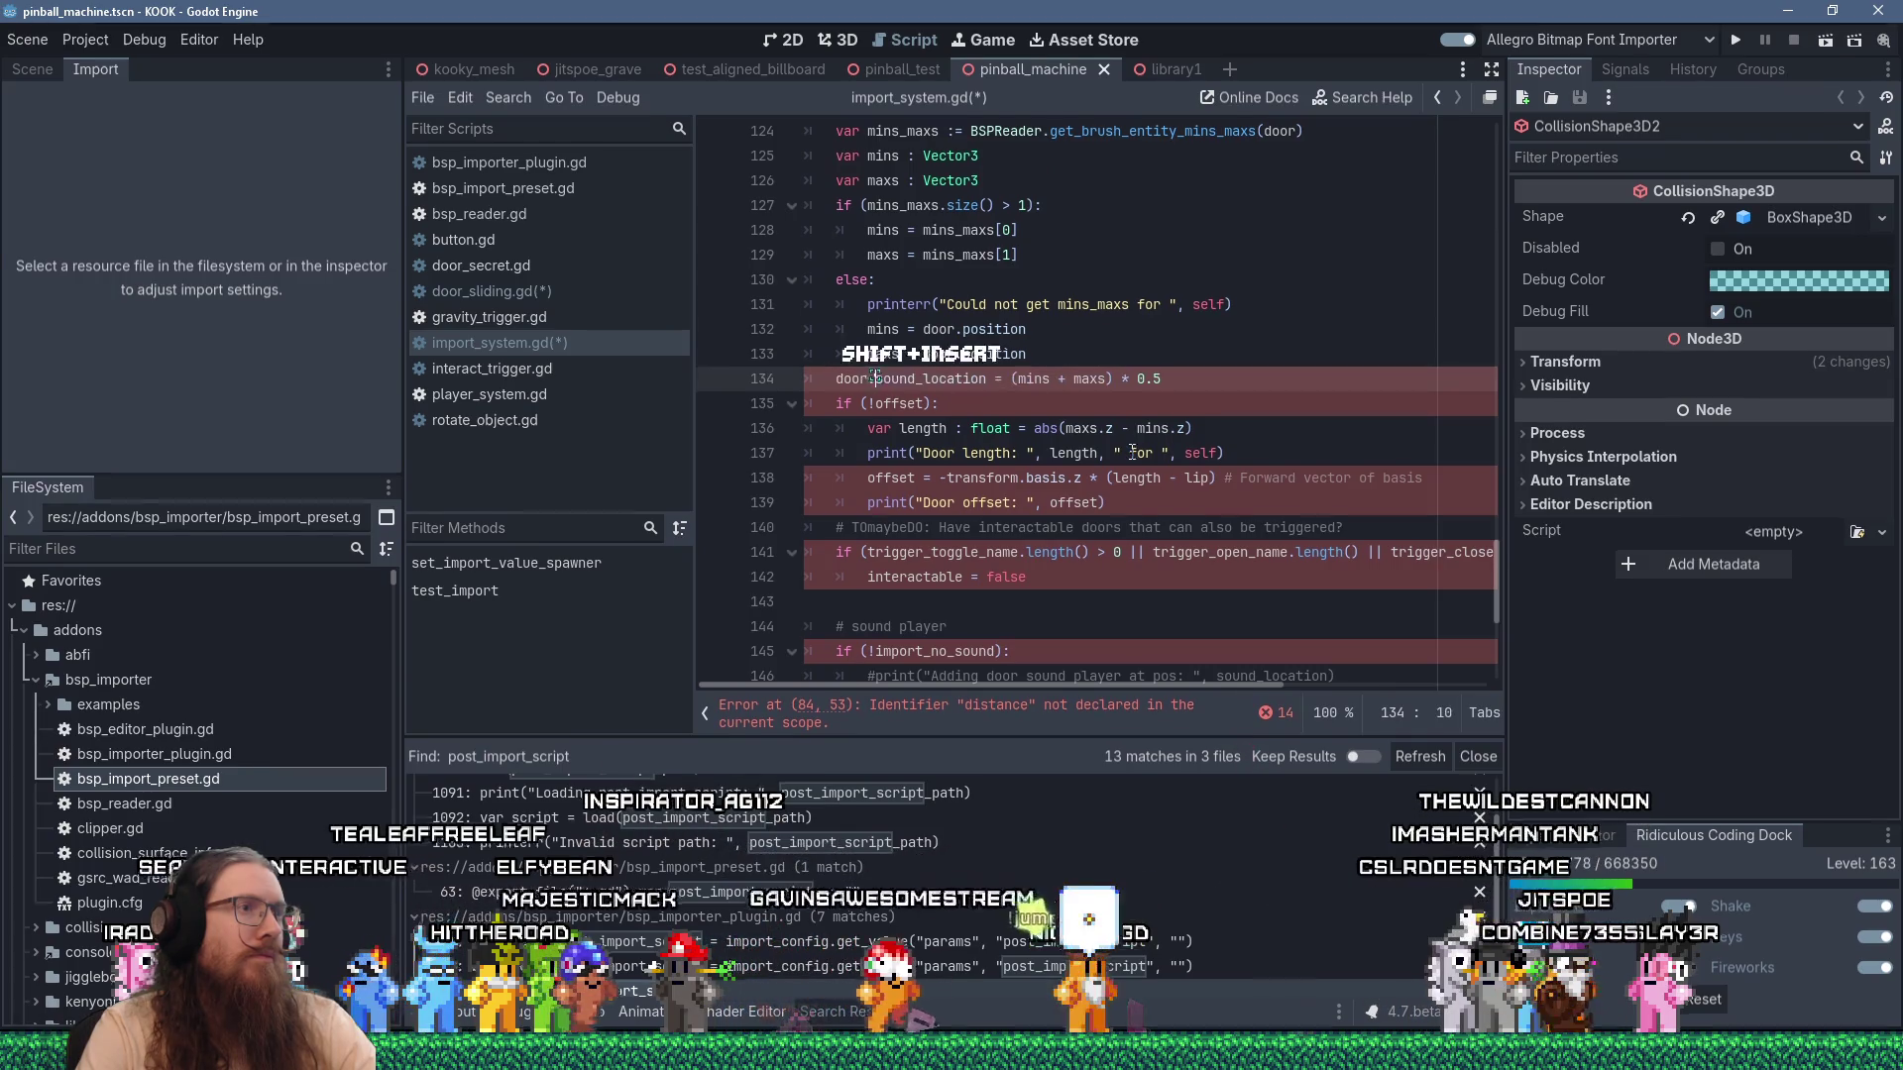
pyautogui.scroll(3, 1132, 452)
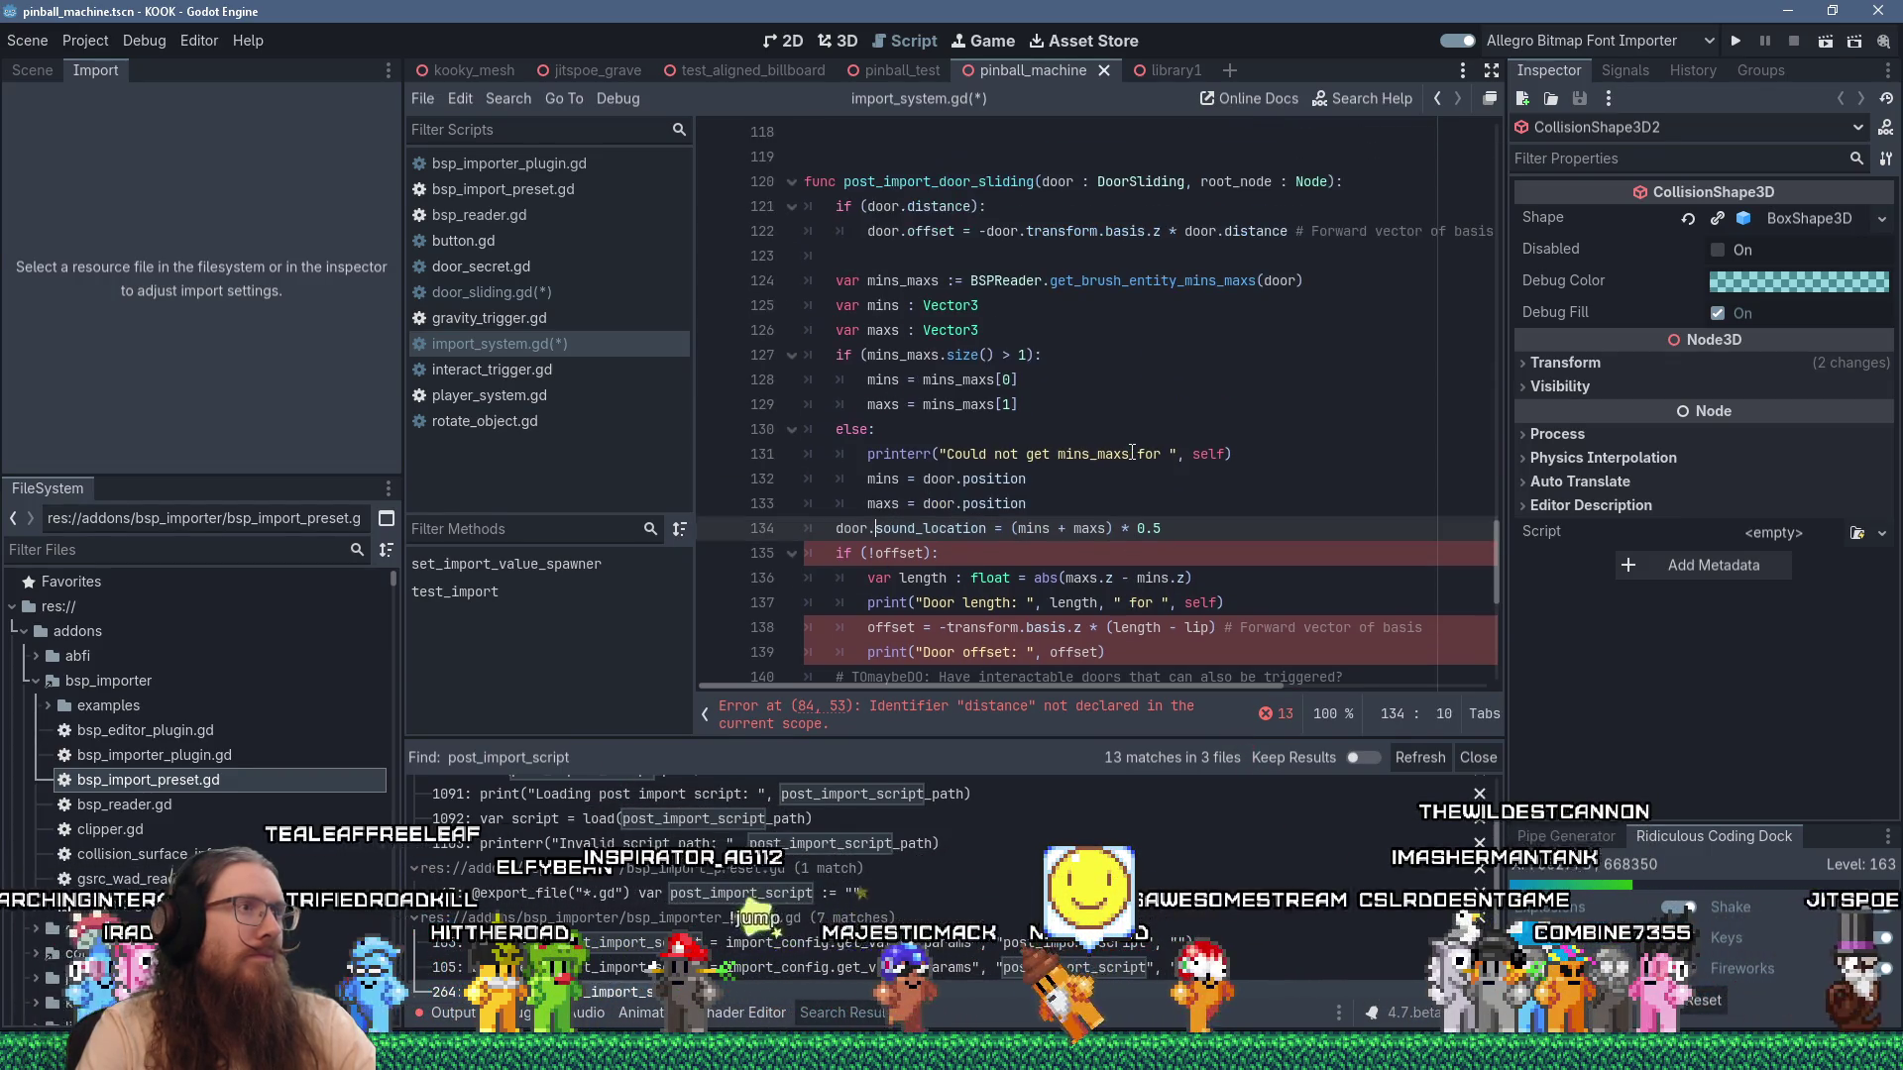
pyautogui.scroll(-3, 1133, 452)
pyautogui.scroll(-1, 1133, 452)
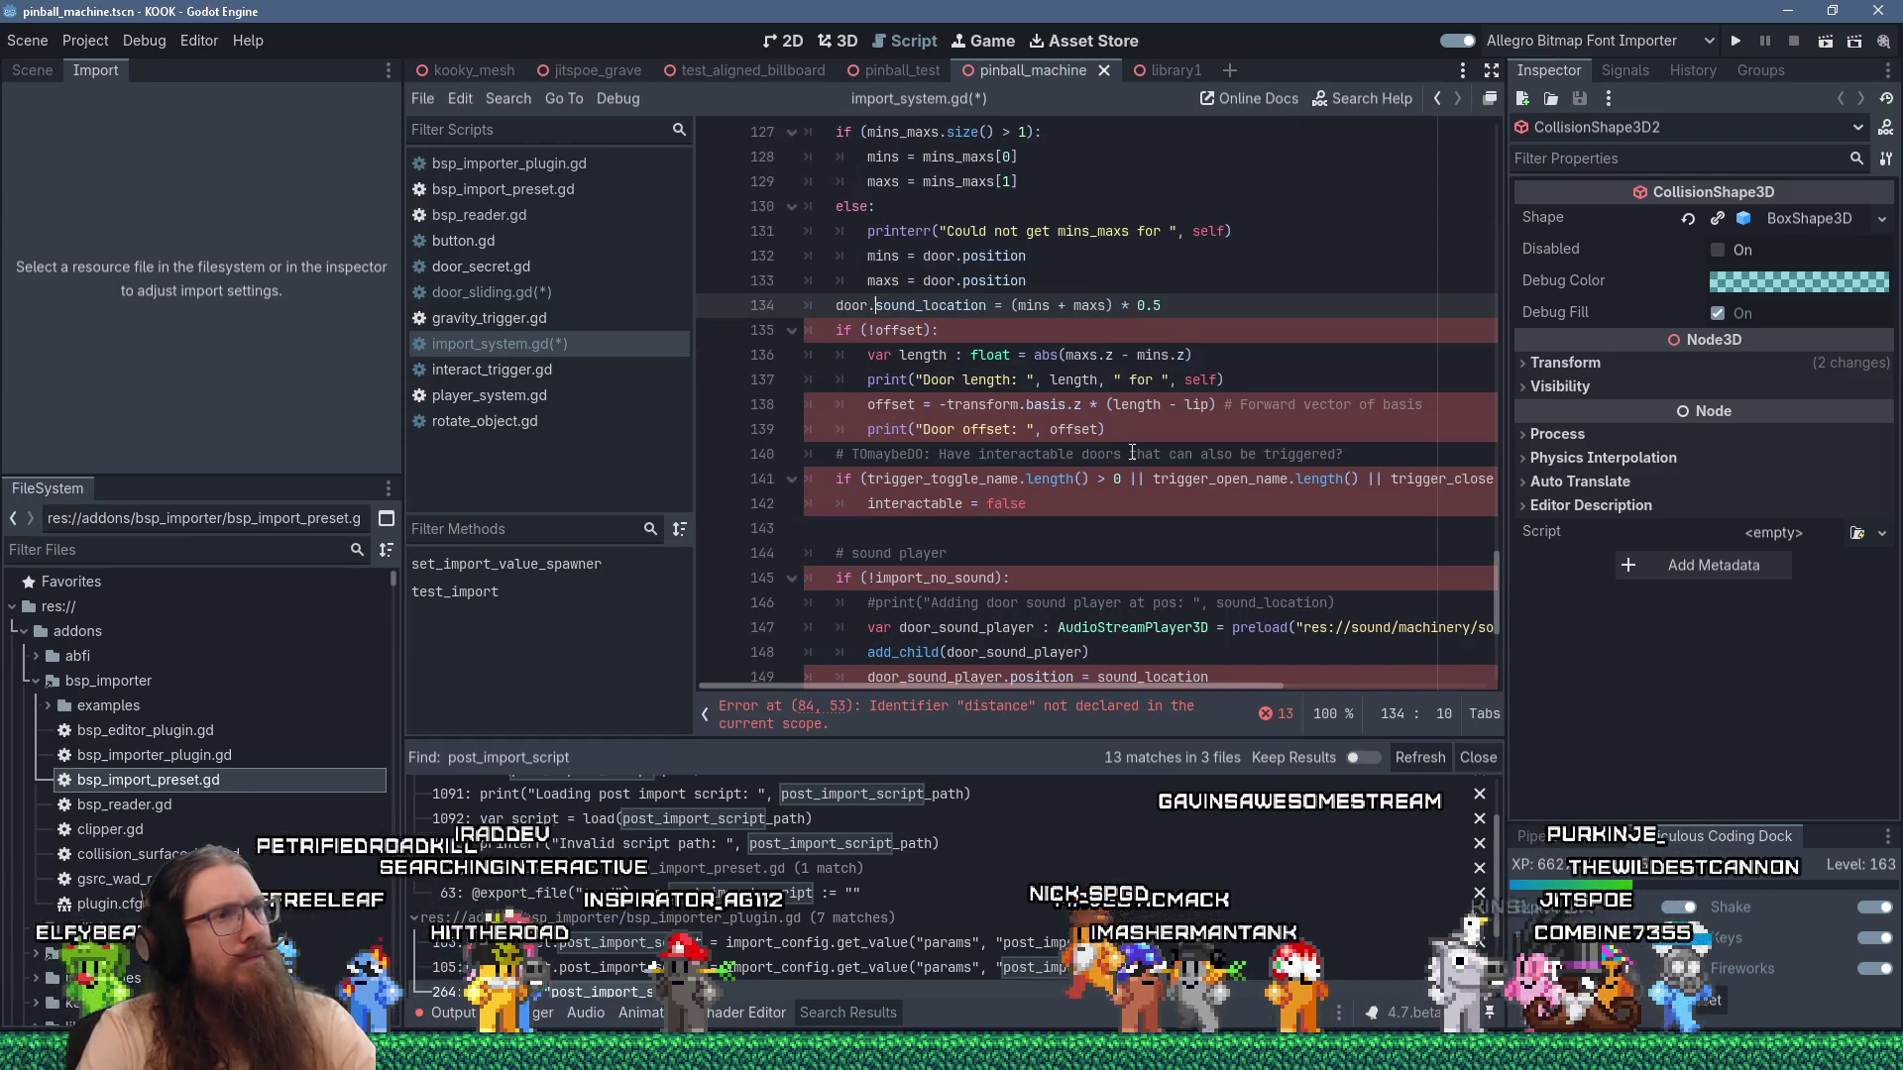
# Prefix length, lip and the printed offset with door. on the offset lines.
pyautogui.click(874, 329)
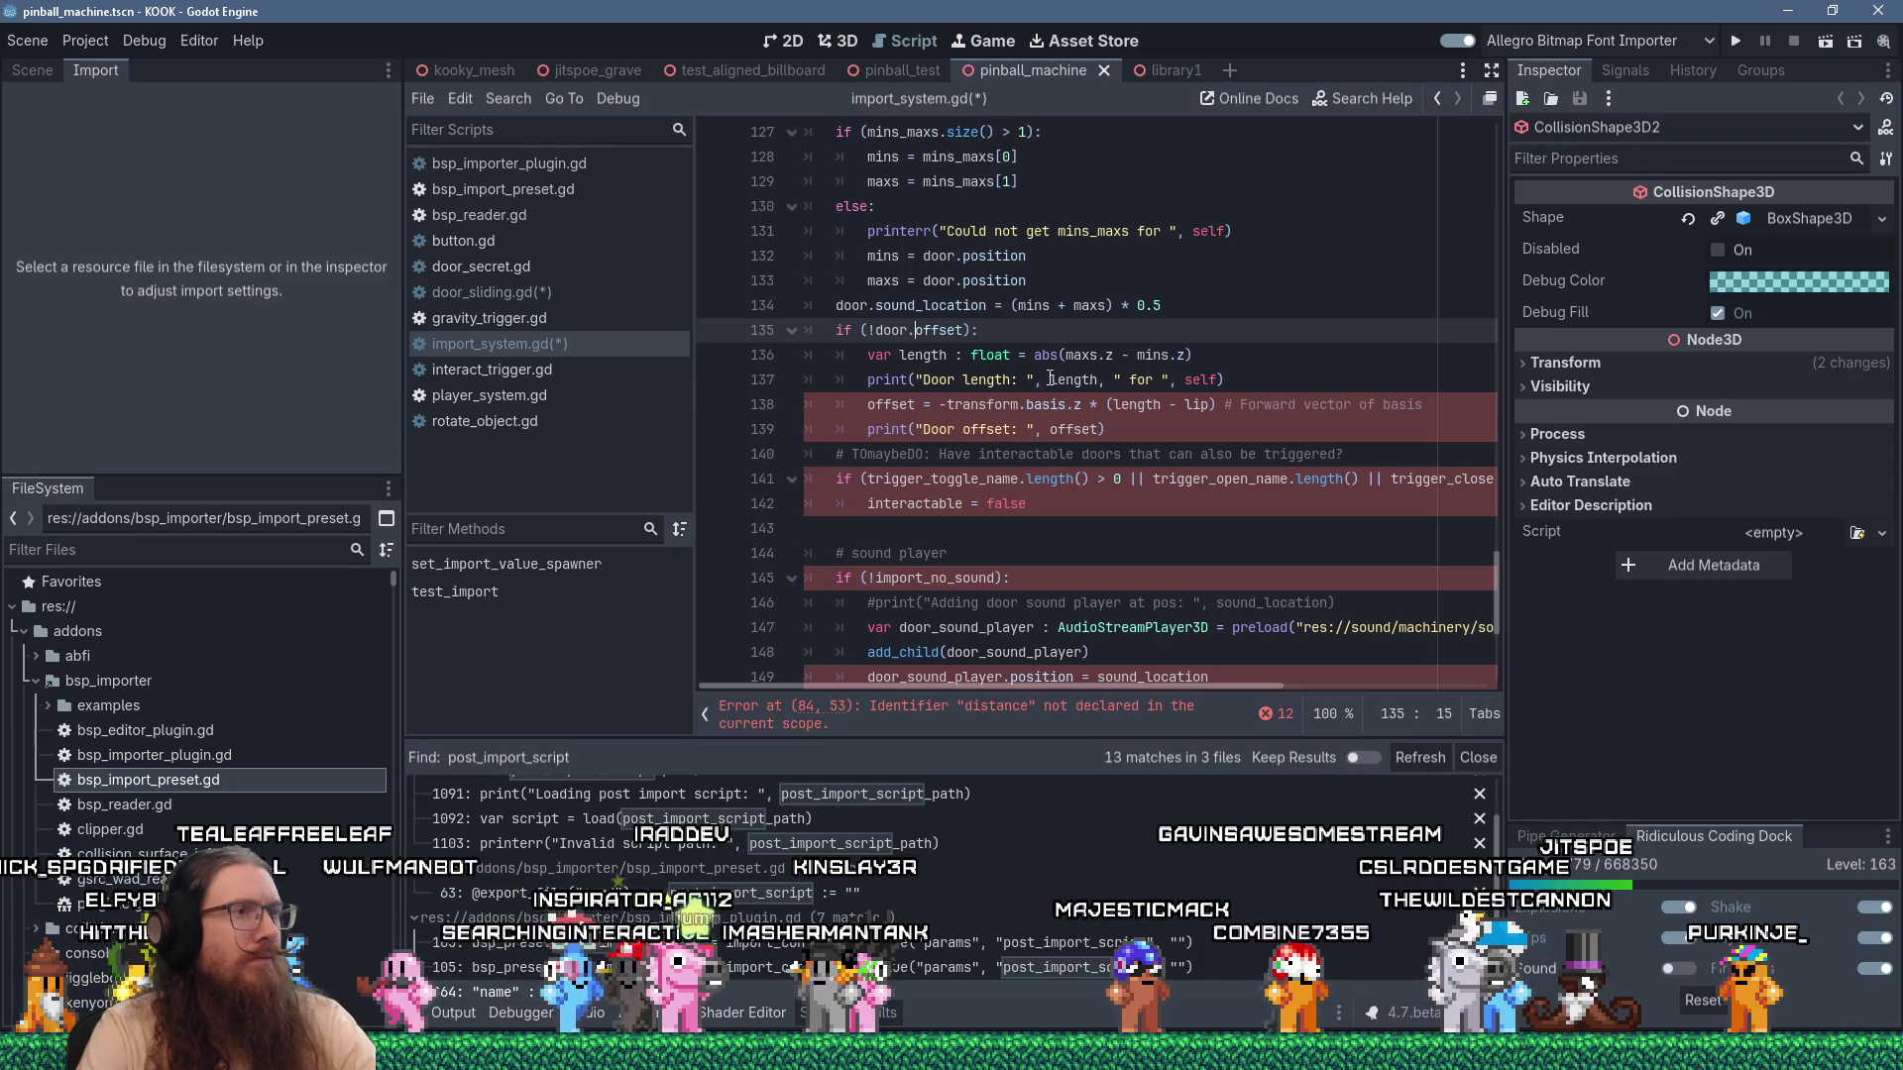
pyautogui.press('Down')
pyautogui.press('Down')
pyautogui.press('Down')
pyautogui.press('Home')
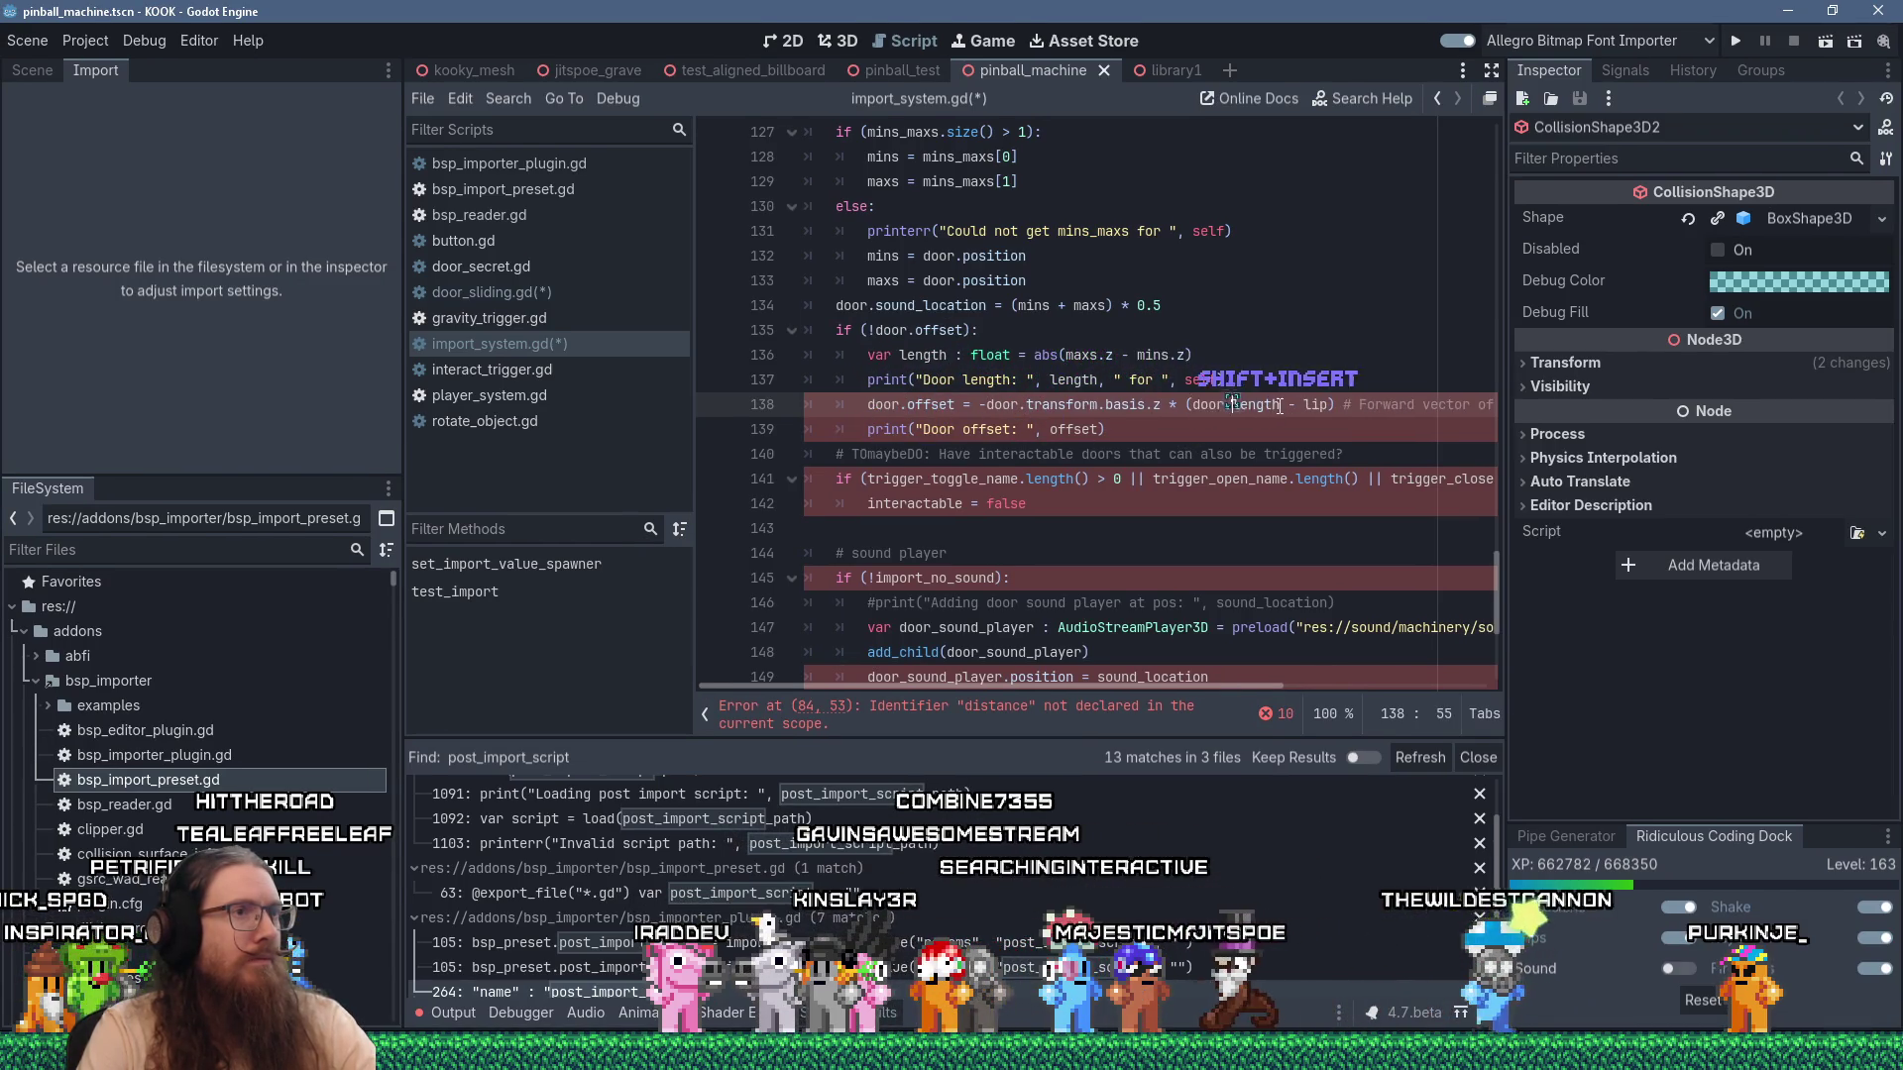
pyautogui.press('shift+Insert')
pyautogui.click(1305, 404)
pyautogui.write('door.')
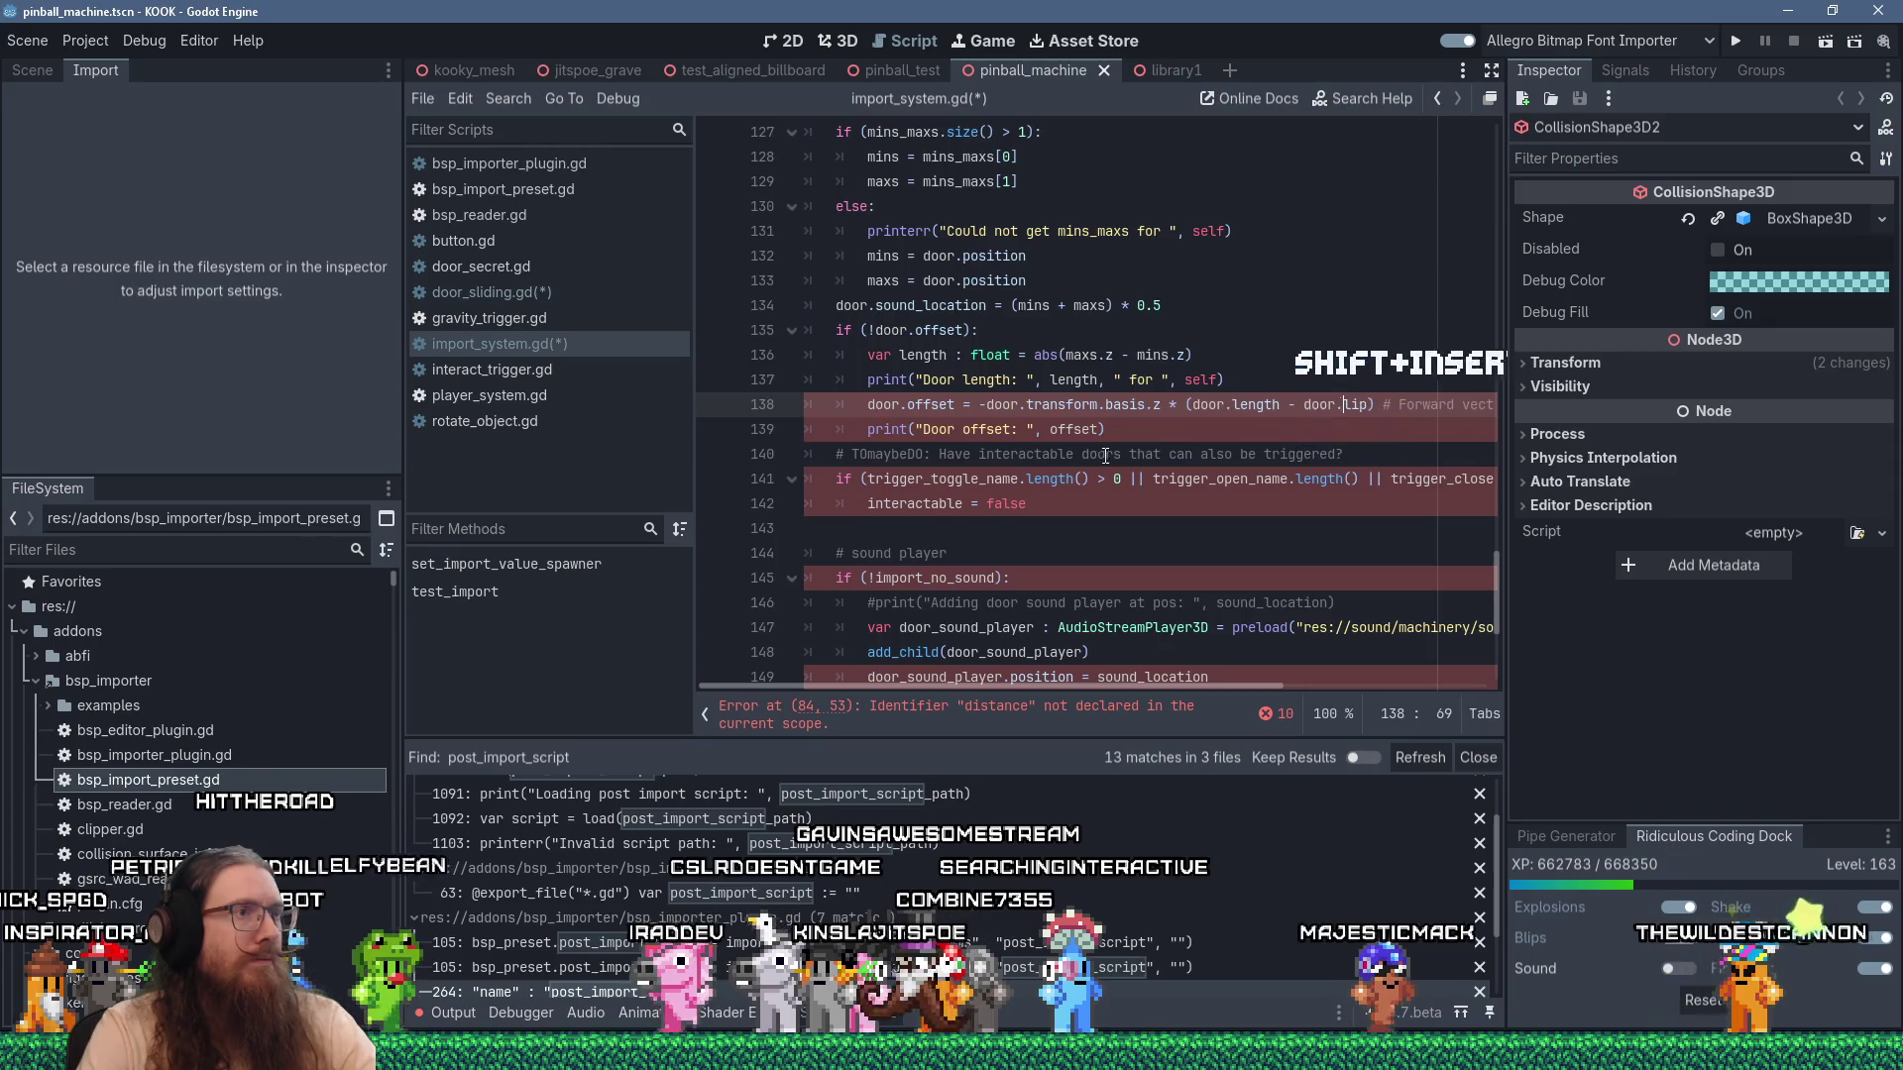
pyautogui.click(1050, 430)
pyautogui.press('shift+Insert')
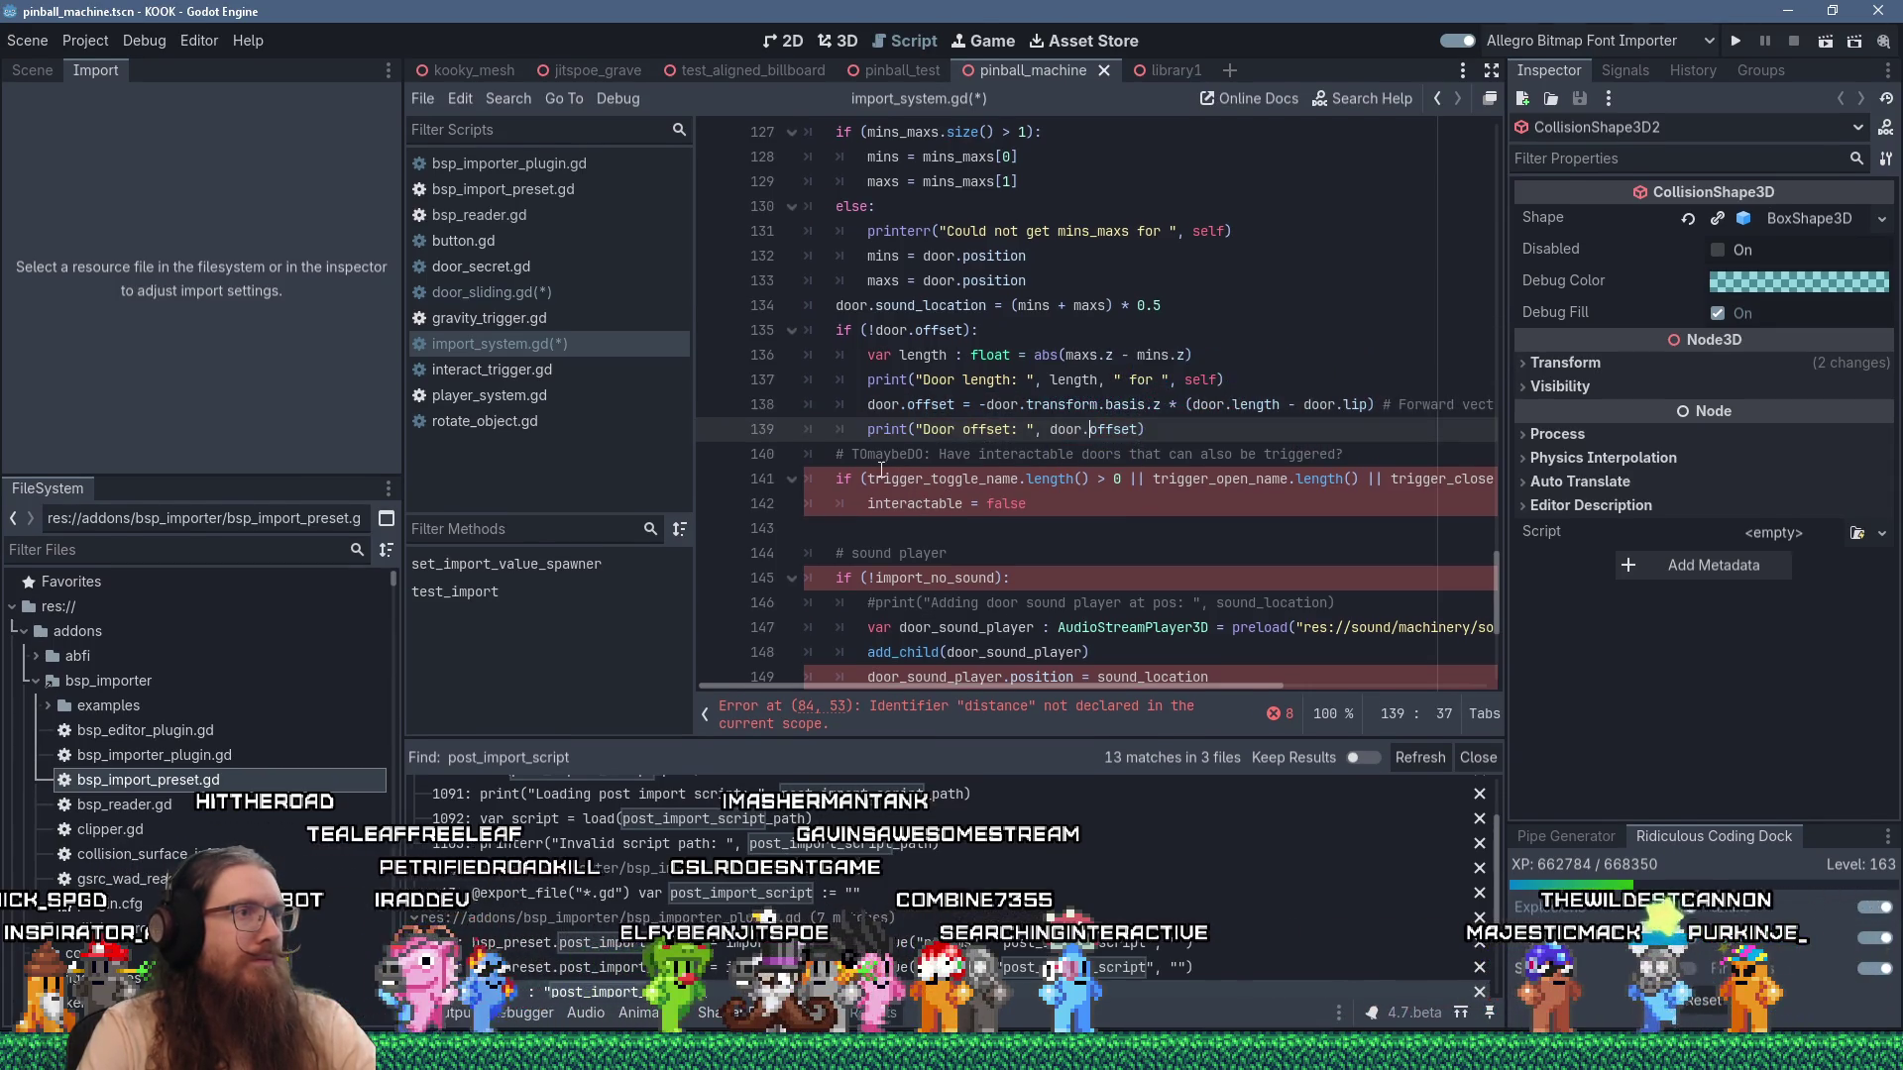
# Prefix the three trigger names, interactable and import_no_sound with door.
pyautogui.click(863, 479)
pyautogui.write('door.')
pyautogui.click(1187, 479)
pyautogui.write('door.')
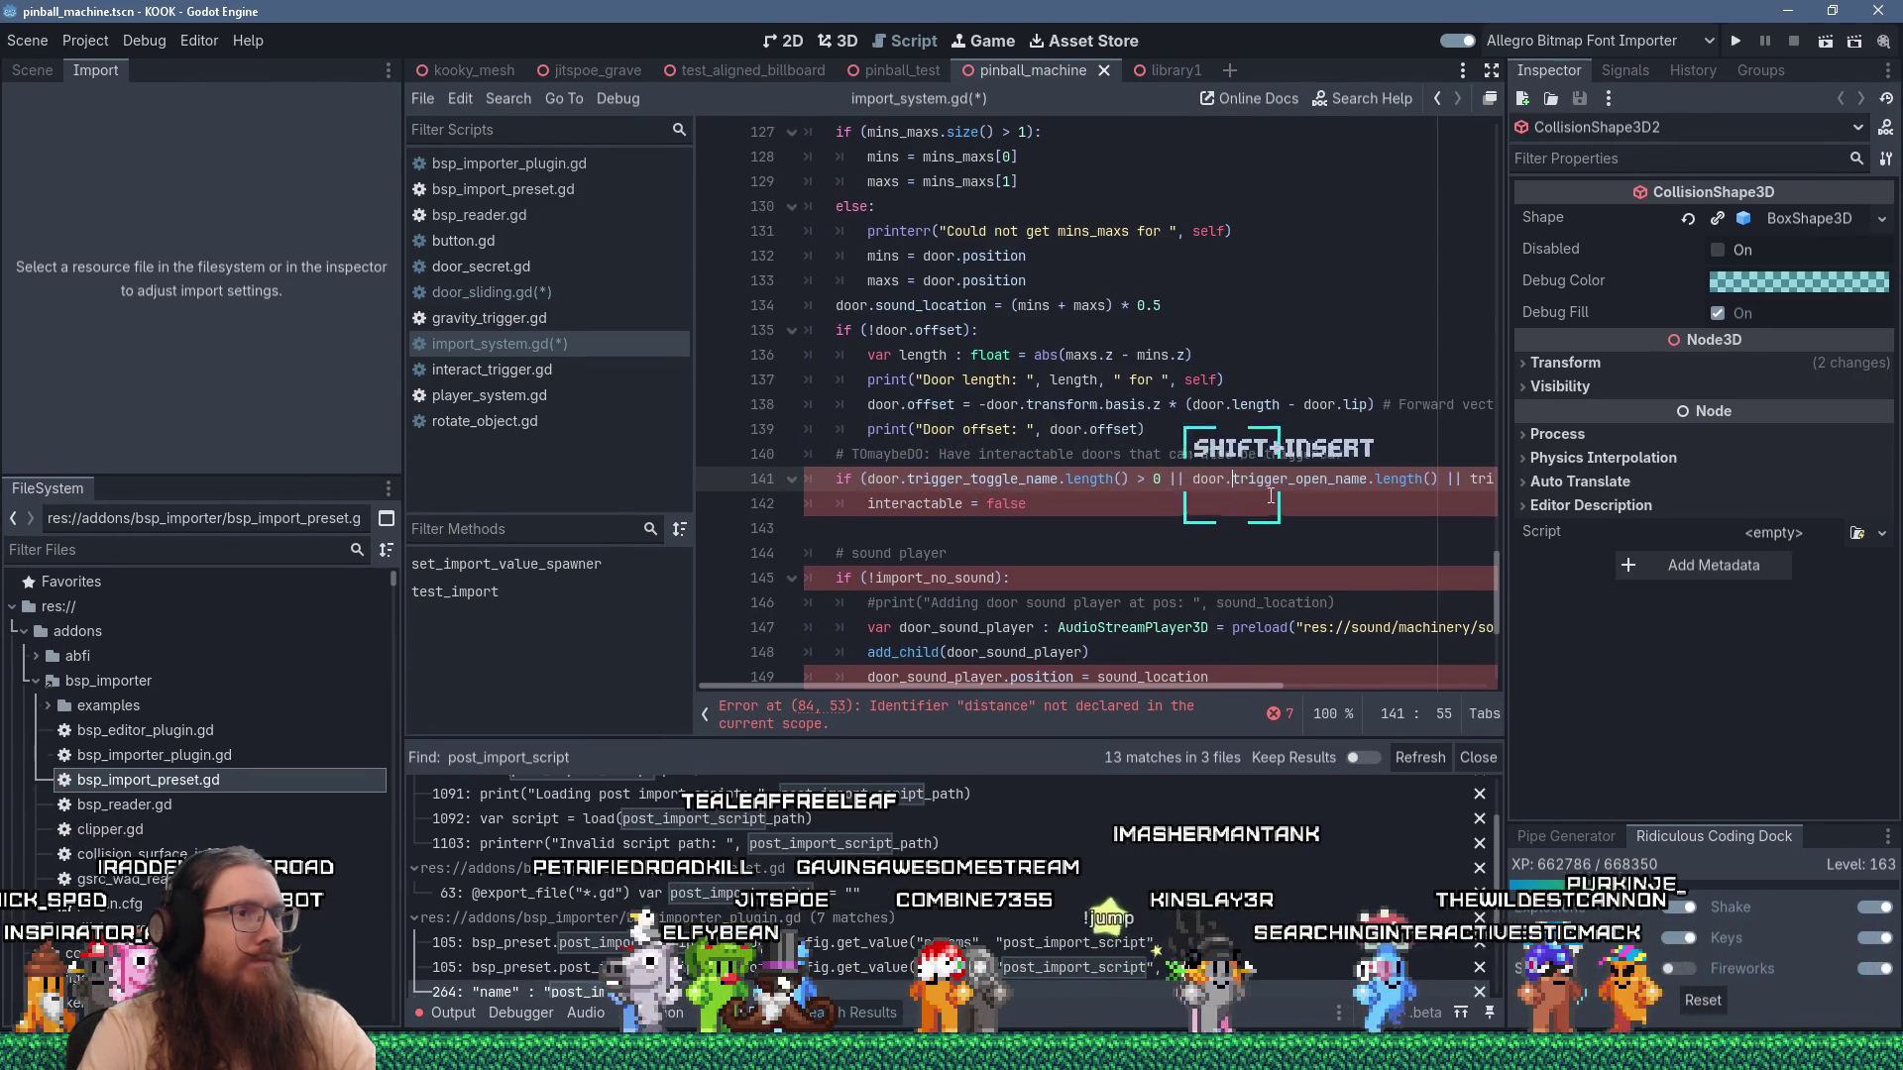
pyautogui.click(1469, 479)
pyautogui.write('door.')
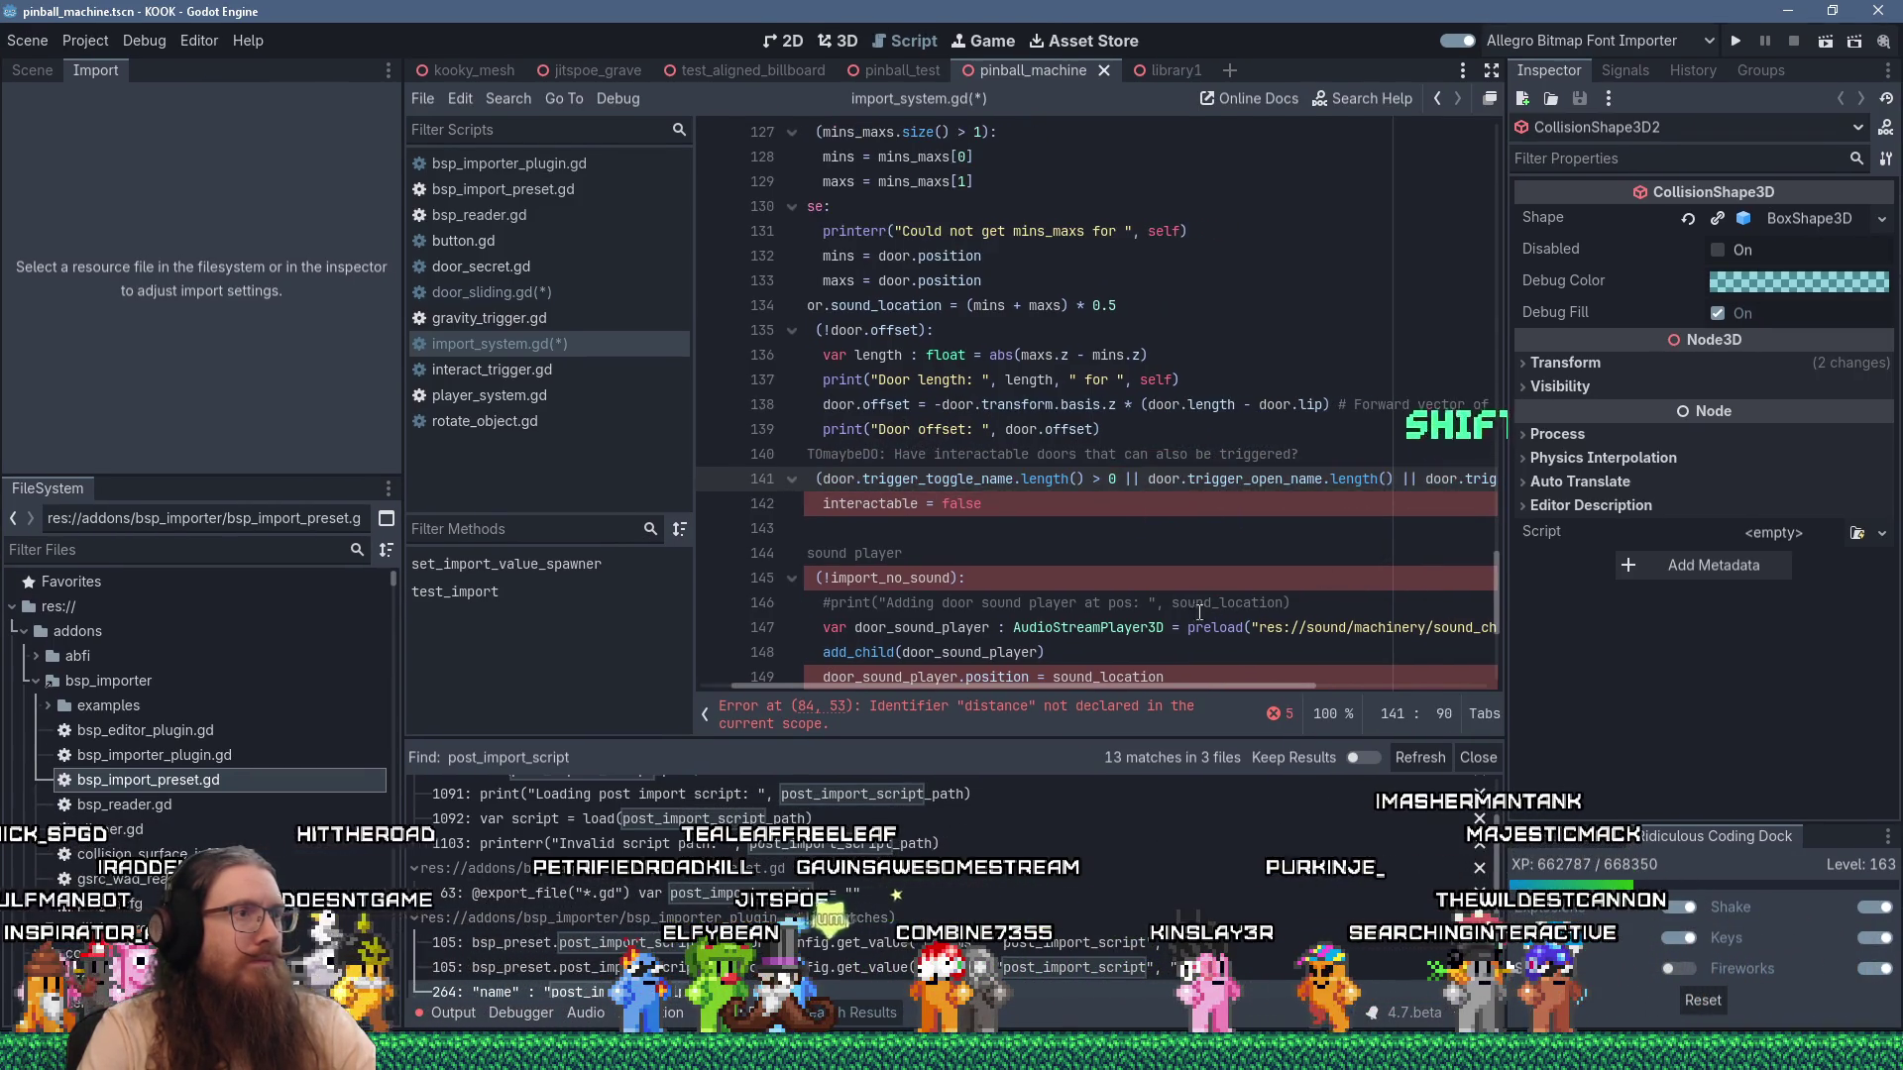
pyautogui.click(821, 504)
pyautogui.press('shift+Insert')
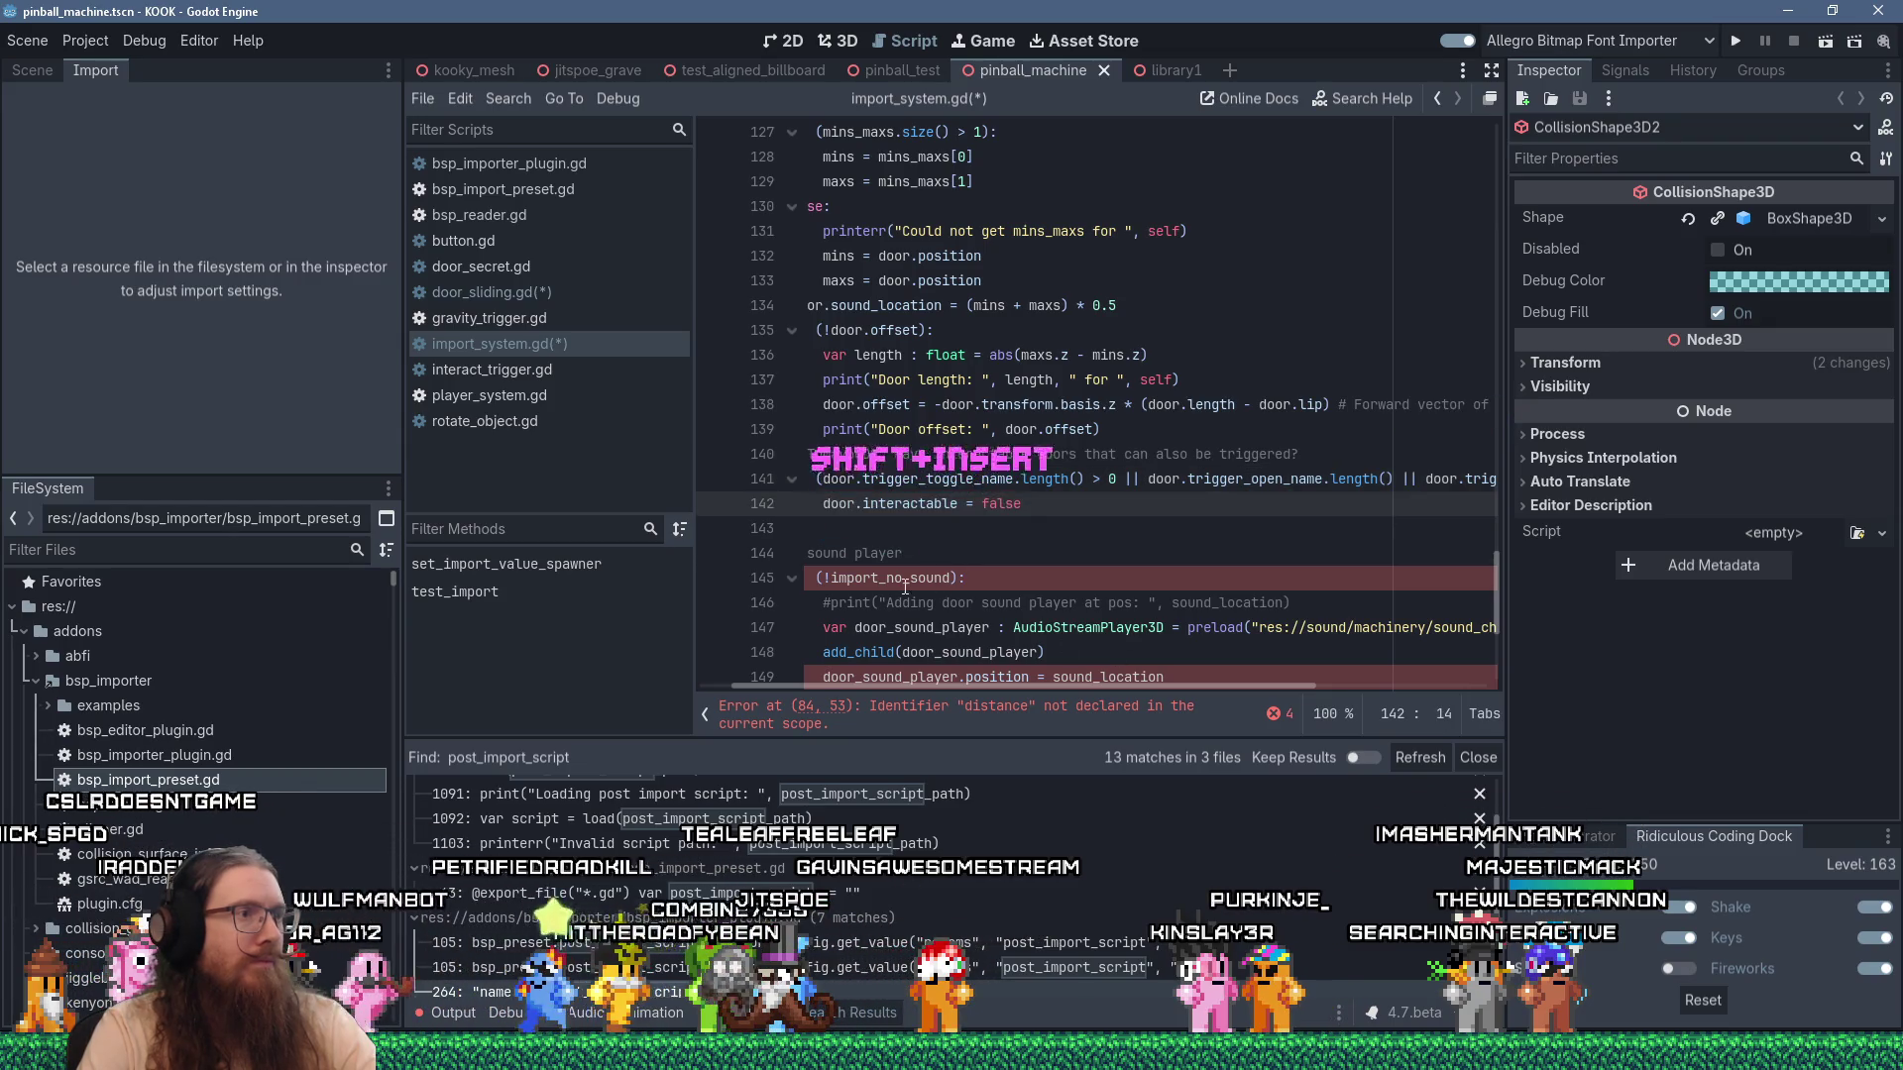
pyautogui.click(831, 578)
pyautogui.write('door.')
# Add both sound players via door.add_child, positioned at door.sound_location.
pyautogui.scroll(-2, 1017, 575)
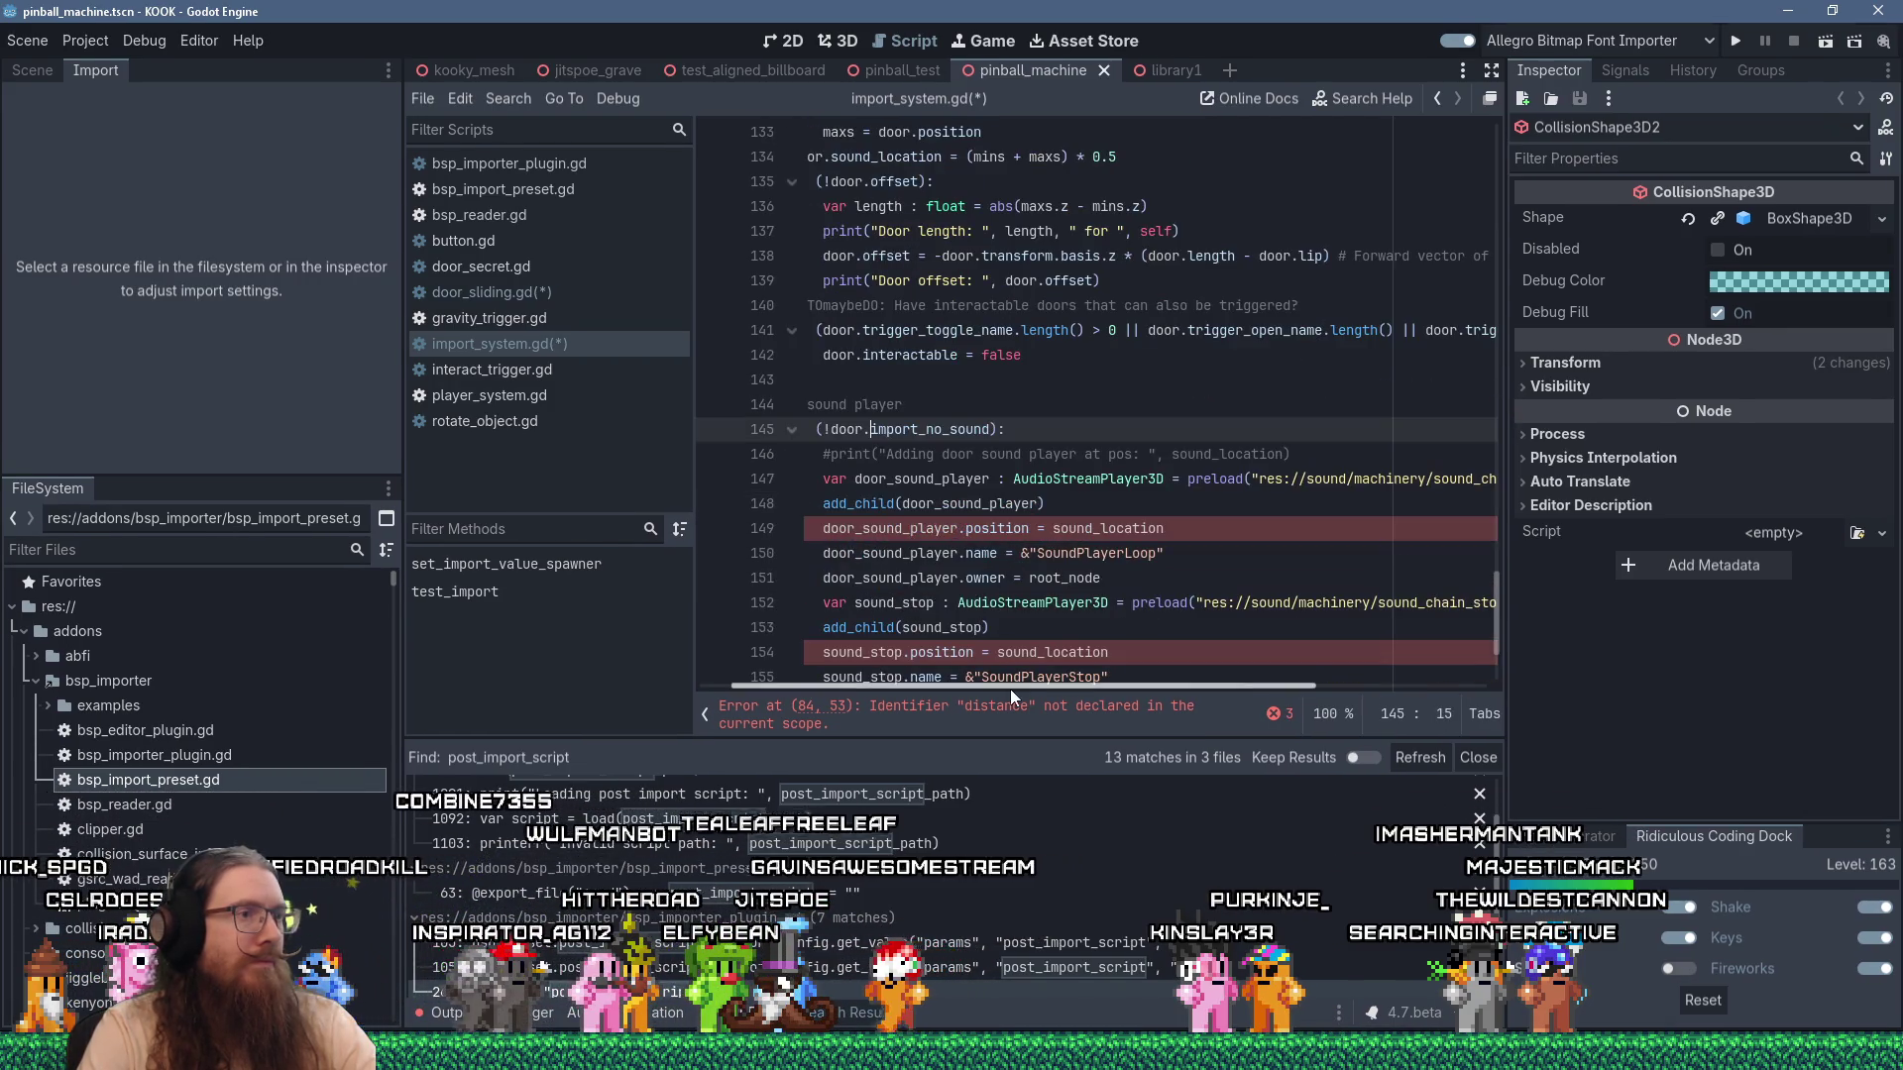
pyautogui.moveTo(1025, 686); pyautogui.dragTo(895, 692)
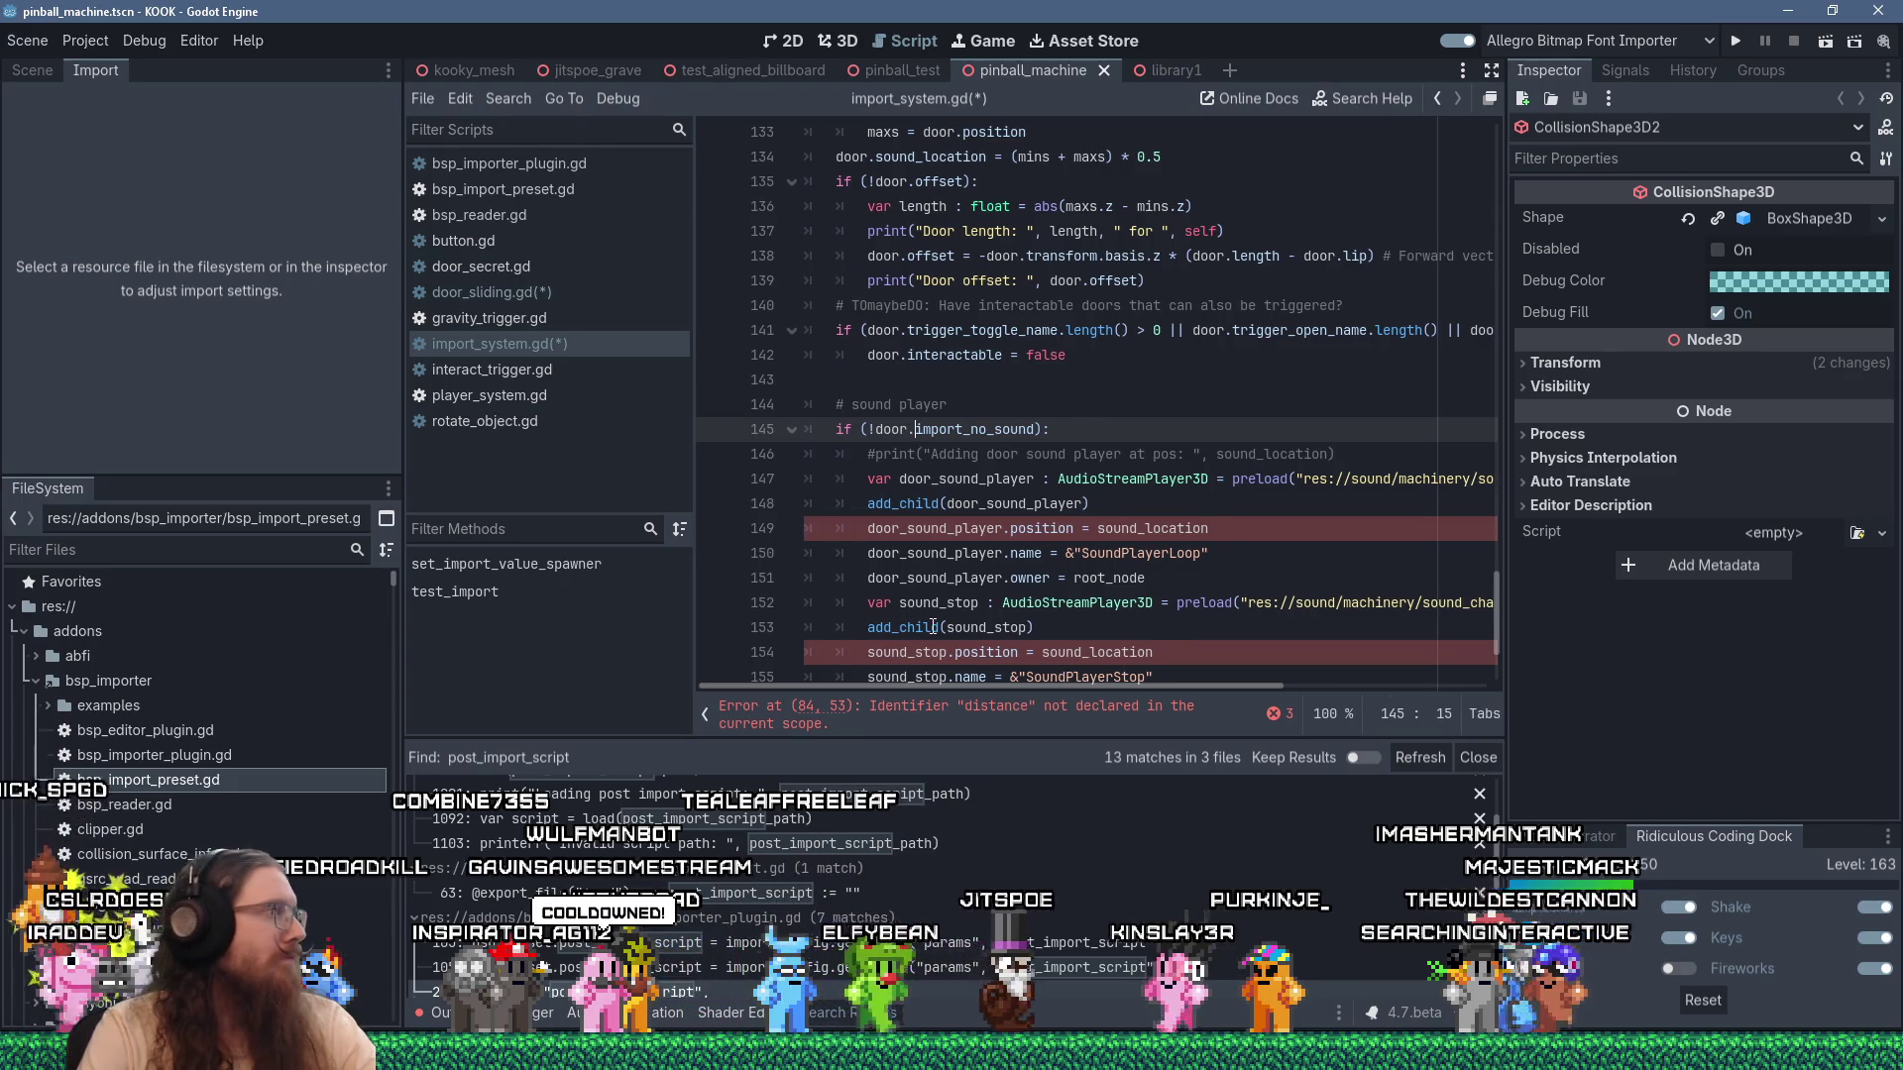
pyautogui.moveTo(933, 627)
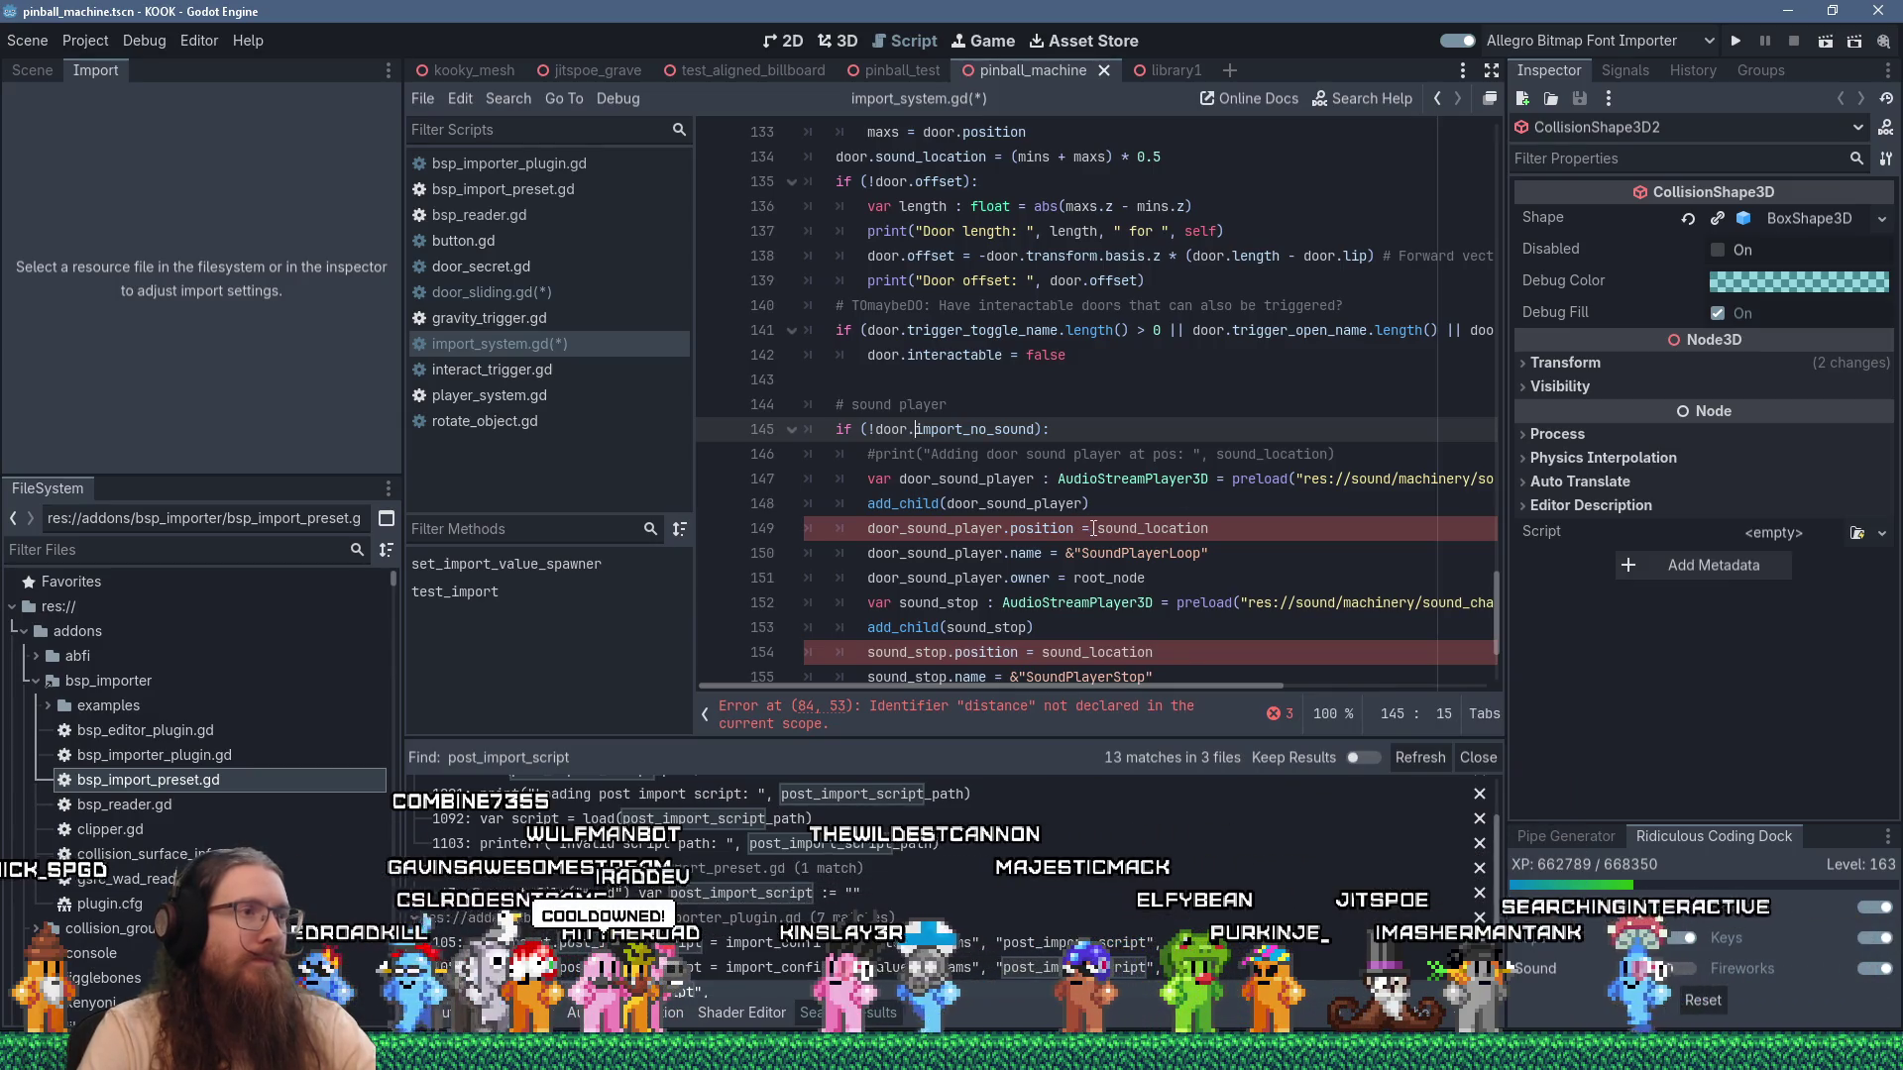
pyautogui.click(870, 503)
pyautogui.write('door.')
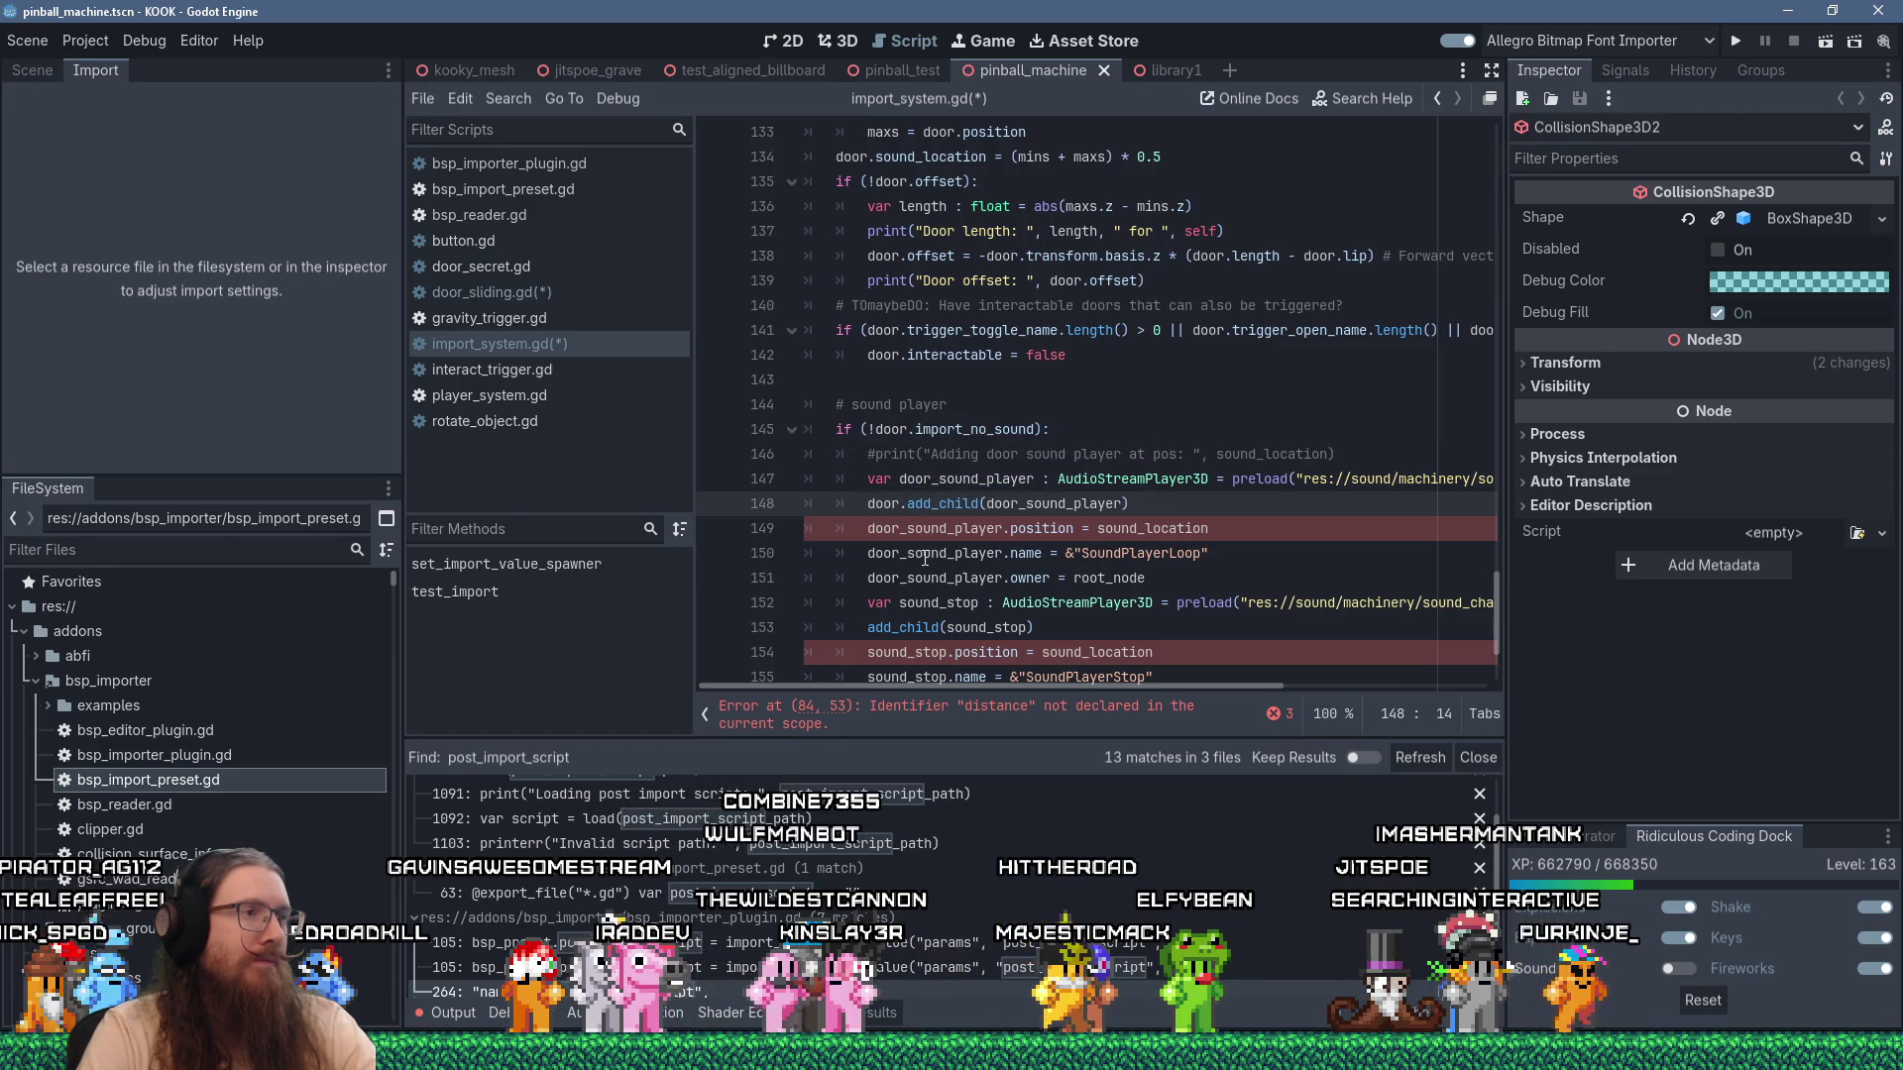
pyautogui.click(870, 528)
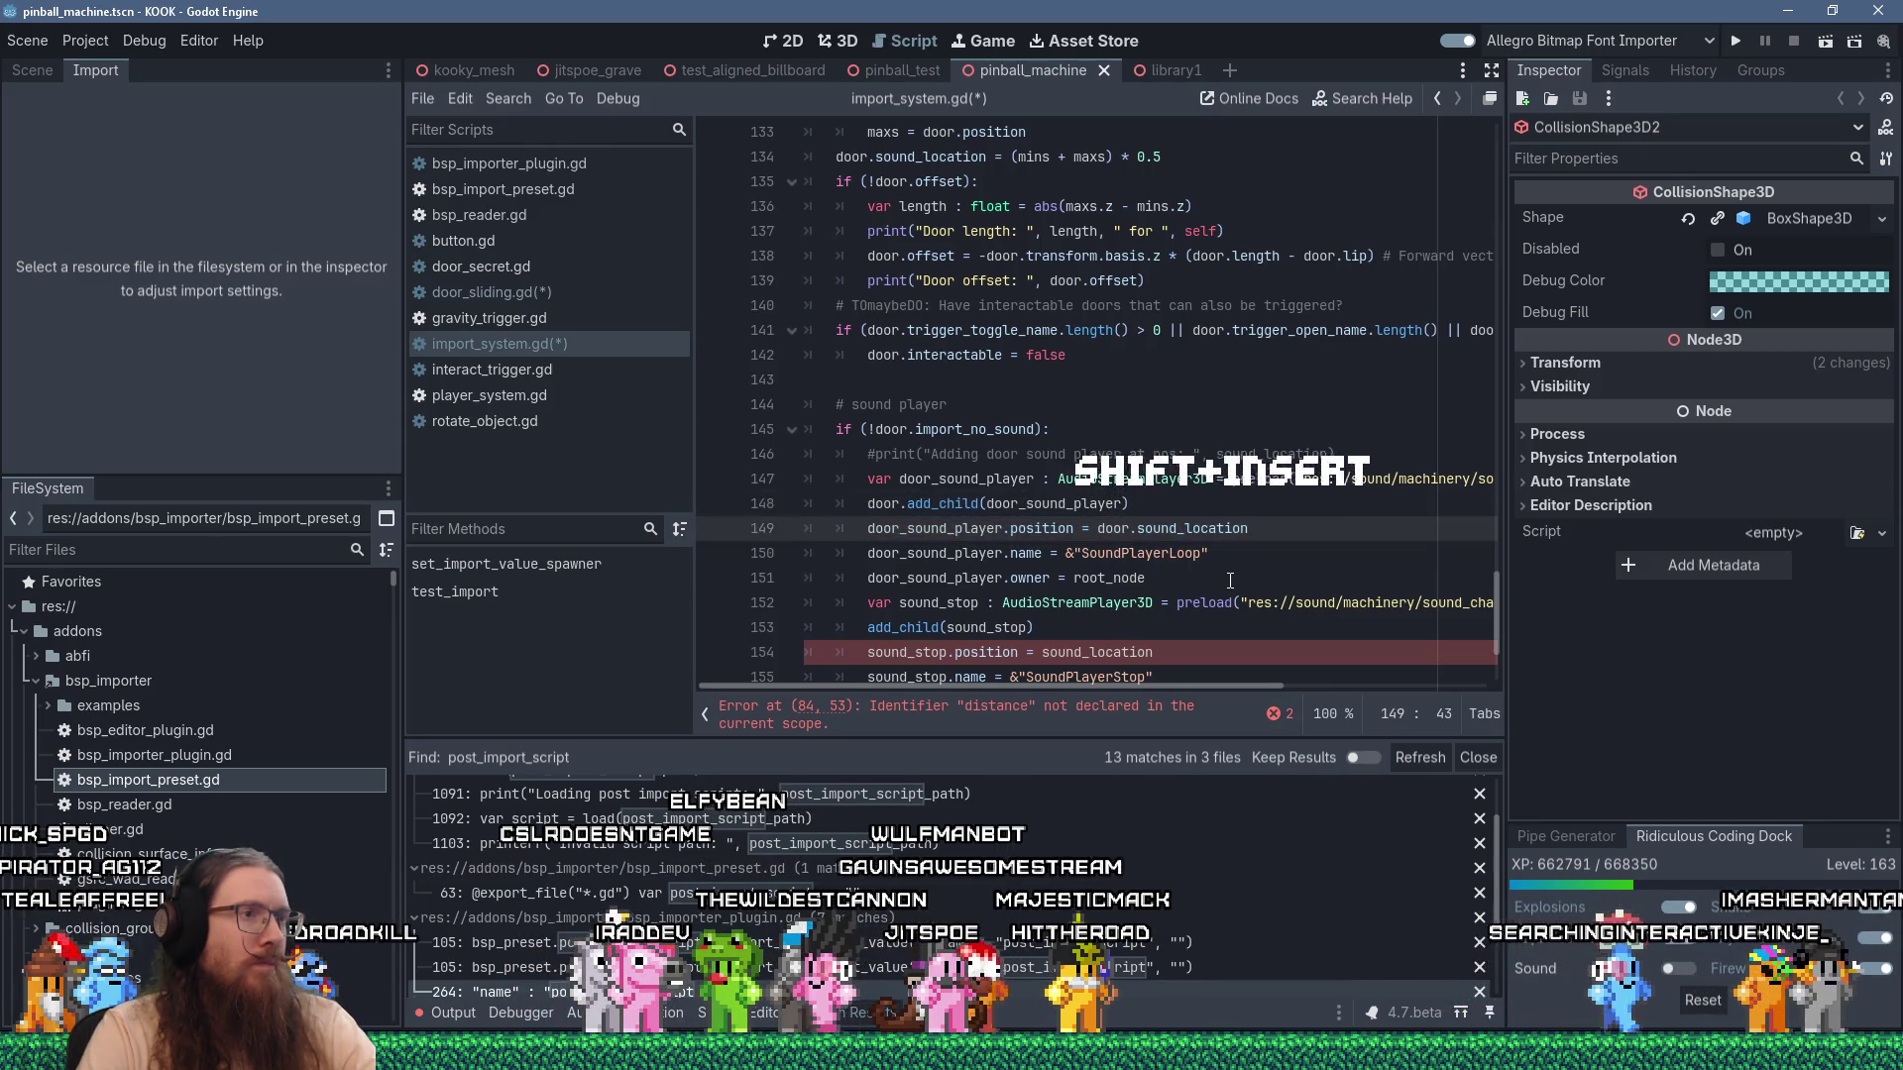
pyautogui.scroll(-1, 1229, 581)
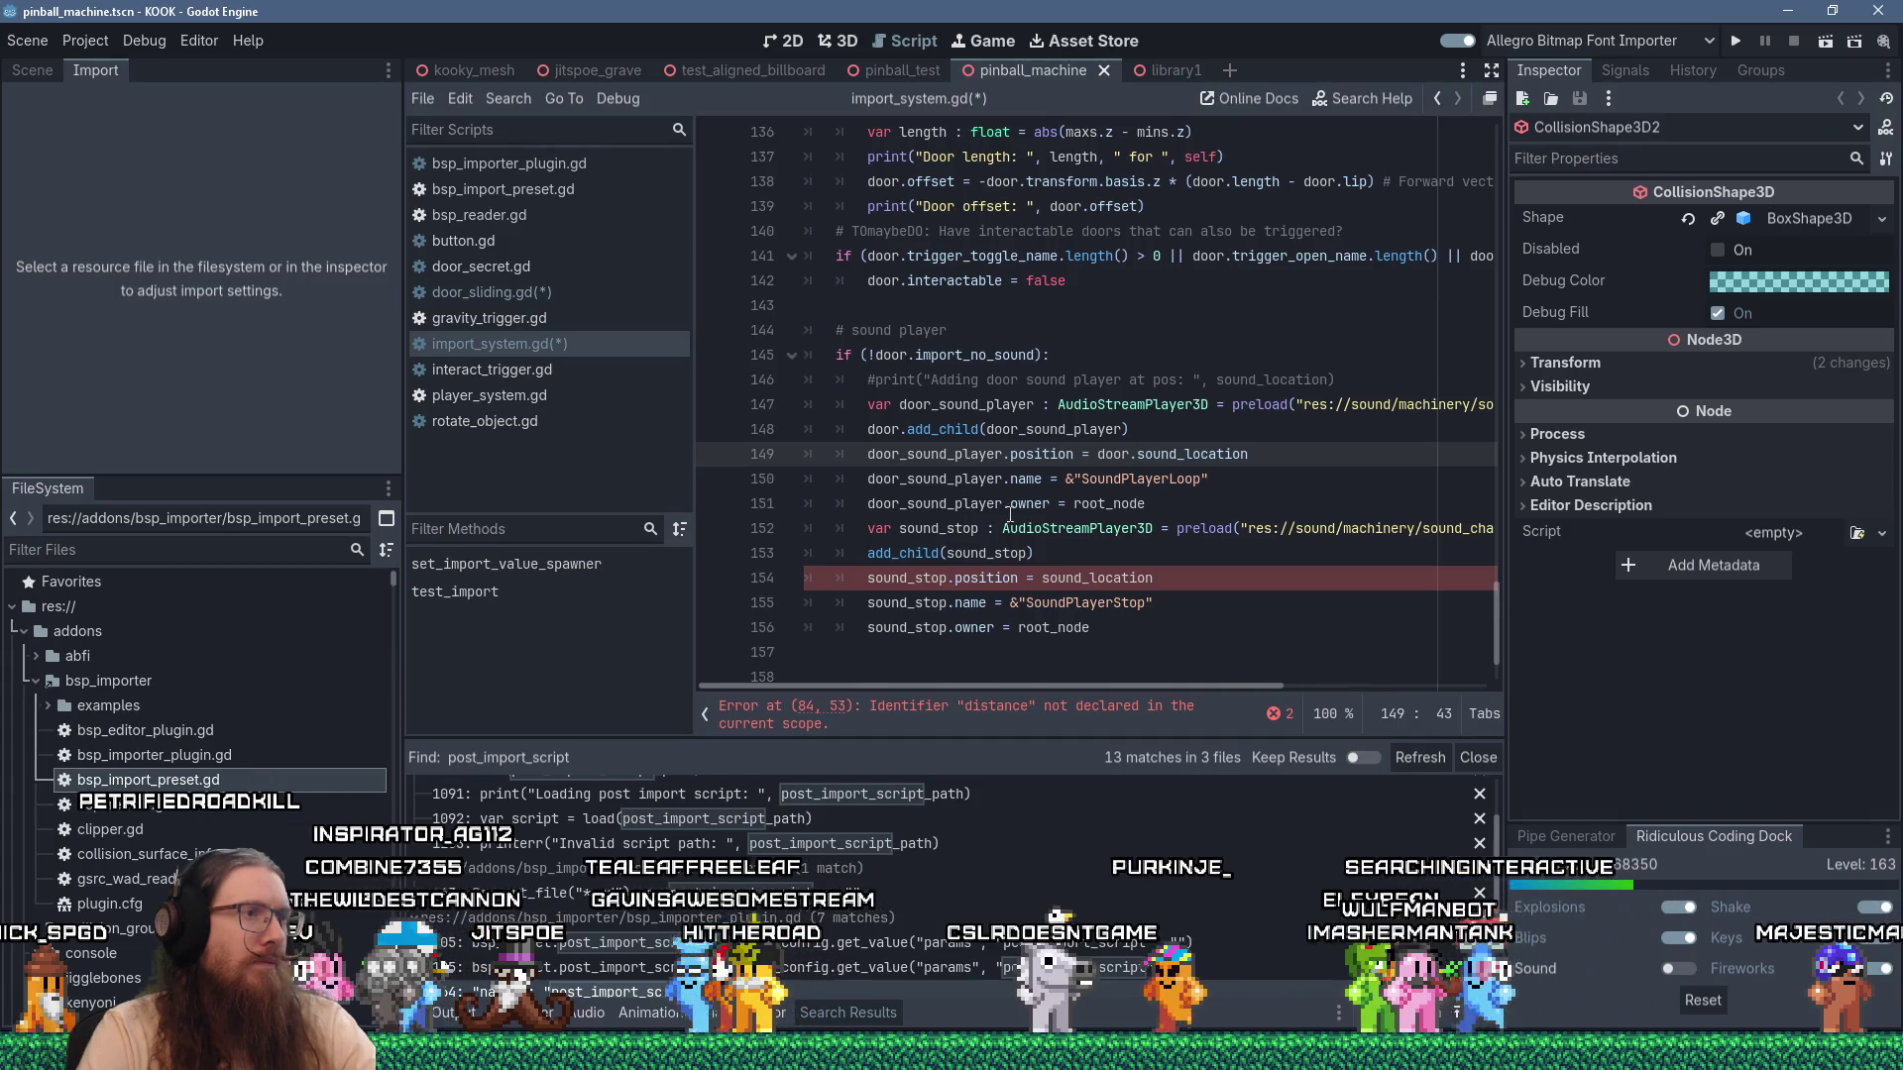
pyautogui.click(869, 553)
pyautogui.write('door.')
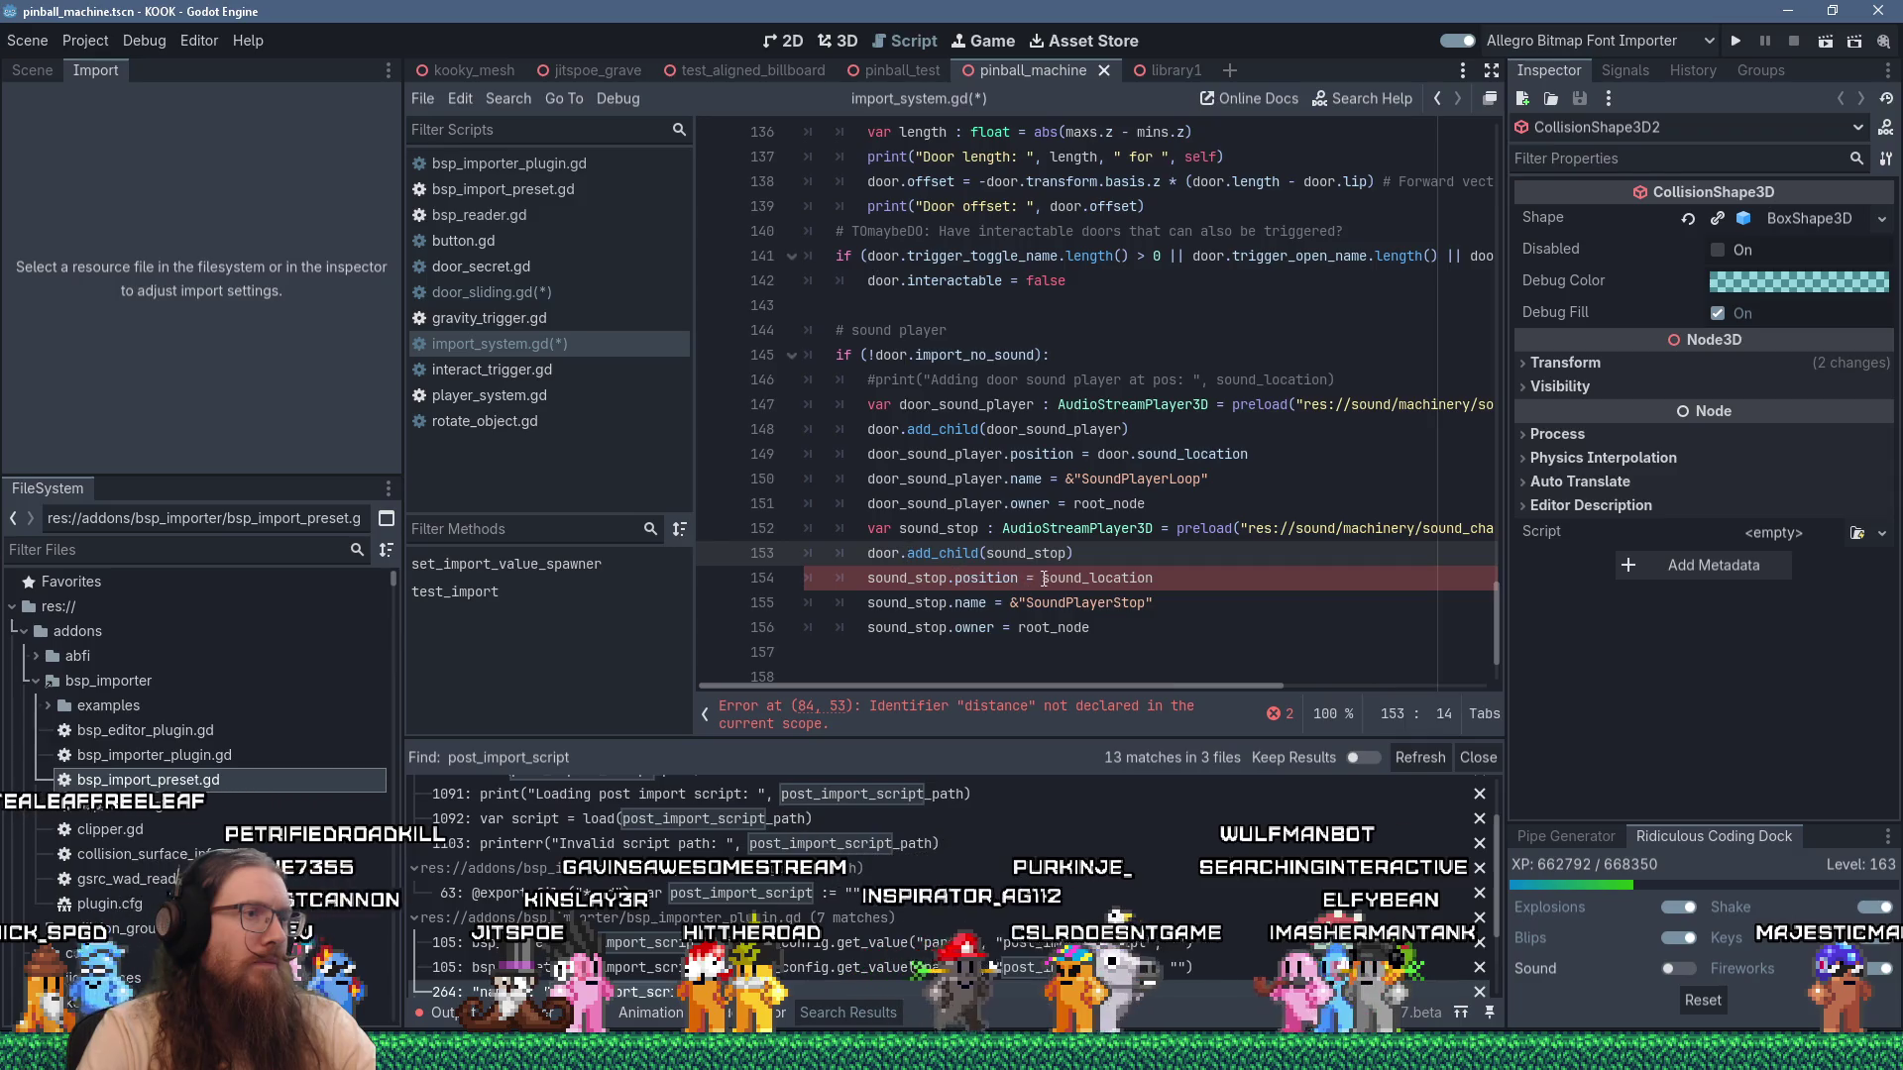
pyautogui.click(1043, 578)
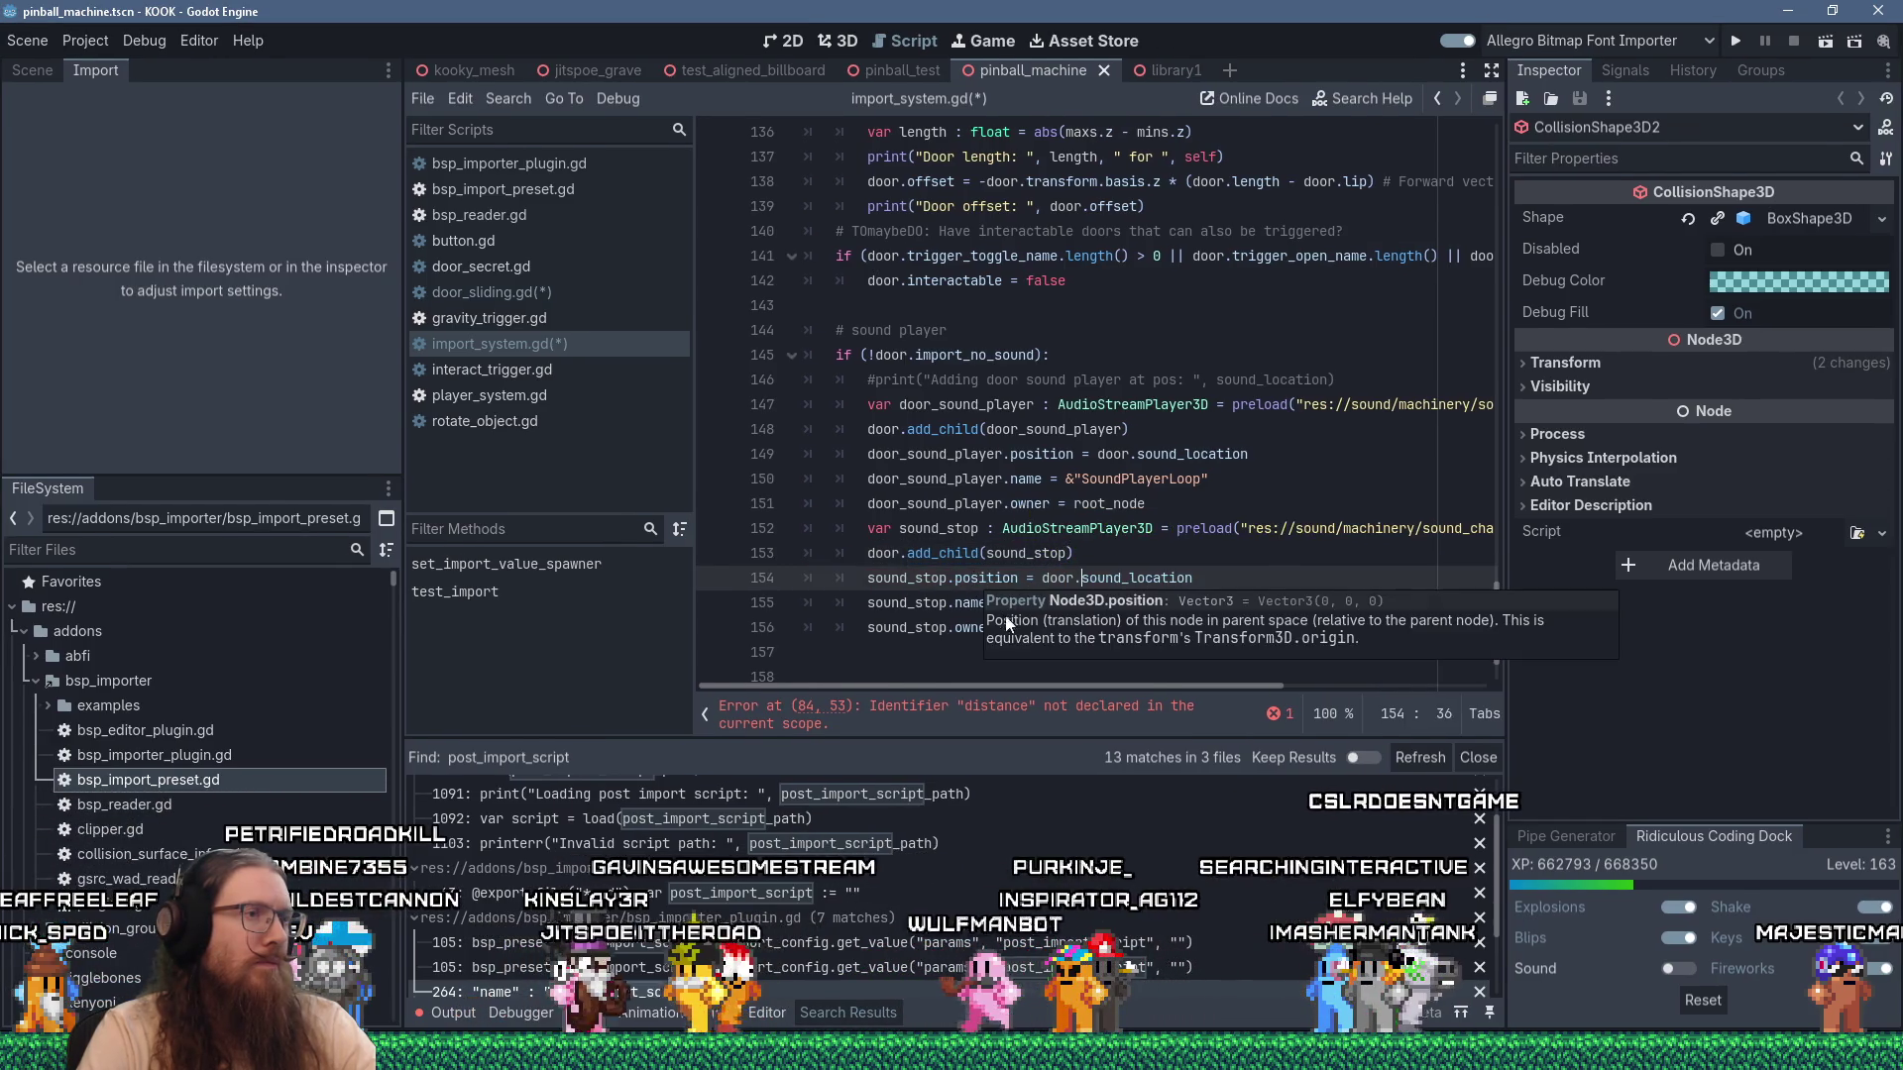
pyautogui.click(991, 642)
pyautogui.scroll(-2, 991, 642)
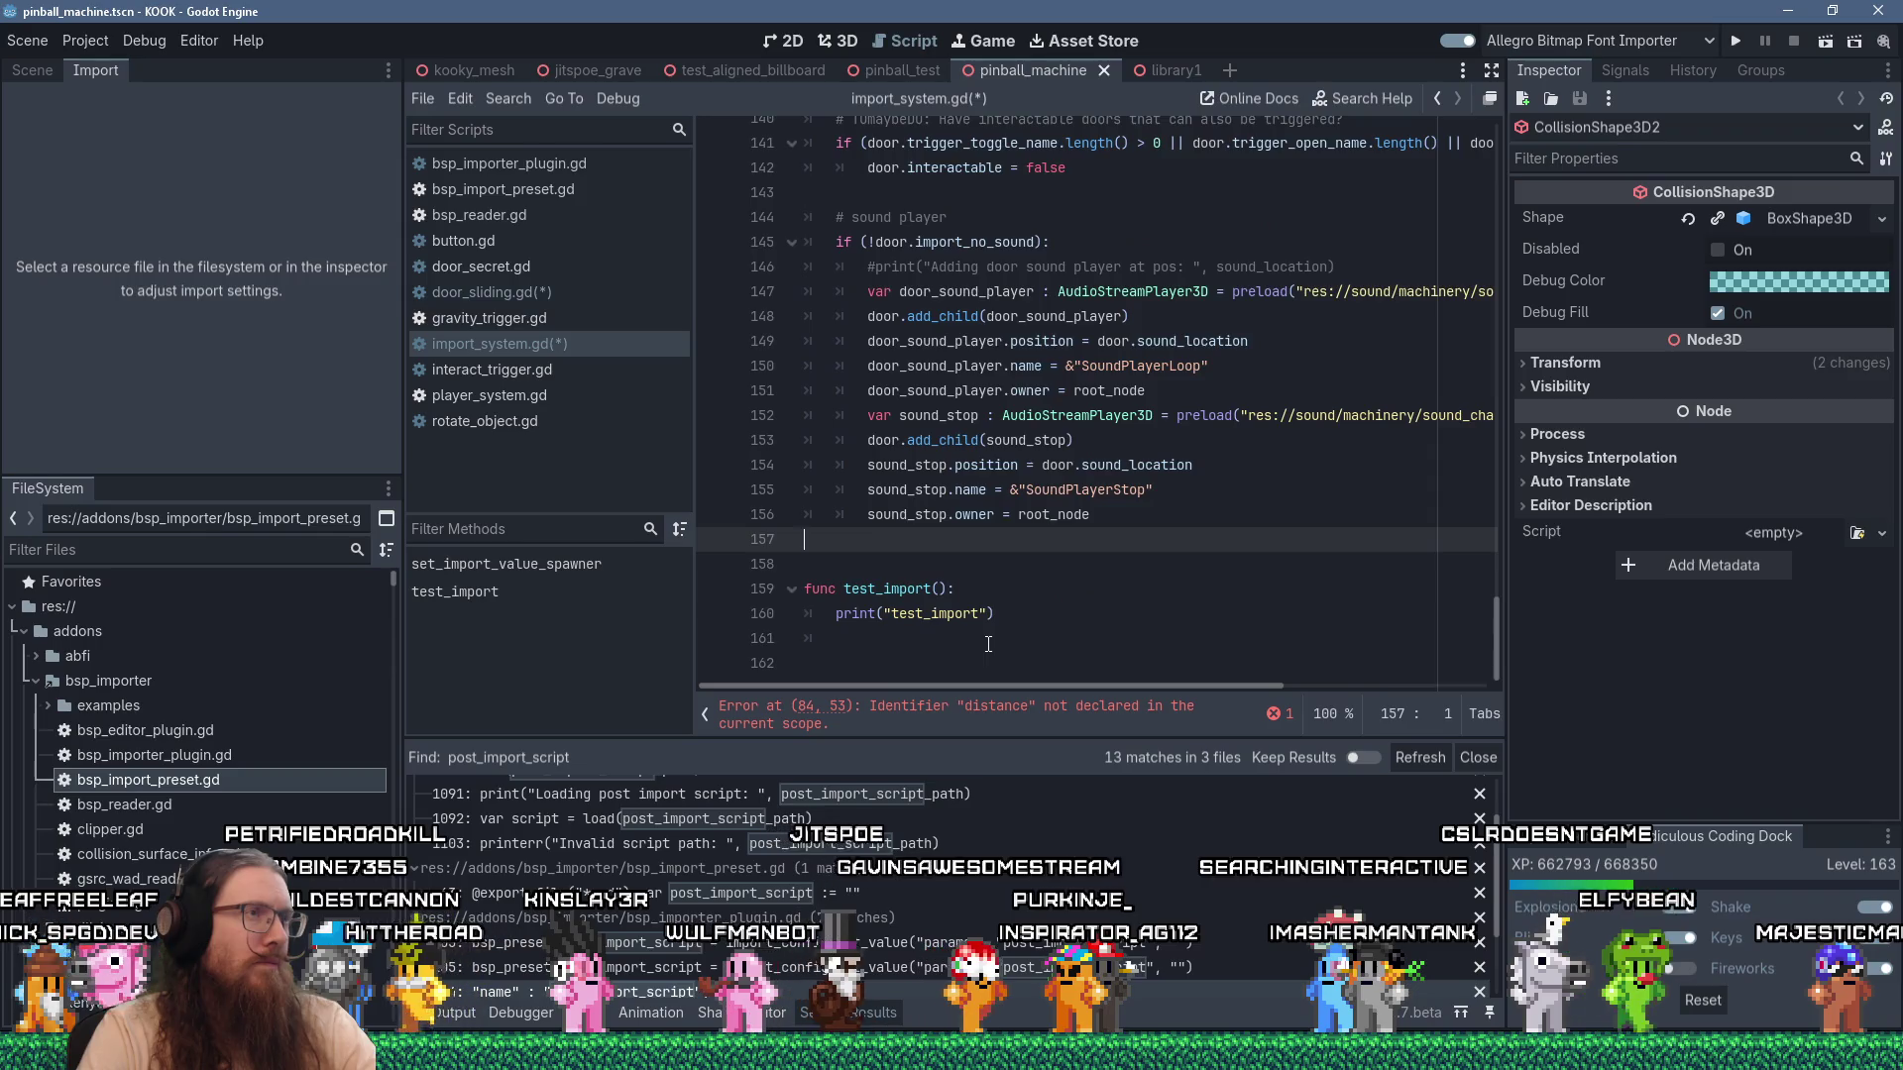
# Change the distance debug print on line 84 to use door.distance.
pyautogui.scroll(10, 990, 643)
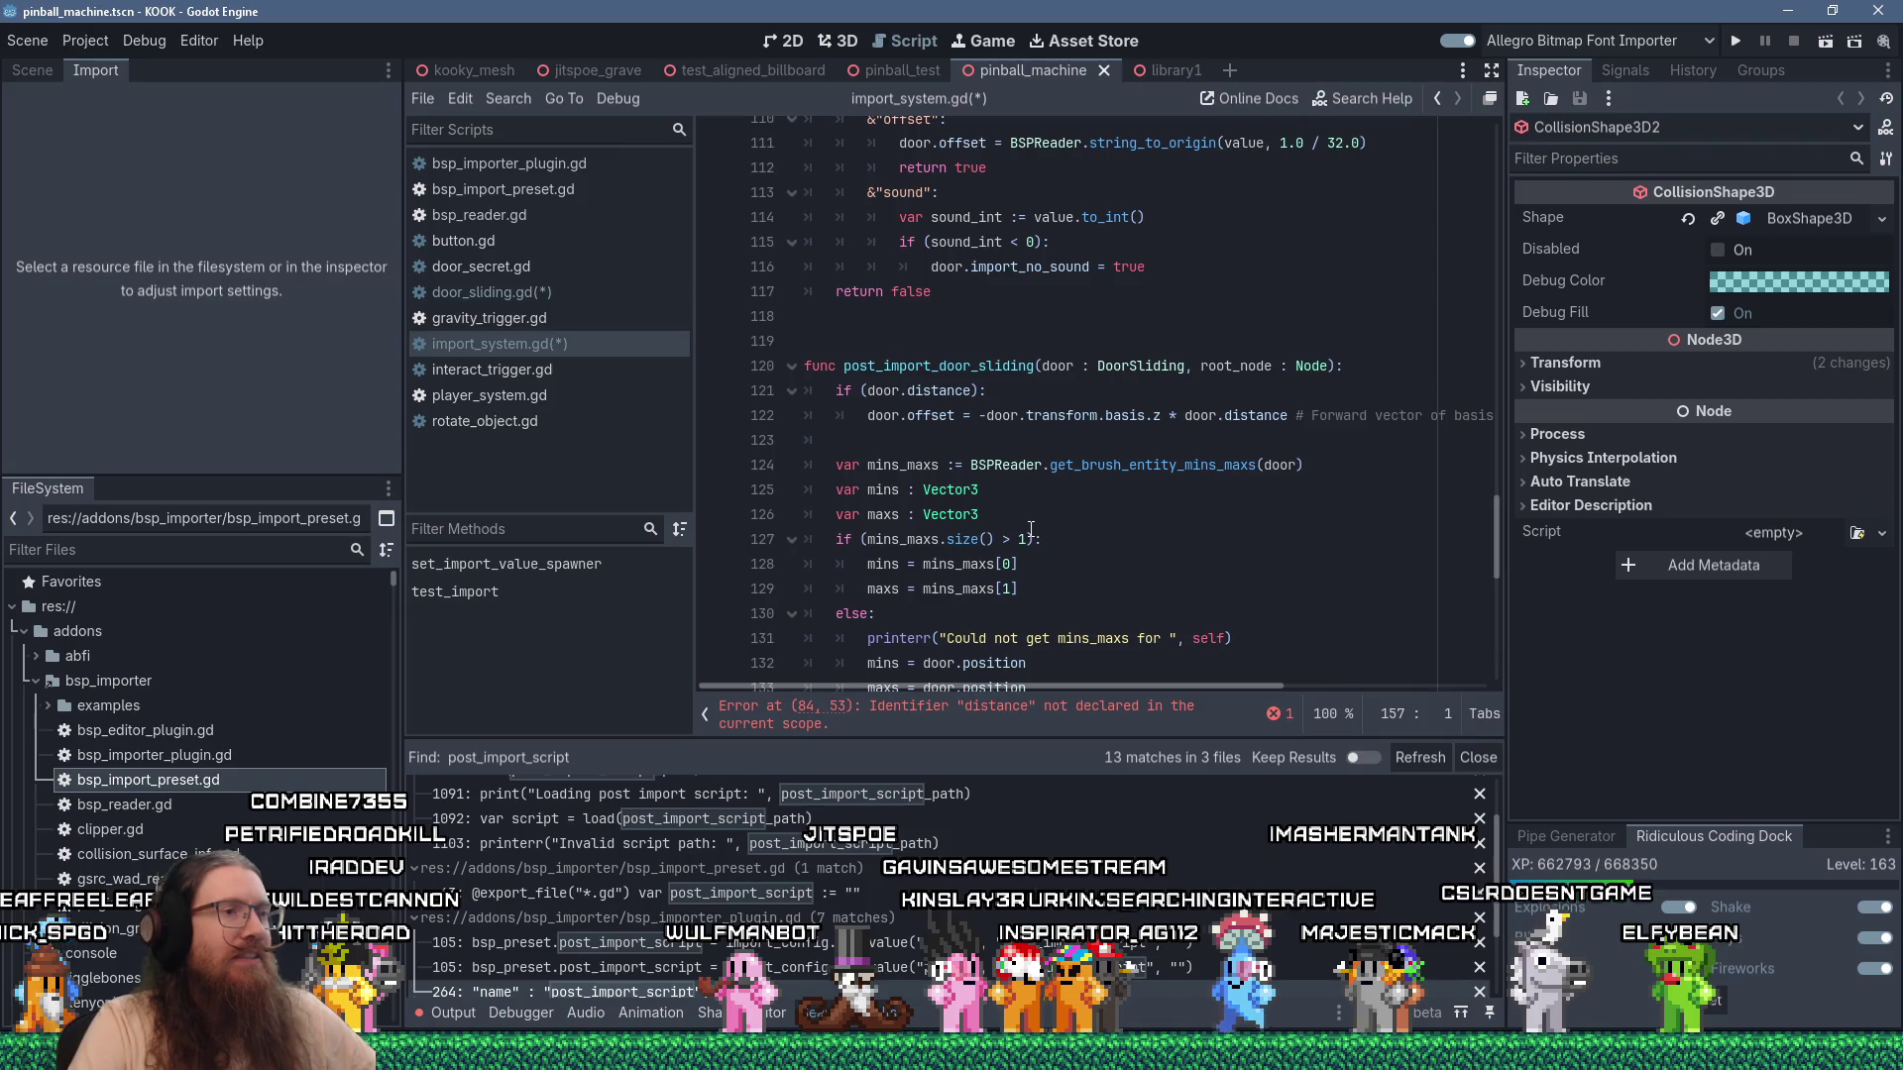
pyautogui.scroll(12, 1031, 529)
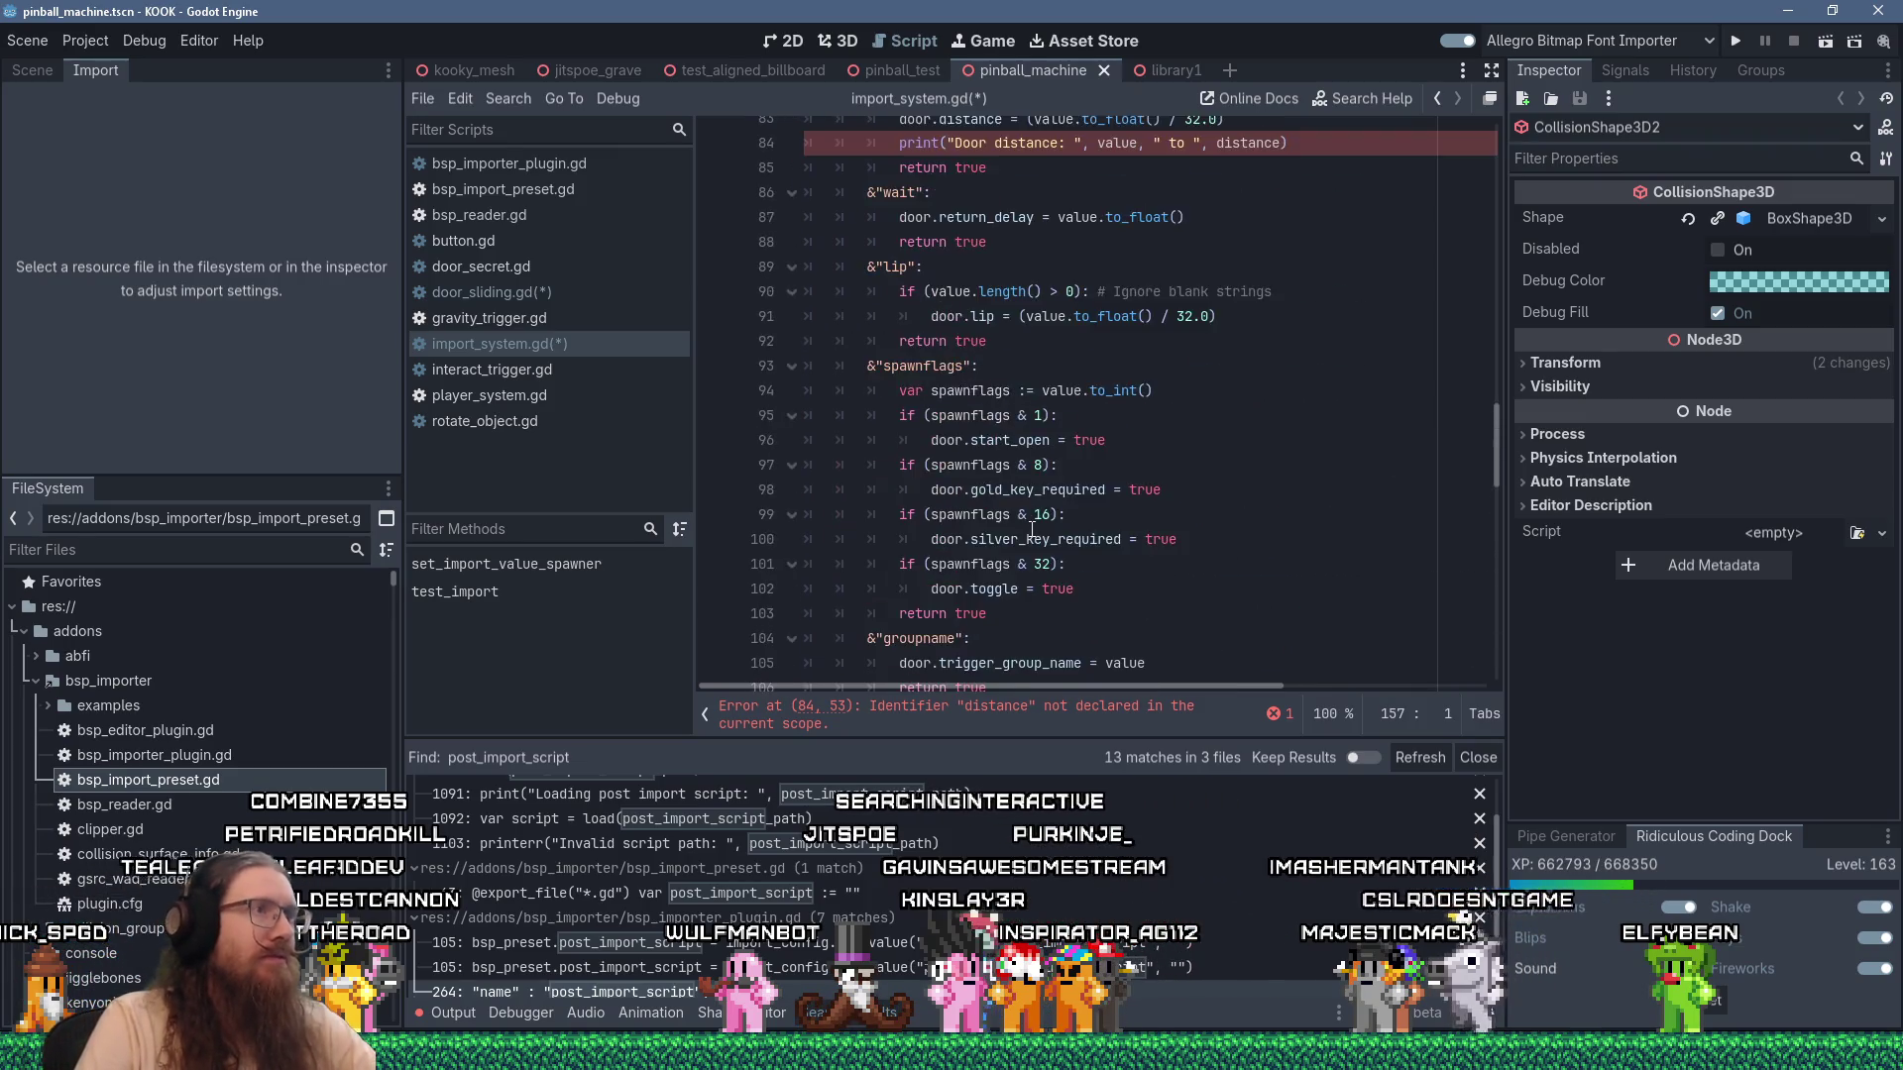
pyautogui.click(1098, 515)
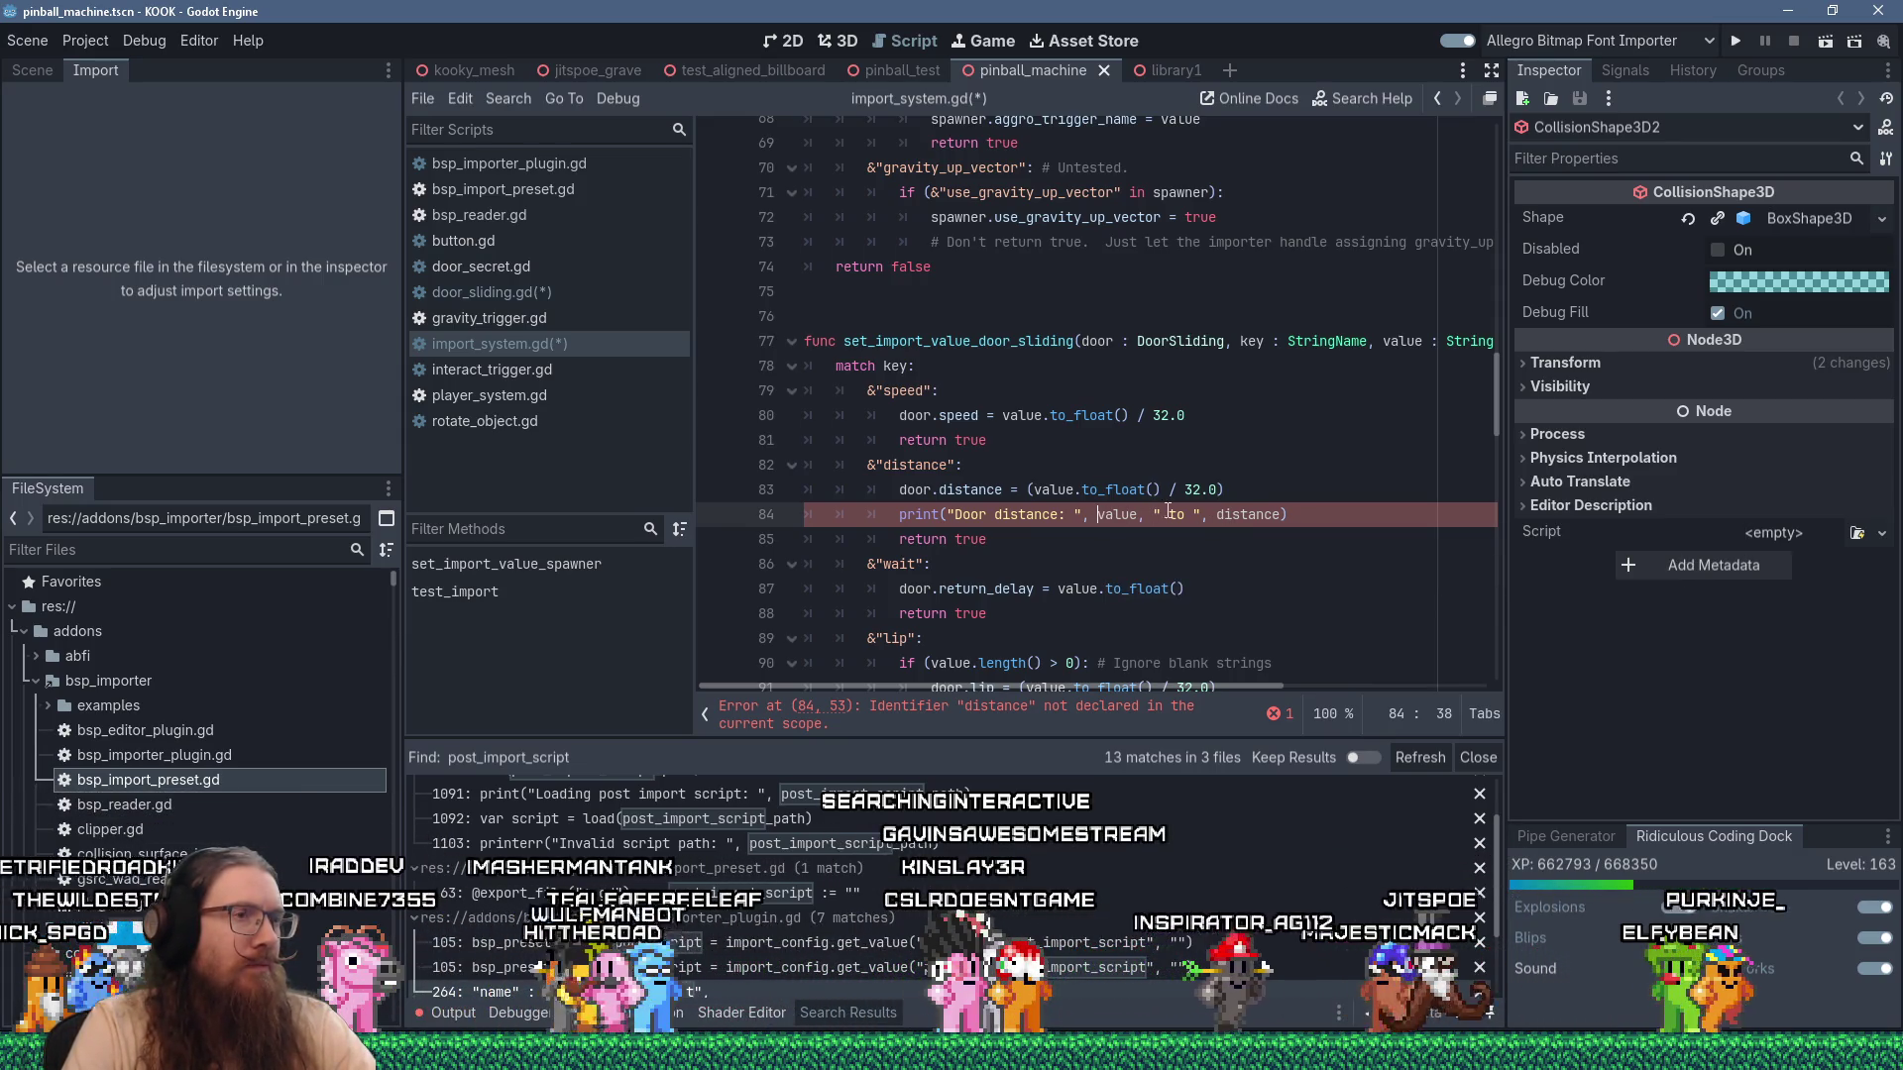
pyautogui.click(1217, 514)
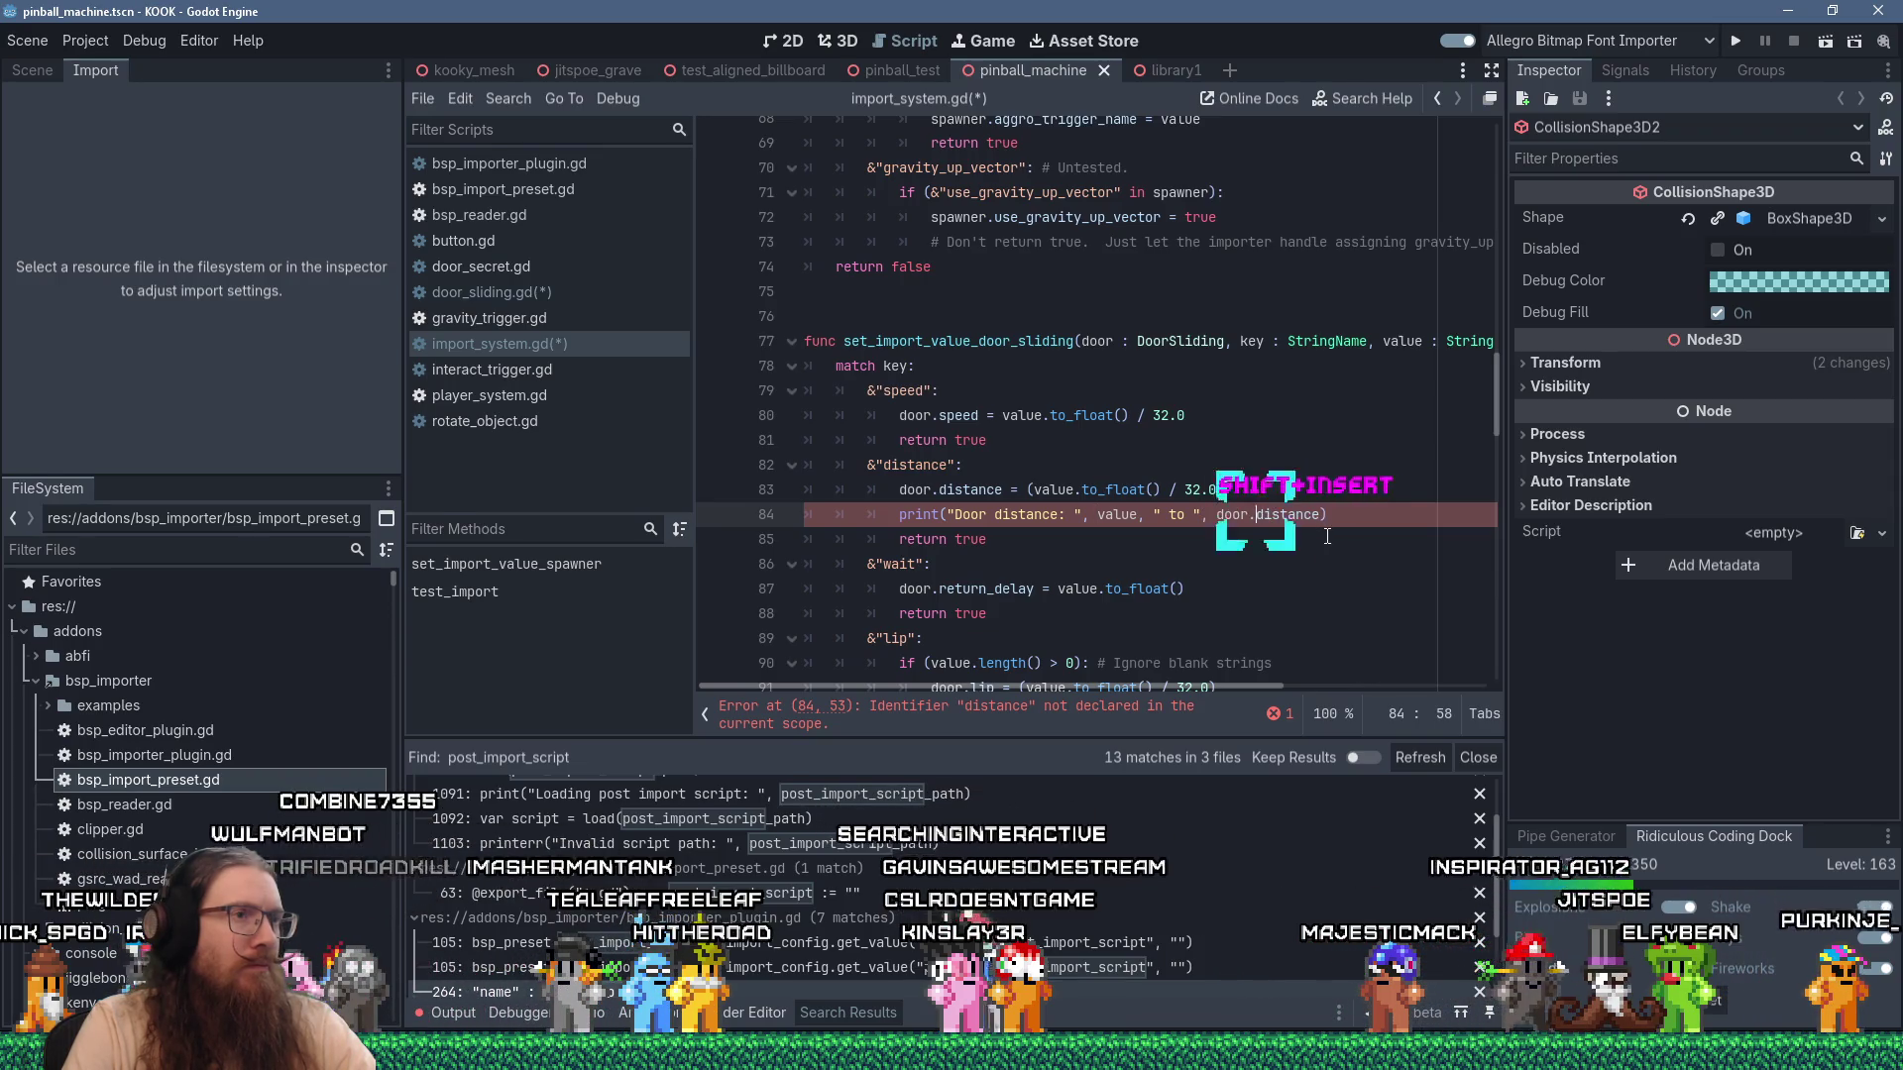
pyautogui.press('shift+Insert')
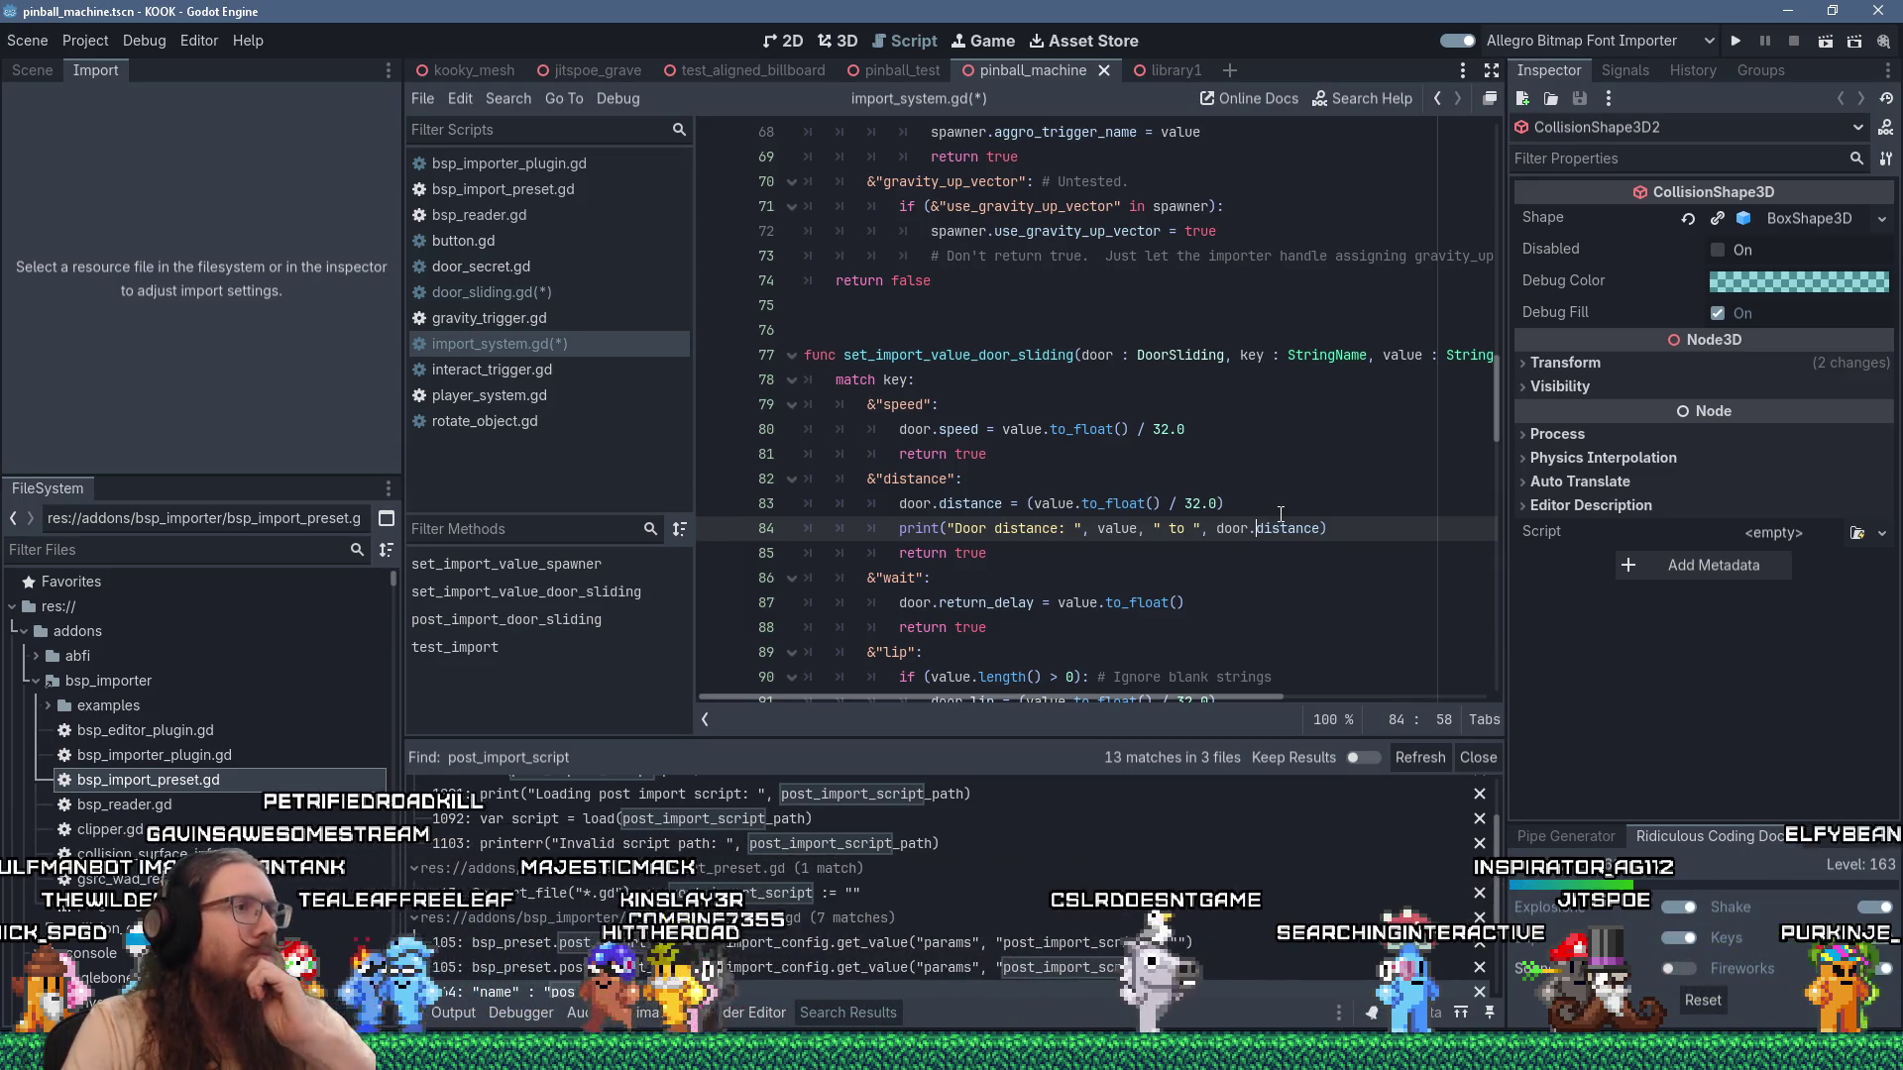
# Add const BSP_SCALE := 1.0 / 32.0 on the empty line after the spawnflag constants.
pyautogui.scroll(18, 1099, 562)
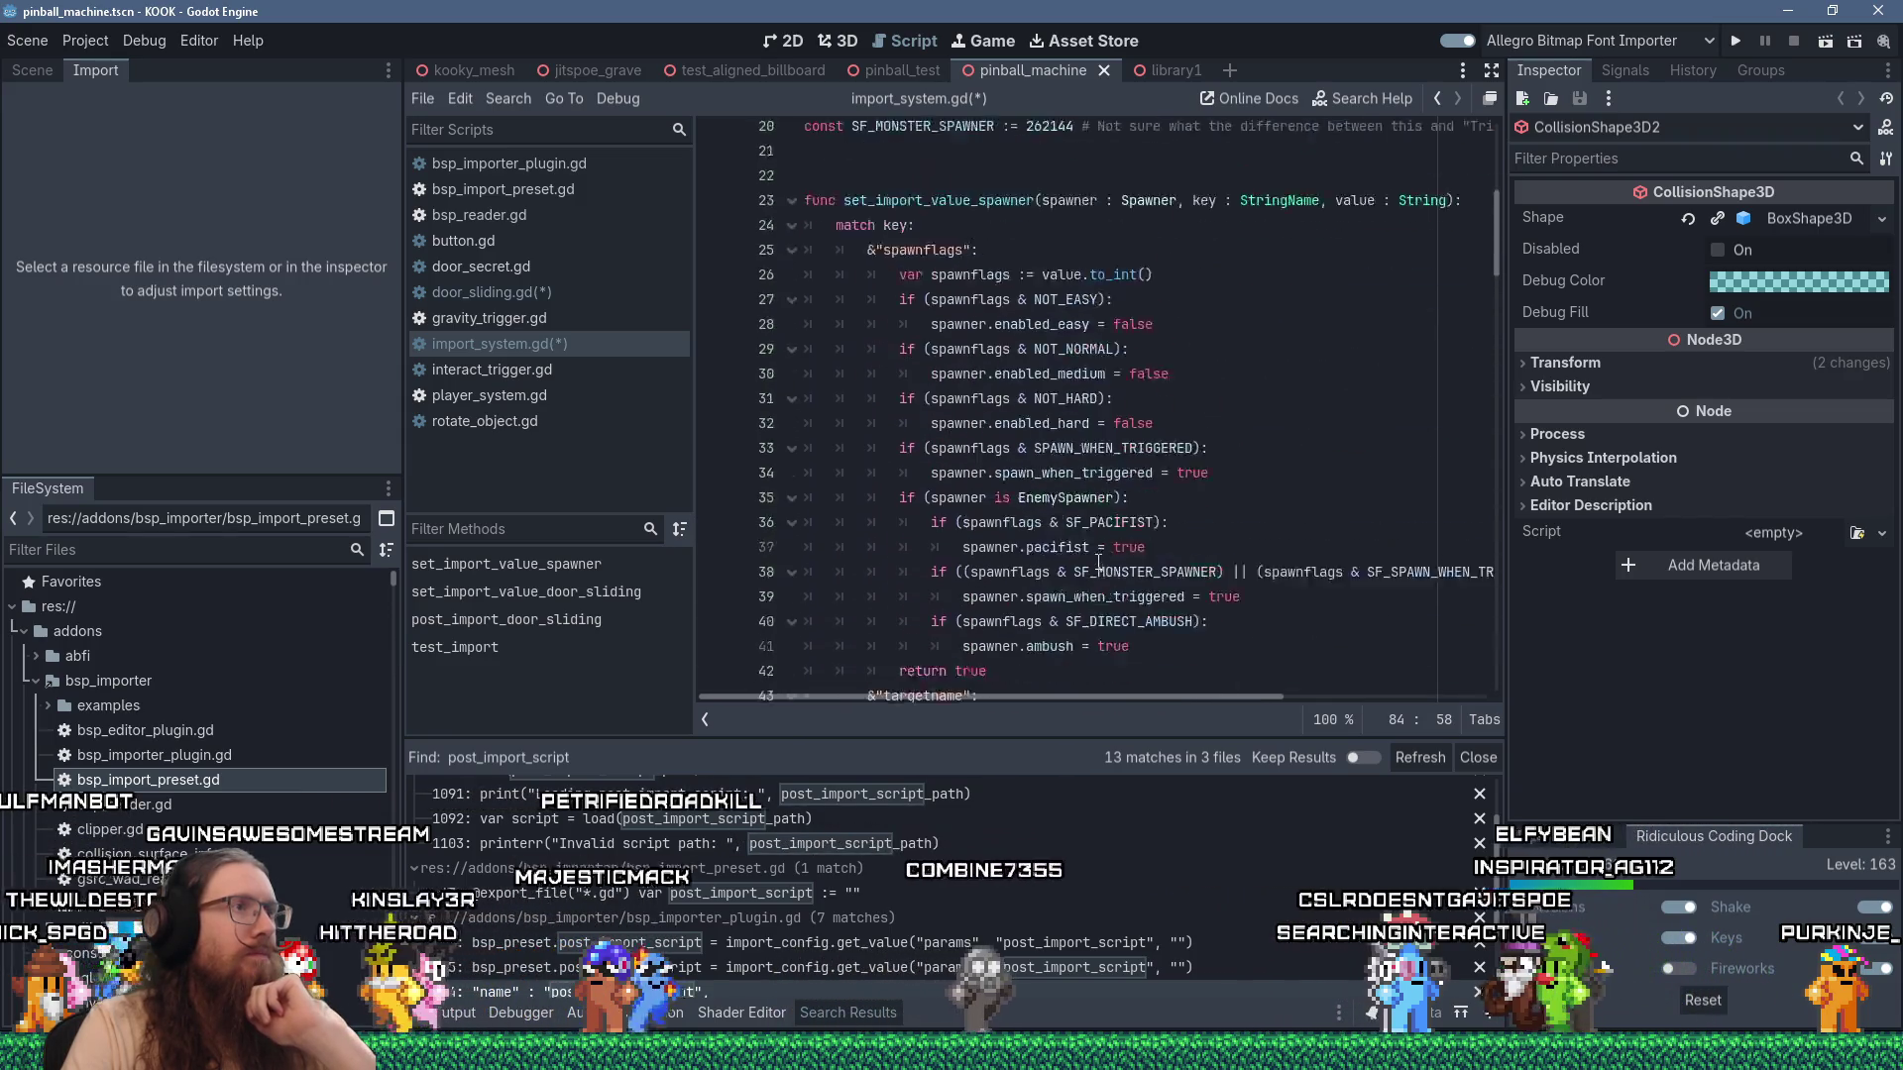
pyautogui.scroll(3, 1098, 562)
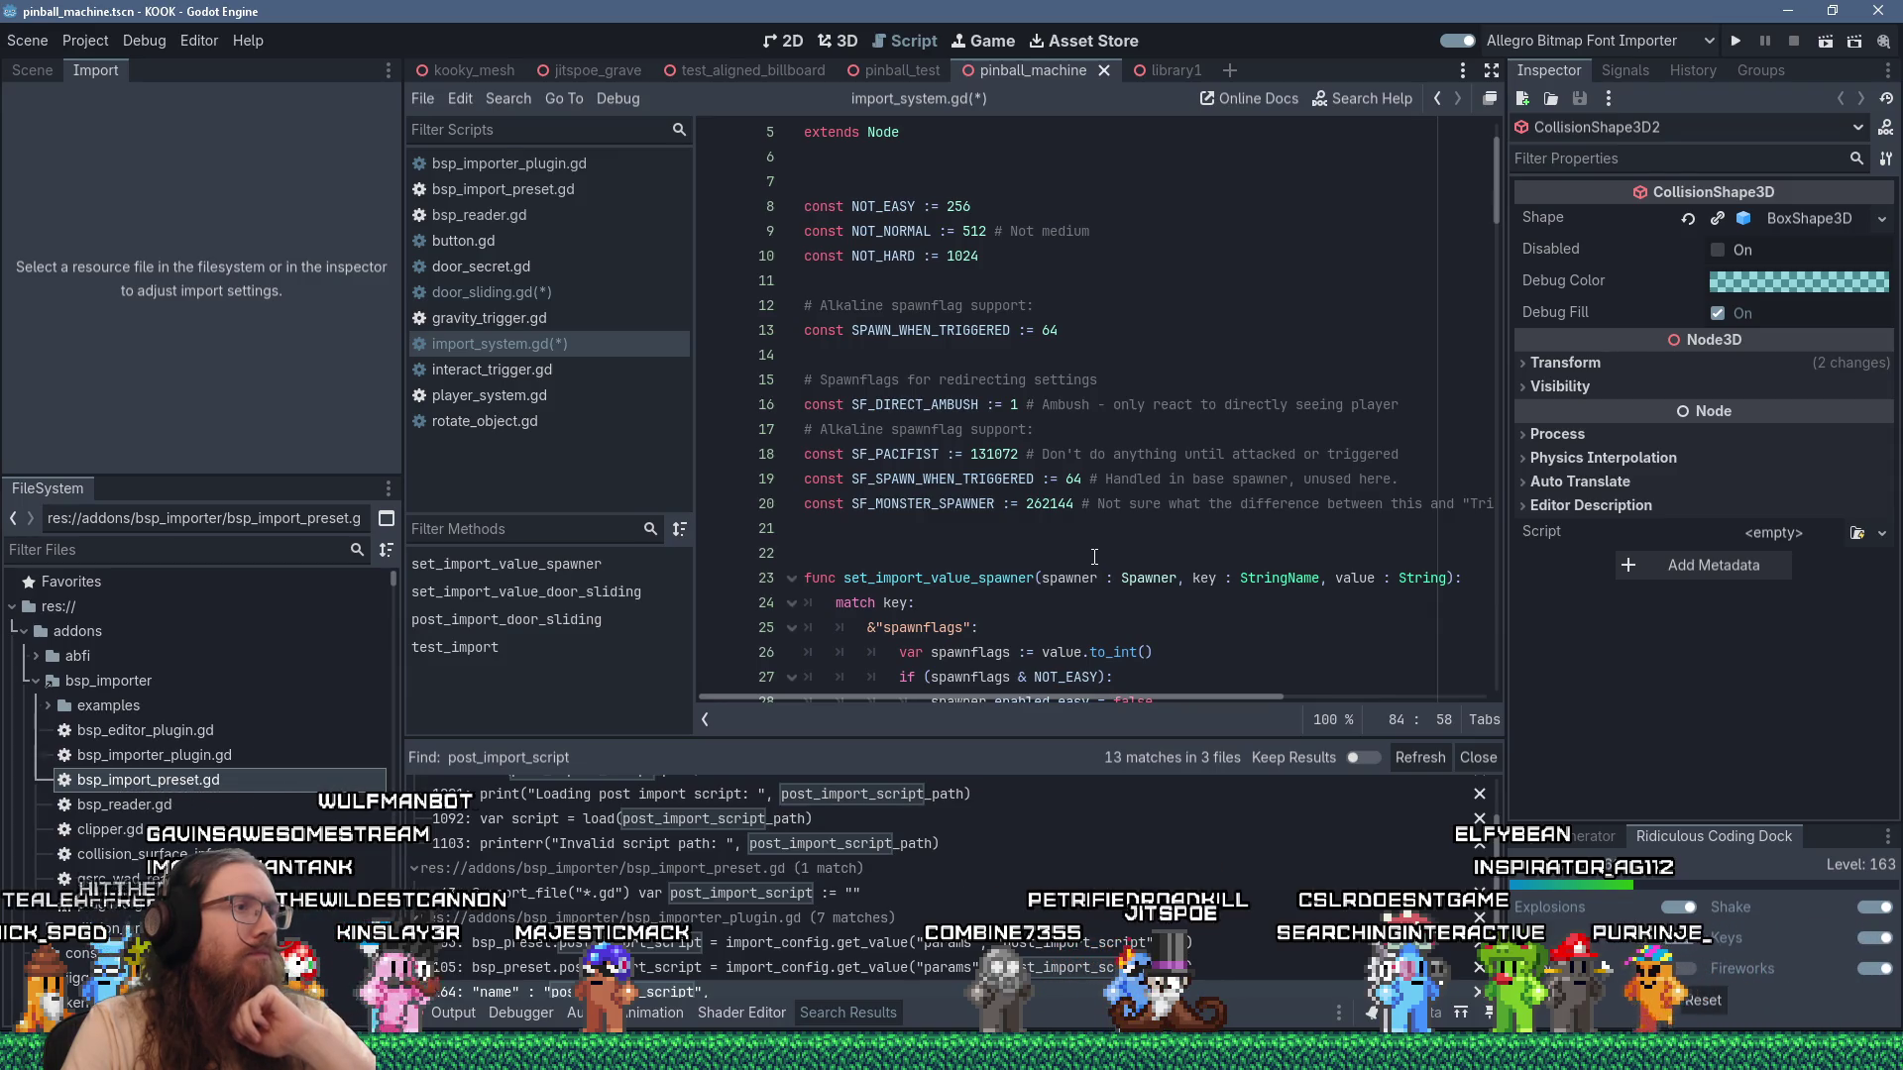
pyautogui.scroll(-16, 1092, 555)
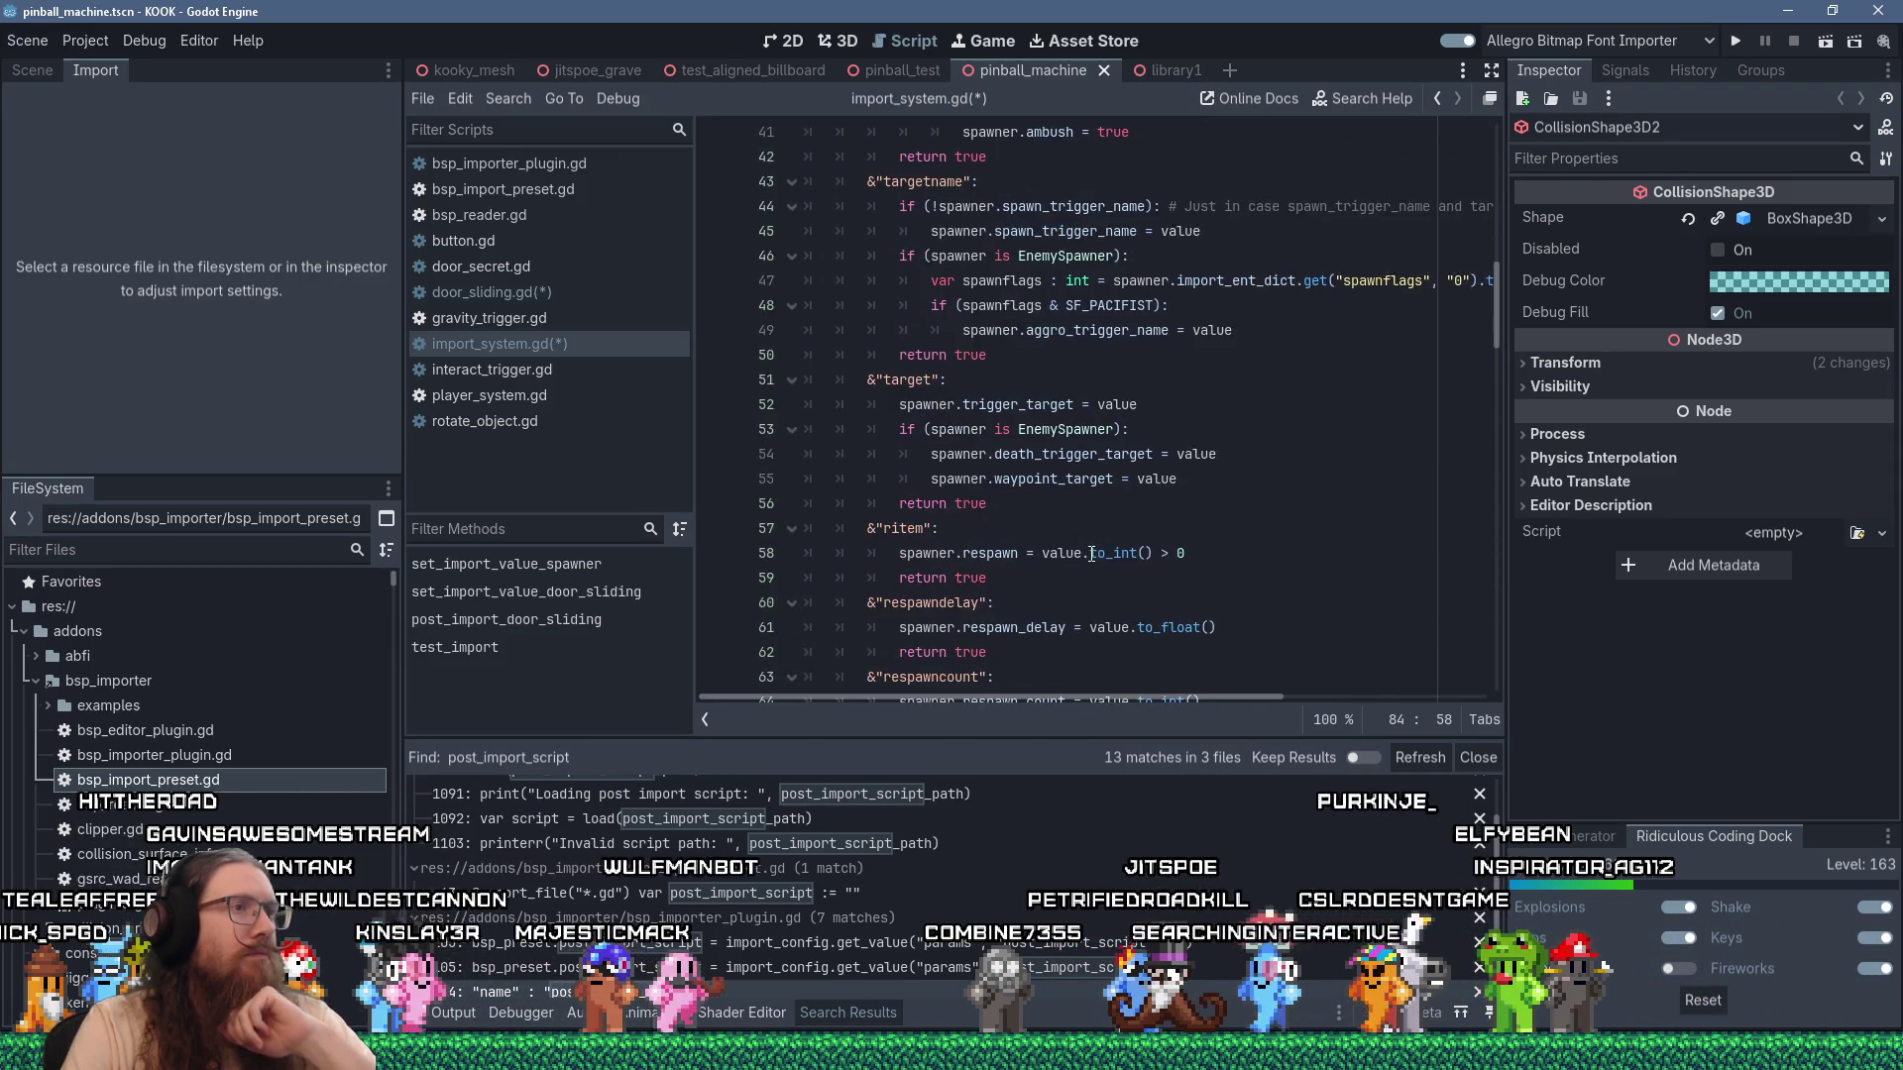
pyautogui.scroll(12, 1092, 555)
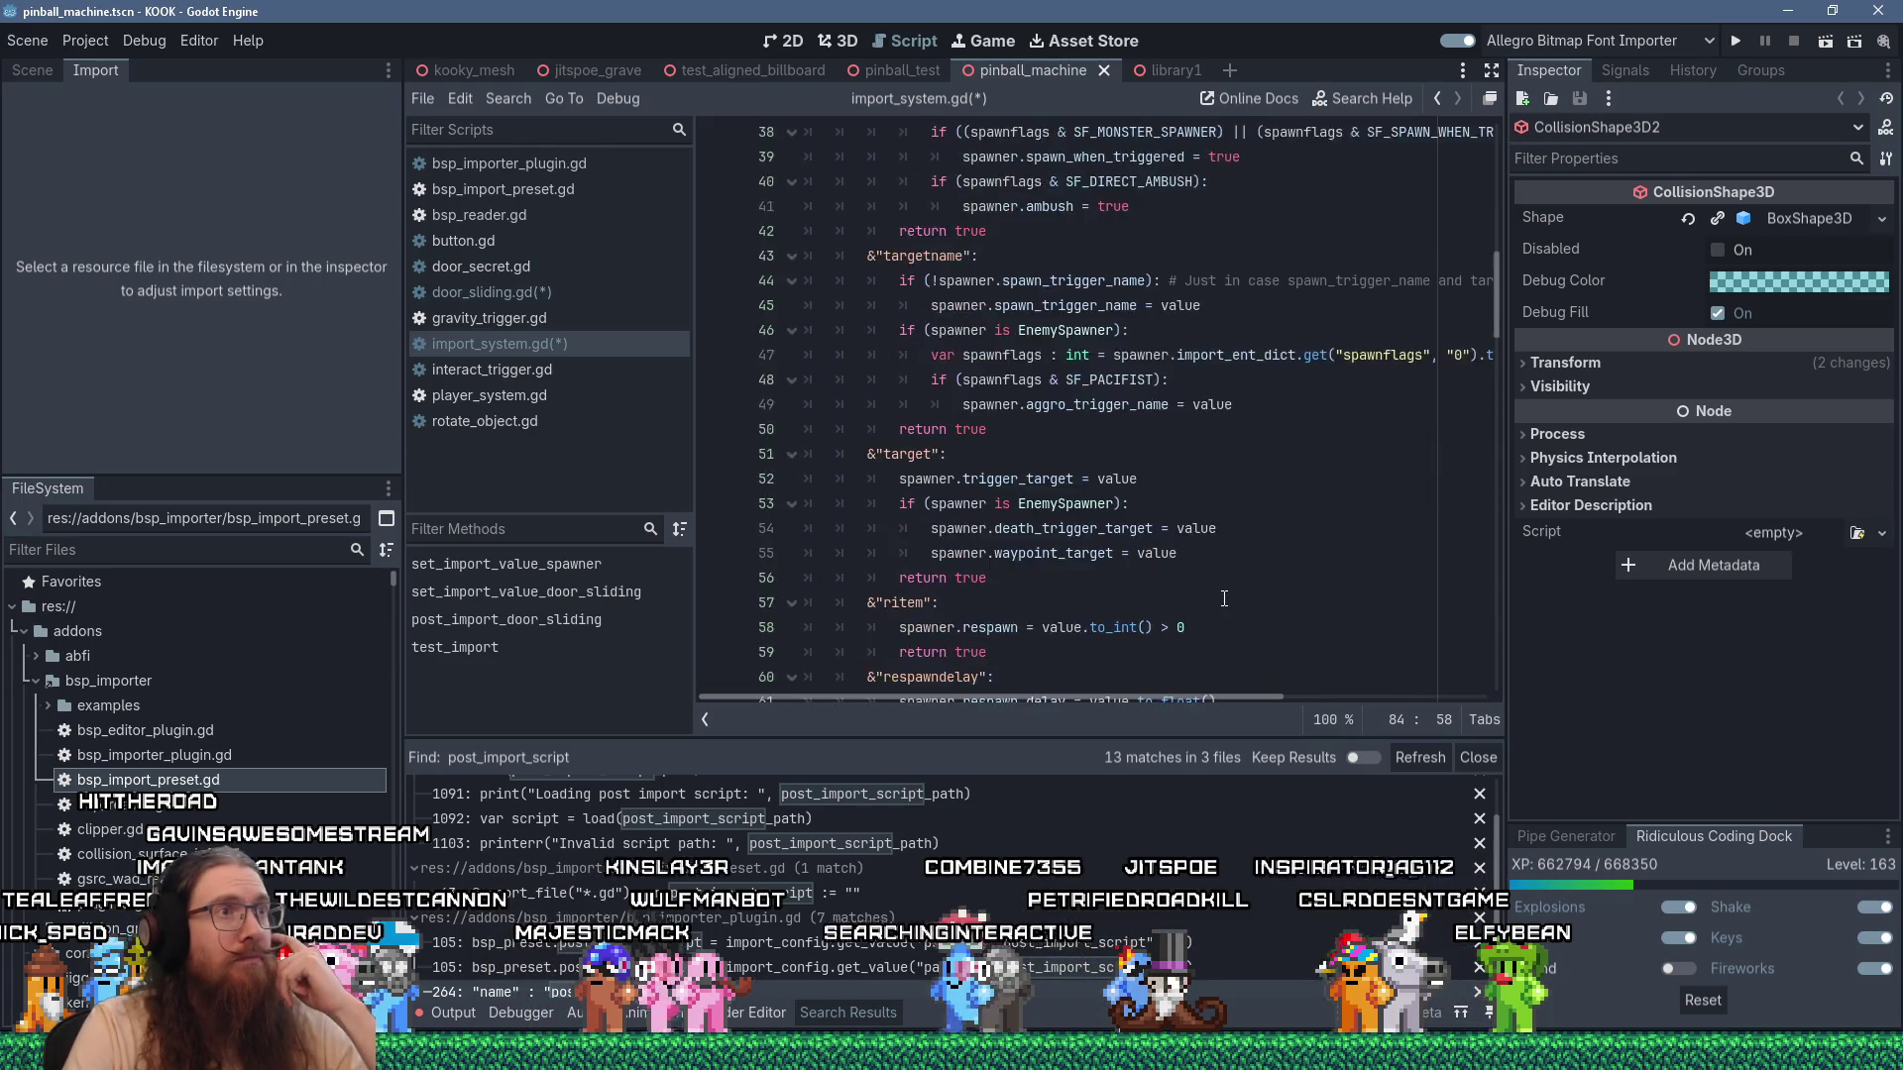
pyautogui.scroll(4, 1225, 599)
pyautogui.click(940, 526)
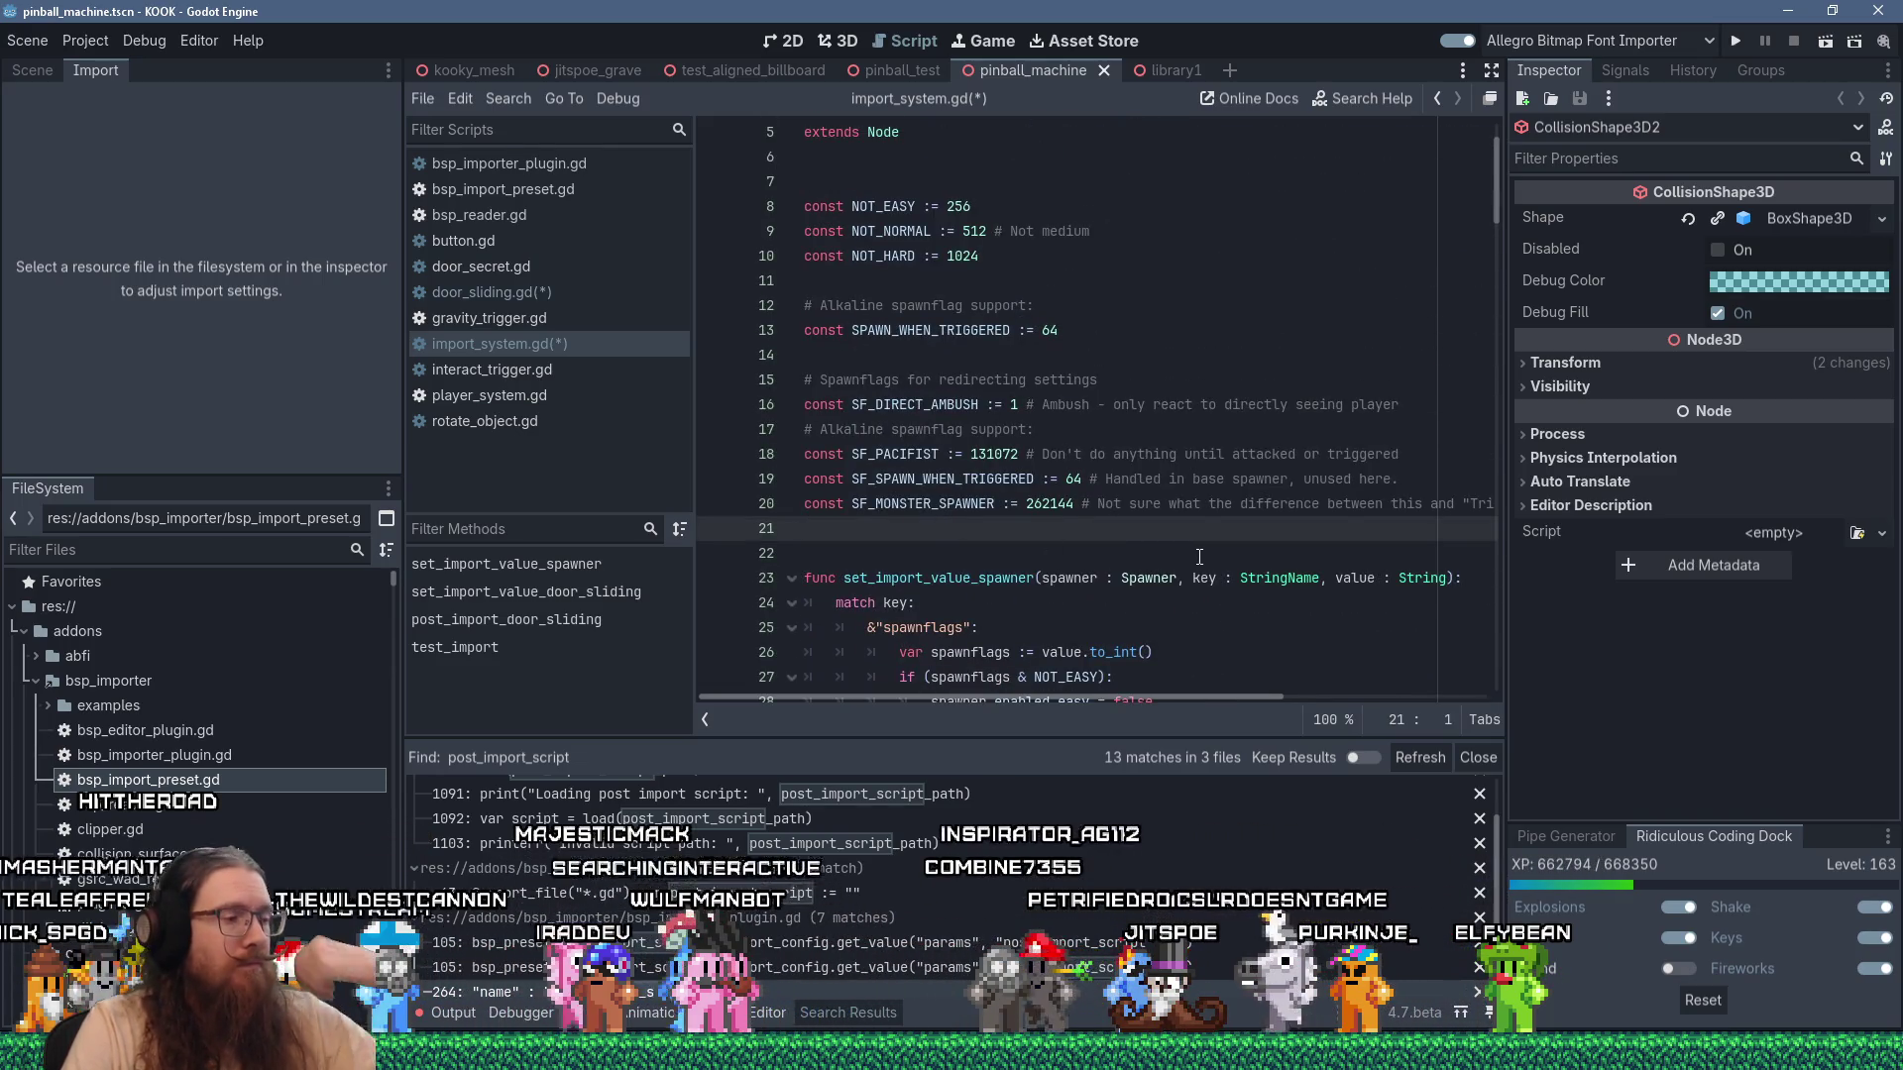
pyautogui.write('cons')
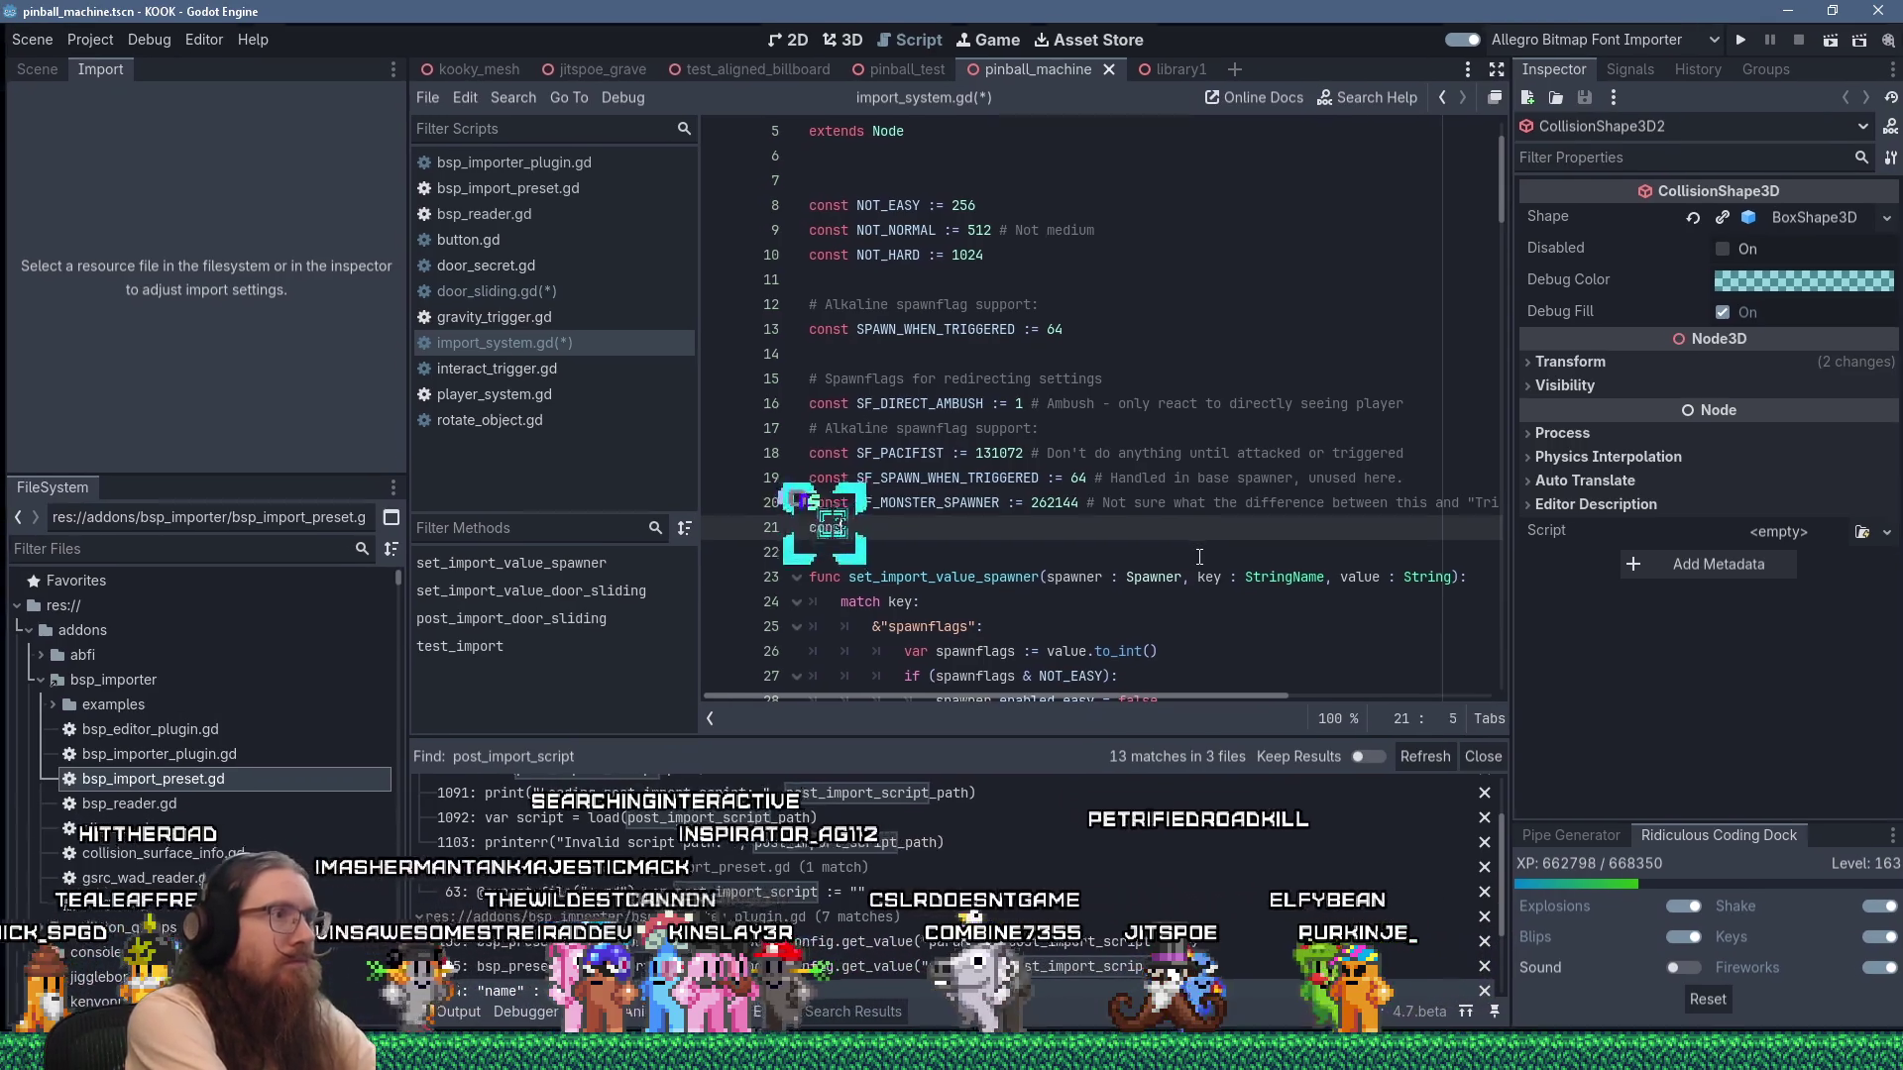
pyautogui.write('t BSP_')
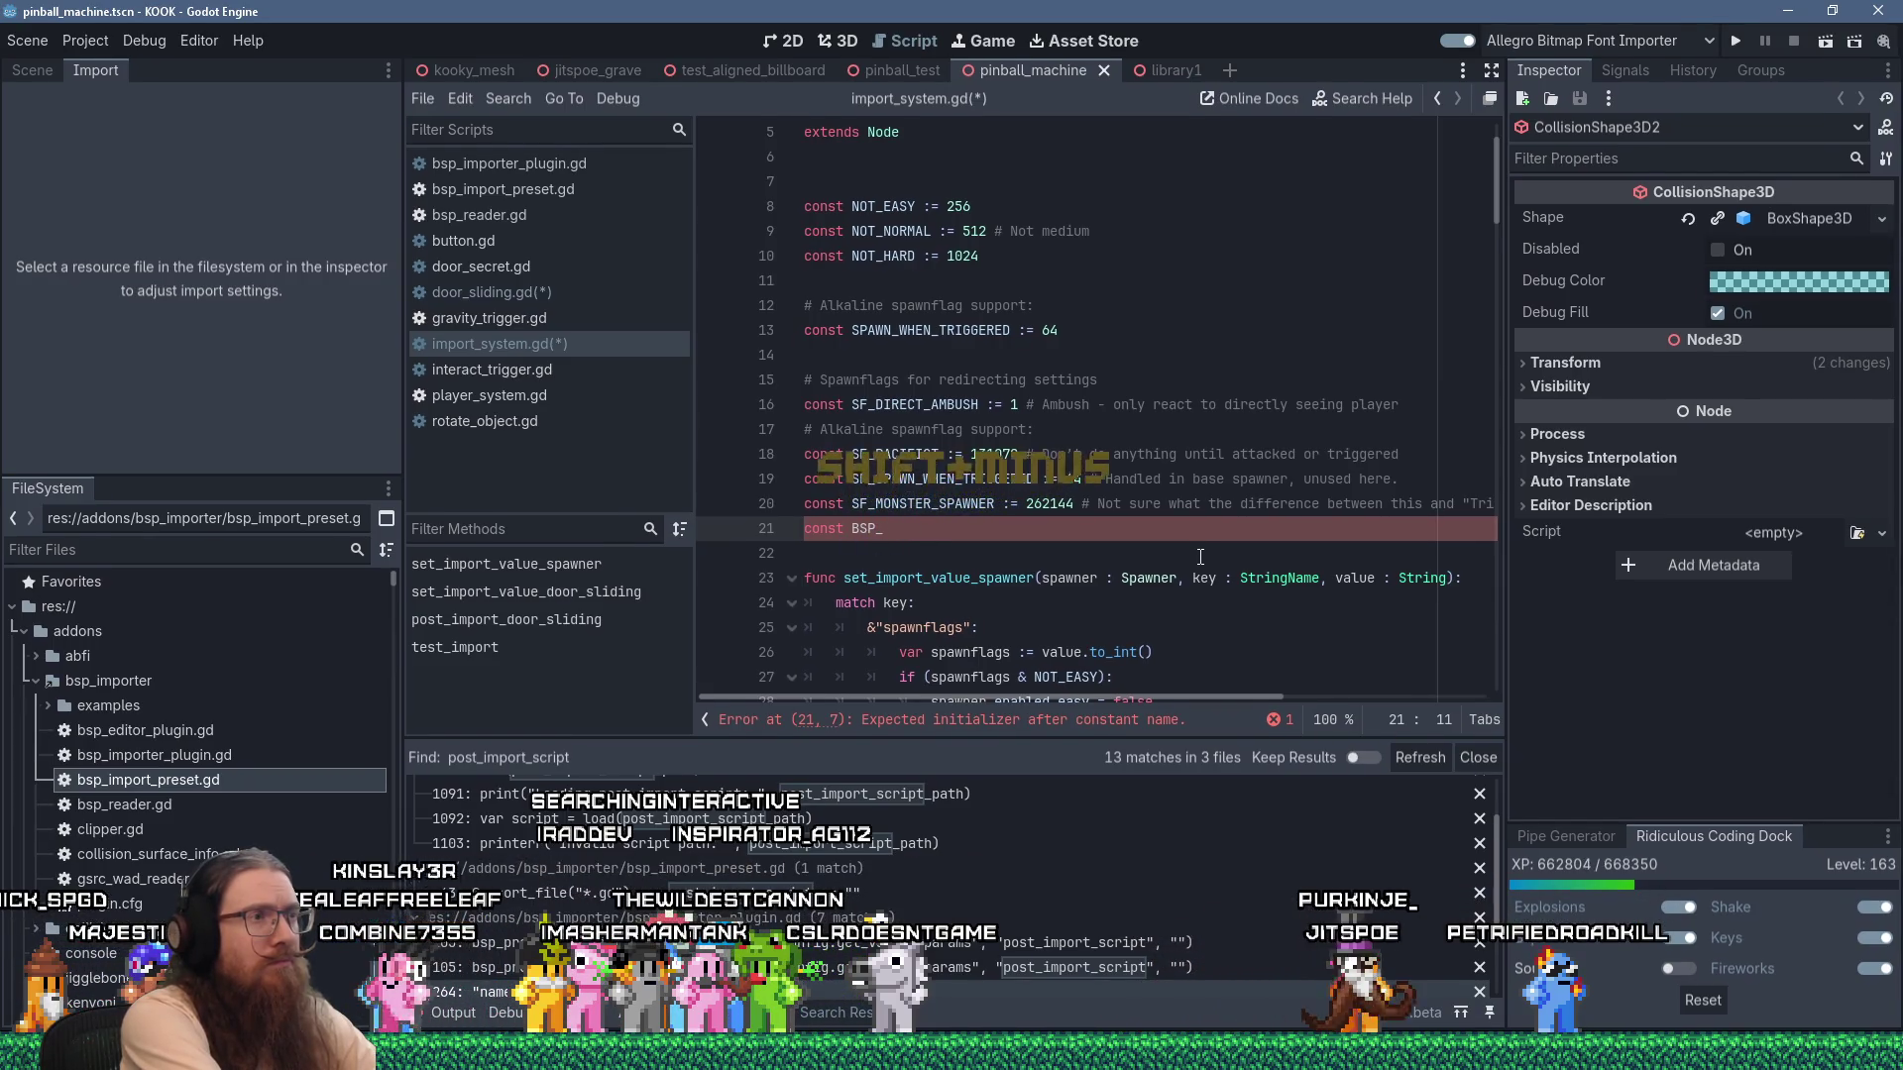
pyautogui.write('IMPORT')
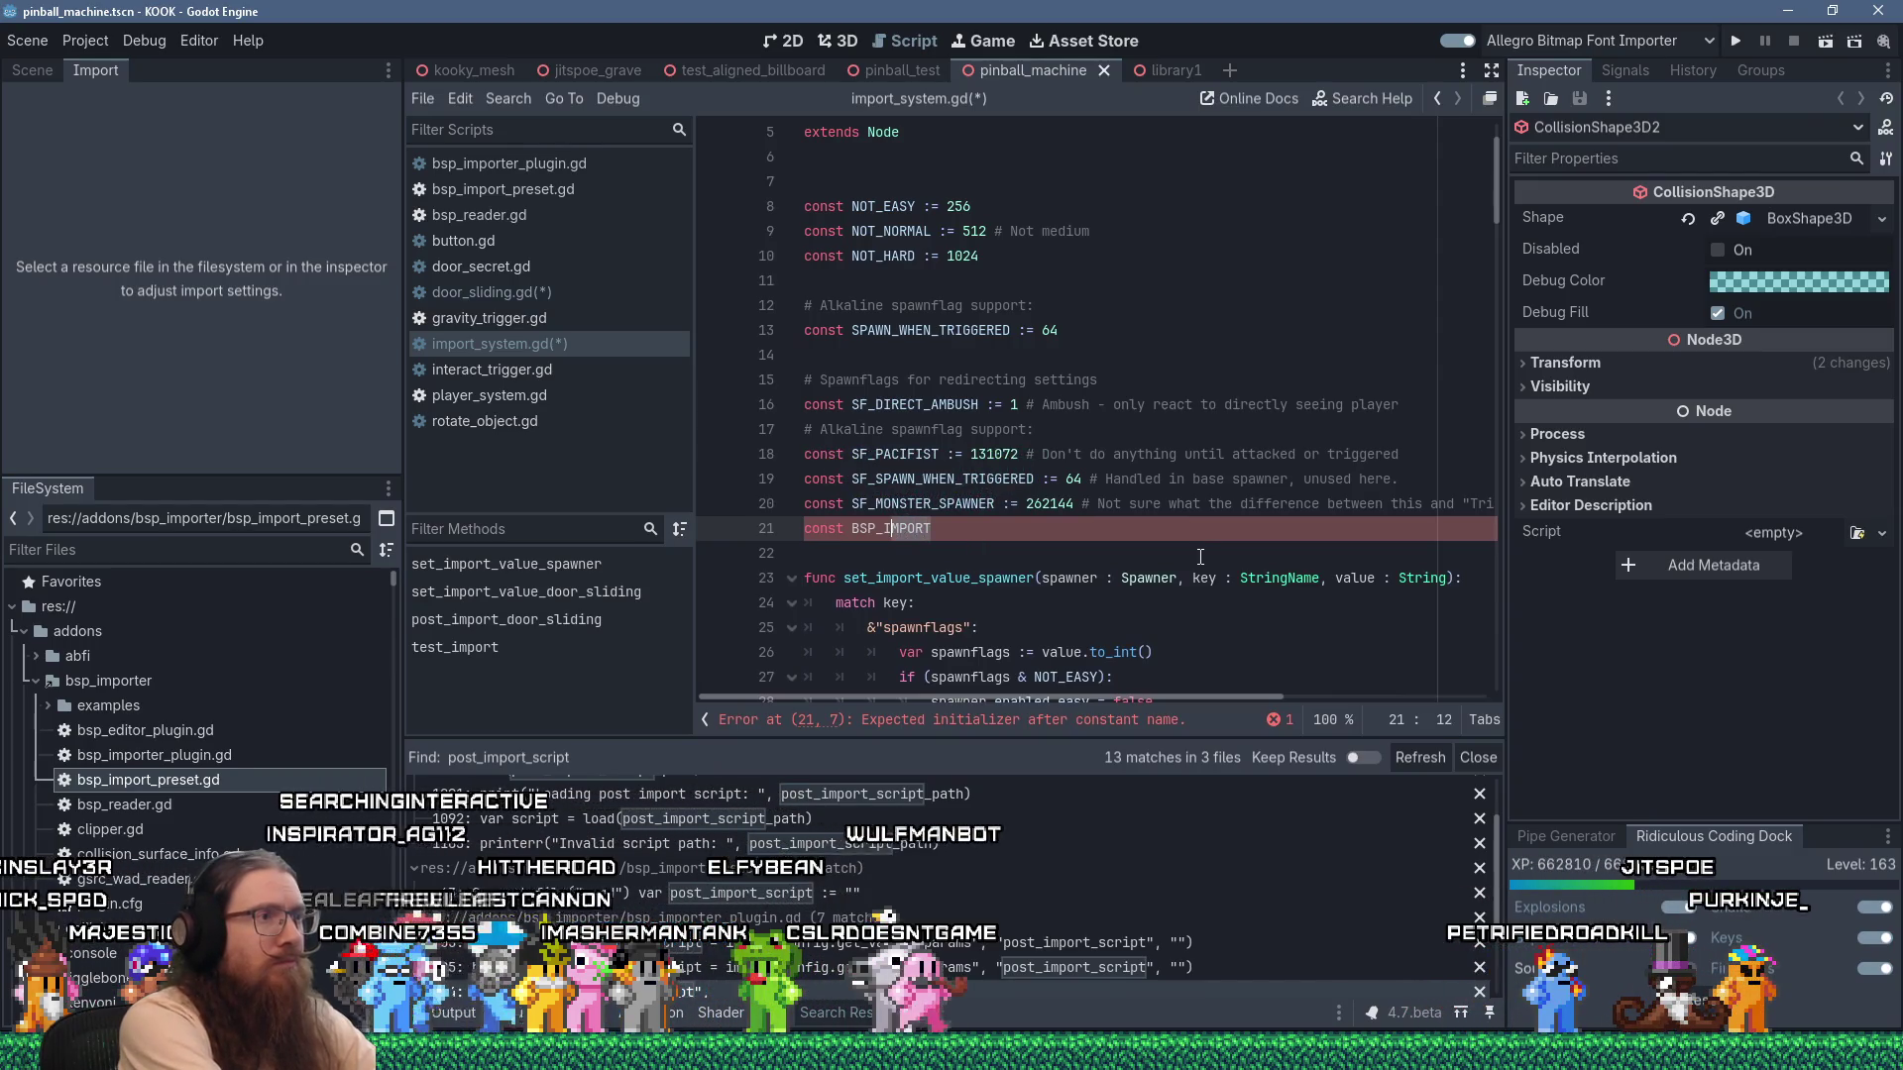
pyautogui.write('SCALE')
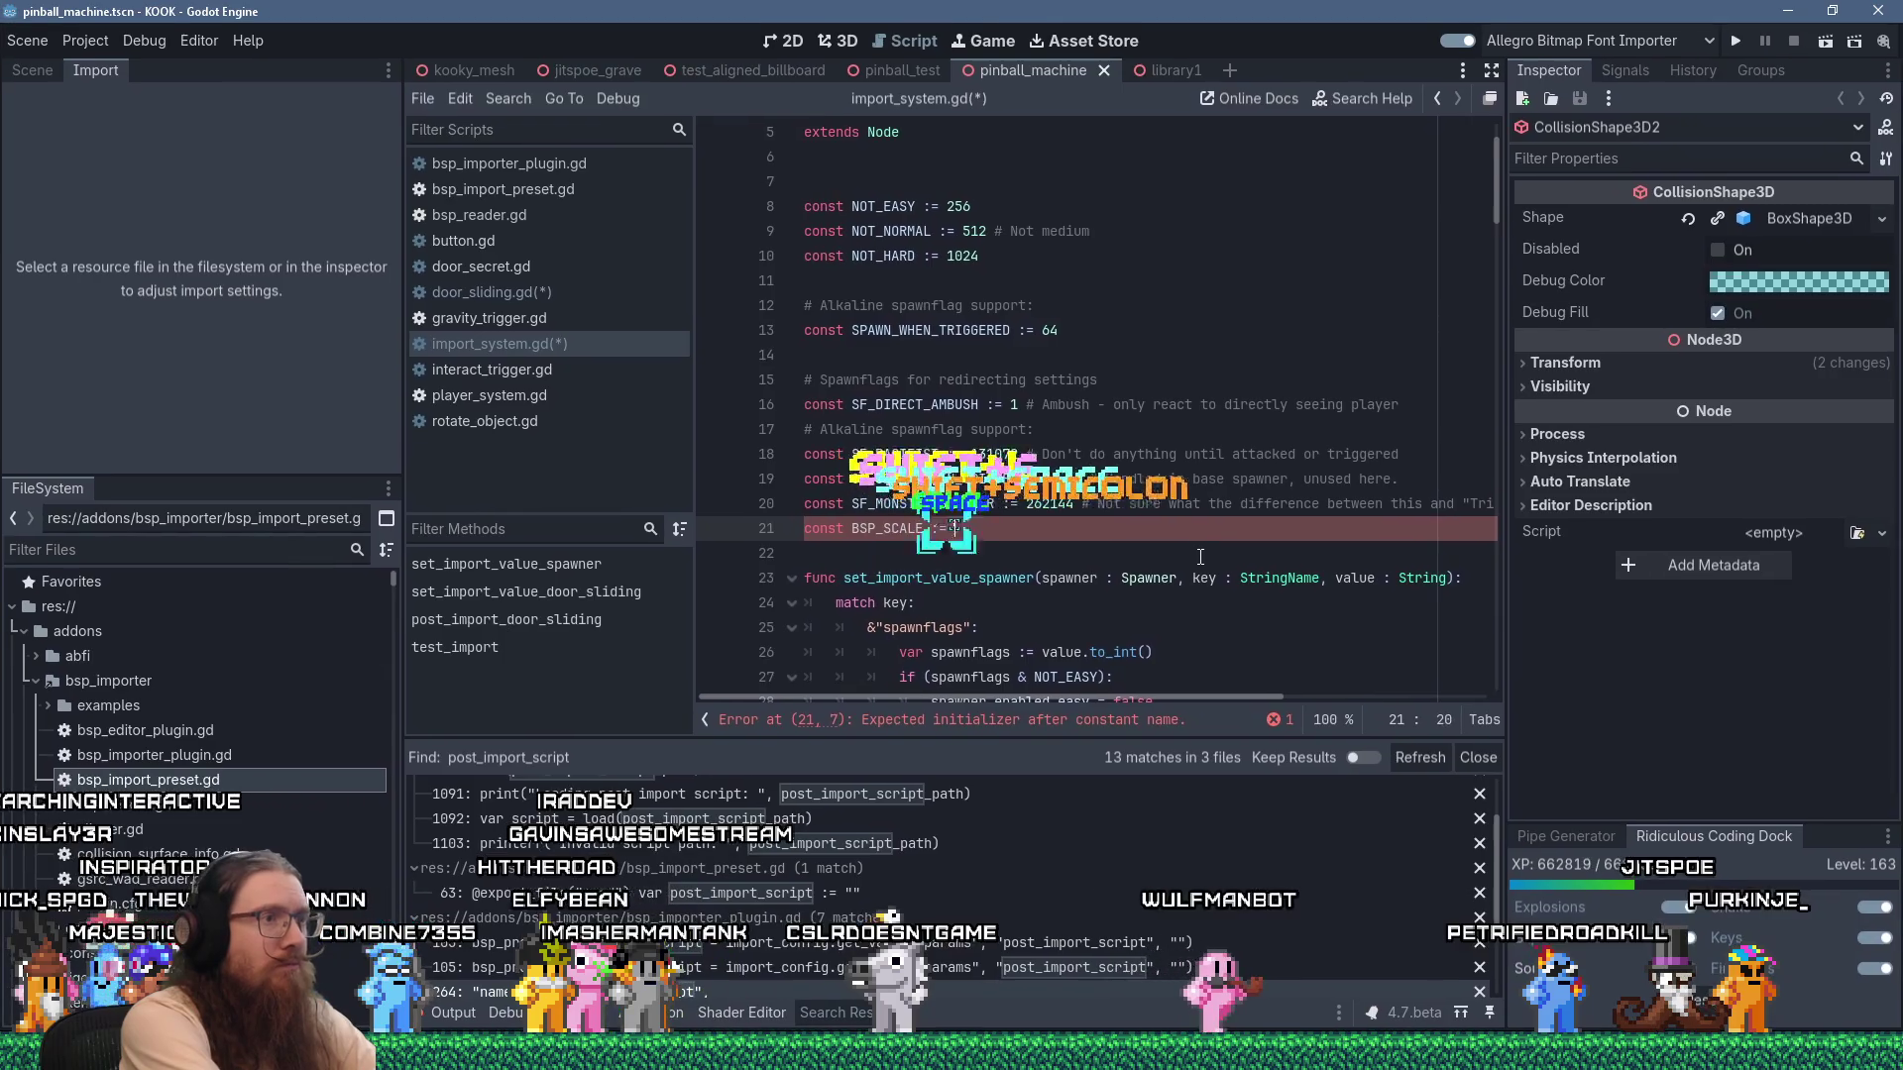
pyautogui.write(':= 1.')
pyautogui.write('32.0')
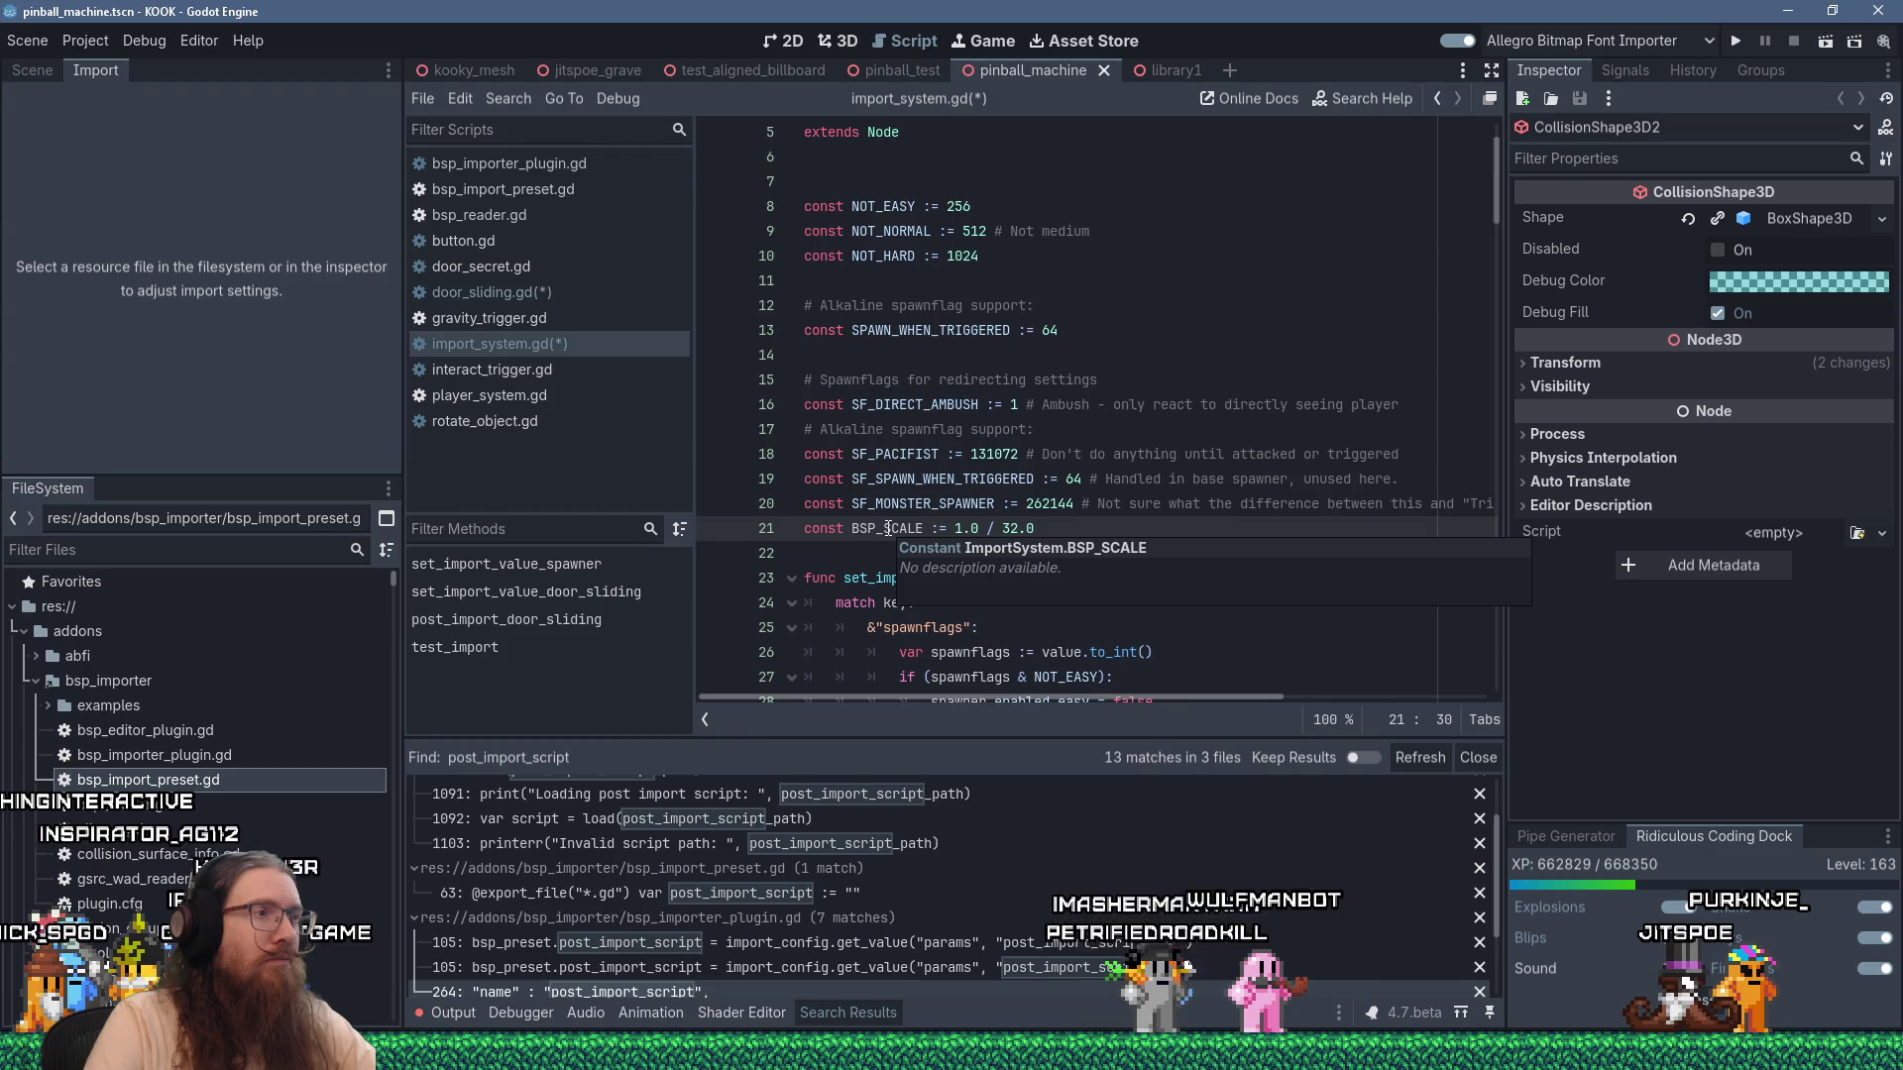
# Copy BSP_SCALE and make the door speed and distance multiply by BSP_SCALE instead of dividing by 32.0.
pyautogui.doubleClick(888, 528)
pyautogui.rightClick(888, 528)
pyautogui.click(961, 655)
pyautogui.scroll(-15, 961, 655)
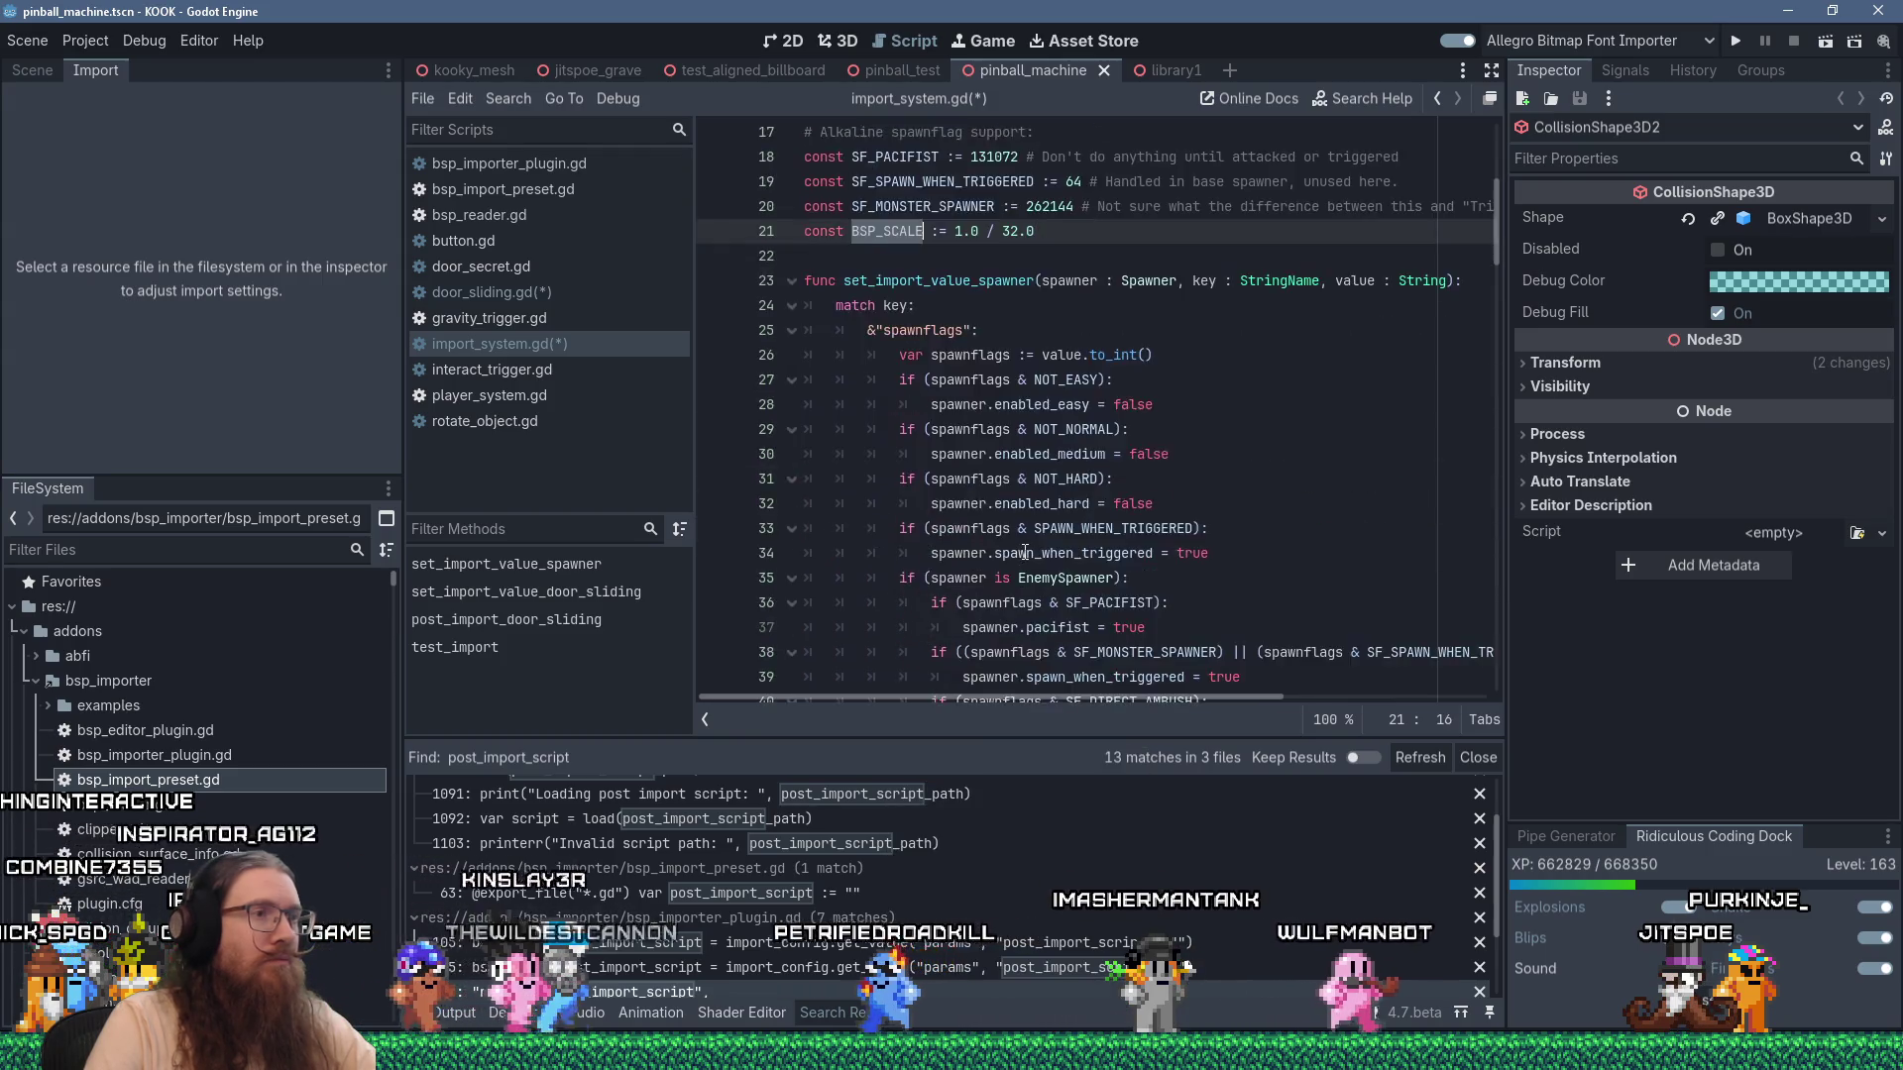
pyautogui.scroll(-6, 1025, 552)
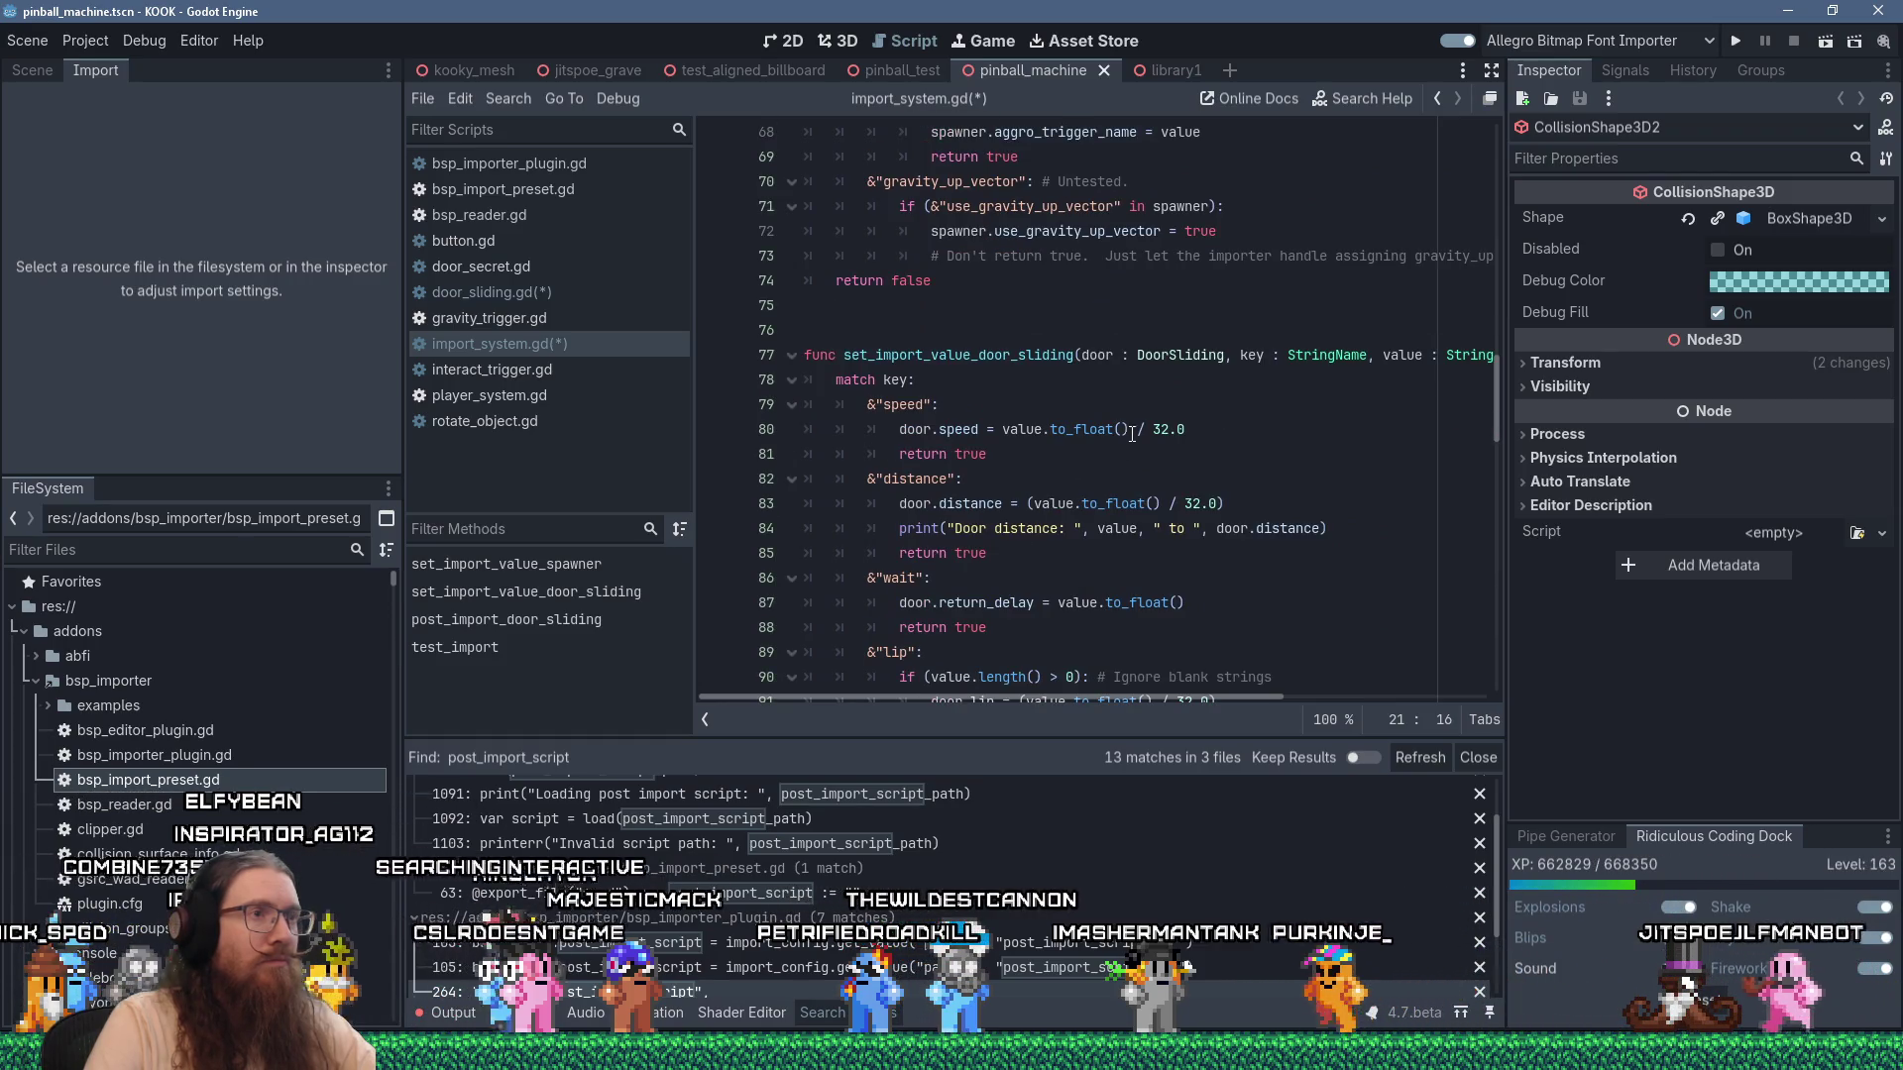
pyautogui.click(1146, 429)
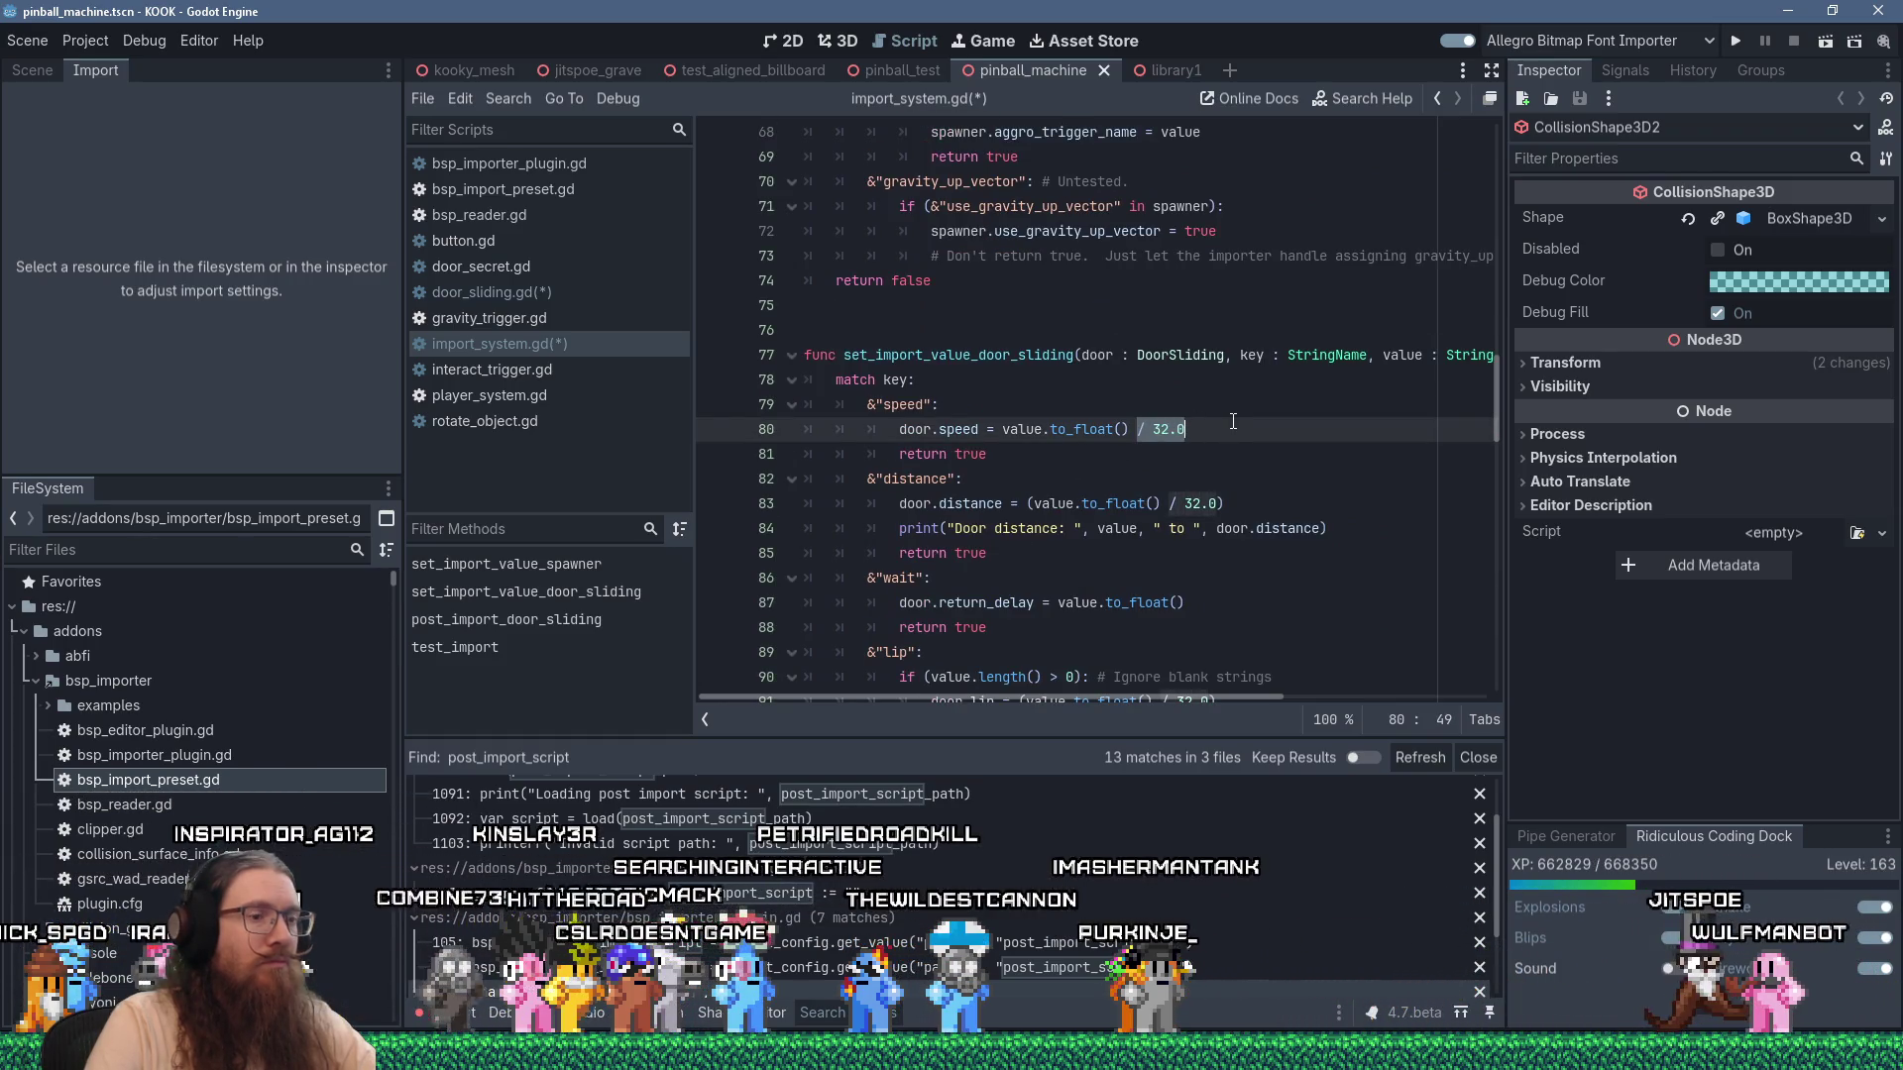
pyautogui.write('*')
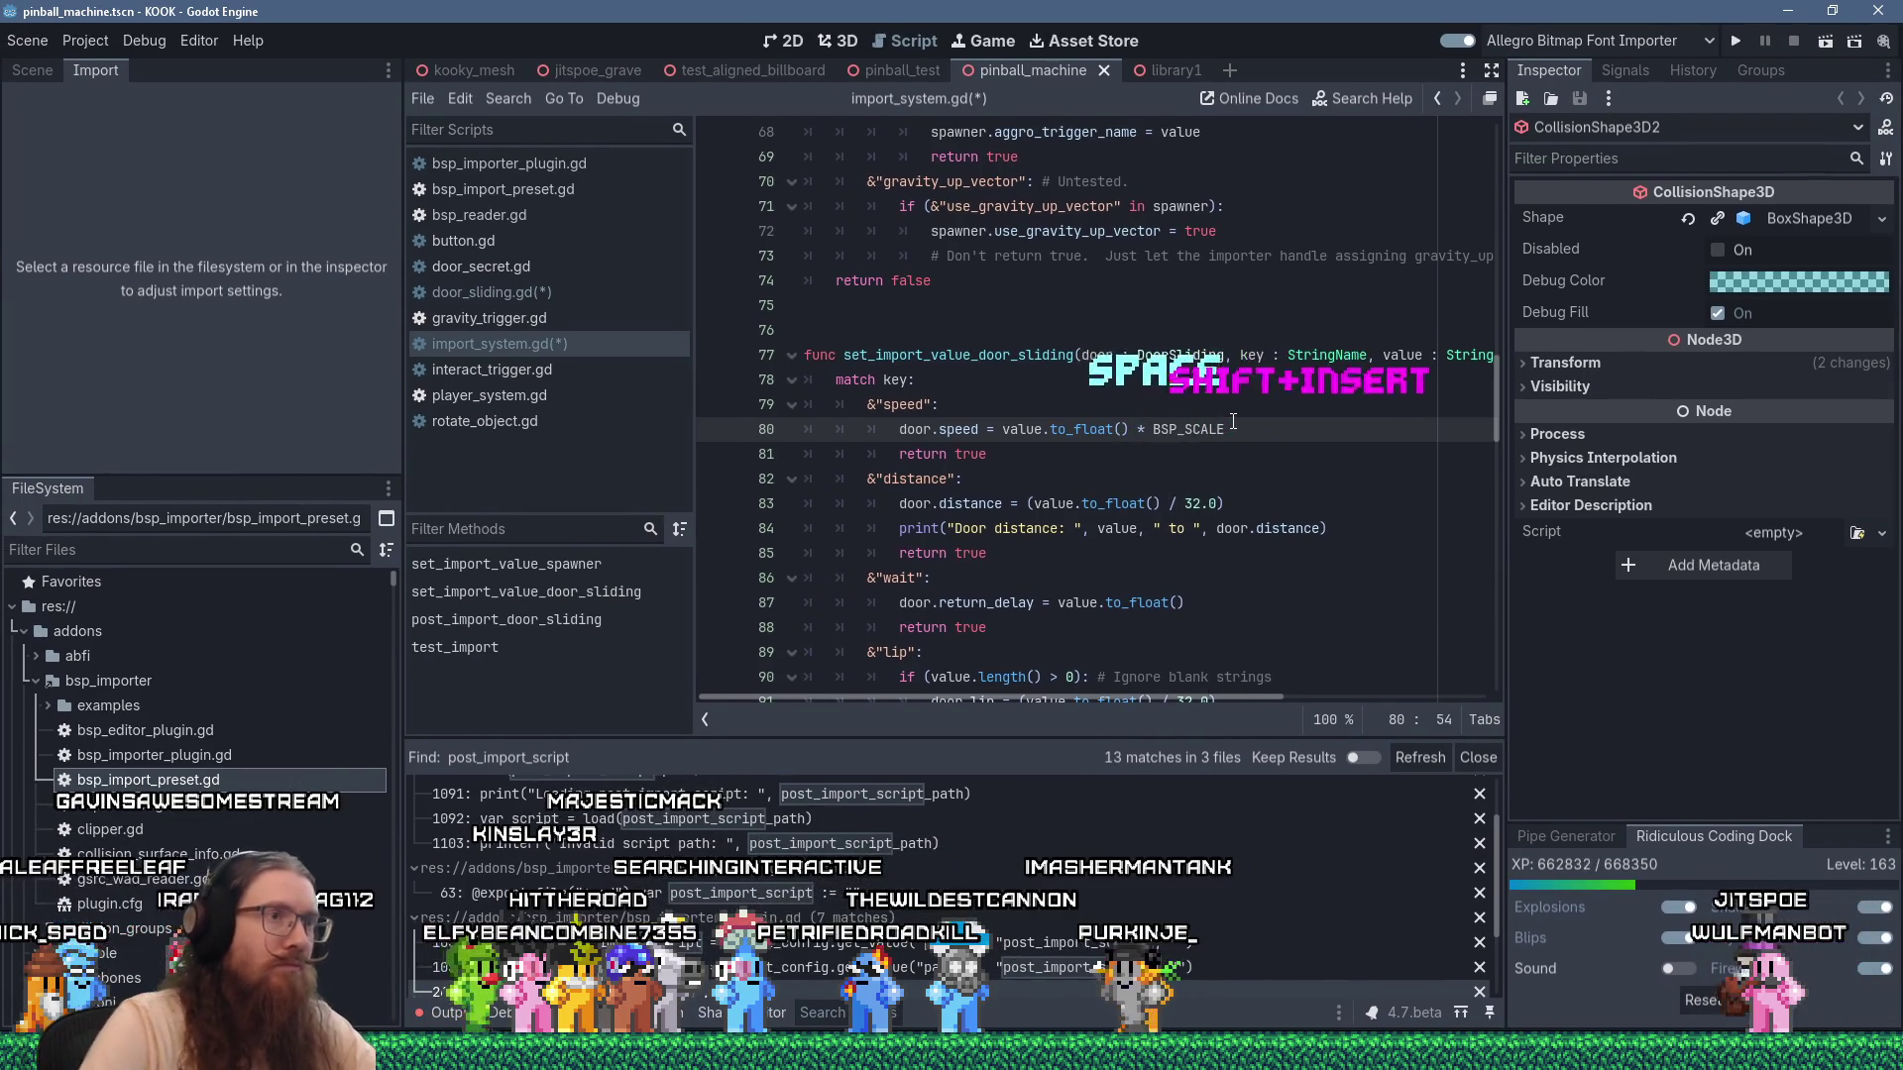
pyautogui.moveTo(1170, 503); pyautogui.dragTo(1200, 504)
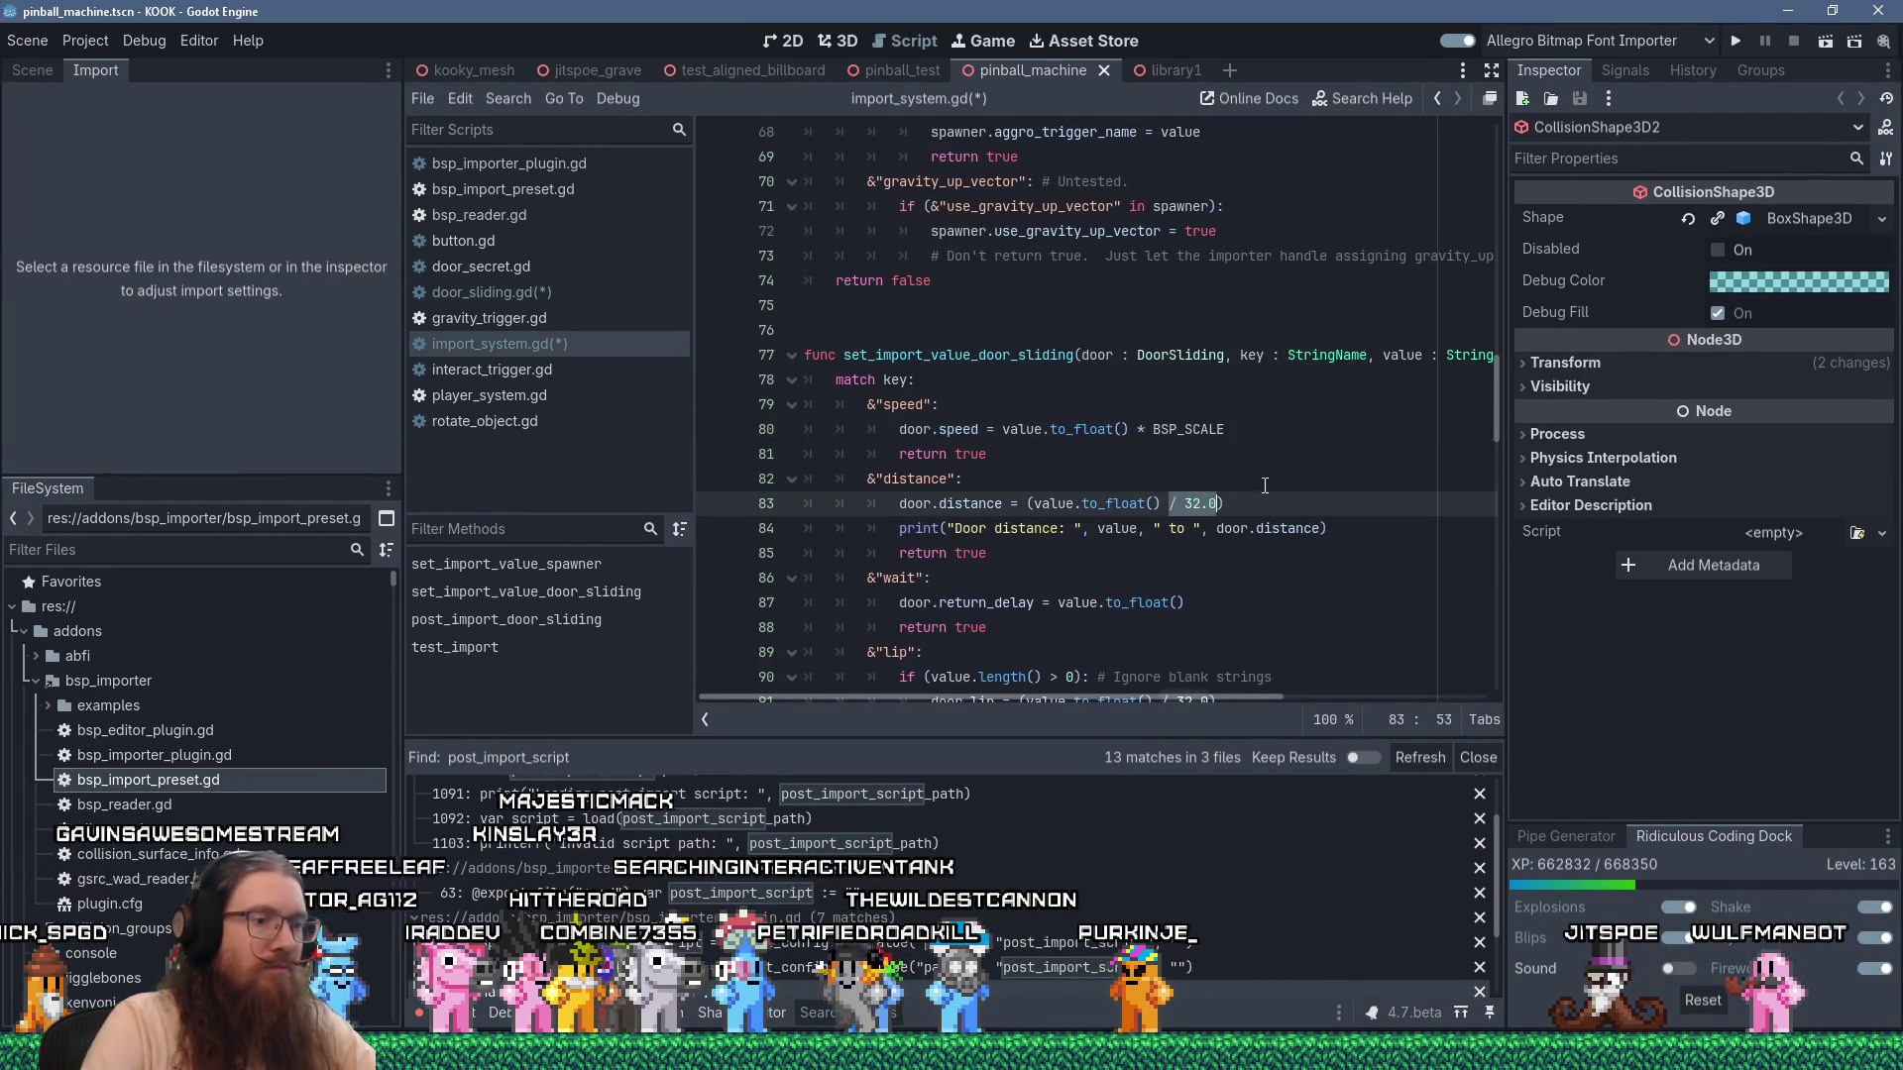
pyautogui.write('*')
pyautogui.write('BSP_SCALE')
# Replace the lip's / 32.0 with * BSP_SCALE and the offset's 1.0 / 32.0 with BSP_SCALE.
pyautogui.scroll(-4, 1263, 468)
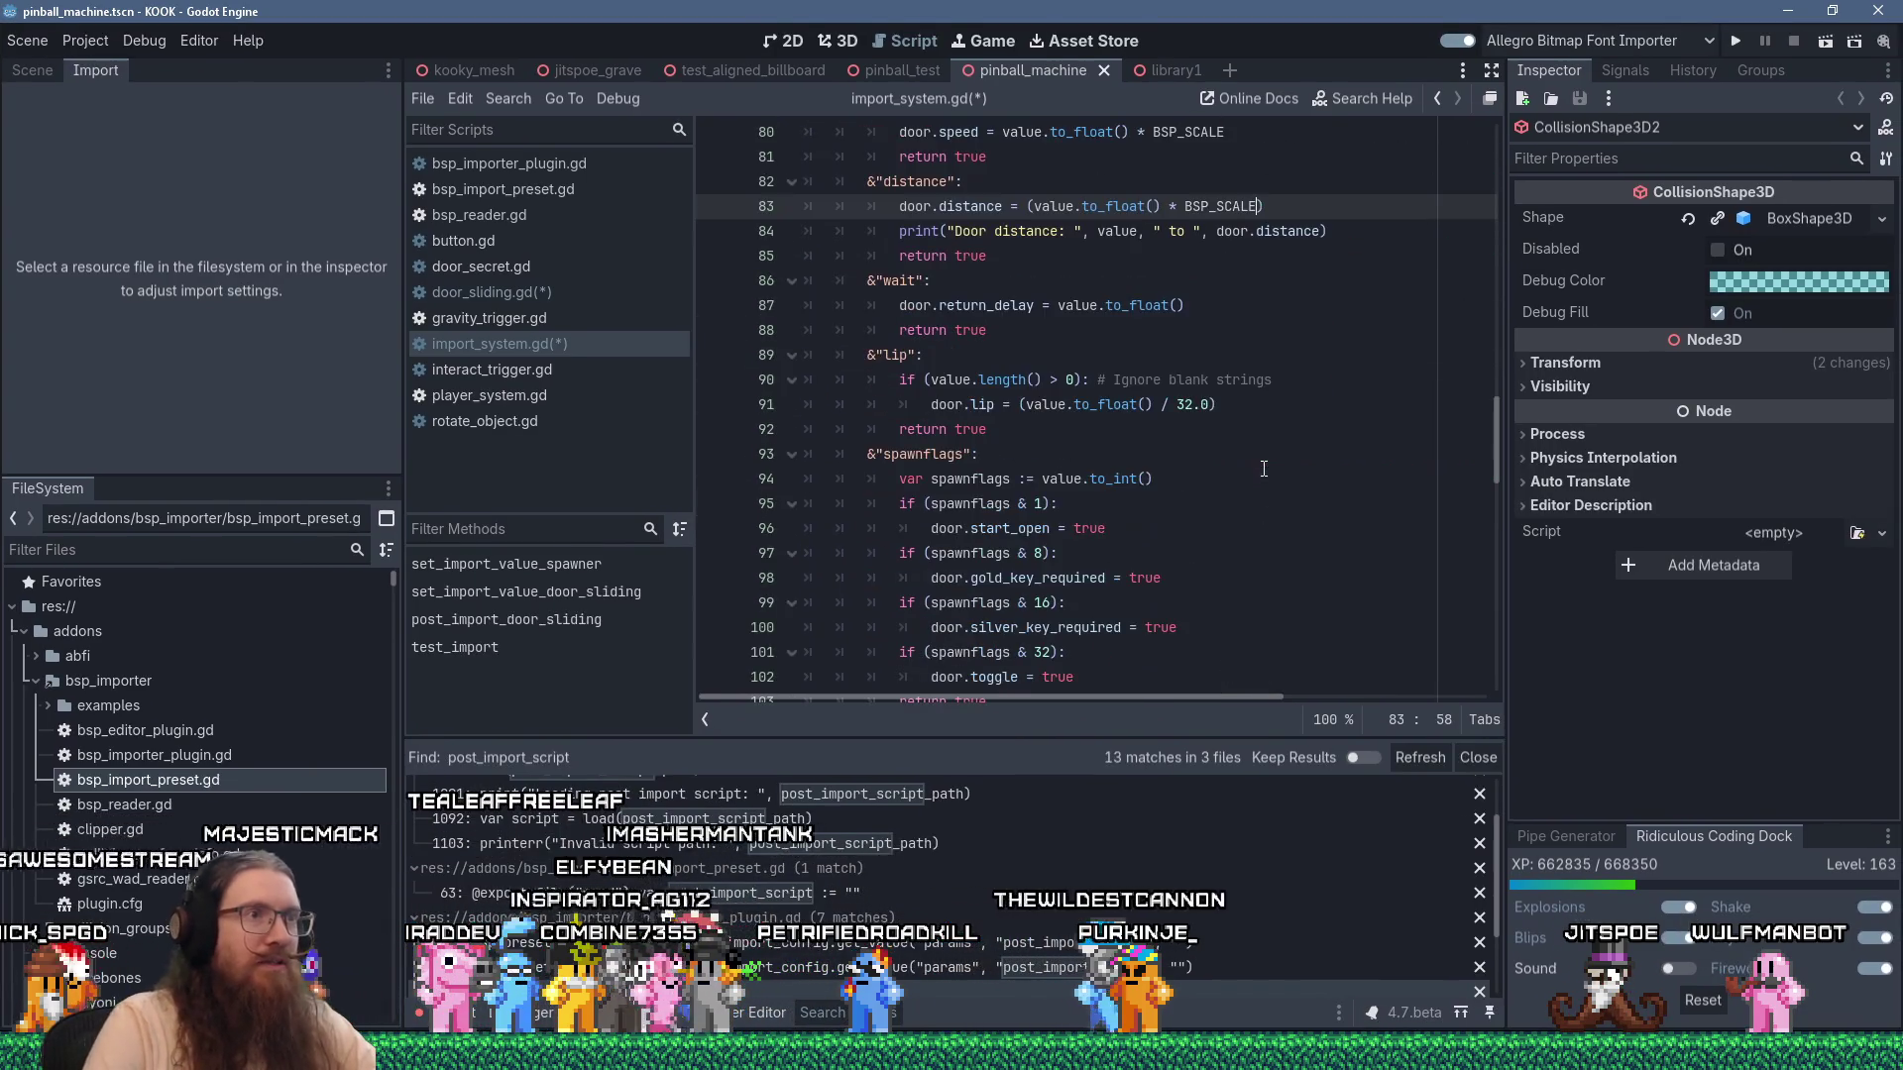
pyautogui.moveTo(1161, 404); pyautogui.dragTo(1174, 406)
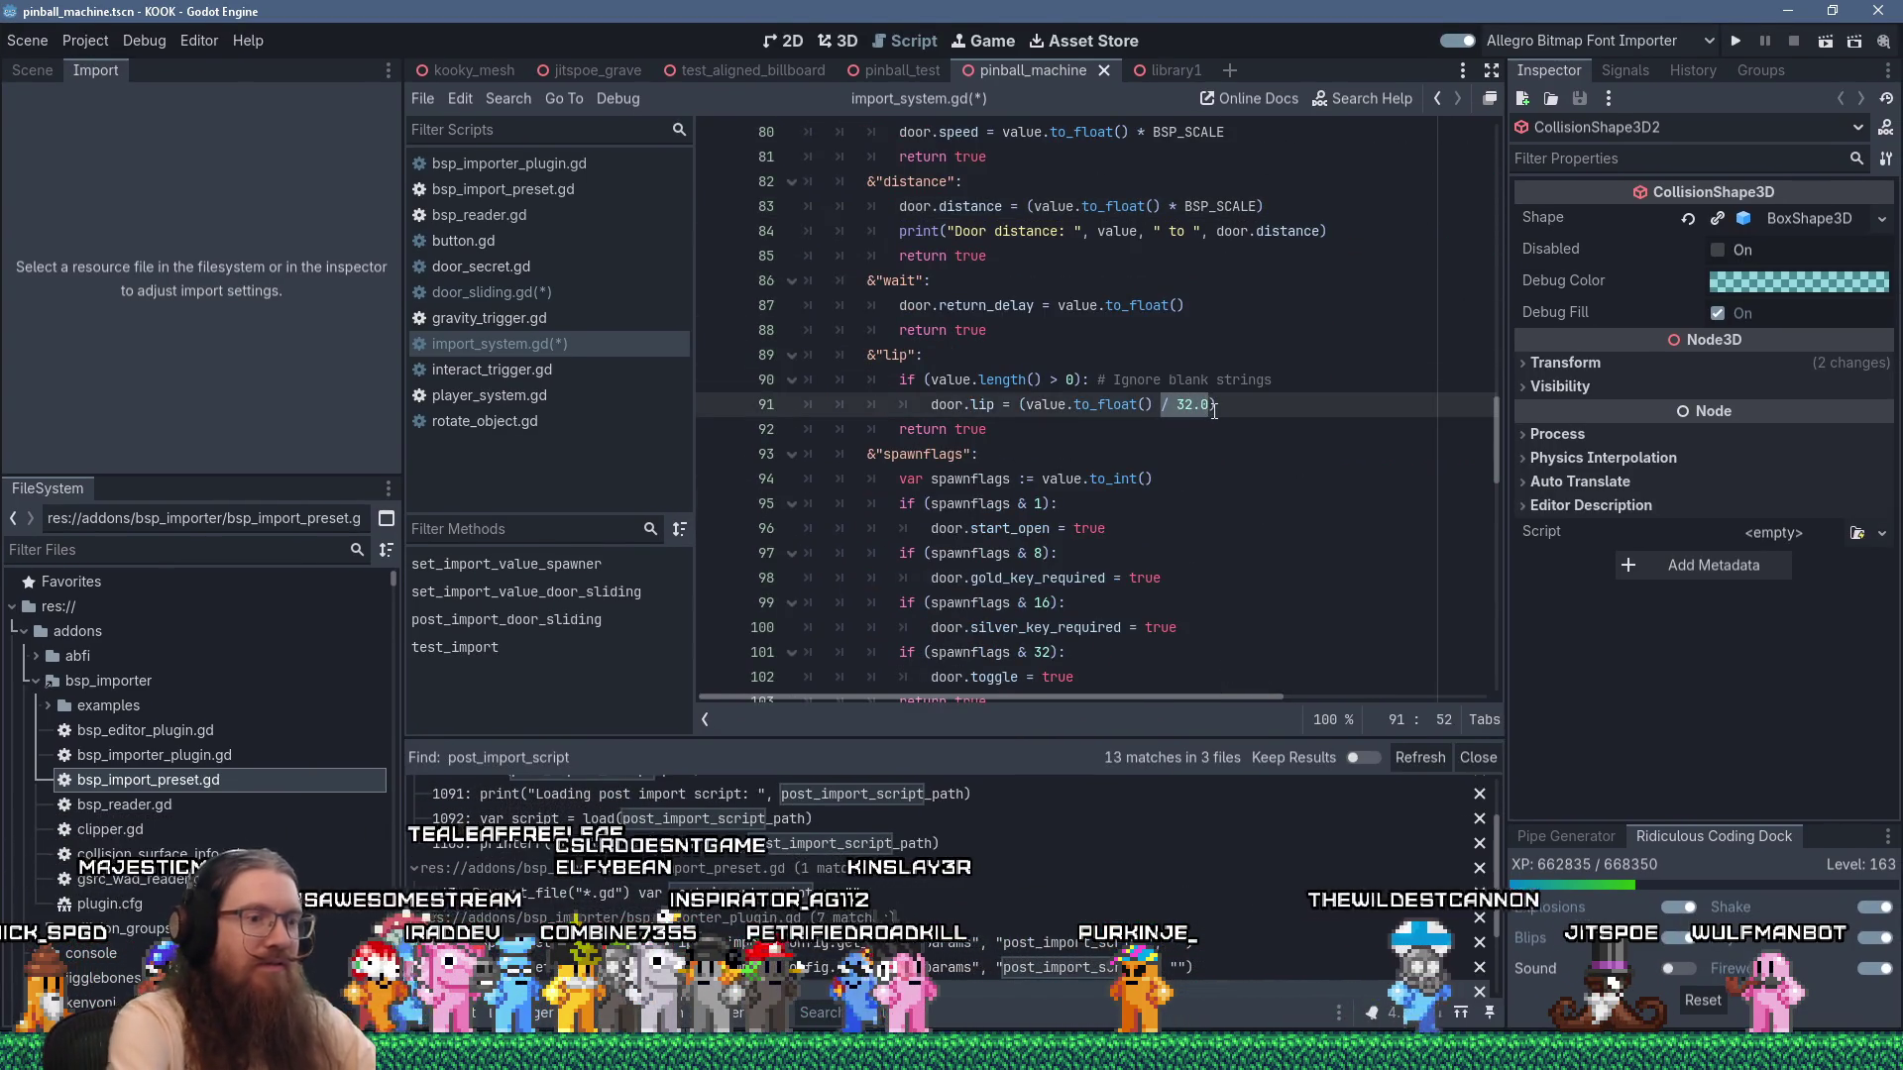
pyautogui.write('*')
pyautogui.press('shift+Insert')
pyautogui.scroll(-4, 1229, 426)
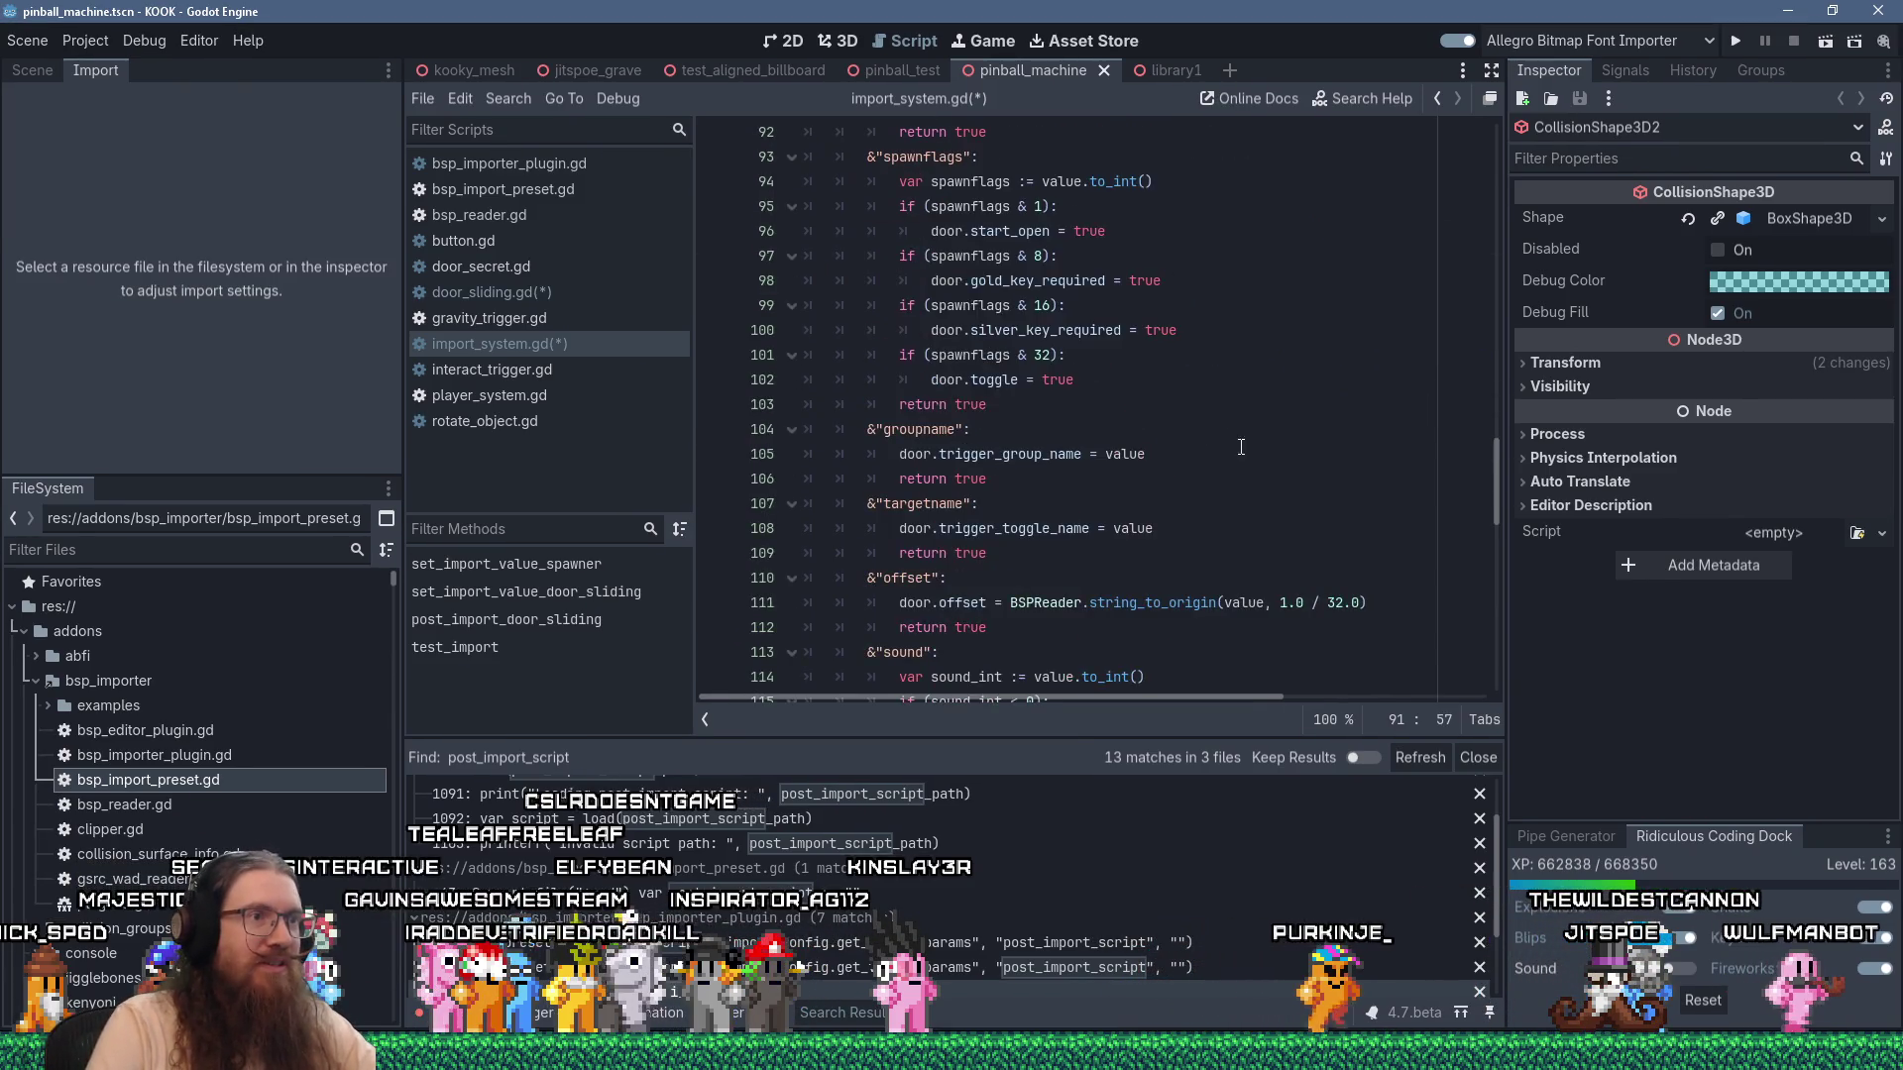
pyautogui.scroll(-2, 1241, 447)
pyautogui.moveTo(1279, 454); pyautogui.dragTo(1361, 454)
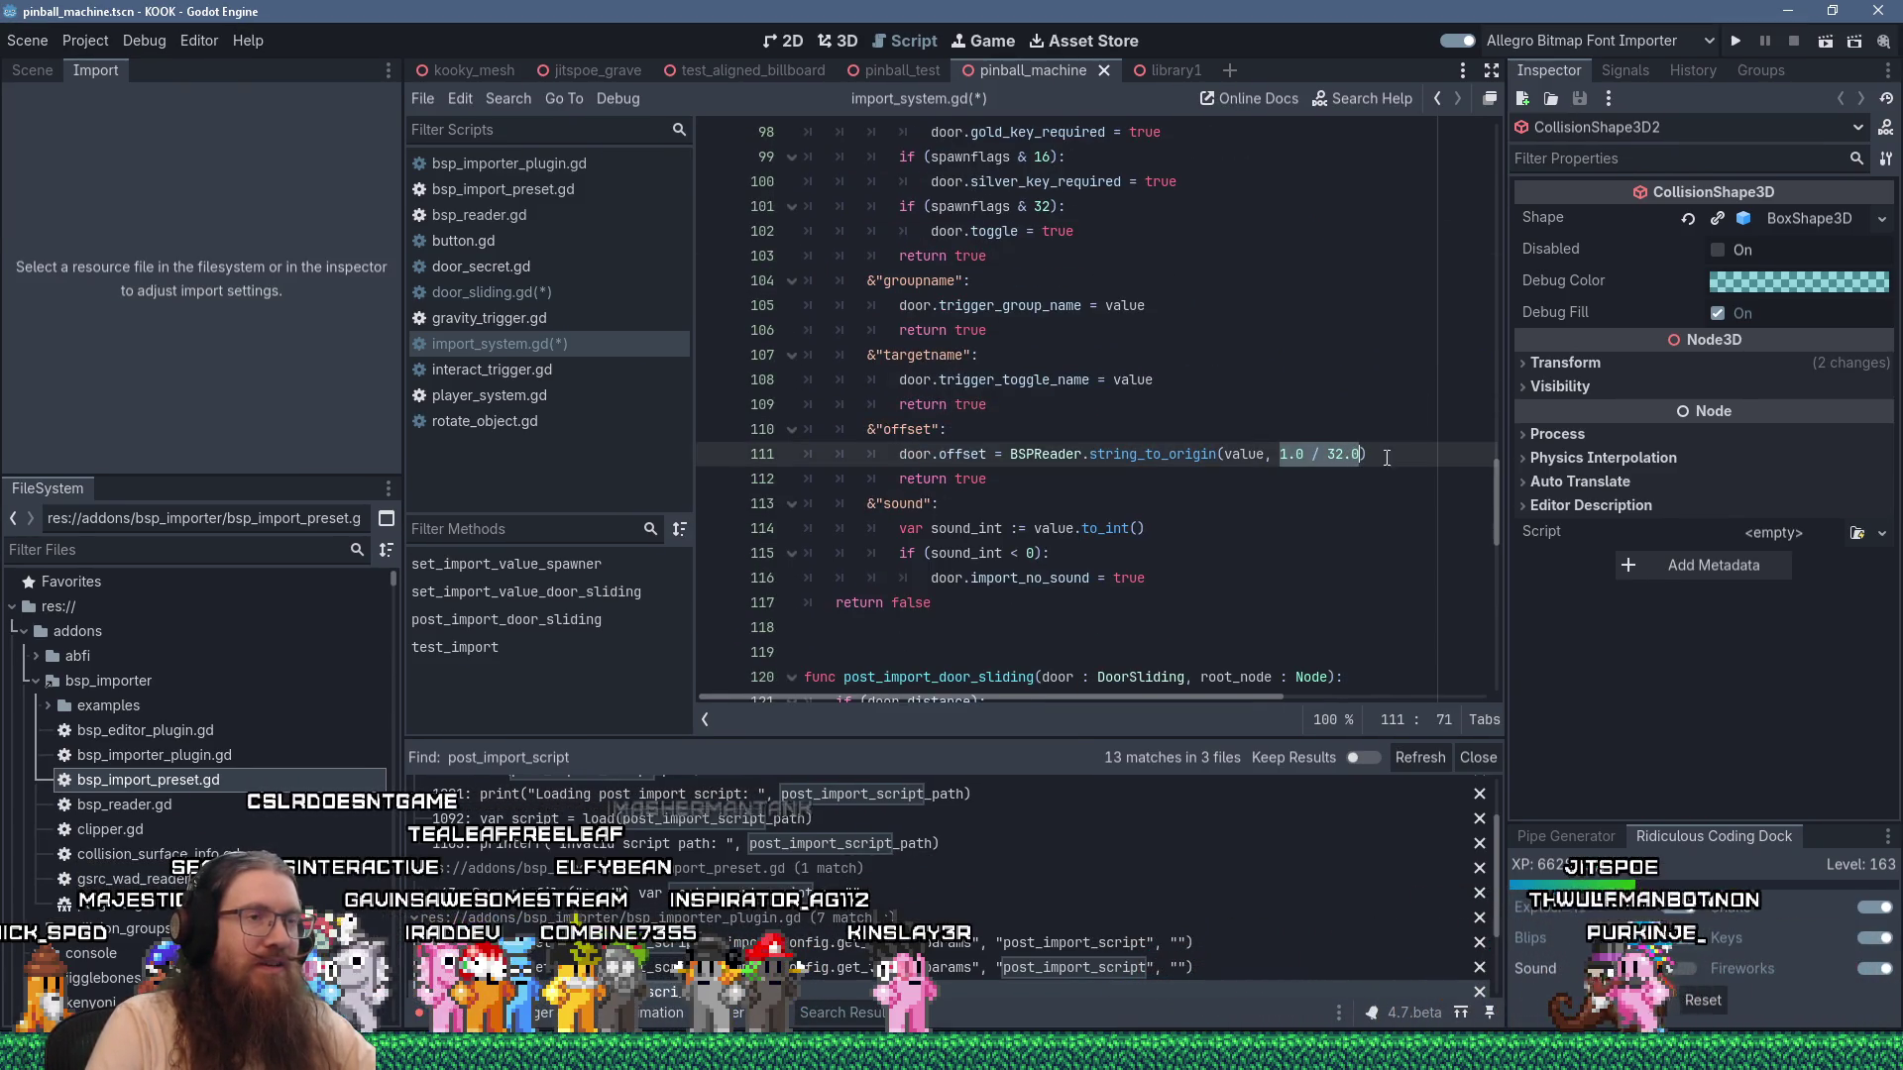
pyautogui.write('BSP_SCALE')
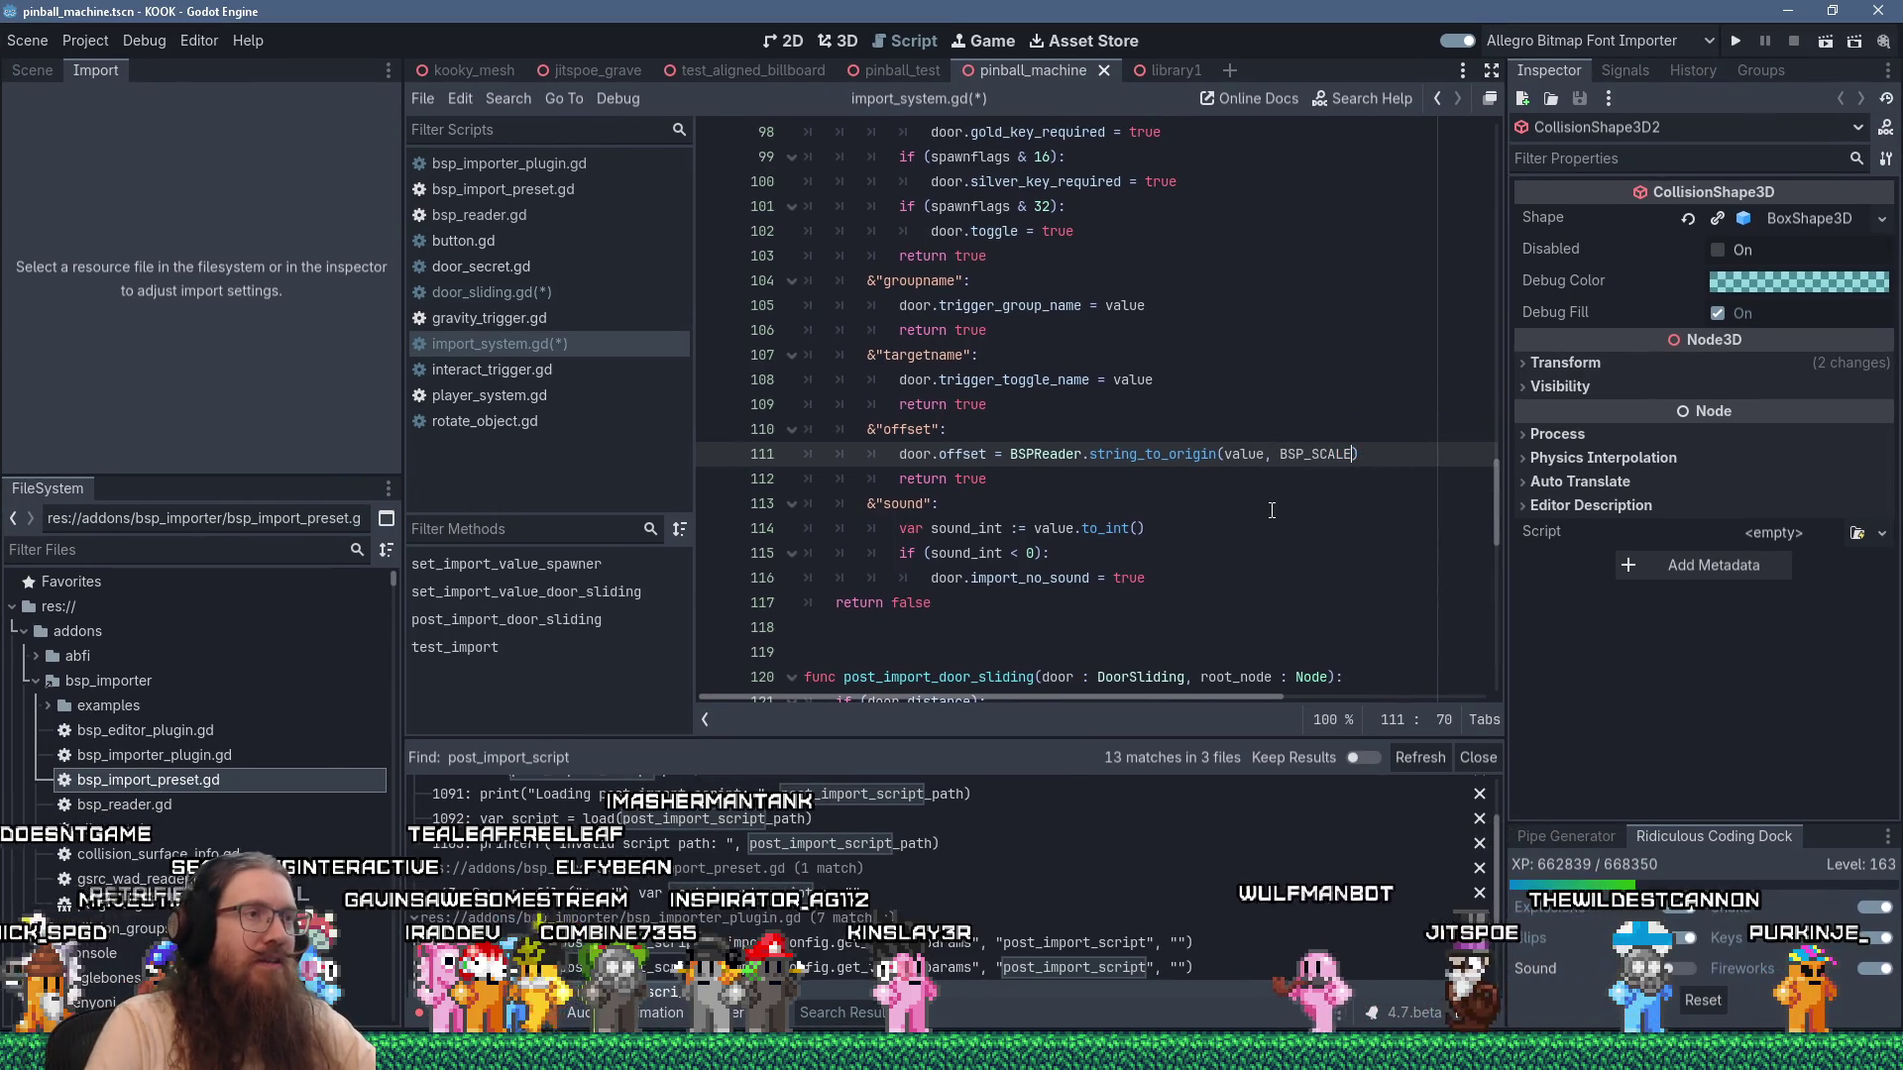
pyautogui.scroll(-1, 1272, 509)
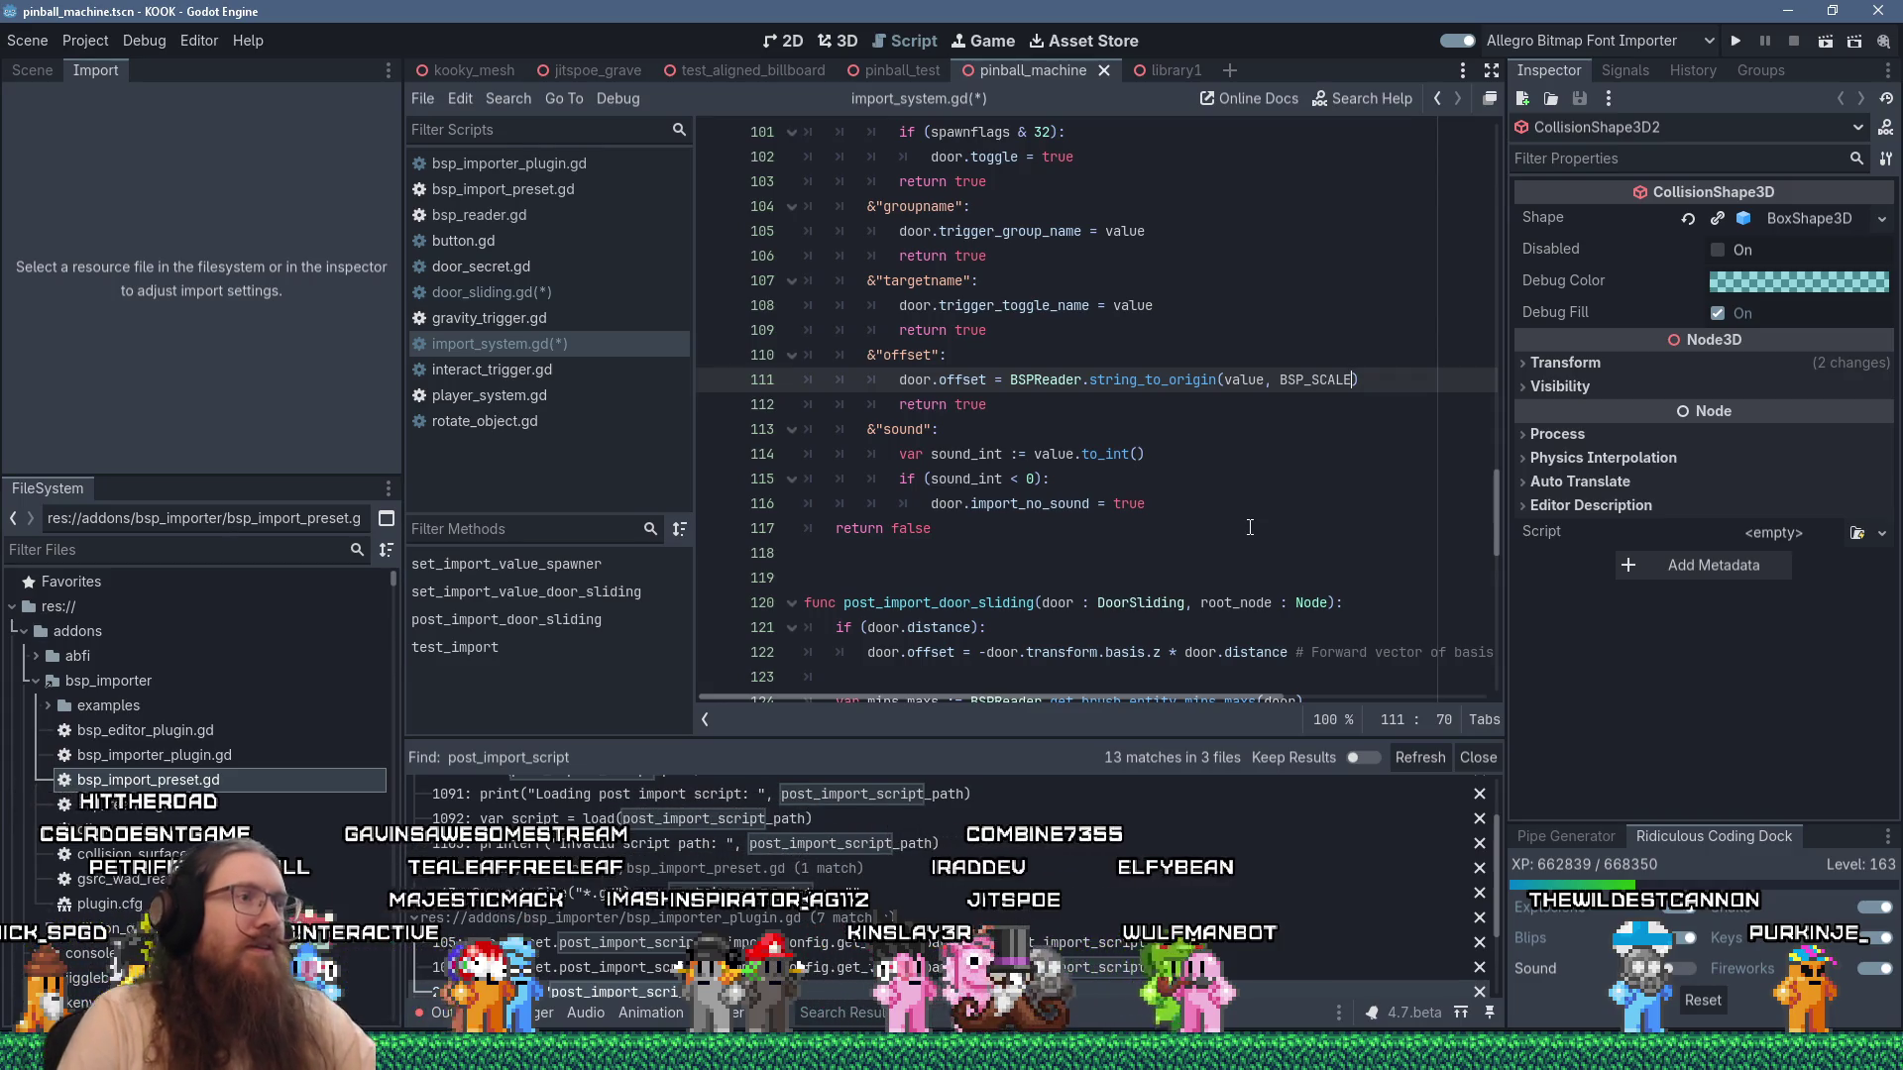
pyautogui.scroll(-4, 1250, 527)
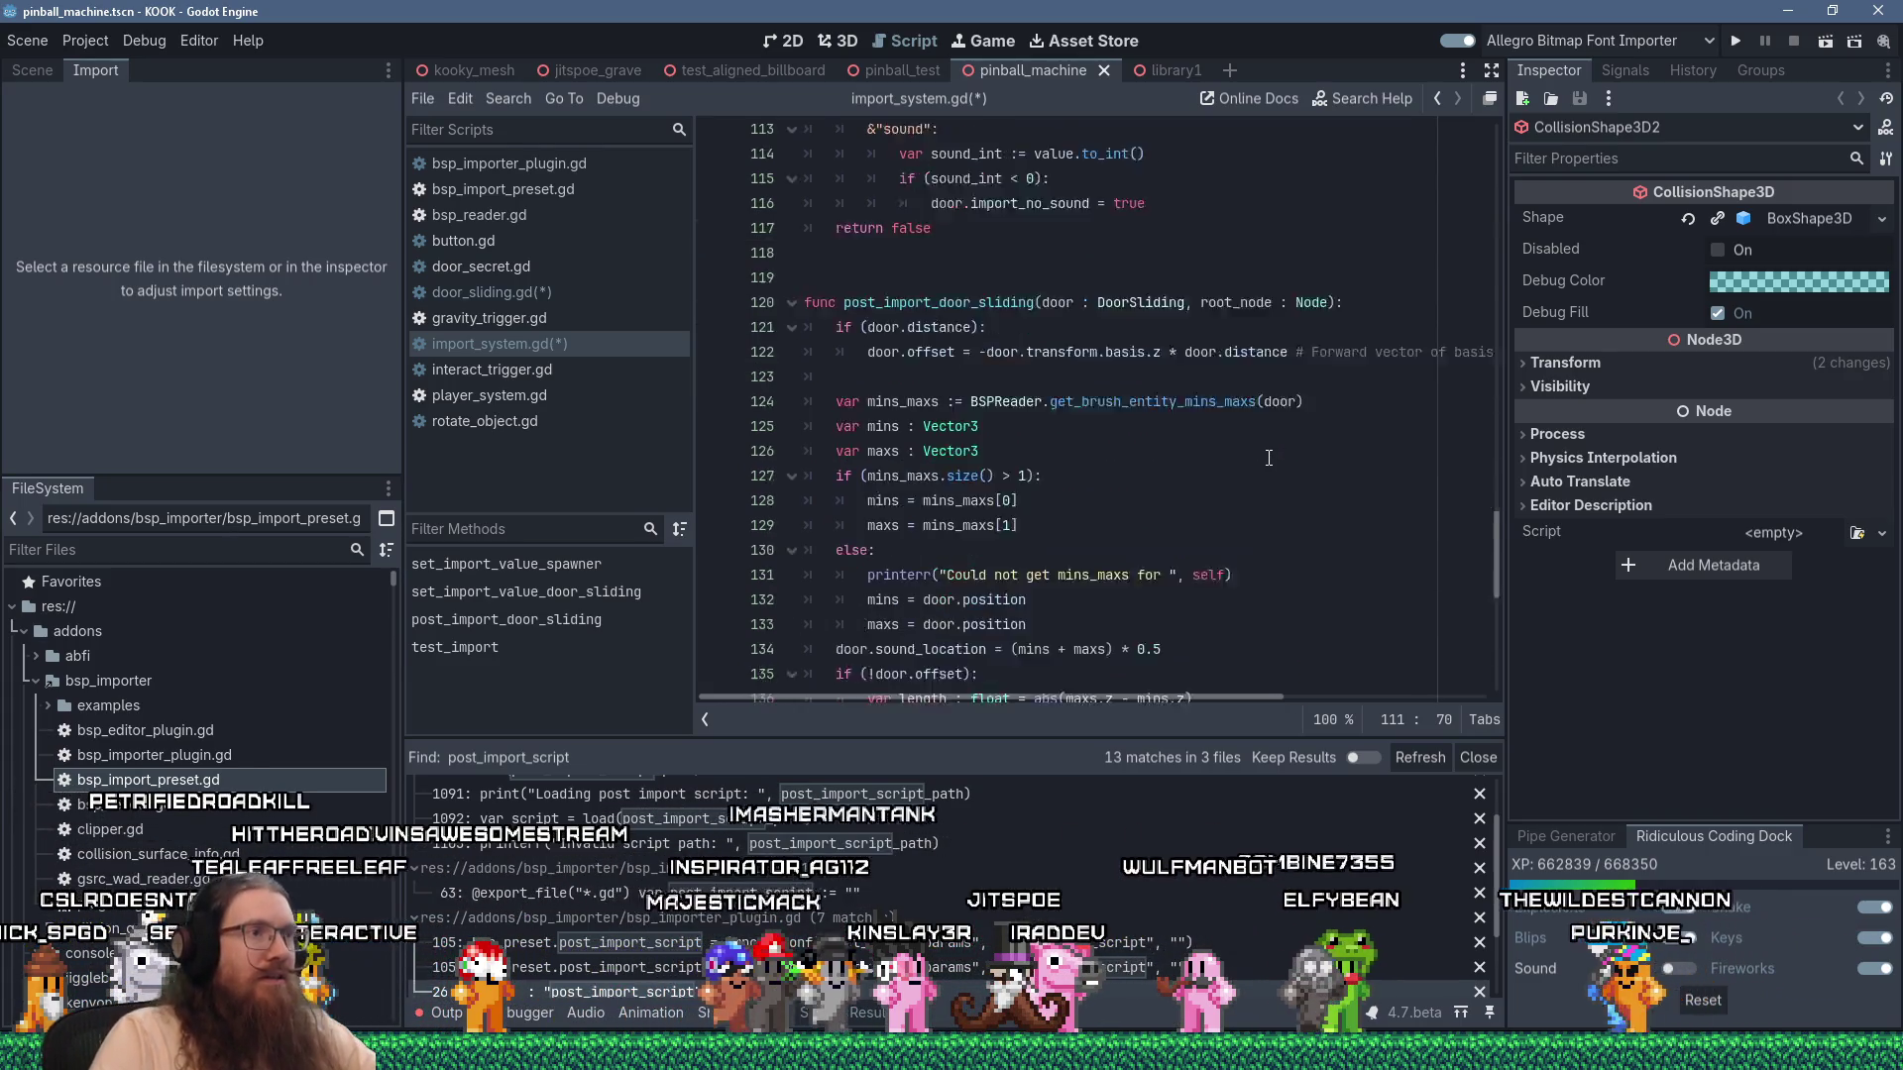
pyautogui.scroll(17, 1269, 458)
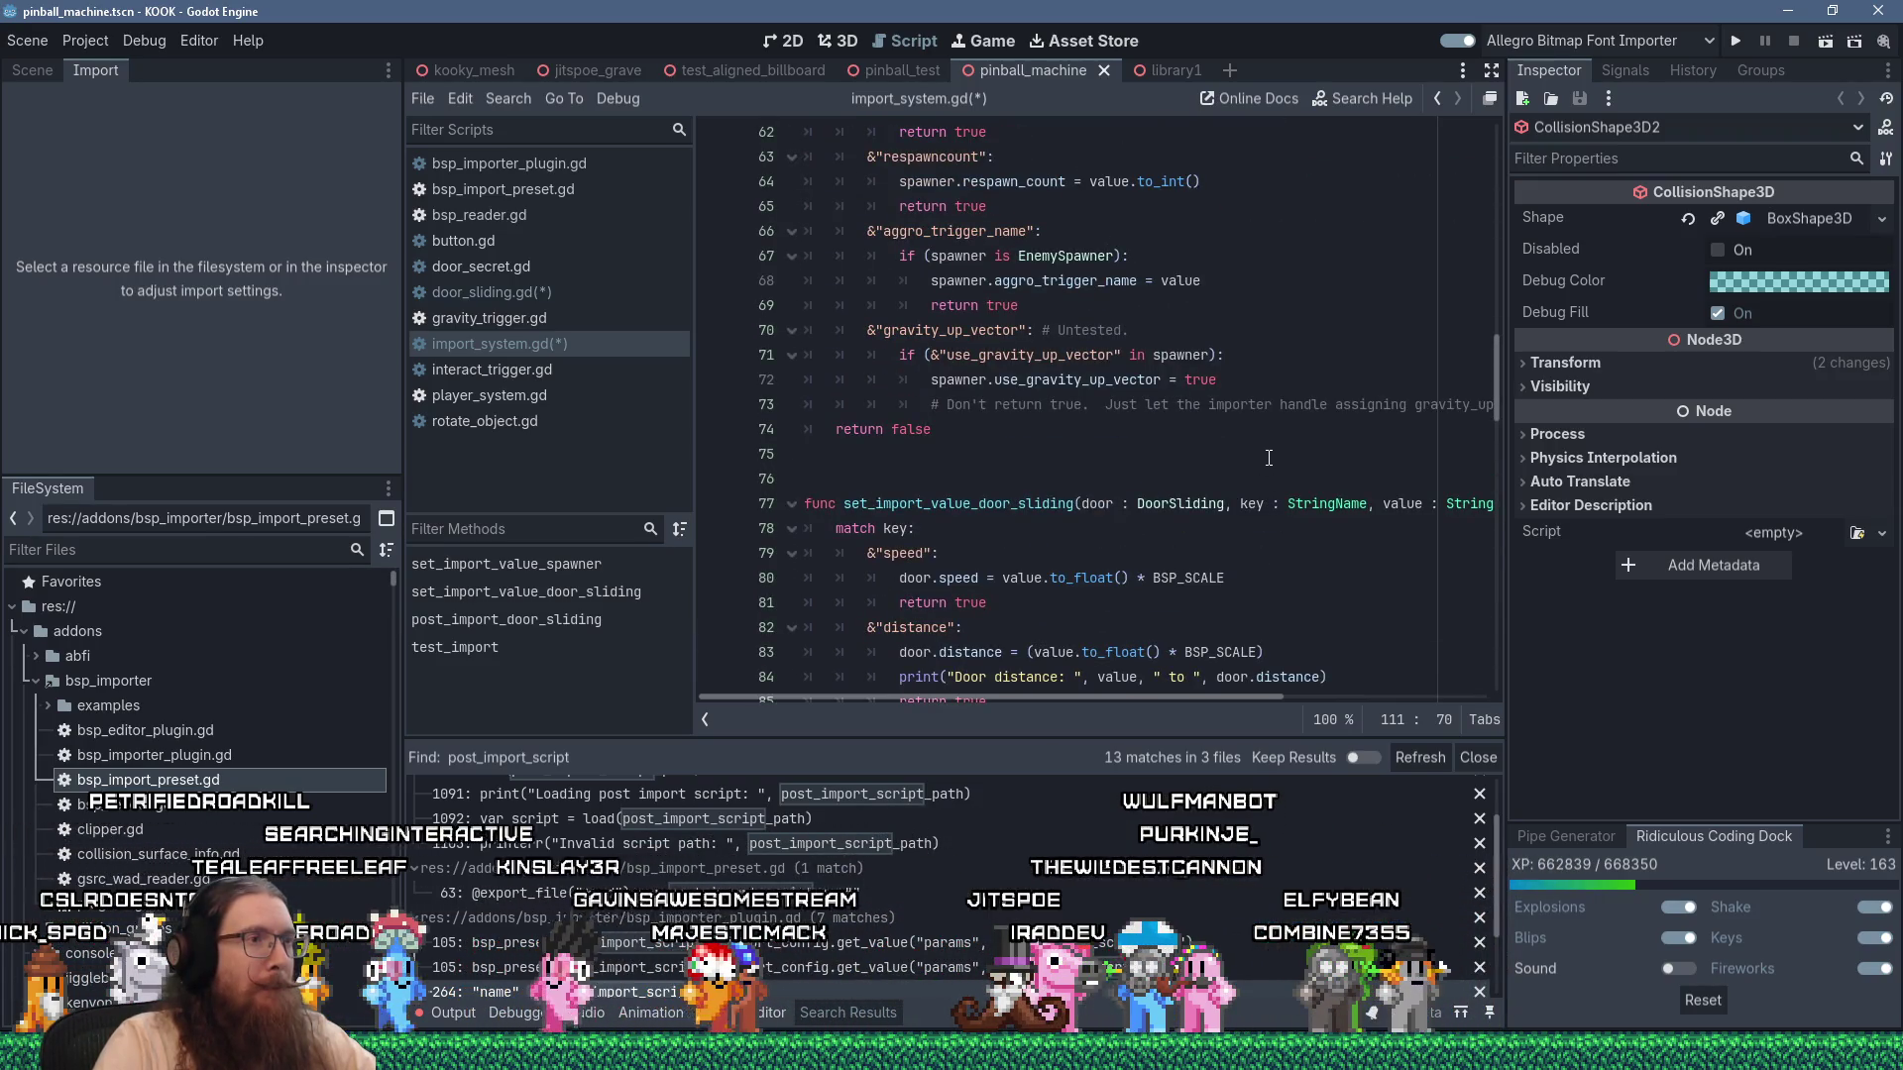
pyautogui.click(1268, 458)
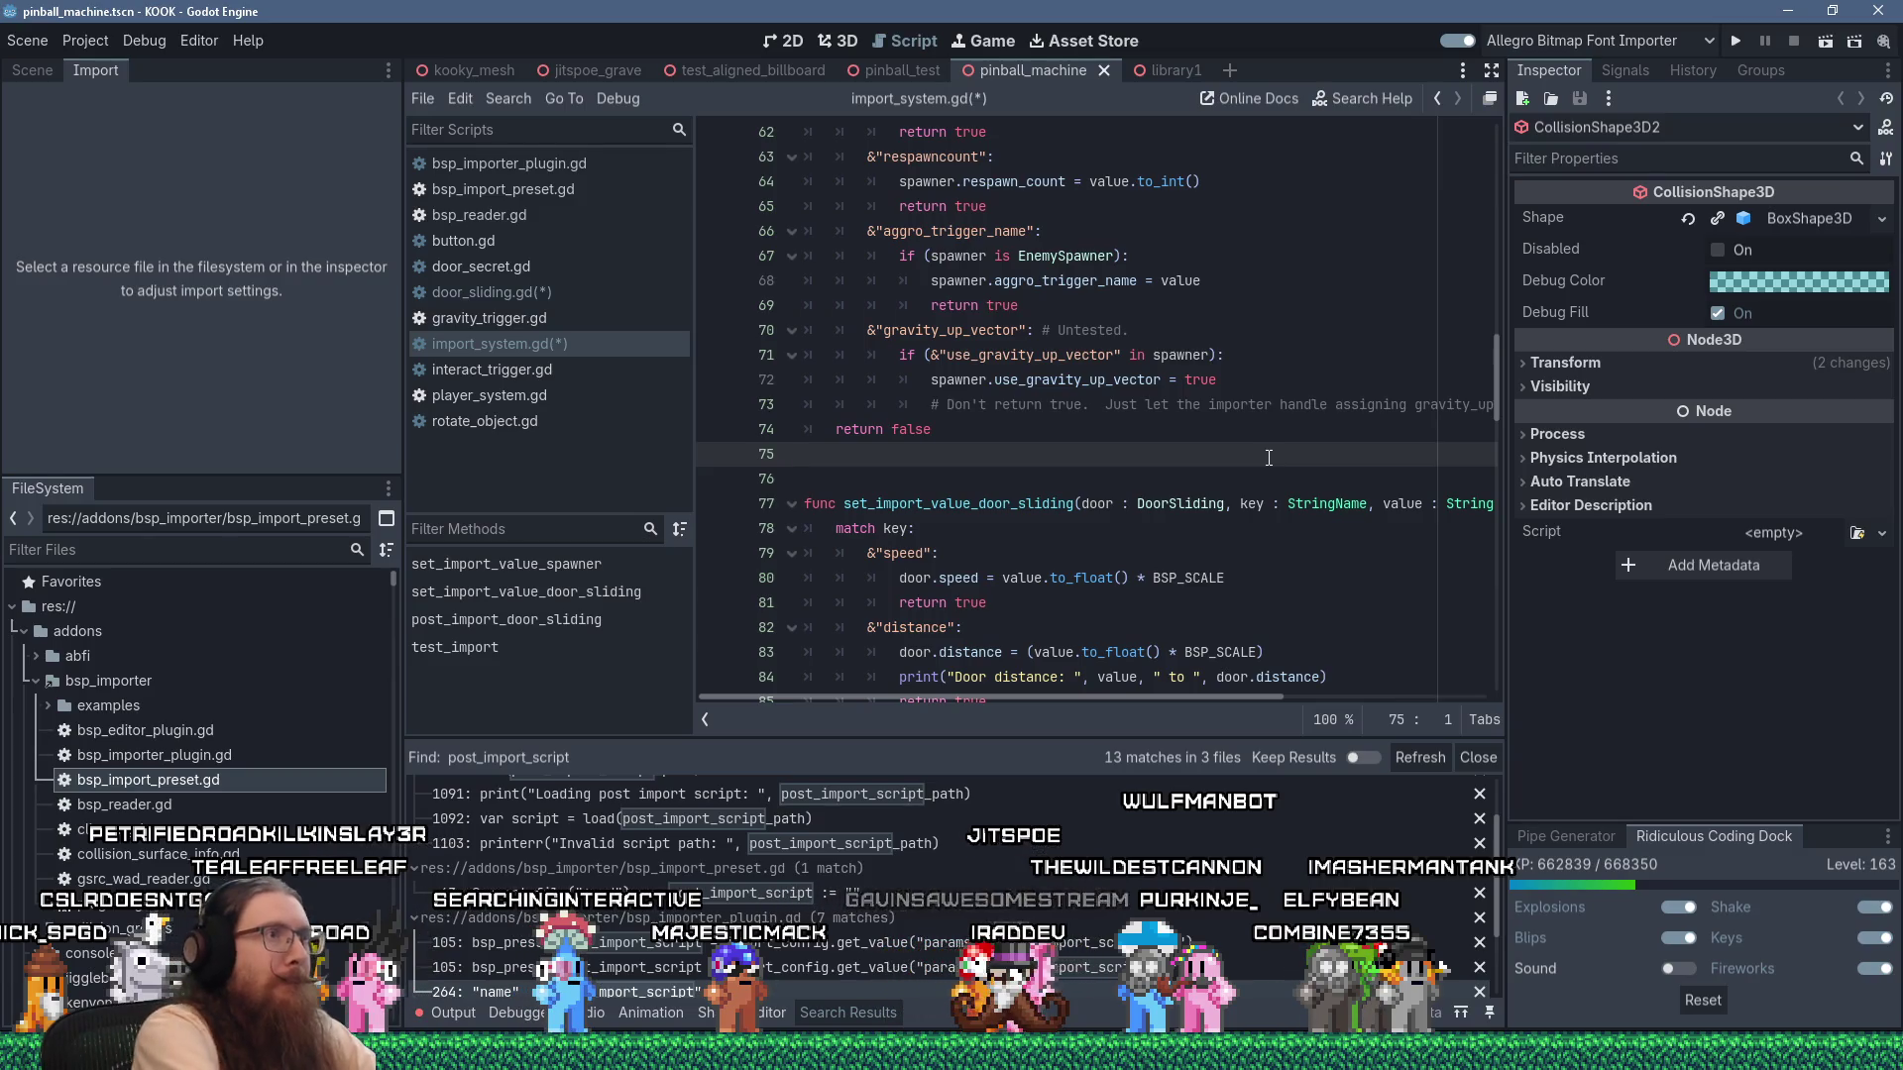
# Save the scripts, then start 'func set_bsp_import' on a new line below BSP_SCALE.
pyautogui.hotkey('ctrl', 's')
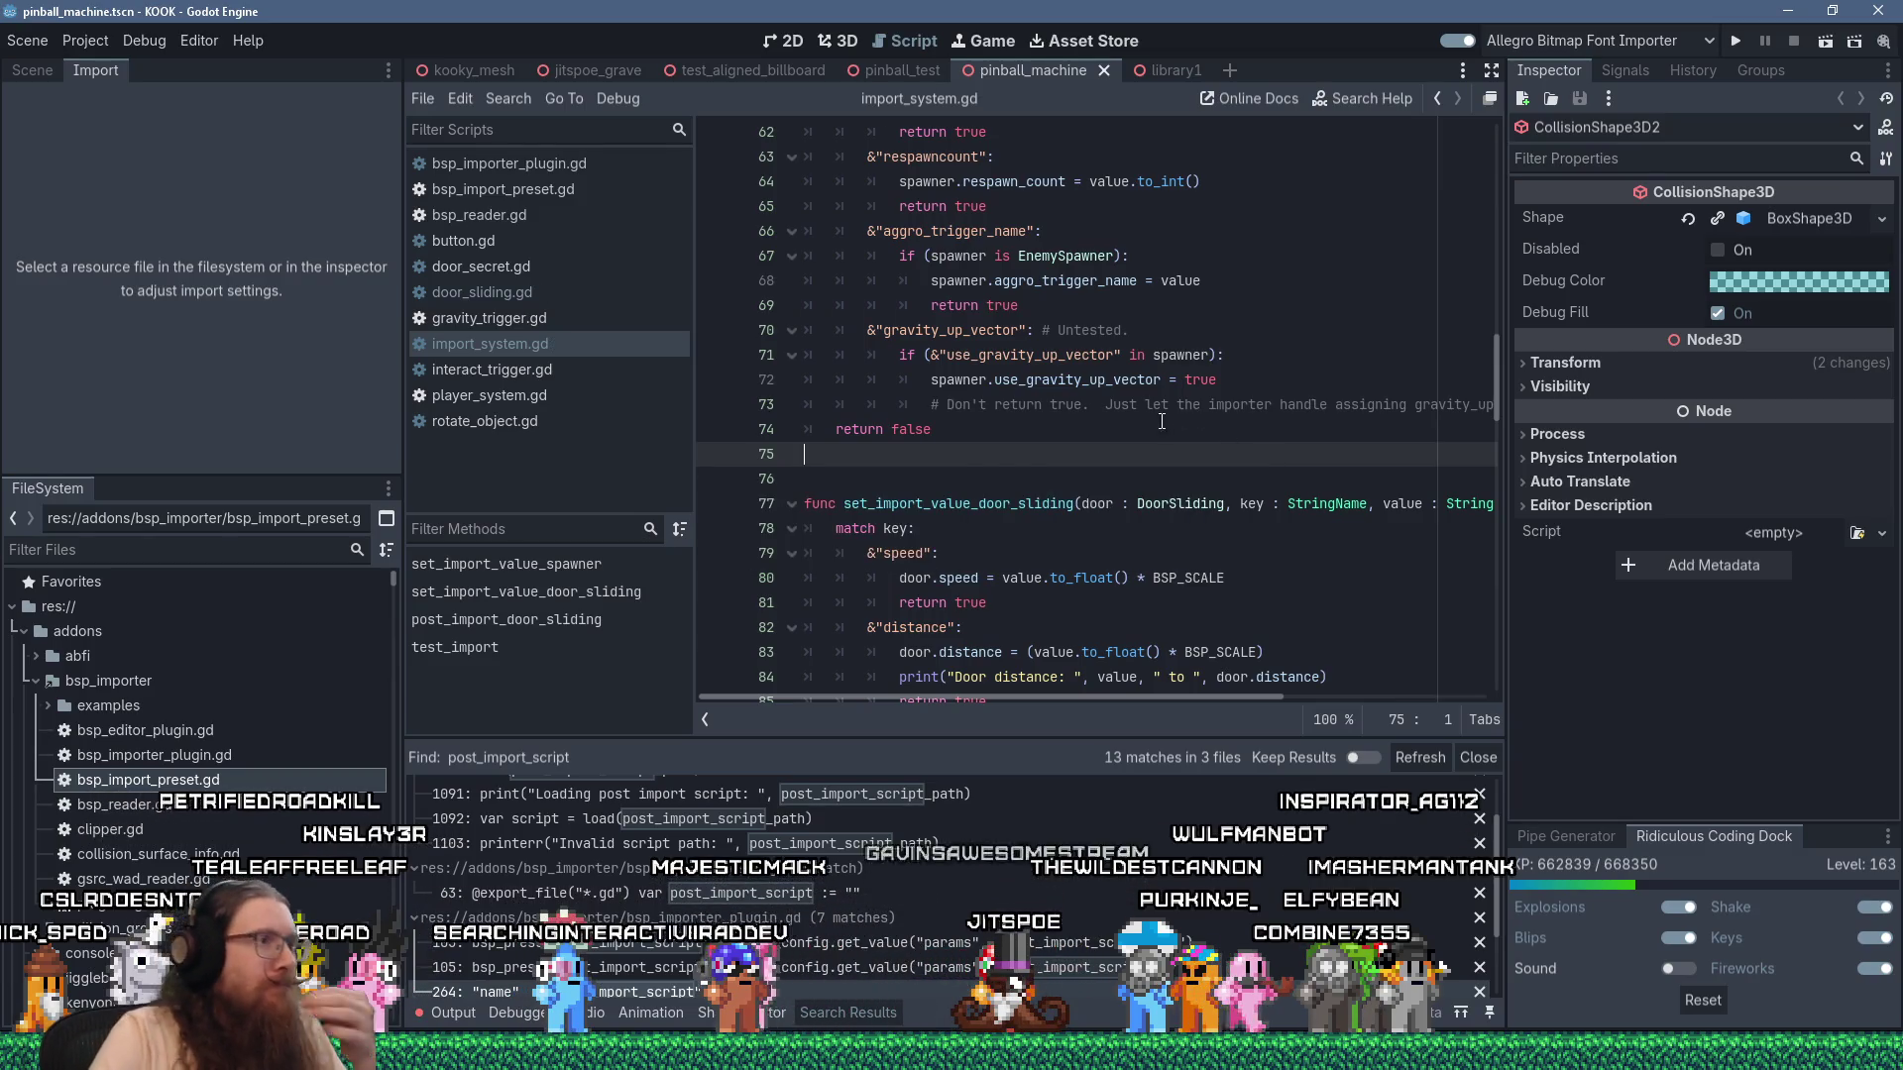
pyautogui.scroll(20, 1162, 422)
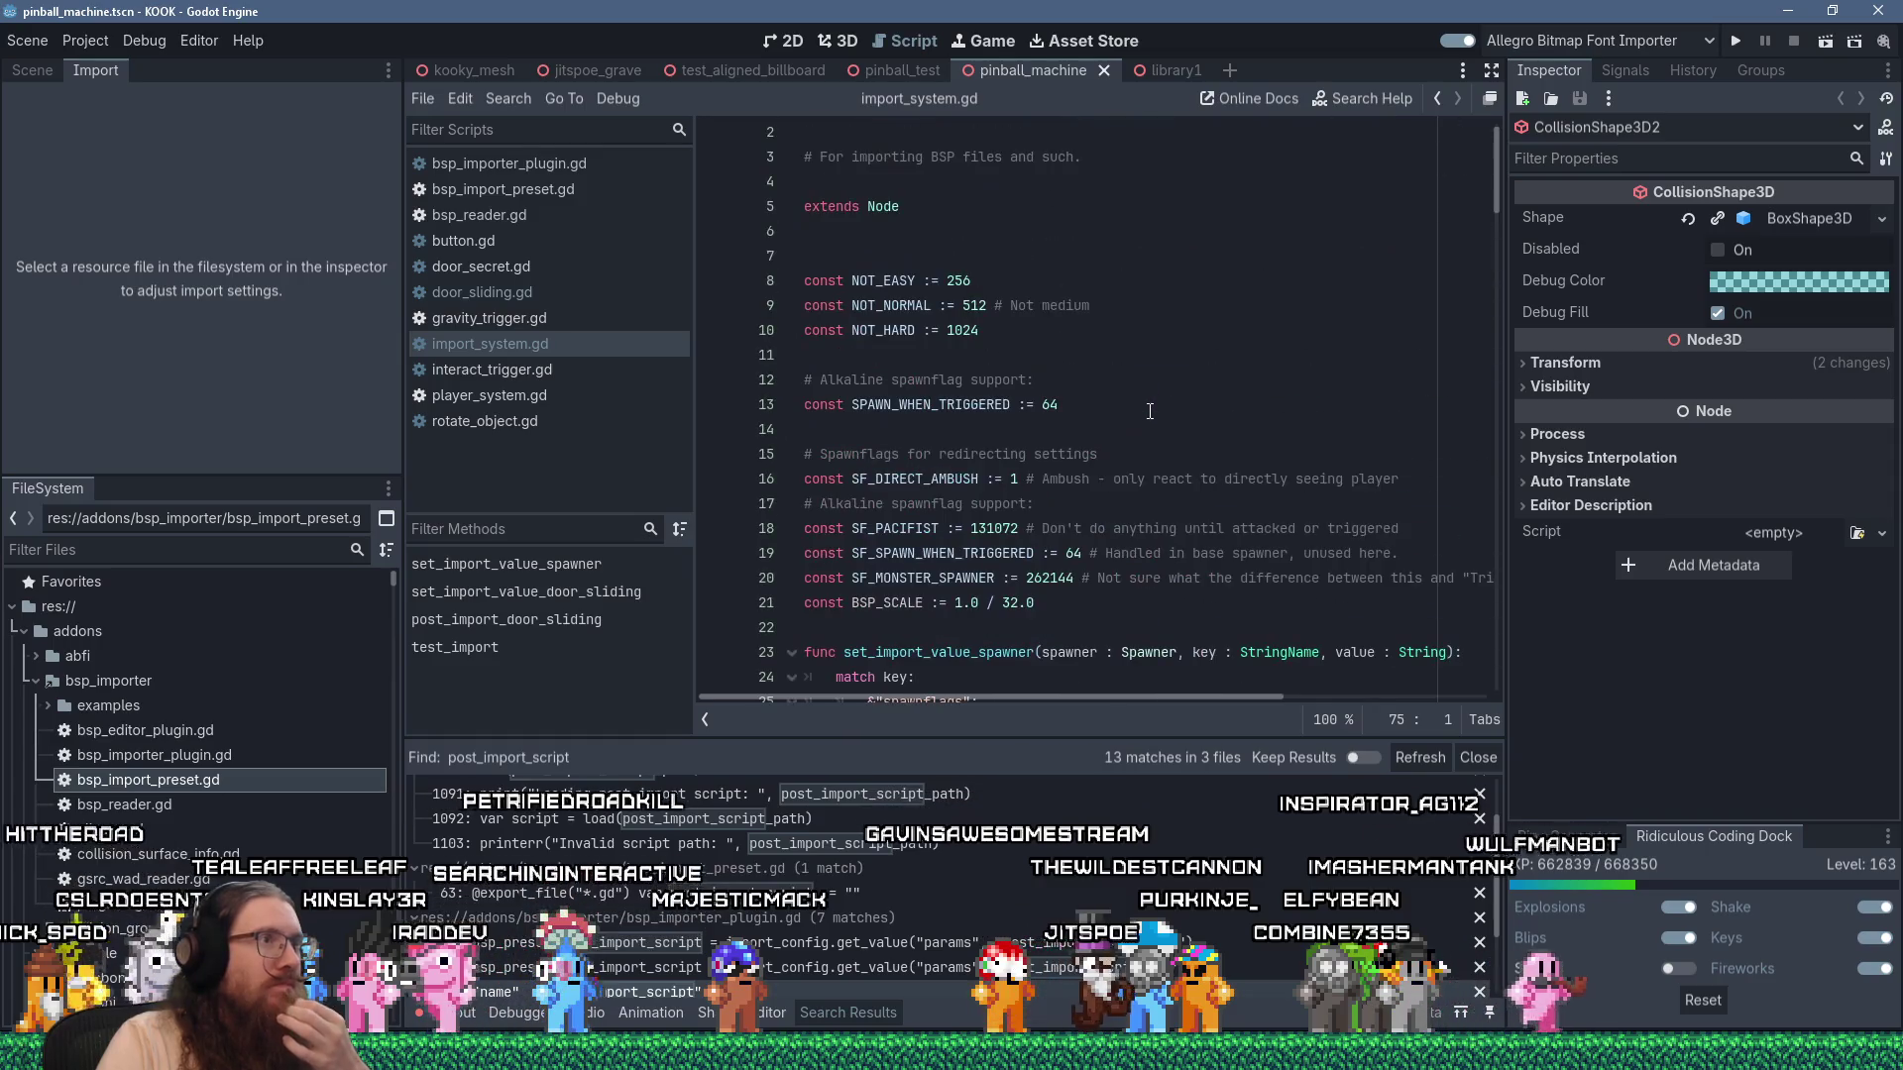
pyautogui.scroll(-2, 1150, 410)
pyautogui.click(1037, 461)
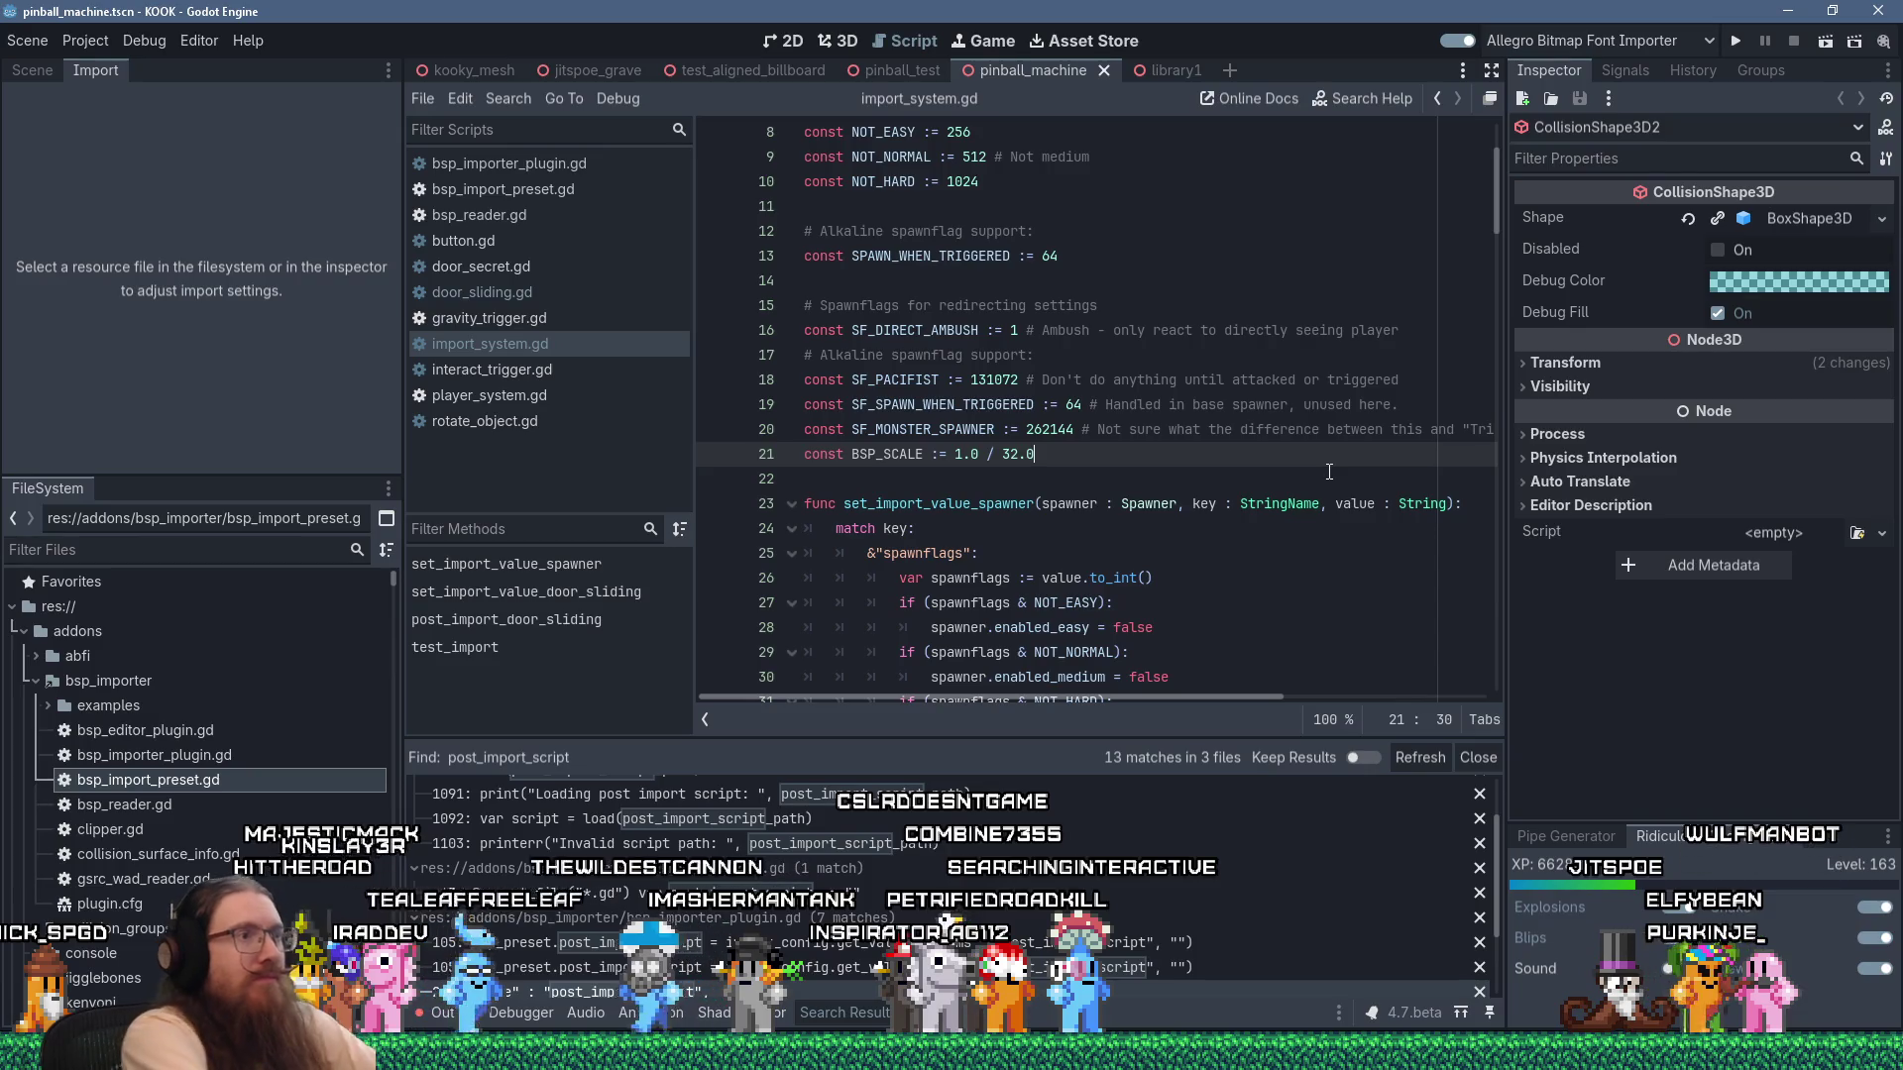
pyautogui.press('Return')
pyautogui.press('Return')
pyautogui.write('func ')
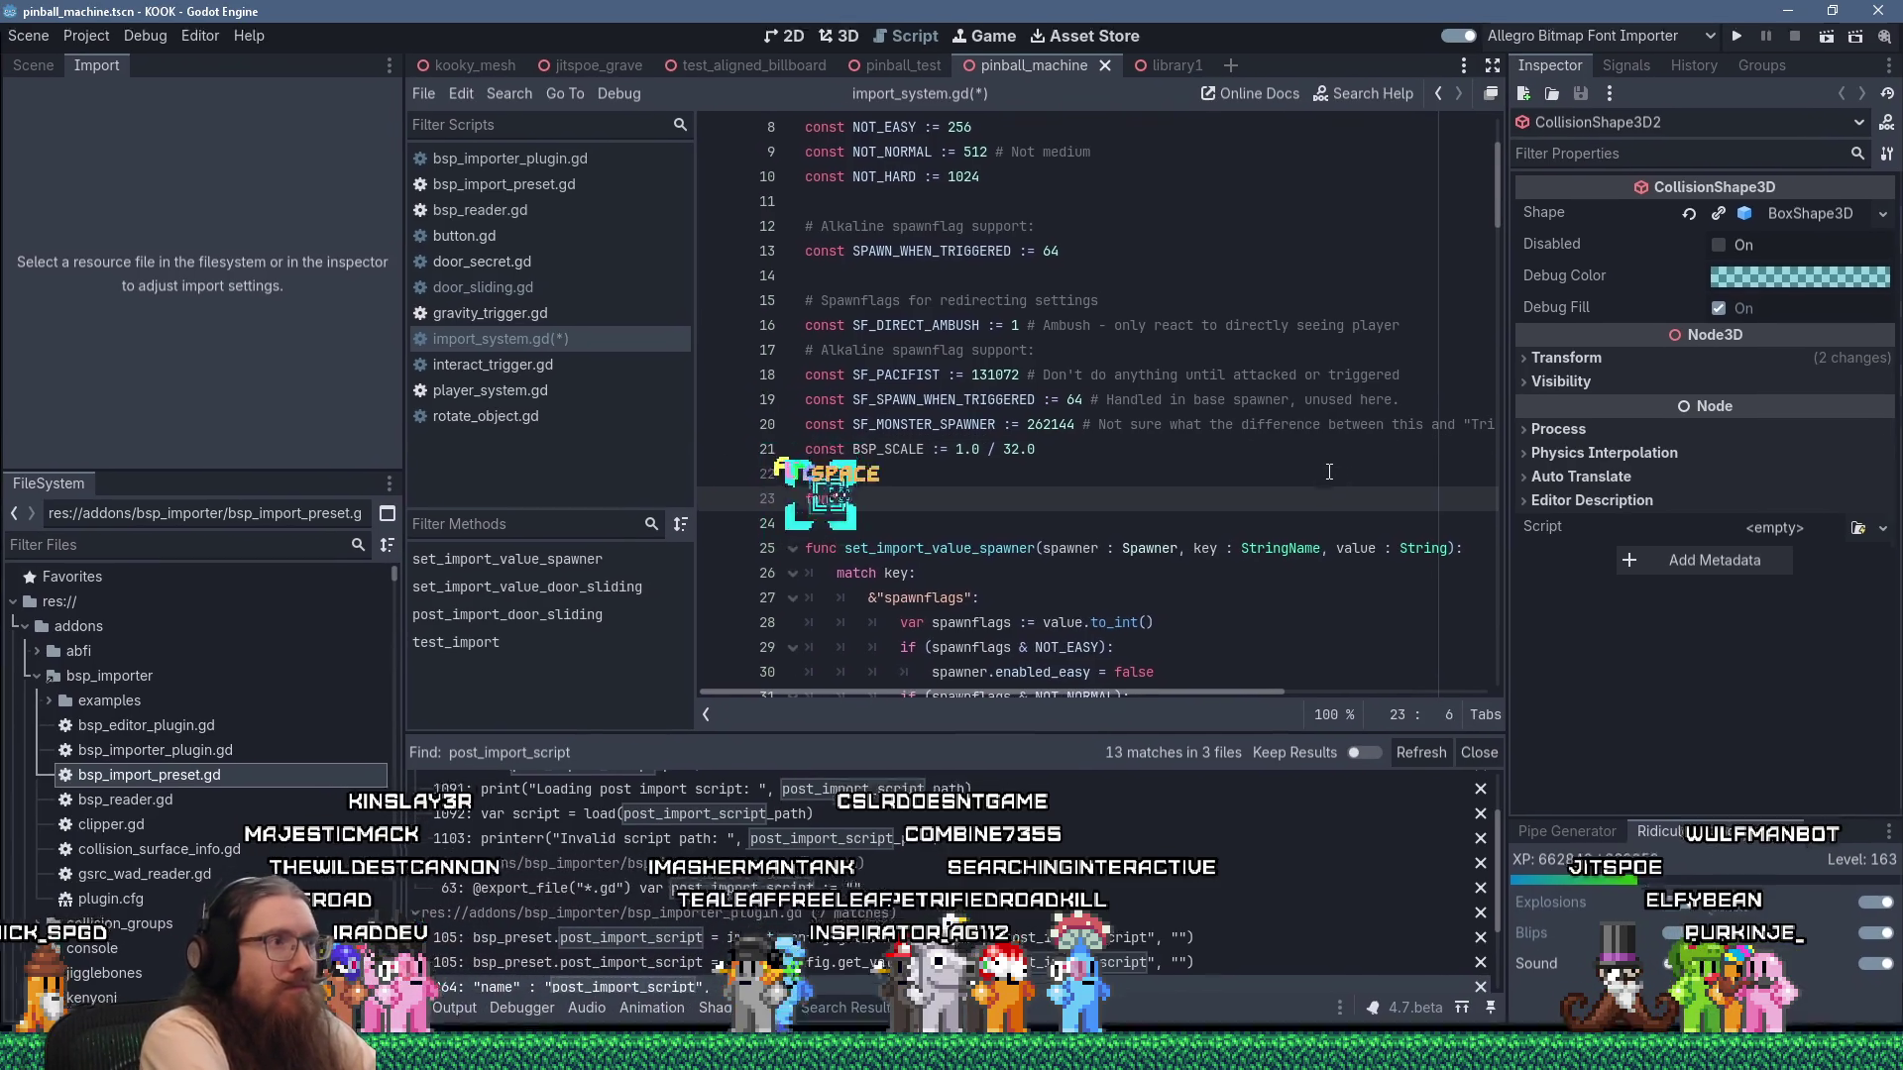
pyautogui.write('set_bsp_import')
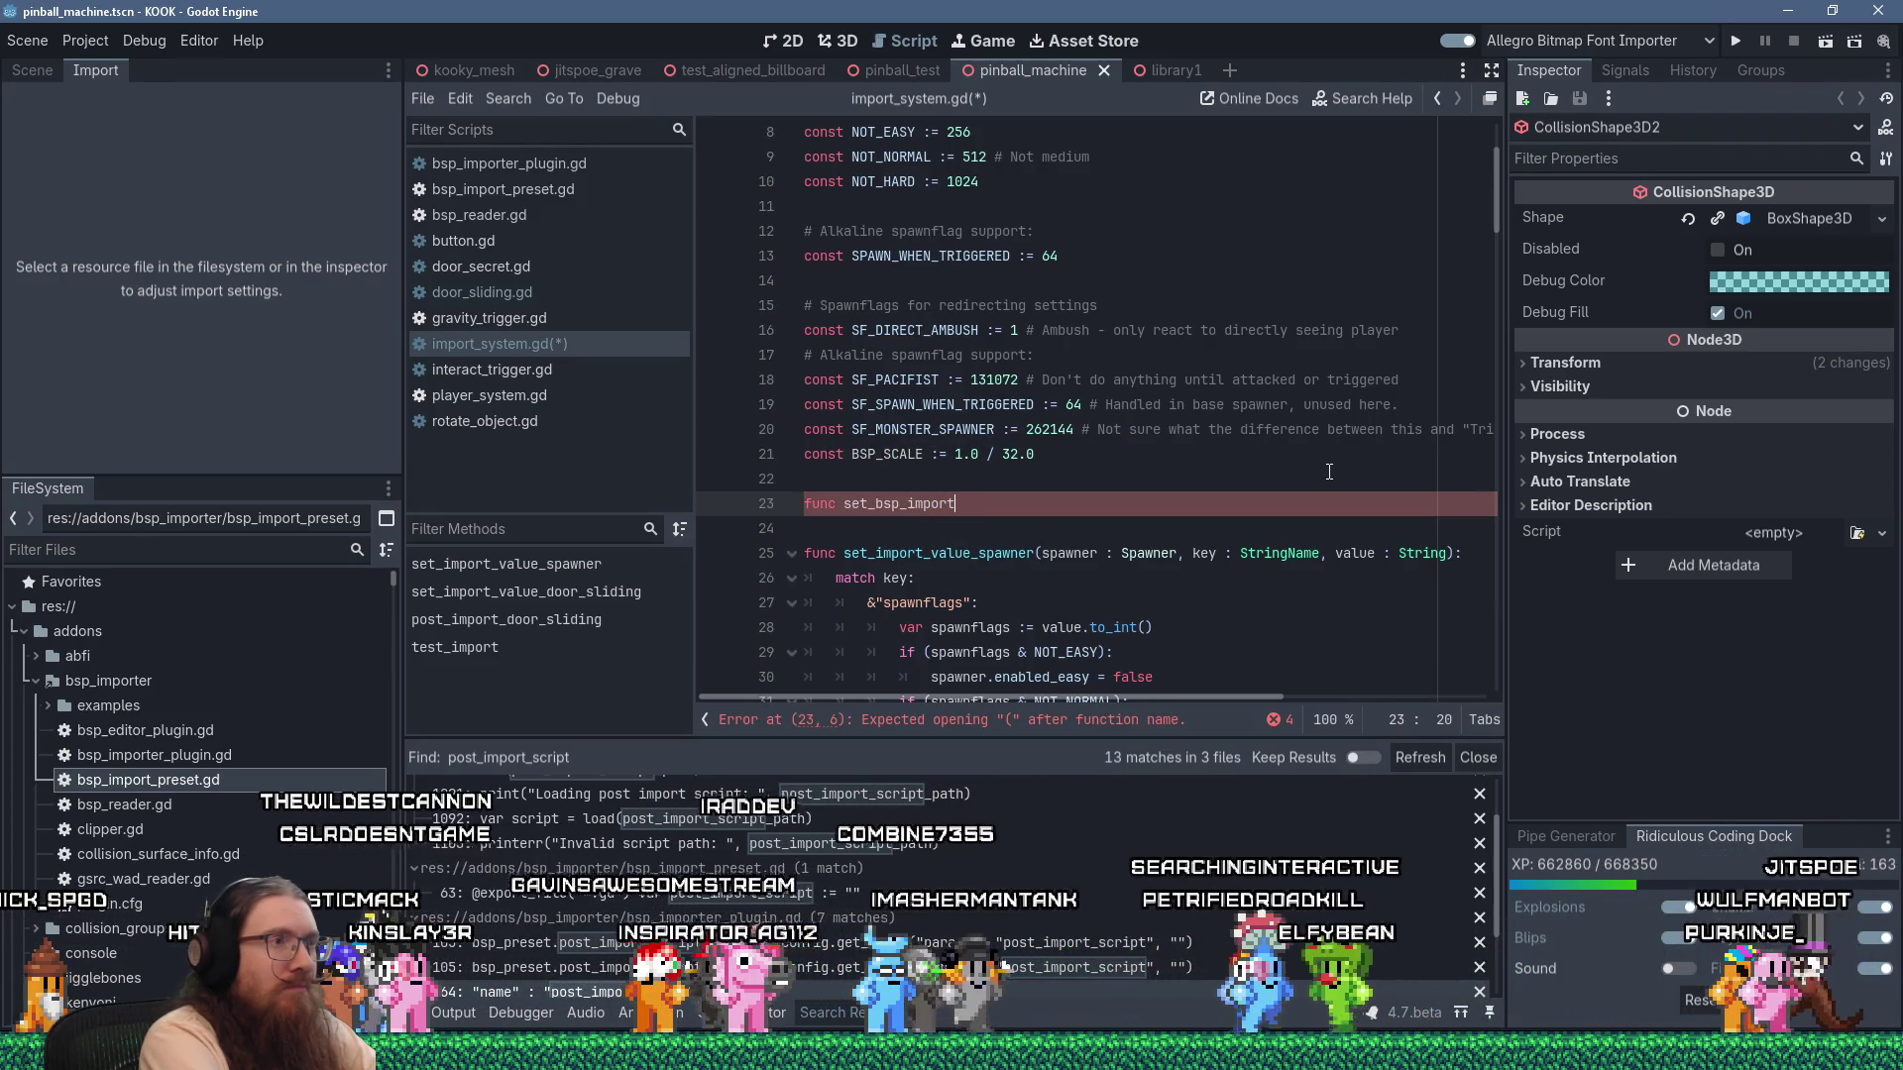
# Rework the declaration into func set_bsp_entity_import_value( and begin a StringName class-name parameter.
pyautogui.press('Left')
pyautogui.press('Left')
pyautogui.press('Left')
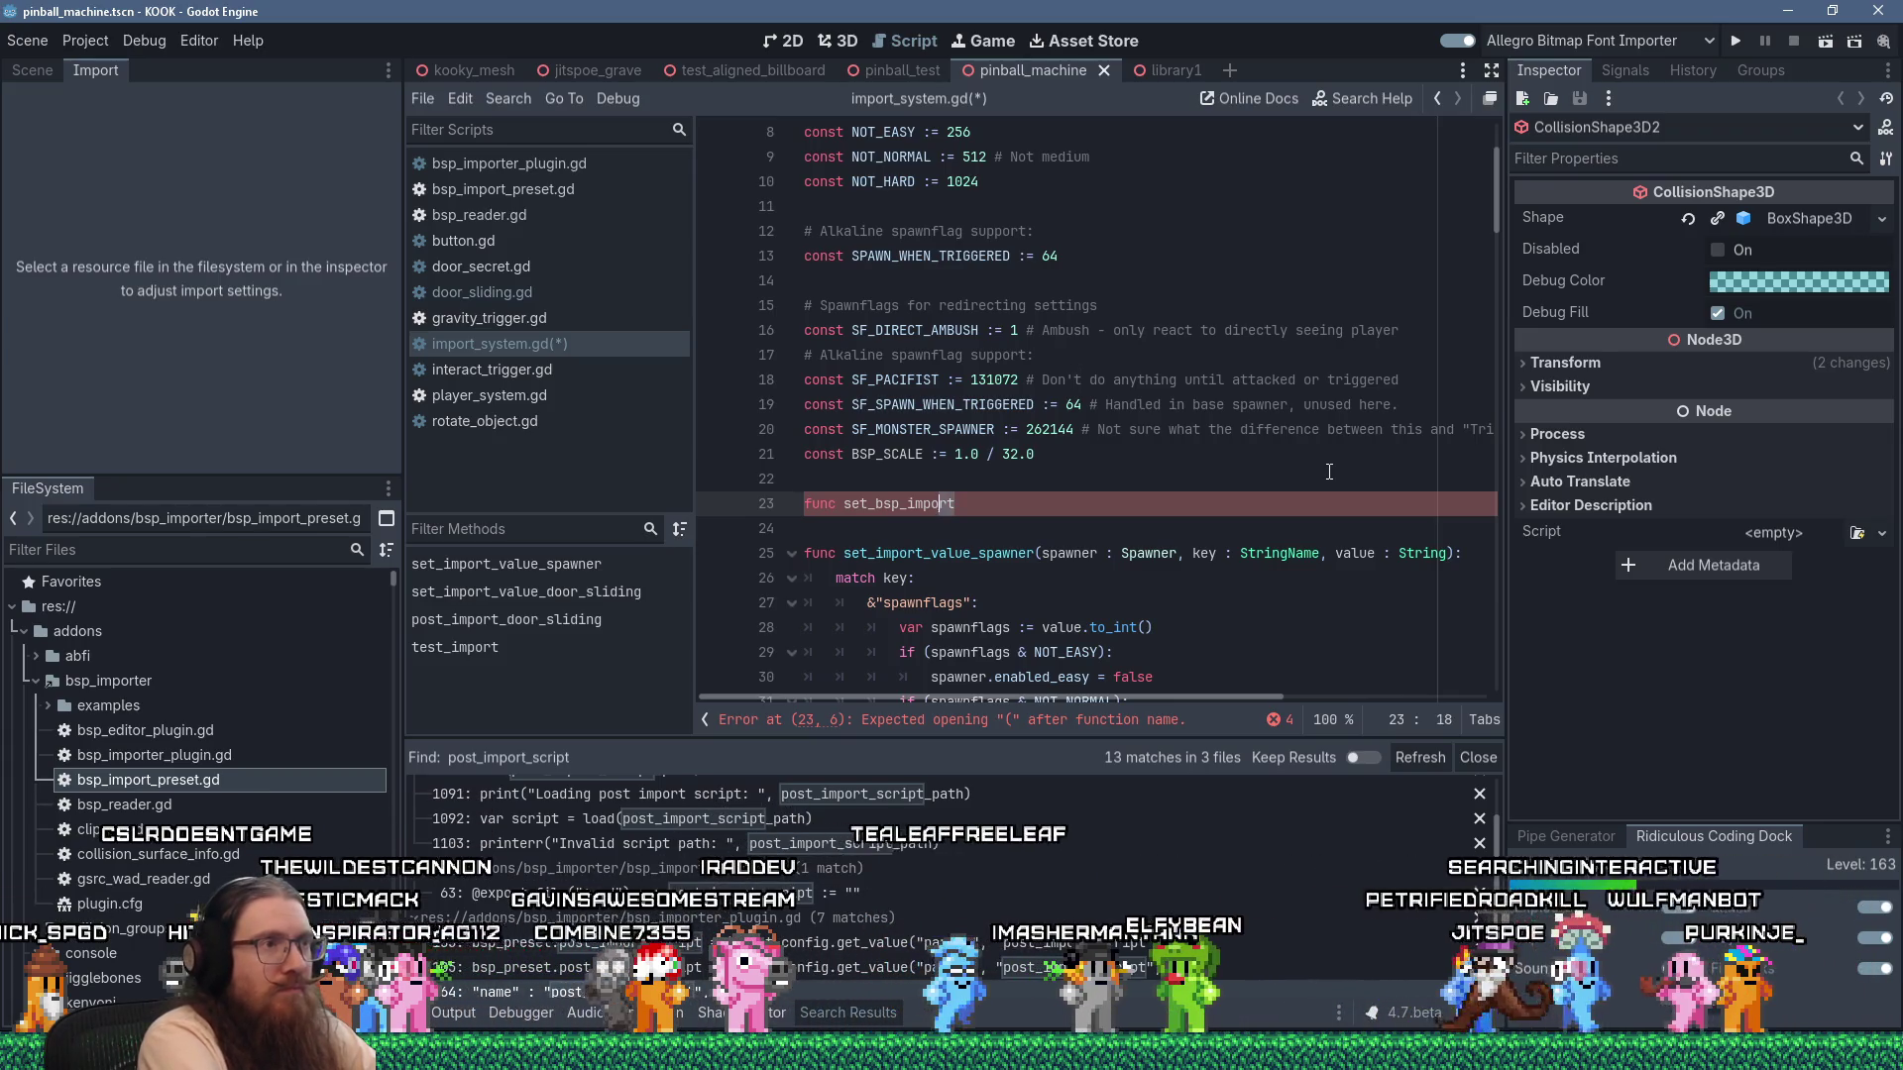
pyautogui.press('Left')
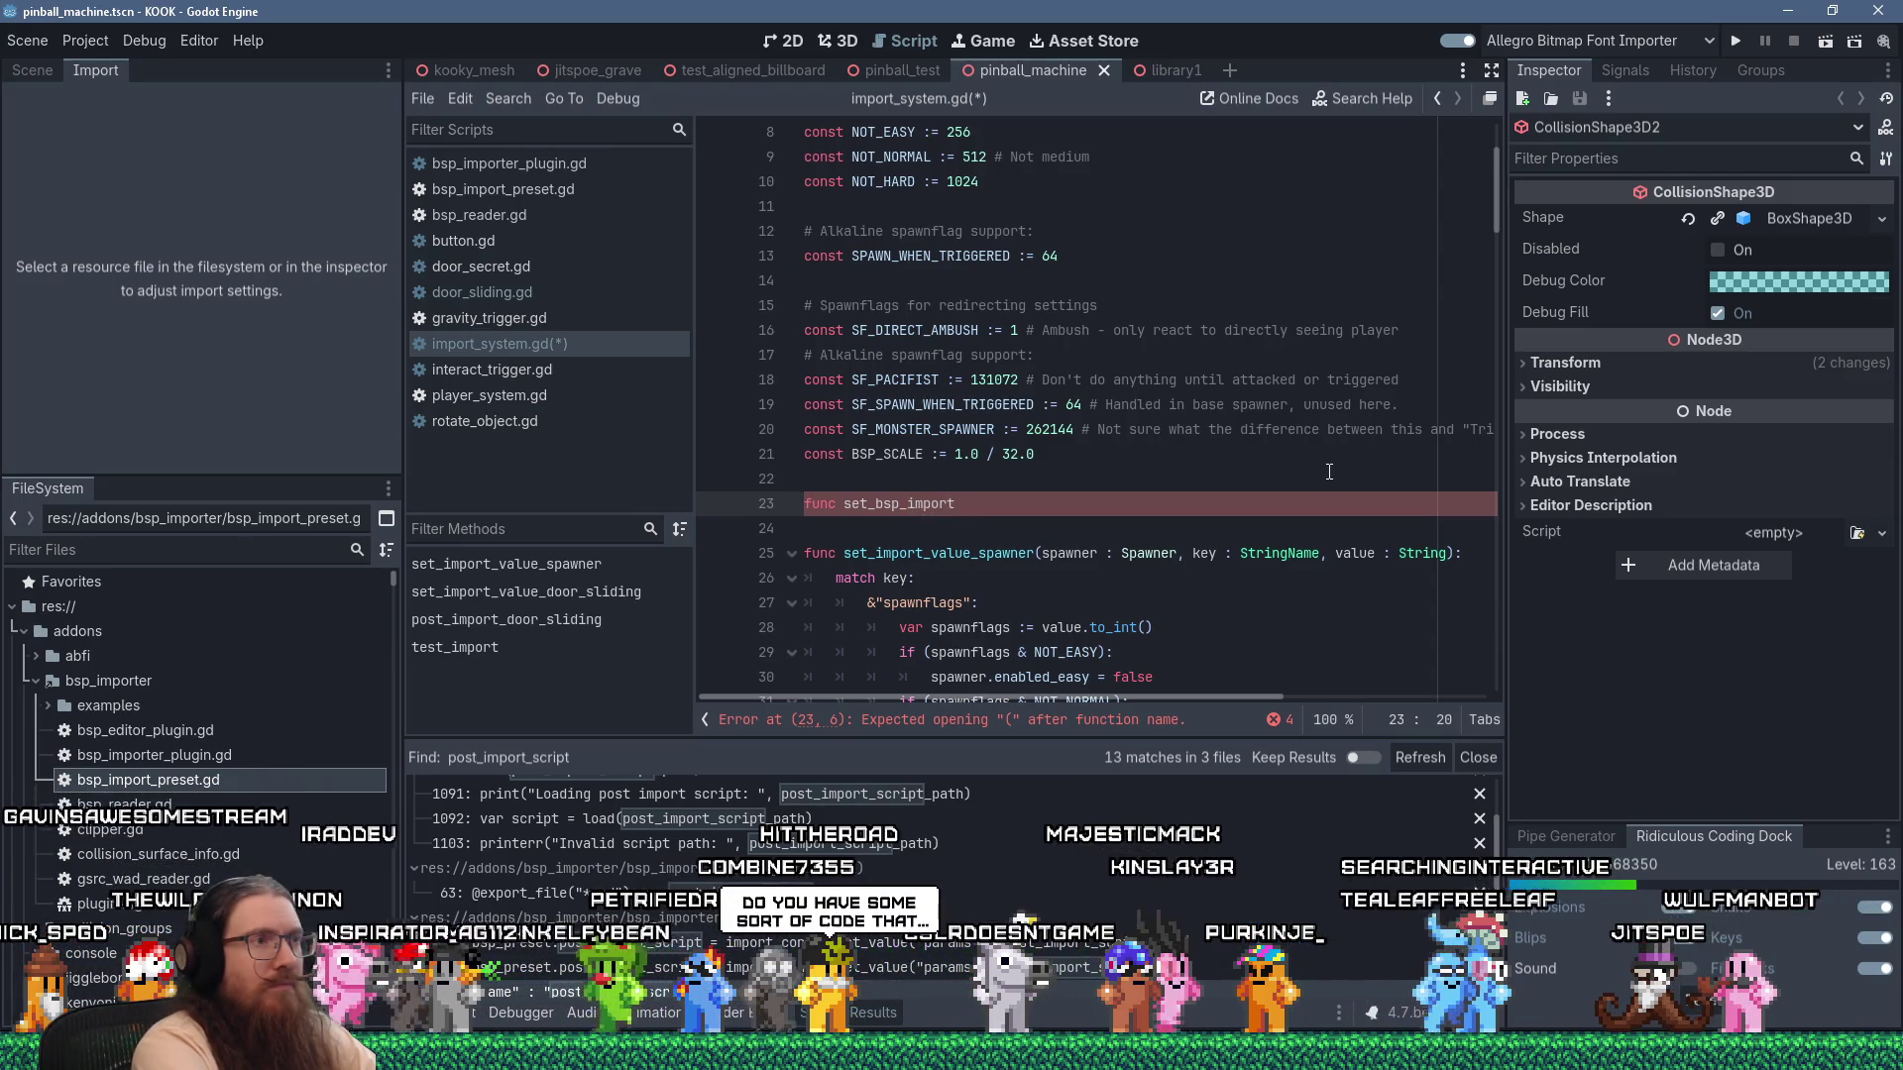
pyautogui.press('Left')
pyautogui.press('Left')
pyautogui.press('Left')
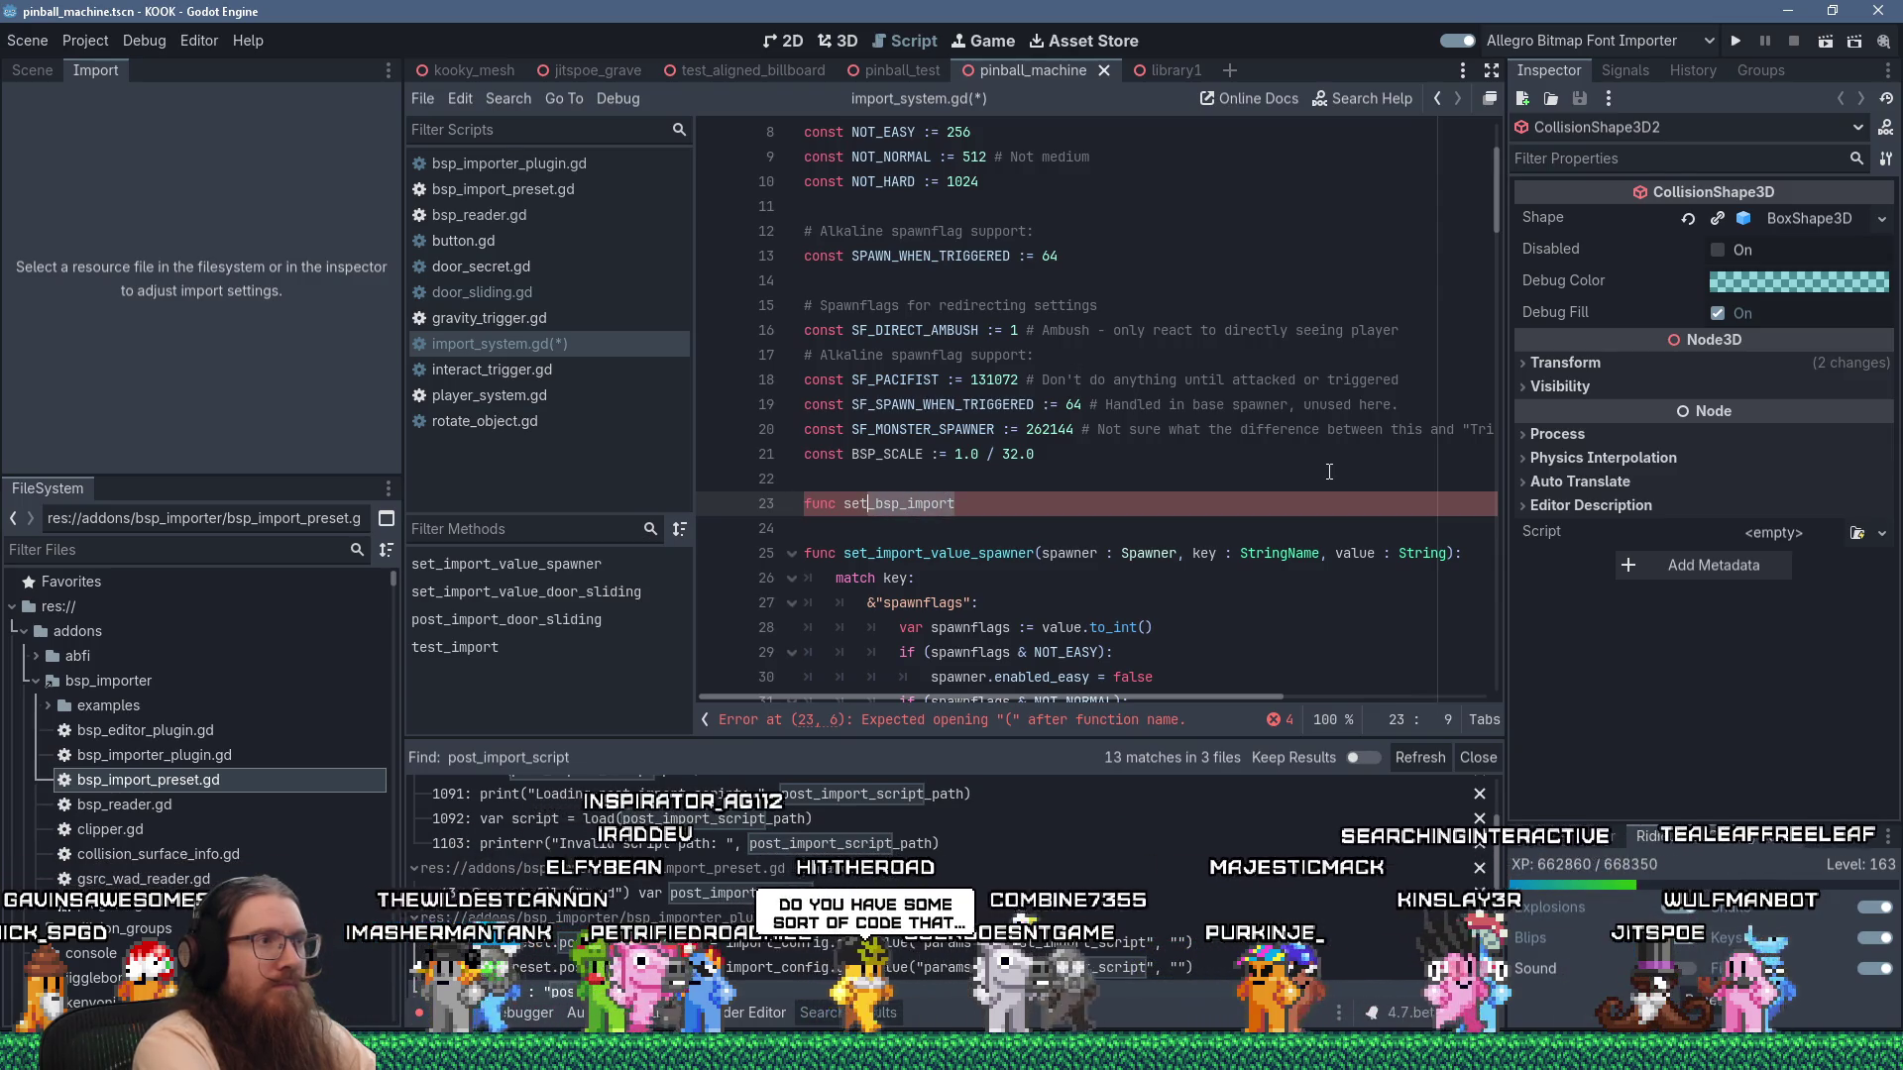
pyautogui.press('Delete')
pyautogui.press('Delete')
pyautogui.press('Delete')
pyautogui.press('End')
pyautogui.write('_value')
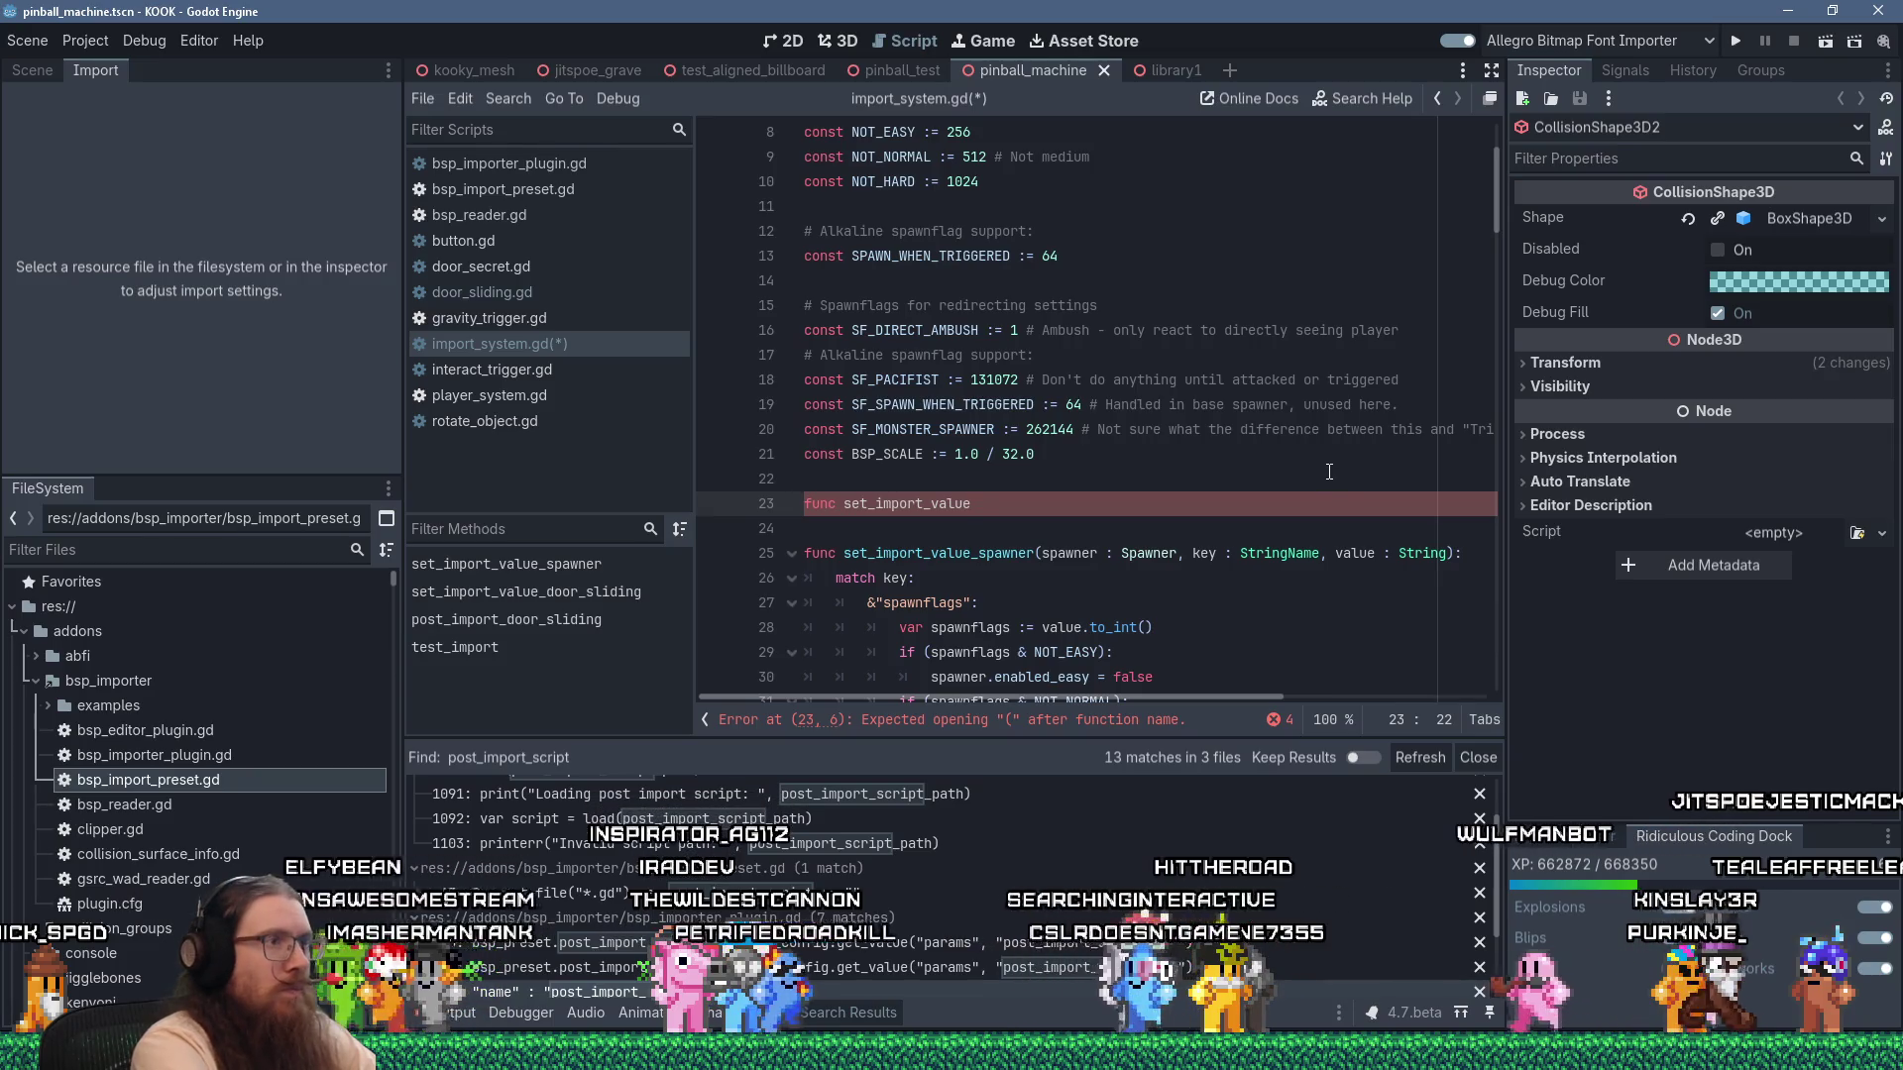
pyautogui.write('bsp_entity_')
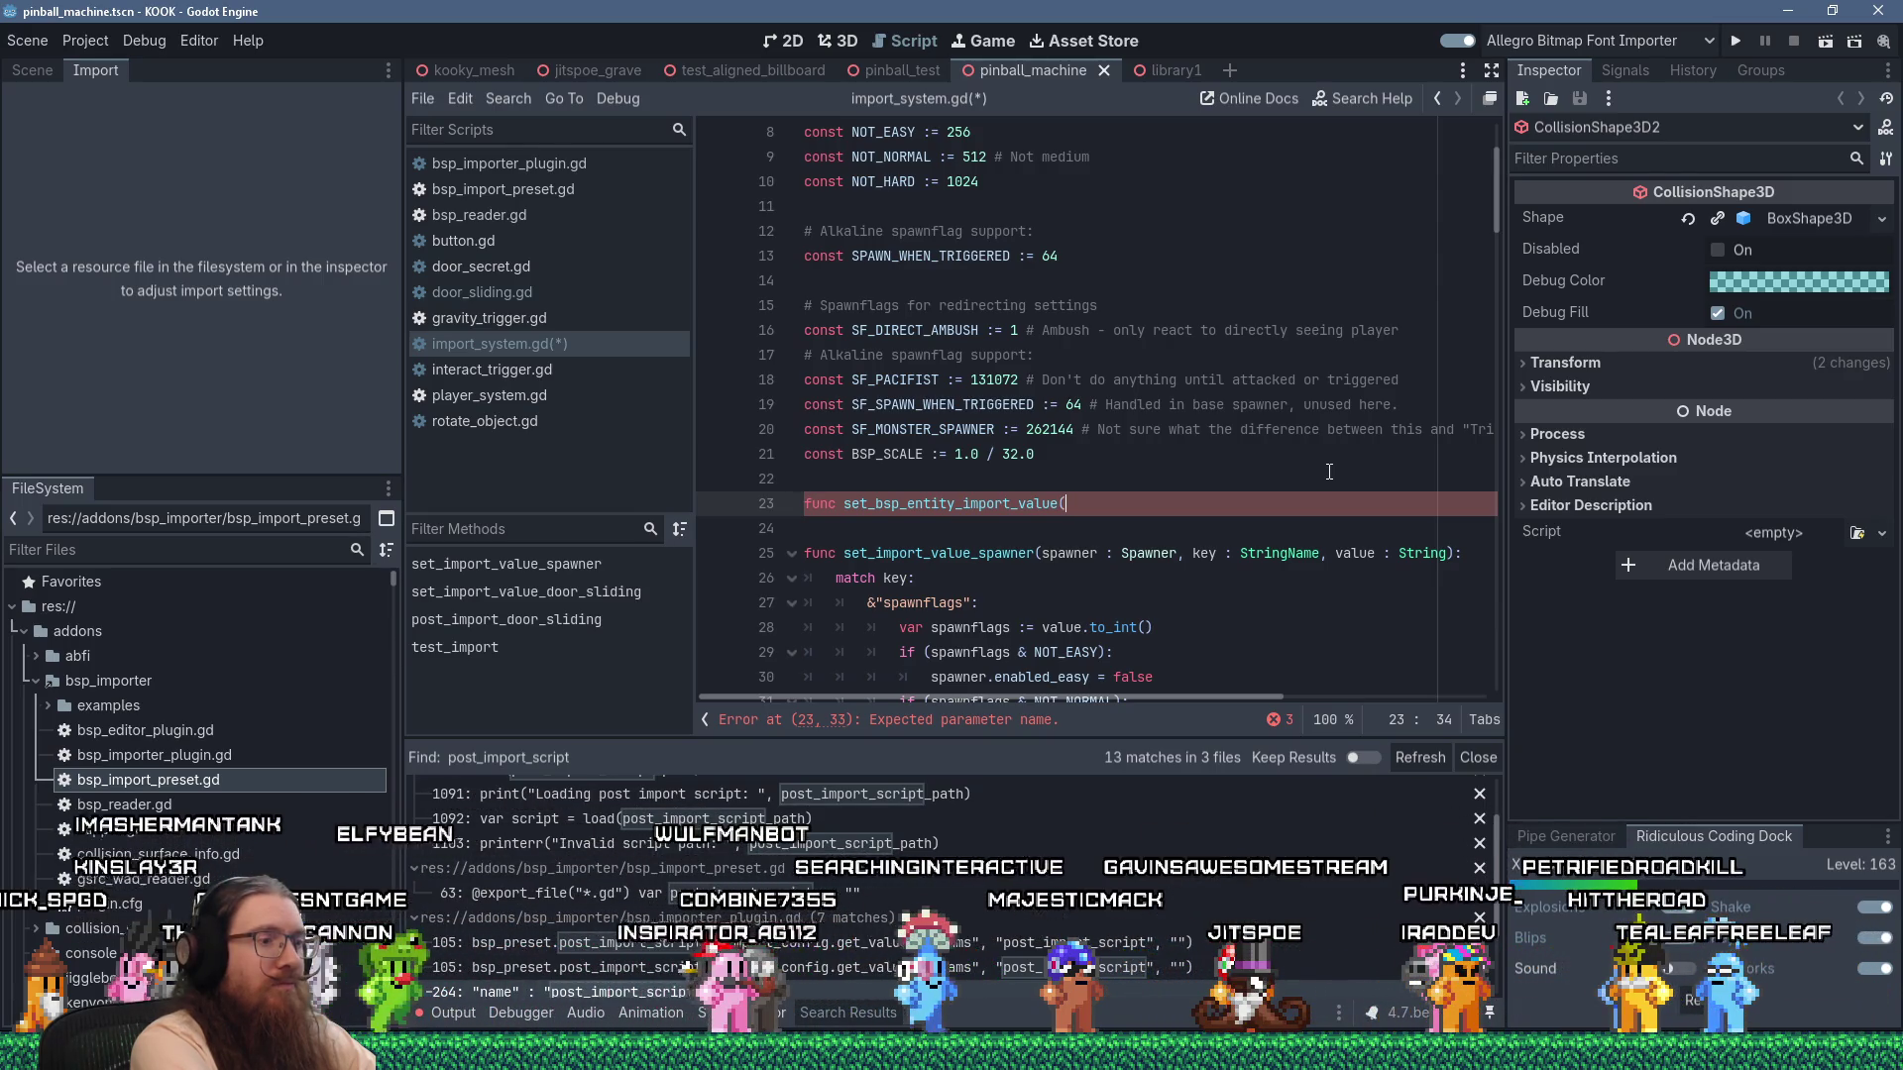
pyautogui.write('las')
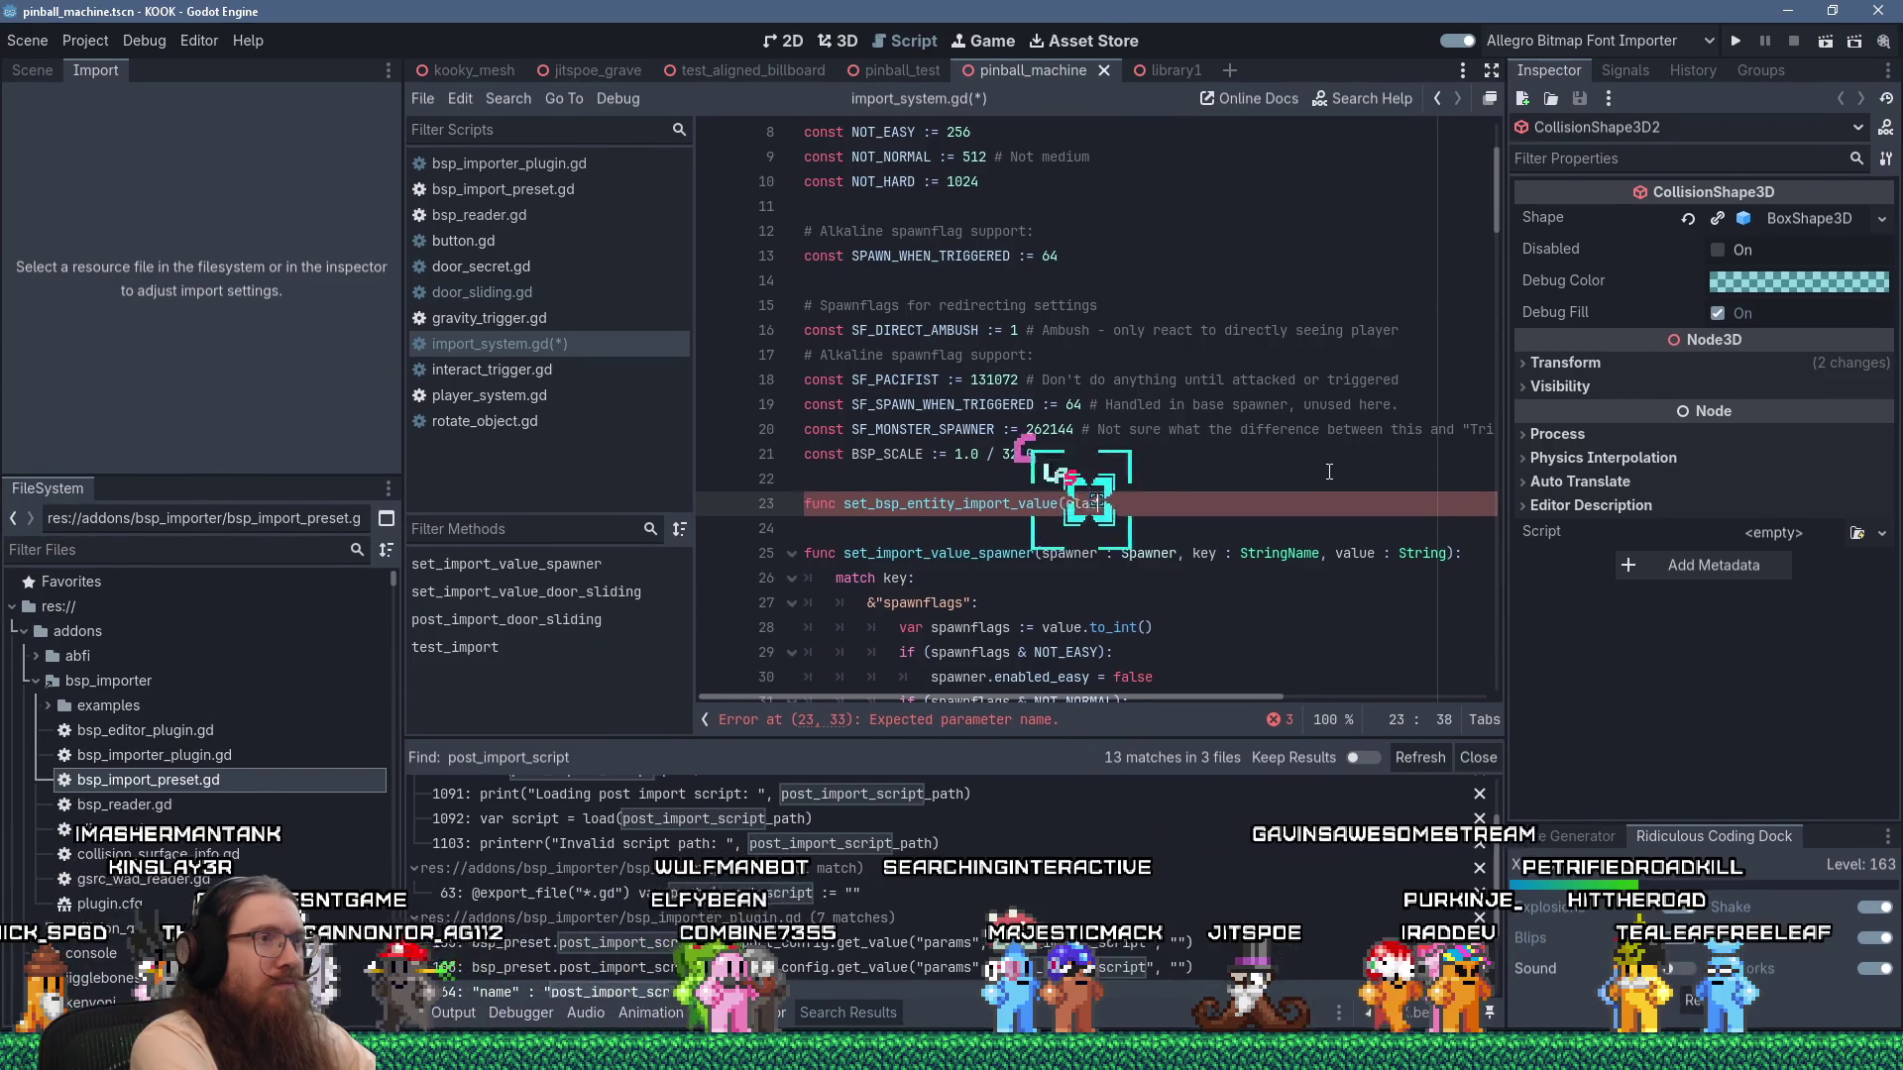
pyautogui.write('s_name : StringName')
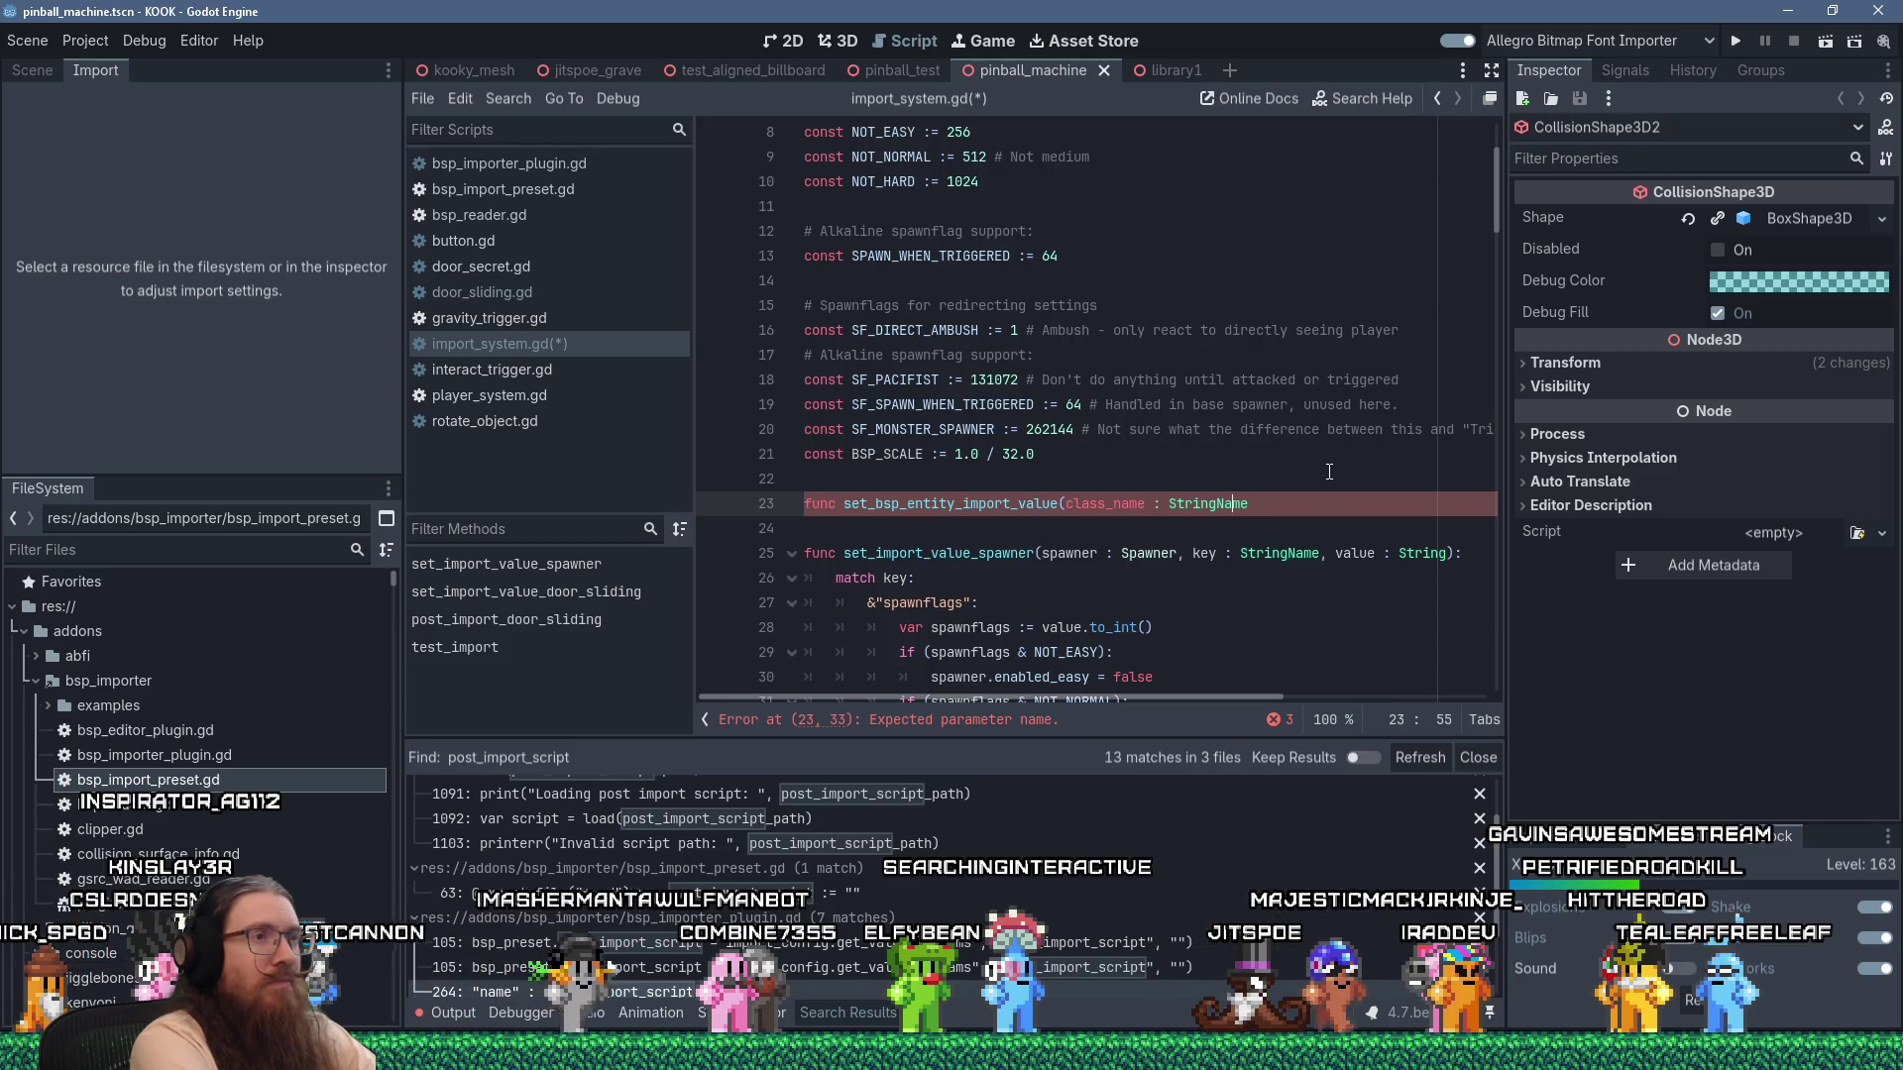
# Rename the first parameter to ent_class_name : StringName, ending the declaration with a comma.
pyautogui.press('Left')
pyautogui.press('Left')
pyautogui.press('Left')
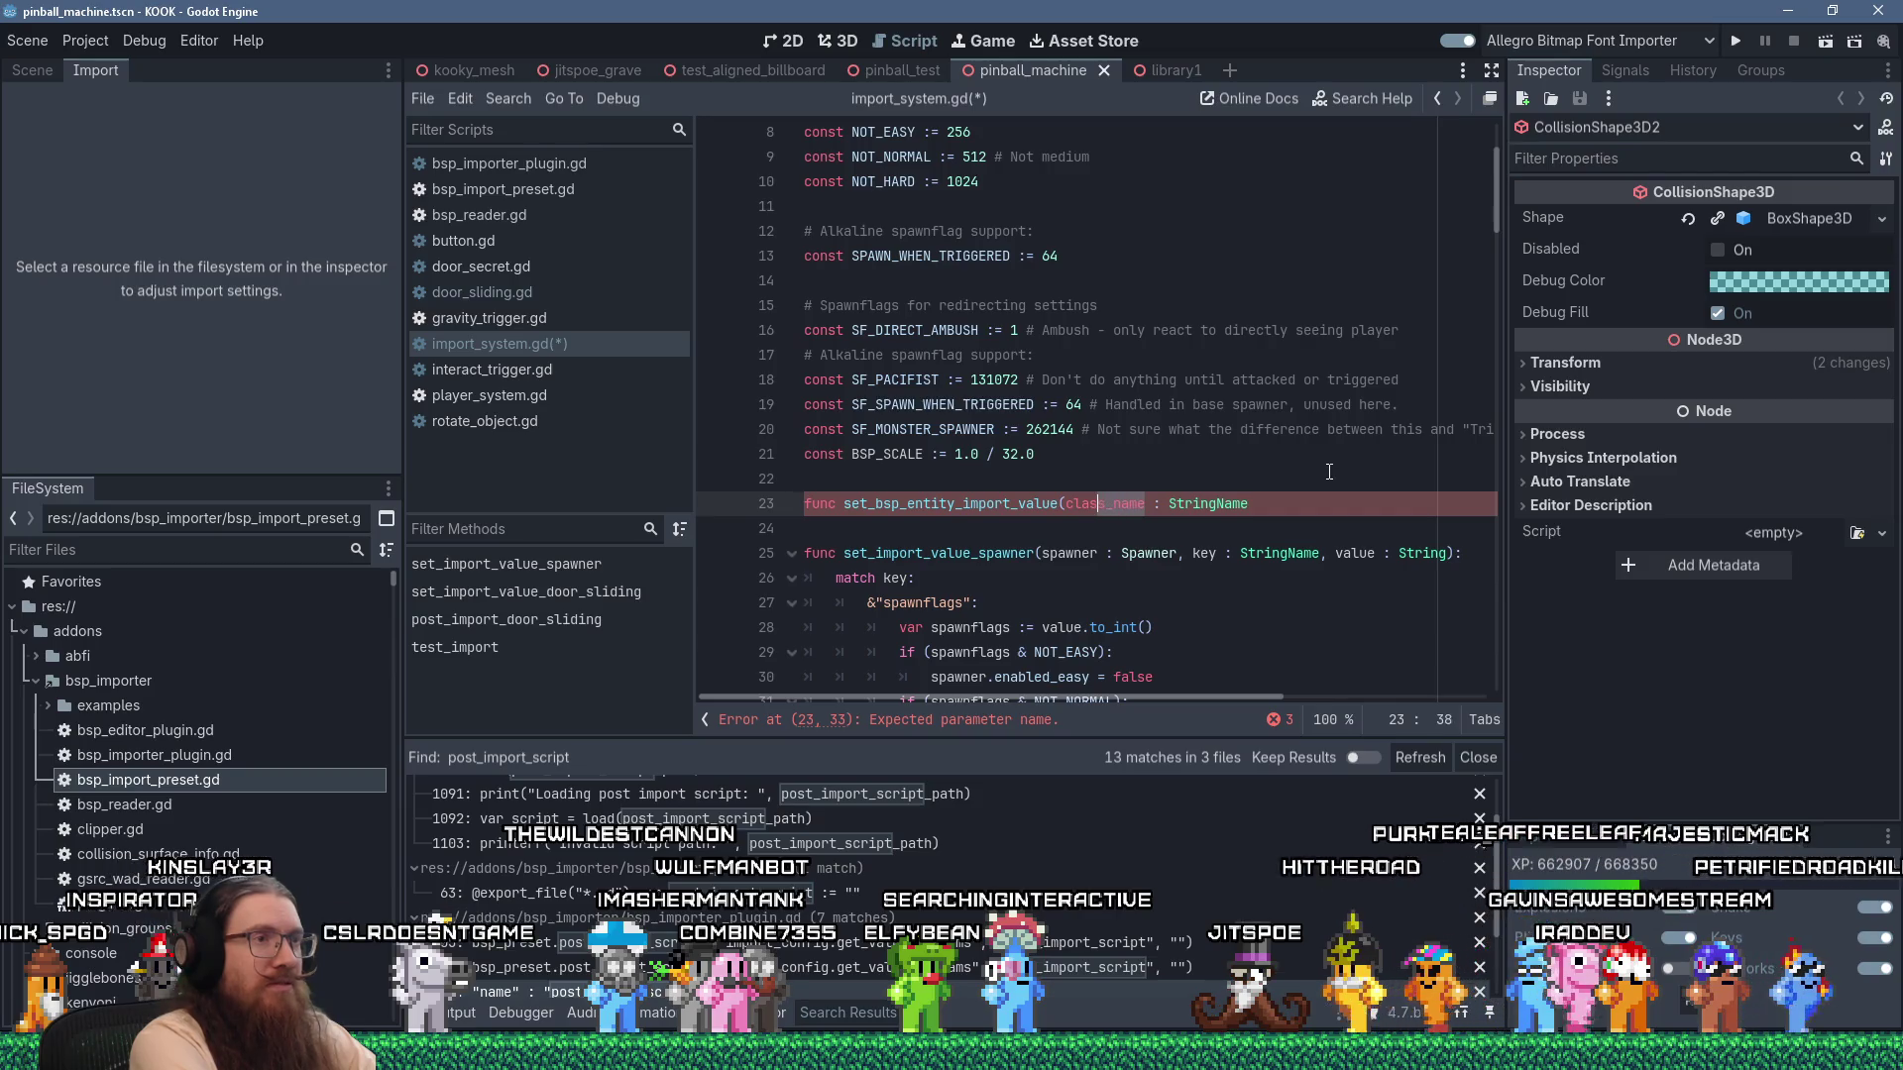
pyautogui.press('Left')
pyautogui.press('Left')
pyautogui.press('Left')
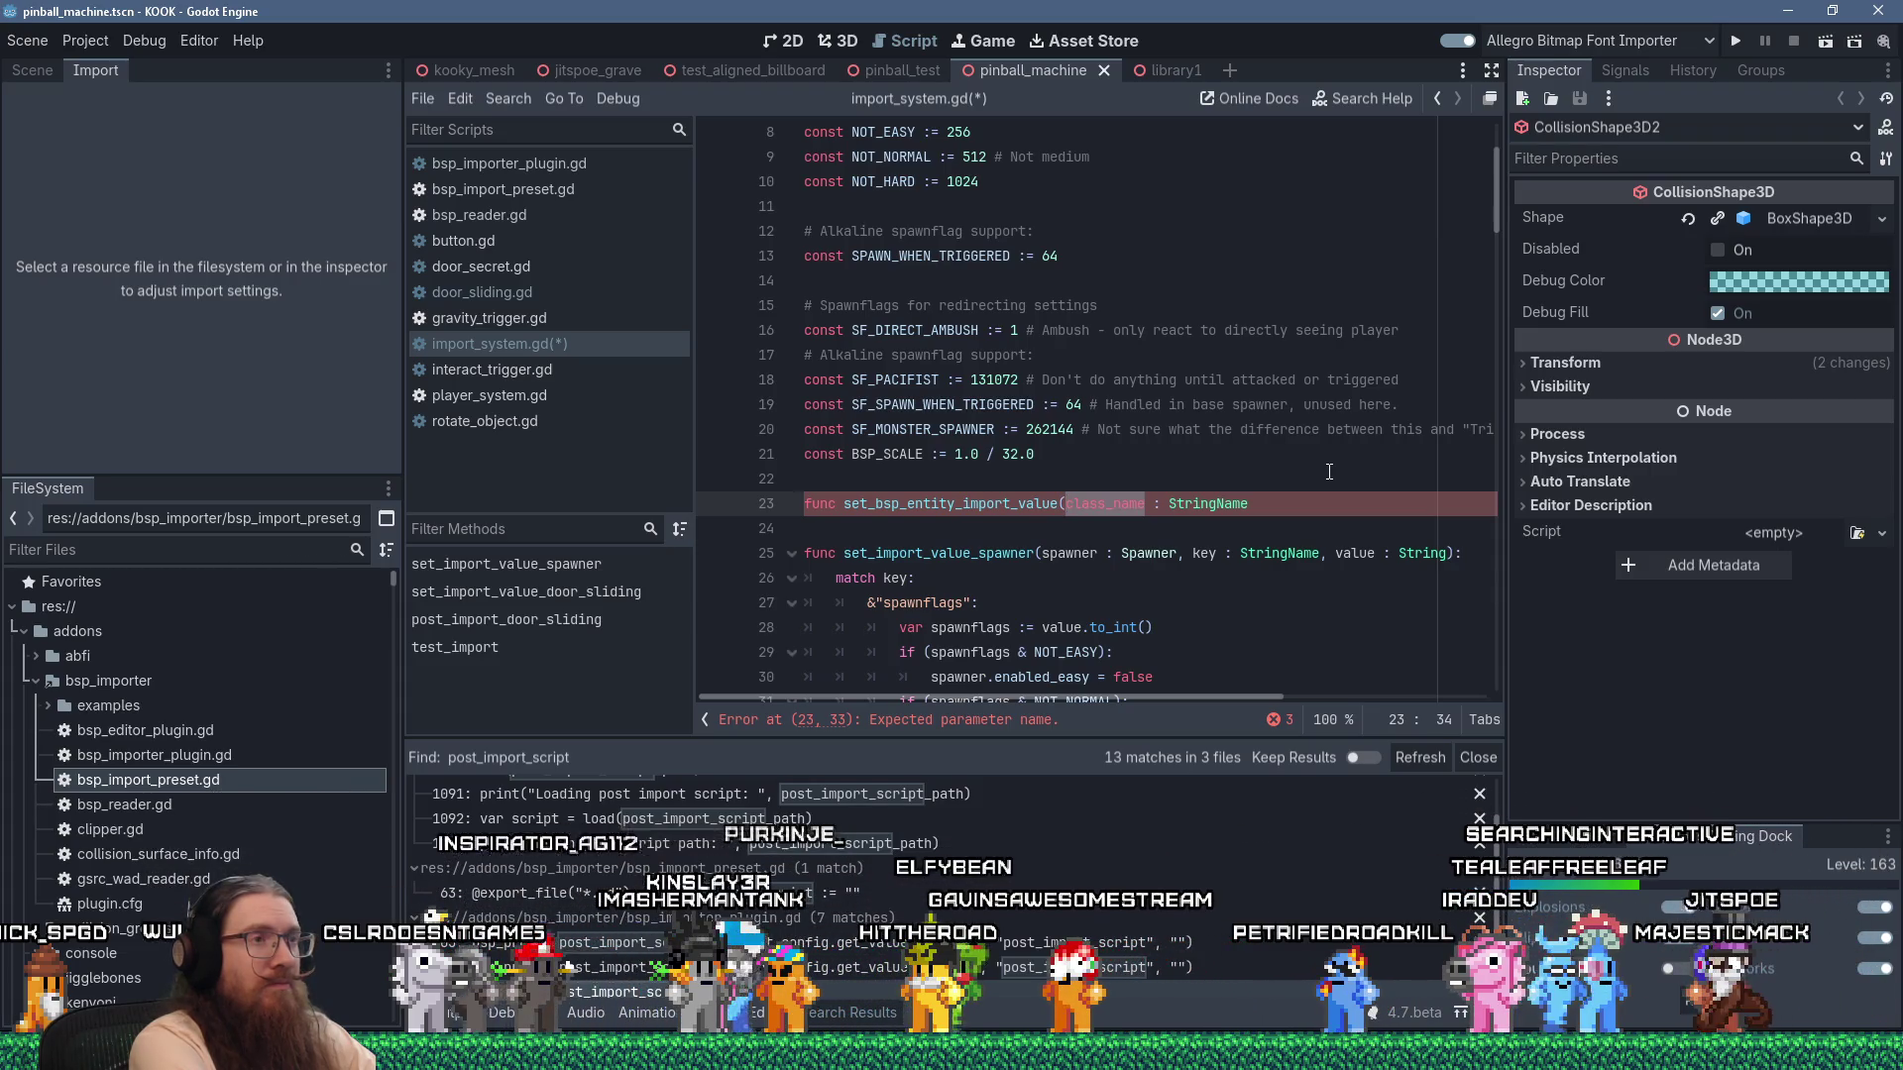
pyautogui.hotkey('ctrl', 'Right')
pyautogui.write('_')
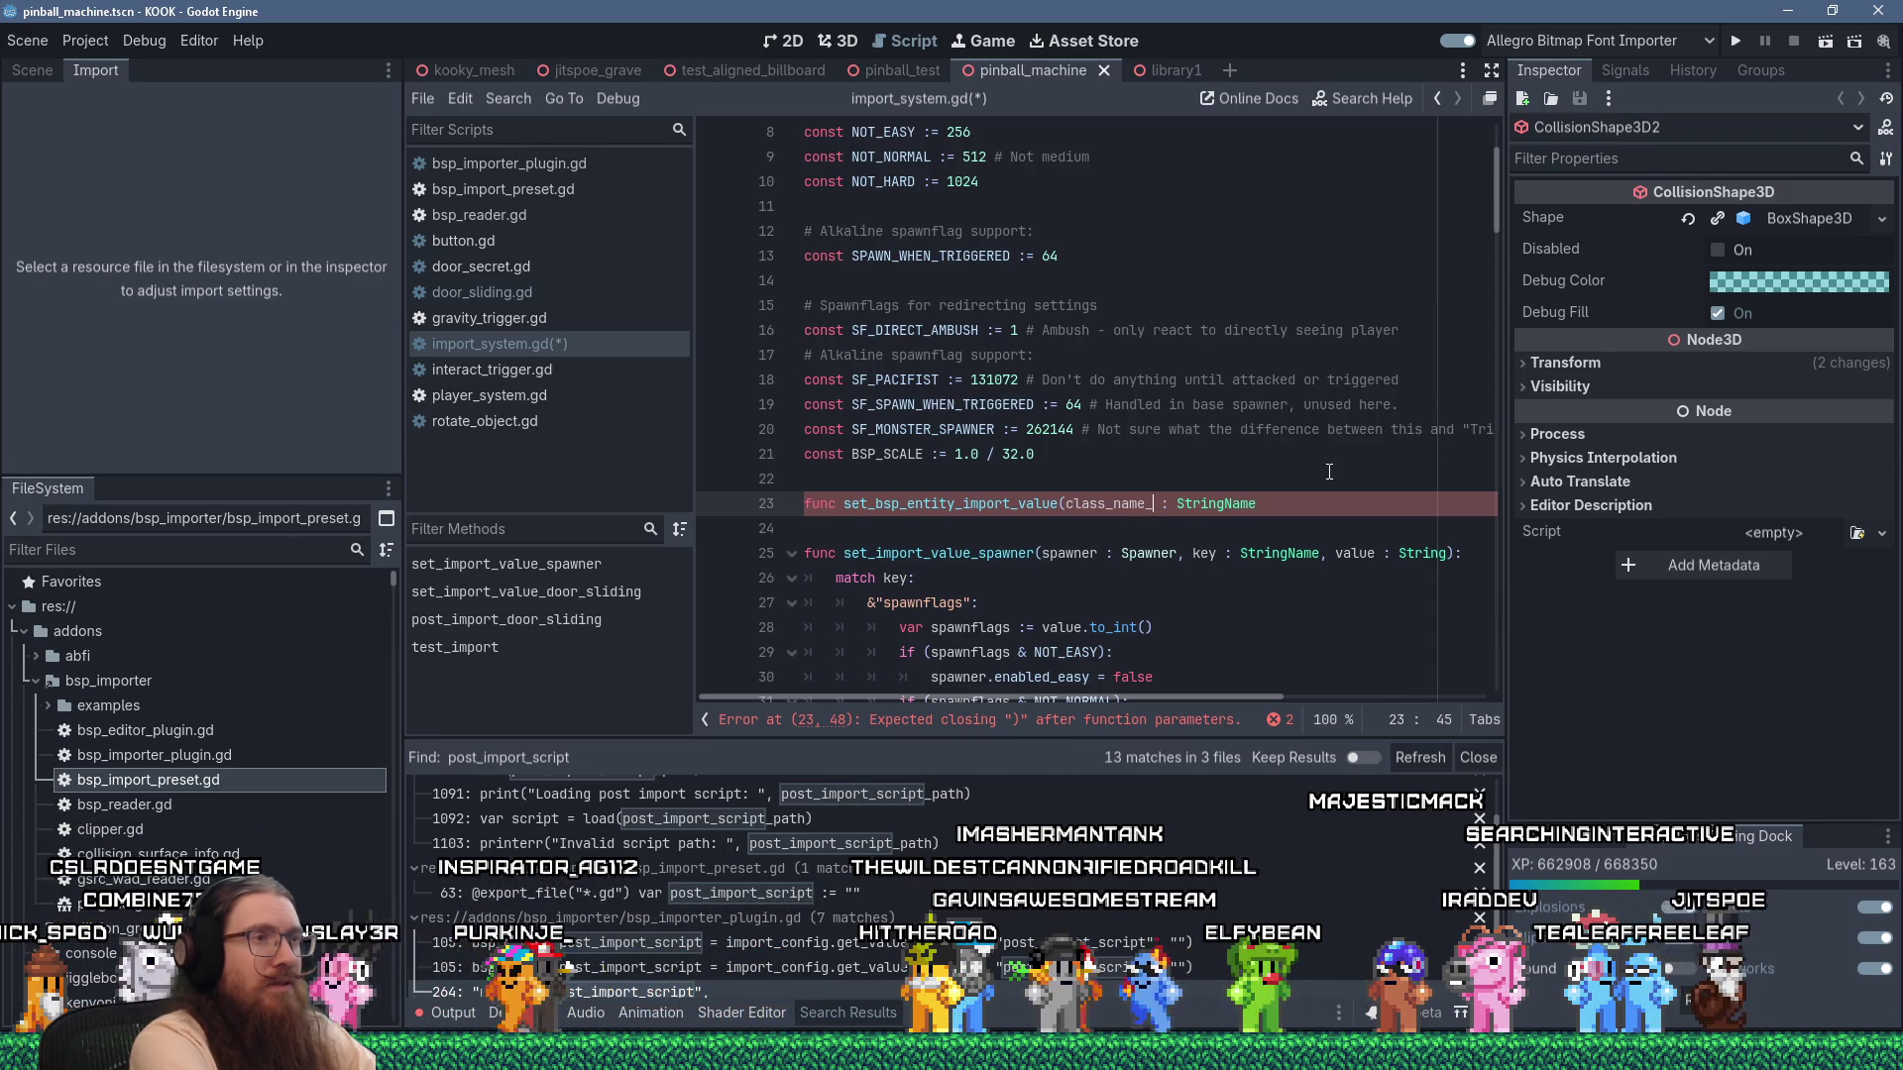
pyautogui.hotkey('ctrl', 'shift', 'Left')
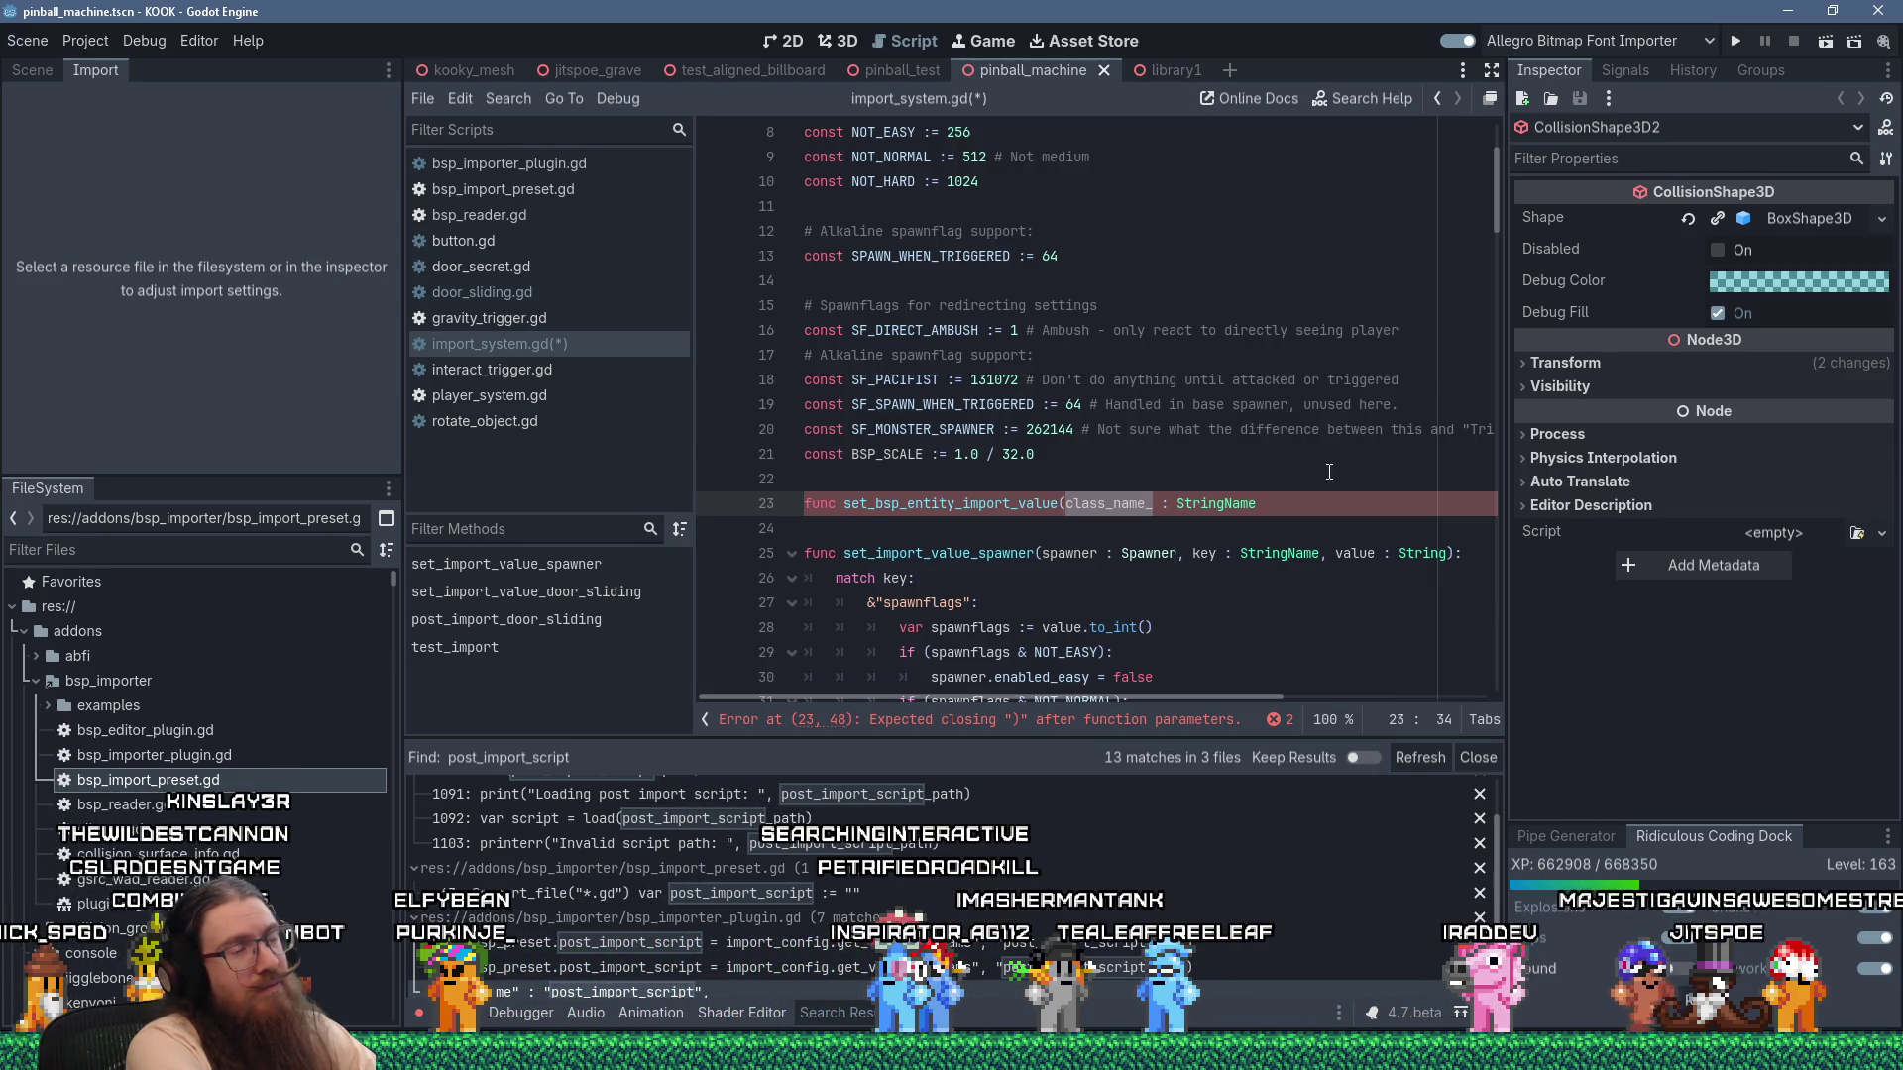
pyautogui.write('ent_class_name_')
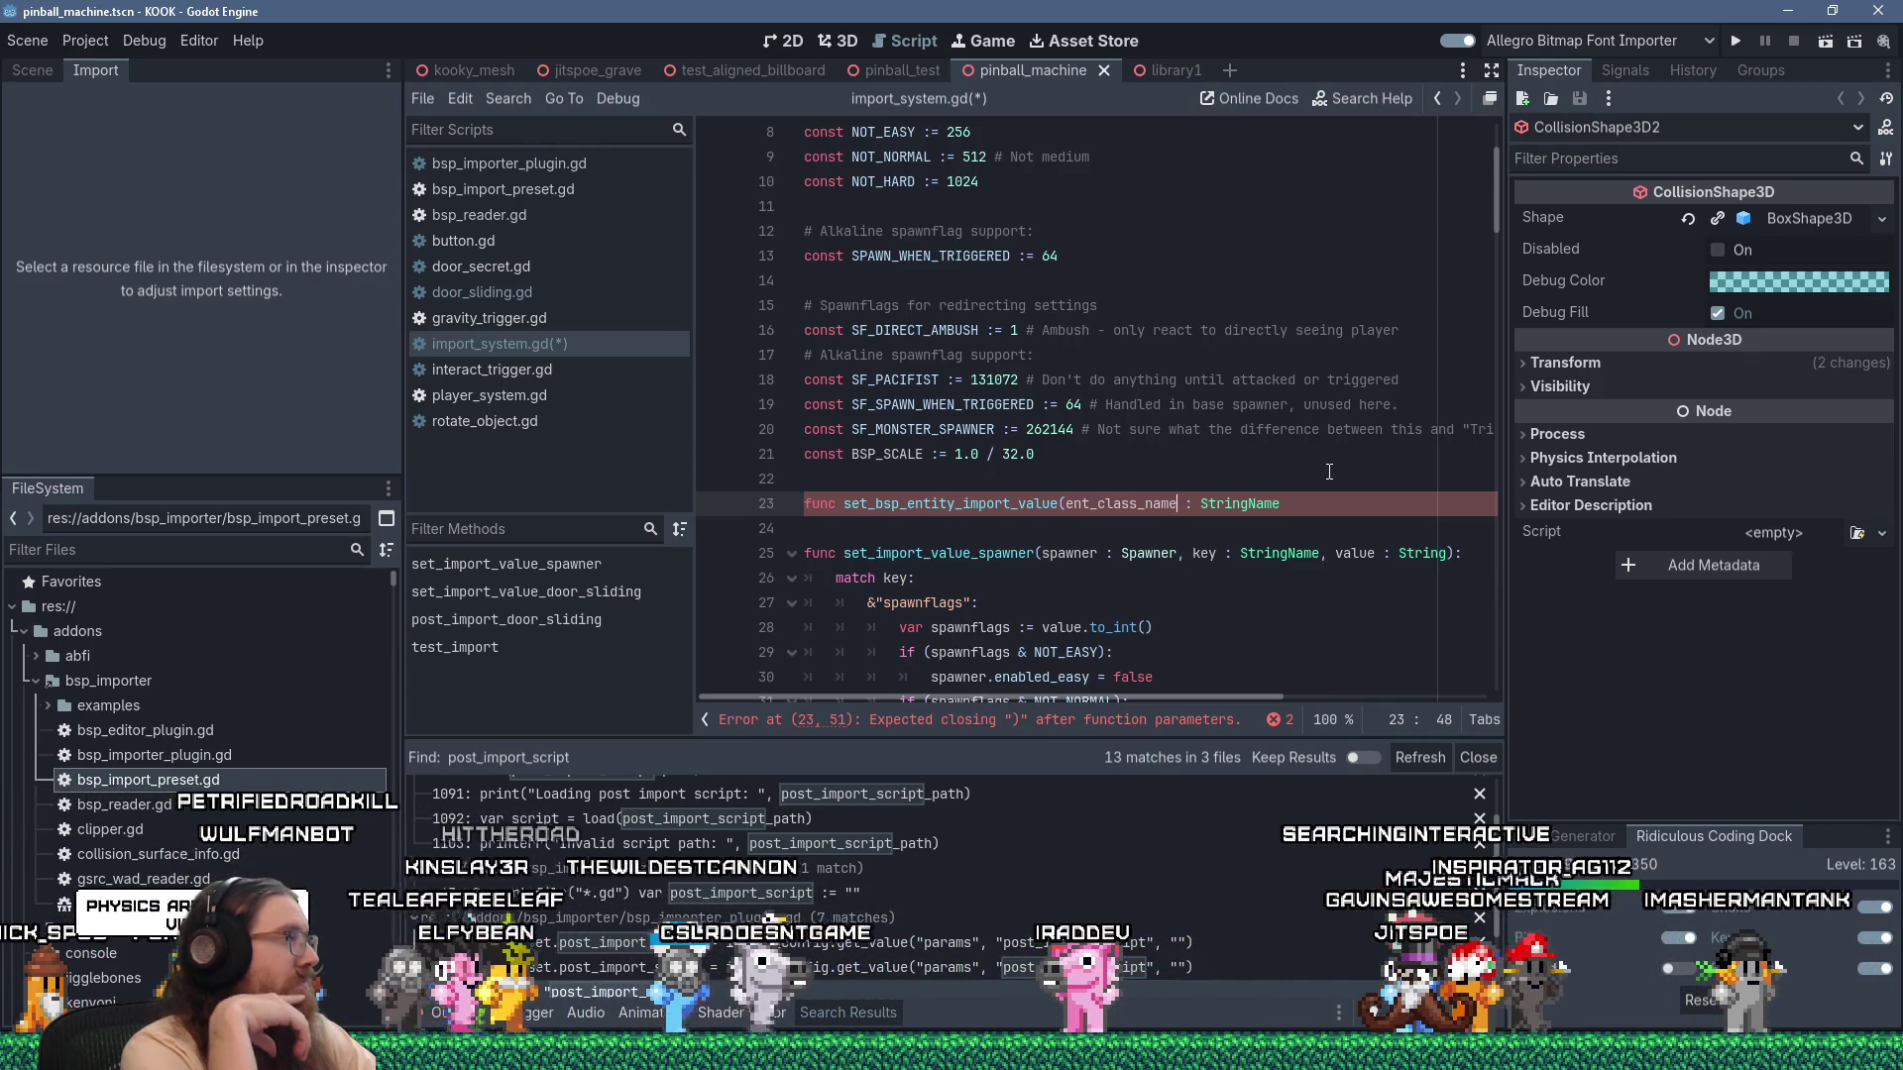
pyautogui.press('End')
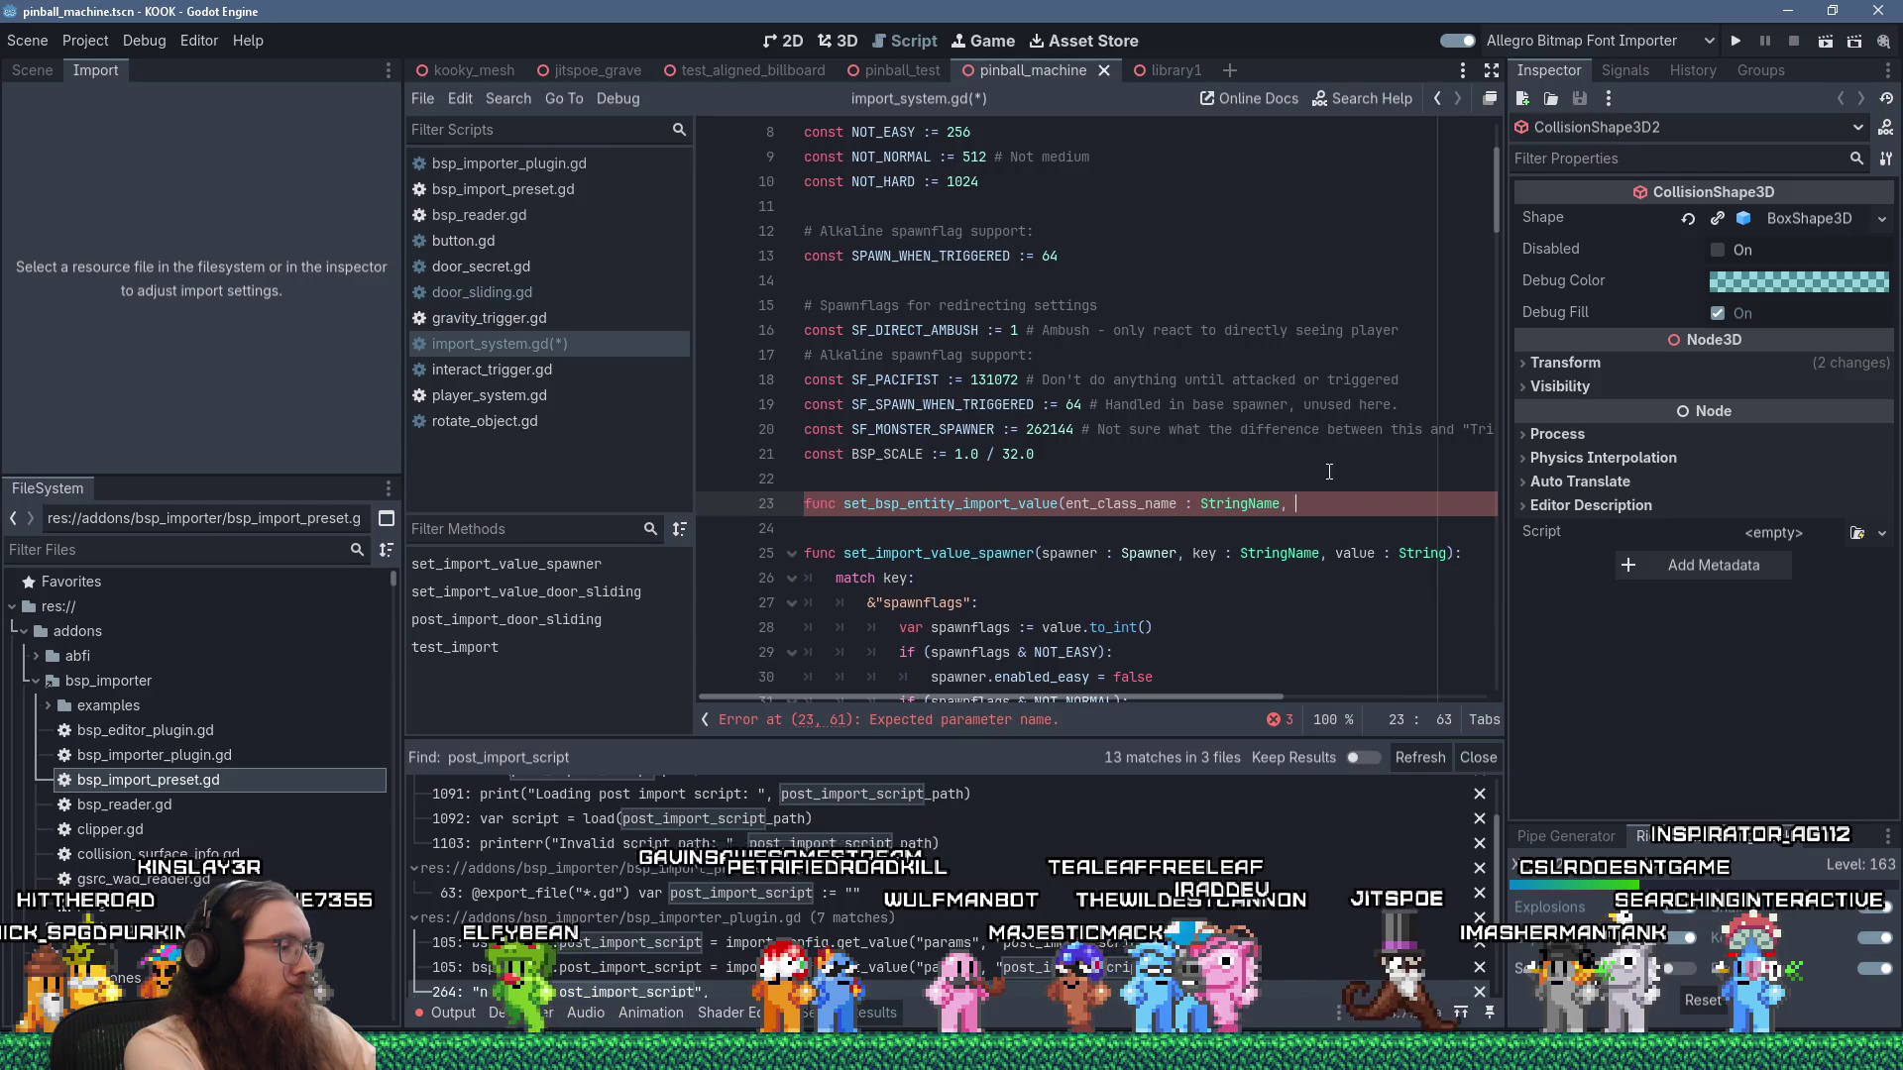
# Rename the function on line 23 to bsp_import_set_entity_value.
pyautogui.click(1329, 472)
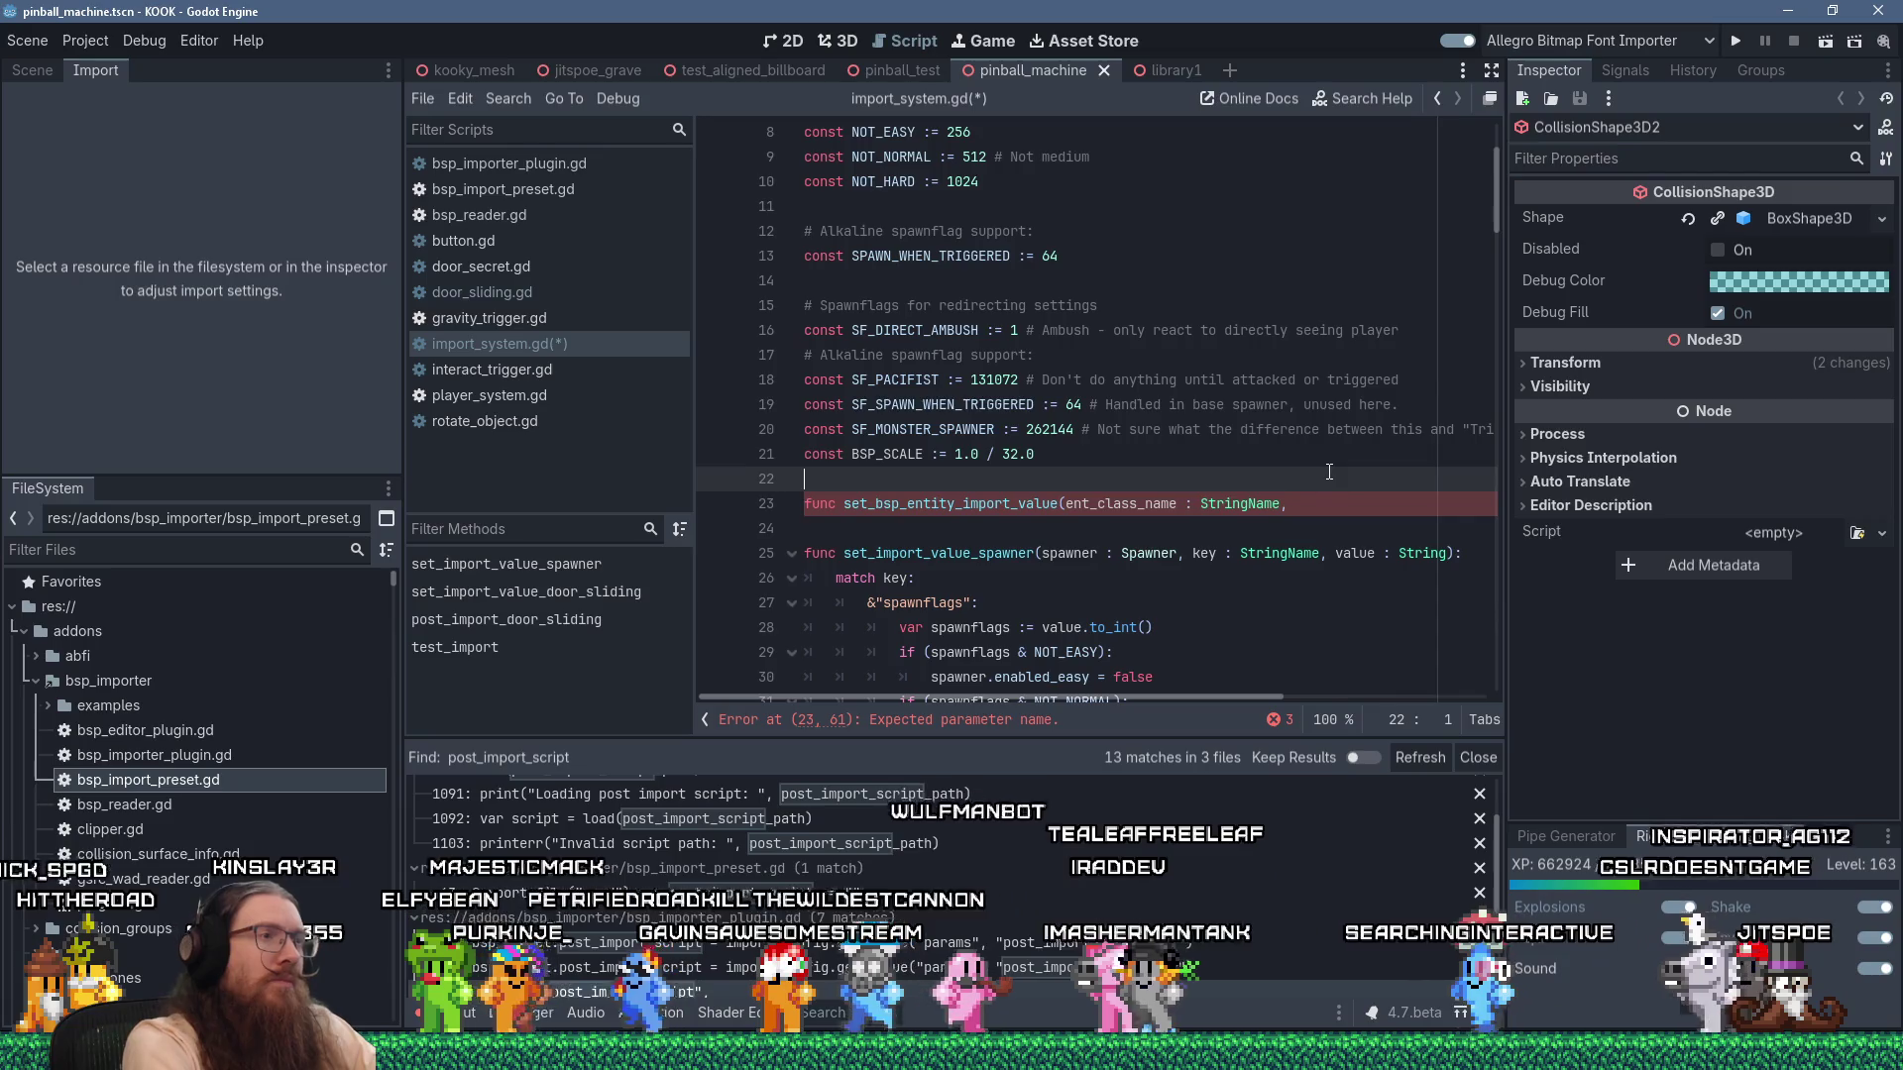
pyautogui.press('Down')
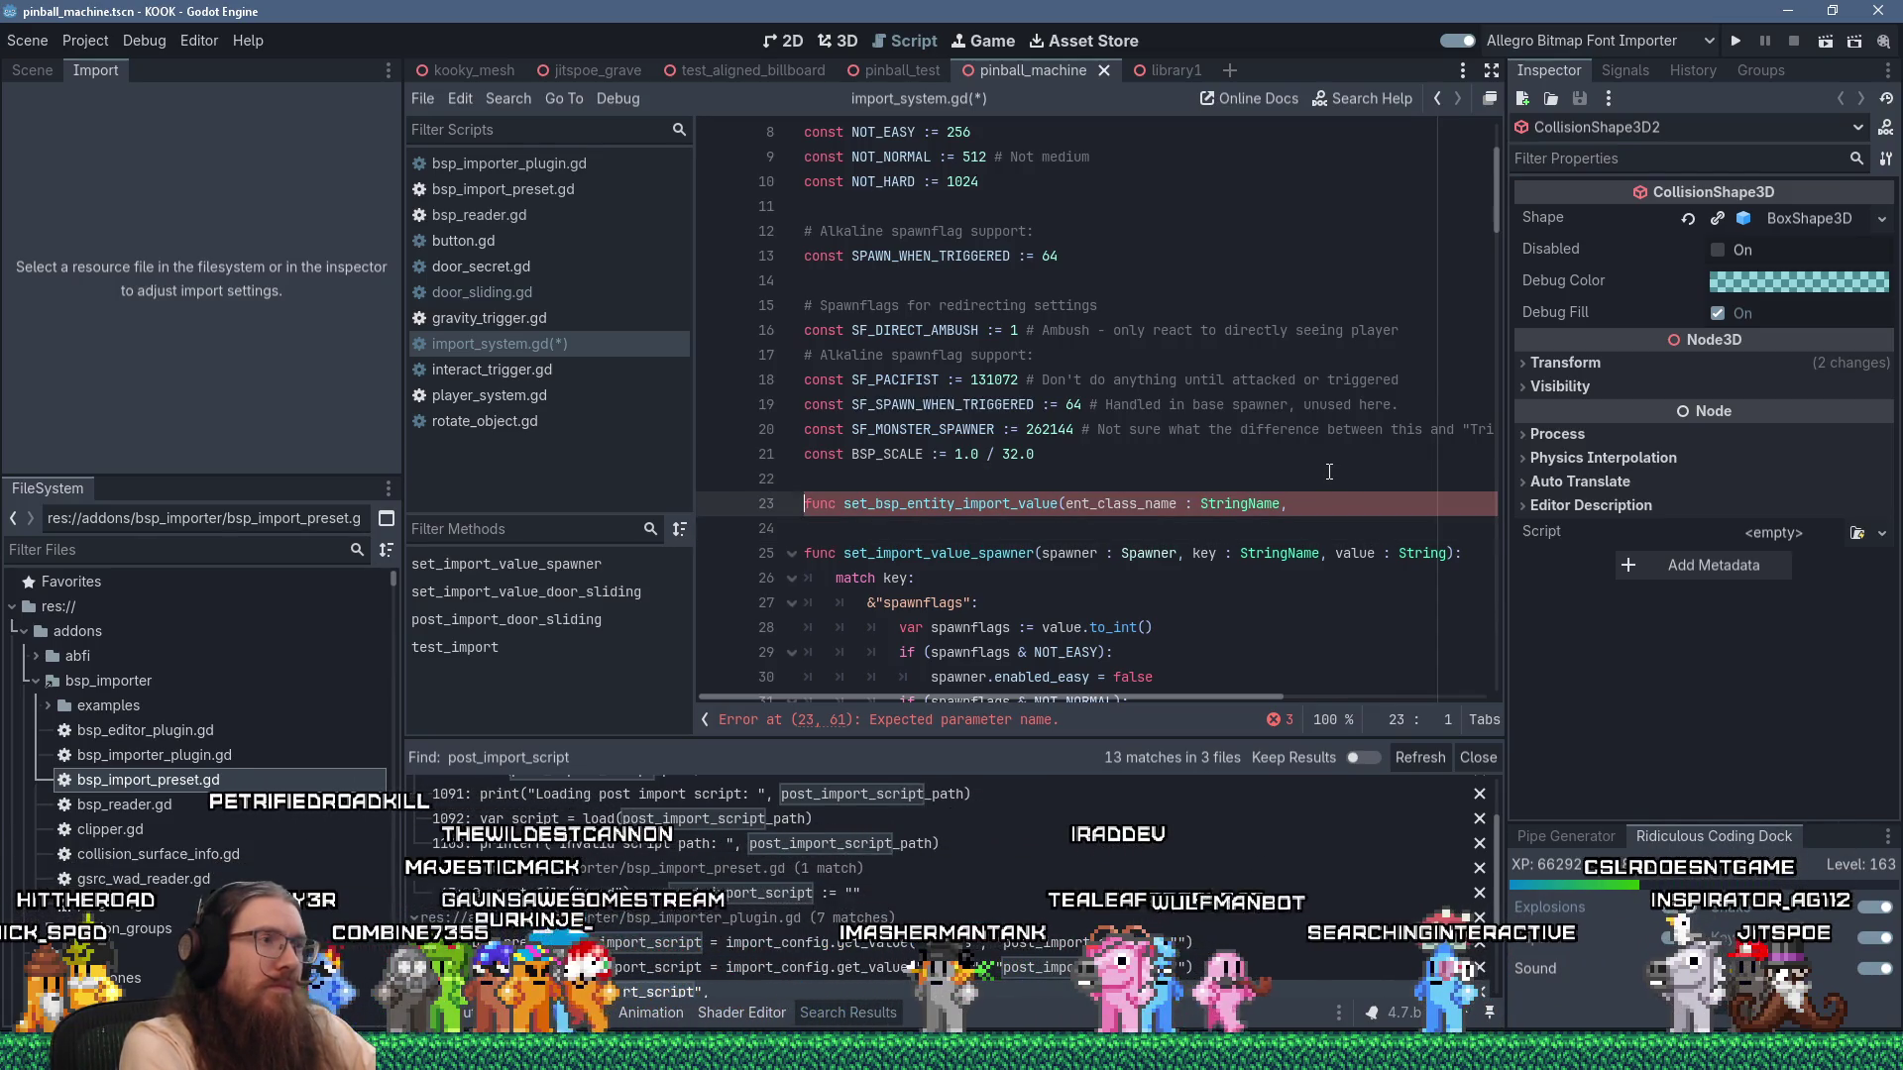
pyautogui.press('Right')
pyautogui.press('Right')
pyautogui.press('Right')
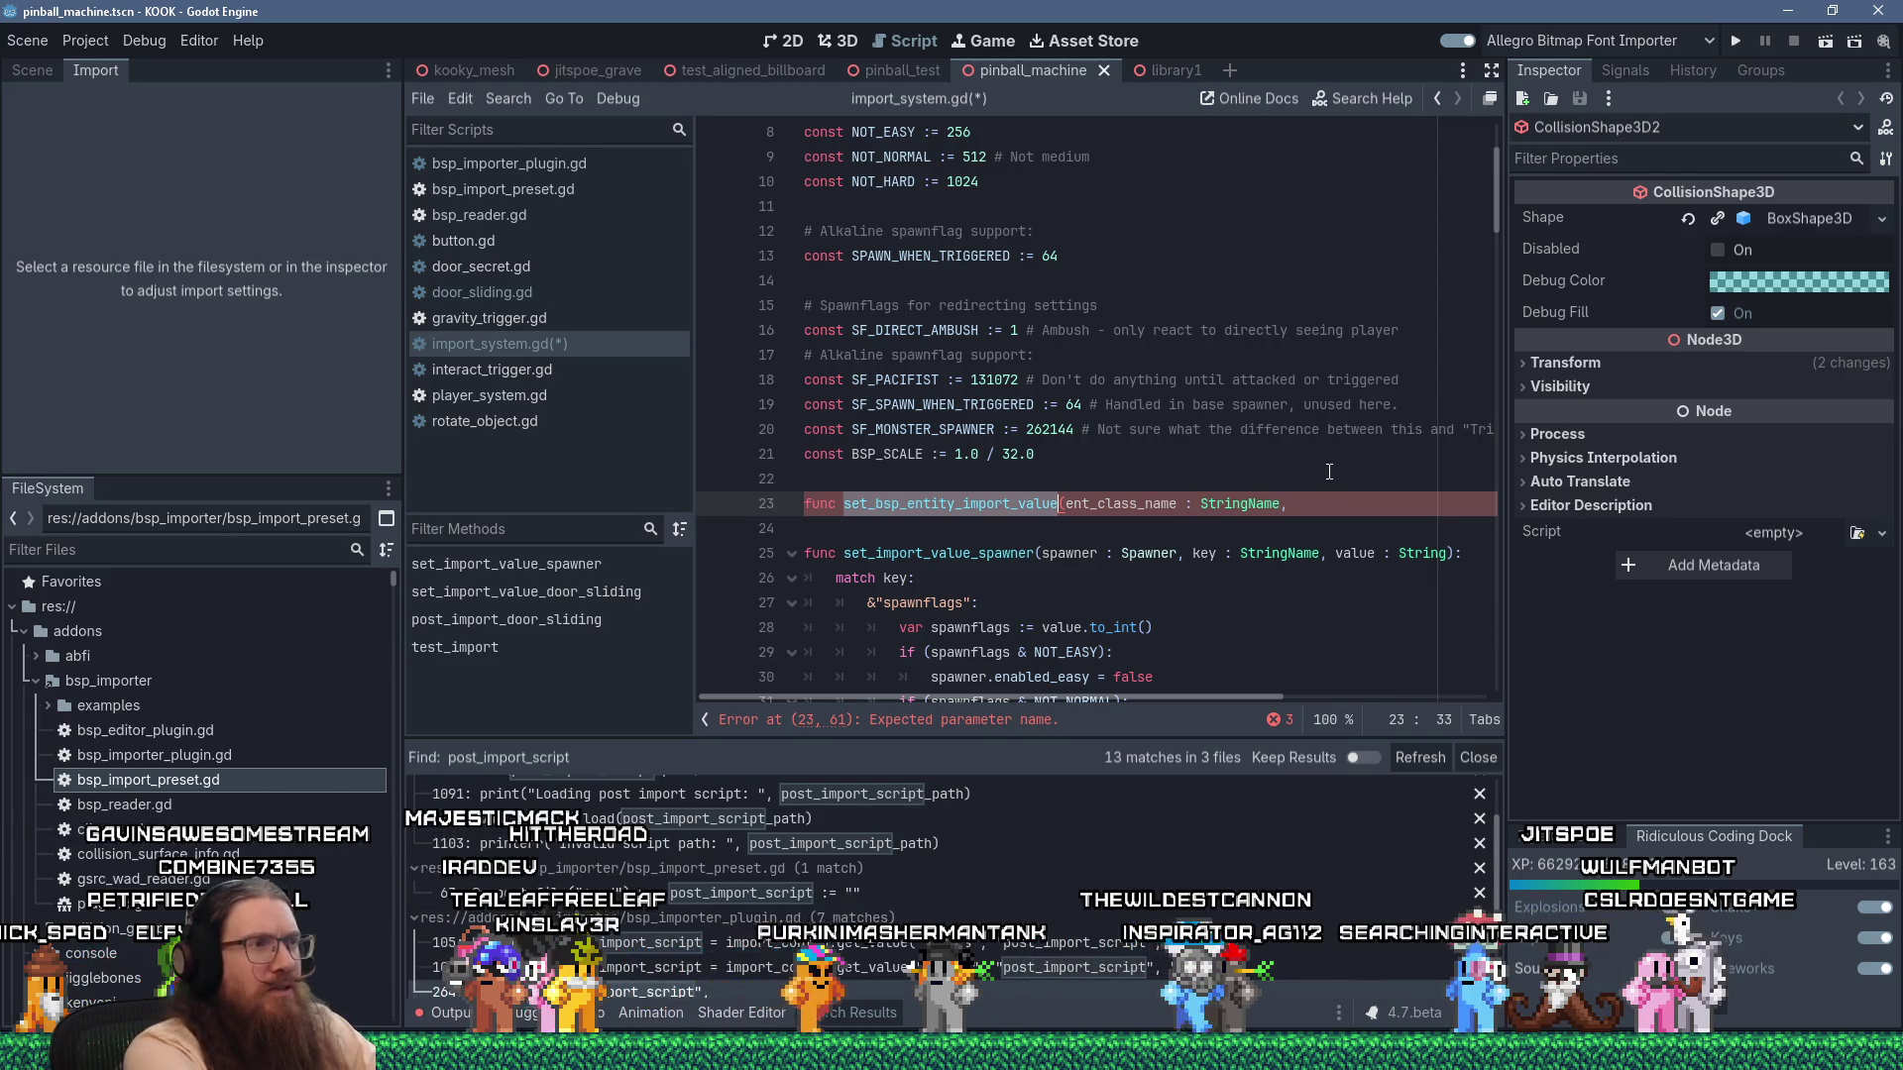
pyautogui.write('bsp_import_se')
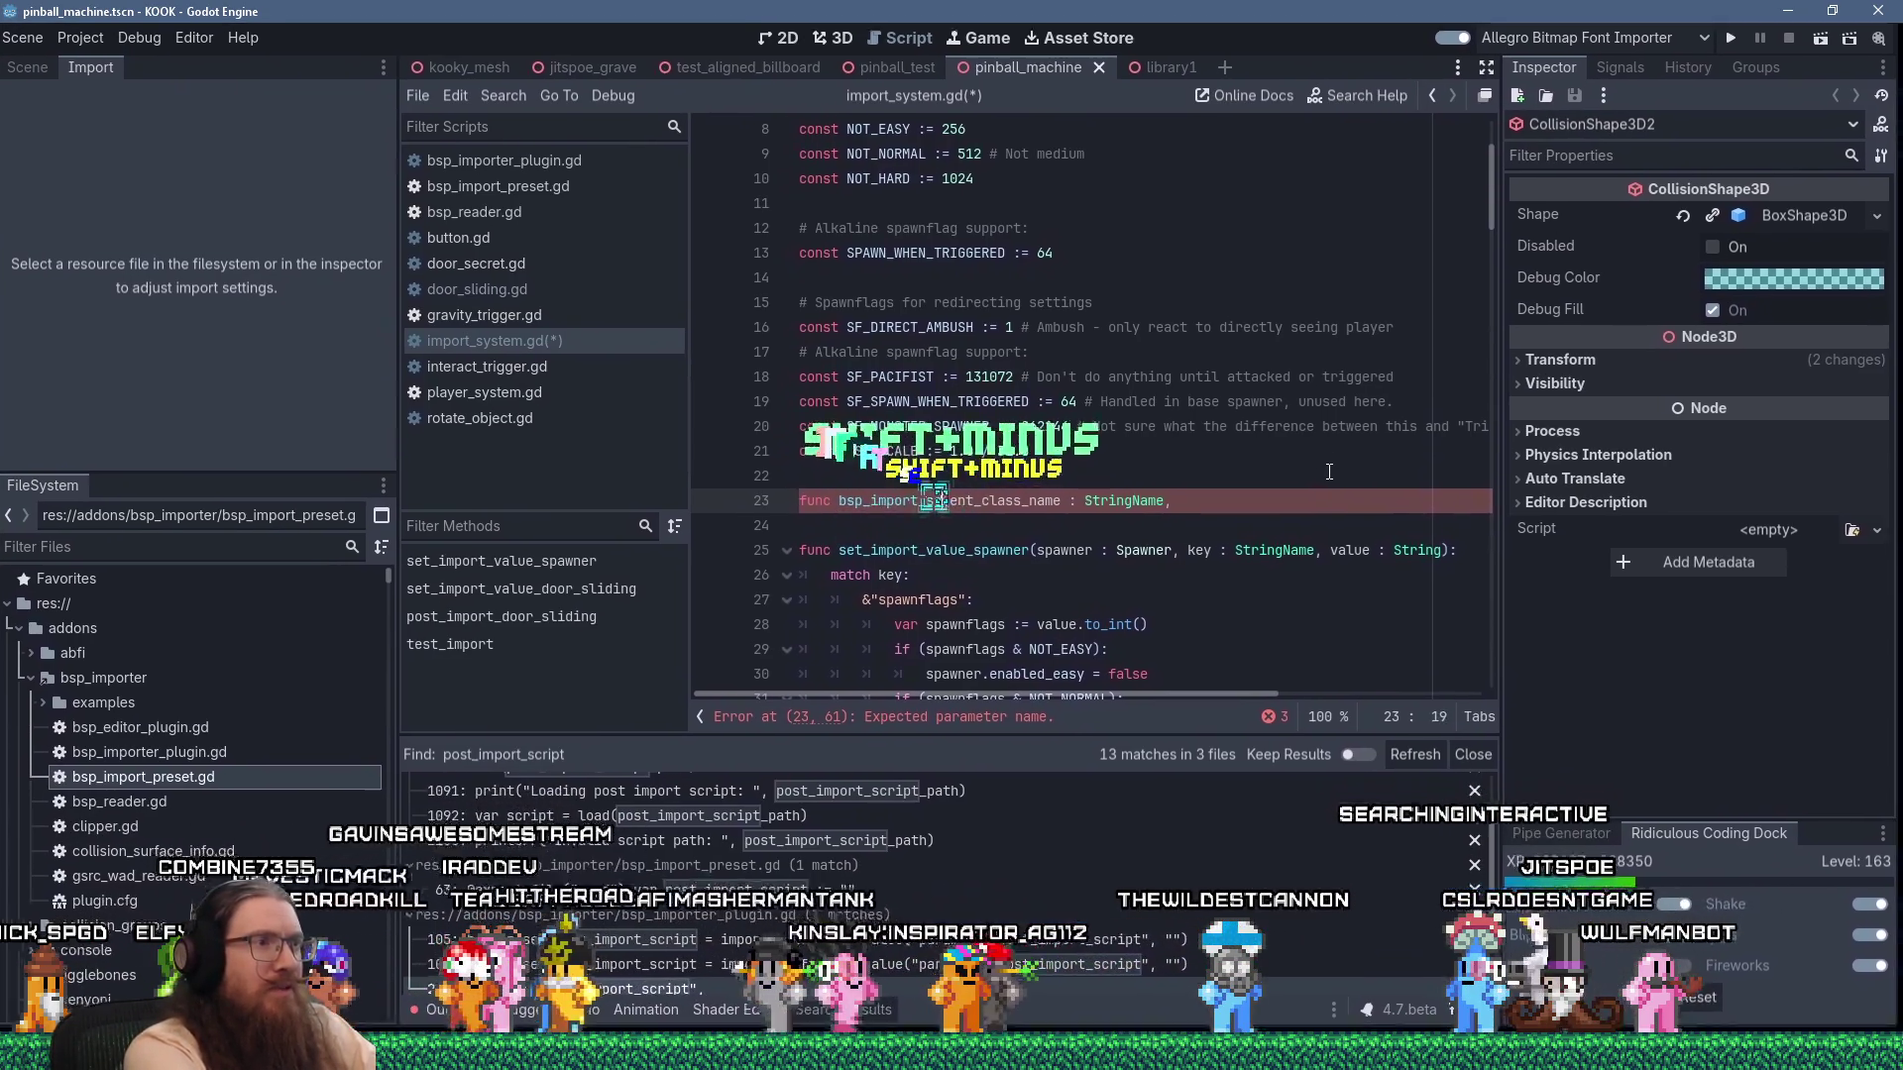
pyautogui.write('t')
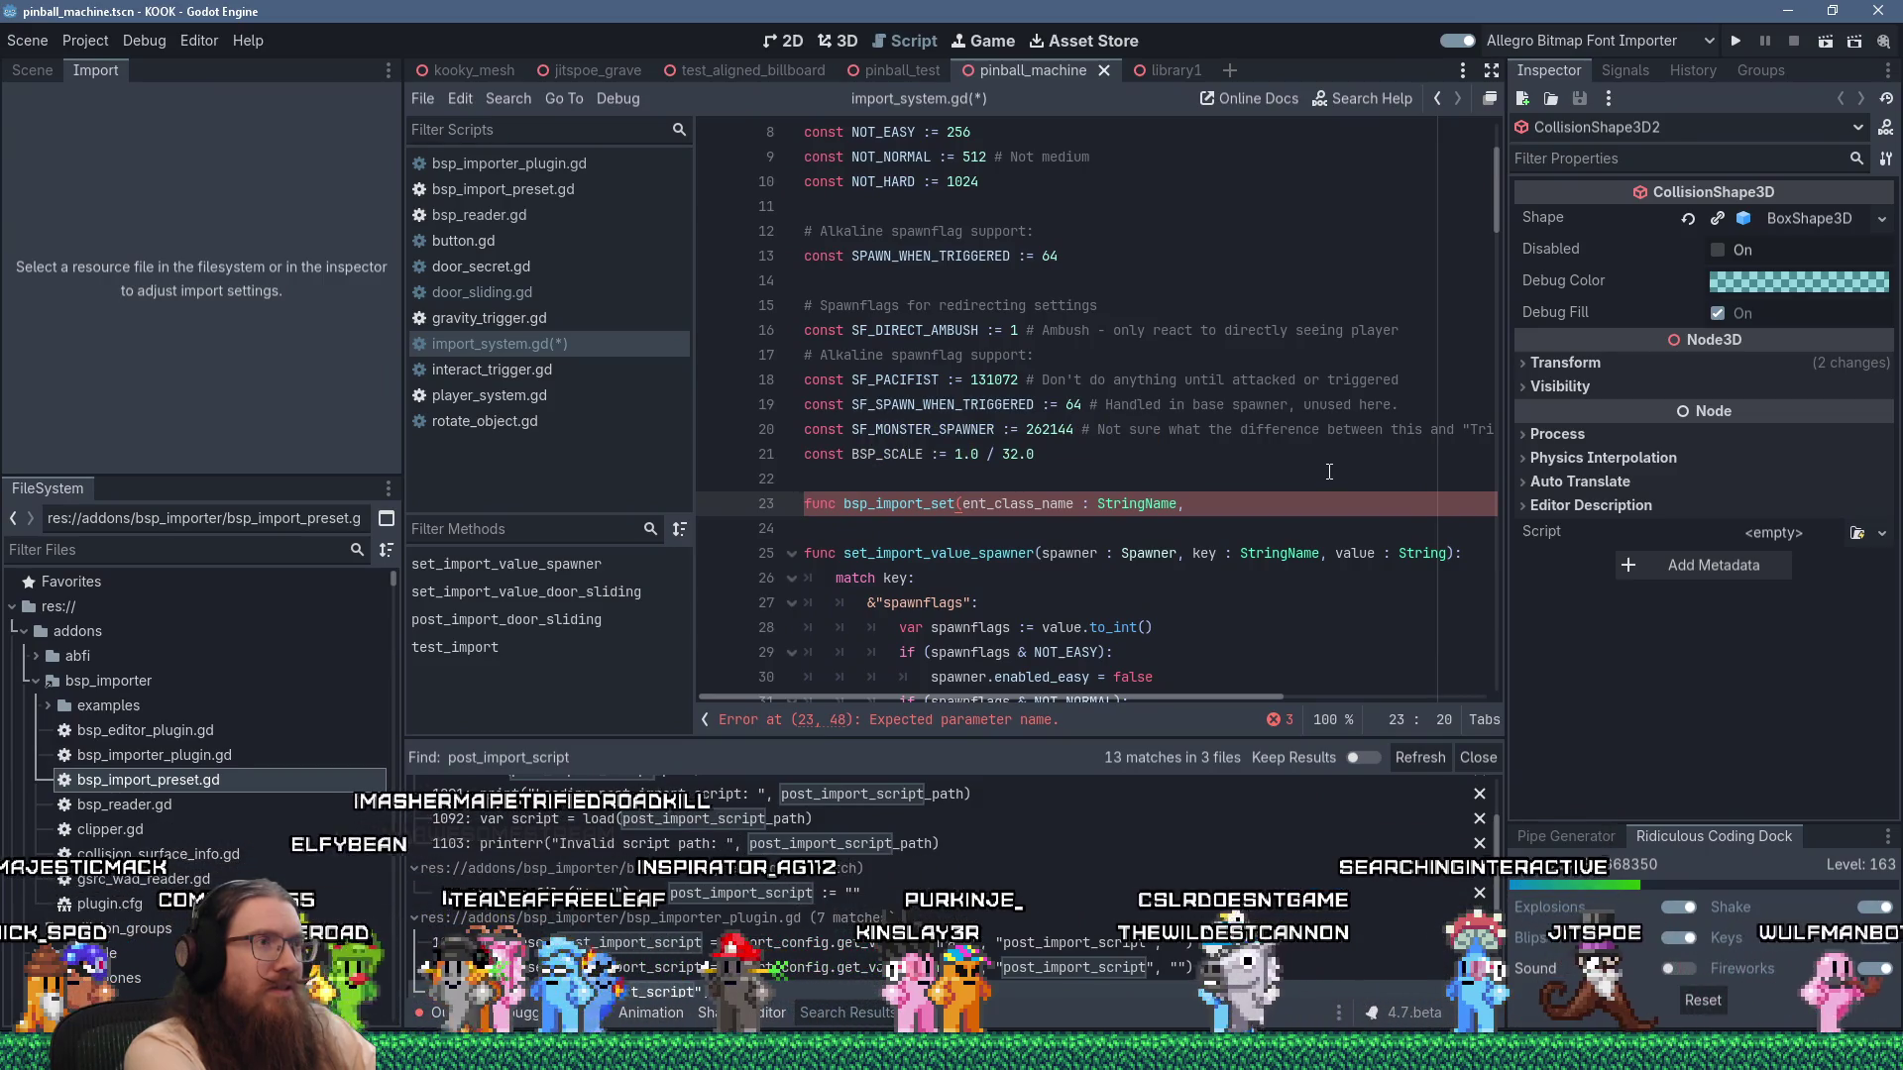
pyautogui.write('_')
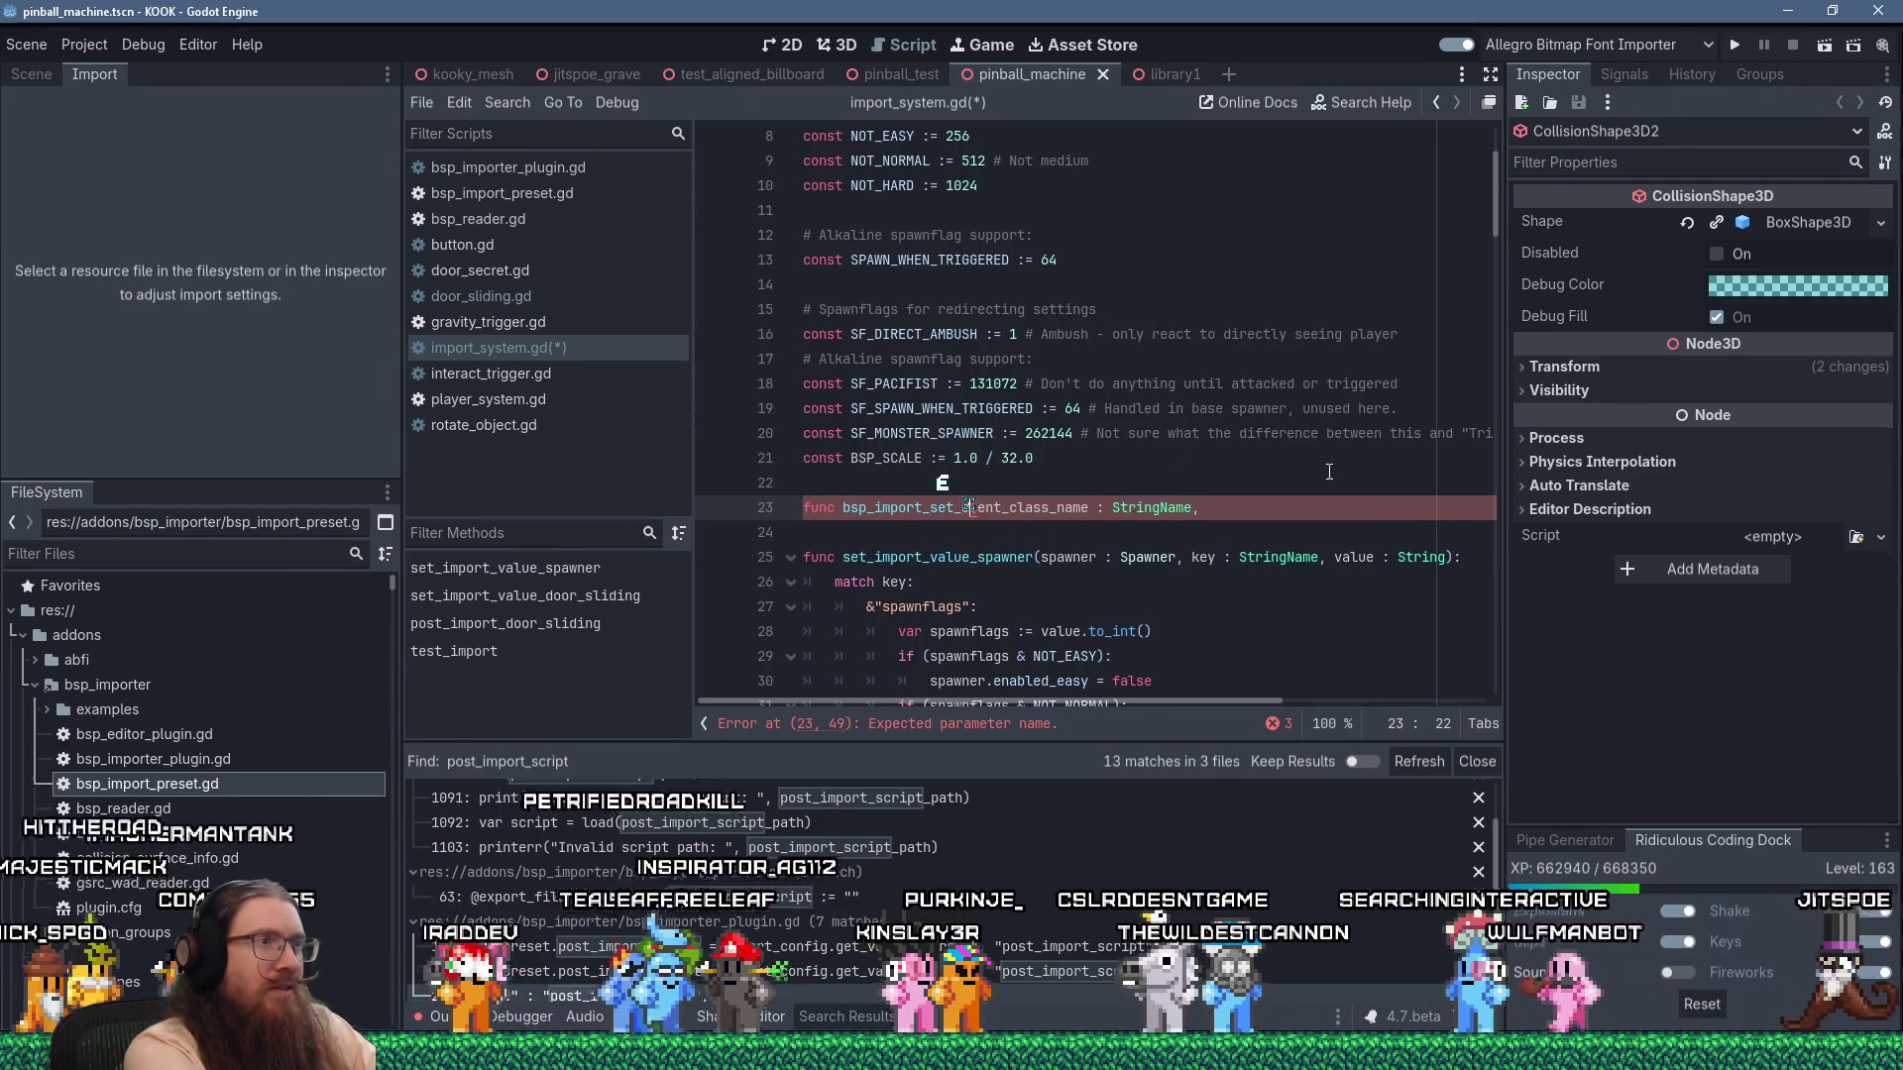
pyautogui.write('entity_value')
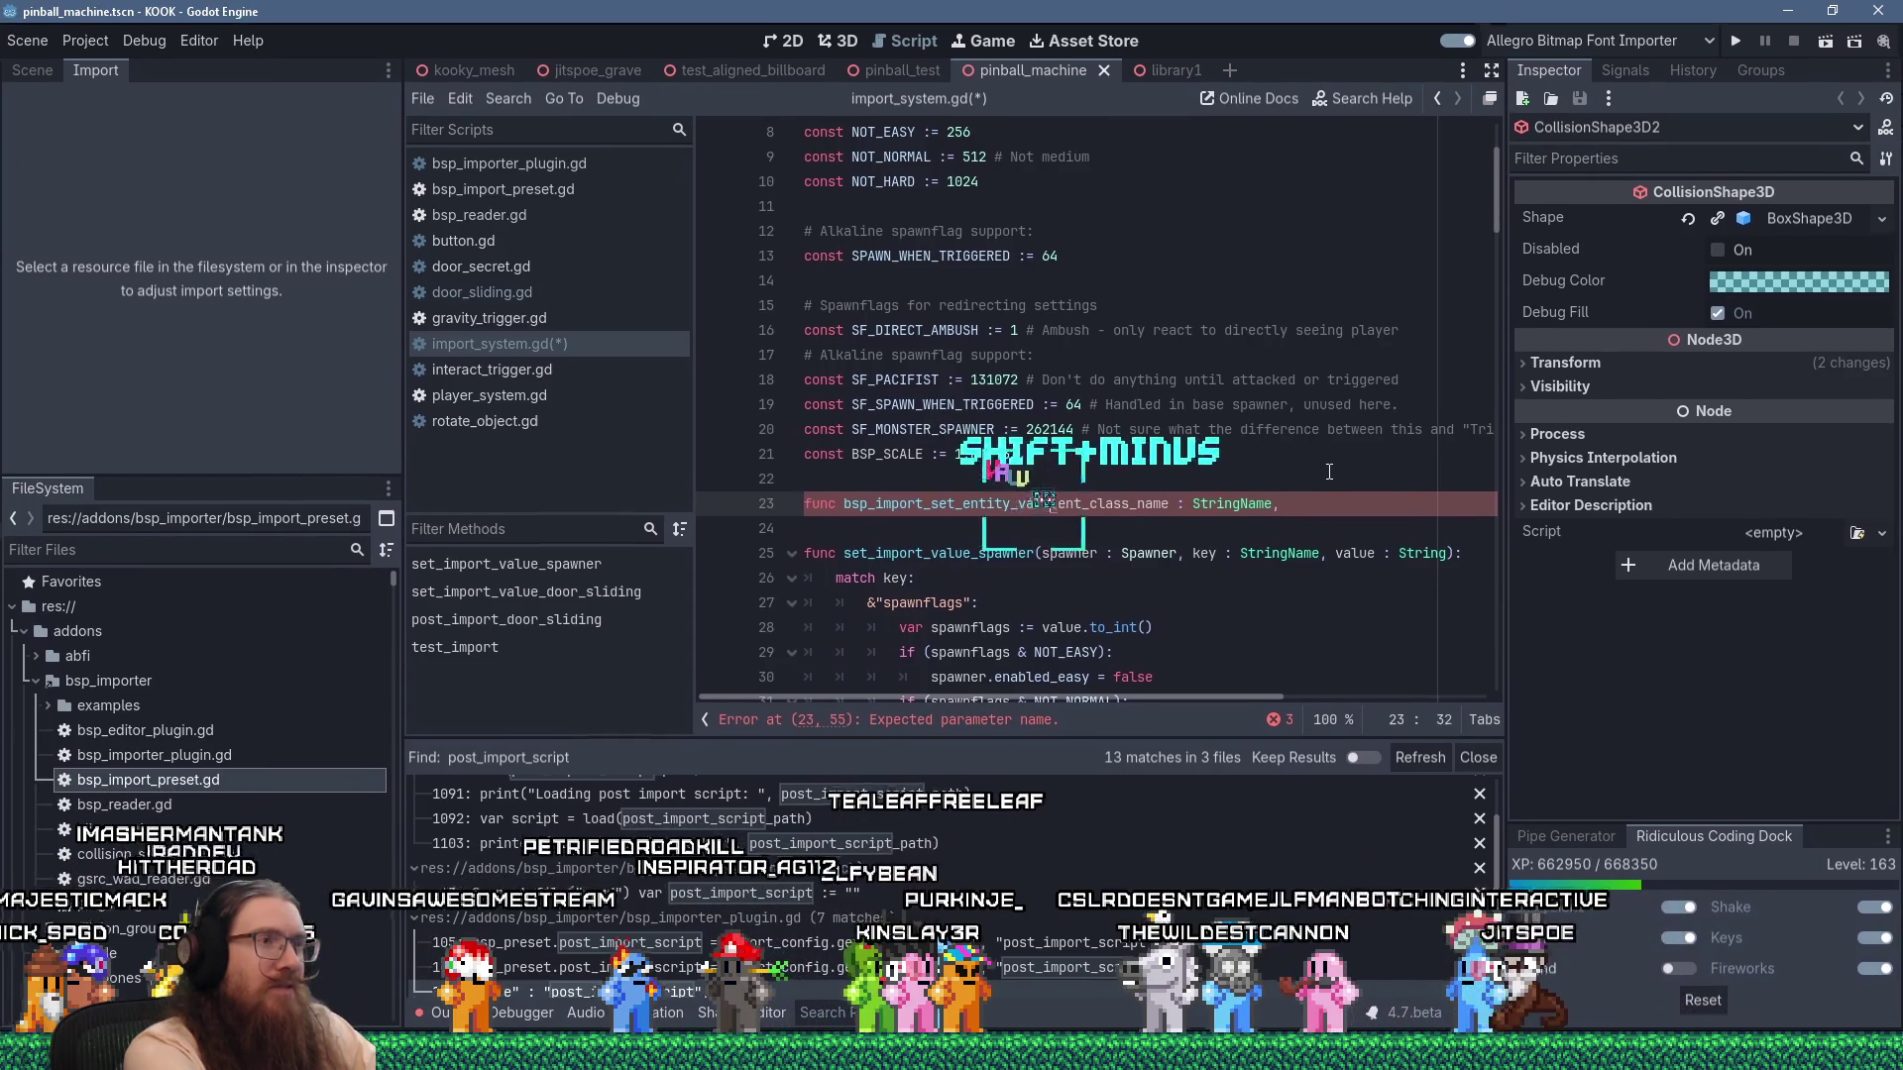